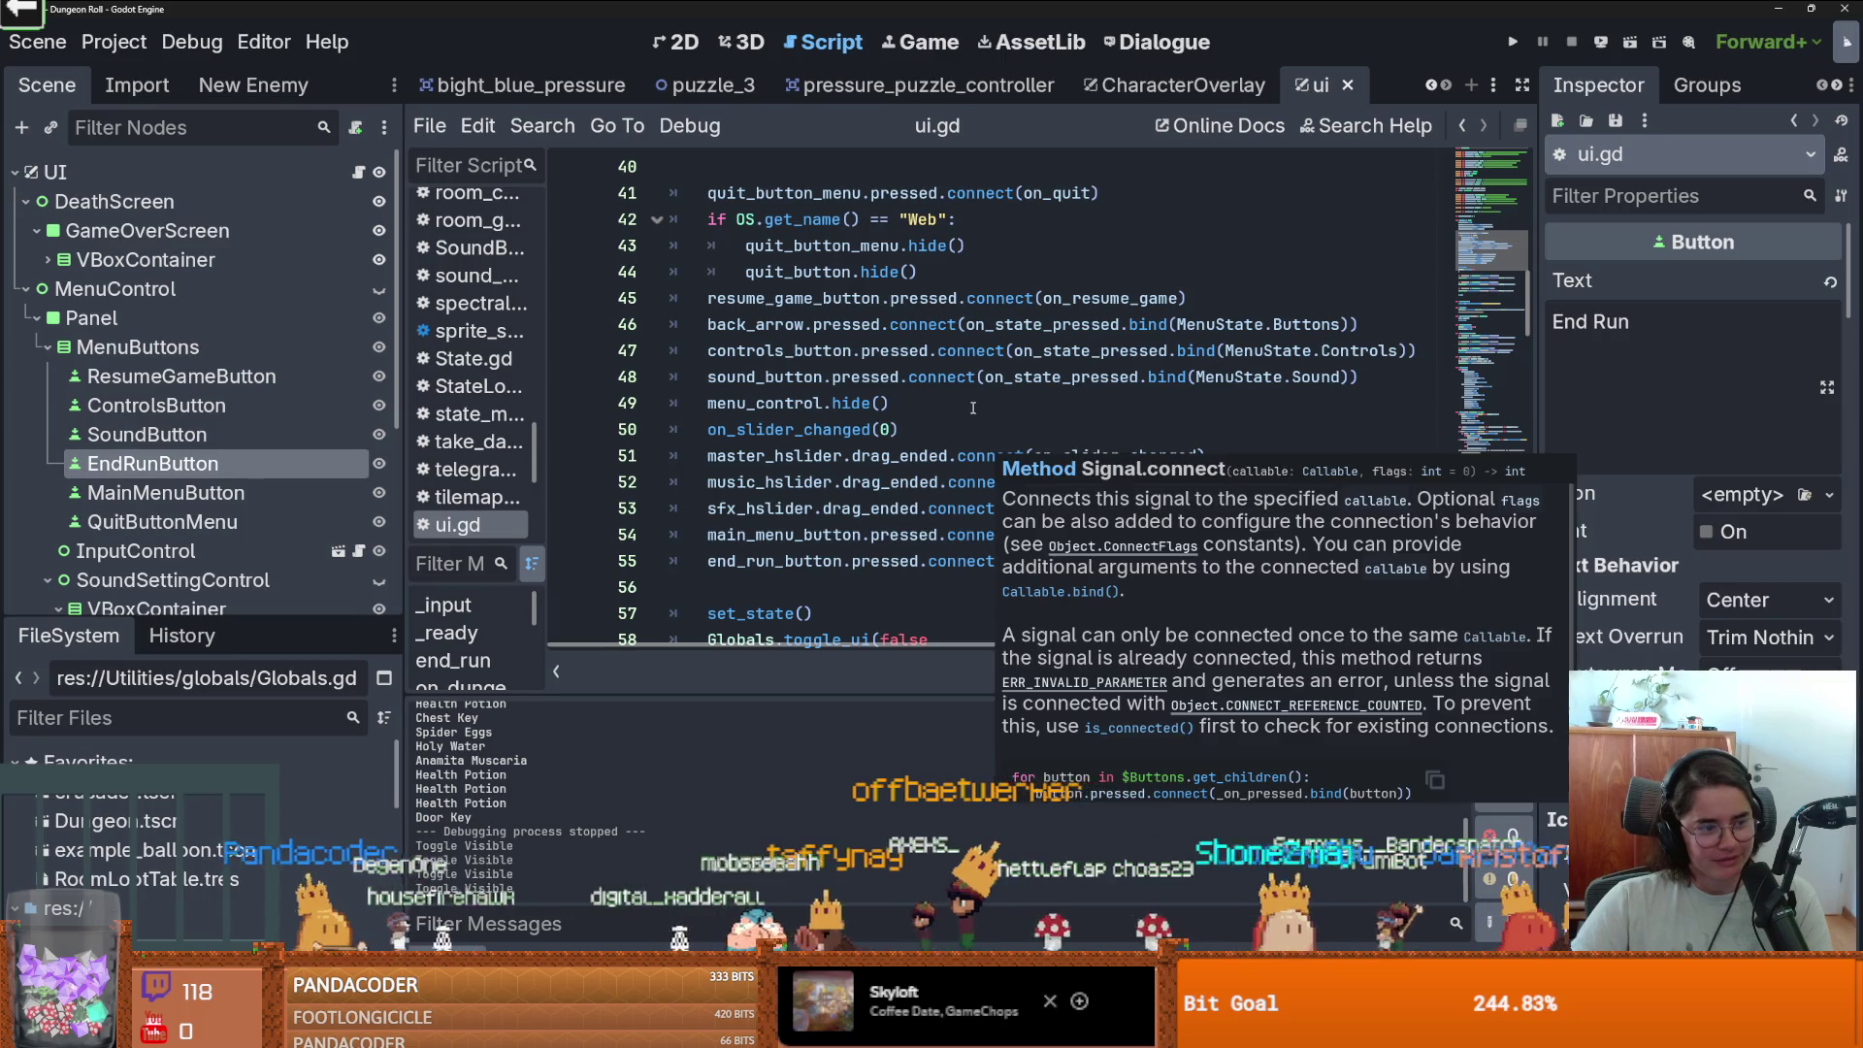
# Look over the menu_control and resume_game_button declarations in ui.gd.
pyautogui.scroll(2, 914, 452)
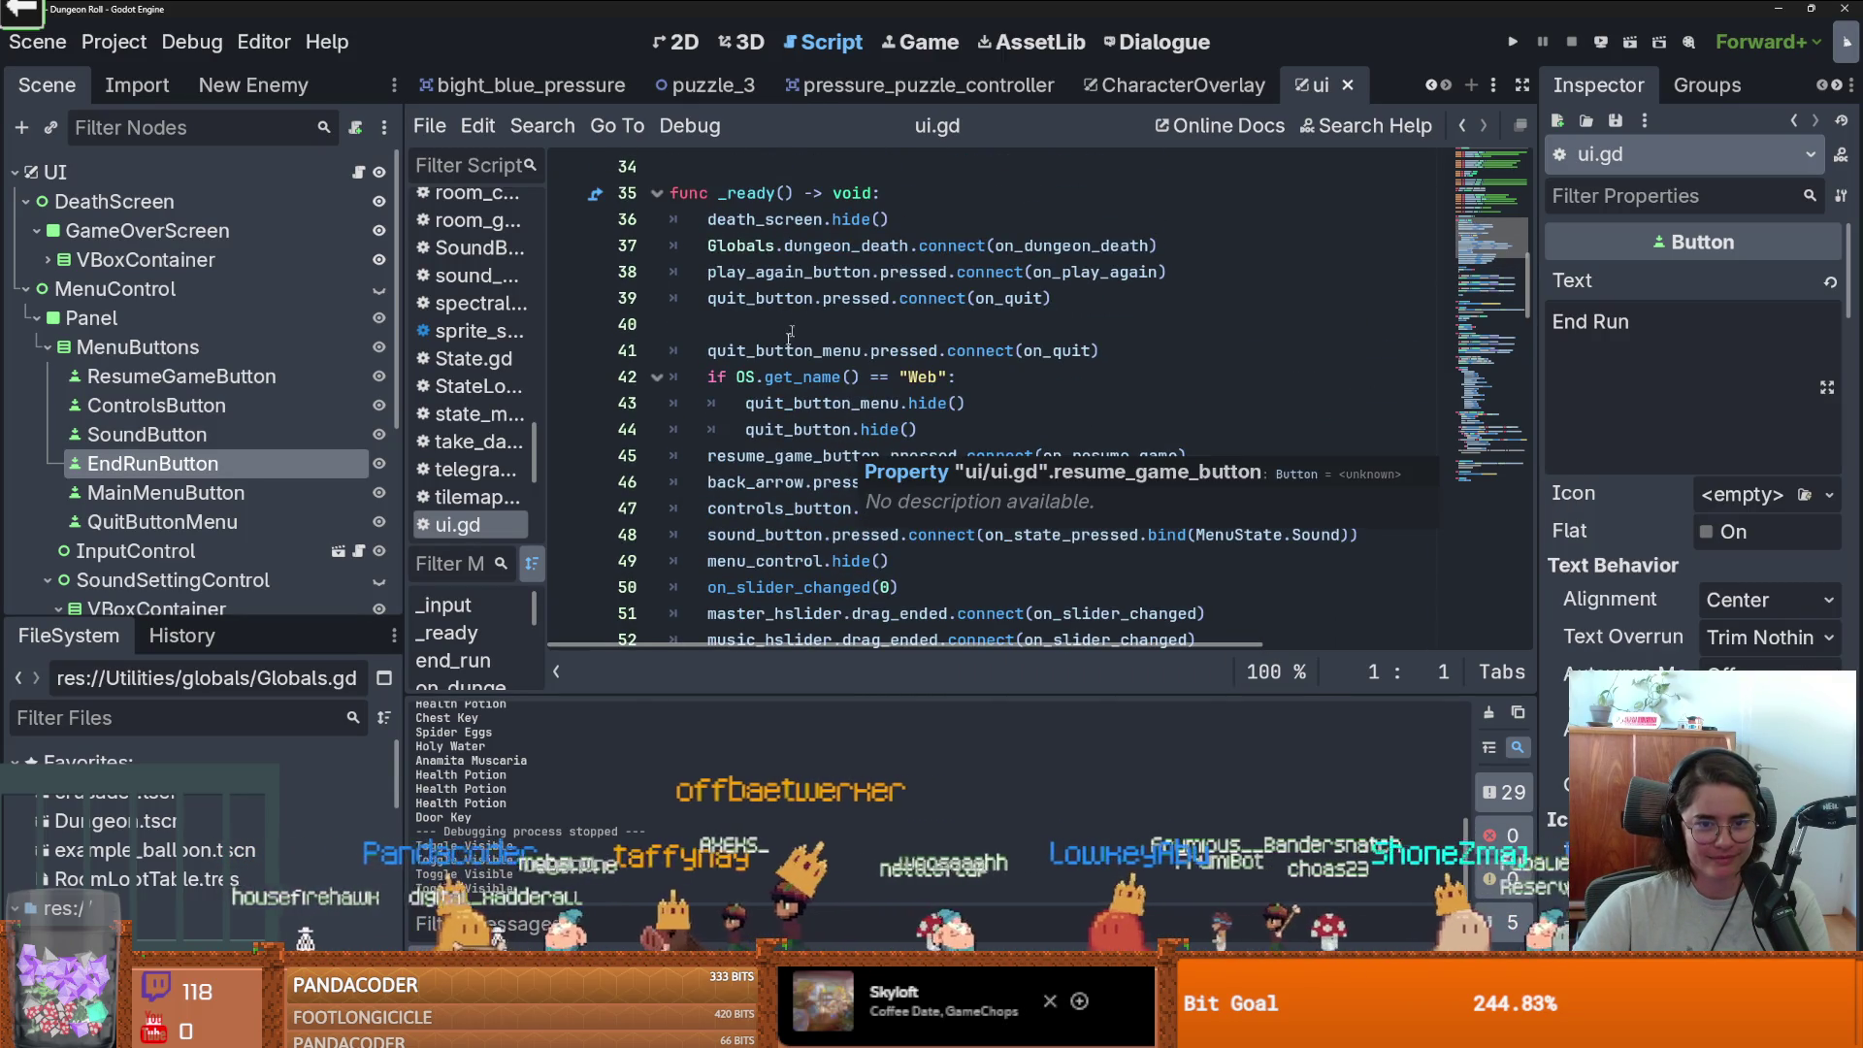
pyautogui.scroll(-2, 800, 319)
pyautogui.doubleClick(768, 406)
pyautogui.scroll(-1, 766, 406)
pyautogui.scroll(2, 763, 405)
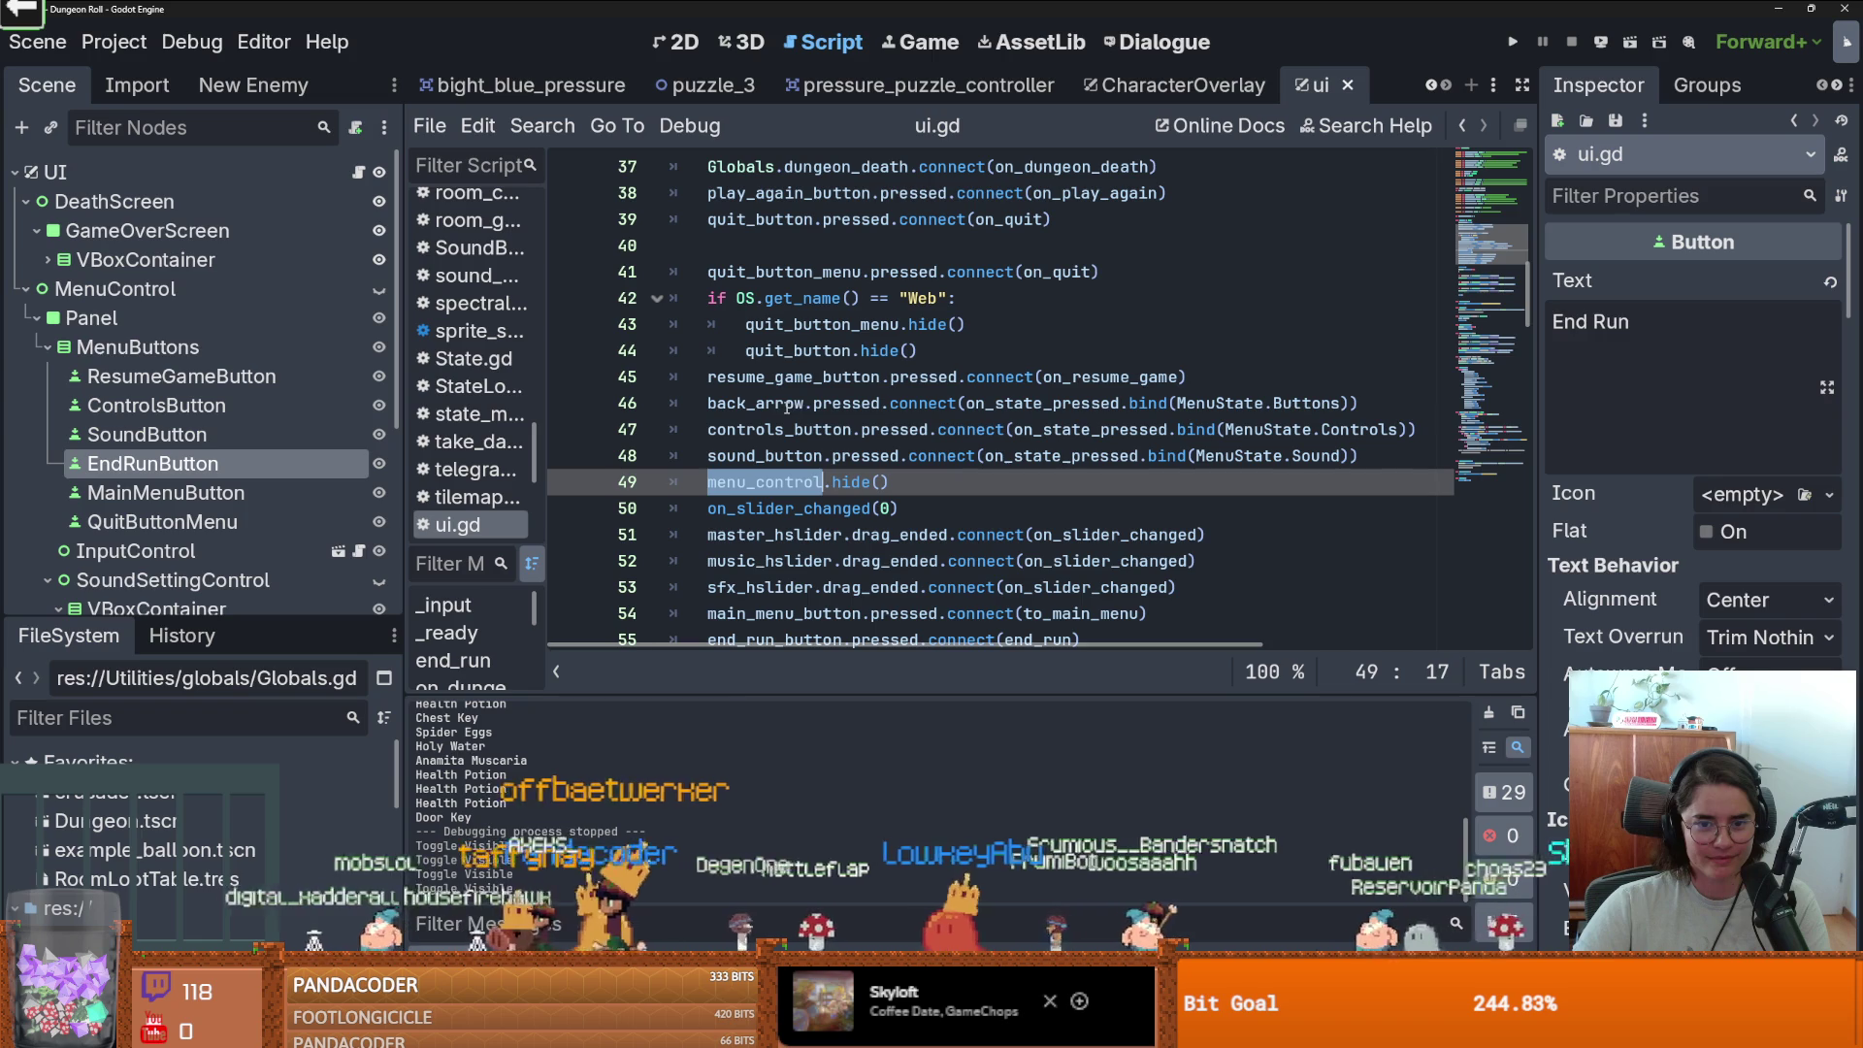
pyautogui.moveTo(818, 417)
pyautogui.doubleClick(766, 377)
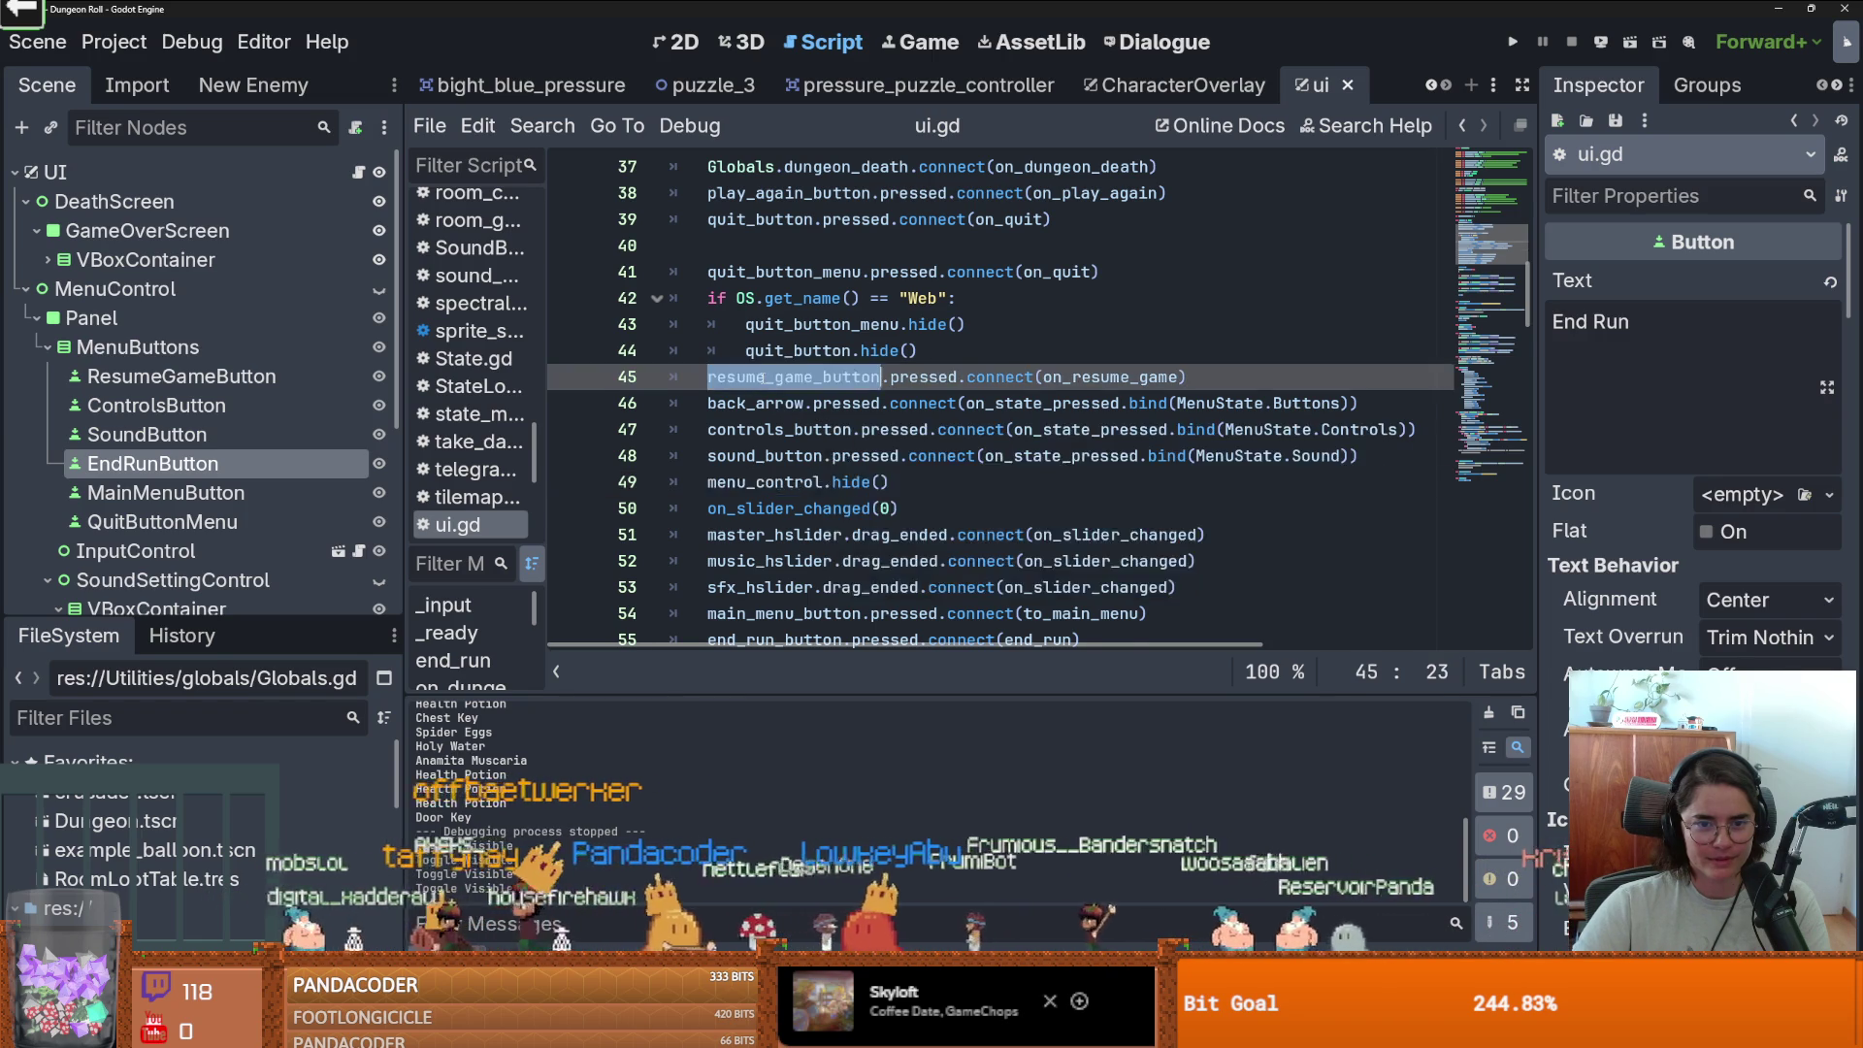
pyautogui.scroll(9, 776, 389)
pyautogui.scroll(3, 781, 386)
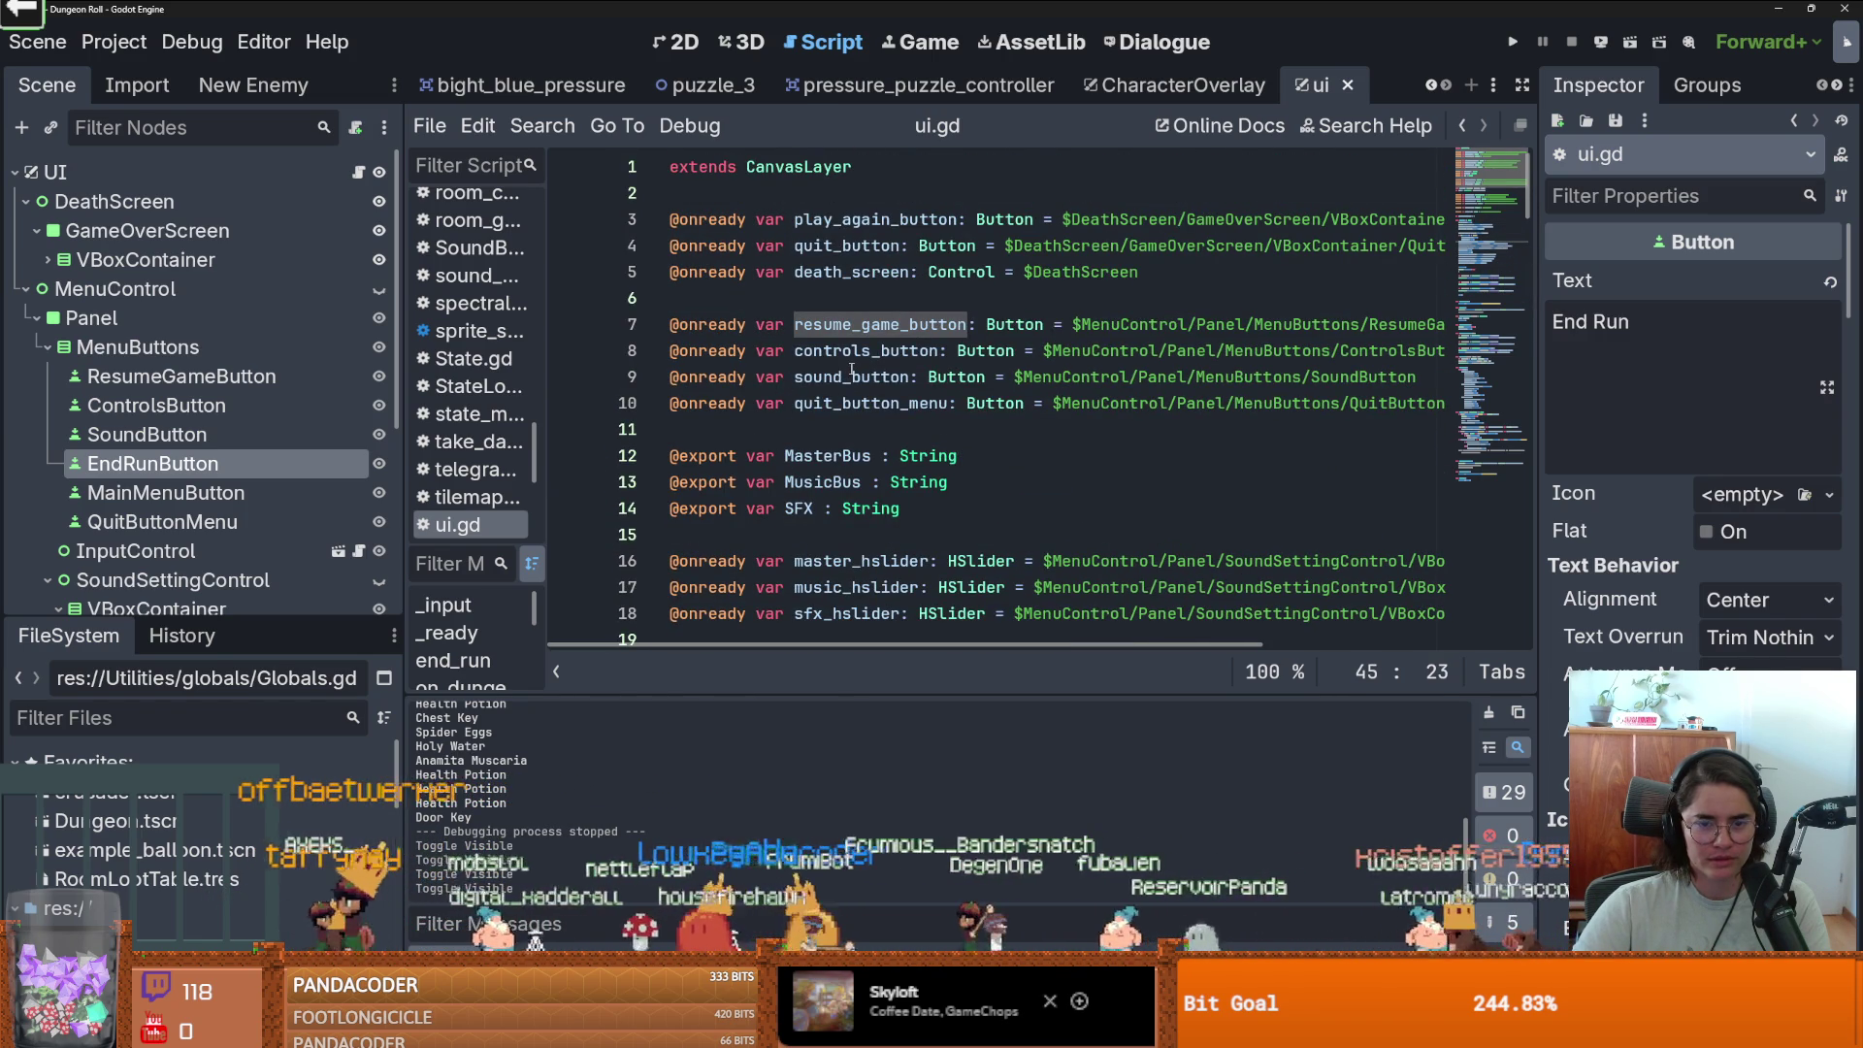
# Select the quit_button, death_screen and play_again_button variable names in ui.gd.
pyautogui.click(781, 274)
pyautogui.doubleClick(844, 245)
pyautogui.doubleClick(854, 272)
pyautogui.click(851, 219)
pyautogui.doubleClick(896, 220)
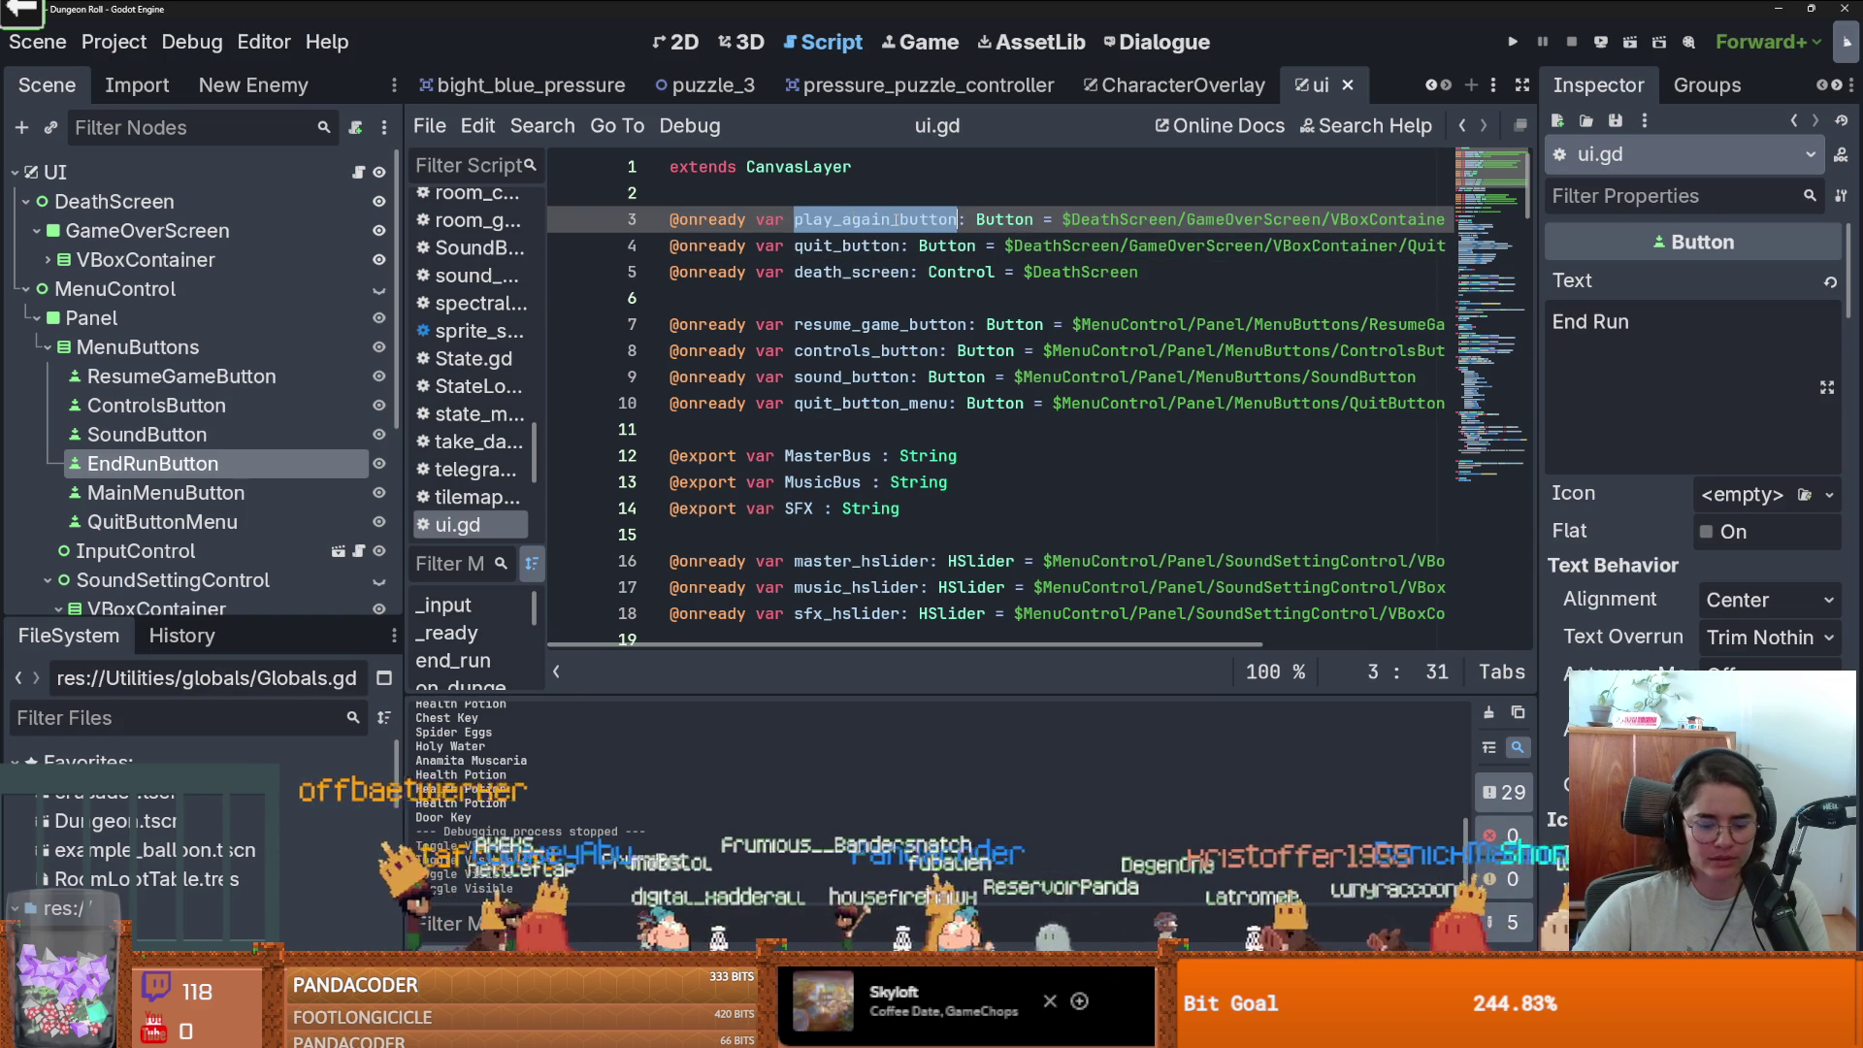
# Search ui.gd for play_again_button and jump to the on_play_again function.
pyautogui.hotkey('ctrl', 'f')
pyautogui.press('Return')
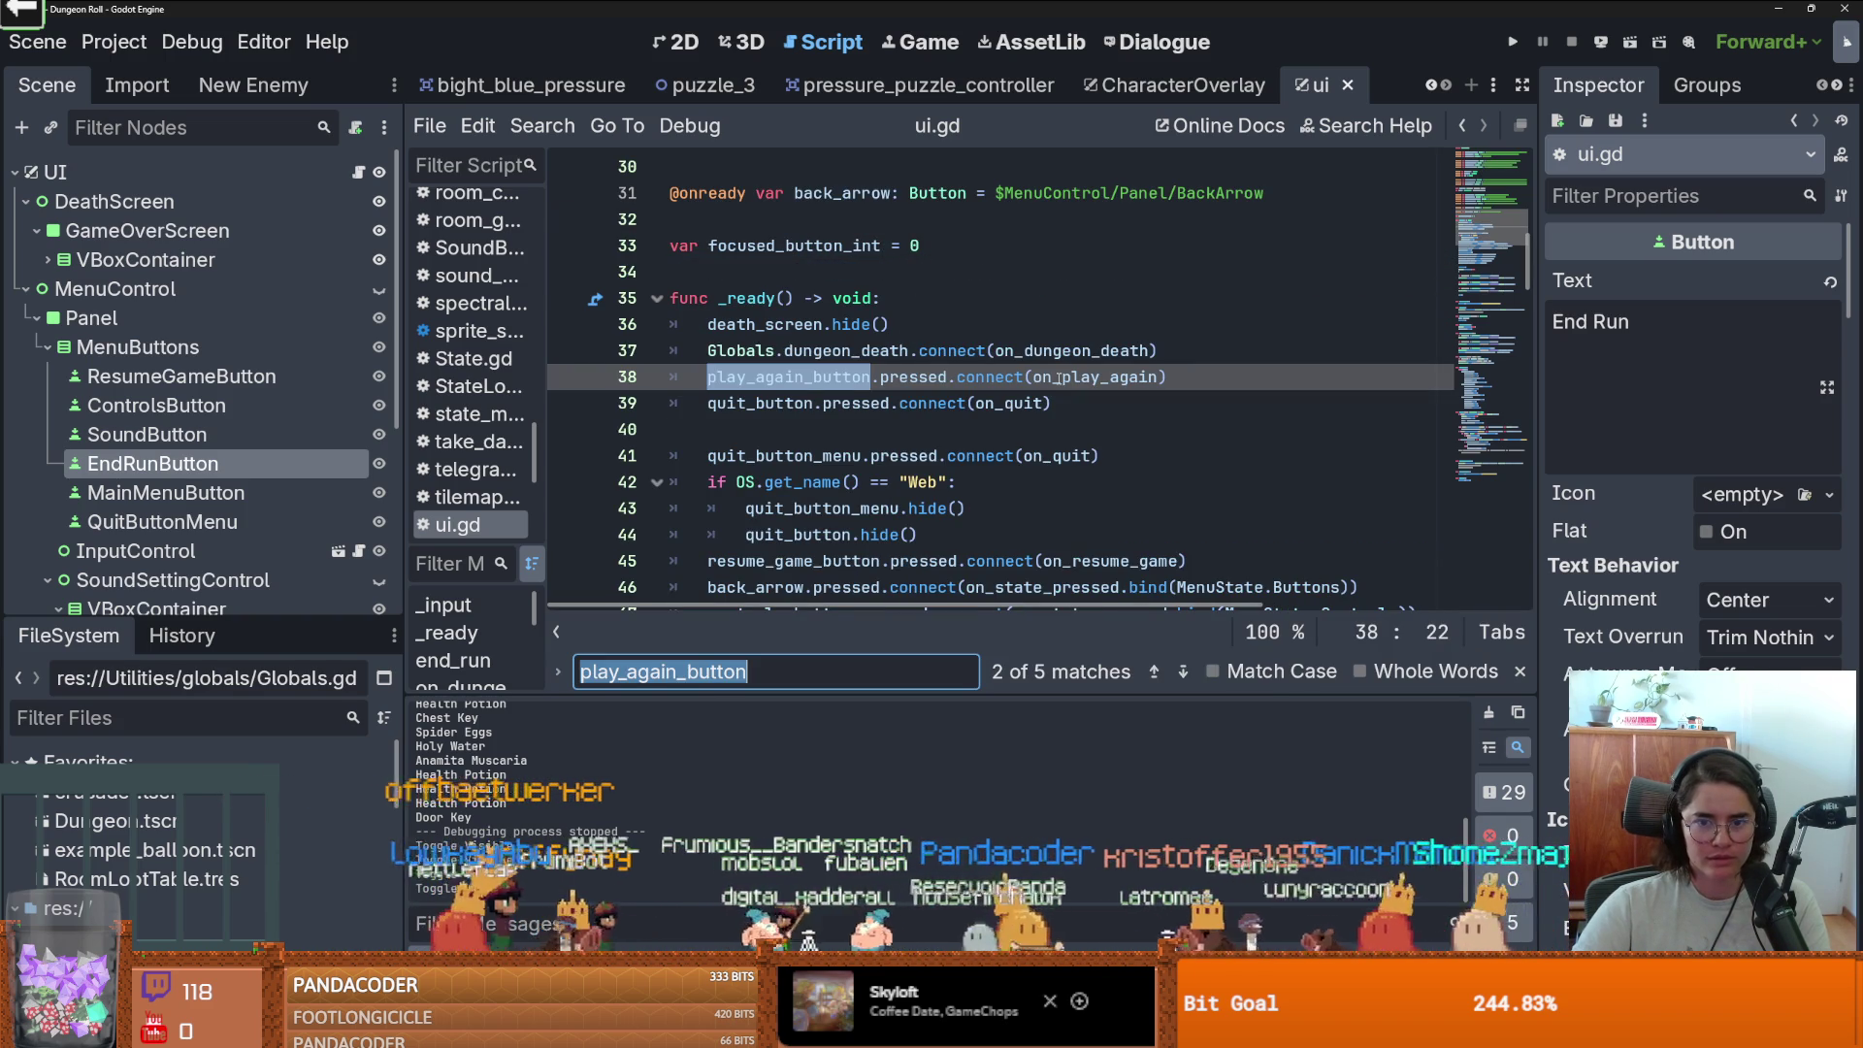
pyautogui.keyDown('ctrl'); pyautogui.click(1060, 379); pyautogui.keyUp('ctrl')
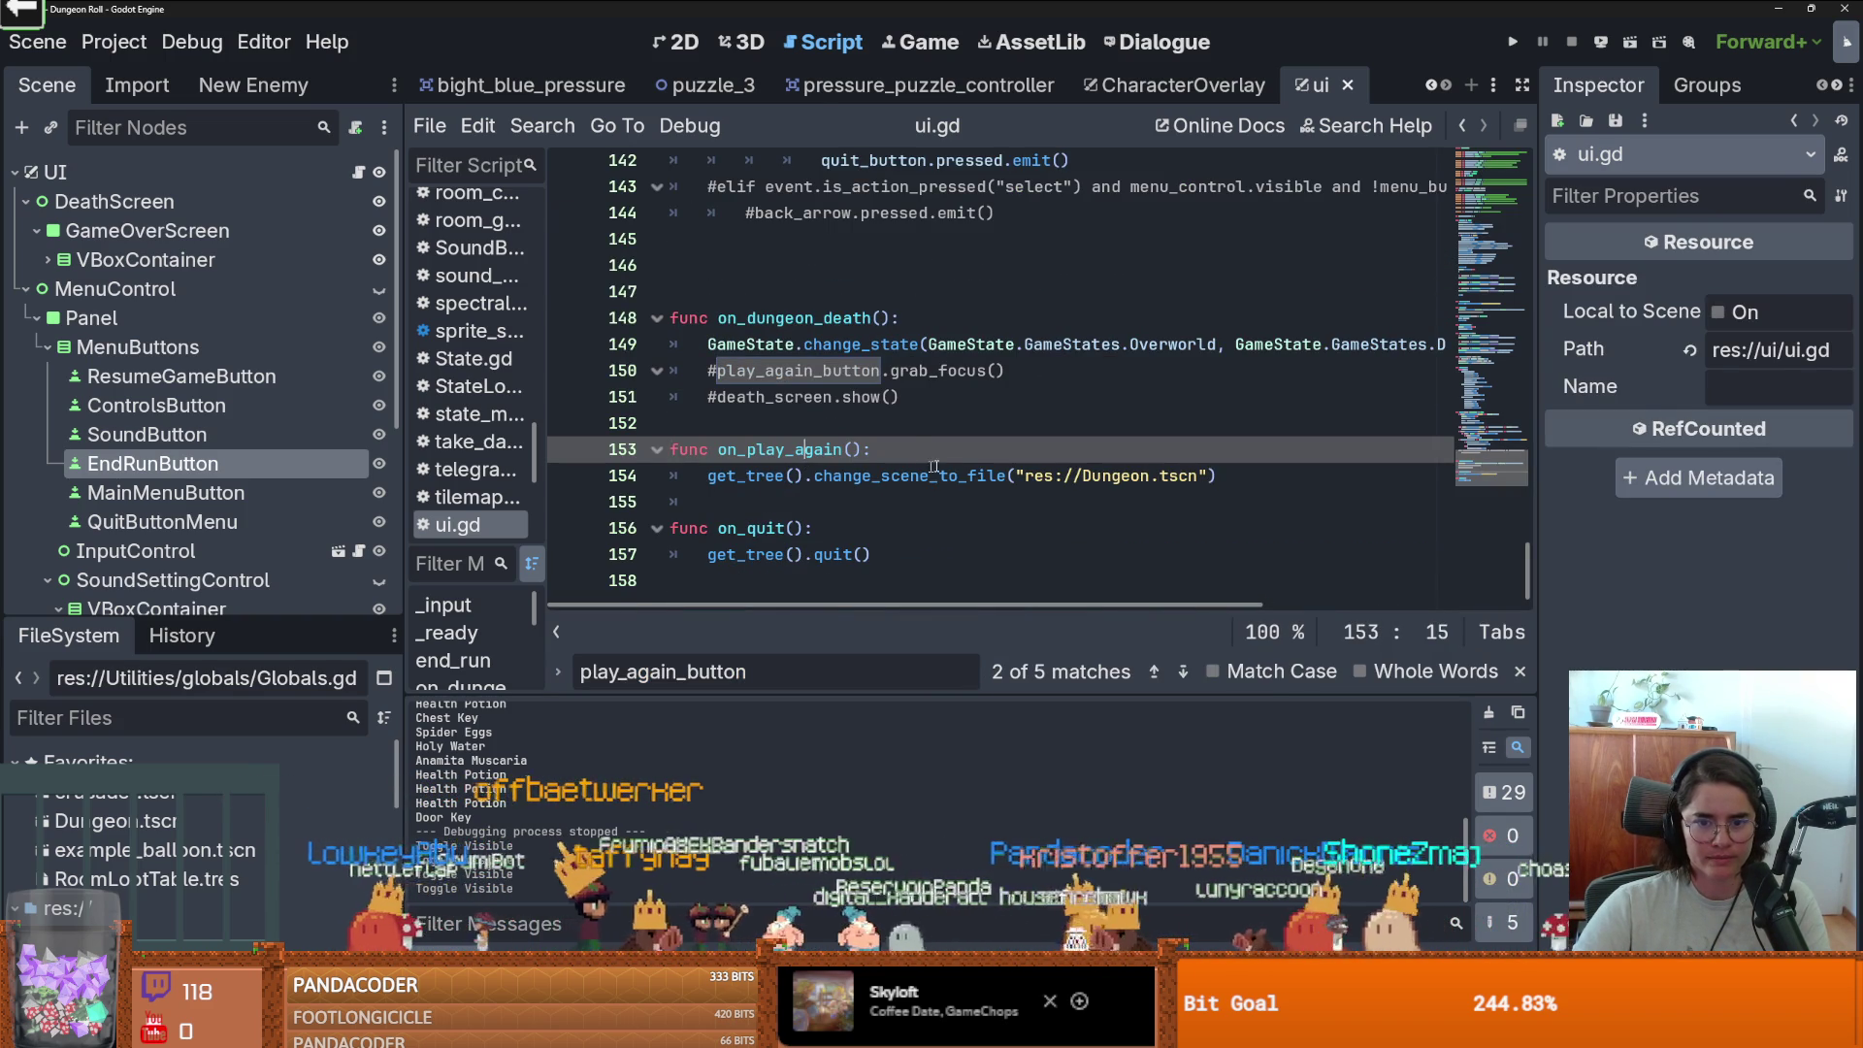
# Add a blank line after the Dungeon scene reload in on_play_again and save ui.gd.
pyautogui.click(1213, 476)
pyautogui.press('Return')
pyautogui.hotkey('ctrl', 's')
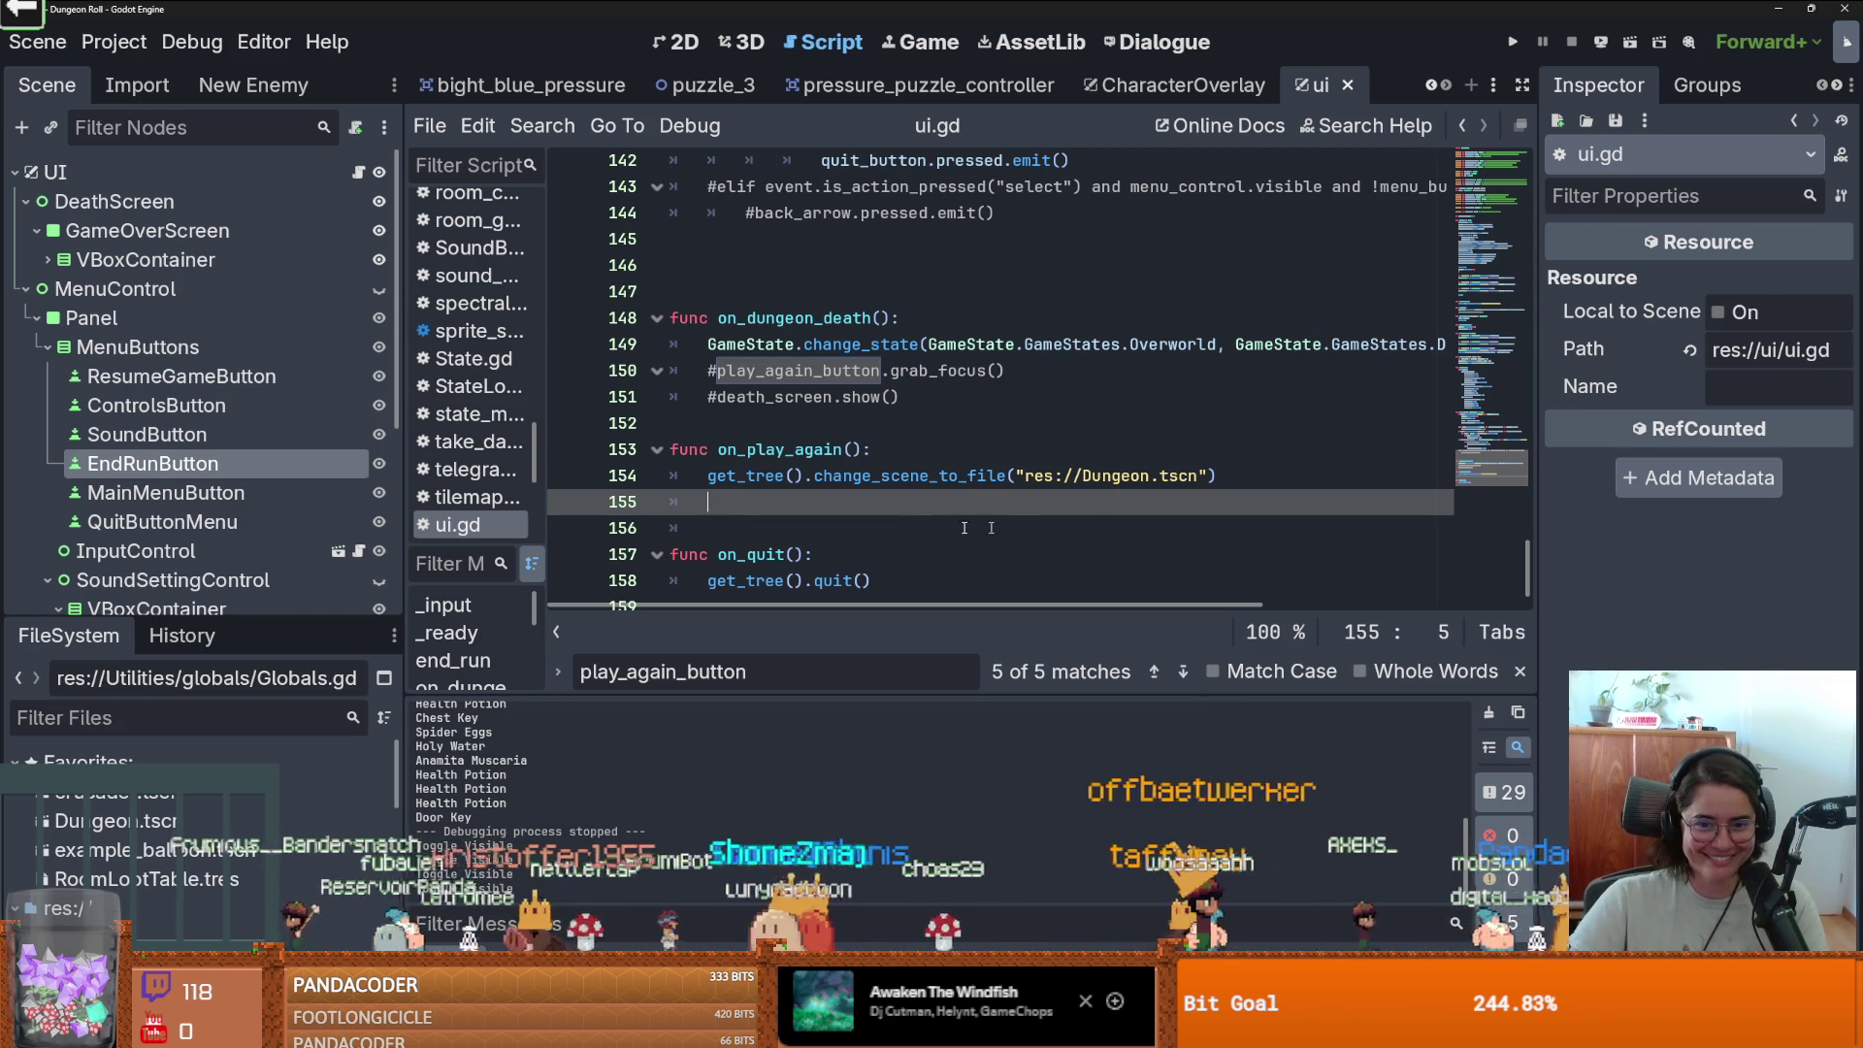
pyautogui.click(887, 453)
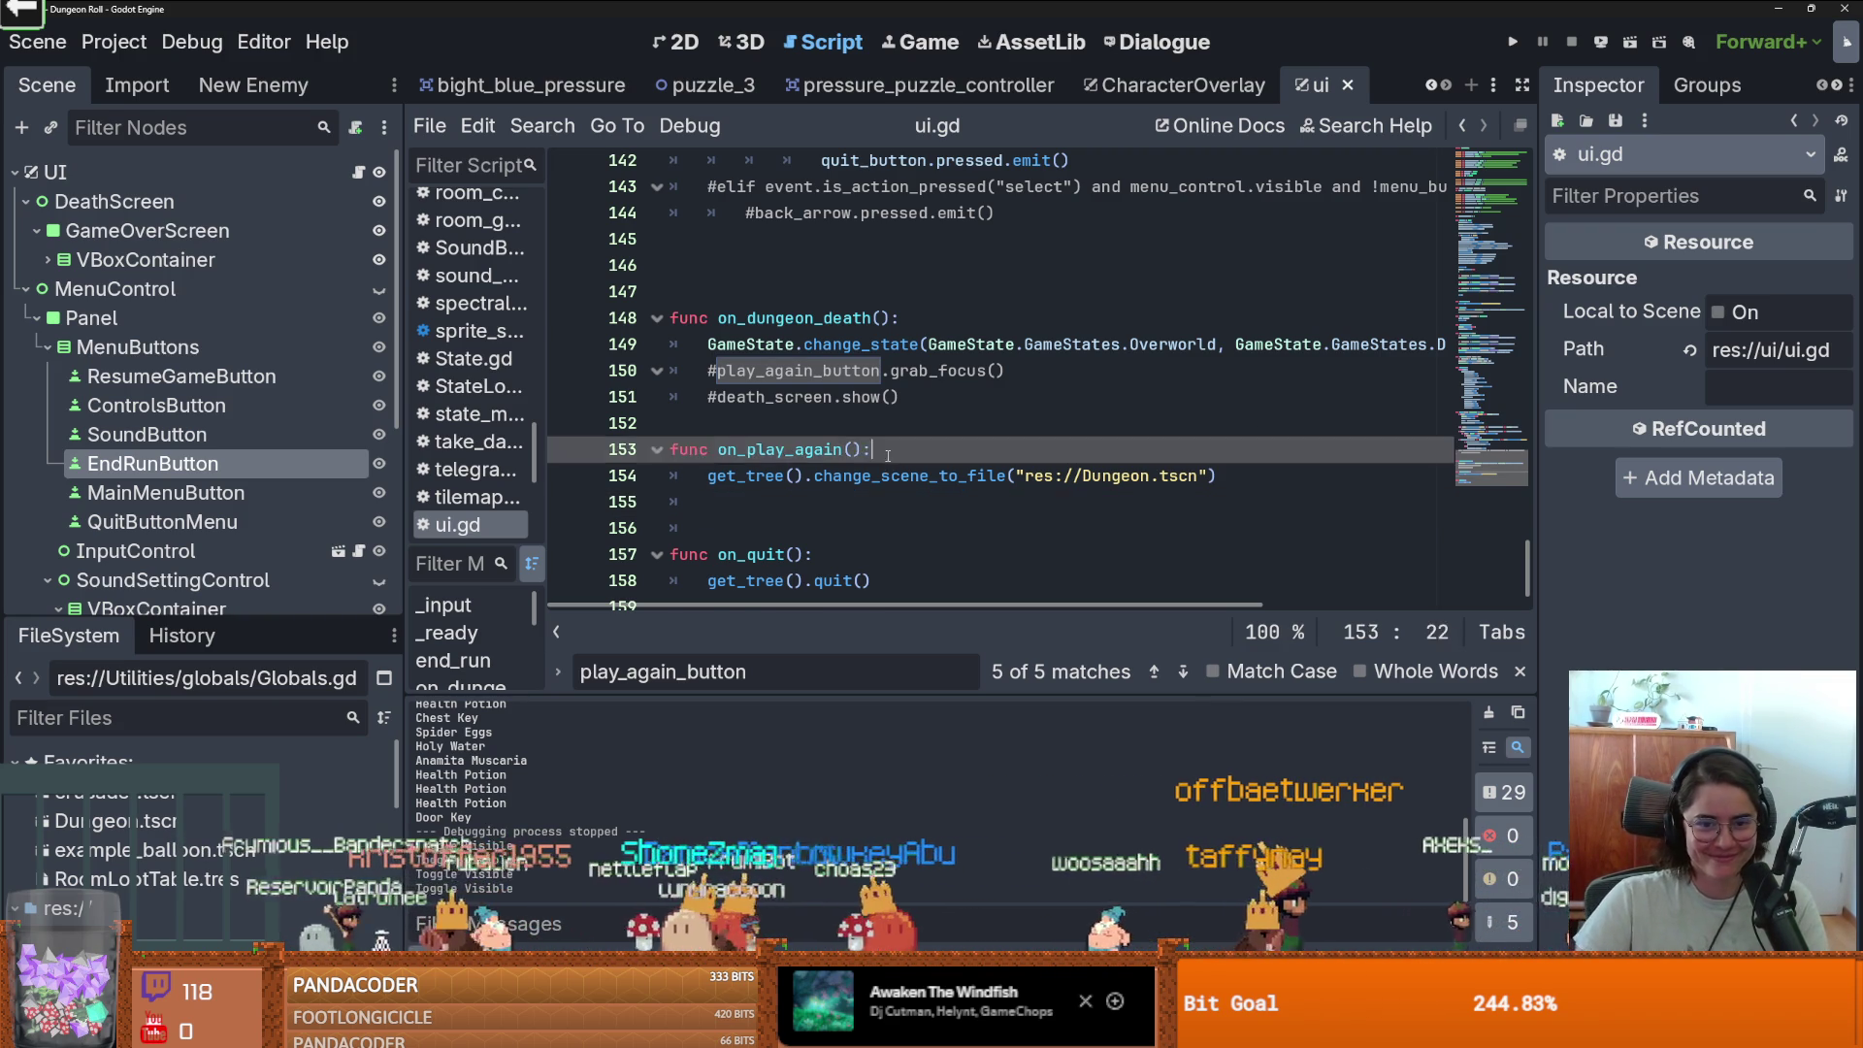
# Start a Globals. call in on_play_again and copy on_dungeon_death() from Globals.gd.
pyautogui.press('Return')
pyautogui.write('Globals.')
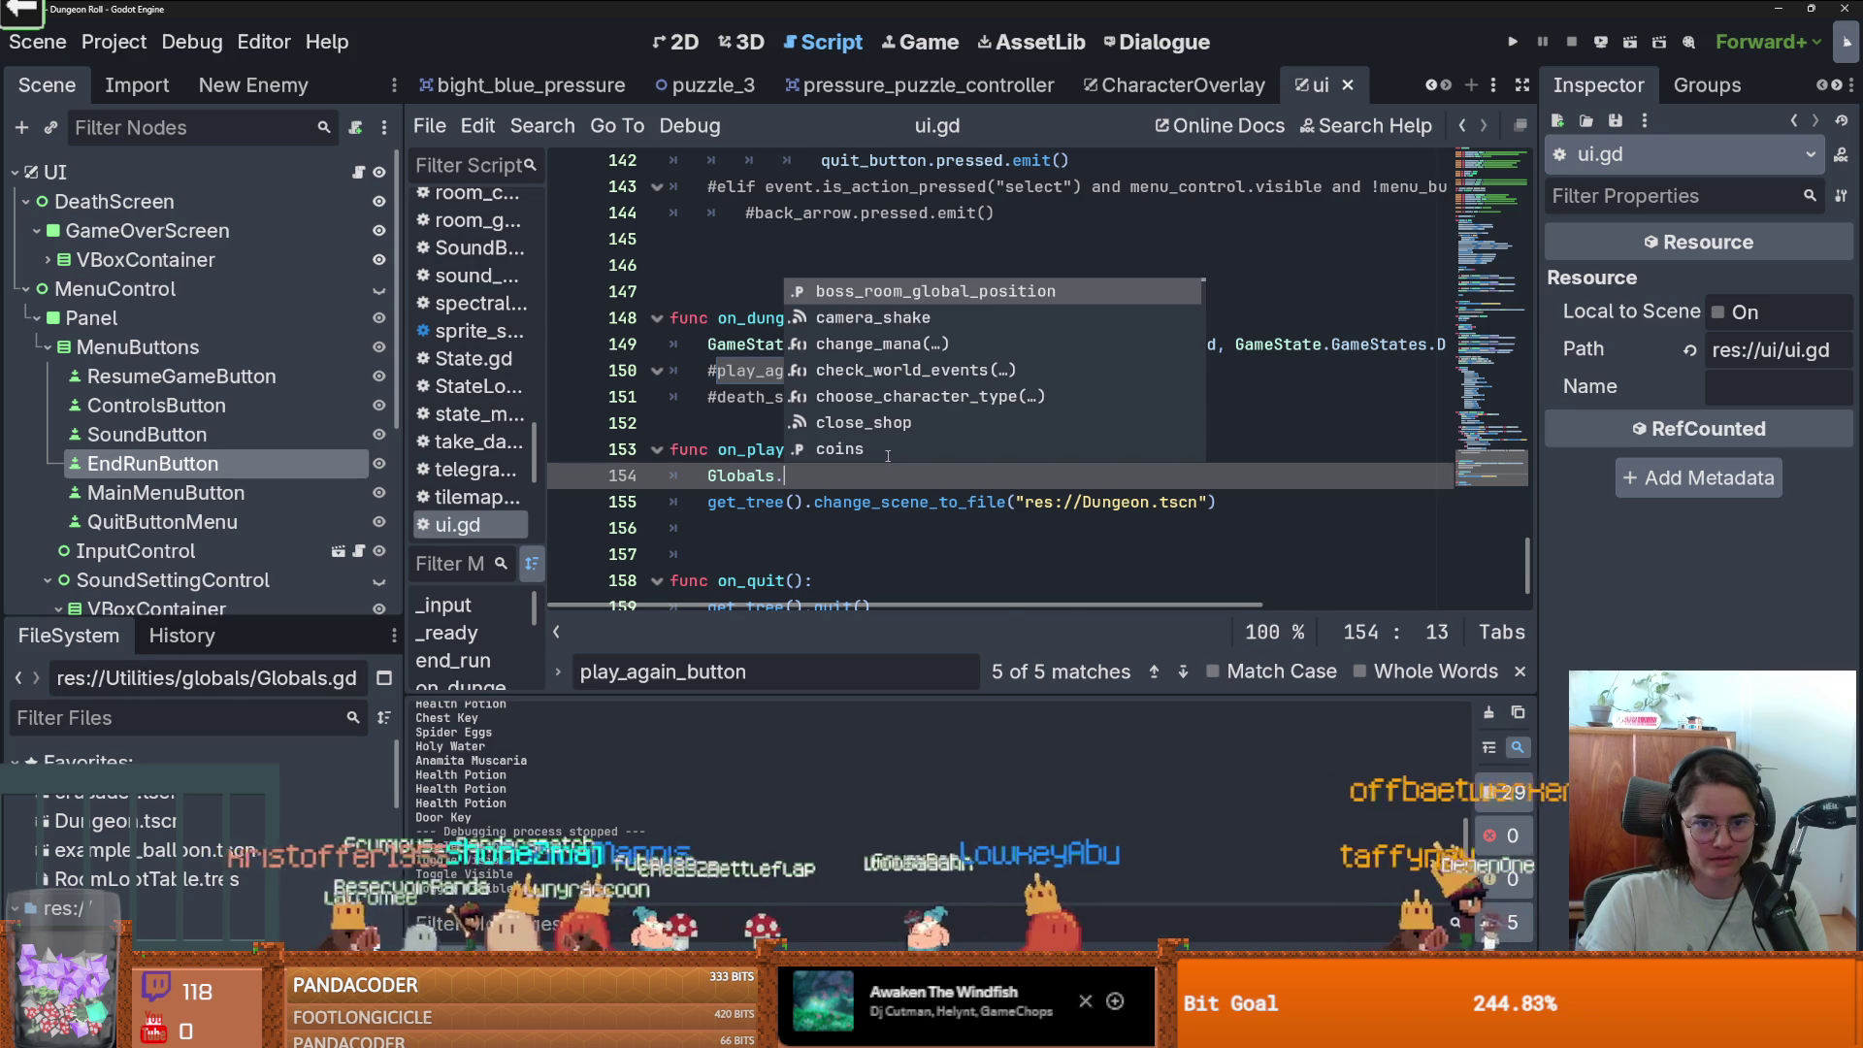
pyautogui.keyDown('ctrl'); pyautogui.click(740, 482); pyautogui.keyUp('ctrl')
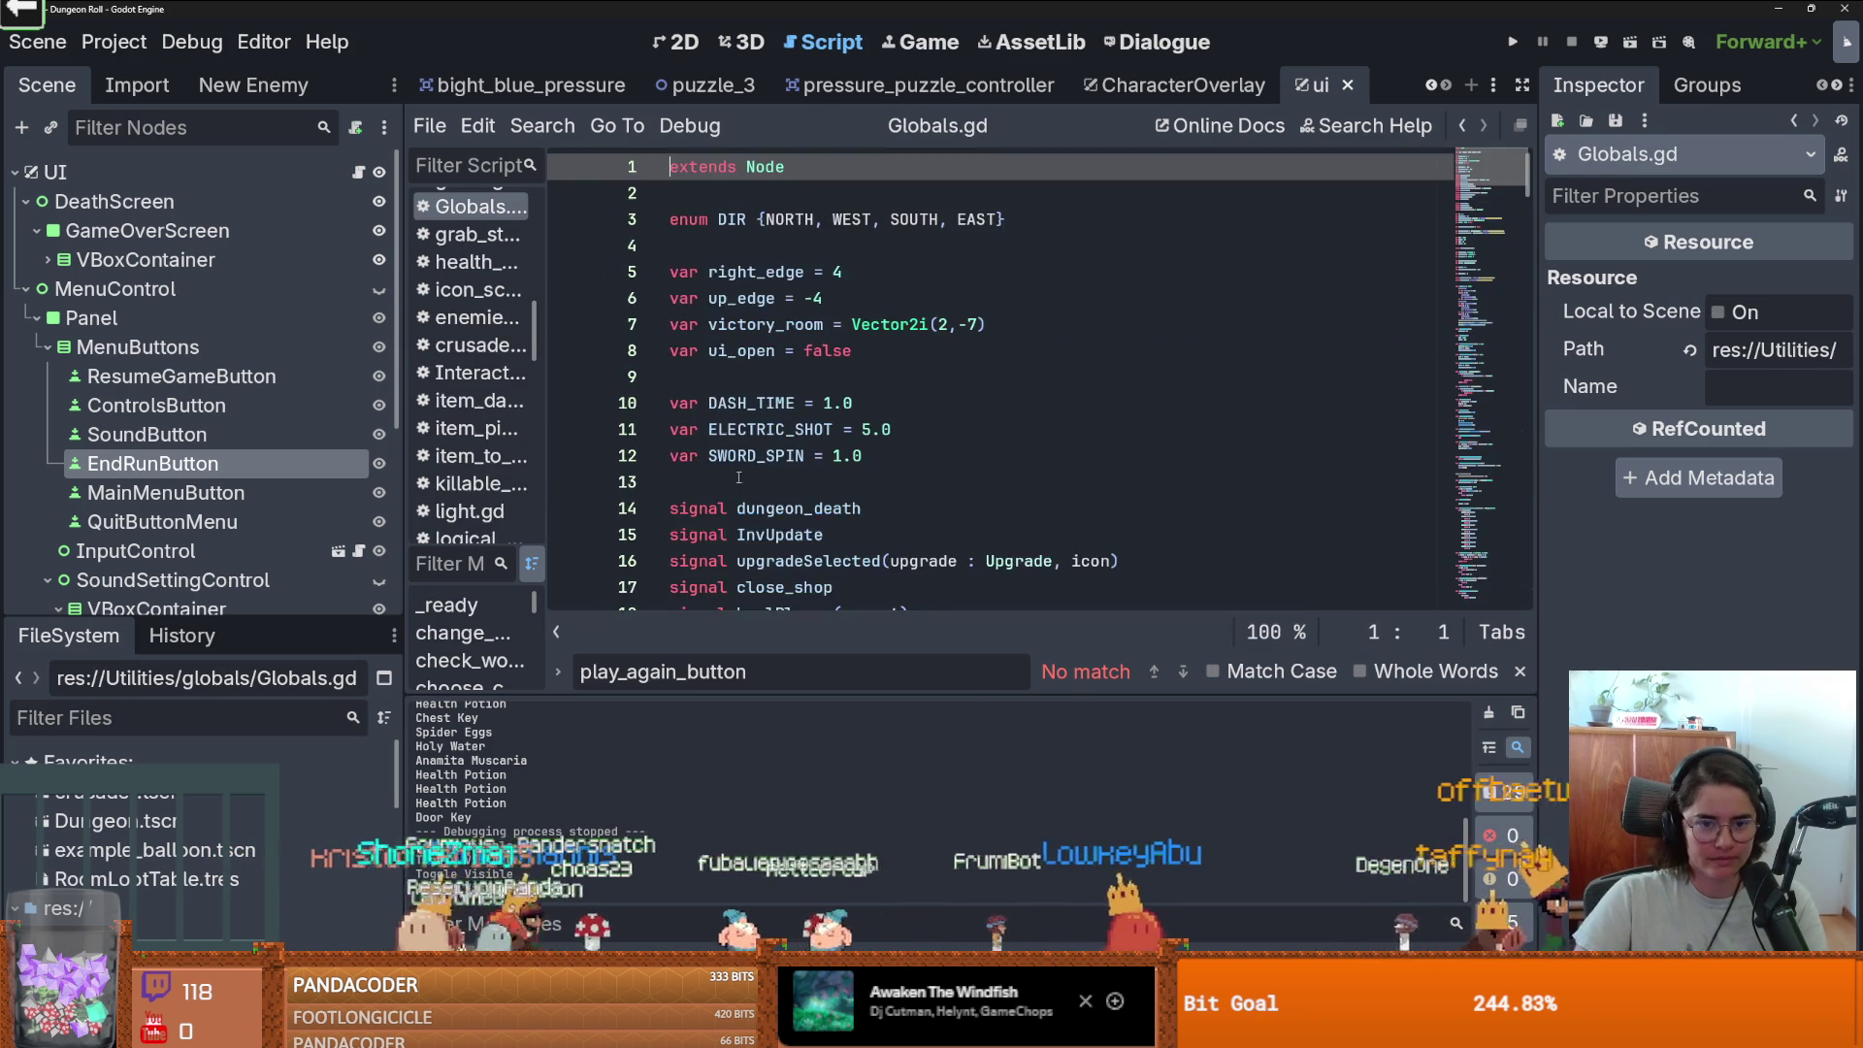
pyautogui.scroll(-20, 863, 519)
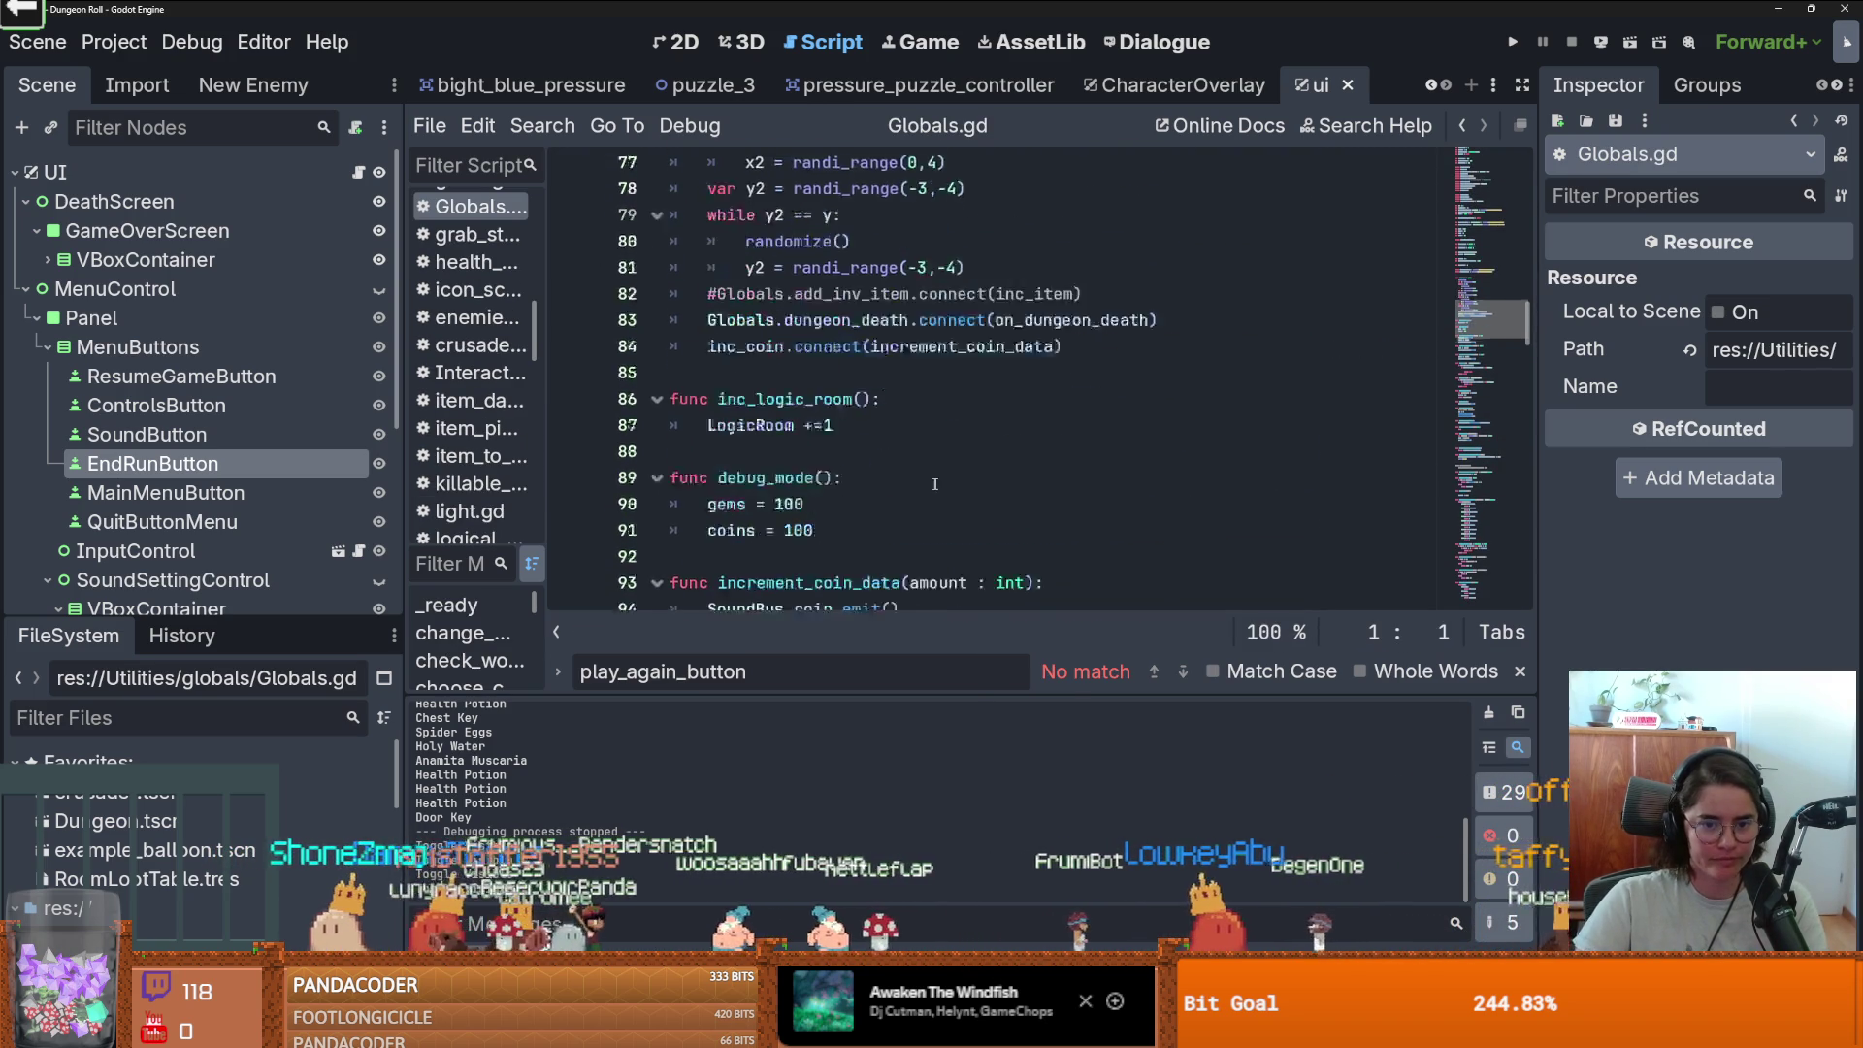
pyautogui.scroll(-5, 936, 483)
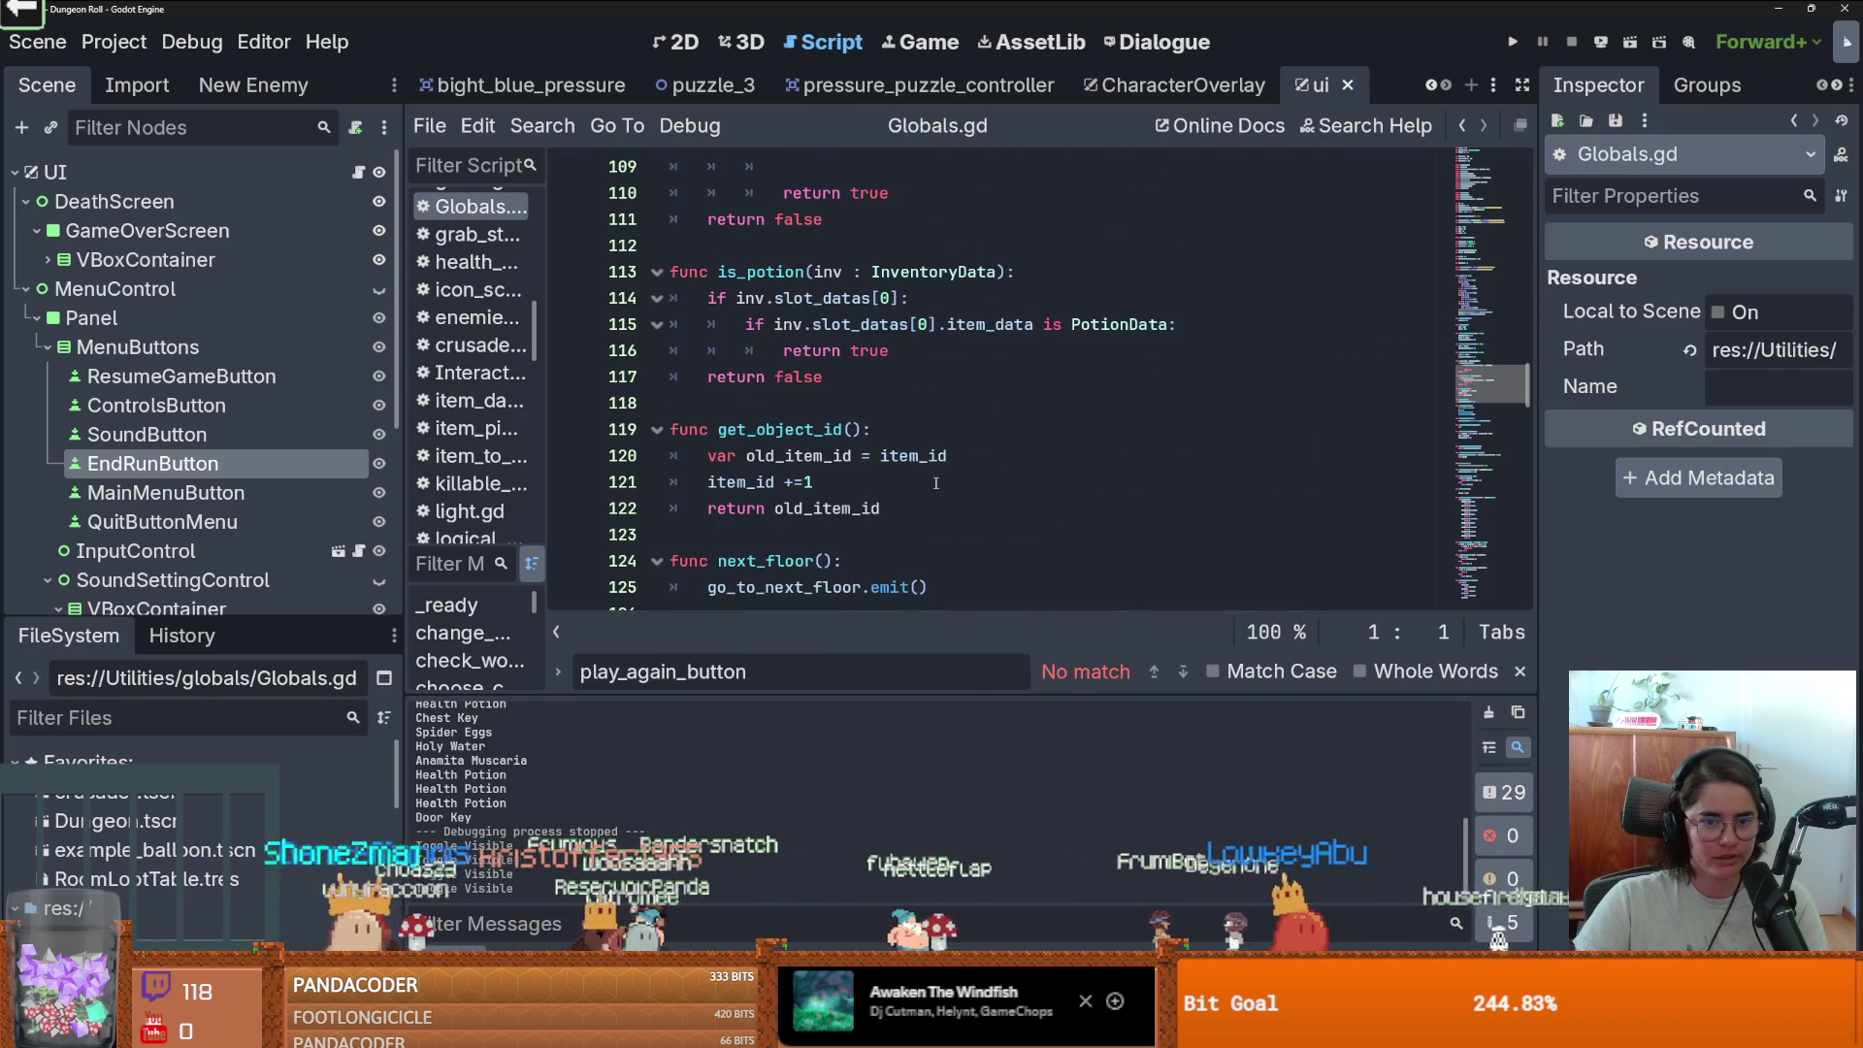
pyautogui.scroll(-1, 861, 476)
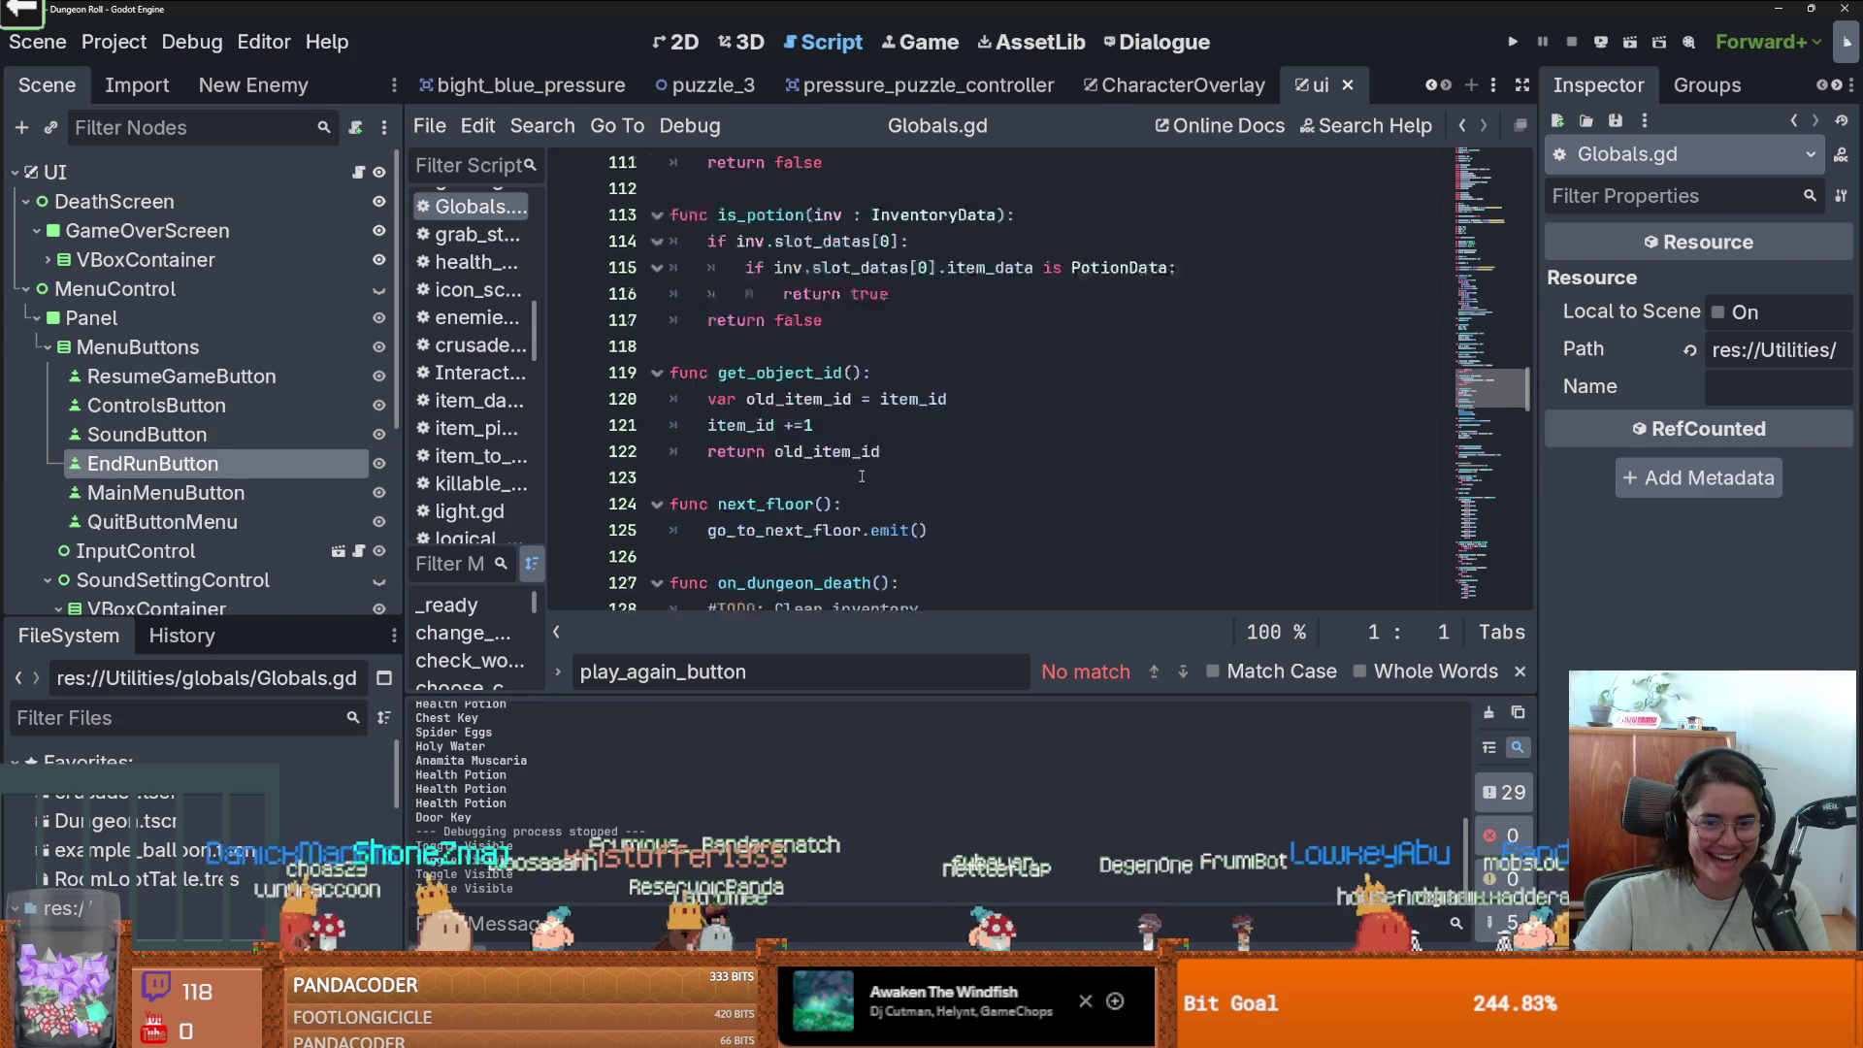
pyautogui.moveTo(889, 482); pyautogui.dragTo(719, 485)
pyautogui.hotkey('ctrl', 'c')
# Back in ui.gd, paste it so line 154 reads Globals.on_dungeon_death(), then run the game.
pyautogui.click(1431, 85)
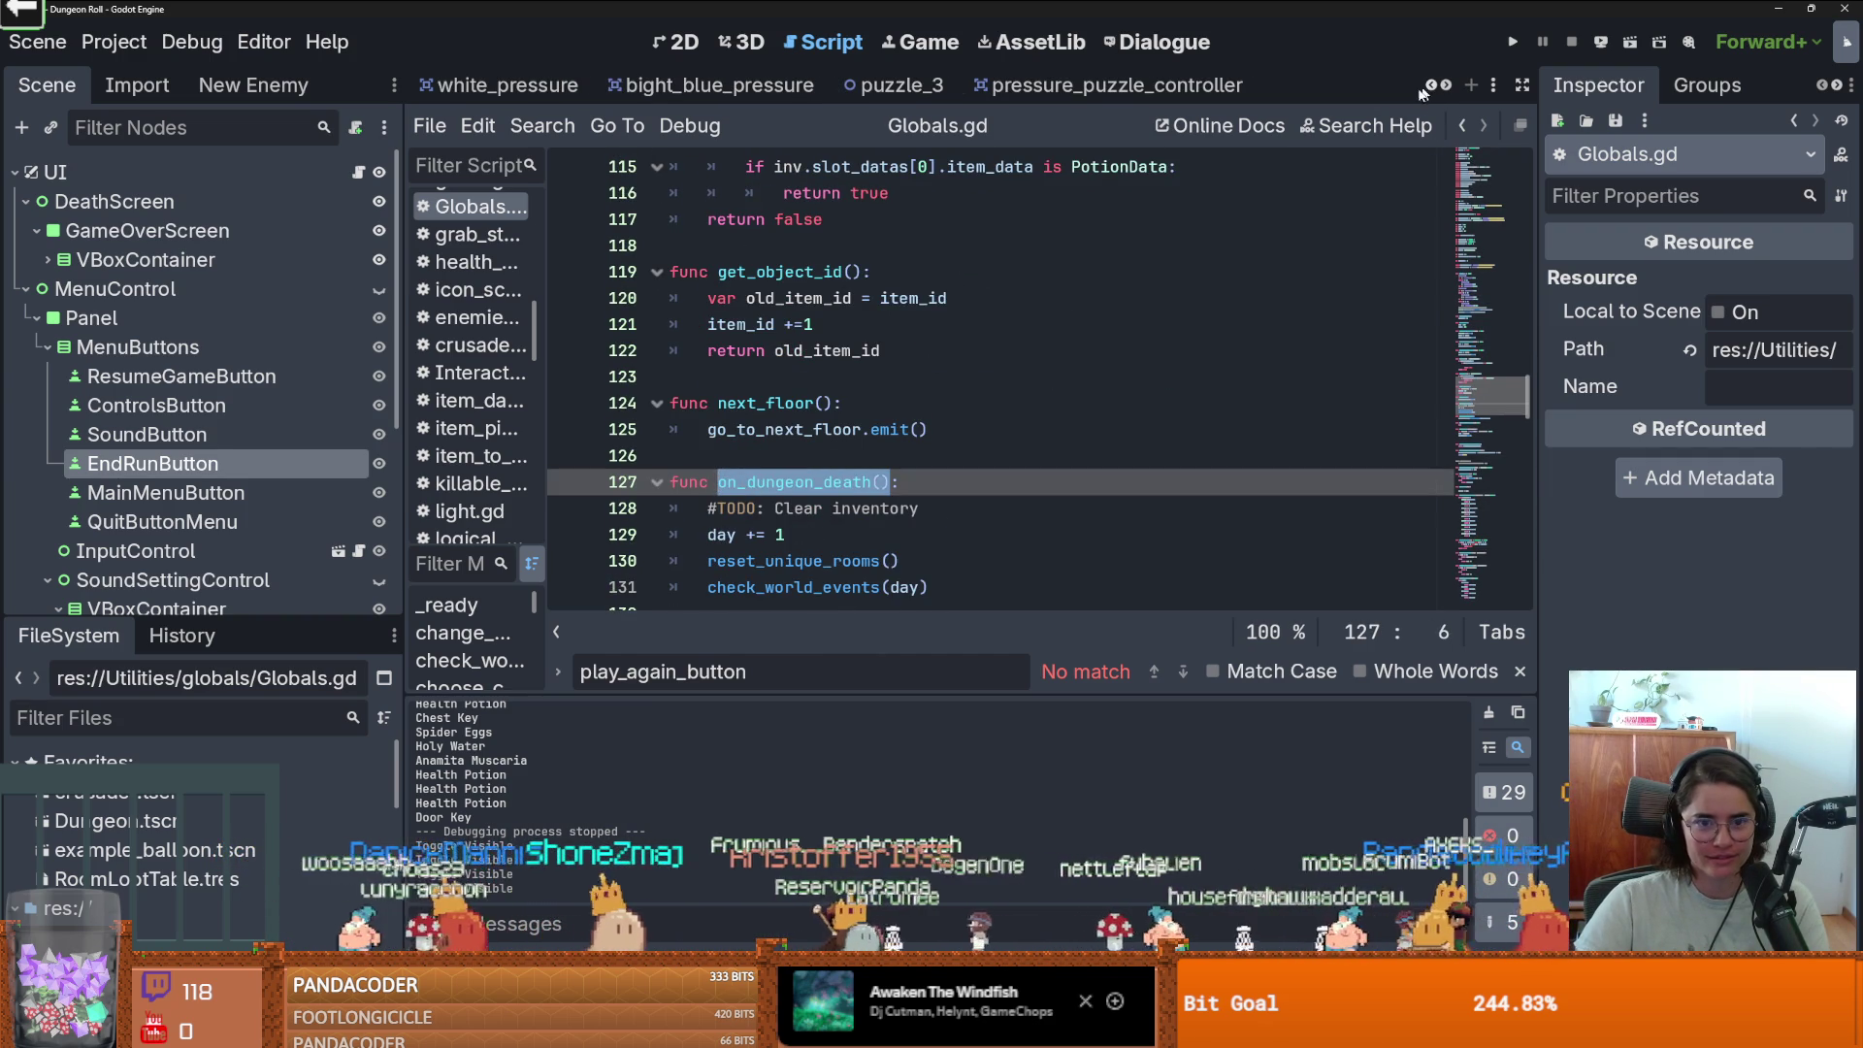
pyautogui.click(358, 171)
pyautogui.click(953, 482)
pyautogui.hotkey('ctrl', 'v')
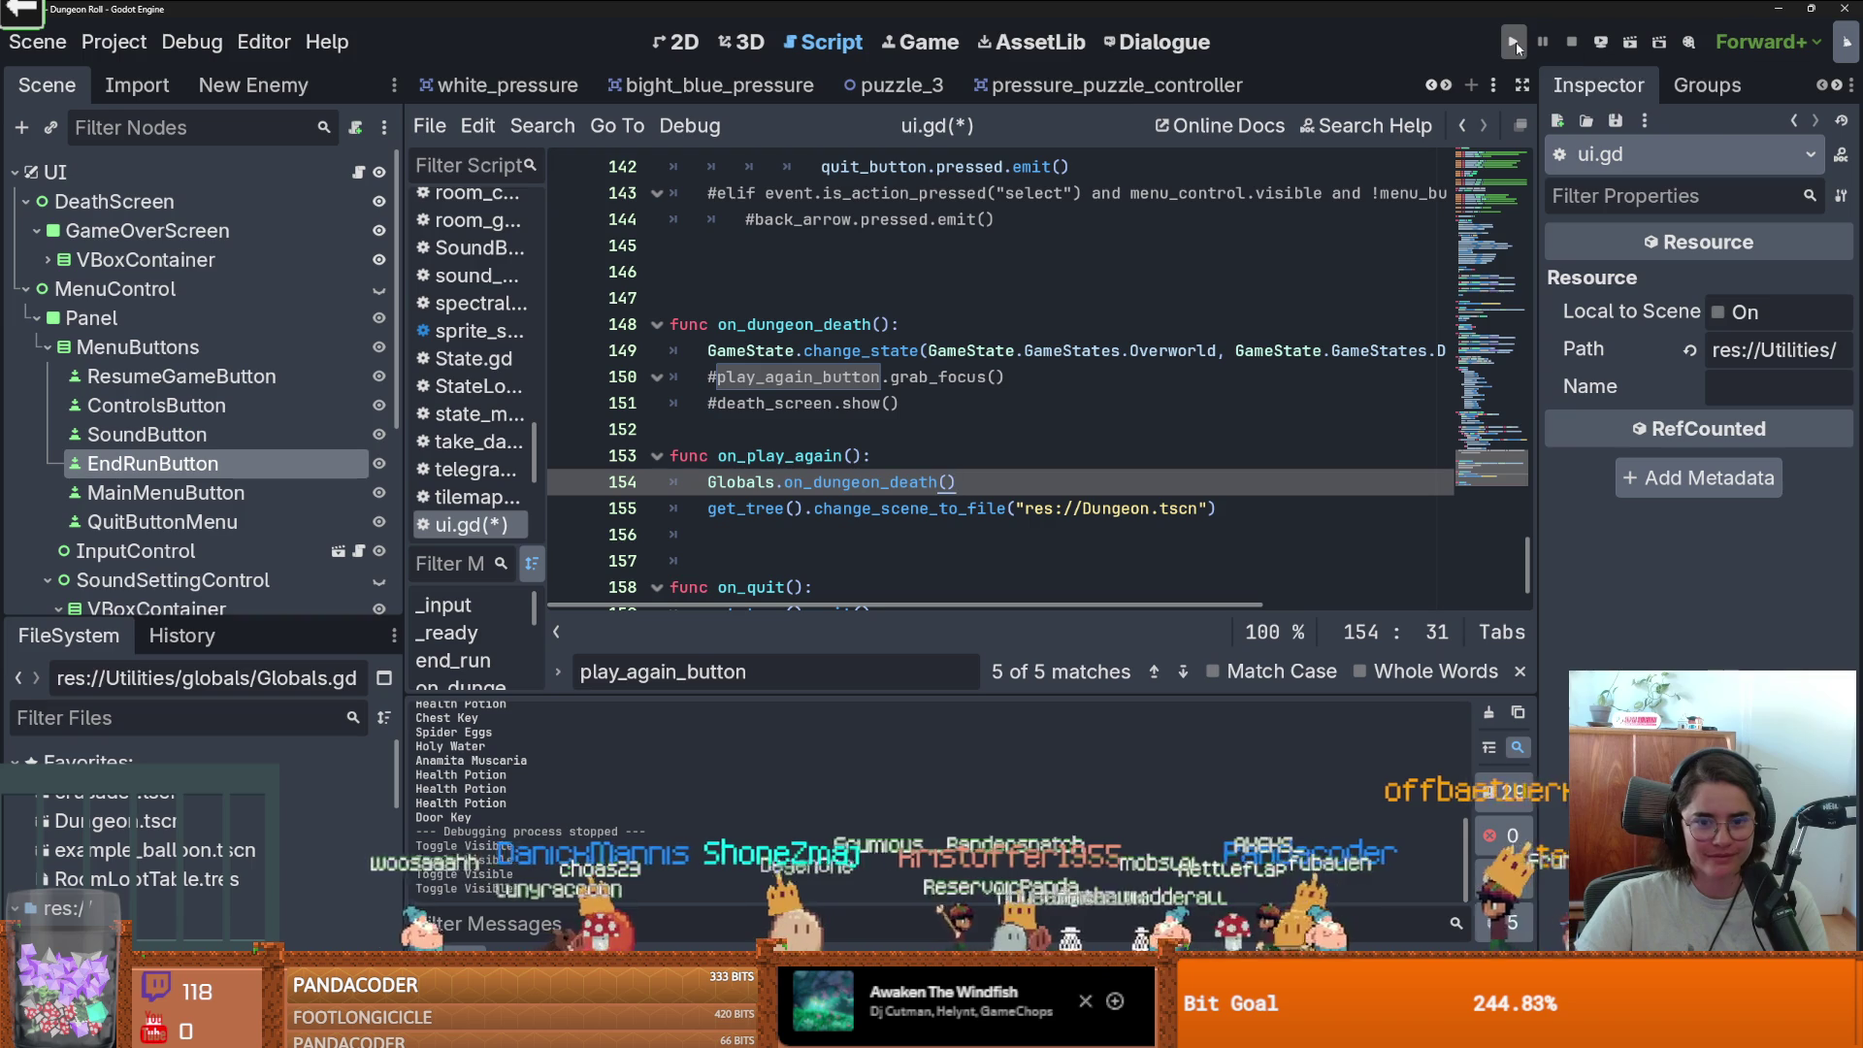
pyautogui.click(1512, 43)
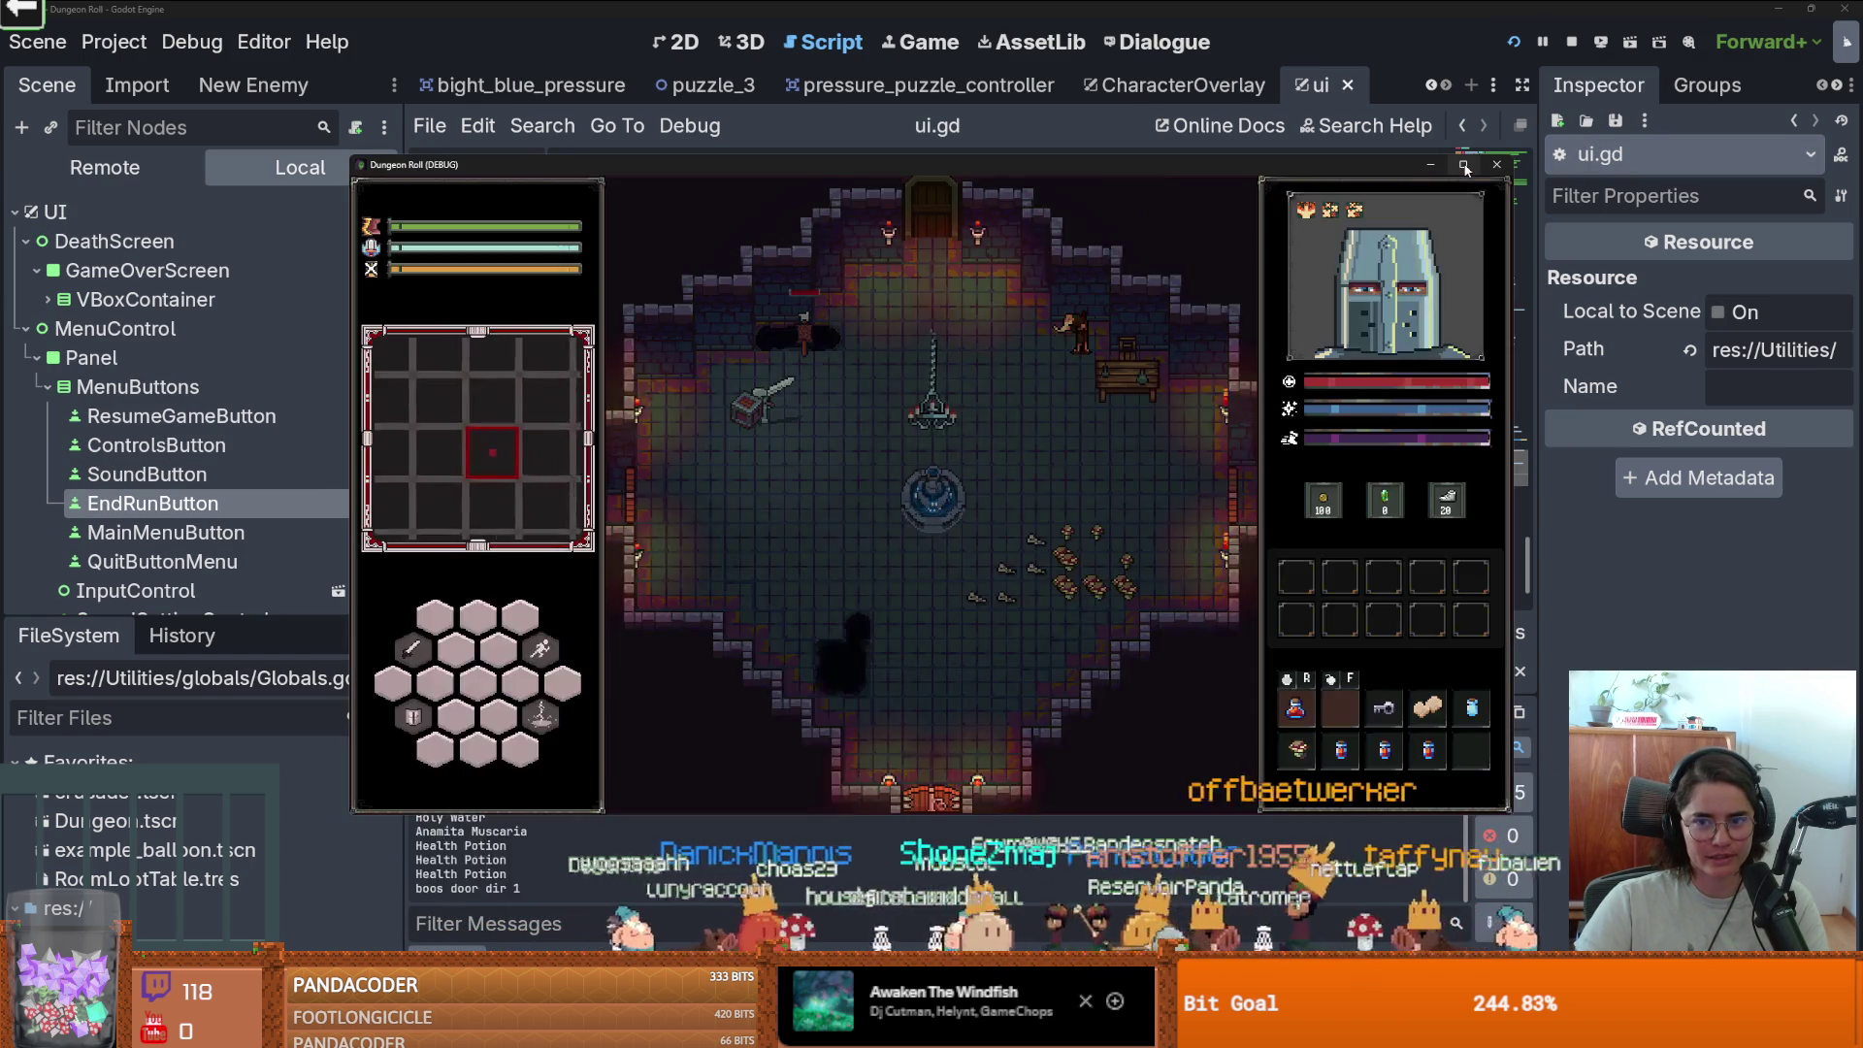
# Maximize the game, pick Puzzle Room 4, restart from the pause menu, re-roll rooms, then stop it.
pyautogui.click(1464, 167)
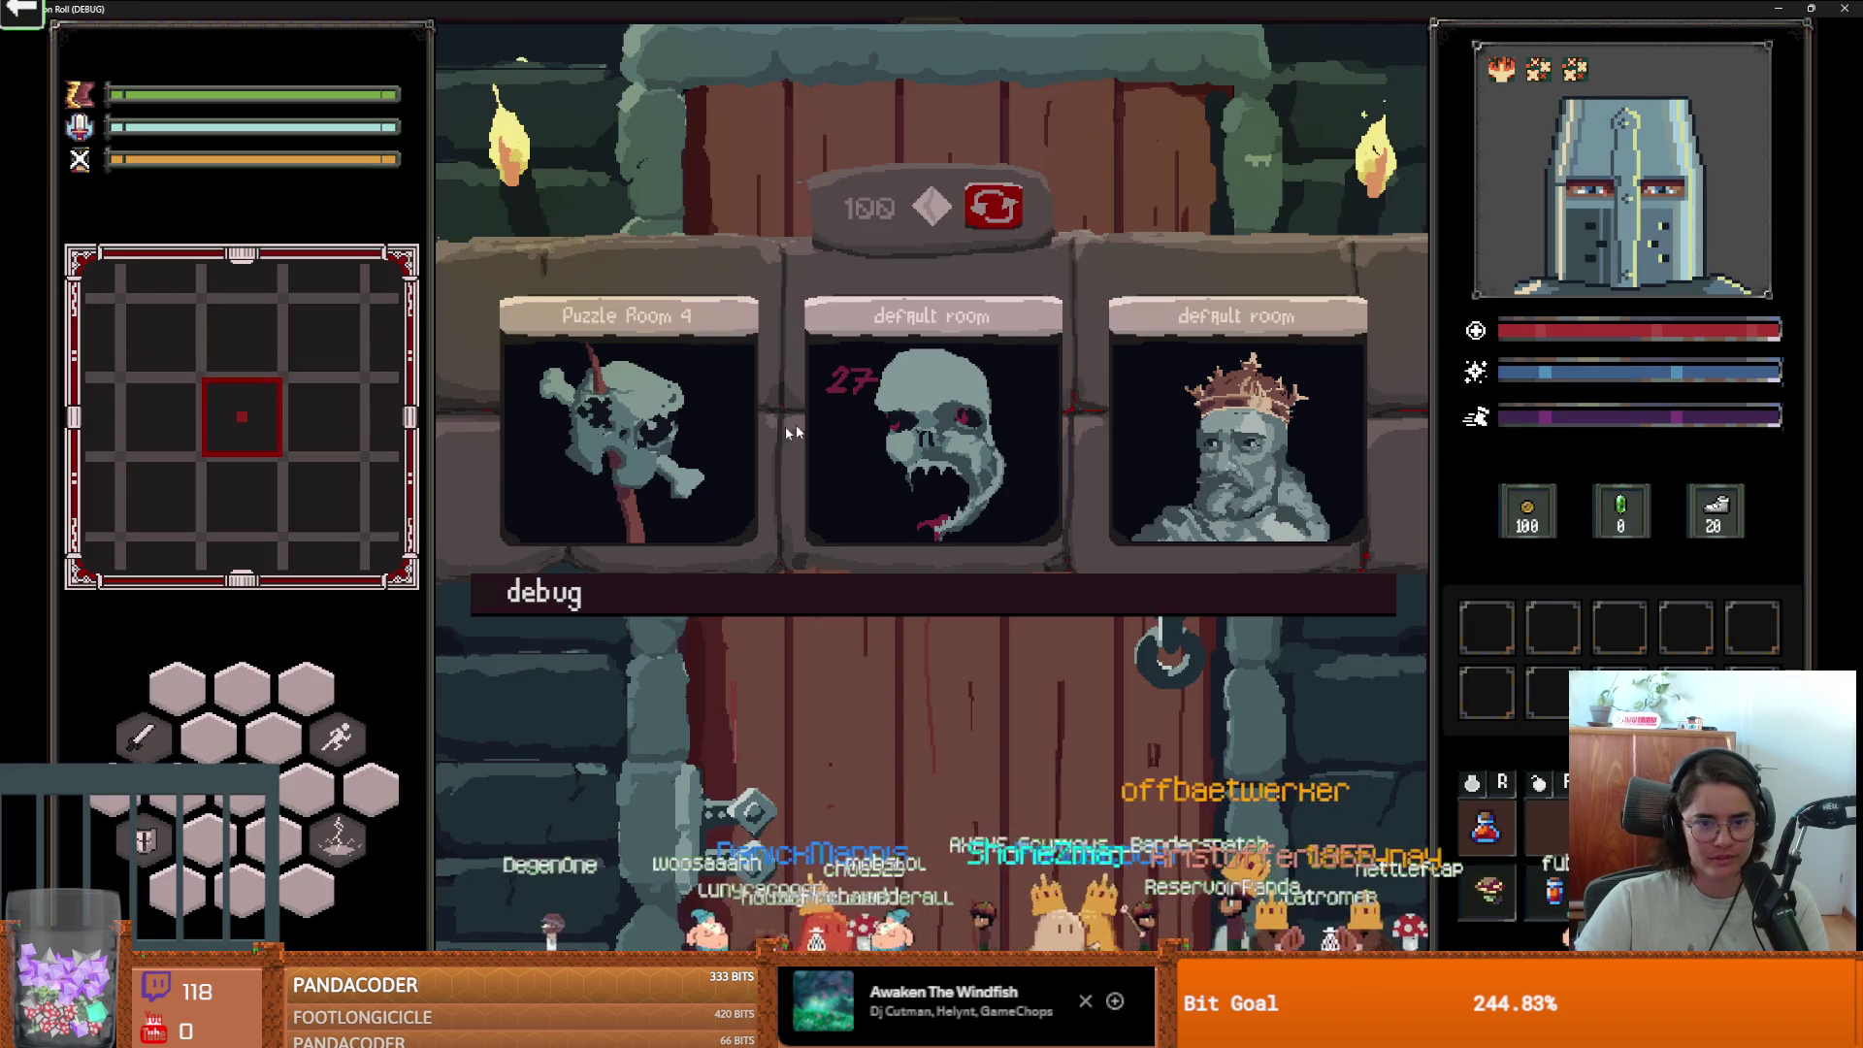
pyautogui.click(707, 433)
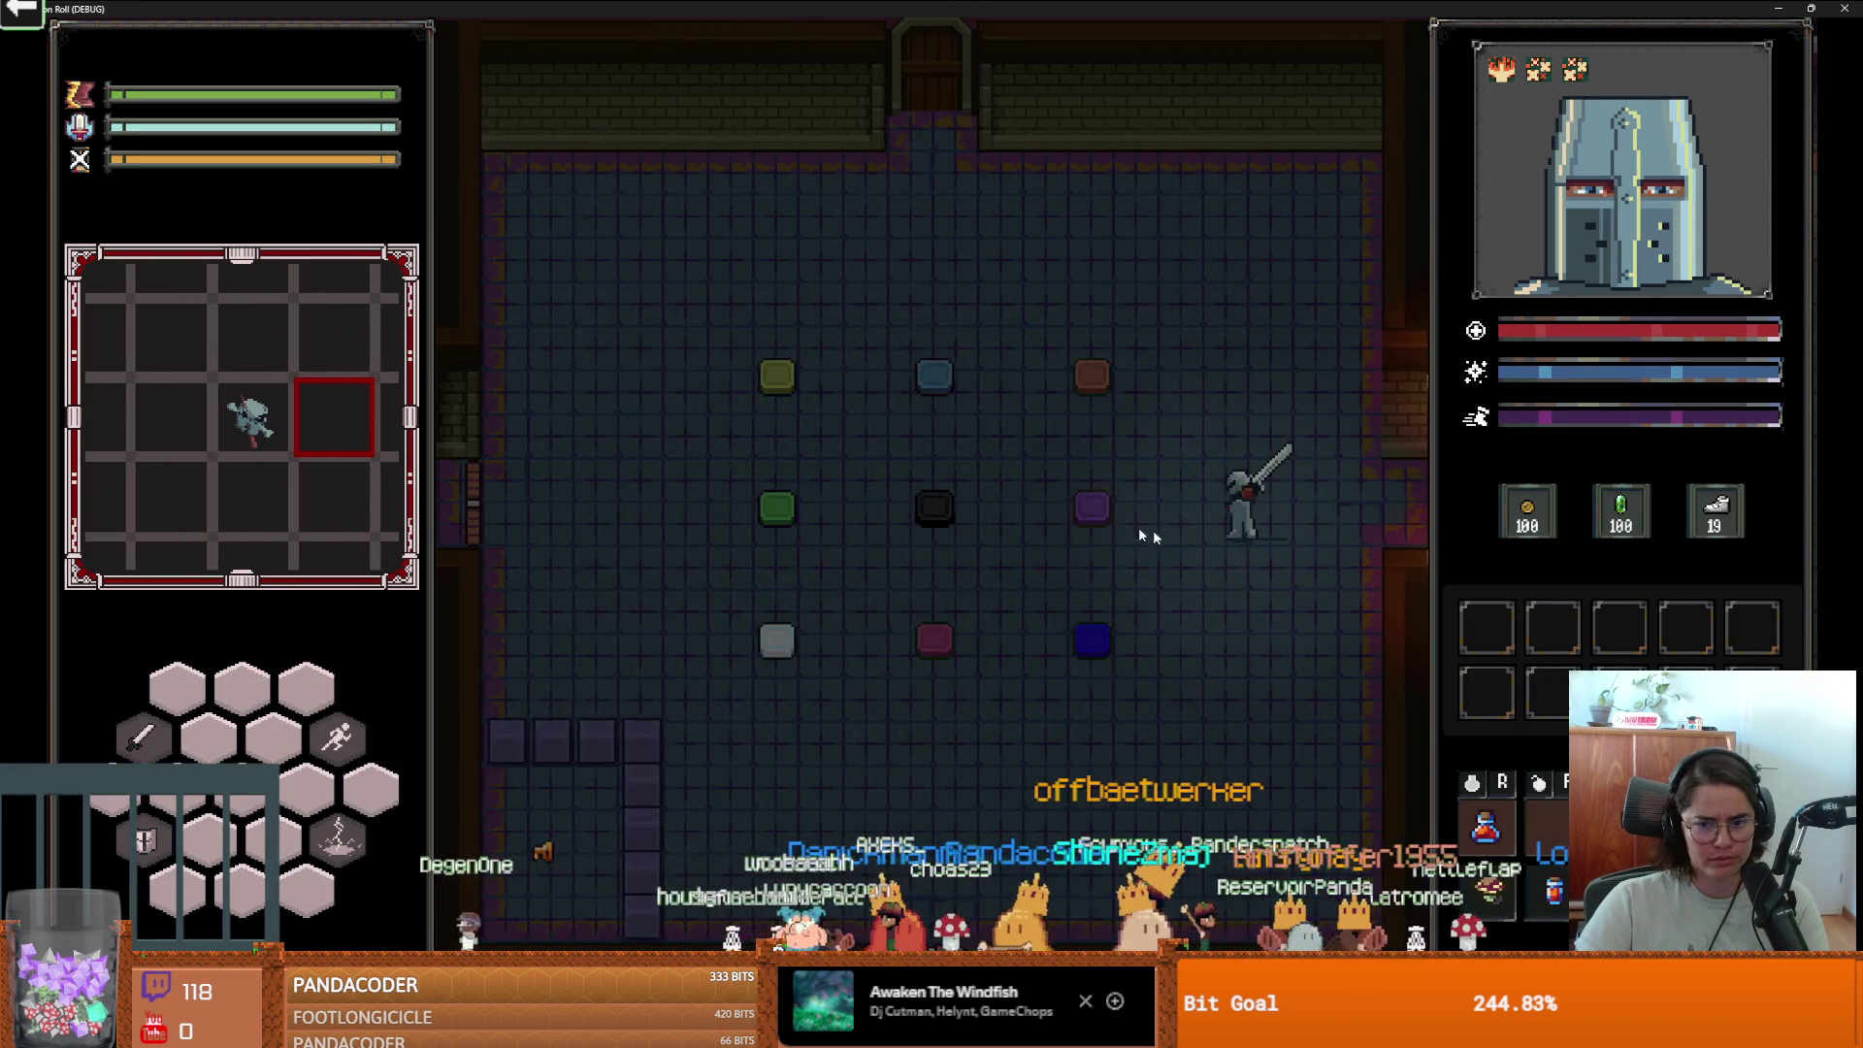
pyautogui.press('Escape')
pyautogui.click(913, 633)
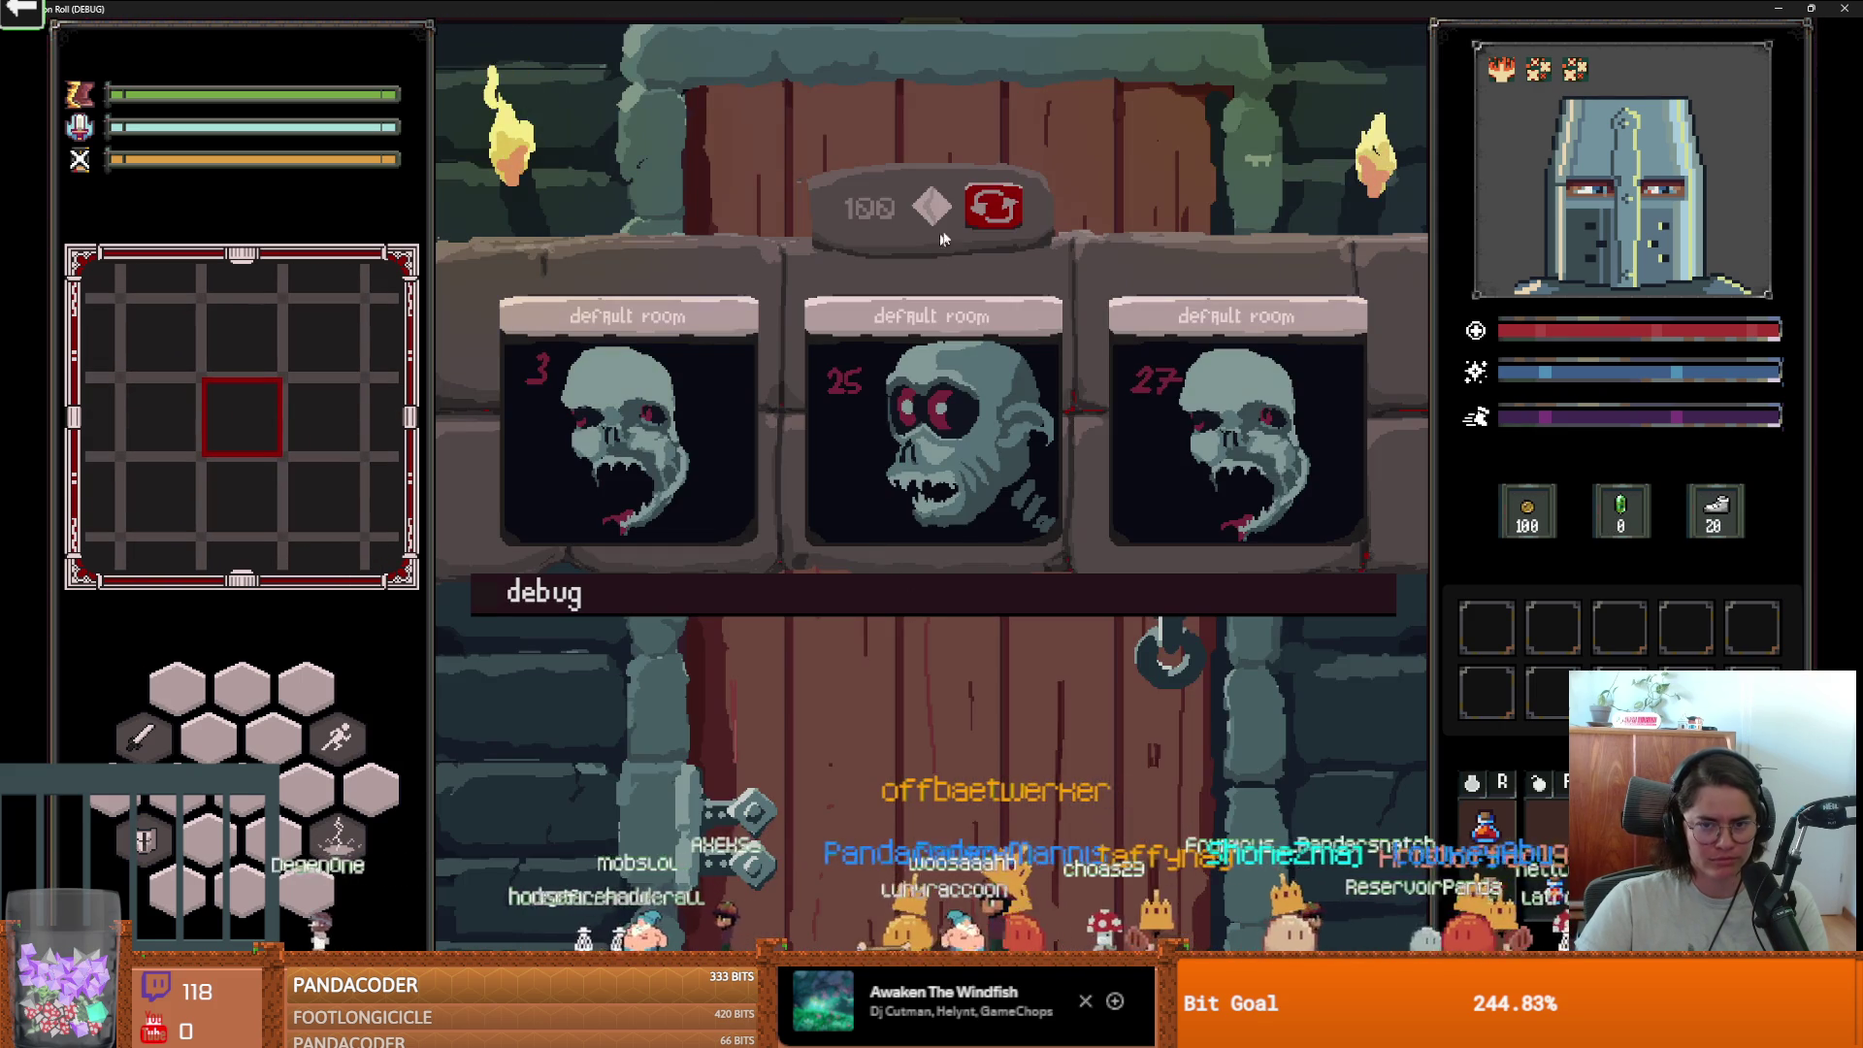
pyautogui.click(990, 207)
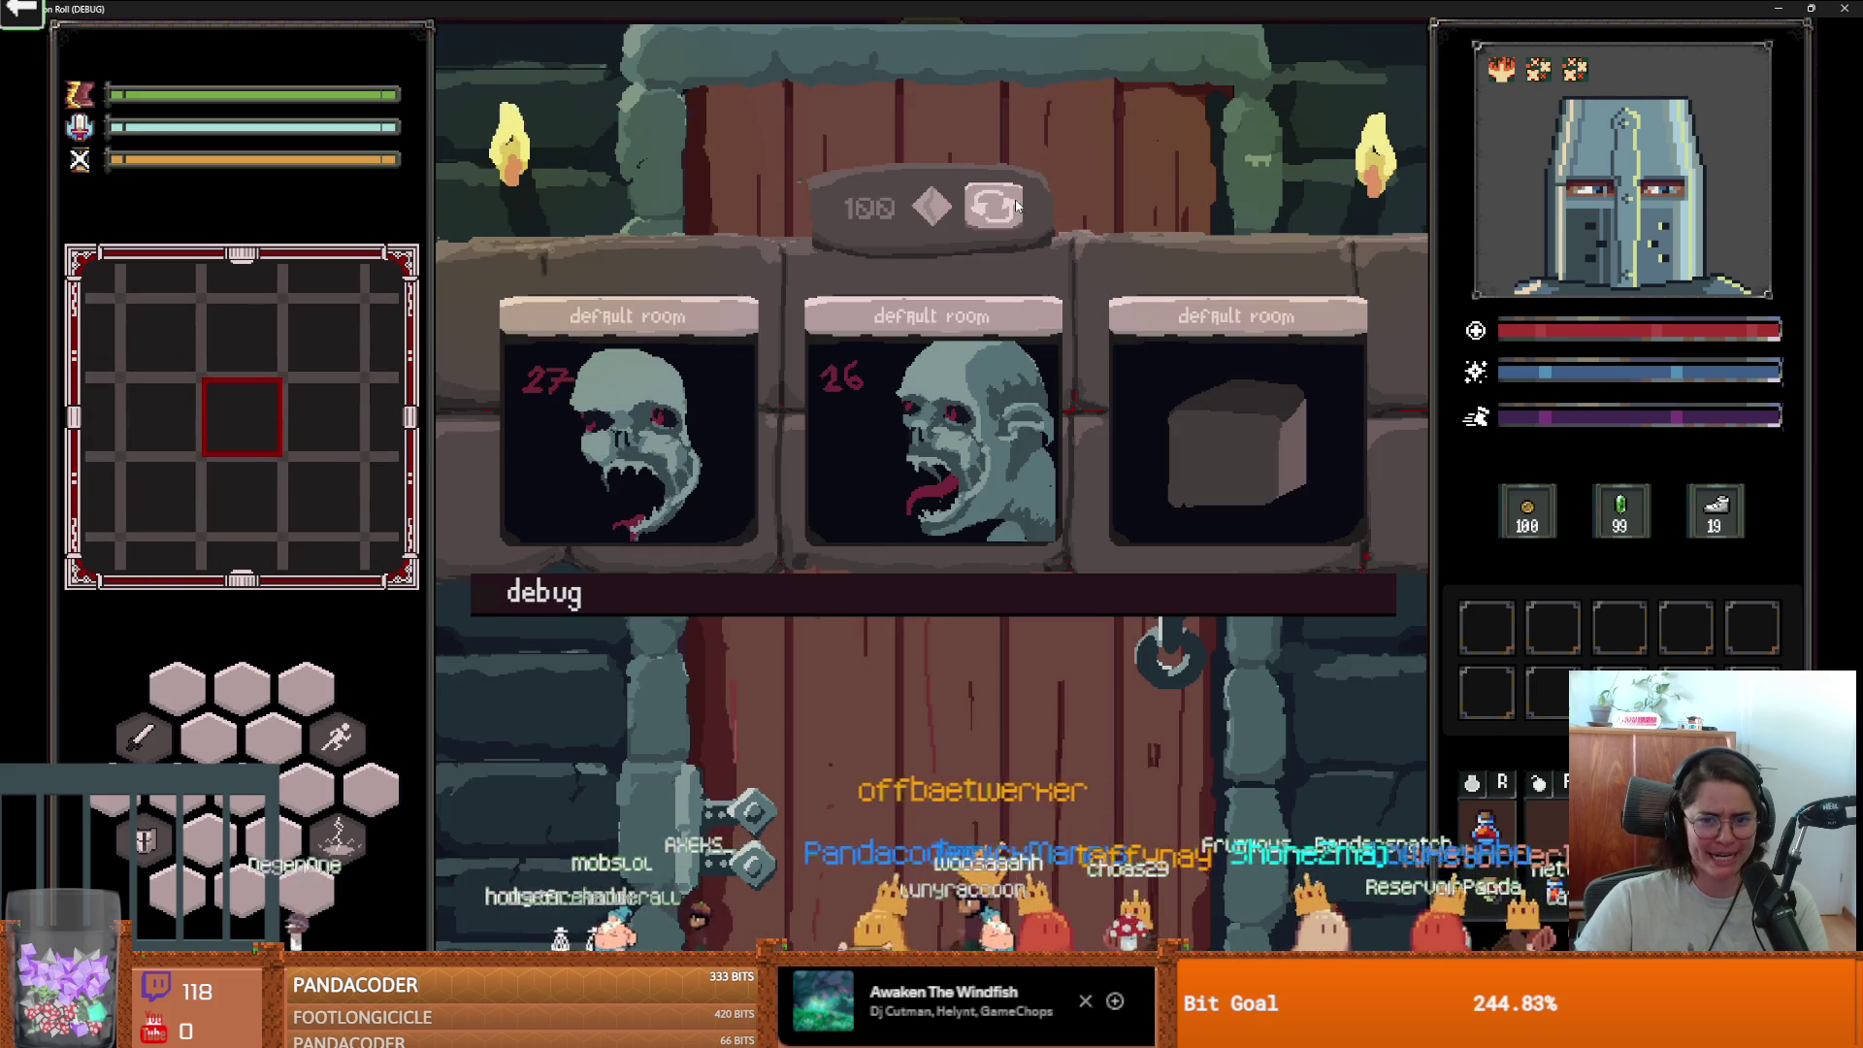
pyautogui.press('F8')
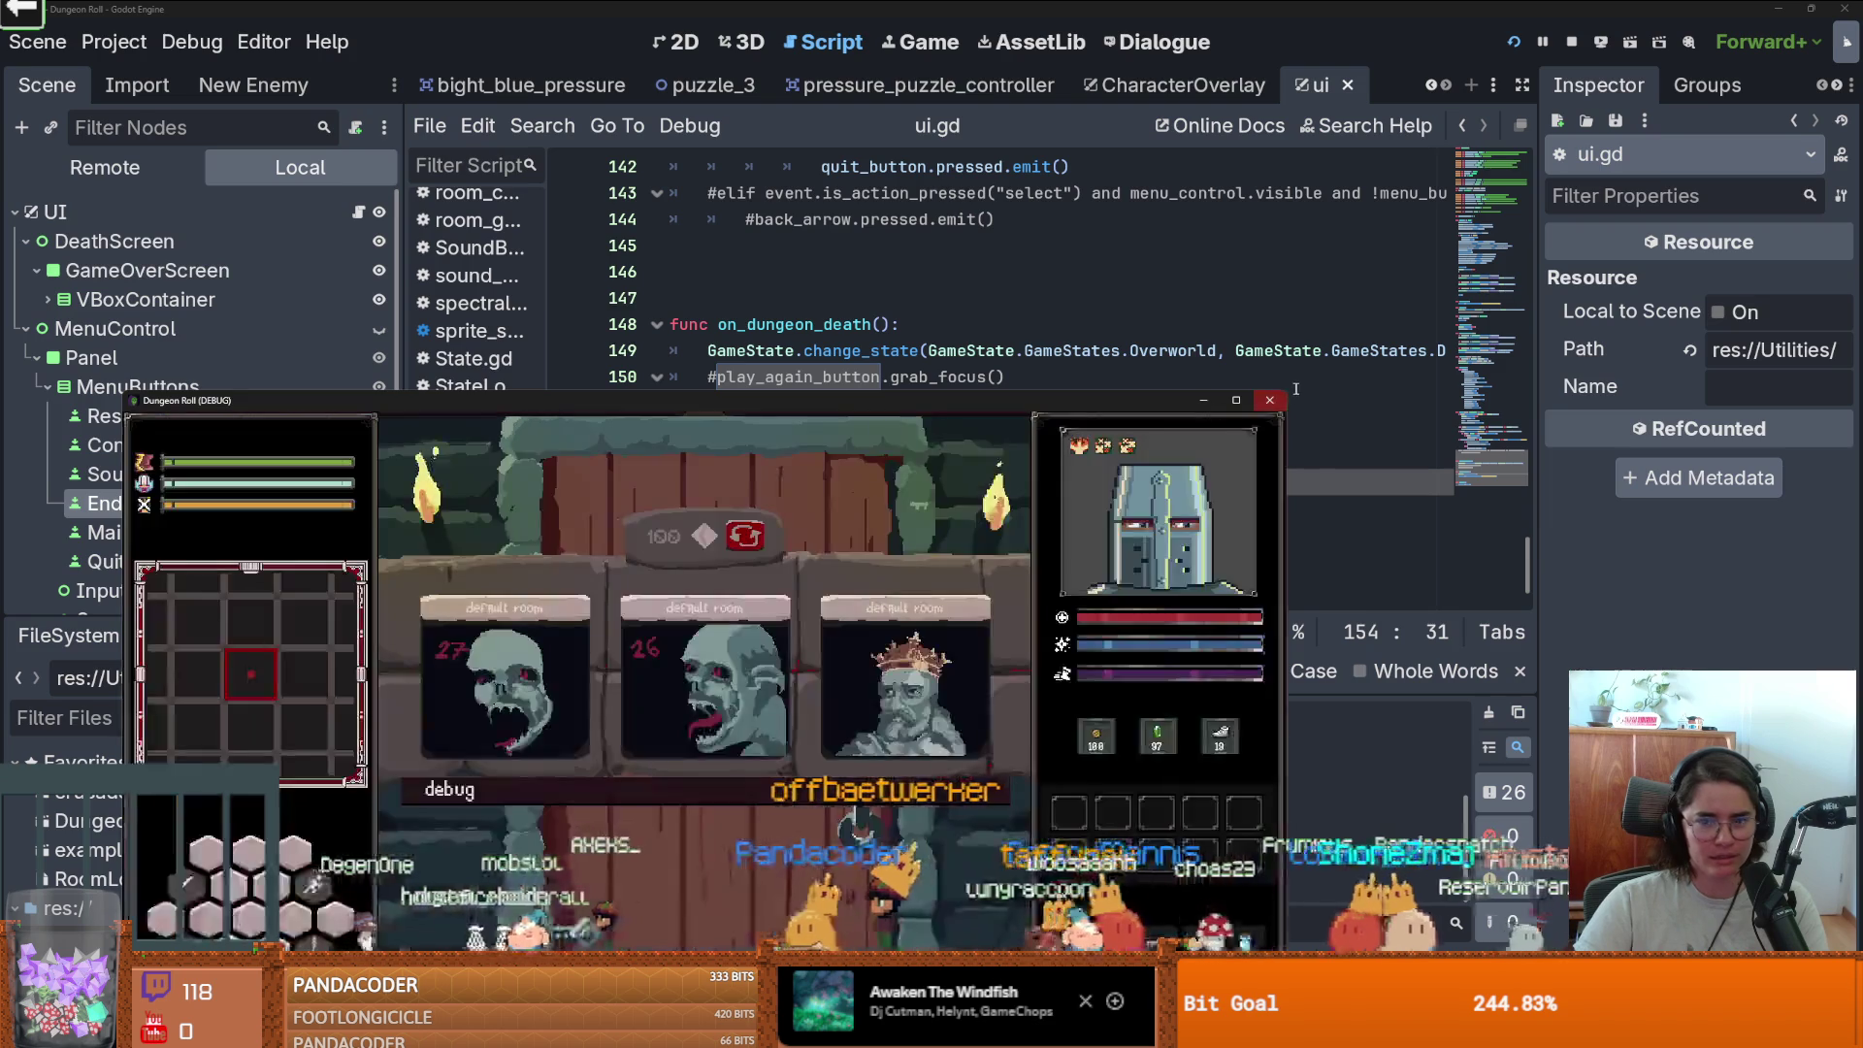
pyautogui.hotkey('ctrl', 's')
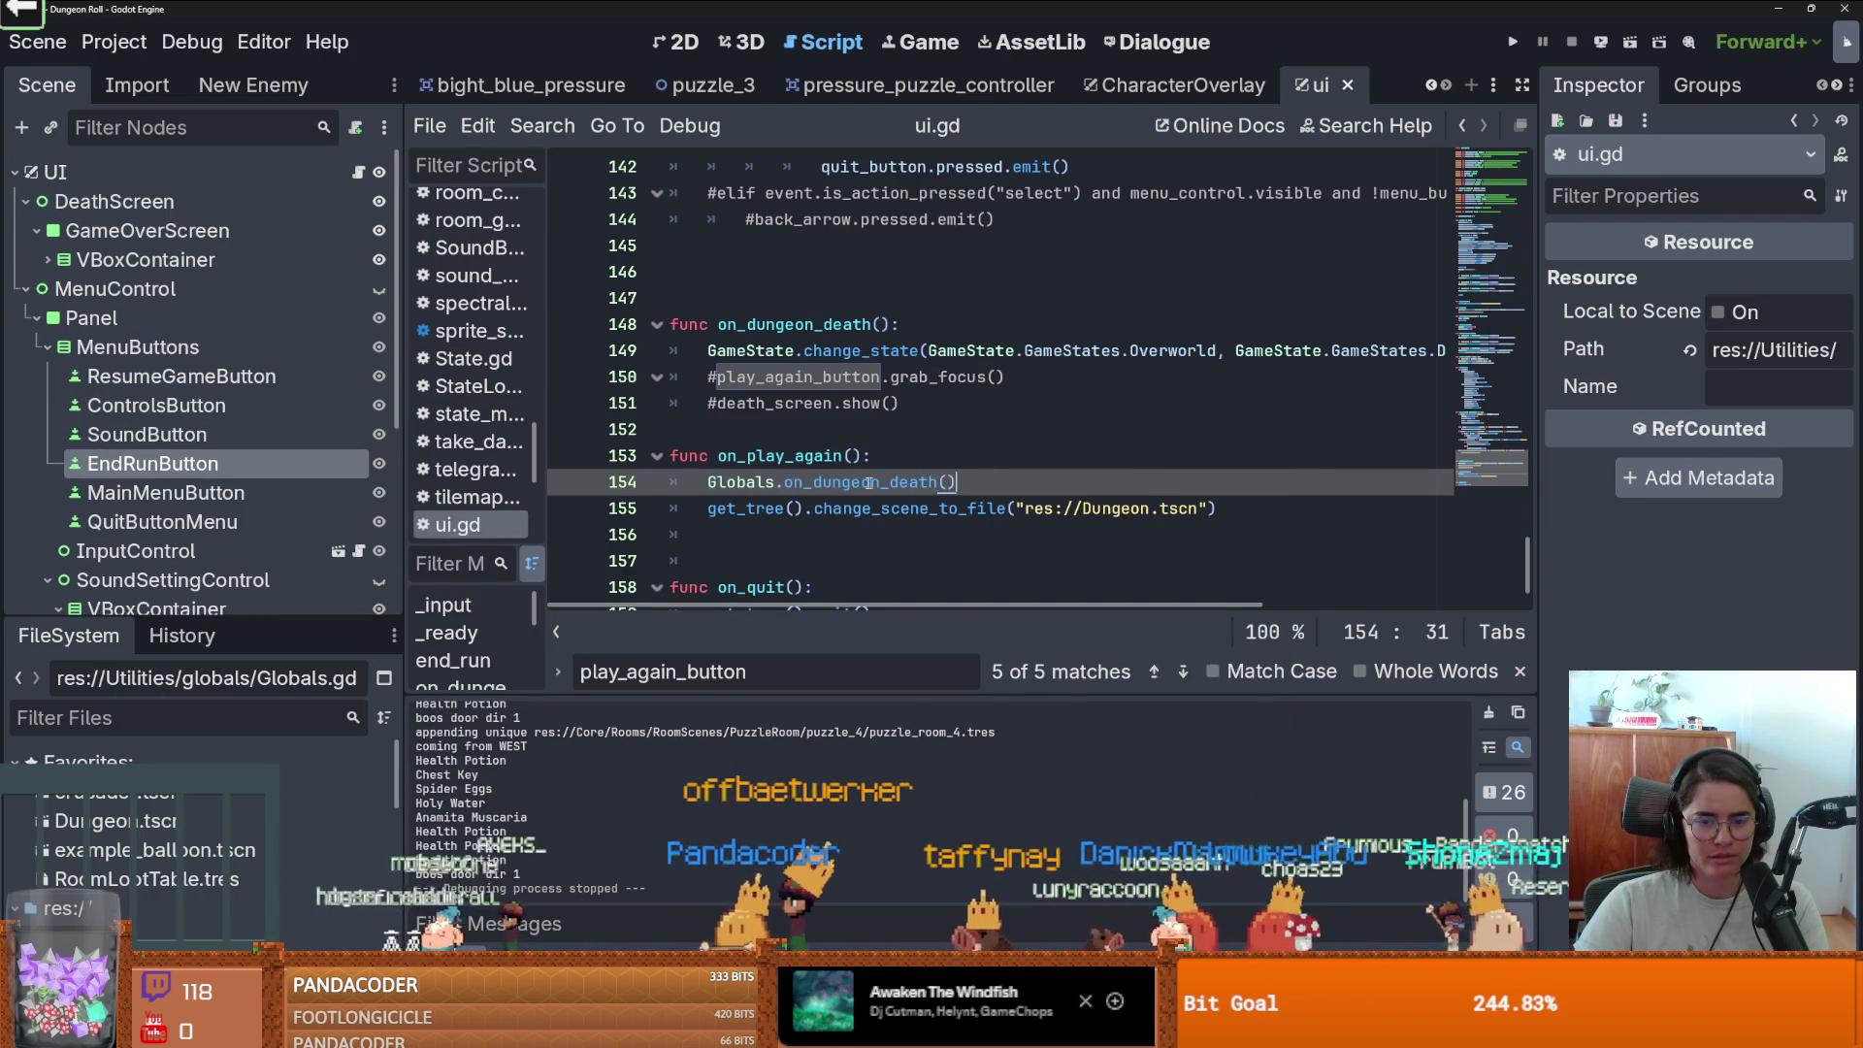
# Open on_dungeon_death in Globals.gd and set a breakpoint on the reset_unique_rooms() call.
pyautogui.keyDown('ctrl'); pyautogui.click(876, 482); pyautogui.keyUp('ctrl')
pyautogui.click(783, 404)
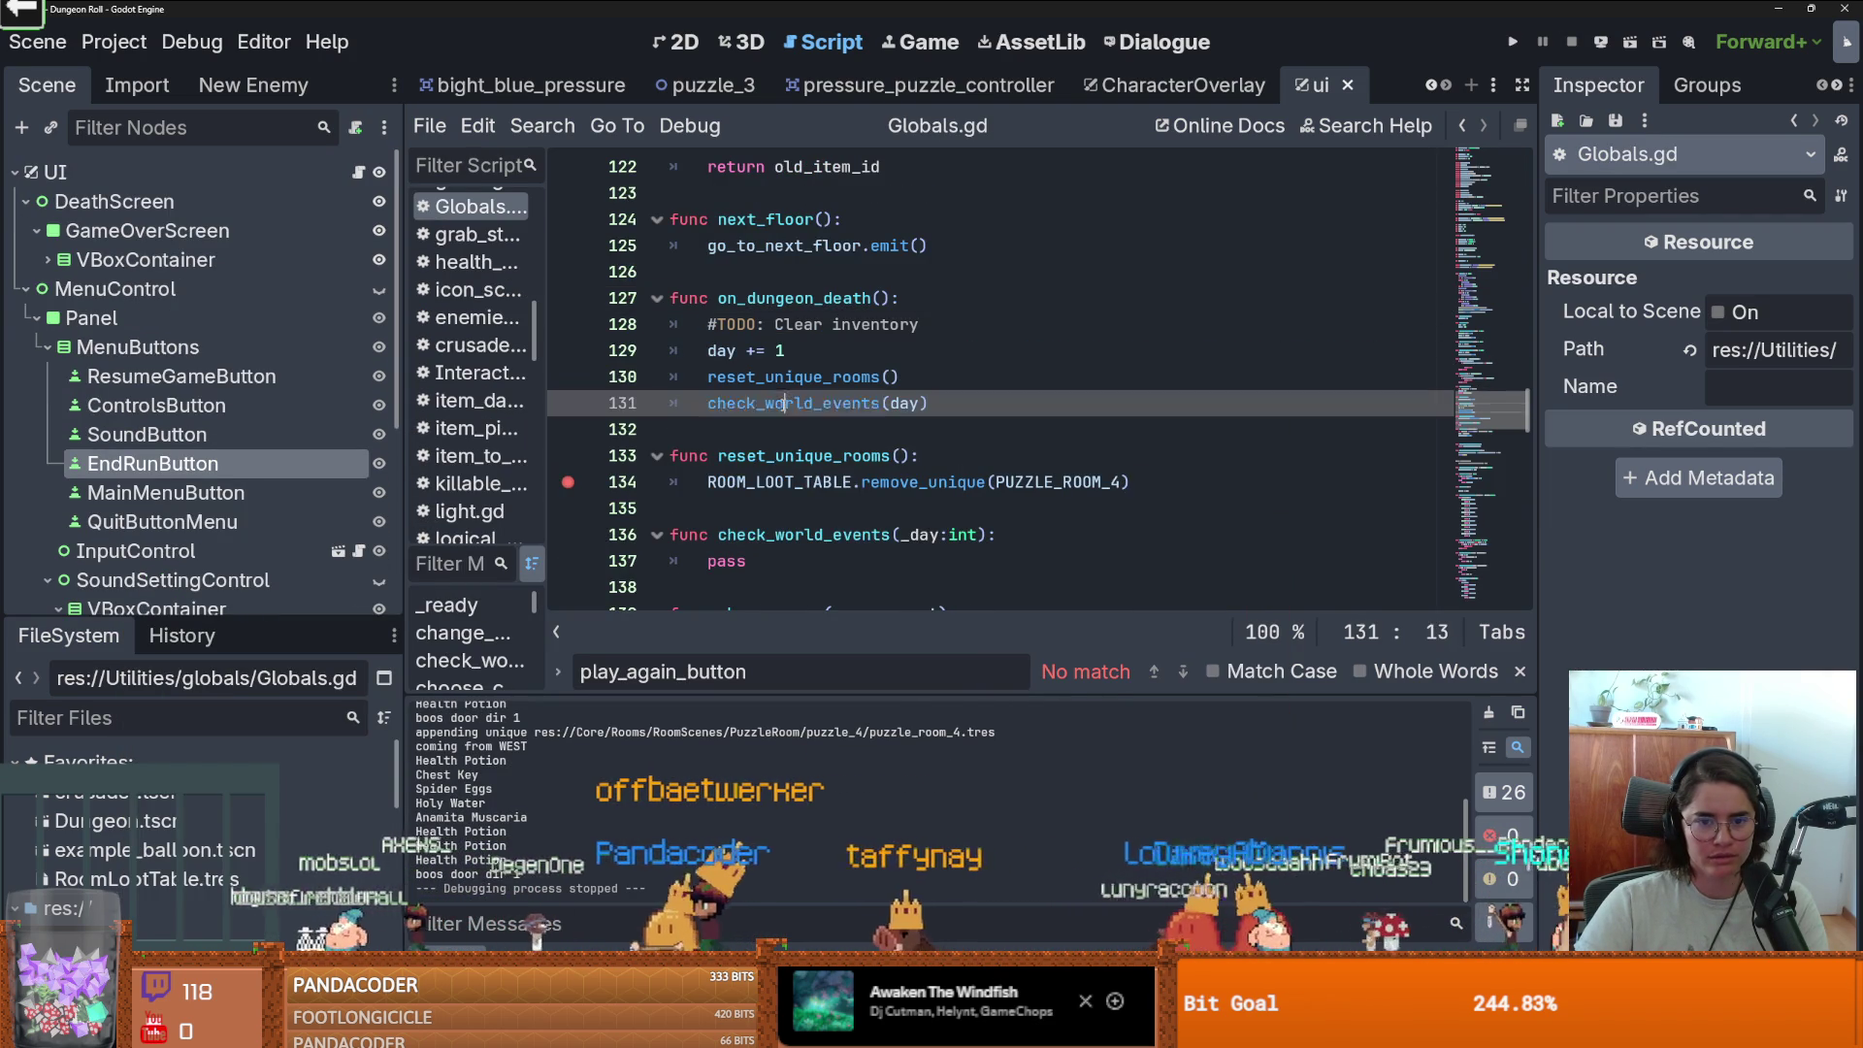
pyautogui.doubleClick(762, 456)
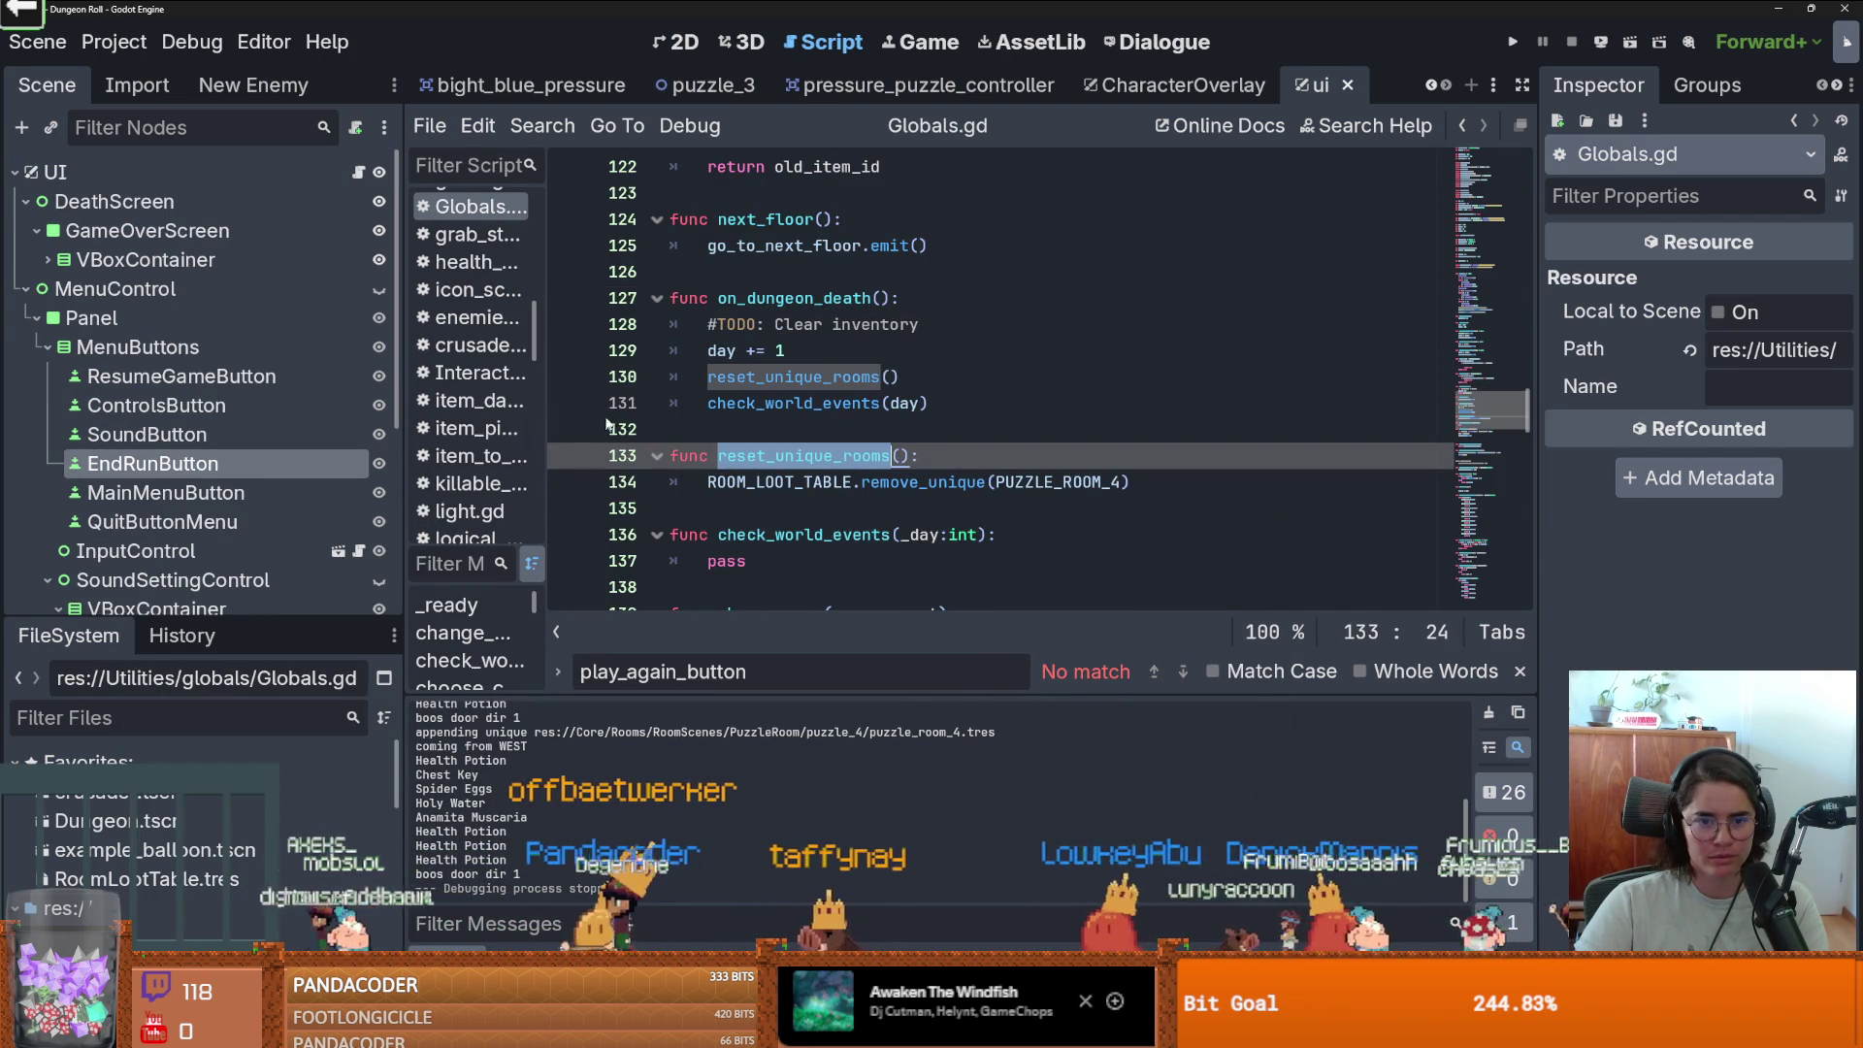
pyautogui.click(568, 377)
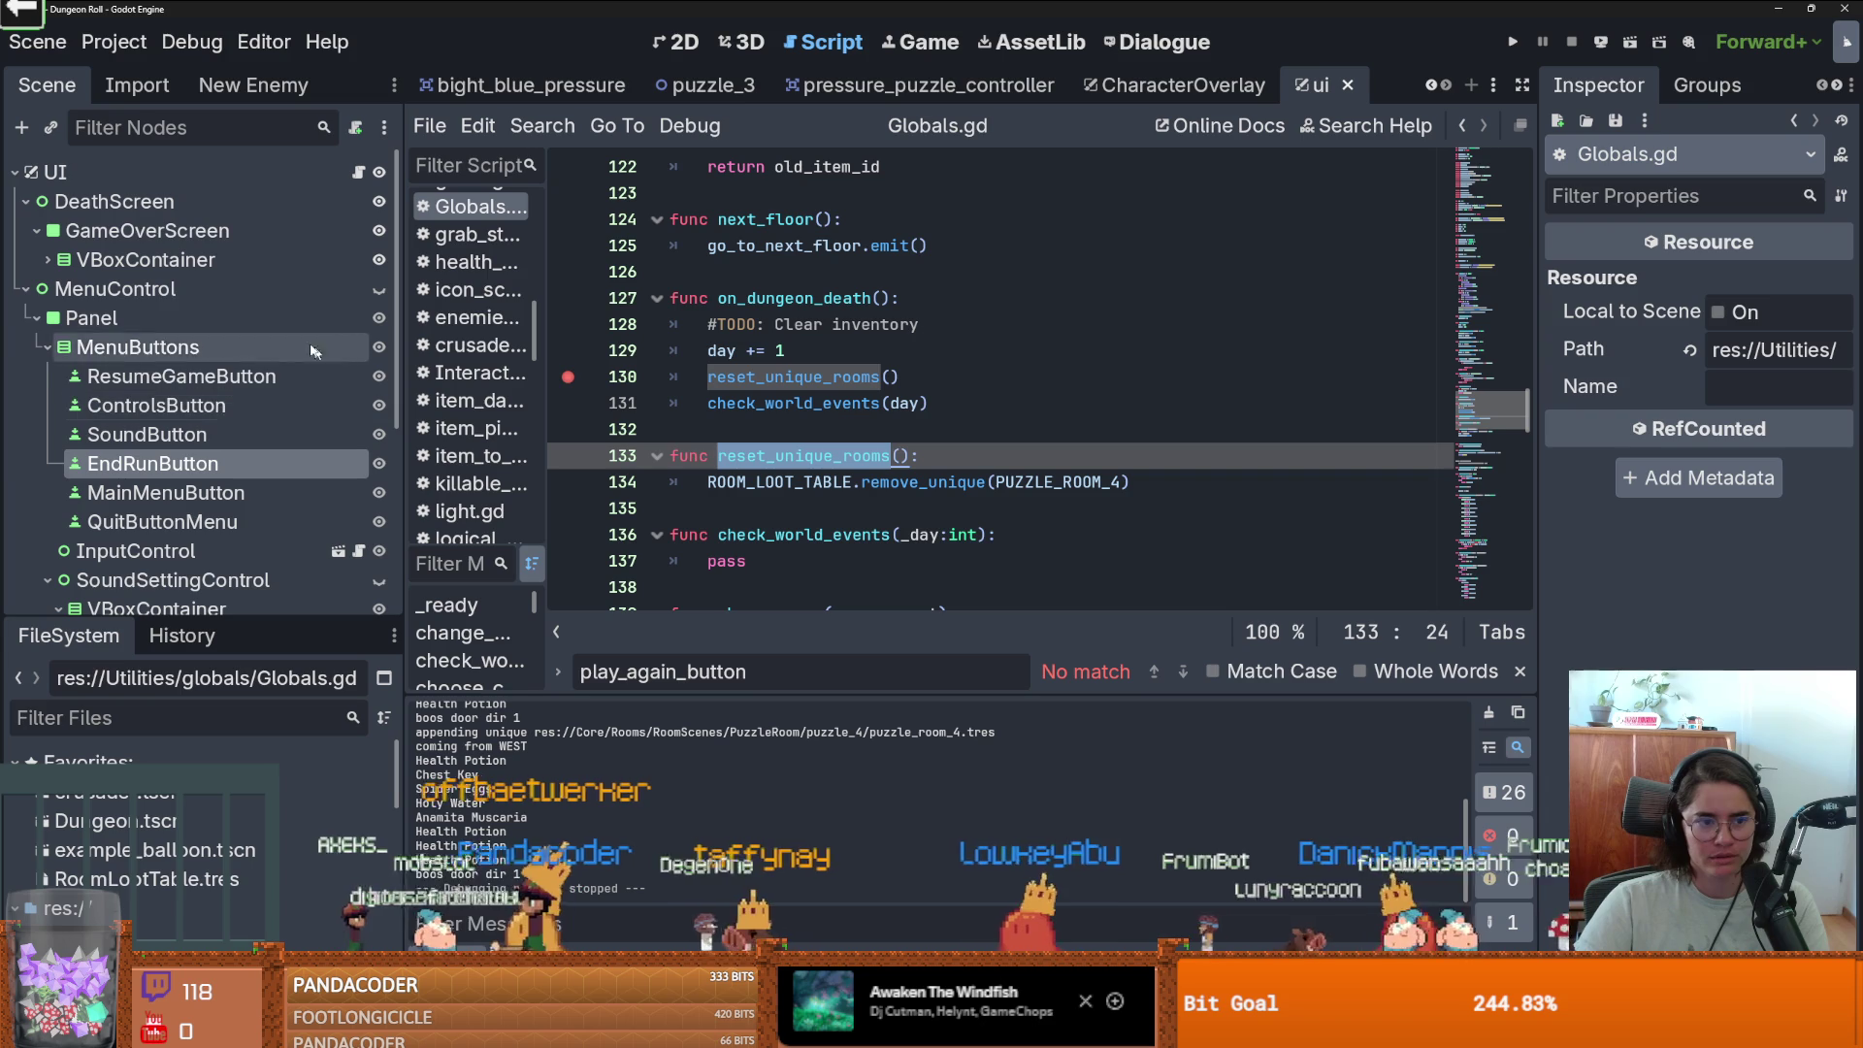
# Switch to the Dungeon scene and view arena.gd at its CRUSADER constant.
pyautogui.click(1432, 86)
pyautogui.click(1431, 85)
pyautogui.click(478, 85)
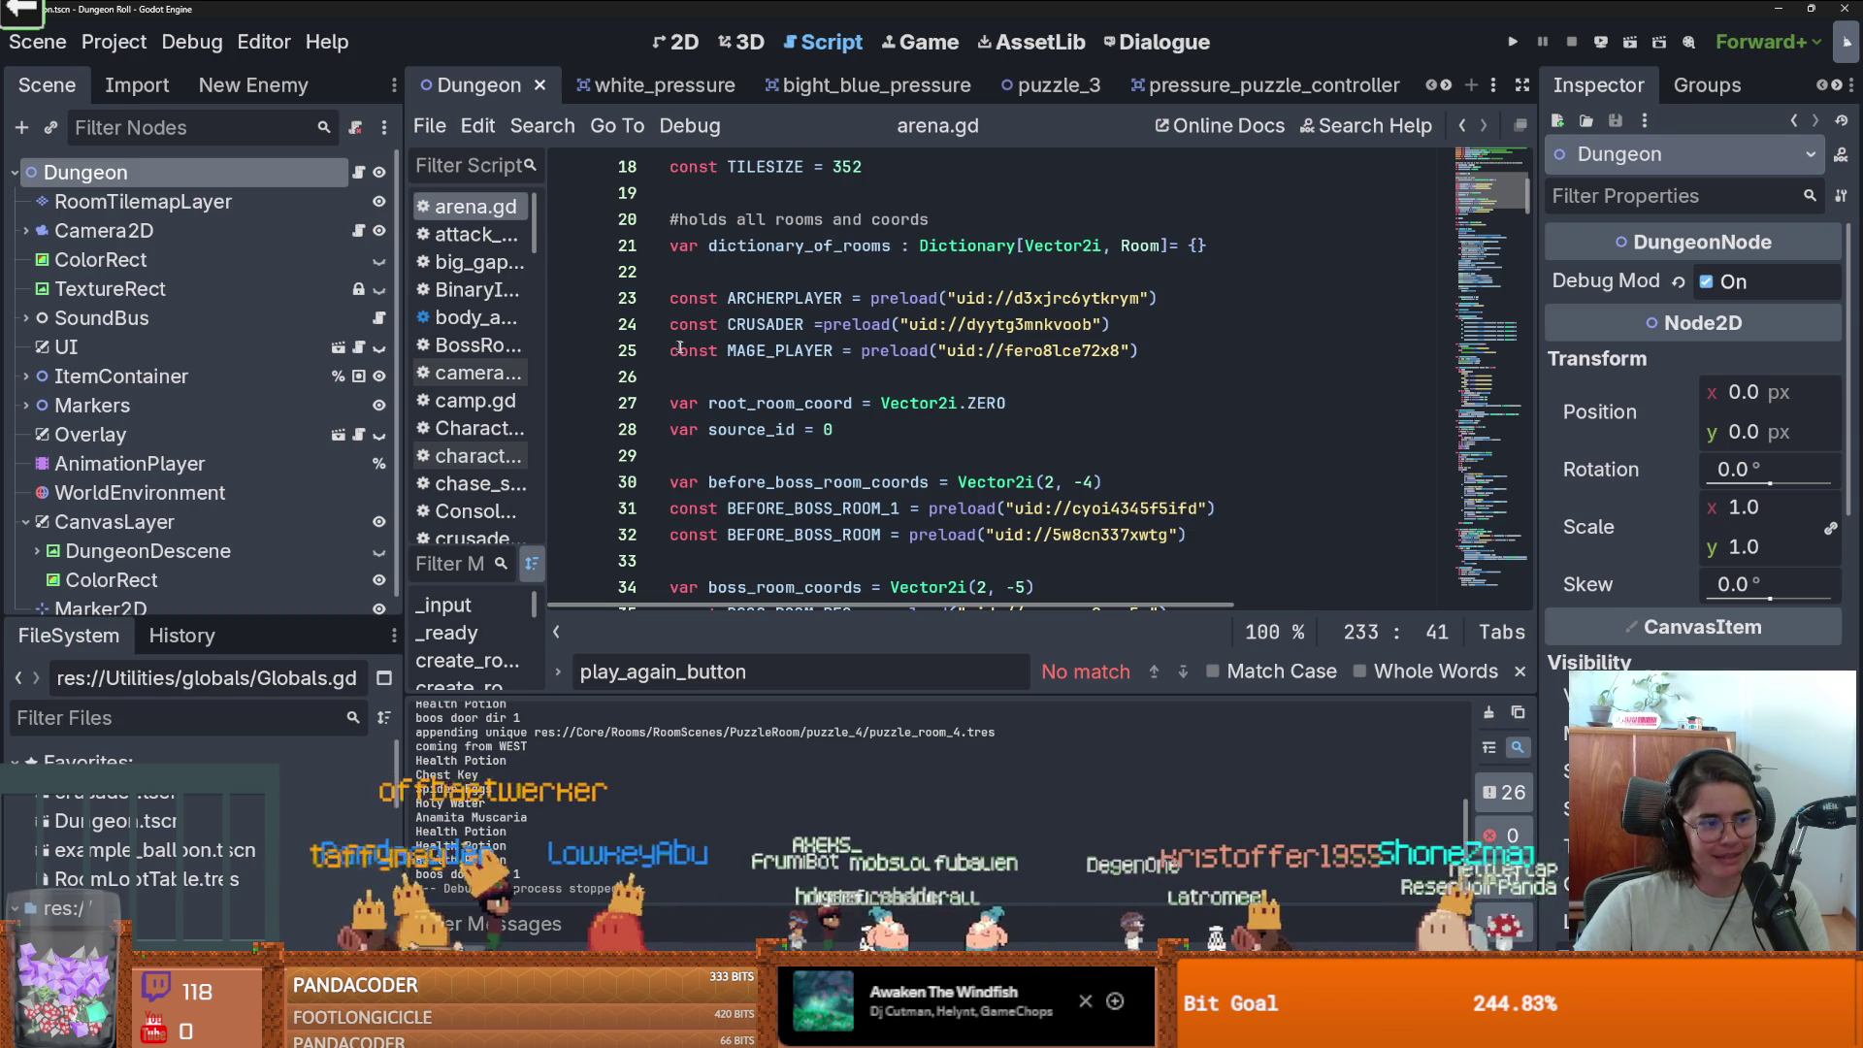
pyautogui.click(736, 324)
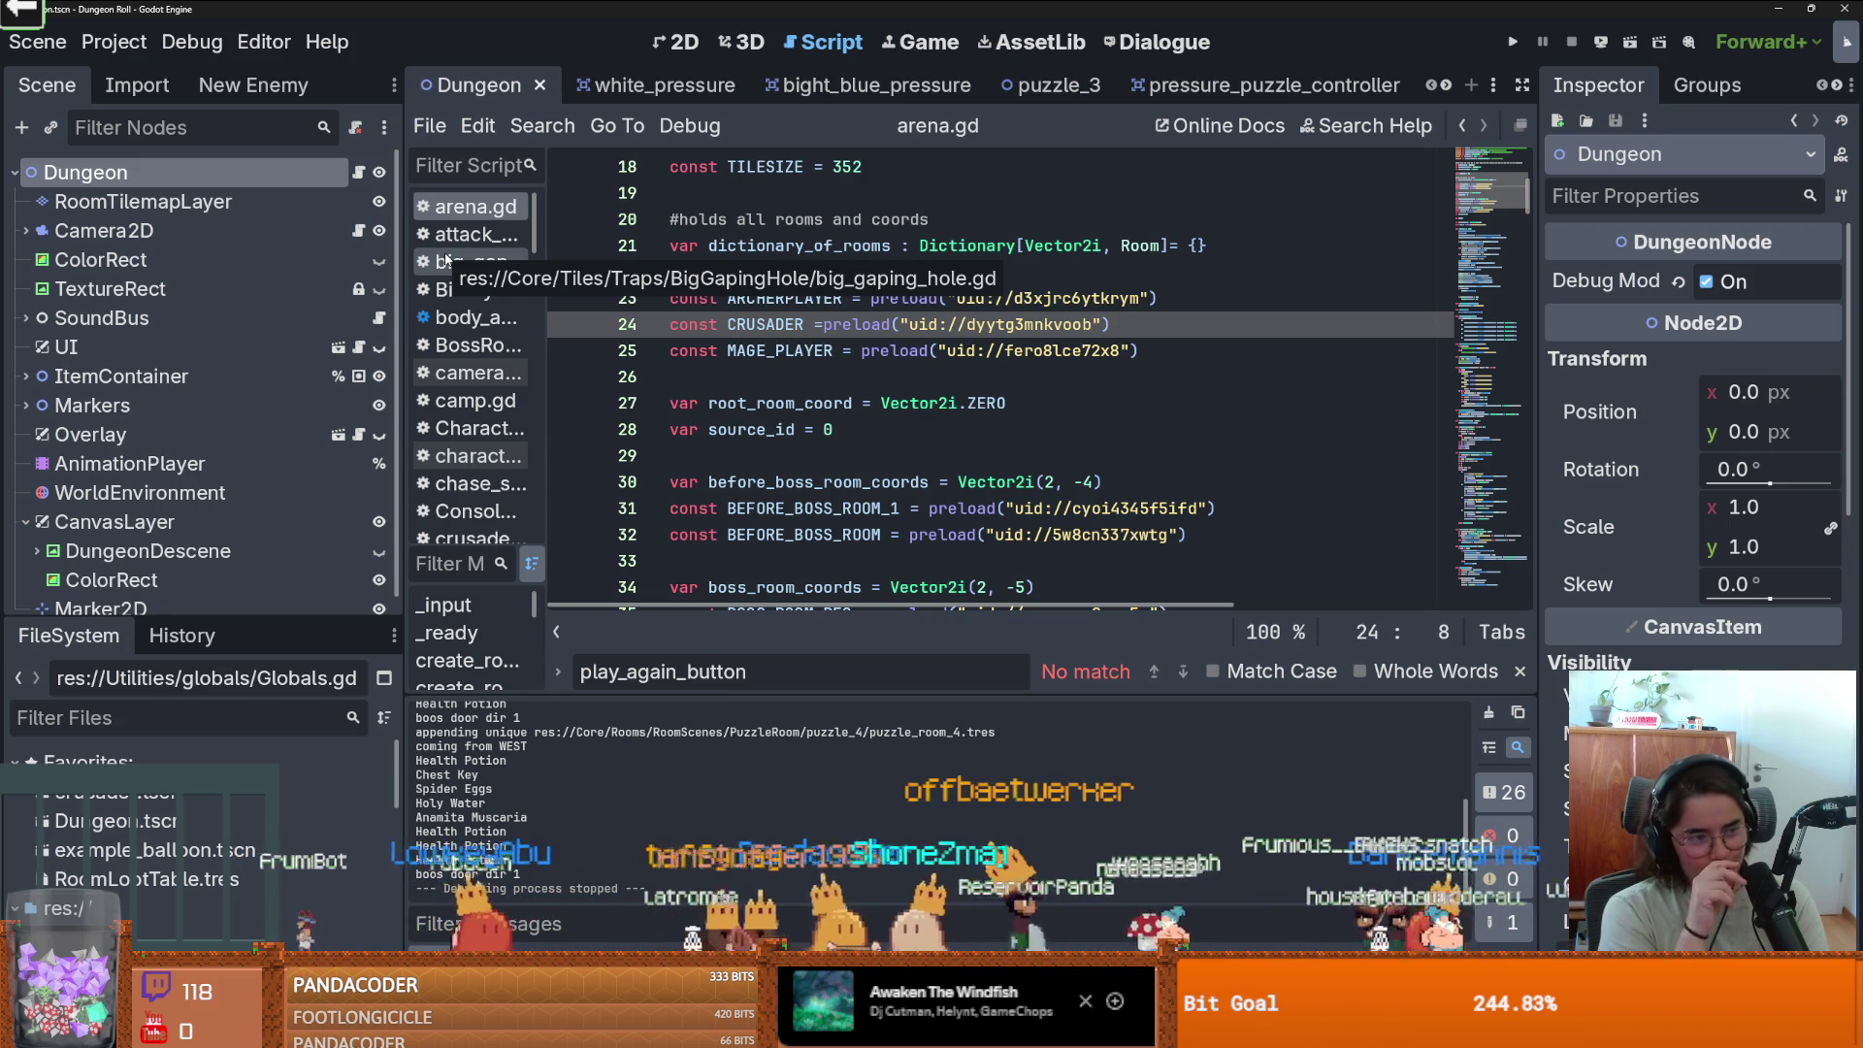
# Remove the Globals.on_dungeon_death() line from on_play_again in ui.gd.
pyautogui.click(359, 349)
pyautogui.click(957, 482)
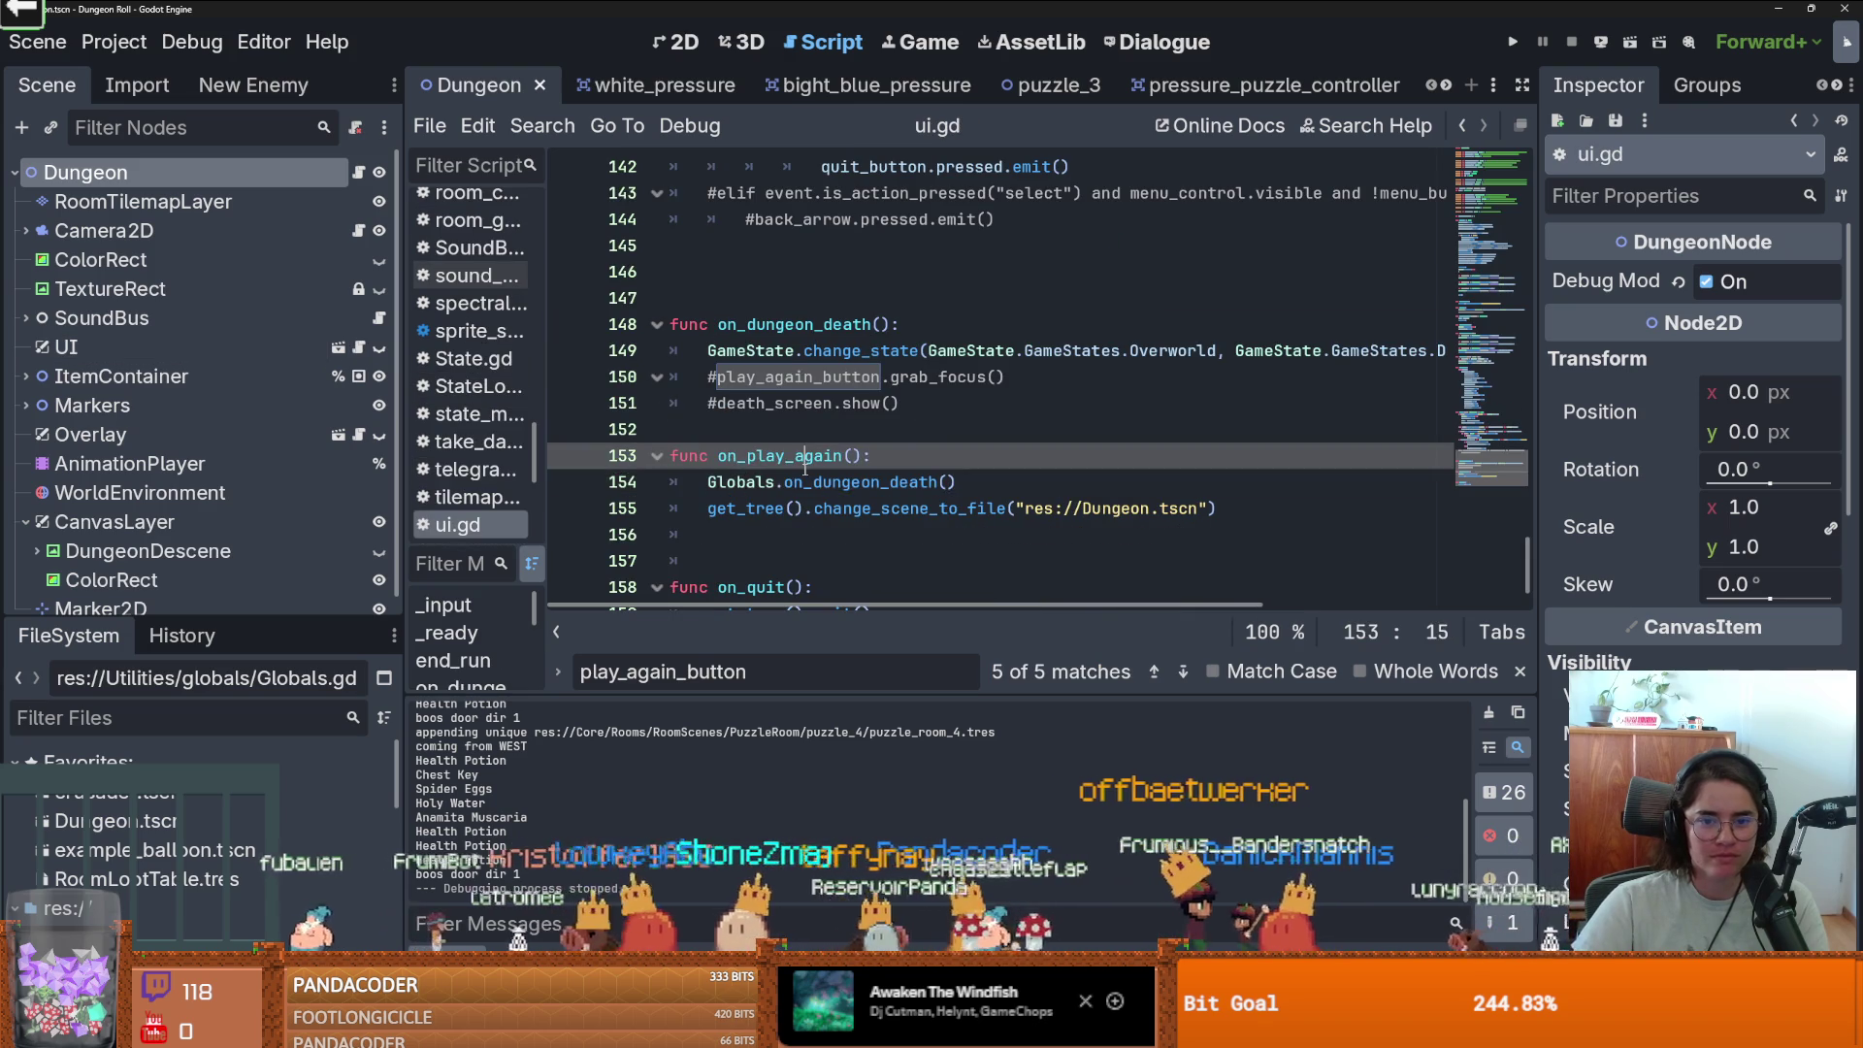
pyautogui.moveTo(958, 483); pyautogui.dragTo(698, 483)
pyautogui.press('BackSpace')
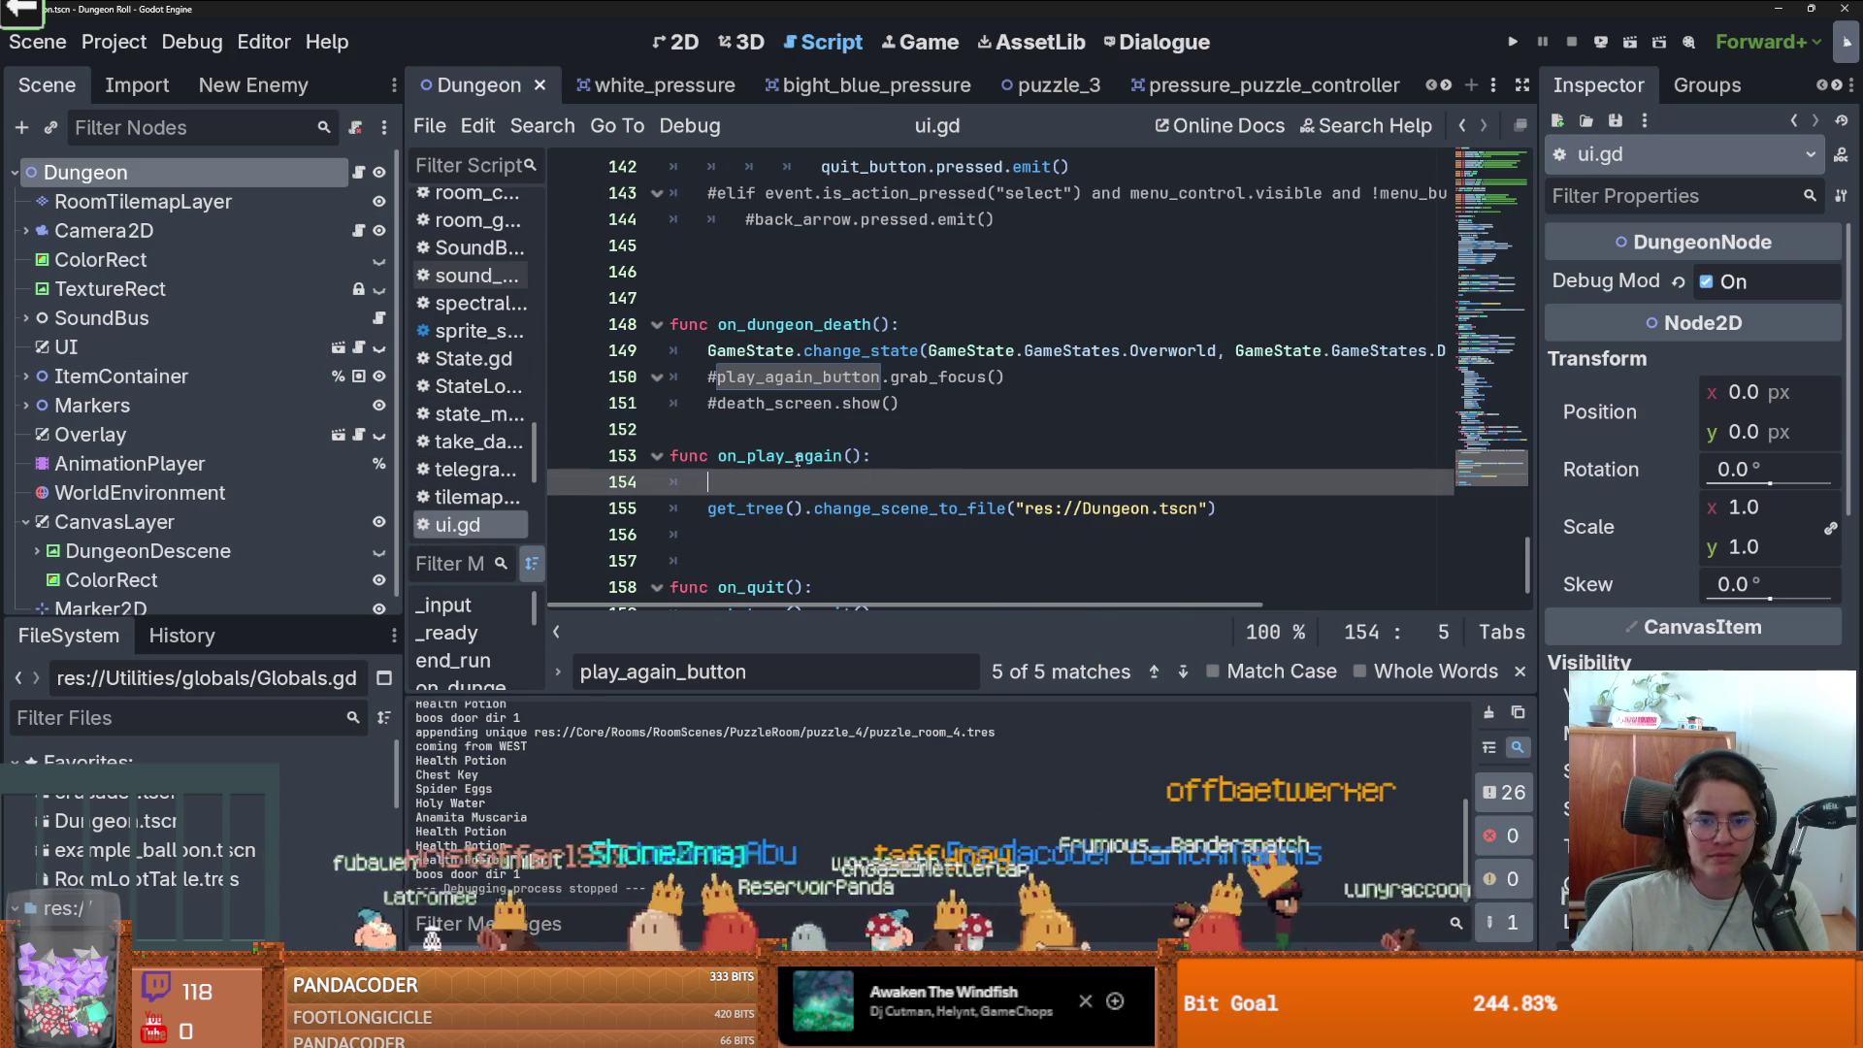
pyautogui.doubleClick(803, 464)
pyautogui.click(794, 484)
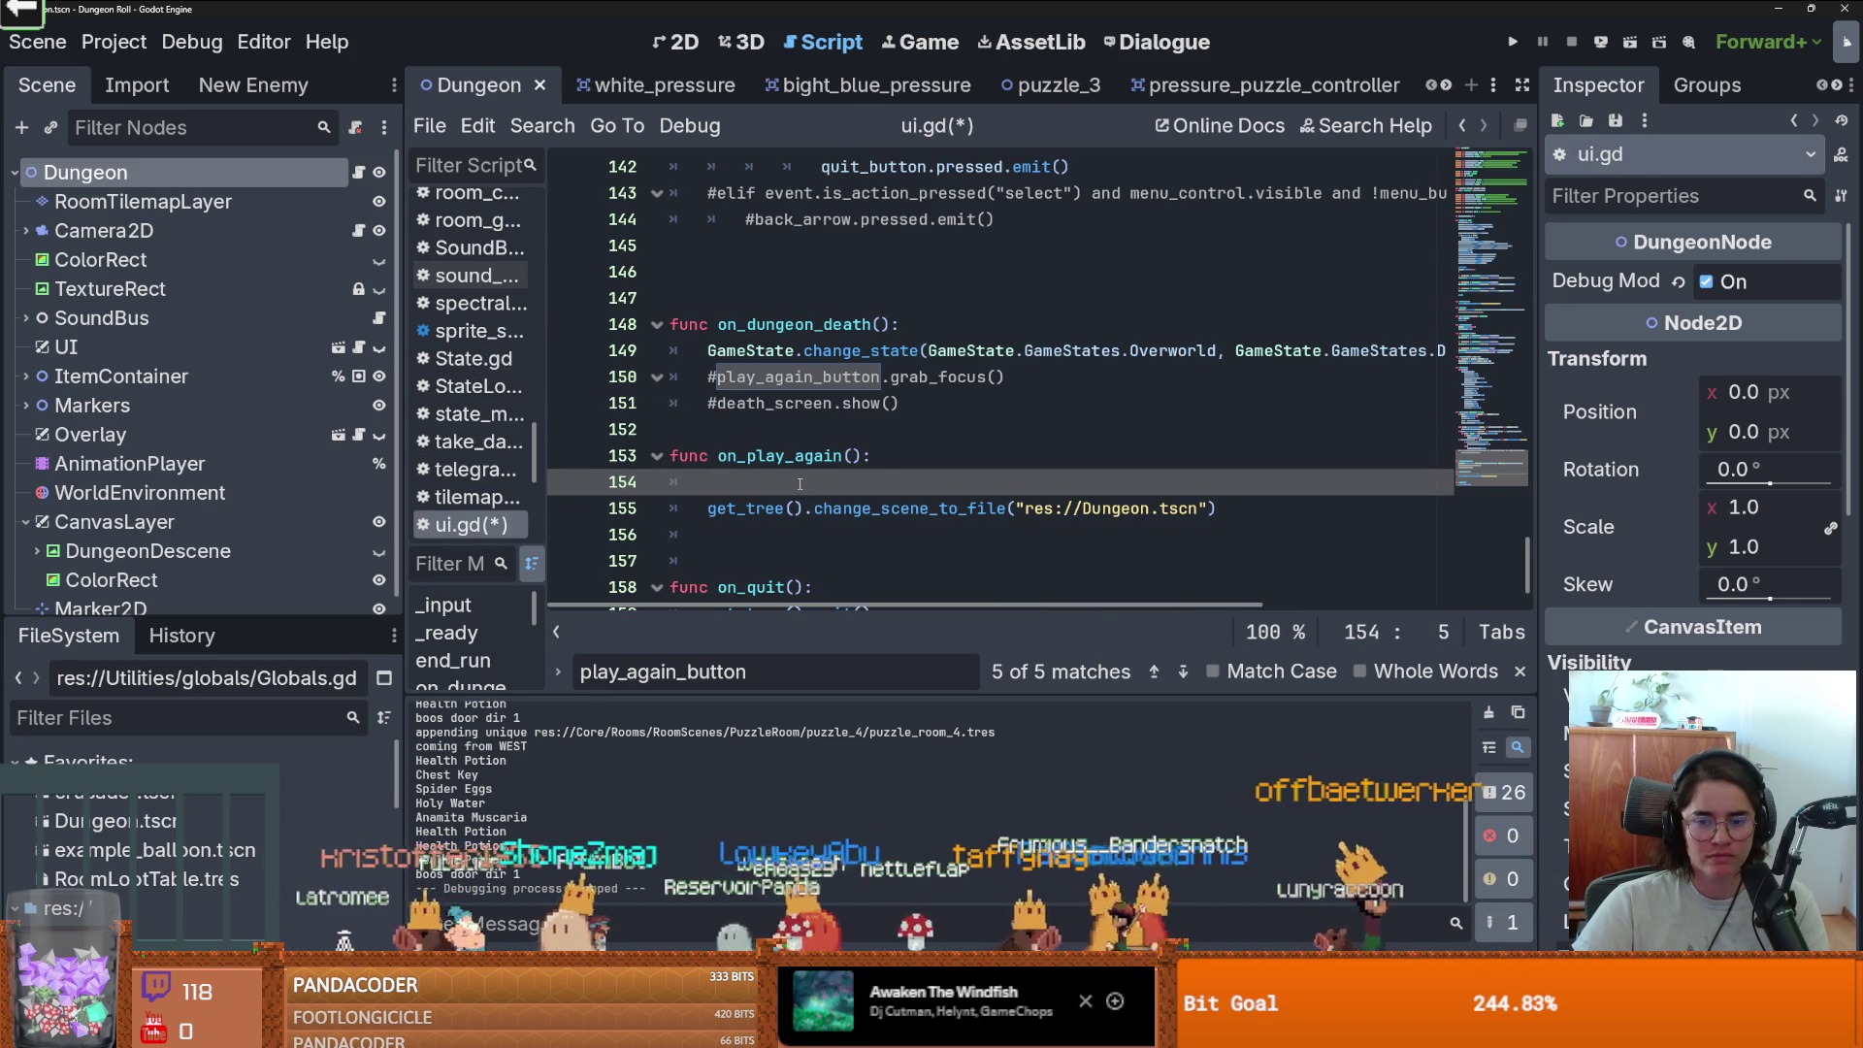
pyautogui.hotkey('ctrl', 'z')
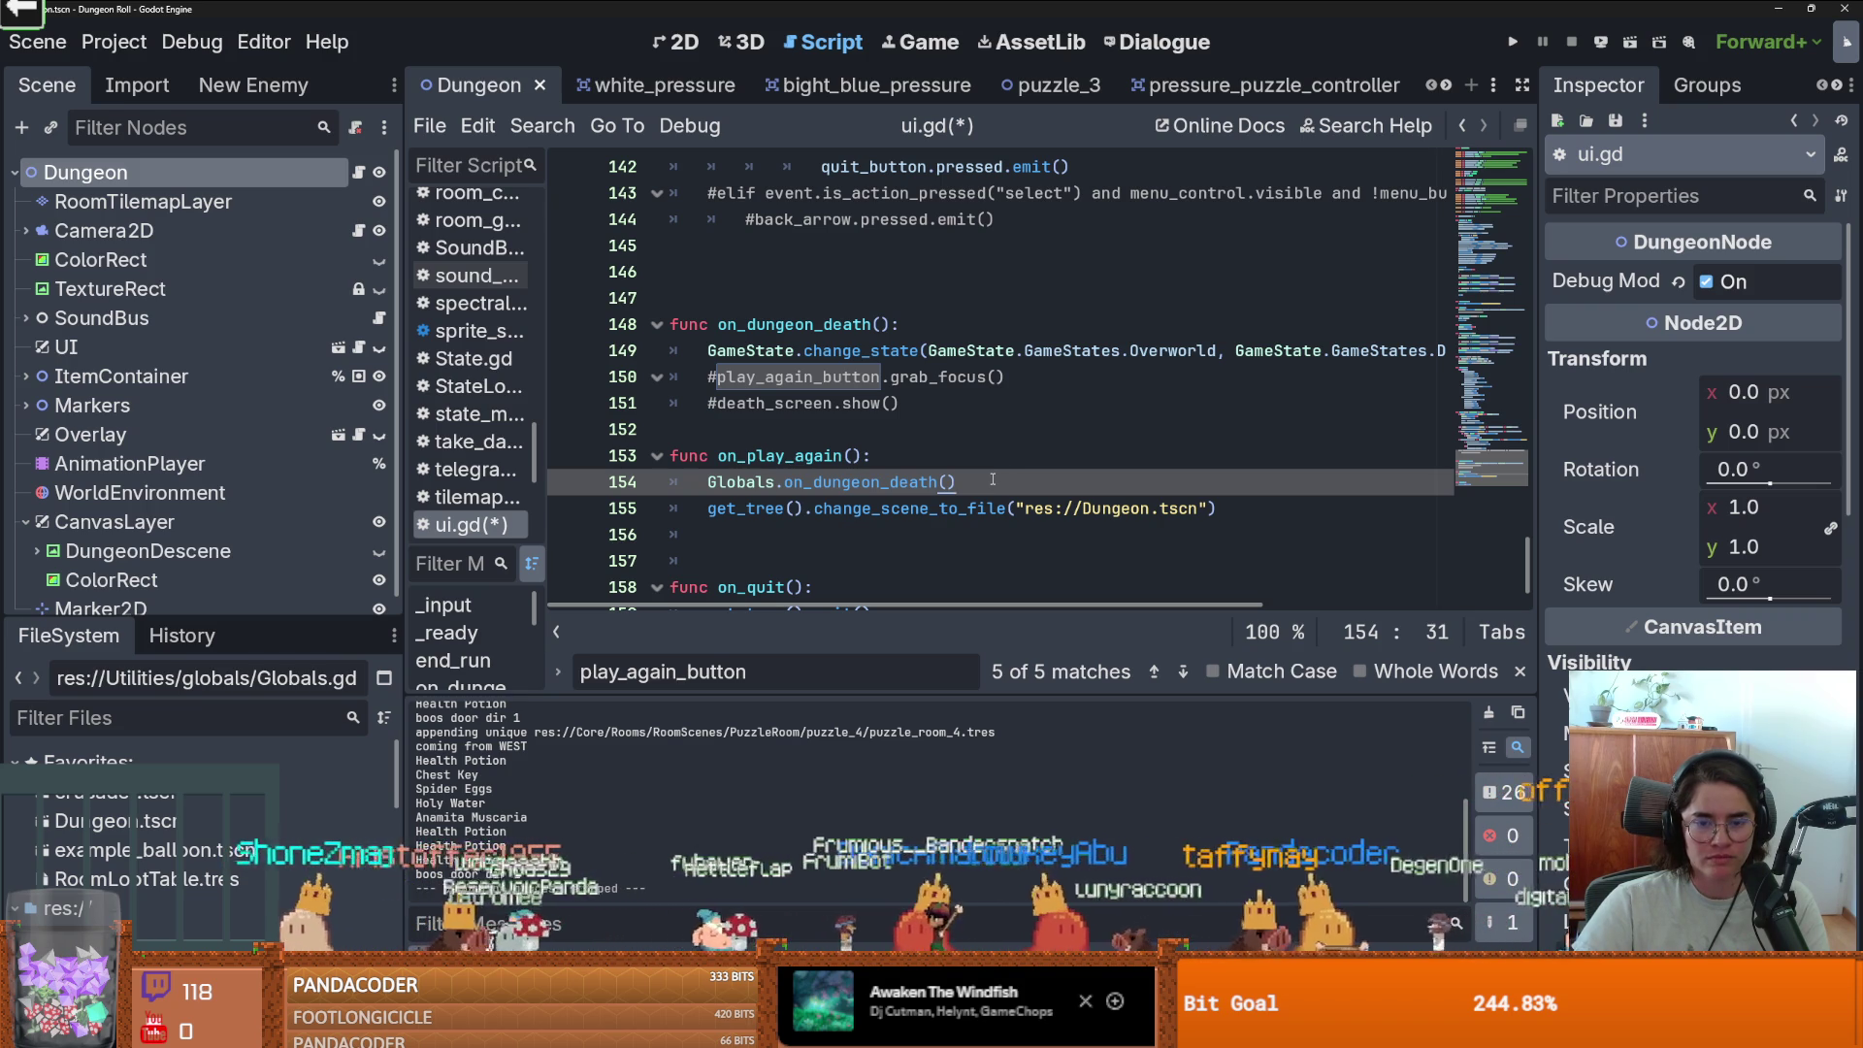
pyautogui.moveTo(992, 479); pyautogui.dragTo(691, 474)
pyautogui.hotkey('ctrl', 'c')
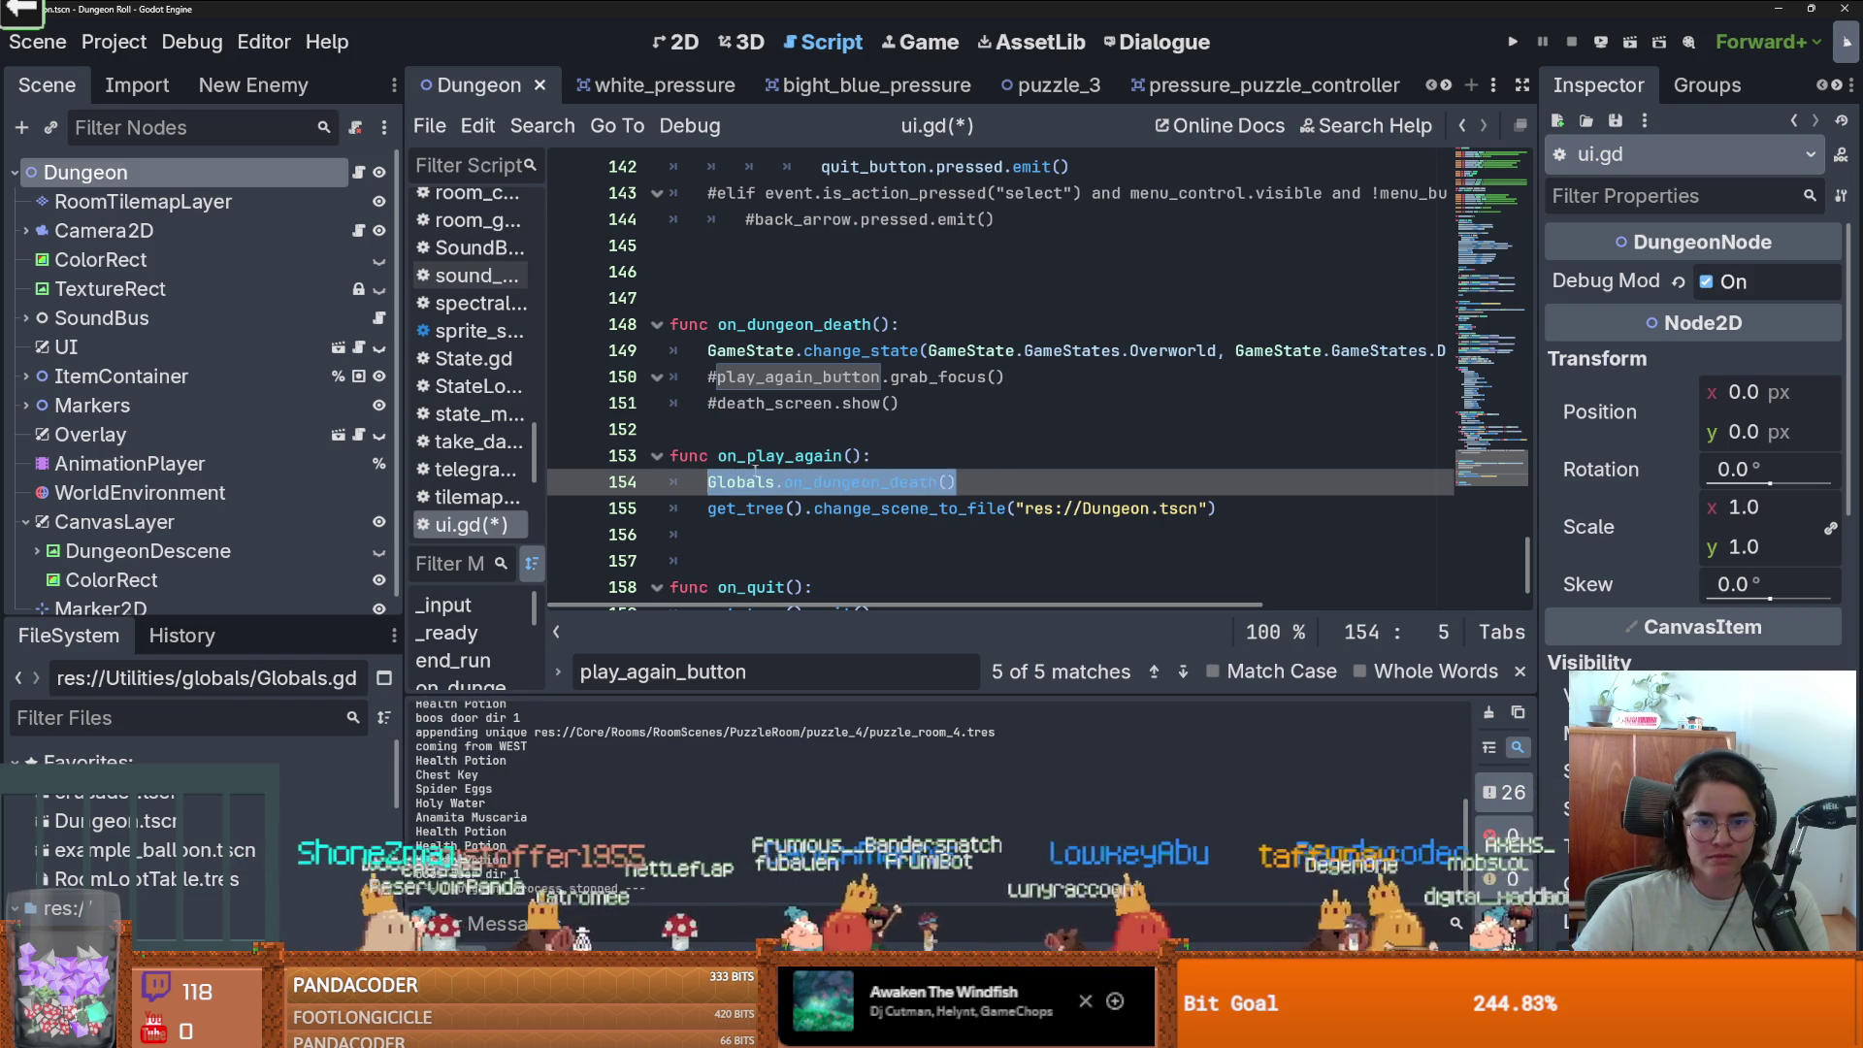
pyautogui.press('BackSpace')
pyautogui.press('BackSpace')
pyautogui.press('BackSpace')
pyautogui.doubleClick(909, 483)
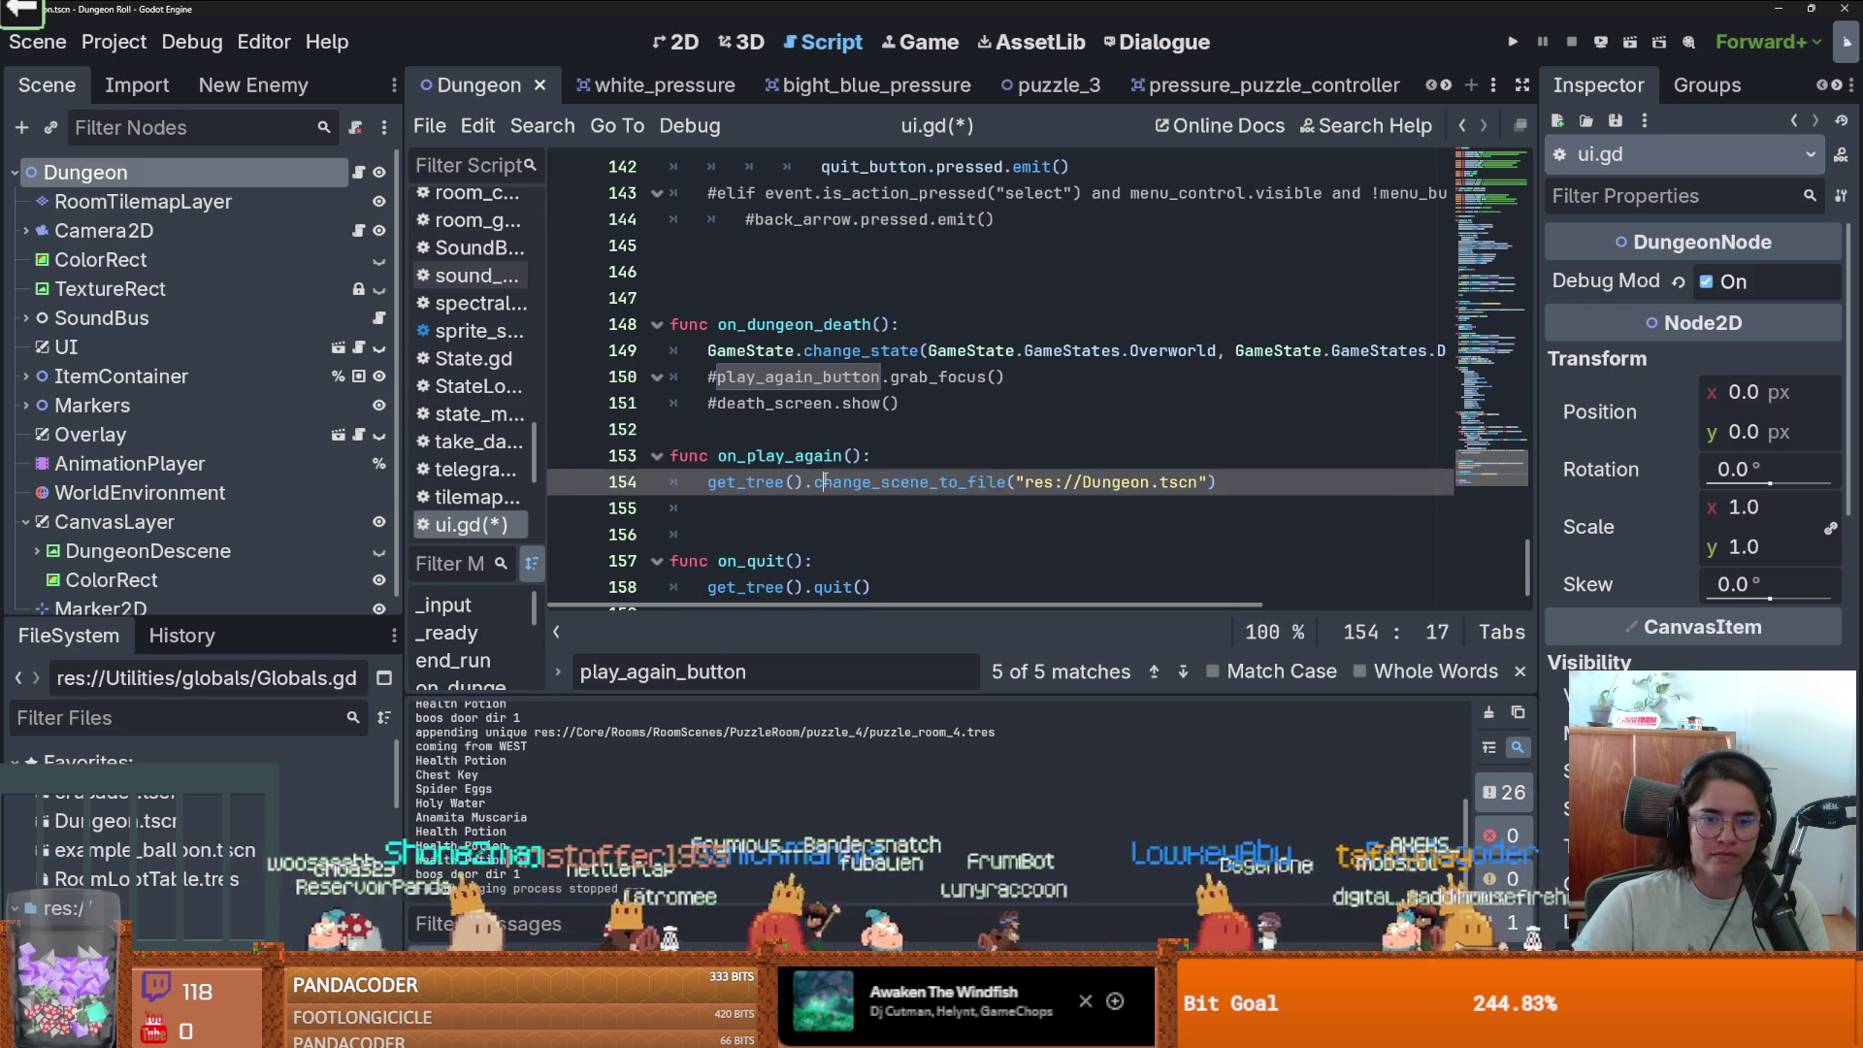
# Paste Globals.on_dungeon_death() as the first line of arena.gd's _ready, then run with F5.
pyautogui.click(360, 172)
pyautogui.scroll(-10, 933, 388)
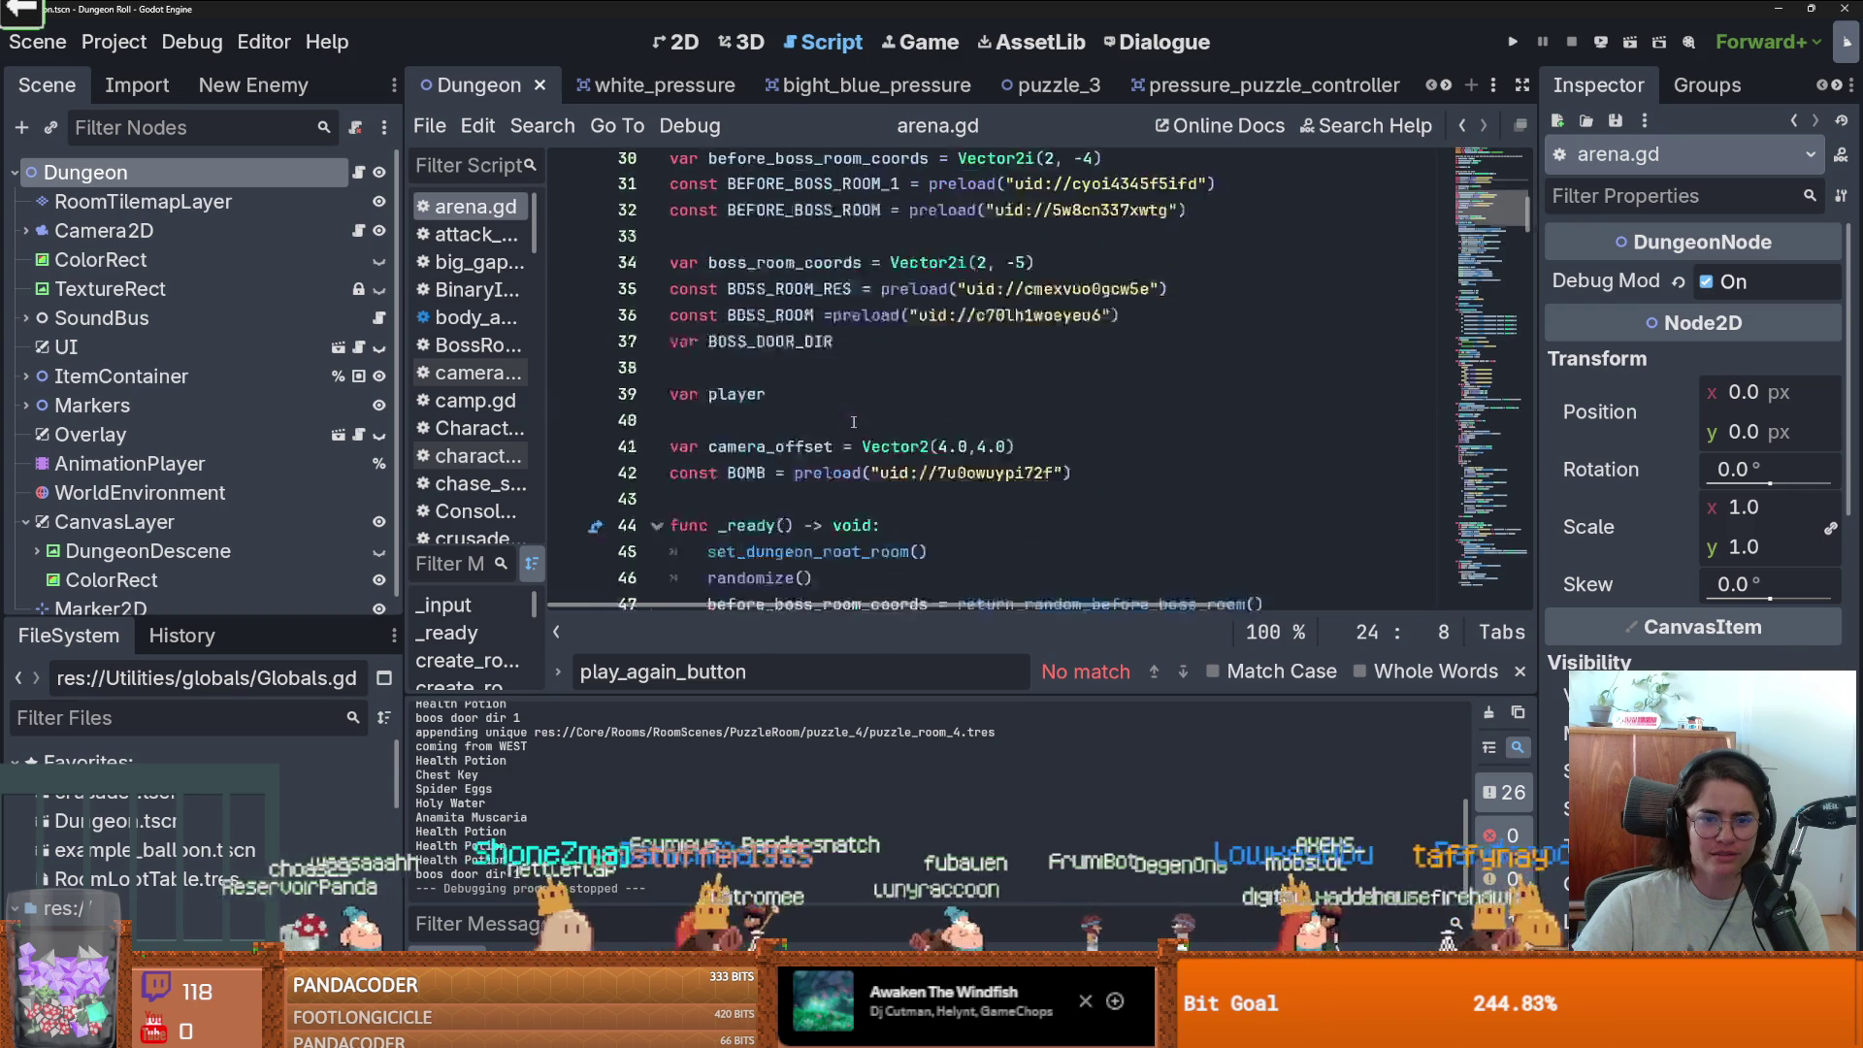
pyautogui.click(933, 382)
pyautogui.press('Return')
pyautogui.hotkey('ctrl', 'v')
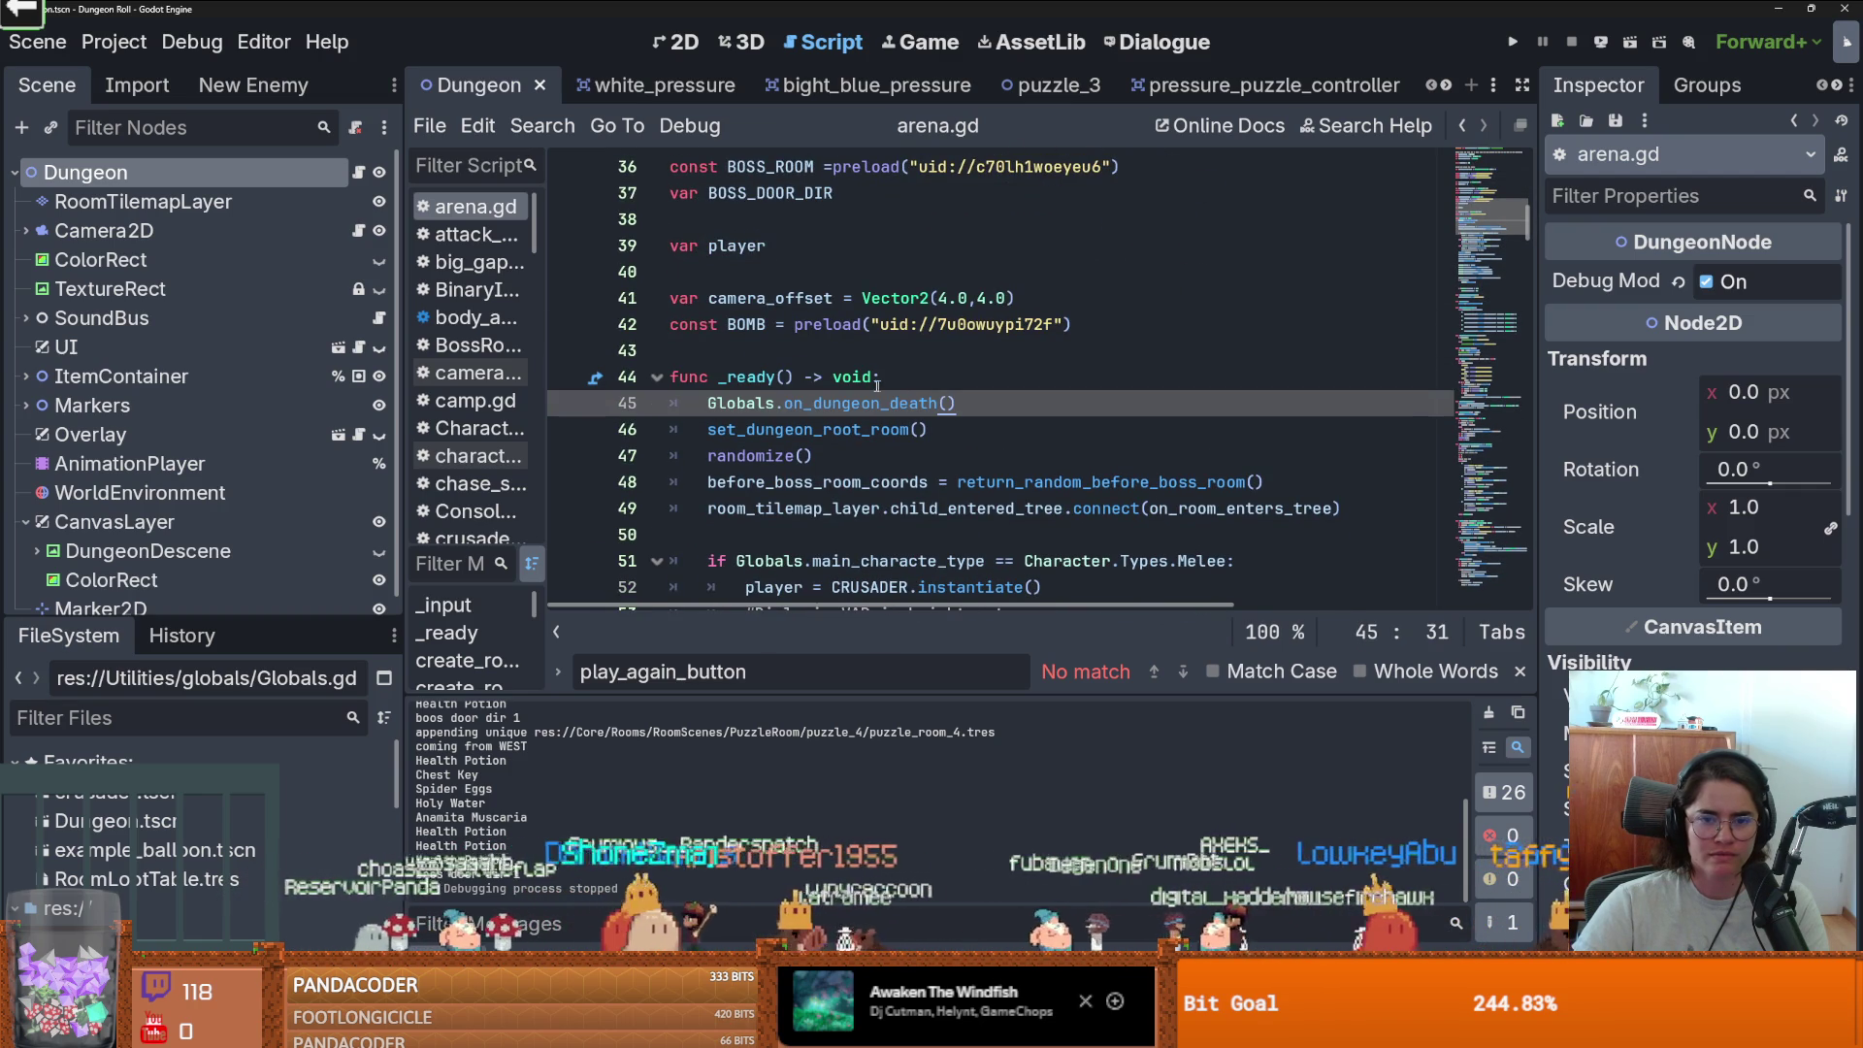
pyautogui.doubleClick(845, 402)
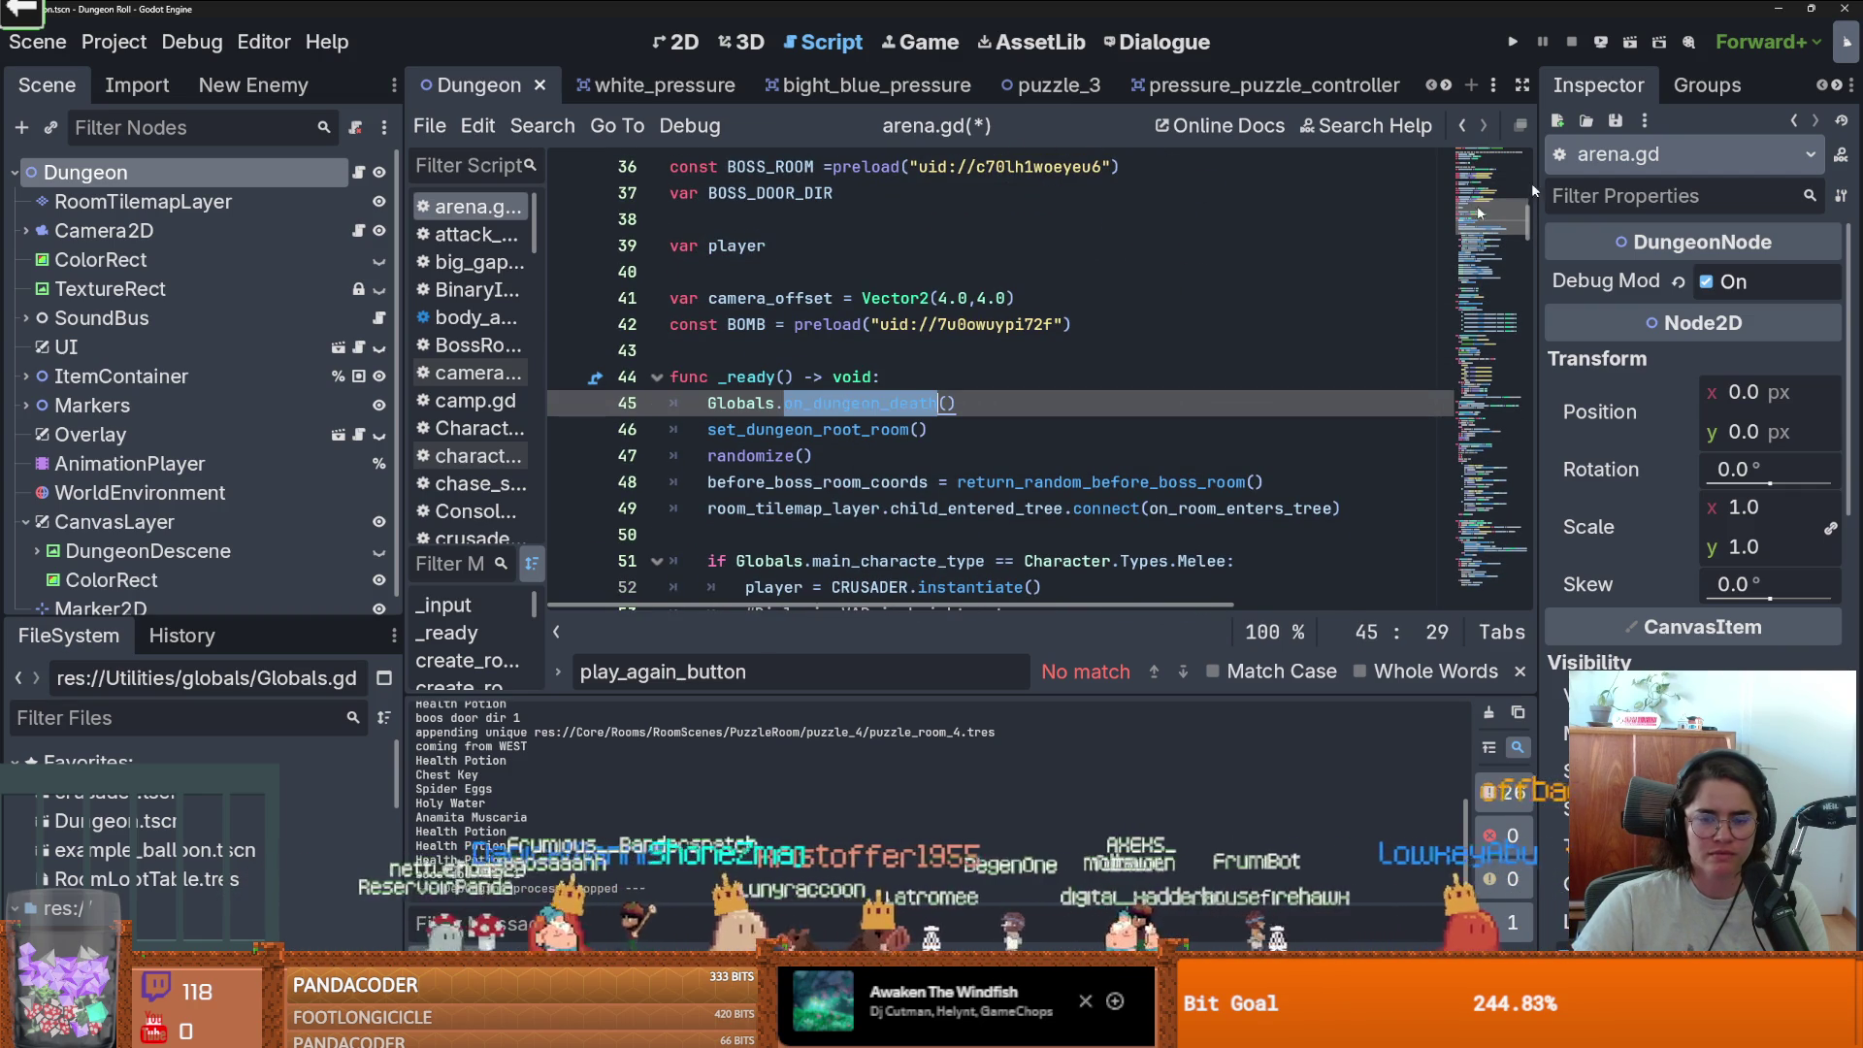
pyautogui.press('F5')
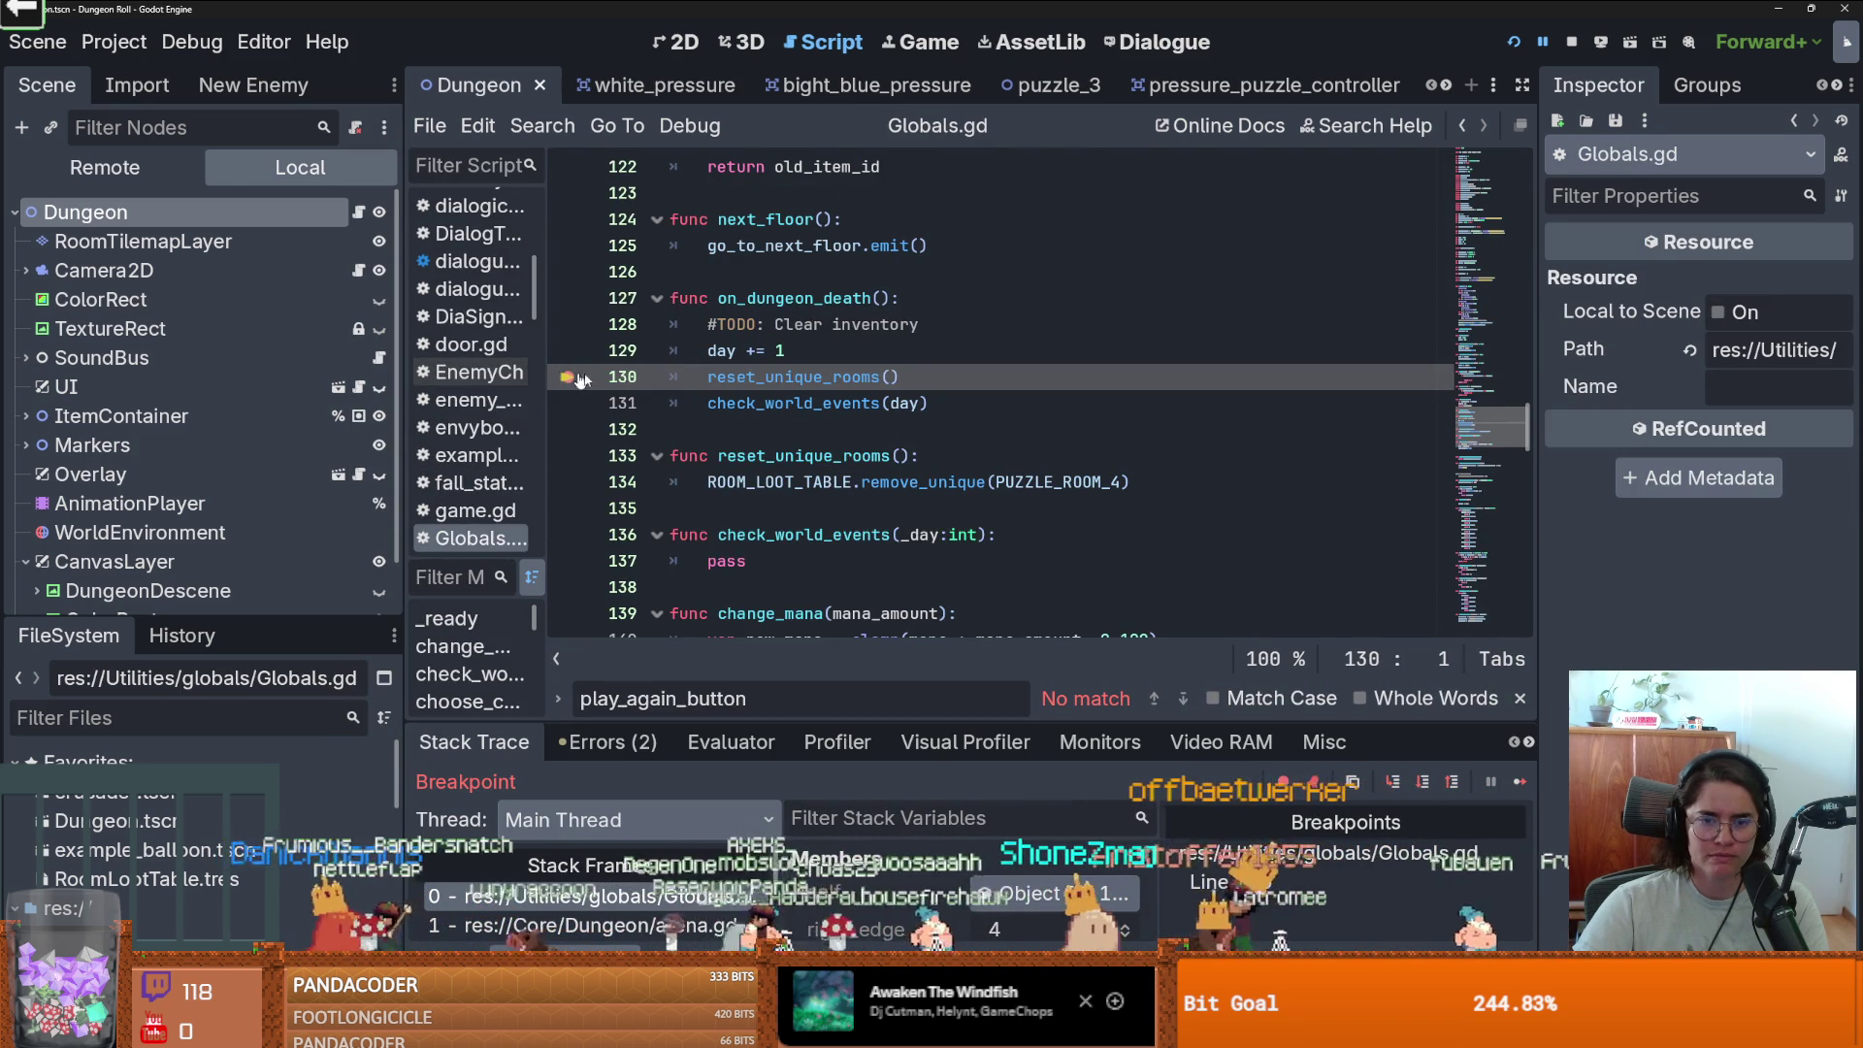
# At the breakpoint, inspect check_world_events and the day increment in Globals.gd's on_dungeon_death.
pyautogui.keyDown('ctrl'); pyautogui.click(832, 402); pyautogui.keyUp('ctrl')
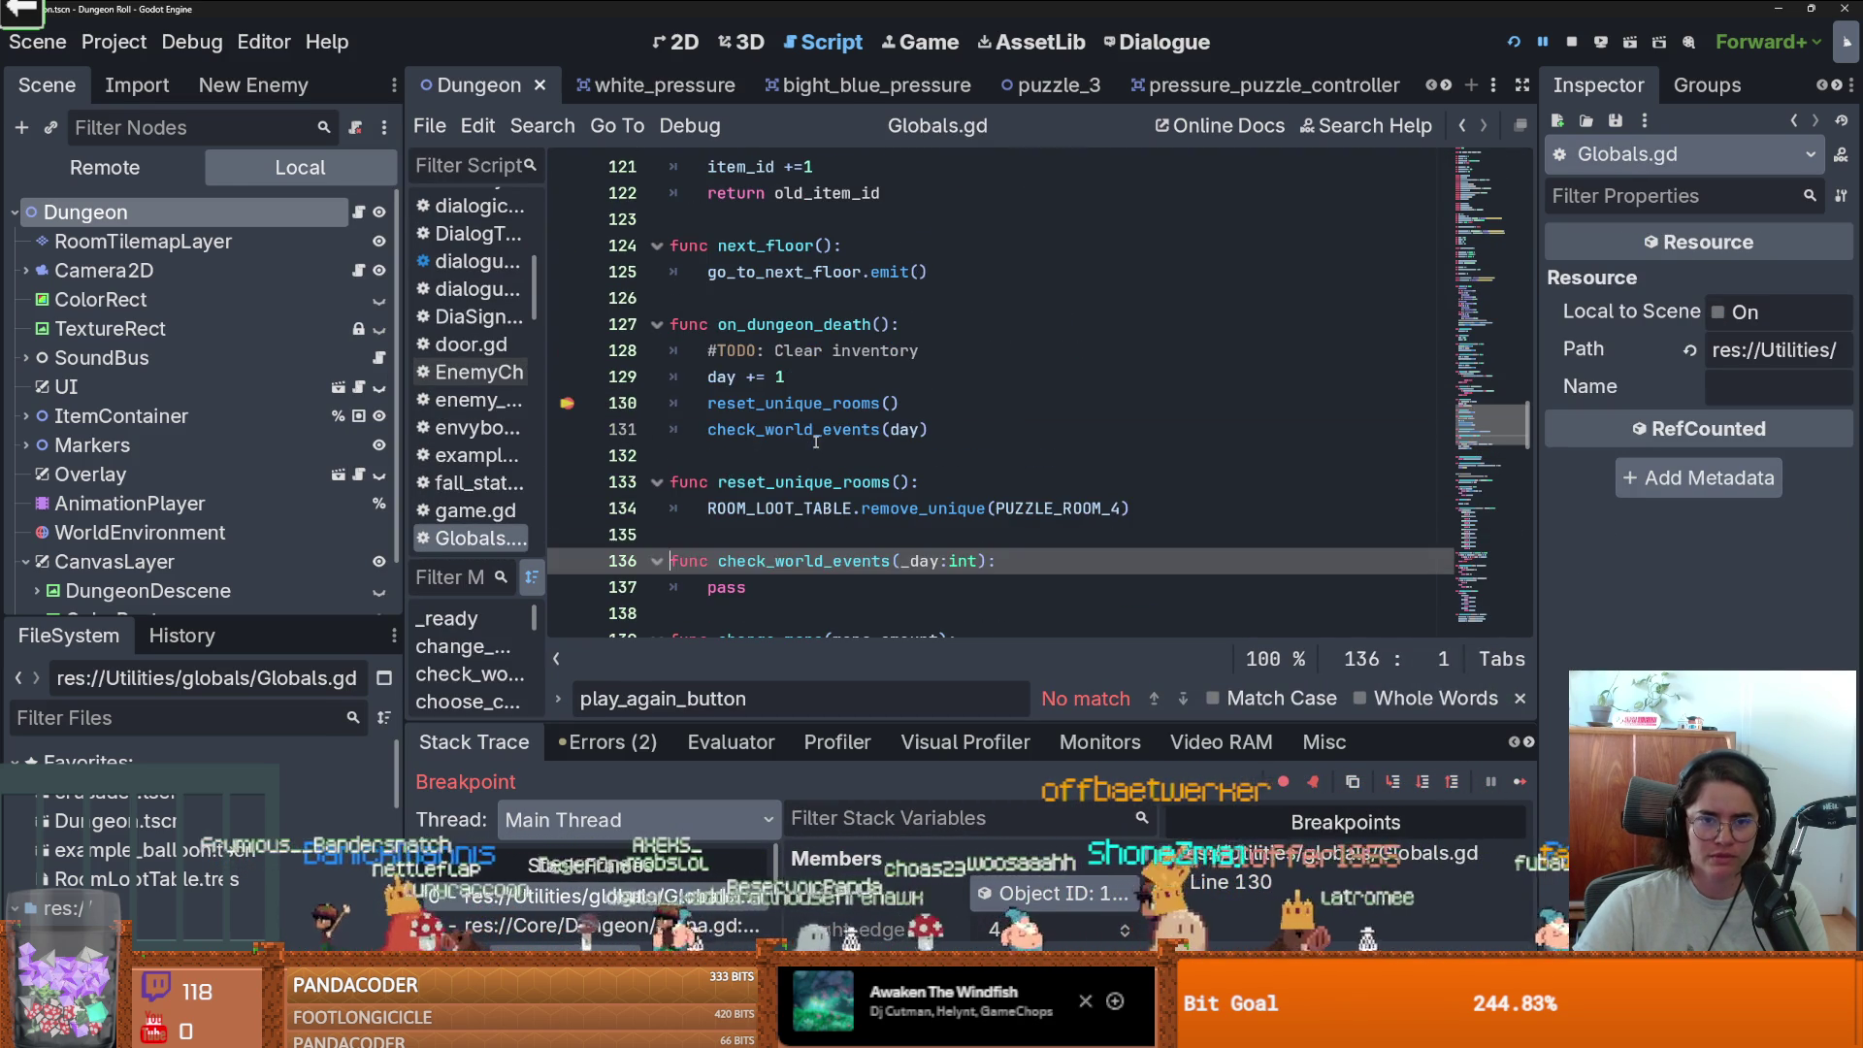
pyautogui.click(735, 377)
pyautogui.scroll(18, 734, 378)
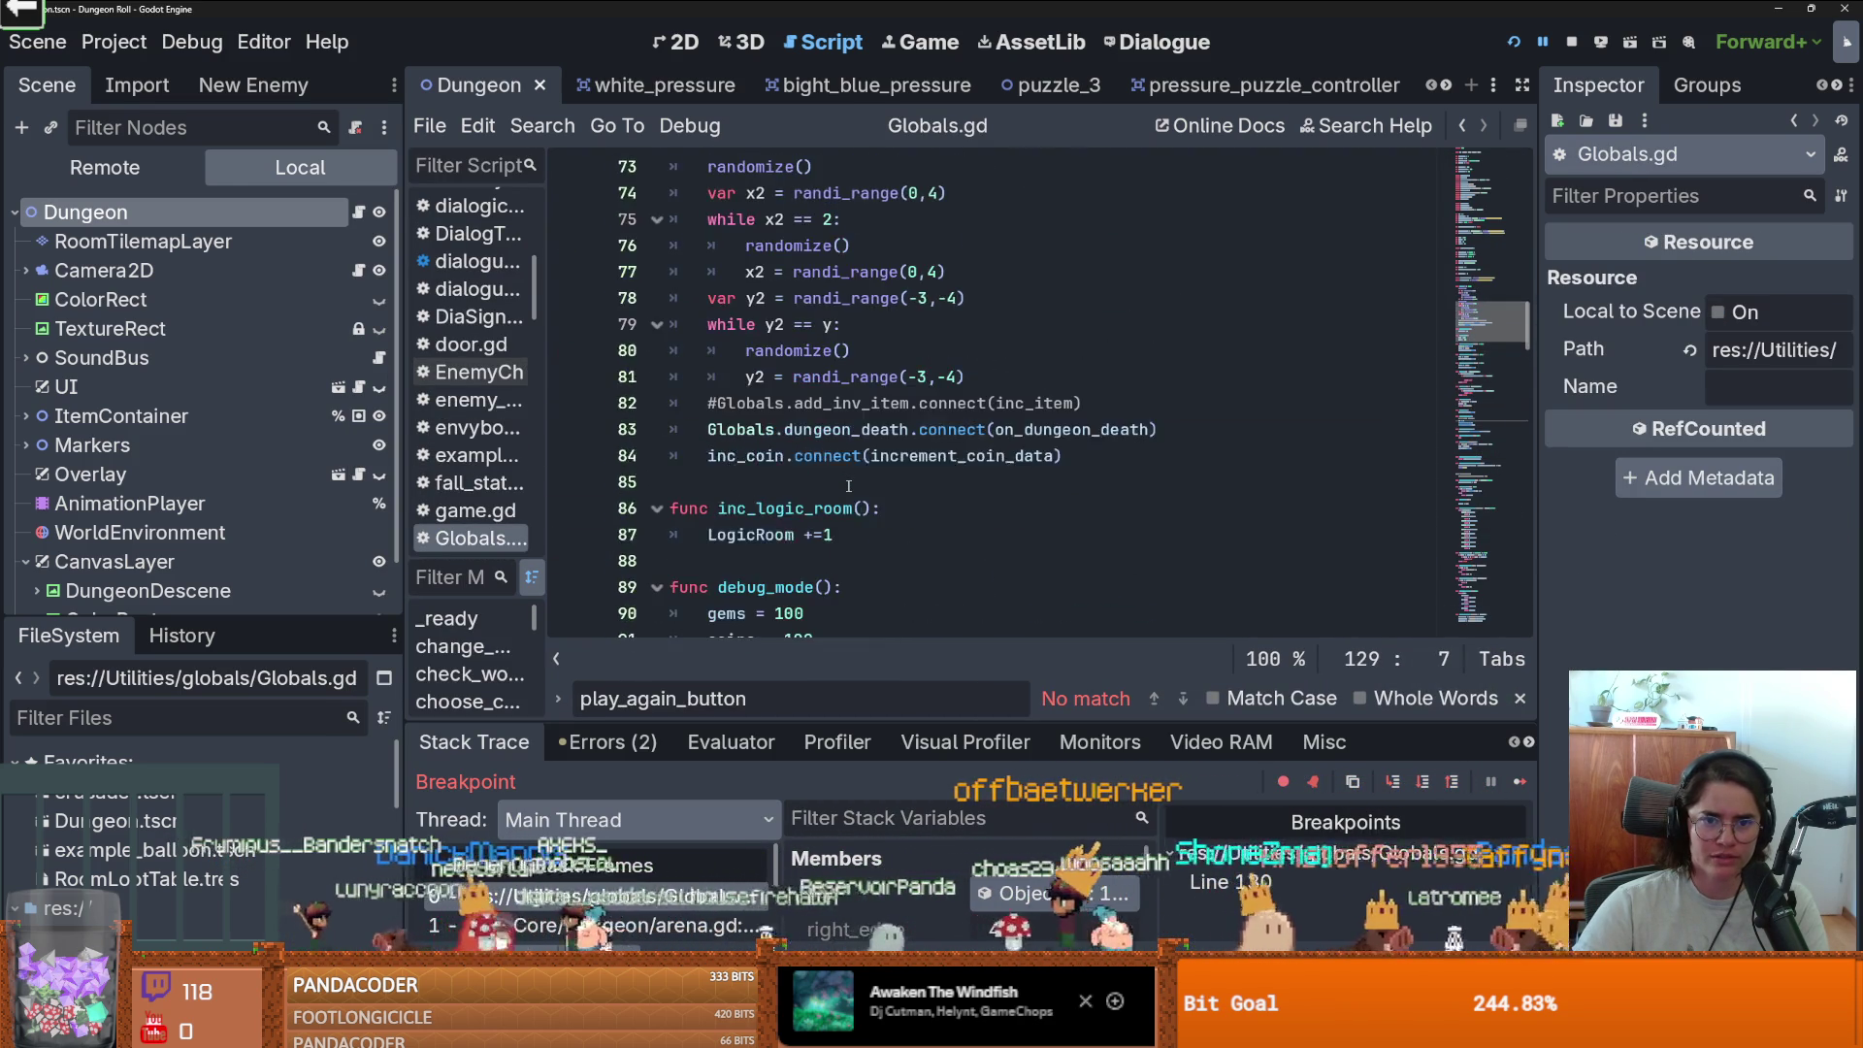
pyautogui.scroll(7, 849, 488)
pyautogui.scroll(-2, 849, 486)
pyautogui.scroll(10, 845, 488)
# Change var day = 1 to 0 in Globals.gd, save, and continue the paused game.
pyautogui.click(790, 510)
pyautogui.press('BackSpace')
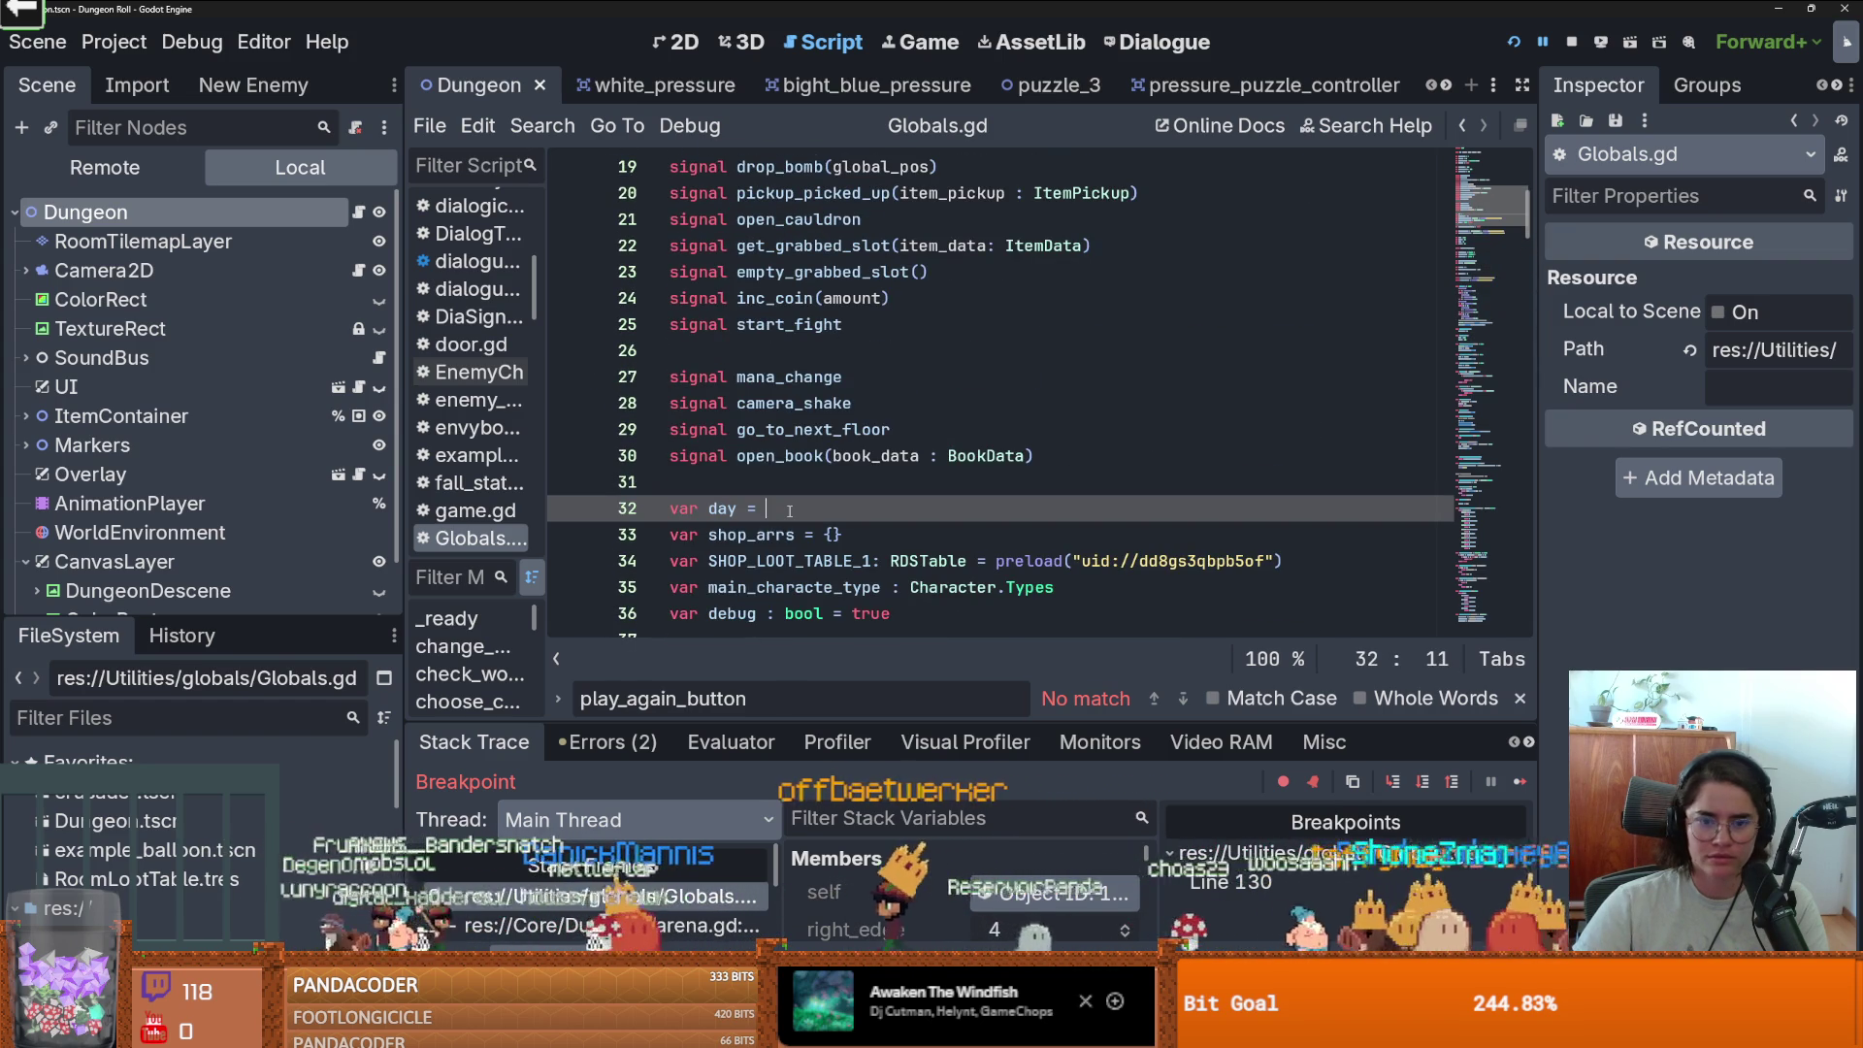
pyautogui.write('0')
pyautogui.hotkey('ctrl', 's')
pyautogui.scroll(-7, 740, 561)
pyautogui.scroll(-20, 741, 561)
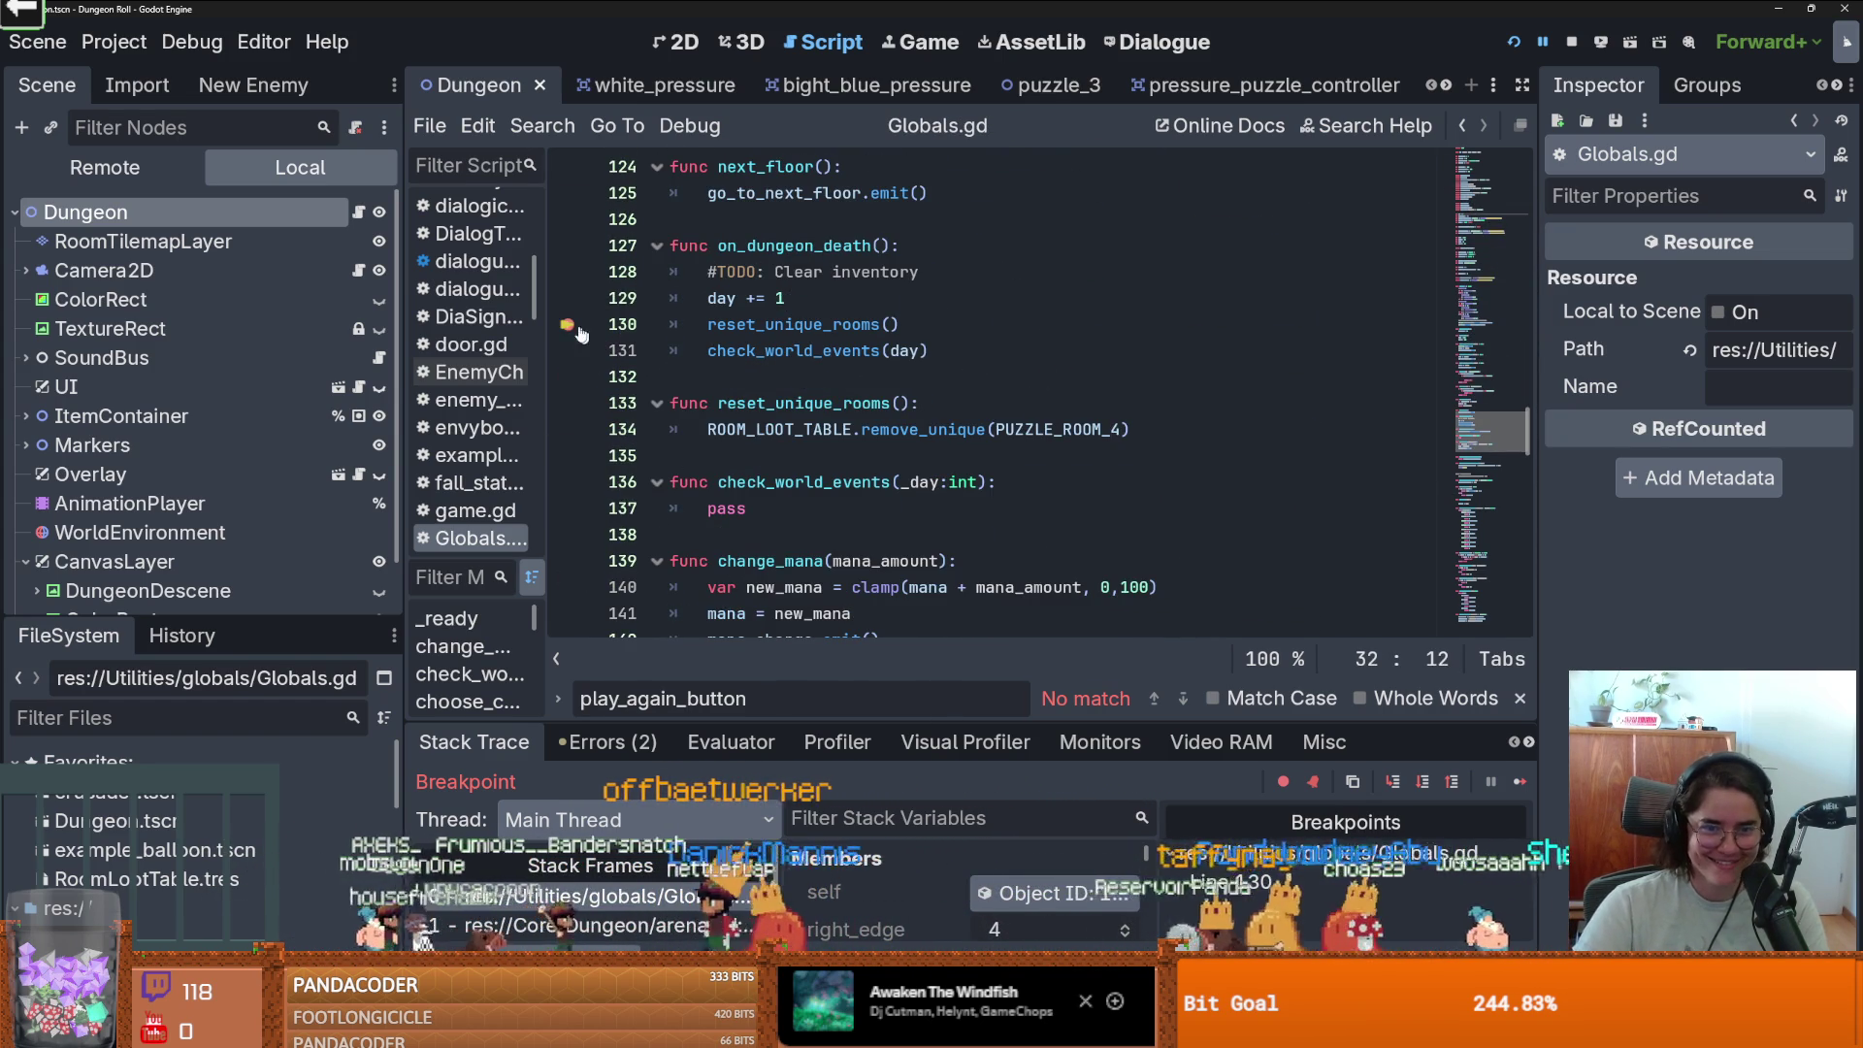
pyautogui.click(1543, 42)
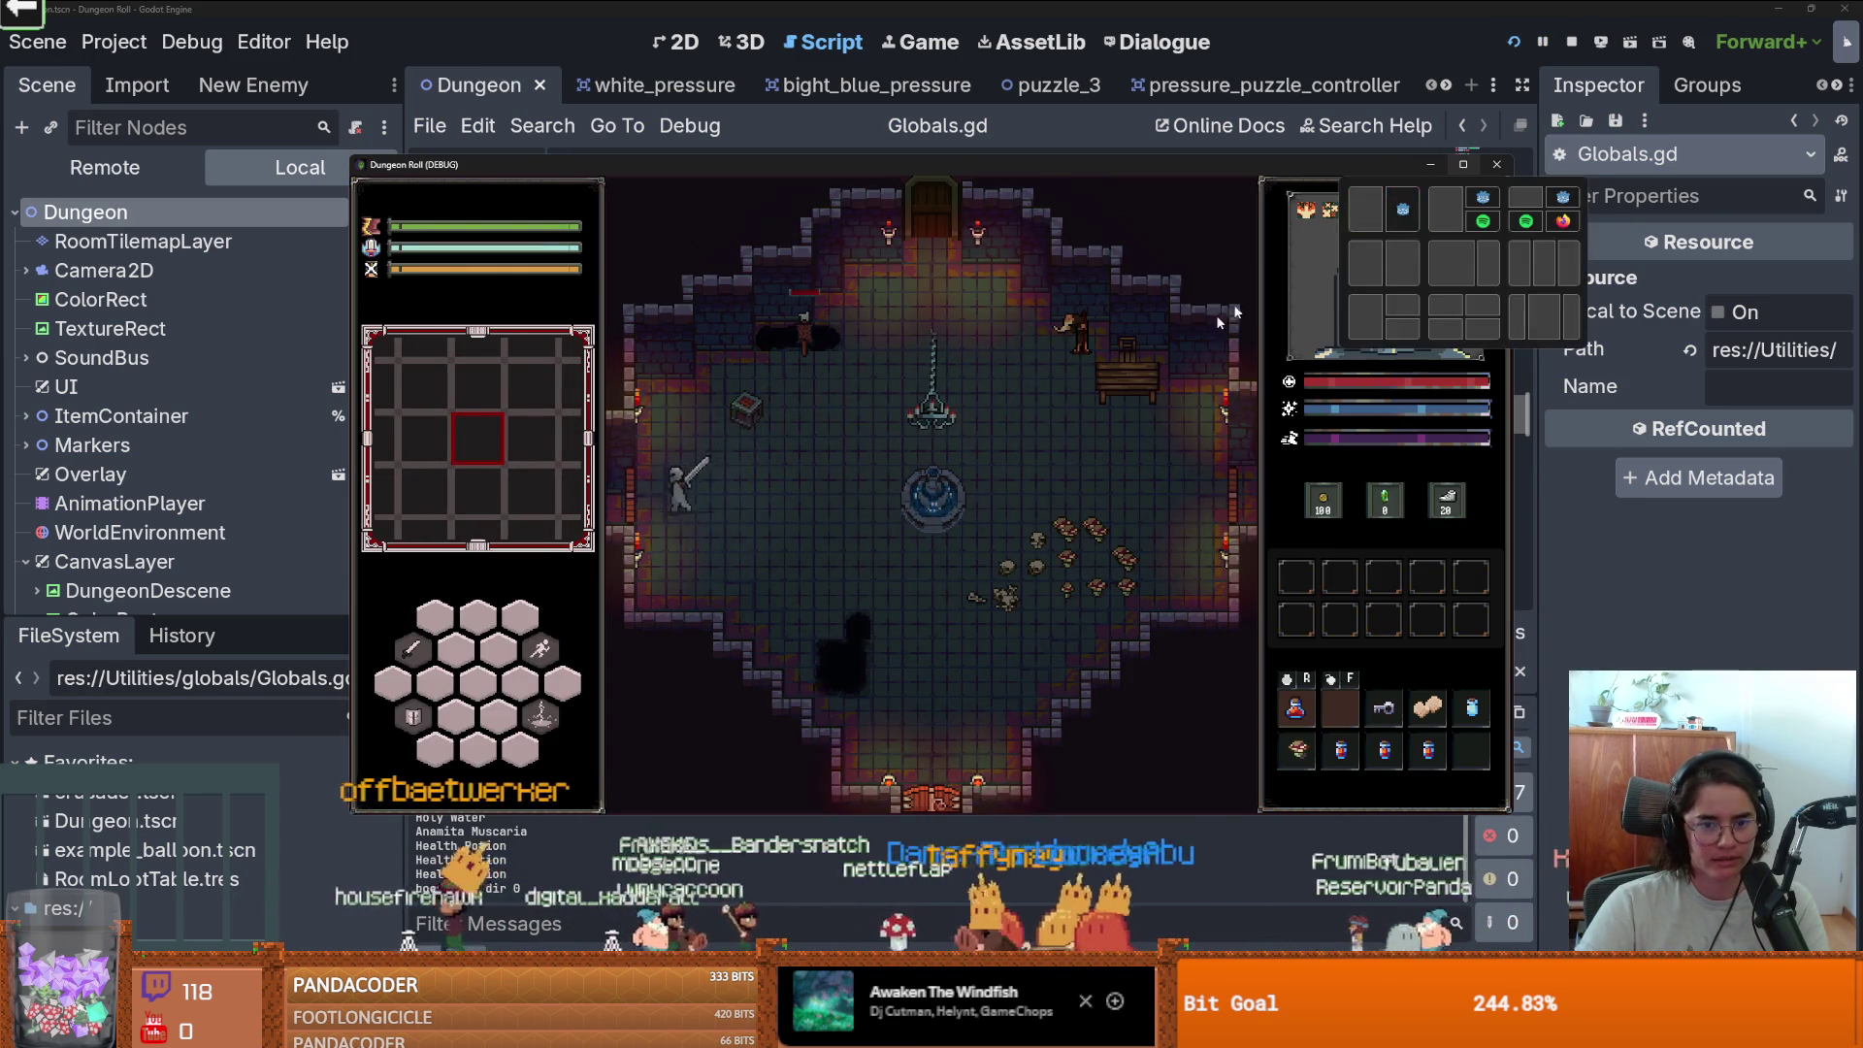
# Pick a room card, reroll the room cards twice, and walk through the bottom door.
pyautogui.press('Escape')
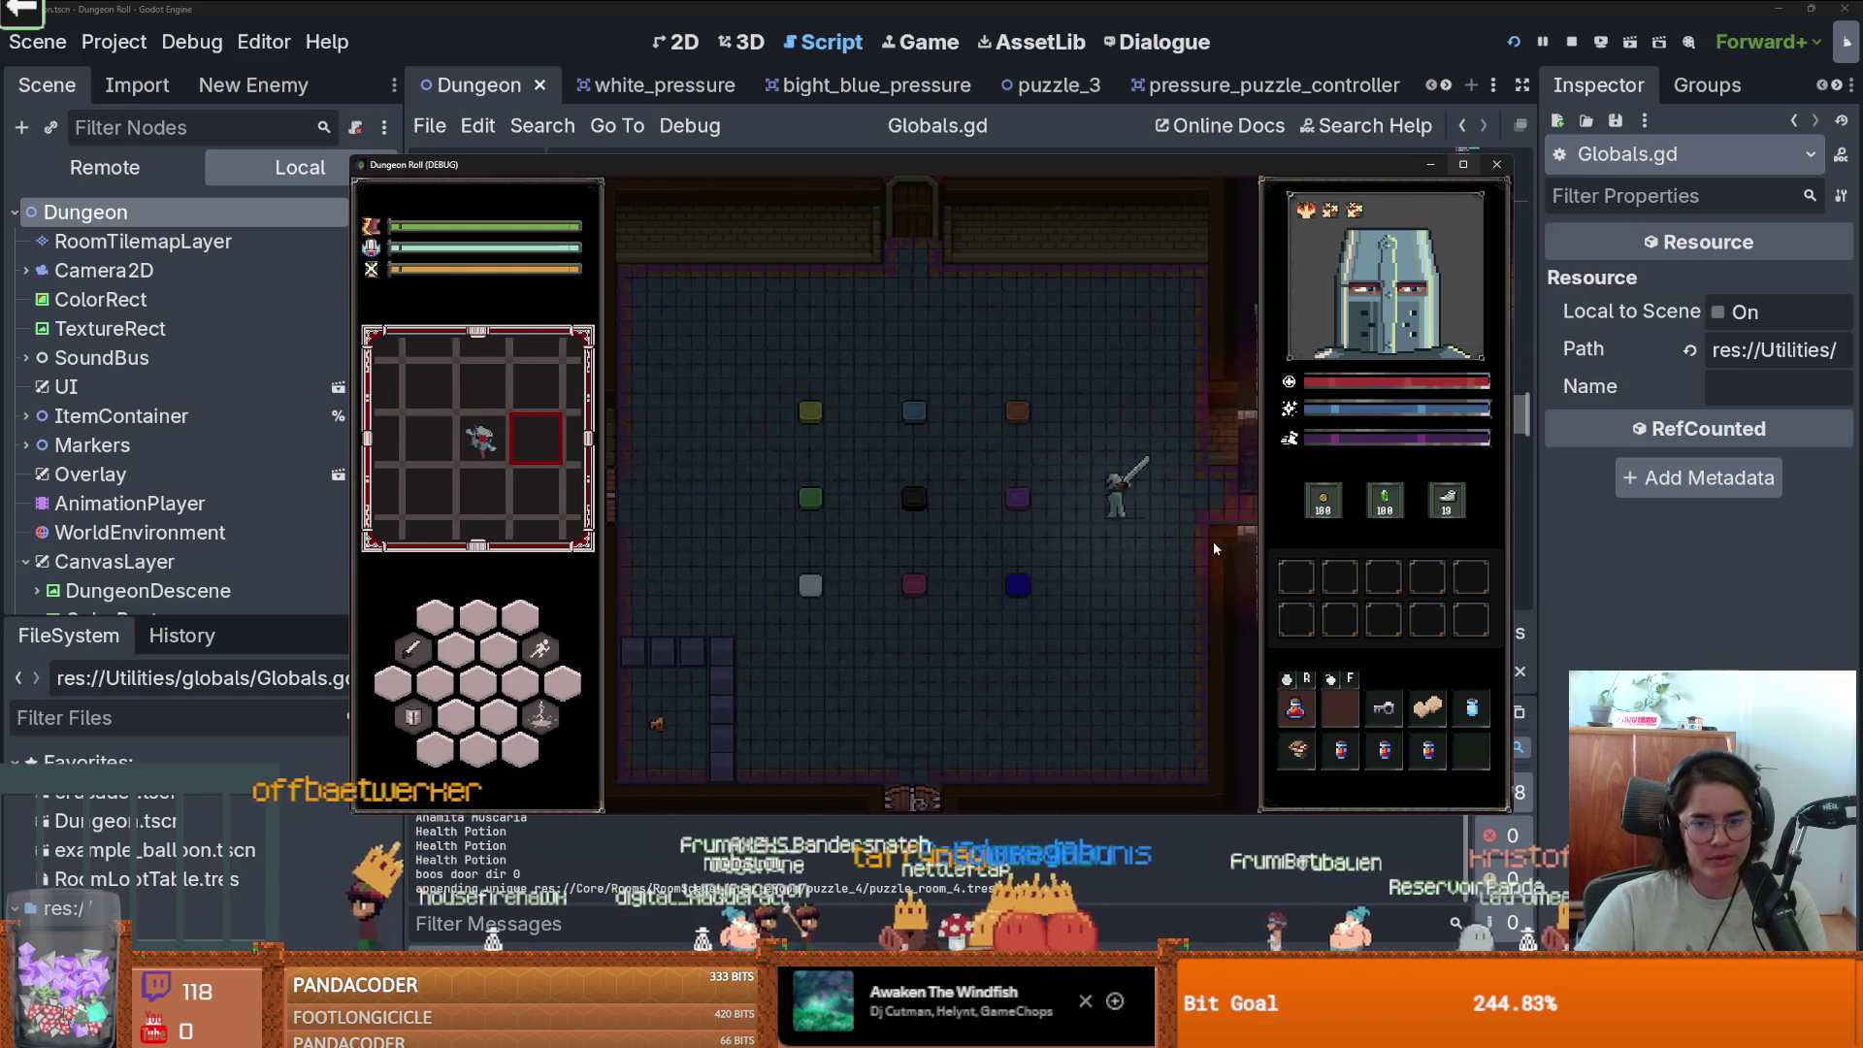
pyautogui.press('Escape')
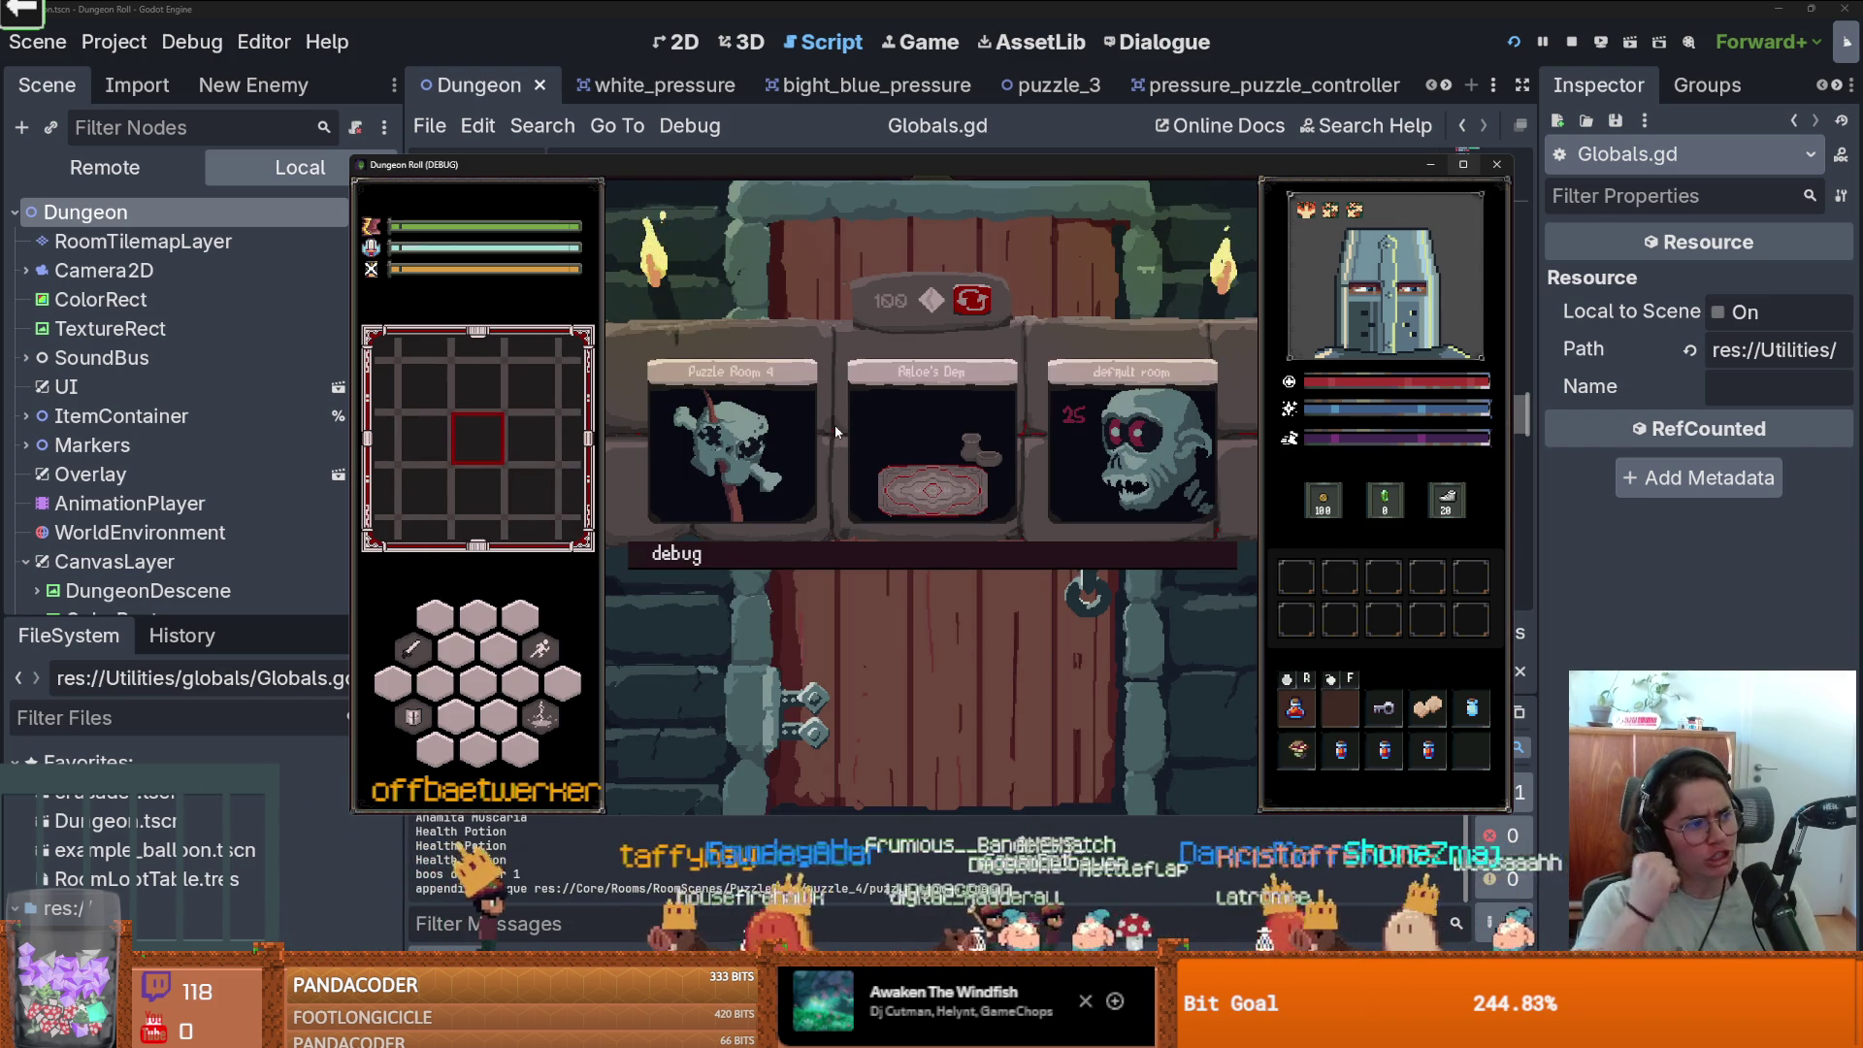
pyautogui.click(724, 450)
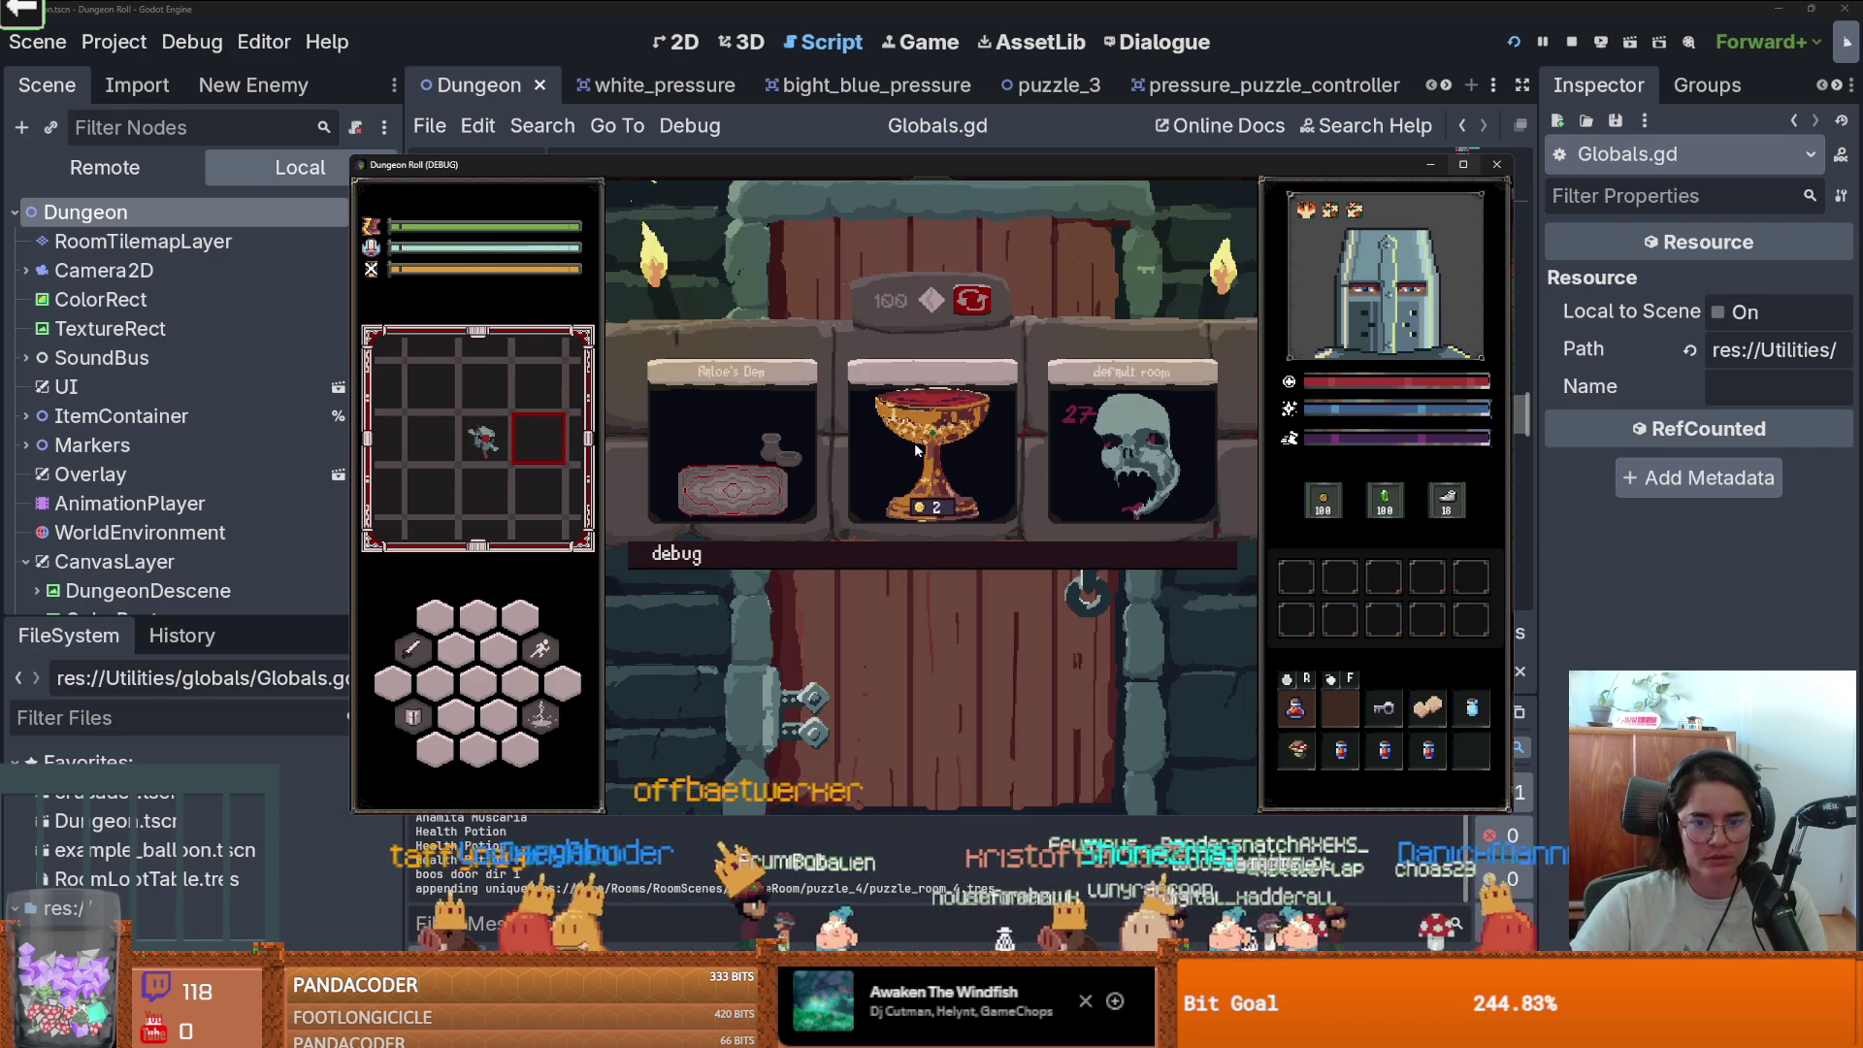
pyautogui.click(973, 302)
pyautogui.click(974, 303)
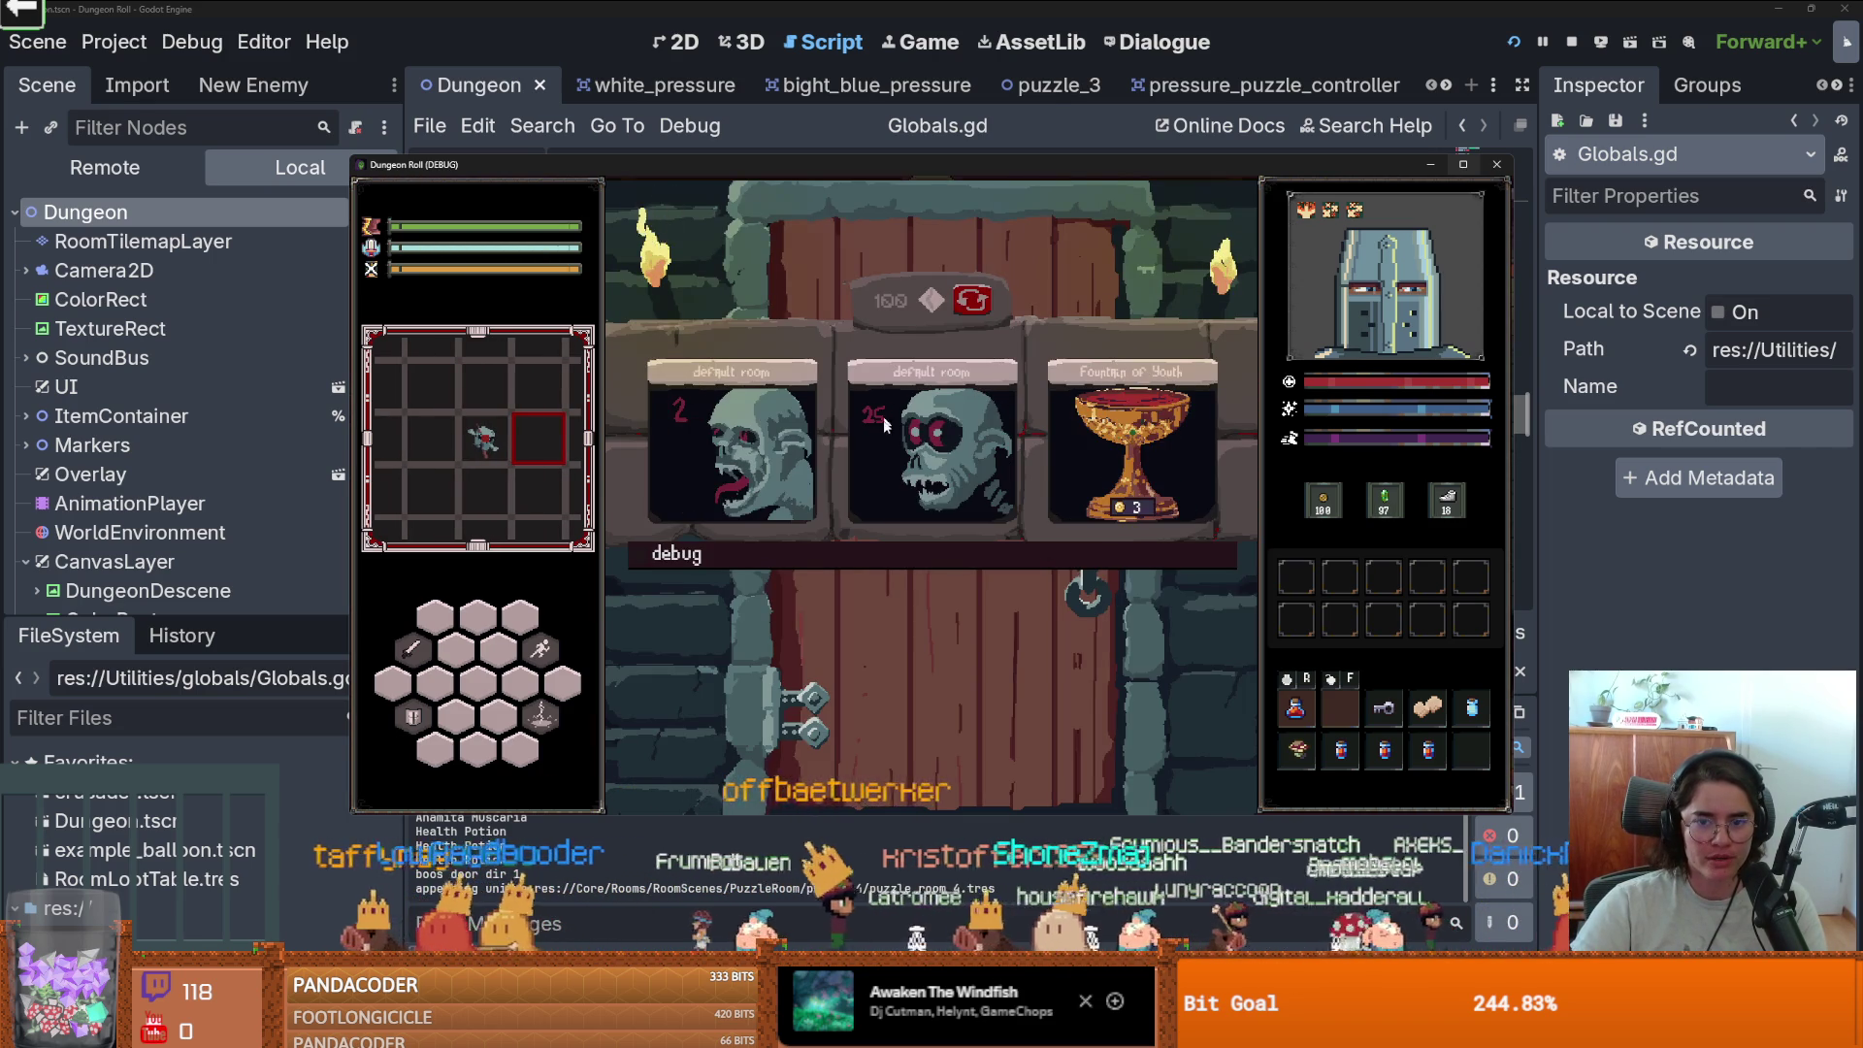
pyautogui.press('Escape')
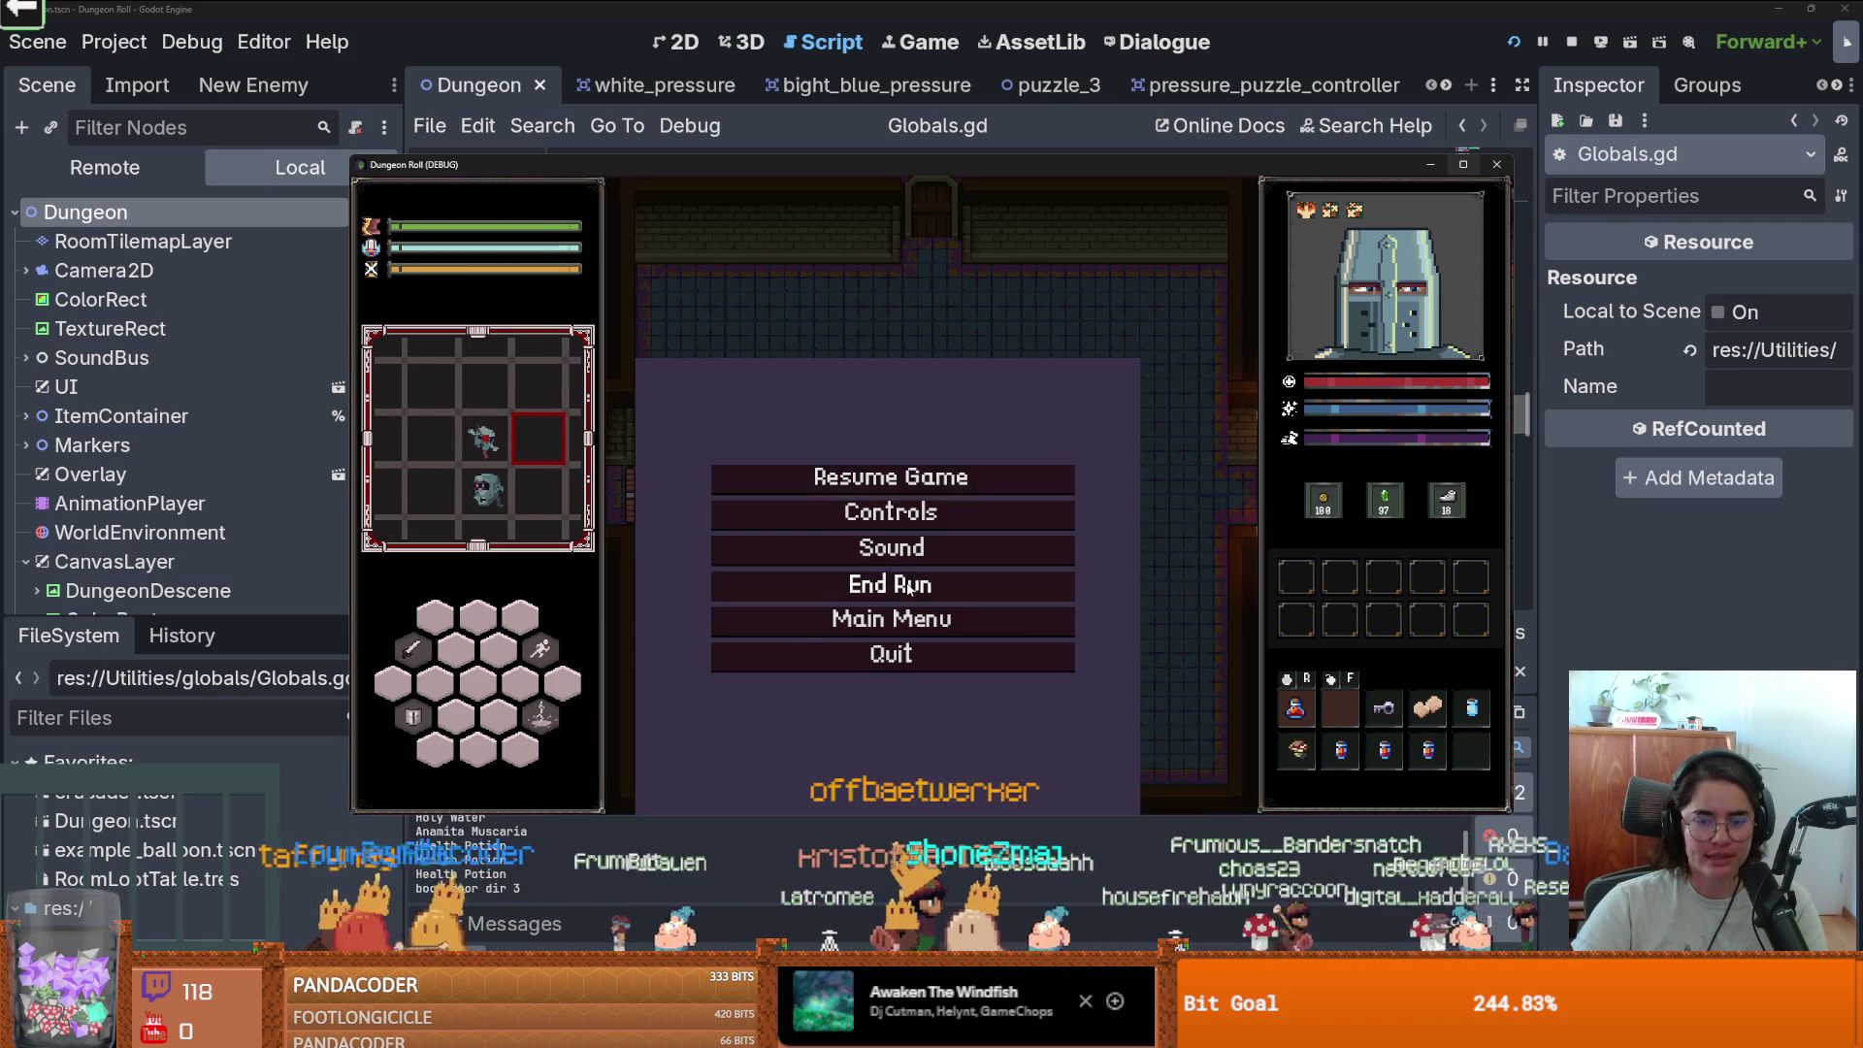
pyautogui.press('Escape')
pyautogui.press('s')
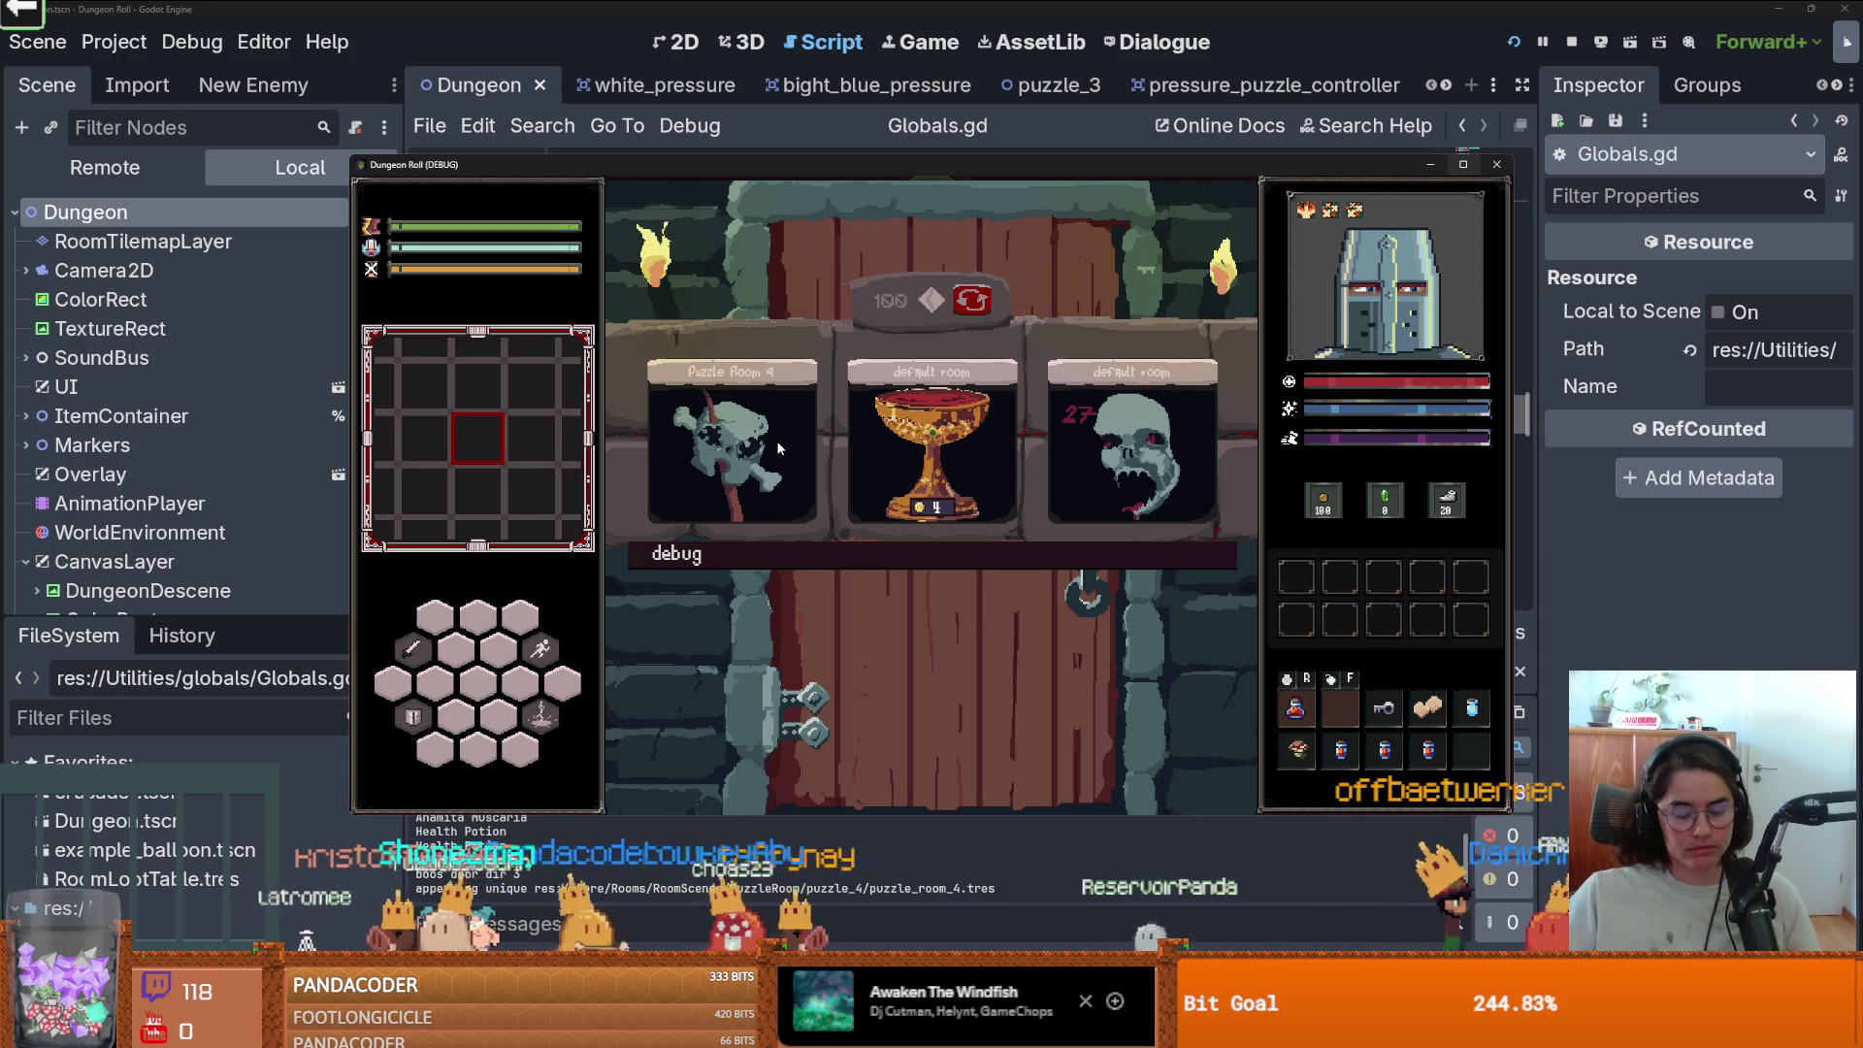
# Stop the debug run, save the scripts, and switch to GitHub Desktop.
pyautogui.click(1497, 164)
pyautogui.hotkey('ctrl', 's')
pyautogui.click(985, 347)
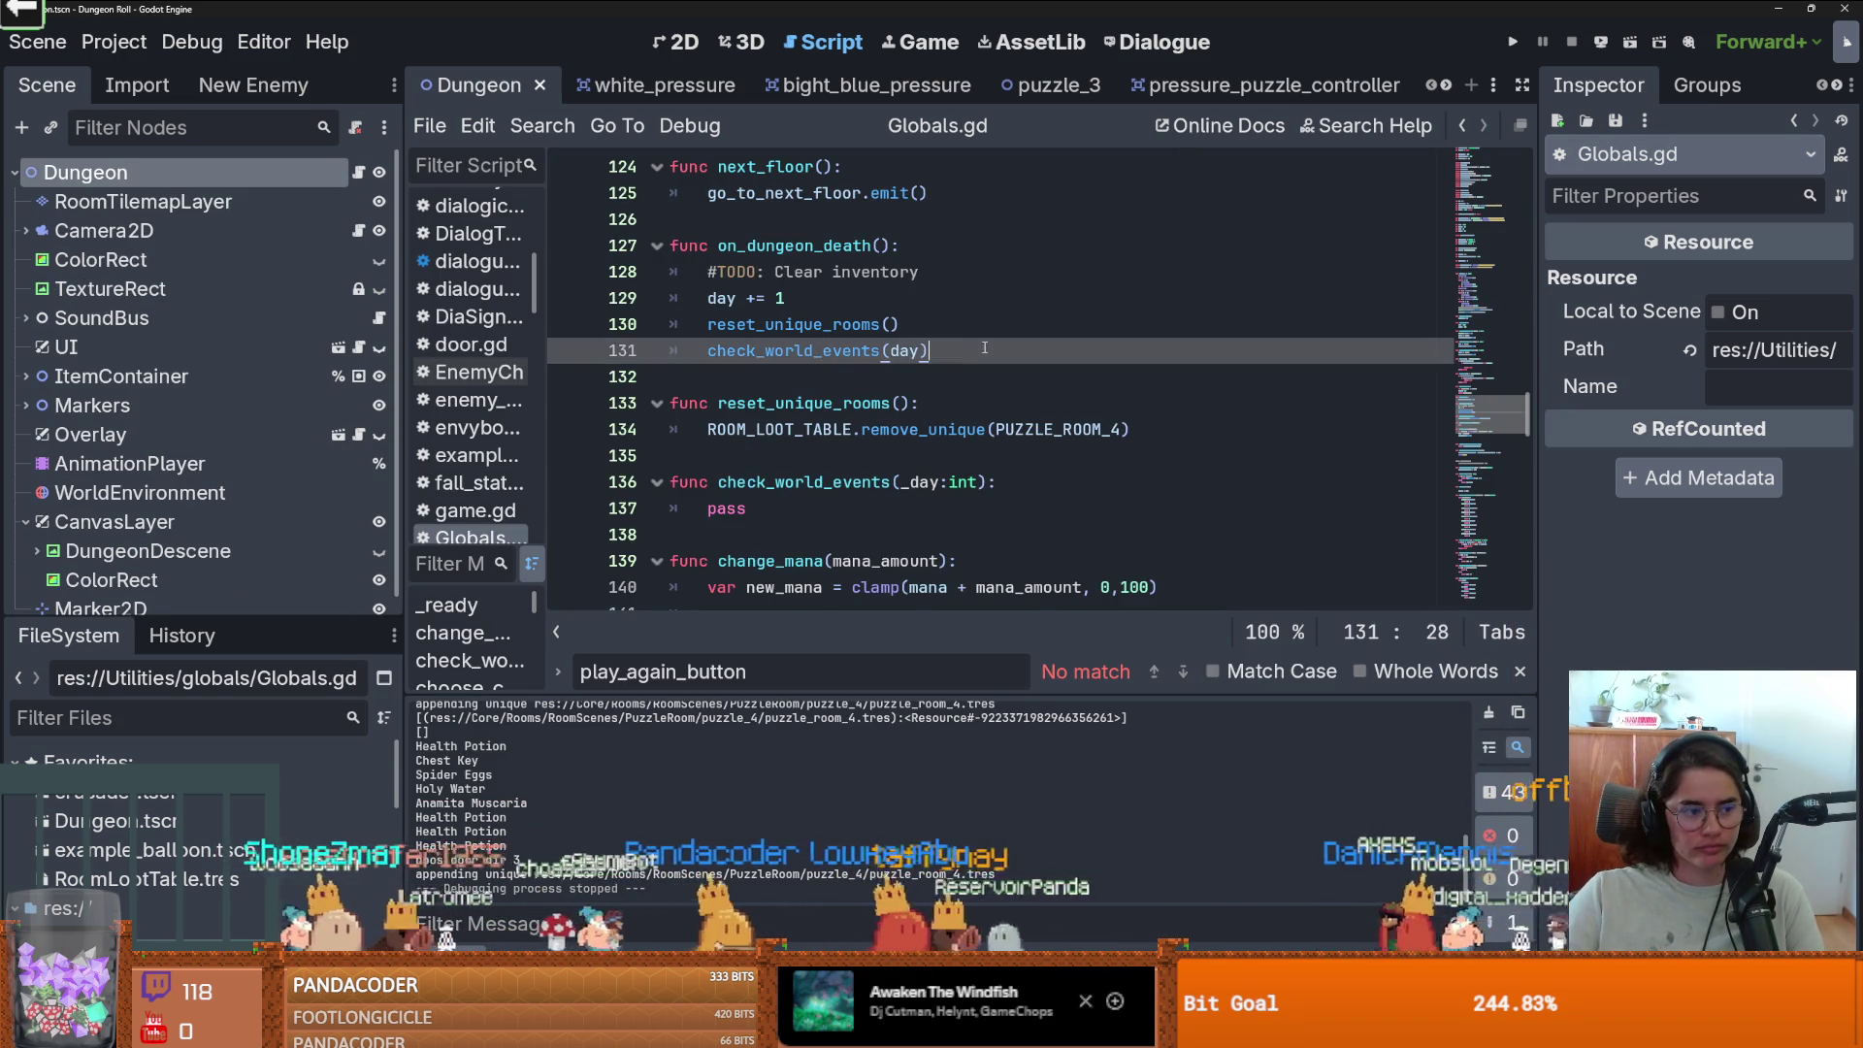
pyautogui.scroll(3, 970, 369)
pyautogui.hotkey('alt', 'Tab')
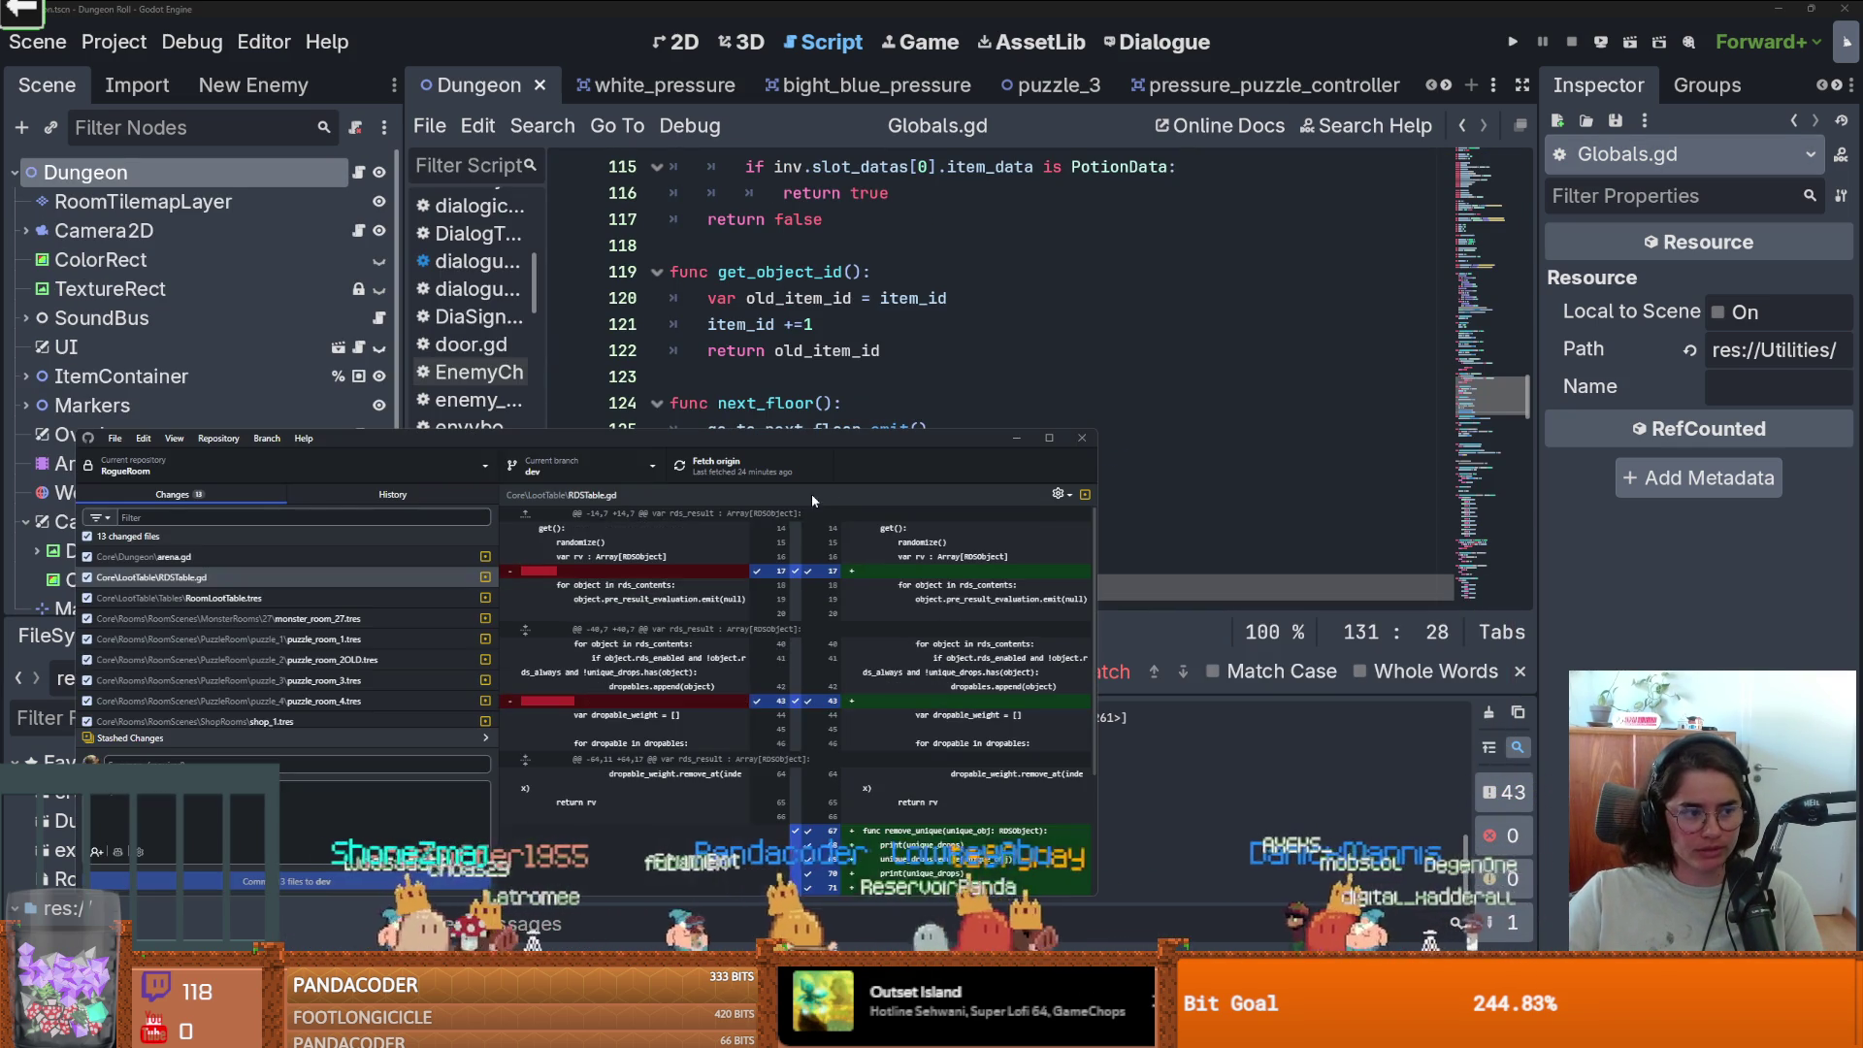
# Maximize GitHub Desktop to read the RDSTable.gd diff adding remove_unique, then switch to the browser.
pyautogui.click(1046, 439)
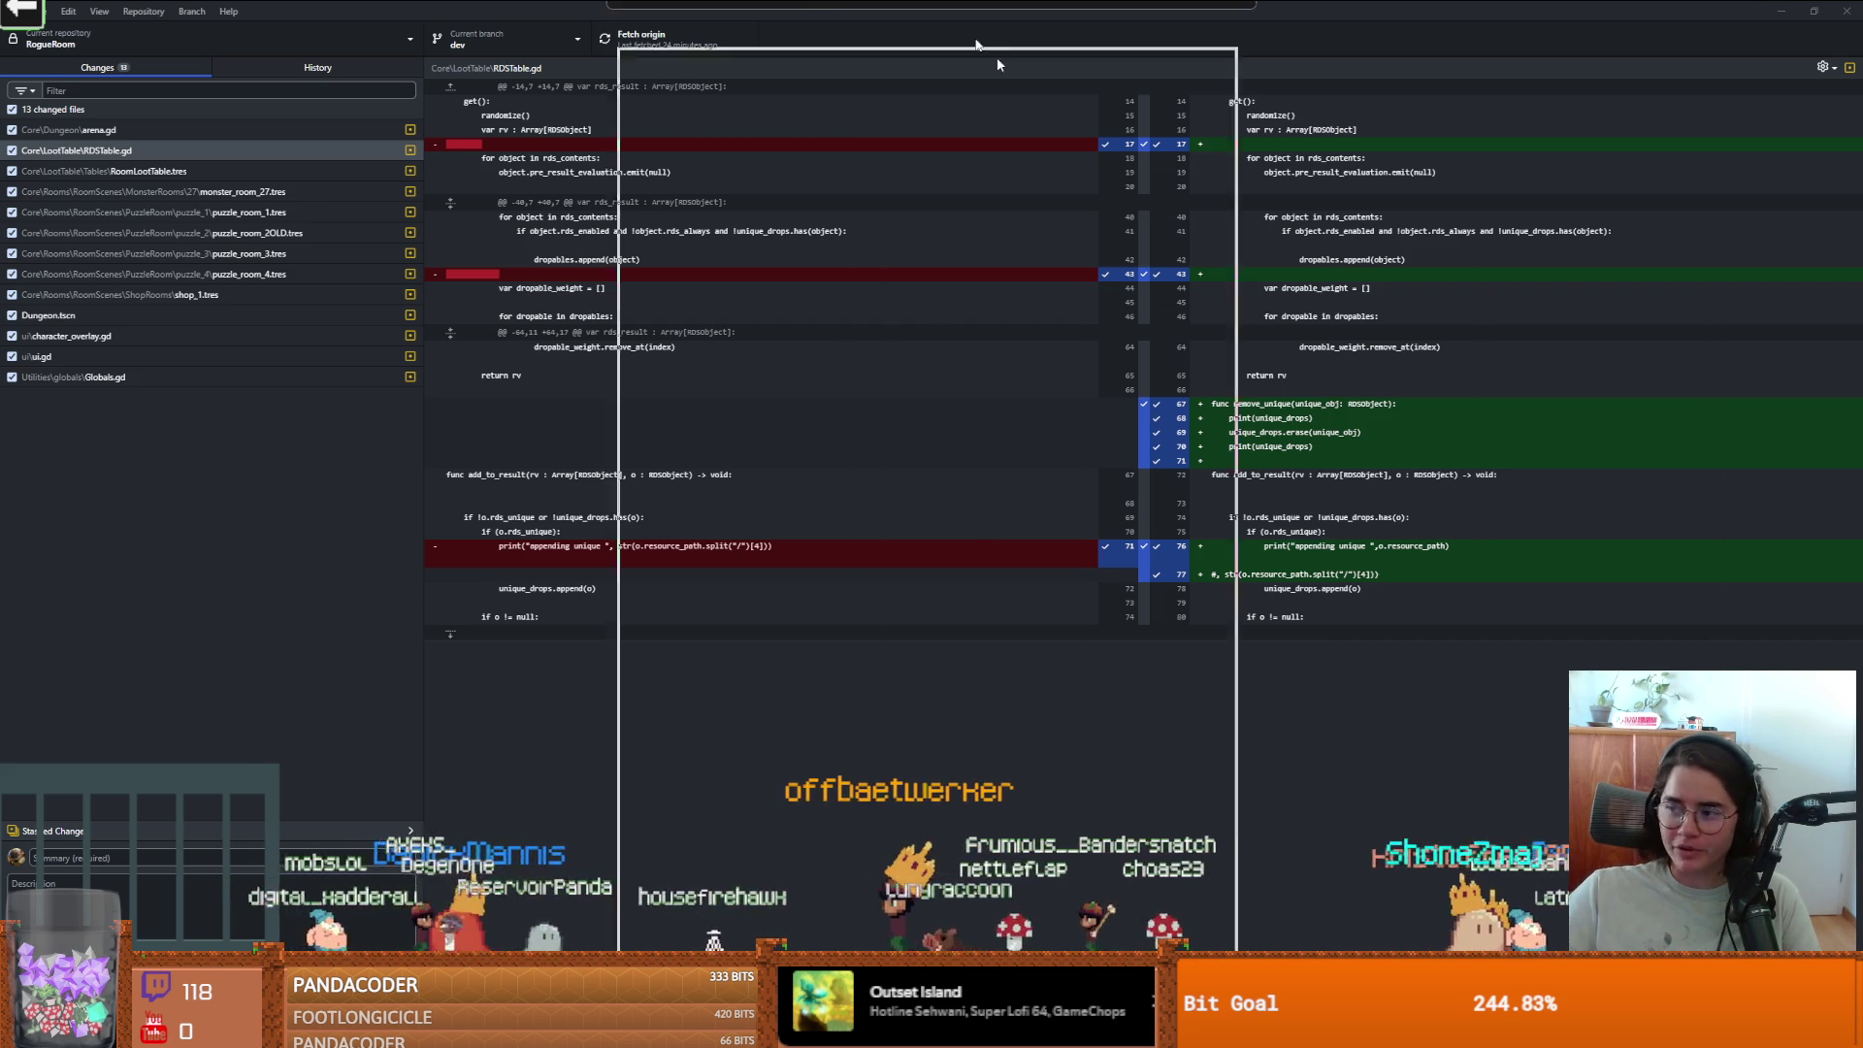
pyautogui.hotkey('alt', 'Tab')
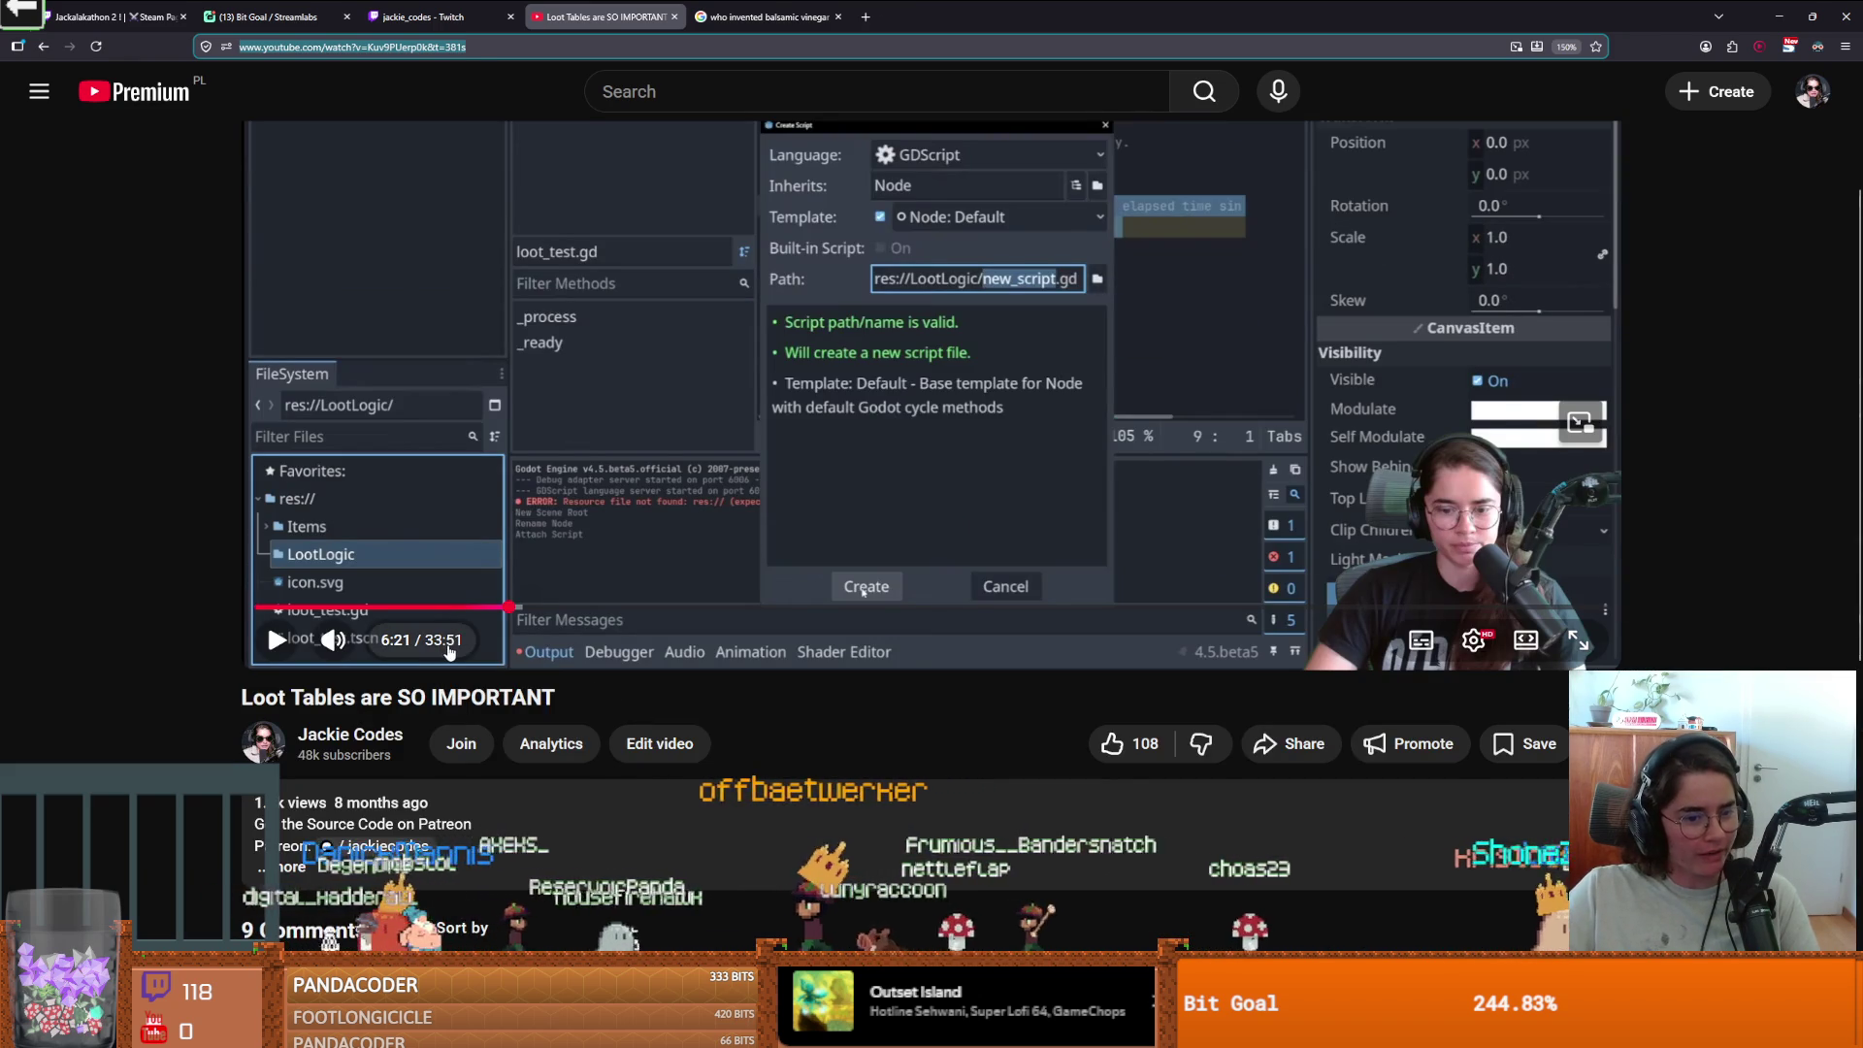
# Seek the Loot Tables video to 10:23, then to the LootTable.gd drop-list code around 15:55.
pyautogui.scroll(1, 659, 721)
pyautogui.click(660, 721)
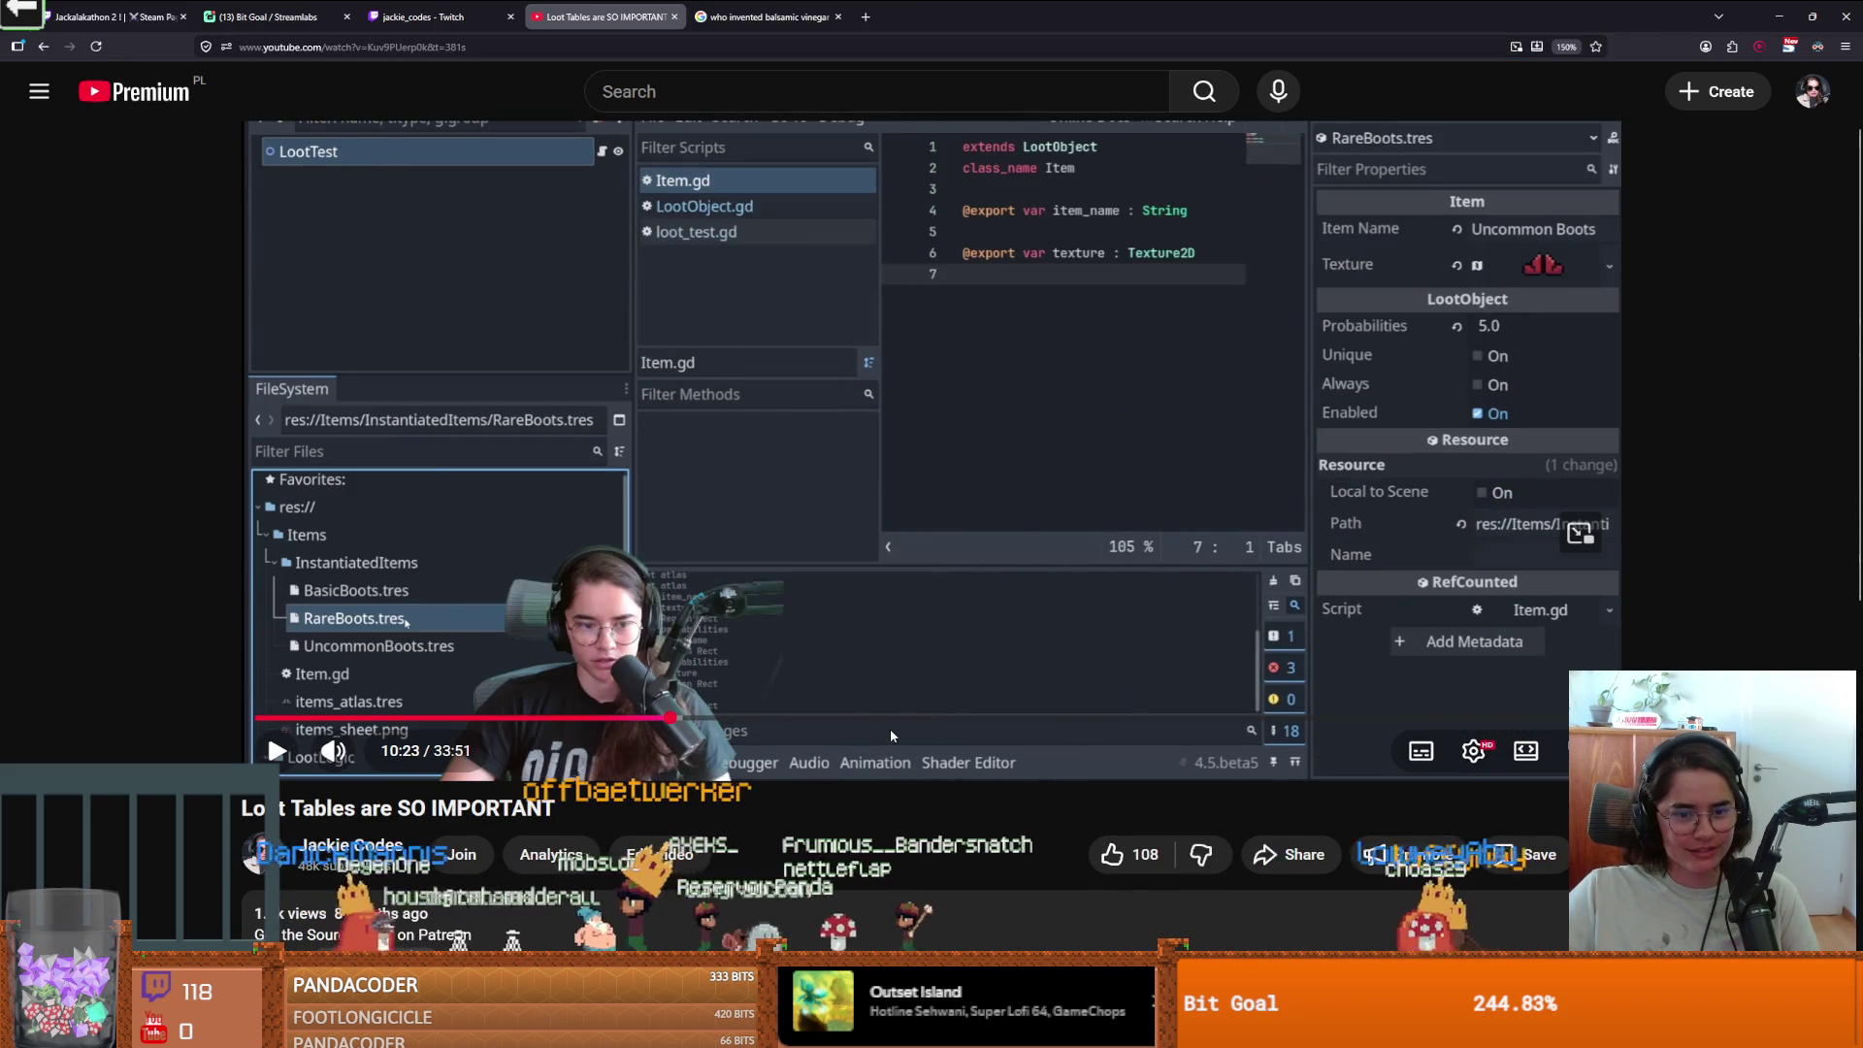
pyautogui.click(889, 719)
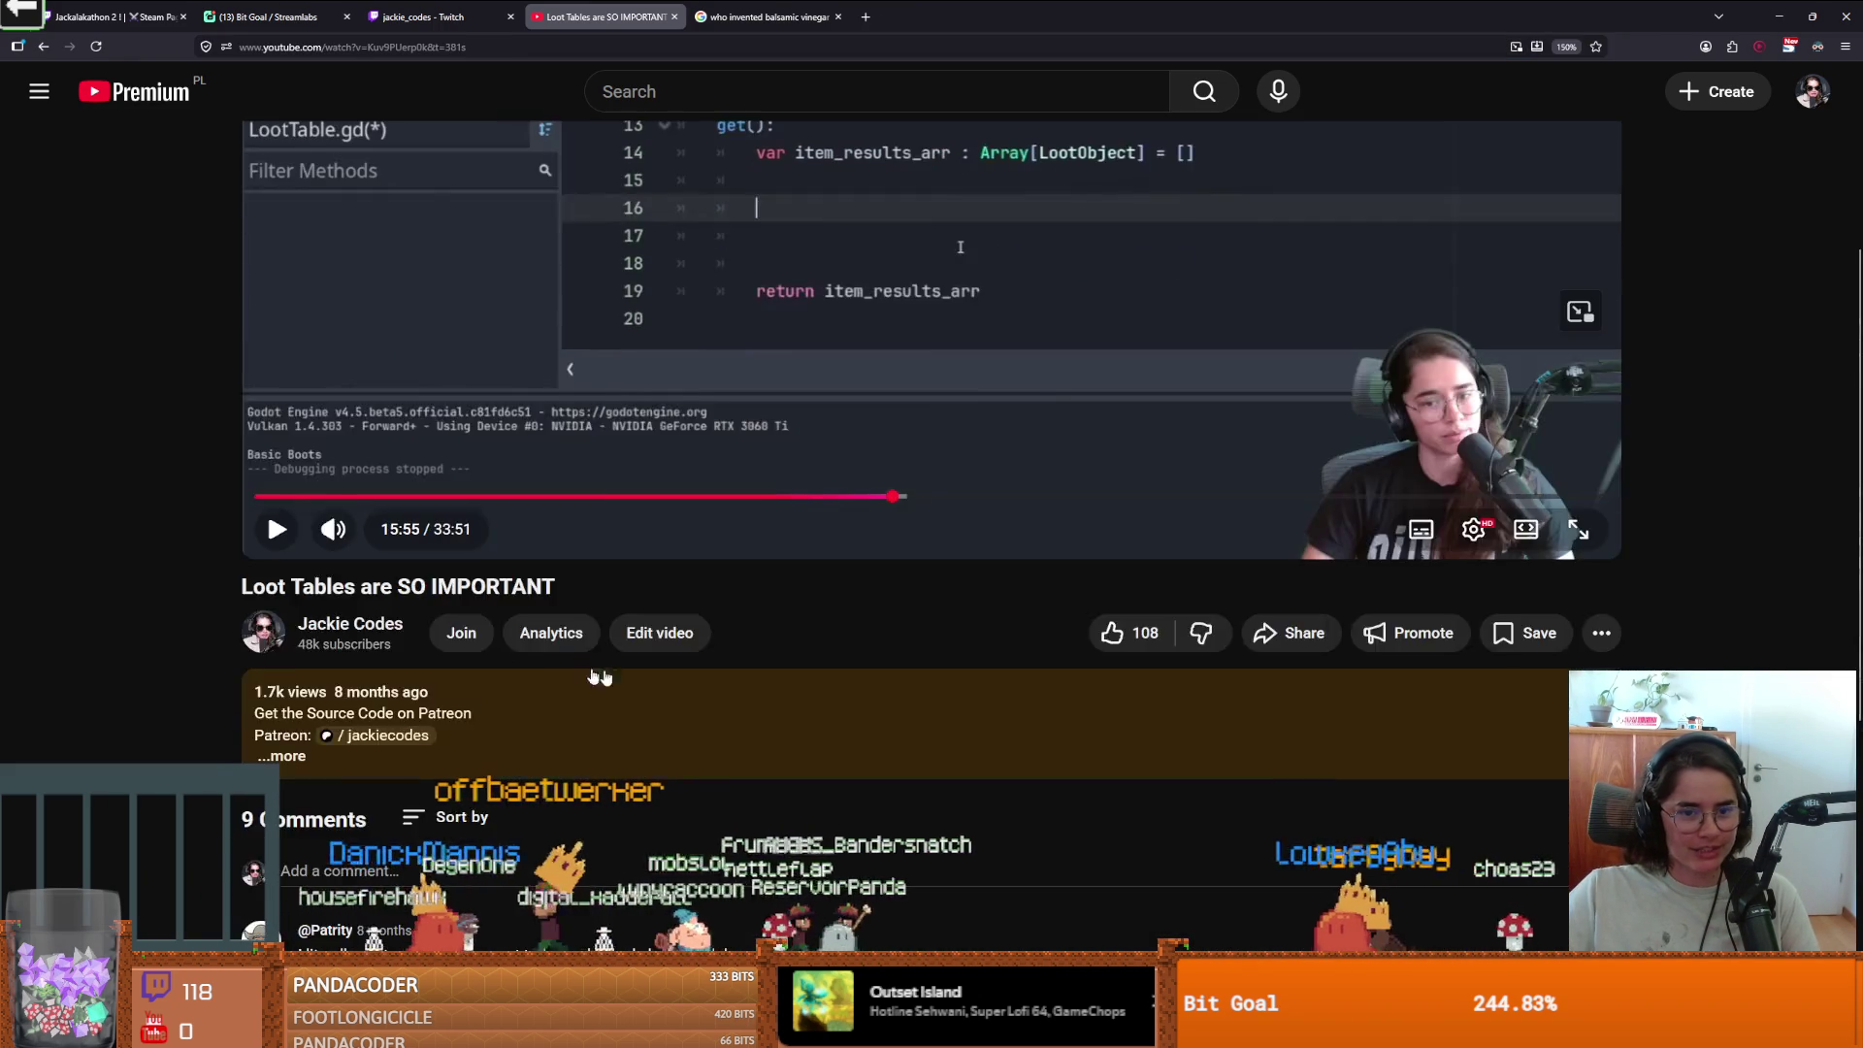
pyautogui.moveTo(260, 718)
pyautogui.mouseDown()
pyautogui.moveTo(1004, 748)
pyautogui.moveTo(1310, 718)
pyautogui.mouseUp()
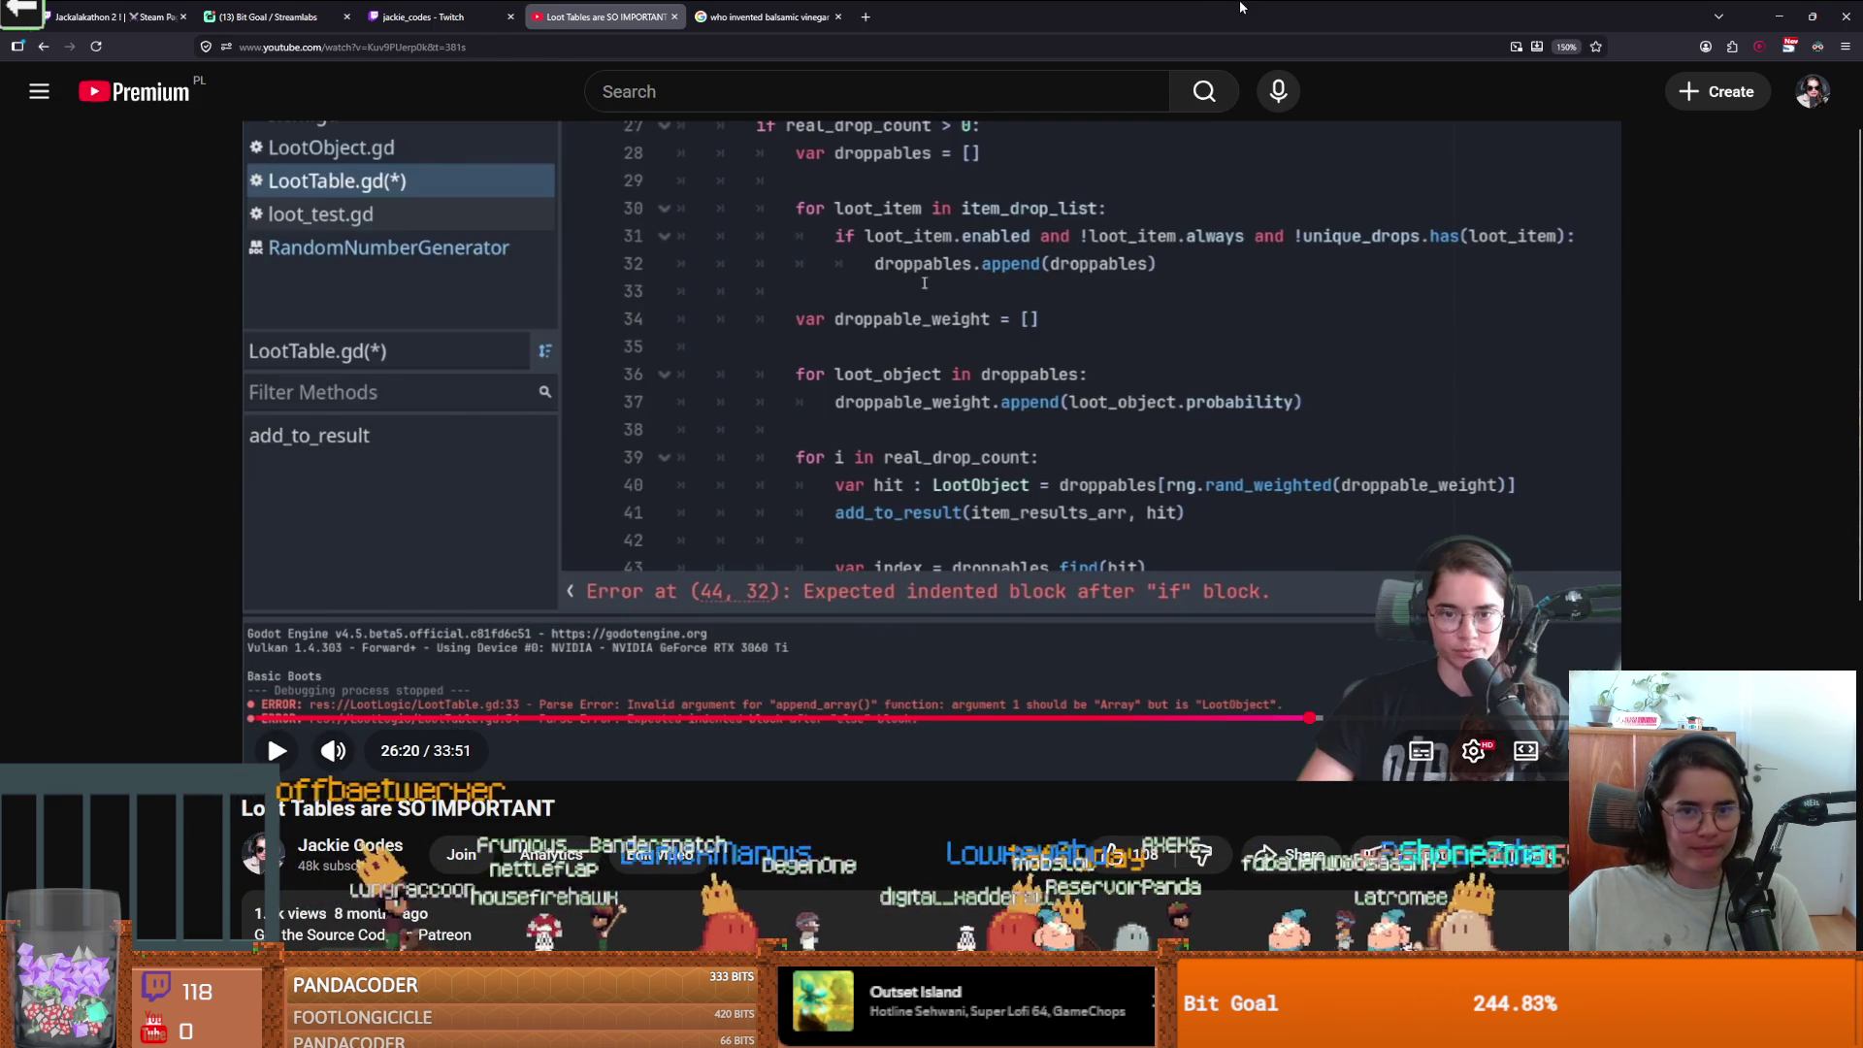
# Read the video's first comment, highlighting its thank-you sentence, then return to GitHub Desktop.
pyautogui.scroll(1, 1099, 399)
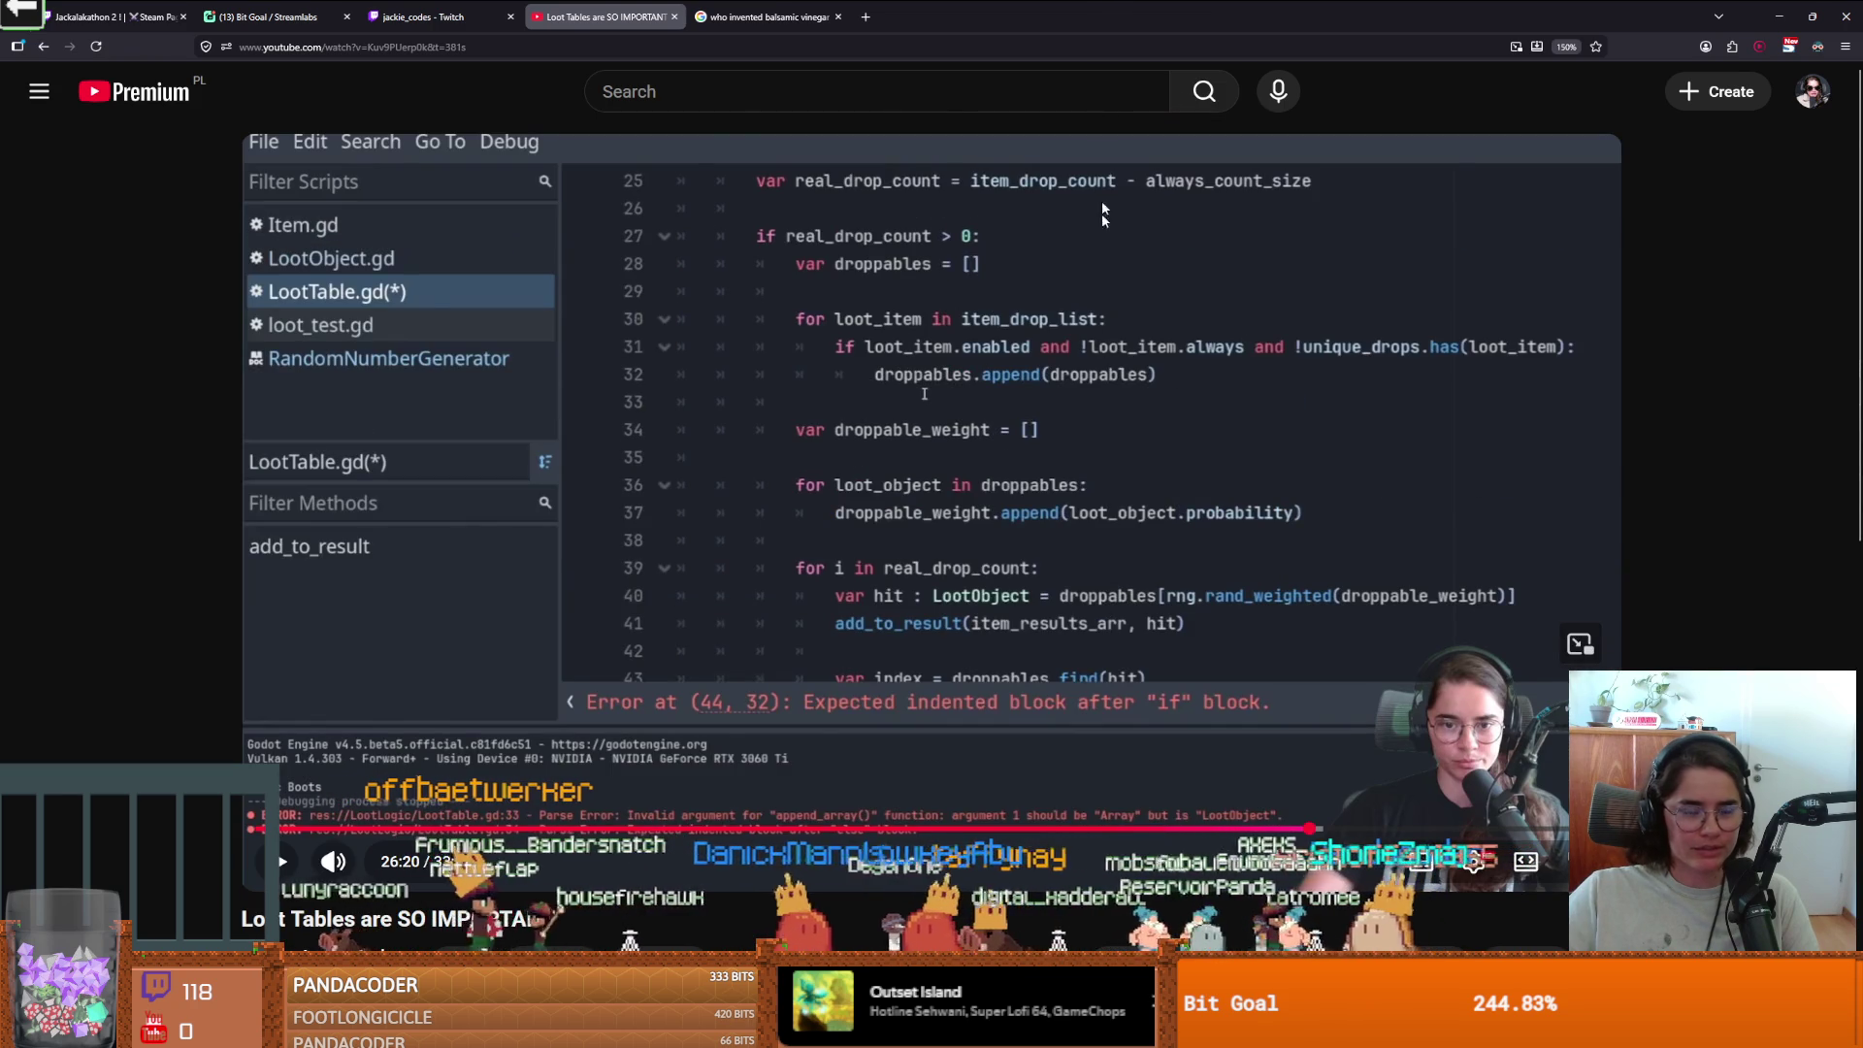
pyautogui.scroll(-7, 829, 607)
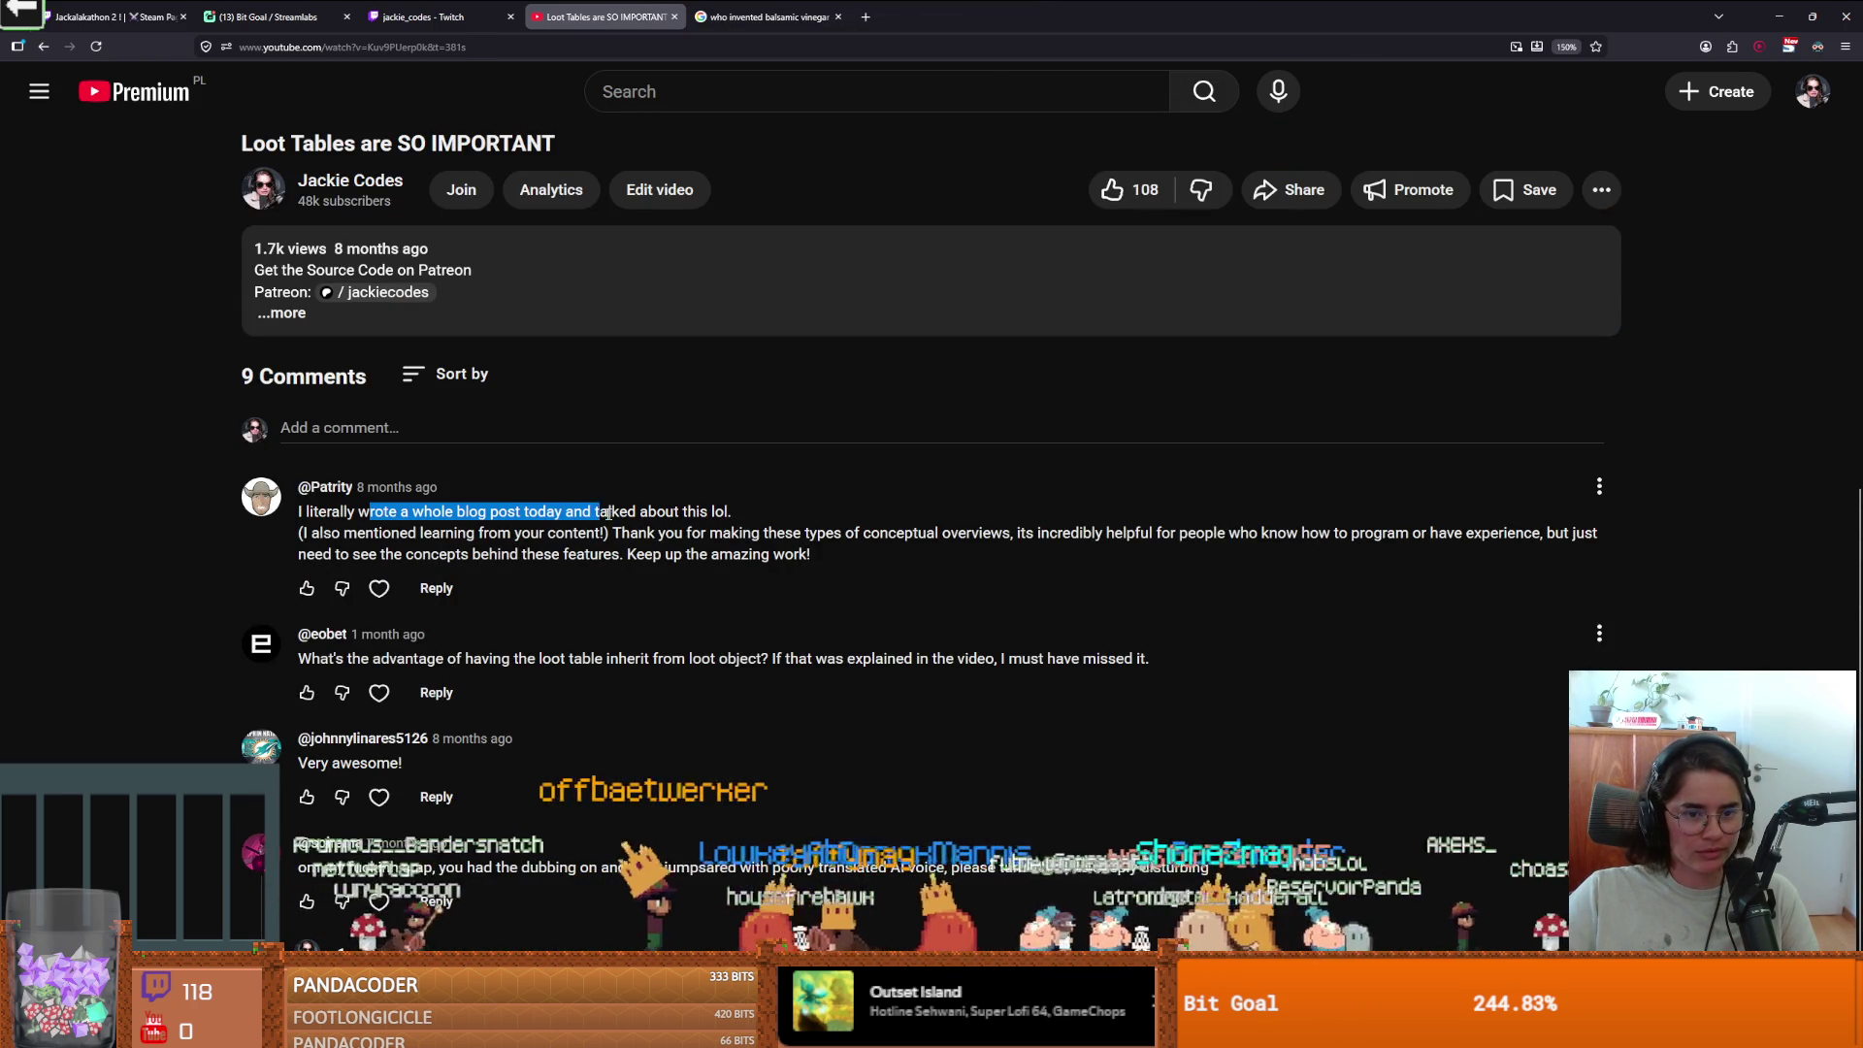
pyautogui.moveTo(382, 534); pyautogui.dragTo(519, 534)
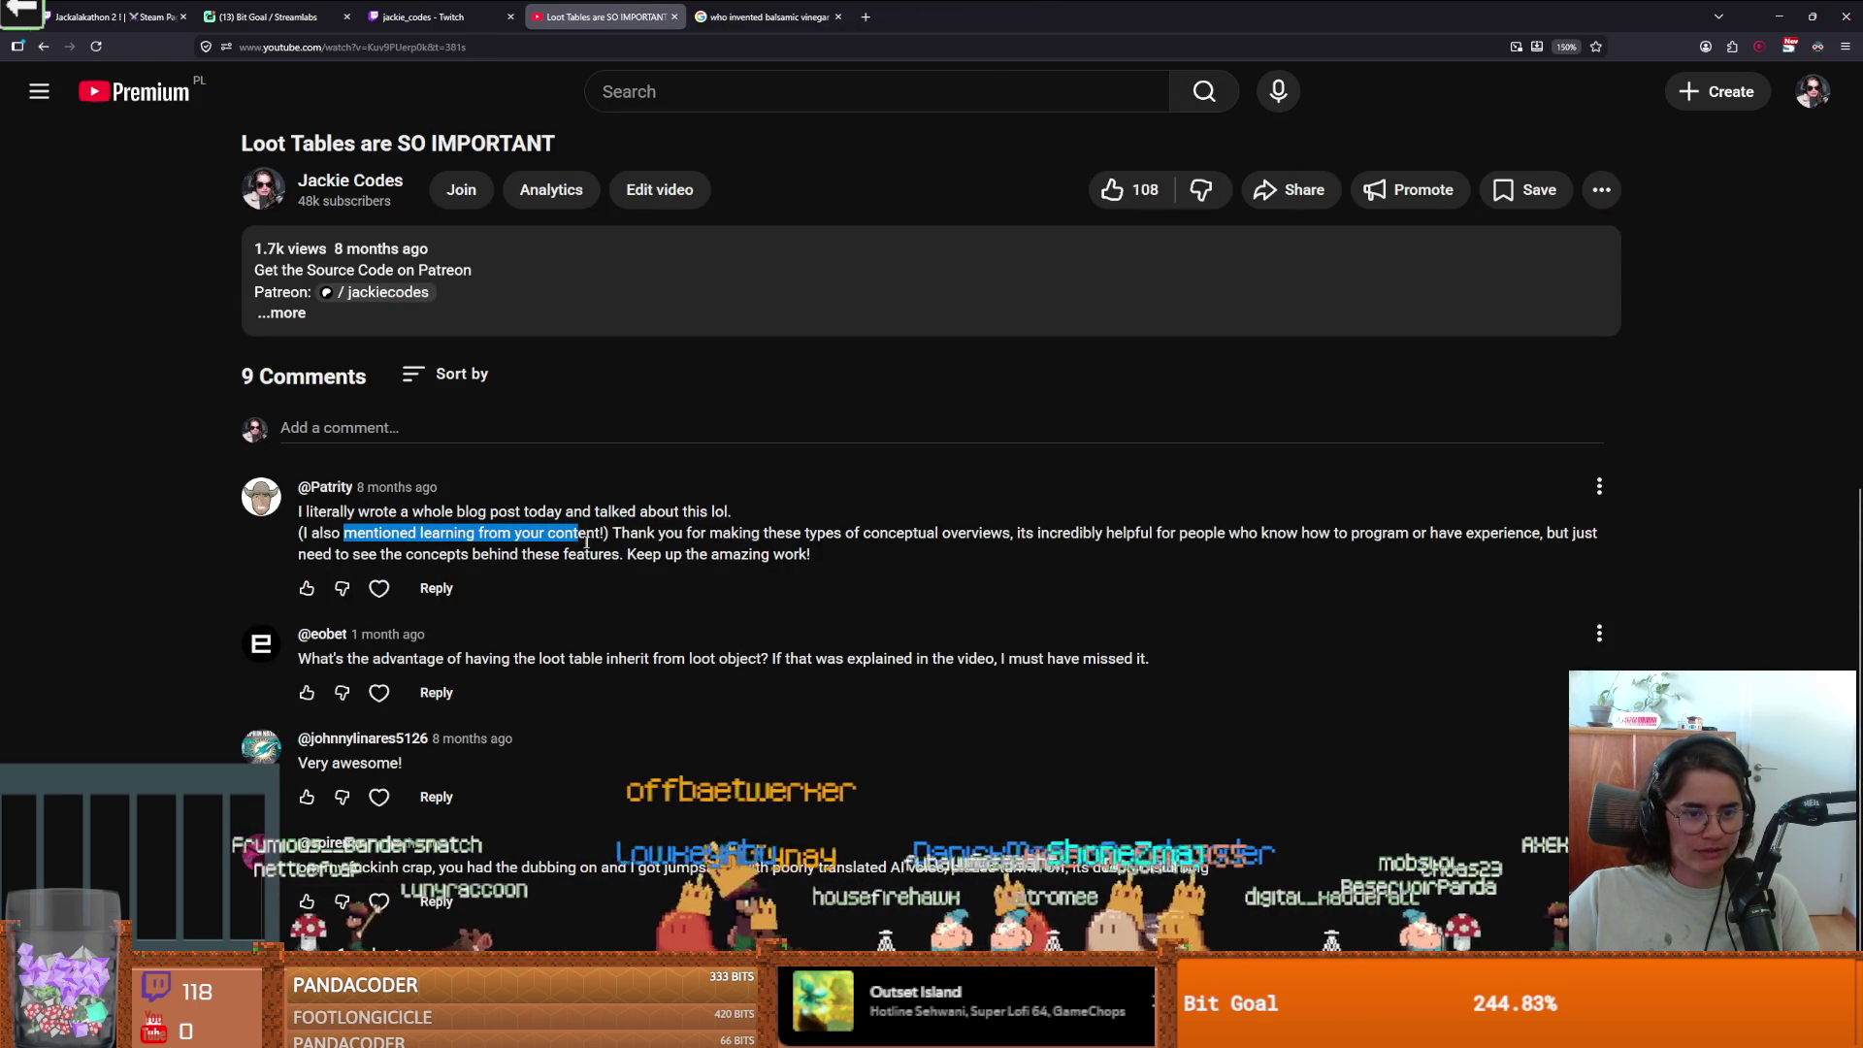
pyautogui.moveTo(652, 535); pyautogui.dragTo(1288, 534)
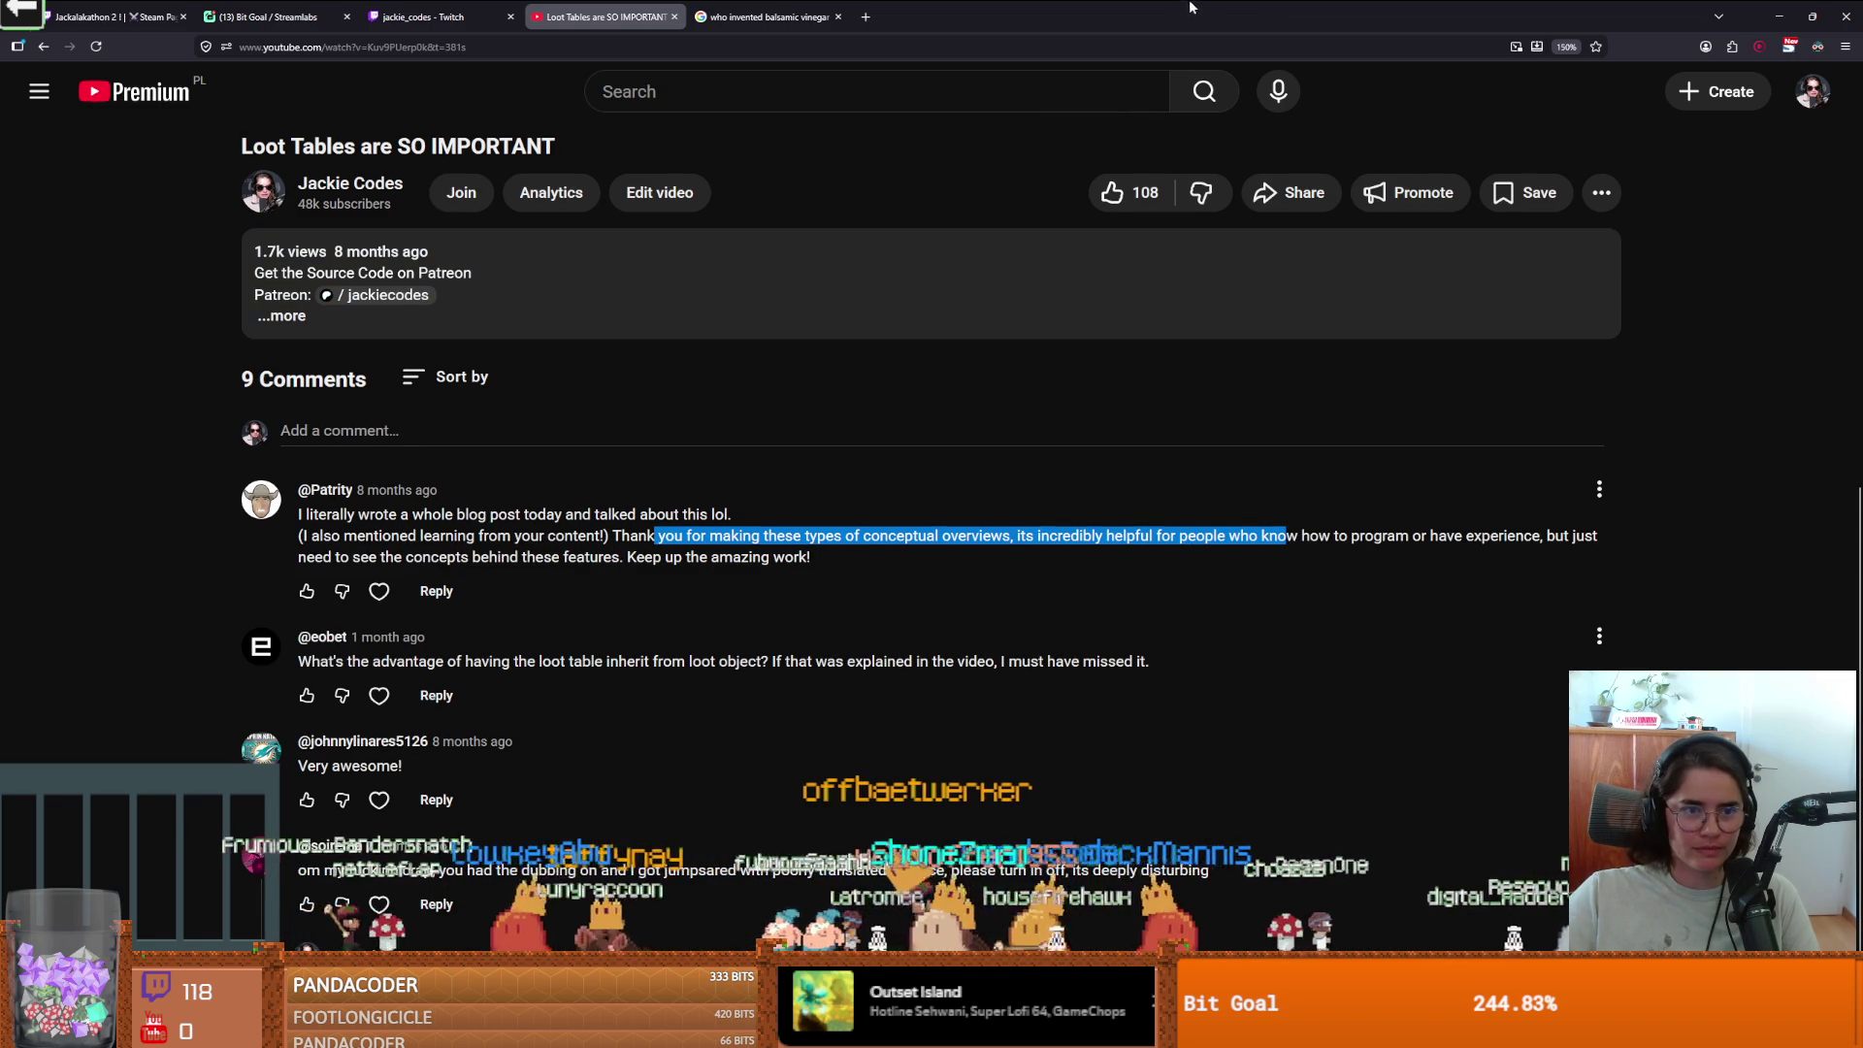
pyautogui.hotkey('alt', 'Tab')
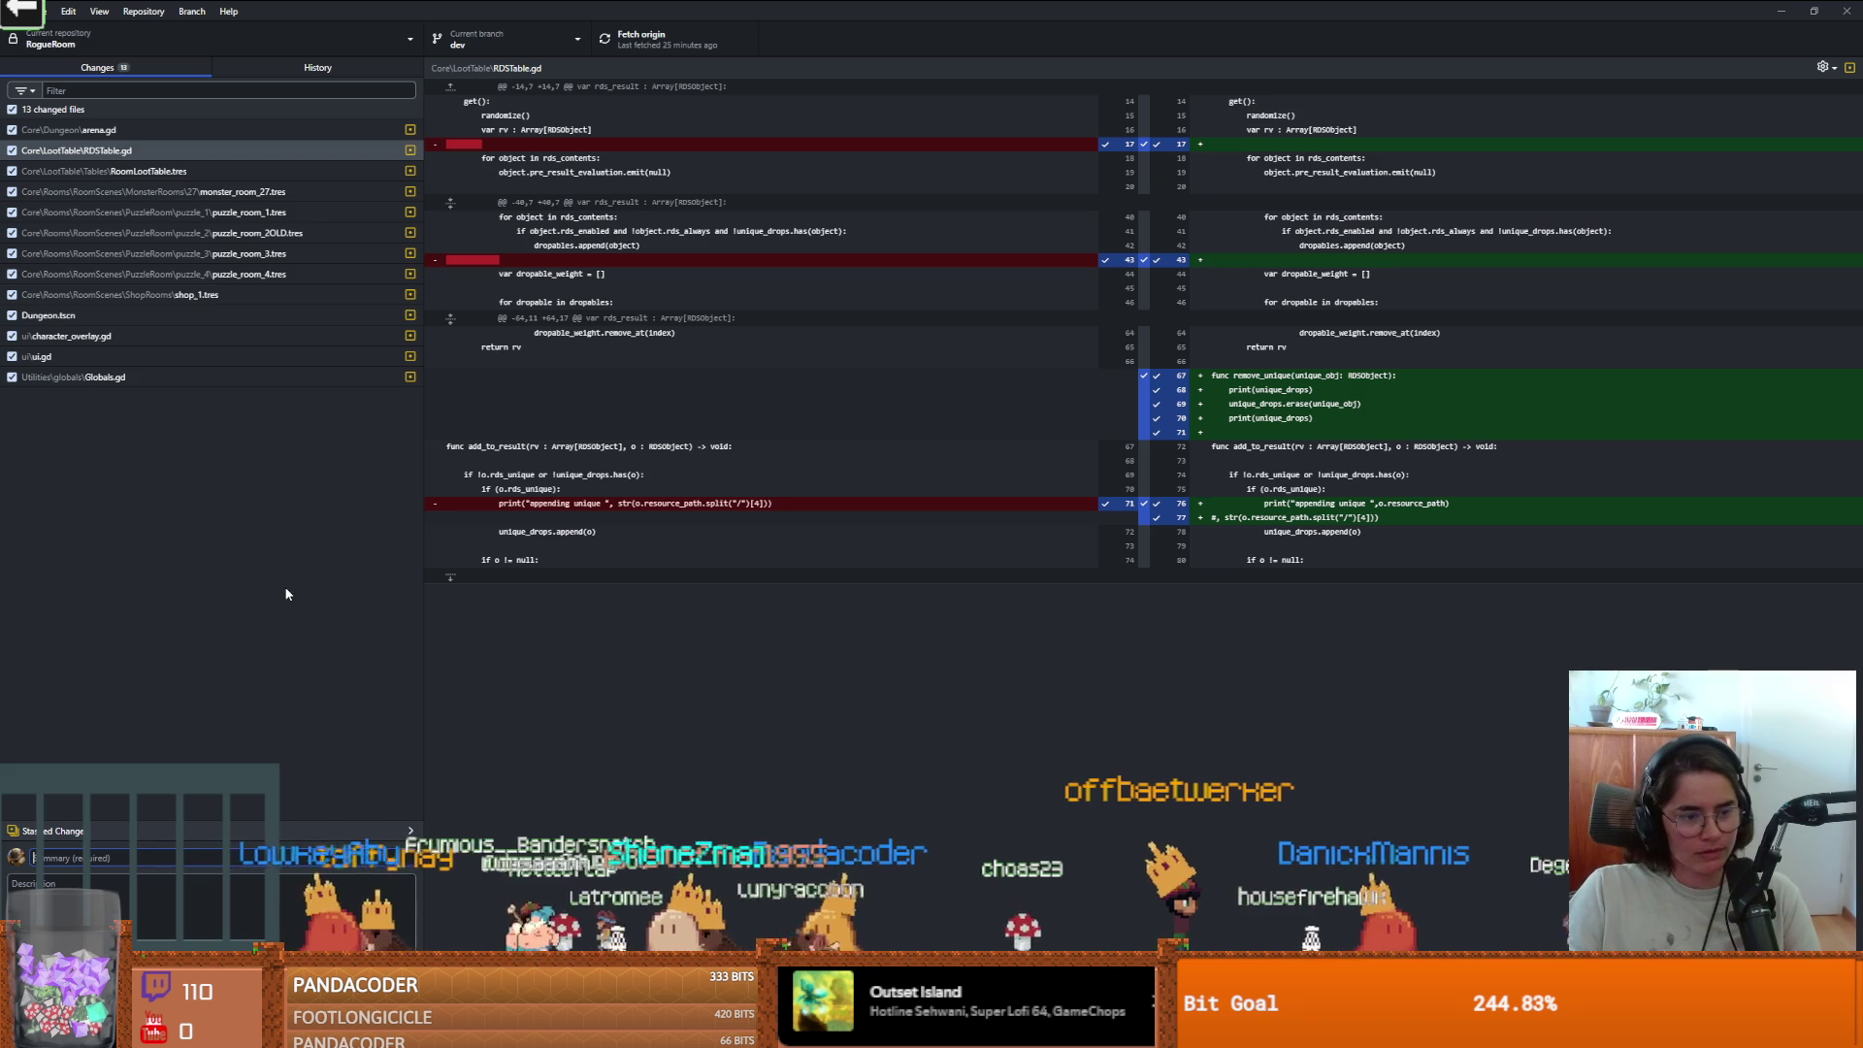
pyautogui.write('loot')
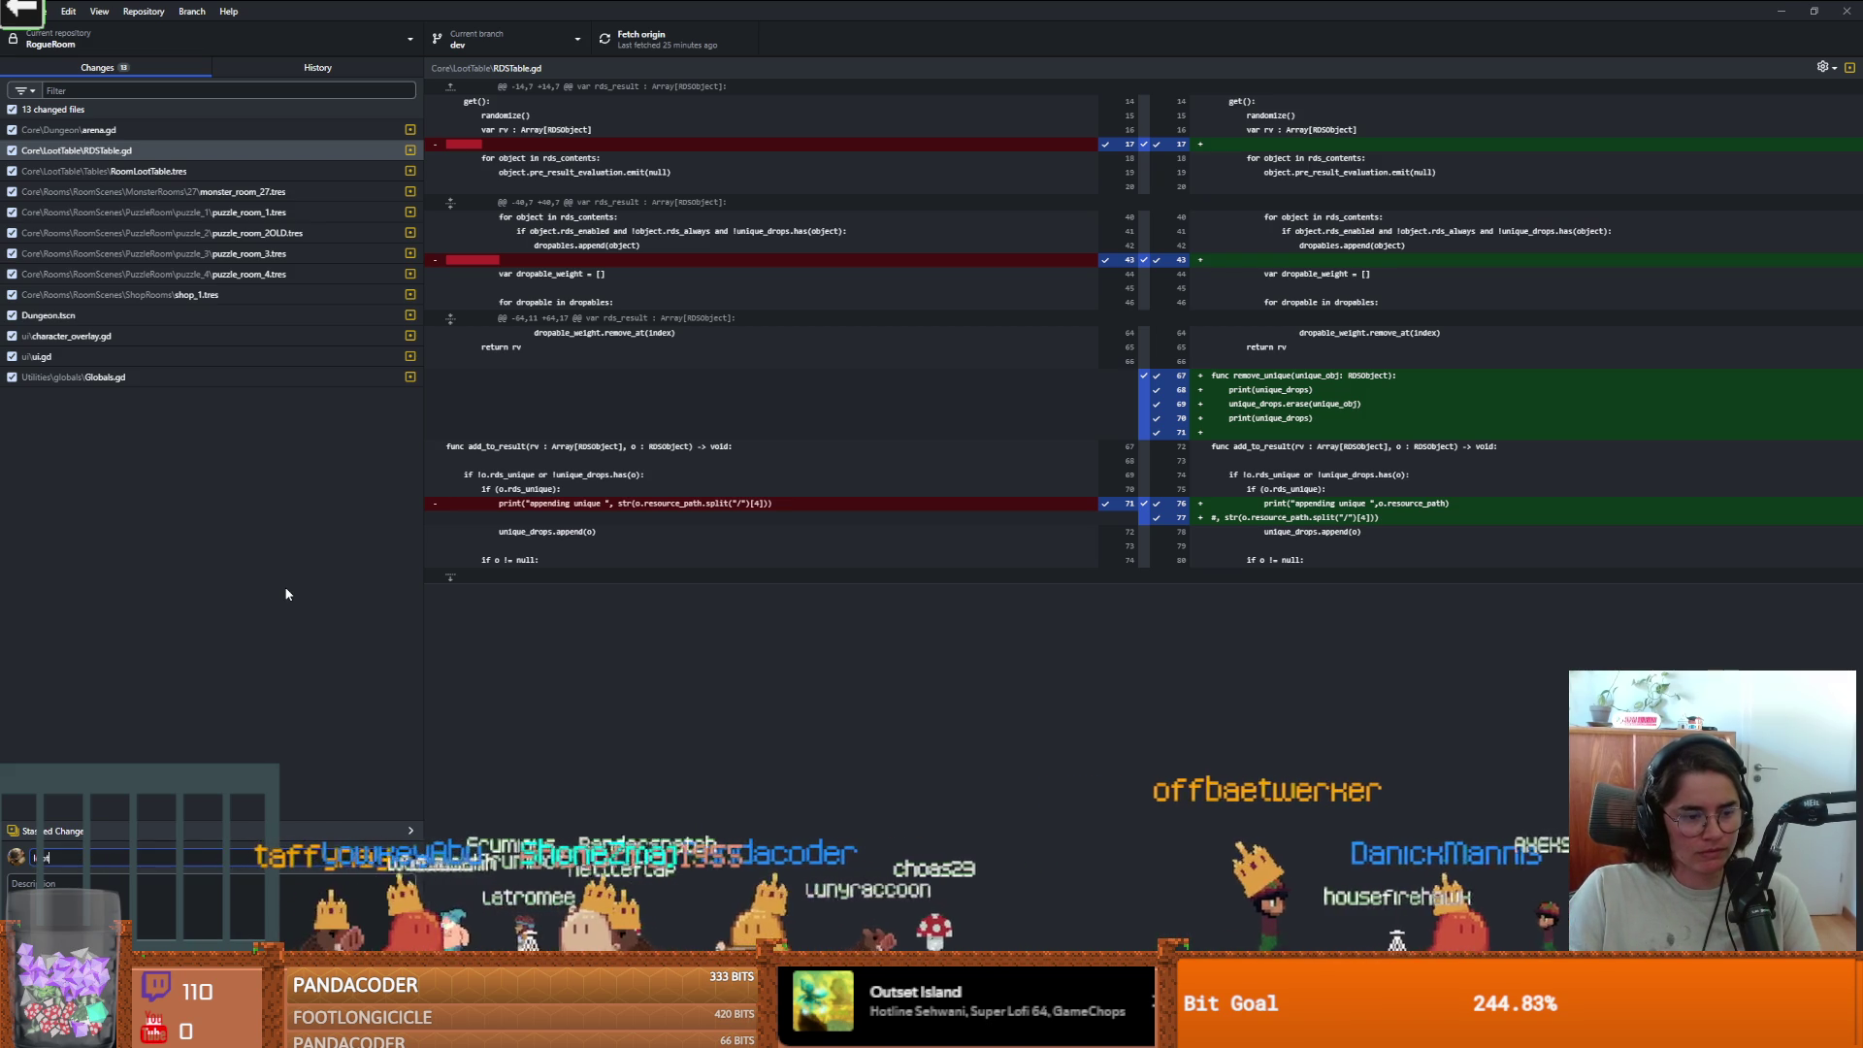
pyautogui.press('BackSpace')
pyautogui.press('BackSpace')
pyautogui.press('BackSpace')
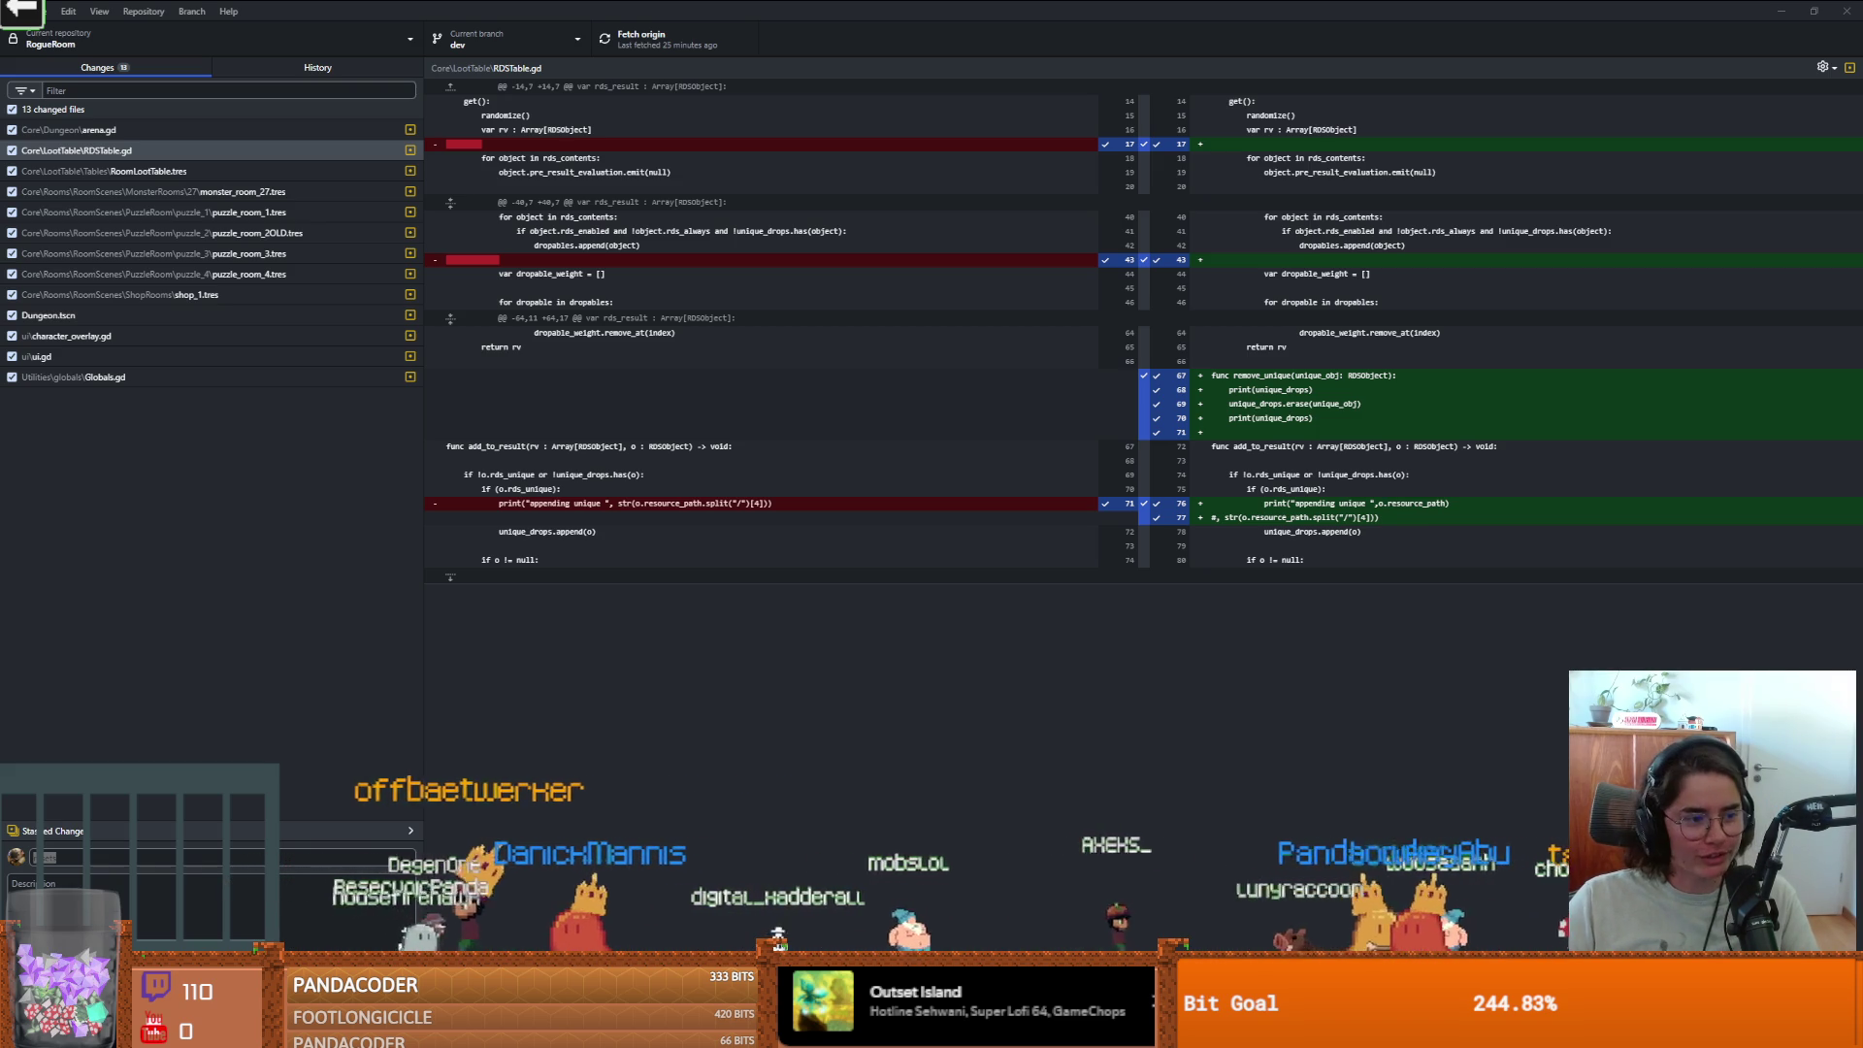
pyautogui.hotkey('alt', 'Tab')
pyautogui.click(485, 594)
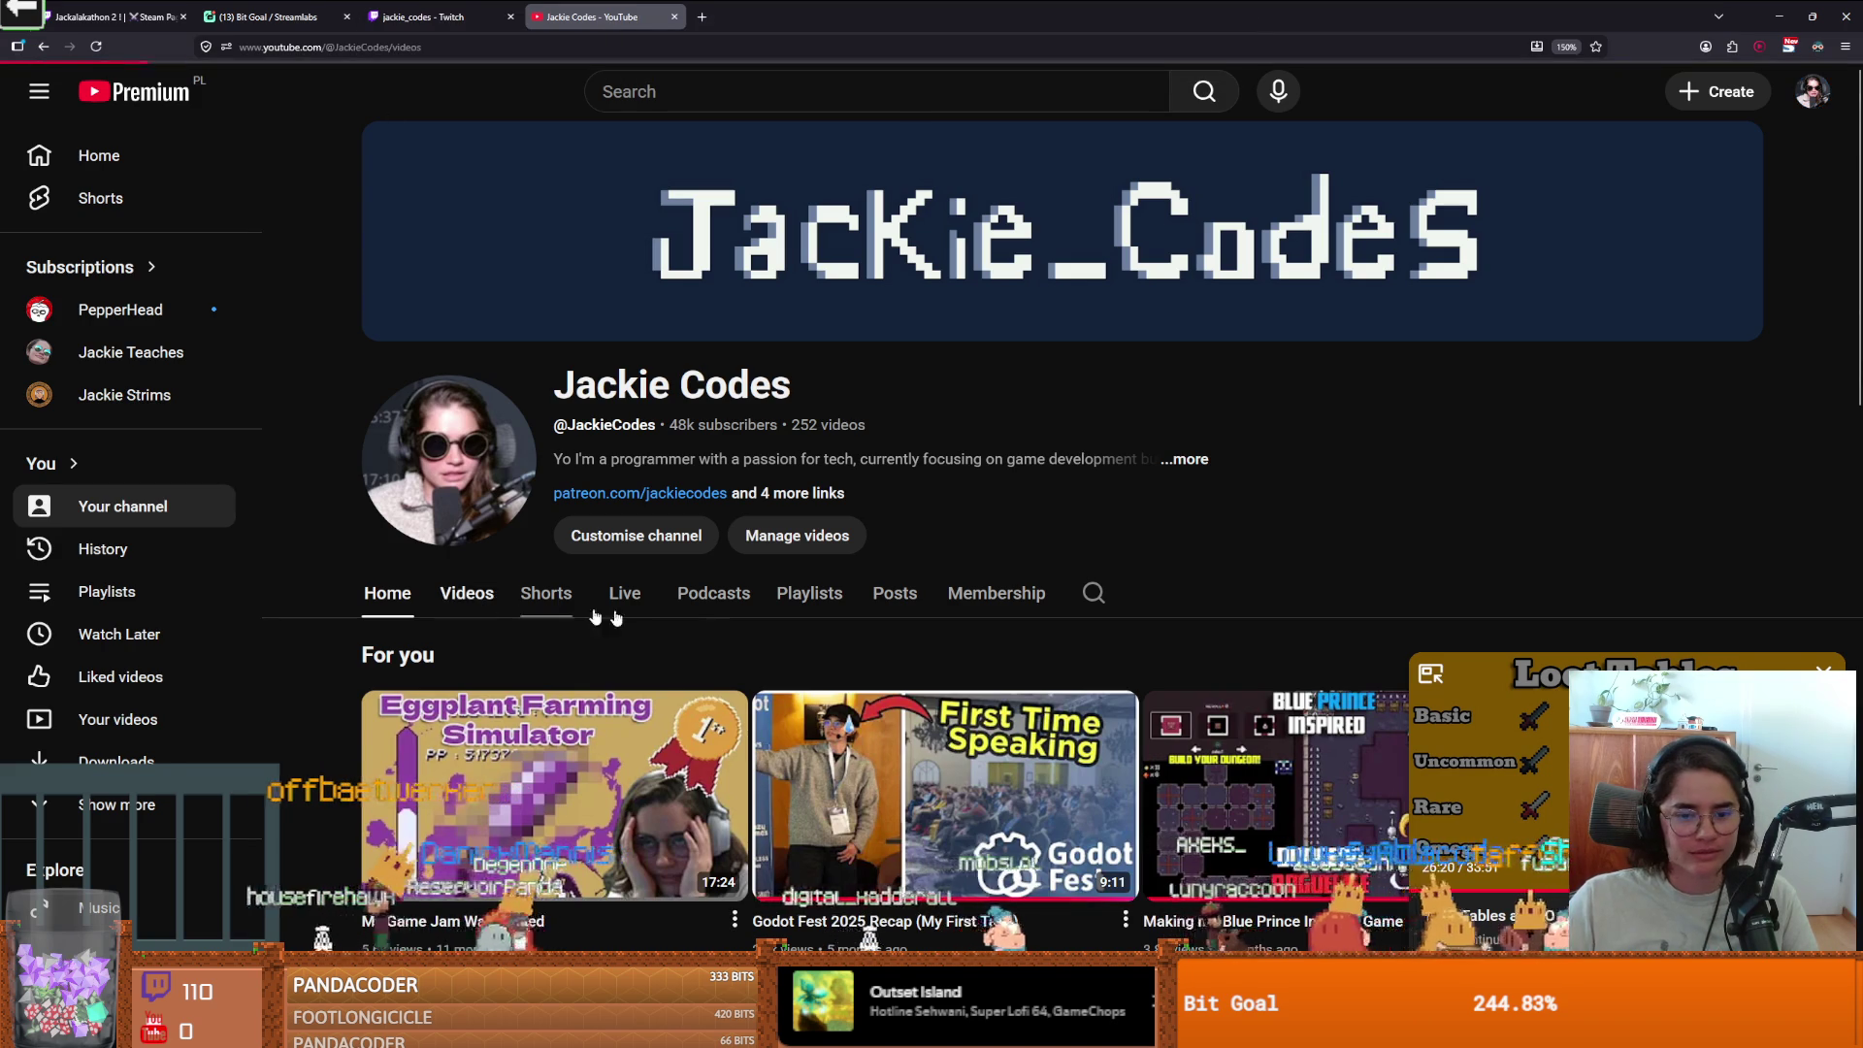
# Scroll down through the channel's uploaded videos list, then go back to GitHub Desktop.
pyautogui.scroll(-5, 833, 470)
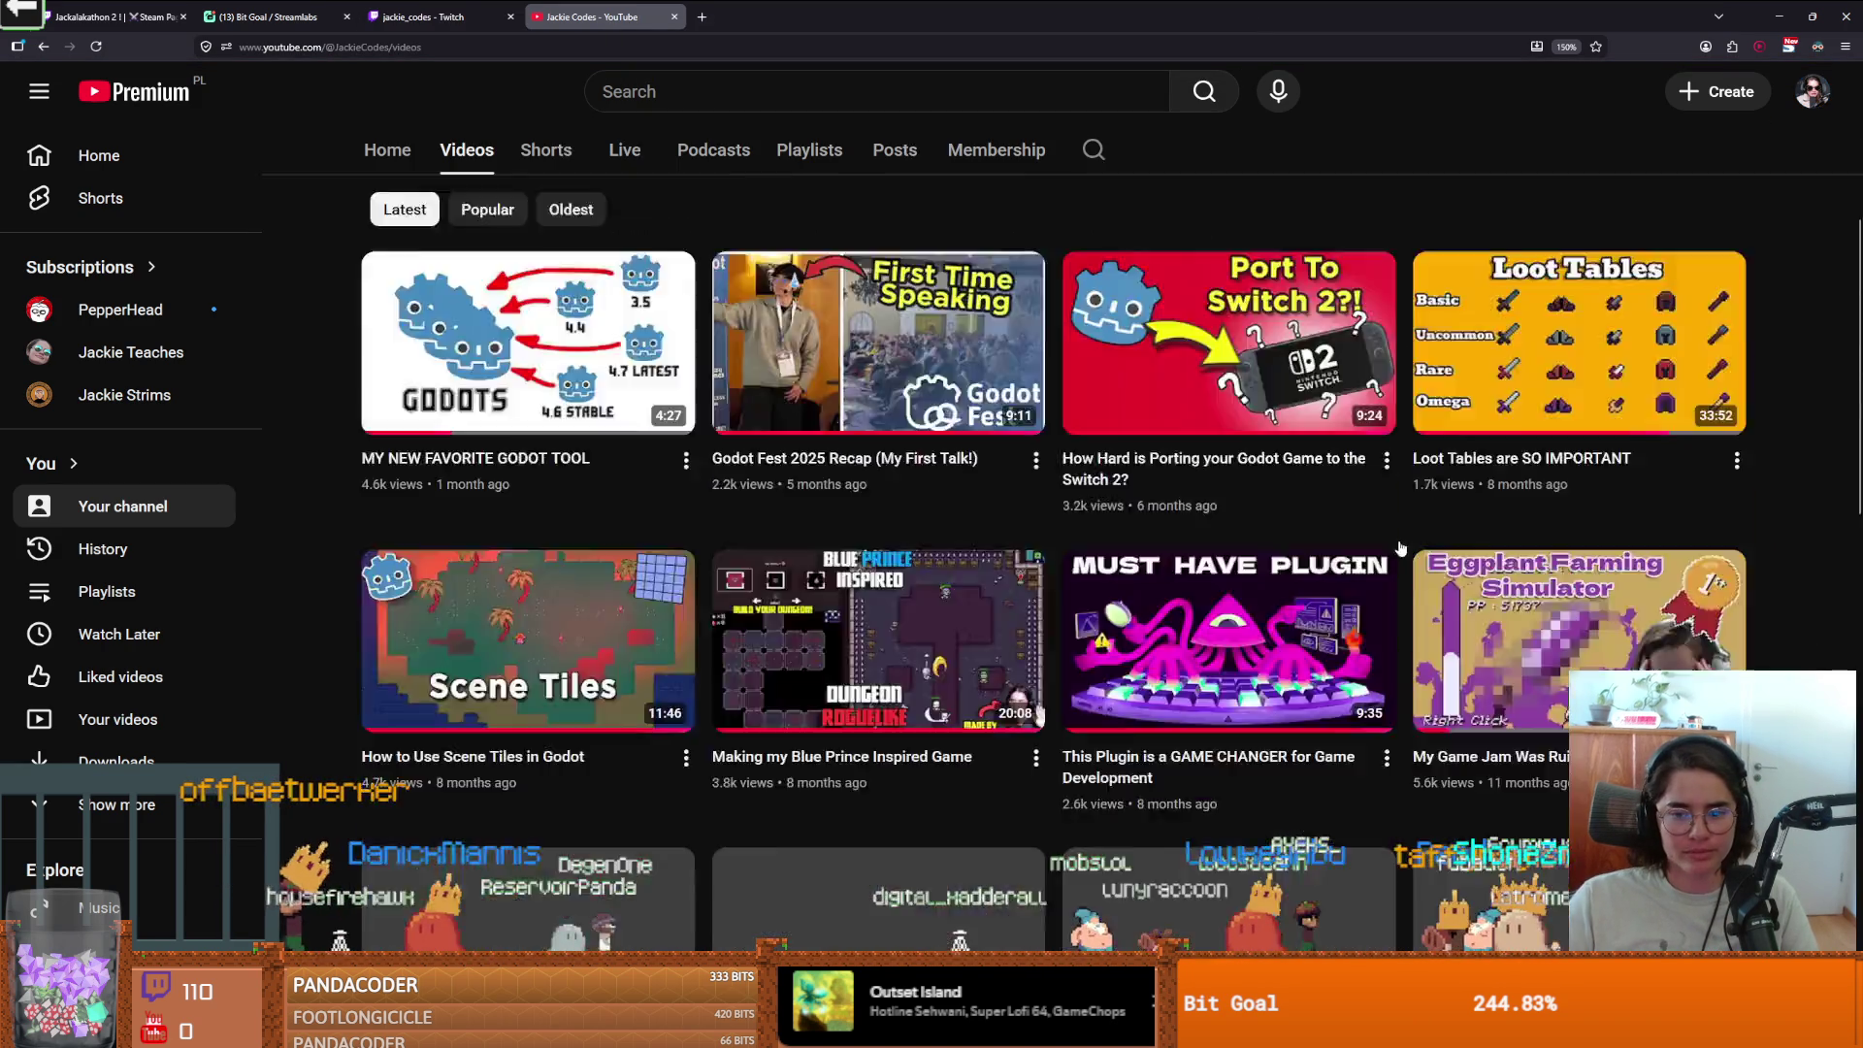
pyautogui.scroll(-4, 832, 469)
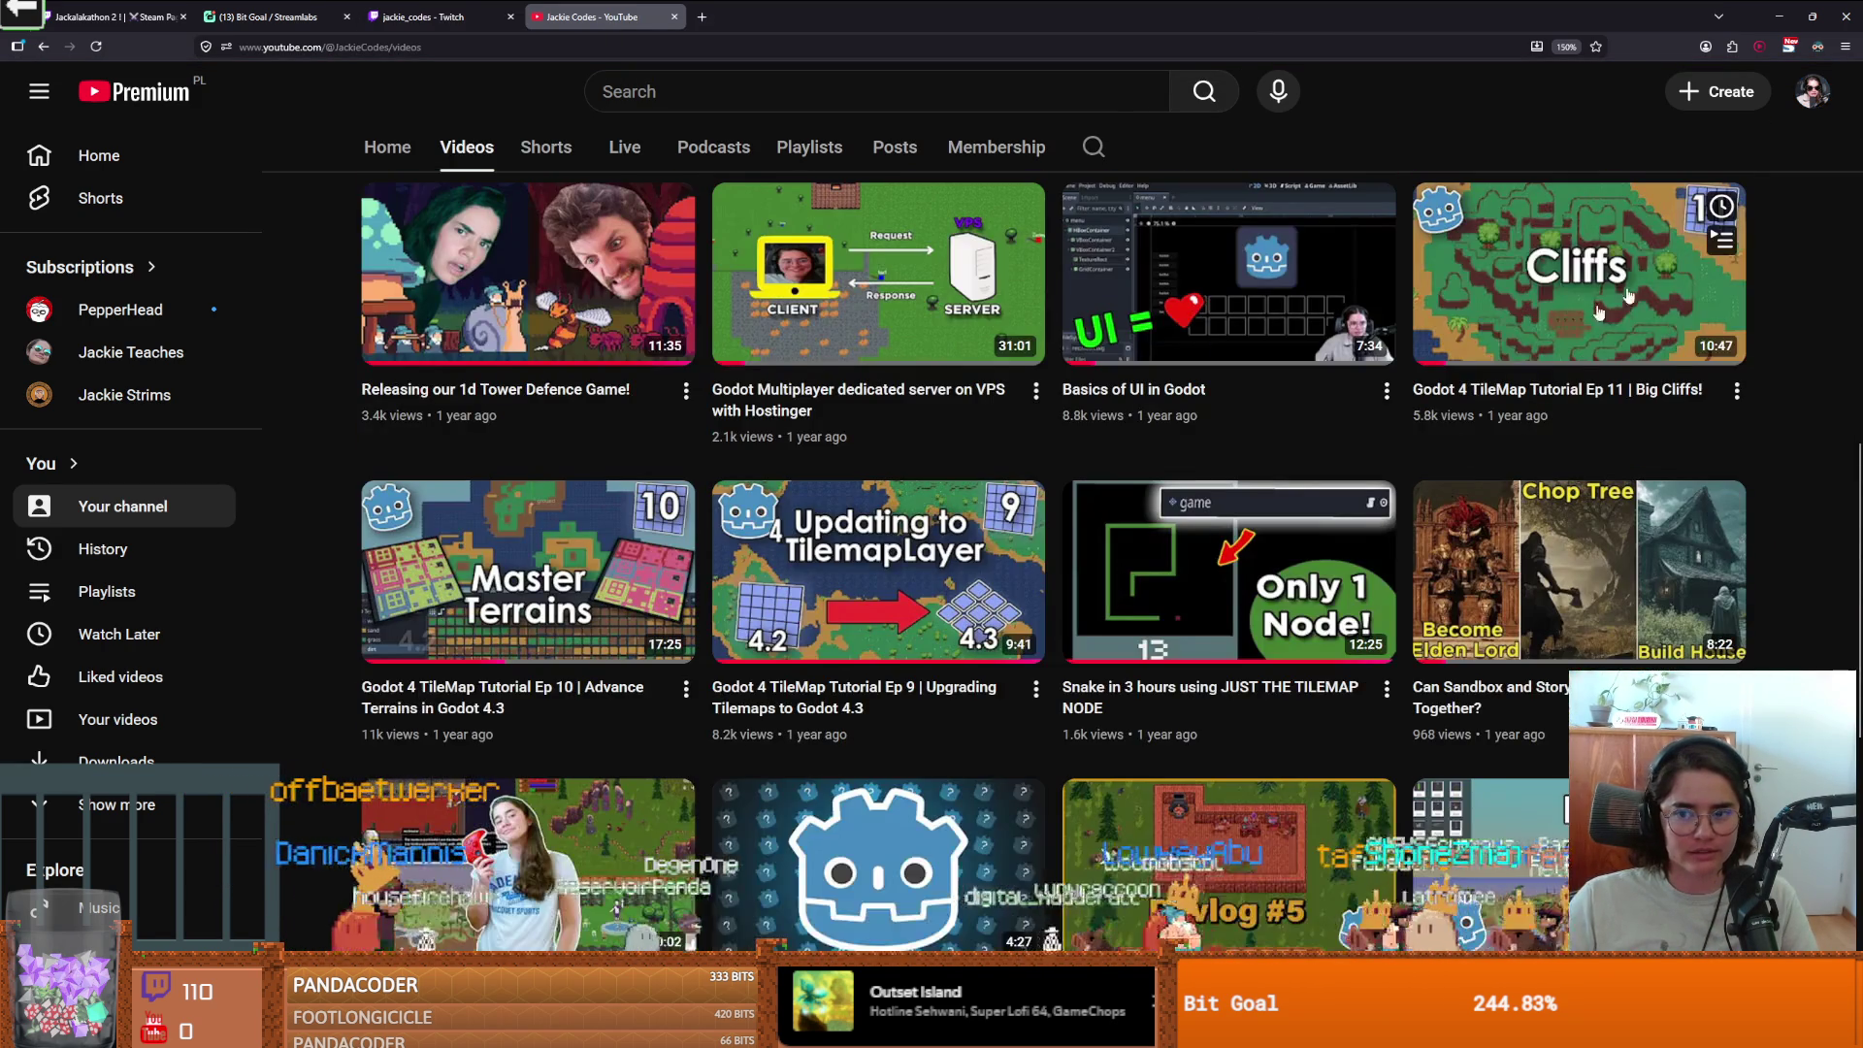
pyautogui.scroll(-2, 703, 543)
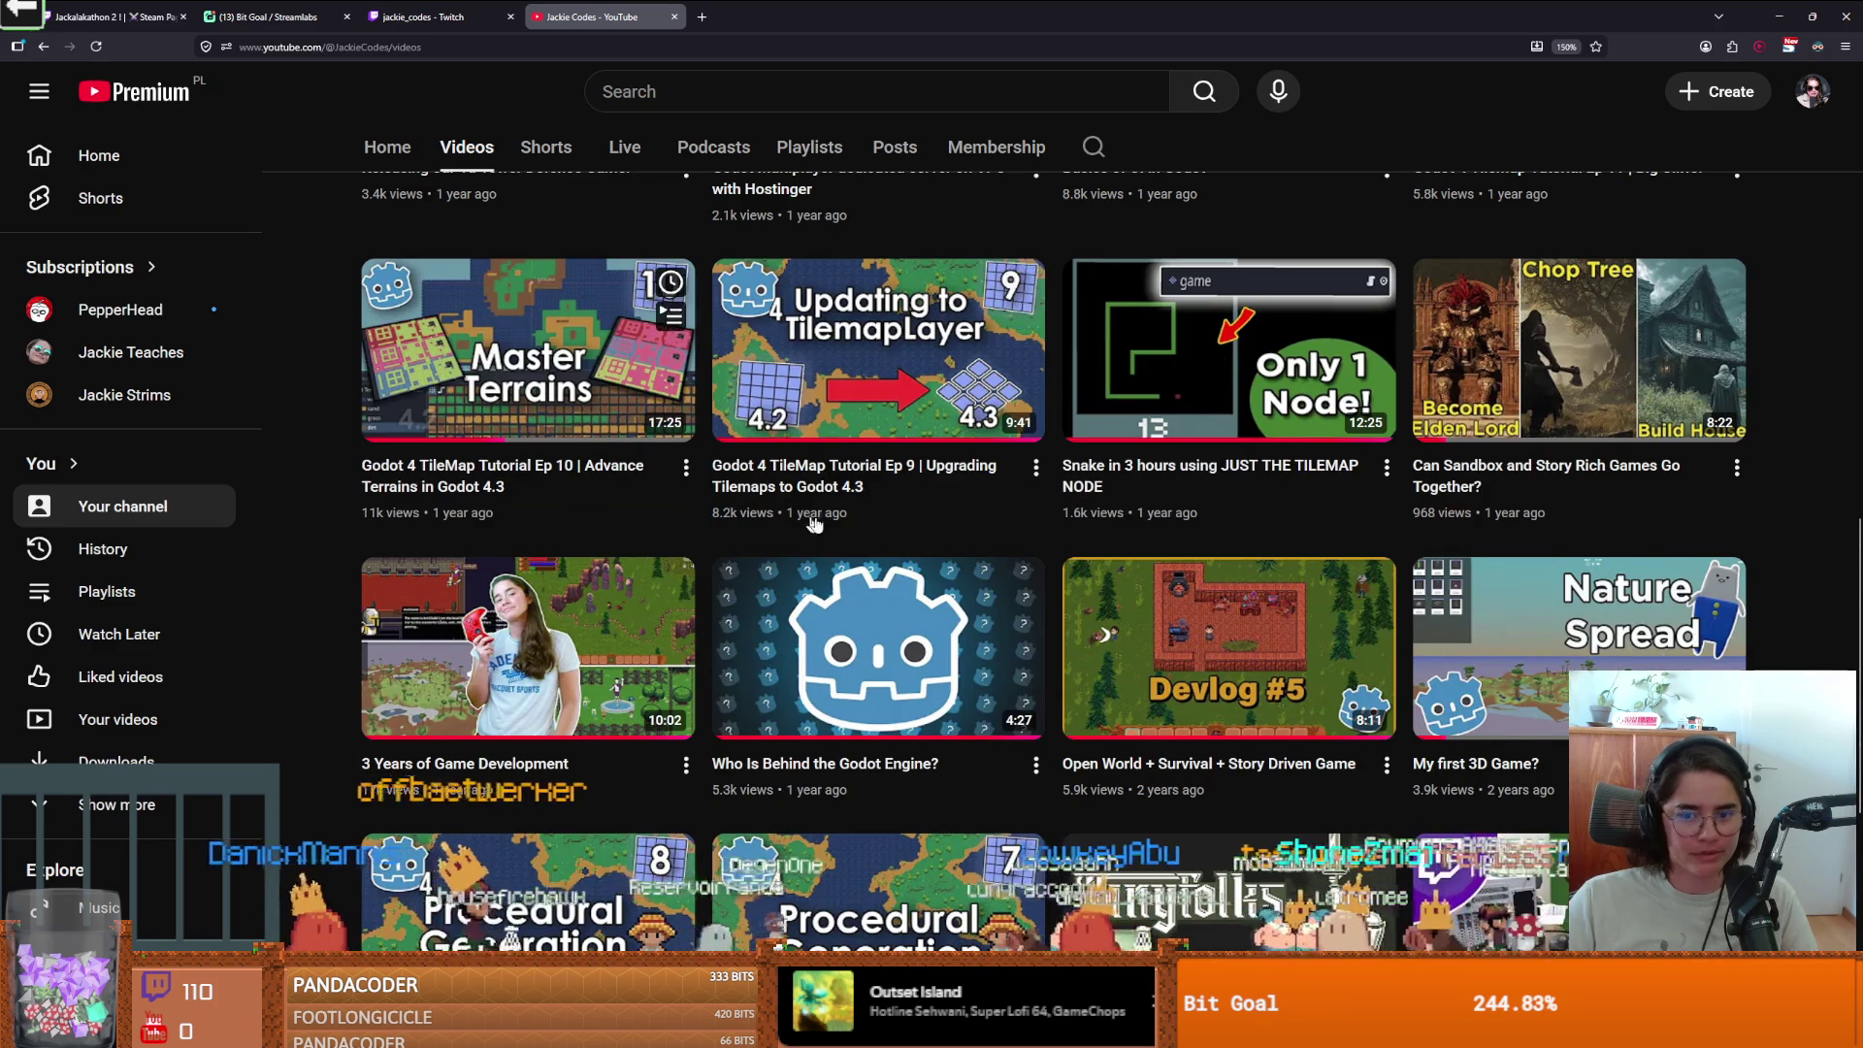
pyautogui.scroll(-3, 728, 486)
pyautogui.scroll(-2, 463, 451)
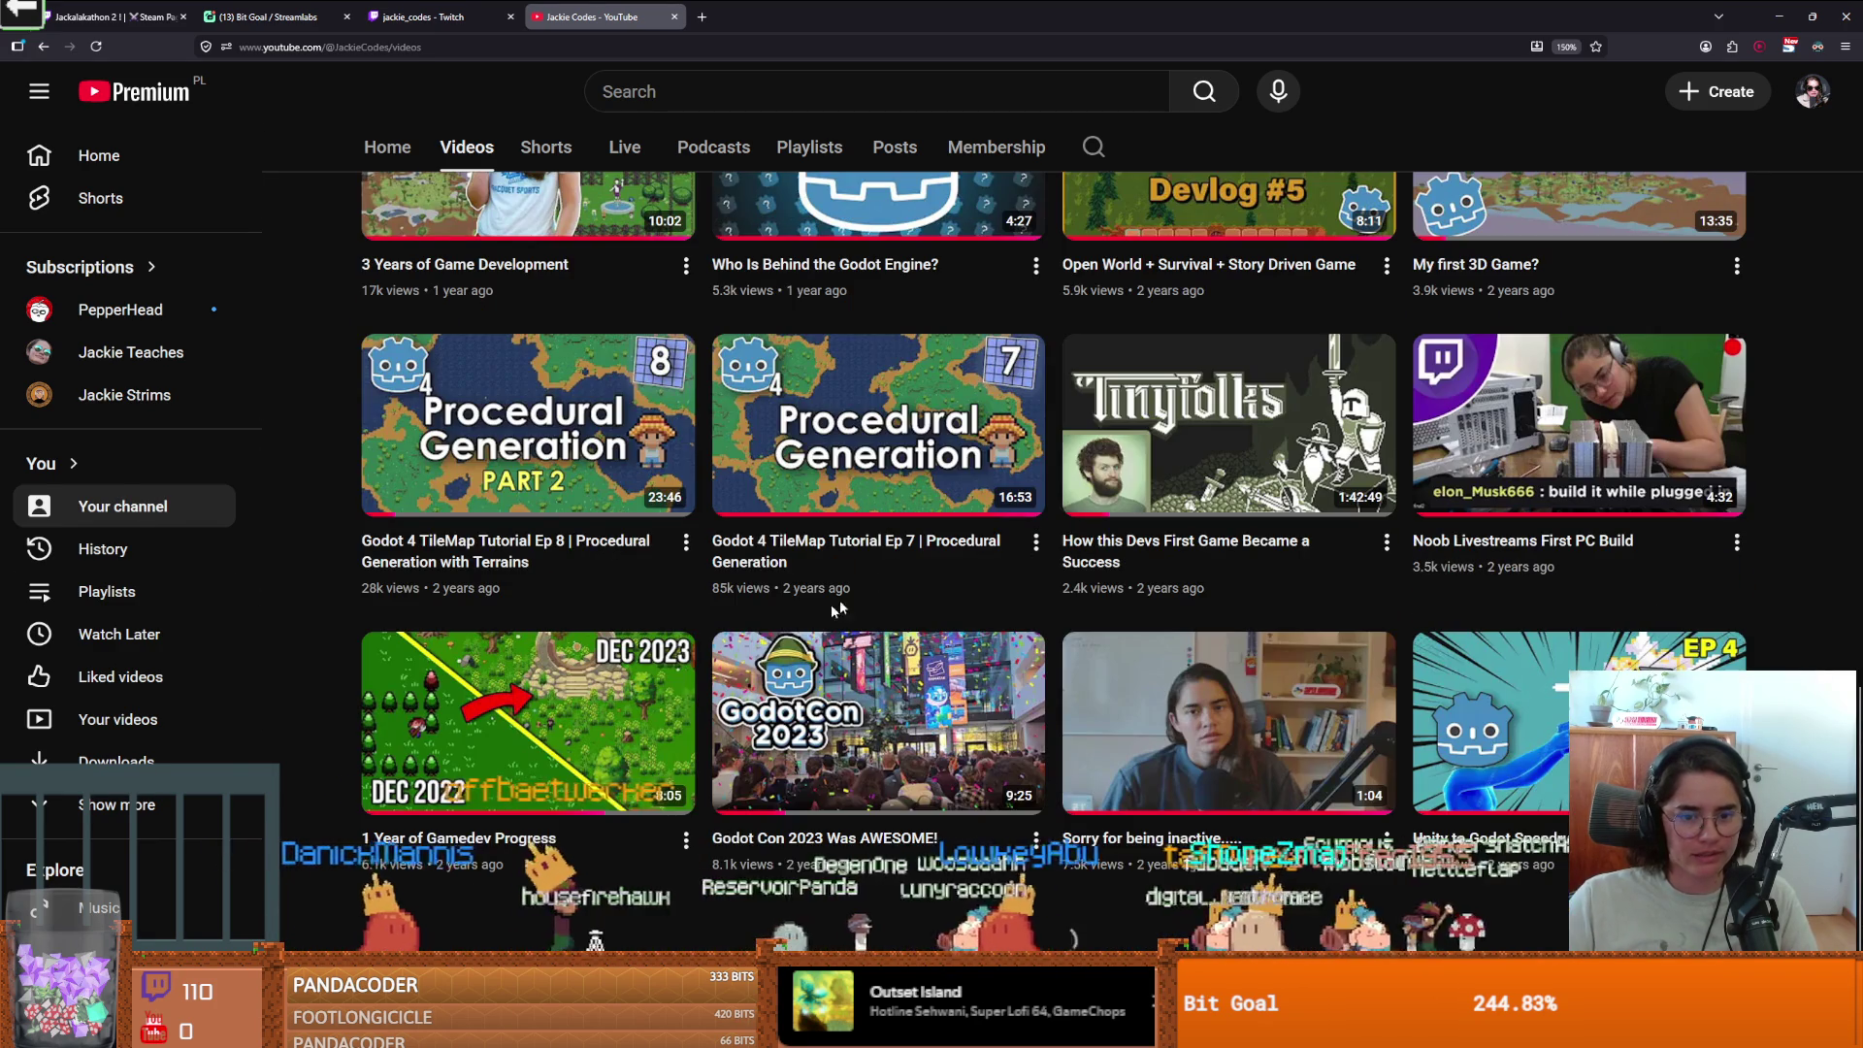
pyautogui.scroll(-1, 463, 450)
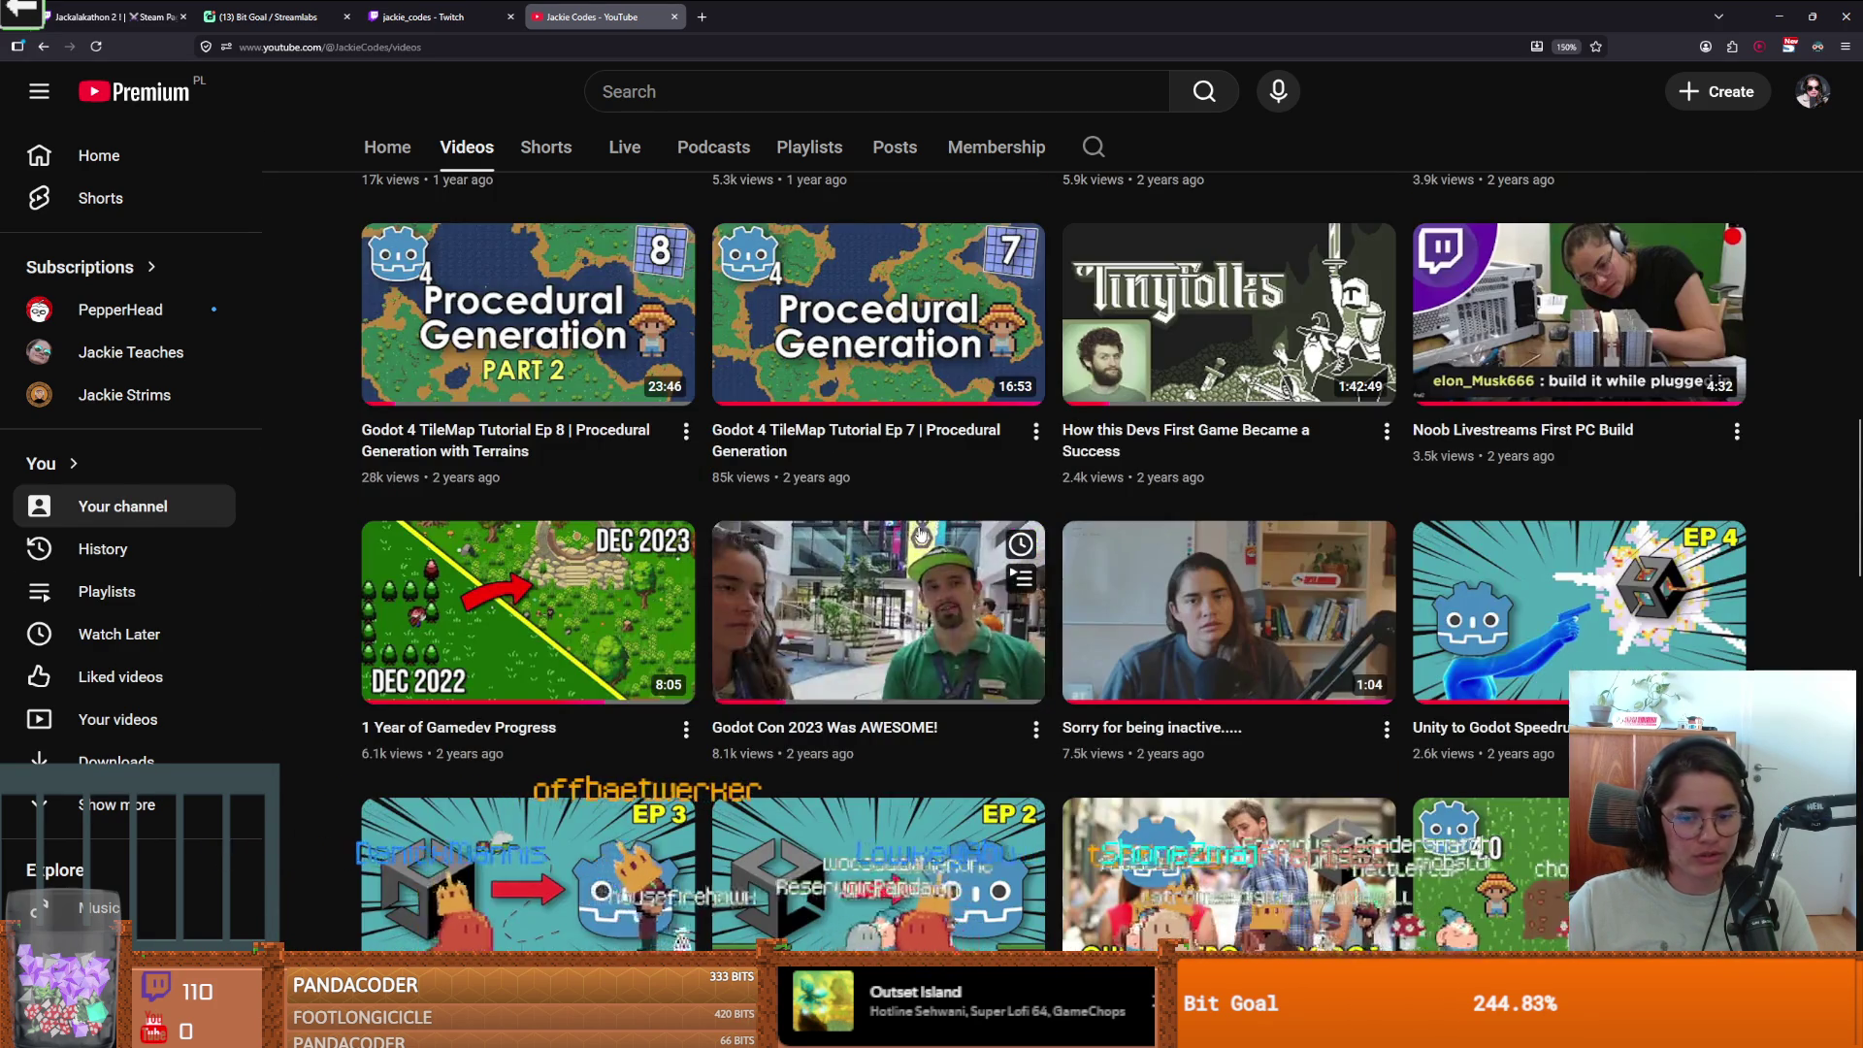
pyautogui.scroll(-4, 873, 486)
pyautogui.scroll(-2, 1056, 499)
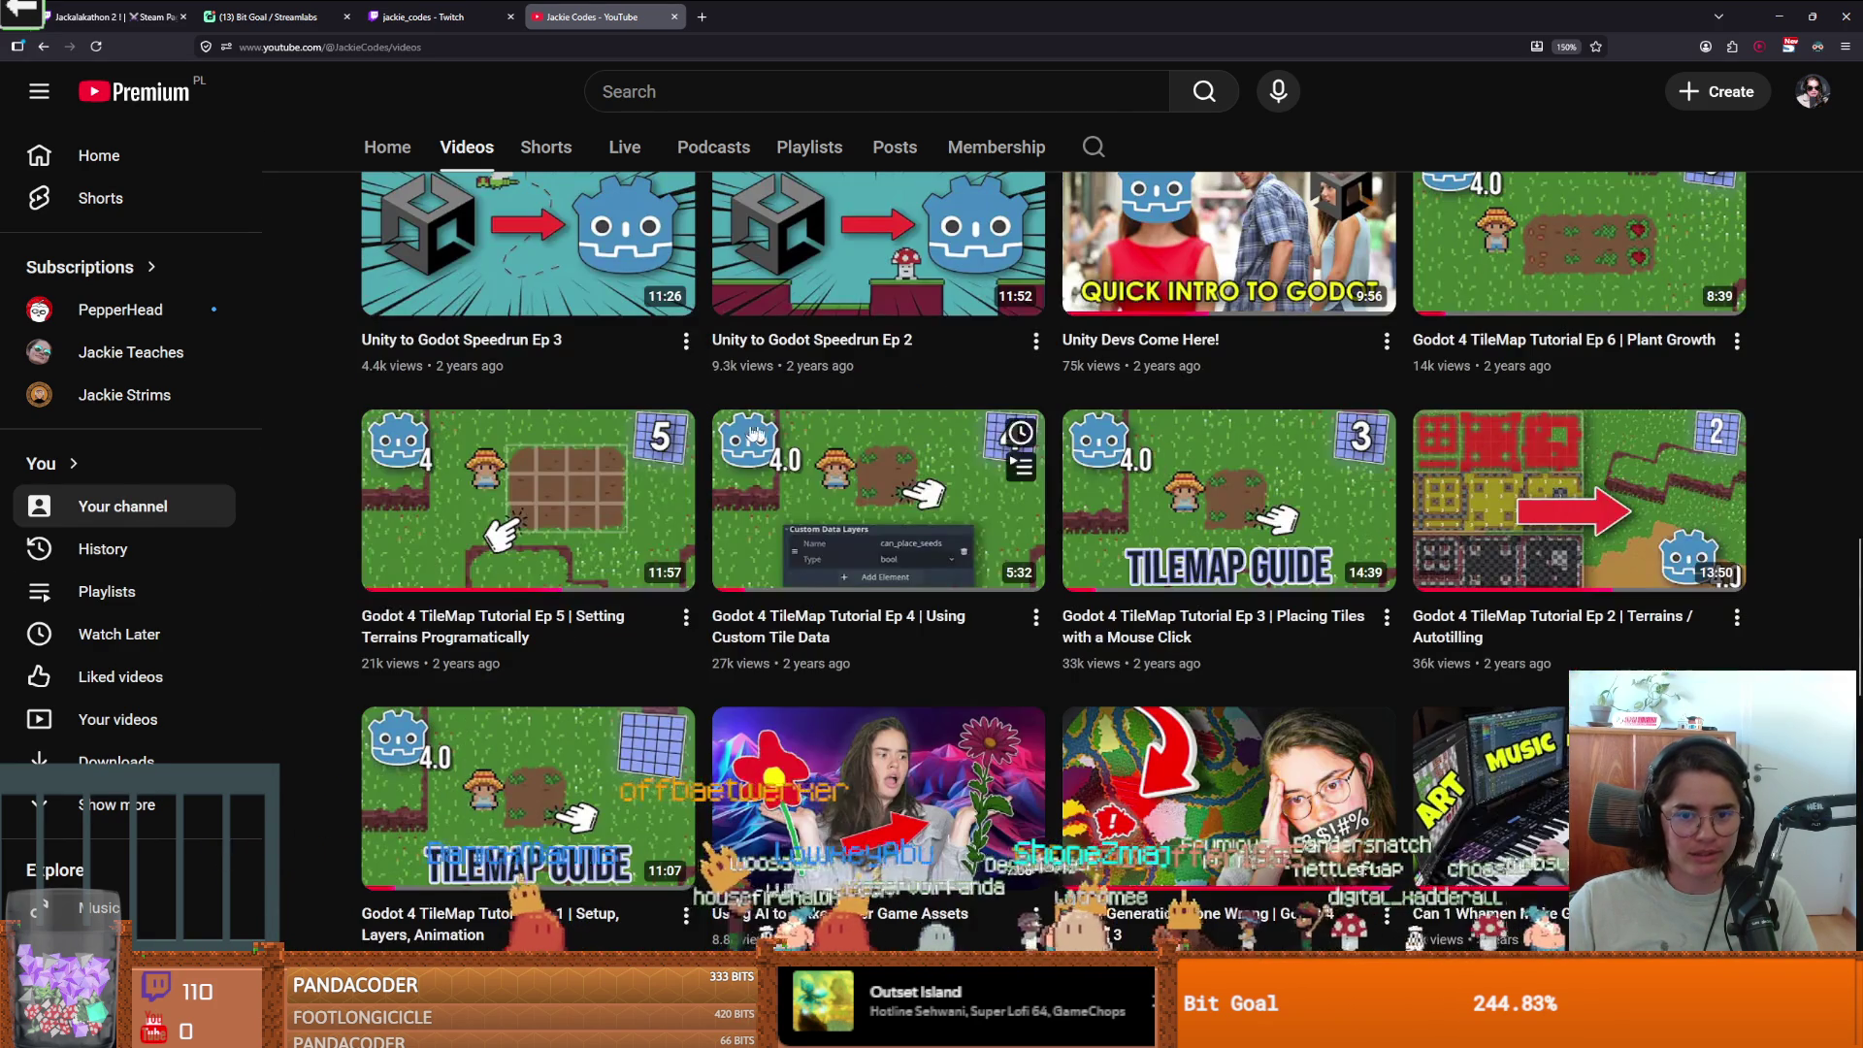
pyautogui.scroll(-2, 1052, 492)
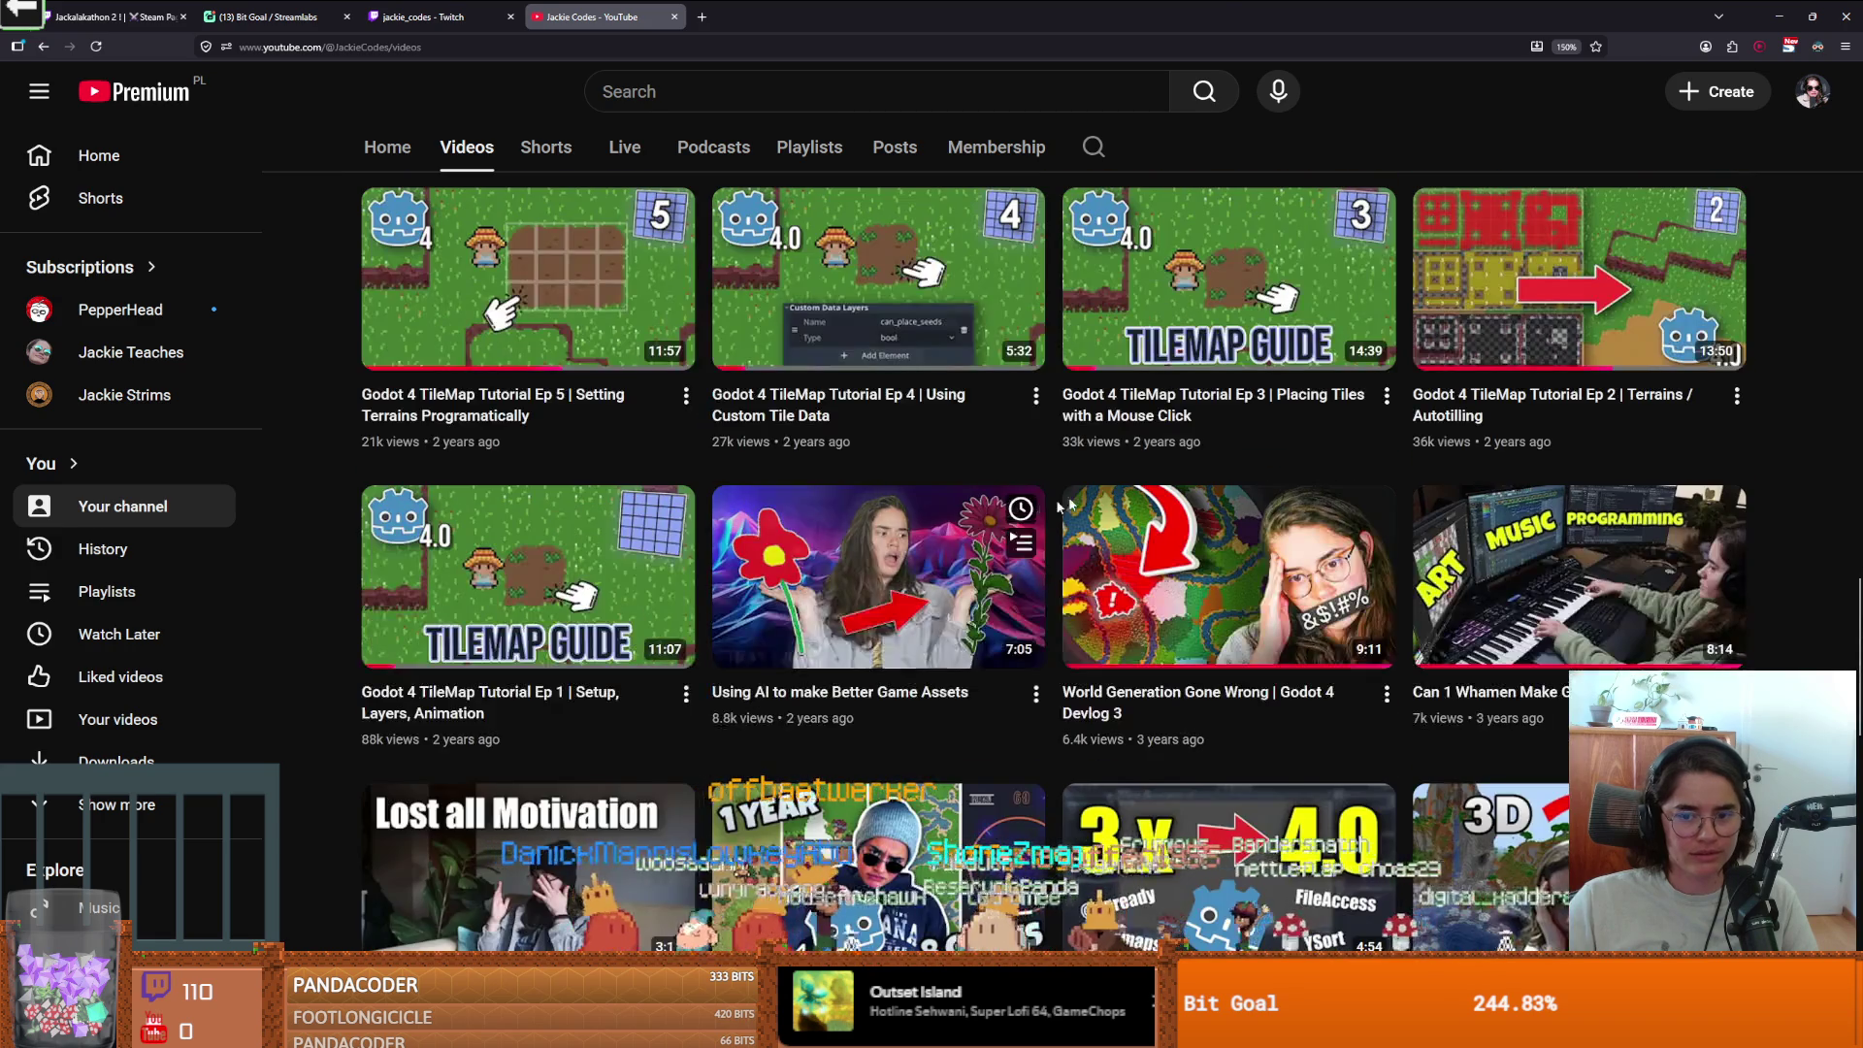
pyautogui.hotkey('alt', 'Tab')
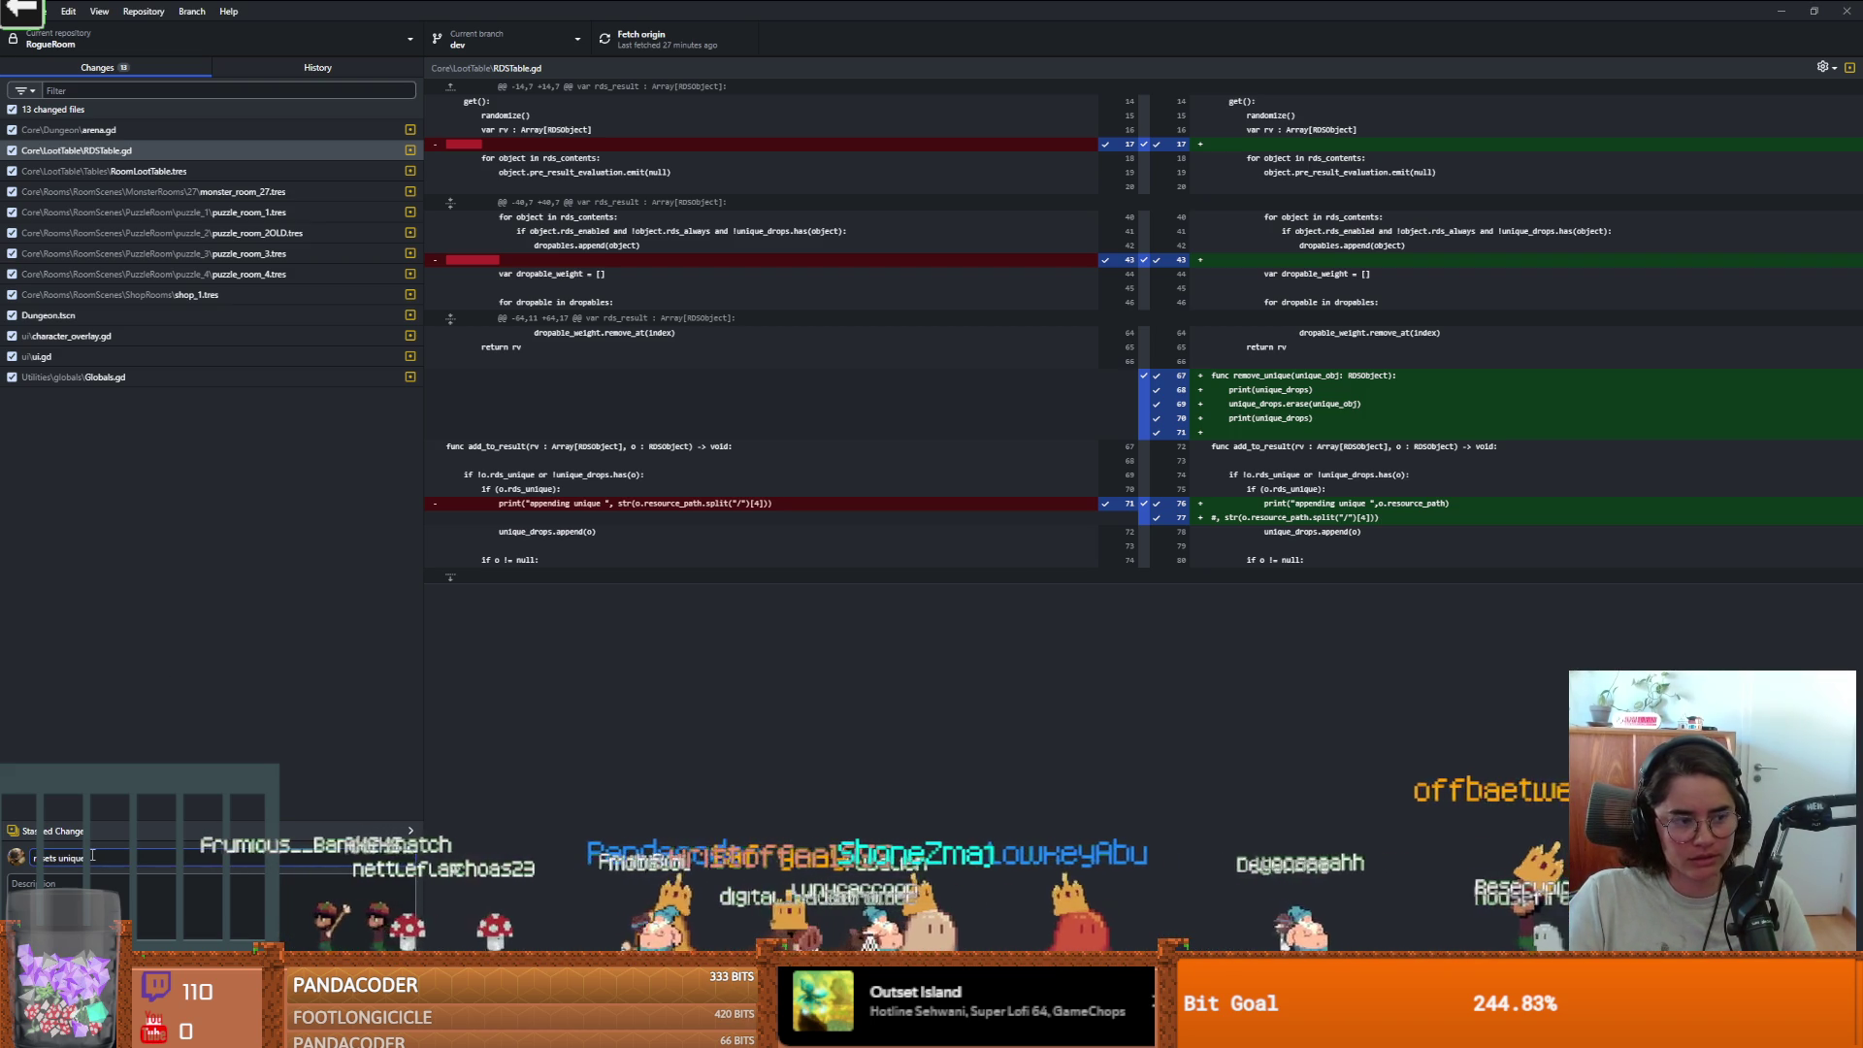
# Finish the summary with 'after using', commit all 12 files to dev, and return to Godot.
pyautogui.write('after')
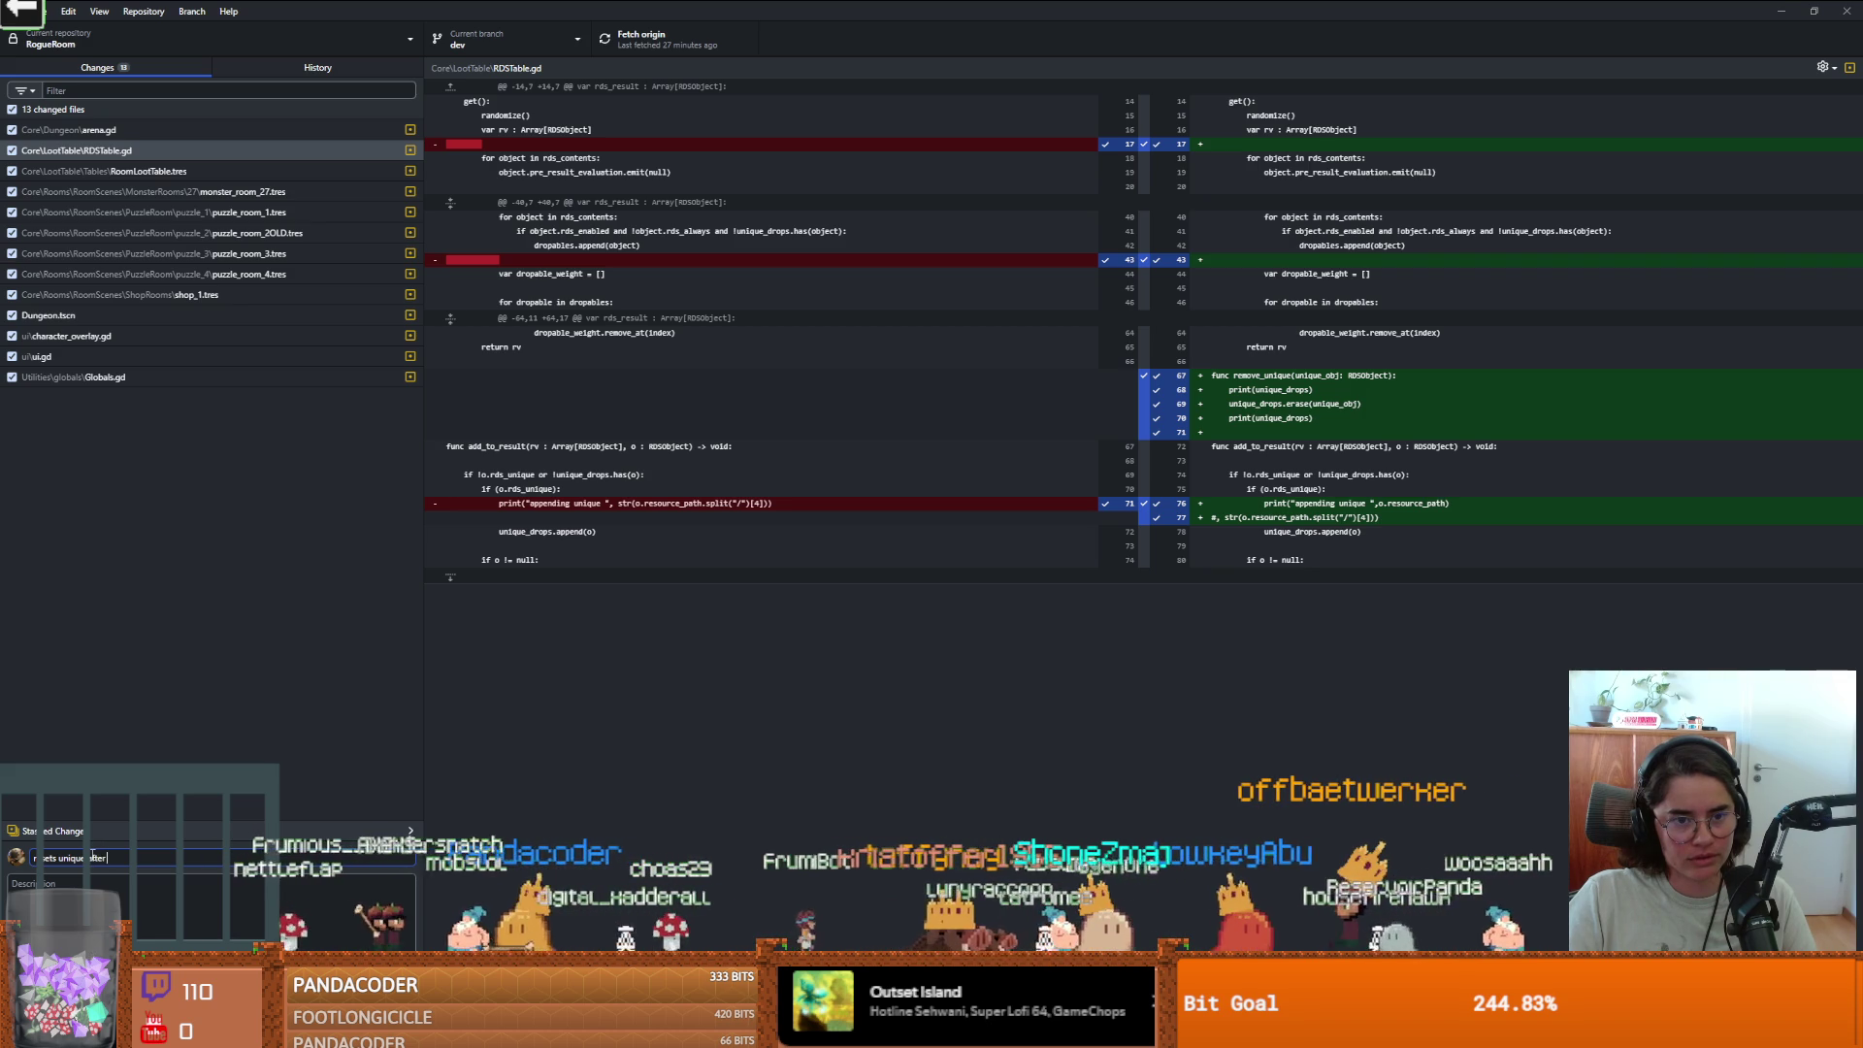
pyautogui.write(' using')
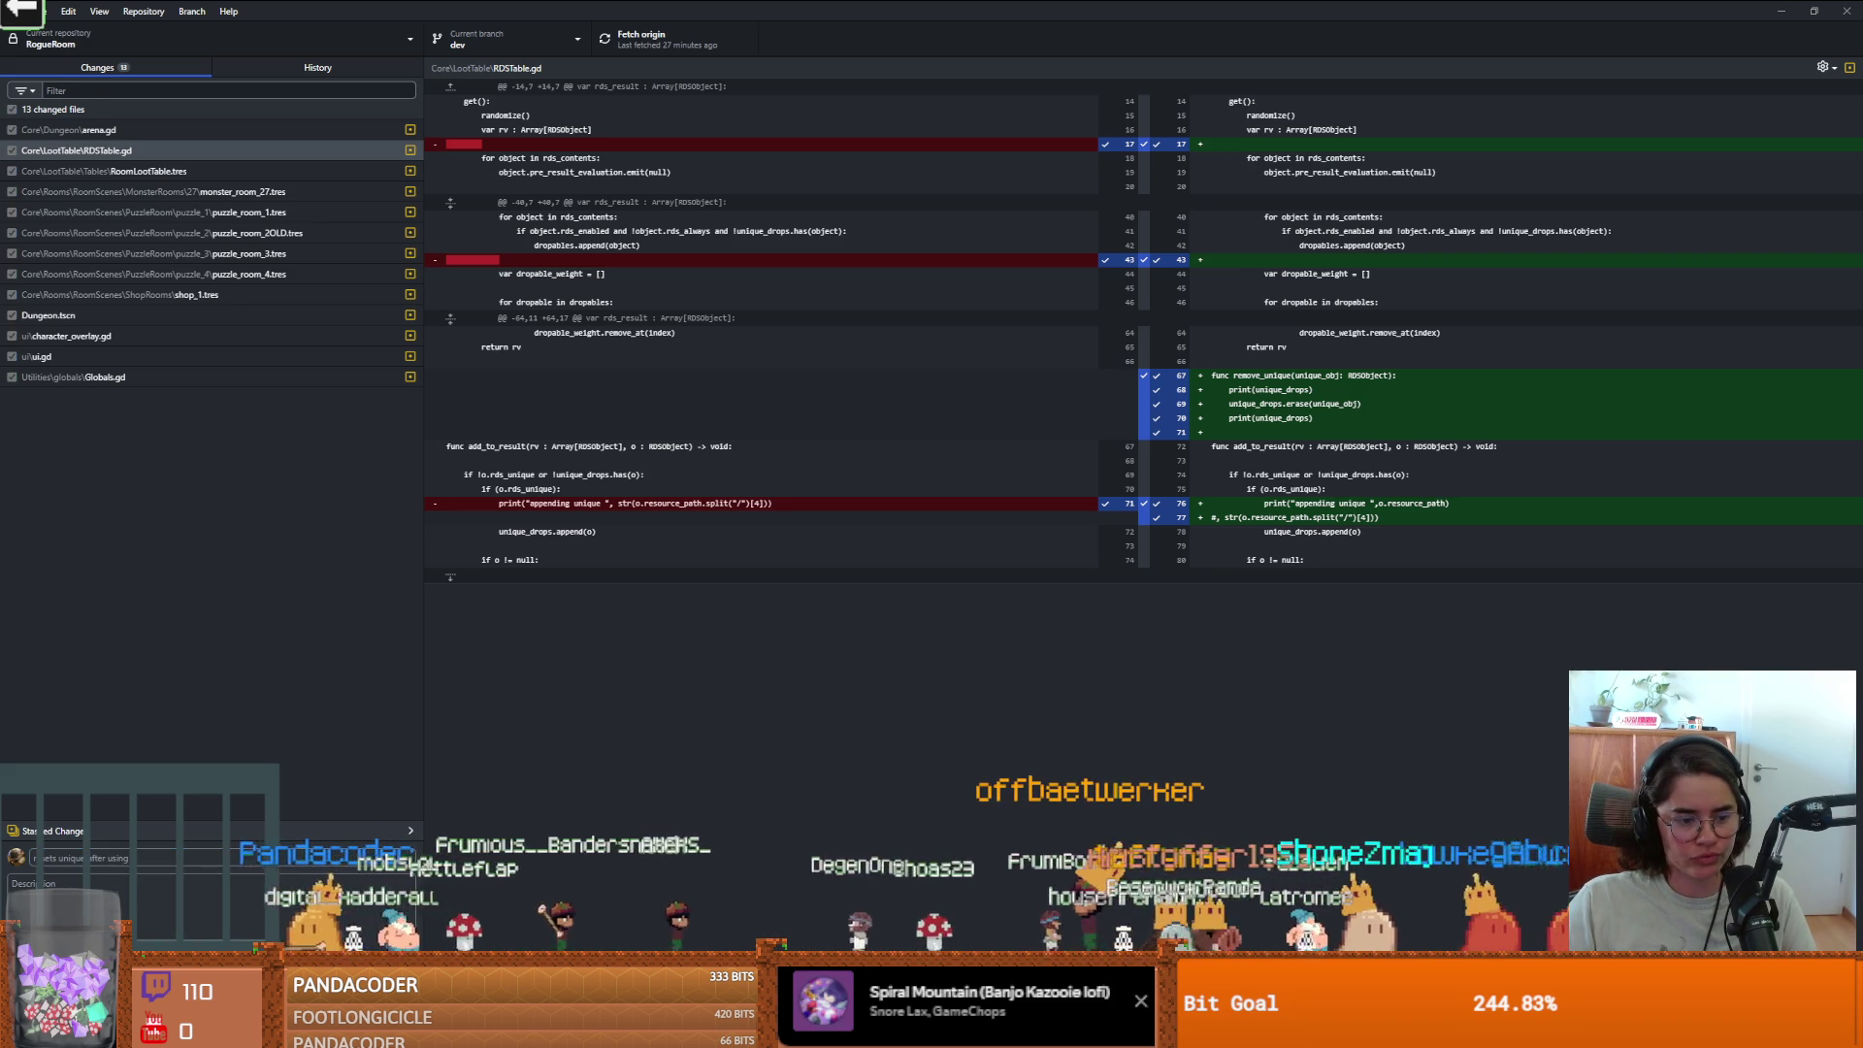
pyautogui.hotkey('ctrl', 'Return')
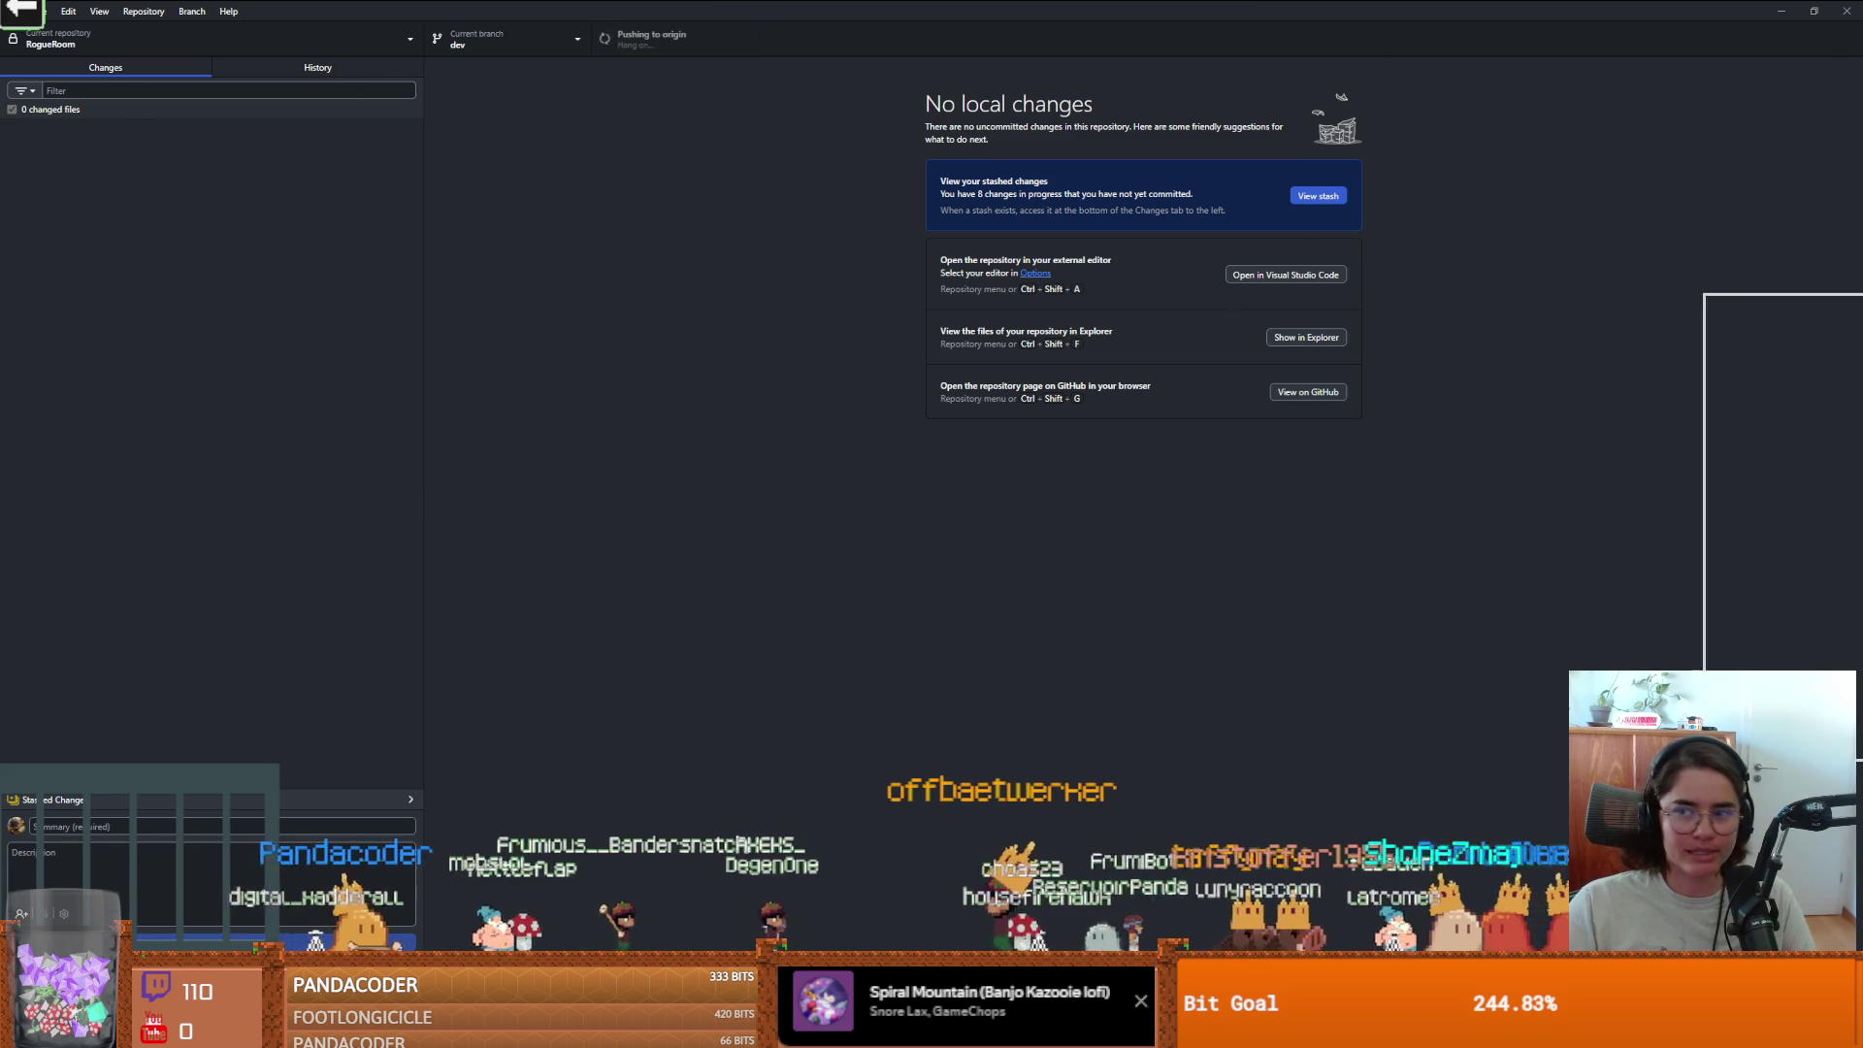
pyautogui.hotkey('alt', 'Tab')
pyautogui.scroll(-5, 1063, 275)
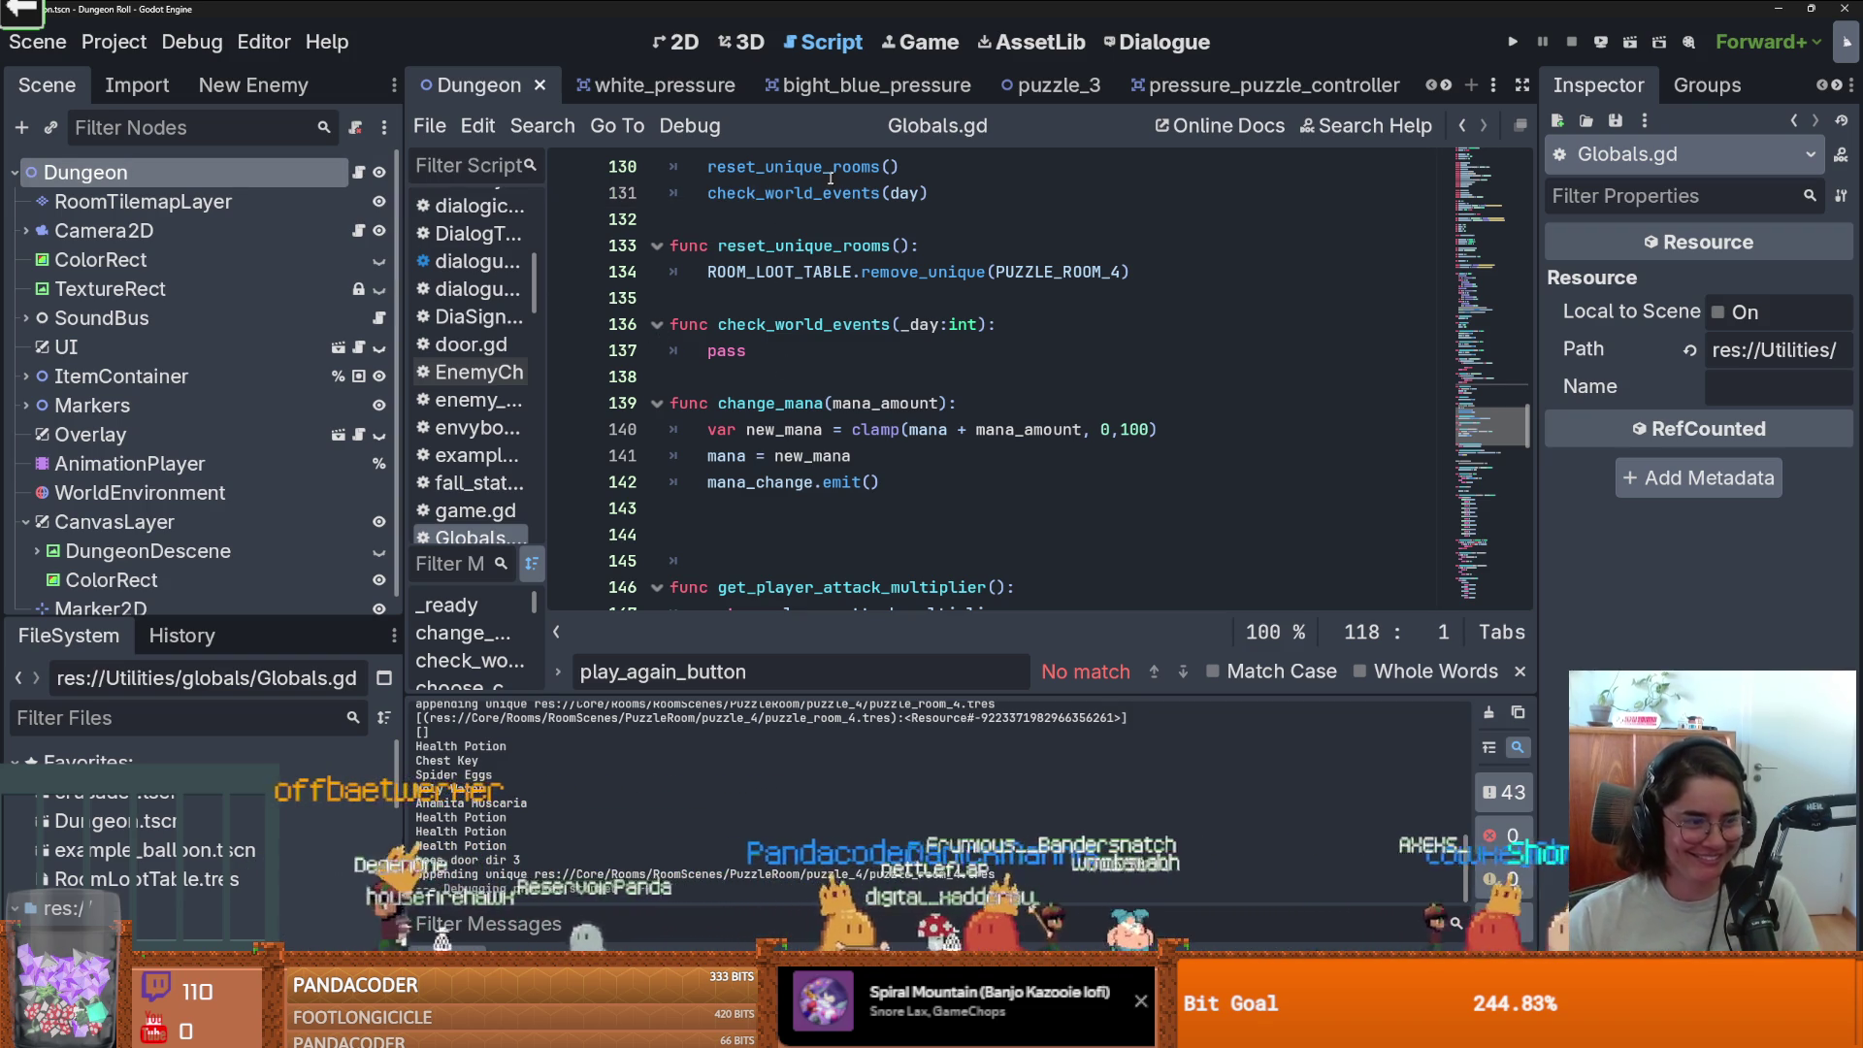
# Save Globals.gd, enlarge the FileSystem dock, and open RDSTable.gd through an 'rds' file filter.
pyautogui.click(826, 346)
pyautogui.hotkey('ctrl', 's')
pyautogui.scroll(7, 825, 346)
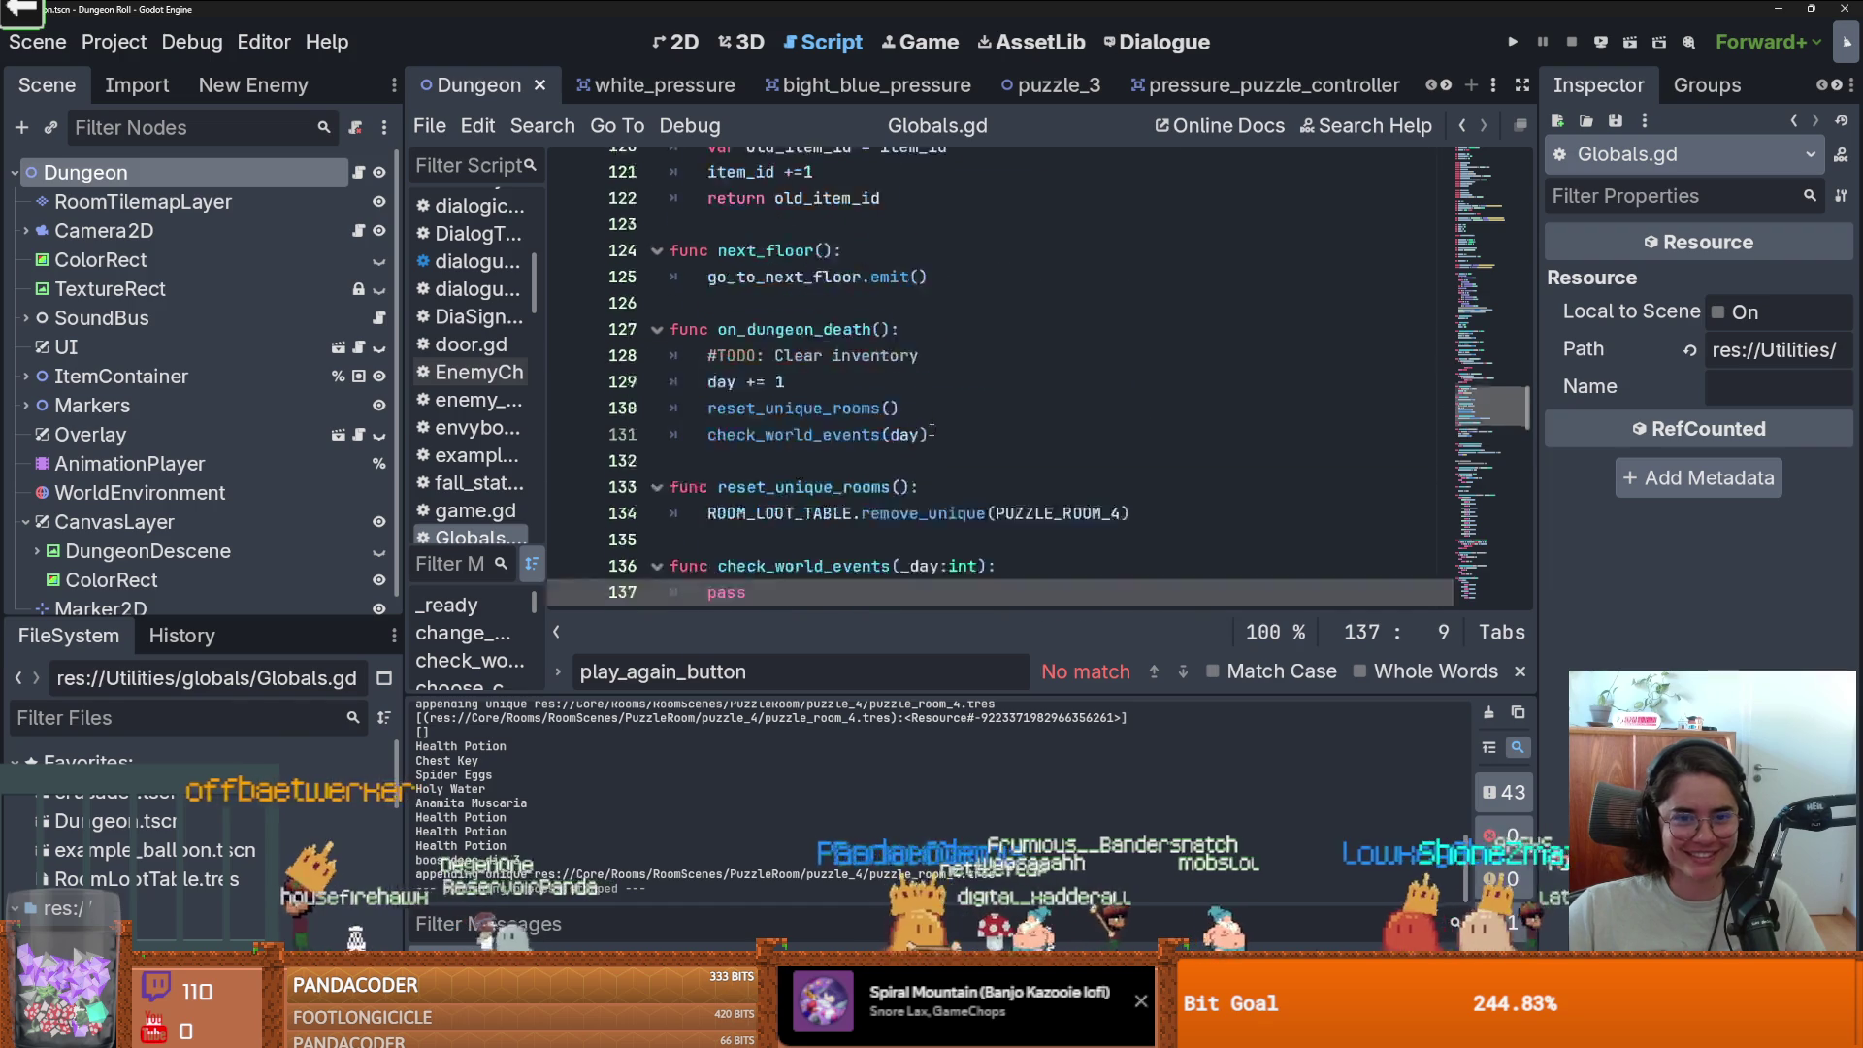
pyautogui.moveTo(248, 620); pyautogui.dragTo(185, 192)
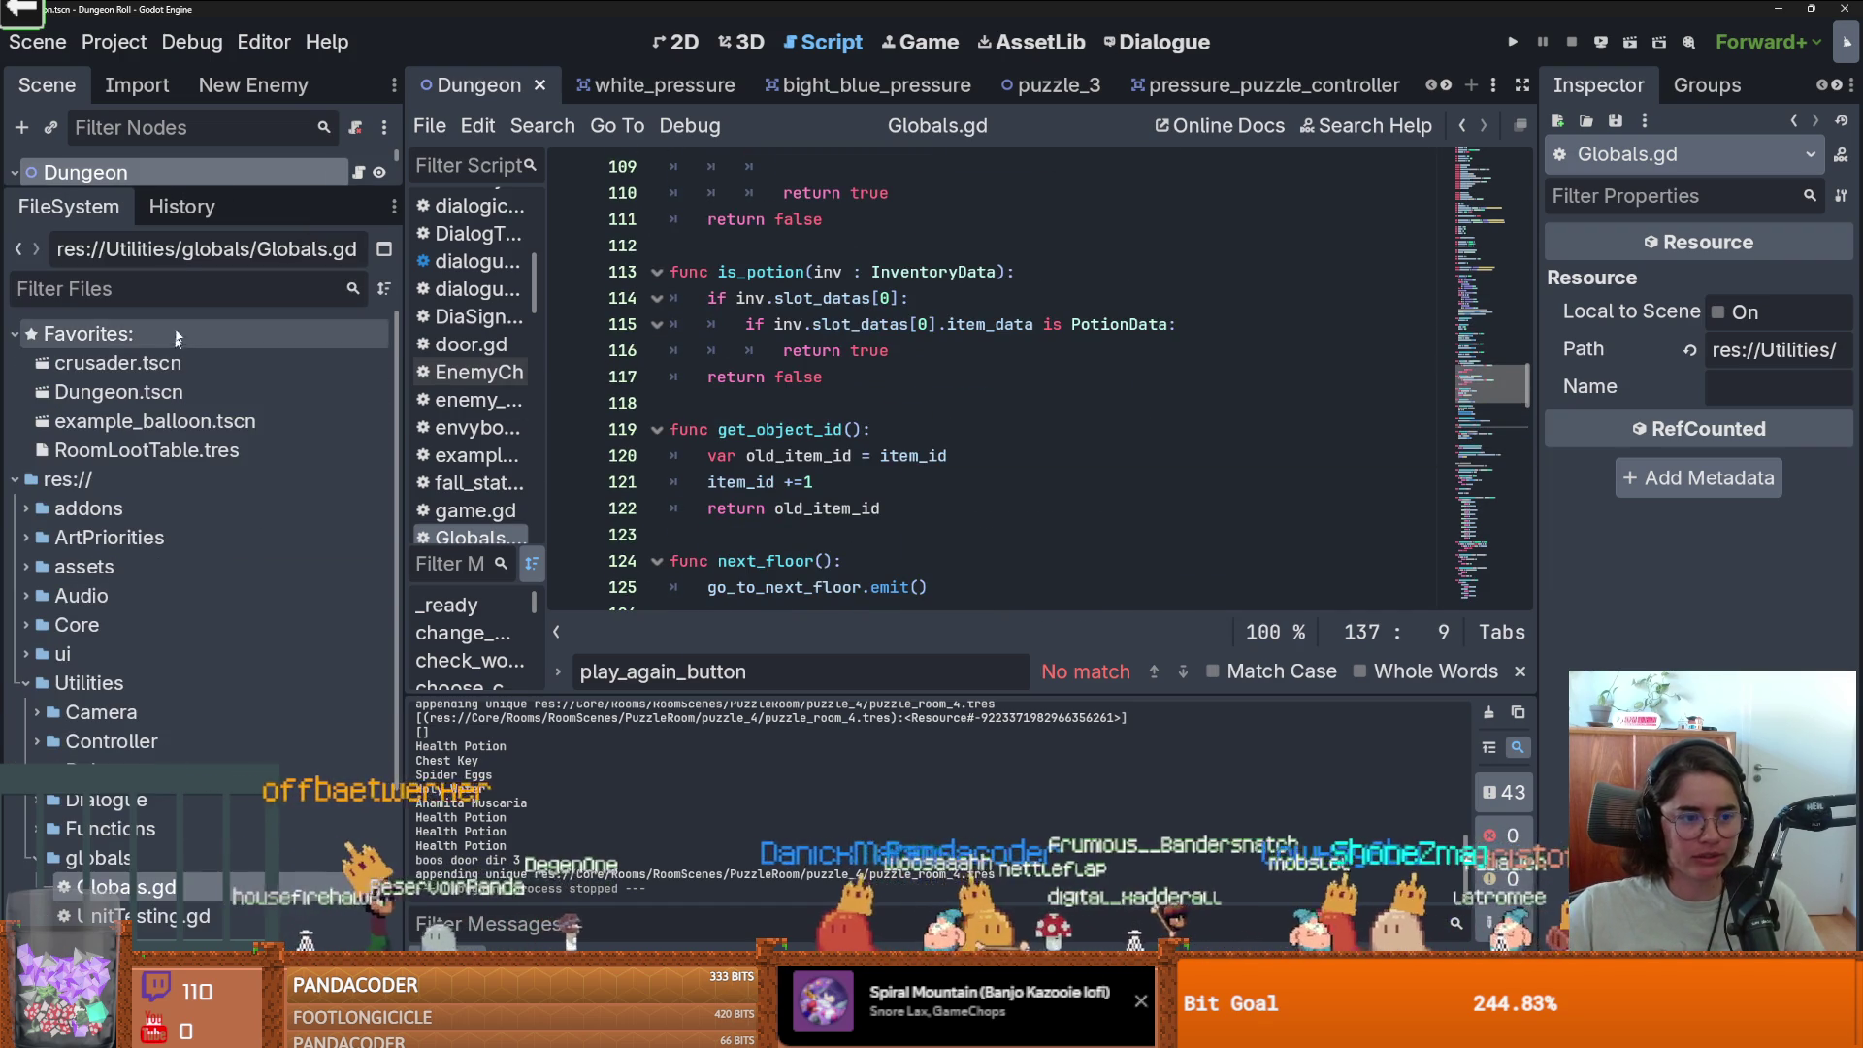
pyautogui.click(170, 282)
pyautogui.write('rds')
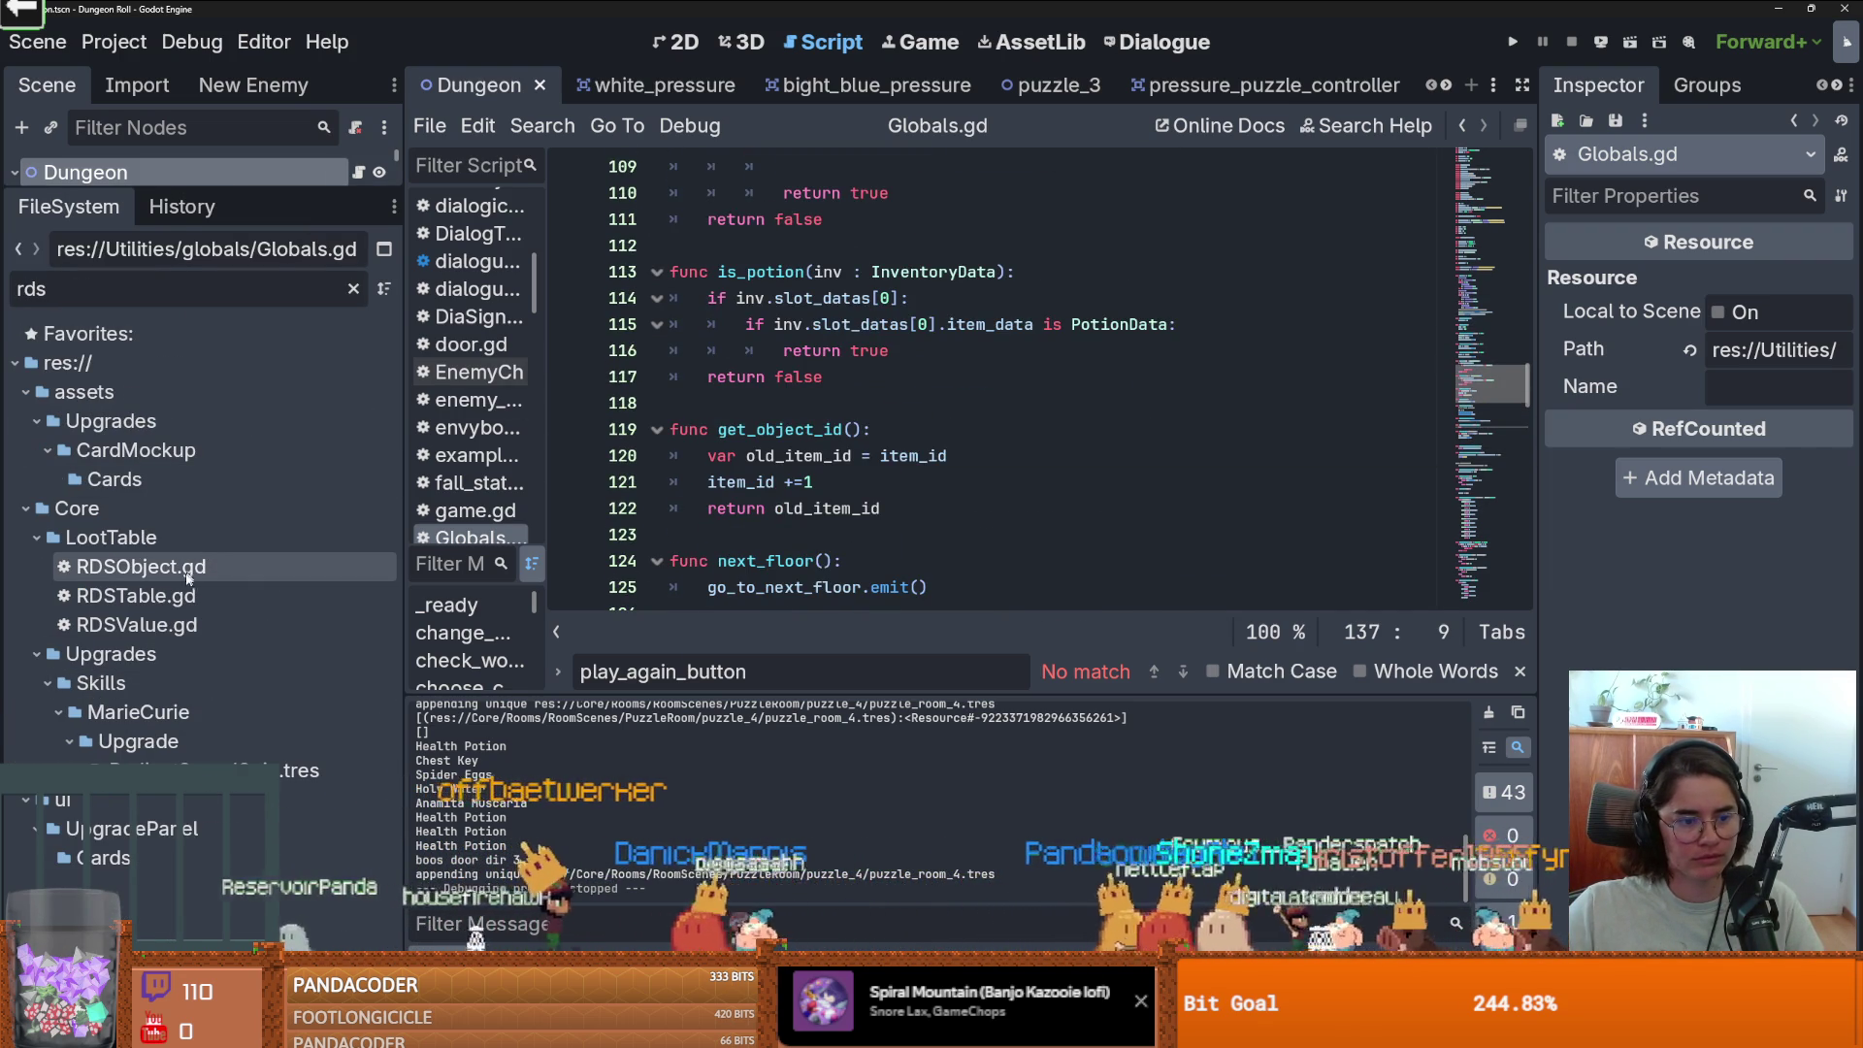
pyautogui.doubleClick(136, 595)
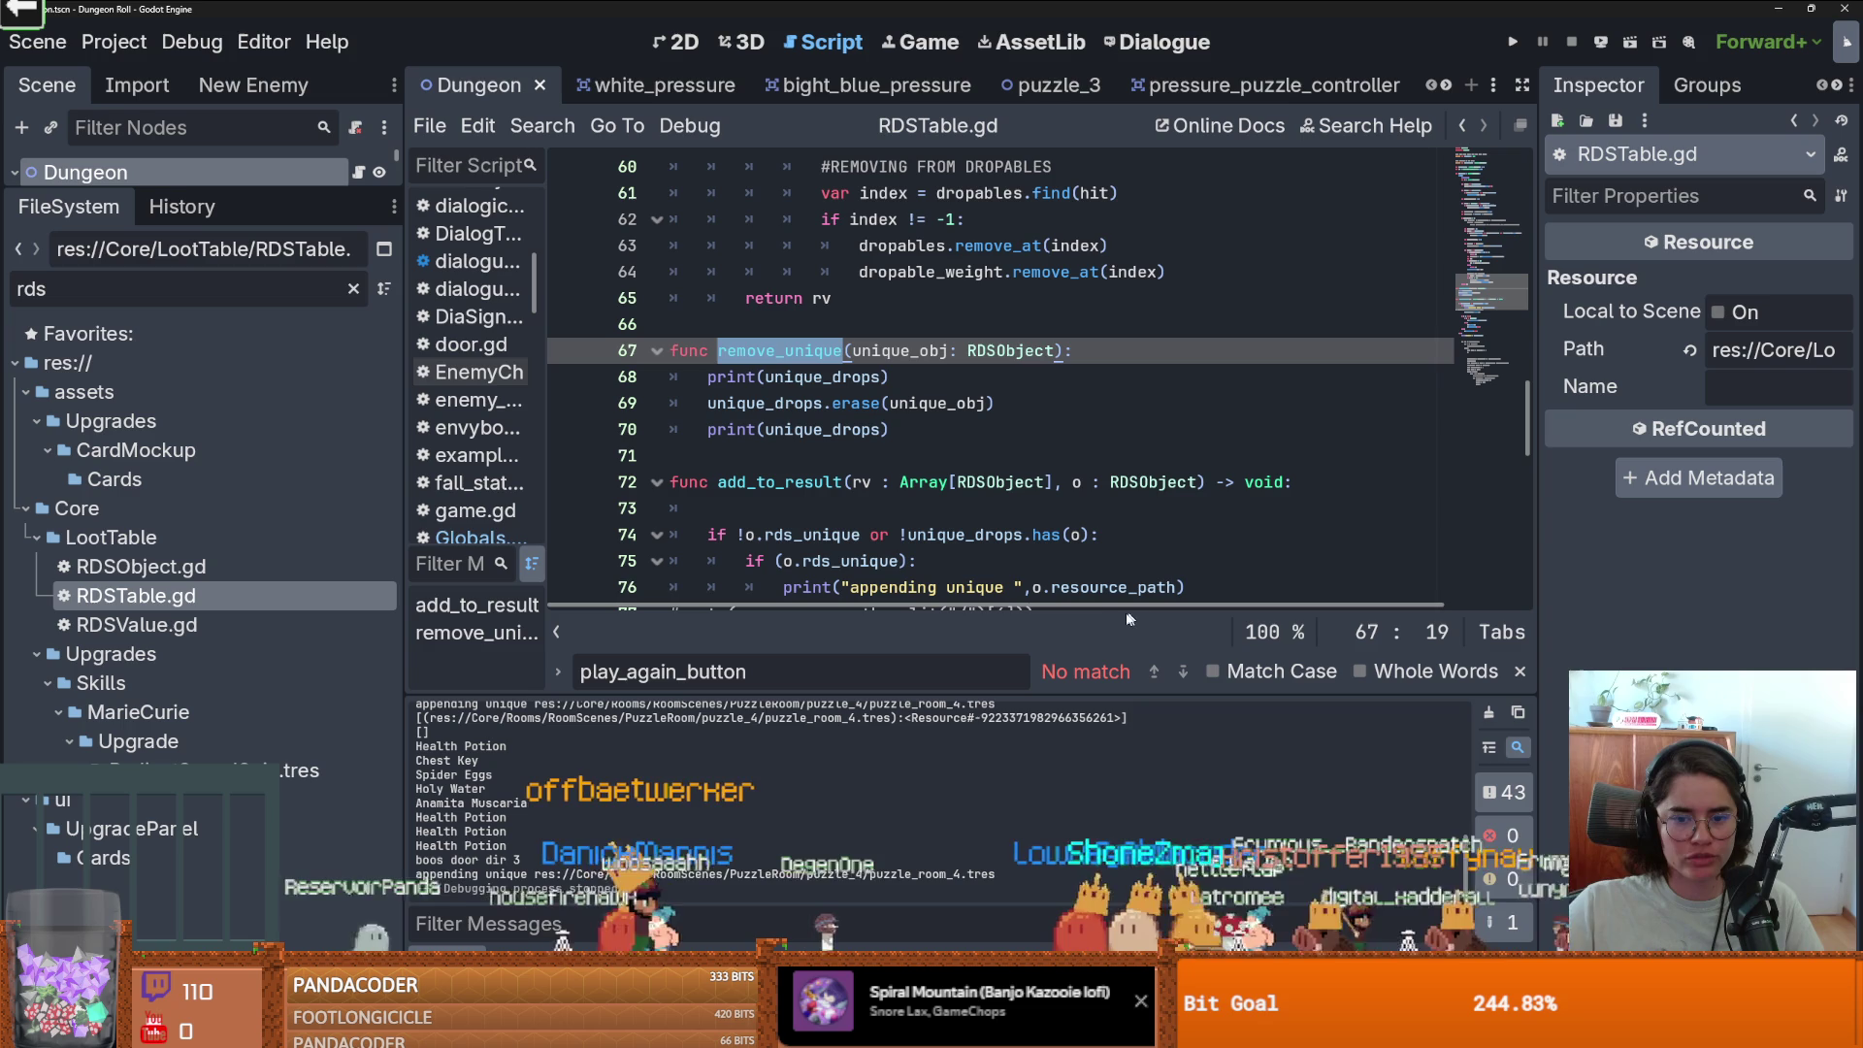
# Scroll through RDSTable.gd's remove_unique and add_to_result code and select the rds_contents variable.
pyautogui.scroll(-10, 1047, 522)
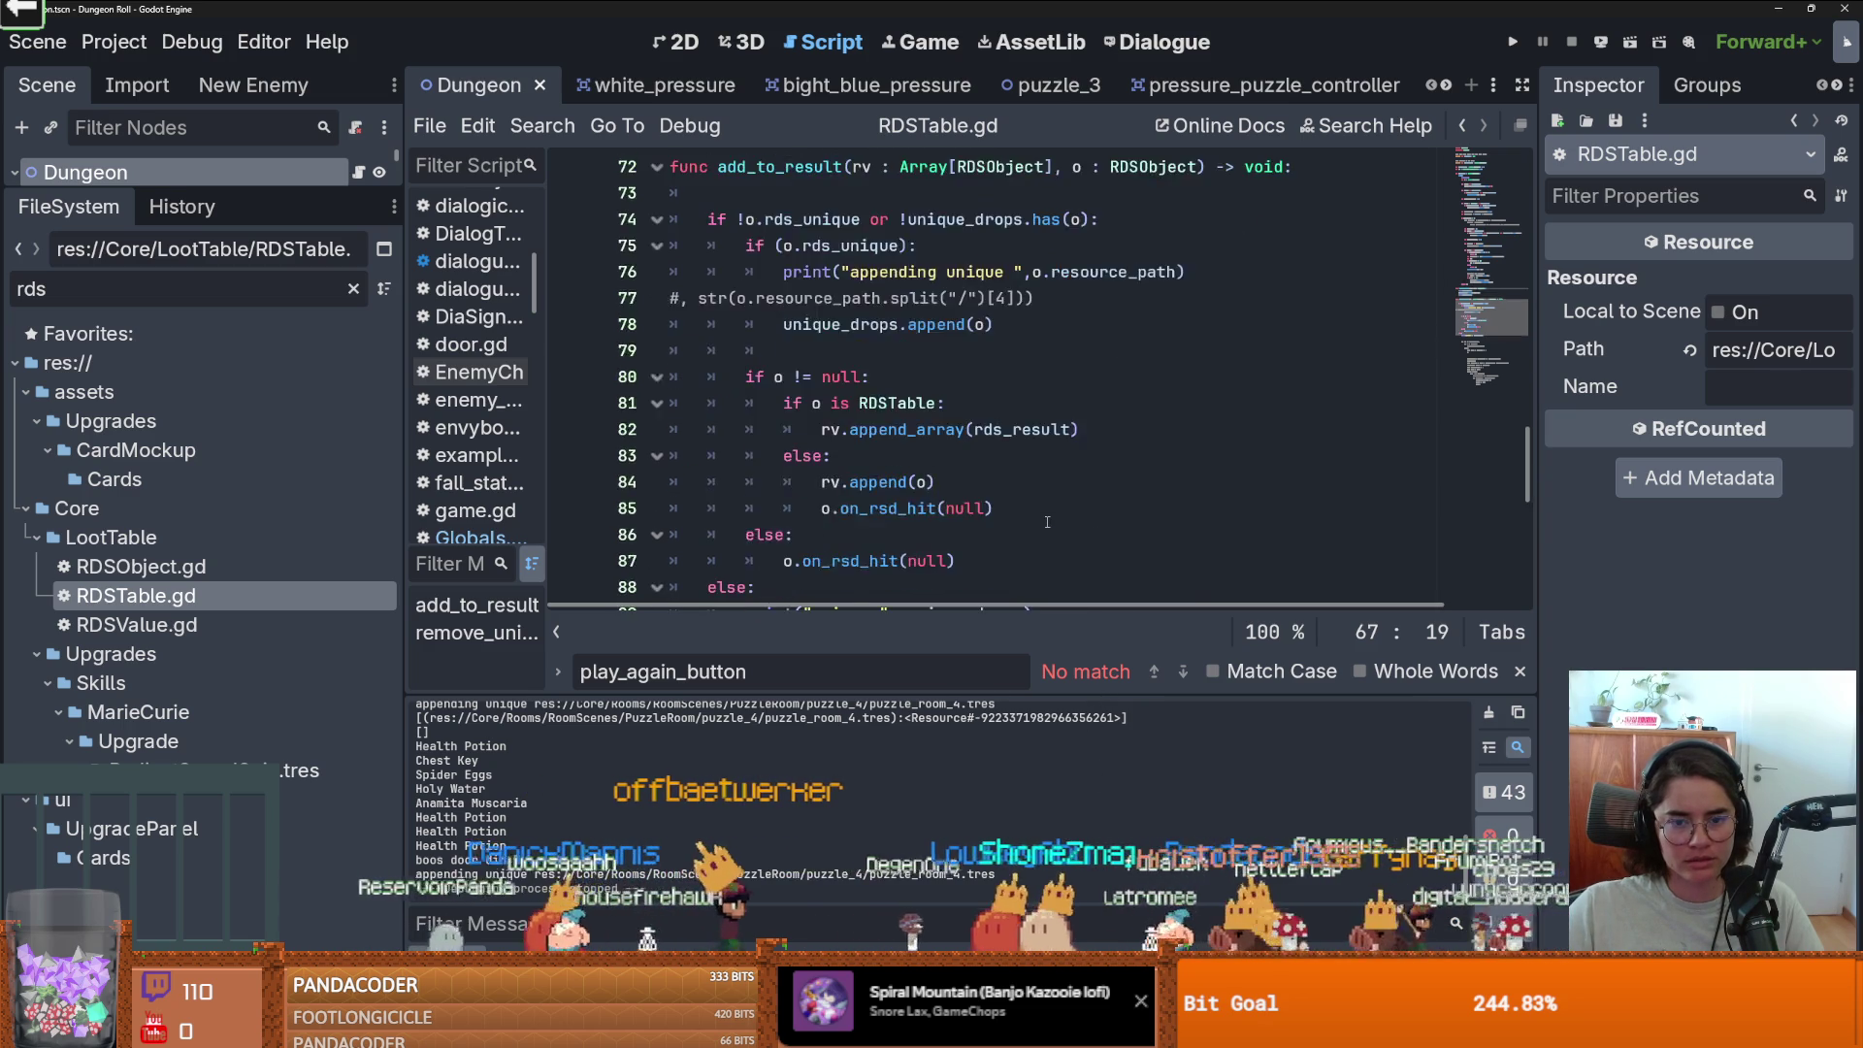
pyautogui.scroll(-2, 1047, 522)
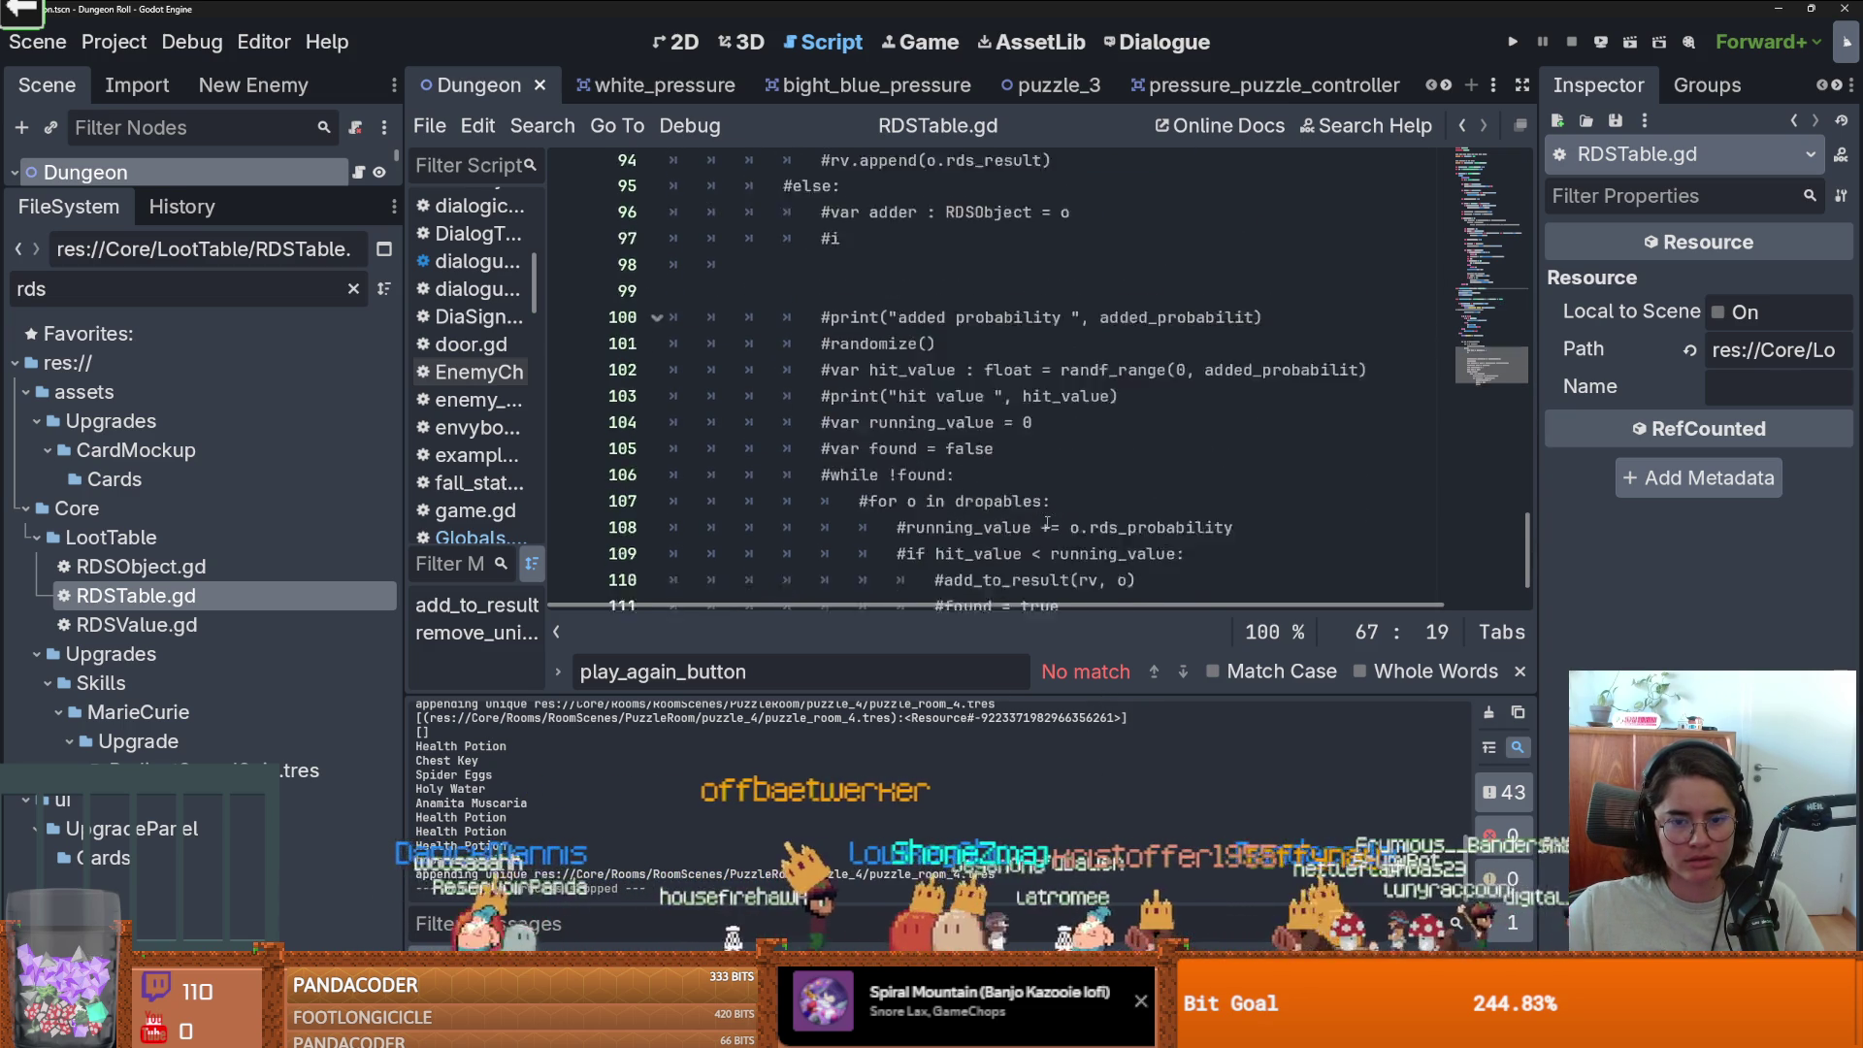
pyautogui.scroll(2, 1047, 522)
pyautogui.scroll(9, 1047, 522)
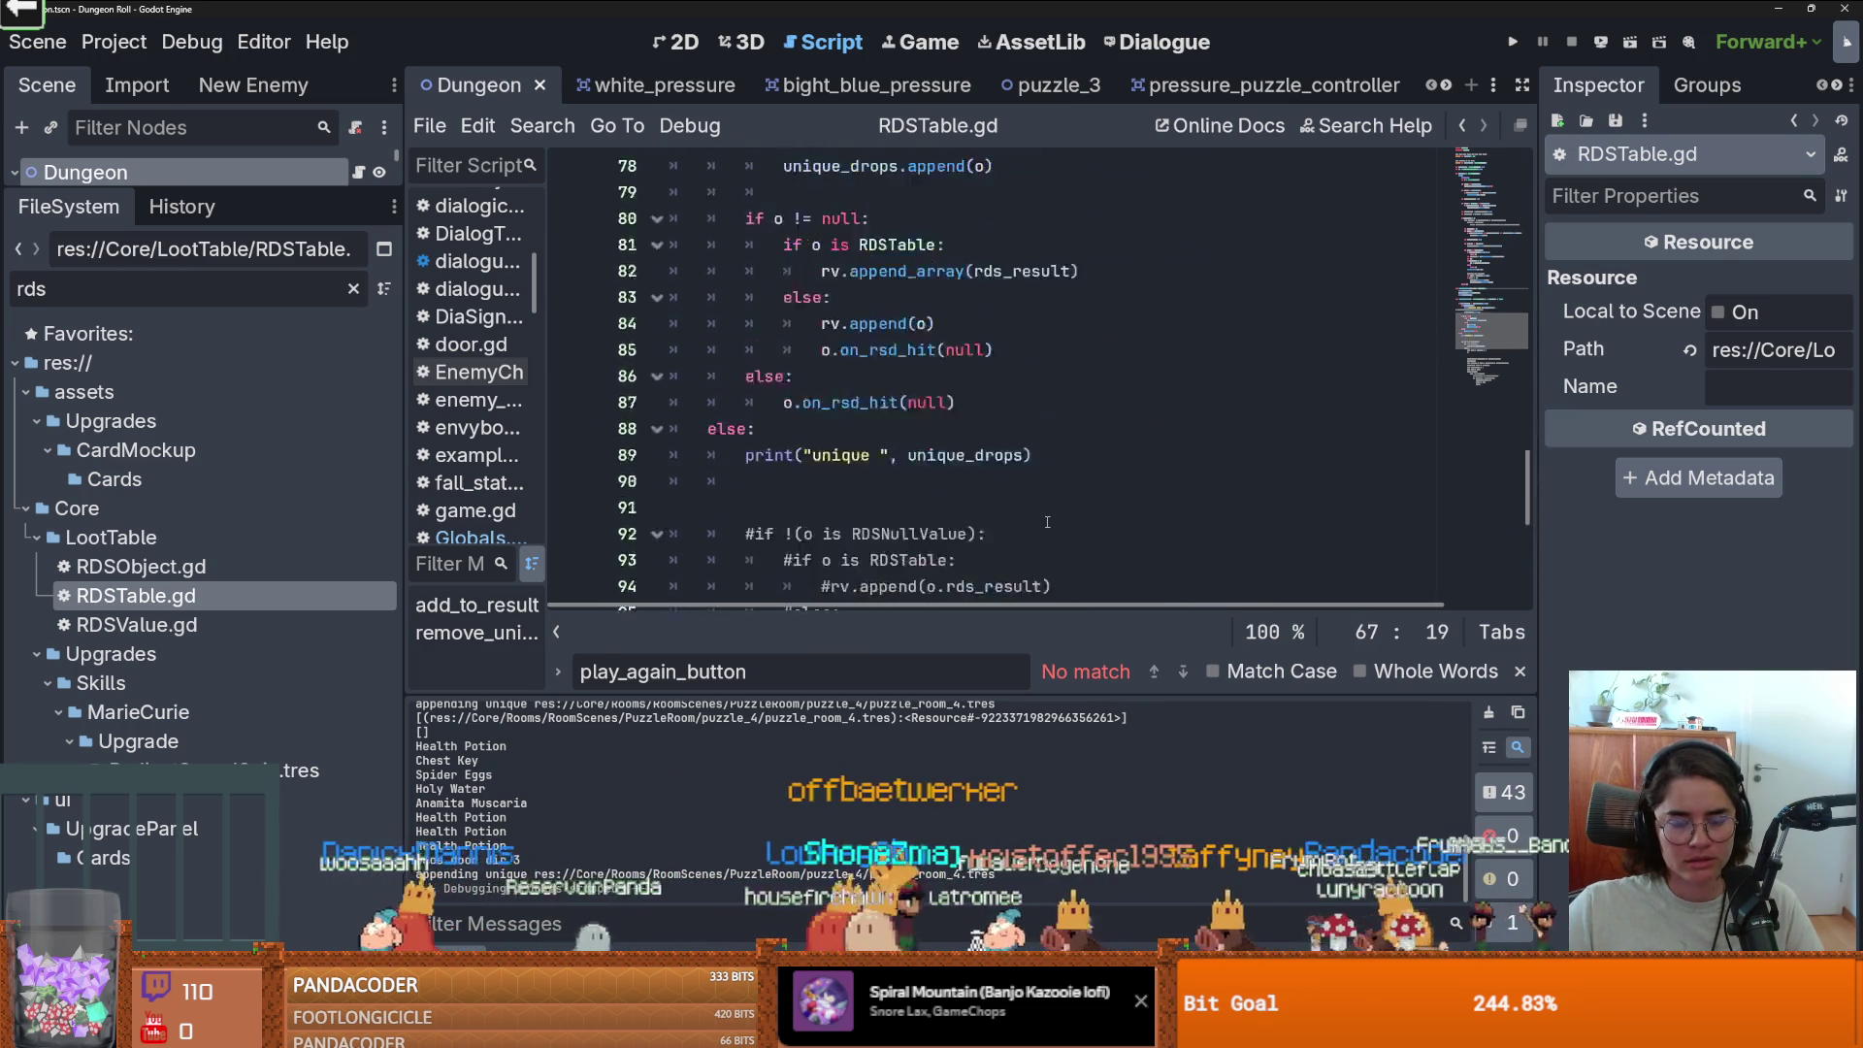
pyautogui.scroll(-3, 1047, 522)
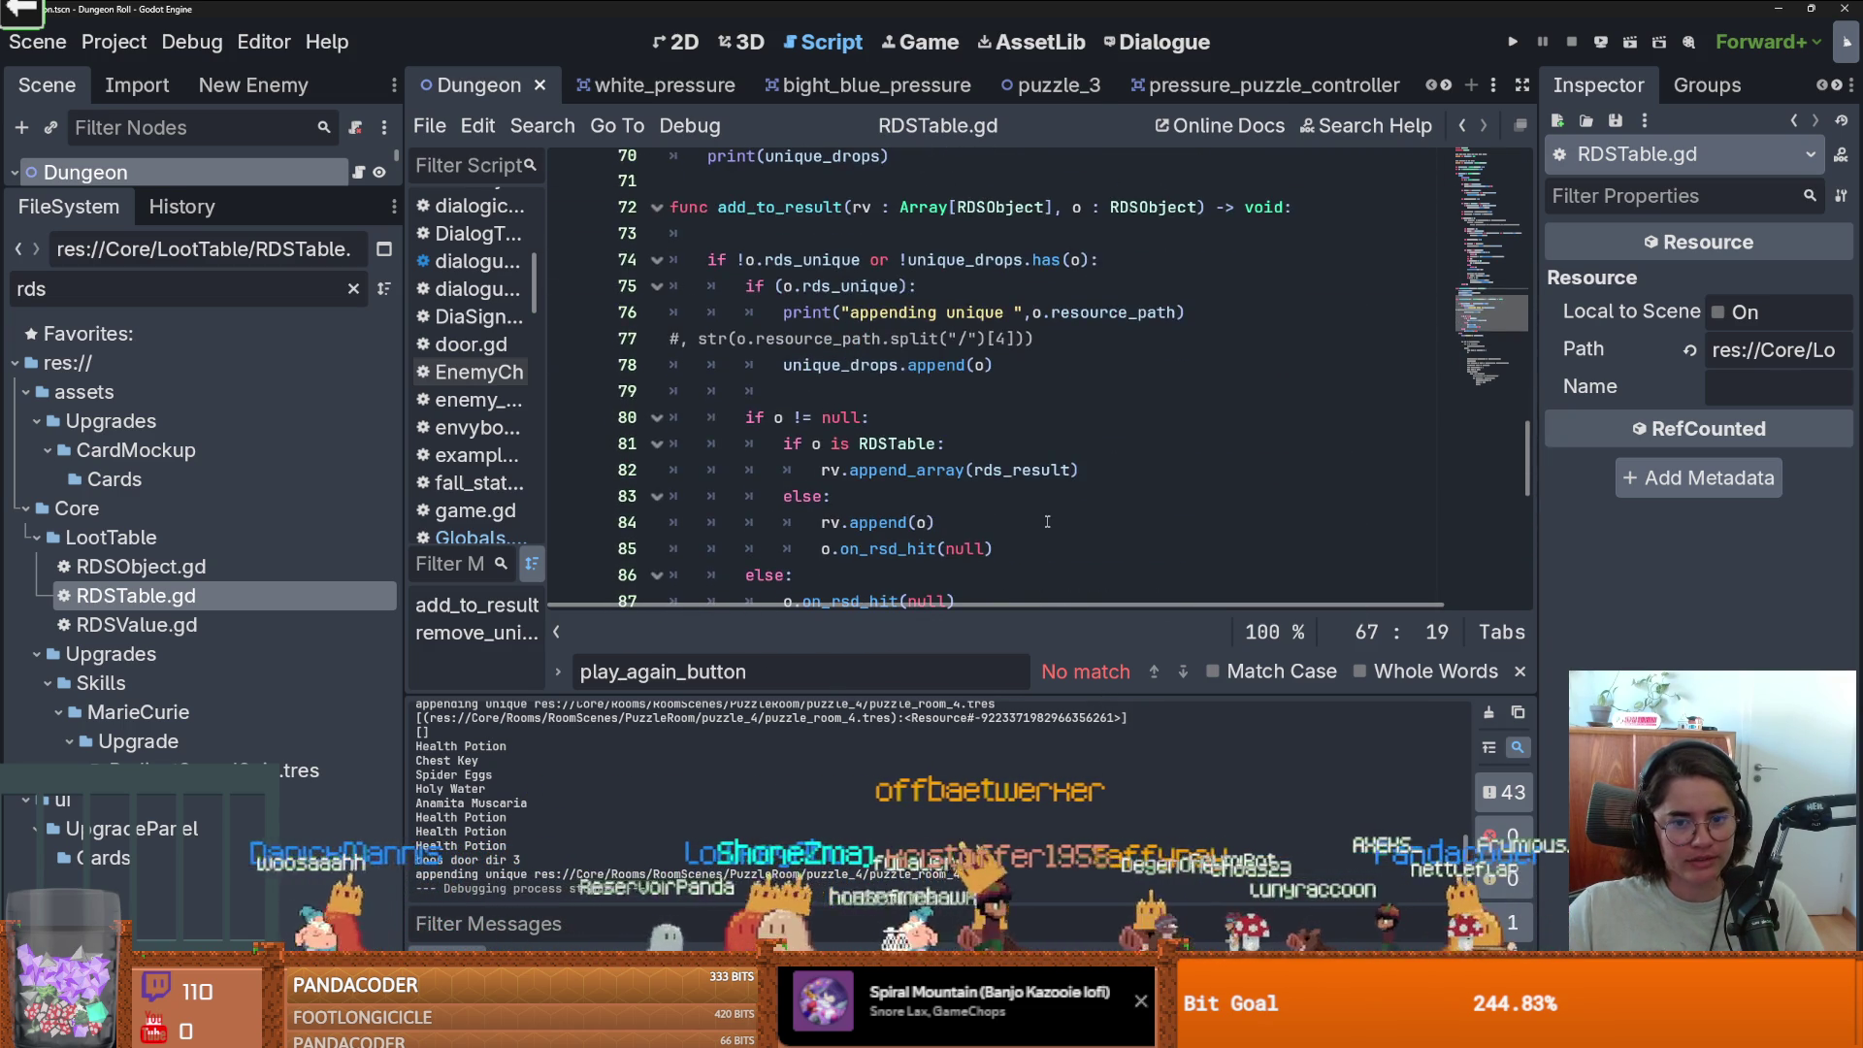
pyautogui.scroll(3, 1047, 522)
pyautogui.scroll(-1, 1047, 522)
pyautogui.scroll(-3, 1047, 522)
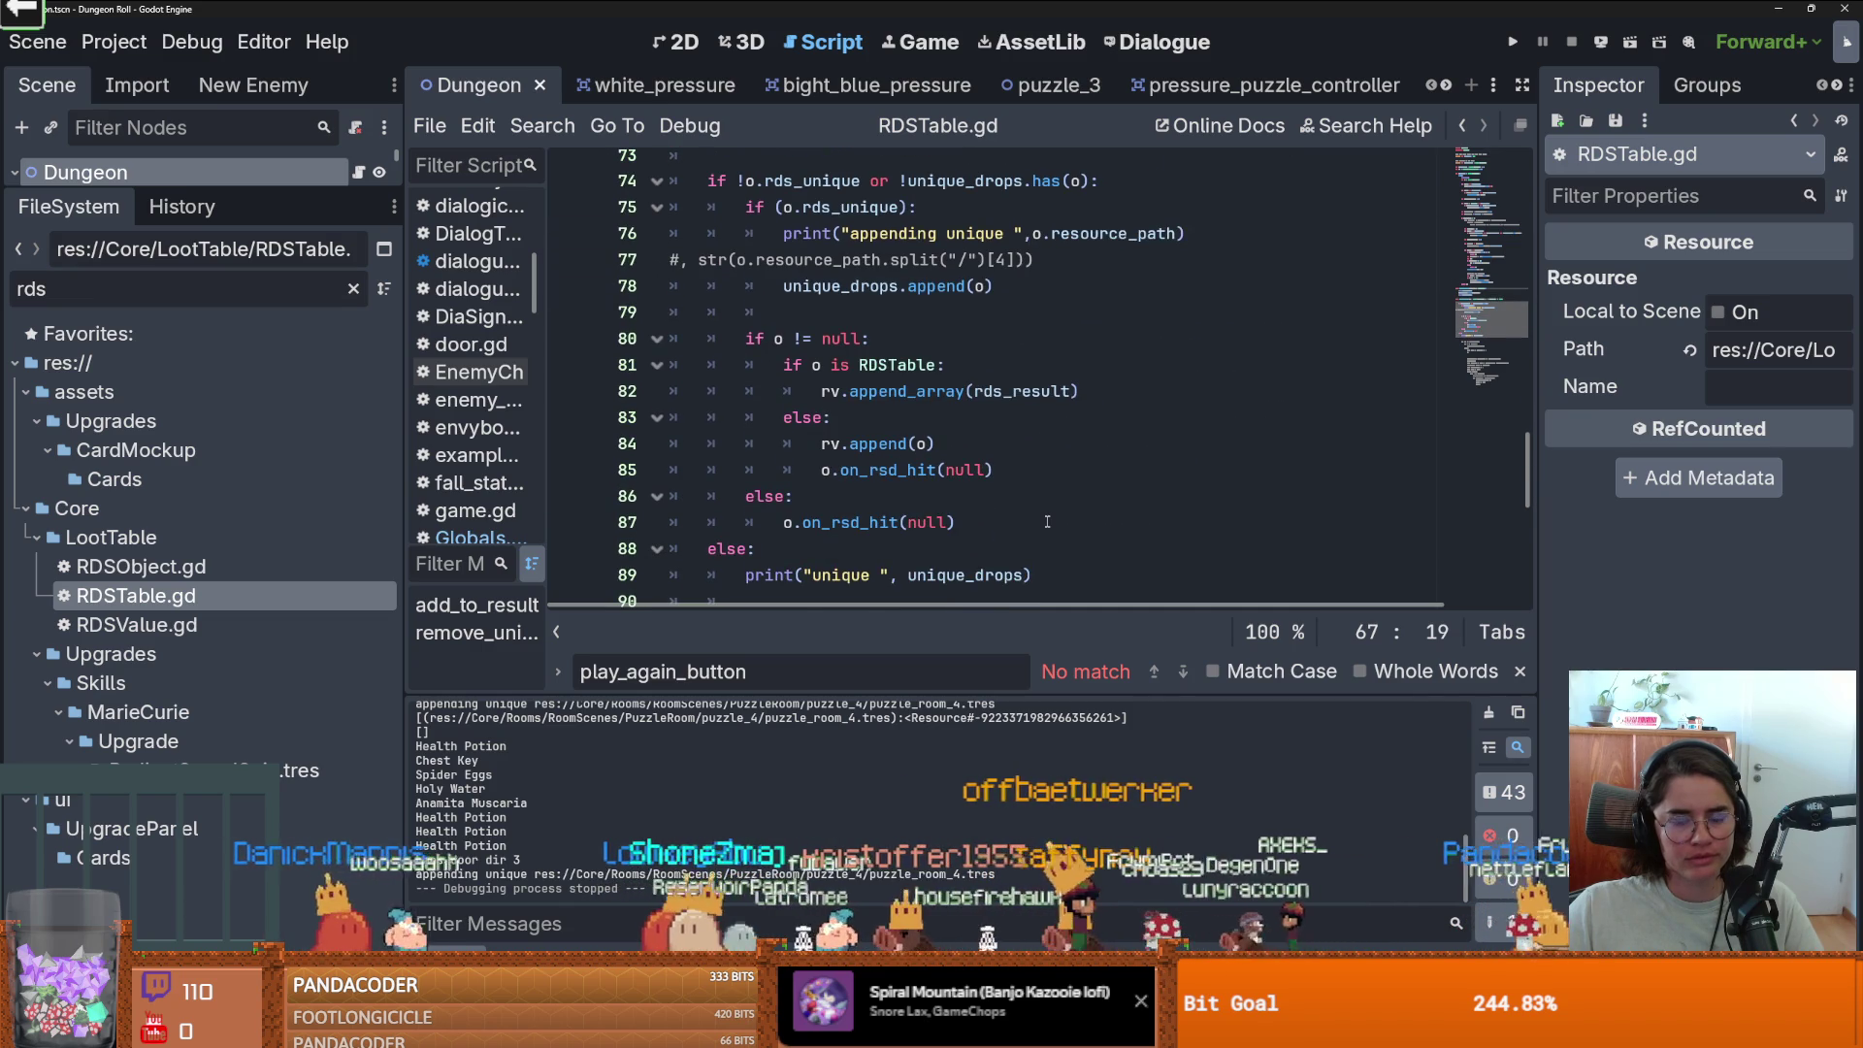
pyautogui.scroll(2, 1047, 522)
pyautogui.scroll(-1, 1047, 522)
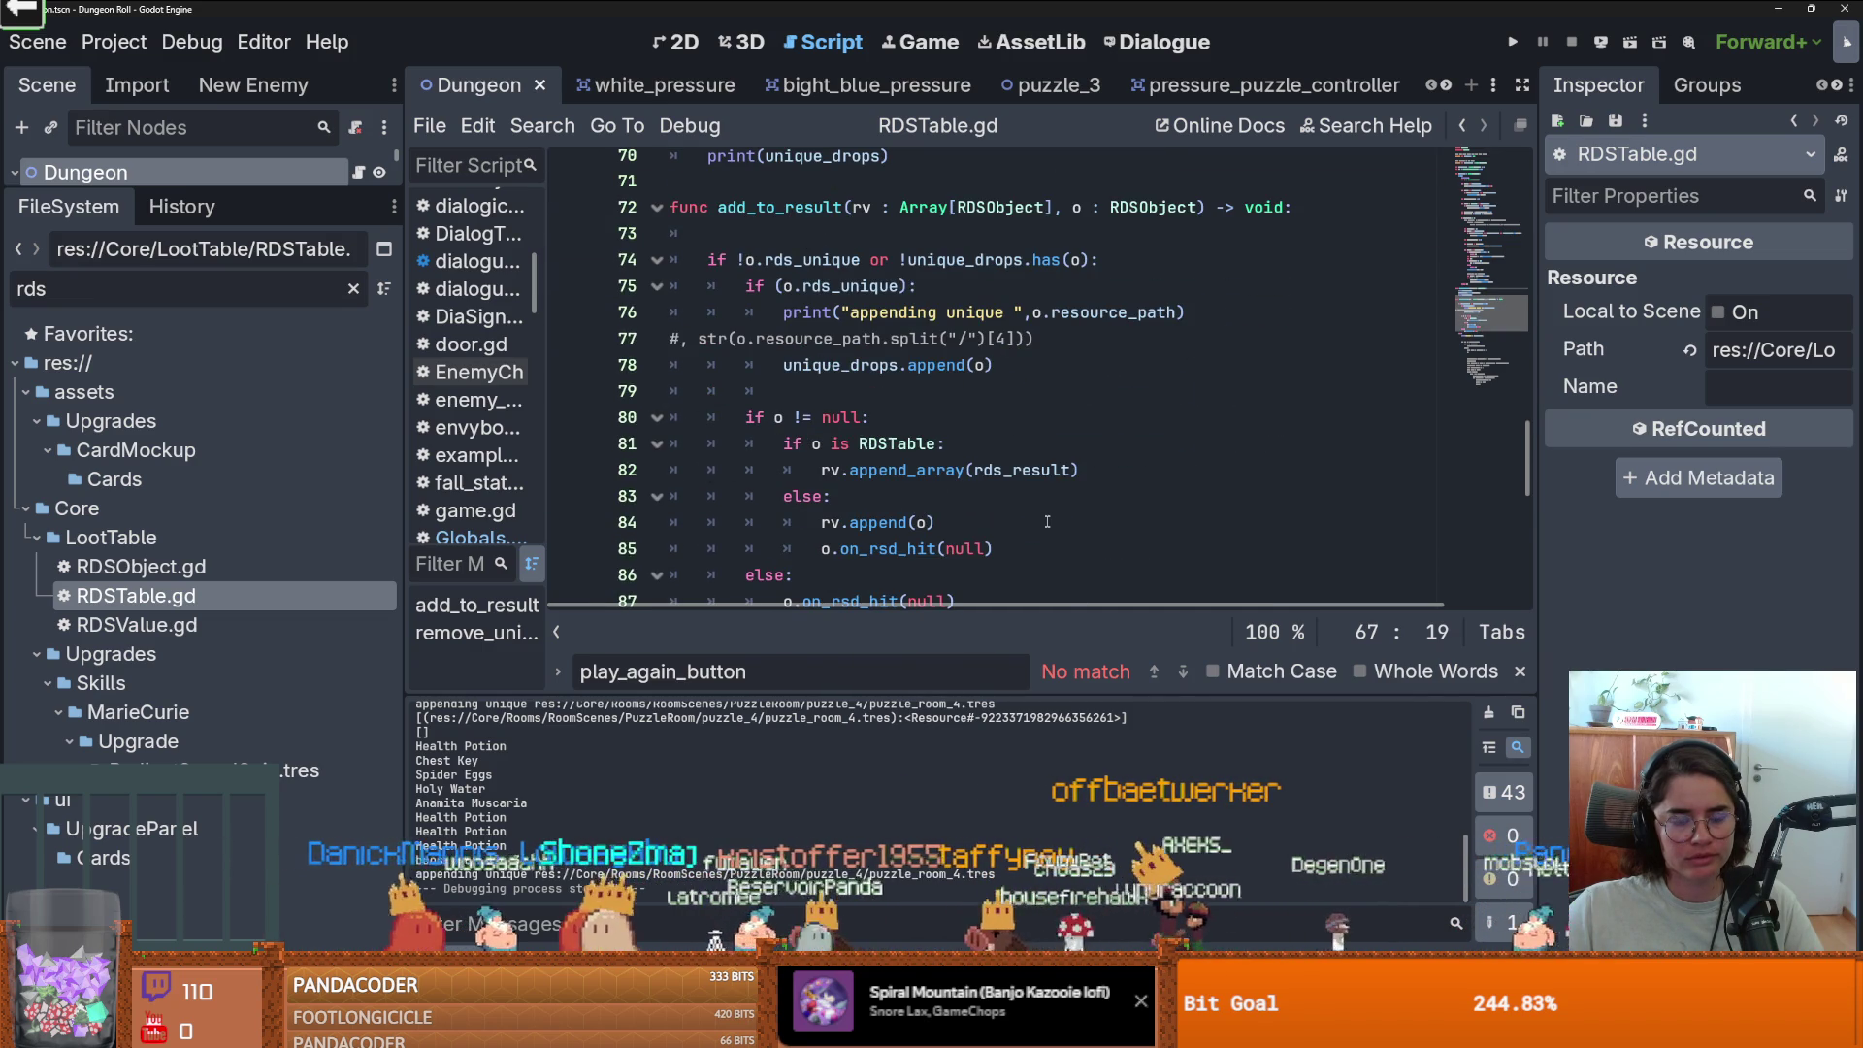
pyautogui.scroll(7, 1047, 522)
pyautogui.moveTo(1528, 379); pyautogui.dragTo(1522, 170)
pyautogui.doubleClick(842, 350)
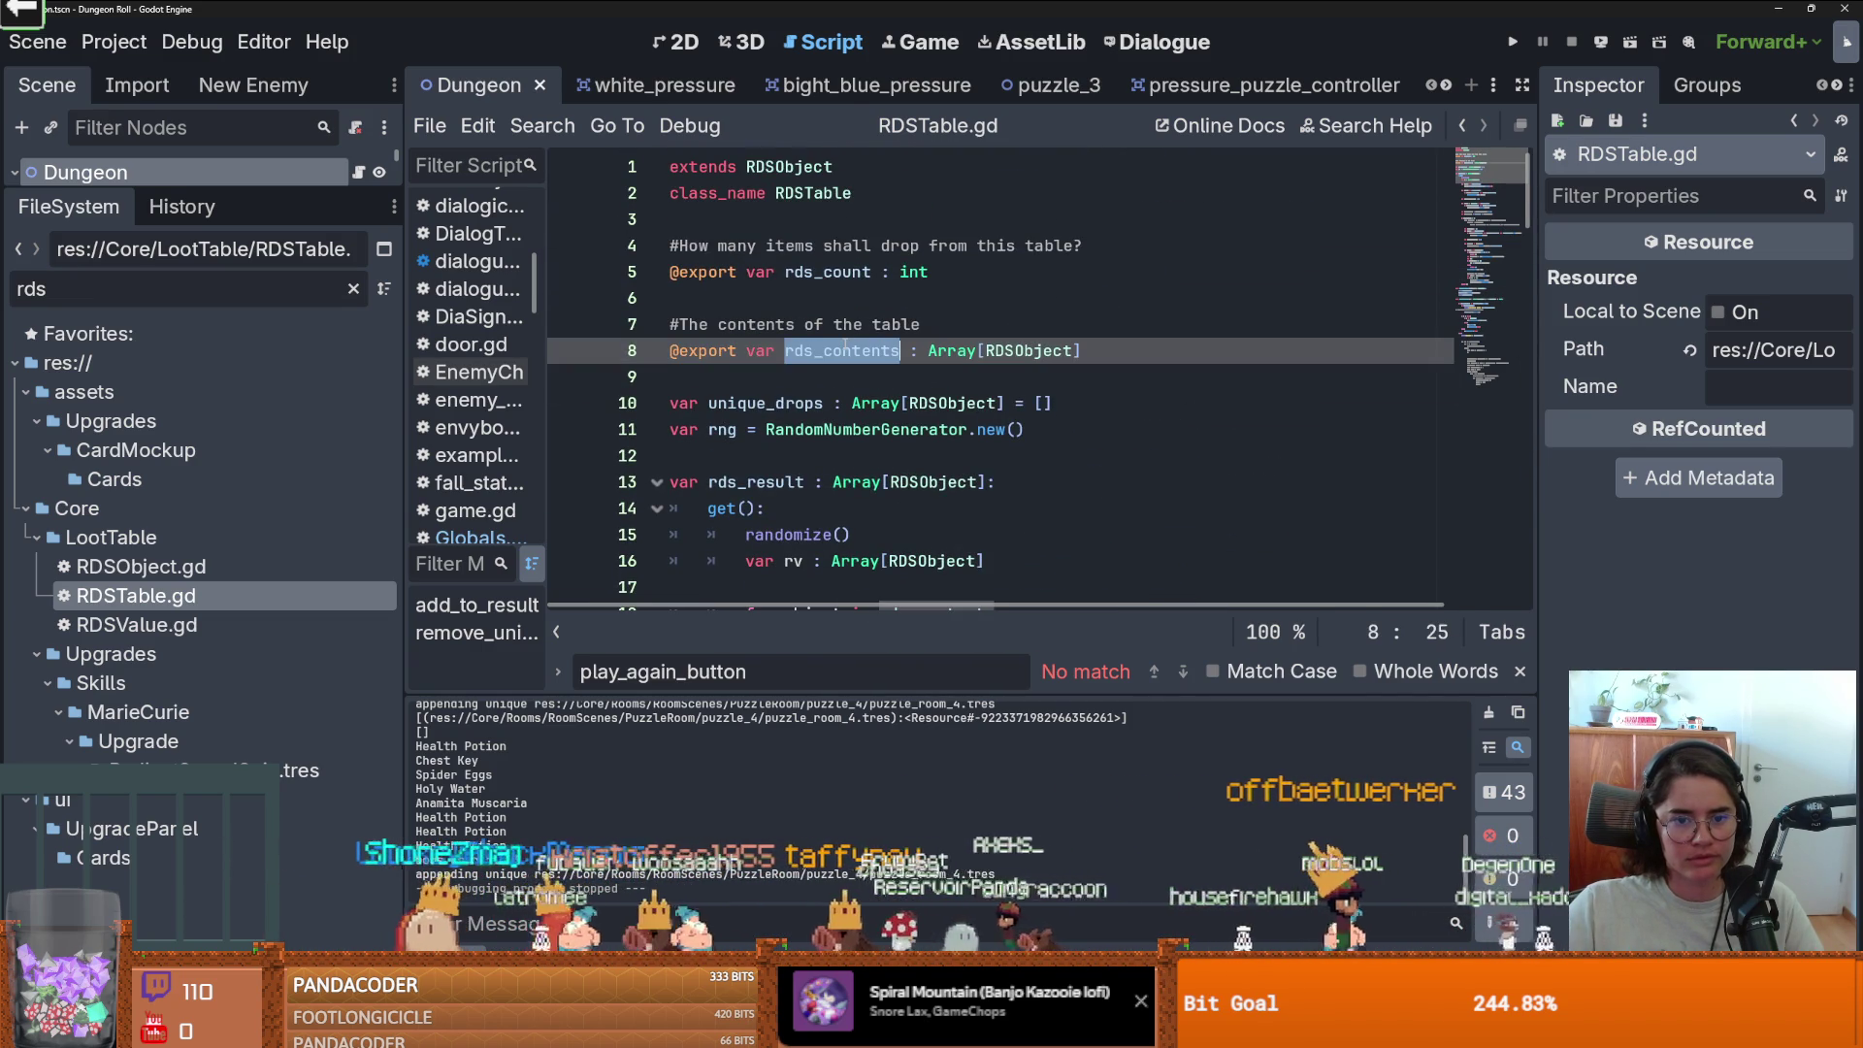
pyautogui.scroll(-1, 946, 341)
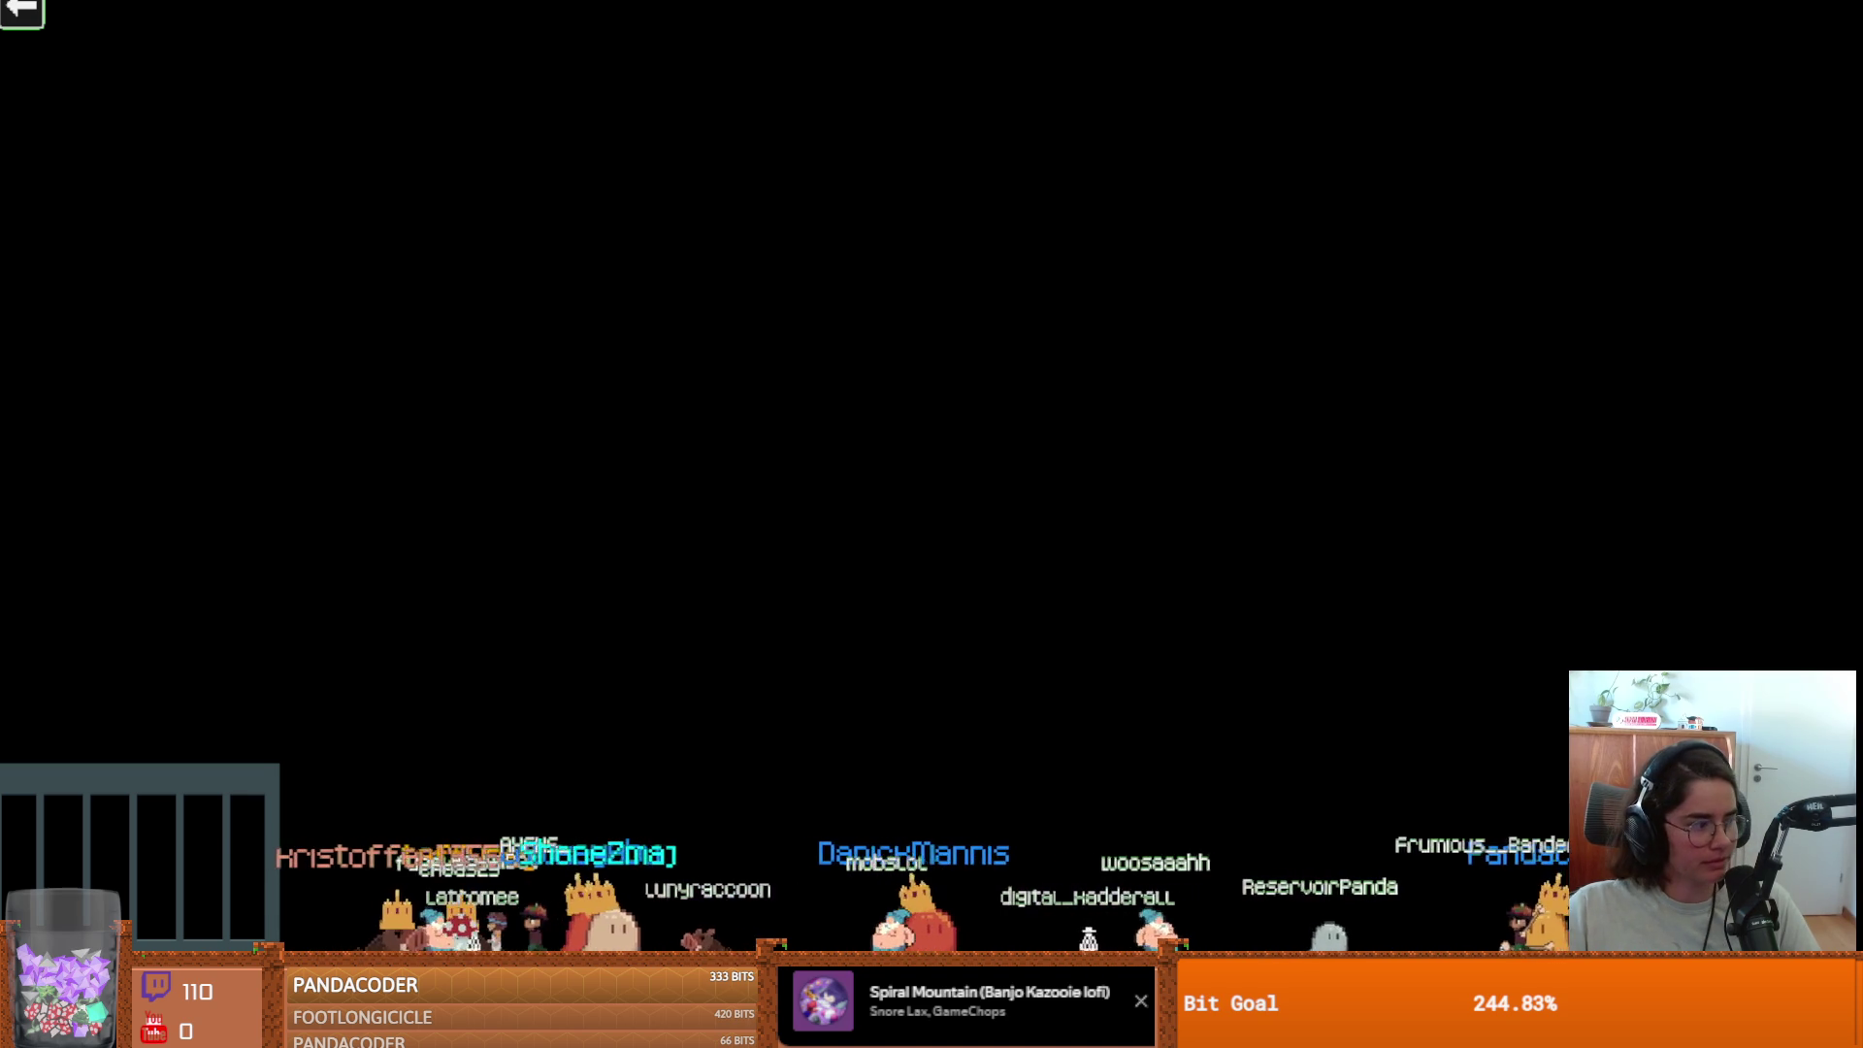
# Draw a tall red panel rectangle on the Excalidraw canvas.
pyautogui.hscroll(-10, 613, 653)
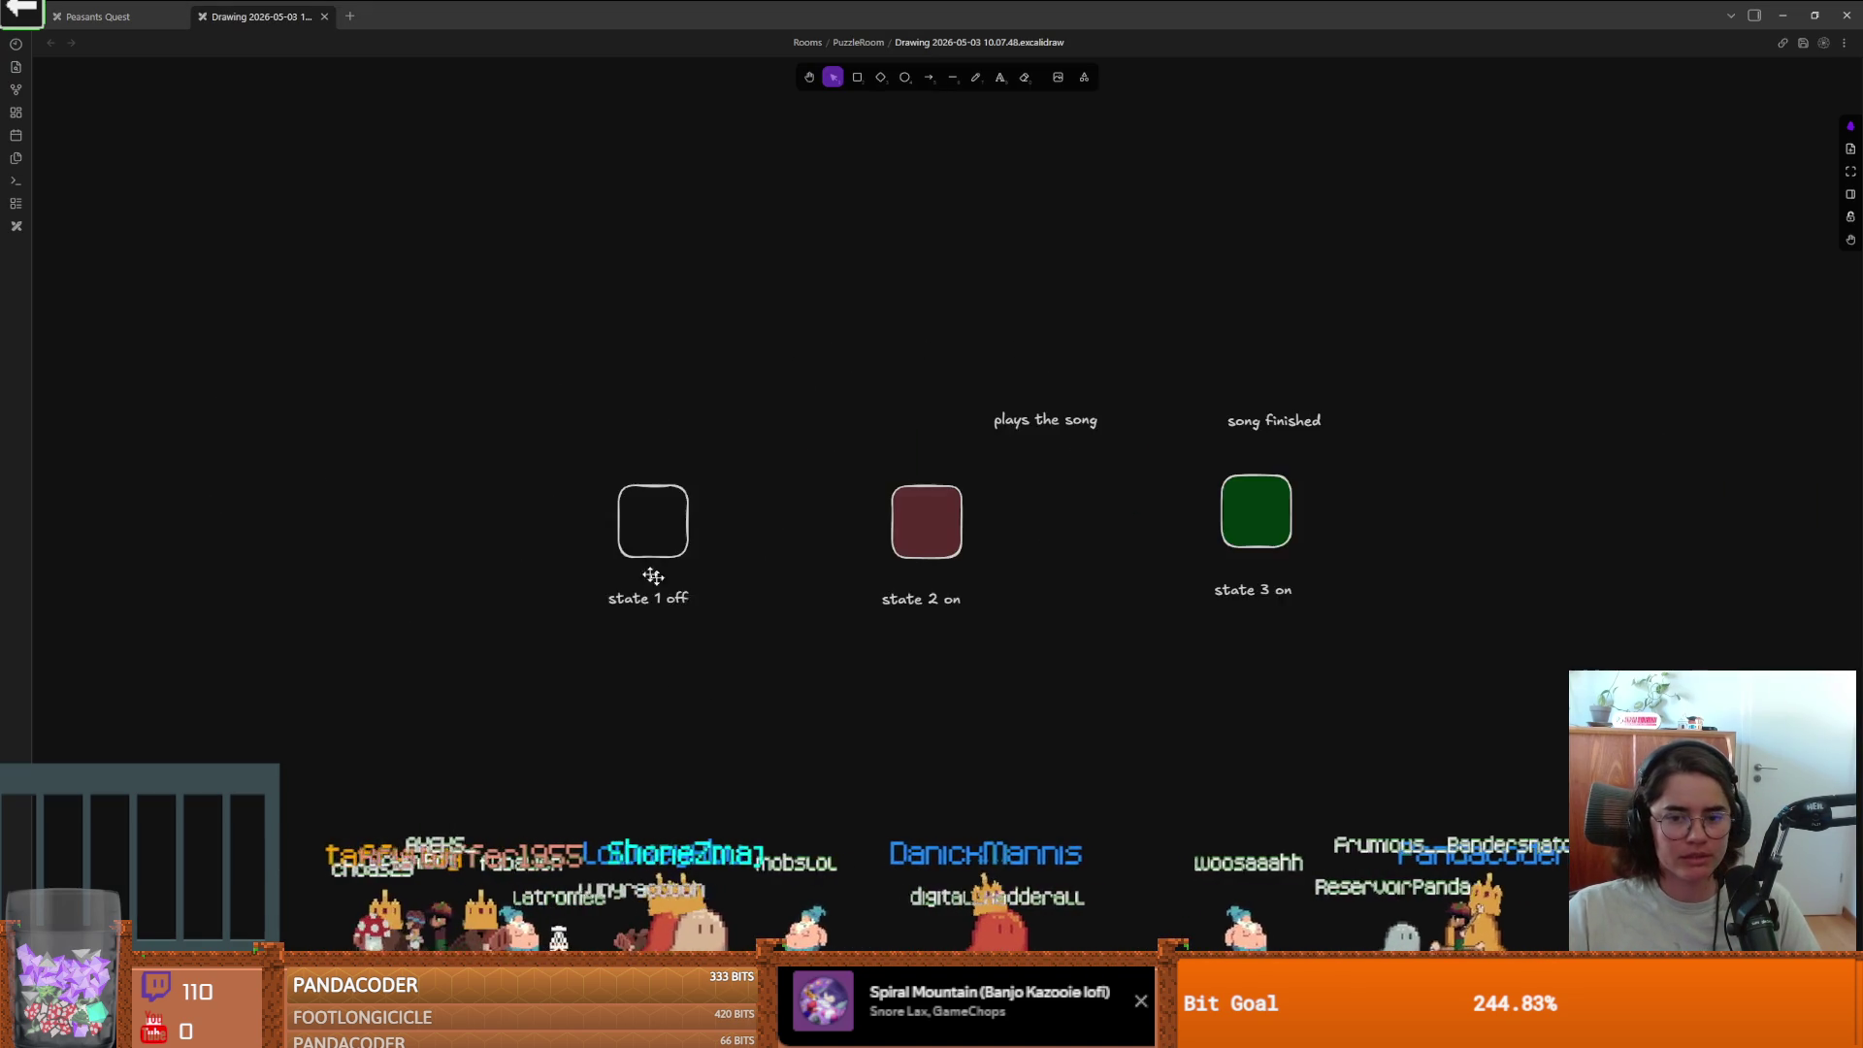
pyautogui.scroll(-5, 931, 679)
pyautogui.hscroll(3, 641, 456)
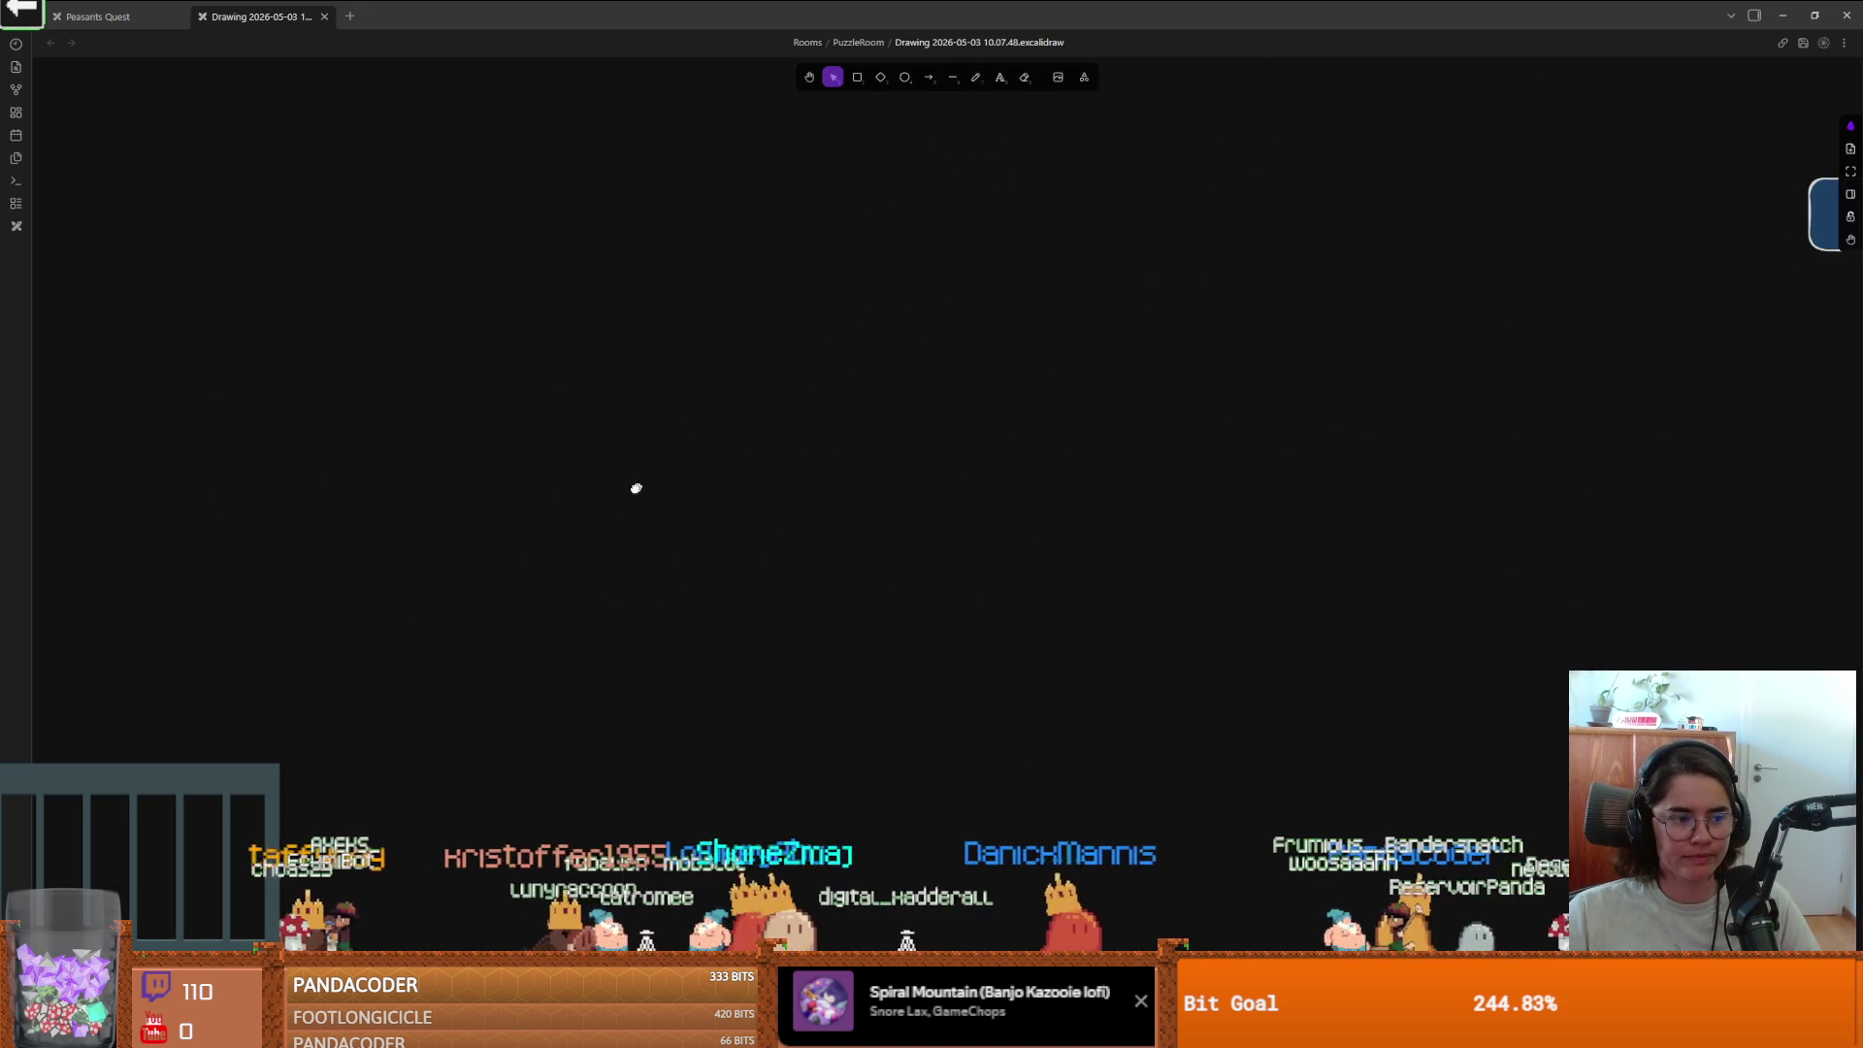
pyautogui.click(858, 78)
pyautogui.moveTo(577, 248)
pyautogui.mouseDown()
pyautogui.moveTo(644, 322)
pyautogui.moveTo(748, 340)
pyautogui.moveTo(585, 366)
pyautogui.moveTo(671, 585)
pyautogui.mouseUp()
pyautogui.click(736, 479)
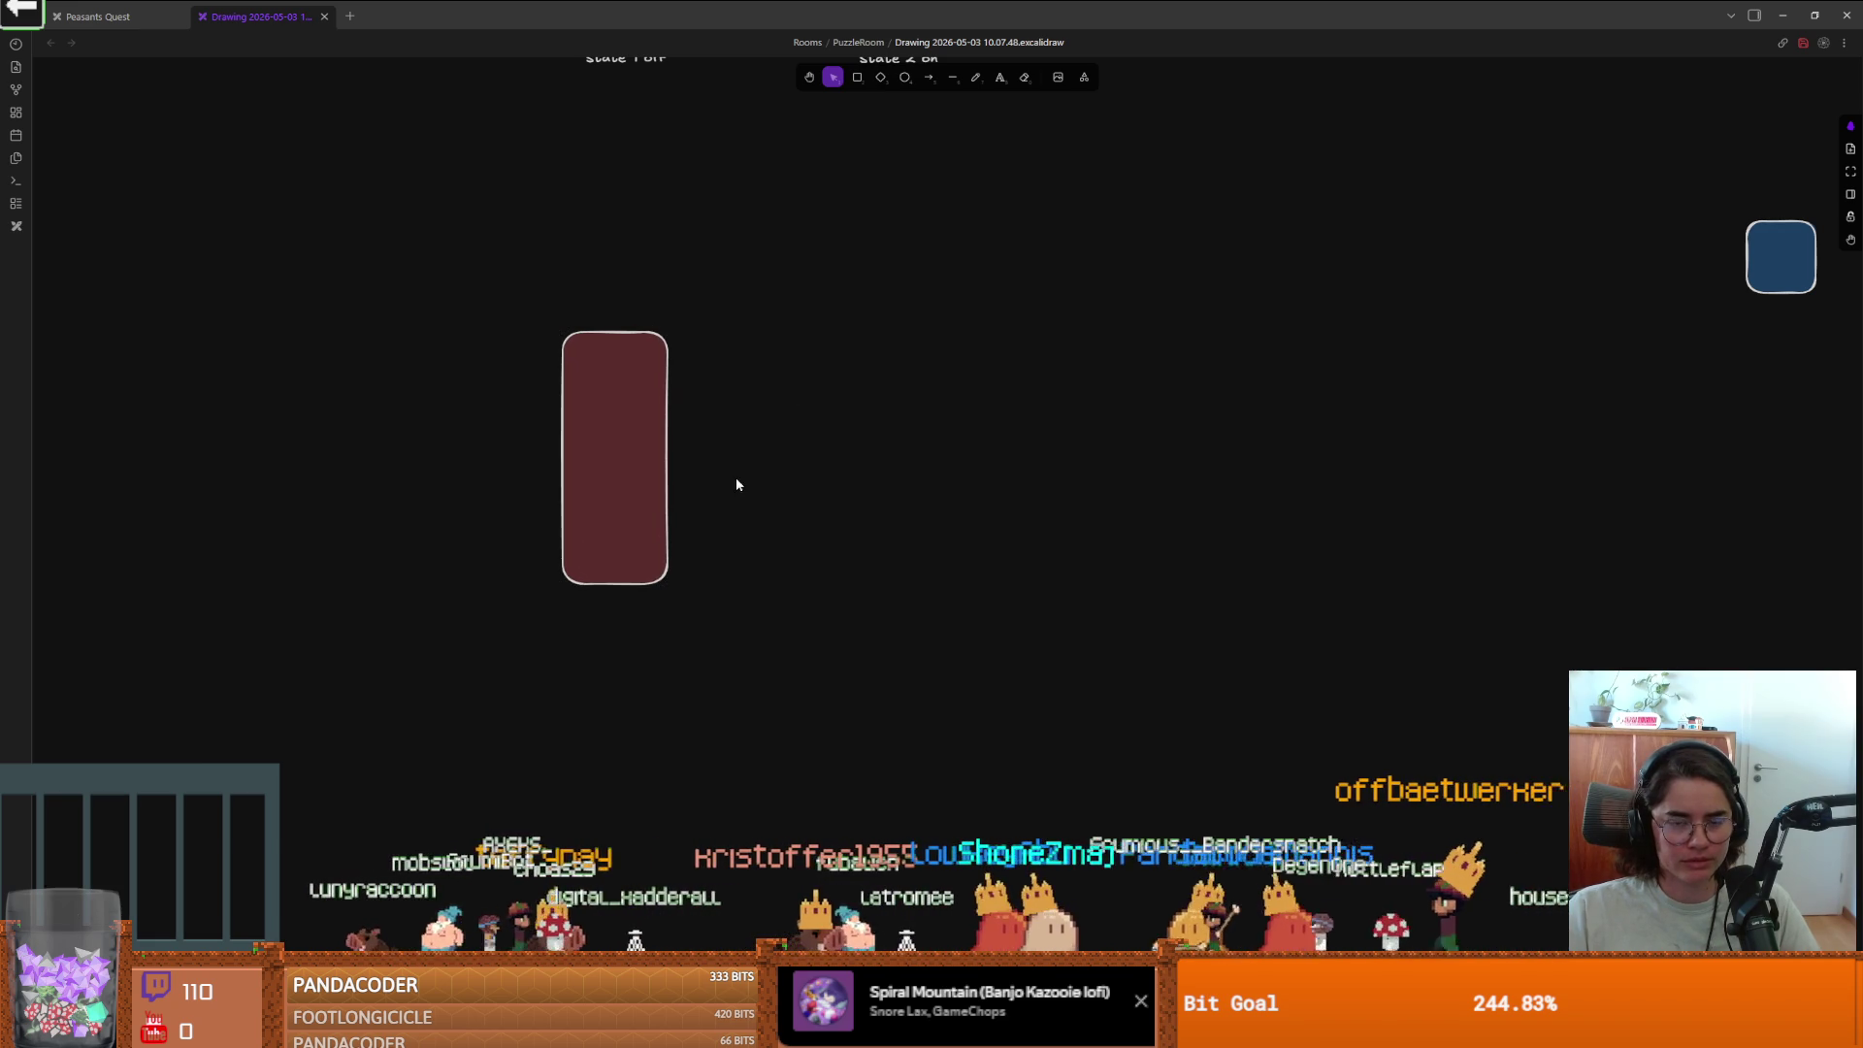
# Add a small dark bar at the panel's top and fill the fourth bar green.
pyautogui.click(858, 77)
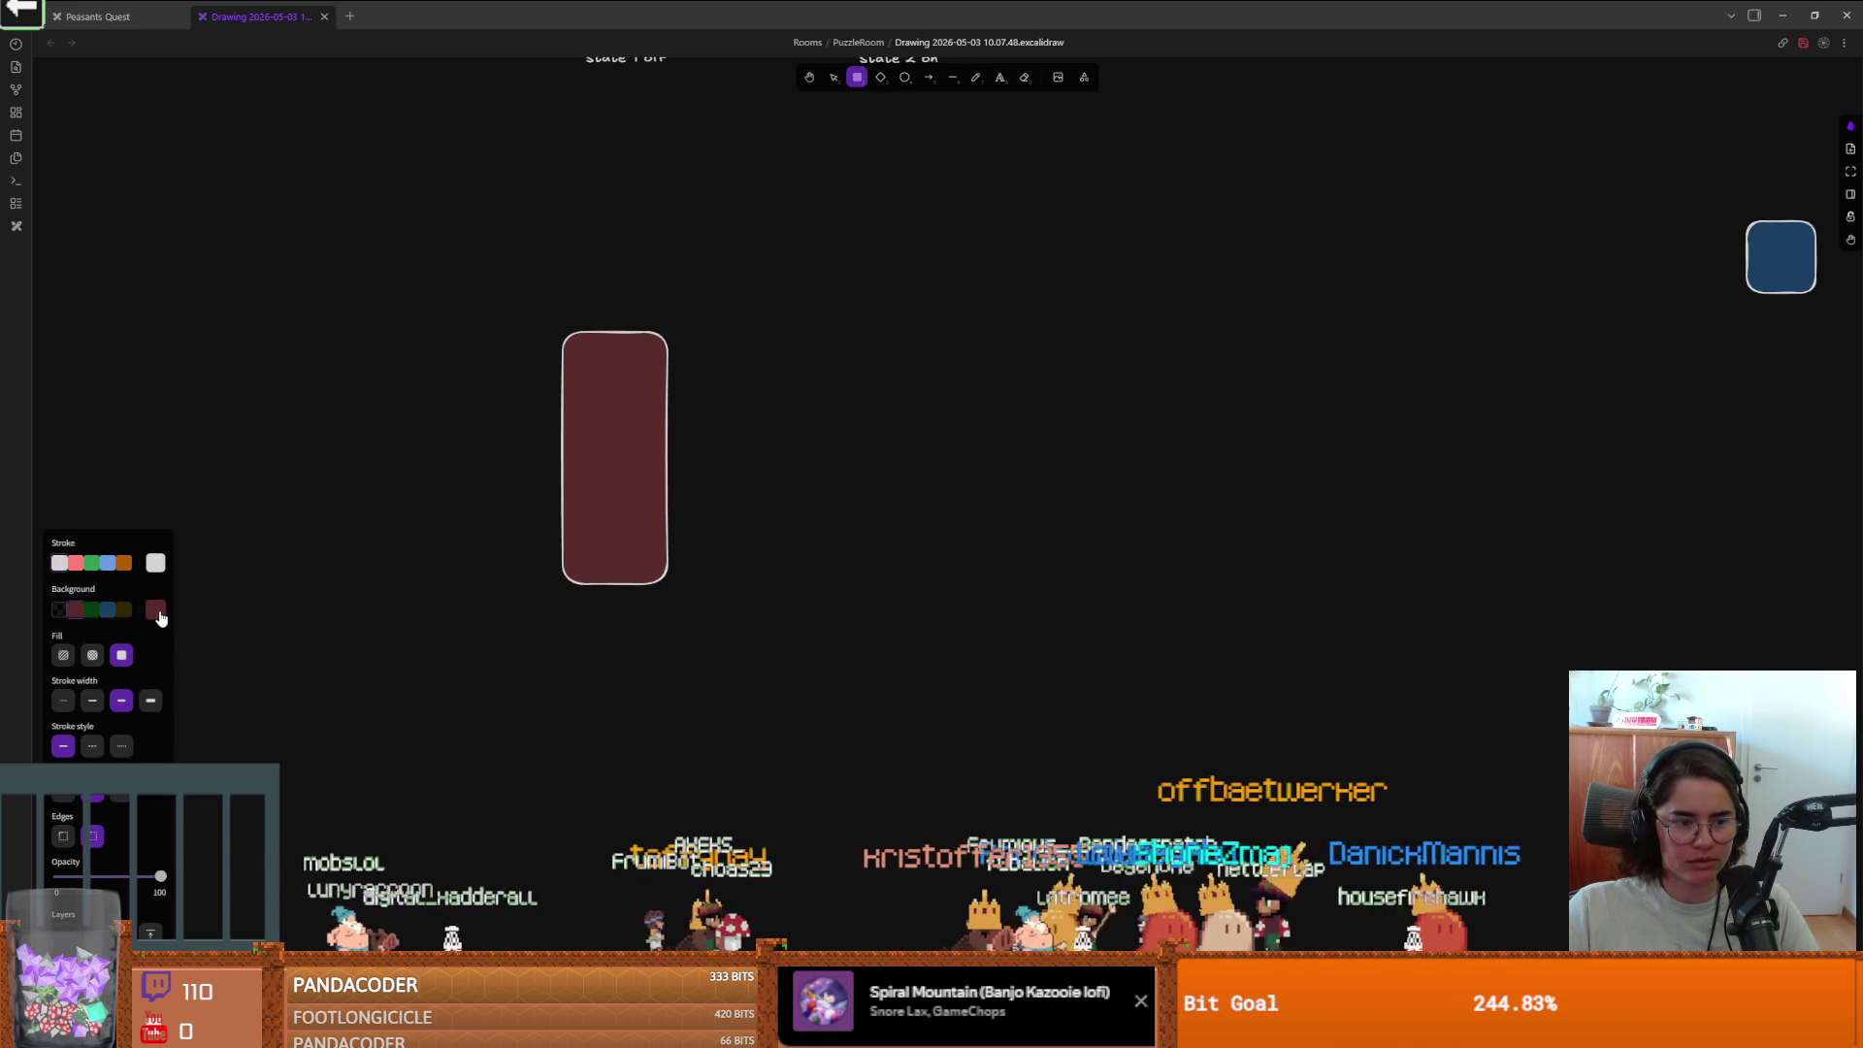
pyautogui.press('g')
pyautogui.press('w')
pyautogui.moveTo(573, 350)
pyautogui.mouseDown()
pyautogui.moveTo(658, 373)
pyautogui.moveTo(613, 386)
pyautogui.moveTo(613, 493)
pyautogui.mouseUp()
pyautogui.click(100, 565)
# Draw an arrow right from the green bar and label its tip '3 items'.
pyautogui.hscroll(2, 641, 474)
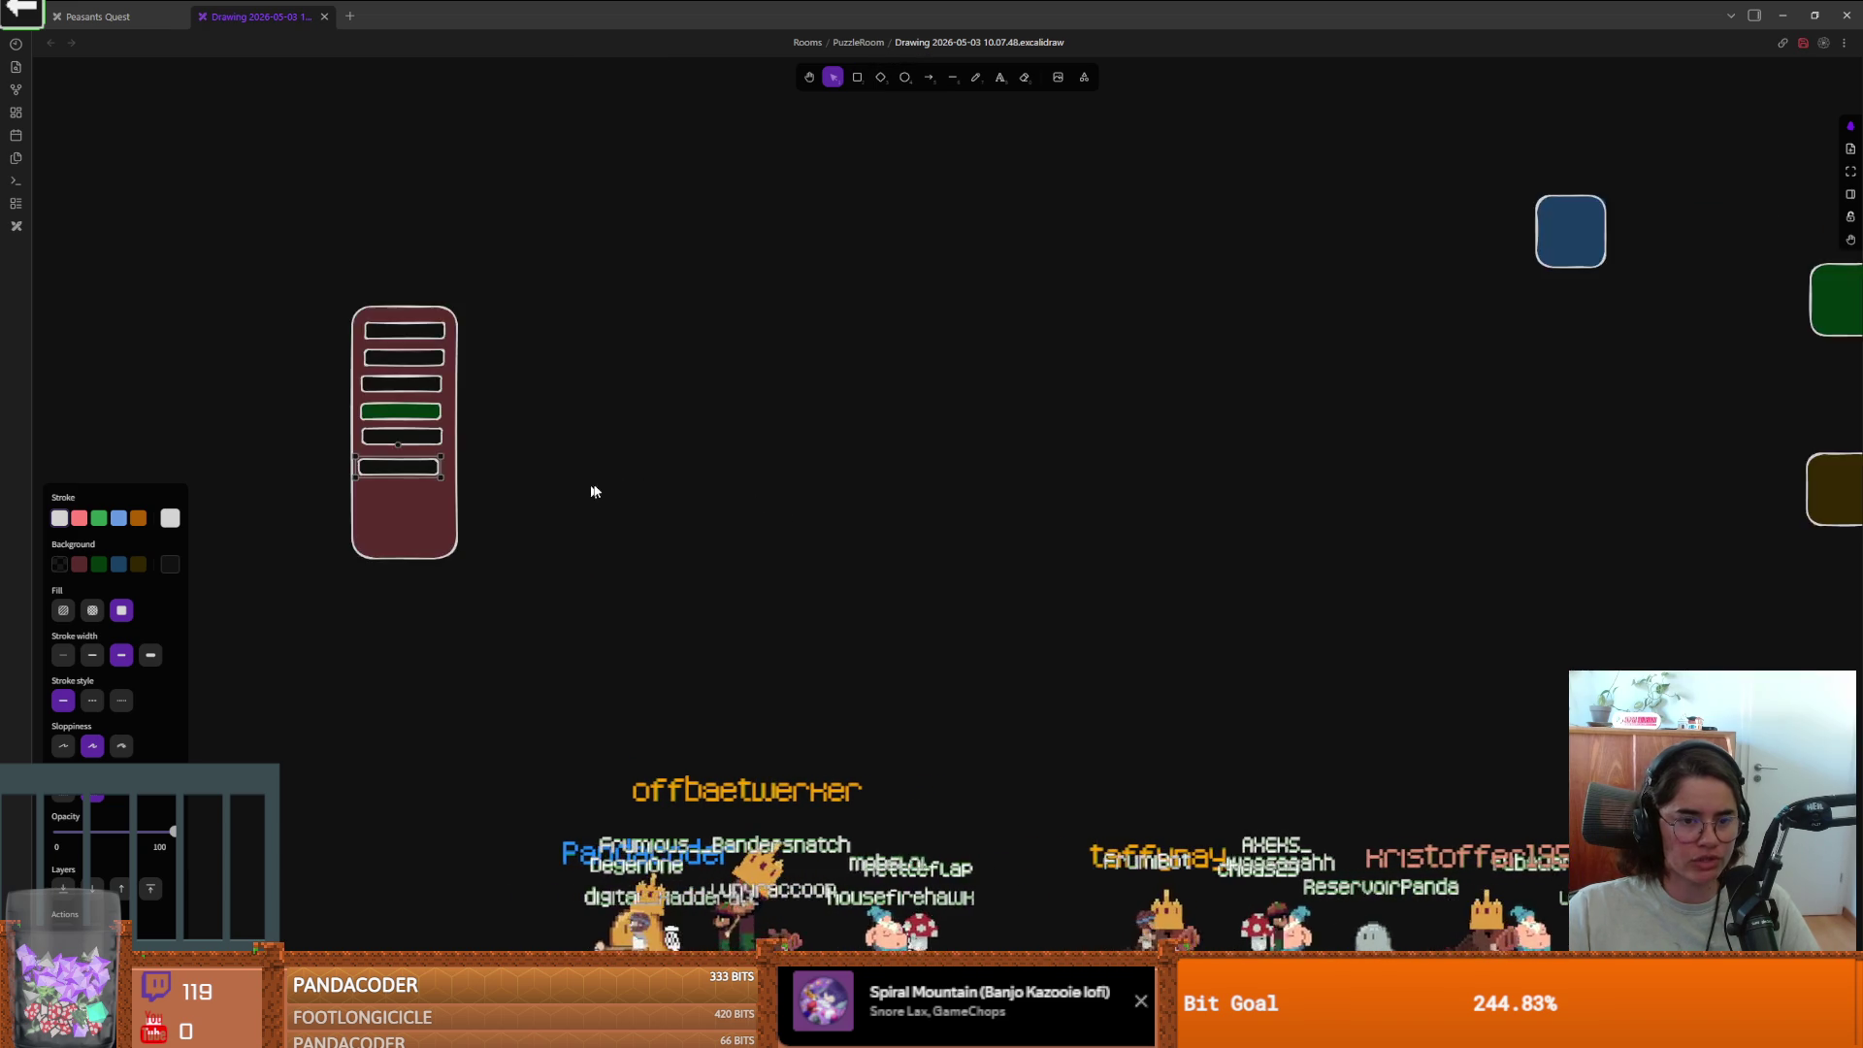
pyautogui.hscroll(-1, 582, 491)
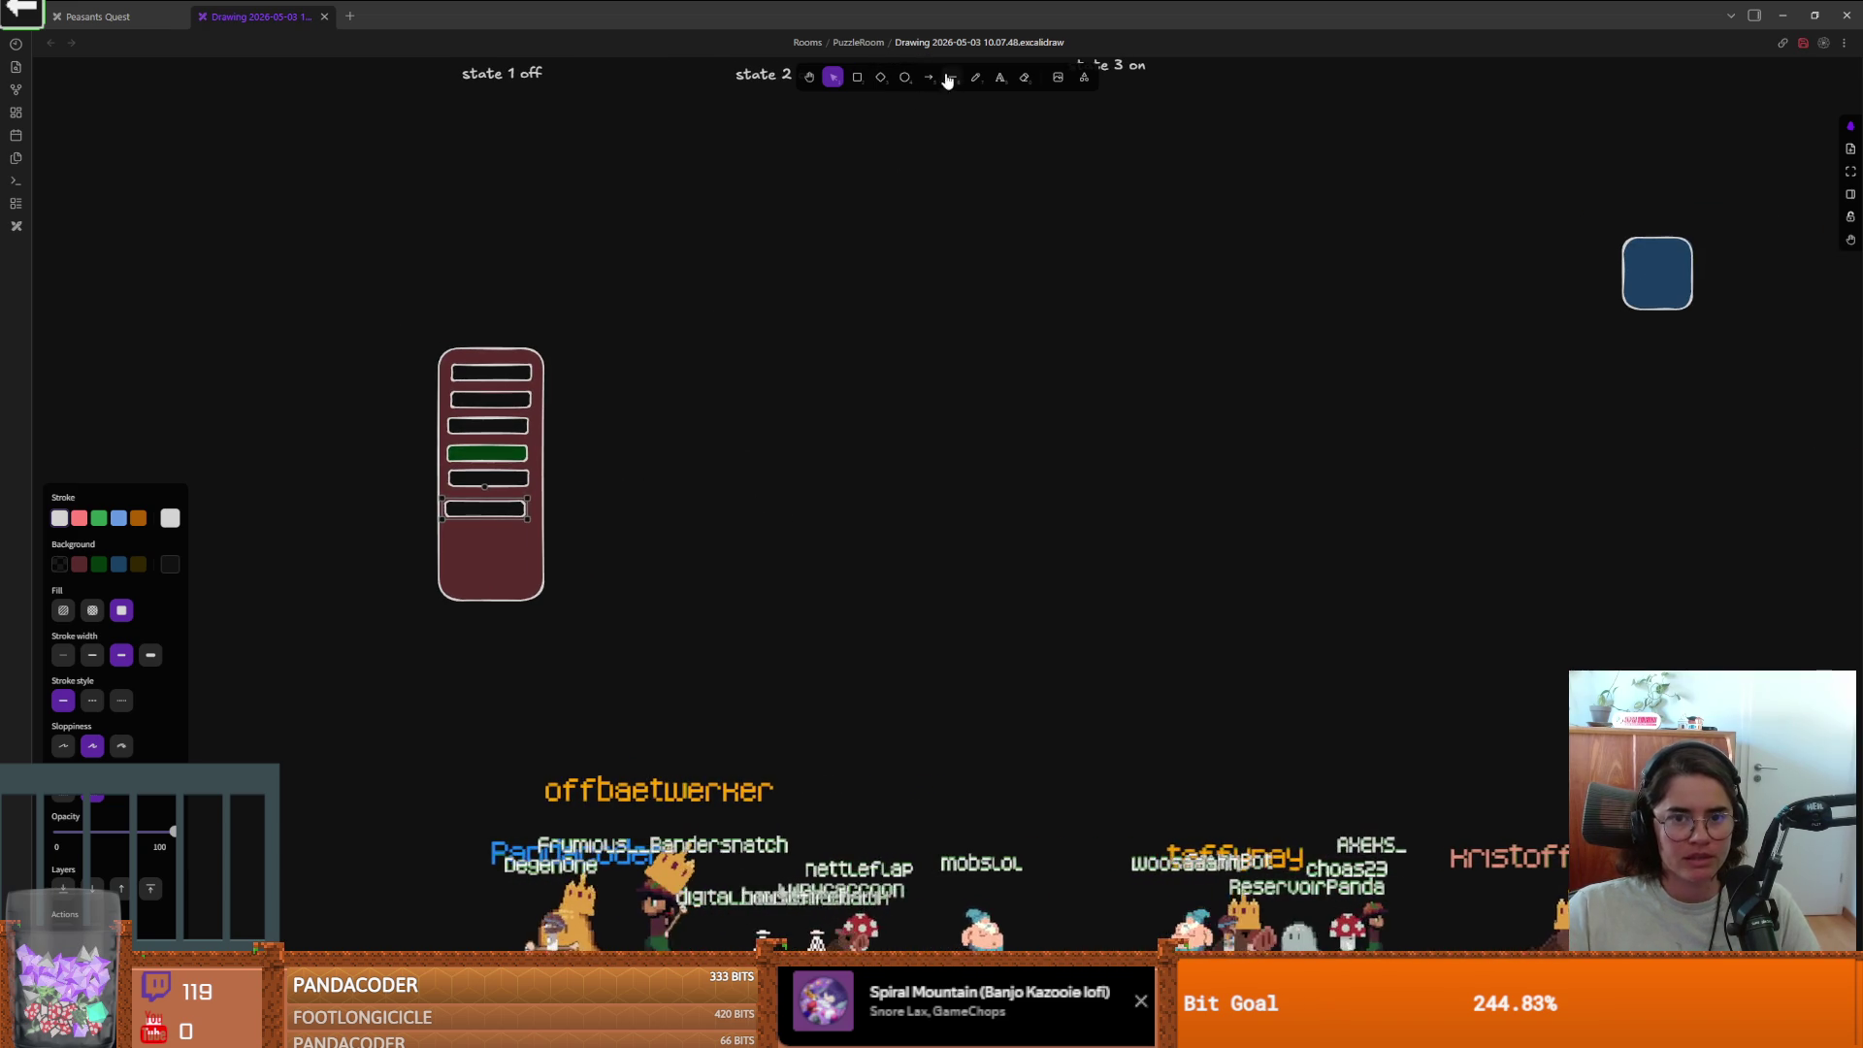
pyautogui.click(928, 76)
pyautogui.moveTo(548, 457); pyautogui.dragTo(730, 453)
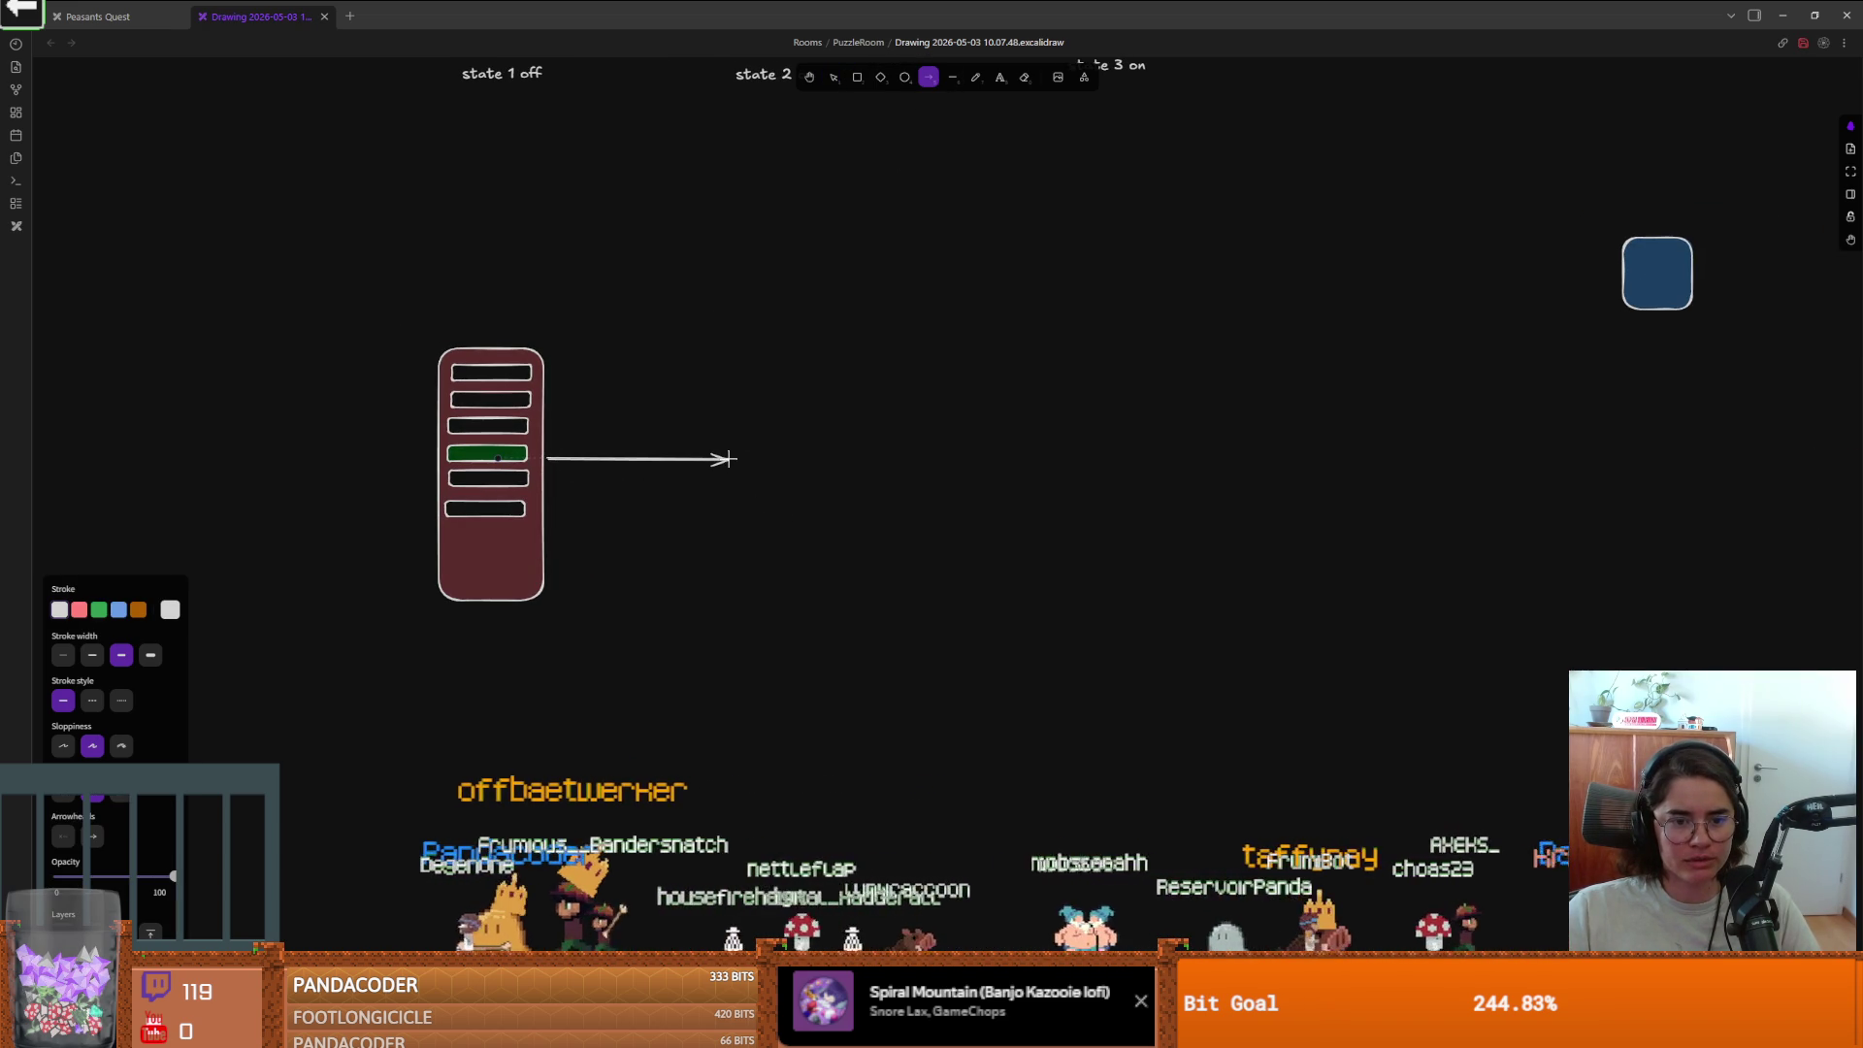
pyautogui.press('t')
pyautogui.click(738, 411)
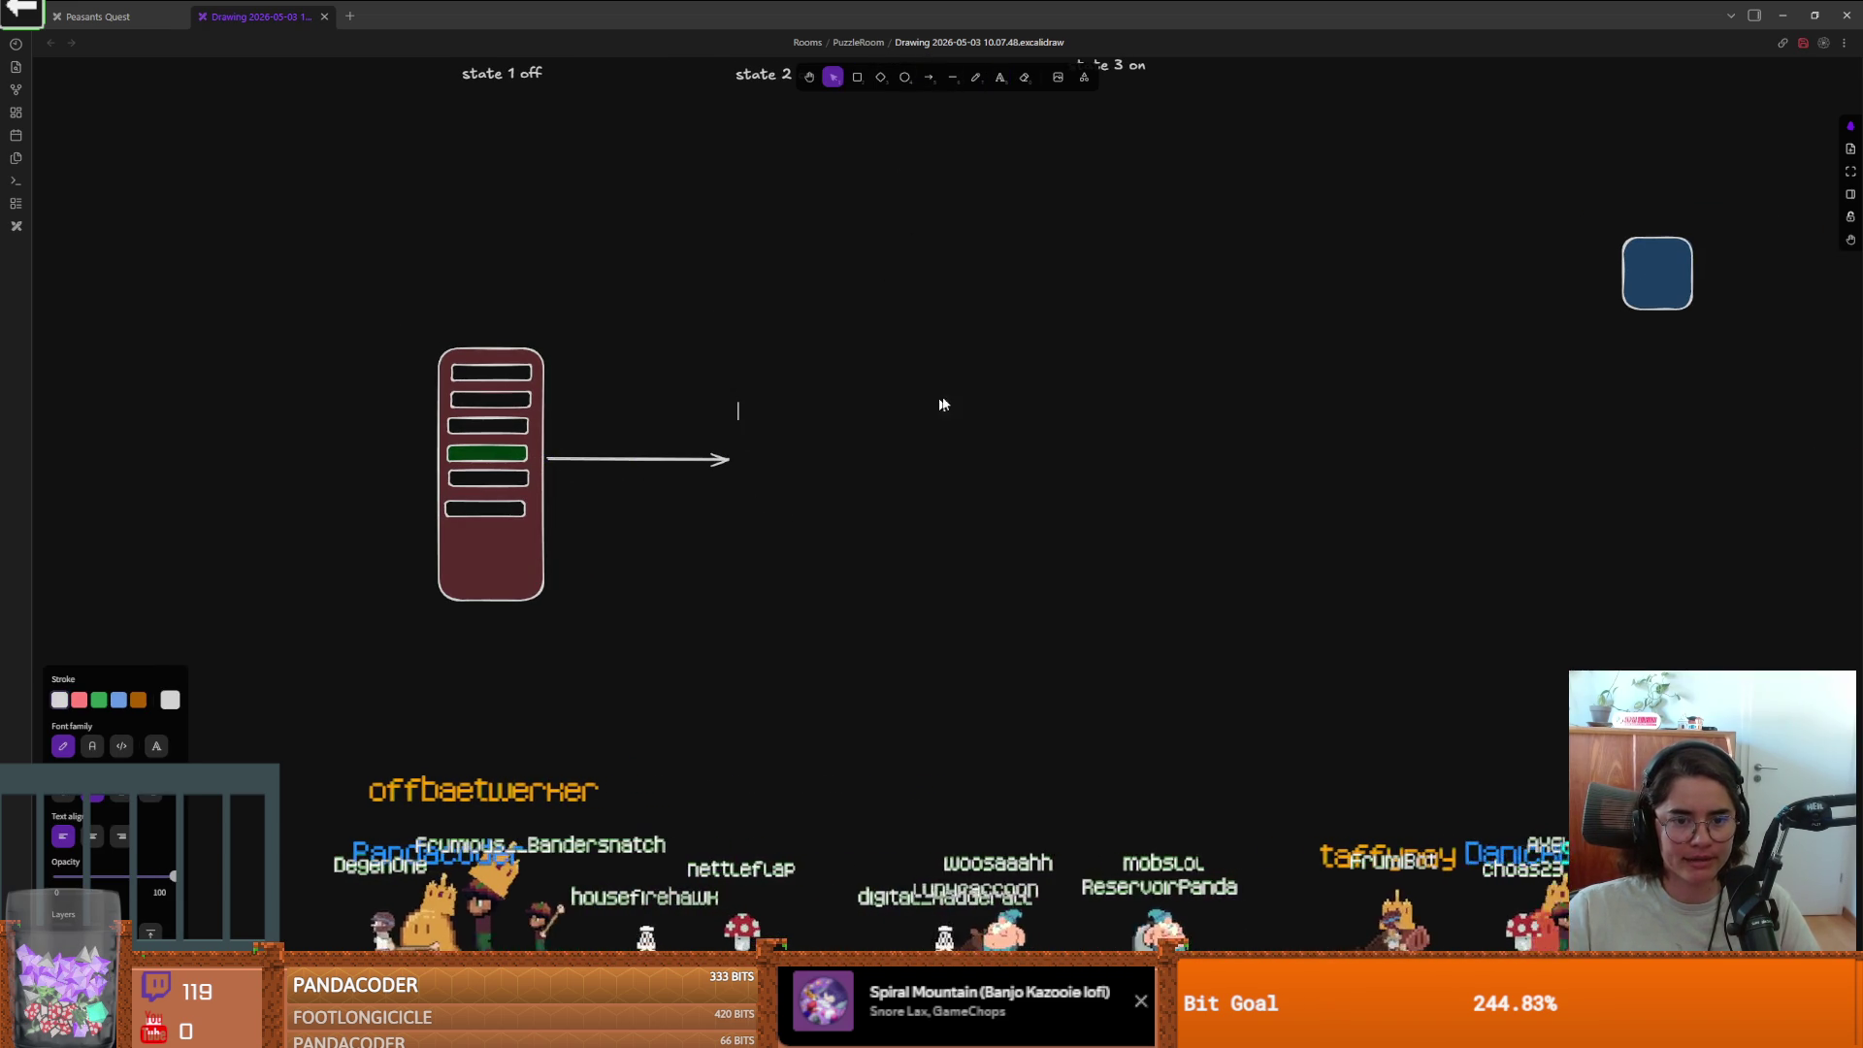
pyautogui.write('3 items')
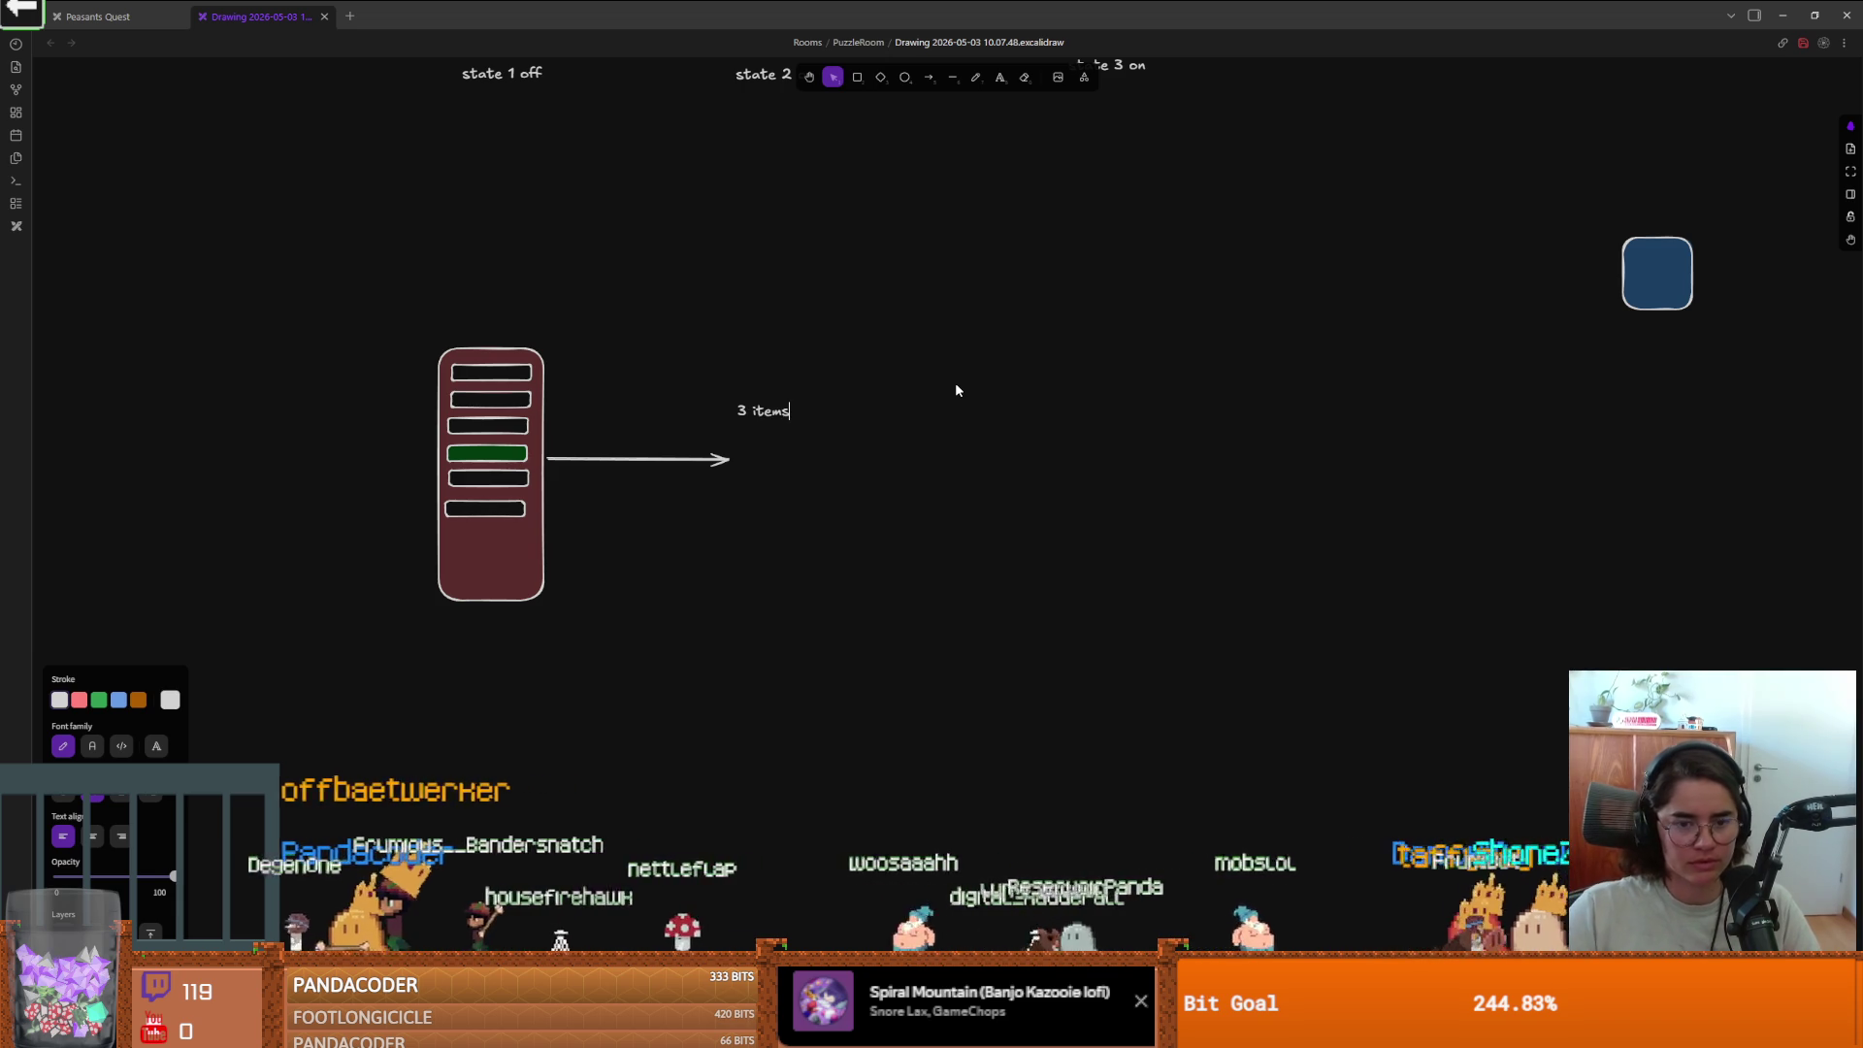
pyautogui.press('Escape')
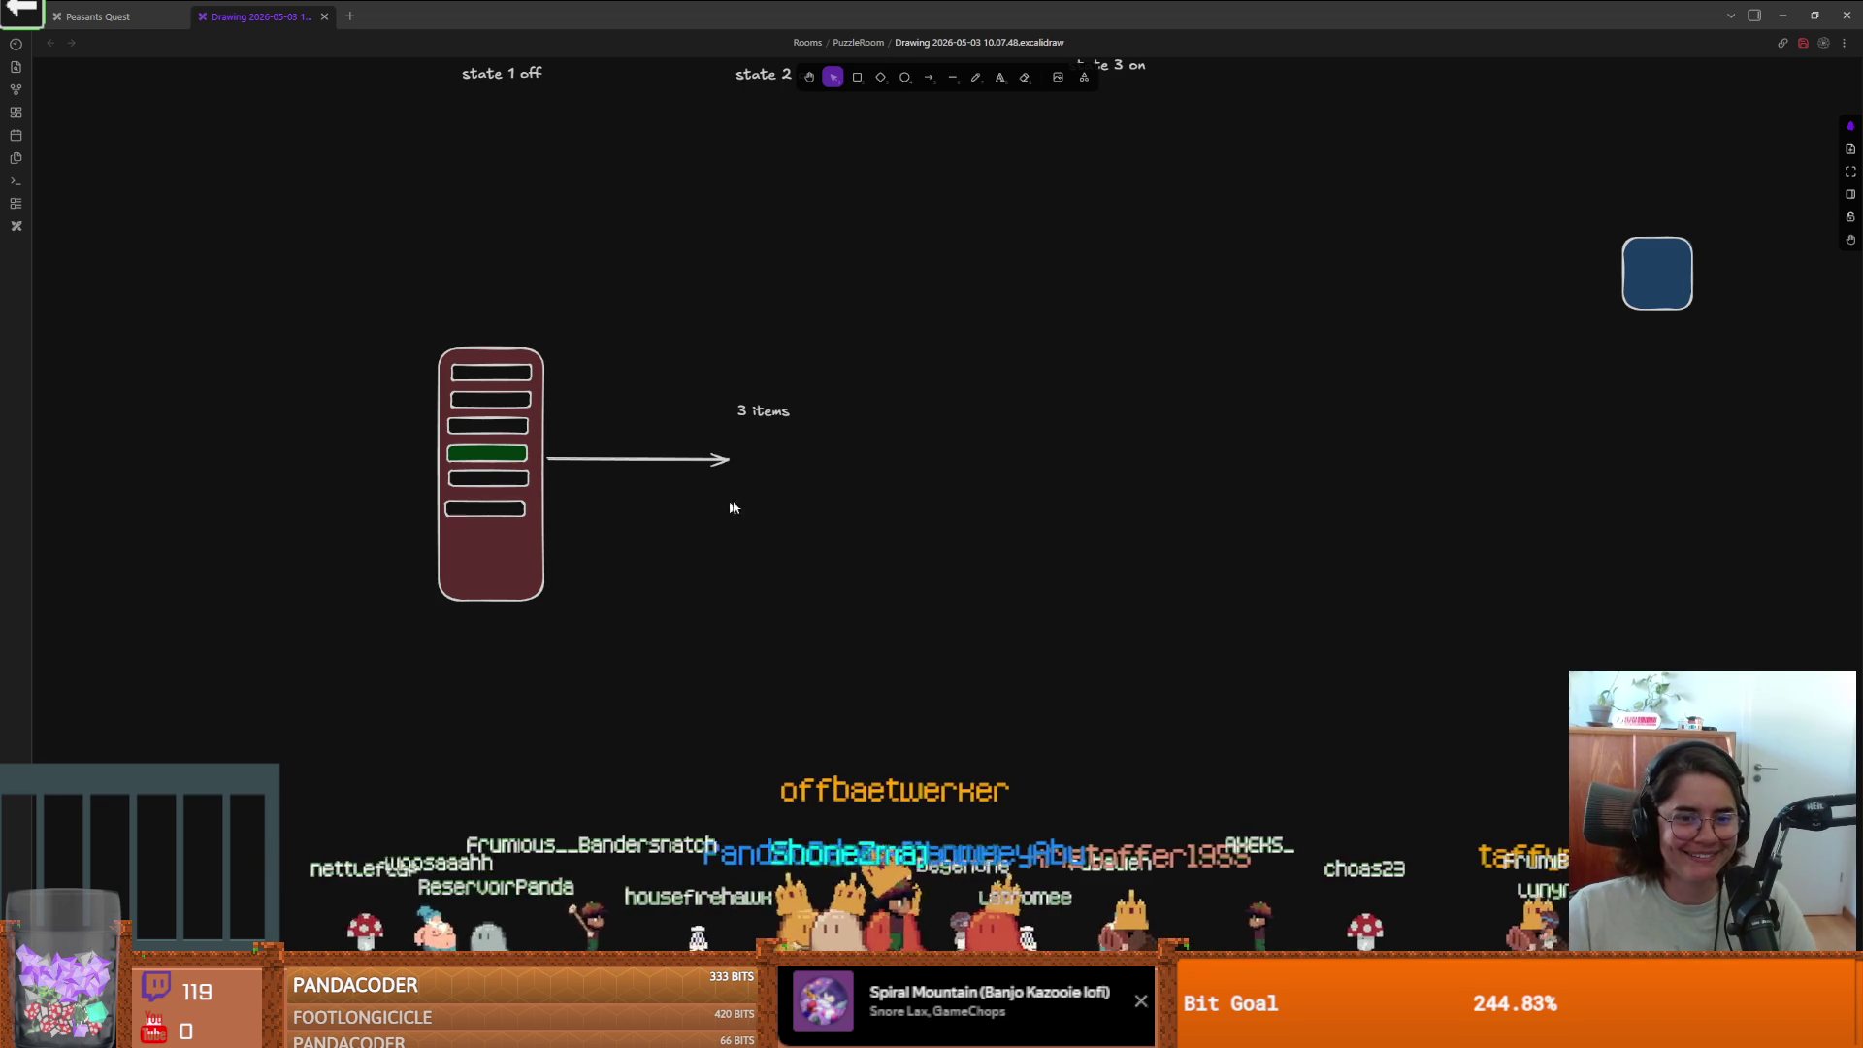
pyautogui.moveTo(750, 415); pyautogui.dragTo(805, 394)
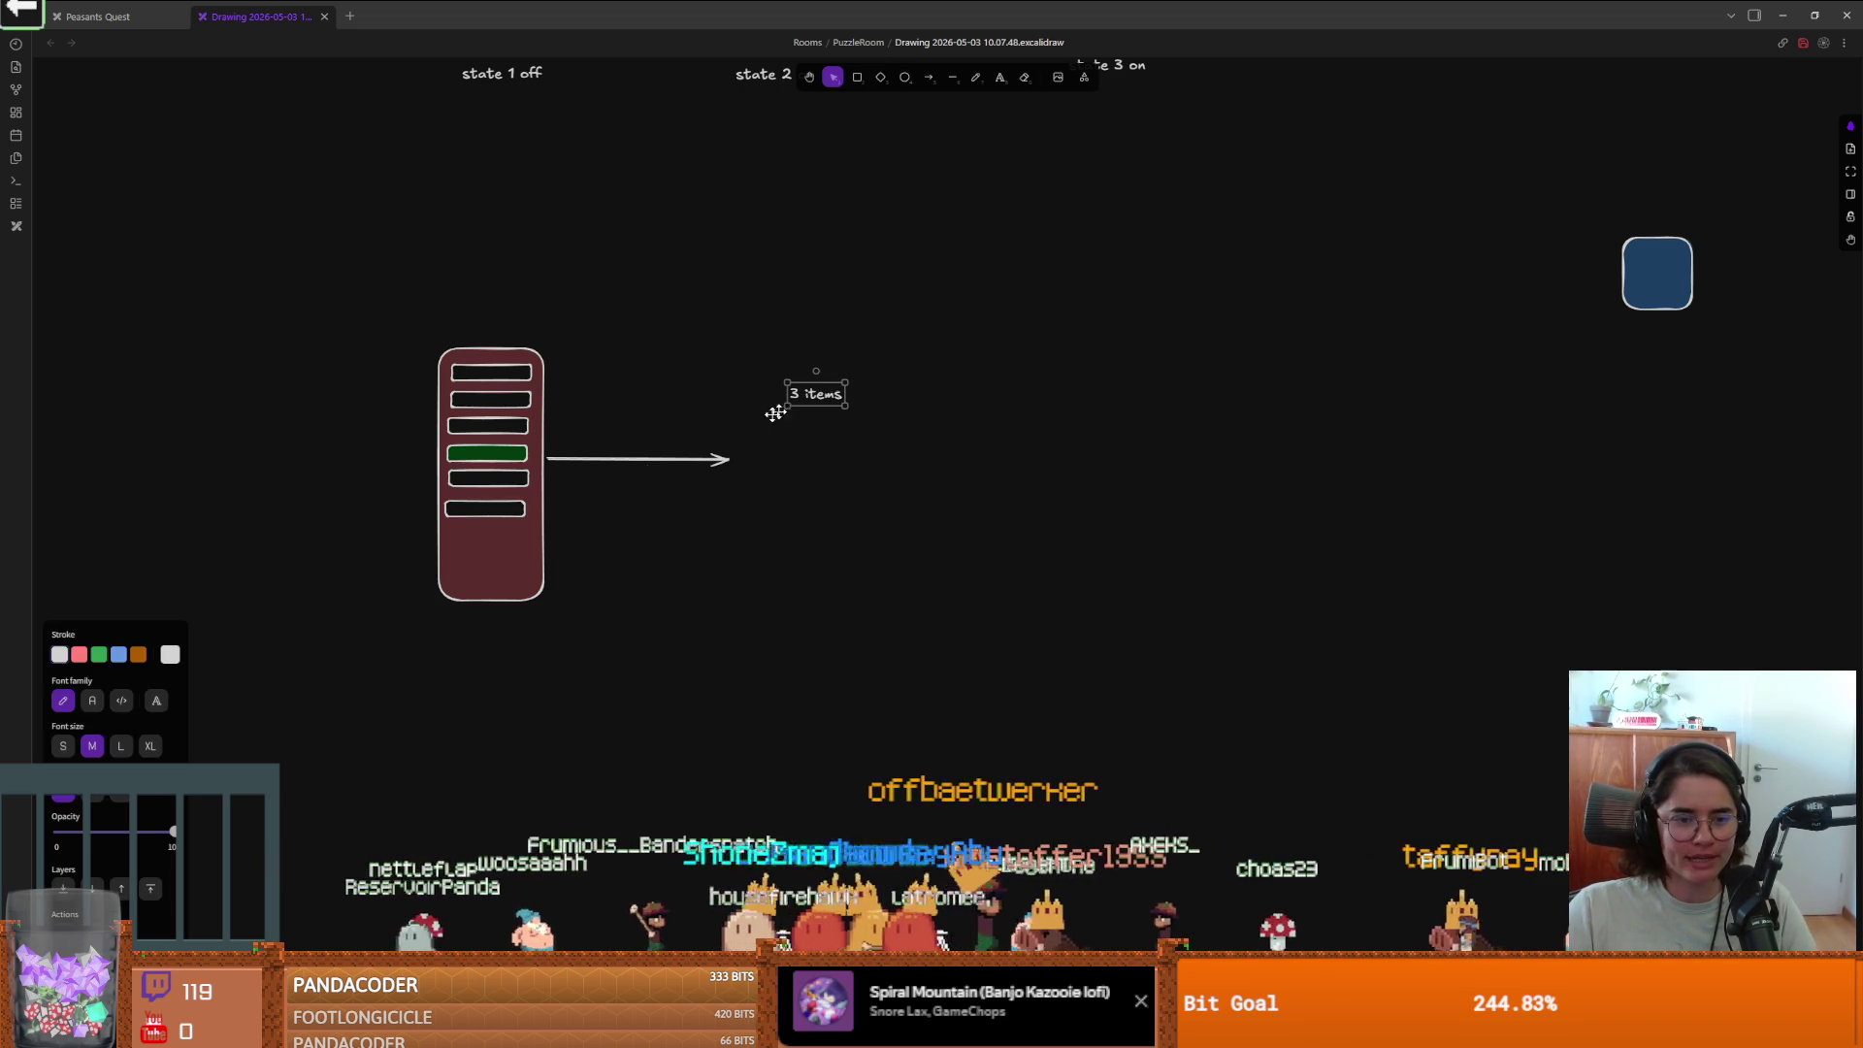
# Copy the top, green and white slots into a column under the '3 items' label.
pyautogui.moveTo(488, 427); pyautogui.dragTo(813, 427)
pyautogui.click(486, 456)
pyautogui.moveTo(486, 456); pyautogui.dragTo(816, 454)
pyautogui.moveTo(529, 478); pyautogui.dragTo(794, 481)
pyautogui.press('Escape')
# Draw an arrow right from the top slot and copy that slot to its tip.
pyautogui.press('r')
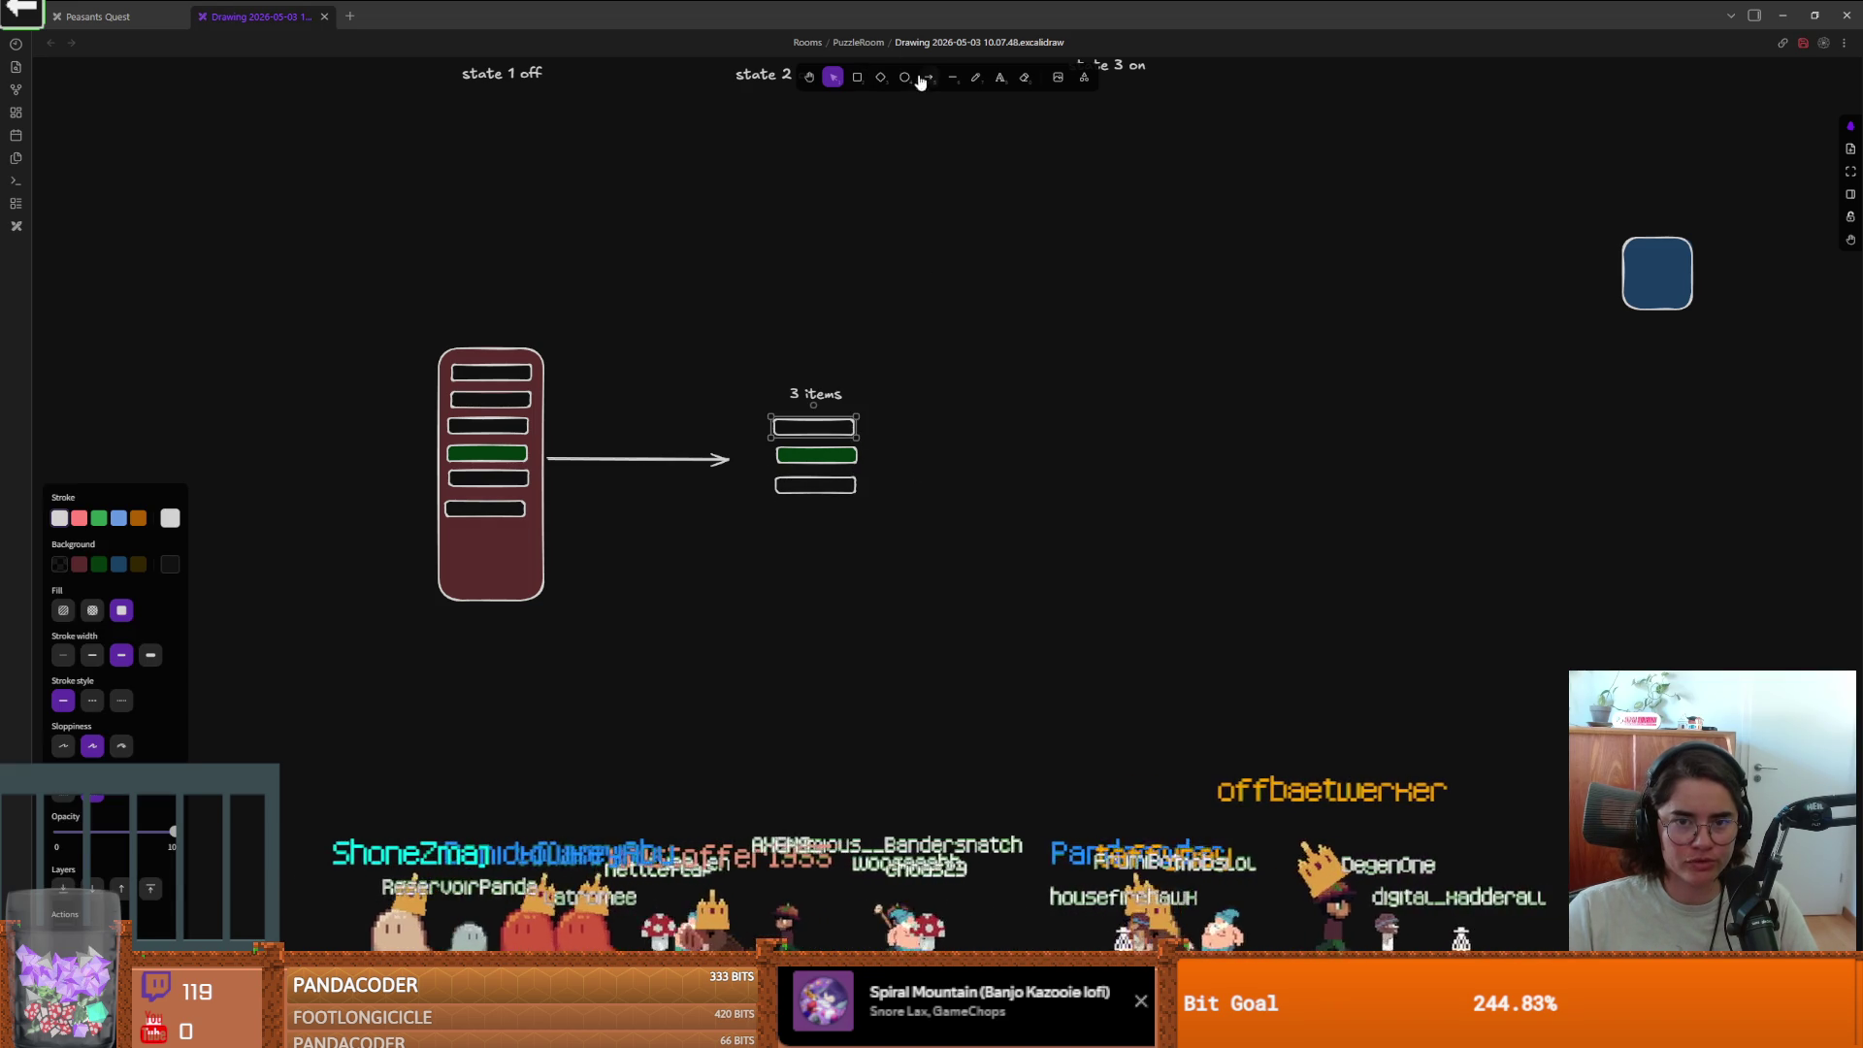
pyautogui.press('a')
pyautogui.moveTo(856, 426); pyautogui.dragTo(941, 426)
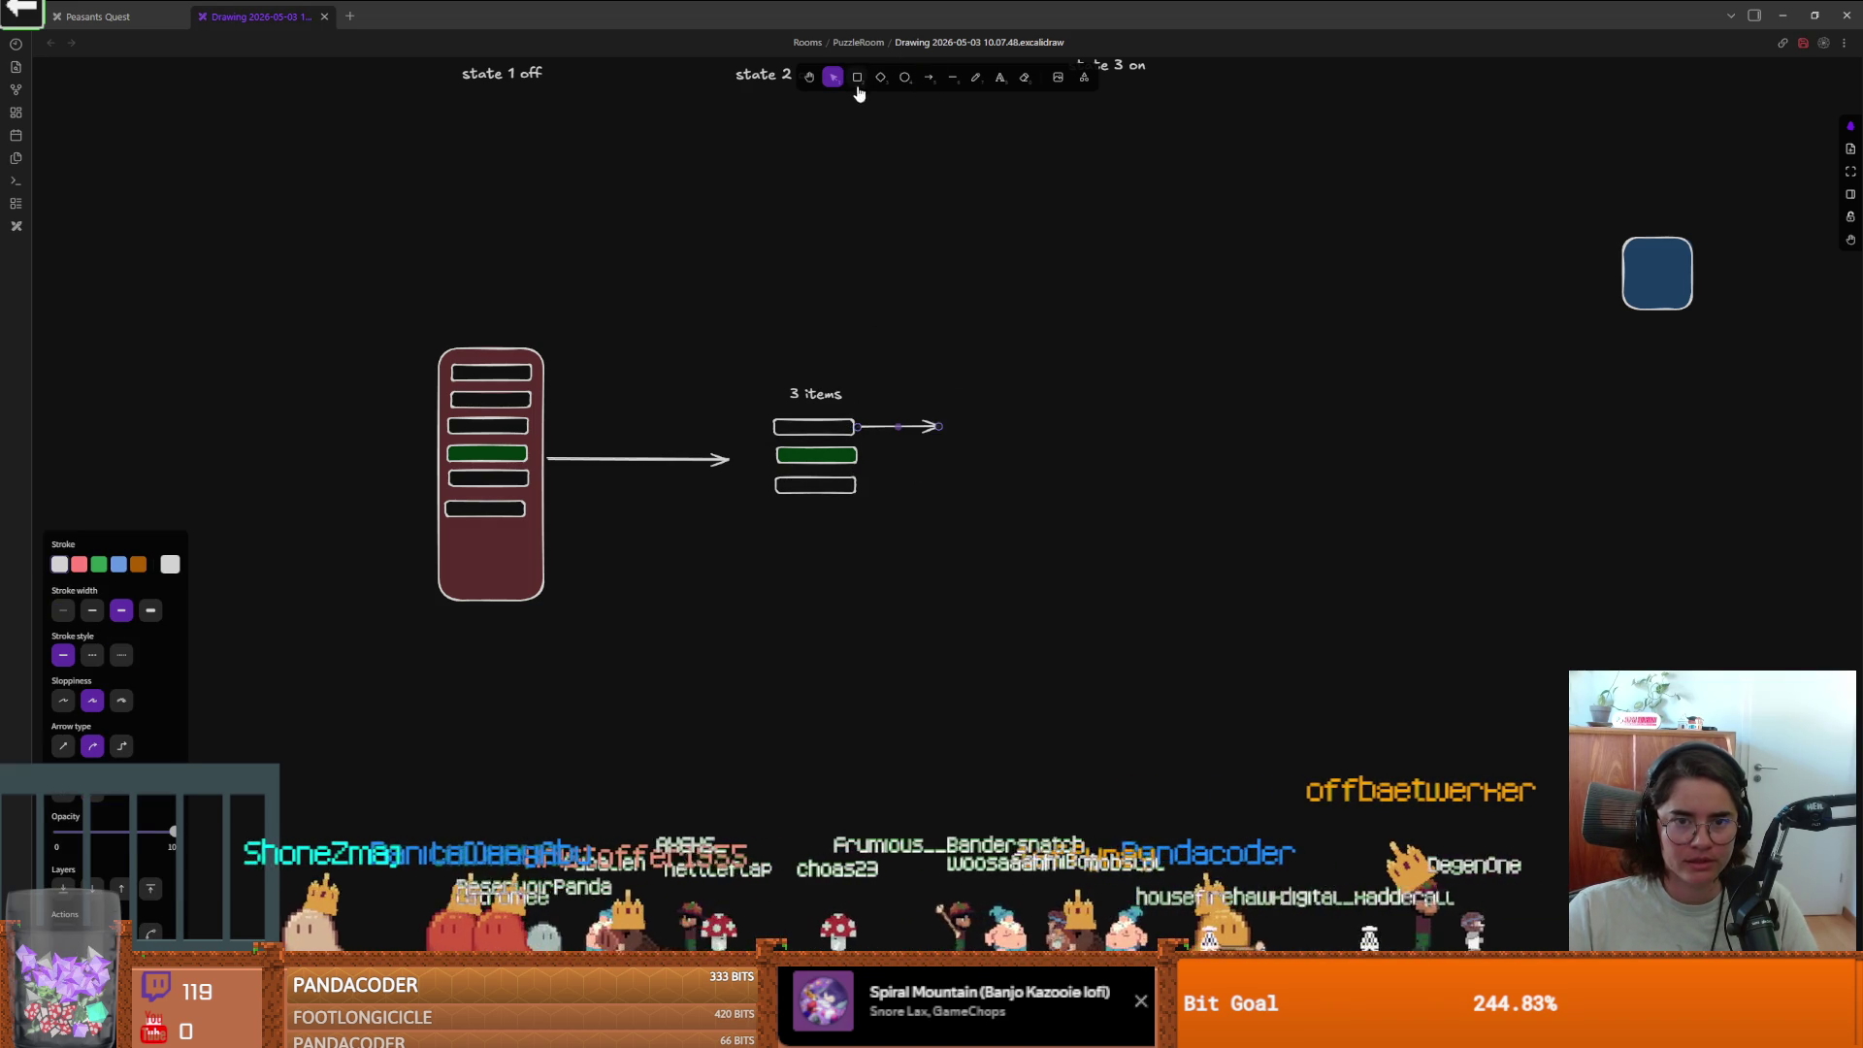
pyautogui.press('Escape')
pyautogui.moveTo(820, 427); pyautogui.dragTo(991, 425)
# Move the green slot out of the list, then undo that move.
pyautogui.moveTo(515, 454); pyautogui.dragTo(845, 455)
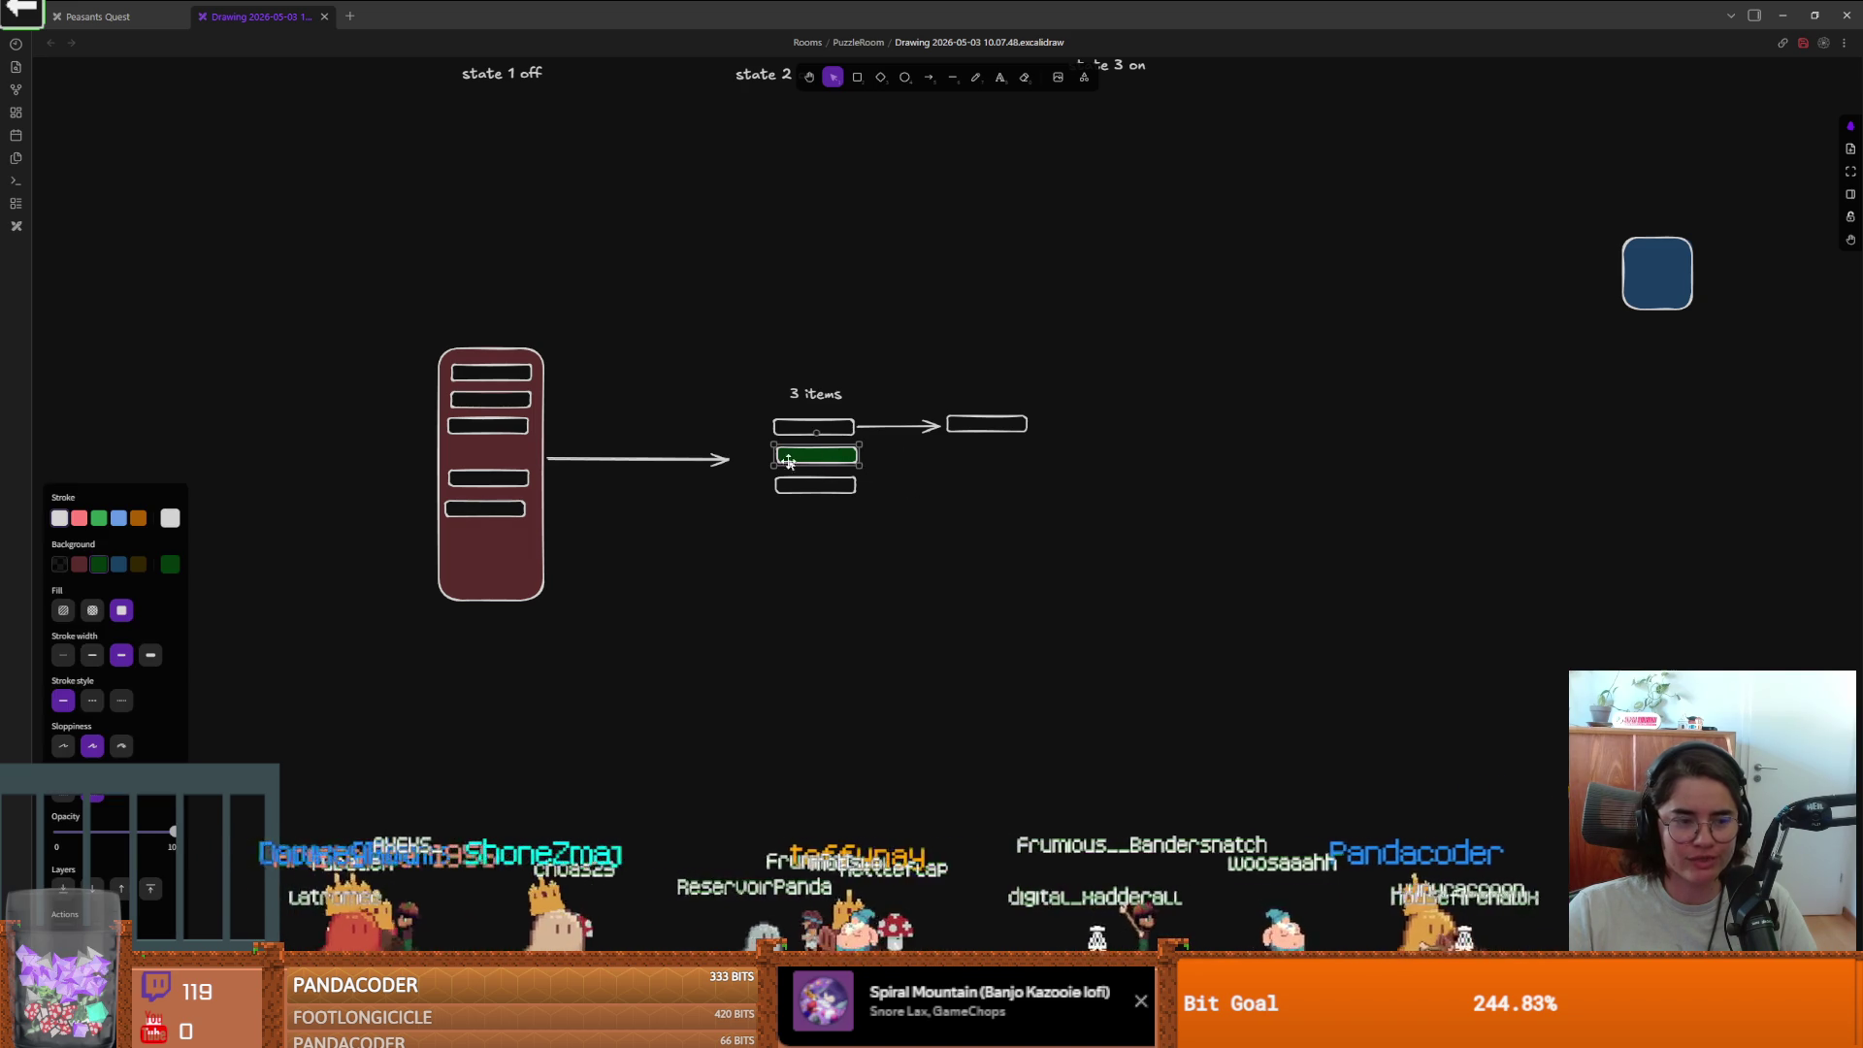
pyautogui.click(814, 422)
pyautogui.click(845, 466)
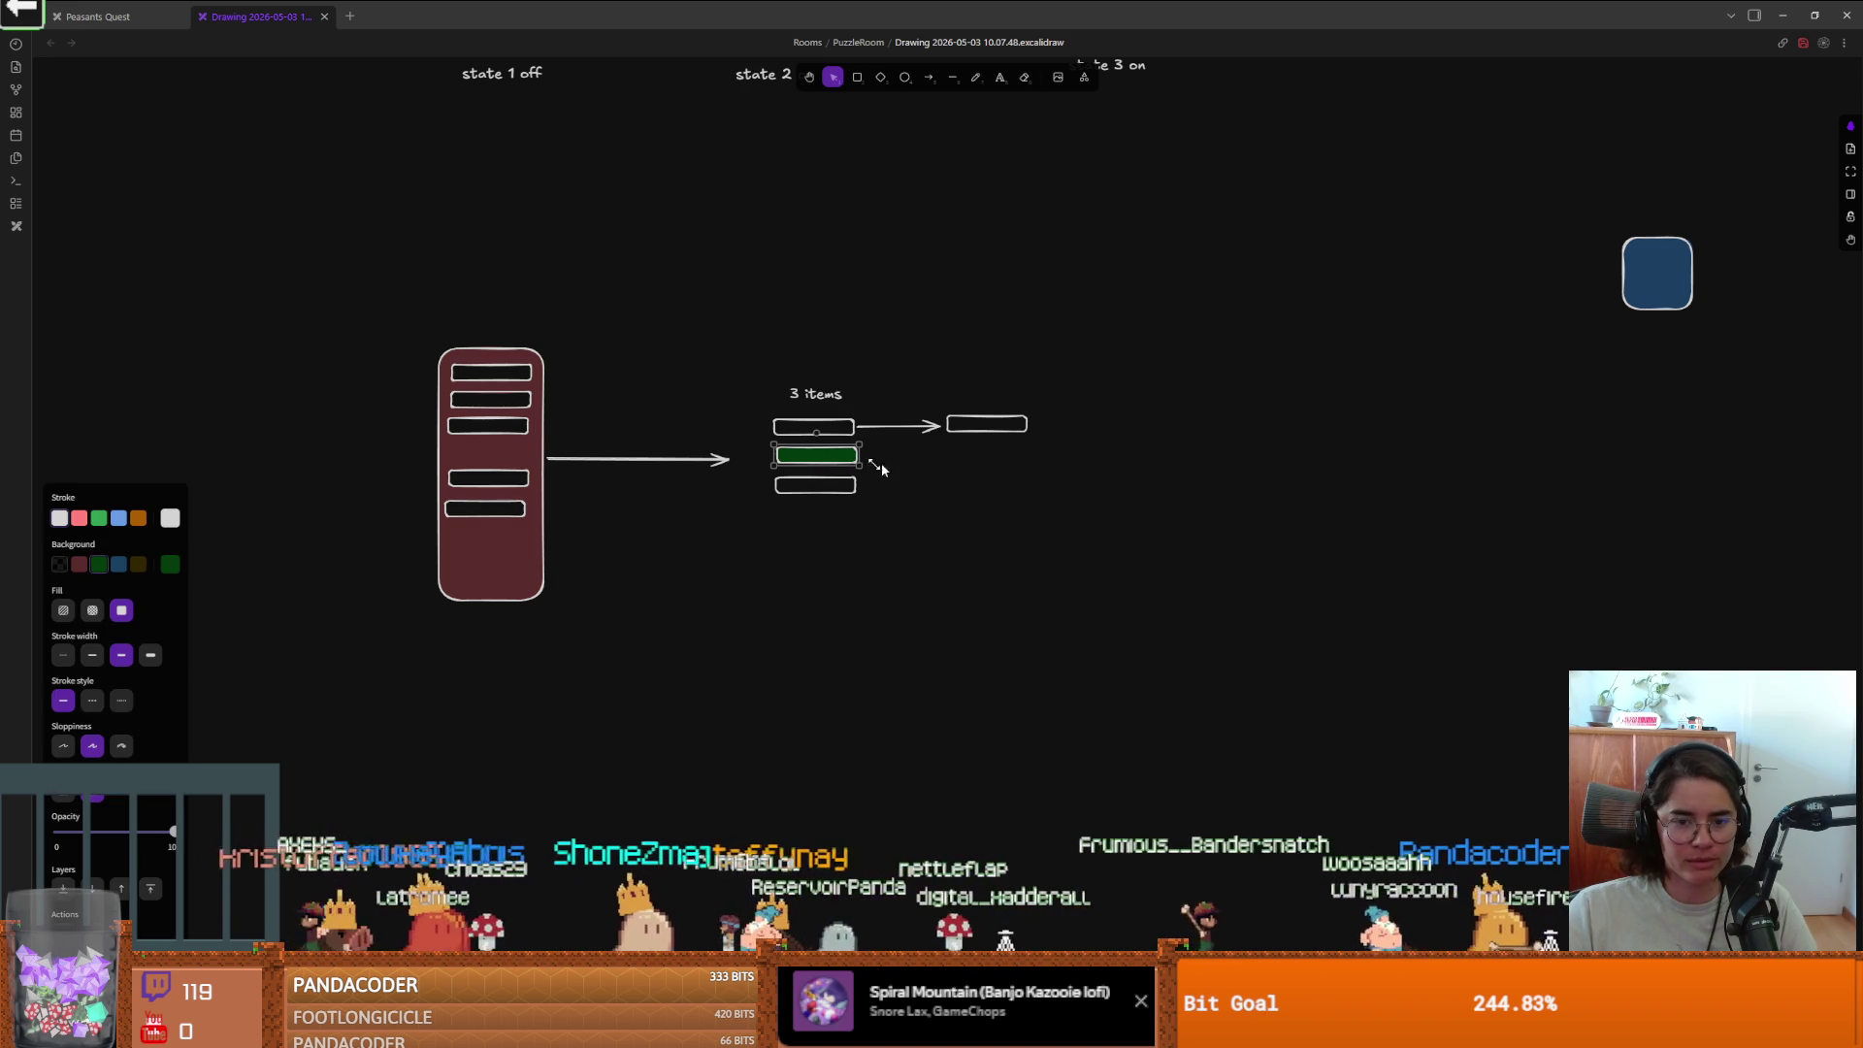
pyautogui.click(886, 462)
pyautogui.hotkey('ctrl', 'z')
pyautogui.click(879, 428)
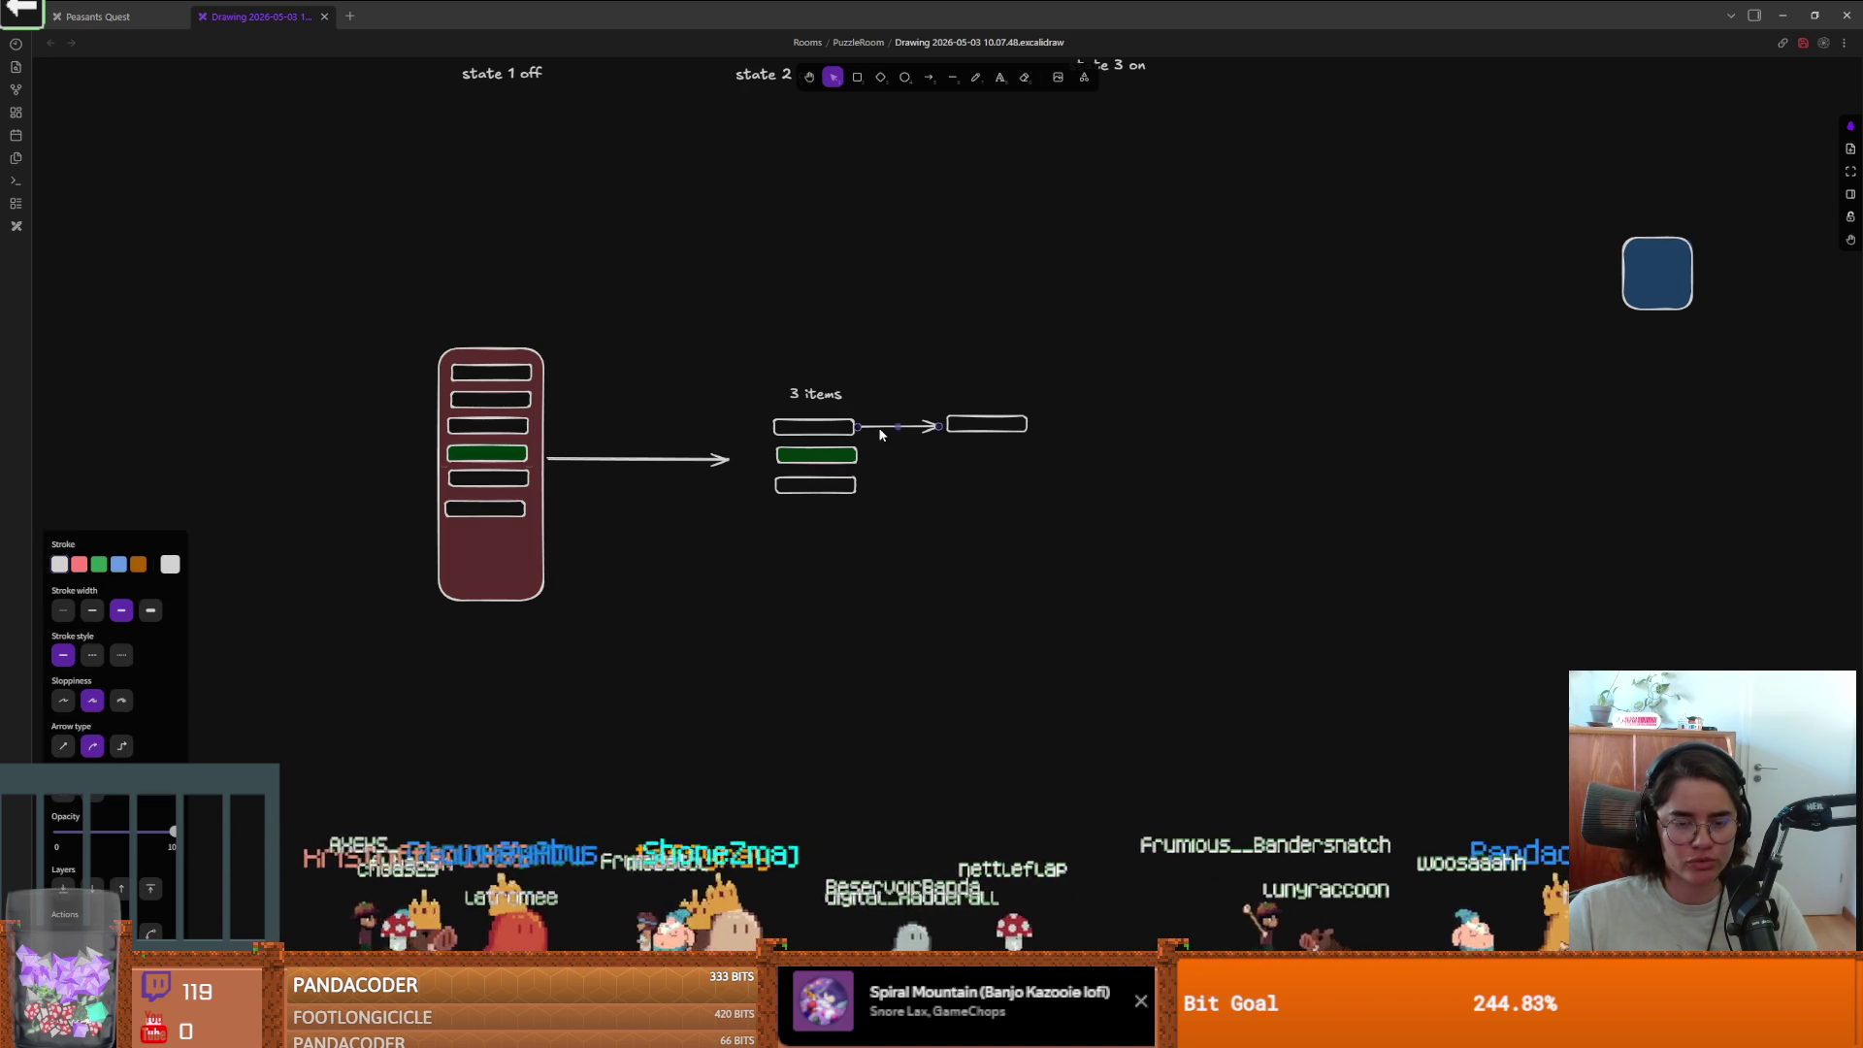
pyautogui.click(906, 488)
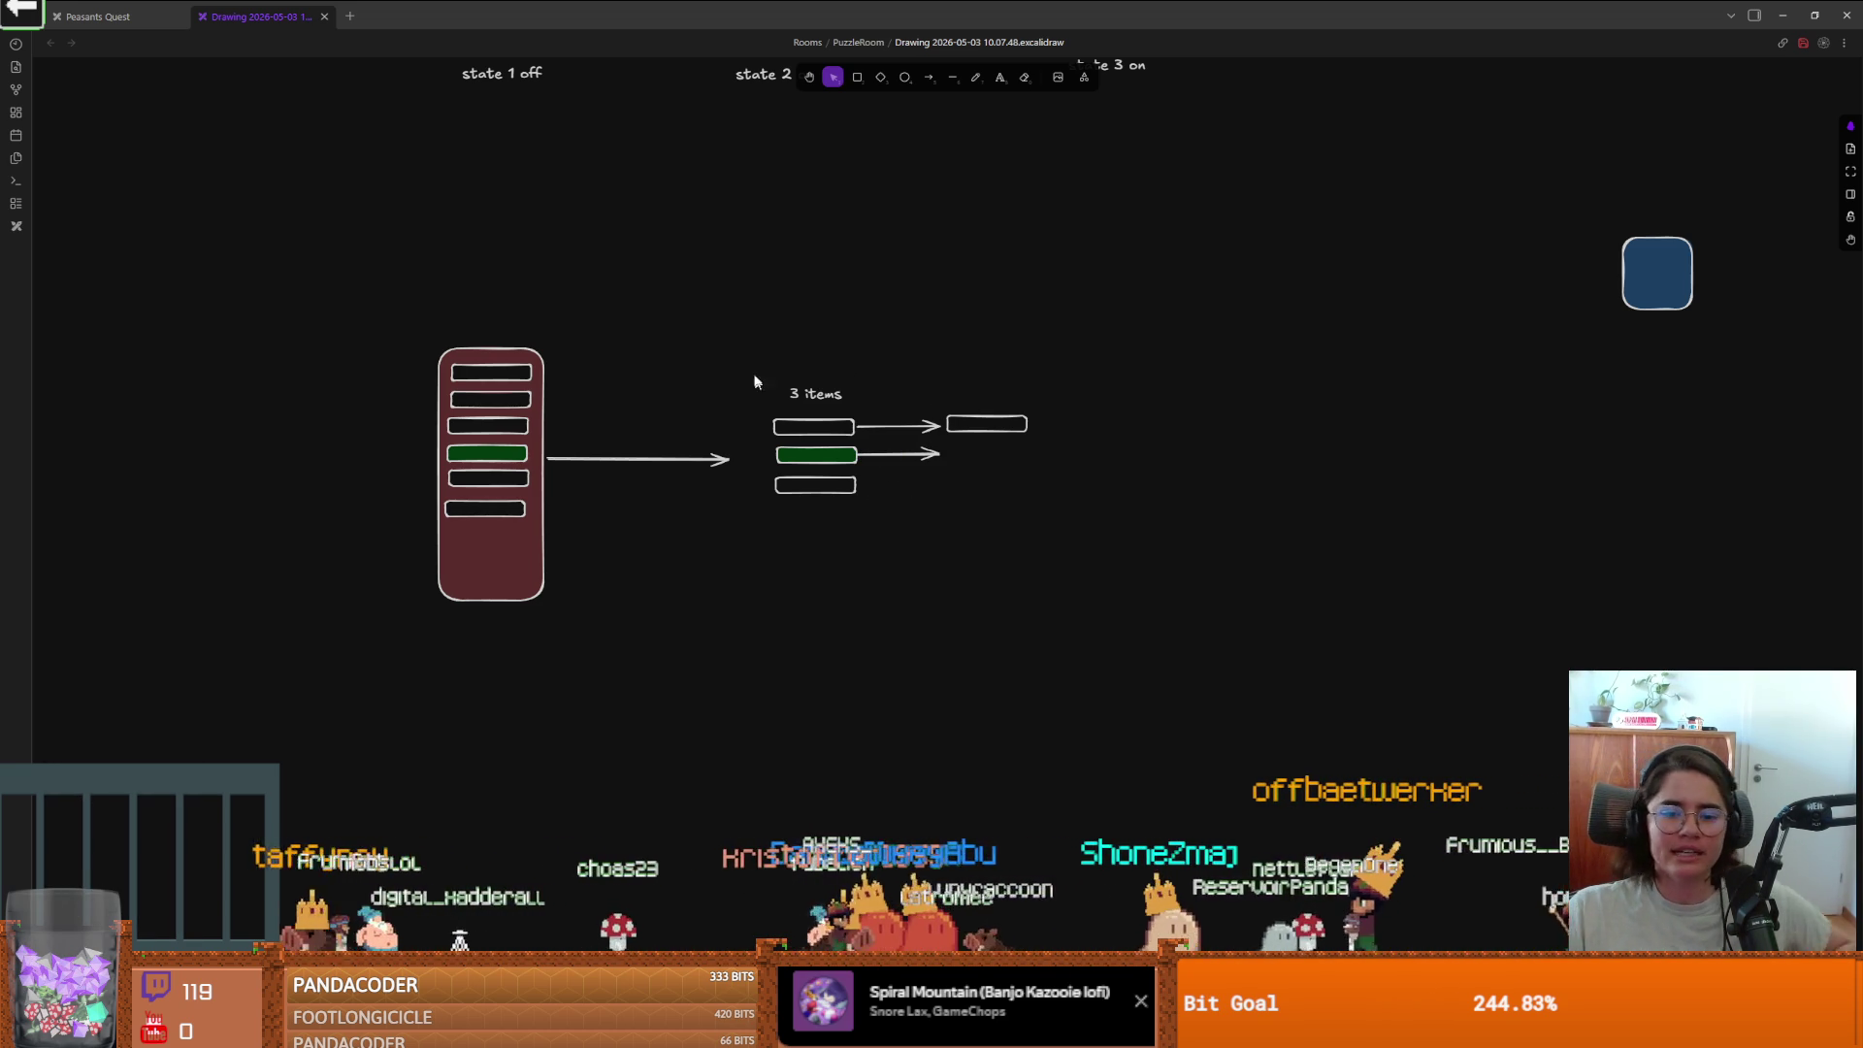
# In Godot, save and insert blank lines after RDSTable.gd's class_name line, then return to Excalidraw.
pyautogui.hotkey('alt', 'Tab')
pyautogui.hotkey('ctrl', 's')
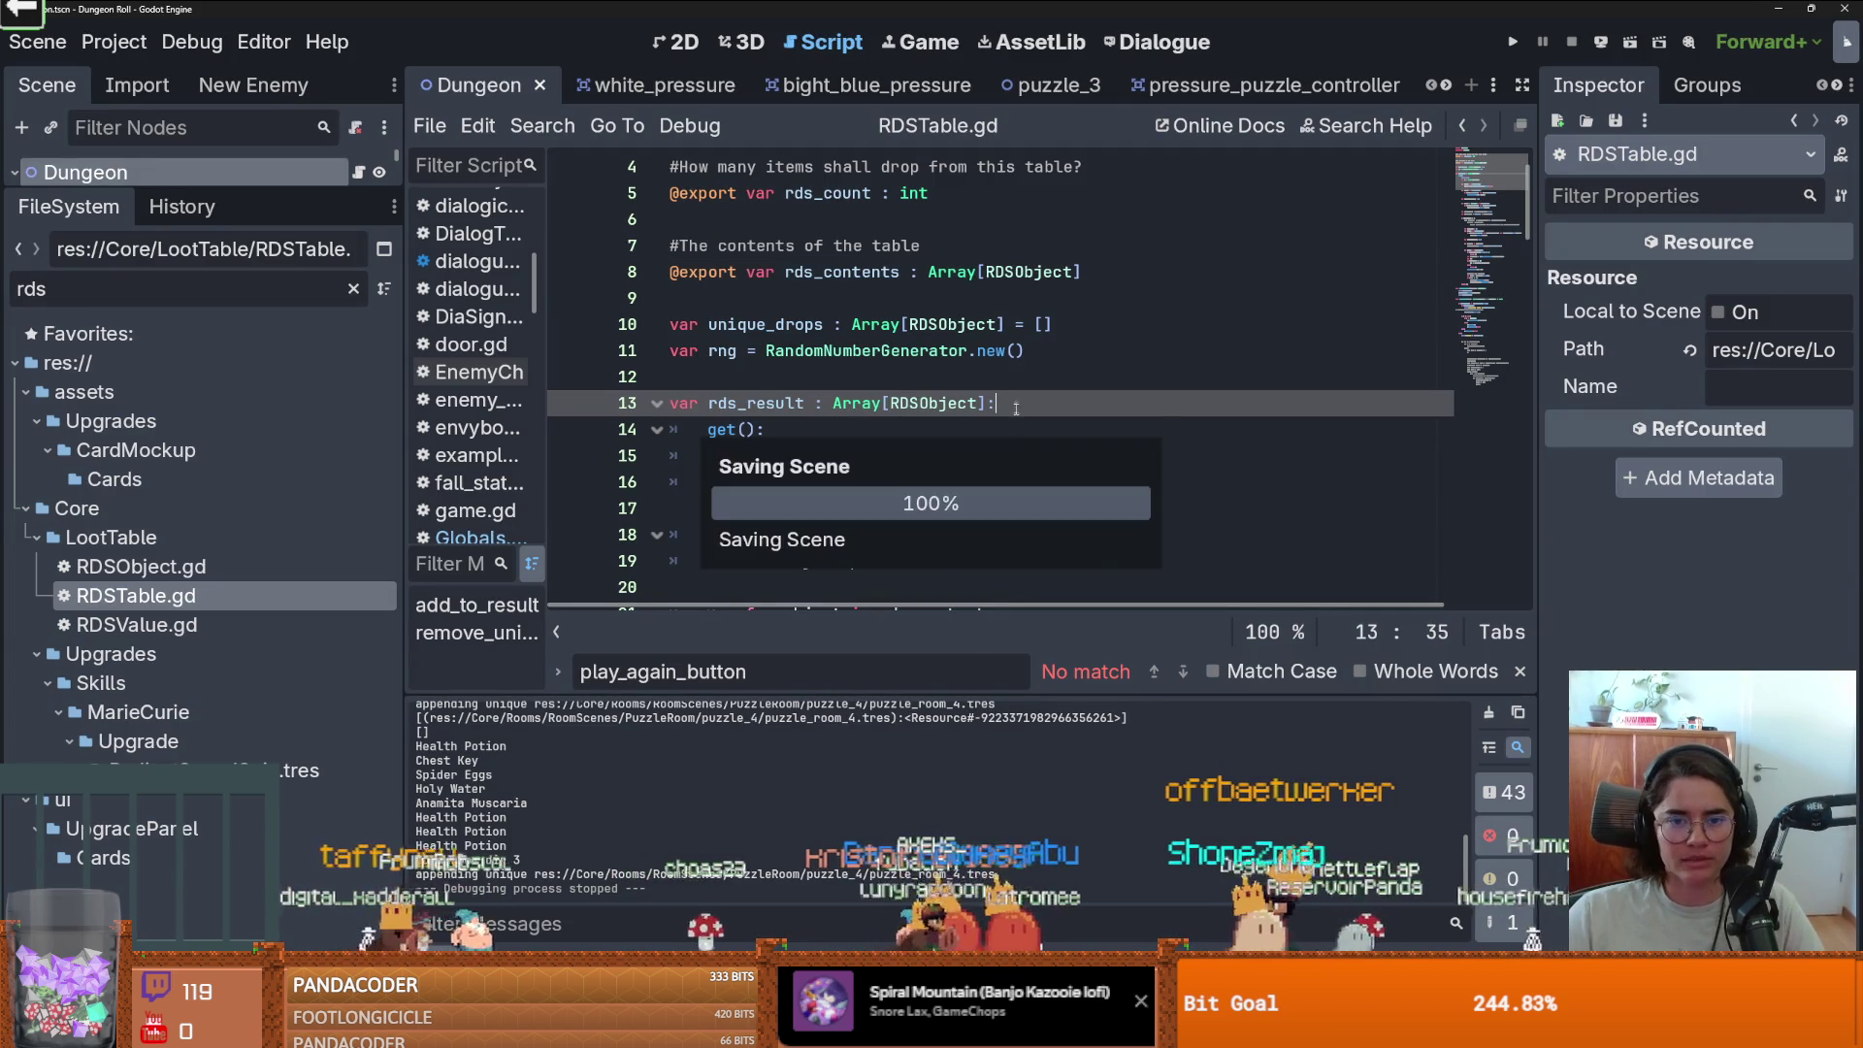
pyautogui.scroll(1, 1068, 450)
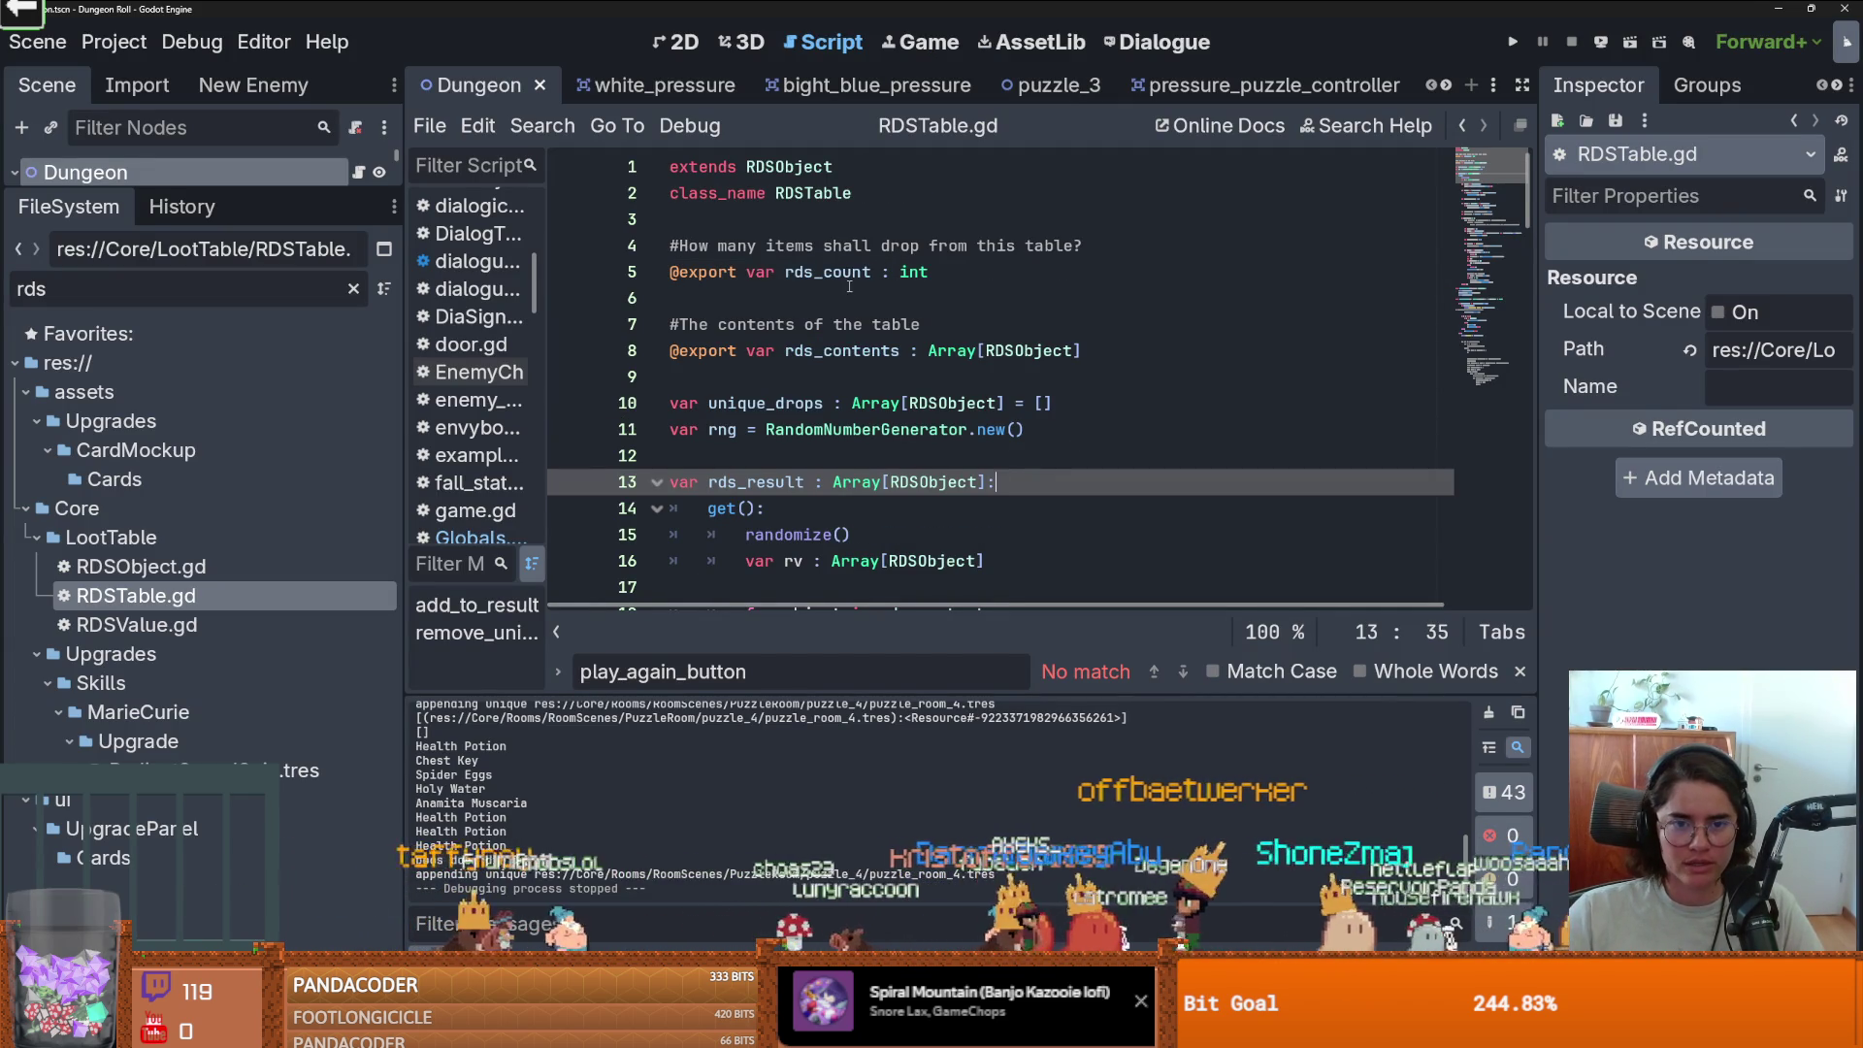
pyautogui.click(848, 219)
pyautogui.press('Return')
pyautogui.press('Return')
pyautogui.click(848, 246)
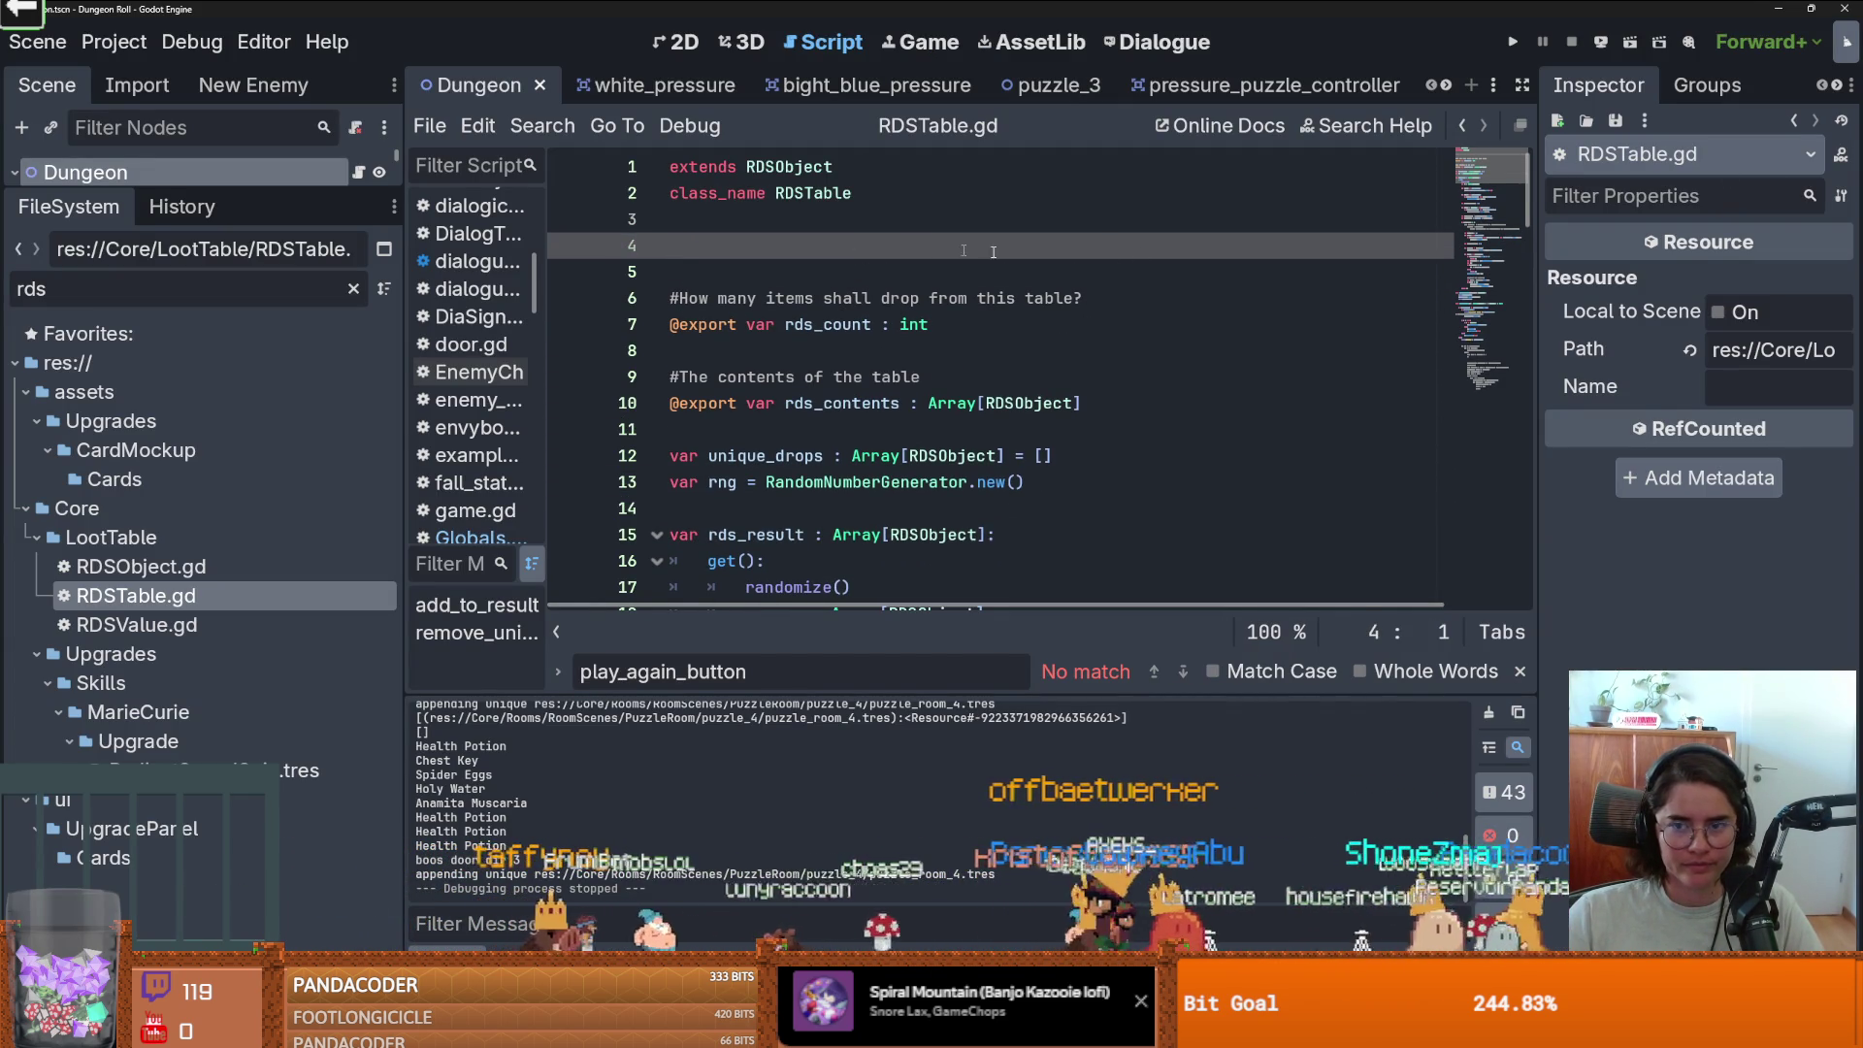
pyautogui.hotkey('alt', 'Tab')
pyautogui.scroll(-2, 556, 393)
# Draw a tall green rectangle to the right of the sketch.
pyautogui.moveTo(570, 371); pyautogui.dragTo(467, 339)
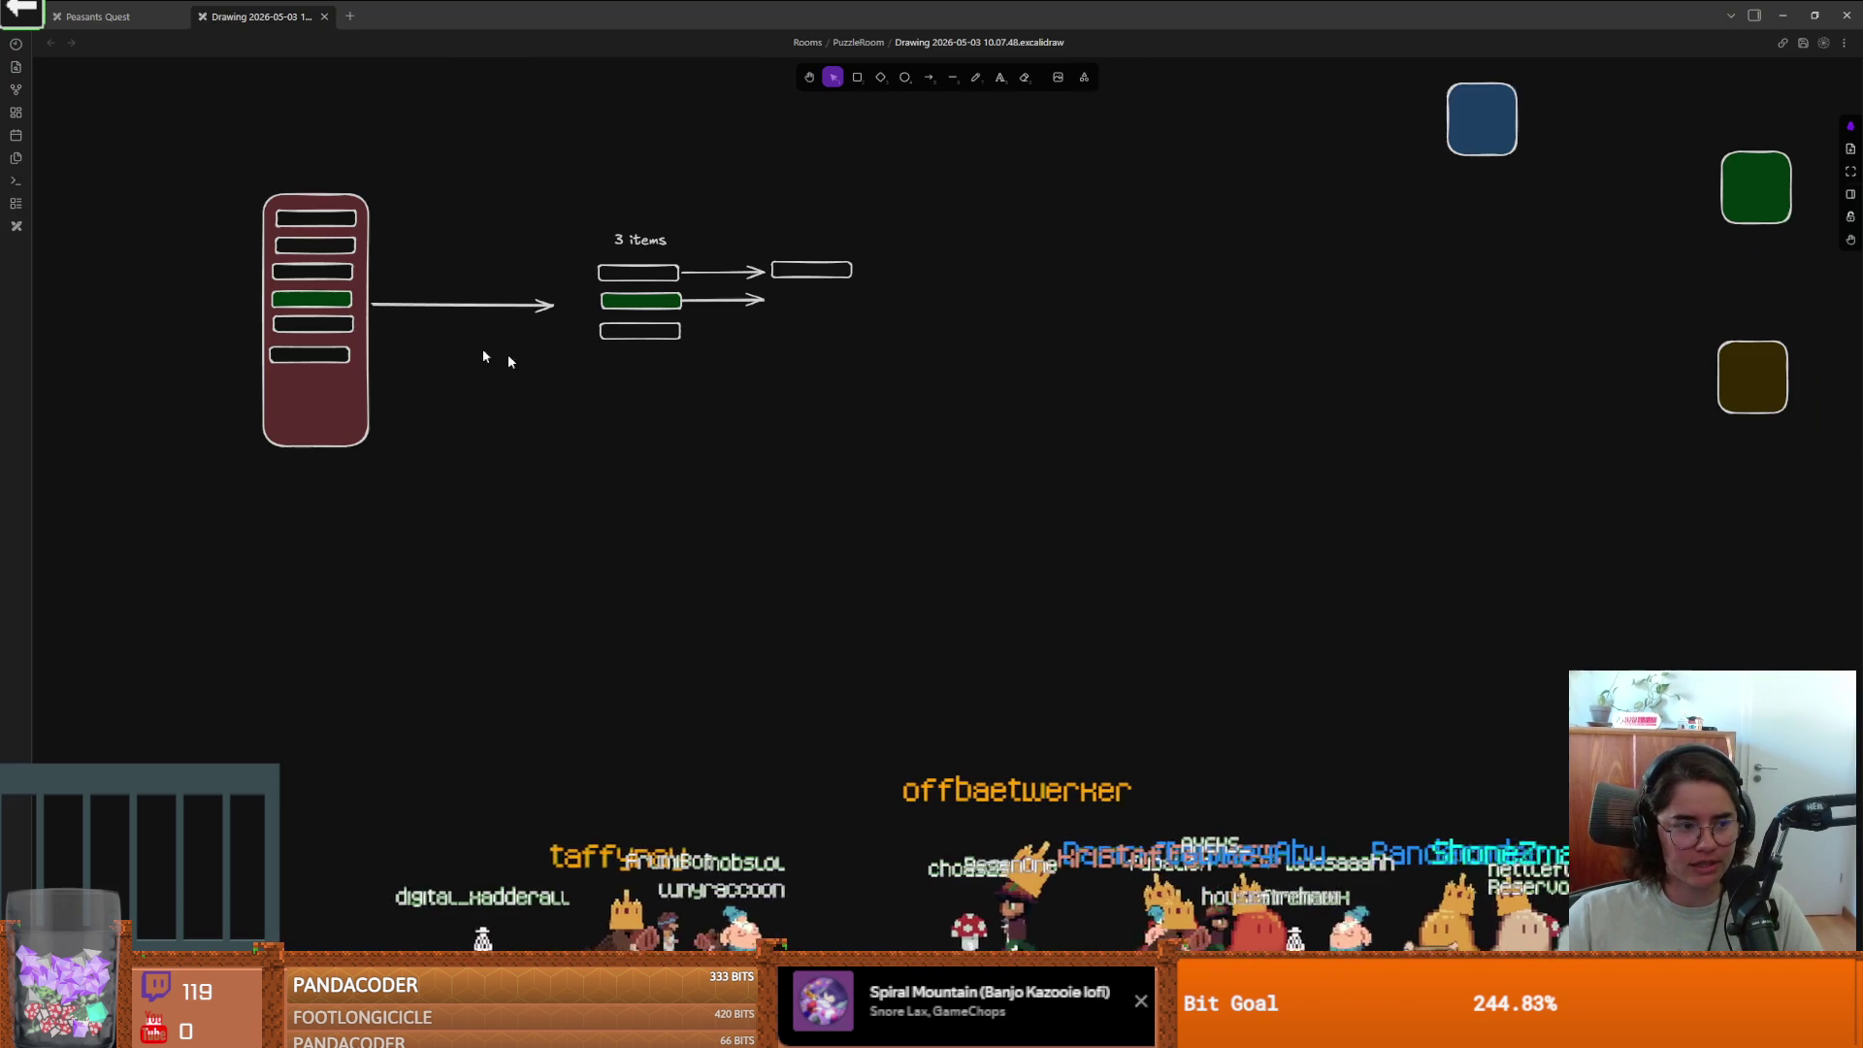
pyautogui.press('r')
pyautogui.moveTo(1039, 380); pyautogui.dragTo(1239, 756)
pyautogui.moveTo(1140, 629)
pyautogui.mouseDown()
pyautogui.moveTo(1310, 553)
pyautogui.moveTo(1096, 490)
pyautogui.mouseUp()
# Undo a stray duplicate of the maroon item list, then return to Godot and save.
pyautogui.moveTo(383, 456); pyautogui.dragTo(221, 150)
pyautogui.moveTo(268, 322)
pyautogui.keyDown('alt'); pyautogui.mouseDown()
pyautogui.moveTo(340, 312)
pyautogui.moveTo(1070, 761)
pyautogui.mouseUp(); pyautogui.keyUp('alt')
pyautogui.hotkey('ctrl', 'z')
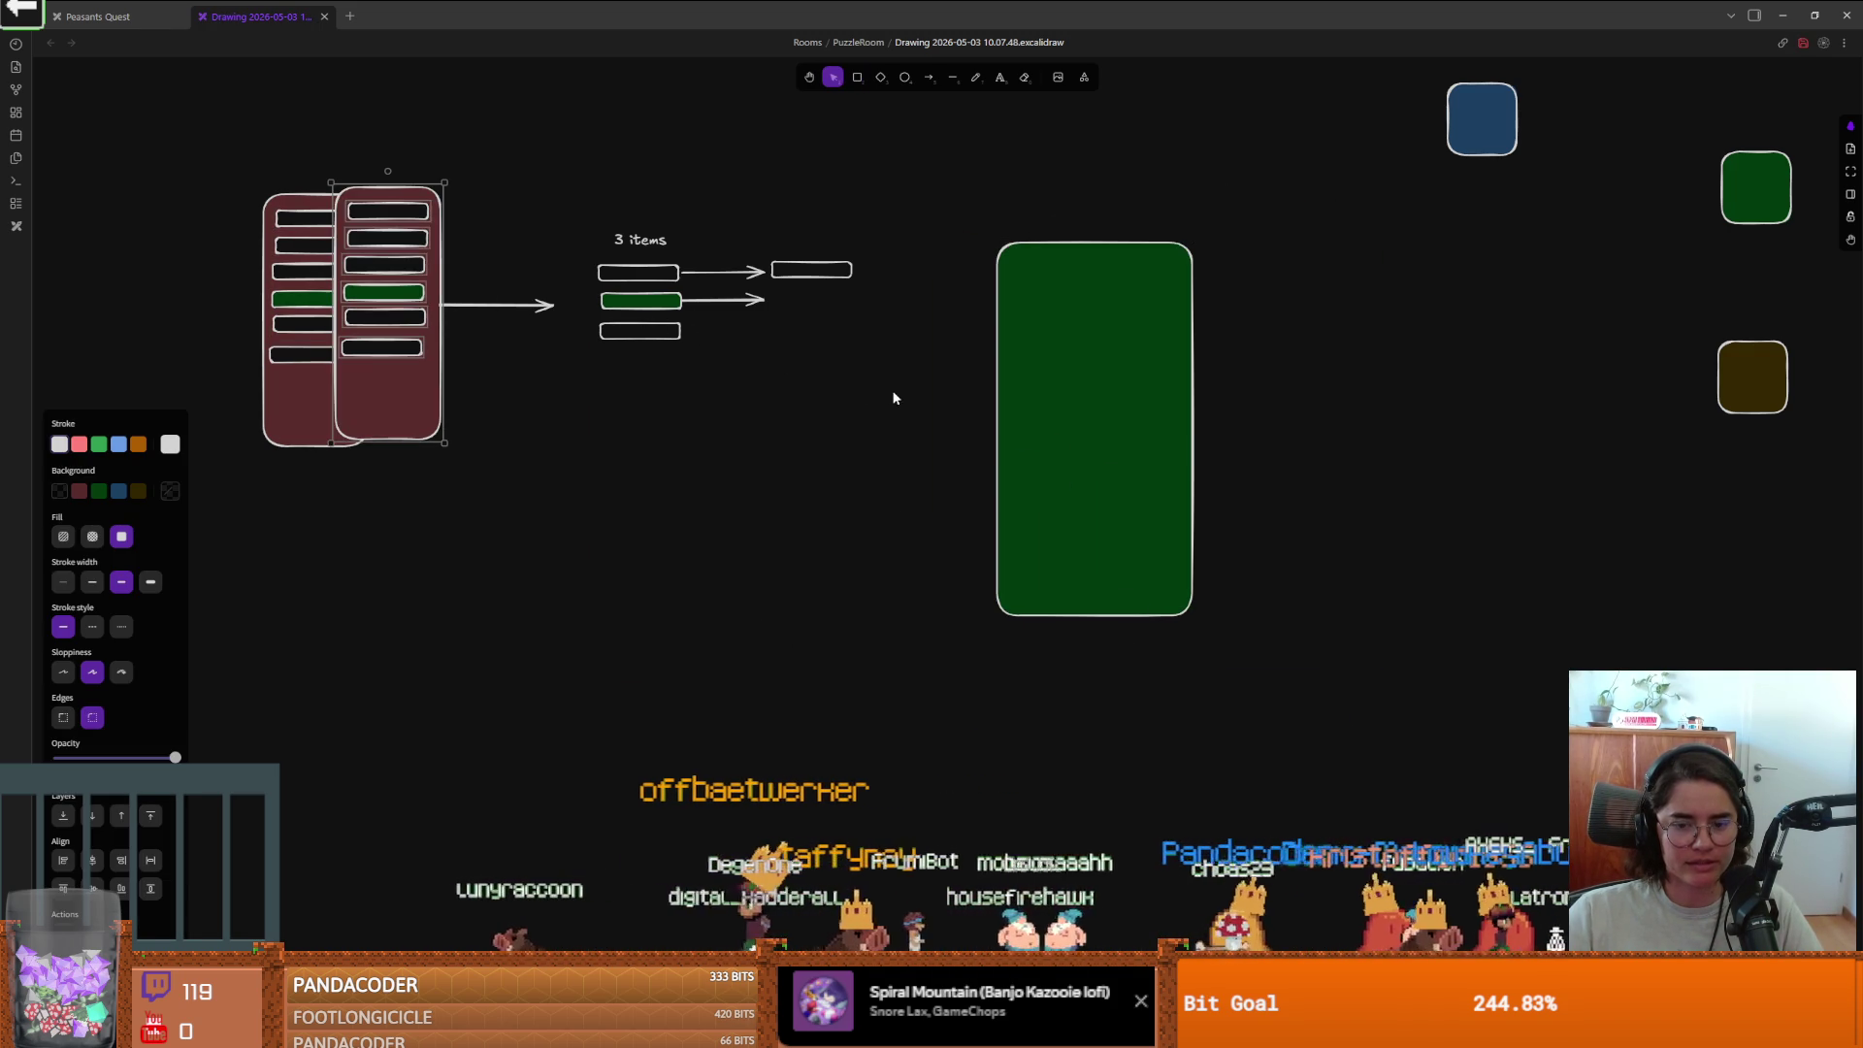
pyautogui.hotkey('ctrl', 'z')
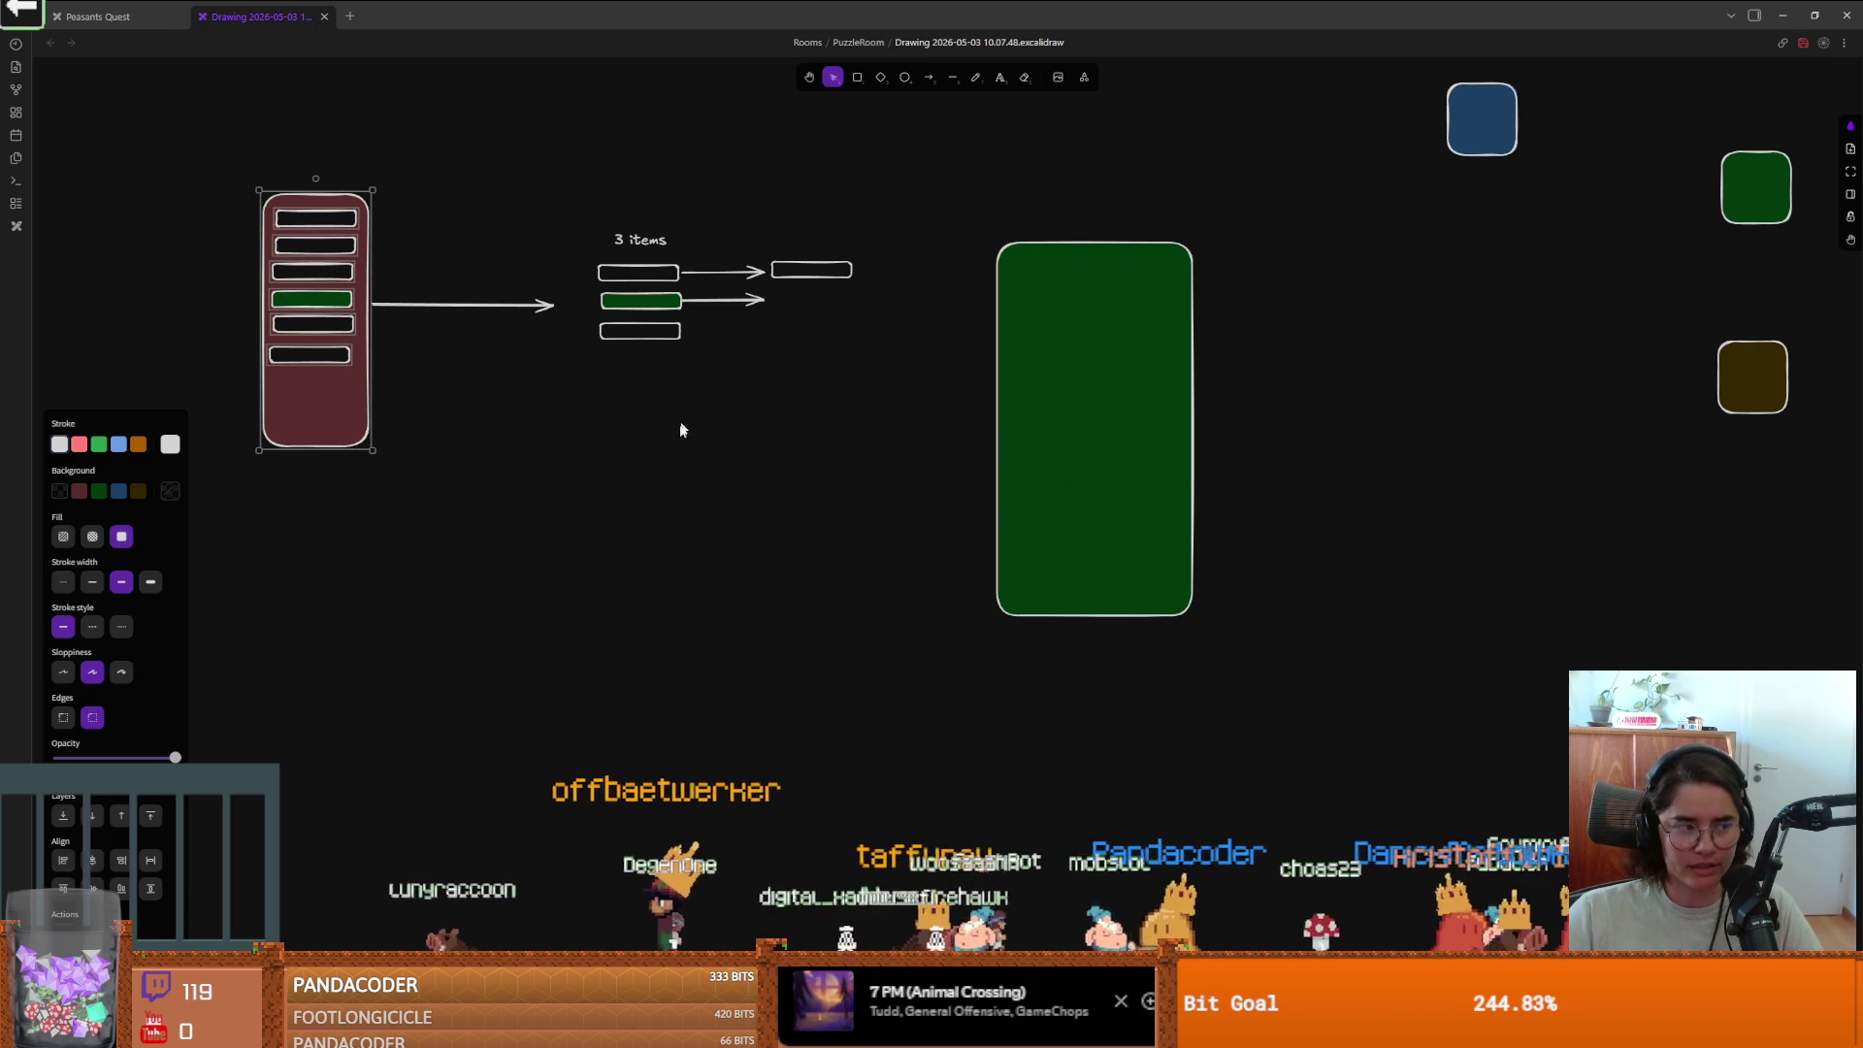
pyautogui.hotkey('alt', 'Tab')
pyautogui.hotkey('ctrl', 's')
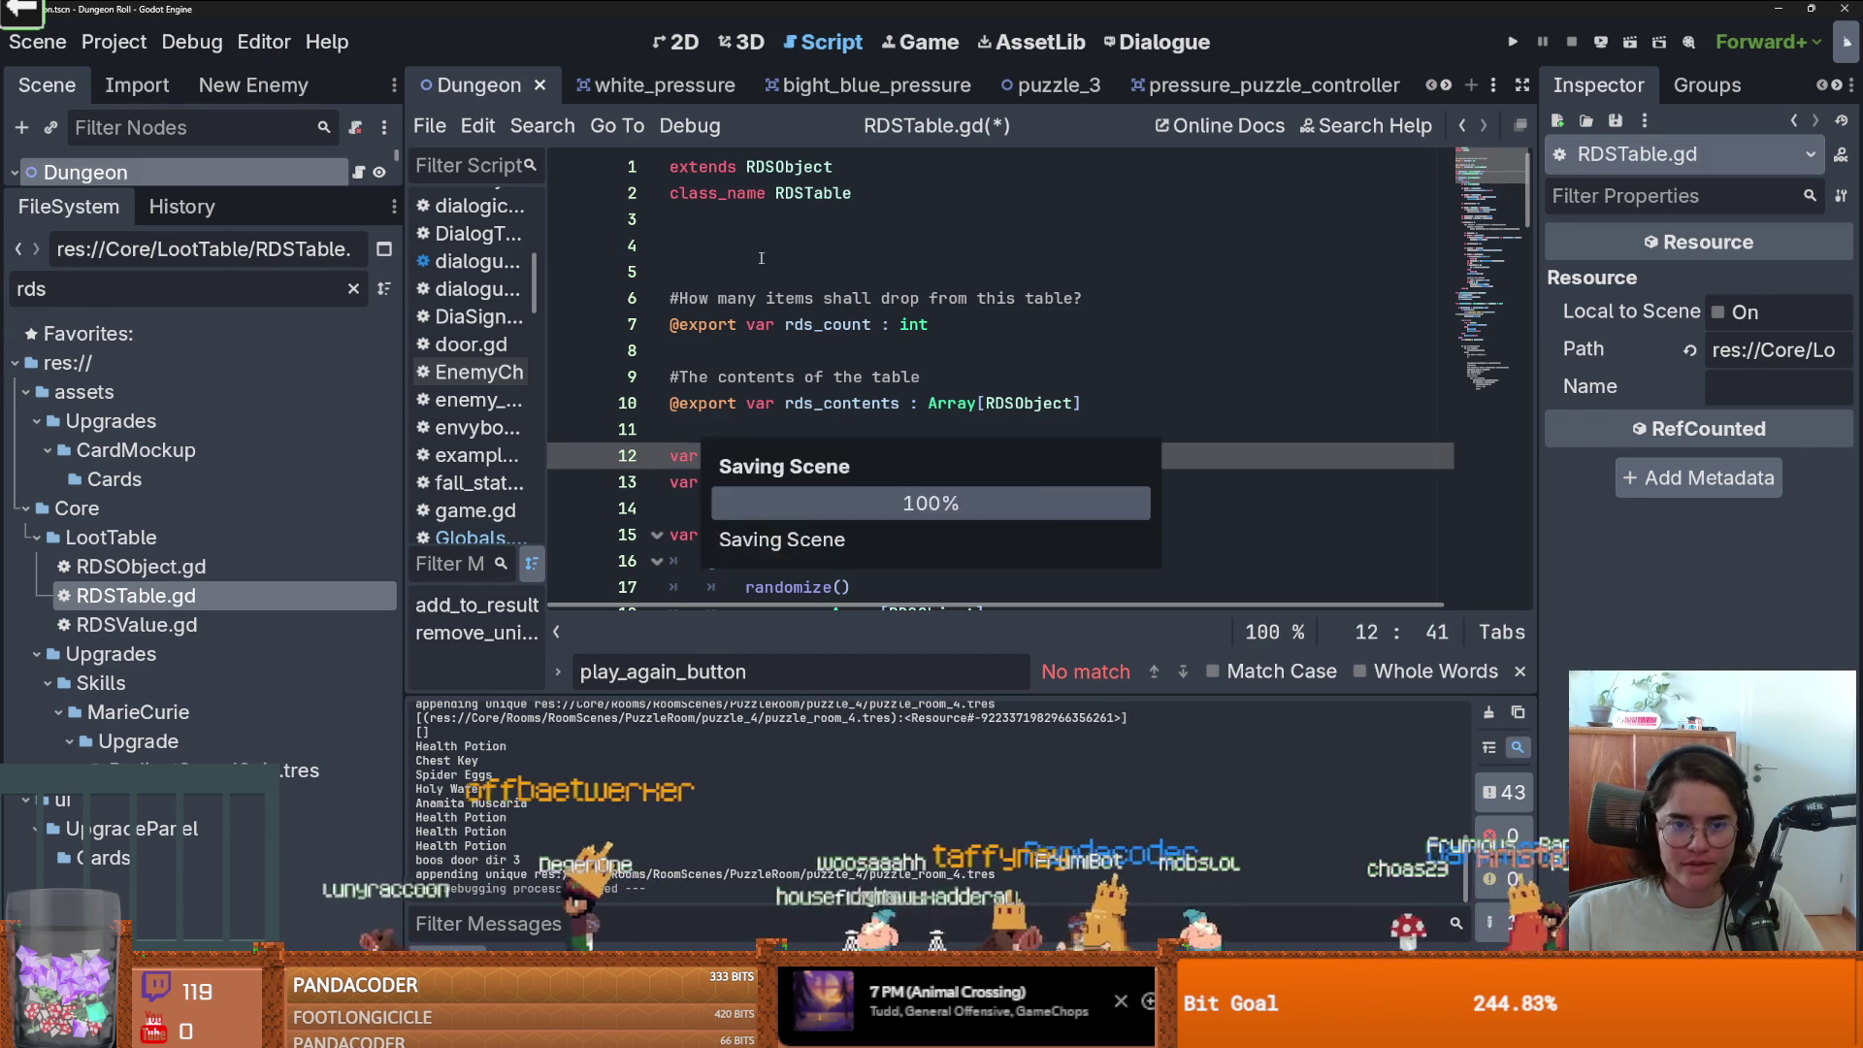
pyautogui.click(761, 256)
pyautogui.write('@export')
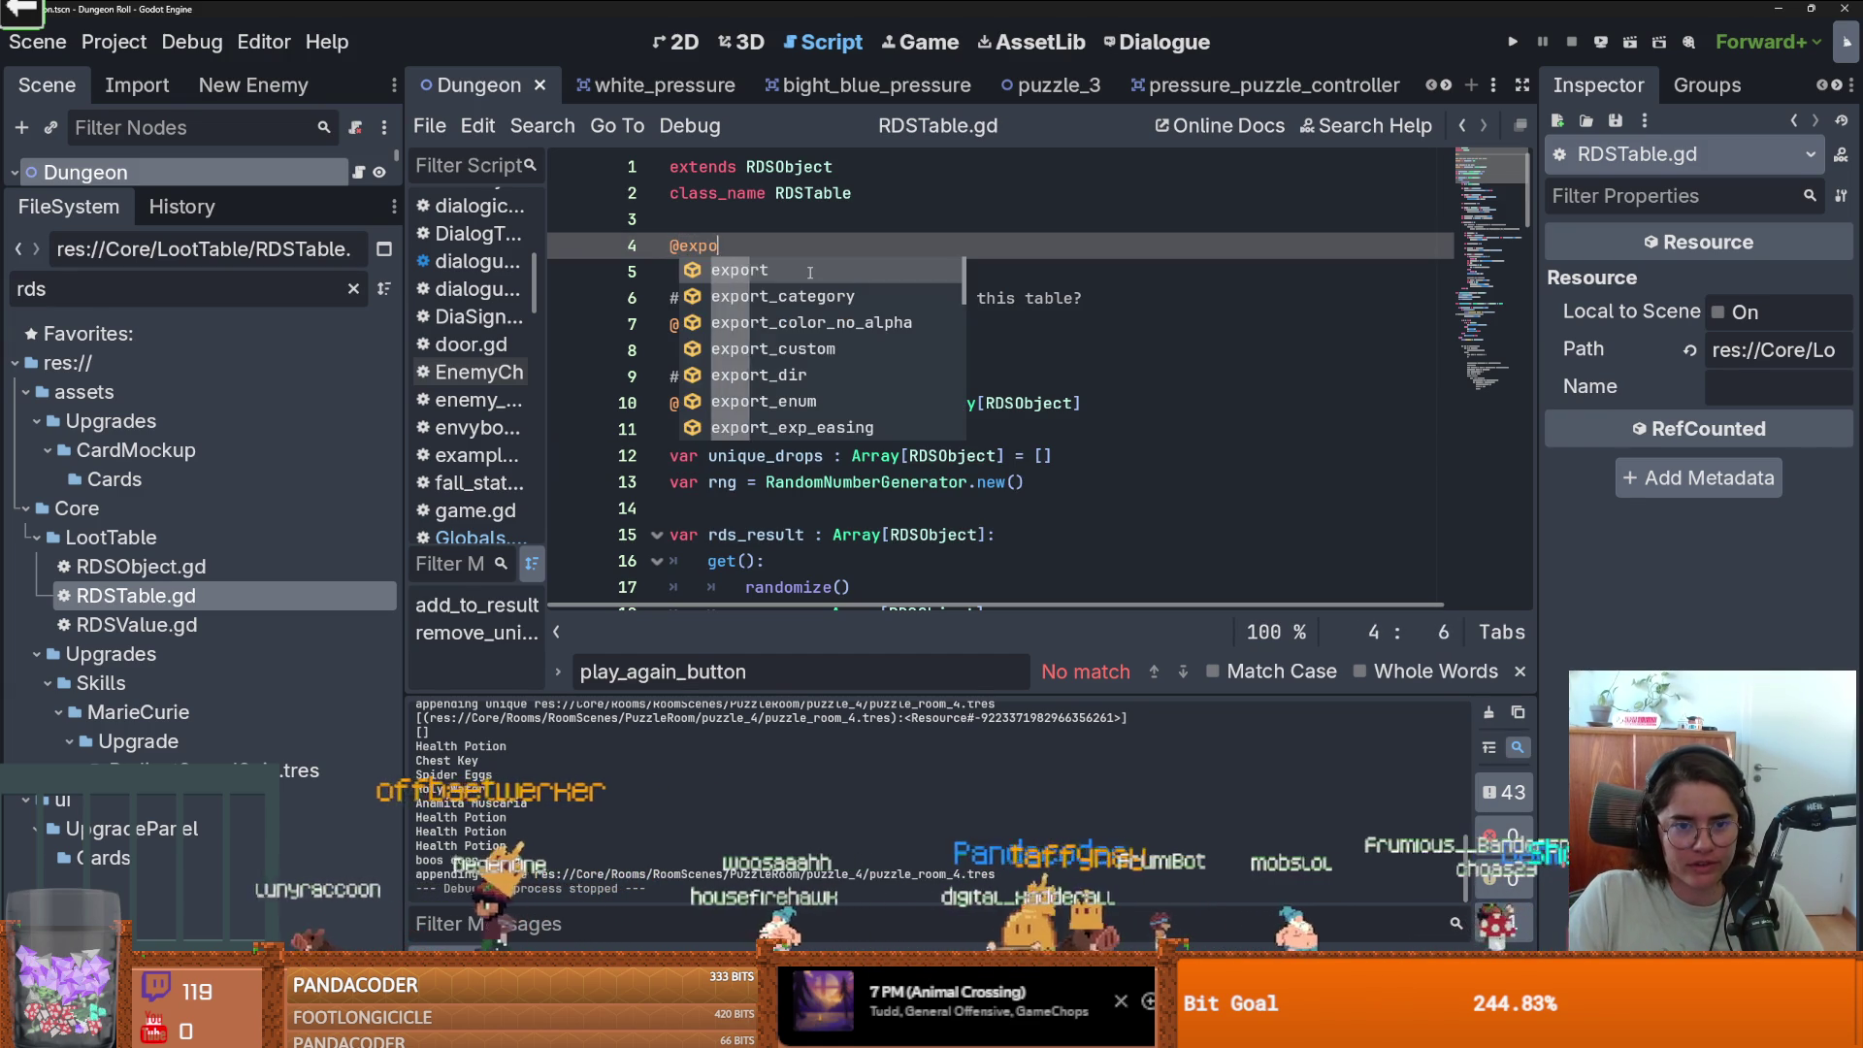
pyautogui.write(' var')
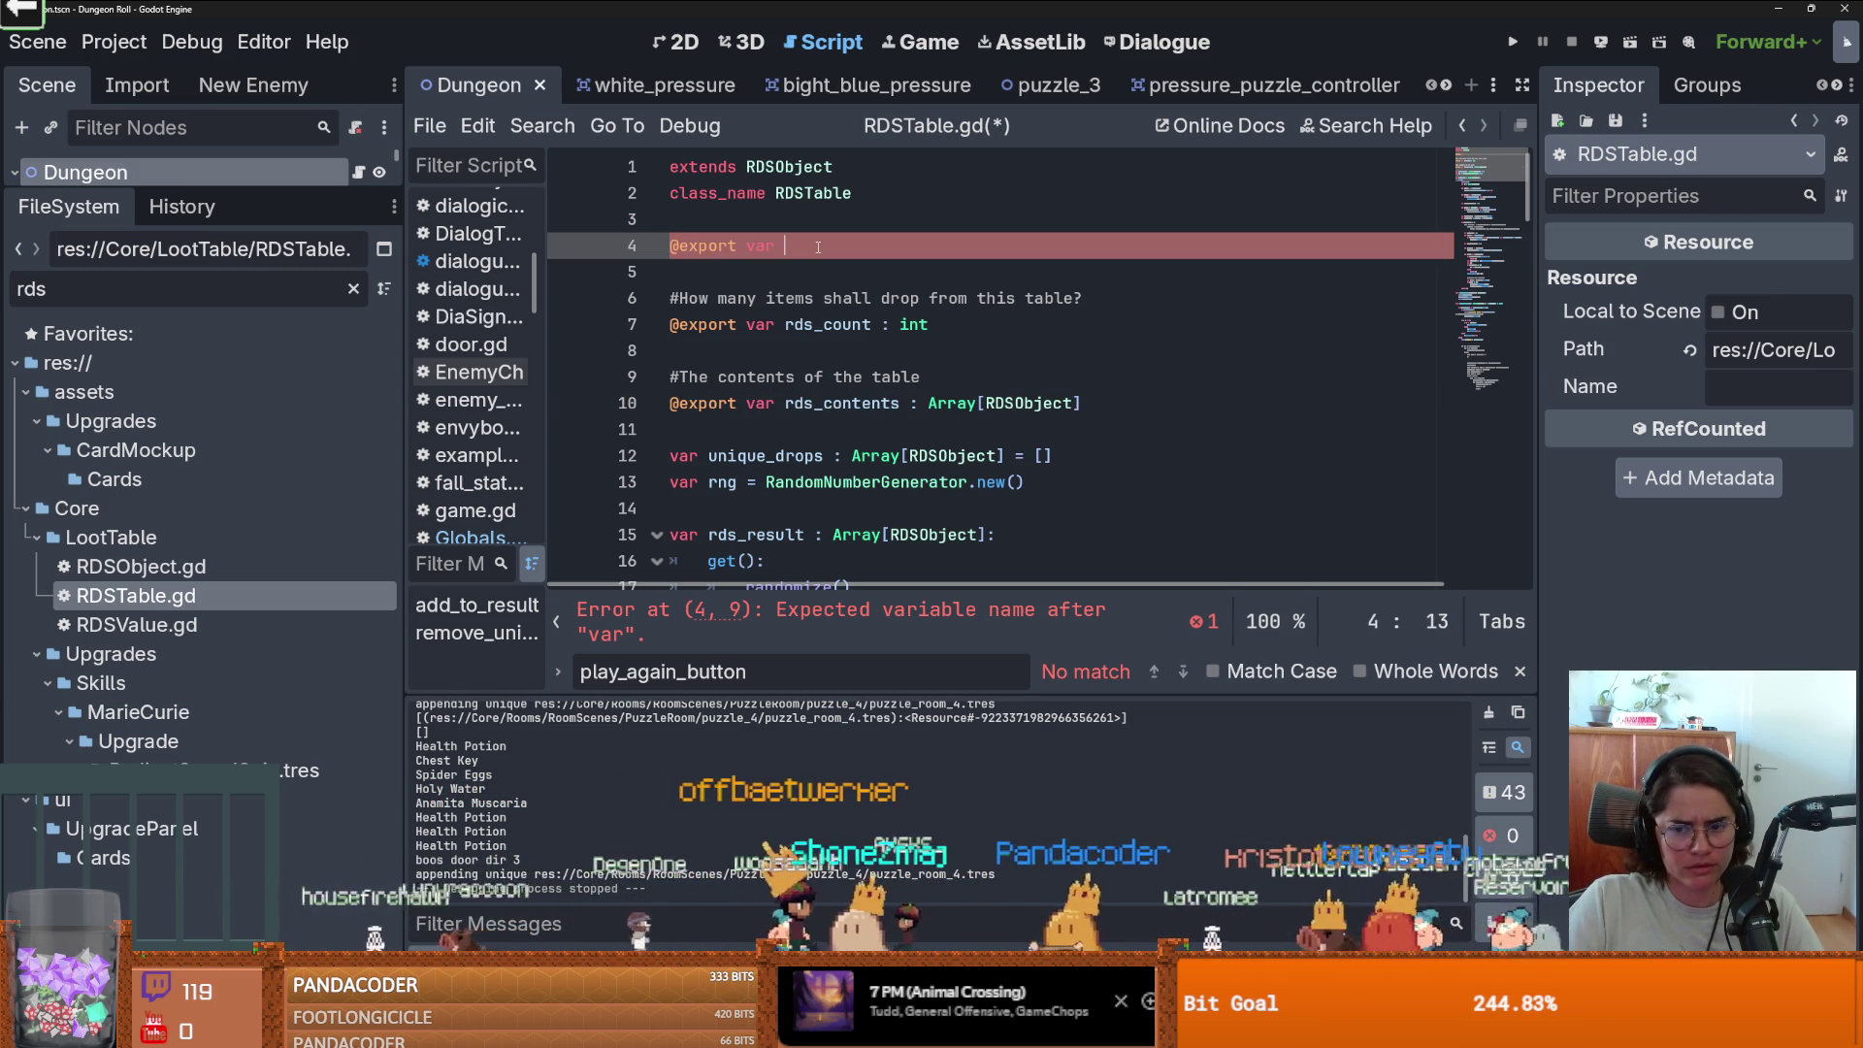
pyautogui.write('selecte')
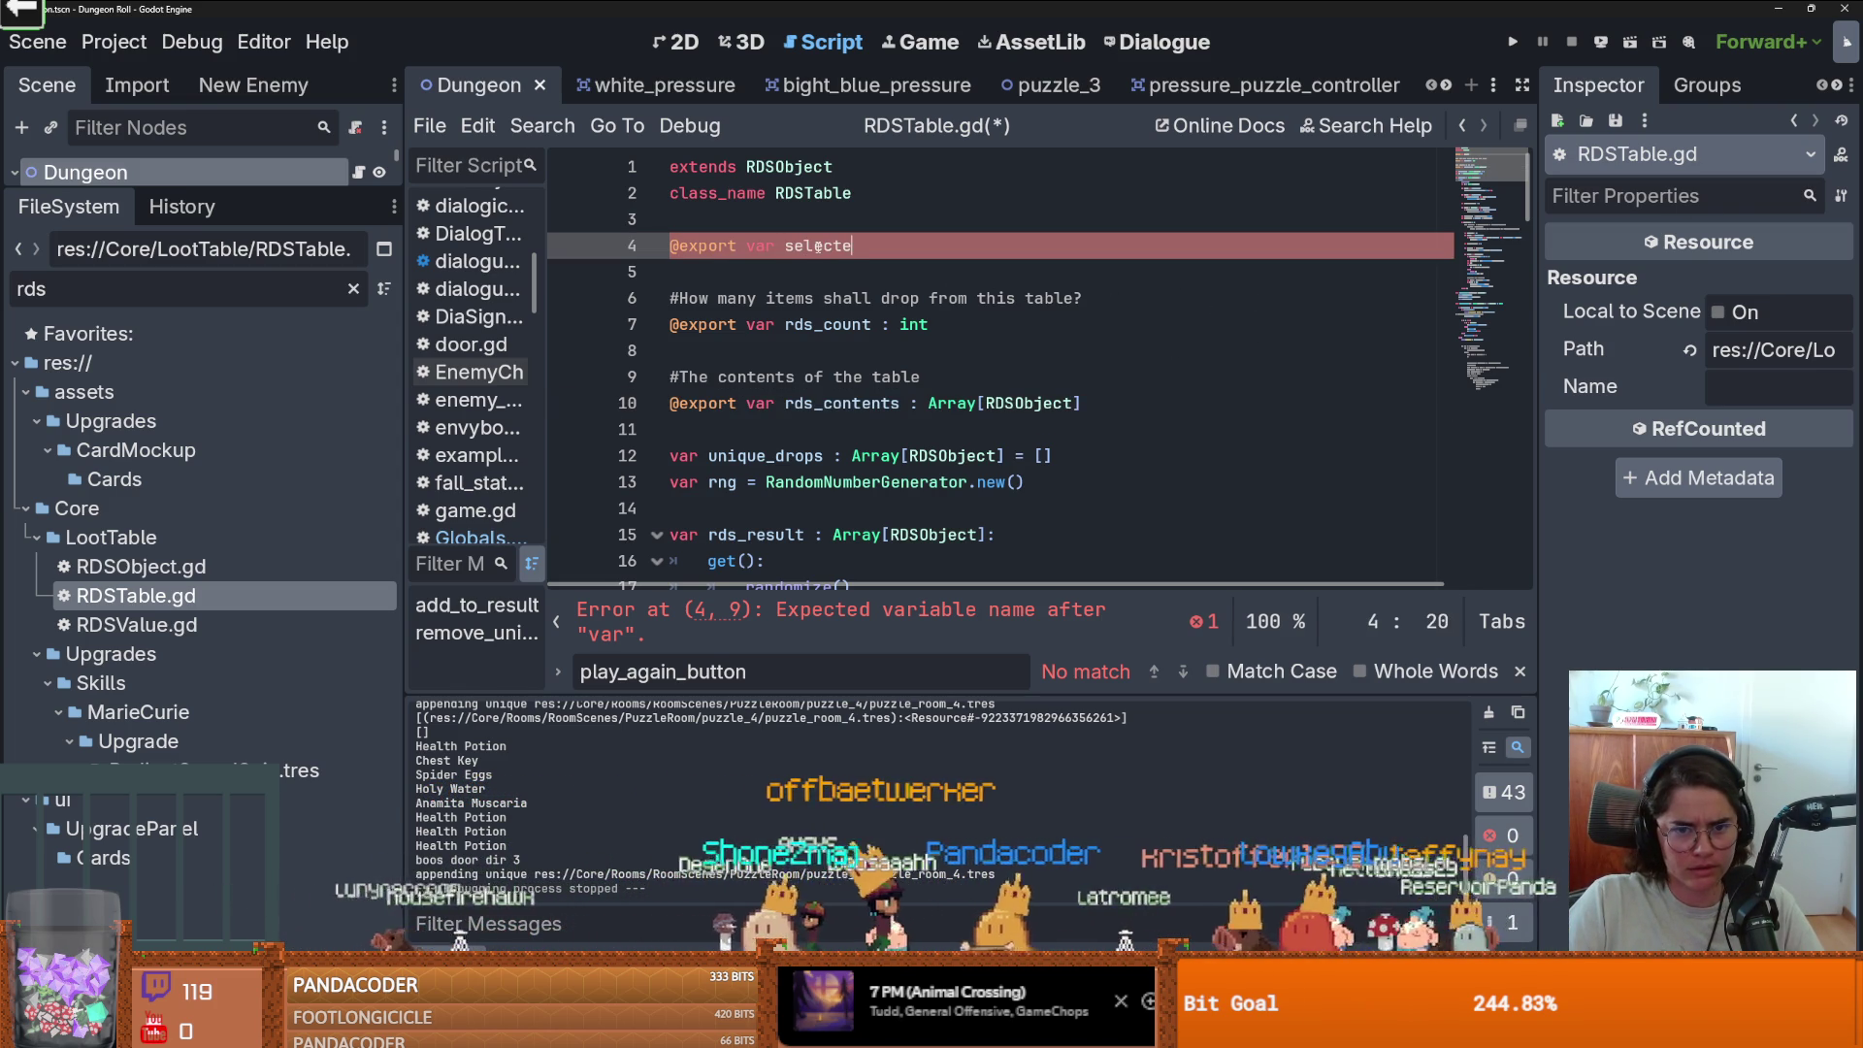
pyautogui.press('BackSpace')
pyautogui.press('BackSpace')
pyautogui.write('able_loo')
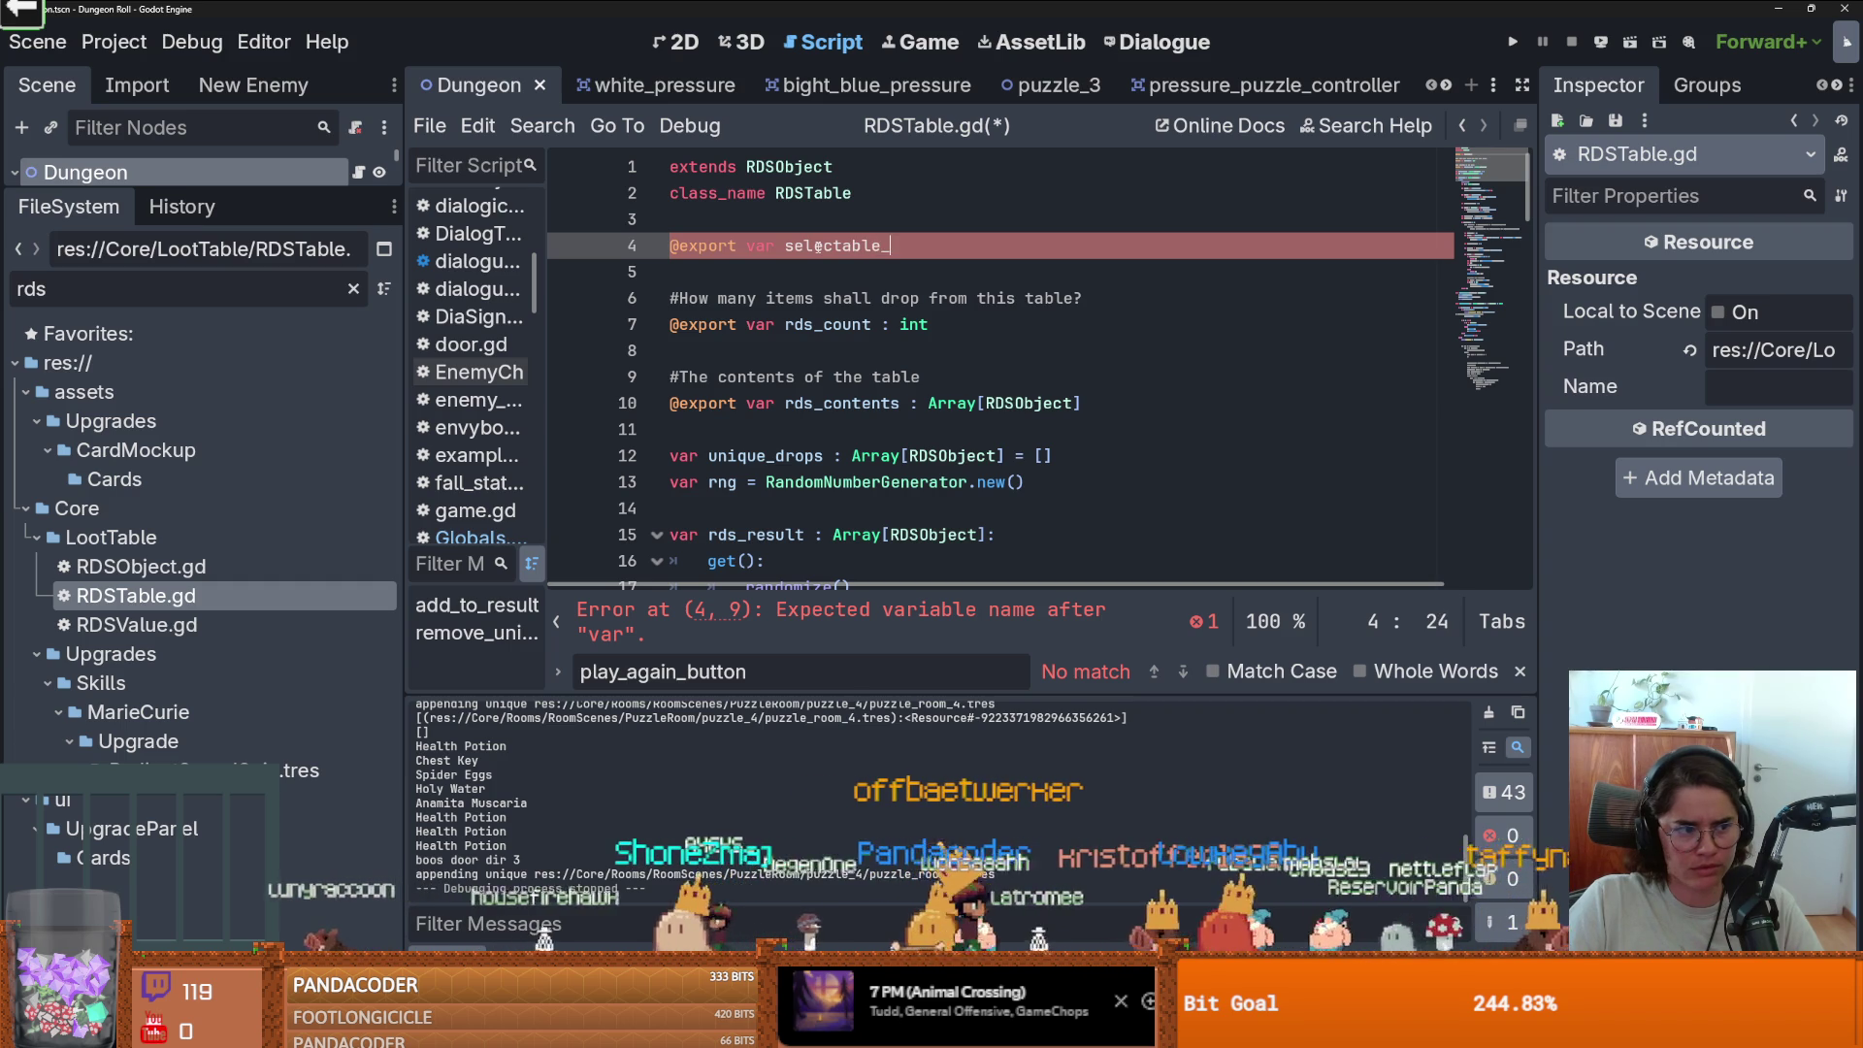
pyautogui.write('t:')
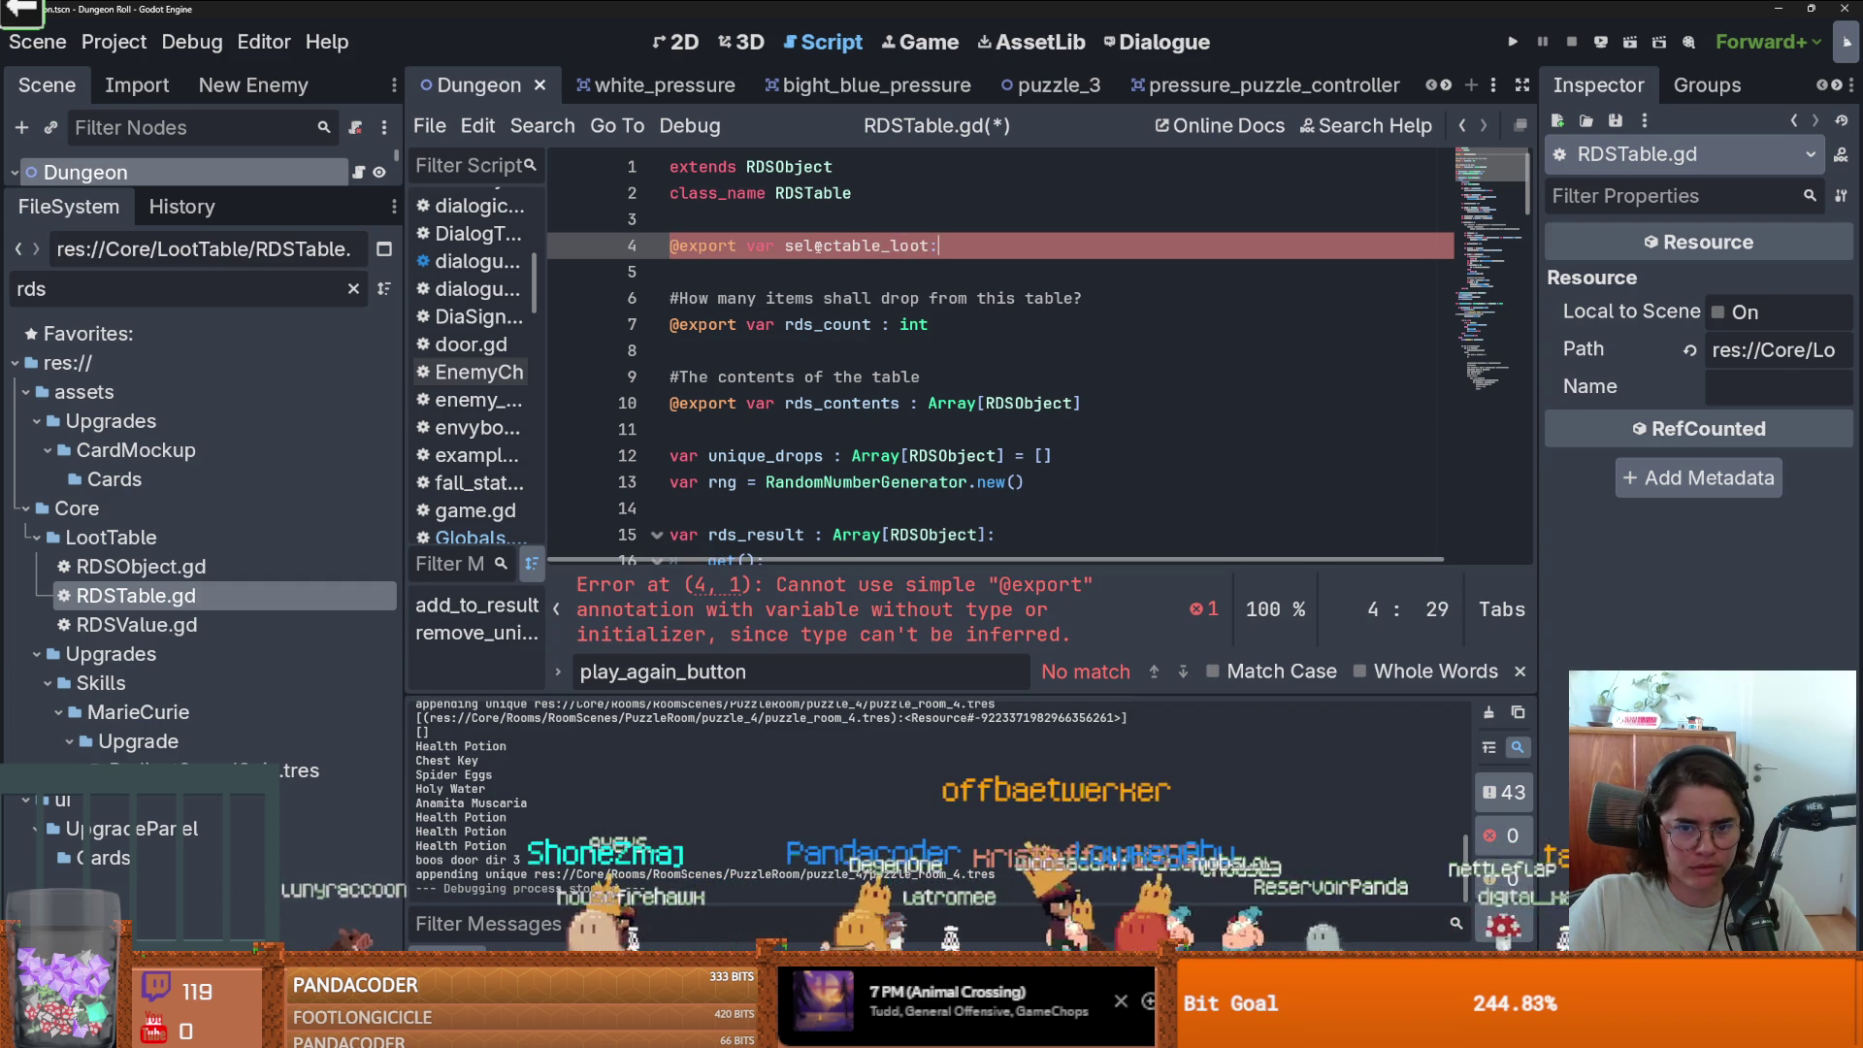
pyautogui.write('= ')
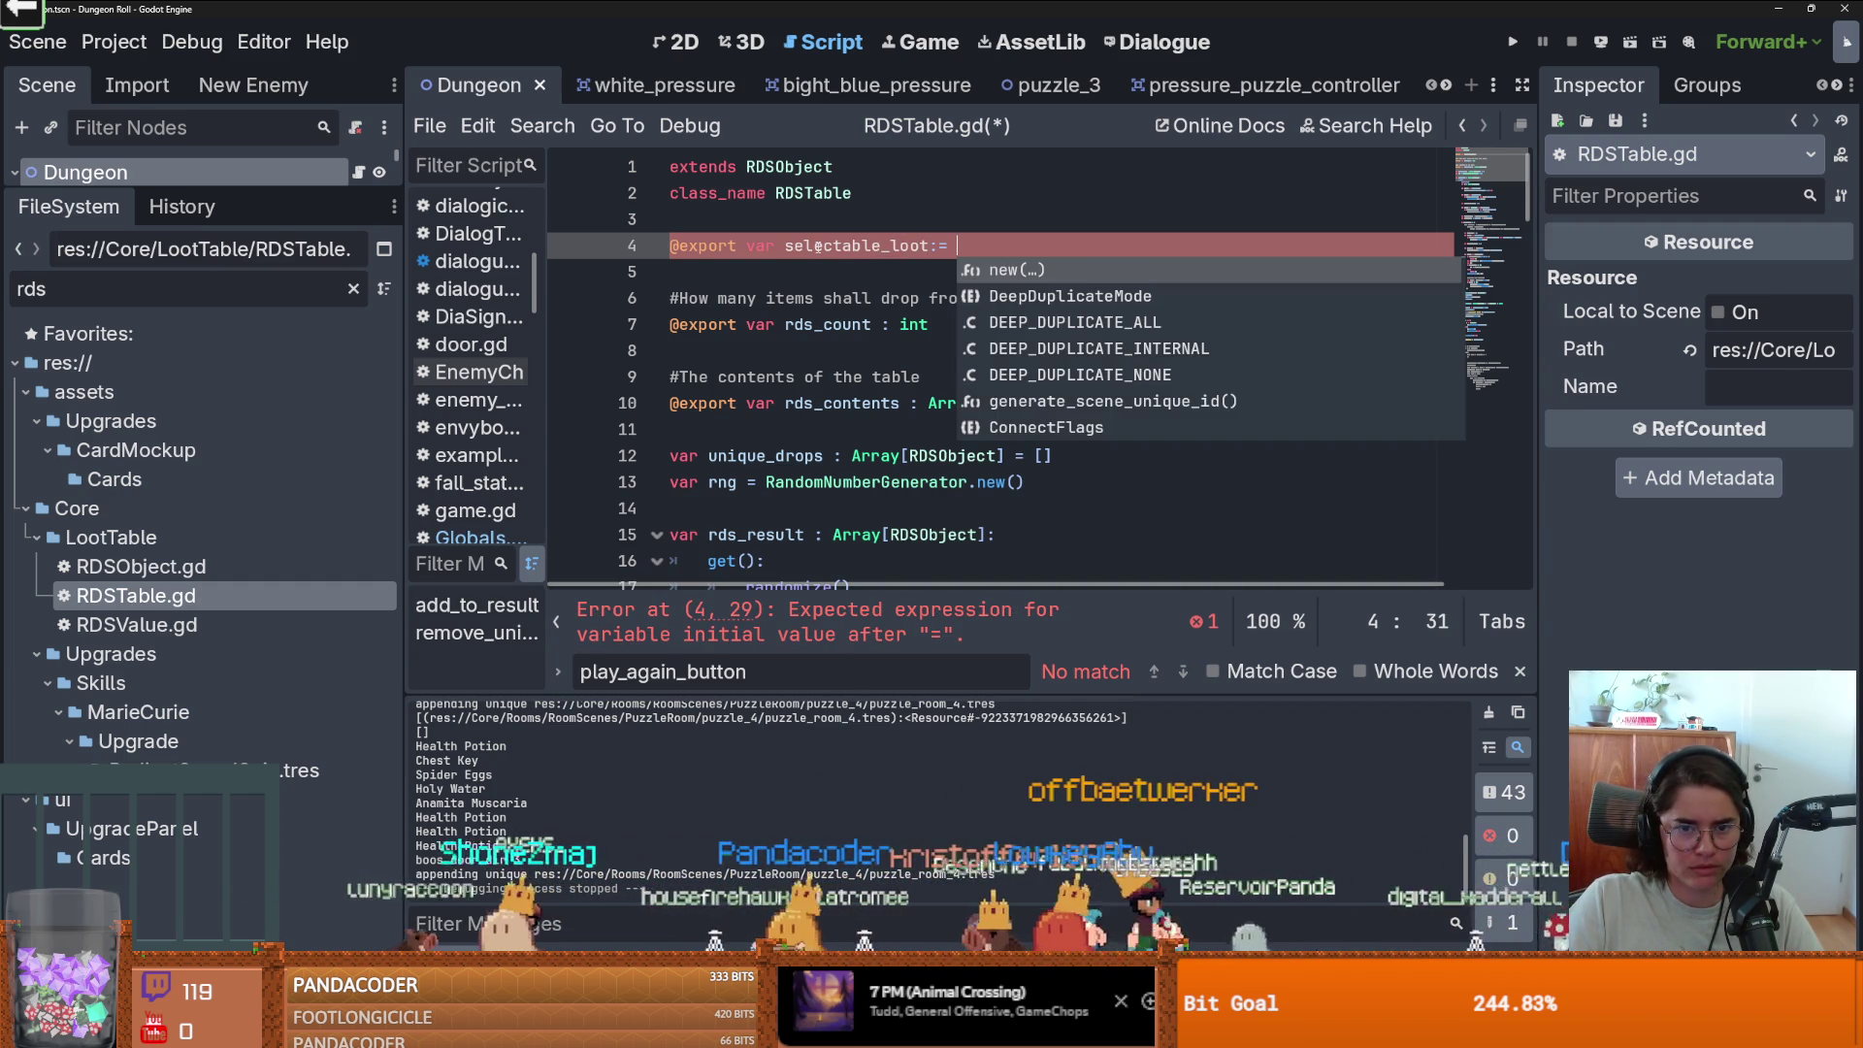
pyautogui.write('te')
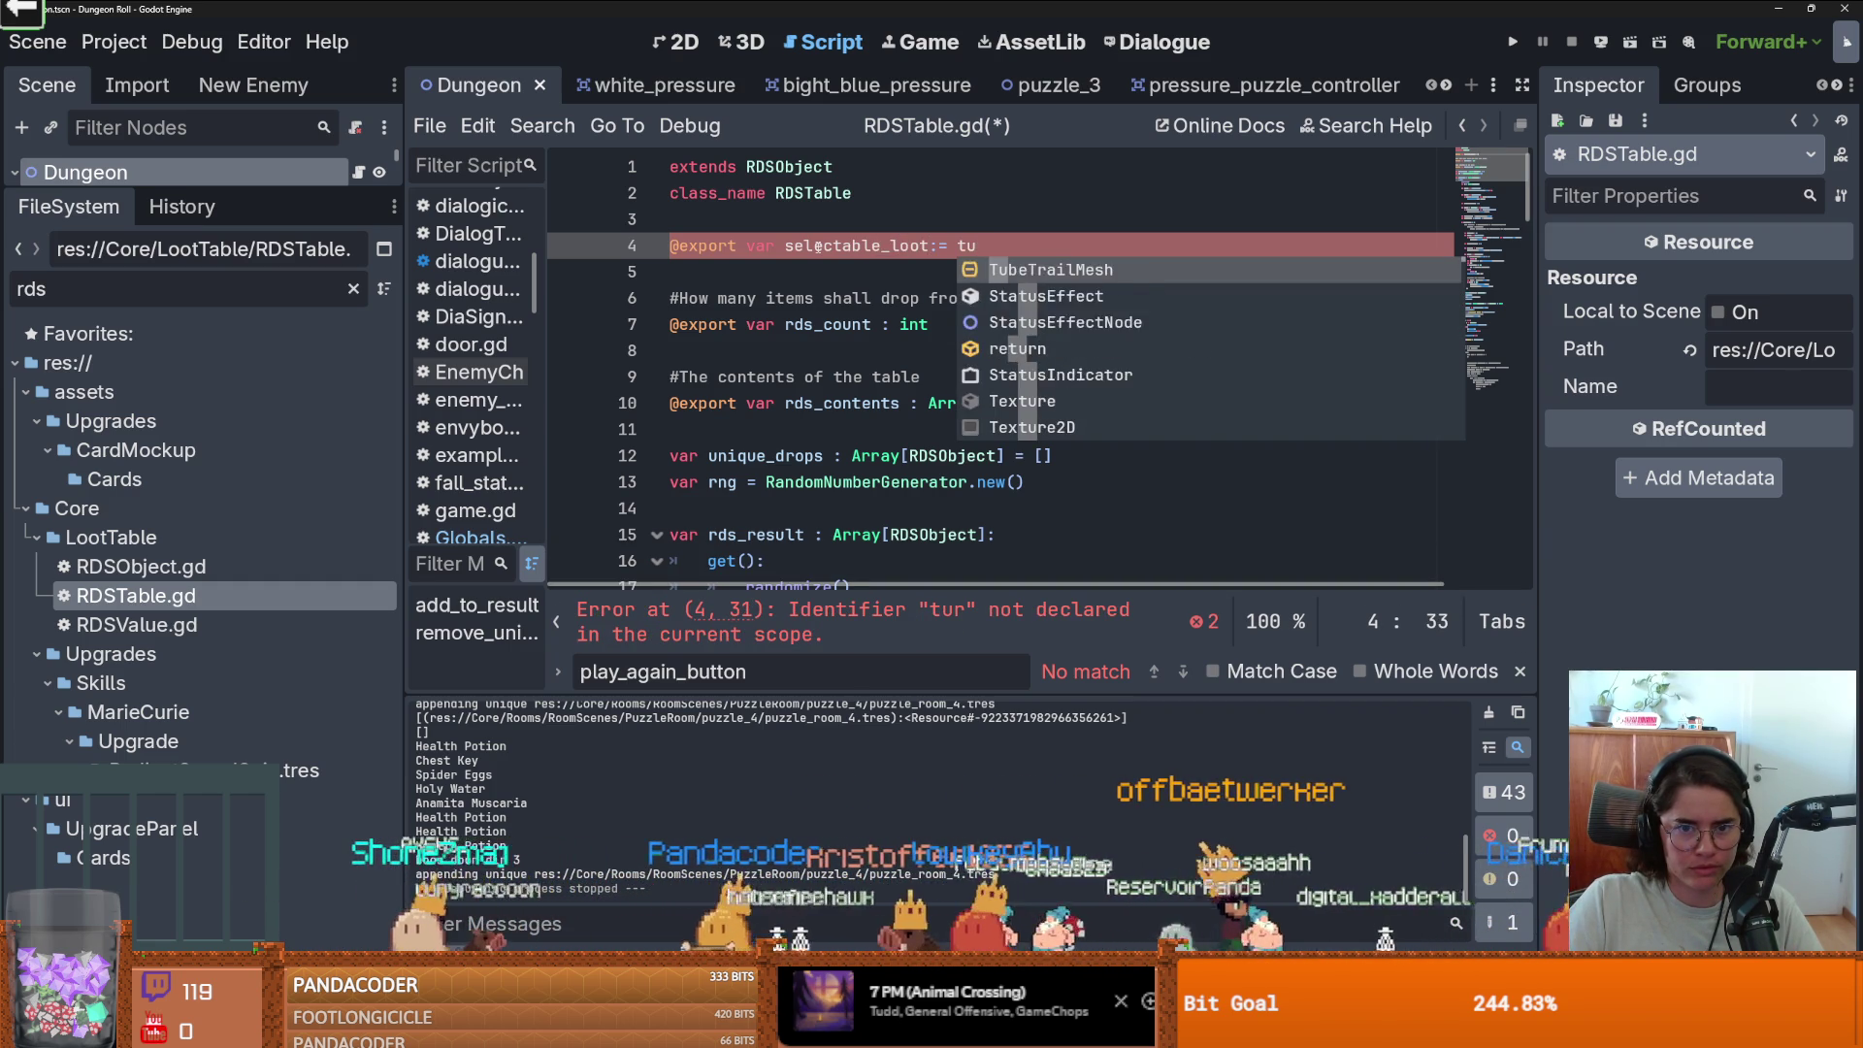
pyautogui.press('BackSpace')
pyautogui.press('BackSpace')
pyautogui.press('Return')
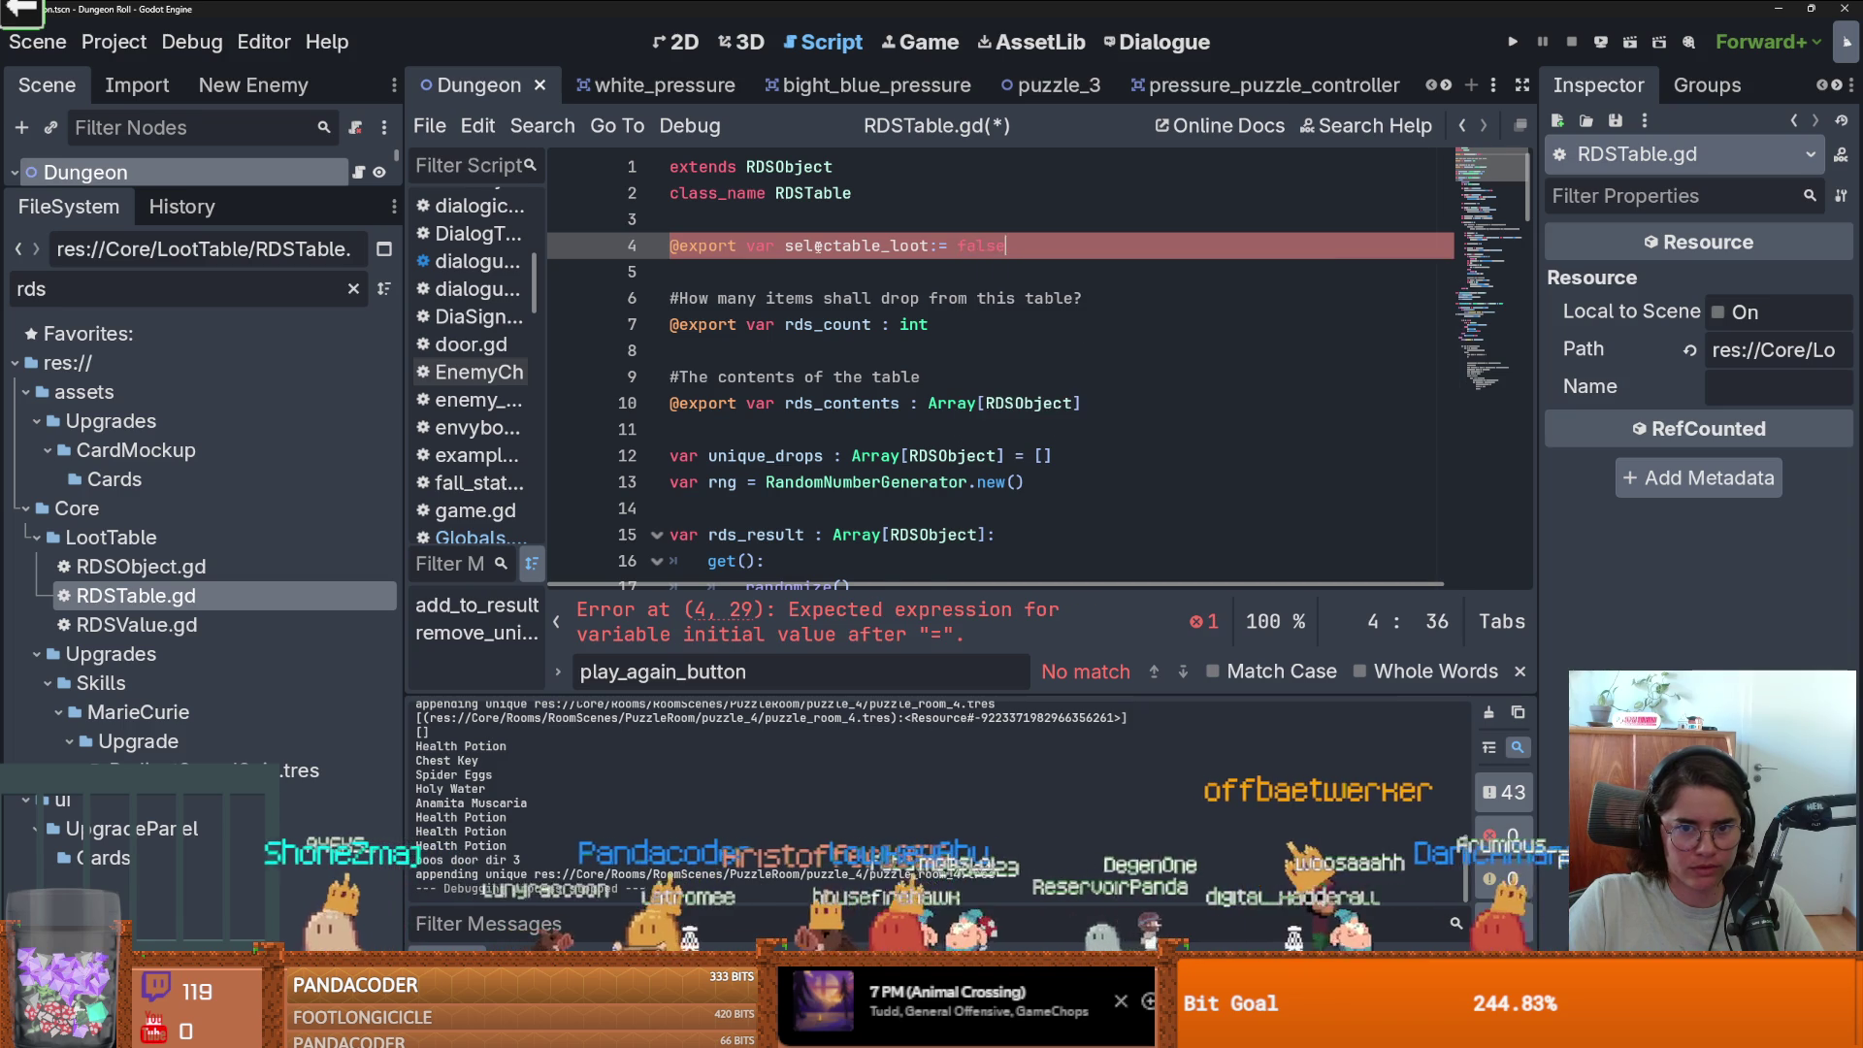
pyautogui.hotkey('ctrl', 's')
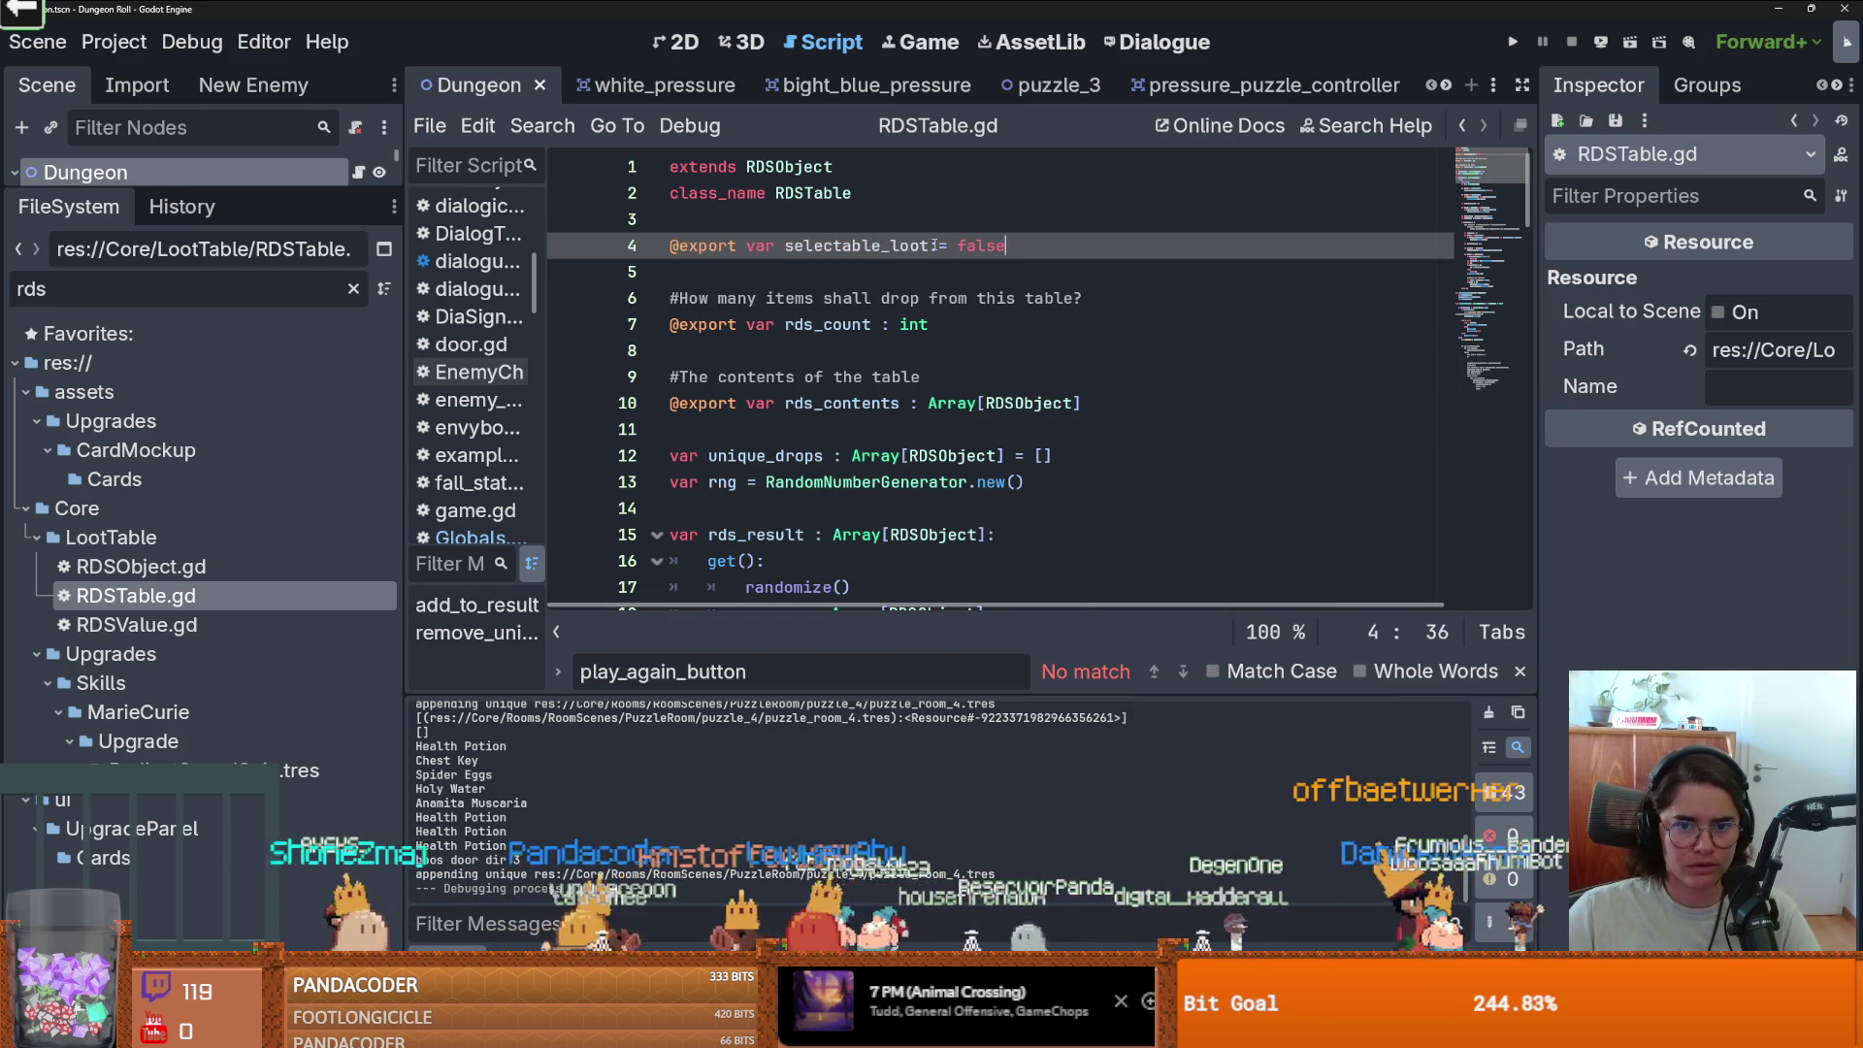
pyautogui.hotkey('ctrl', 's')
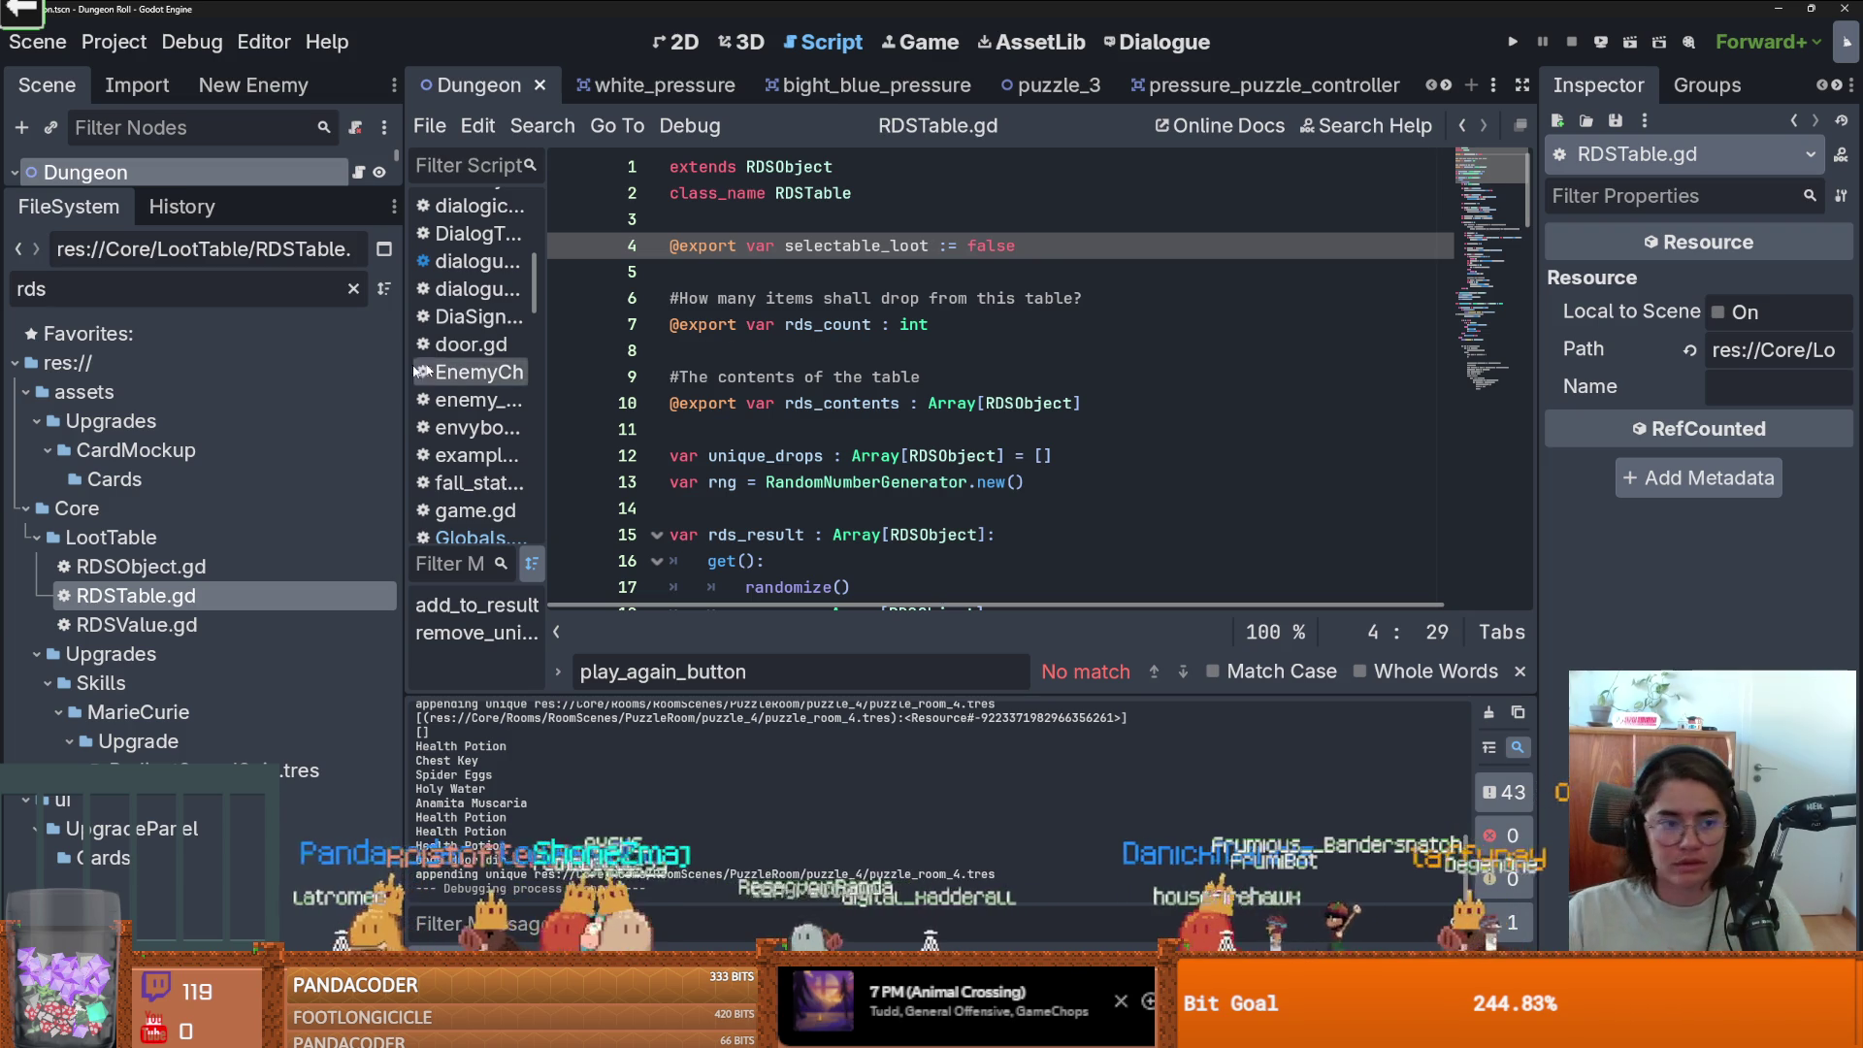
pyautogui.click(354, 289)
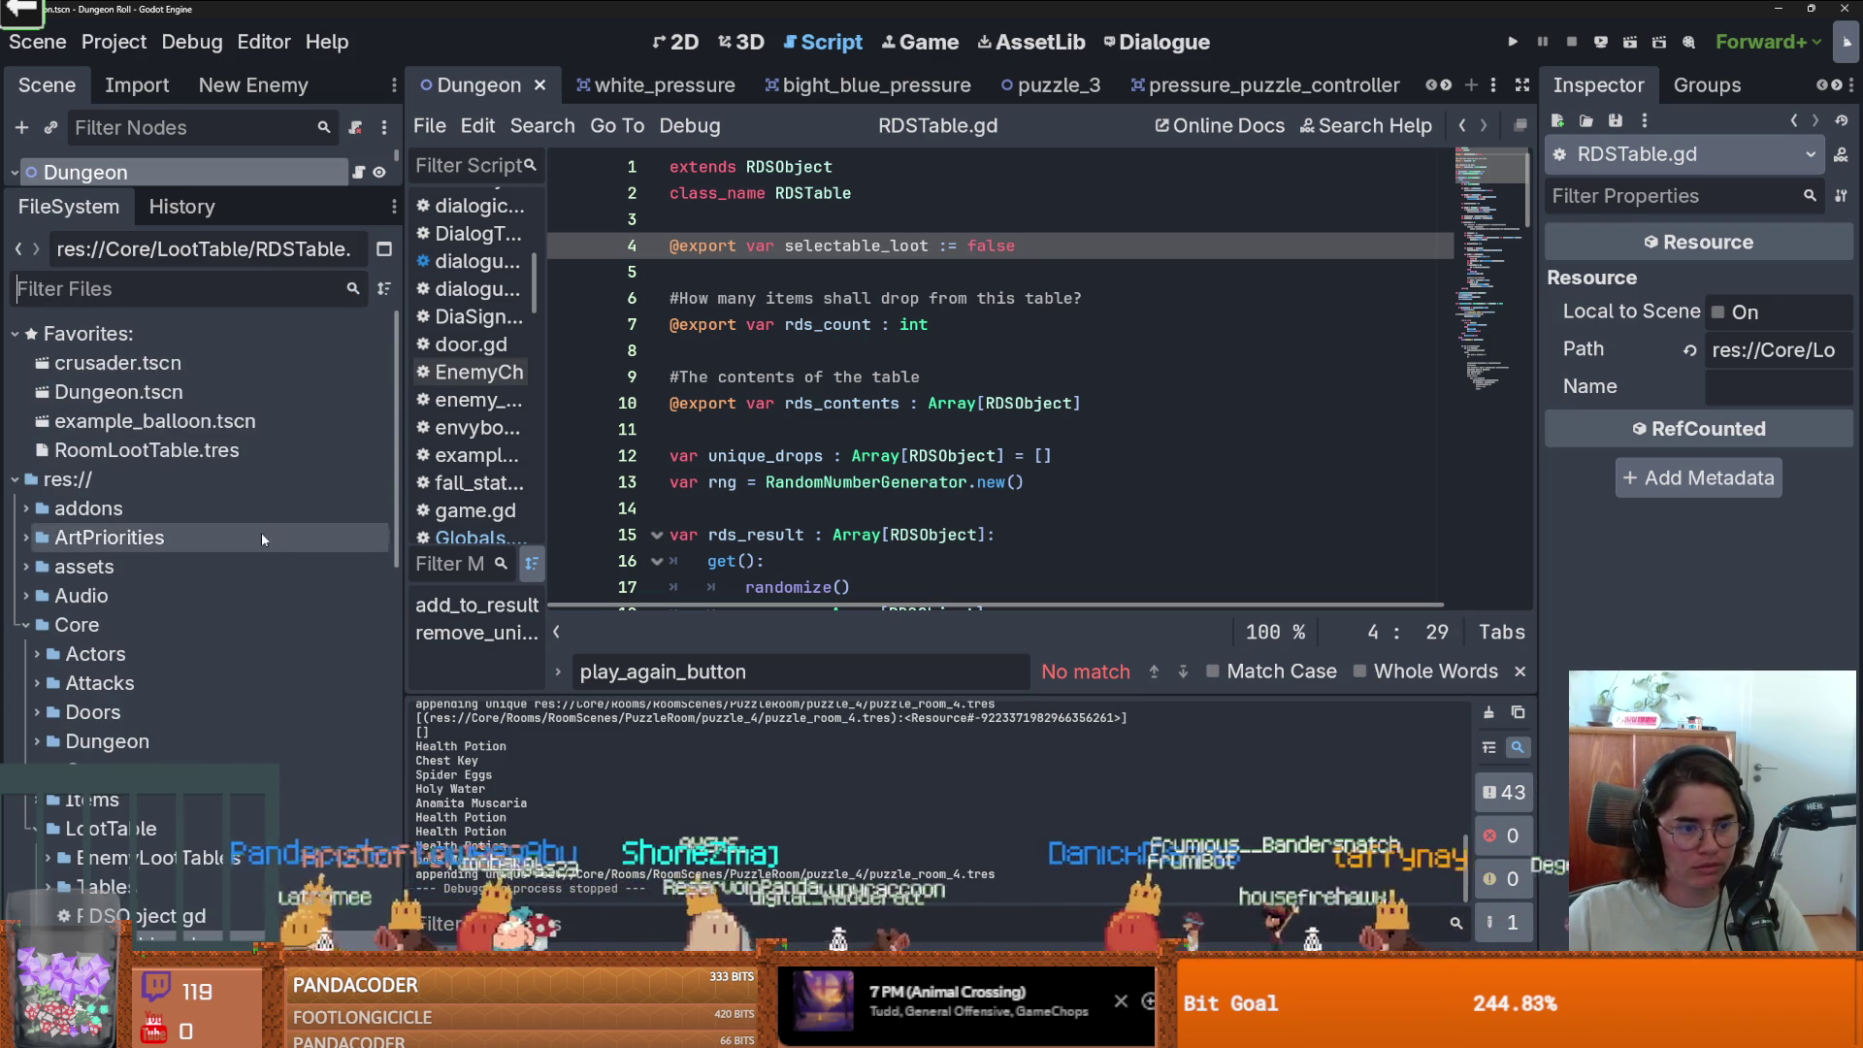
# Inspect RoomLootTable.tres in a widened Inspector, save, and resize the left docks.
pyautogui.click(168, 447)
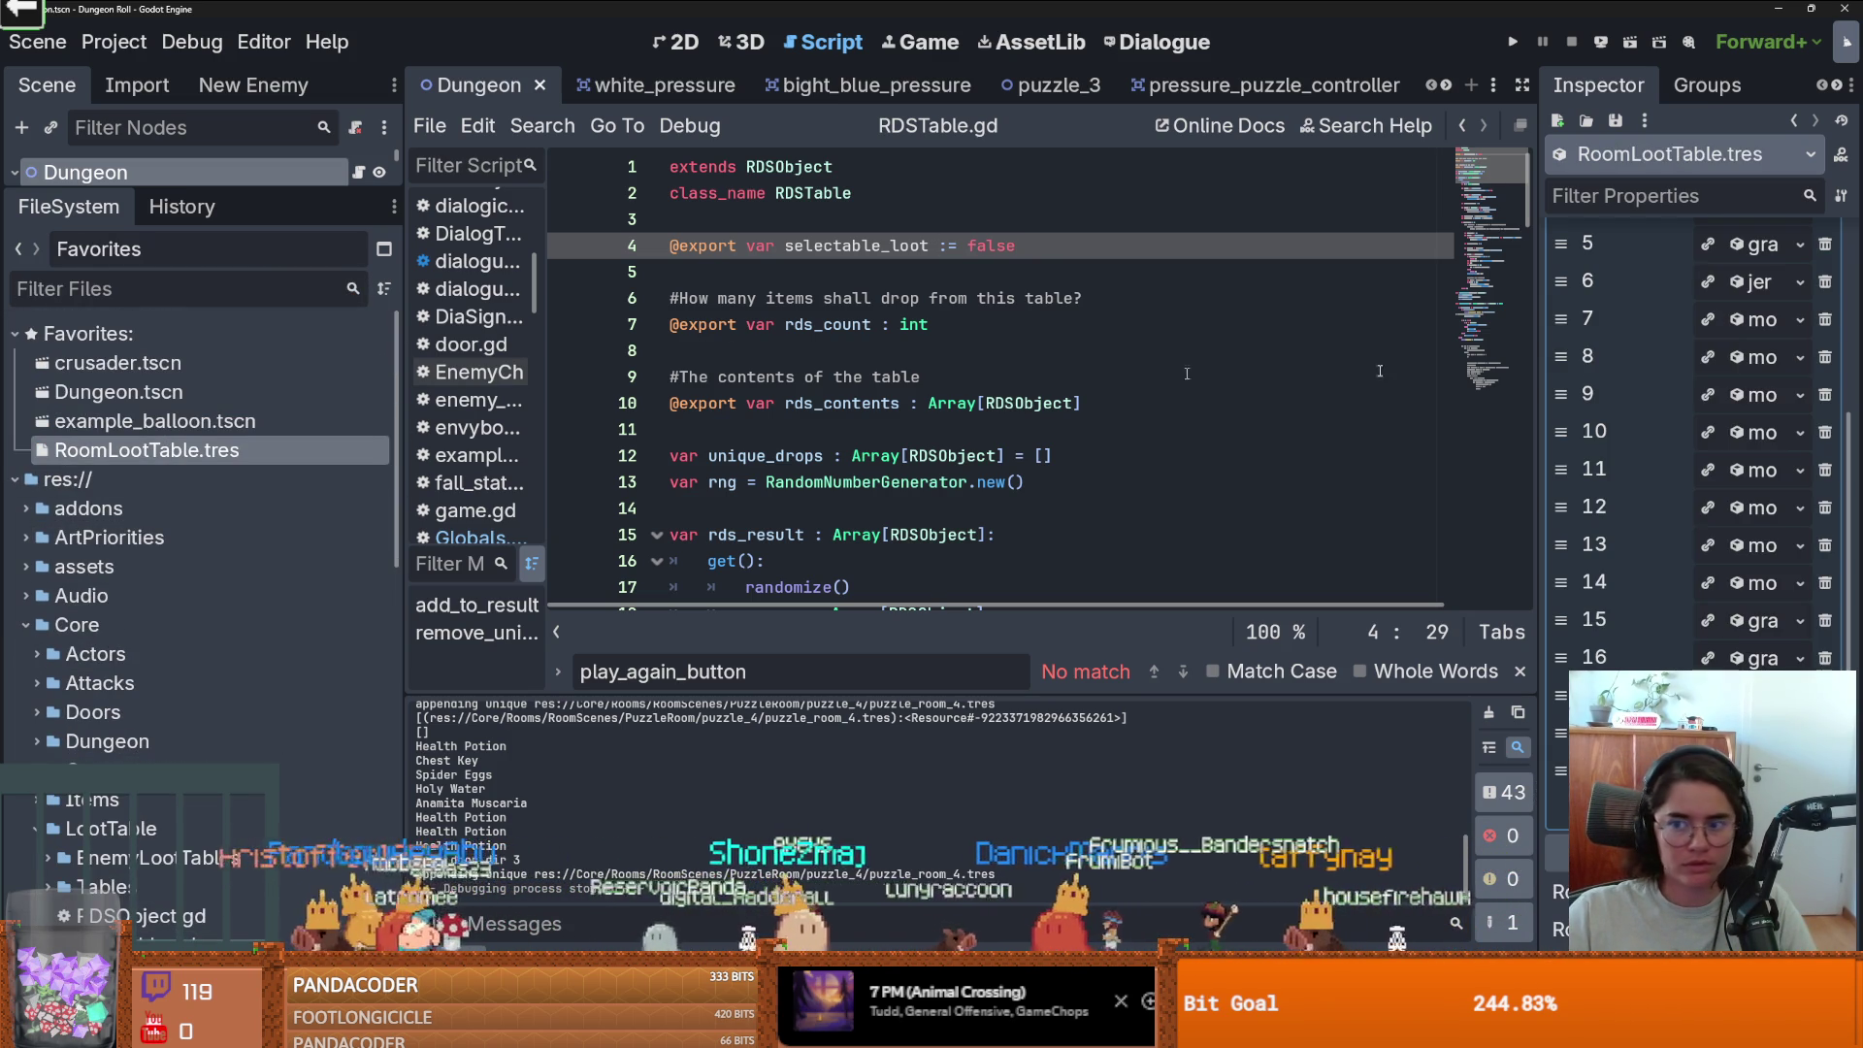
pyautogui.moveTo(1544, 366); pyautogui.dragTo(1262, 367)
pyautogui.scroll(10, 1552, 388)
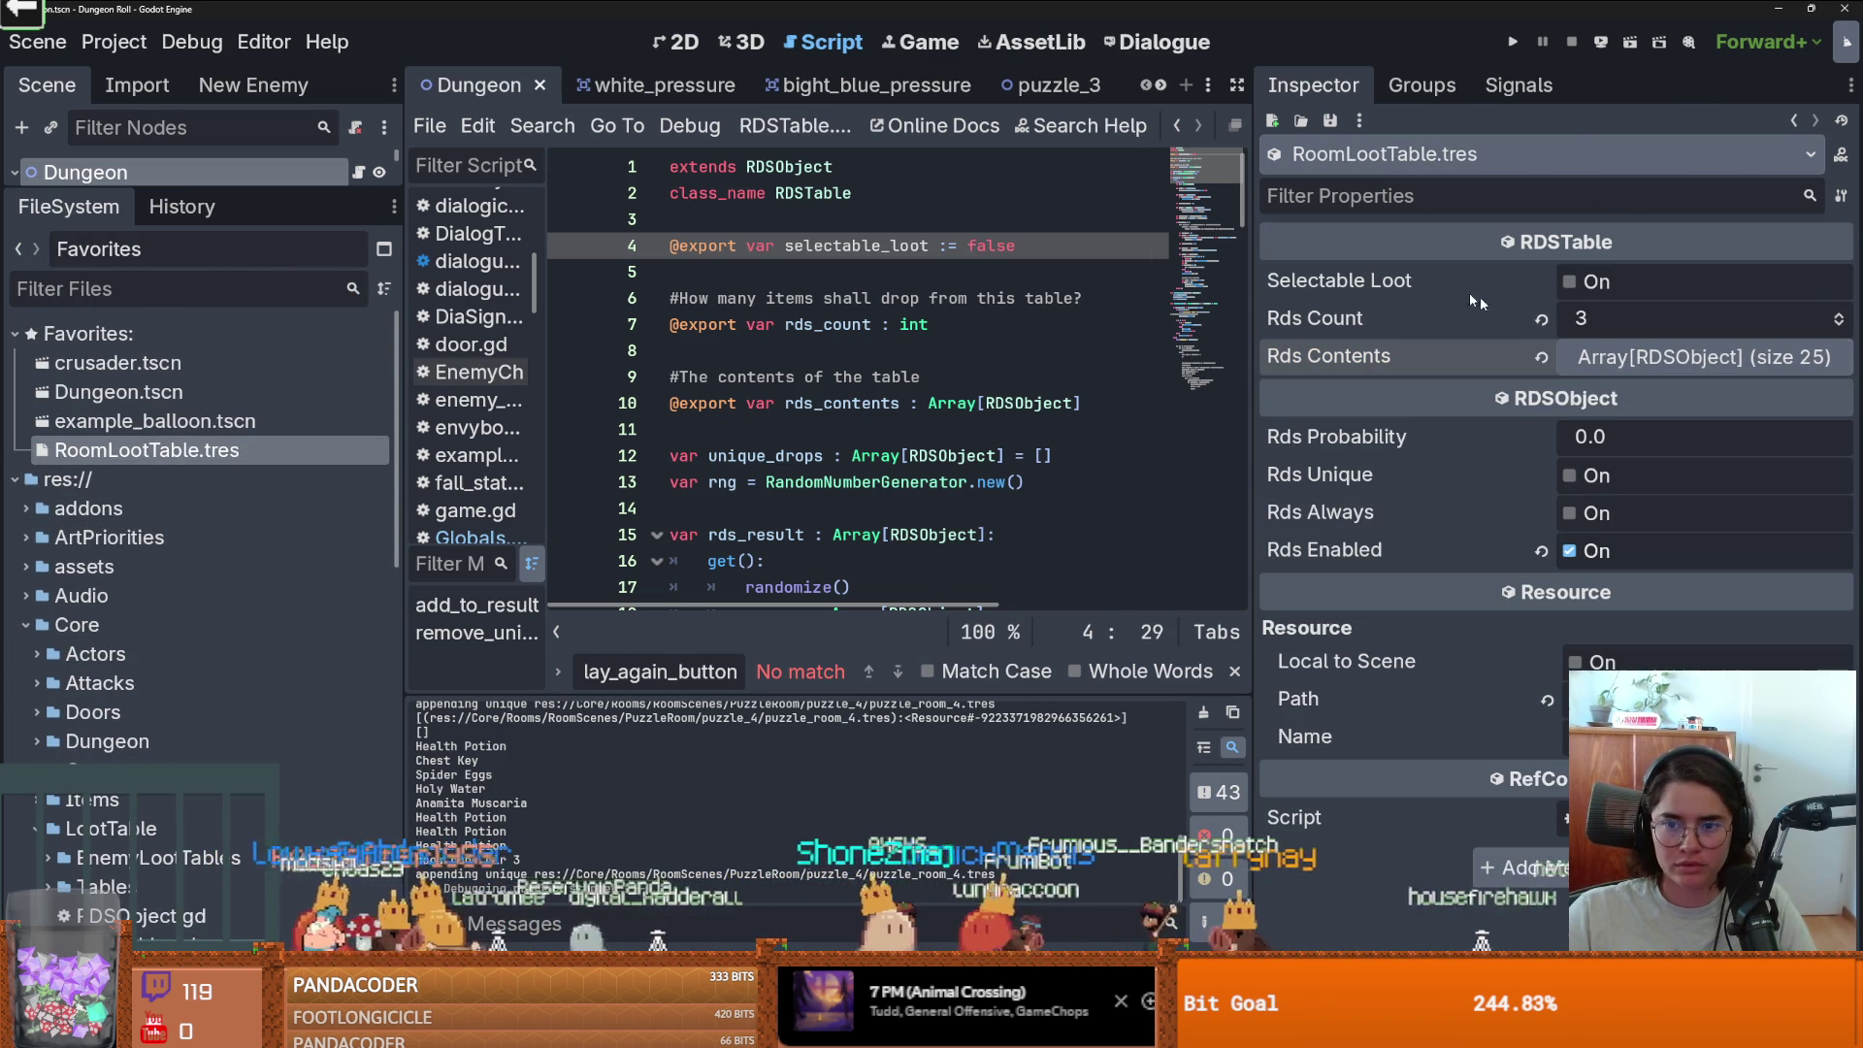
pyautogui.hotkey('ctrl', 's')
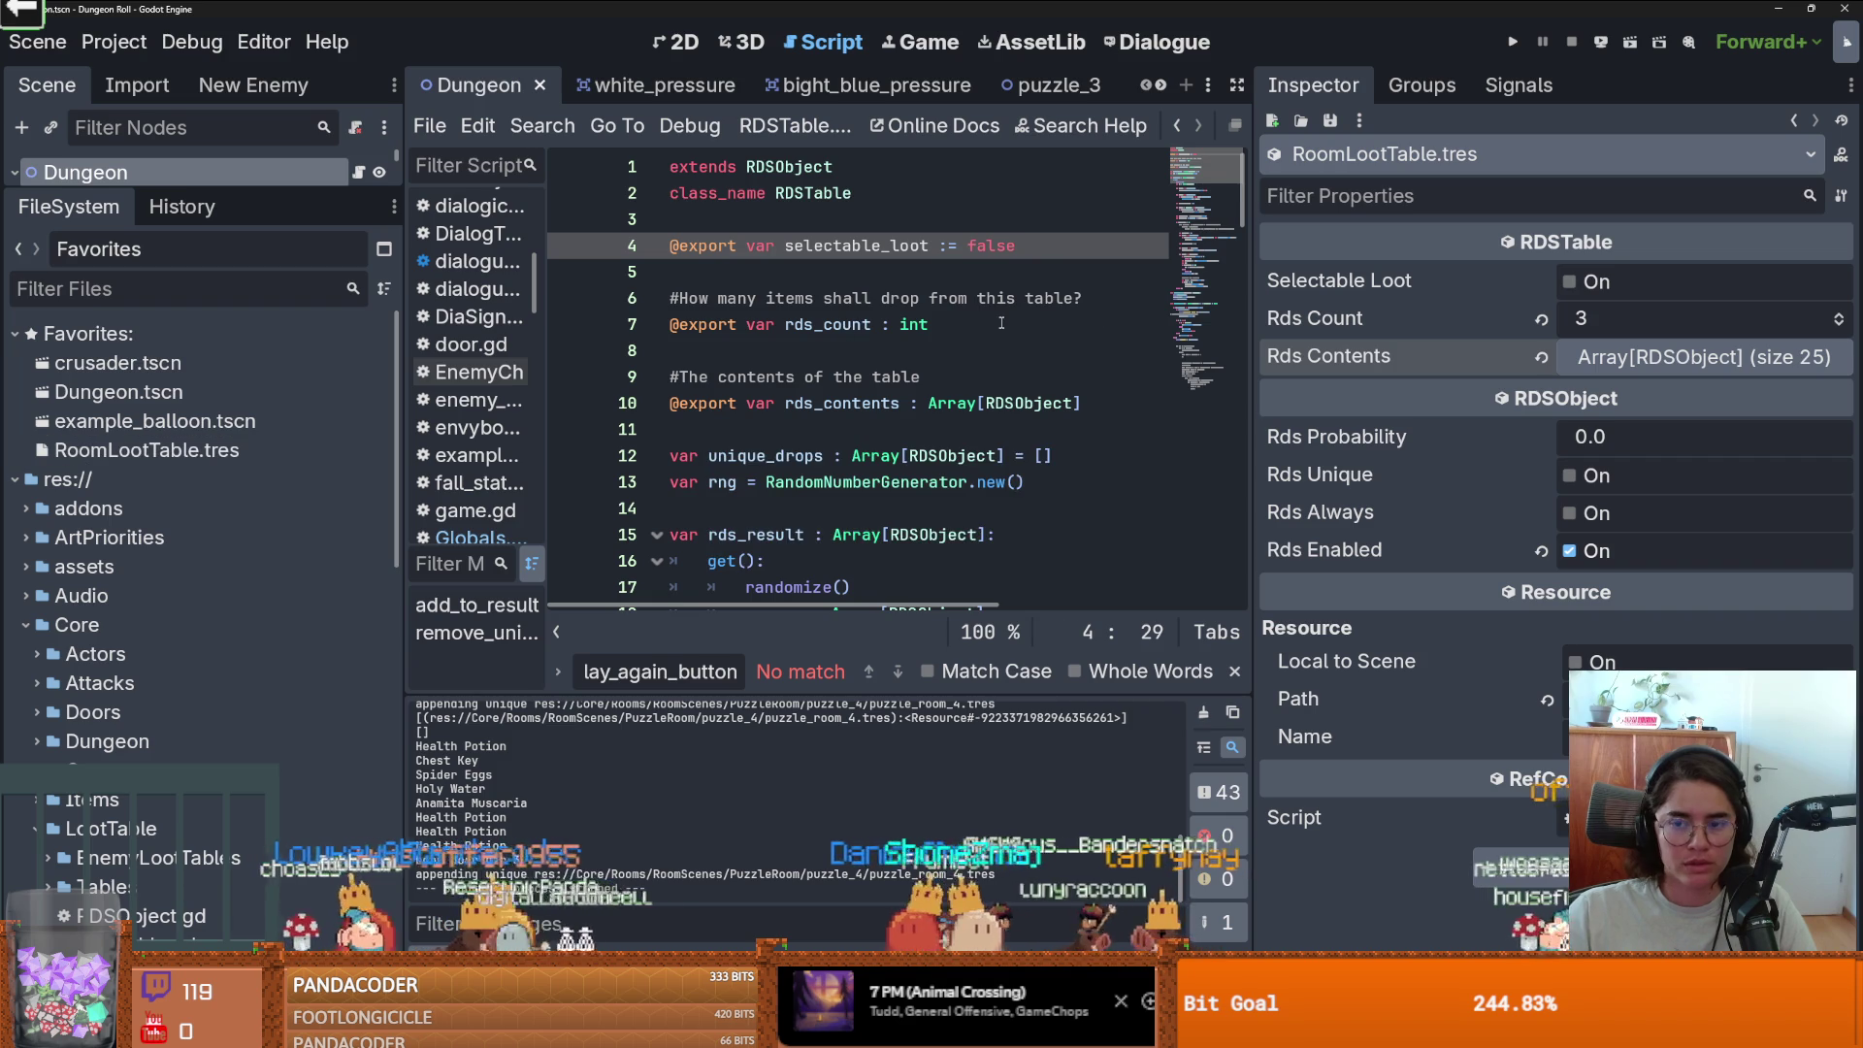
pyautogui.moveTo(260, 216); pyautogui.dragTo(260, 511)
pyautogui.moveTo(403, 381); pyautogui.dragTo(457, 380)
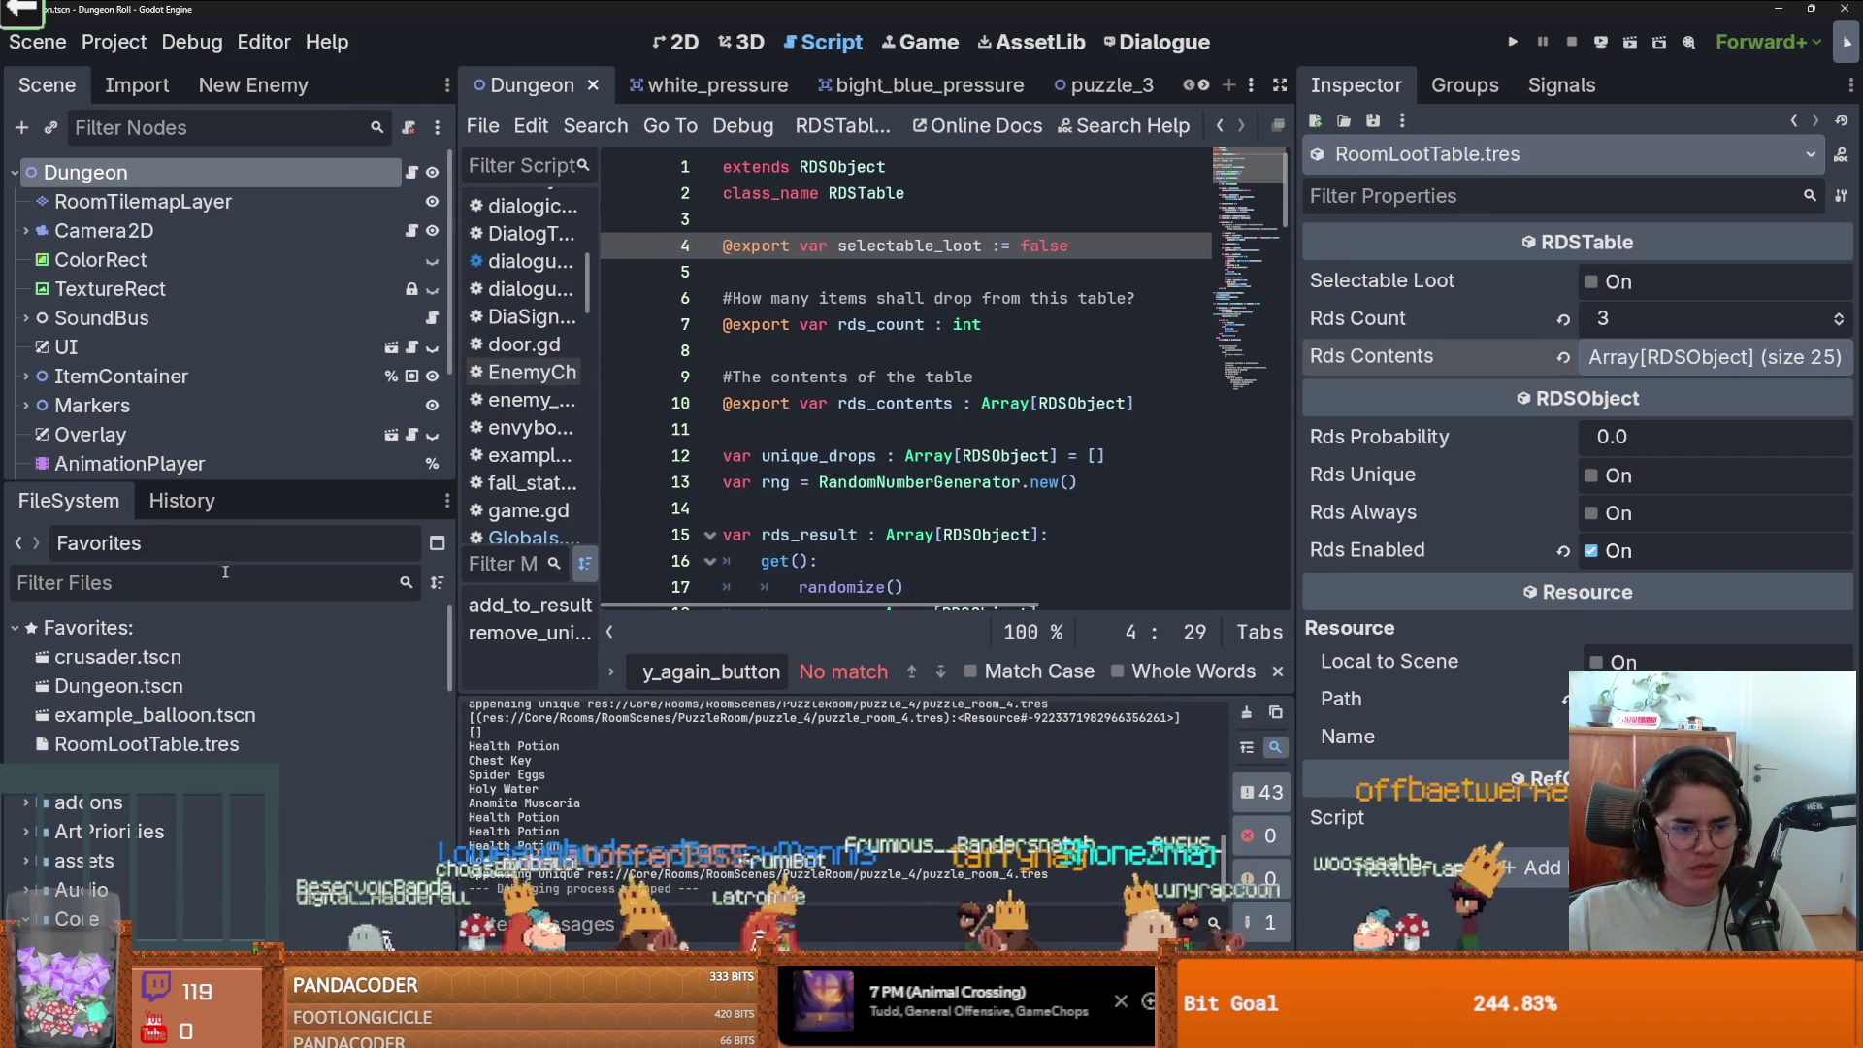
# Locate door.tscn under Core/Doors and open it, collapsing the RoomChooserControl branch.
pyautogui.write('door')
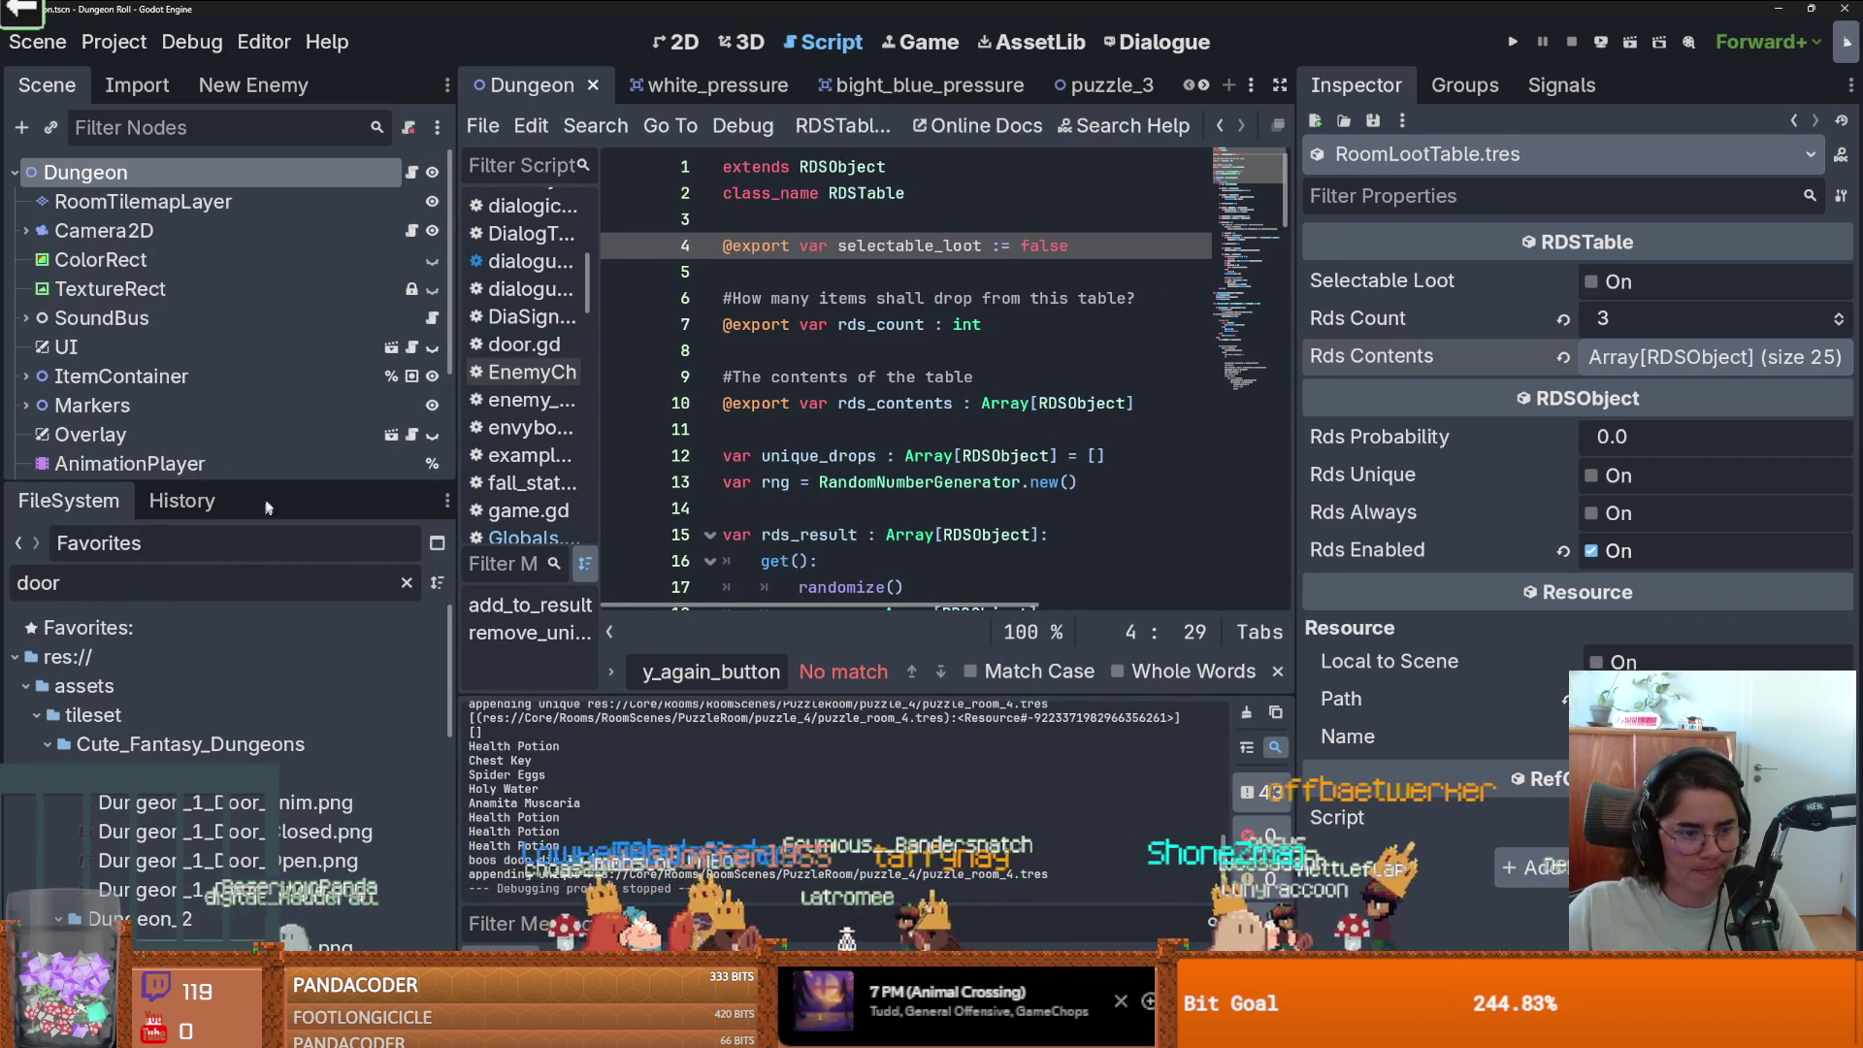
pyautogui.moveTo(267, 477); pyautogui.dragTo(267, 186)
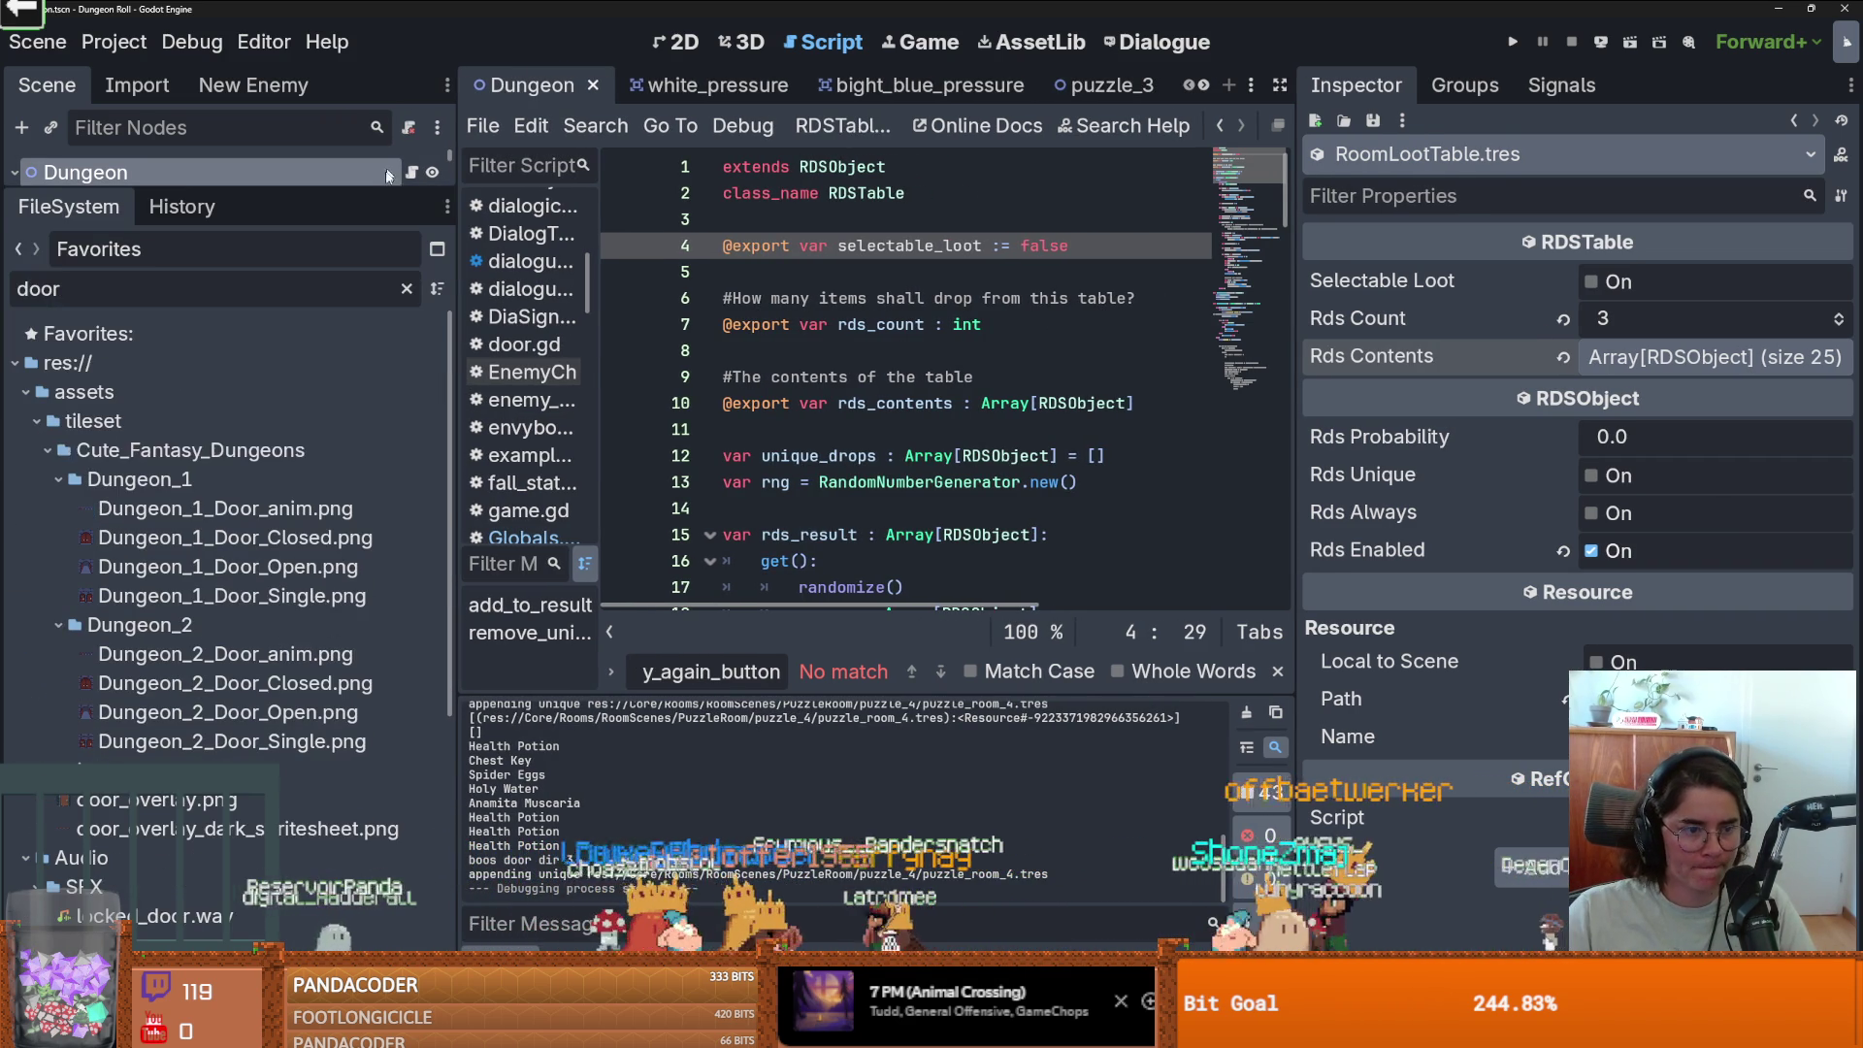
pyautogui.click(407, 288)
pyautogui.scroll(-10, 115, 628)
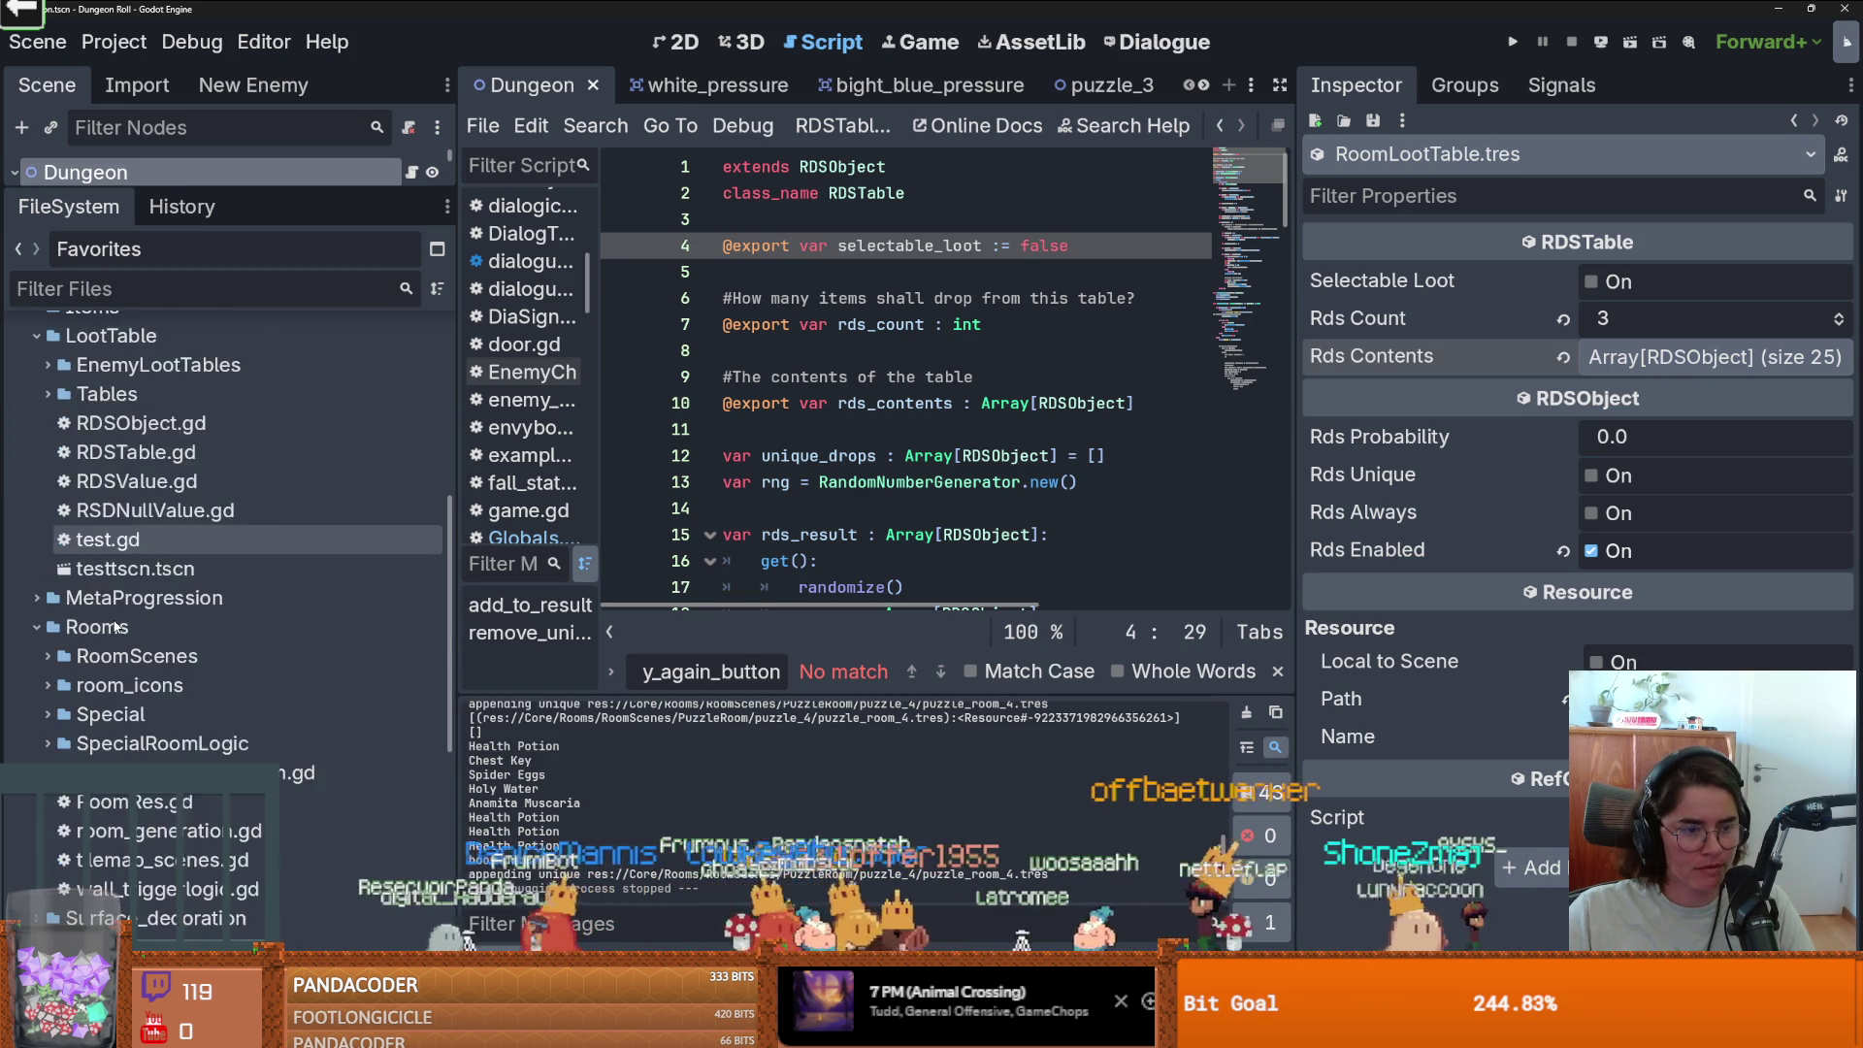
pyautogui.scroll(-3, 115, 628)
pyautogui.scroll(8, 156, 669)
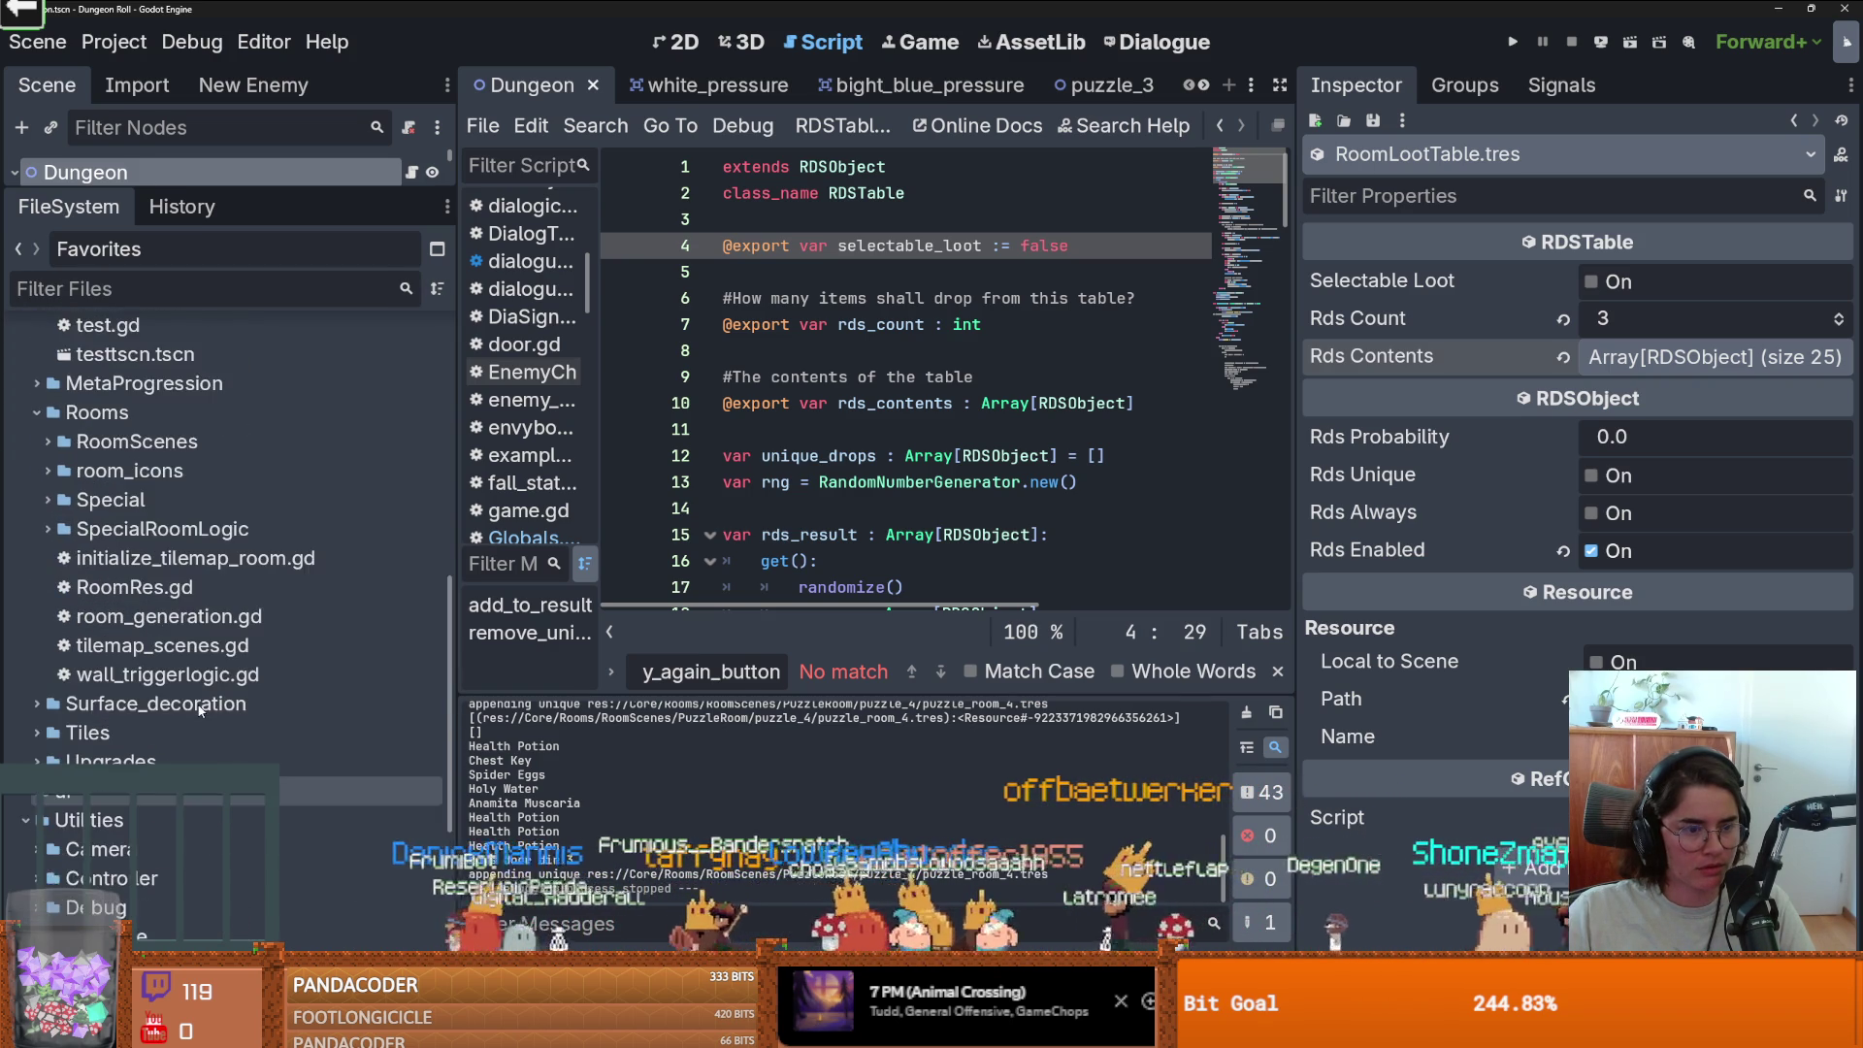
pyautogui.scroll(10, 198, 701)
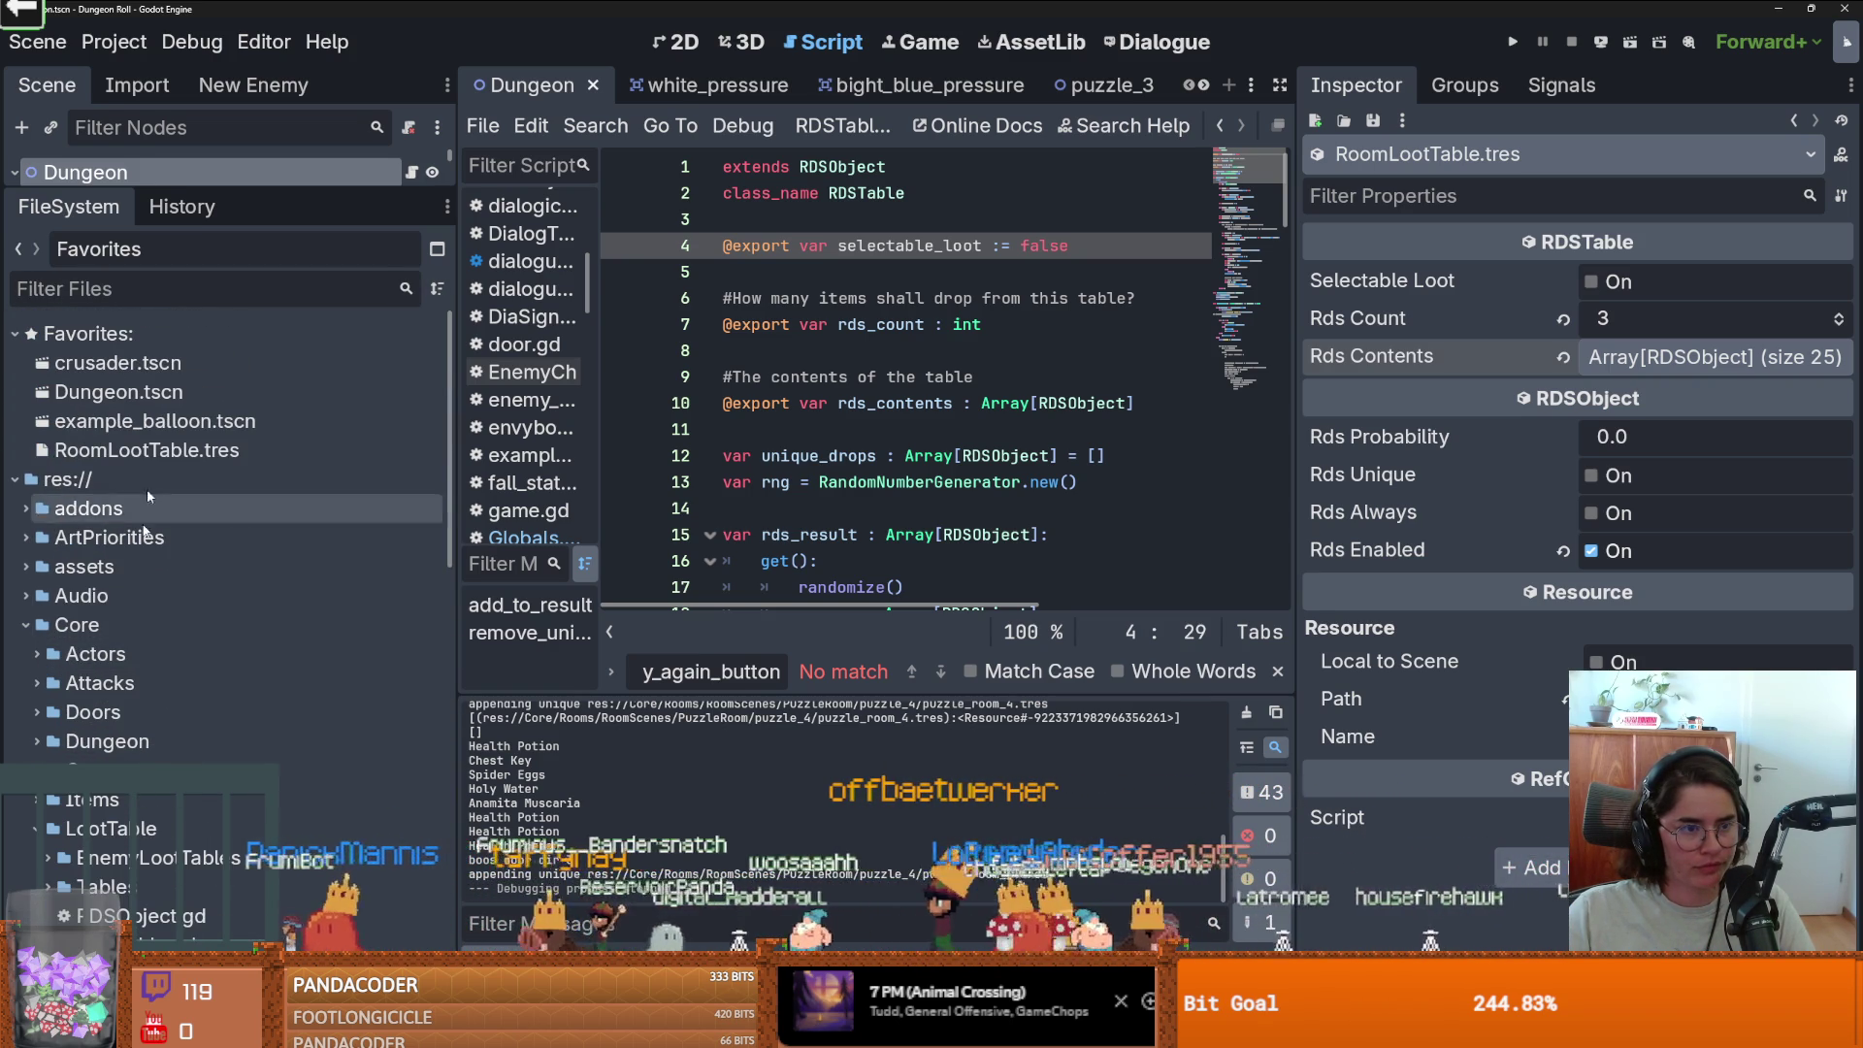
pyautogui.click(37, 712)
pyautogui.scroll(-3, 145, 631)
pyautogui.doubleClick(120, 607)
pyautogui.moveTo(194, 194); pyautogui.dragTo(194, 735)
pyautogui.click(32, 347)
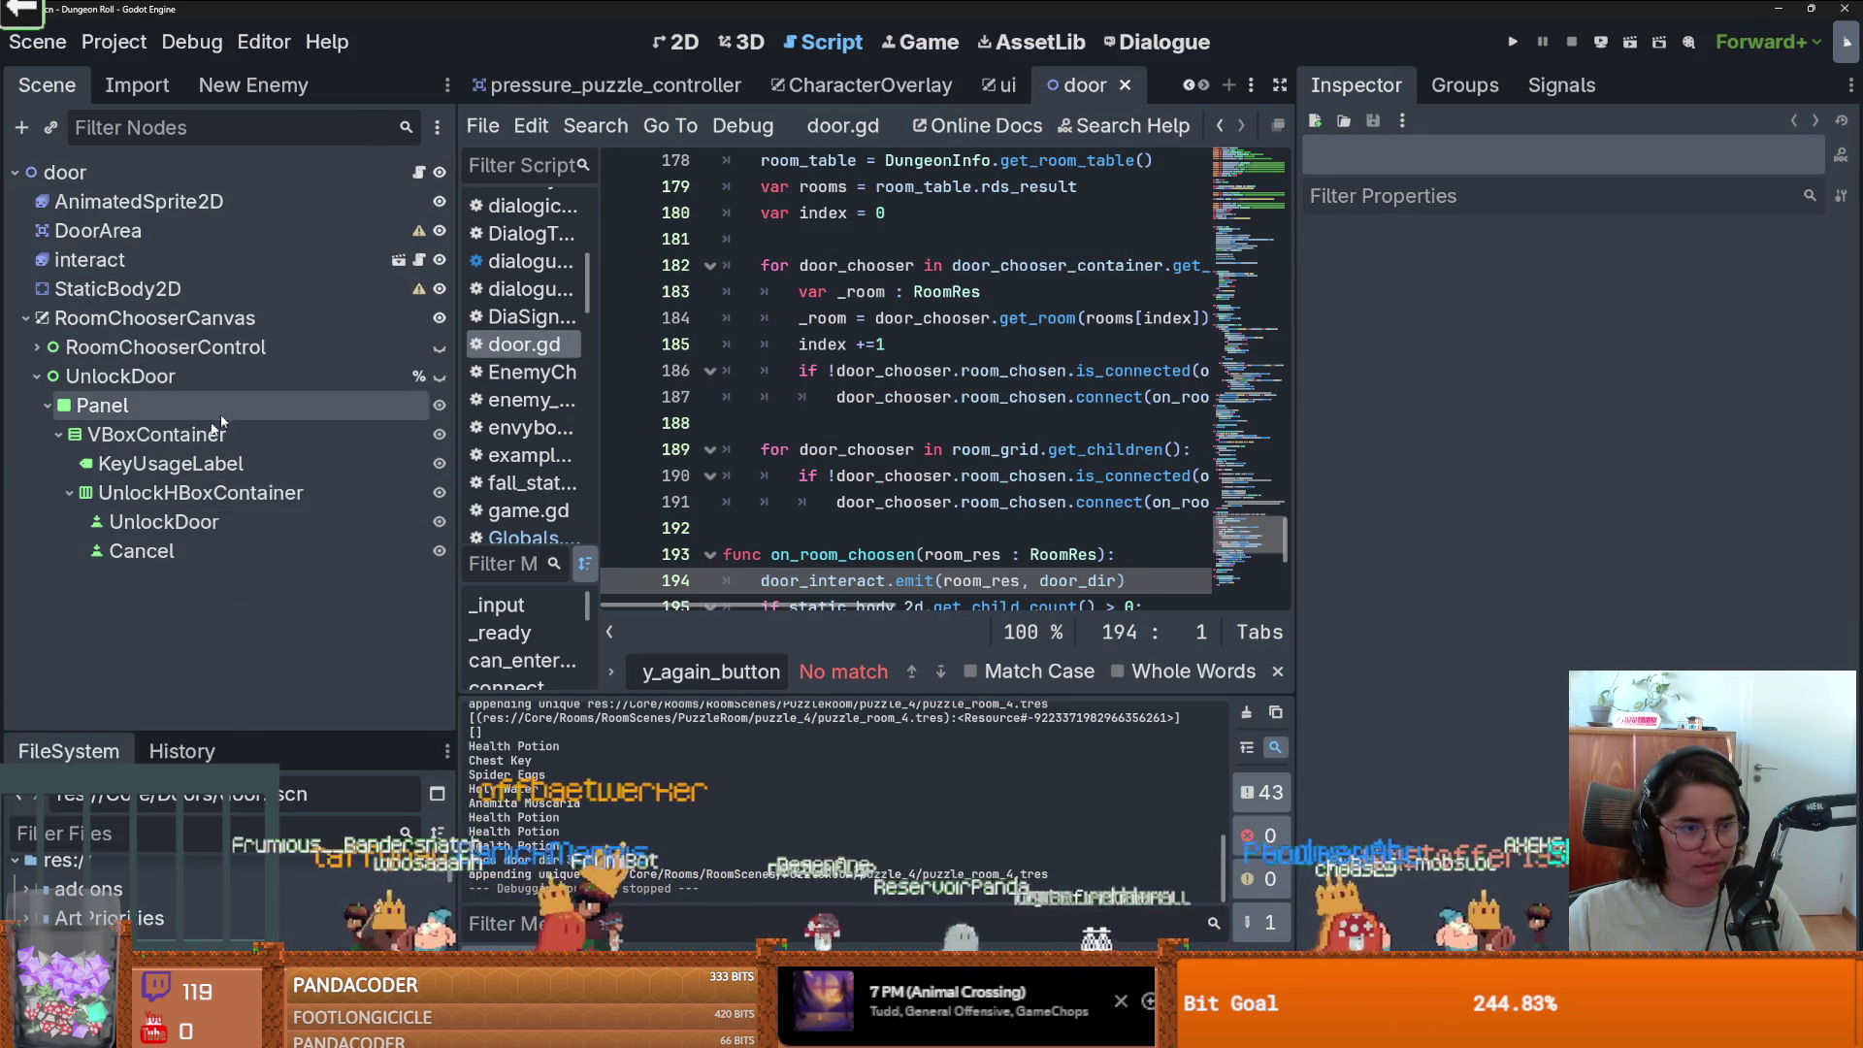
# In the 2D view, expand RoomChooserControl and inspect RoomChooserContainer's Room Resource.
pyautogui.click(680, 42)
pyautogui.scroll(-2, 667, 366)
pyautogui.scroll(4, 817, 468)
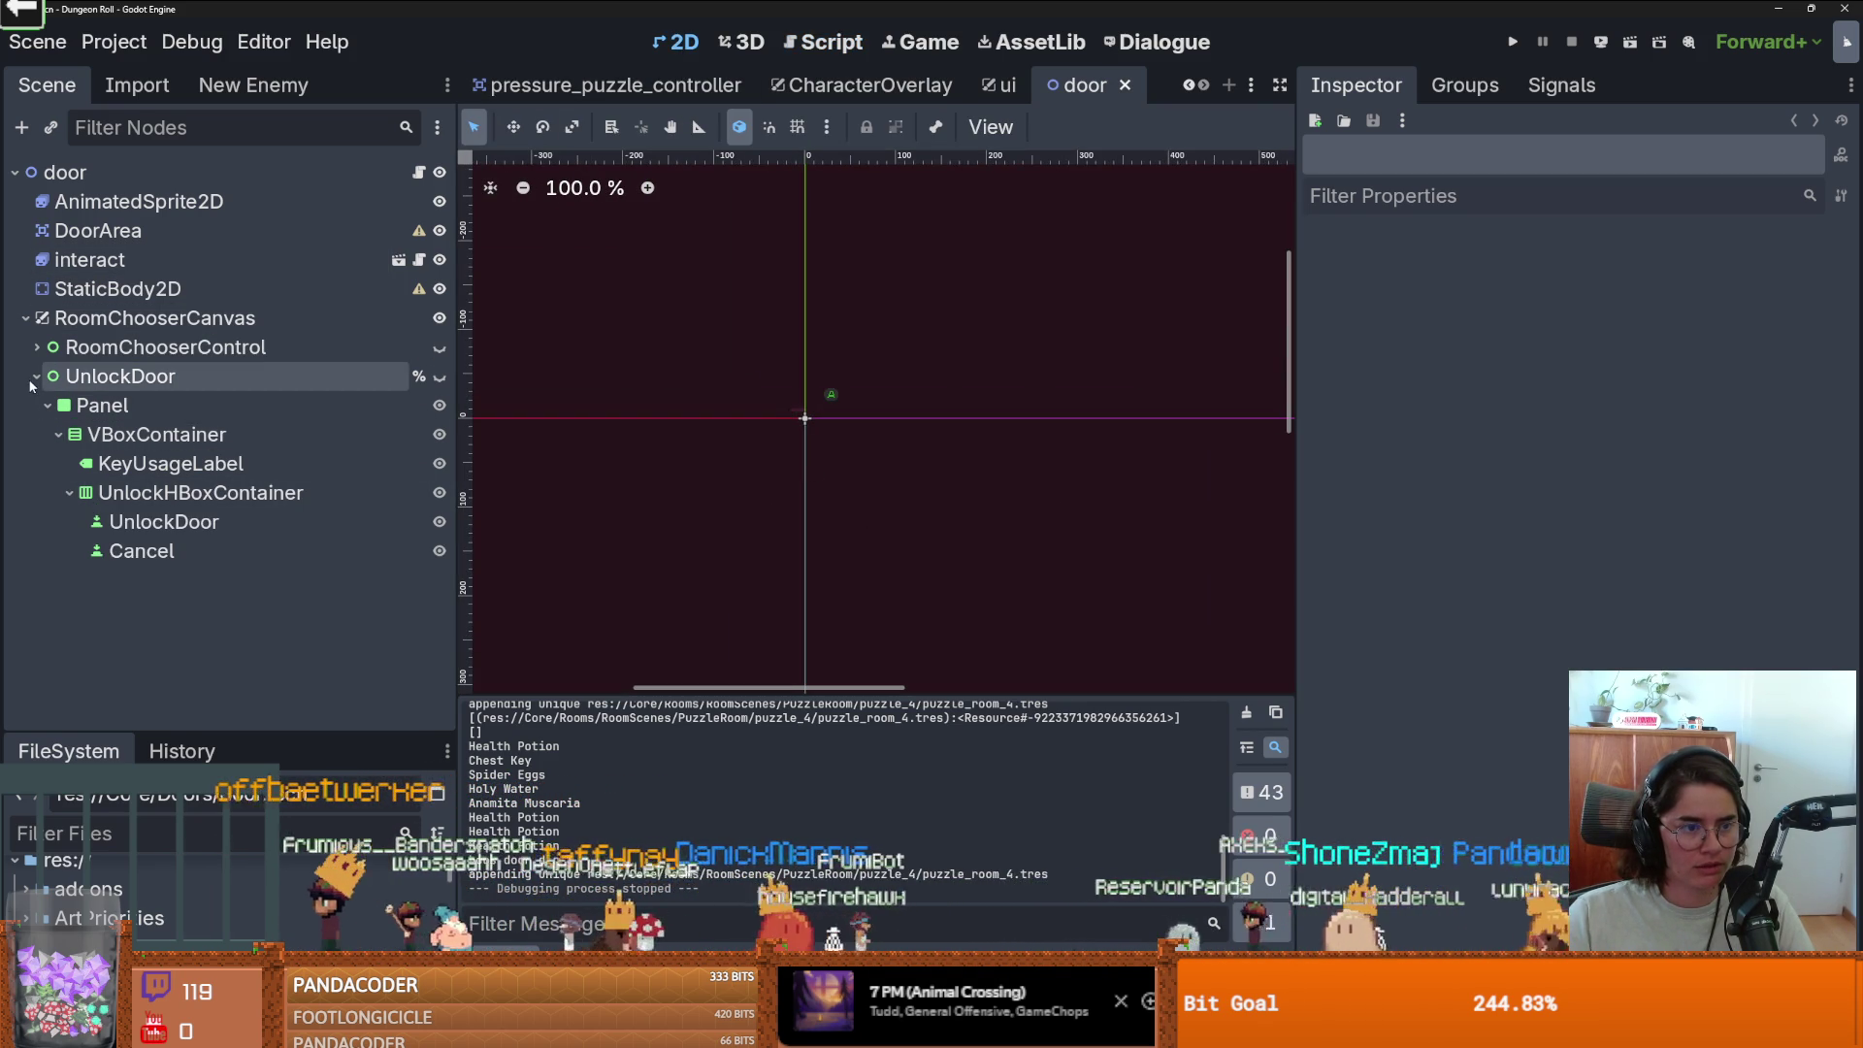
pyautogui.click(36, 348)
pyautogui.scroll(-3, 225, 464)
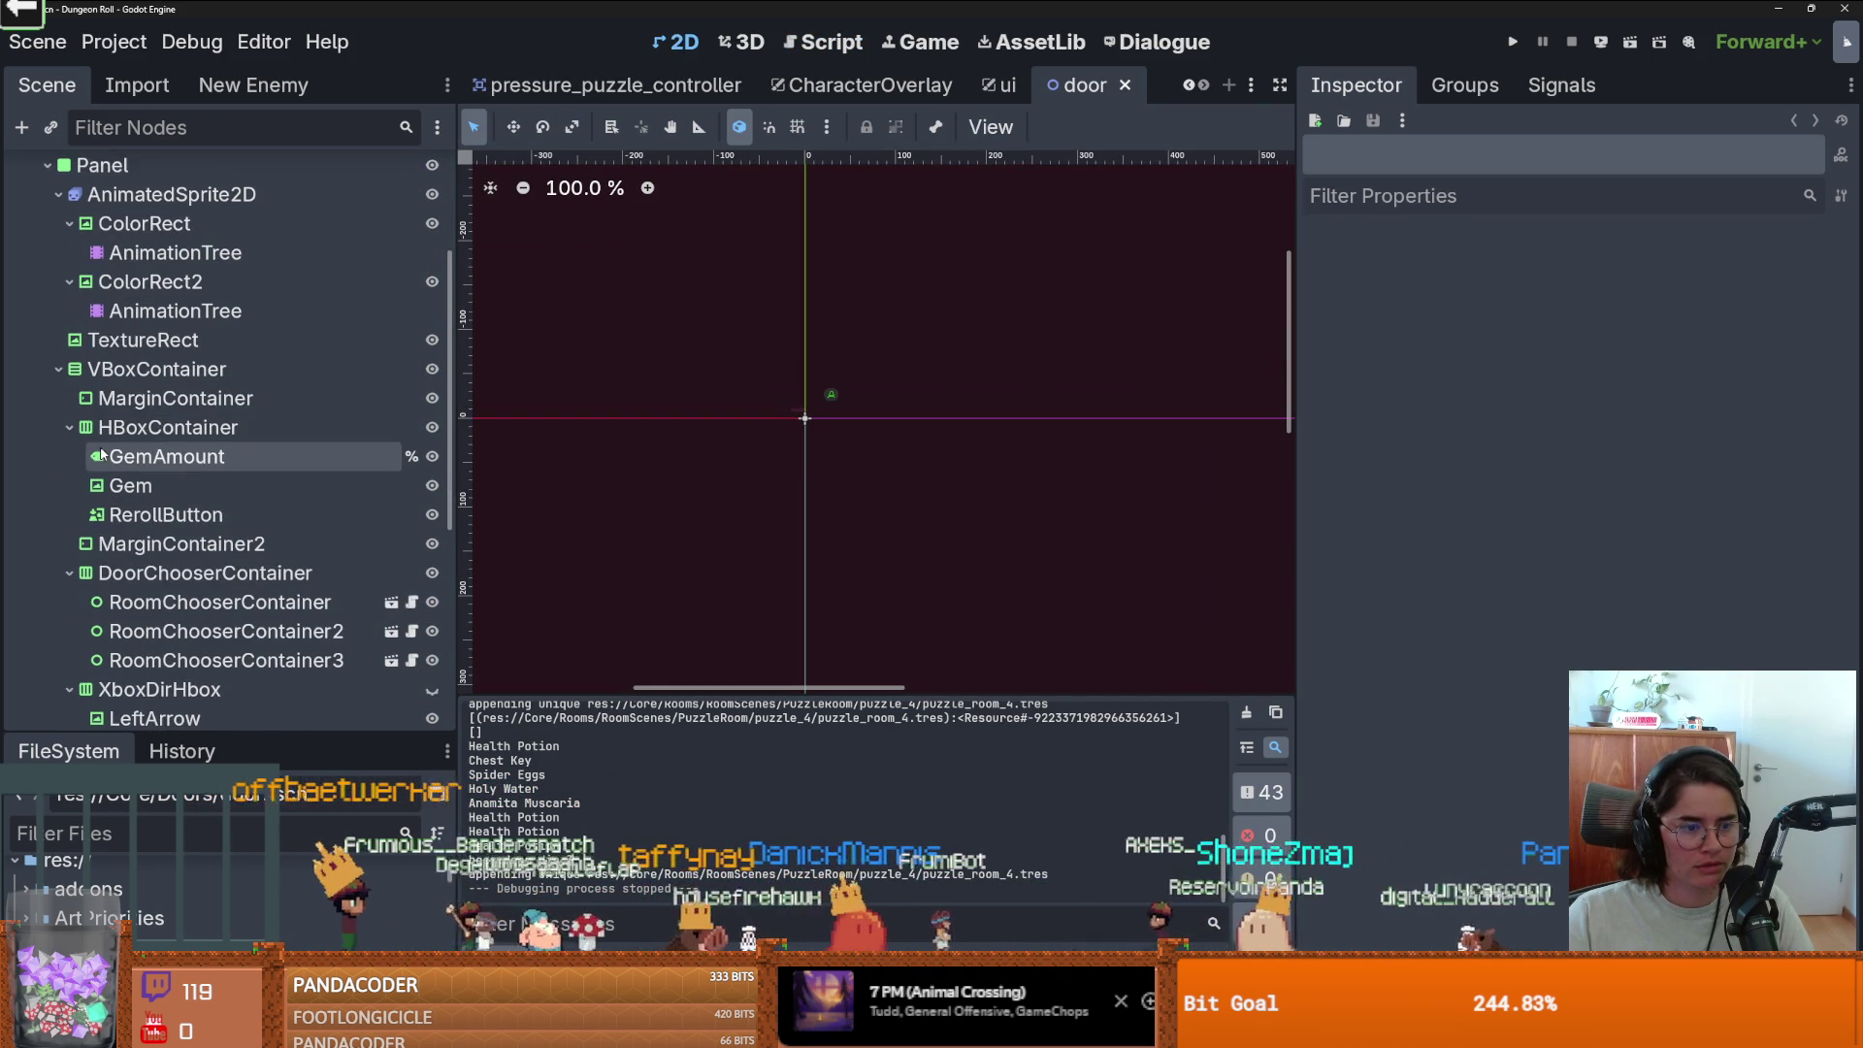
pyautogui.click(220, 601)
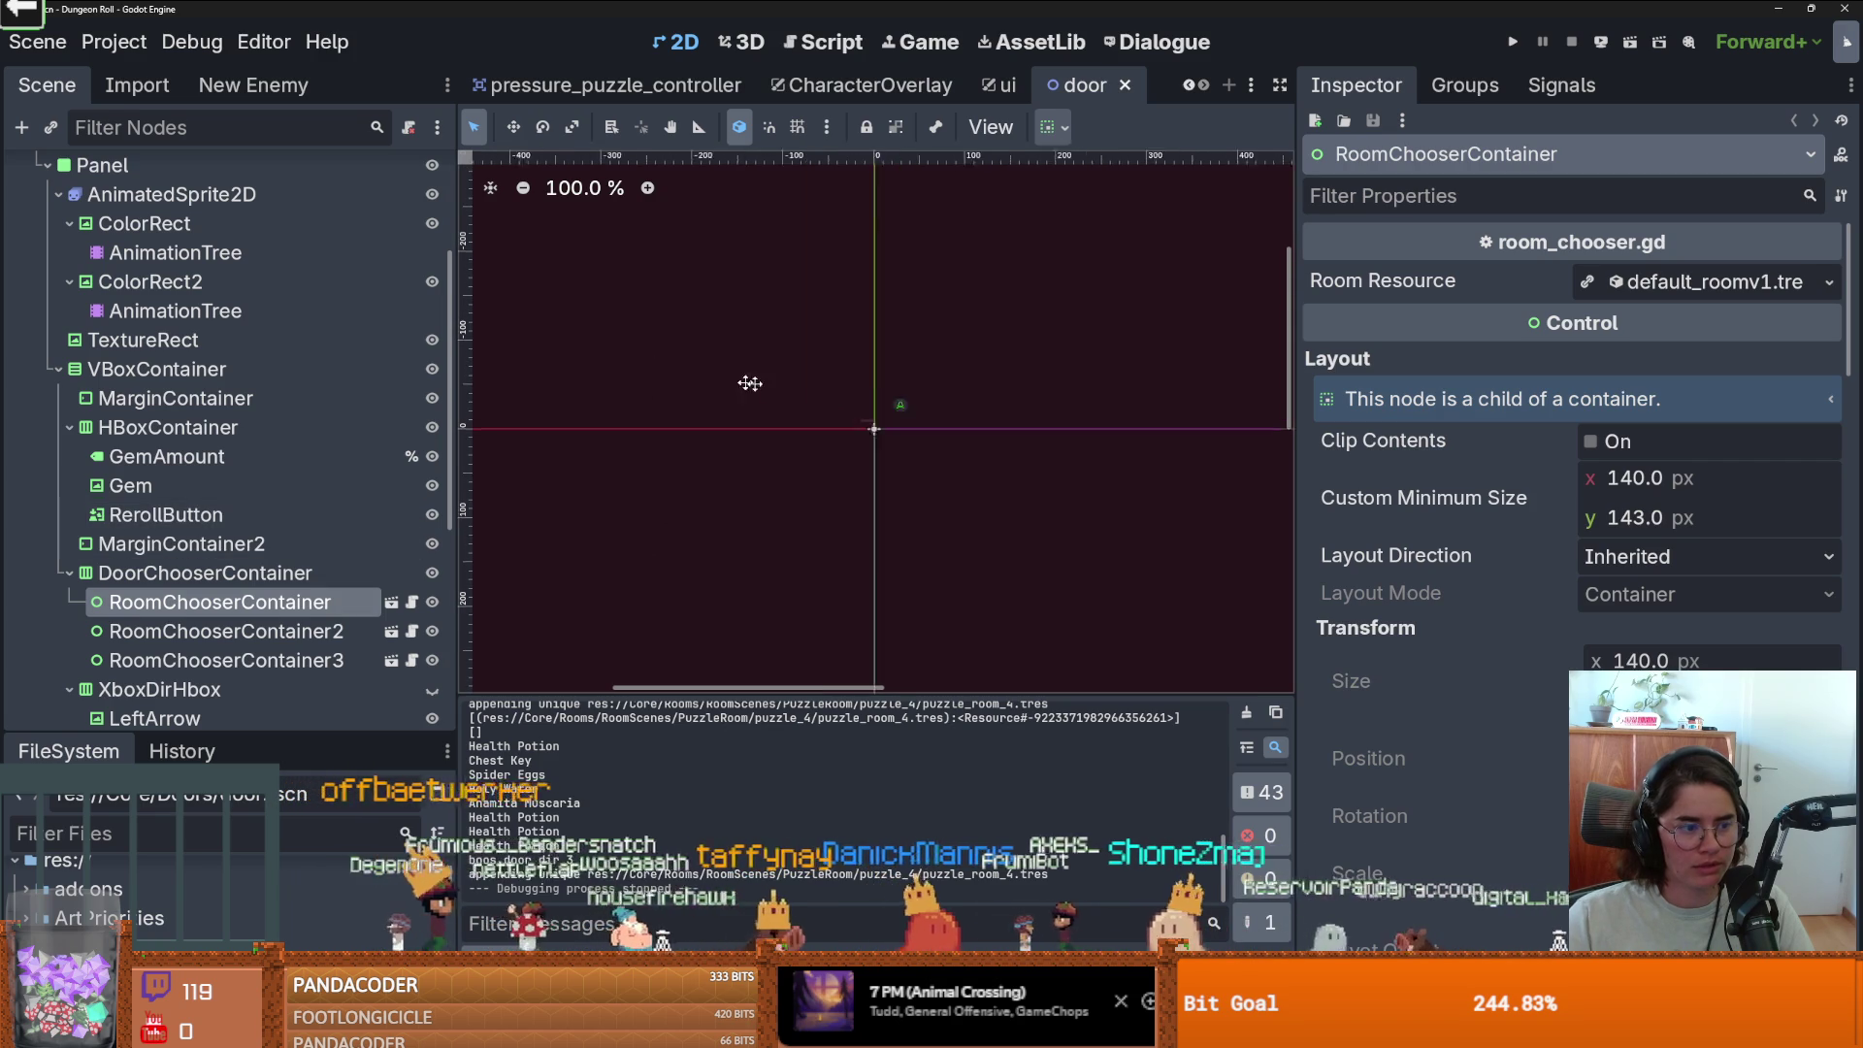
pyautogui.scroll(1, 837, 417)
pyautogui.moveTo(836, 418); pyautogui.dragTo(741, 397)
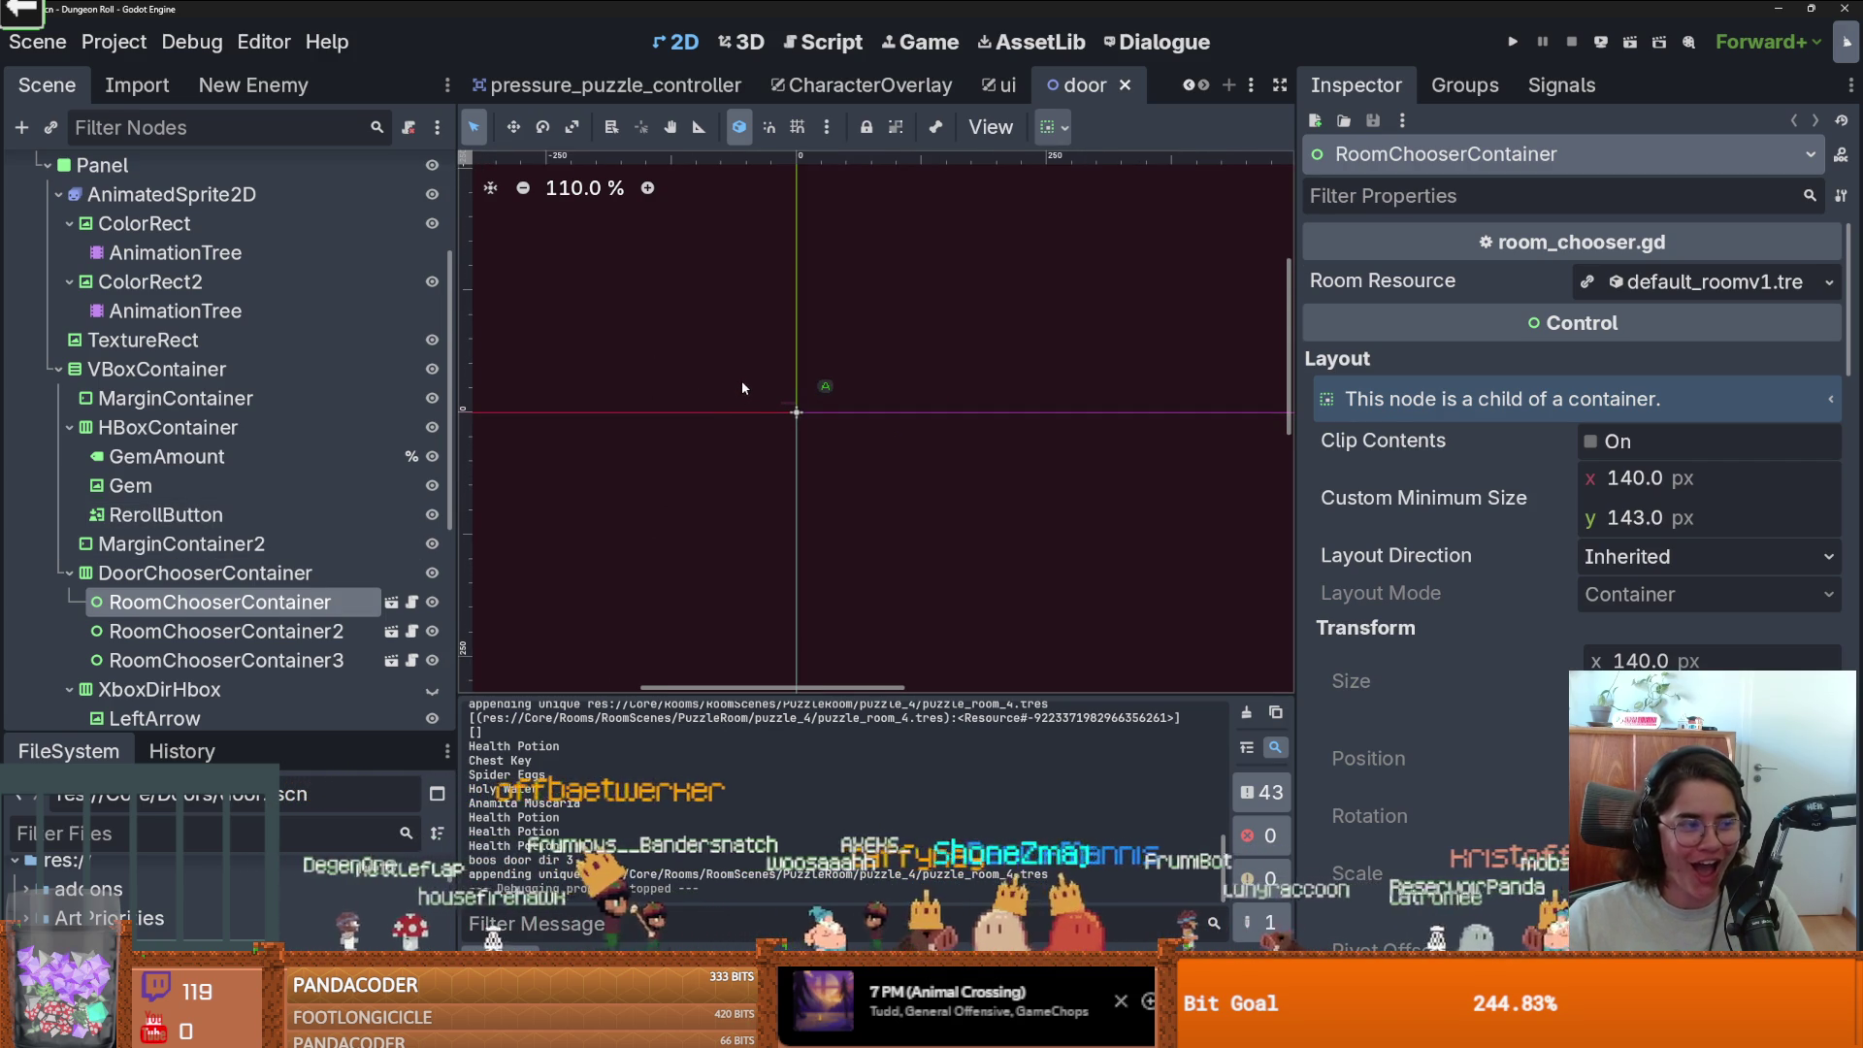
pyautogui.press('Down')
pyautogui.press('Up')
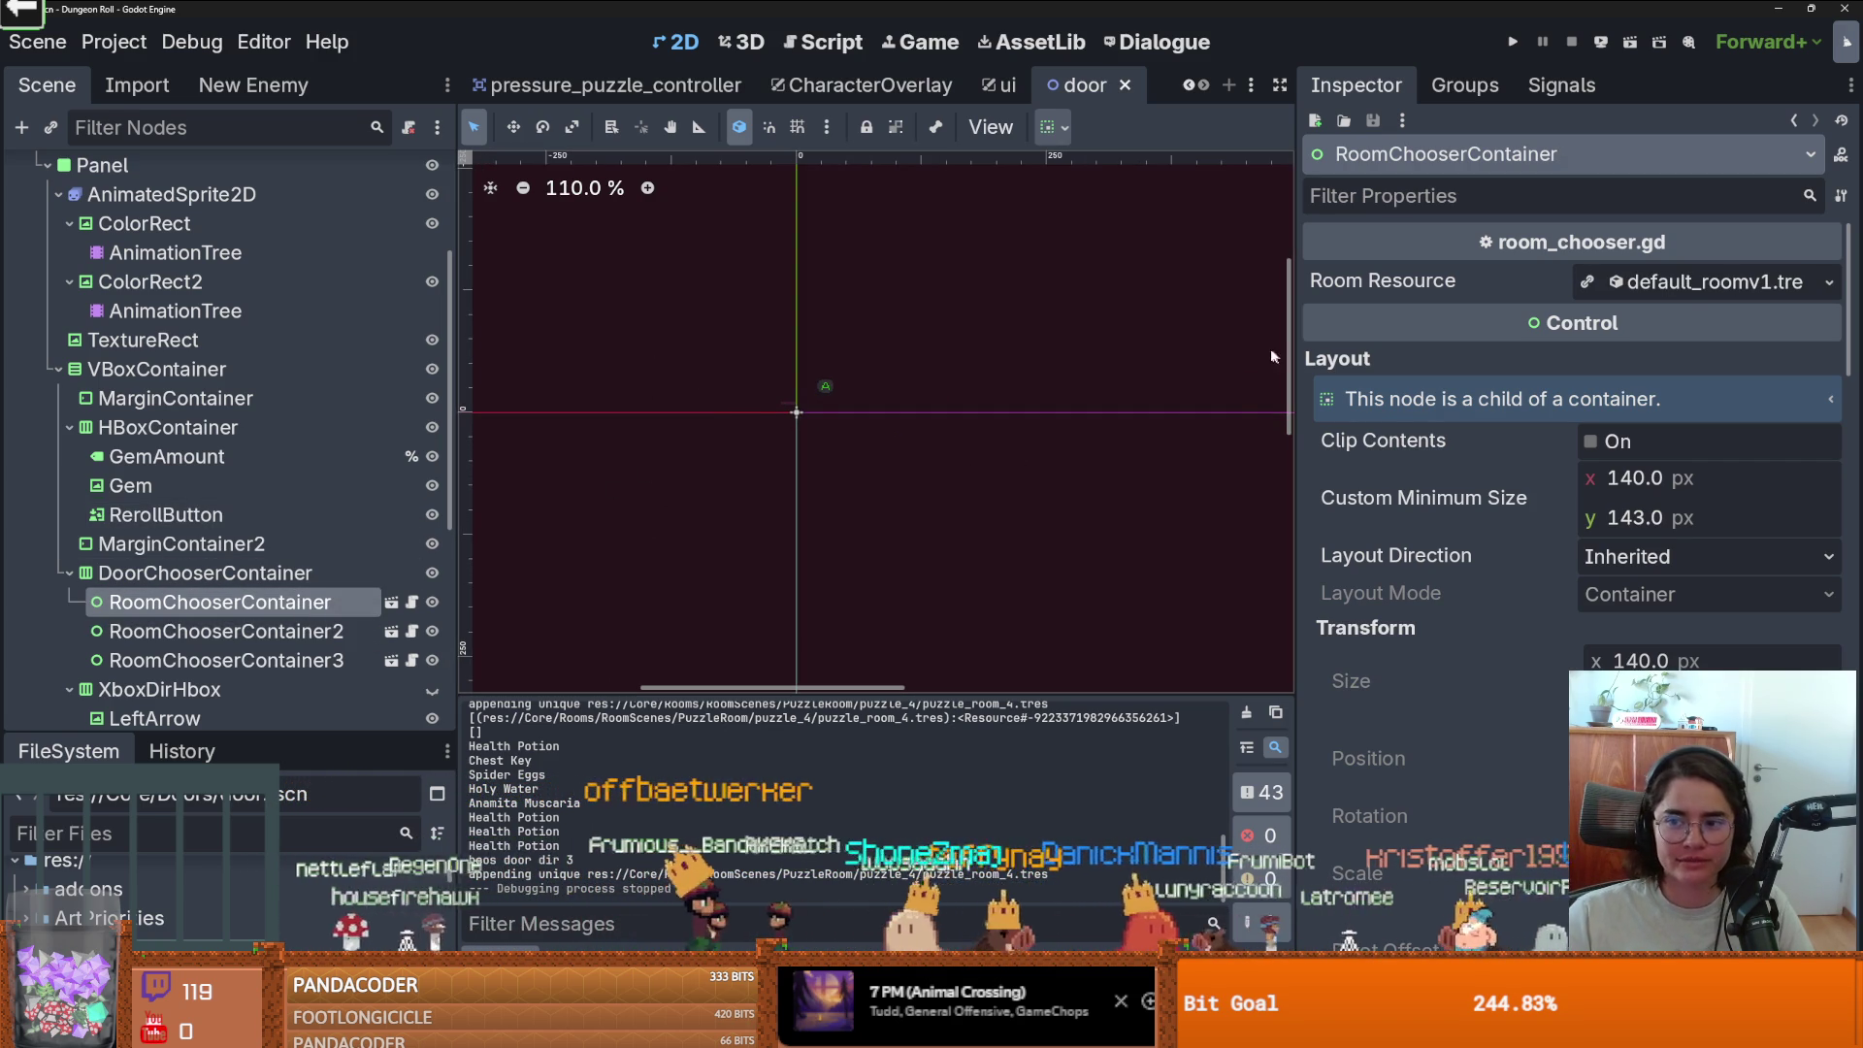
# Compare Room Resource on RoomChooserContainer2 and 3, then open room_chooser.gd.
pyautogui.click(290, 632)
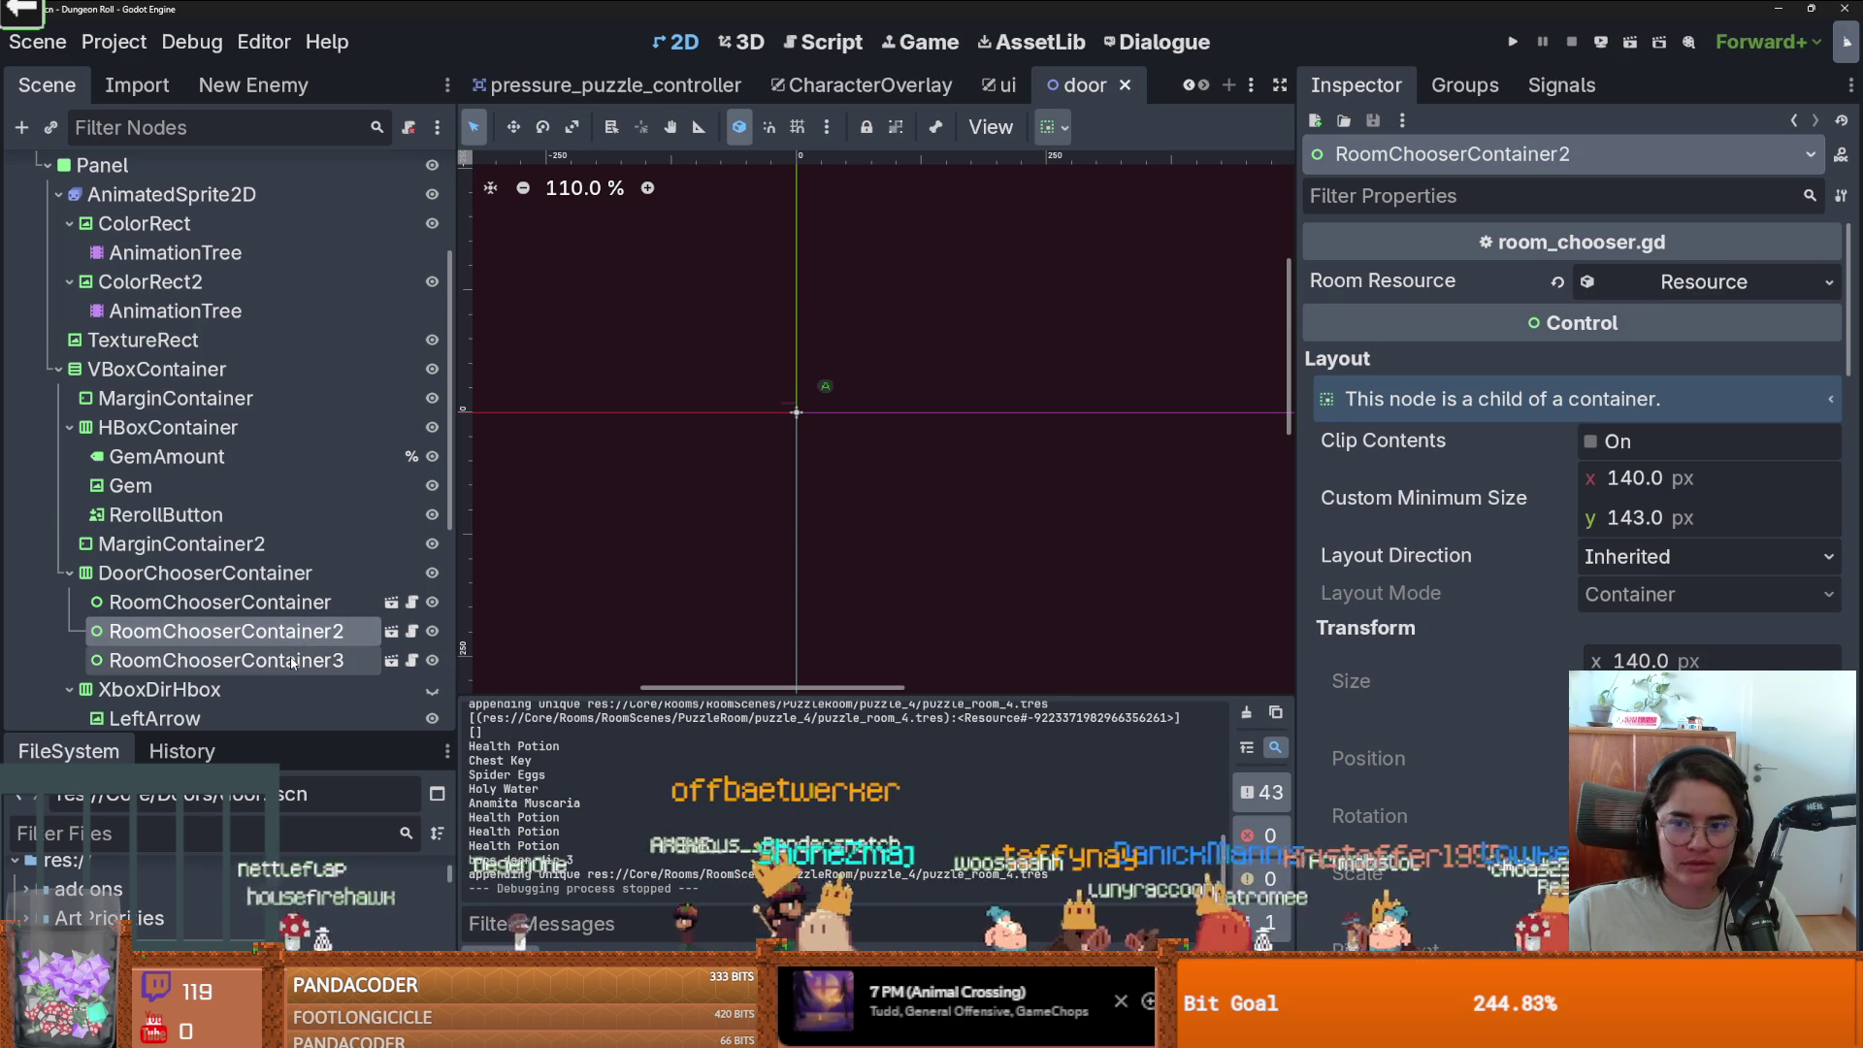
pyautogui.click(291, 662)
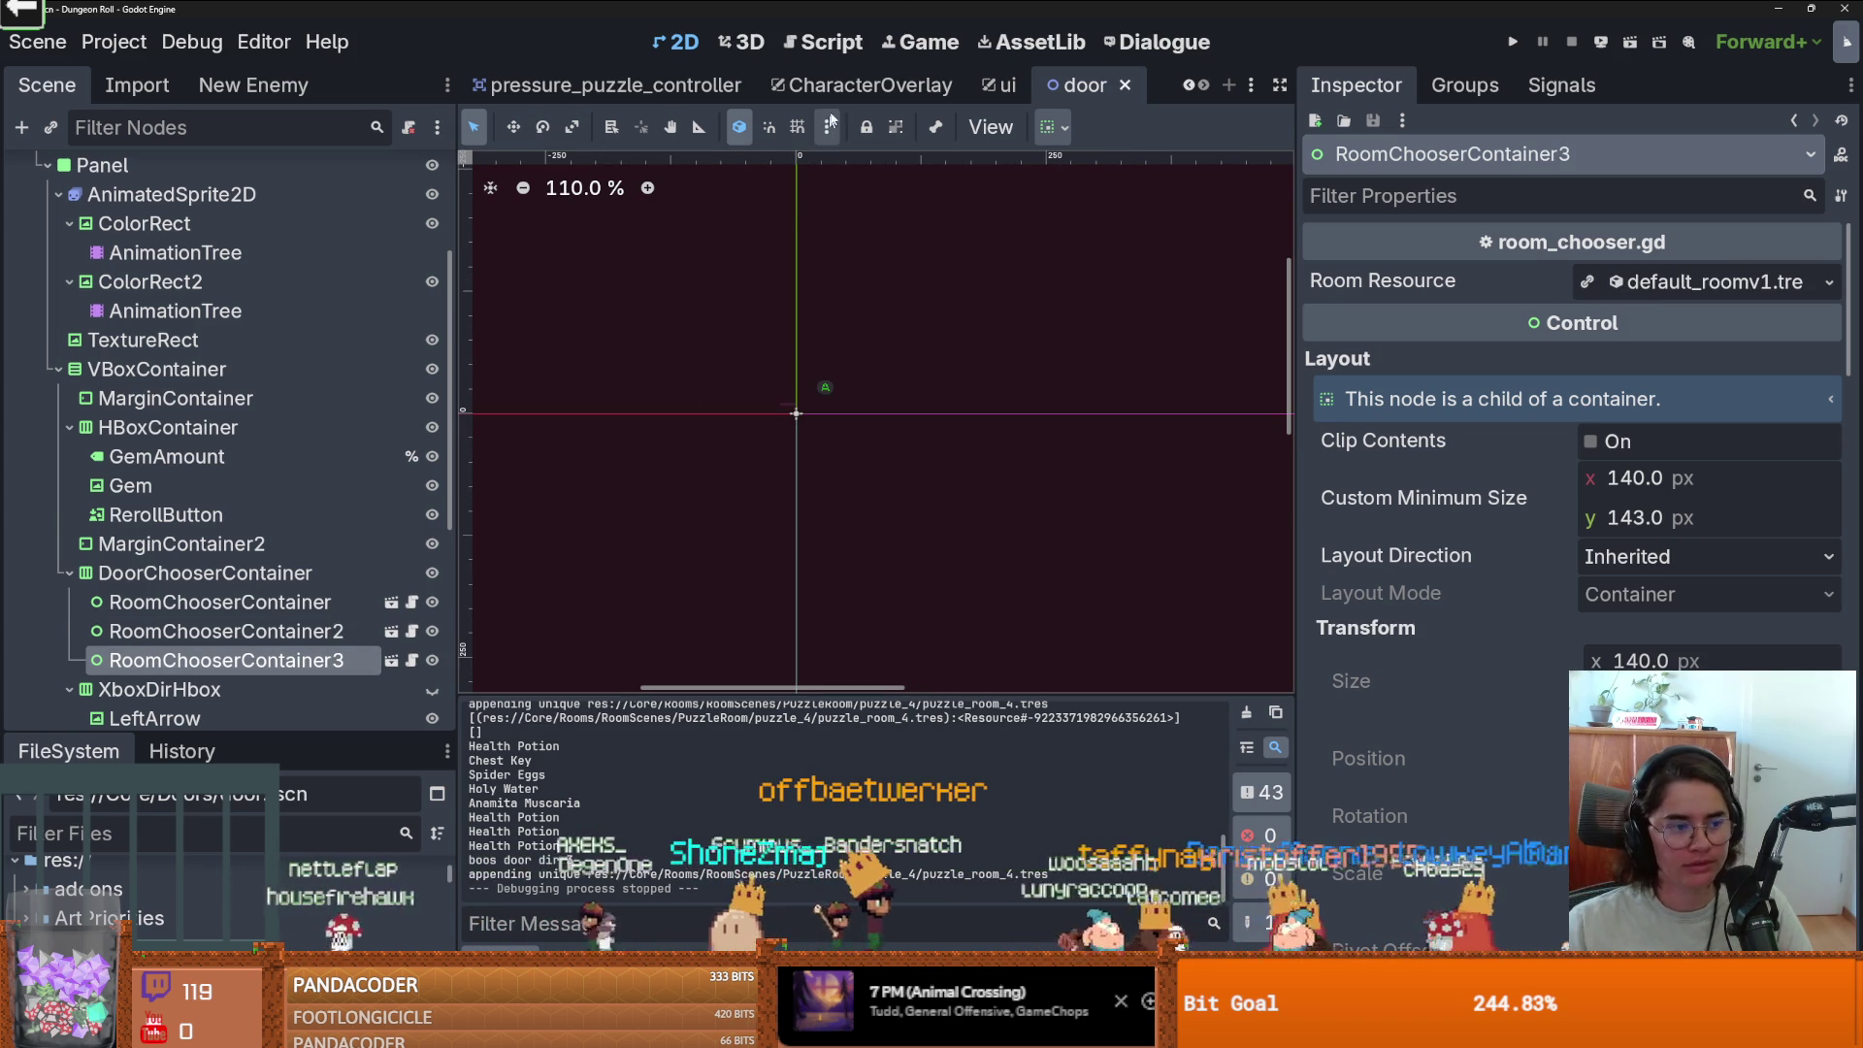
pyautogui.scroll(1, 679, 375)
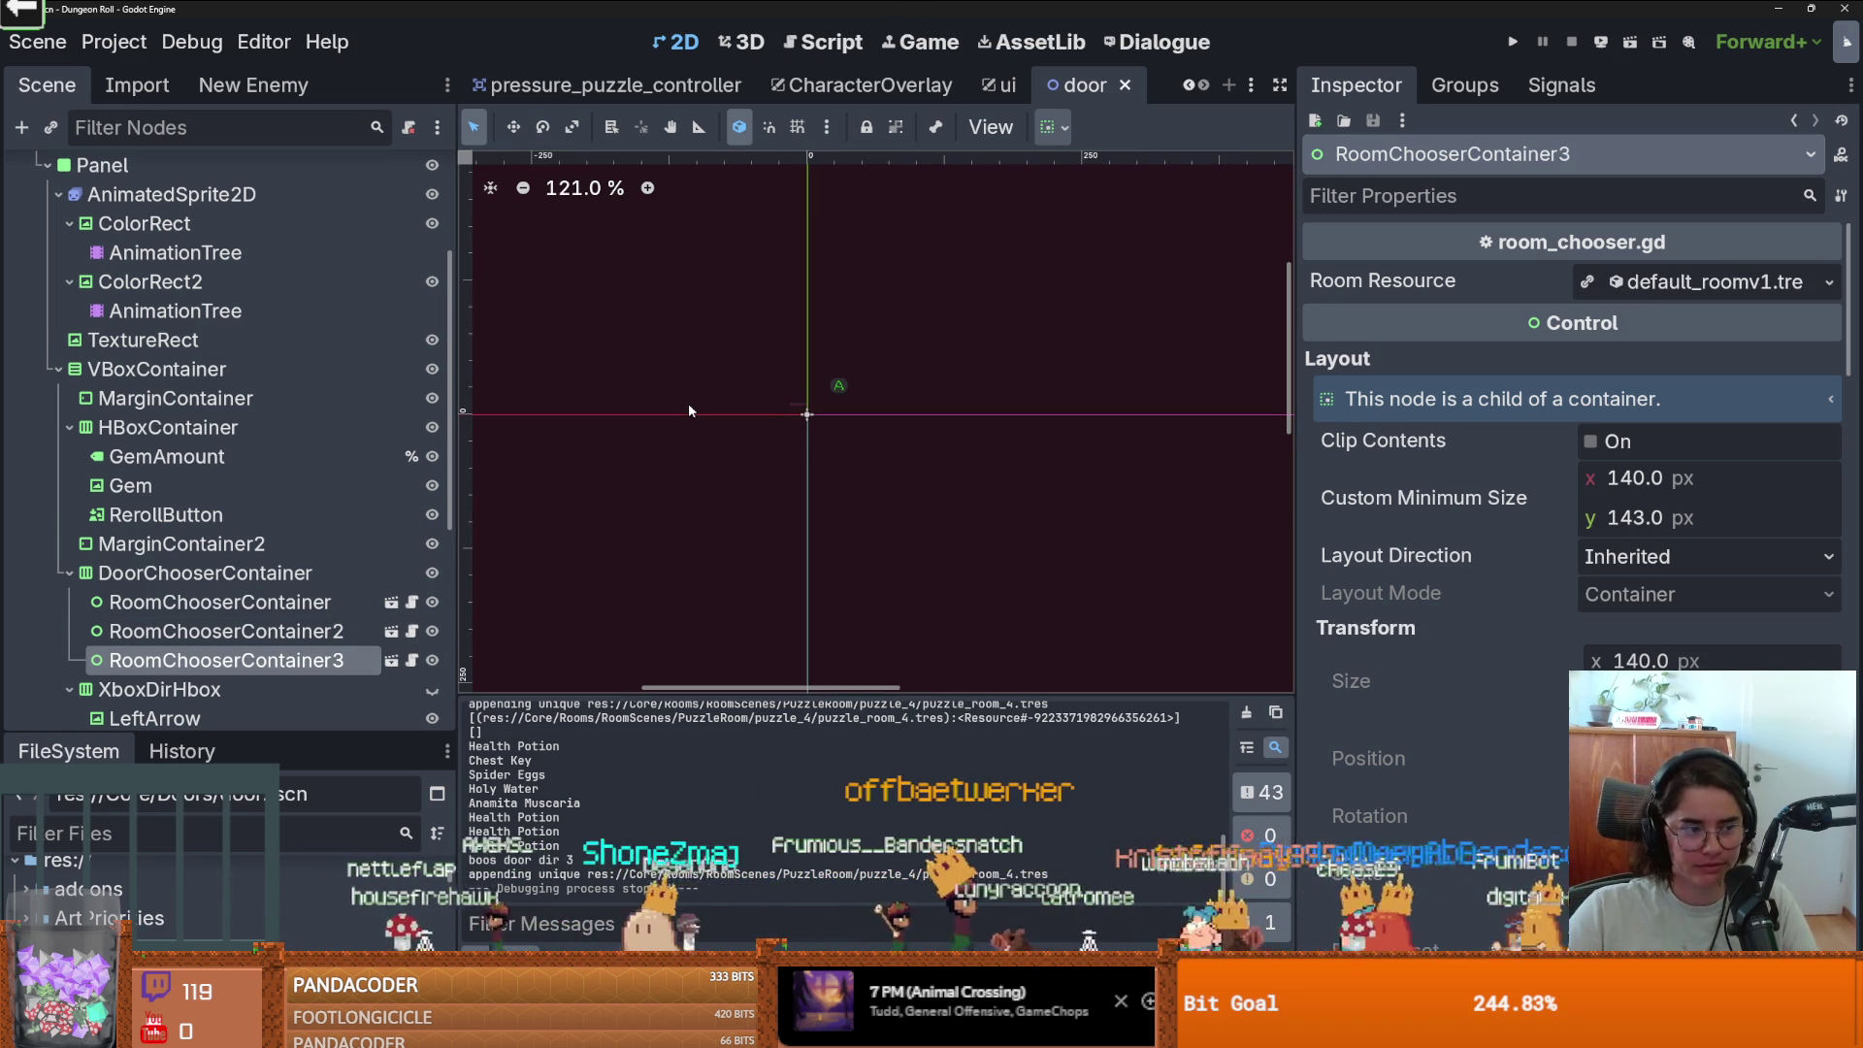
pyautogui.scroll(2, 805, 357)
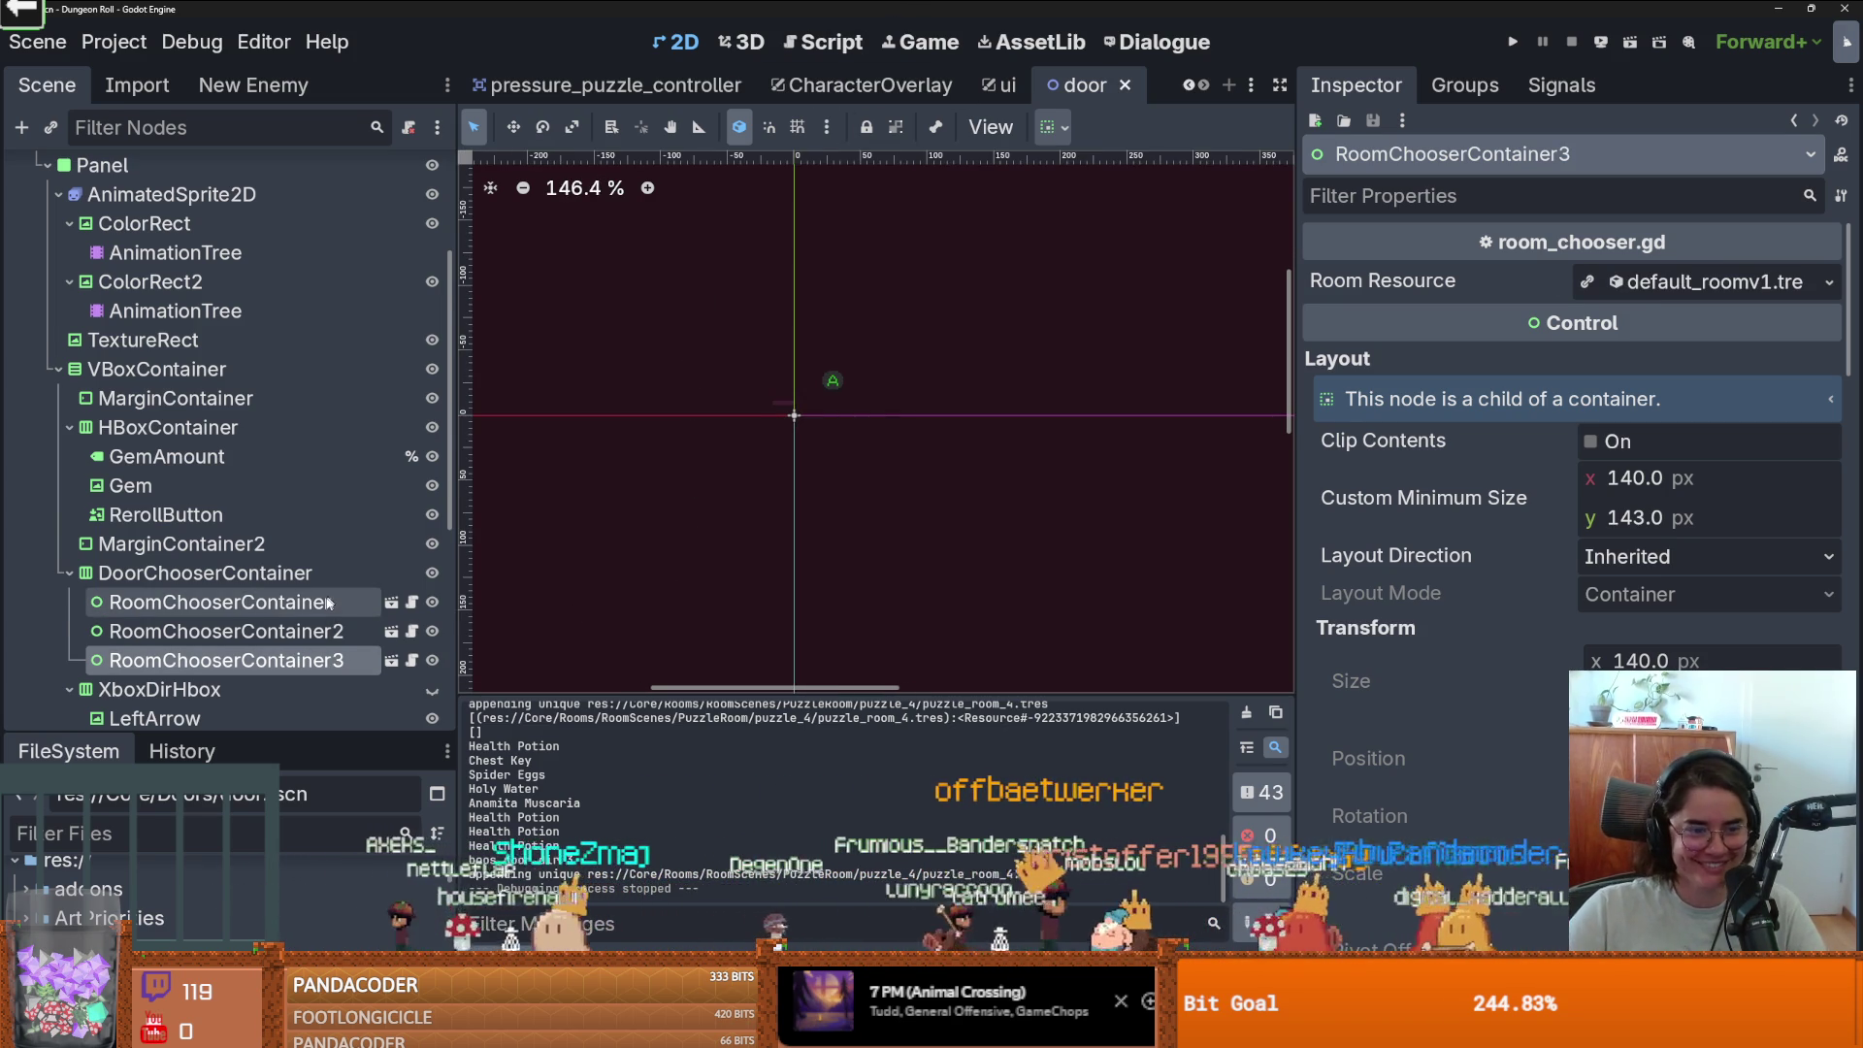
pyautogui.click(320, 631)
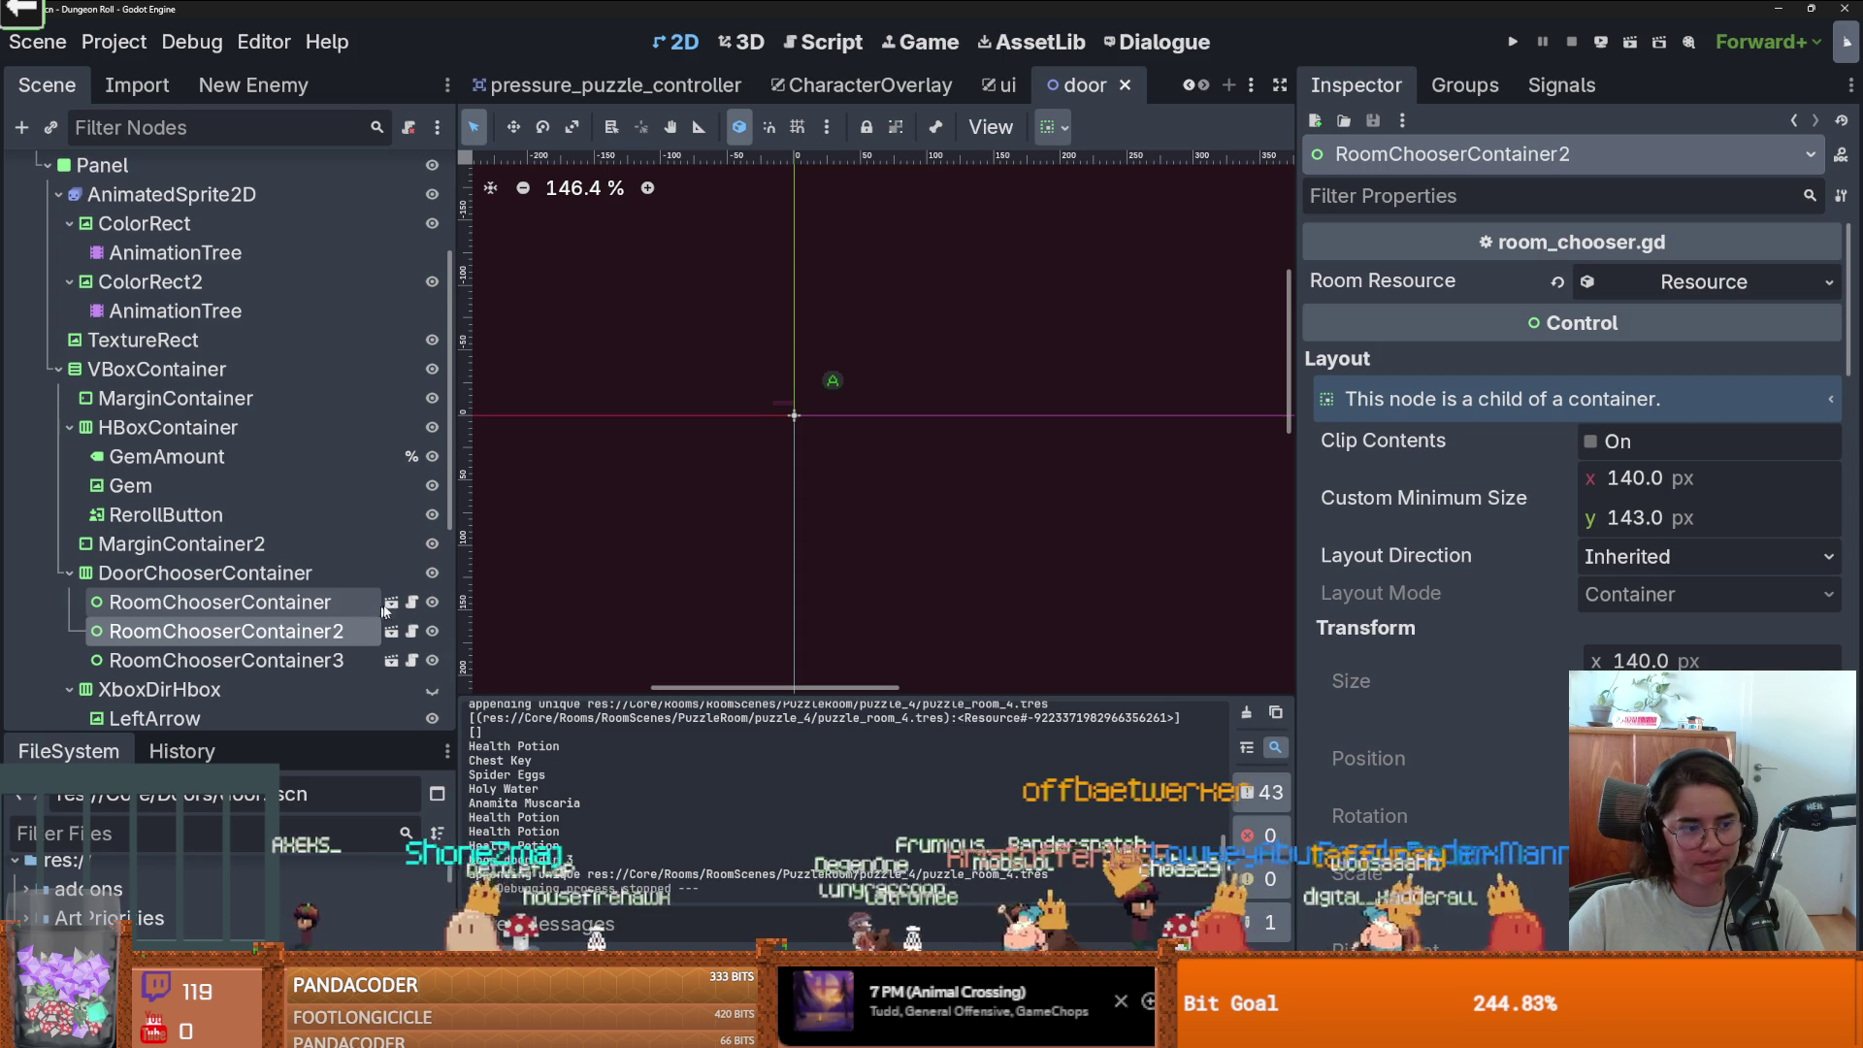
pyautogui.click(411, 601)
# Scroll through room_chooser.gd and highlight set_room_res and every use of room_resource.
pyautogui.moveTo(1306, 454); pyautogui.dragTo(1661, 454)
pyautogui.scroll(8, 982, 394)
pyautogui.scroll(8, 982, 394)
pyautogui.scroll(-4, 982, 394)
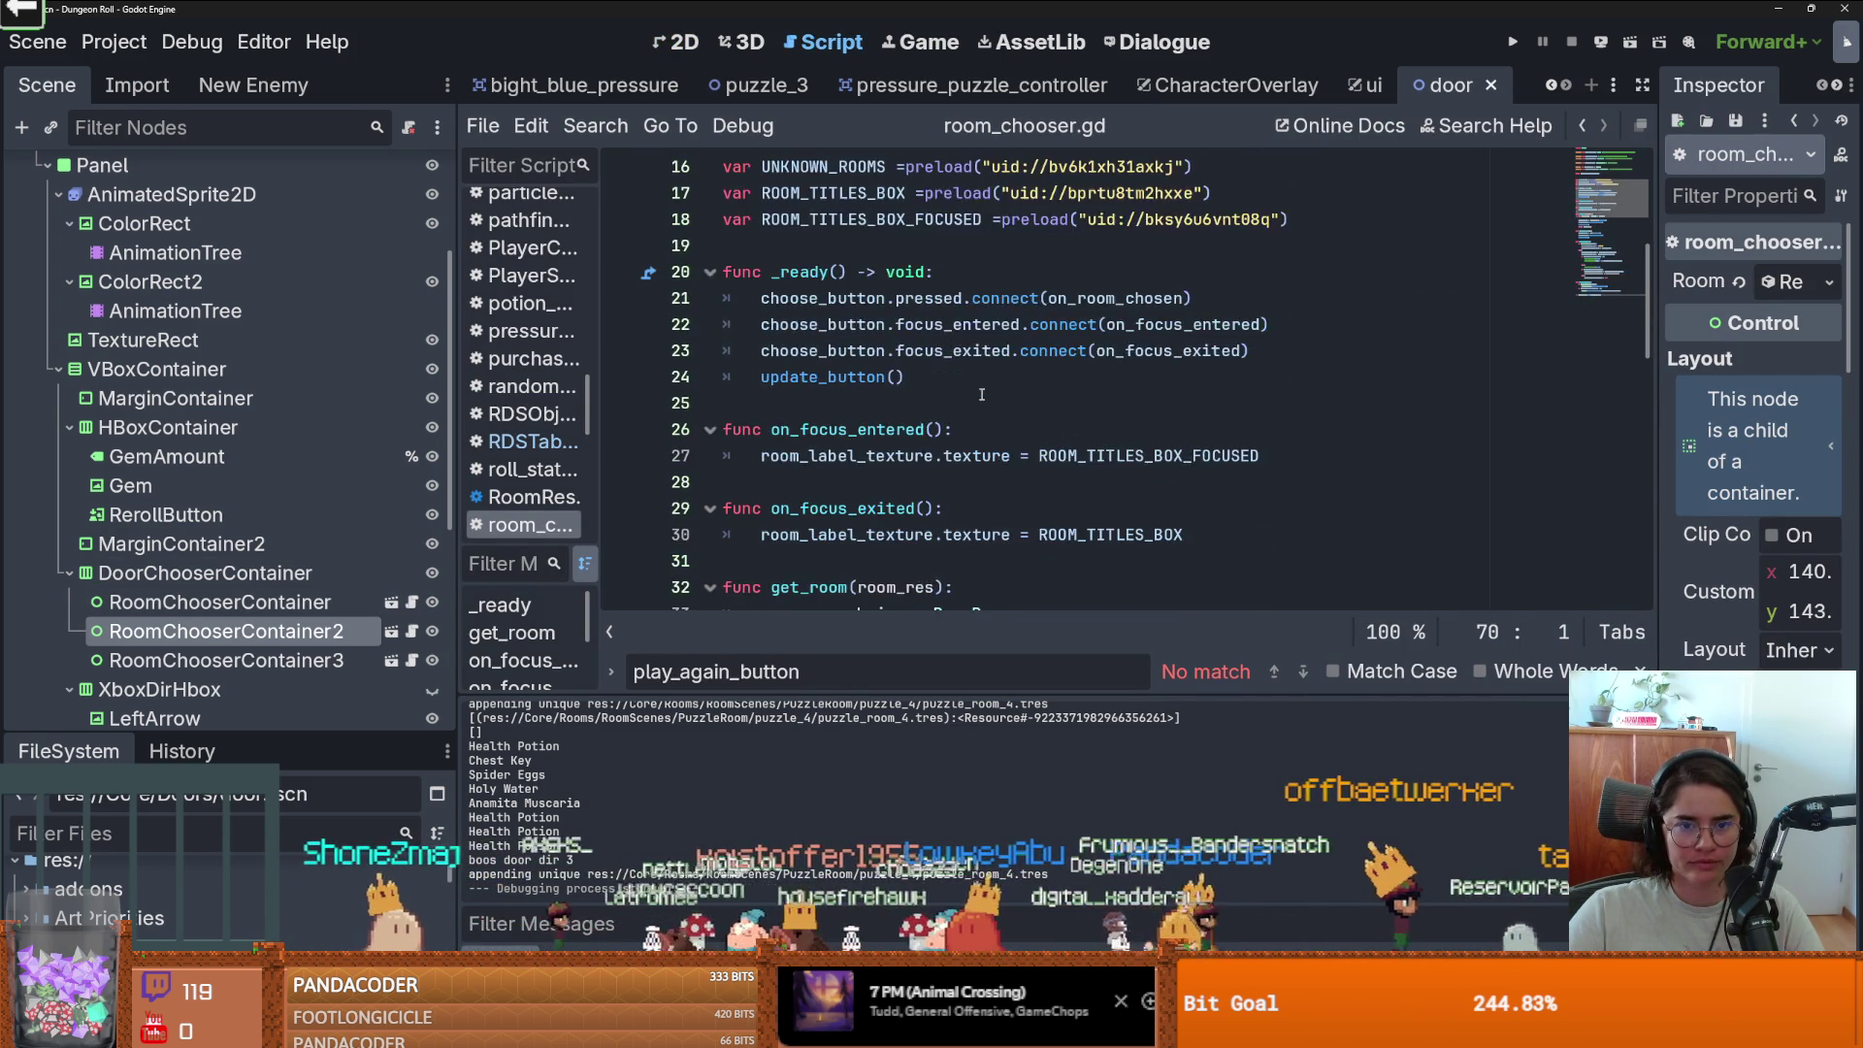
pyautogui.scroll(1, 982, 394)
pyautogui.scroll(-7, 881, 336)
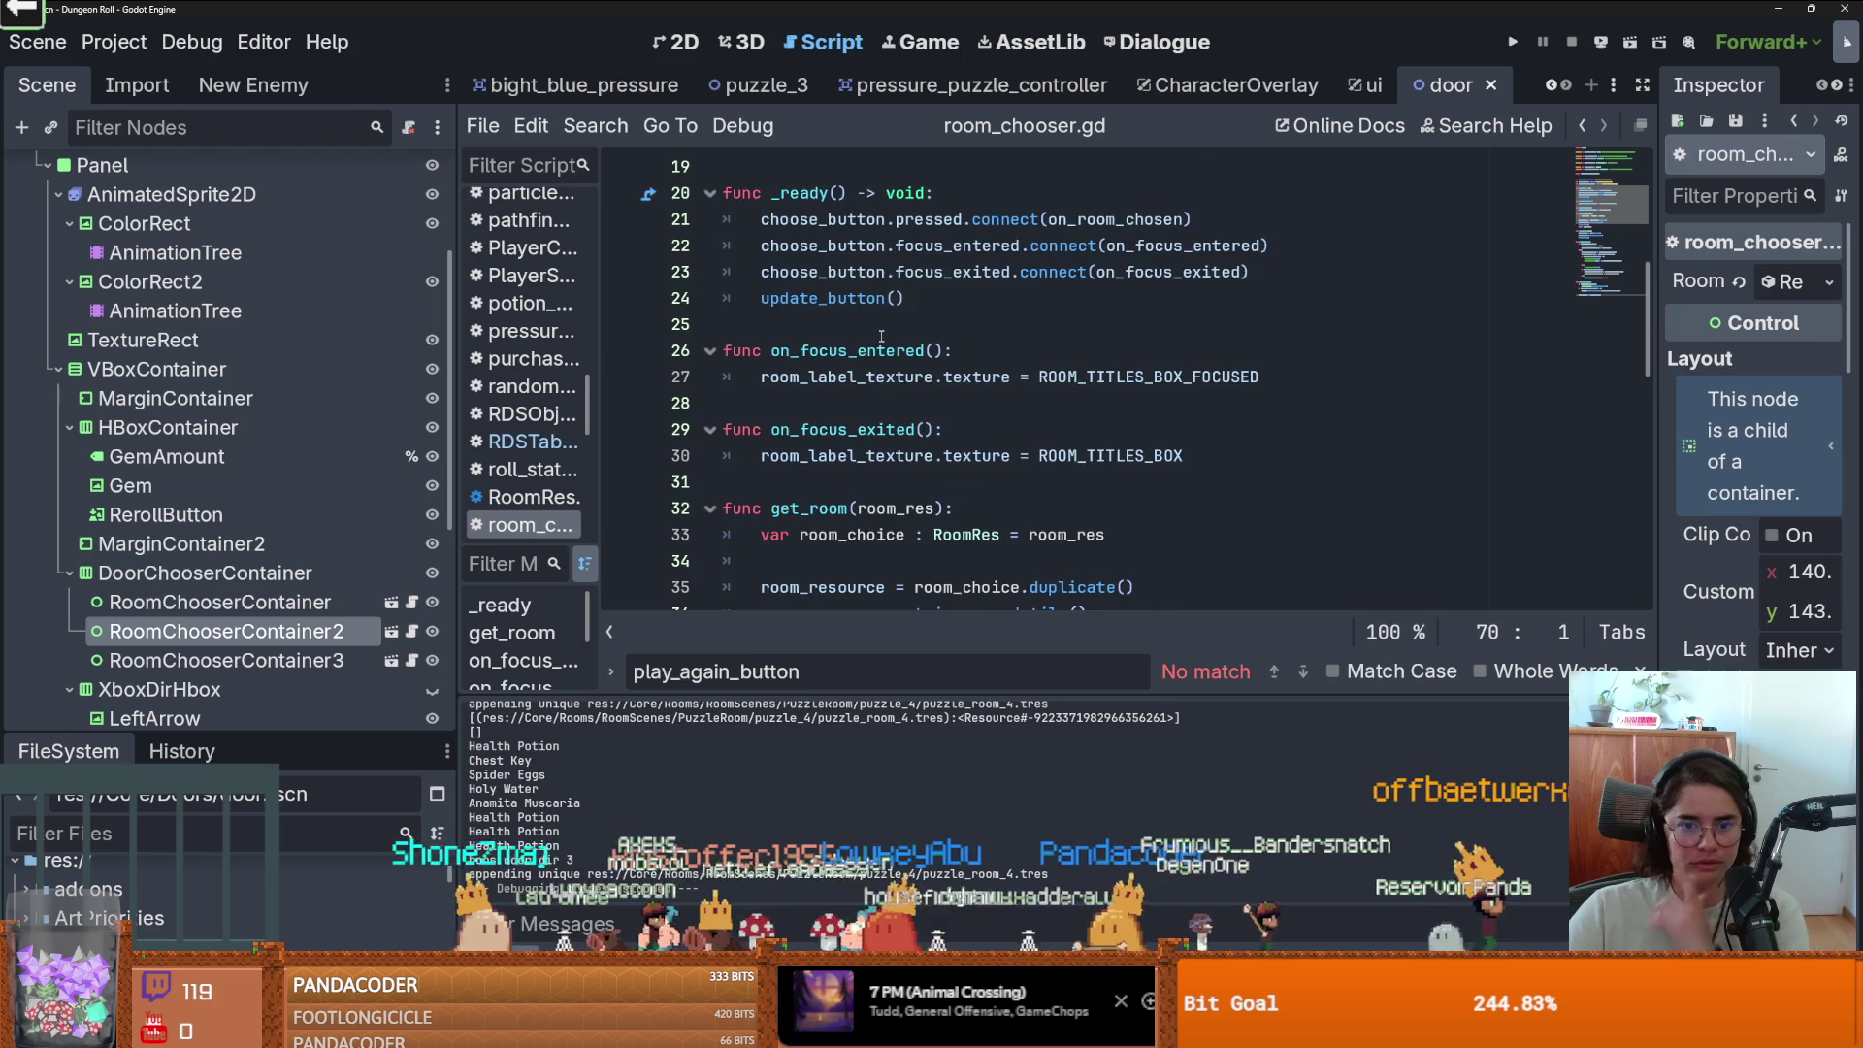
pyautogui.scroll(-2, 881, 336)
pyautogui.scroll(1, 873, 320)
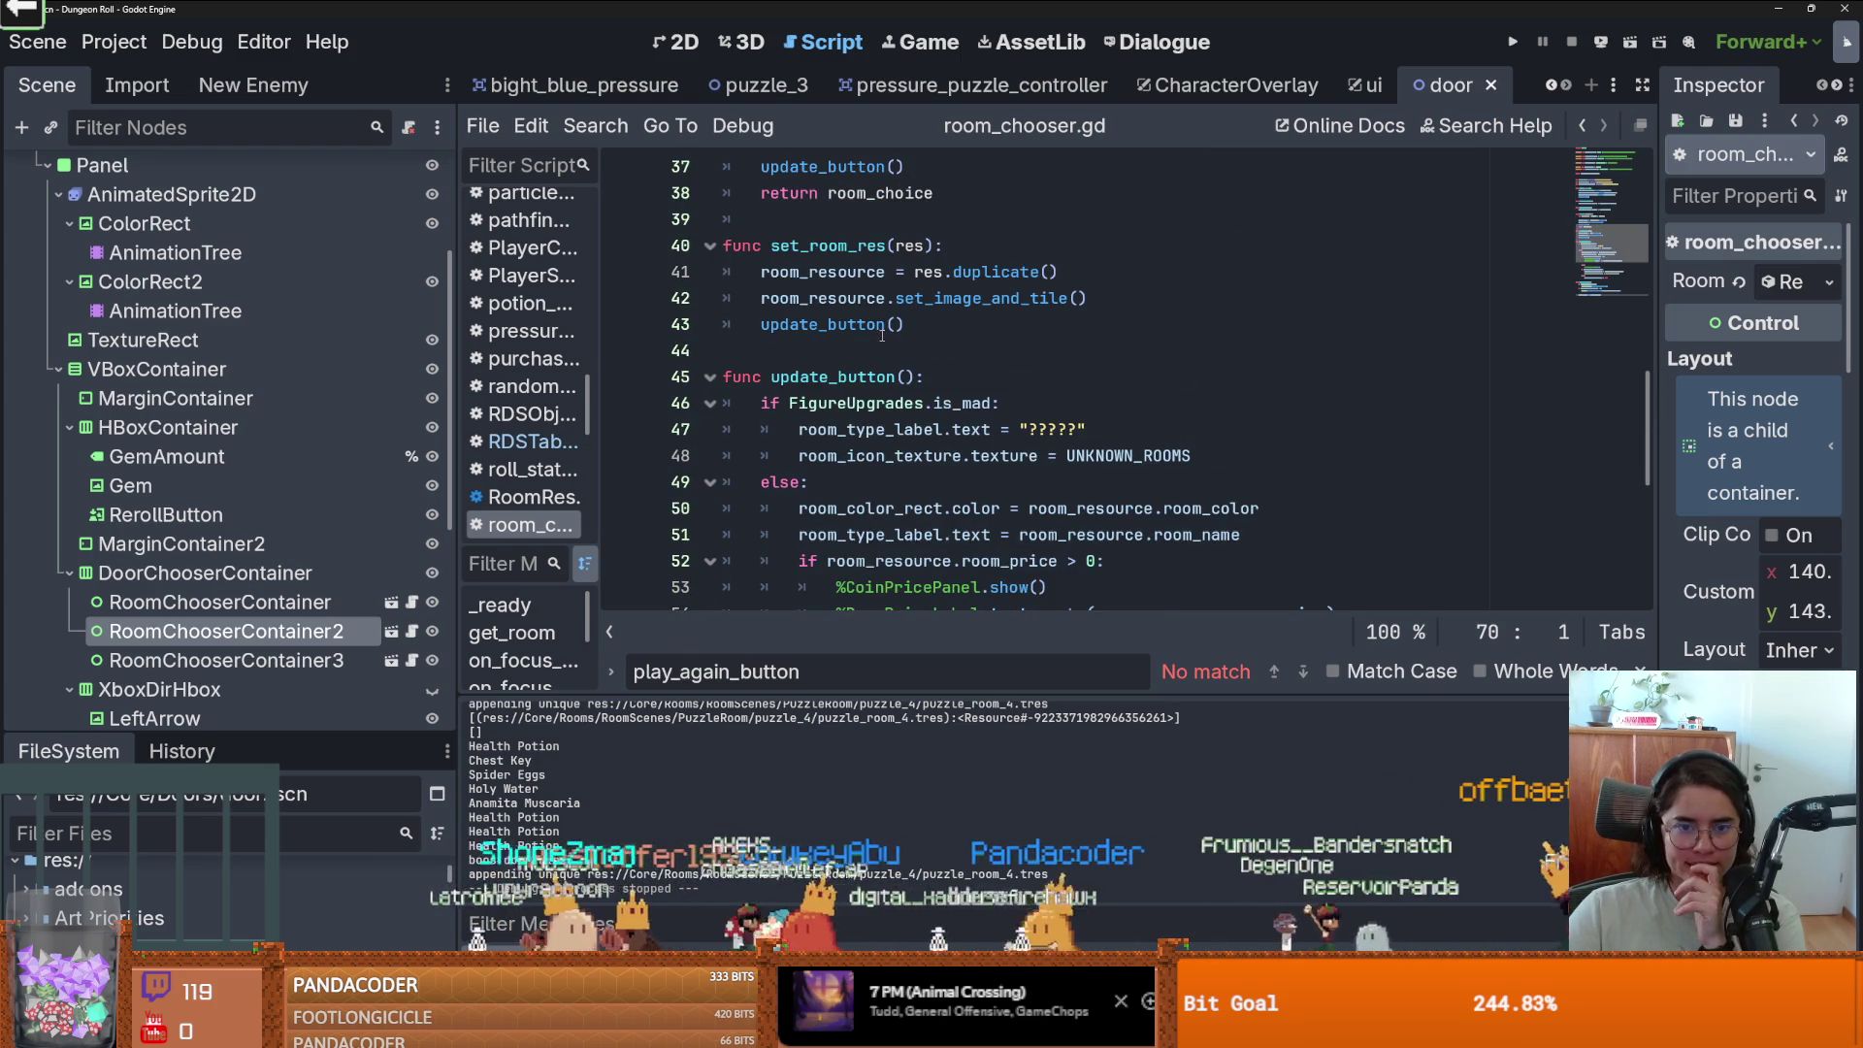
pyautogui.doubleClick(851, 245)
pyautogui.doubleClick(834, 270)
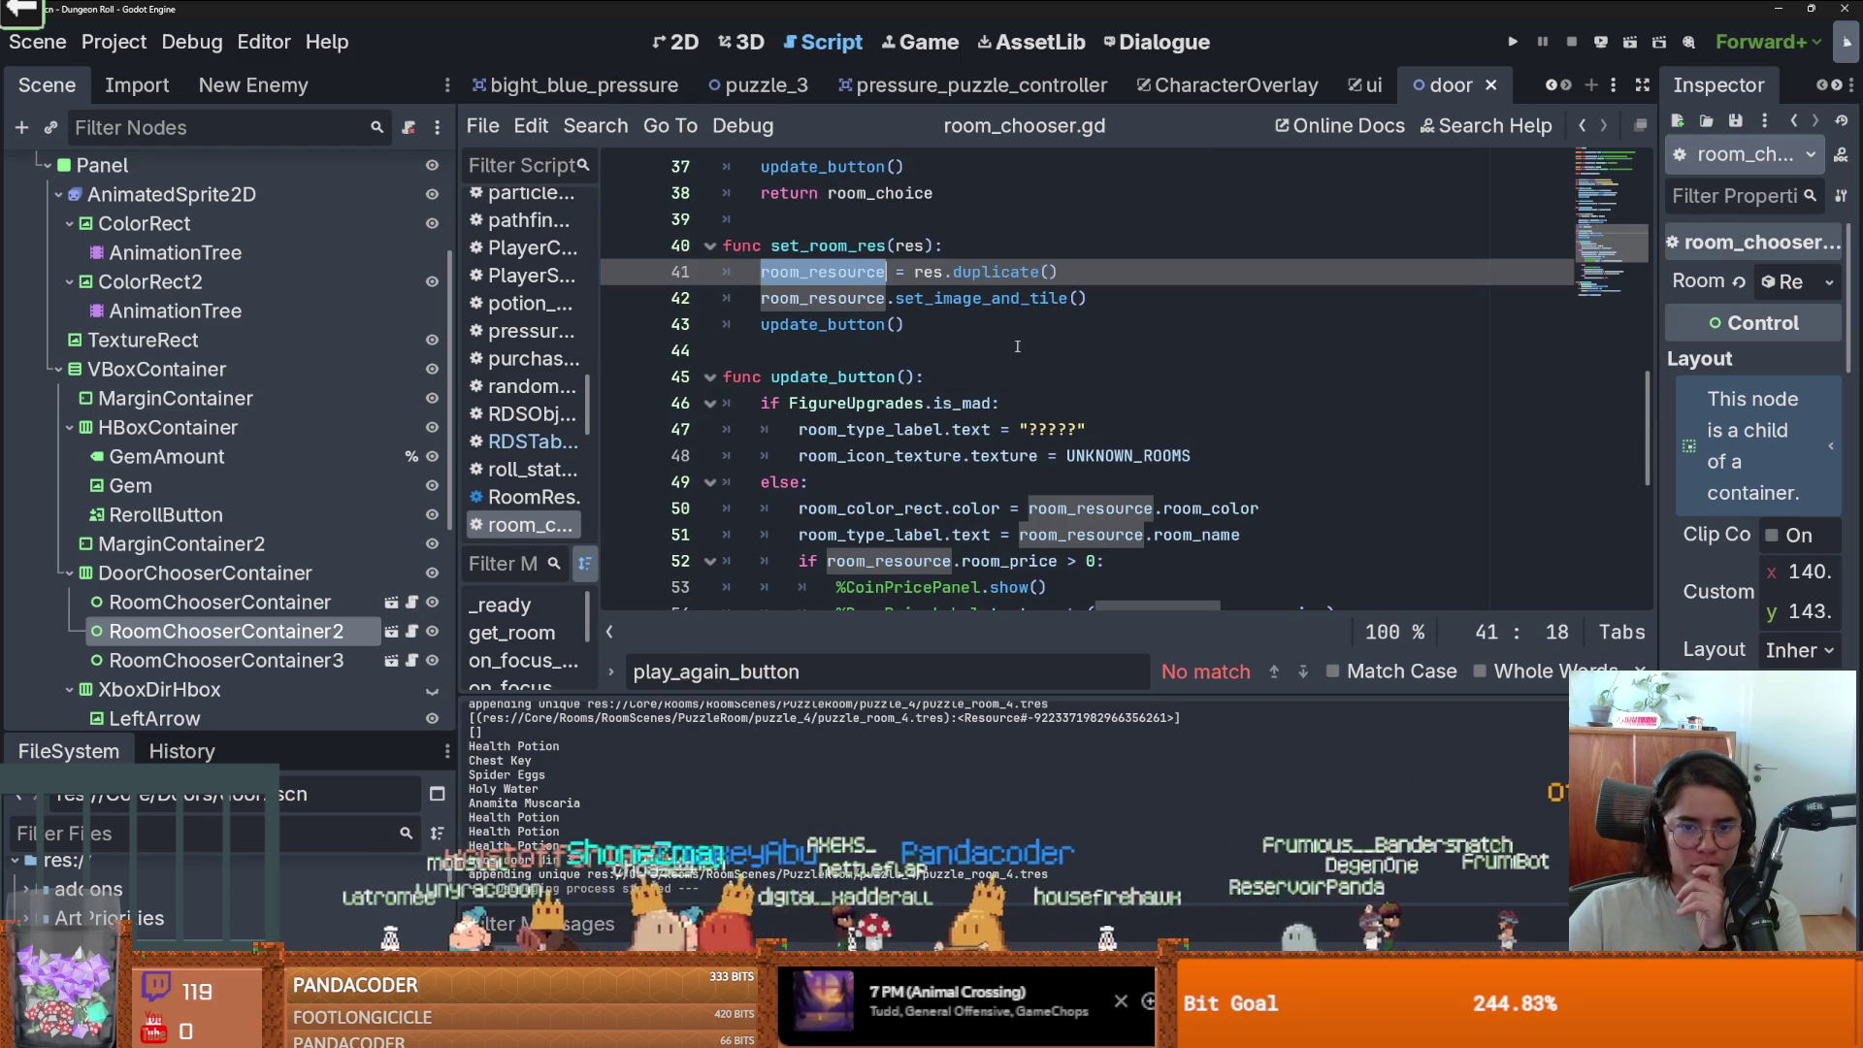
pyautogui.moveTo(858, 312)
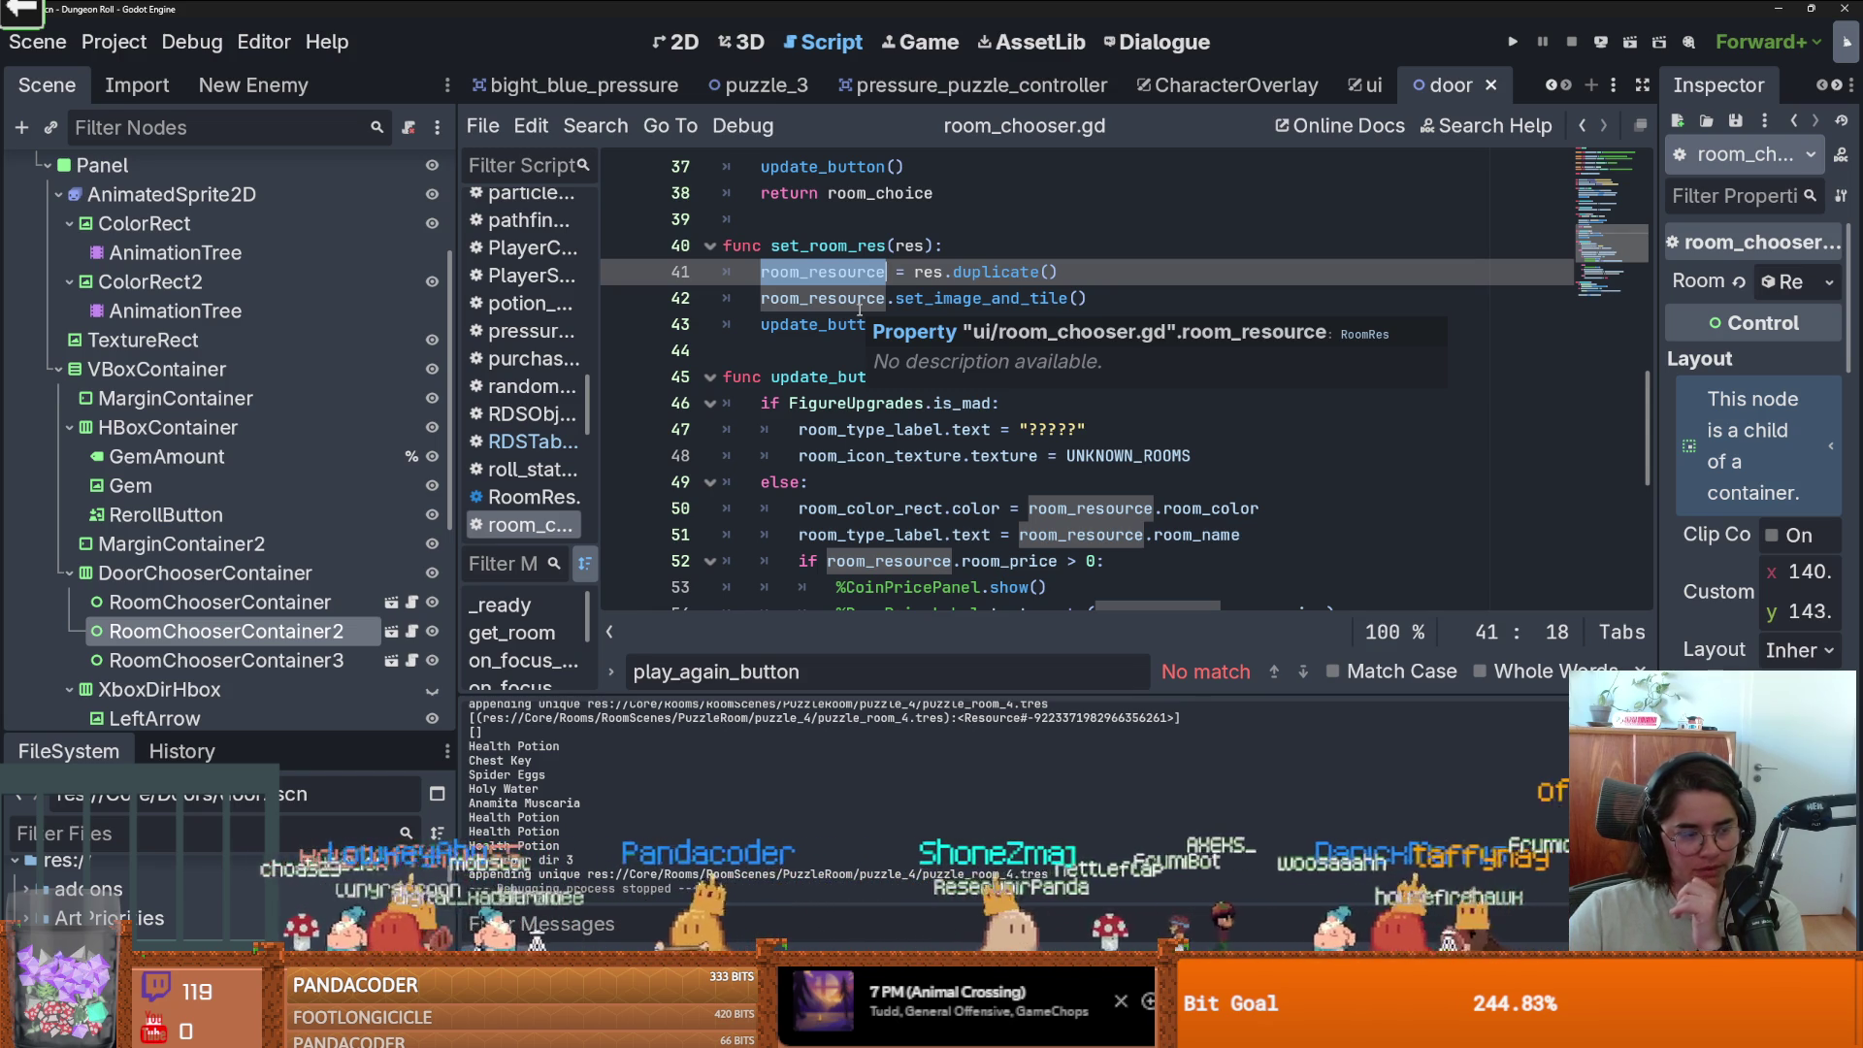
# Trace on_room_chosen and its room_chosen signal emit, then switch back to door.gd.
pyautogui.click(1159, 420)
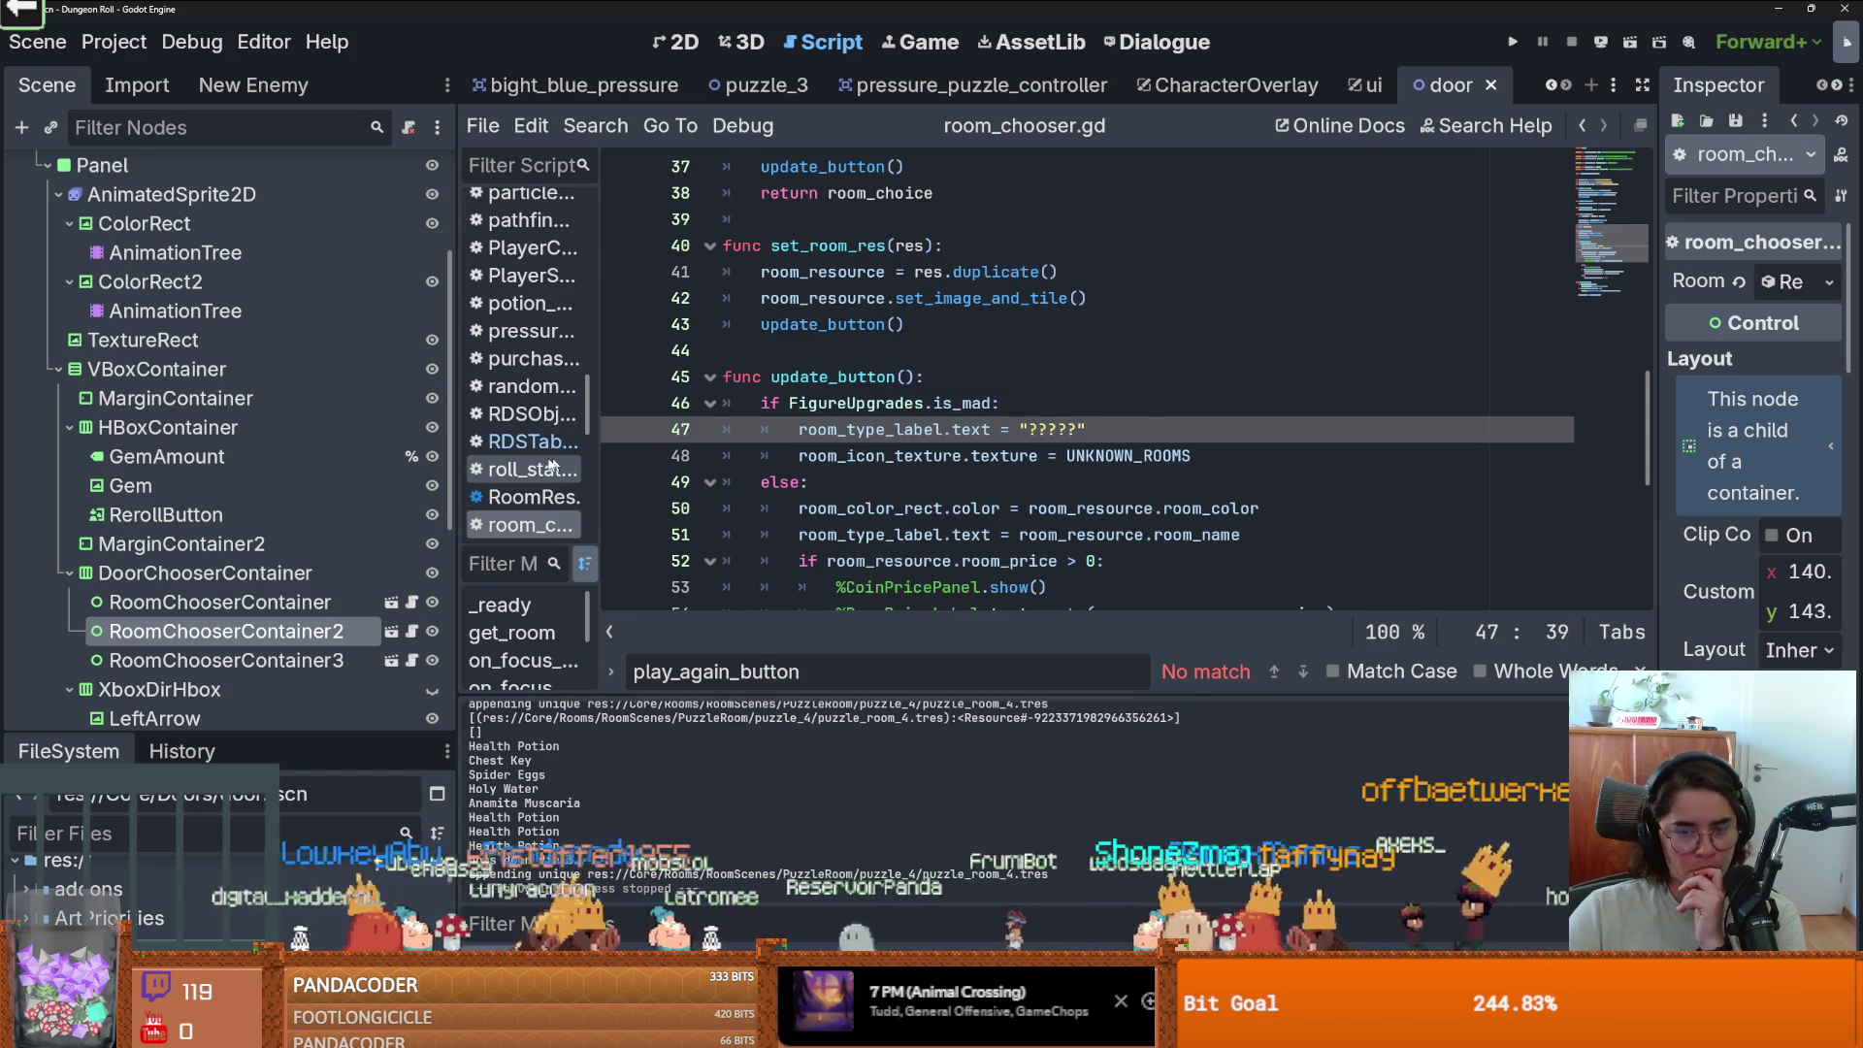
pyautogui.scroll(-6, 934, 476)
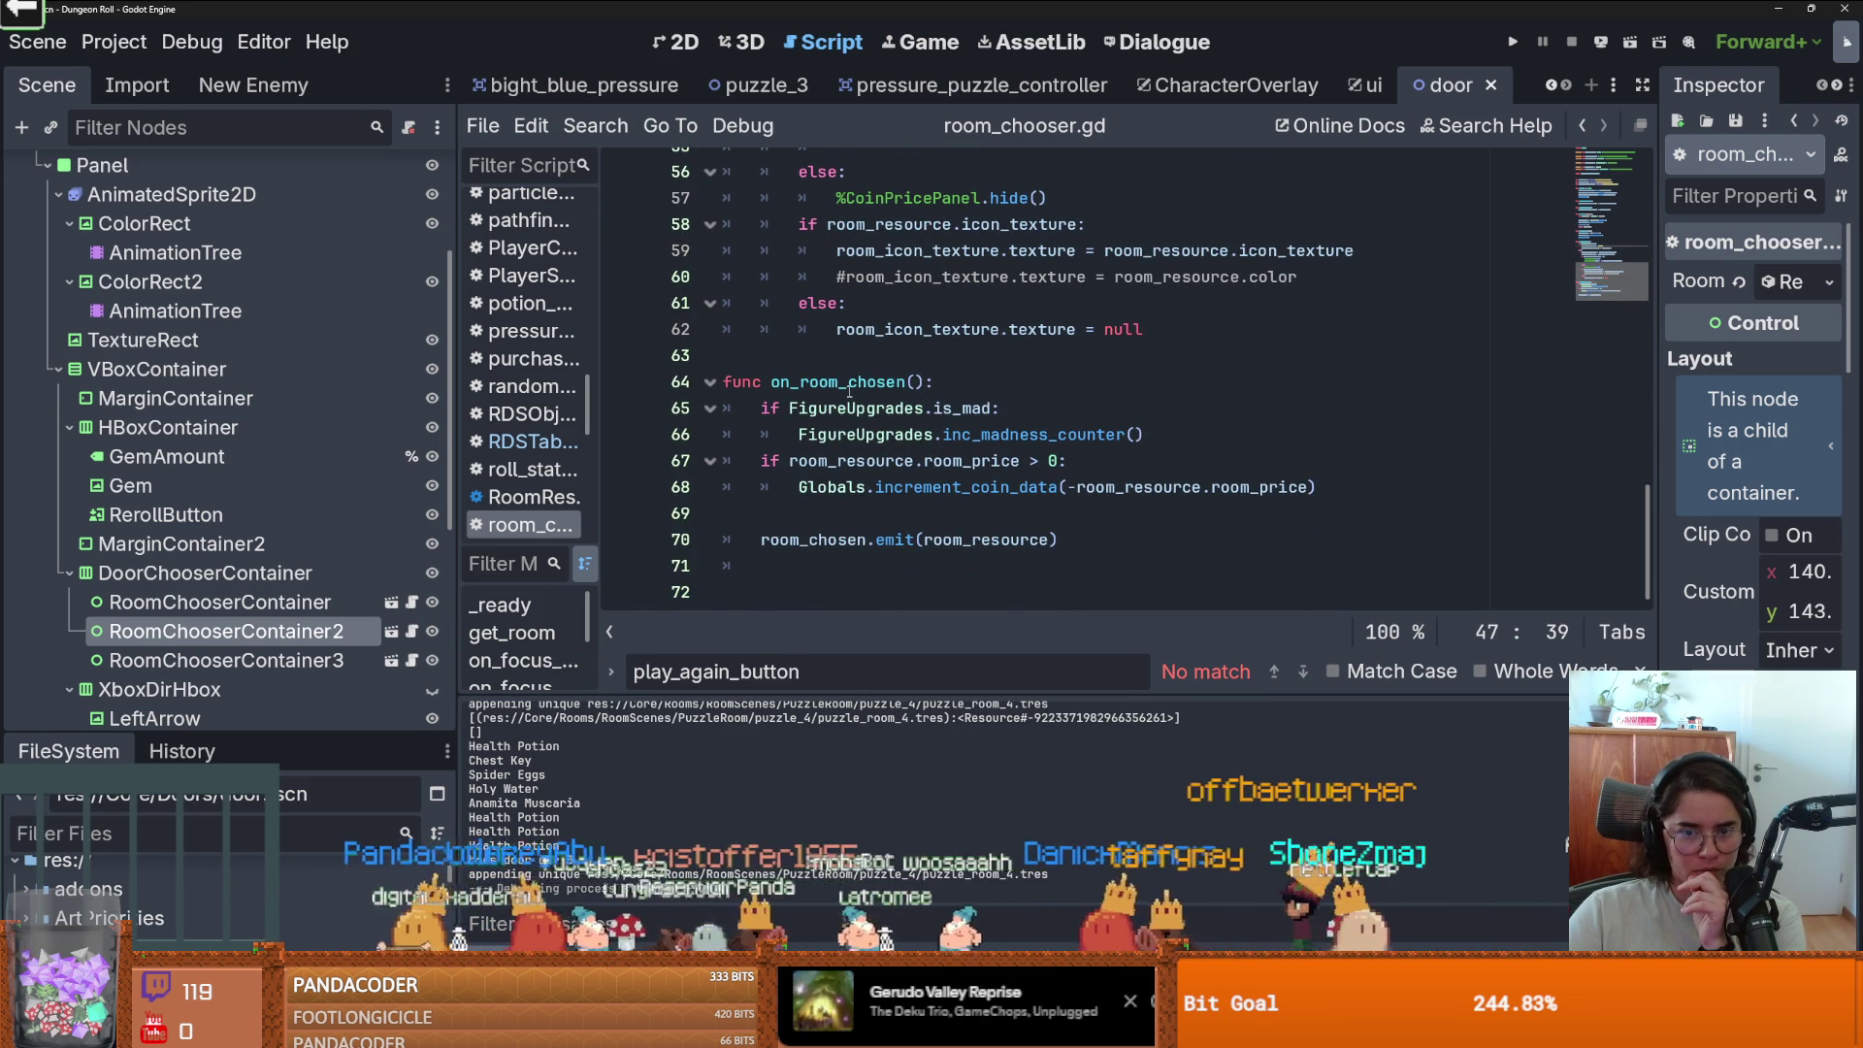
pyautogui.doubleClick(850, 386)
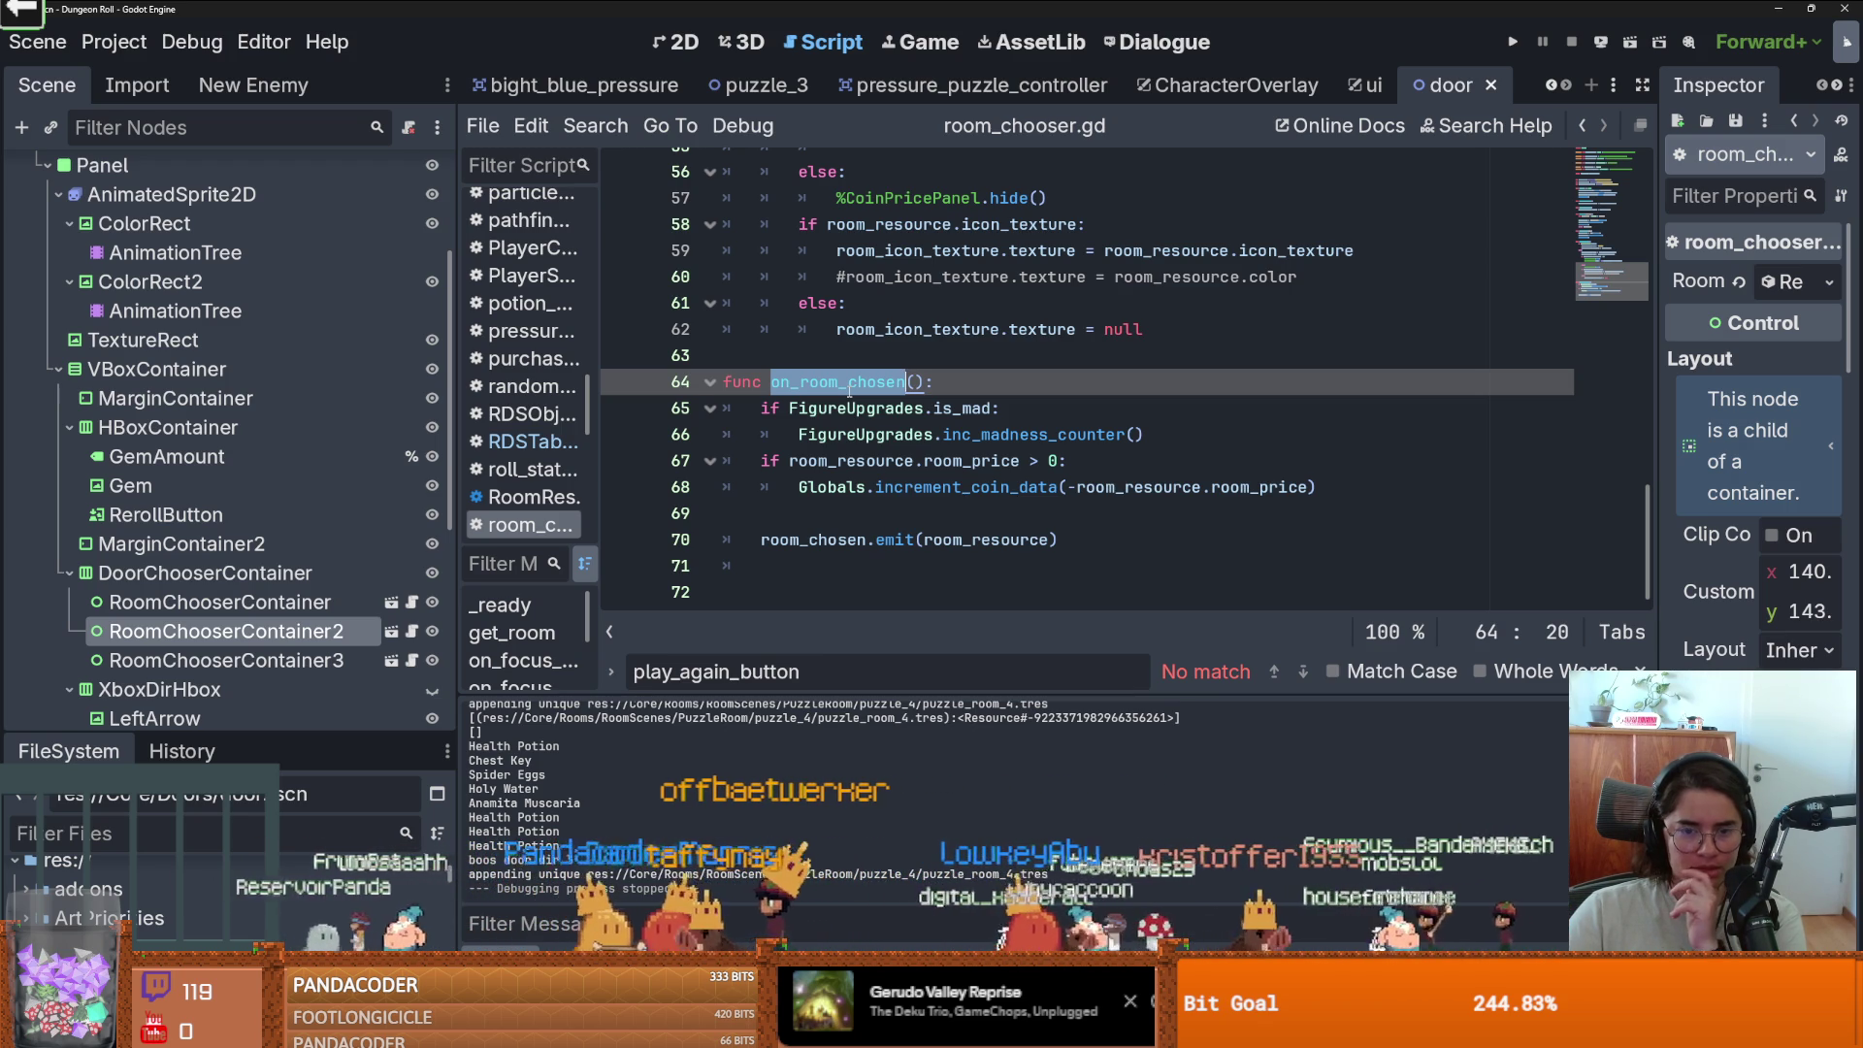
pyautogui.doubleClick(813, 539)
pyautogui.scroll(-2, 375, 495)
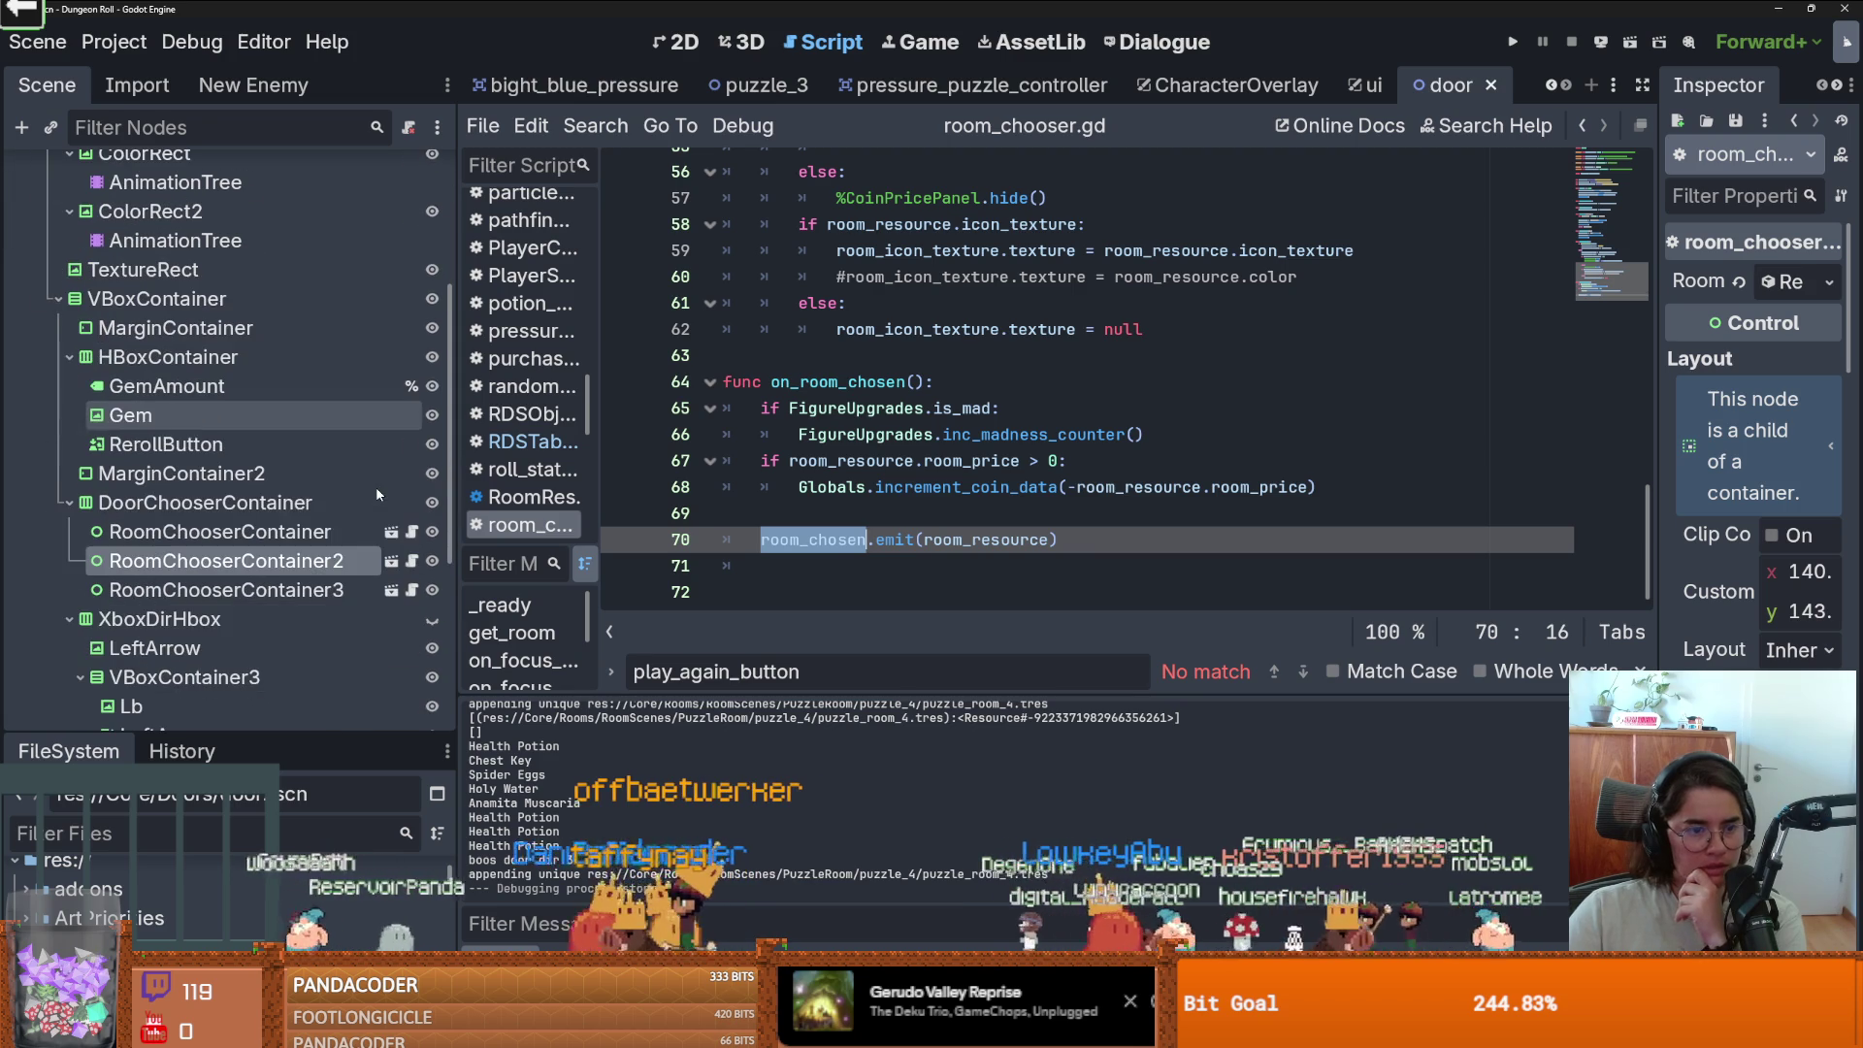
pyautogui.scroll(5, 382, 516)
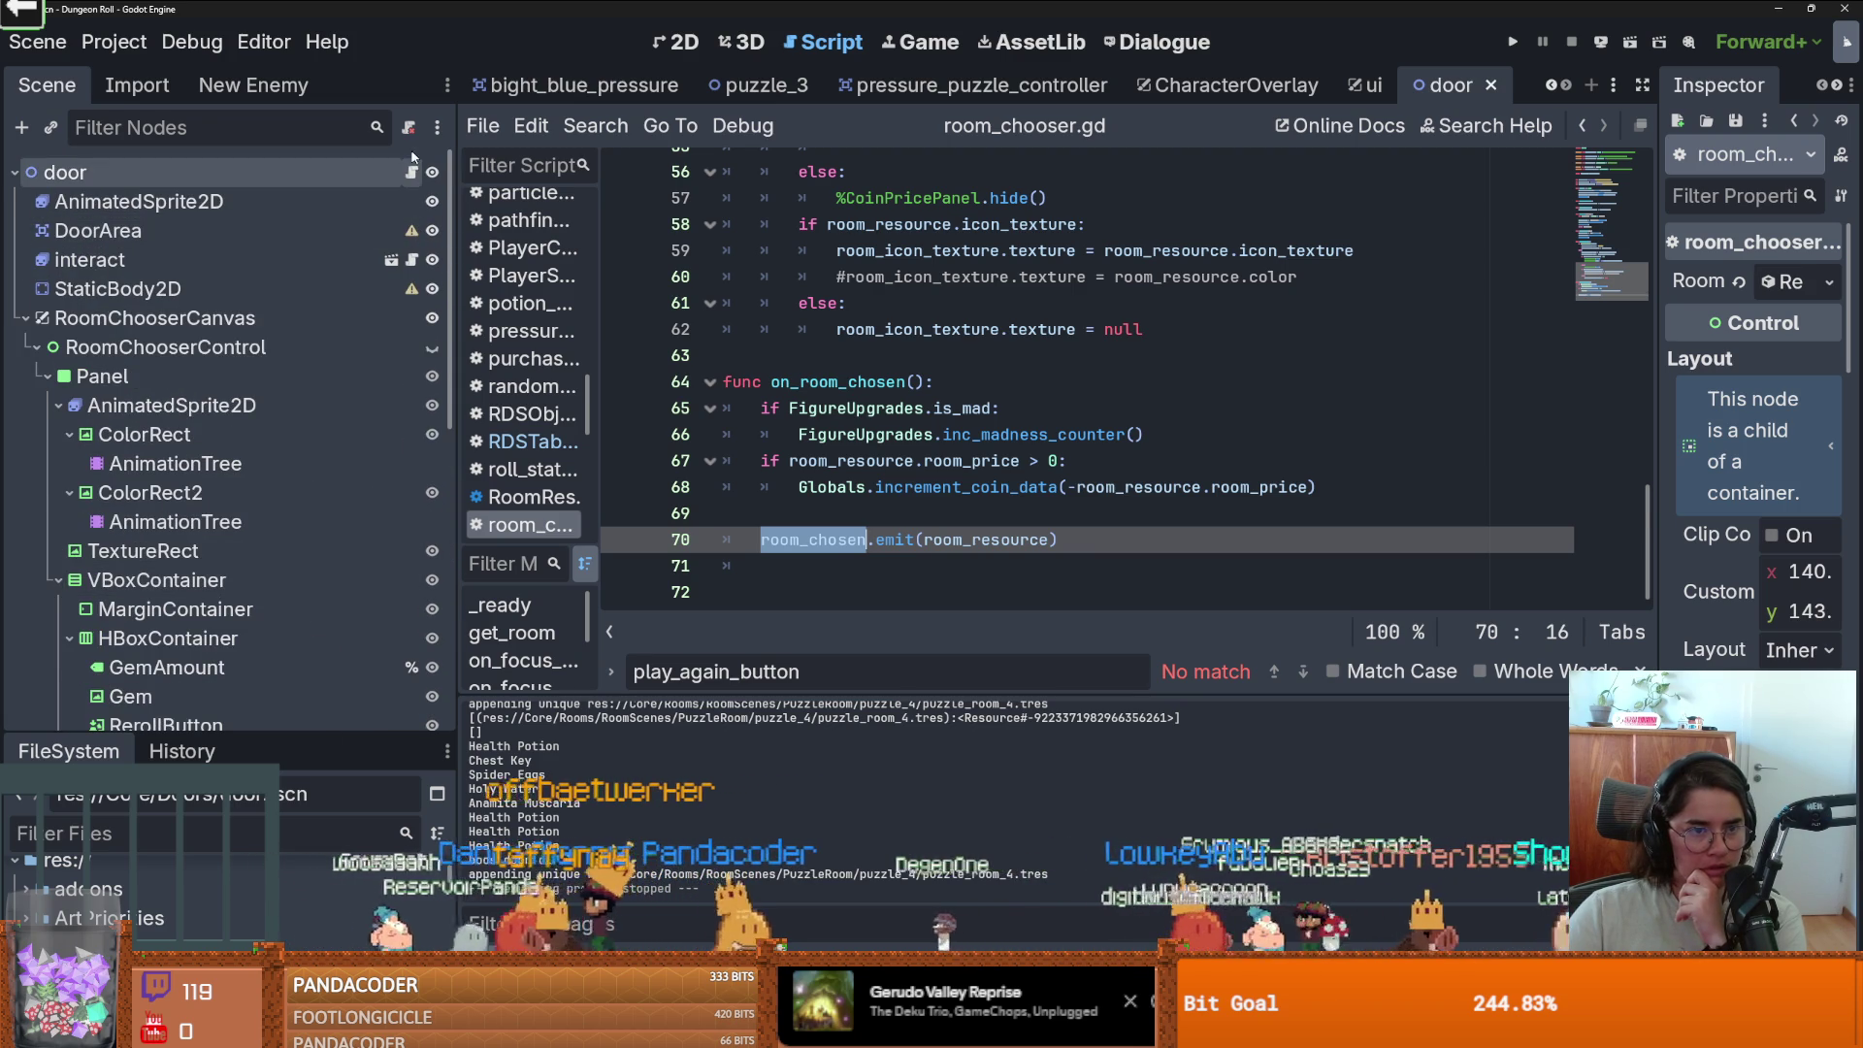
pyautogui.click(413, 173)
pyautogui.scroll(10, 912, 464)
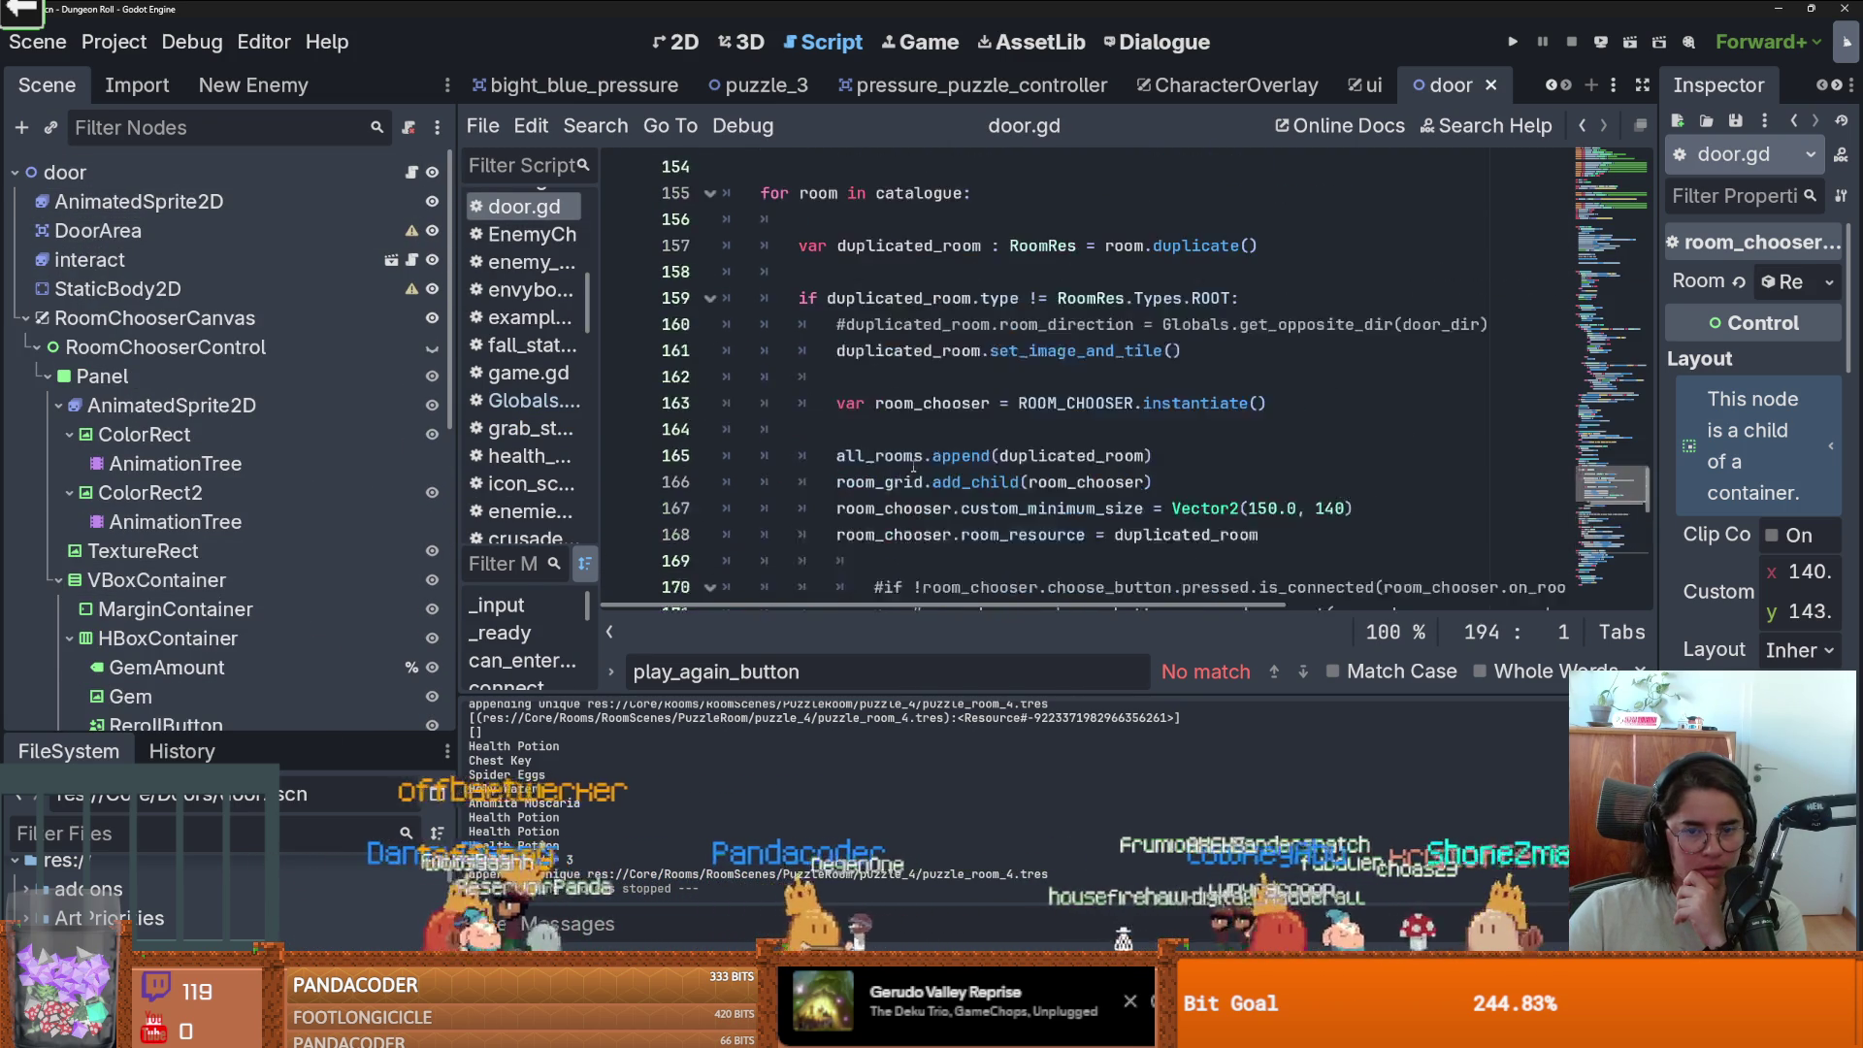
pyautogui.scroll(-8, 912, 464)
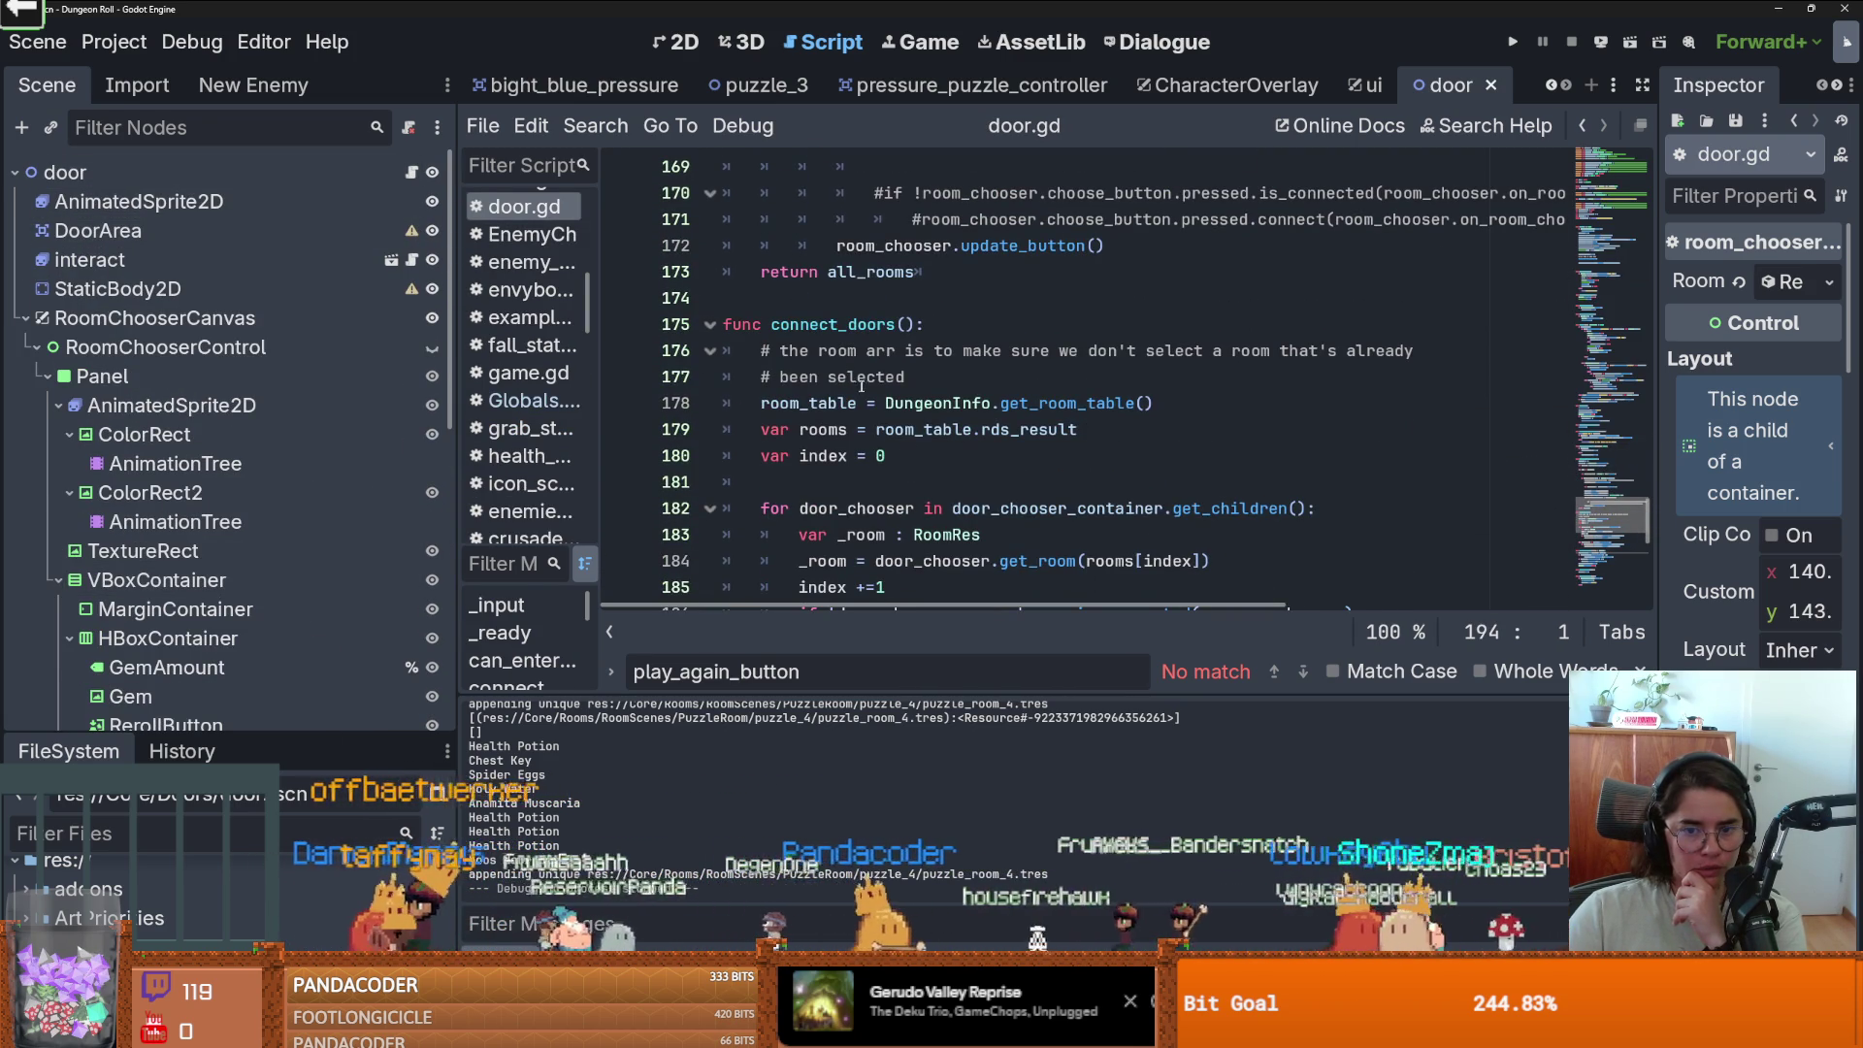
pyautogui.click(966, 429)
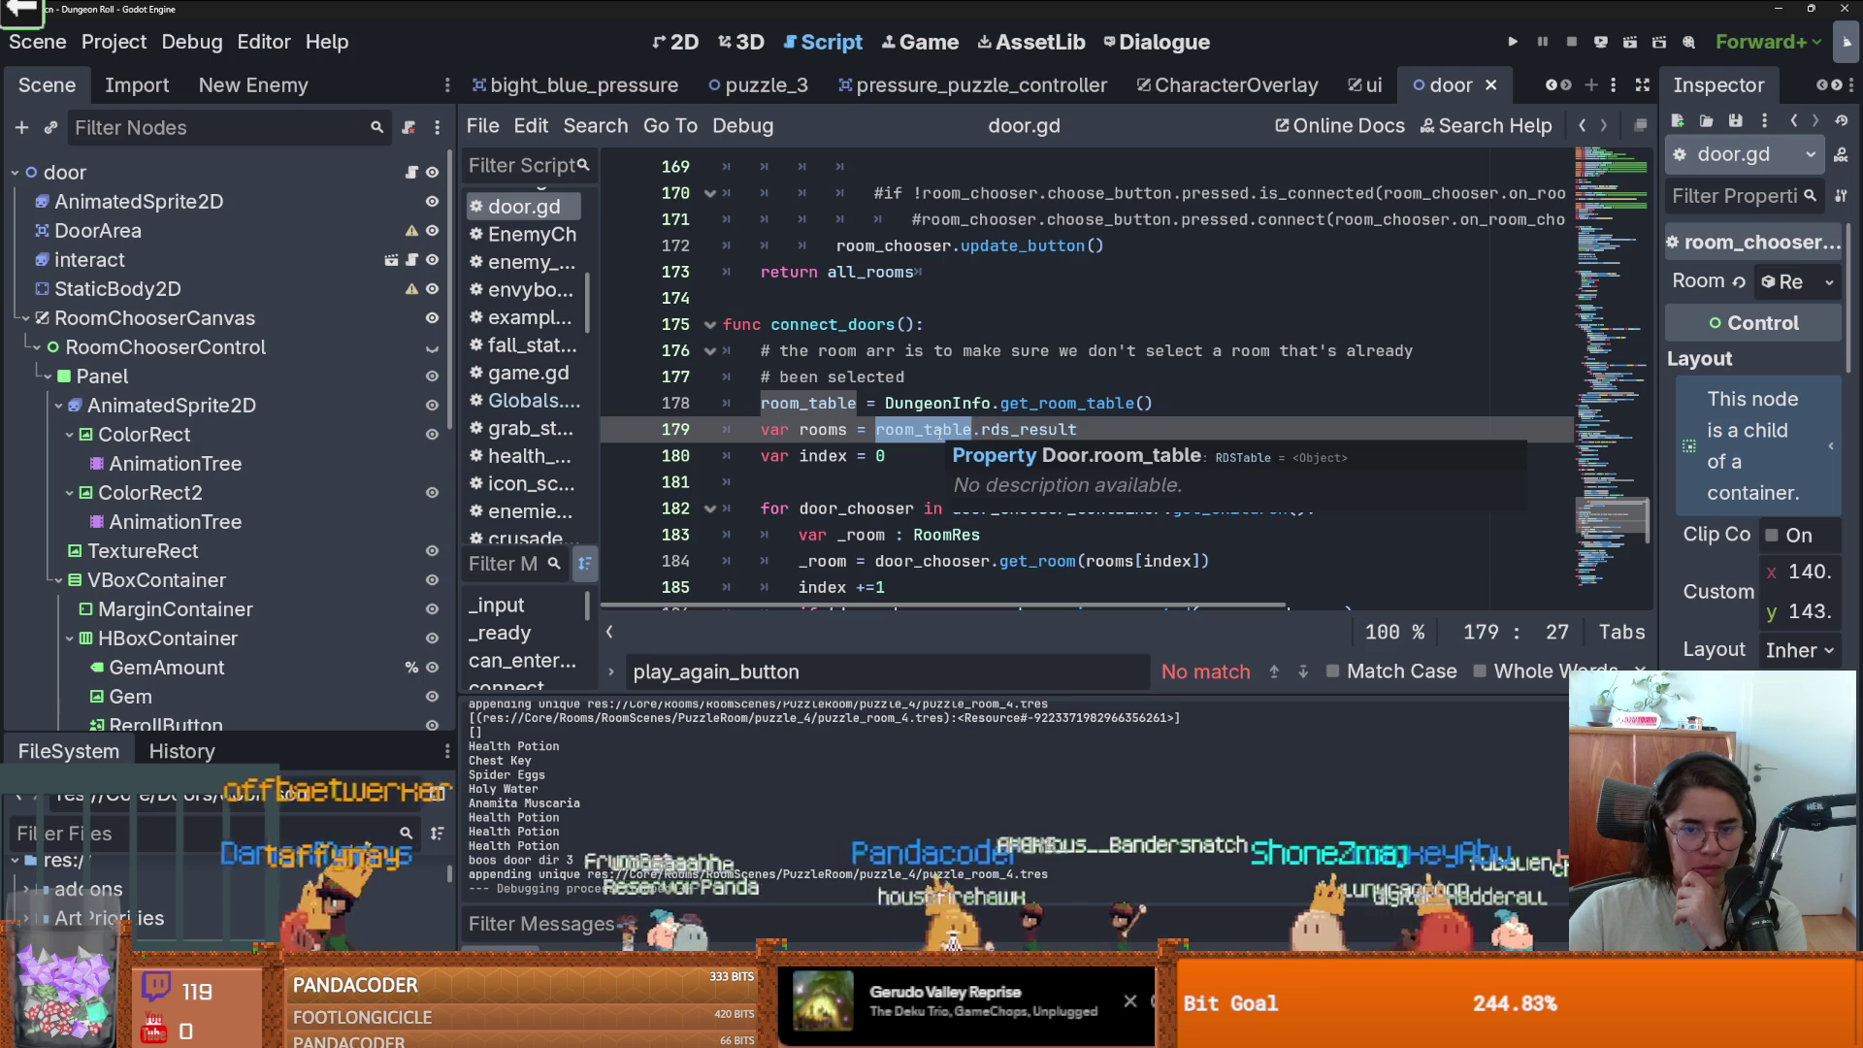
pyautogui.doubleClick(980, 429)
pyautogui.doubleClick(833, 429)
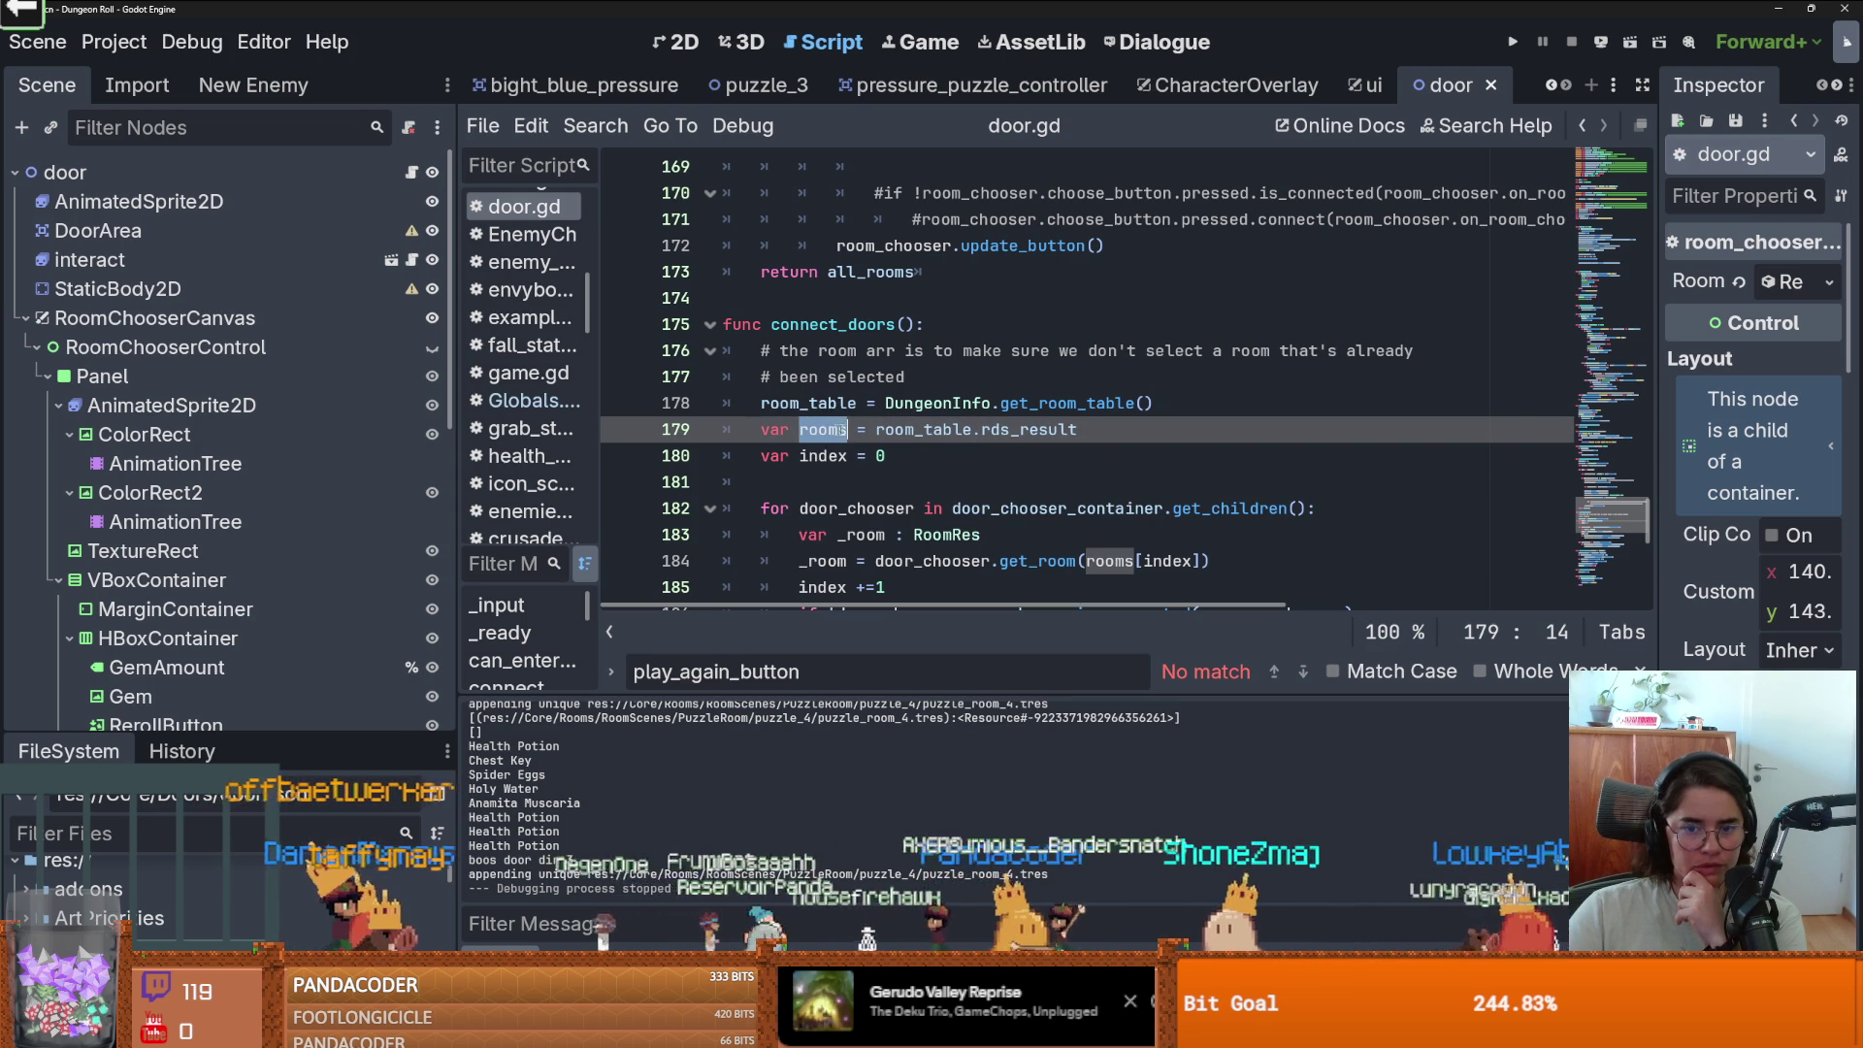
pyautogui.scroll(-2, 832, 429)
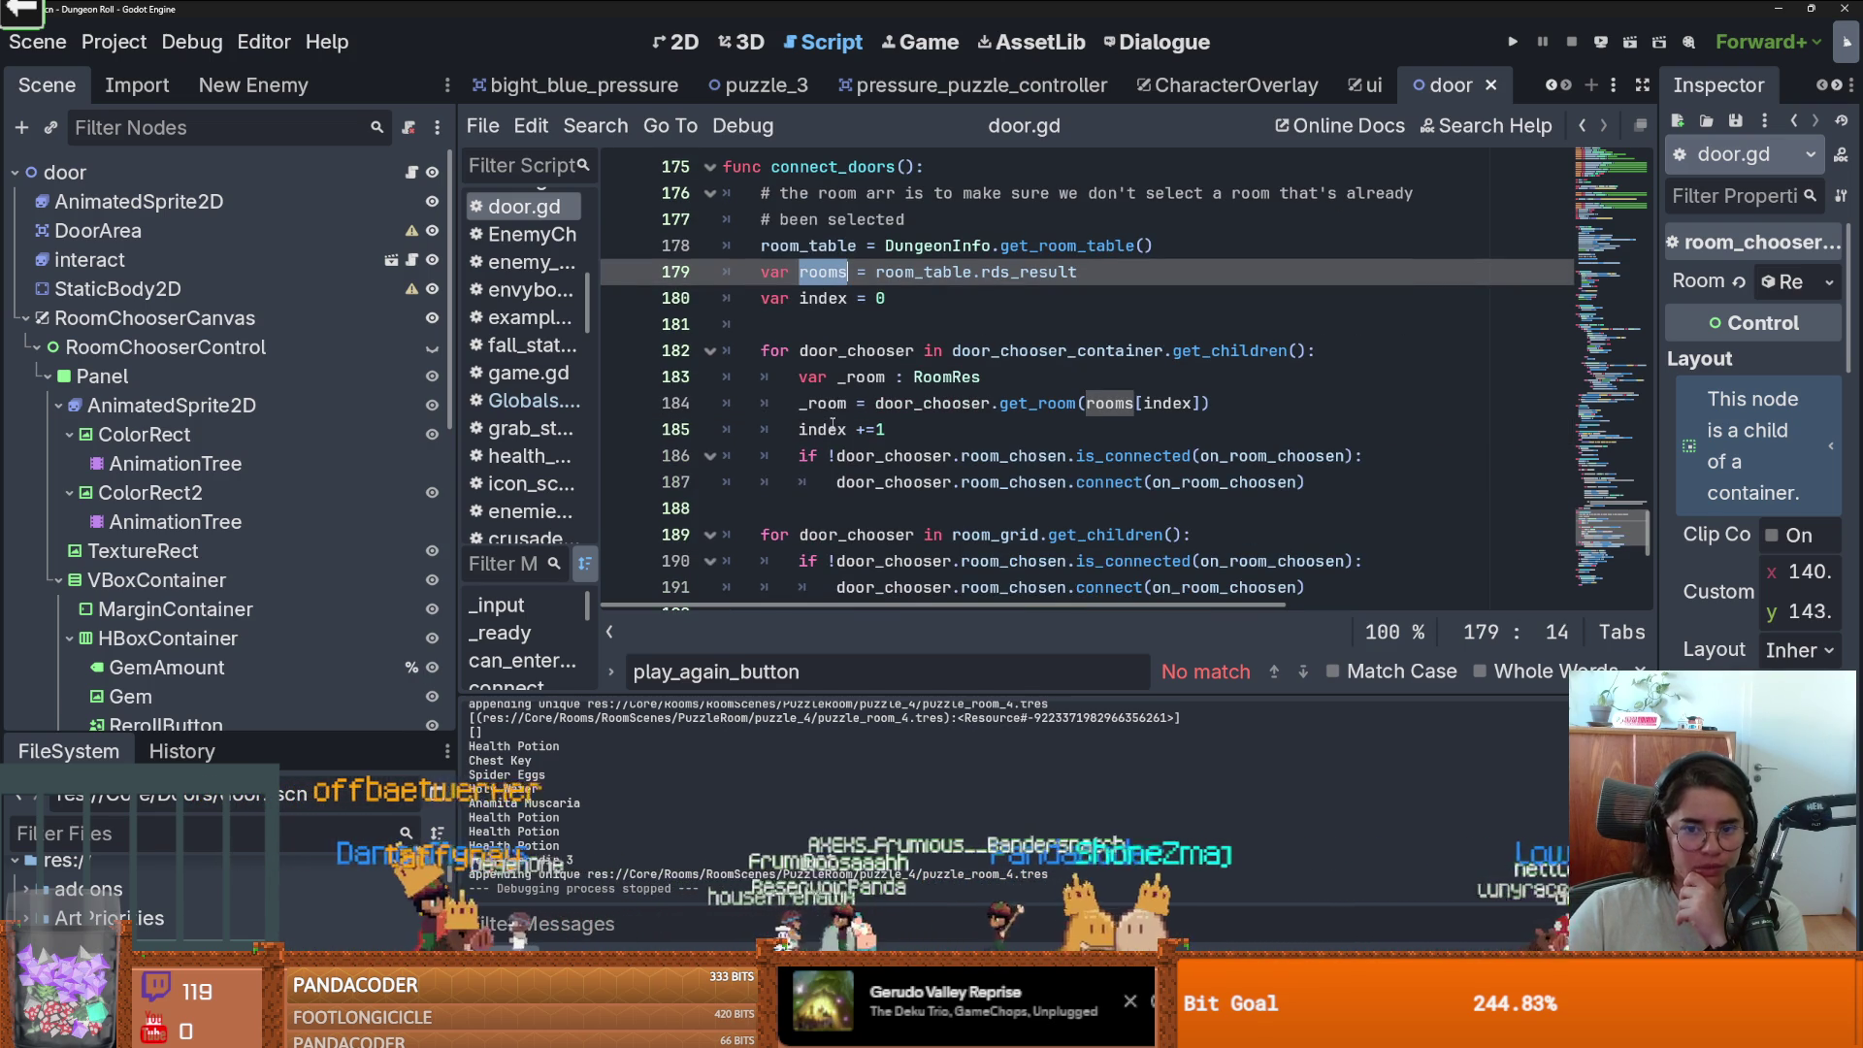
pyautogui.click(1120, 402)
pyautogui.doubleClick(1169, 403)
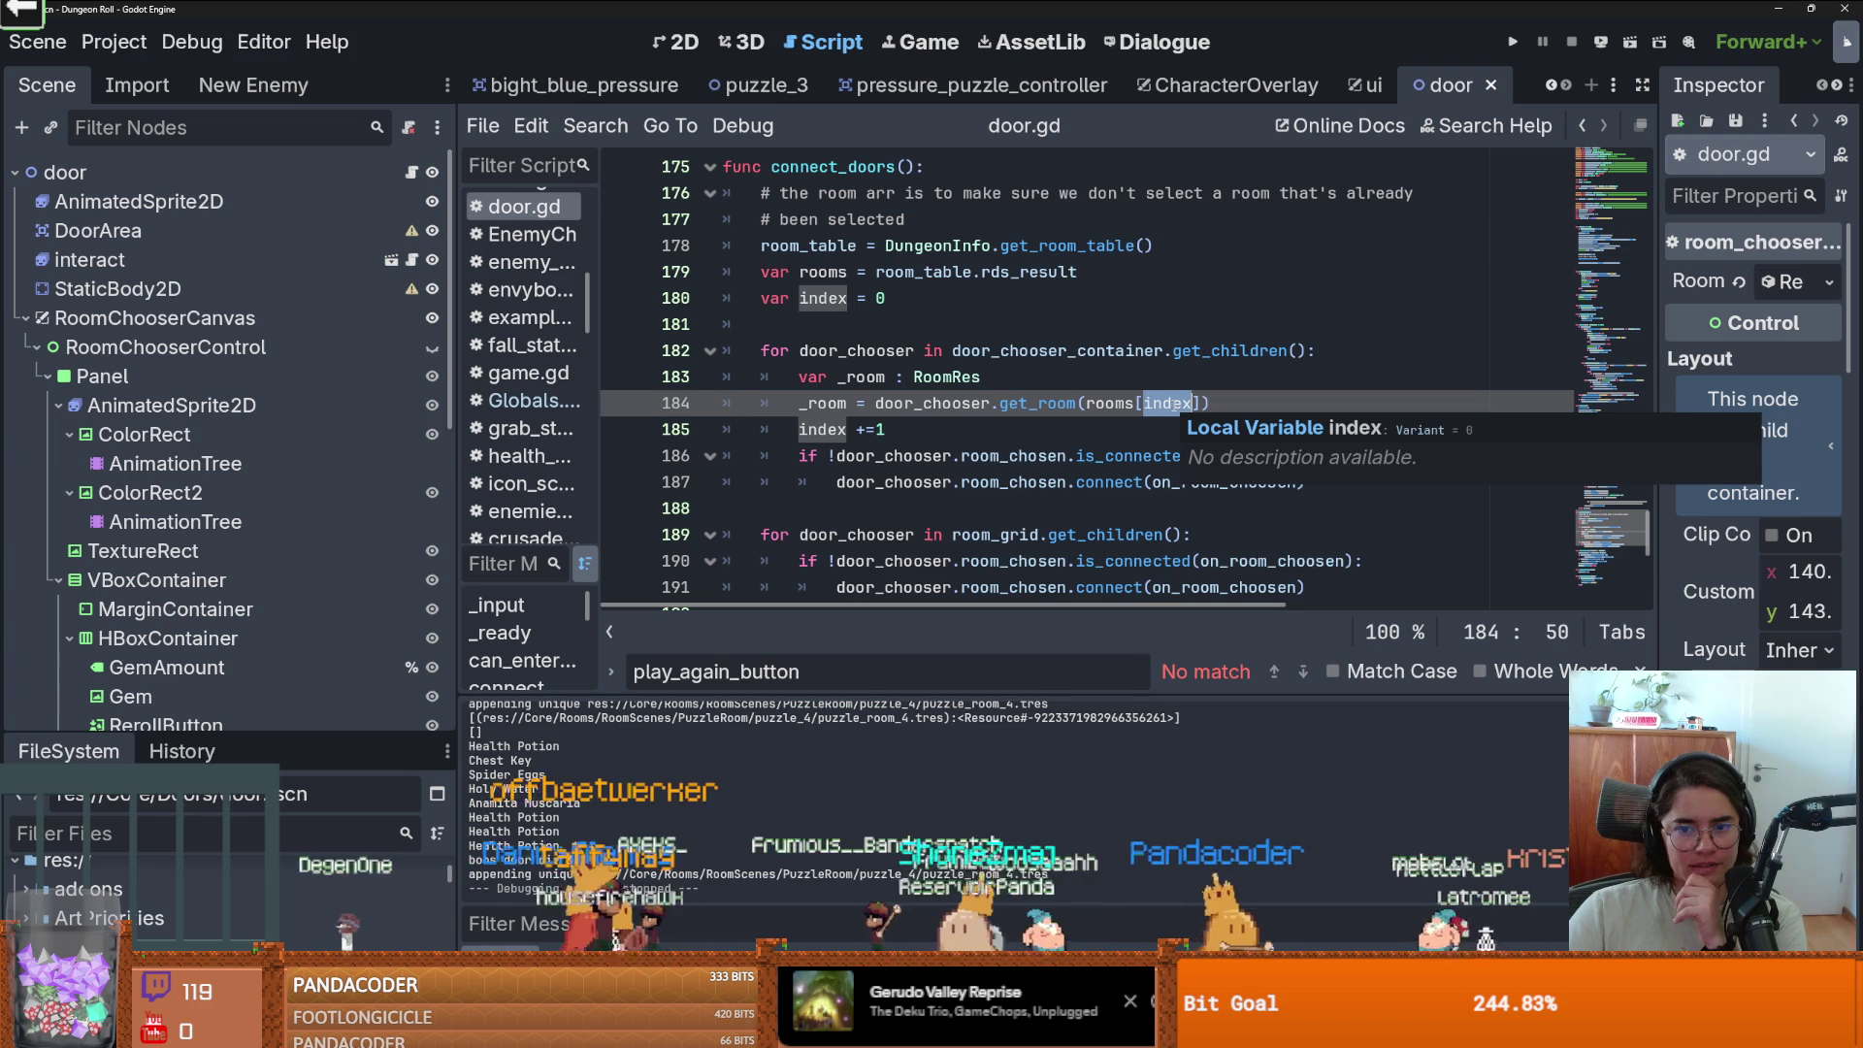
pyautogui.doubleClick(1080, 351)
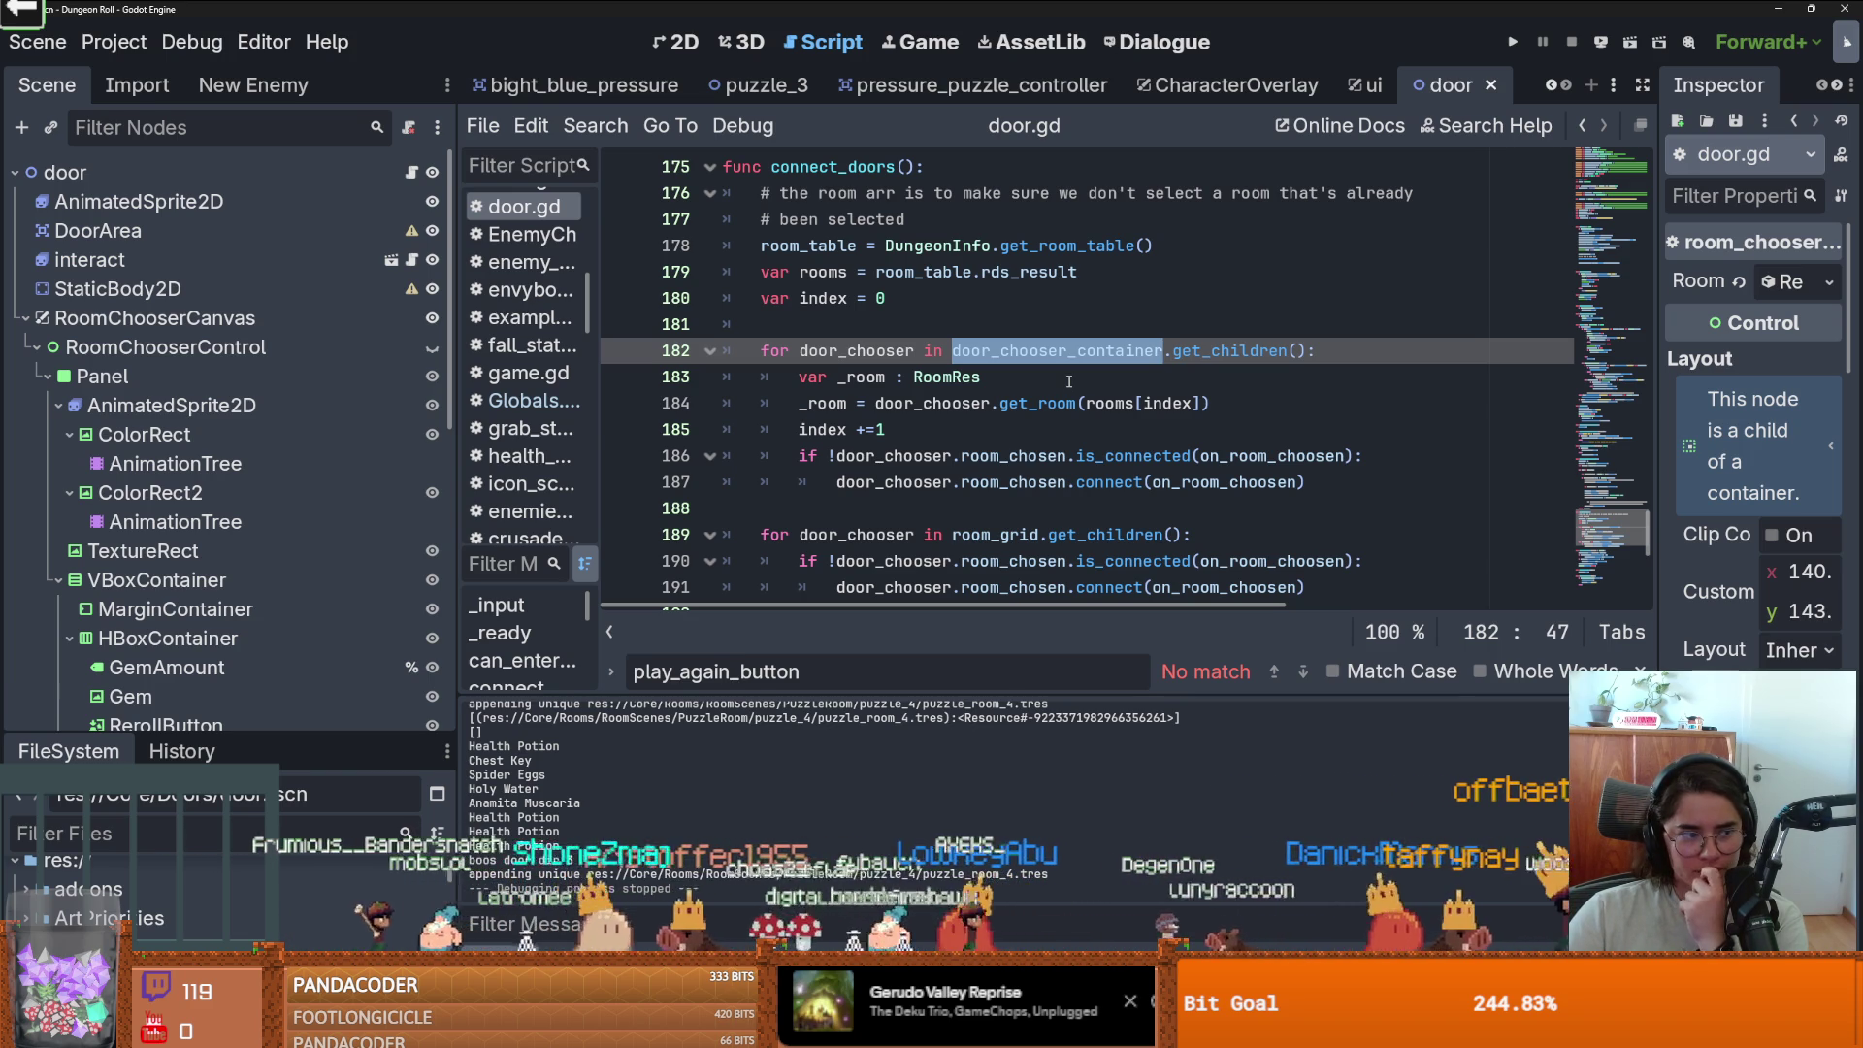
pyautogui.doubleClick(854, 350)
pyautogui.doubleClick(1032, 351)
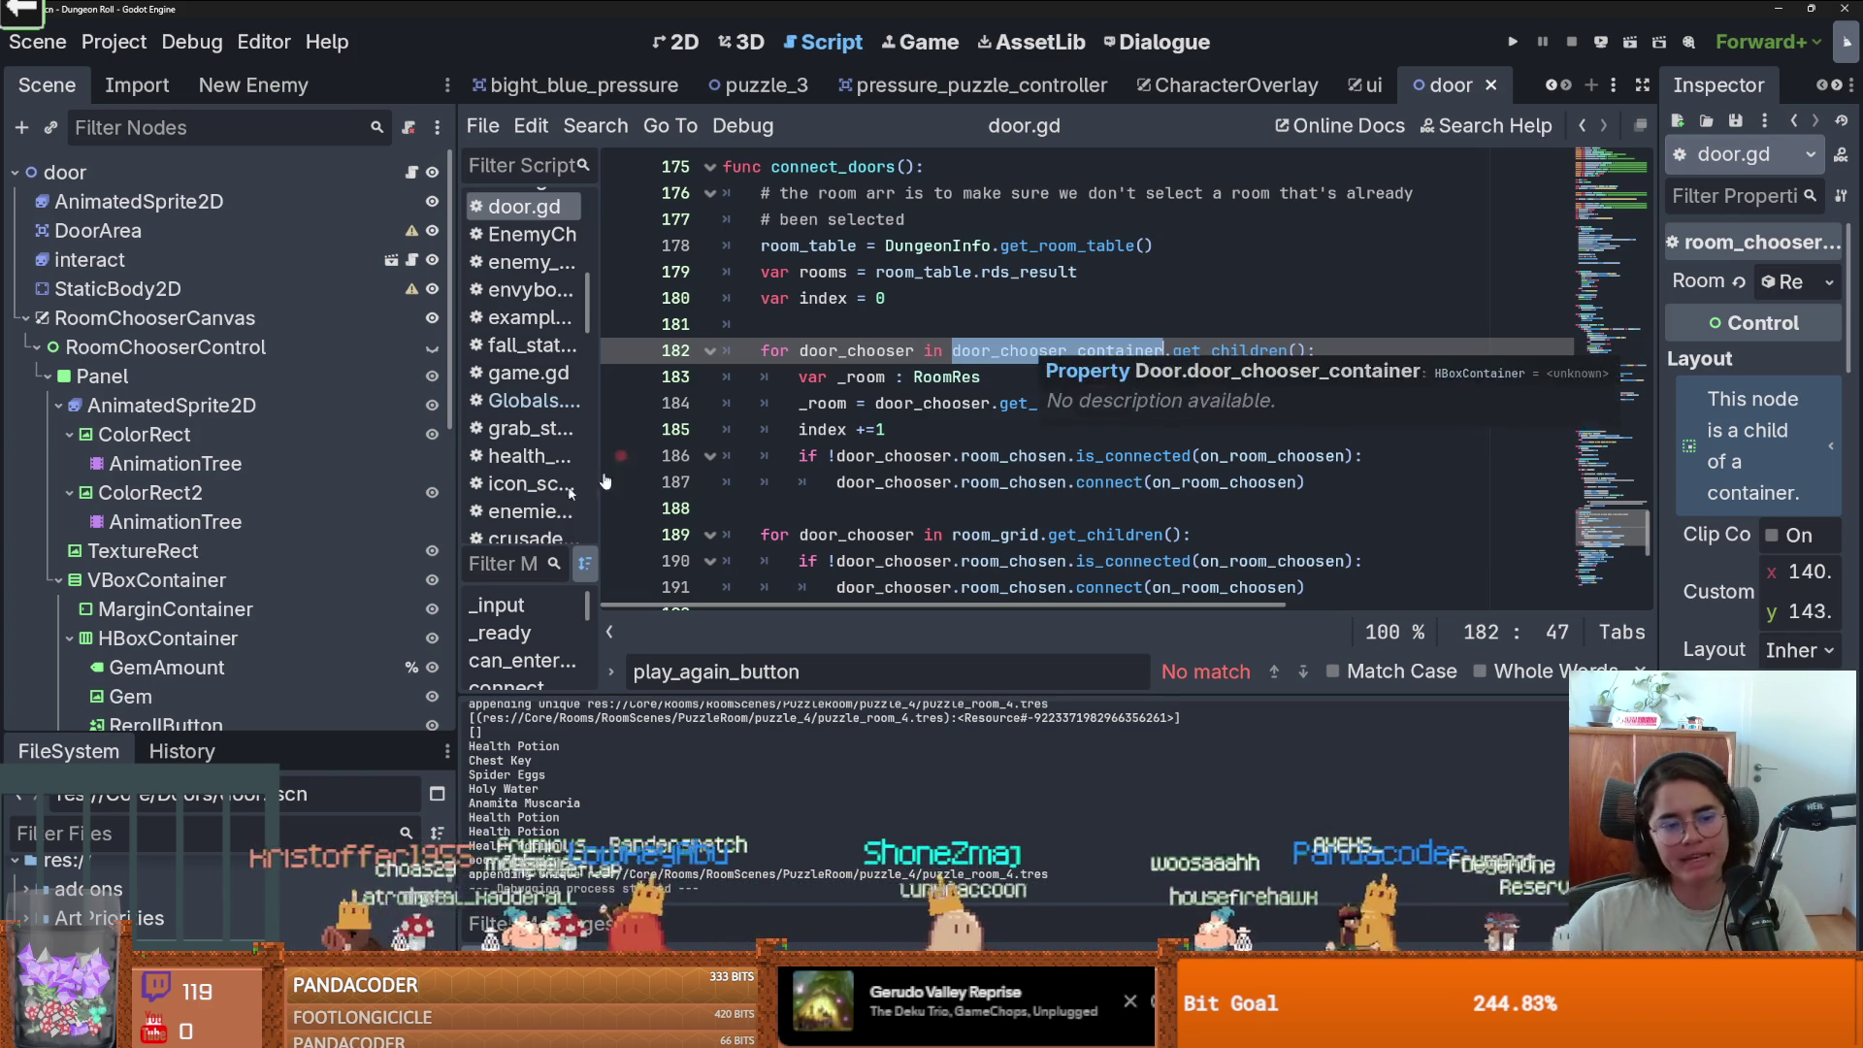
pyautogui.scroll(-5, 392, 546)
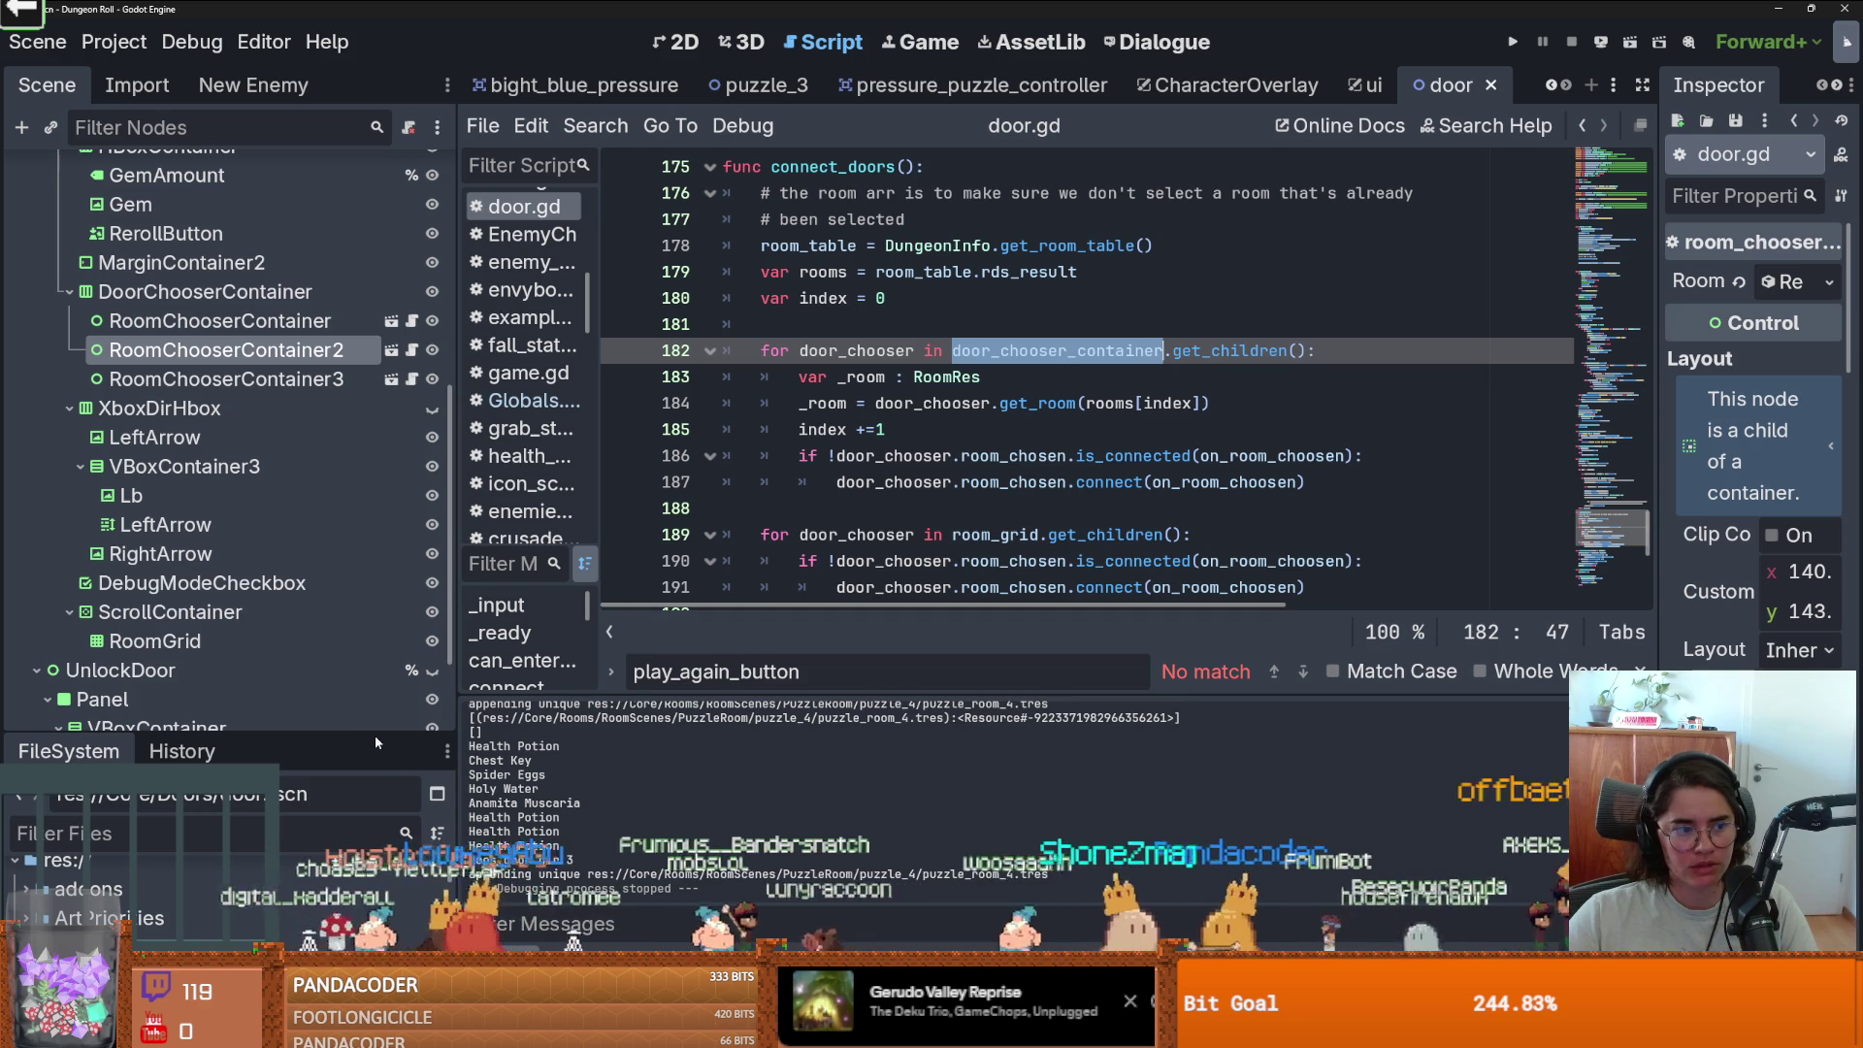
pyautogui.moveTo(375, 732); pyautogui.dragTo(370, 336)
# Open RDSTable.gd and add an empty line at the end of the script.
pyautogui.scroll(-10, 288, 793)
pyautogui.scroll(5, 287, 789)
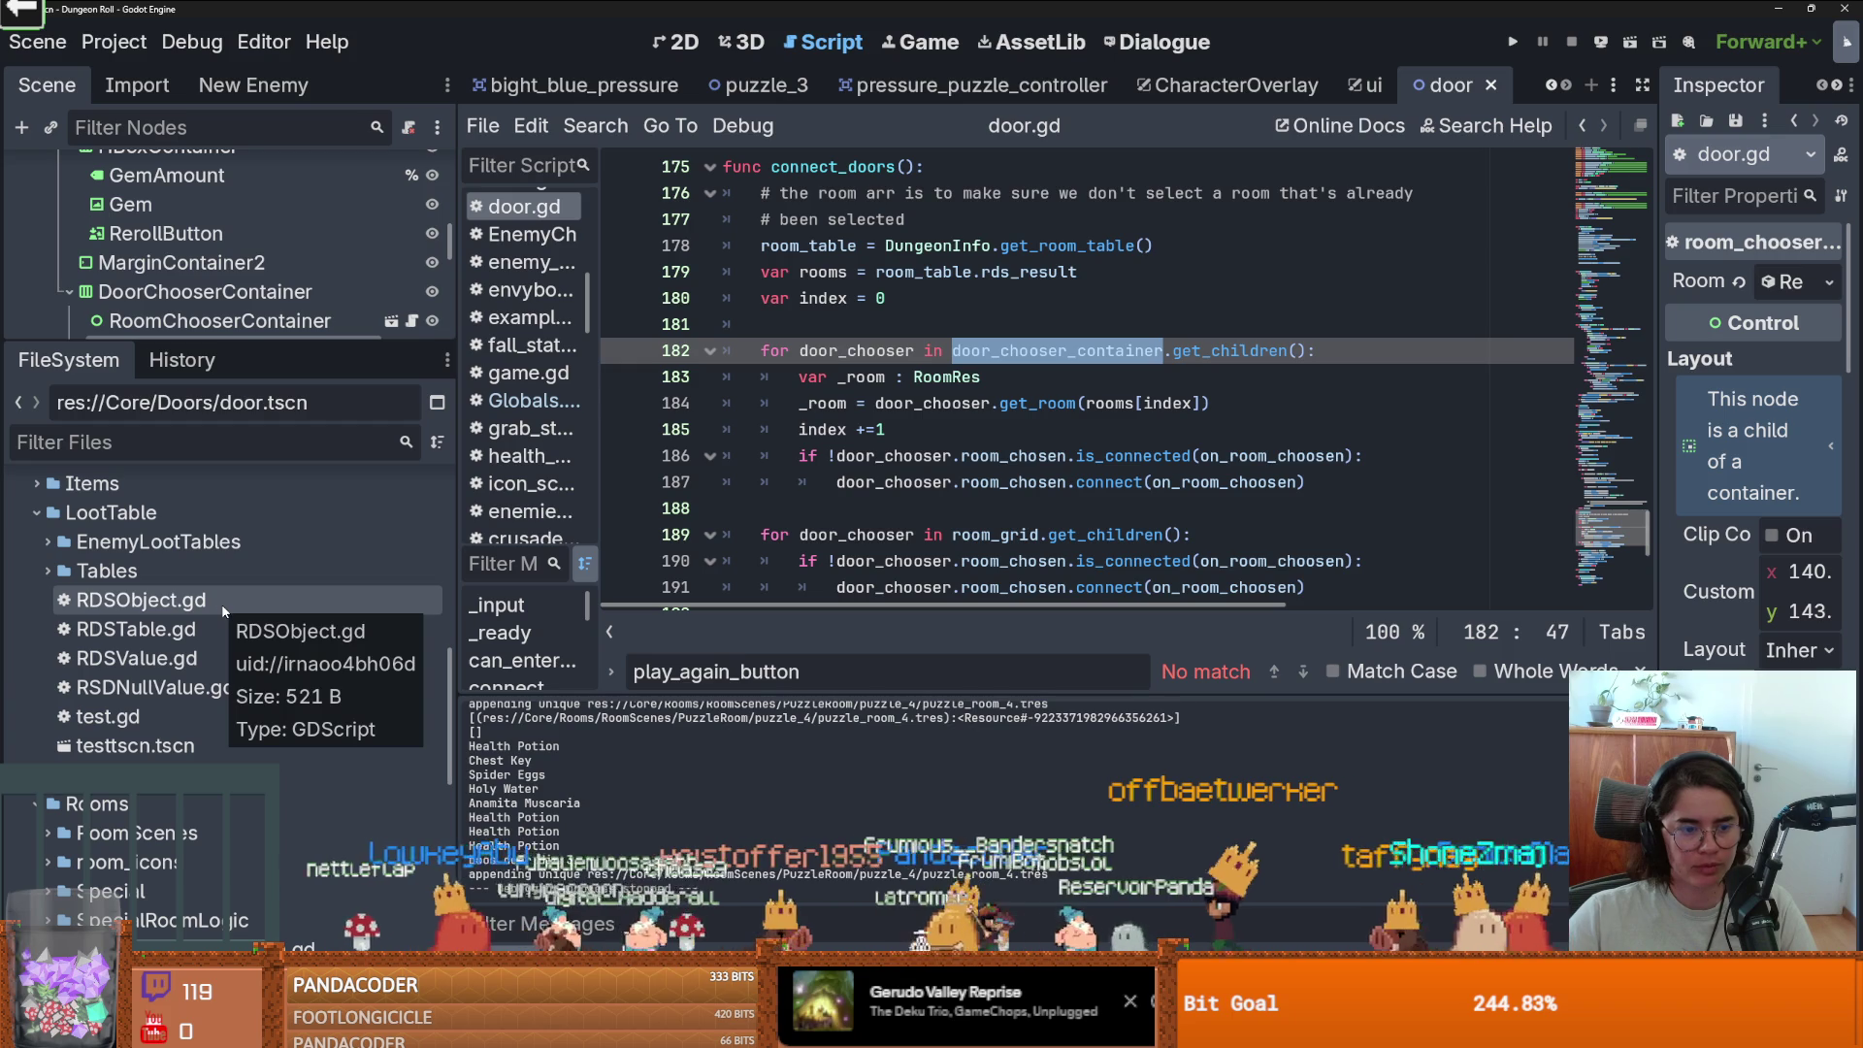
pyautogui.doubleClick(211, 630)
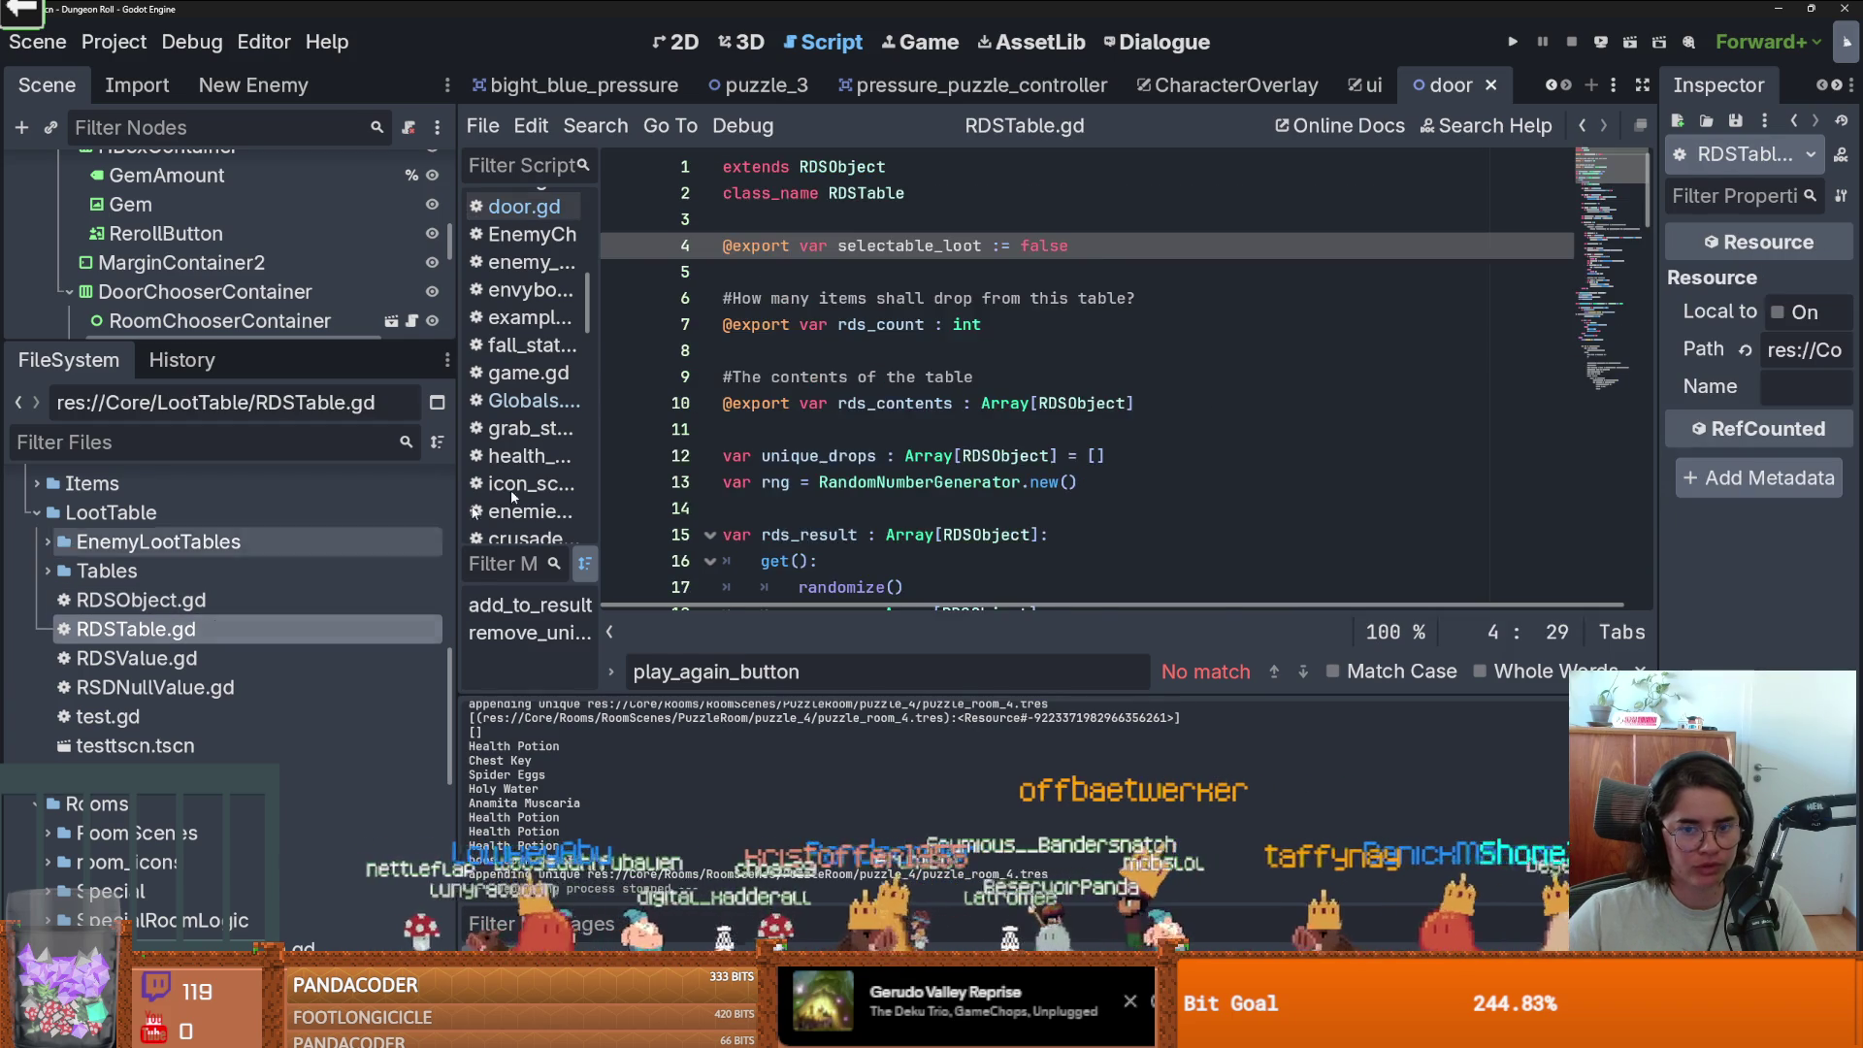
pyautogui.scroll(-6, 1047, 384)
pyautogui.scroll(-20, 1047, 385)
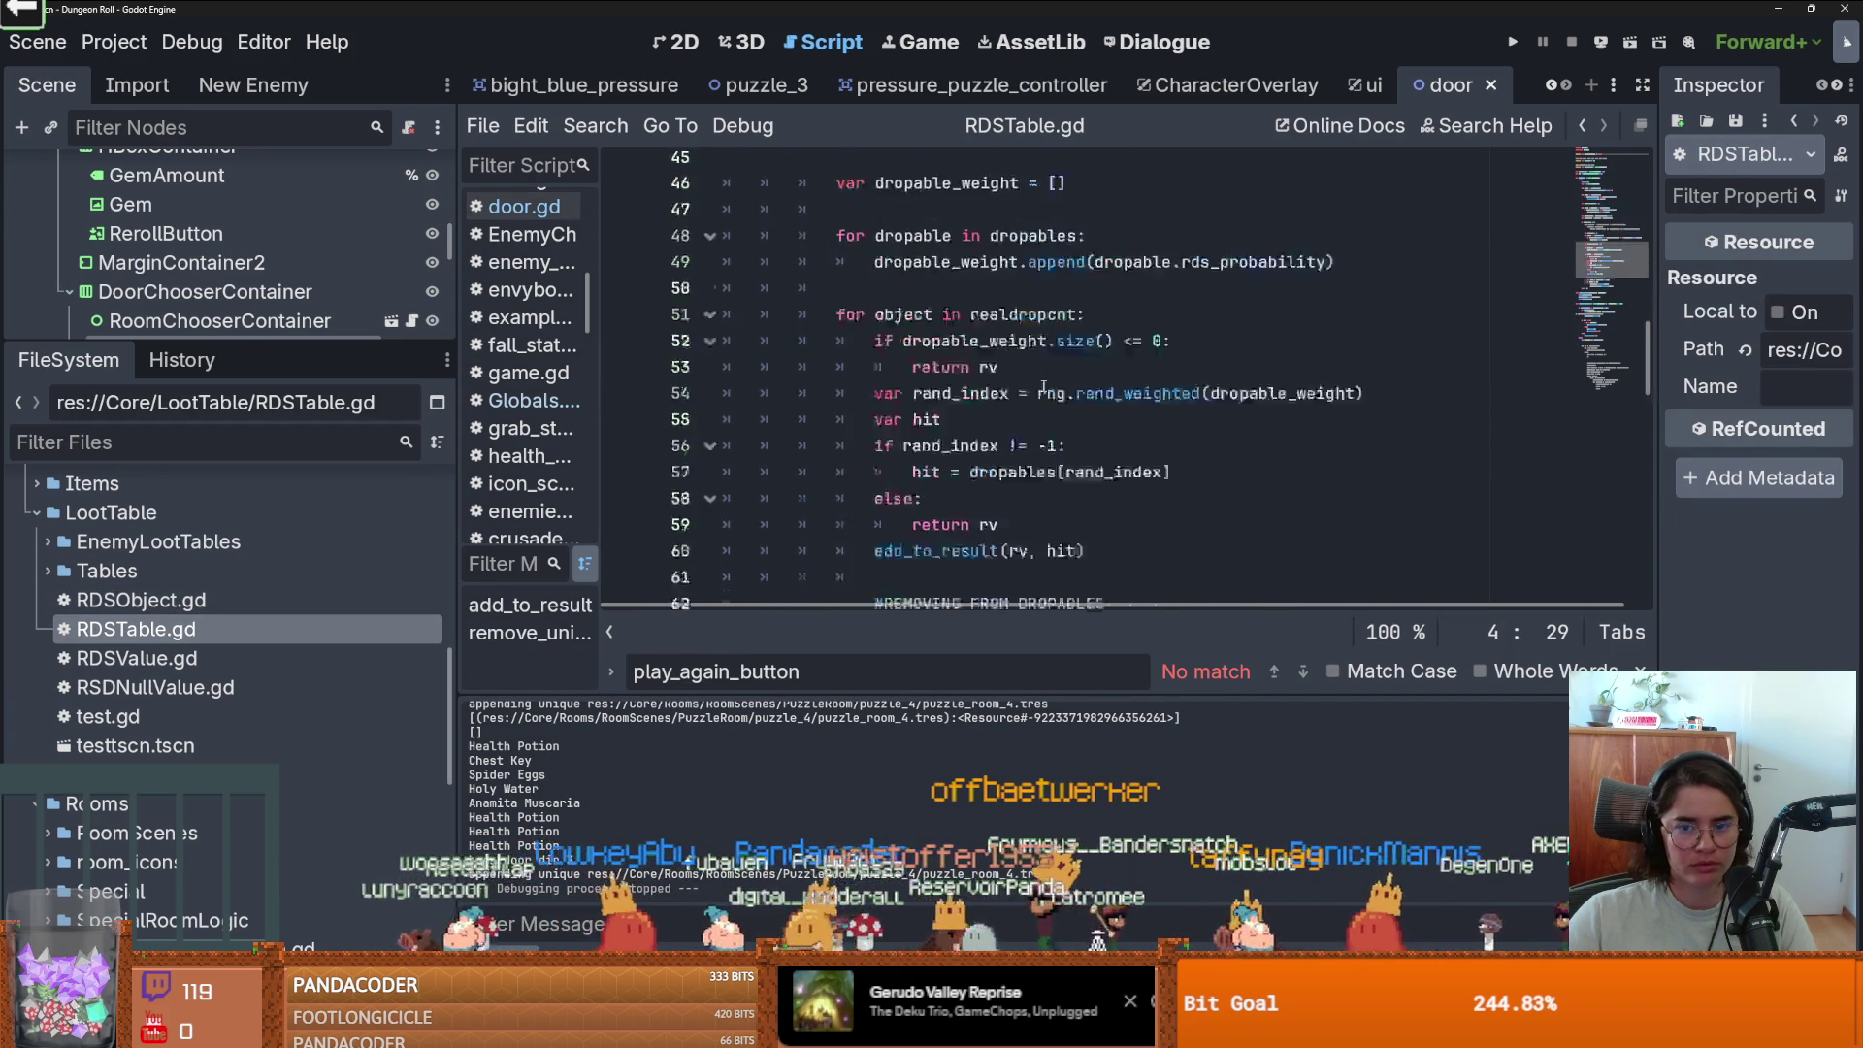
pyautogui.click(762, 588)
pyautogui.press('Return')
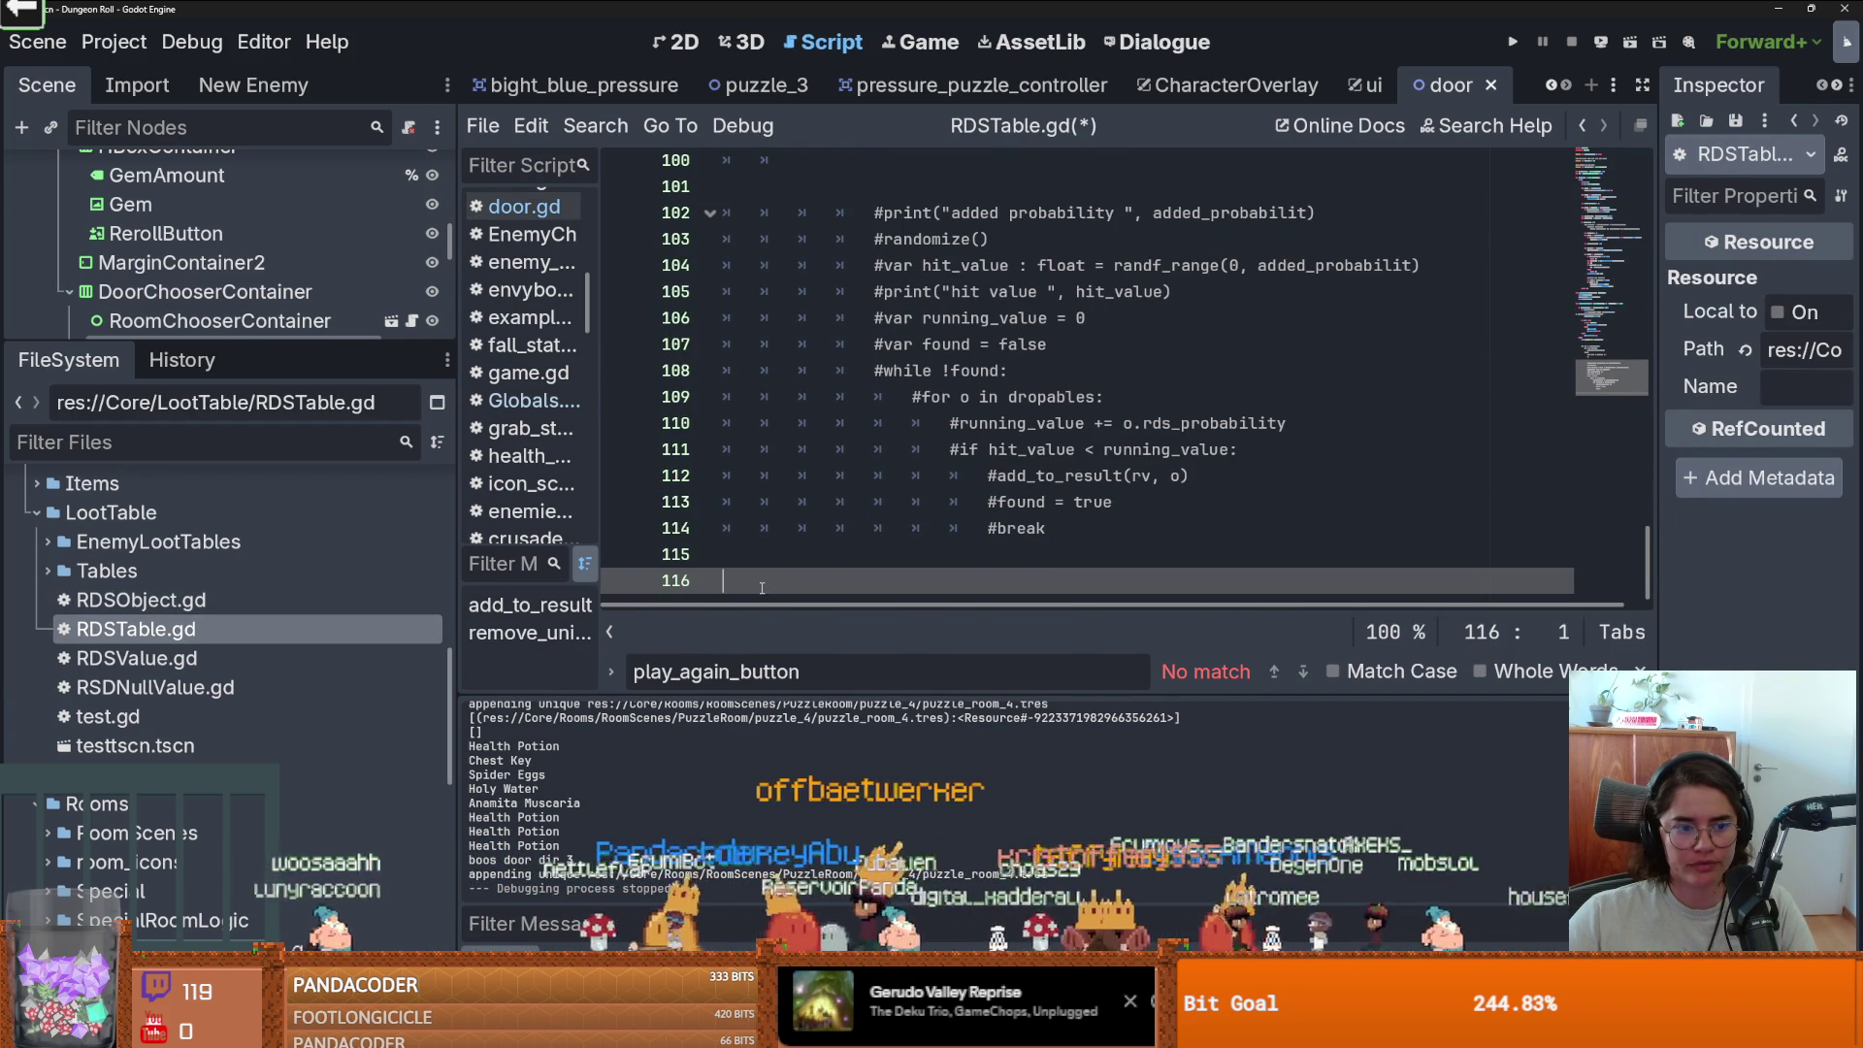
# In RDSObject.gd, declare 'signal item_chosen' below the existing signals and save.
pyautogui.doubleClick(141, 600)
pyautogui.scroll(-3, 851, 420)
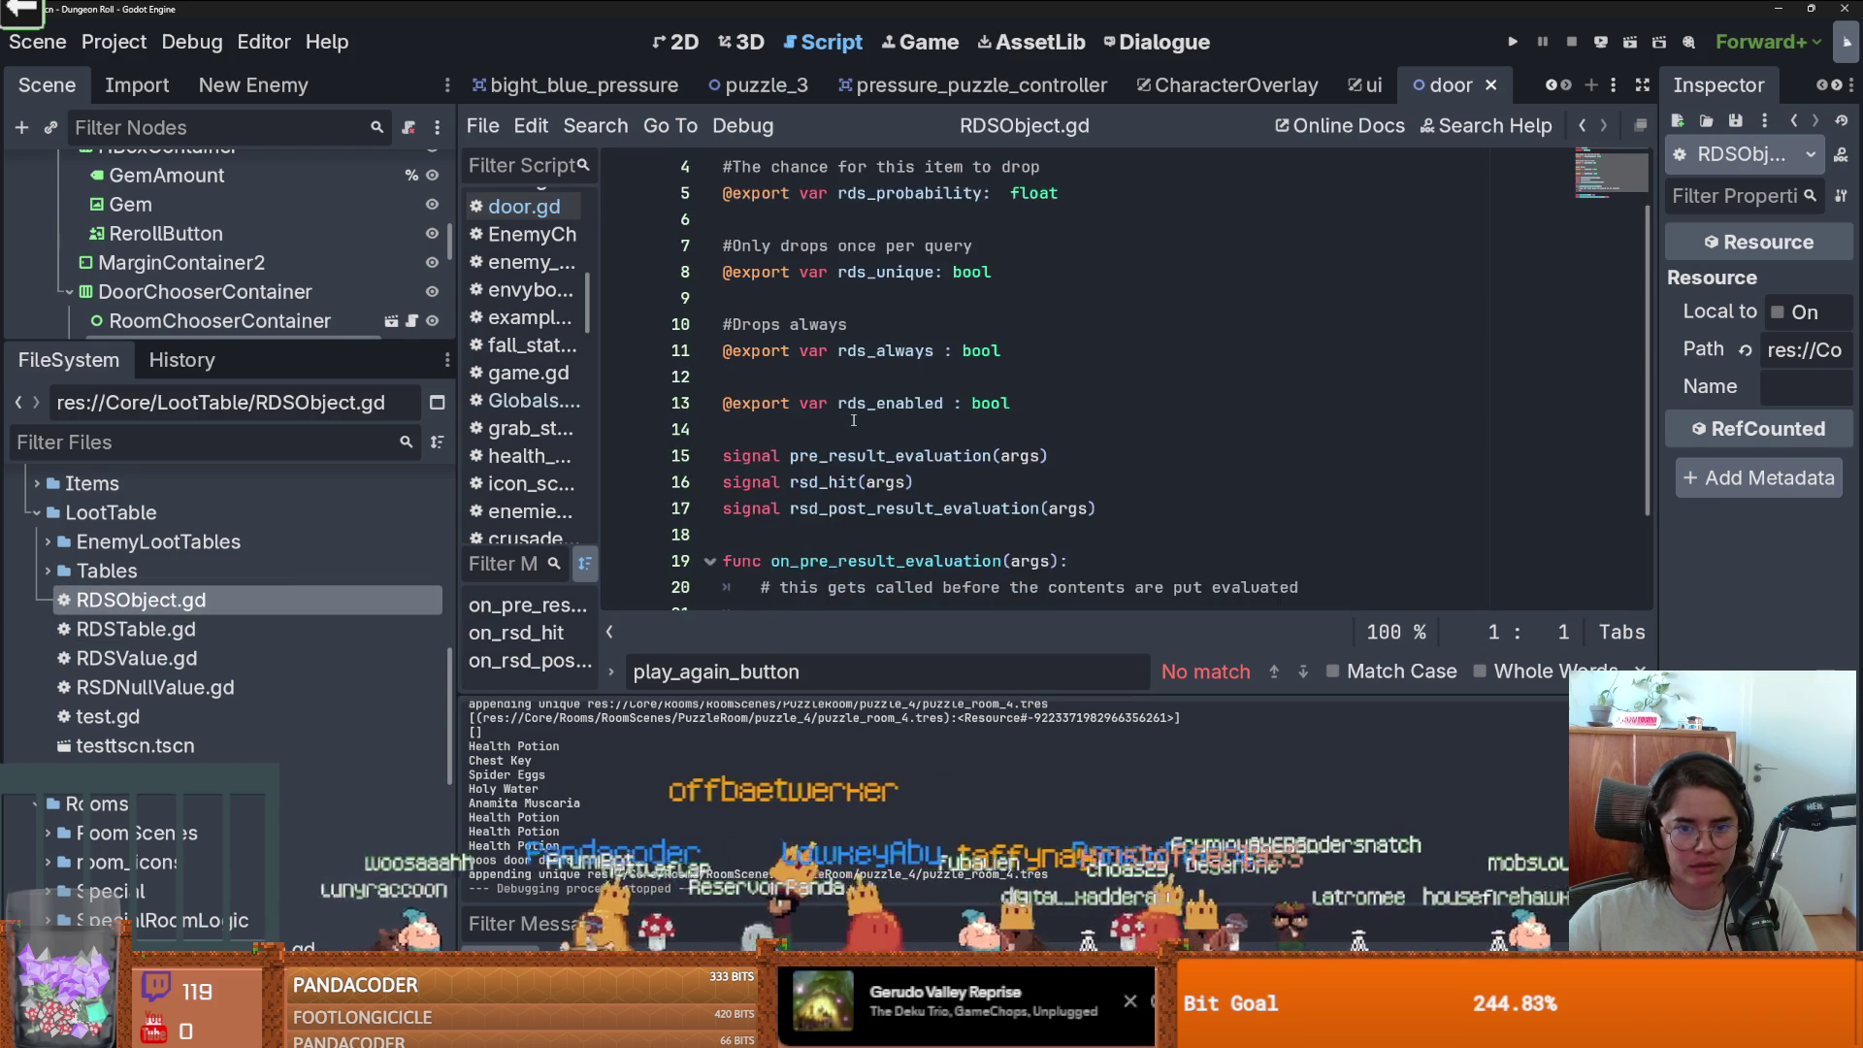
pyautogui.scroll(2, 1051, 420)
pyautogui.click(1051, 420)
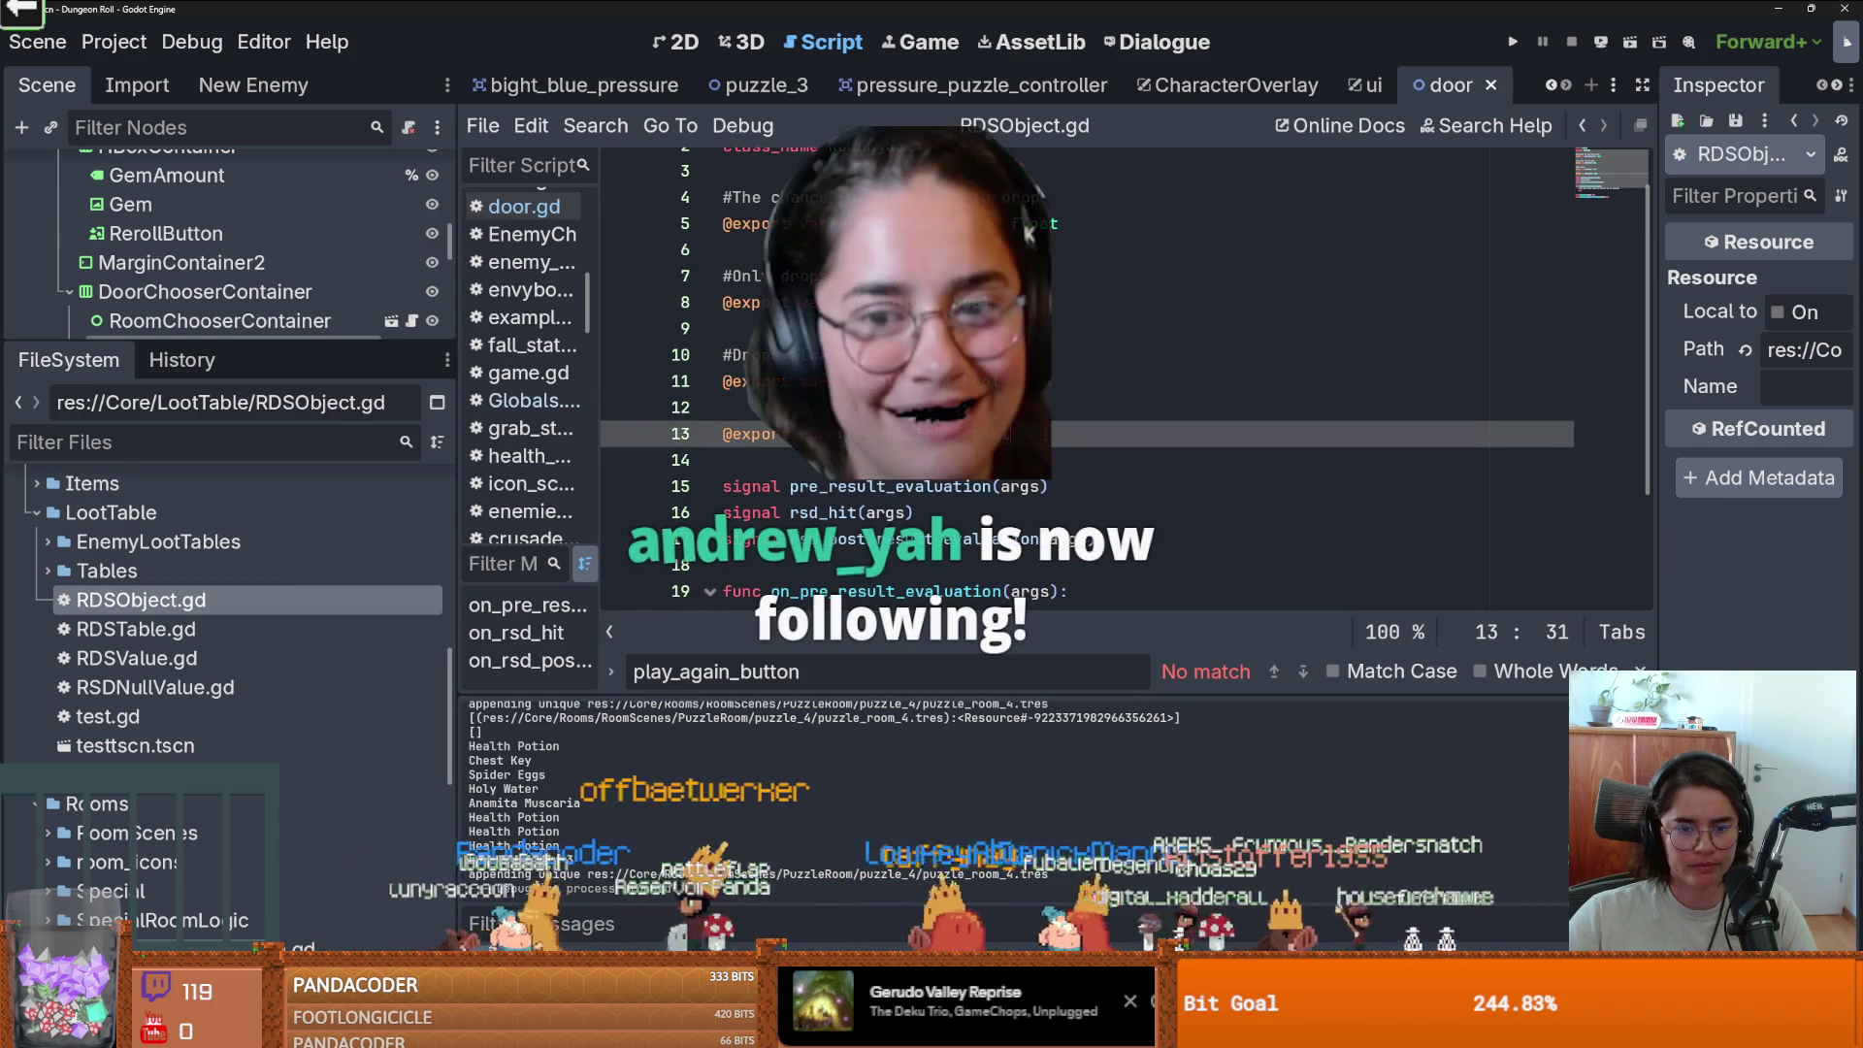
pyautogui.click(723, 565)
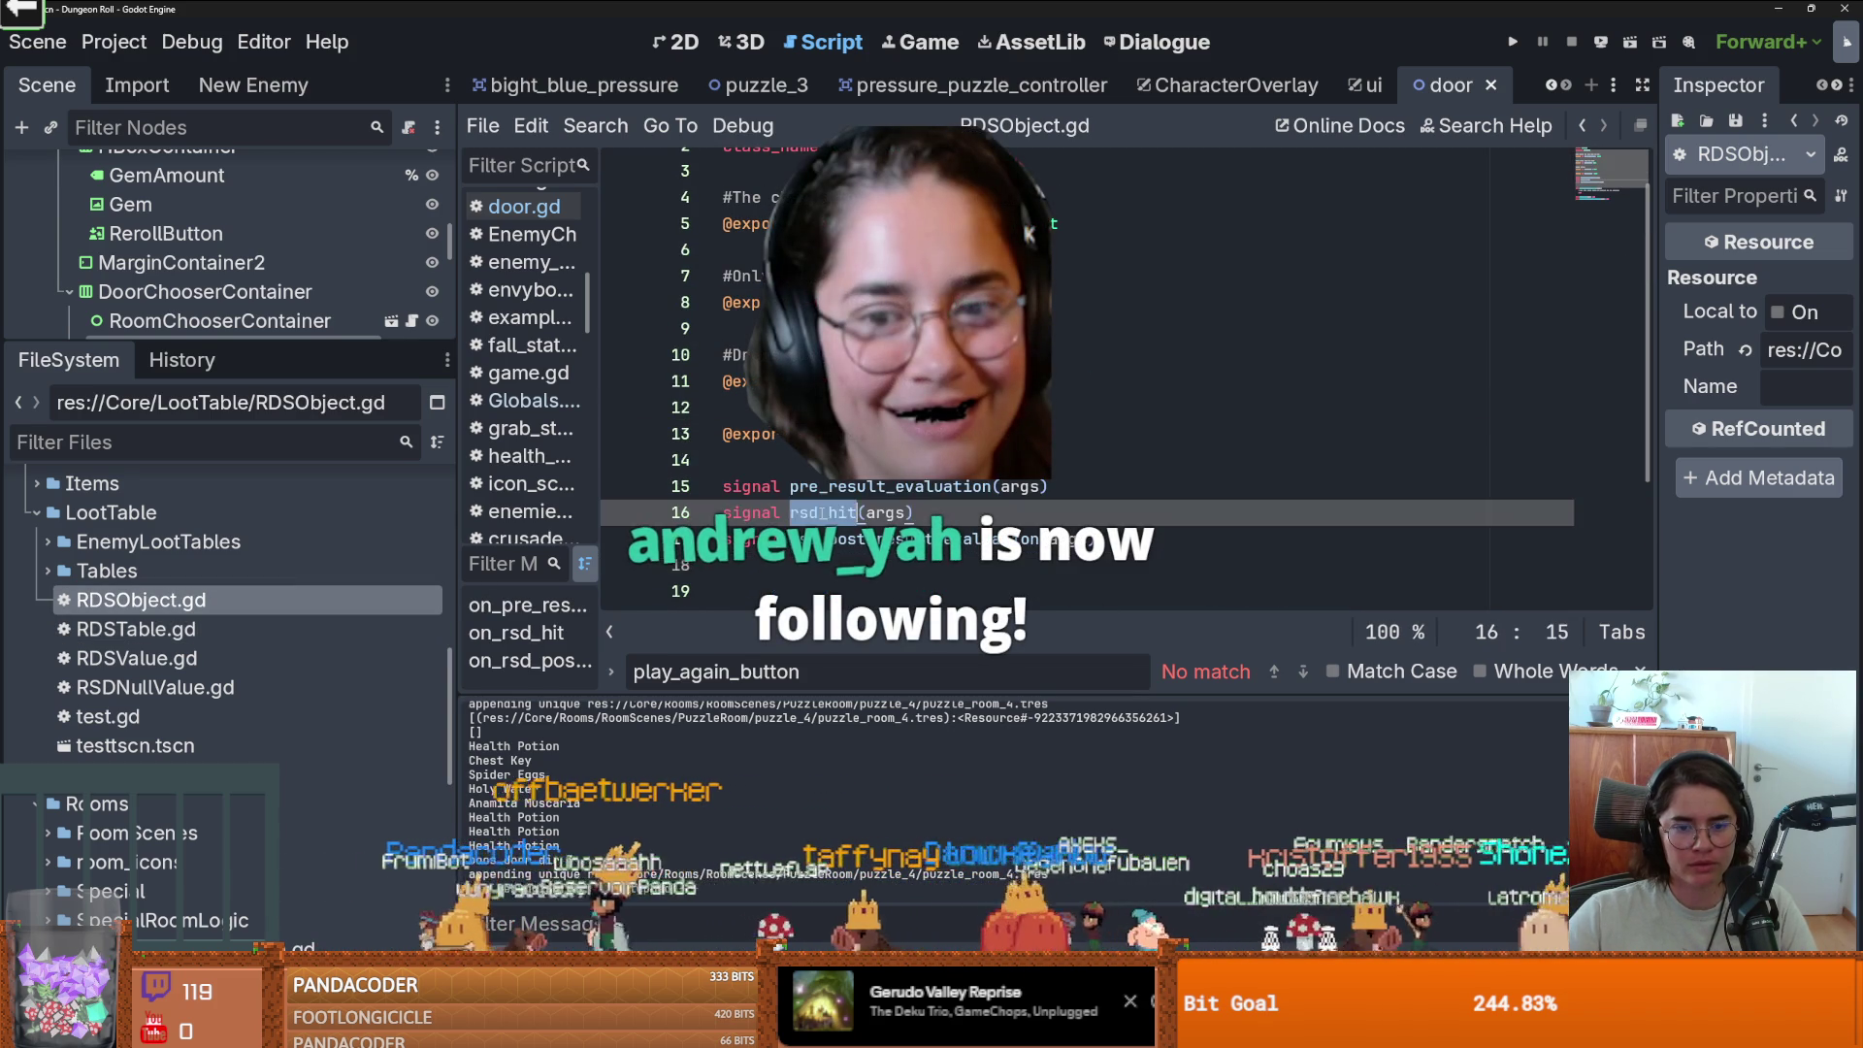
pyautogui.hotkey('ctrl', 'v')
pyautogui.press('Up')
pyautogui.write('si')
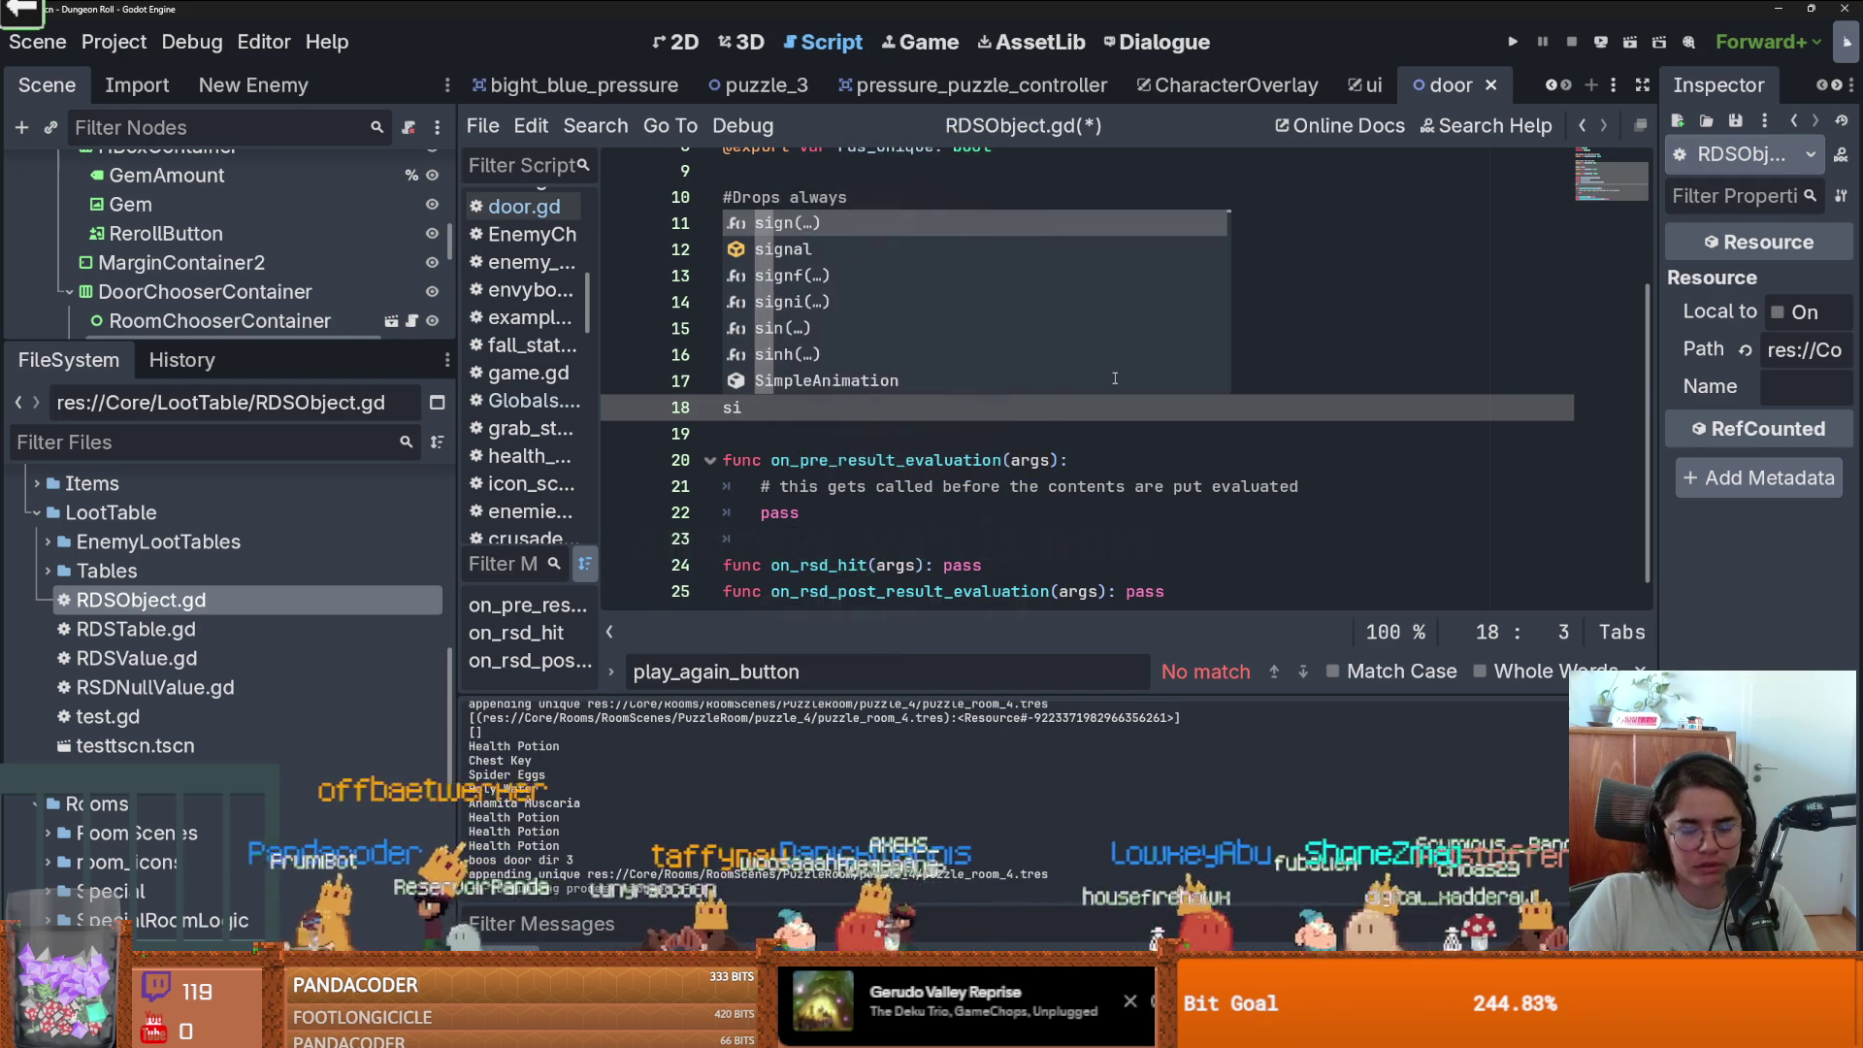
pyautogui.write('g')
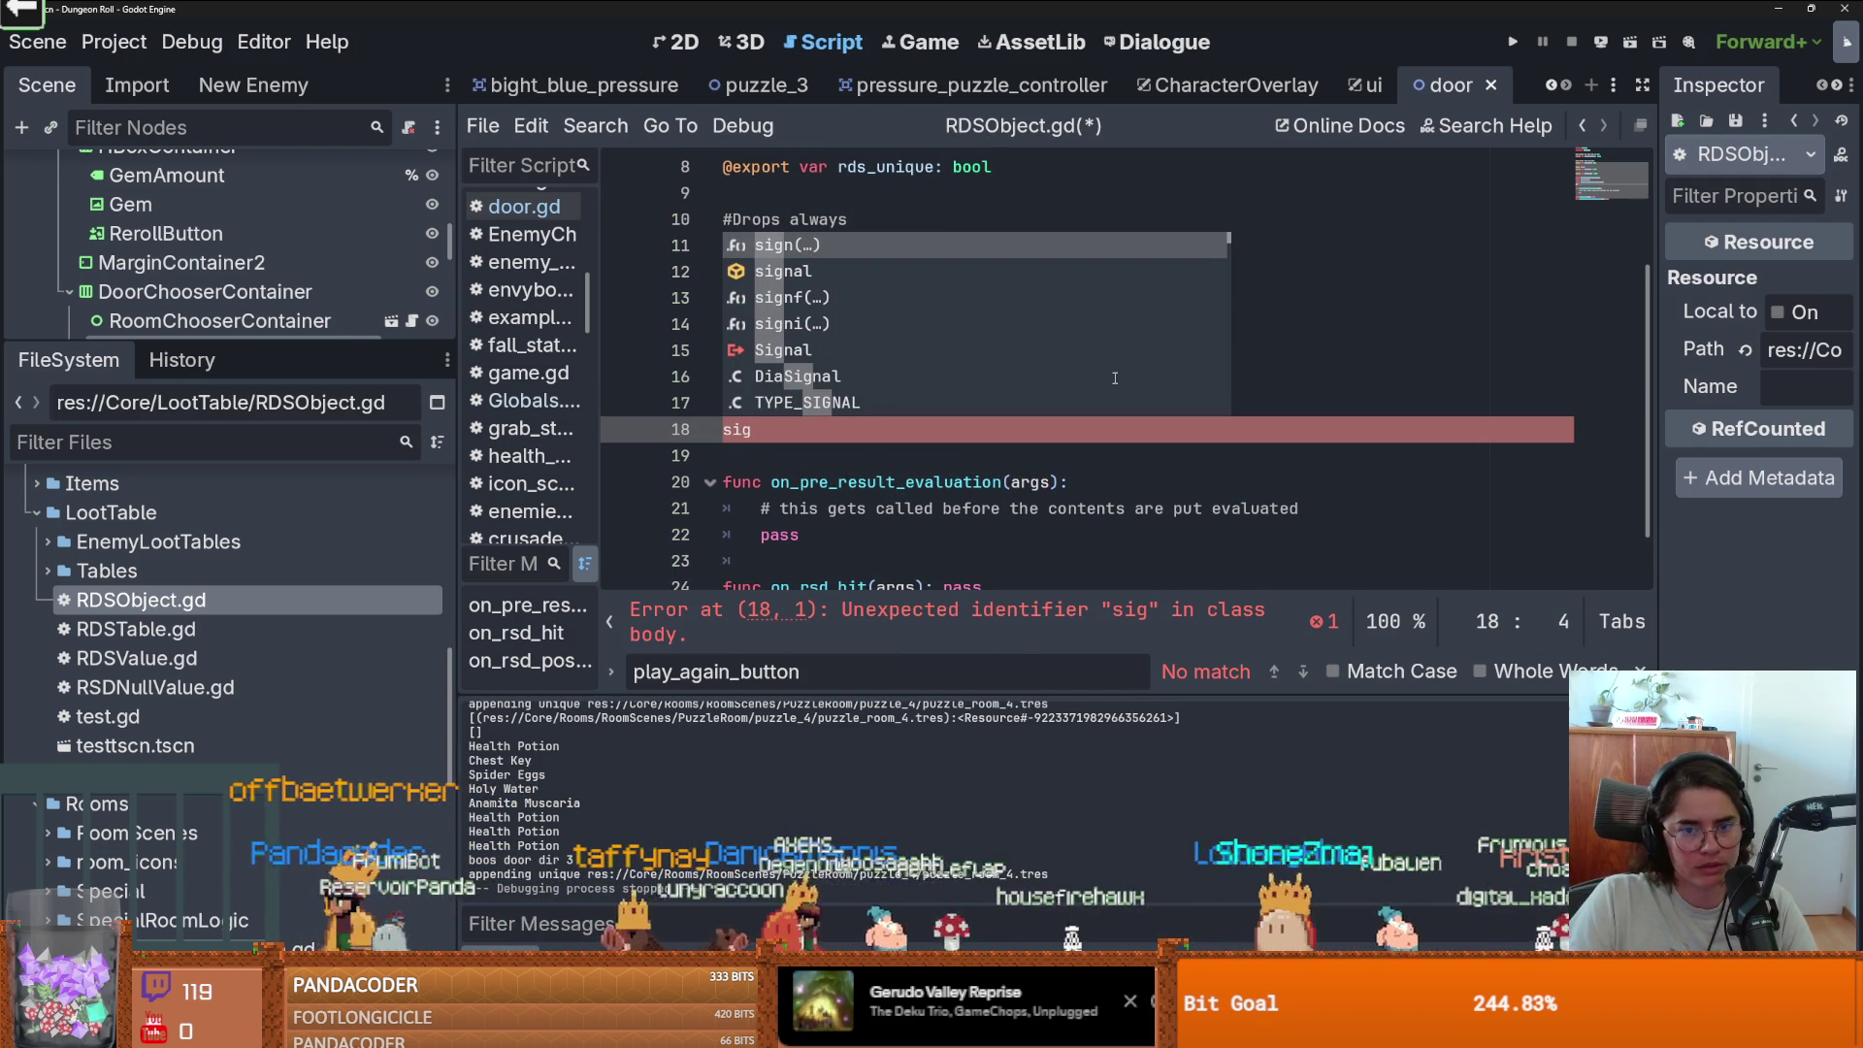
pyautogui.write('nal ')
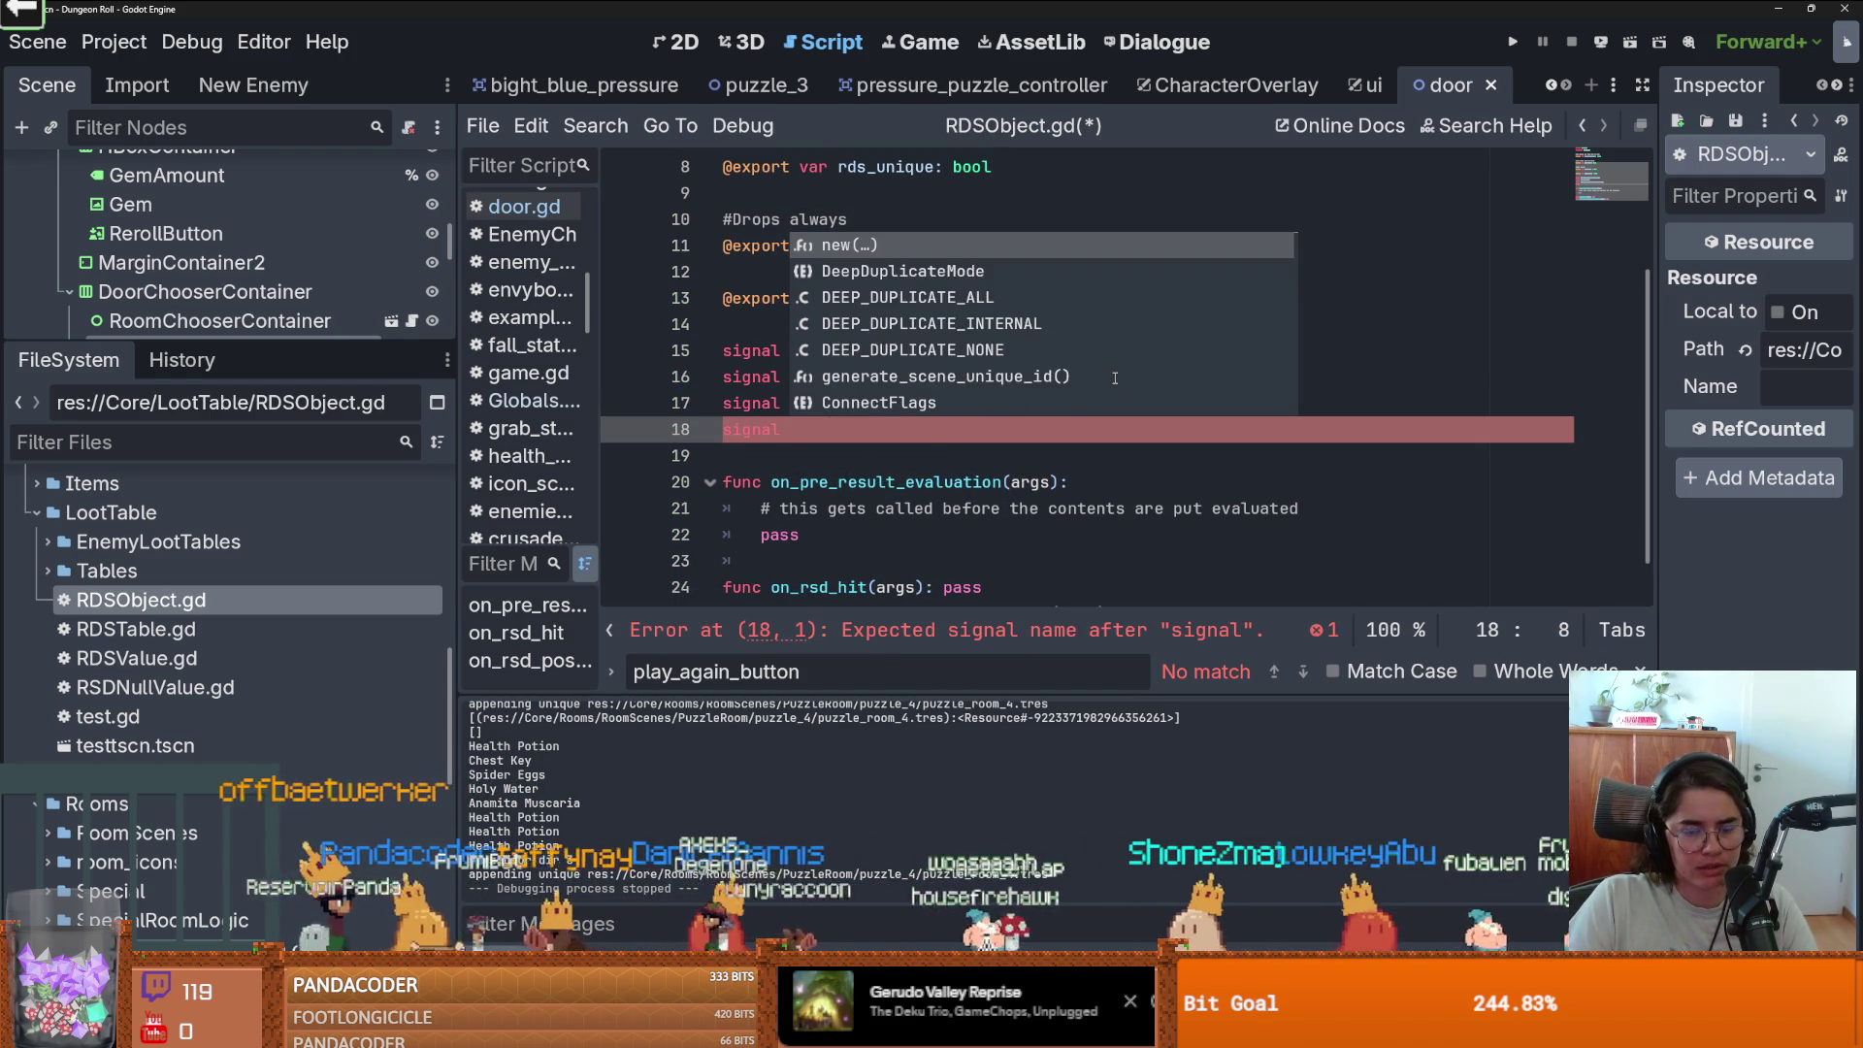
pyautogui.write('item_chosen')
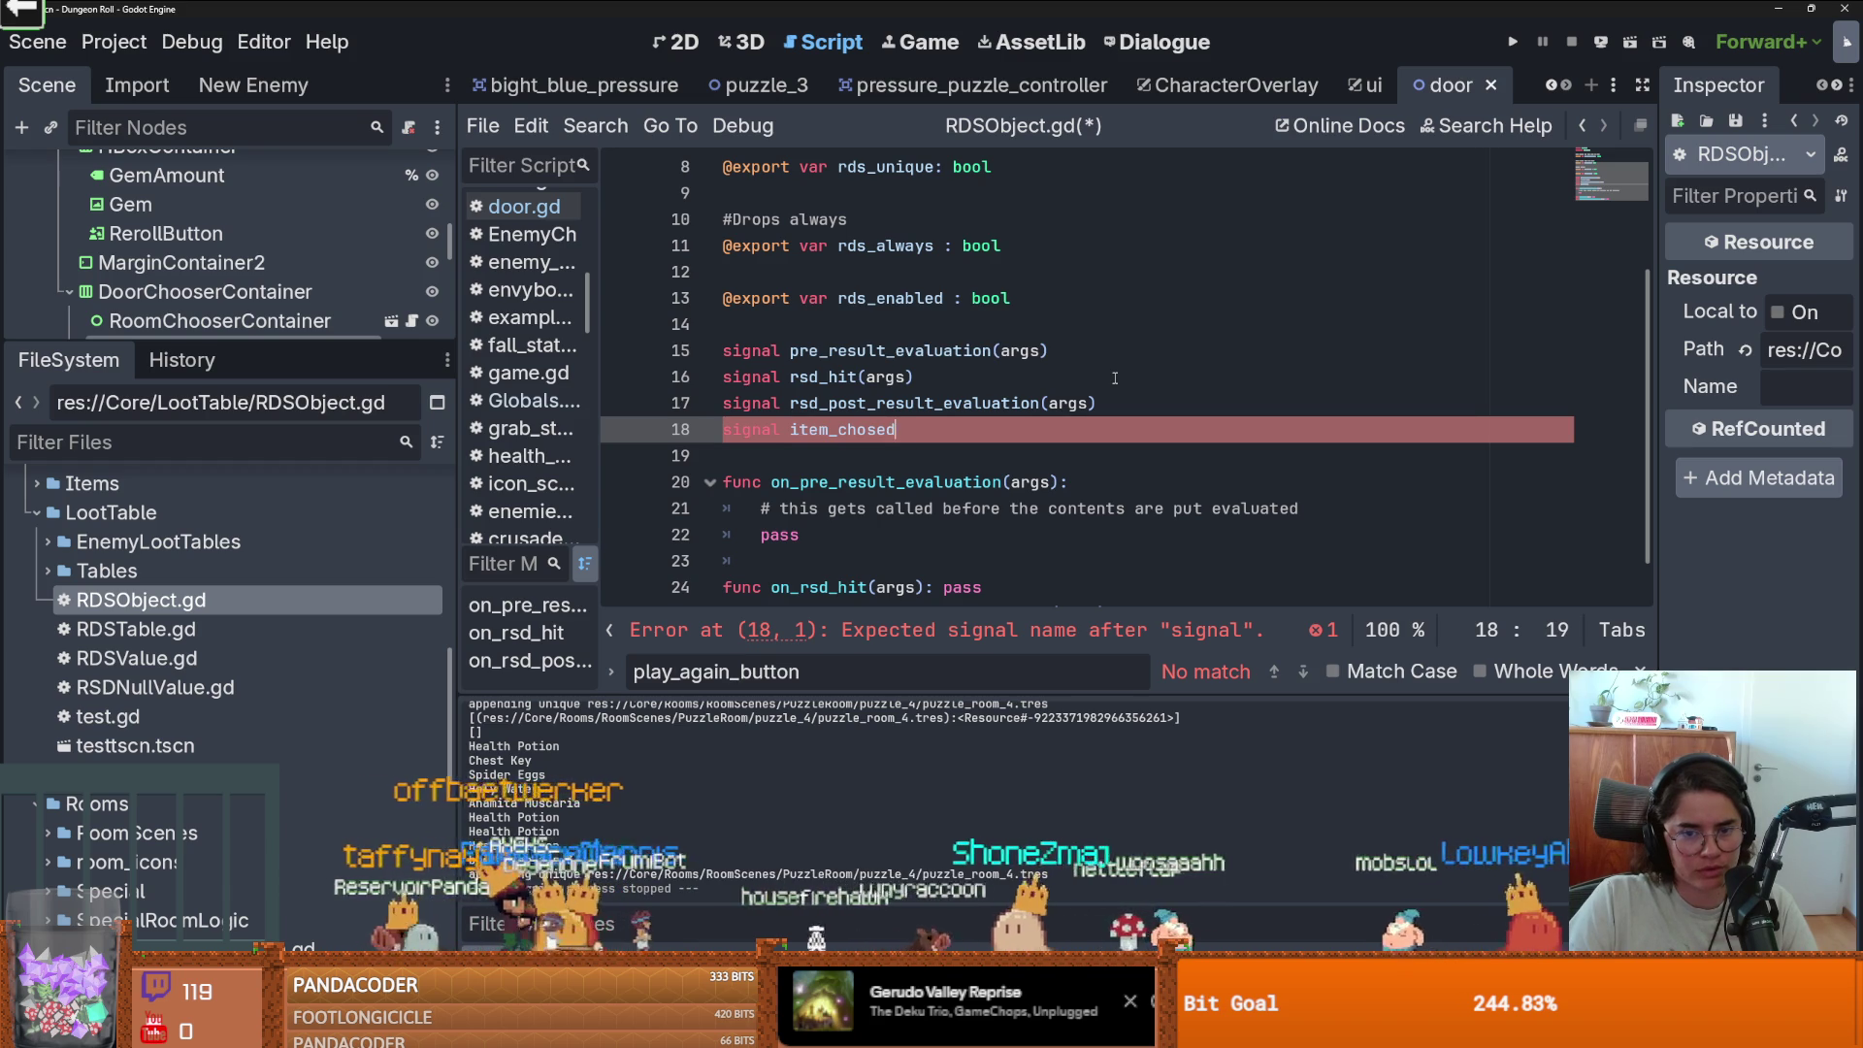
pyautogui.hotkey('ctrl', 's')
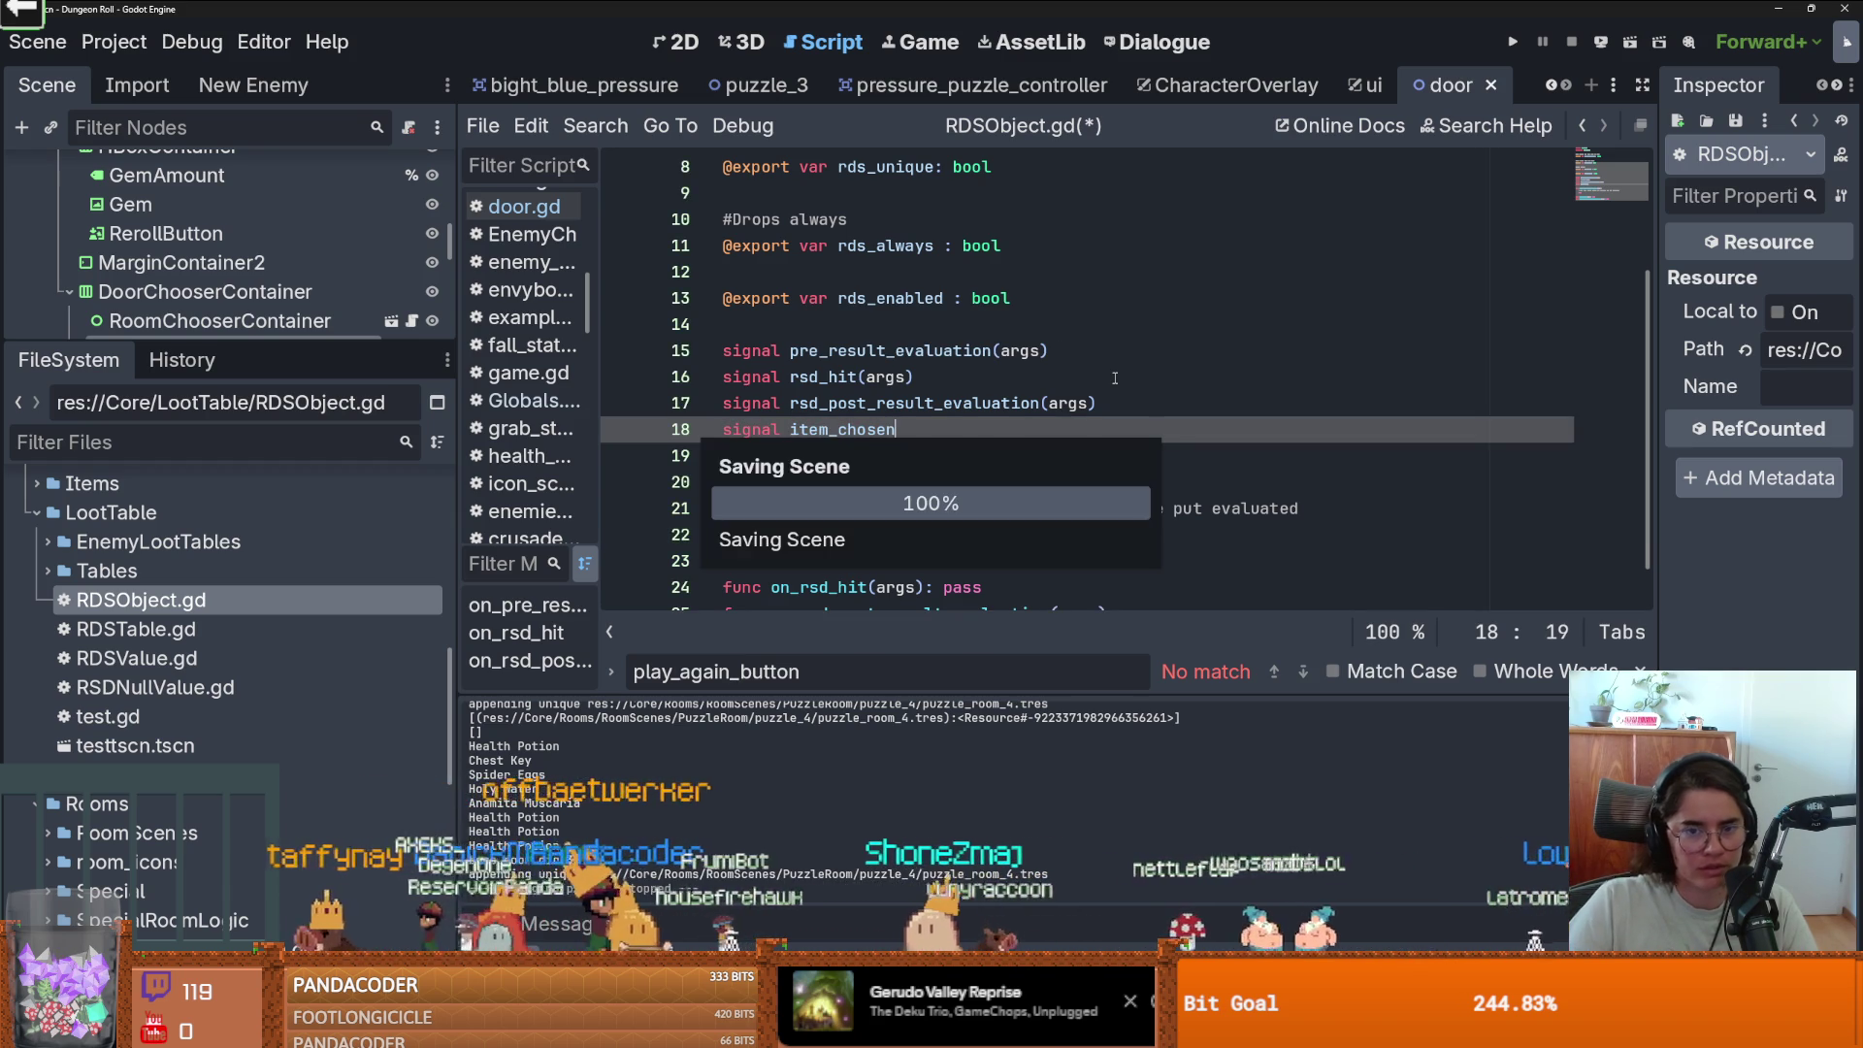
pyautogui.doubleClick(834, 437)
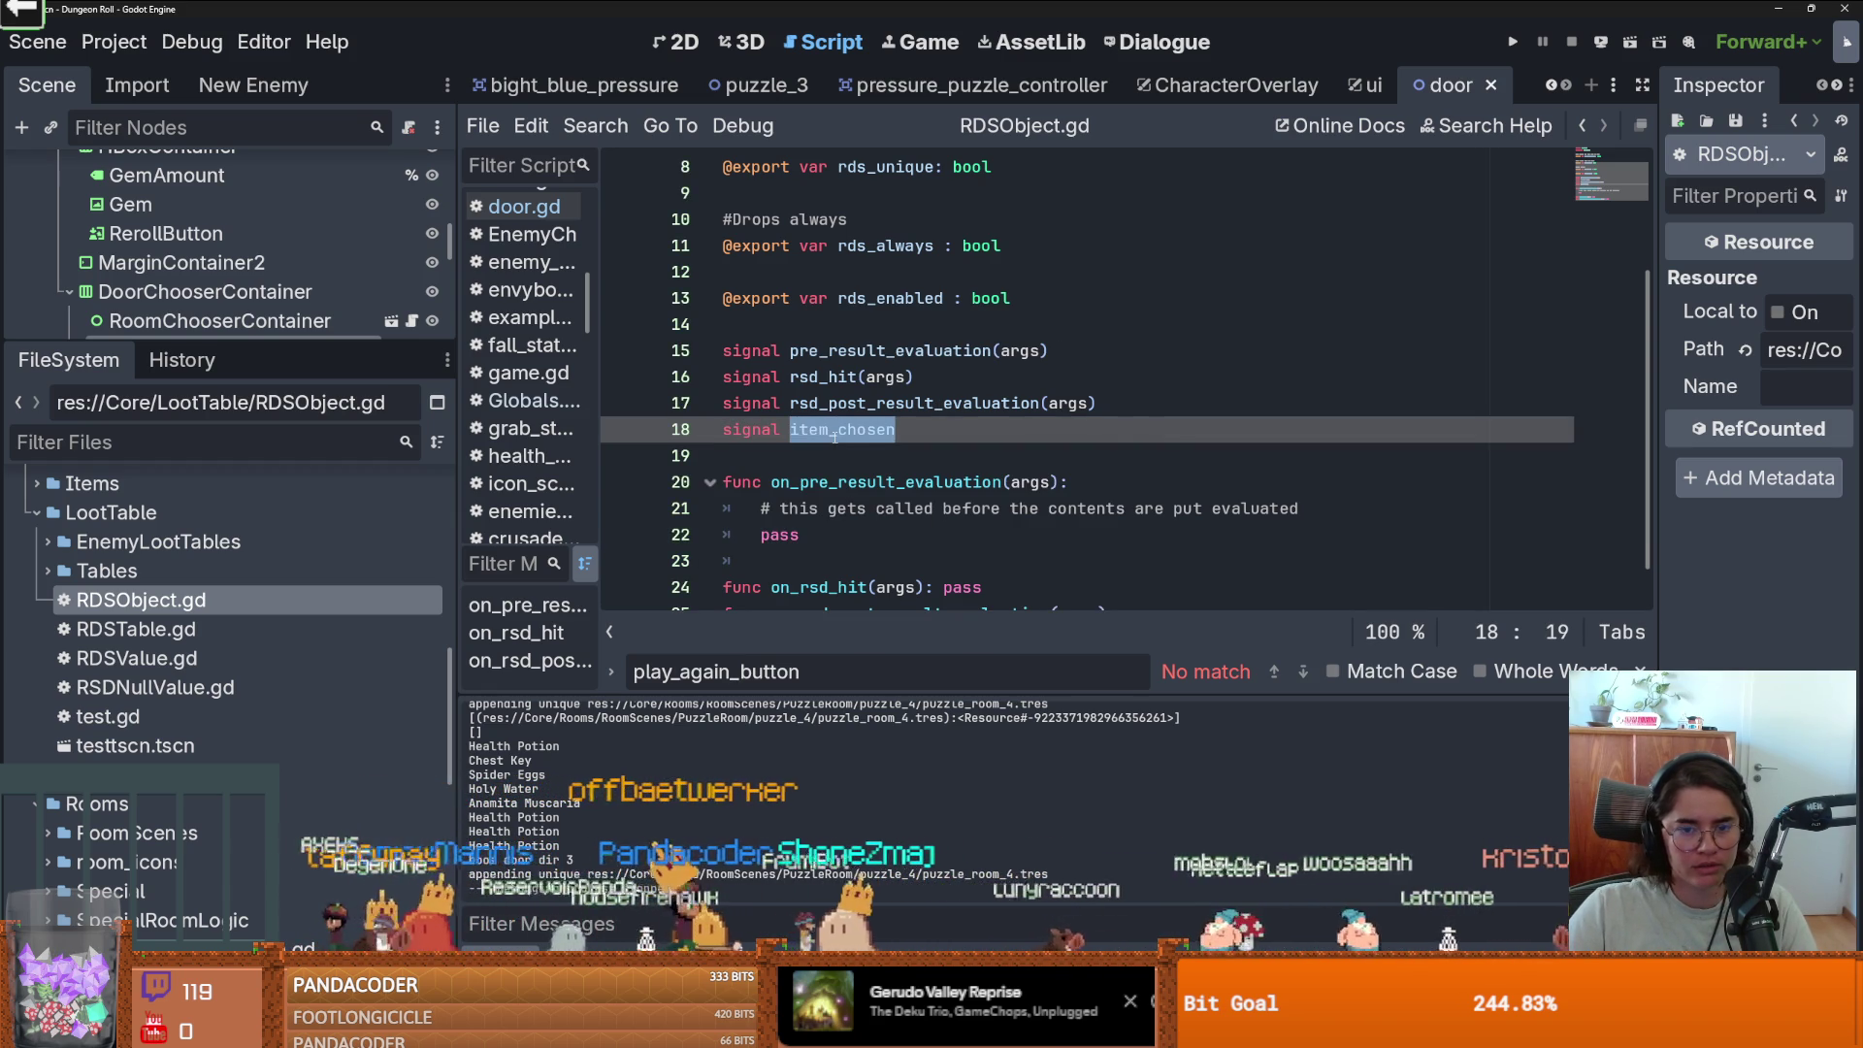
pyautogui.doubleClick(136, 629)
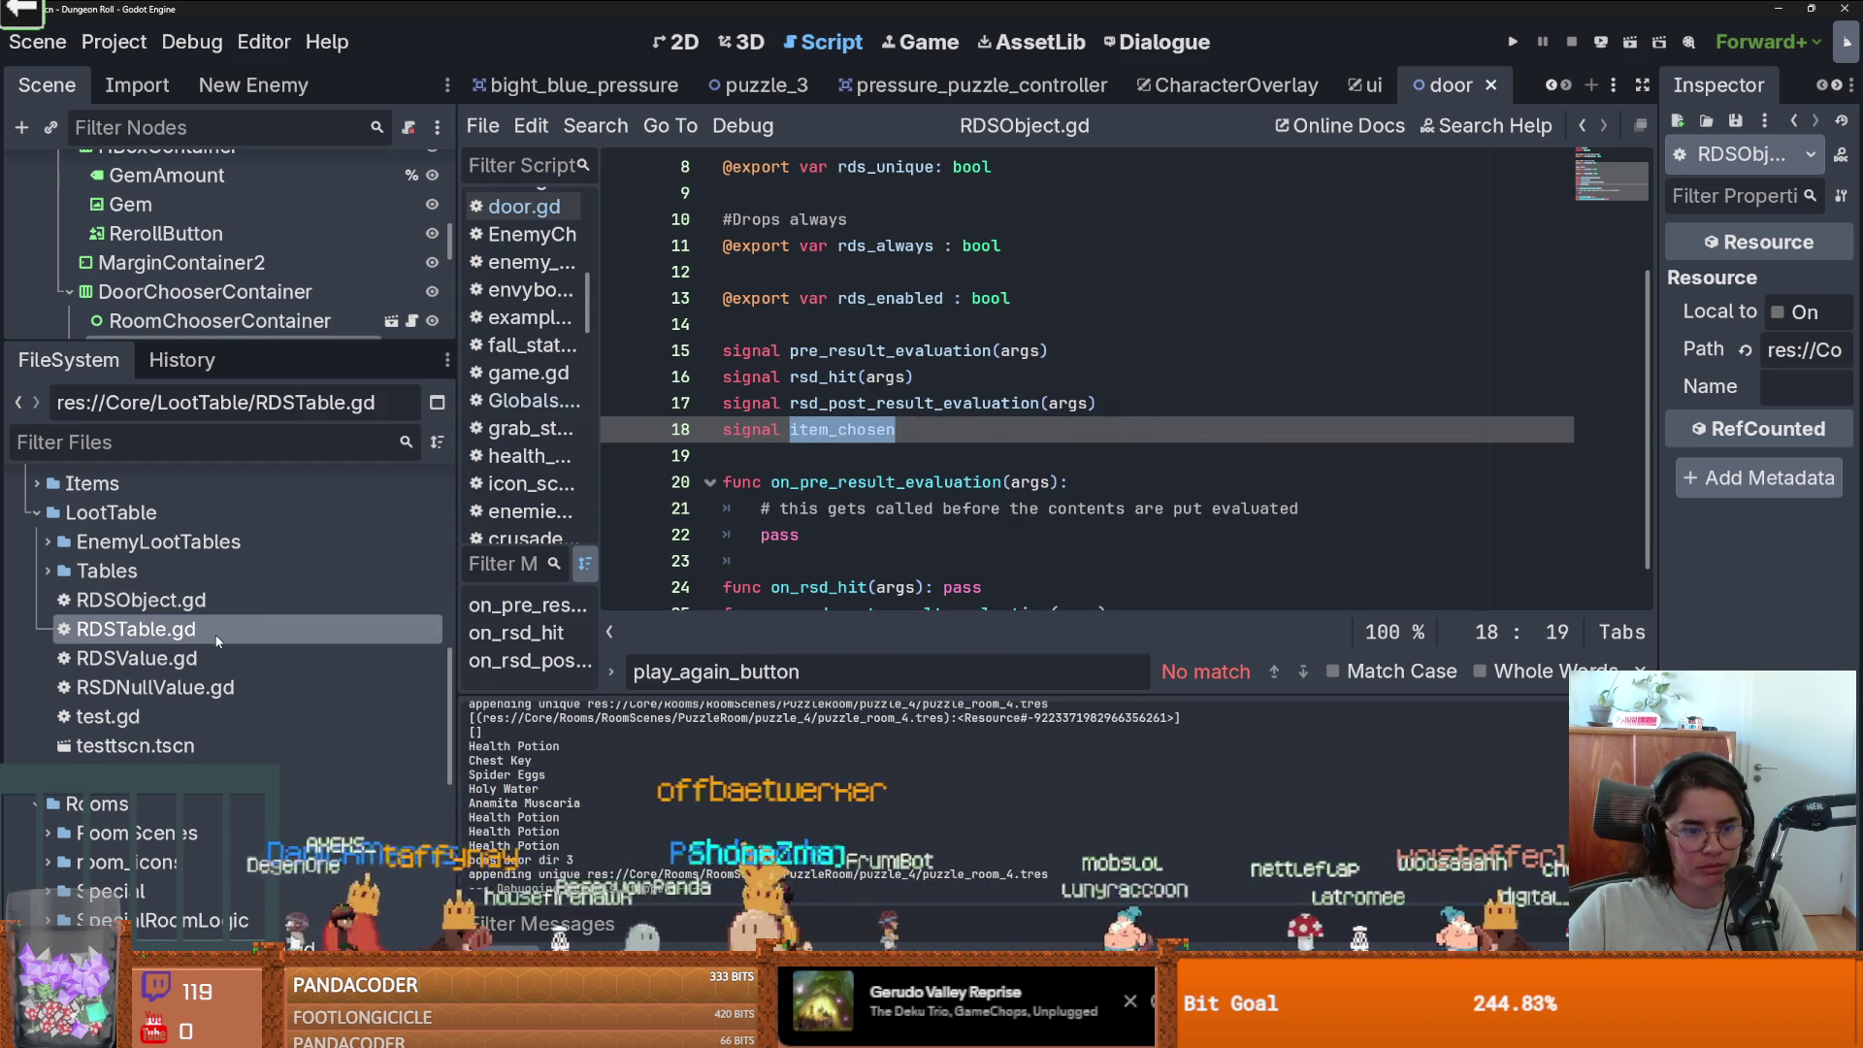
pyautogui.scroll(4, 1044, 482)
pyautogui.scroll(20, 1050, 482)
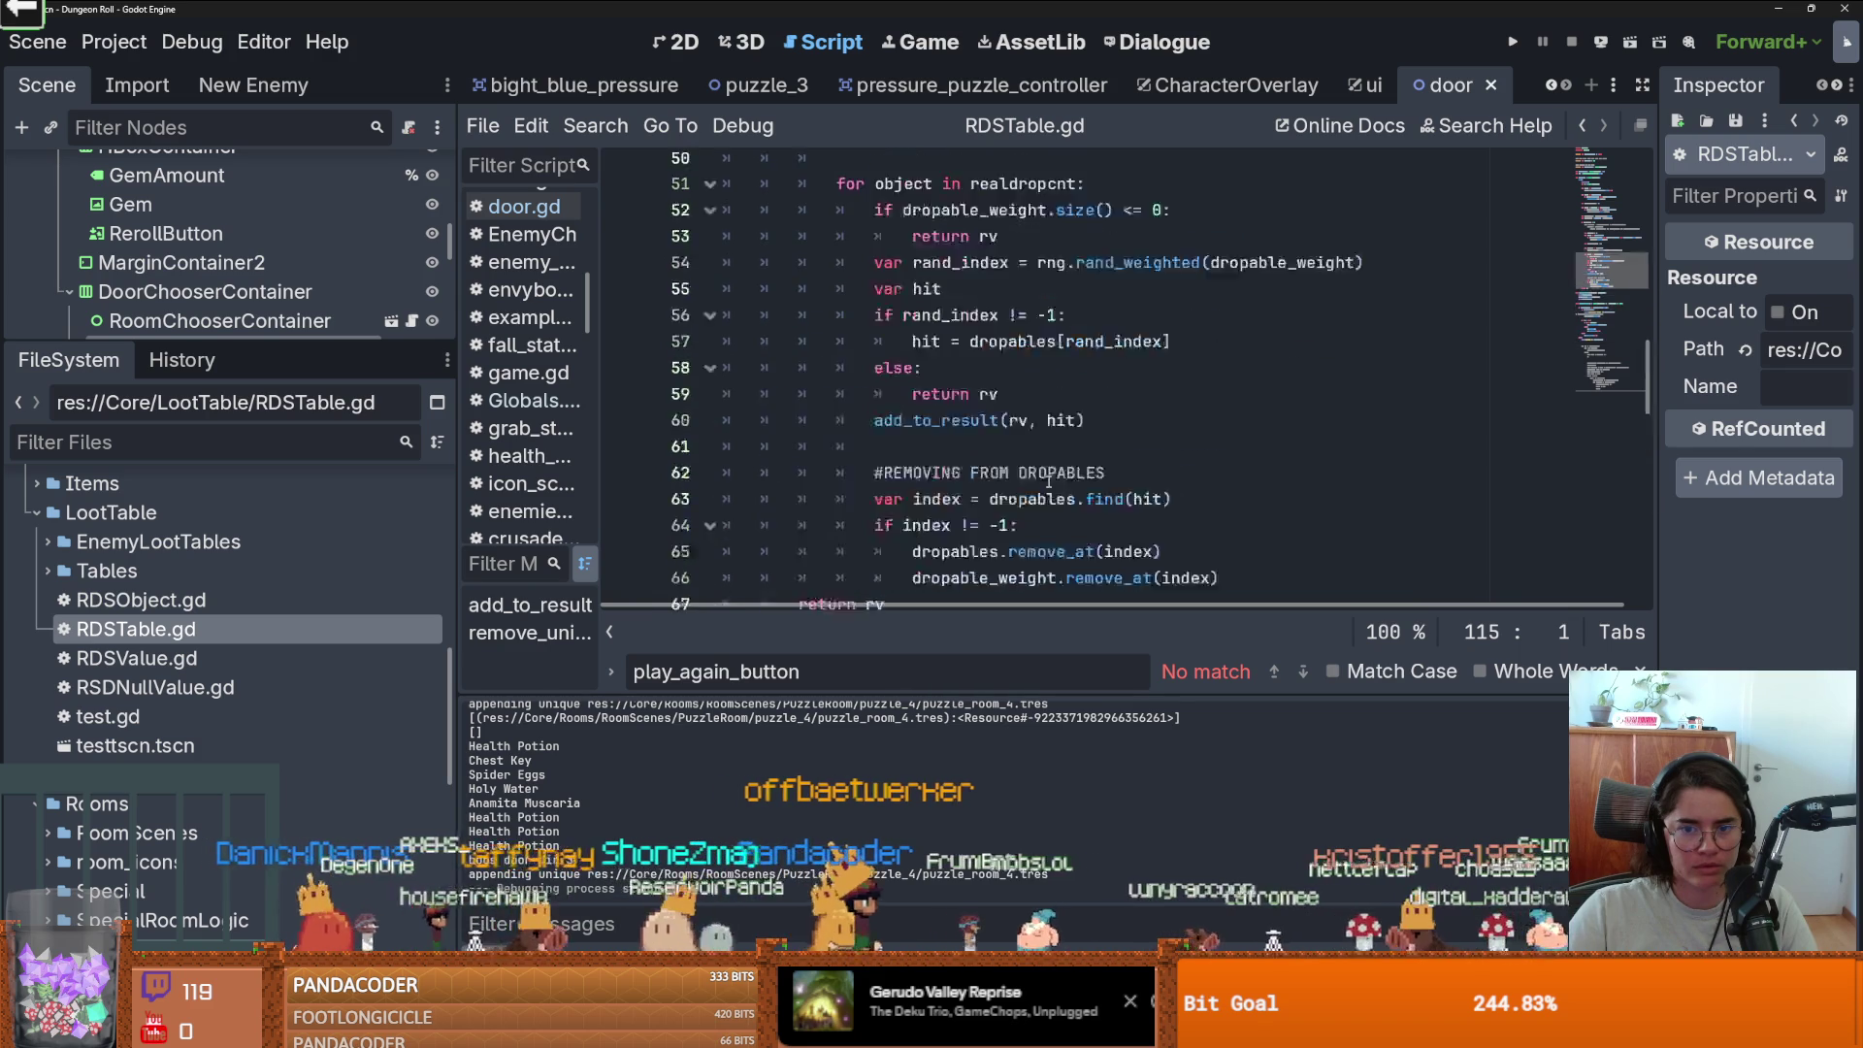
pyautogui.scroll(-1, 1023, 485)
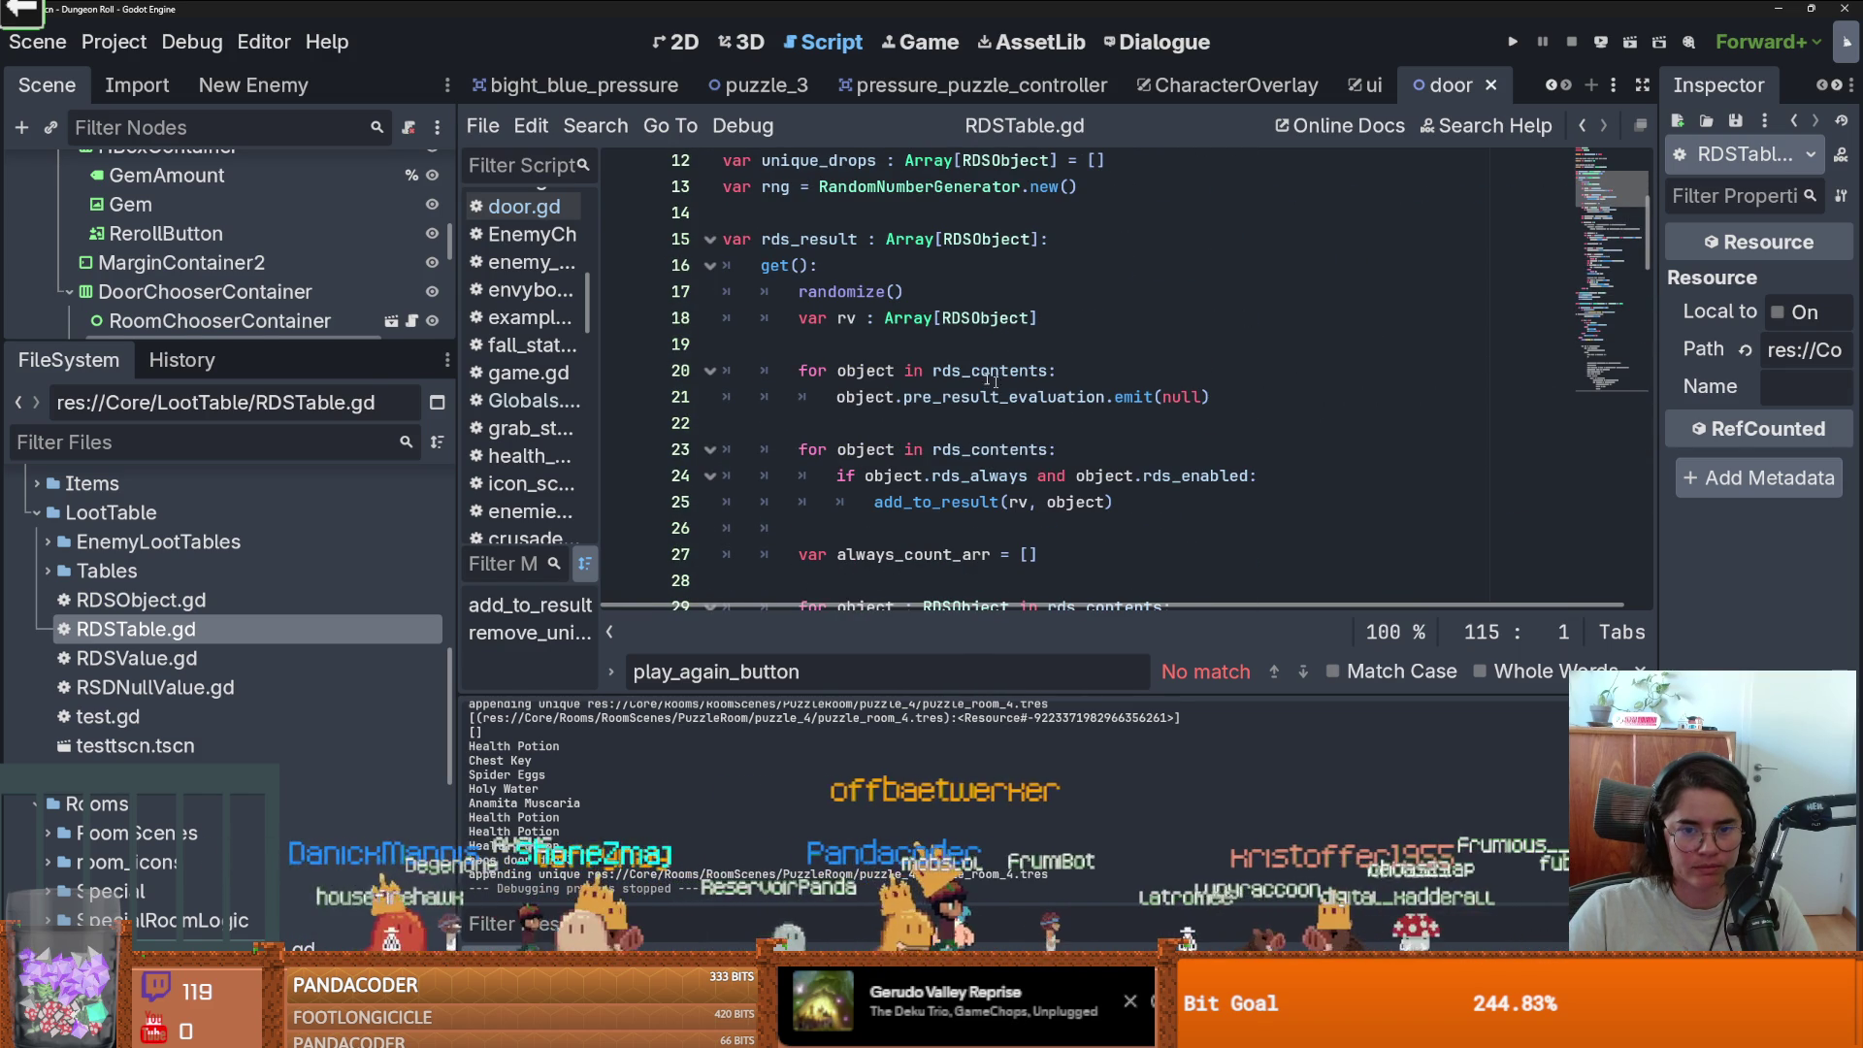
pyautogui.click(940, 406)
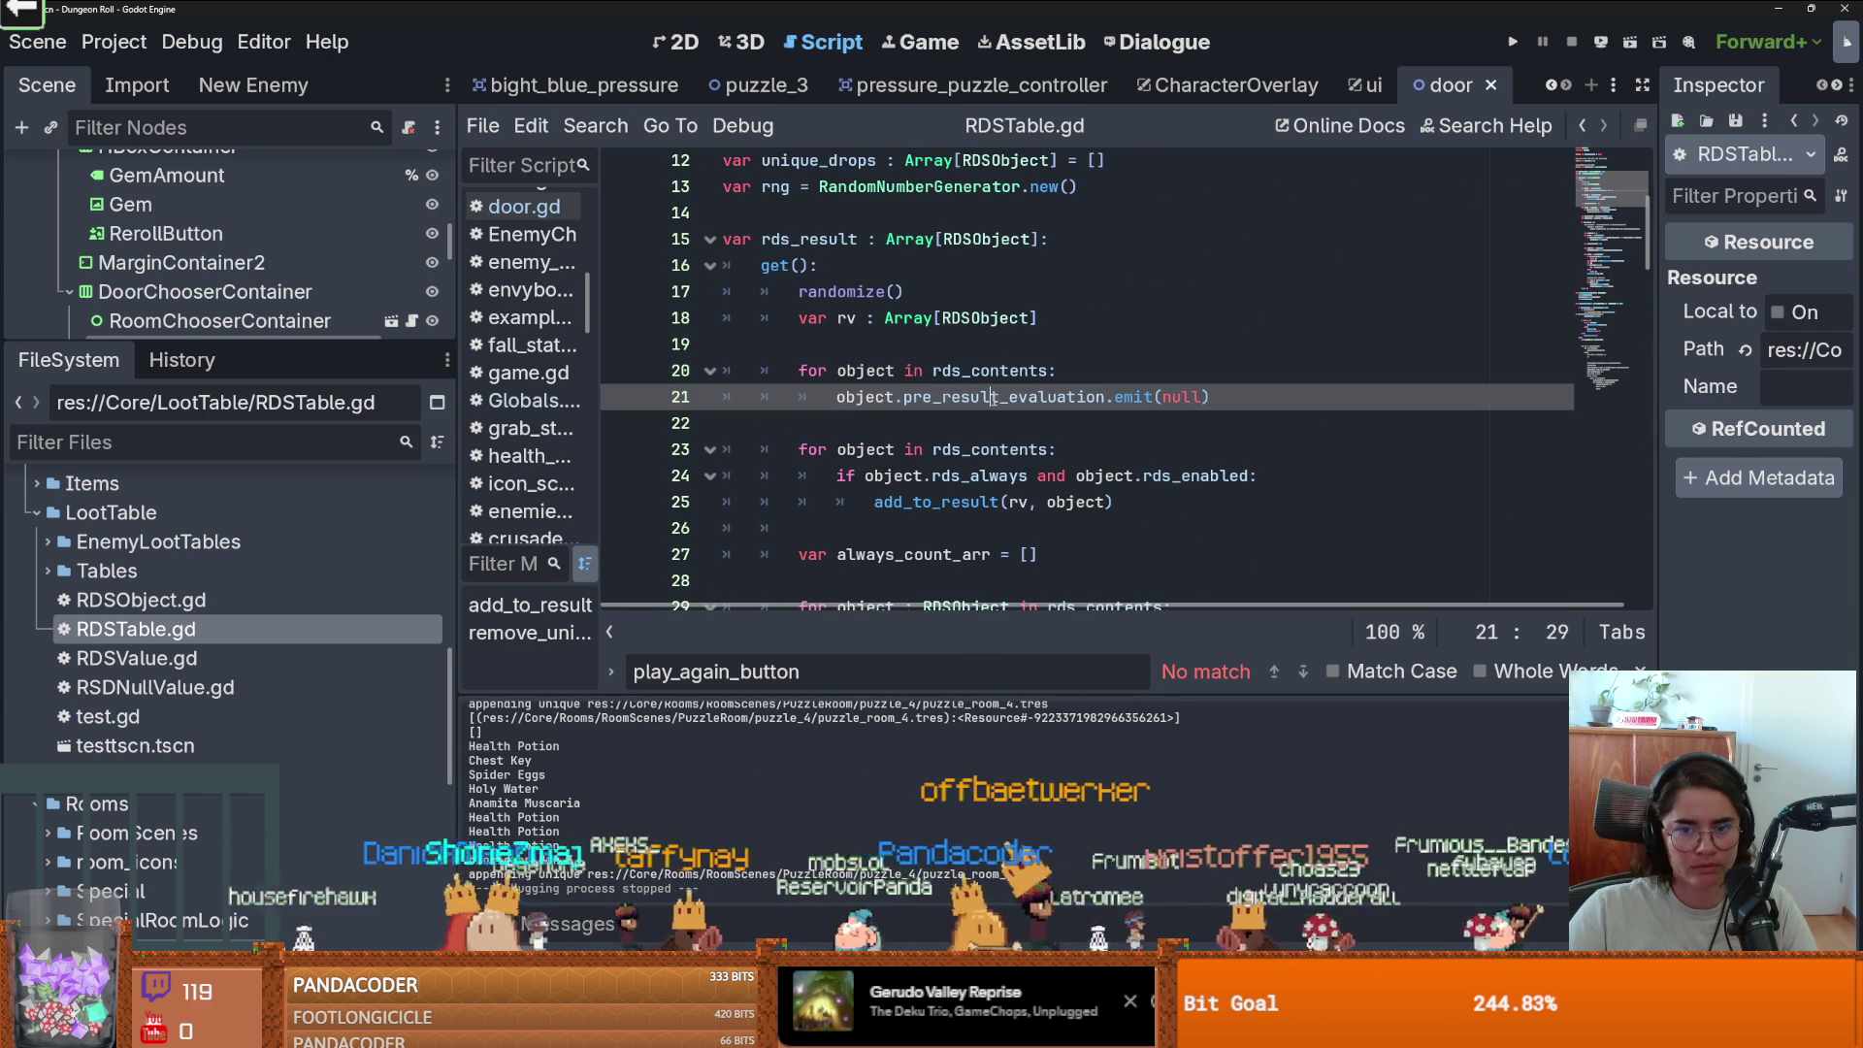
pyautogui.doubleClick(1009, 398)
pyautogui.moveTo(1213, 397); pyautogui.dragTo(835, 398)
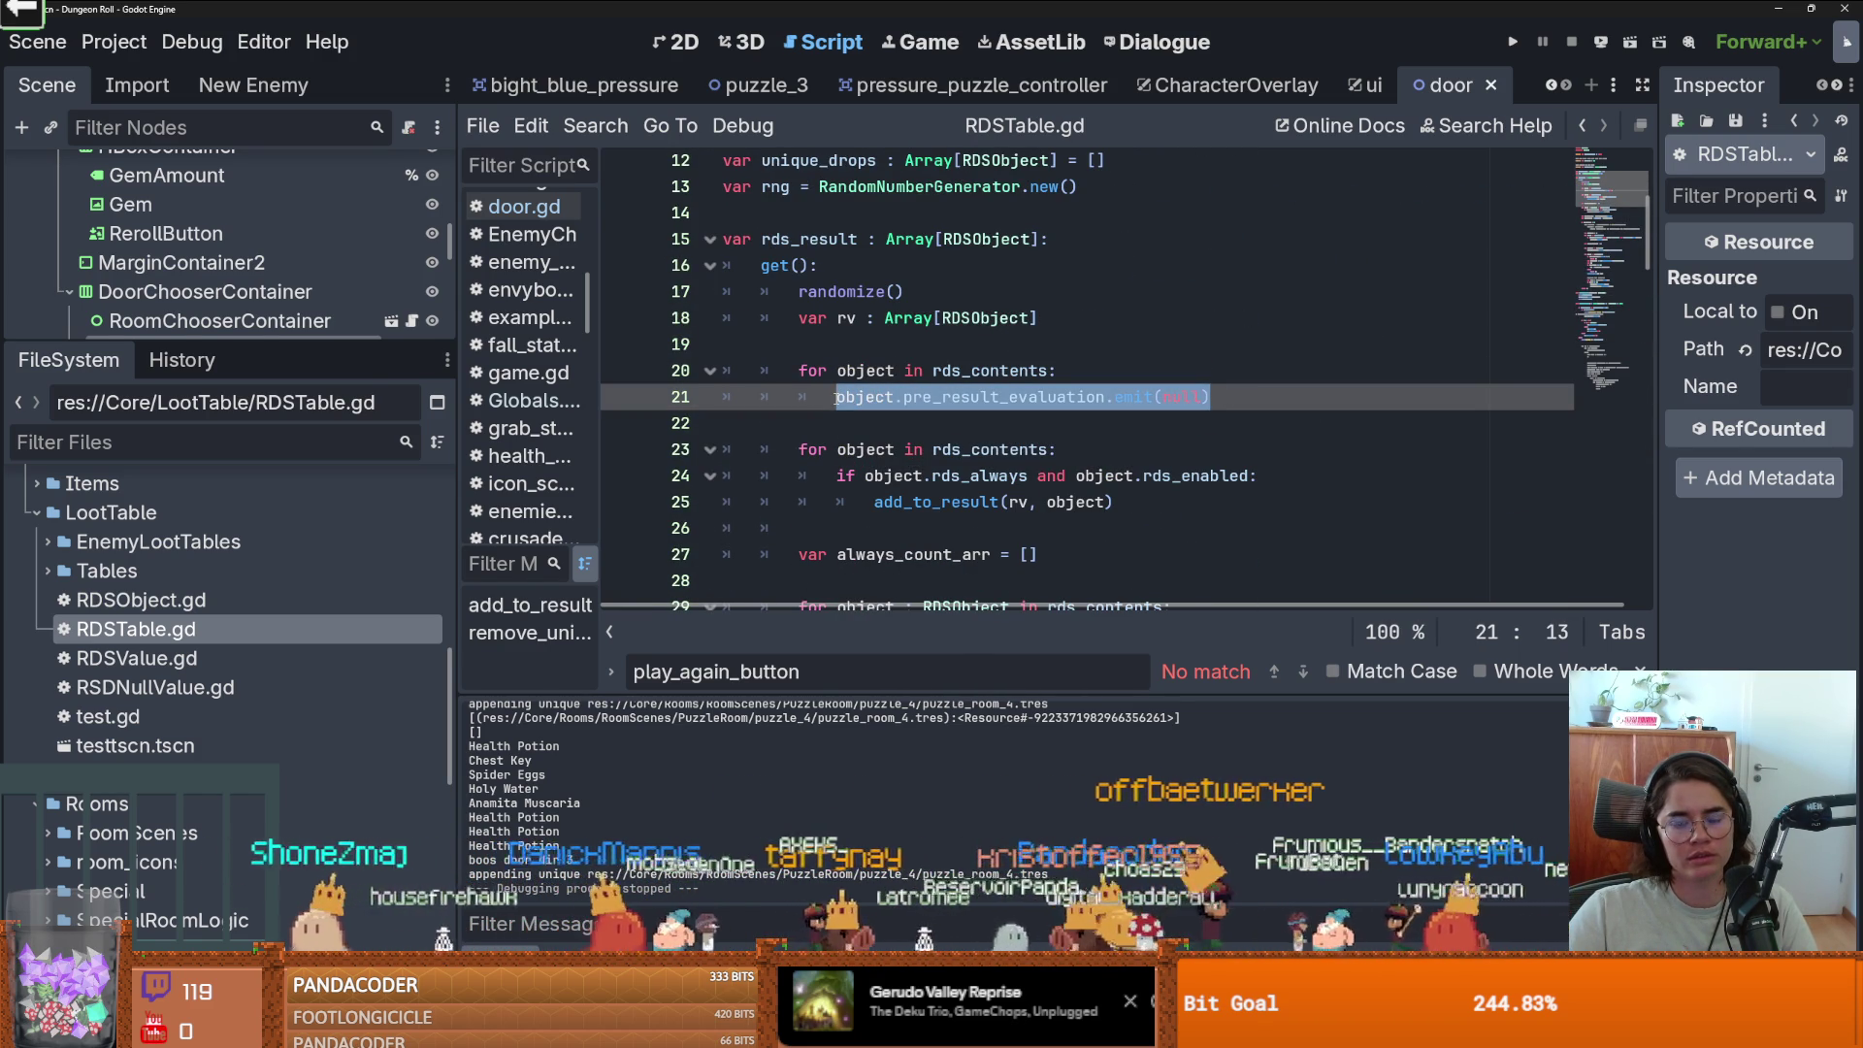
pyautogui.click(903, 398)
pyautogui.scroll(-5, 1027, 508)
pyautogui.scroll(-13, 1026, 507)
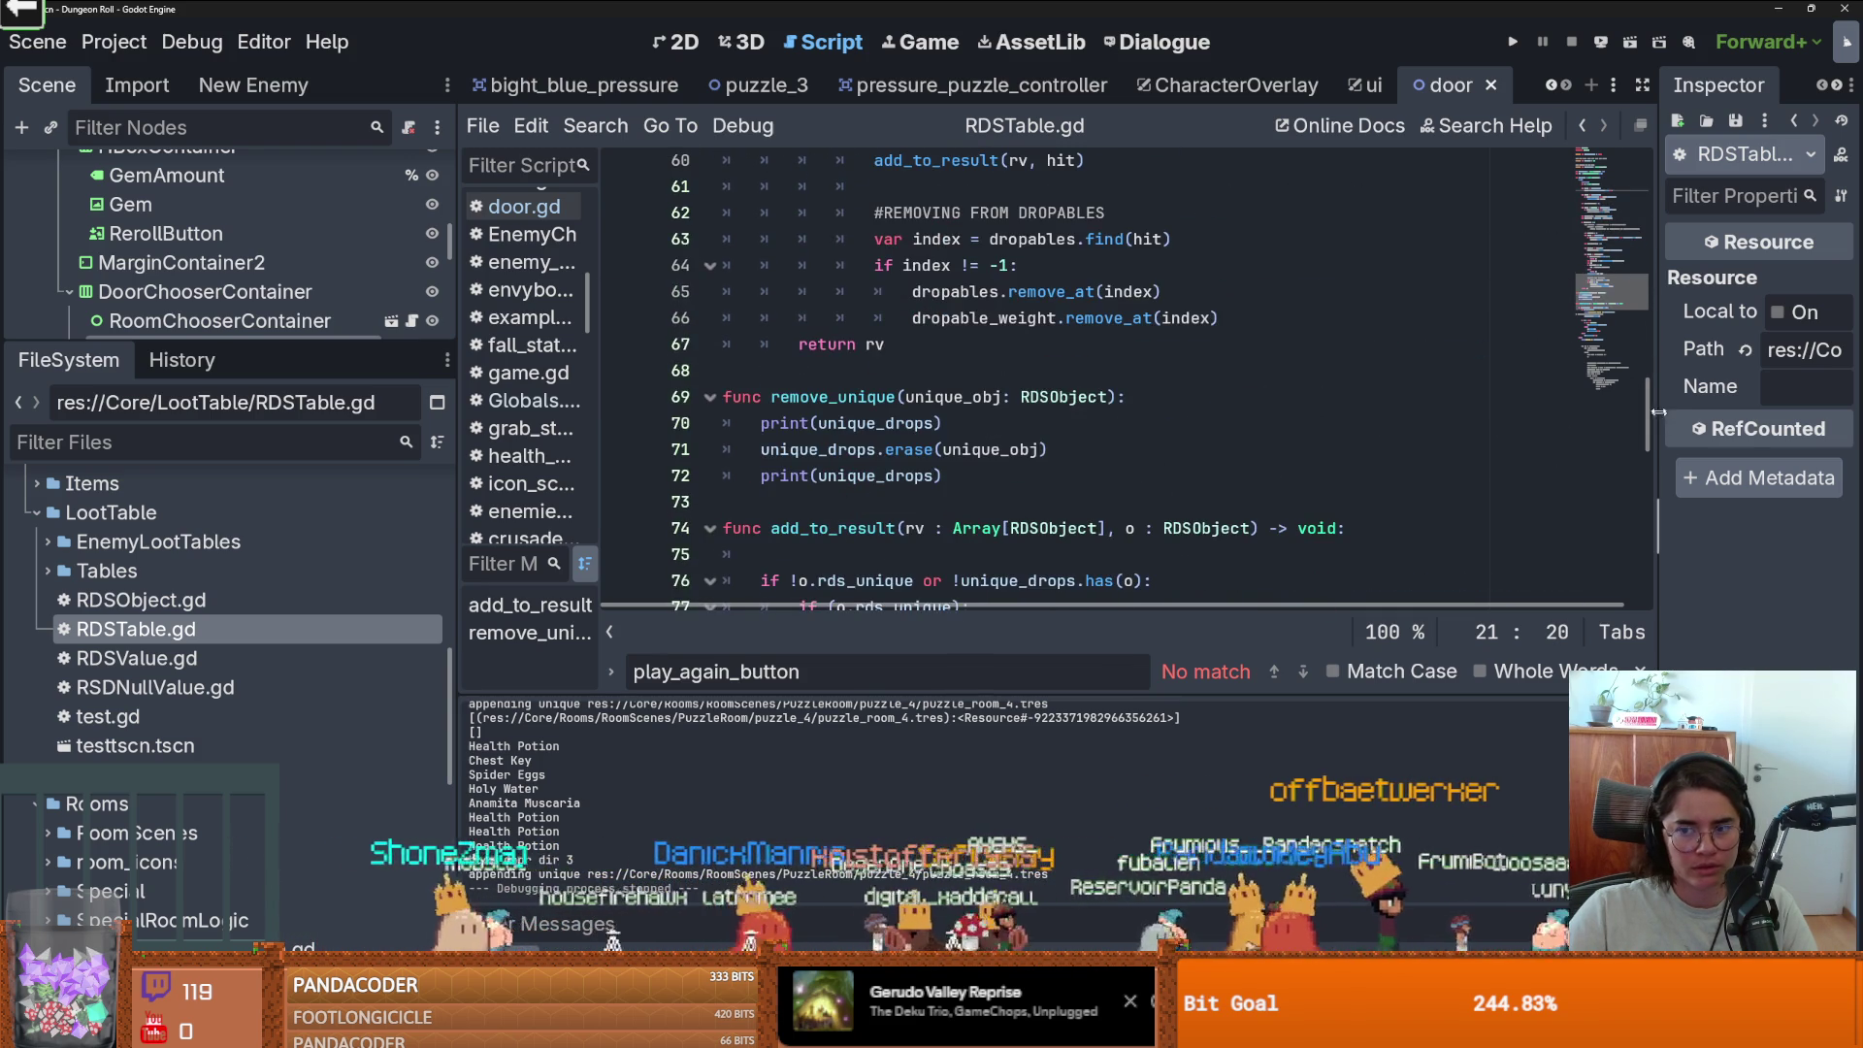
pyautogui.scroll(-6, 1645, 513)
pyautogui.scroll(4, 871, 306)
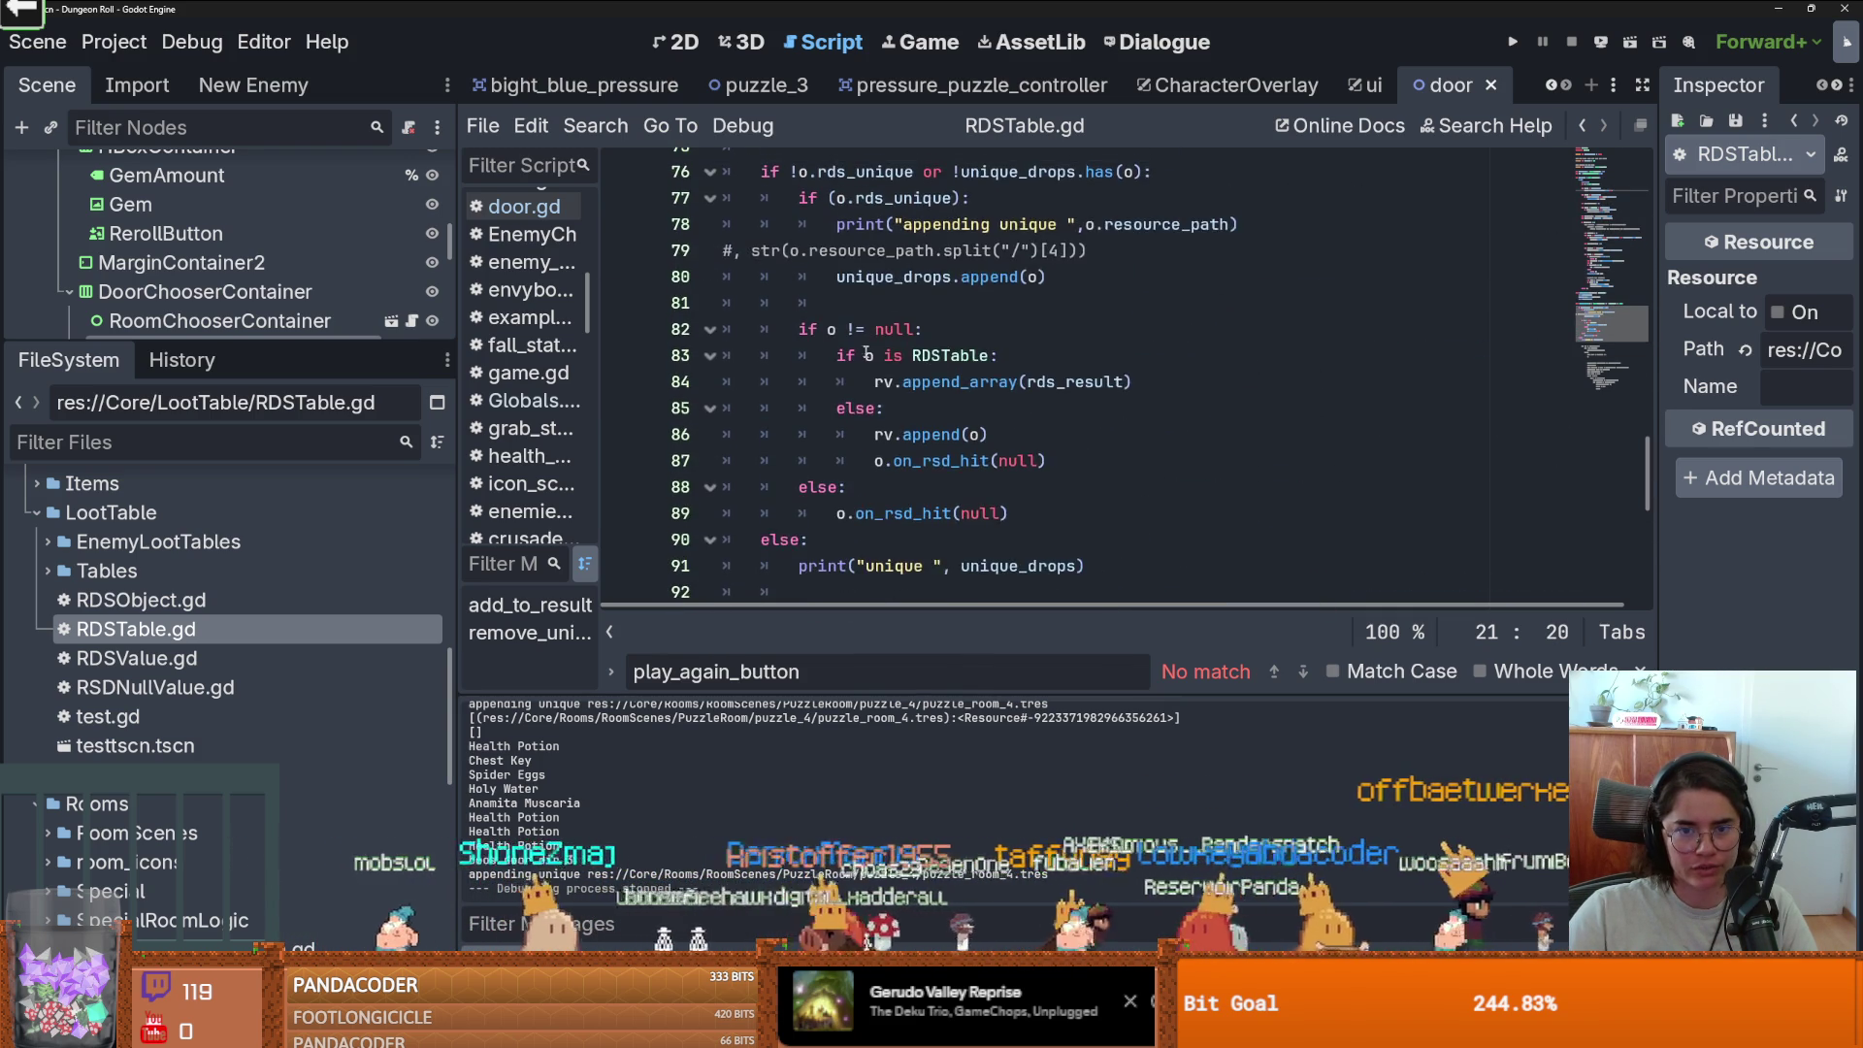
pyautogui.doubleClick(884, 355)
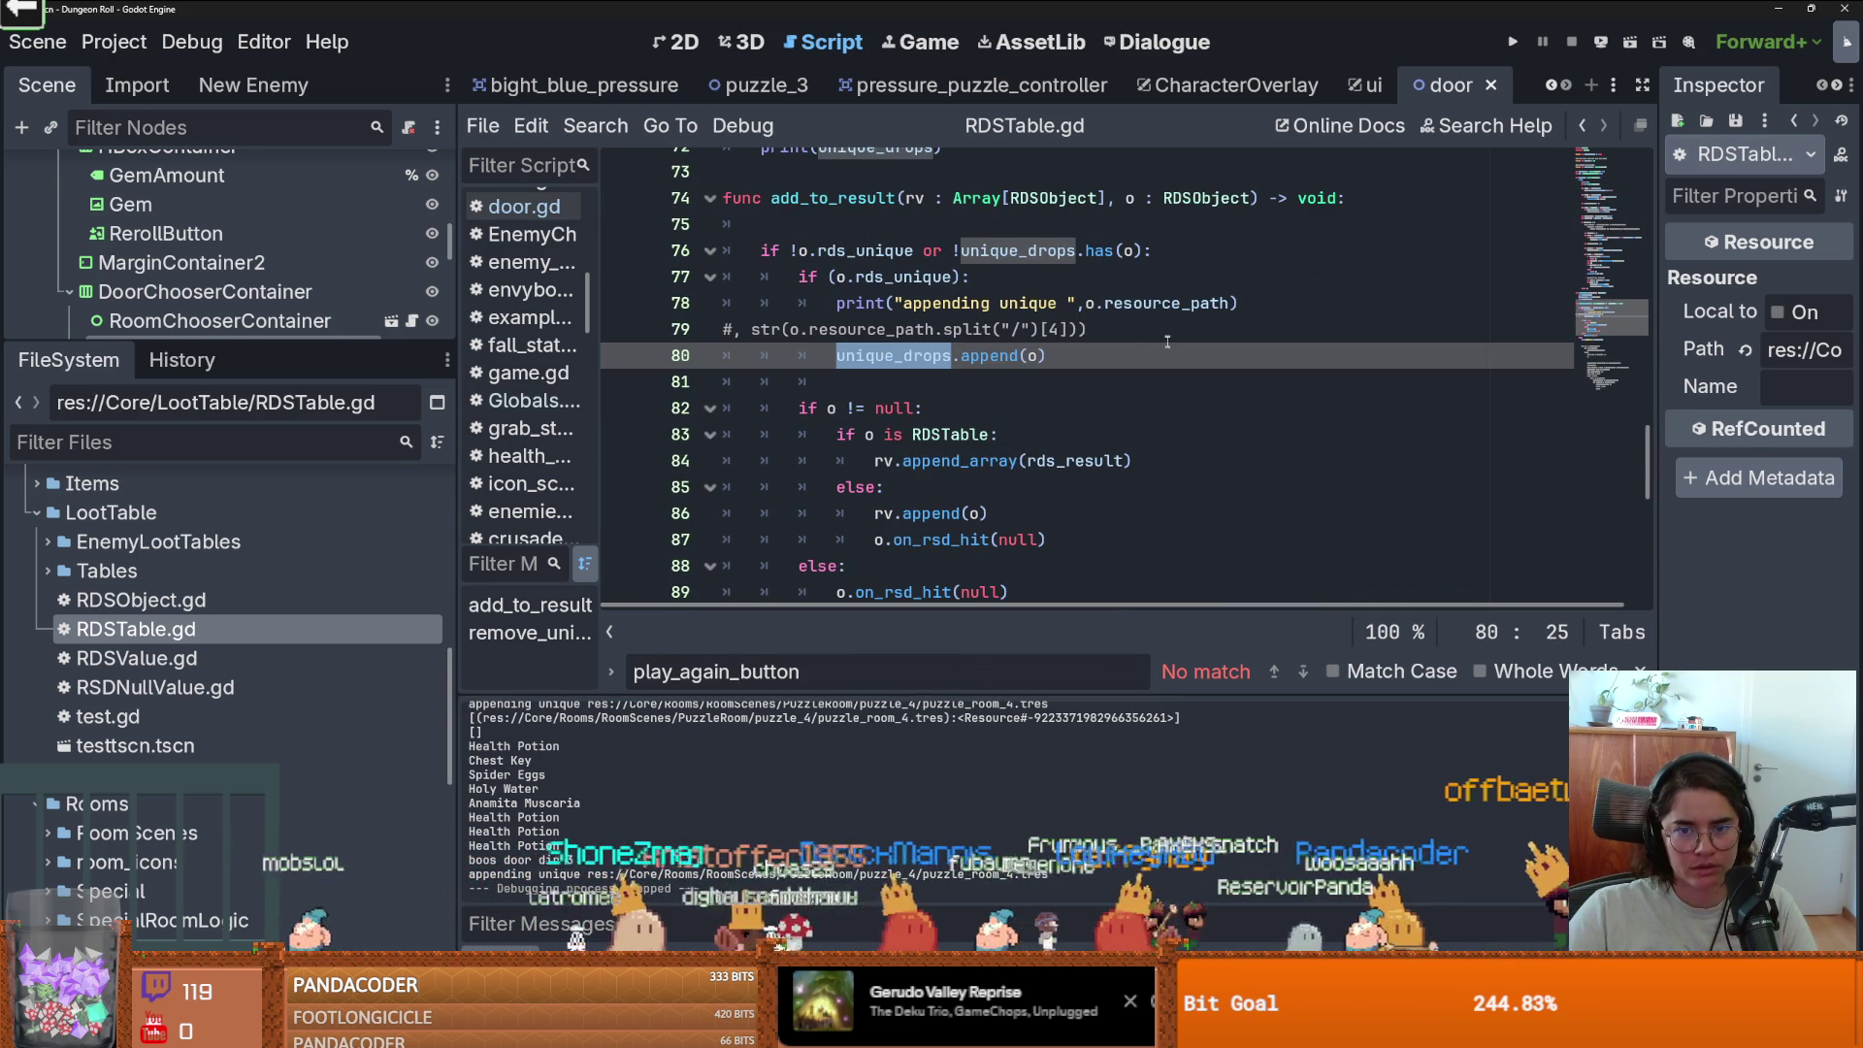
pyautogui.click(1279, 309)
pyautogui.press('Return')
pyautogui.write('o,.')
pyautogui.press('BackSpace')
pyautogui.write('item_chosen')
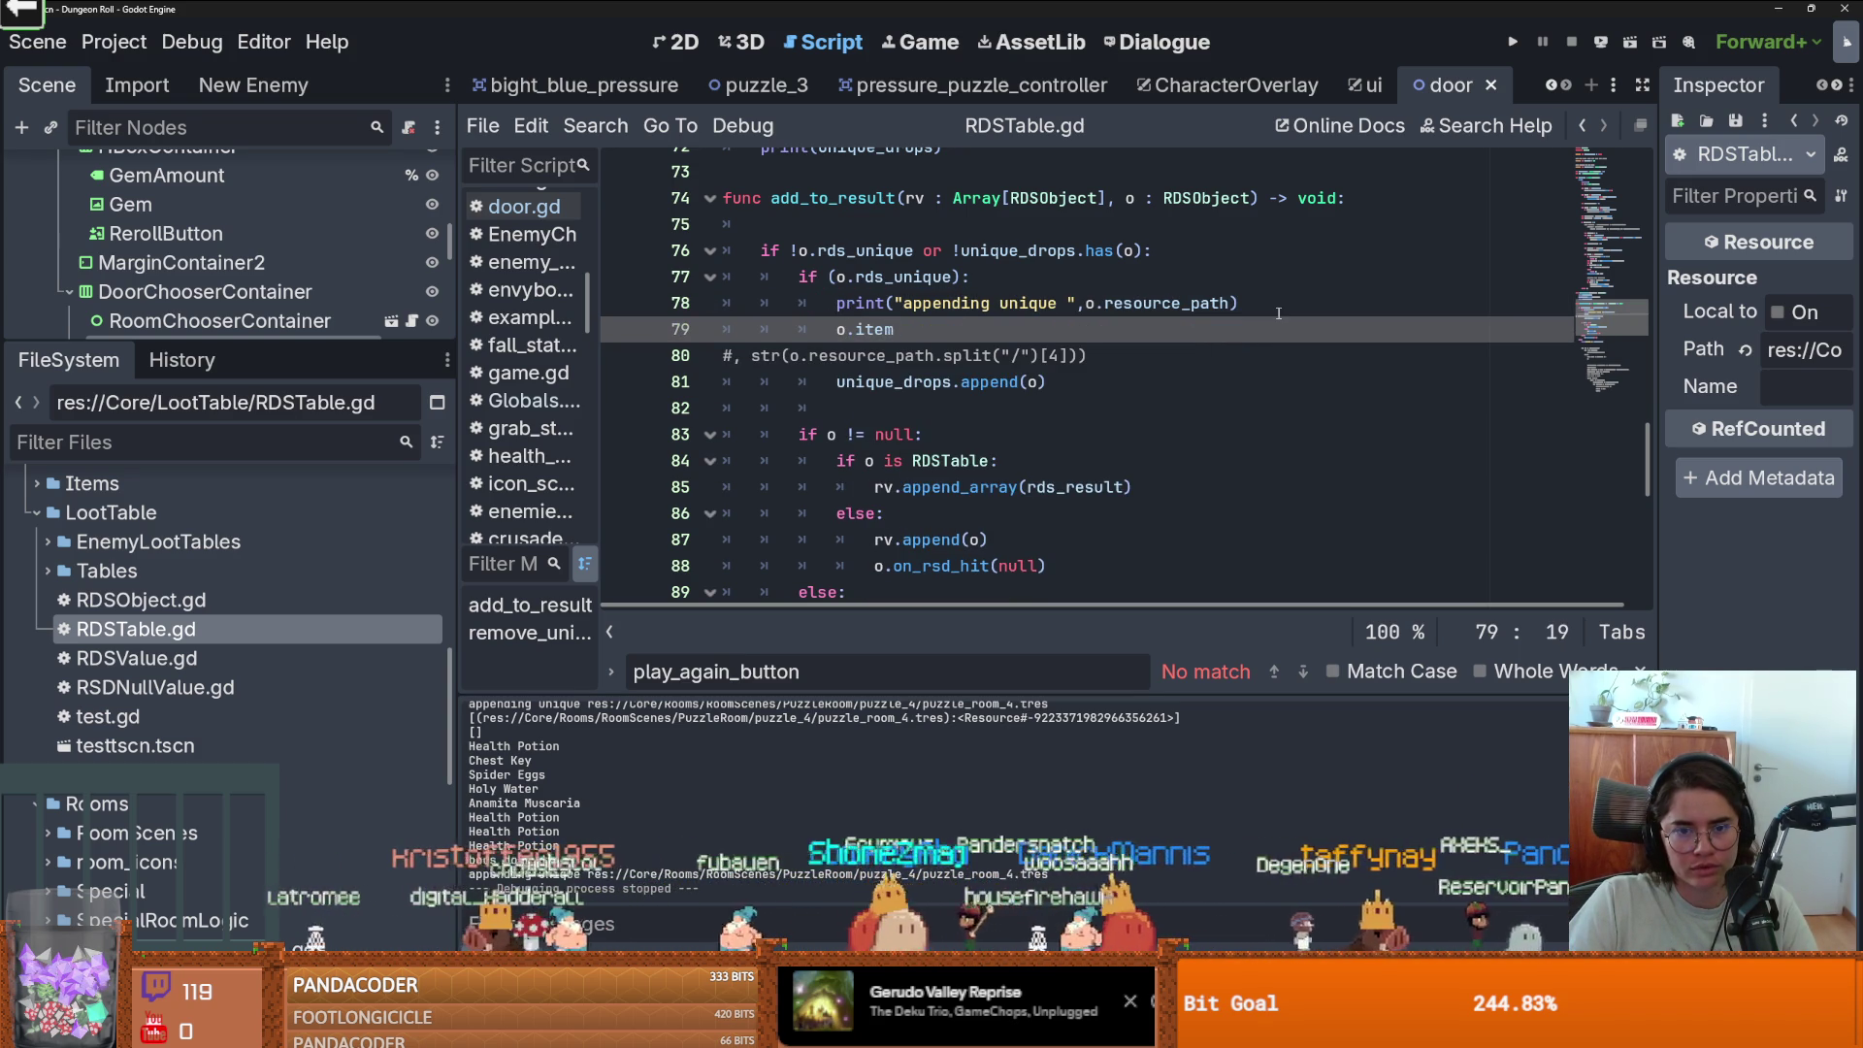
pyautogui.scroll(1, 1279, 313)
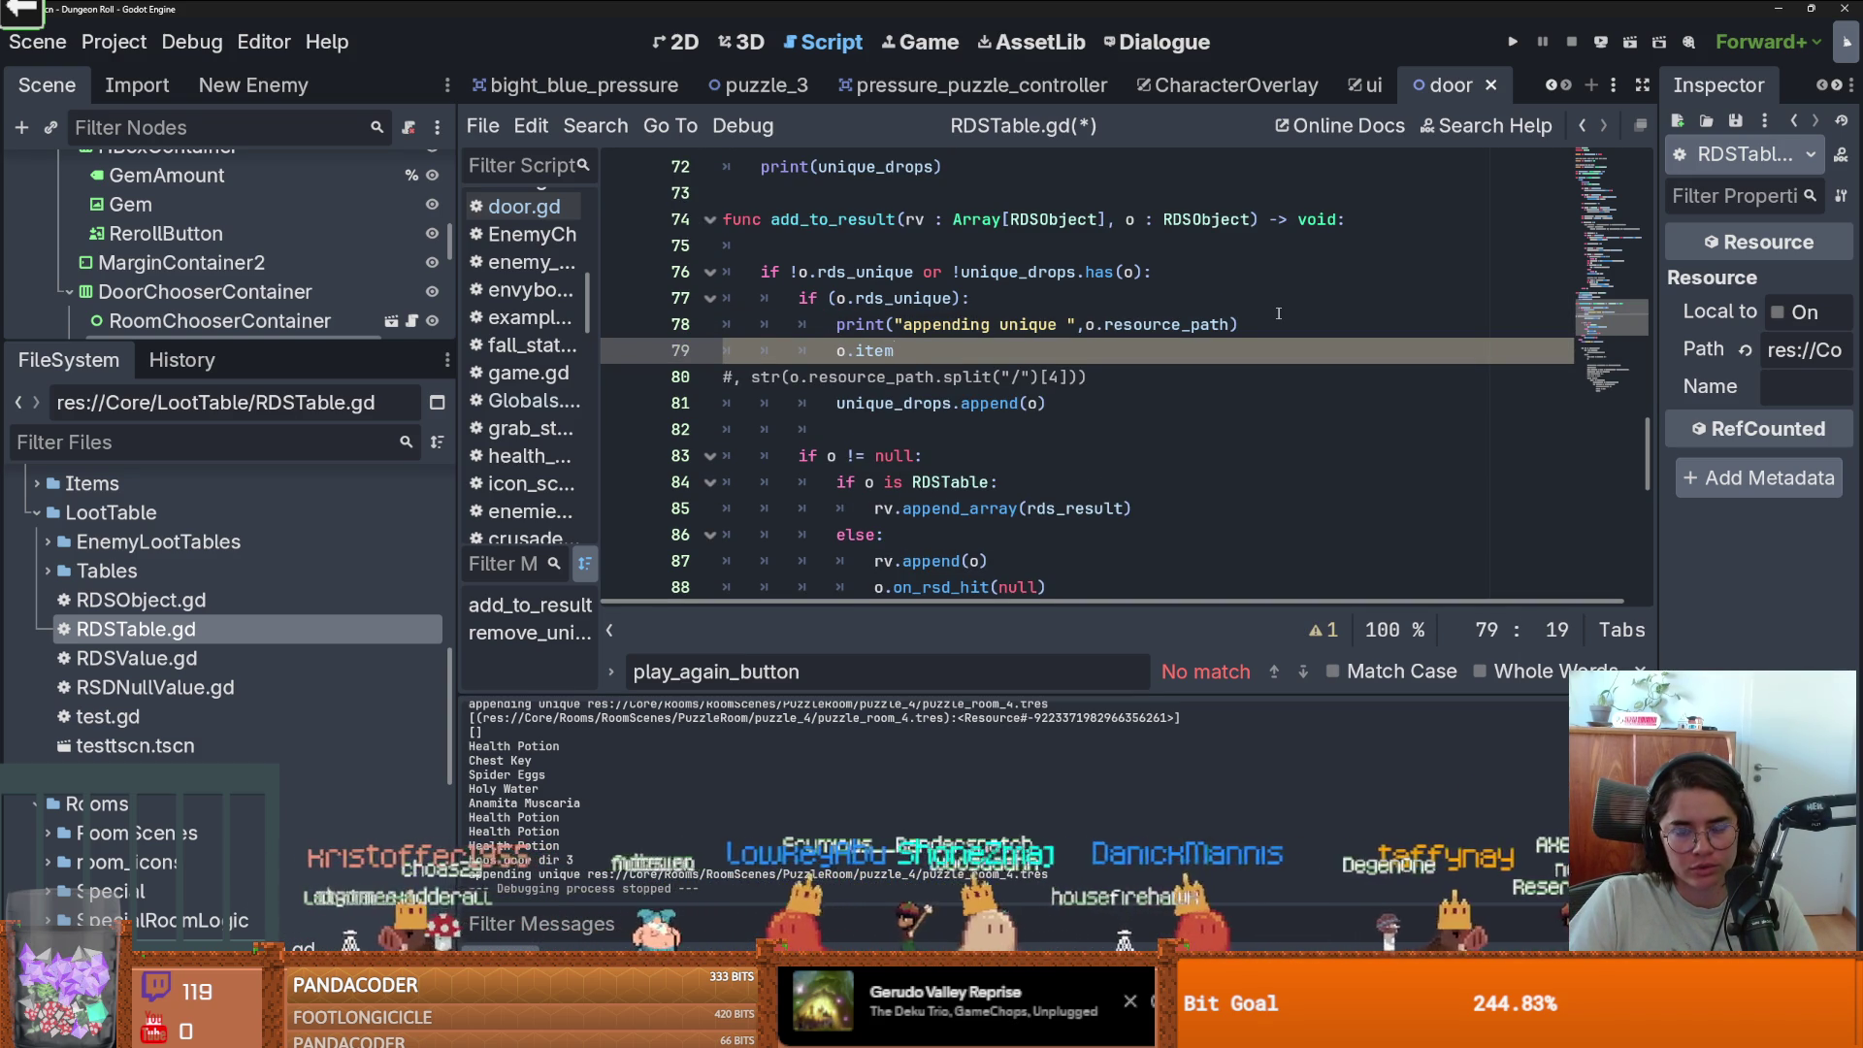
pyautogui.press('Return')
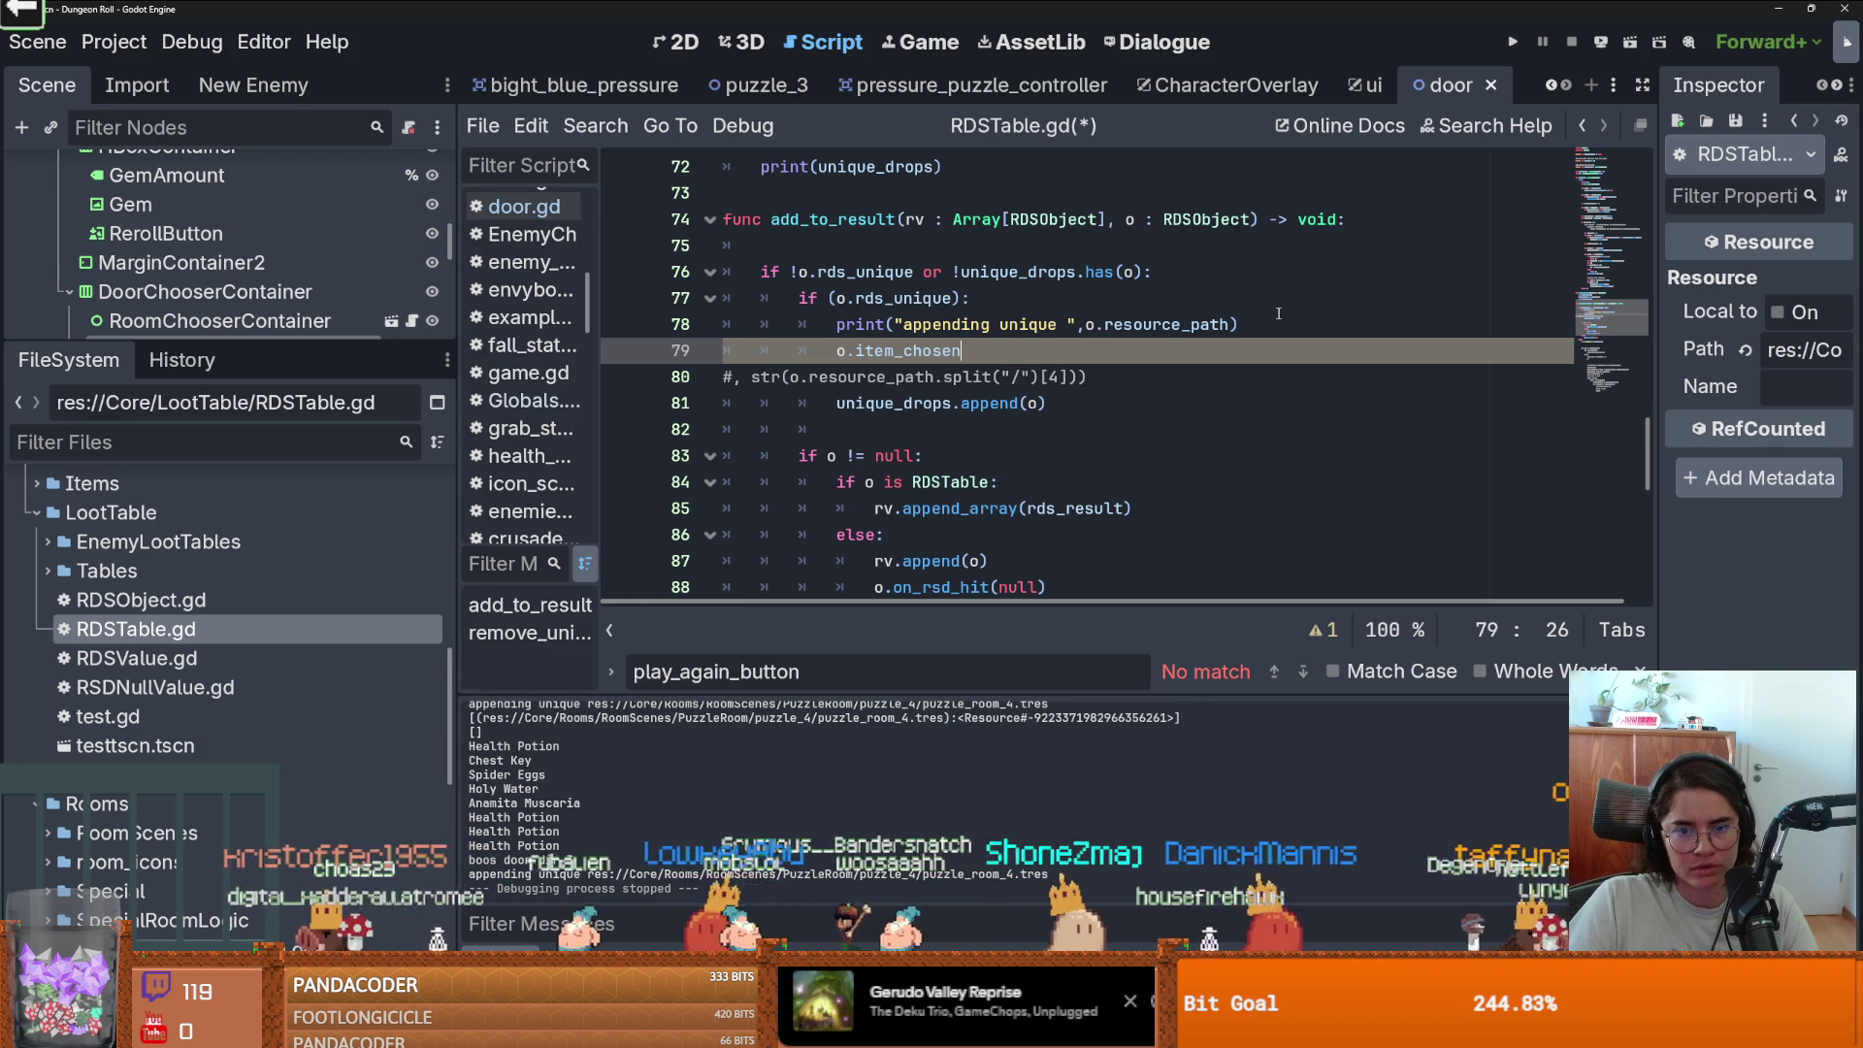
pyautogui.write('con')
pyautogui.press('Return')
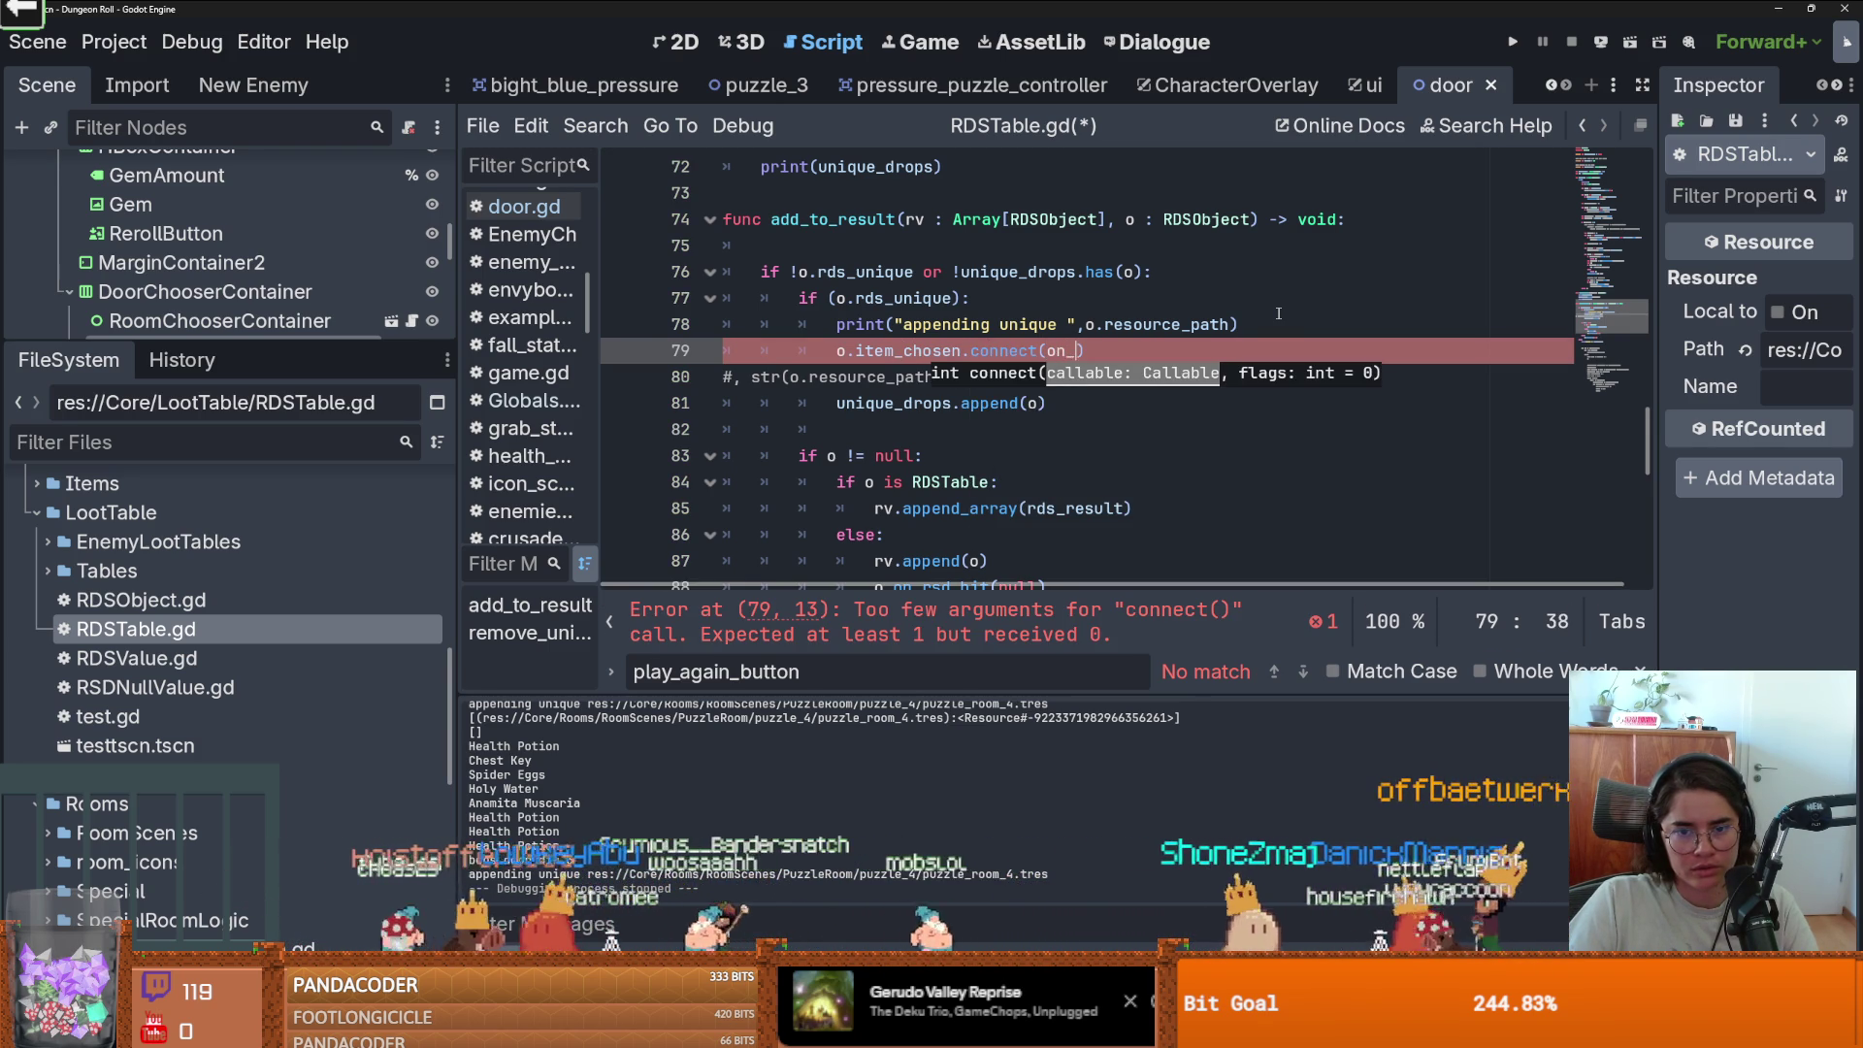
pyautogui.write('item_chosen')
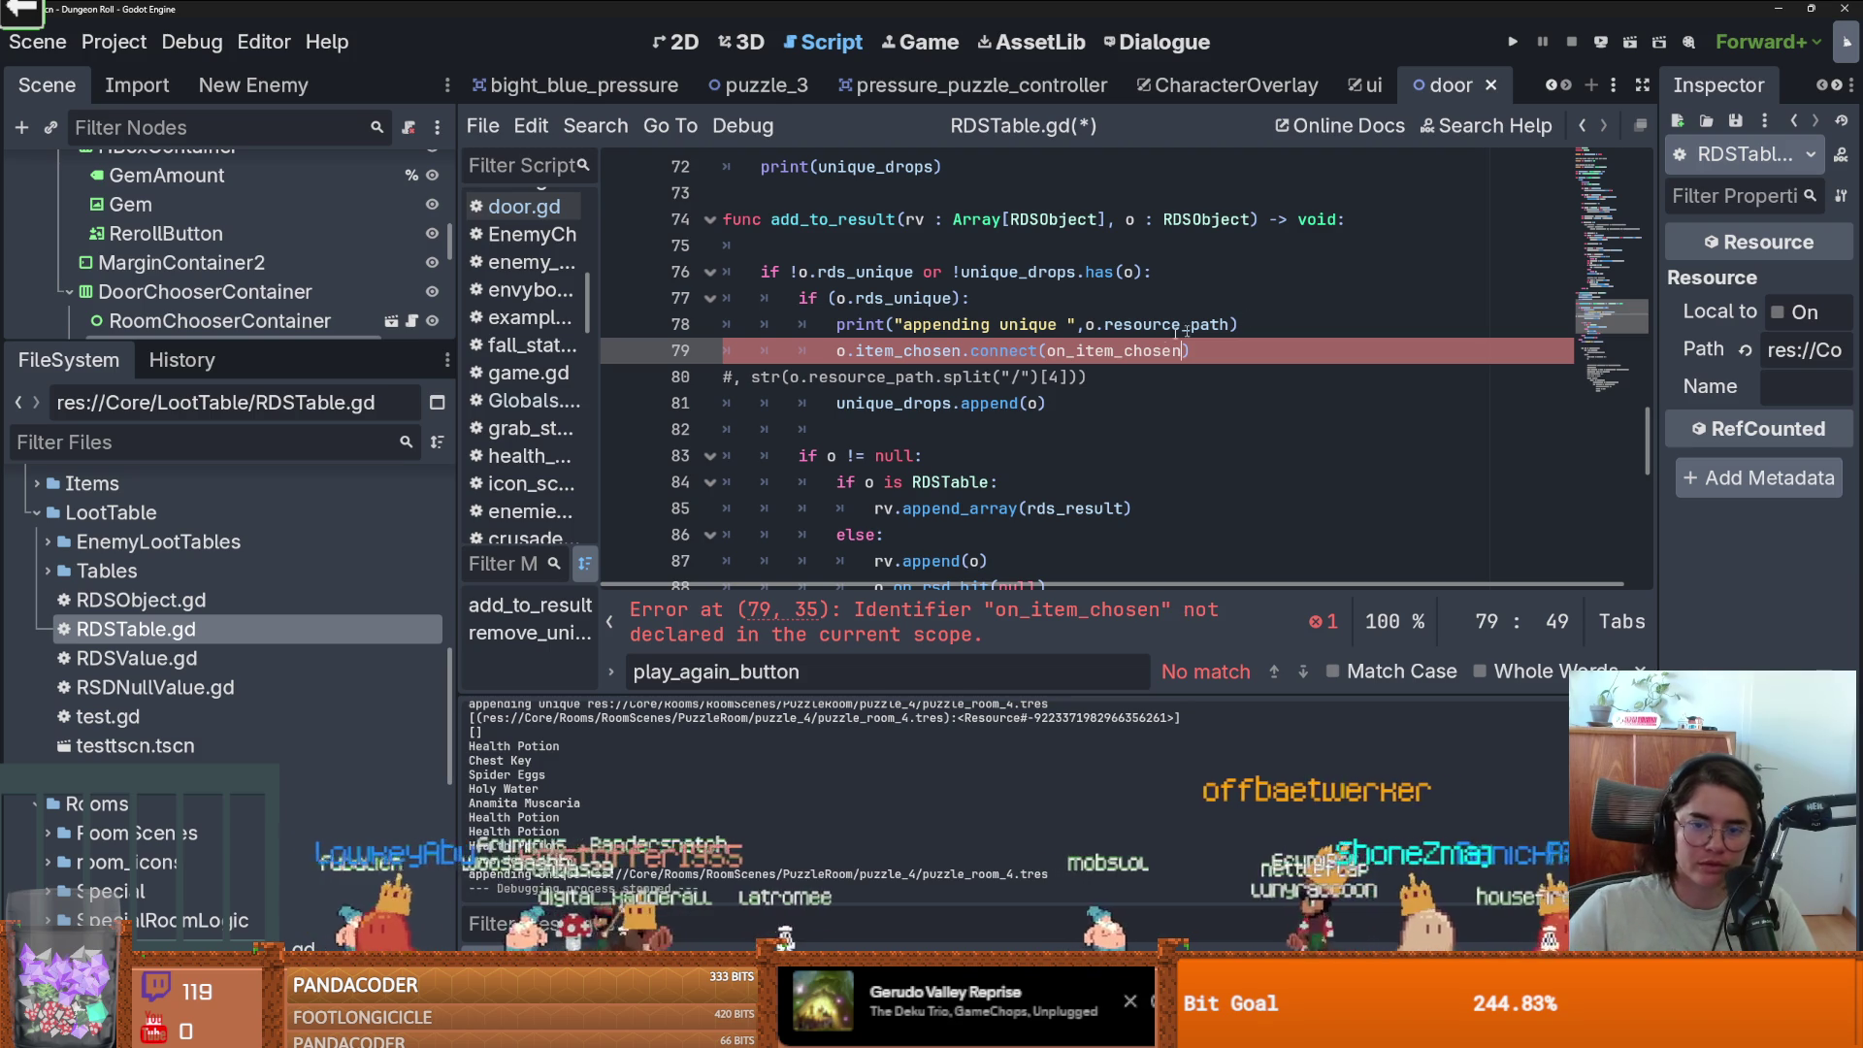
pyautogui.click(1080, 351)
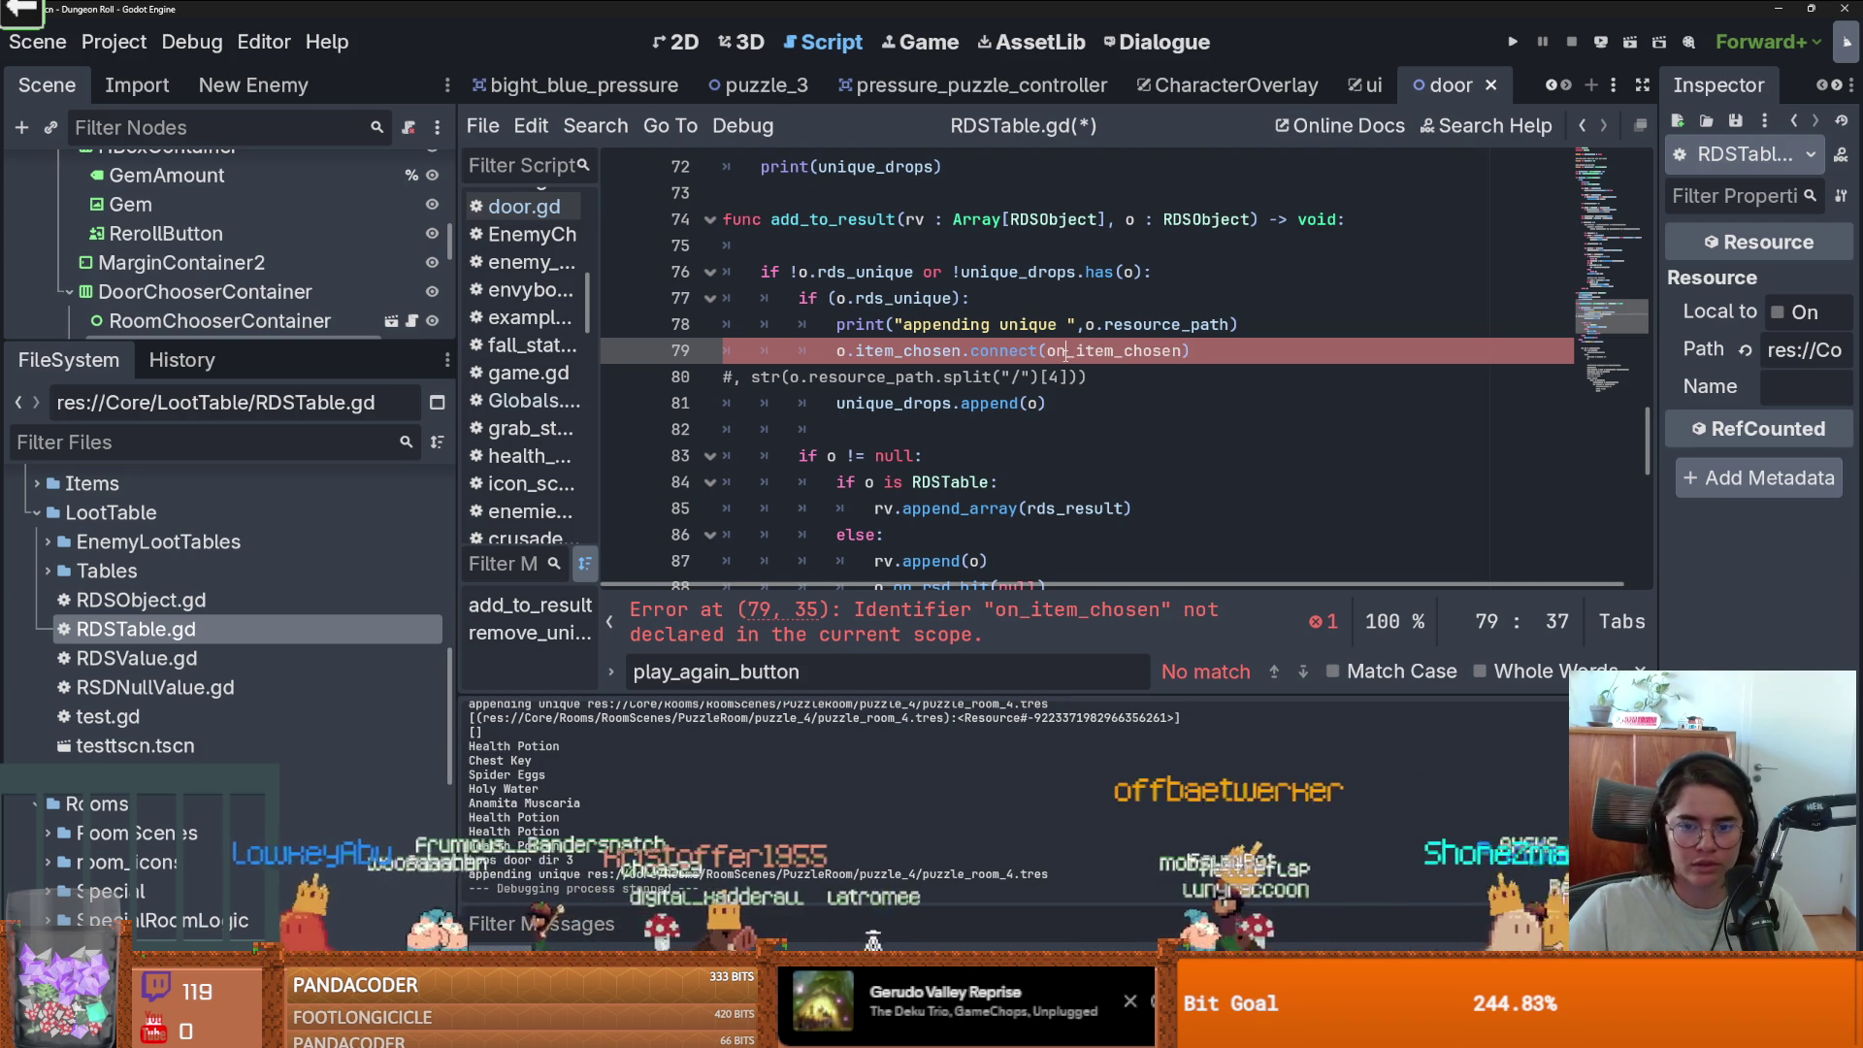
pyautogui.write('uniq_ue_')
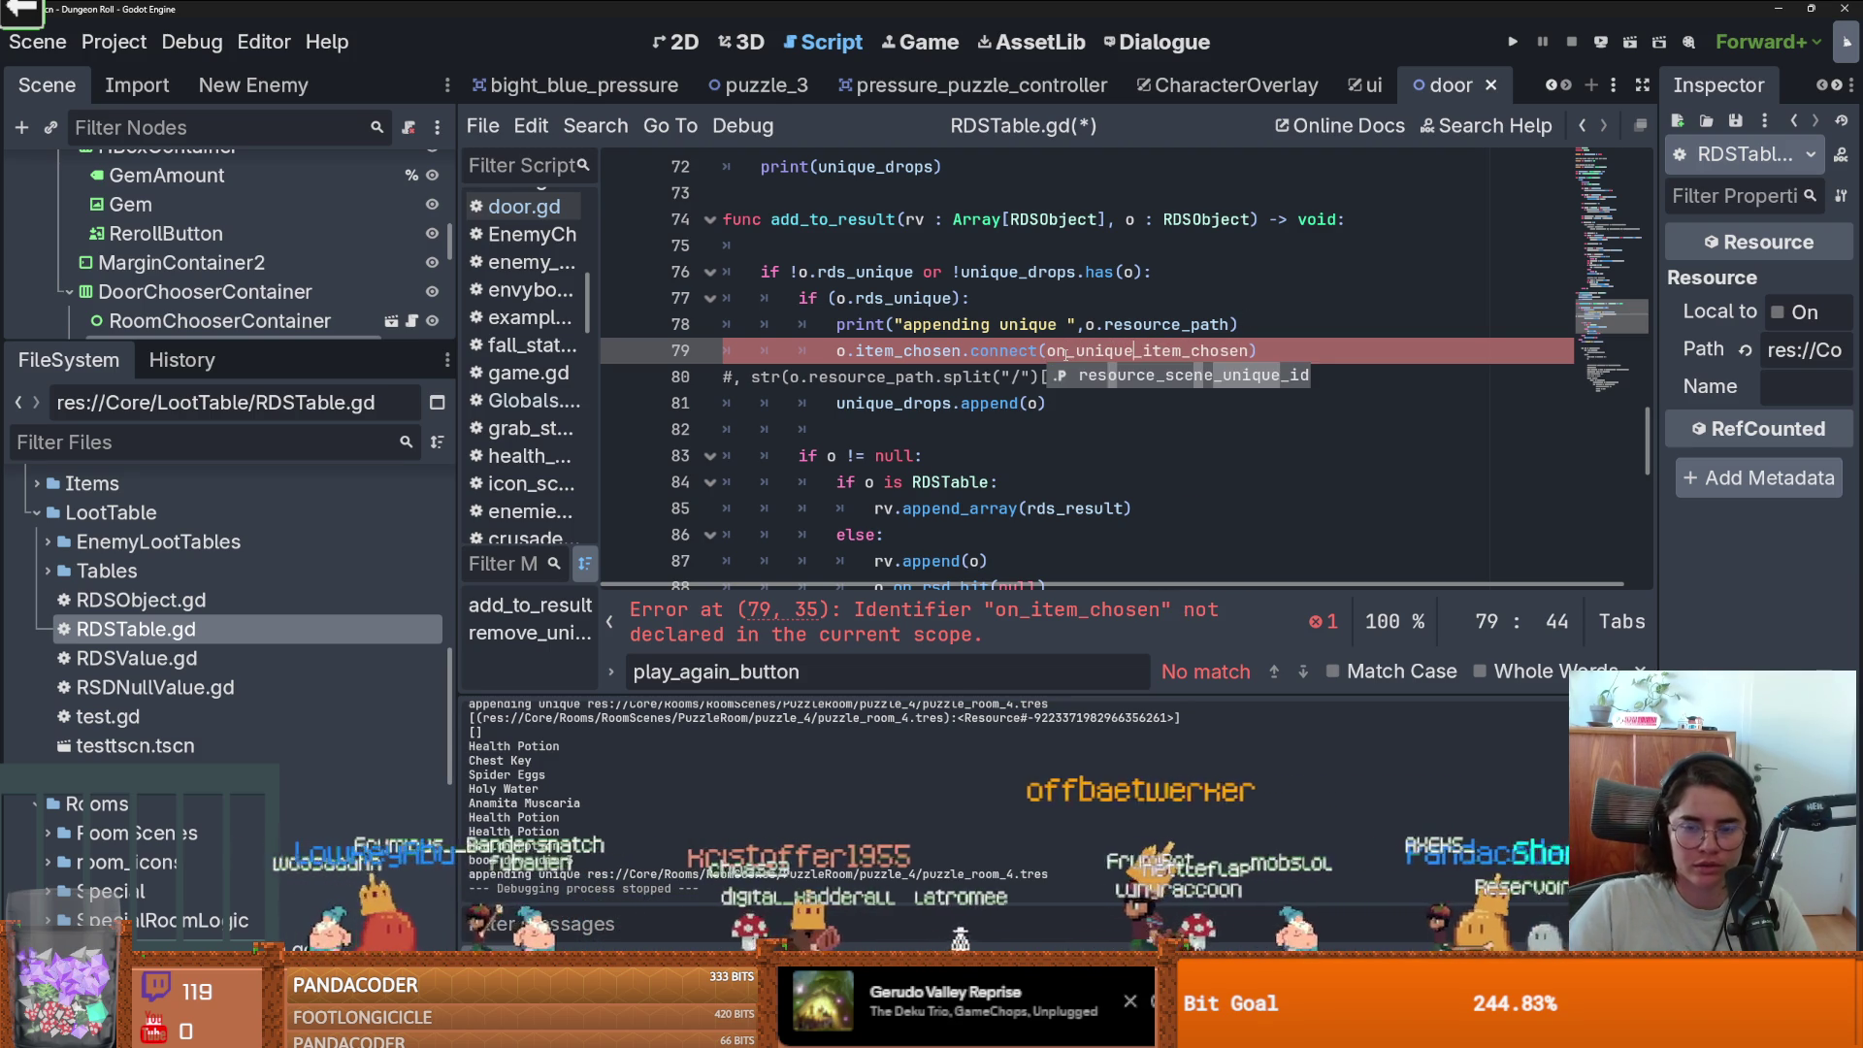
pyautogui.doubleClick(1068, 351)
pyautogui.scroll(15, 1252, 421)
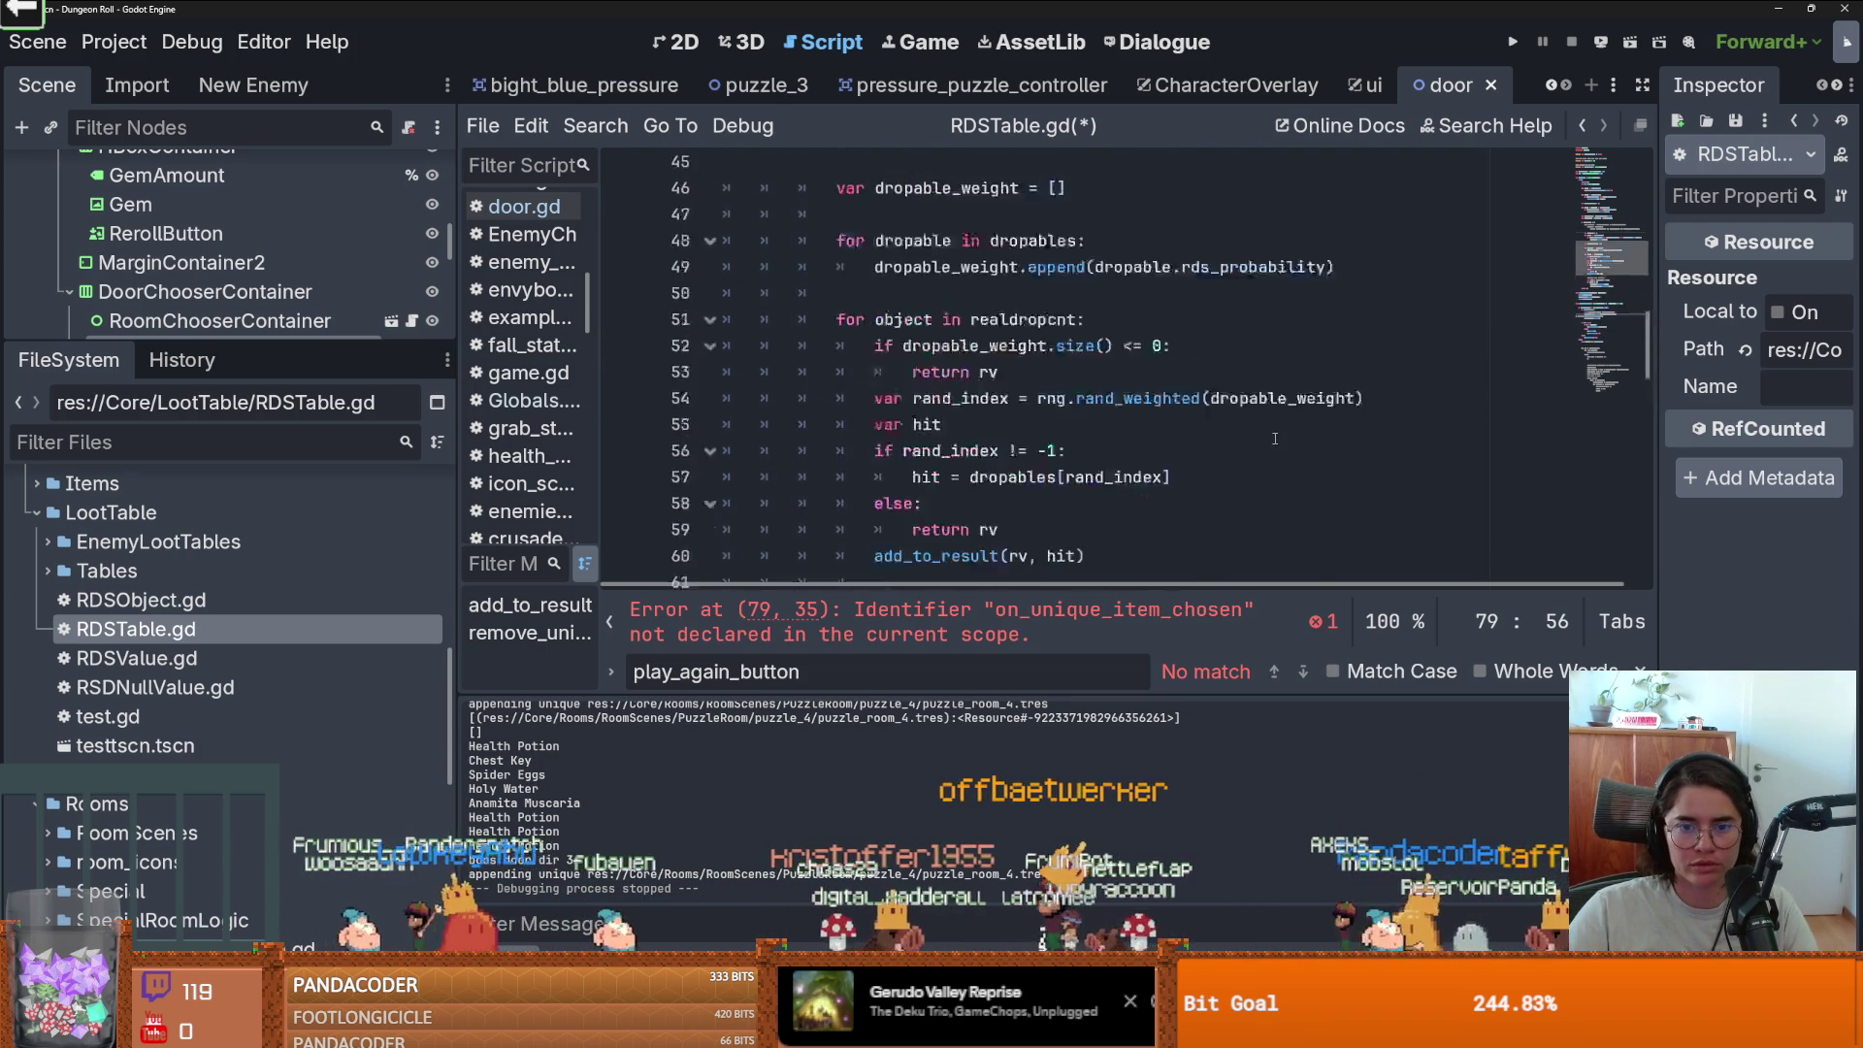
pyautogui.scroll(1, 1274, 438)
pyautogui.scroll(-1, 1213, 340)
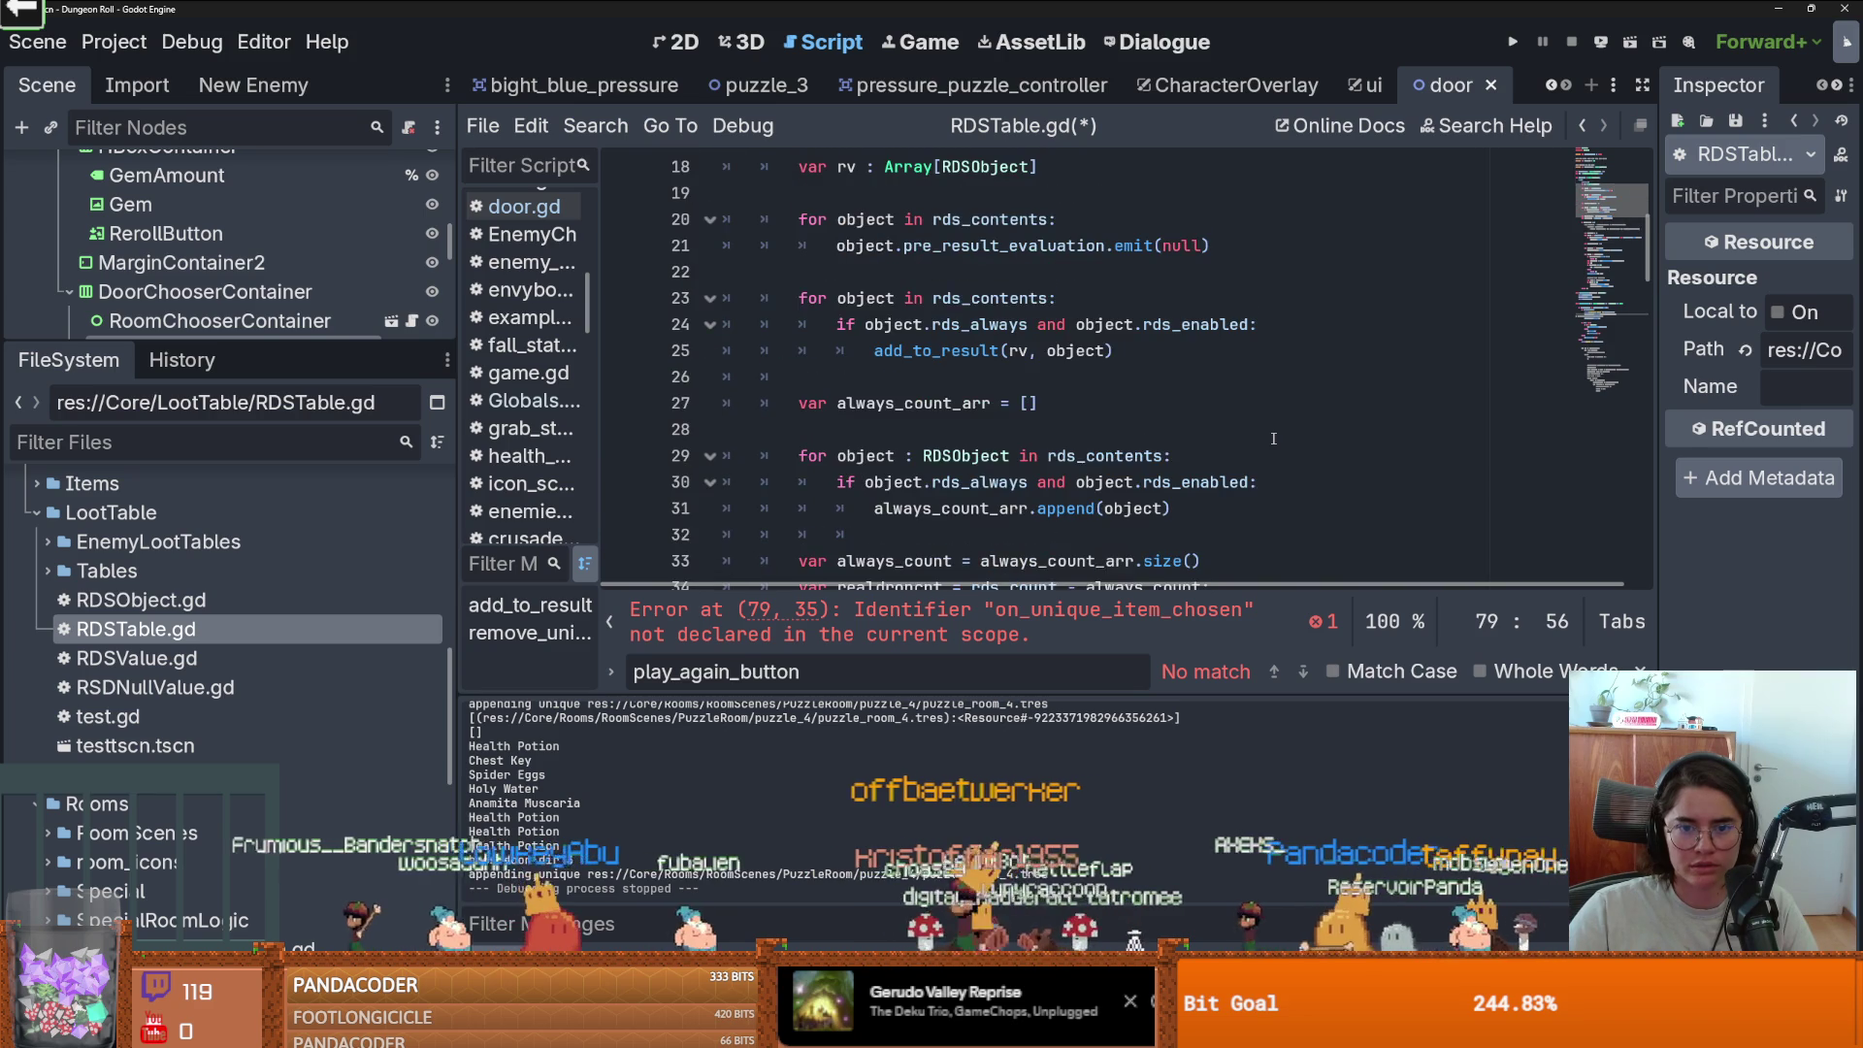
pyautogui.doubleClick(1154, 245)
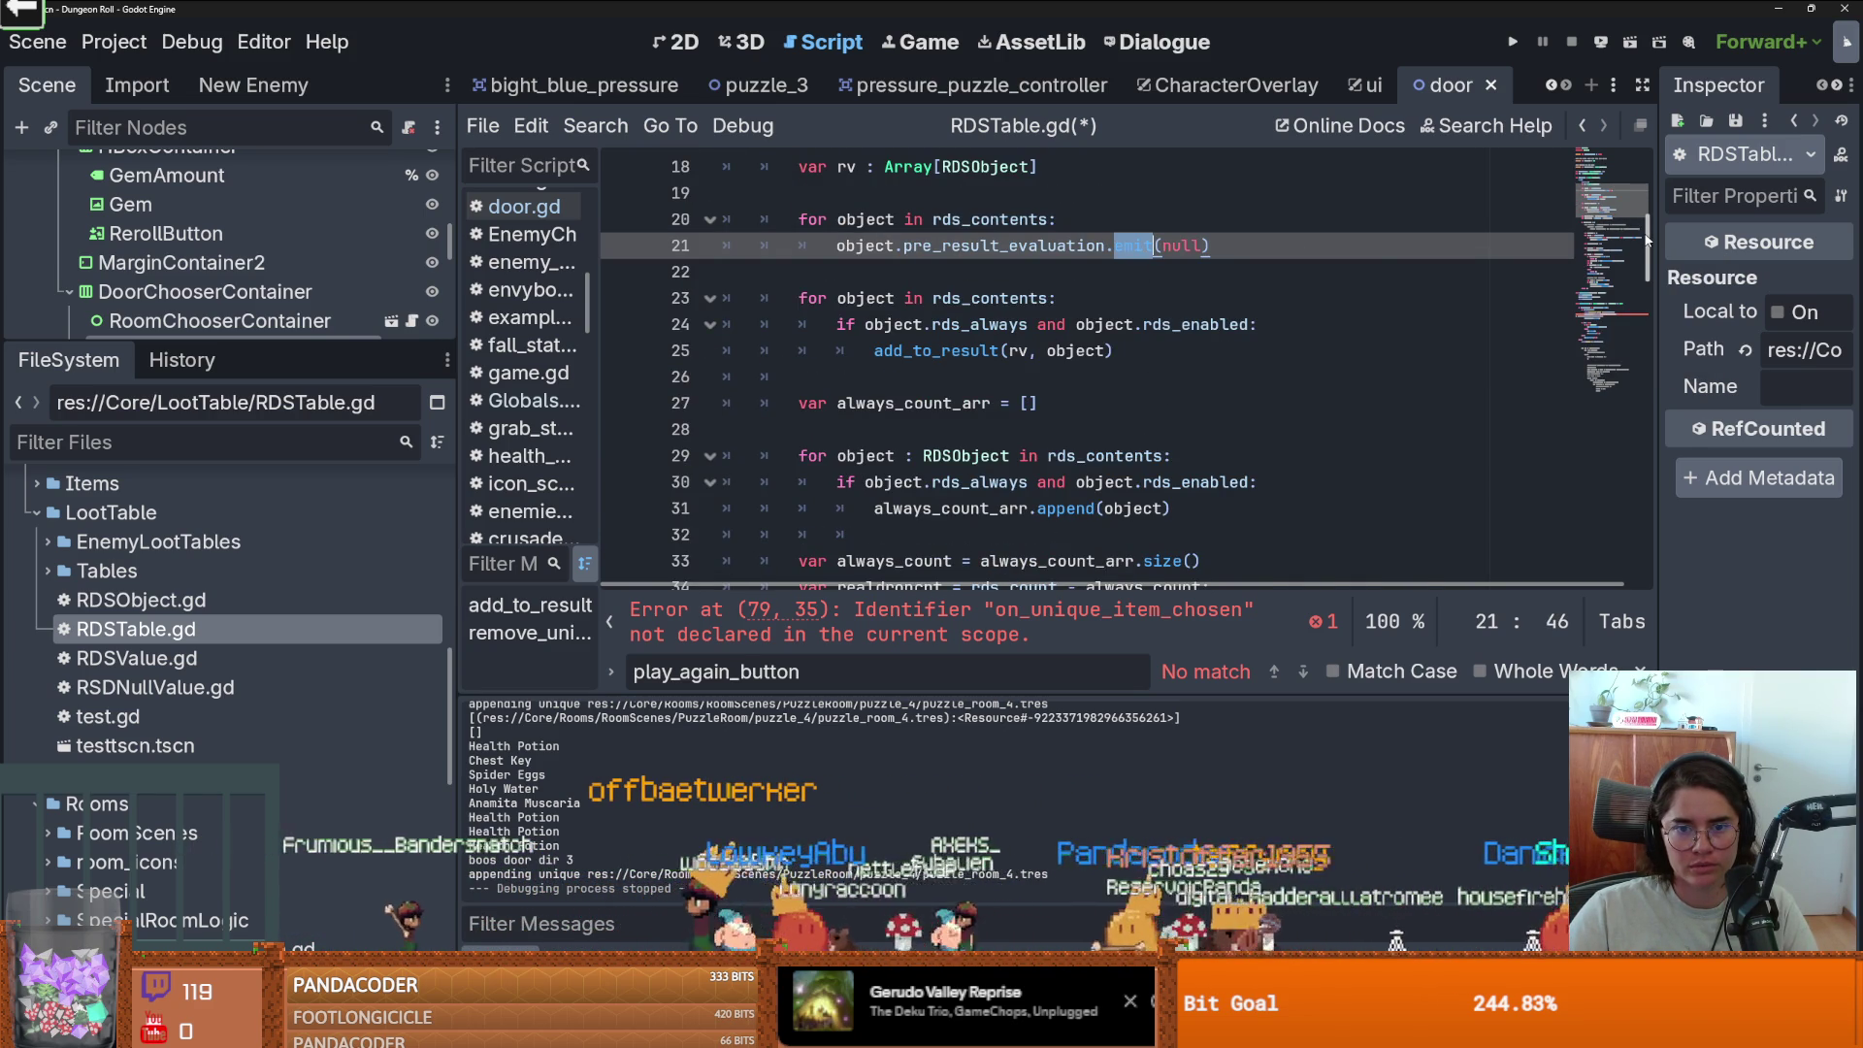
pyautogui.scroll(3, 1099, 260)
pyautogui.scroll(-2, 1019, 310)
pyautogui.scroll(1, 984, 328)
pyautogui.keyDown('ctrl'); pyautogui.click(984, 324); pyautogui.keyUp('ctrl')
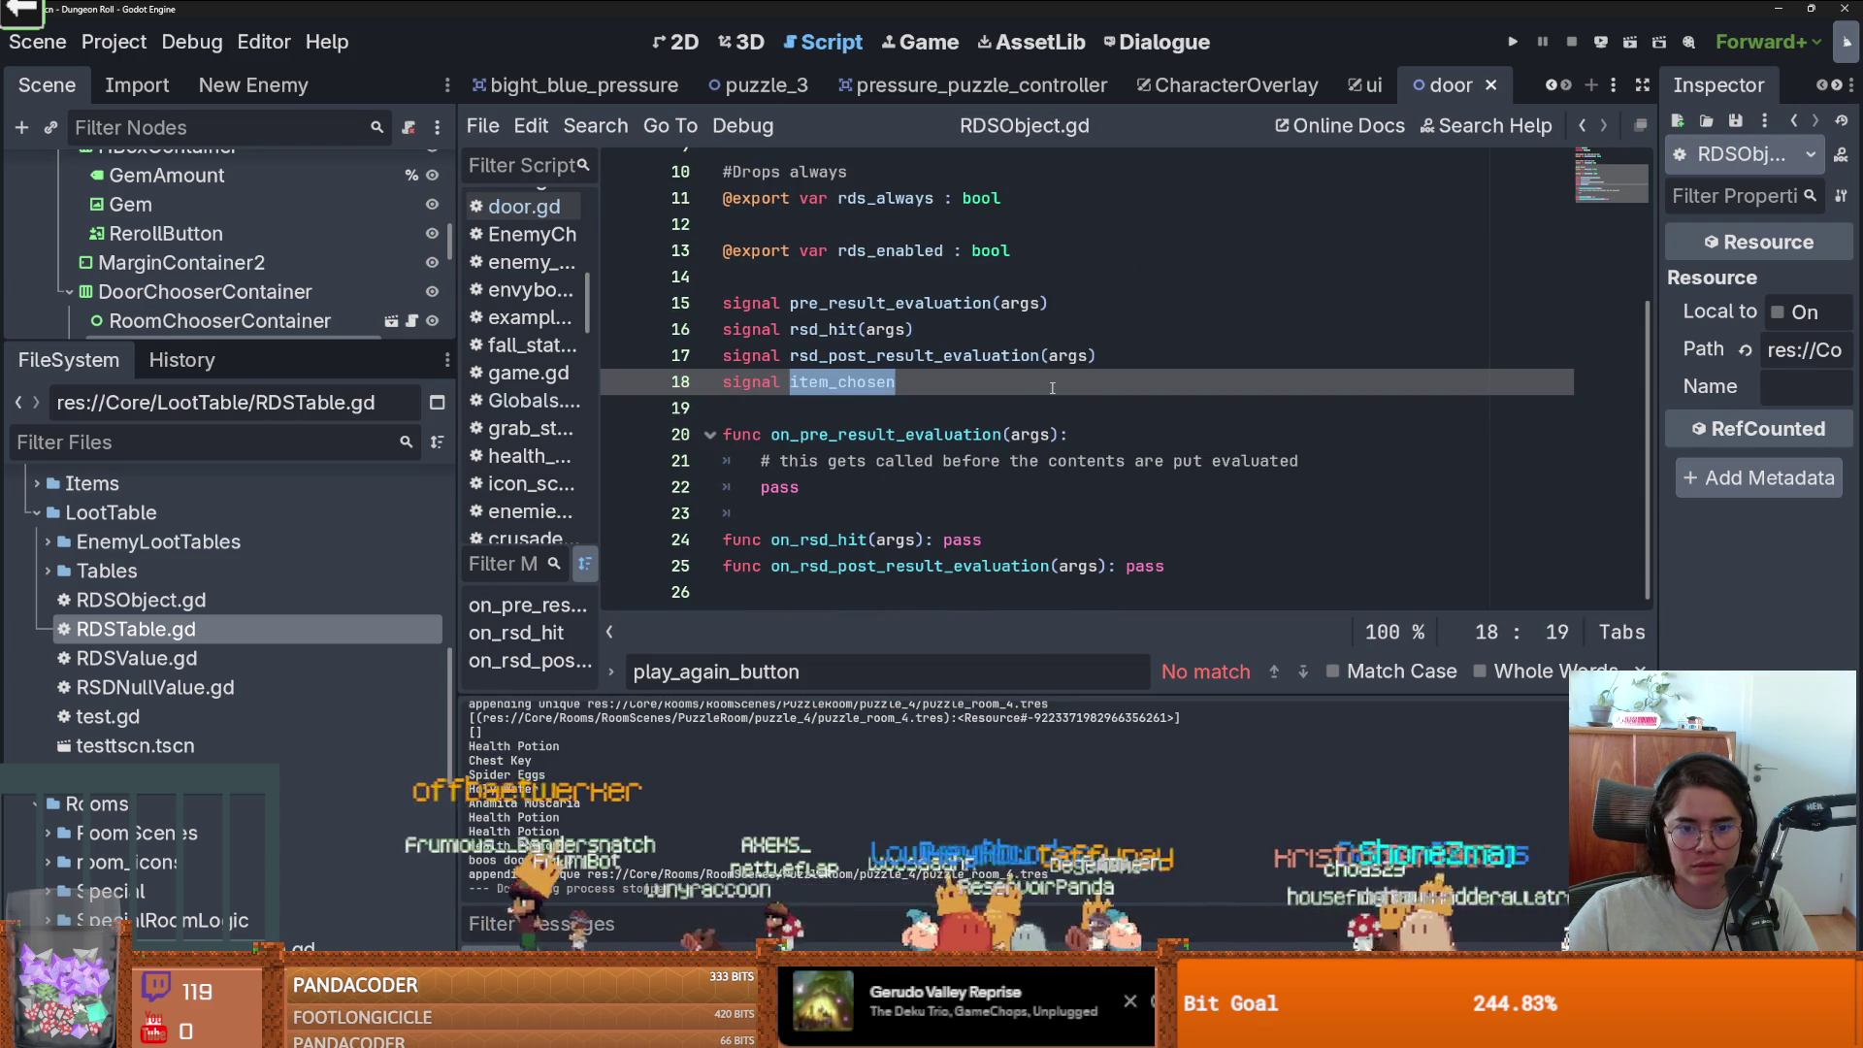
# Review RDSObject.gd's signals and add a new empty line 27 at the script's end.
pyautogui.doubleClick(939, 438)
pyautogui.click(1049, 460)
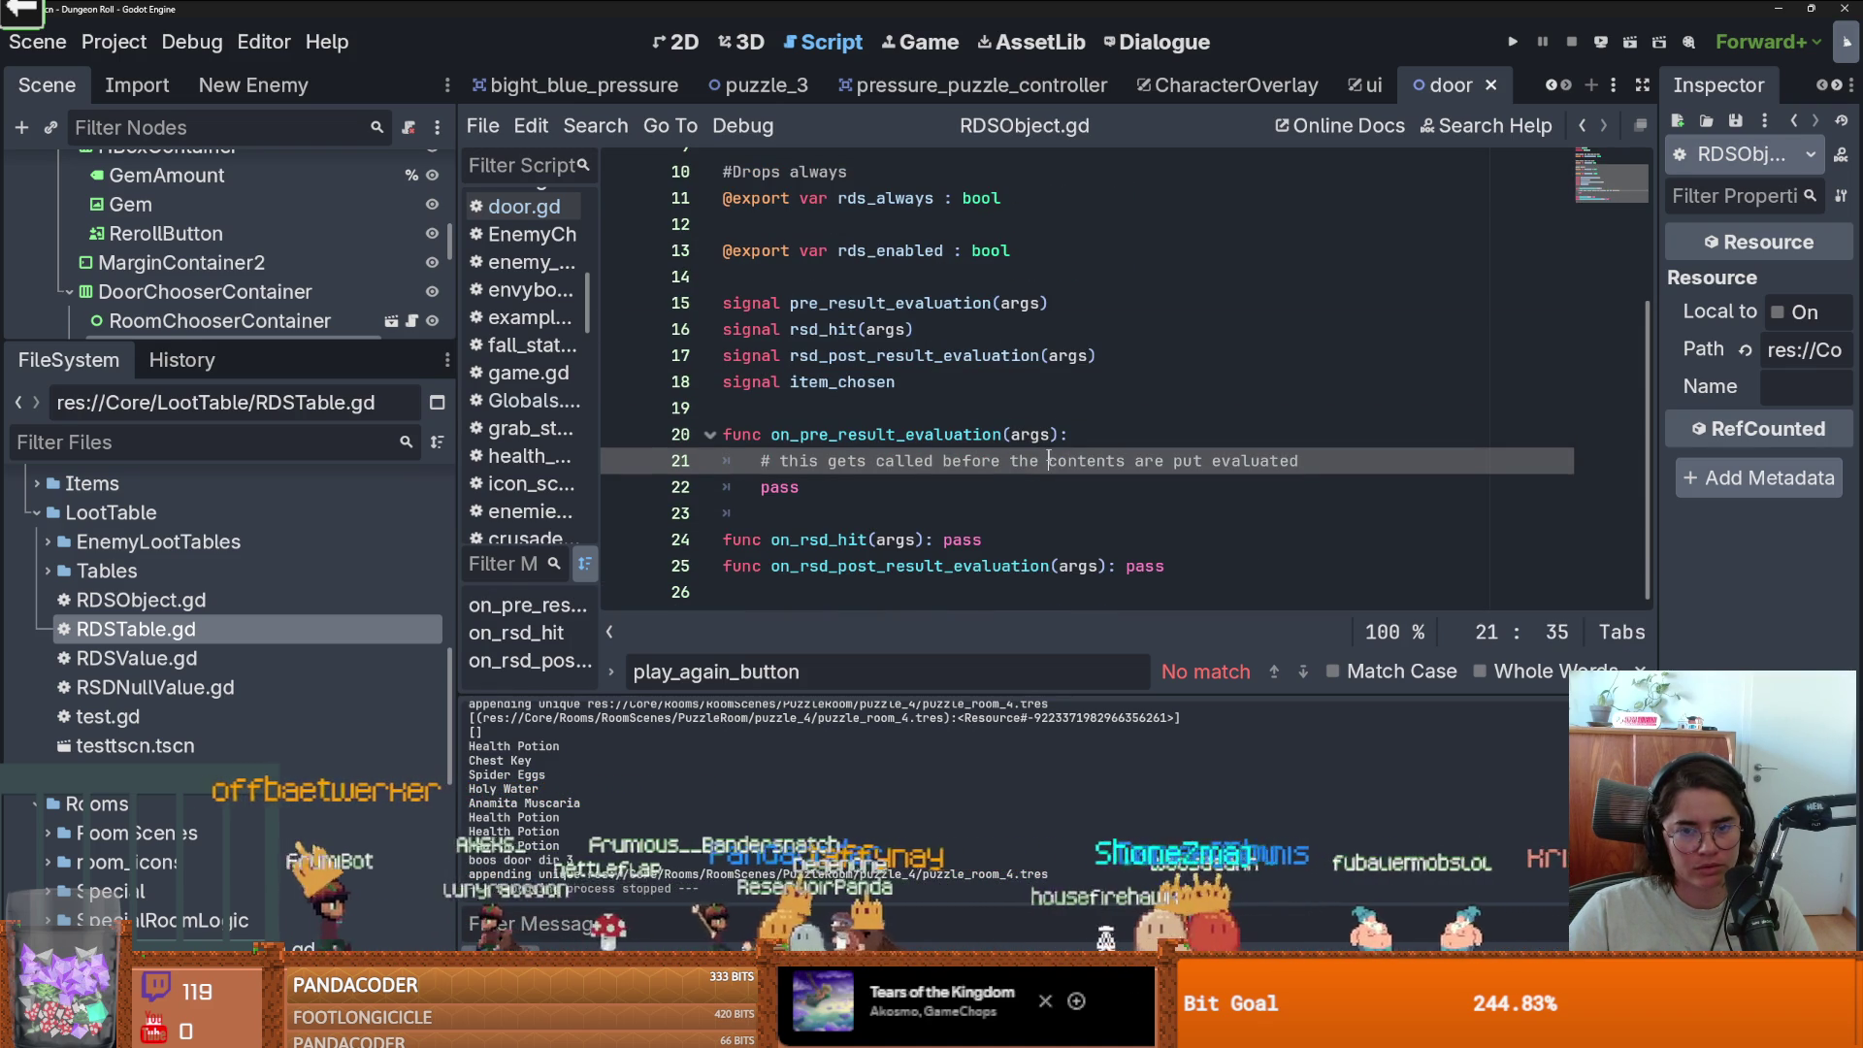
pyautogui.click(813, 603)
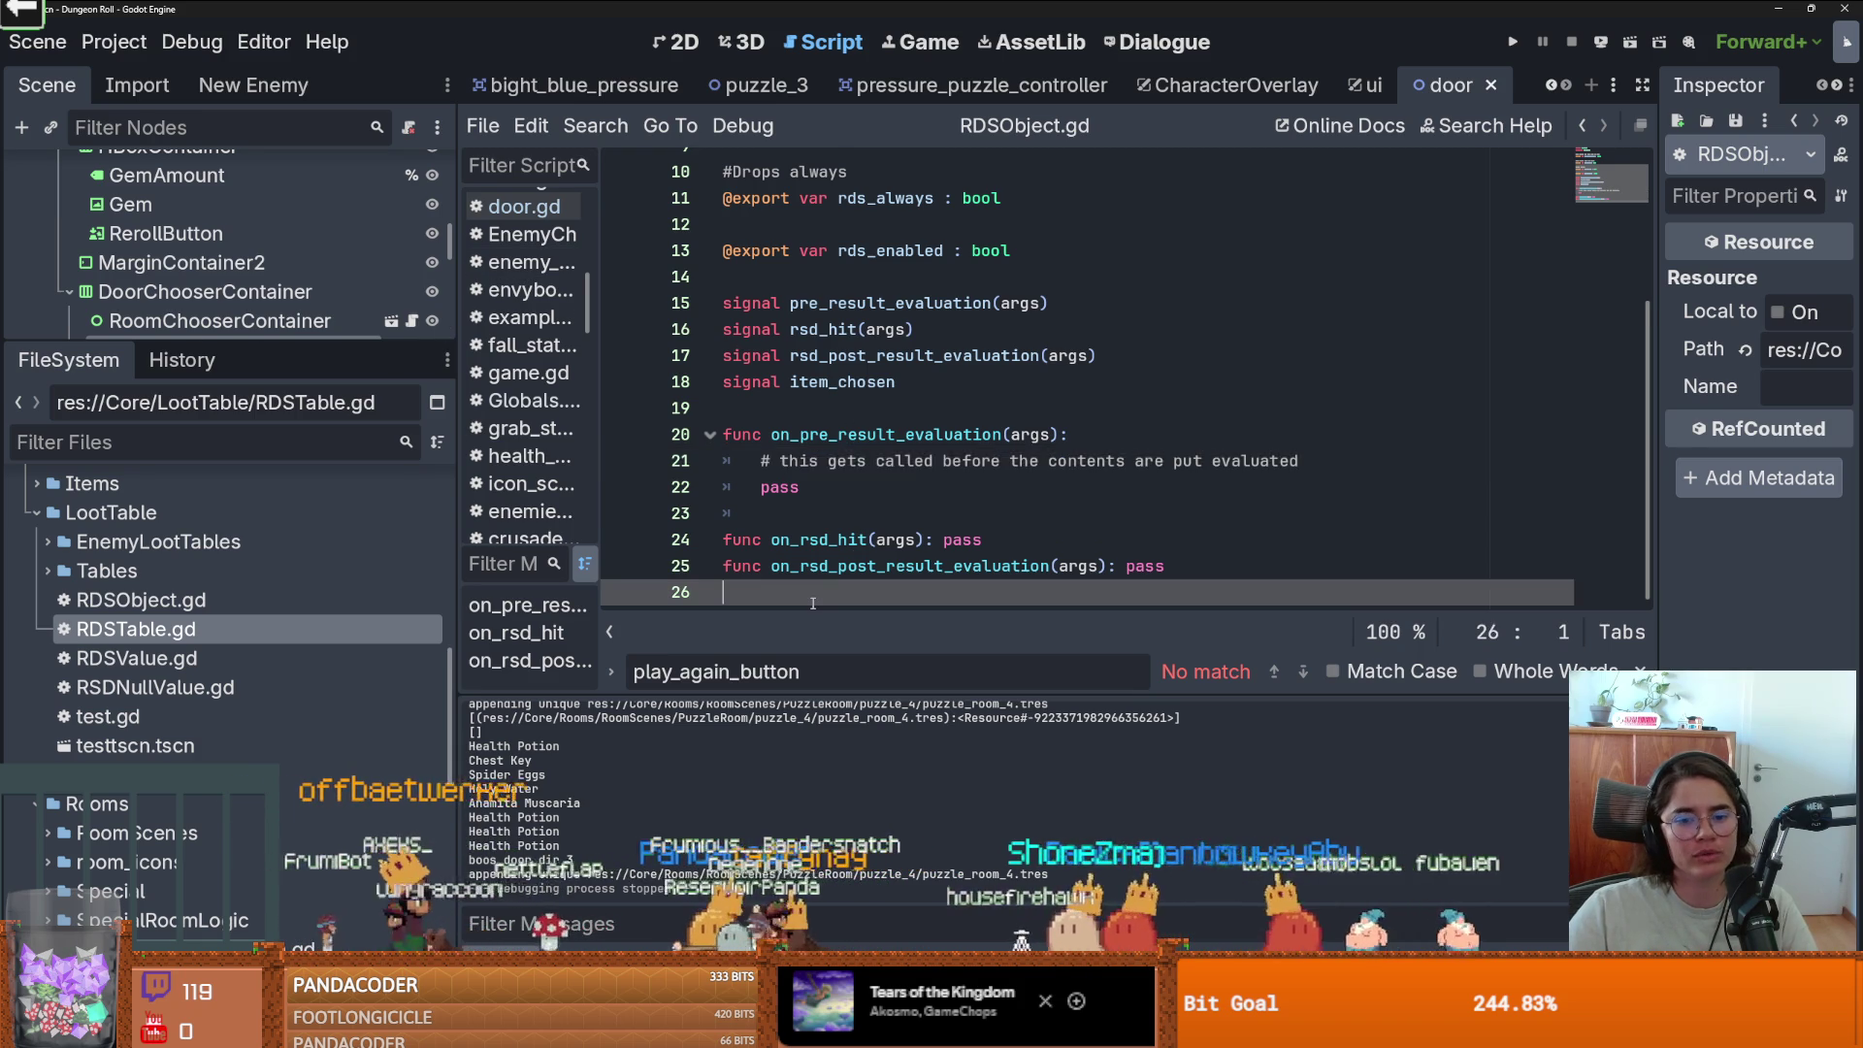
pyautogui.press('Return')
pyautogui.click(879, 357)
pyautogui.click(806, 592)
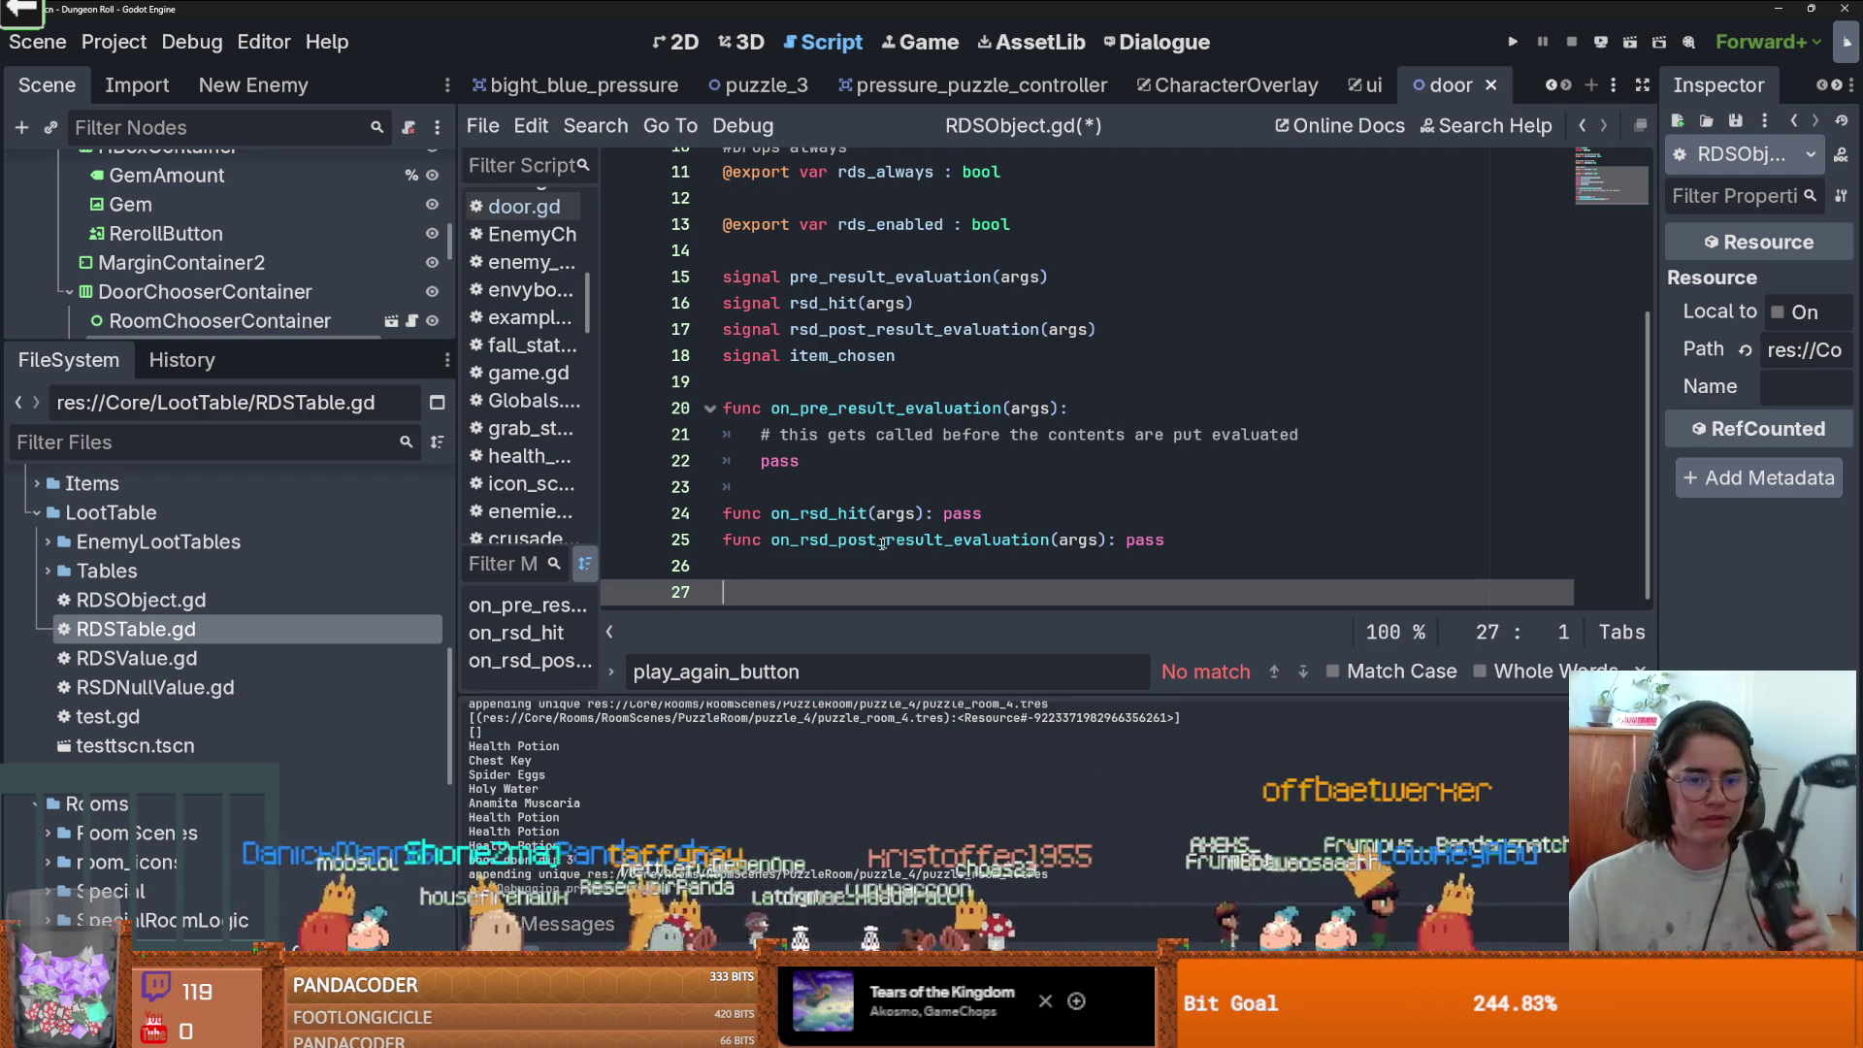
# Check the item_chosen signal declaration, then reopen RDSTable.gd.
pyautogui.doubleClick(884, 355)
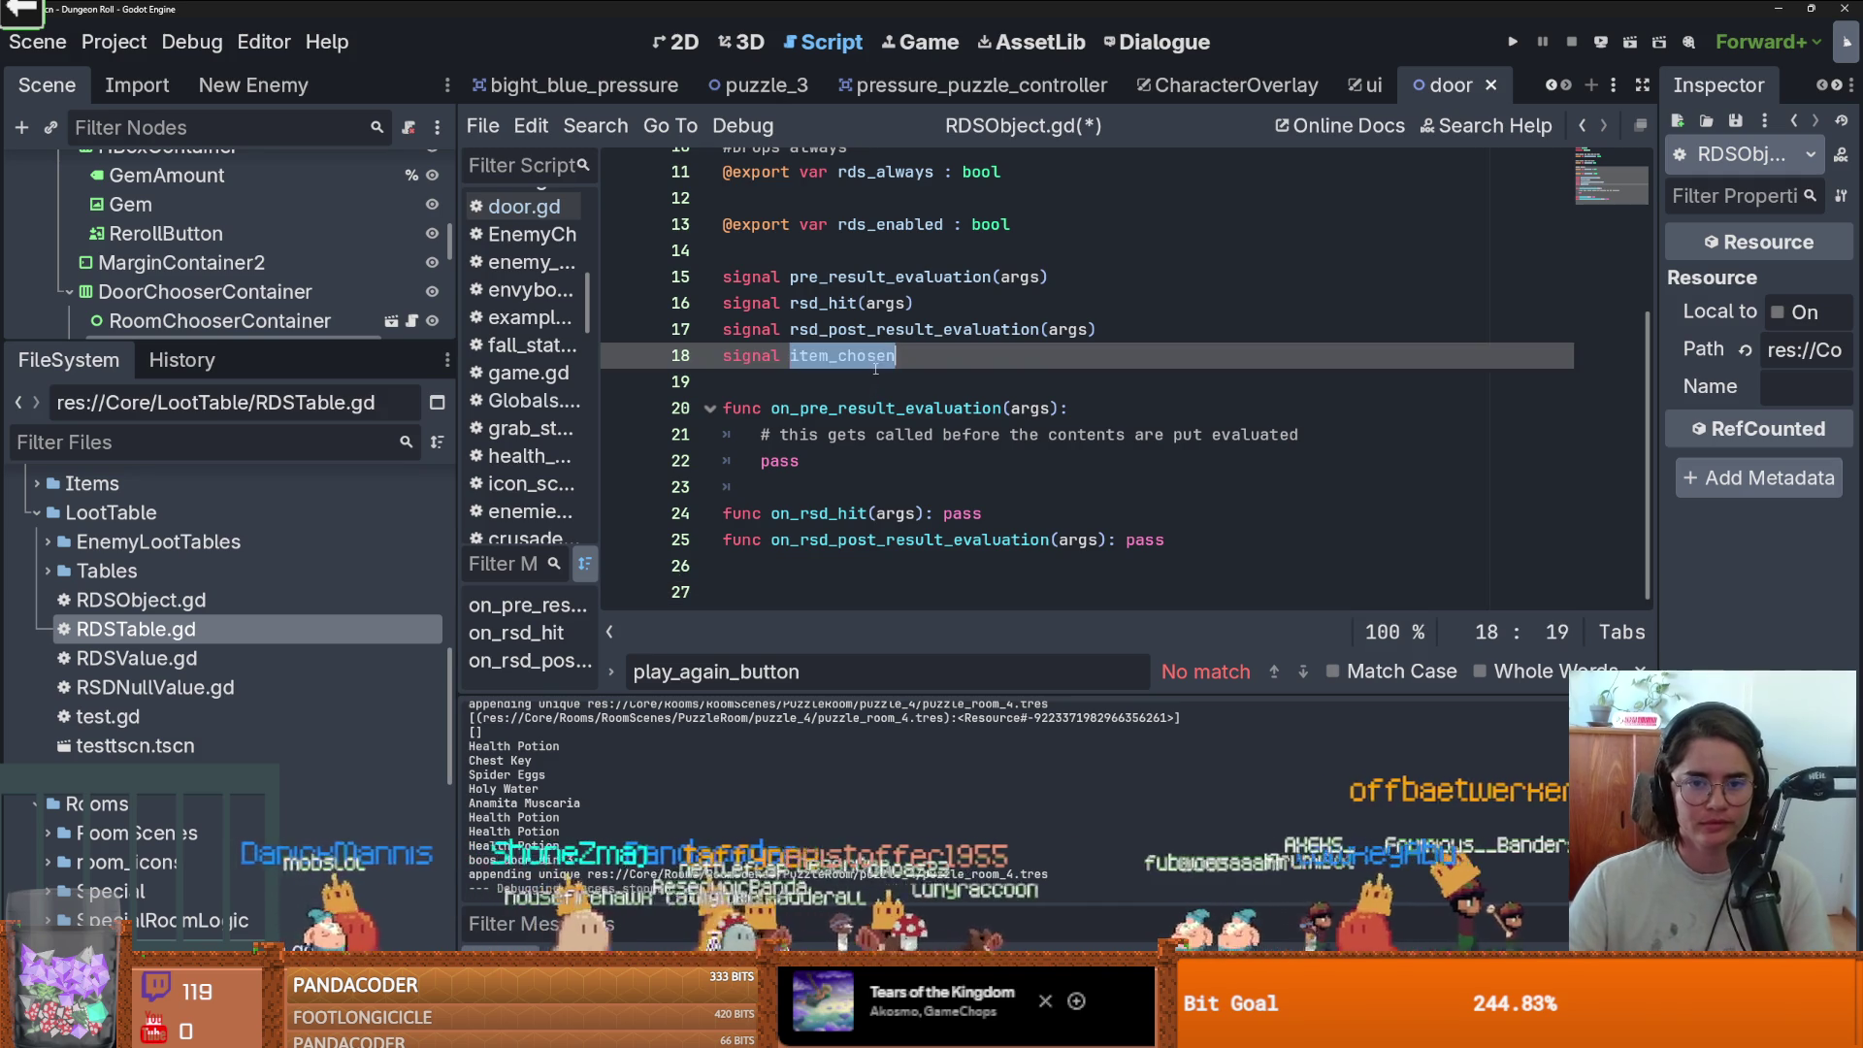
pyautogui.scroll(3, 881, 452)
pyautogui.scroll(-2, 881, 453)
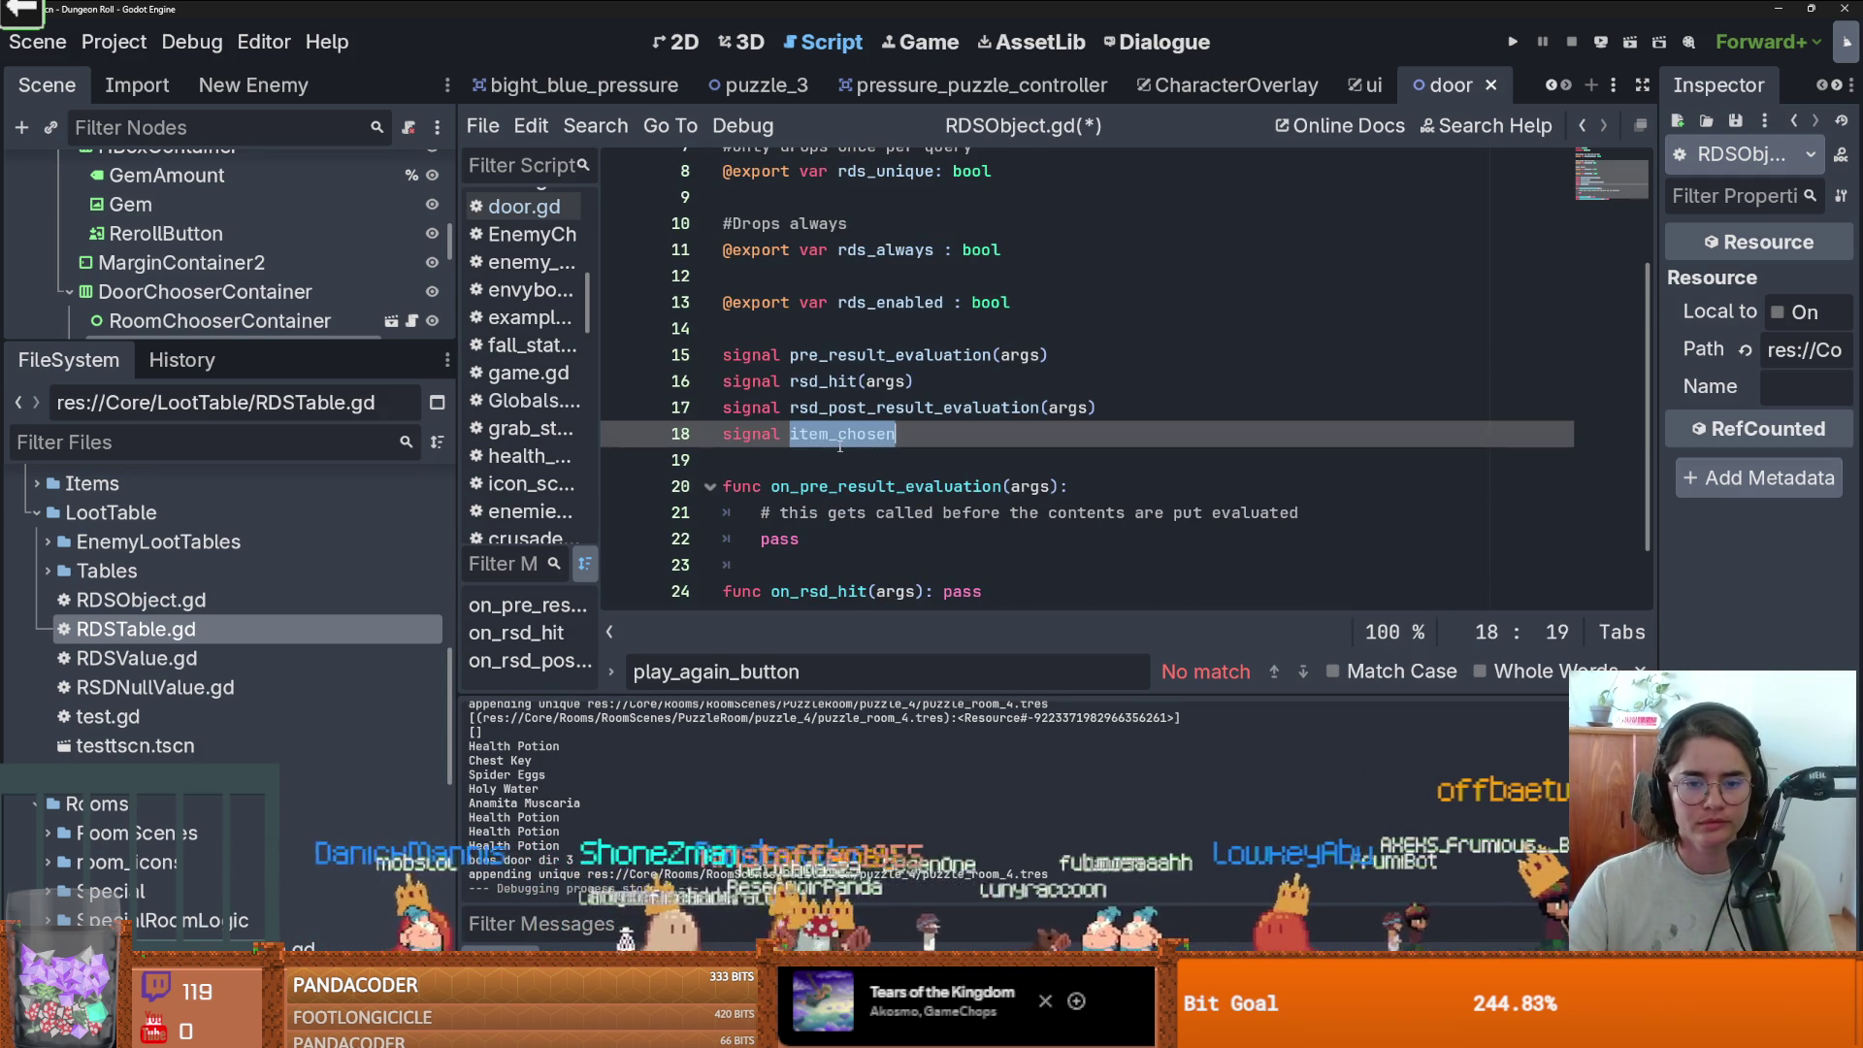
pyautogui.scroll(2, 243, 292)
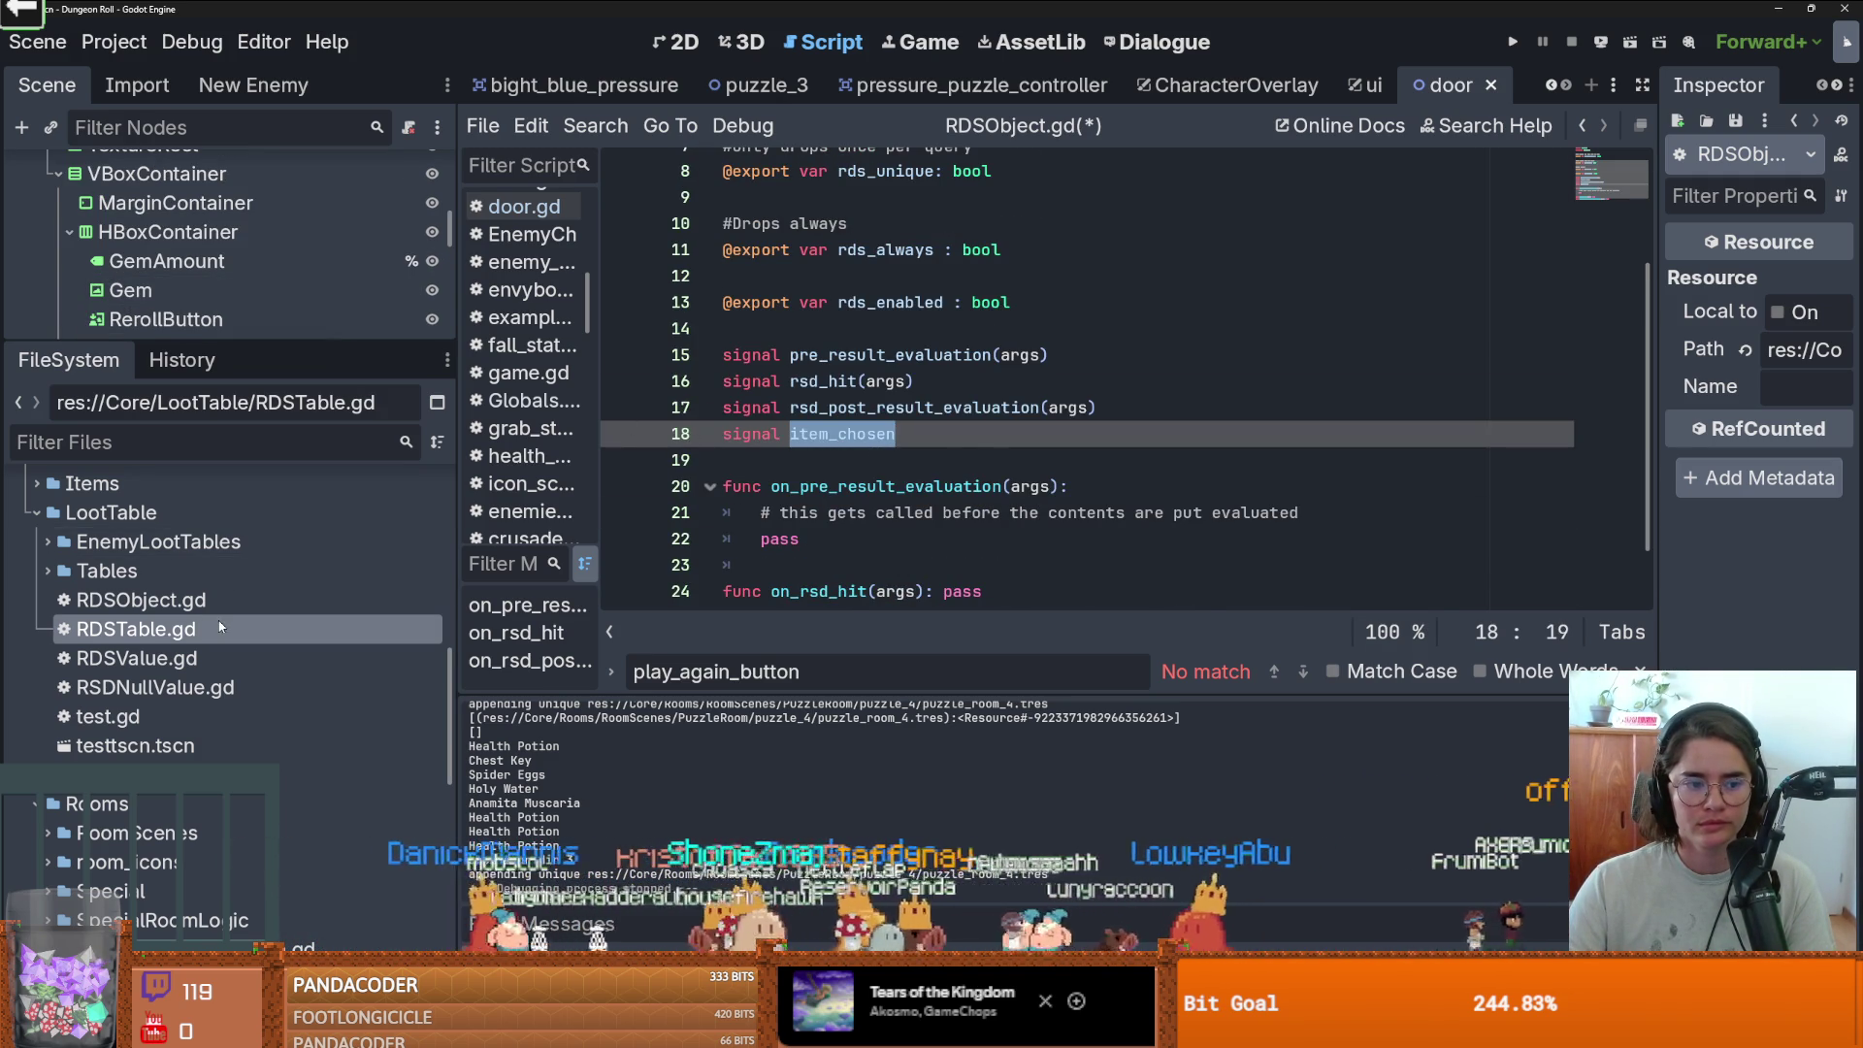
pyautogui.doubleClick(136, 628)
pyautogui.scroll(-20, 980, 392)
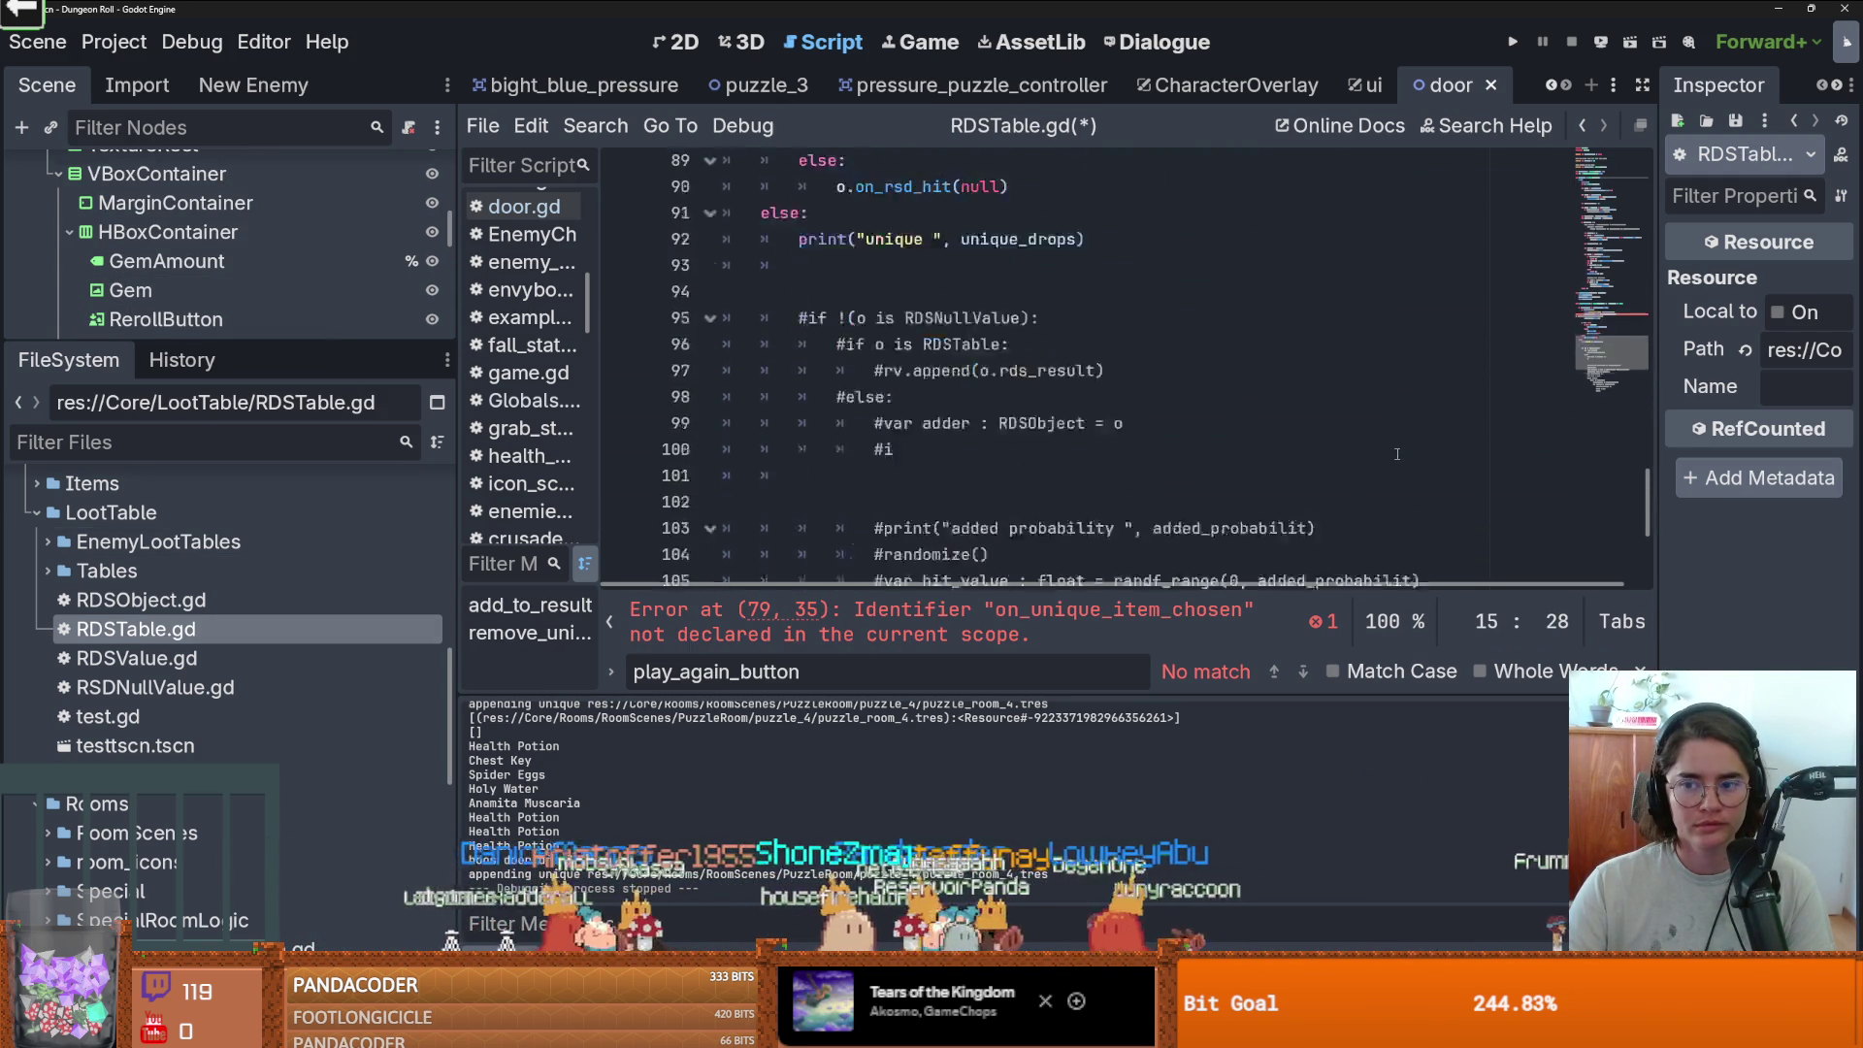
# Delete line 79's on_unique_item_chosen signal connection and save RDSTable.gd.
pyautogui.scroll(4, 1182, 434)
pyautogui.doubleClick(1148, 272)
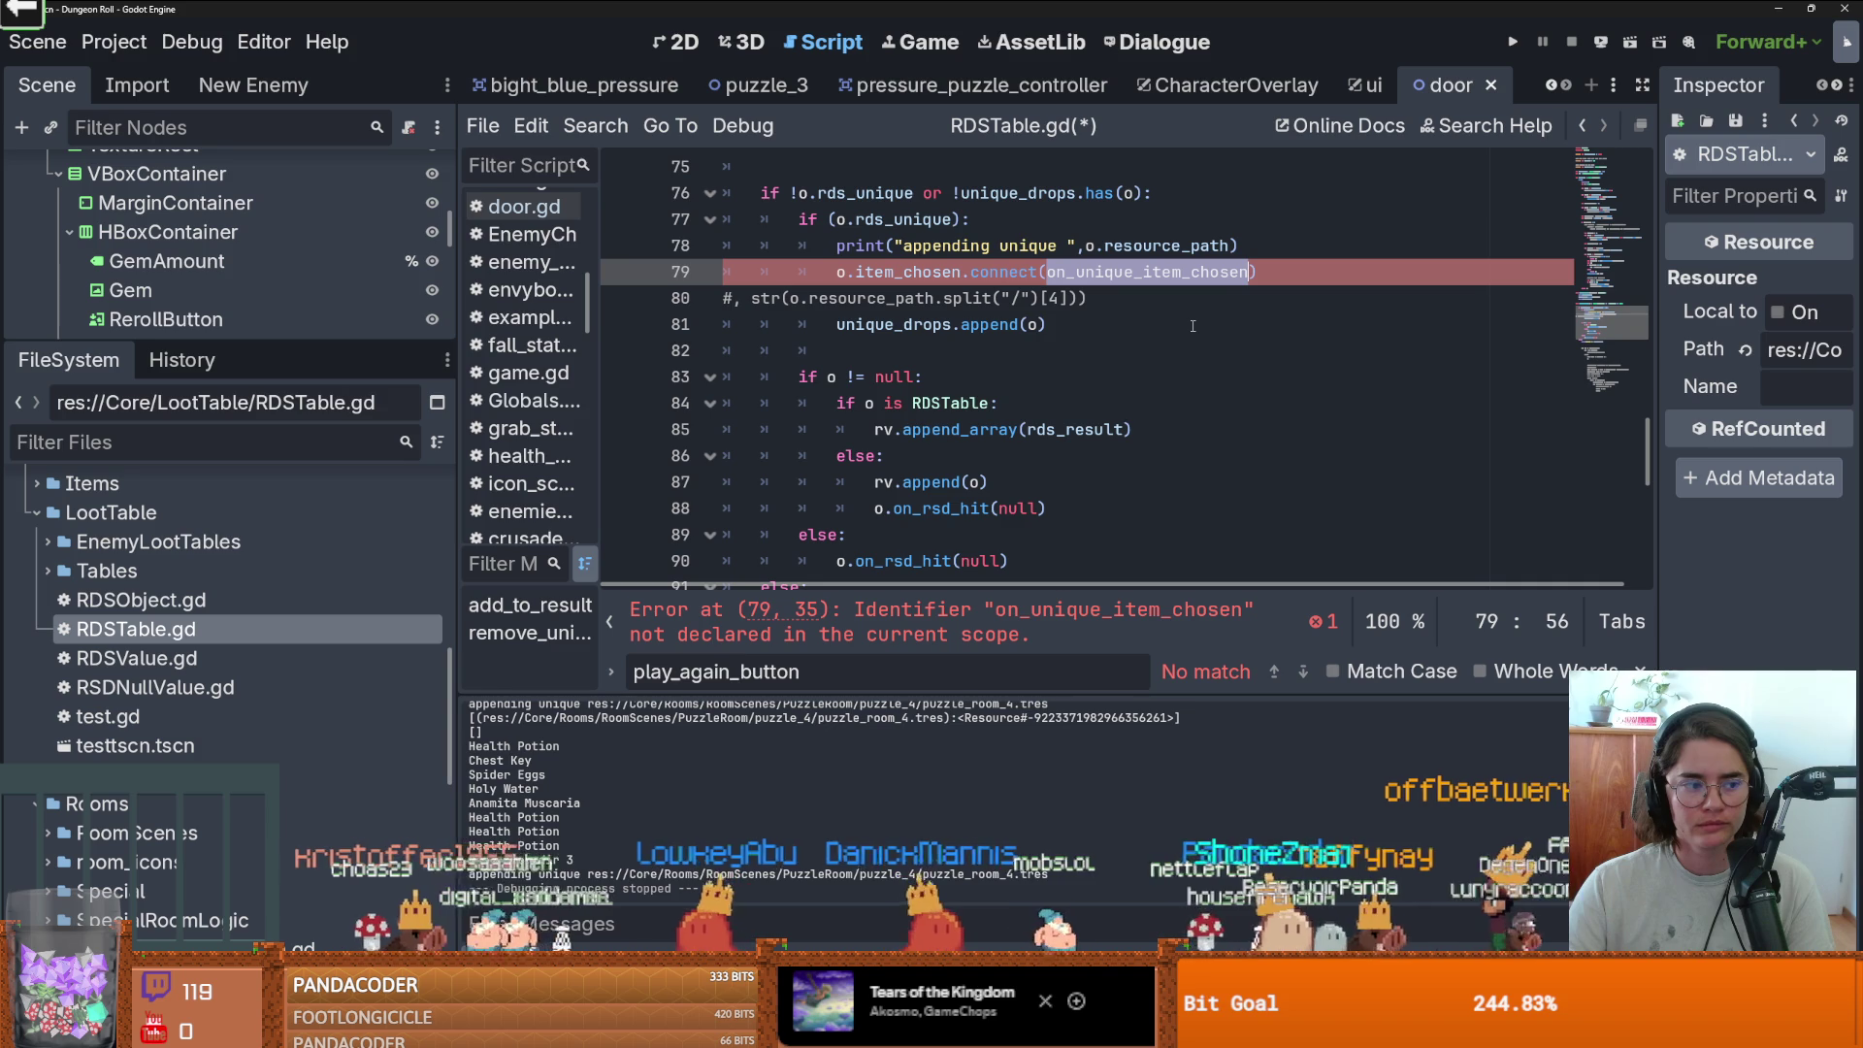
pyautogui.moveTo(1258, 272); pyautogui.dragTo(724, 272)
pyautogui.press('BackSpace')
pyautogui.hotkey('ctrl', 's')
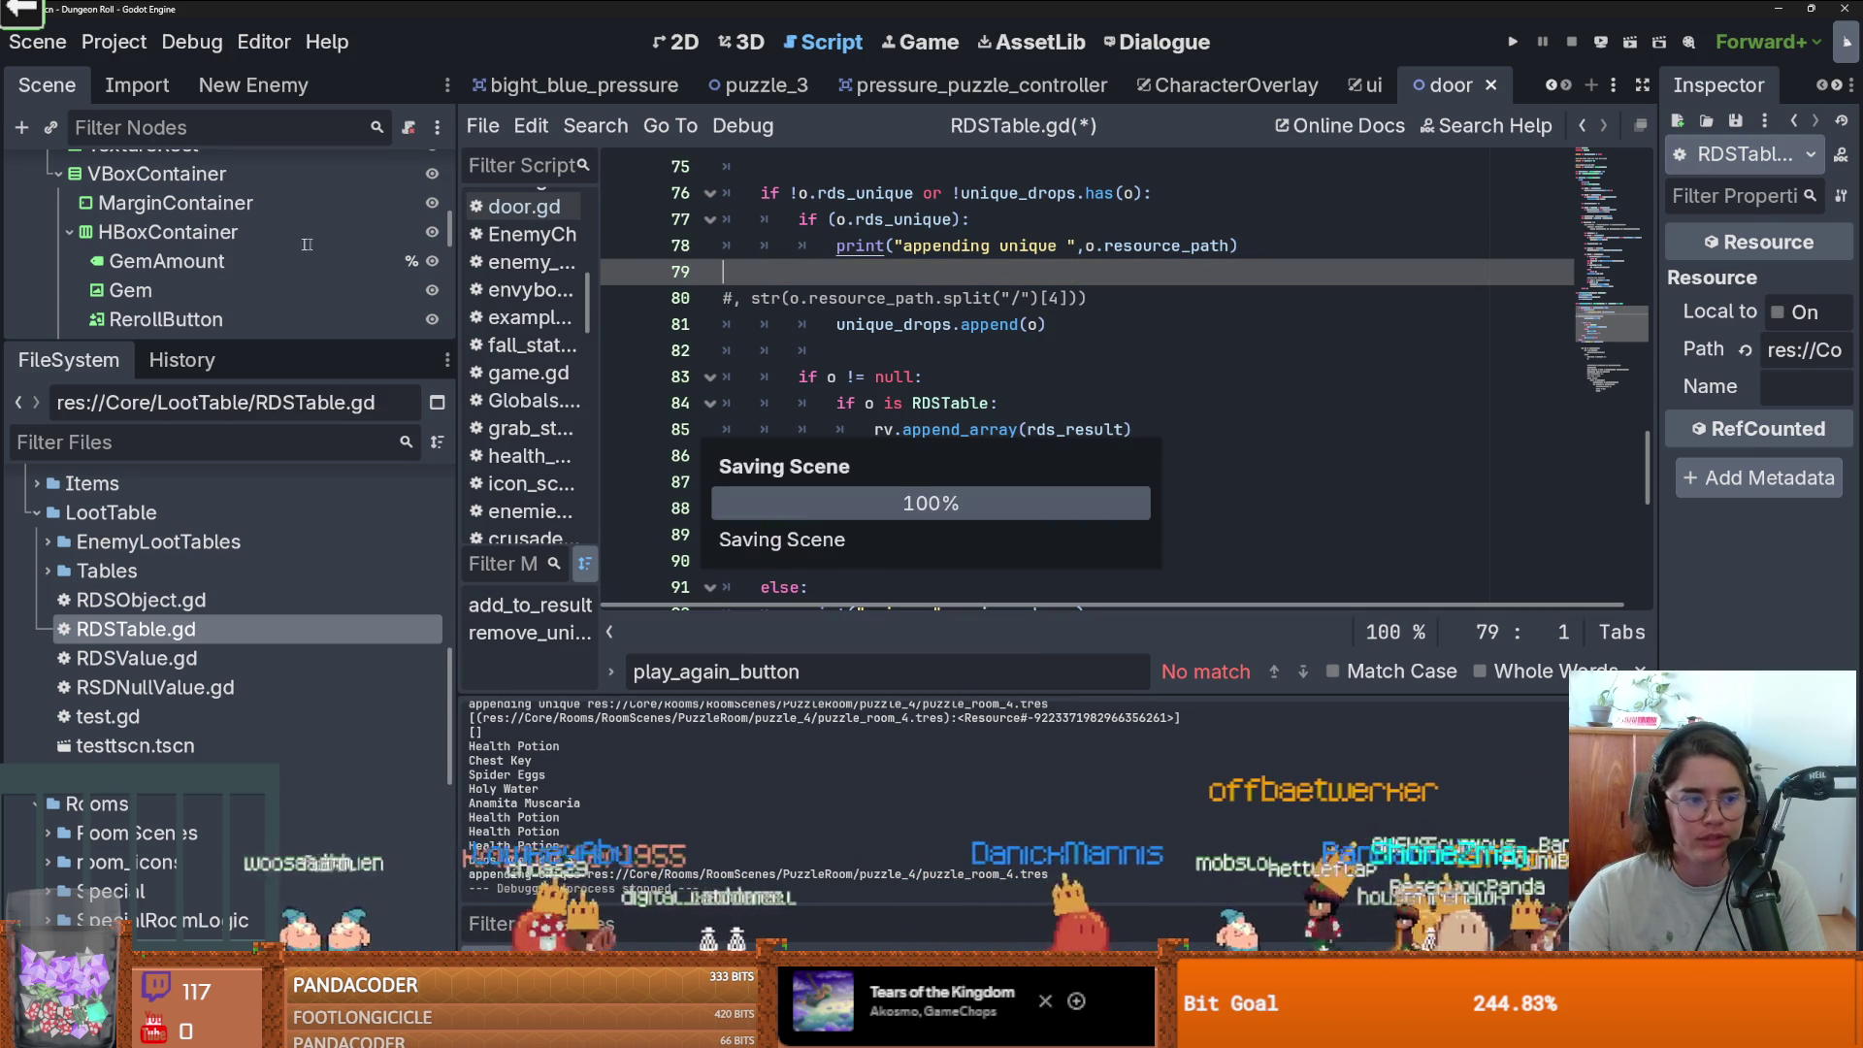
# Delete the commented resource_path leftover on line 80.
pyautogui.moveTo(230, 337); pyautogui.dragTo(230, 430)
pyautogui.scroll(-2, 232, 336)
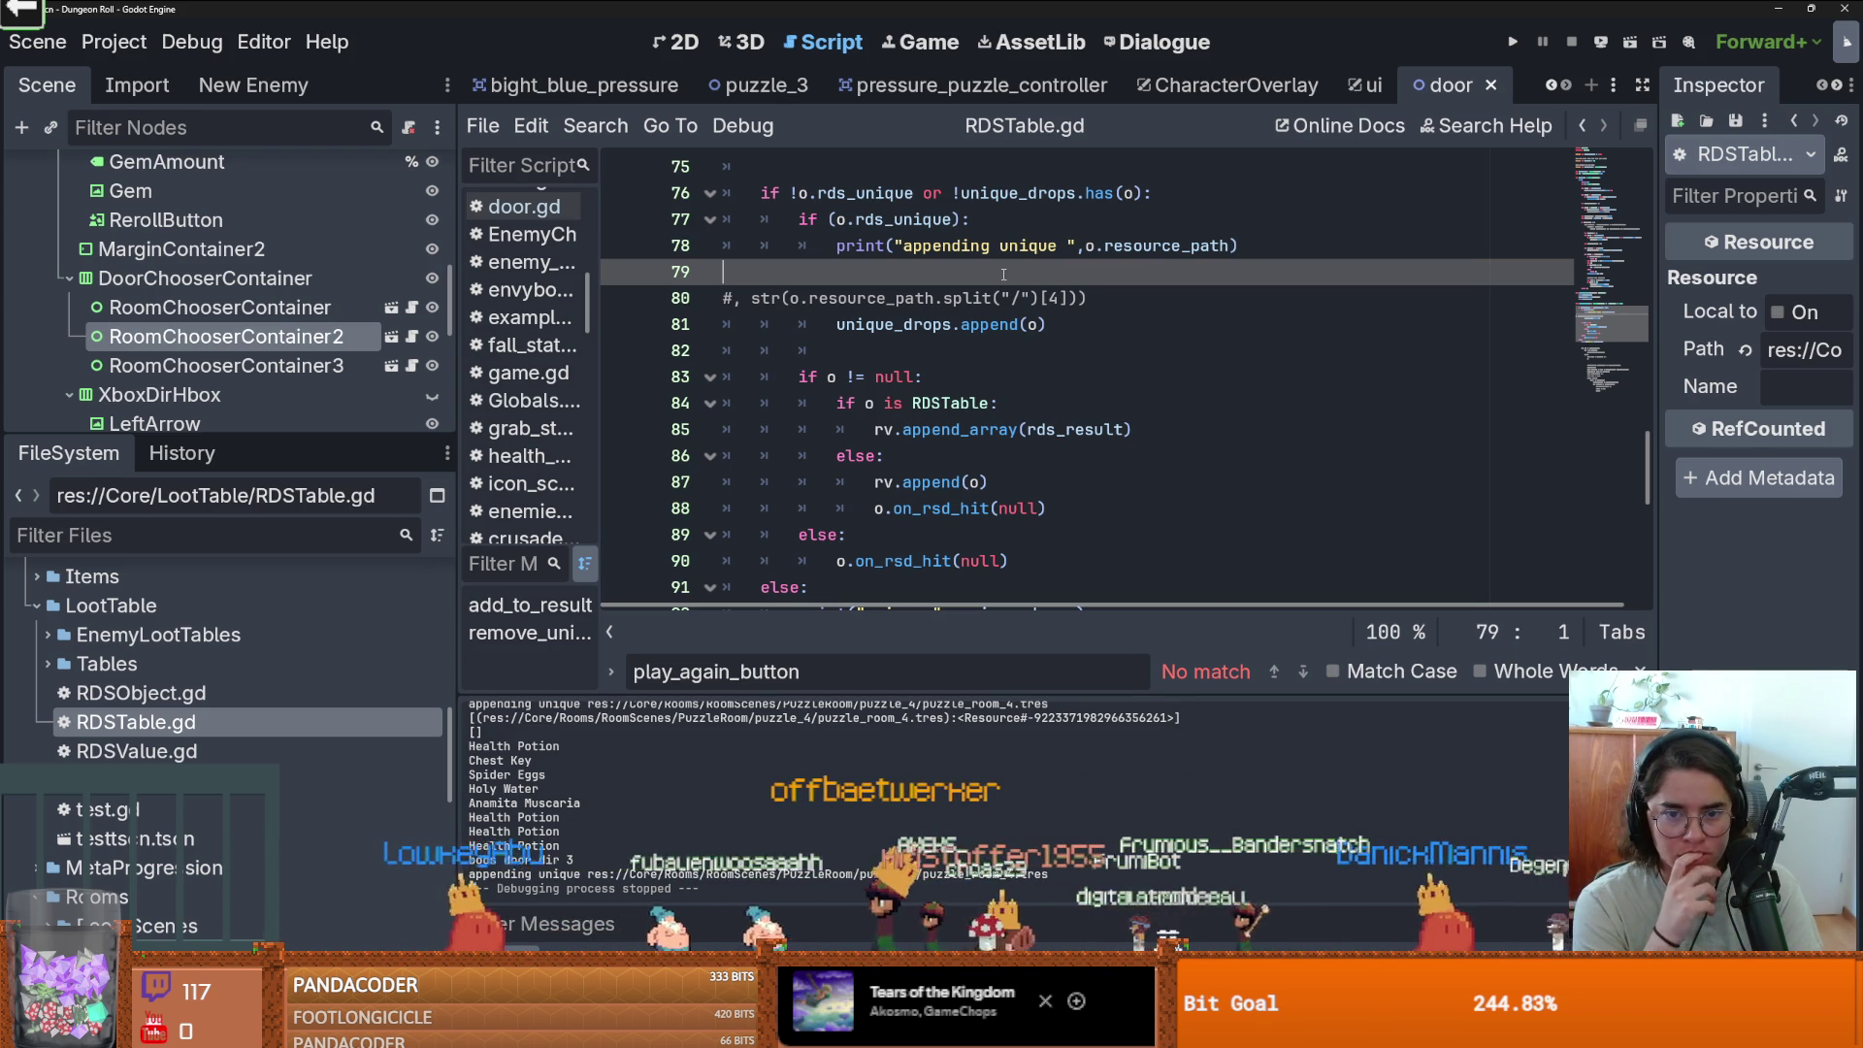
pyautogui.moveTo(1088, 298); pyautogui.dragTo(691, 303)
pyautogui.press('BackSpace')
pyautogui.press('BackSpace')
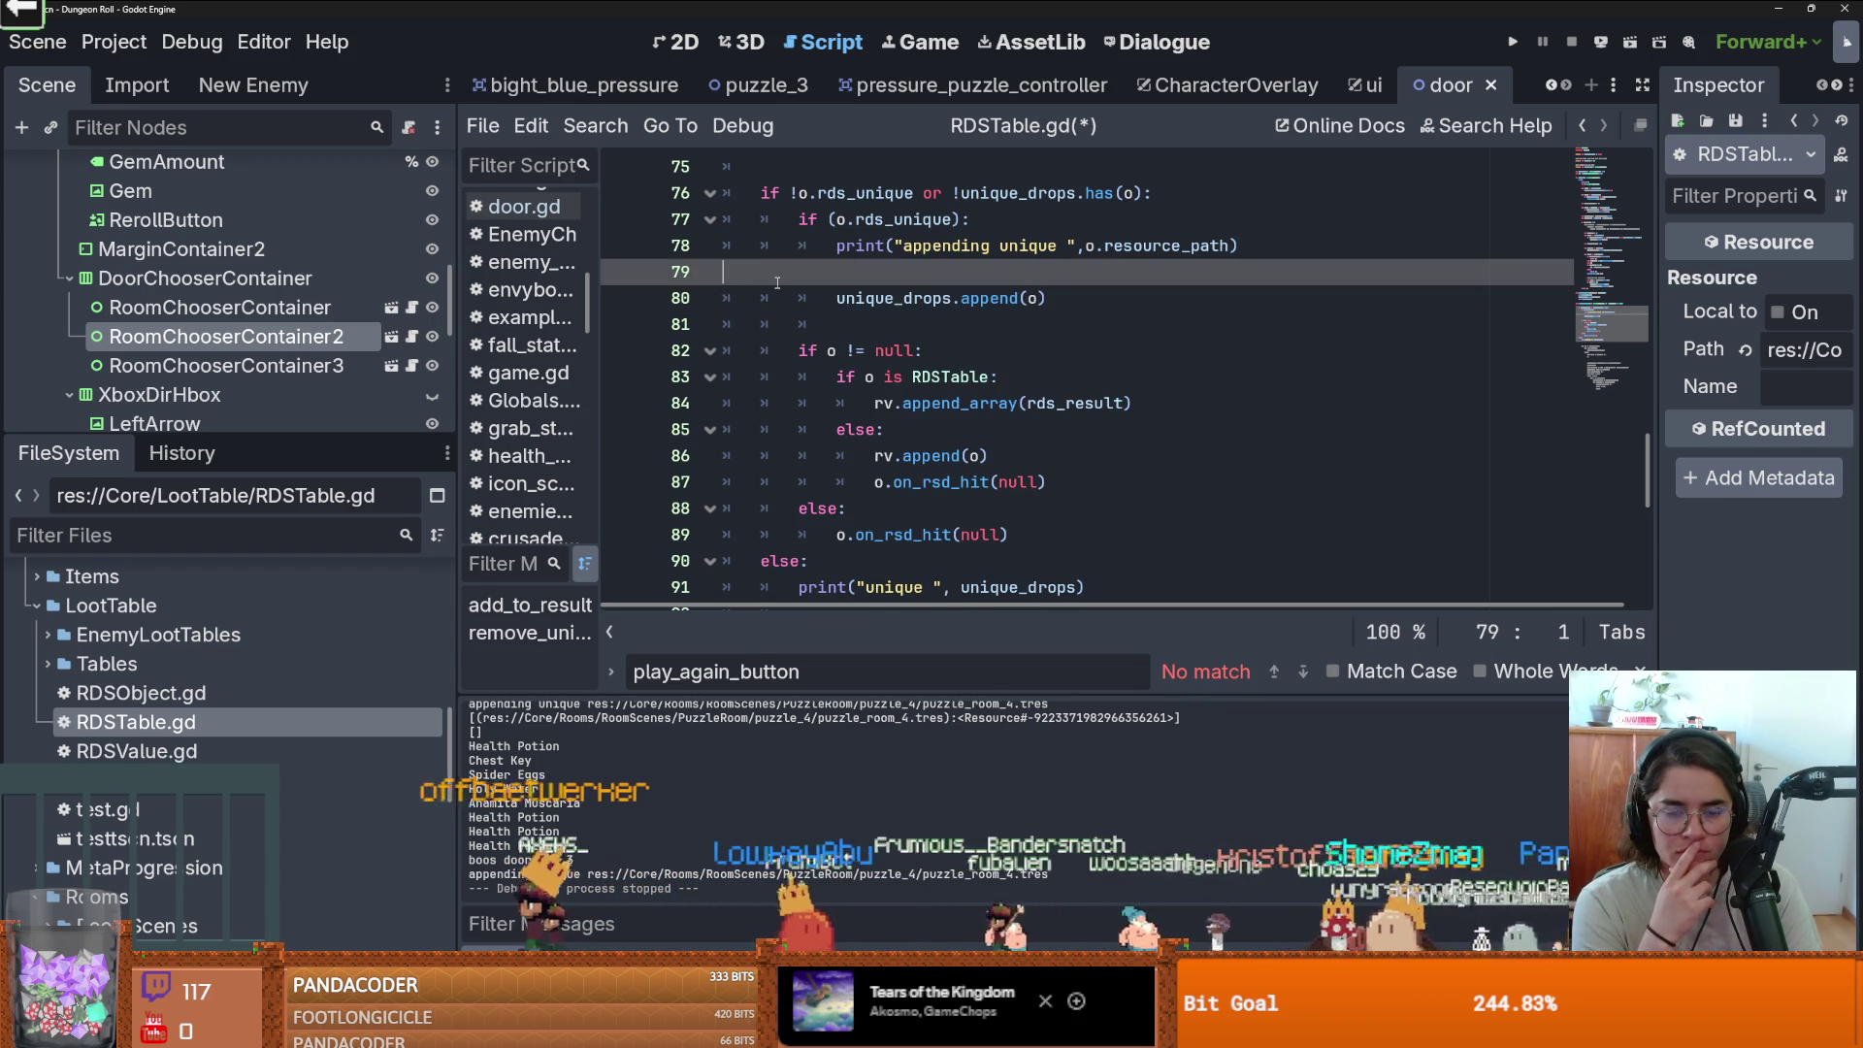
pyautogui.scroll(-8, 873, 389)
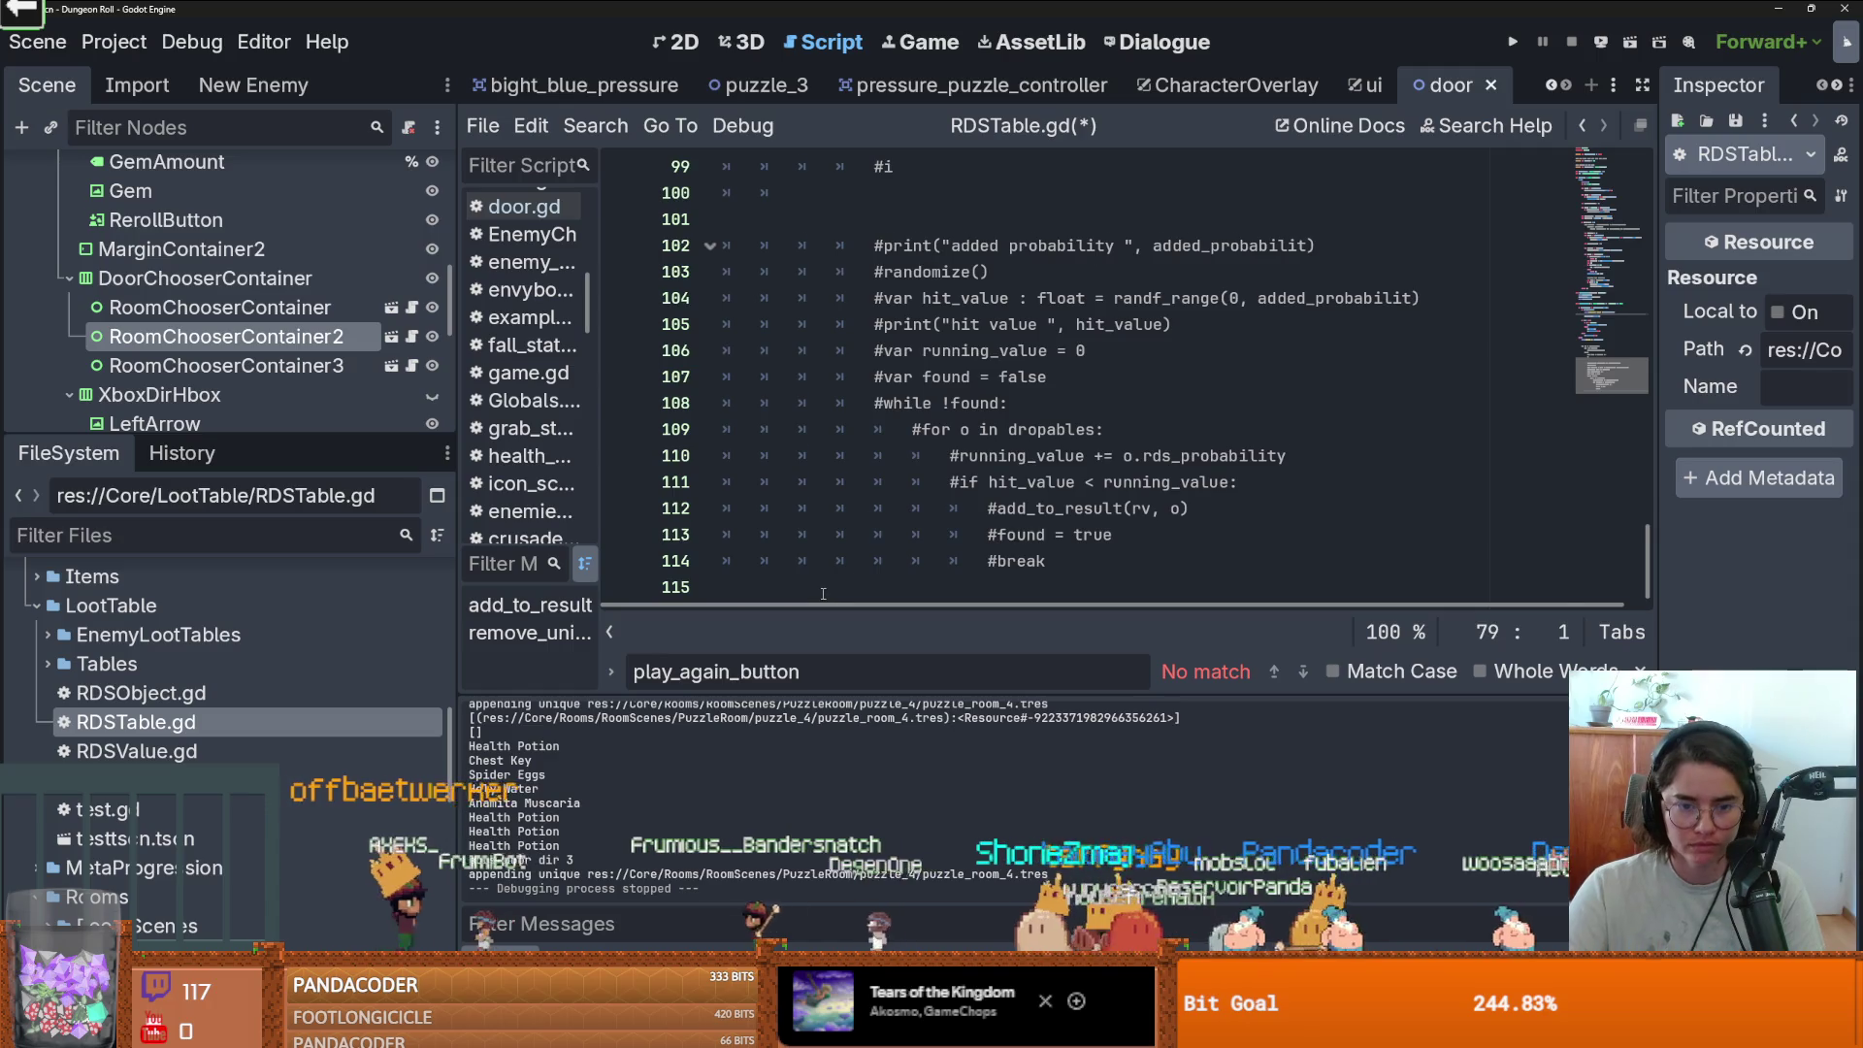
# Add 'func append_unique():' with a placeholder pass at the end of RDSTable.gd and save.
pyautogui.click(823, 587)
pyautogui.write('func append_unique()')
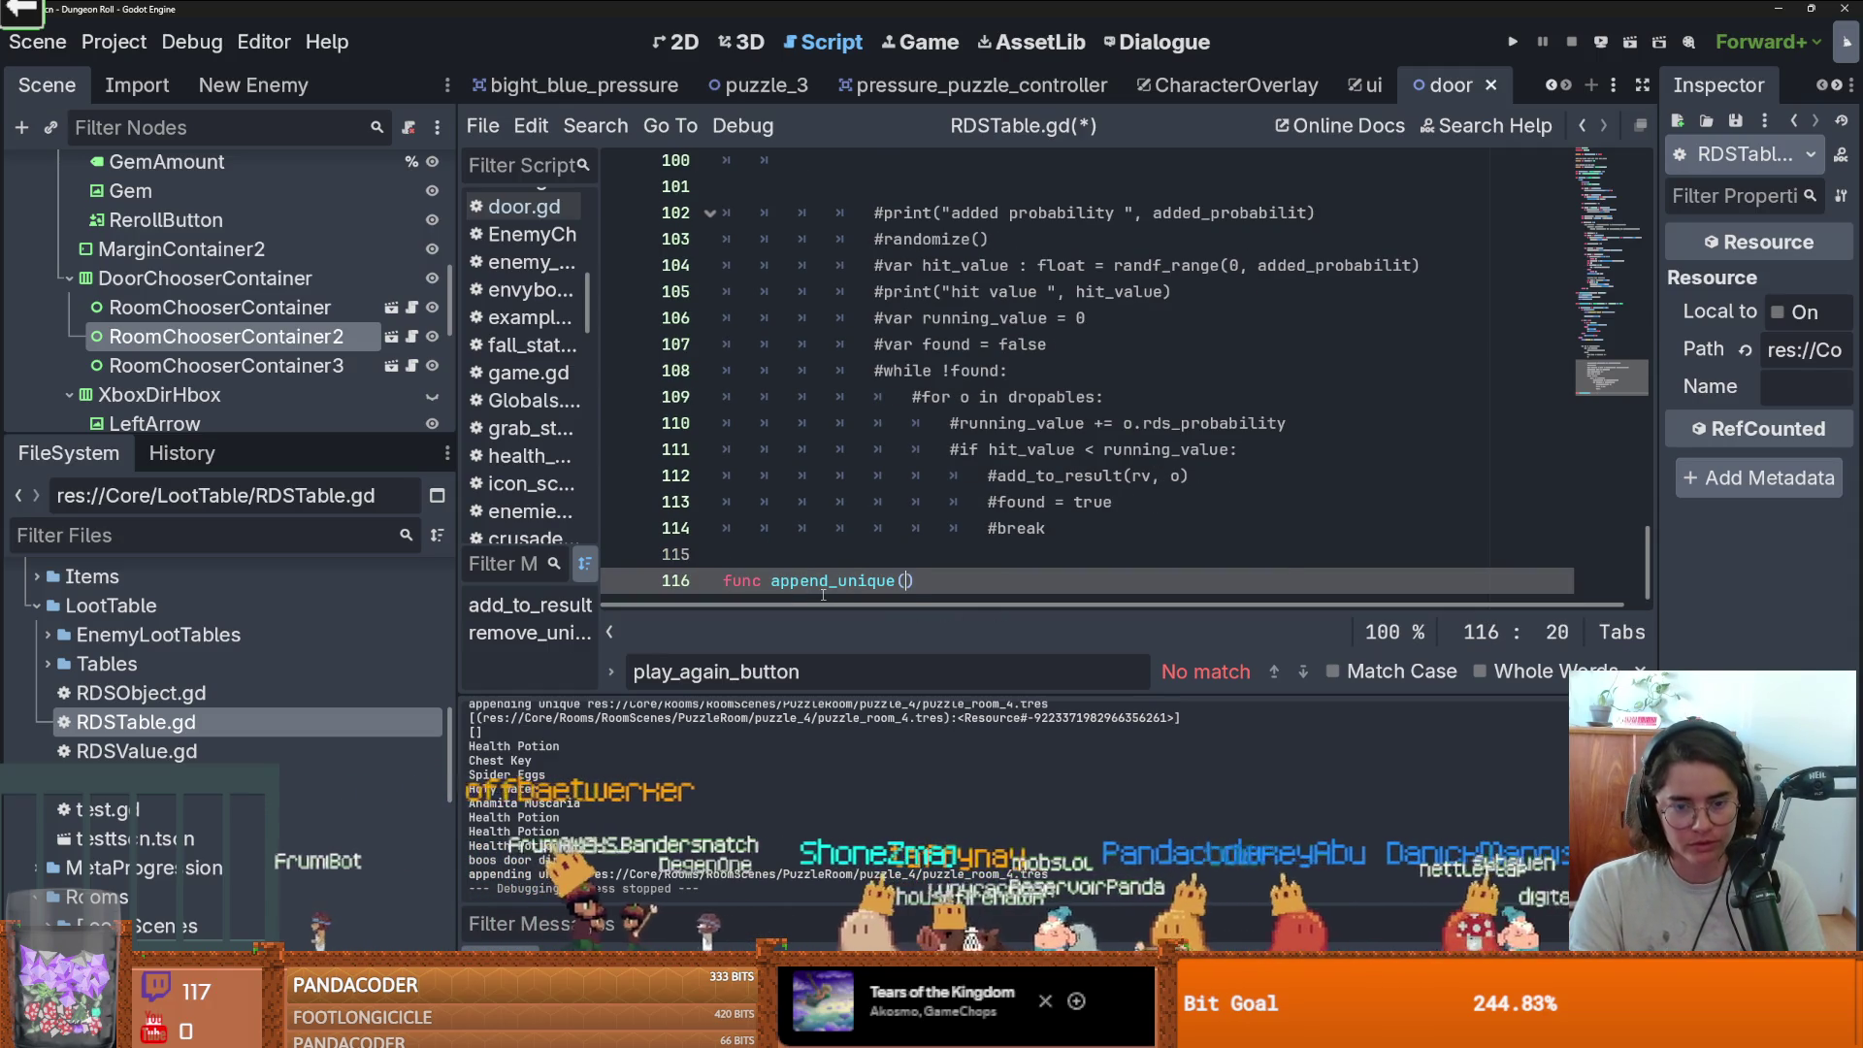
pyautogui.write(':')
pyautogui.press('Return')
pyautogui.write('pass')
pyautogui.hotkey('ctrl', 's')
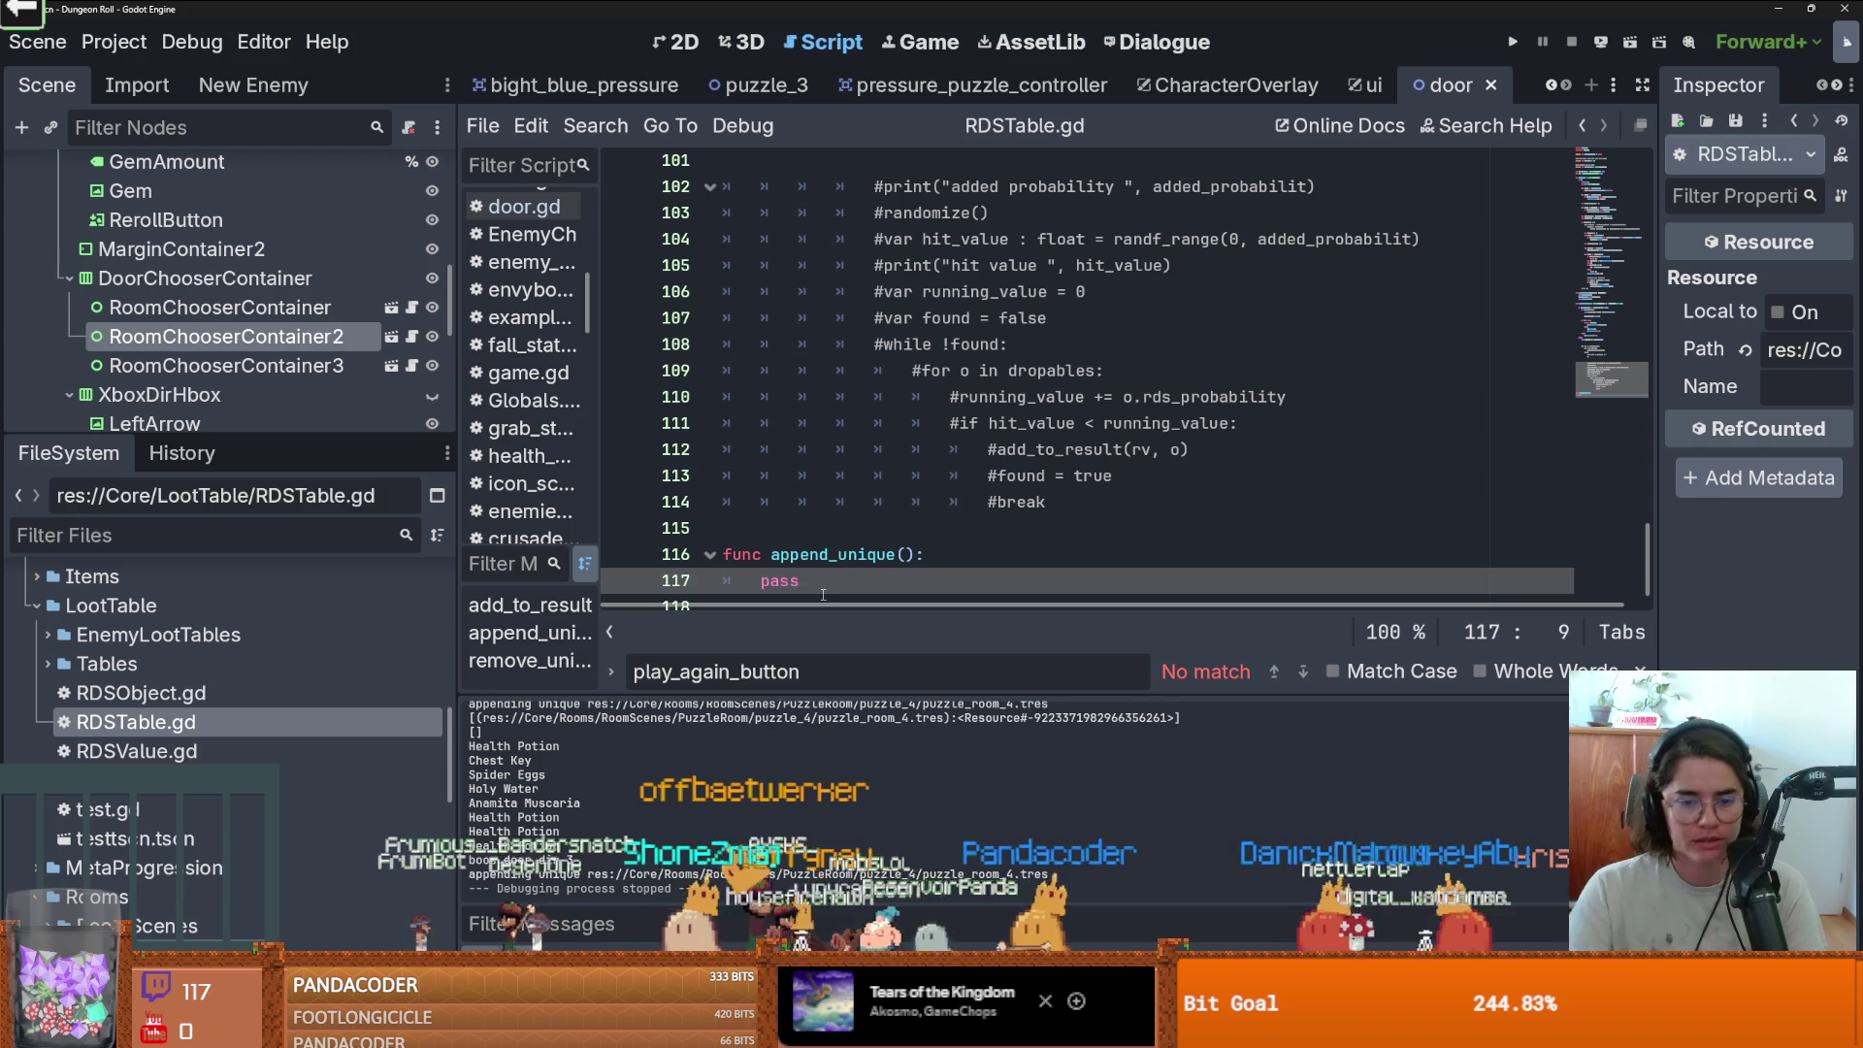
# Replace pass with unique_drops.append(o) and give append_unique the parameter o.
pyautogui.click(907, 554)
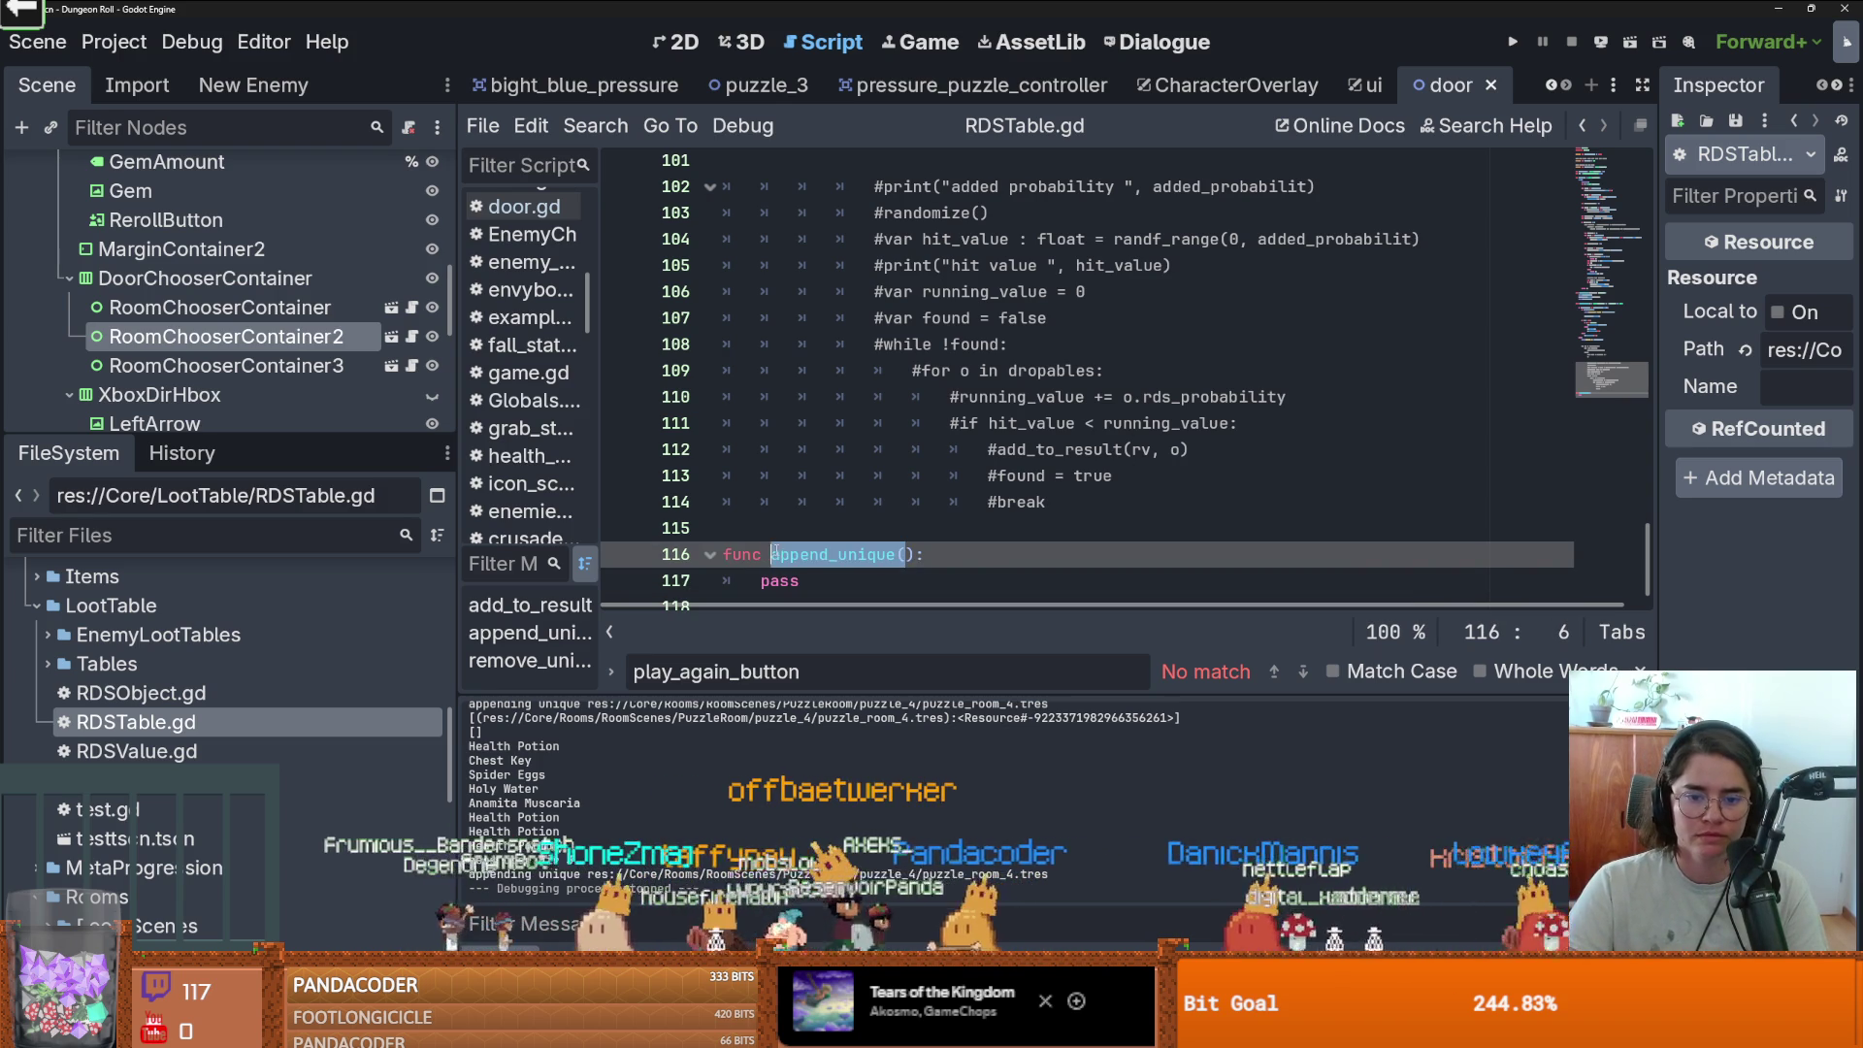
pyautogui.moveTo(912, 554); pyautogui.dragTo(772, 554)
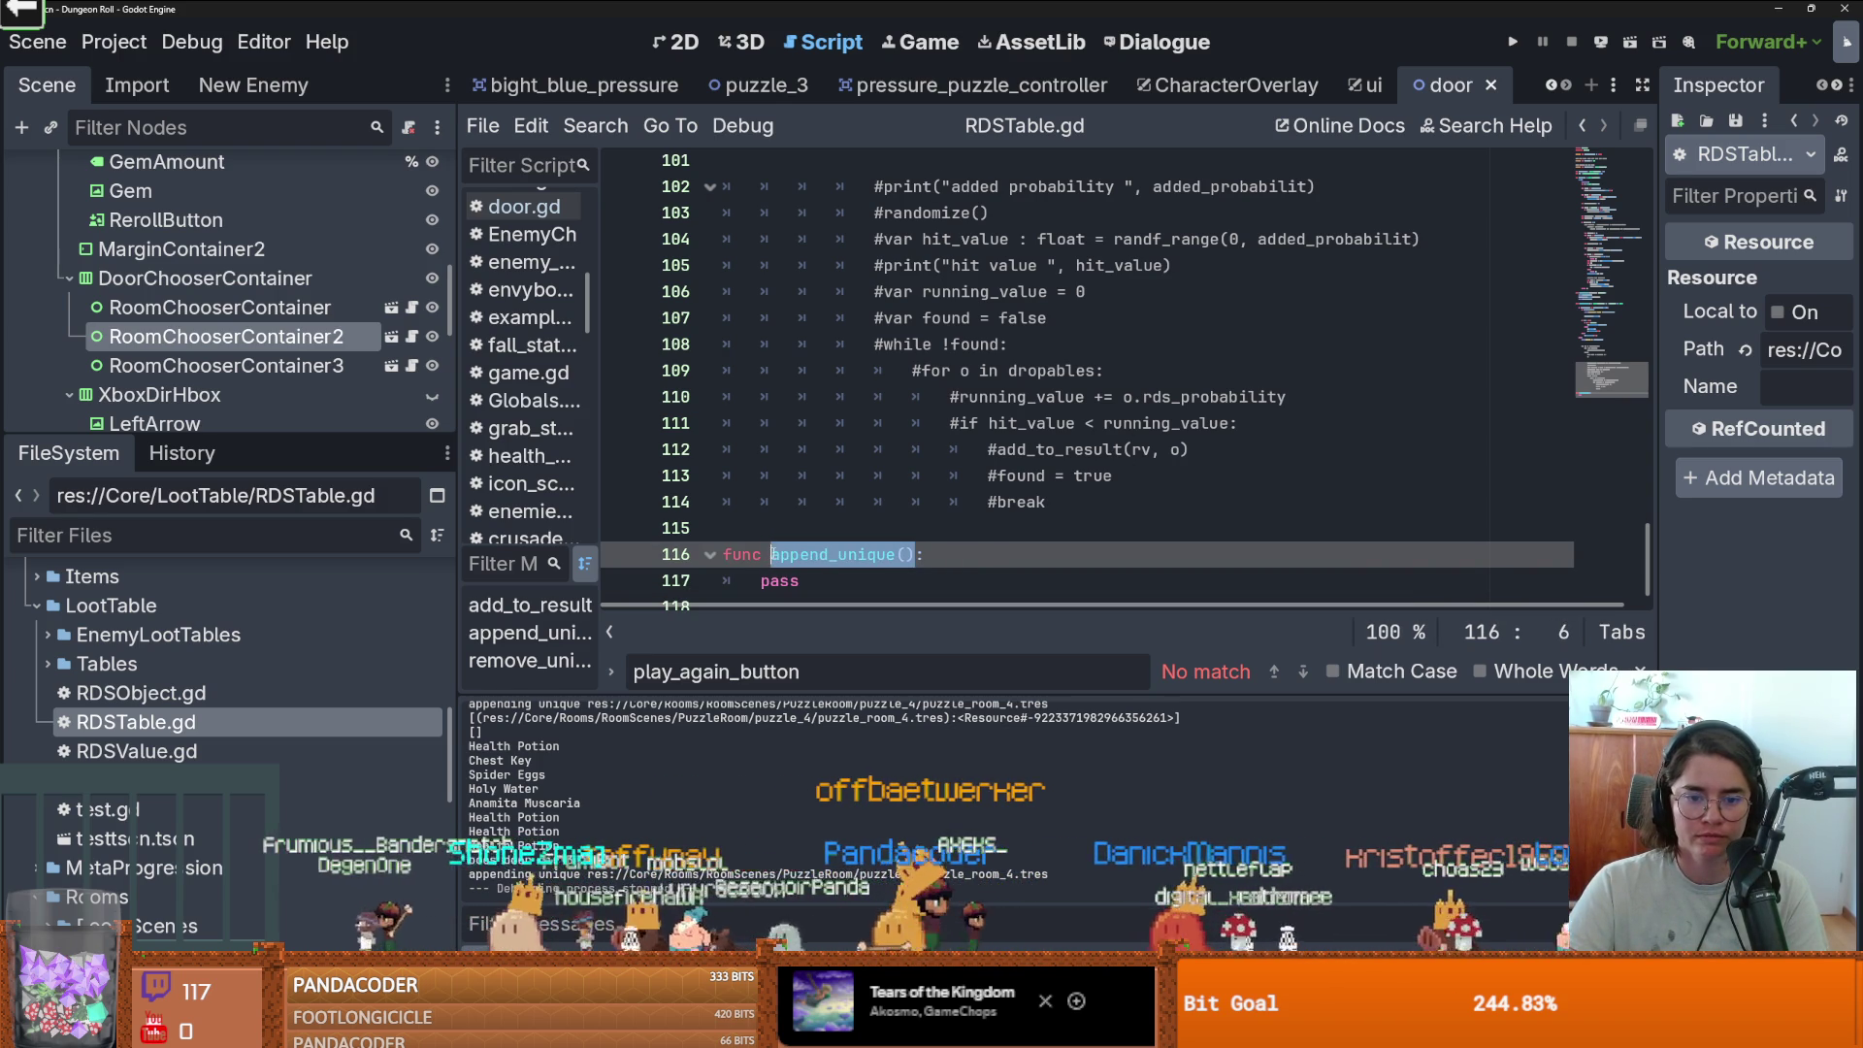
pyautogui.scroll(10, 1022, 416)
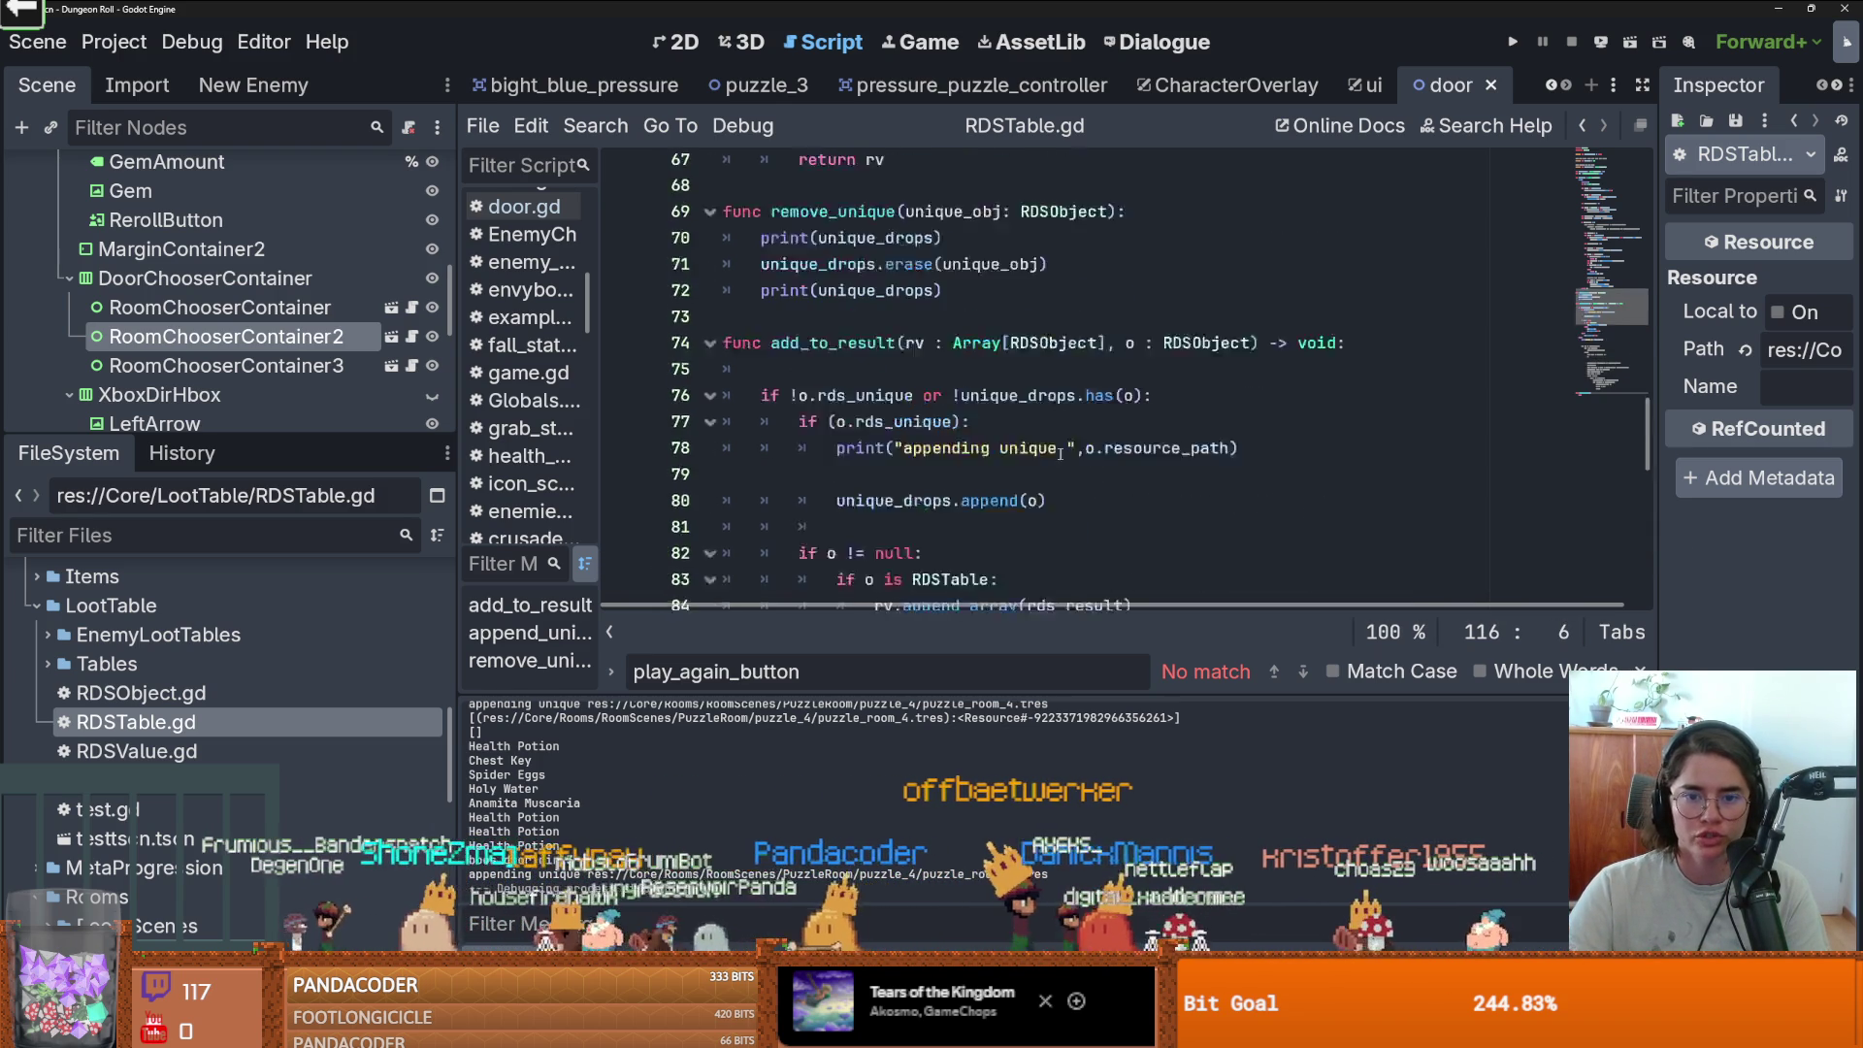
pyautogui.moveTo(1047, 397); pyautogui.dragTo(836, 397)
pyautogui.hotkey('ctrl', 'c')
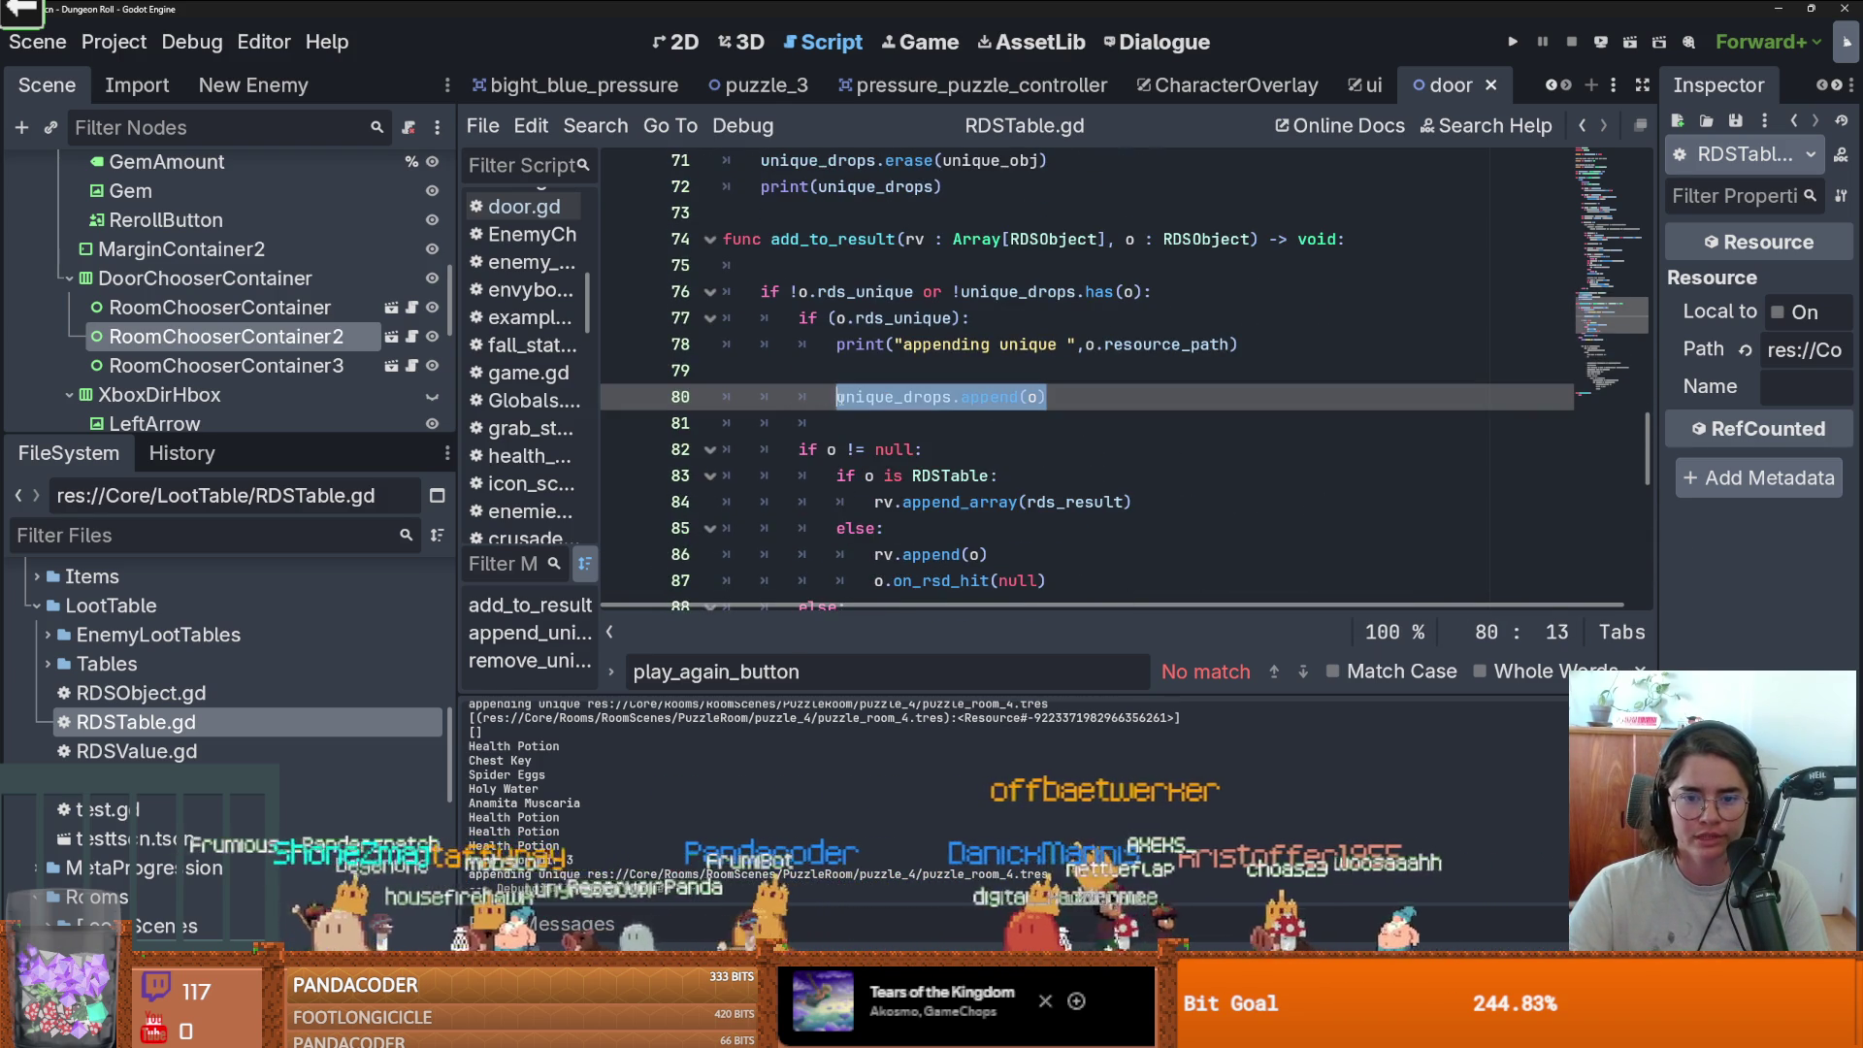
pyautogui.scroll(-10, 889, 475)
pyautogui.doubleClick(779, 561)
pyautogui.hotkey('ctrl', 'v')
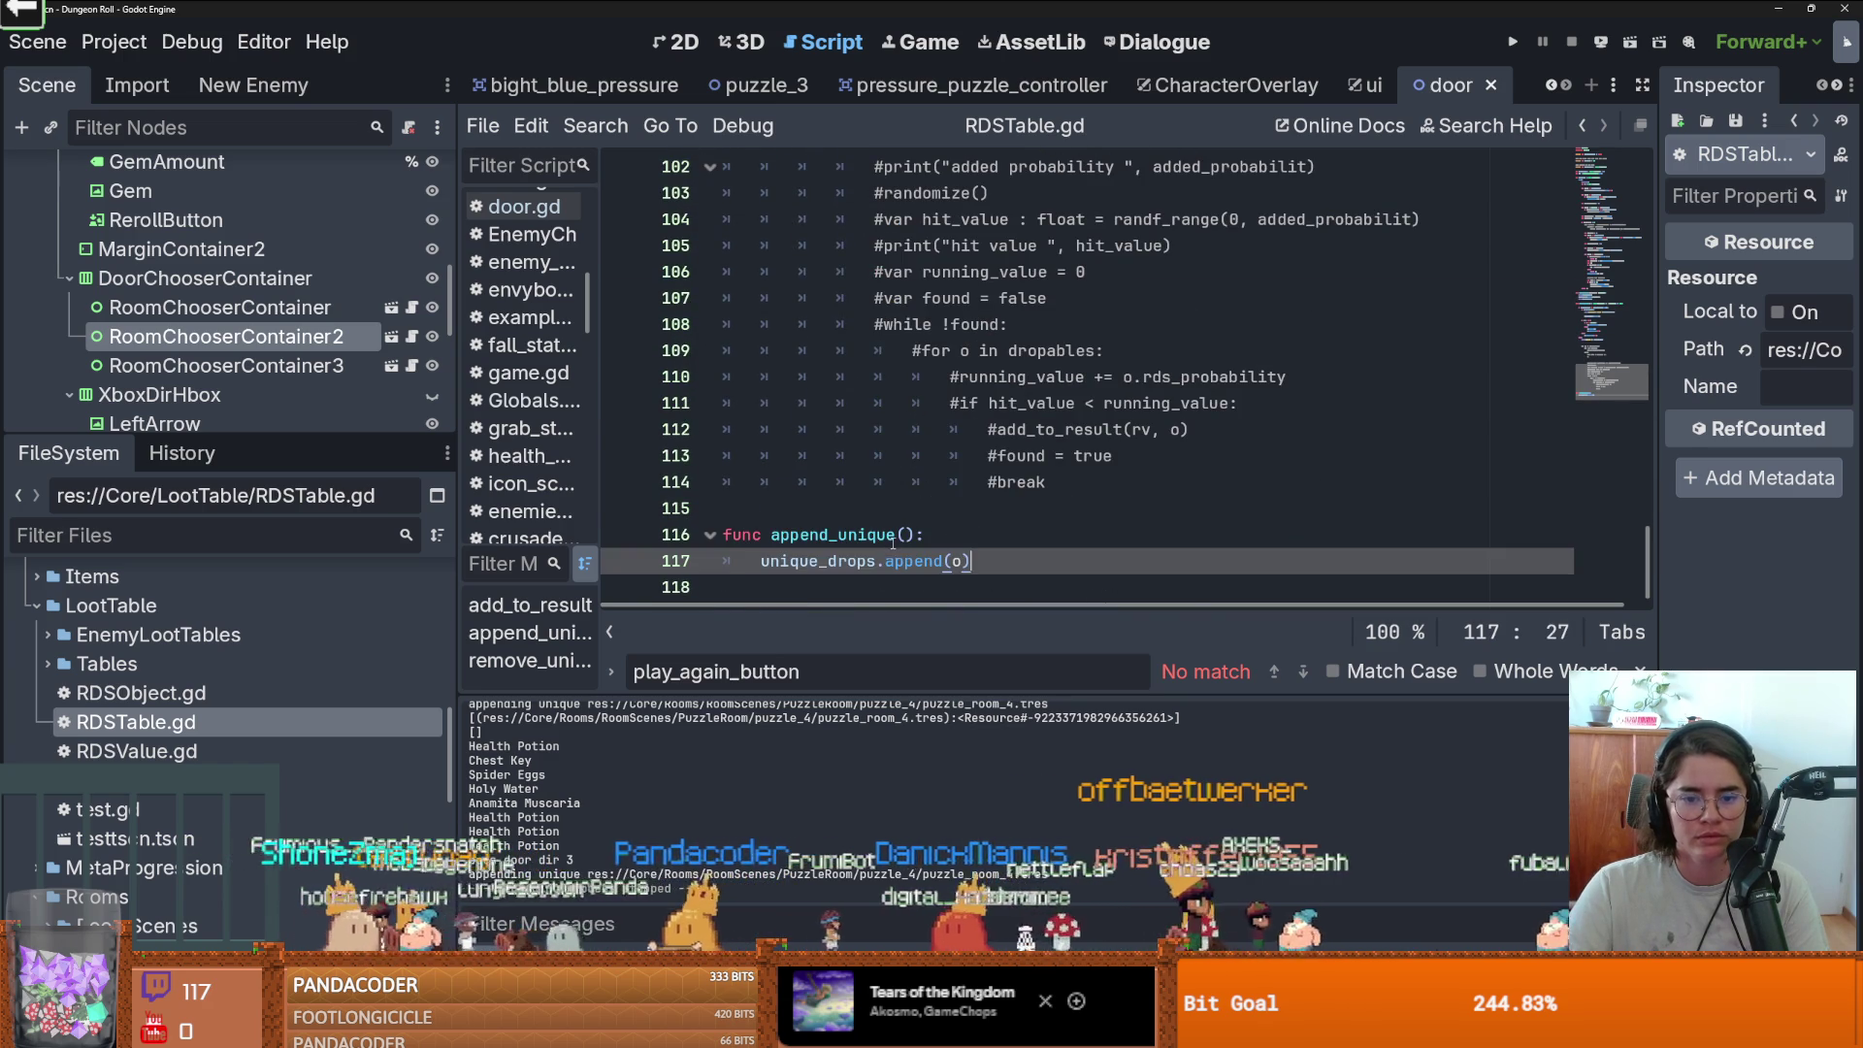
pyautogui.click(903, 535)
pyautogui.write('o')
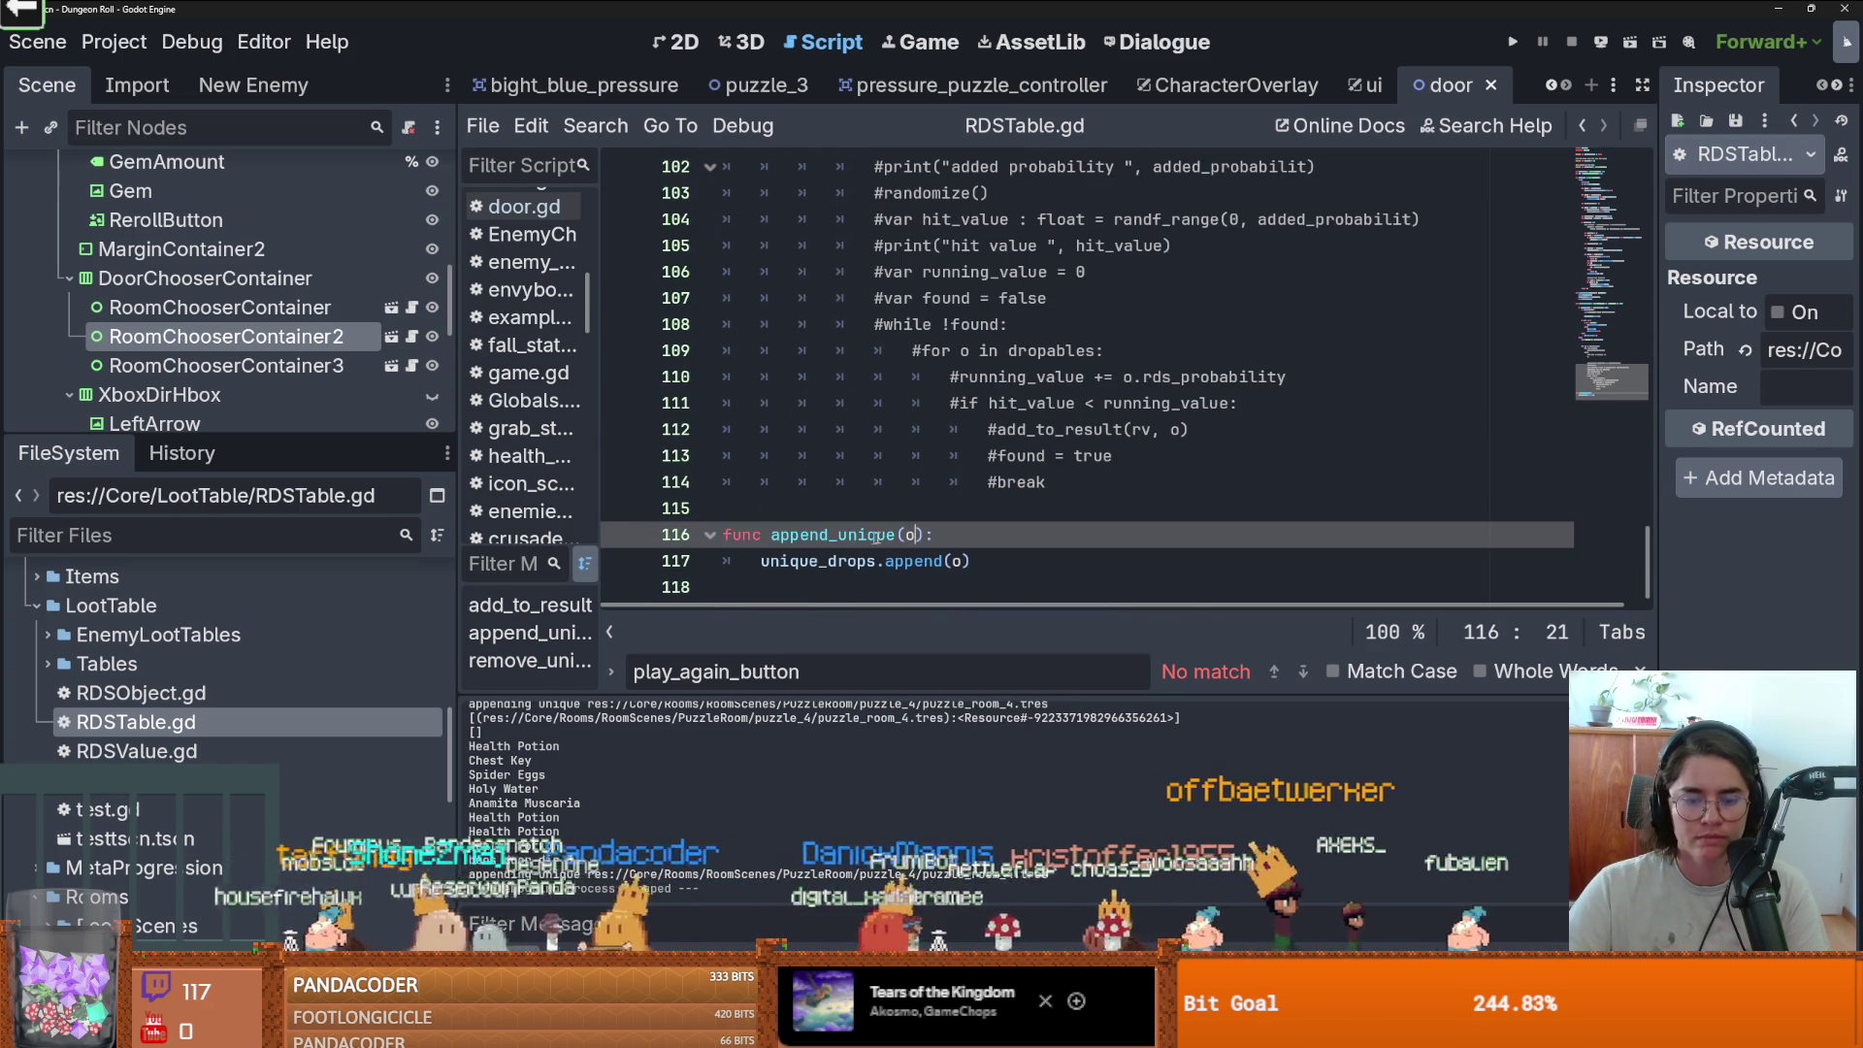
# Replace add_to_result's direct unique_drops append on line 80 with append_unique(o).
pyautogui.moveTo(925, 534); pyautogui.dragTo(771, 535)
pyautogui.hotkey('ctrl', 'c')
pyautogui.scroll(10, 1286, 386)
pyautogui.scroll(-3, 1287, 386)
pyautogui.scroll(3, 1286, 386)
pyautogui.moveTo(1046, 298); pyautogui.dragTo(836, 298)
pyautogui.hotkey('ctrl', 'v')
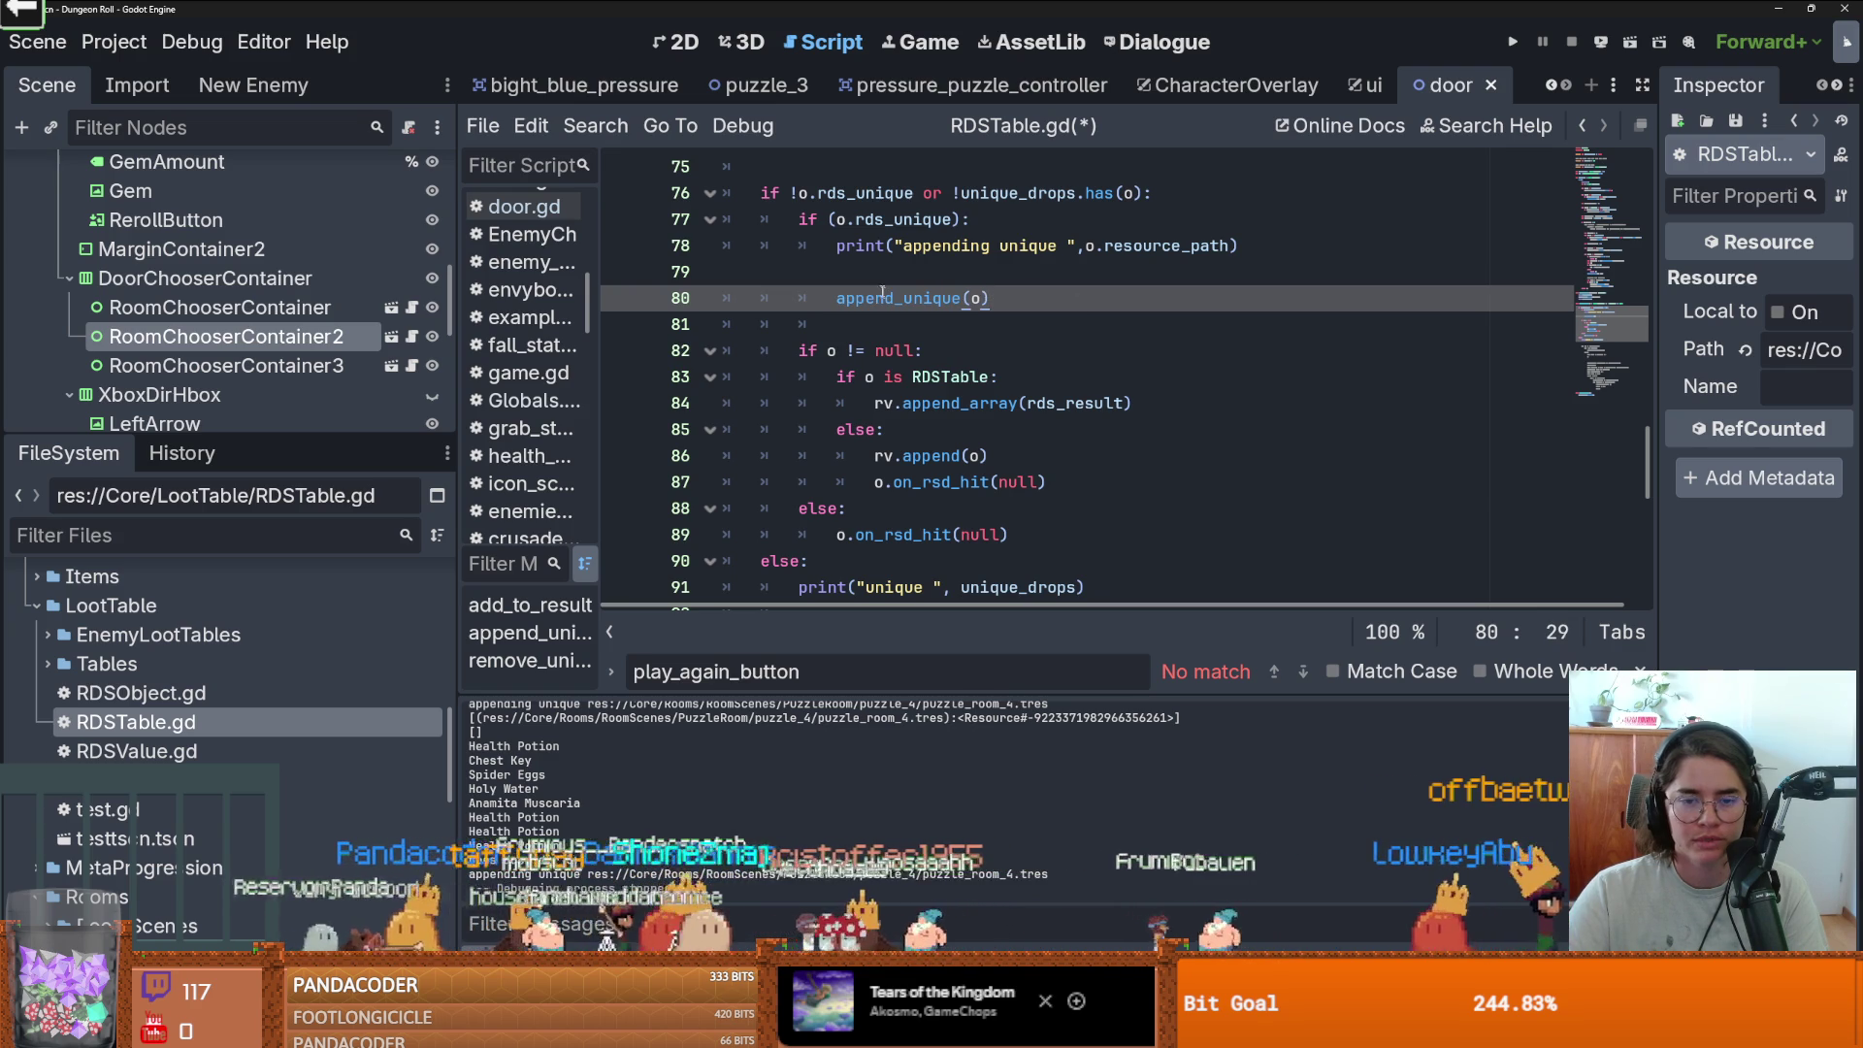
pyautogui.click(875, 276)
pyautogui.click(1227, 250)
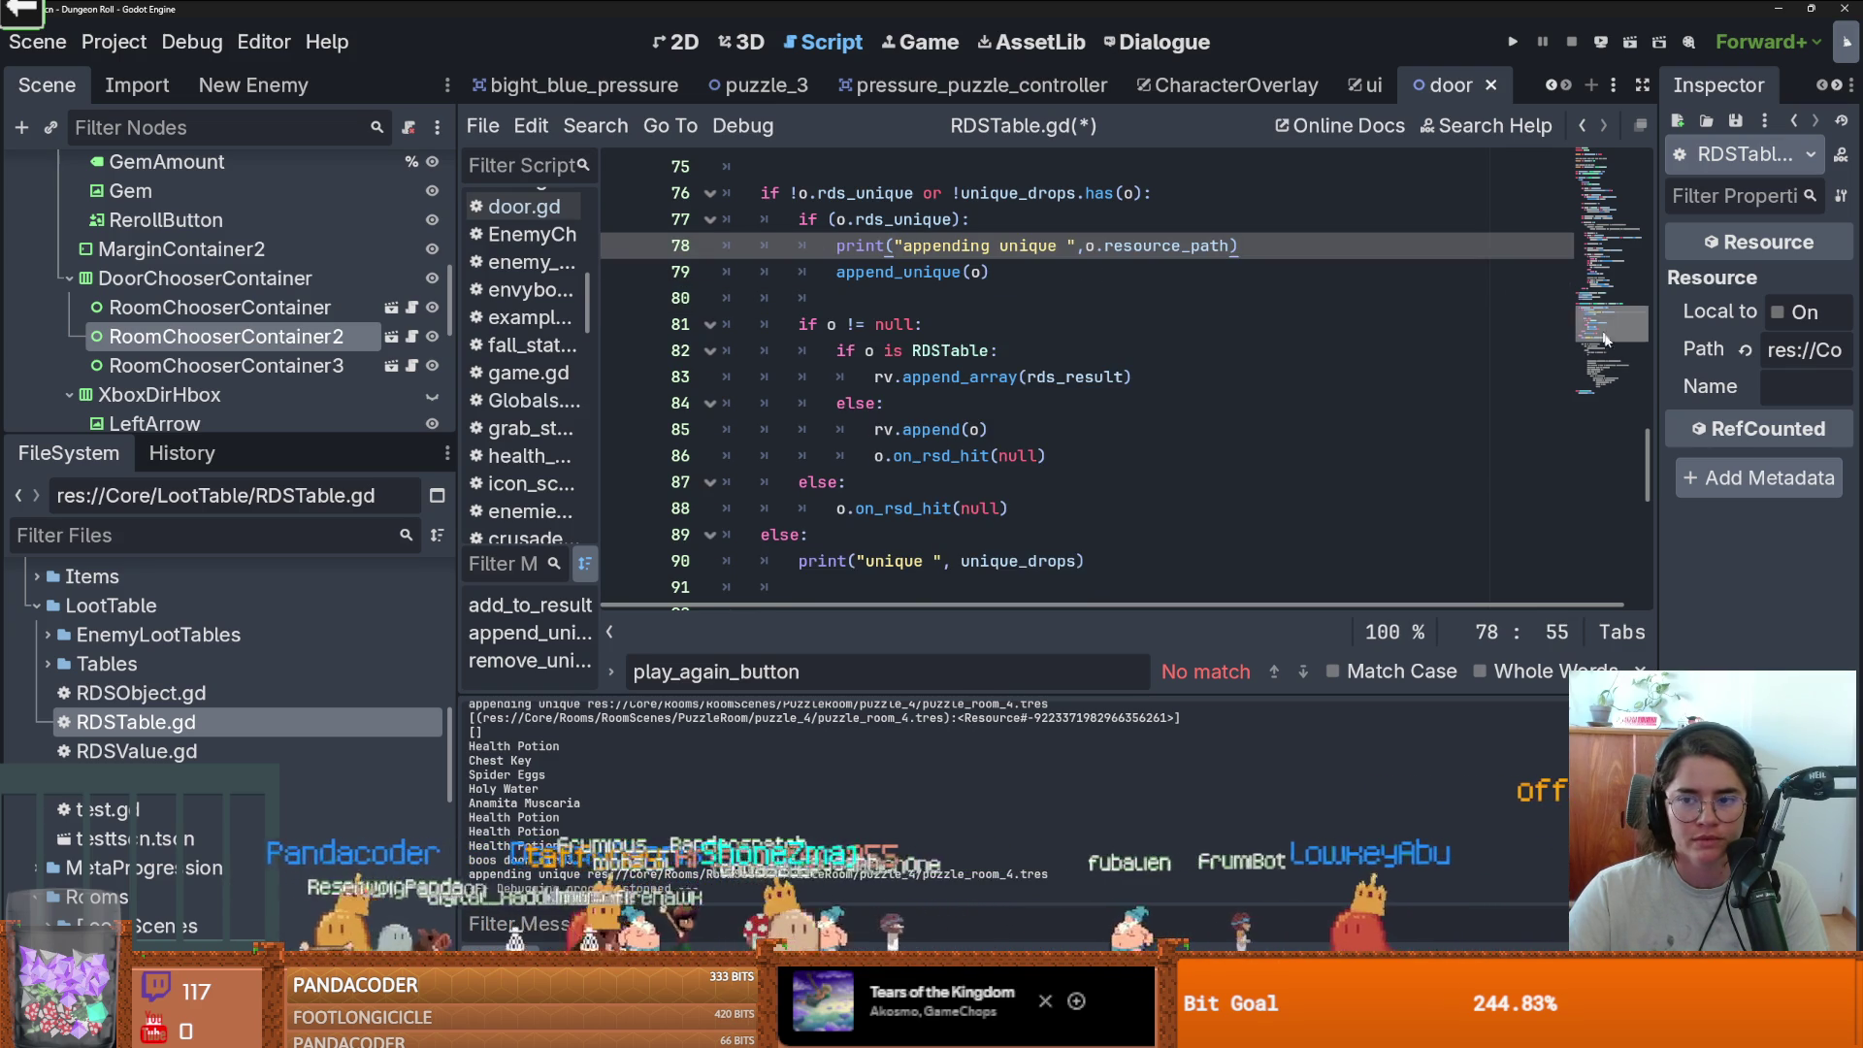
# Indent the append_unique(o) call under a new condition so it runs only when selectable_loot is false, and save.
pyautogui.moveTo(1647, 466); pyautogui.dragTo(1628, 90)
pyautogui.doubleClick(912, 246)
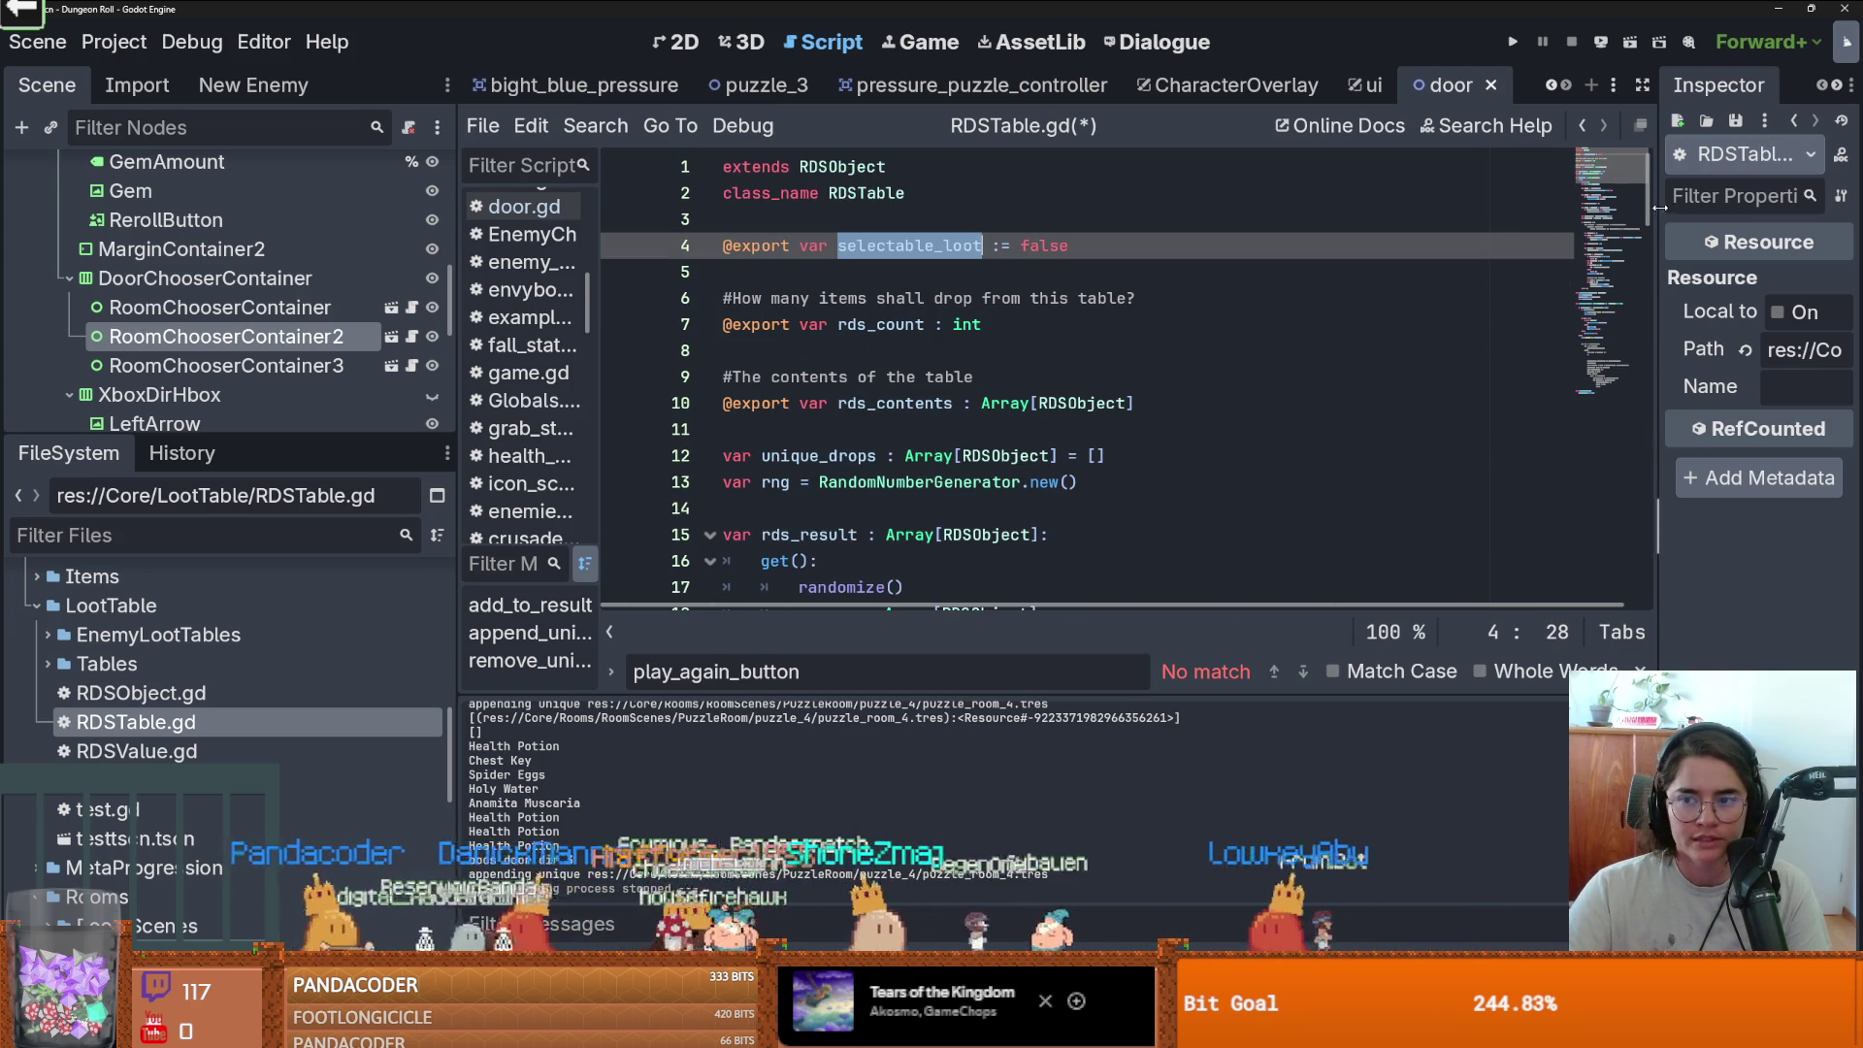
pyautogui.scroll(-20, 1619, 519)
pyautogui.scroll(4, 1618, 519)
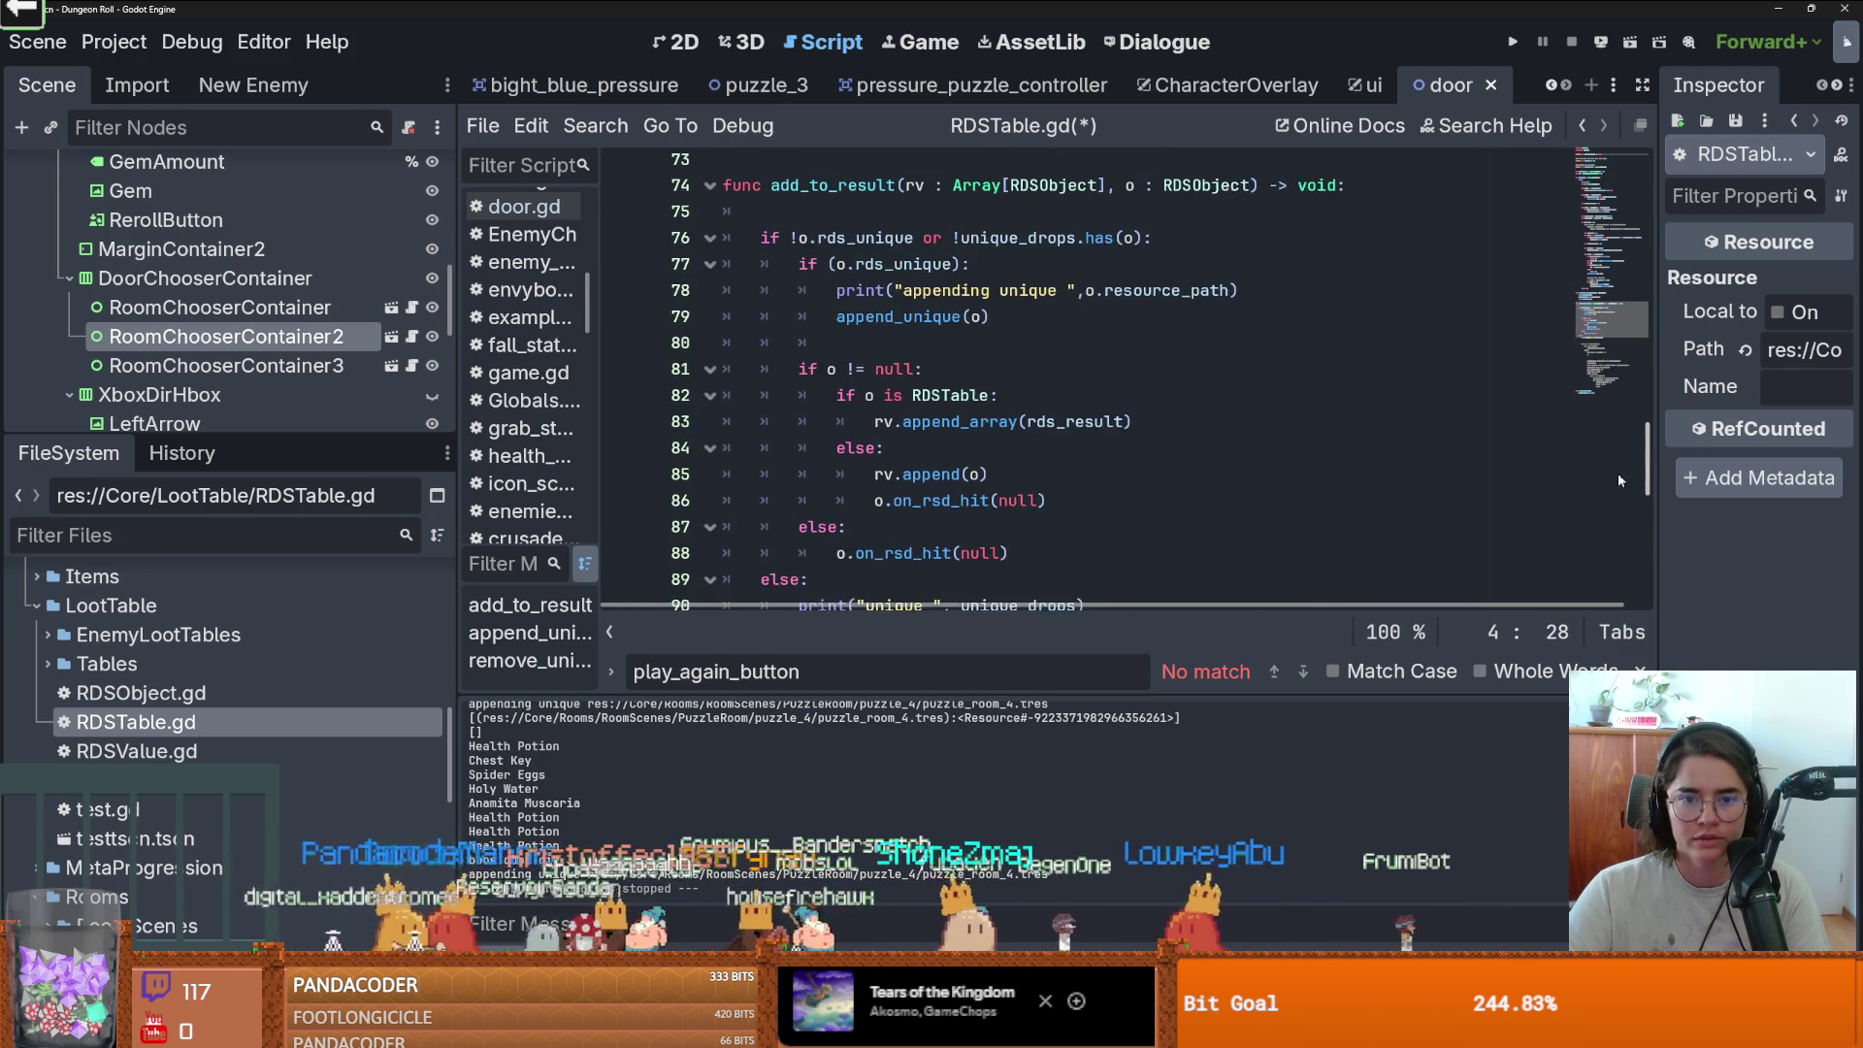
pyautogui.click(1259, 320)
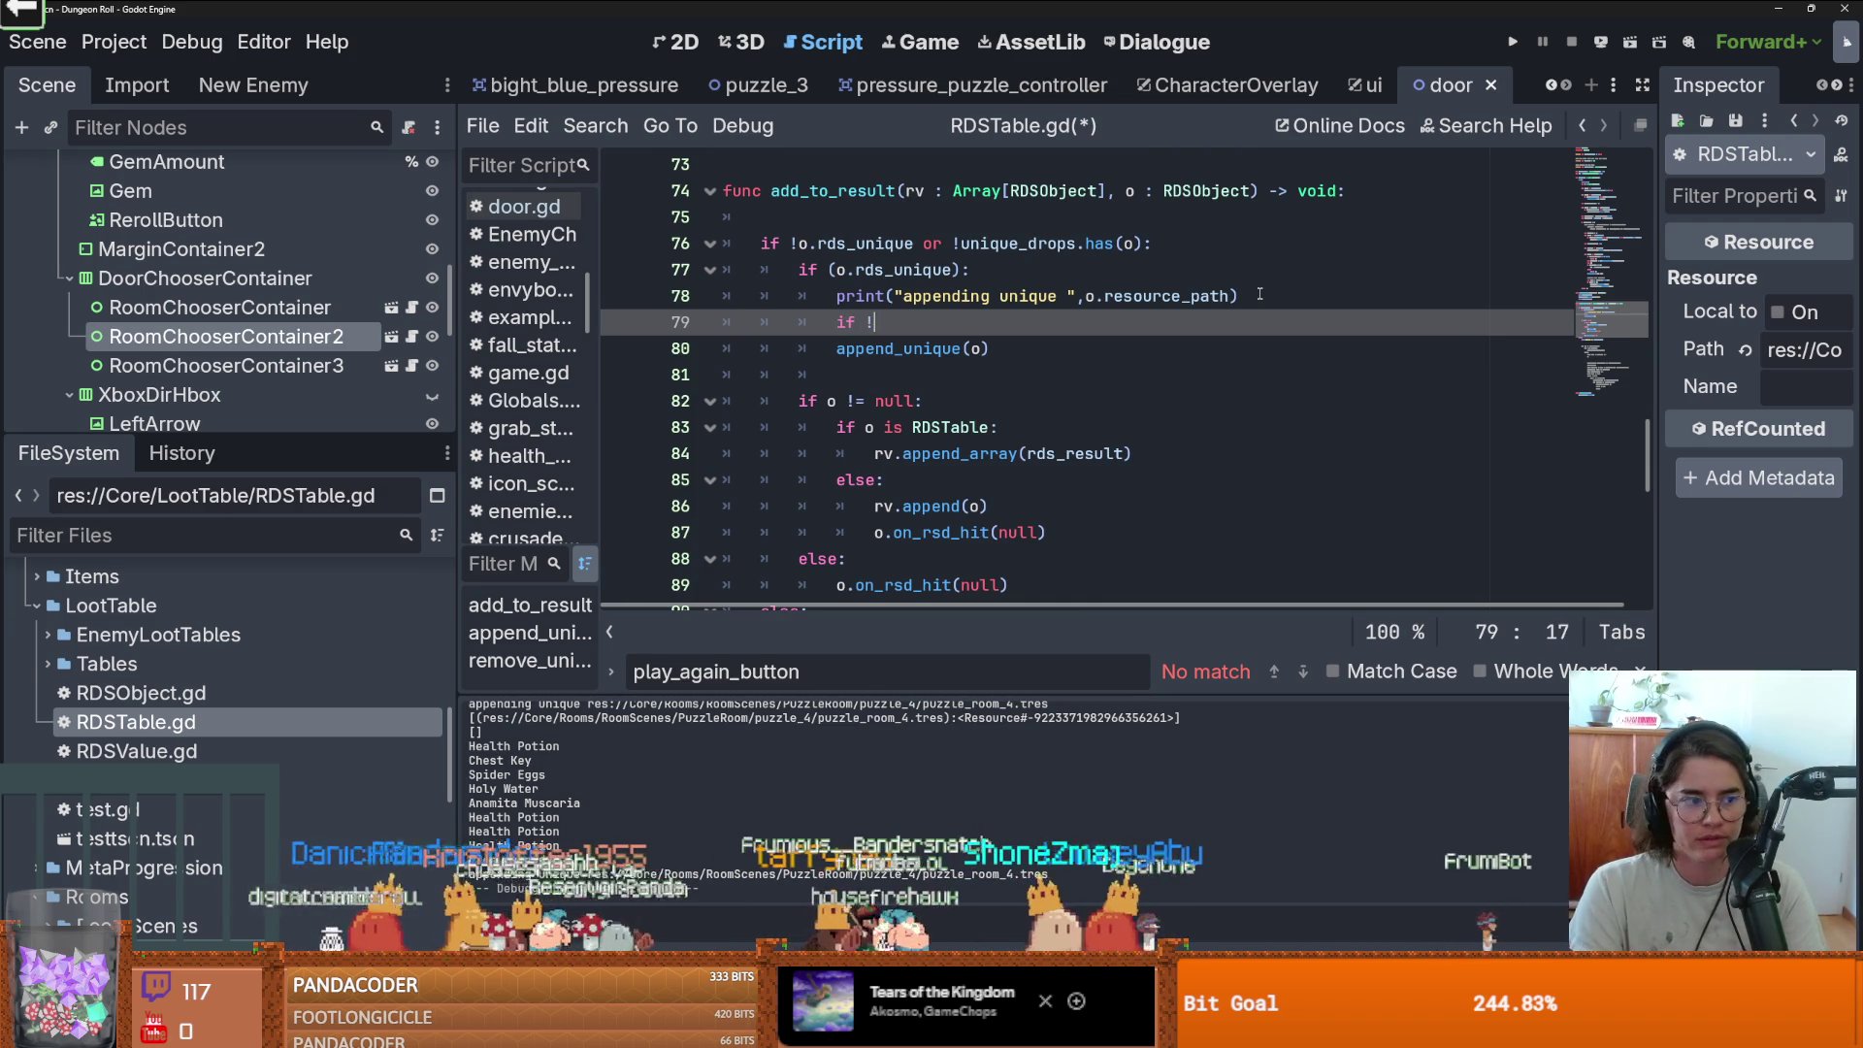
pyautogui.write('el')
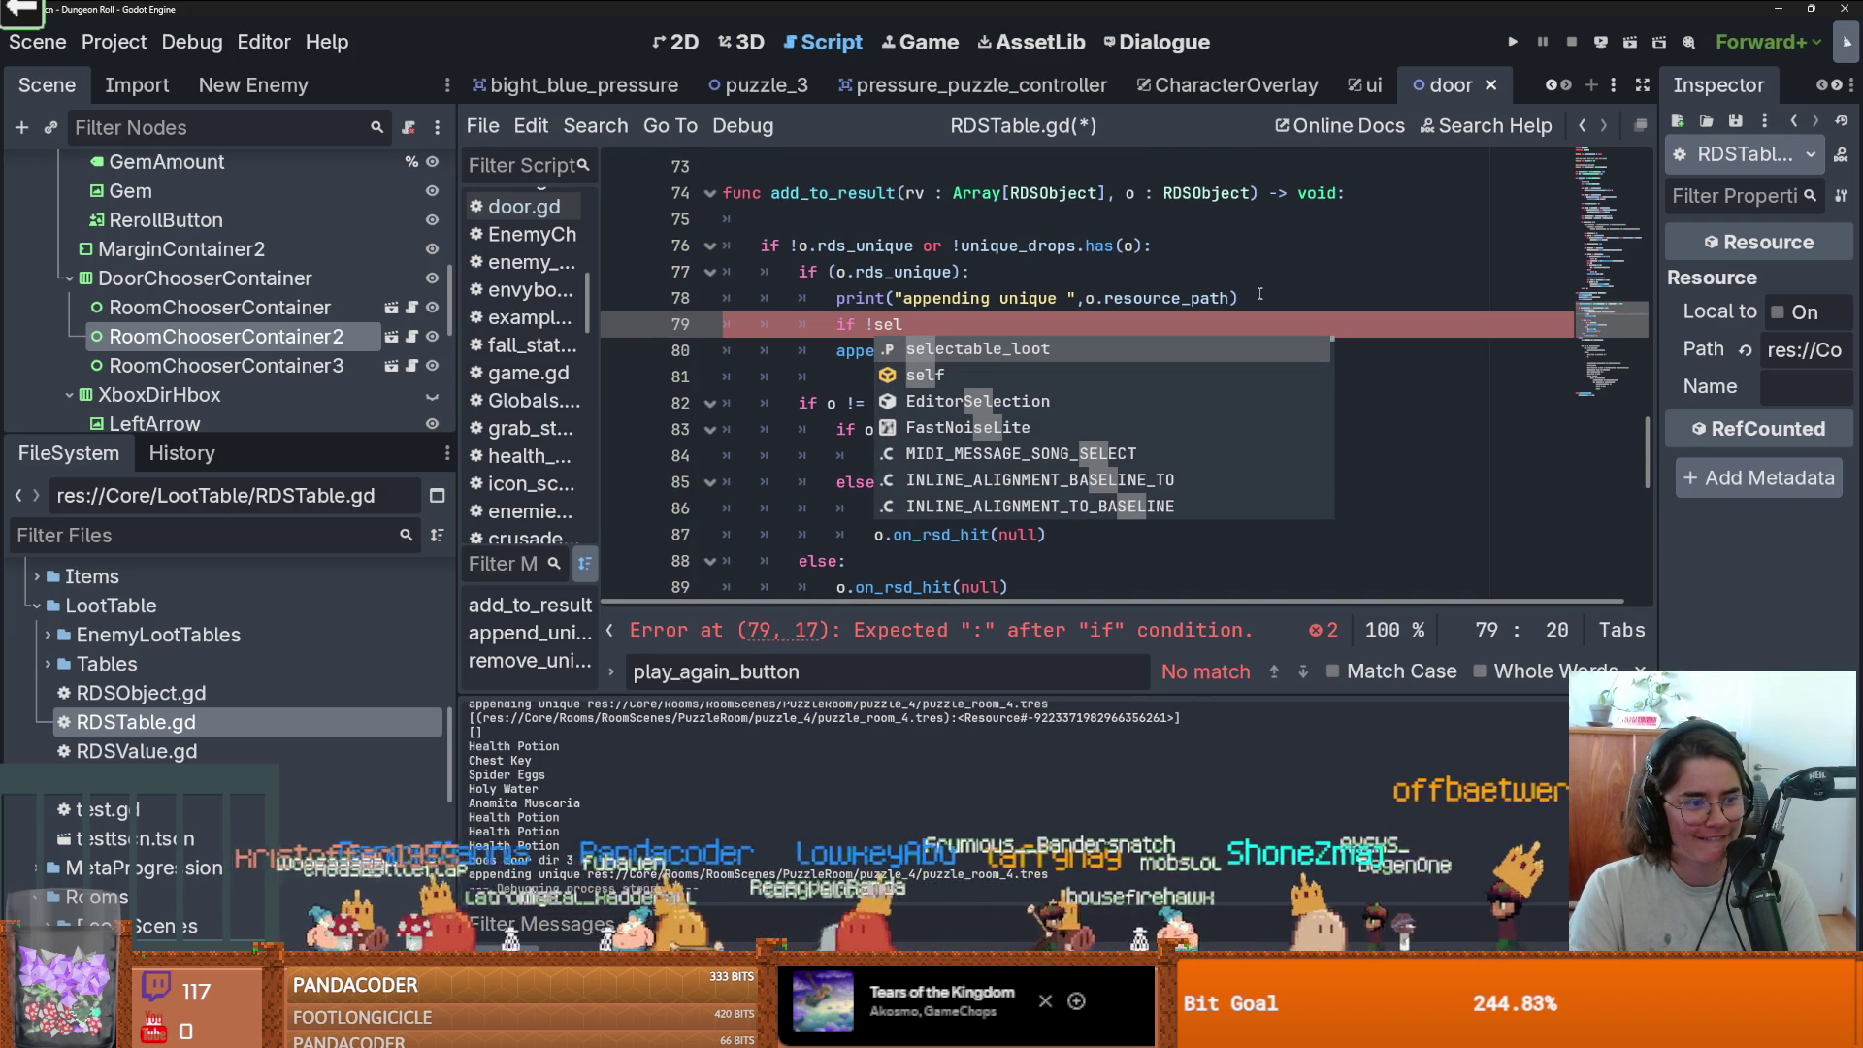
pyautogui.press('Return')
pyautogui.write(':')
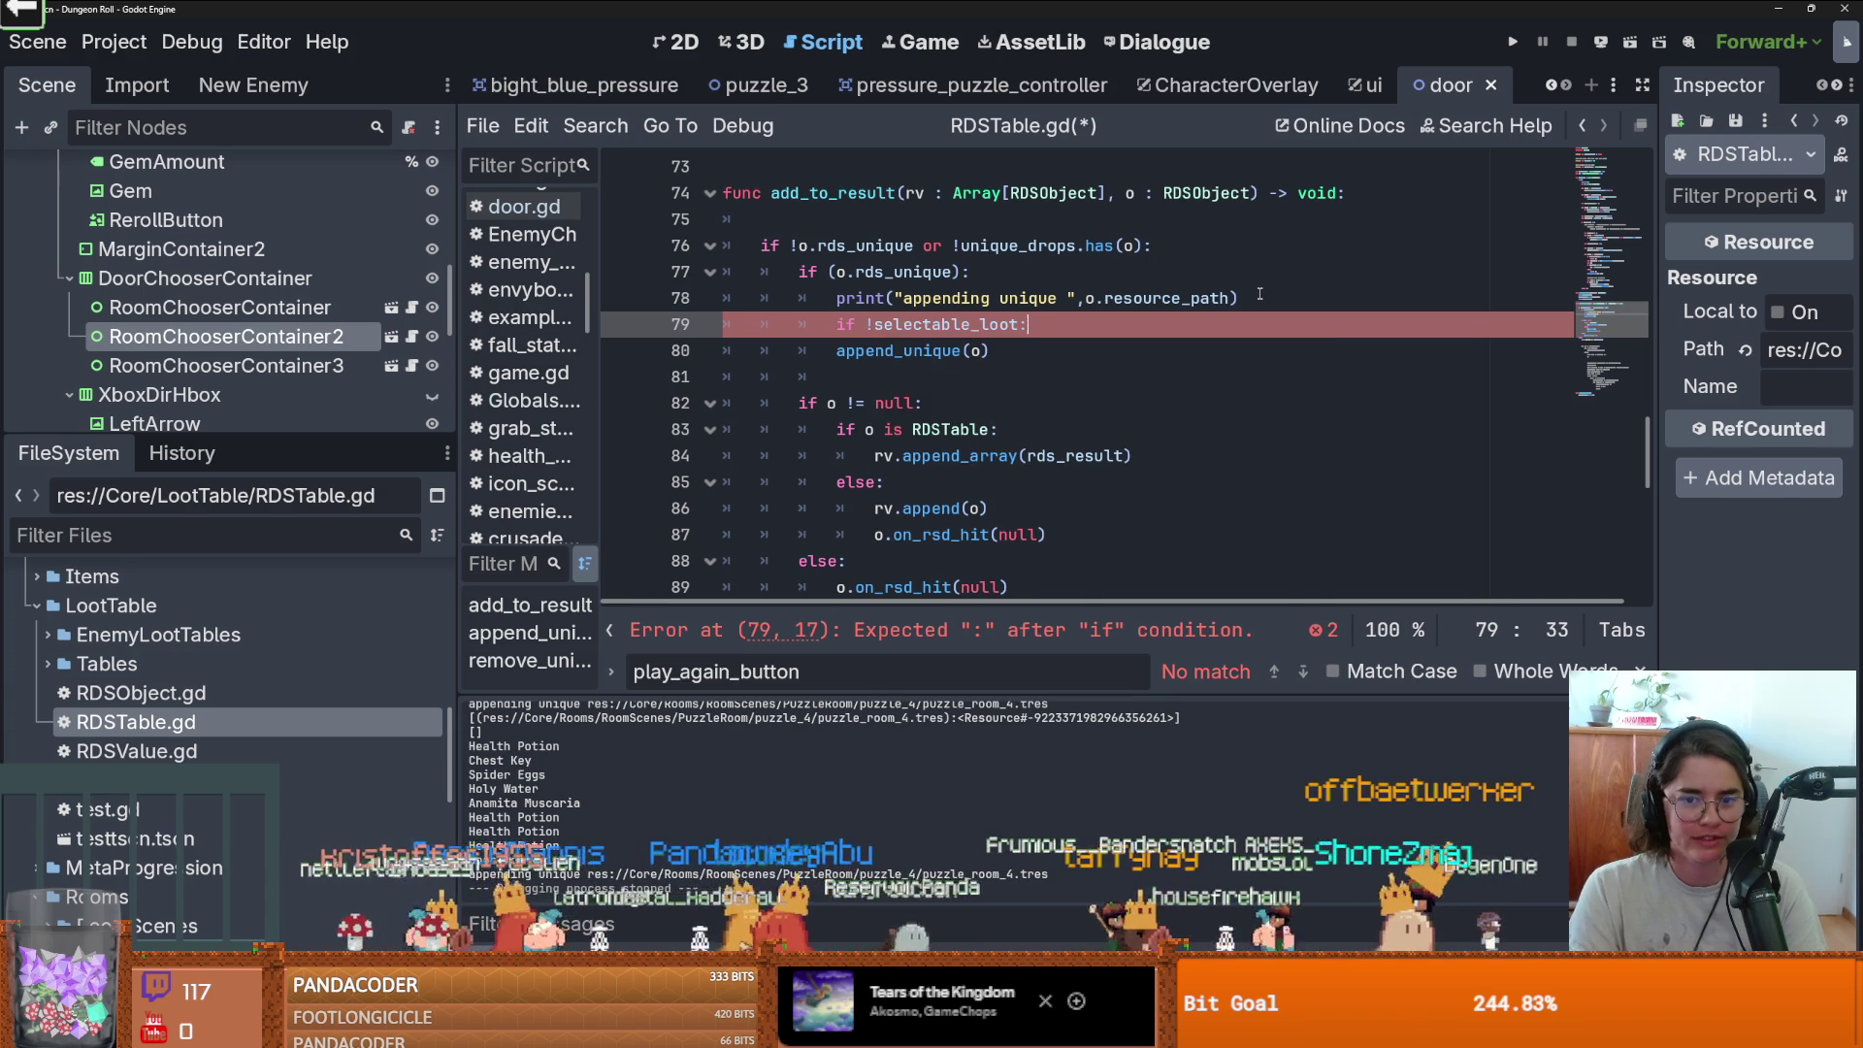
pyautogui.click(833, 350)
pyautogui.press('Tab')
pyautogui.hotkey('ctrl', 's')
# Check the selectable_loot description and jump to the append_unique function definition.
pyautogui.doubleClick(951, 351)
pyautogui.doubleClick(953, 325)
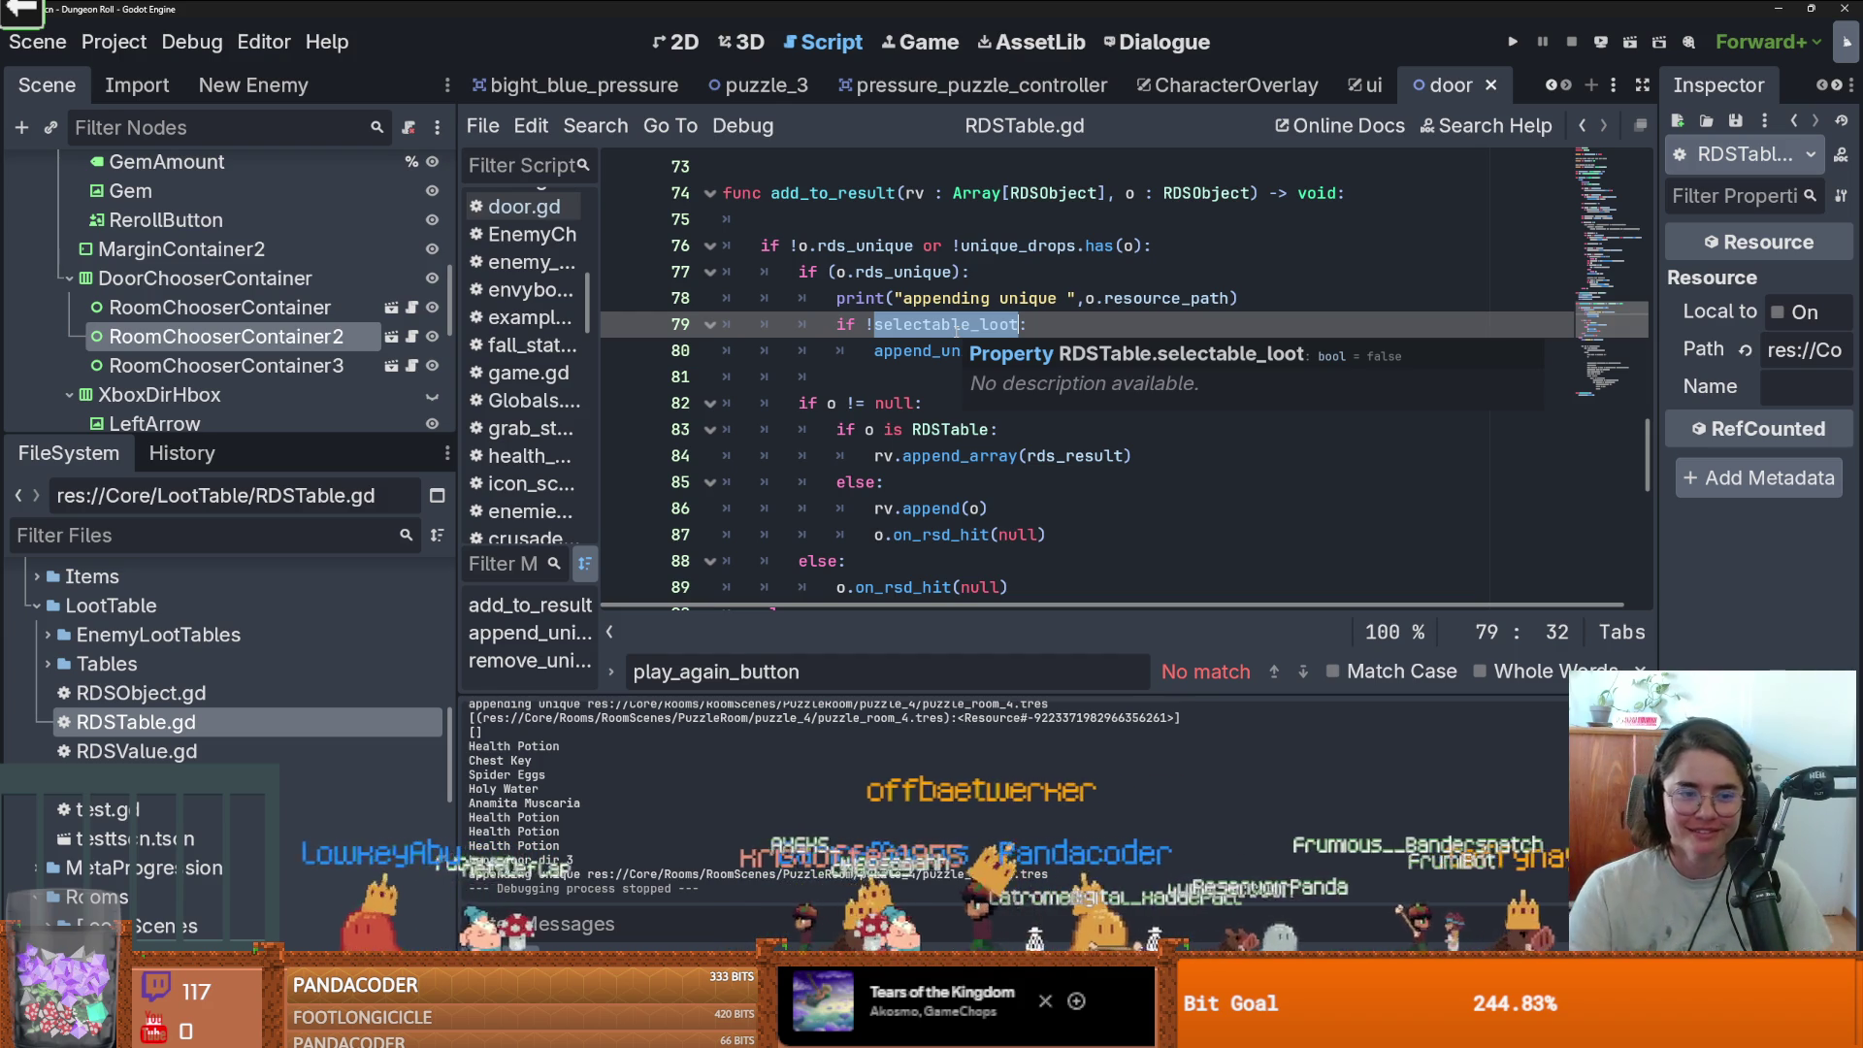
pyautogui.click(954, 350)
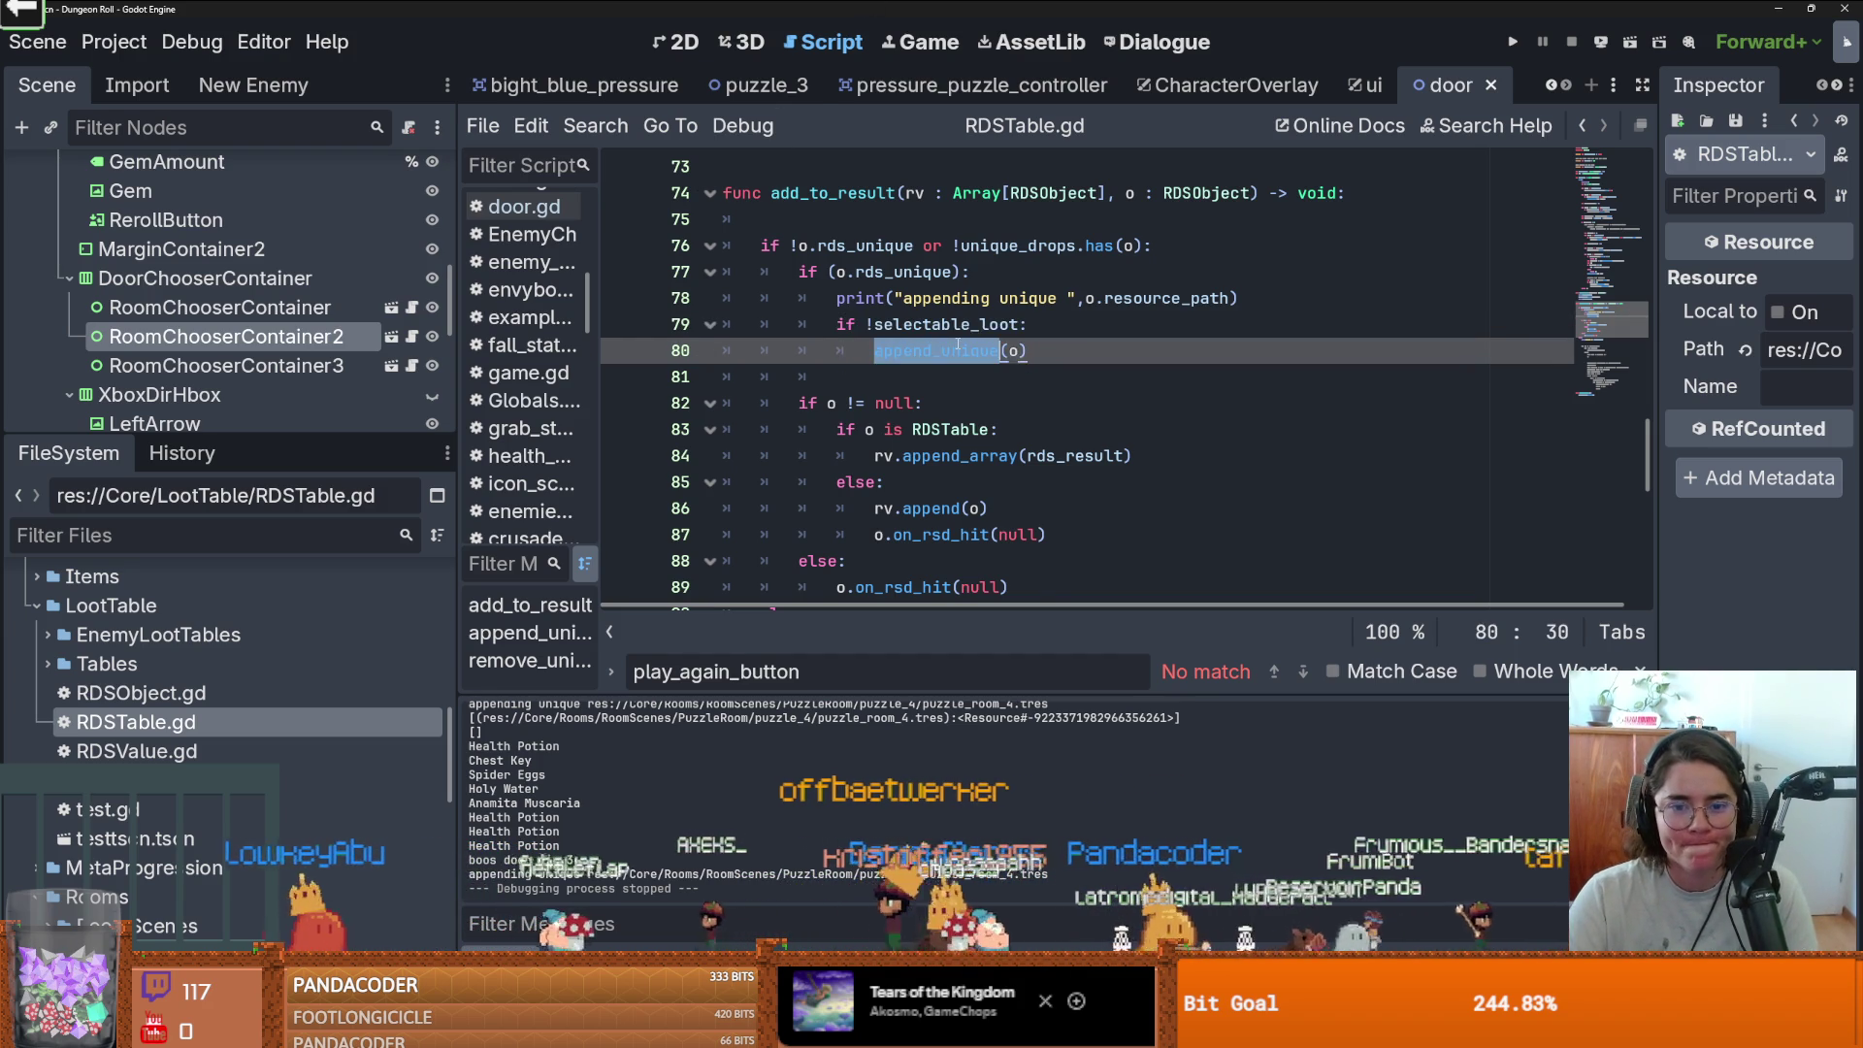
pyautogui.scroll(-10, 914, 519)
pyautogui.doubleClick(872, 536)
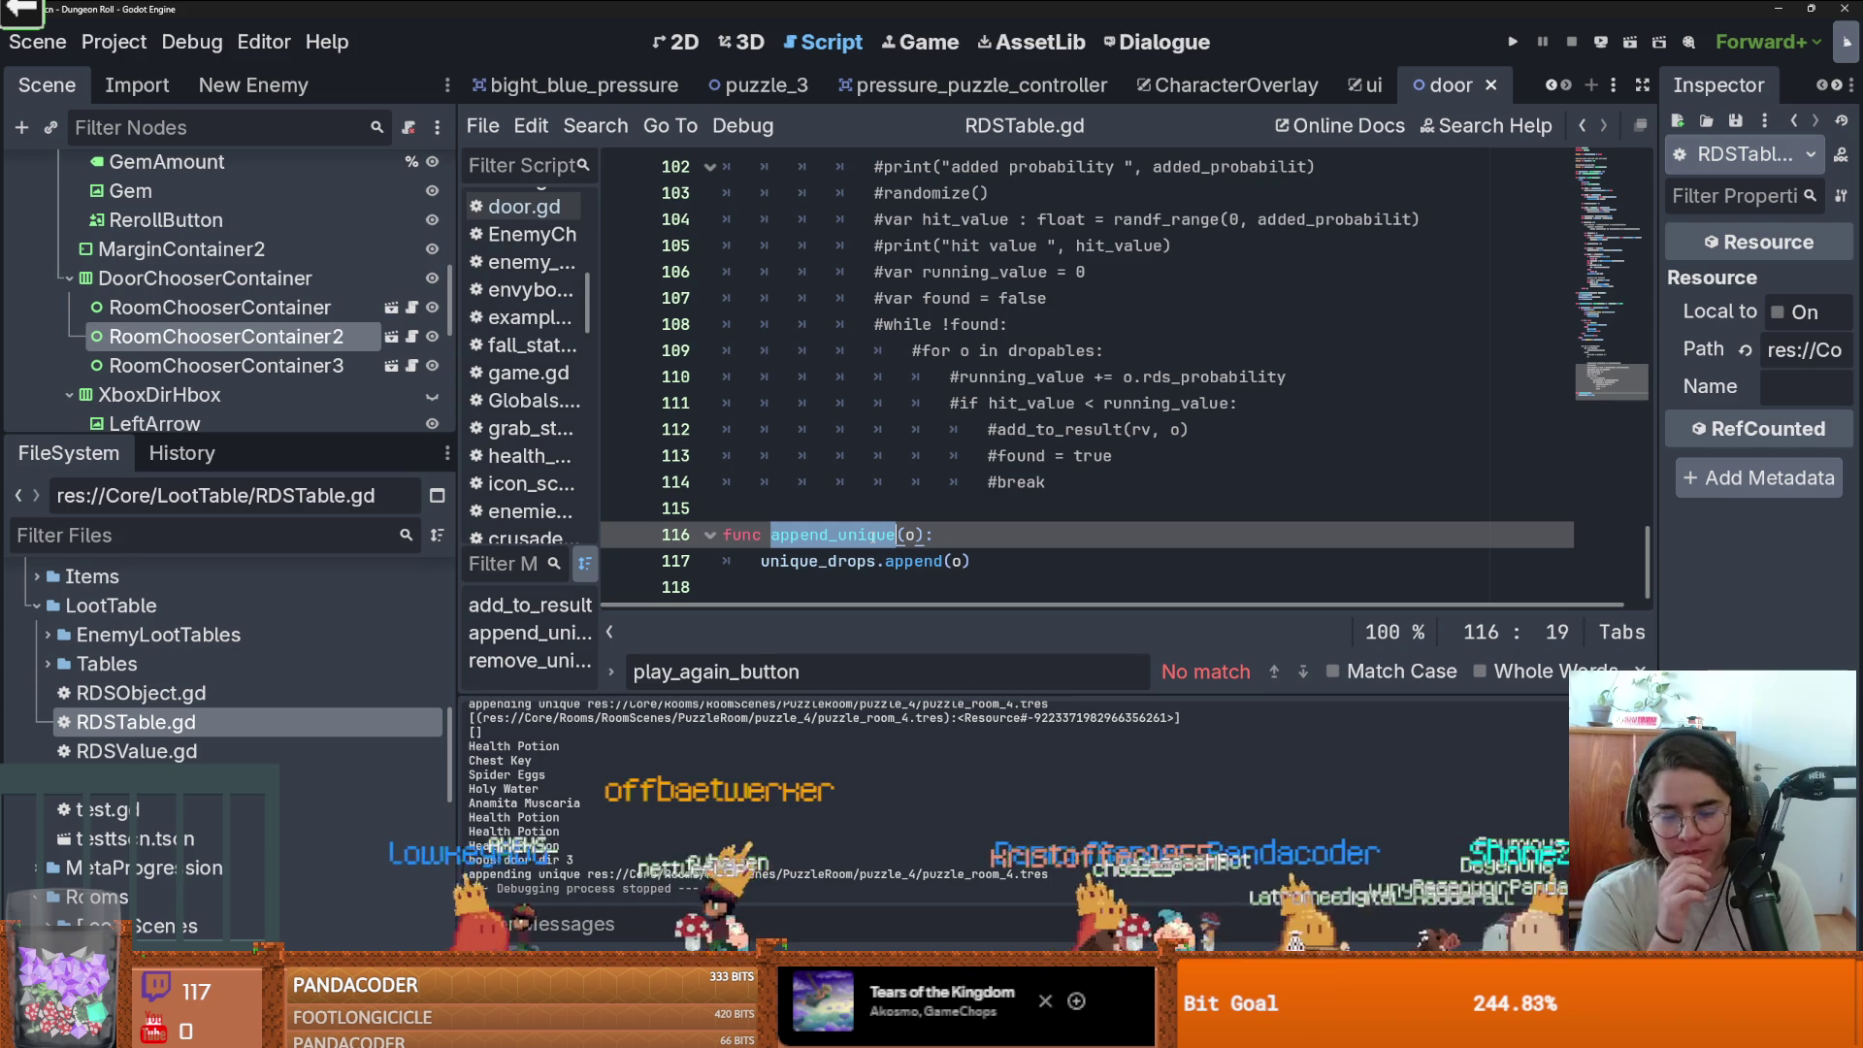
pyautogui.hotkey('alt', 'Left')
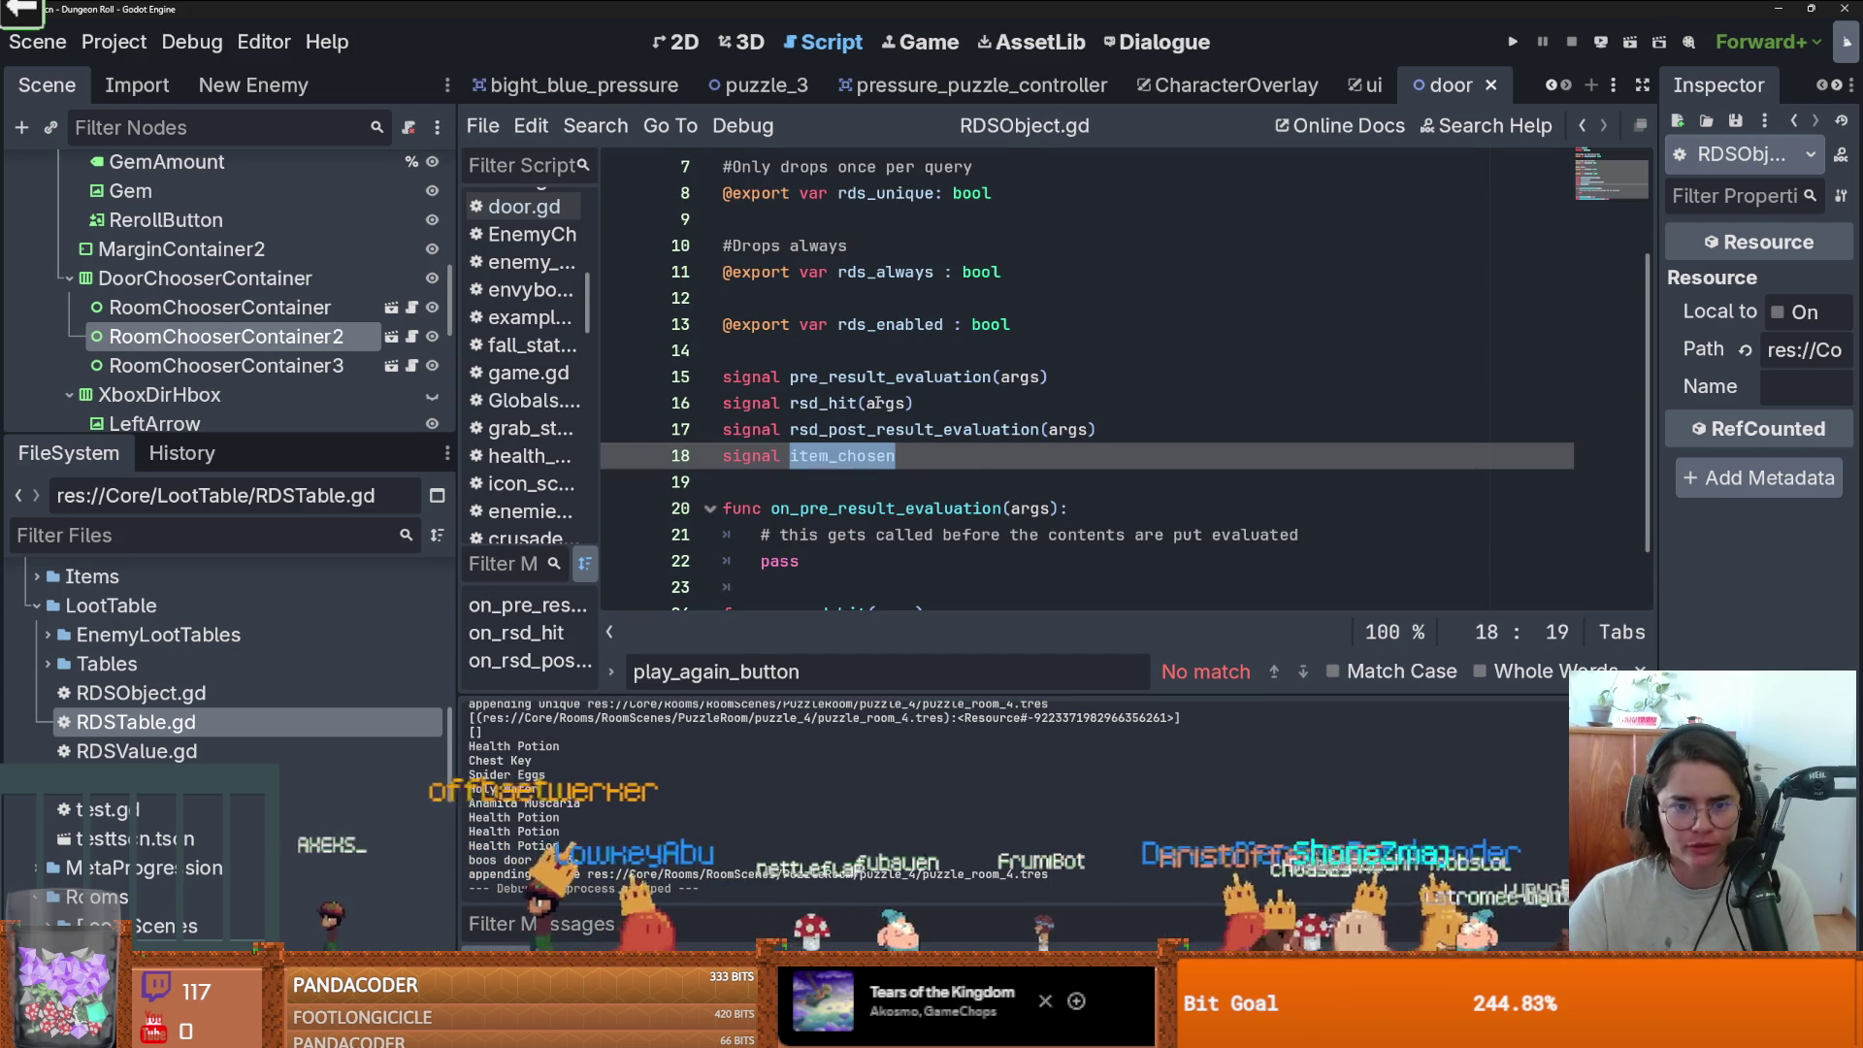
# Below RDSObject's signals, start a new rds_table variable declaration.
pyautogui.scroll(2, 878, 402)
pyautogui.scroll(-3, 906, 383)
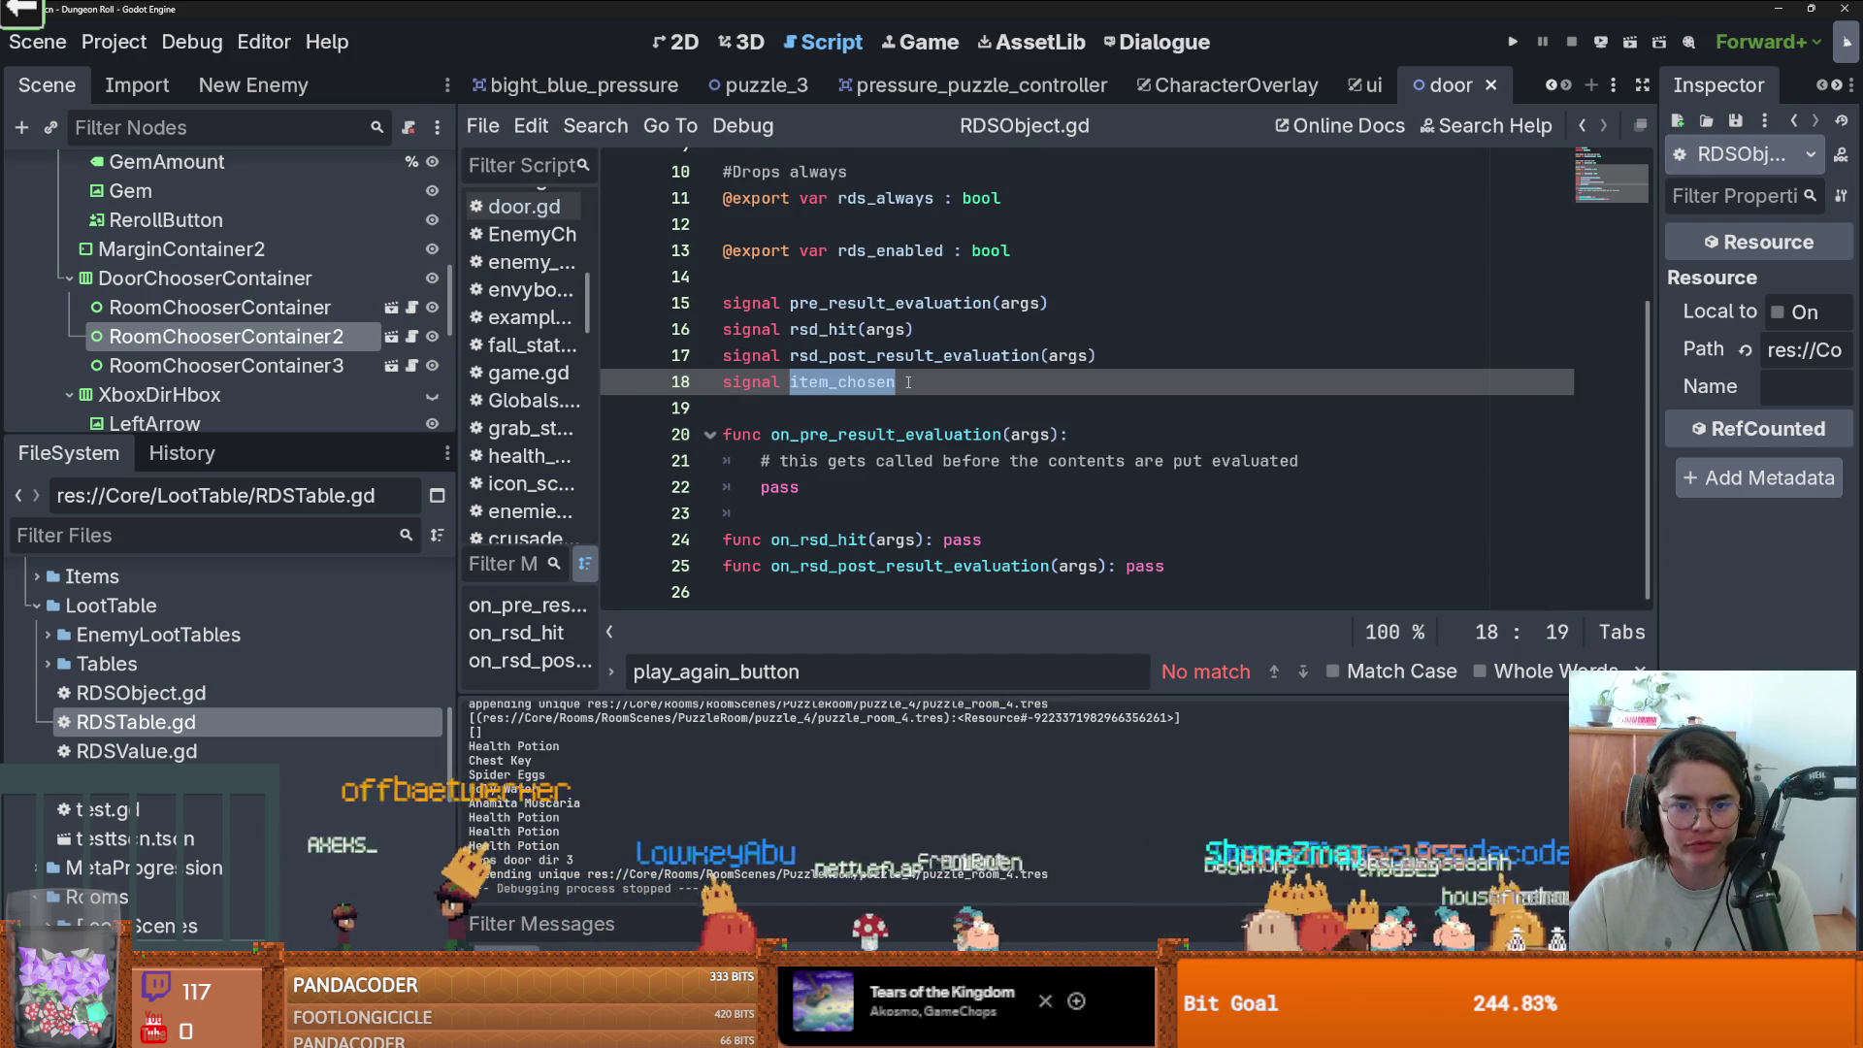
pyautogui.scroll(2, 908, 381)
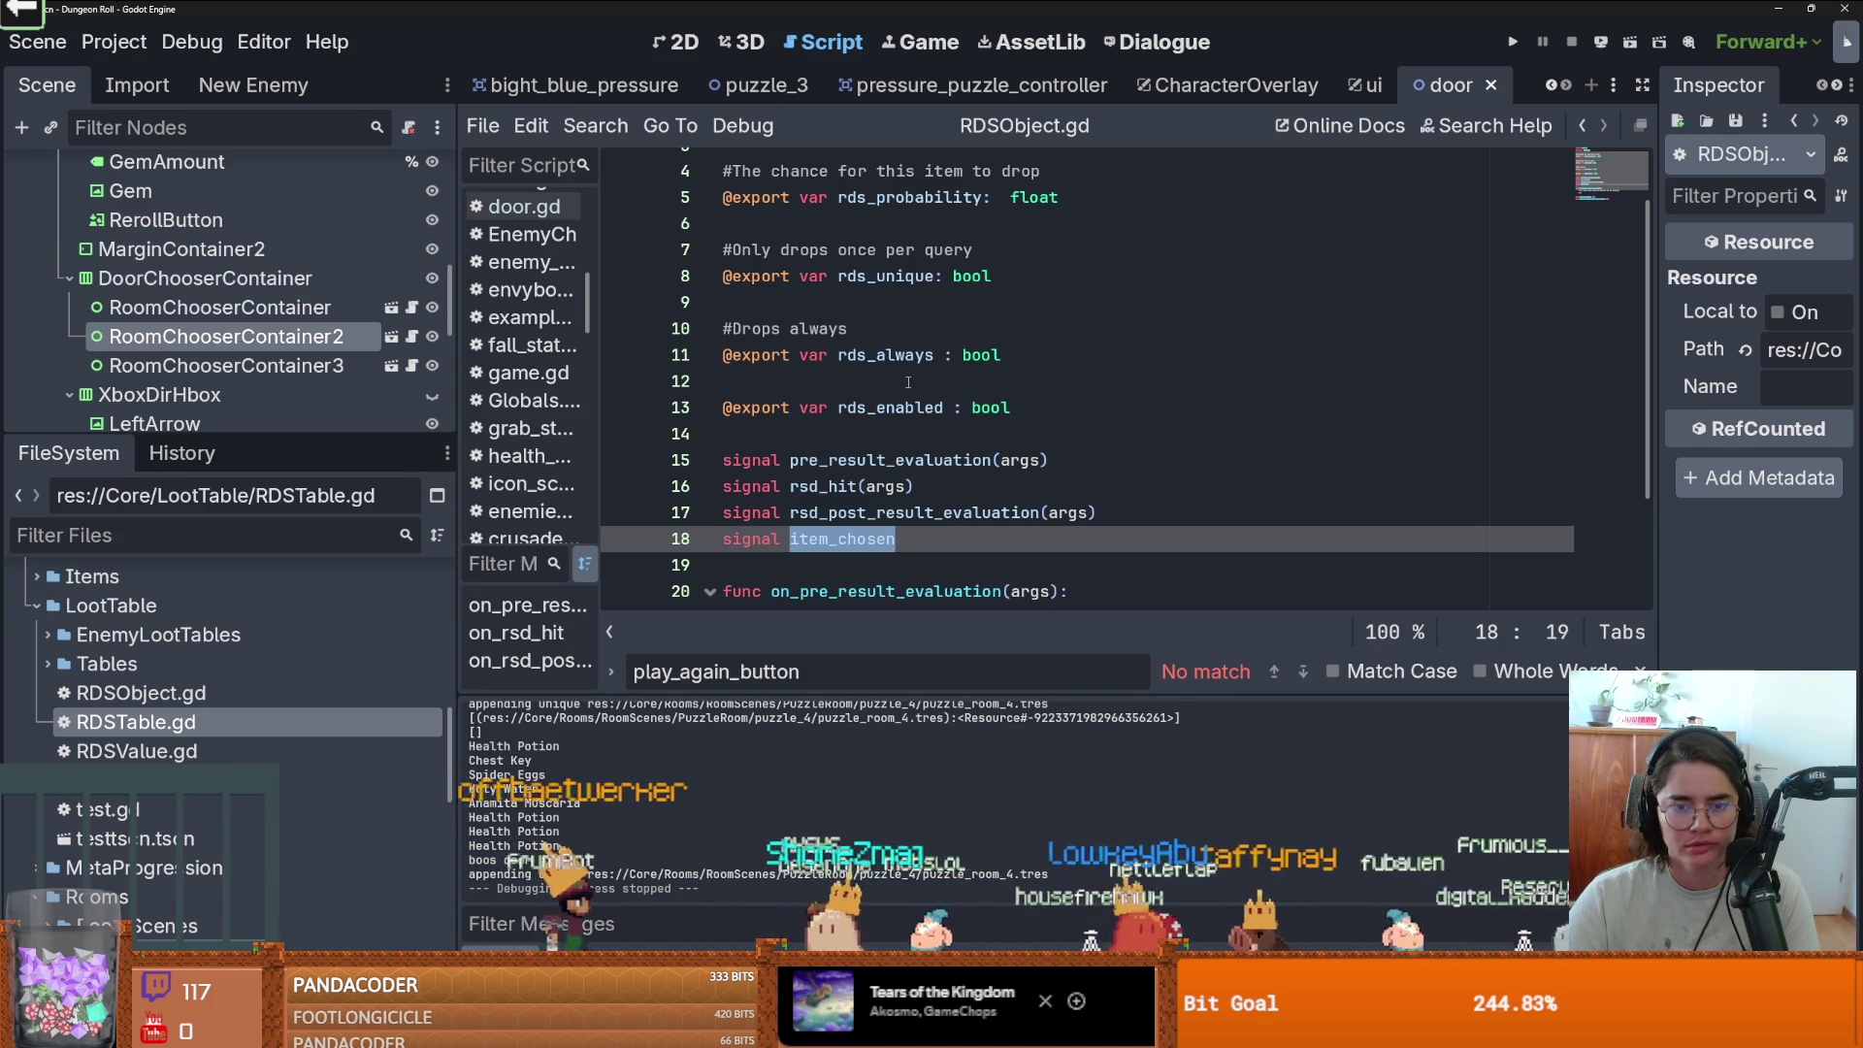
pyautogui.scroll(-2, 883, 451)
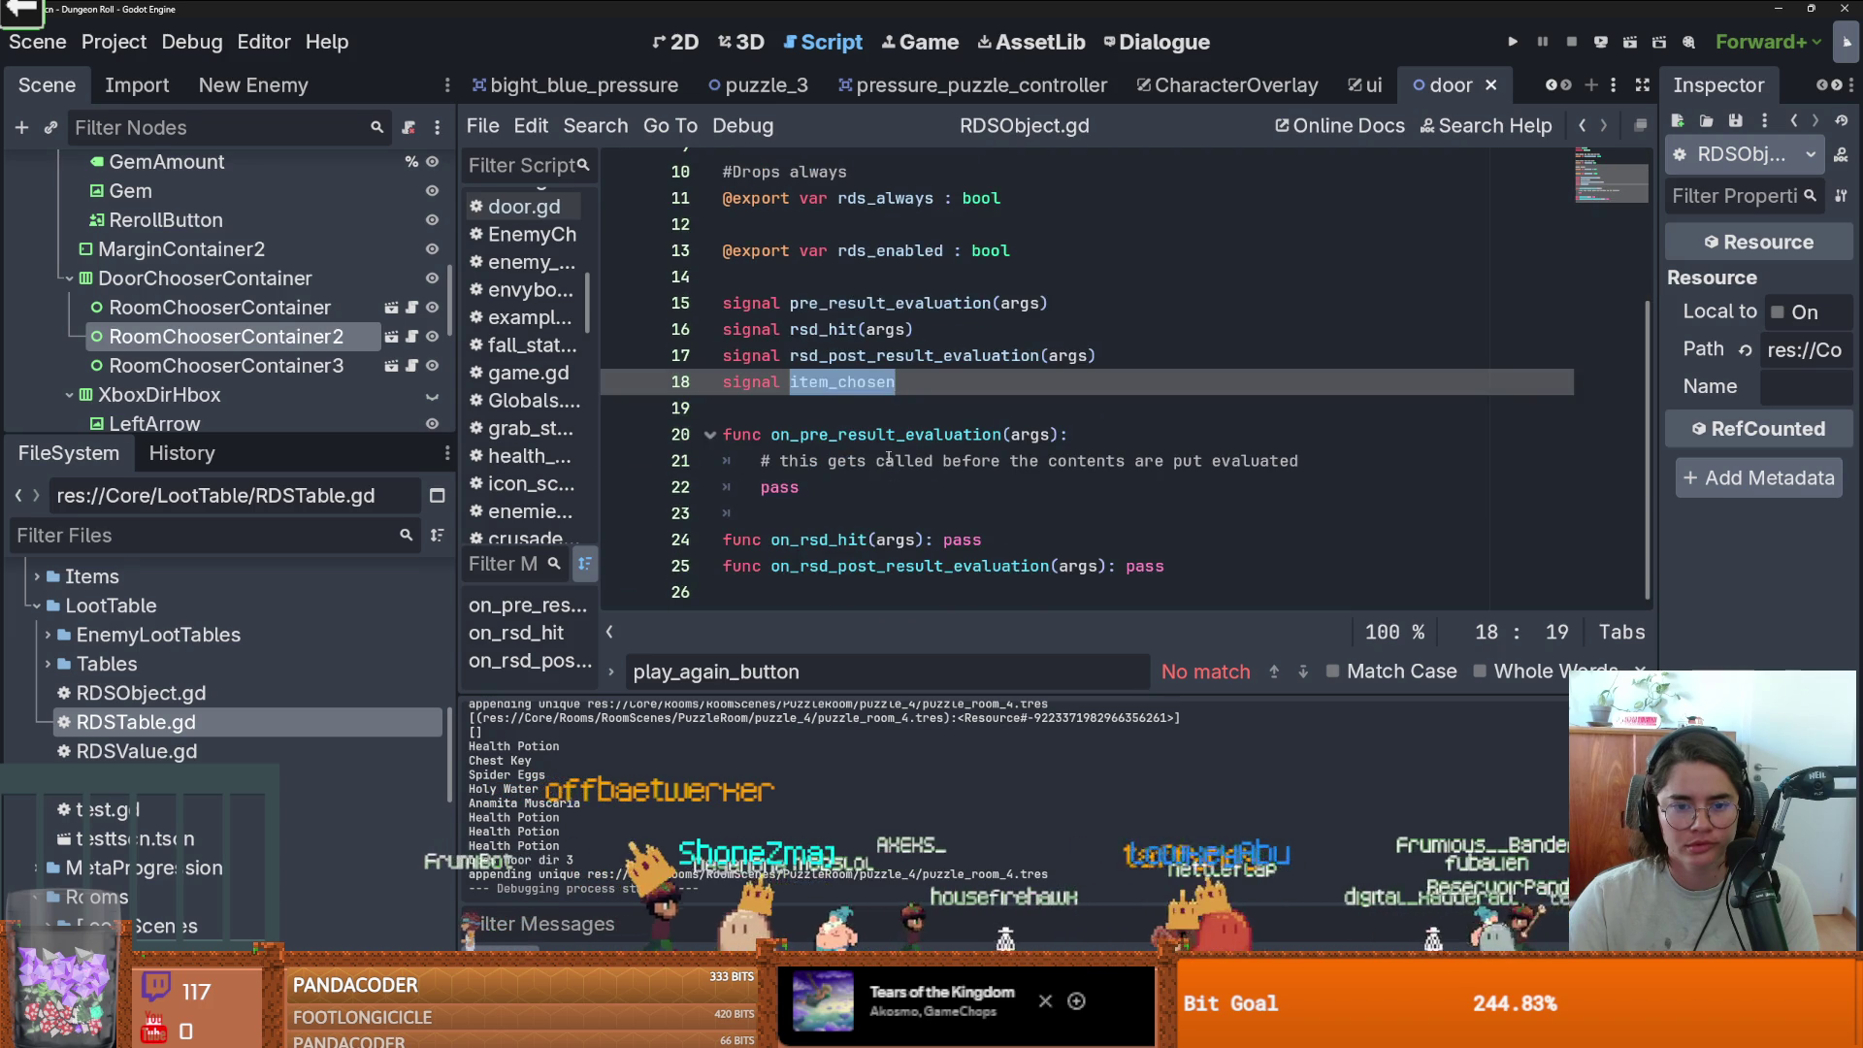
pyautogui.press('Down')
pyautogui.press('Return')
pyautogui.press('Return')
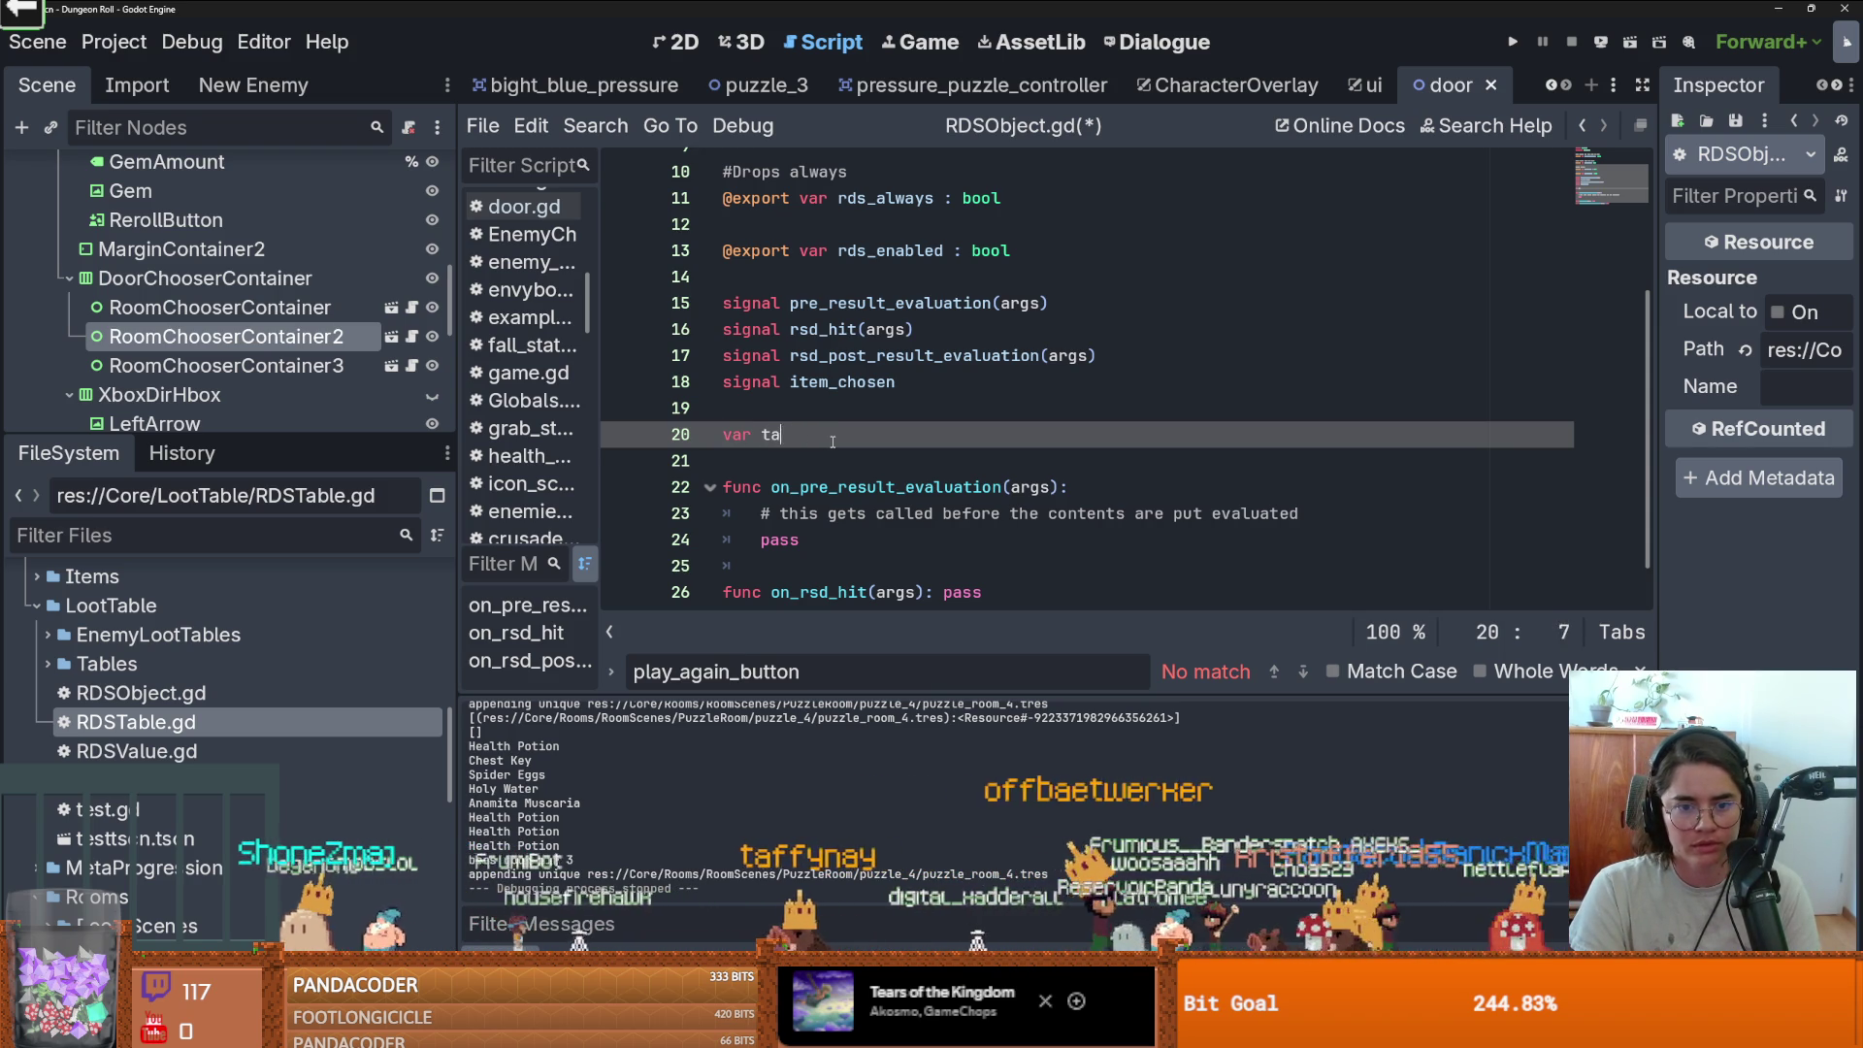
pyautogui.write('_table')
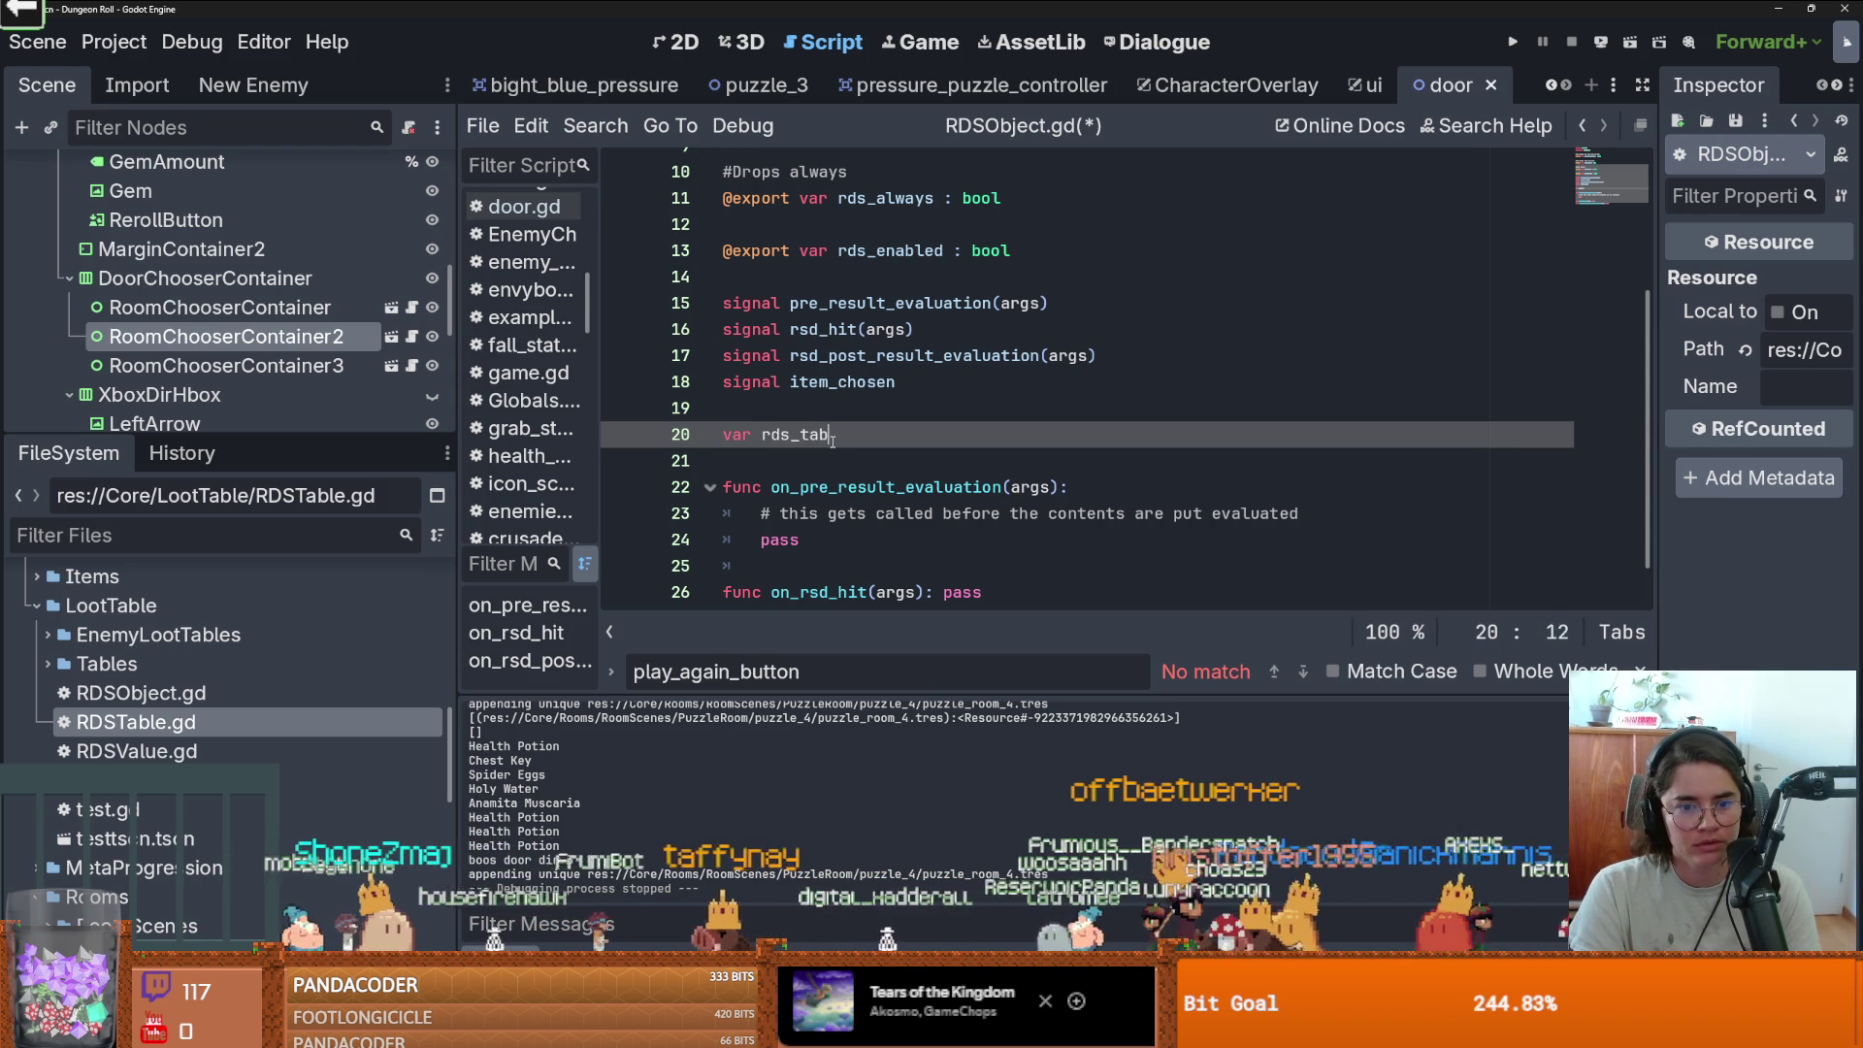
pyautogui.hotkey('ctrl', 's')
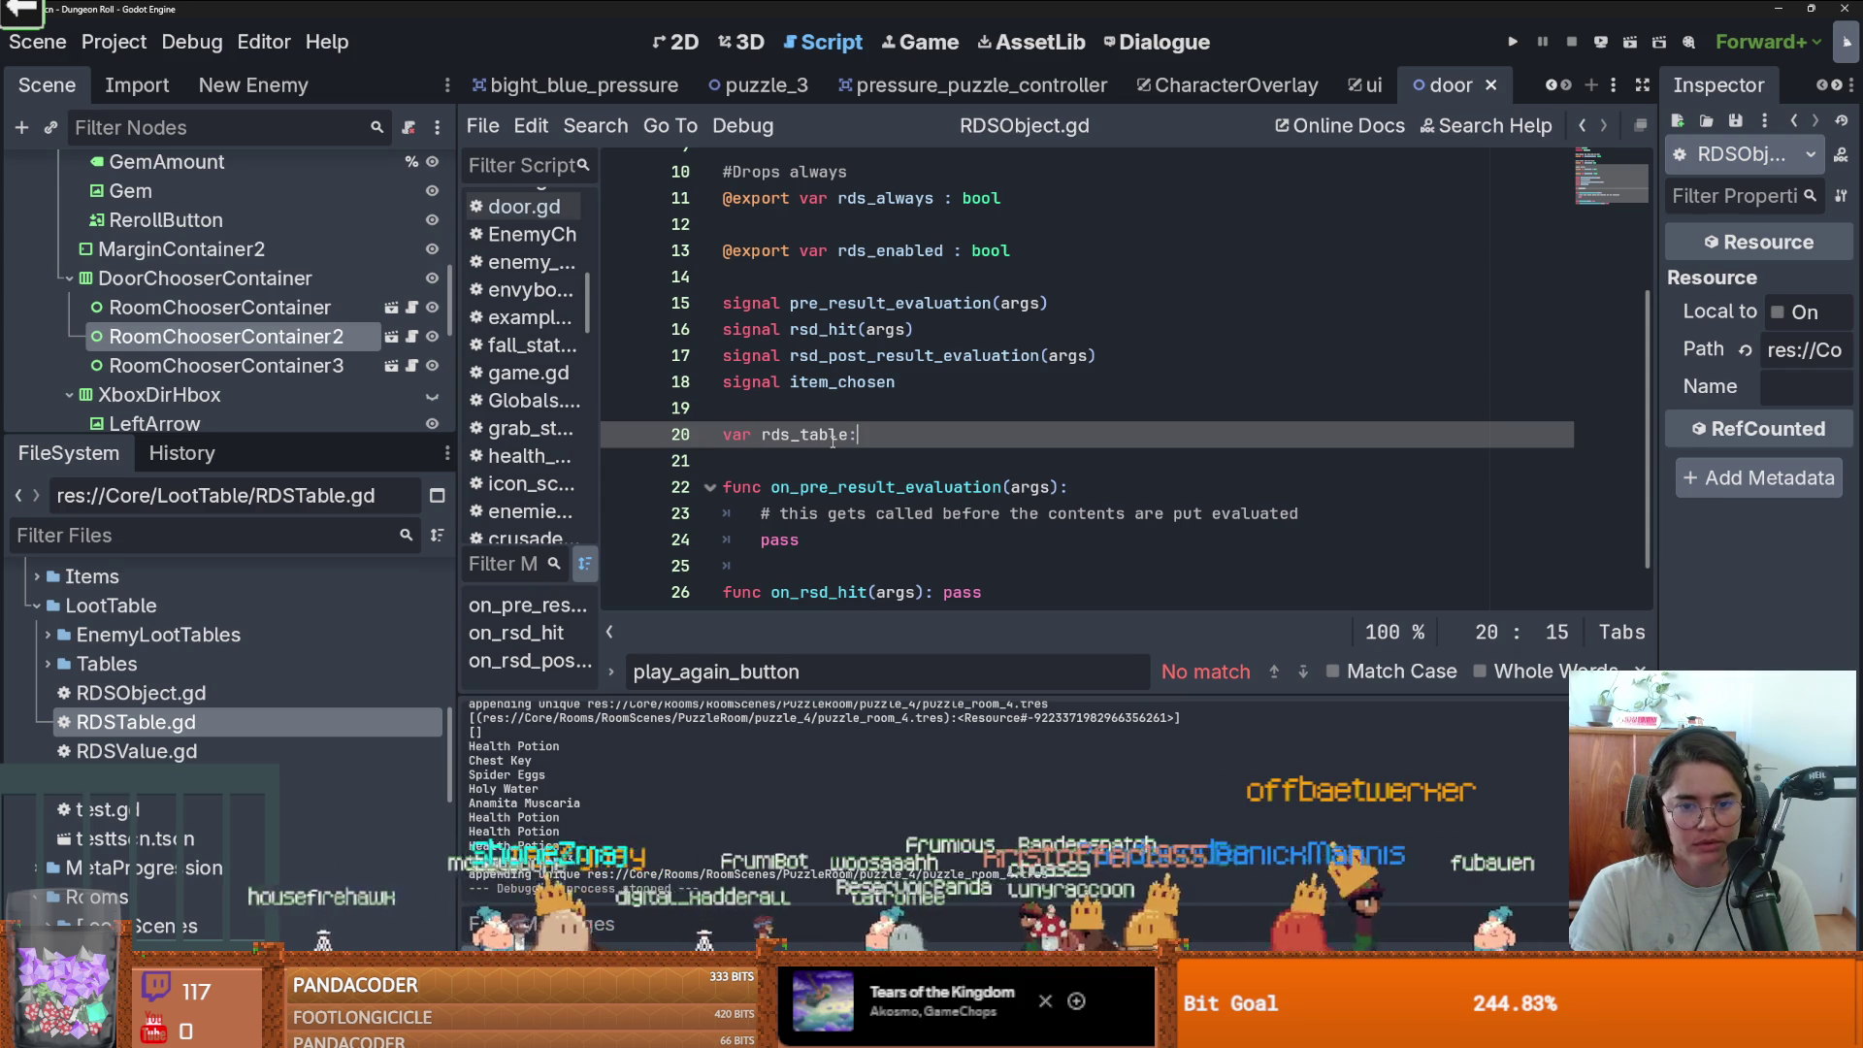
# Type rds_table as RDSTable via autocomplete, giving 'var rds_table : RDSTable'.
pyautogui.write('RDST')
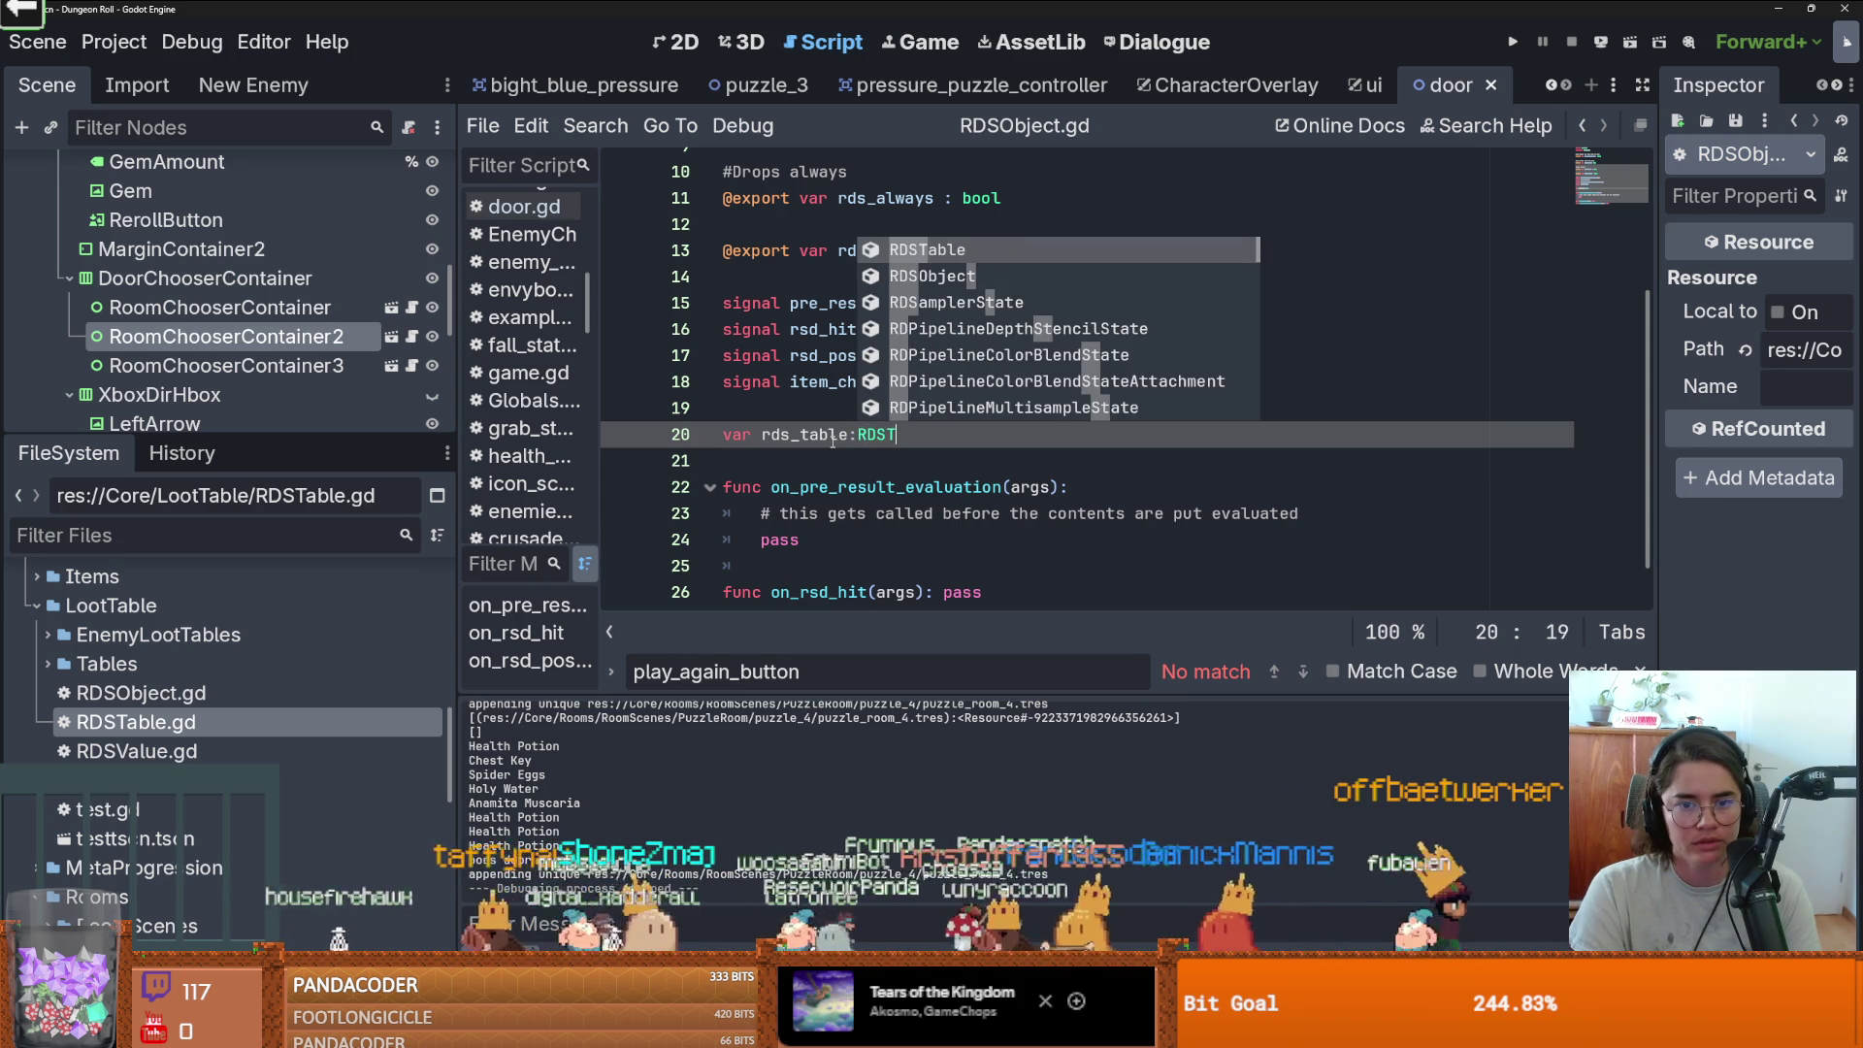
pyautogui.press('Return')
pyautogui.click(863, 435)
pyautogui.doubleClick(826, 437)
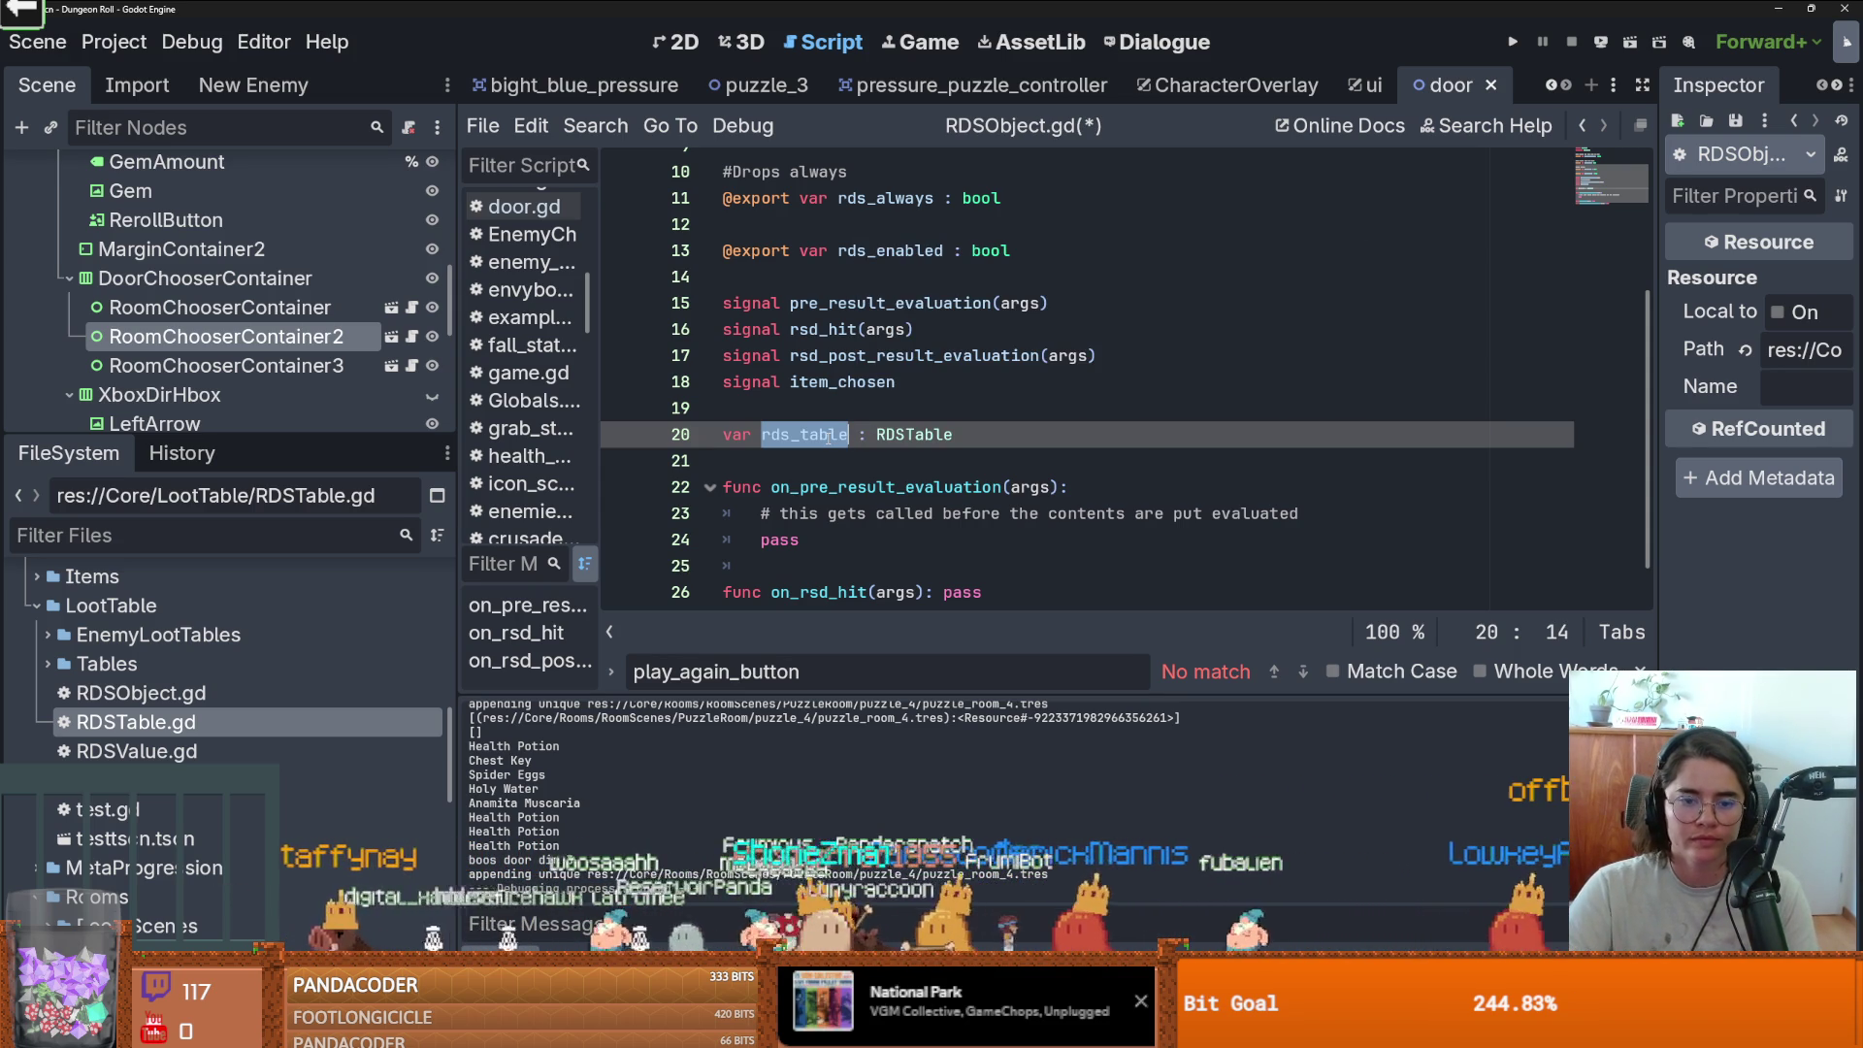
pyautogui.scroll(10, 432, 201)
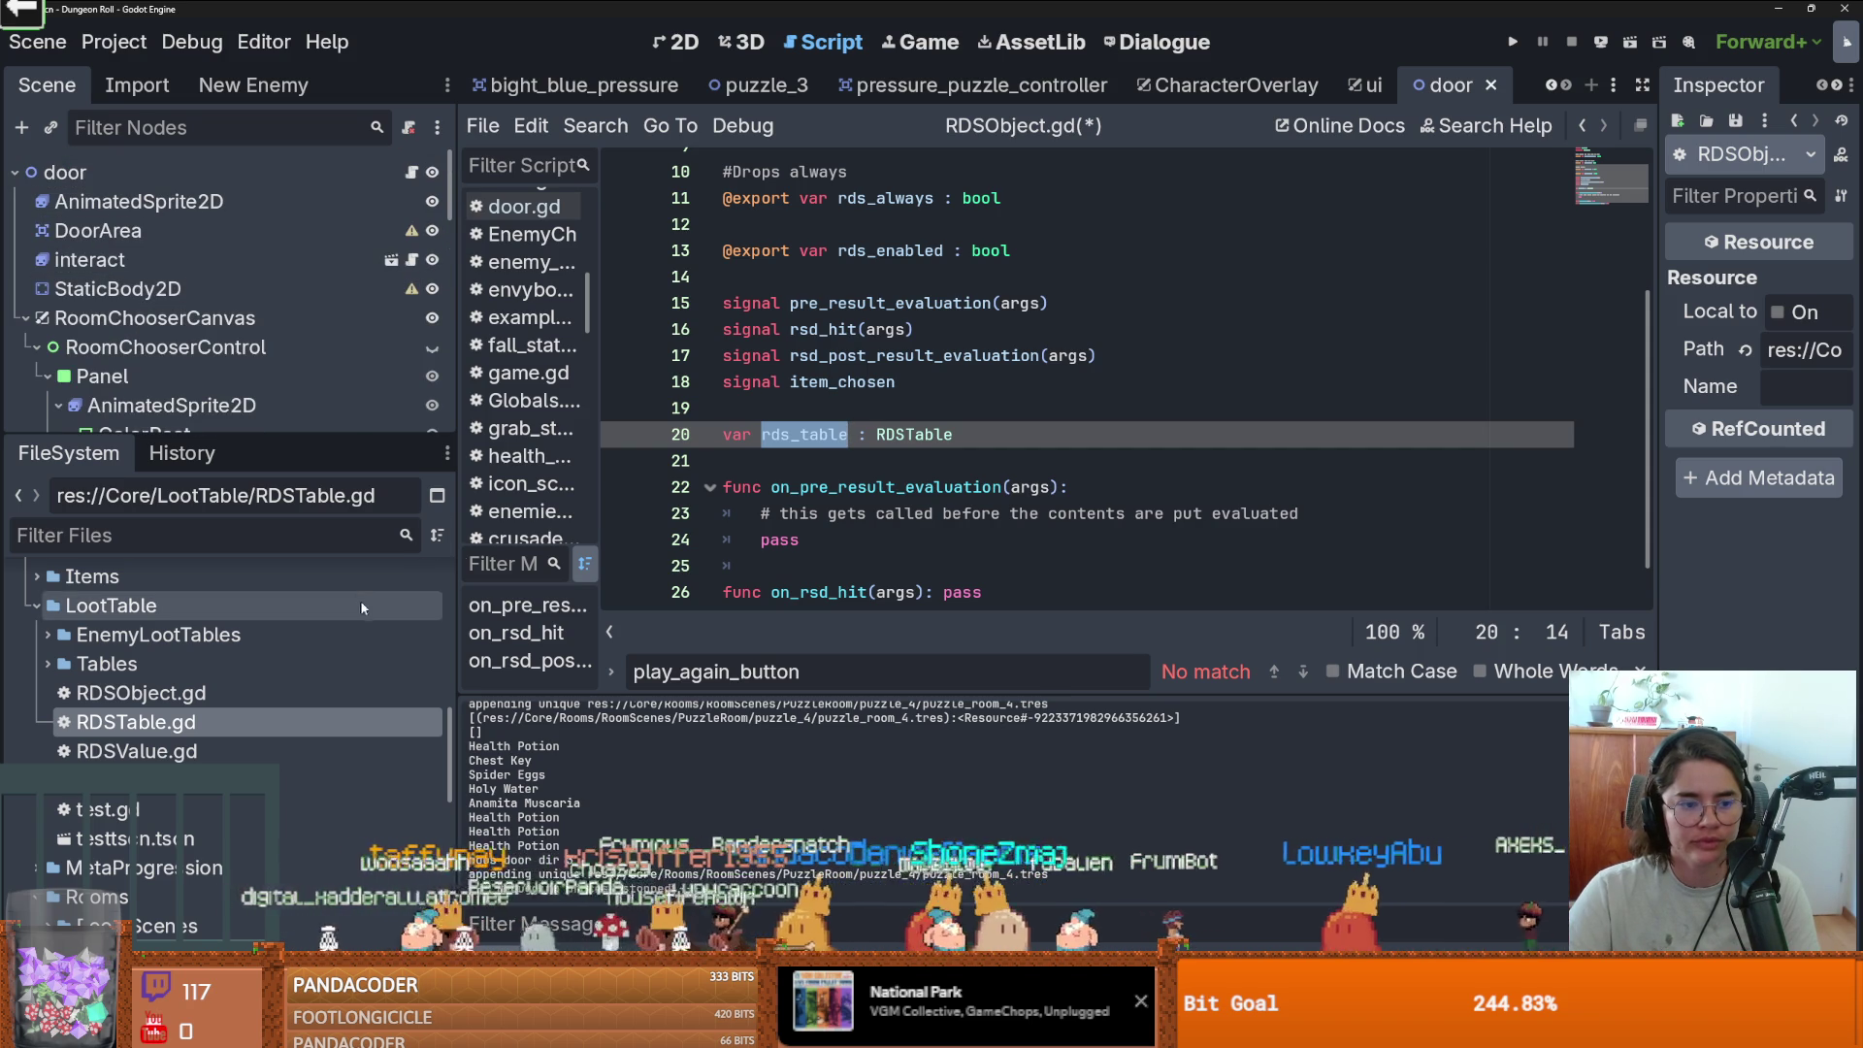
pyautogui.doubleClick(204, 693)
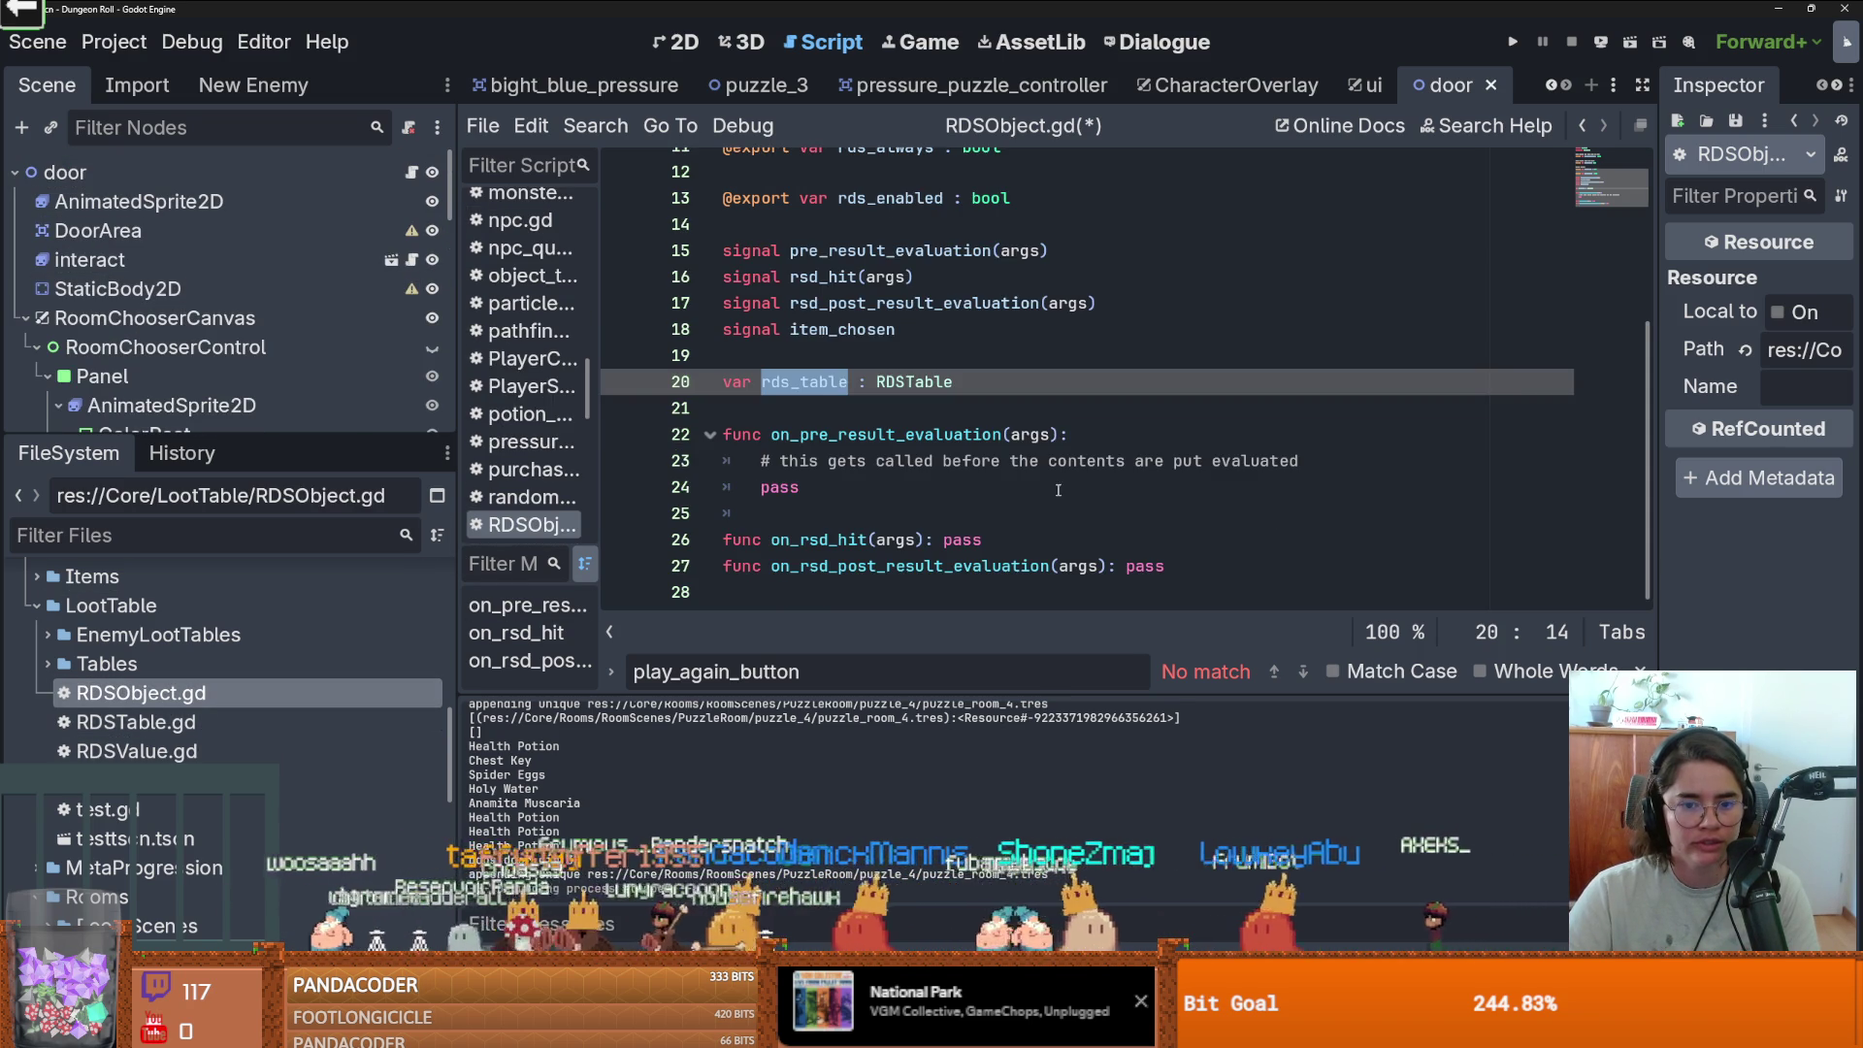
# Open RDSTable.gd at the first 'for object in rds_contents' loop of rds_result.
pyautogui.click(295, 724)
pyautogui.doubleClick(295, 724)
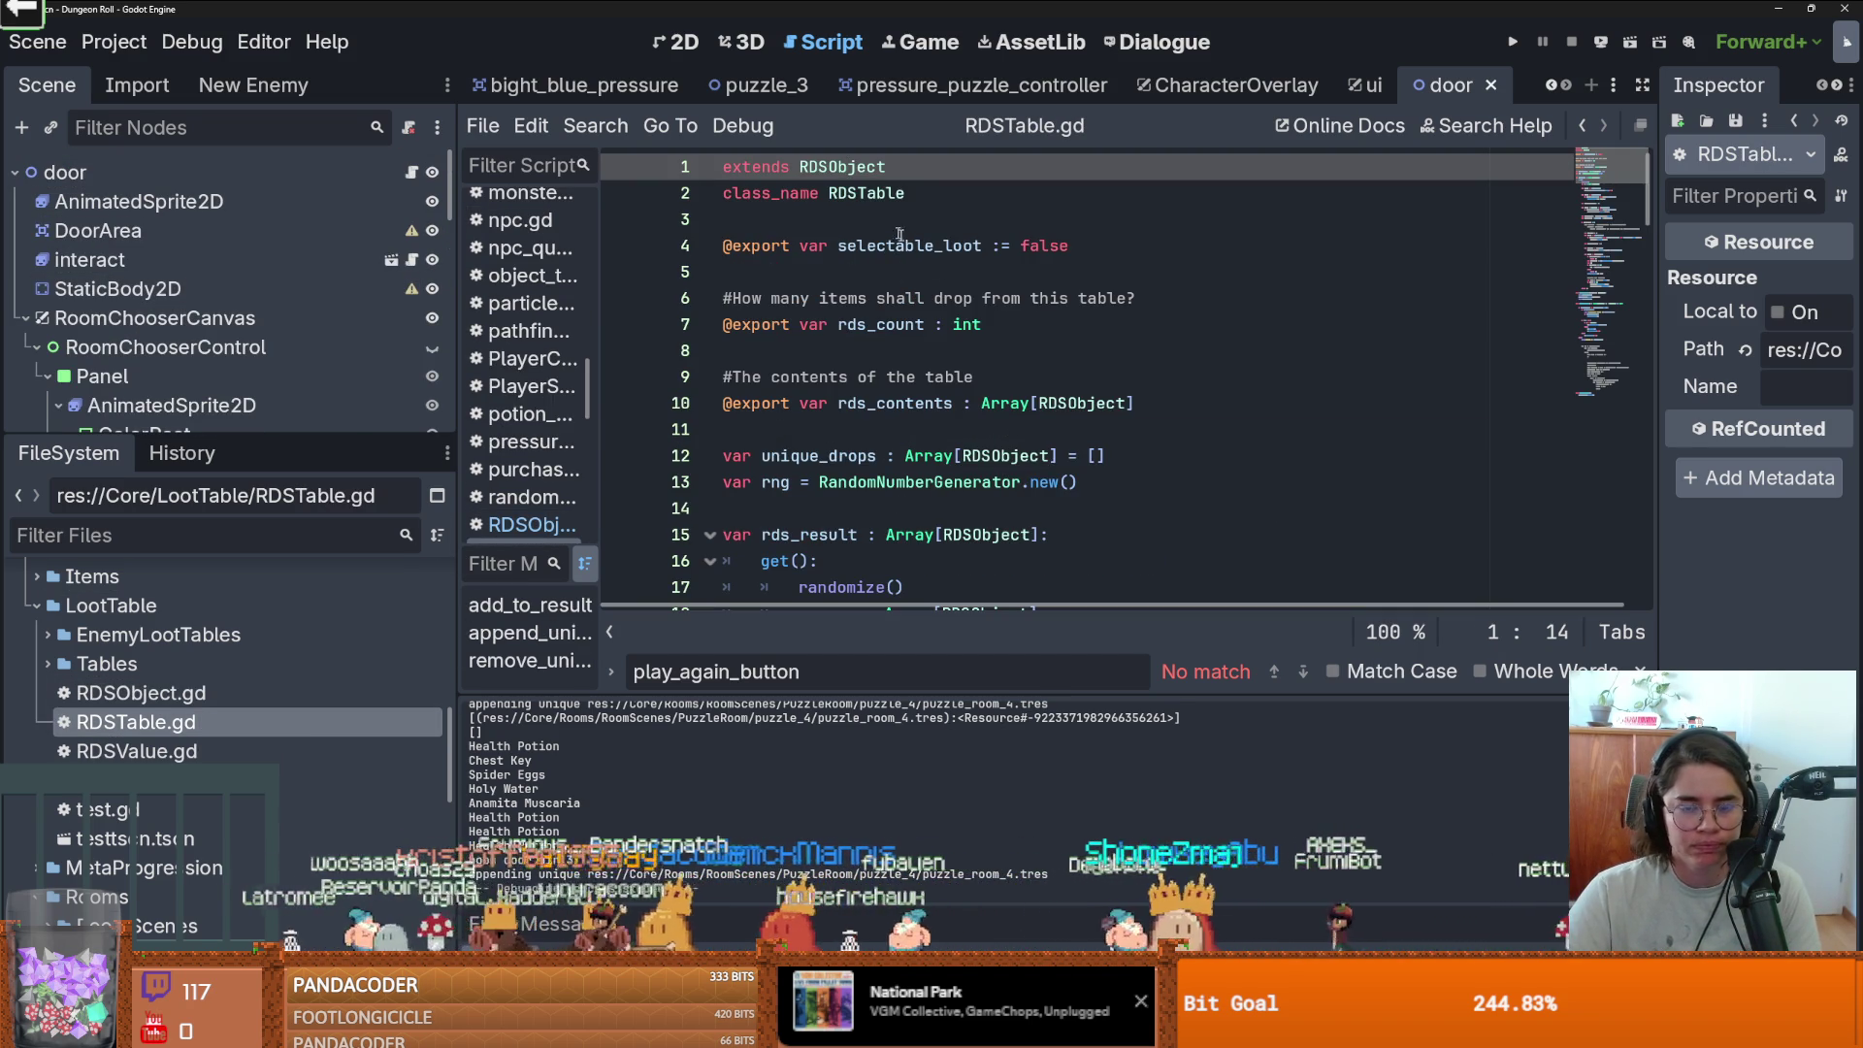
pyautogui.moveTo(1649, 219); pyautogui.dragTo(1649, 268)
pyautogui.click(983, 332)
pyautogui.doubleClick(983, 332)
# Add 'object.rds_table = self' inside the loop and save.
pyautogui.click(1259, 358)
pyautogui.press('Return')
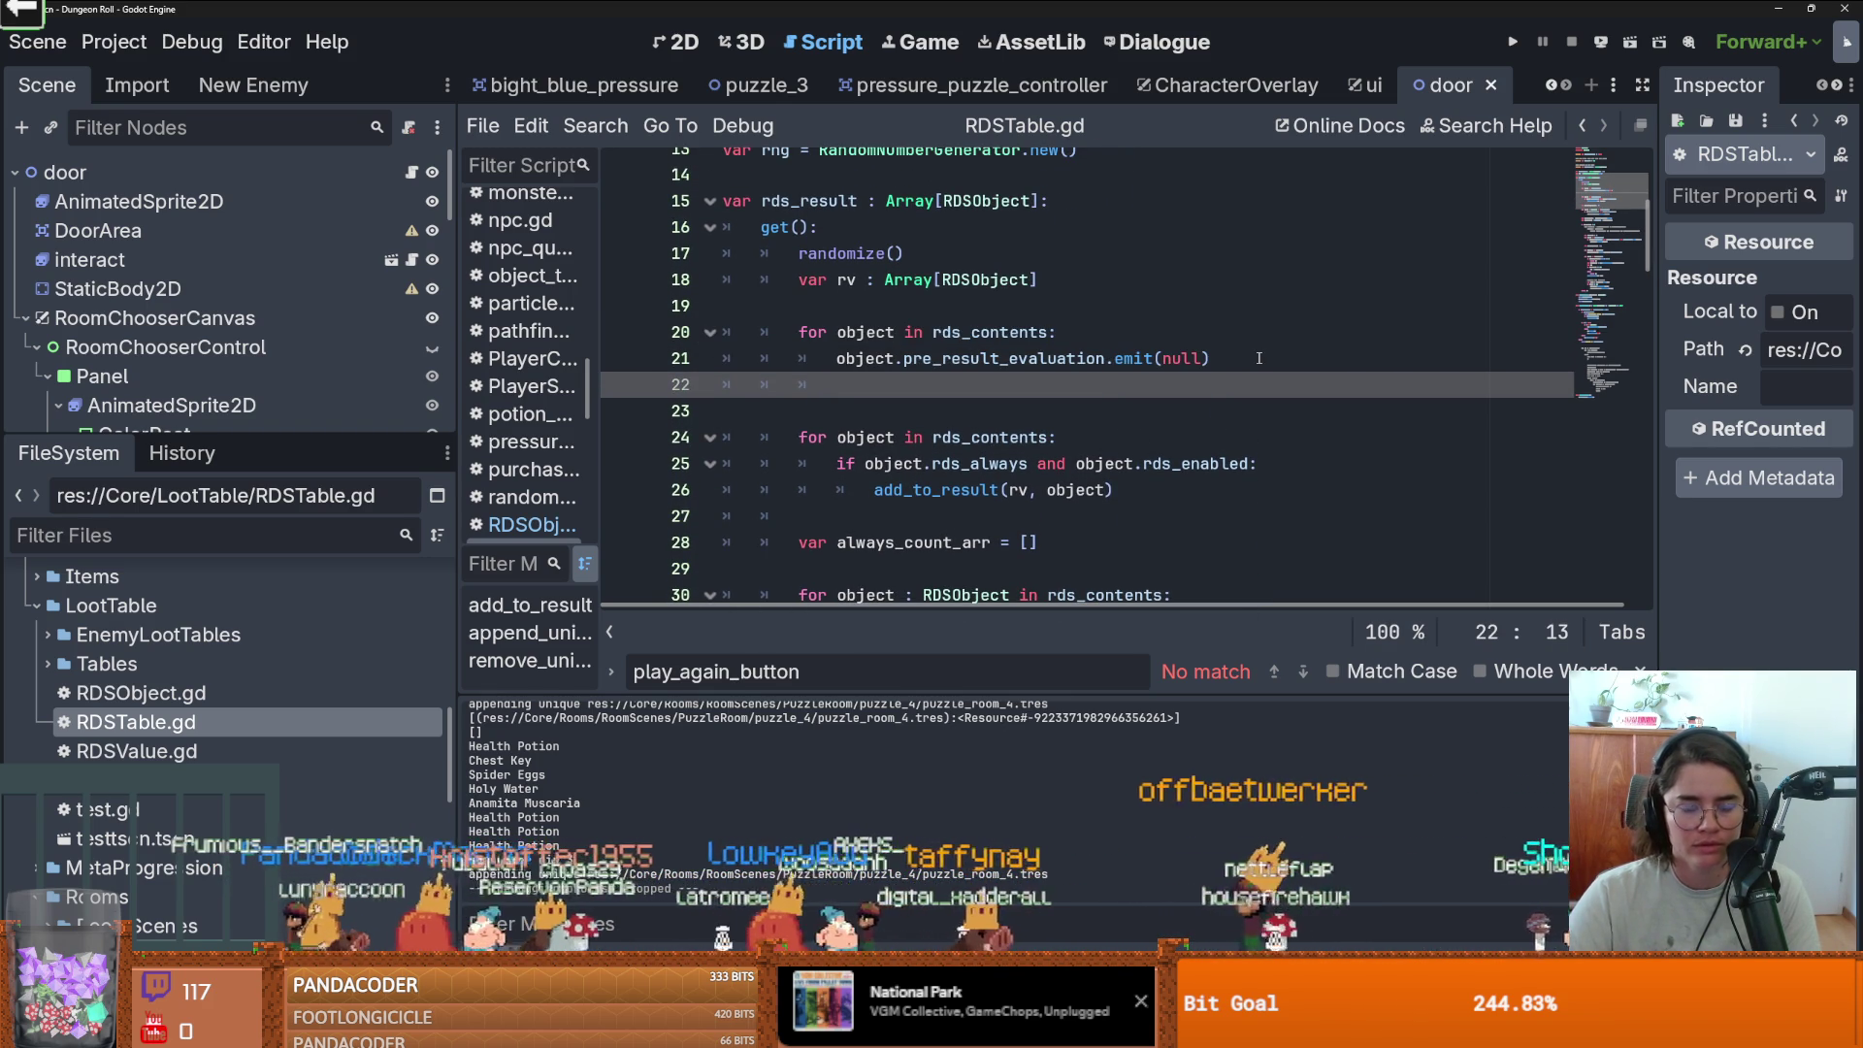
pyautogui.write('ob')
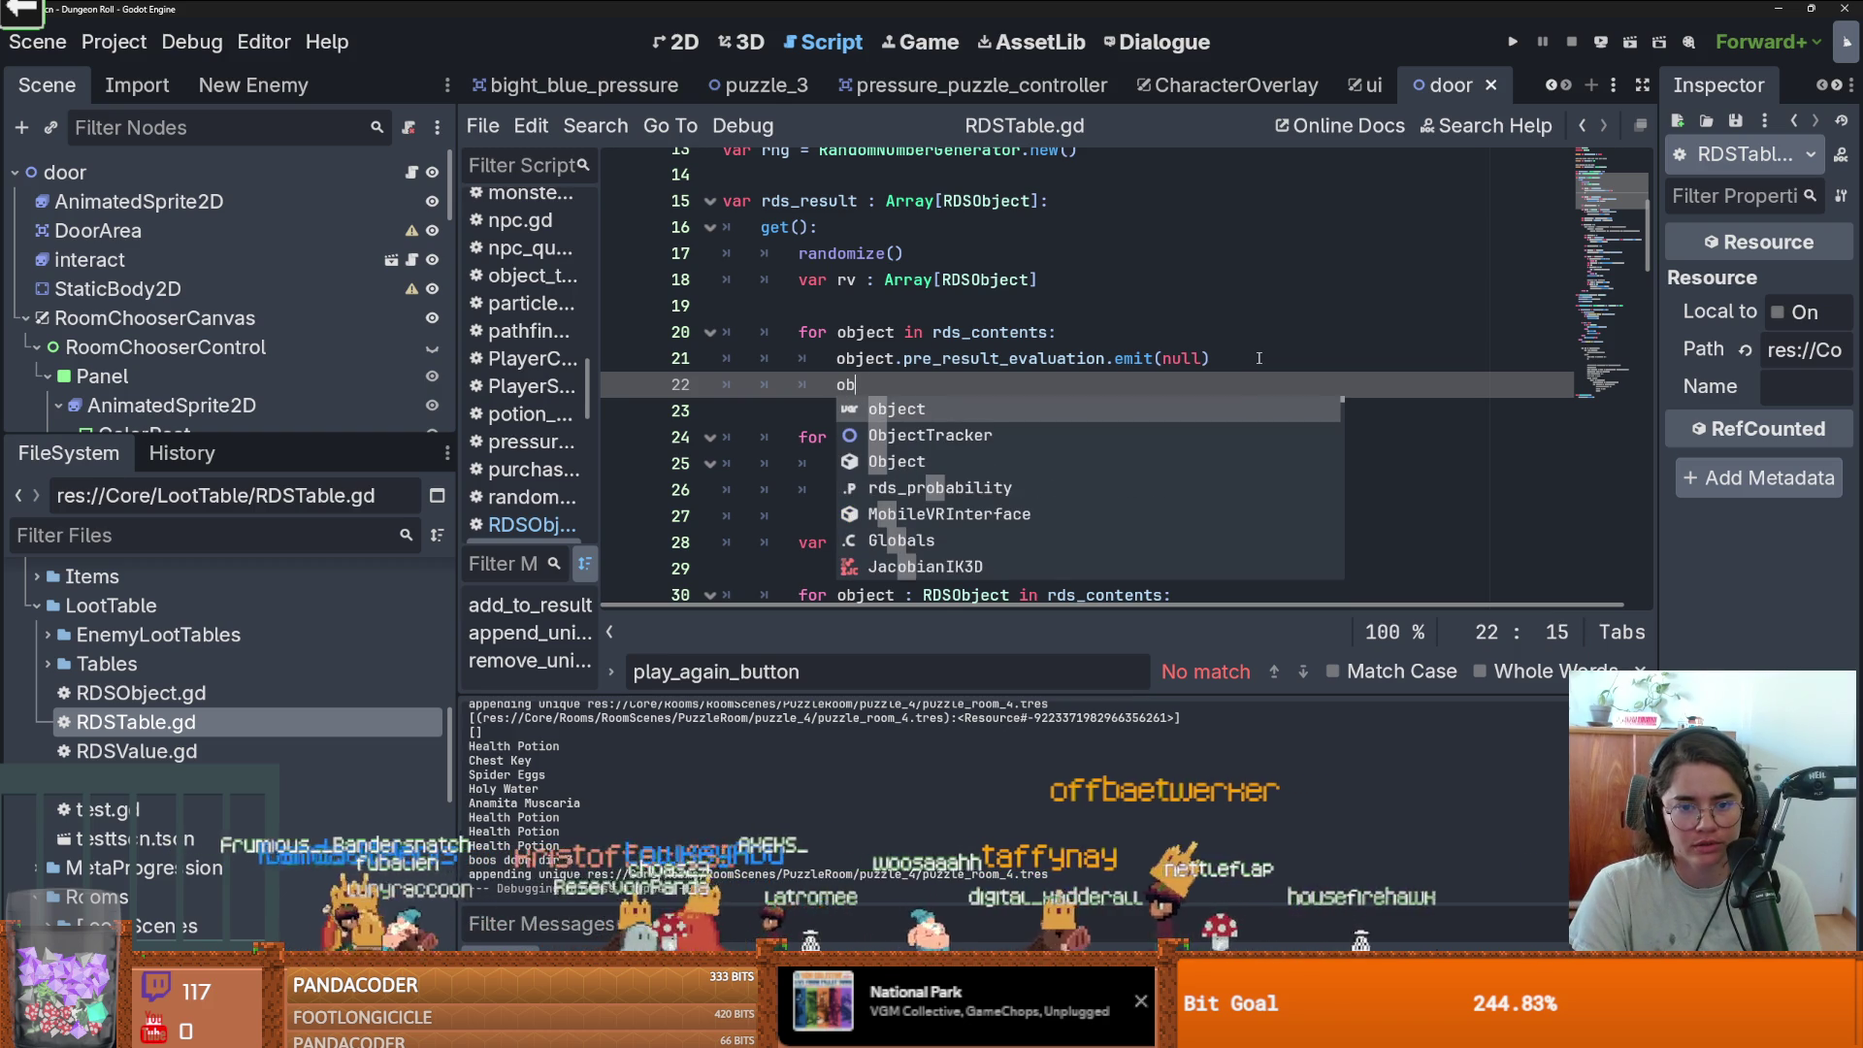
pyautogui.press('Return')
pyautogui.write('.rds')
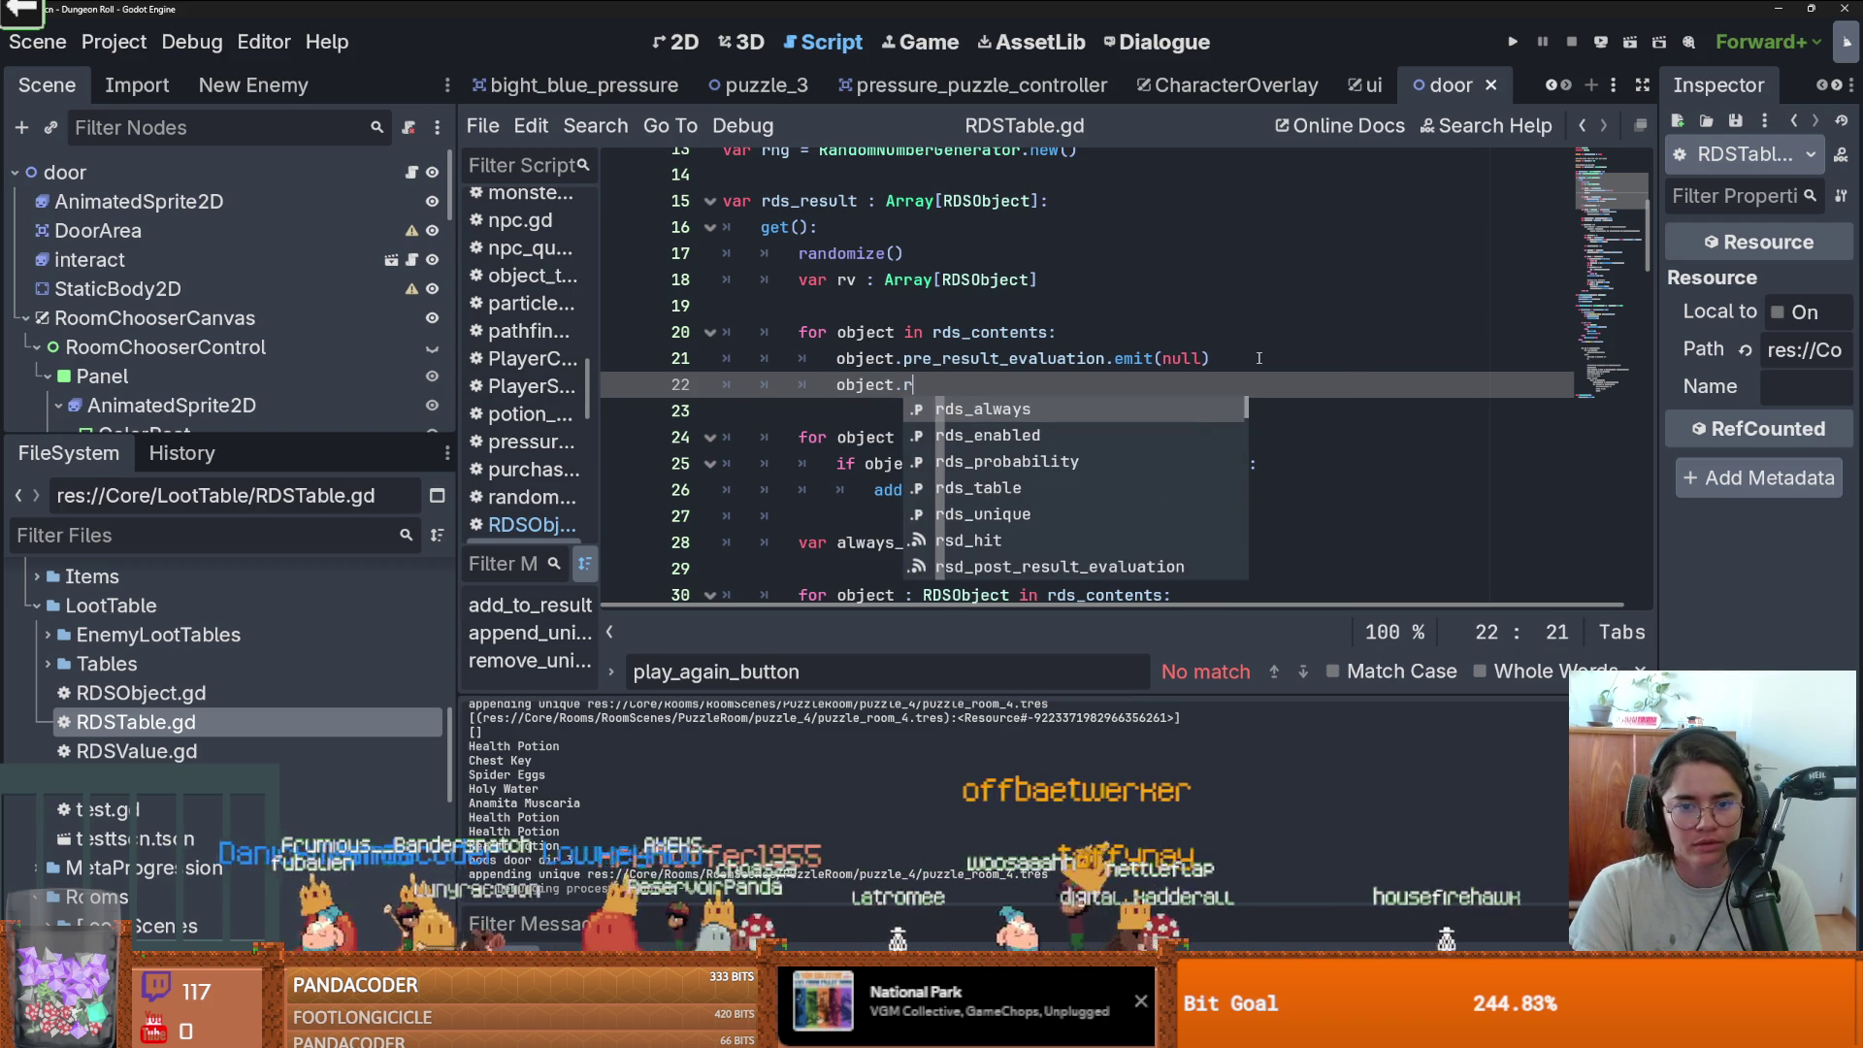
pyautogui.press('Down')
pyautogui.press('Down')
pyautogui.press('Down')
pyautogui.press('Return')
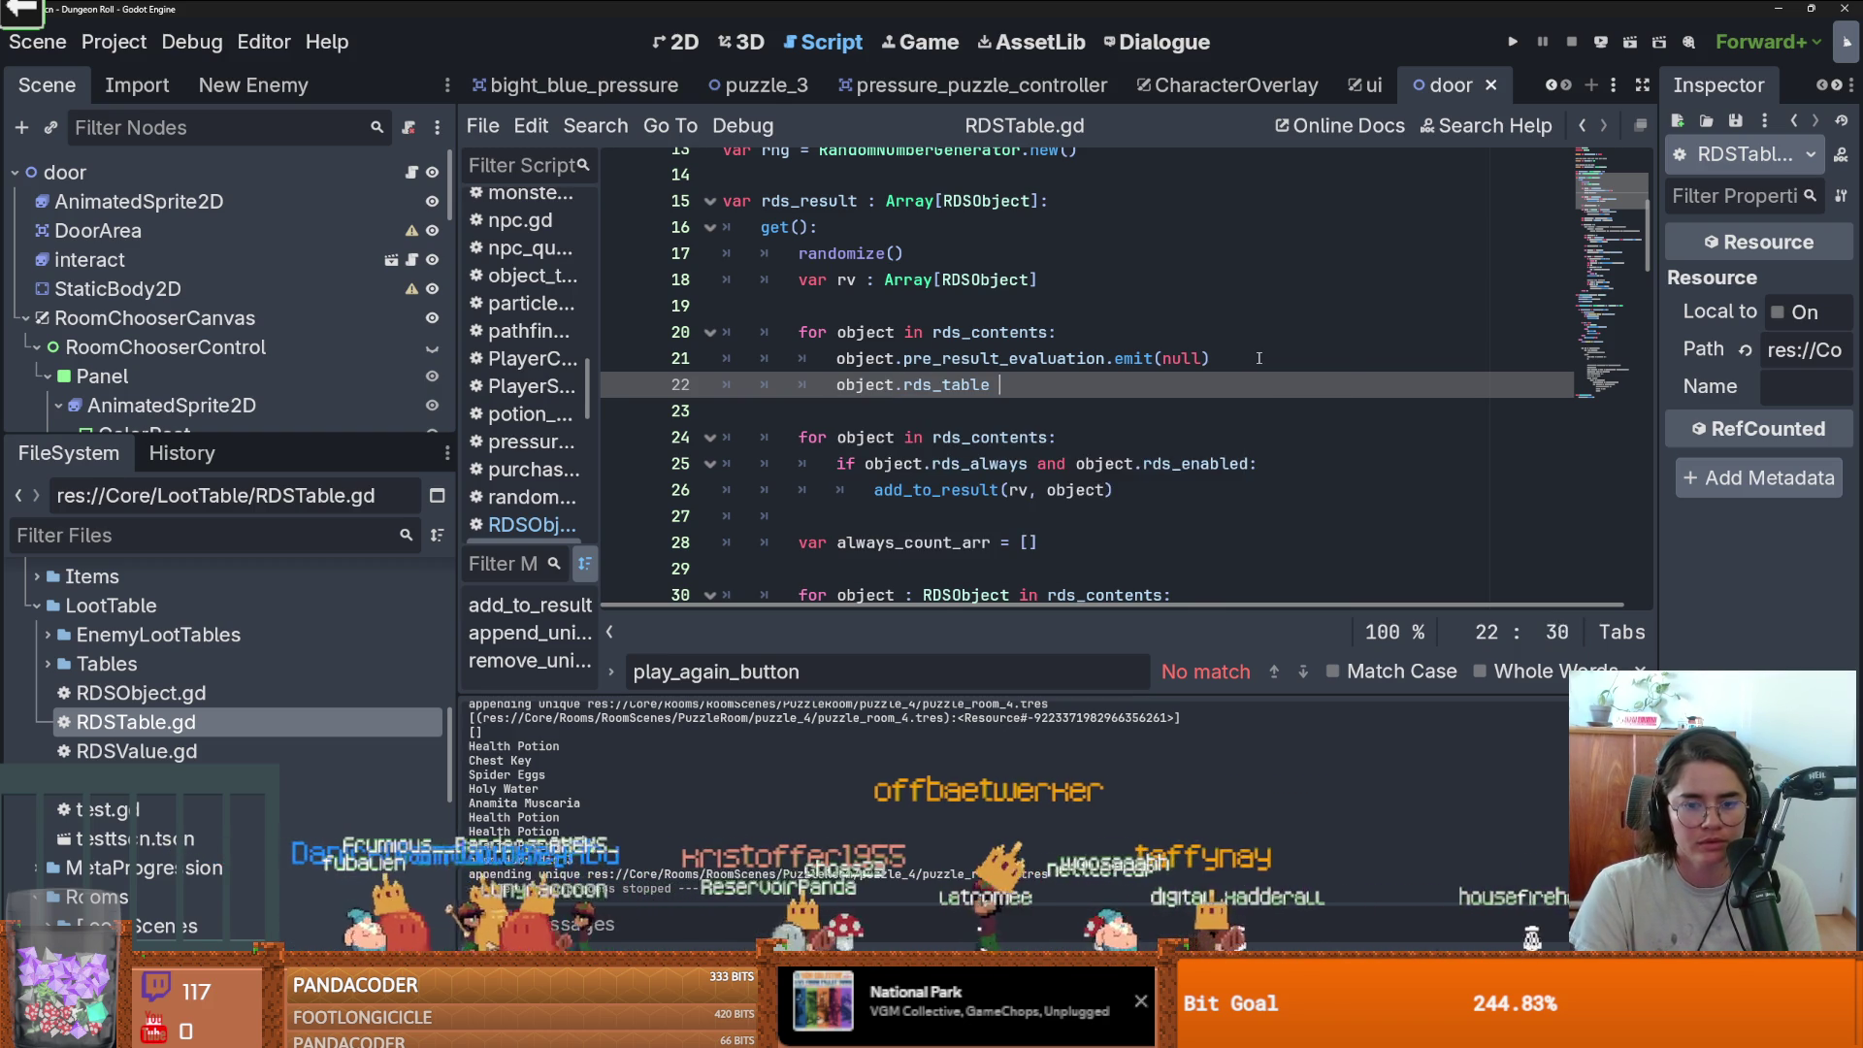
pyautogui.write('= self')
pyautogui.hotkey('ctrl', 's')
# Enlarge the scene tree panel, collapse RoomChooserCanvas, and save.
pyautogui.doubleClick(934, 385)
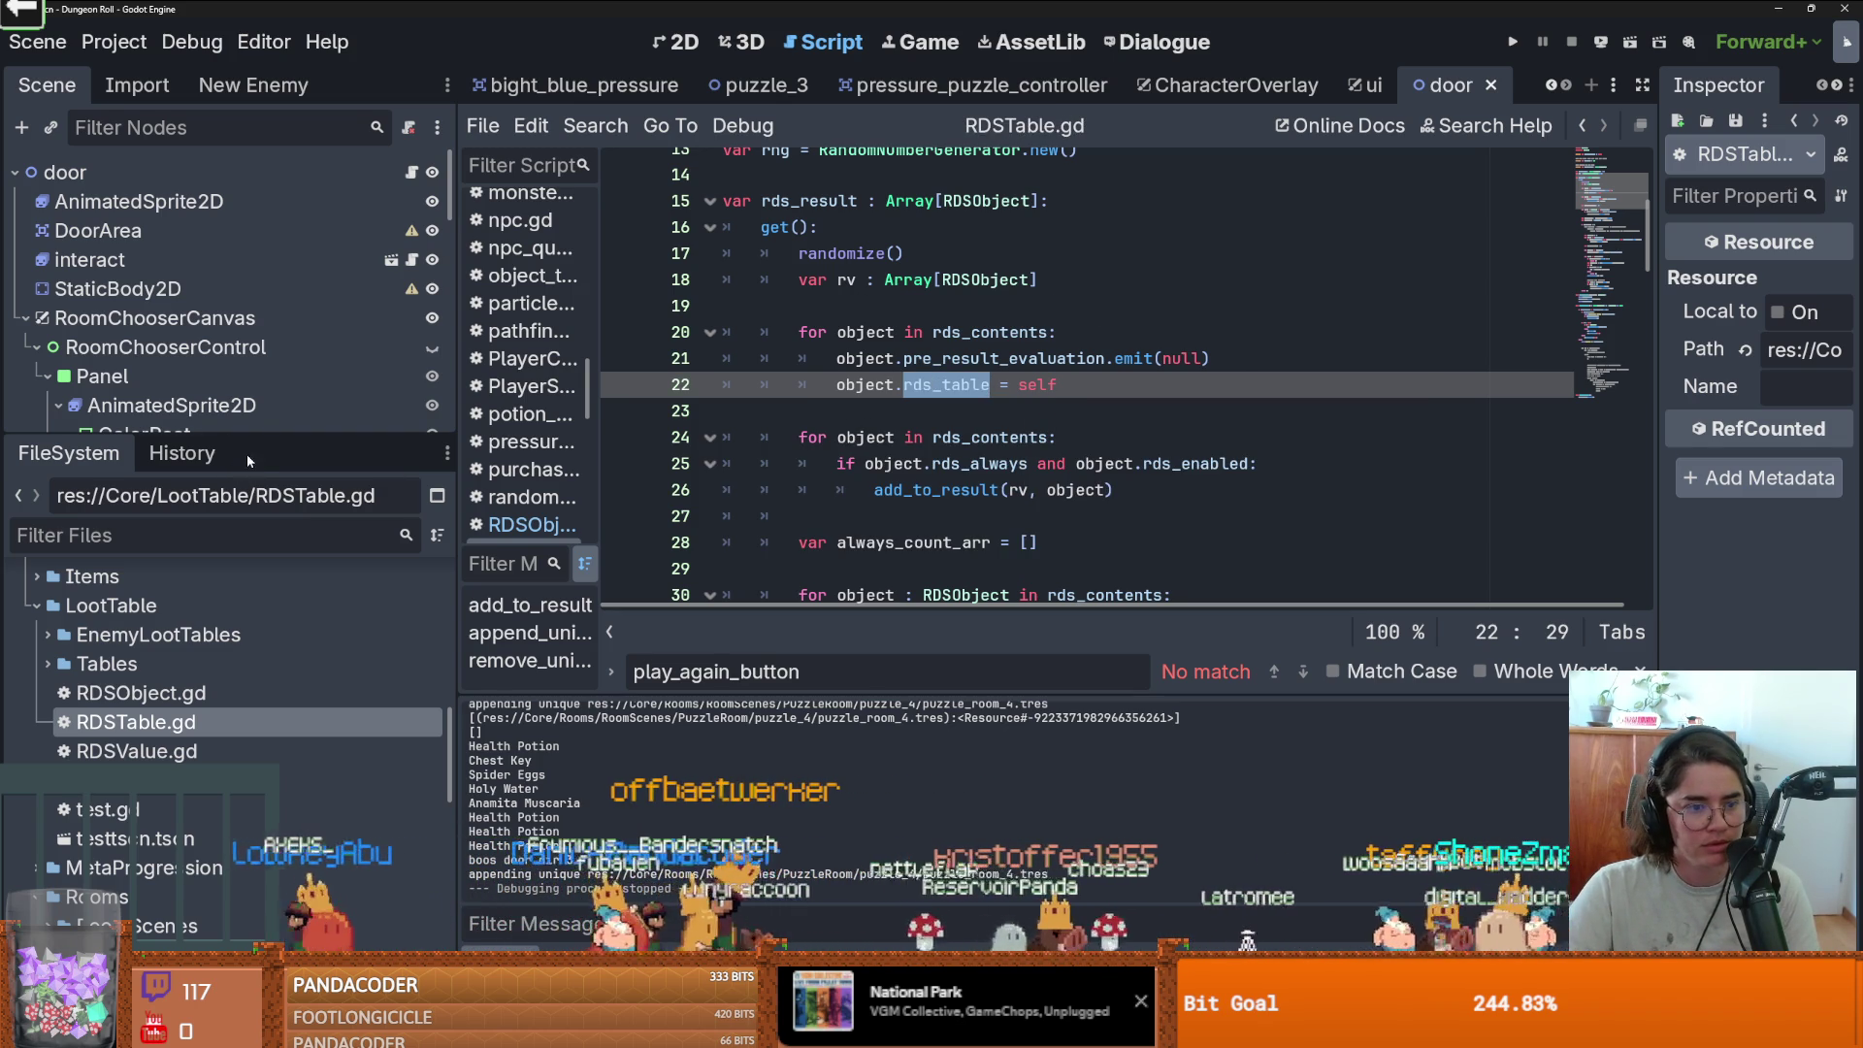
pyautogui.moveTo(257, 437); pyautogui.dragTo(257, 524)
pyautogui.click(26, 318)
pyautogui.hotkey('ctrl', 's')
# Expand RoomChooserCanvas and open RoomChooserContainer2's room_chooser.gd script.
pyautogui.click(418, 172)
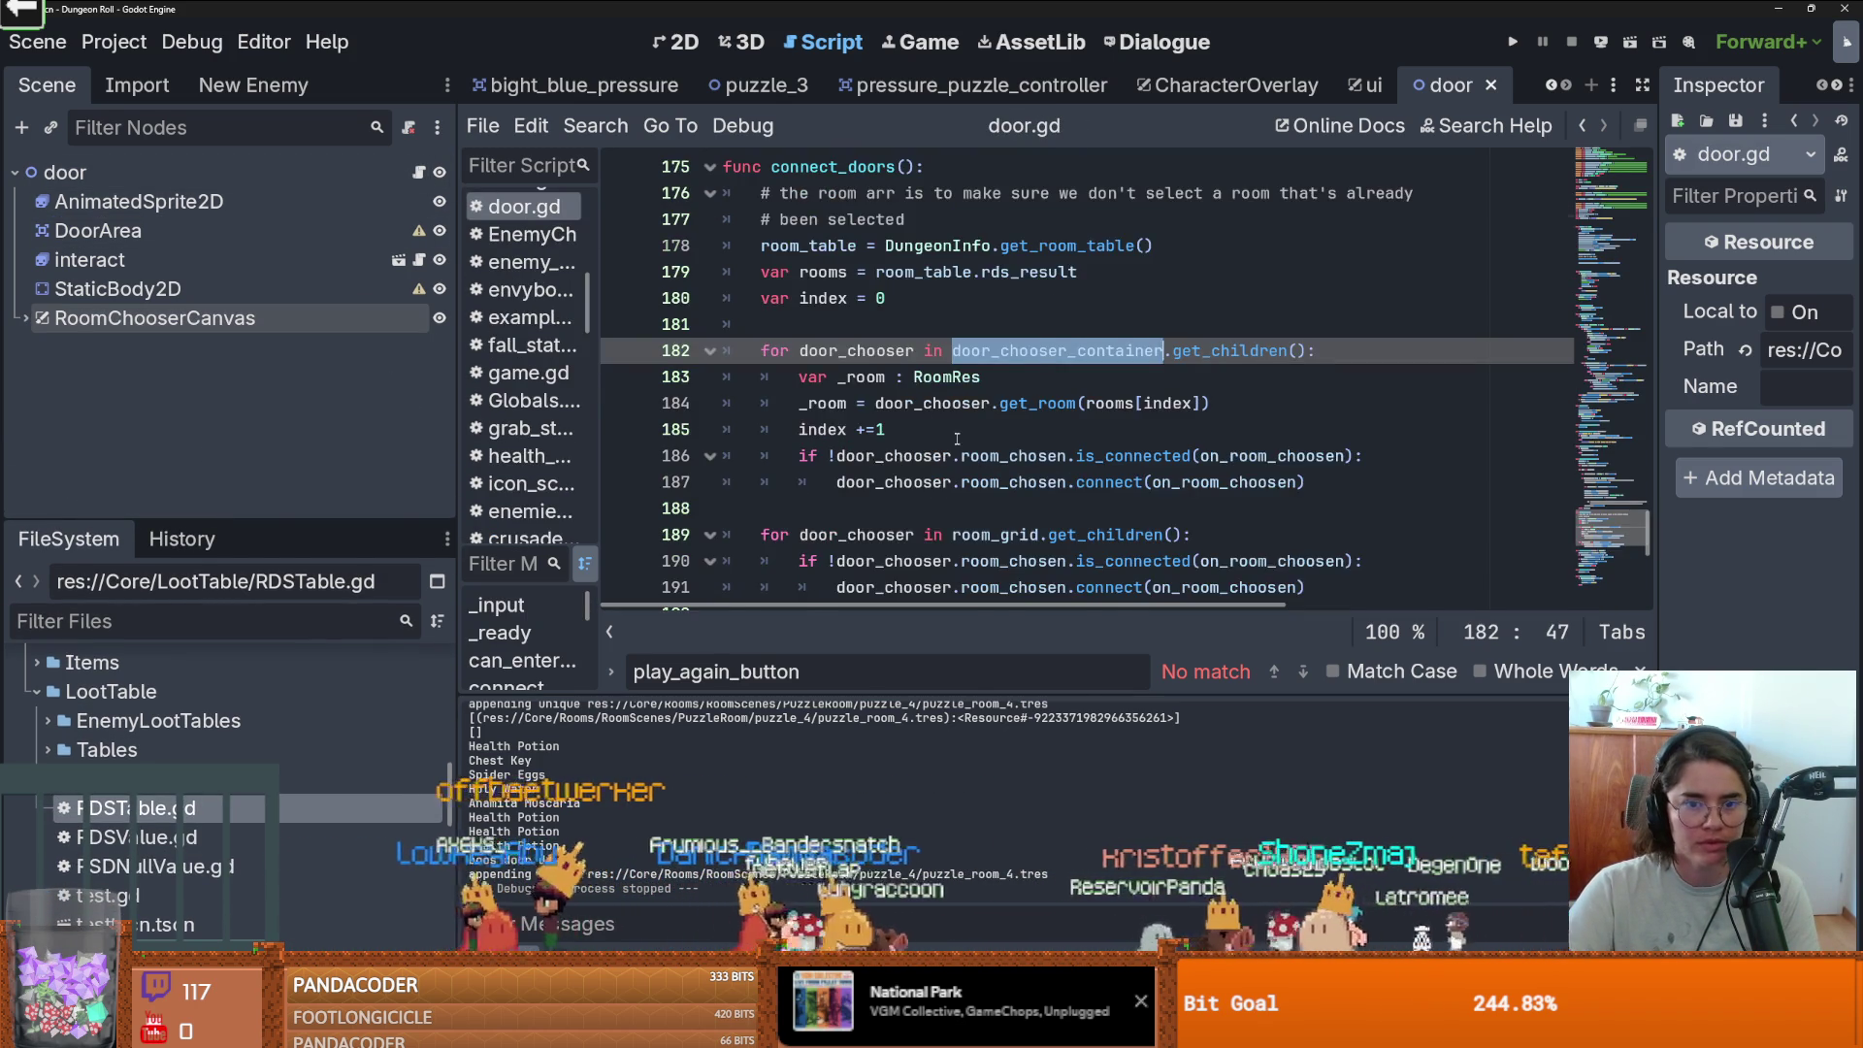
pyautogui.scroll(-2, 957, 437)
pyautogui.scroll(-5, 957, 437)
pyautogui.scroll(2, 855, 463)
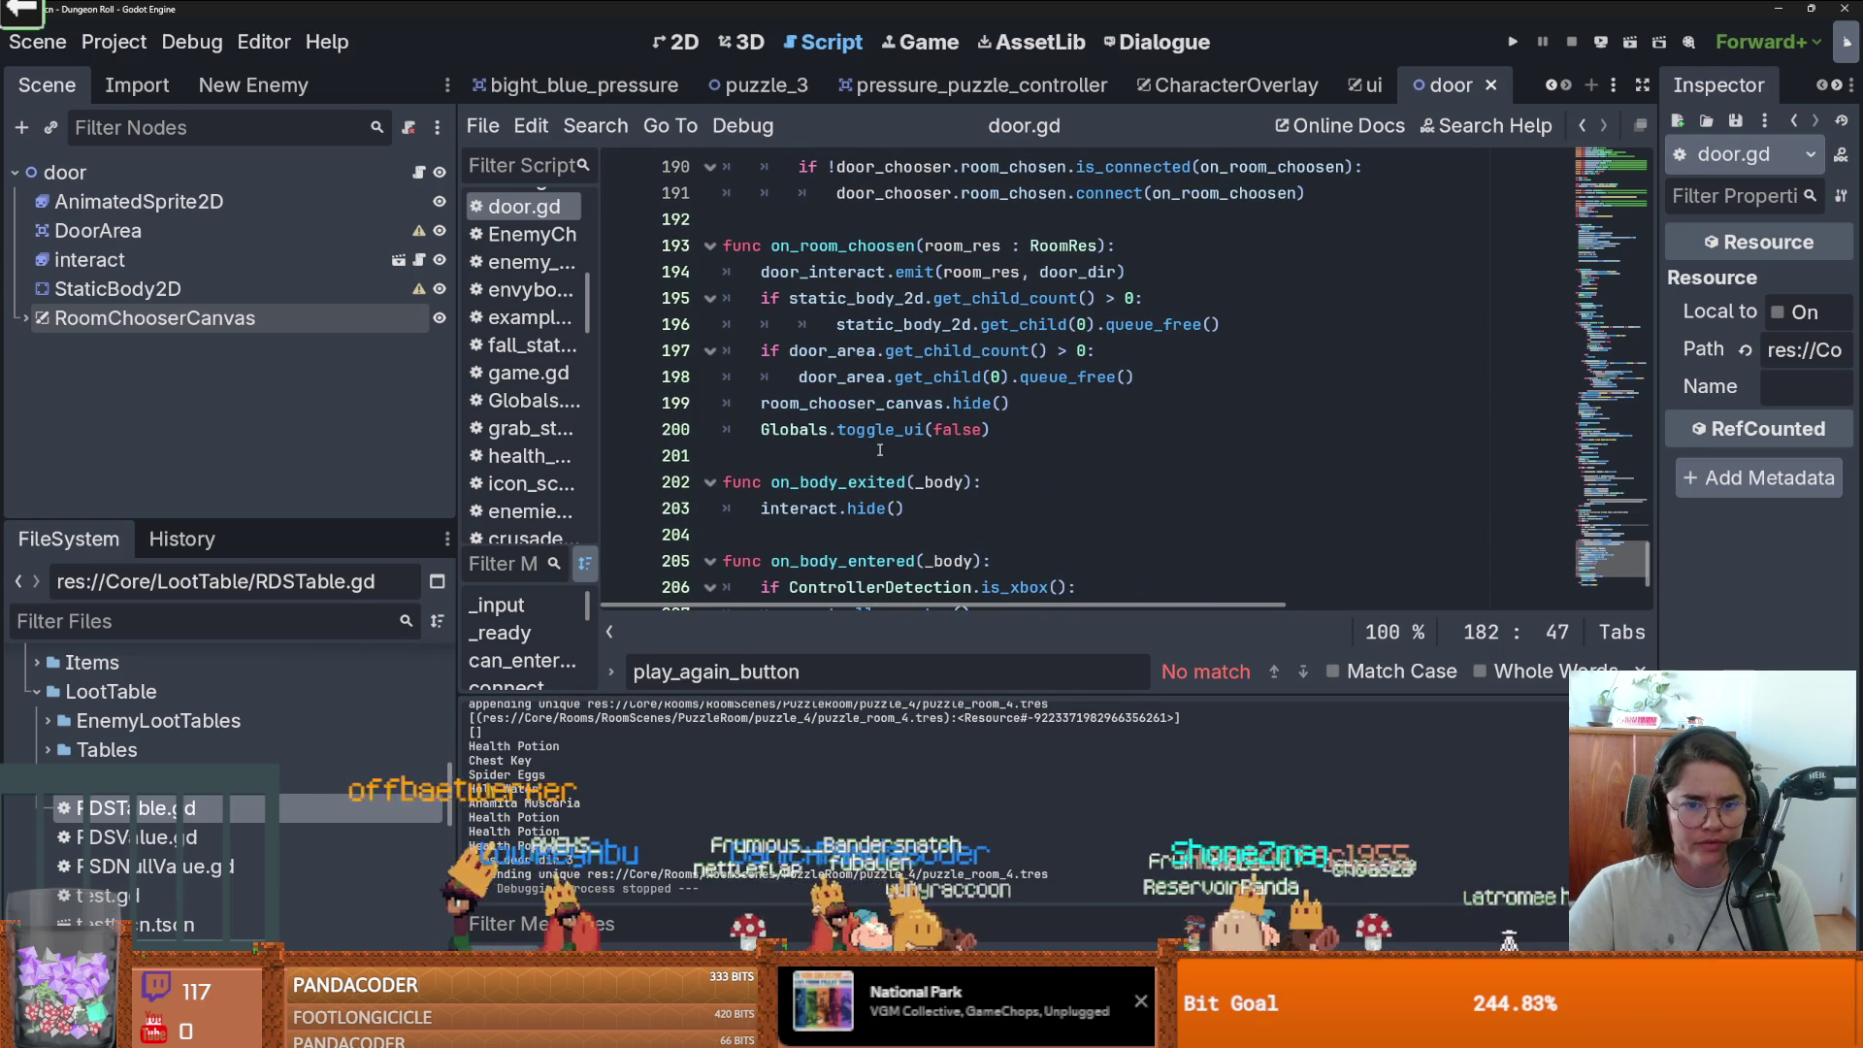
pyautogui.press('Right')
pyautogui.scroll(-6, 424, 272)
pyautogui.click(412, 272)
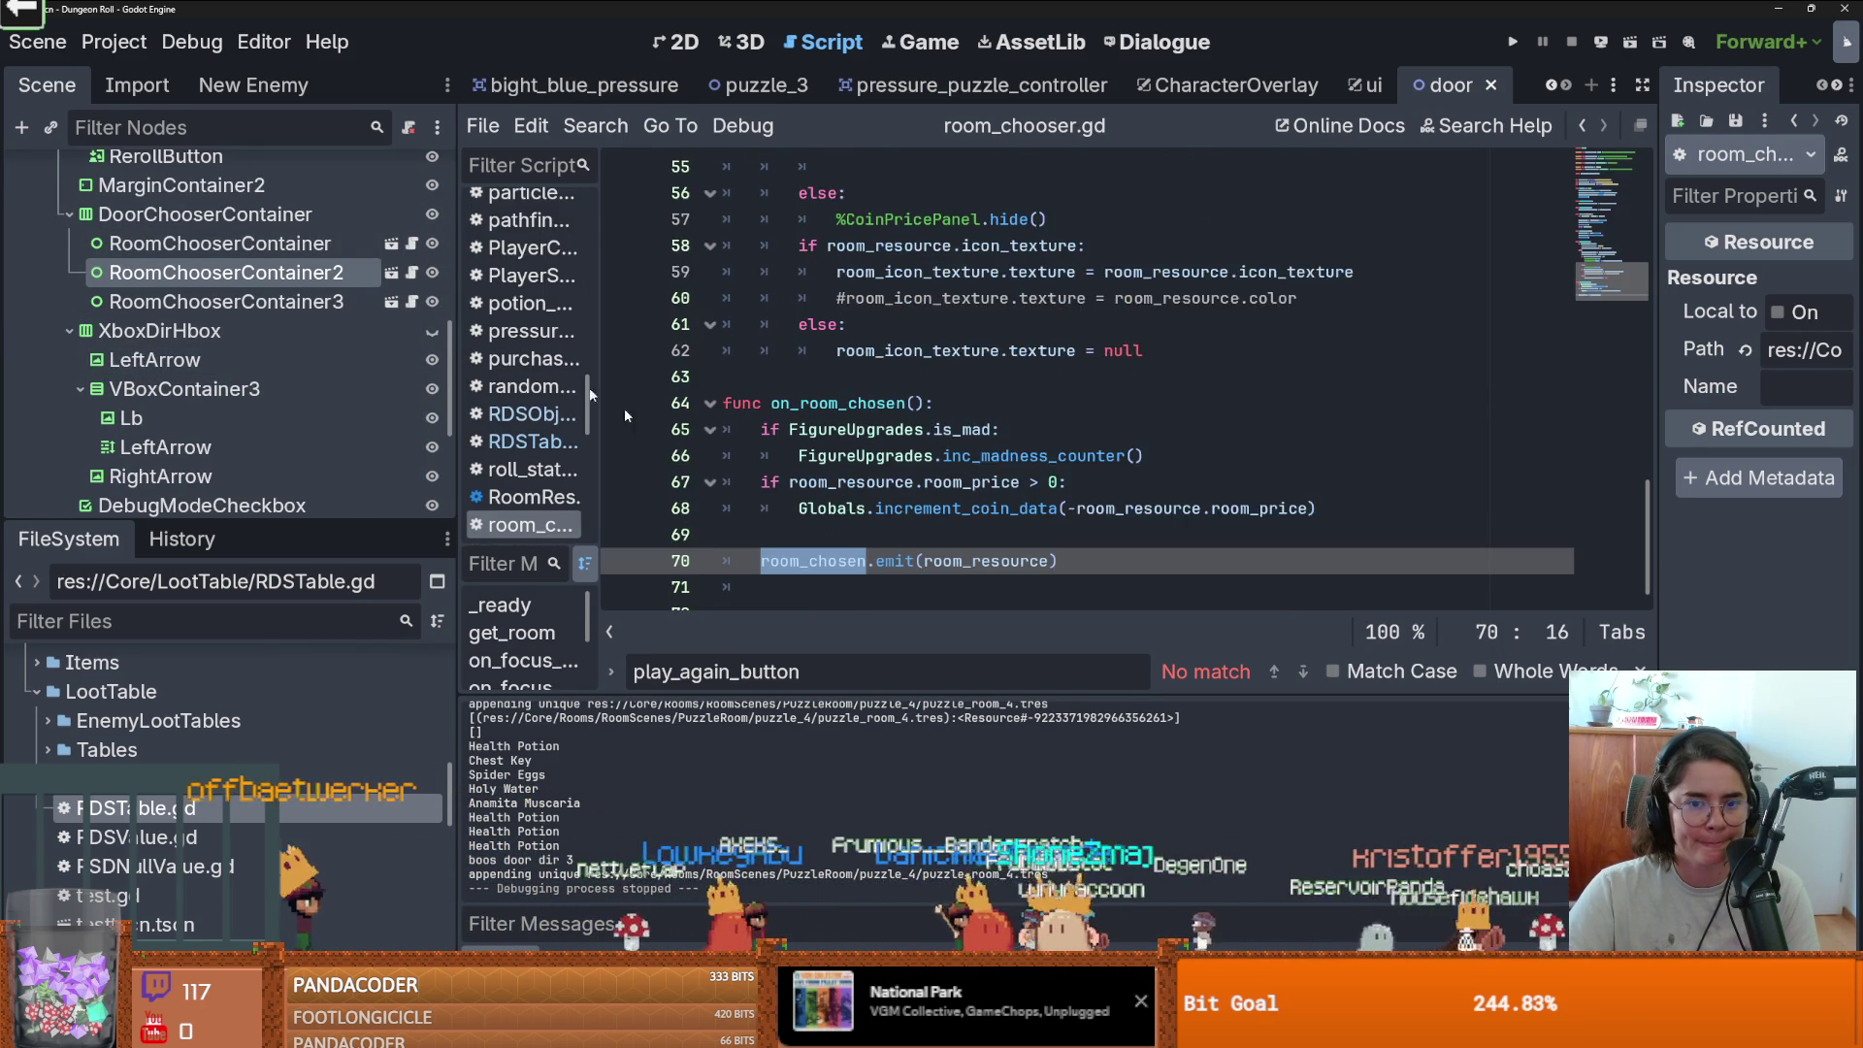
# Insert 'room_resource.rds_table.append_unique()' on the empty line above room_chosen.emit.
pyautogui.click(945, 514)
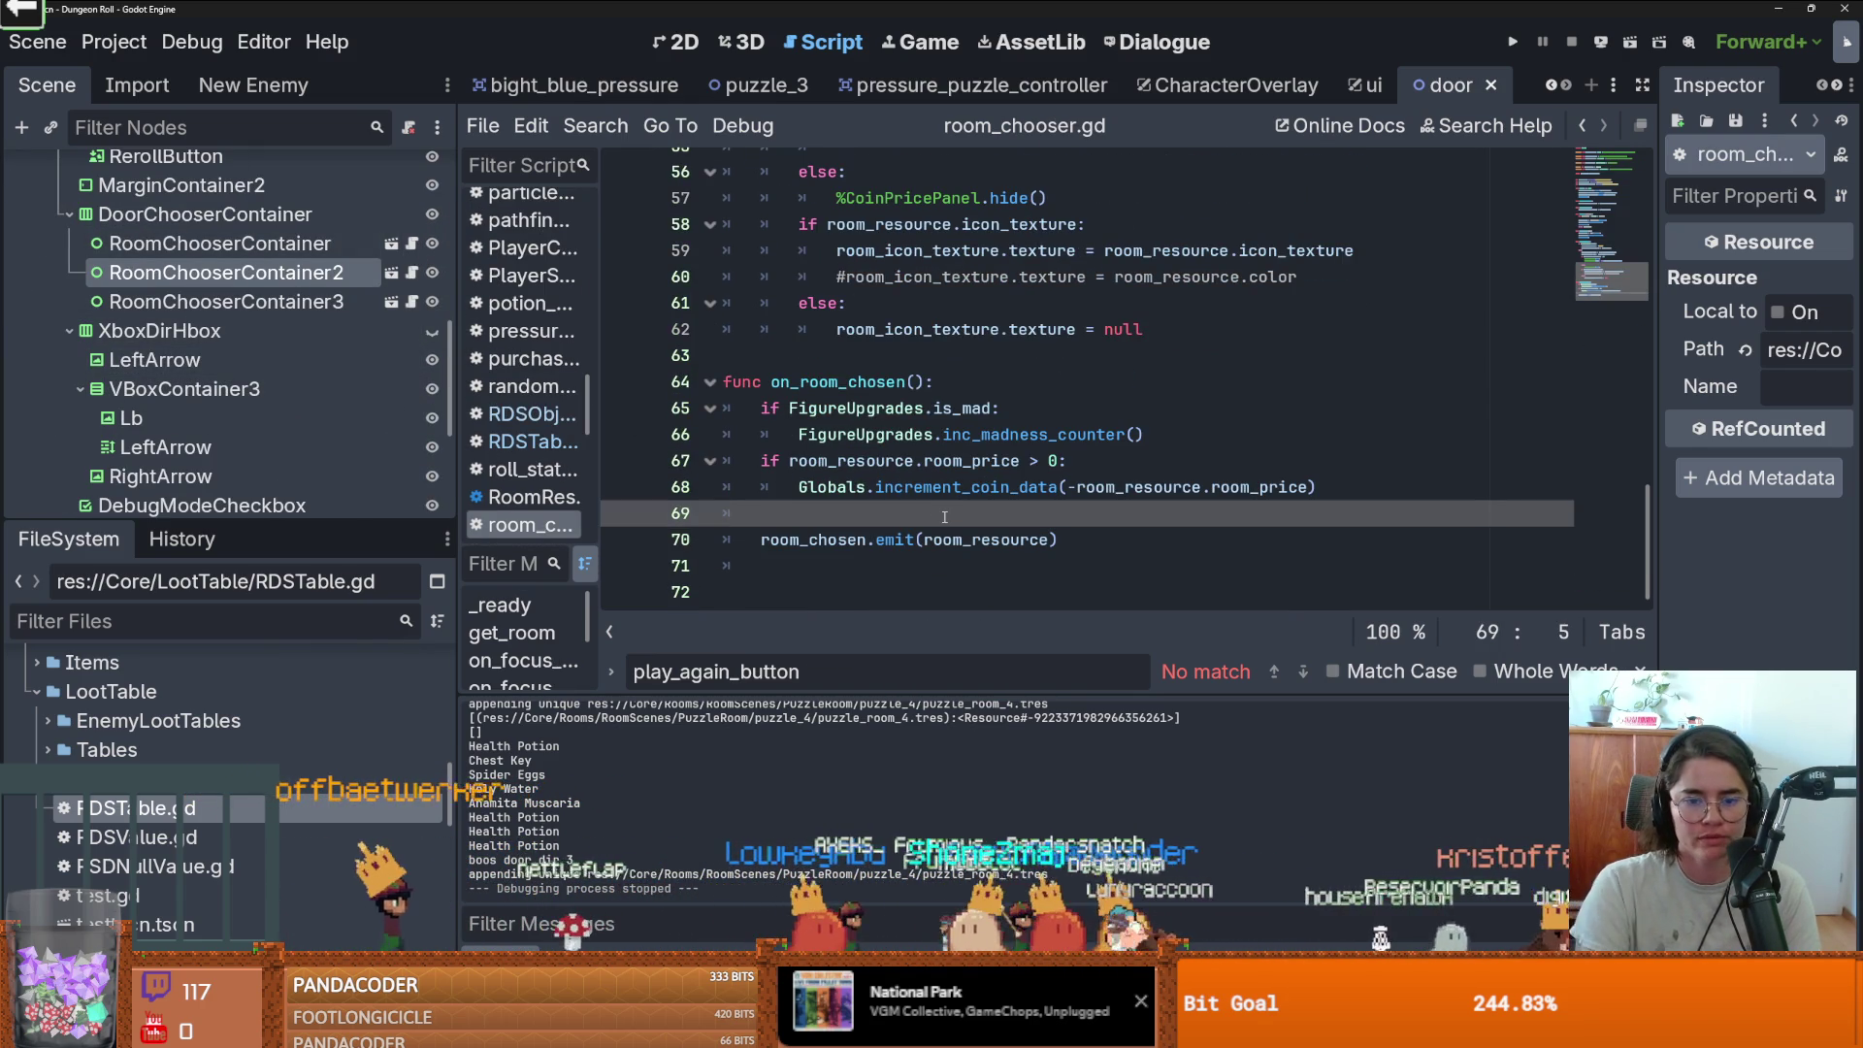
pyautogui.write('roo')
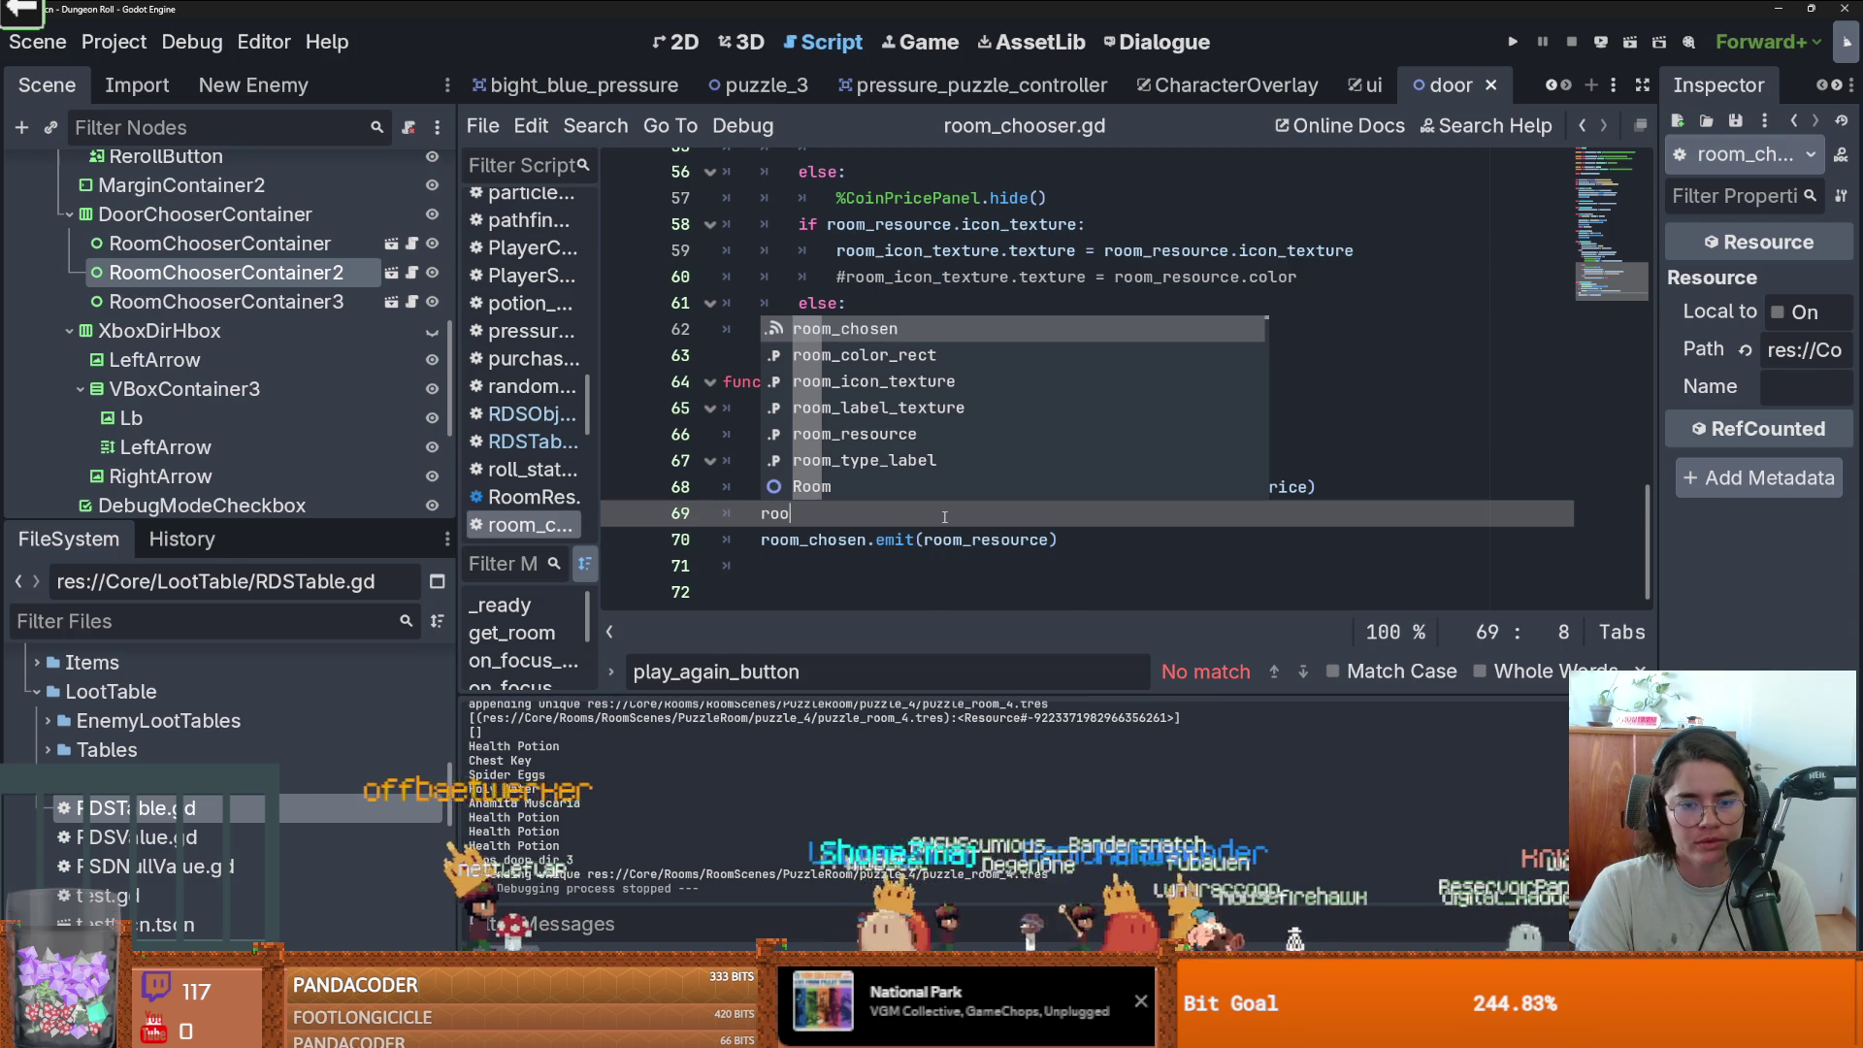
pyautogui.write('m_re')
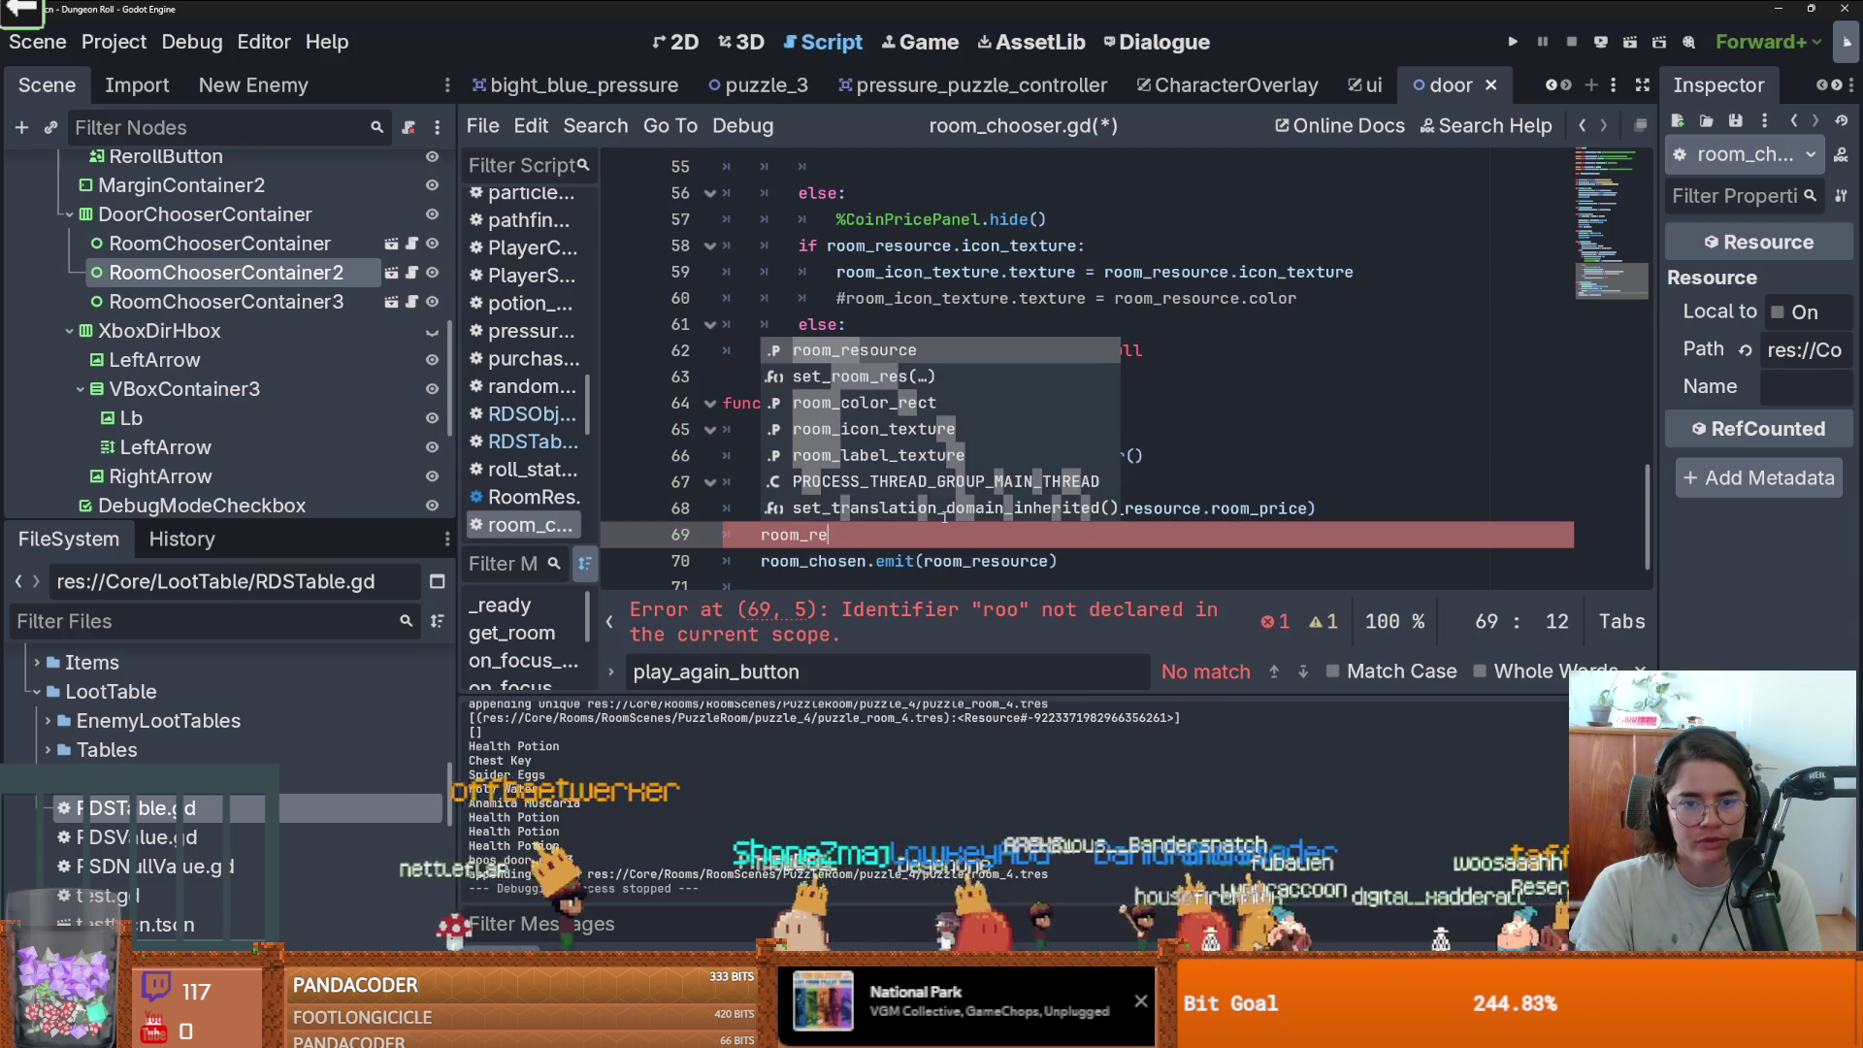
pyautogui.press('Return')
pyautogui.write('.rds')
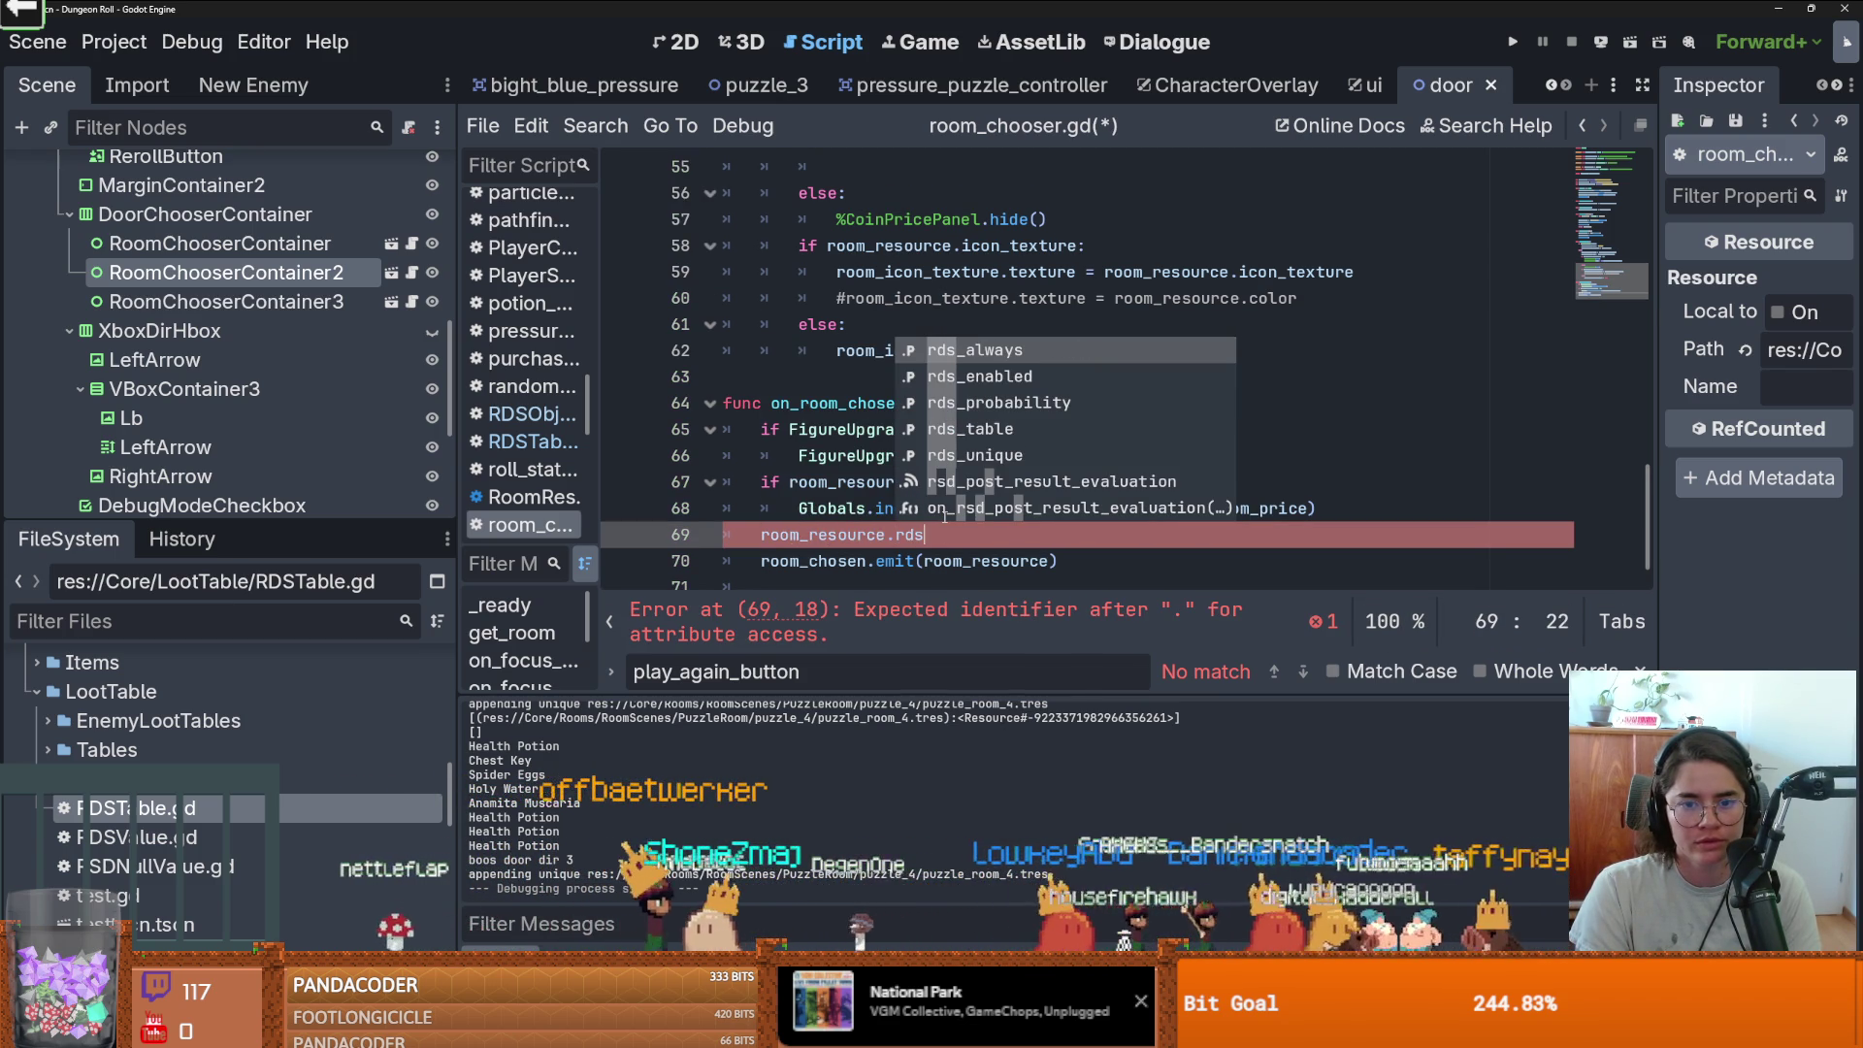
pyautogui.press('Down')
pyautogui.press('Down')
pyautogui.press('Down')
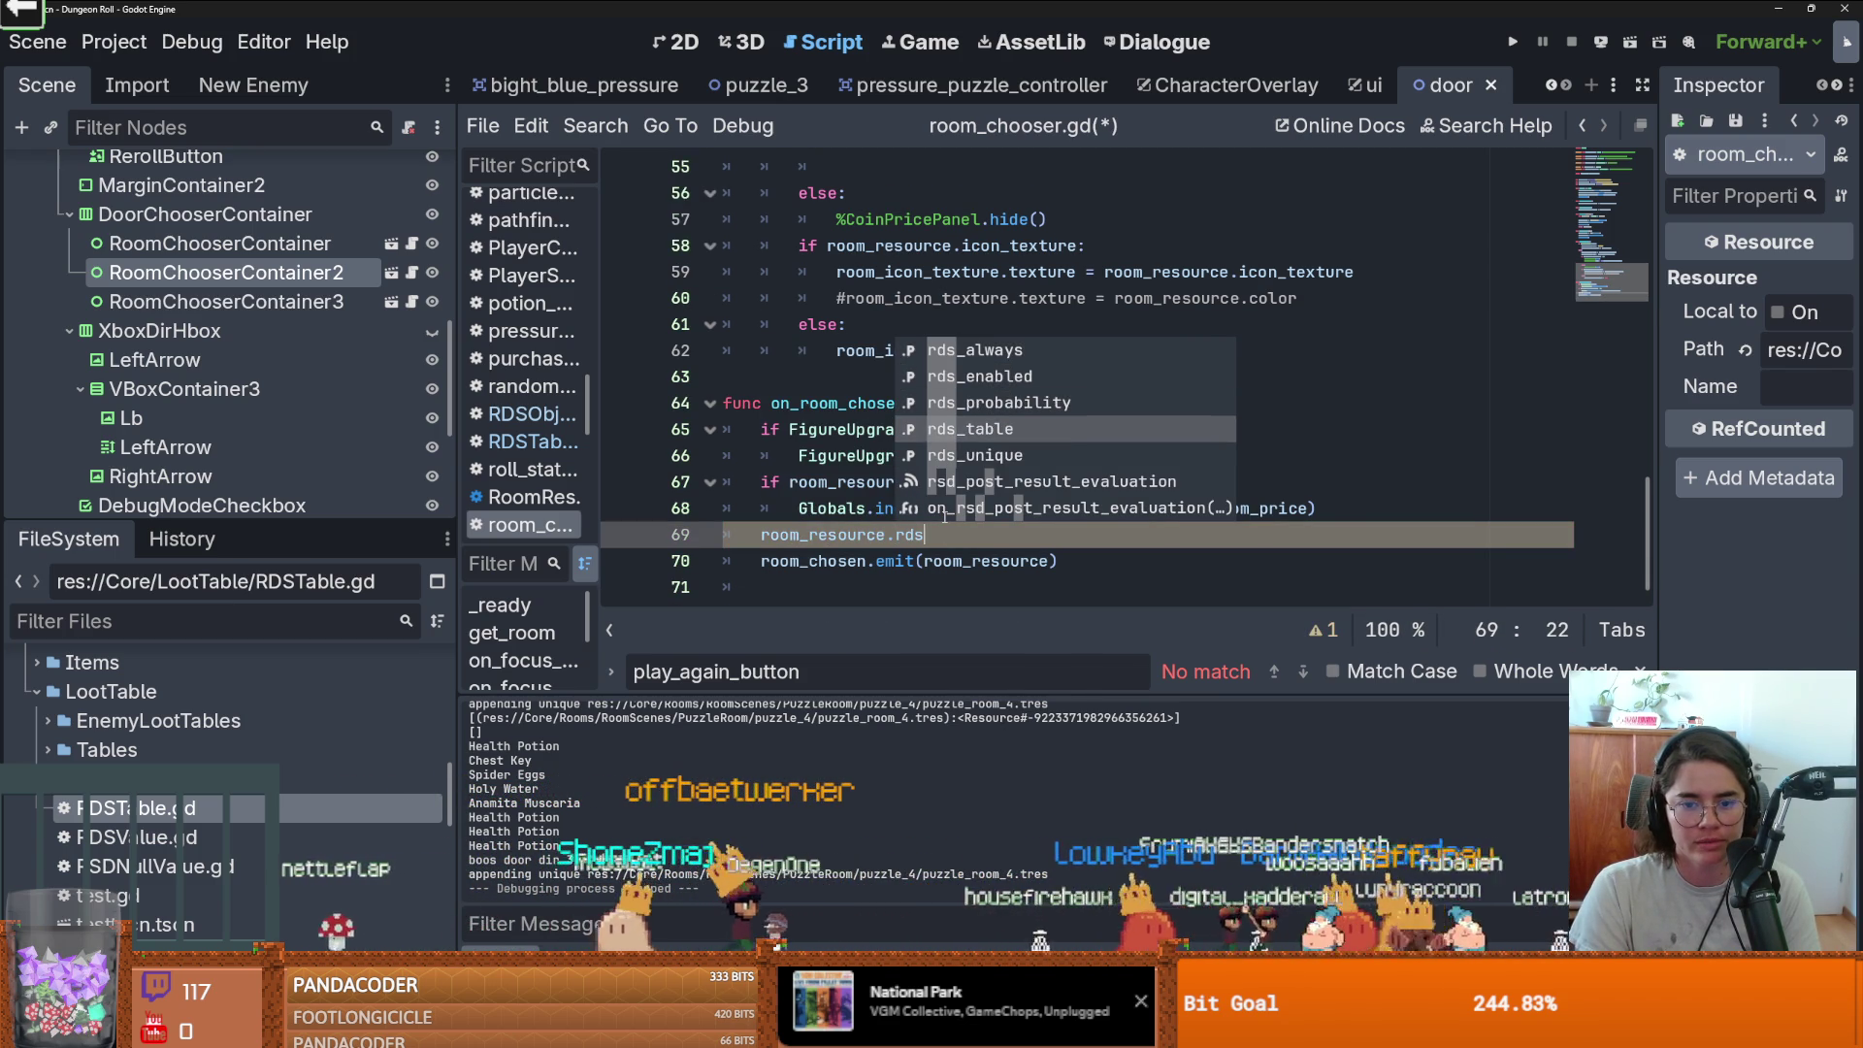
pyautogui.press('Return')
pyautogui.write('.un')
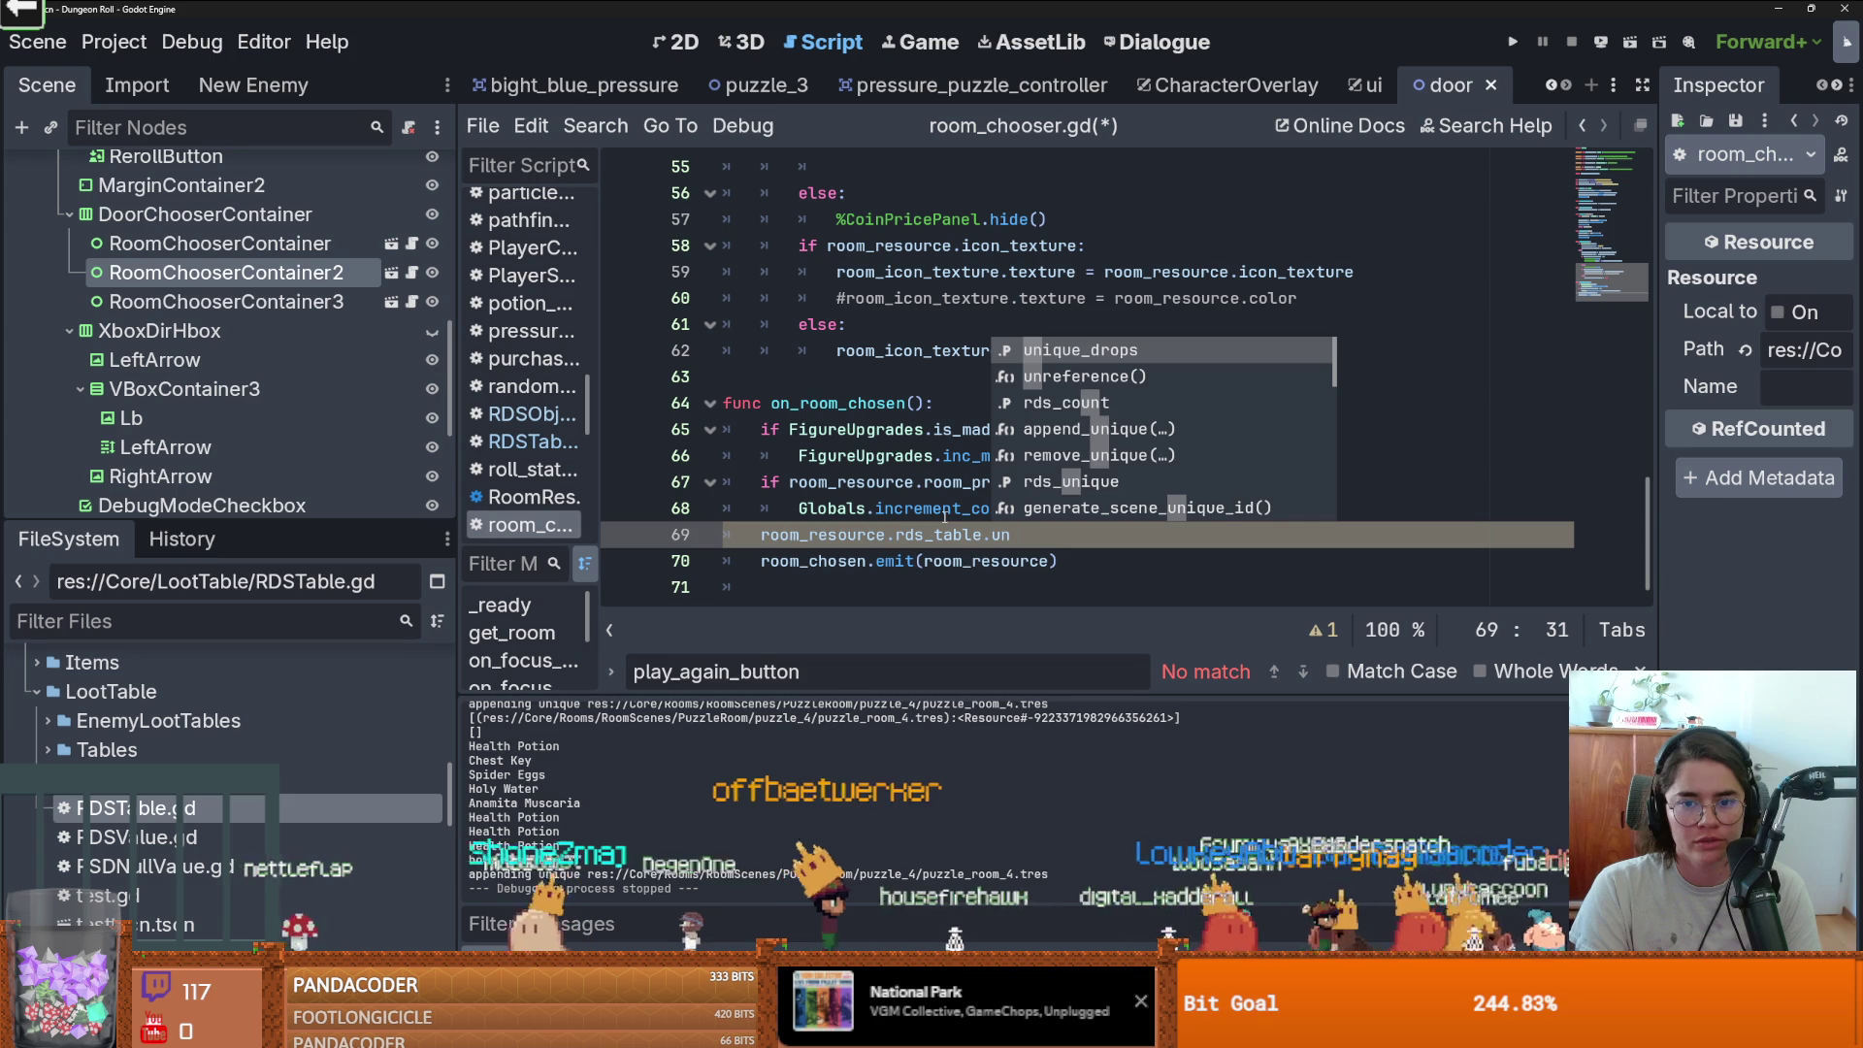
pyautogui.press('Down')
pyautogui.press('Down')
pyautogui.press('Down')
pyautogui.press('Return')
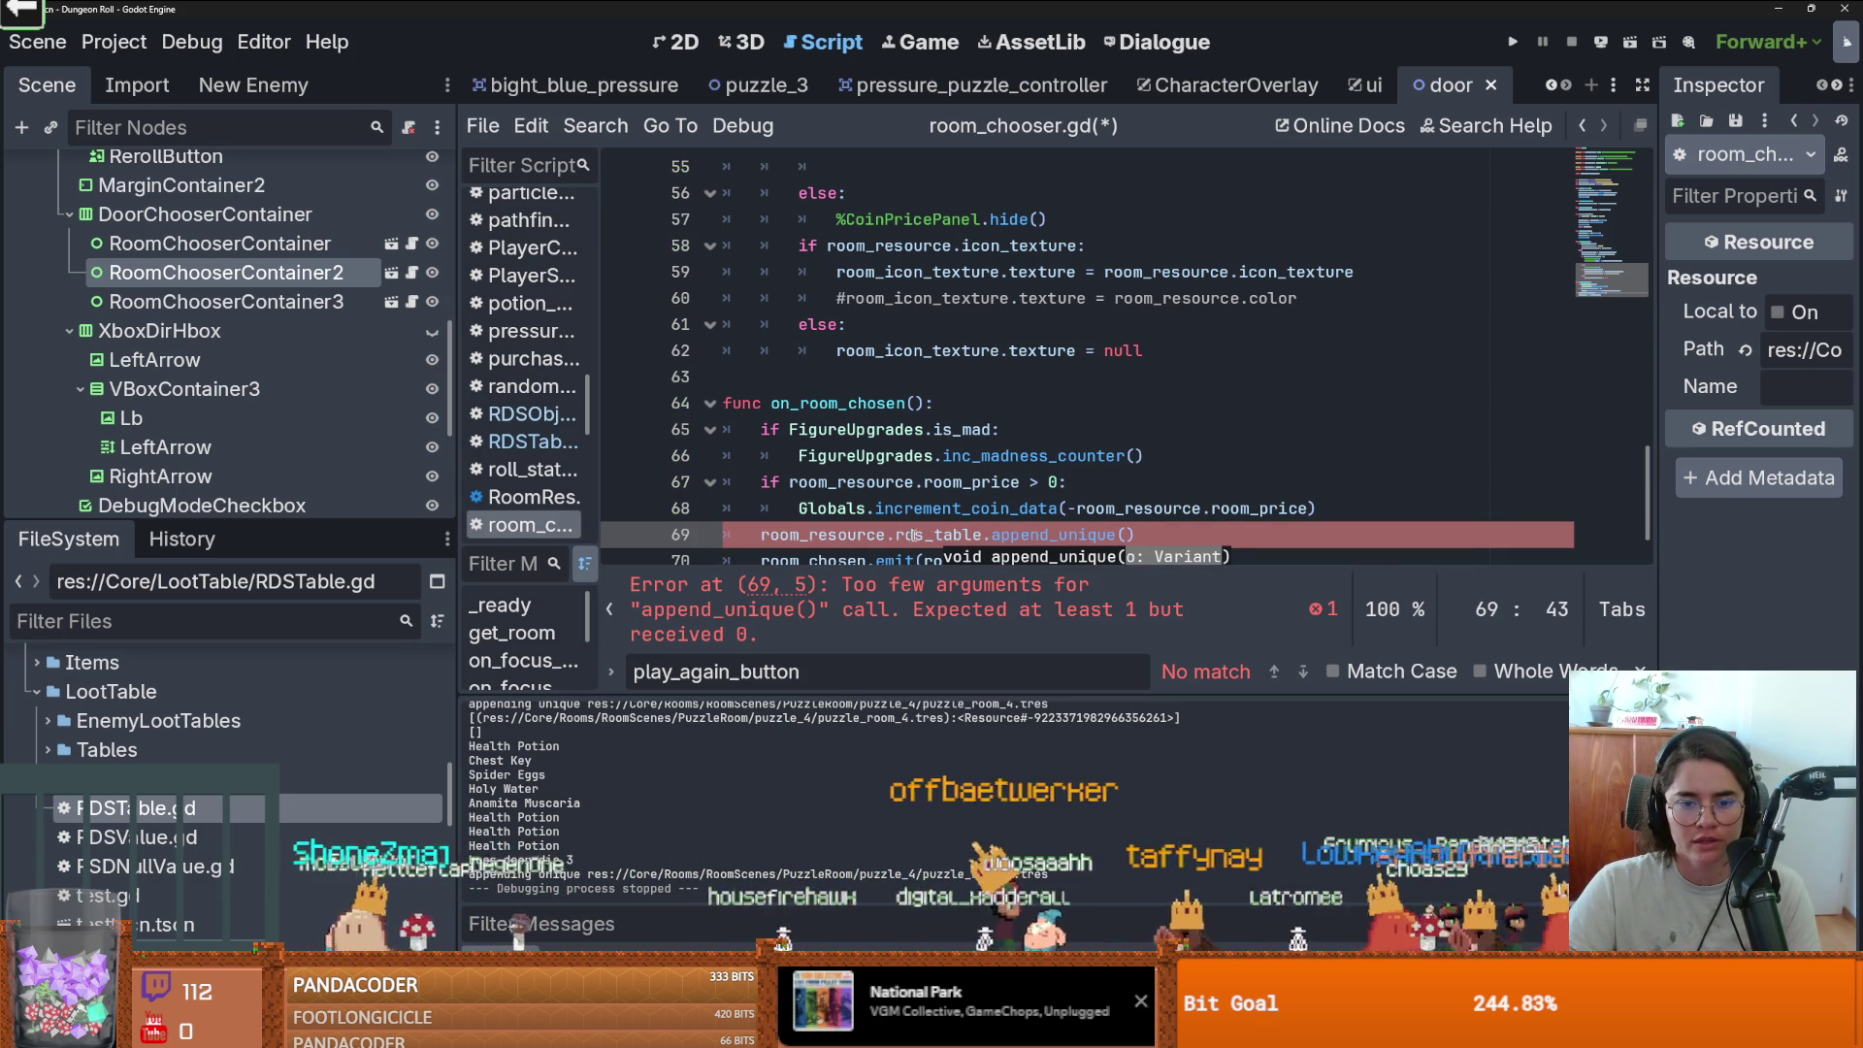
# Pass room_resource as the append_unique argument and save the script.
pyautogui.doubleClick(958, 535)
pyautogui.doubleClick(824, 534)
pyautogui.hotkey('ctrl', 'c')
pyautogui.click(1126, 535)
pyautogui.hotkey('ctrl', 'v')
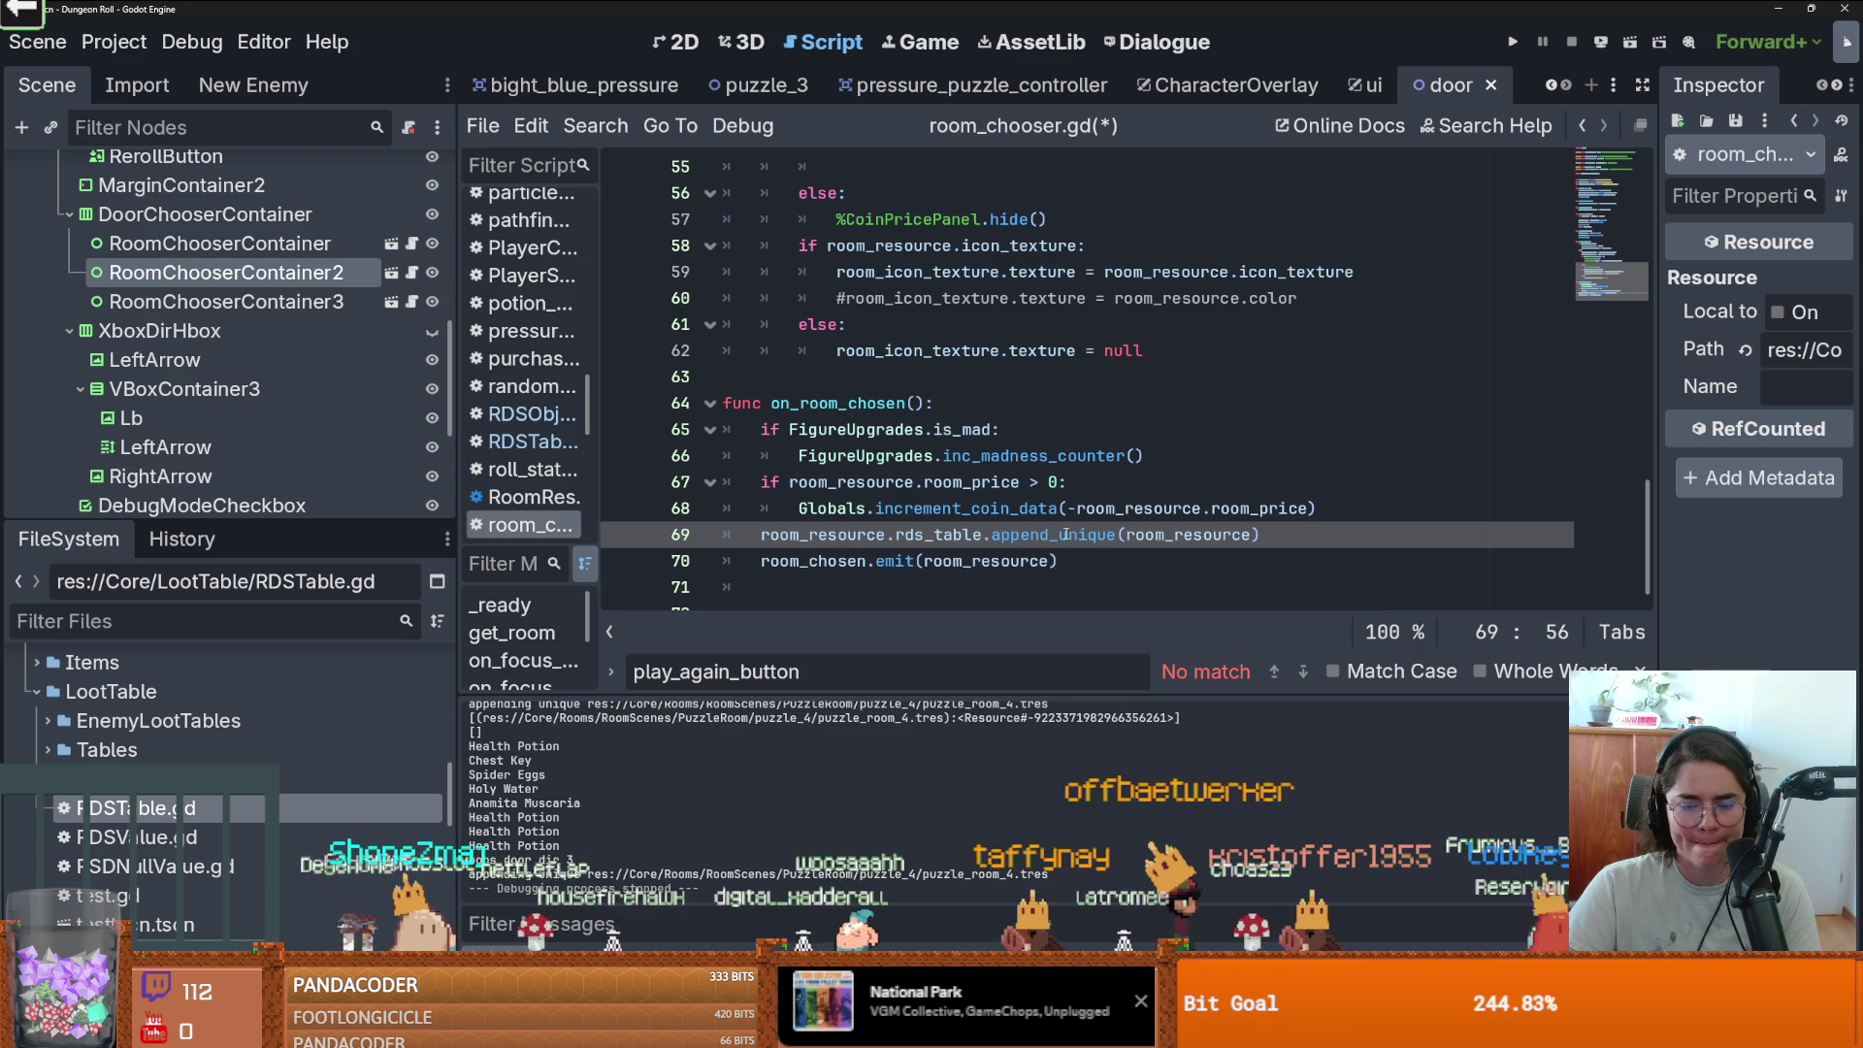
pyautogui.hotkey('ctrl', 's')
pyautogui.click(1358, 514)
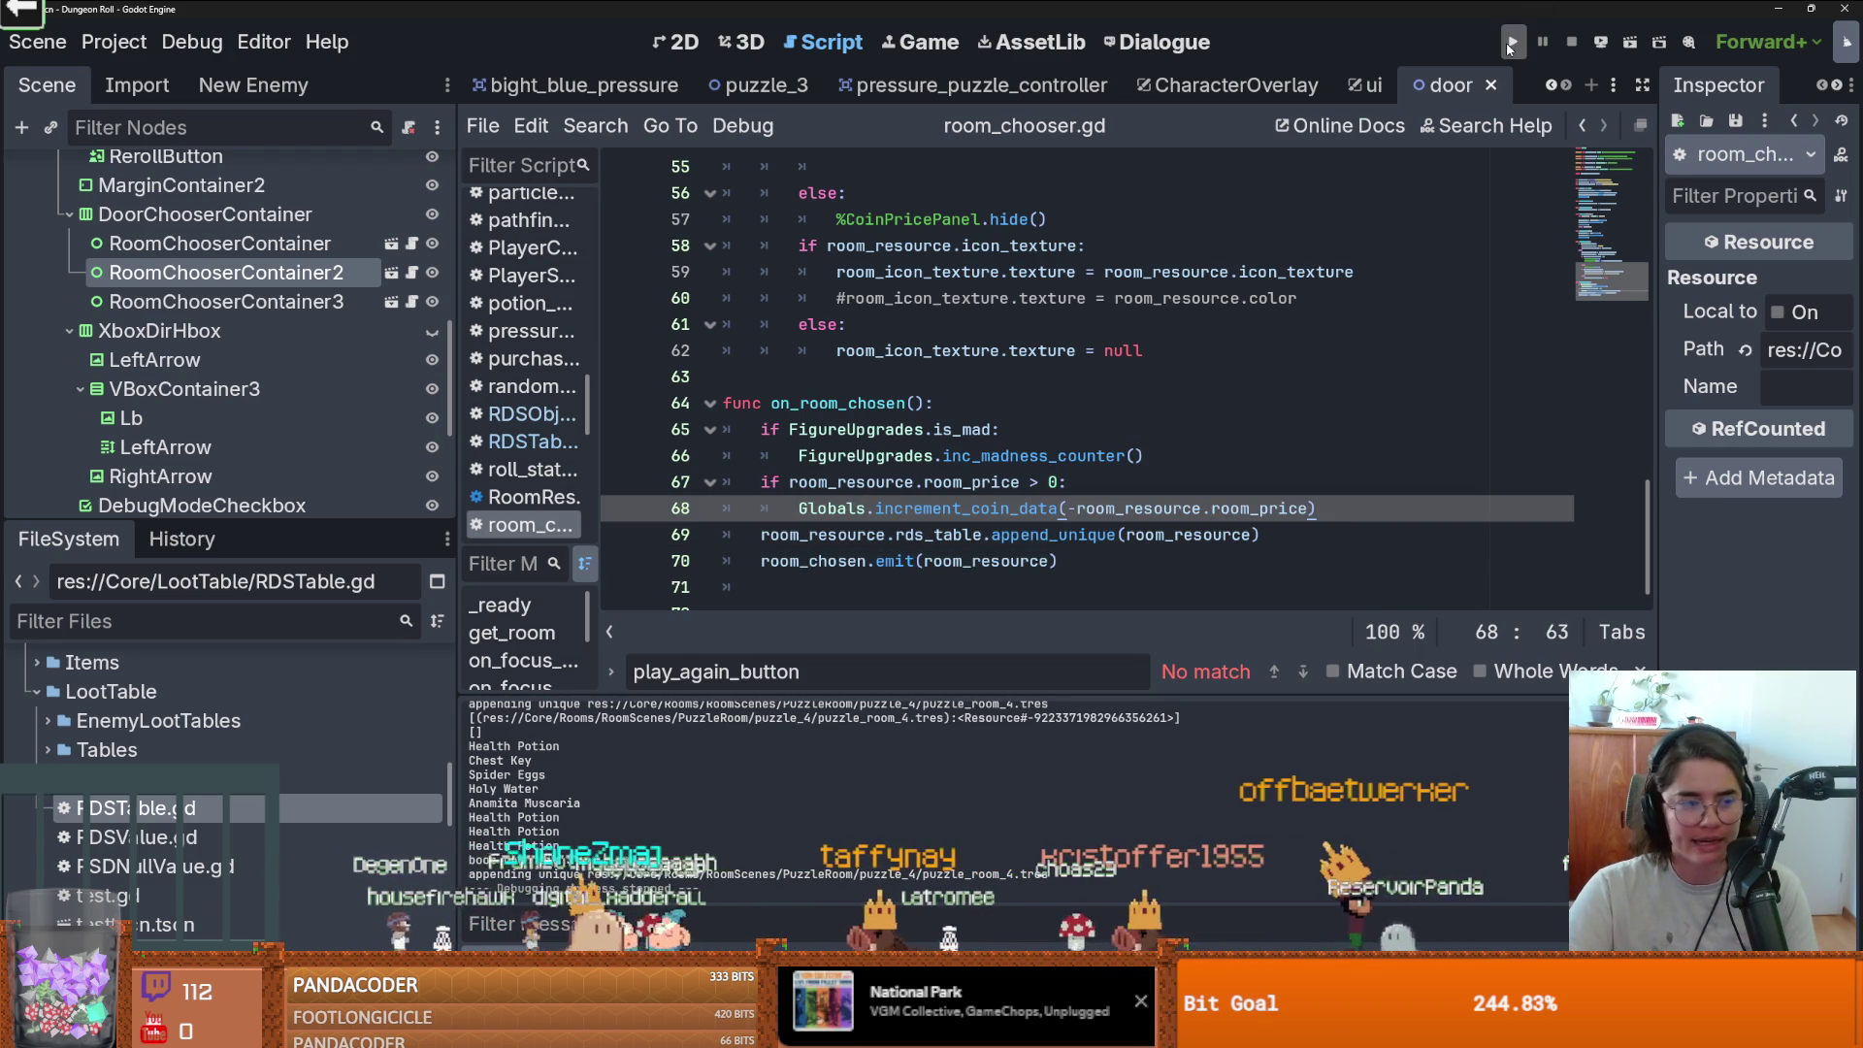
# Run the game and choose the Aloe's Den room to trigger the line 69 error.
pyautogui.click(1512, 42)
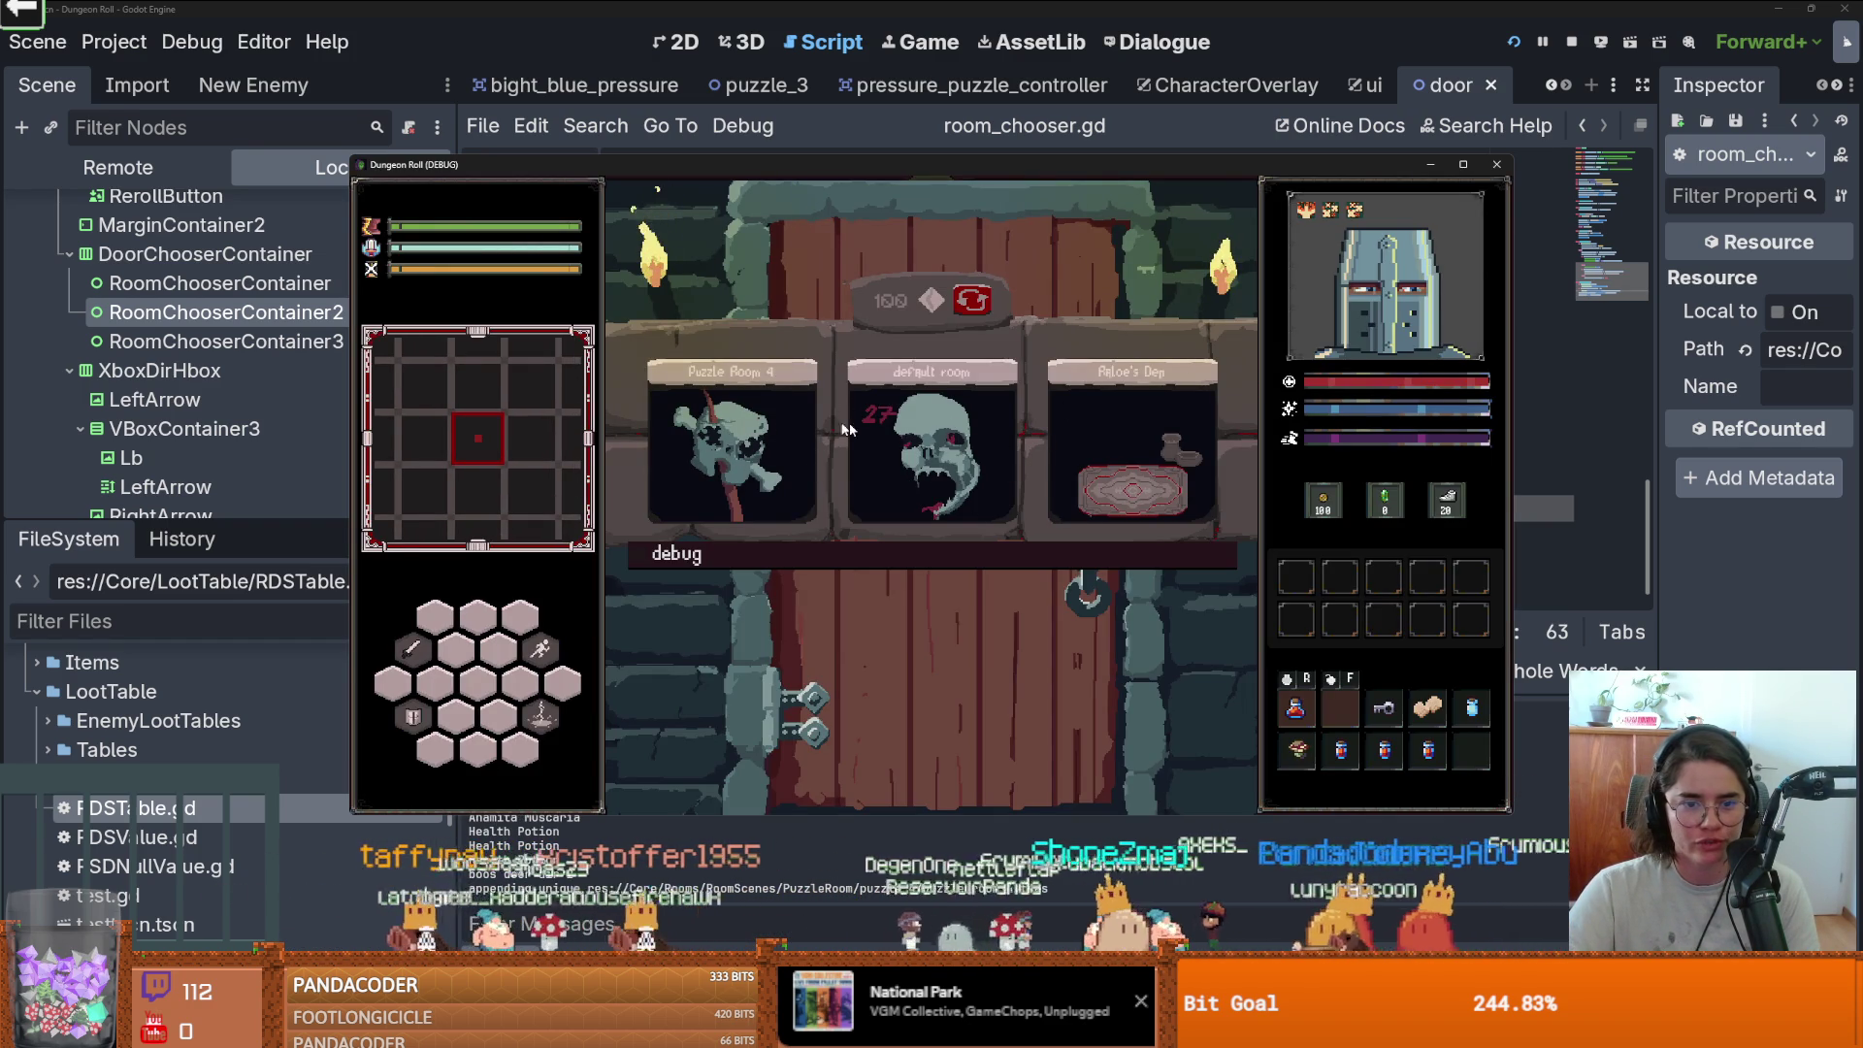
pyautogui.click(1126, 442)
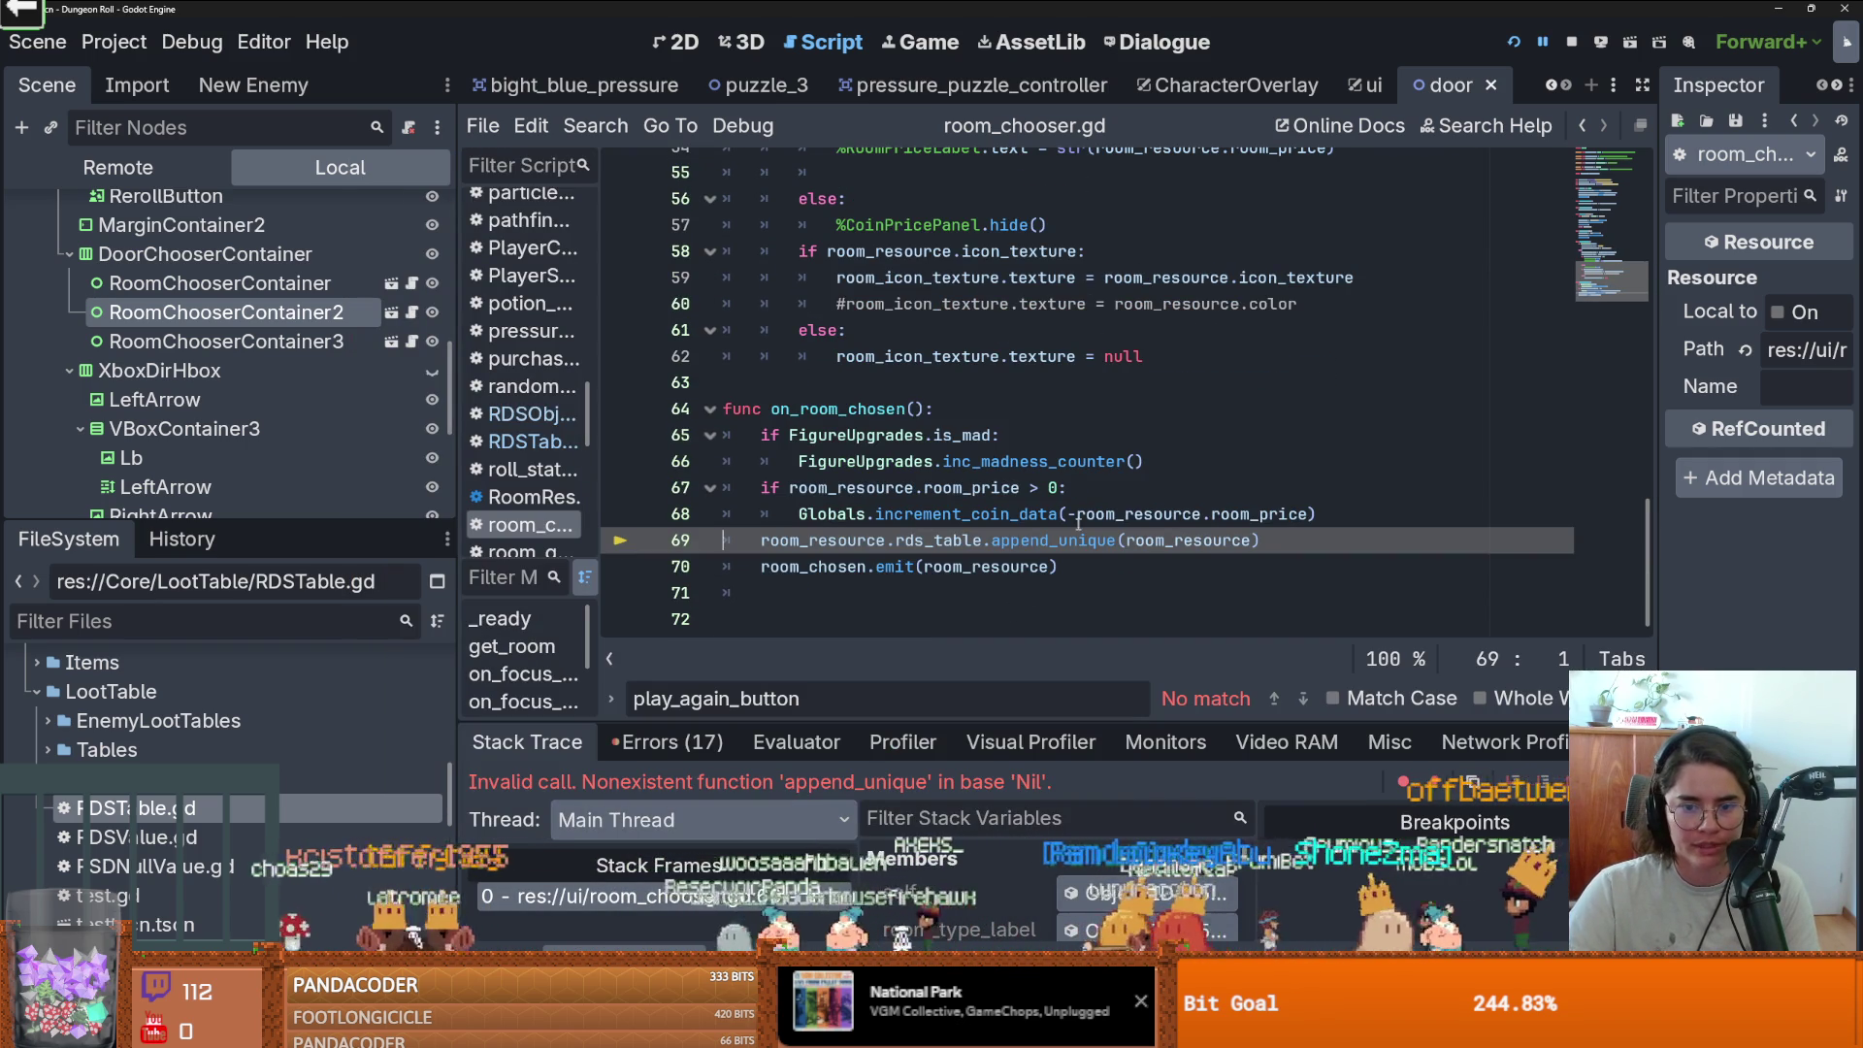
# Examine append_unique and rds_table on the failing line 69.
pyautogui.doubleClick(1061, 539)
pyautogui.doubleClick(929, 541)
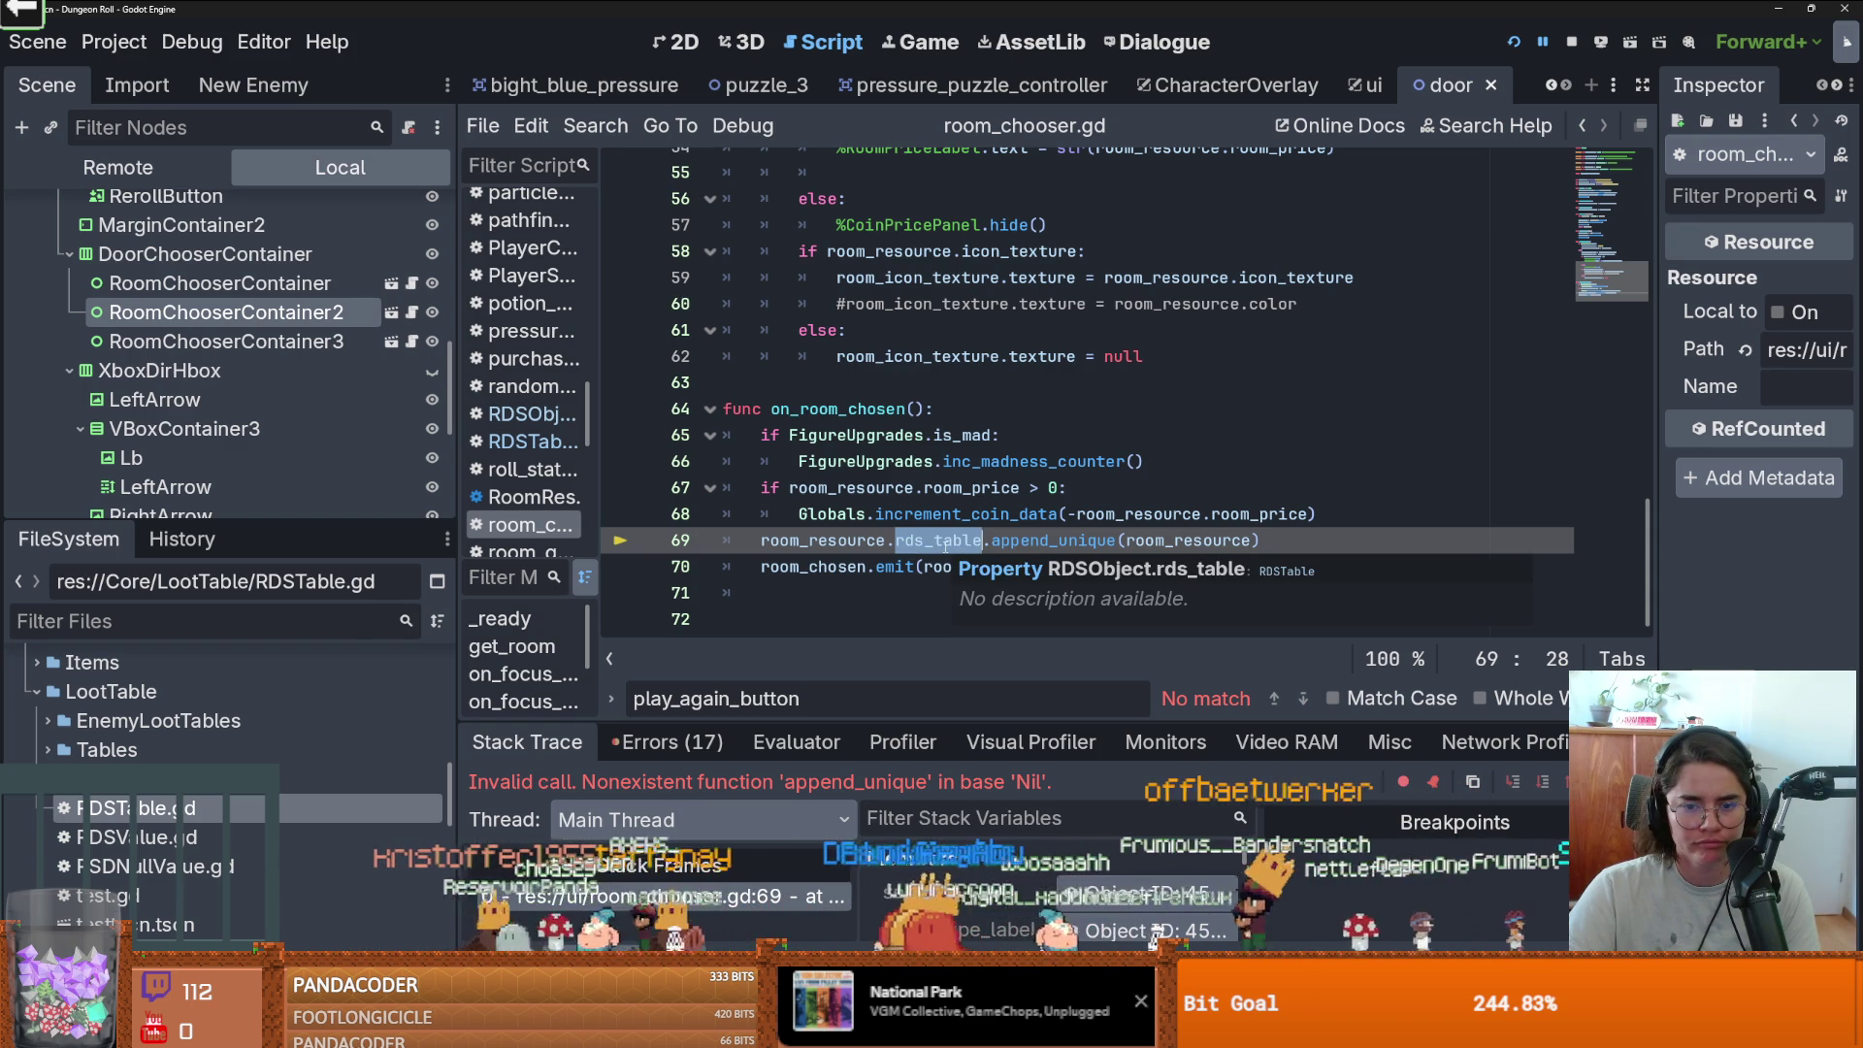
pyautogui.doubleClick(1055, 541)
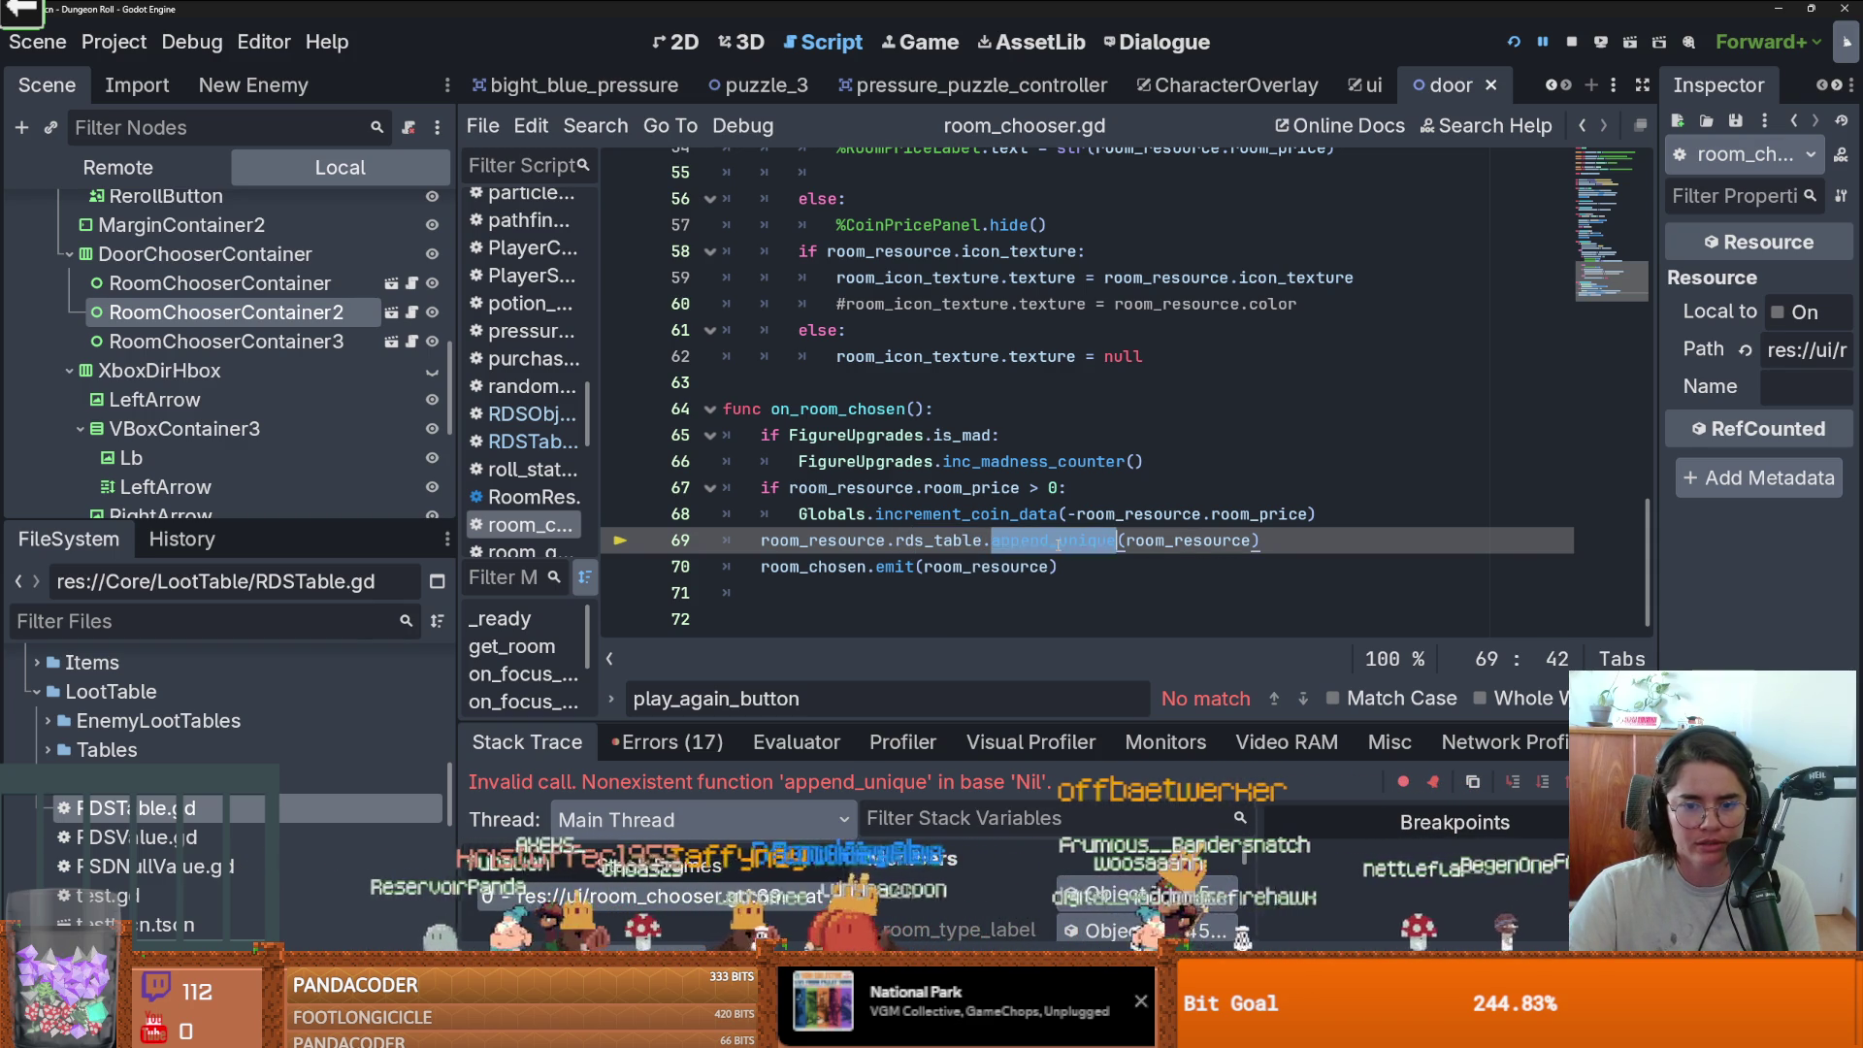
pyautogui.press('Home')
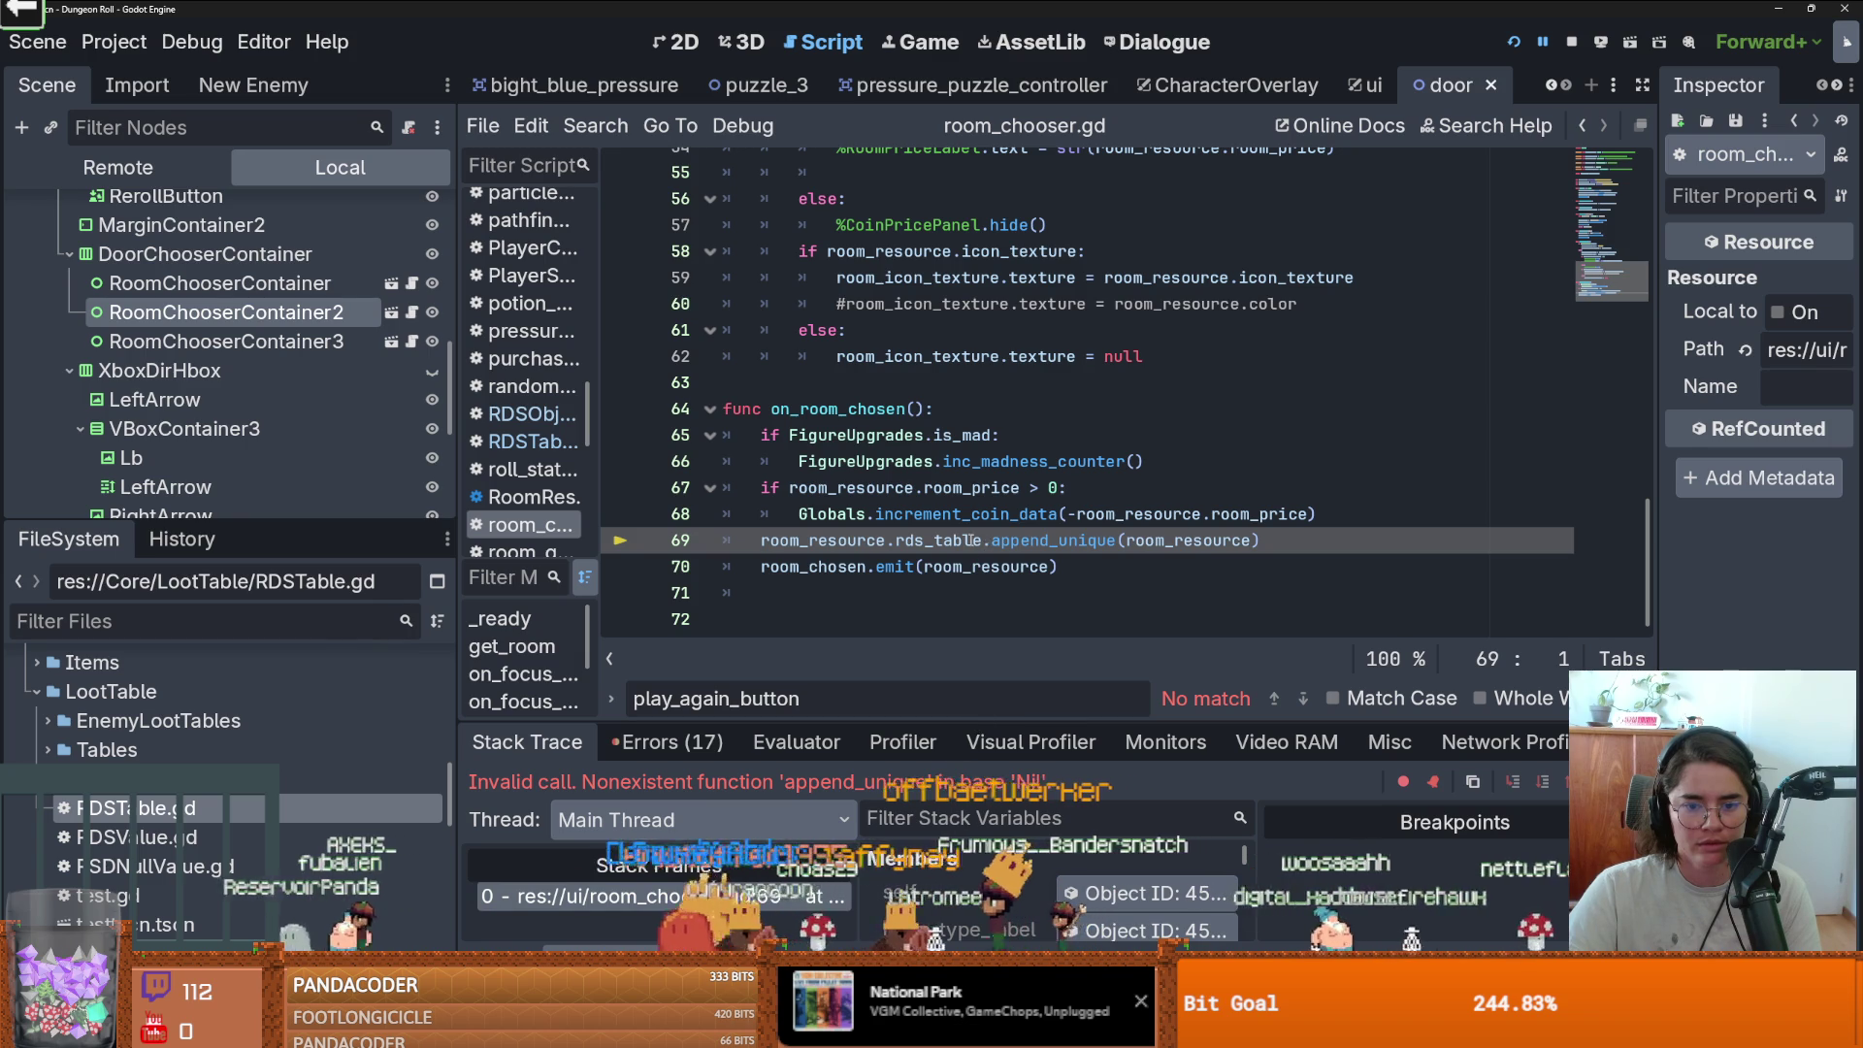
pyautogui.doubleClick(938, 541)
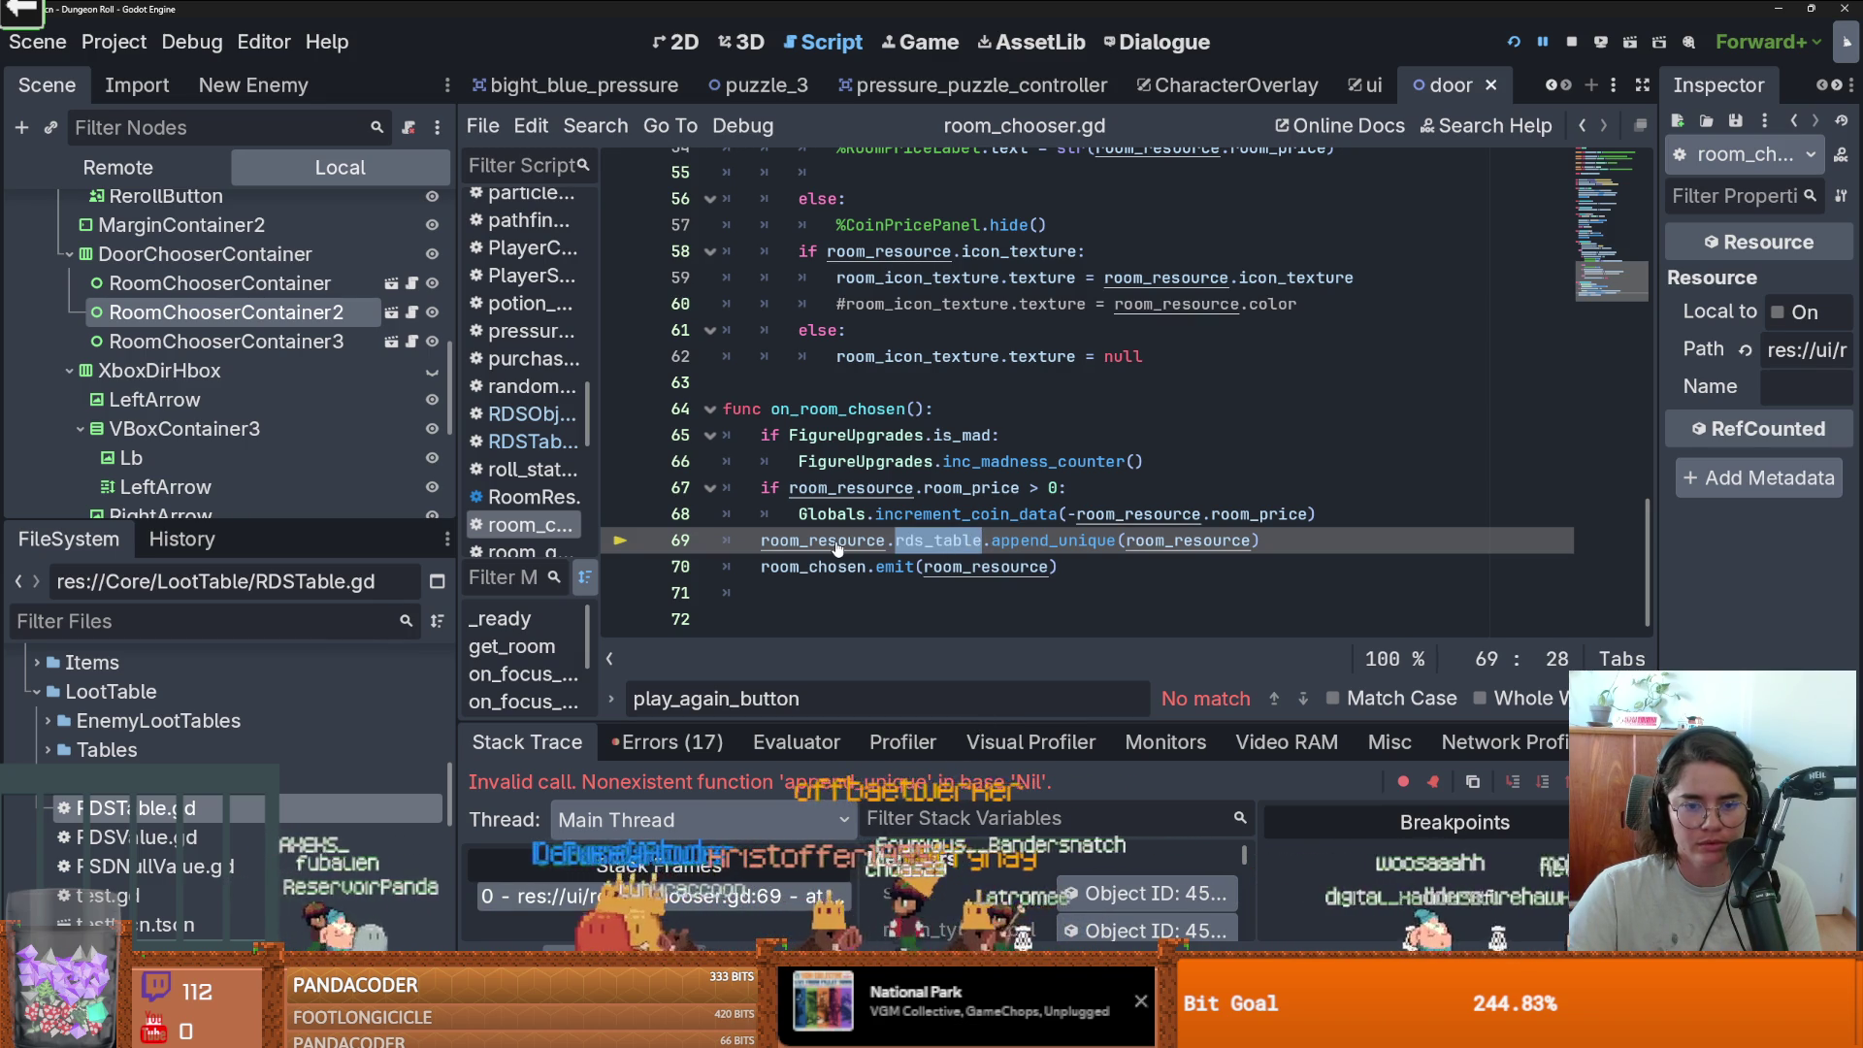
# Enlarge the debugger and inspect room_resource, confirming its Rds Table is <null>.
pyautogui.moveTo(1029, 720); pyautogui.dragTo(1019, 316)
pyautogui.scroll(-3, 1003, 684)
pyautogui.scroll(3, 1004, 683)
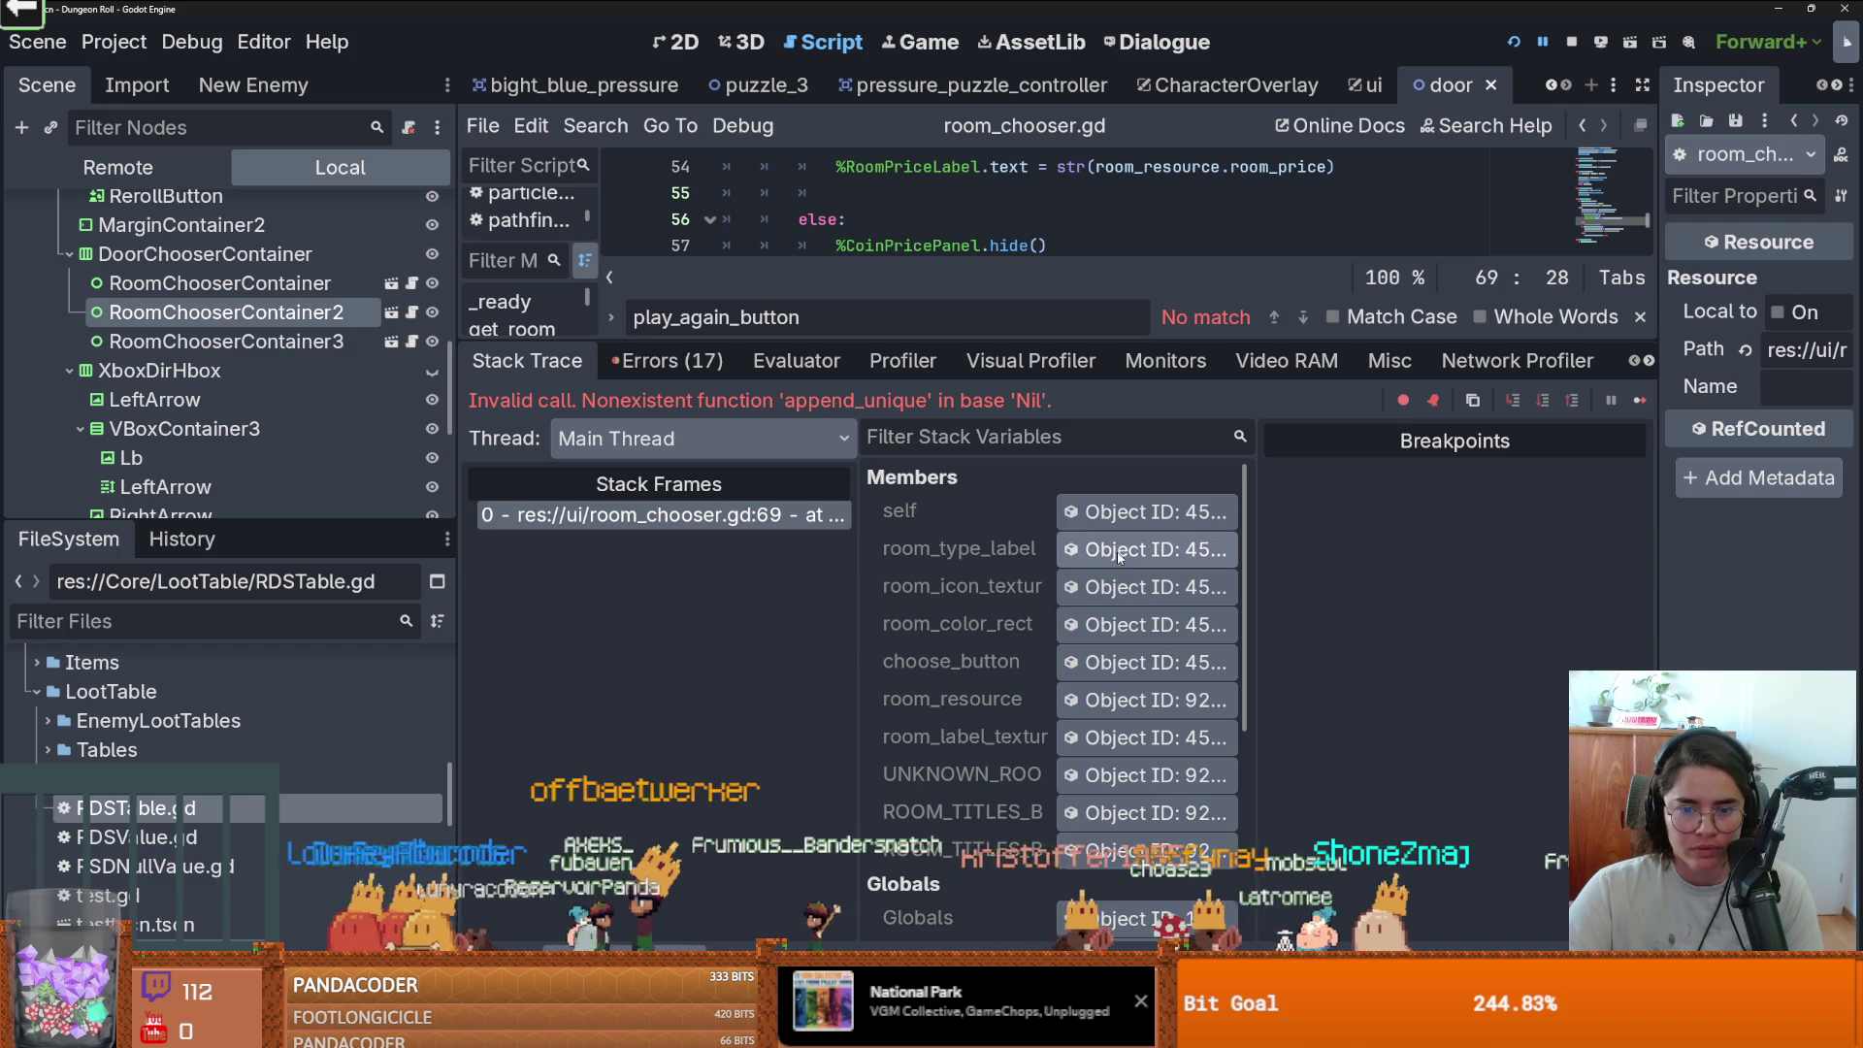
pyautogui.moveTo(1258, 640); pyautogui.dragTo(1704, 642)
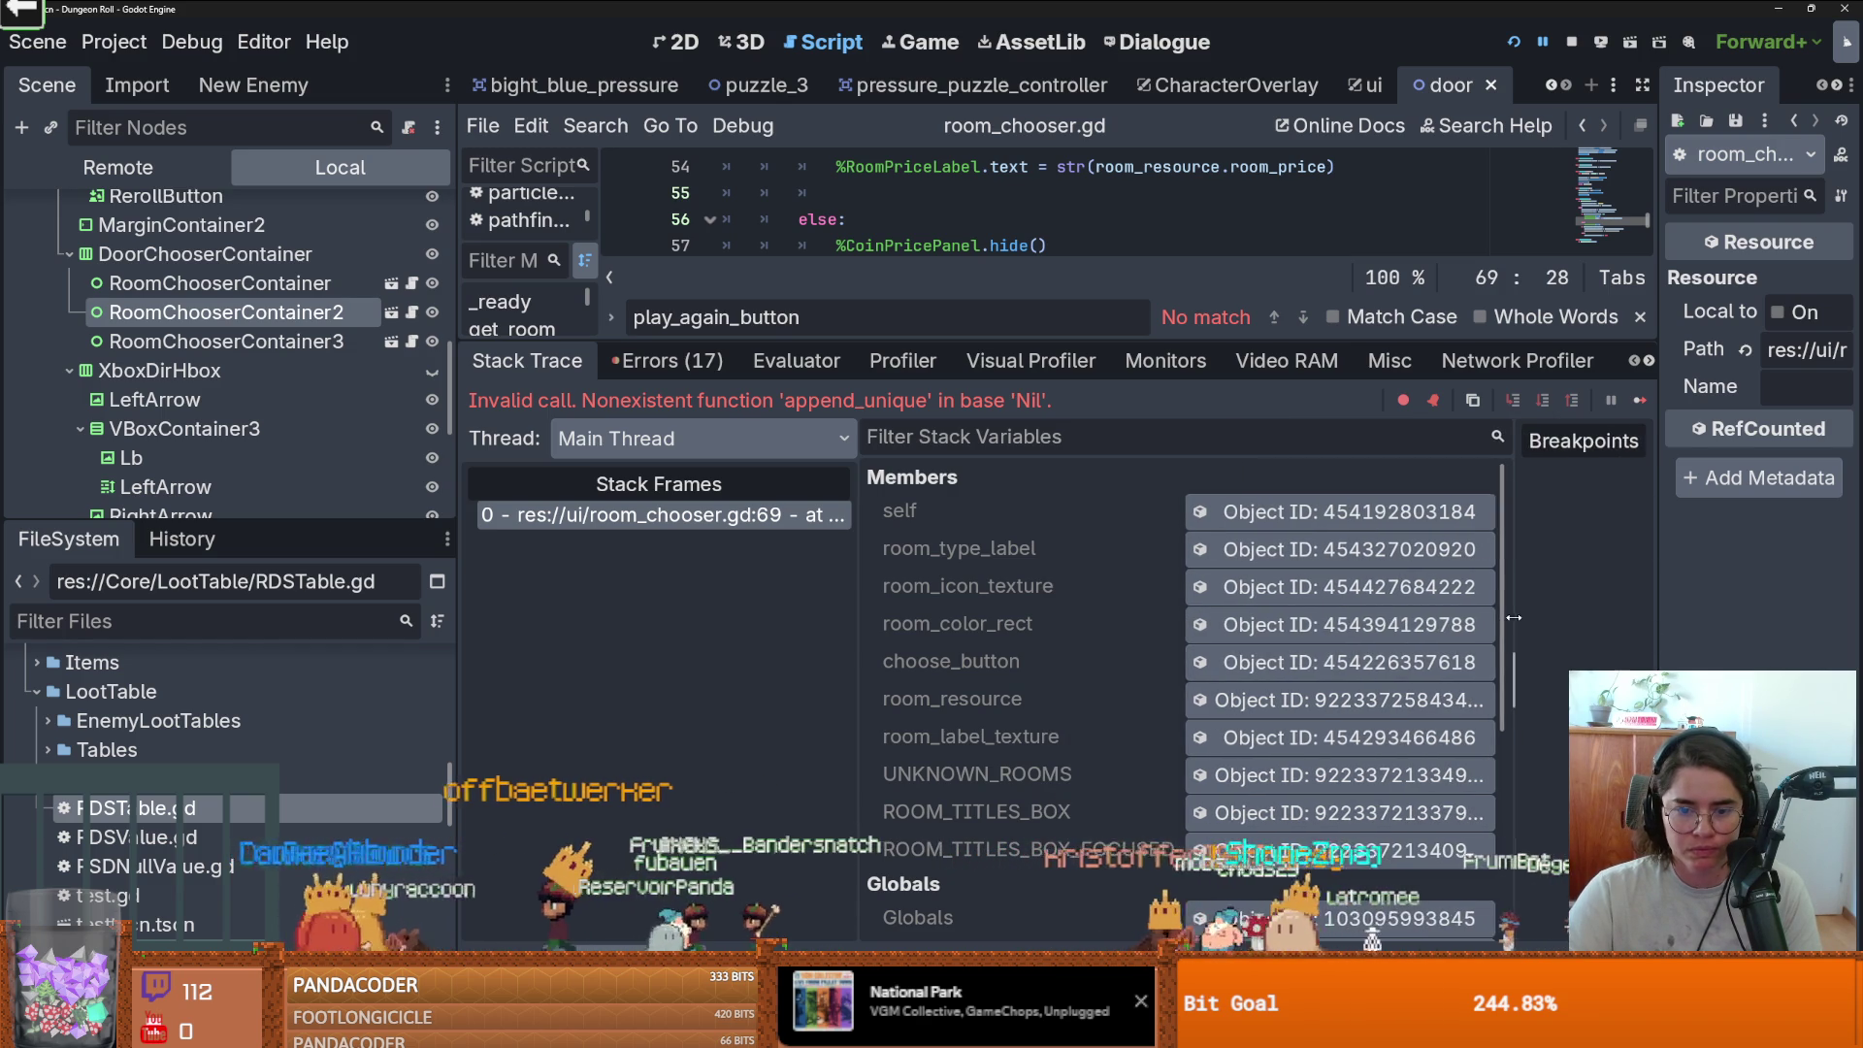
pyautogui.click(1349, 699)
pyautogui.moveTo(1653, 456); pyautogui.dragTo(1258, 456)
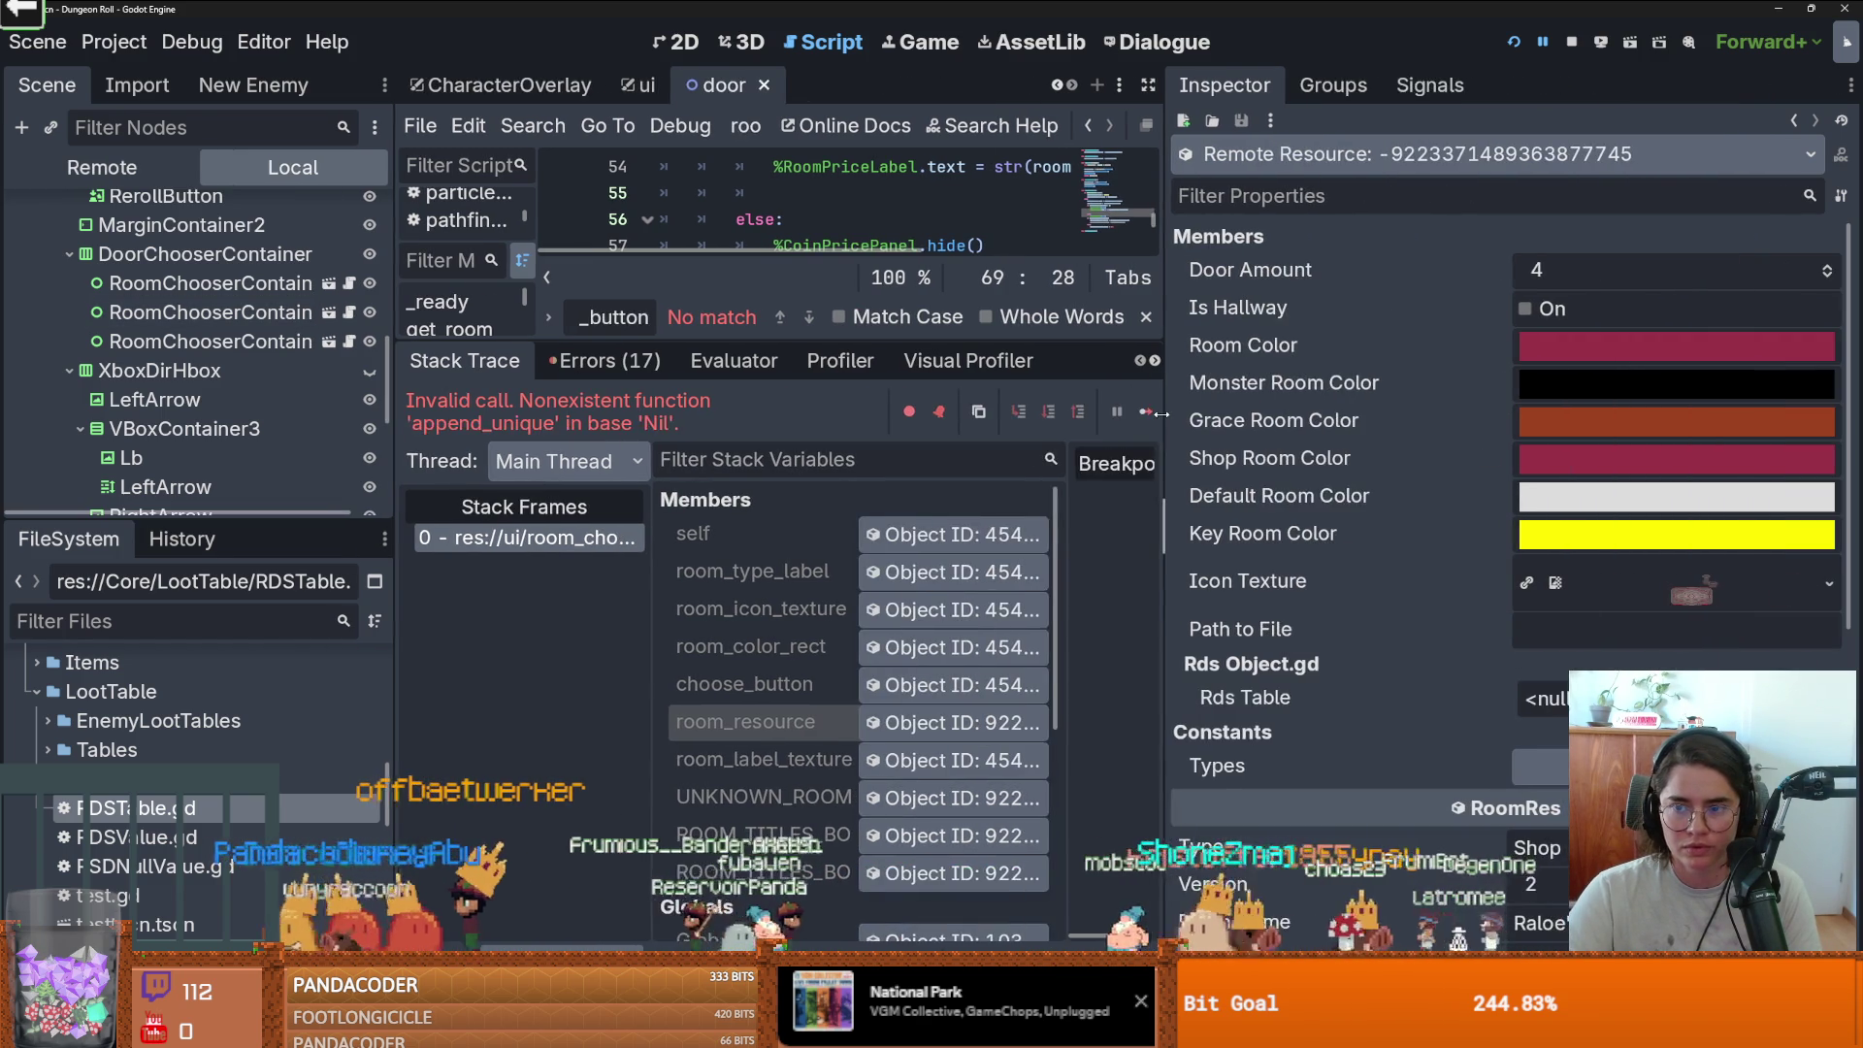
pyautogui.scroll(-5, 1365, 567)
pyautogui.scroll(-5, 1366, 567)
pyautogui.scroll(5, 1365, 567)
pyautogui.scroll(-2, 1365, 567)
pyautogui.scroll(8, 1442, 585)
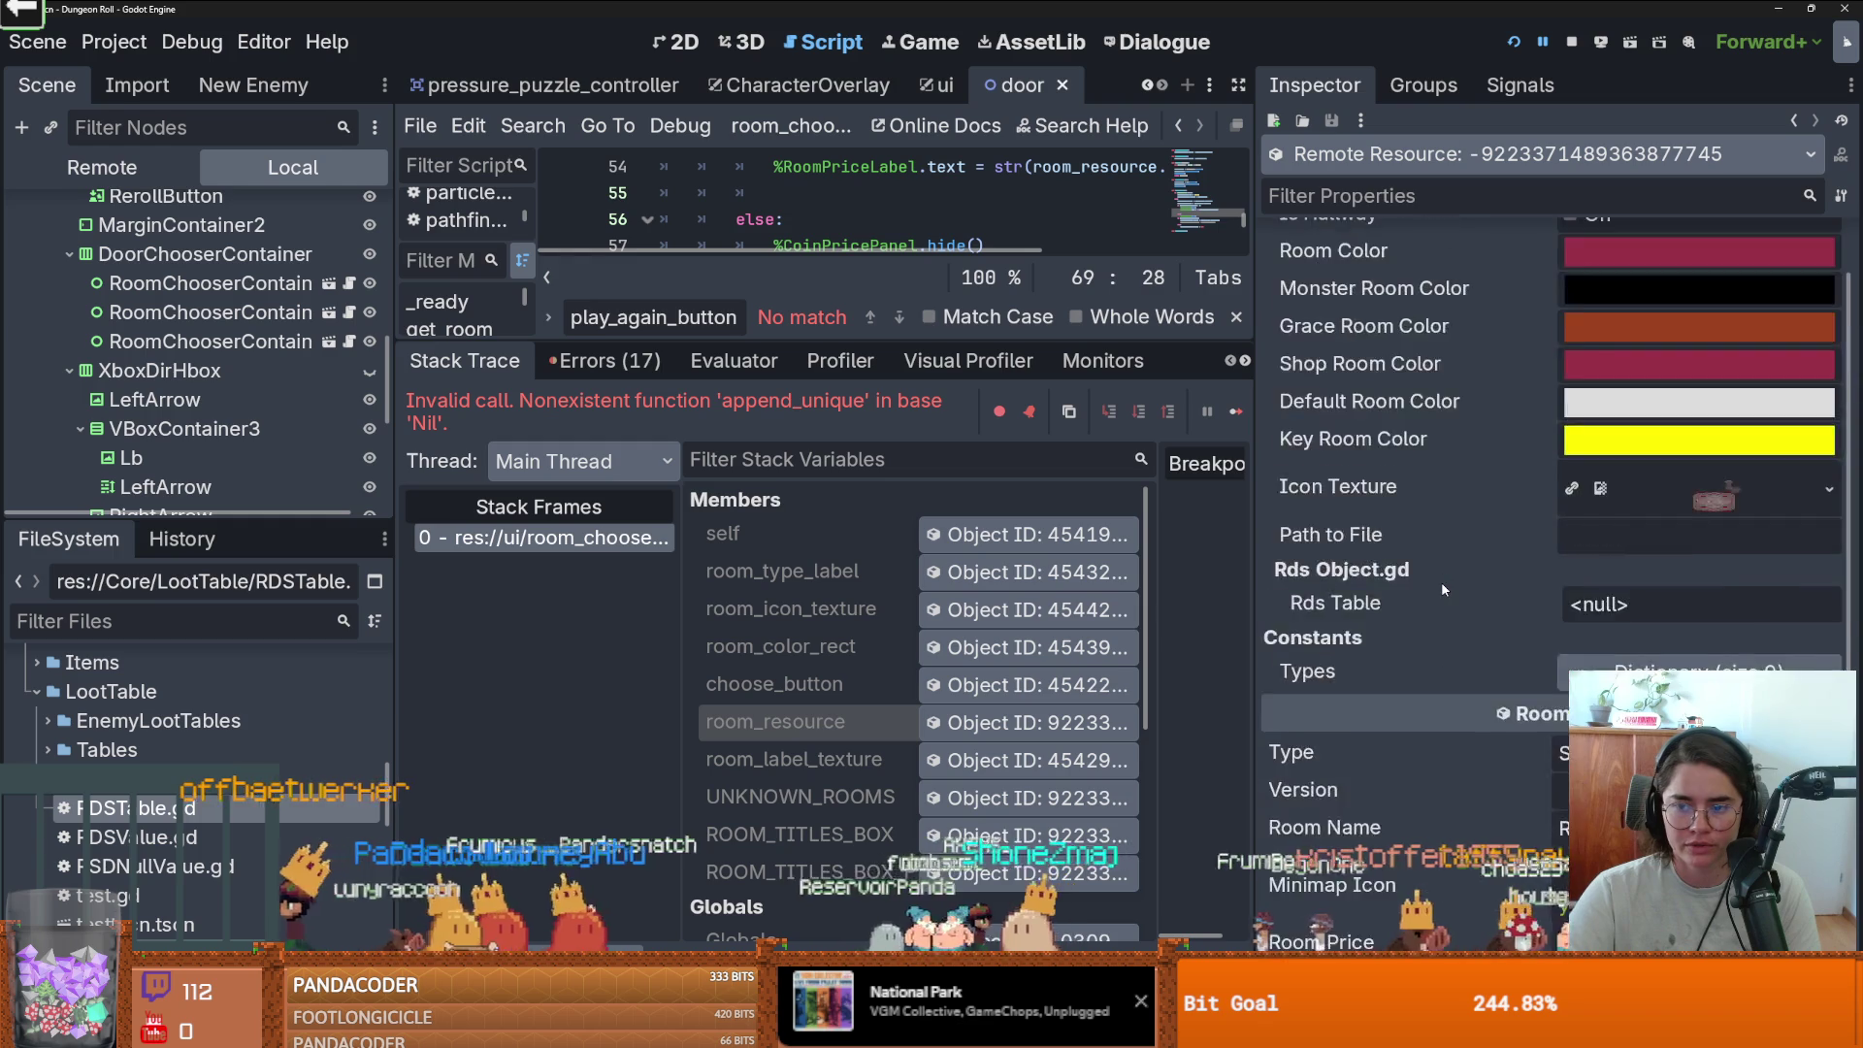
pyautogui.scroll(-5, 1442, 585)
# Enlarge the script view to lines 55–72 and briefly probe room_resource's properties on line 70.
pyautogui.moveTo(891, 340); pyautogui.dragTo(891, 721)
pyautogui.doubleClick(943, 560)
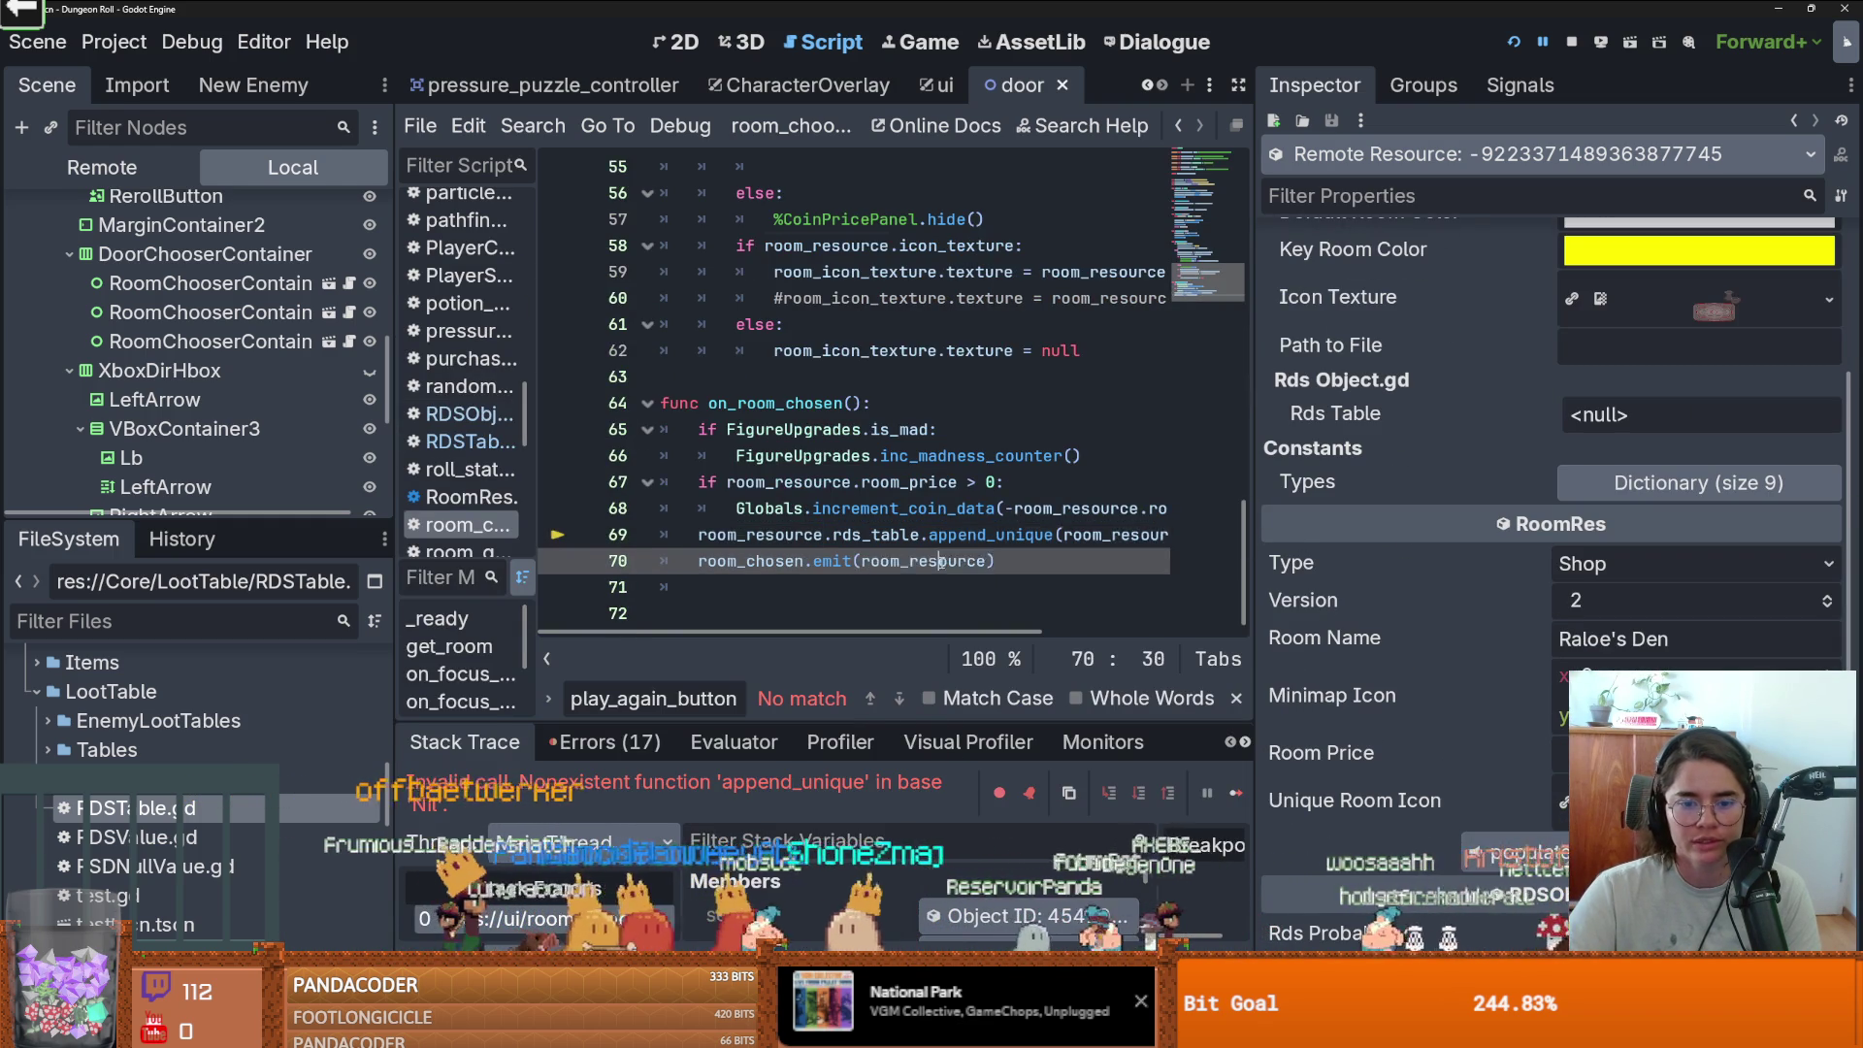
pyautogui.press('Right')
pyautogui.write('.roo')
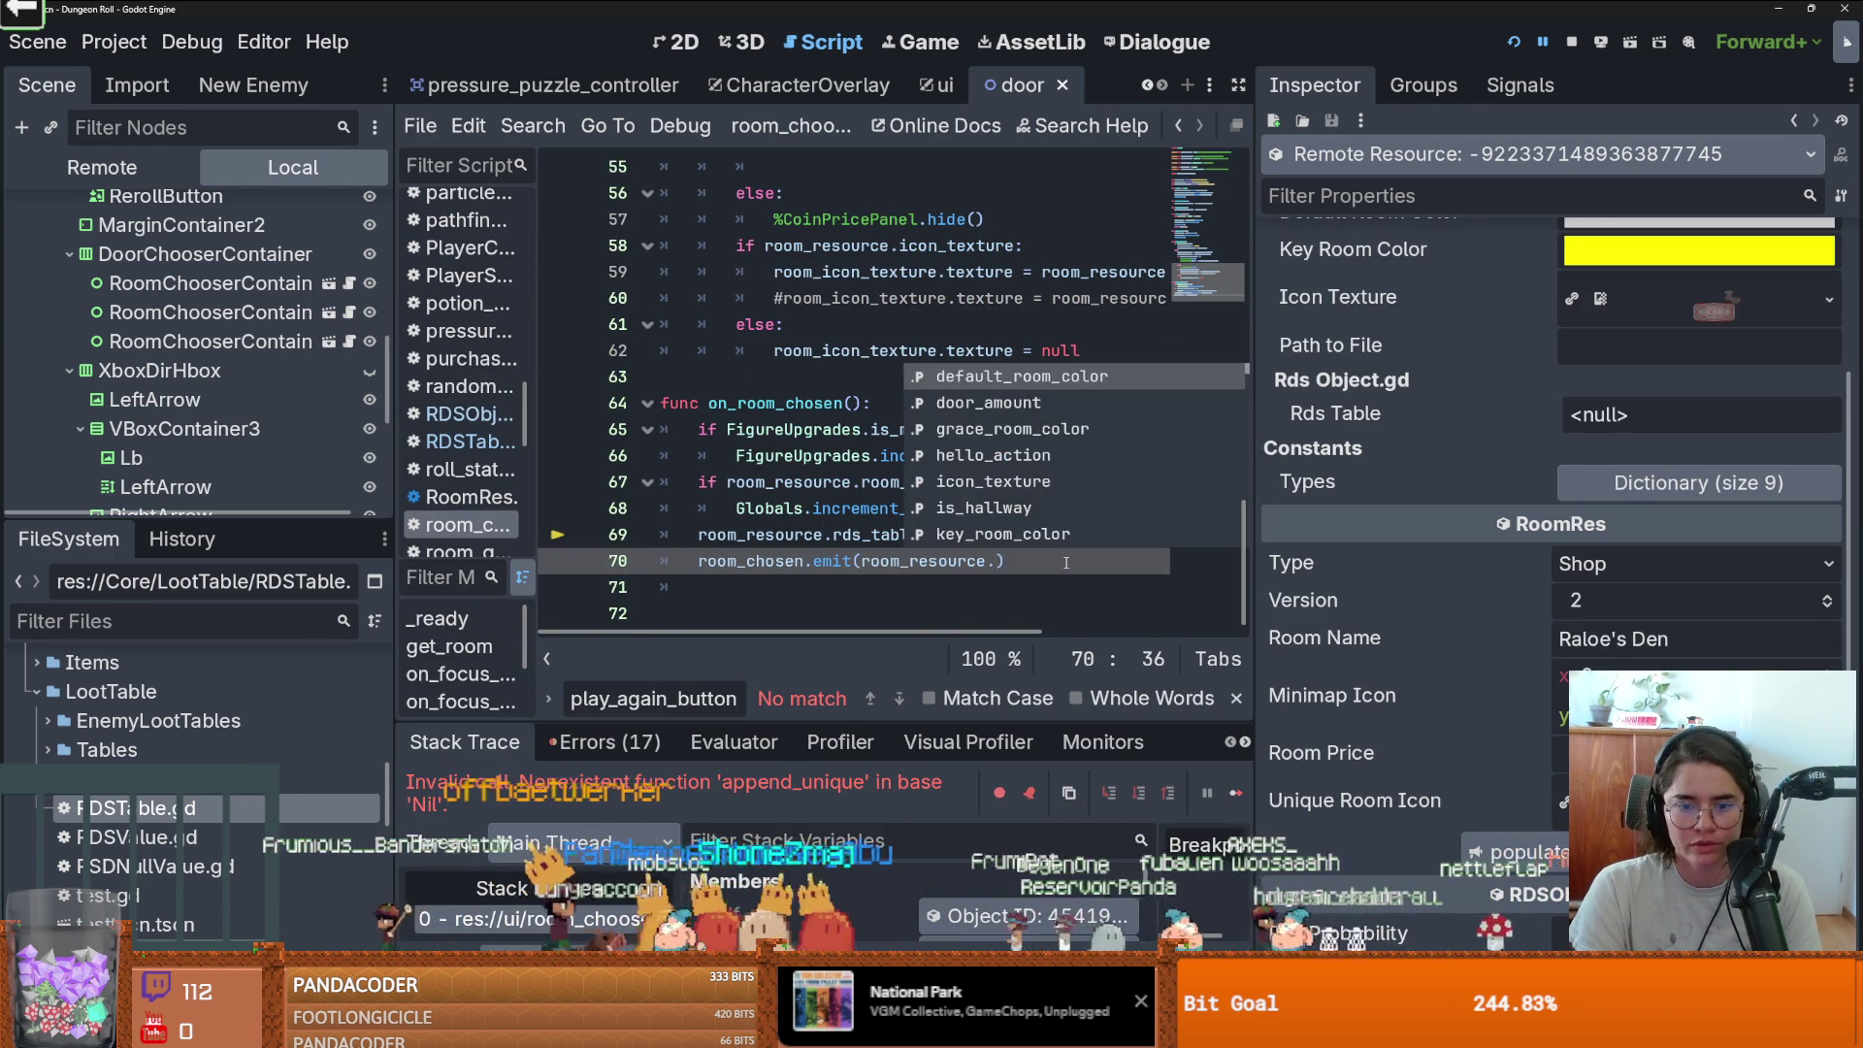
pyautogui.write('m')
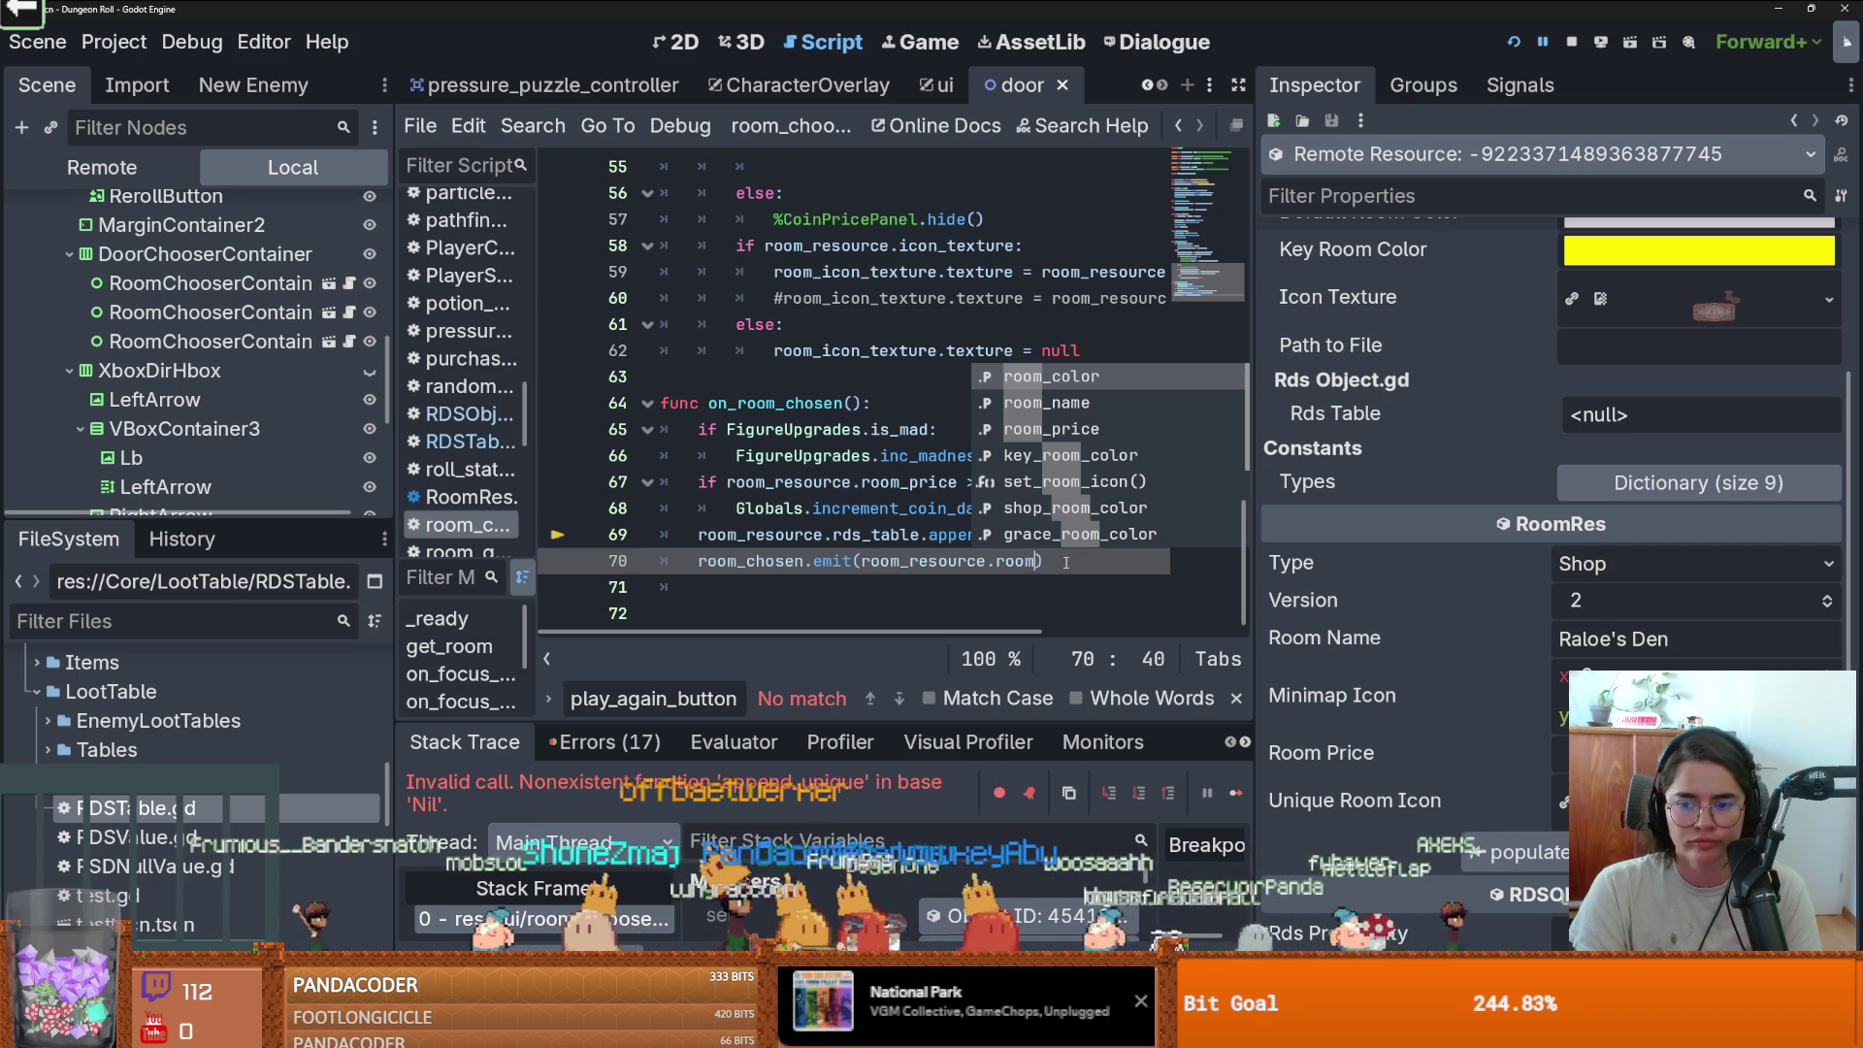
pyautogui.press('BackSpace')
pyautogui.press('BackSpace')
pyautogui.press('BackSpace')
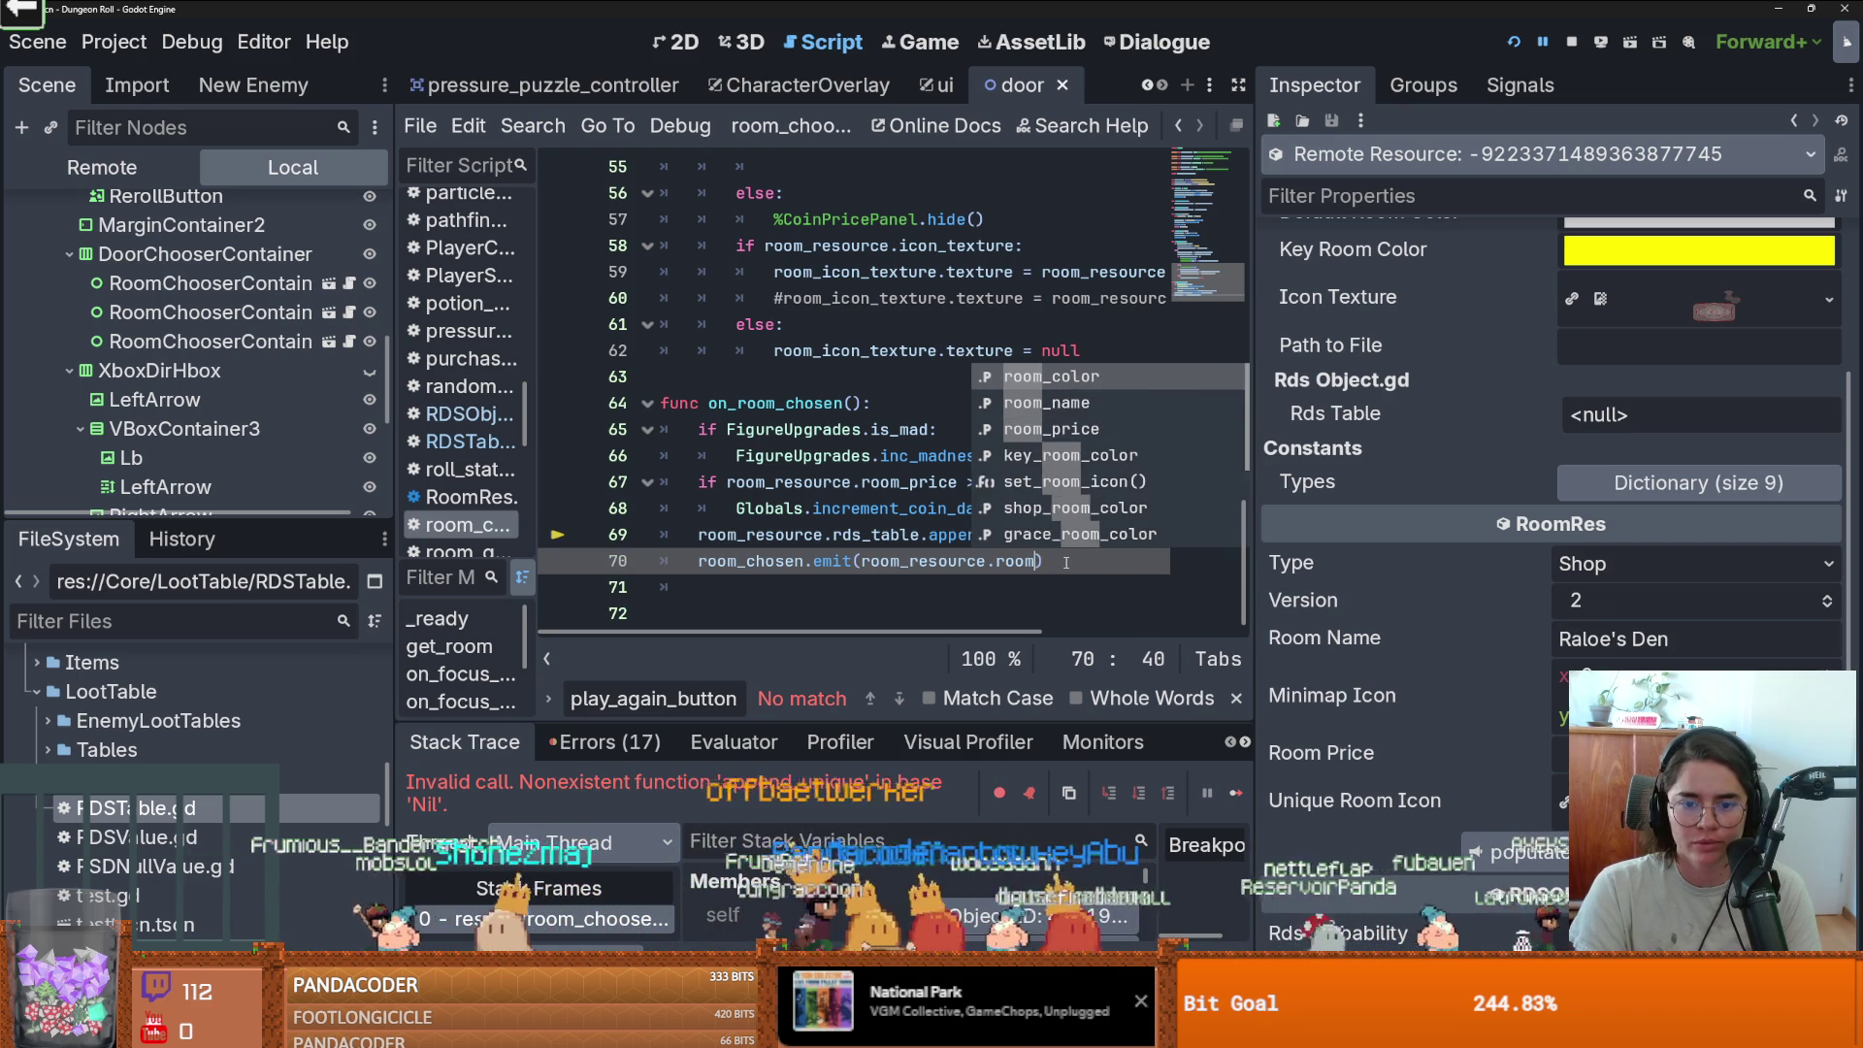
pyautogui.press('BackSpace')
pyautogui.press('BackSpace')
pyautogui.press('BackSpace')
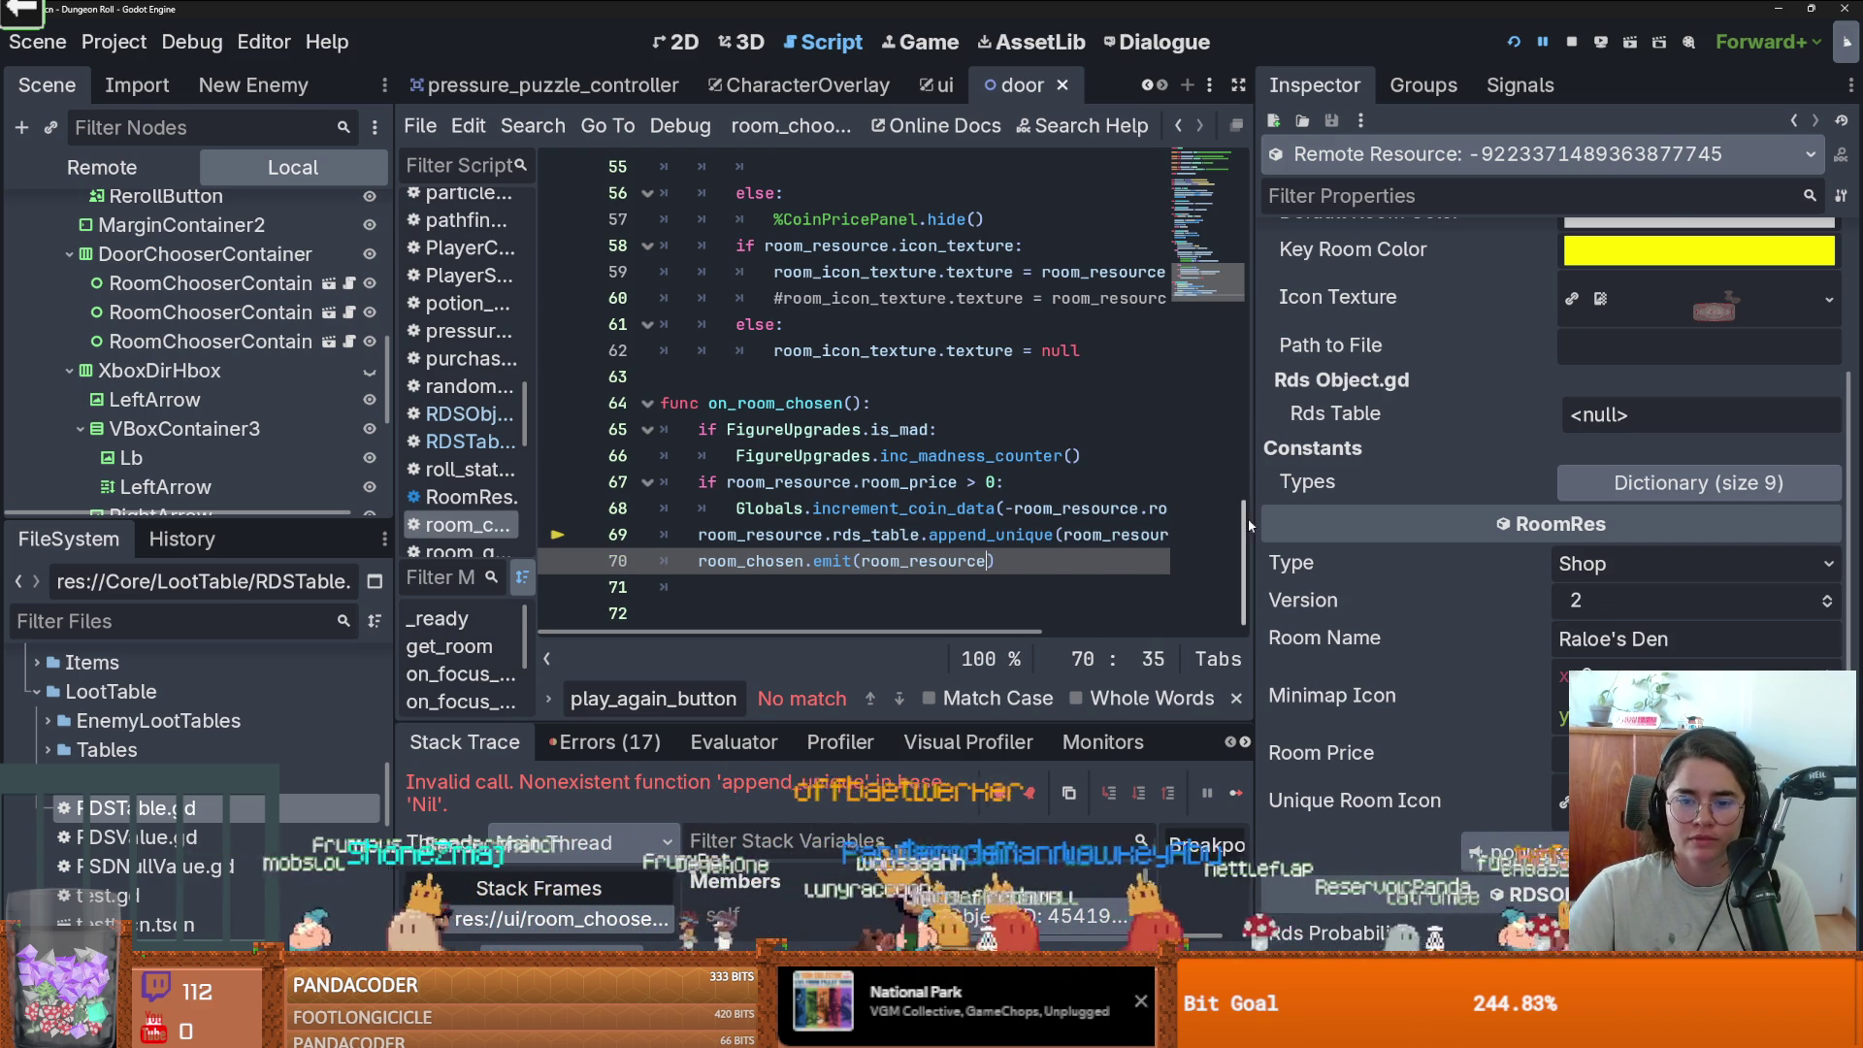
pyautogui.moveTo(1248, 518); pyautogui.dragTo(1655, 518)
pyautogui.scroll(15, 850, 295)
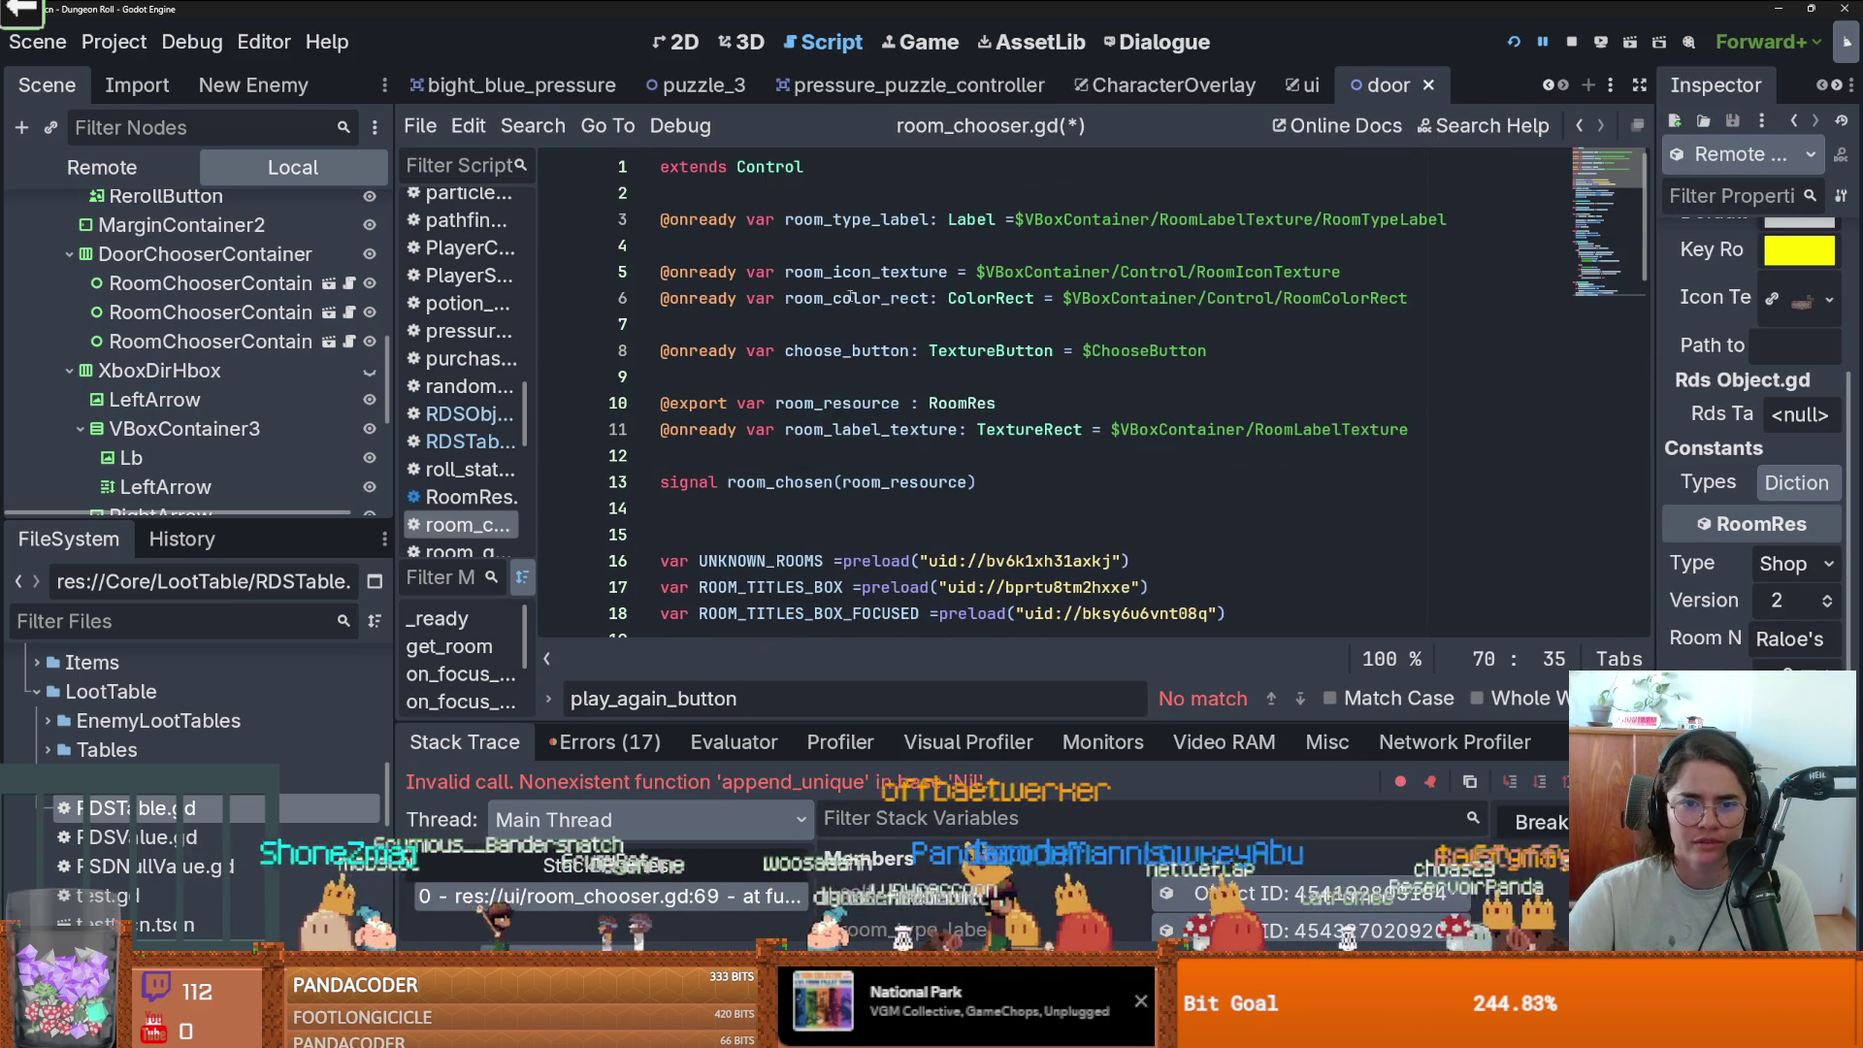
# Open RoomRes.gd and follow RDSObject to its rds_table declaration.
pyautogui.keyDown('ctrl'); pyautogui.click(961, 403); pyautogui.keyUp('ctrl')
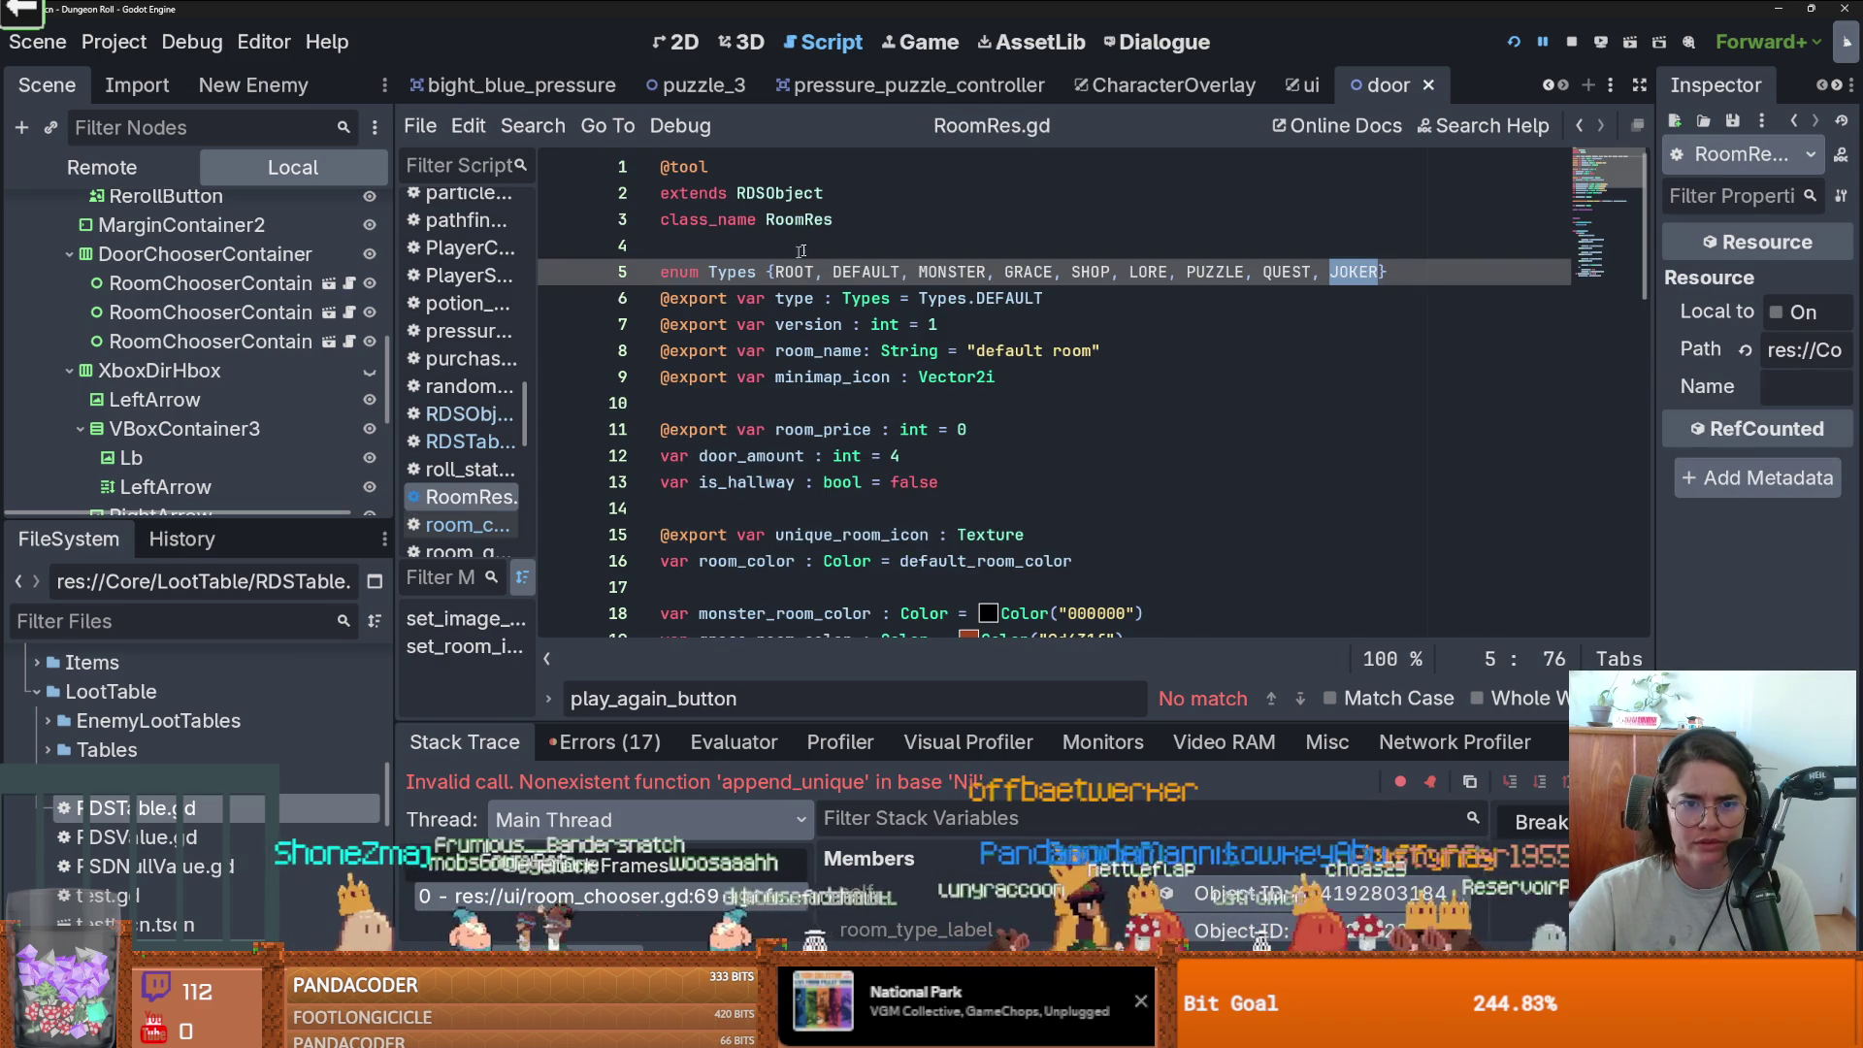
pyautogui.doubleClick(788, 193)
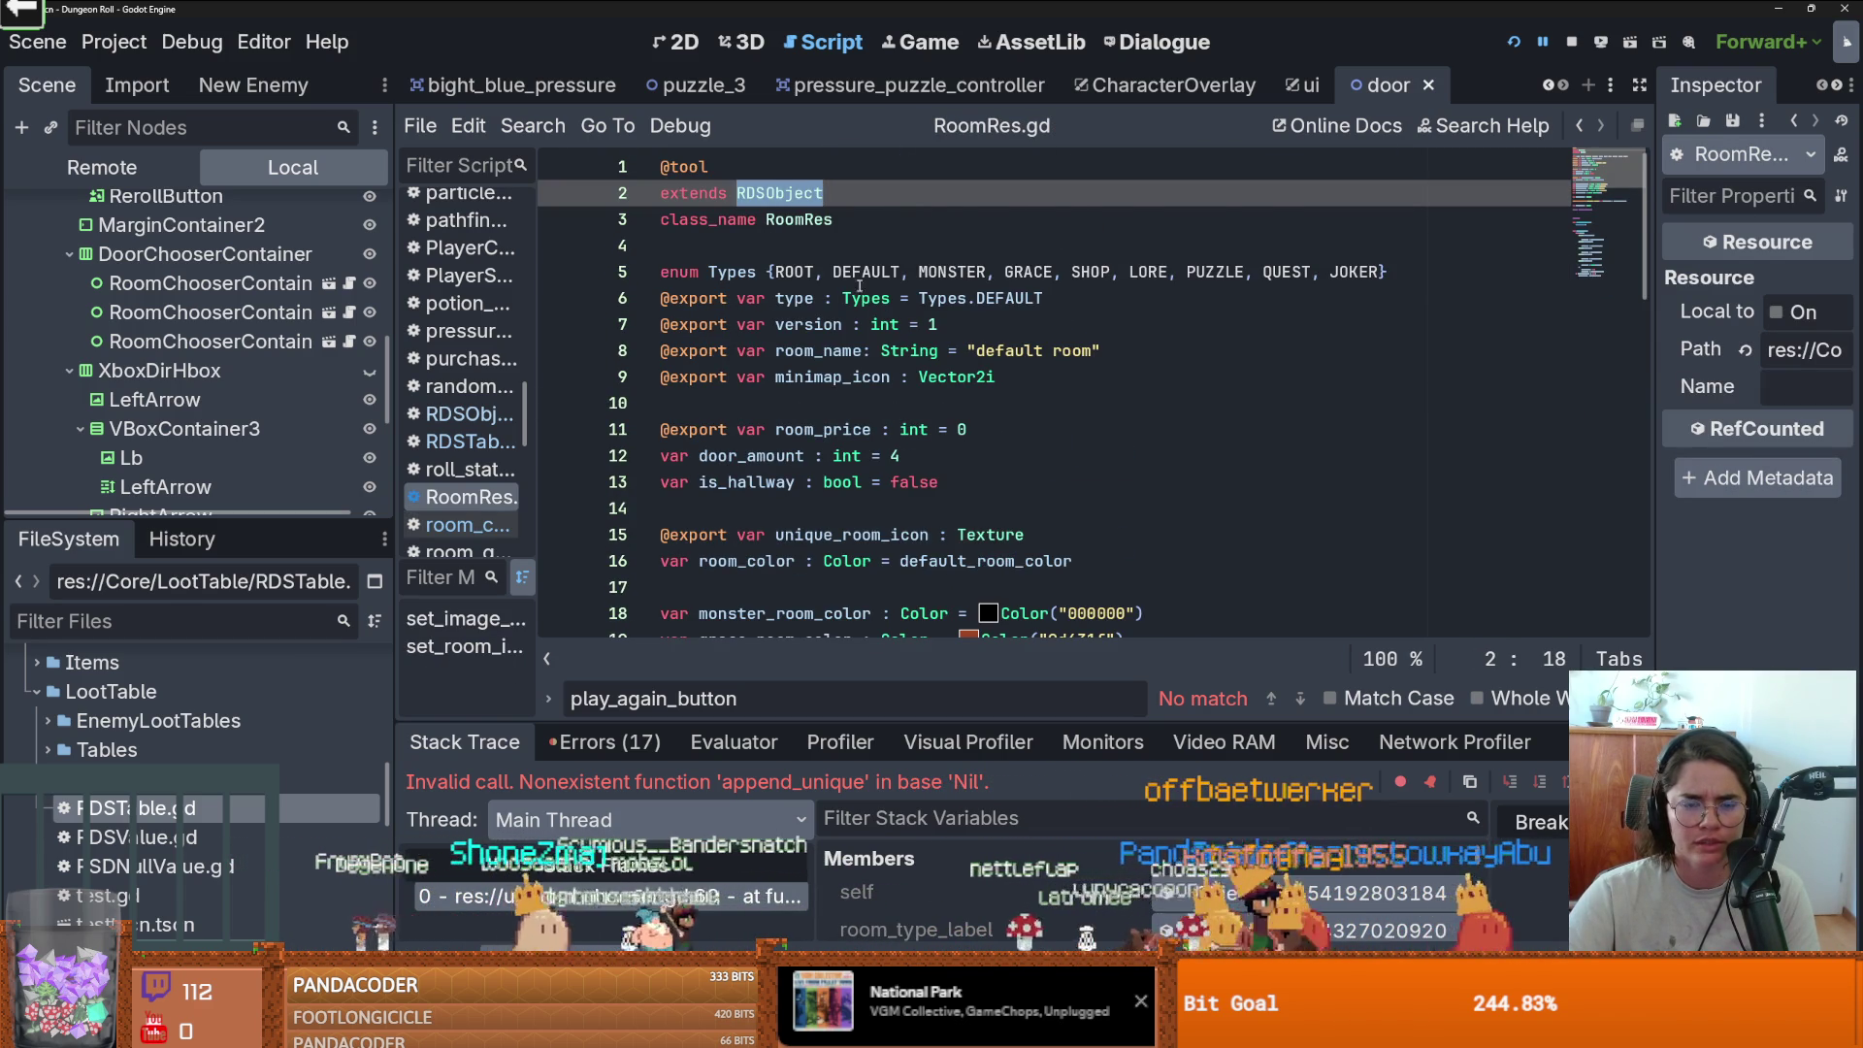
pyautogui.scroll(-4, 876, 353)
pyautogui.scroll(-1, 852, 428)
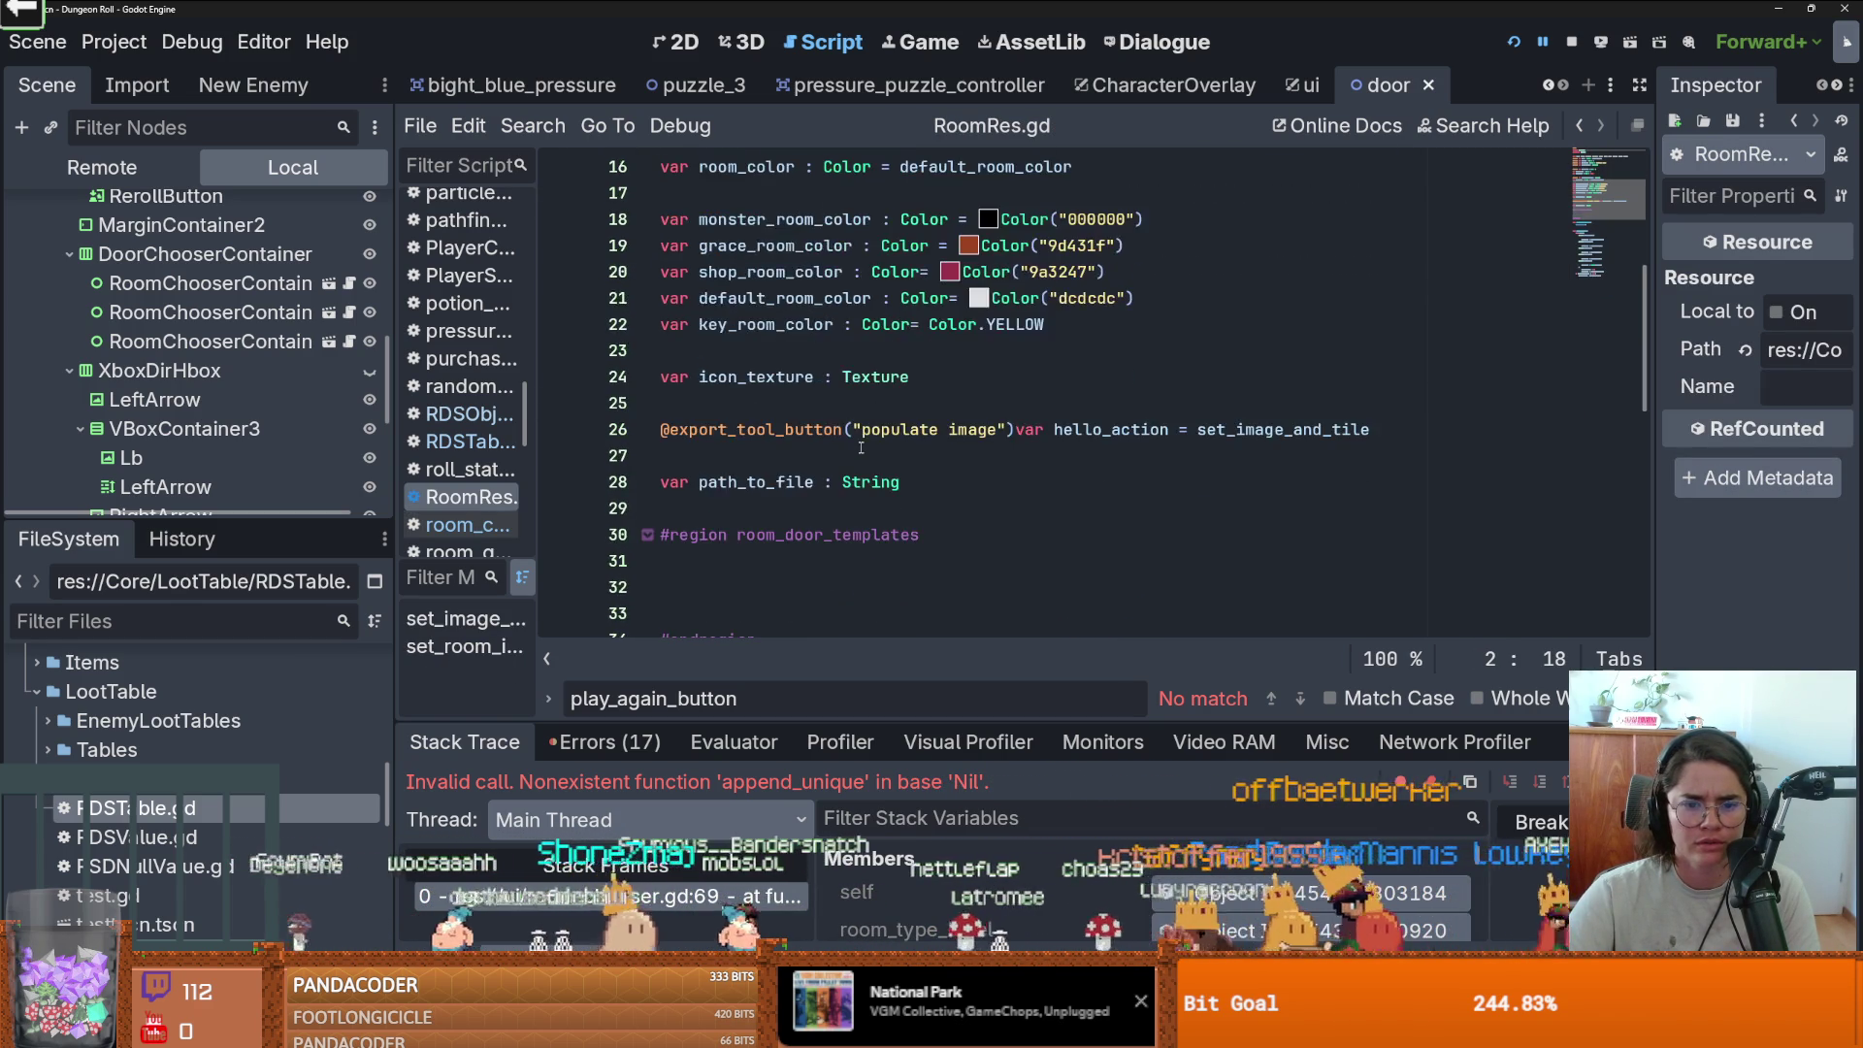
pyautogui.scroll(6, 852, 428)
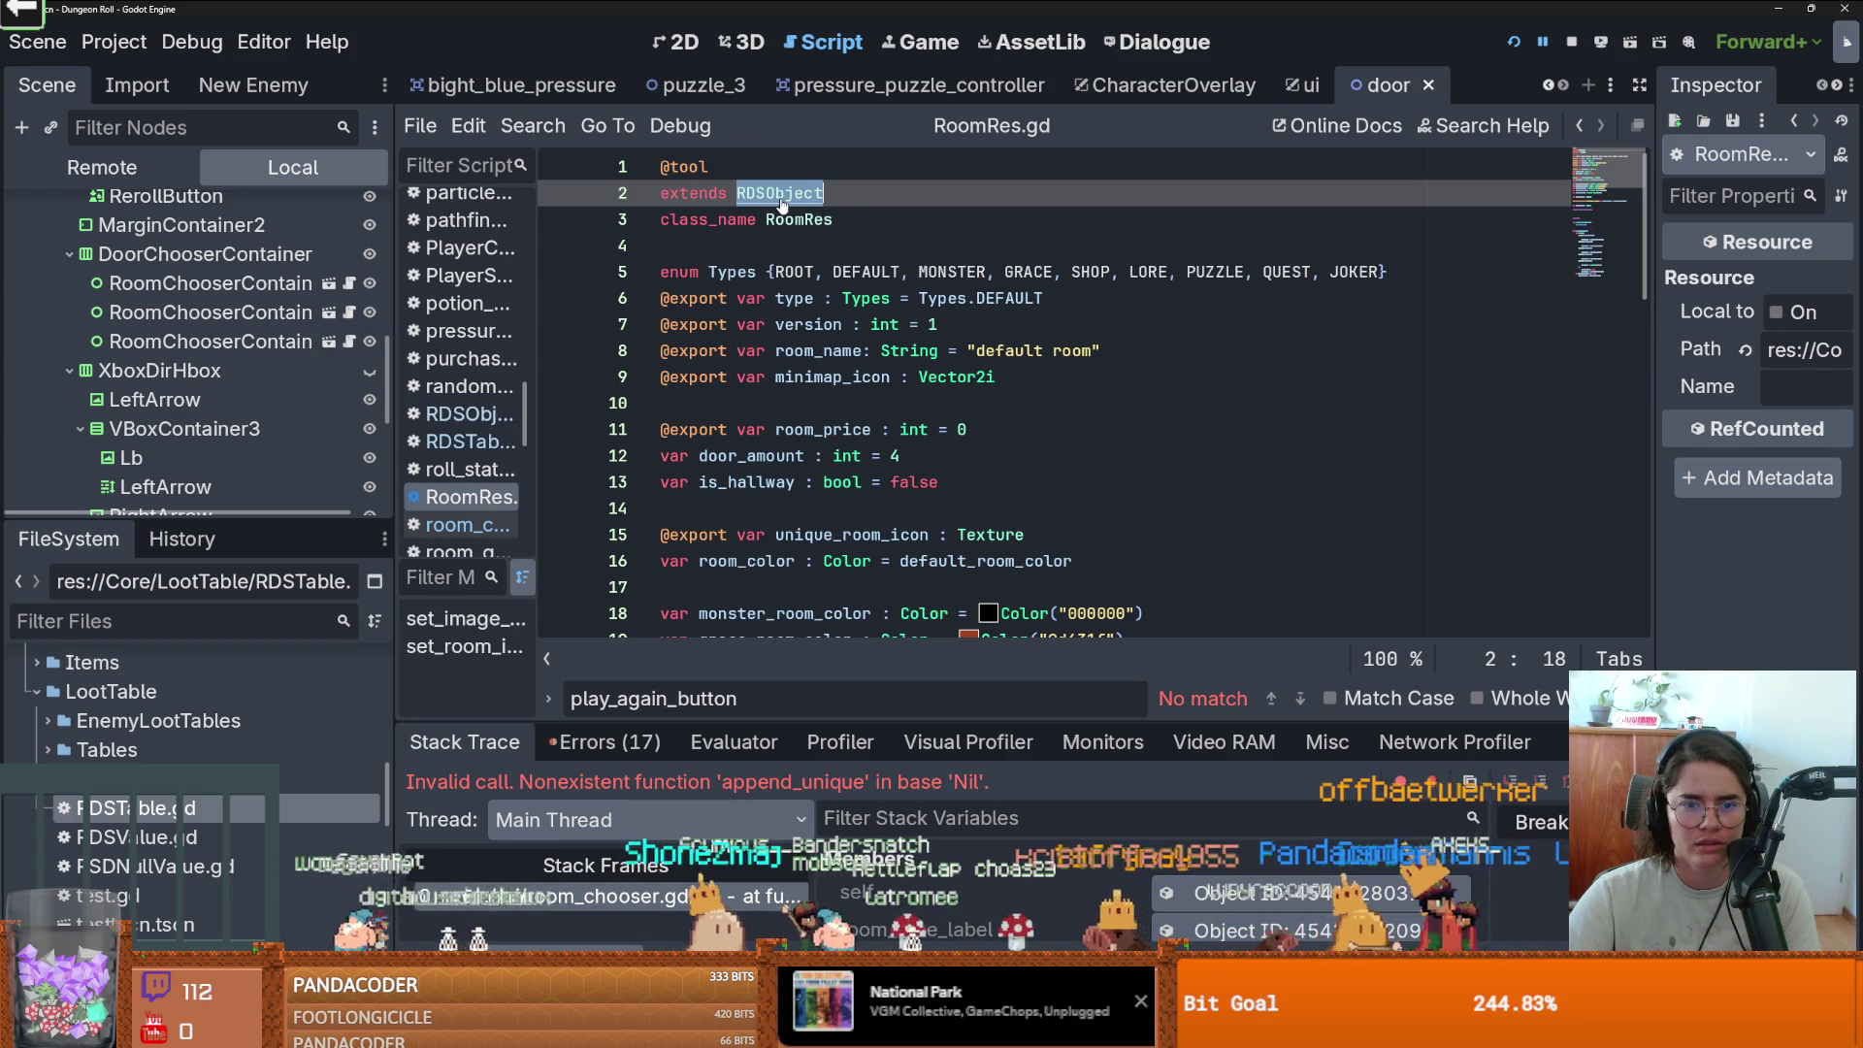
pyautogui.keyDown('ctrl'); pyautogui.click(782, 193); pyautogui.keyUp('ctrl')
pyautogui.doubleClick(759, 429)
pyautogui.scroll(2, 887, 444)
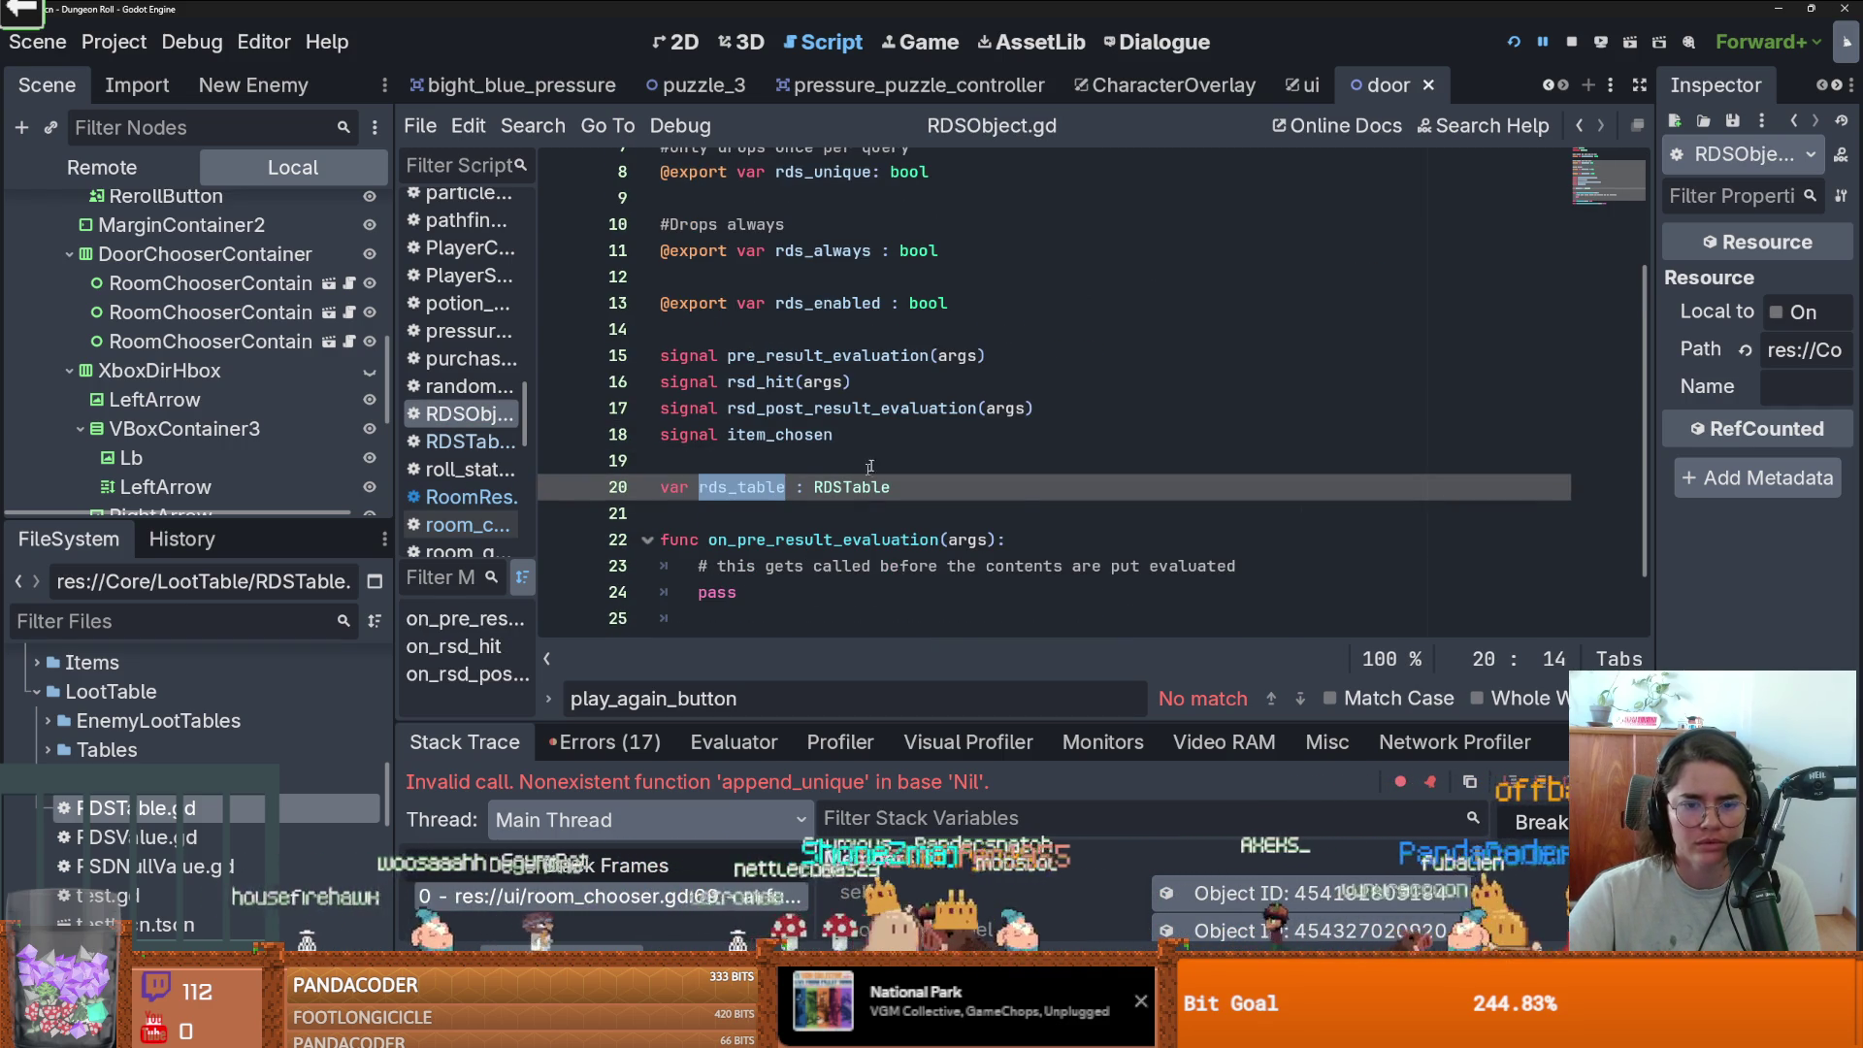
# Jump to RDSTable.gd and examine the rds_contents loop assigning object.rds_table = self.
pyautogui.keyDown('ctrl'); pyautogui.click(862, 488); pyautogui.keyUp('ctrl')
pyautogui.doubleClick(881, 482)
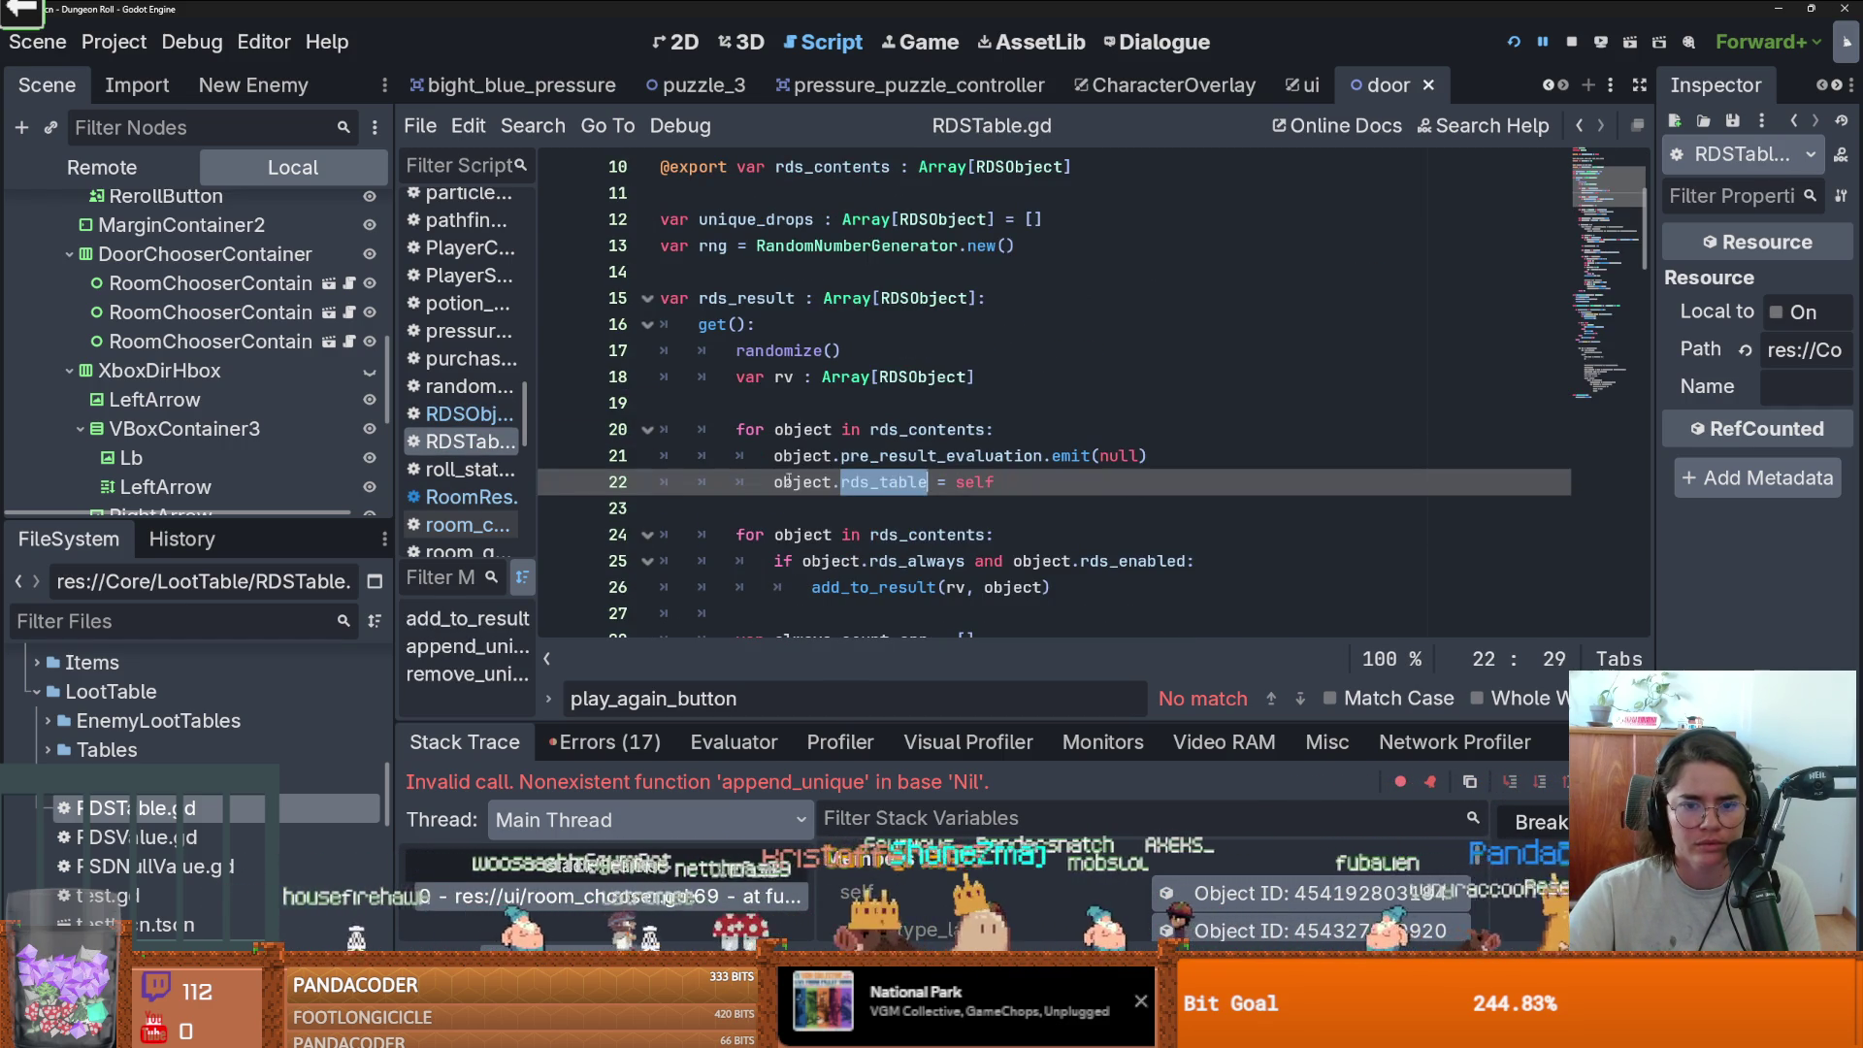
pyautogui.press('Right')
pyautogui.press('Right')
pyautogui.press('Right')
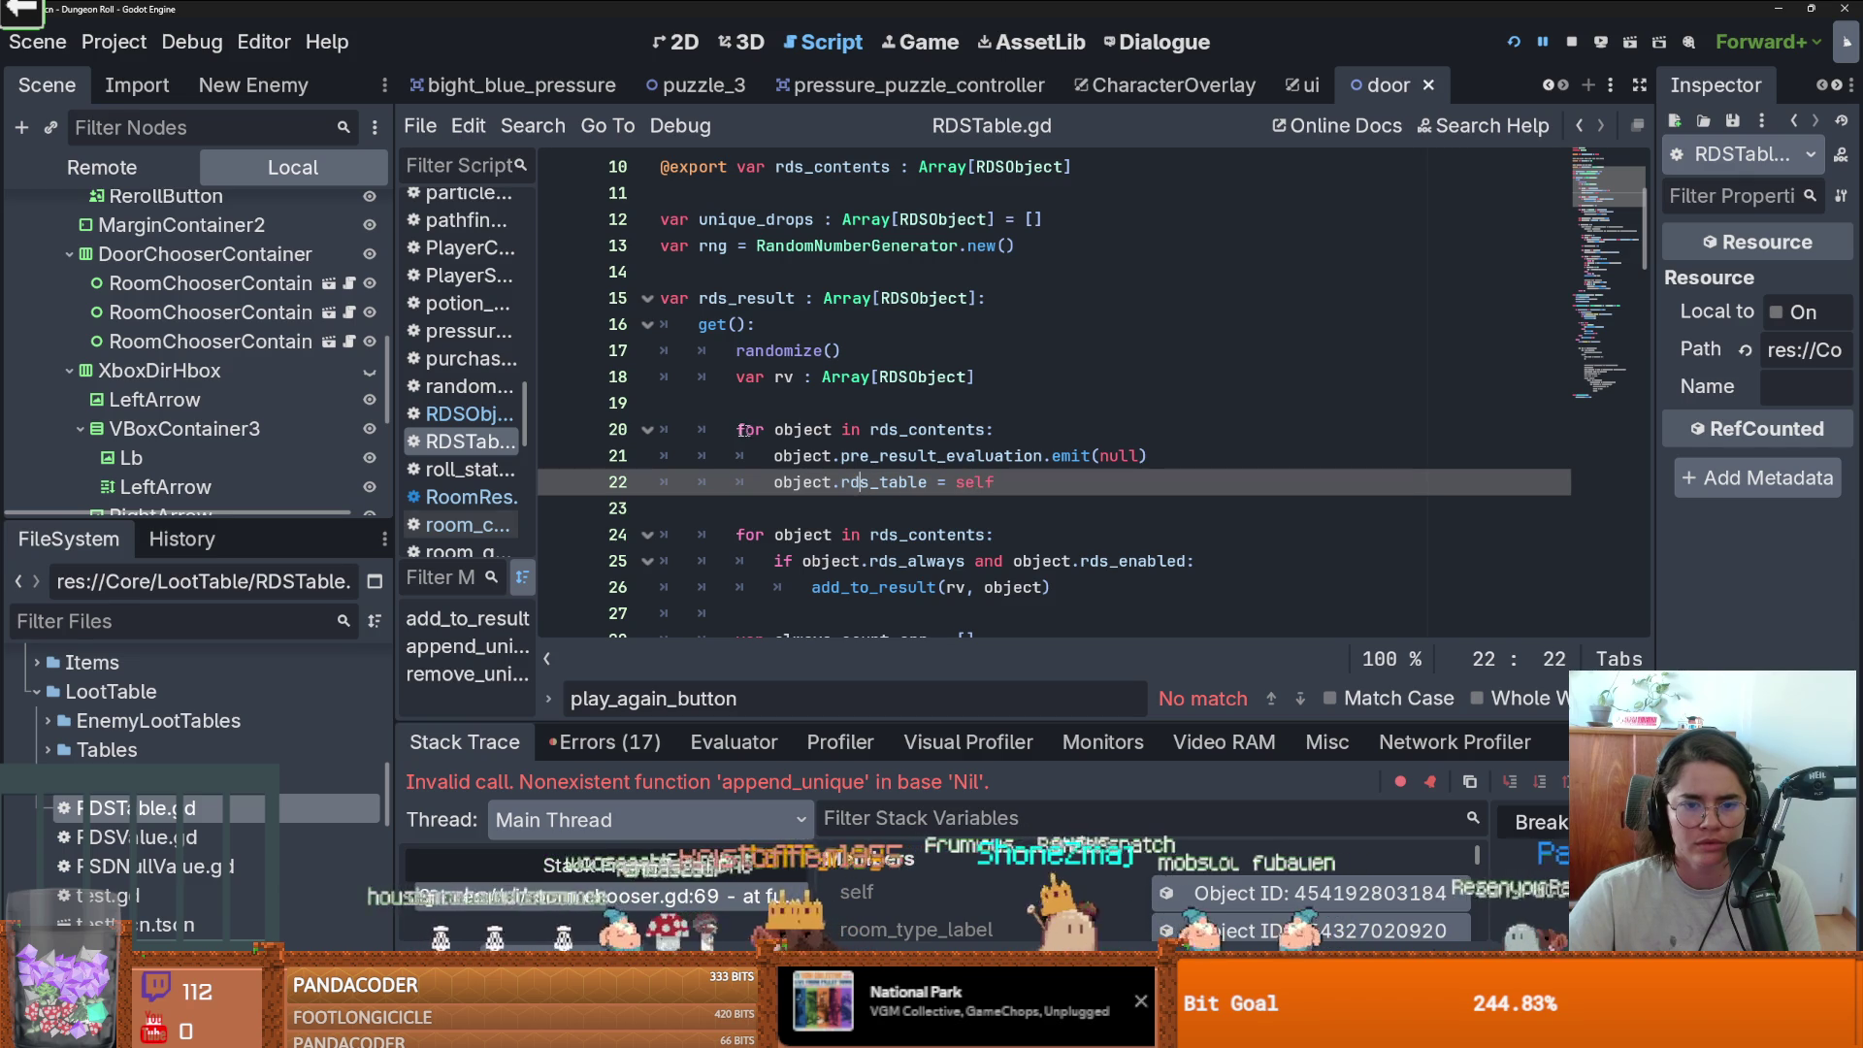
pyautogui.click(772, 432)
pyautogui.doubleClick(908, 432)
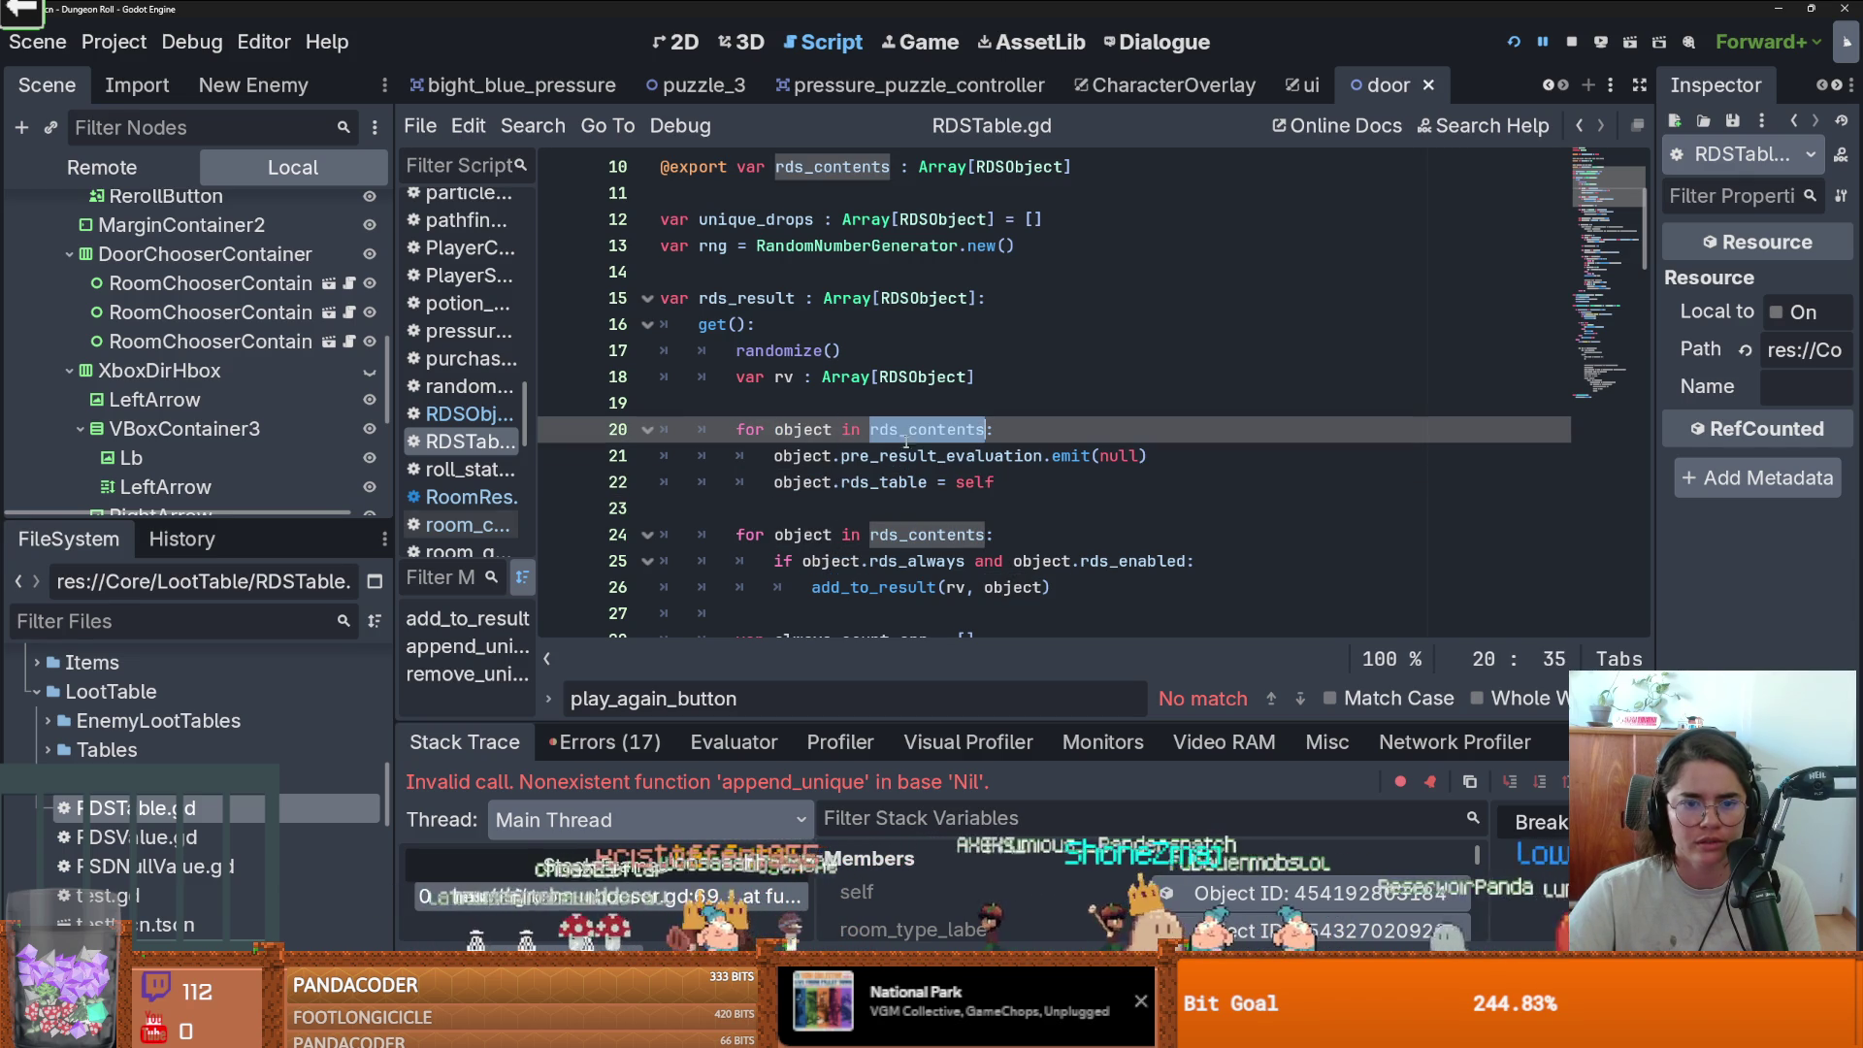
pyautogui.click(894, 482)
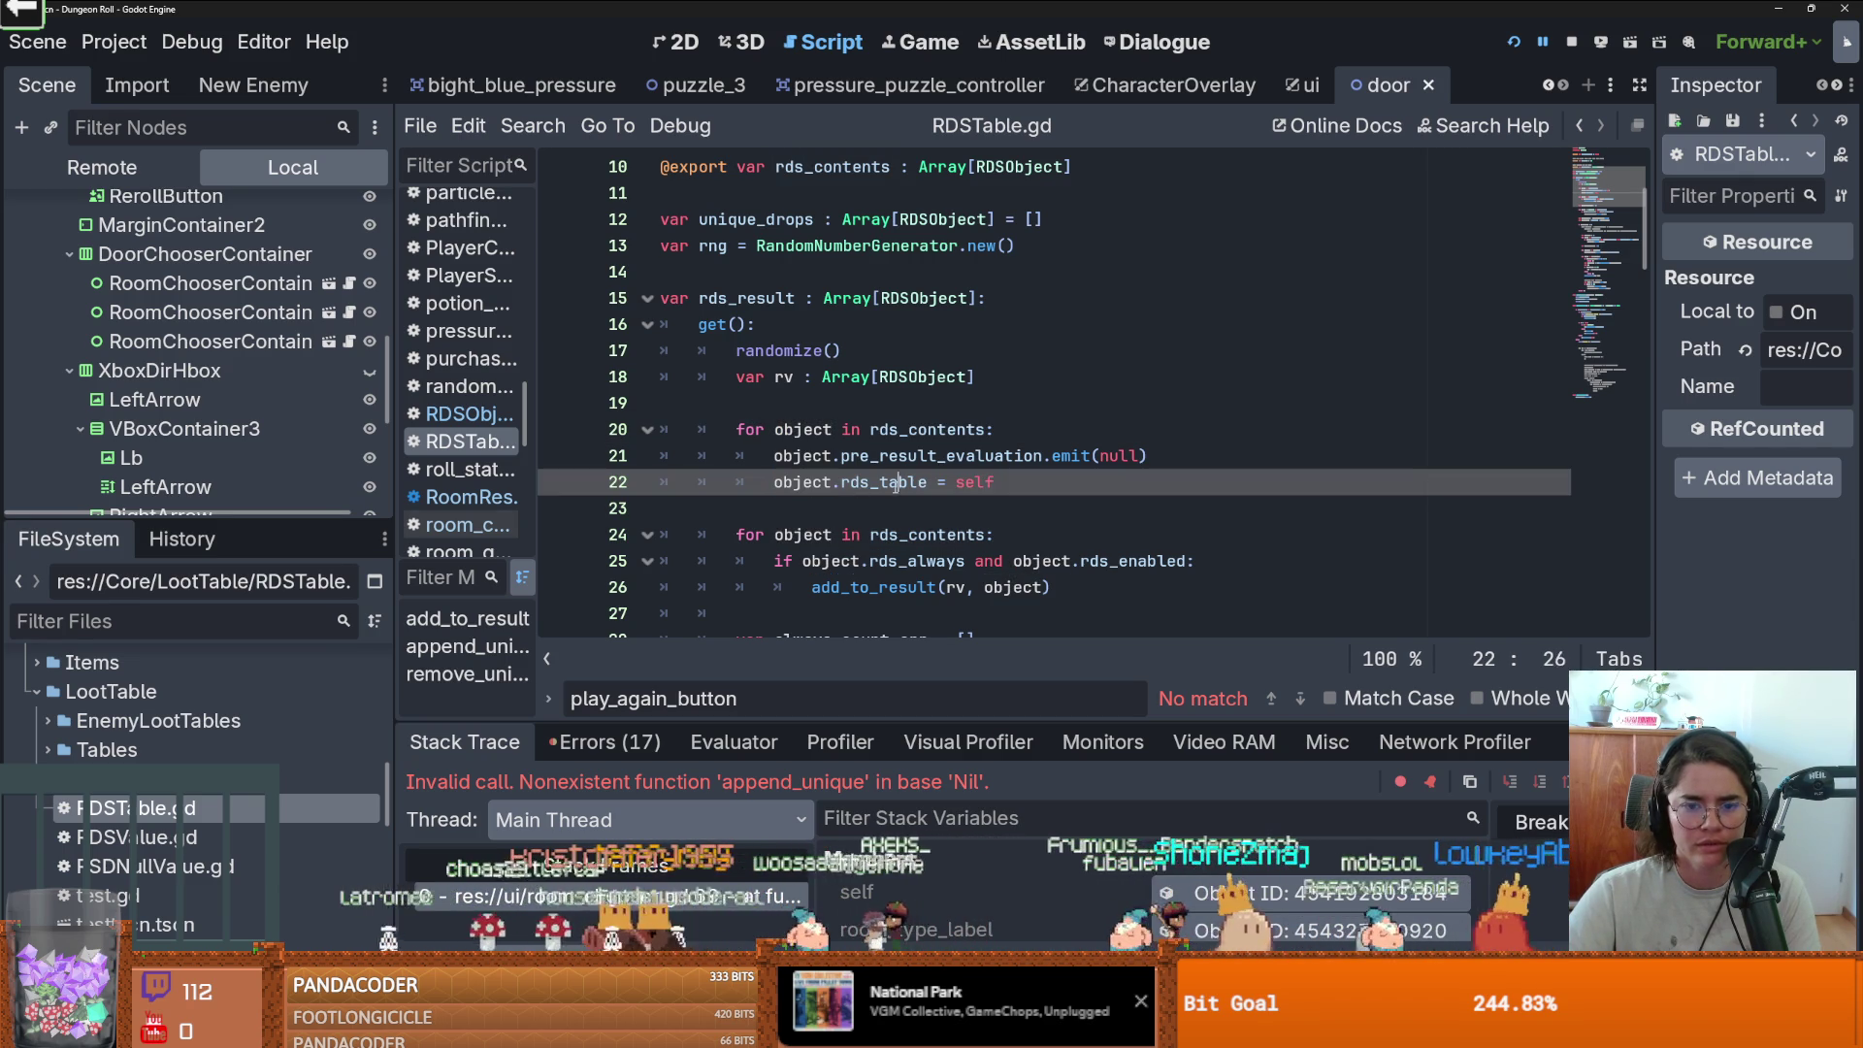
pyautogui.doubleClick(895, 482)
pyautogui.doubleClick(907, 430)
pyautogui.scroll(1, 897, 446)
pyautogui.scroll(-2, 909, 456)
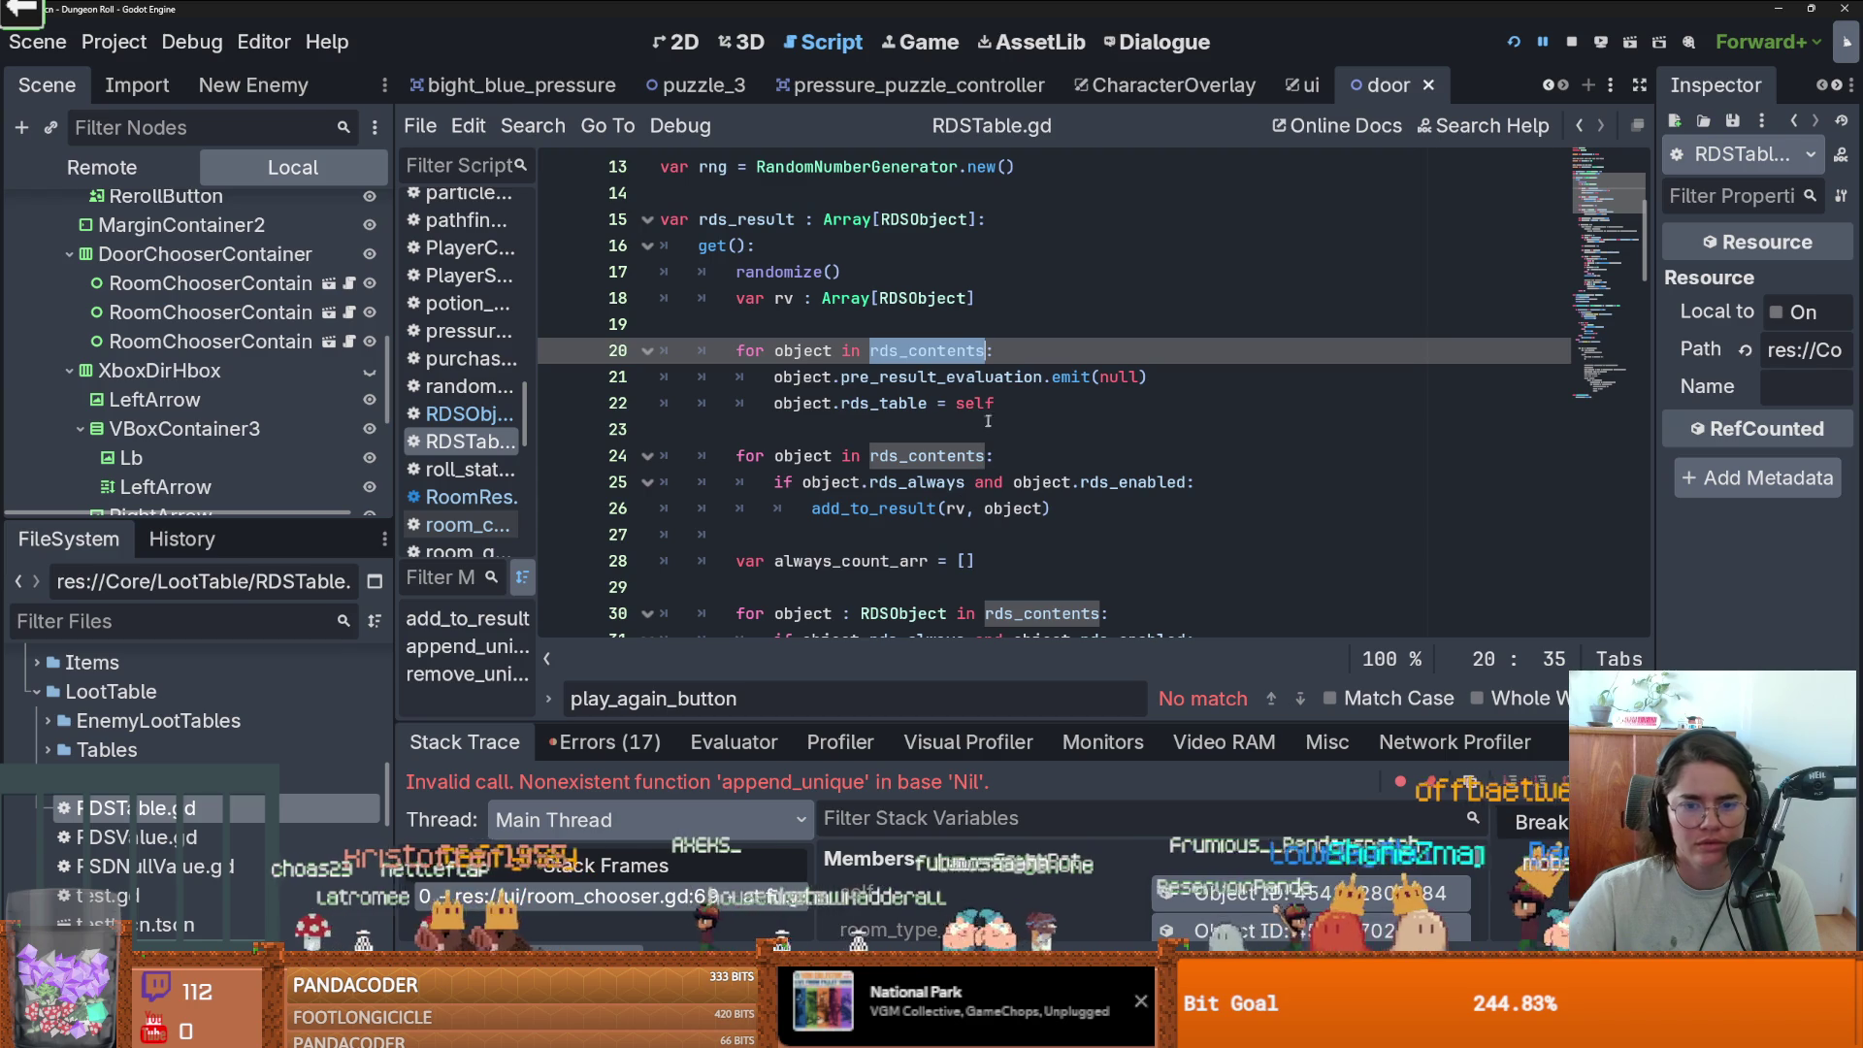
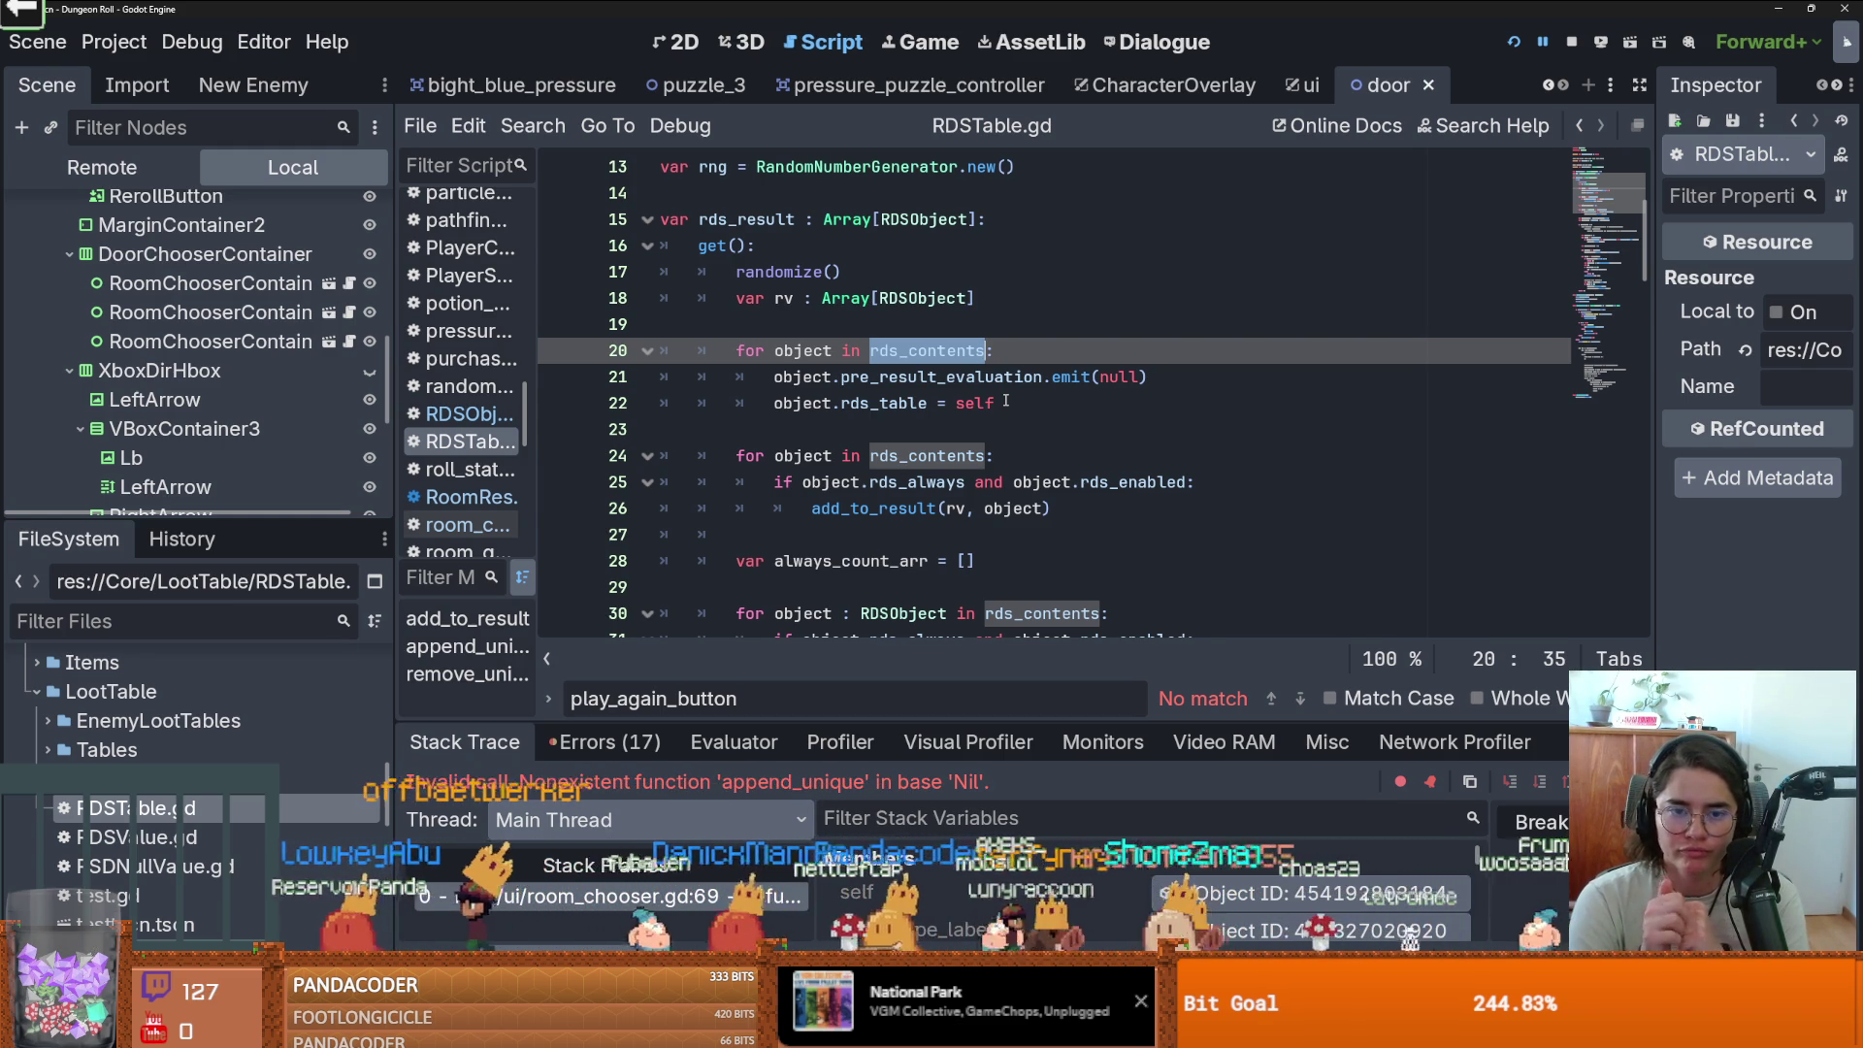
# Examine the rds_table assignment on line 22 of RDSTable.gd.
pyautogui.moveTo(1006, 401); pyautogui.dragTo(762, 416)
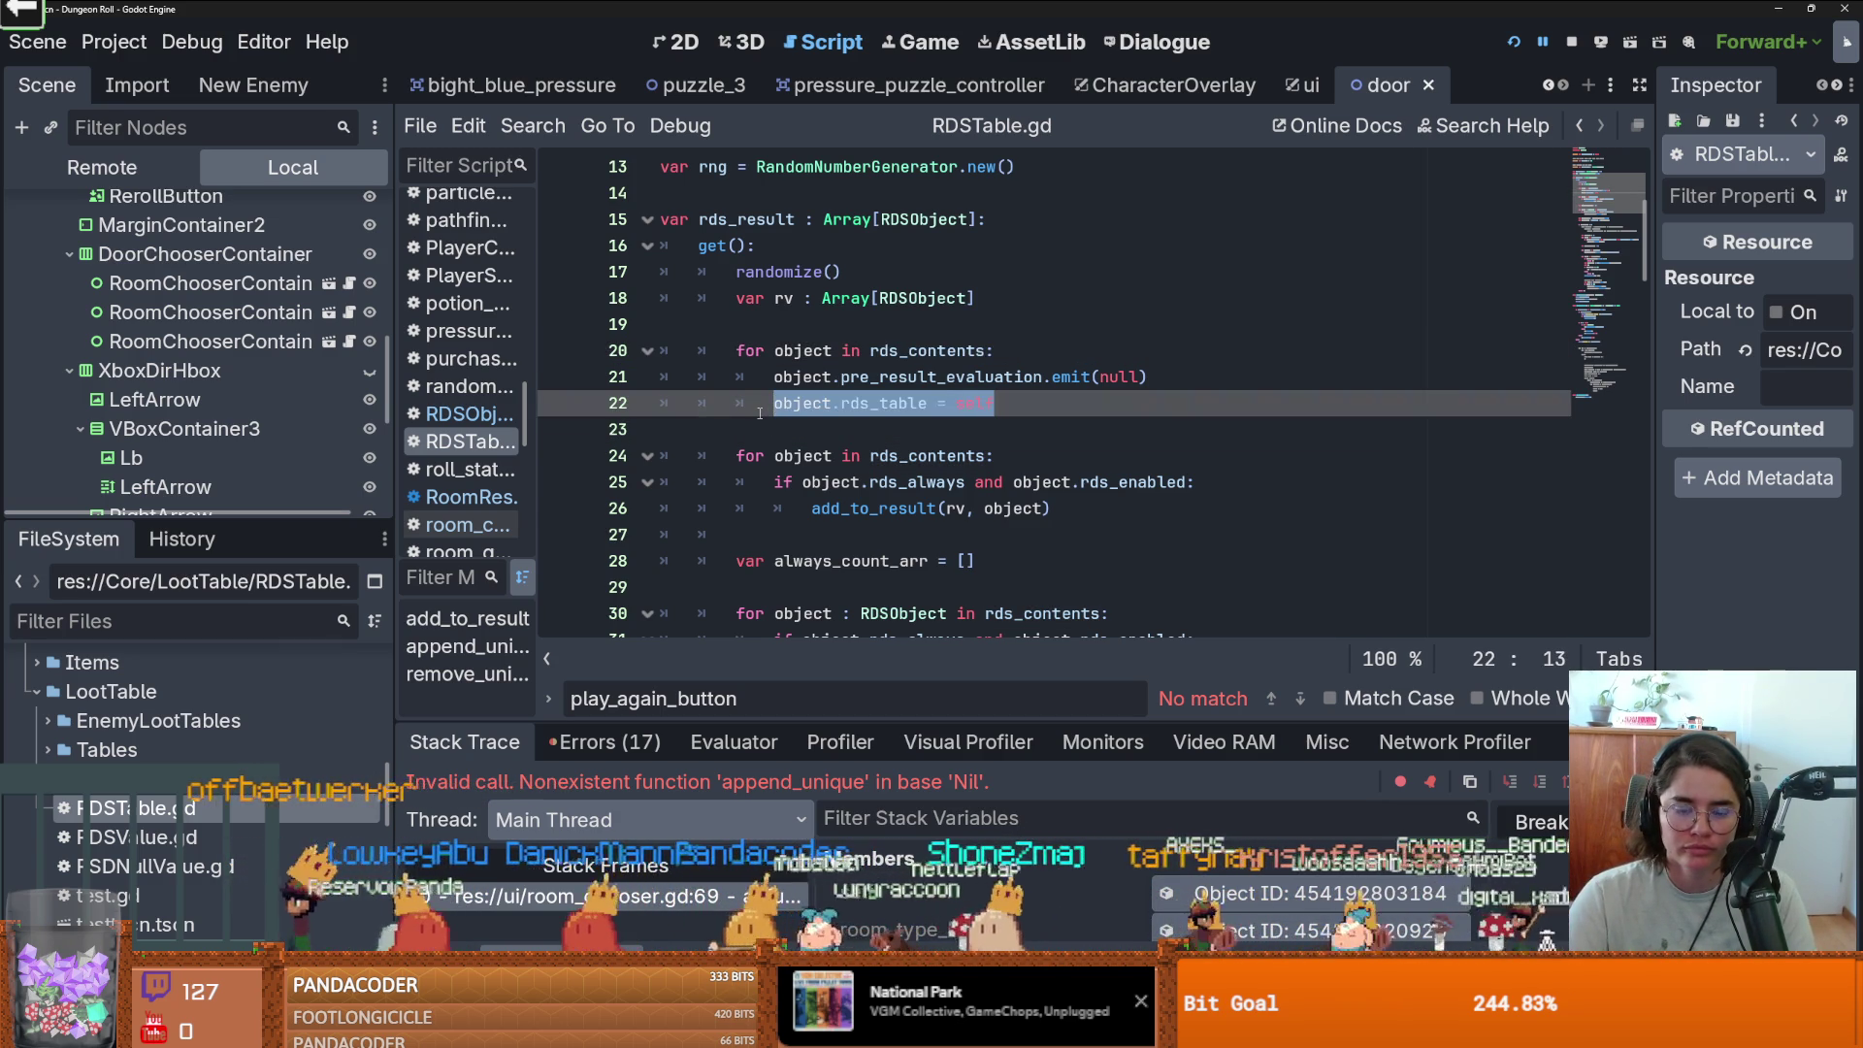
pyautogui.scroll(2, 787, 484)
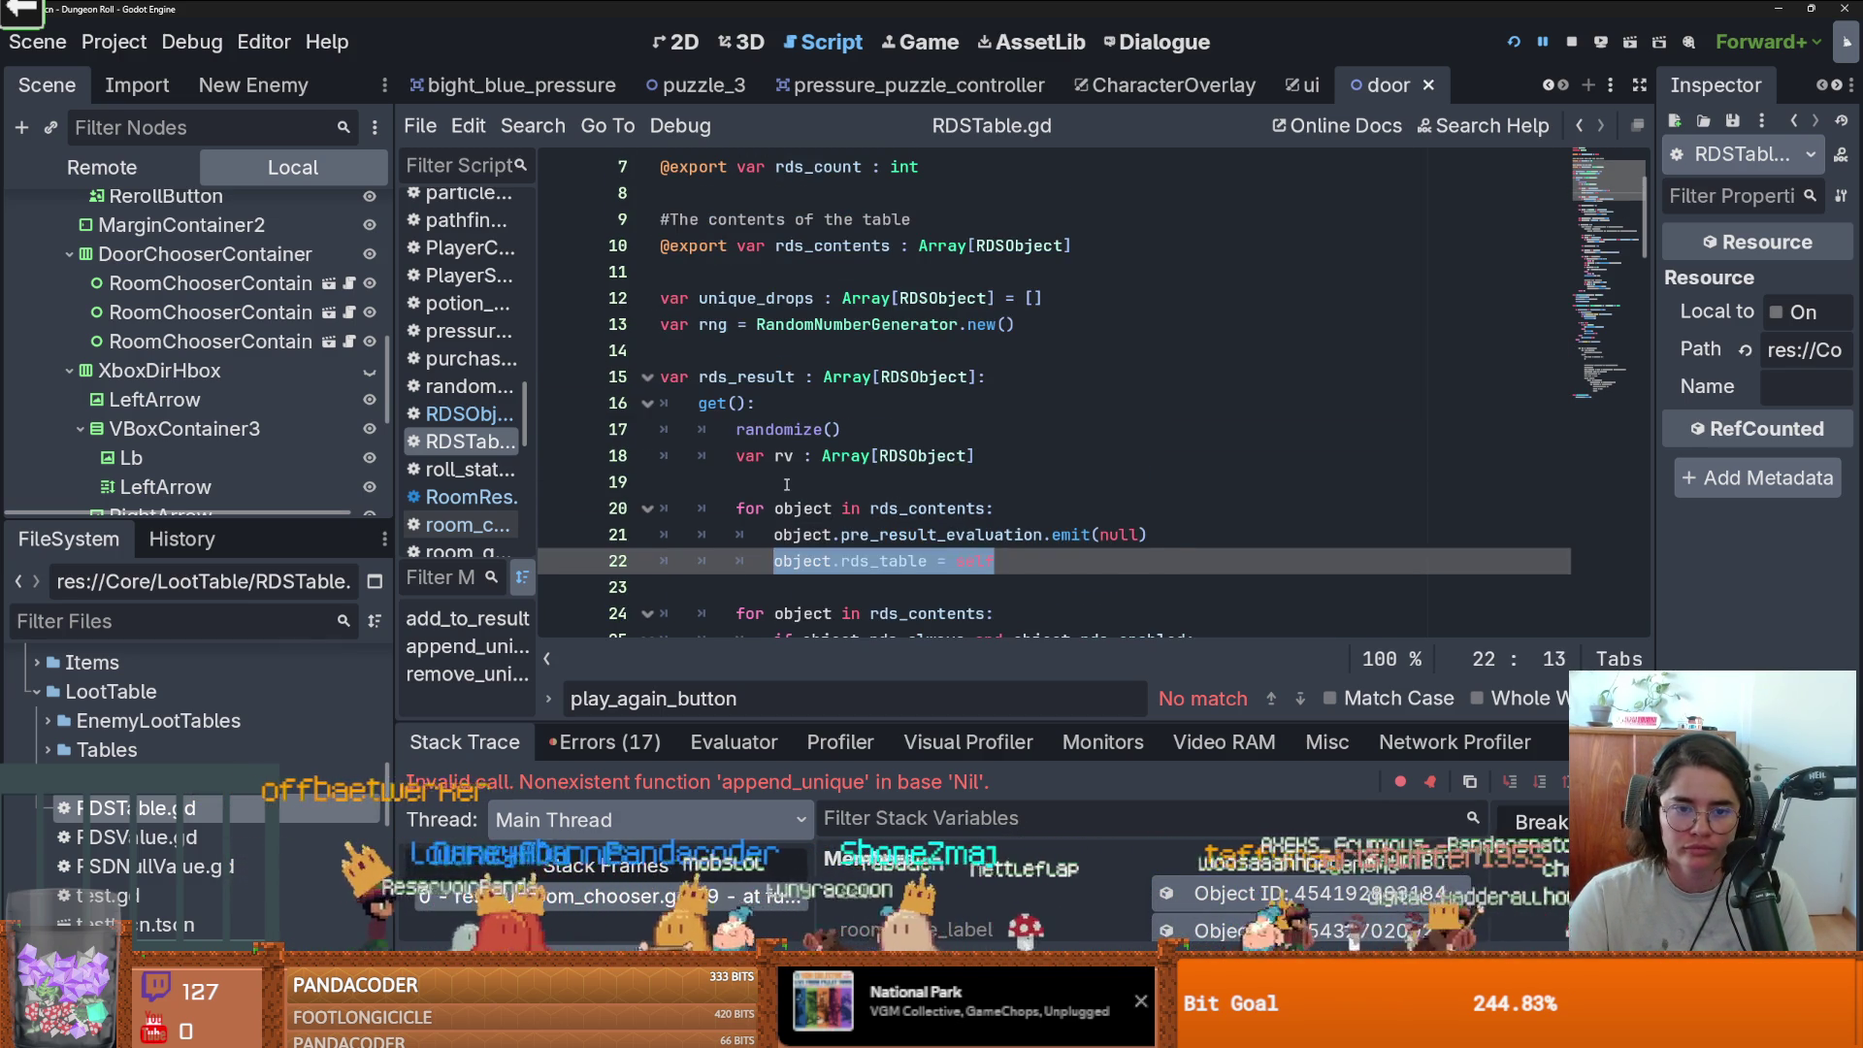
pyautogui.scroll(-1, 787, 485)
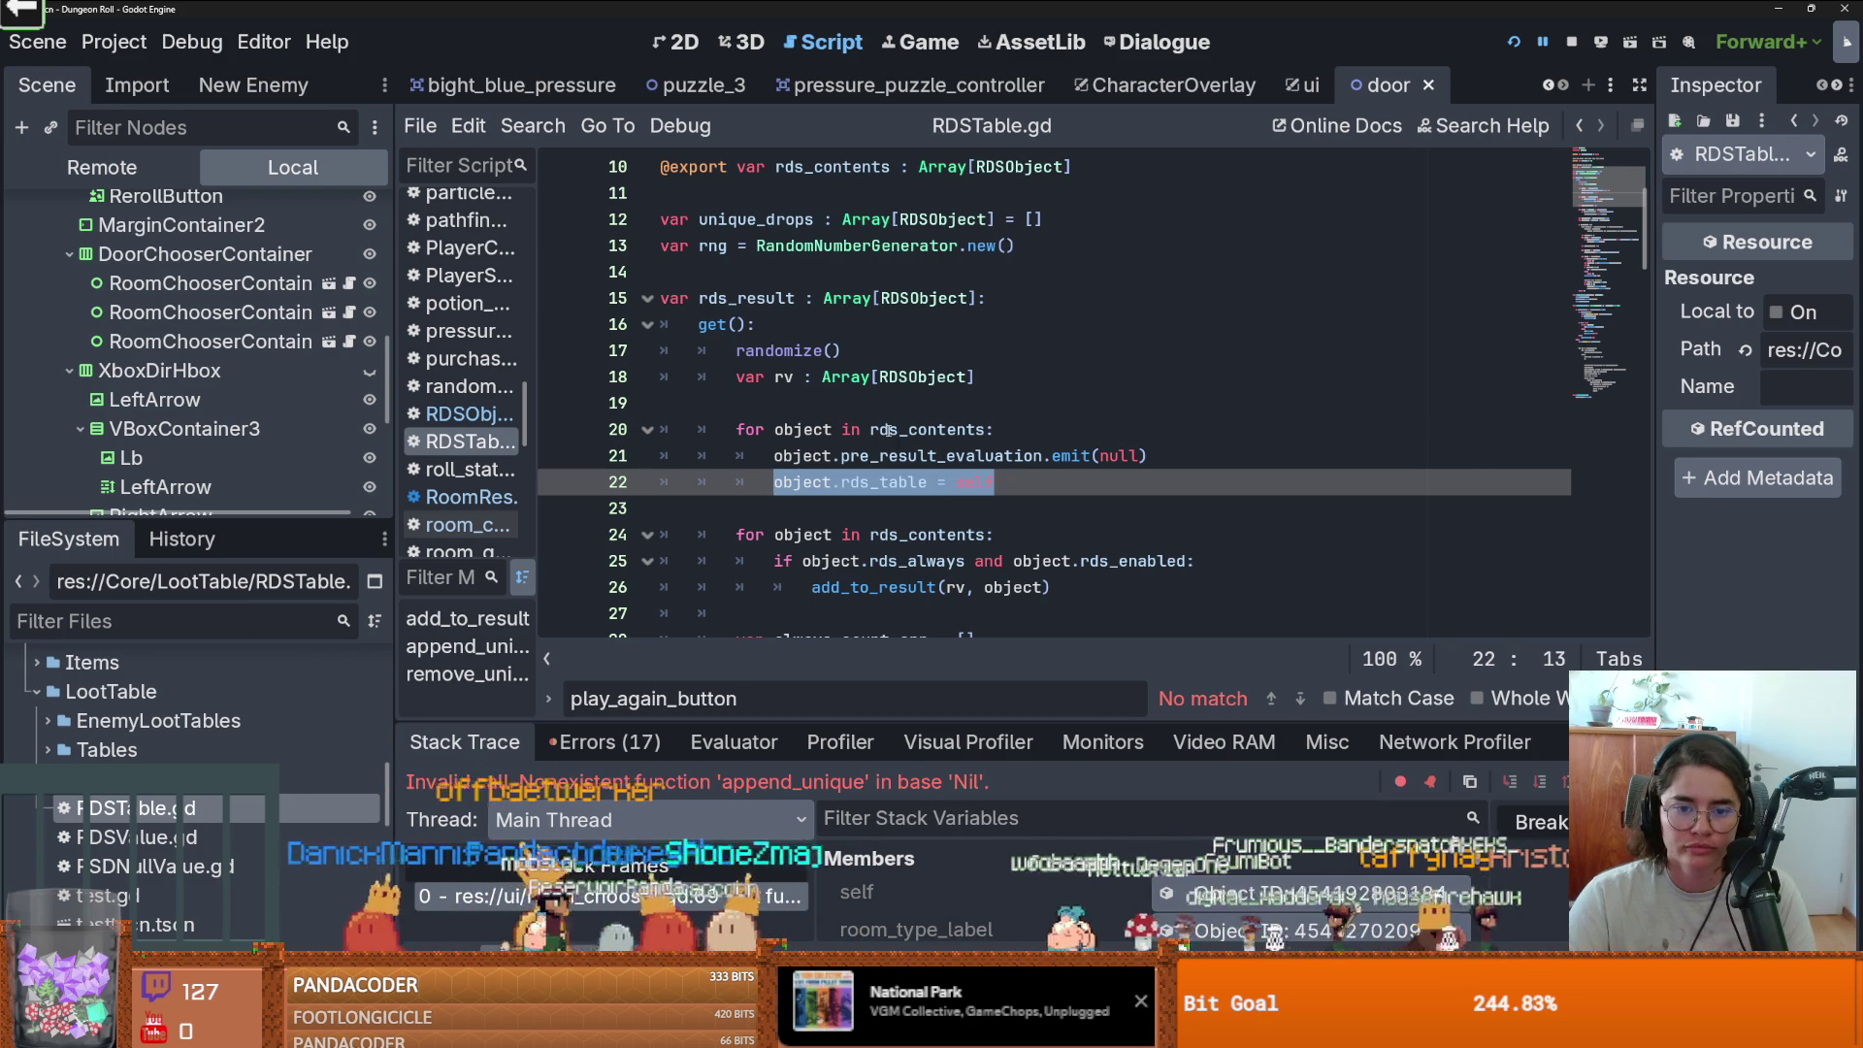
pyautogui.doubleClick(867, 479)
pyautogui.scroll(-1, 867, 480)
# Add print("object: ", object.resource_path) after line 22, then save and run the project.
pyautogui.click(1035, 408)
pyautogui.press('Return')
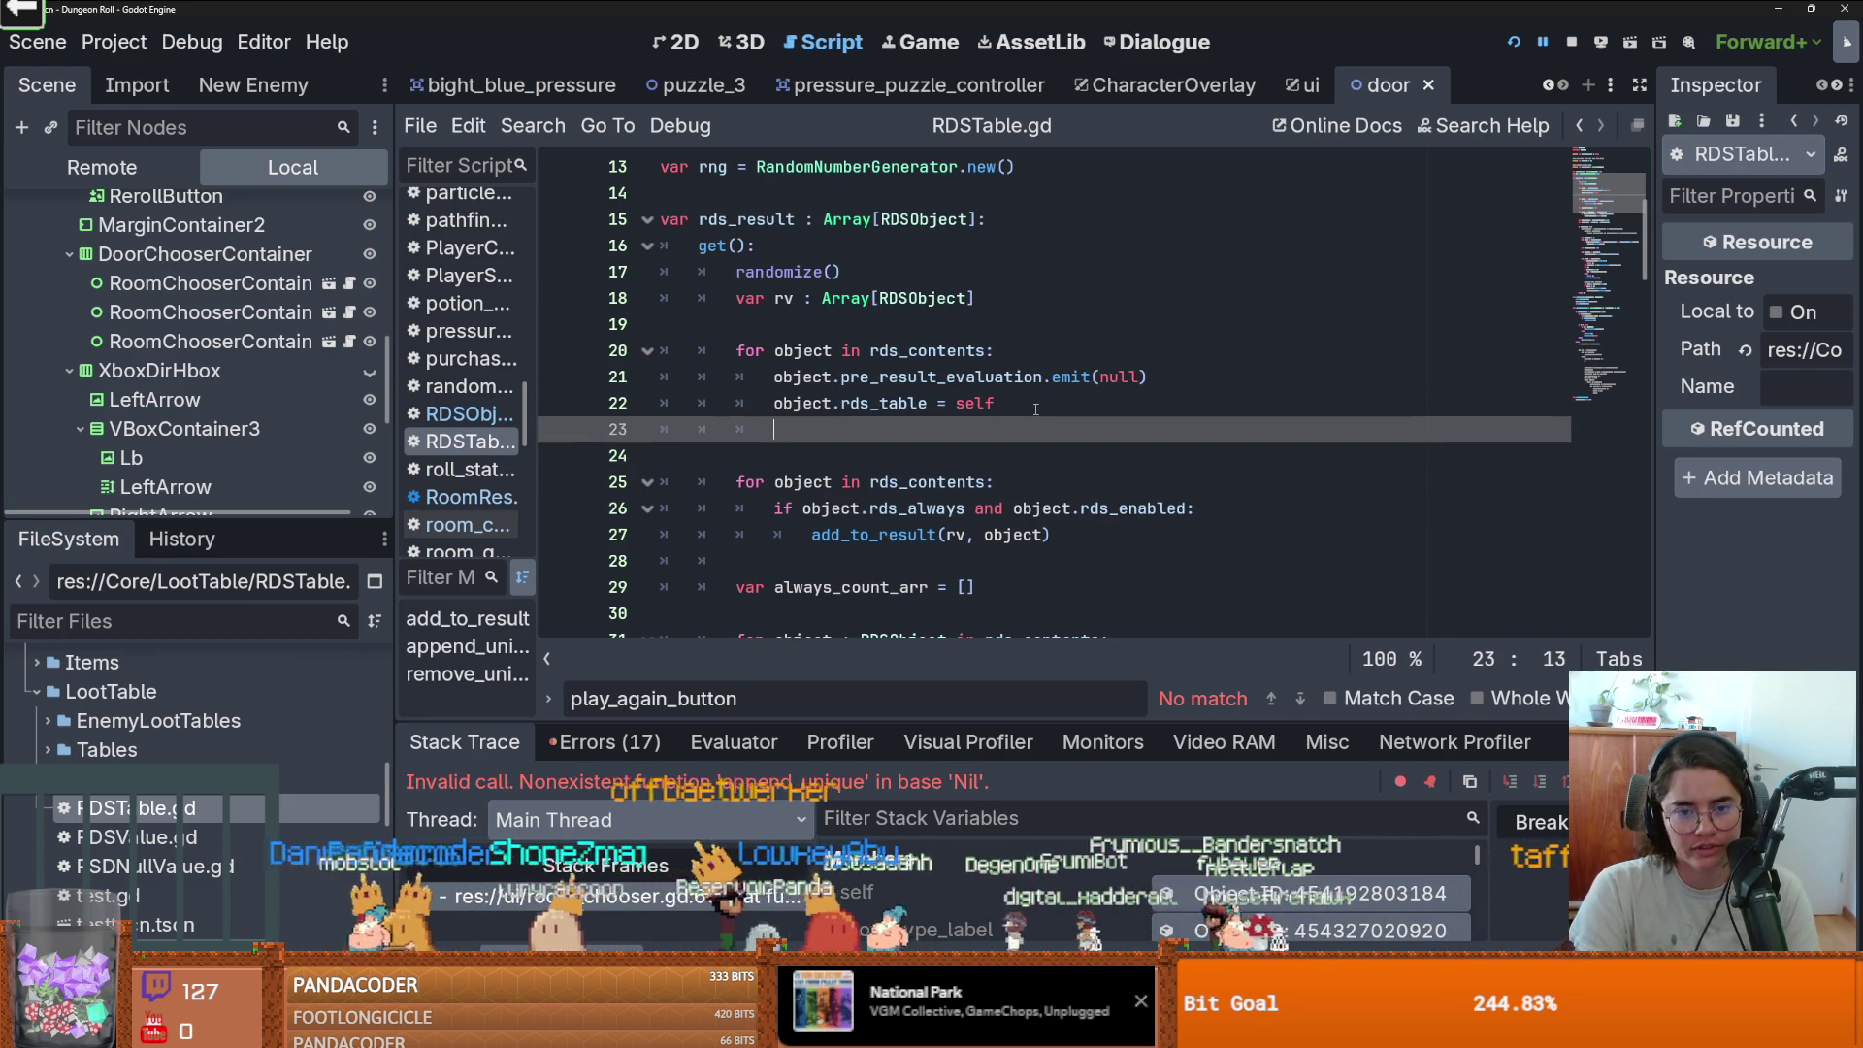
pyautogui.write('("')
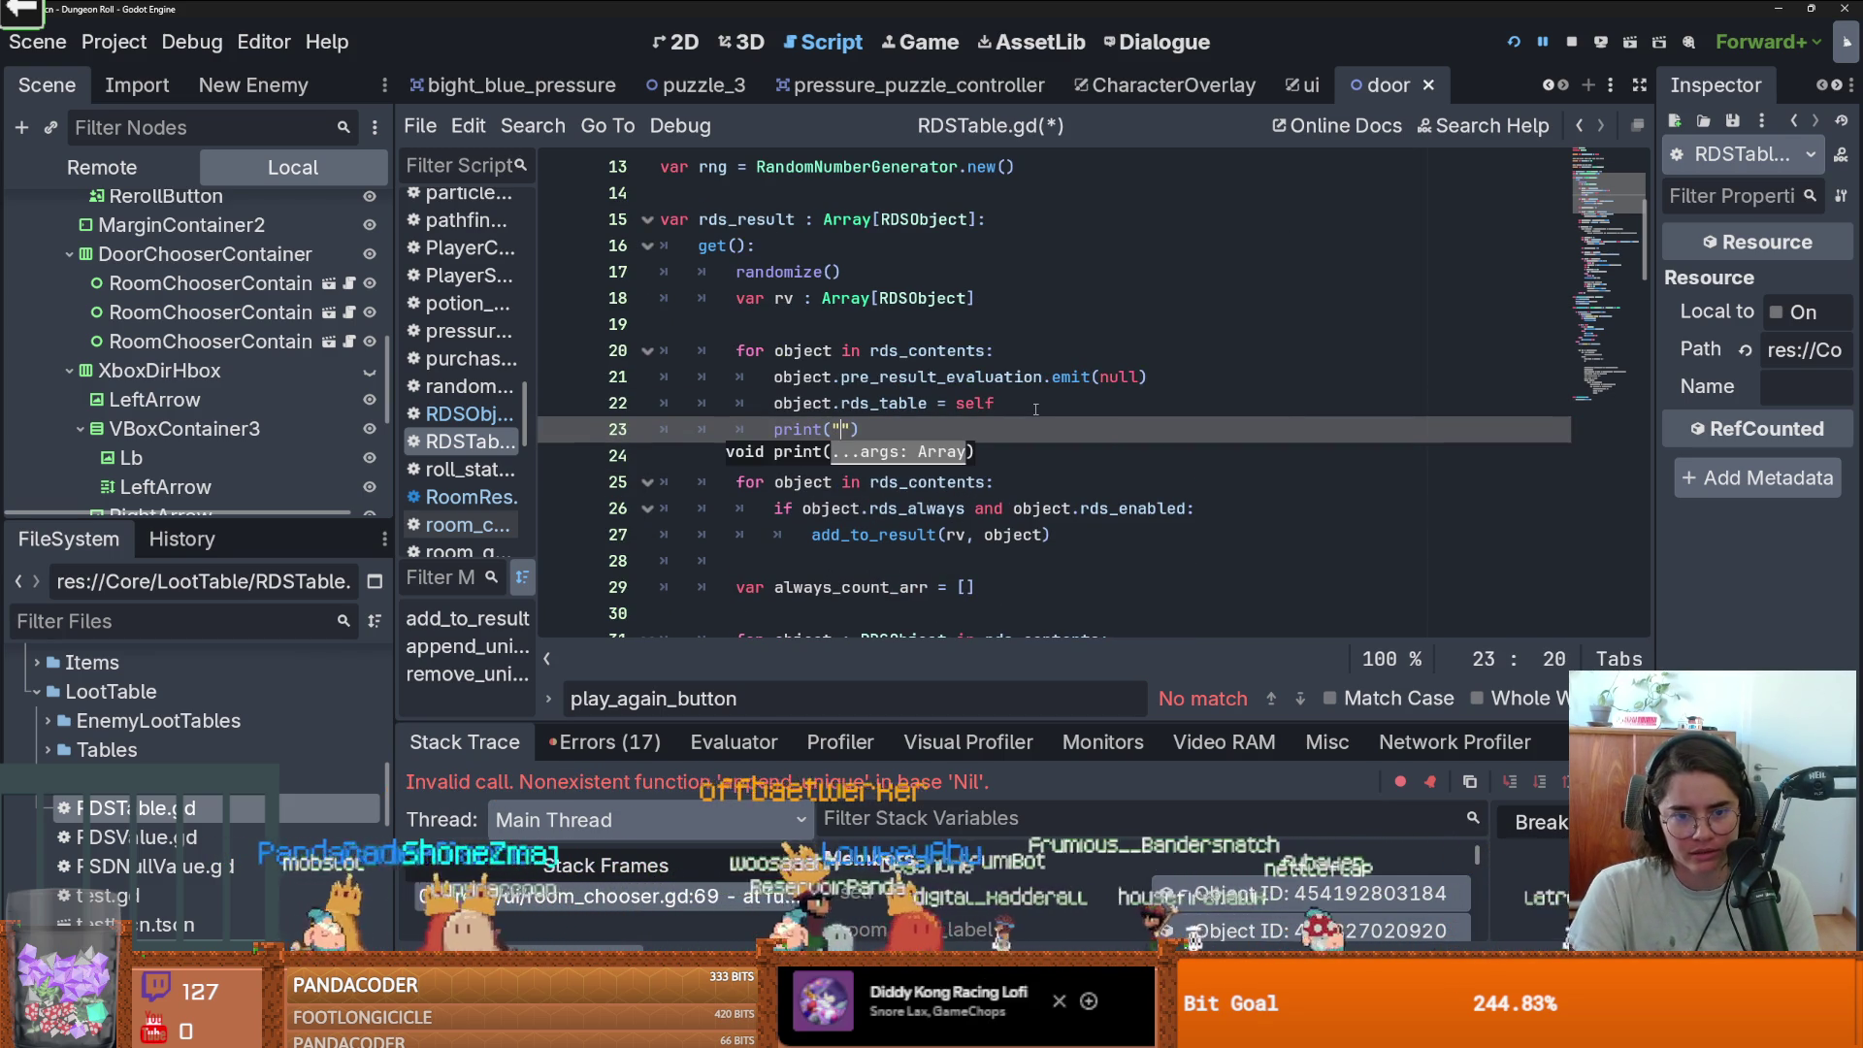
pyautogui.write('object "')
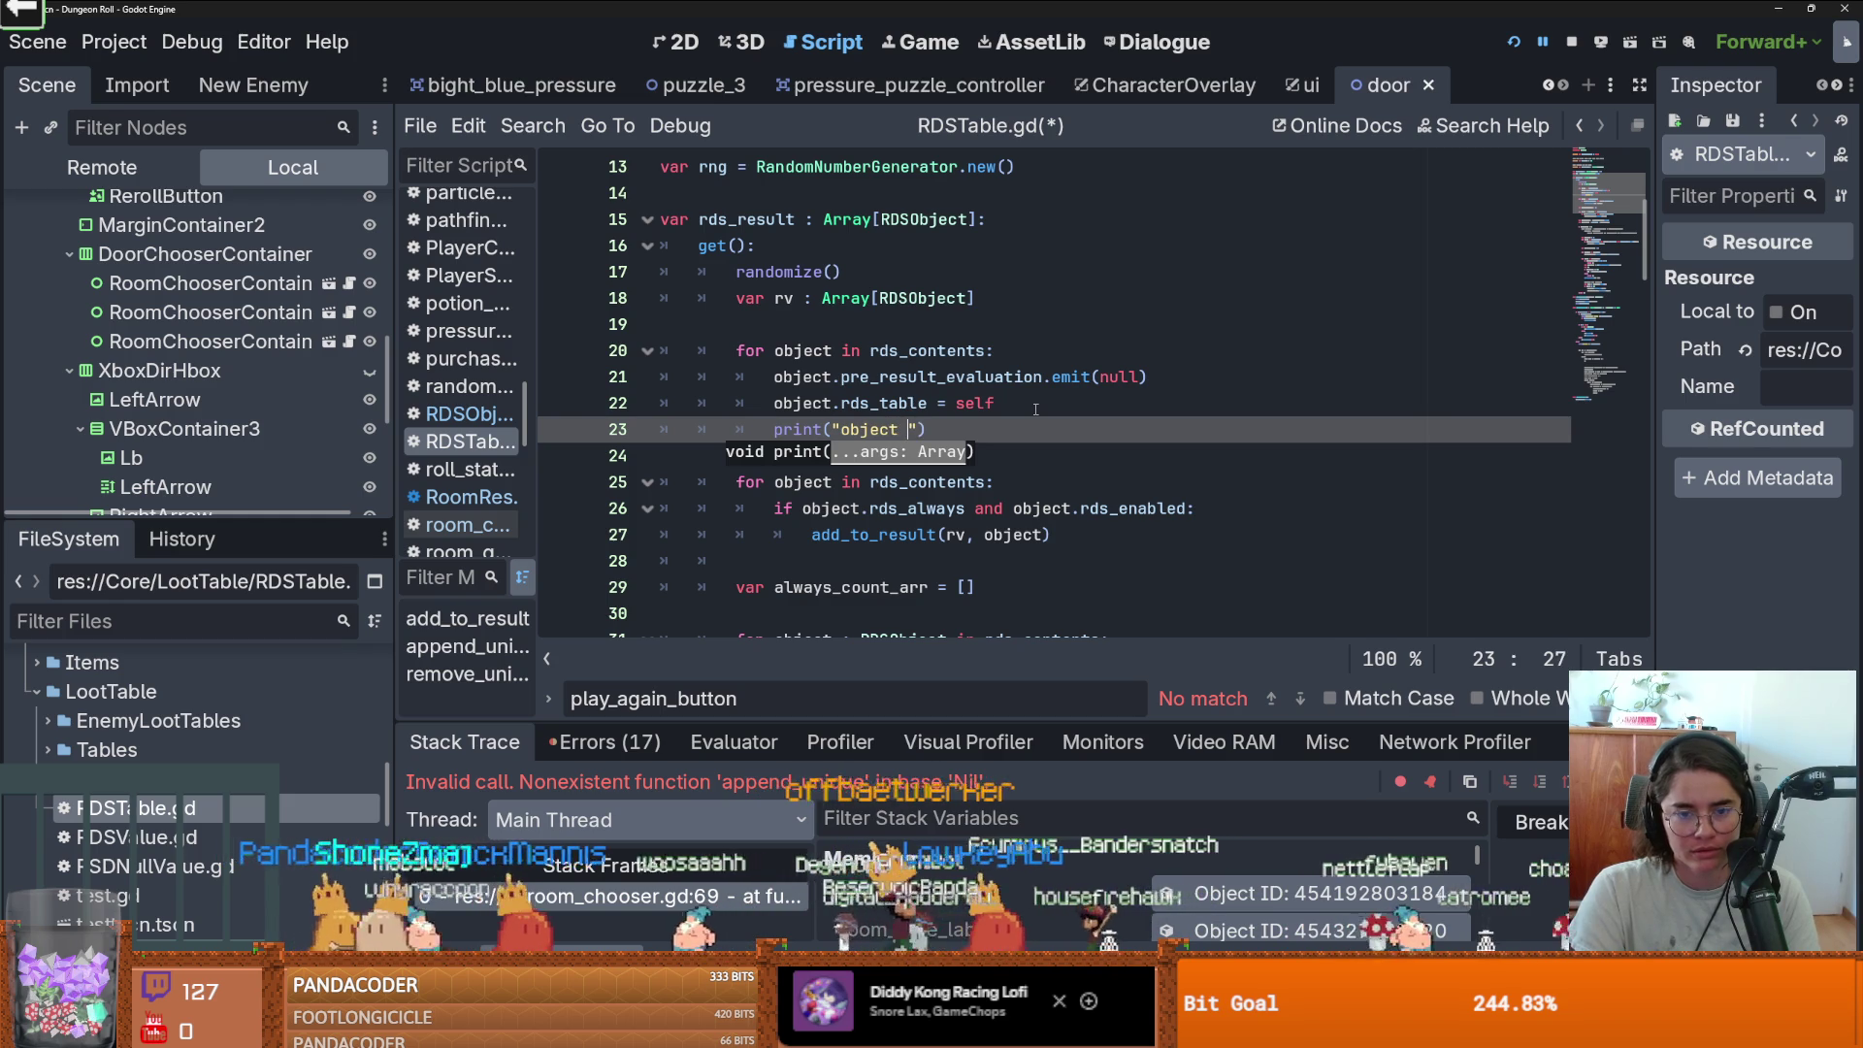
pyautogui.press('Left')
pyautogui.press('Left')
pyautogui.write(':')
pyautogui.press('Right')
pyautogui.press('Right')
pyautogui.write(',')
pyautogui.write(' obj')
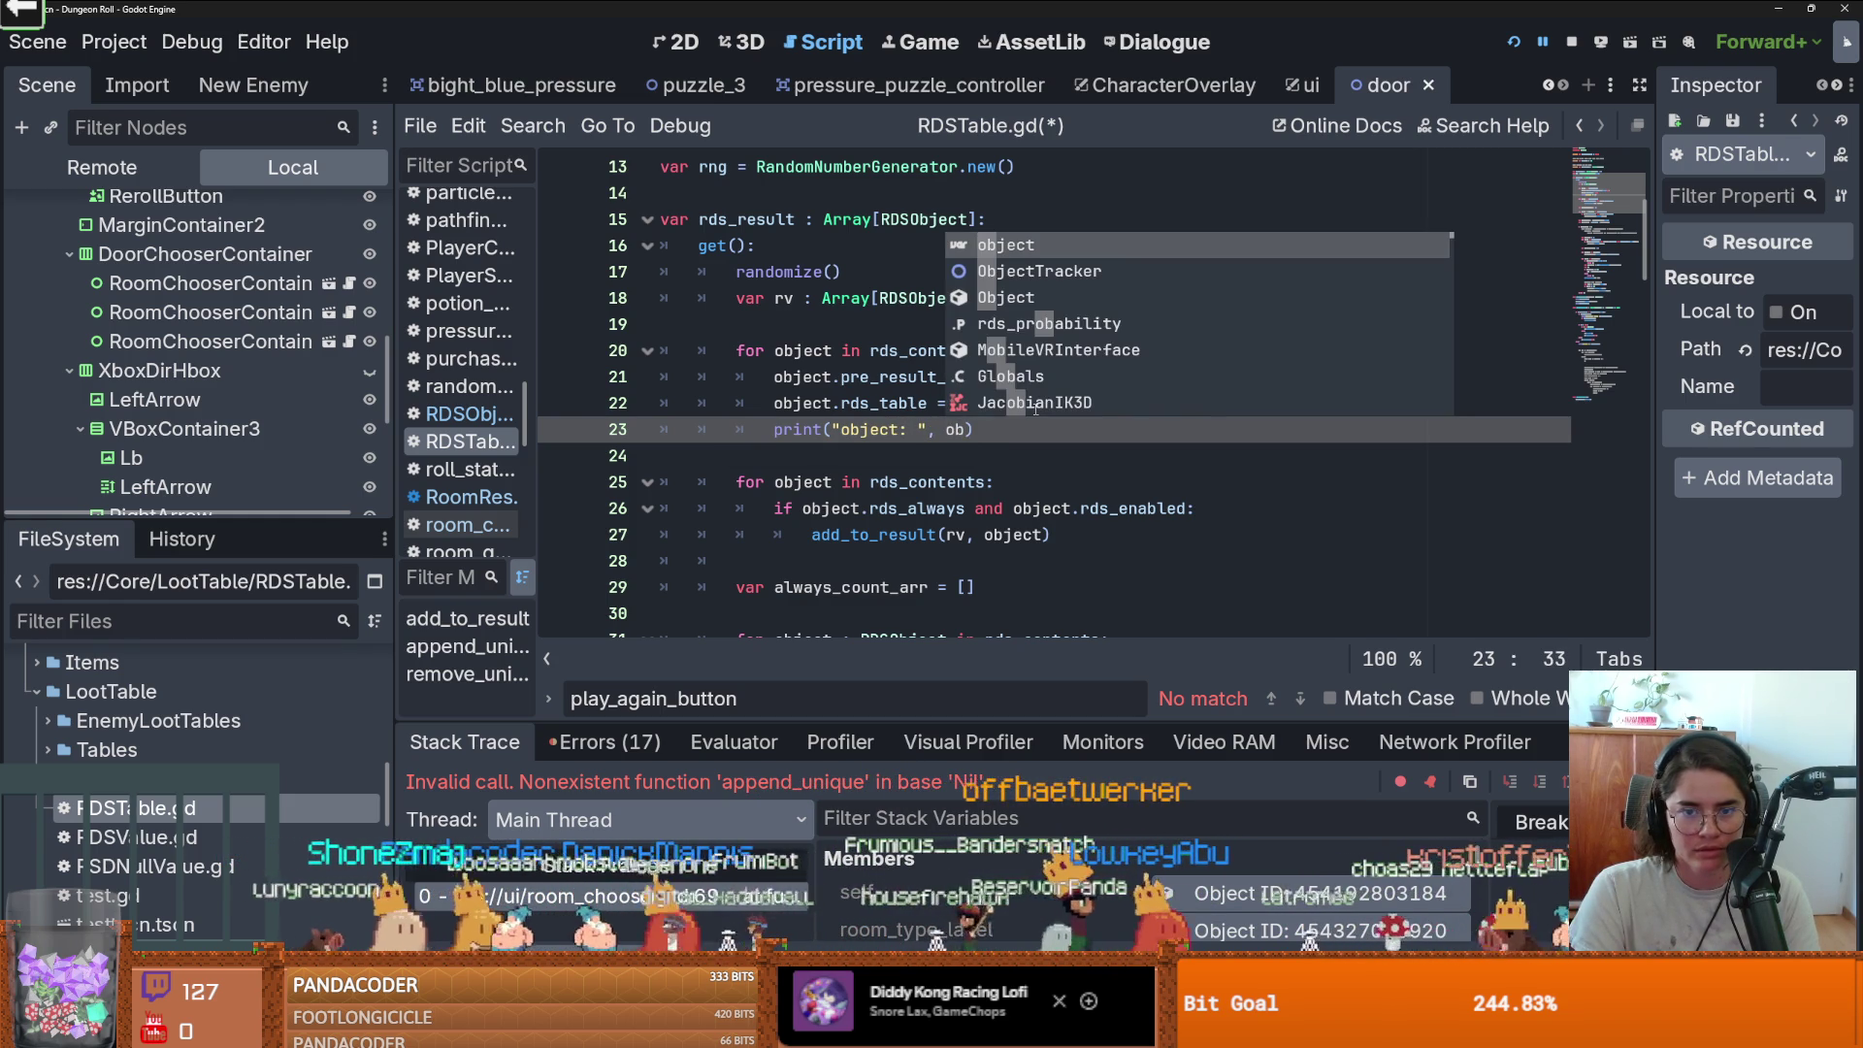
pyautogui.write('ect.resour')
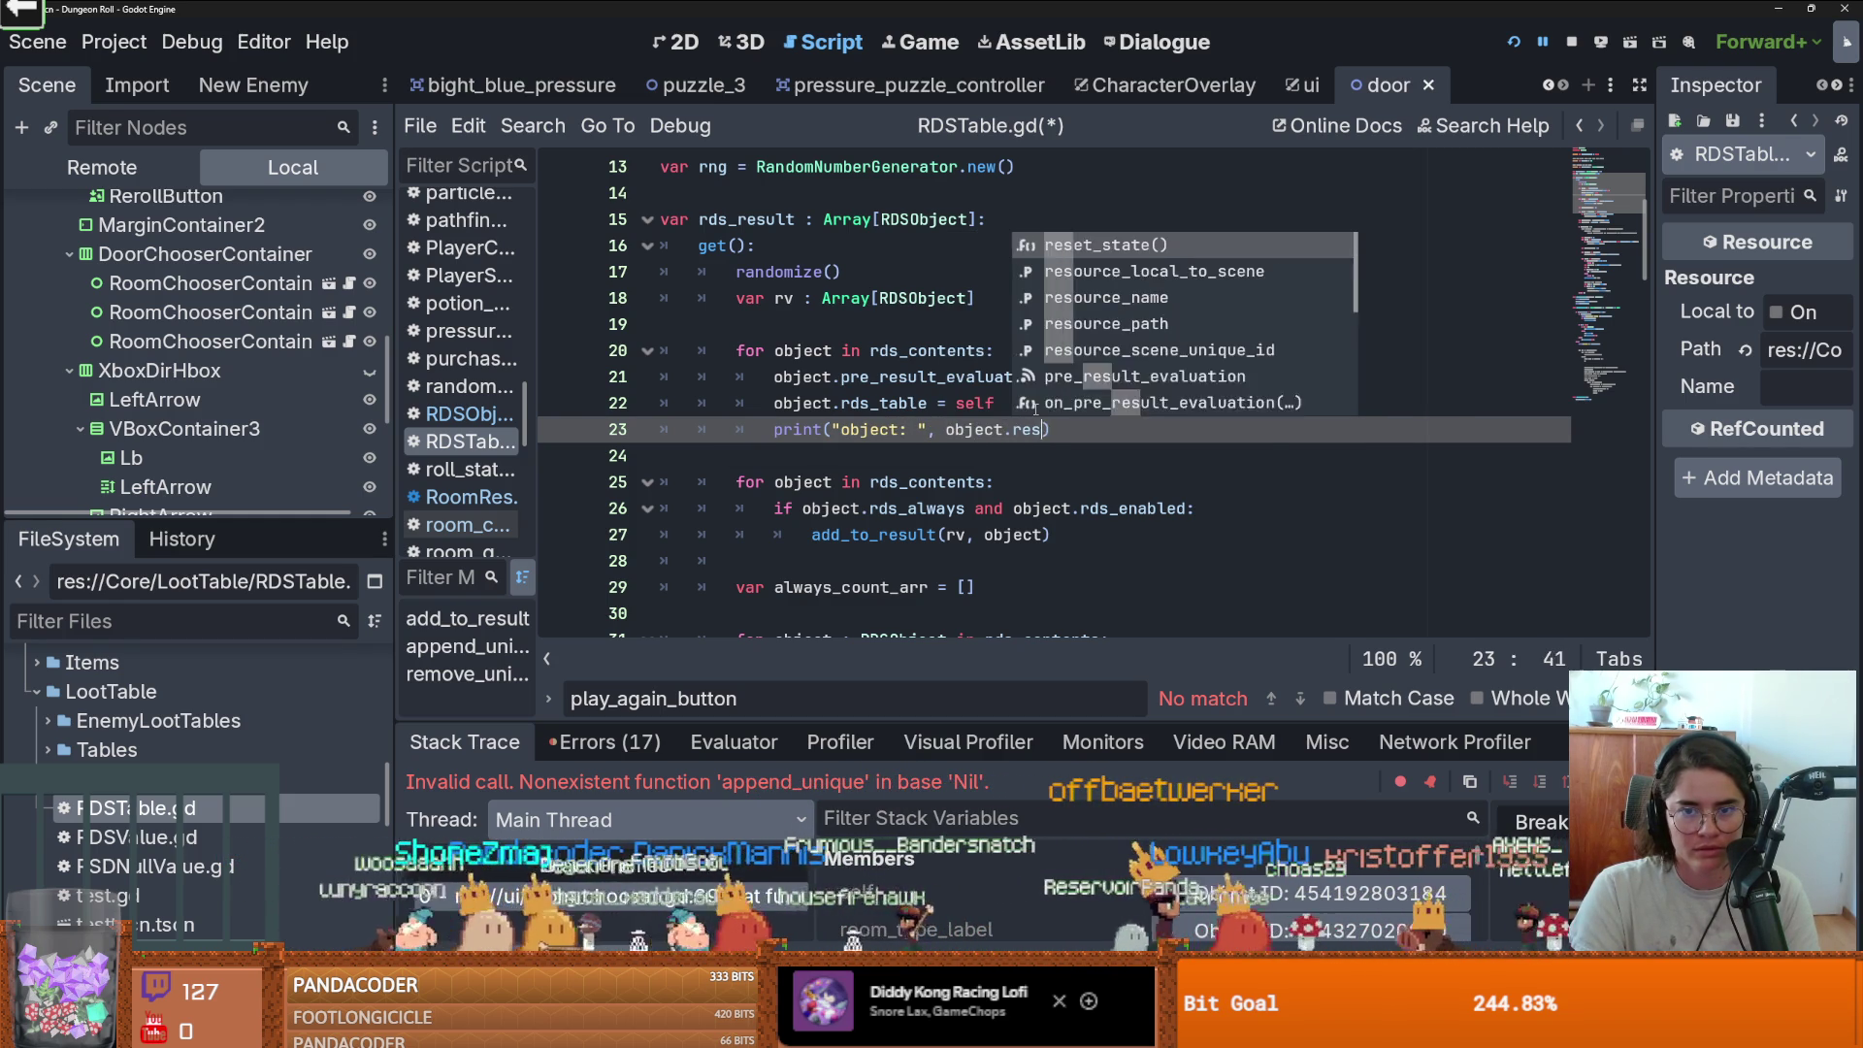
pyautogui.press('Down')
pyautogui.press('Down')
pyautogui.press('Return')
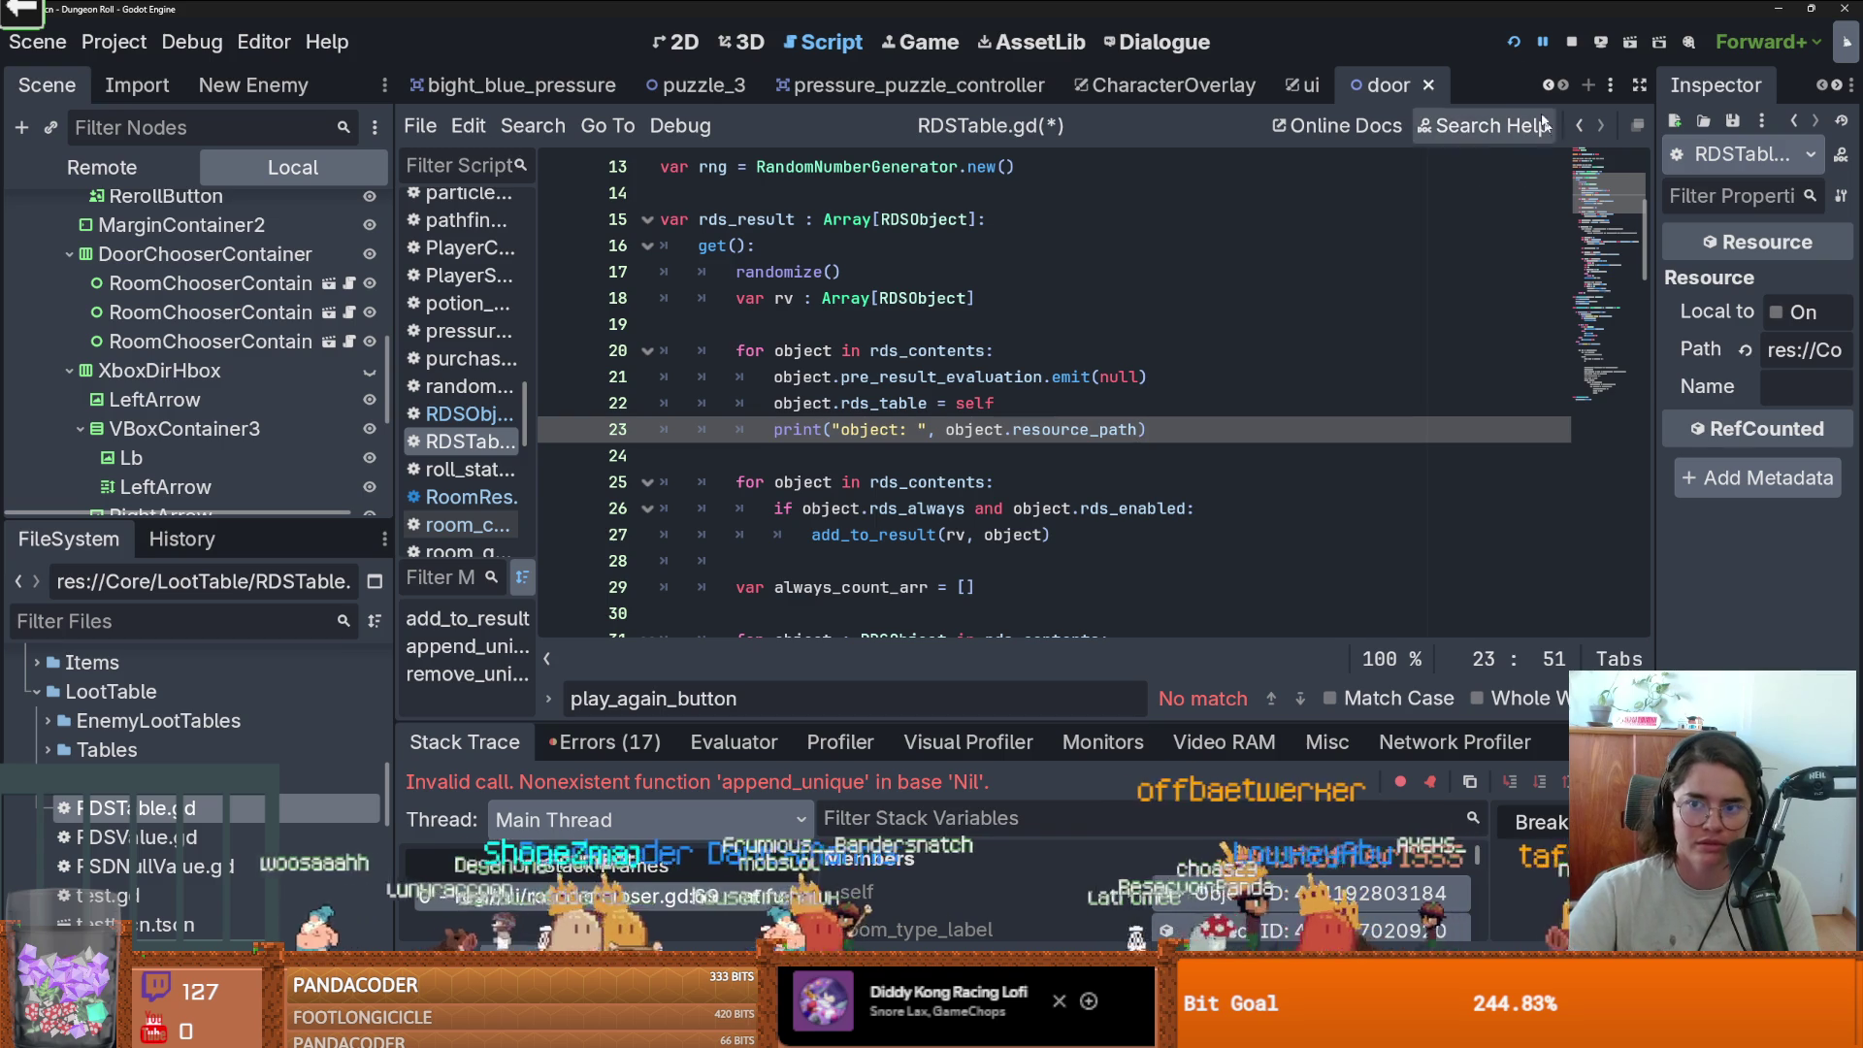
pyautogui.click(1515, 44)
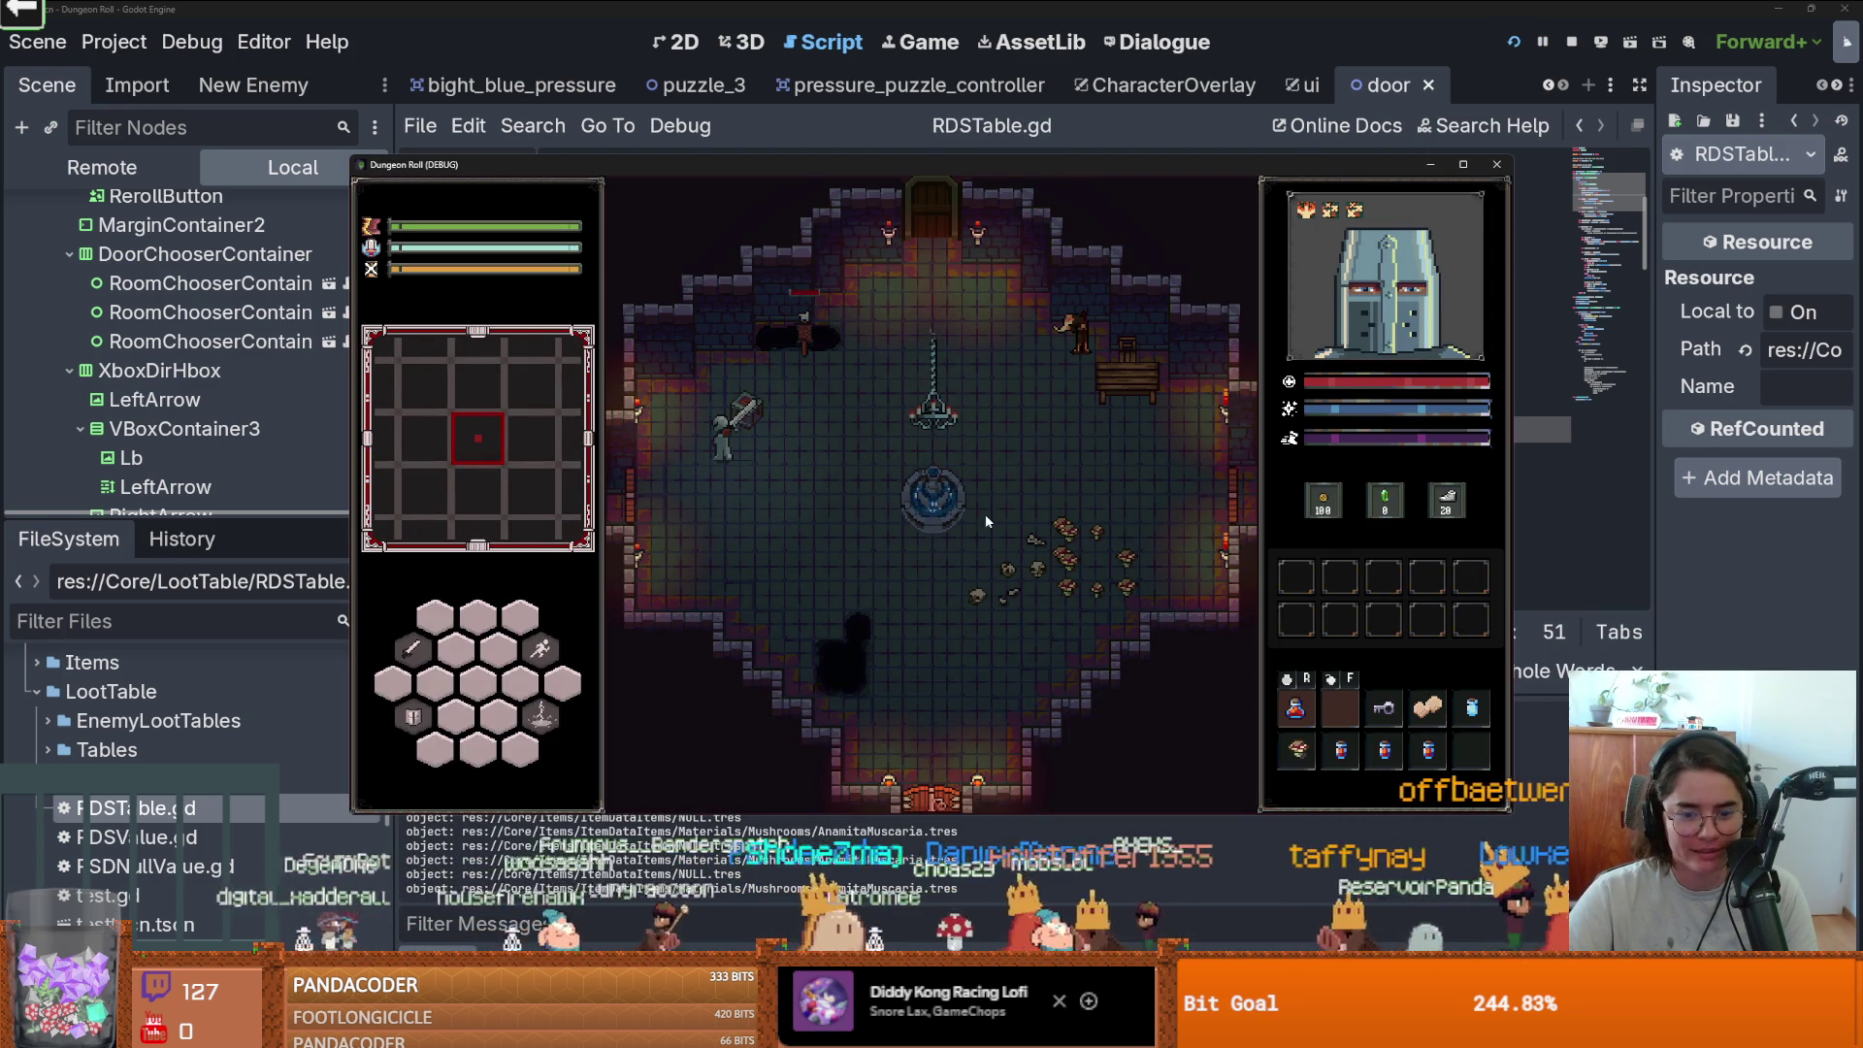
# Advance the game to the room chooser, then return to RDSTable.gd to read the printed room paths.
pyautogui.press('F8')
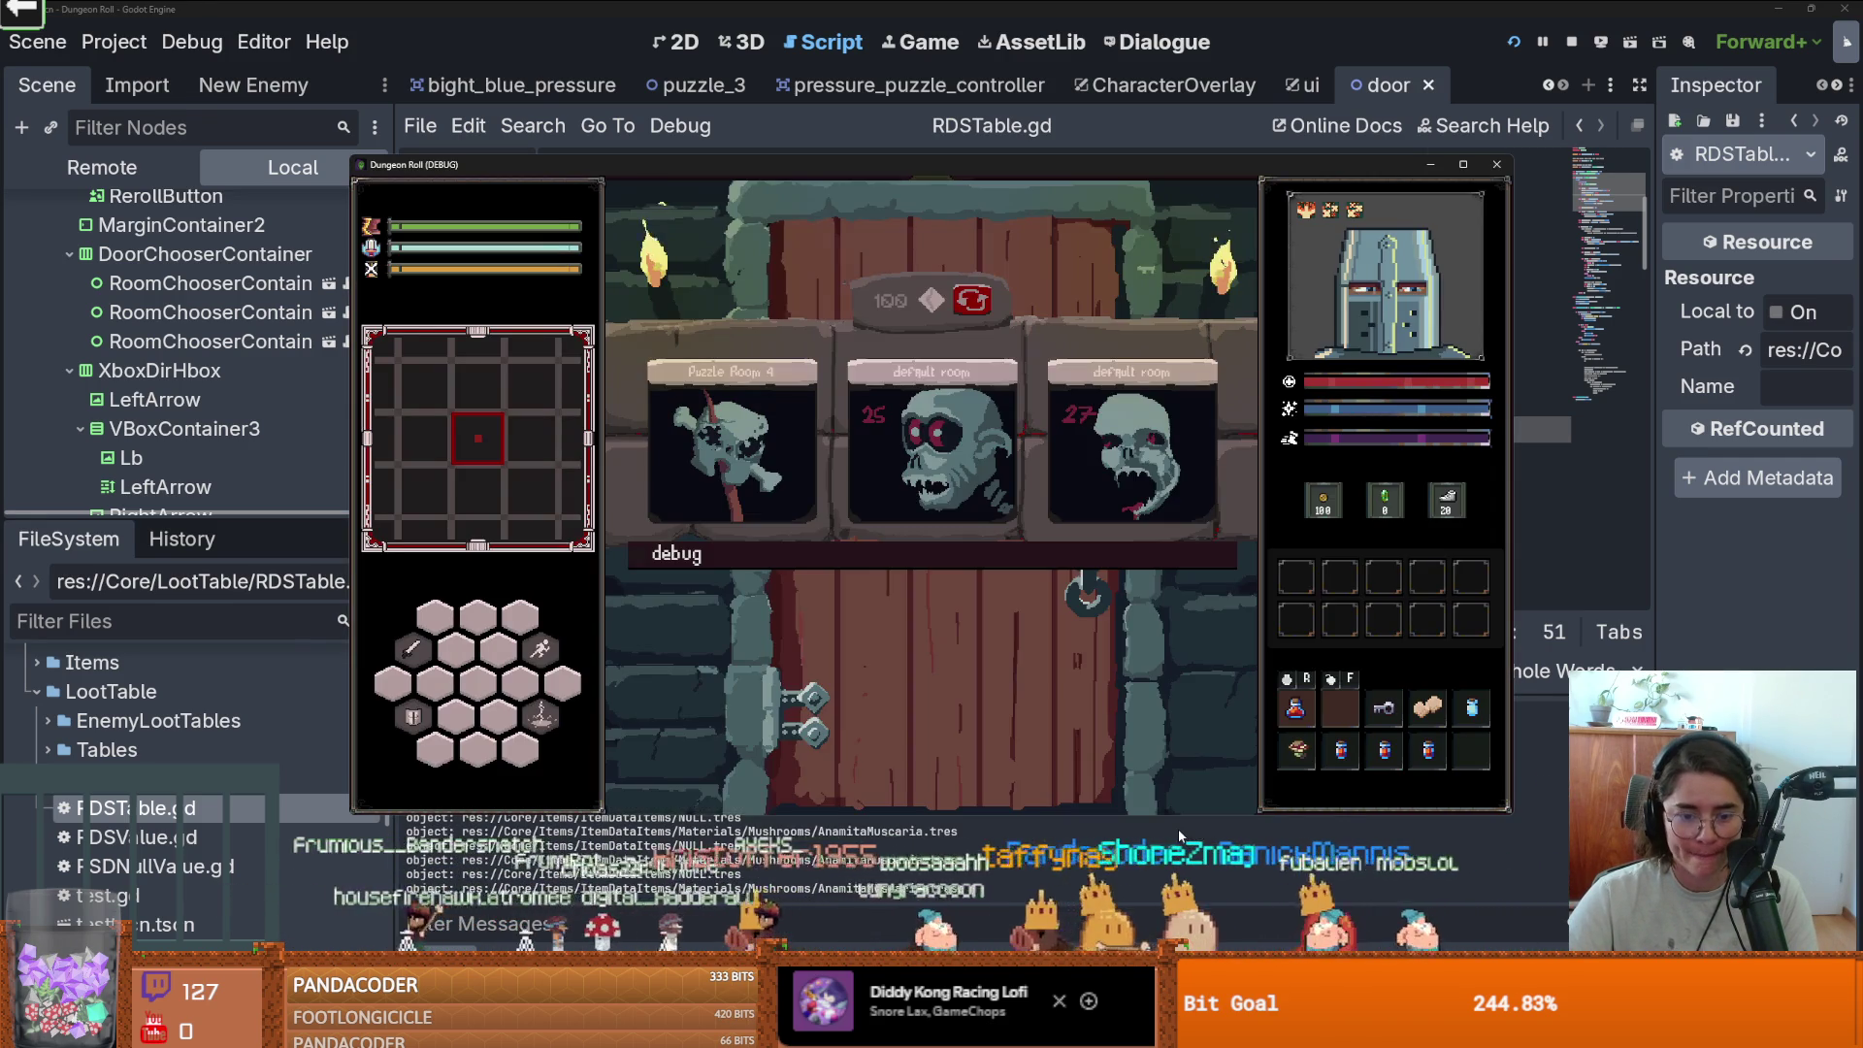
pyautogui.click(1119, 864)
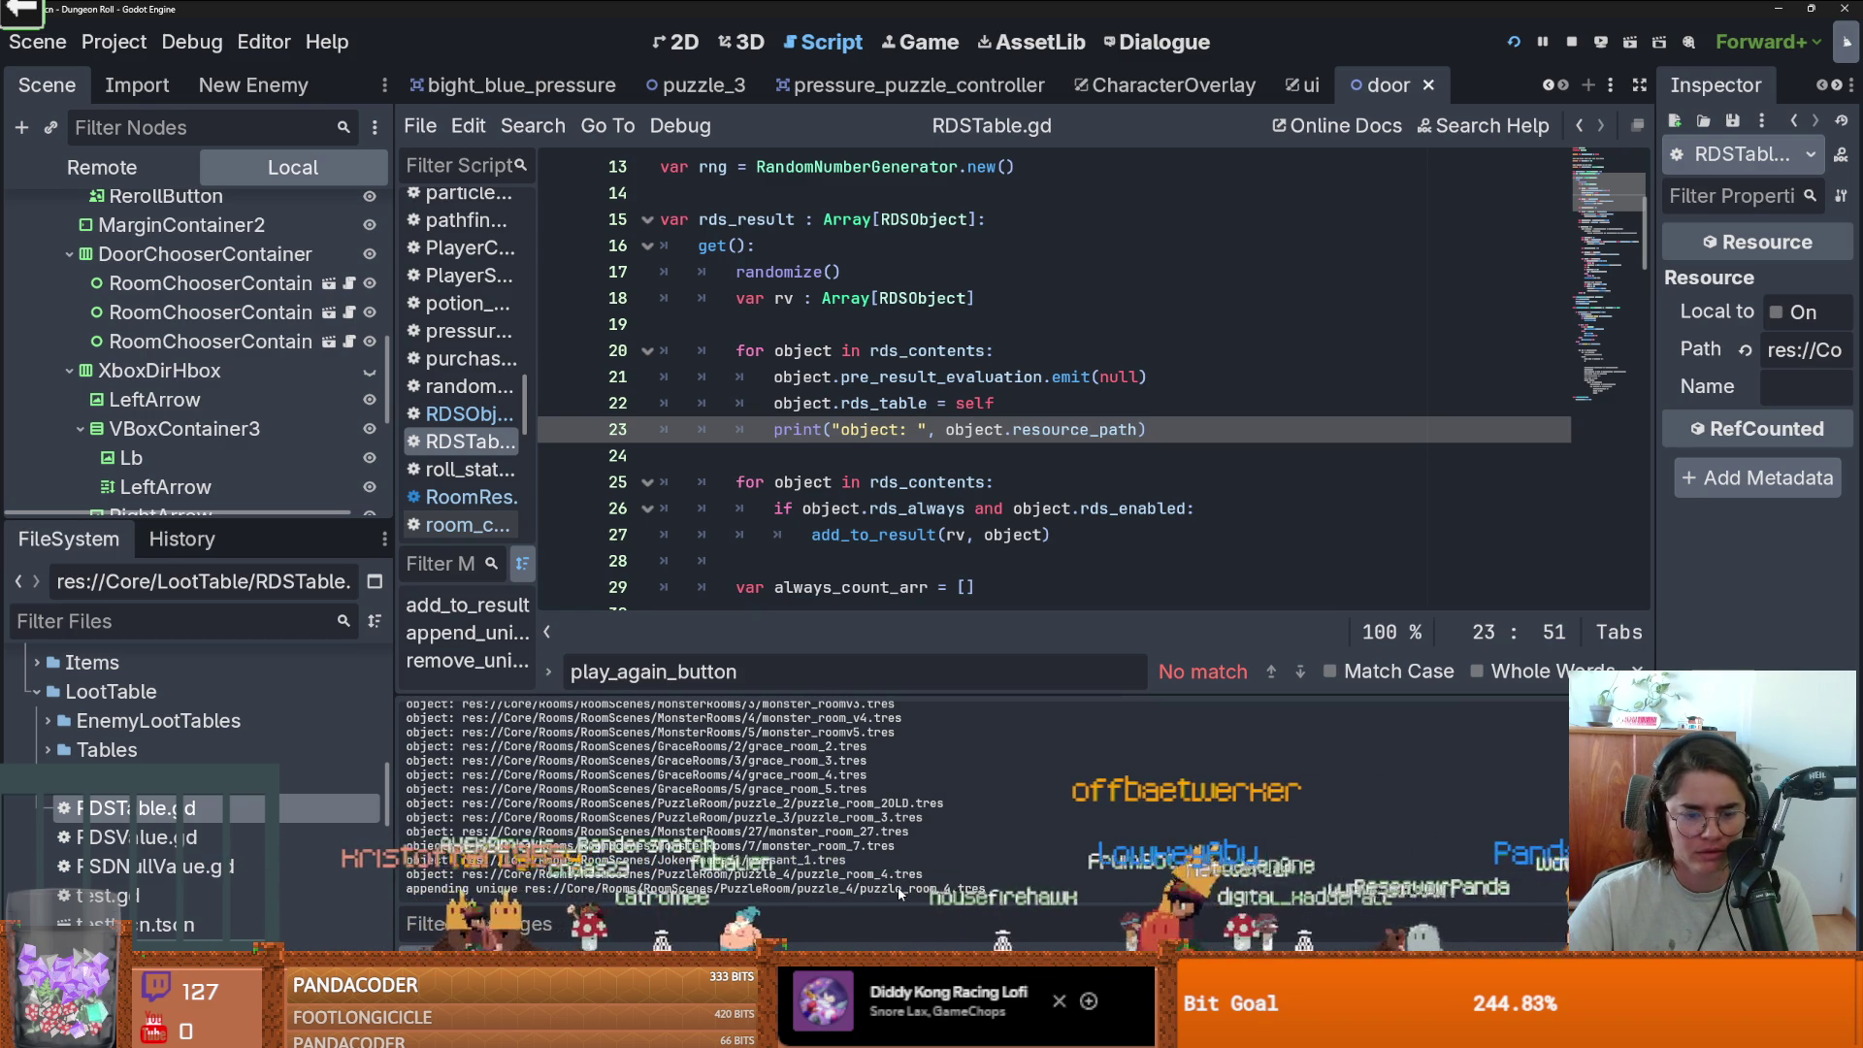
# Review the selectable_loot and append_unique code on lines 80–82.
pyautogui.scroll(-20, 987, 541)
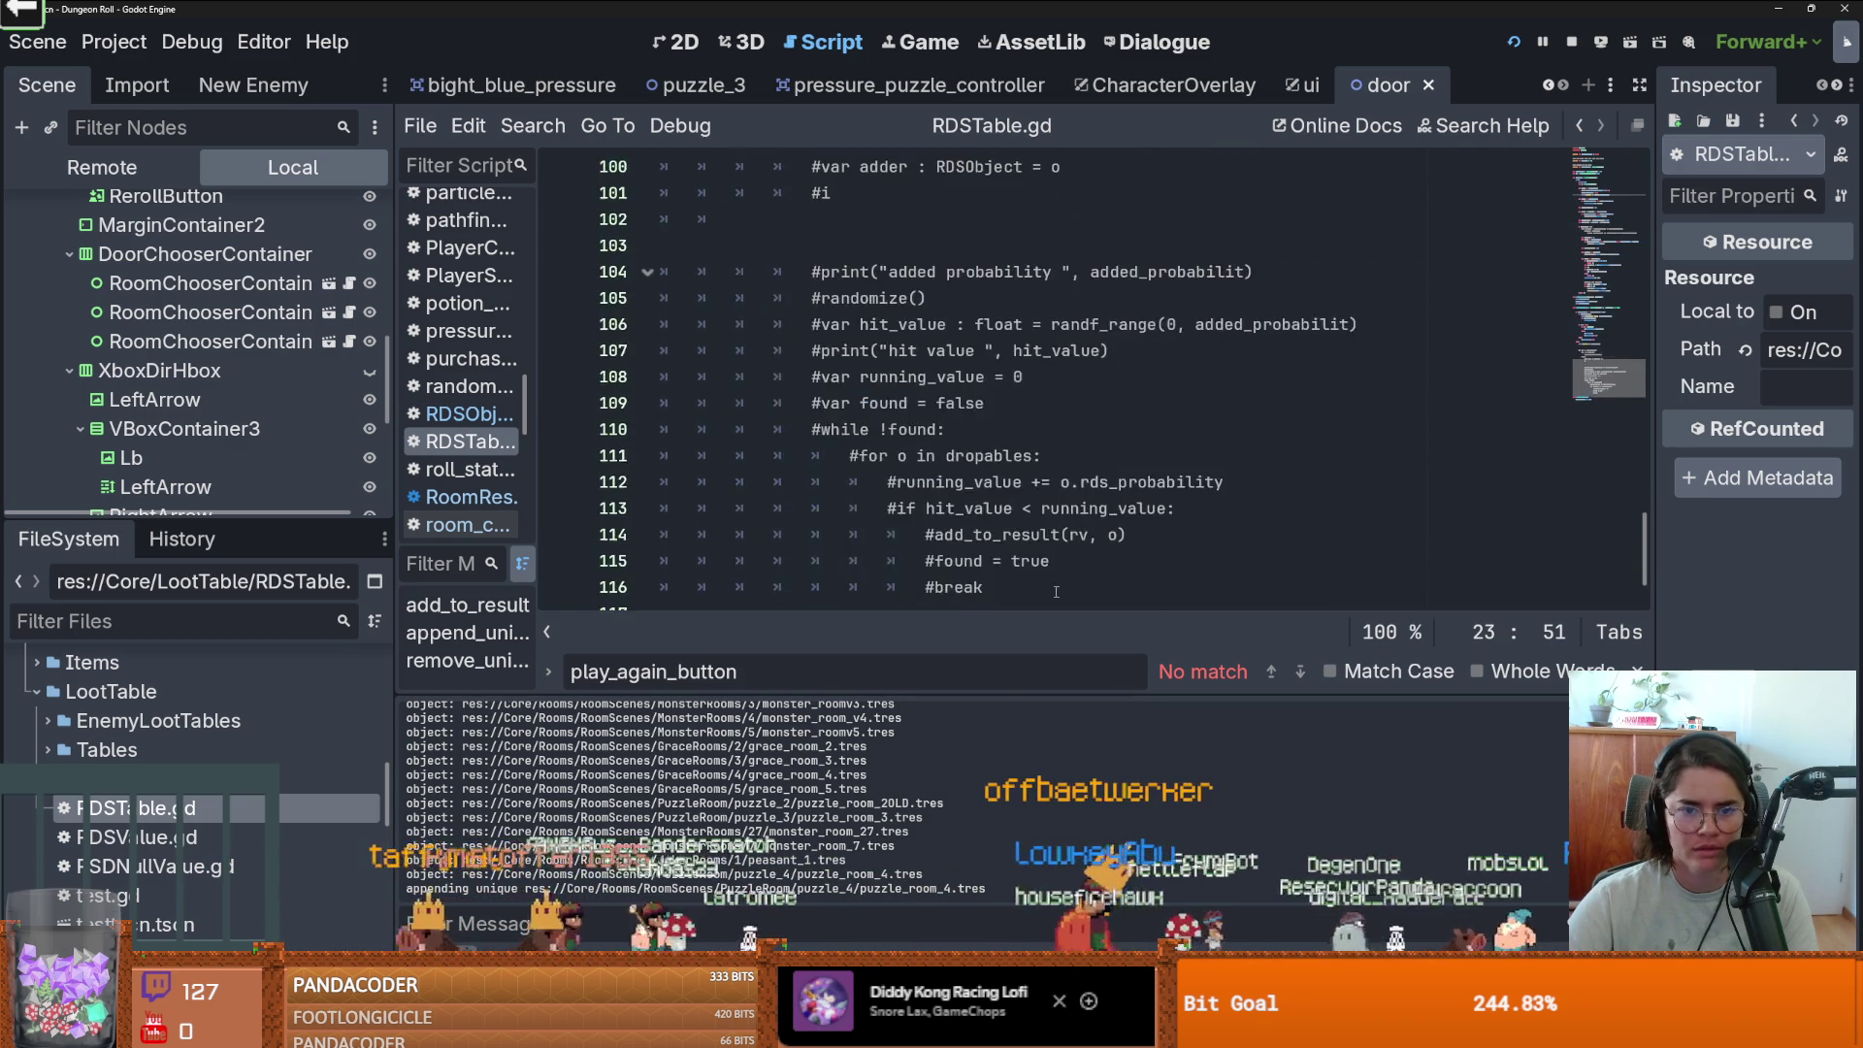
pyautogui.scroll(4, 987, 542)
pyautogui.doubleClick(860, 273)
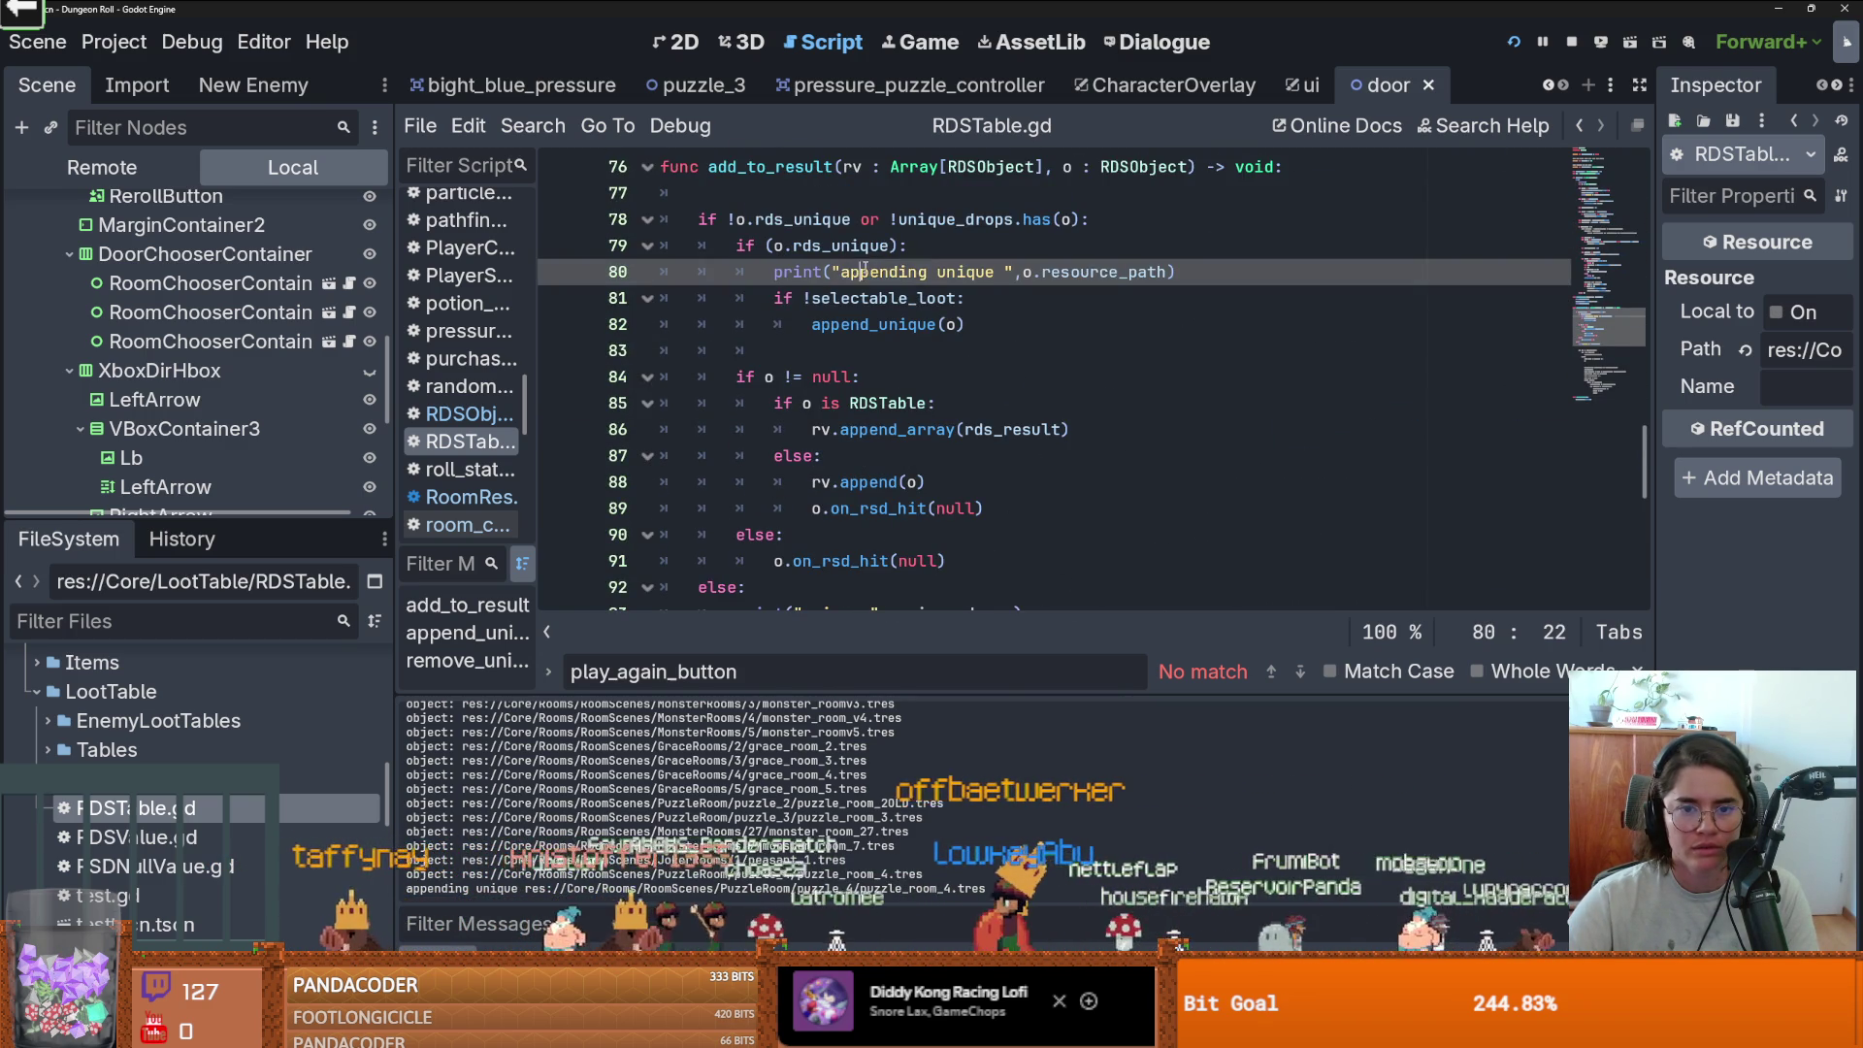
pyautogui.doubleClick(864, 298)
pyautogui.doubleClick(874, 324)
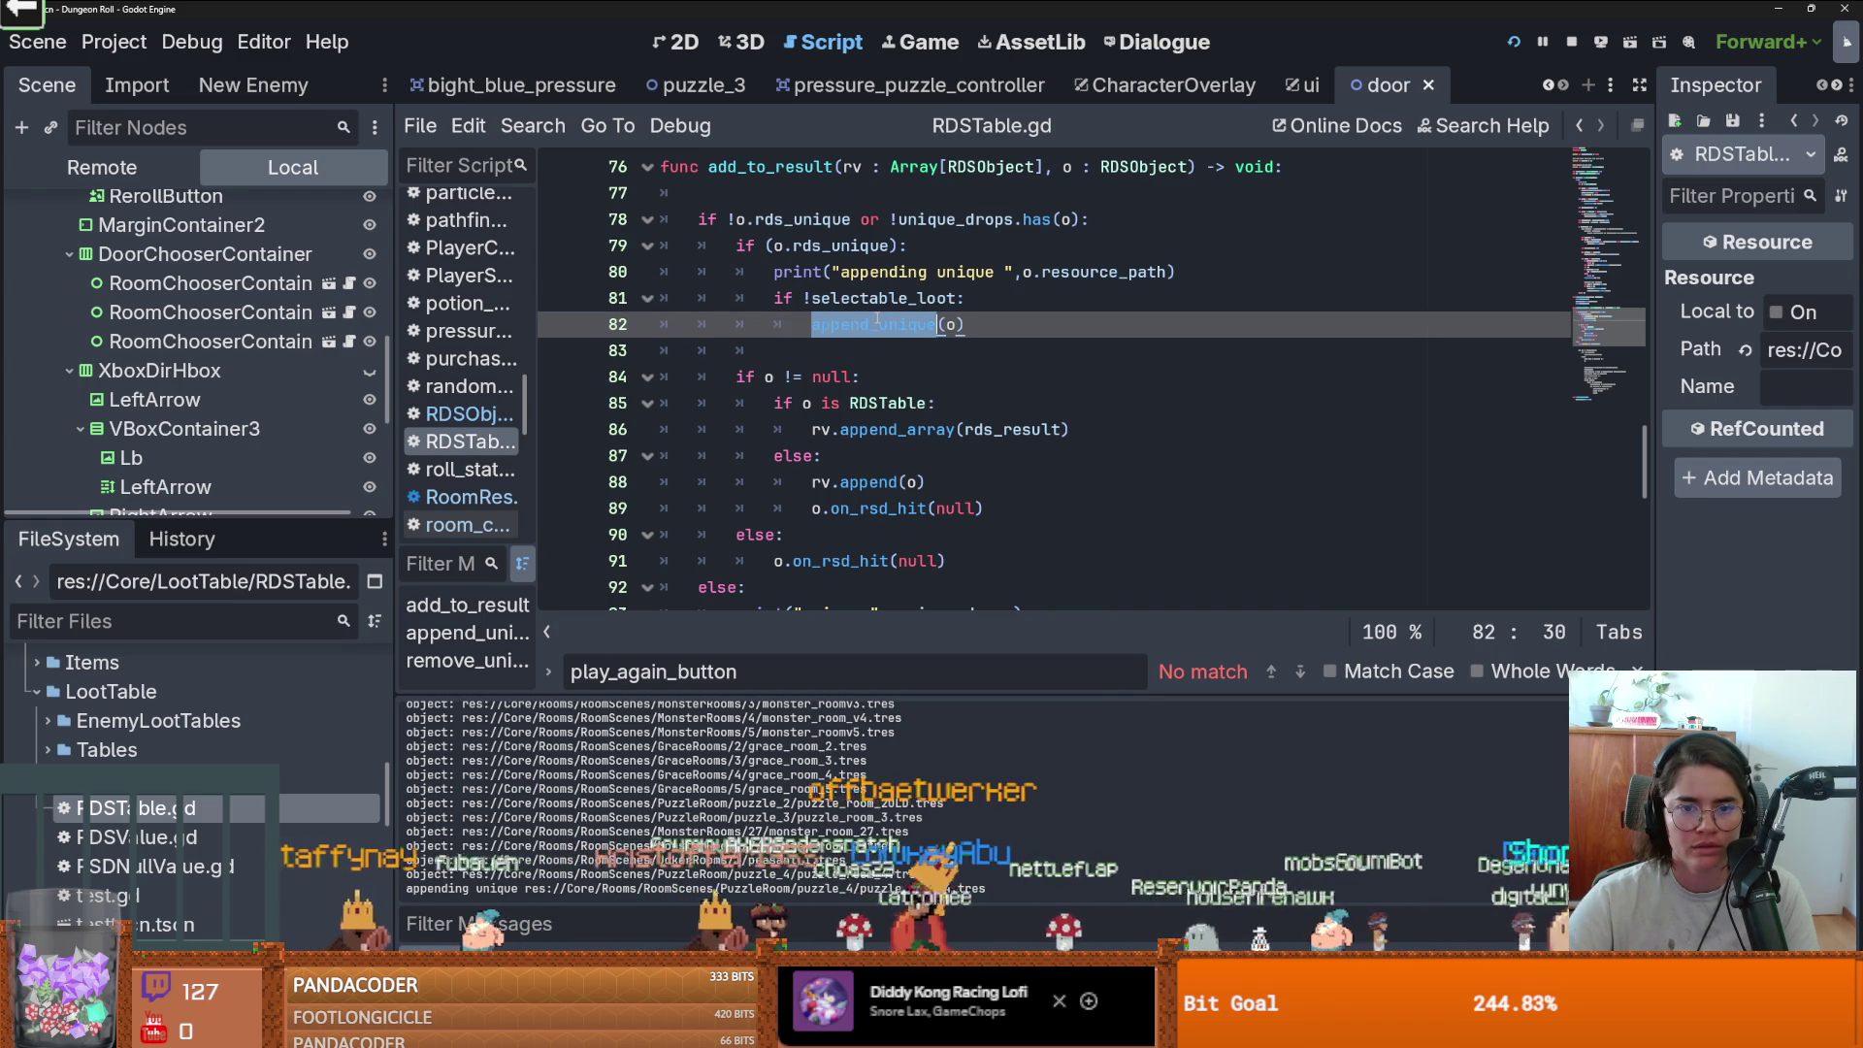
pyautogui.doubleClick(888, 299)
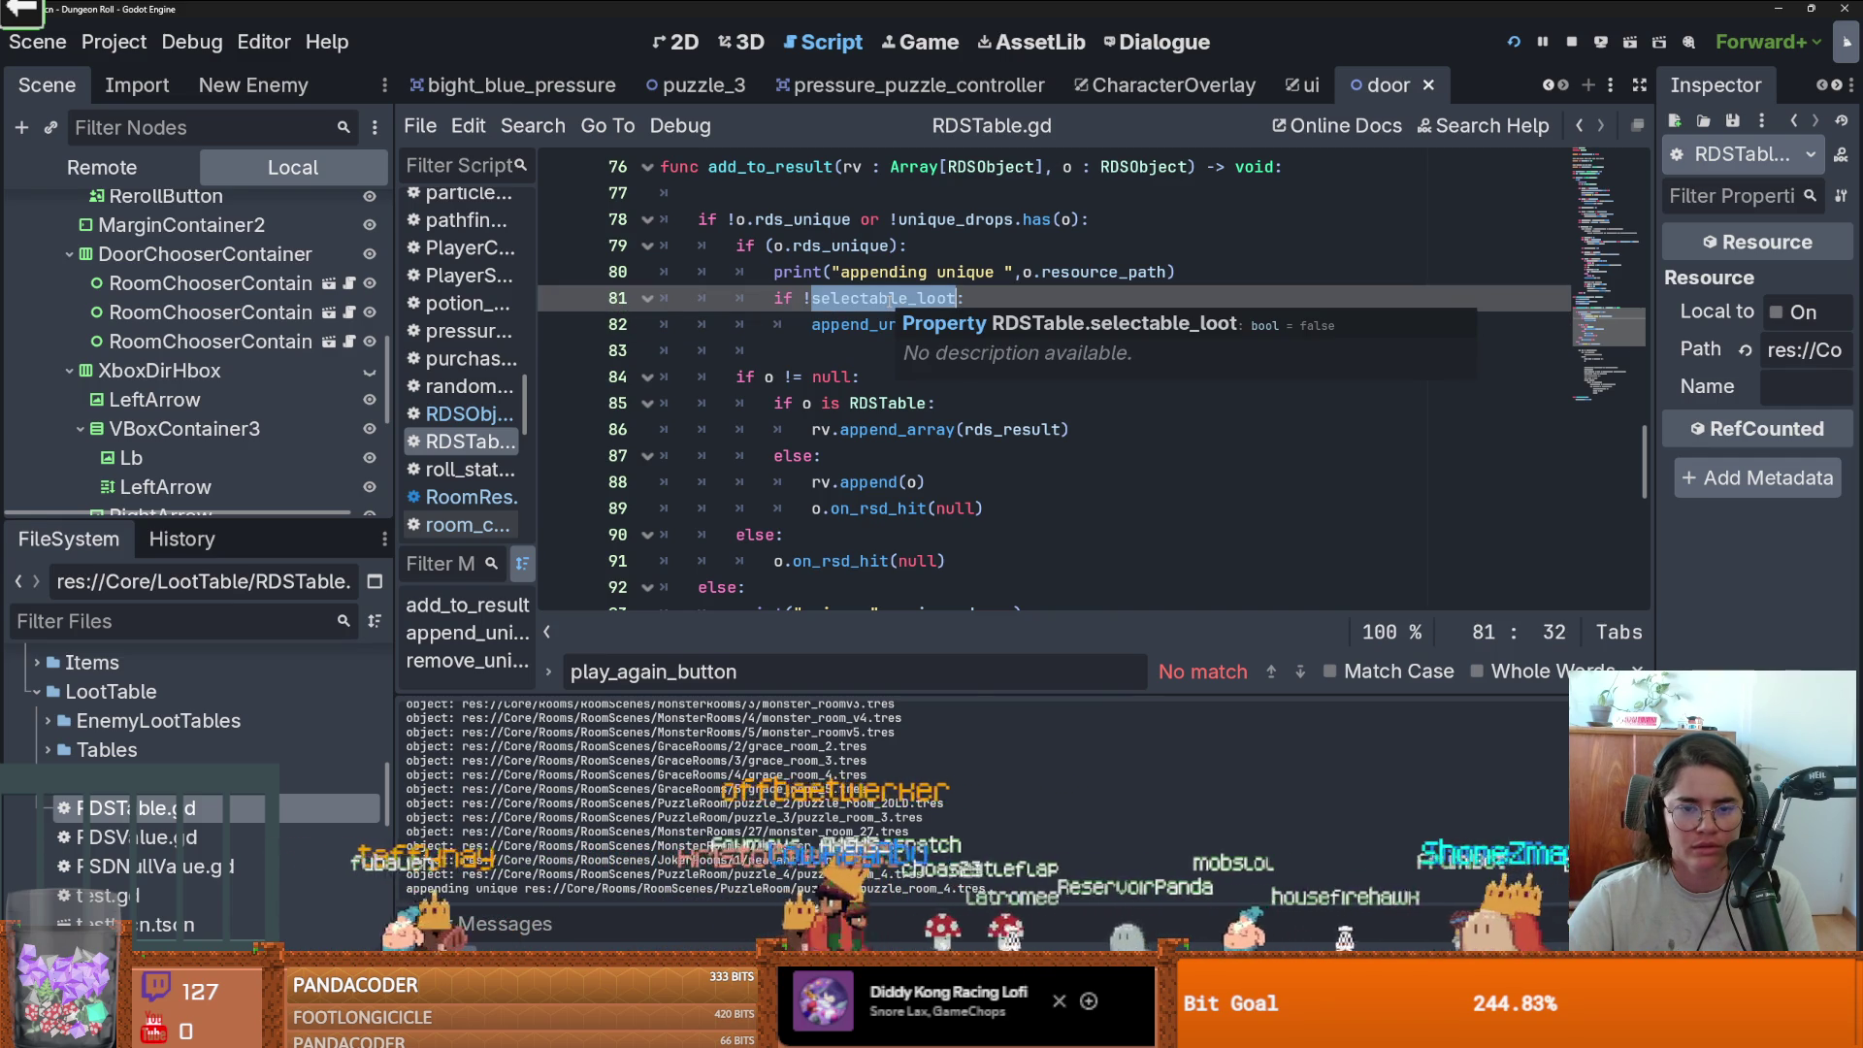
# Find the rds files, widen the Inspector, and enable Selectable Loot on RoomLootTable.tres.
pyautogui.click(198, 622)
pyautogui.write('rds')
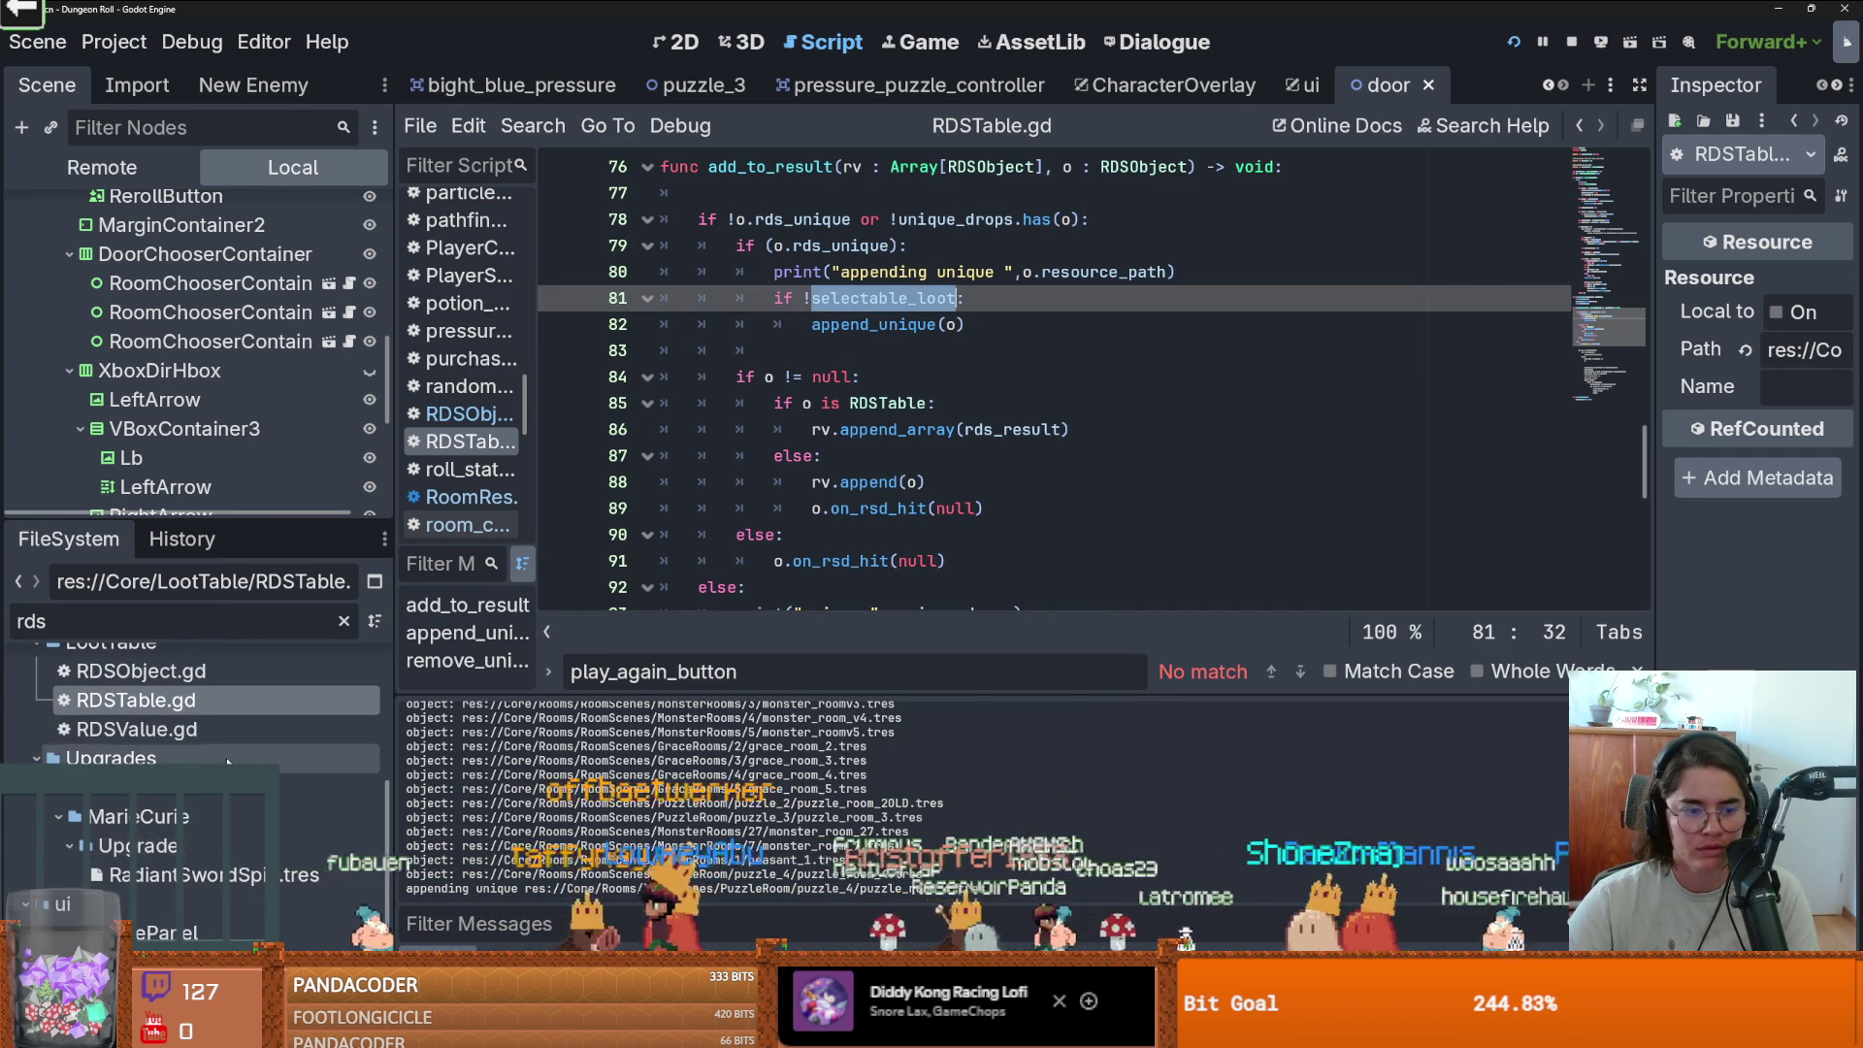
pyautogui.scroll(3, 318, 770)
pyautogui.press('BackSpace')
pyautogui.press('BackSpace')
pyautogui.press('BackSpace')
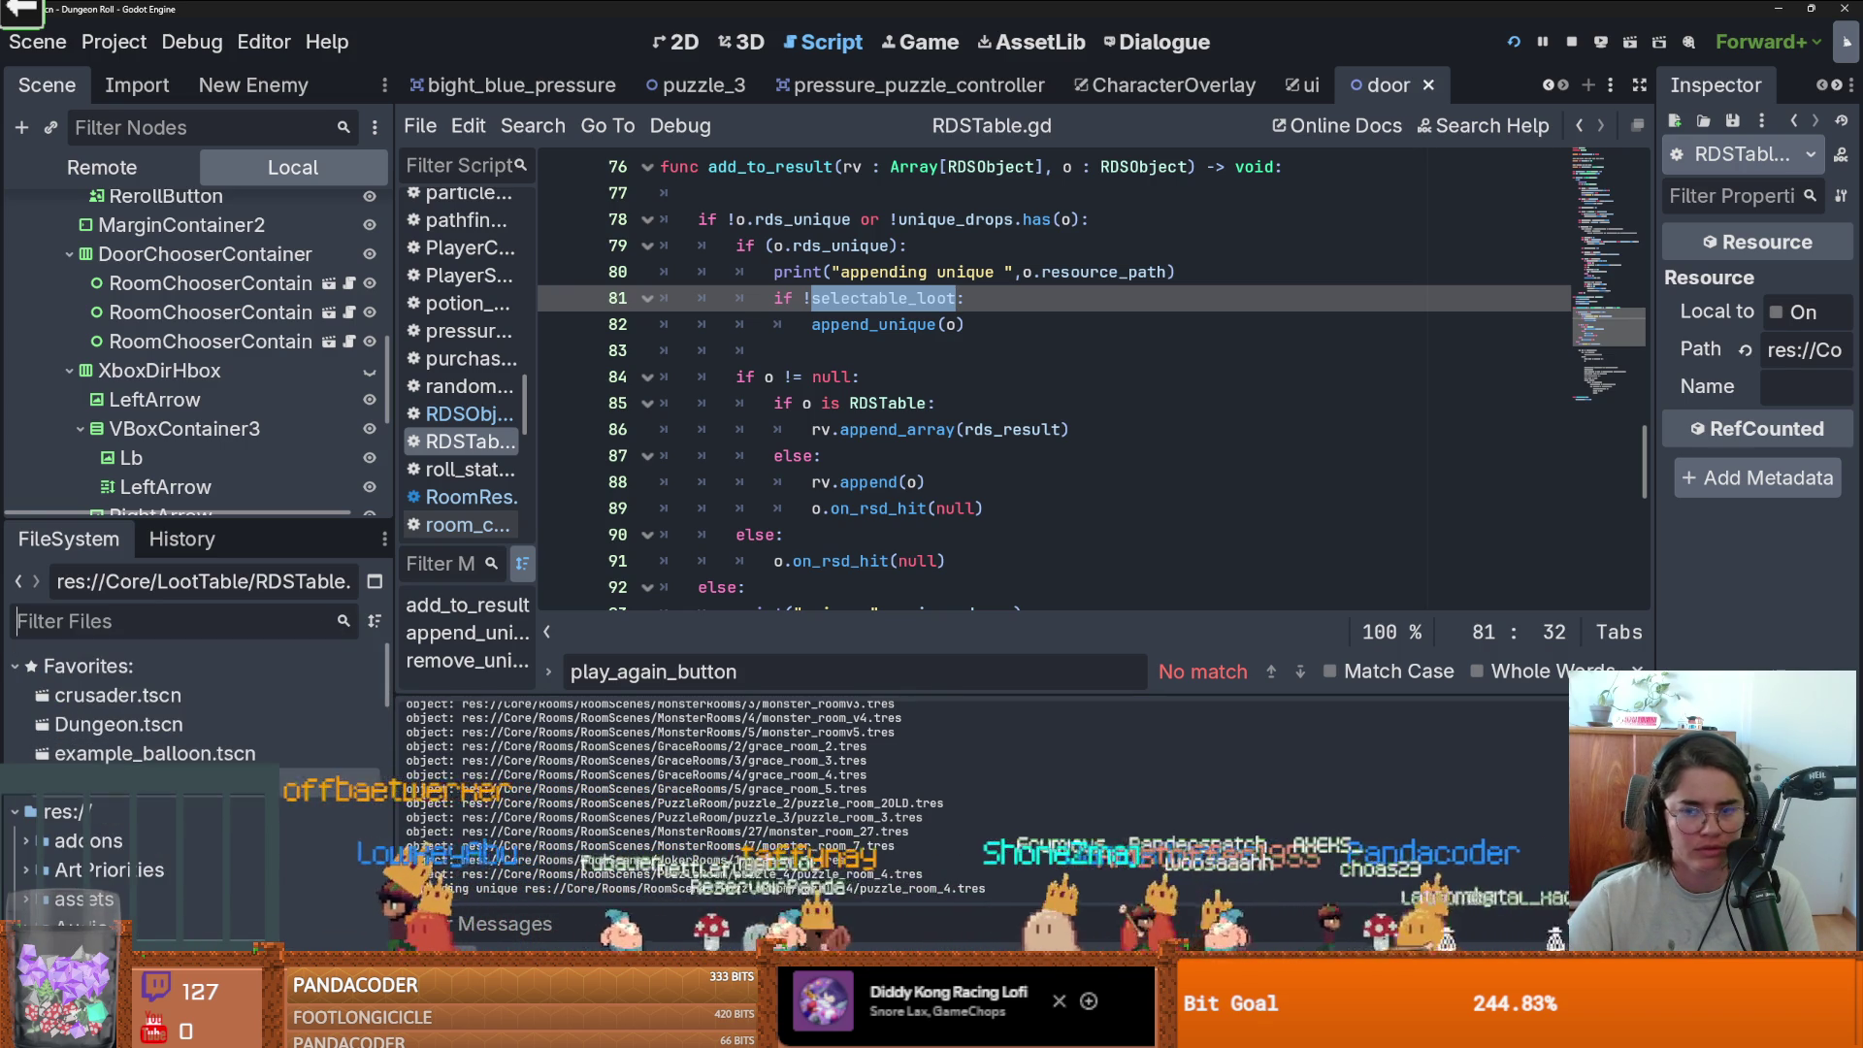
pyautogui.moveTo(1656, 359); pyautogui.dragTo(1497, 359)
pyautogui.click(1693, 282)
# Save, rerun the game, and pick Aloe's Den, which breaks room_chooser.gd at line 69.
pyautogui.hotkey('ctrl', 's')
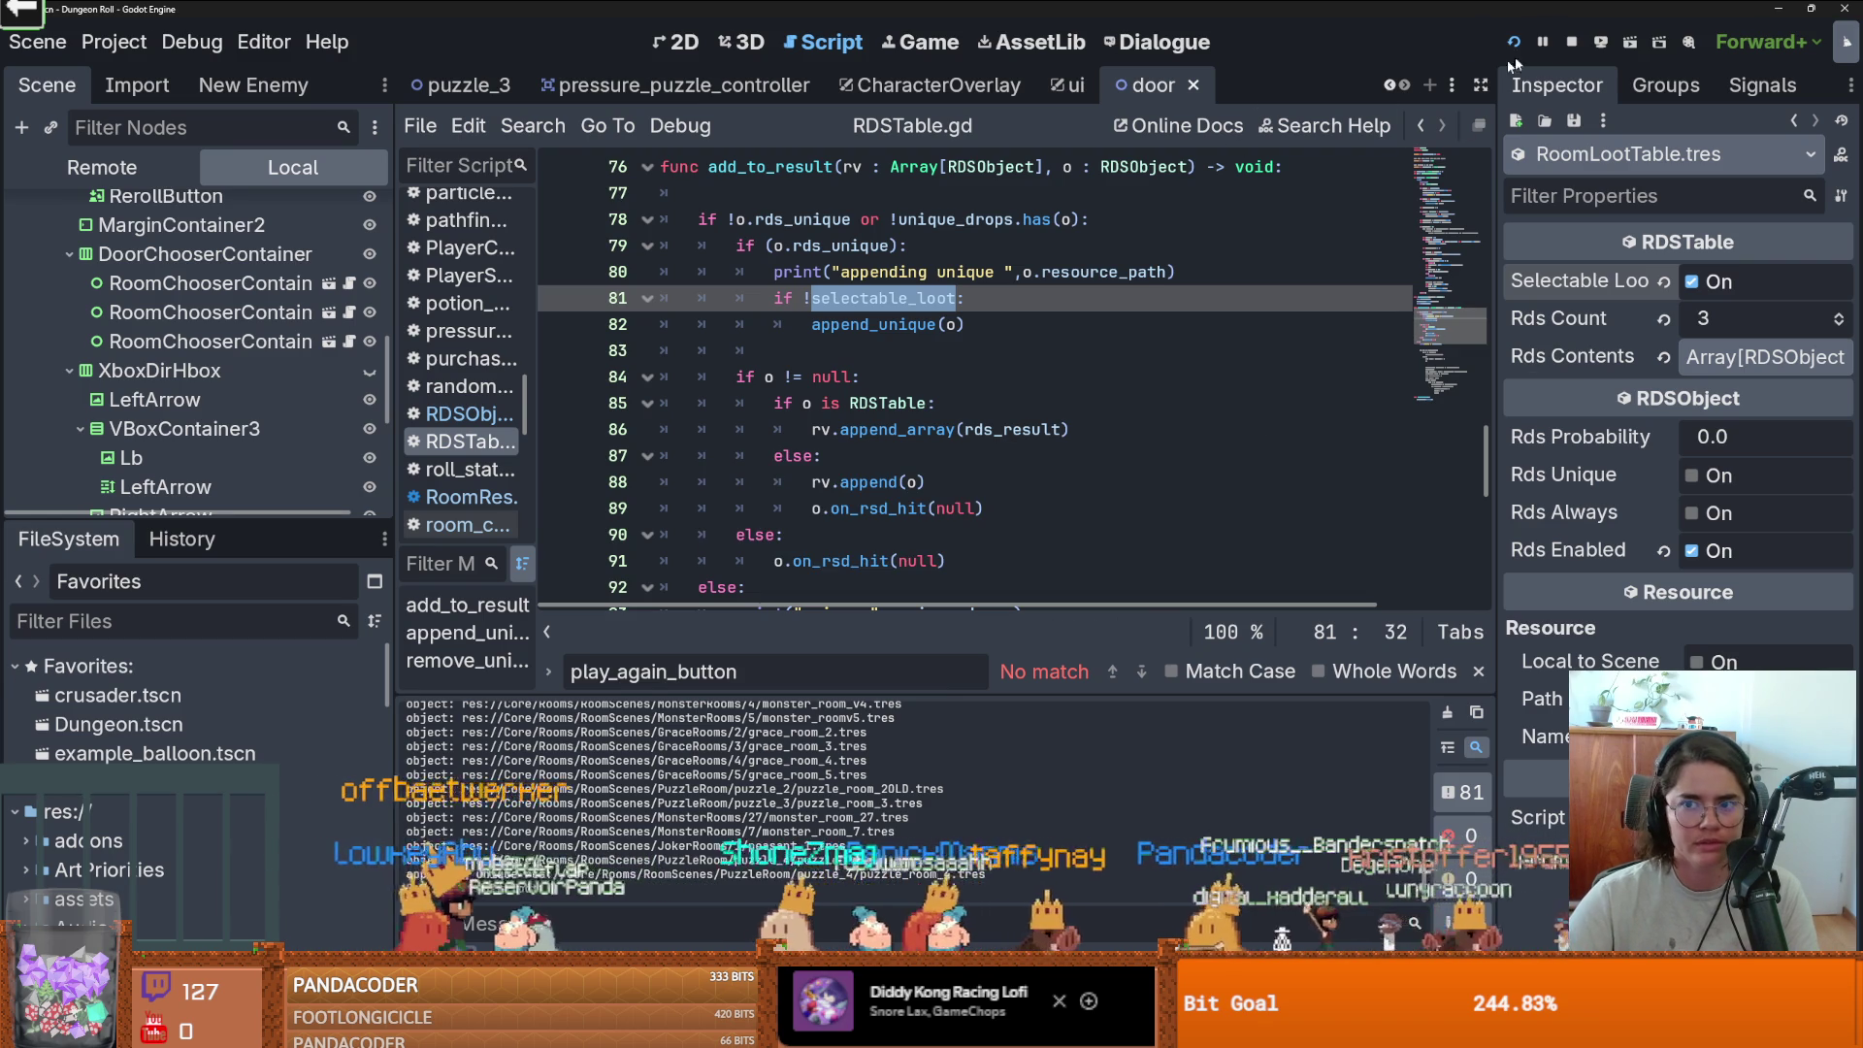
pyautogui.click(1515, 43)
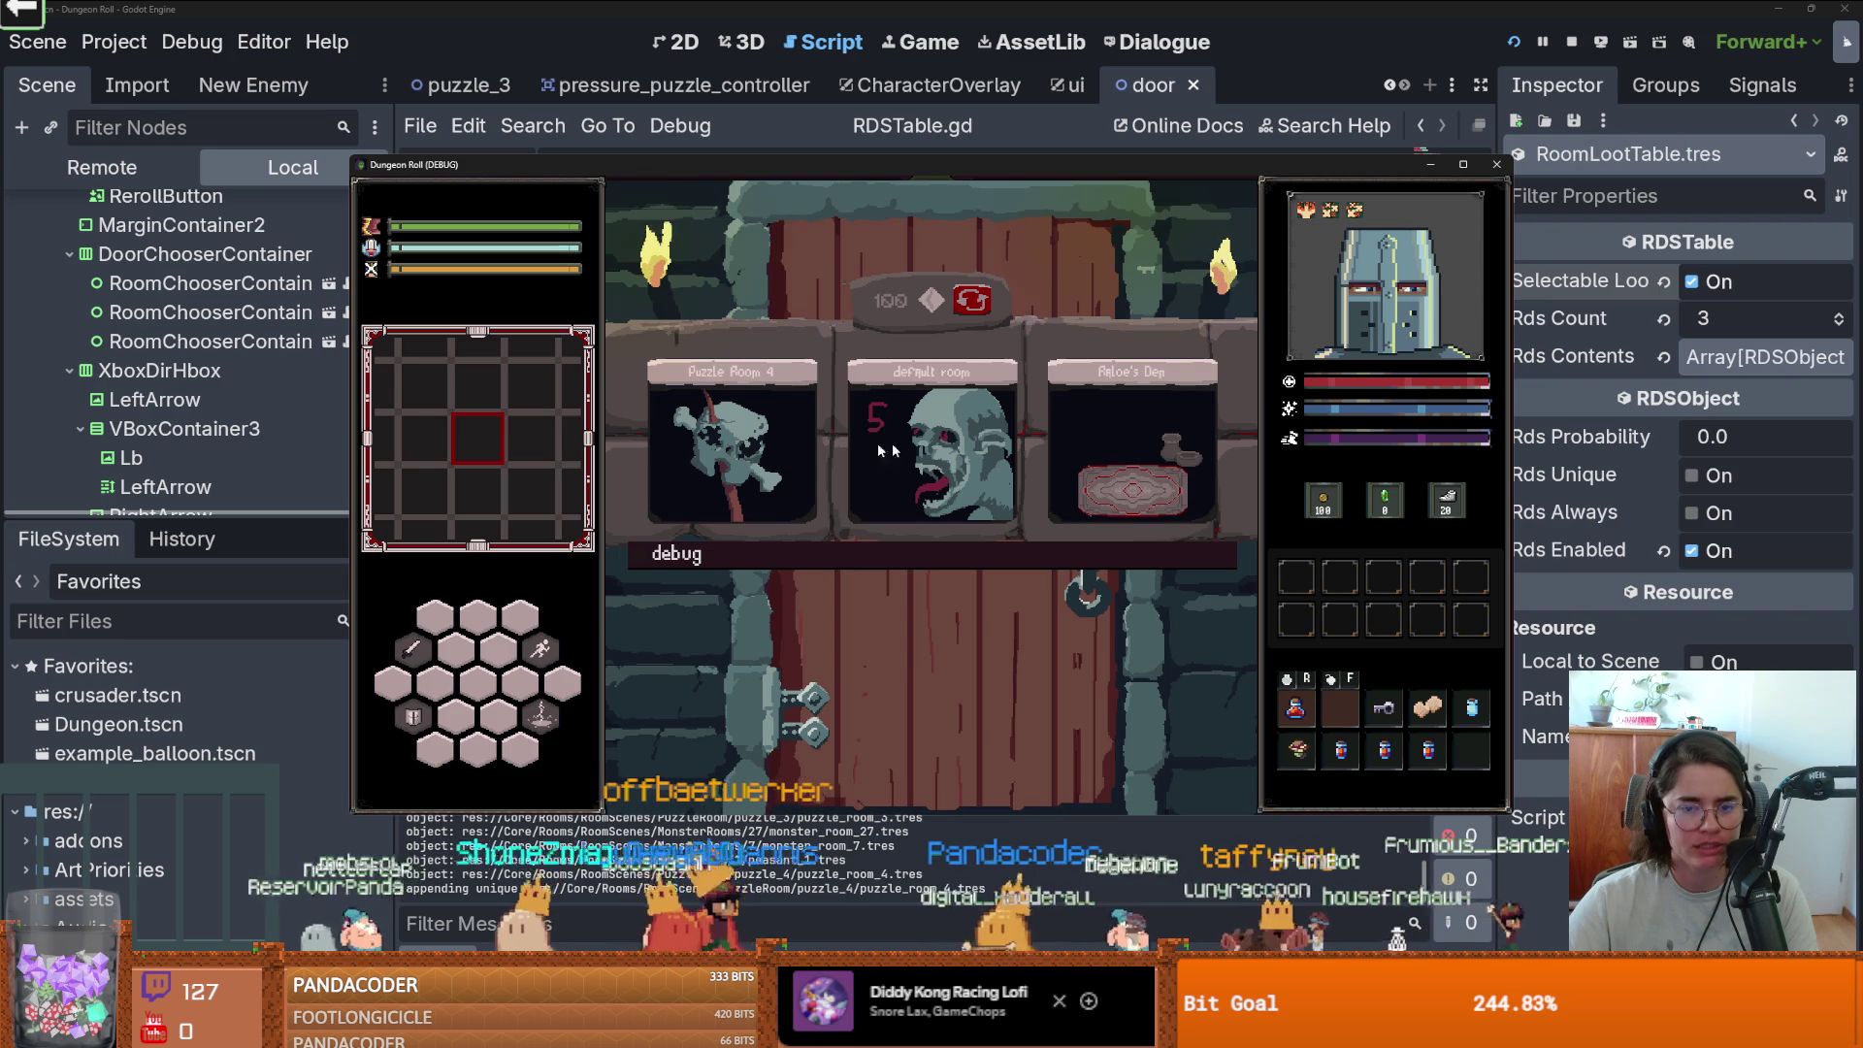
pyautogui.click(1116, 446)
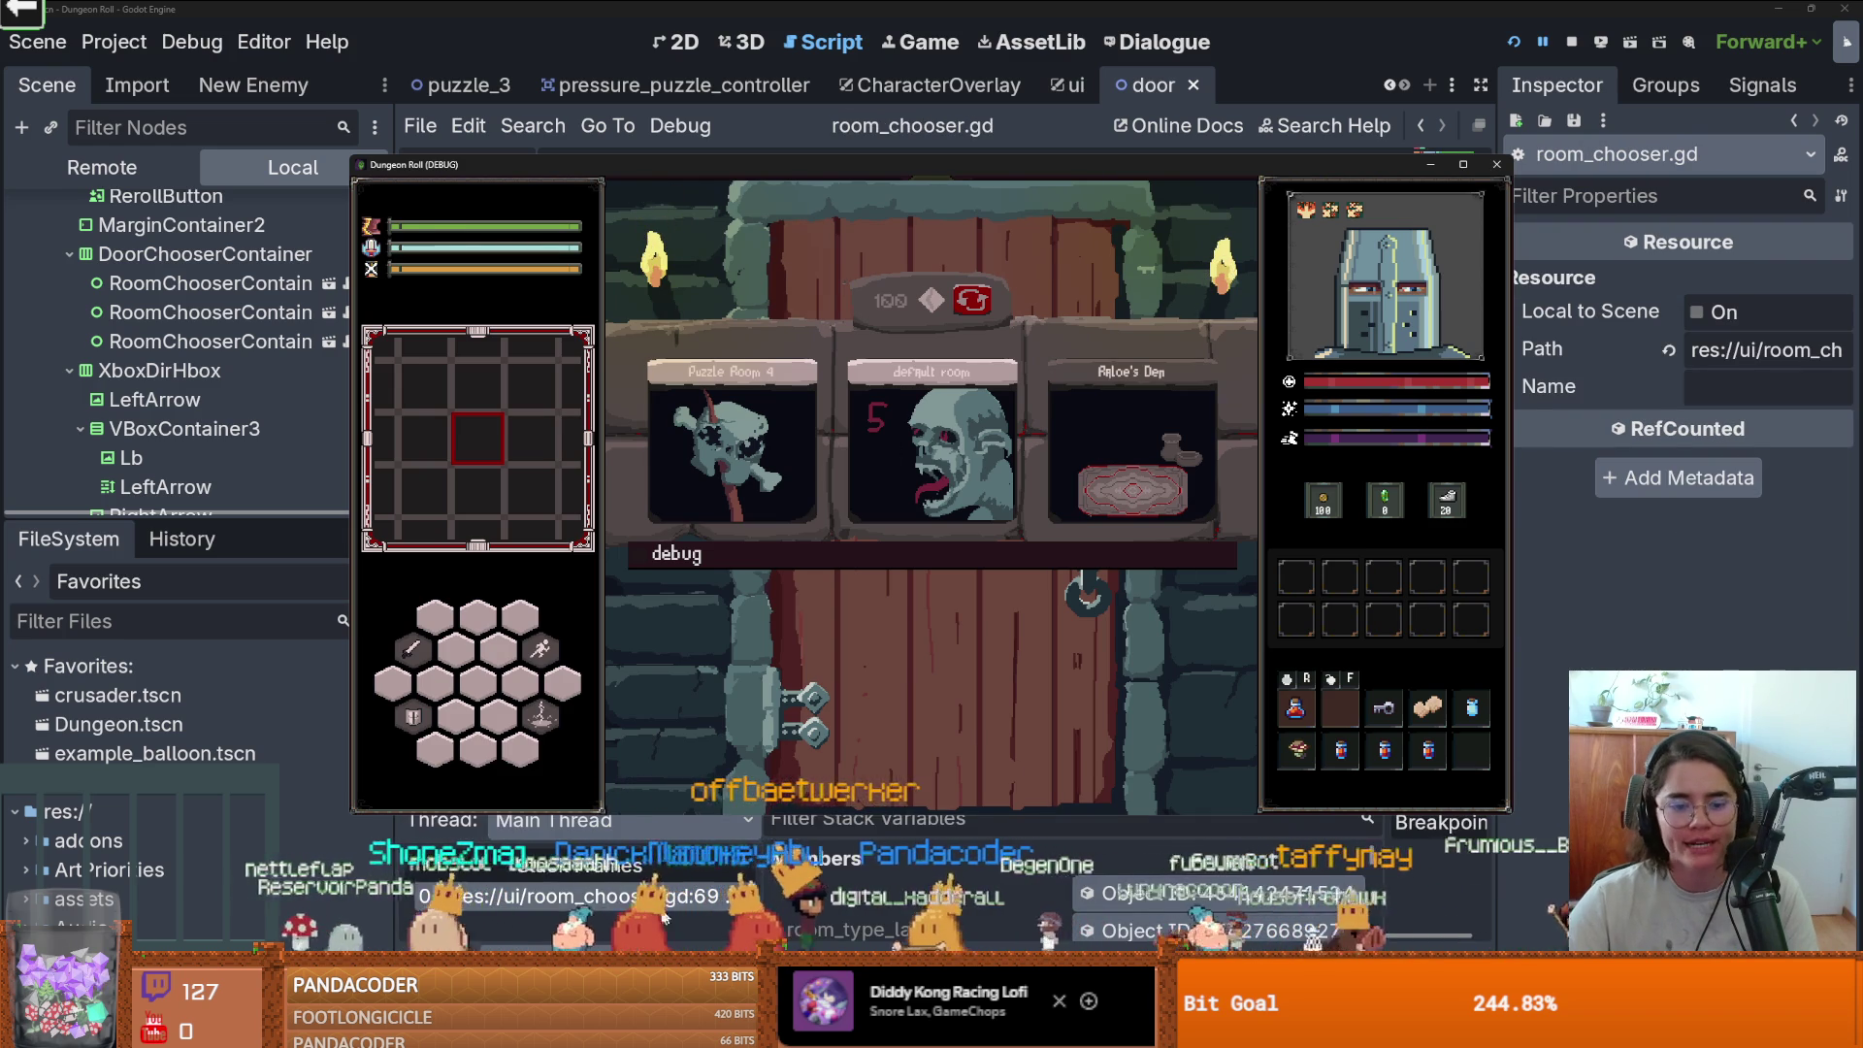
pyautogui.click(667, 914)
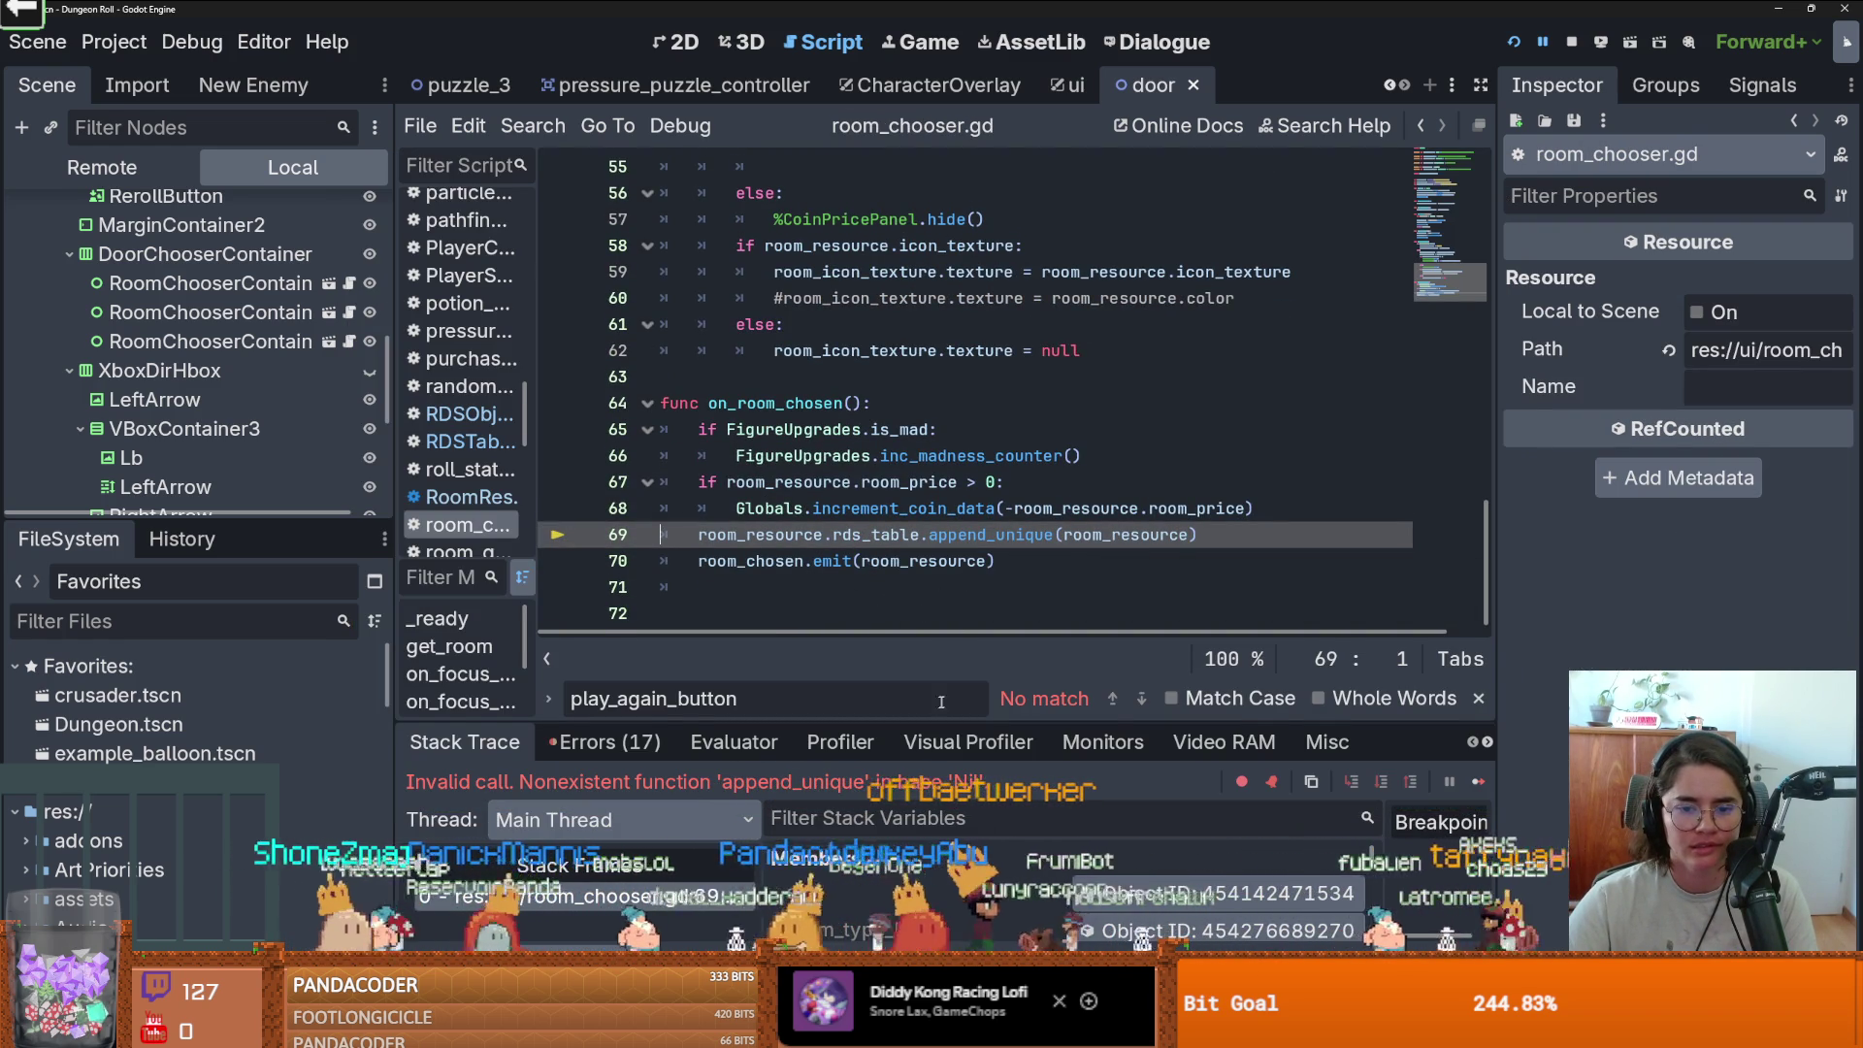
# Enlarge the debugger area, show the Output log, and review line 69 of room_chooser.gd.
pyautogui.moveTo(936, 720)
pyautogui.mouseDown()
pyautogui.moveTo(935, 615)
pyautogui.moveTo(935, 680)
pyautogui.mouseUp()
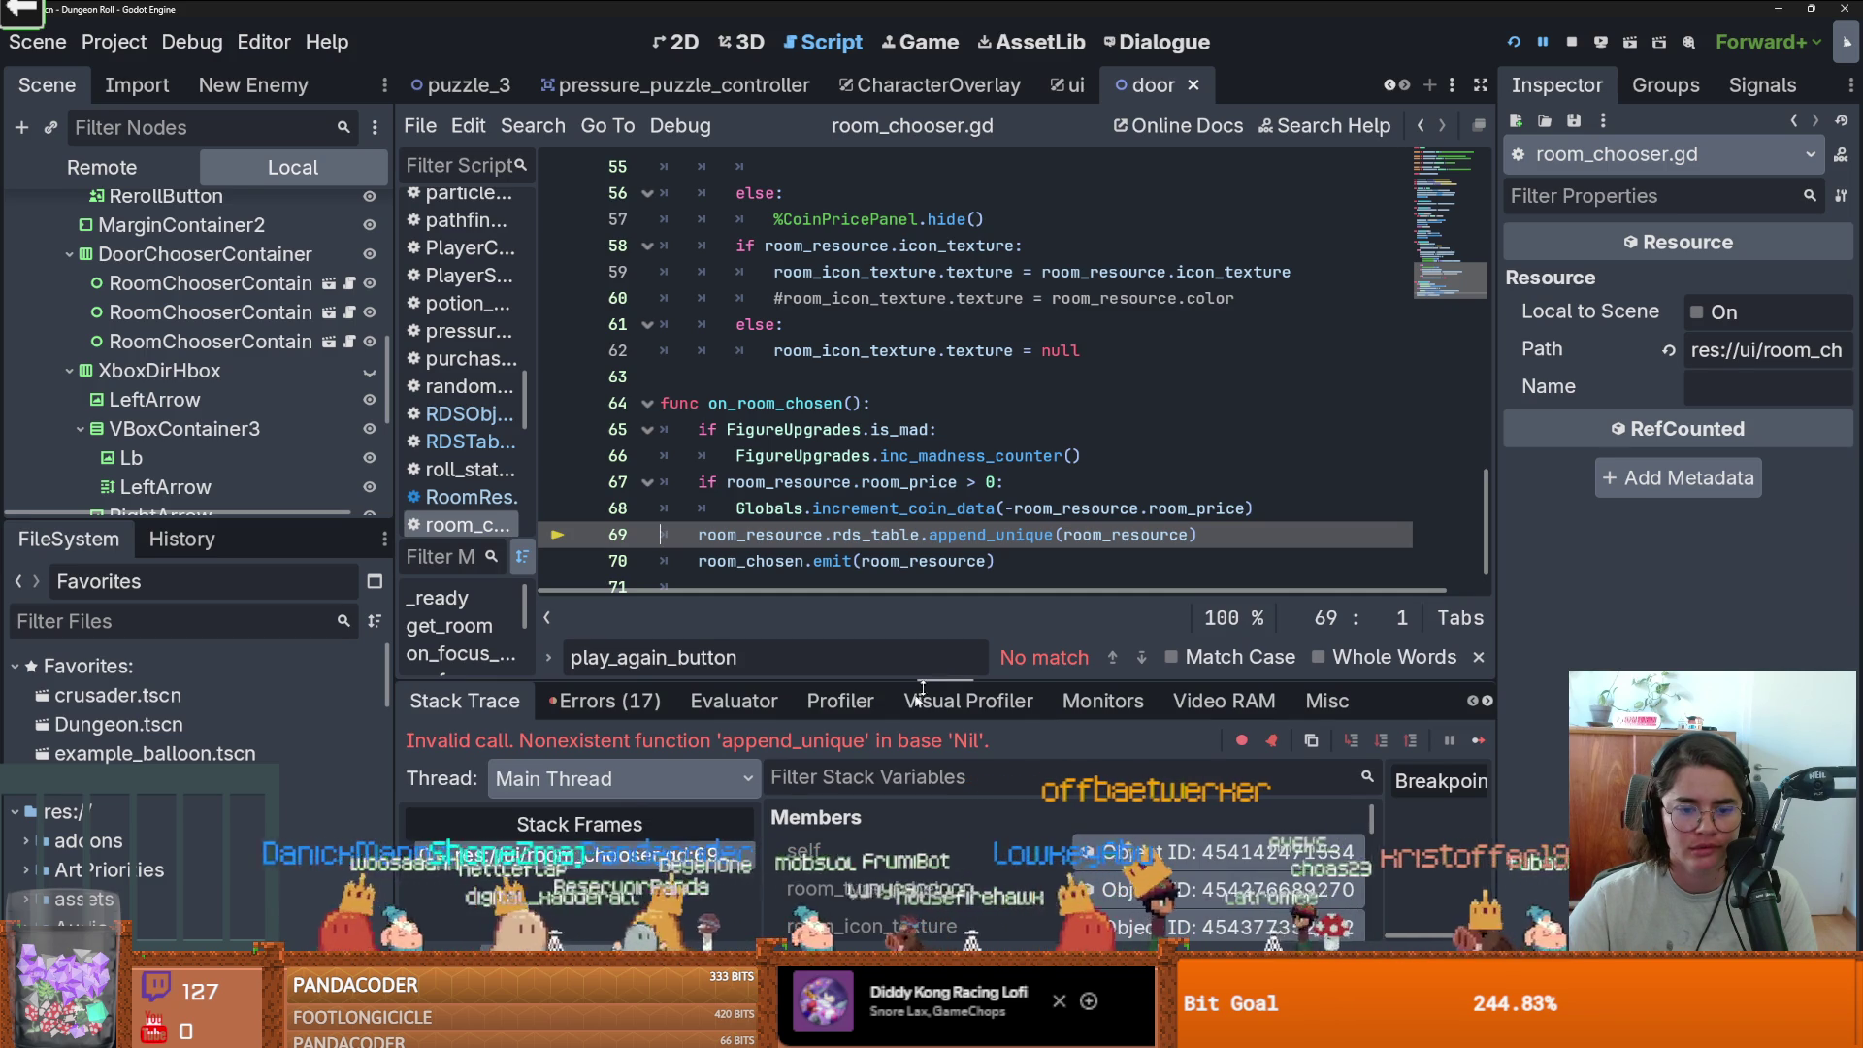
pyautogui.click(490, 949)
pyautogui.scroll(1, 683, 835)
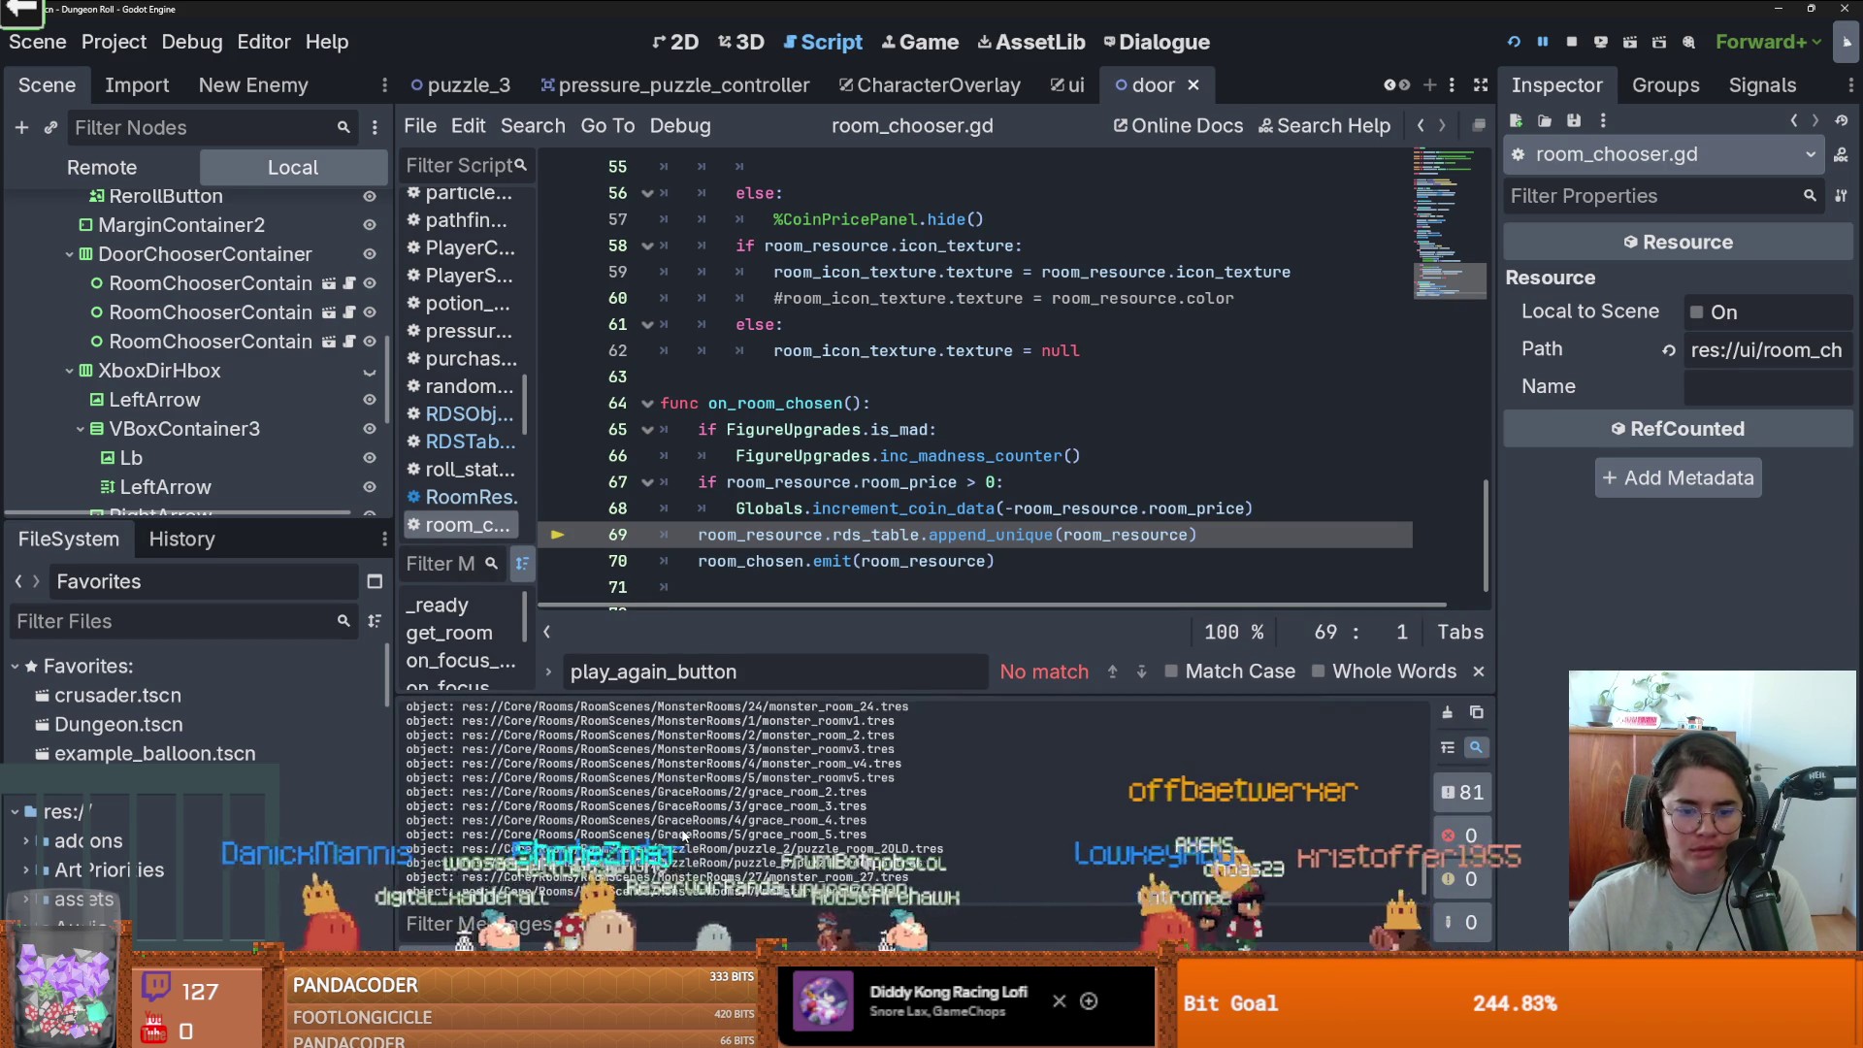
pyautogui.scroll(8, 683, 834)
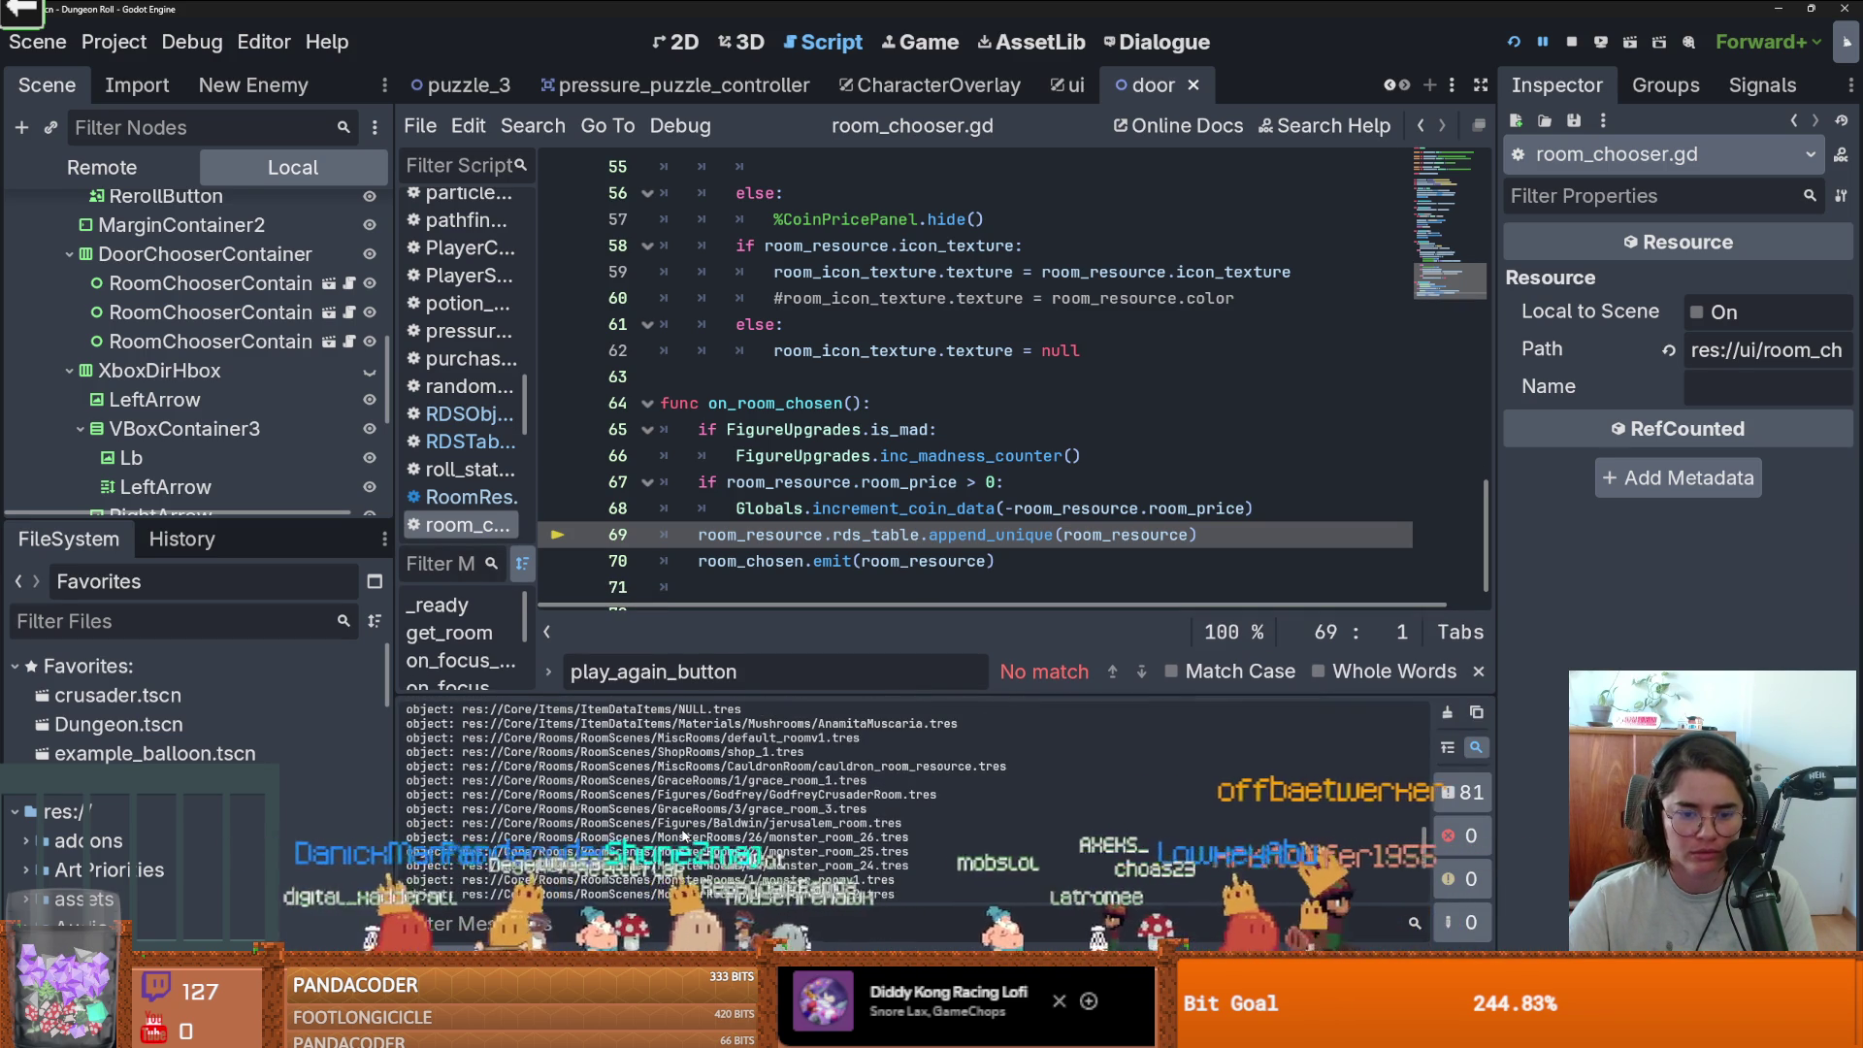
pyautogui.scroll(3, 683, 835)
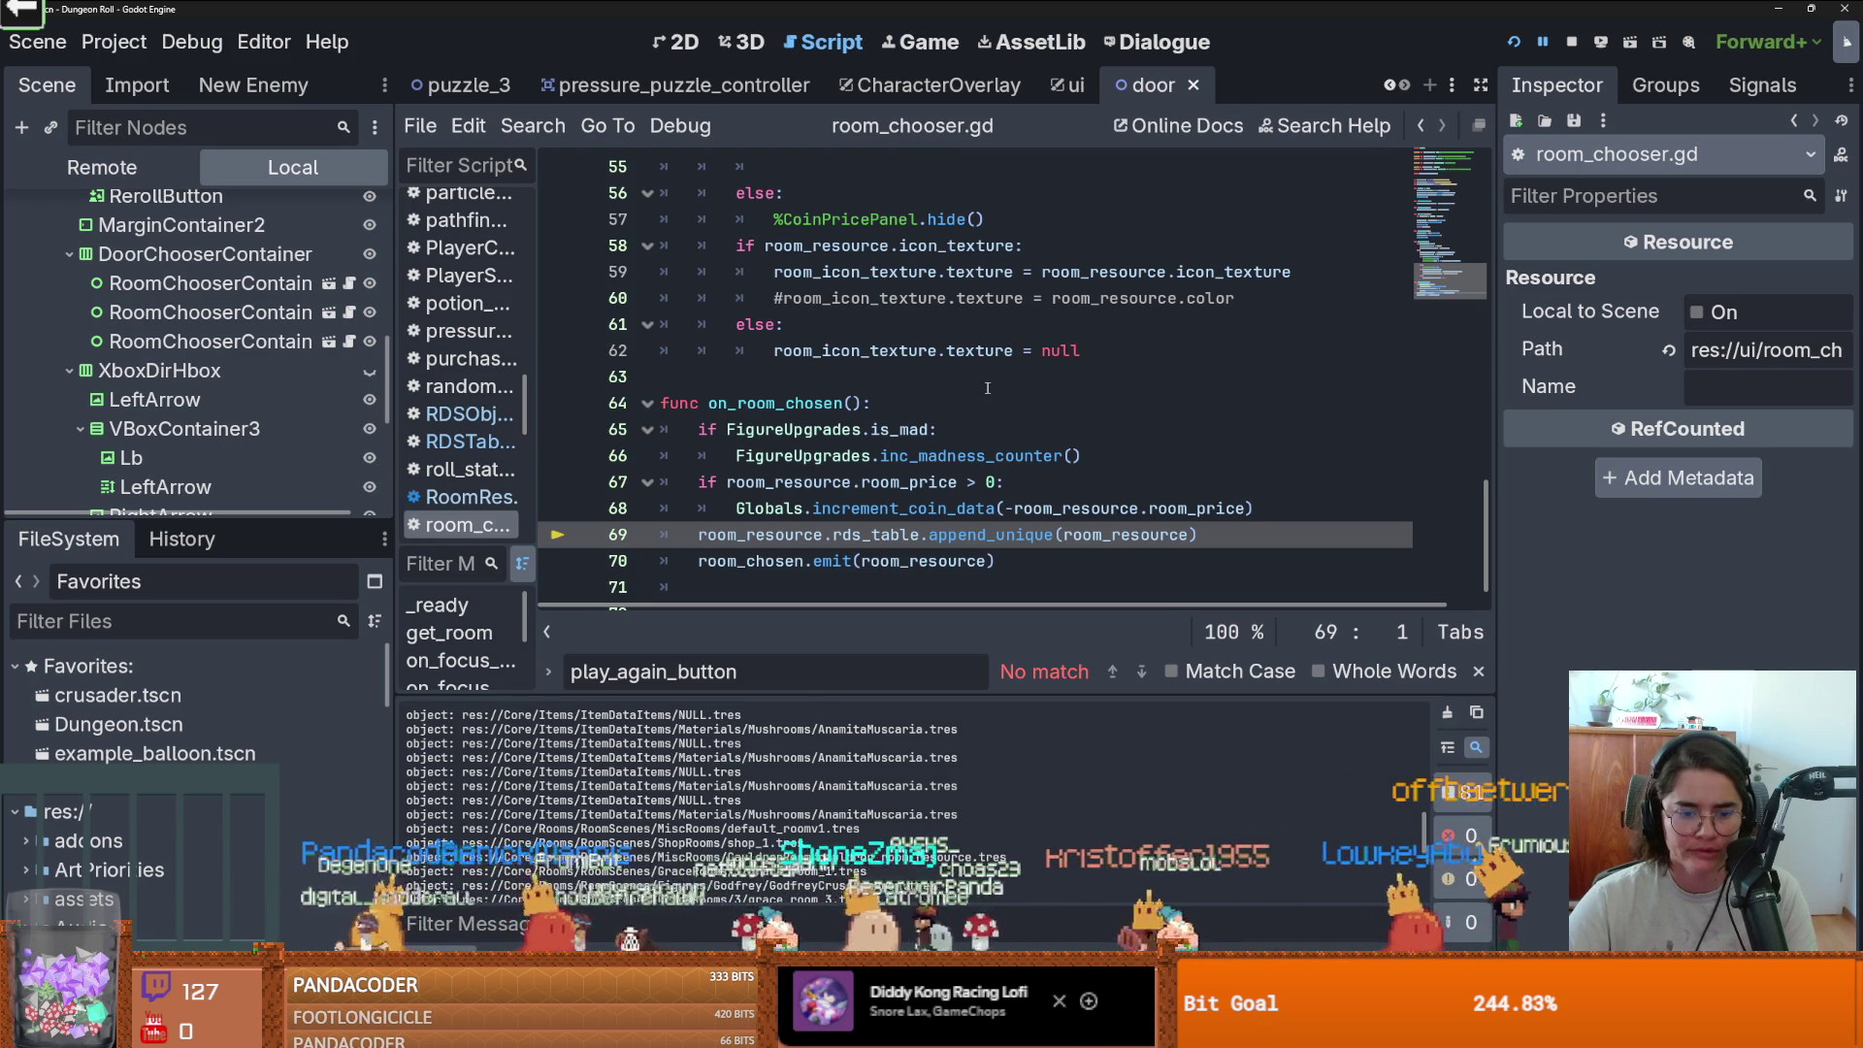
pyautogui.scroll(-1, 971, 407)
pyautogui.click(808, 515)
pyautogui.scroll(6, 834, 519)
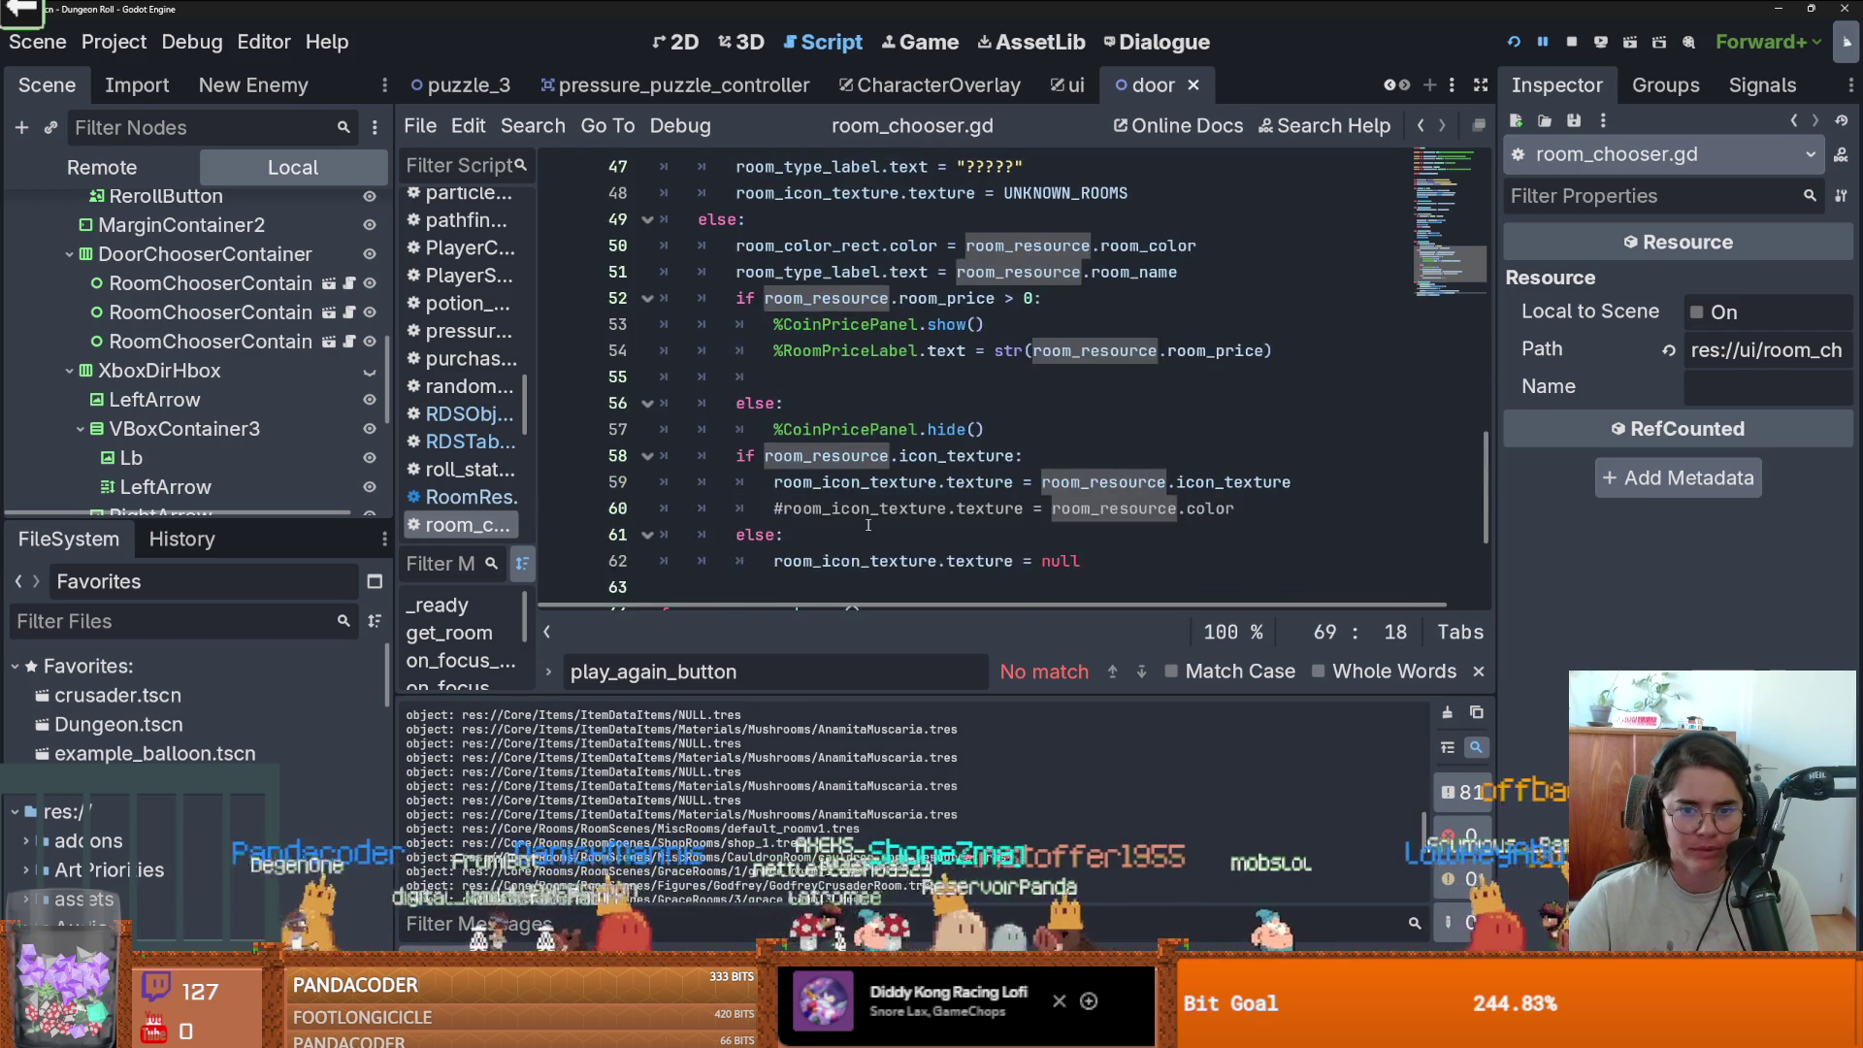
pyautogui.scroll(2, 867, 524)
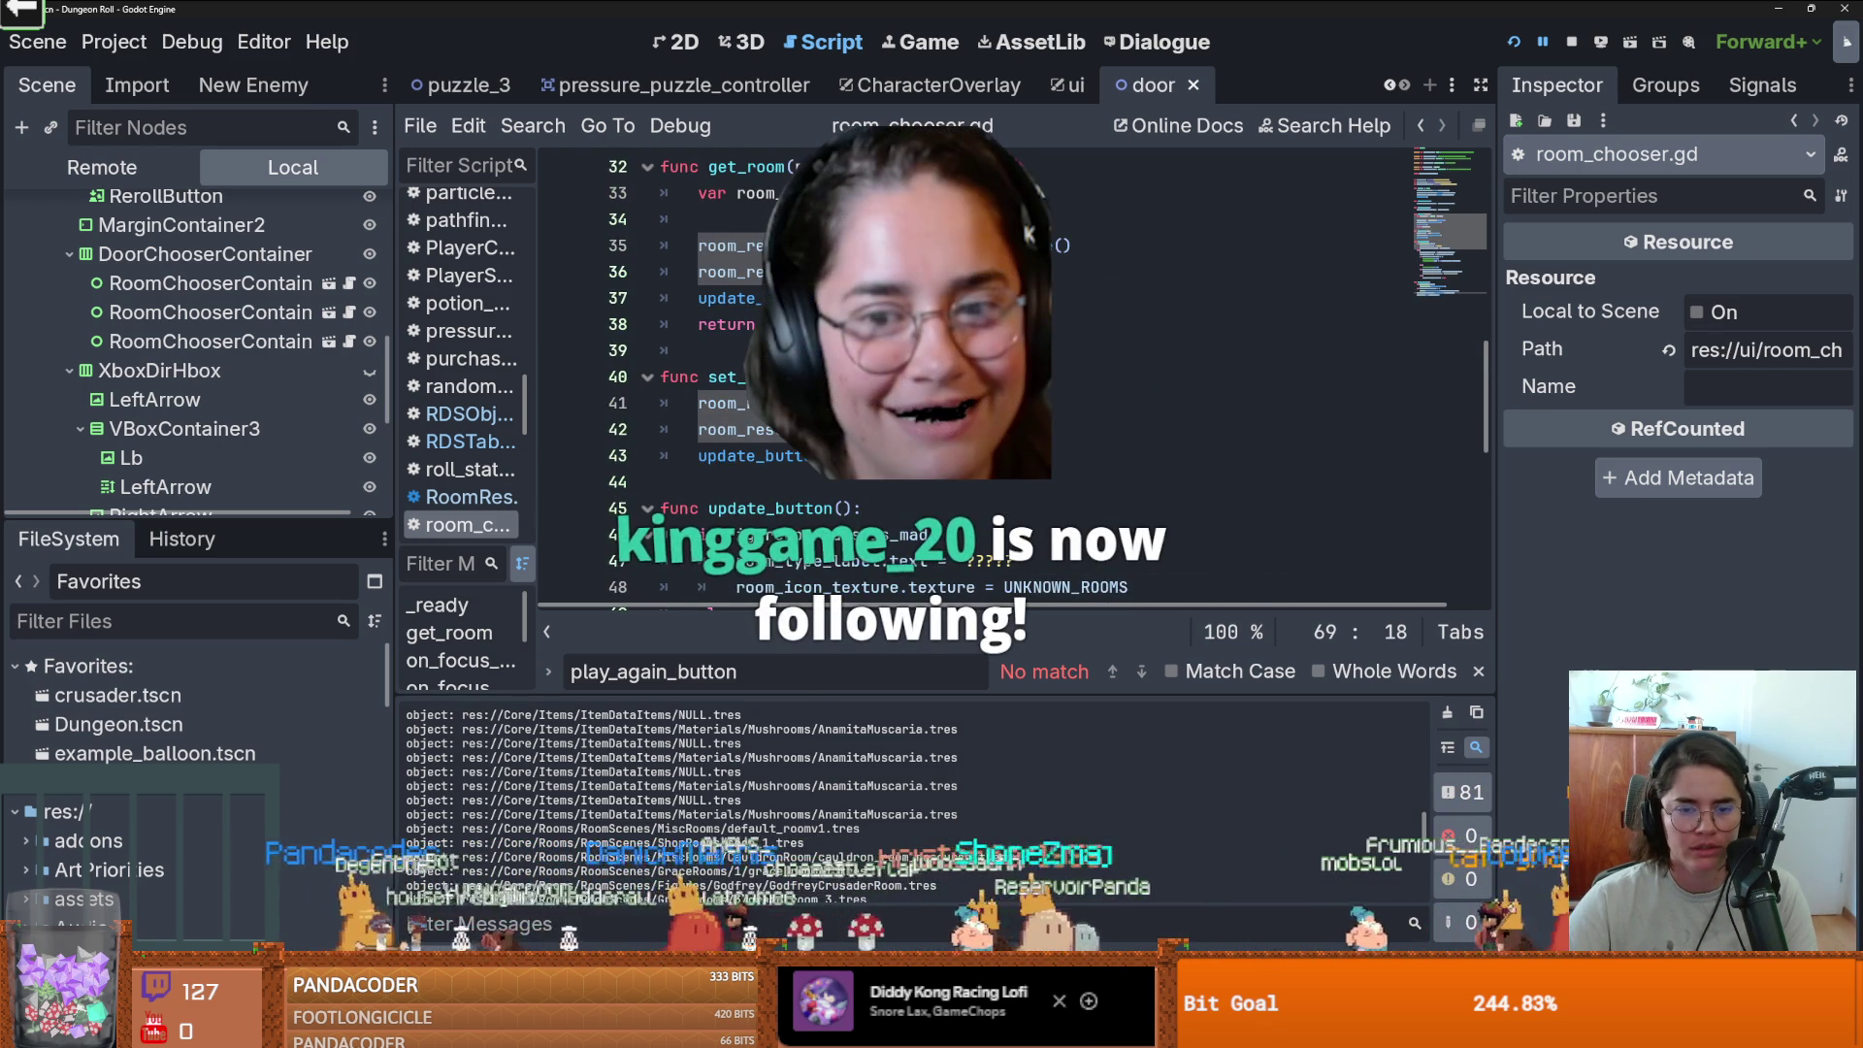
# Check room_resource and set_room_res's res parameter, then add a new line inside set_room_res.
pyautogui.click(950, 403)
pyautogui.press('Right')
pyautogui.press('Right')
pyautogui.press('Right')
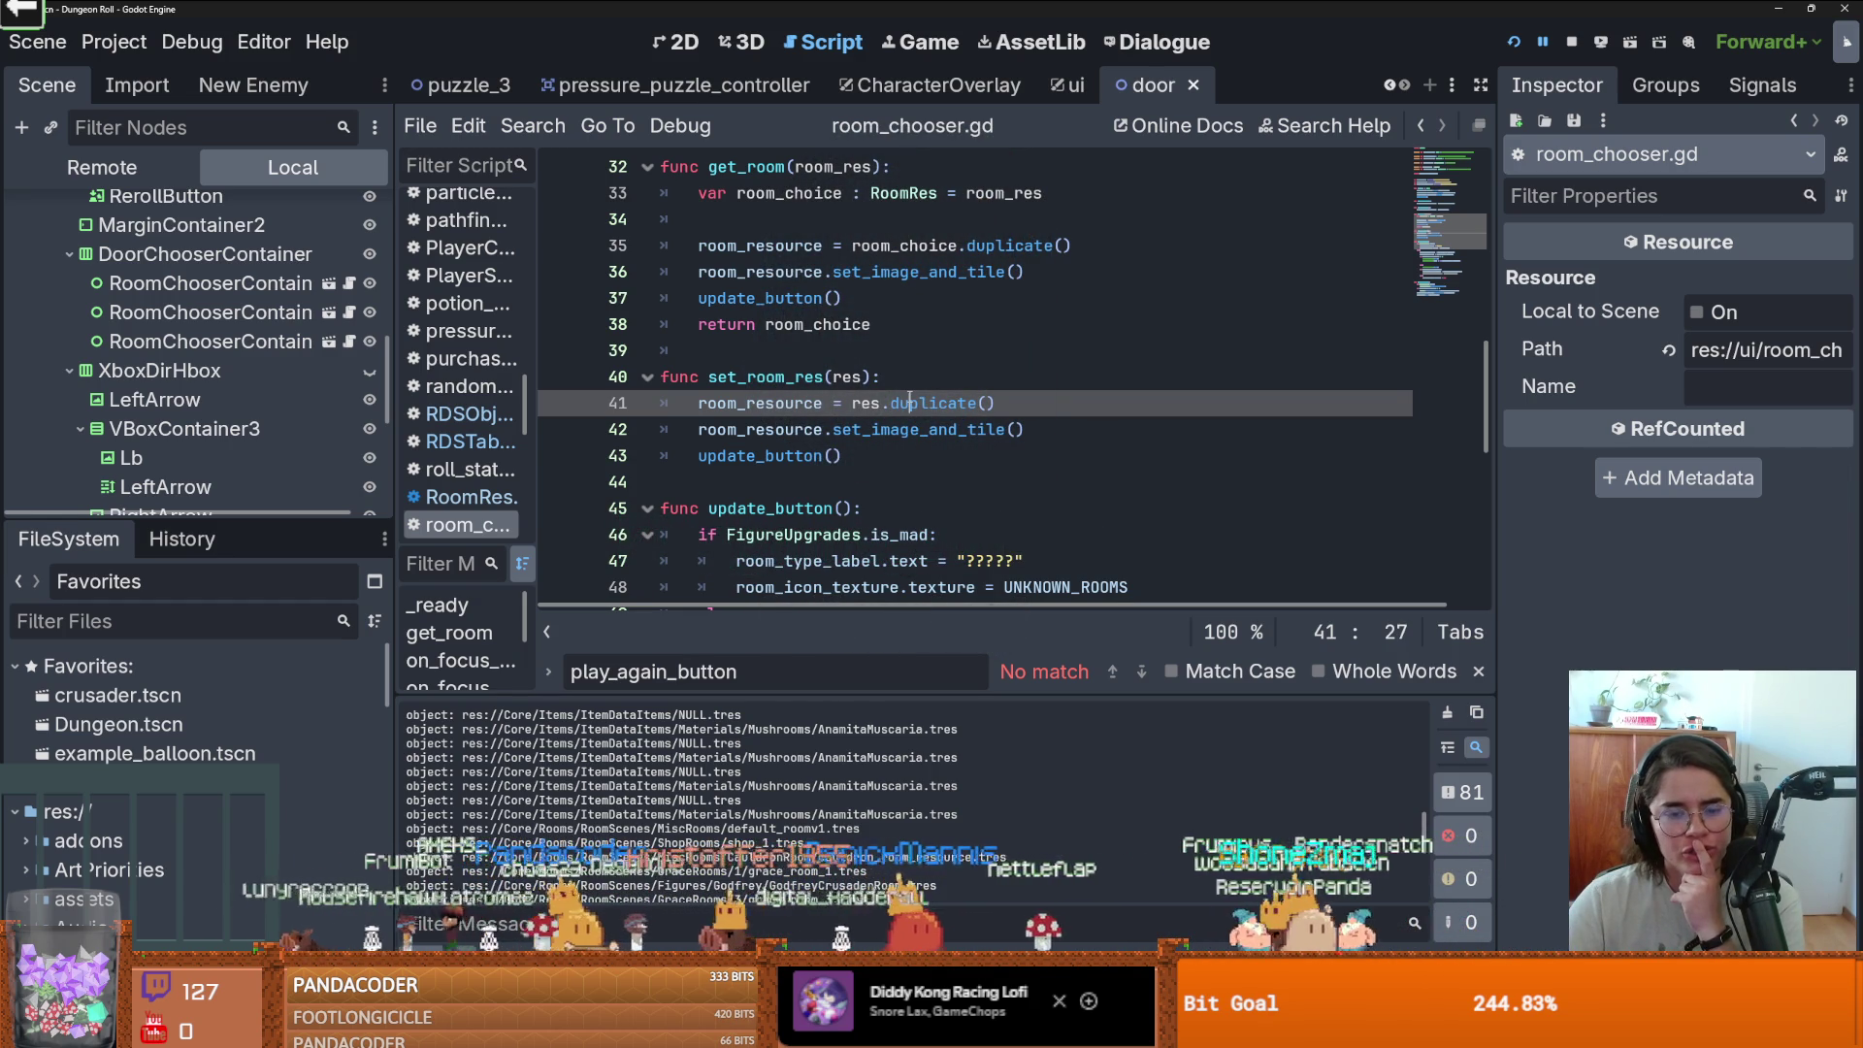
pyautogui.doubleClick(823, 405)
pyautogui.scroll(1, 823, 411)
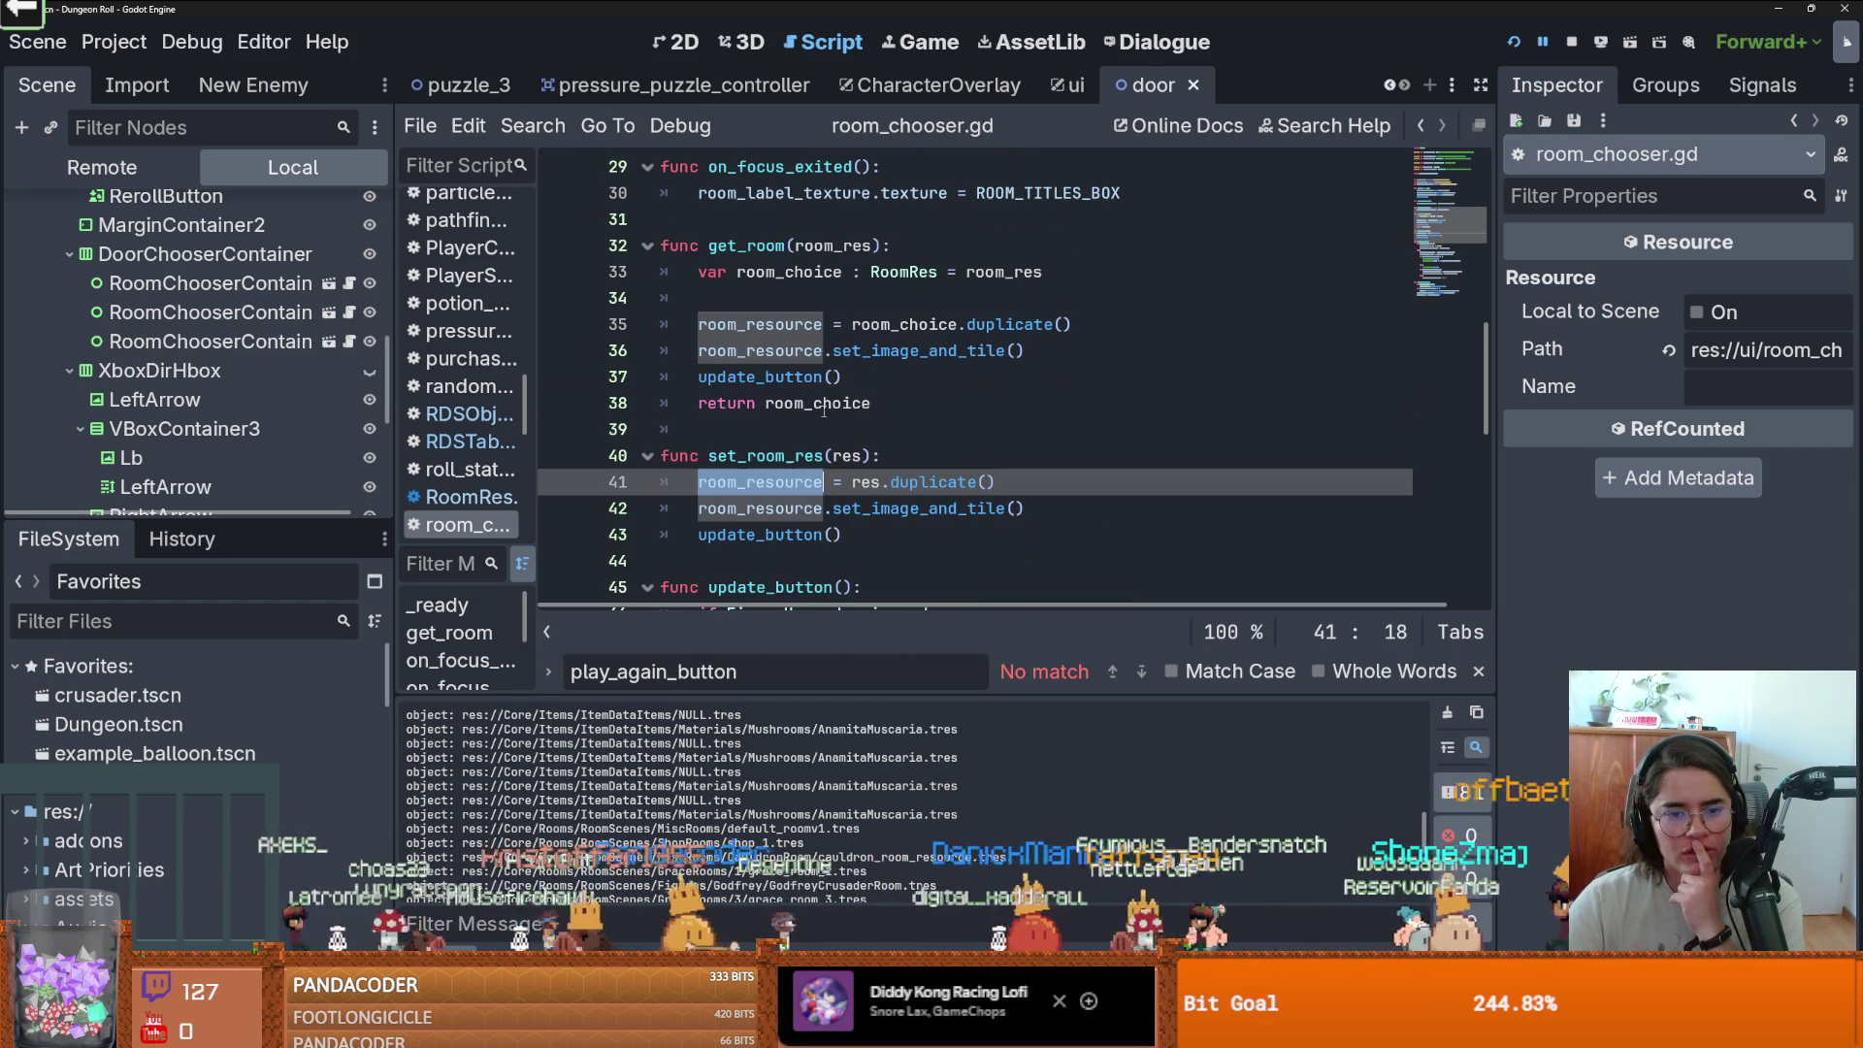
pyautogui.doubleClick(796, 452)
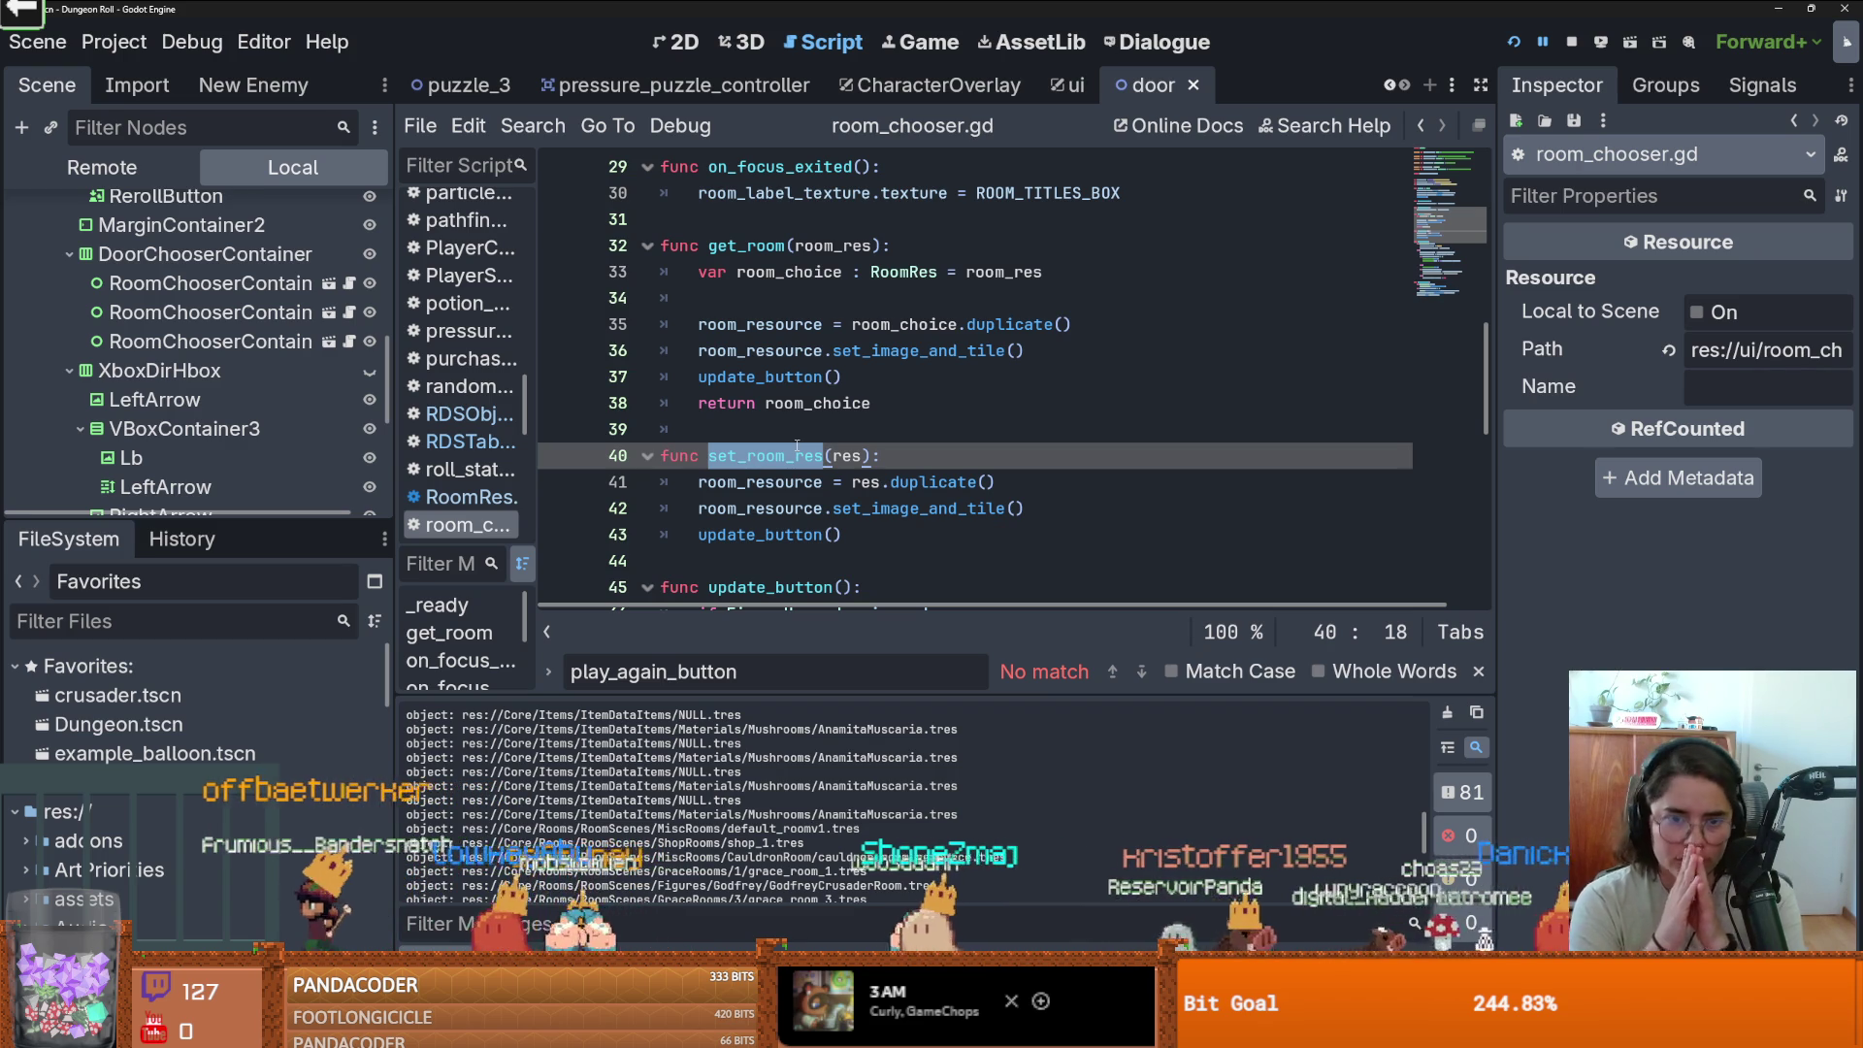
pyautogui.doubleClick(846, 456)
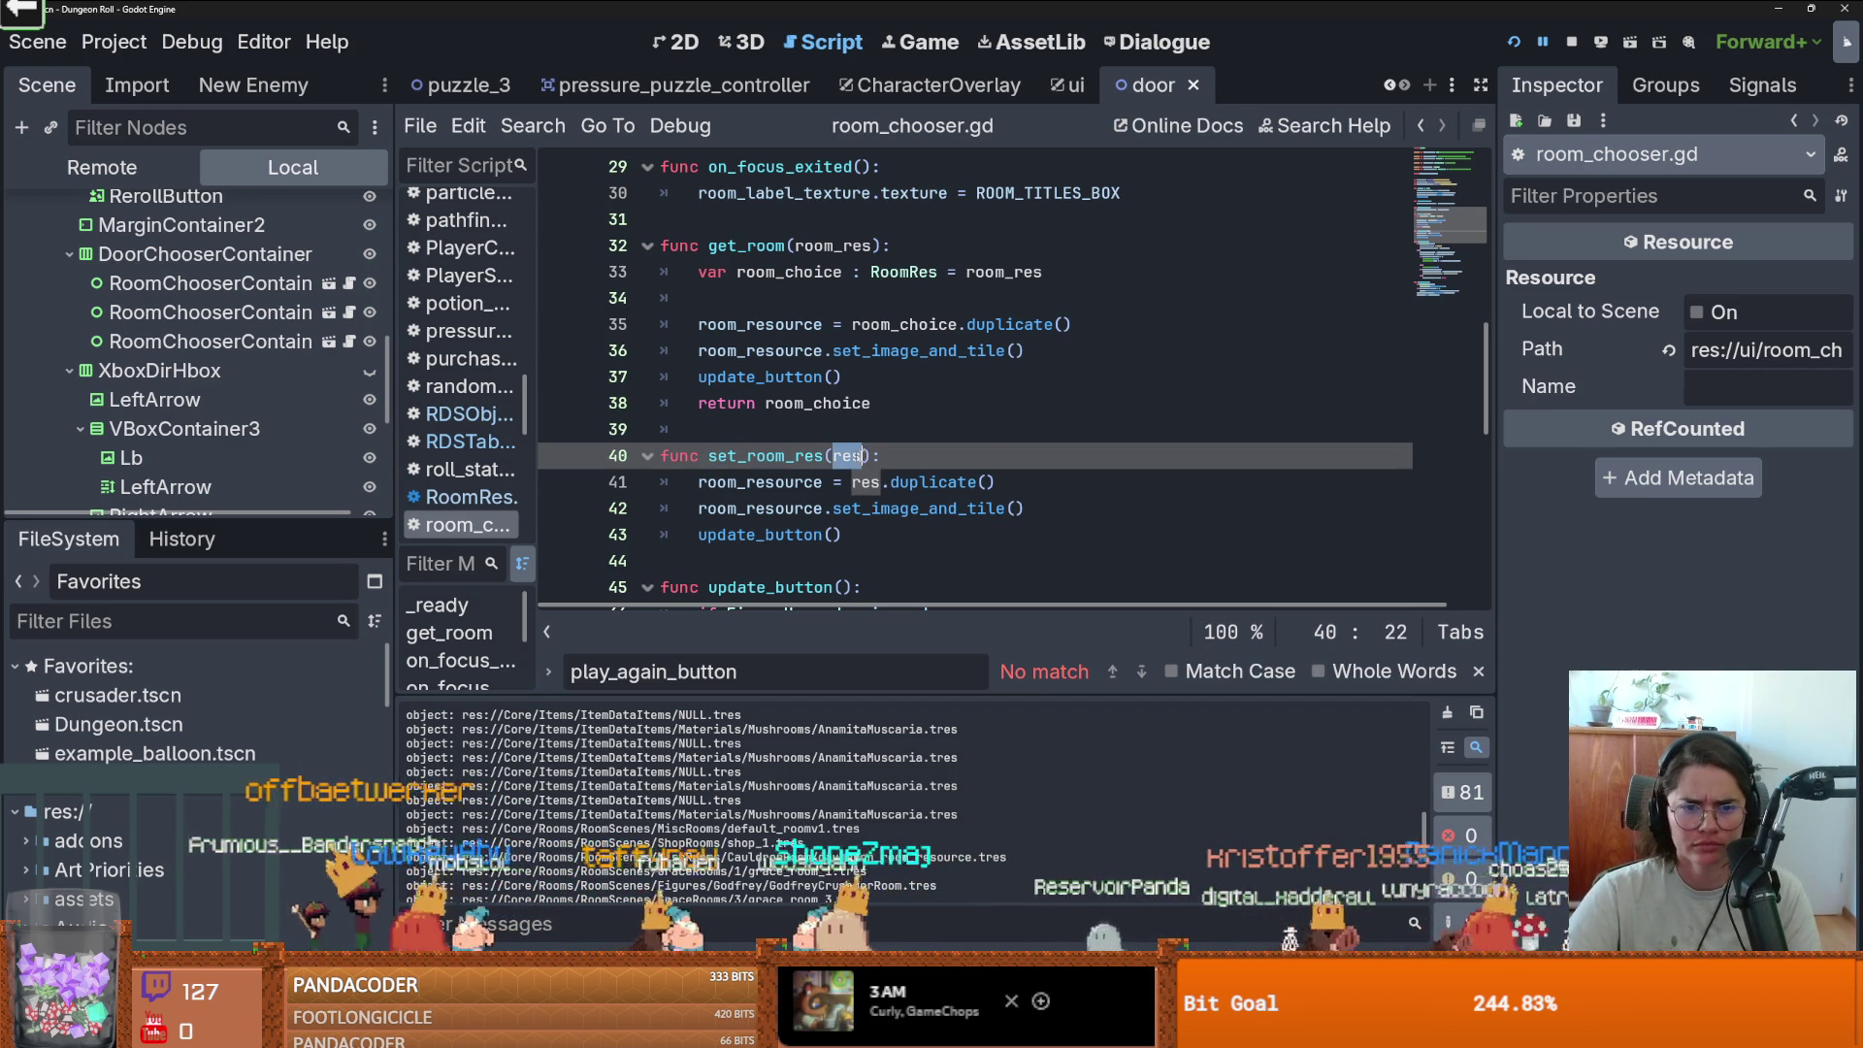
pyautogui.scroll(-1, 874, 456)
pyautogui.scroll(1, 906, 455)
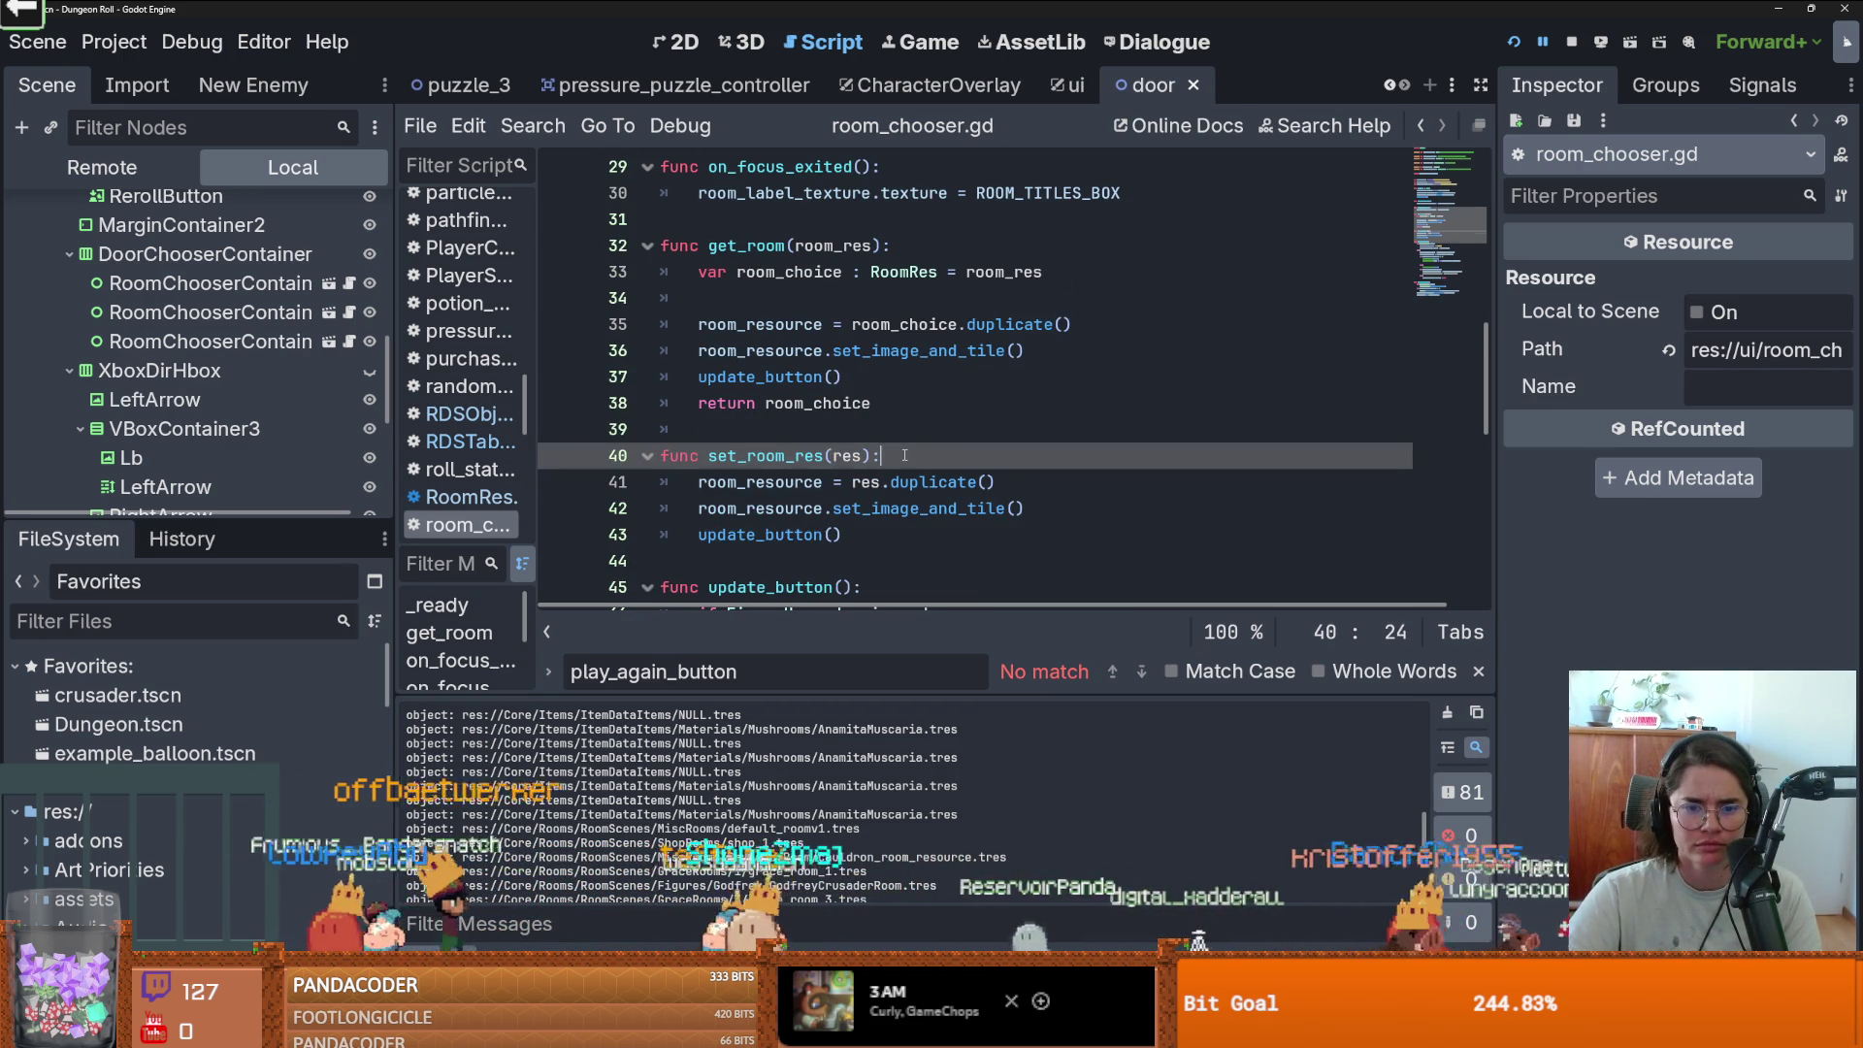
pyautogui.press('Return')
# Declare var unduplicated_version : RoomRes below the room_resource declaration.
pyautogui.moveTo(1487, 409); pyautogui.dragTo(1487, 243)
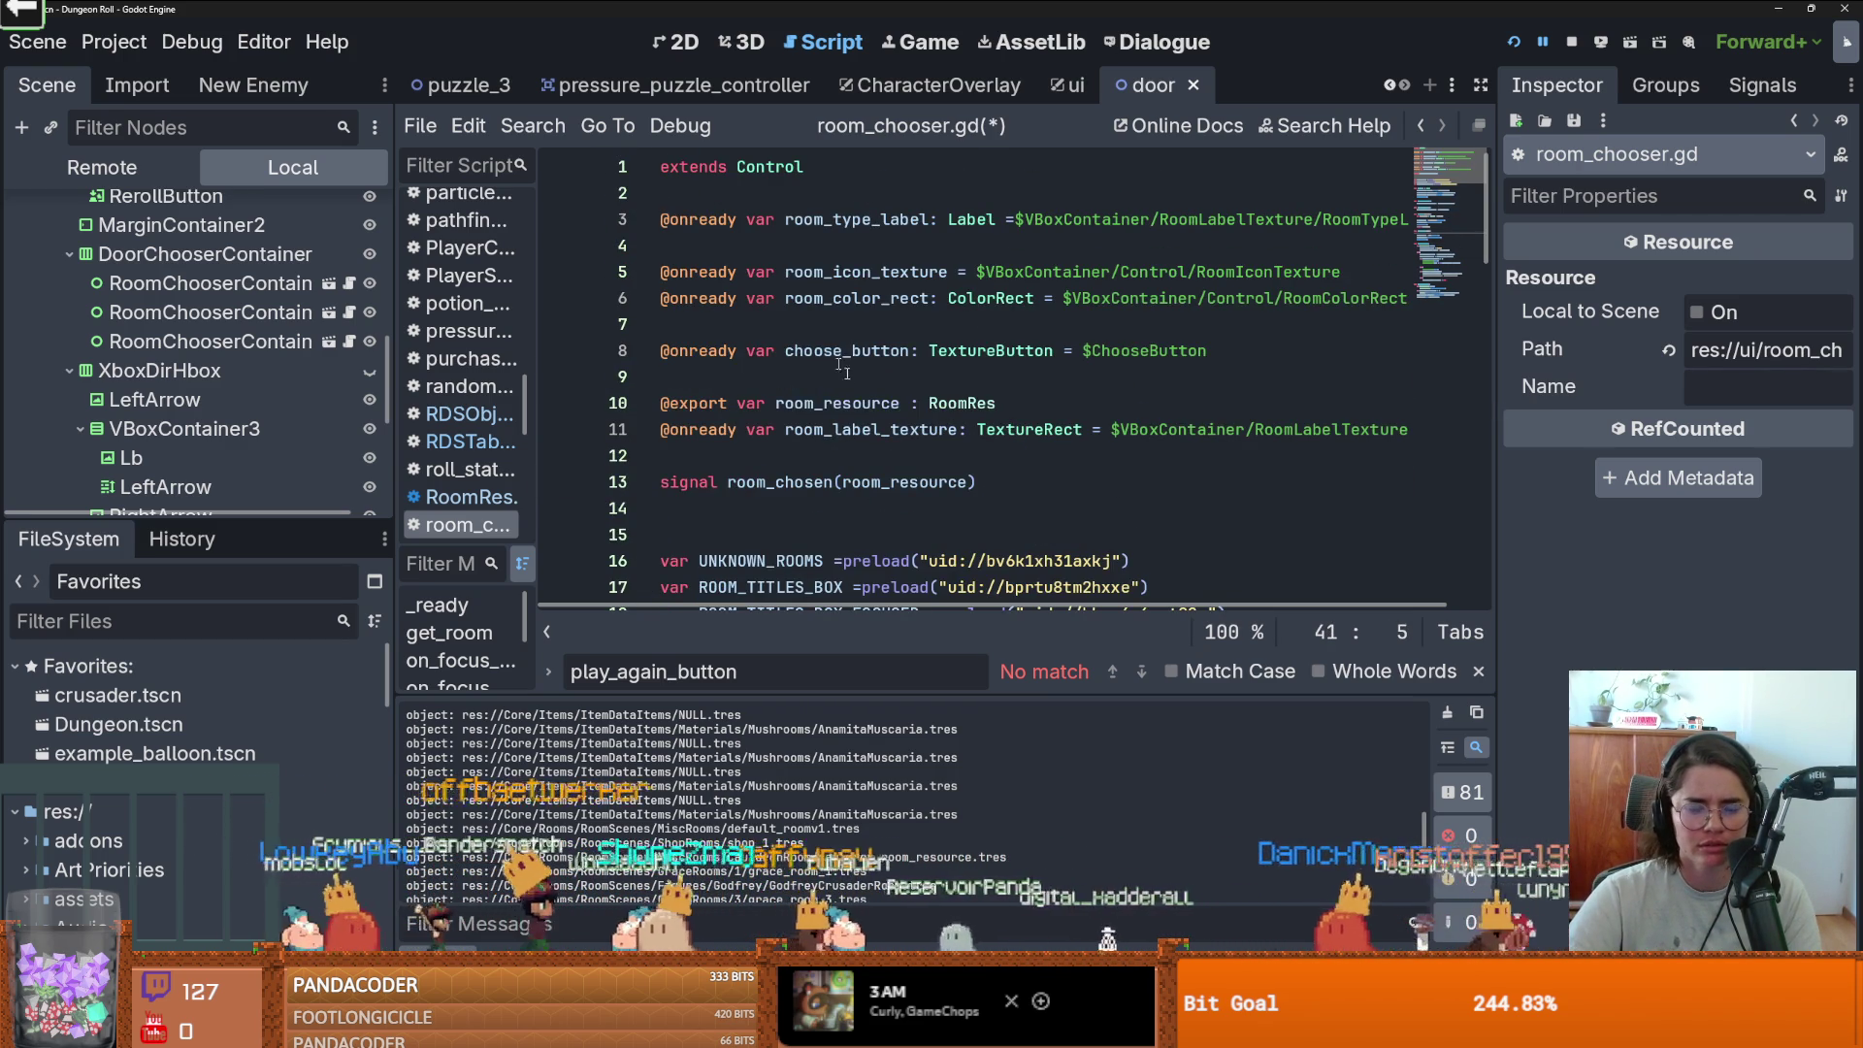
pyautogui.click(1023, 405)
pyautogui.press('Return')
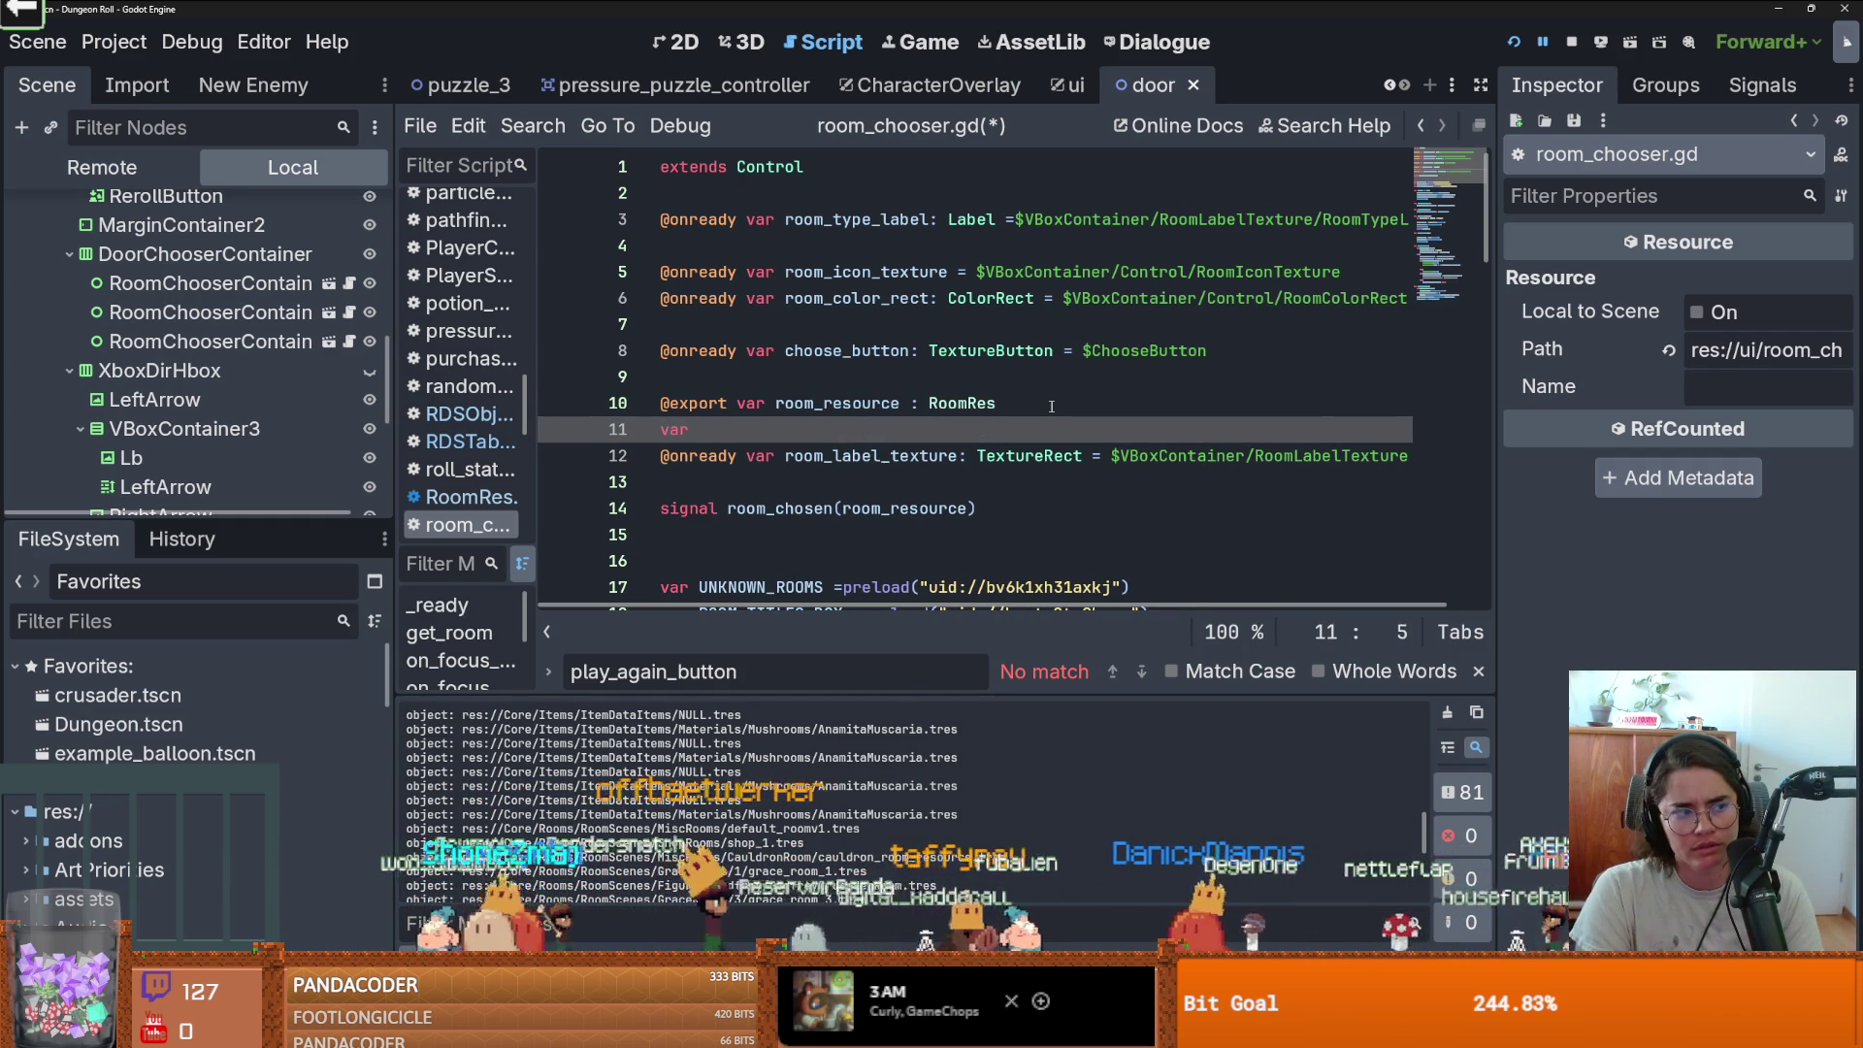
pyautogui.write('icated_version')
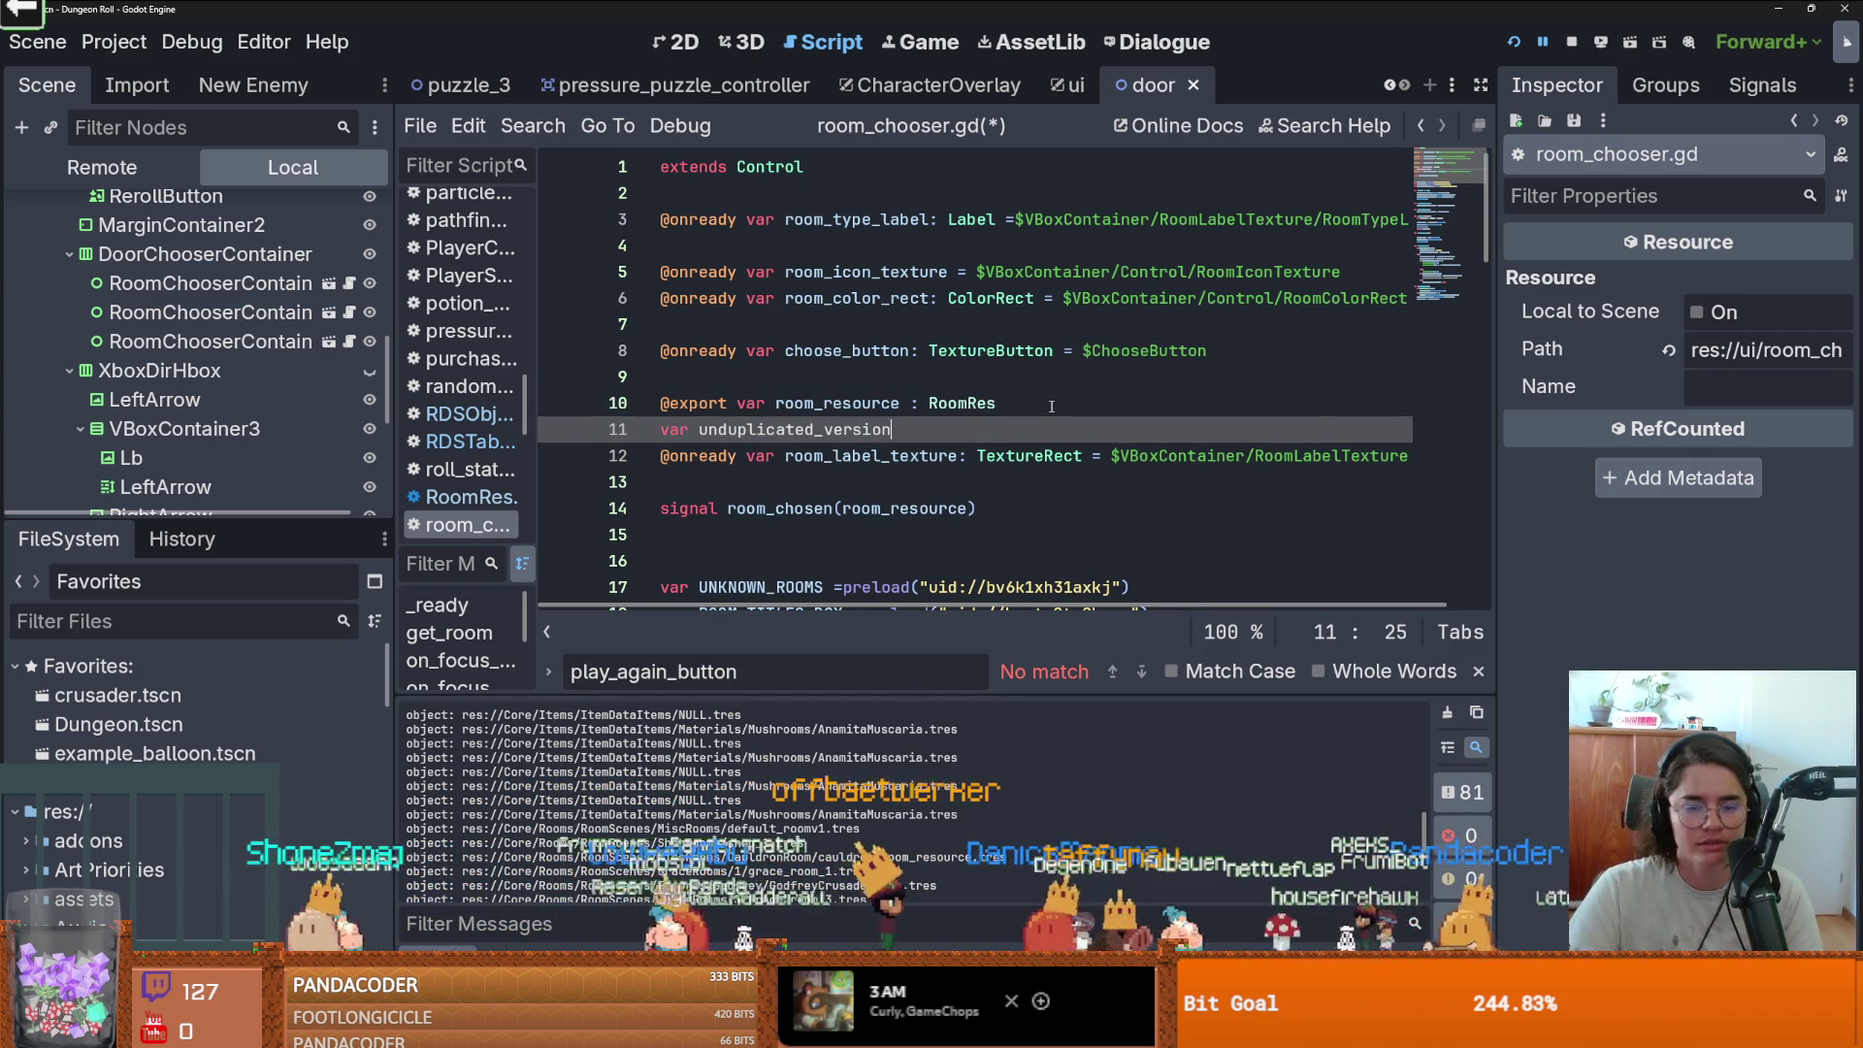
pyautogui.write(' : RoomRes')
# Assign unduplicated_version = res inside set_room_res.
pyautogui.doubleClick(795, 429)
pyautogui.hotkey('ctrl', 'c')
pyautogui.scroll(-11, 922, 521)
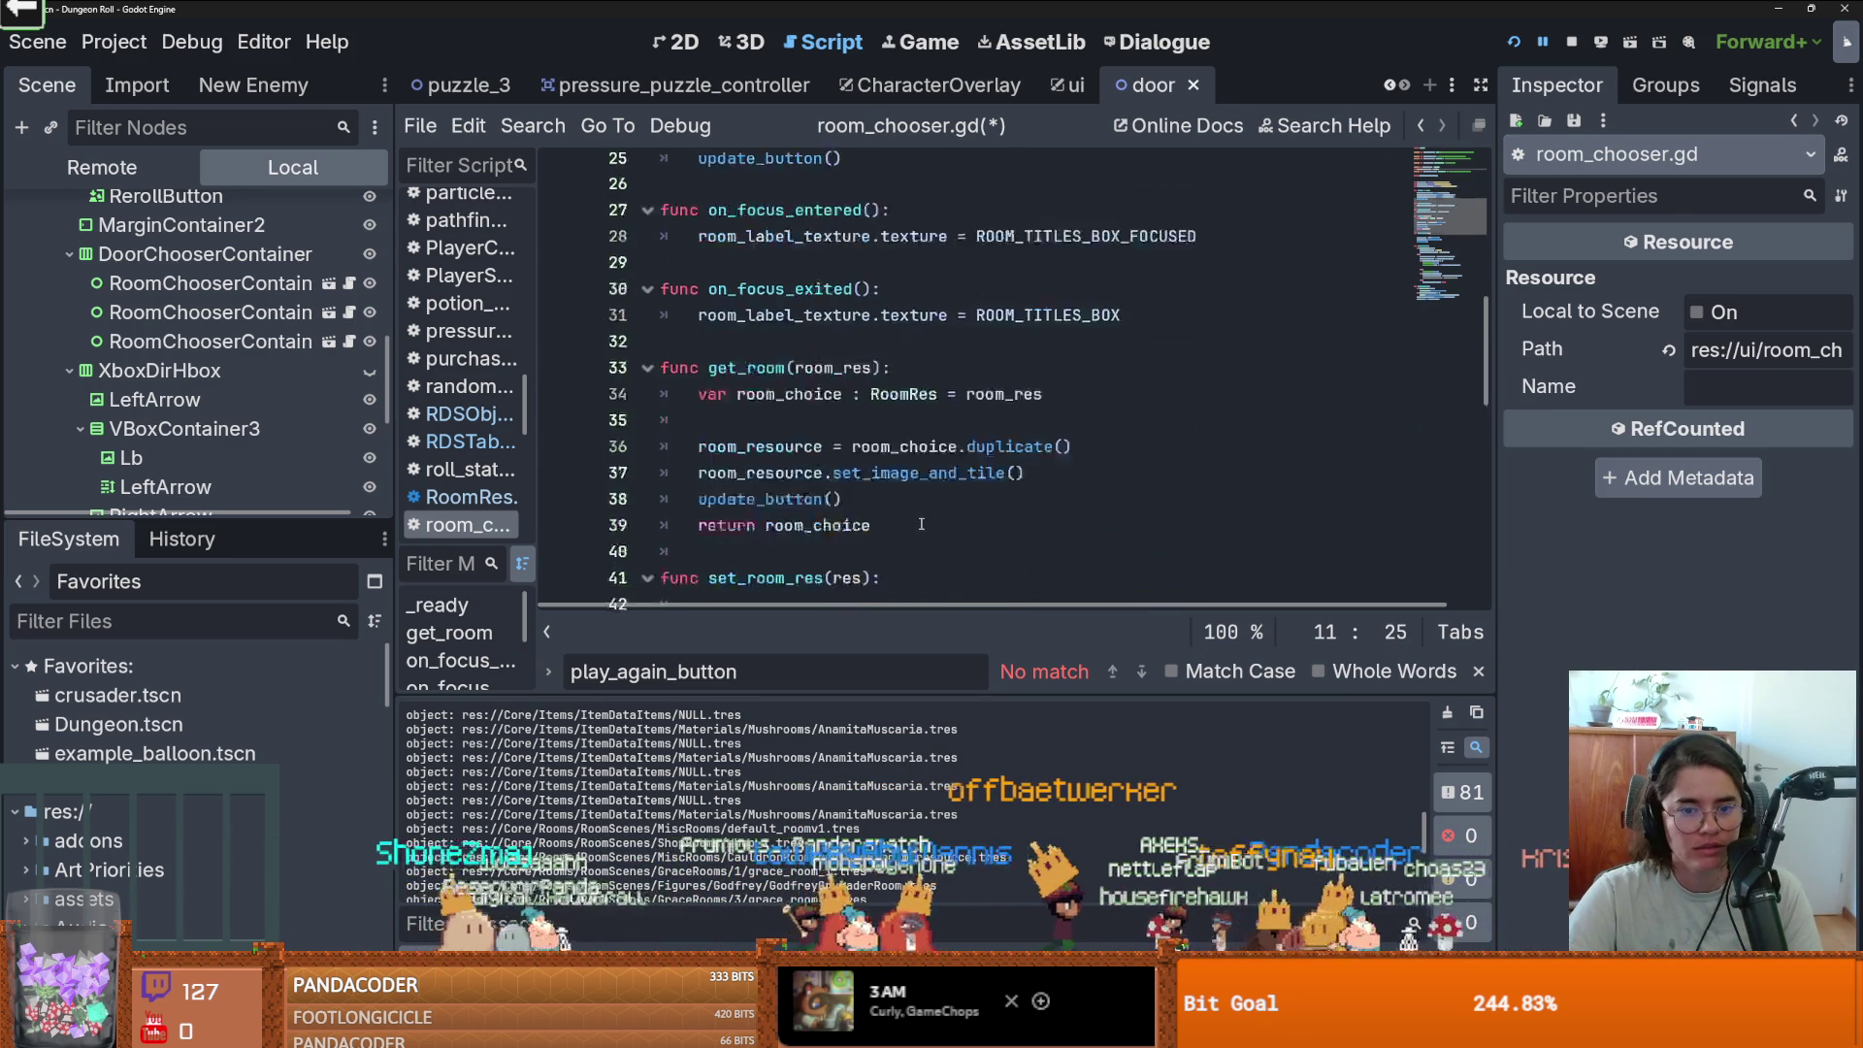
pyautogui.scroll(1, 827, 503)
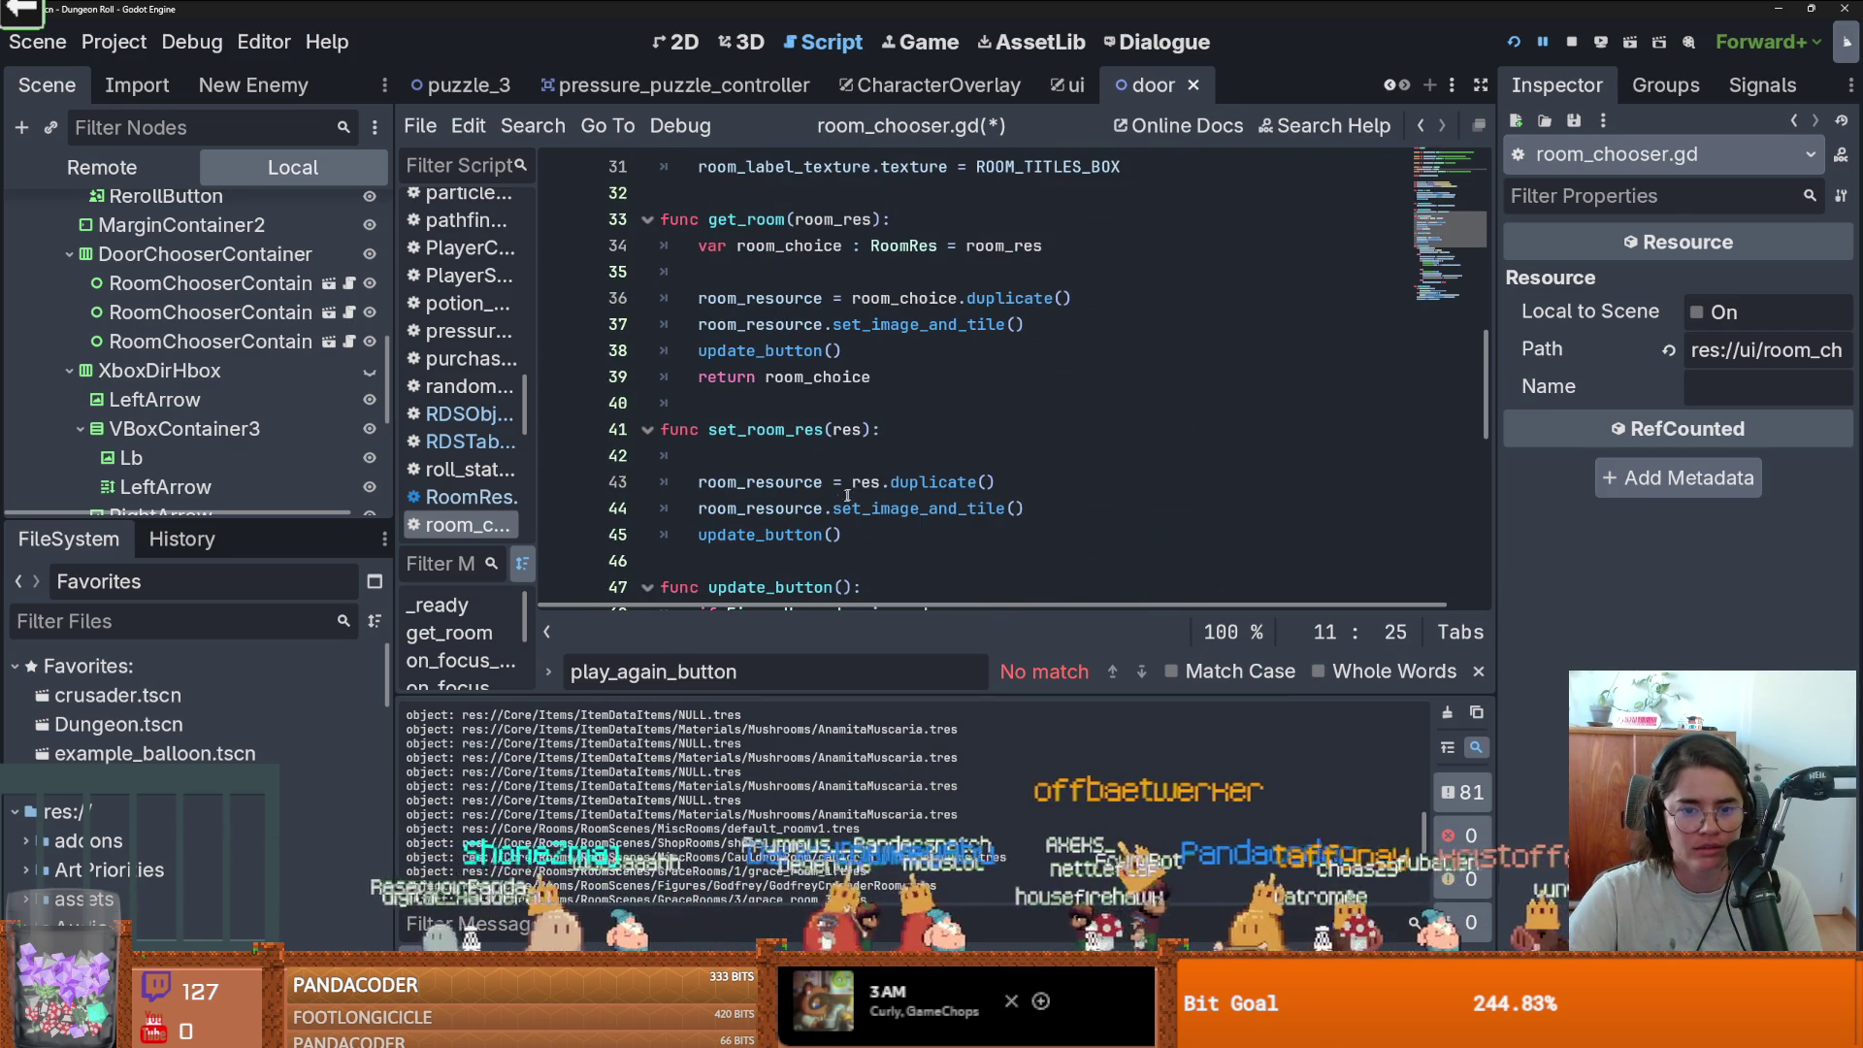
pyautogui.click(1027, 464)
pyautogui.hotkey('ctrl', 'v')
pyautogui.write('= res')
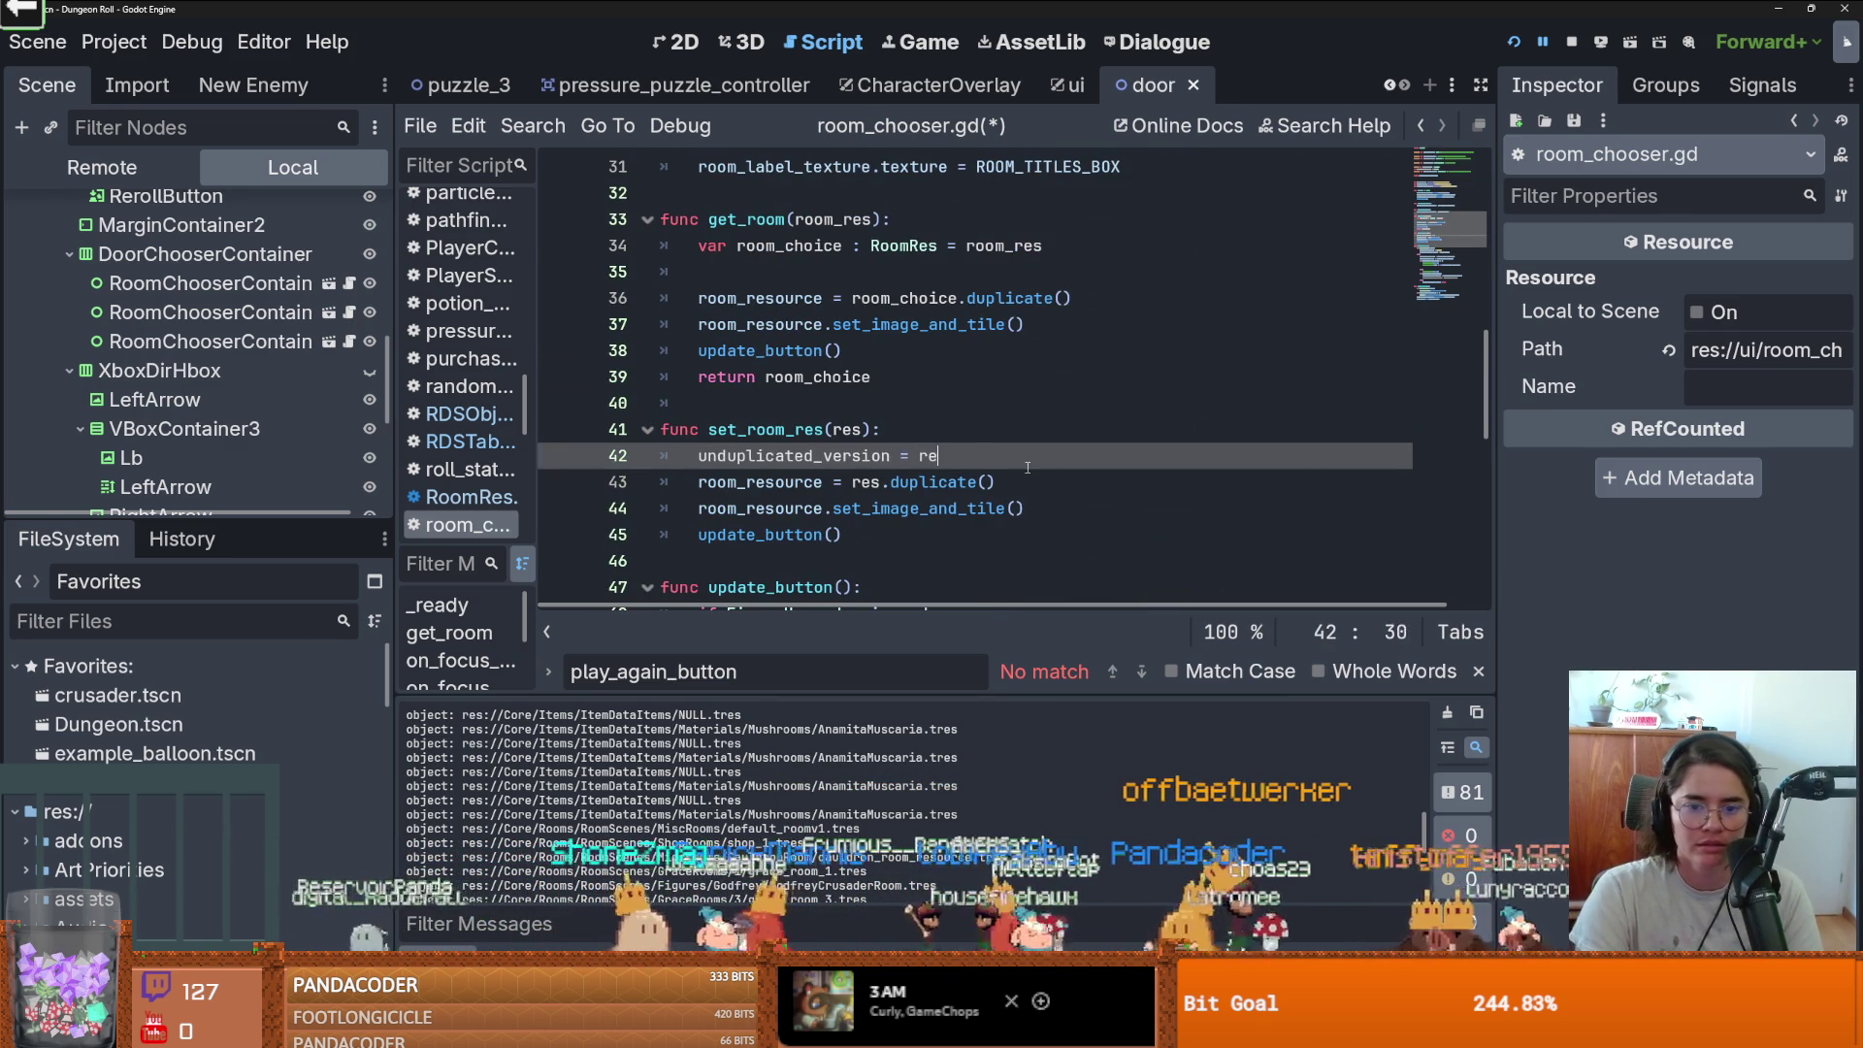
pyautogui.press('Escape')
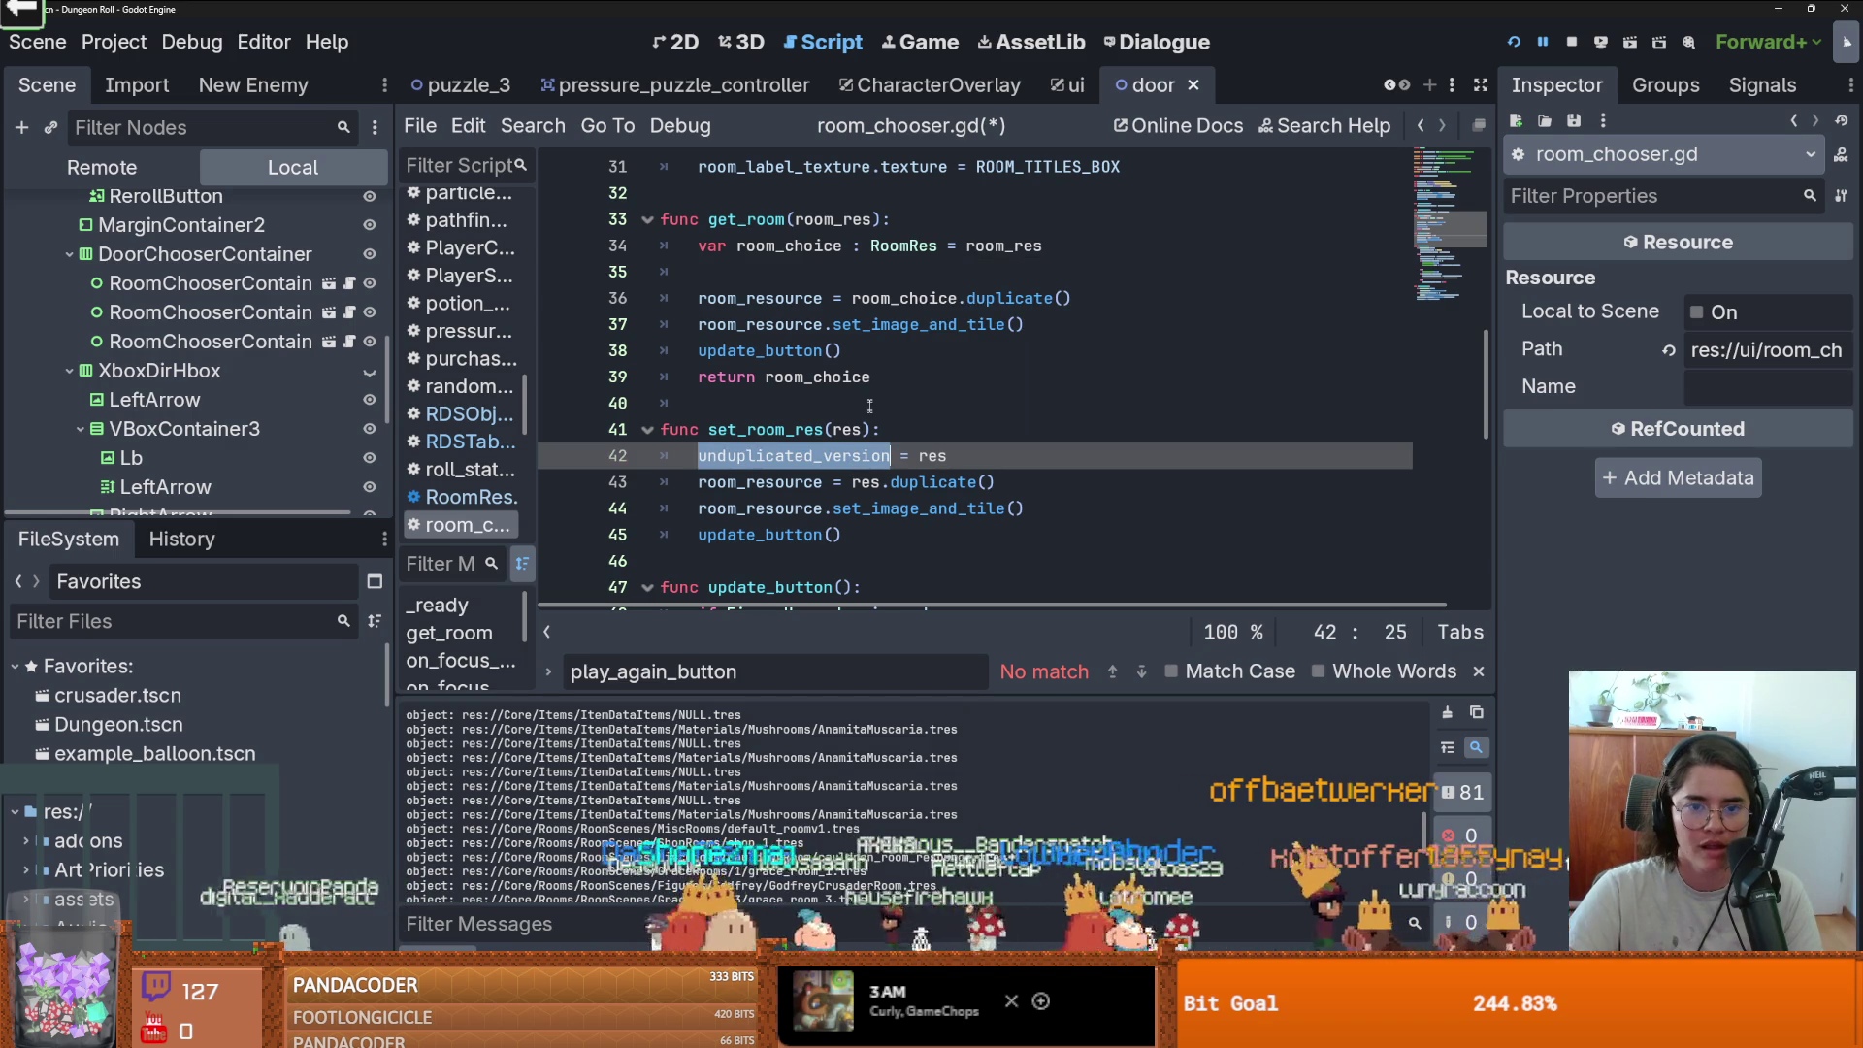
# Search the whole project for uses of get_room.
pyautogui.click(785, 219)
pyautogui.click(524, 128)
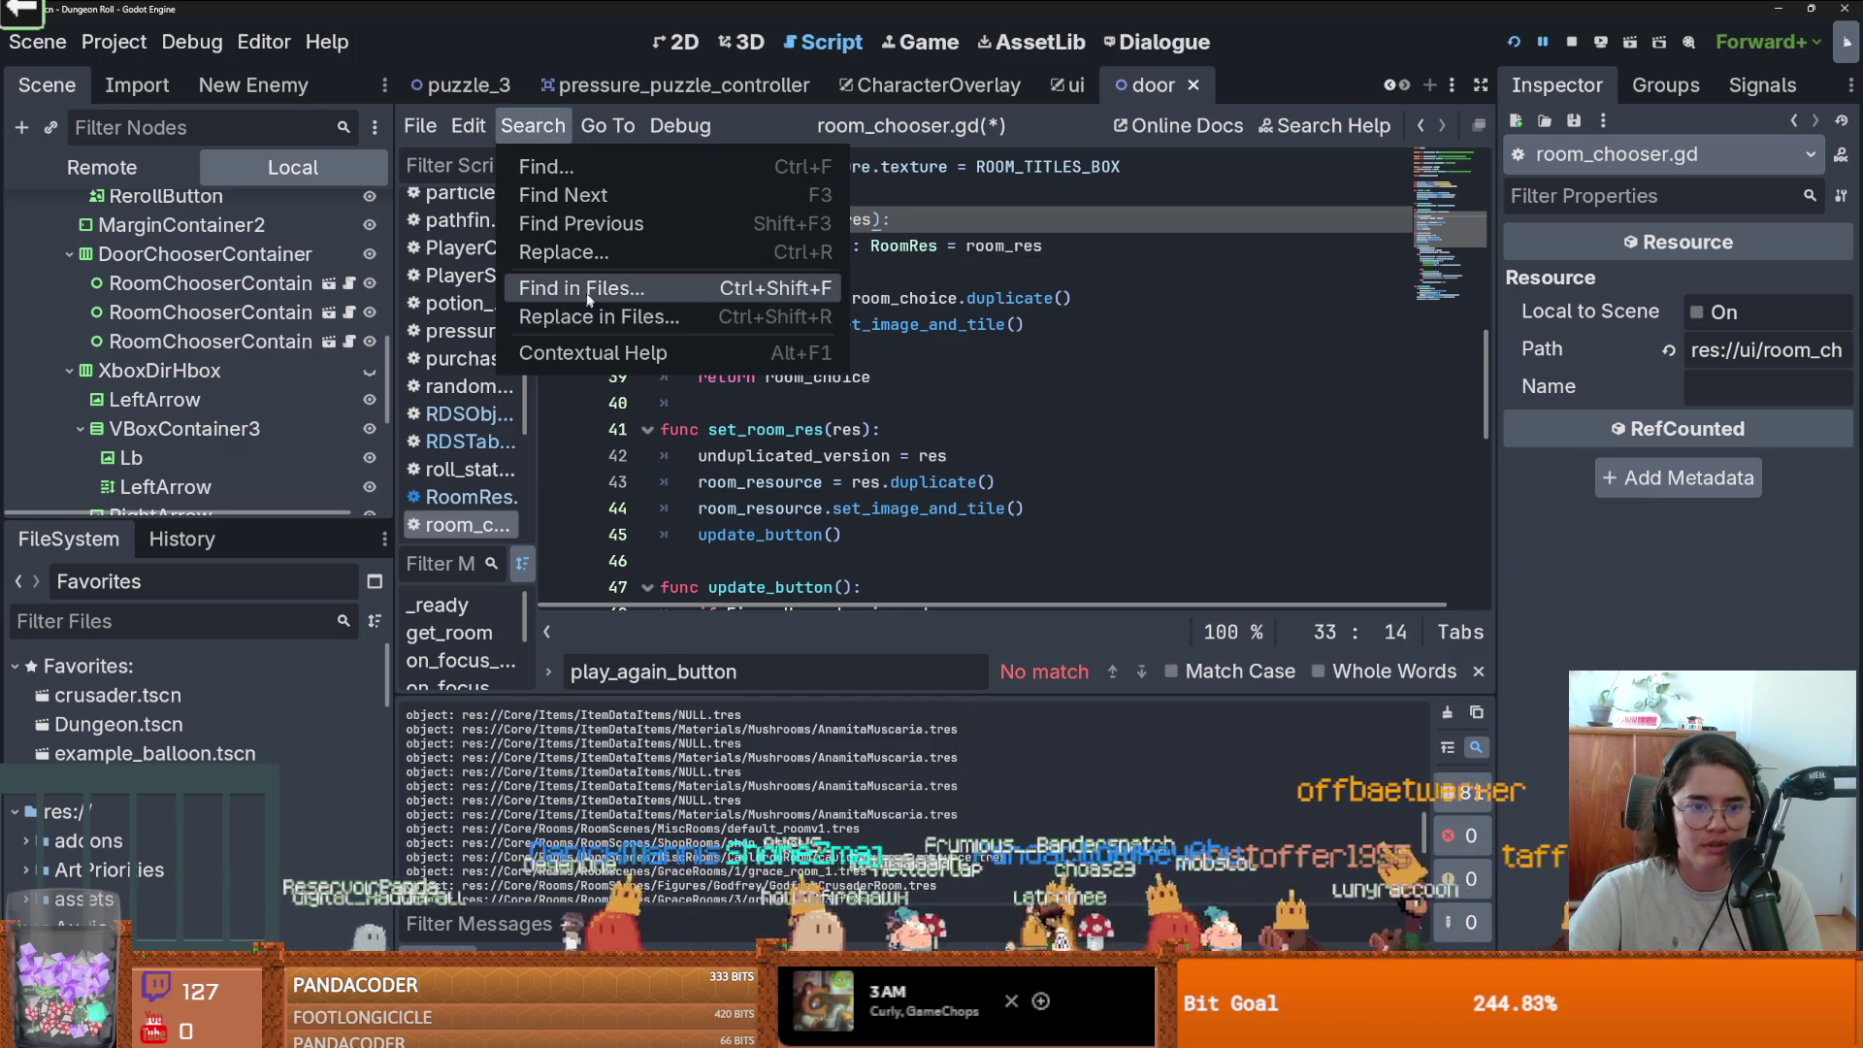
pyautogui.click(581, 288)
pyautogui.press('Return')
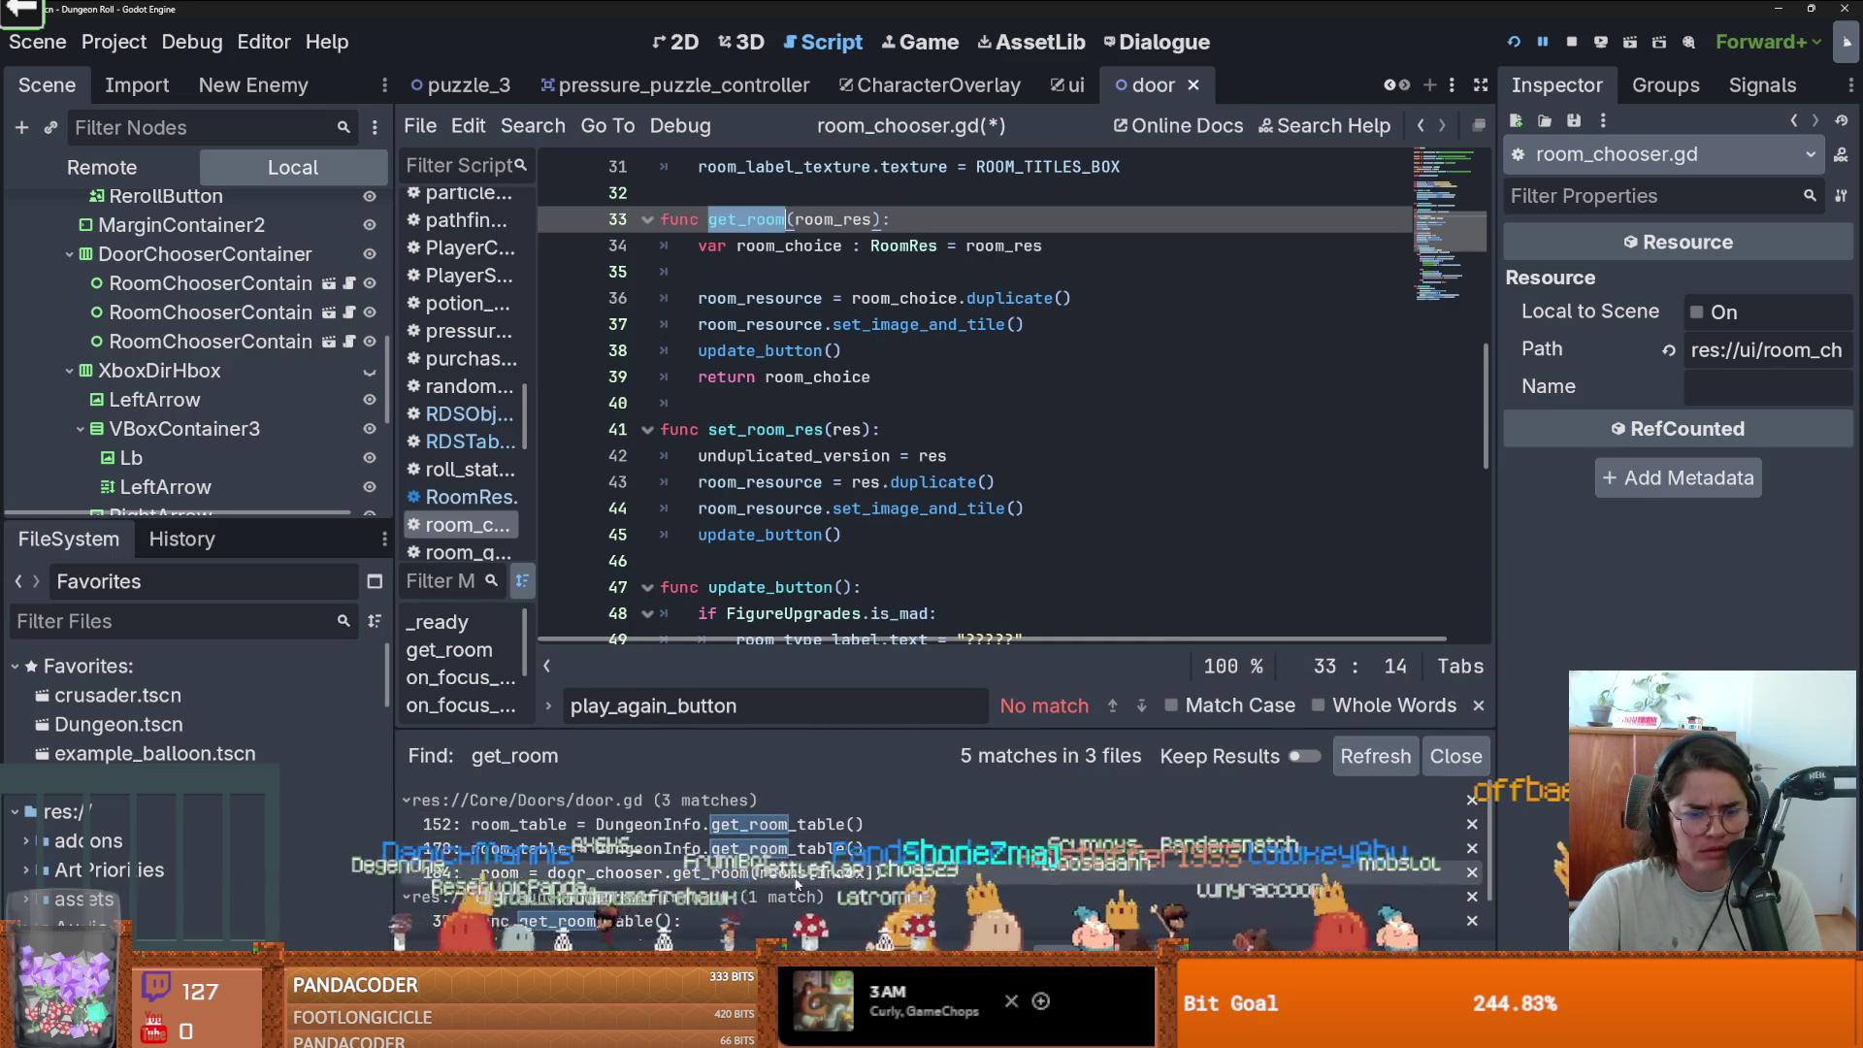
pyautogui.scroll(-1, 709, 883)
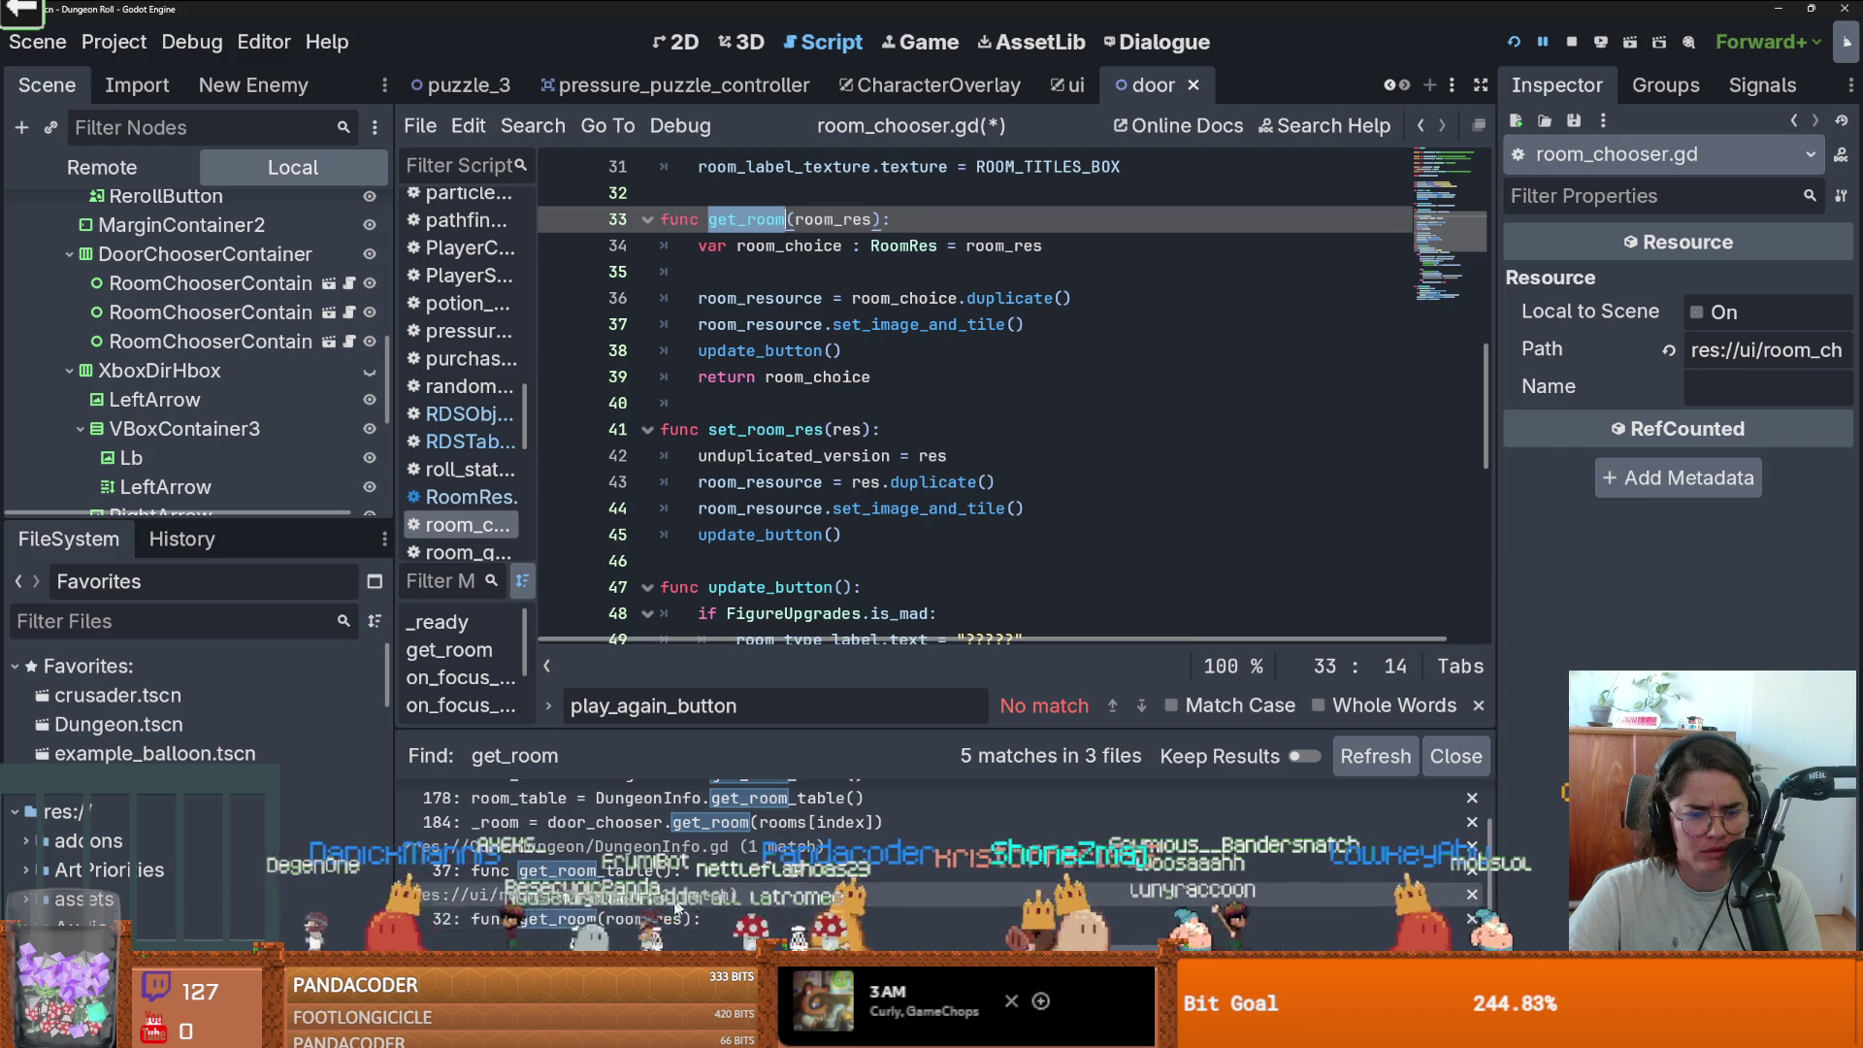
pyautogui.scroll(1, 804, 837)
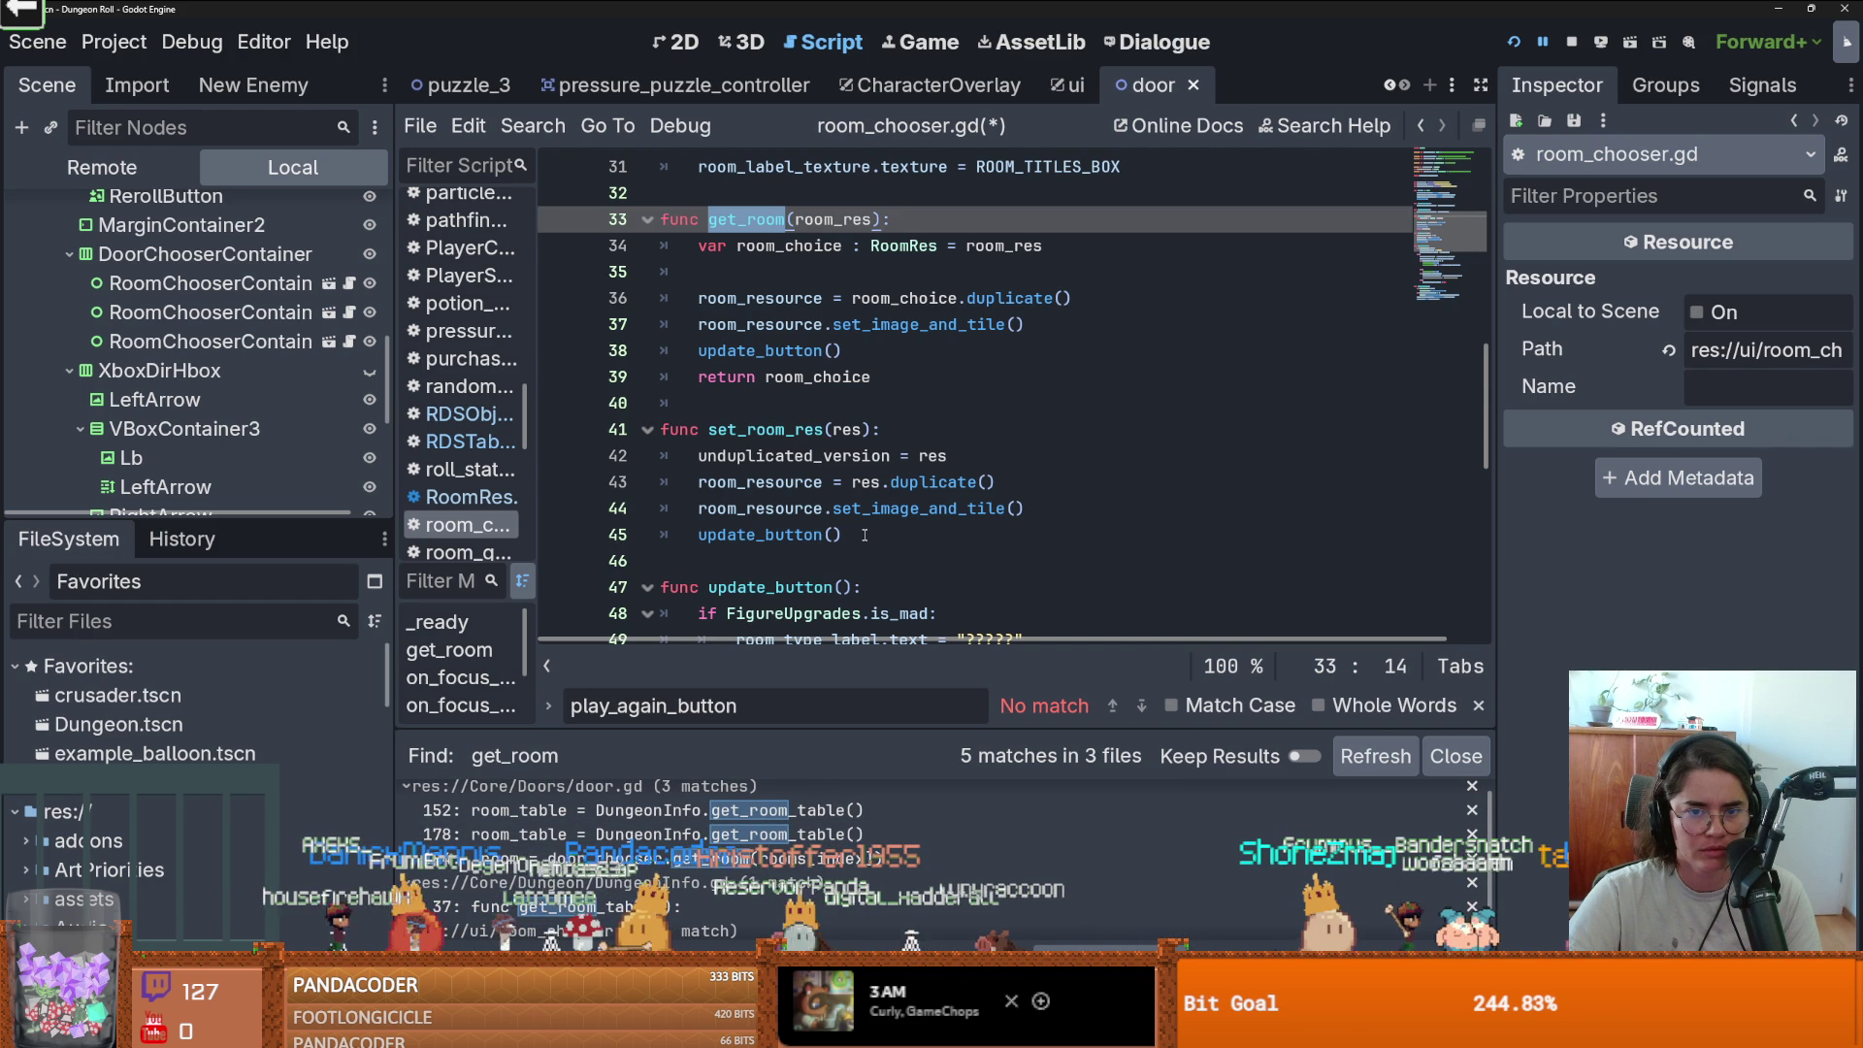
pyautogui.moveTo(1483, 385); pyautogui.dragTo(1483, 531)
# Change line 71 to unduplicated_version.rds_table.append_unique(unduplicated_version).
pyautogui.click(903, 419)
pyautogui.scroll(-2, 902, 524)
pyautogui.scroll(3, 902, 524)
pyautogui.scroll(-3, 876, 538)
pyautogui.click(877, 538)
pyautogui.doubleClick(762, 535)
pyautogui.write('get_room.rds_table.append_unique(room_resource')
pyautogui.hotkey('ctrl', 'z')
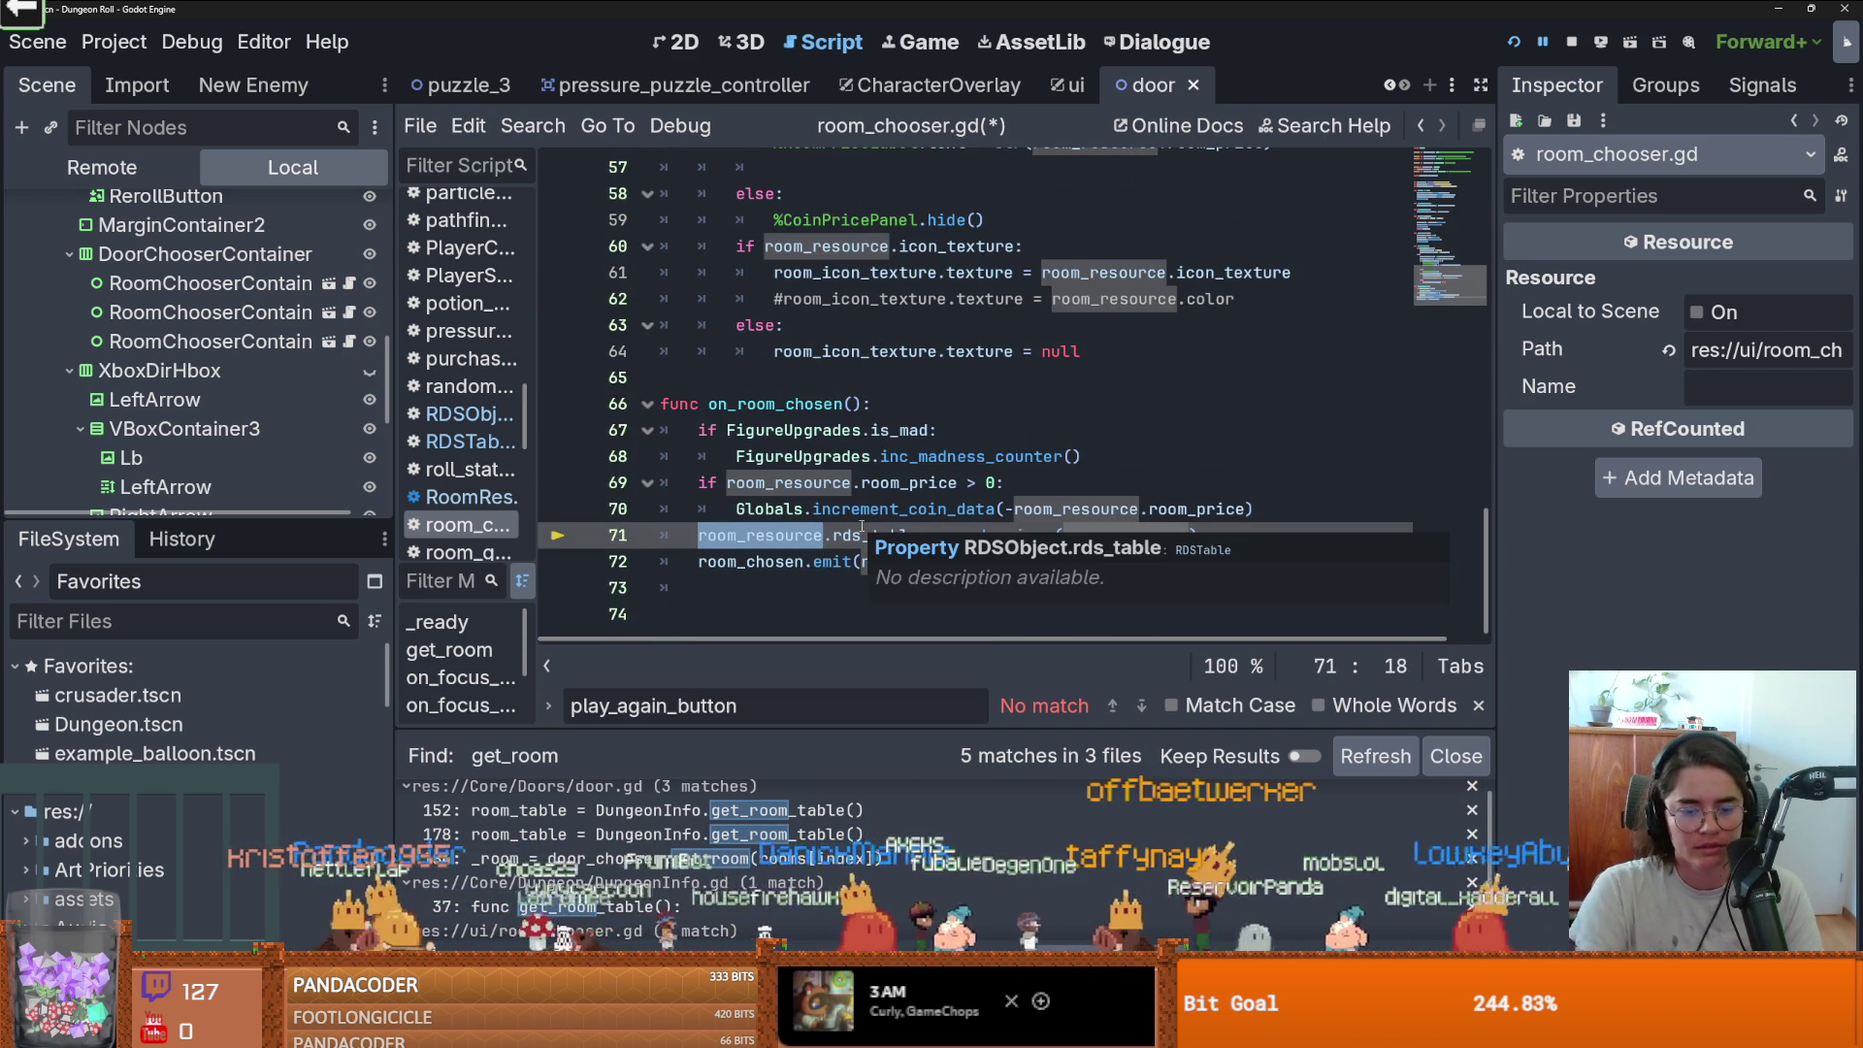
pyautogui.write('und')
pyautogui.press('Return')
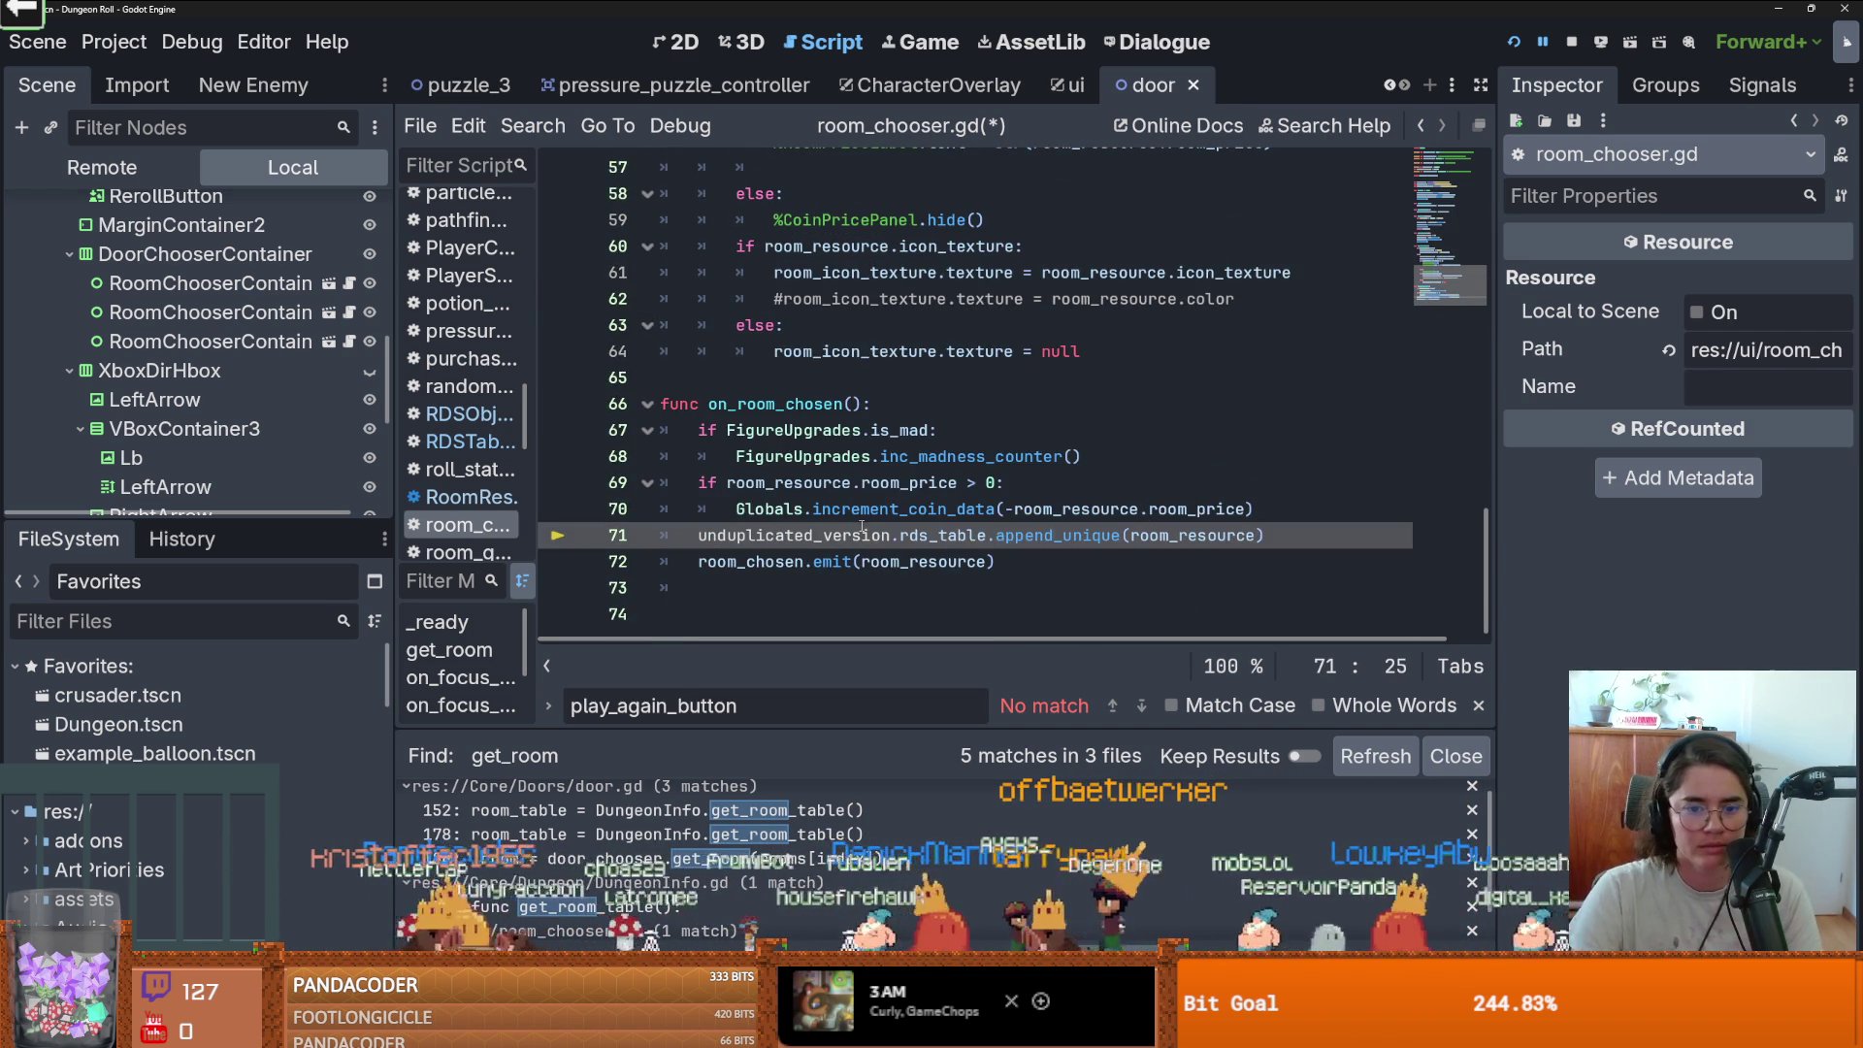
pyautogui.doubleClick(857, 535)
pyautogui.hotkey('ctrl', 'c')
pyautogui.doubleClick(1162, 535)
pyautogui.hotkey('ctrl', 'v')
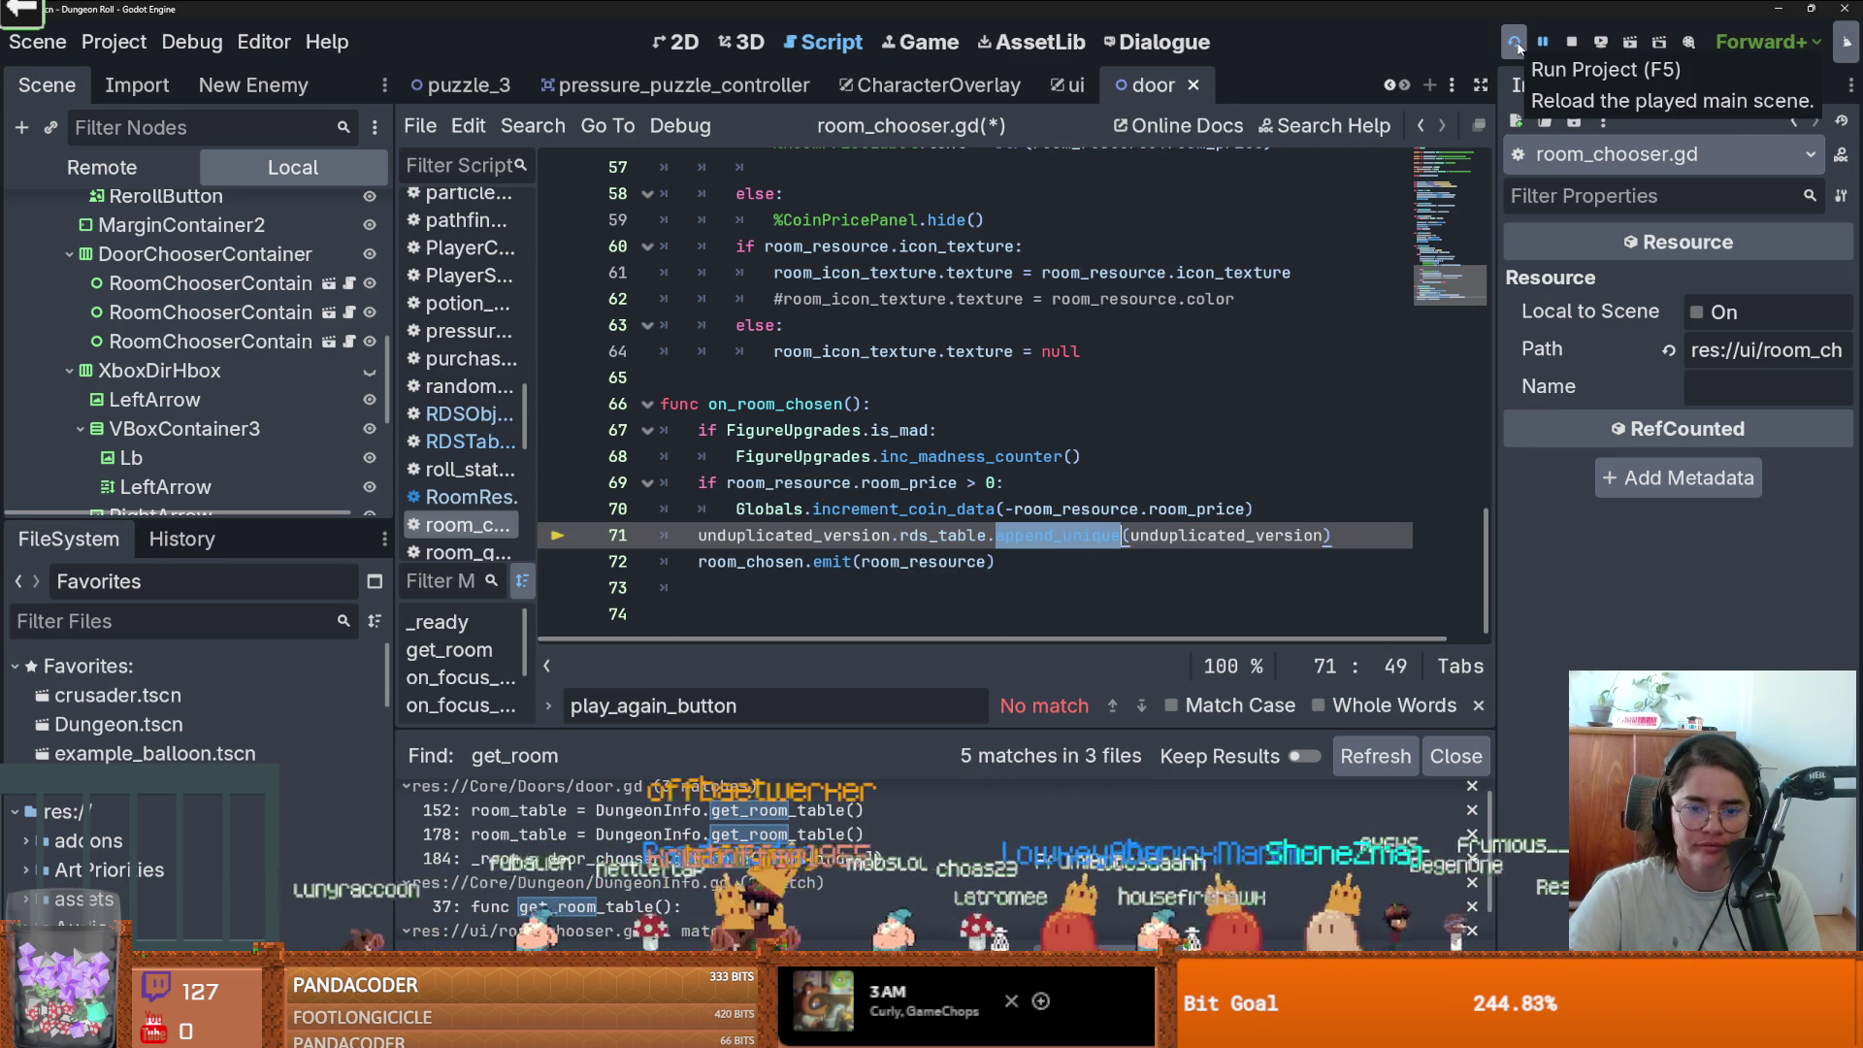
# Run the game, choose a room, and view the rds_table on Nil error at line 71.
pyautogui.click(1516, 43)
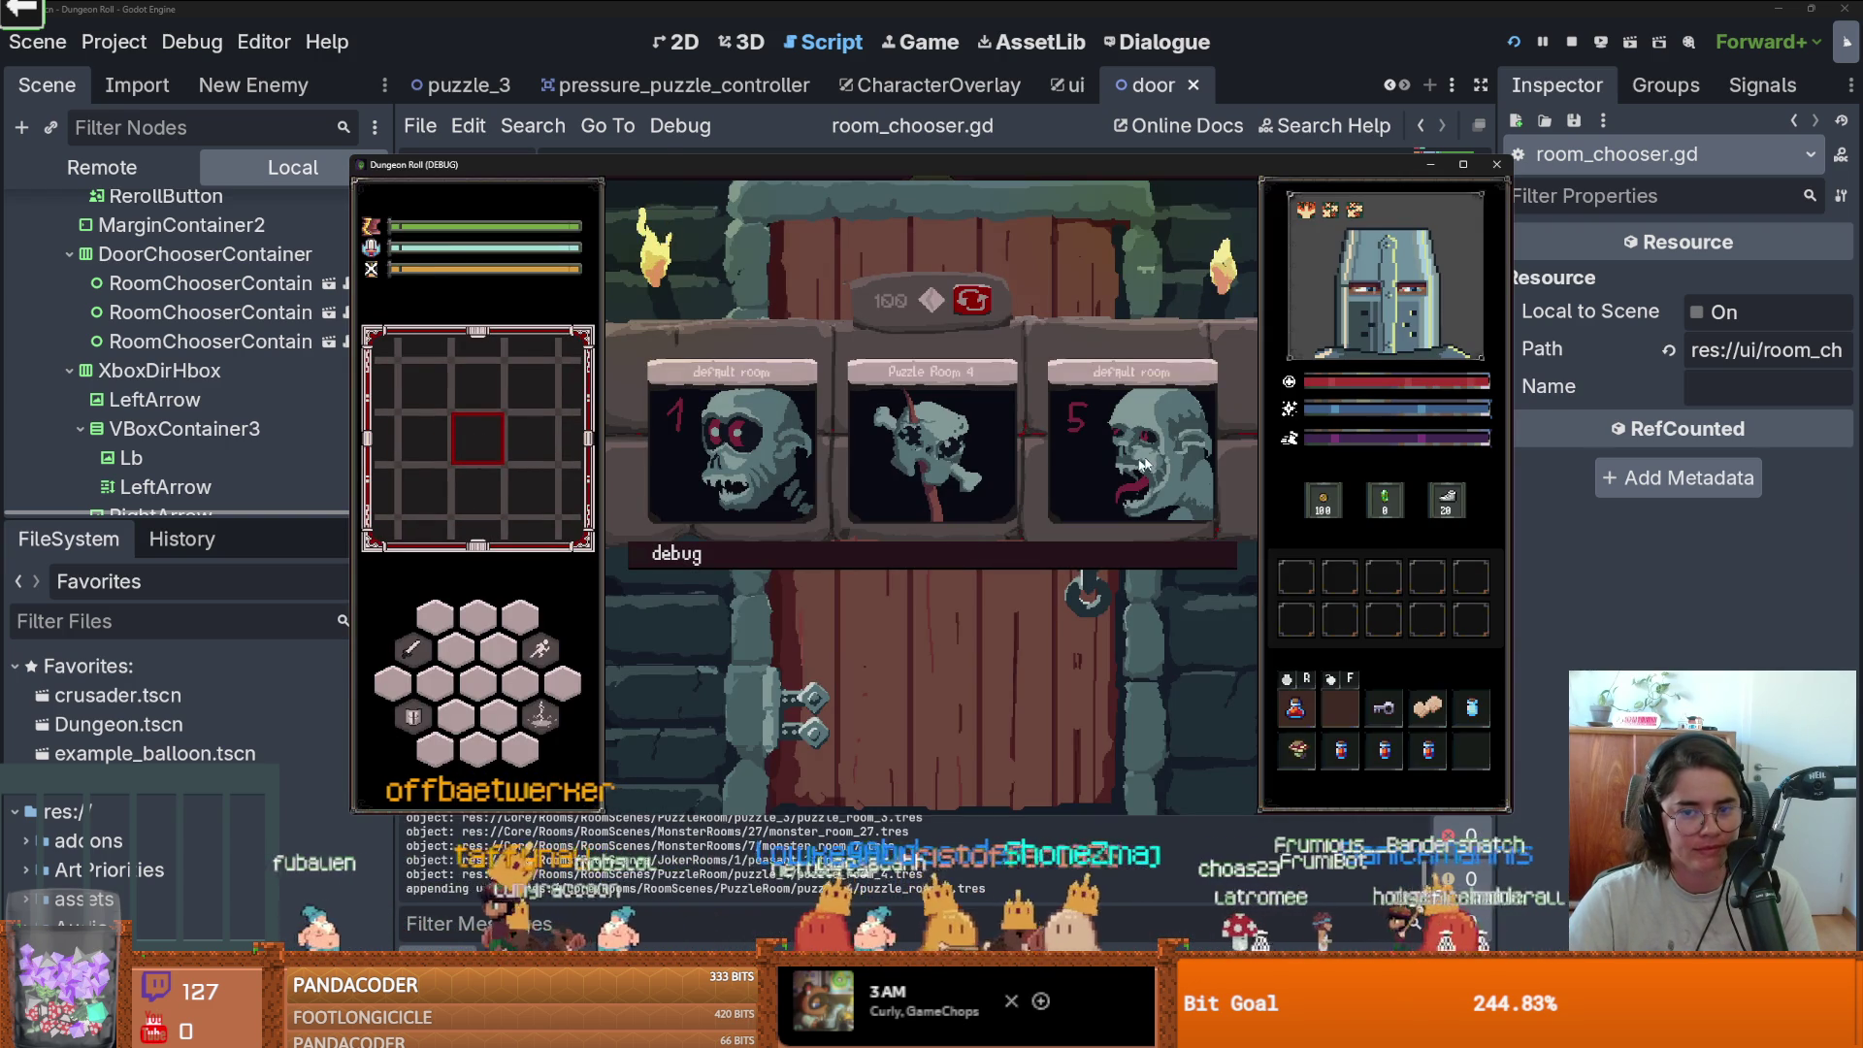
pyautogui.click(1109, 461)
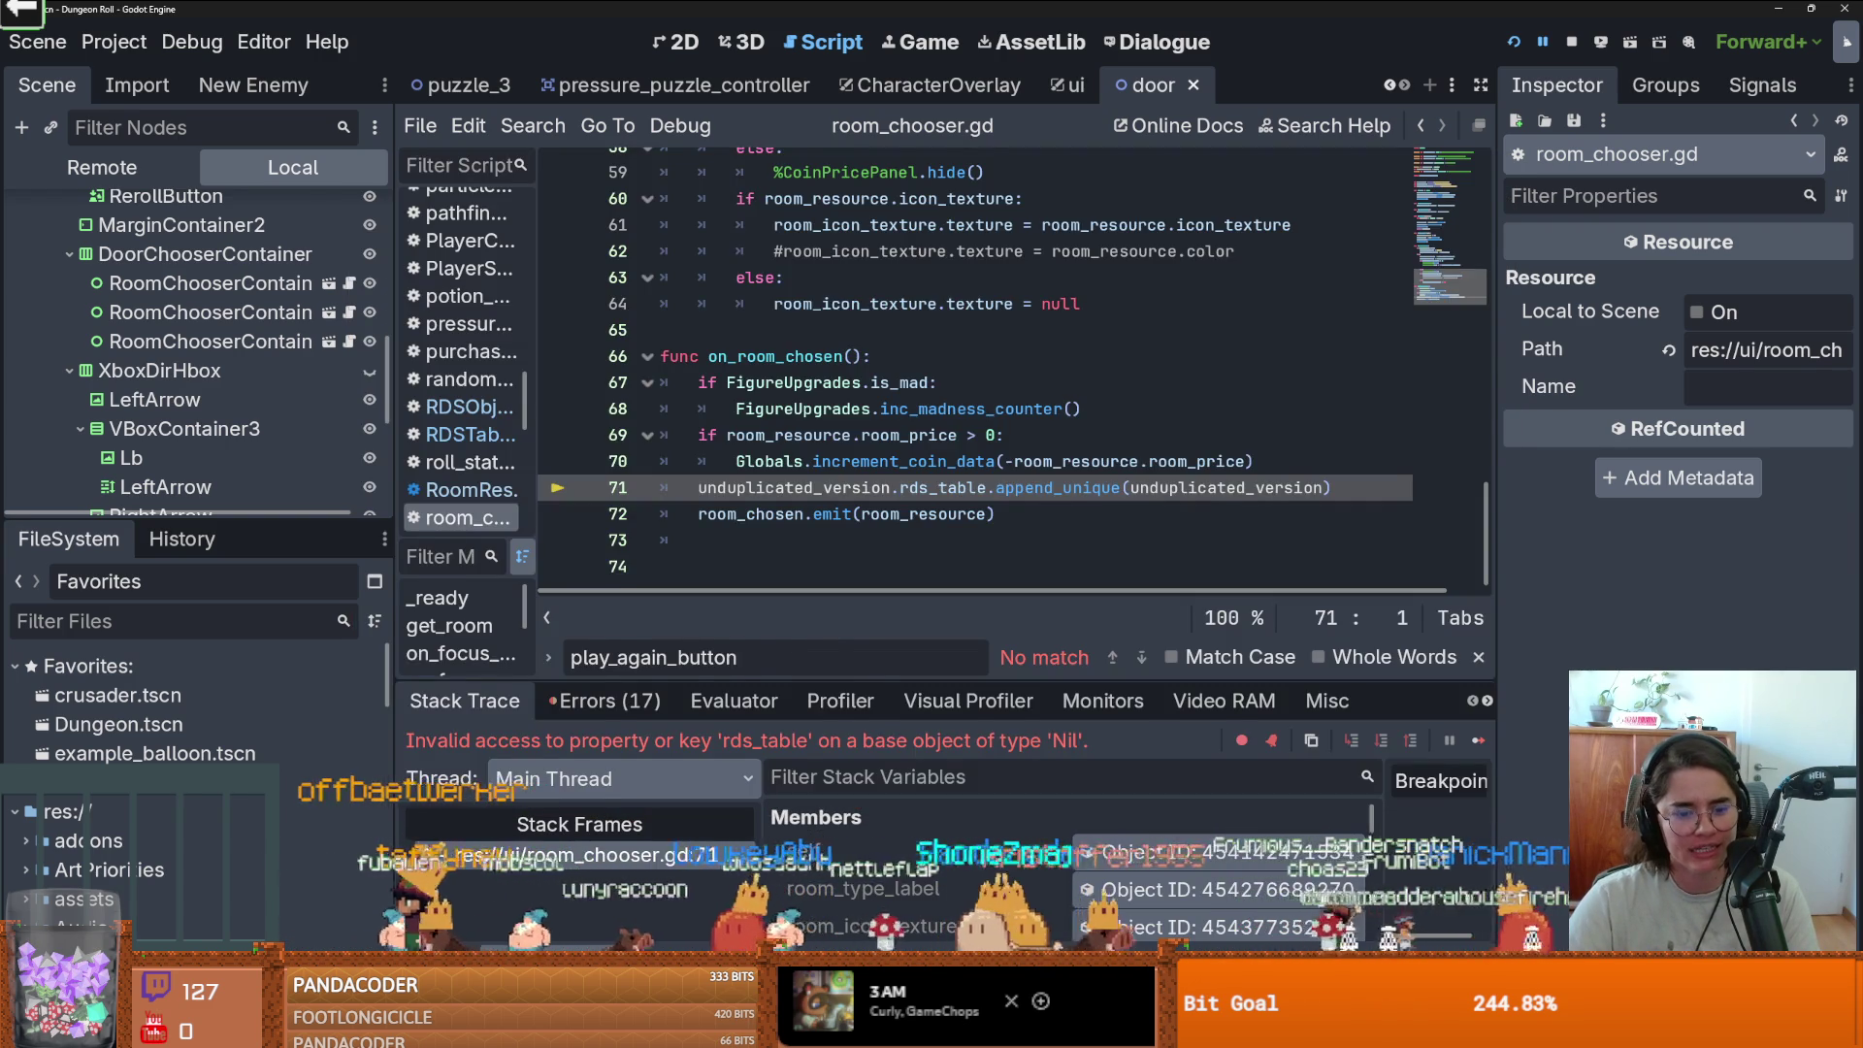
pyautogui.scroll(3, 970, 379)
pyautogui.click(766, 931)
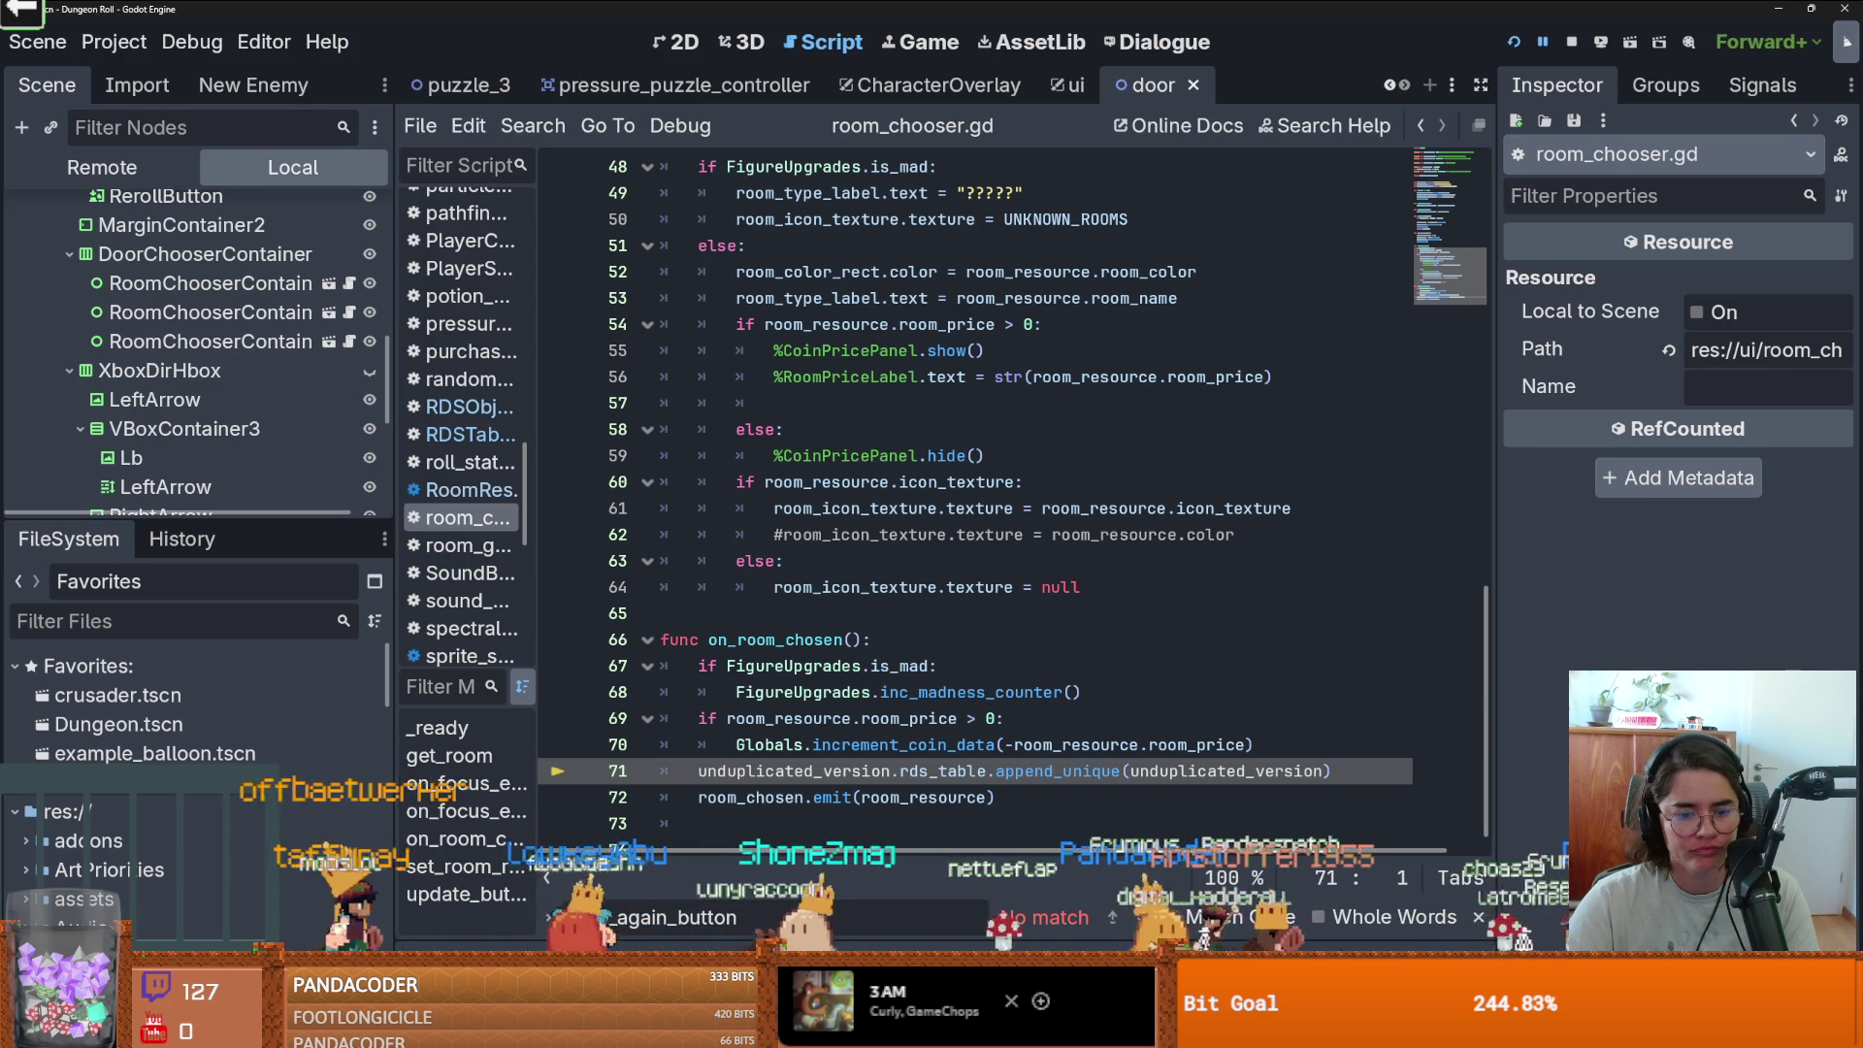
pyautogui.click(766, 932)
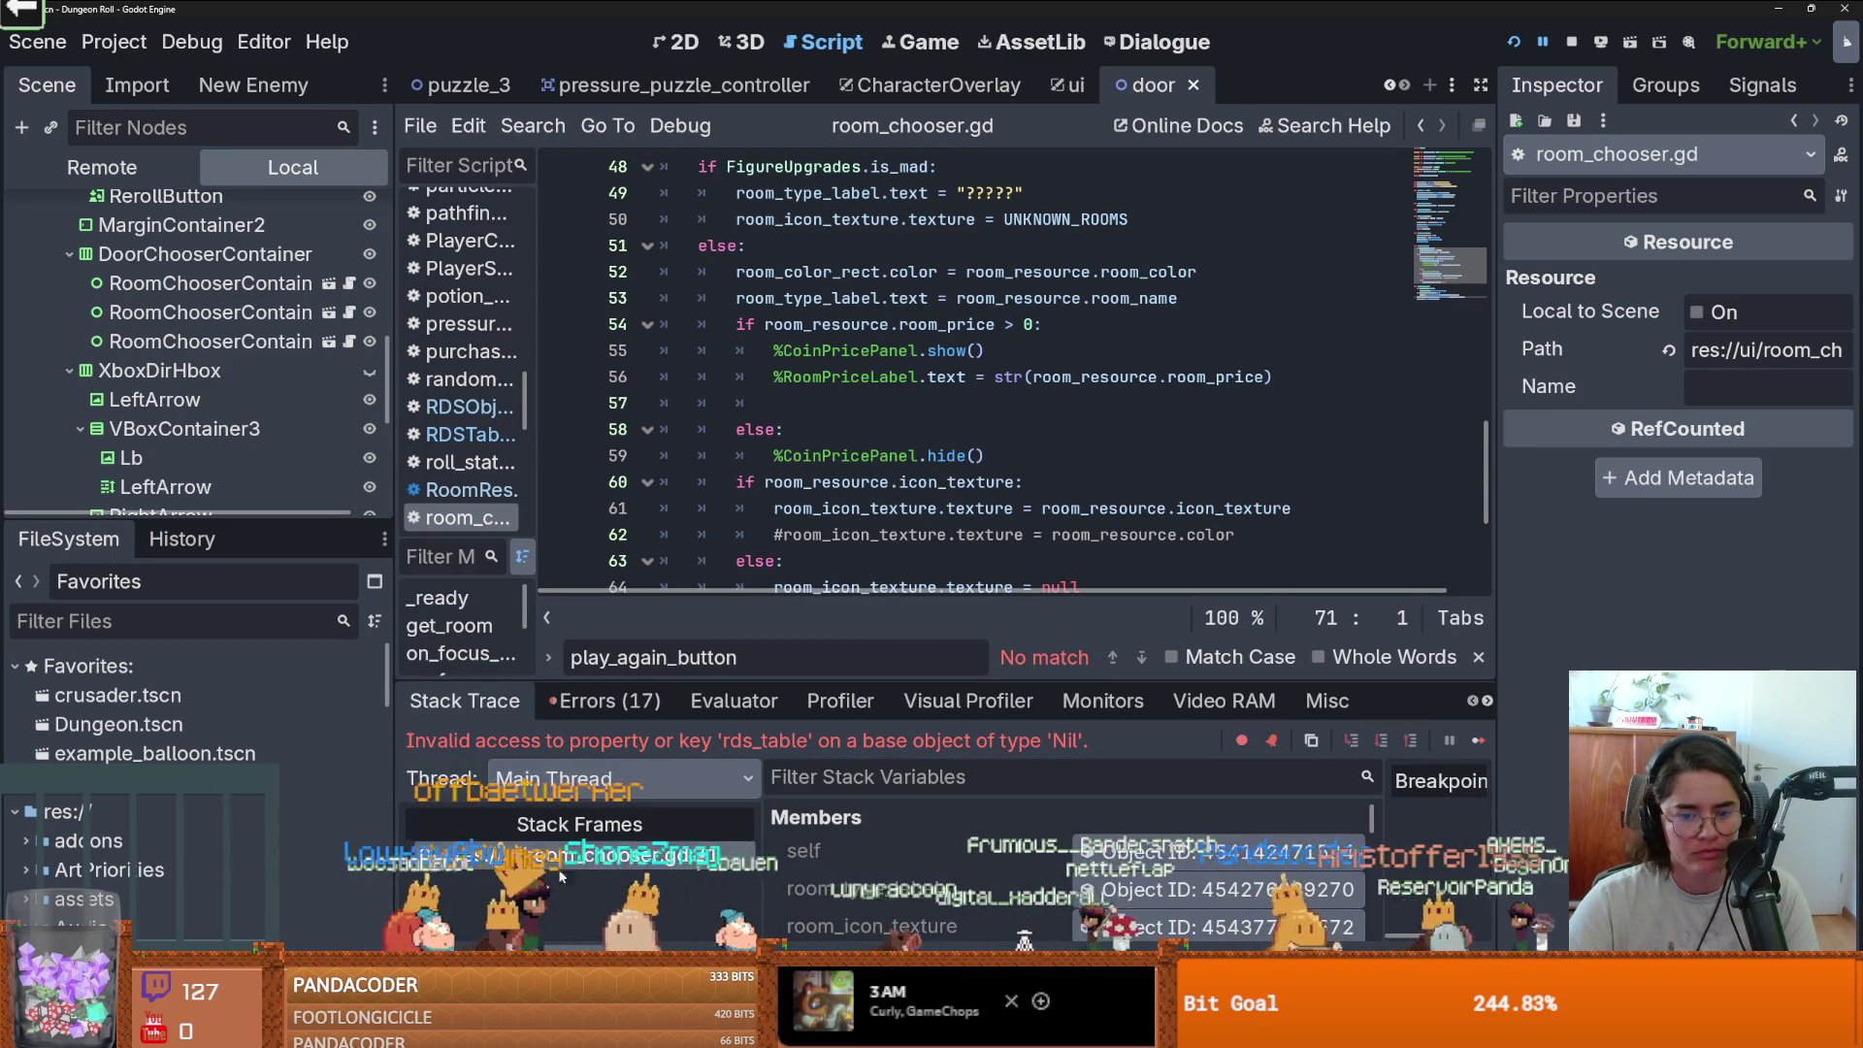
# Expand the debugger and inspect room_resource's Rds Table, finding it null.
pyautogui.hotkey('shift', 'F12')
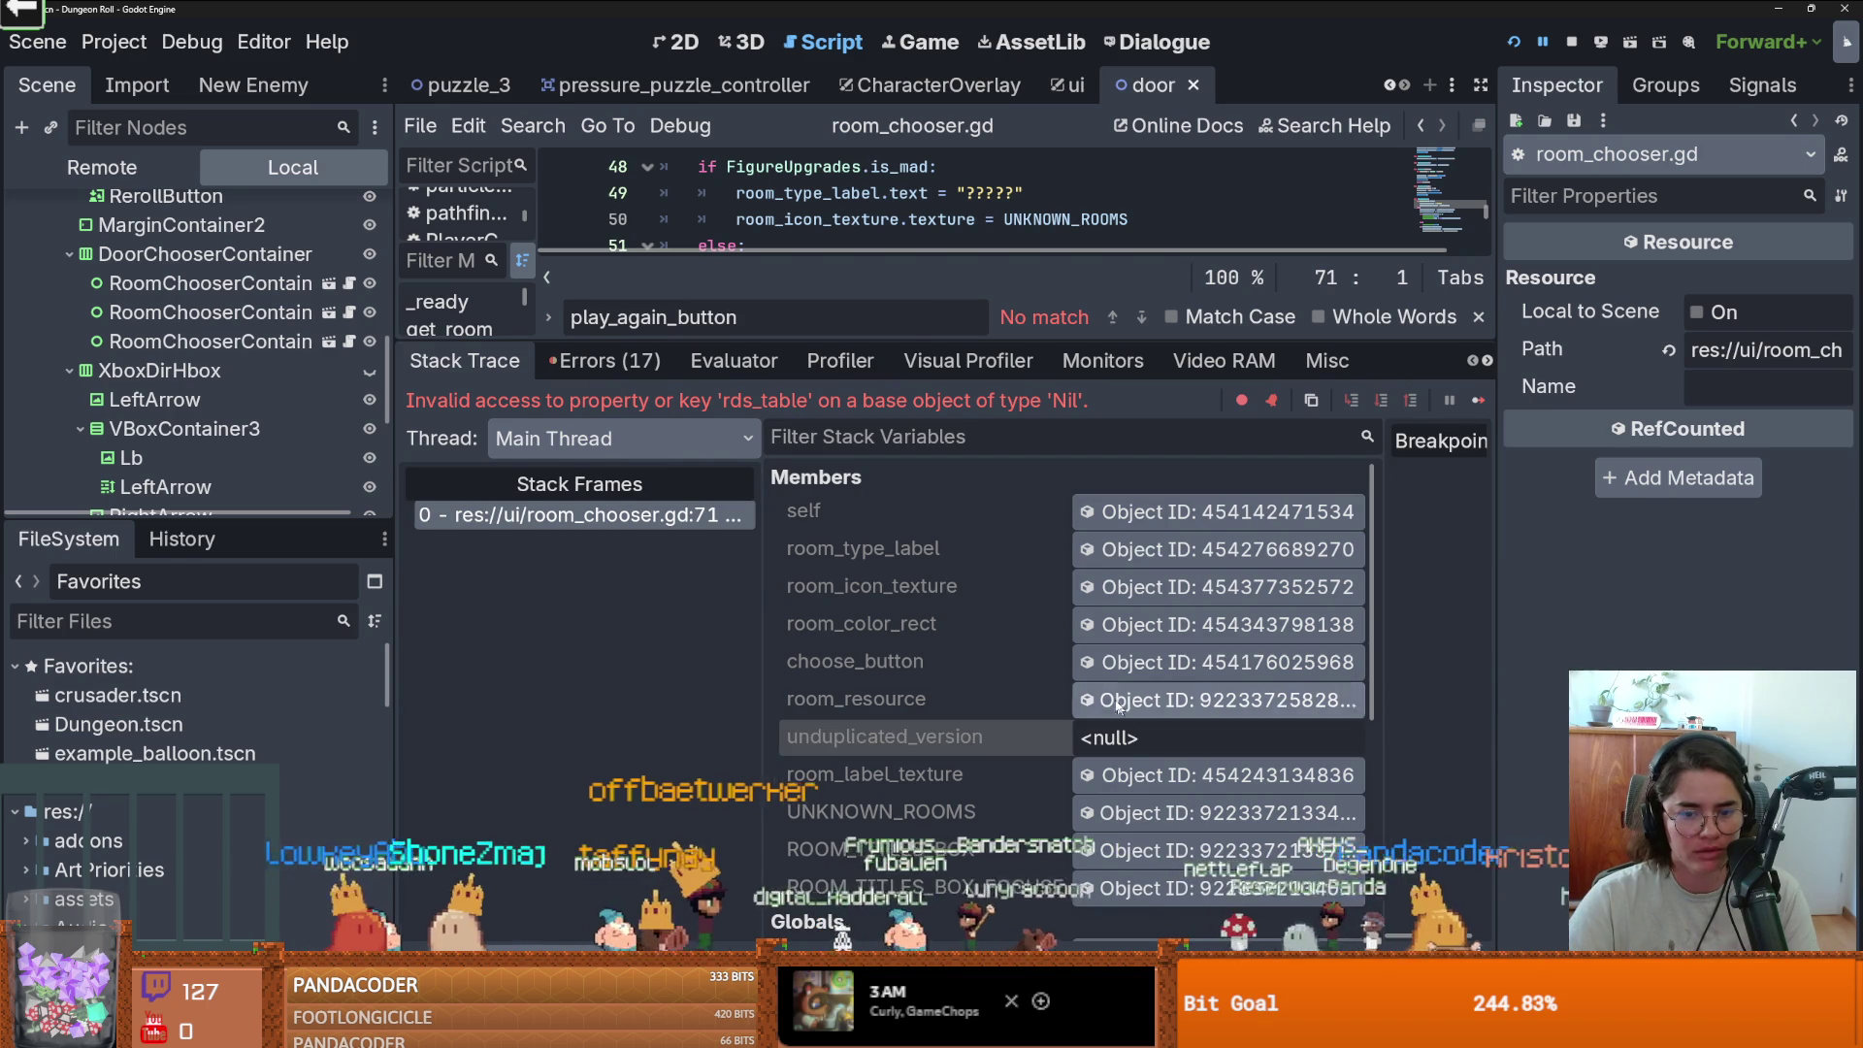
pyautogui.scroll(-2, 1021, 745)
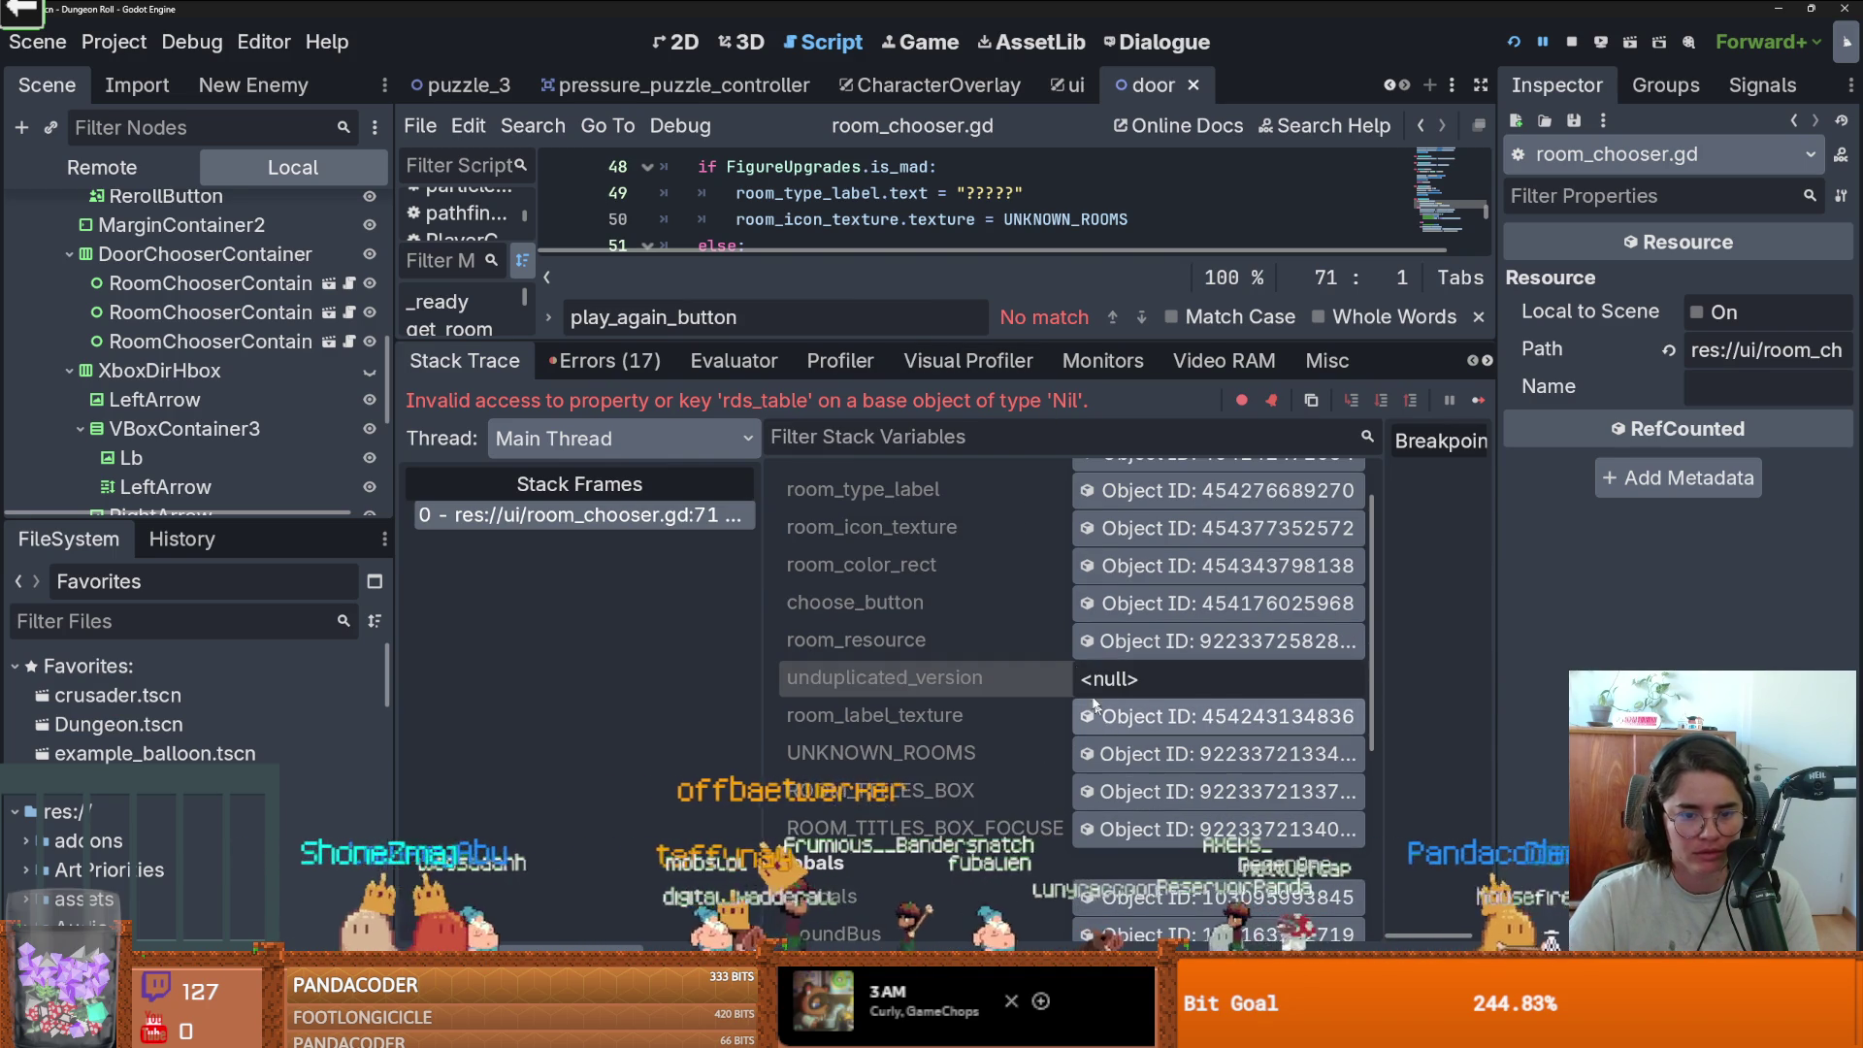
pyautogui.click(1218, 642)
pyautogui.scroll(-5, 1621, 510)
pyautogui.click(1621, 510)
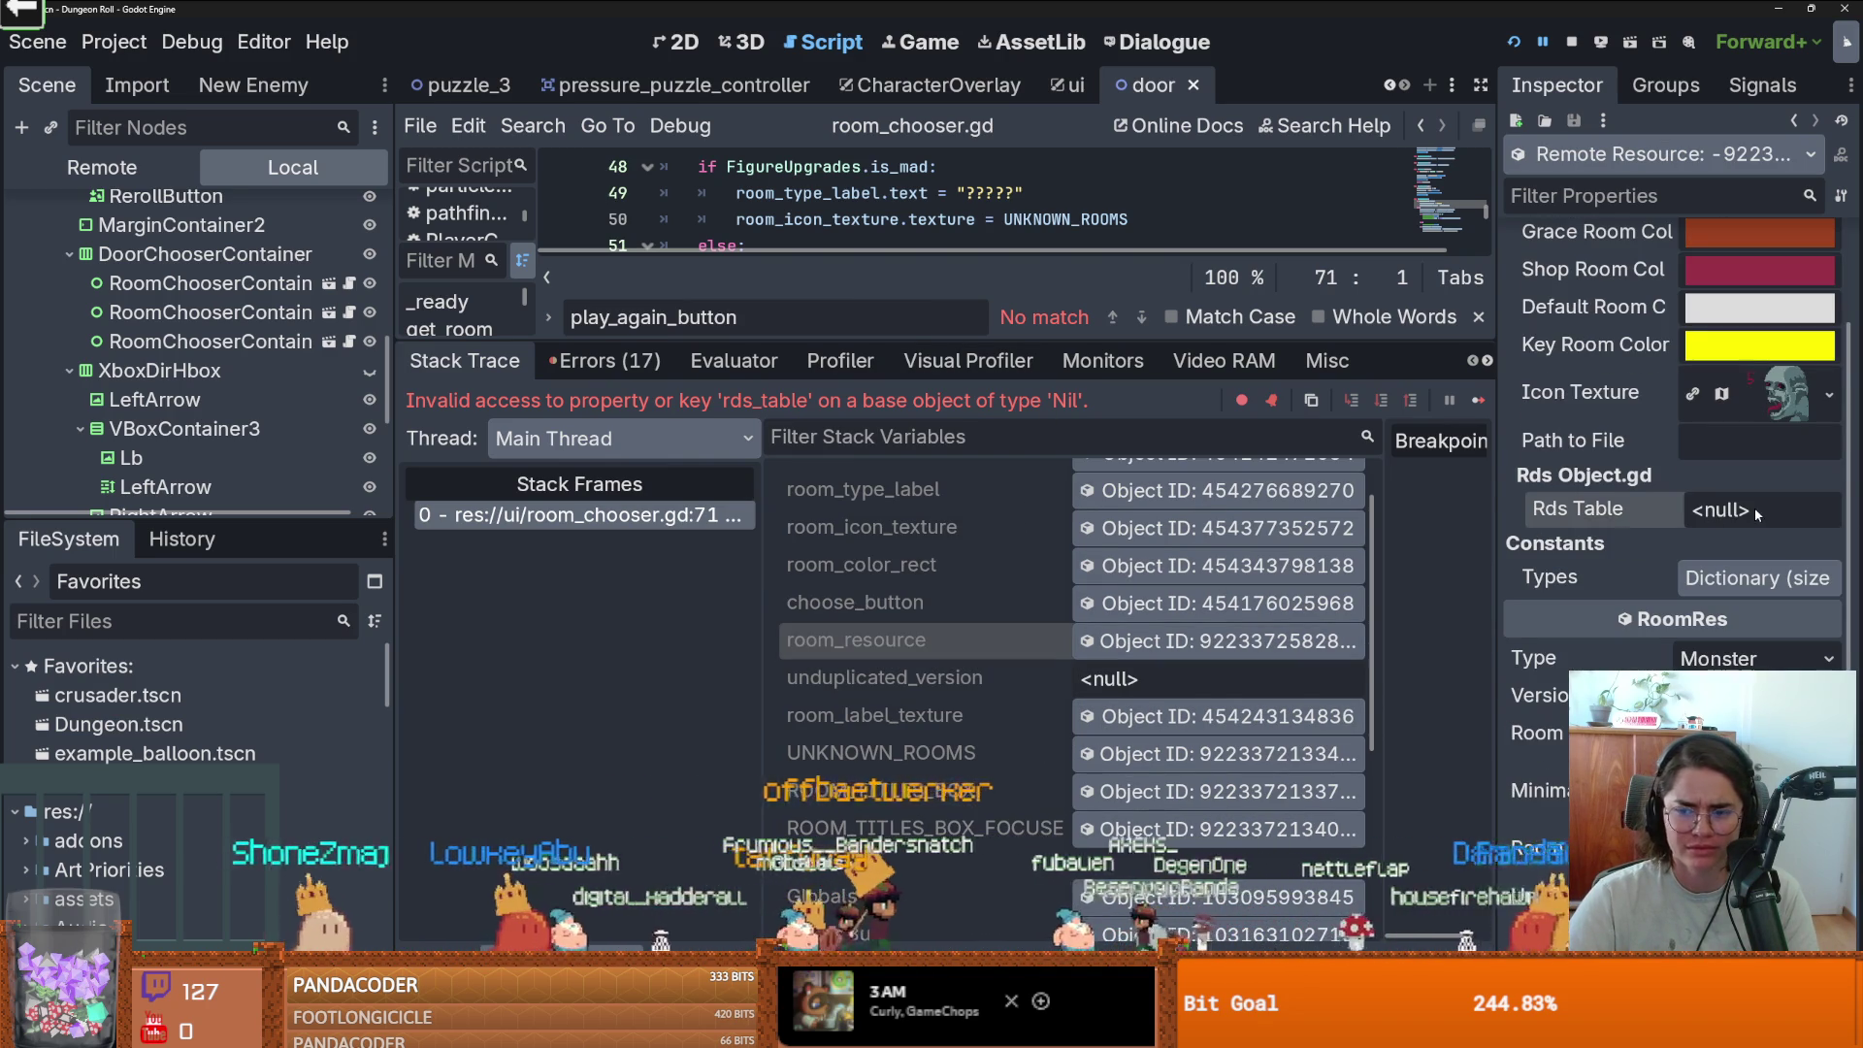
pyautogui.hotkey('shift', 'F12')
# Revert line 71 to room_resource.rds_table.append_unique(room_resource).
pyautogui.click(946, 562)
pyautogui.click(1150, 537)
pyautogui.moveTo(1150, 536)
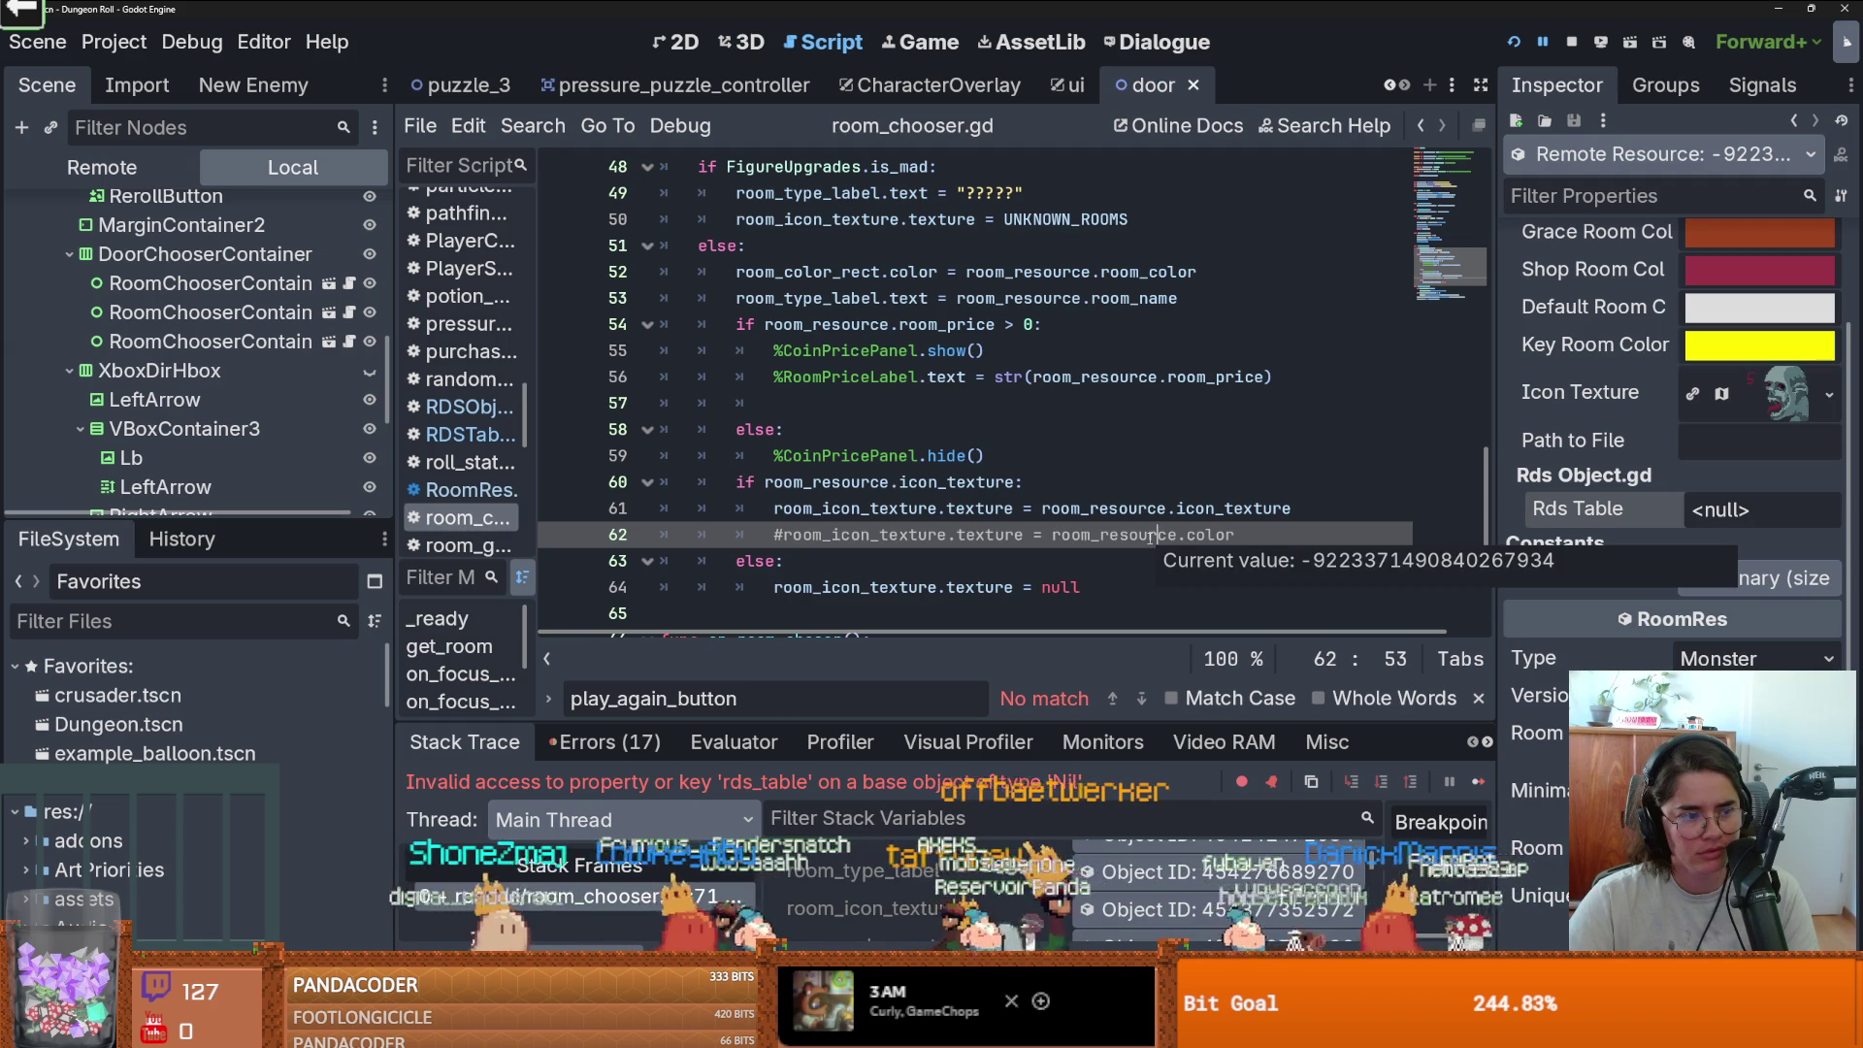
pyautogui.scroll(-3, 1150, 537)
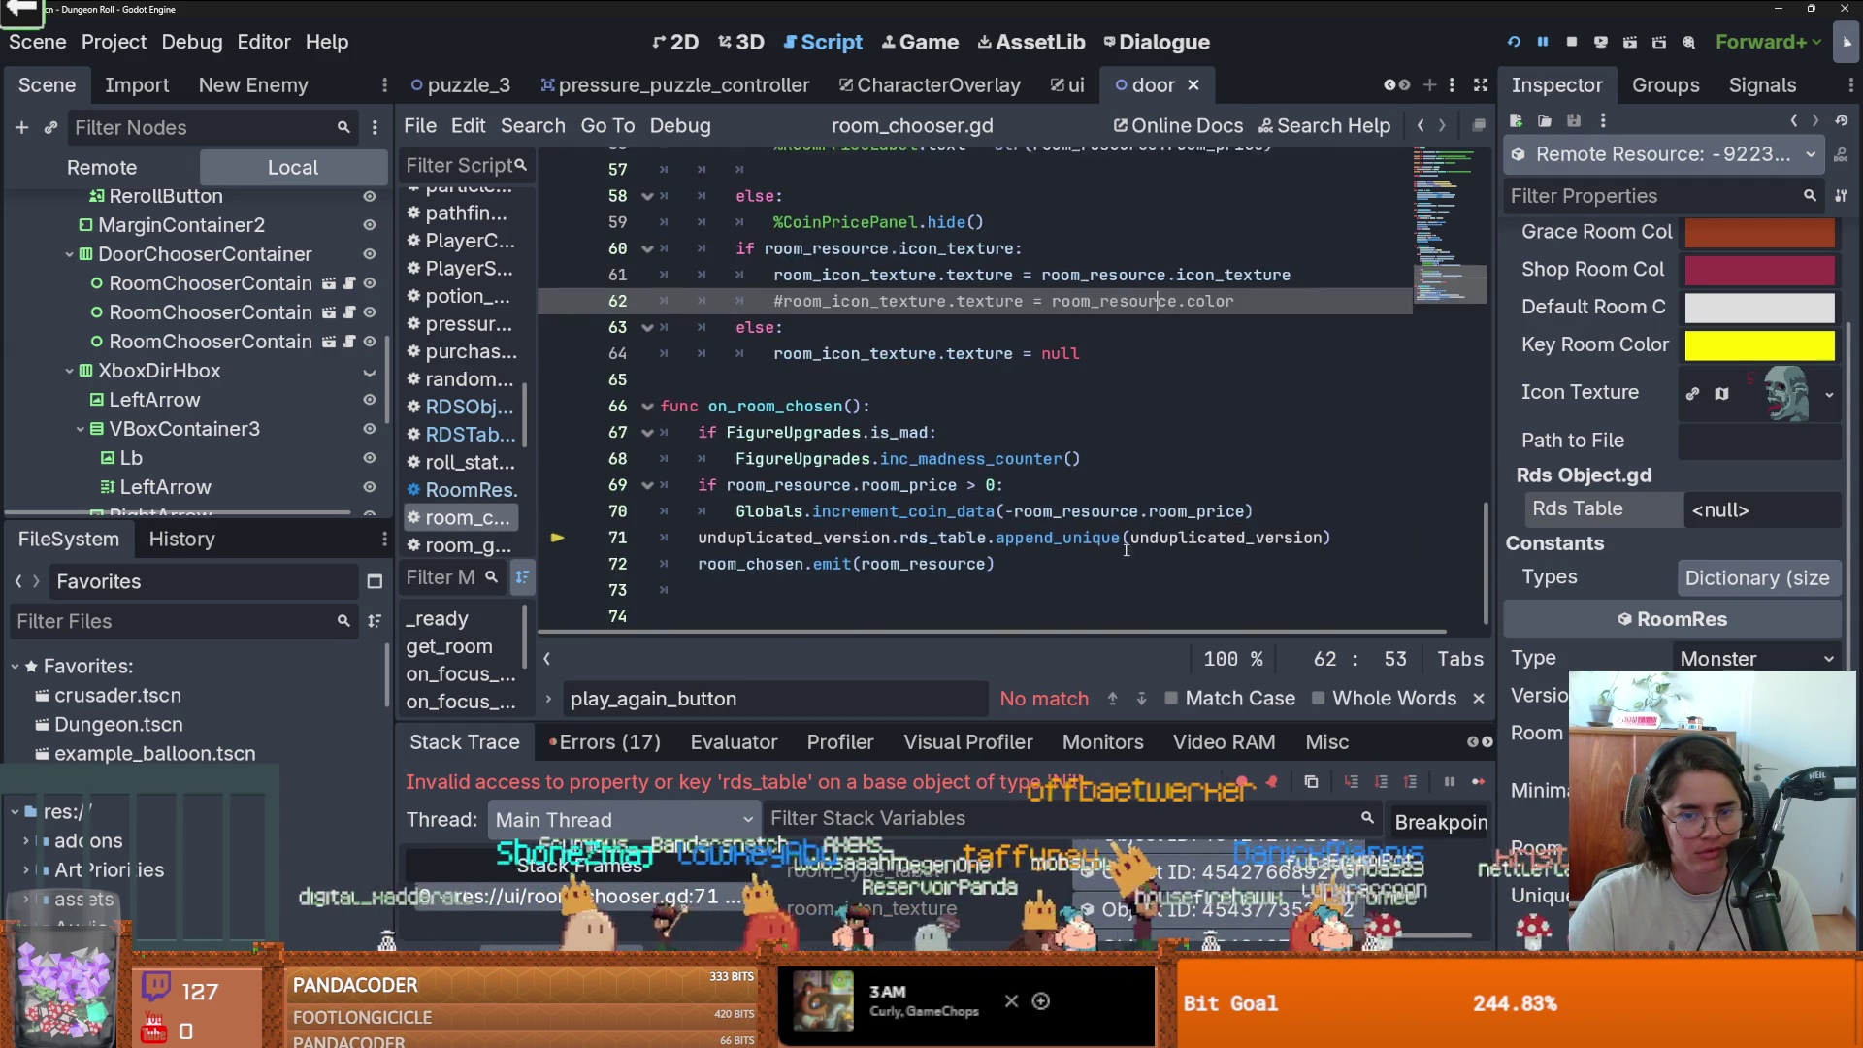
pyautogui.click(936, 535)
pyautogui.doubleClick(1227, 535)
pyautogui.write('room_resource')
pyautogui.doubleClick(766, 535)
pyautogui.write('room_resource')
pyautogui.scroll(3, 1197, 420)
pyautogui.scroll(15, 1197, 420)
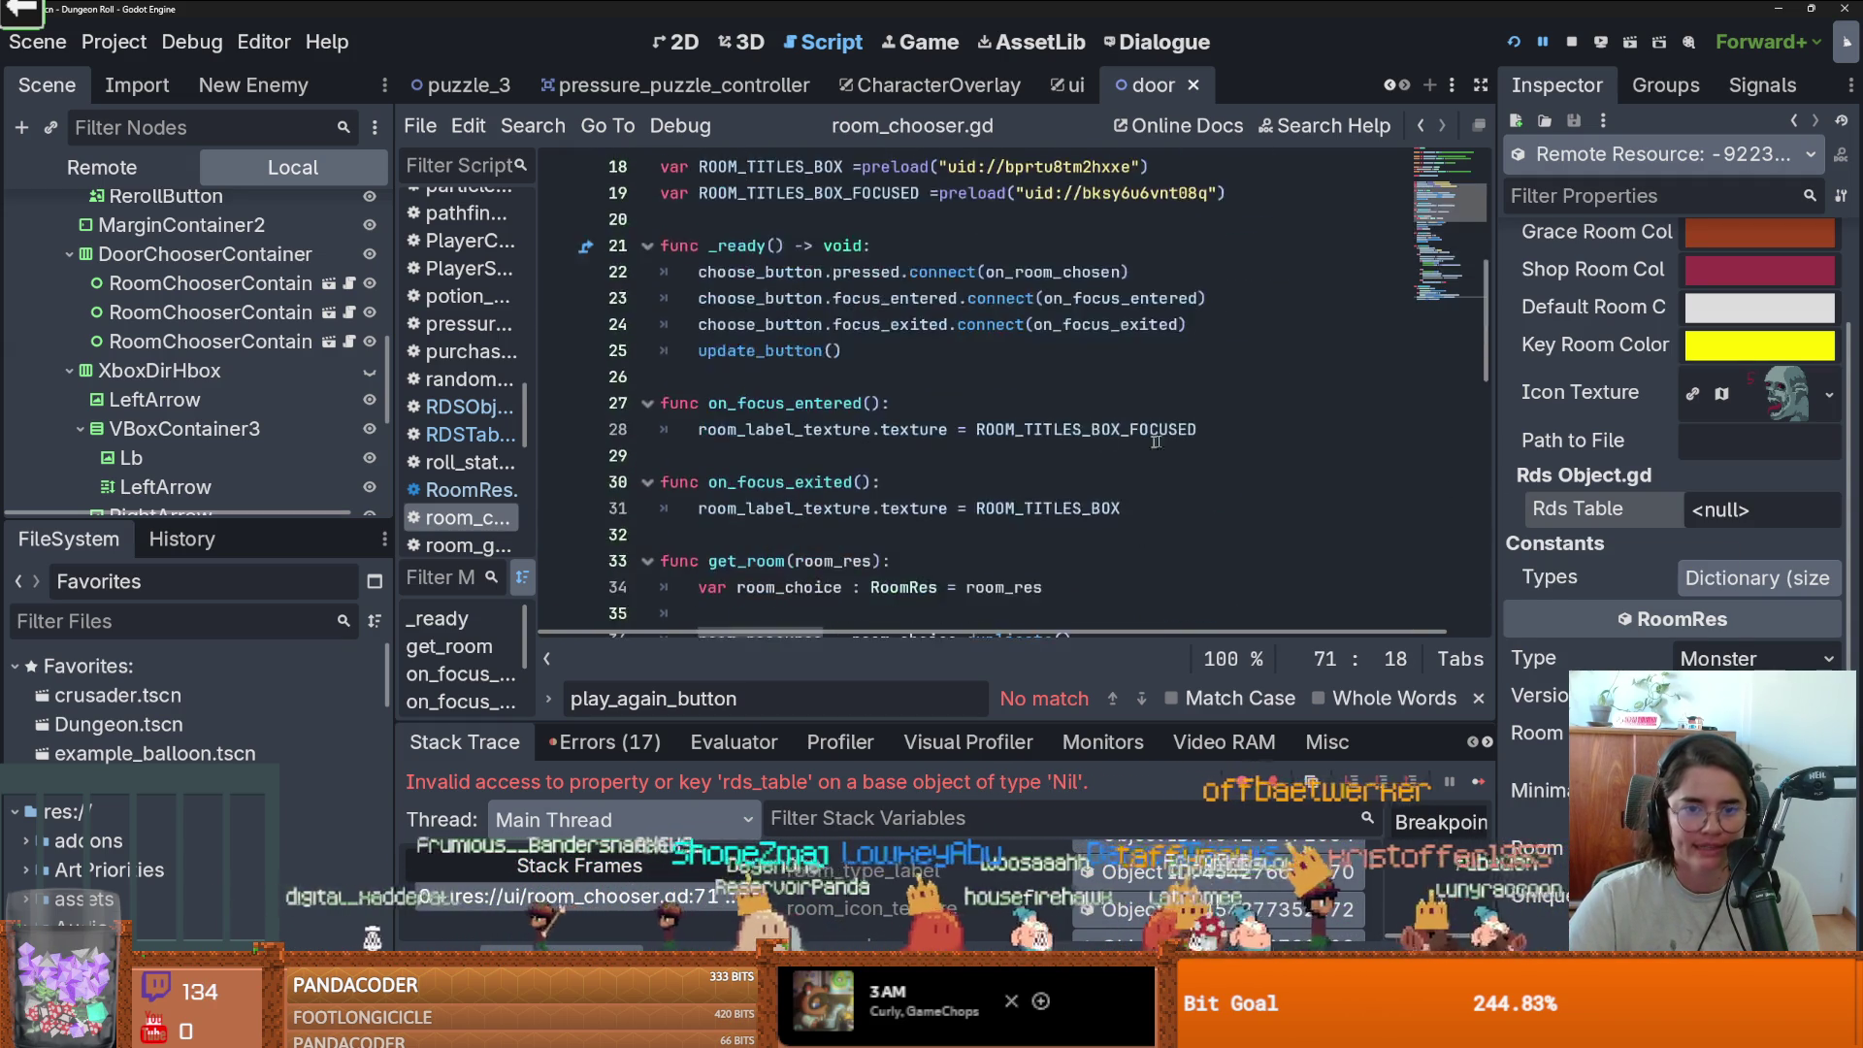
pyautogui.scroll(-10, 979, 455)
pyautogui.click(975, 402)
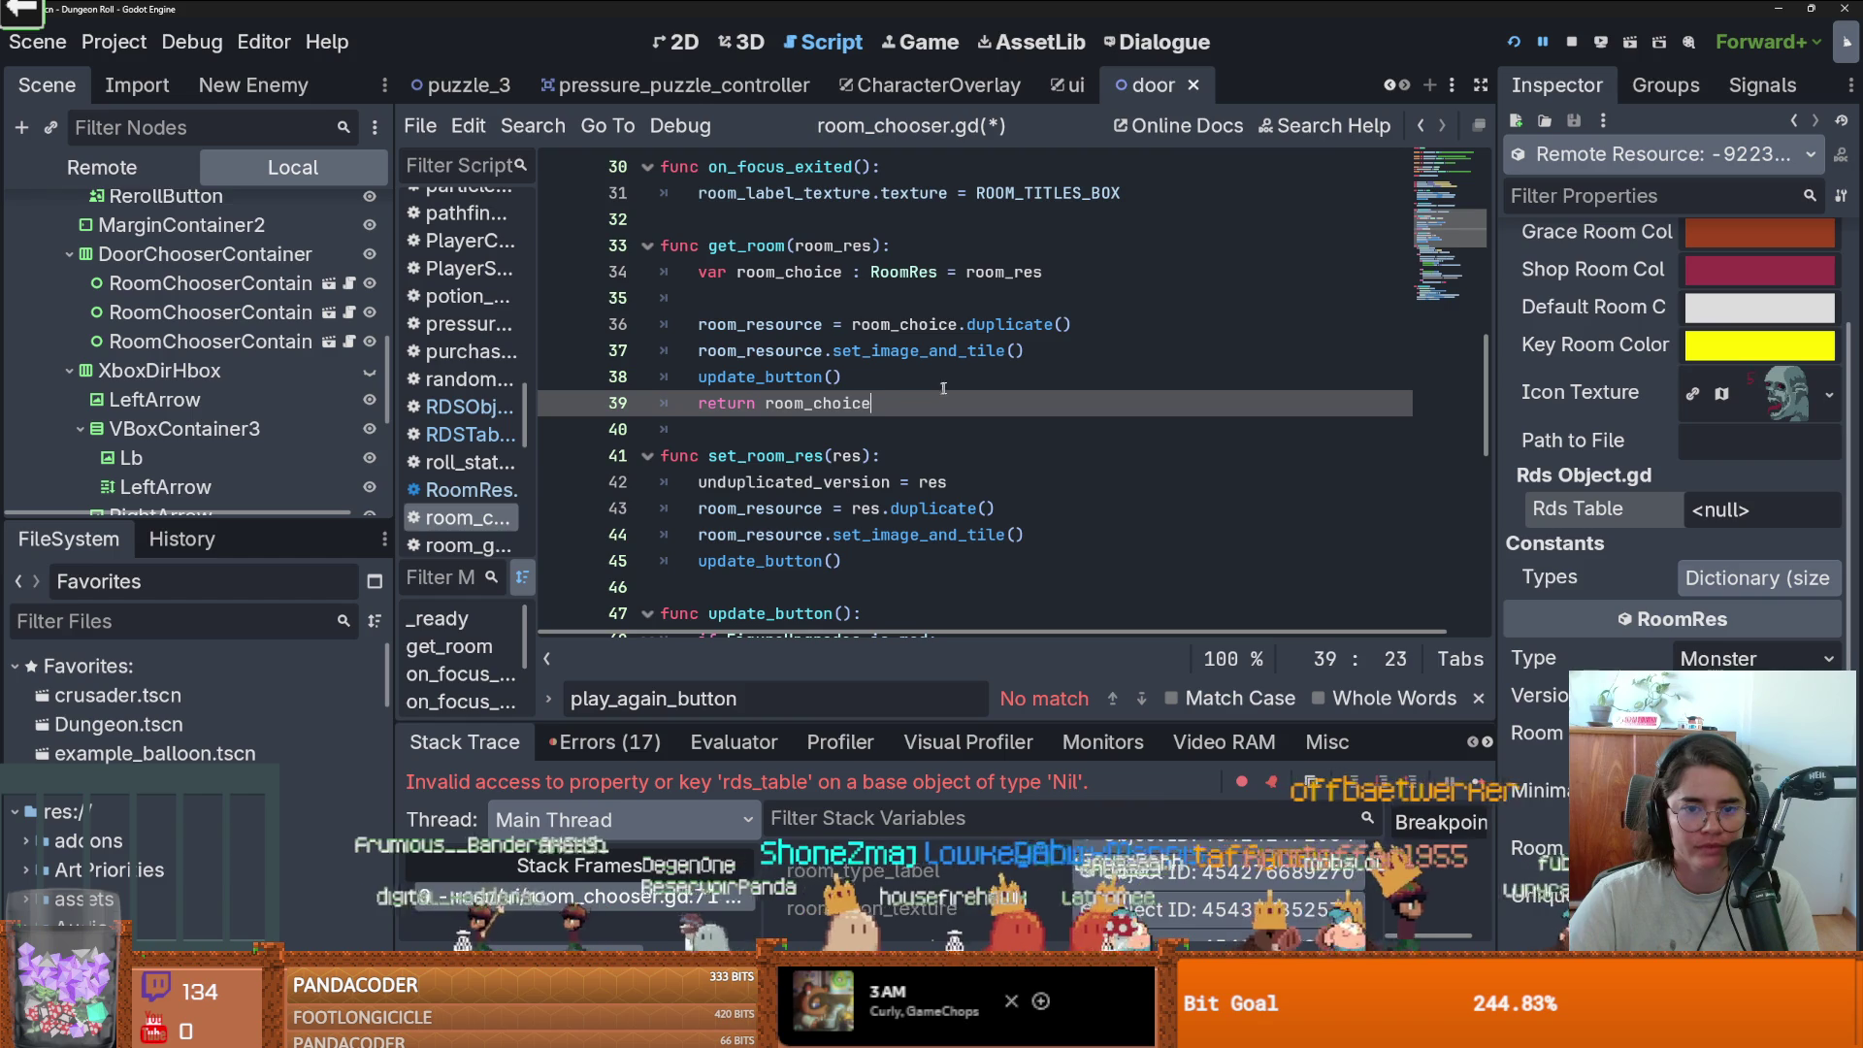
# Delete the unduplicated_version assignment from set_room_res and save room_chooser.gd.
pyautogui.moveTo(949, 482); pyautogui.dragTo(659, 482)
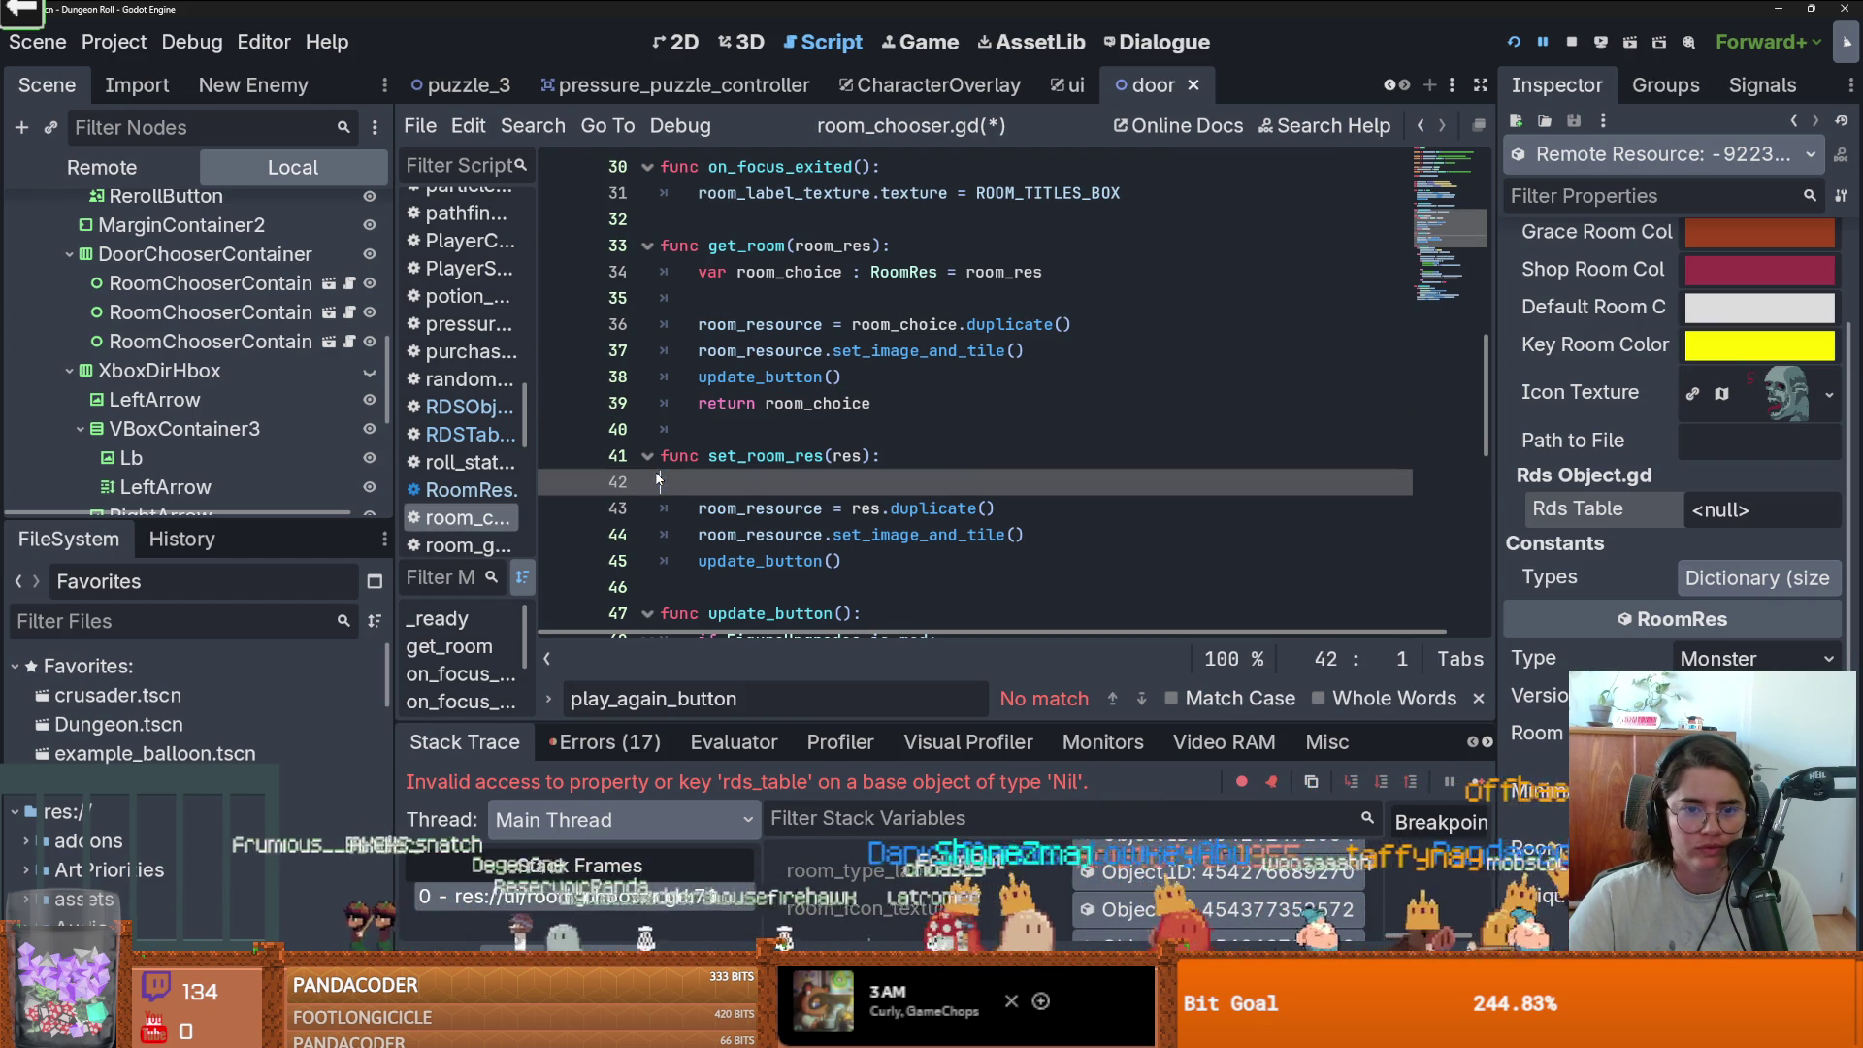
pyautogui.press('BackSpace')
pyautogui.press('BackSpace')
pyautogui.hotkey('ctrl', 's')
pyautogui.scroll(-2, 869, 398)
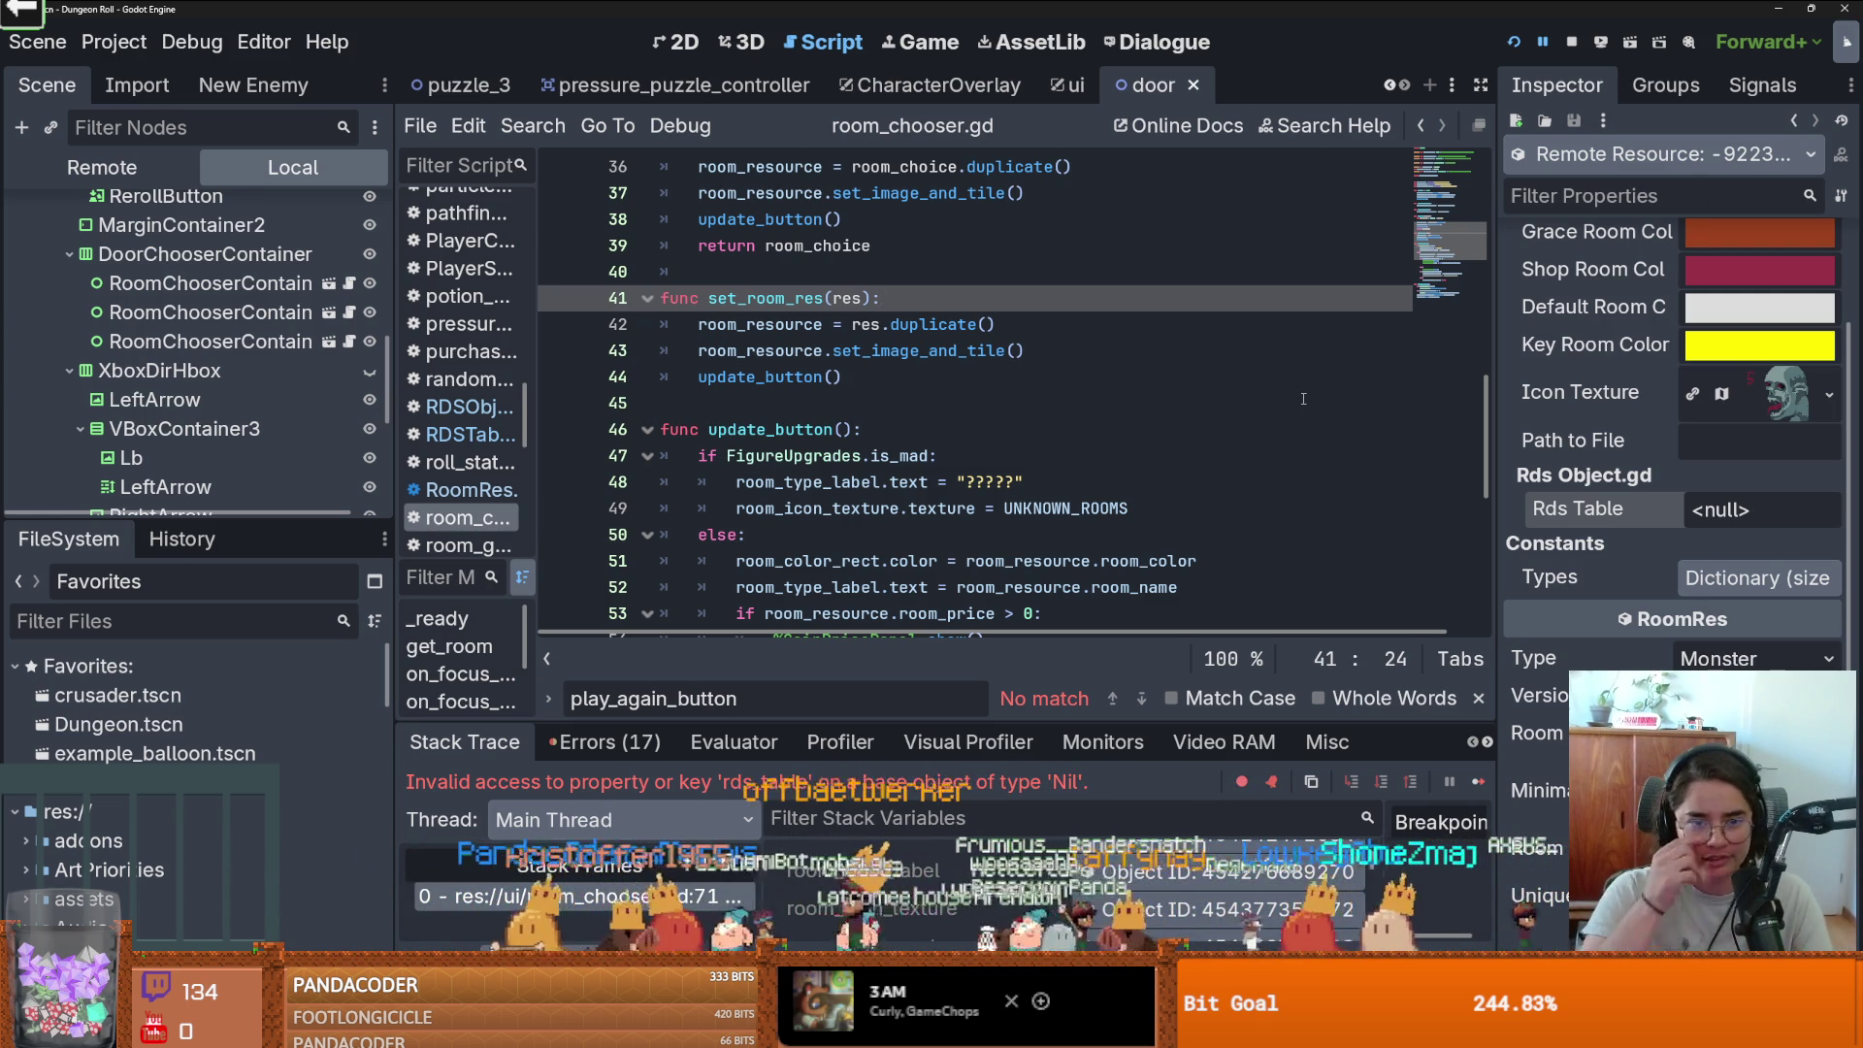
pyautogui.scroll(10, 1261, 408)
pyautogui.hotkey('ctrl', 's')
# Scroll to the end of room_chooser.gd to view on_room_chosen.
pyautogui.click(1076, 483)
pyautogui.scroll(-2, 1076, 509)
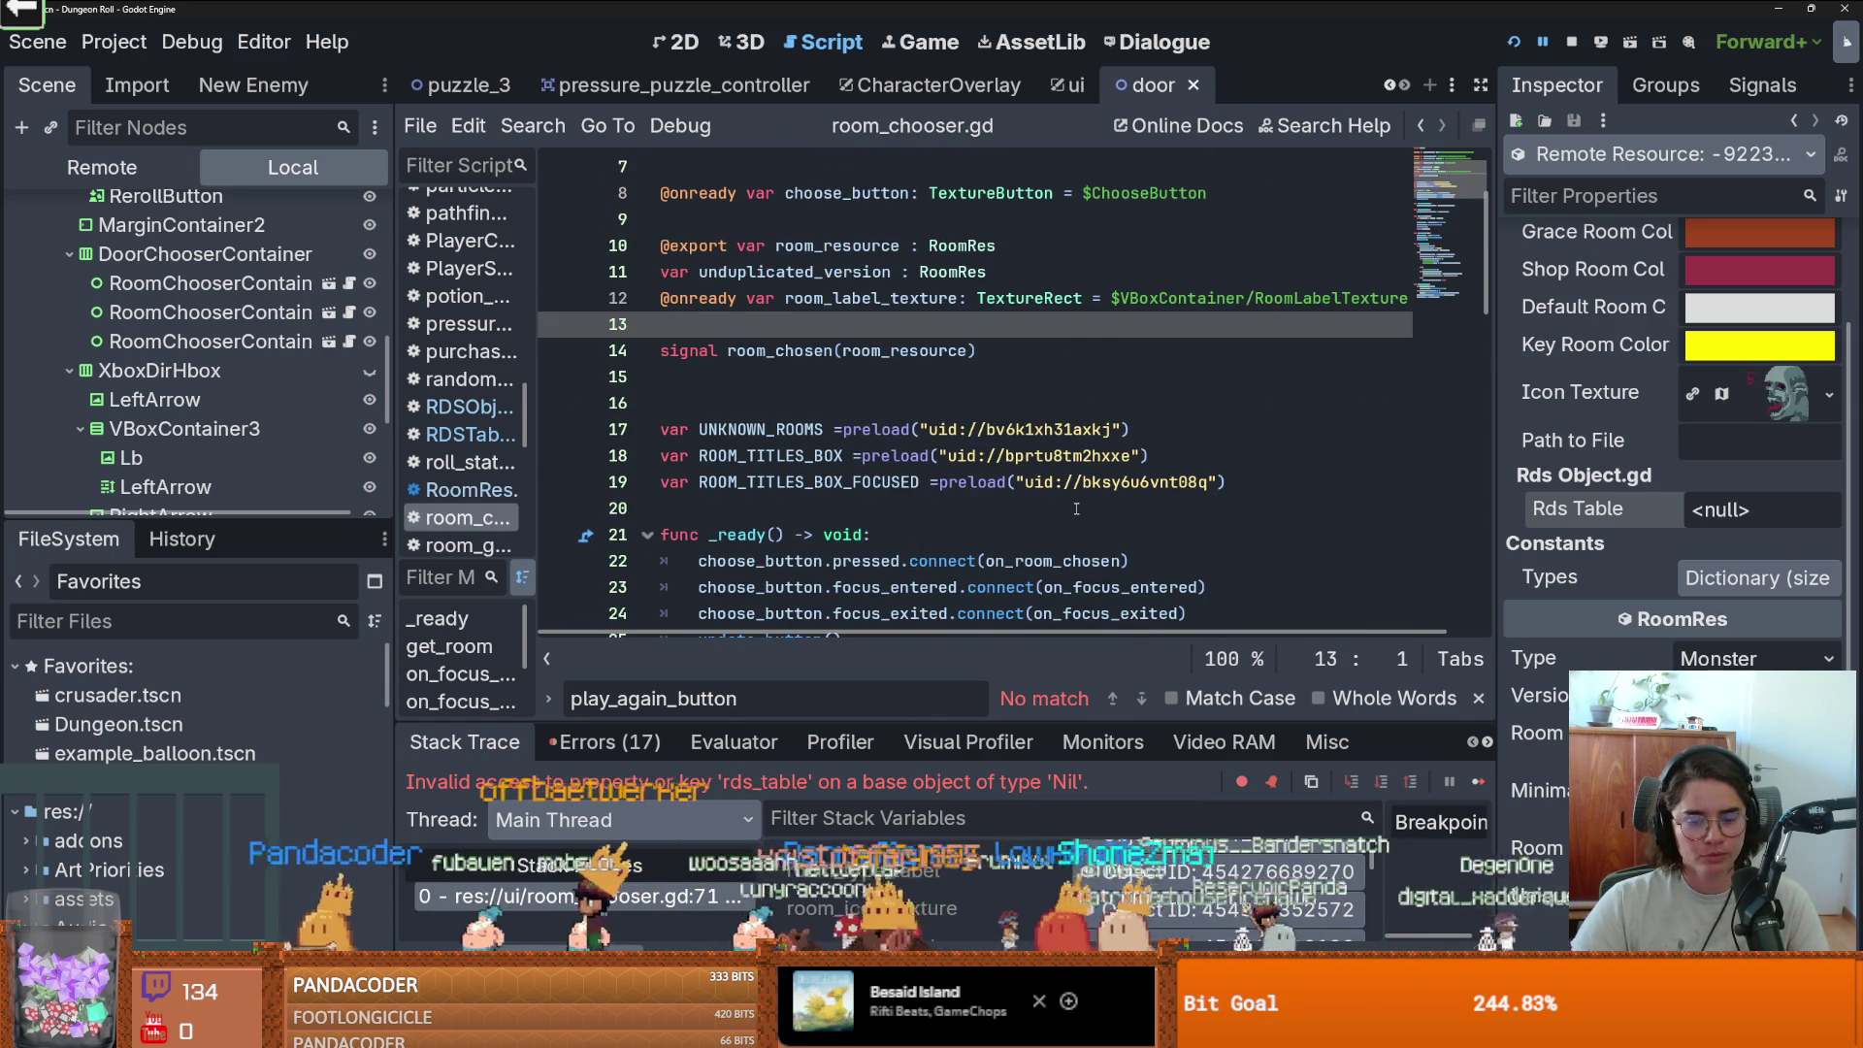
pyautogui.scroll(-2, 1076, 509)
pyautogui.scroll(-3, 1076, 509)
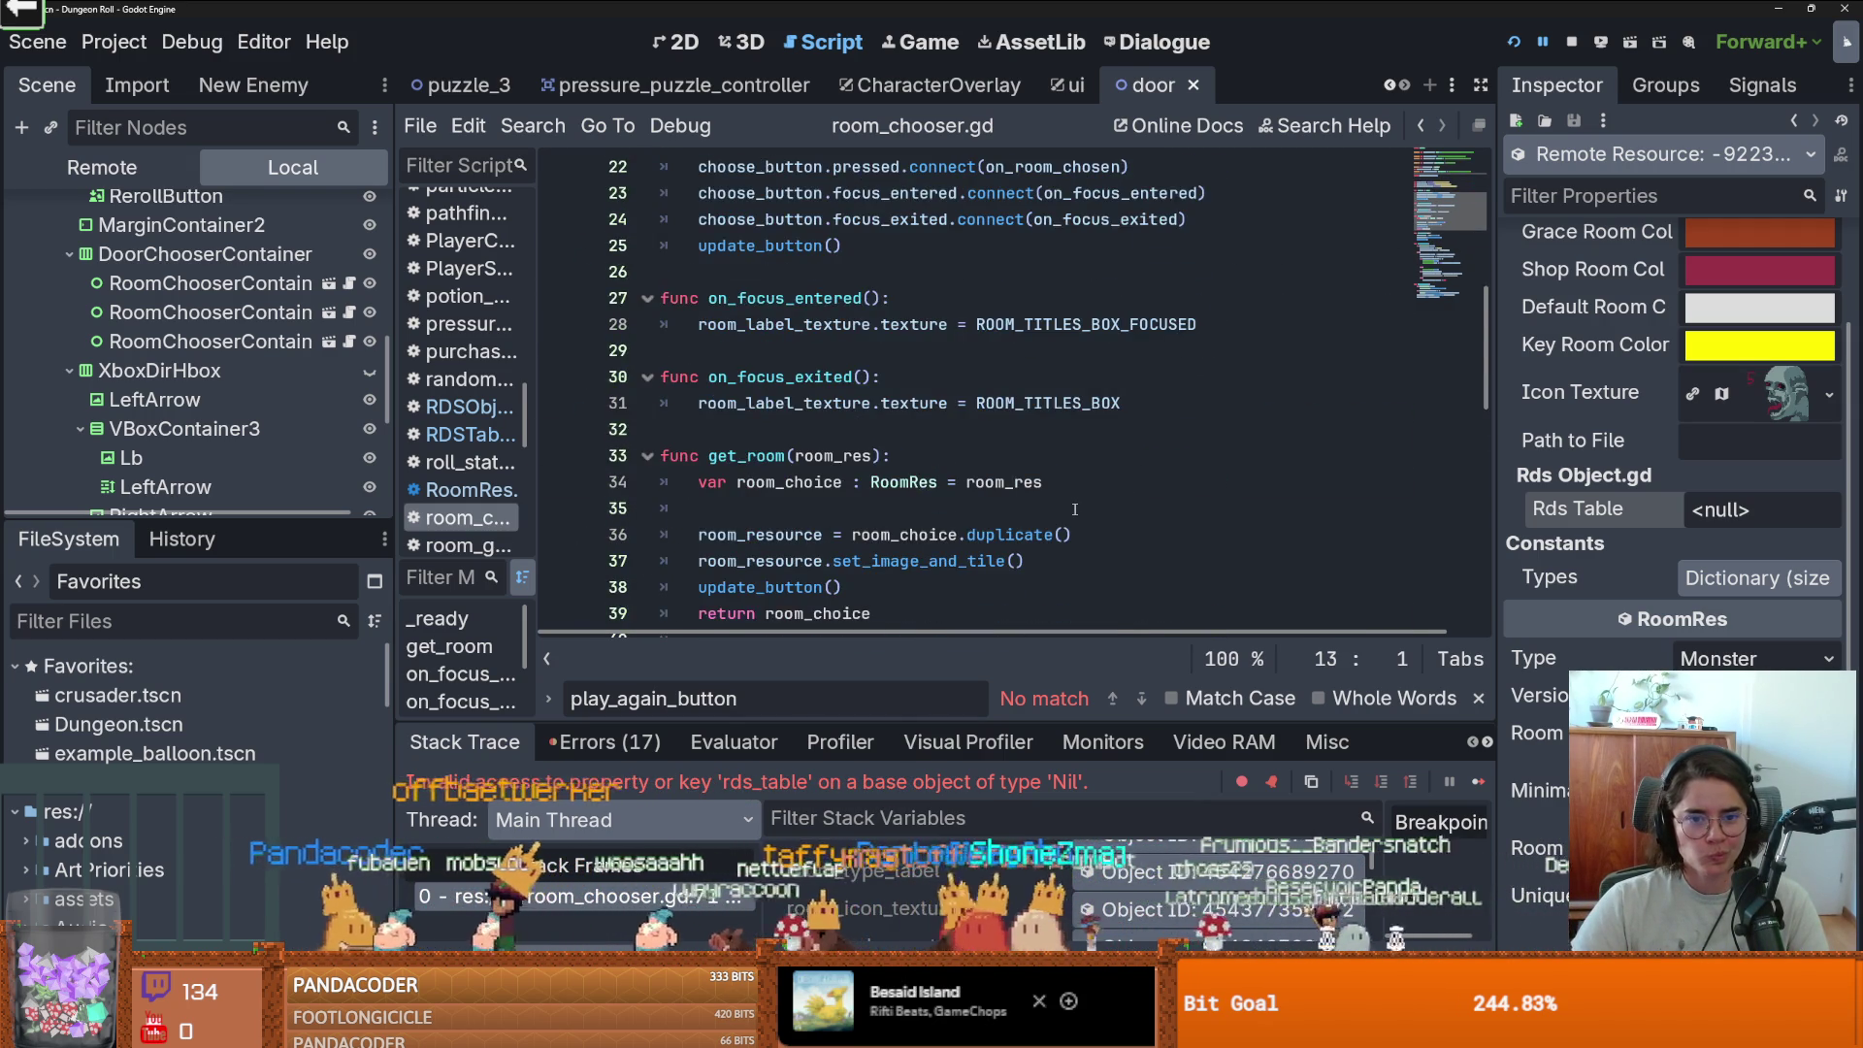
pyautogui.scroll(-4, 1076, 508)
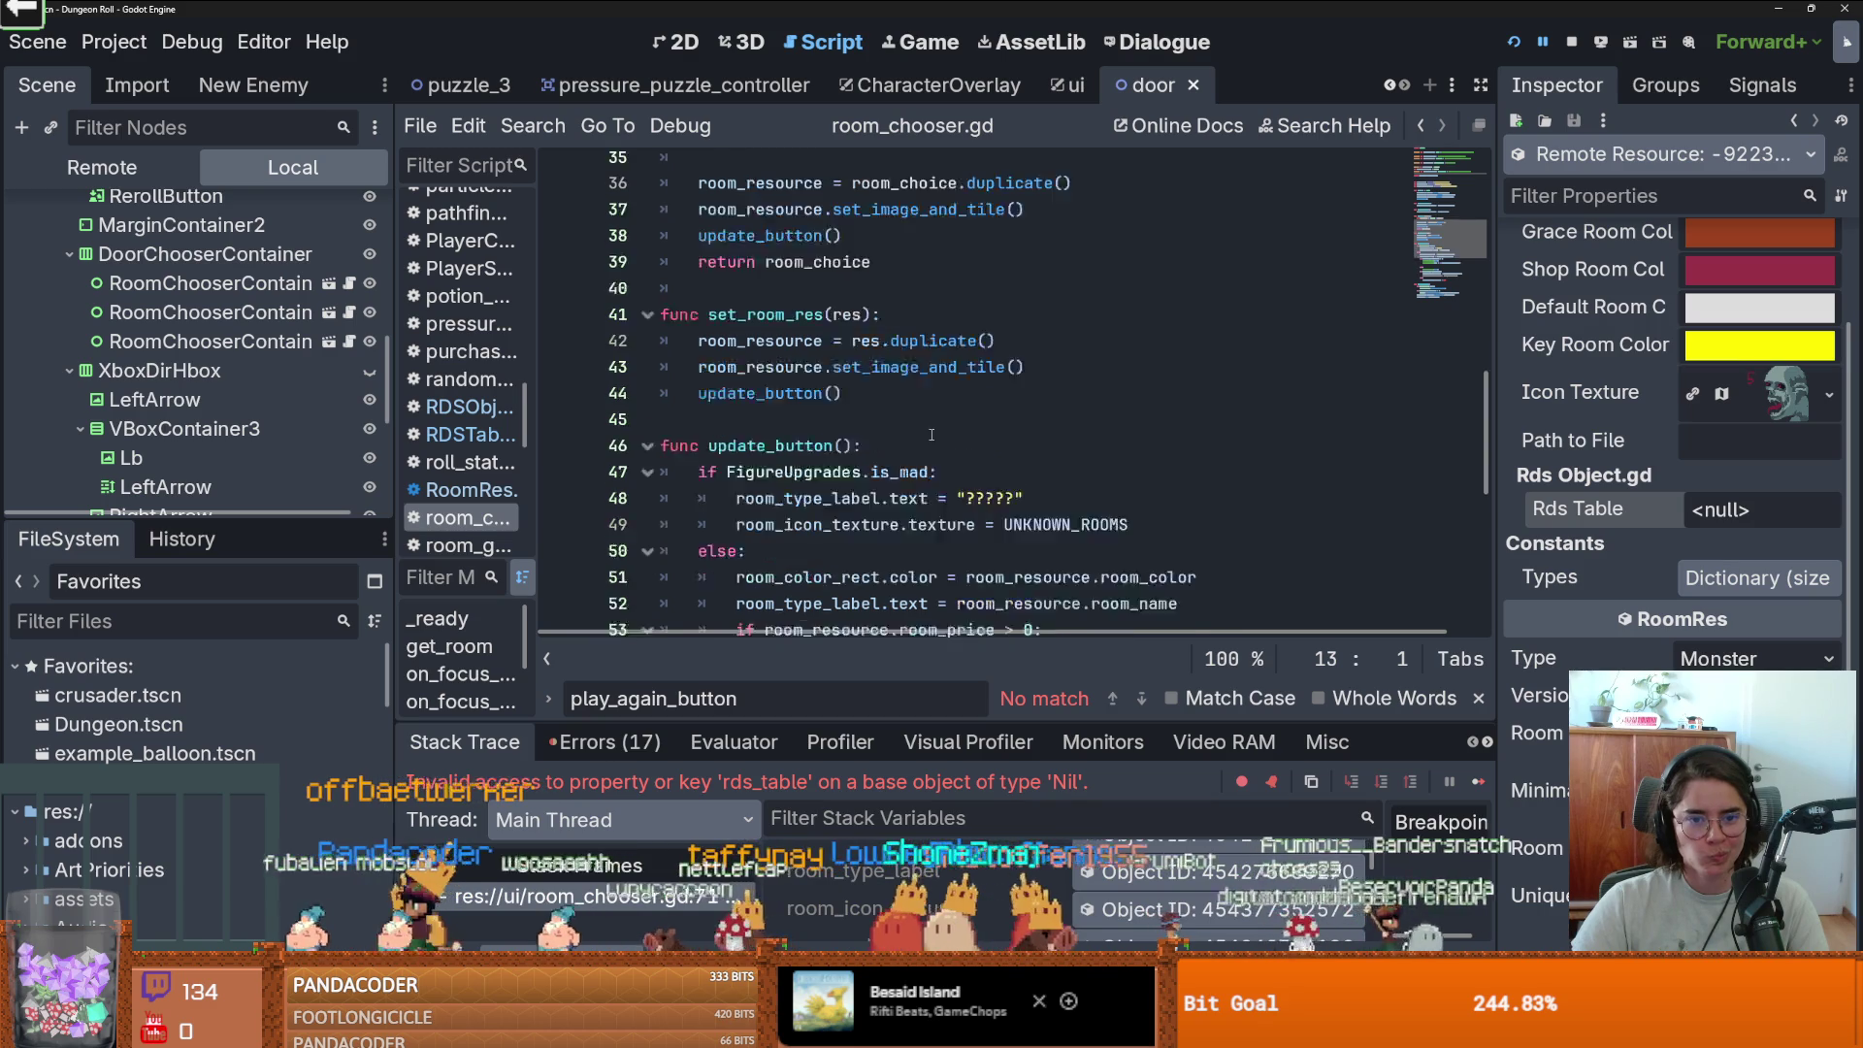
pyautogui.scroll(-1, 932, 434)
pyautogui.scroll(-4, 938, 437)
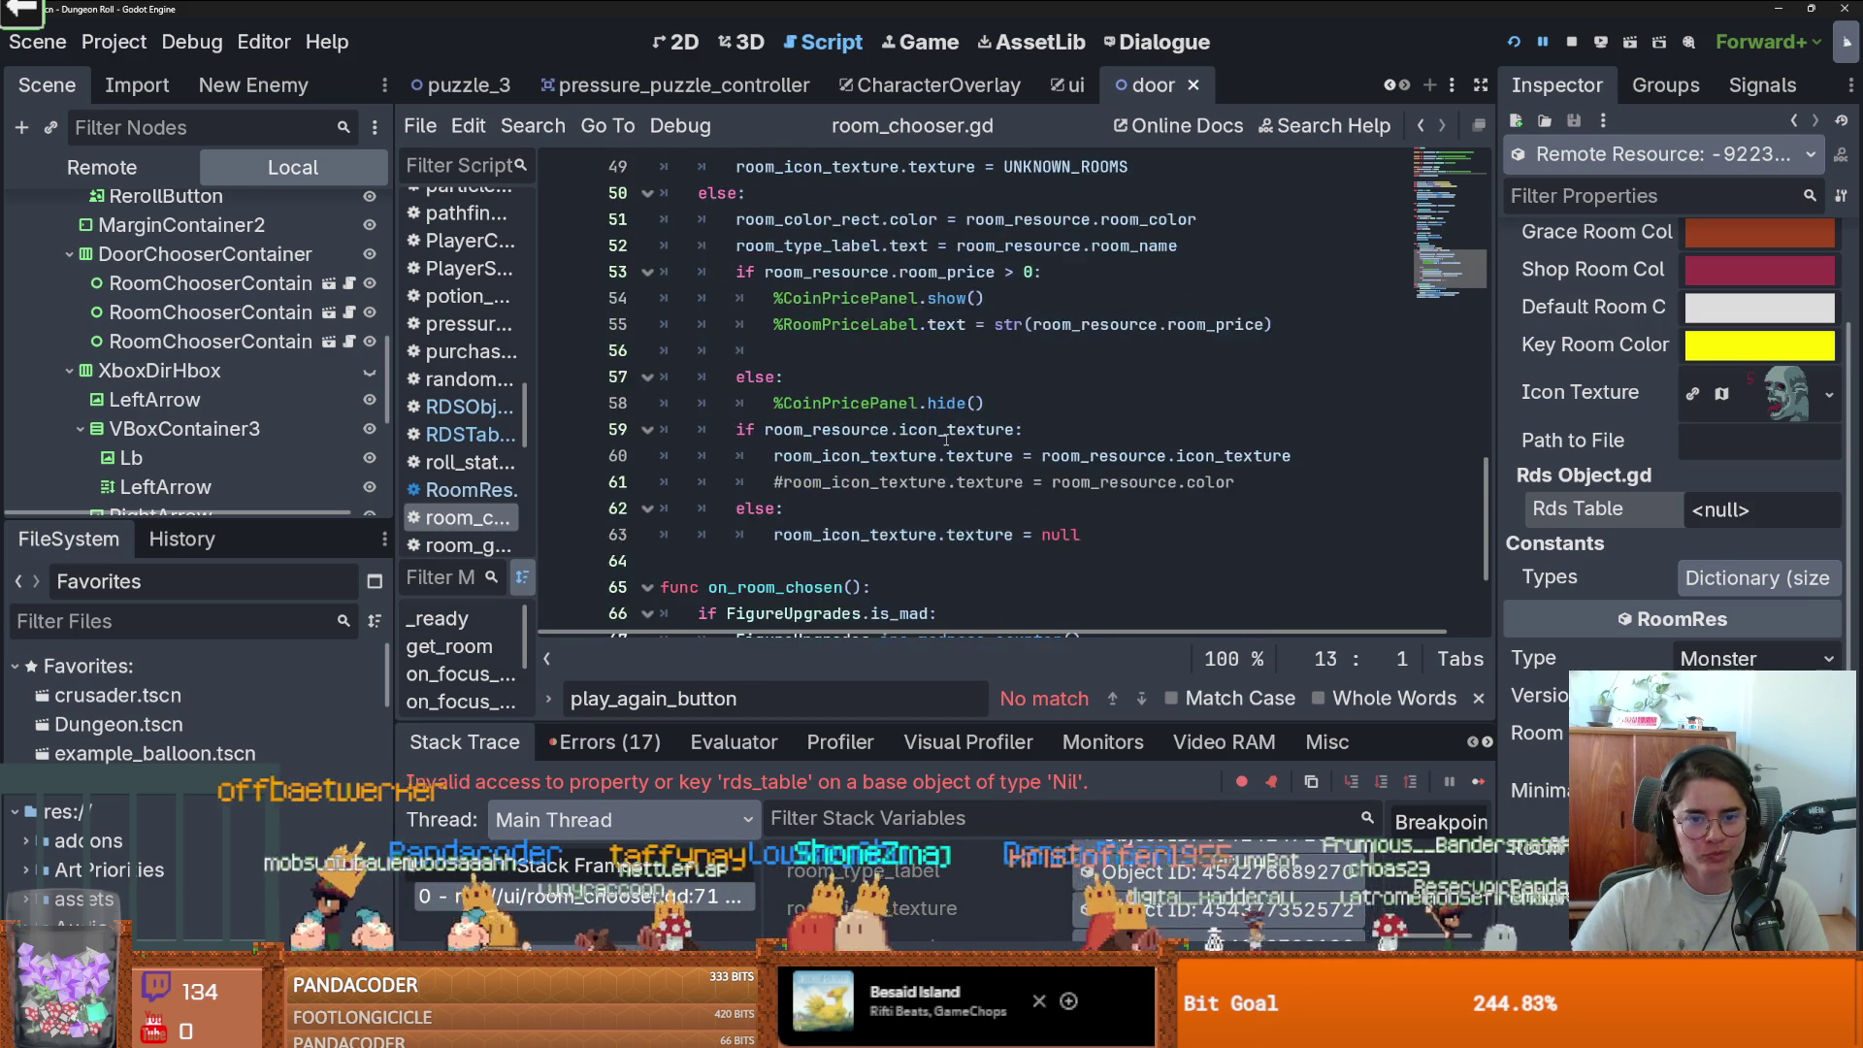
pyautogui.scroll(-3, 946, 440)
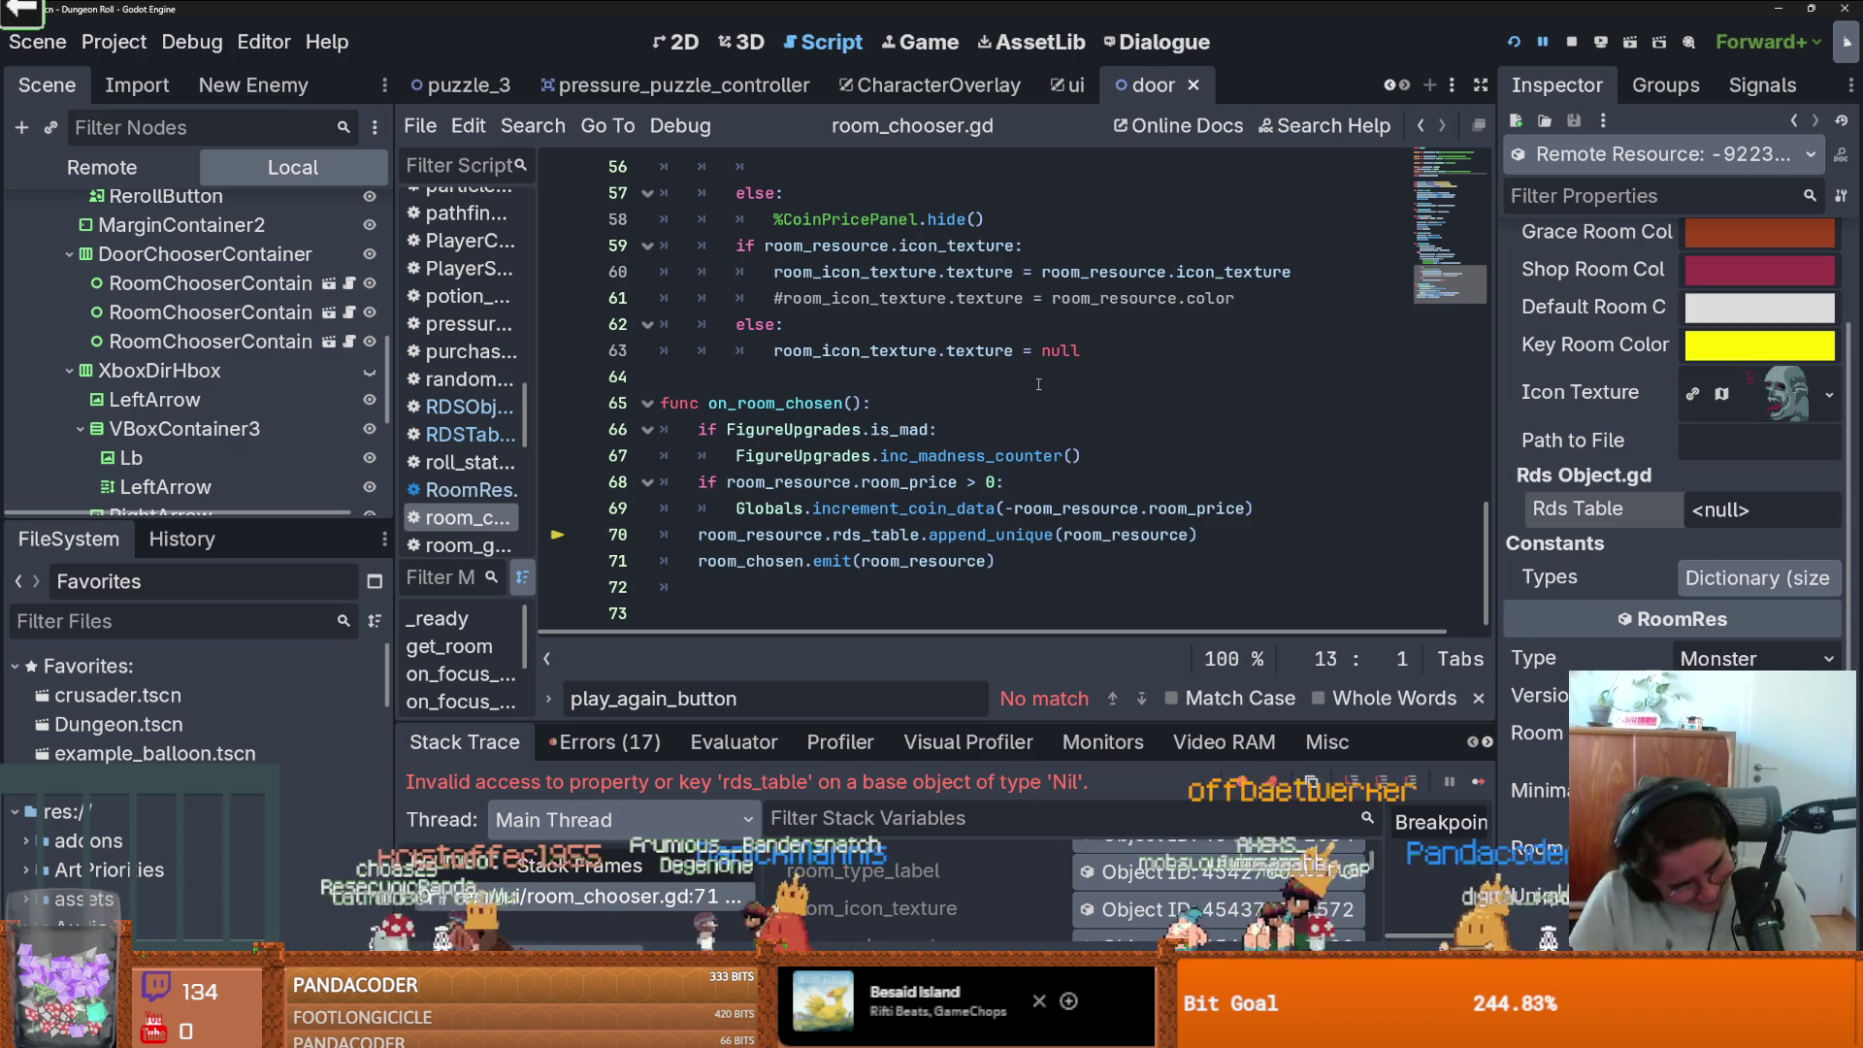
# Read the emit documentation in on_room_chosen, save with Ctrl+S, and move to empty line 72.
pyautogui.click(837, 458)
pyautogui.hotkey('ctrl', 's')
pyautogui.click(818, 561)
pyautogui.moveTo(818, 560)
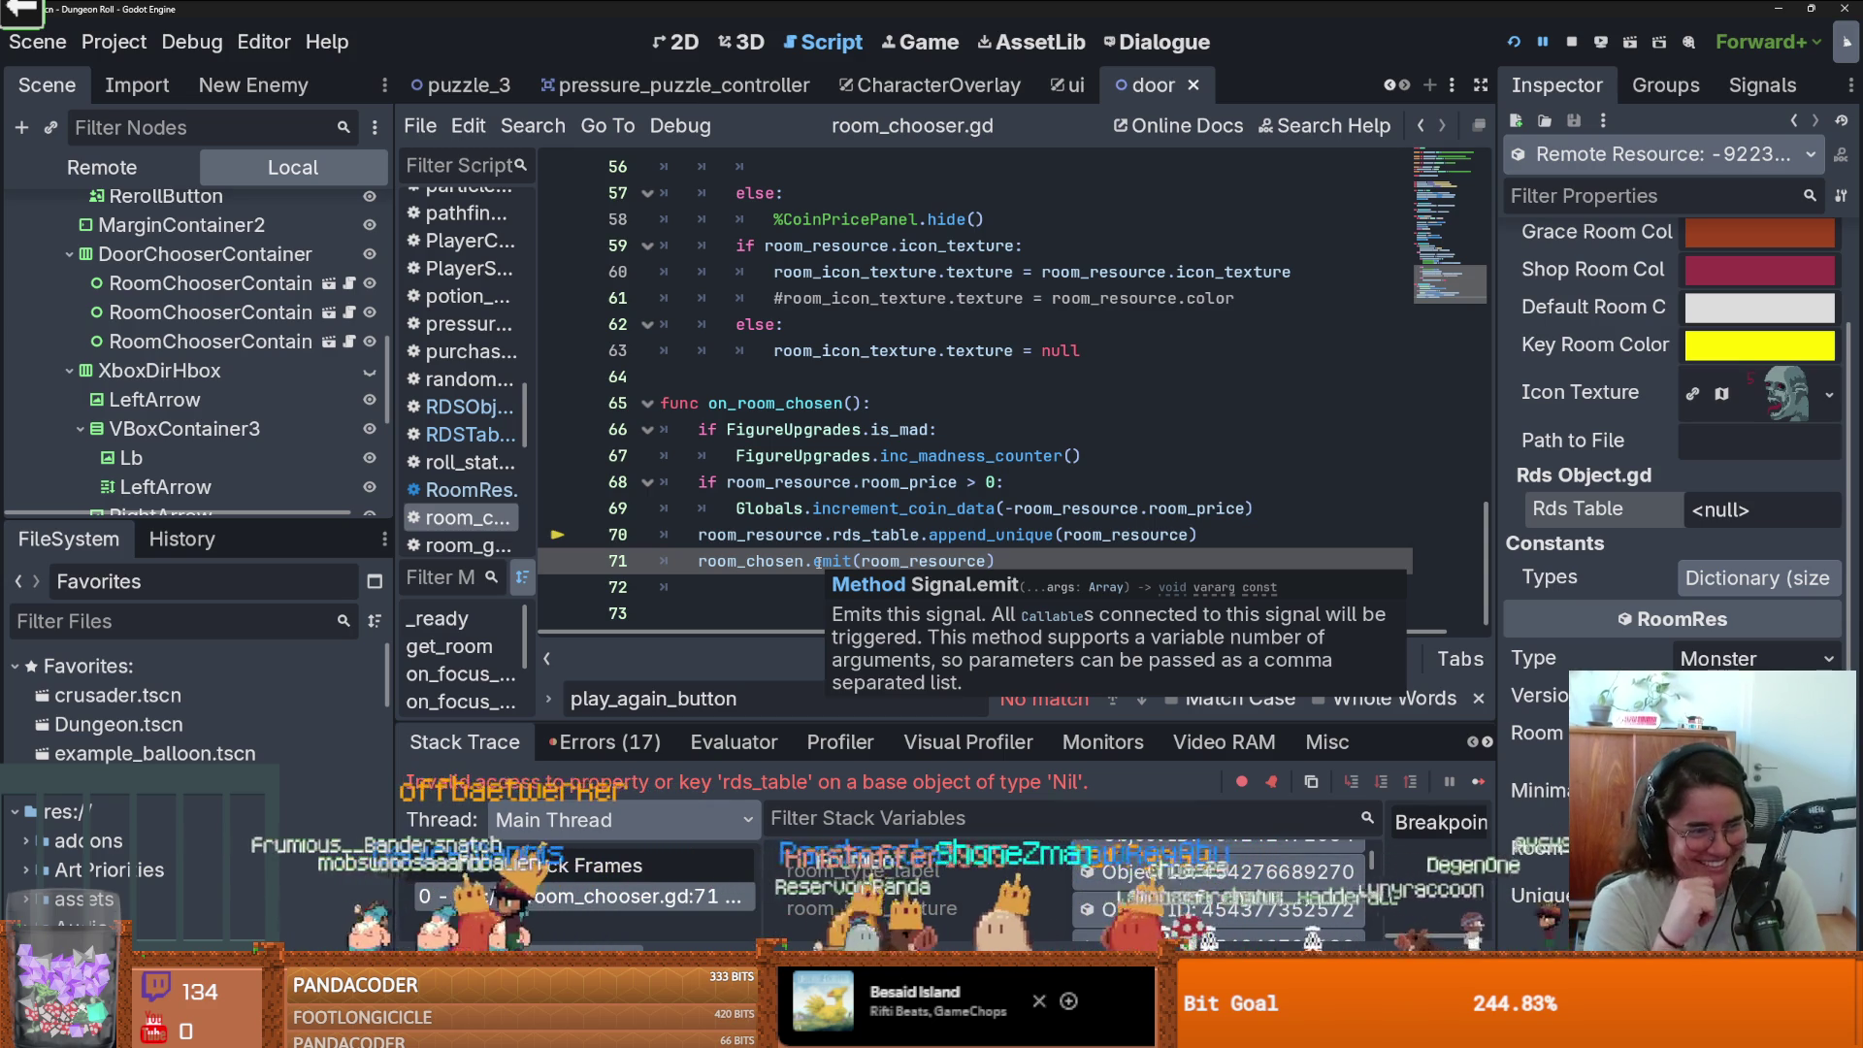
pyautogui.press('Up')
pyautogui.press('Up')
pyautogui.press('Up')
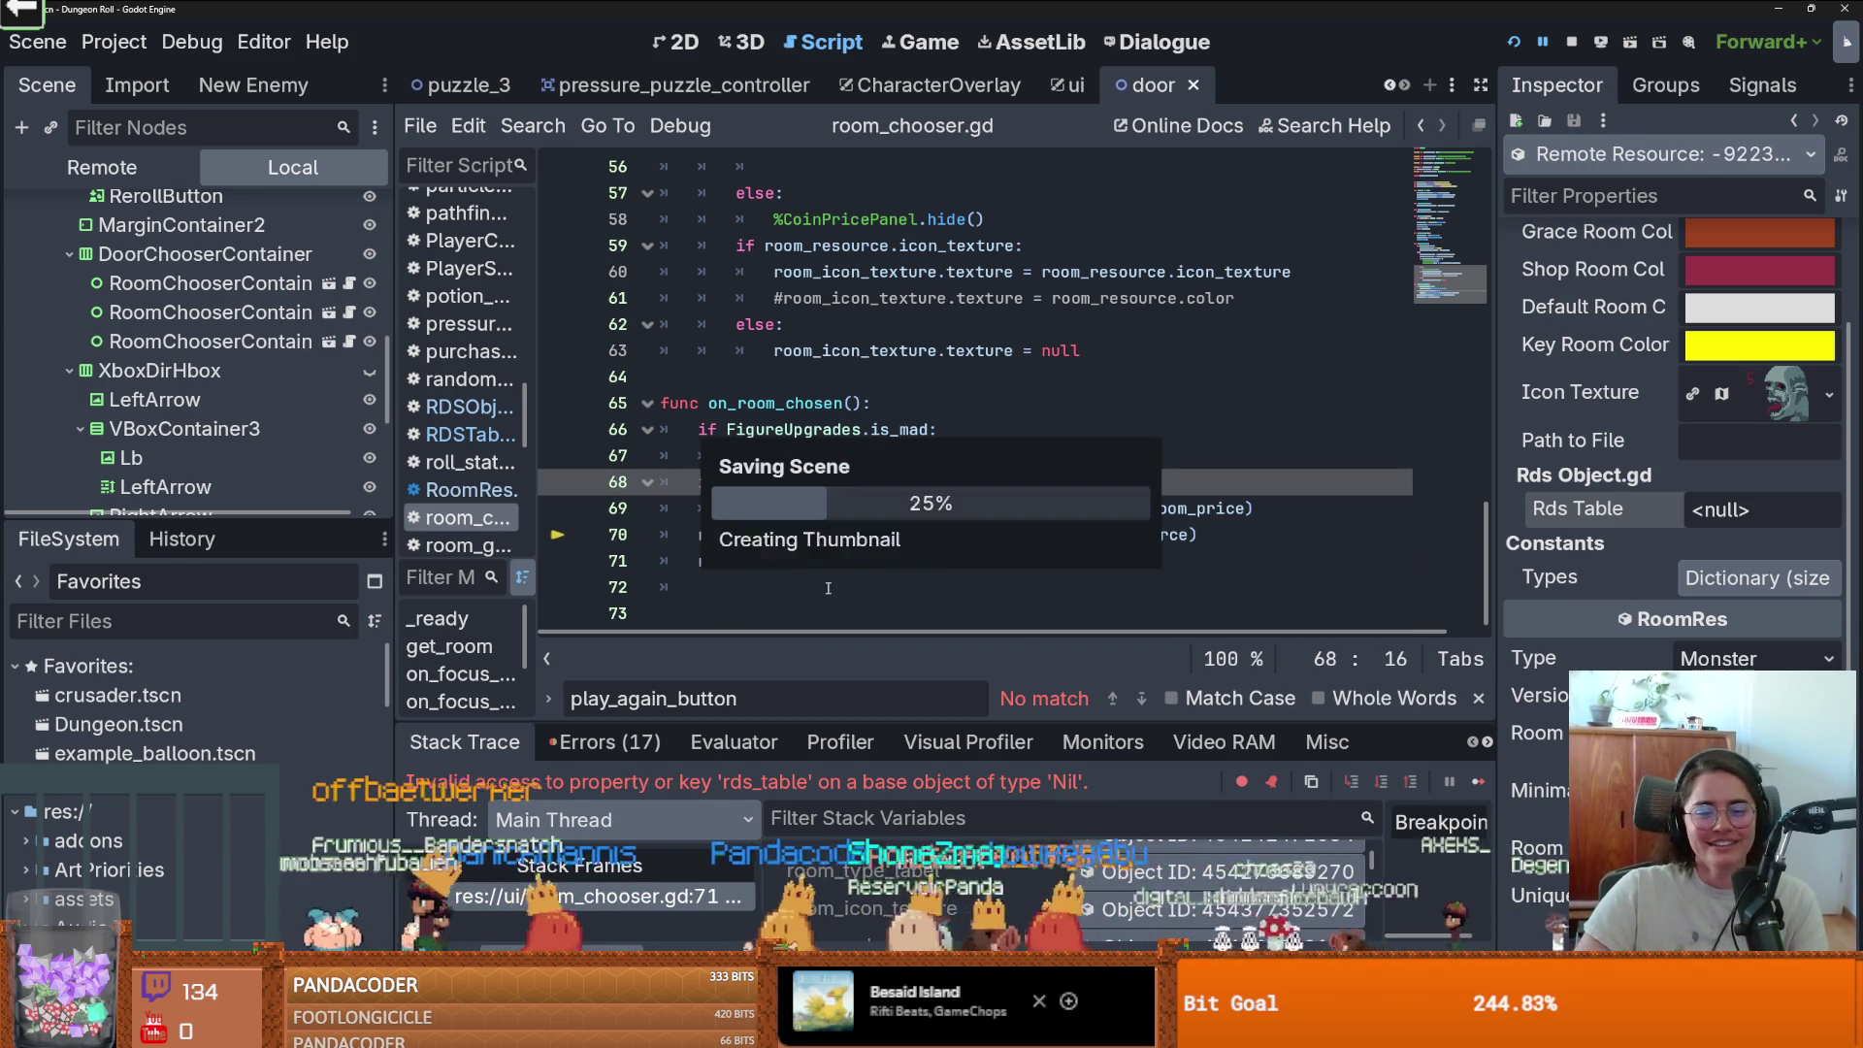
pyautogui.press('Down')
pyautogui.press('Down')
pyautogui.press('Down')
pyautogui.click(804, 584)
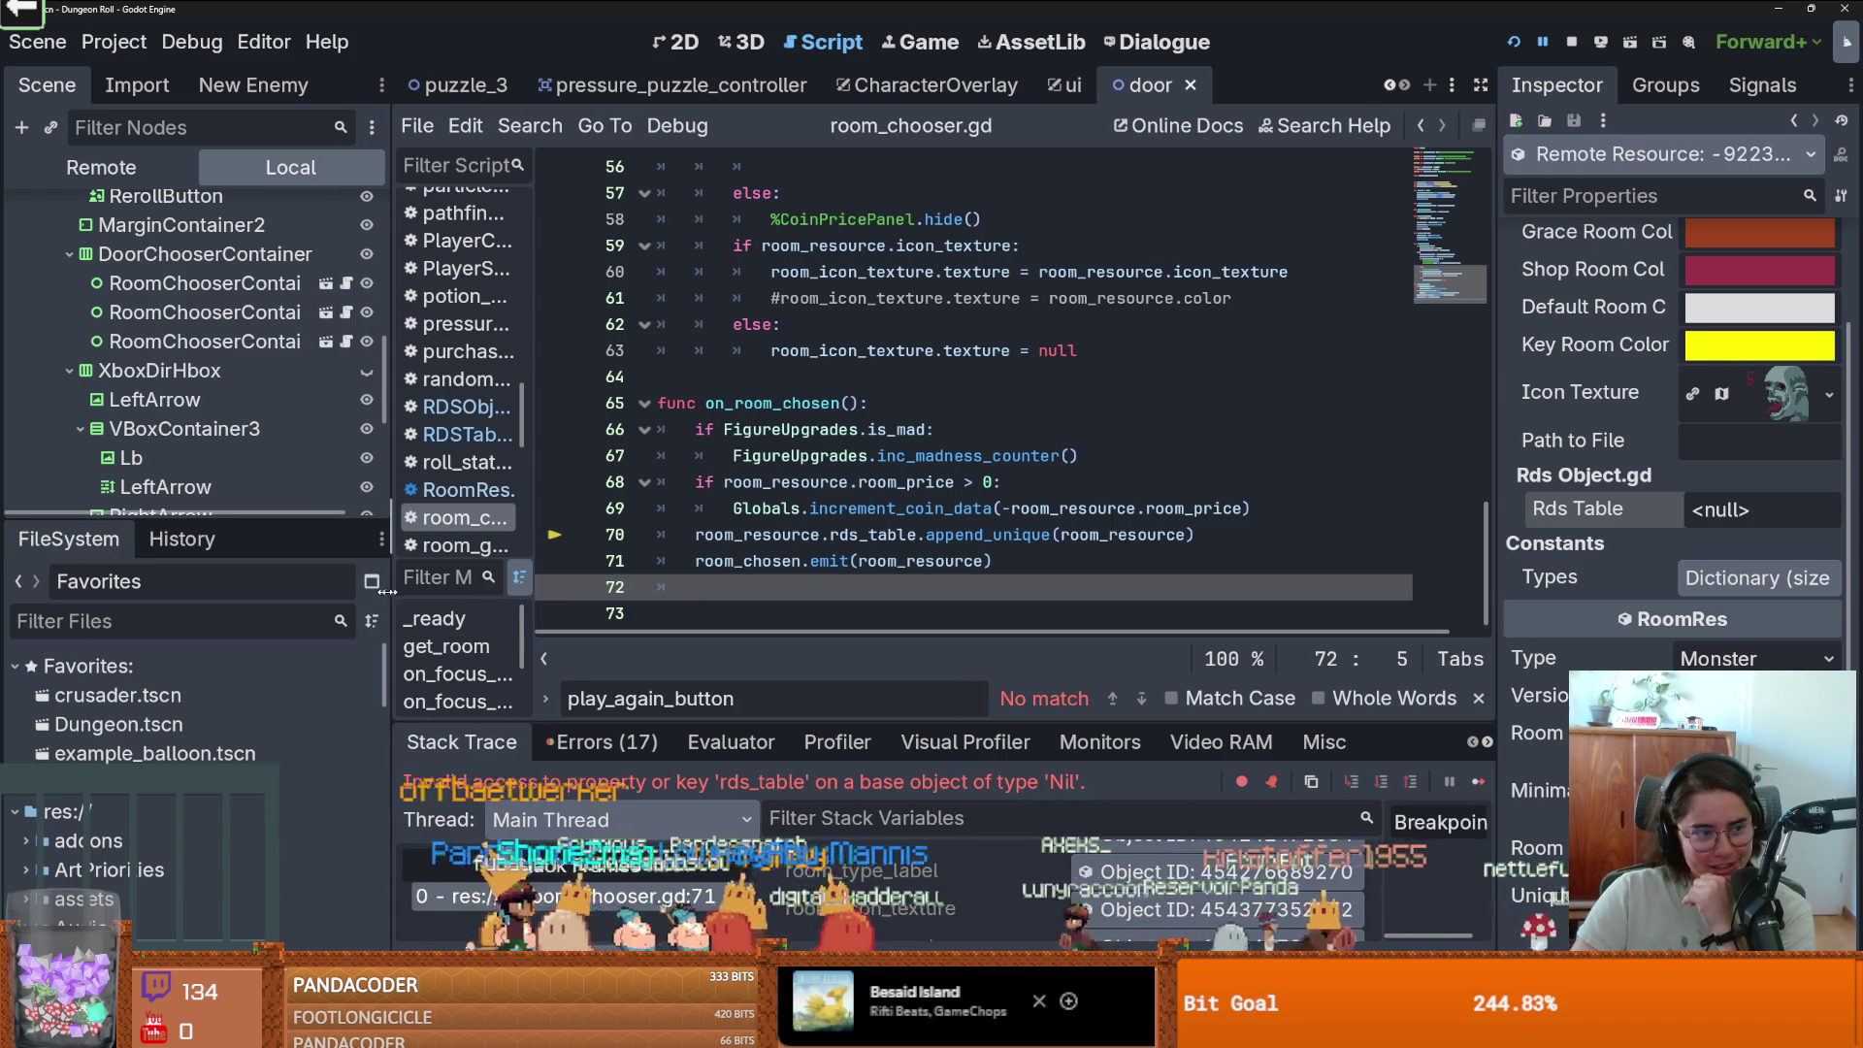
# Remove blank line 56 in update_button, including its indentation, and save room_chooser.gd.
pyautogui.moveTo(394, 591); pyautogui.dragTo(313, 585)
pyautogui.scroll(-1, 750, 593)
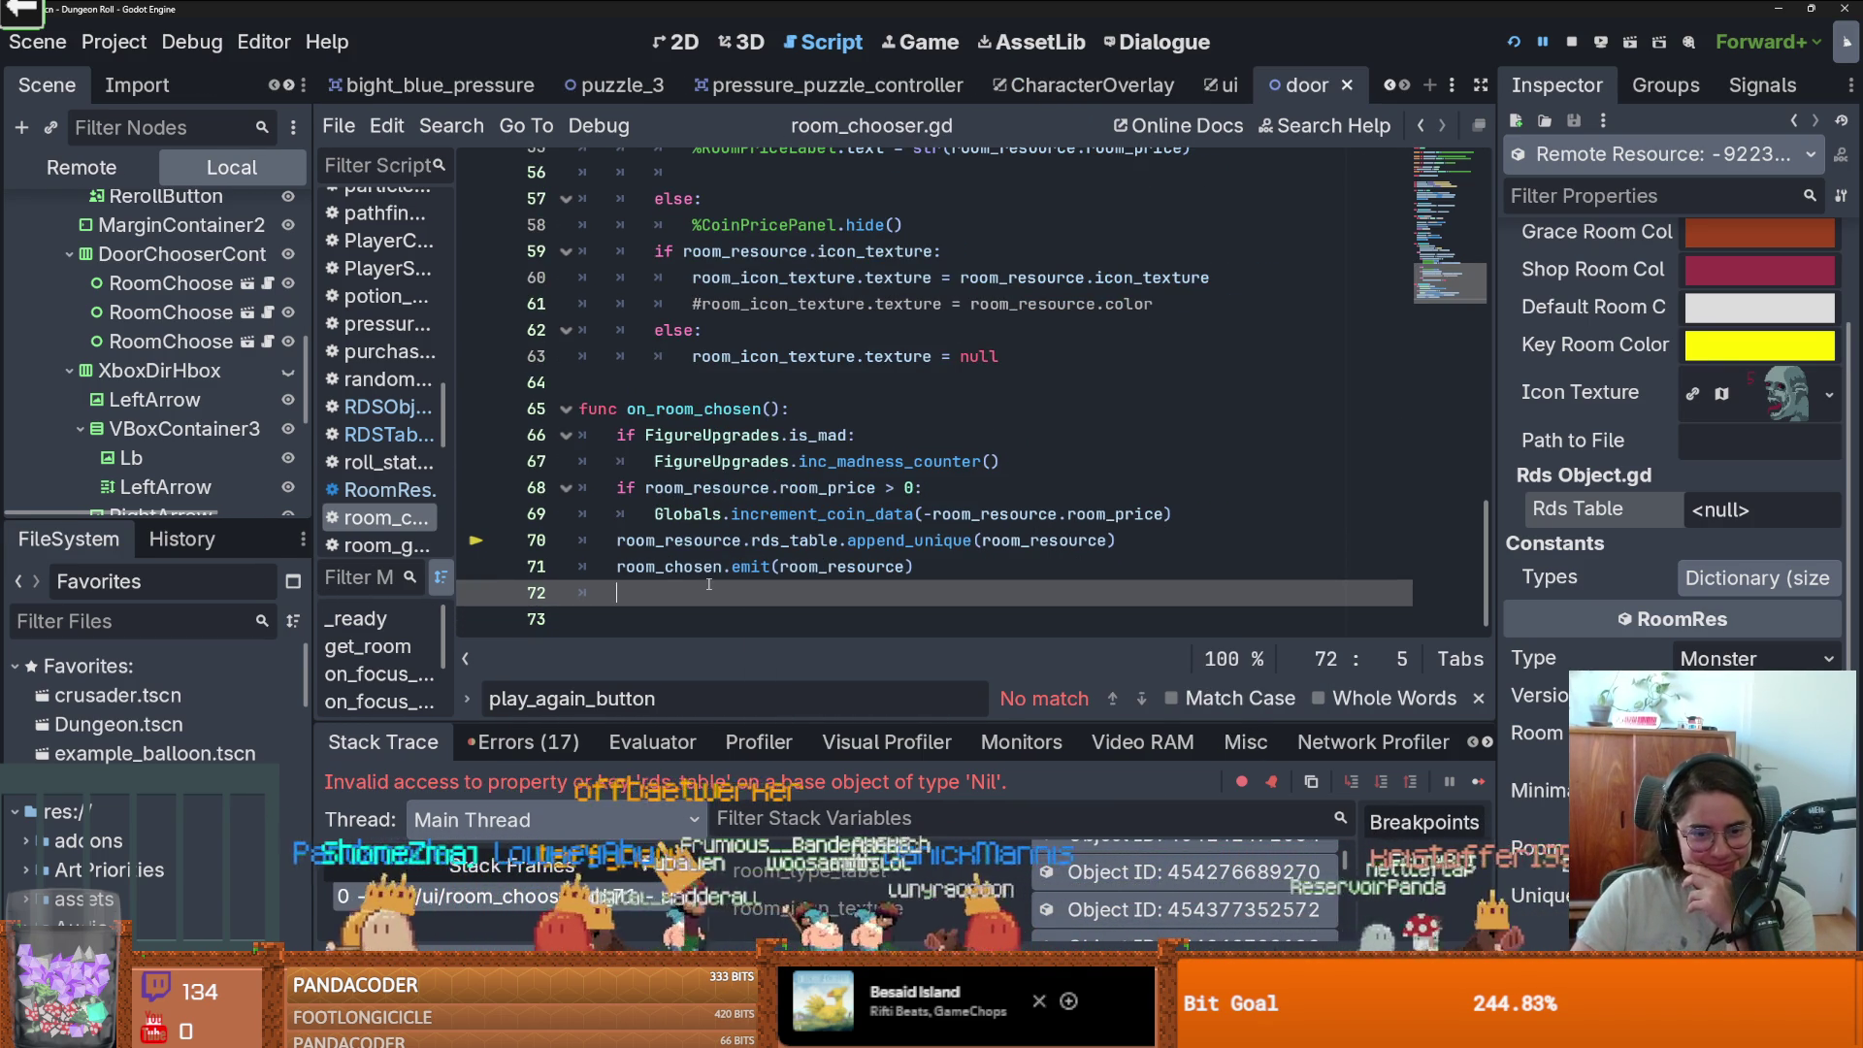
pyautogui.doubleClick(709, 573)
pyautogui.doubleClick(680, 541)
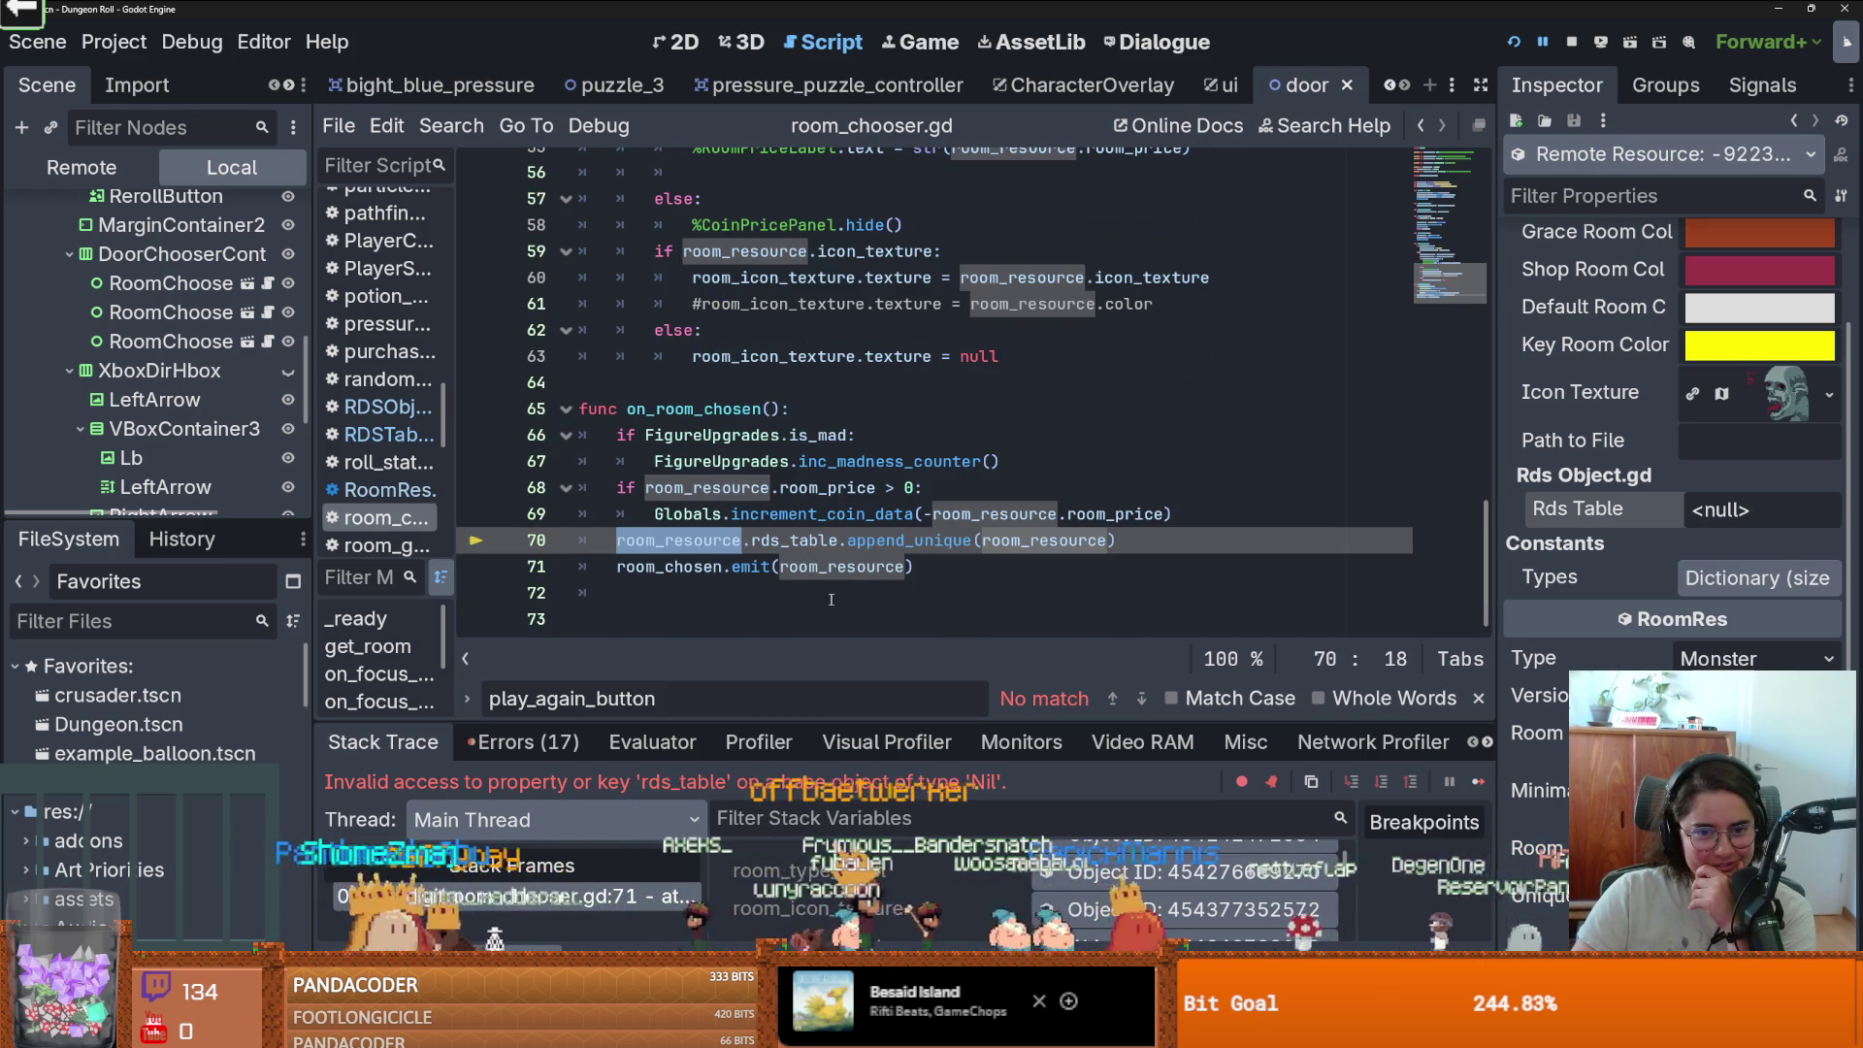
pyautogui.click(831, 599)
pyautogui.scroll(4, 816, 562)
pyautogui.click(768, 494)
pyautogui.press('BackSpace')
pyautogui.press('BackSpace')
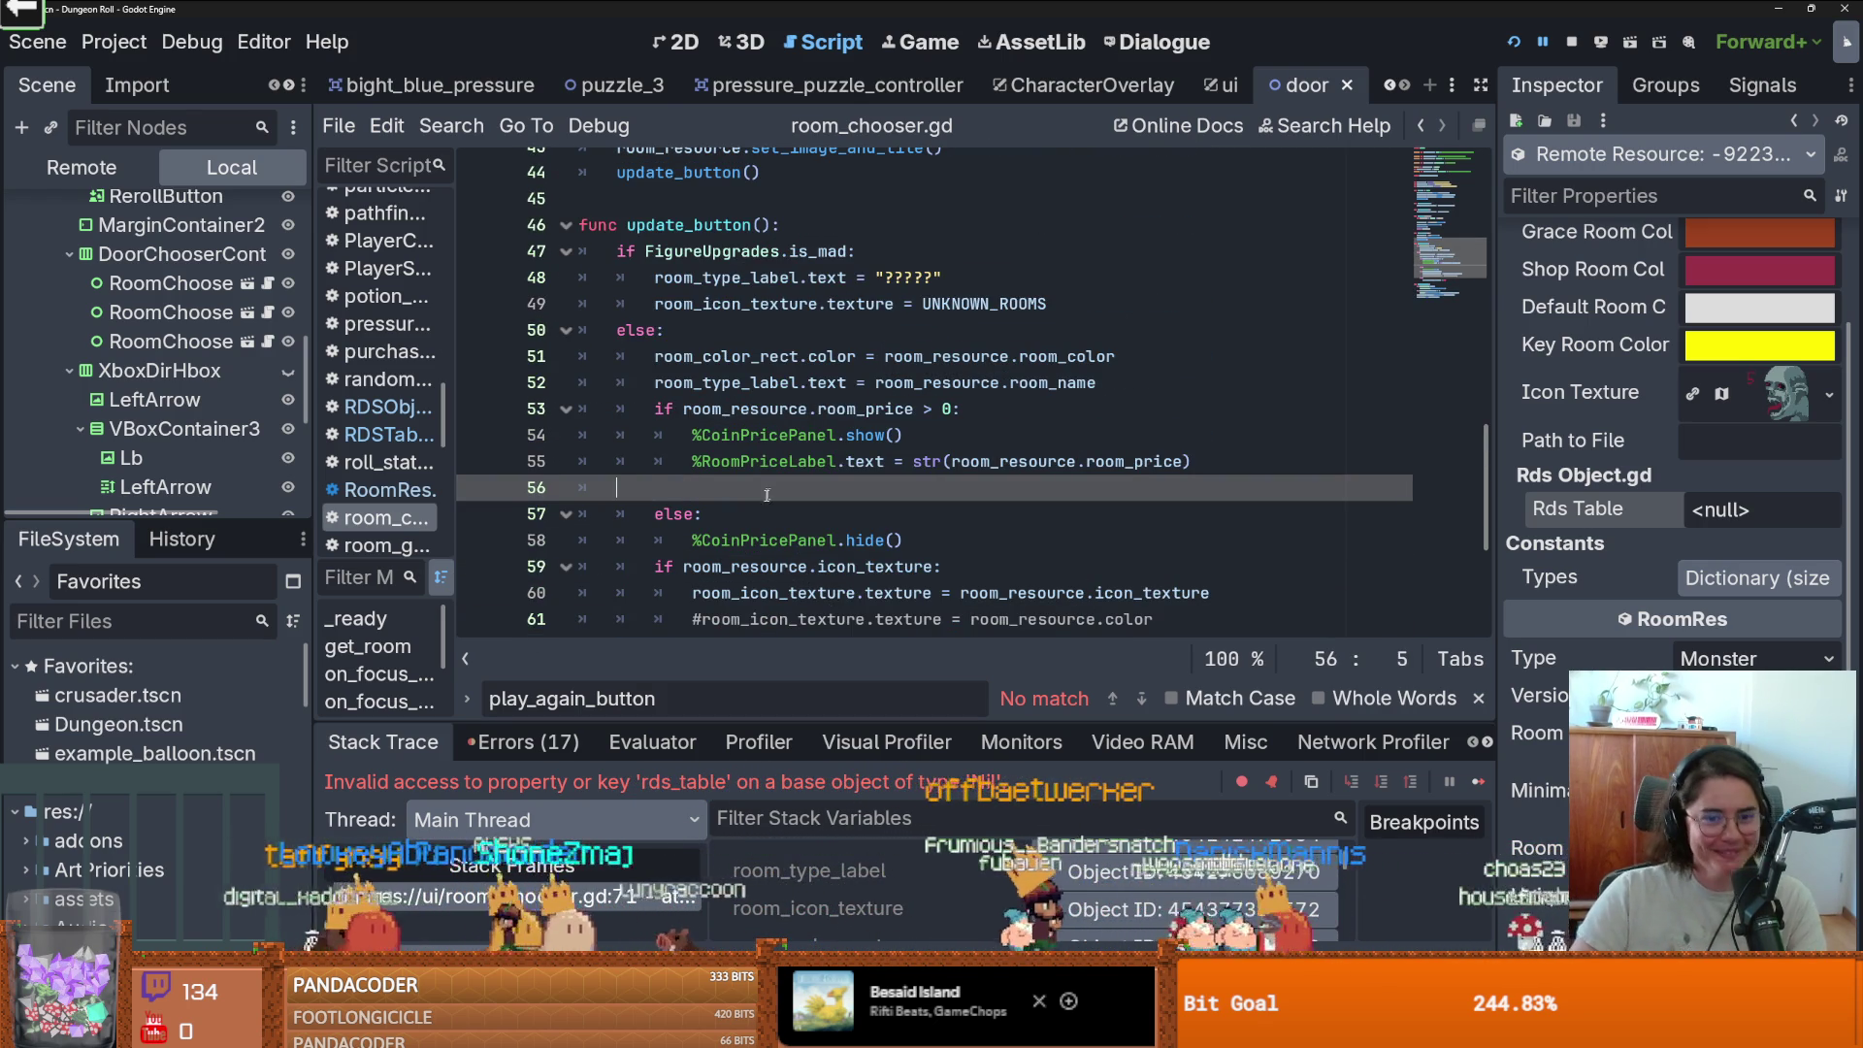
pyautogui.press('BackSpace')
pyautogui.press('BackSpace')
pyautogui.hotkey('ctrl', 's')
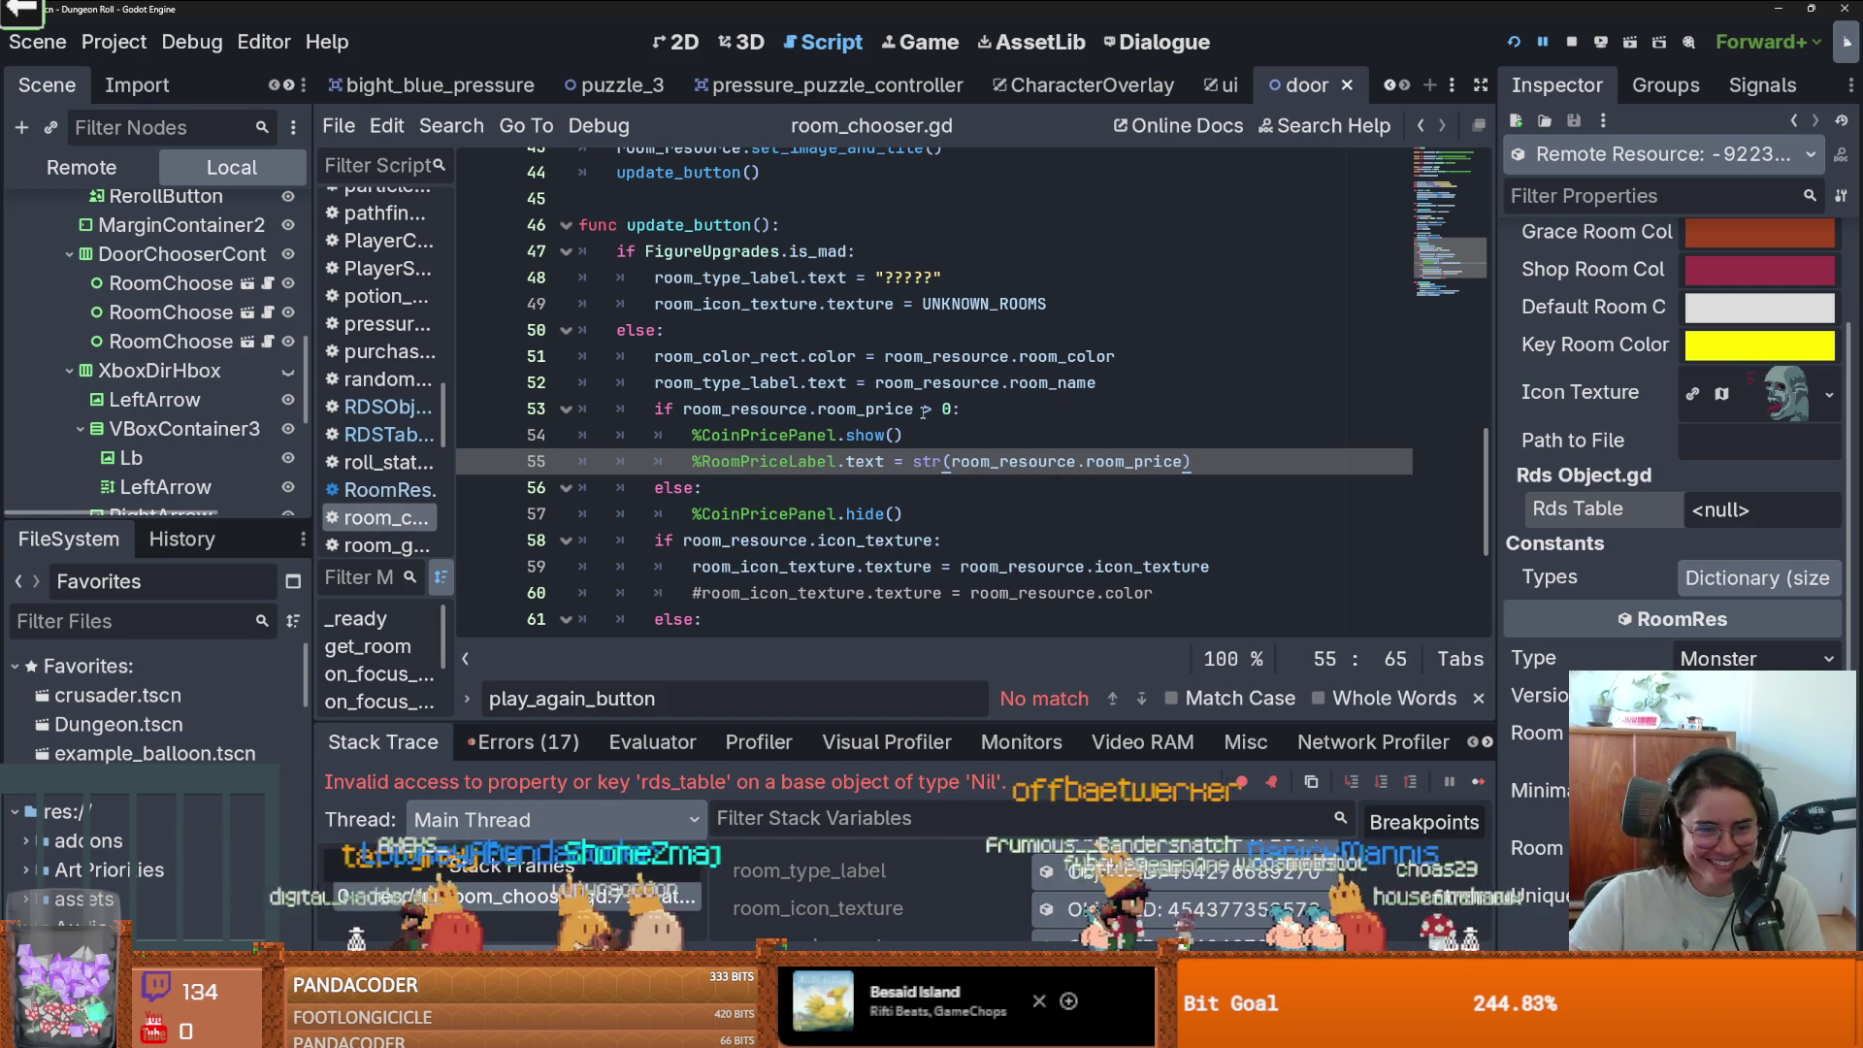
# Review where _ready connects the choose button's pressed signal to on_room_chosen.
pyautogui.scroll(-4, 971, 480)
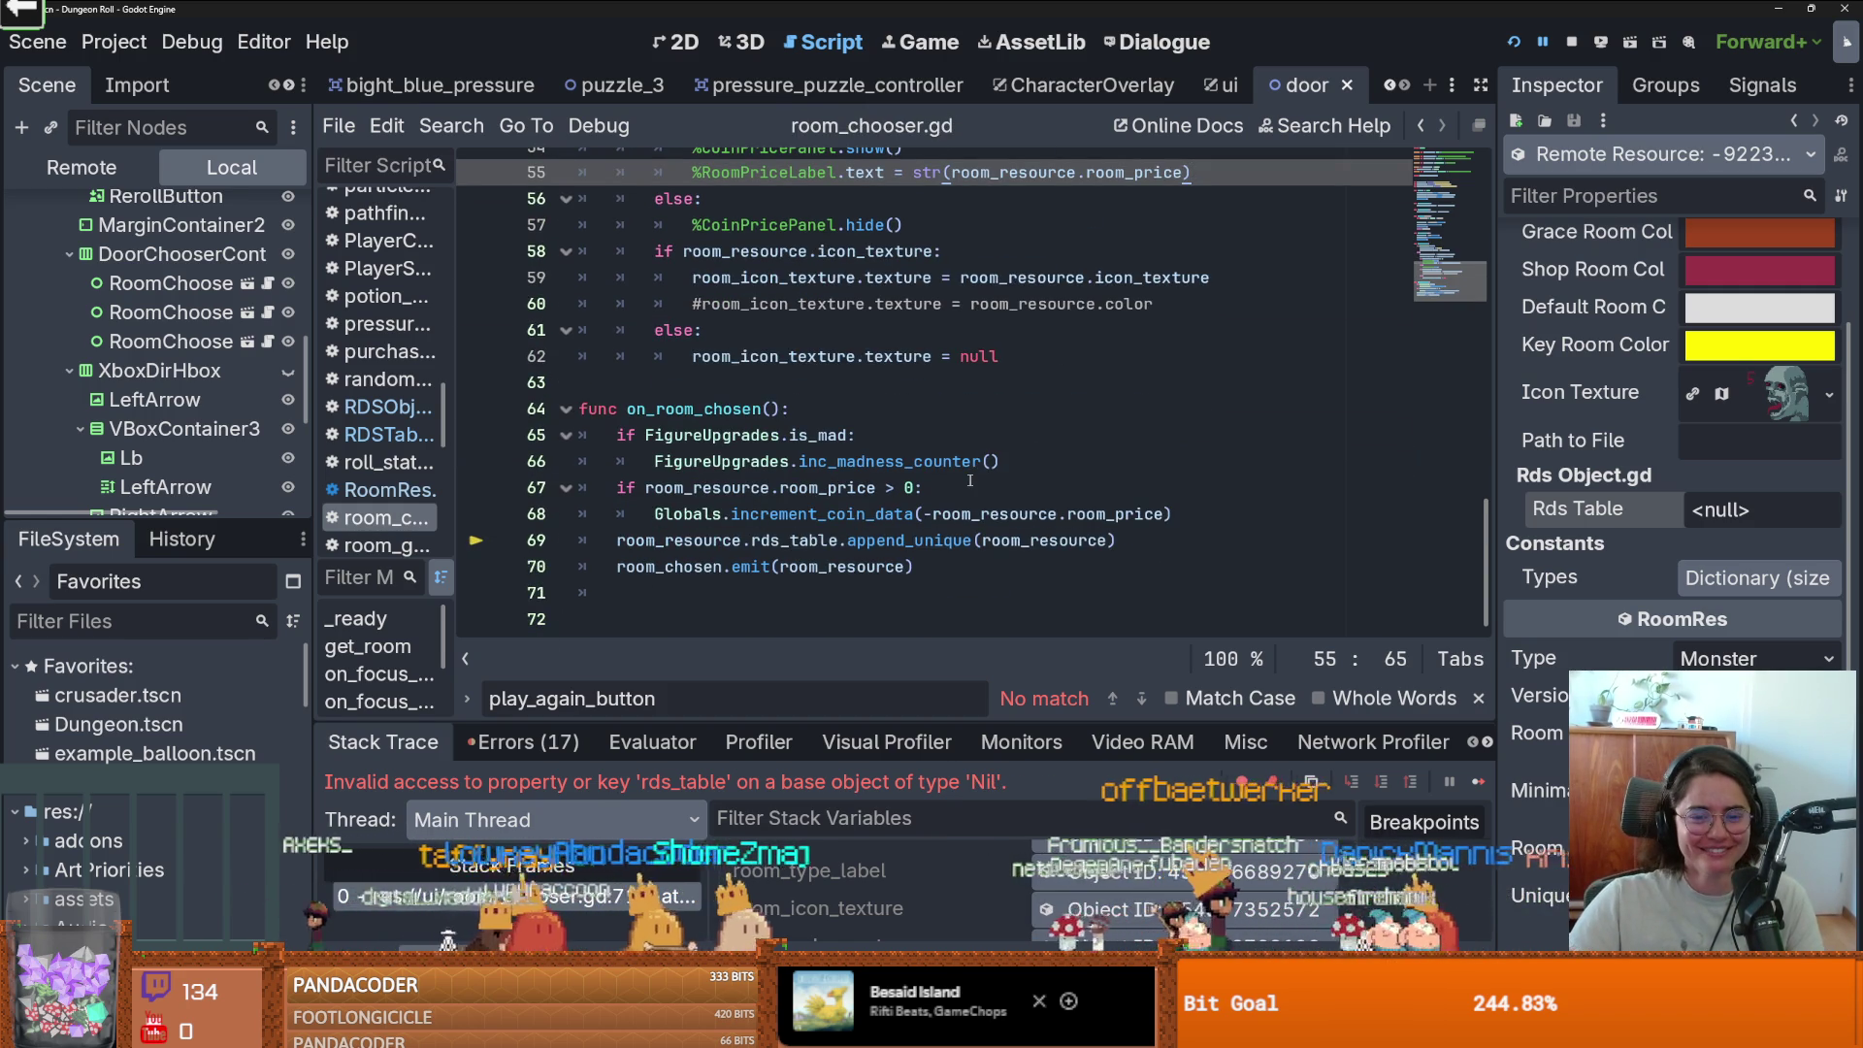
pyautogui.scroll(1, 980, 471)
pyautogui.scroll(-1, 990, 464)
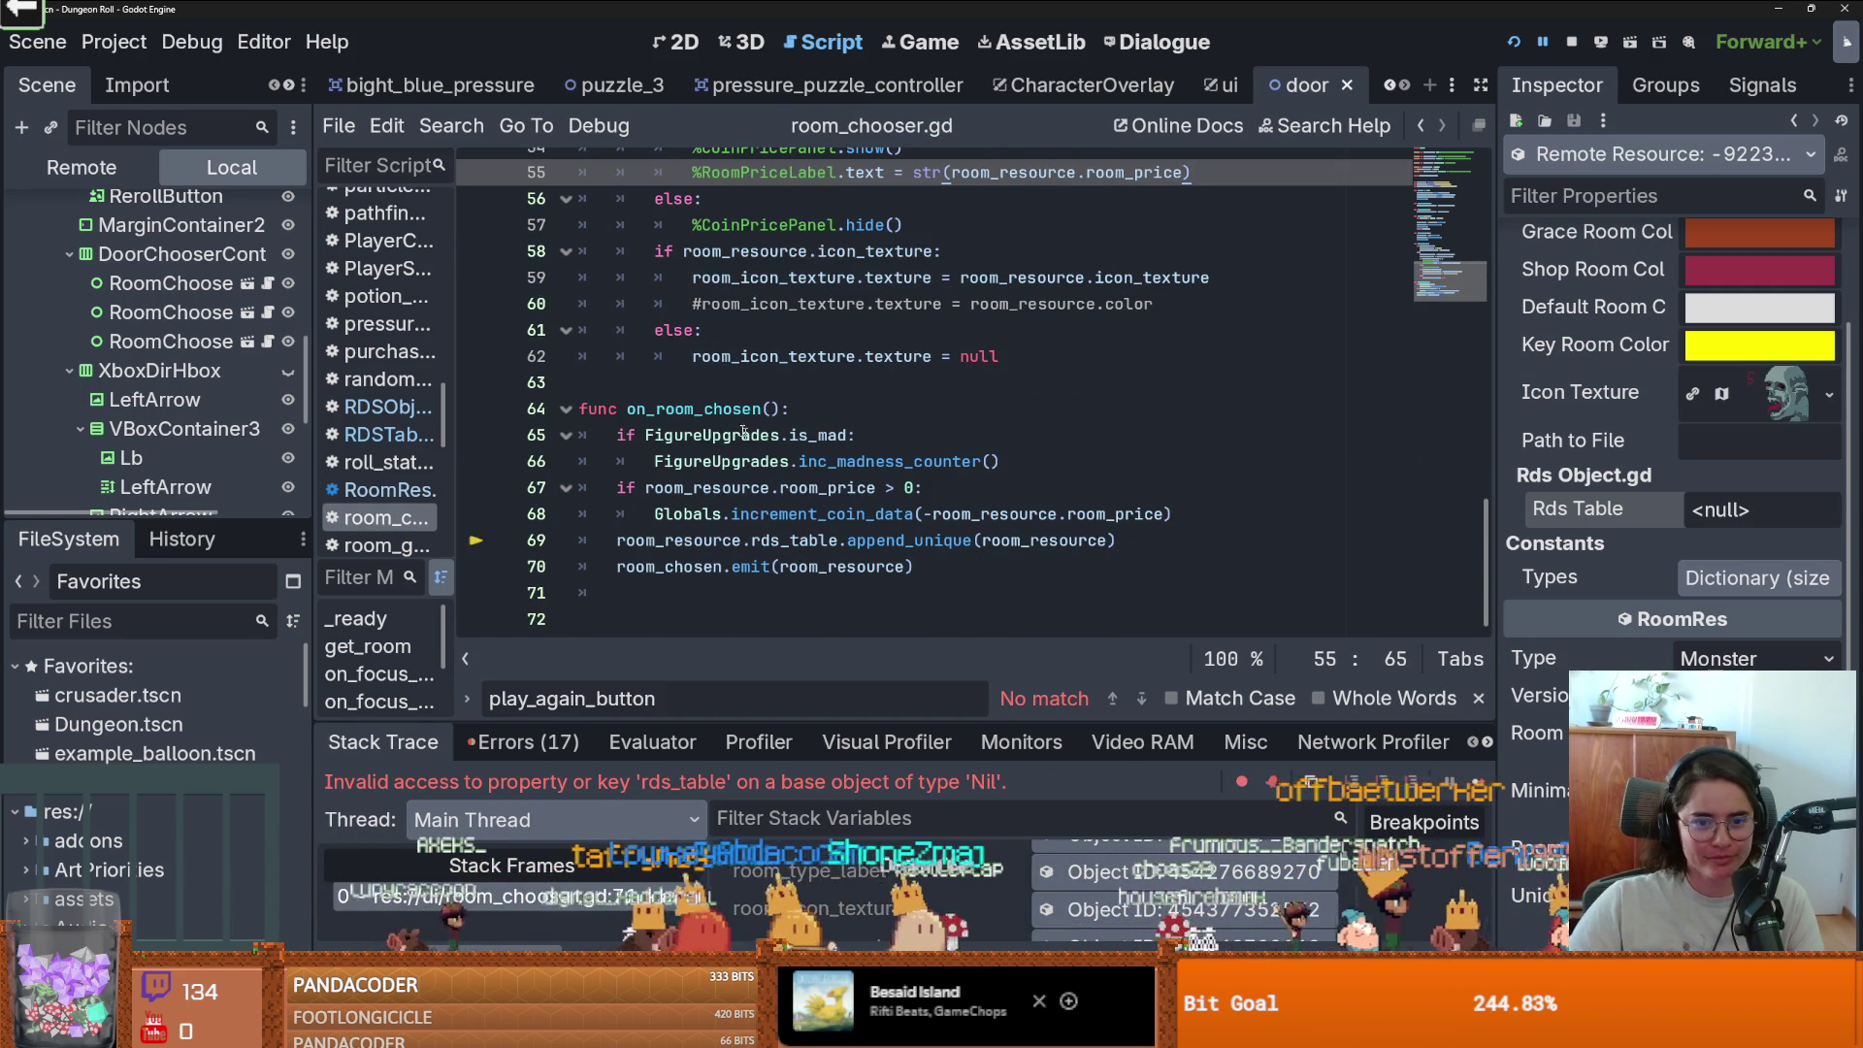
pyautogui.doubleClick(694, 408)
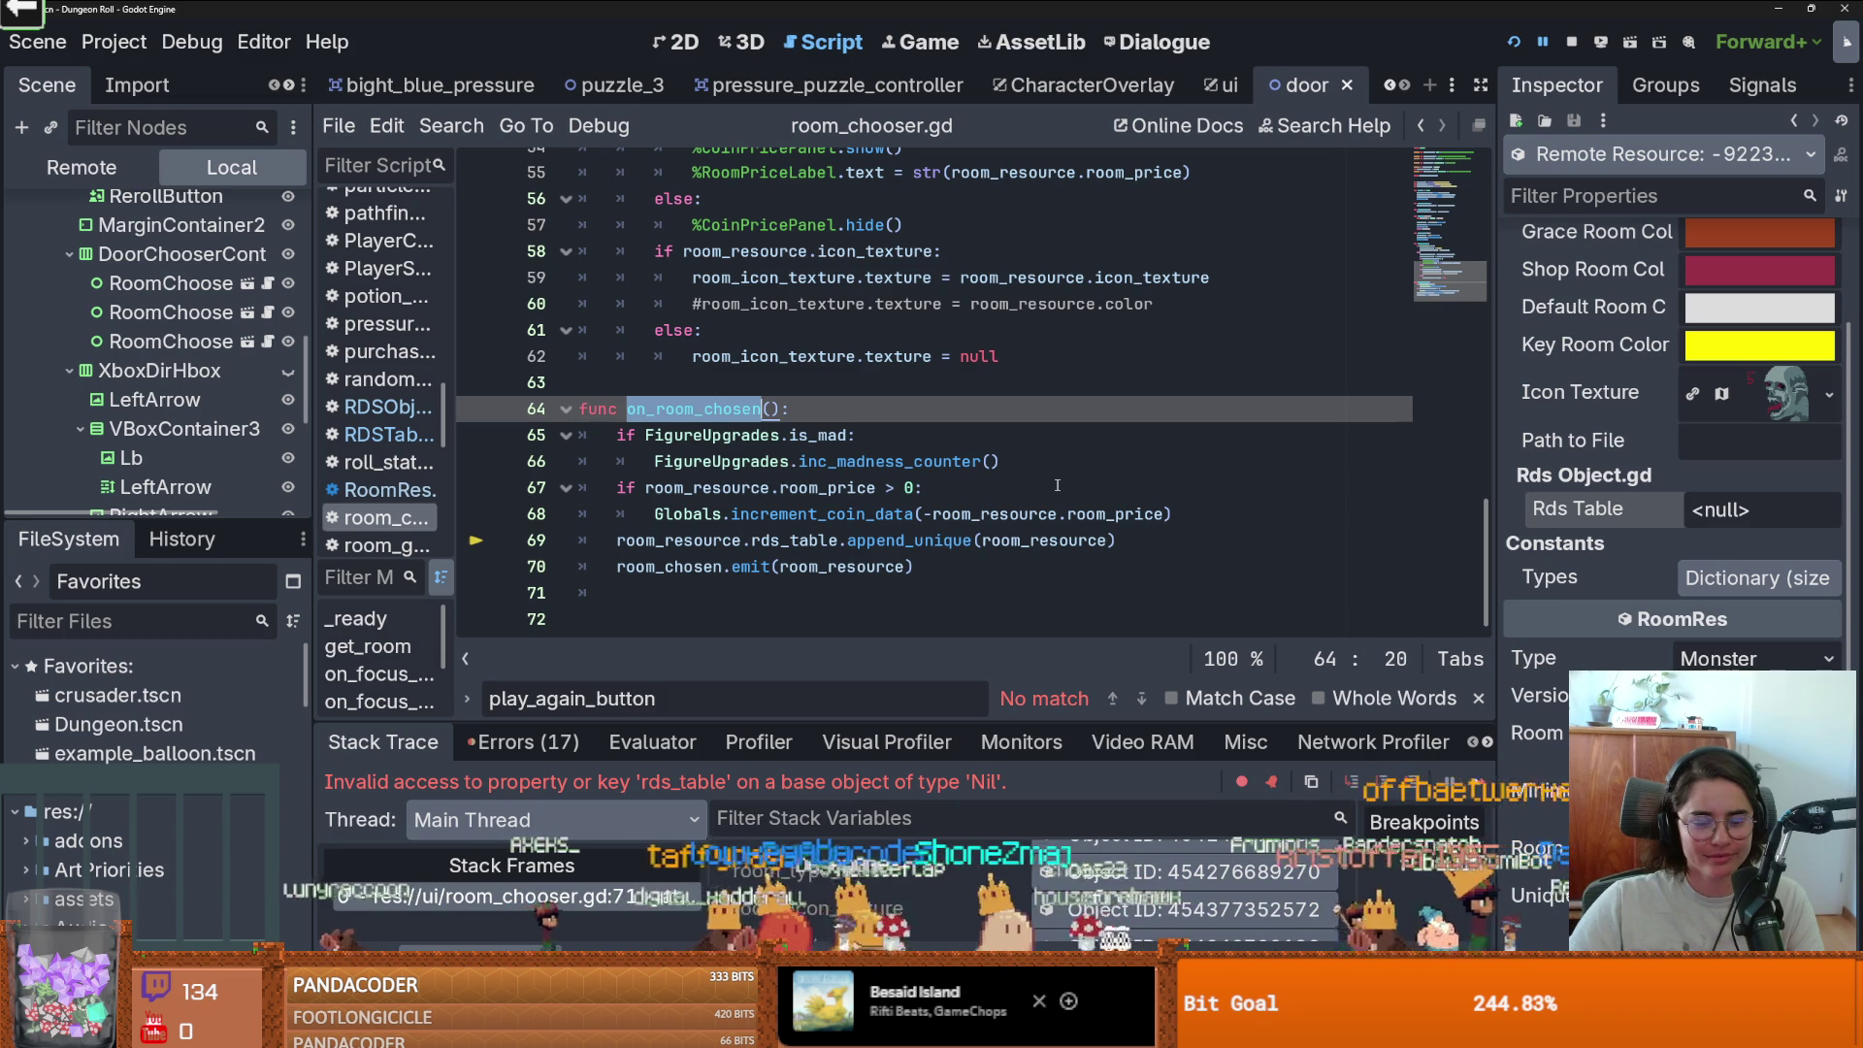
pyautogui.scroll(10, 1058, 485)
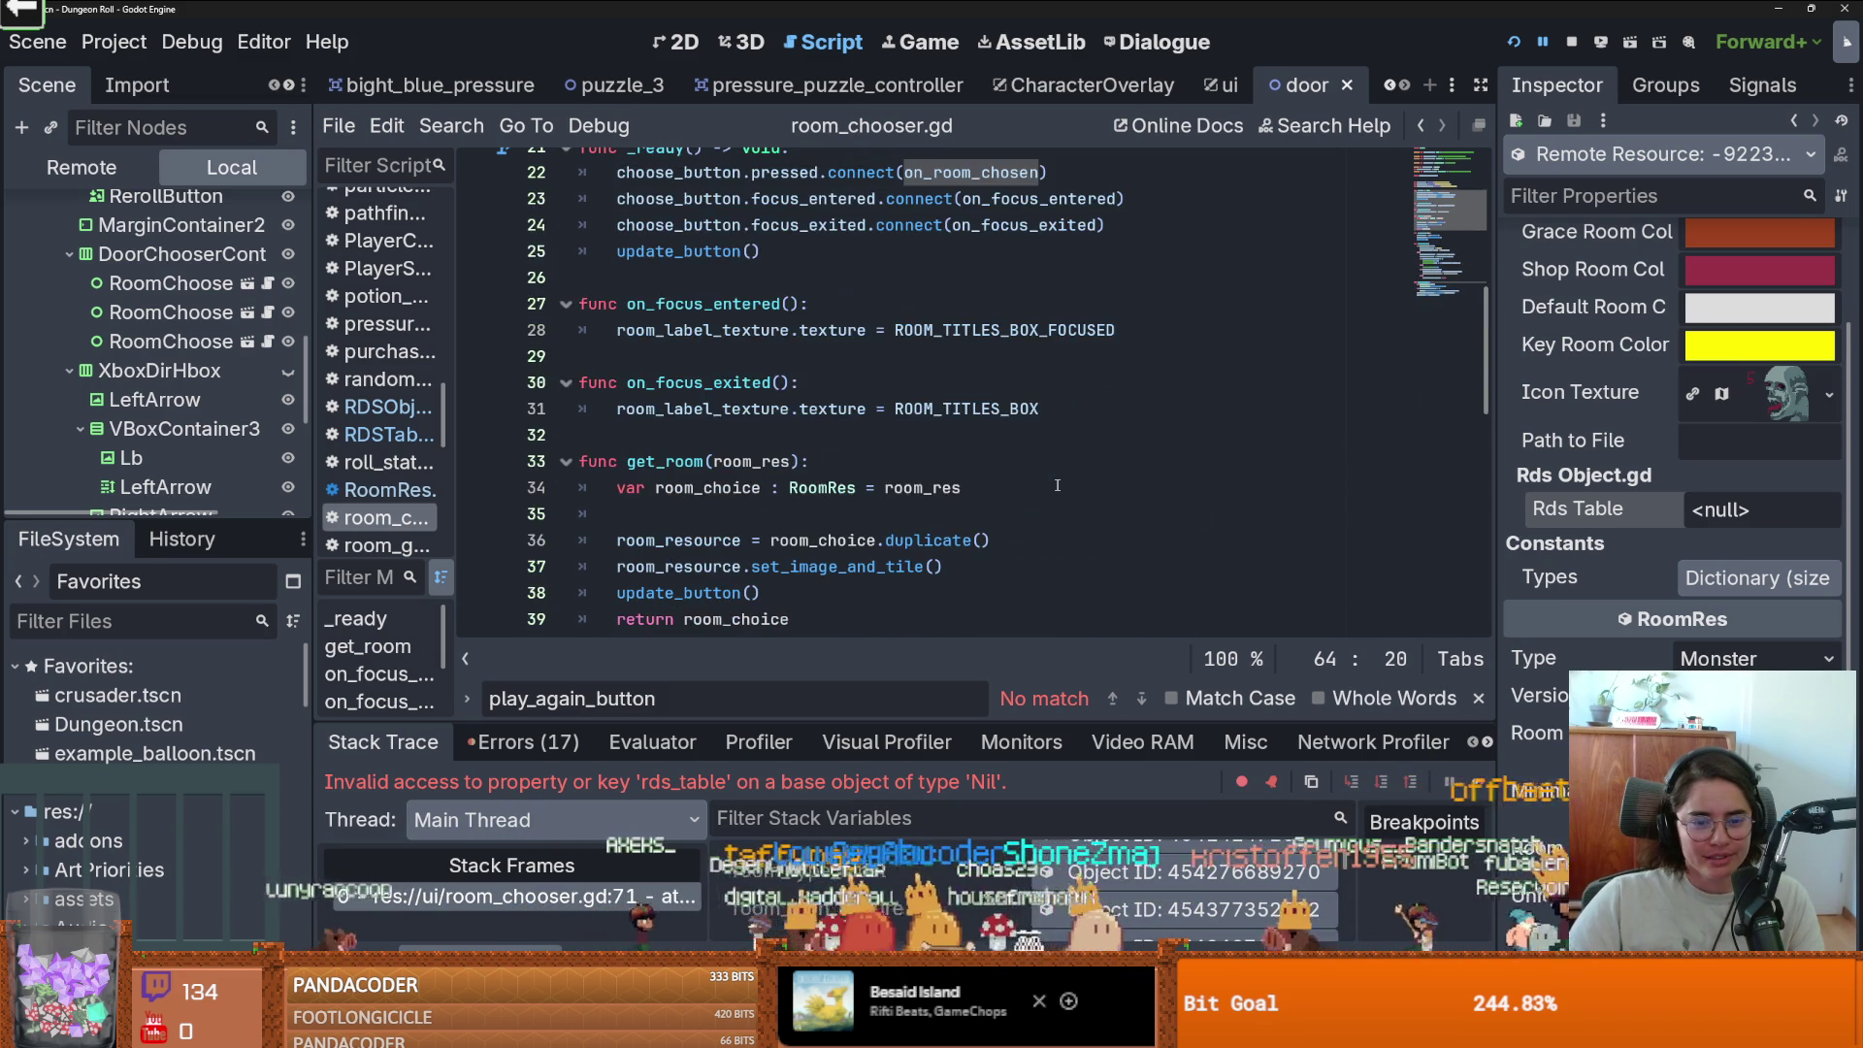
pyautogui.scroll(3, 1058, 485)
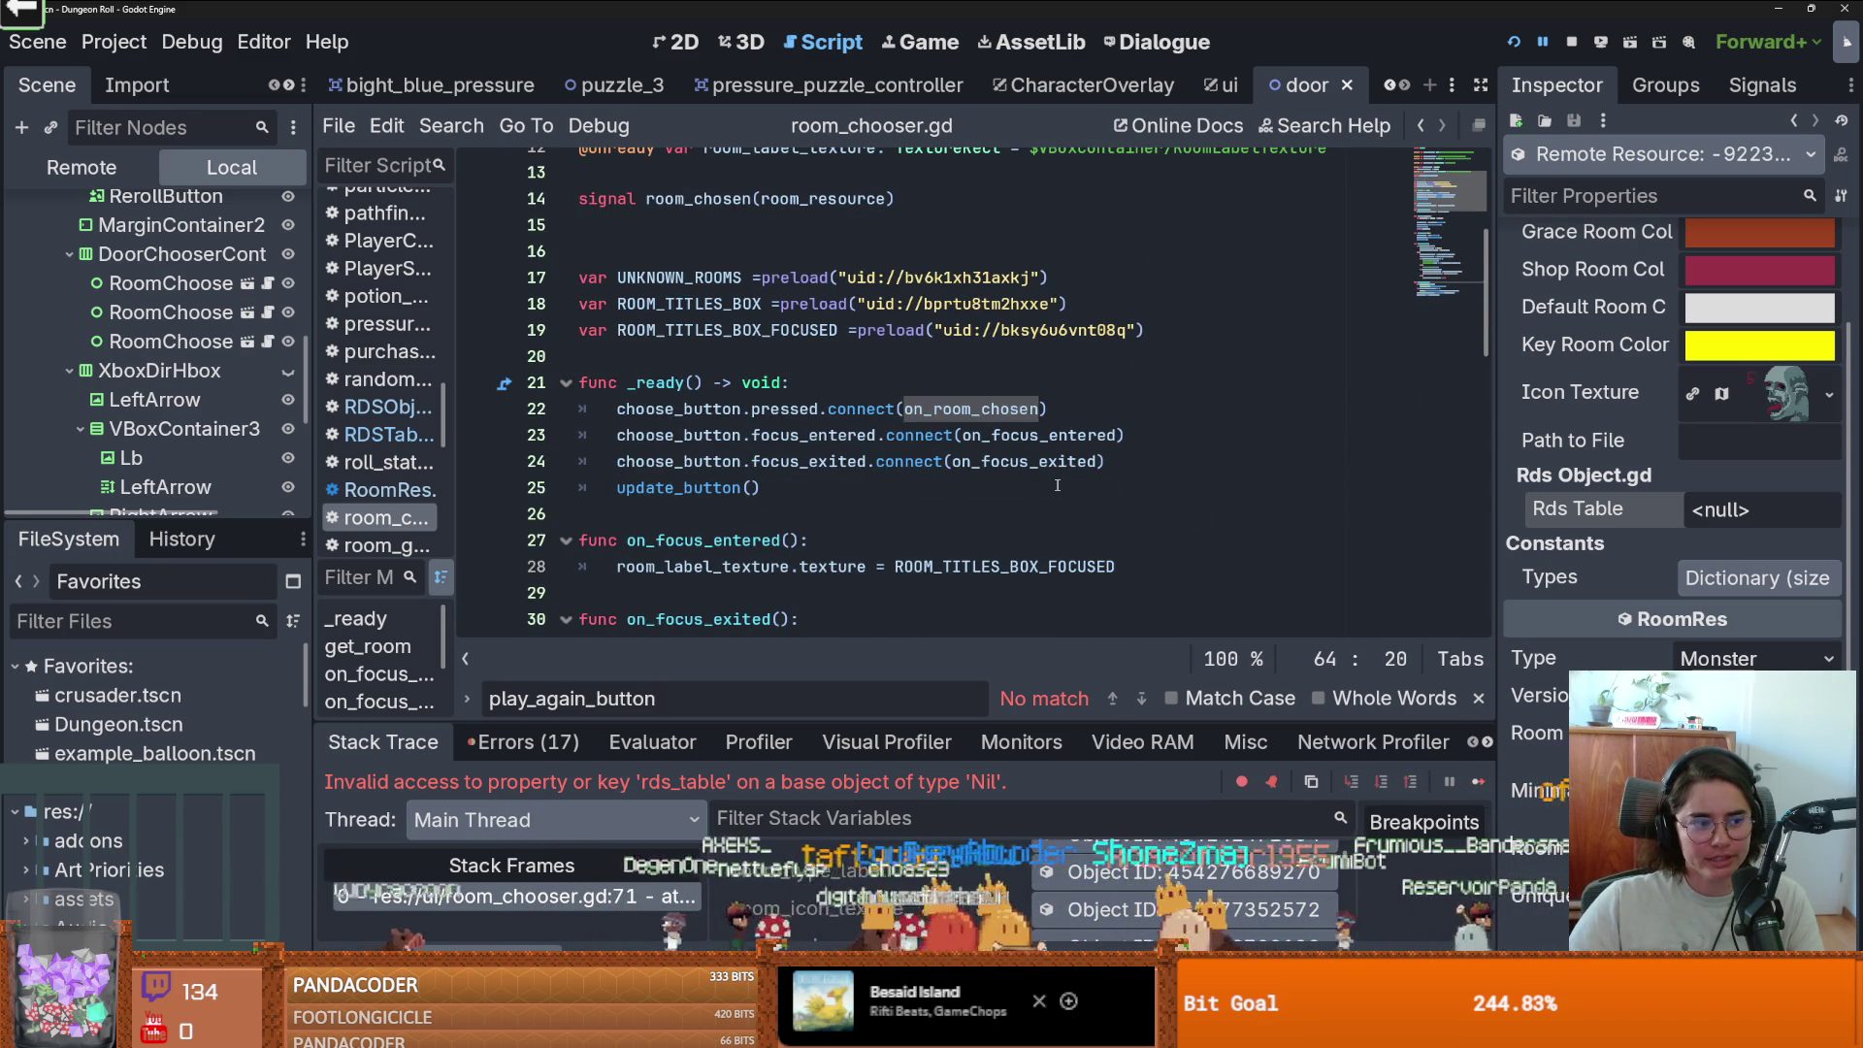
pyautogui.scroll(-13, 1058, 485)
pyautogui.scroll(7, 1057, 485)
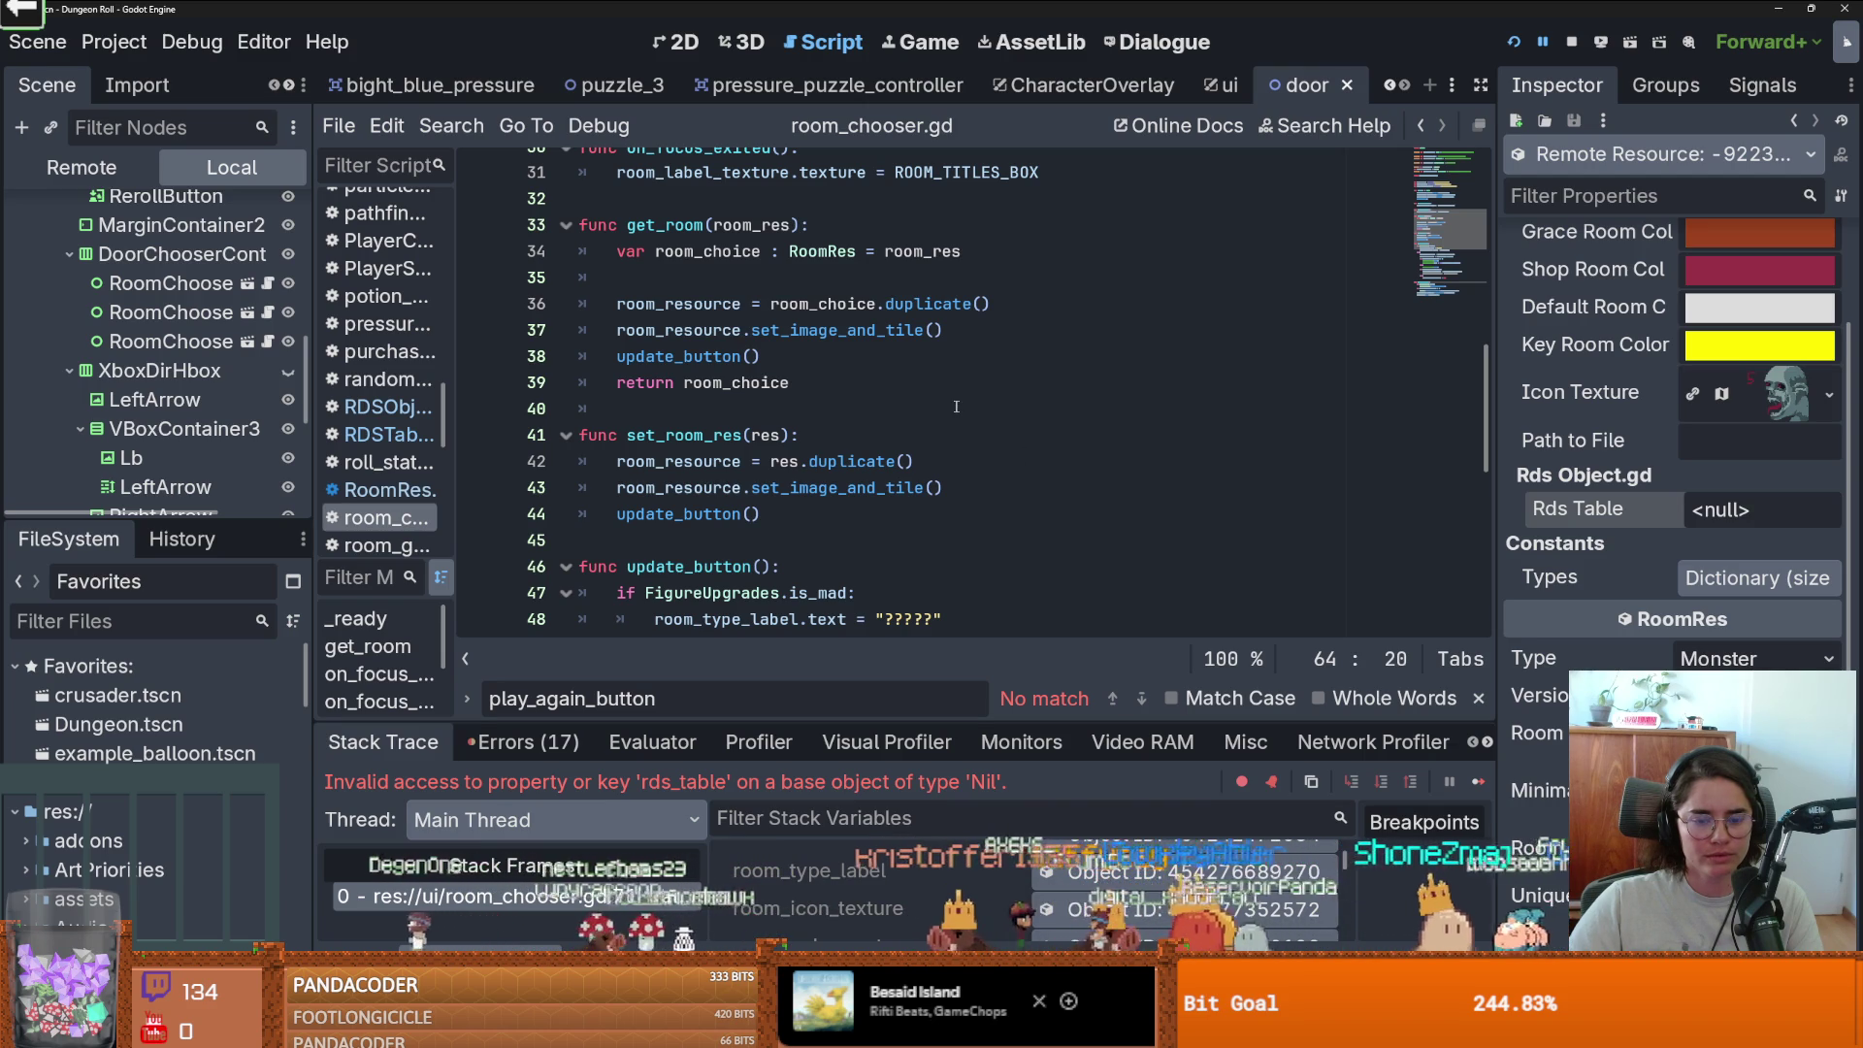
pyautogui.scroll(15, 234, 330)
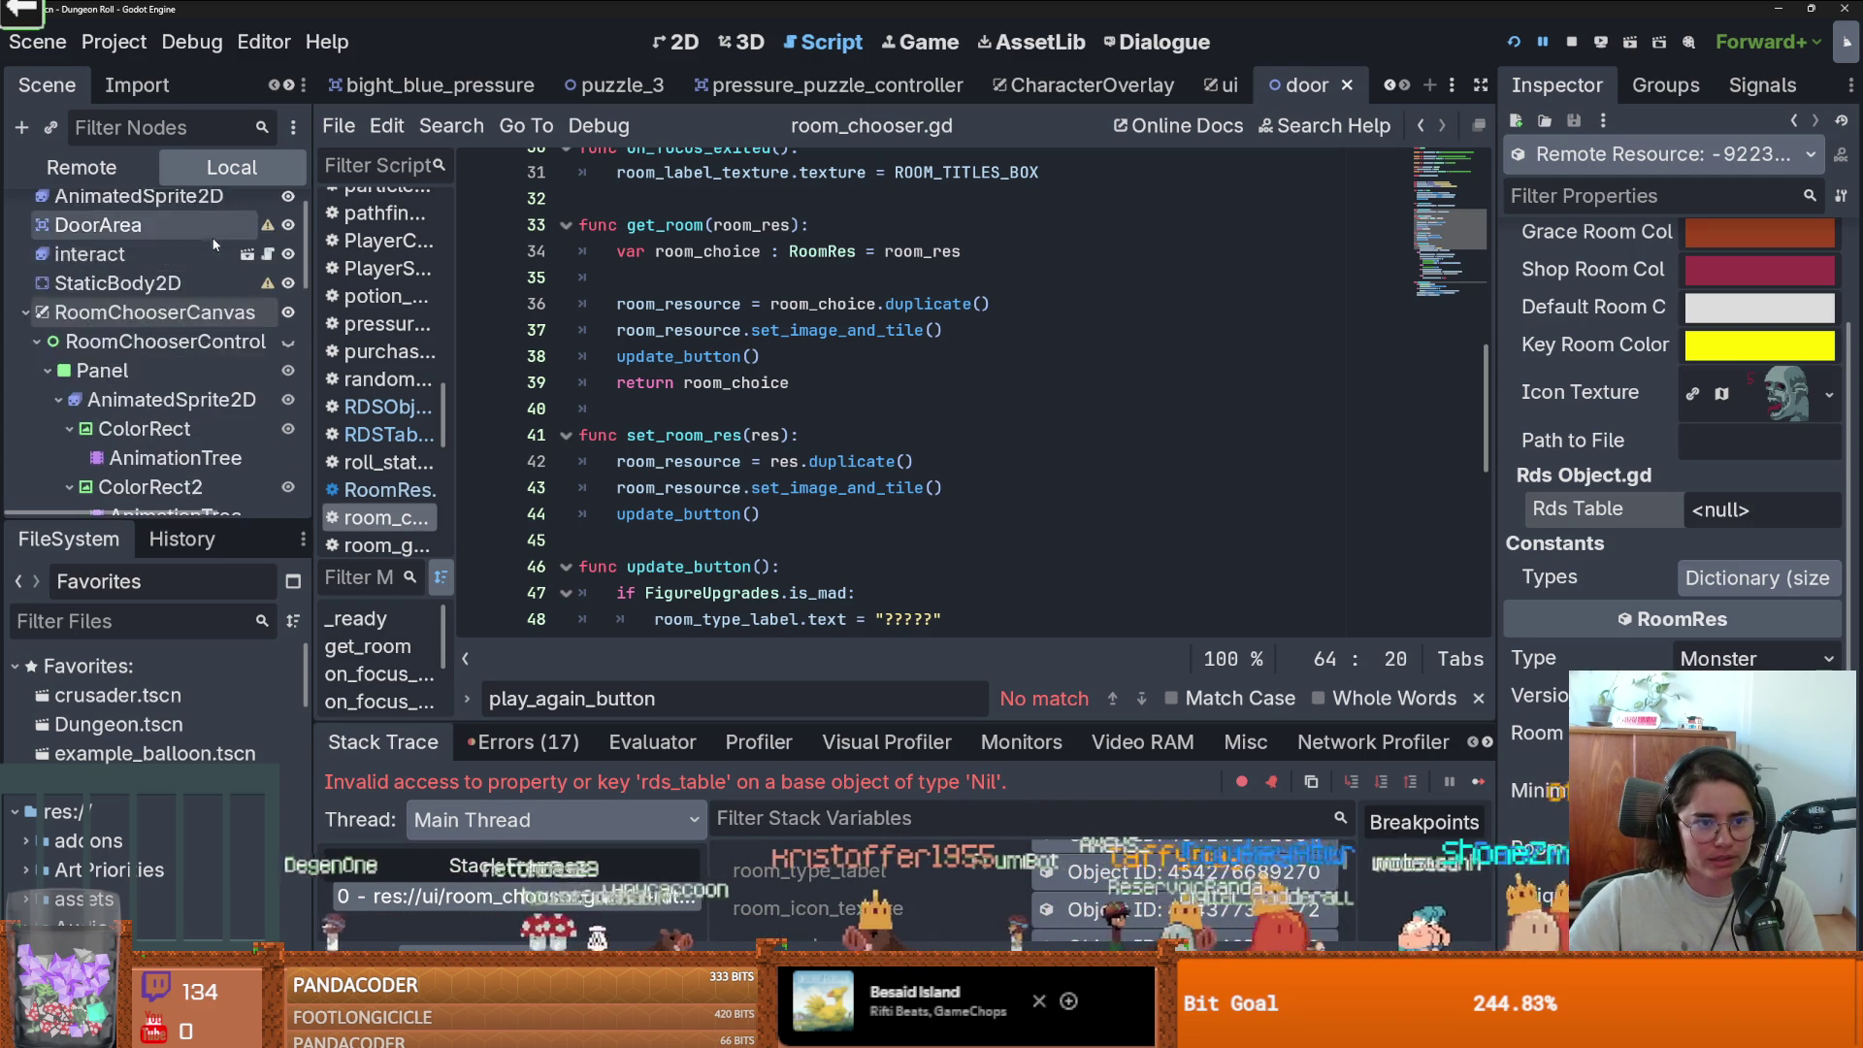
# Open door.gd and examine the rooms, _room and get_room calls in connect_doors, lines 179–184.
pyautogui.click(267, 211)
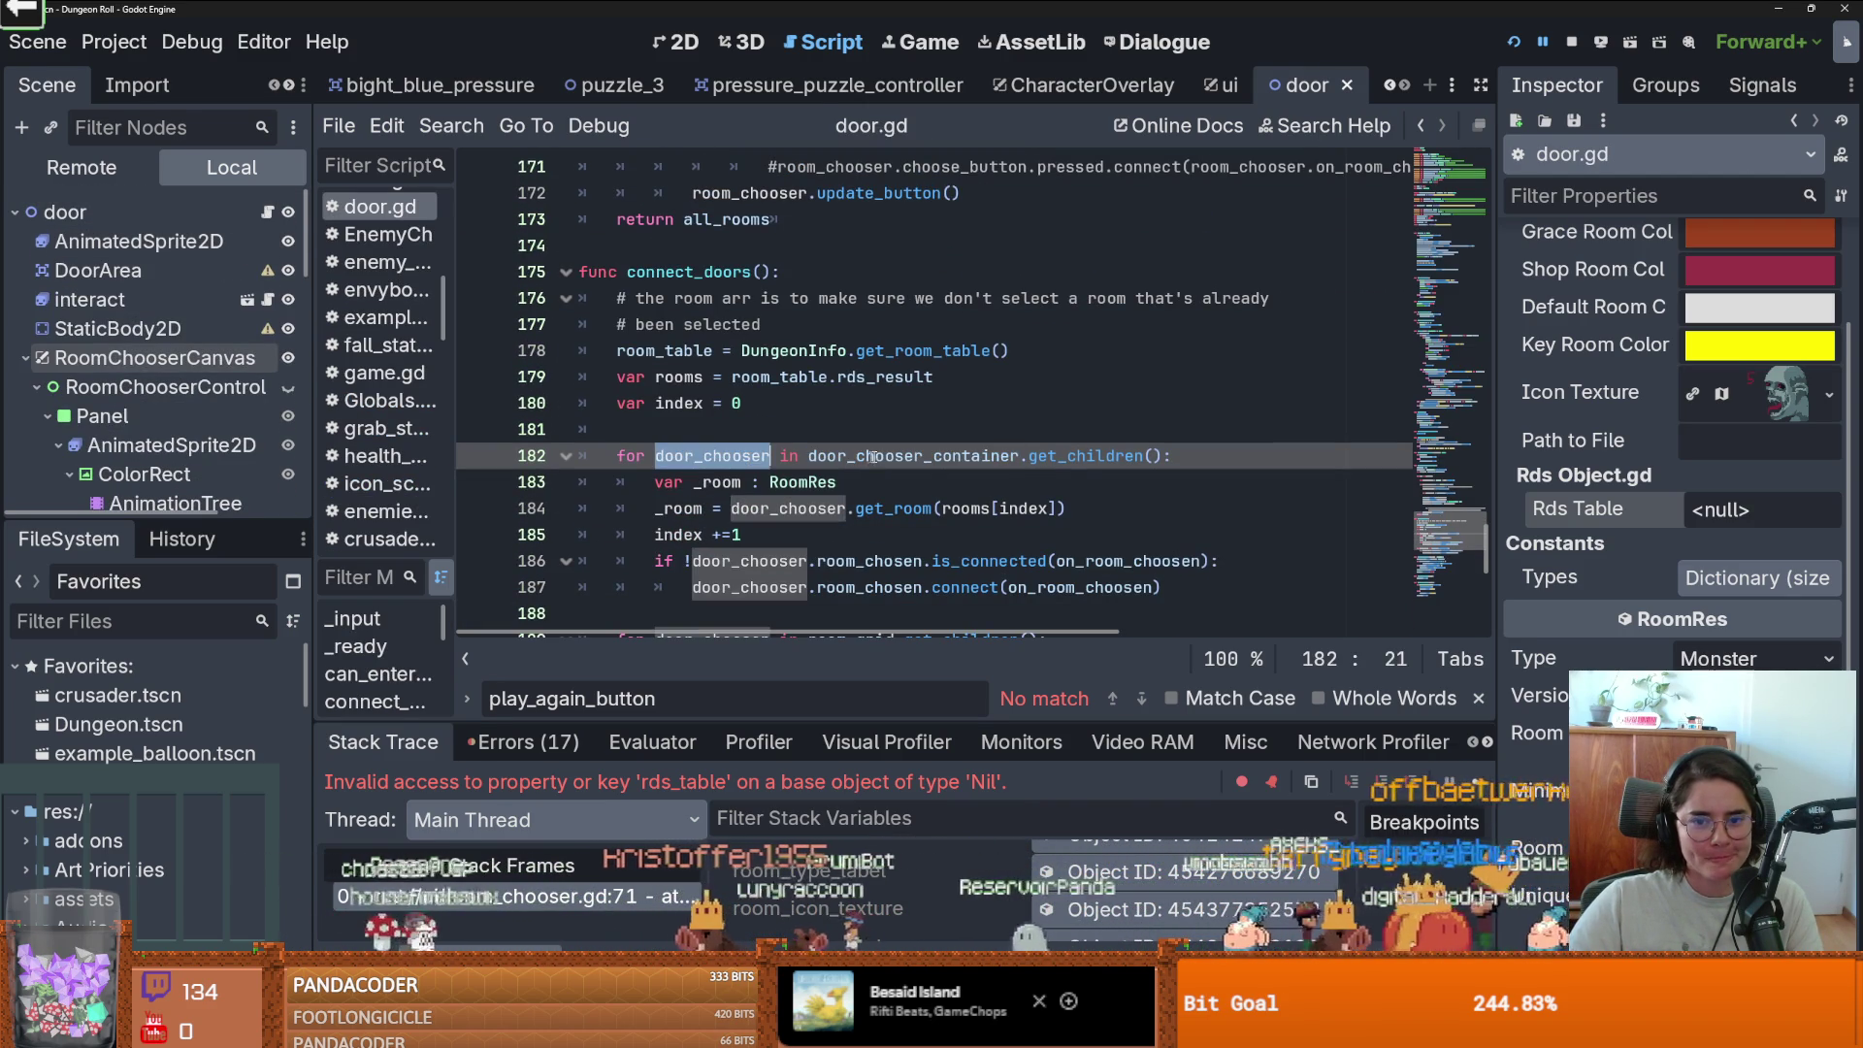
pyautogui.doubleClick(705, 482)
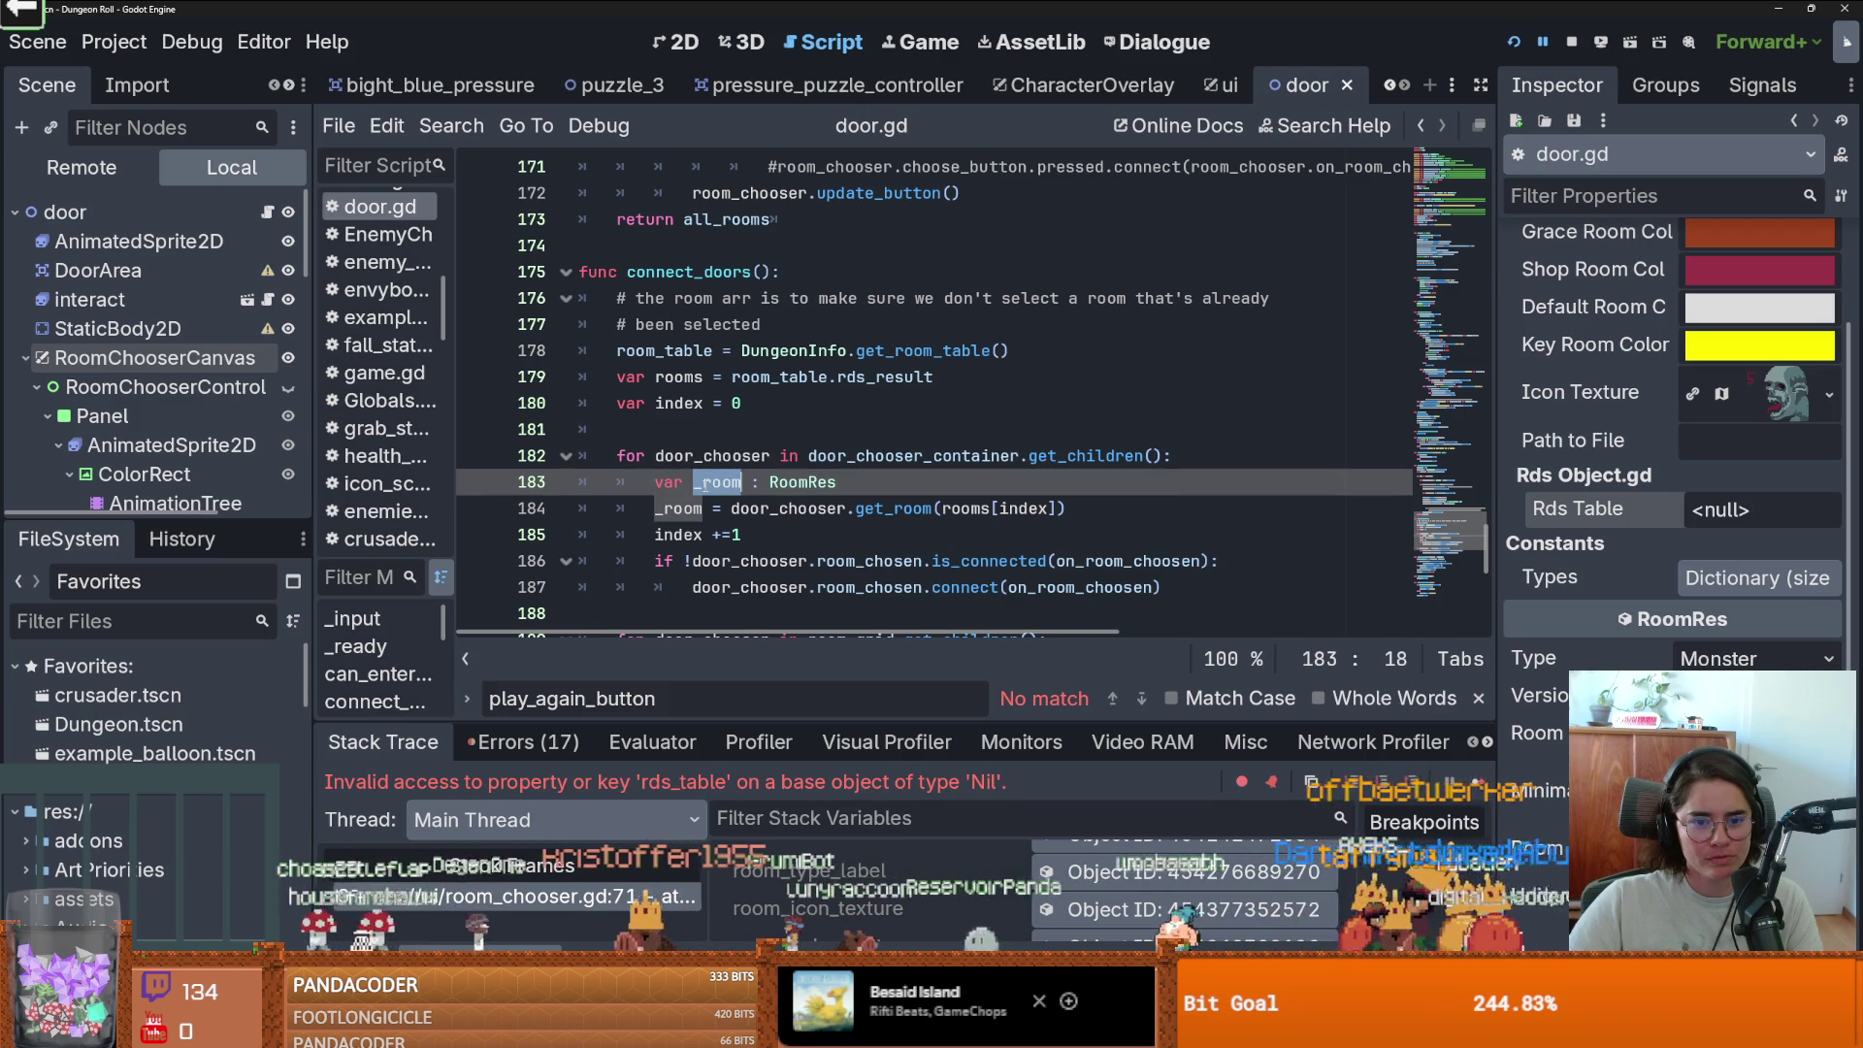
pyautogui.doubleClick(673, 378)
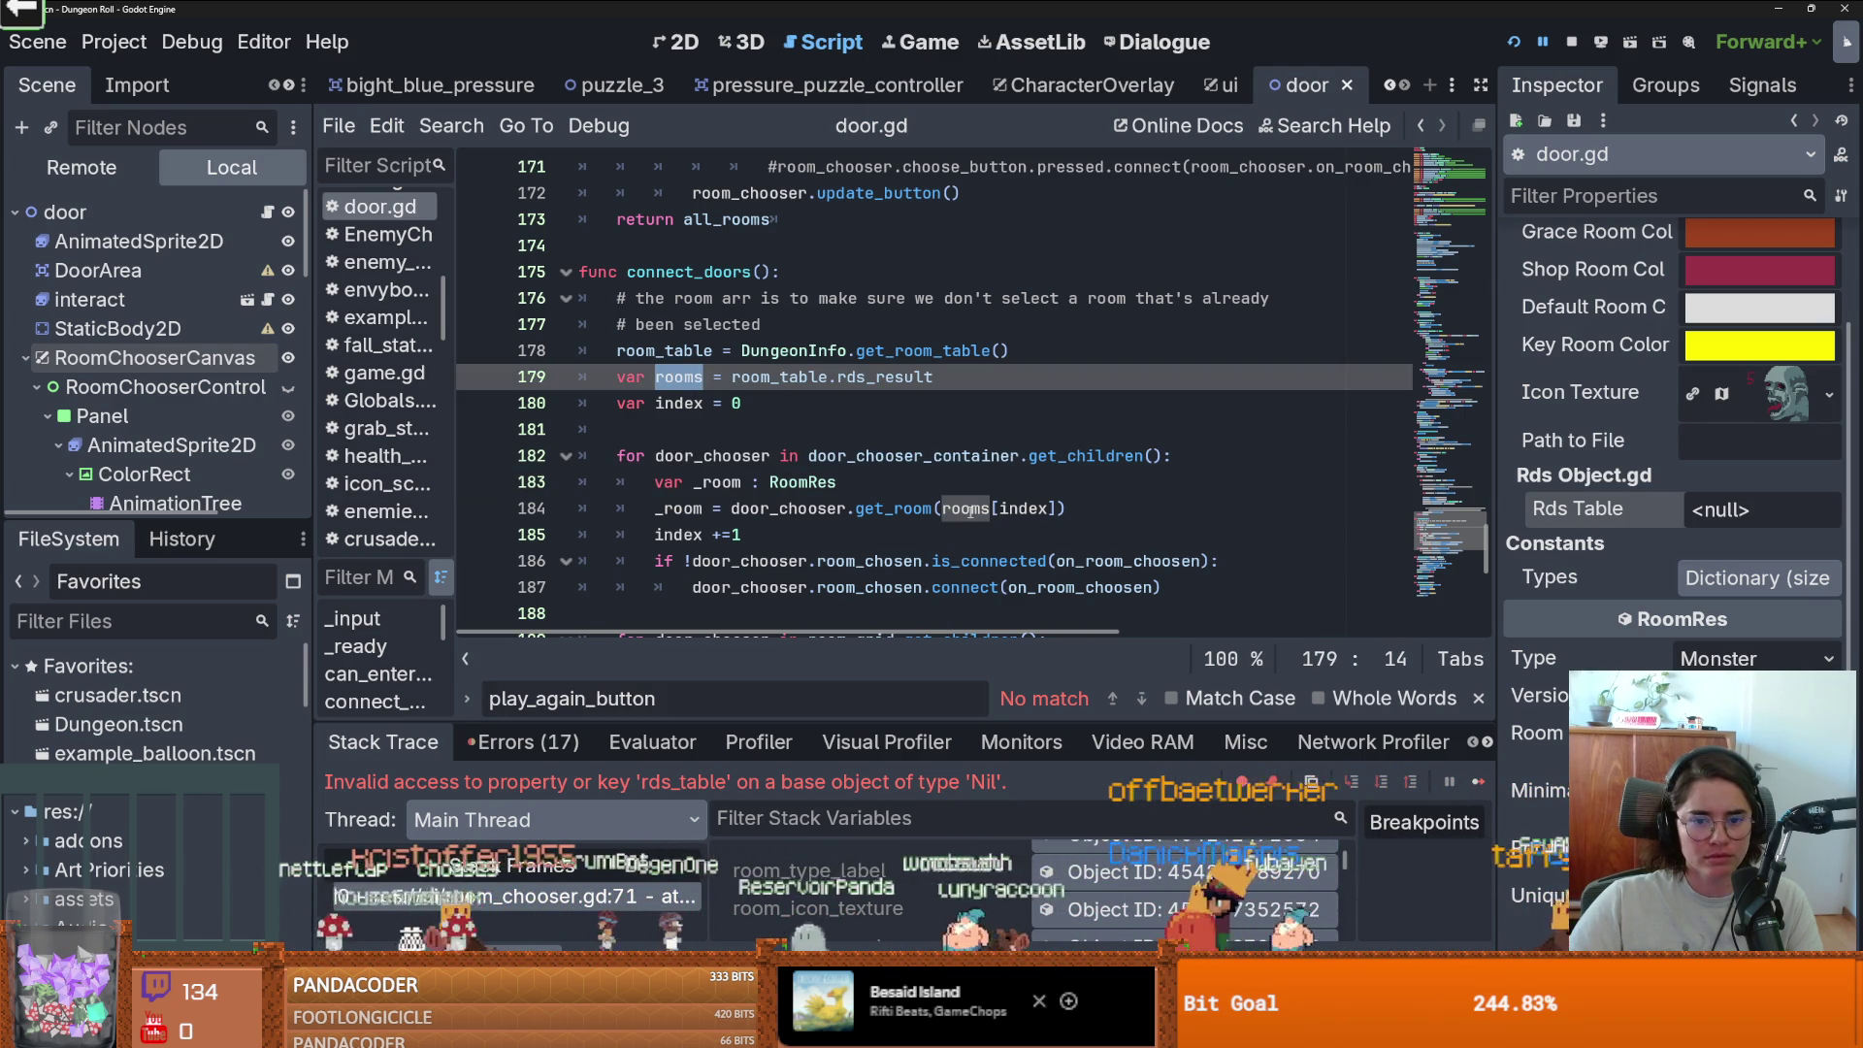
pyautogui.doubleClick(909, 508)
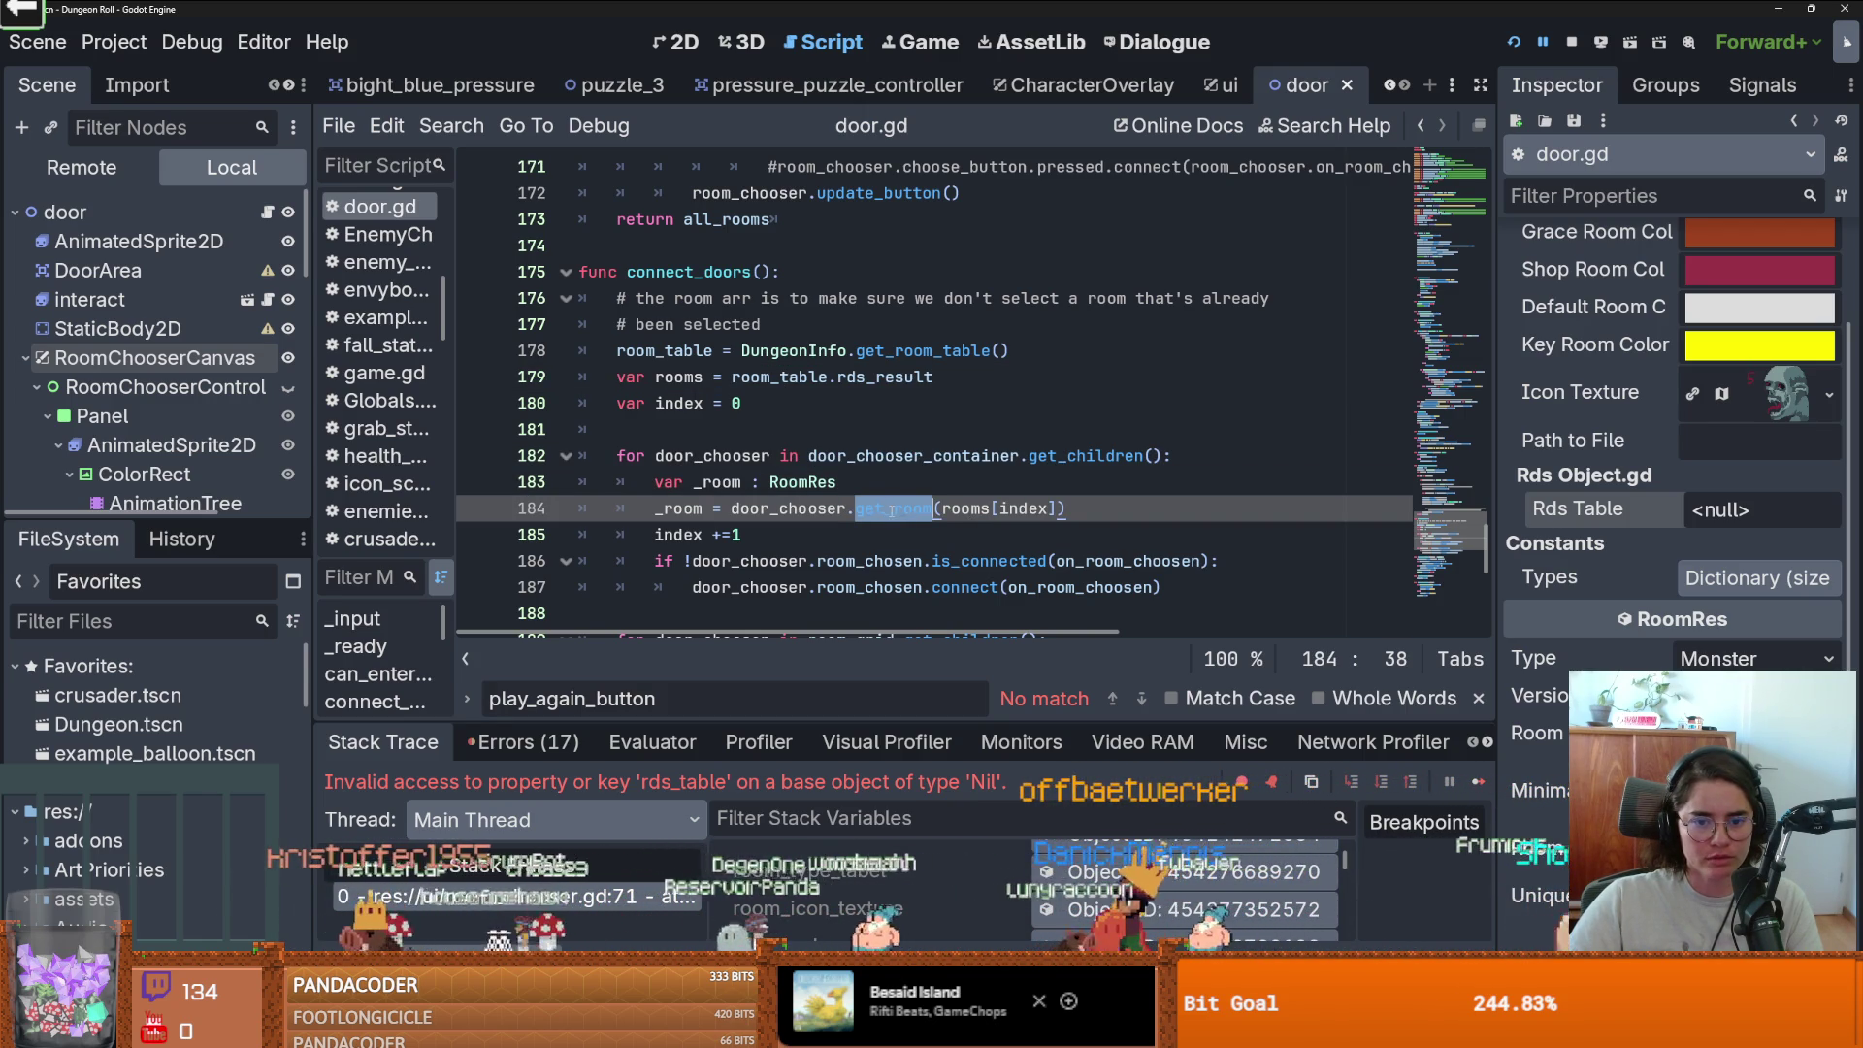
pyautogui.click(892, 509)
pyautogui.doubleClick(893, 508)
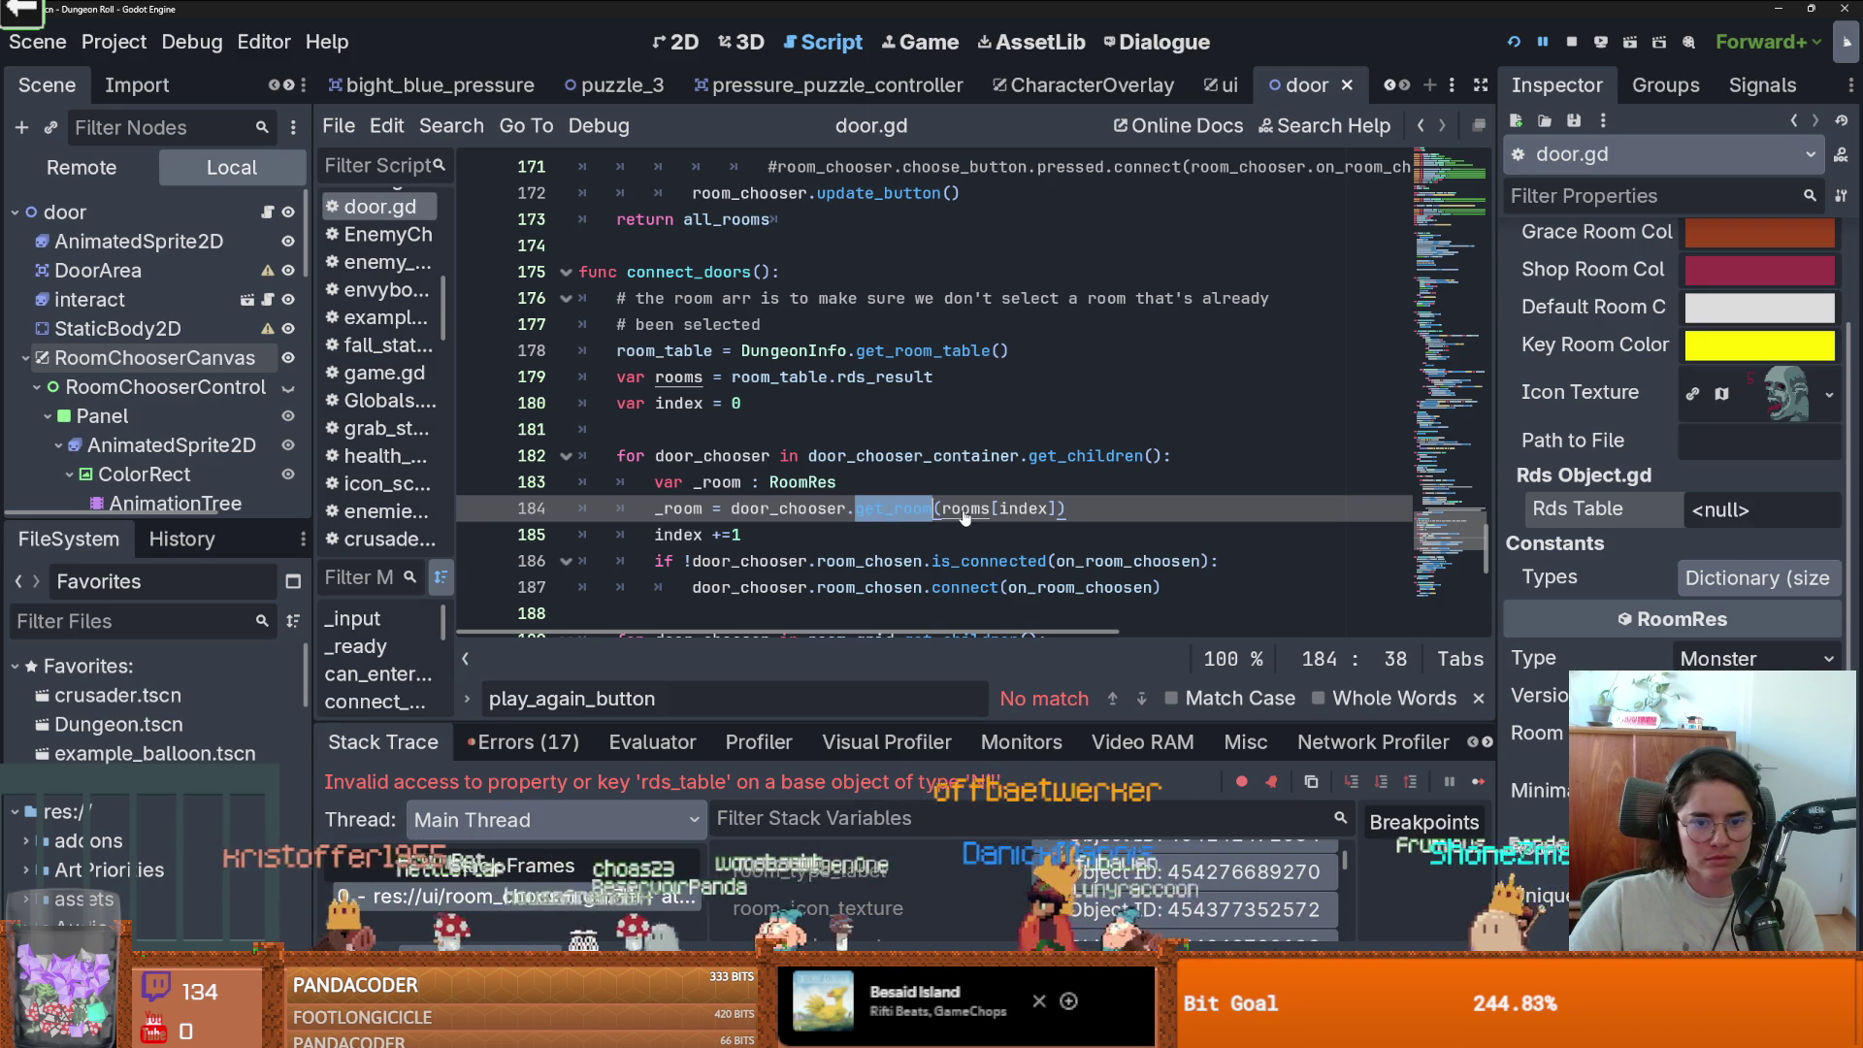
# Enlarge the Scene dock and reopen RoomChooser's room_chooser.gd script.
pyautogui.scroll(-1, 924, 519)
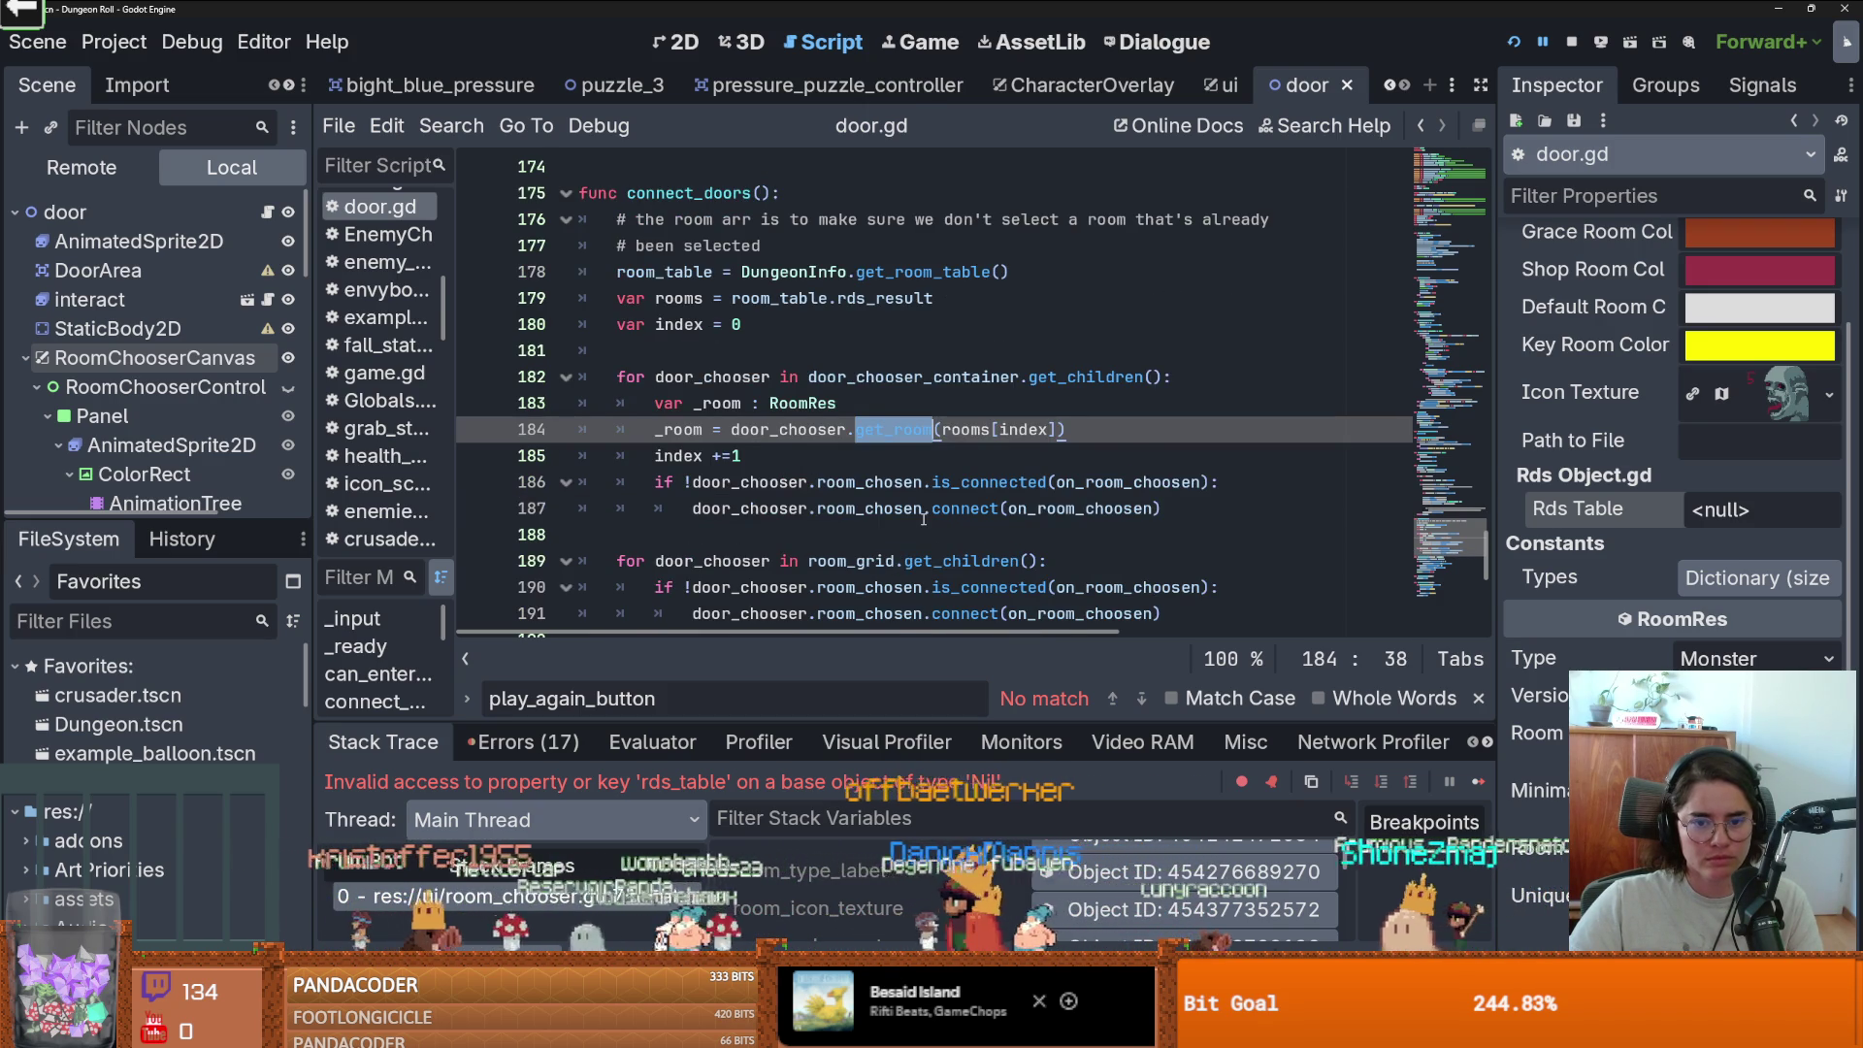
pyautogui.scroll(-3, 991, 488)
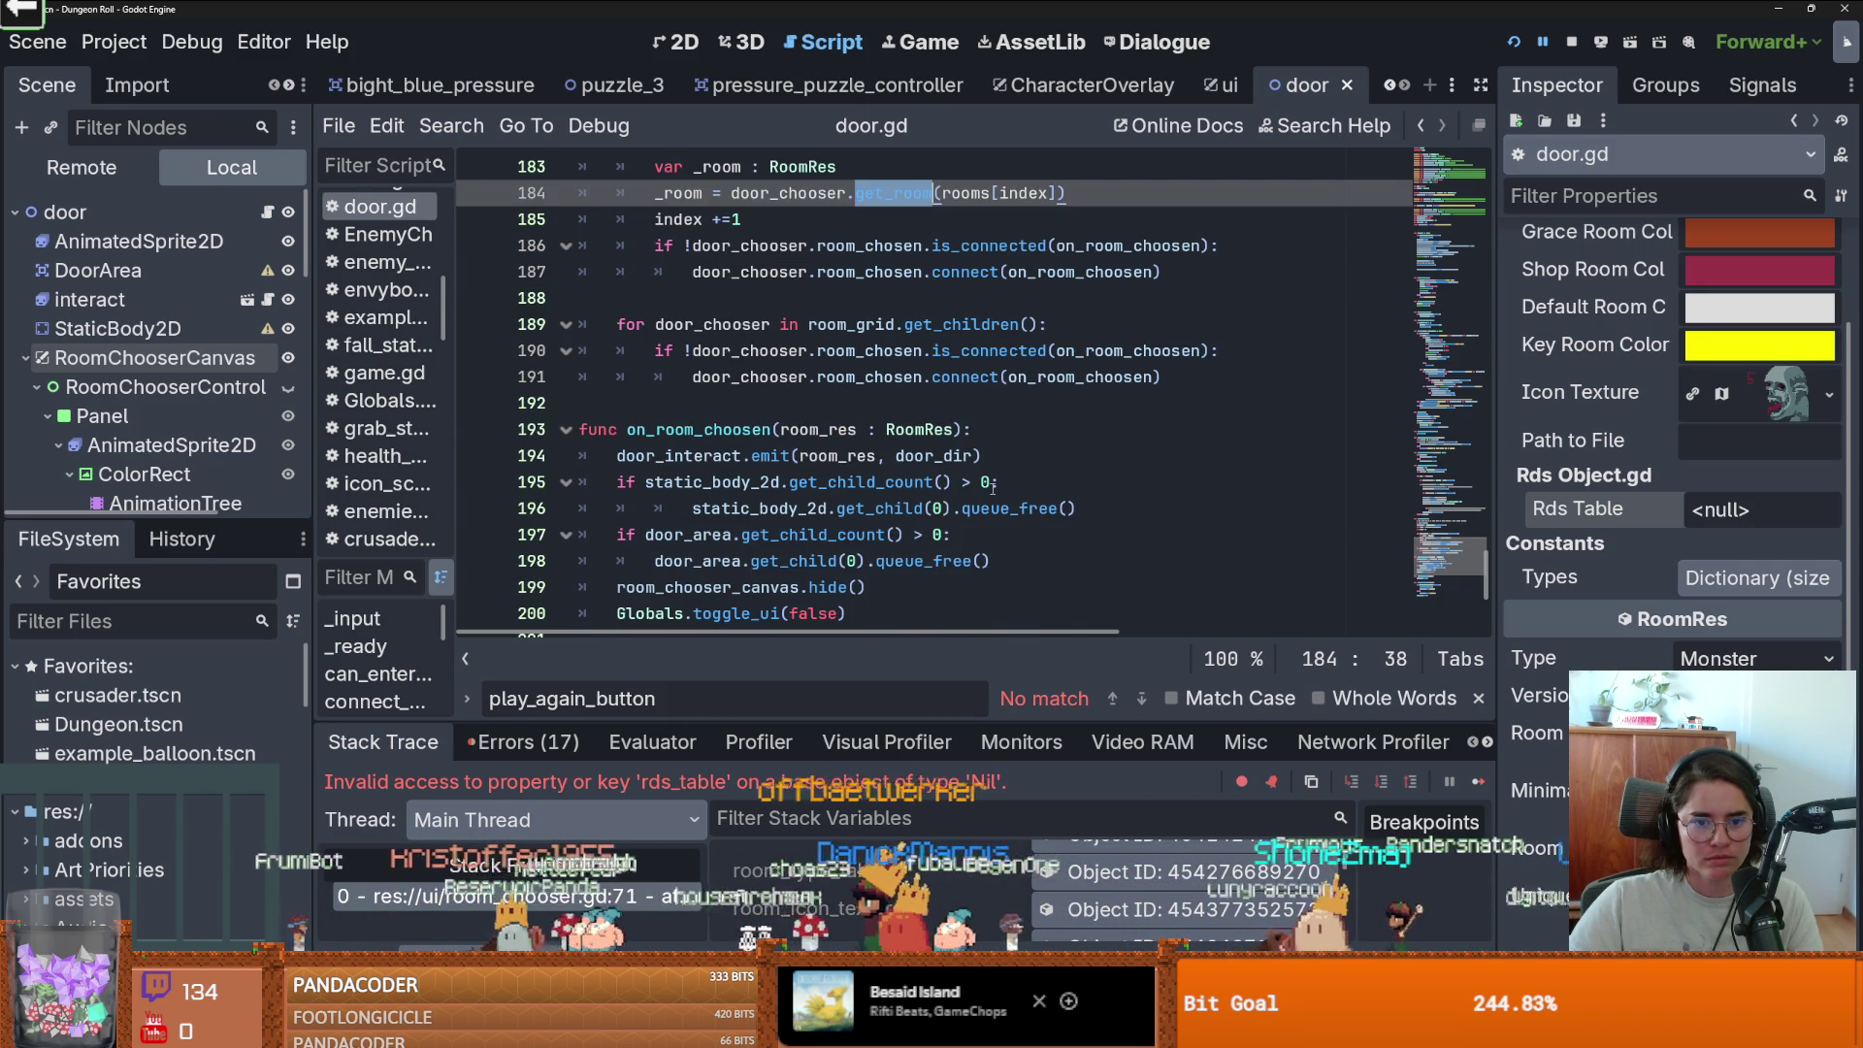
pyautogui.scroll(1, 991, 488)
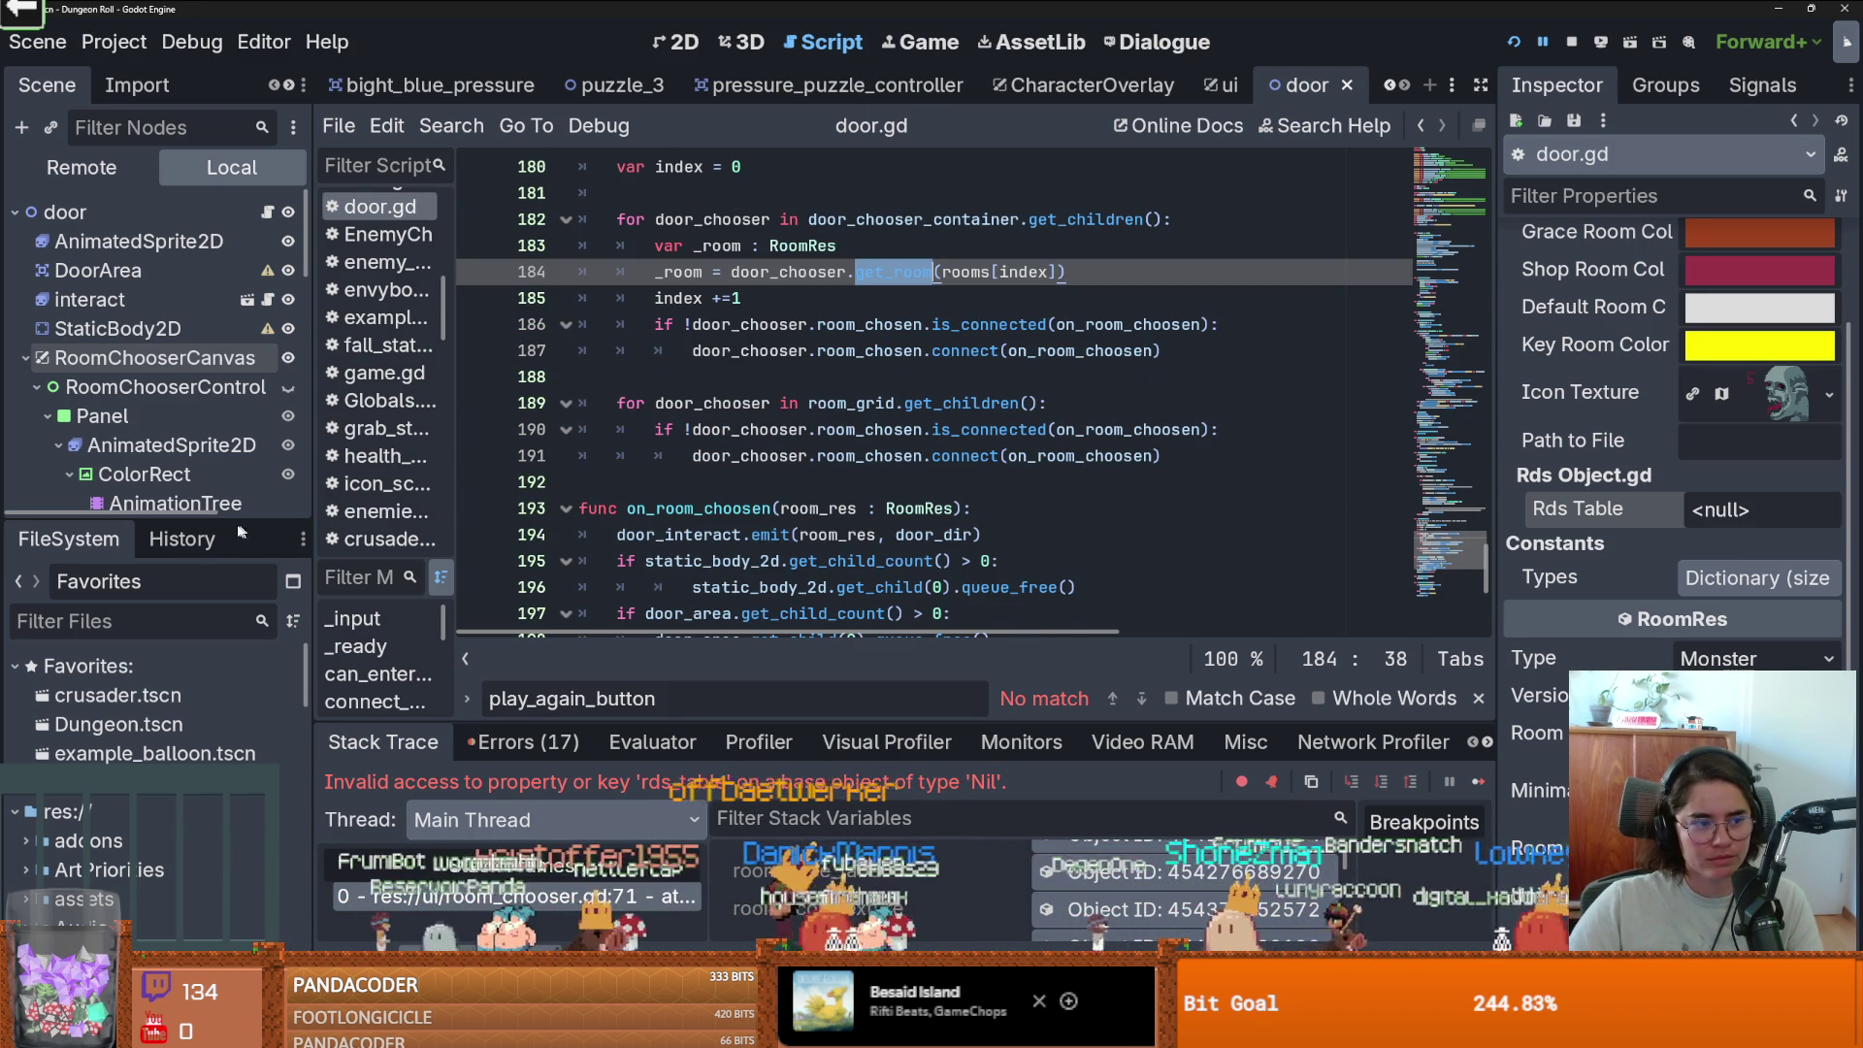
pyautogui.moveTo(202, 521); pyautogui.dragTo(202, 668)
pyautogui.scroll(-5, 276, 485)
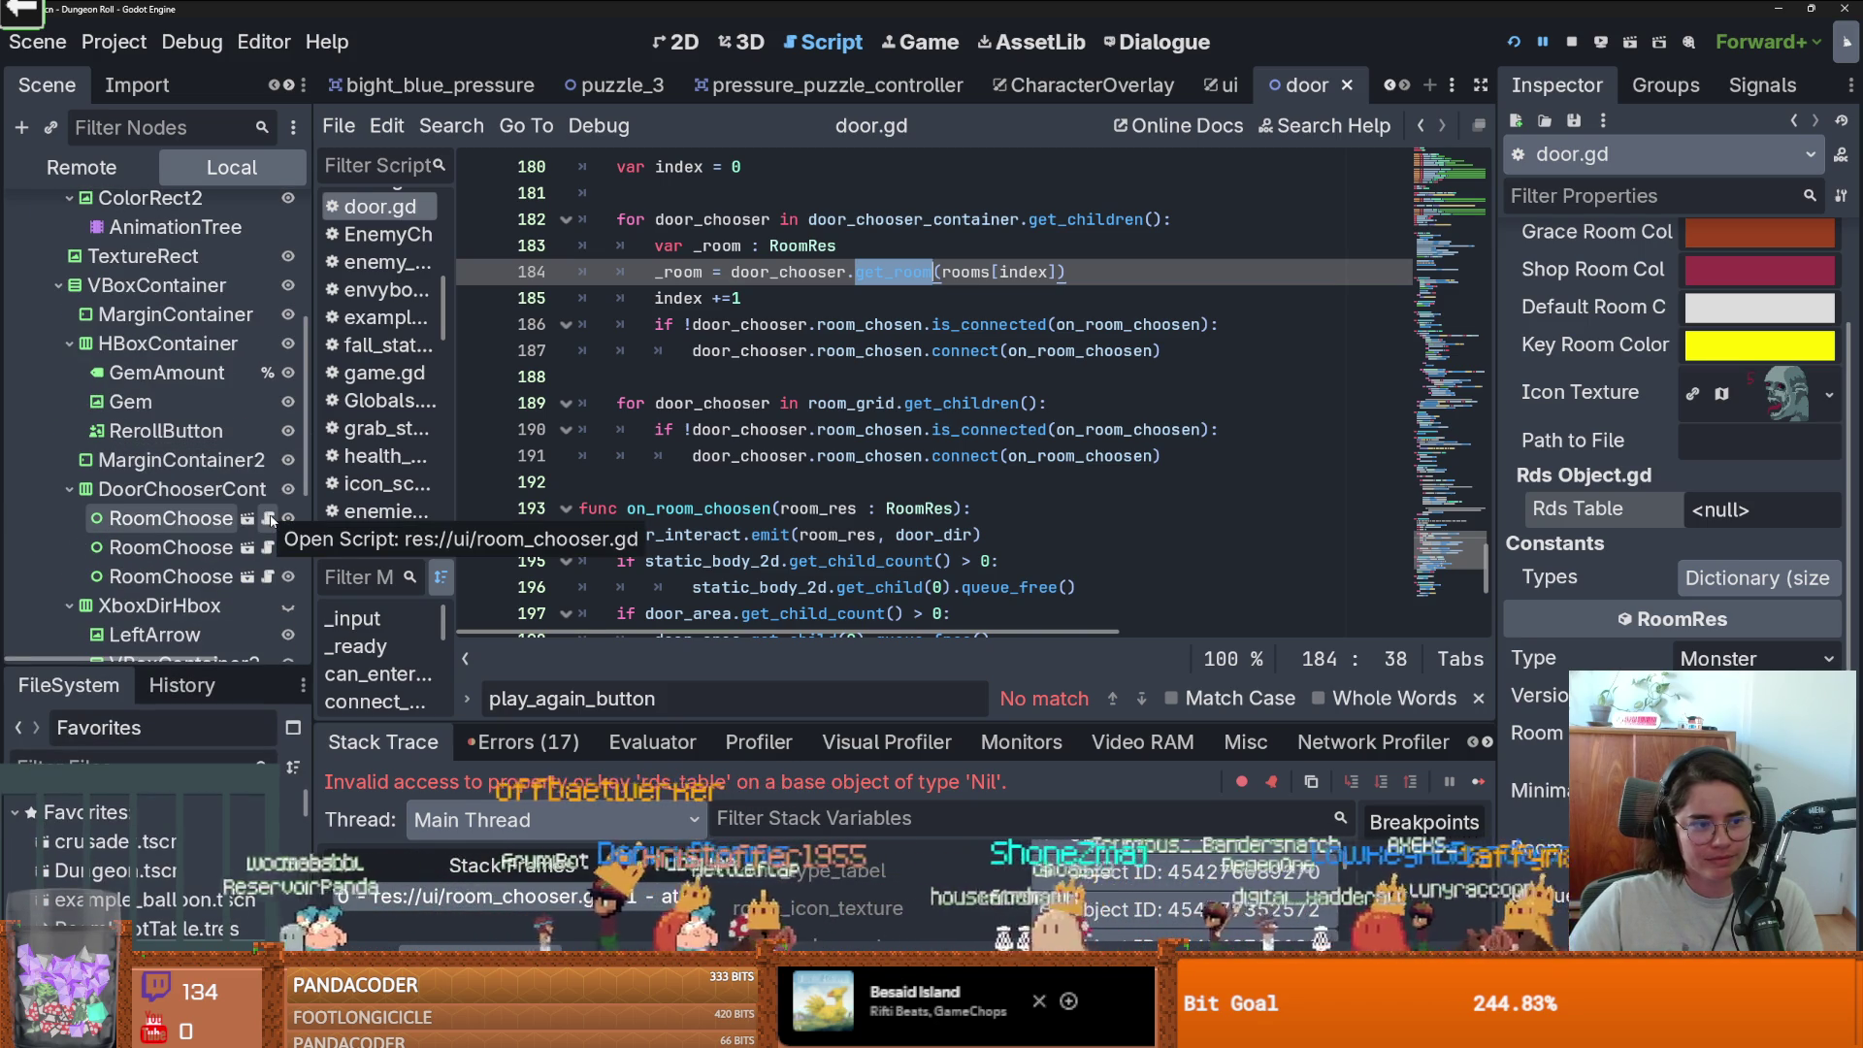
pyautogui.click(269, 520)
# Remove the blank line after room_choice, add one under get_room's header, and save.
pyautogui.scroll(5, 808, 449)
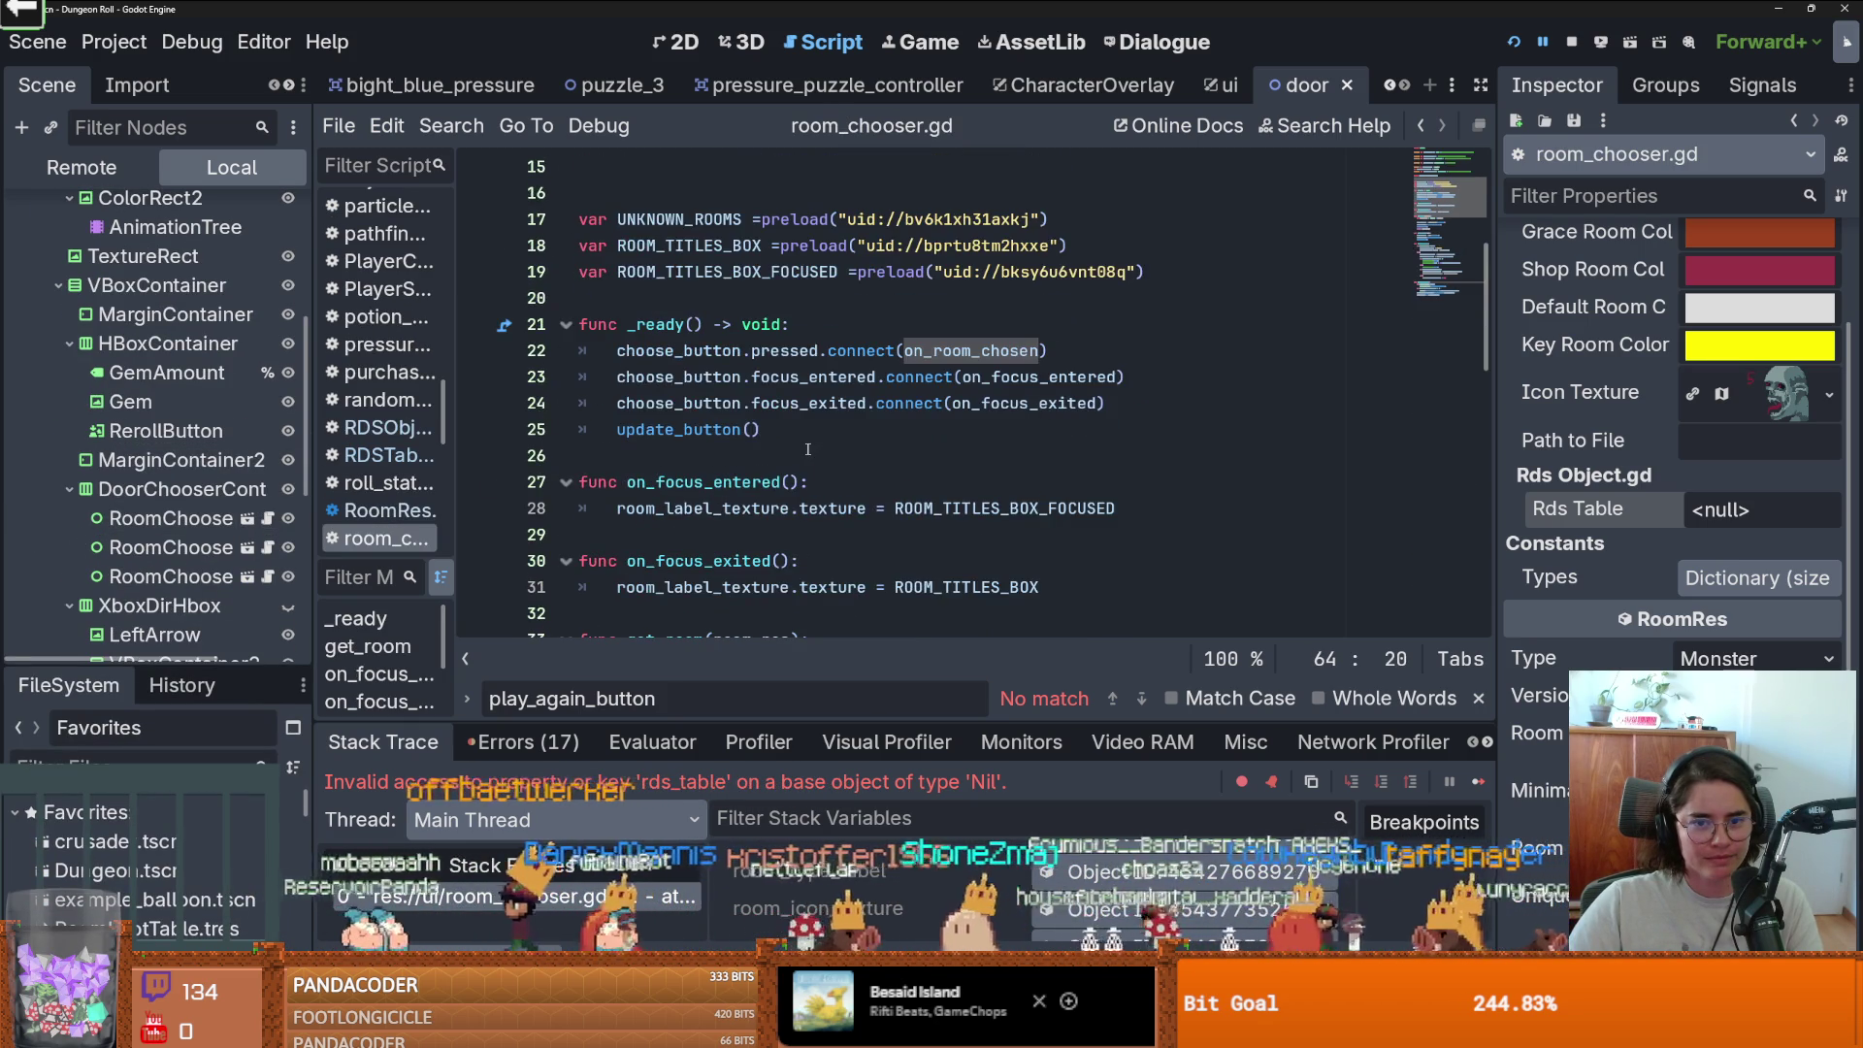
pyautogui.scroll(-1, 871, 408)
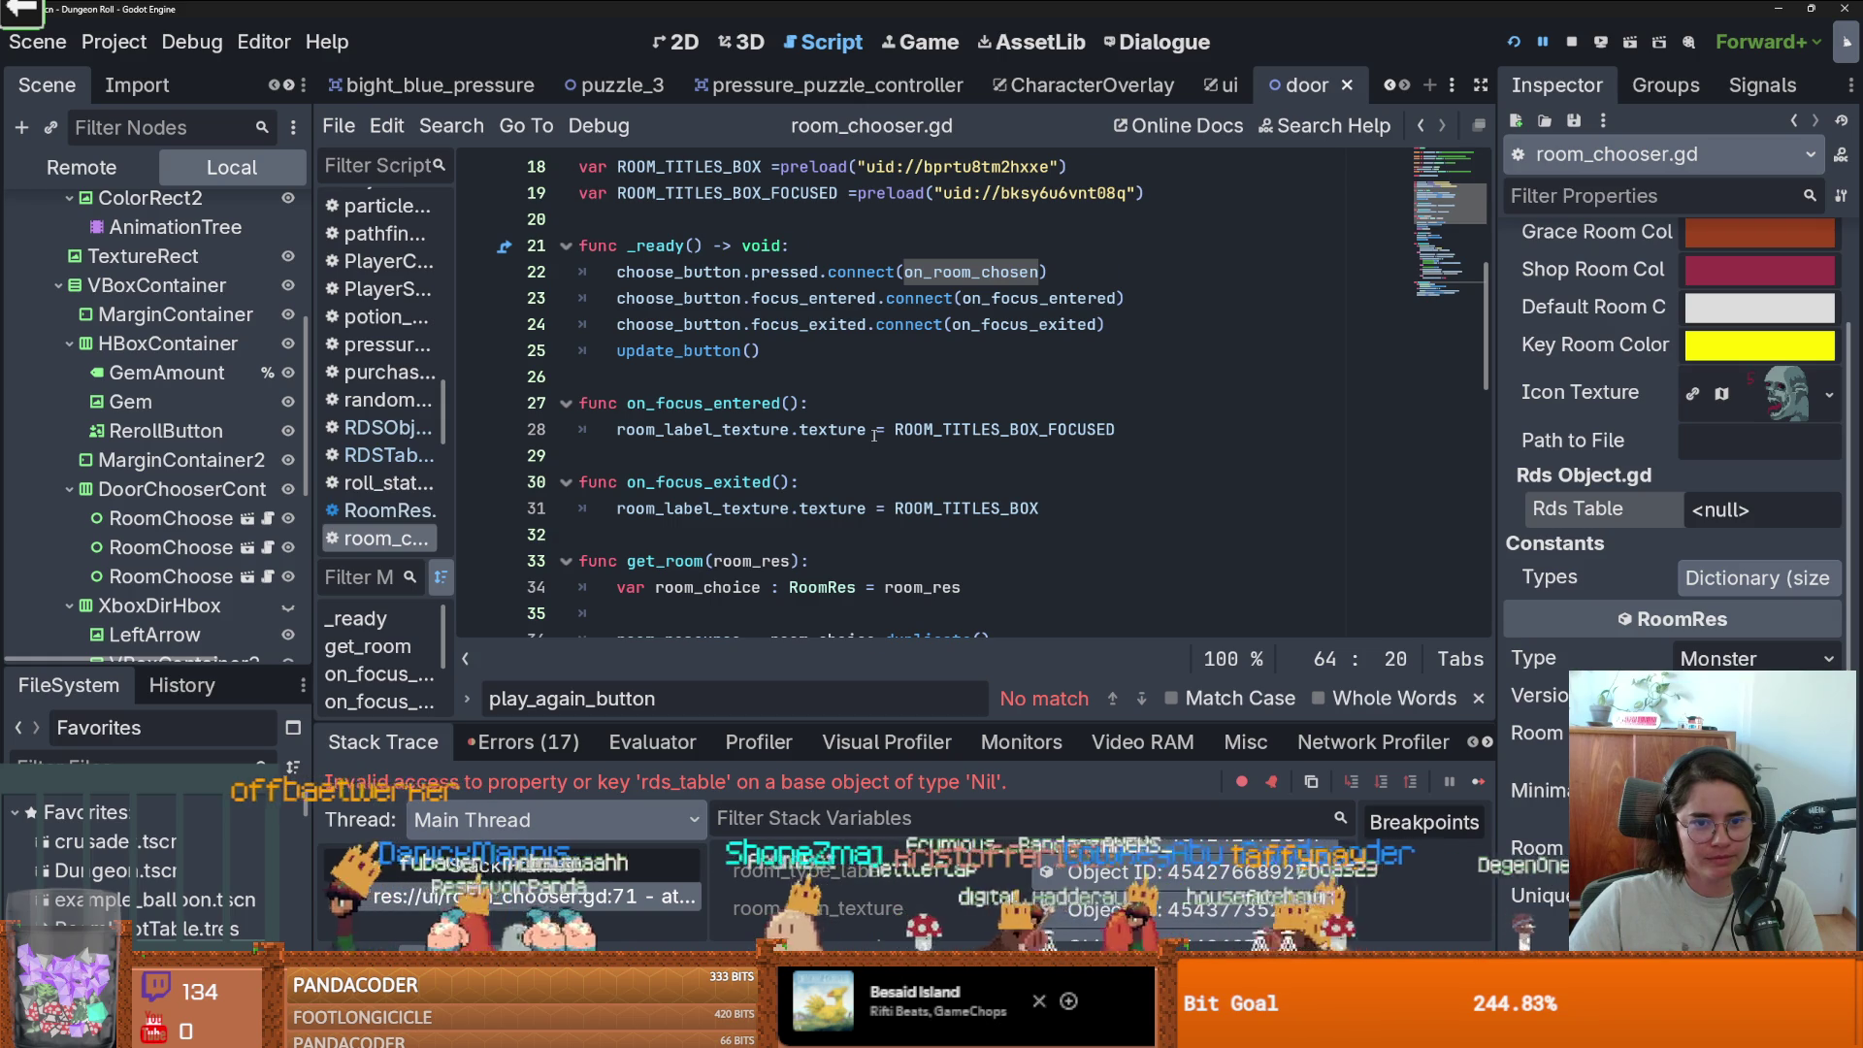
pyautogui.scroll(-3, 874, 435)
pyautogui.click(659, 329)
pyautogui.click(656, 376)
pyautogui.press('BackSpace')
pyautogui.click(830, 337)
pyautogui.press('Return')
pyautogui.hotkey('ctrl', 's')
# Add 'unduplicated_version = room_res' after room_choice's declaration in get_room.
pyautogui.doubleClick(676, 324)
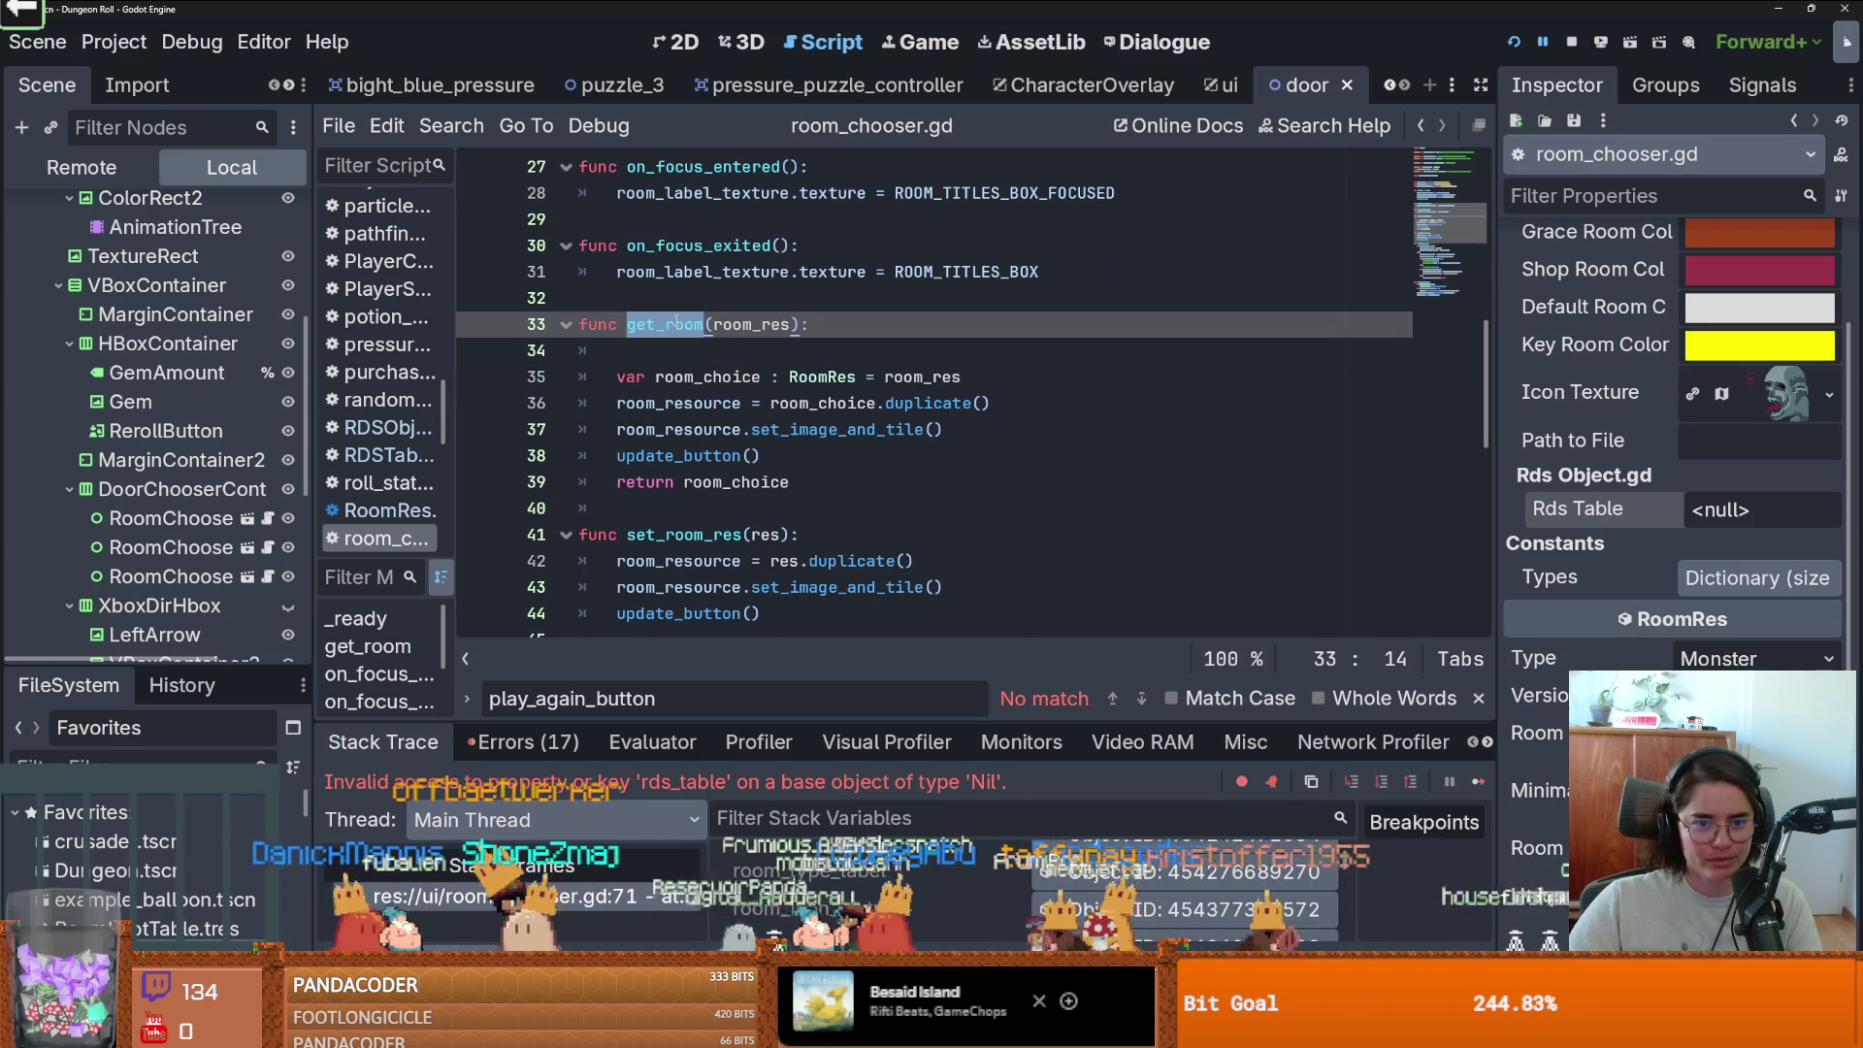
pyautogui.click(732, 360)
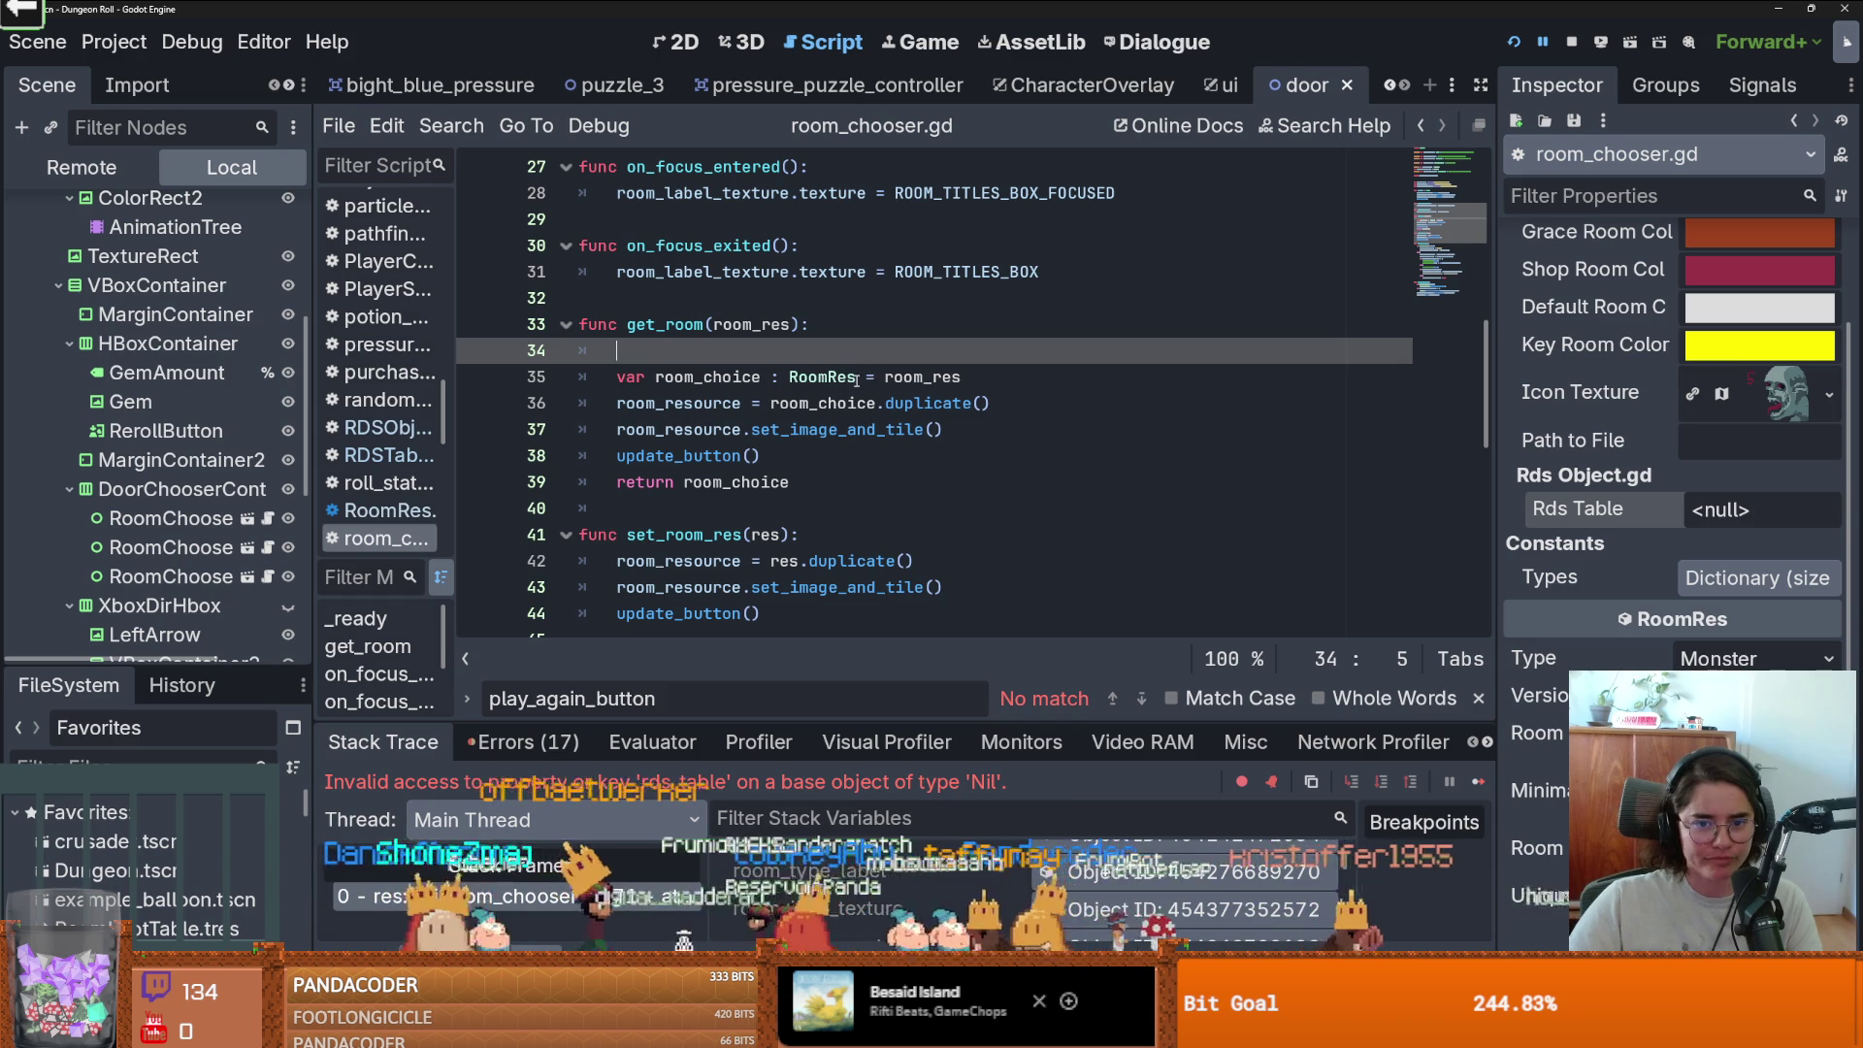
pyautogui.doubleClick(898, 376)
pyautogui.doubleClick(726, 377)
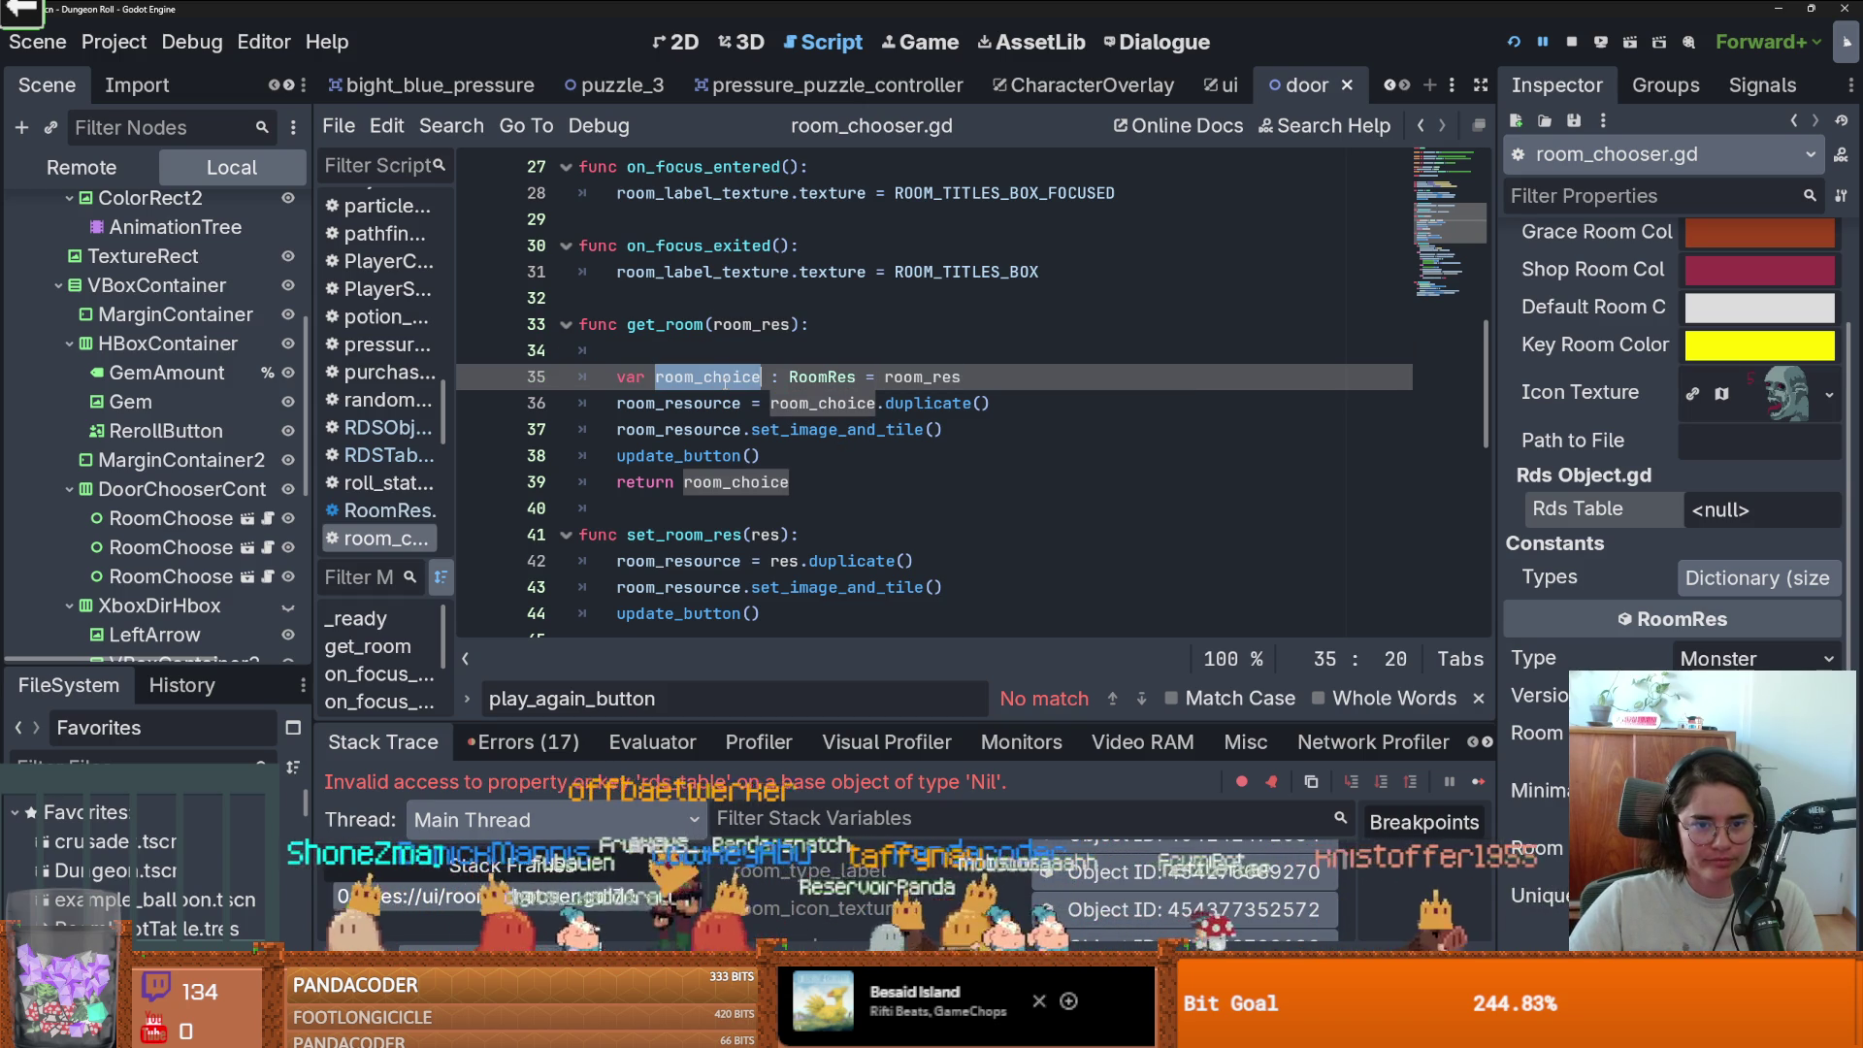
pyautogui.click(989, 377)
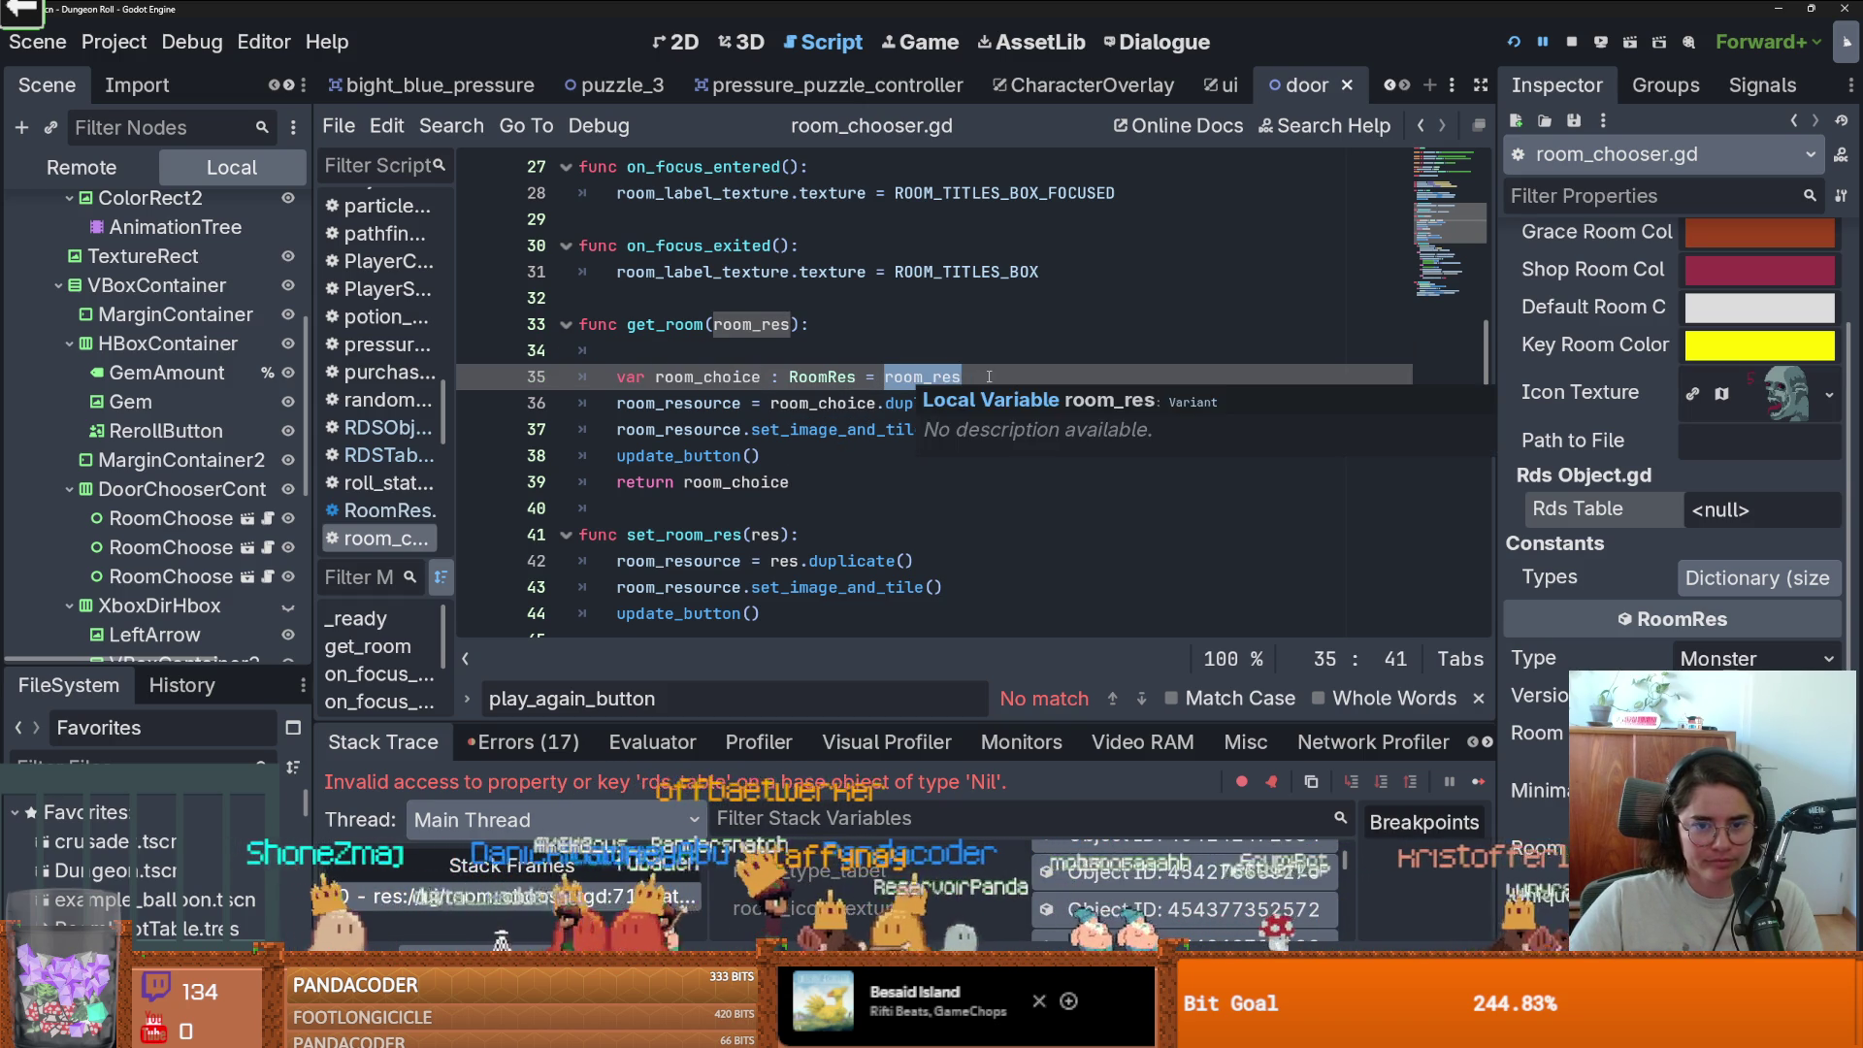
pyautogui.press('Return')
pyautogui.write('nduplicated_version = ')
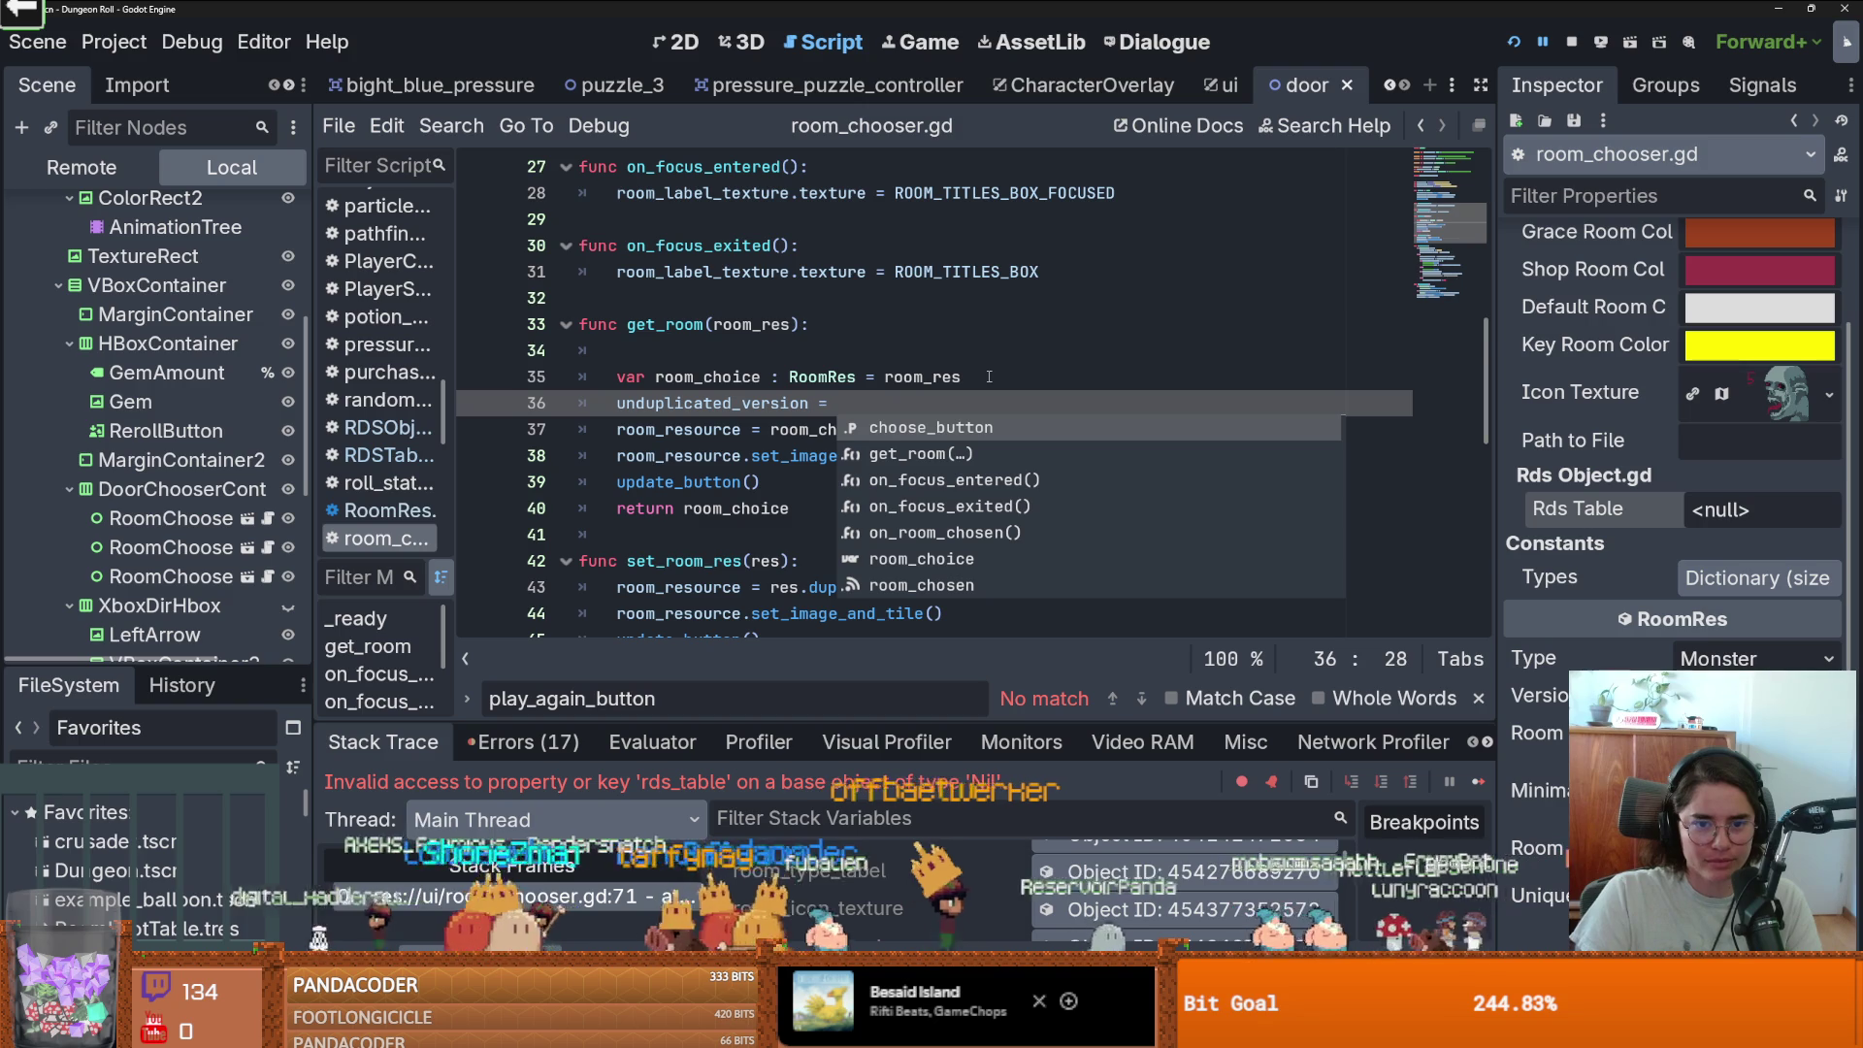
pyautogui.write('roo')
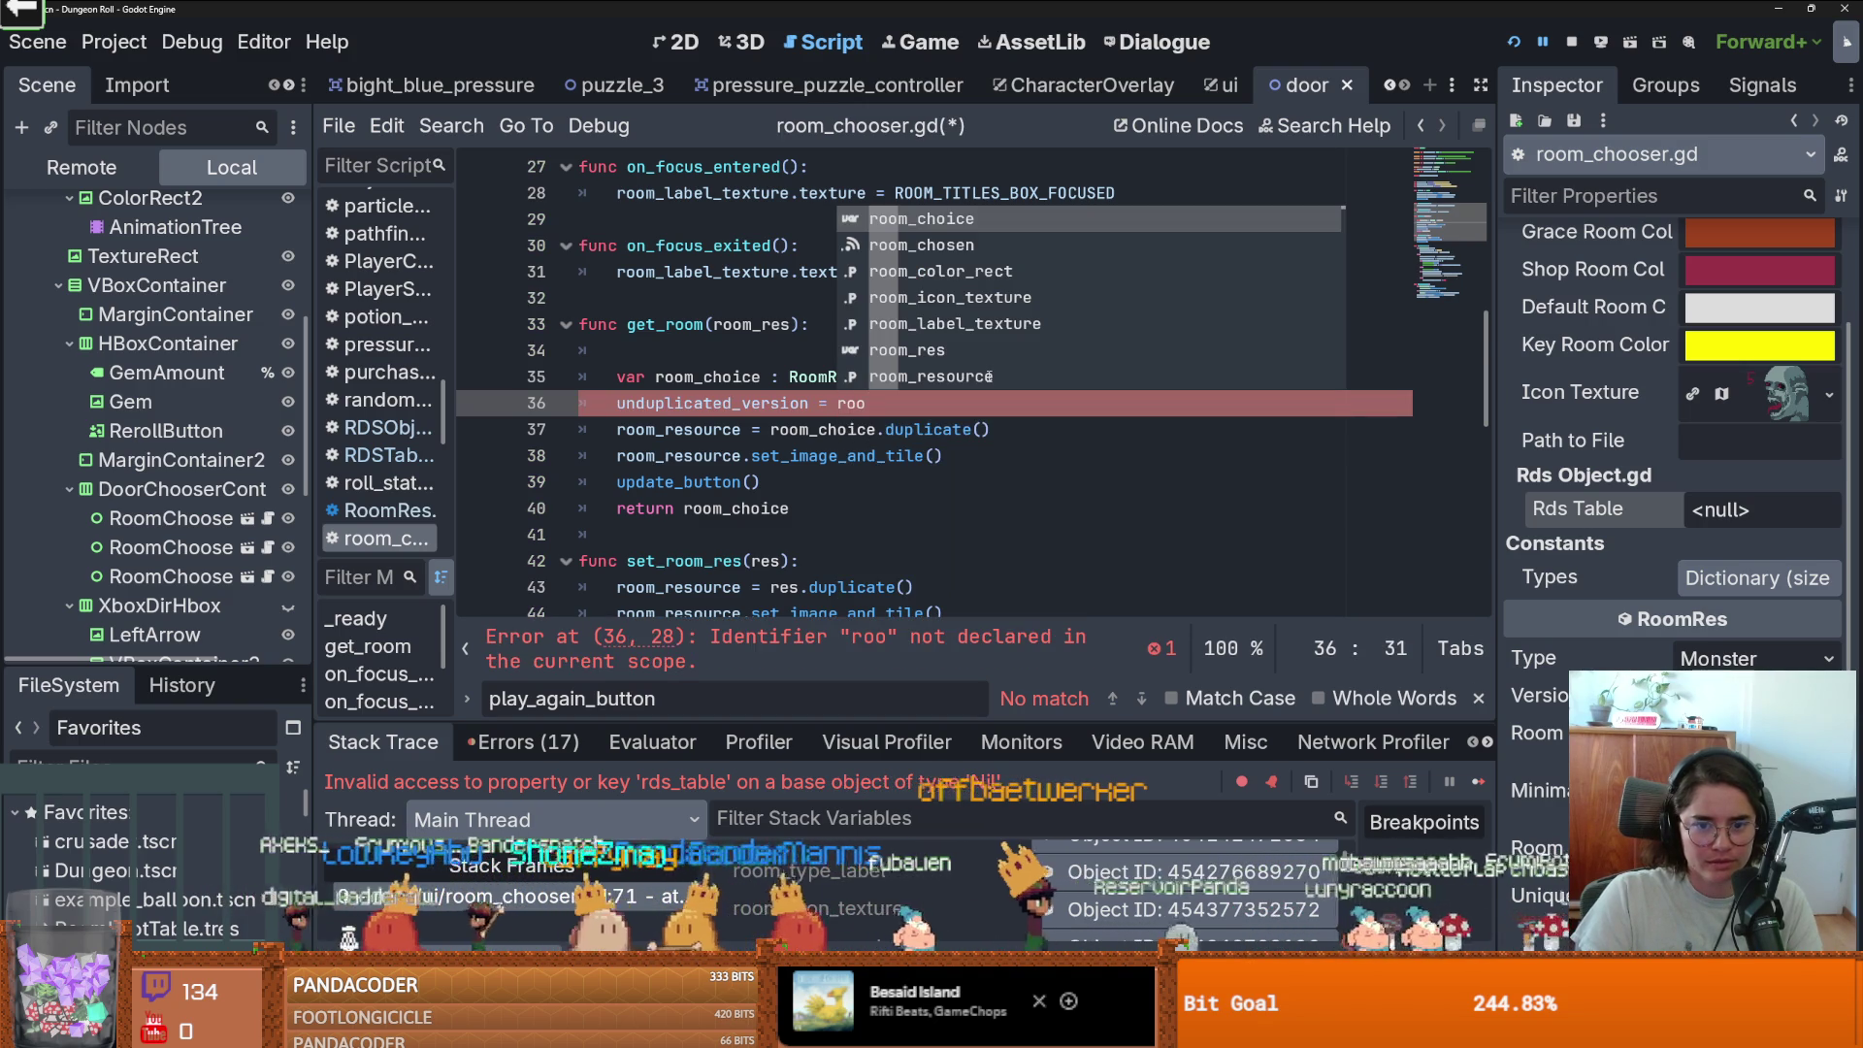
pyautogui.press('Down')
pyautogui.press('Down')
pyautogui.press('Down')
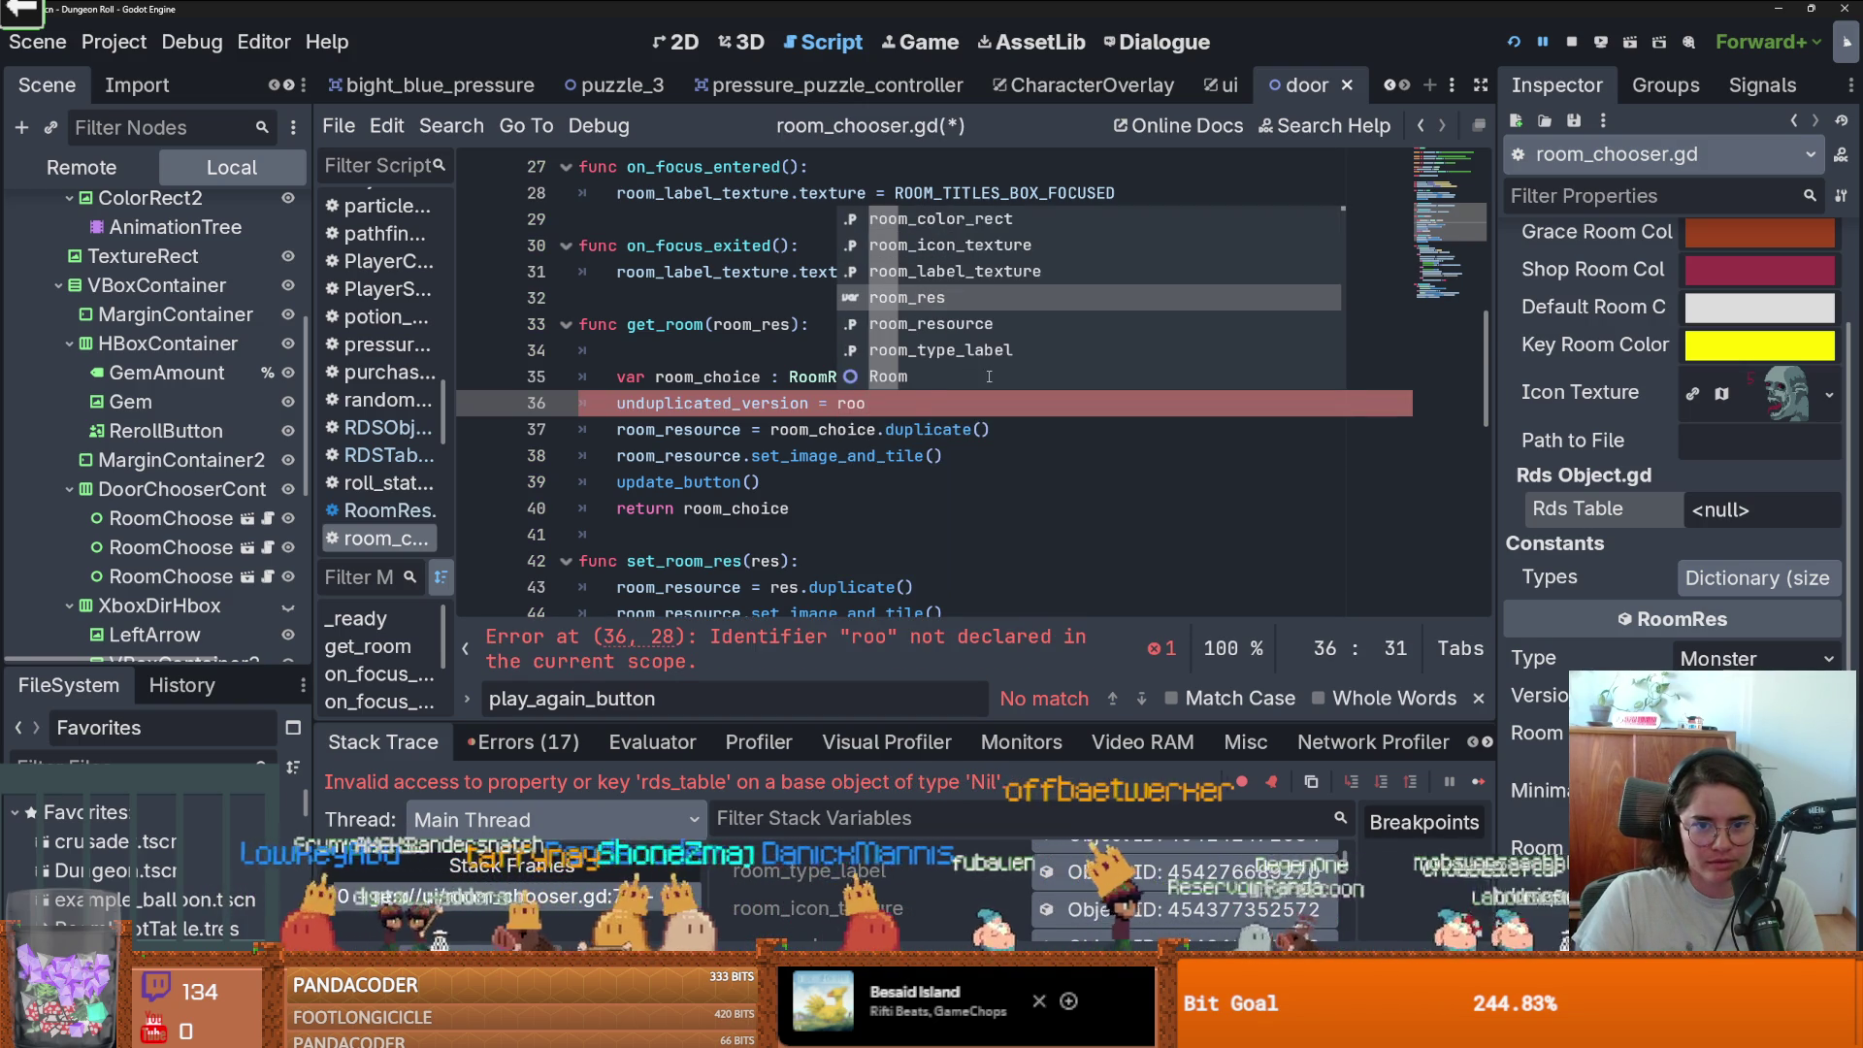
pyautogui.press('Return')
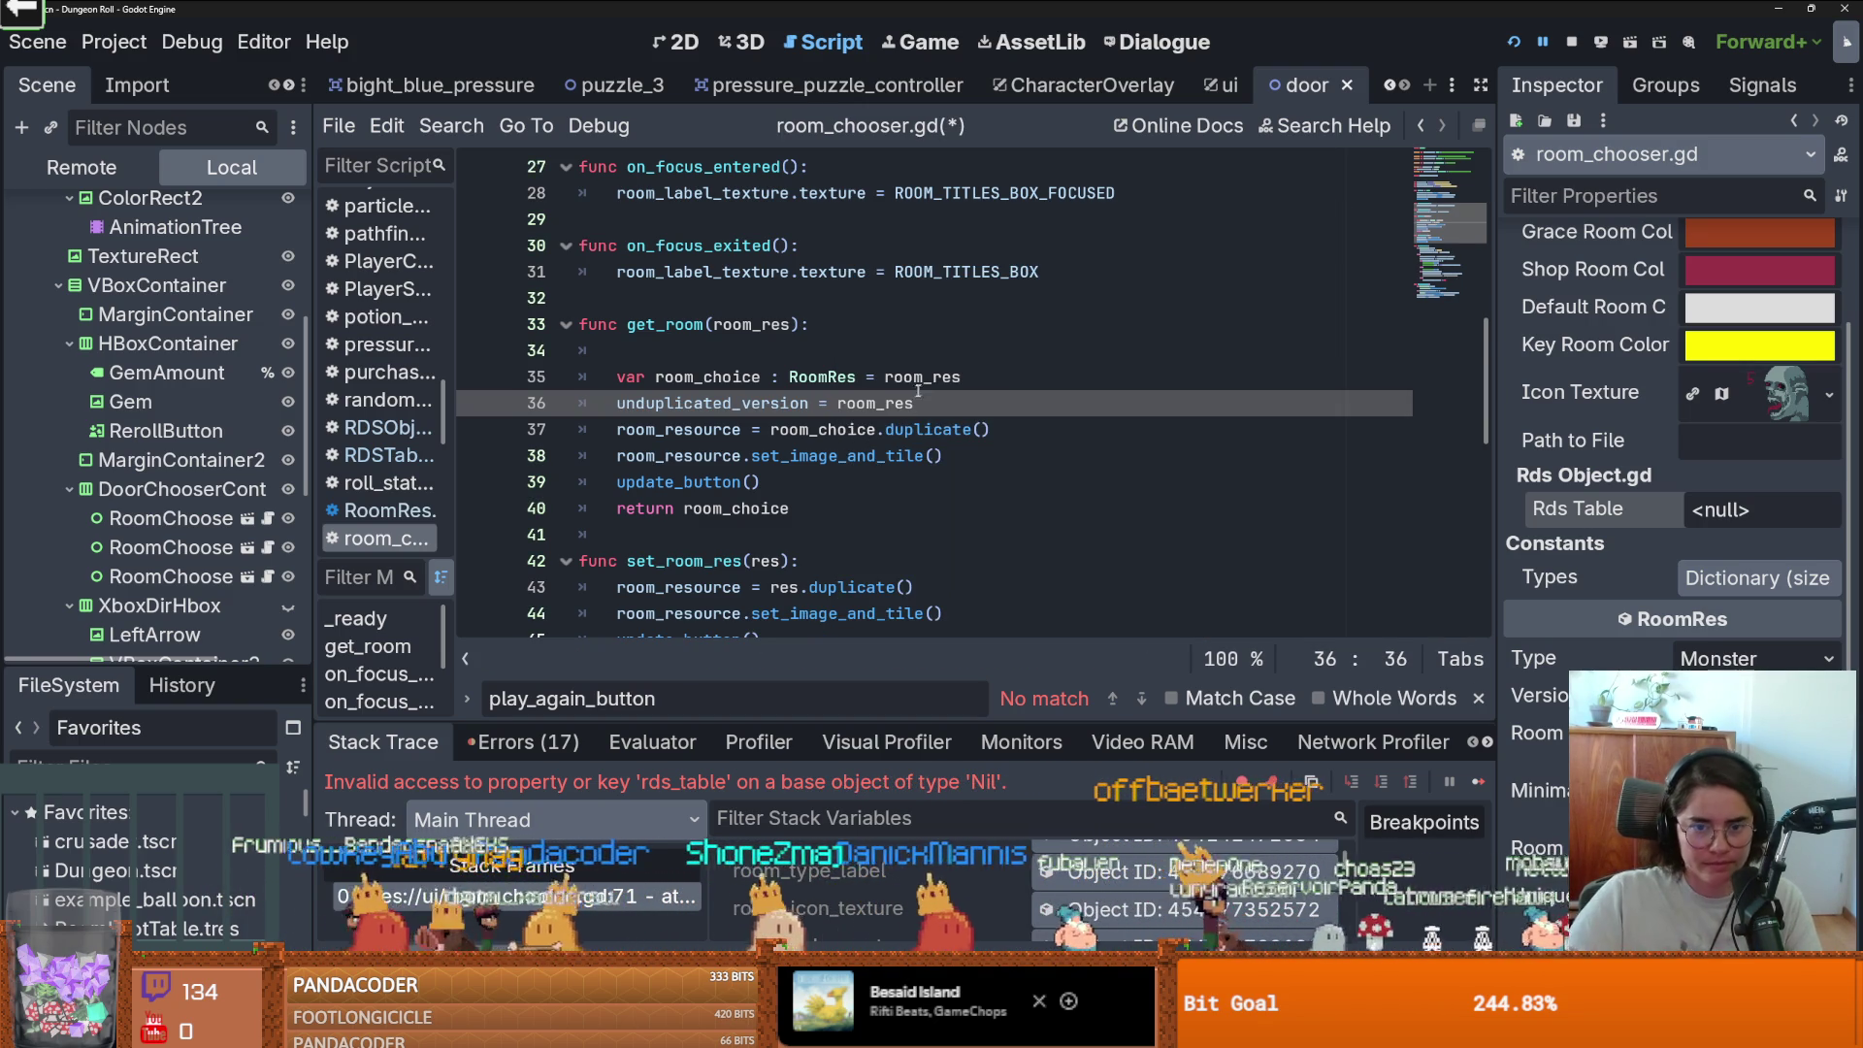
pyautogui.doubleClick(712, 403)
pyautogui.hotkey('ctrl', 'c')
# Replace both room_resource references on line 70 with unduplicated_version, then save and run the game.
pyautogui.scroll(-3, 1485, 396)
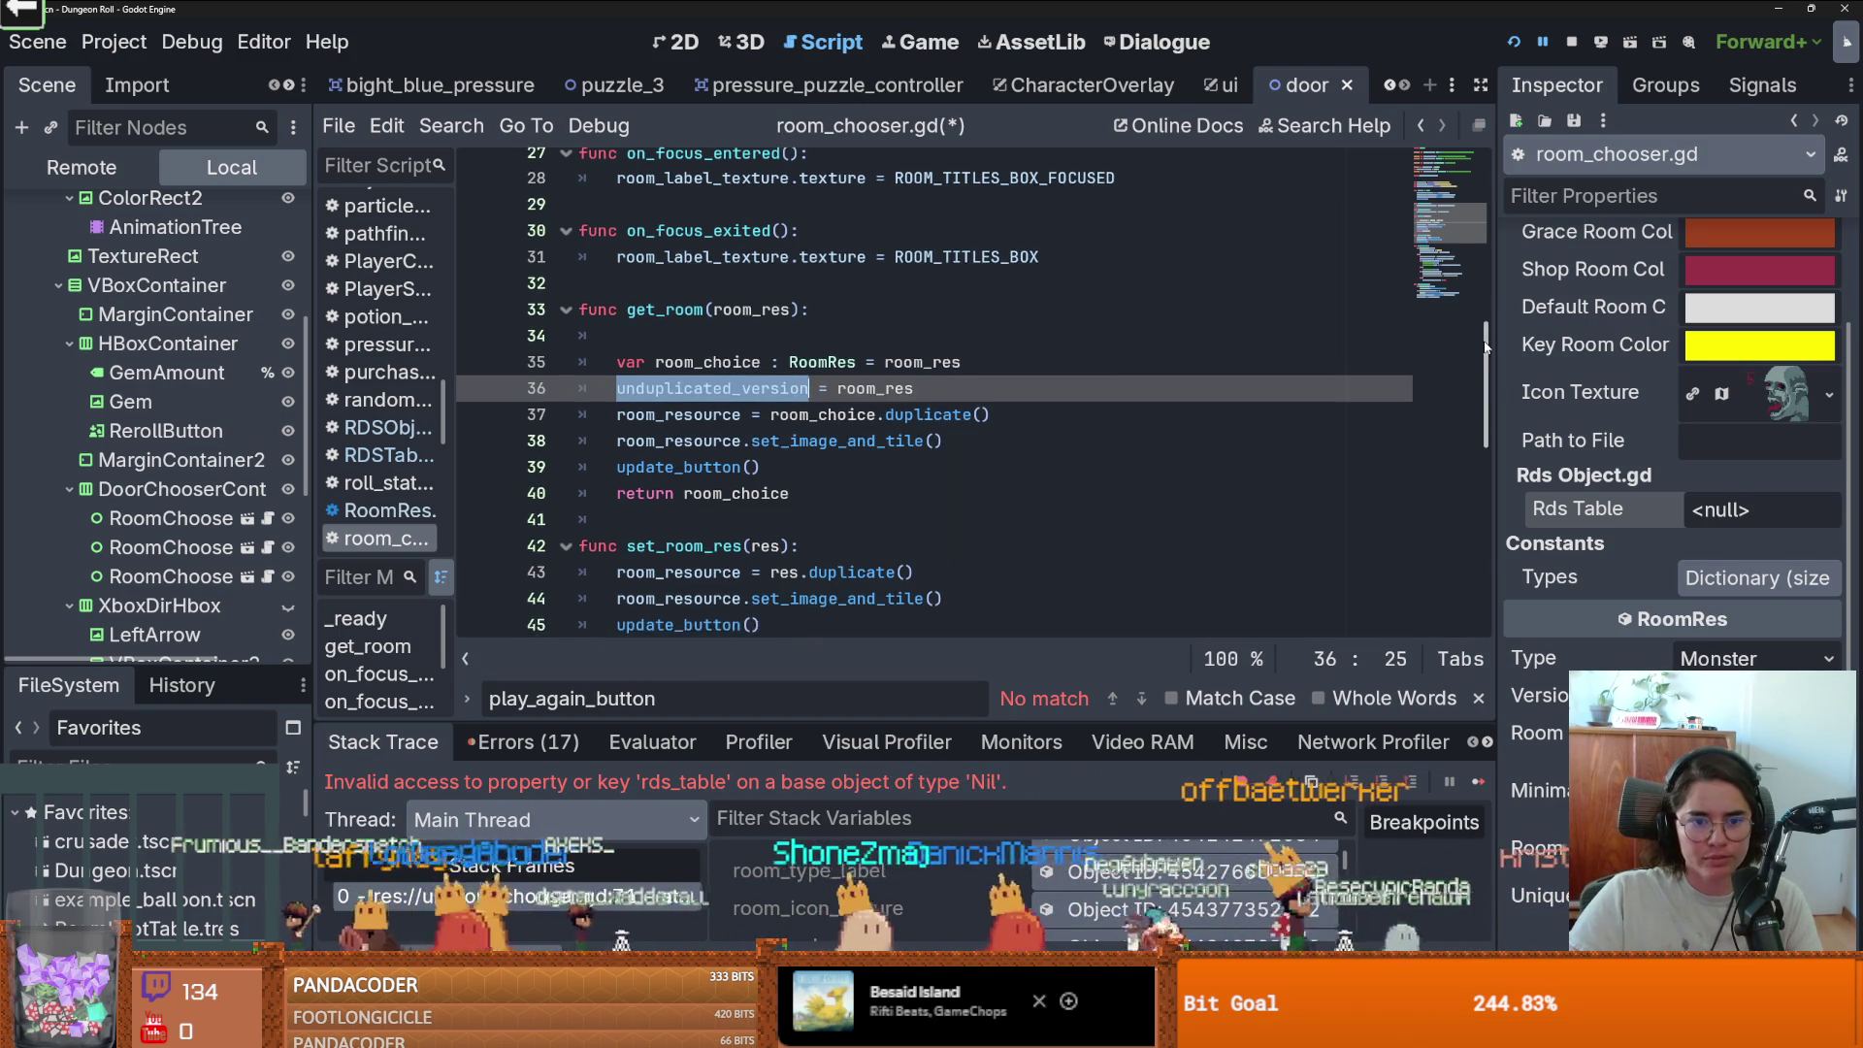
pyautogui.scroll(-7, 1486, 396)
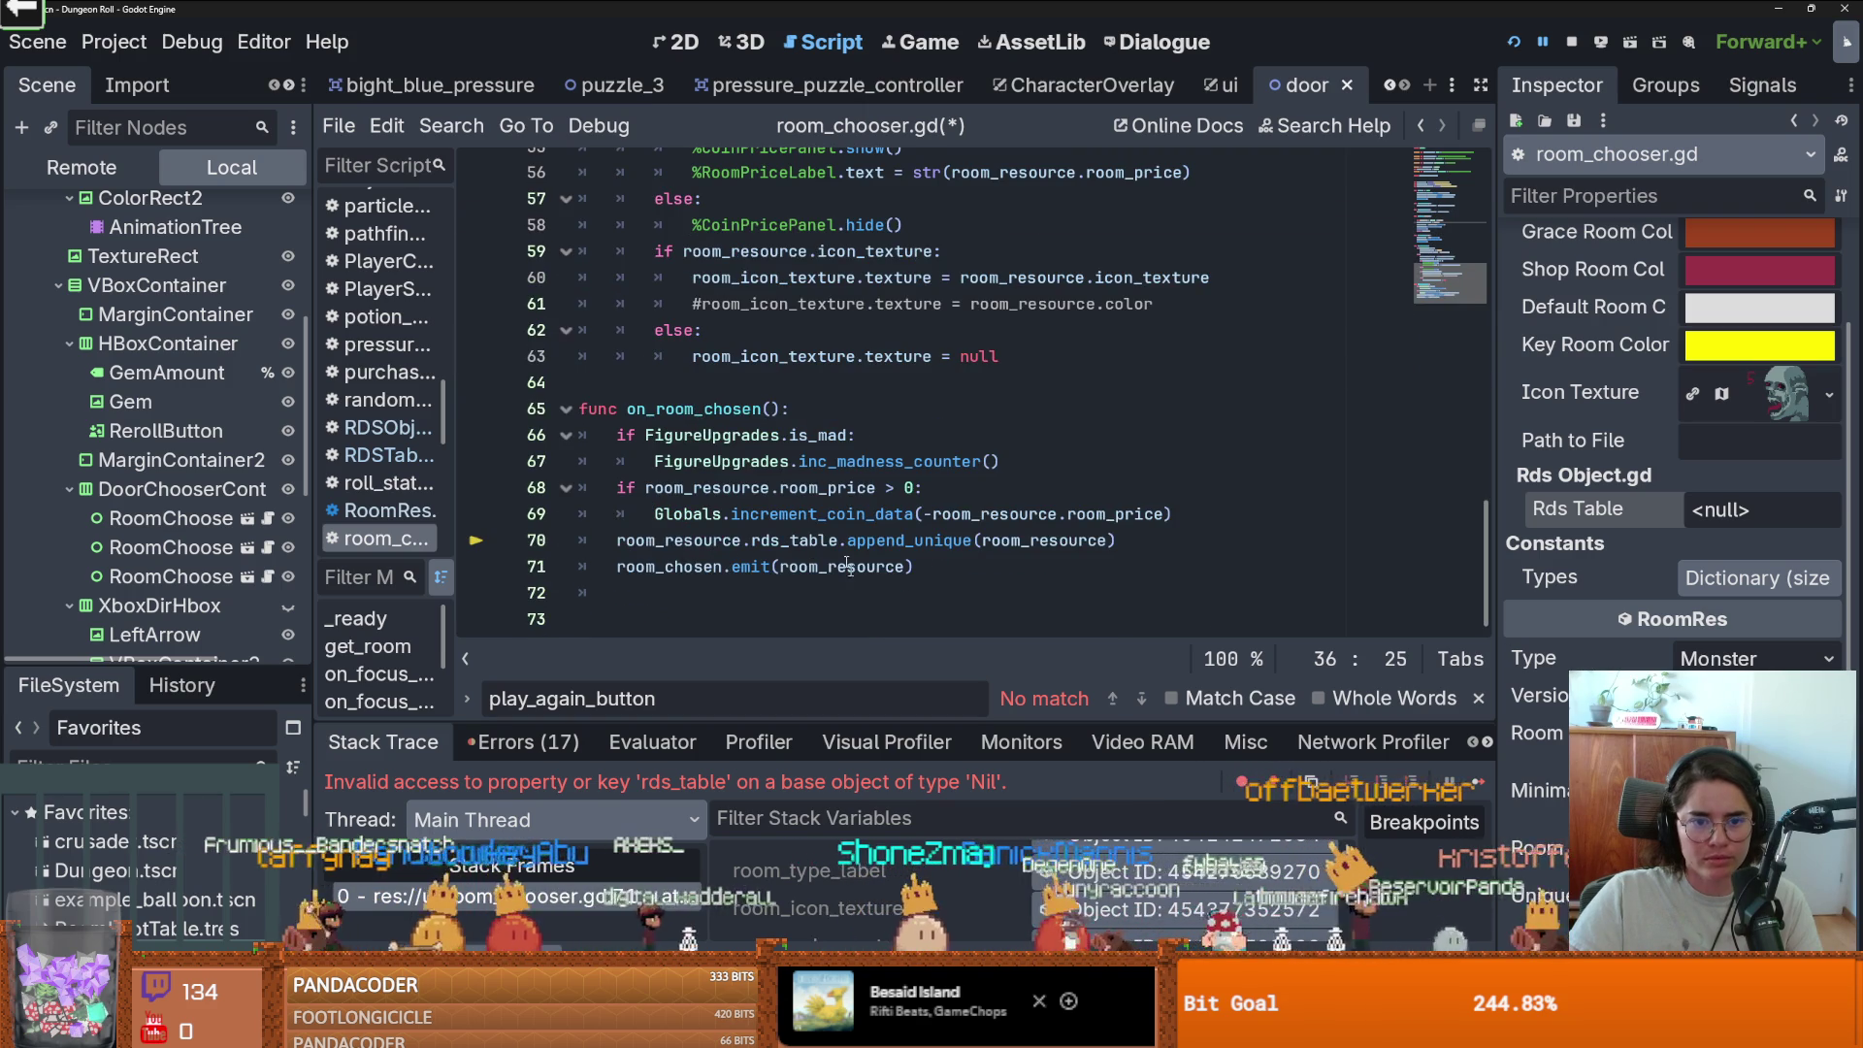
pyautogui.doubleClick(680, 540)
pyautogui.hotkey('ctrl', 'v')
pyautogui.doubleClick(1111, 540)
pyautogui.hotkey('ctrl', 'v')
pyautogui.click(1514, 41)
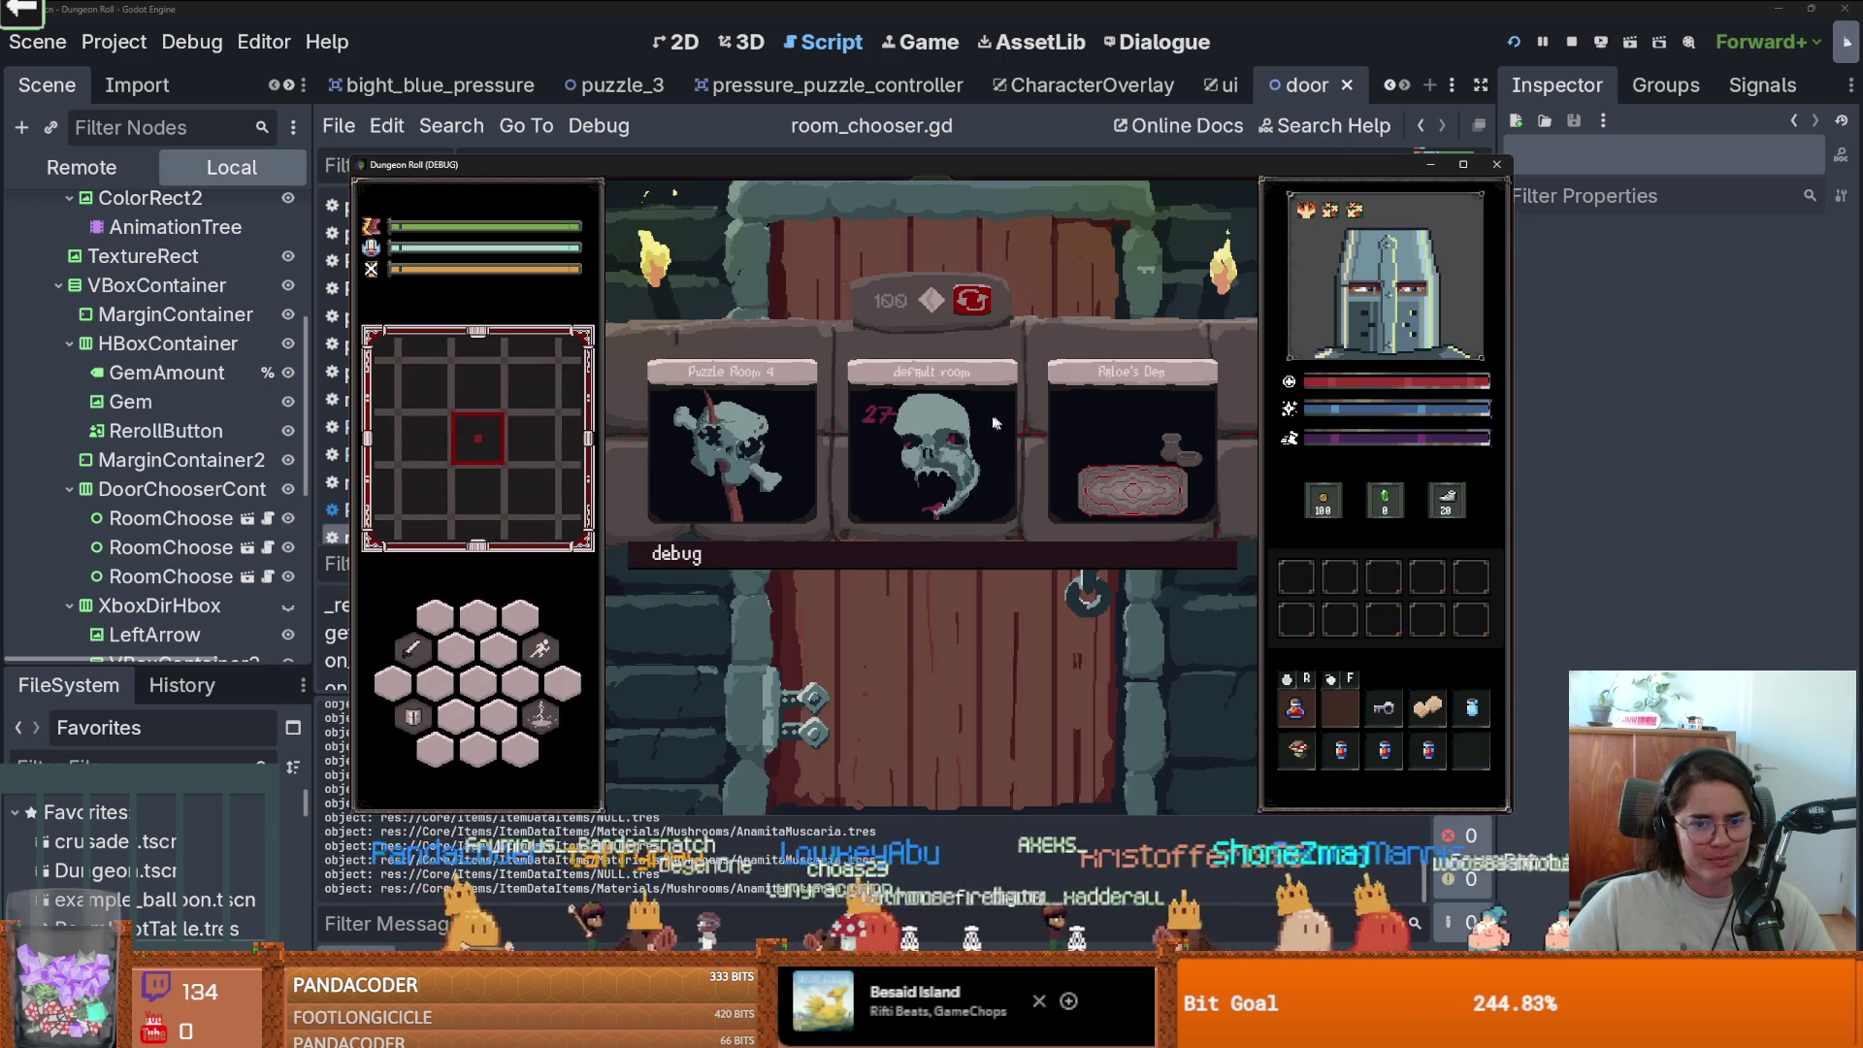
# Pick room cards and walk the knight through rooms, declining to unlock a locked door.
pyautogui.click(1009, 434)
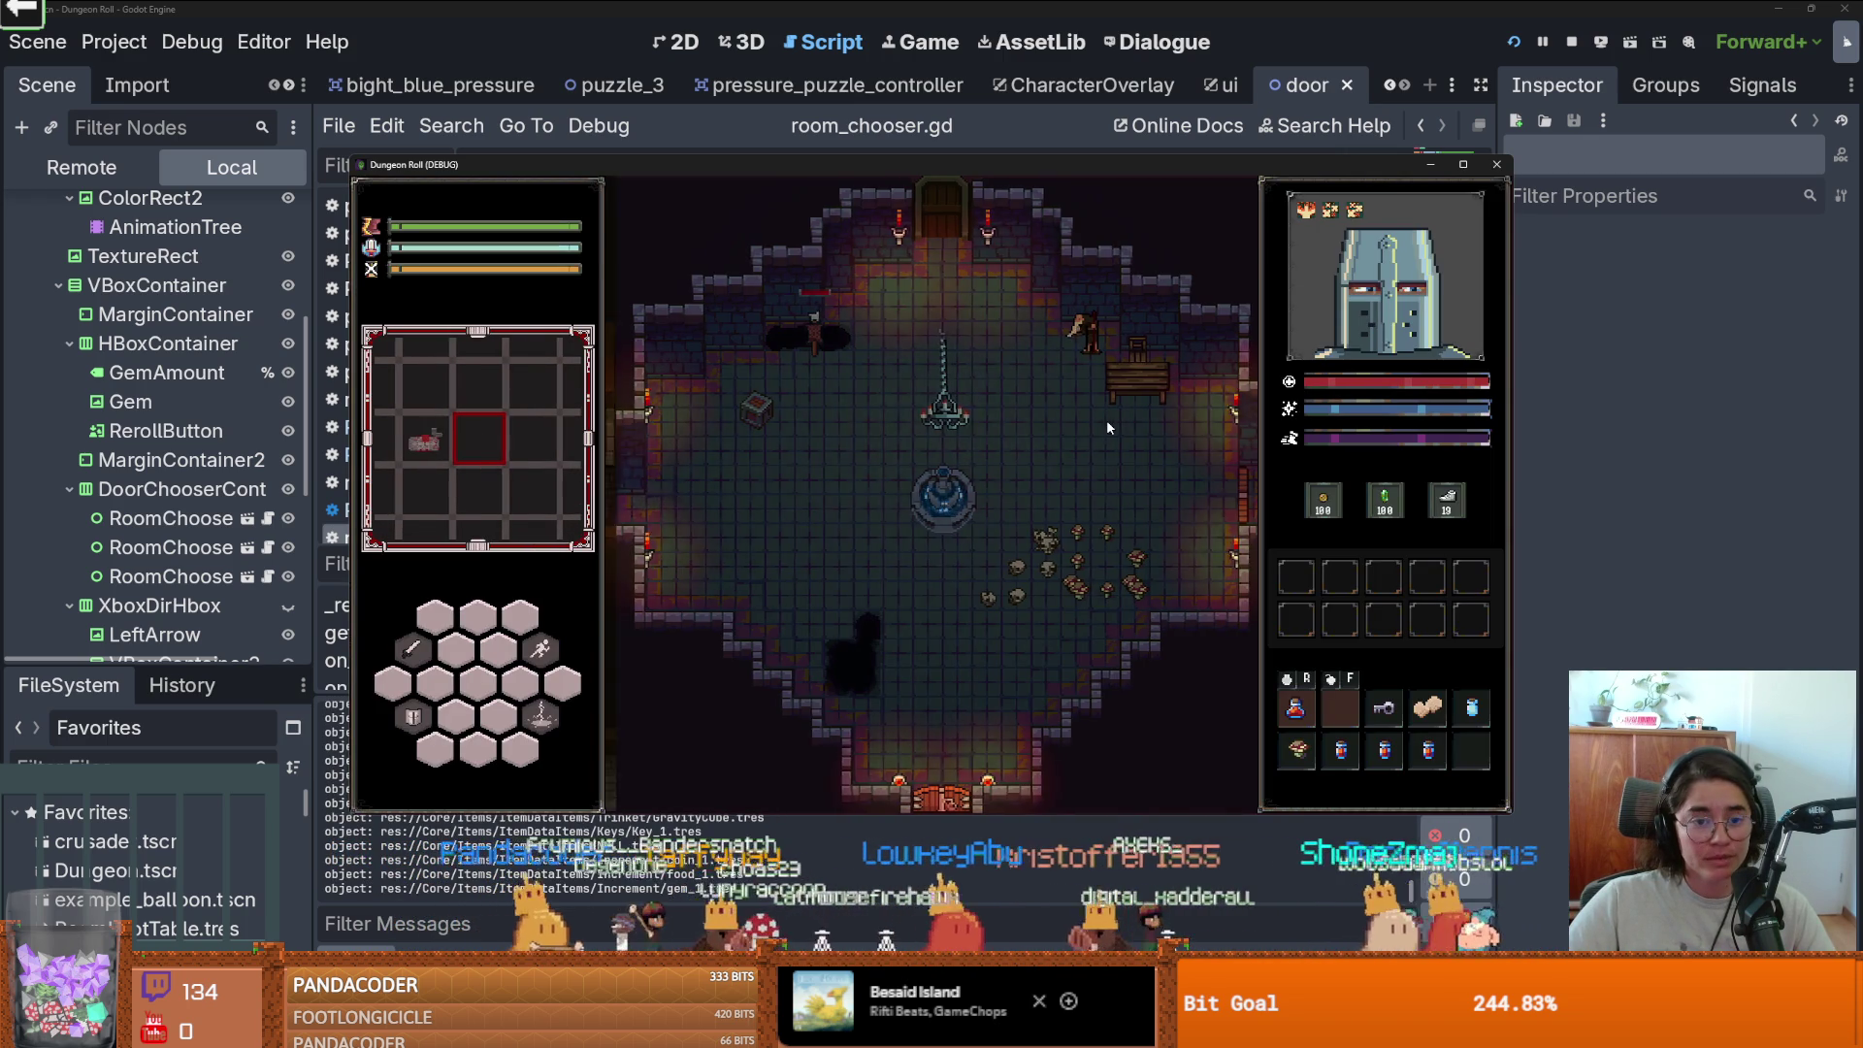
pyautogui.press('s')
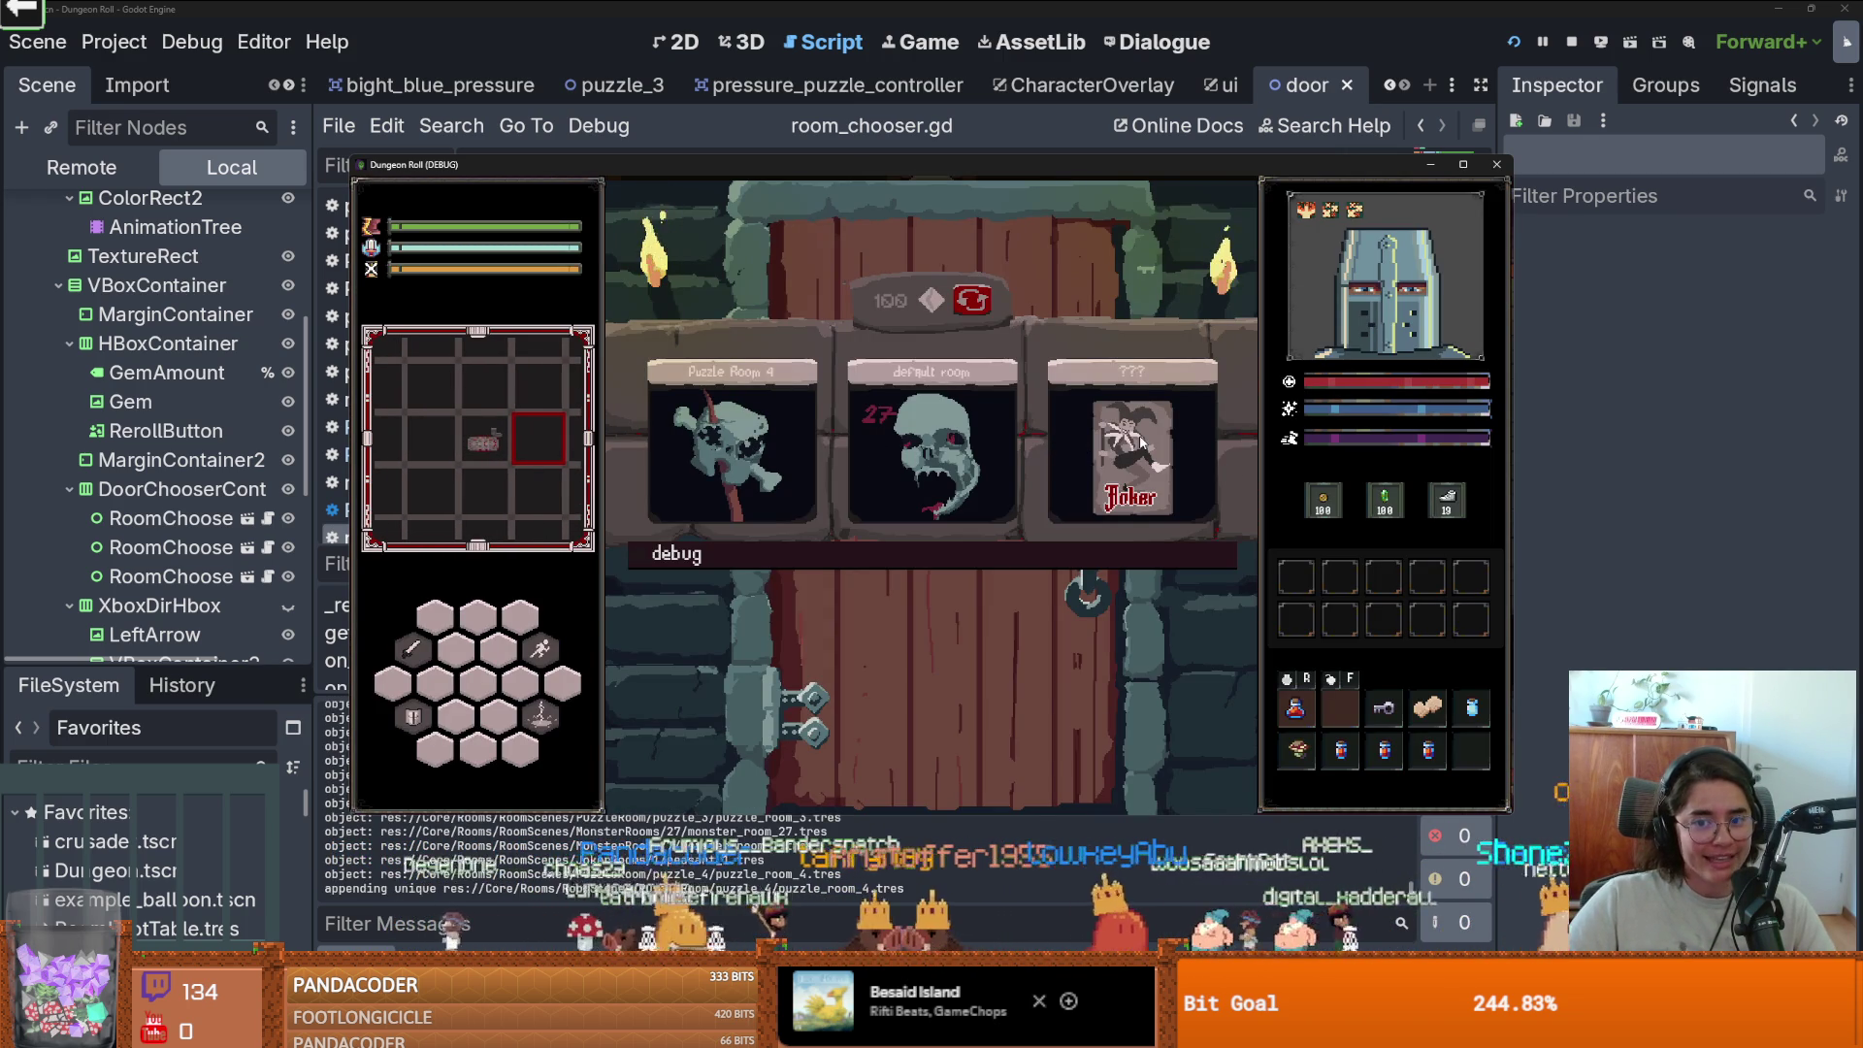
pyautogui.click(1141, 441)
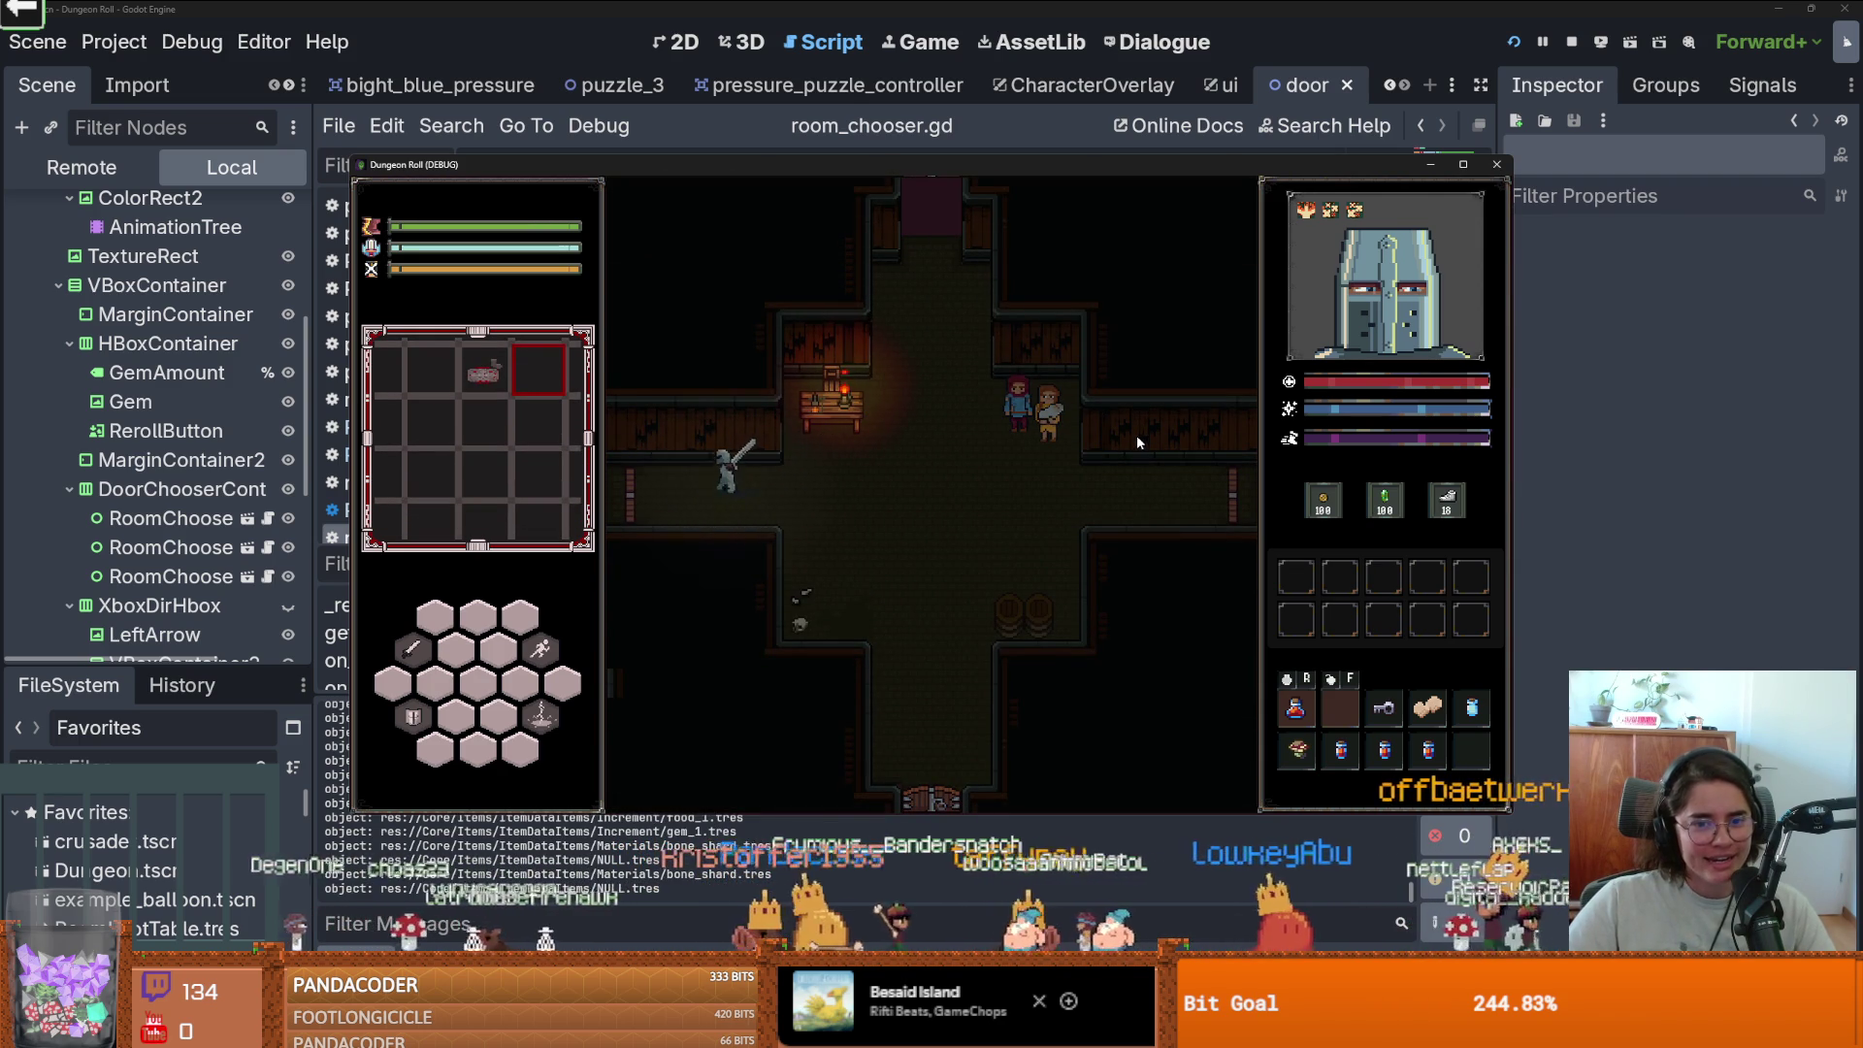
pyautogui.press('e')
pyautogui.click(984, 510)
pyautogui.press('d')
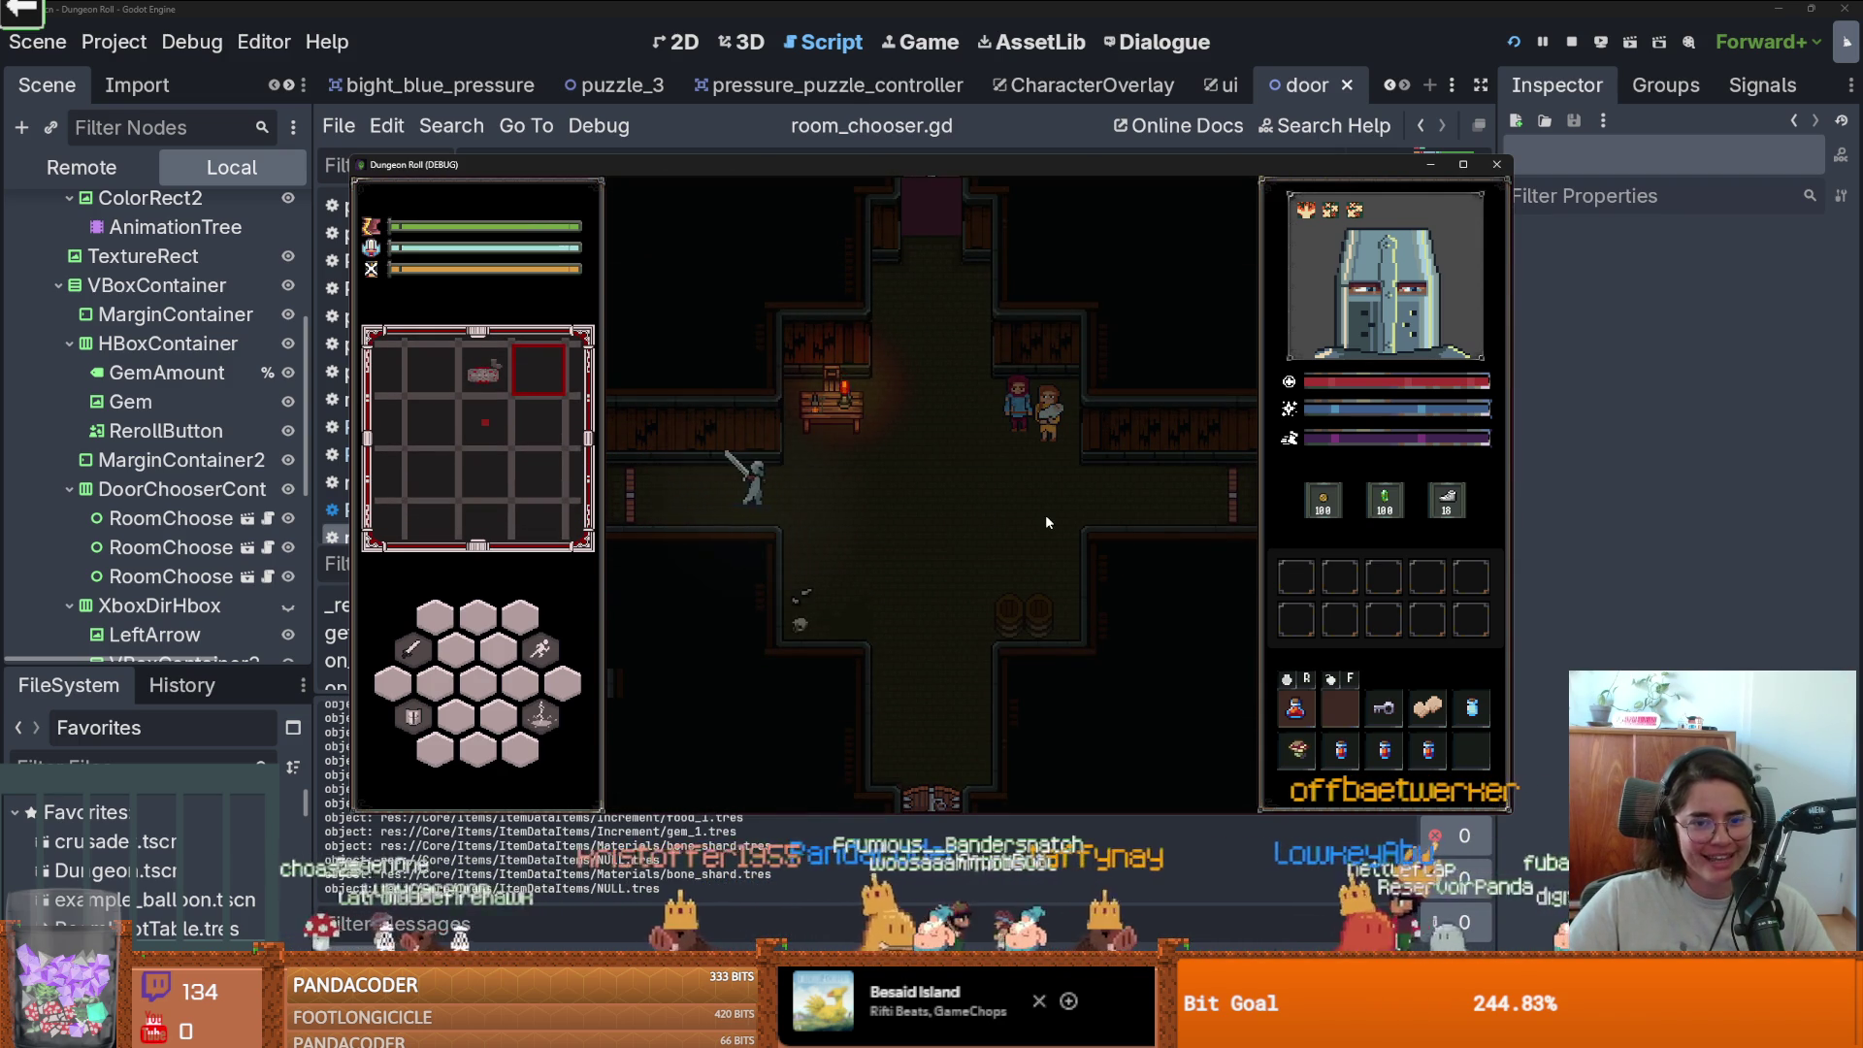
pyautogui.press('d')
pyautogui.press('d')
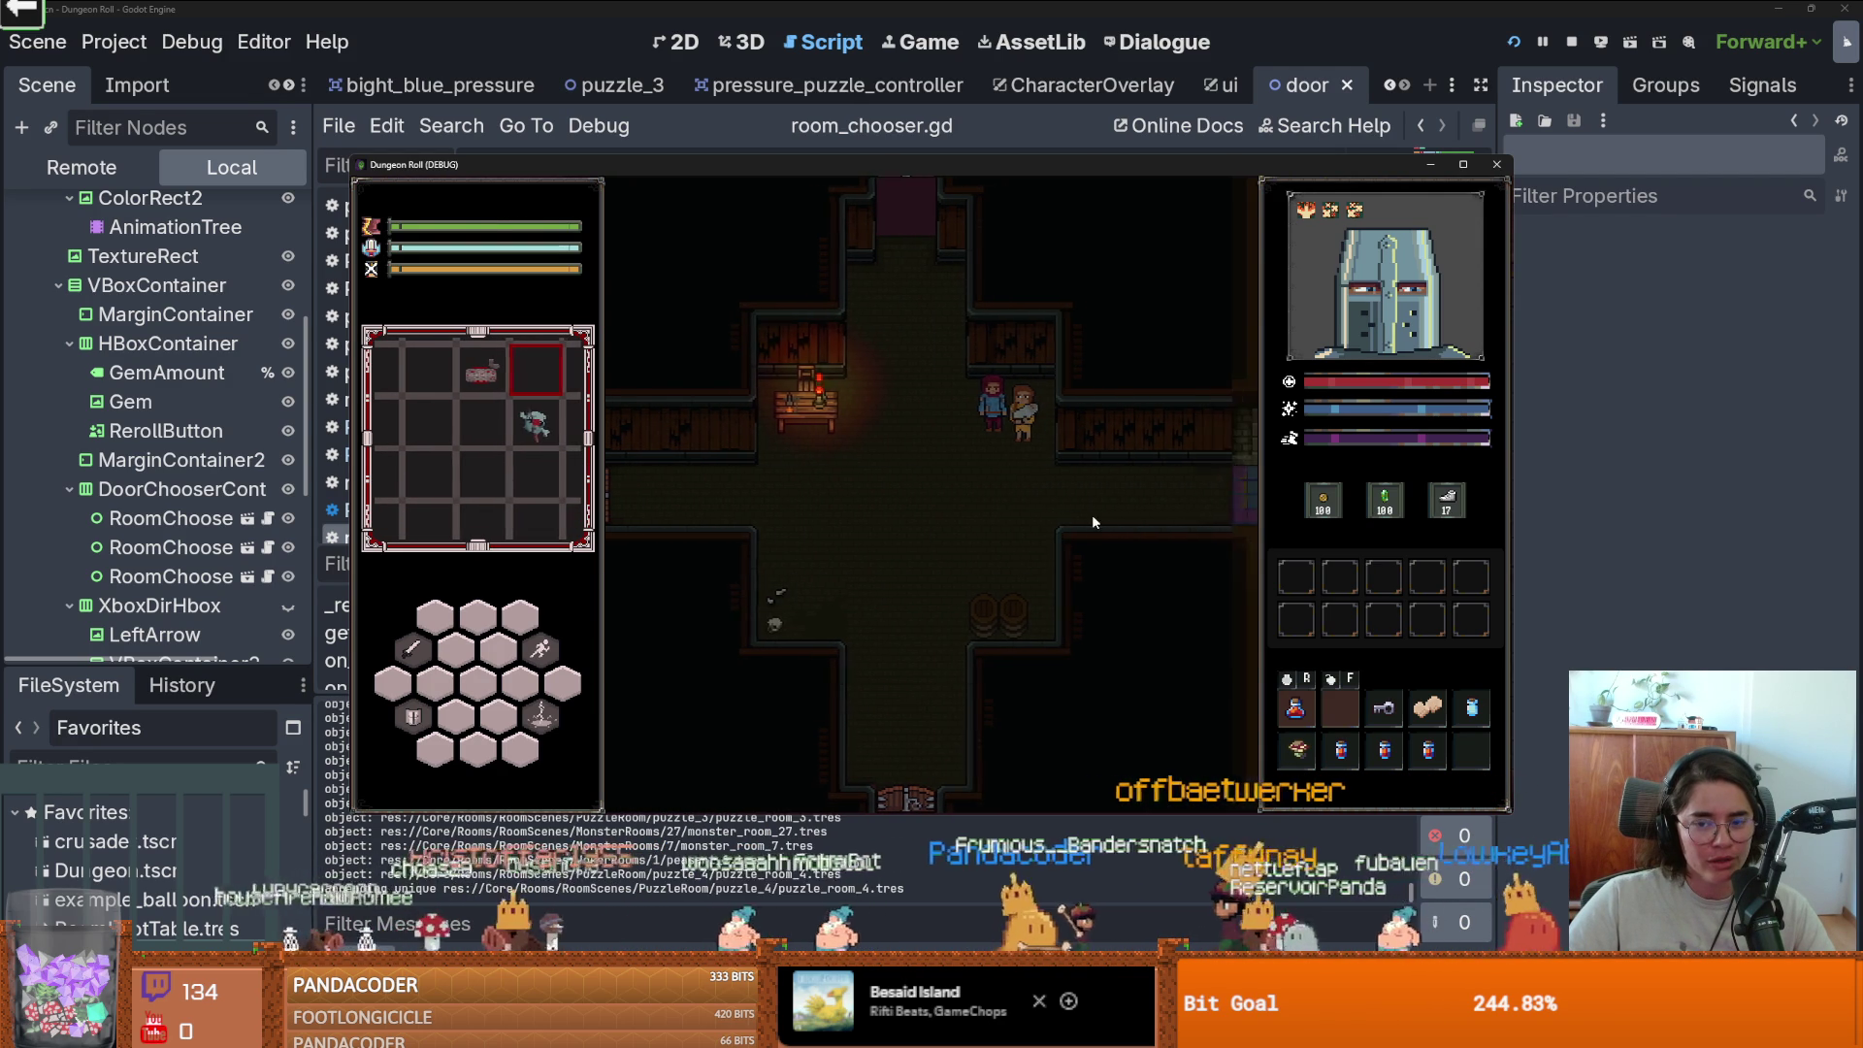
pyautogui.press('s')
pyautogui.press('d')
pyautogui.press('d')
pyautogui.press('w')
pyautogui.press('d')
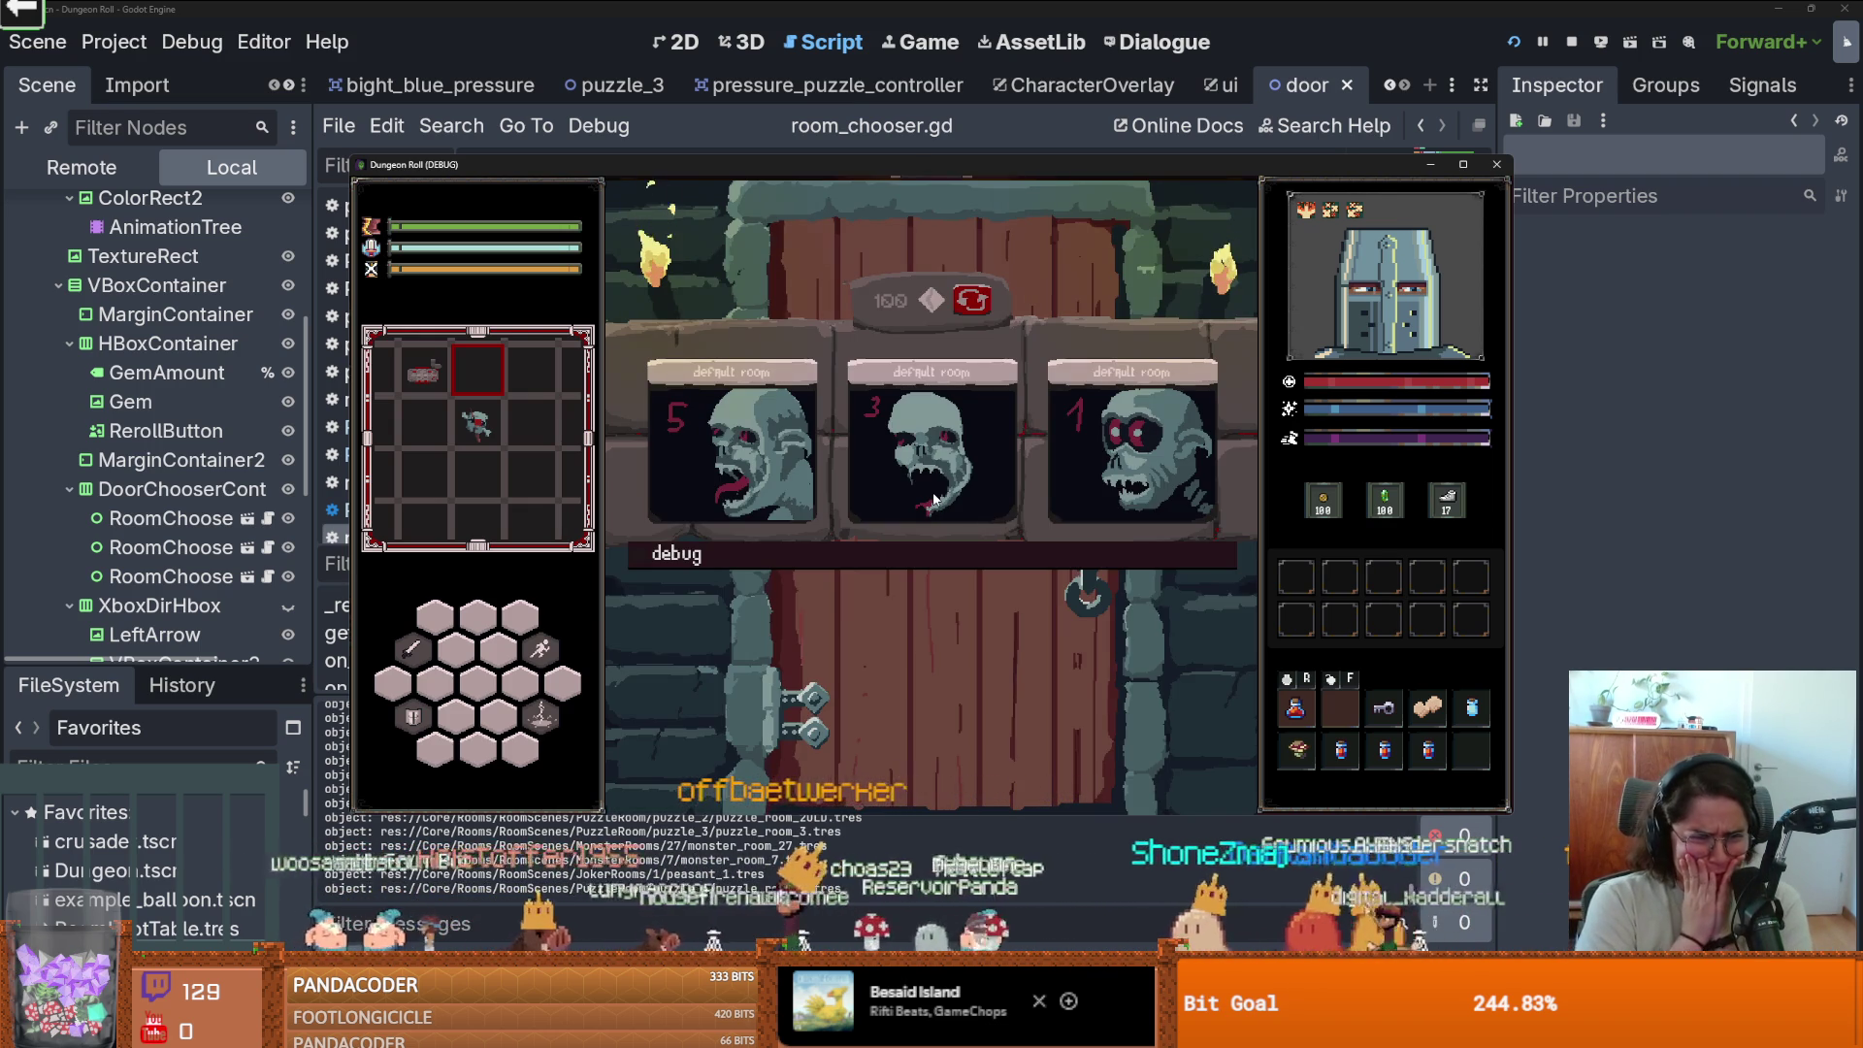
# Reroll the room offers three times, enter the middle puzzle room, end the run, and stop the game.
pyautogui.click(976, 302)
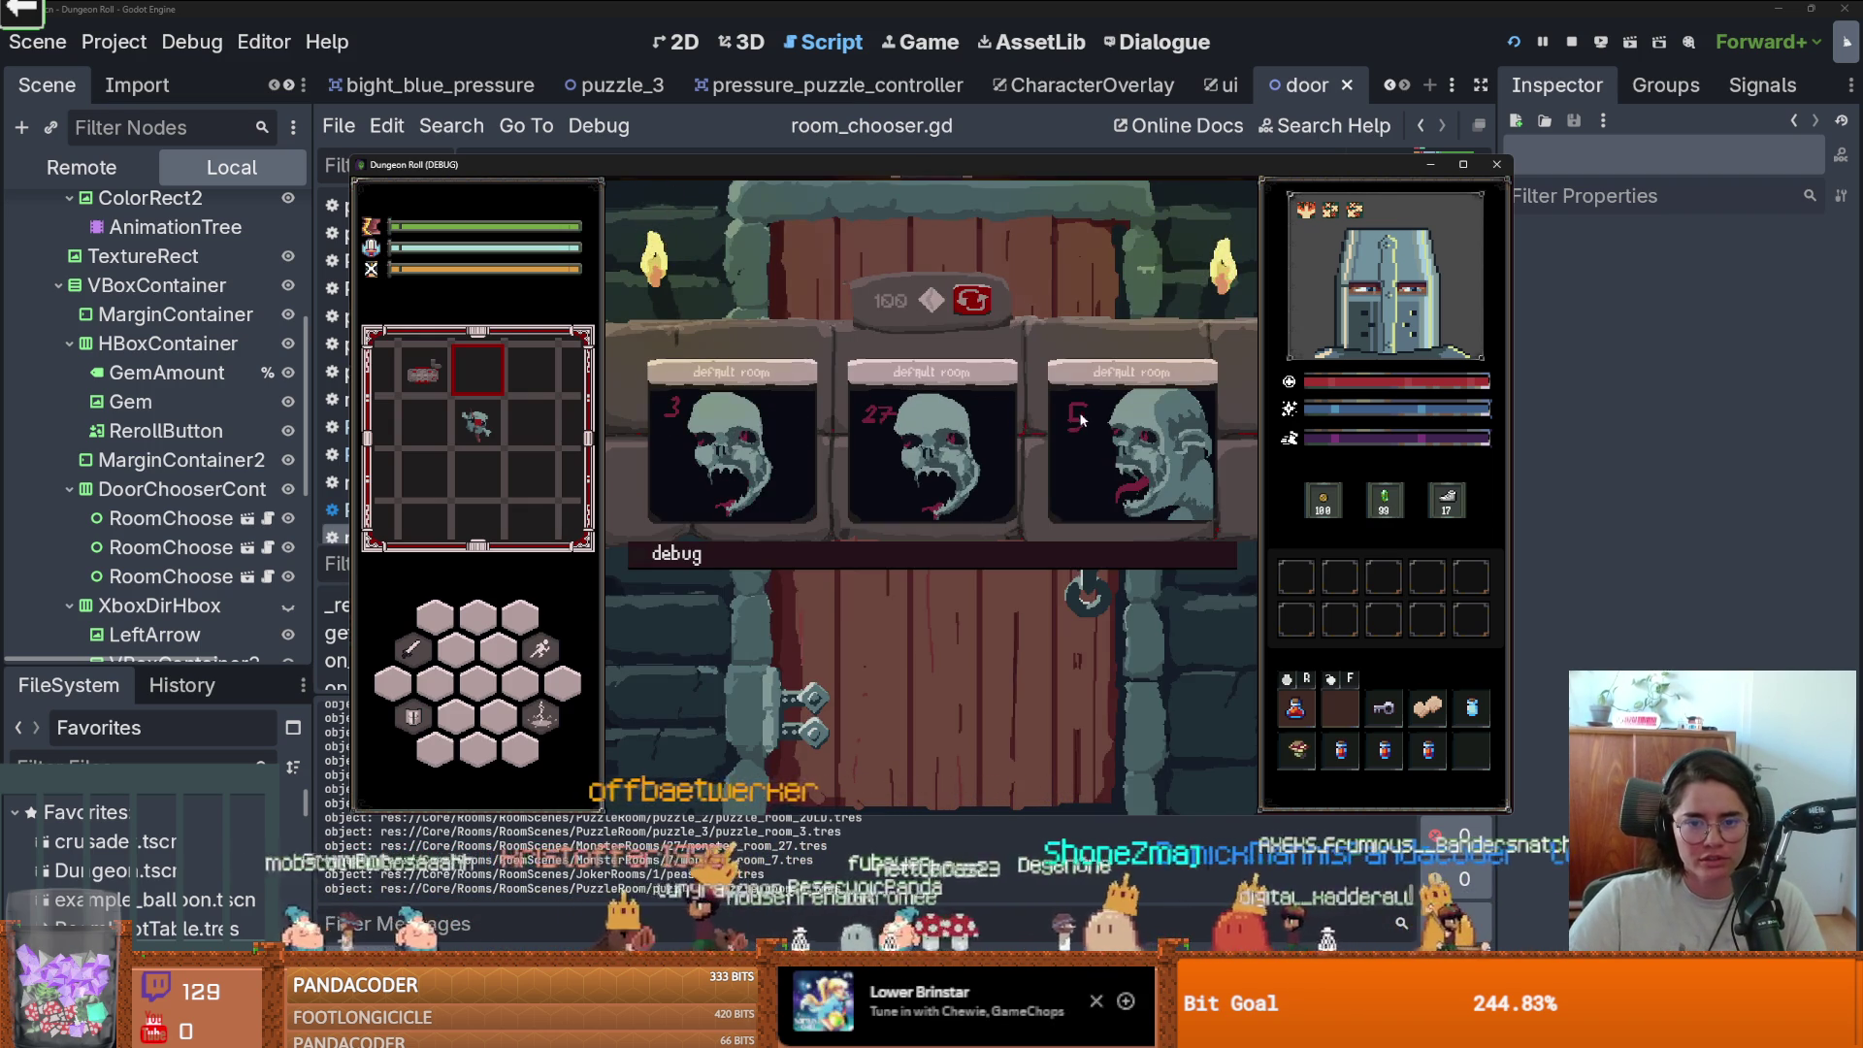
pyautogui.click(980, 305)
pyautogui.click(983, 307)
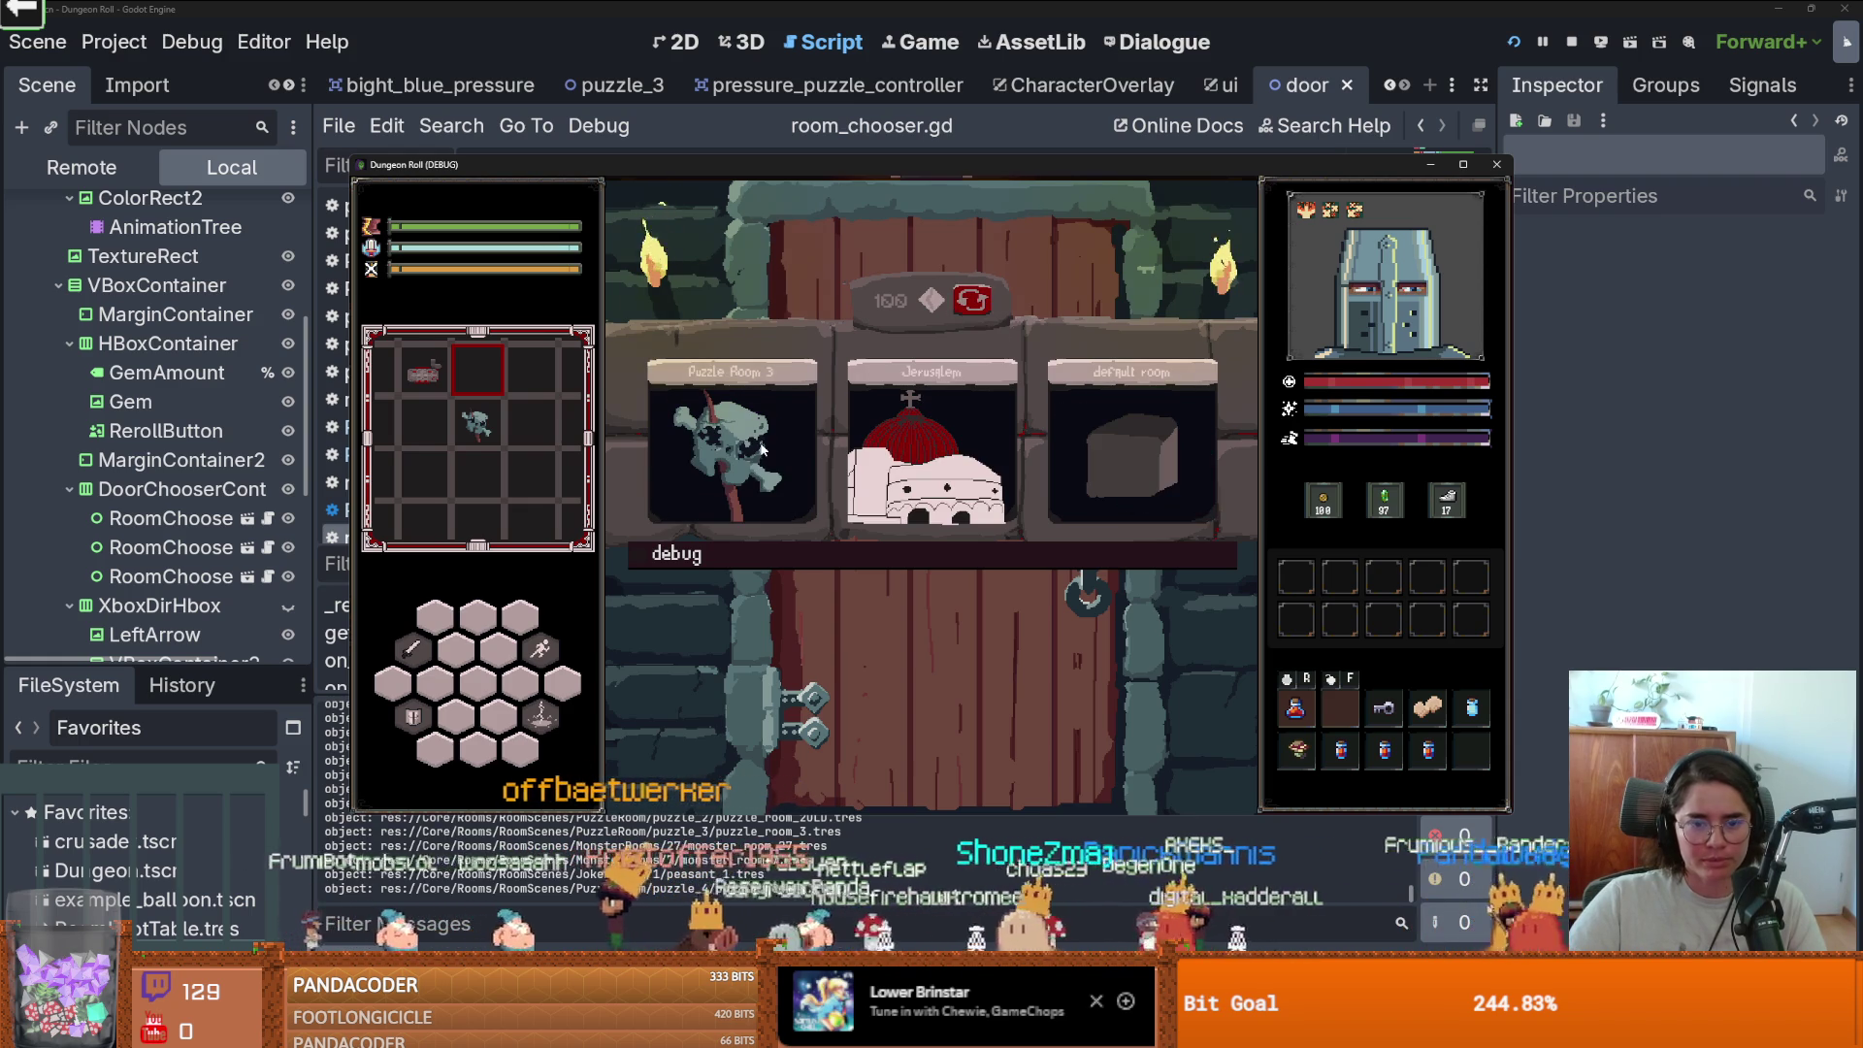
pyautogui.click(855, 475)
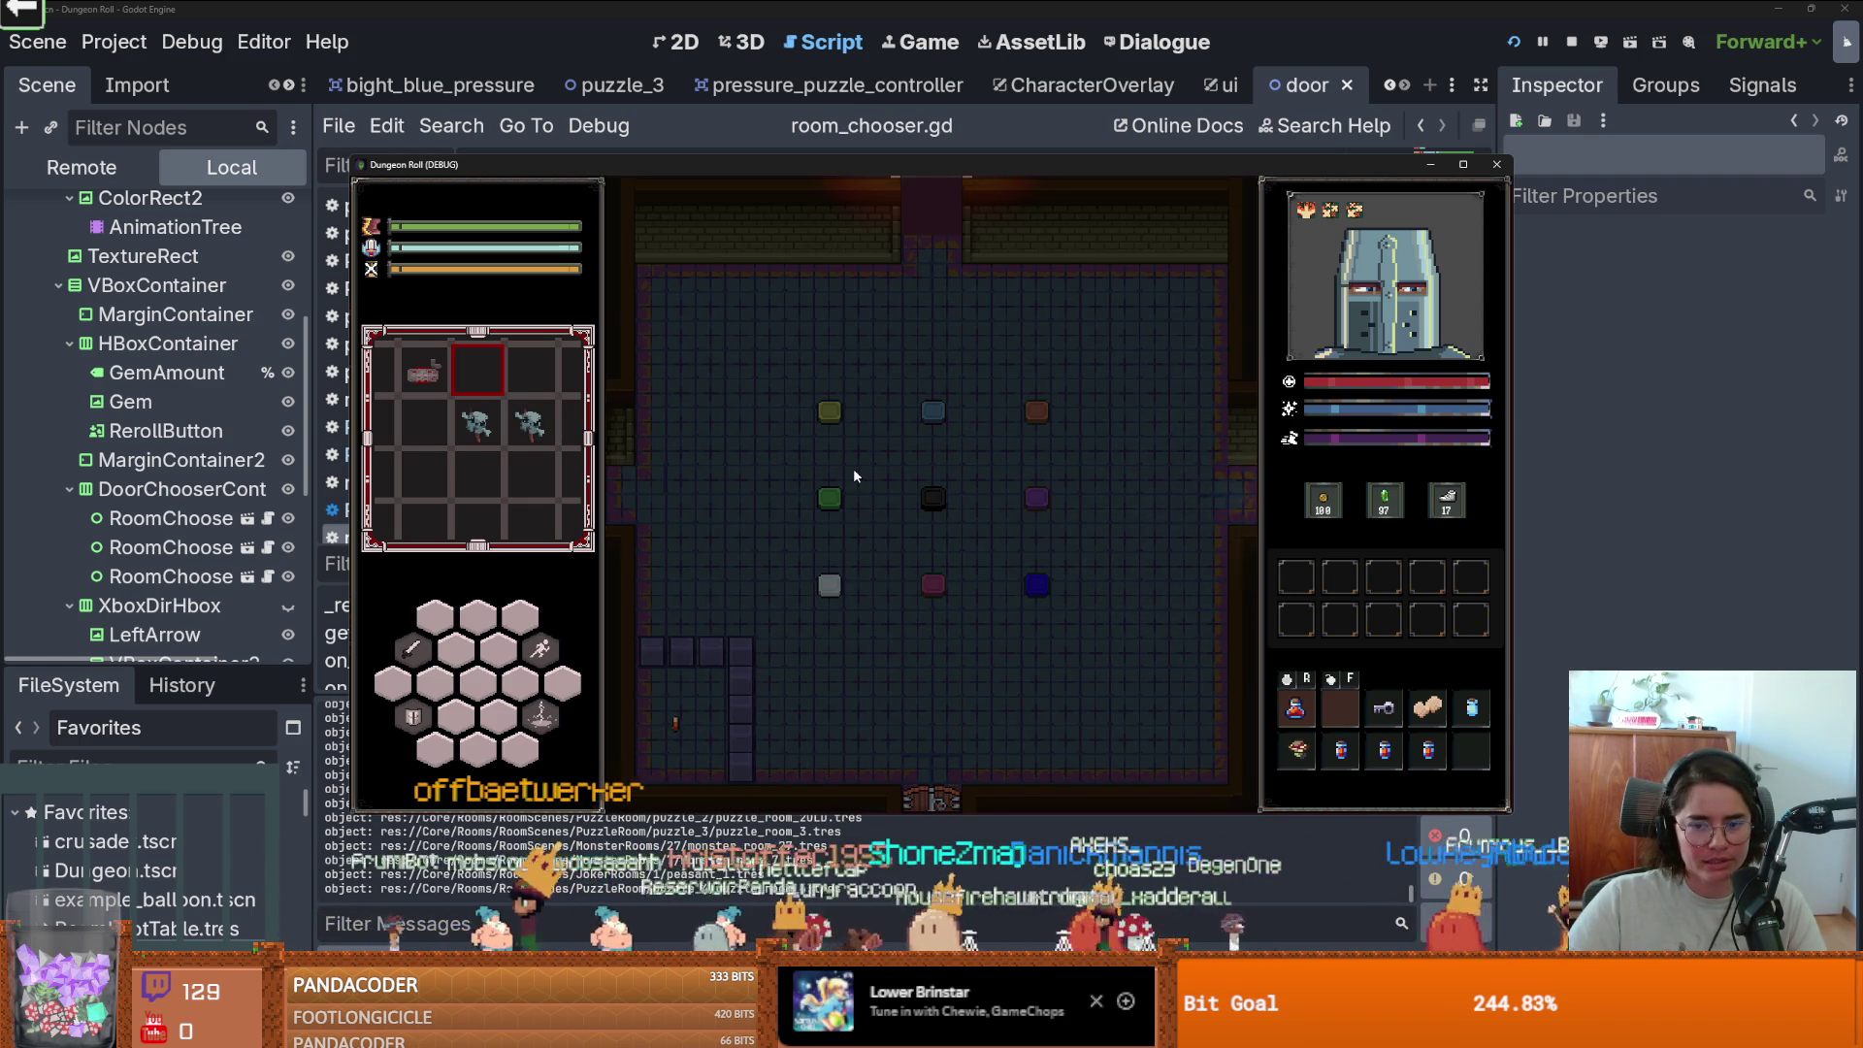
pyautogui.press('Escape')
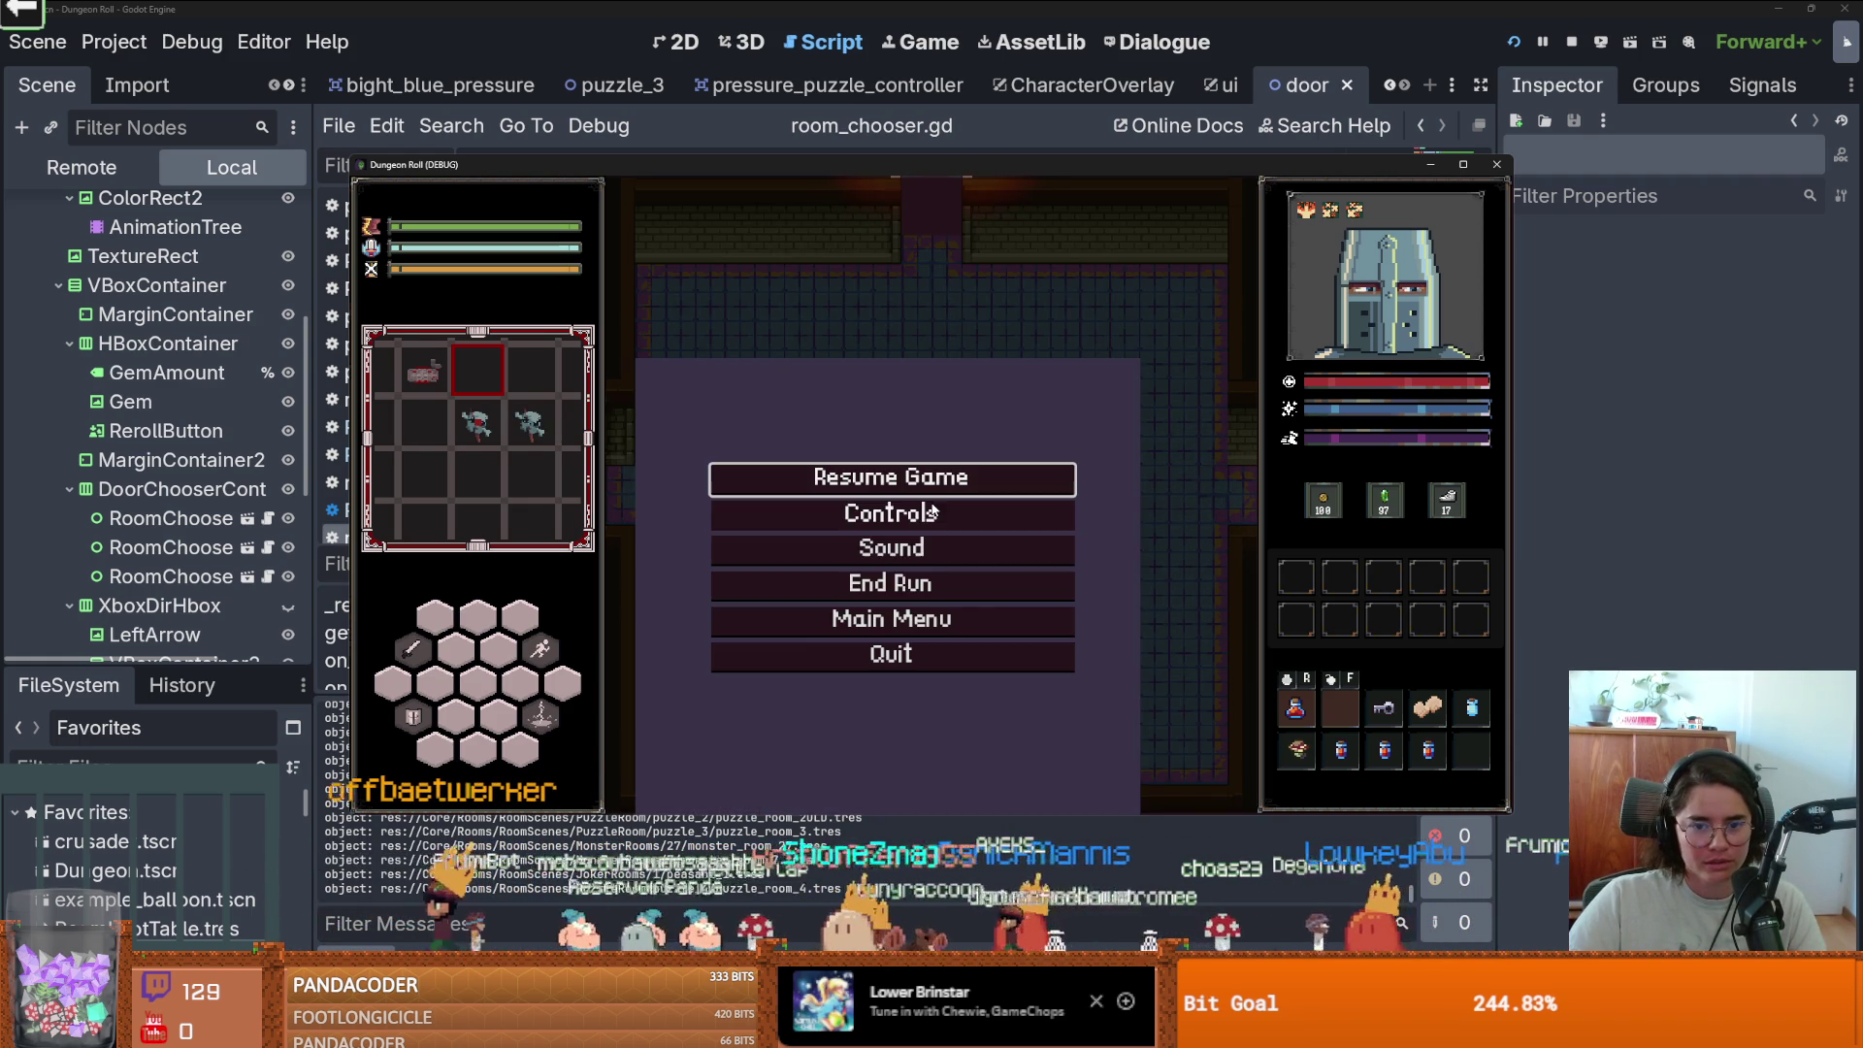
pyautogui.click(901, 582)
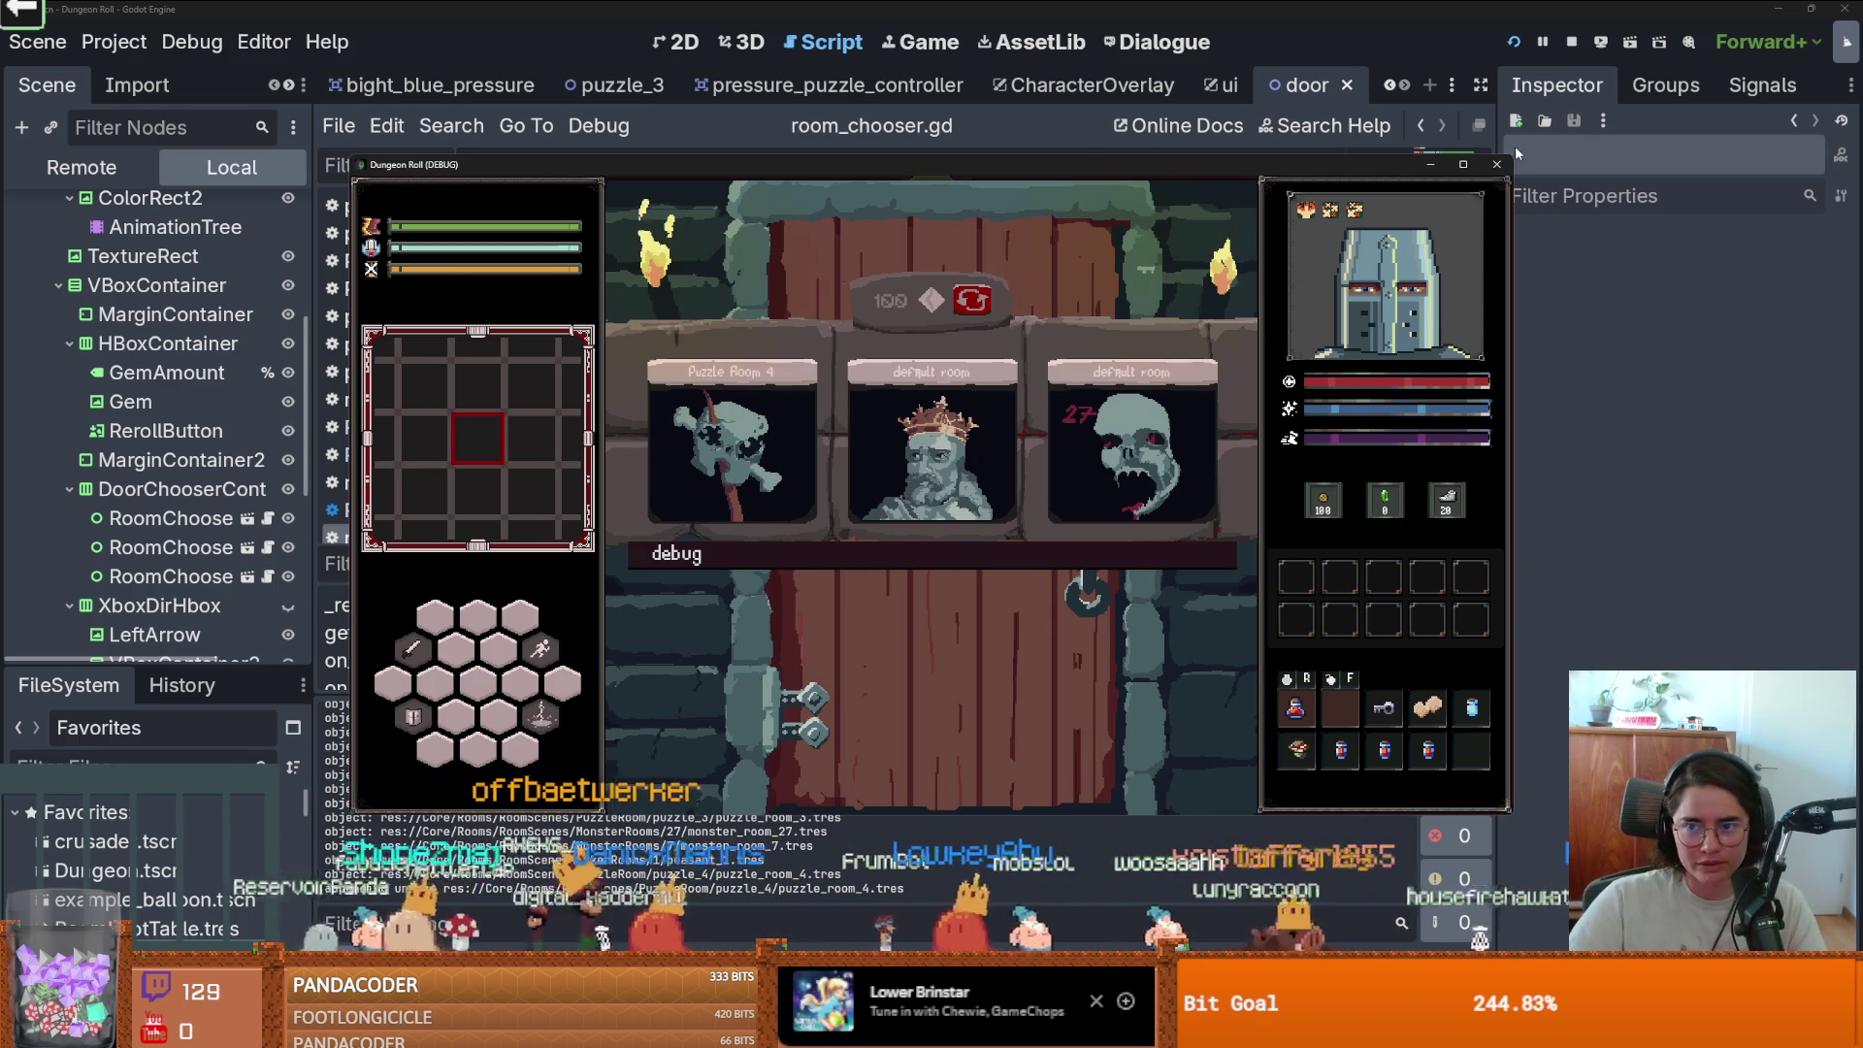
pyautogui.click(1497, 164)
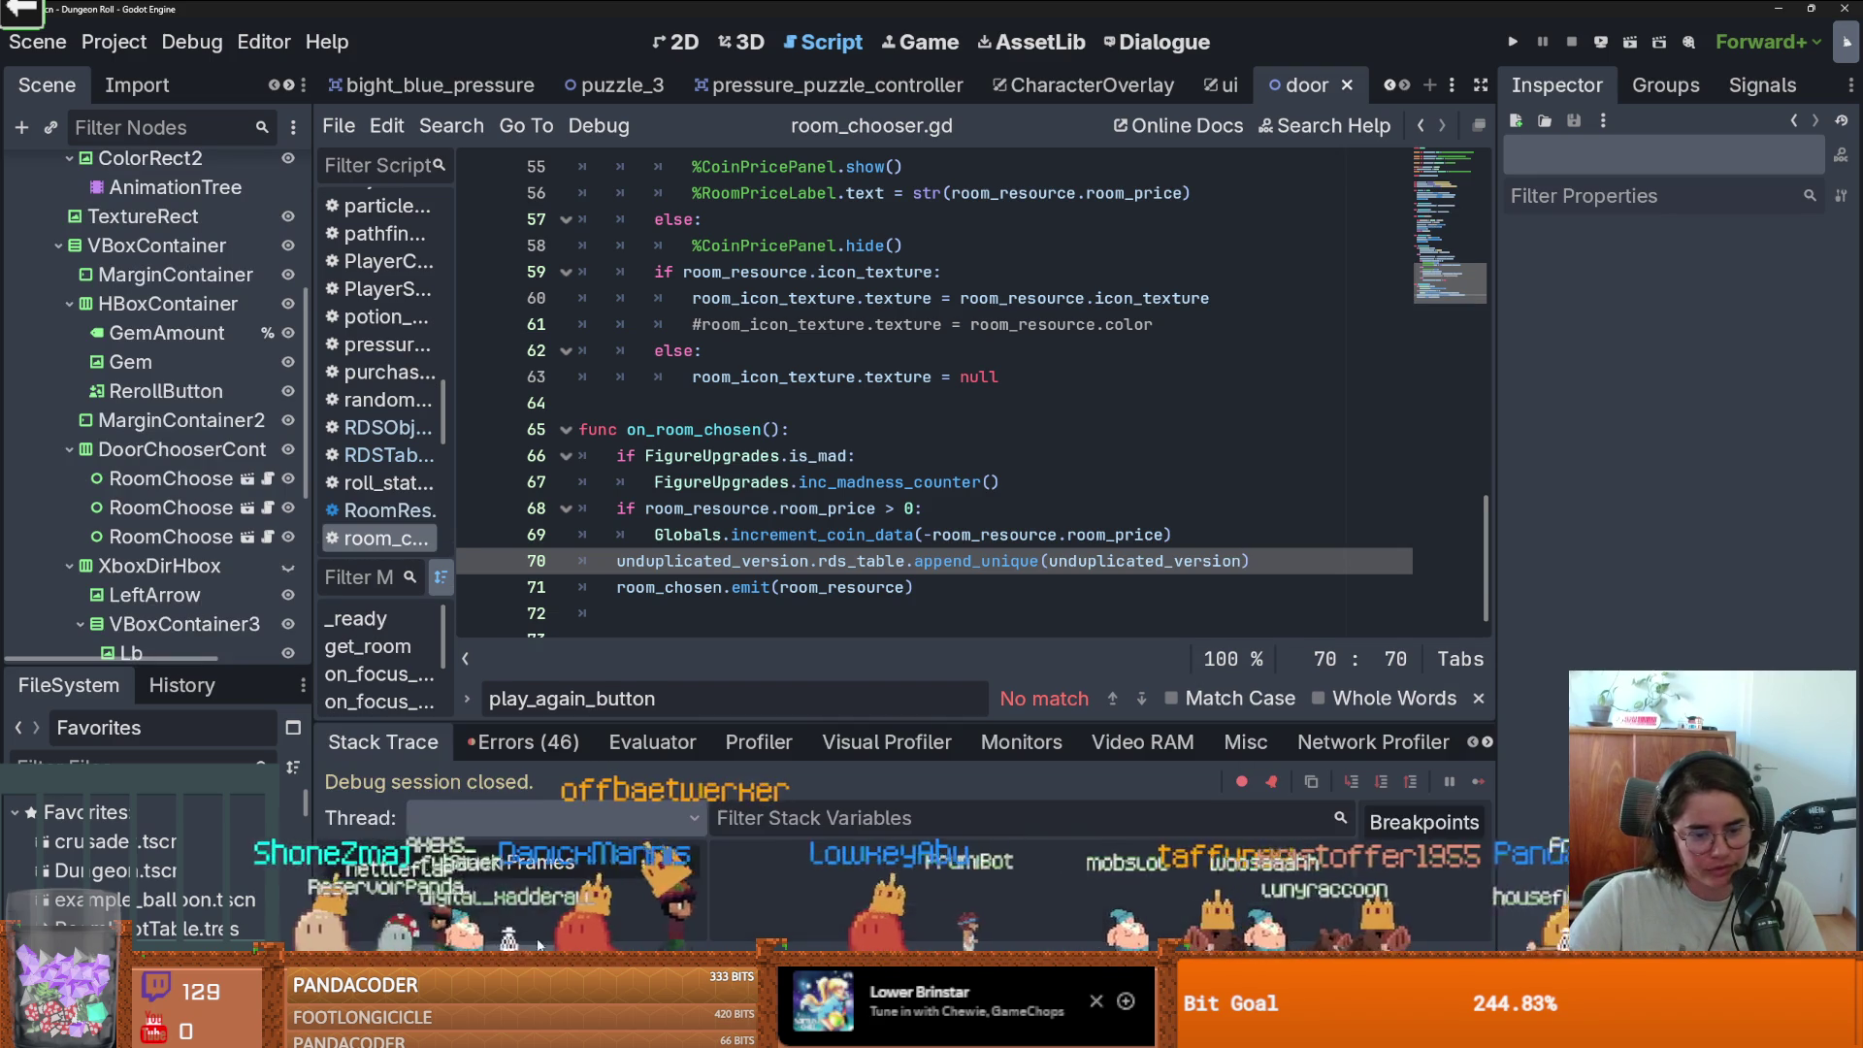
# Jump from the on_play error to sound.play() in sound_bus.gd, enlarge the code area, then switch to GitHub Desktop.
pyautogui.click(524, 741)
pyautogui.moveTo(873, 545); pyautogui.dragTo(874, 340)
pyautogui.scroll(-1, 874, 691)
pyautogui.scroll(-3, 873, 692)
pyautogui.doubleClick(854, 907)
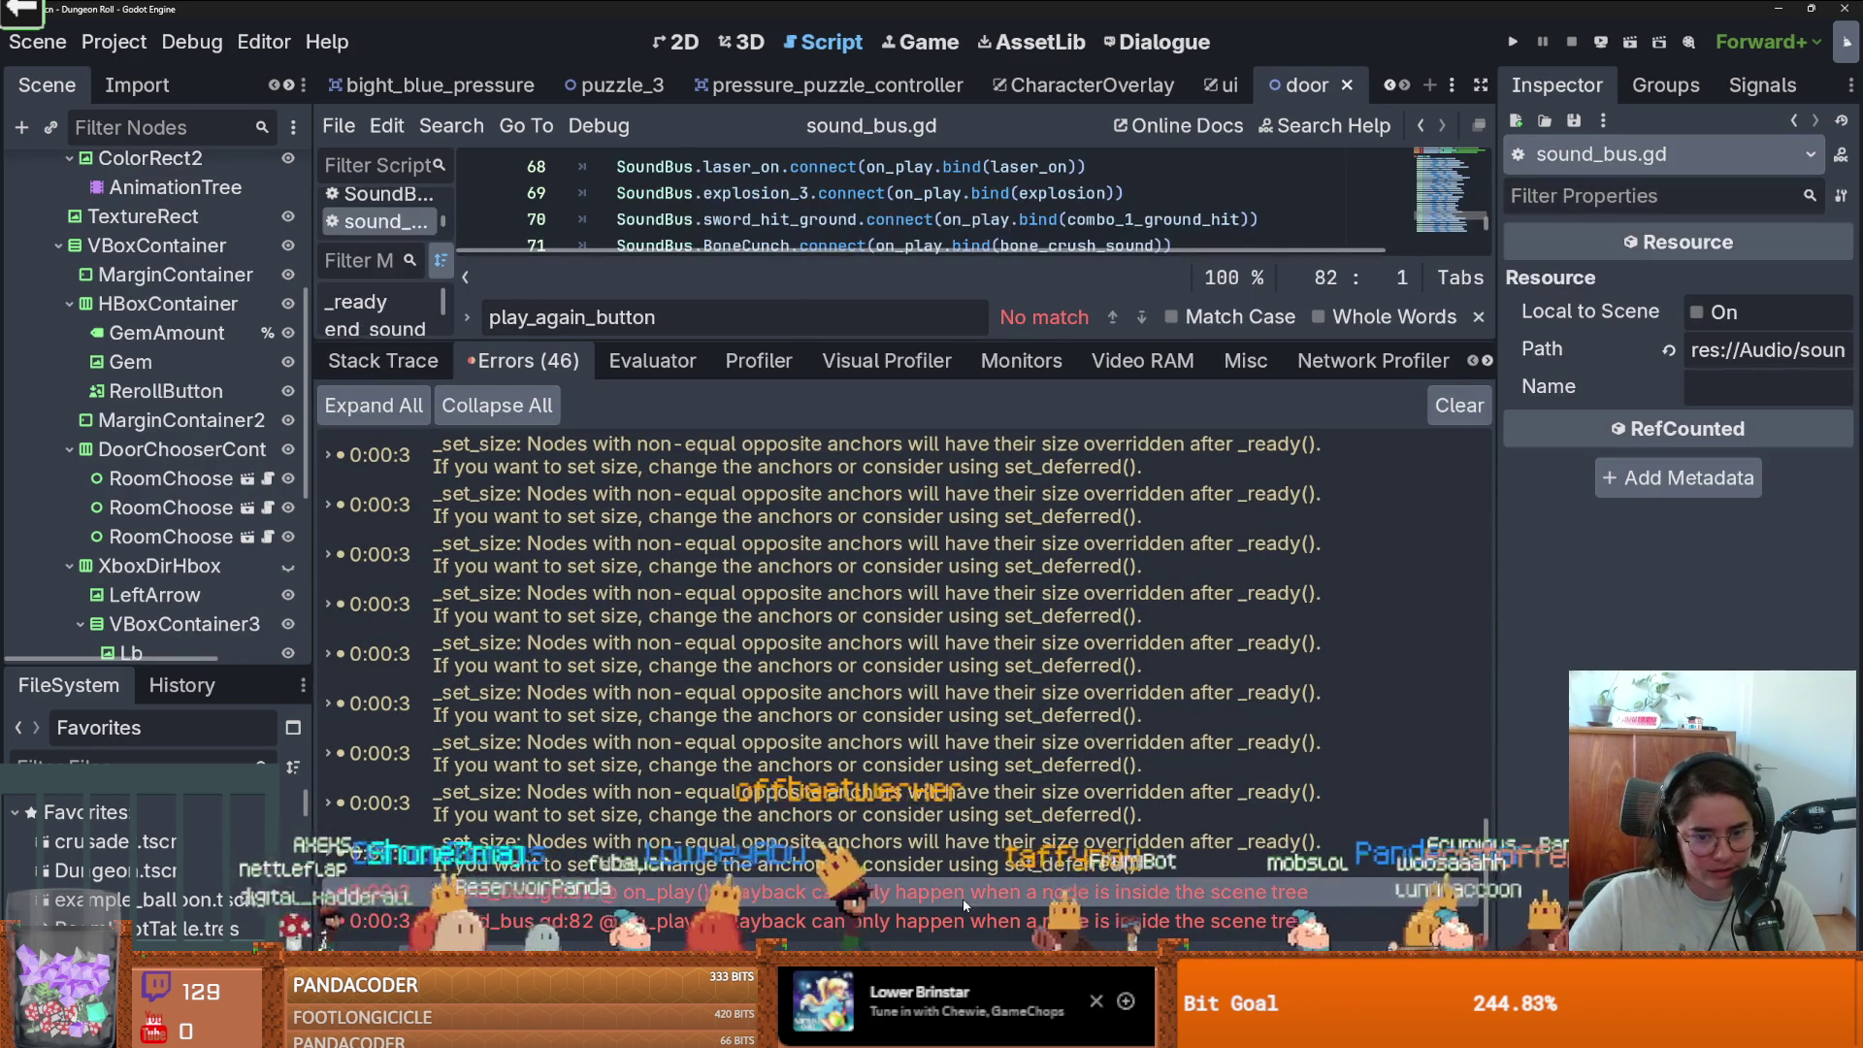
pyautogui.moveTo(880, 338)
pyautogui.mouseDown()
pyautogui.moveTo(918, 707)
pyautogui.moveTo(912, 340)
pyautogui.mouseUp()
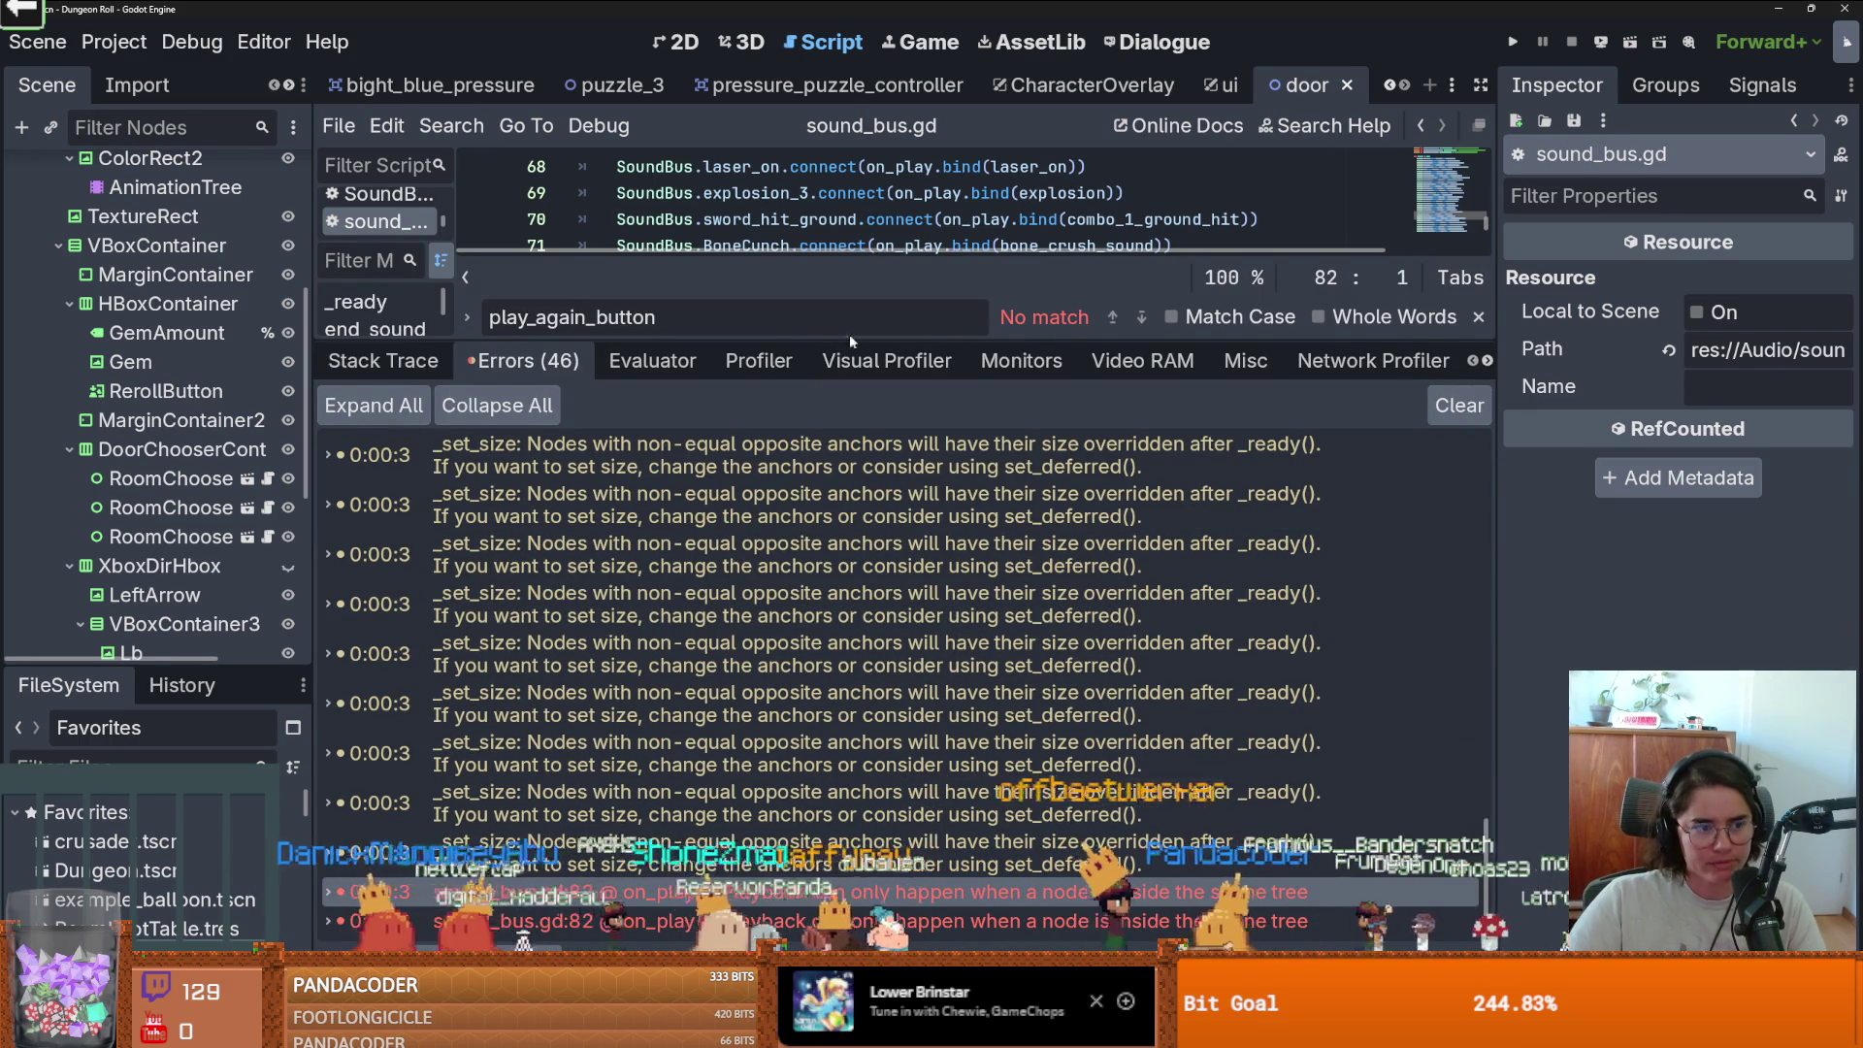
pyautogui.moveTo(849, 339); pyautogui.dragTo(858, 818)
pyautogui.click(798, 402)
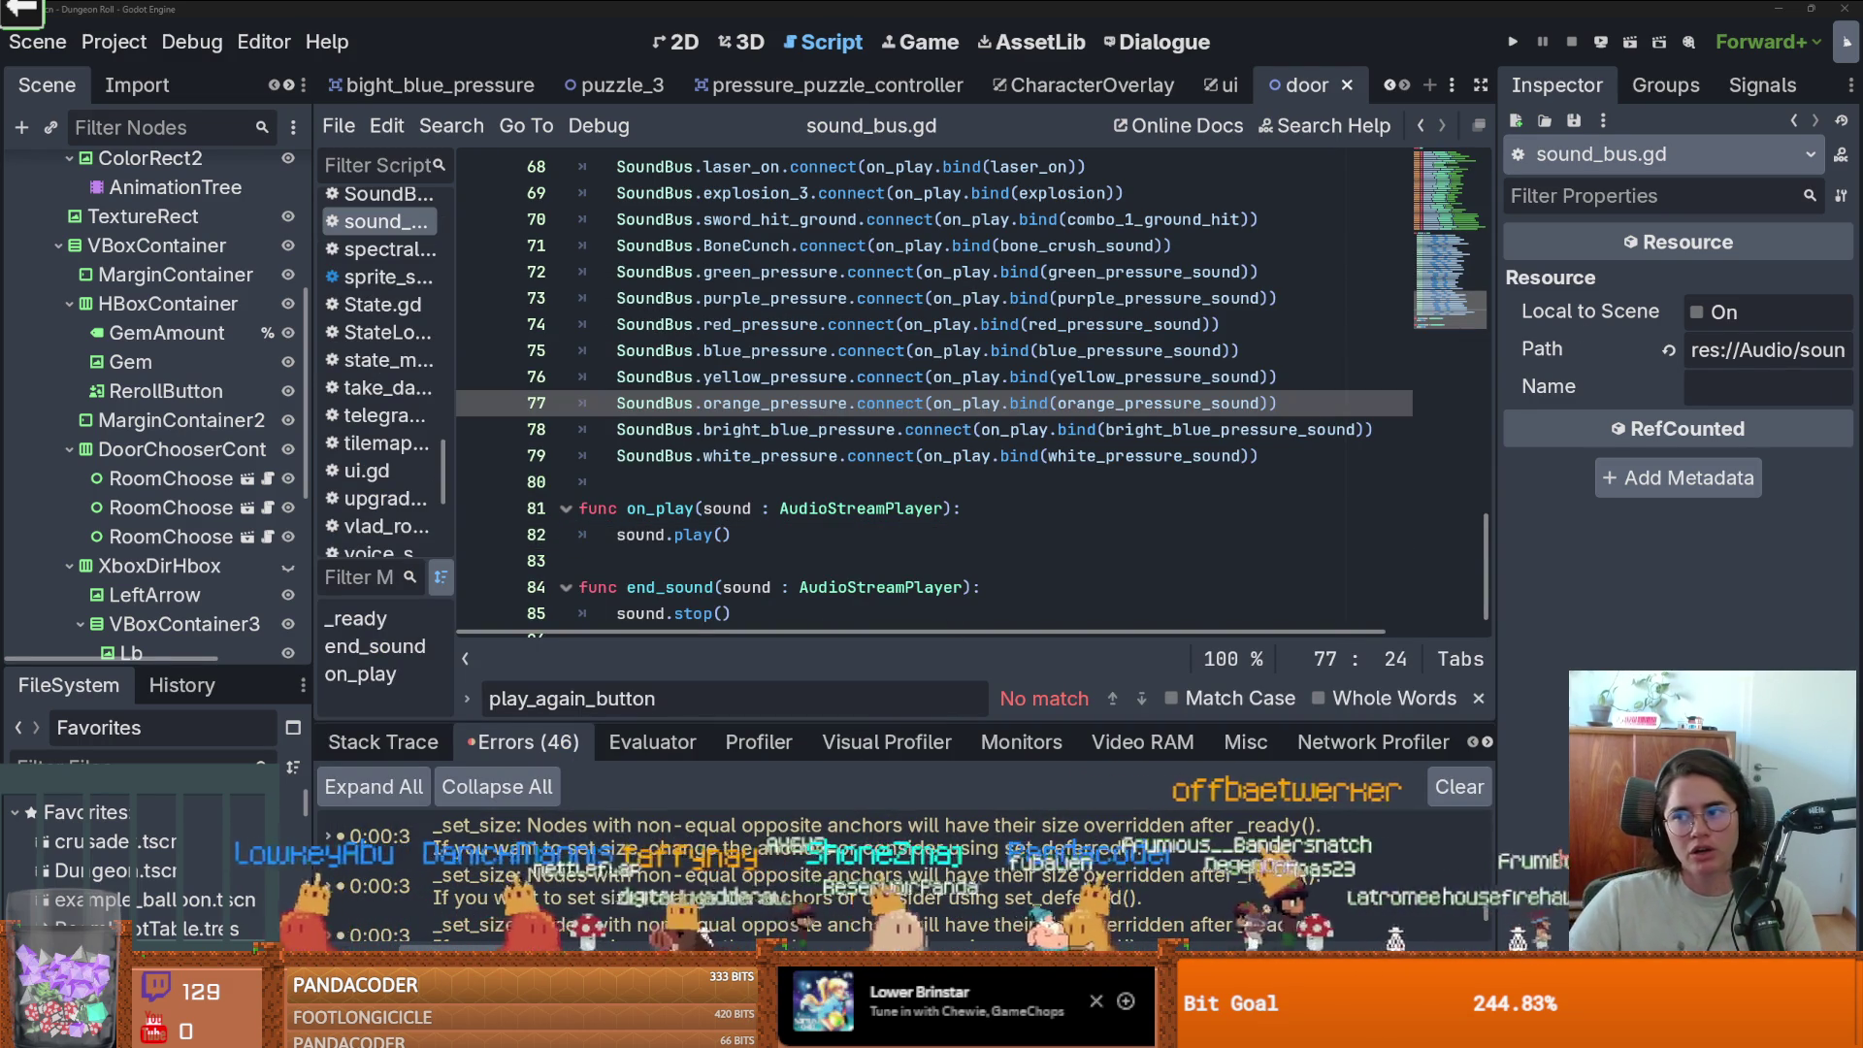
pyautogui.hotkey('alt', 'Tab')
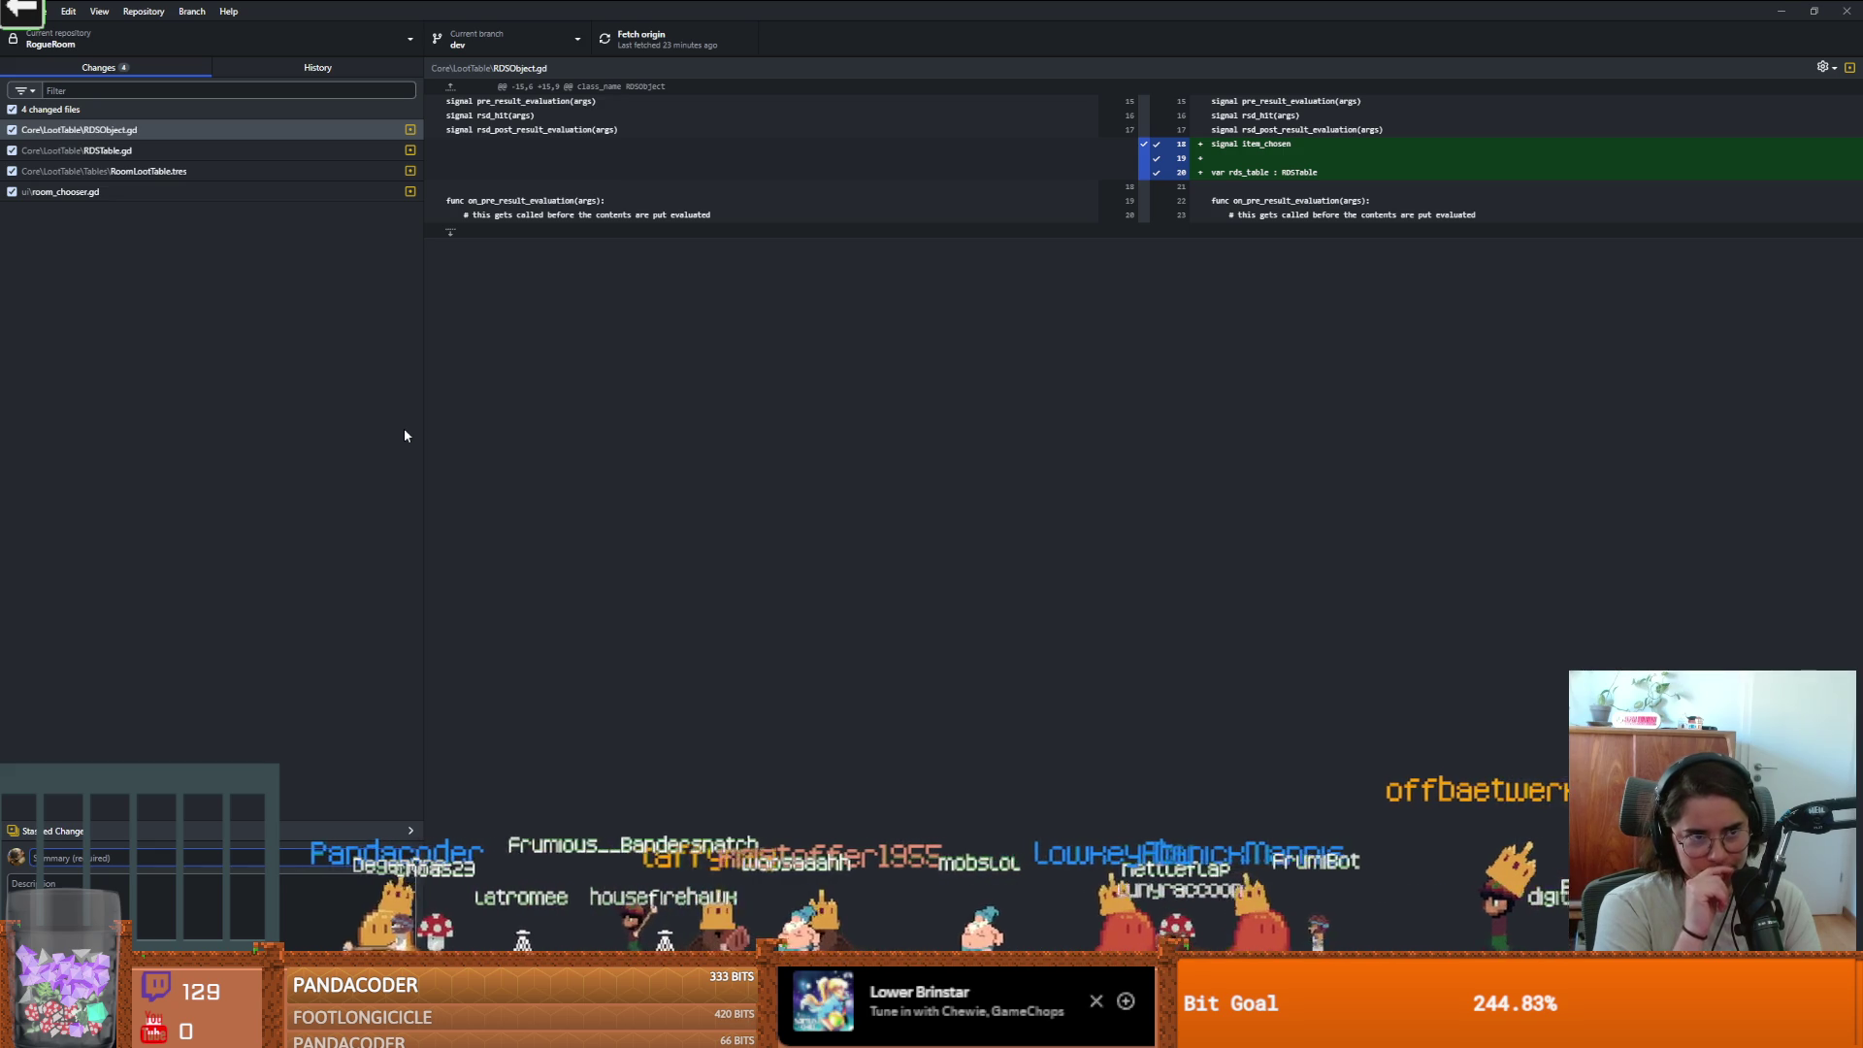
# Commit to dev with summary '…ooms do no trigger unique when not chosen', push to origin, return to Godot.
pyautogui.hotkey('alt', 'Tab')
pyautogui.hotkey('alt', 'Tab')
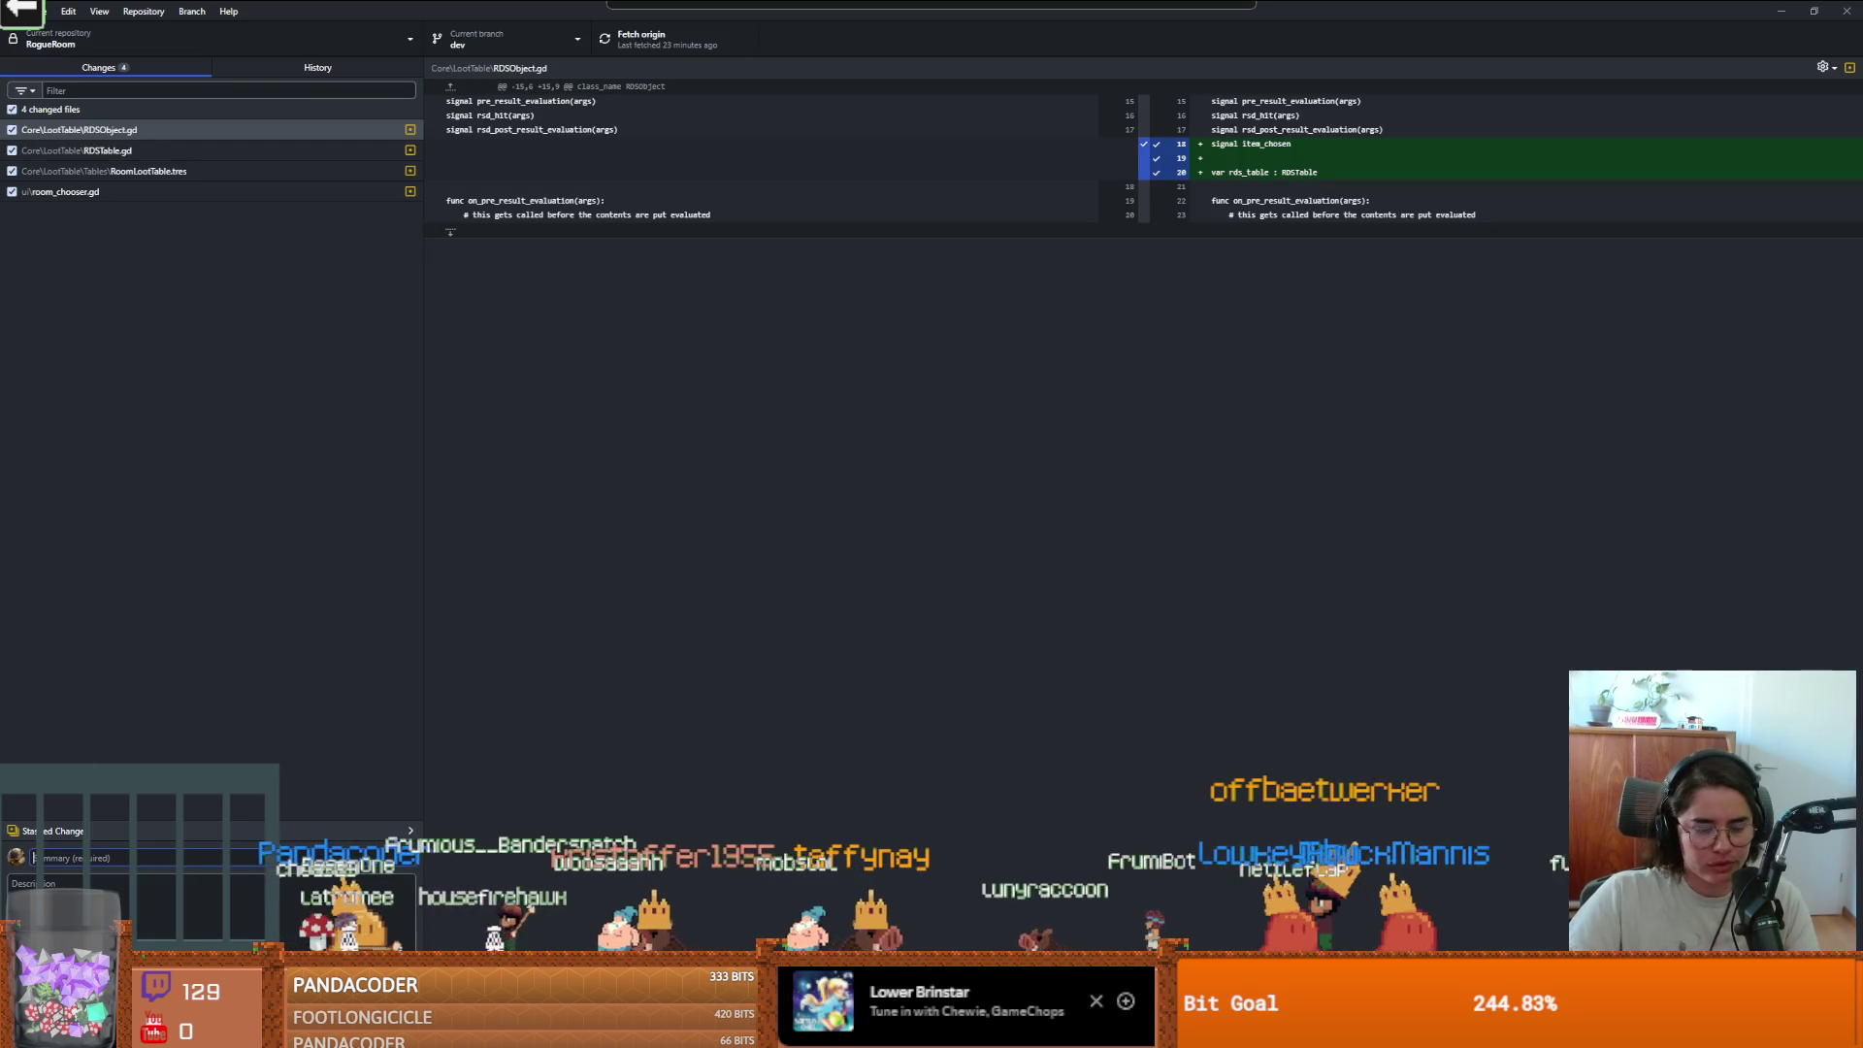
pyautogui.write('ooms do no')
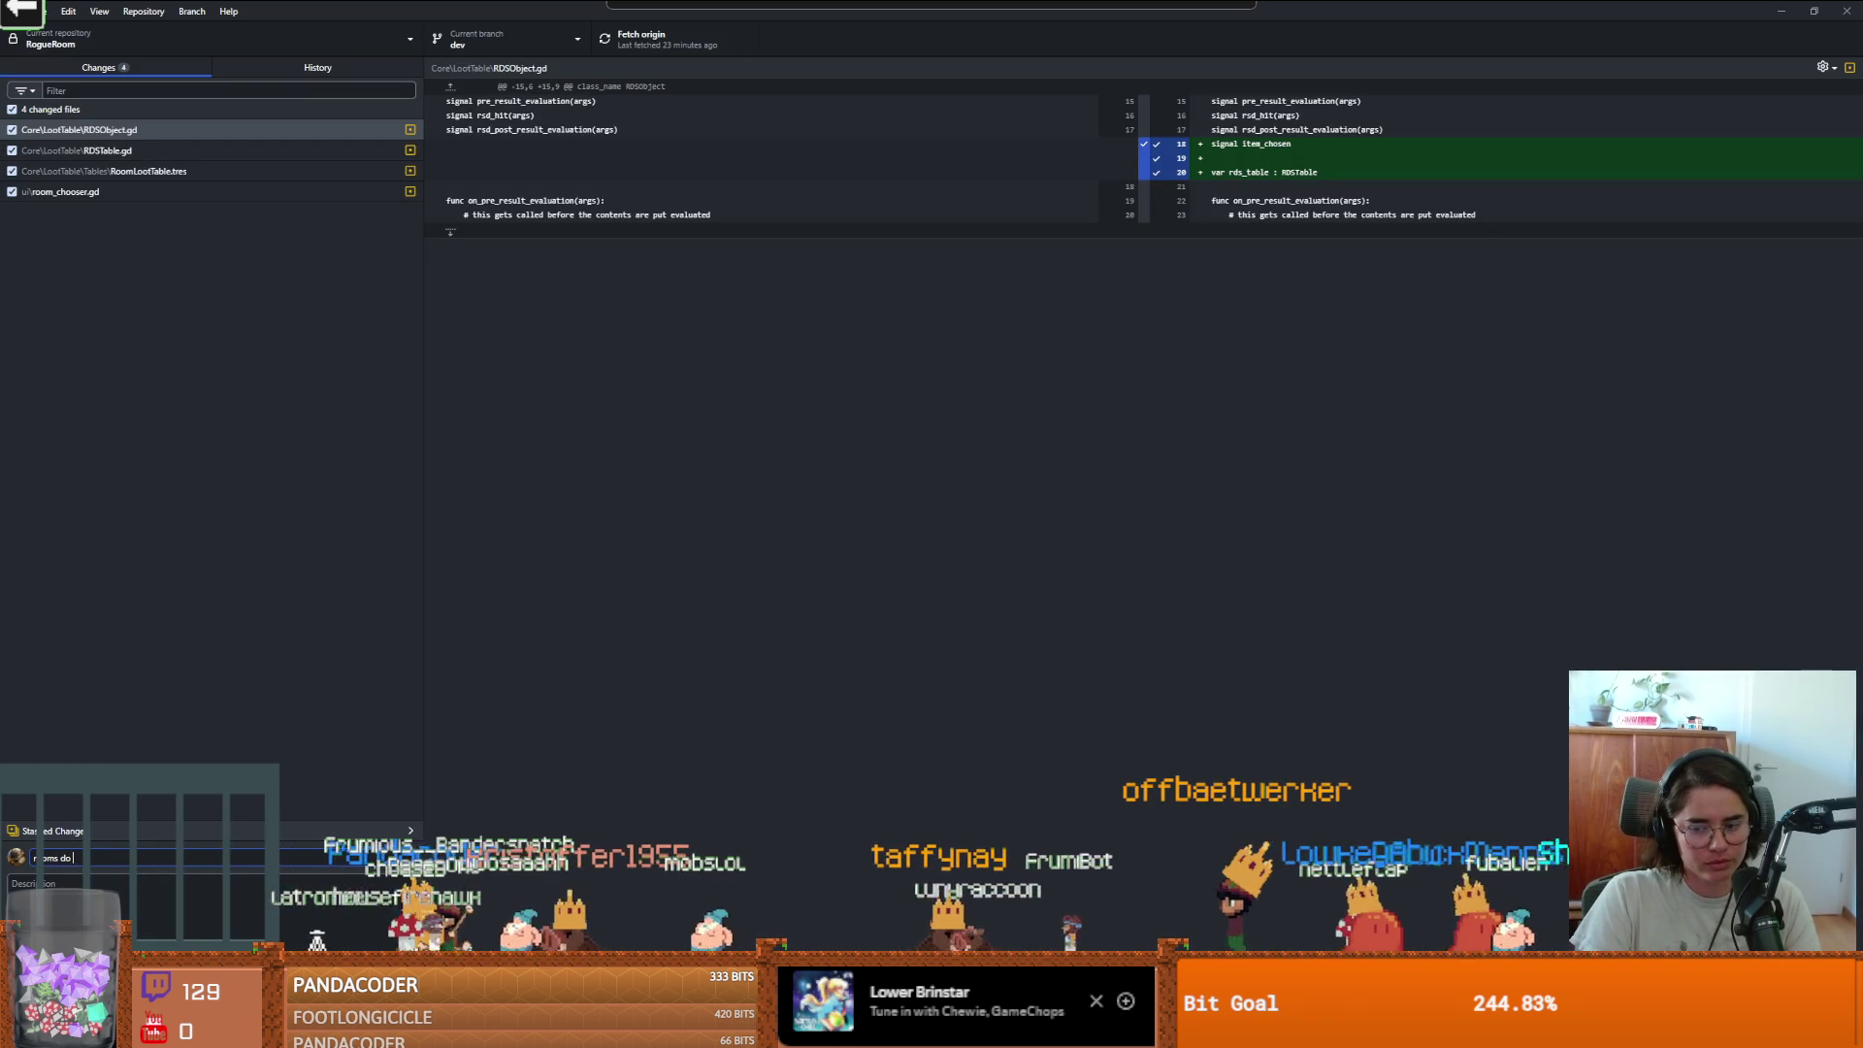
pyautogui.write(' trigger')
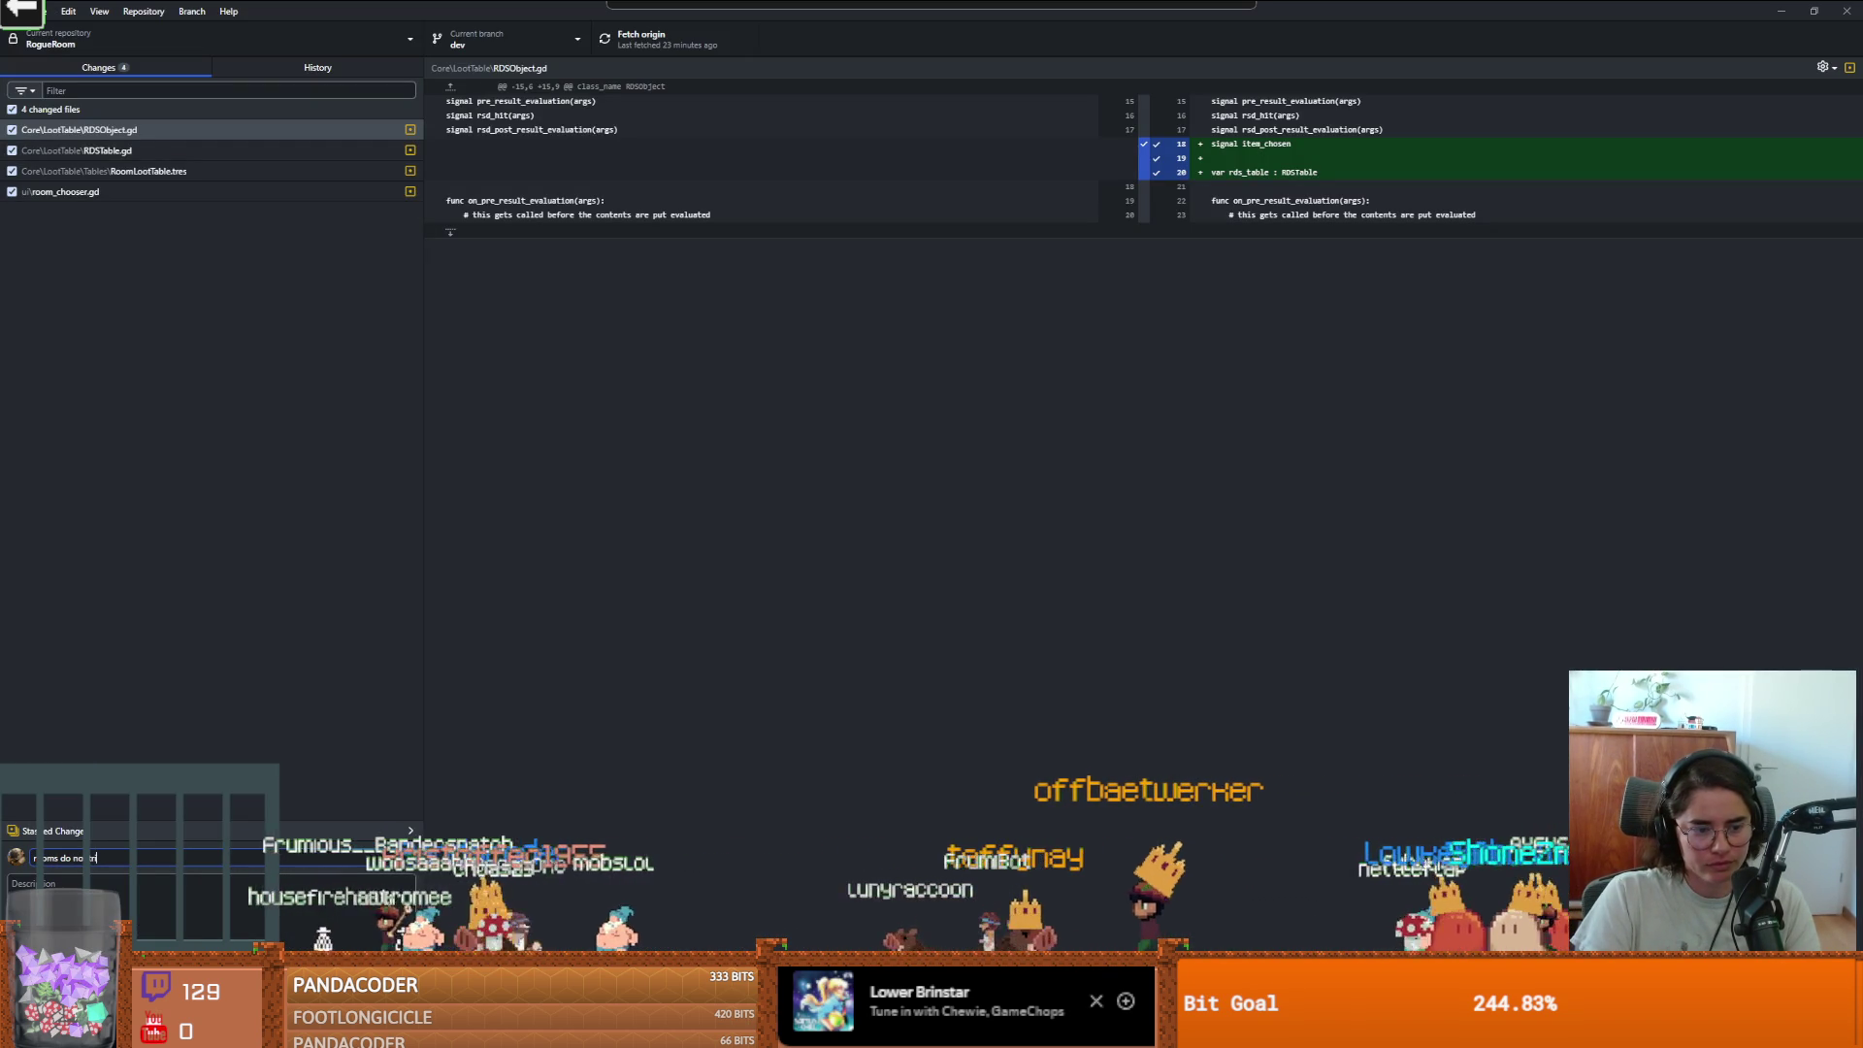
pyautogui.write(' unique')
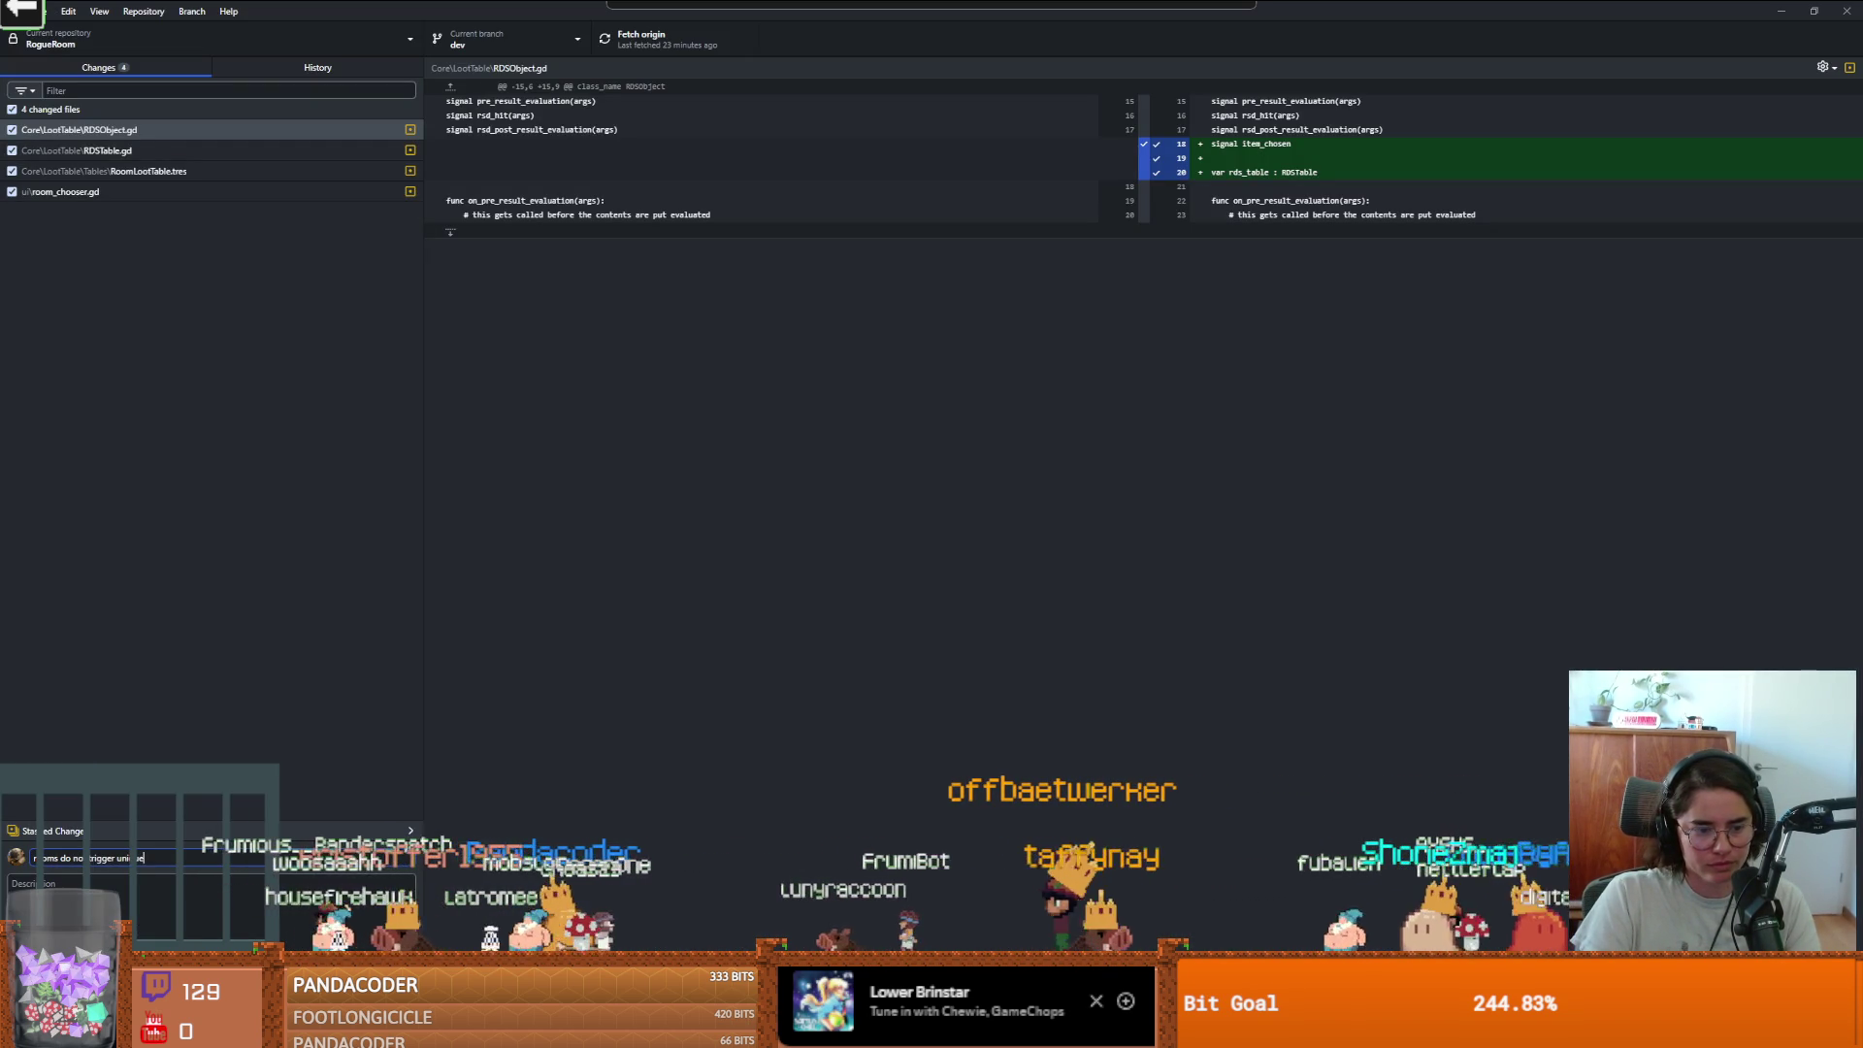
pyautogui.write(' when not chose')
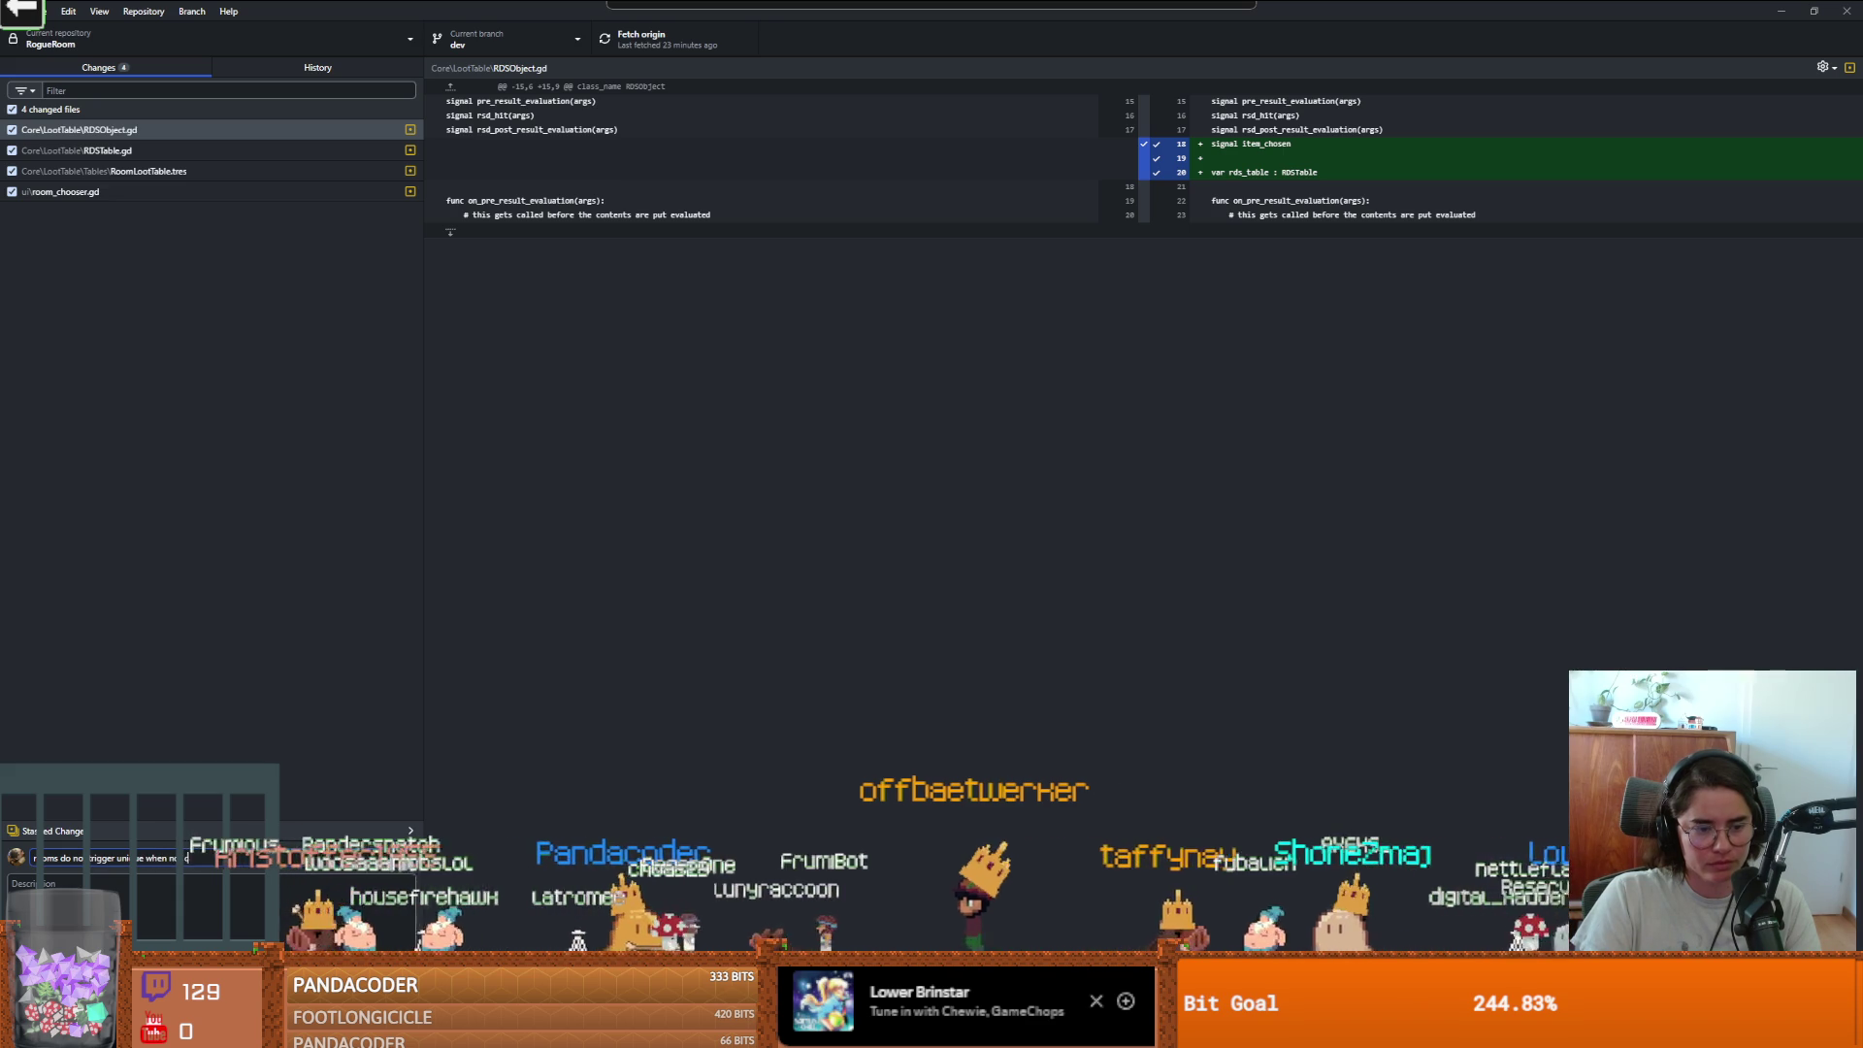
pyautogui.write('n')
pyautogui.hotkey('ctrl', 'Return')
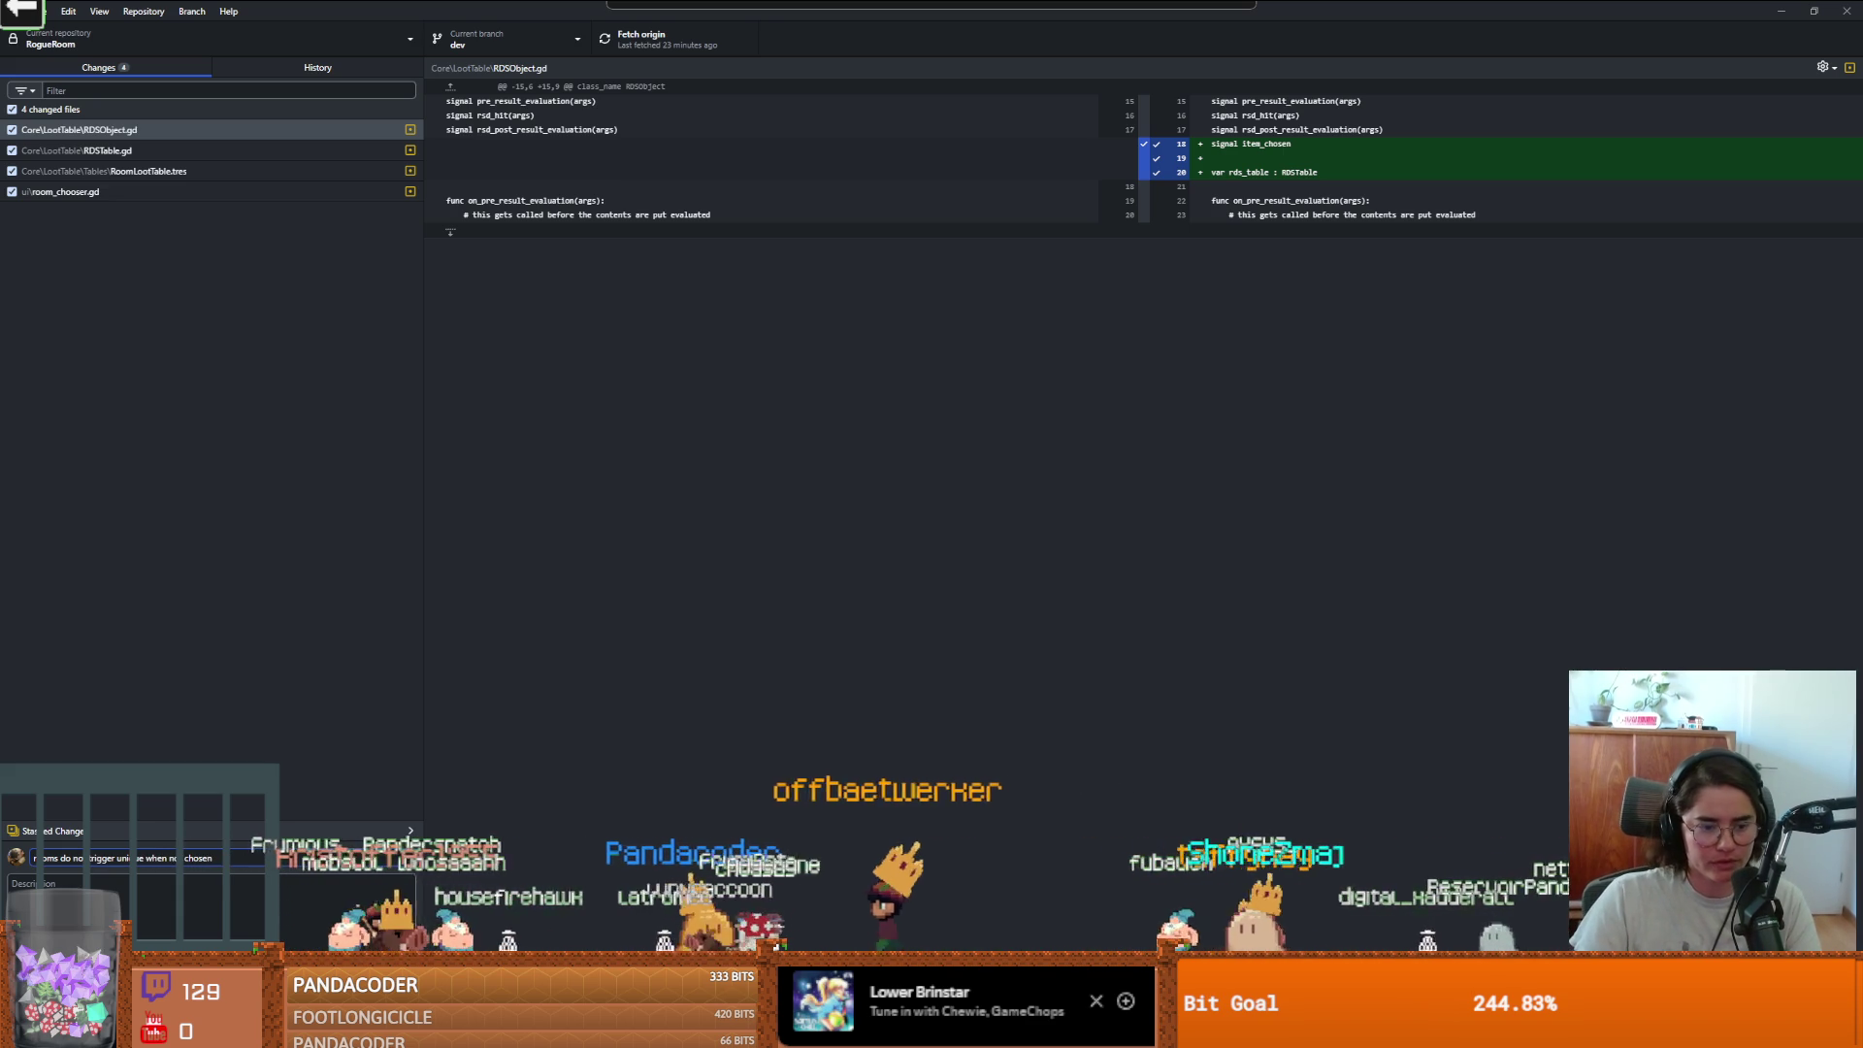
pyautogui.hotkey('ctrl', 'p')
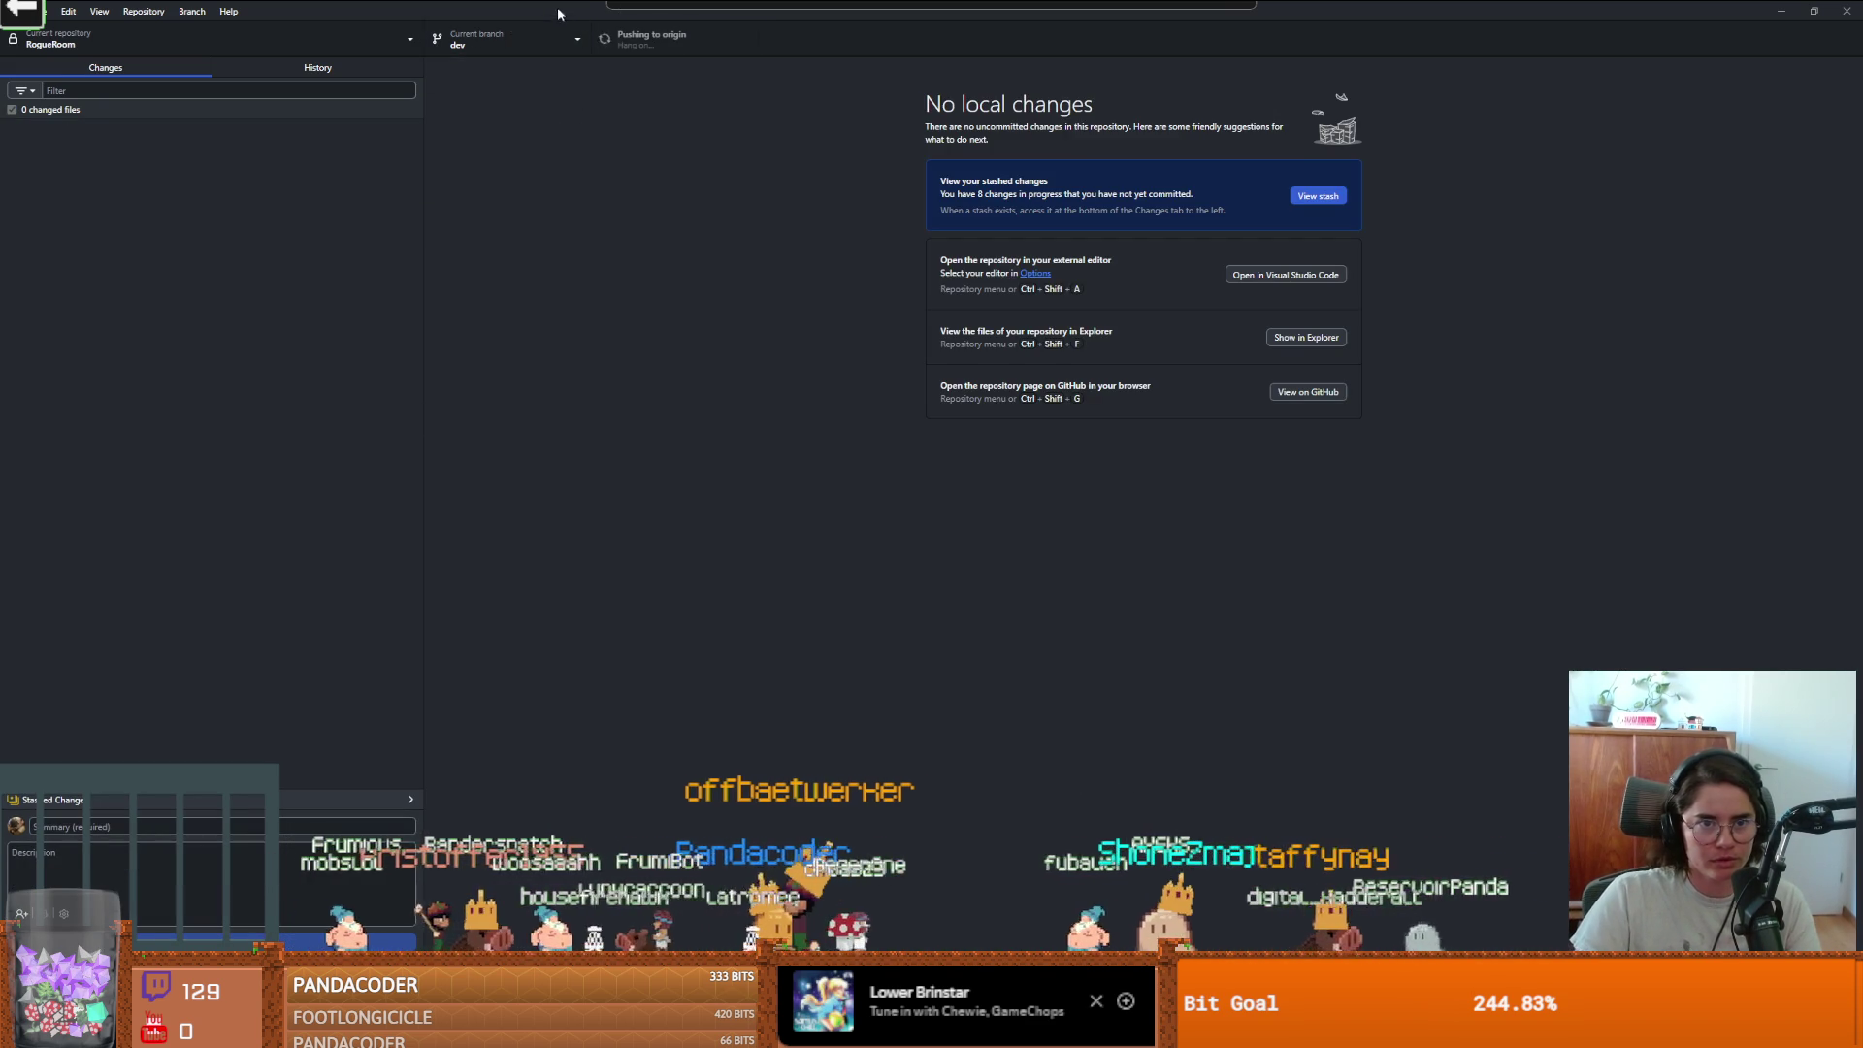
pyautogui.hotkey('alt', 'Tab')
pyautogui.click(1072, 298)
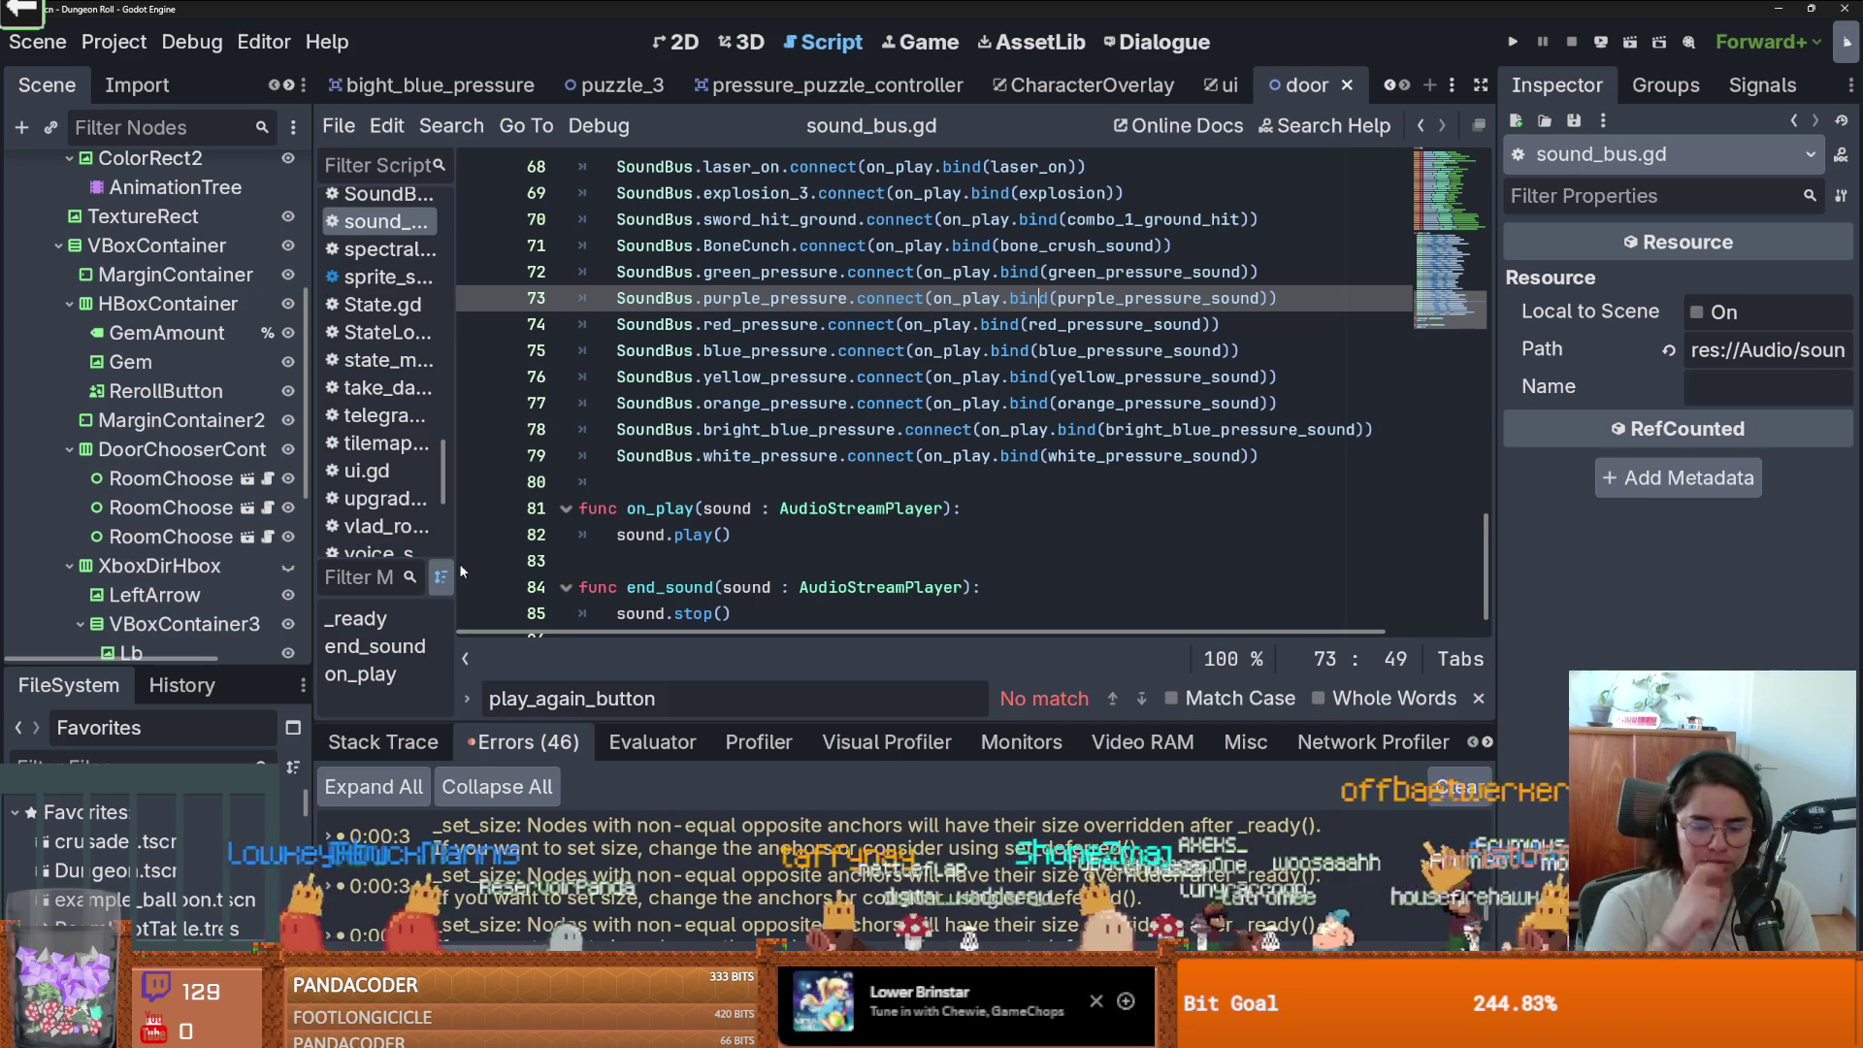
# Save the current scene from the green_pressure line in sound_bus.gd.
pyautogui.click(1123, 272)
pyautogui.hotkey('ctrl', 's')
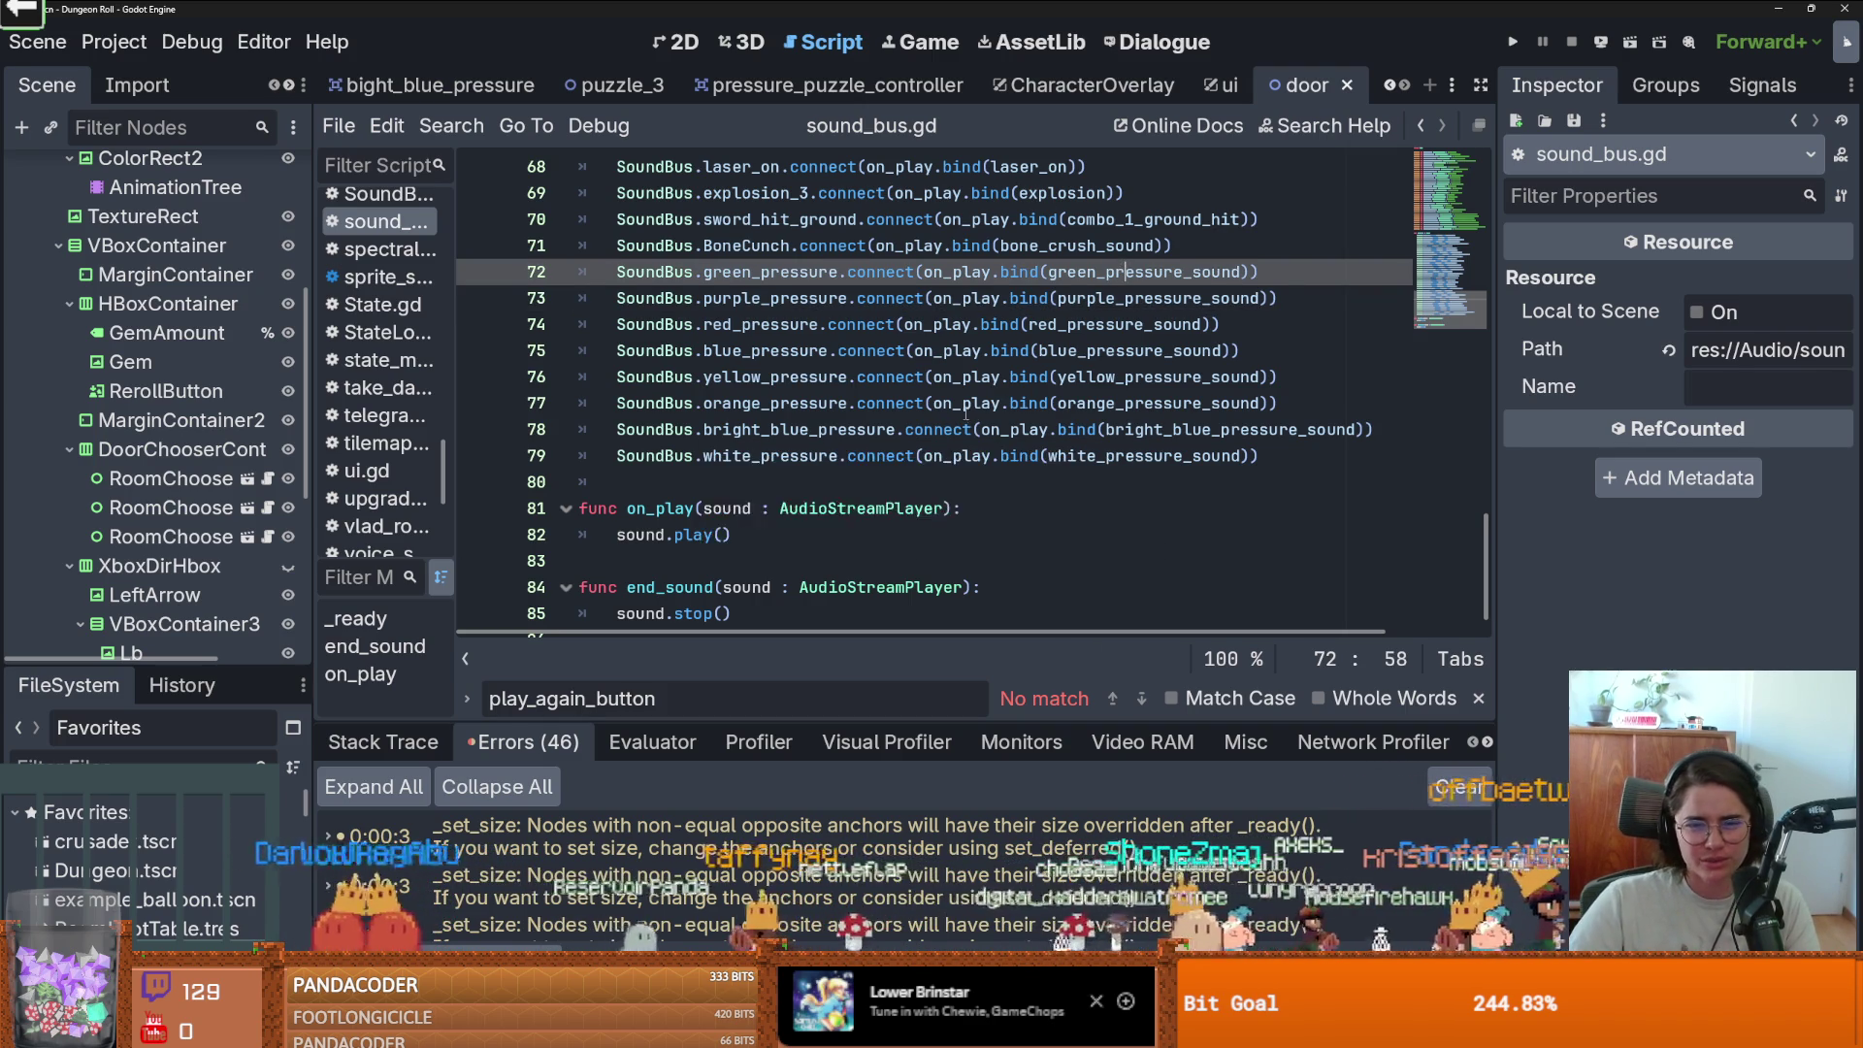
# Save the scene again and open room_chooser.gd from the RoomChooser node's script icon.
pyautogui.scroll(-5, 162, 592)
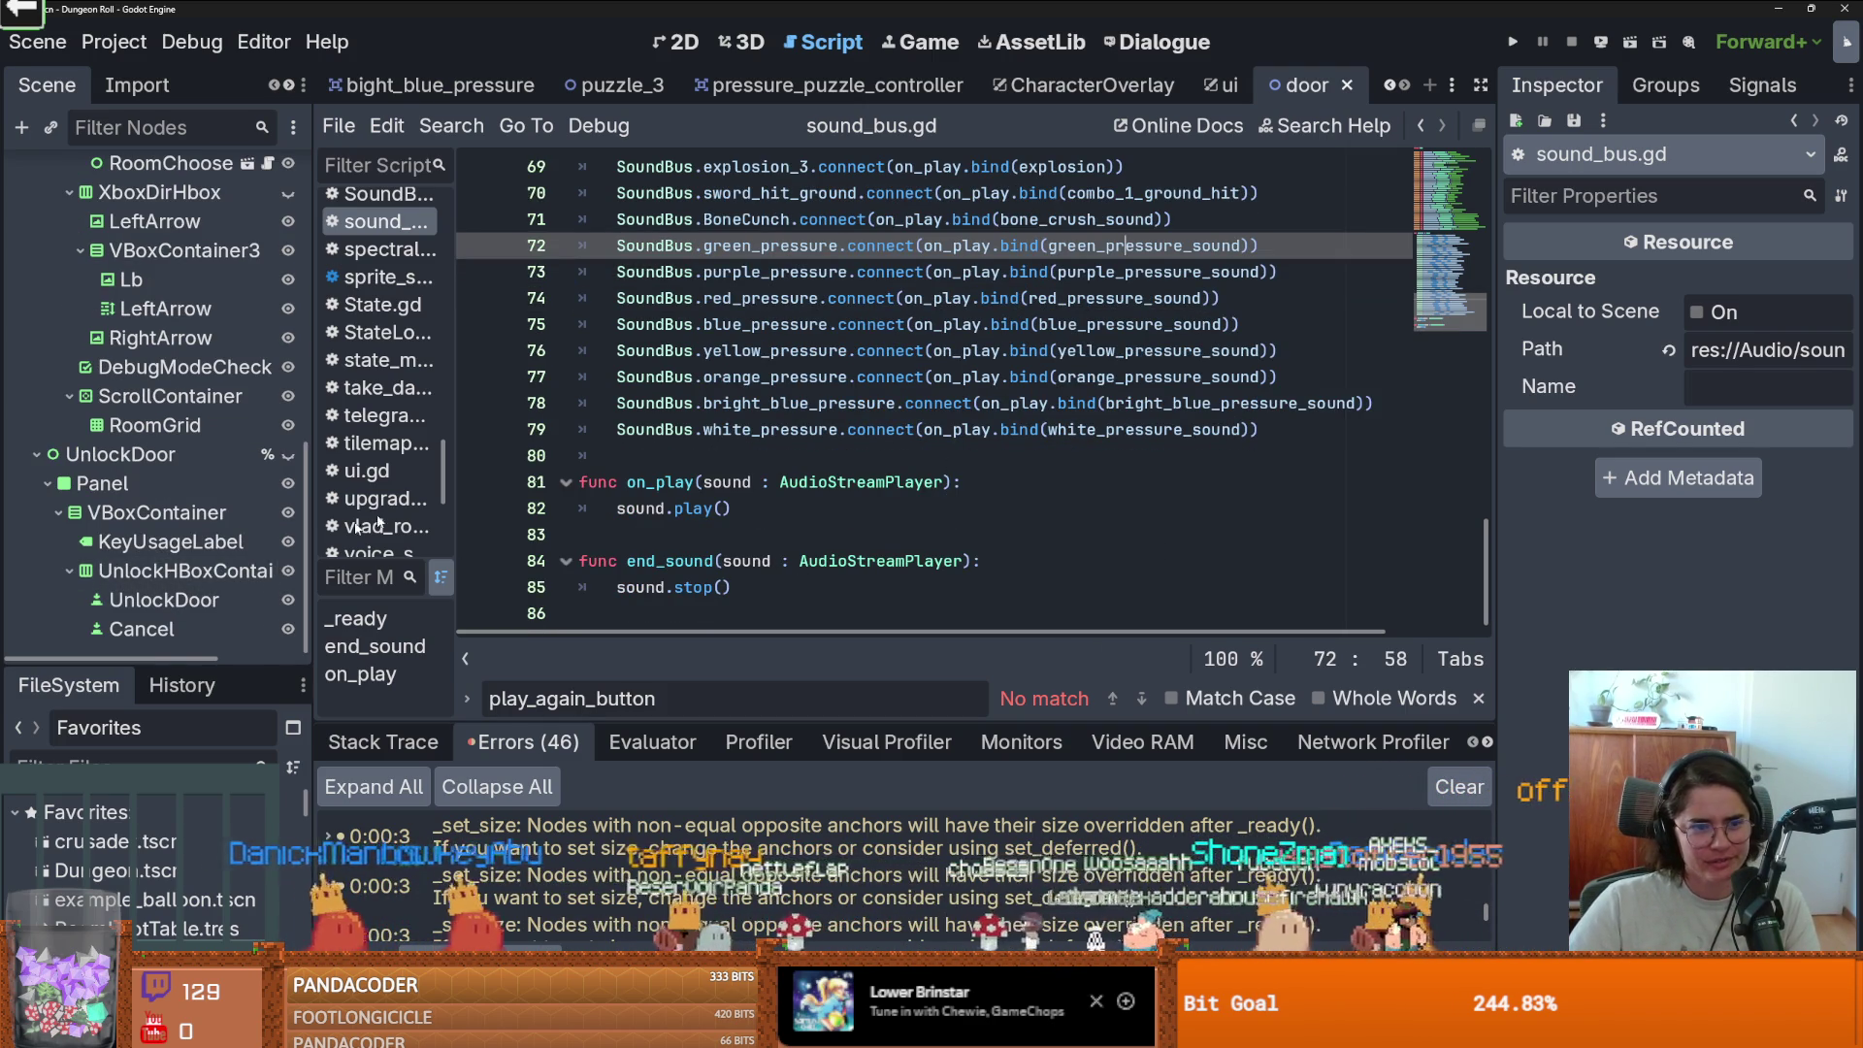
pyautogui.hotkey('ctrl', 's')
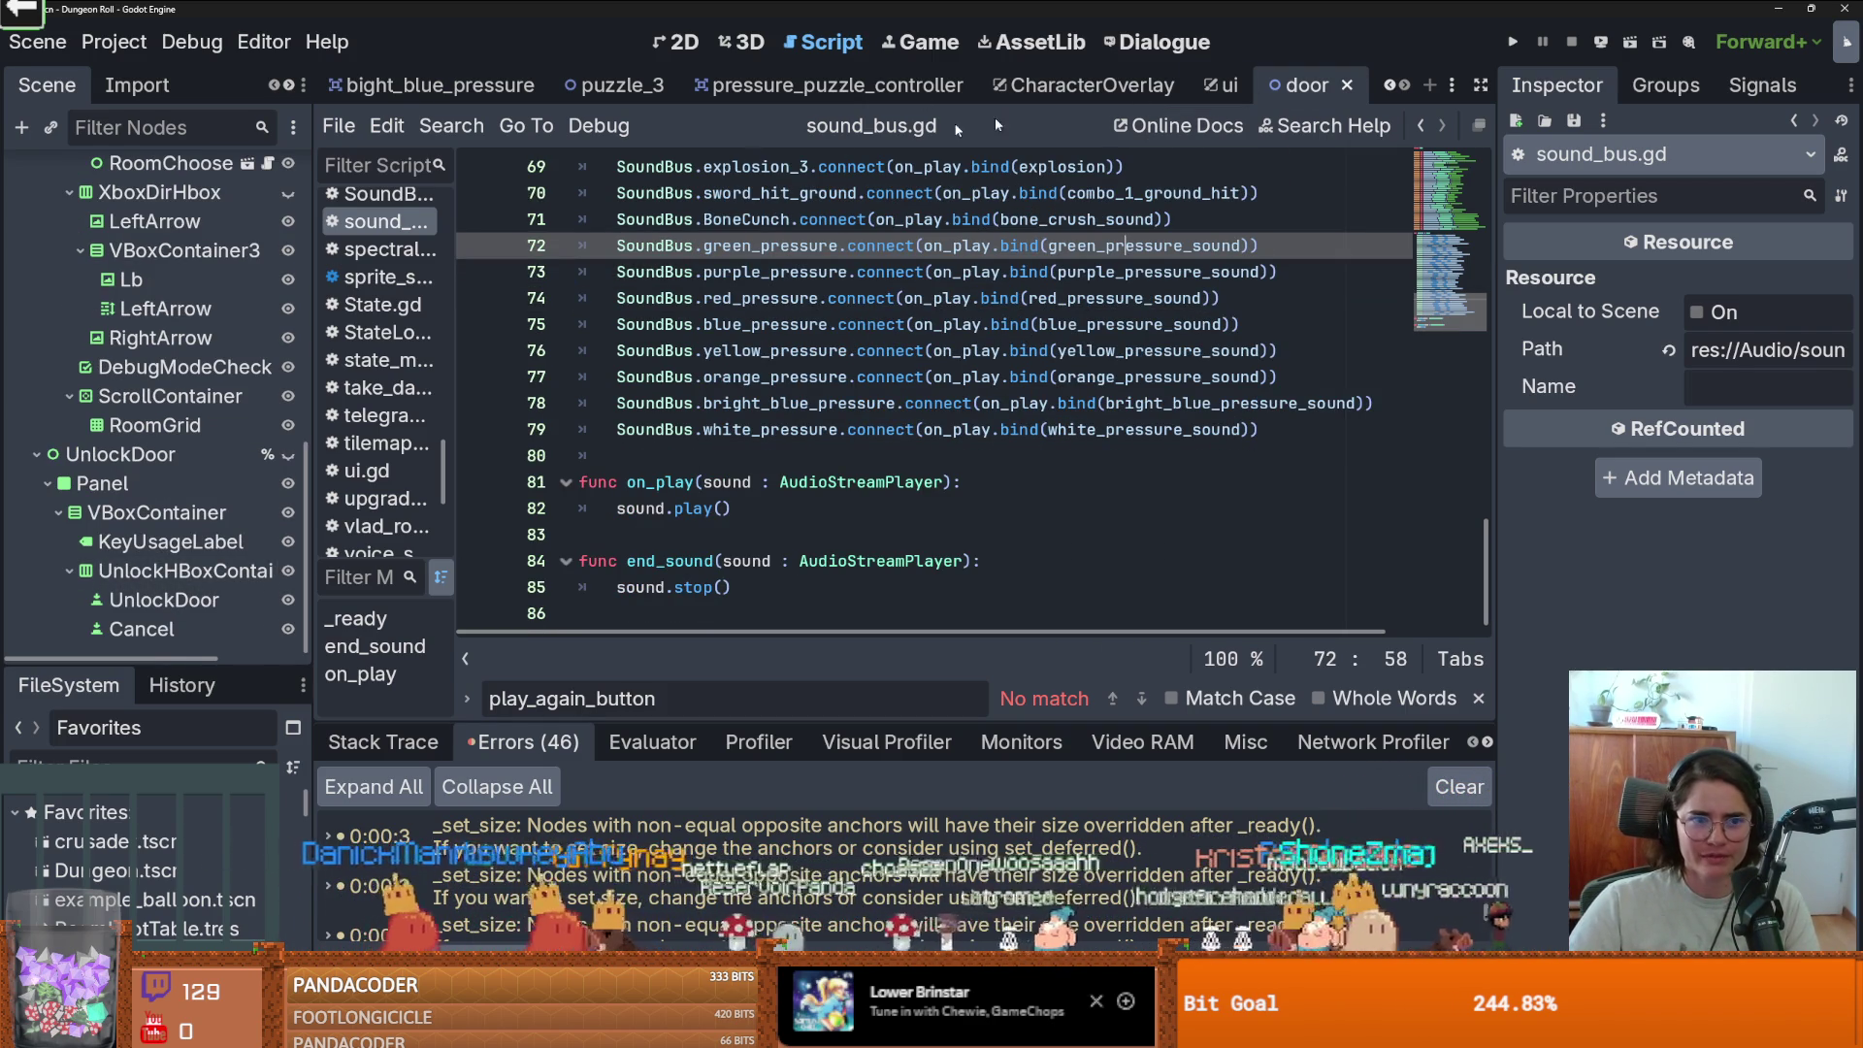
pyautogui.scroll(5, 211, 268)
pyautogui.scroll(-2, 210, 269)
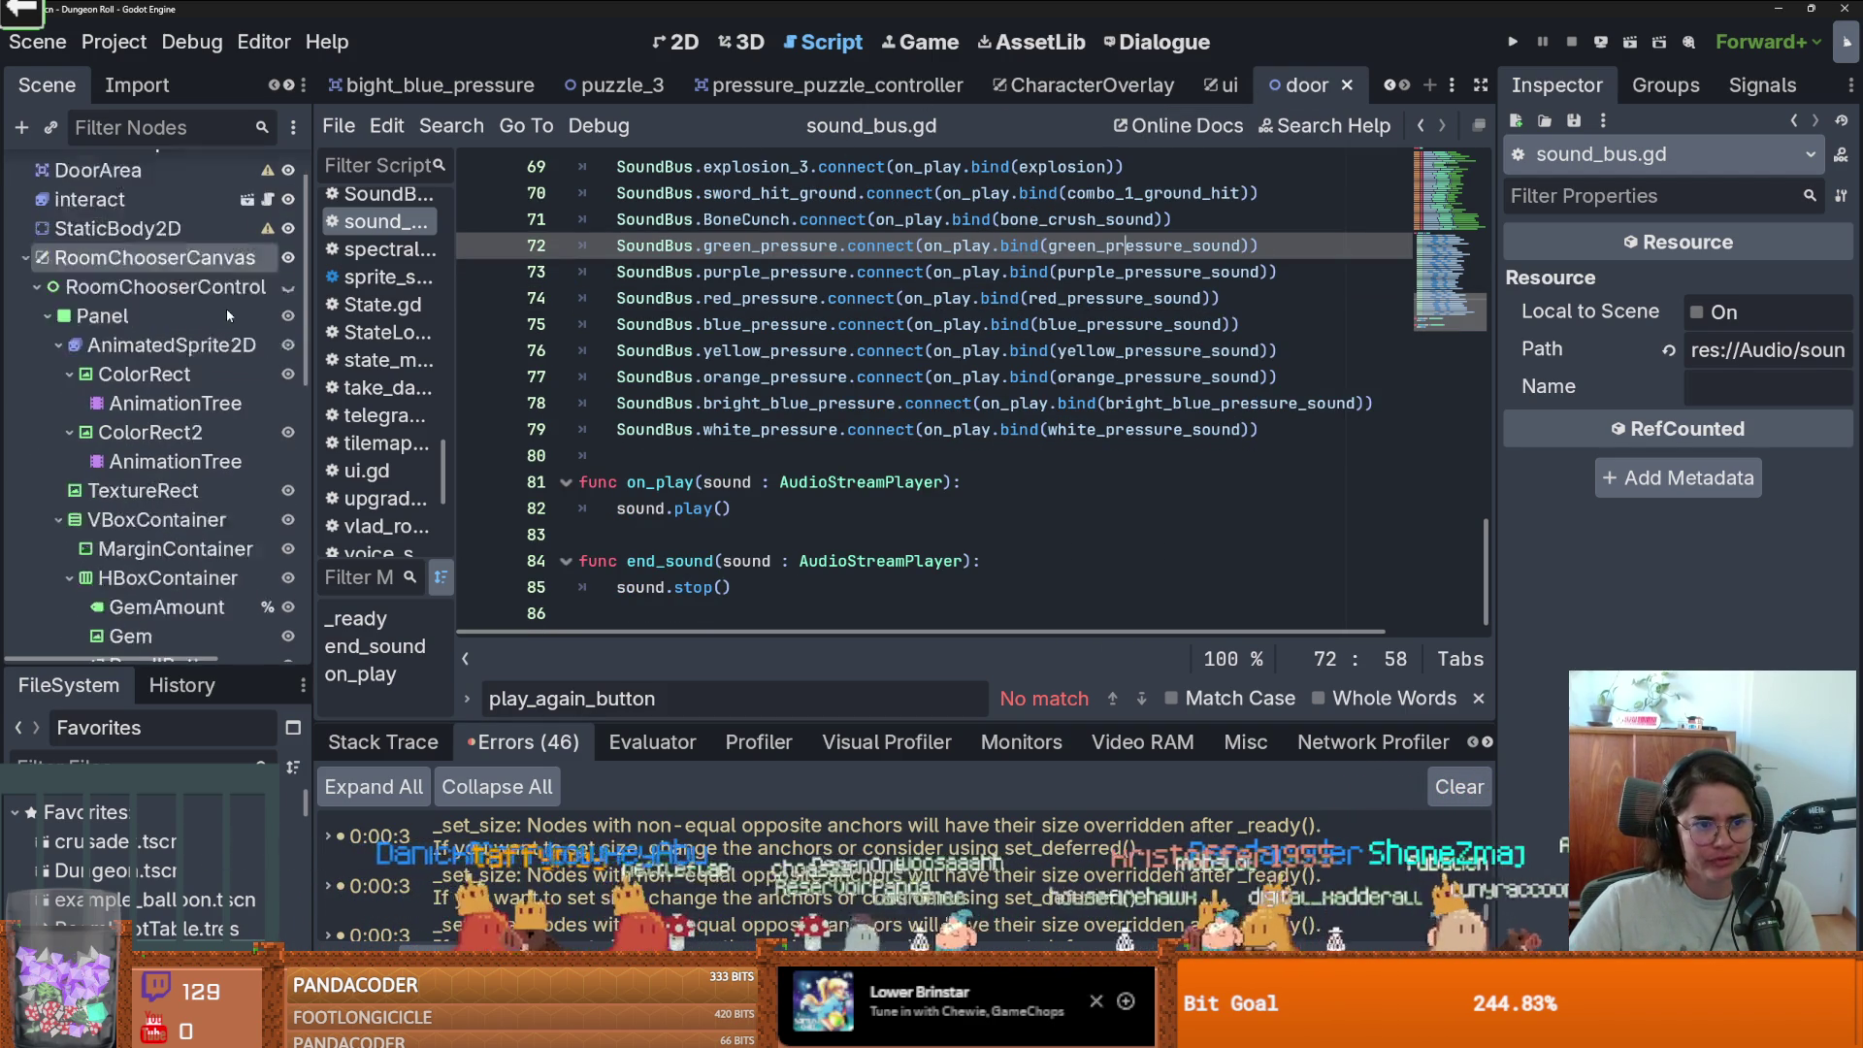
pyautogui.scroll(-5, 242, 303)
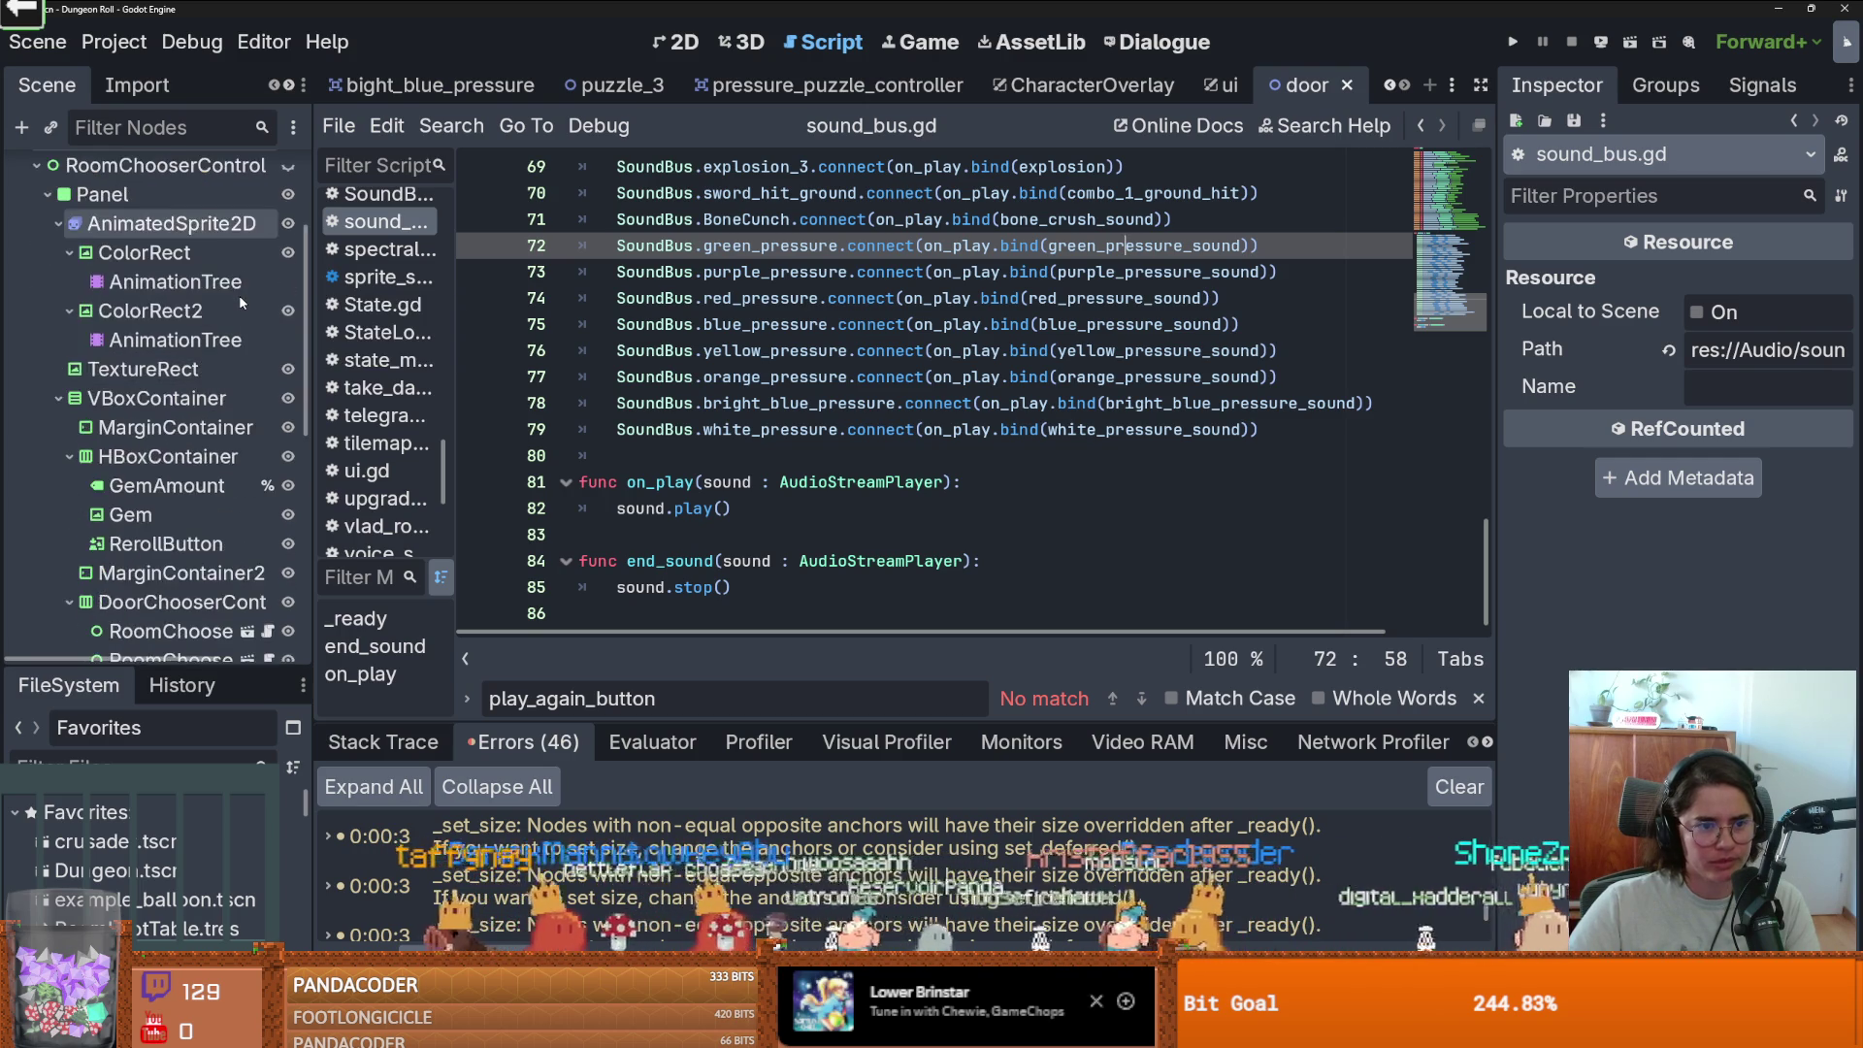
pyautogui.click(267, 450)
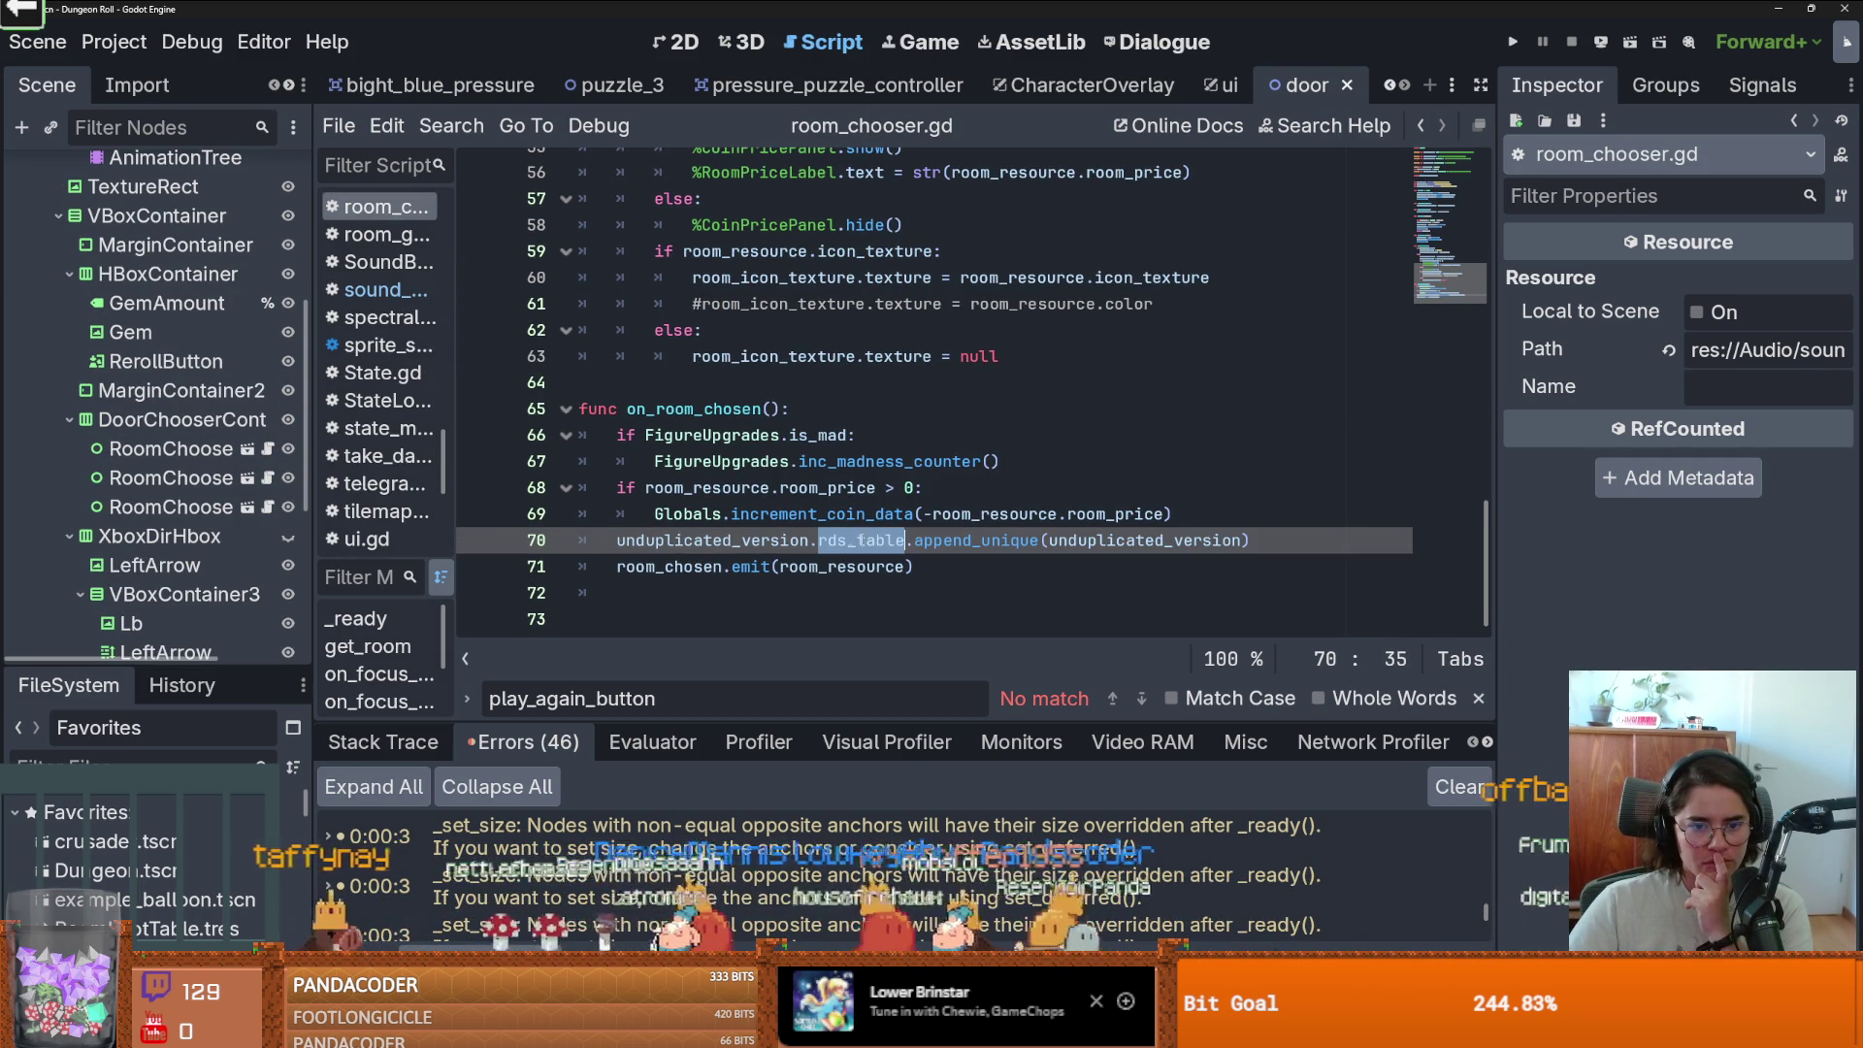
# Review on_room_chosen's unduplicated_version, rds_table and room_chosen usage on lines 70–71.
pyautogui.doubleClick(763, 540)
pyautogui.doubleClick(706, 568)
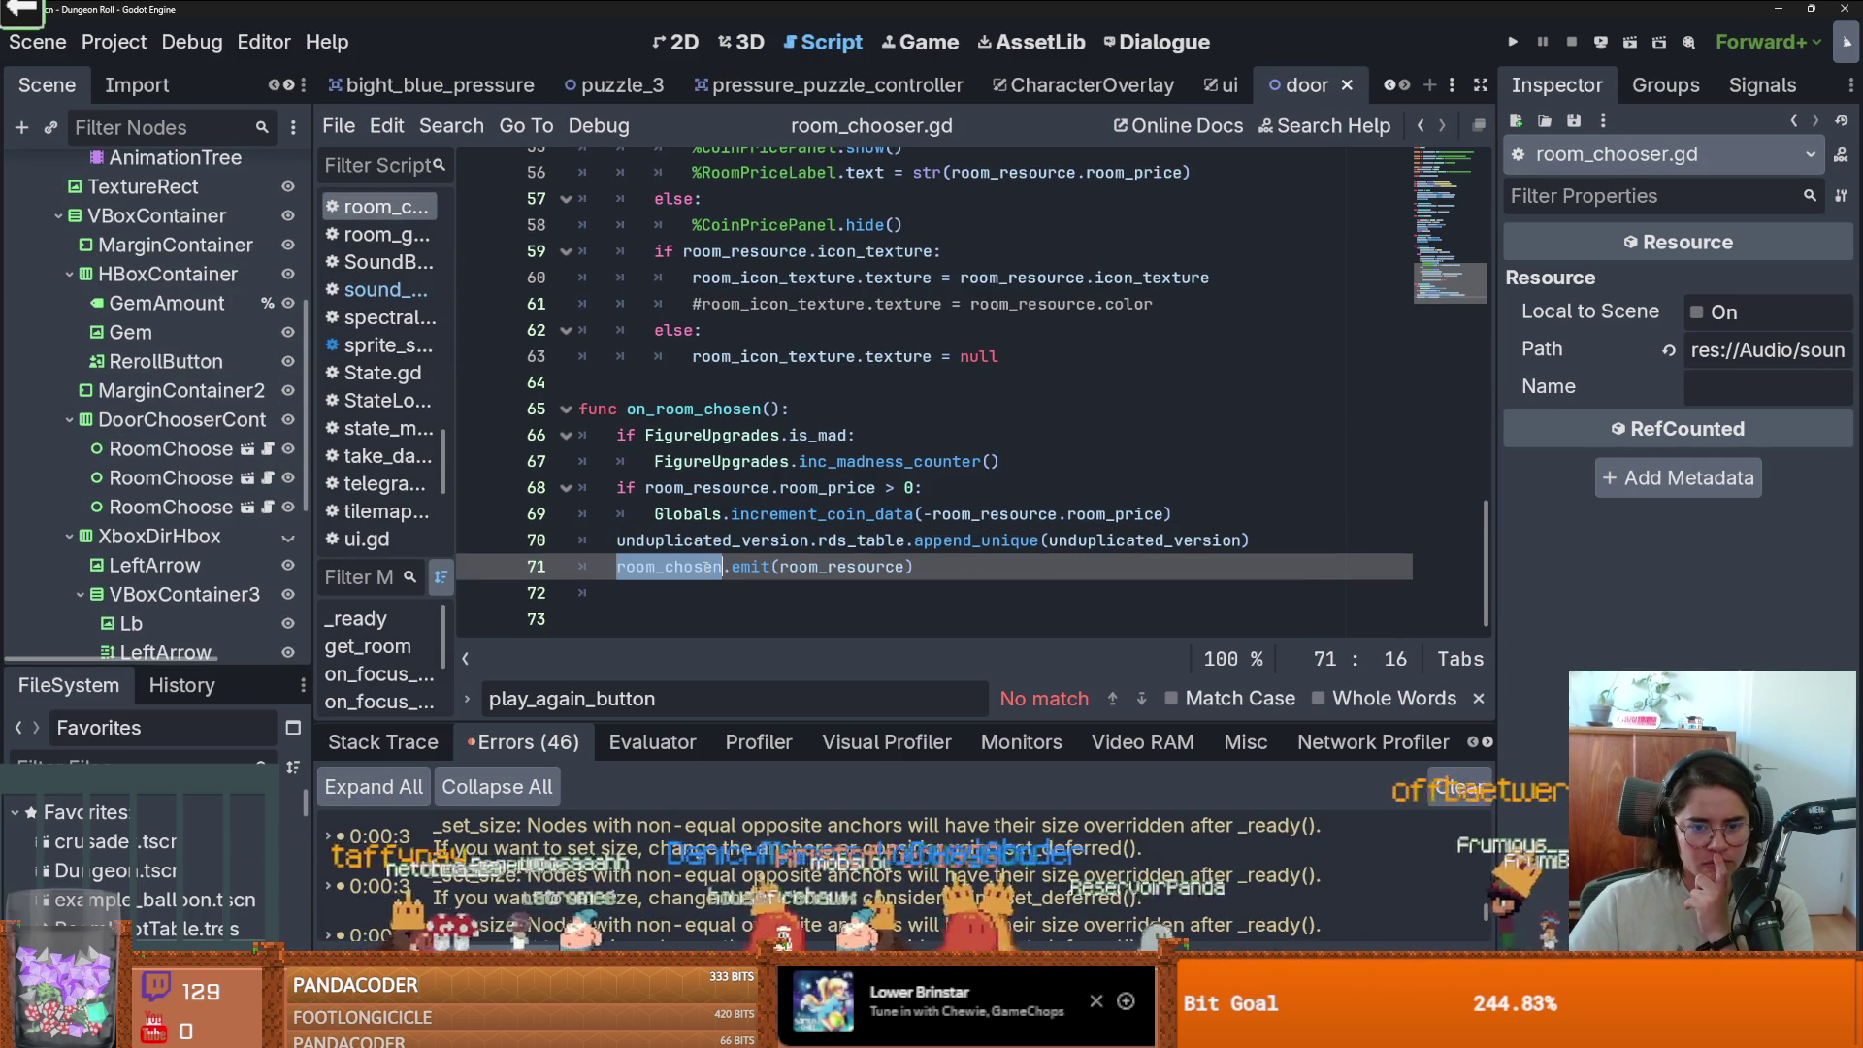
pyautogui.moveTo(764, 572)
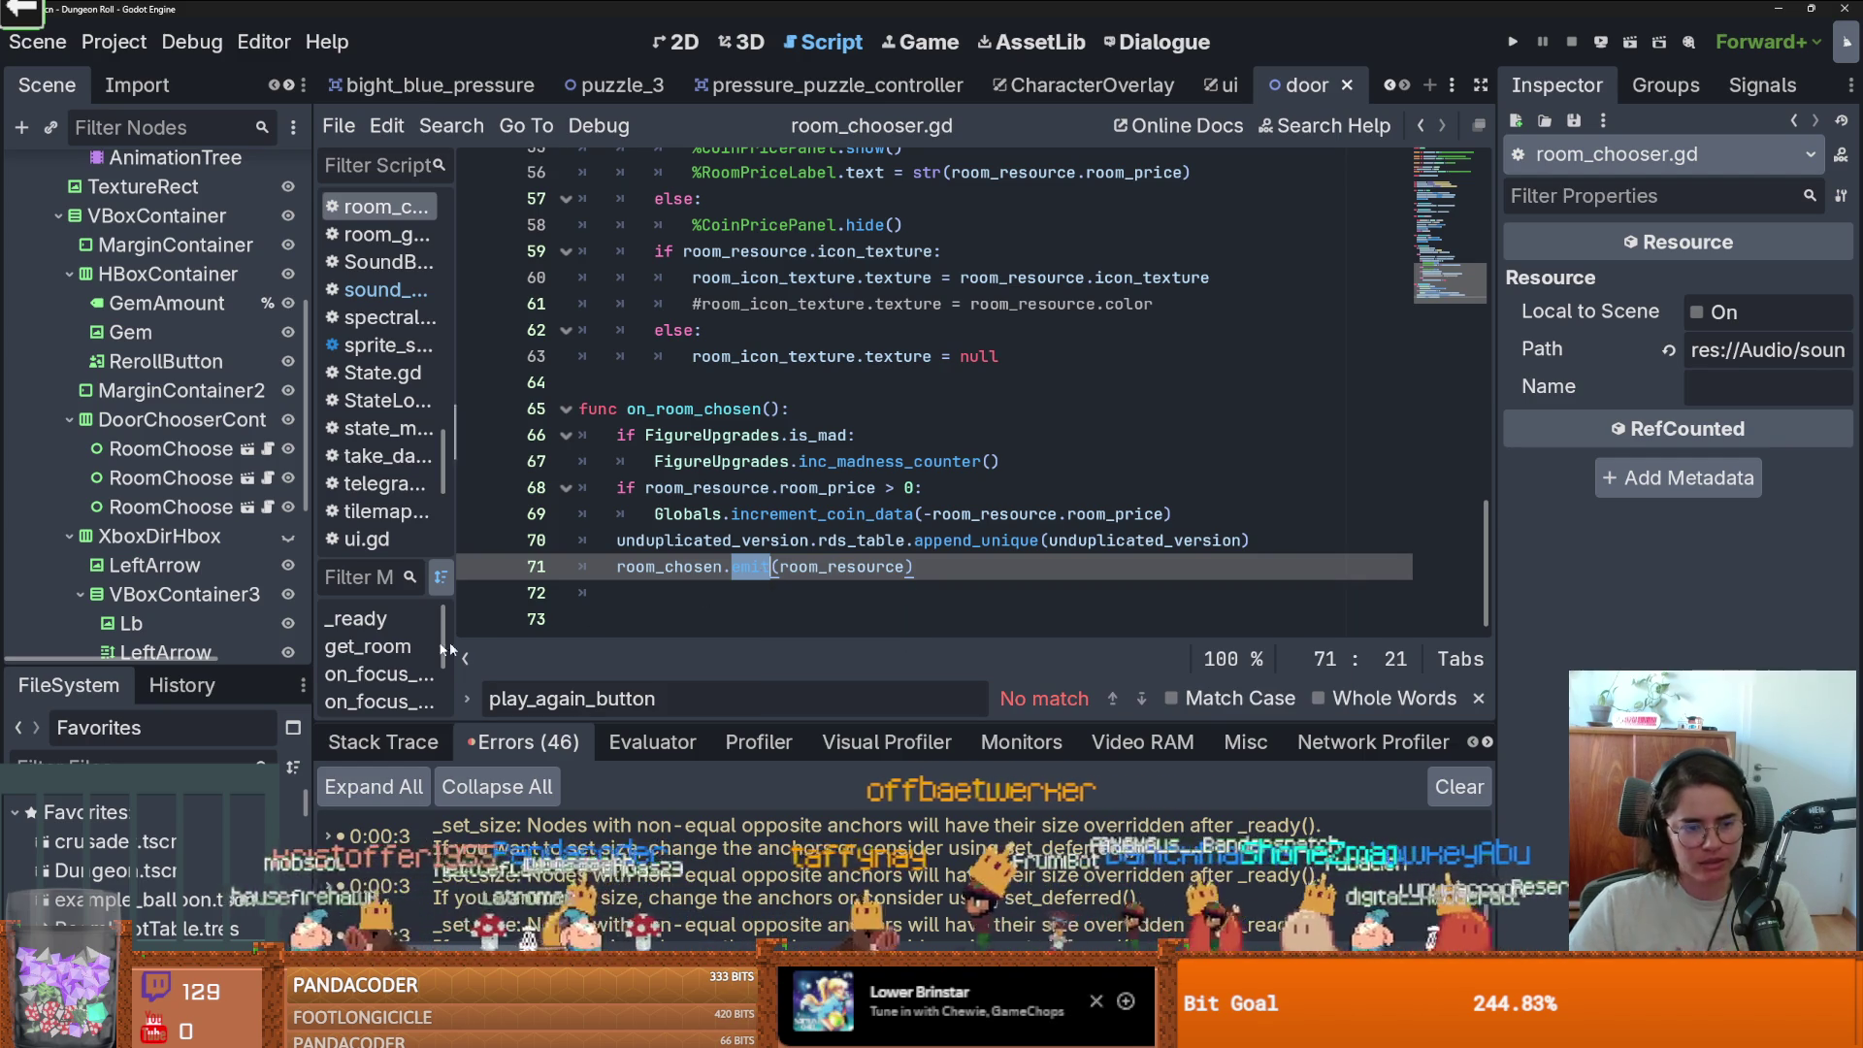
pyautogui.moveTo(259, 663); pyautogui.dragTo(259, 435)
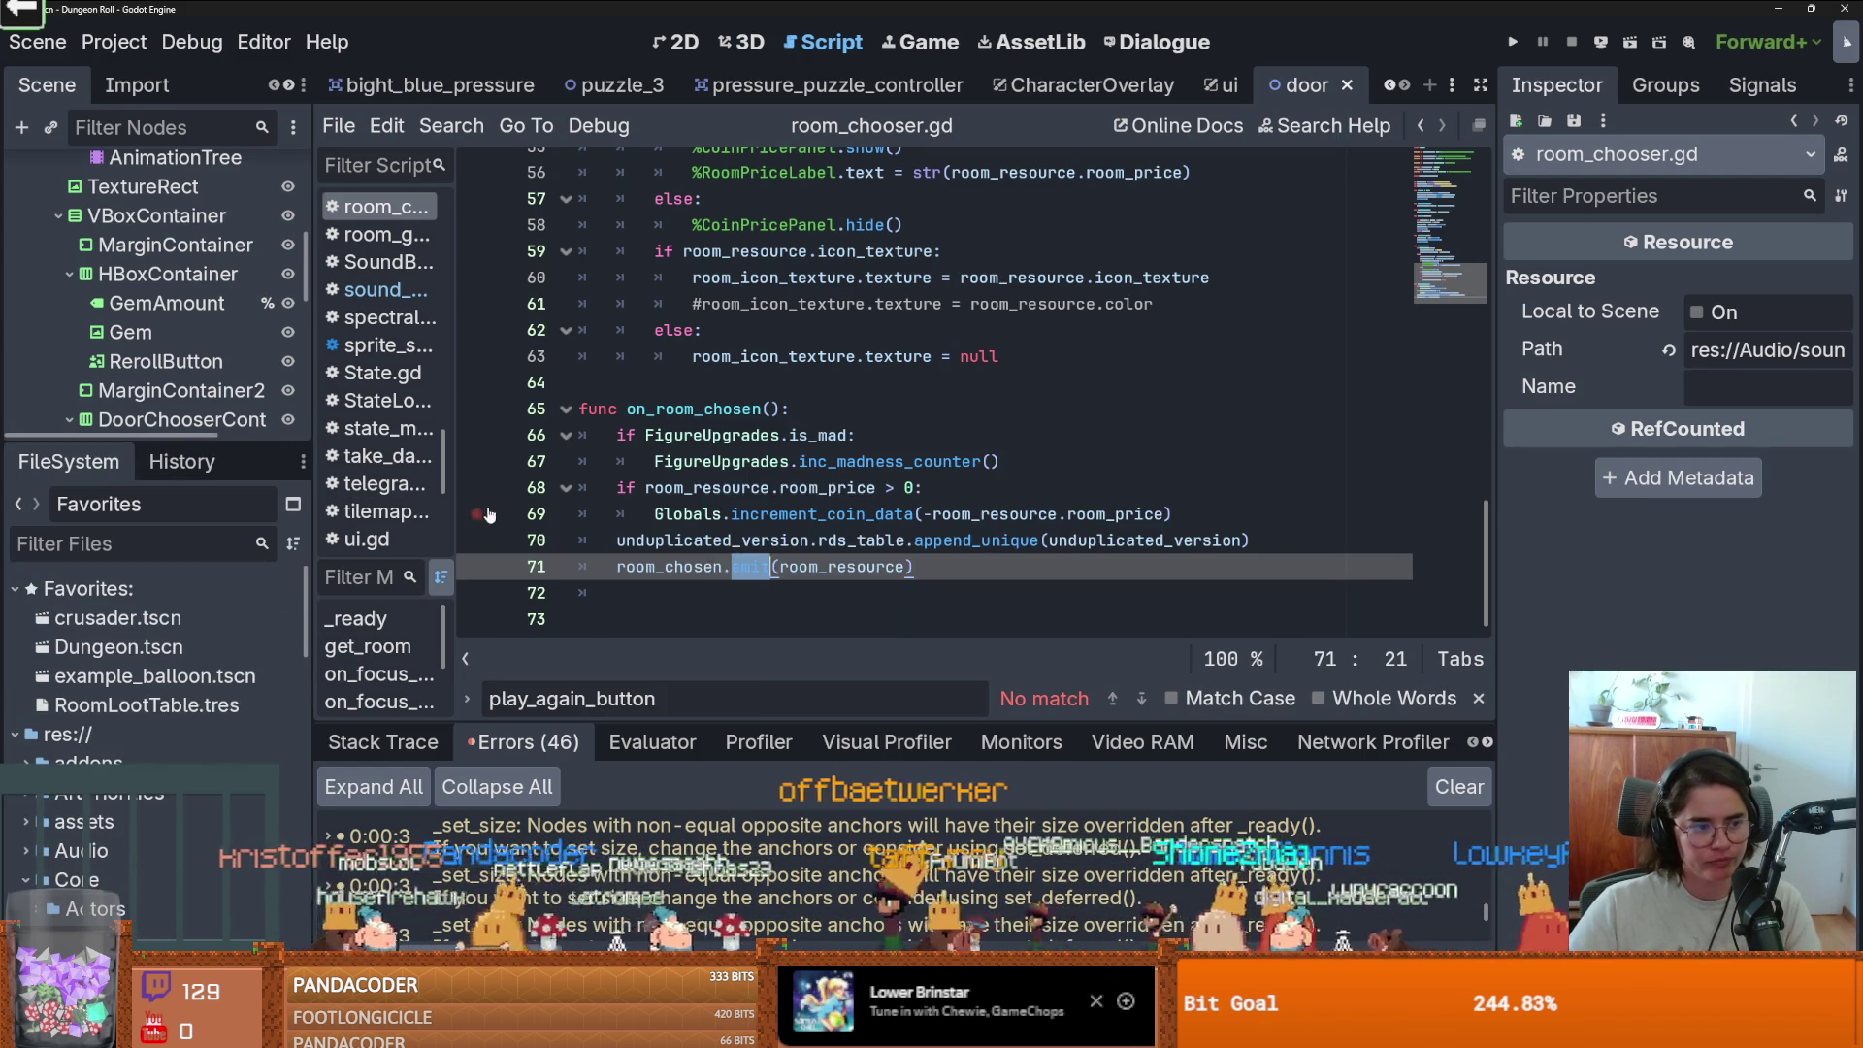
pyautogui.click(755, 408)
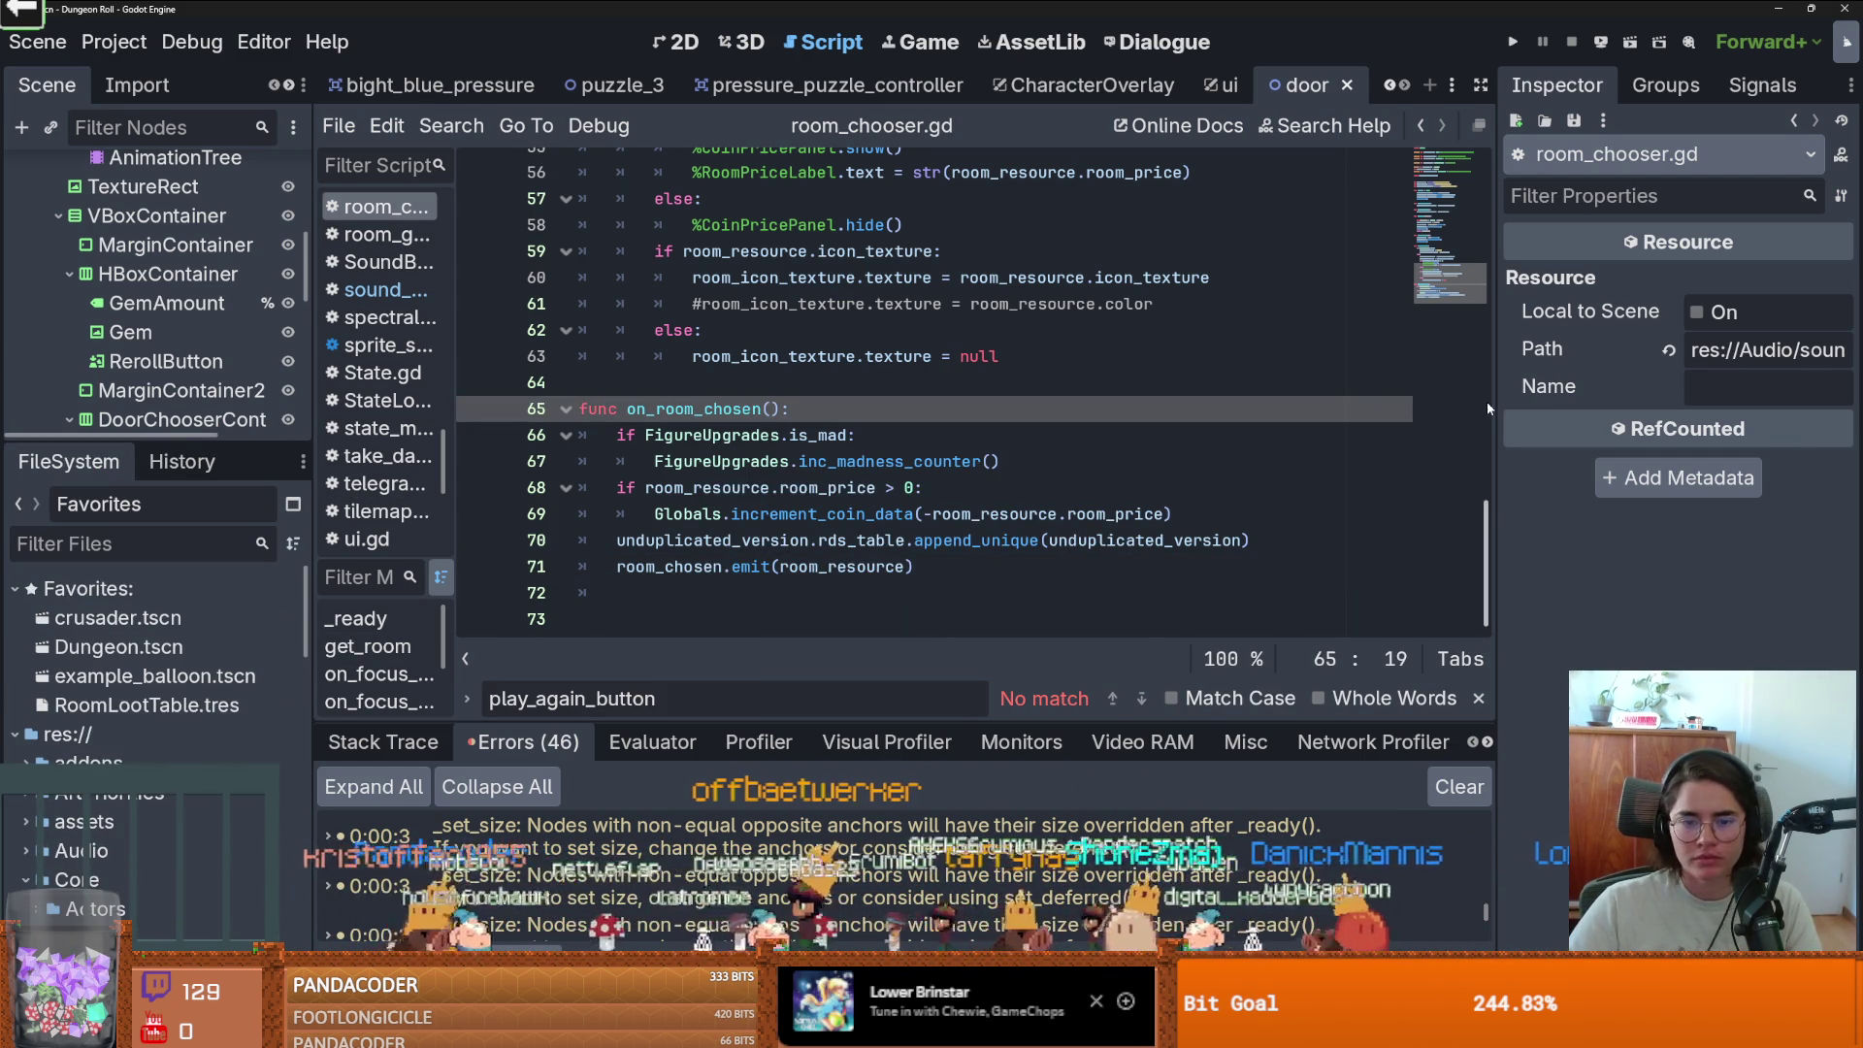
pyautogui.click(961, 487)
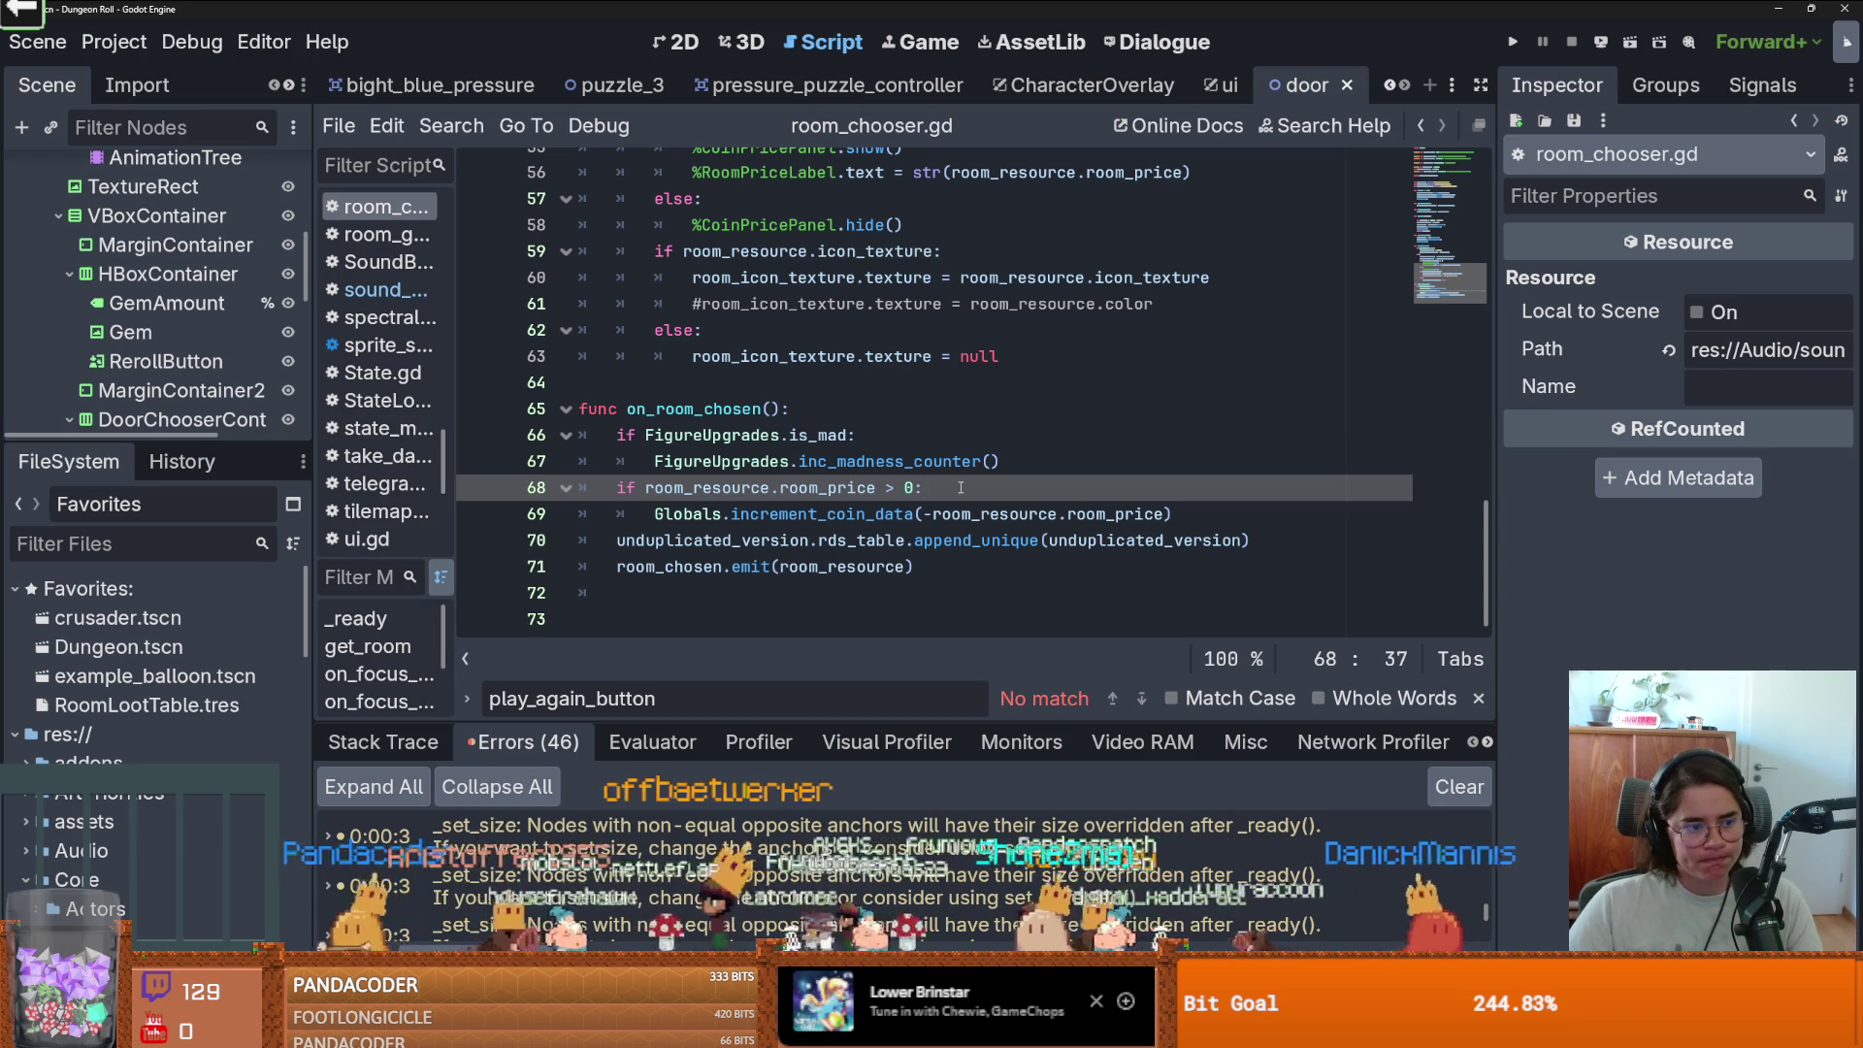
pyautogui.doubleClick(892, 540)
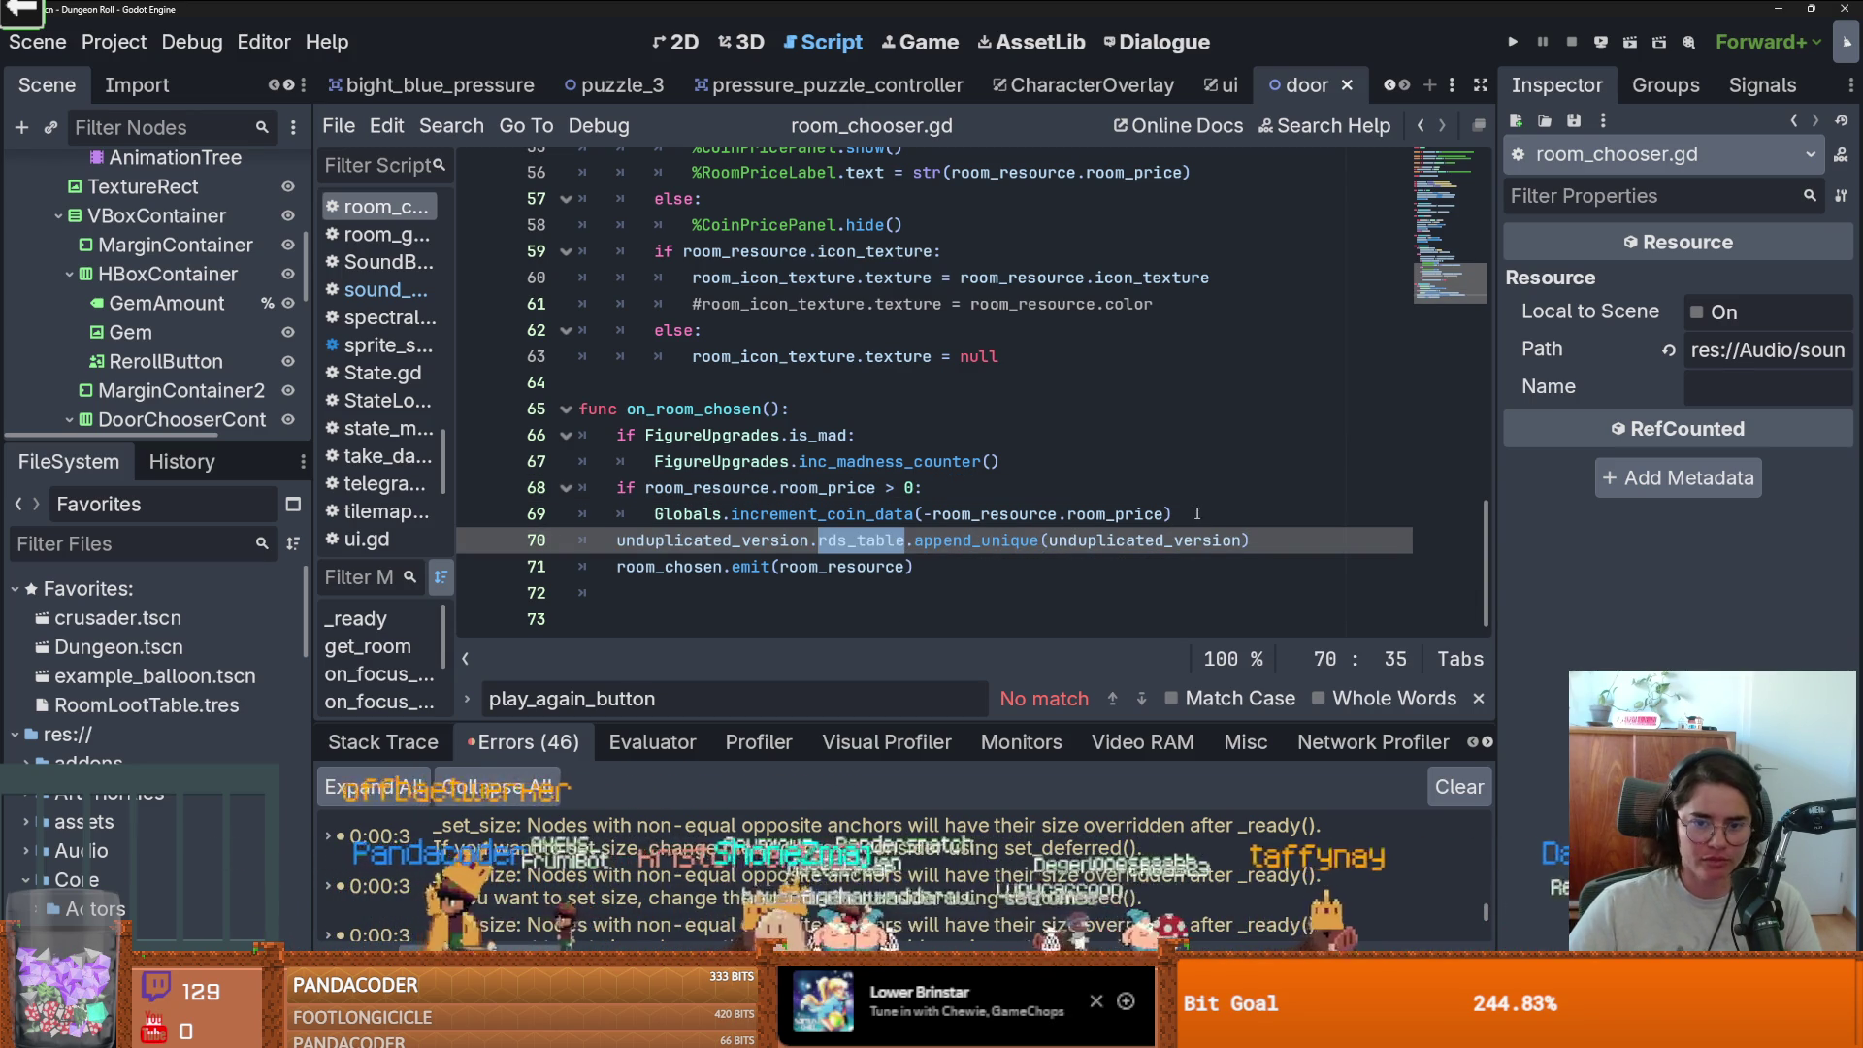
pyautogui.doubleClick(789, 540)
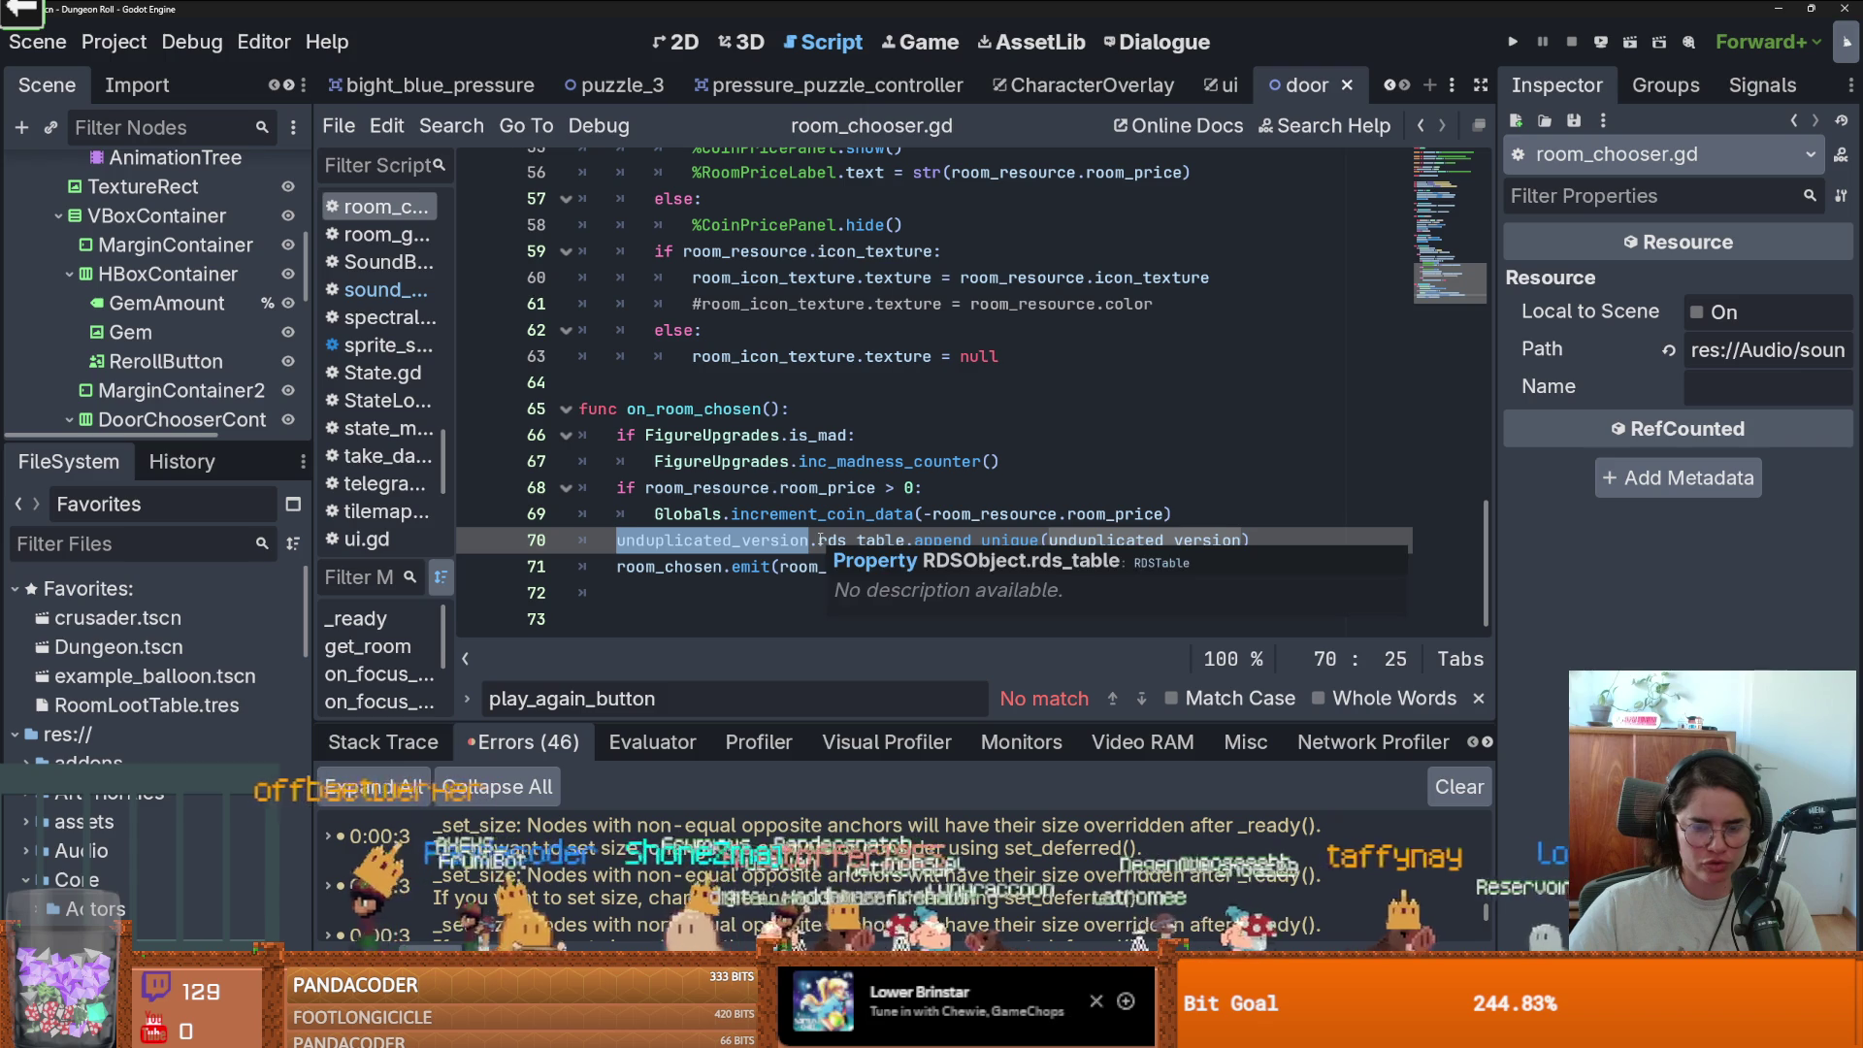
# Save the scene and room_chooser.gd script twice with Ctrl+S.
pyautogui.click(959, 461)
pyautogui.hotkey('ctrl', 's')
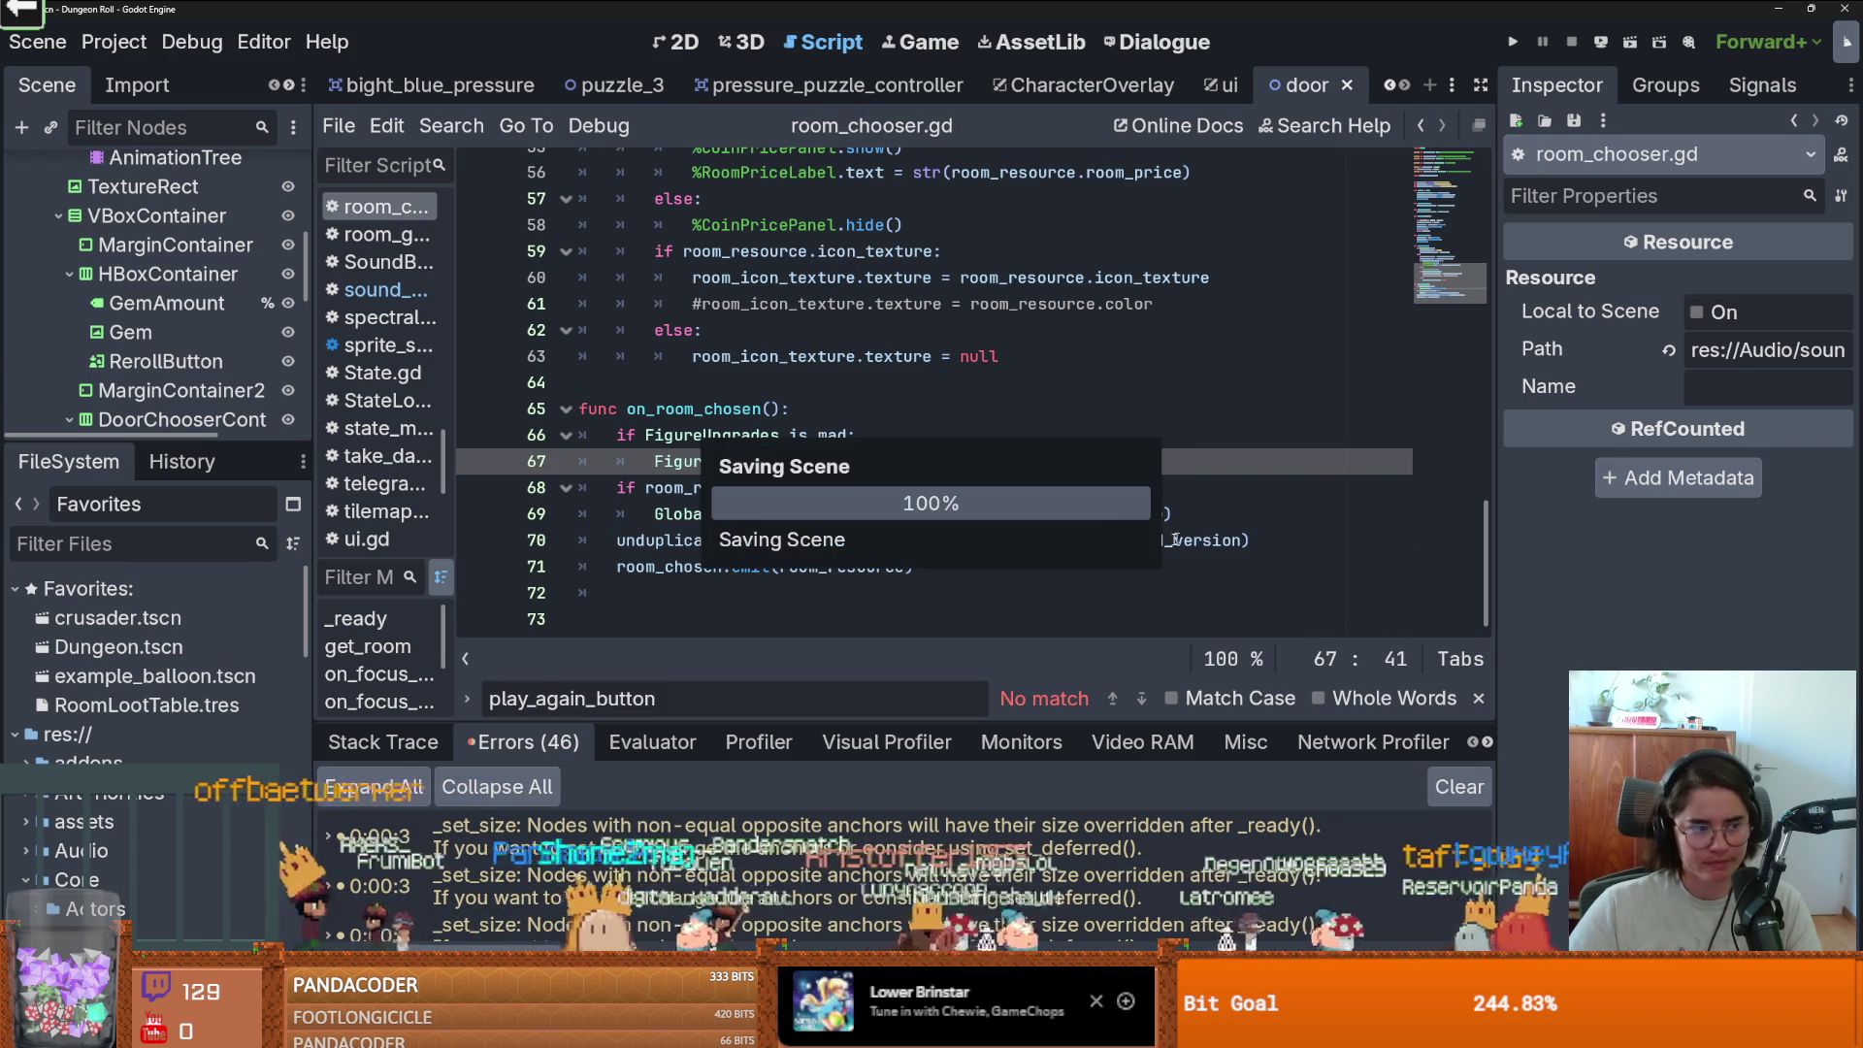
pyautogui.scroll(14, 826, 402)
pyautogui.hotkey('ctrl', 's')
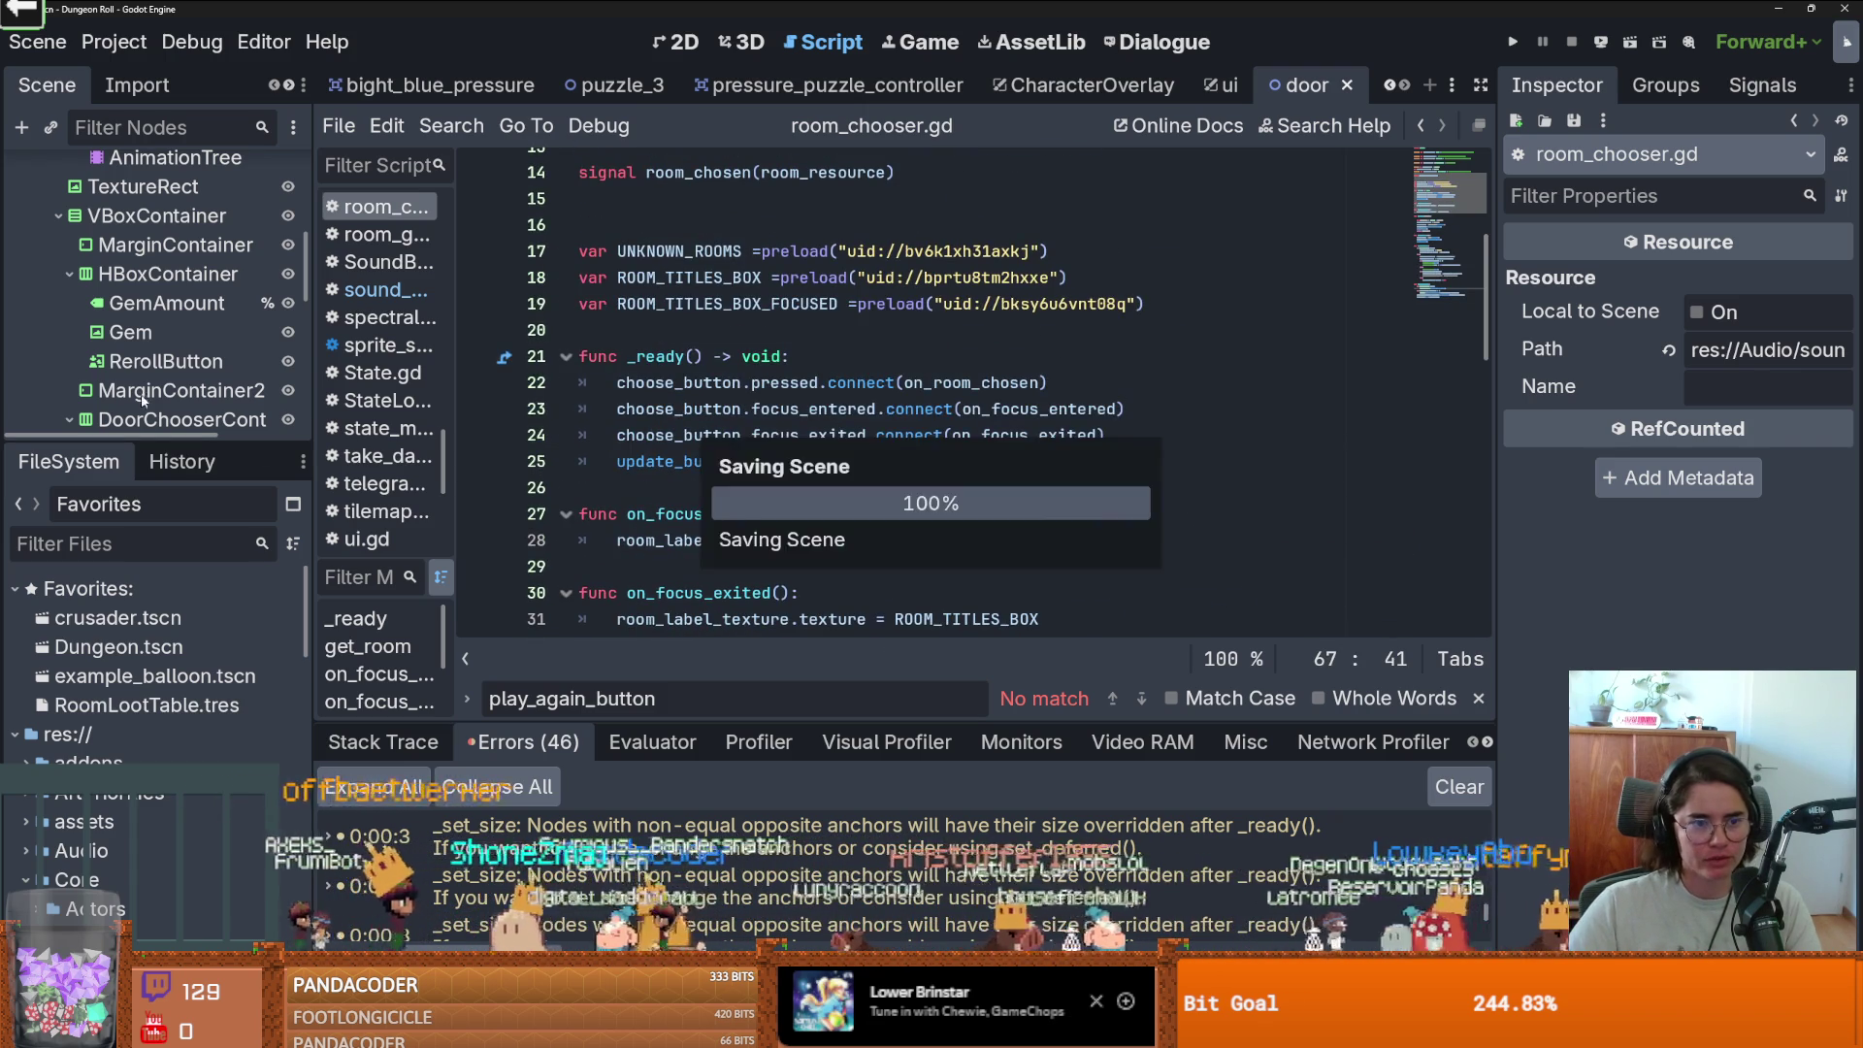
pyautogui.moveTo(155, 438)
pyautogui.mouseDown()
pyautogui.moveTo(155, 640)
pyautogui.moveTo(155, 339)
pyautogui.mouseUp()
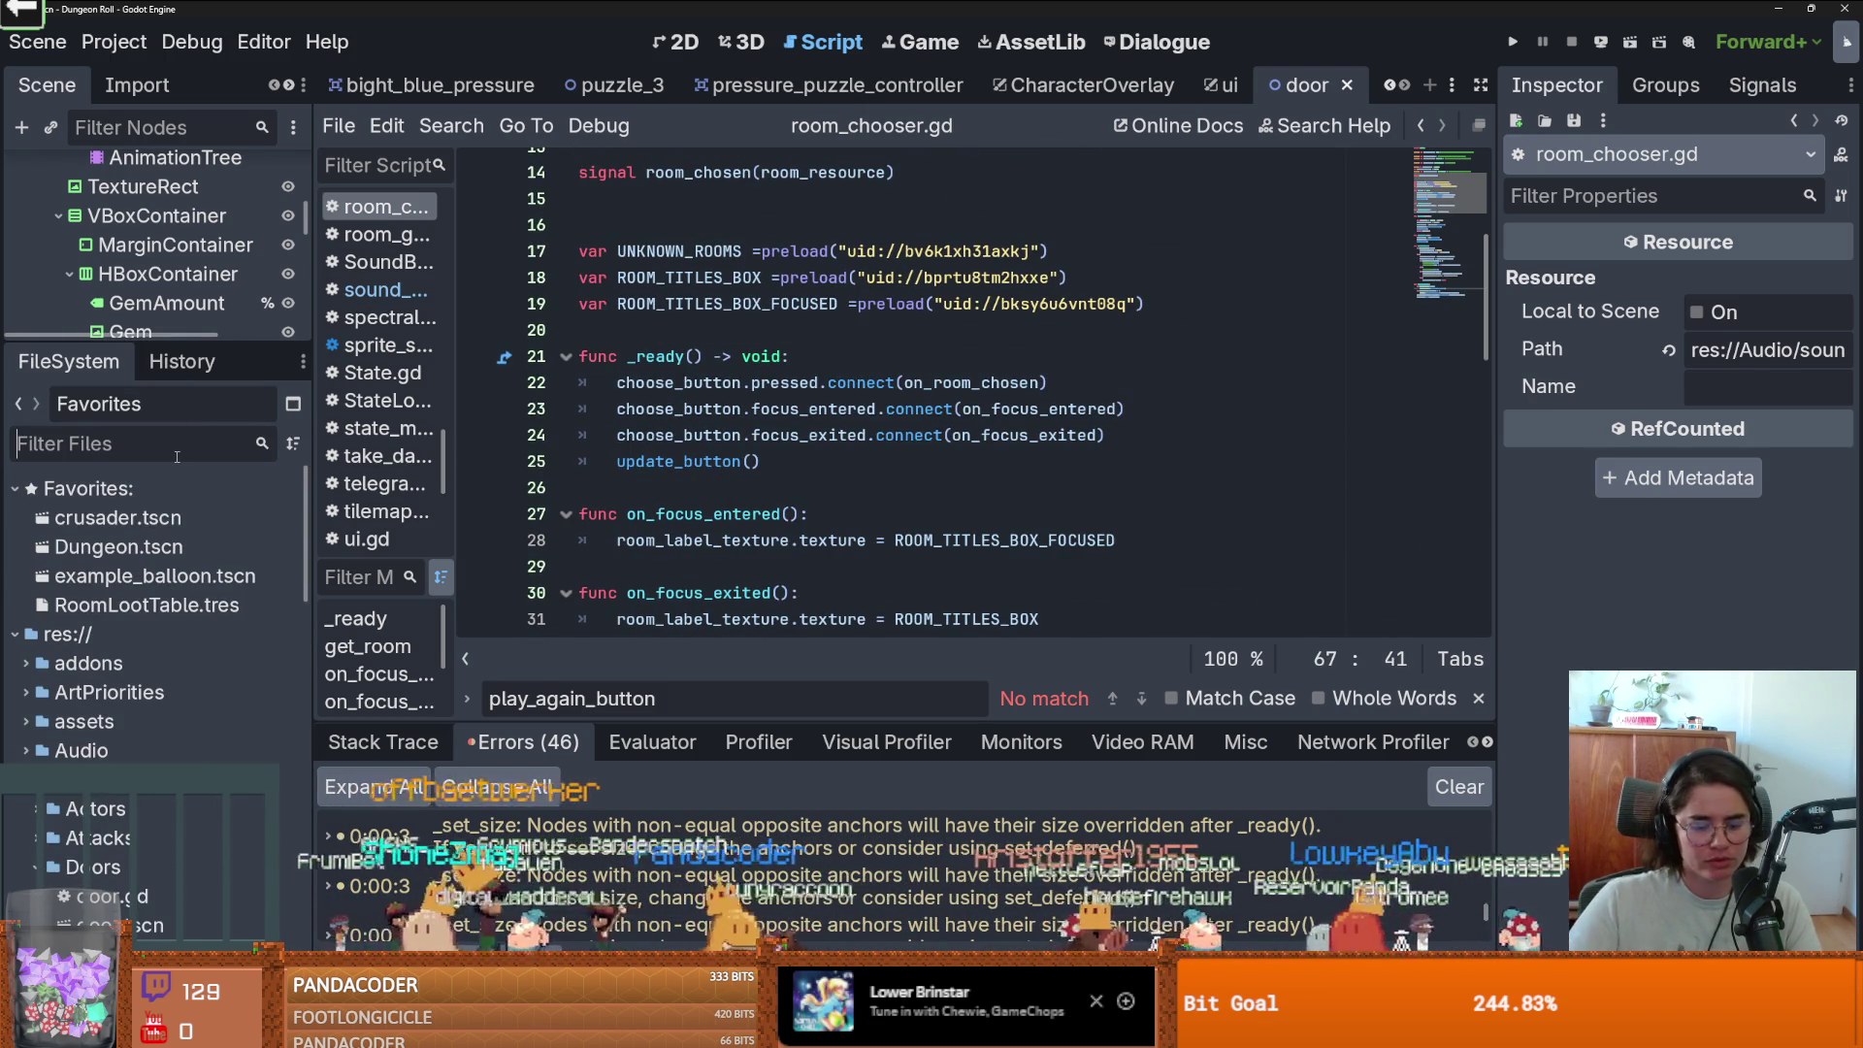
# Filter the FileSystem dock for 'Baldwin' and select baldwin_room_2.tres.
pyautogui.write('william')
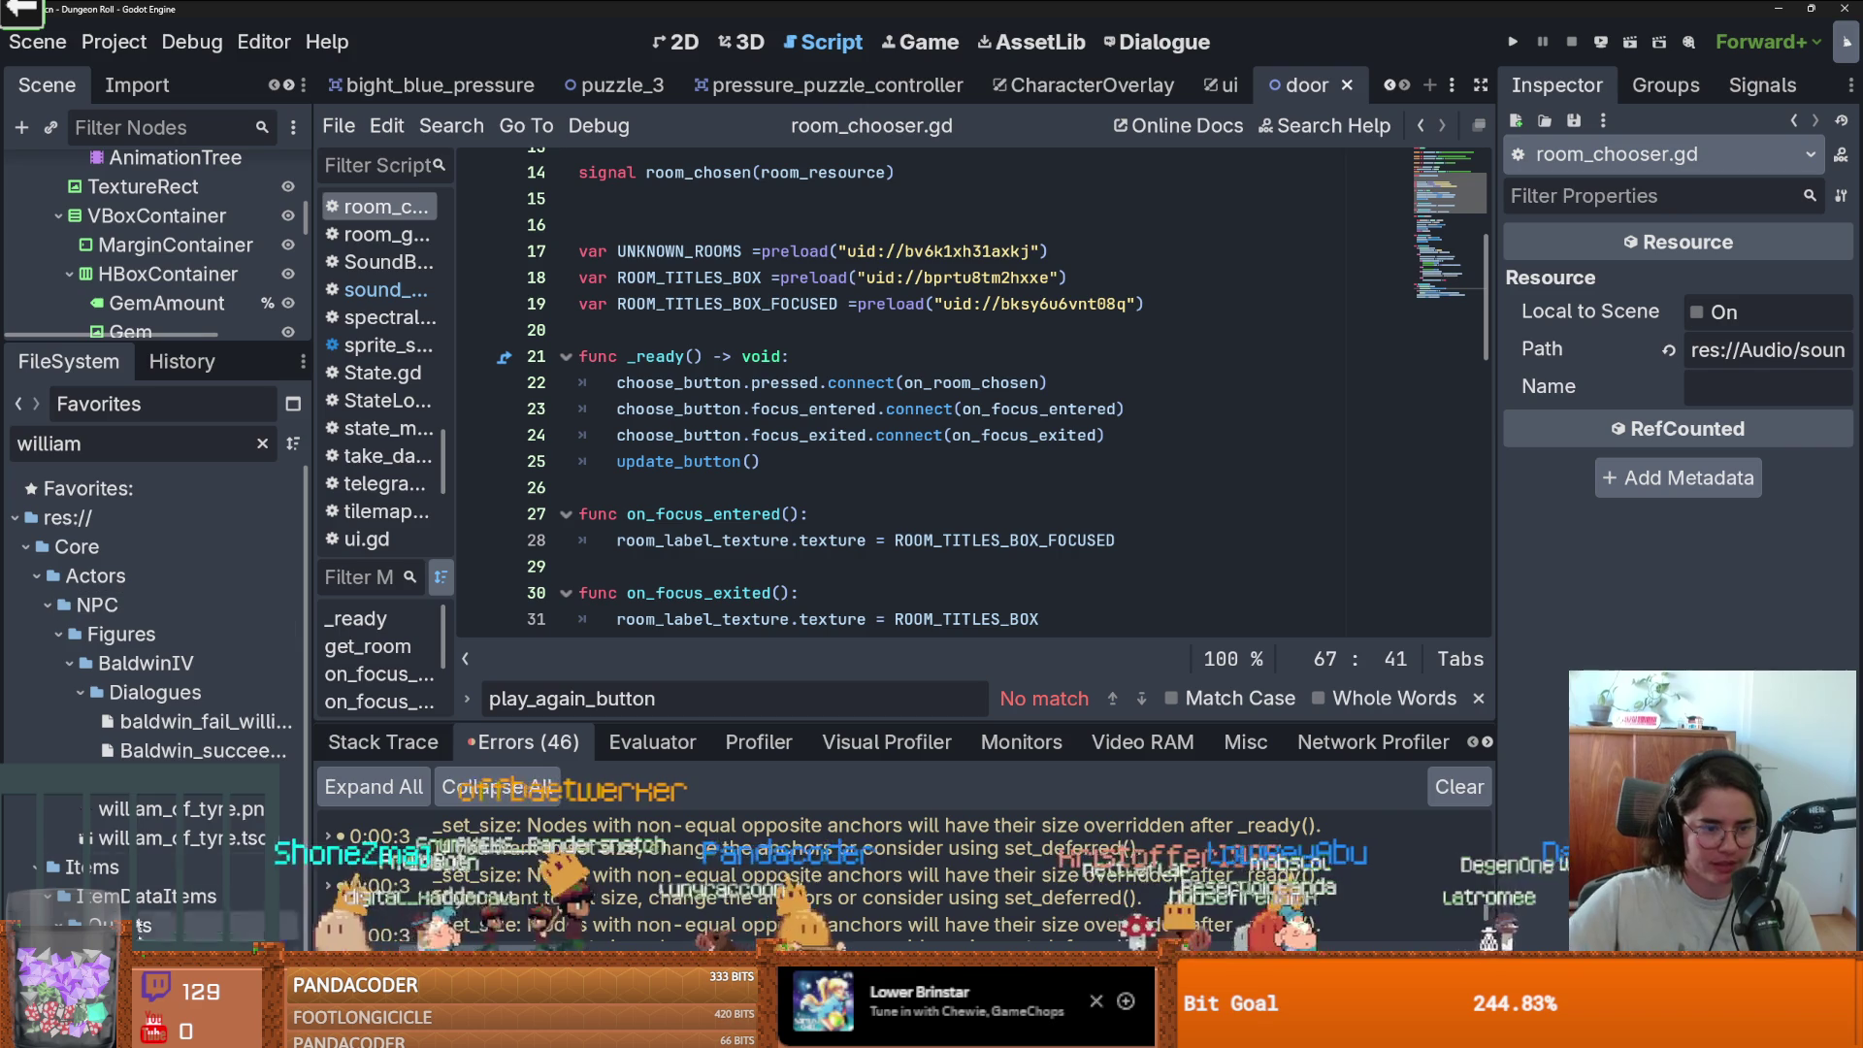
pyautogui.moveTo(317, 747); pyautogui.dragTo(604, 747)
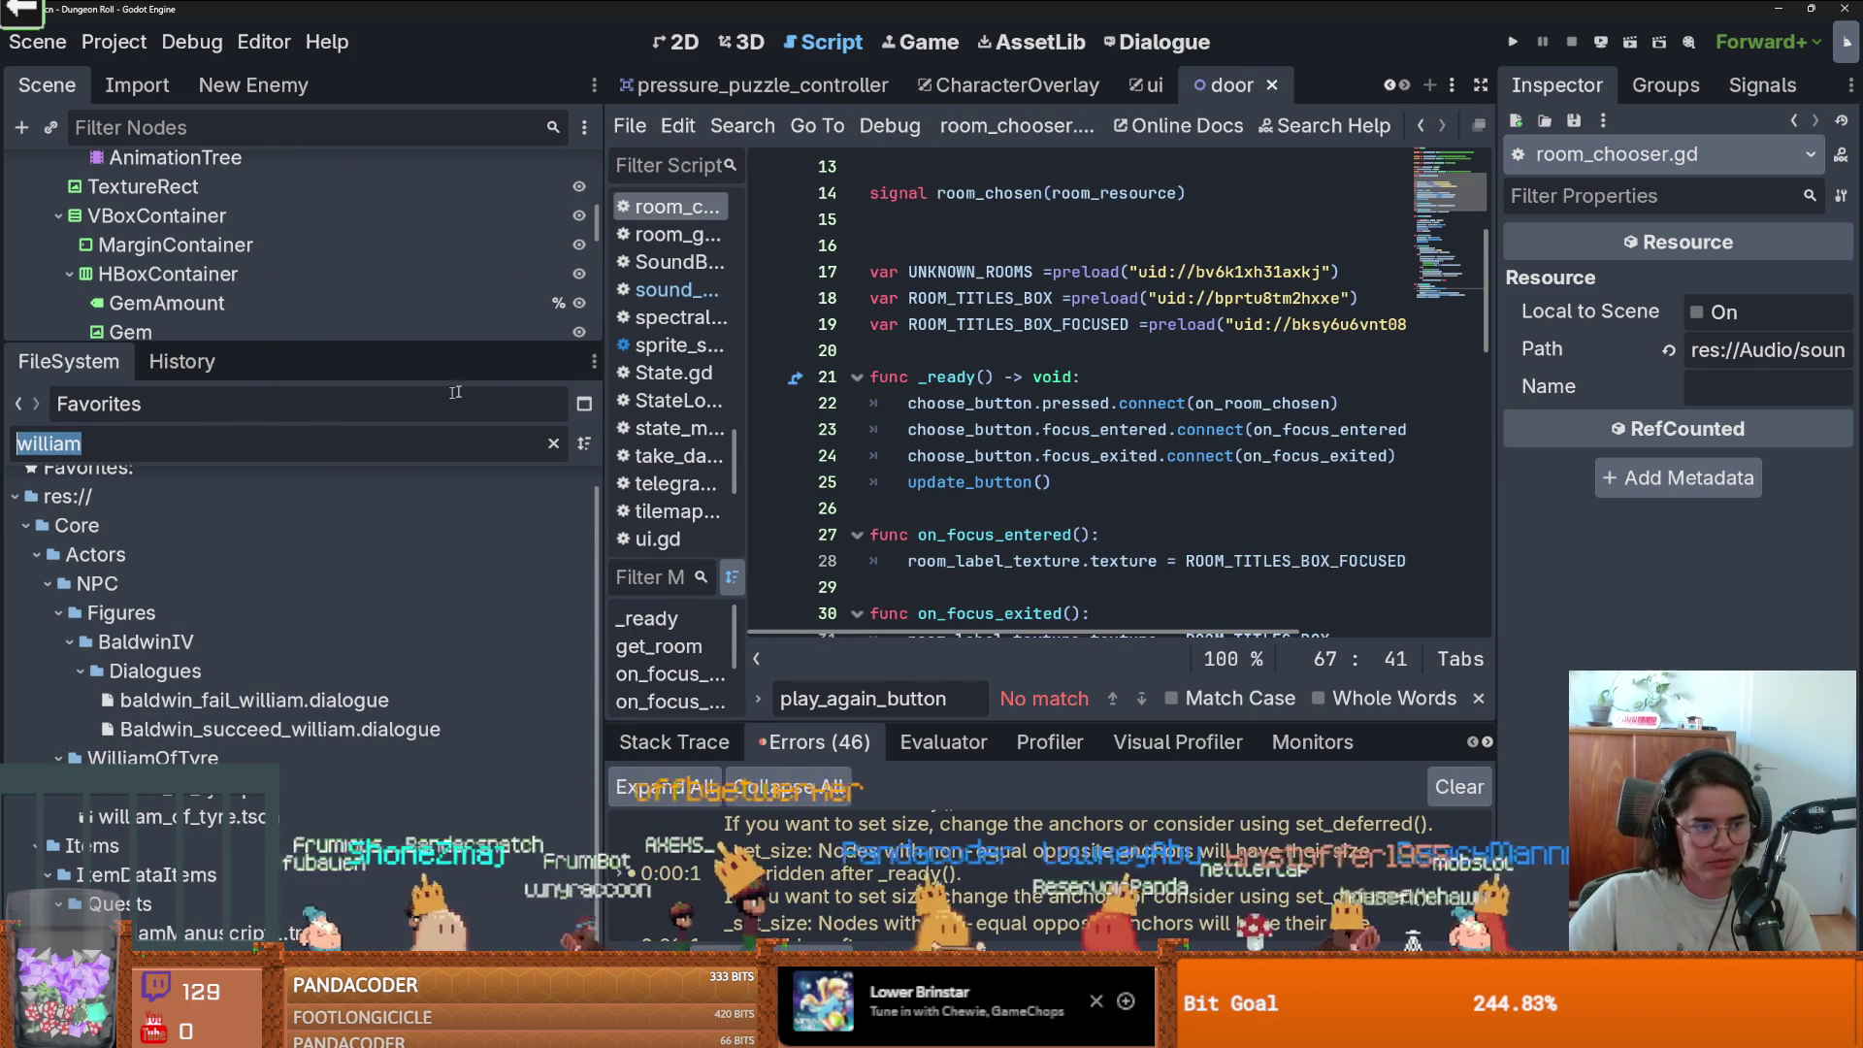
pyautogui.write('Baldwin')
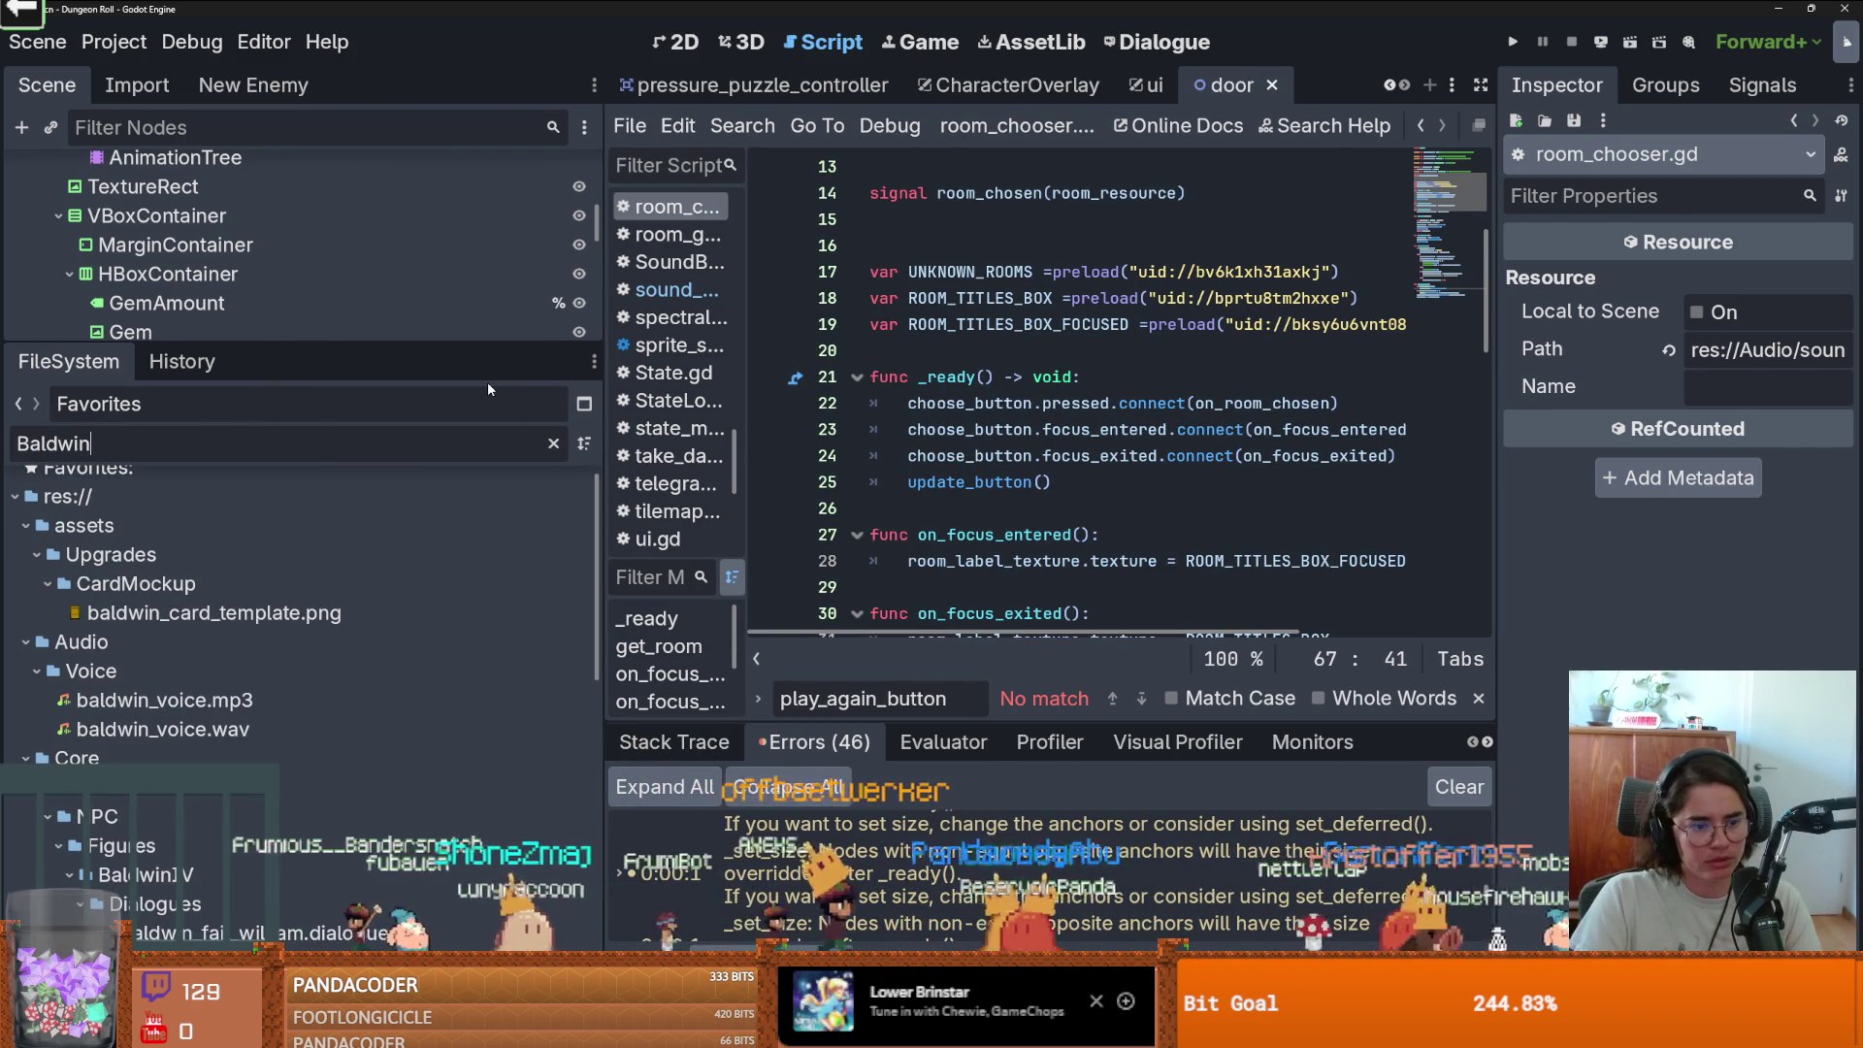
pyautogui.scroll(-5, 364, 717)
pyautogui.moveTo(341, 348); pyautogui.dragTo(334, 192)
pyautogui.scroll(-2, 315, 575)
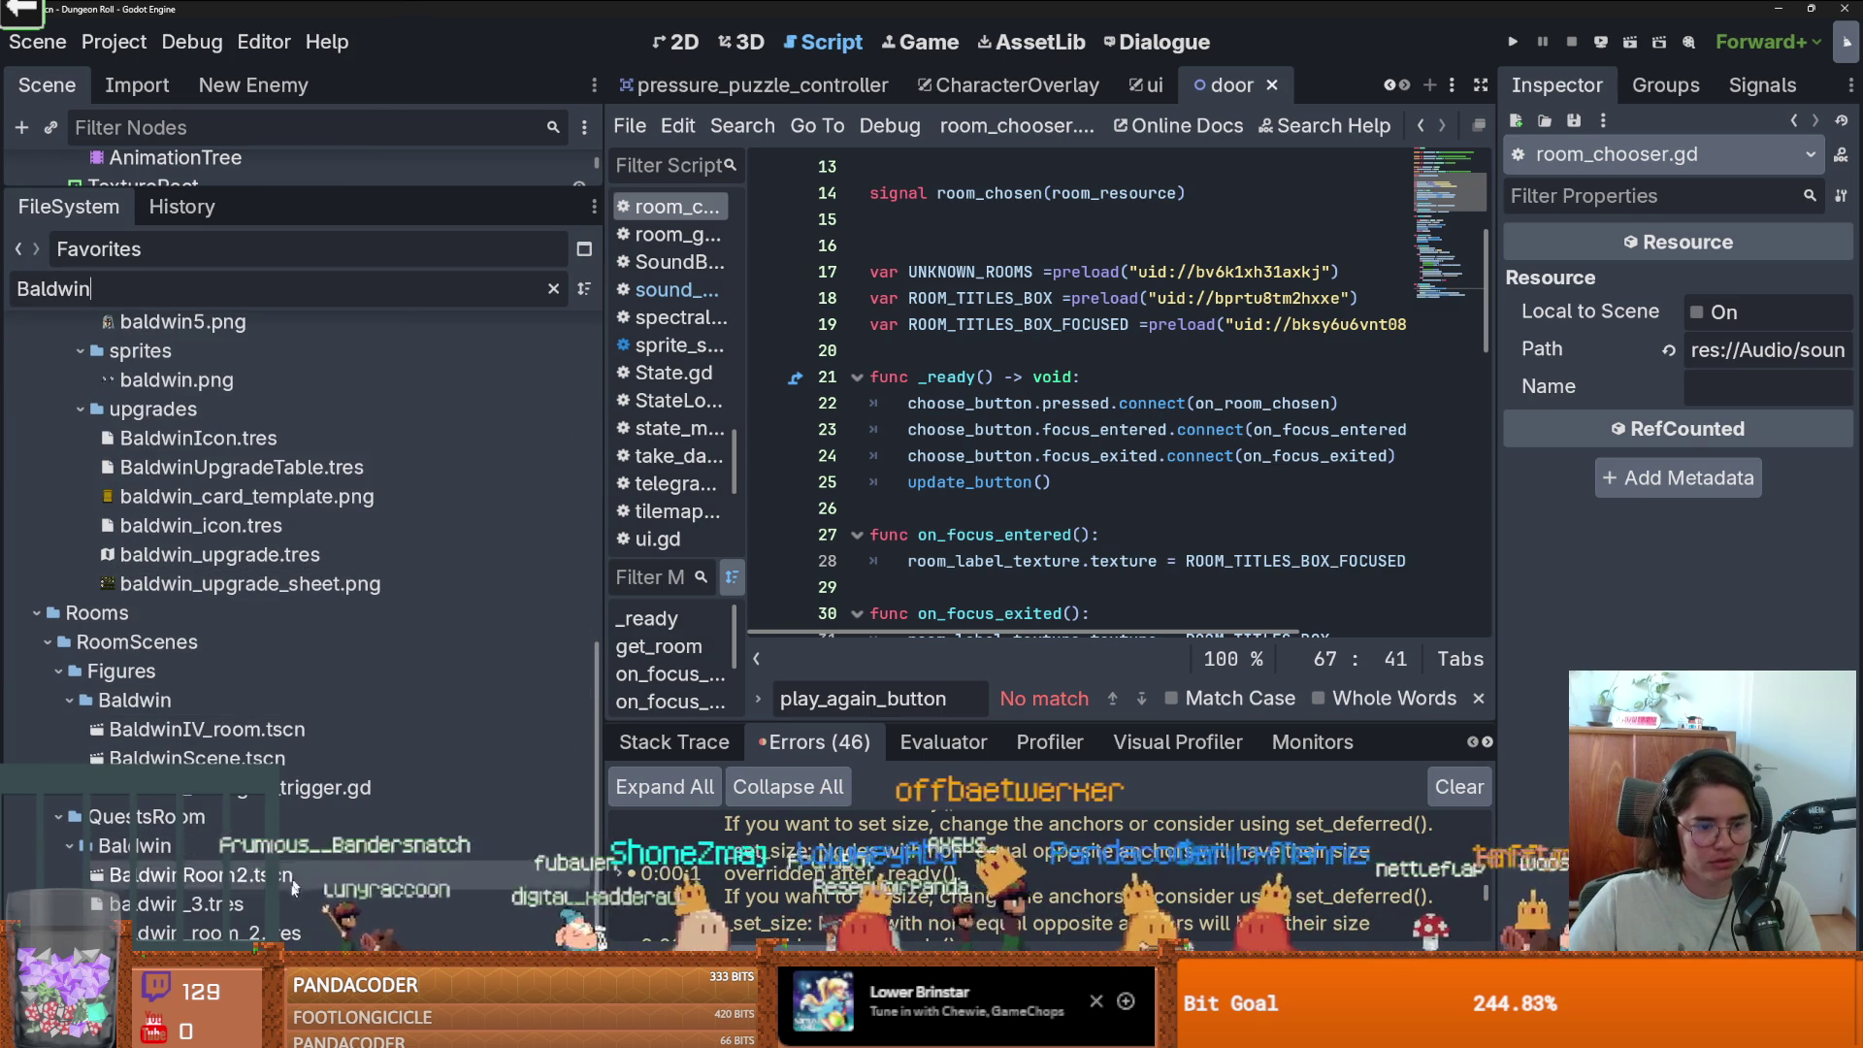
pyautogui.click(299, 930)
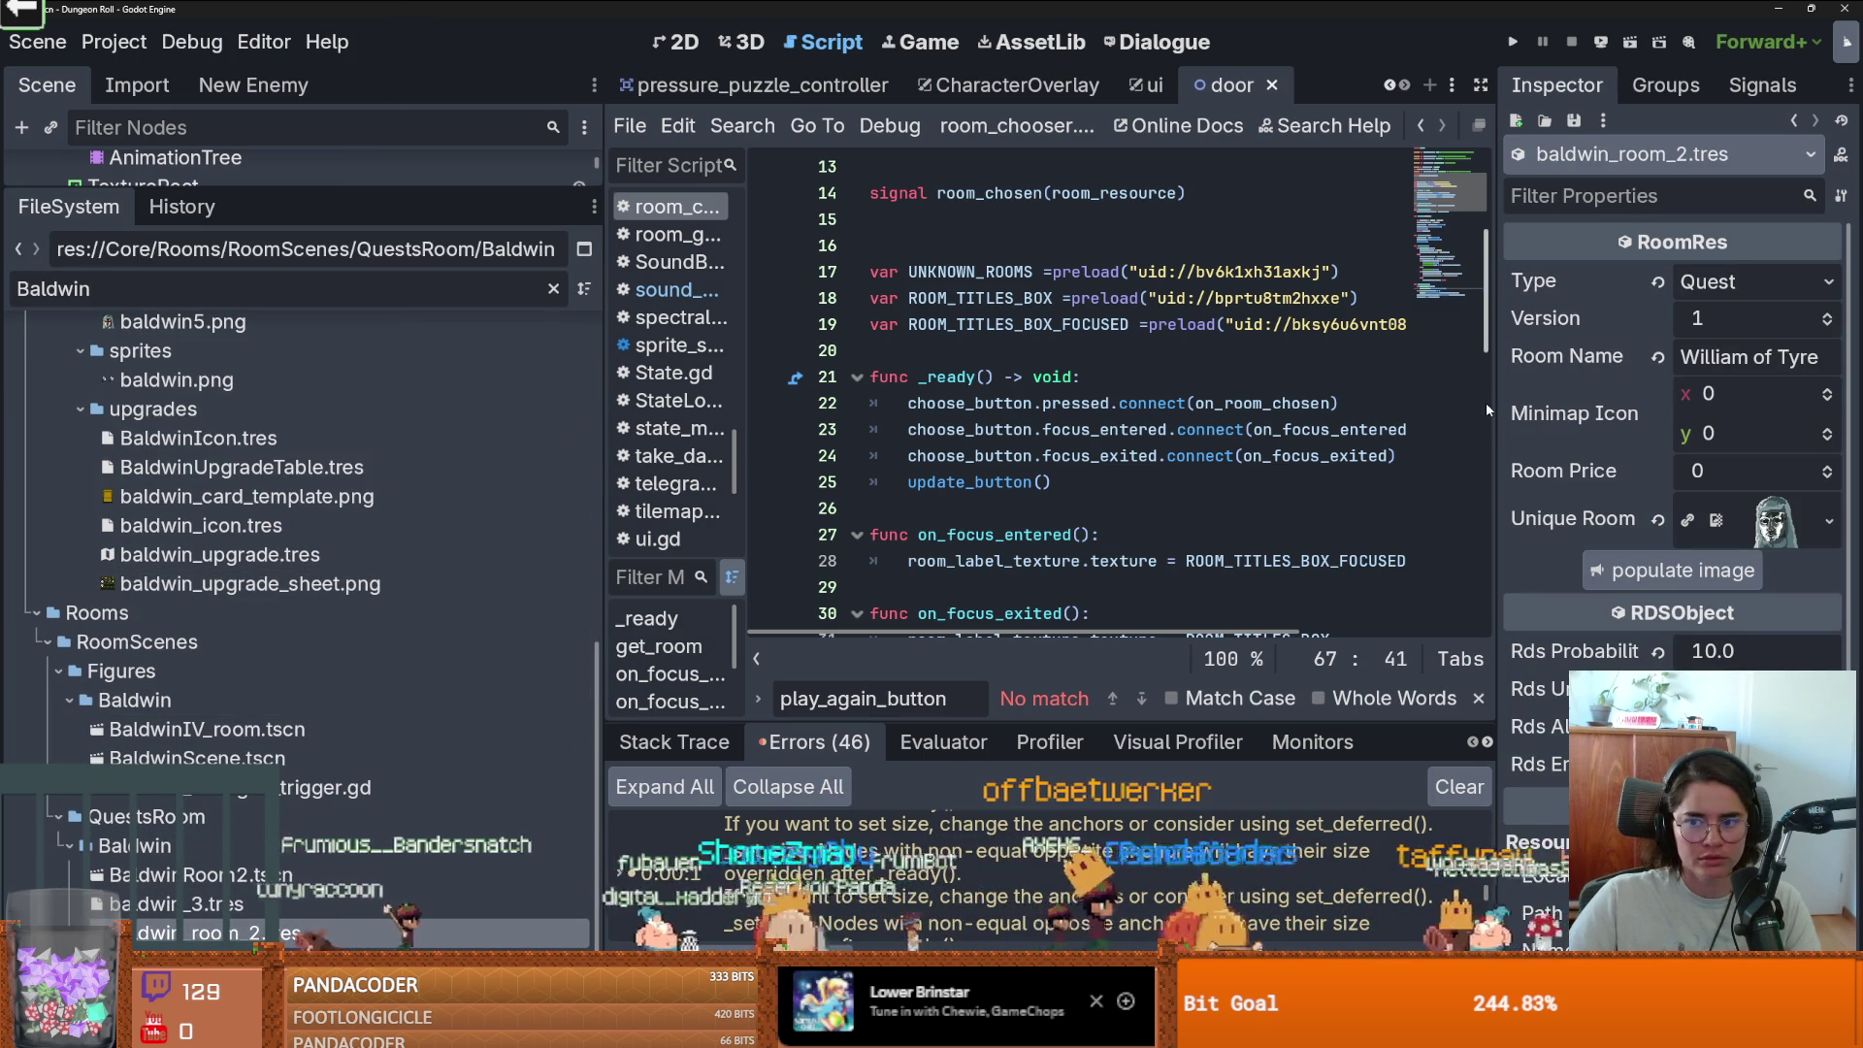
# Widen the Inspector, switch to baldwin_3.tres, and run the game.
pyautogui.moveTo(1494, 406); pyautogui.dragTo(1148, 408)
pyautogui.scroll(-3, 1514, 563)
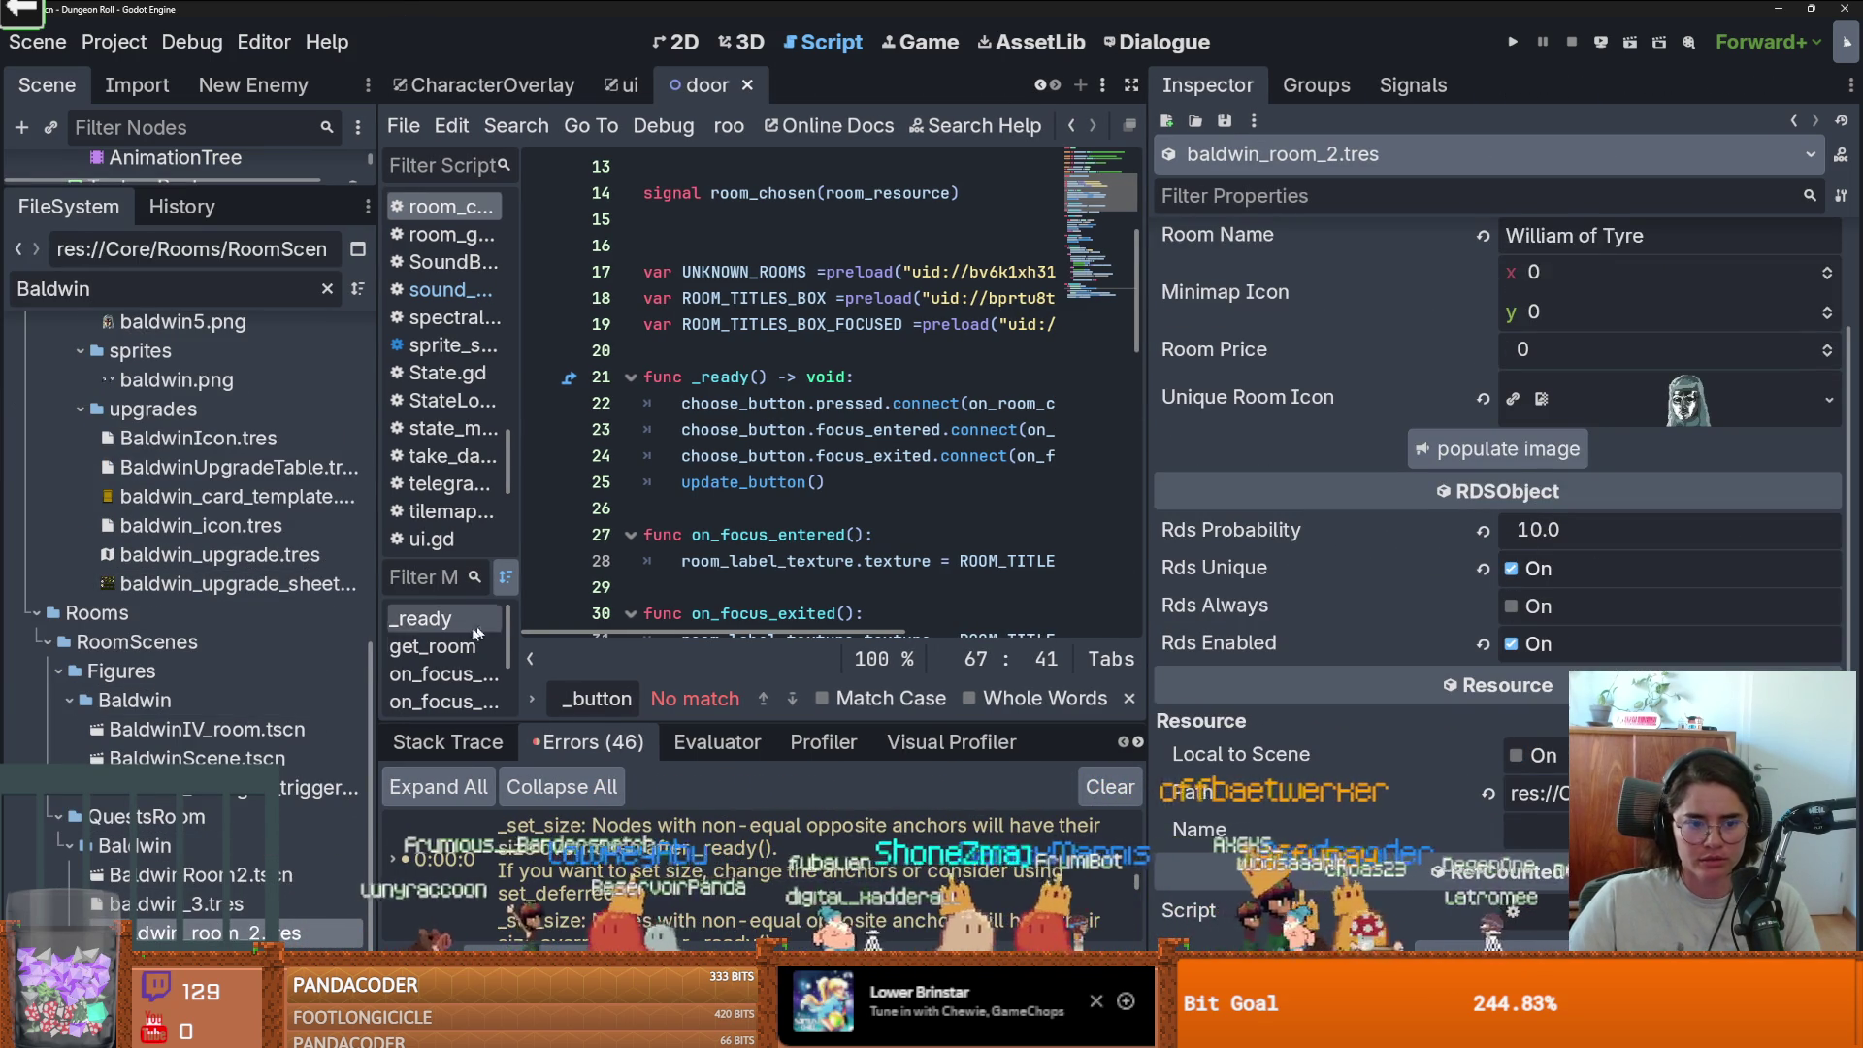
pyautogui.scroll(3, 1588, 475)
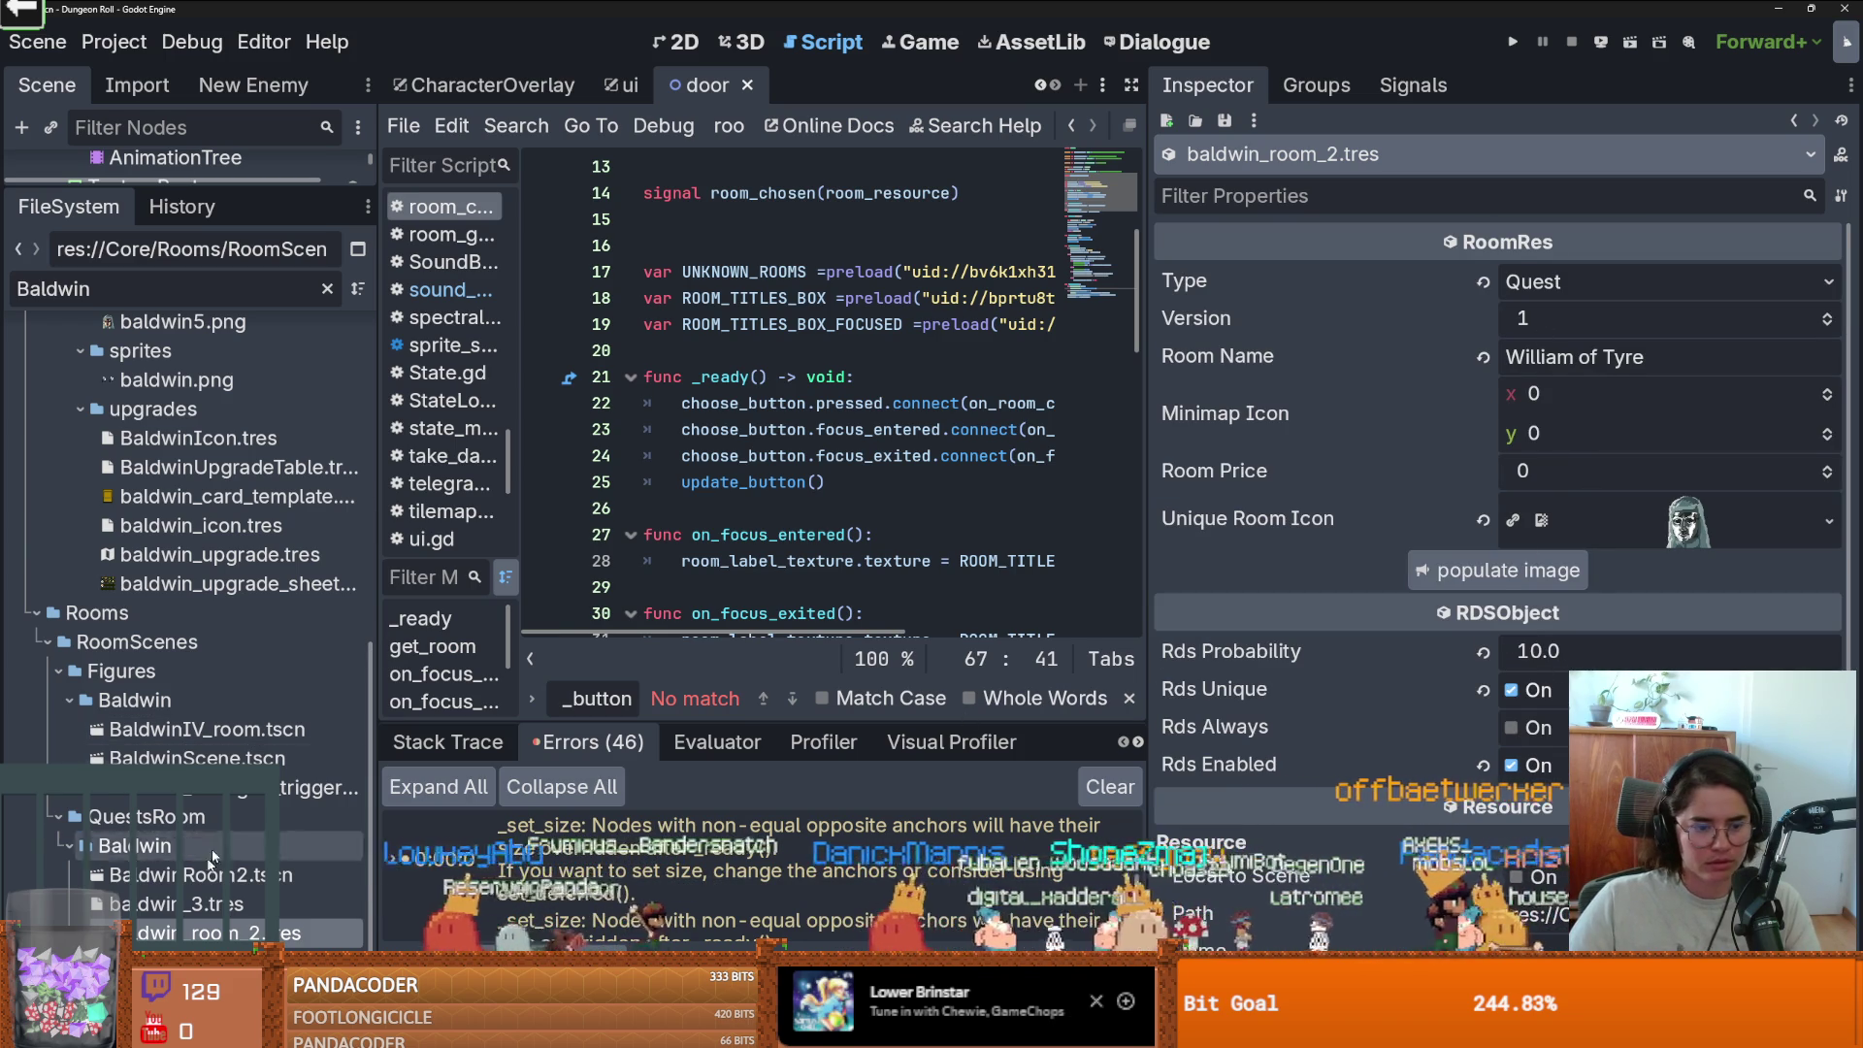
pyautogui.press('Up')
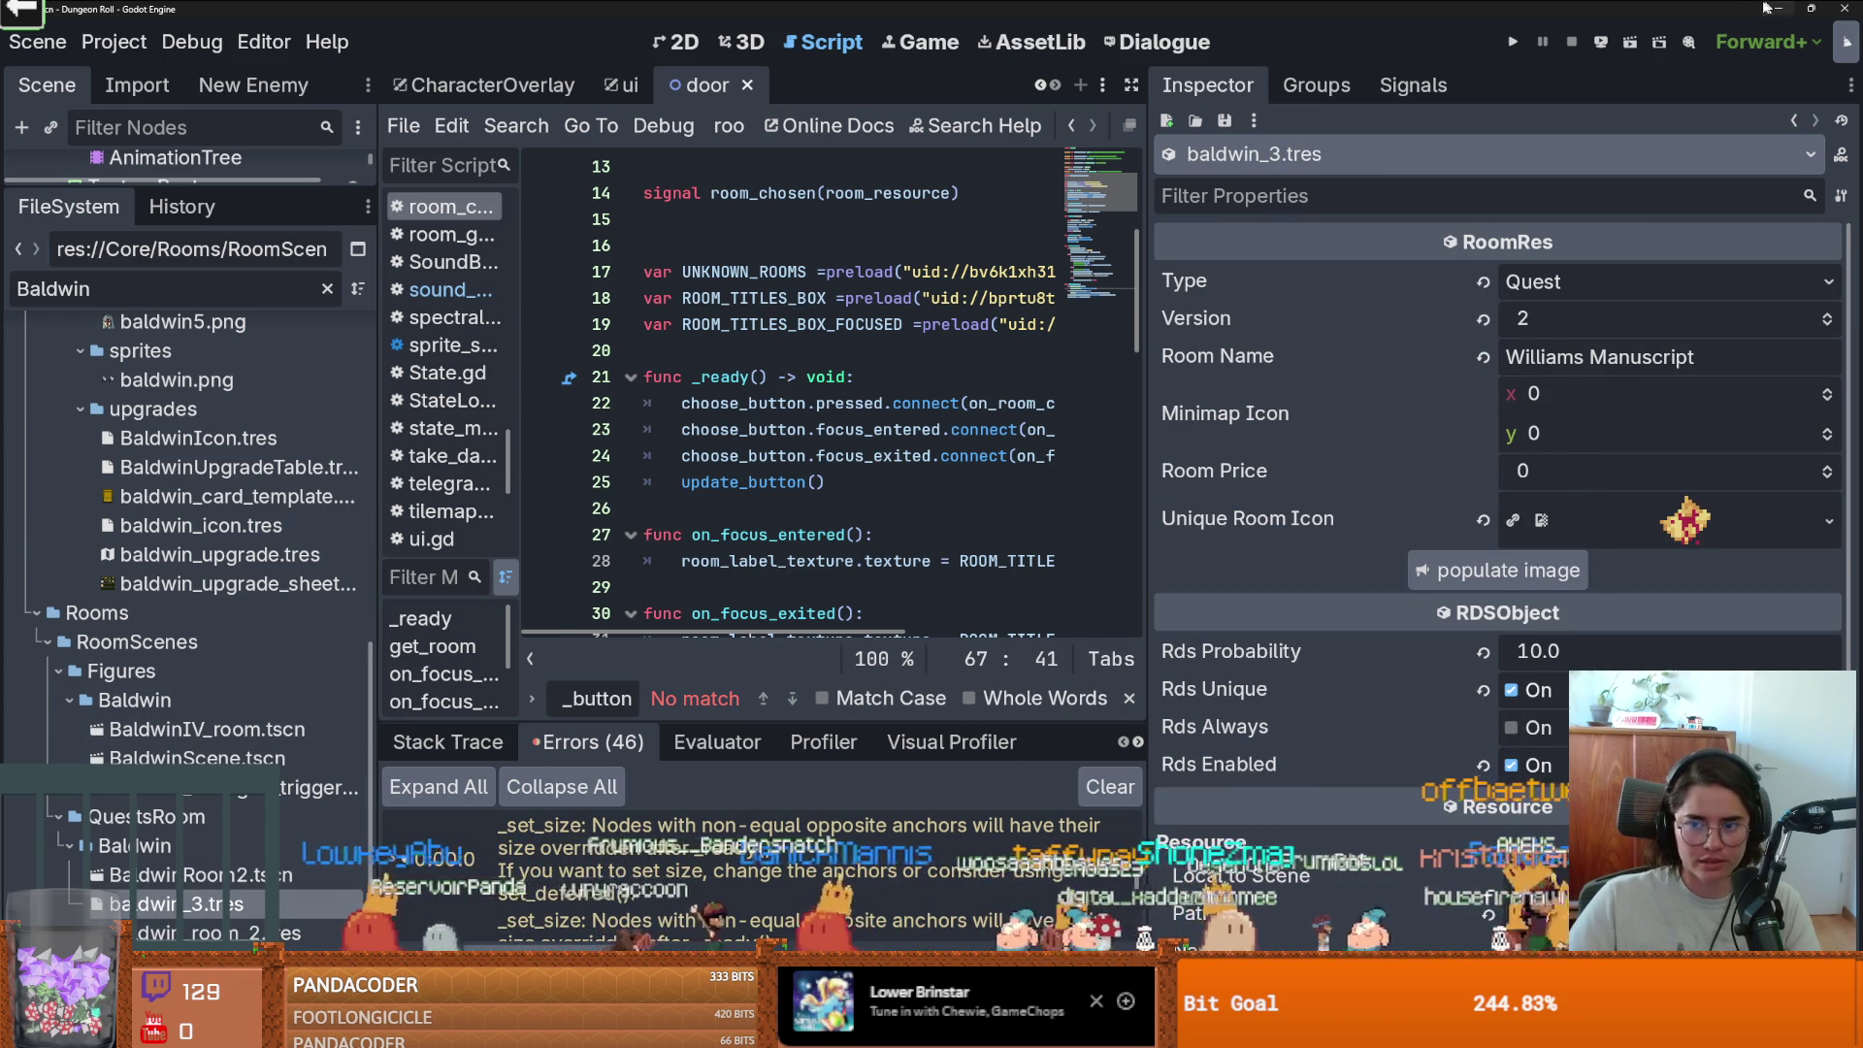
pyautogui.click(1513, 42)
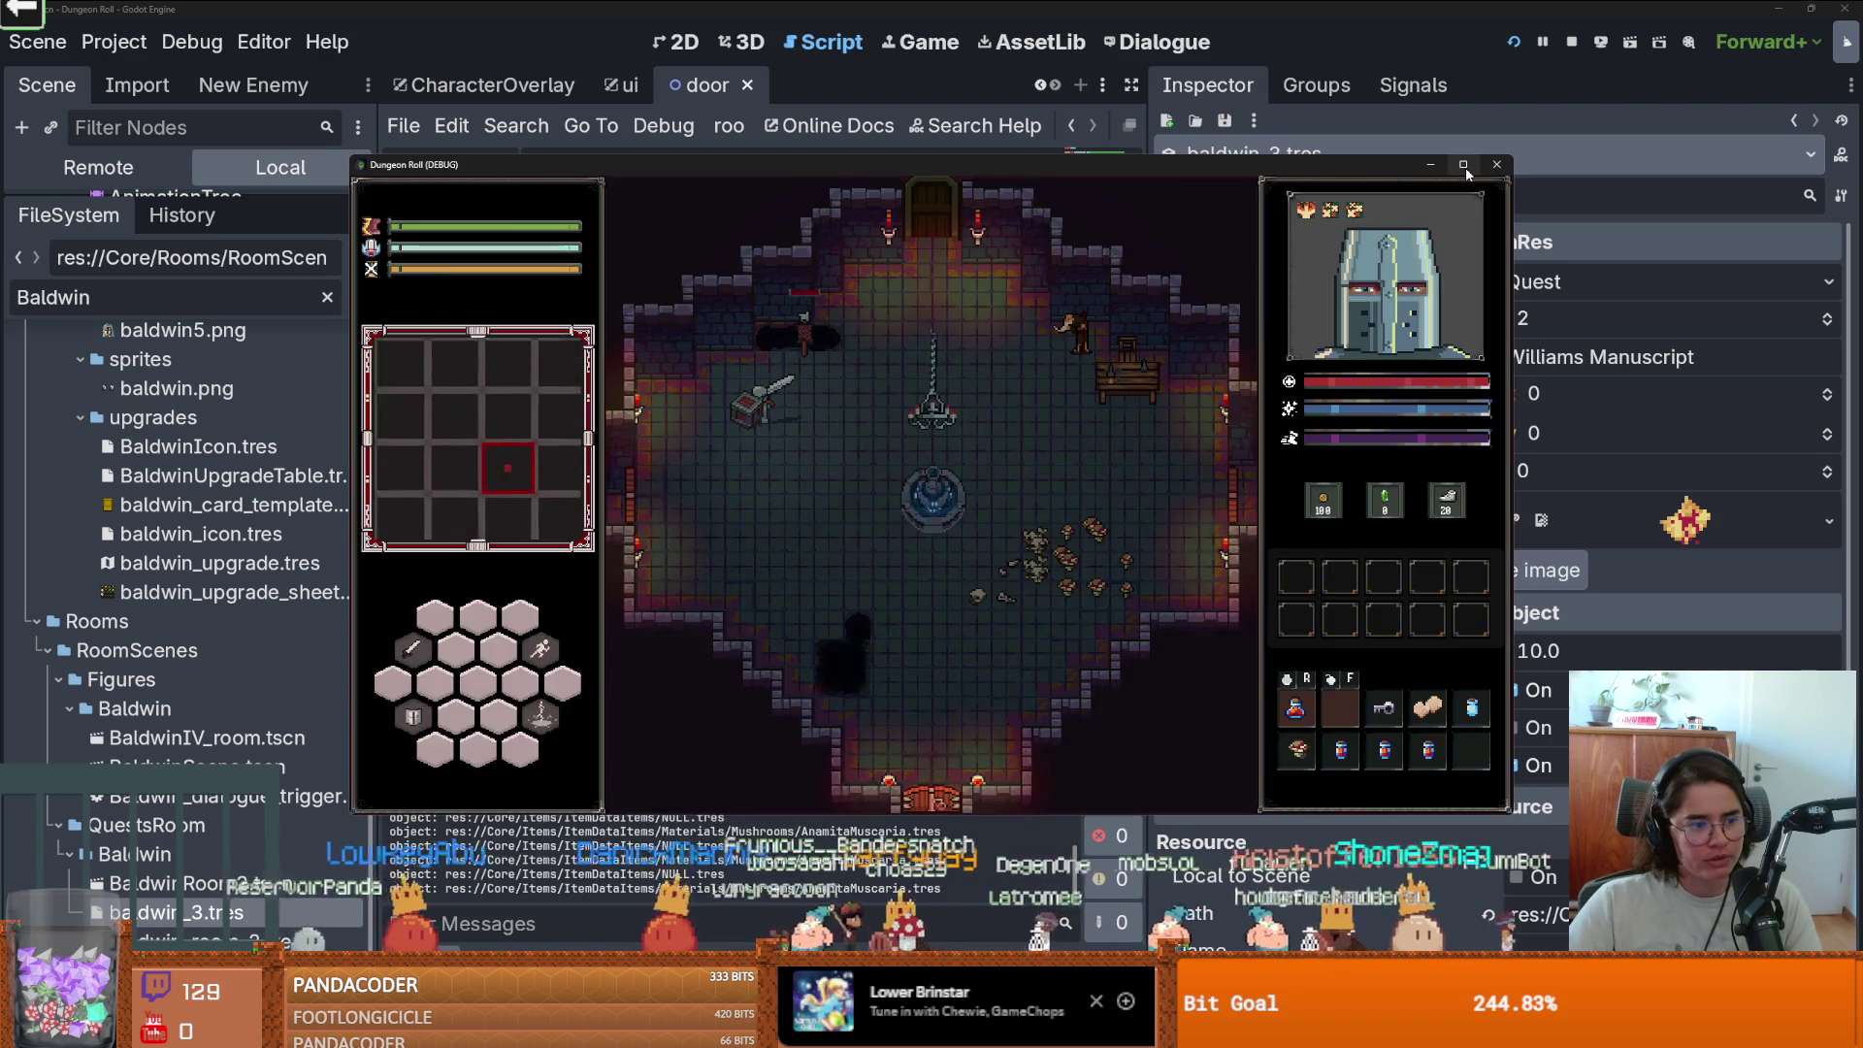
# Maximize the game, enter a room and walk the knight to the left door, dismissing the unlock prompt.
pyautogui.click(1463, 165)
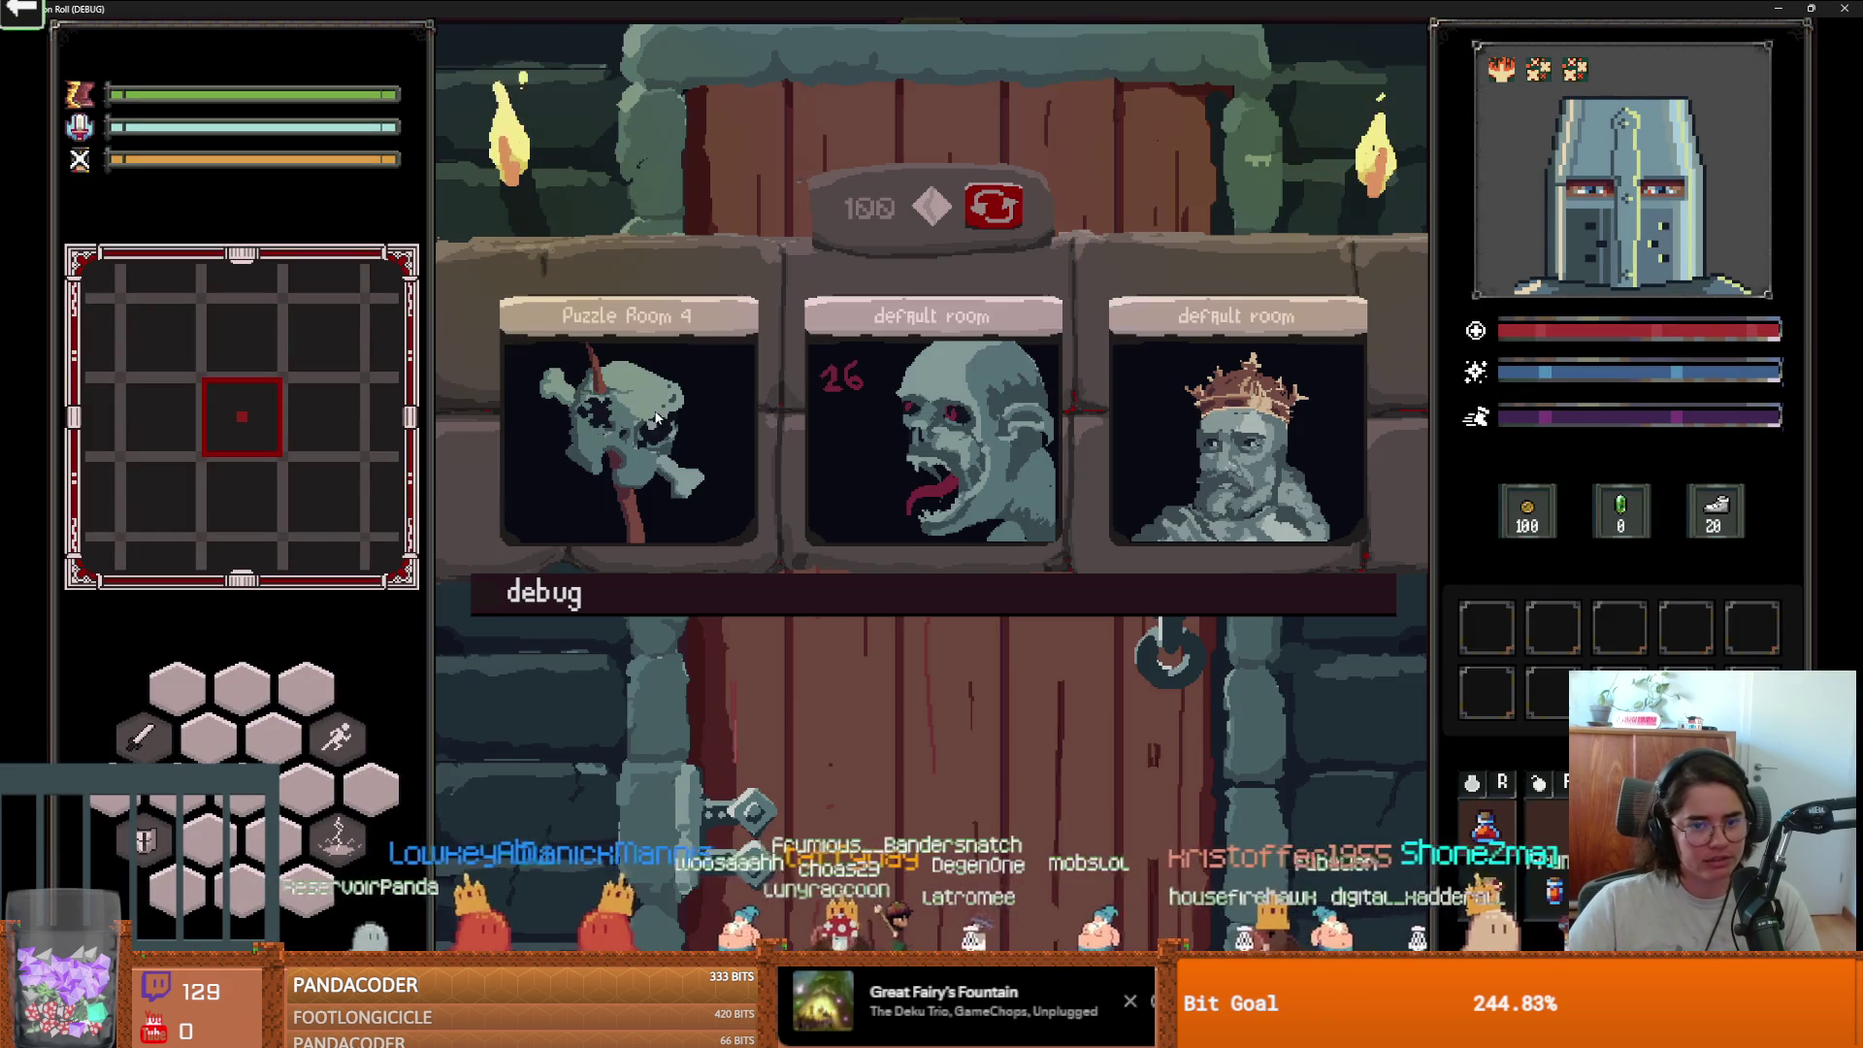
pyautogui.click(1126, 456)
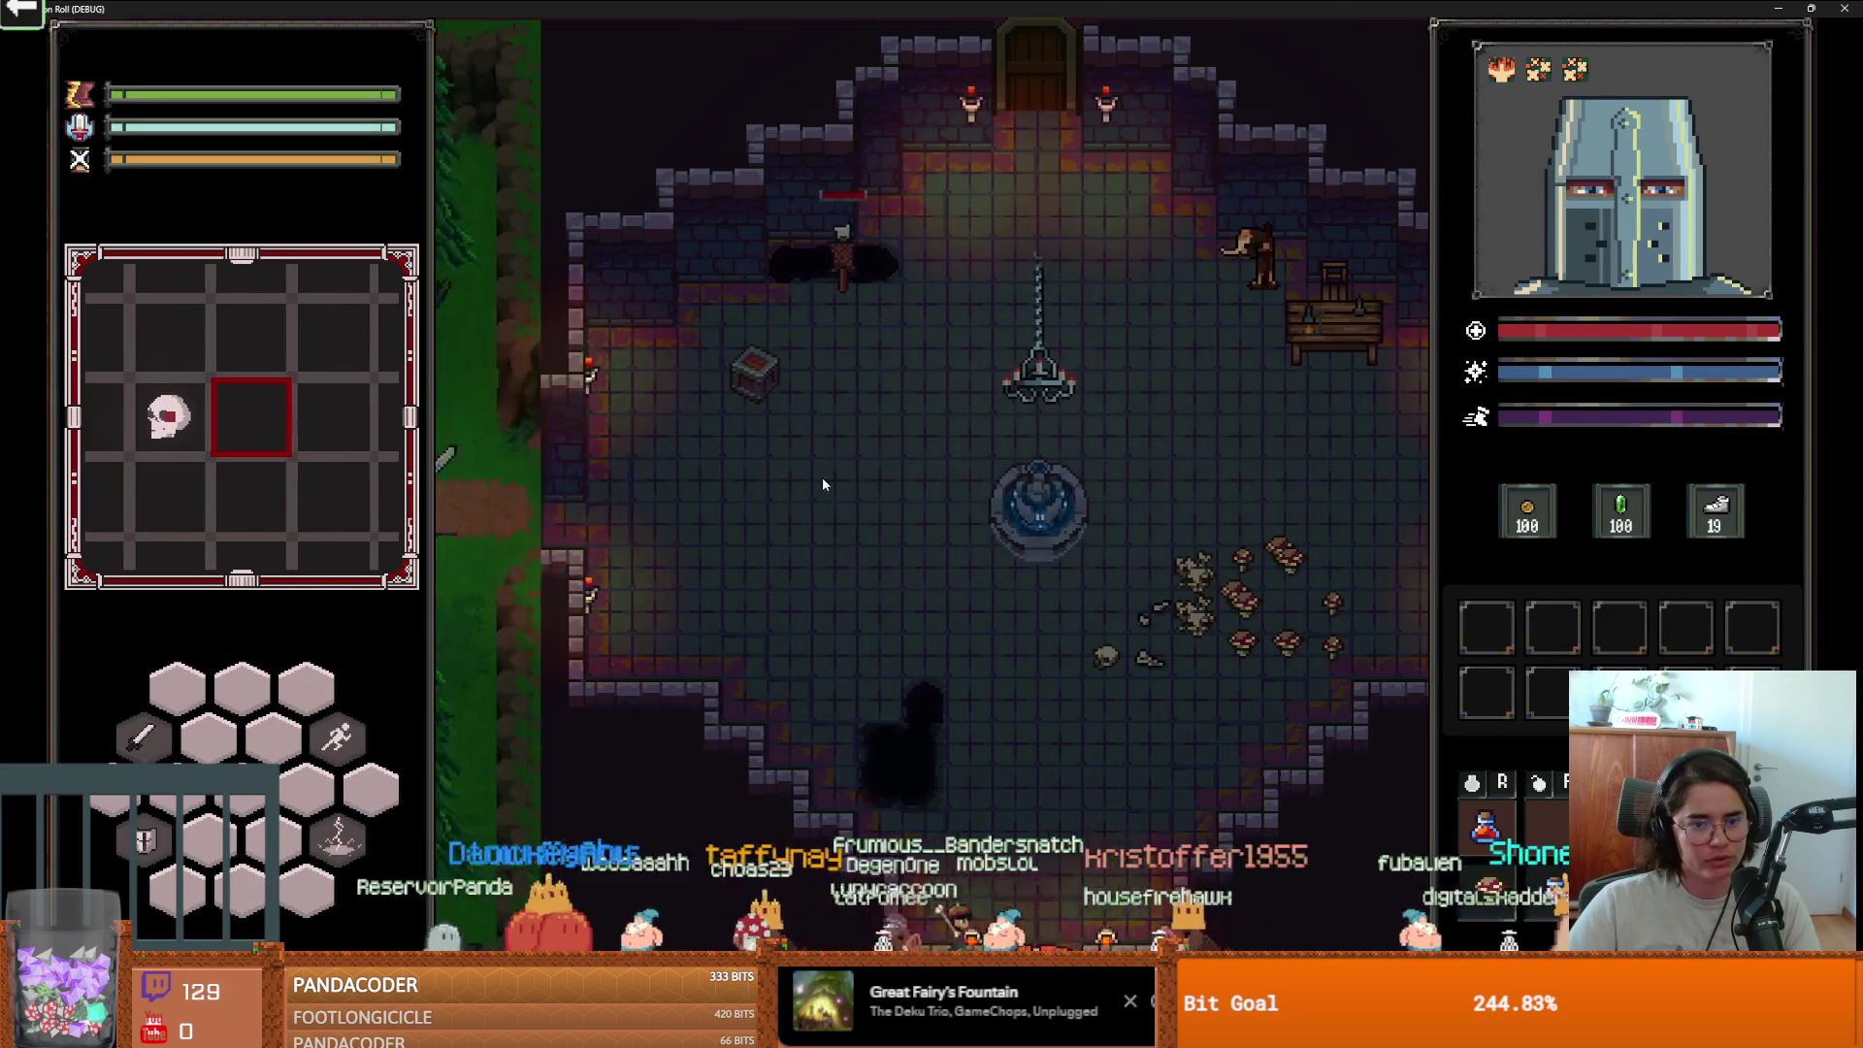
pyautogui.press('a')
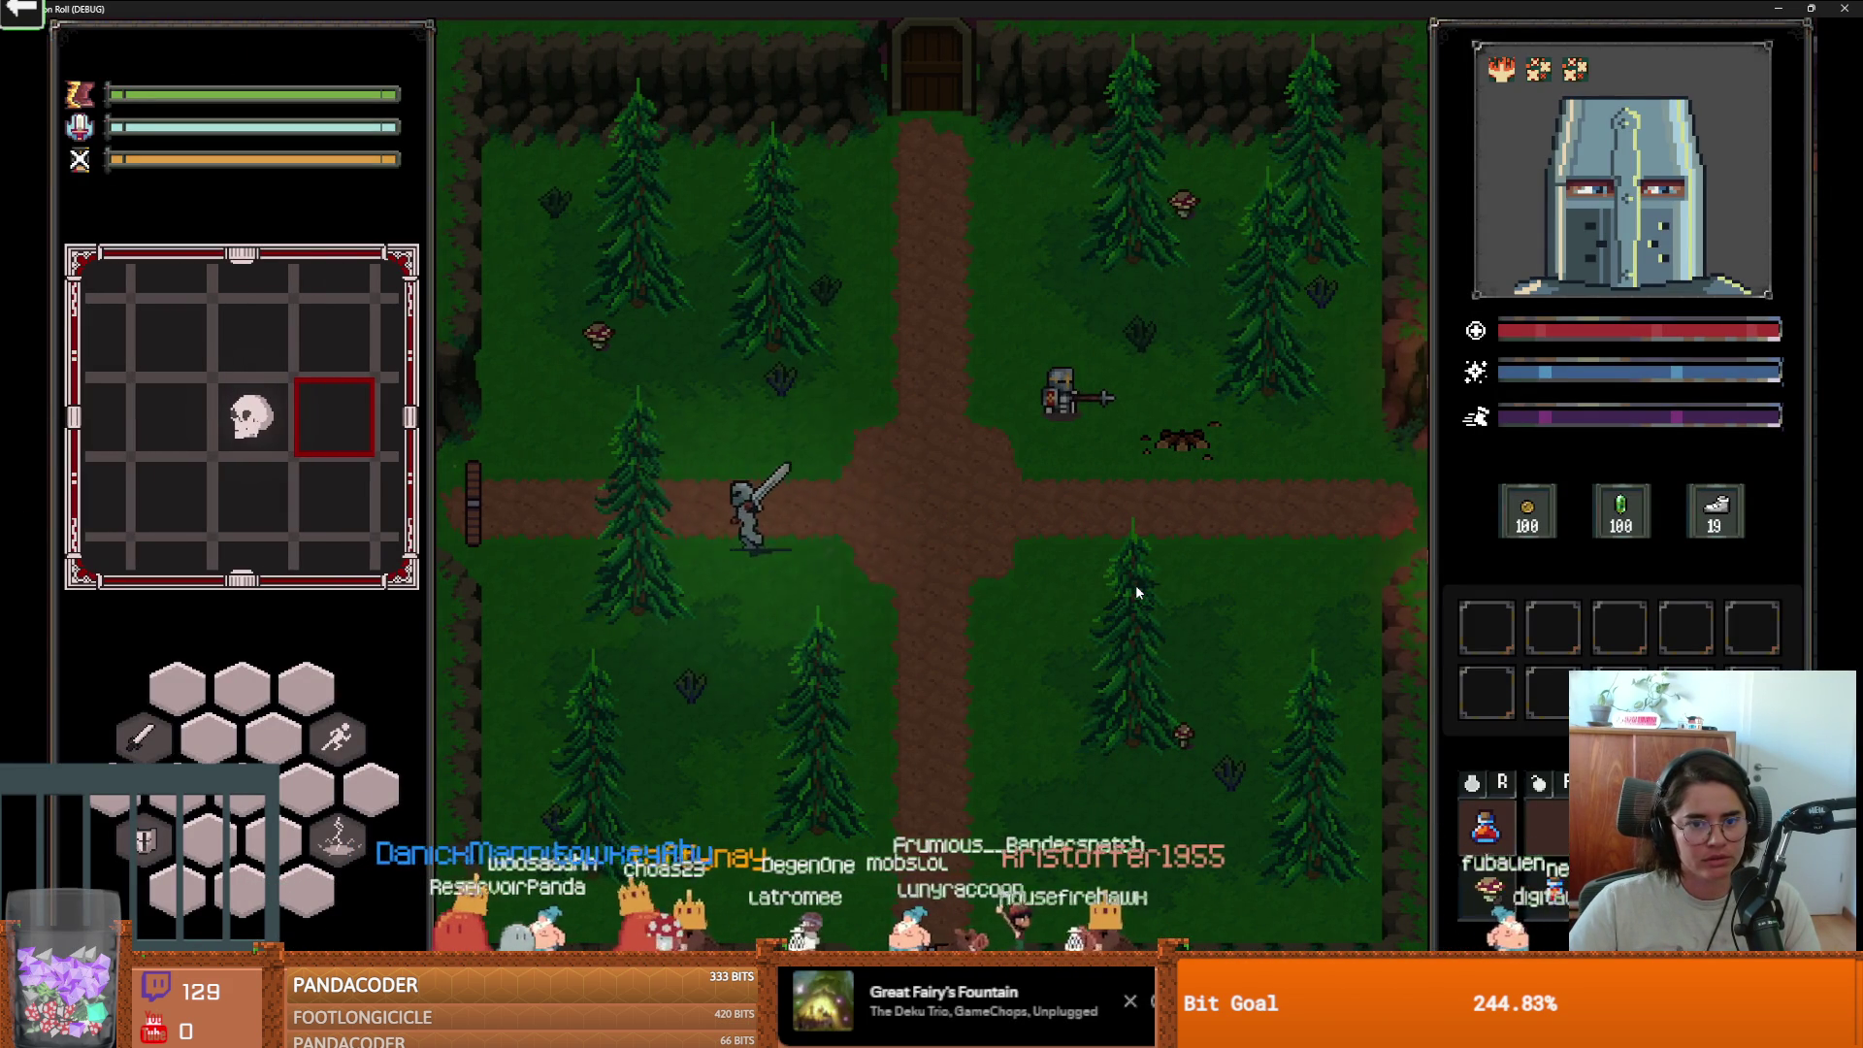
pyautogui.press('e')
pyautogui.click(1054, 552)
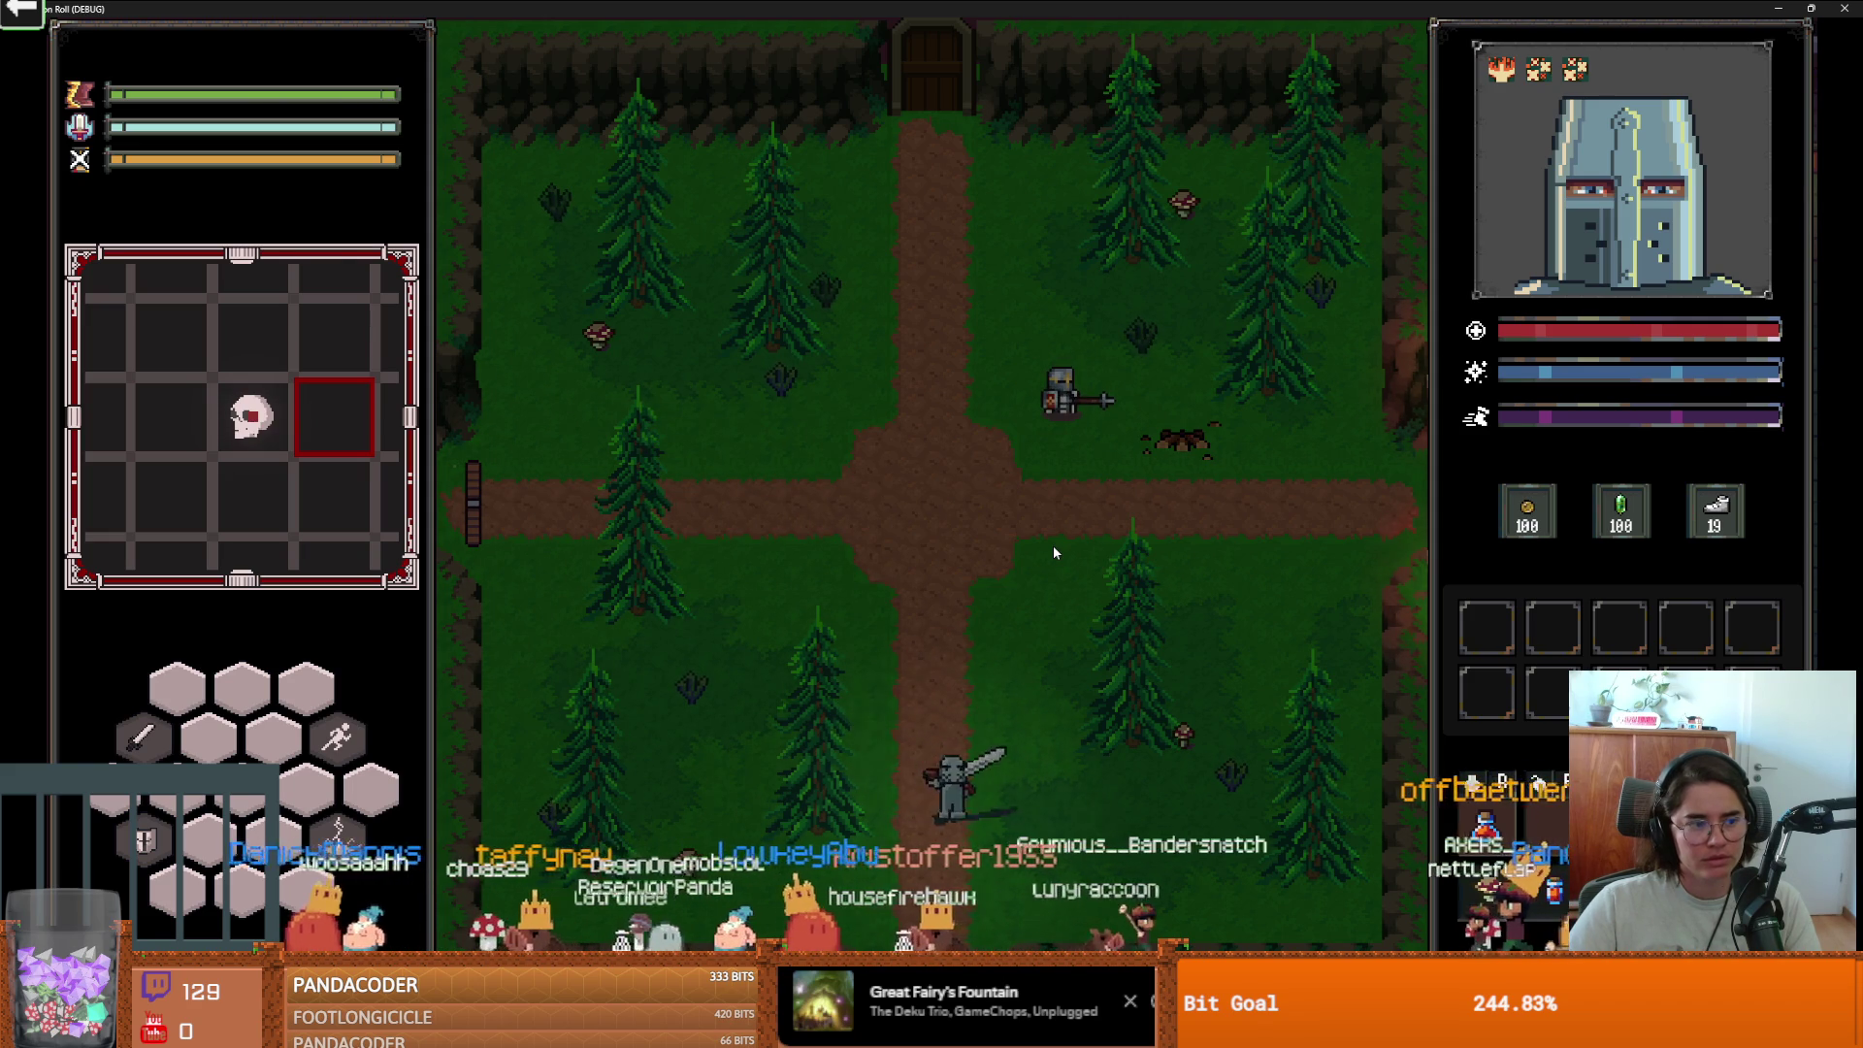
# Open the room-choice panel, reroll the cards three times and enable the debug room list.
pyautogui.press('r')
pyautogui.click(1016, 217)
pyautogui.click(1016, 217)
pyautogui.click(1016, 217)
pyautogui.click(922, 607)
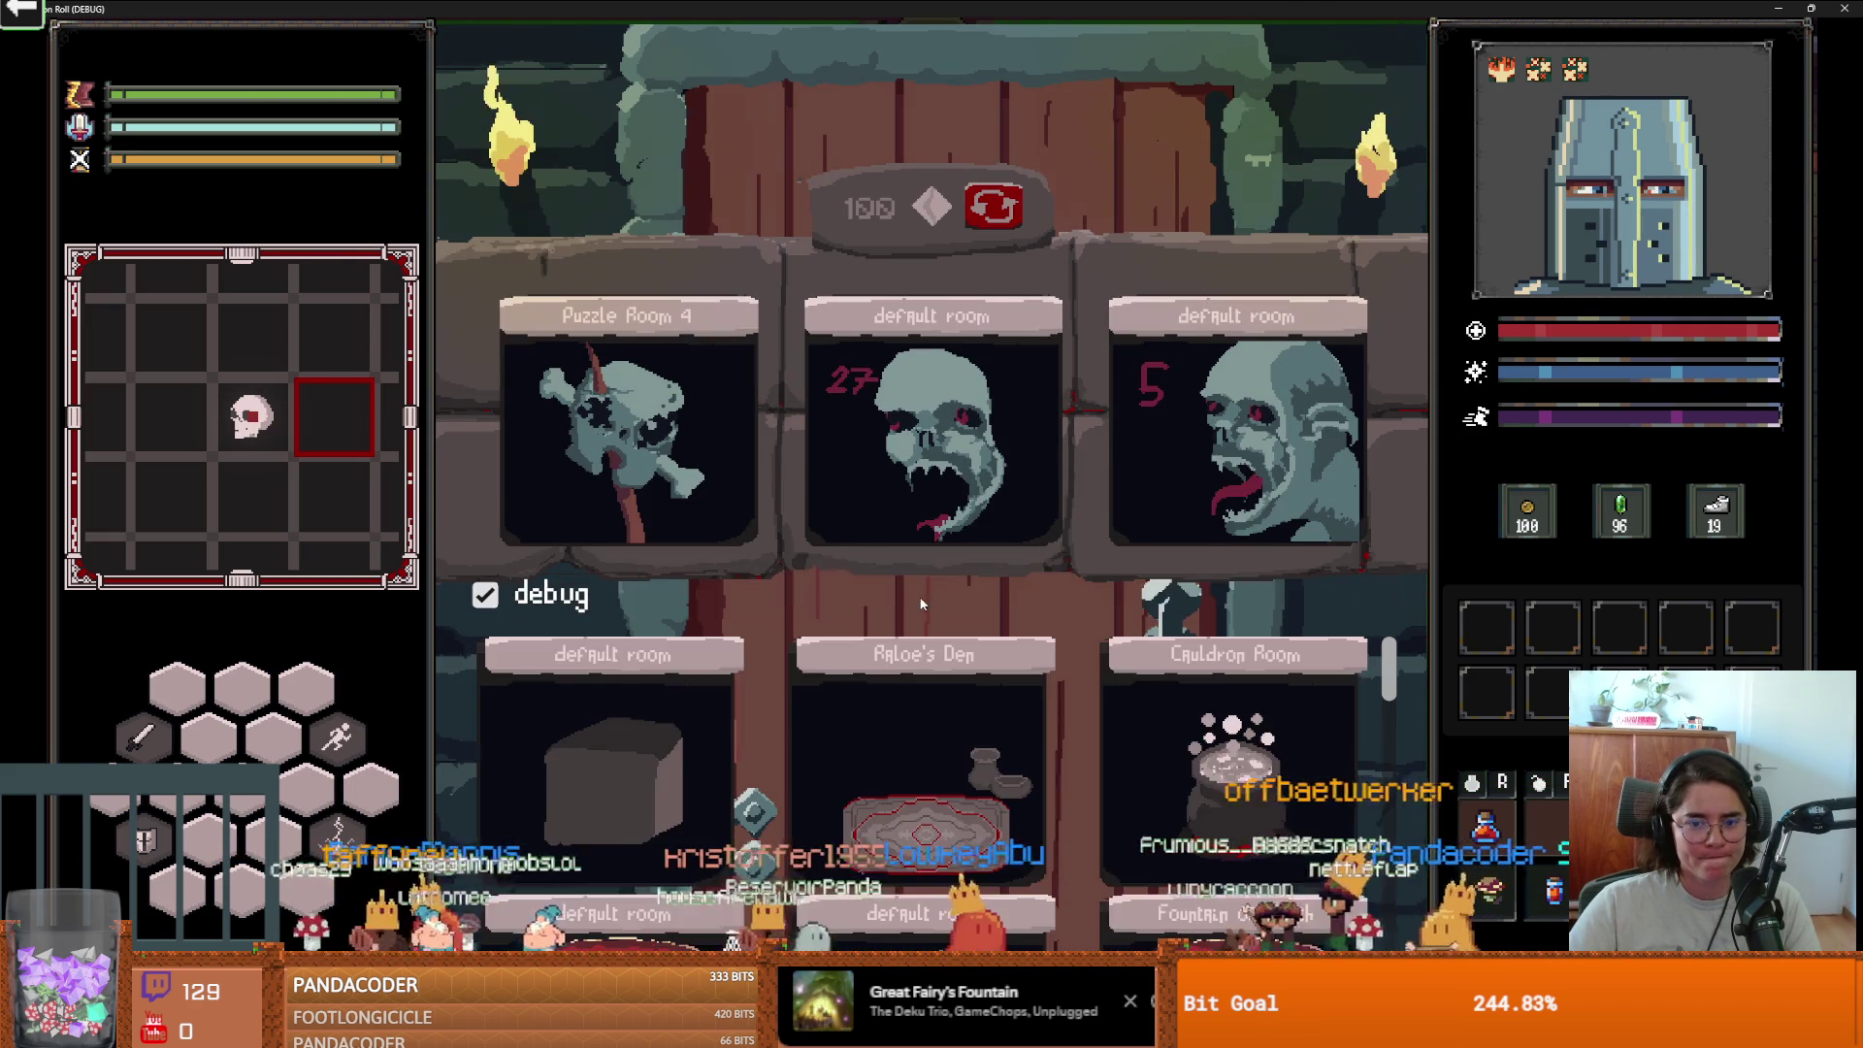
pyautogui.scroll(-5, 1055, 743)
pyautogui.scroll(2, 1052, 735)
pyautogui.scroll(-1, 1052, 736)
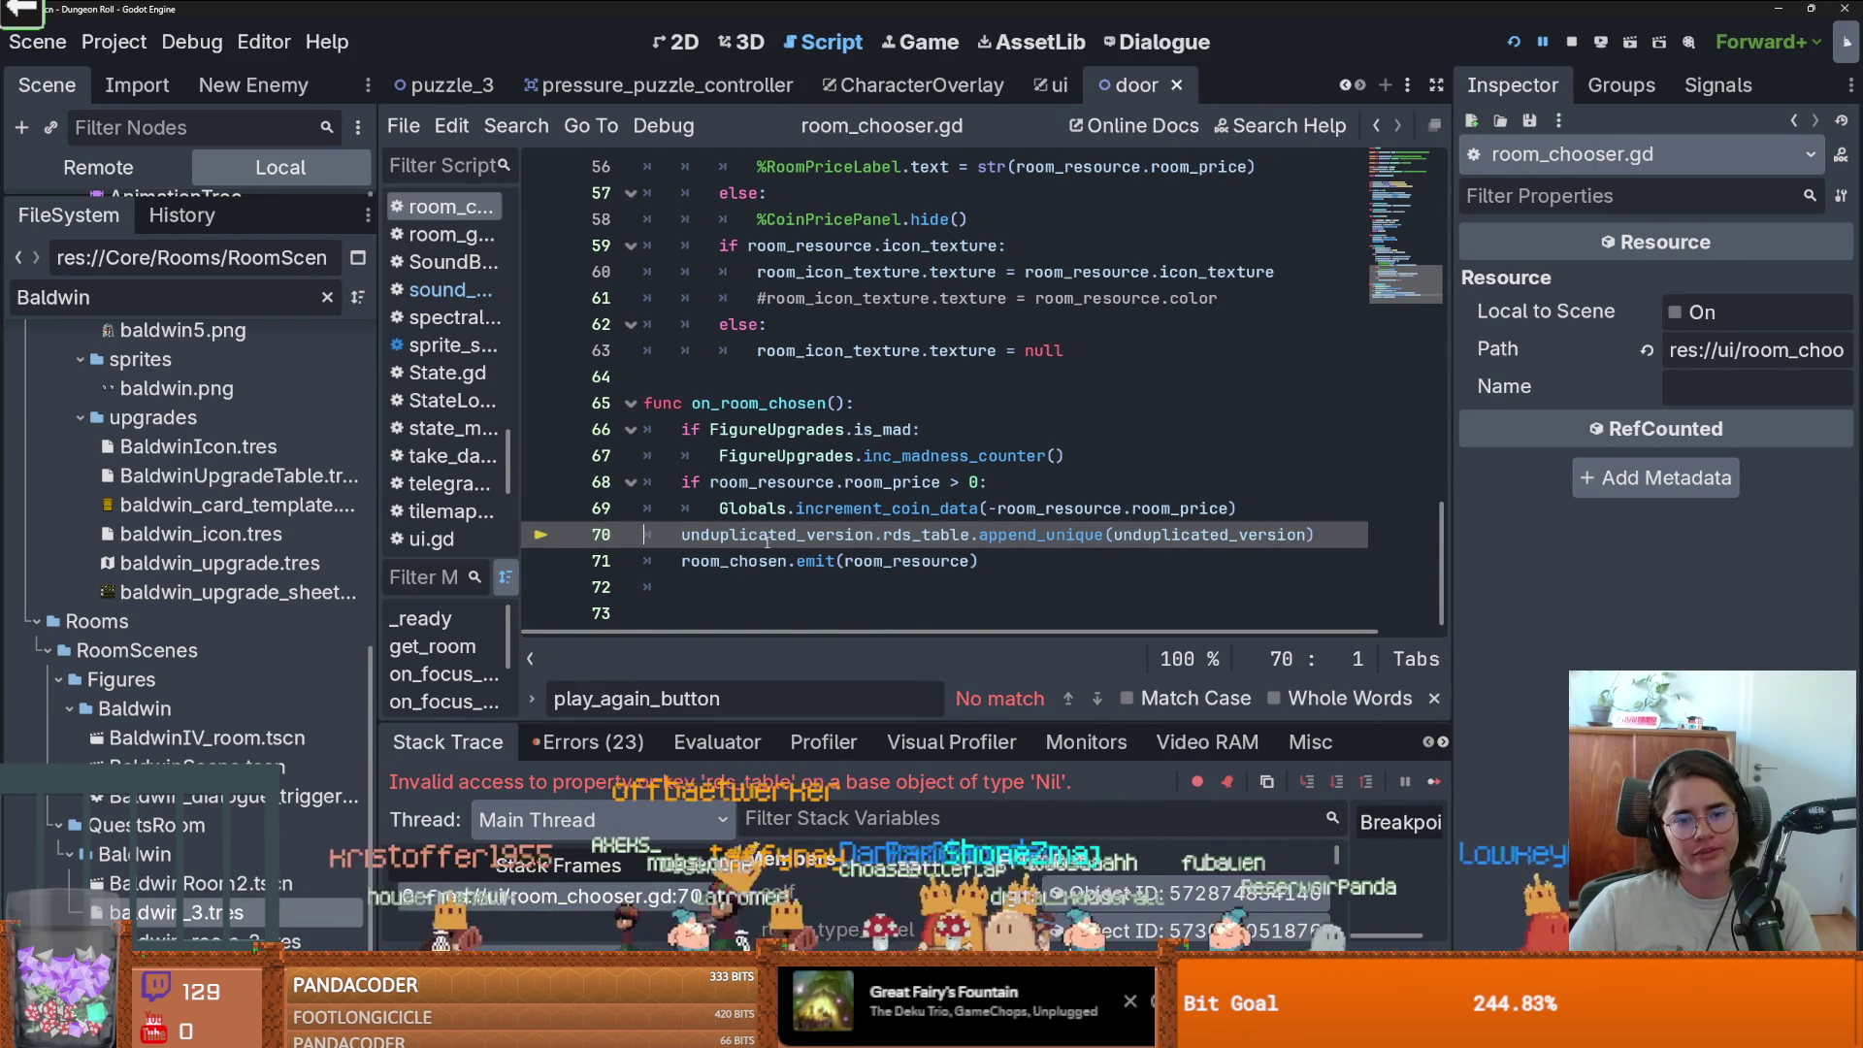
# Inspect the value of unduplicated_version in room_chooser.gd at the error.
pyautogui.scroll(3, 766, 540)
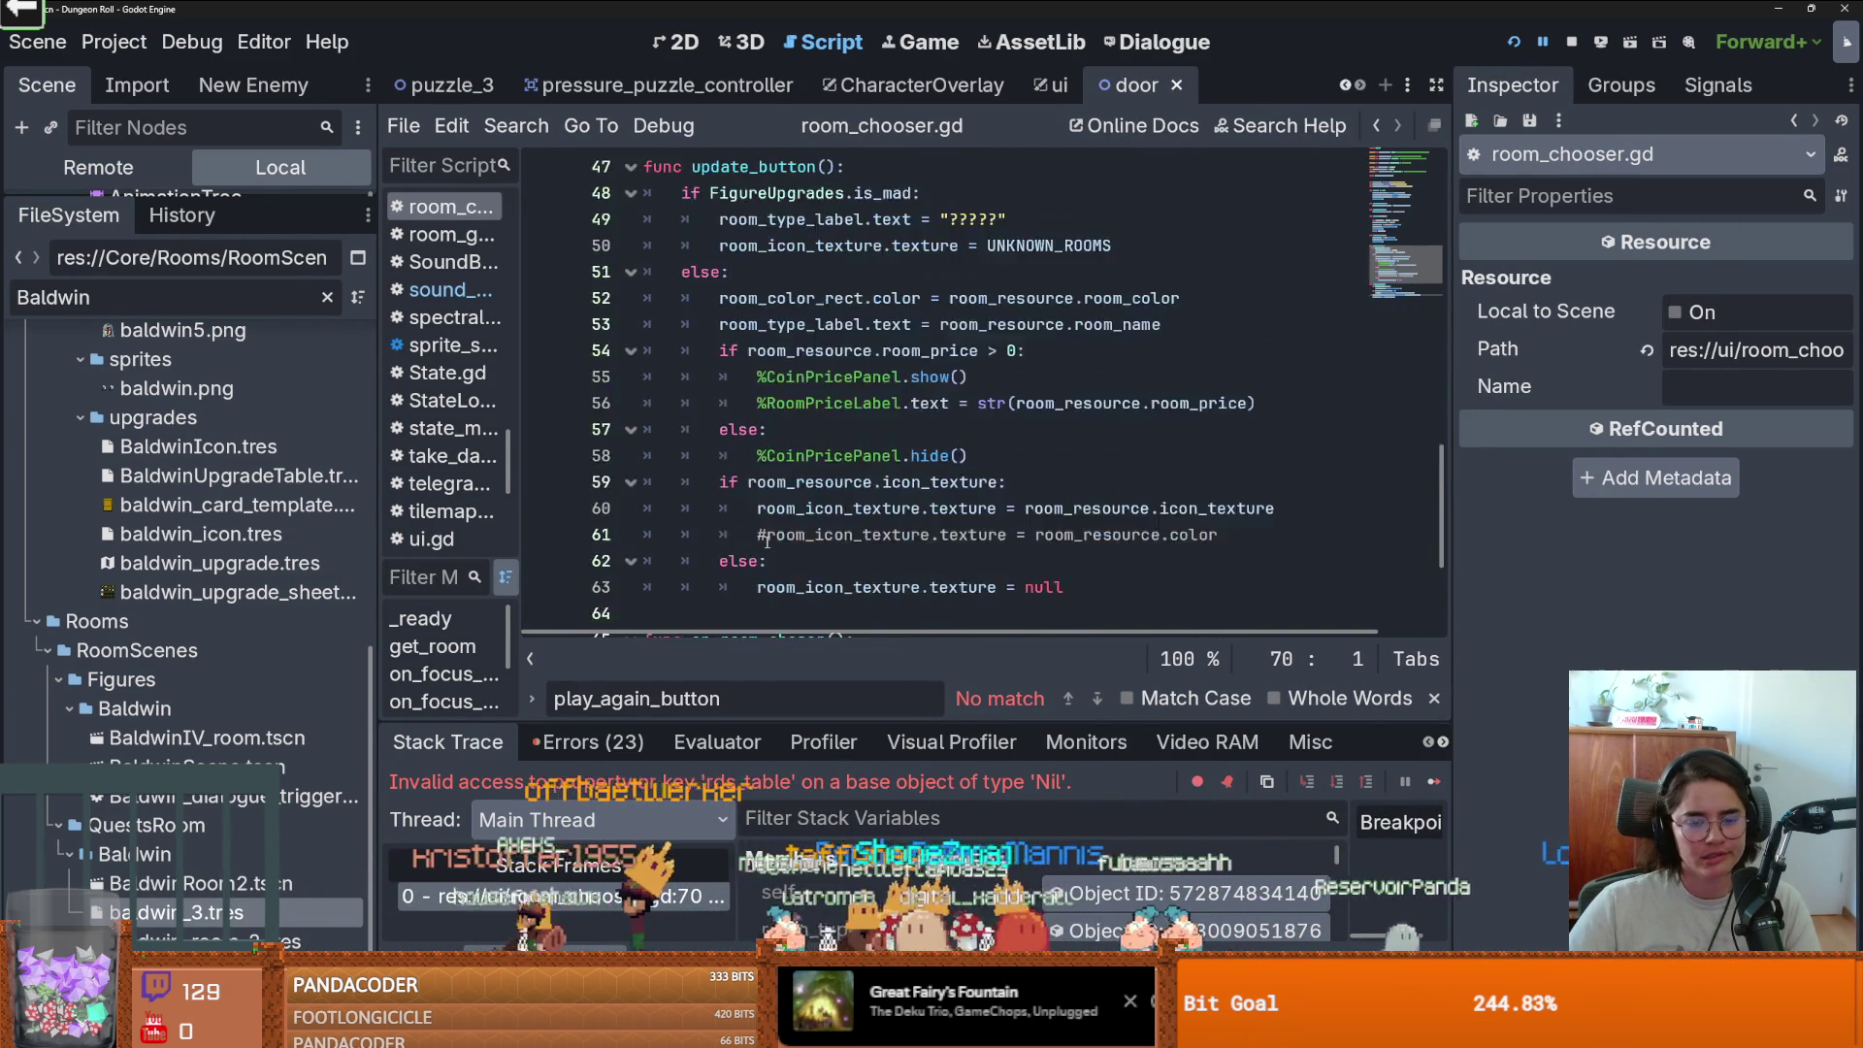
pyautogui.scroll(-3, 767, 540)
pyautogui.doubleClick(767, 536)
pyautogui.hotkey('ctrl', 'c')
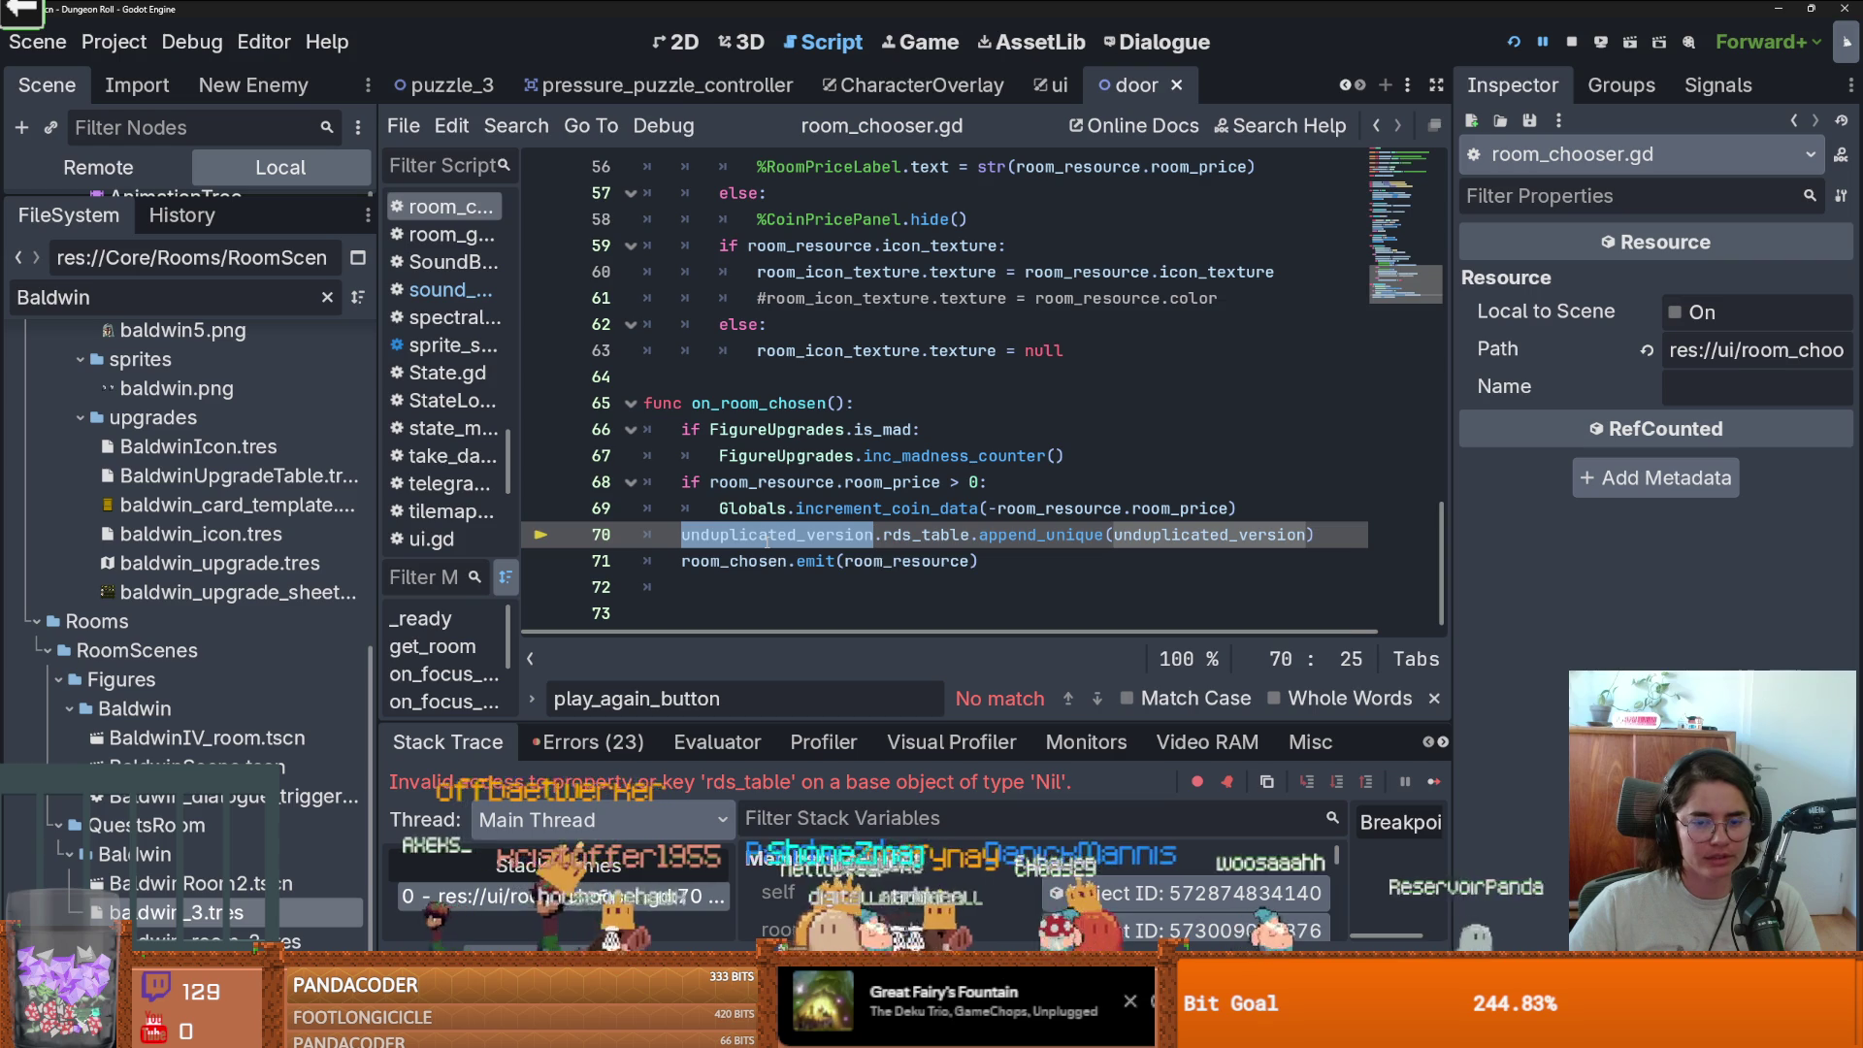
pyautogui.moveTo(767, 540)
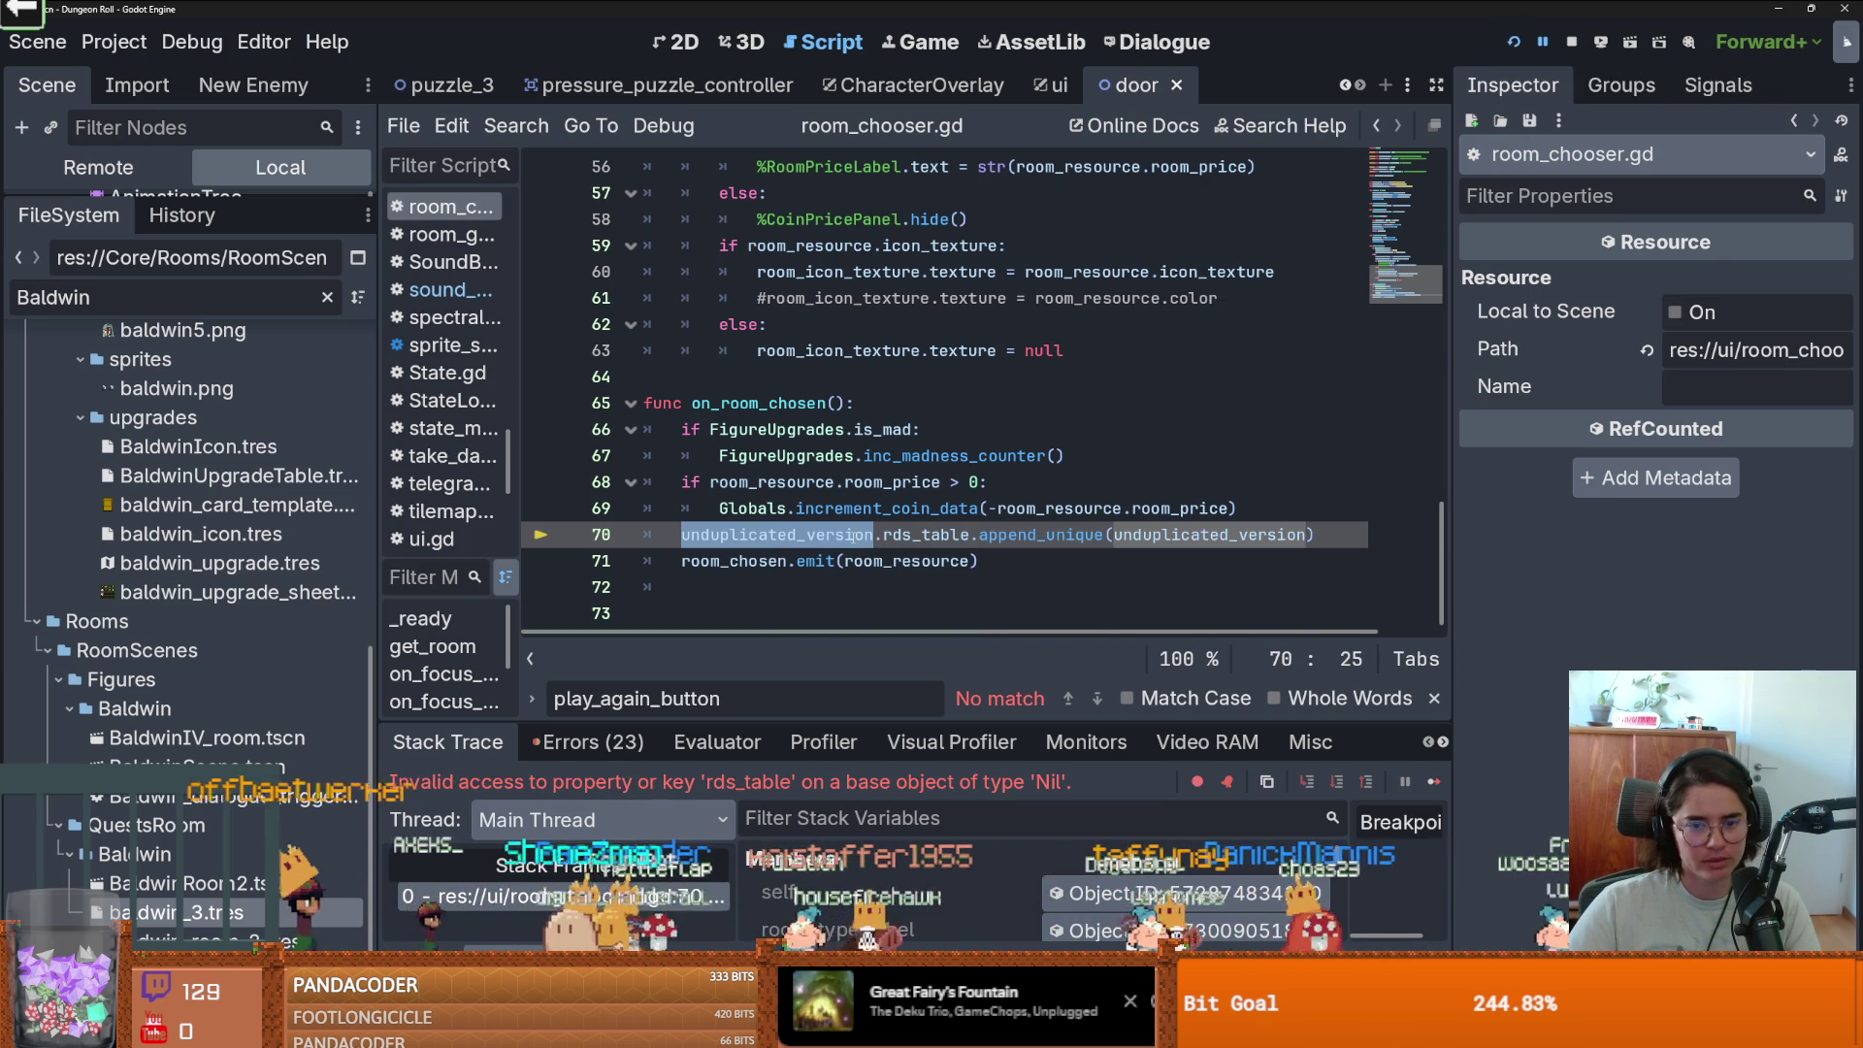
pyautogui.scroll(5, 853, 535)
pyautogui.scroll(-3, 853, 537)
pyautogui.scroll(-2, 853, 538)
pyautogui.scroll(10, 853, 536)
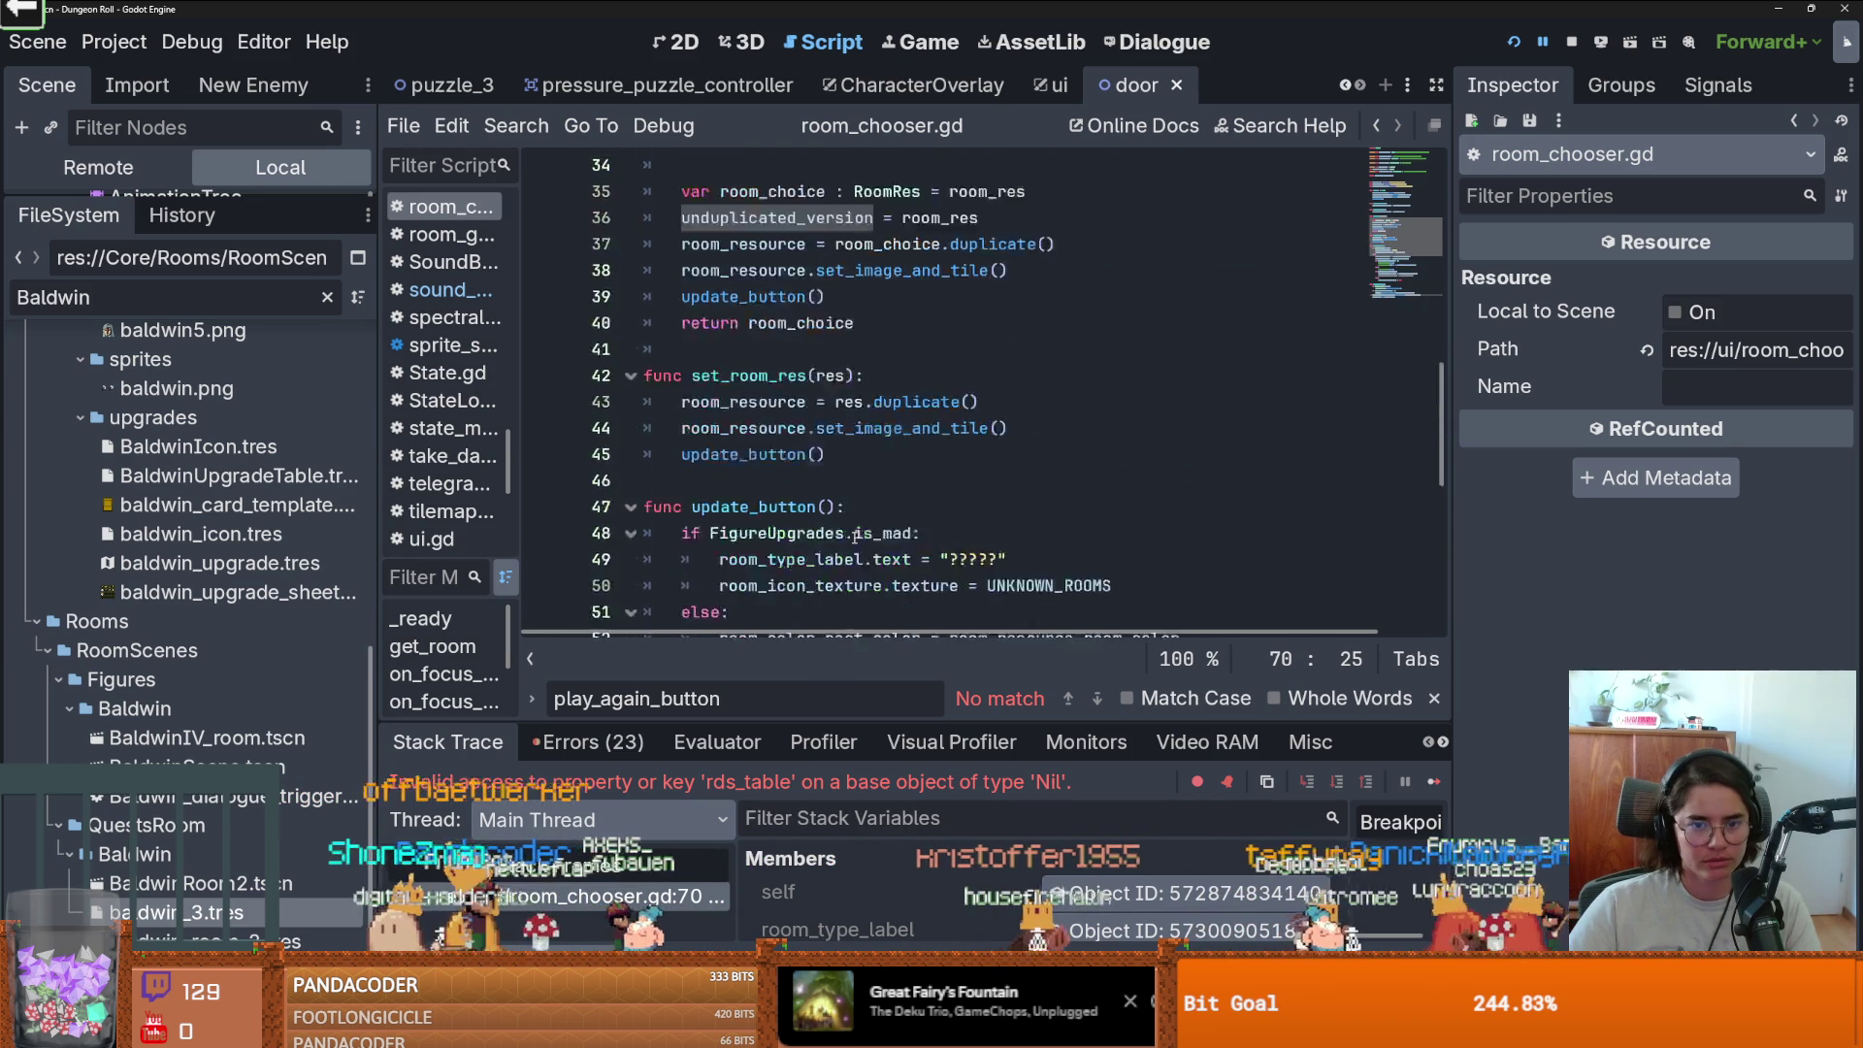
pyautogui.scroll(3, 853, 535)
pyautogui.scroll(-6, 878, 495)
# Add 'unduplicated_version = res' inside set_room_res, then save and run with F5.
pyautogui.click(908, 440)
pyautogui.press('Return')
pyautogui.hotkey('ctrl', 'v')
pyautogui.write('= res')
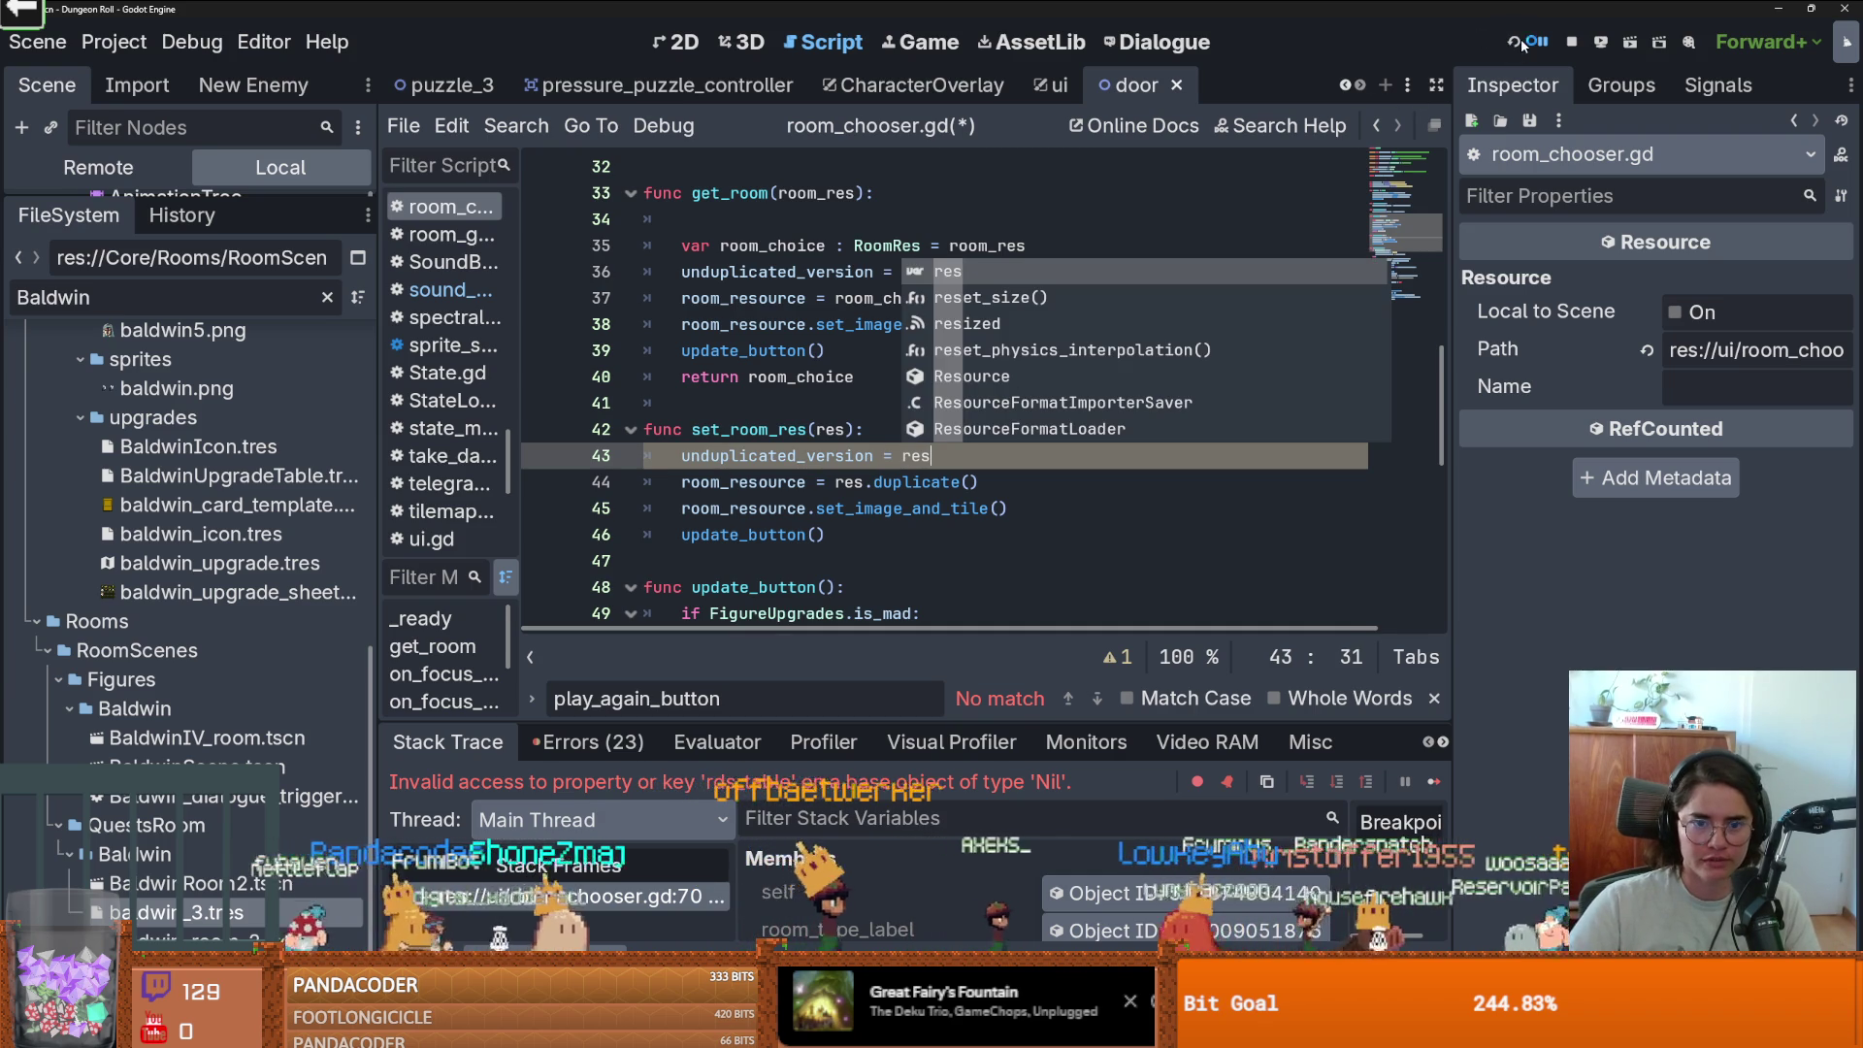
pyautogui.press('F5')
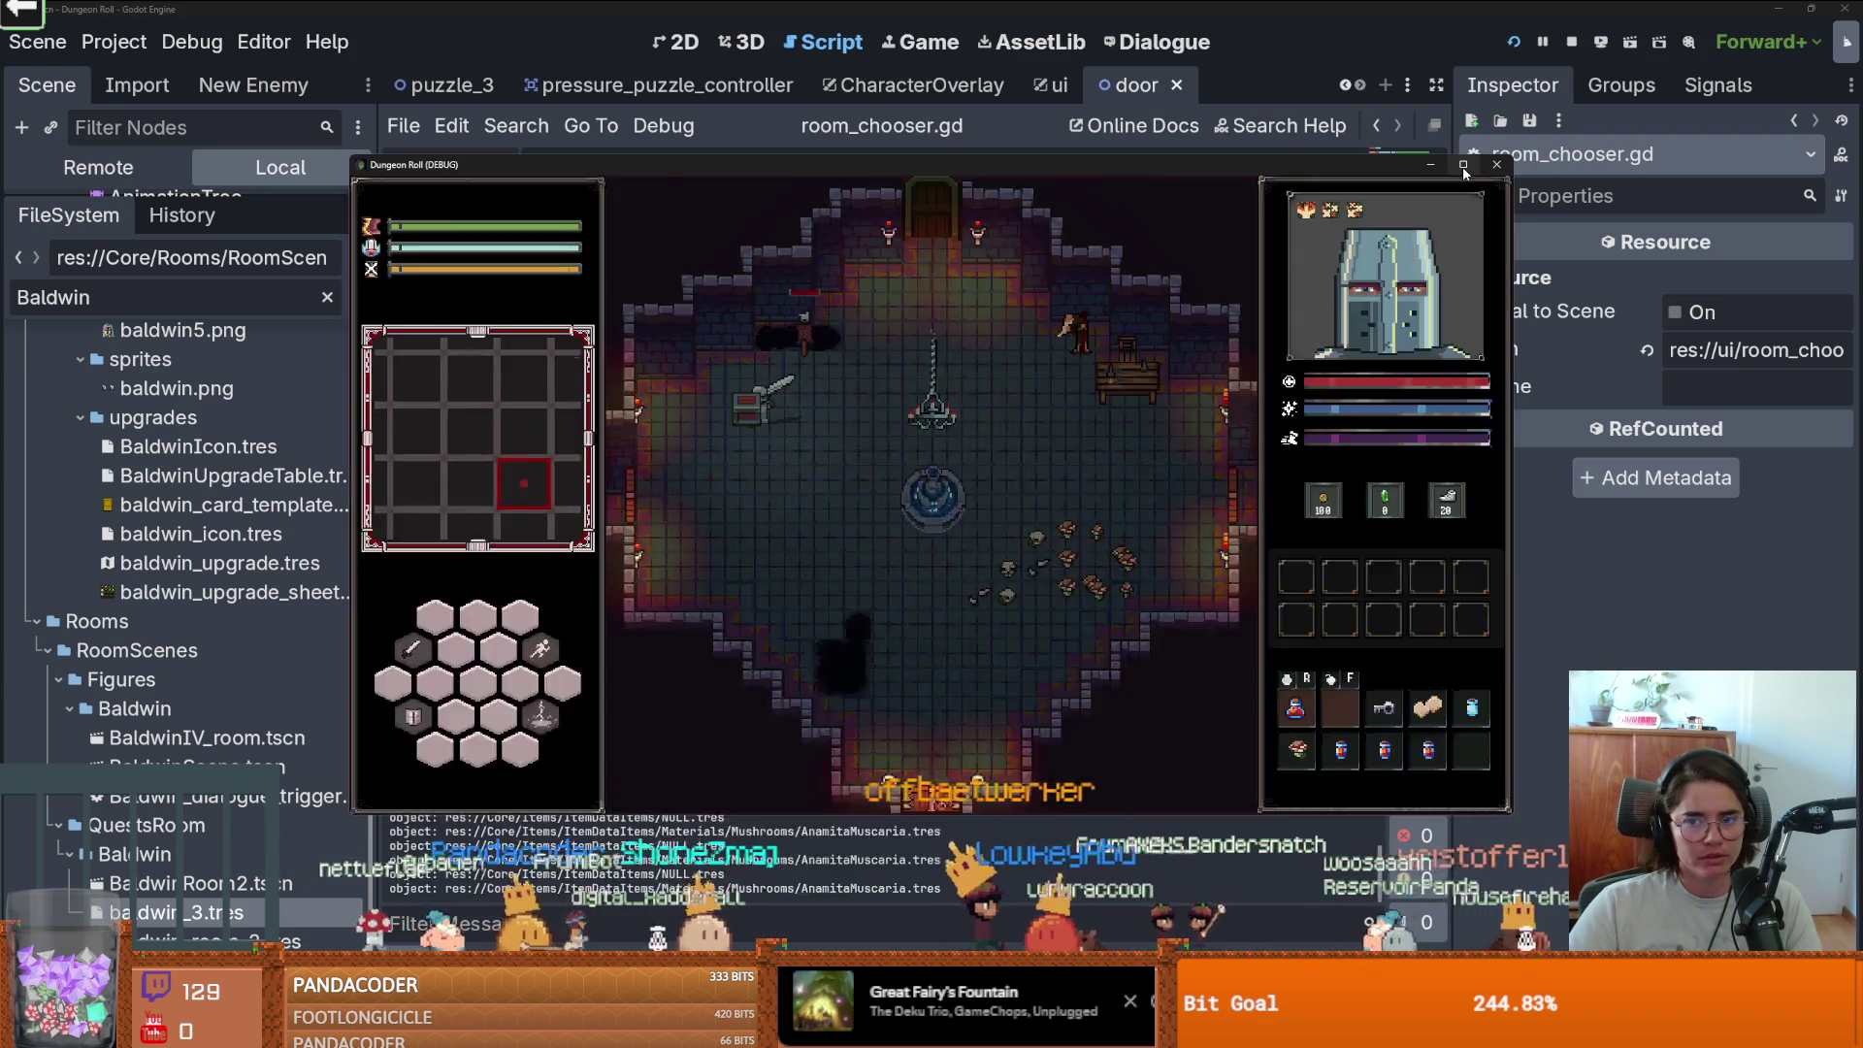
# Maximize the game and pick a room card from the debug list, hitting the line 71 error.
pyautogui.click(1465, 167)
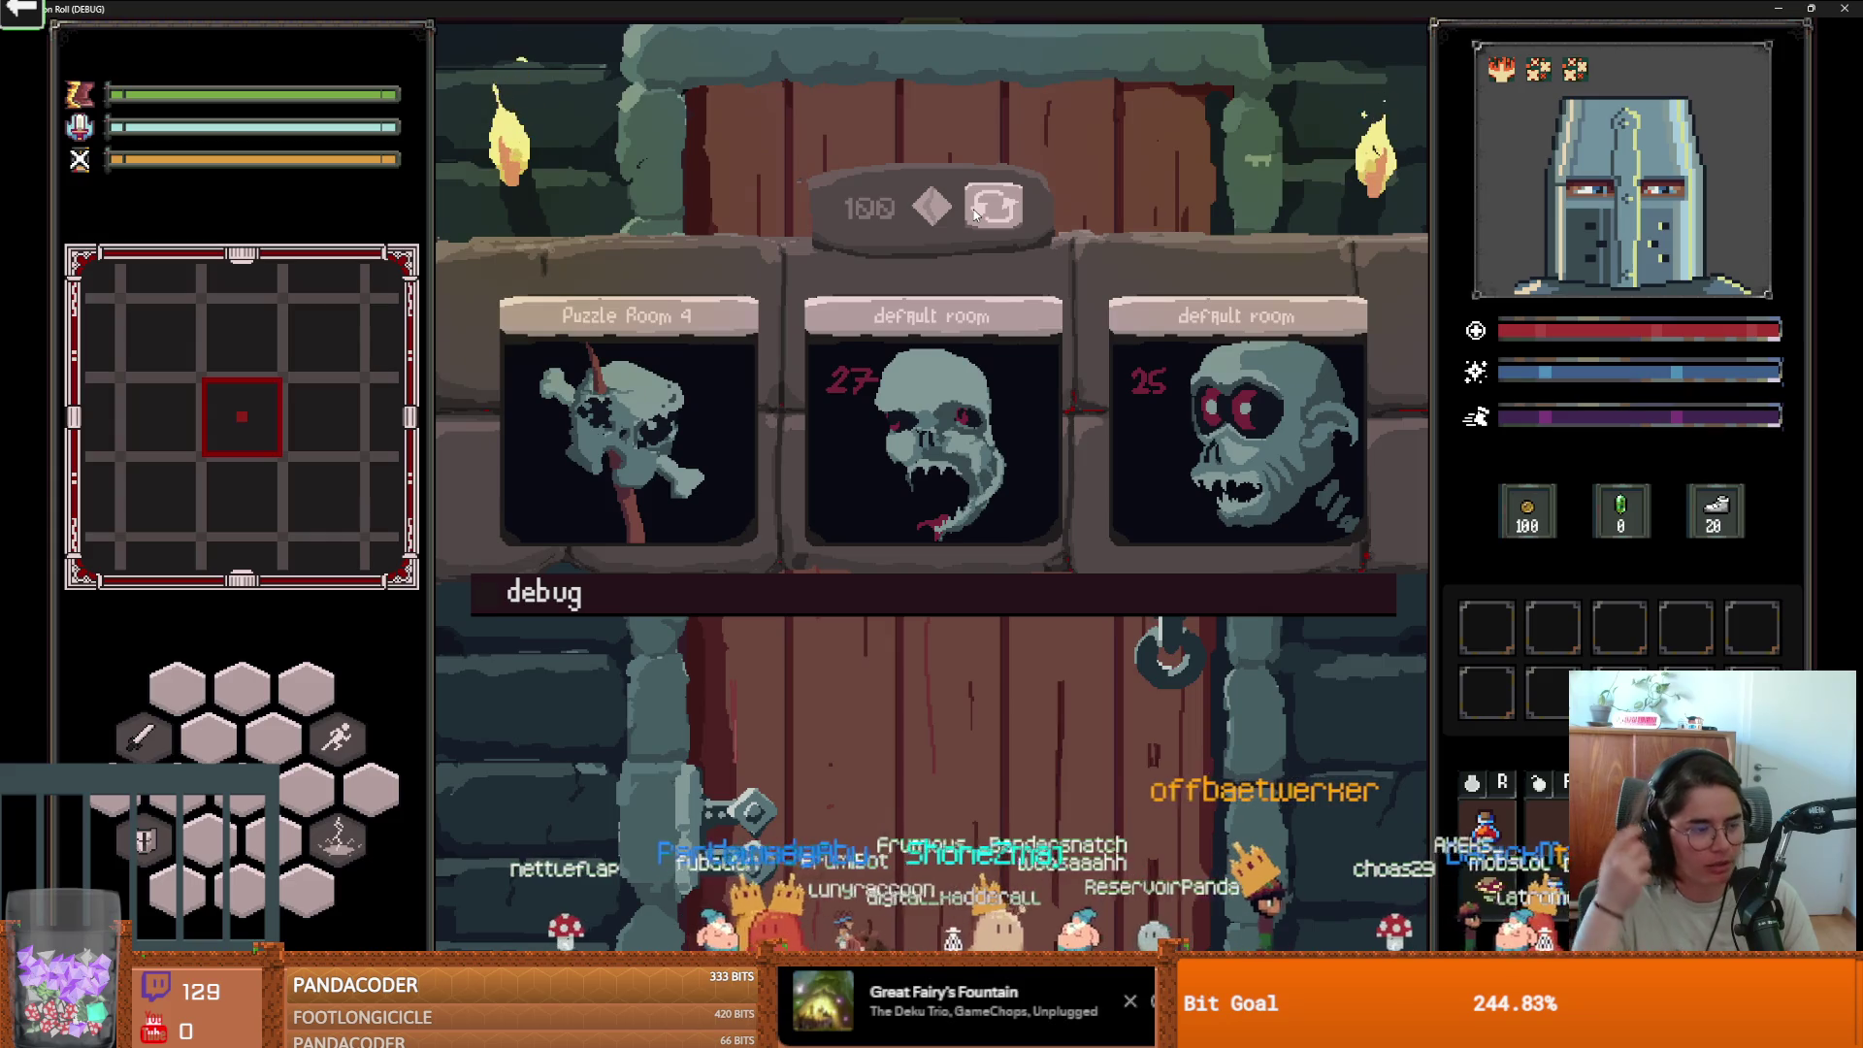
pyautogui.click(989, 197)
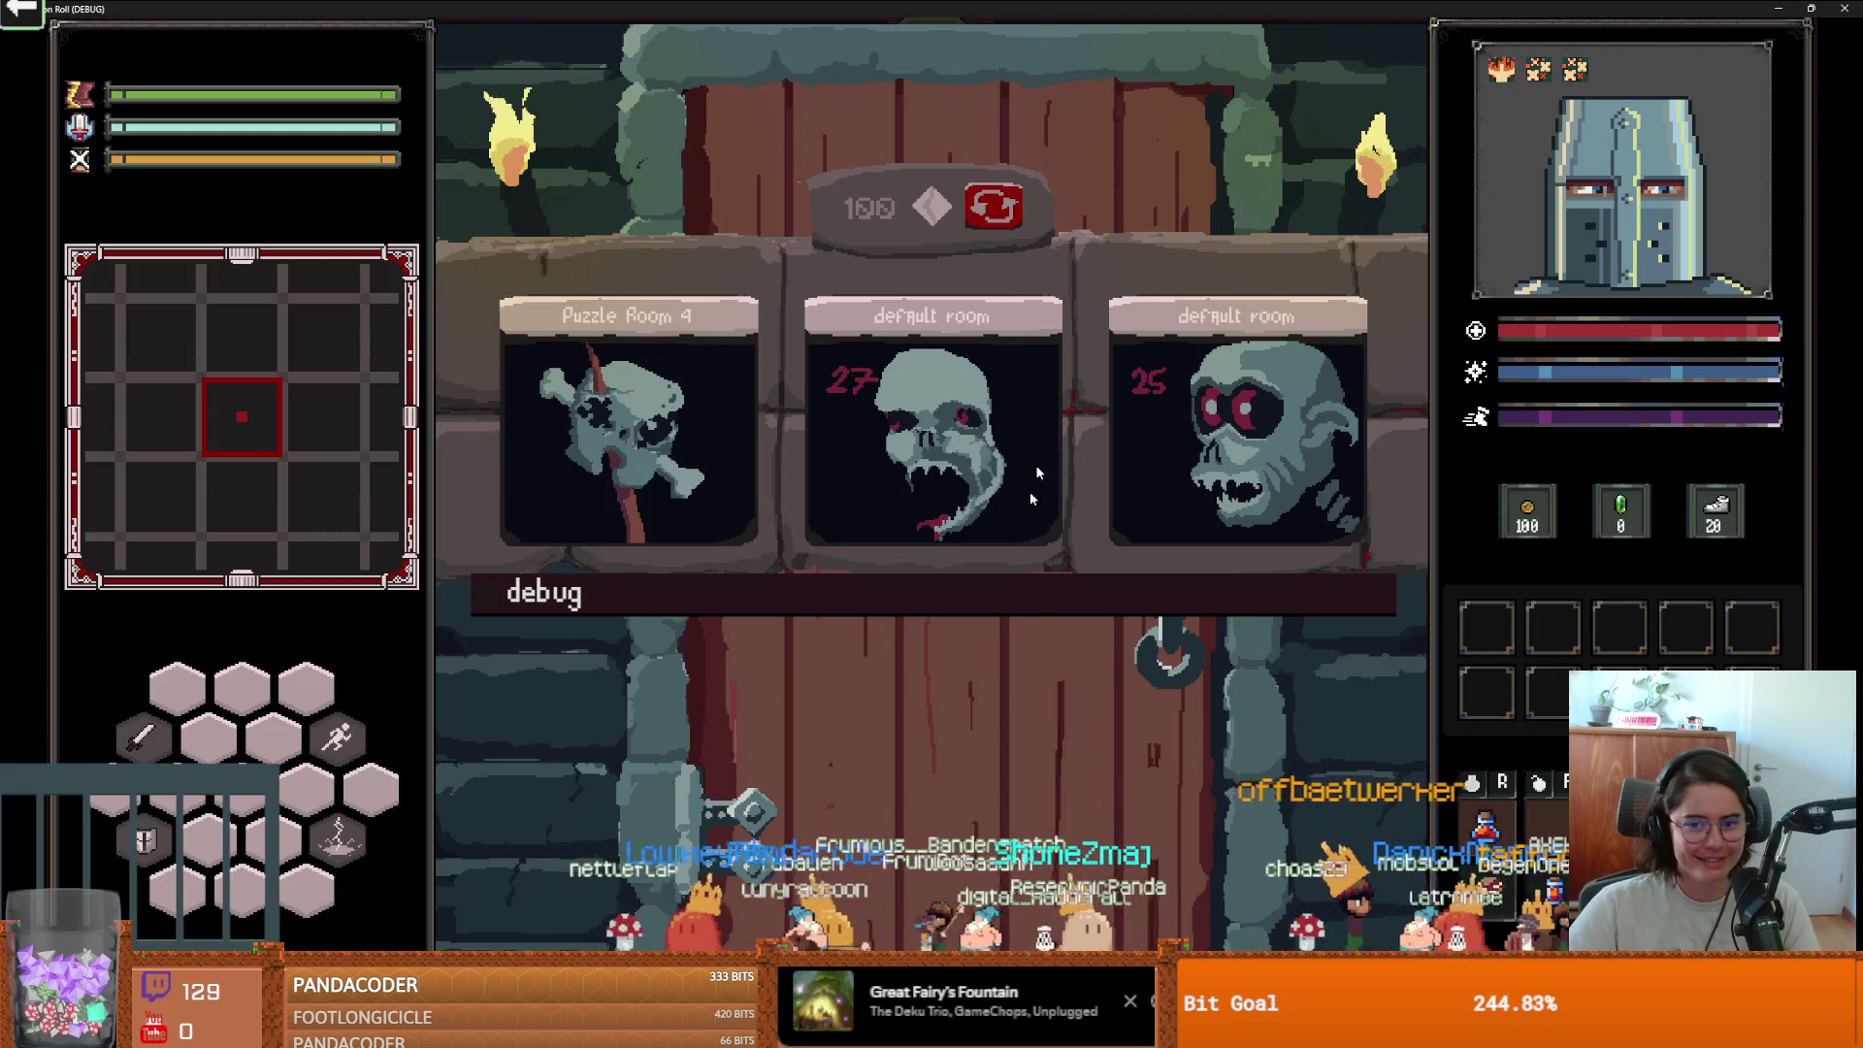
pyautogui.scroll(2, 744, 793)
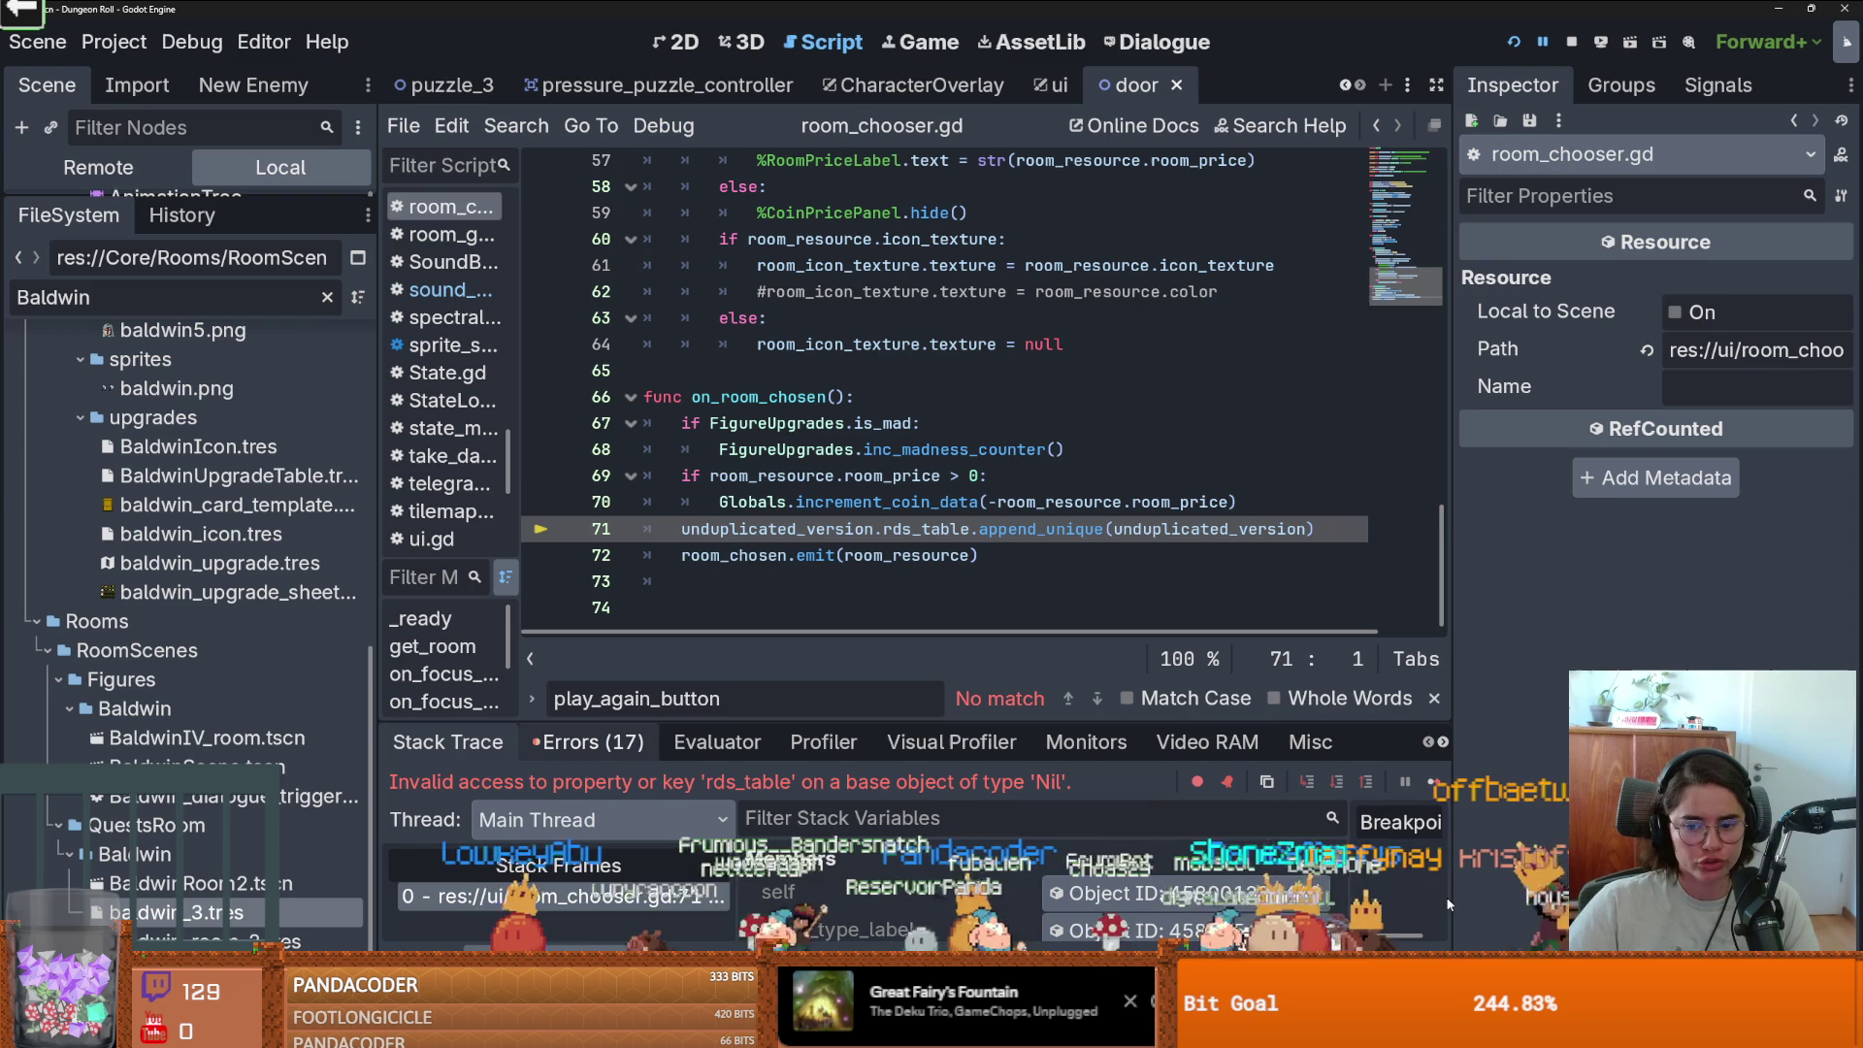
pyautogui.click(1156, 630)
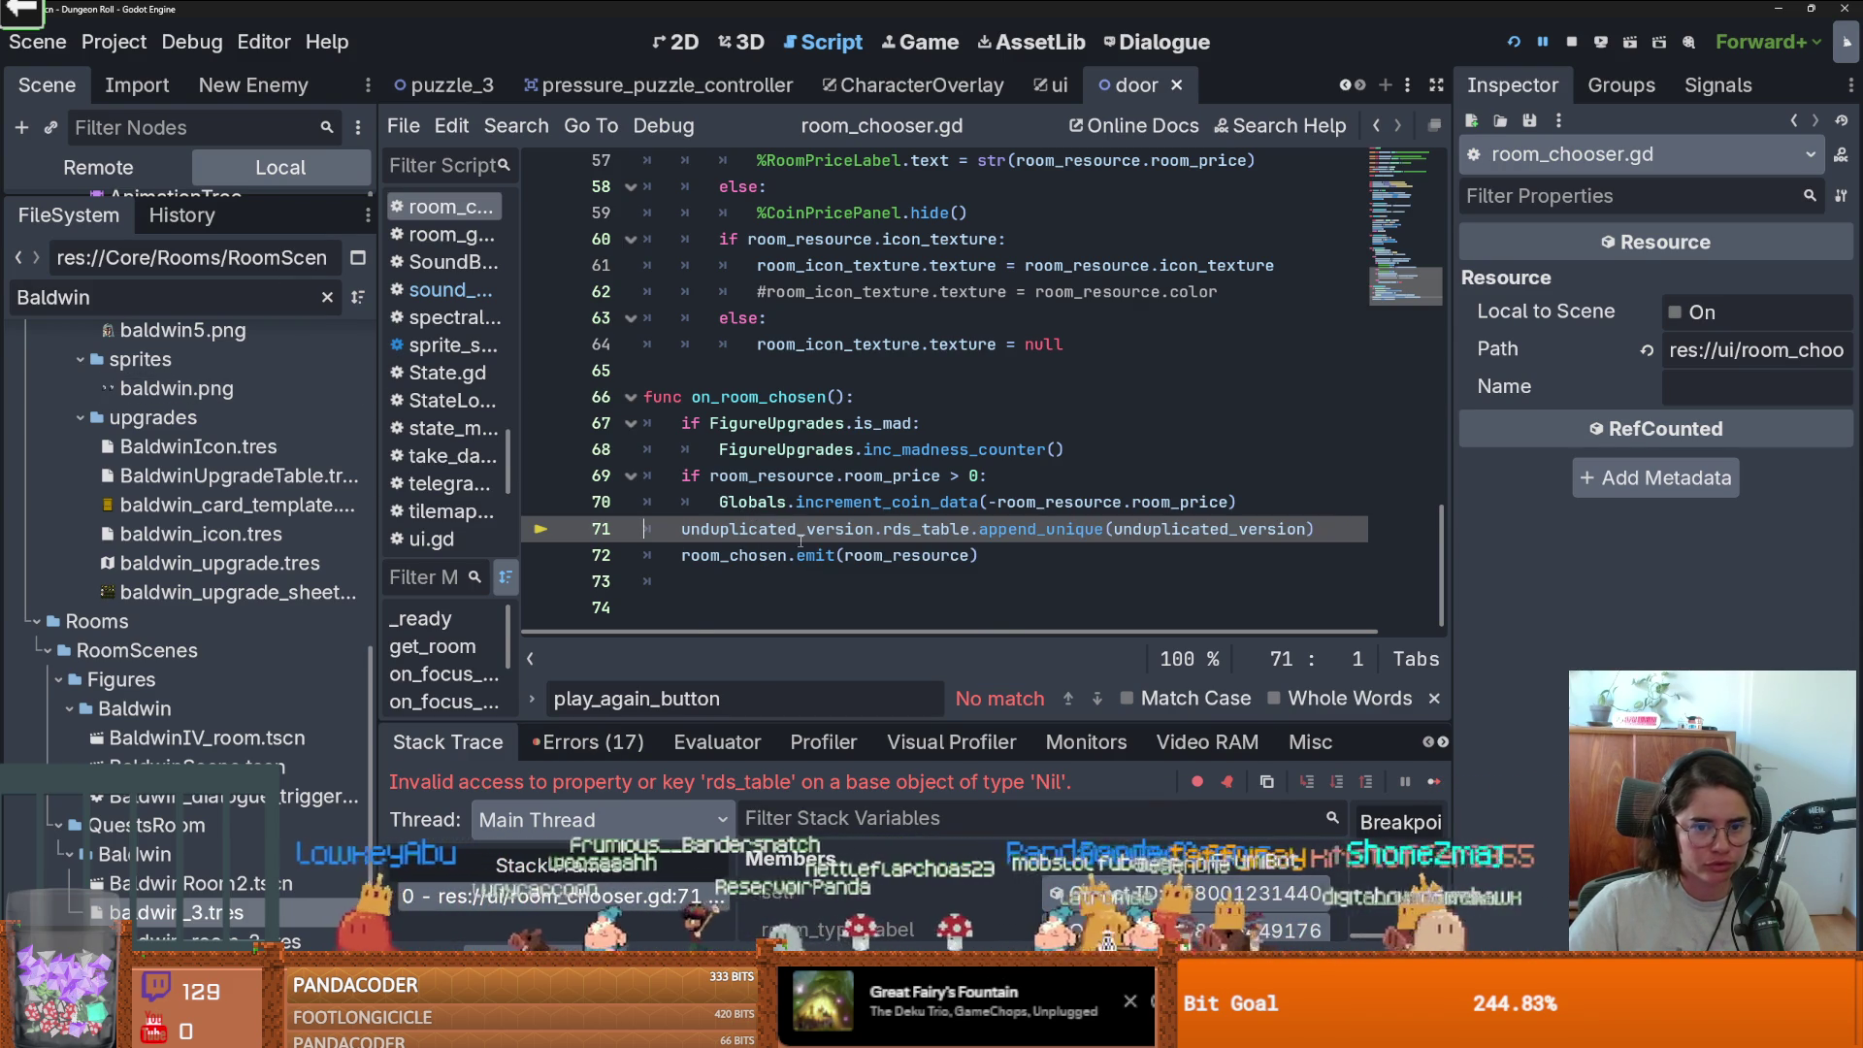
# Scroll through room_chooser.gd and restart the running game.
pyautogui.scroll(8, 794, 544)
pyautogui.scroll(-1, 793, 544)
pyautogui.scroll(8, 793, 544)
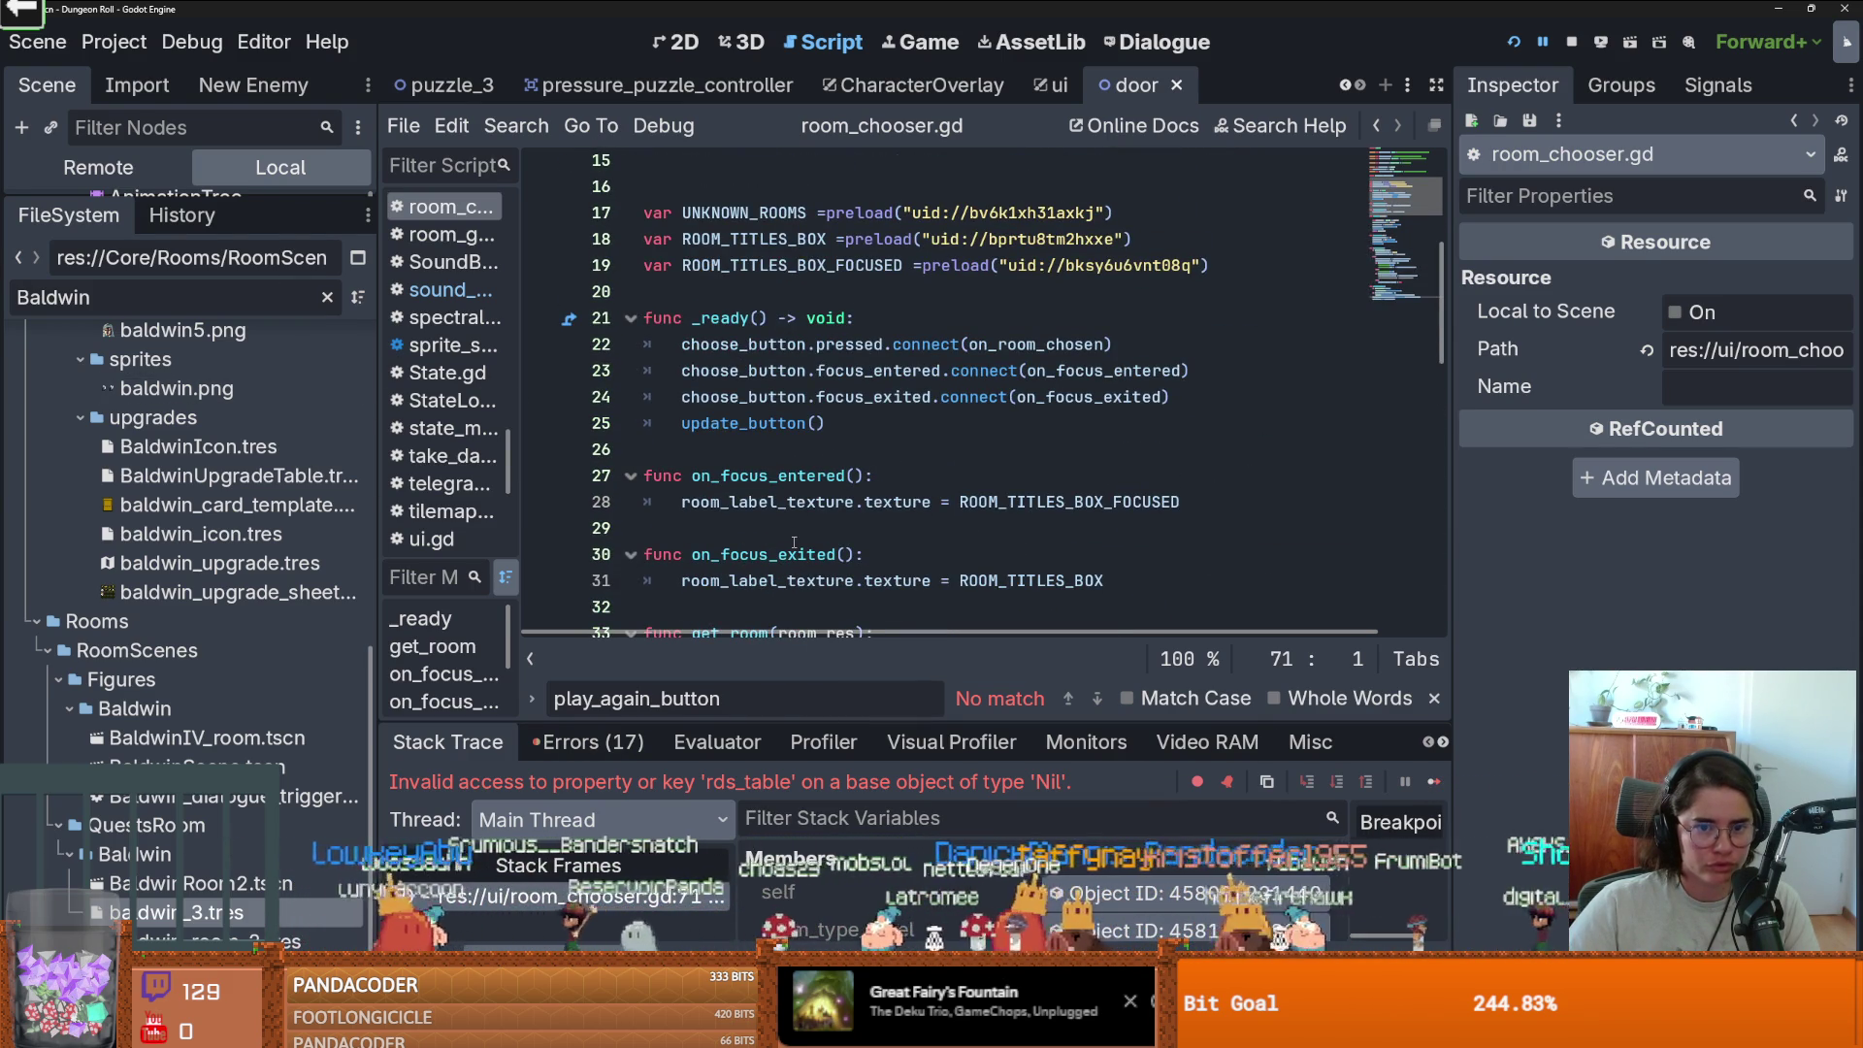
pyautogui.click(1512, 41)
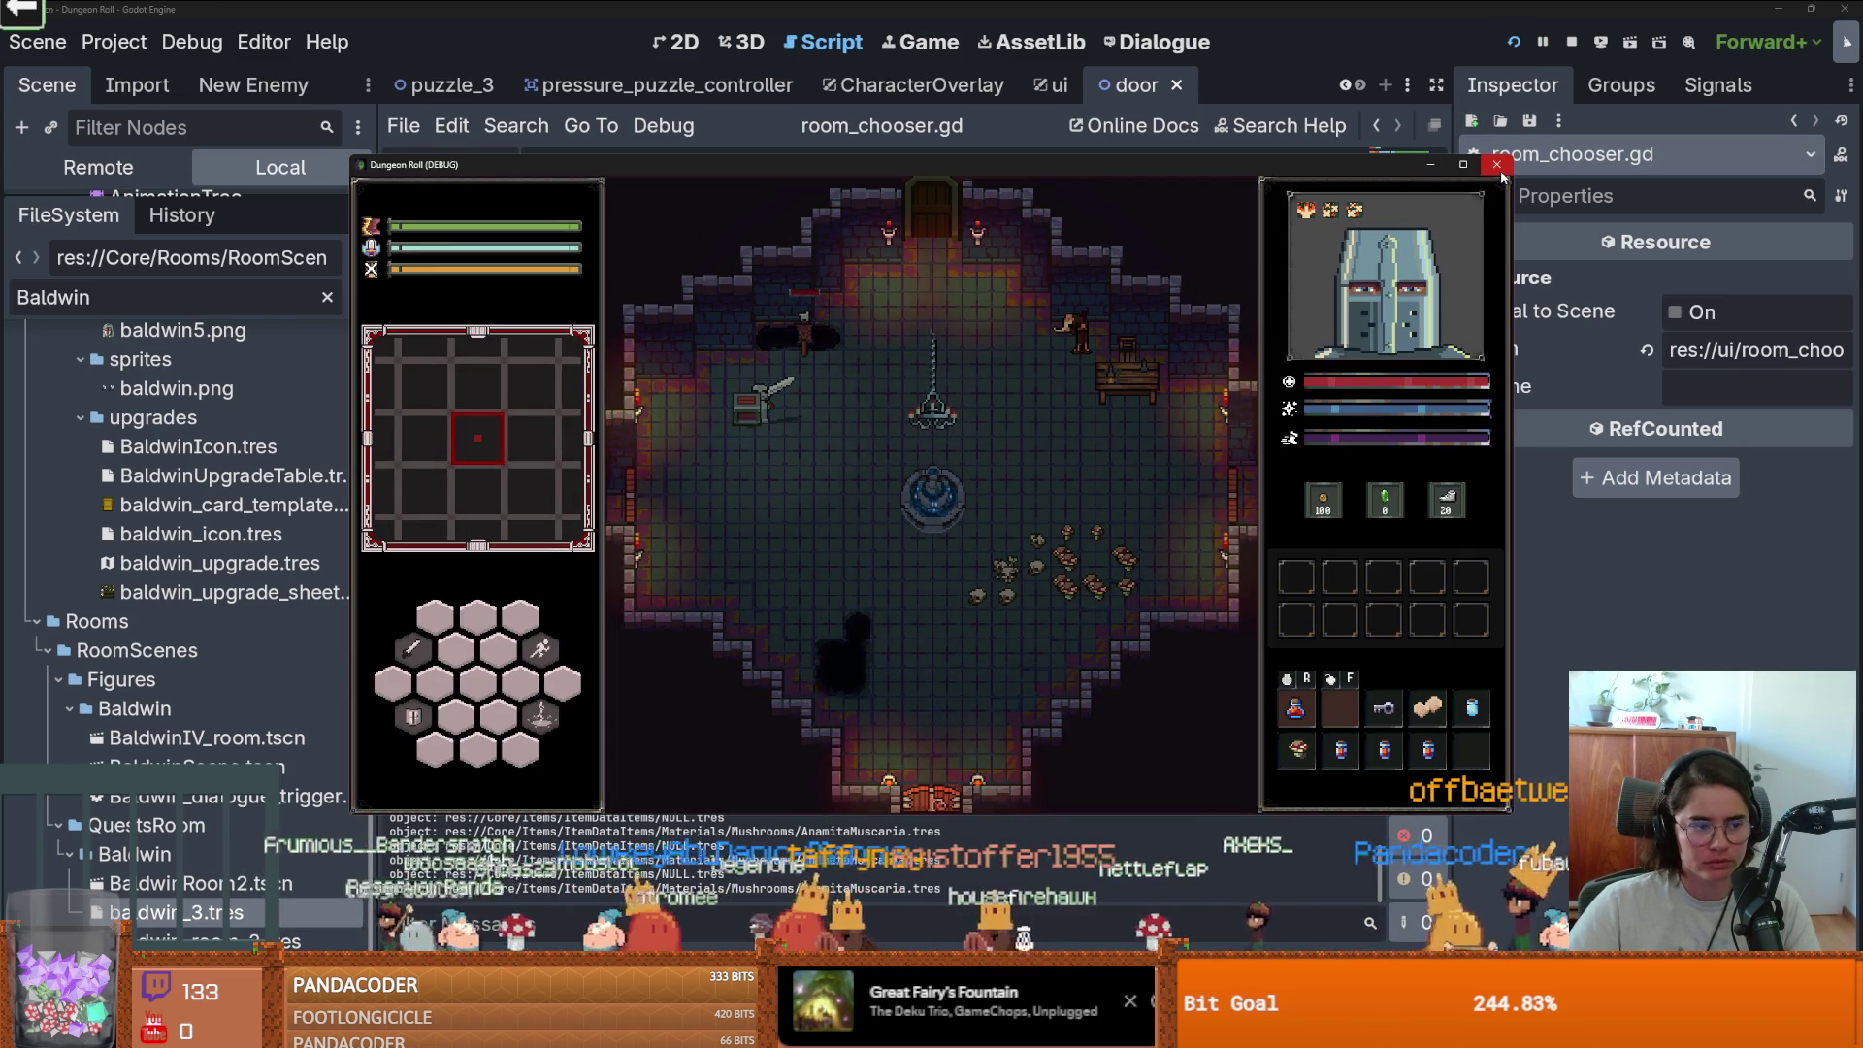
# Close the game, wrap the append_unique call in an 'if unduplicated_version:' check, and rerun.
pyautogui.click(1495, 165)
pyautogui.scroll(-8, 1243, 478)
pyautogui.press('Return')
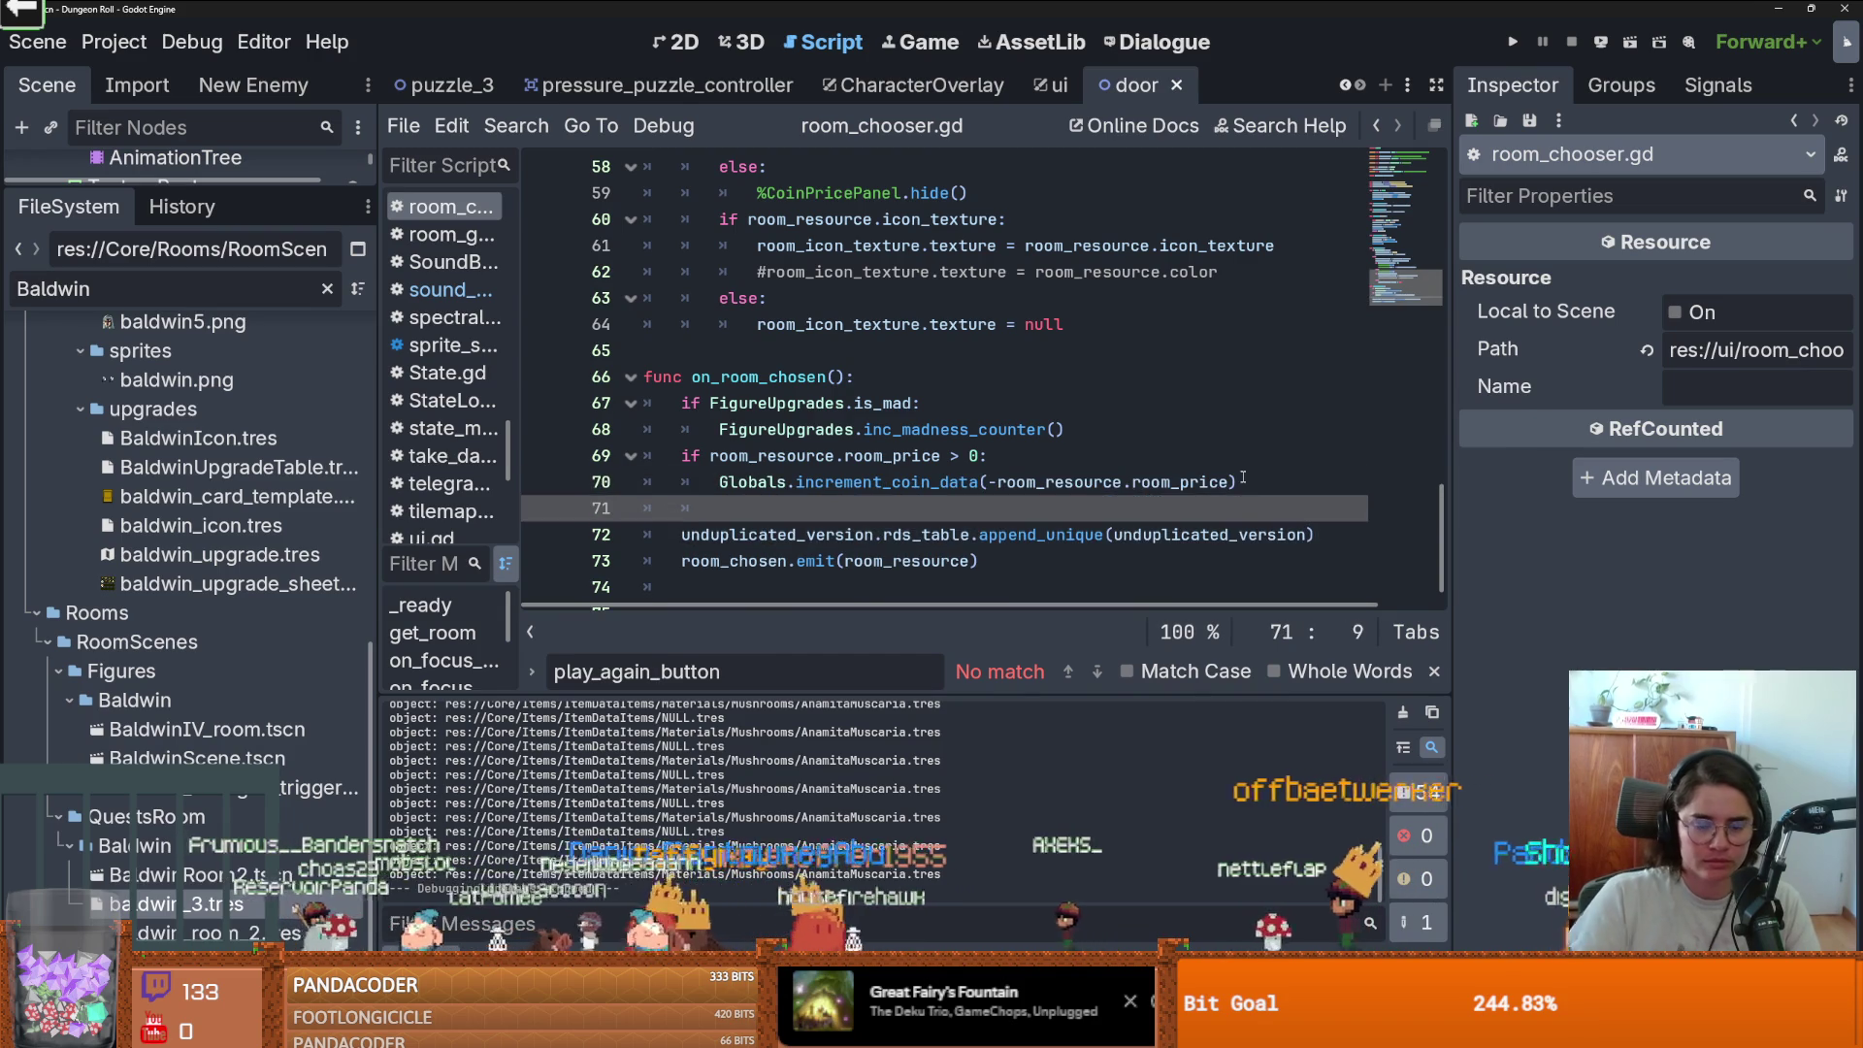
pyautogui.write('n')
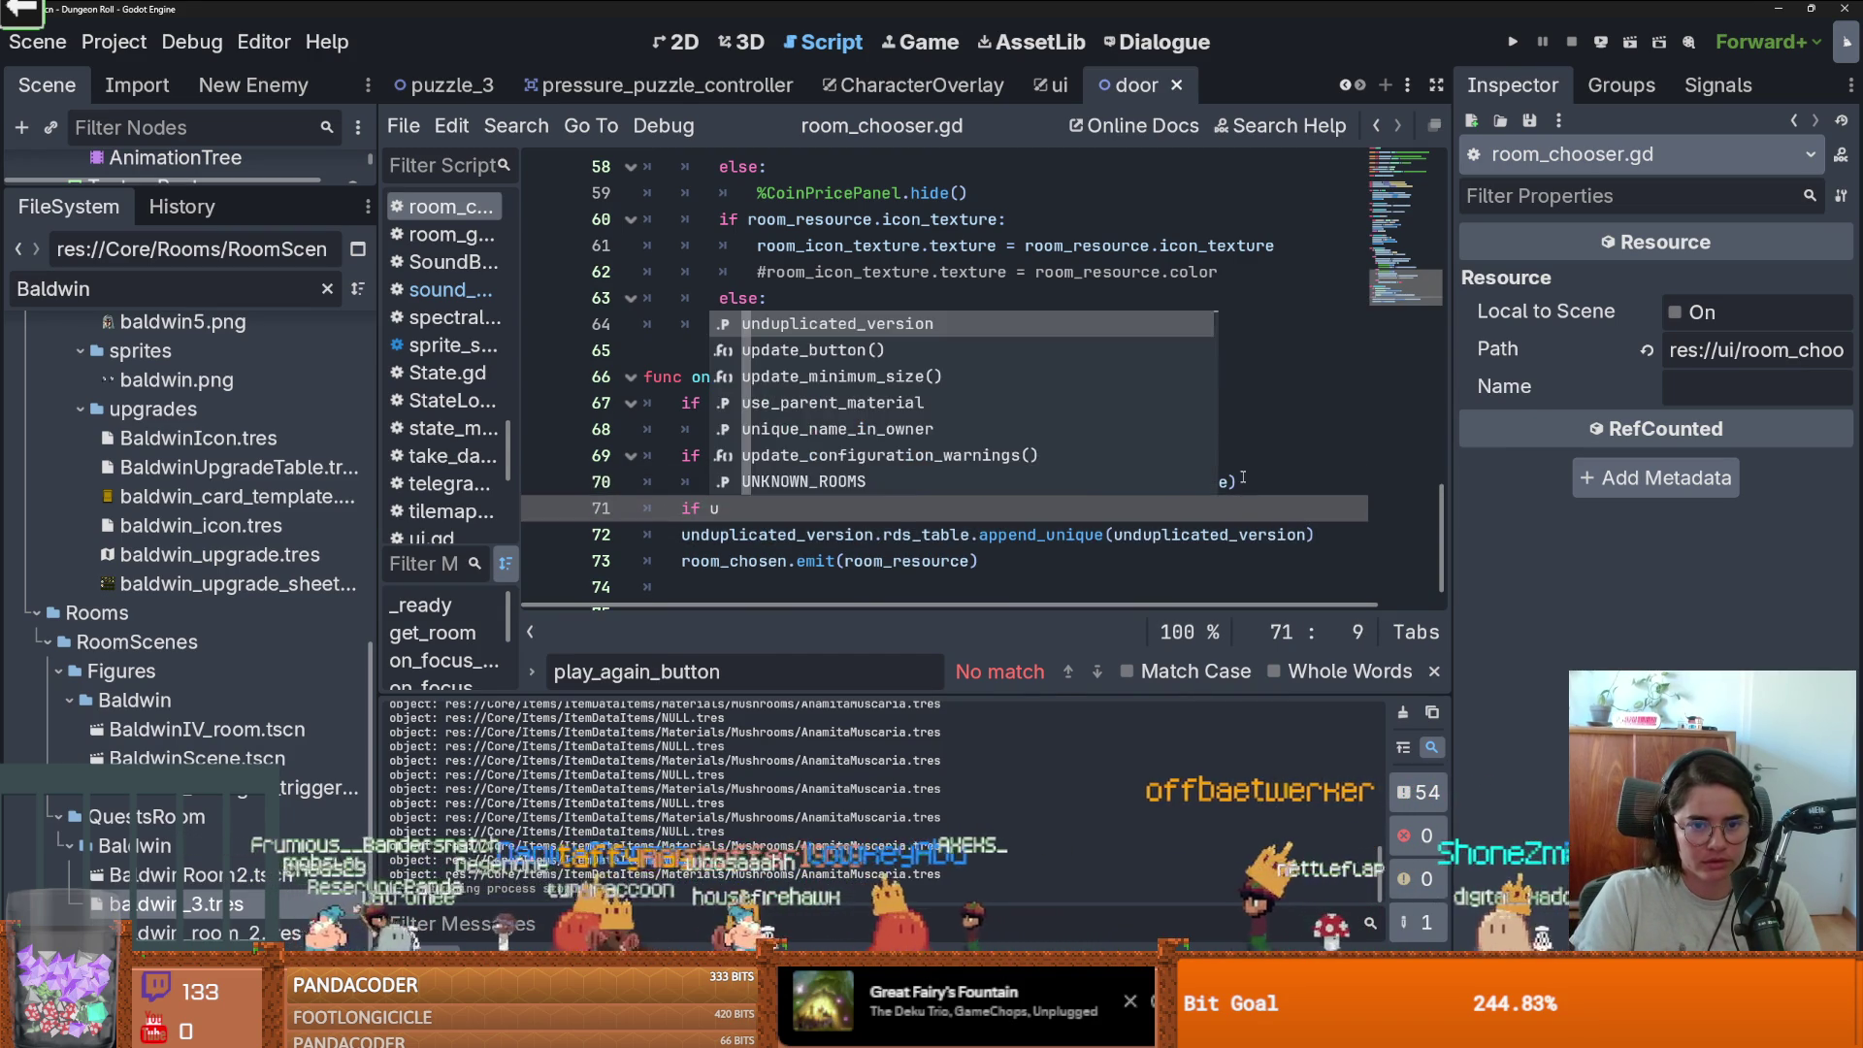
pyautogui.press('Return')
pyautogui.press('Down')
pyautogui.press('Home')
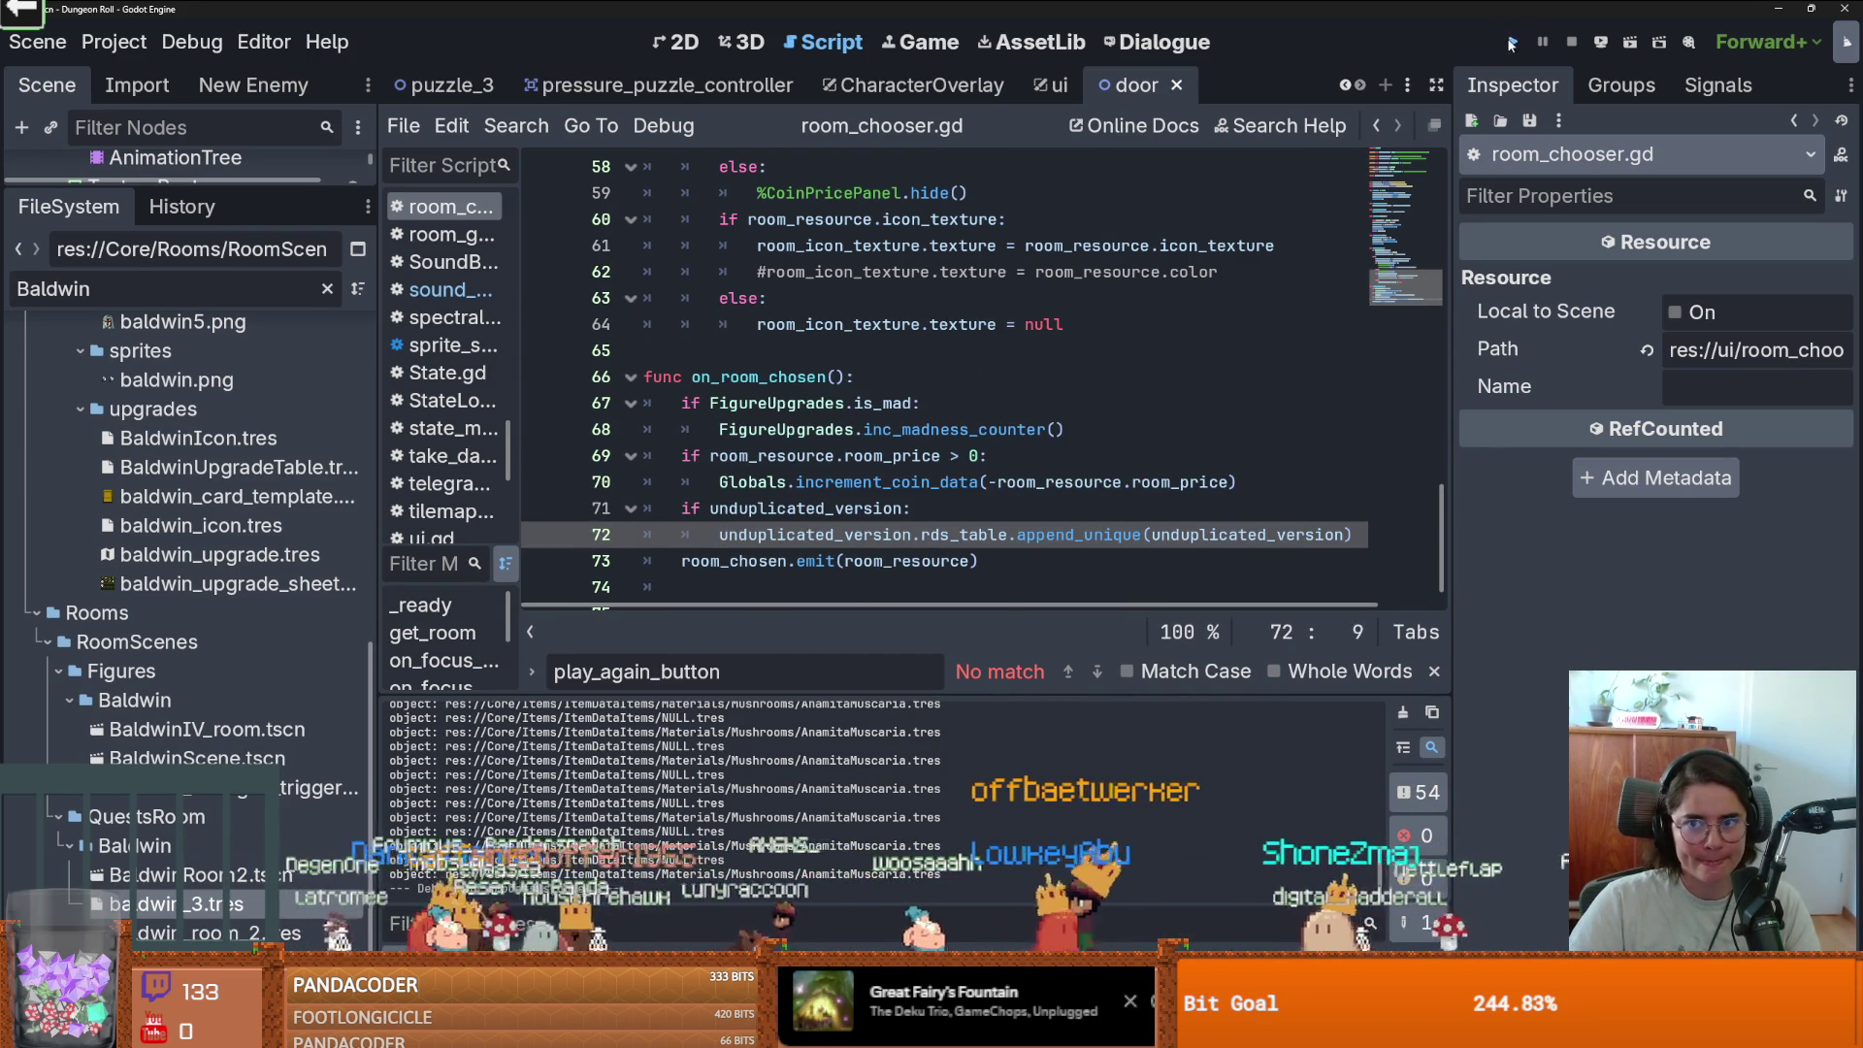
pyautogui.click(1511, 42)
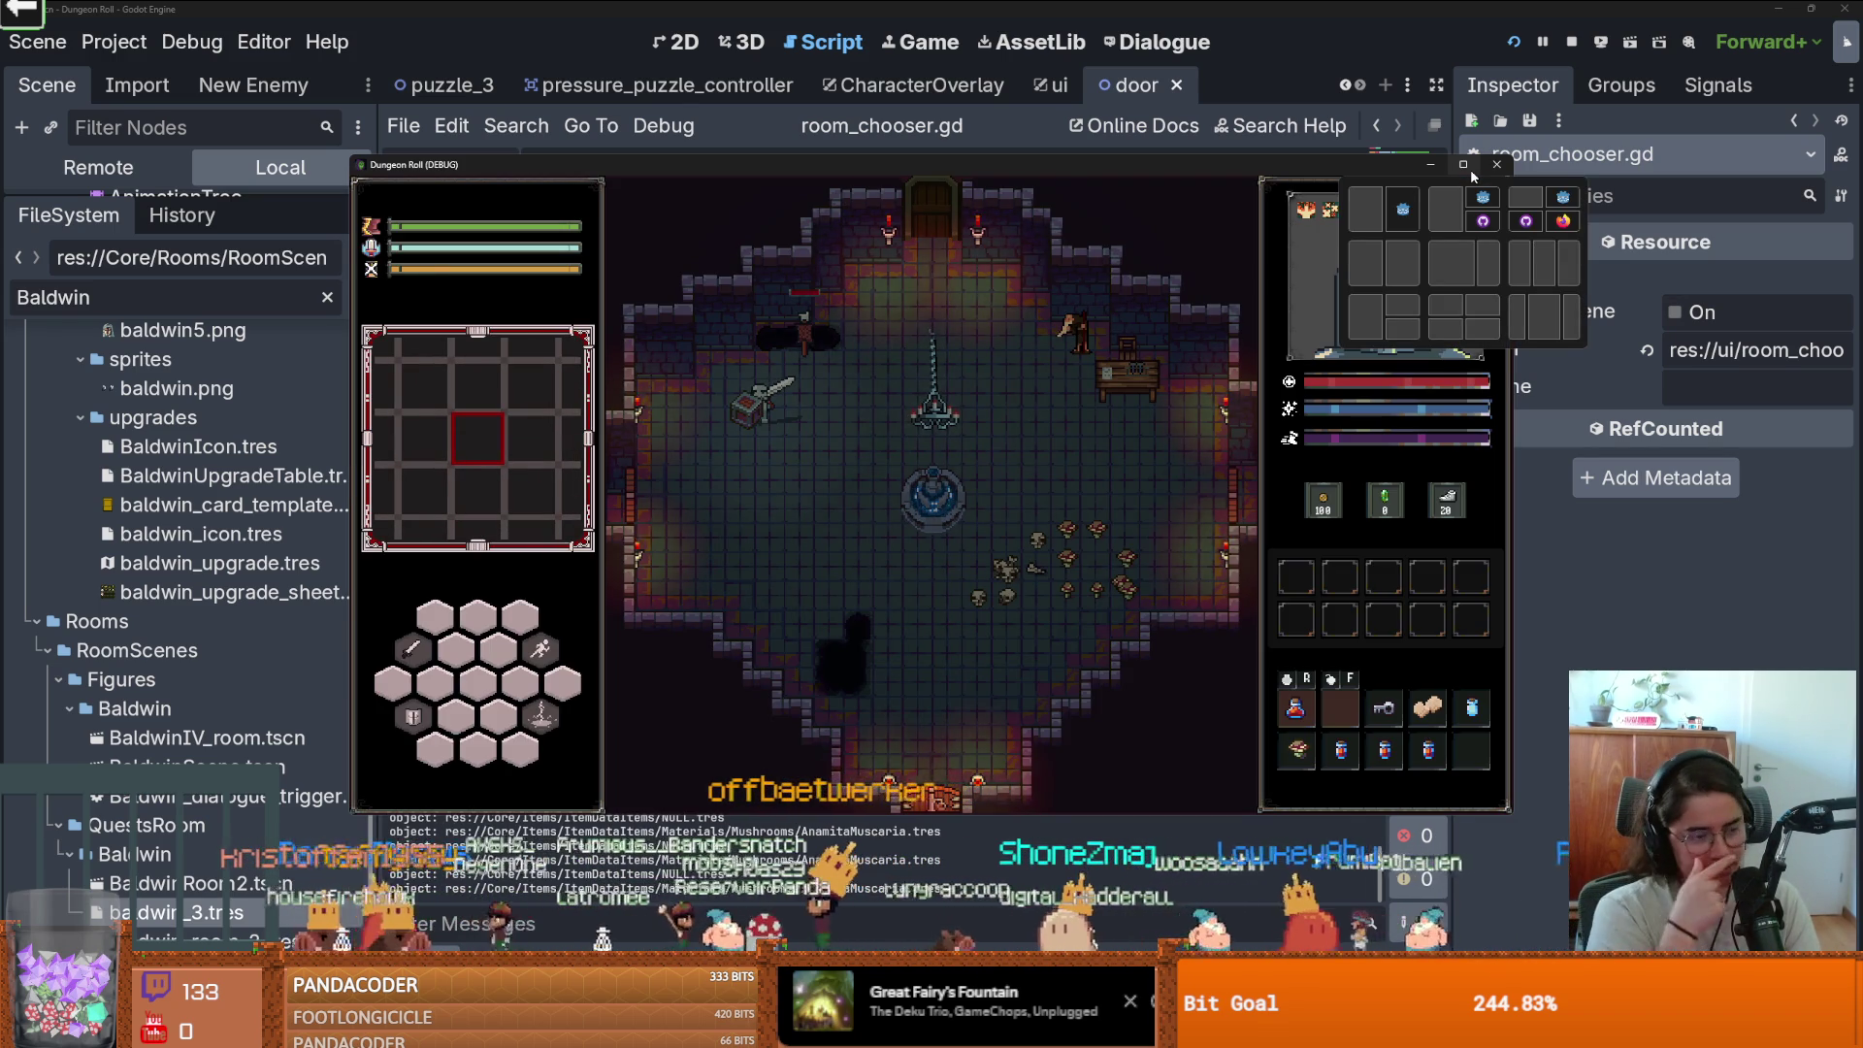
# Maximize the game, walk to the west door and enter a room from the debug list.
pyautogui.click(1464, 165)
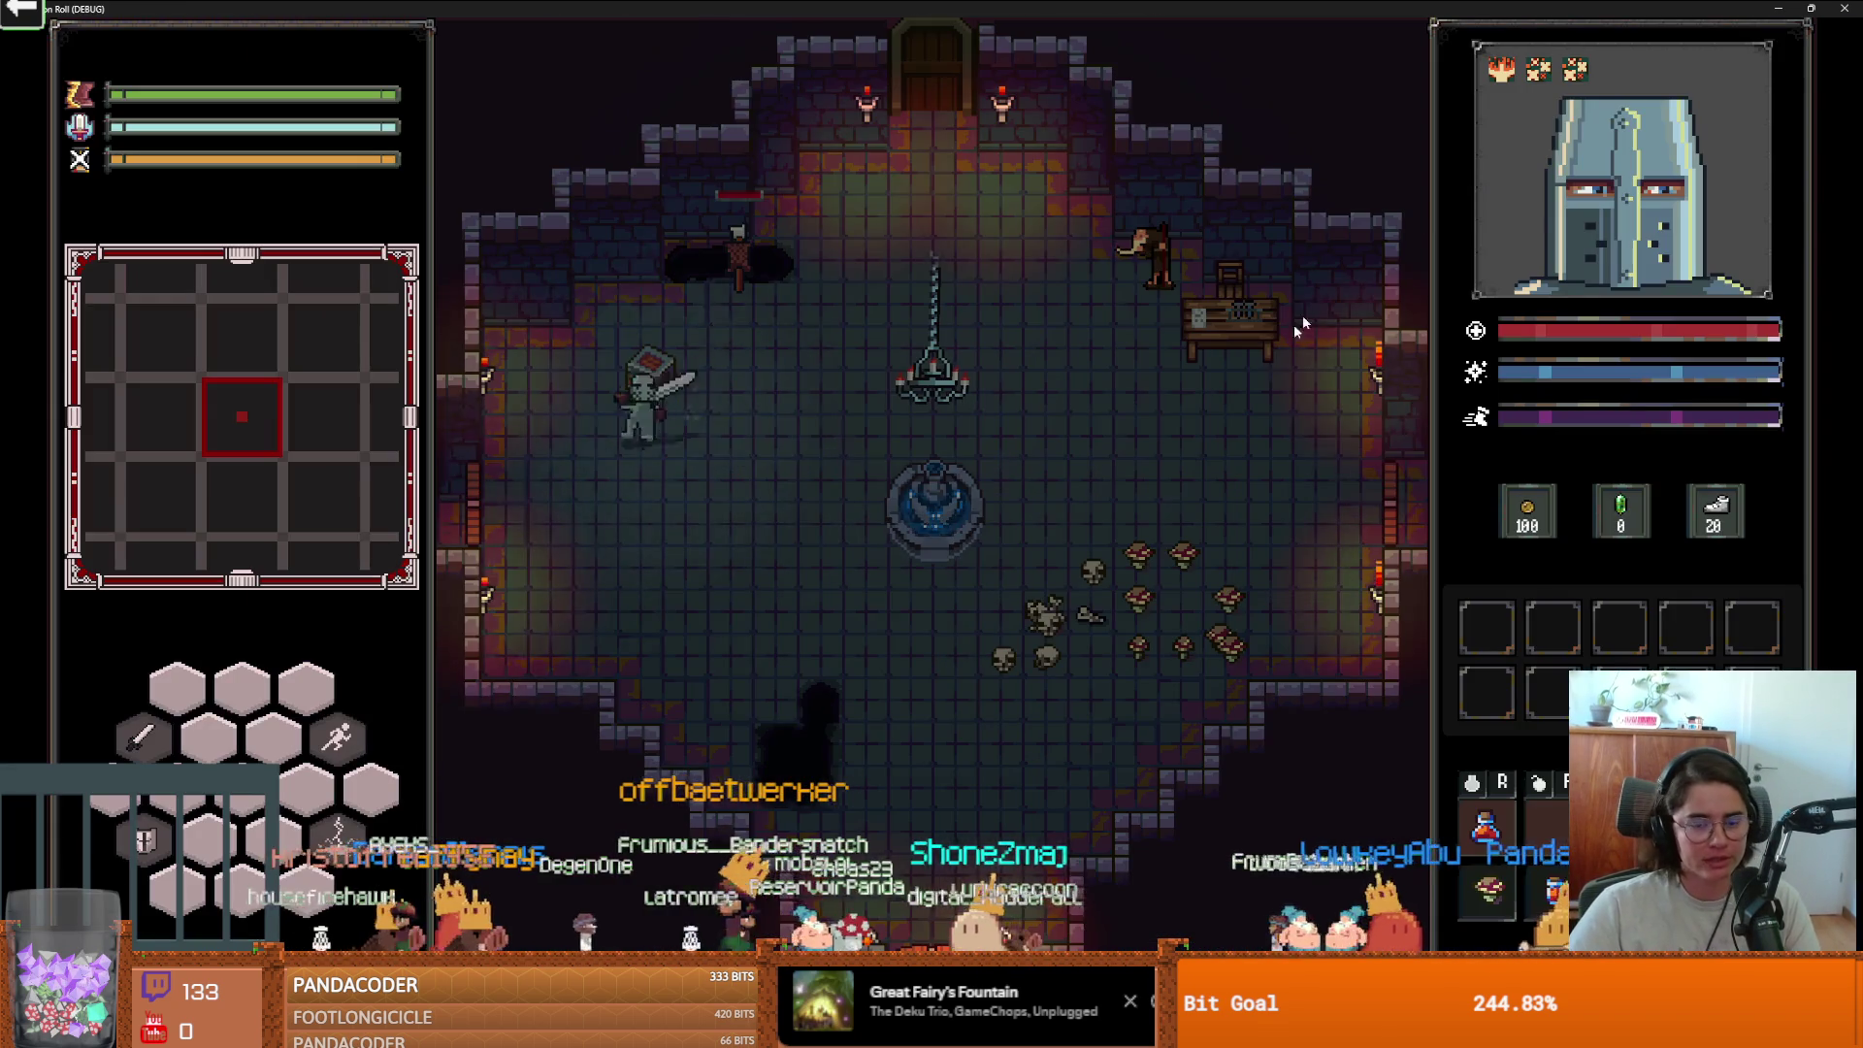
pyautogui.press('a')
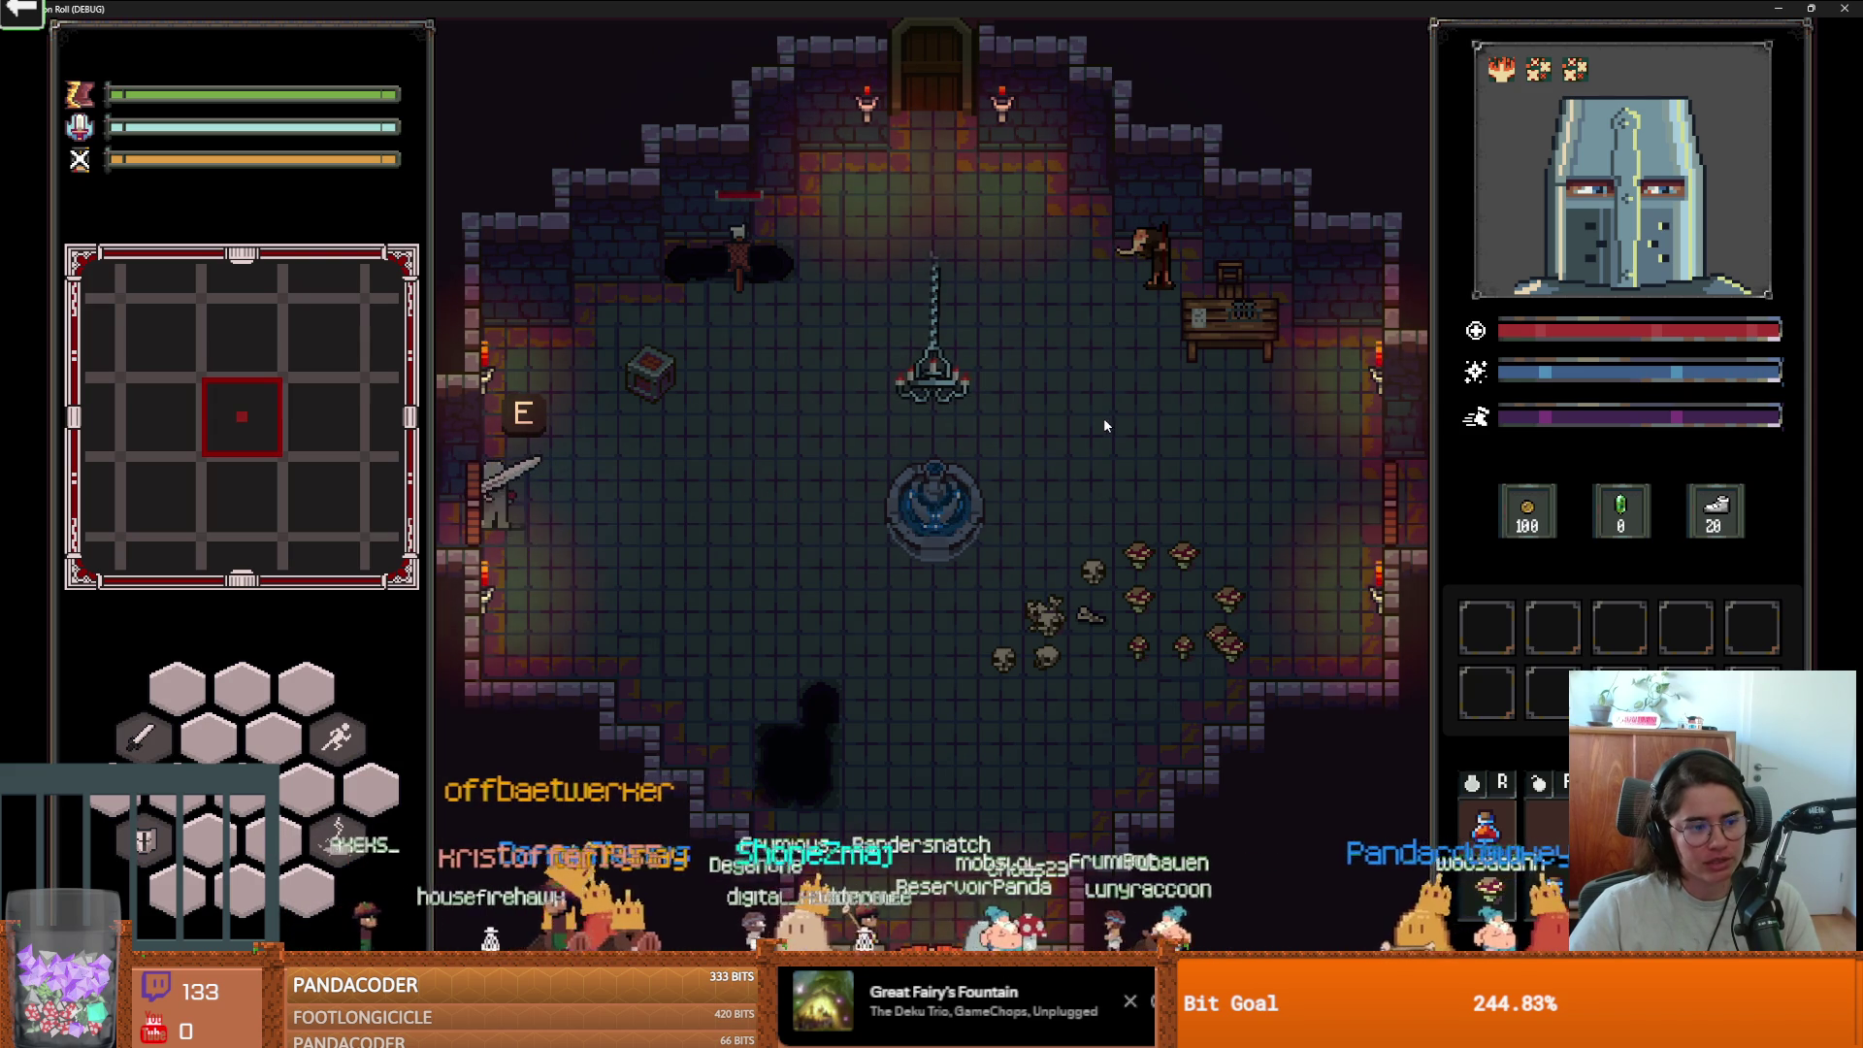
pyautogui.press('e')
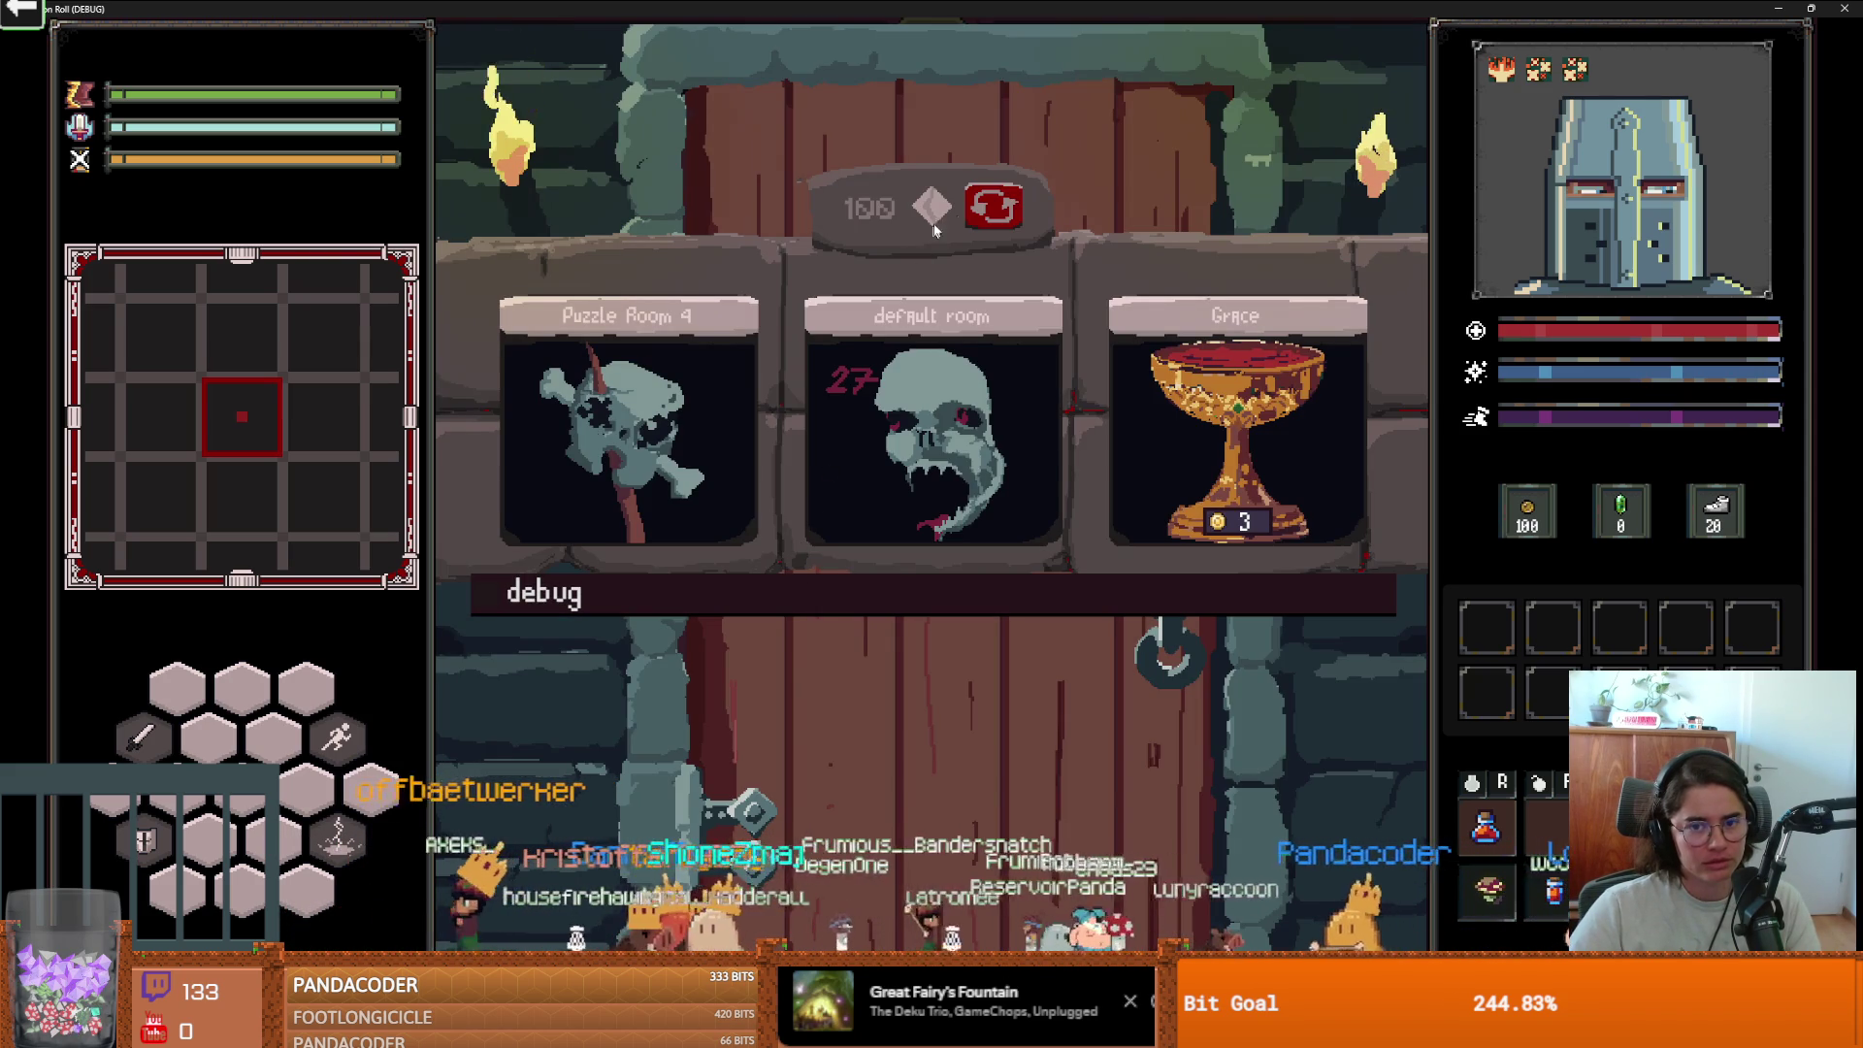
pyautogui.click(901, 592)
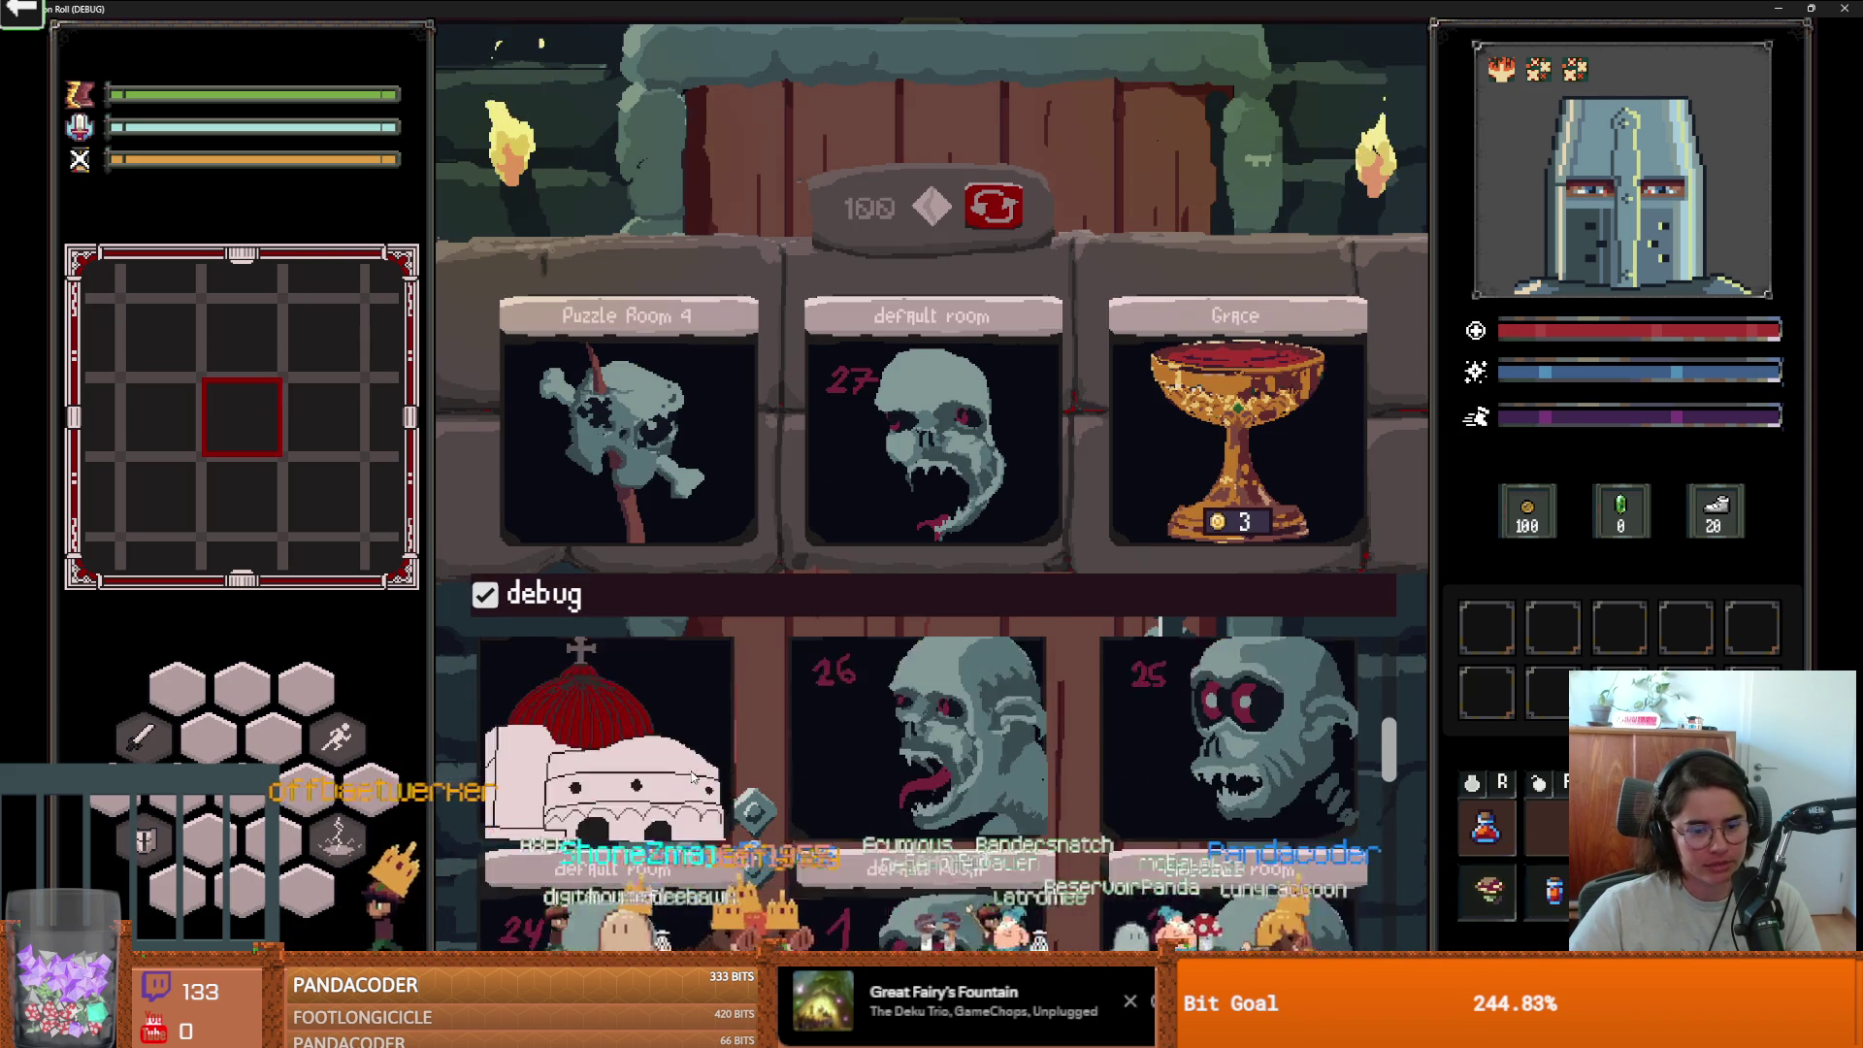
pyautogui.click(682, 779)
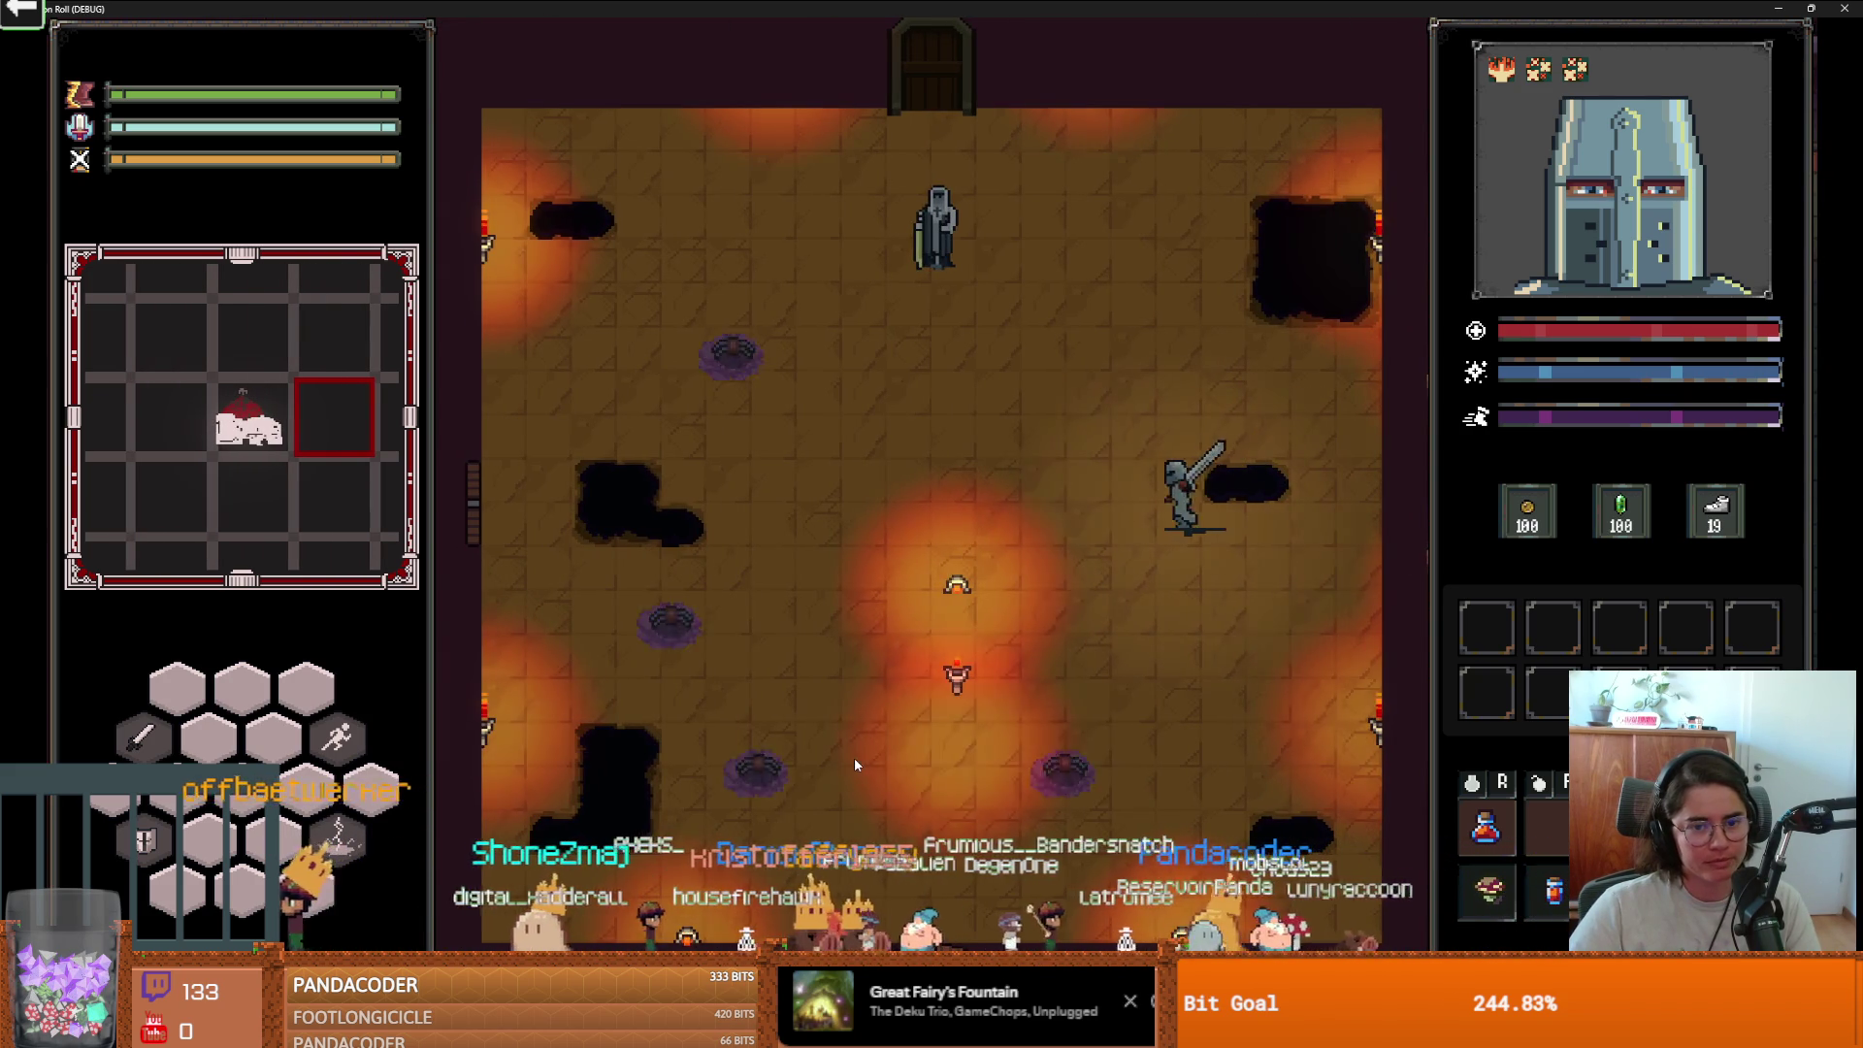
# Fight the room's enemies, swinging the weapon and dodging toward the upper right corner.
pyautogui.press('a')
pyautogui.press('s')
pyautogui.press('d')
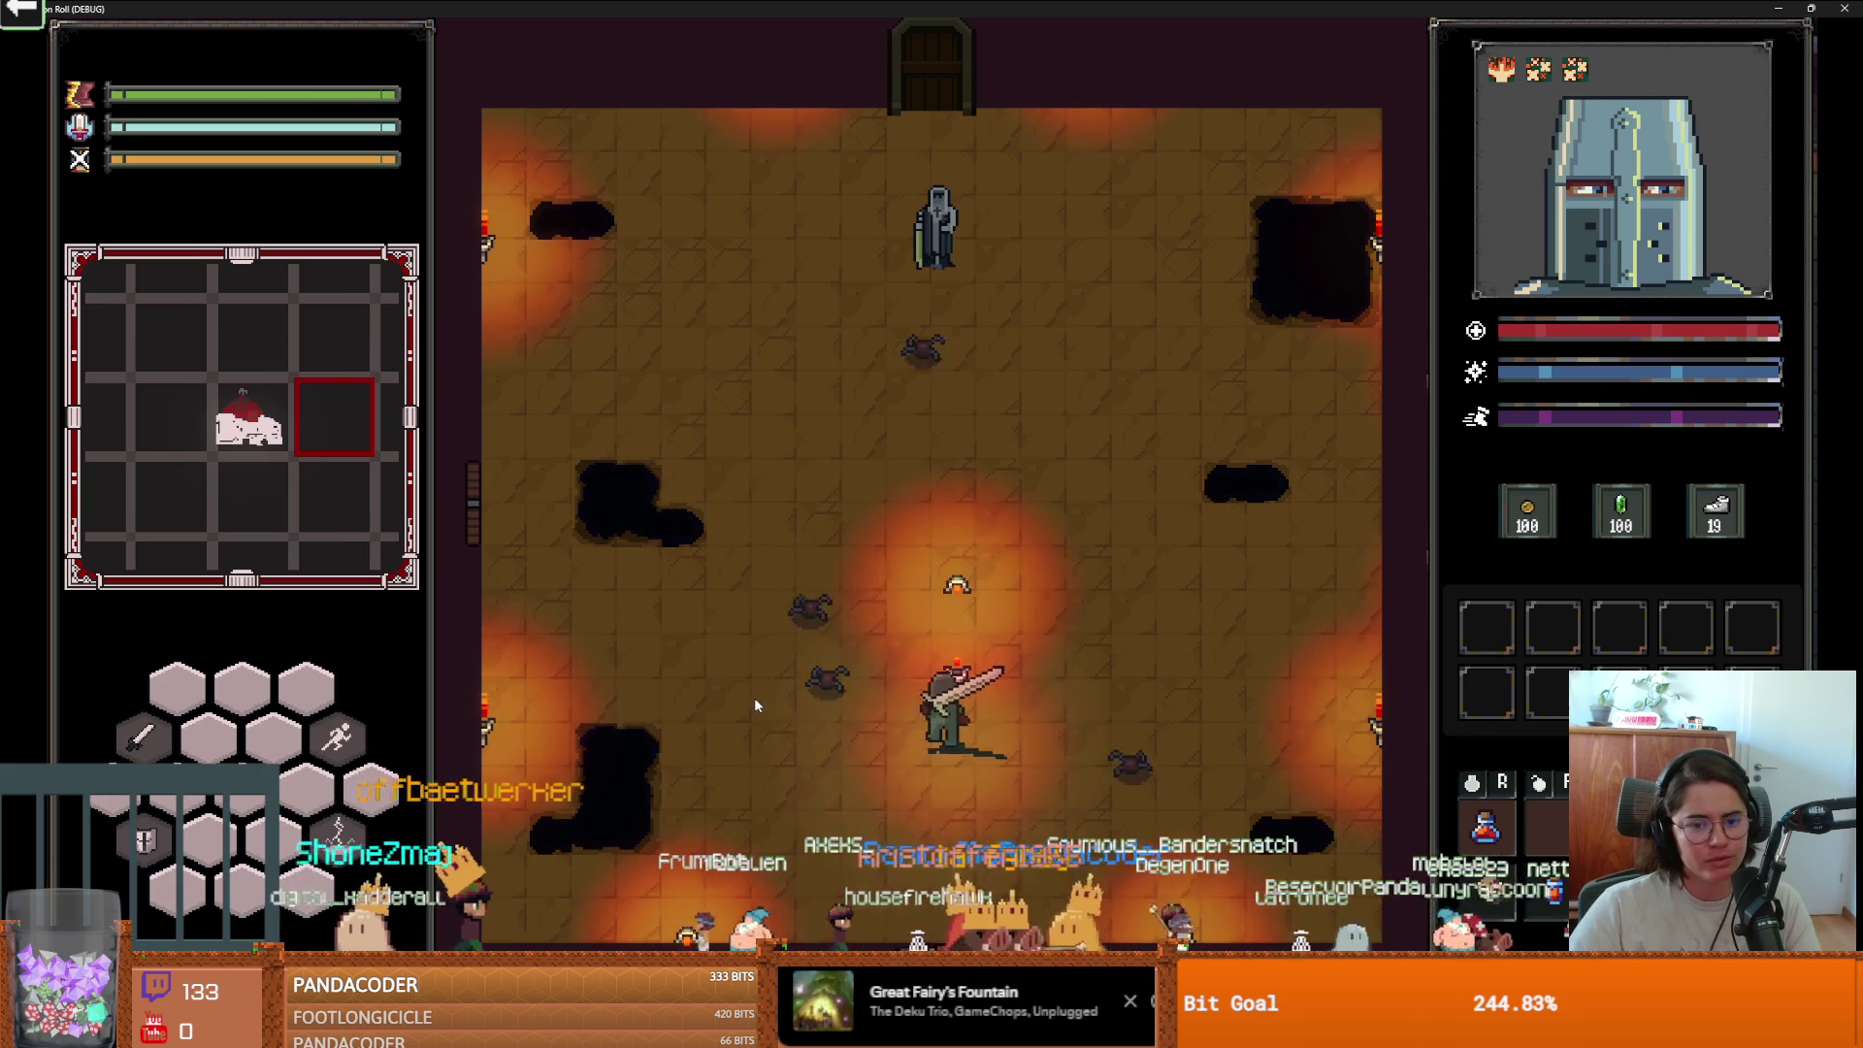
pyautogui.press('w')
pyautogui.click(749, 712)
pyautogui.press('w')
pyautogui.press('a')
pyautogui.press('d')
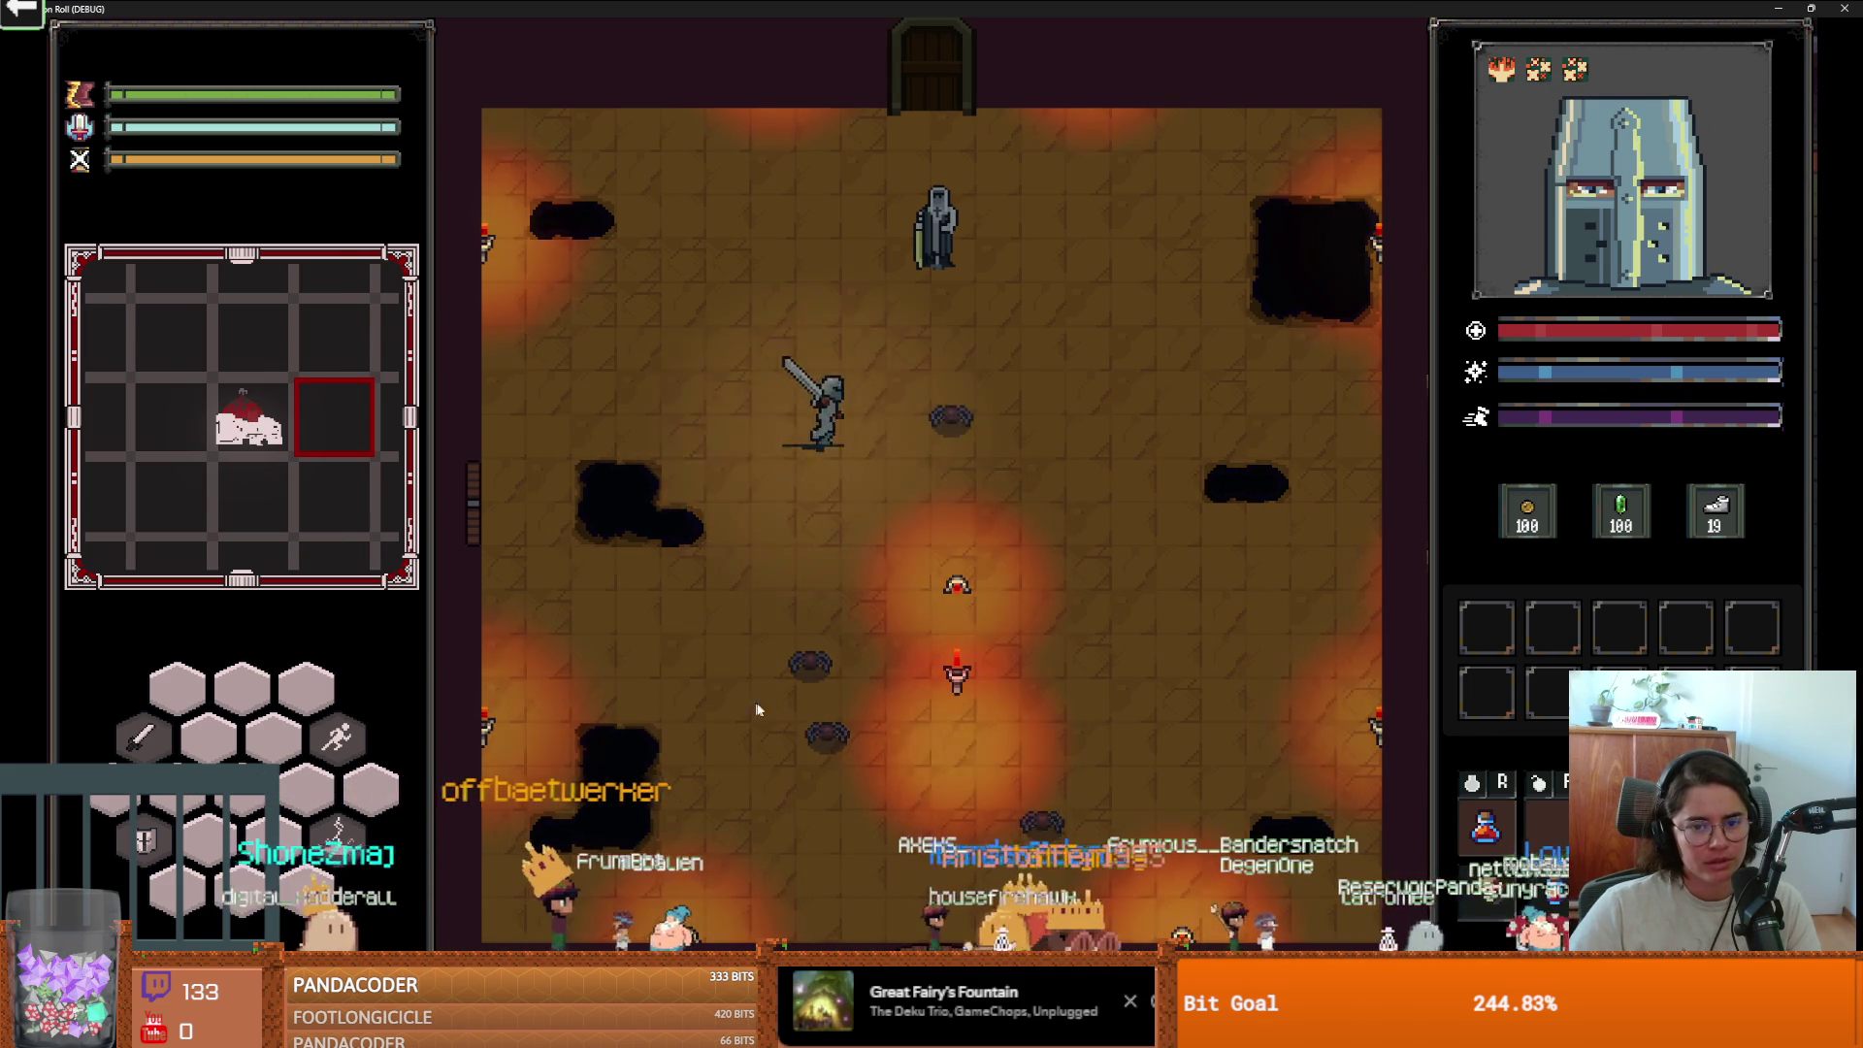
pyautogui.press('d')
pyautogui.press('w')
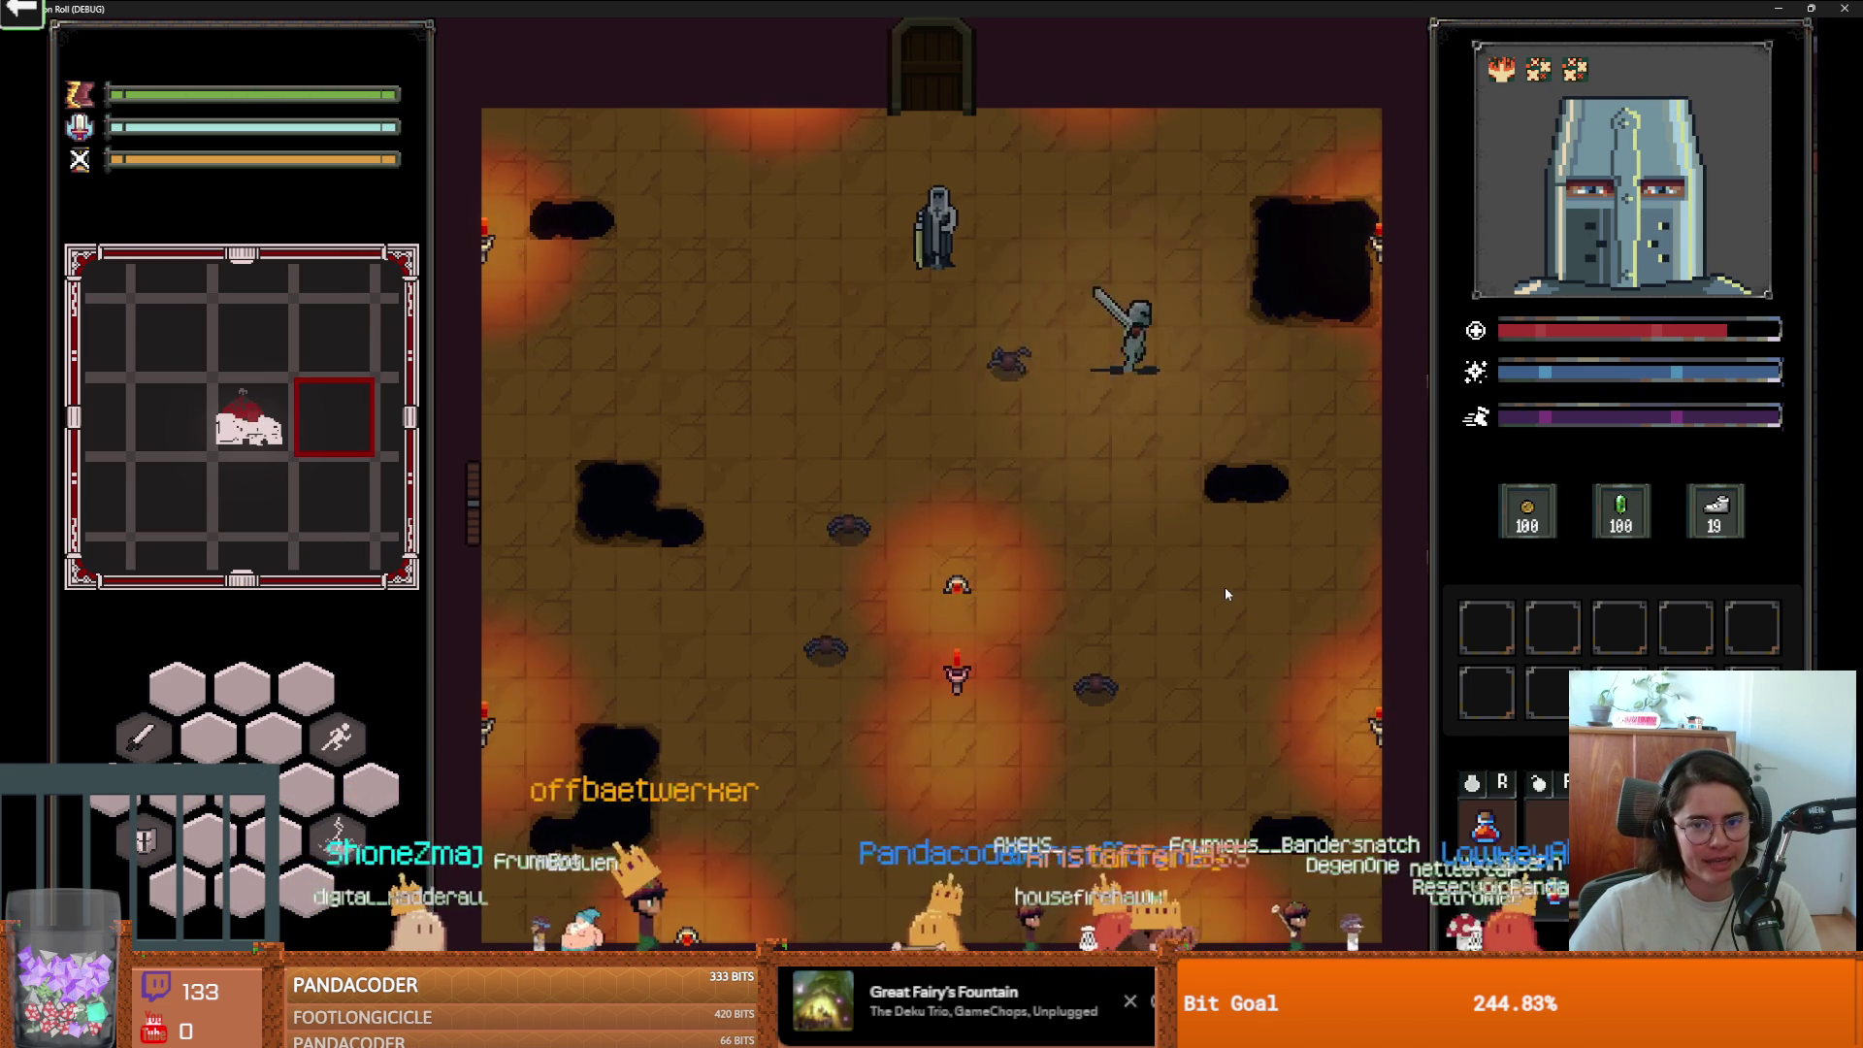
# Walk back left across the room and open the debug console, typing 'mons'.
pyautogui.press('a')
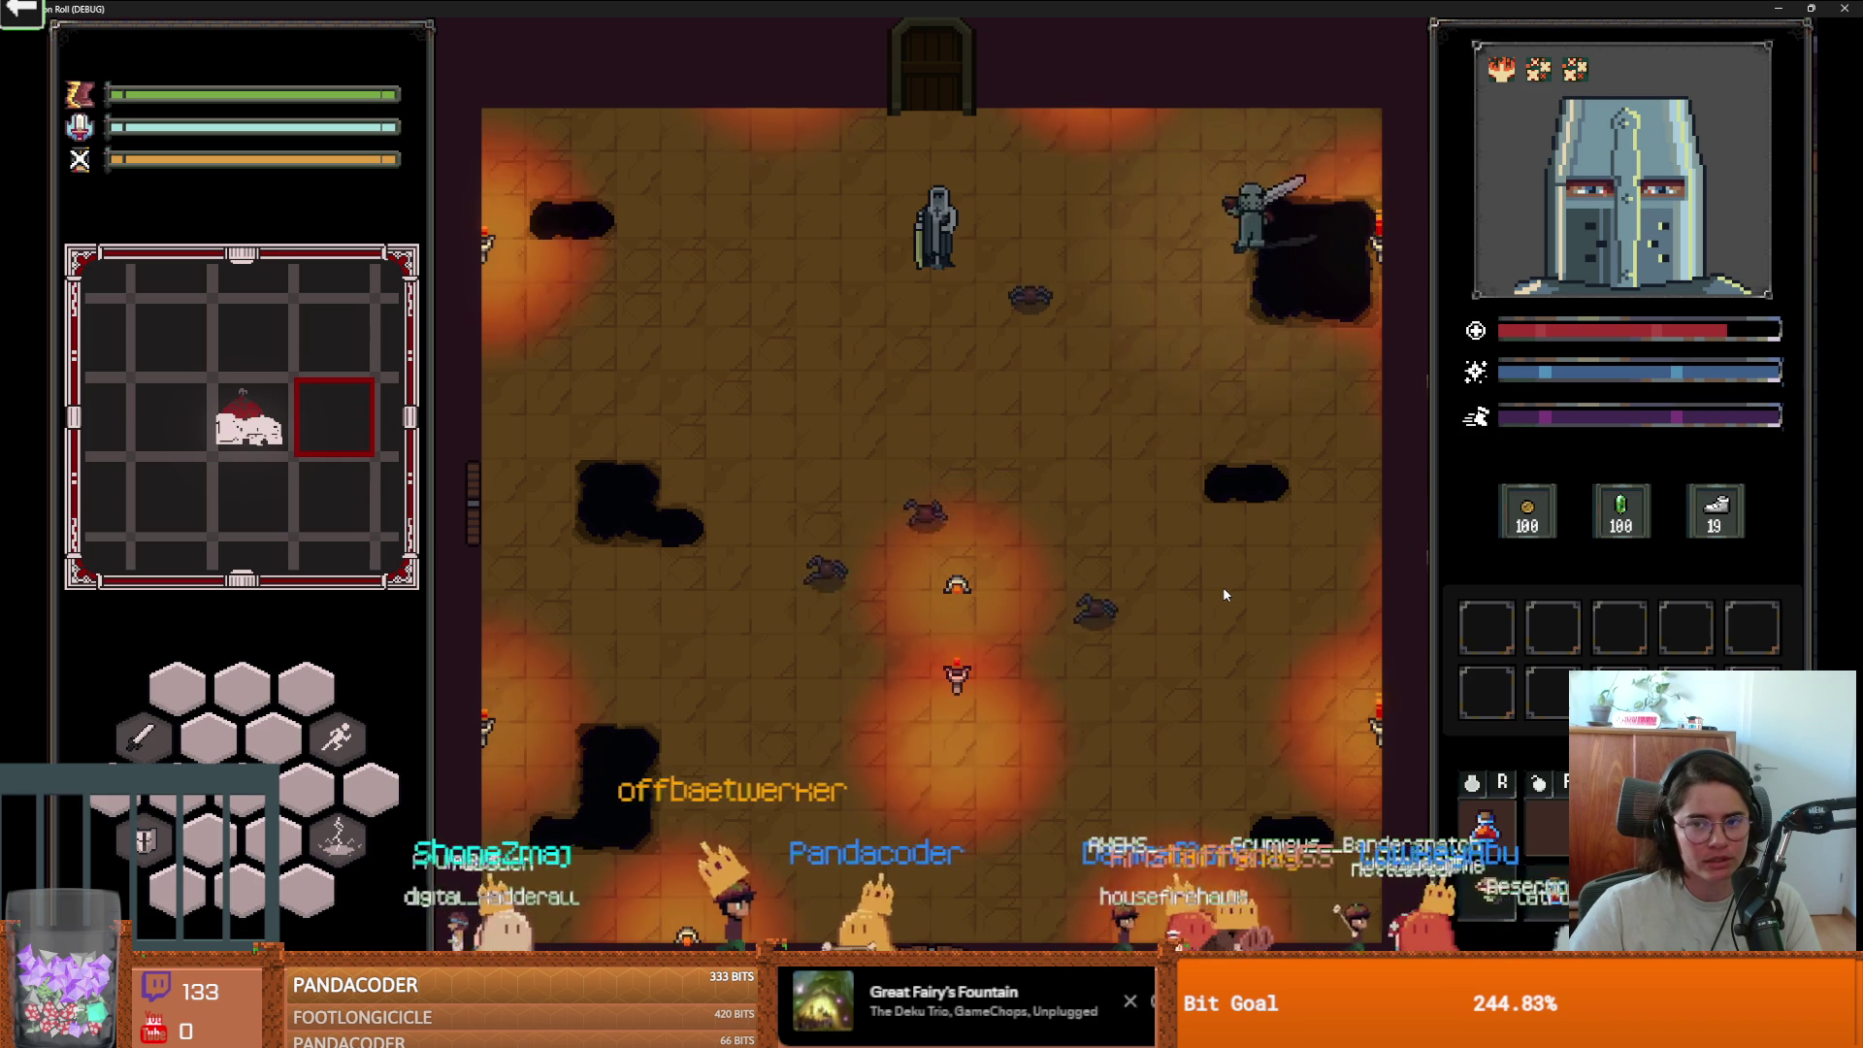
pyautogui.press('s')
pyautogui.press('a')
pyautogui.press('w')
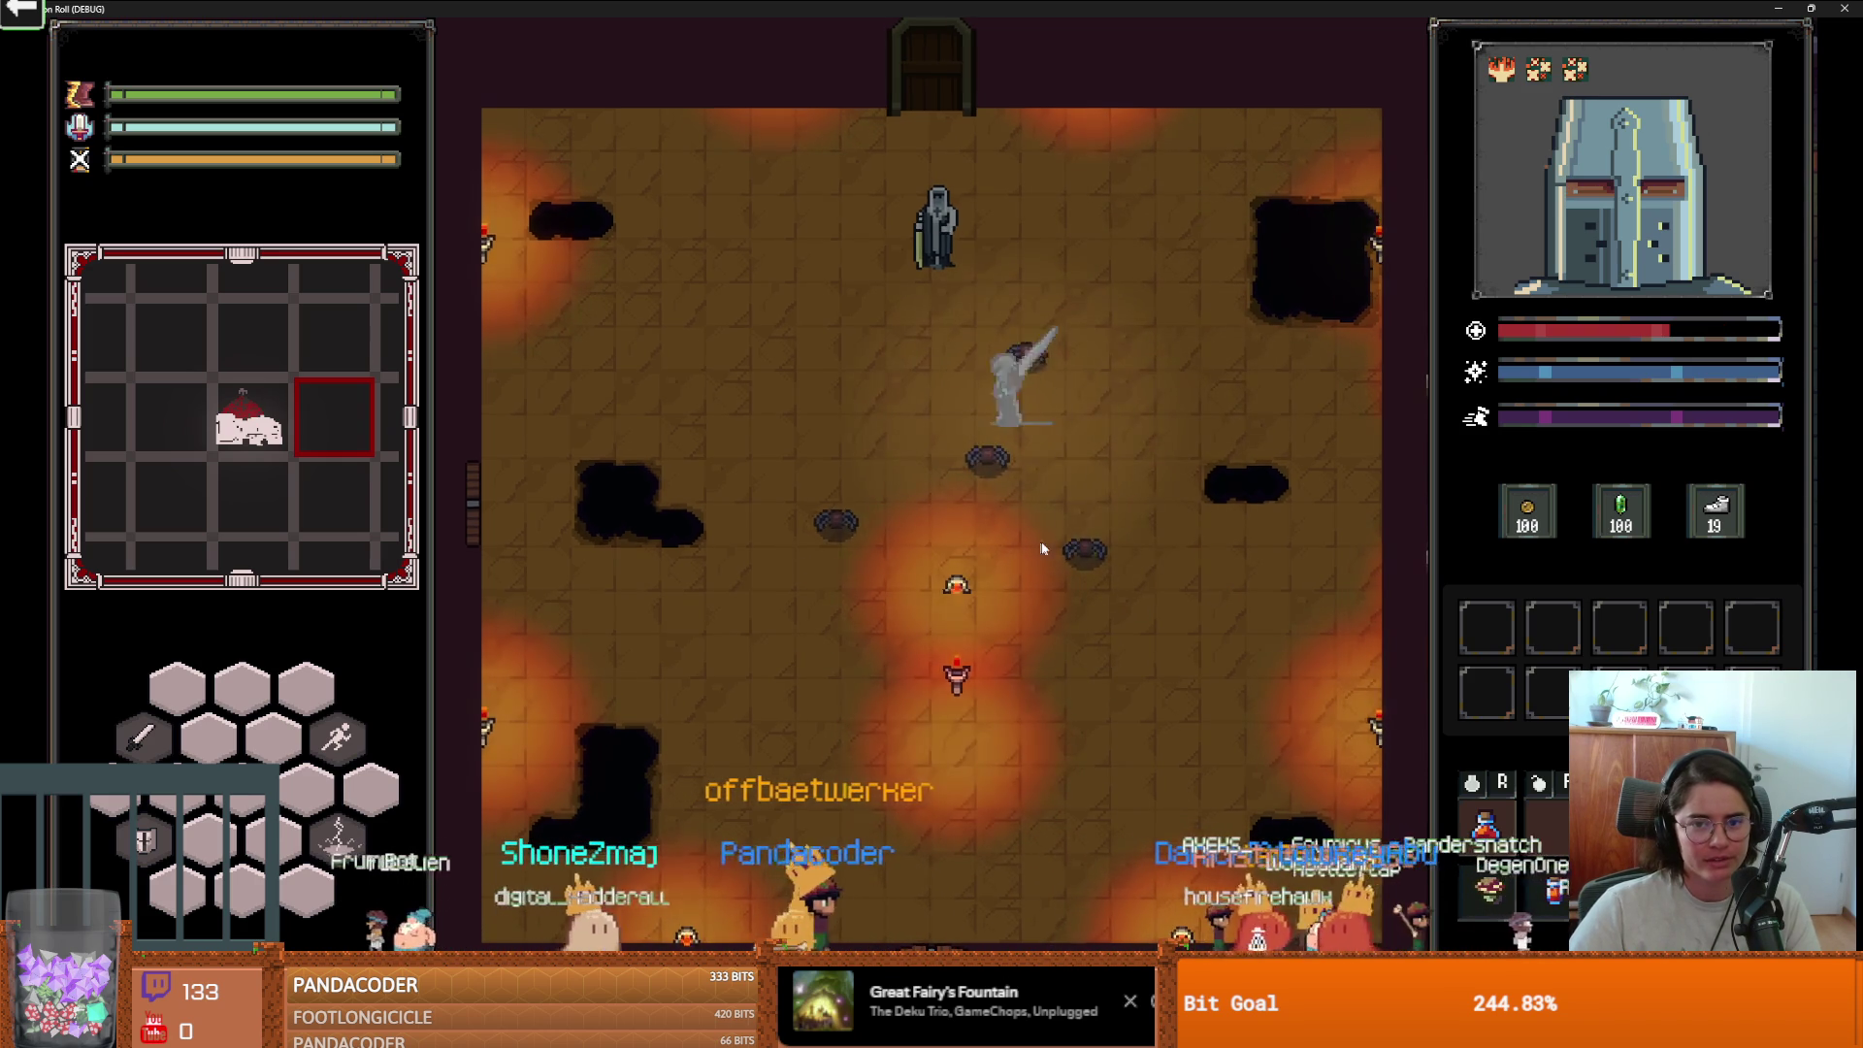
pyautogui.press('a')
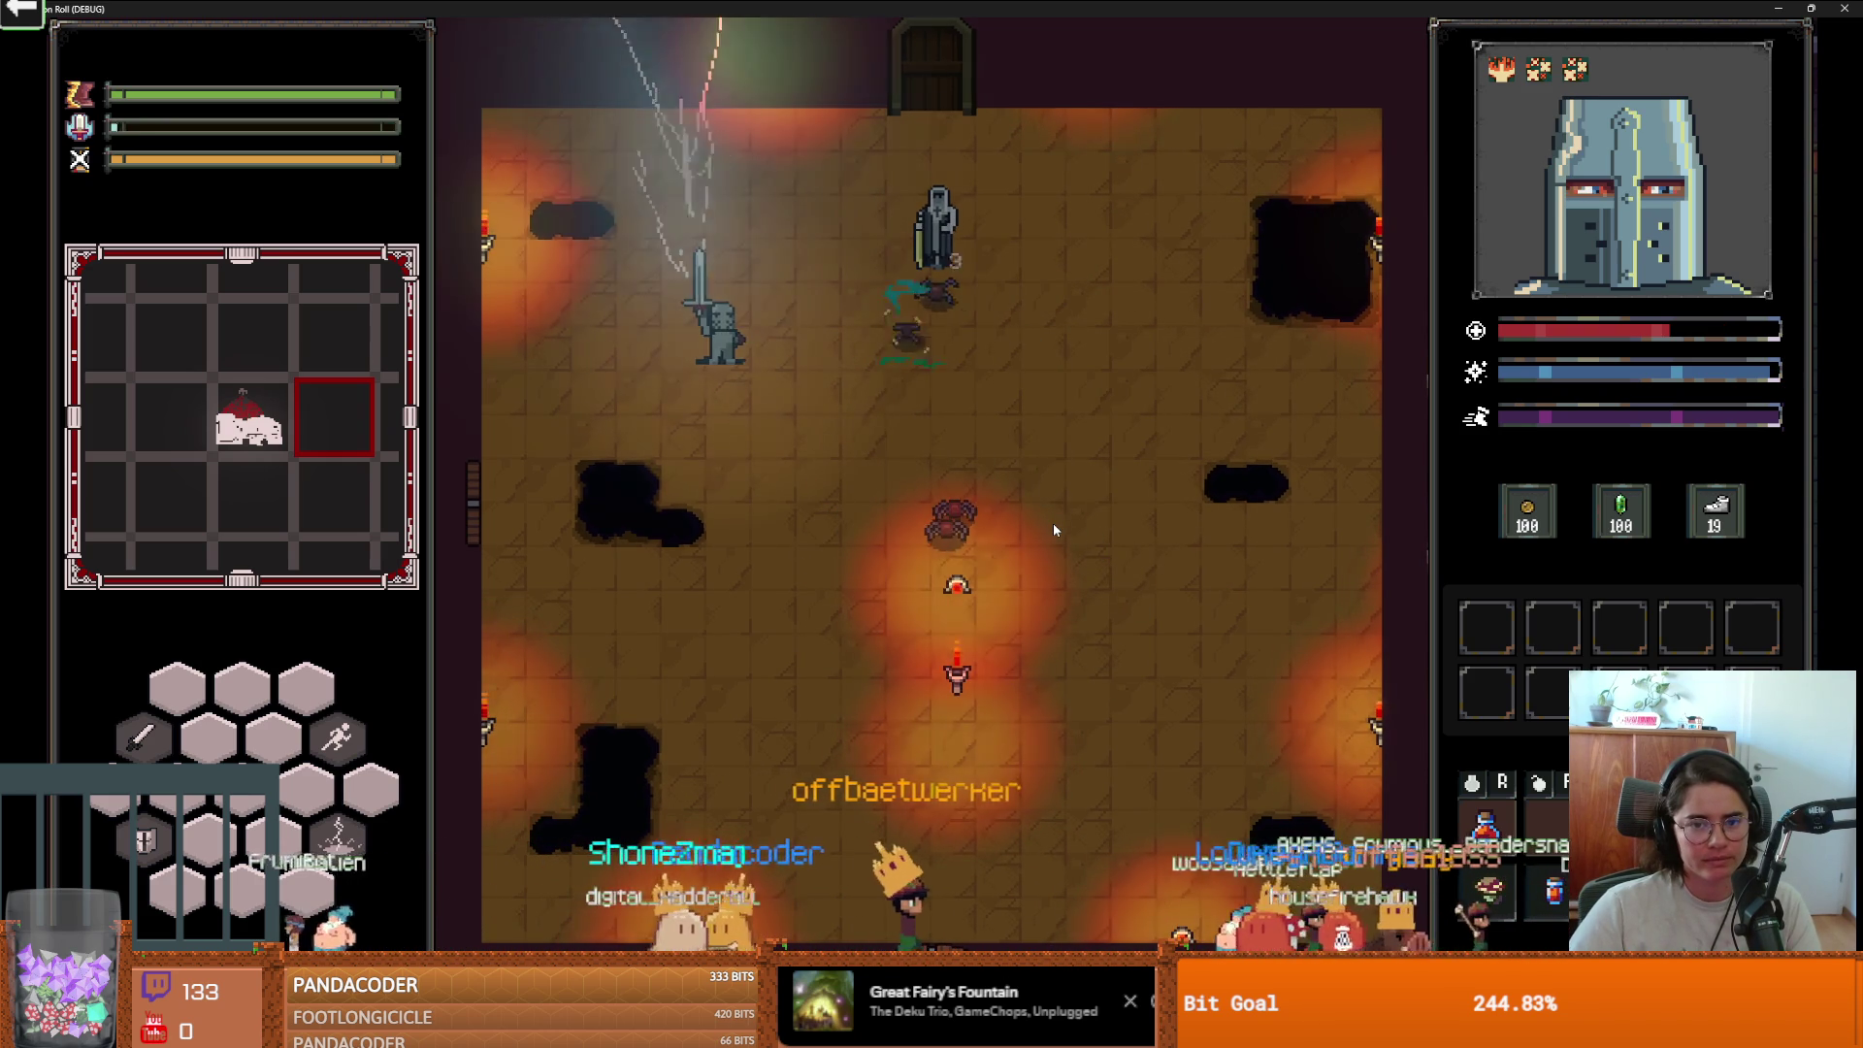
pyautogui.press('`')
pyautogui.write('mons')
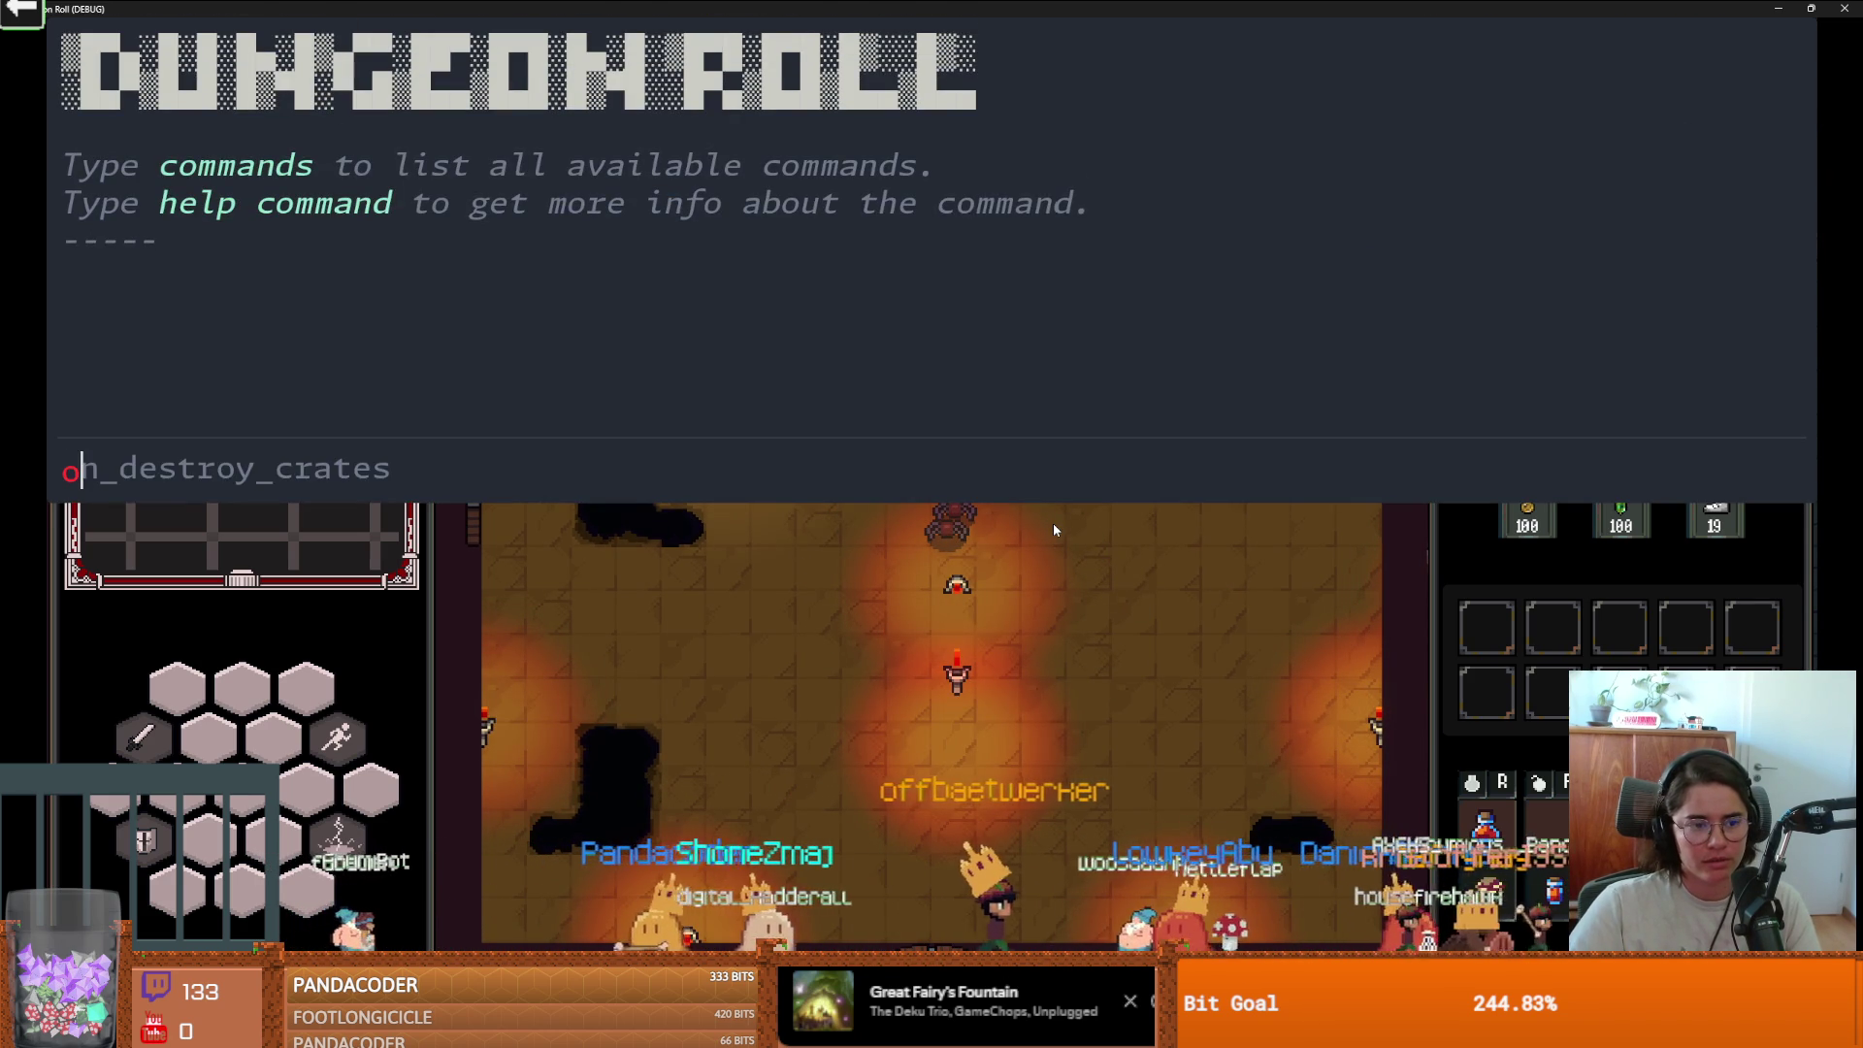
pyautogui.press('BackSpace')
pyautogui.press('BackSpace')
pyautogui.press('BackSpace')
pyautogui.write('commands')
pyautogui.press('Return')
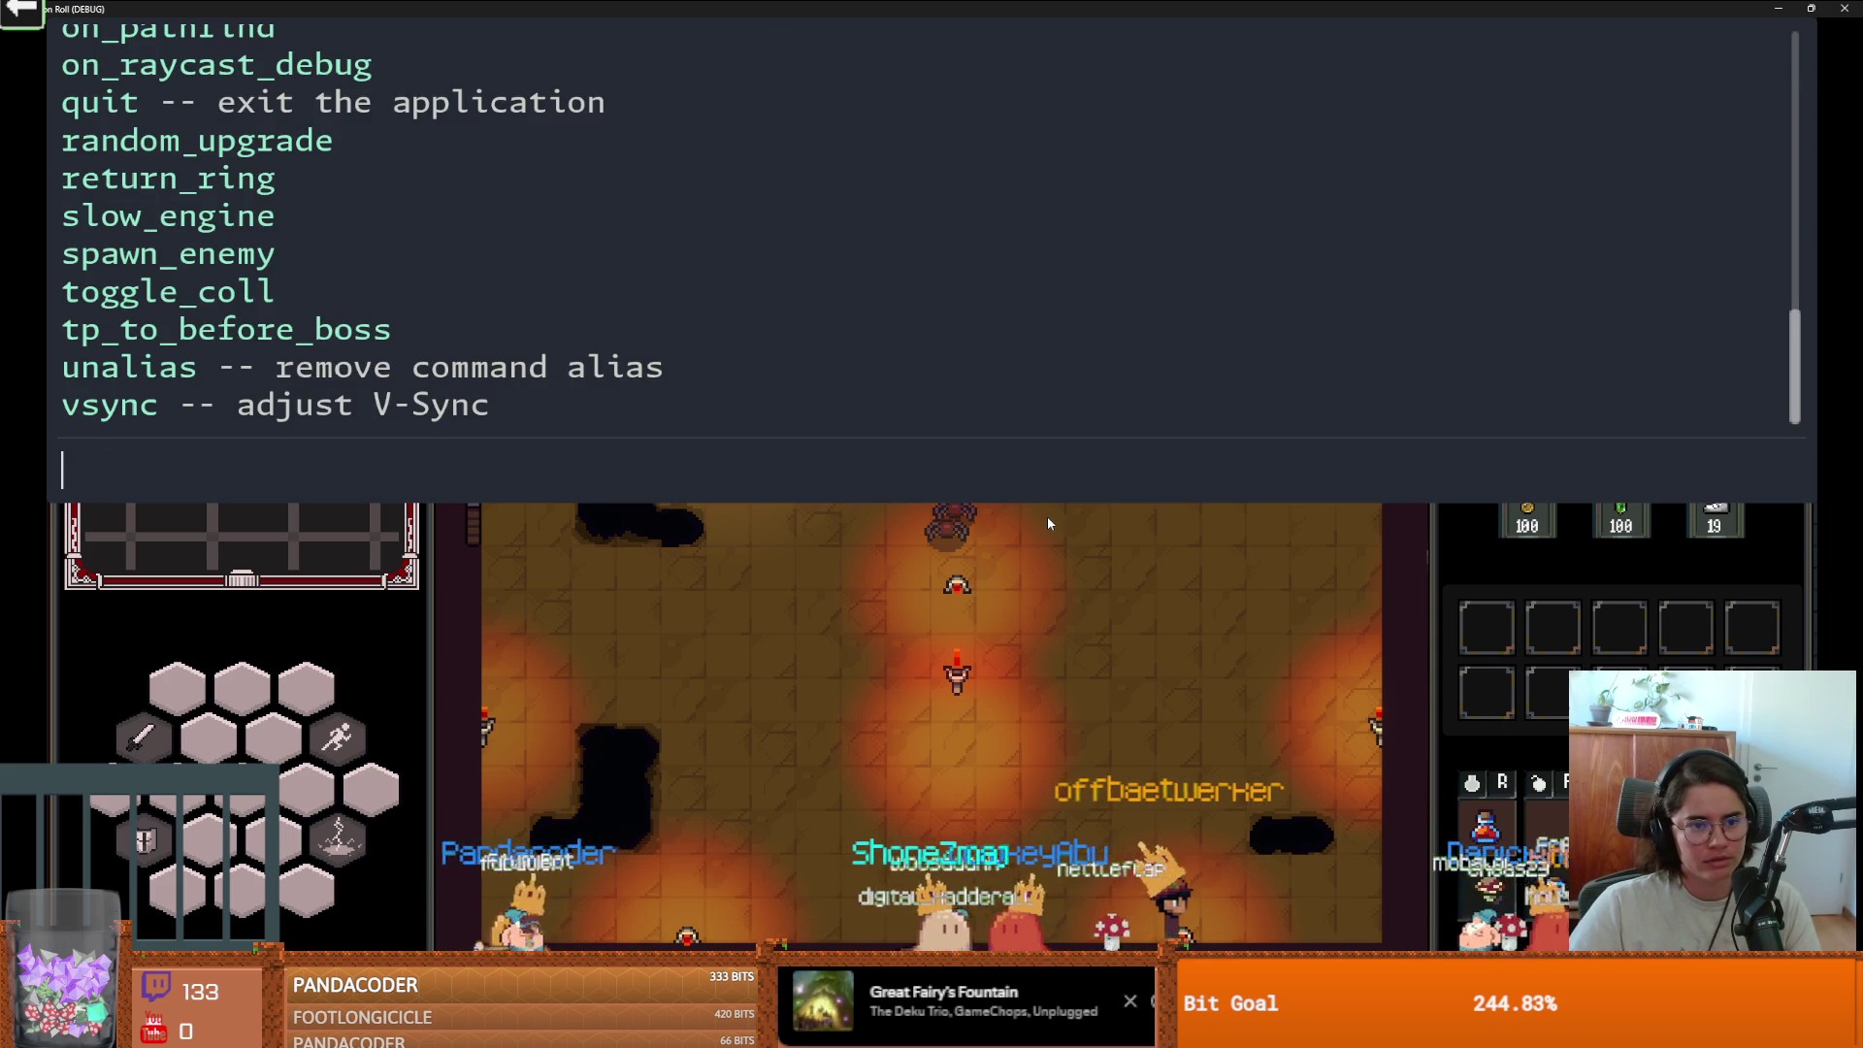
pyautogui.scroll(2, 588, 359)
pyautogui.scroll(4, 587, 359)
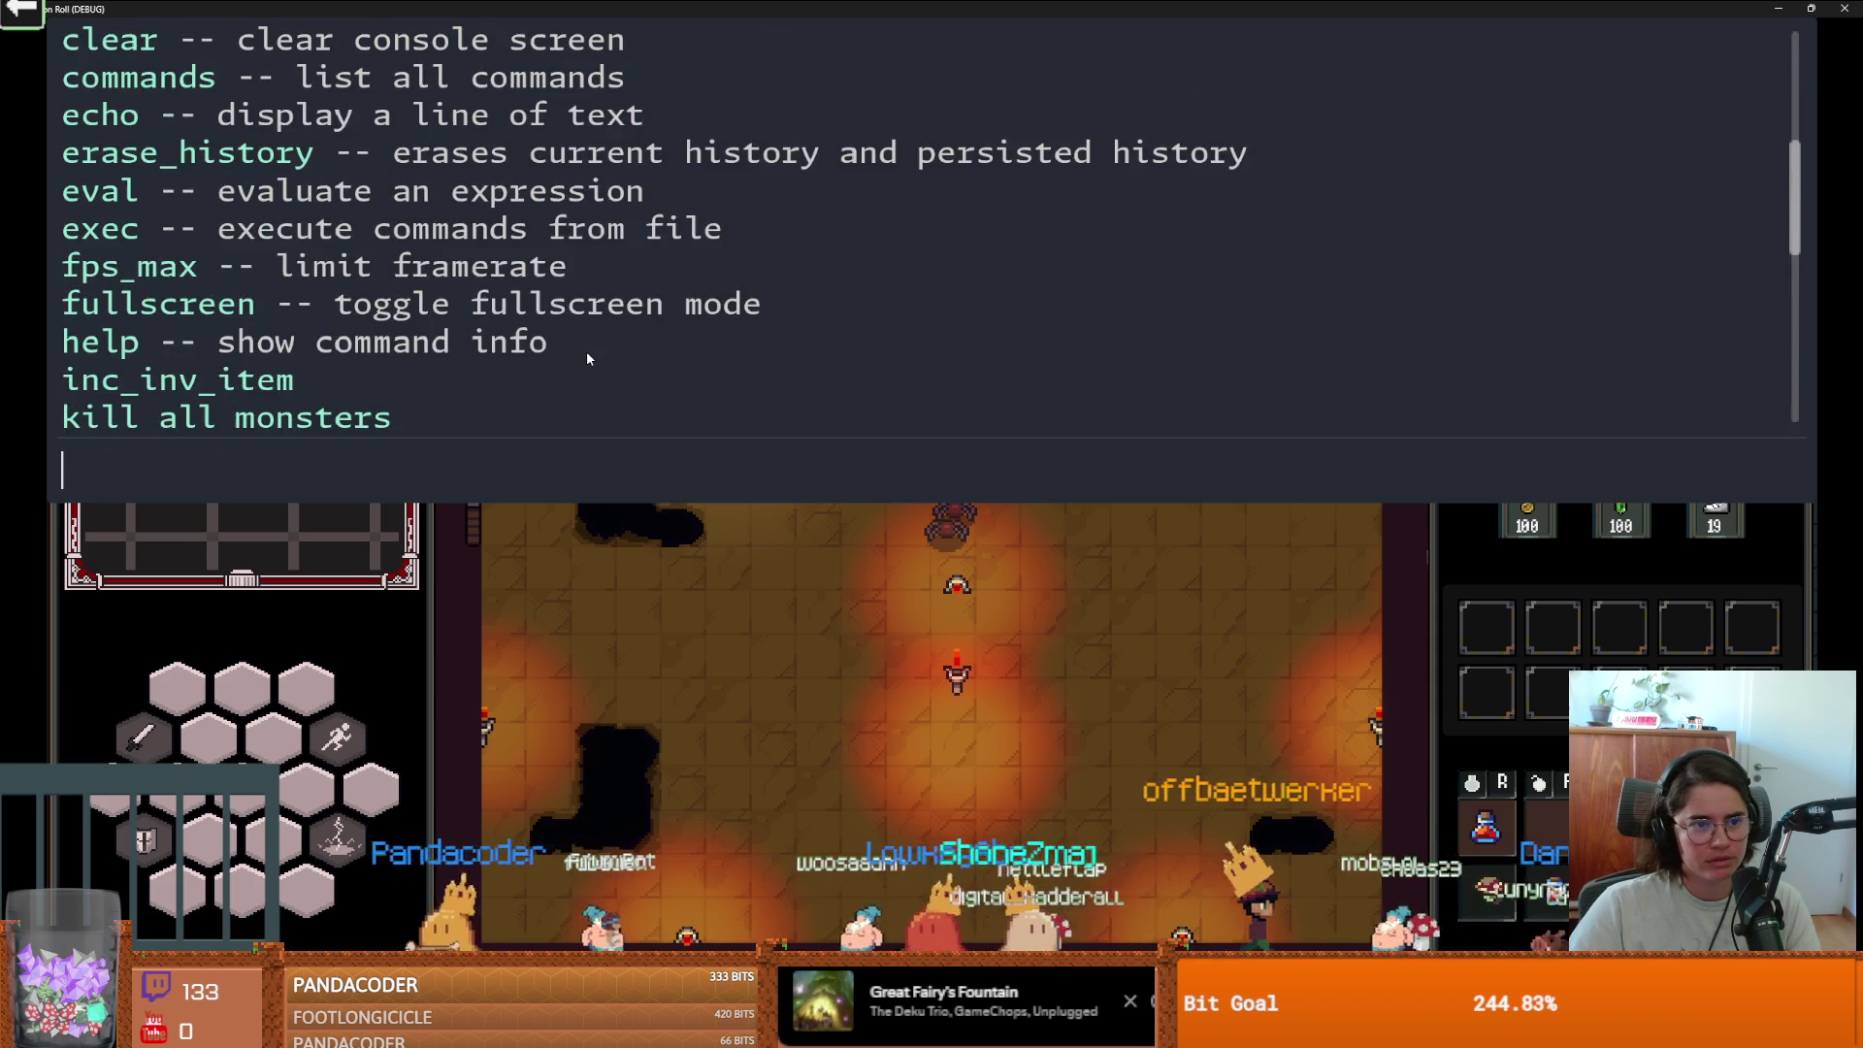
pyautogui.scroll(2, 587, 359)
pyautogui.scroll(-5, 587, 359)
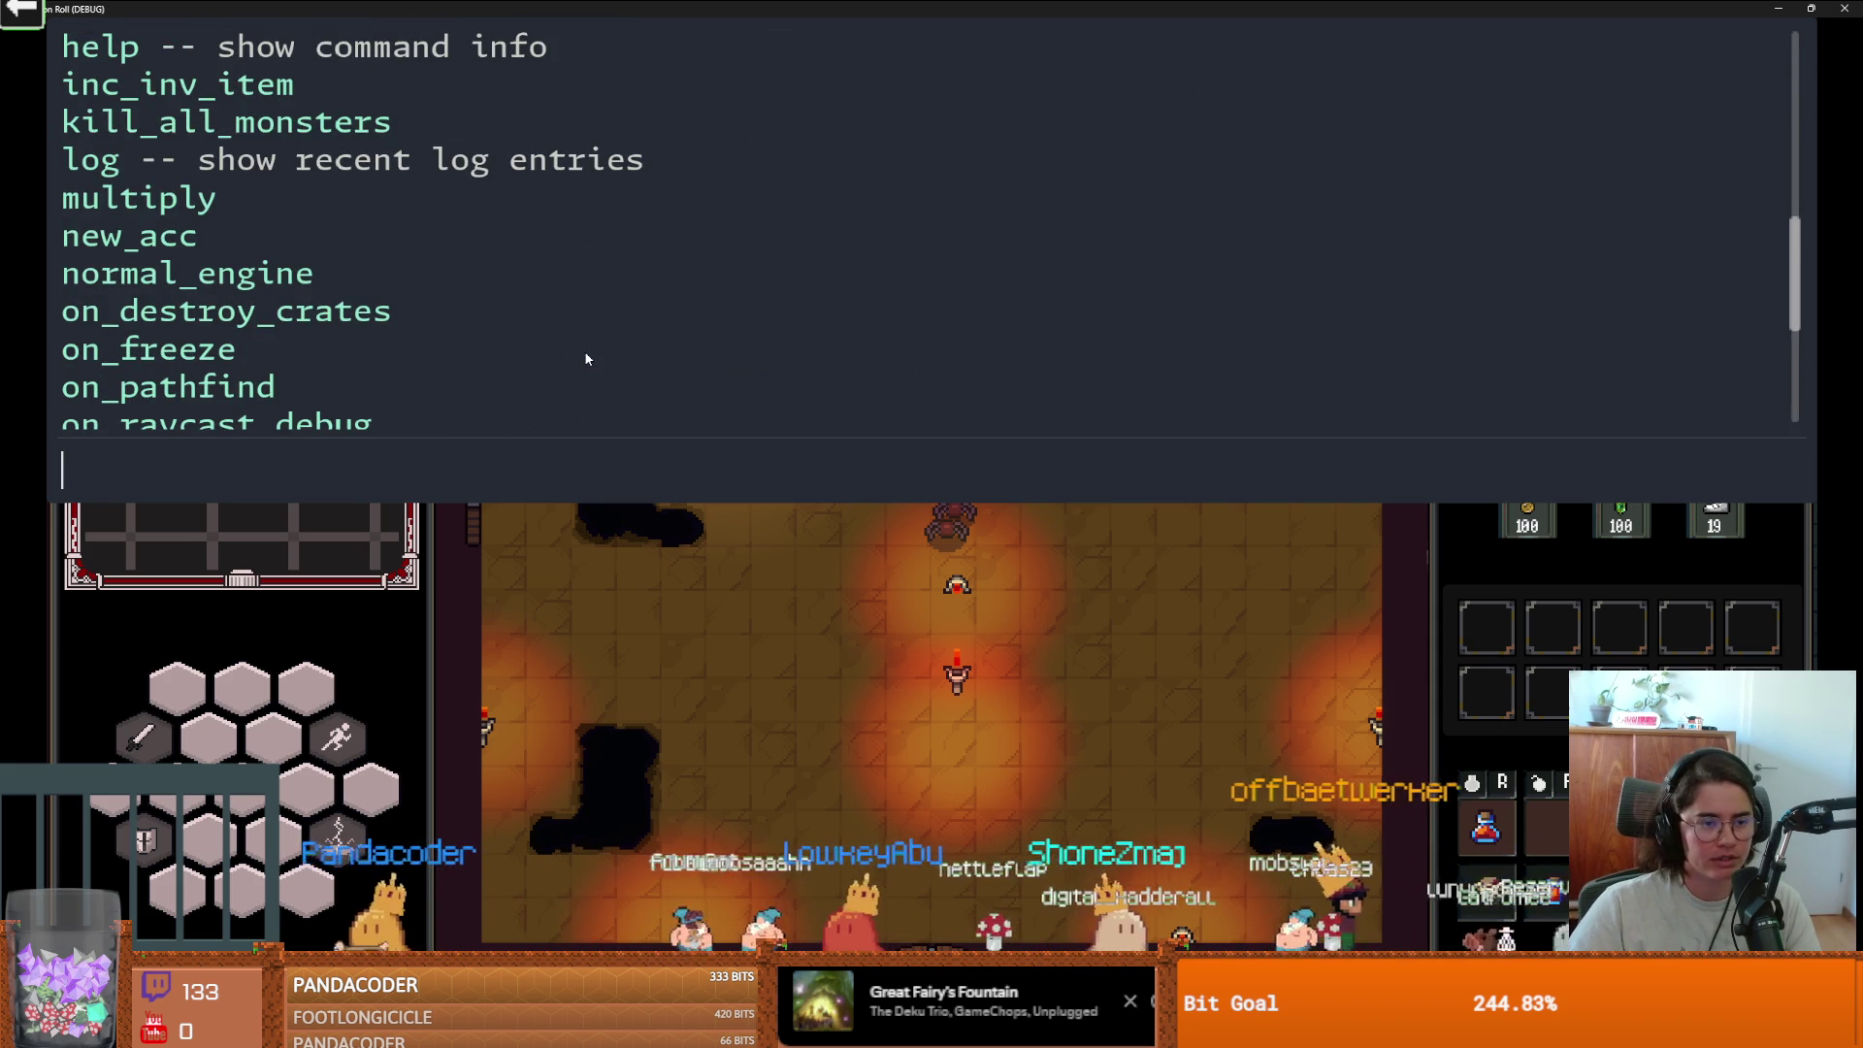
pyautogui.scroll(-1, 586, 359)
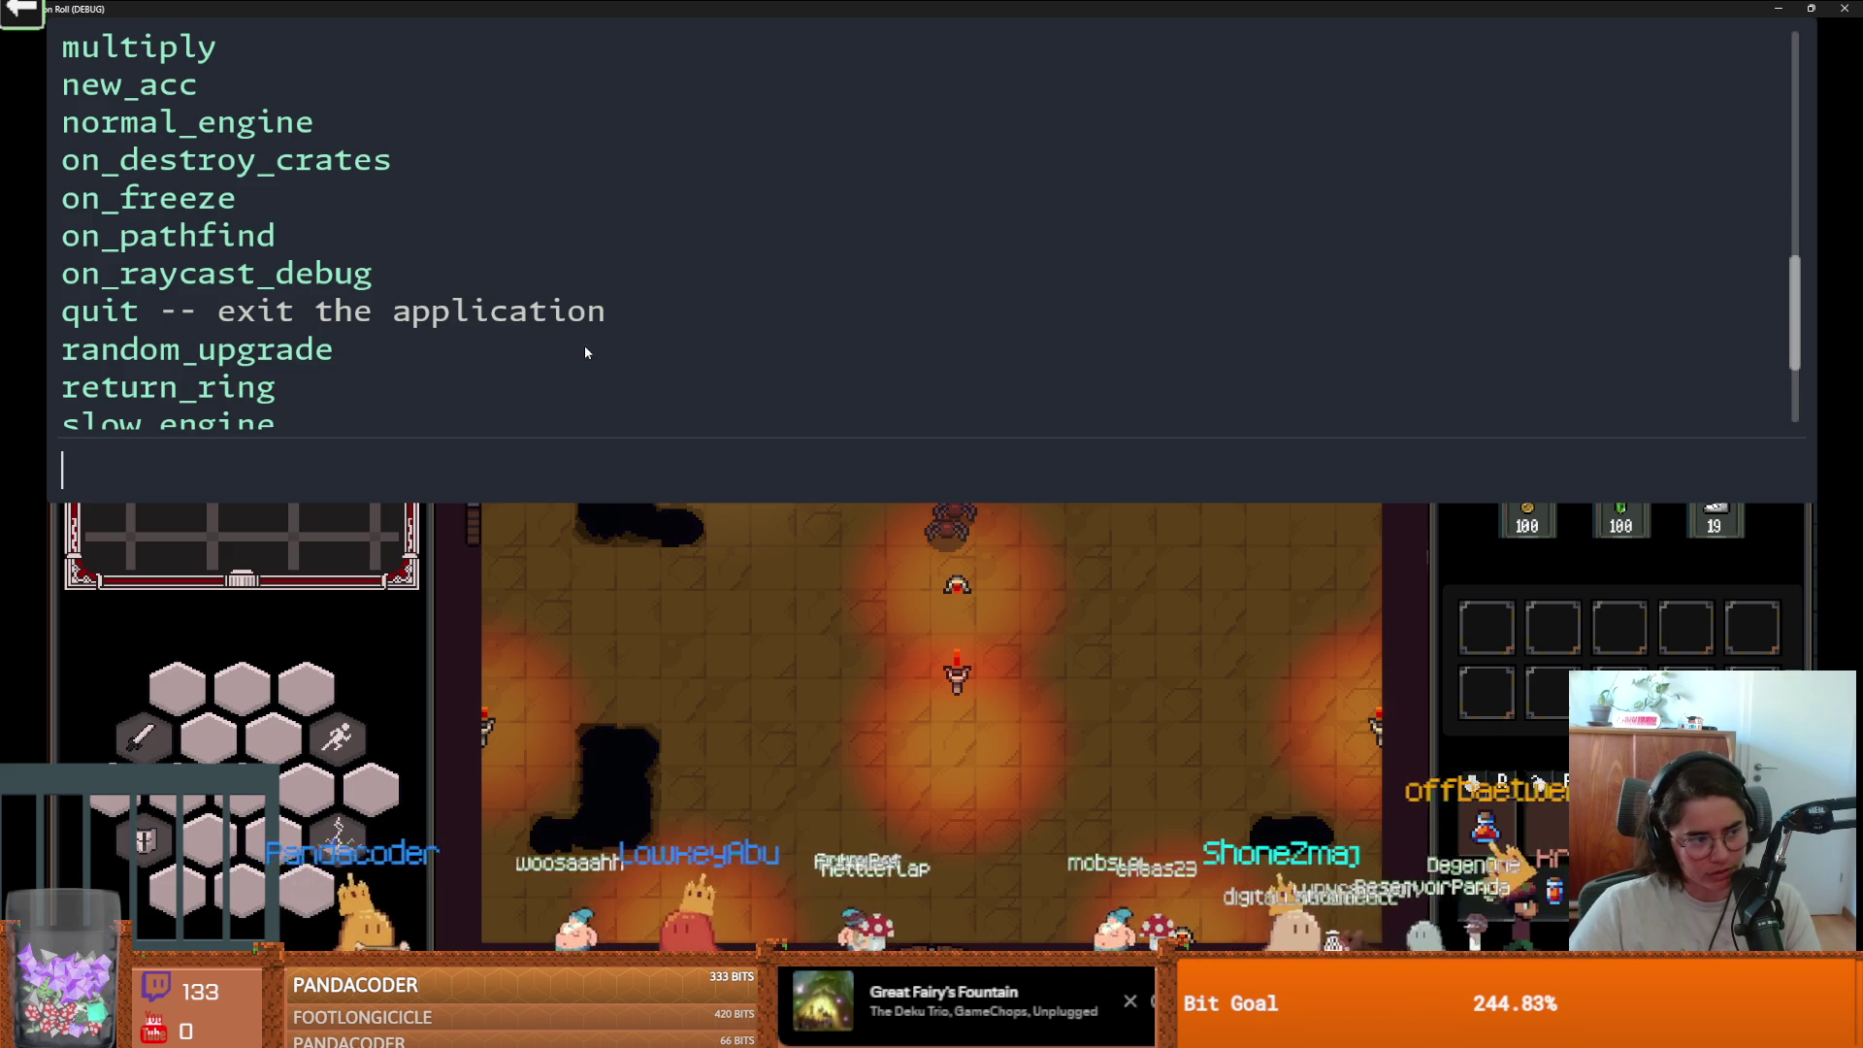
pyautogui.scroll(2, 585, 352)
pyautogui.scroll(-3, 585, 352)
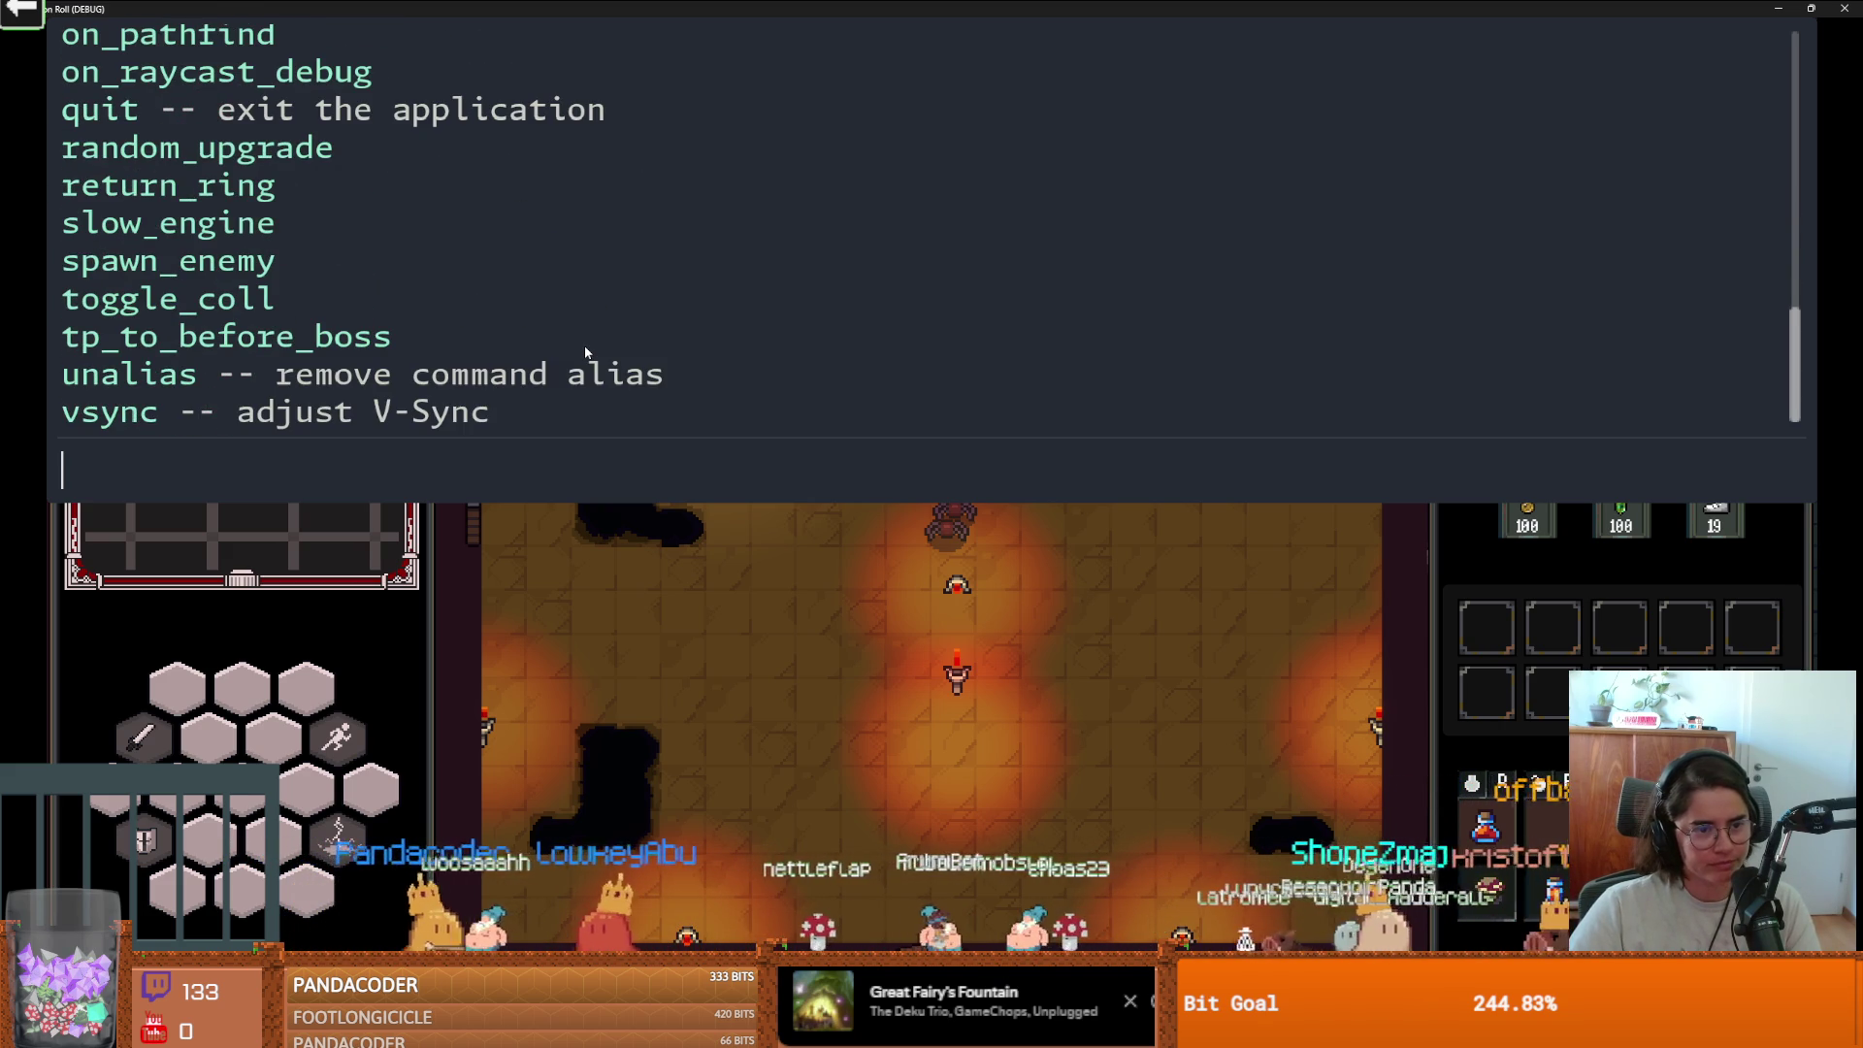
pyautogui.scroll(1, 585, 352)
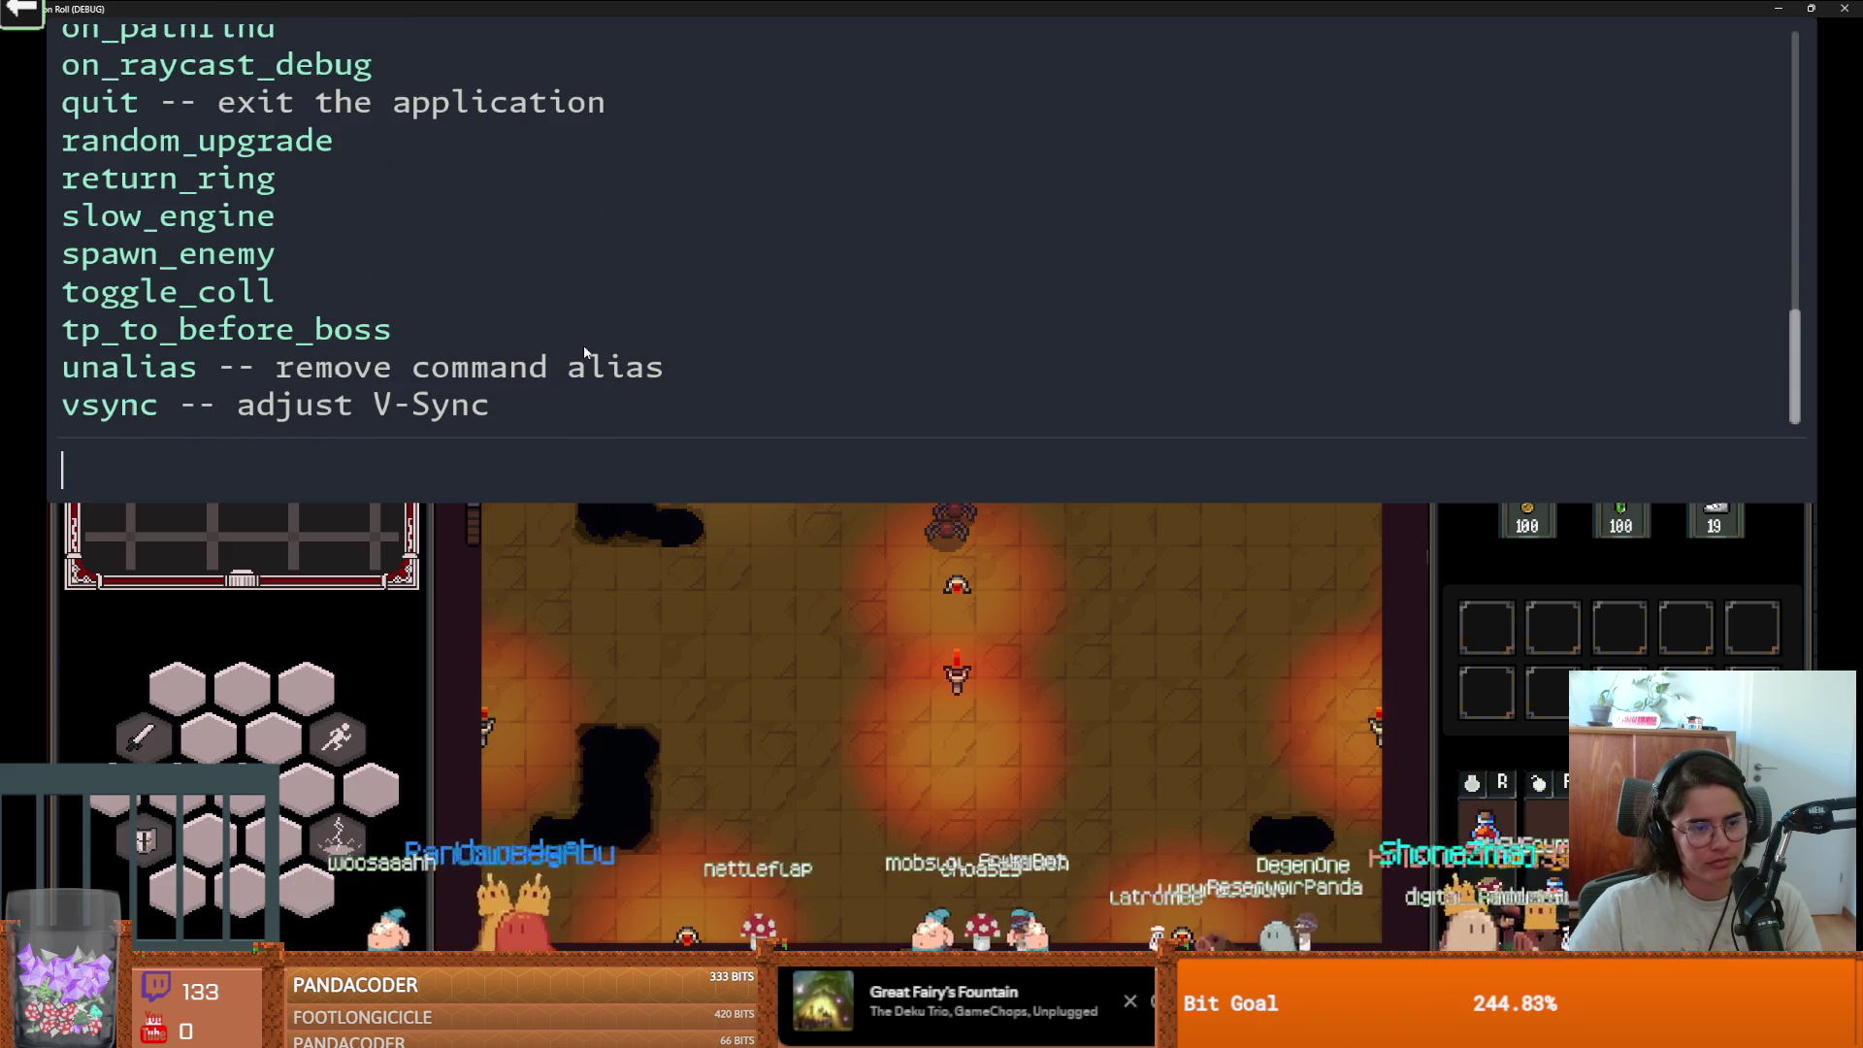
pyautogui.scroll(2, 584, 352)
pyautogui.scroll(2, 580, 353)
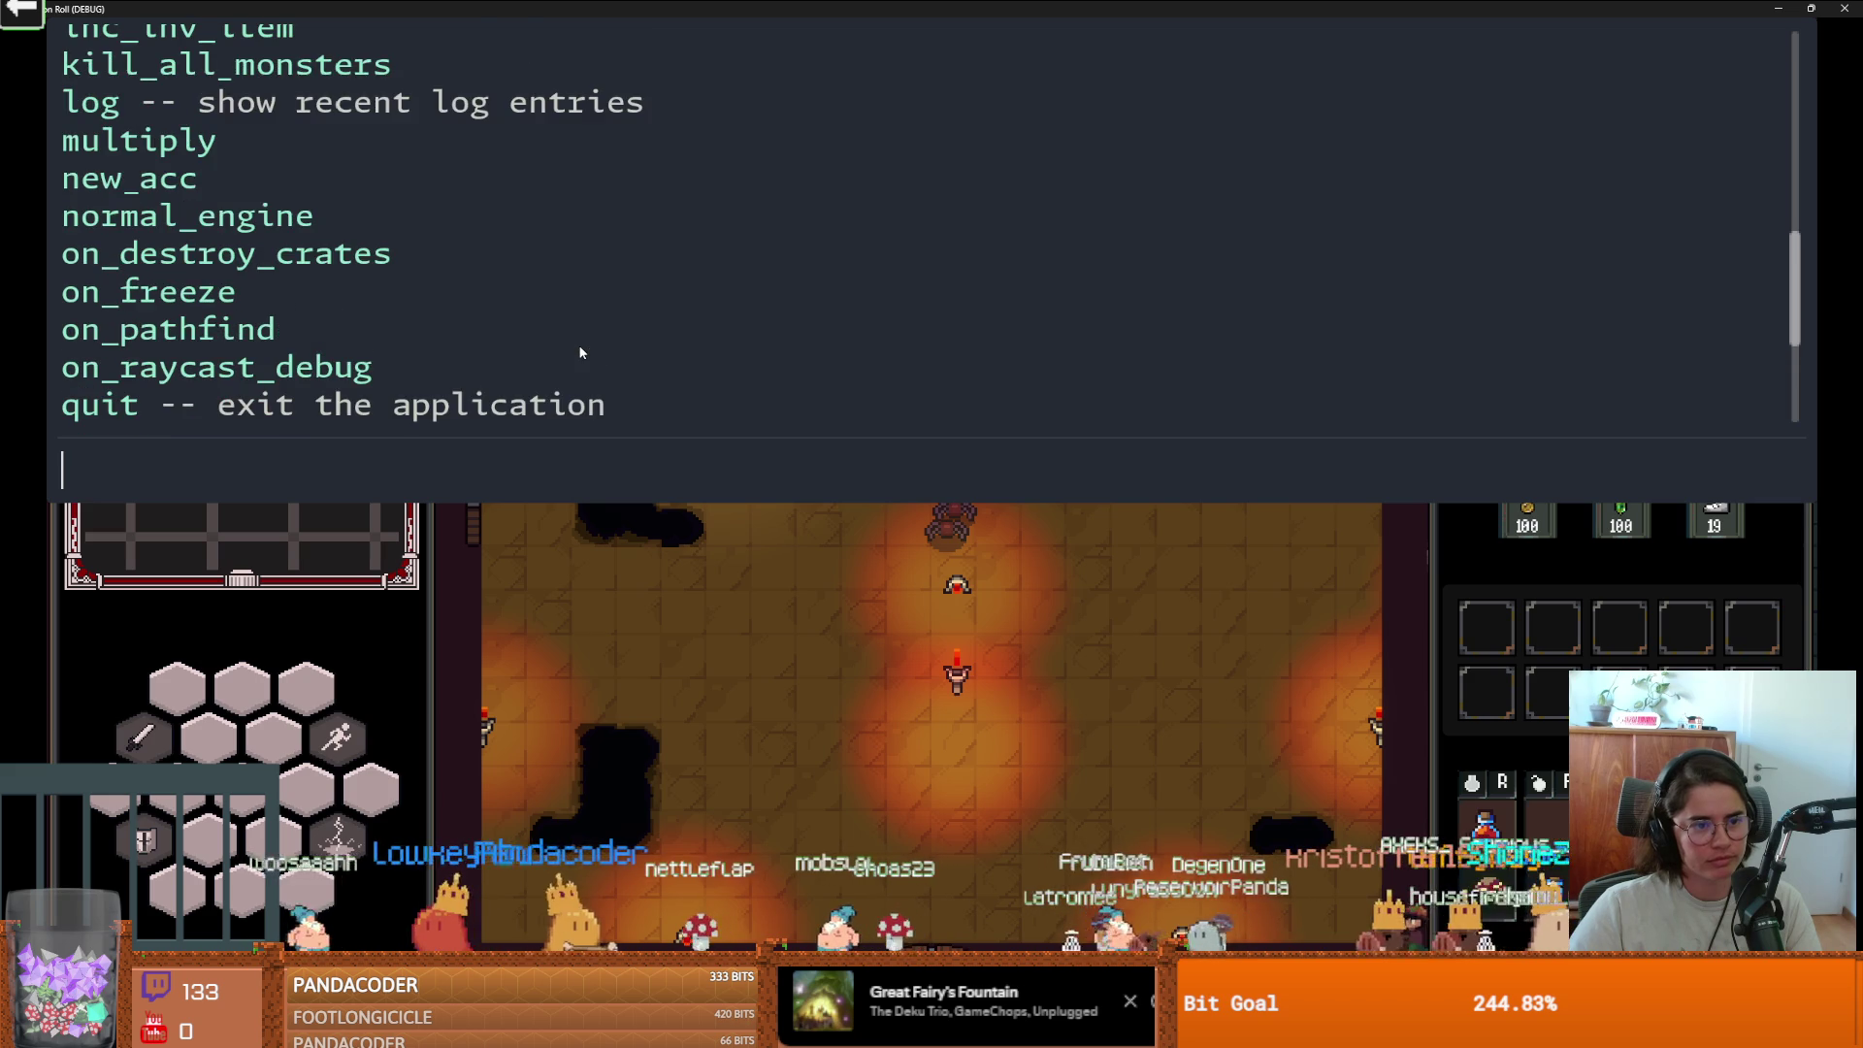
pyautogui.scroll(1, 580, 352)
pyautogui.scroll(1, 580, 353)
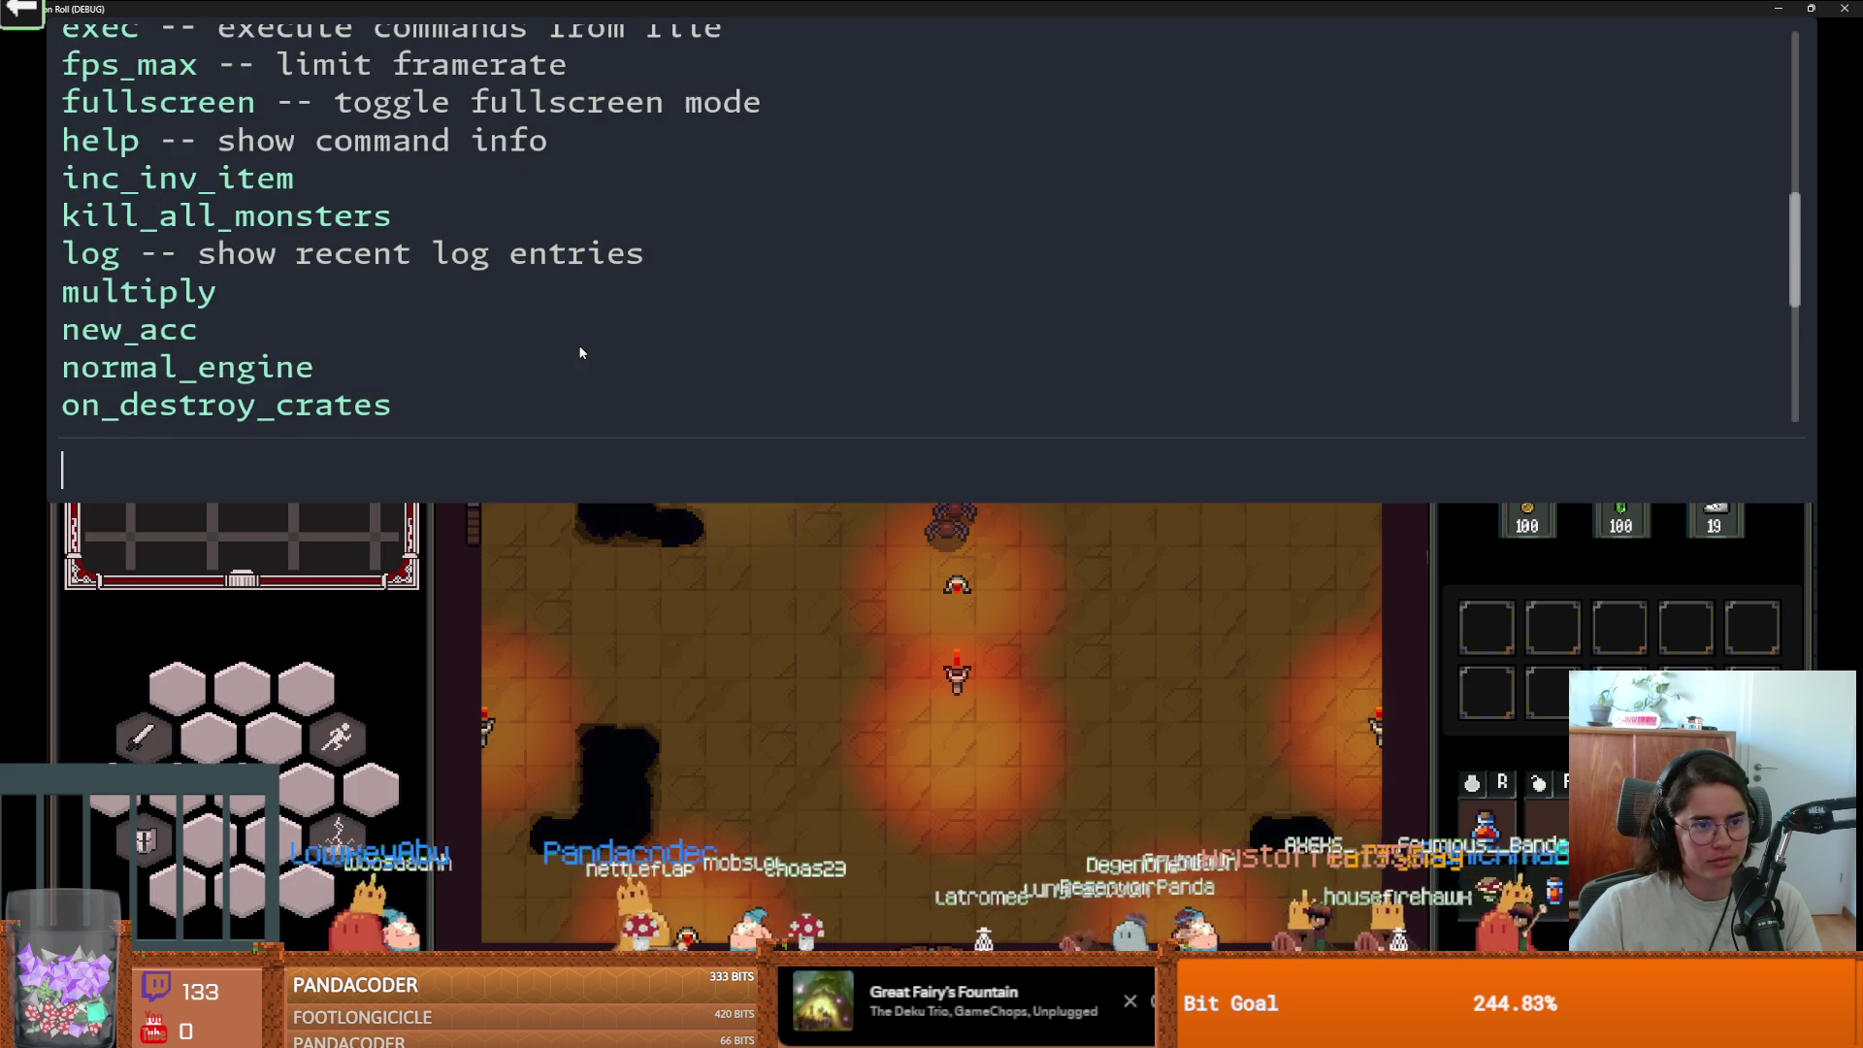
pyautogui.scroll(3, 580, 352)
pyautogui.scroll(-1, 580, 352)
pyautogui.scroll(-3, 580, 352)
pyautogui.scroll(-1, 580, 352)
pyautogui.scroll(3, 580, 352)
pyautogui.scroll(-12, 580, 352)
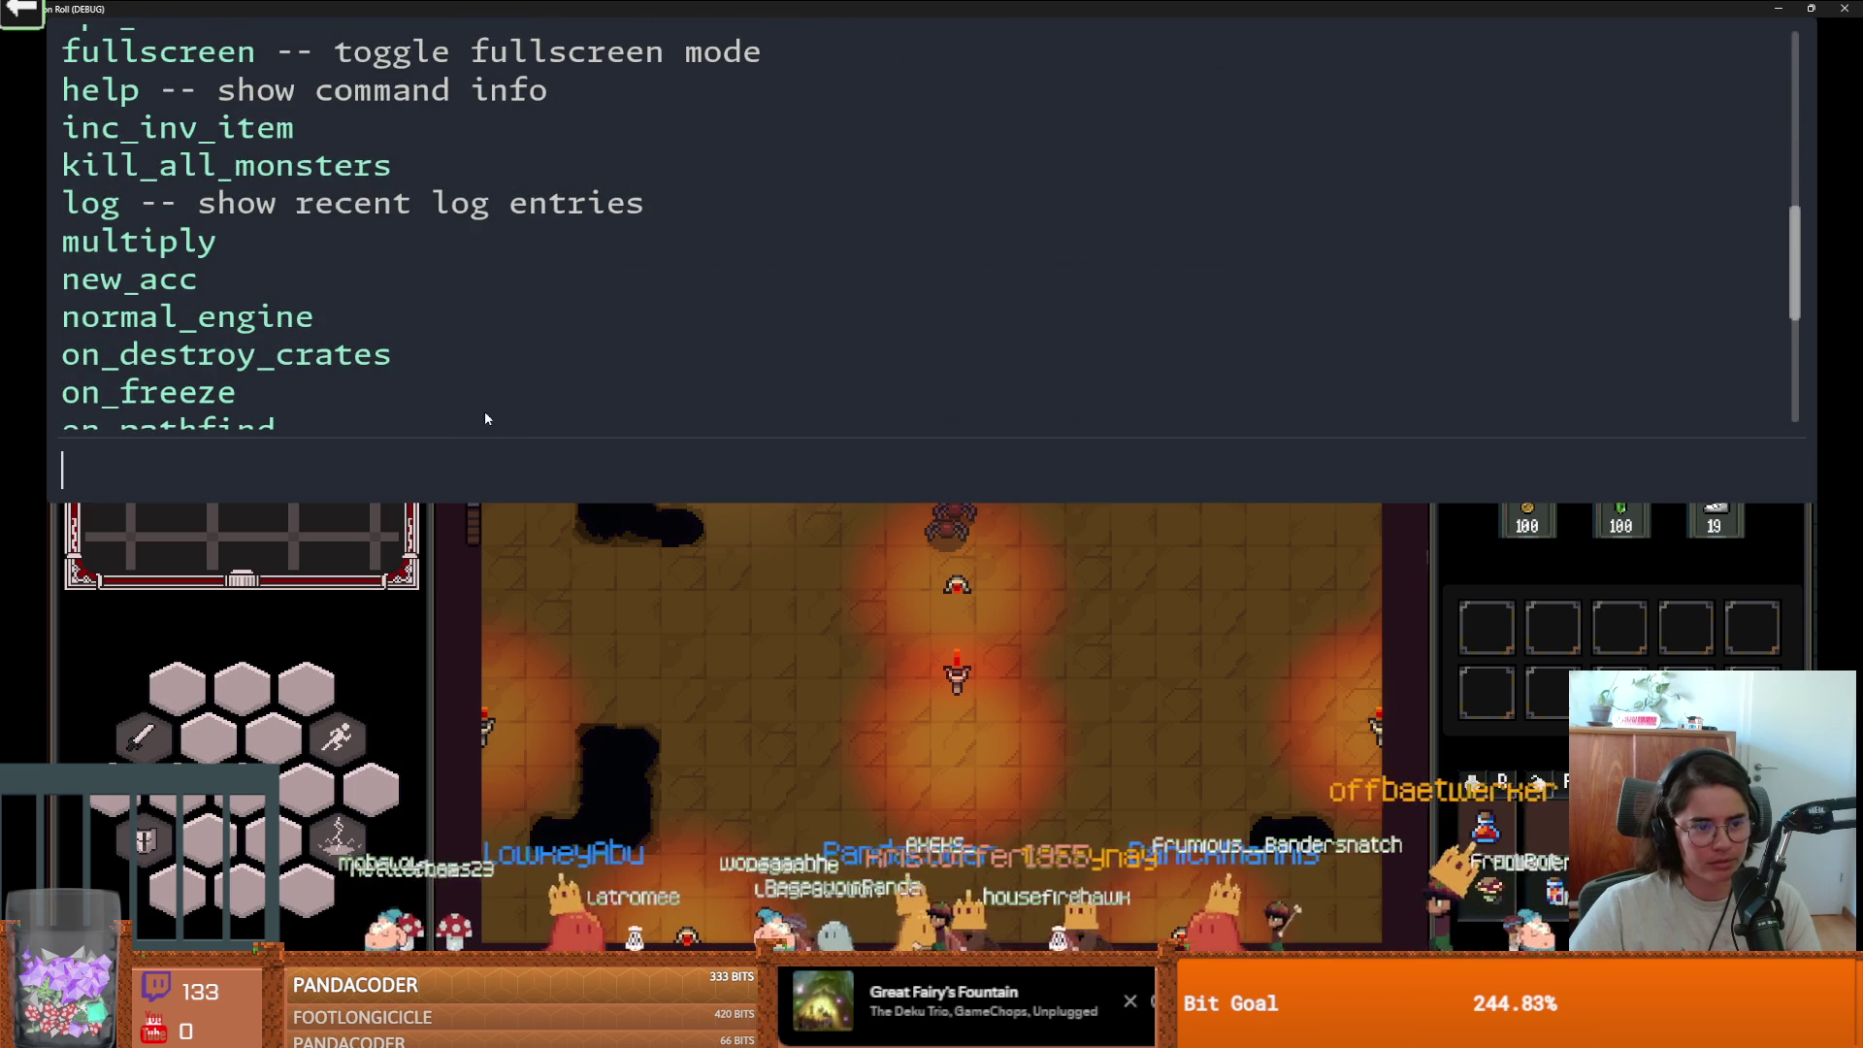
pyautogui.write('ki')
# Run kill_all_monsters from the debug console to clear every monster in the room.
pyautogui.press('Tab')
pyautogui.press('Return')
pyautogui.press('`')
pyautogui.press('Tab')
pyautogui.press('Tab')
pyautogui.press('`')
pyautogui.press('Up')
pyautogui.press('Return')
pyautogui.press('`')
pyautogui.press('Tab')
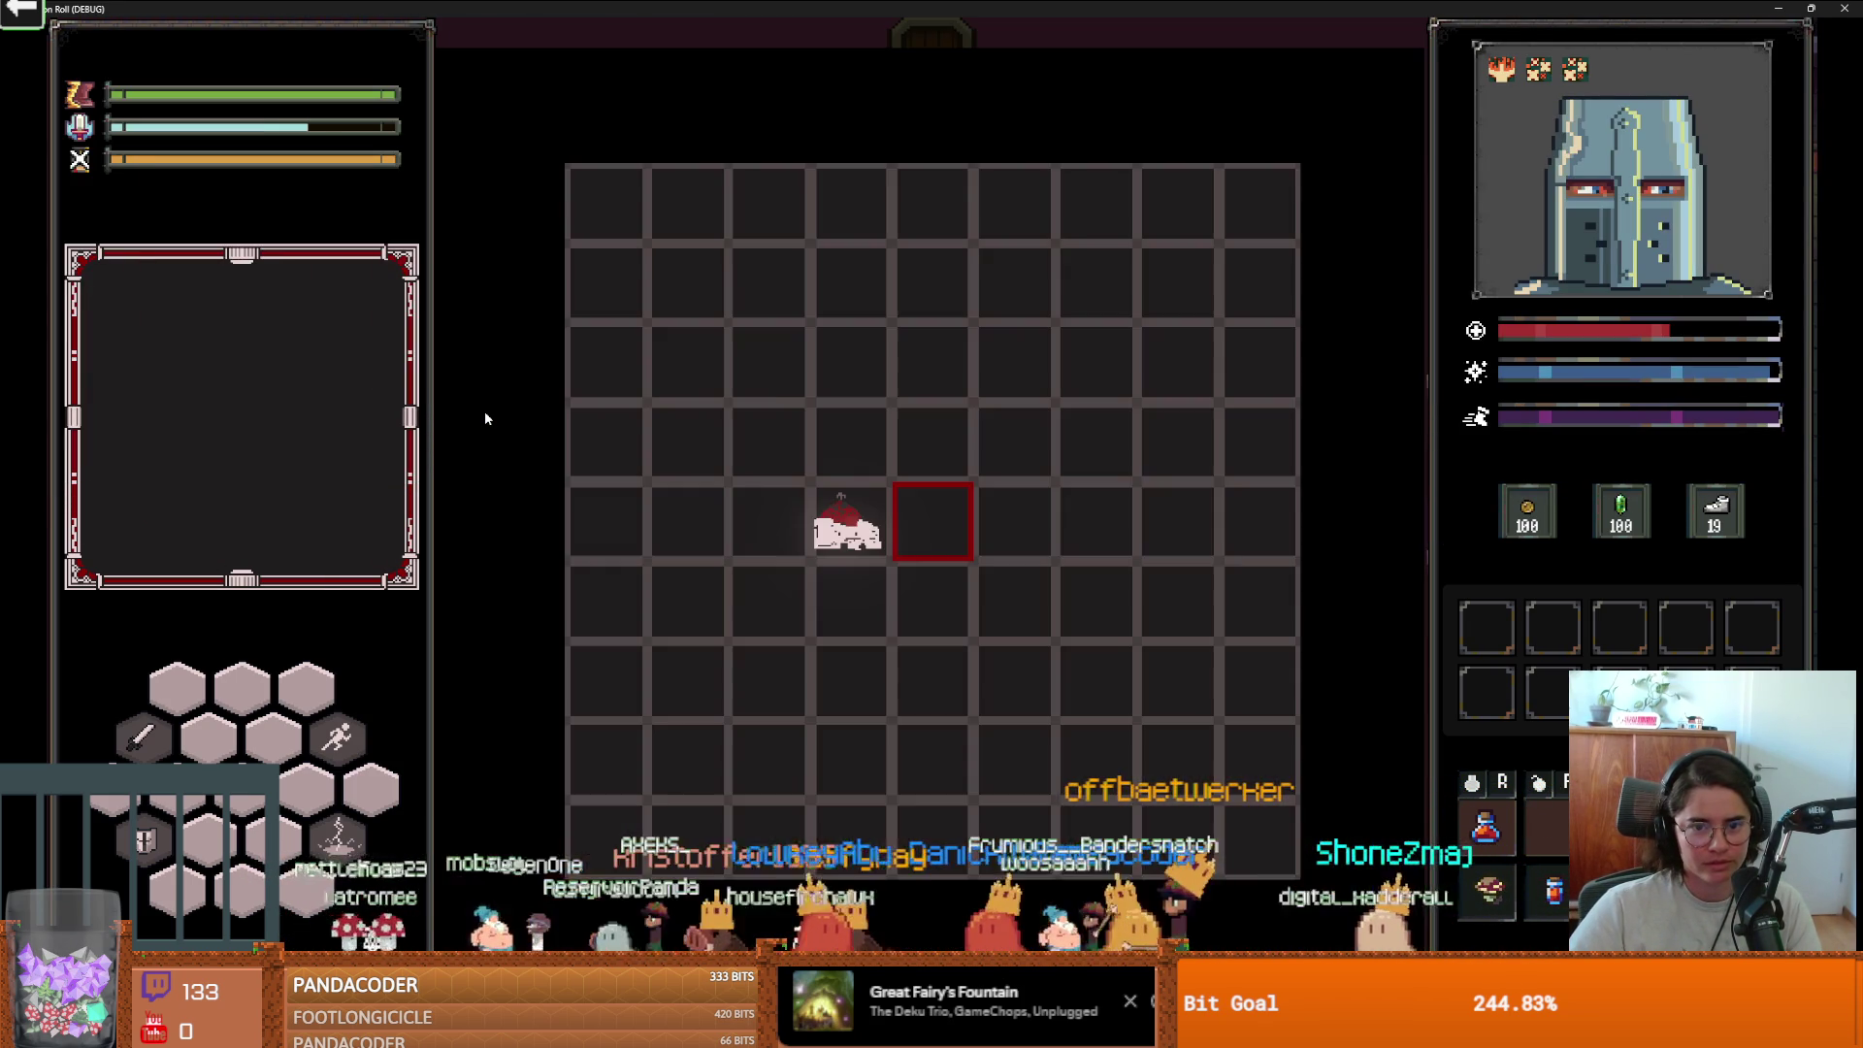
pyautogui.press('Tab')
pyautogui.press('`')
pyautogui.write('kill')
pyautogui.press('Tab')
pyautogui.press('Return')
pyautogui.press('`')
# Walk the knight over to stand beside King Baldwin IV.
pyautogui.press('d')
pyautogui.press('s')
pyautogui.press('w')
pyautogui.press('d')
pyautogui.press('a')
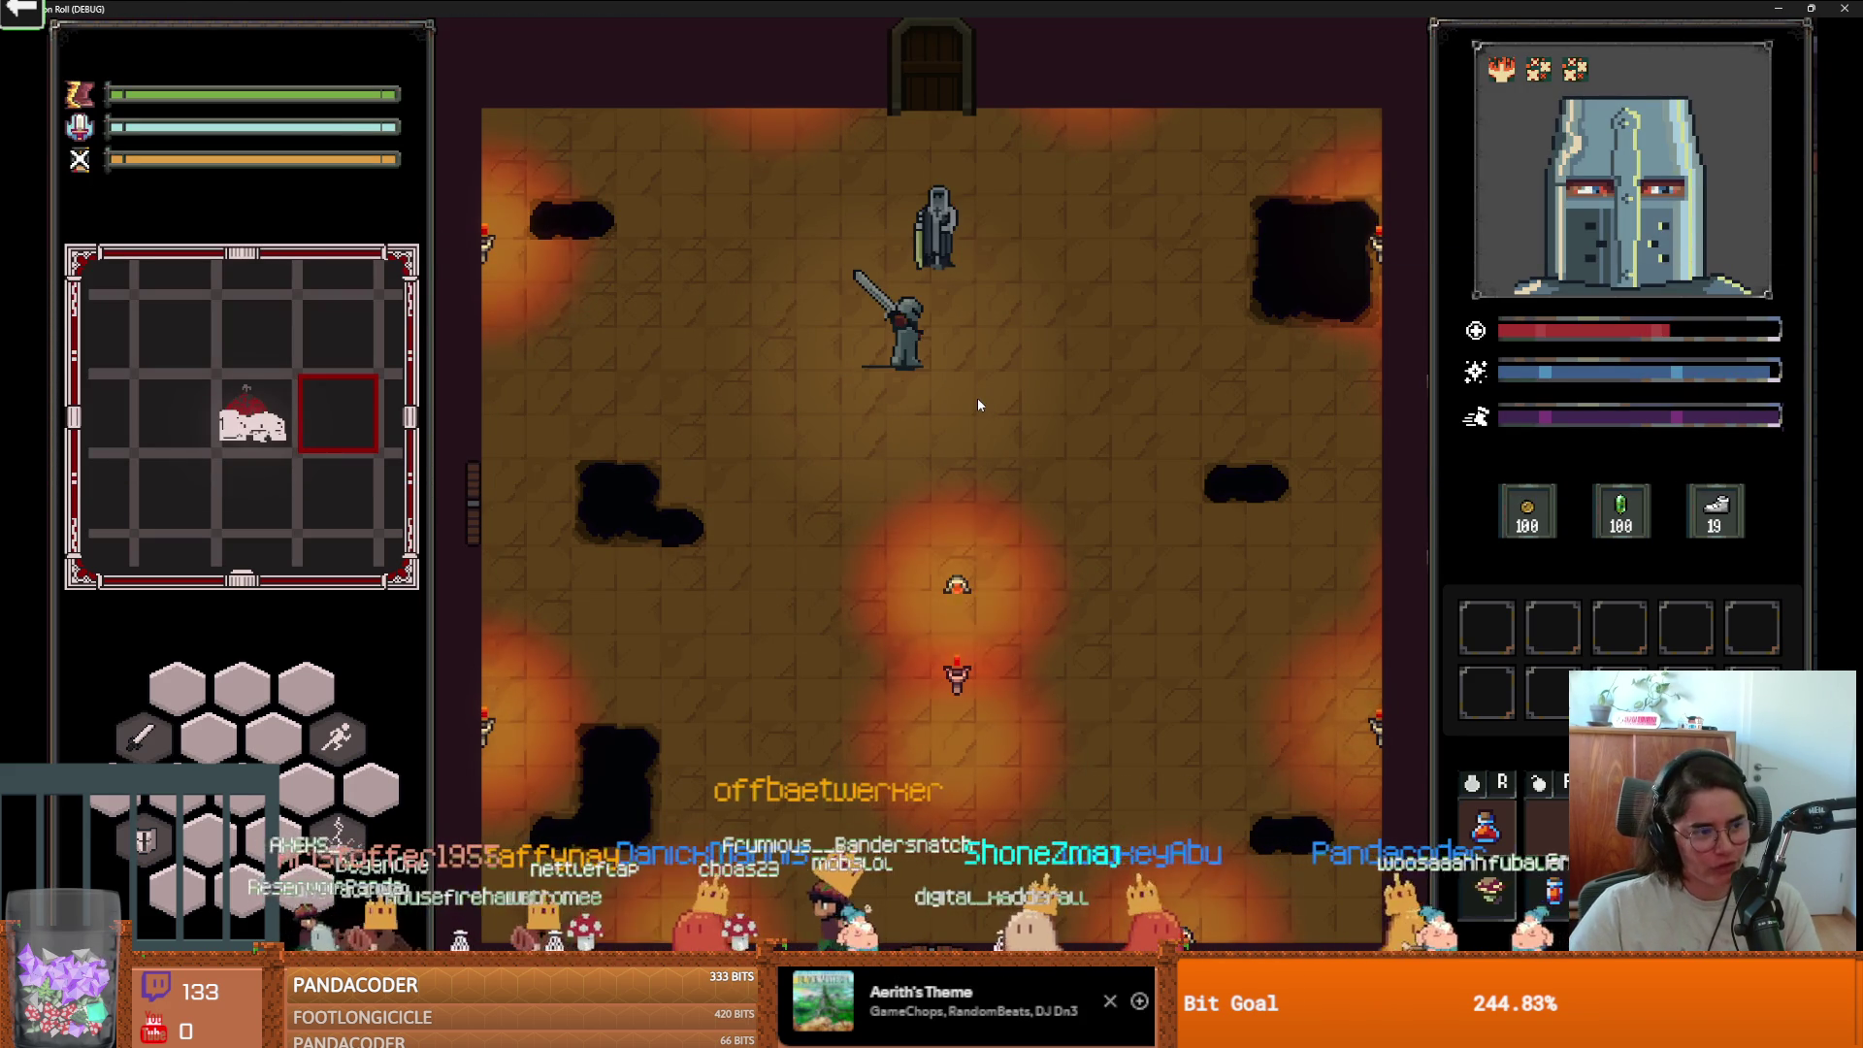
pyautogui.press('w')
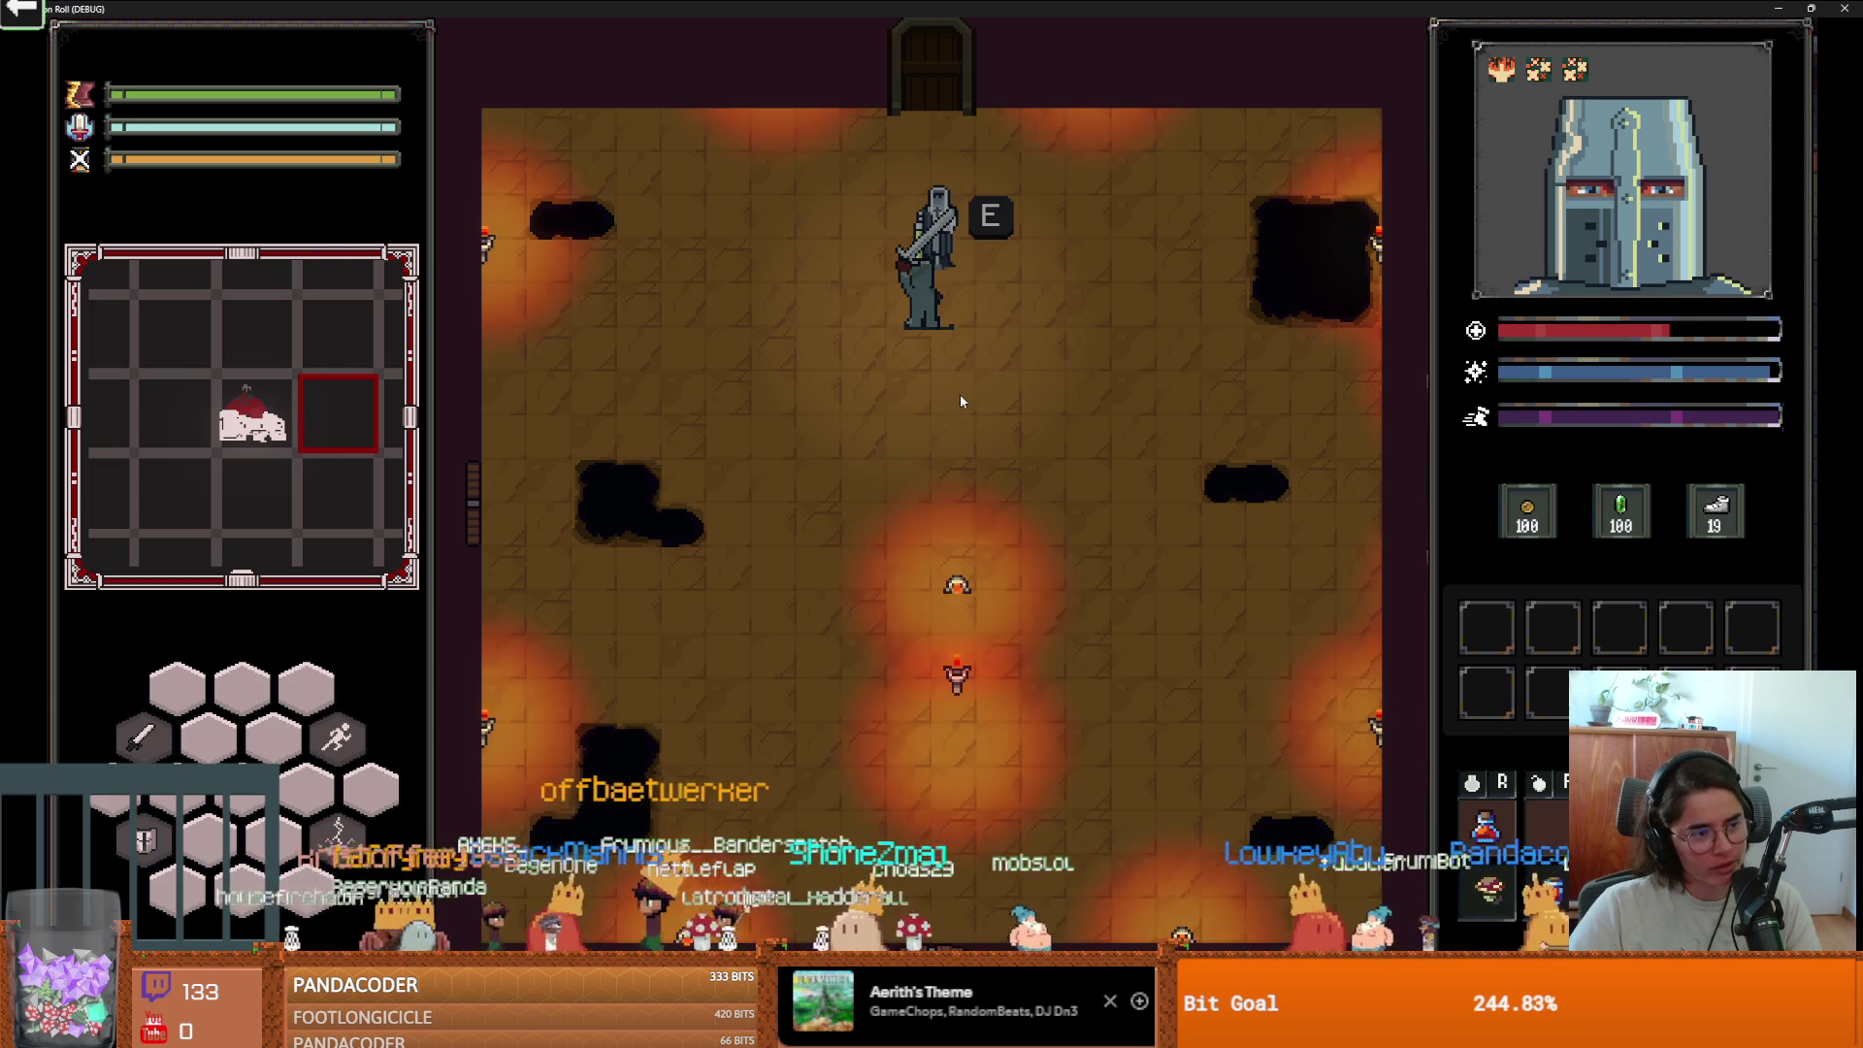
pyautogui.press('s')
pyautogui.press('w')
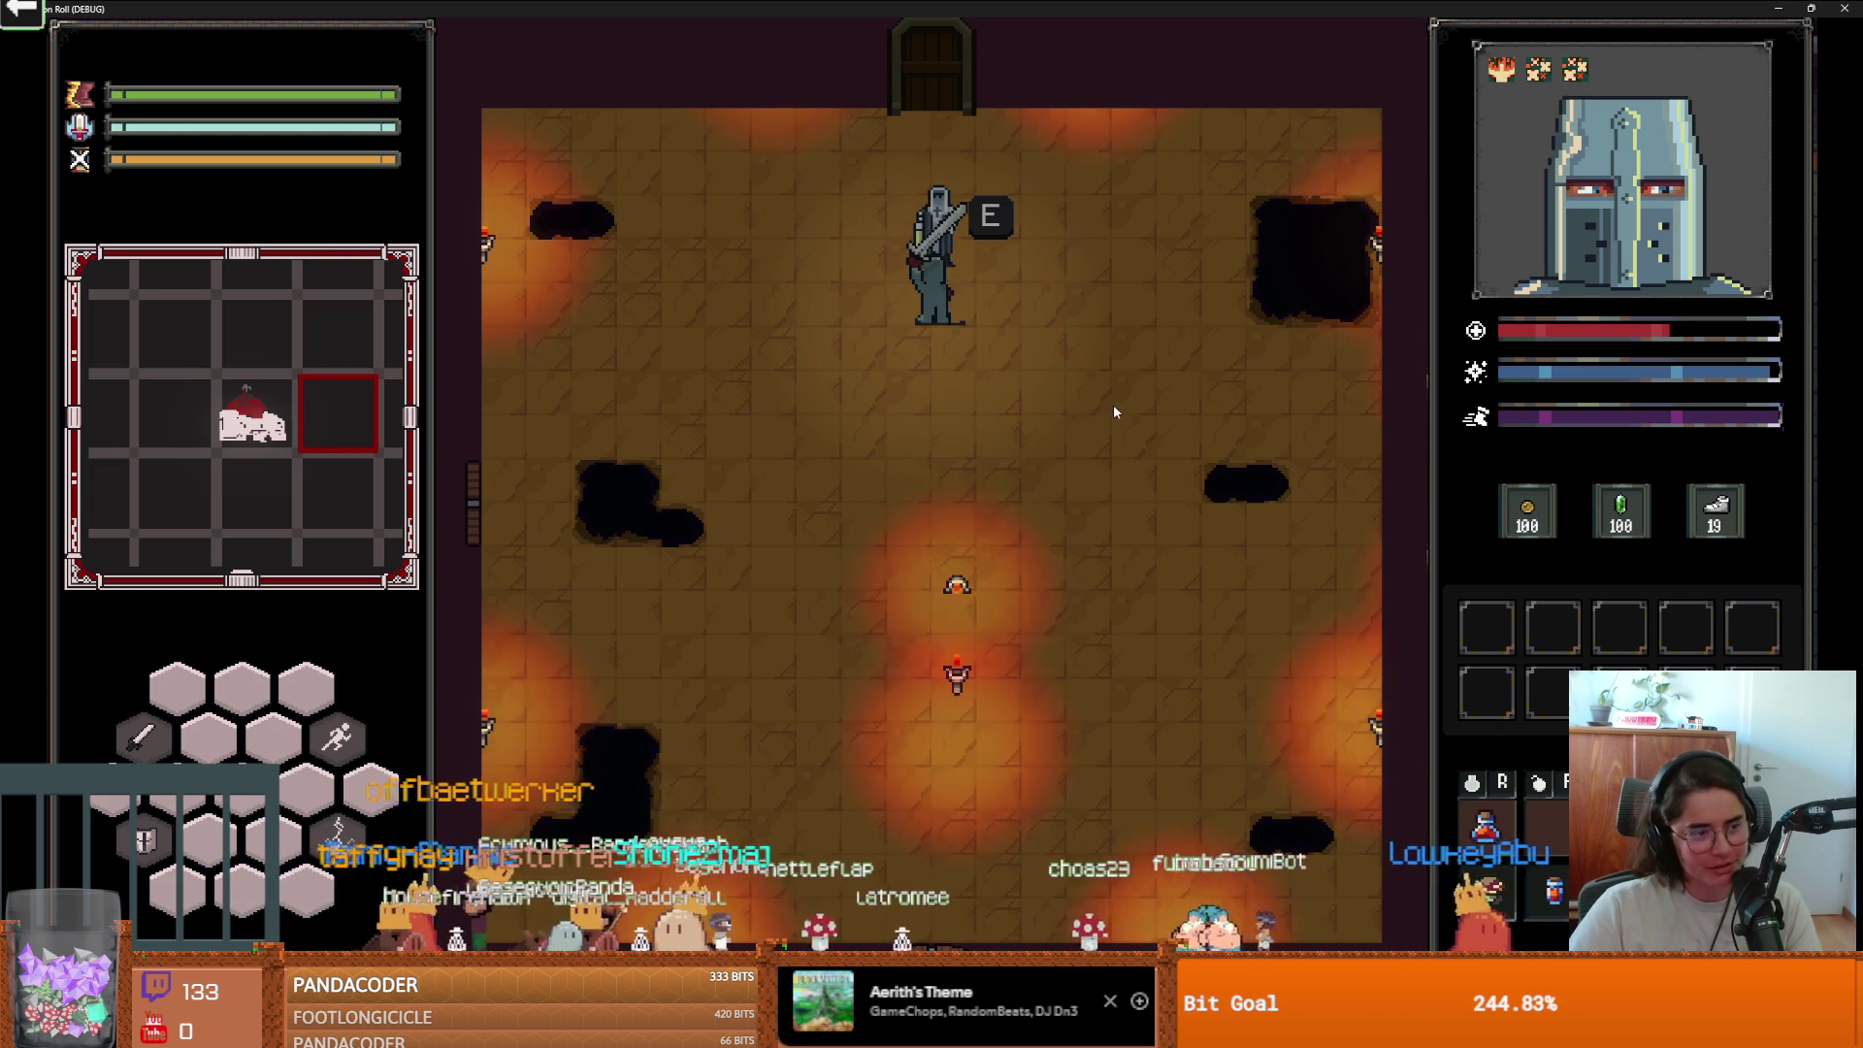
# Talk to King Baldwin IV and choose Lay on Hands.
pyautogui.press('e')
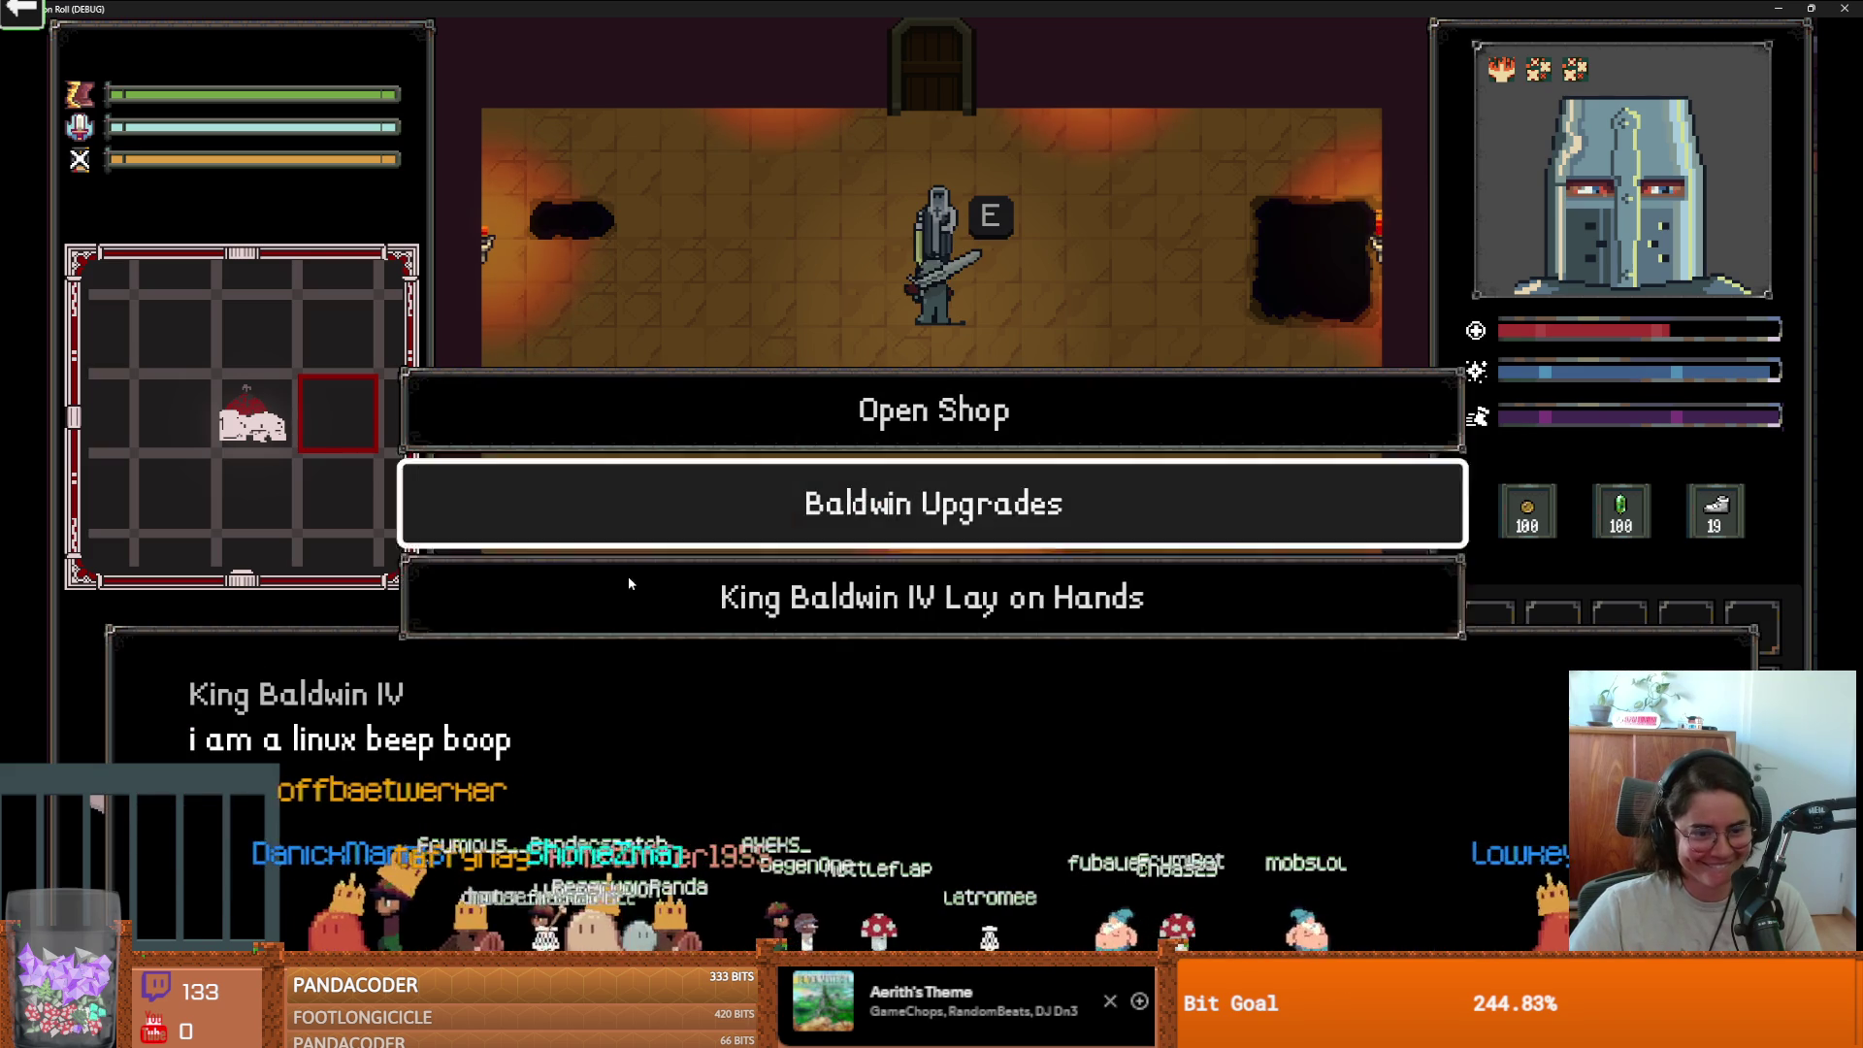
pyautogui.press('w')
pyautogui.press('s')
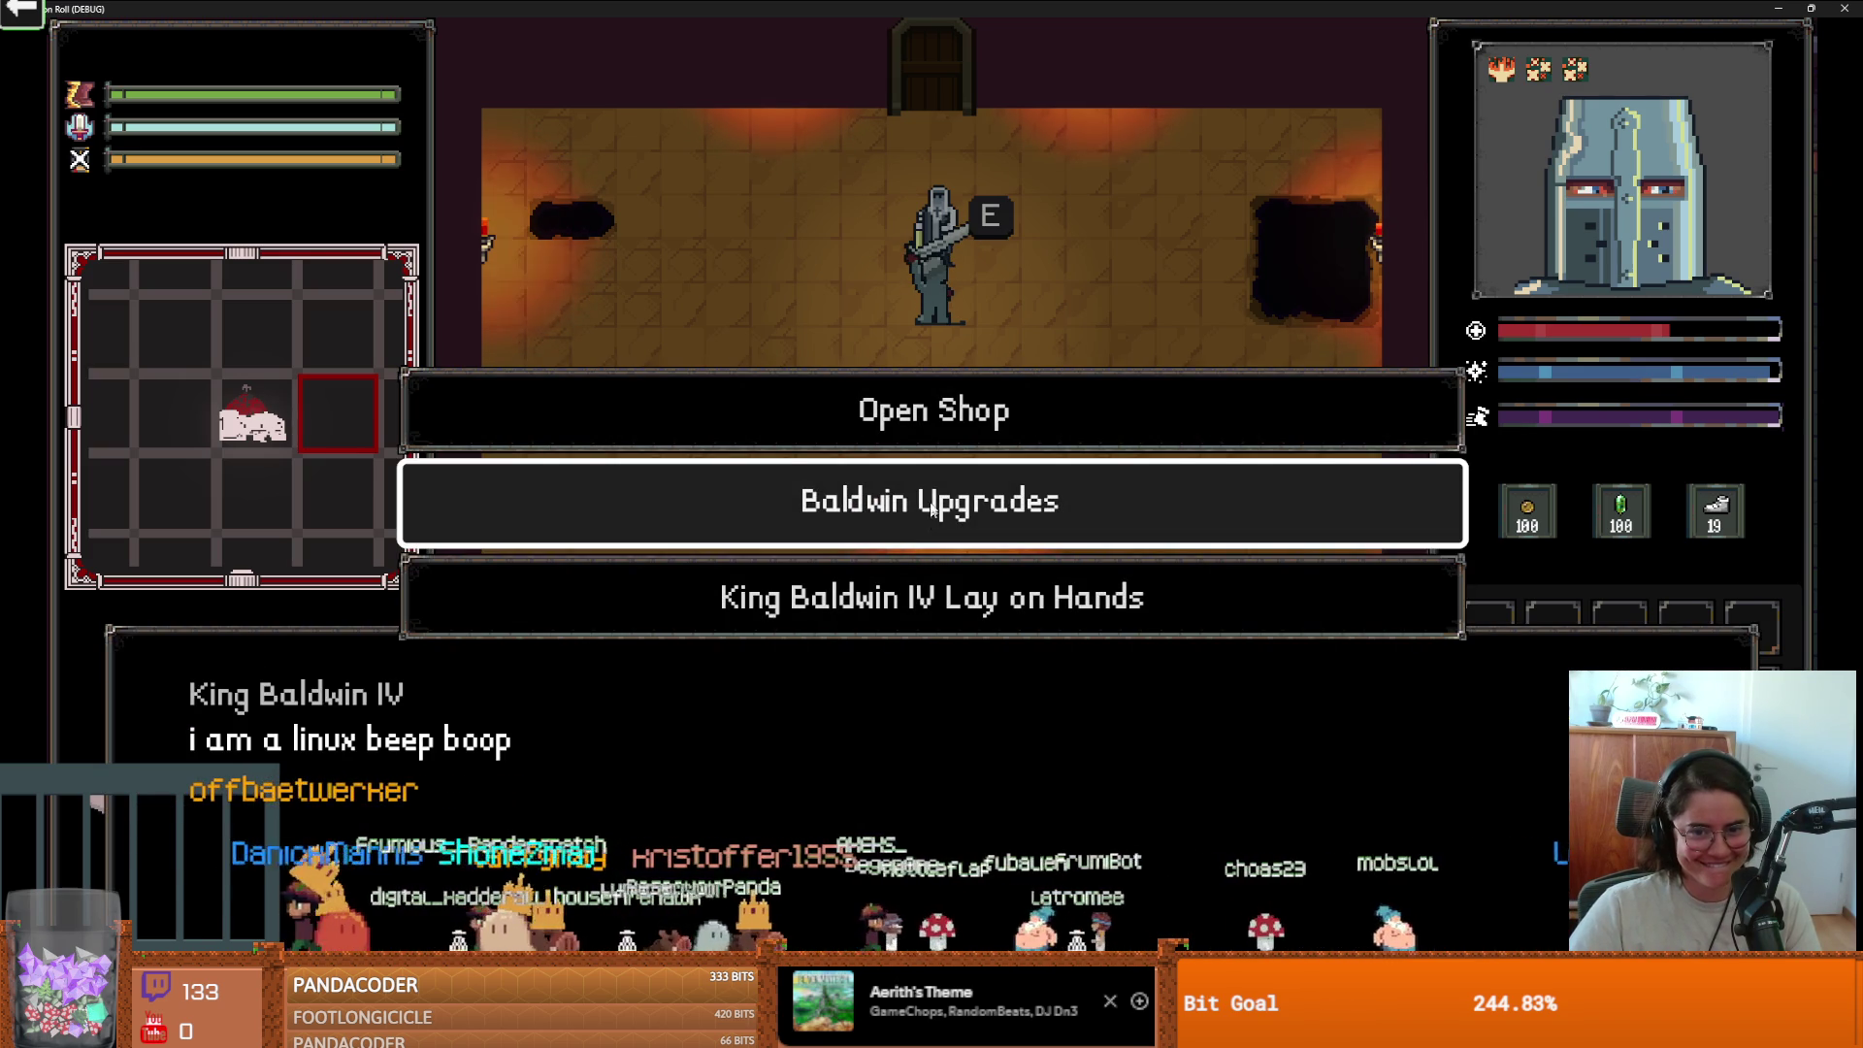
pyautogui.press('w')
pyautogui.click(924, 597)
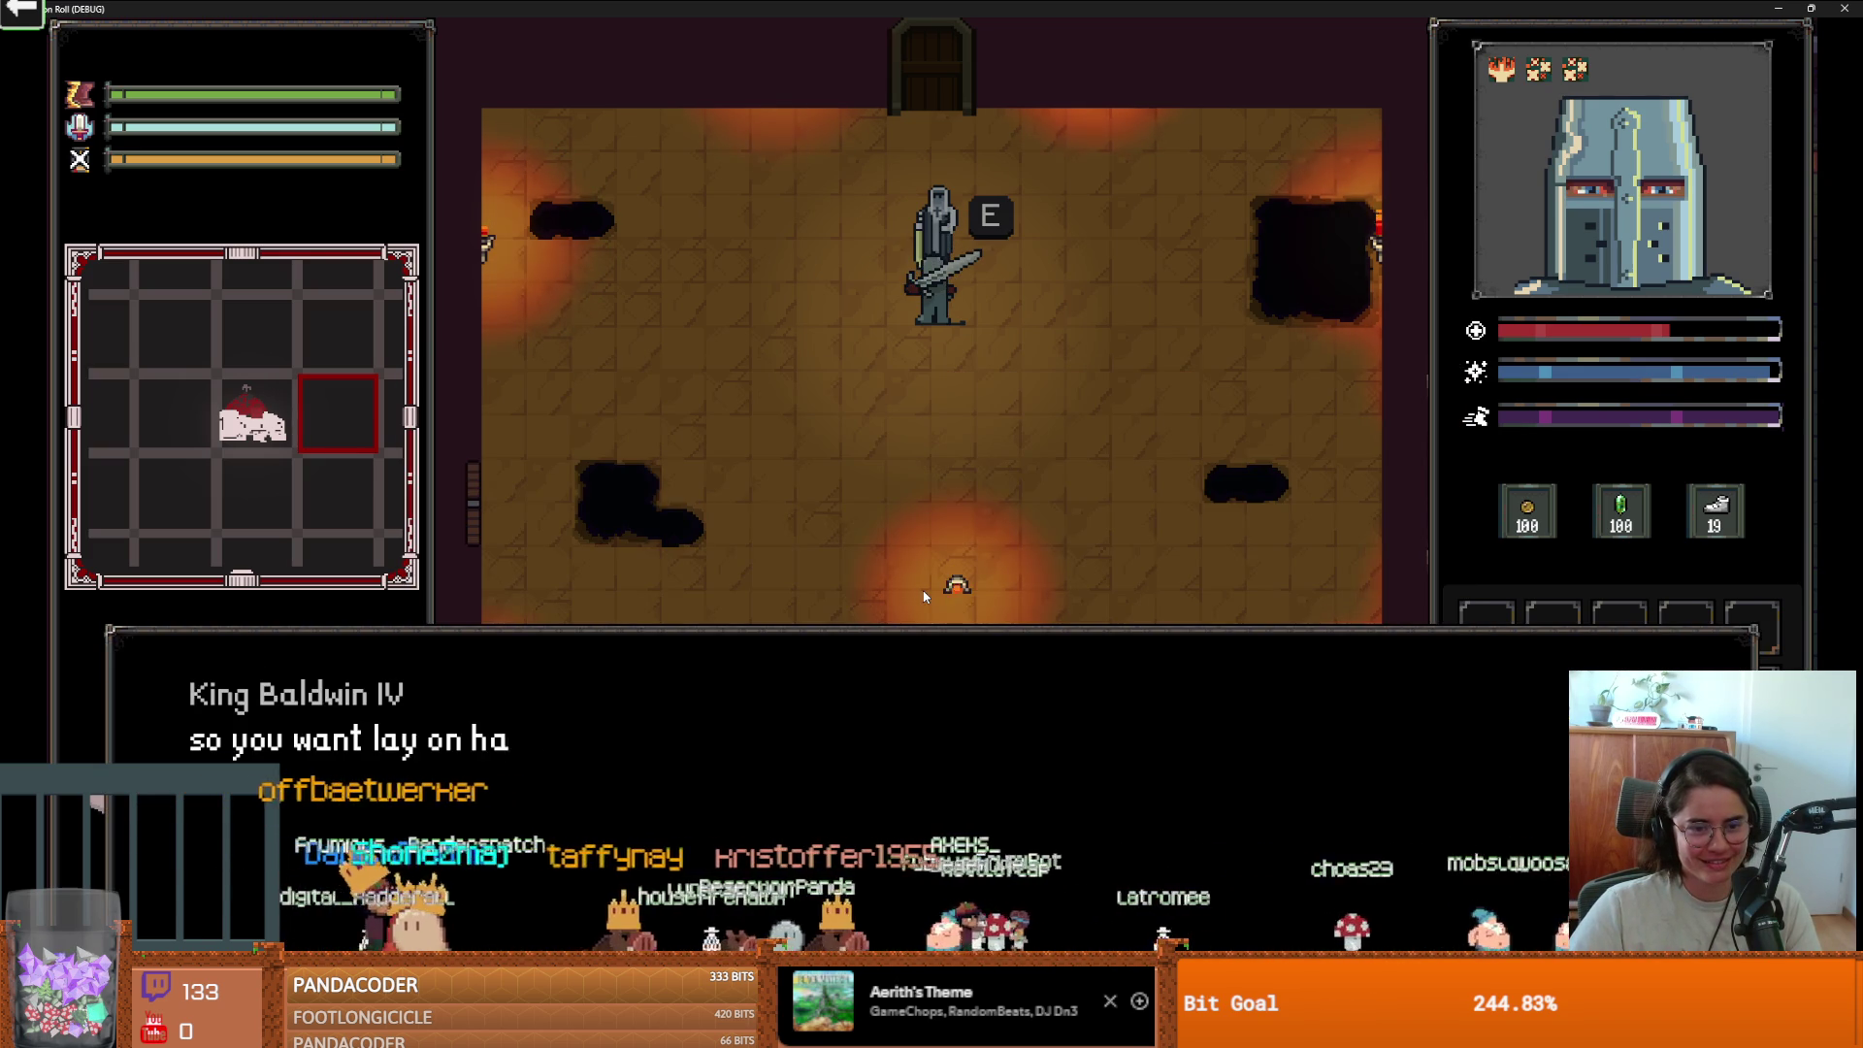
# Walk to the left door, decline unlocking it, and bring up the next-room selection.
pyautogui.press('s')
pyautogui.press('a')
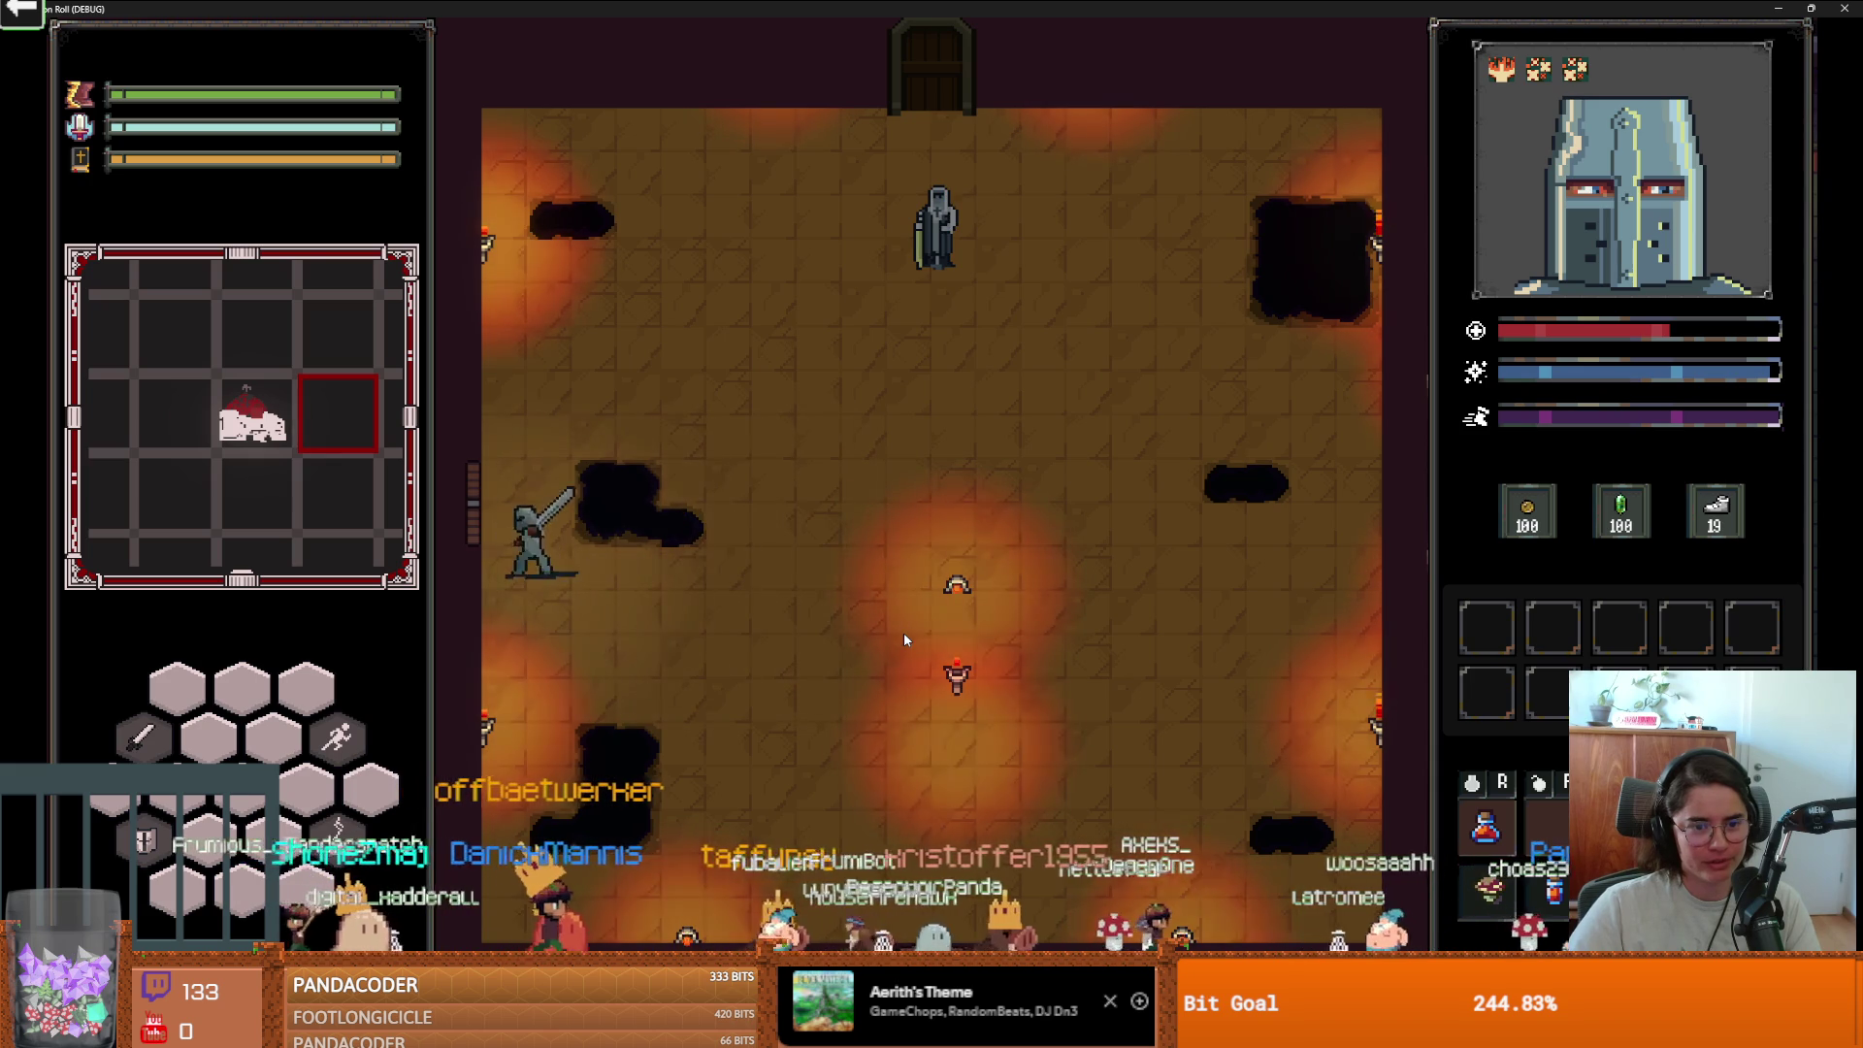
pyautogui.press('e')
pyautogui.click(988, 553)
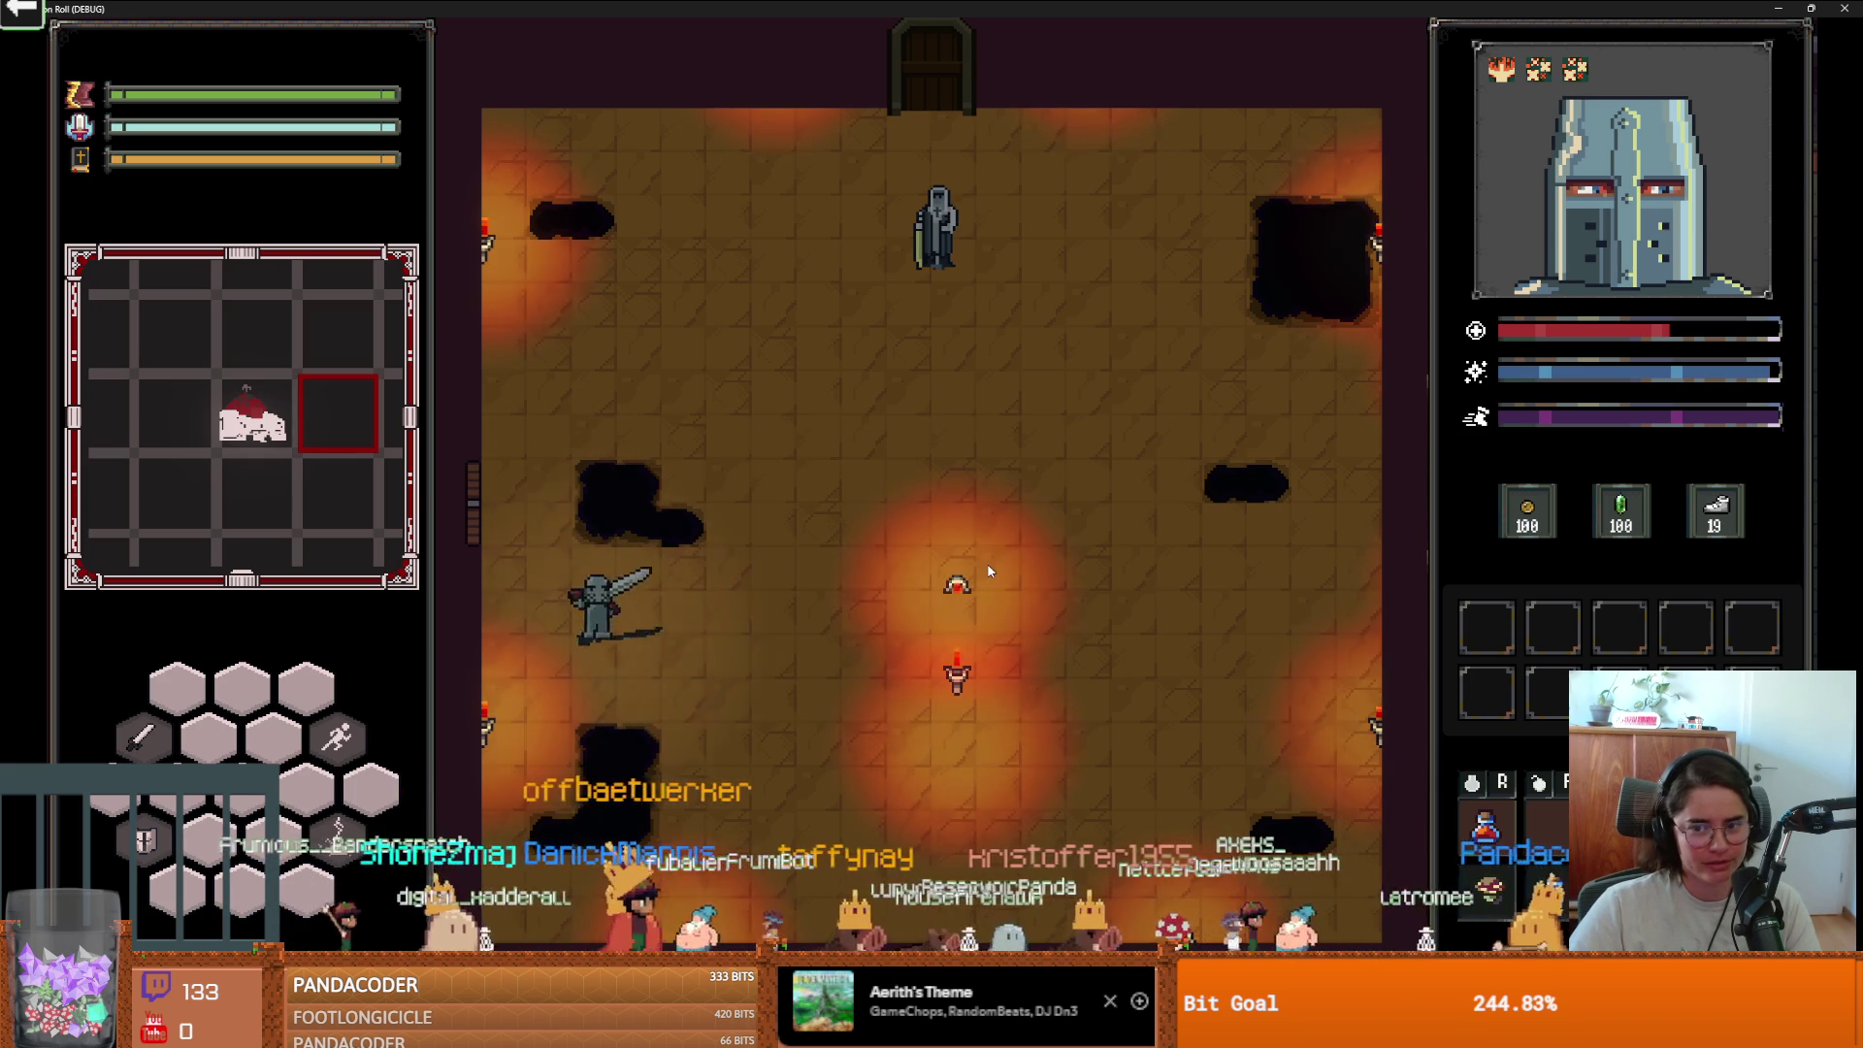
pyautogui.press('d')
pyautogui.press('e')
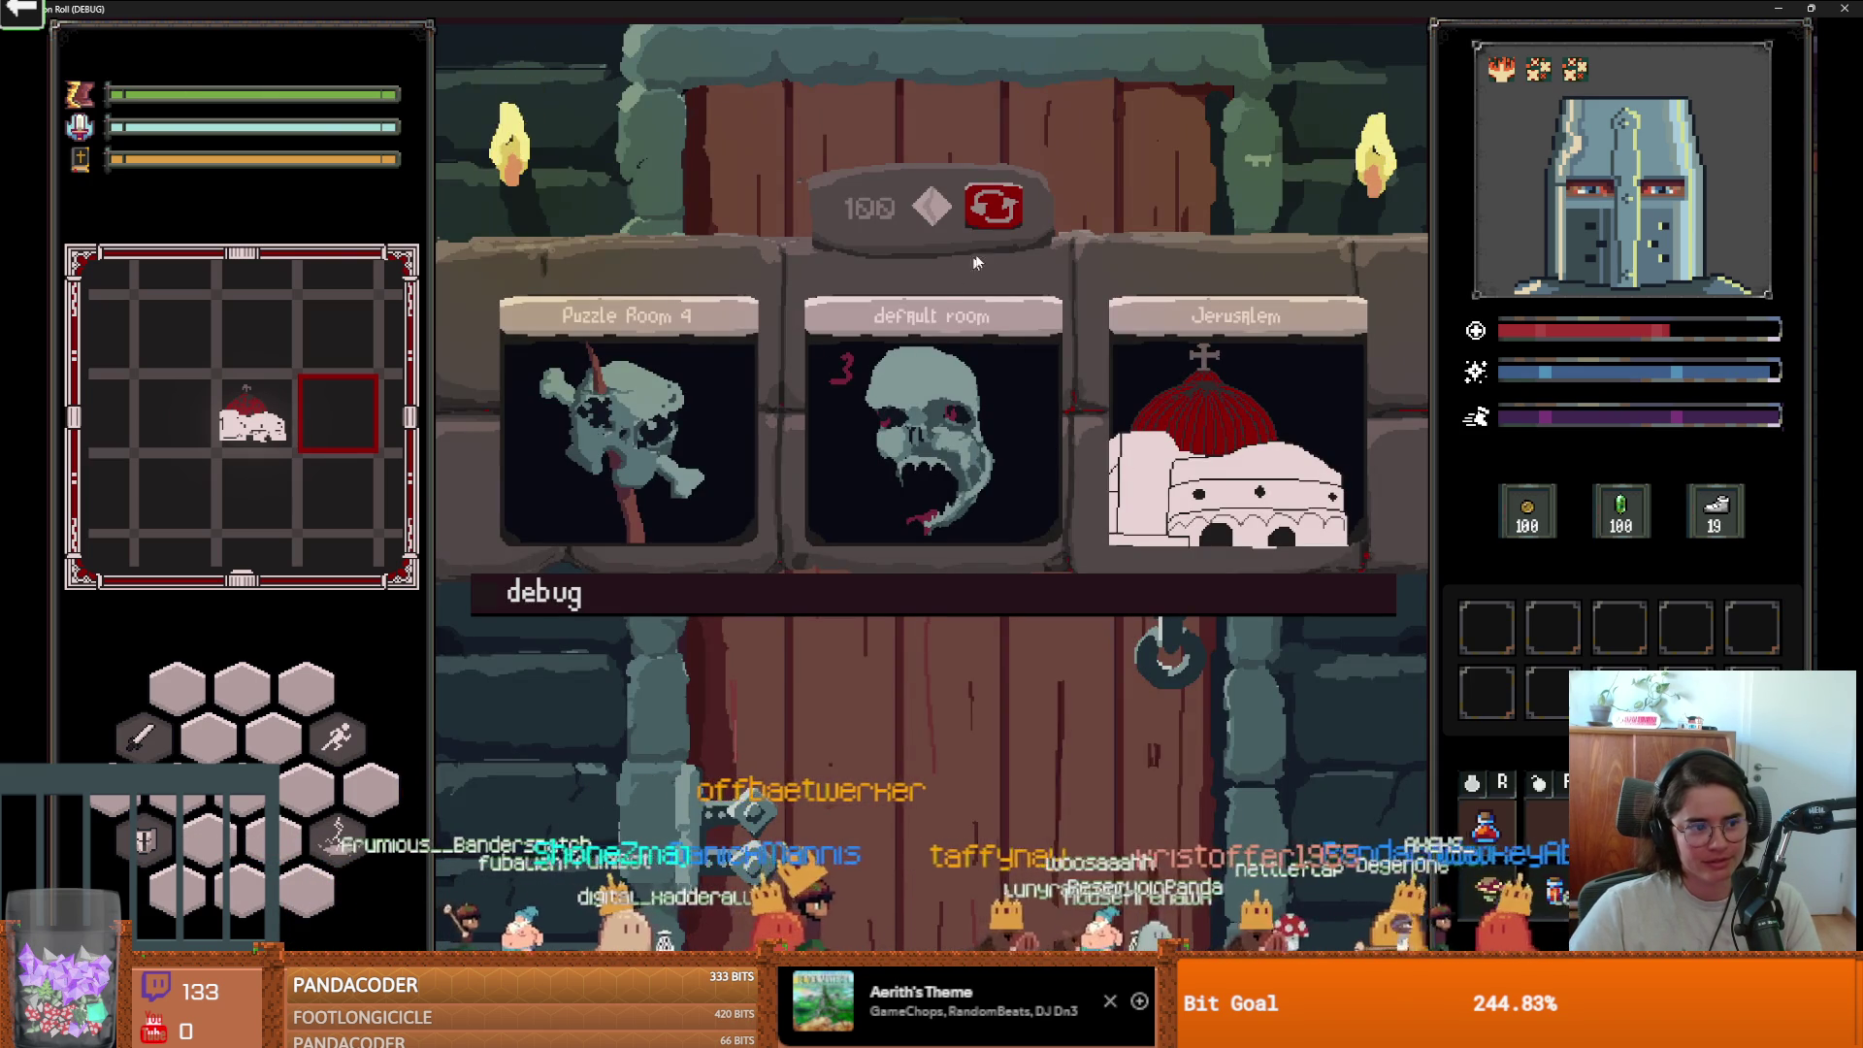
# Reroll the room cards ten times checking for duplicates, then enter the right-hand room.
pyautogui.click(994, 212)
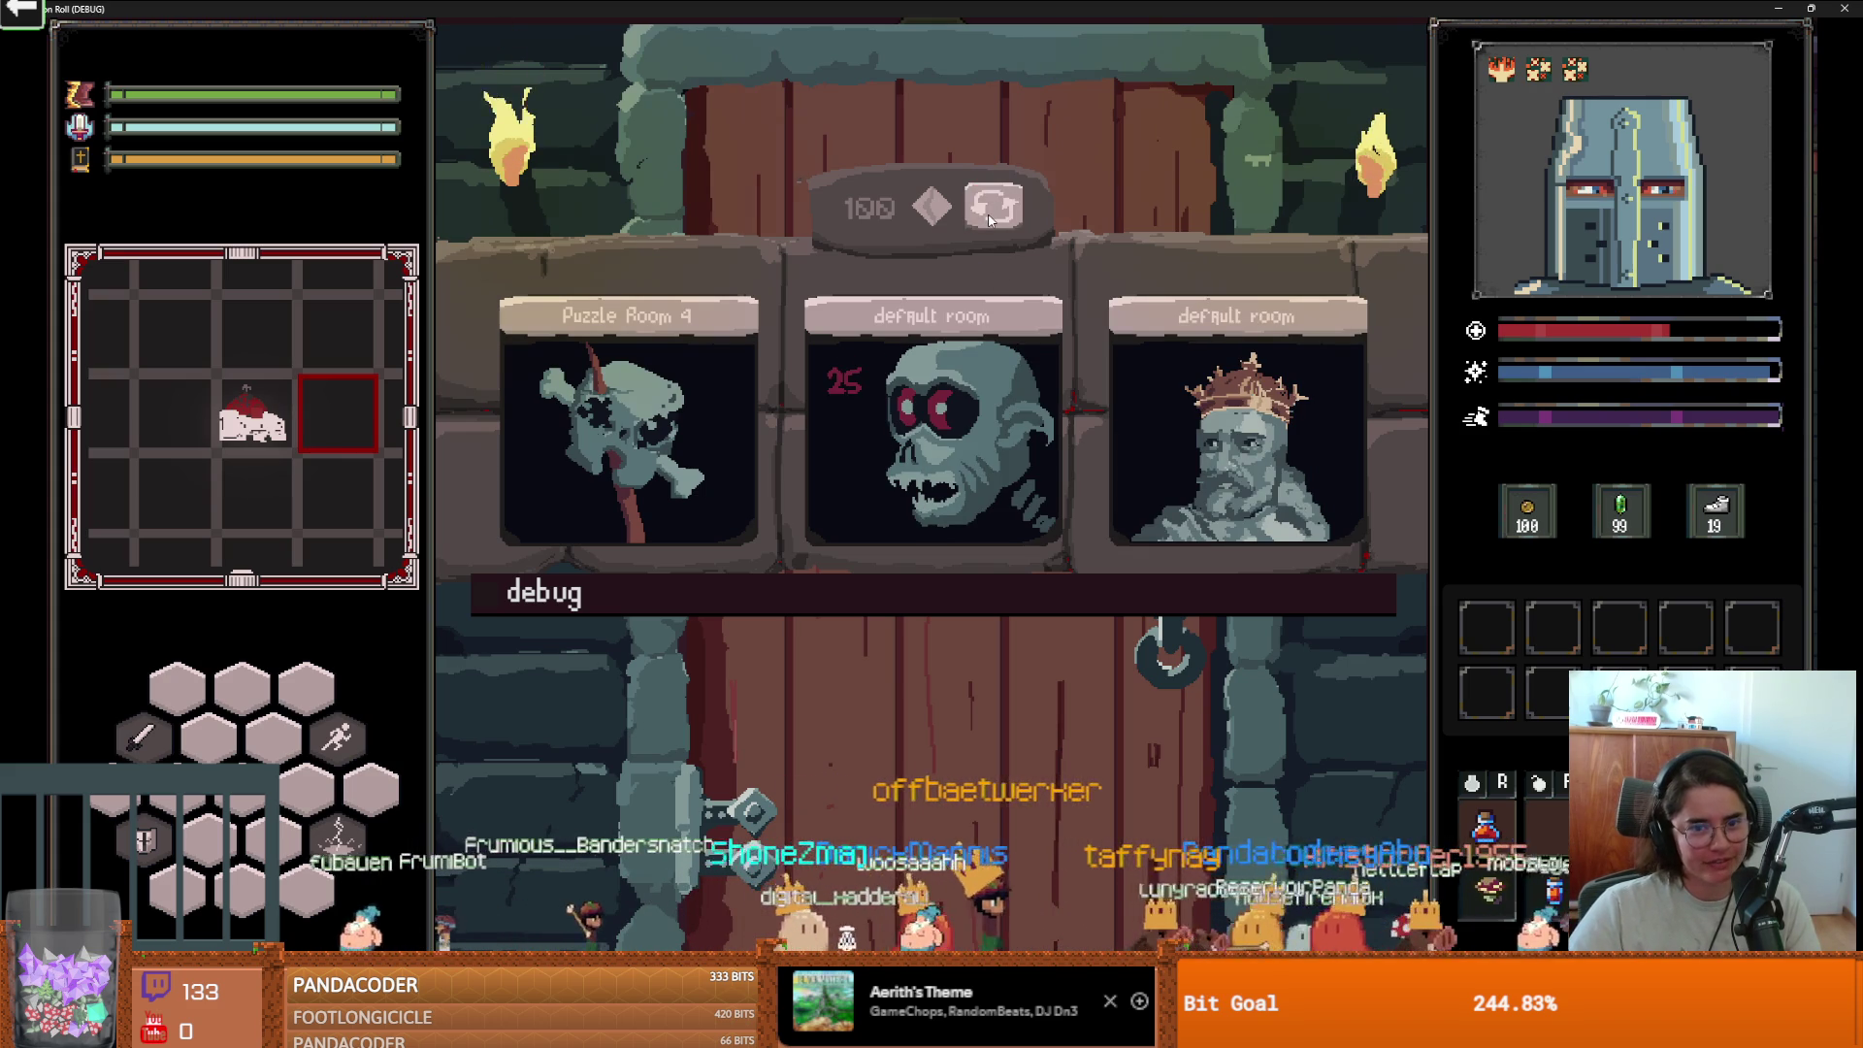
pyautogui.click(991, 214)
pyautogui.click(990, 213)
pyautogui.click(988, 215)
pyautogui.click(990, 215)
pyautogui.click(994, 211)
pyautogui.click(995, 210)
pyautogui.click(999, 209)
pyautogui.click(1003, 208)
pyautogui.click(1004, 208)
pyautogui.click(1246, 452)
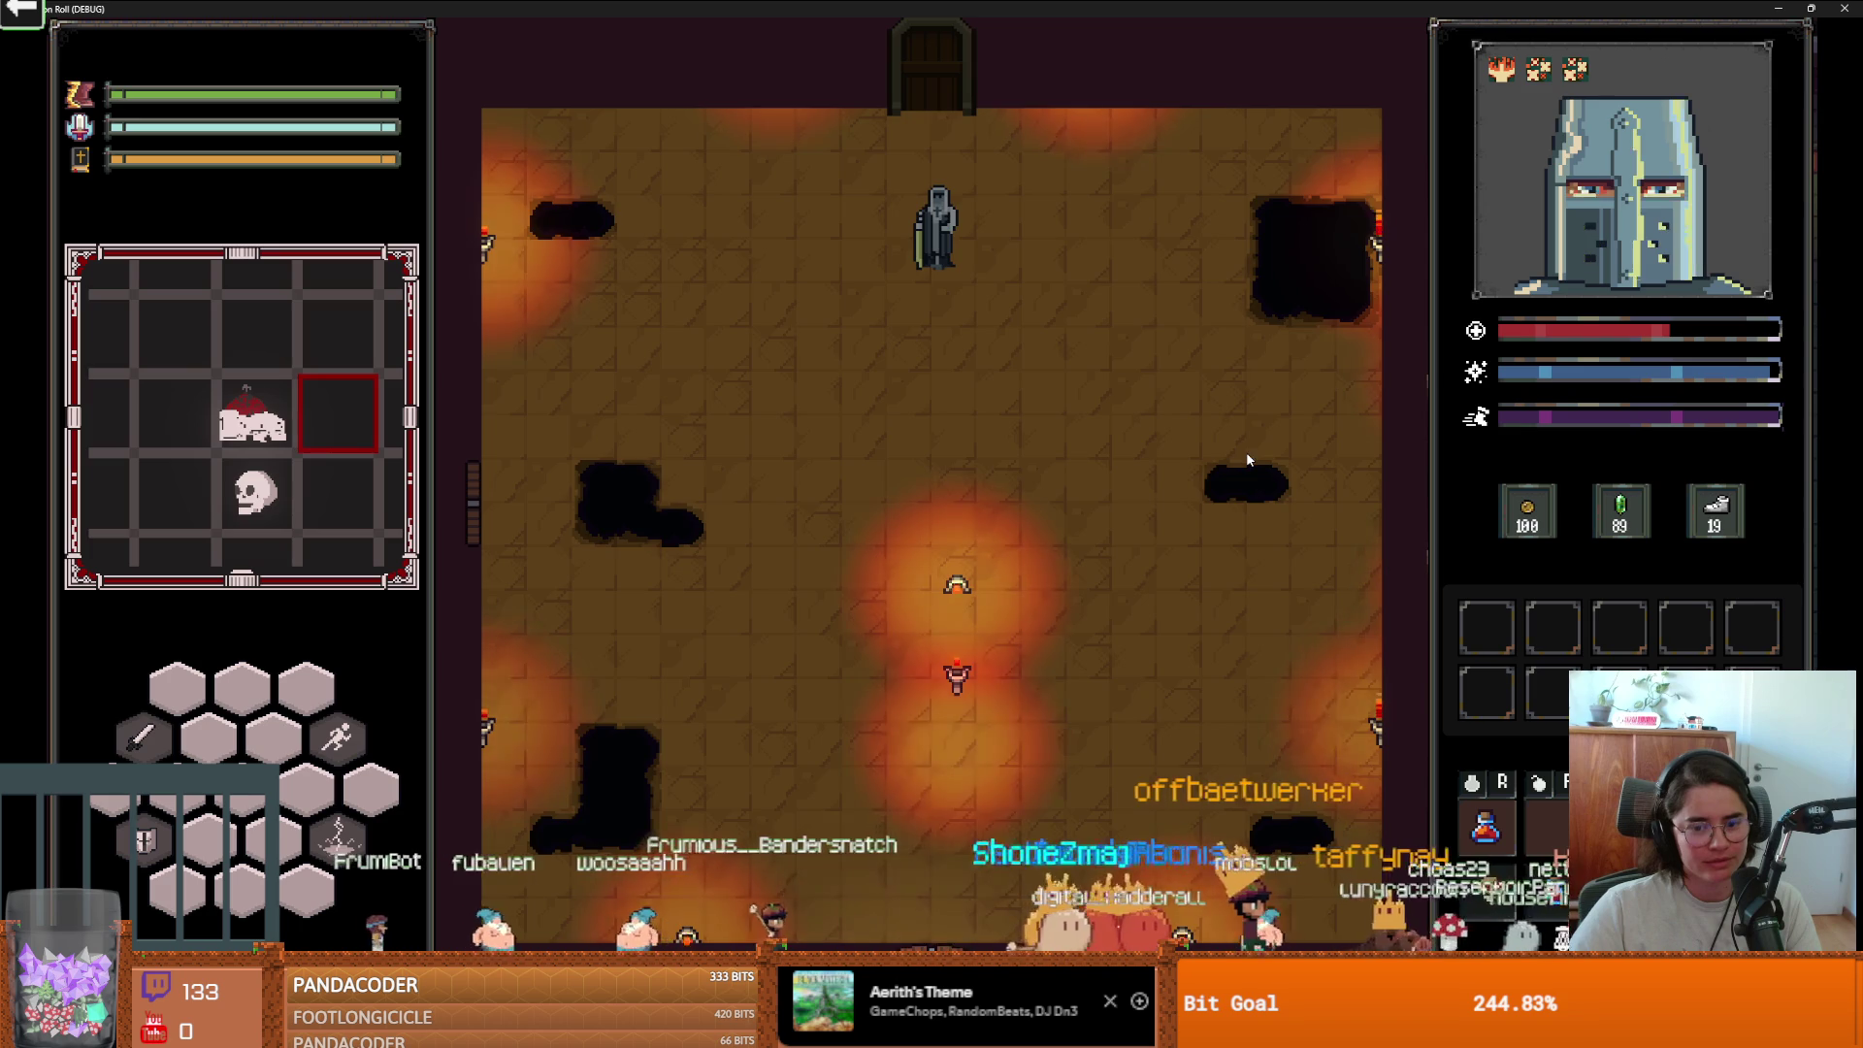
# Kill the goblin by the barrels and walk toward the right door.
pyautogui.press('s')
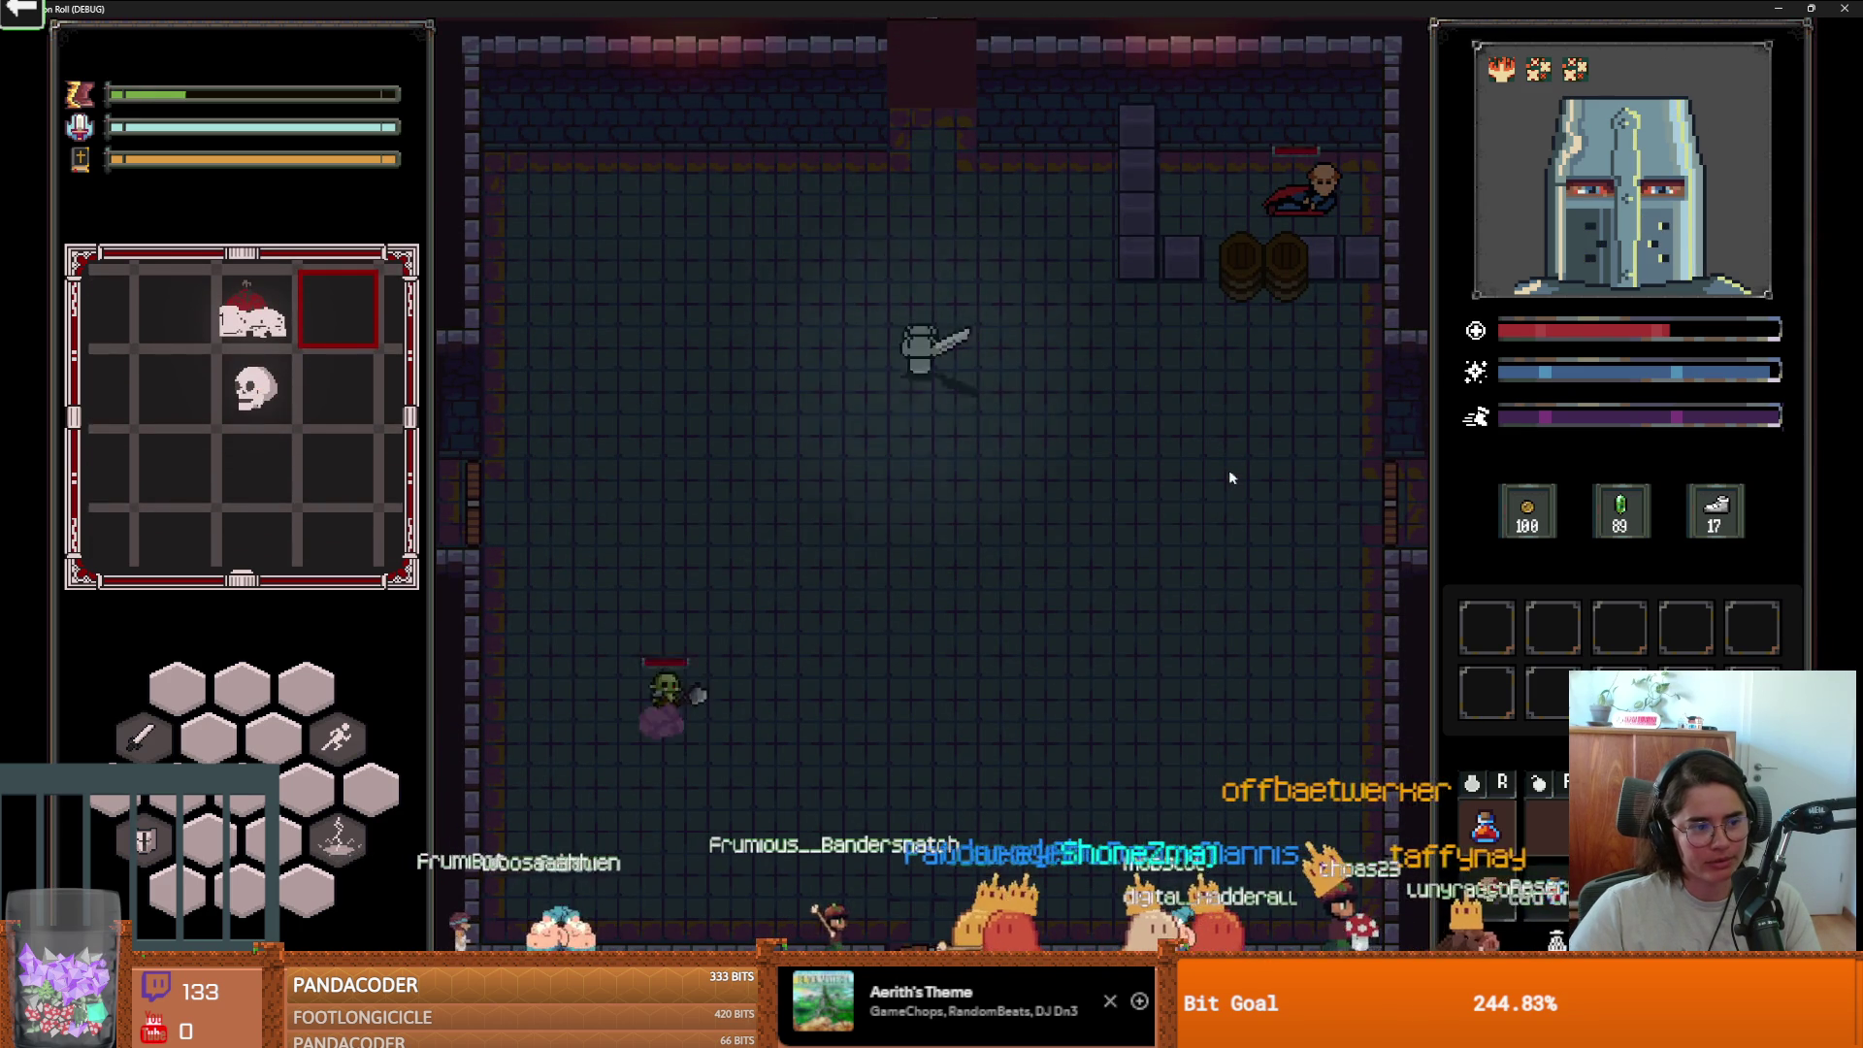
pyautogui.click(1084, 467)
pyautogui.press('s')
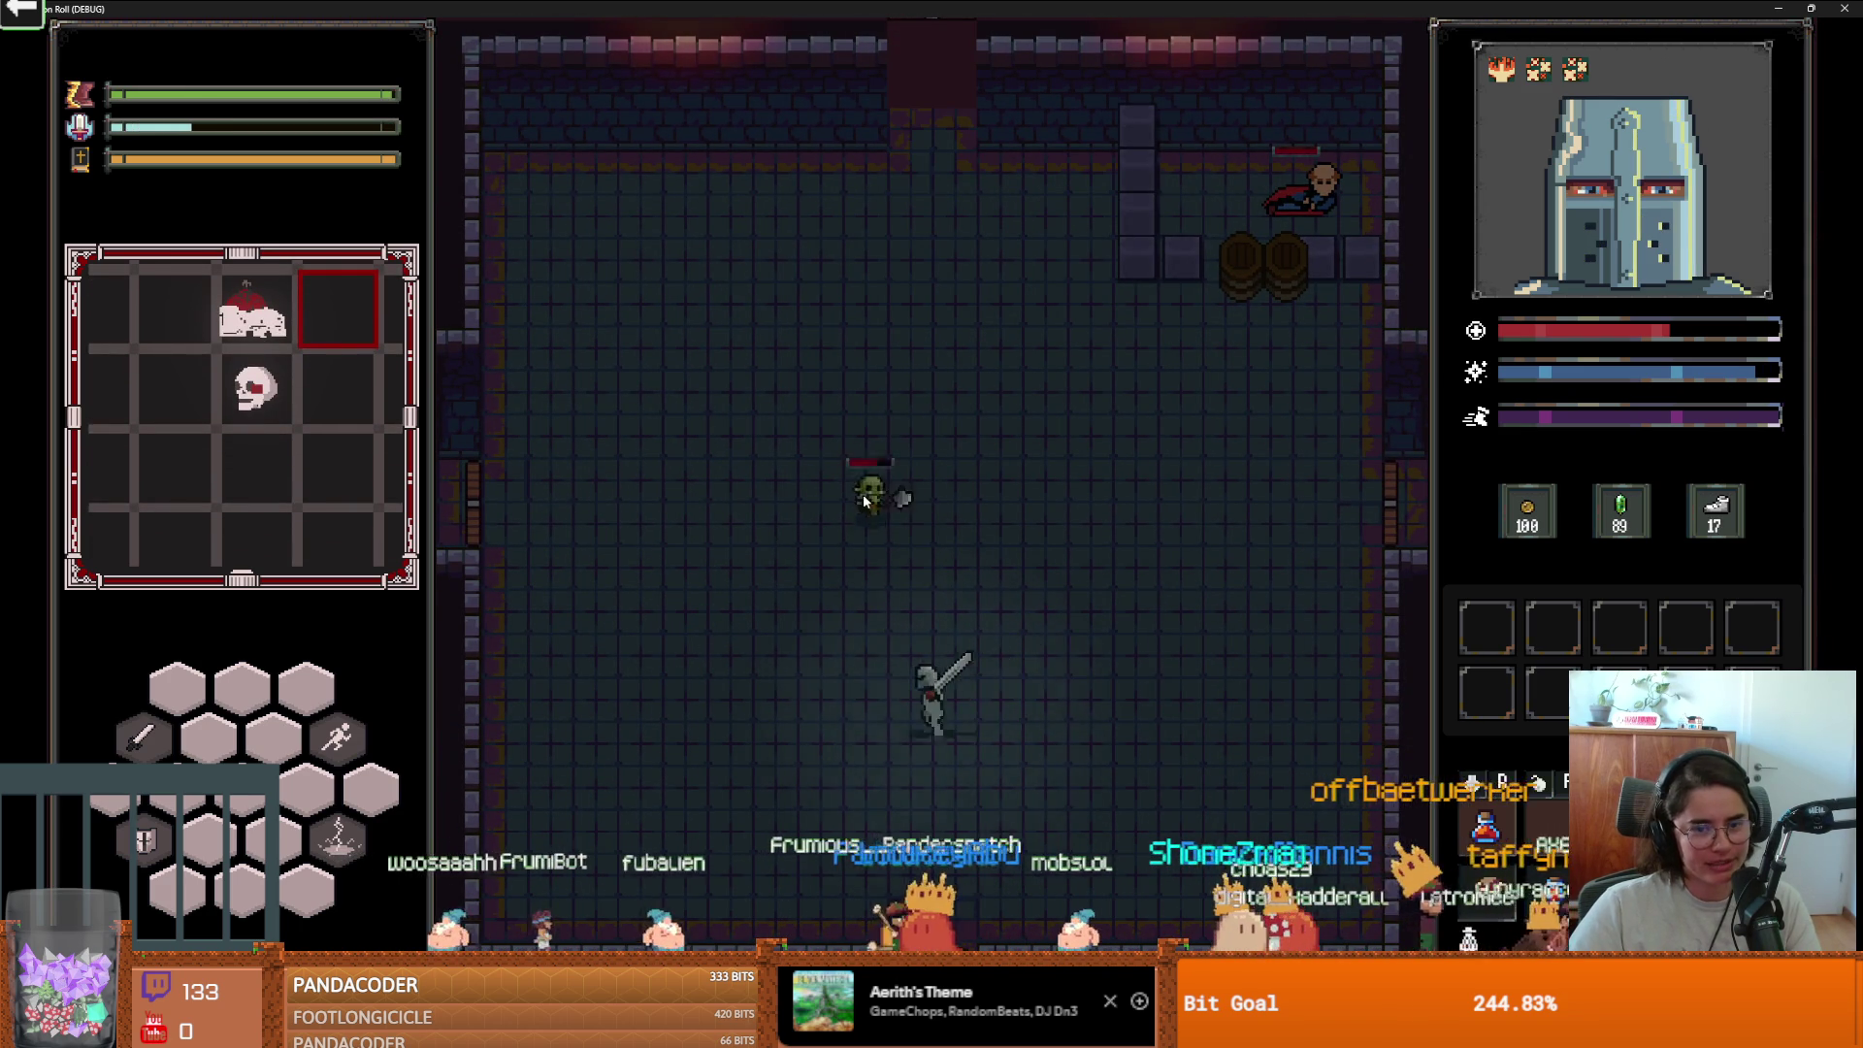
pyautogui.press('w')
pyautogui.press('d')
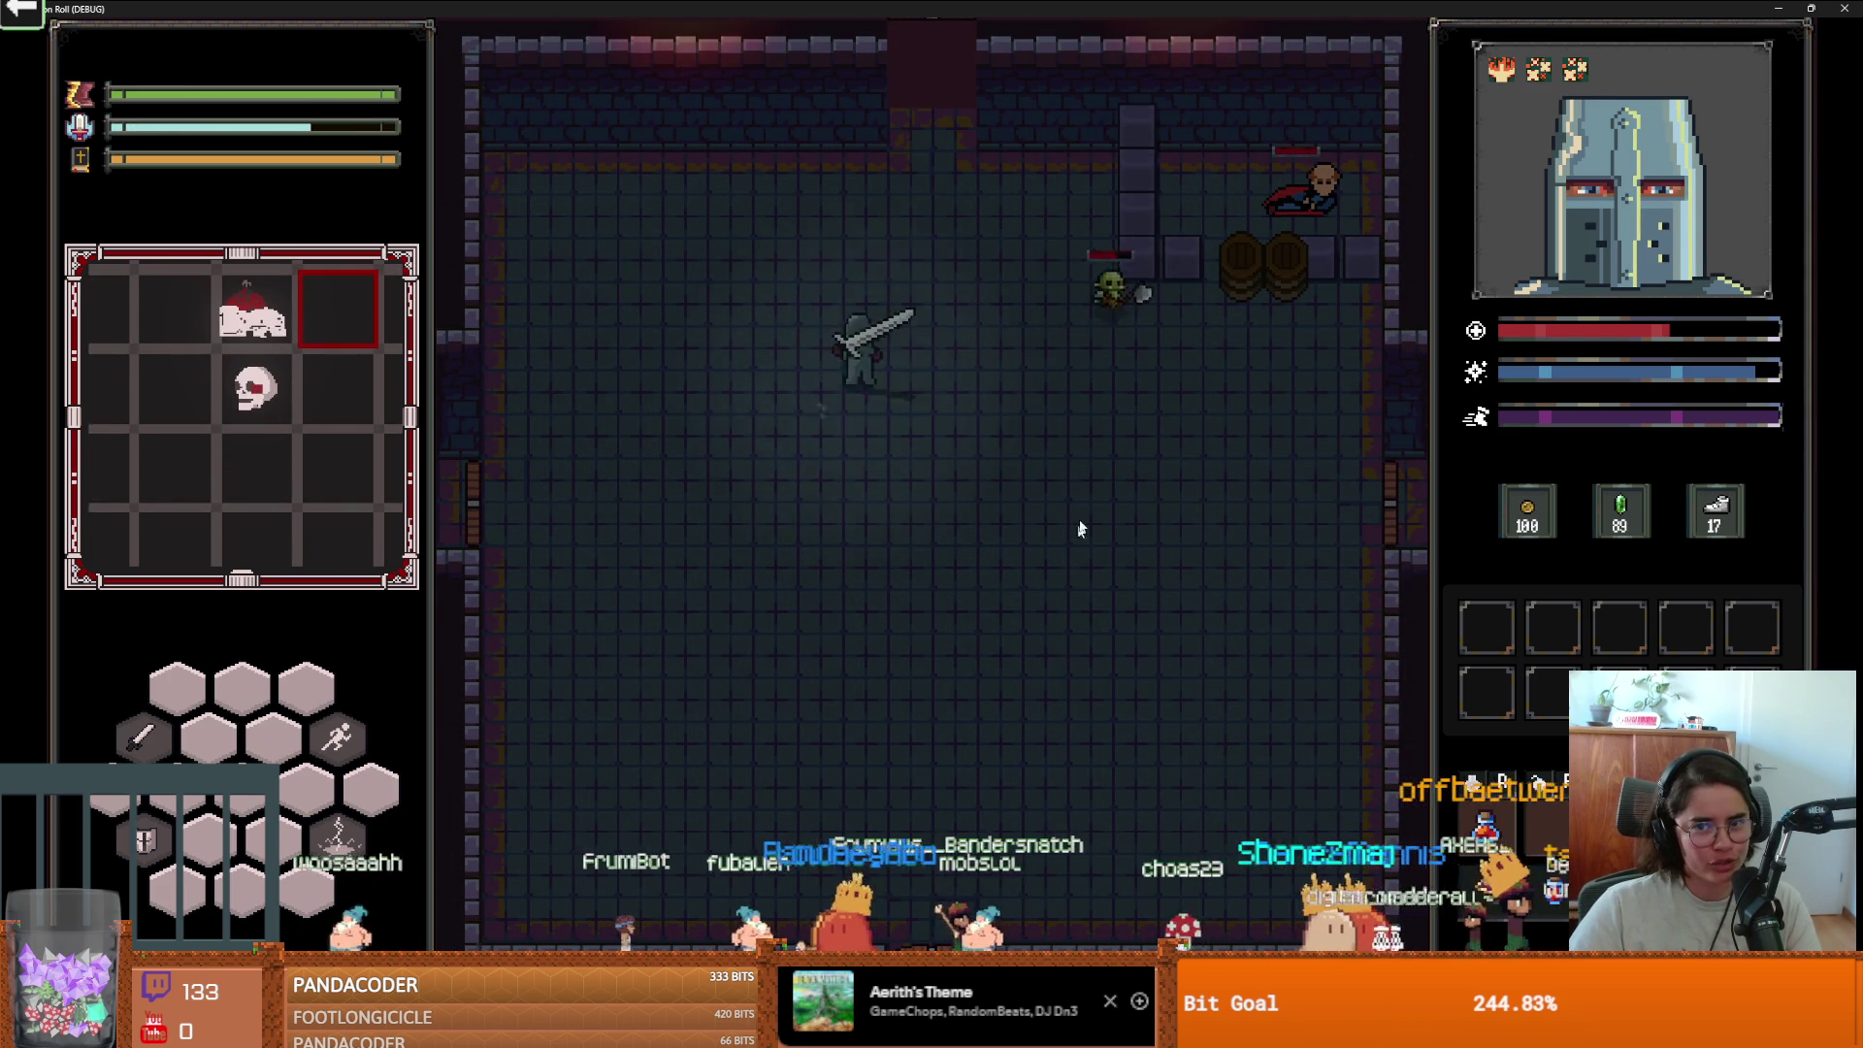
pyautogui.press('d')
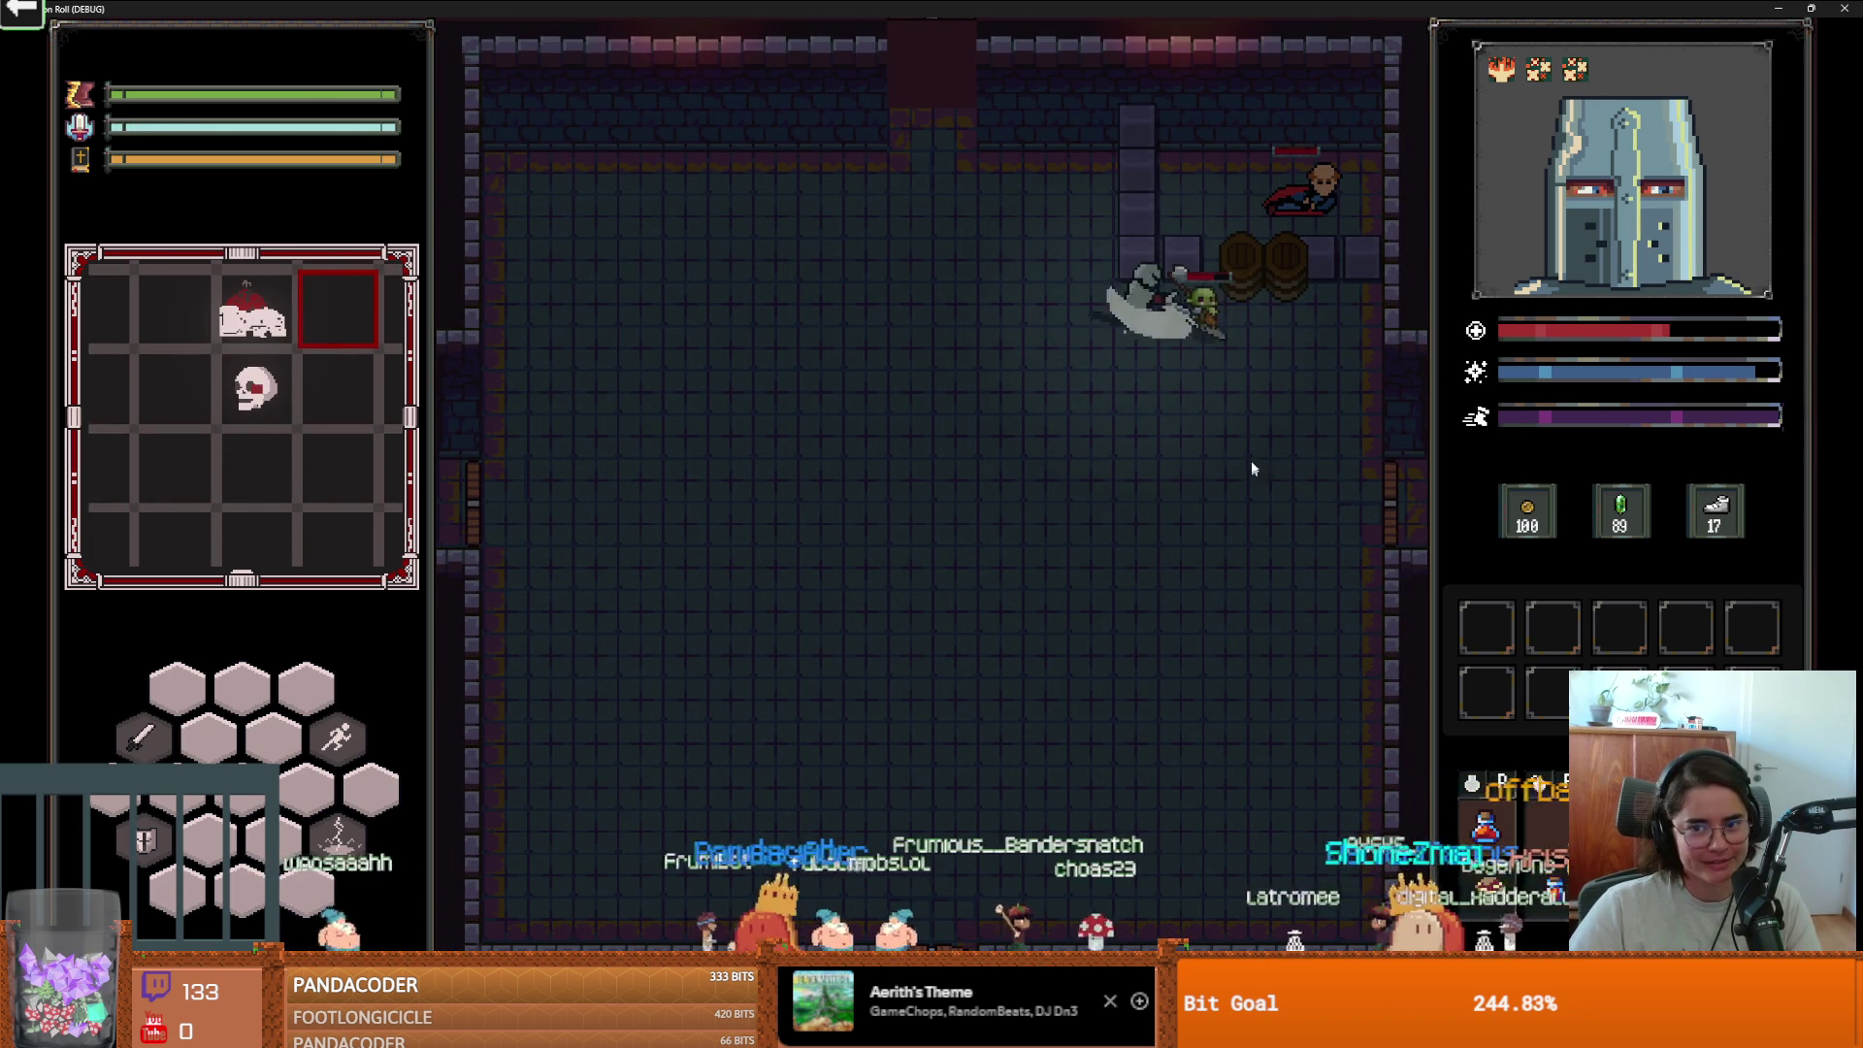
pyautogui.click(1299, 374)
pyautogui.click(1328, 342)
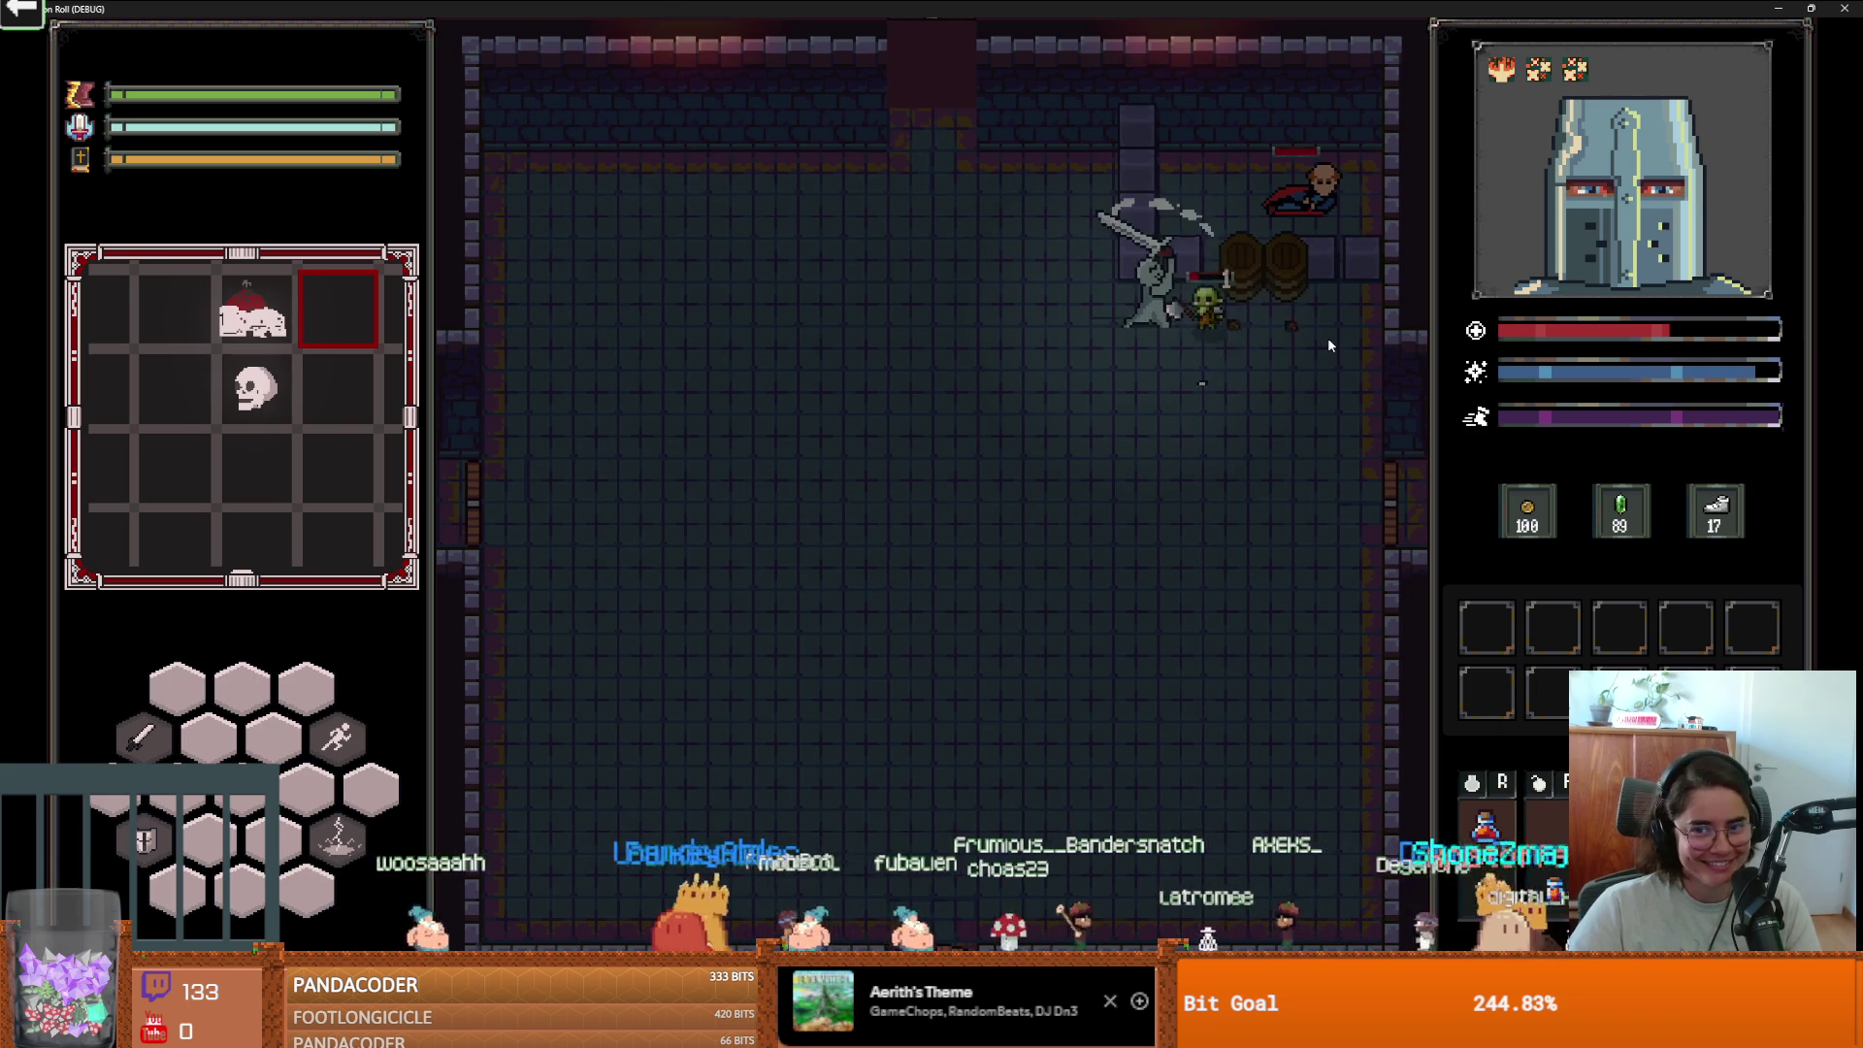
pyautogui.press('s')
pyautogui.press('d')
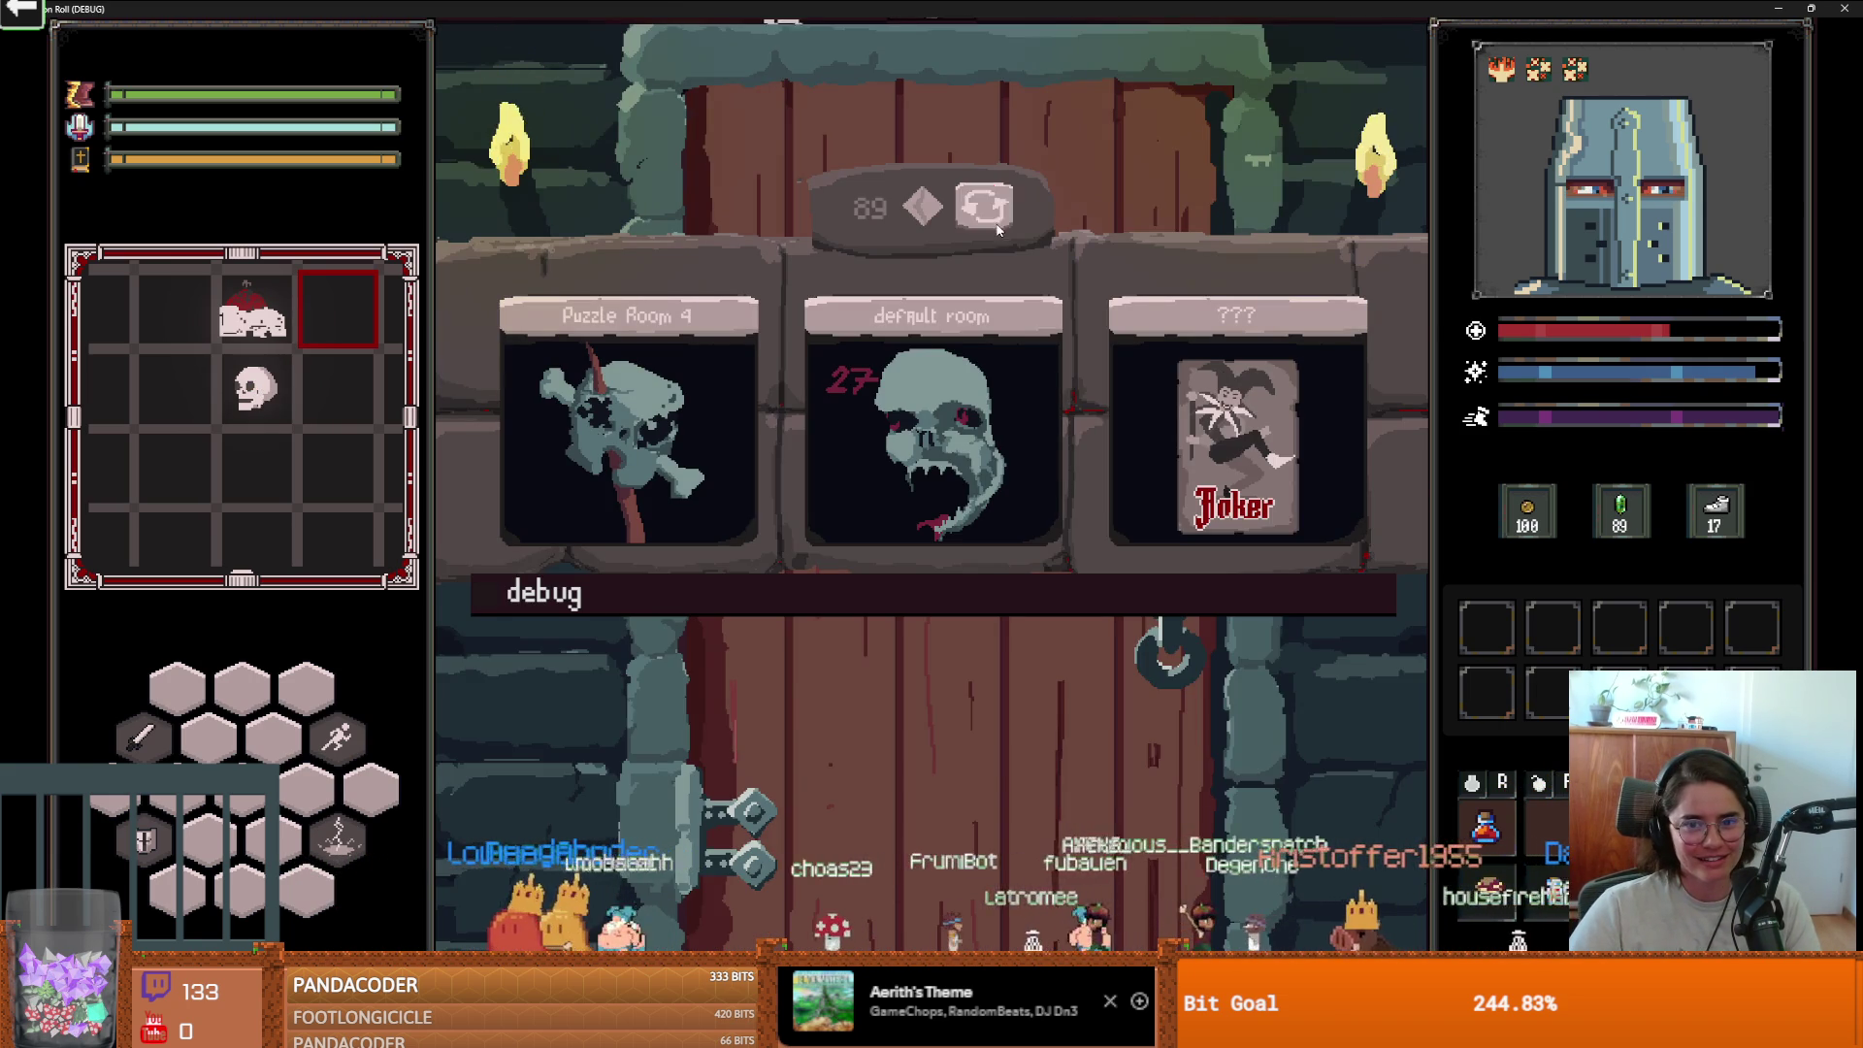
# Reroll the room cards five more times, enter a room and talk to William of Tyre.
pyautogui.click(990, 208)
pyautogui.click(994, 218)
pyautogui.click(995, 219)
pyautogui.click(994, 218)
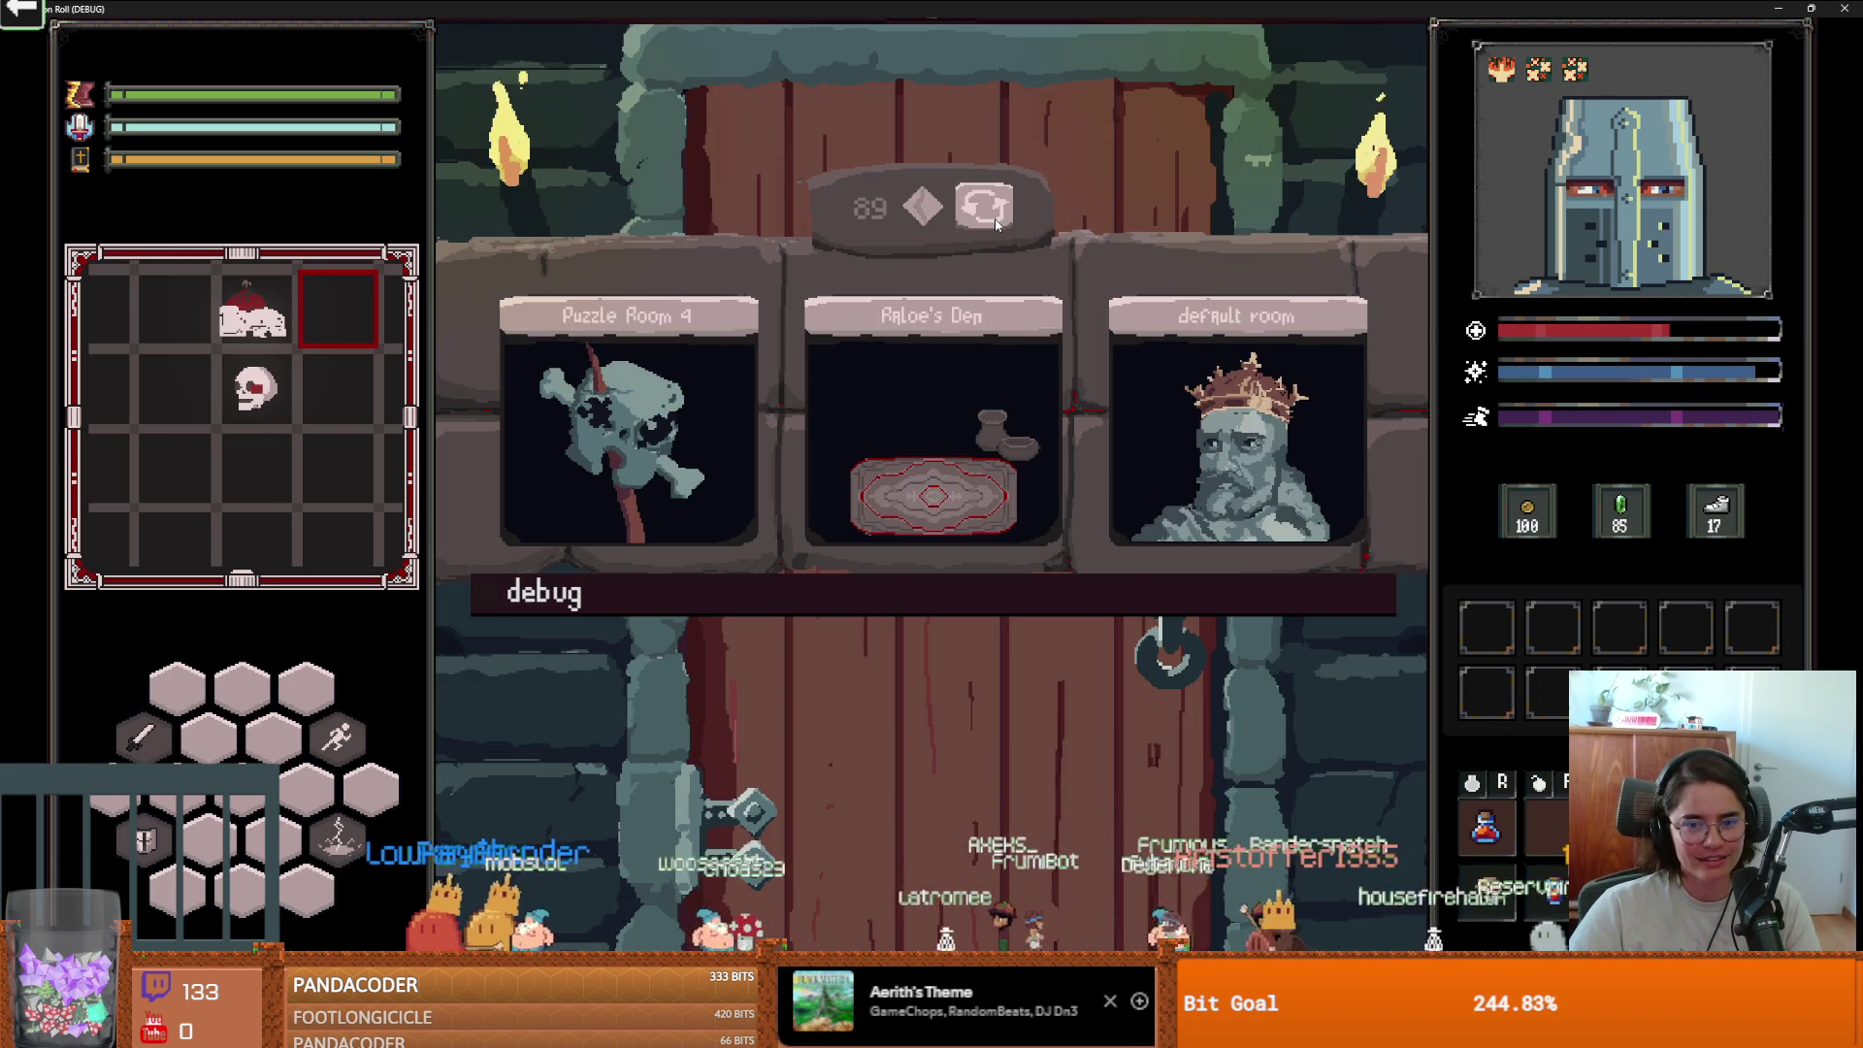
pyautogui.click(990, 213)
pyautogui.click(966, 431)
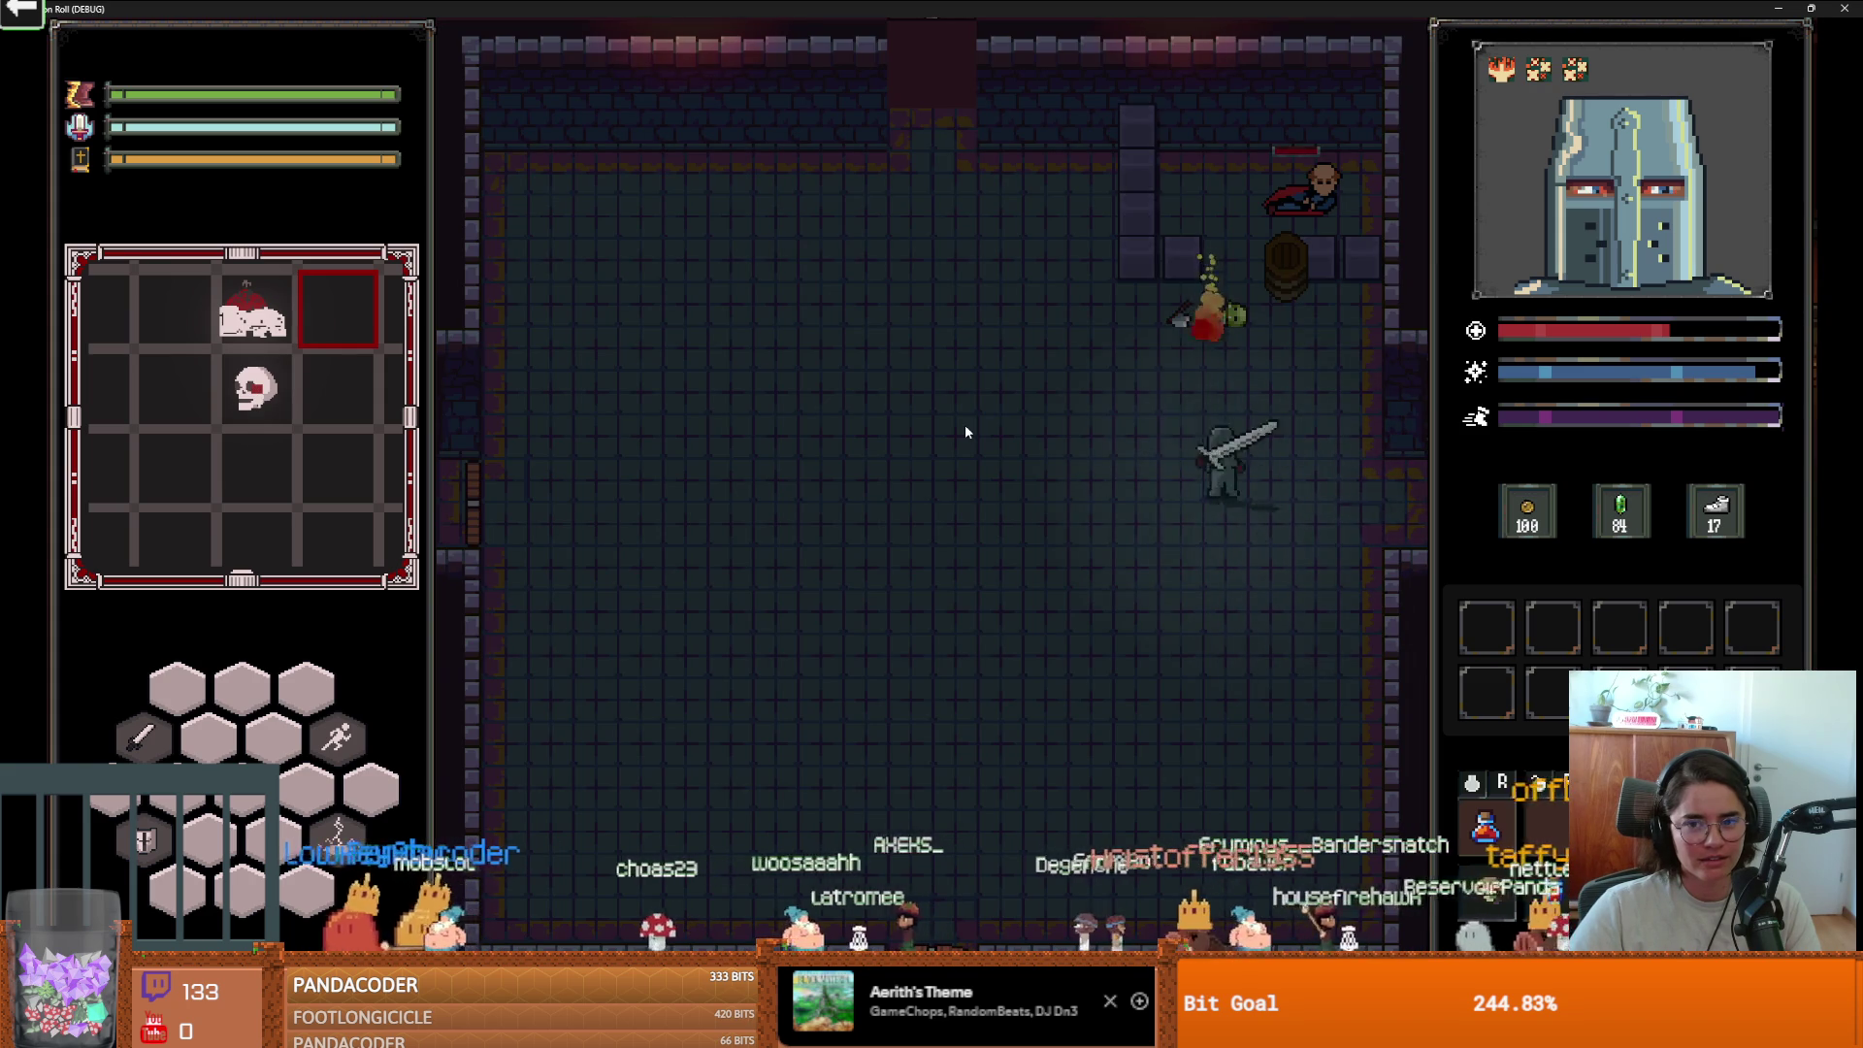
pyautogui.press('e')
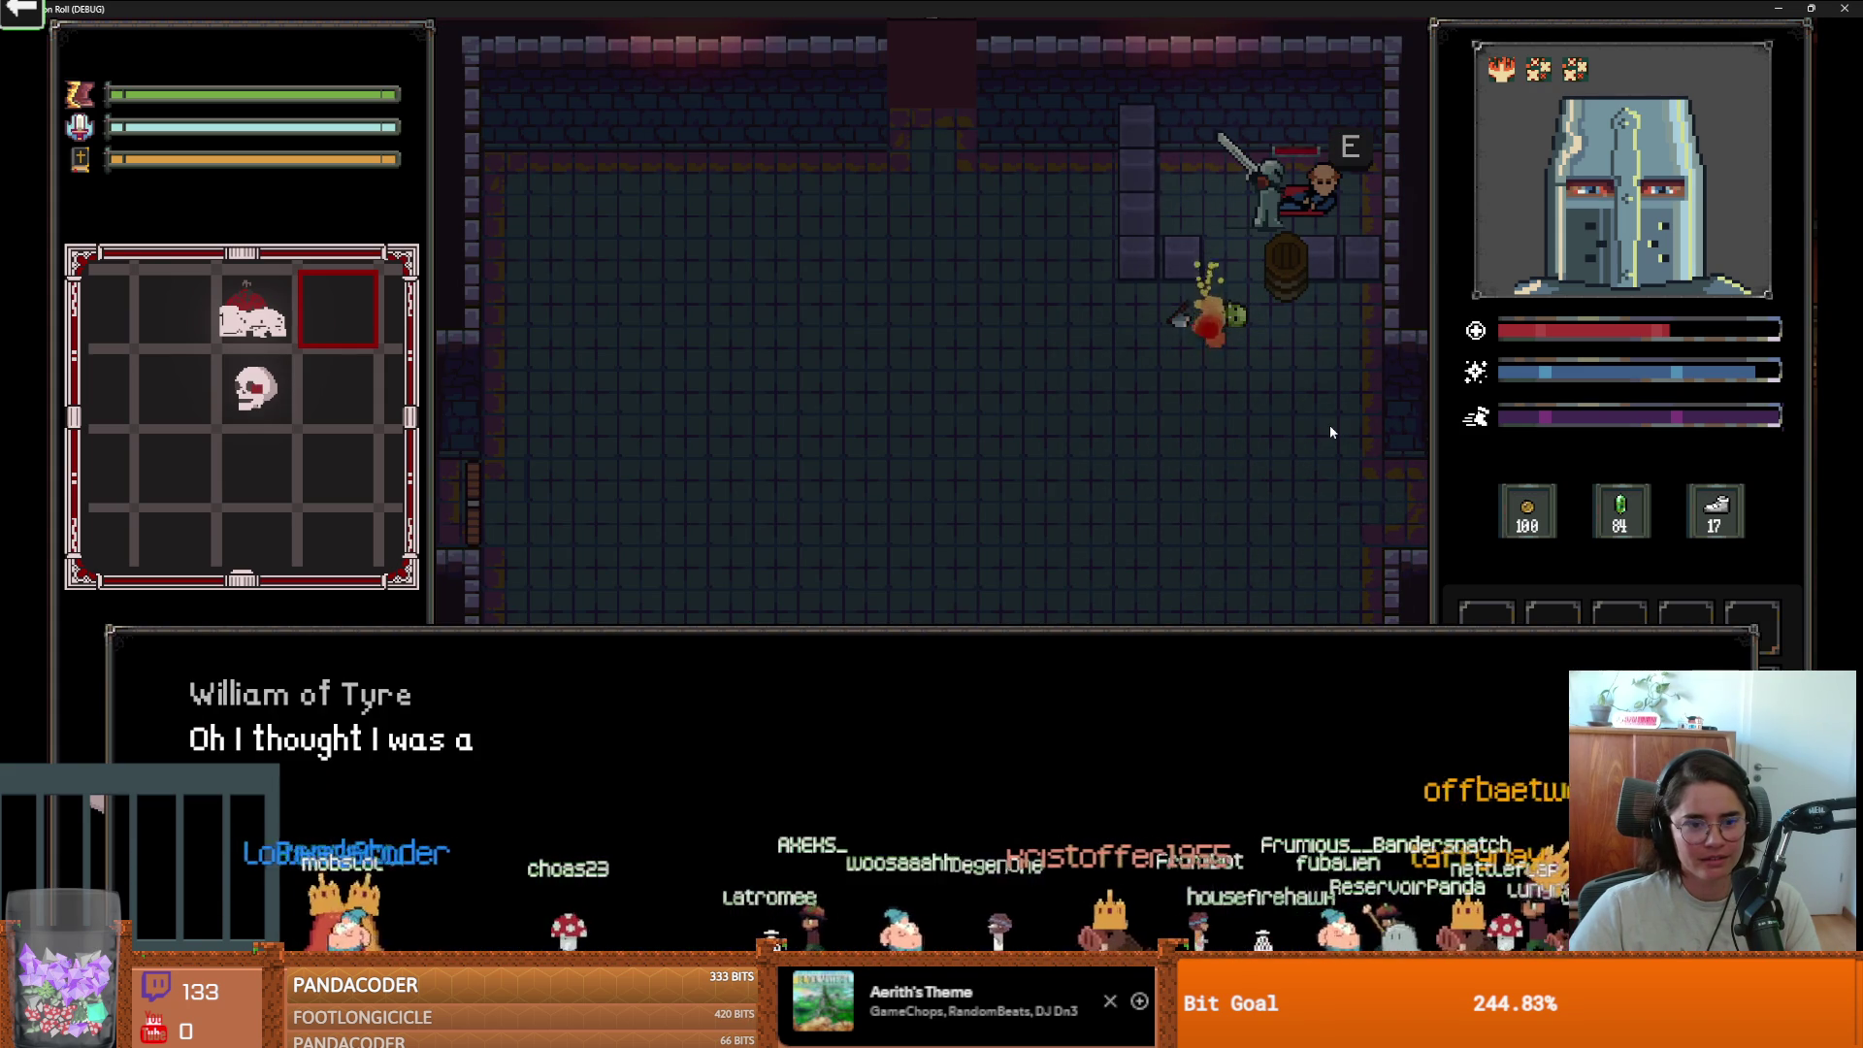
# Click through and close William of Tyre's manuscript dialogue, then walk down-left to the door.
pyautogui.click(1083, 716)
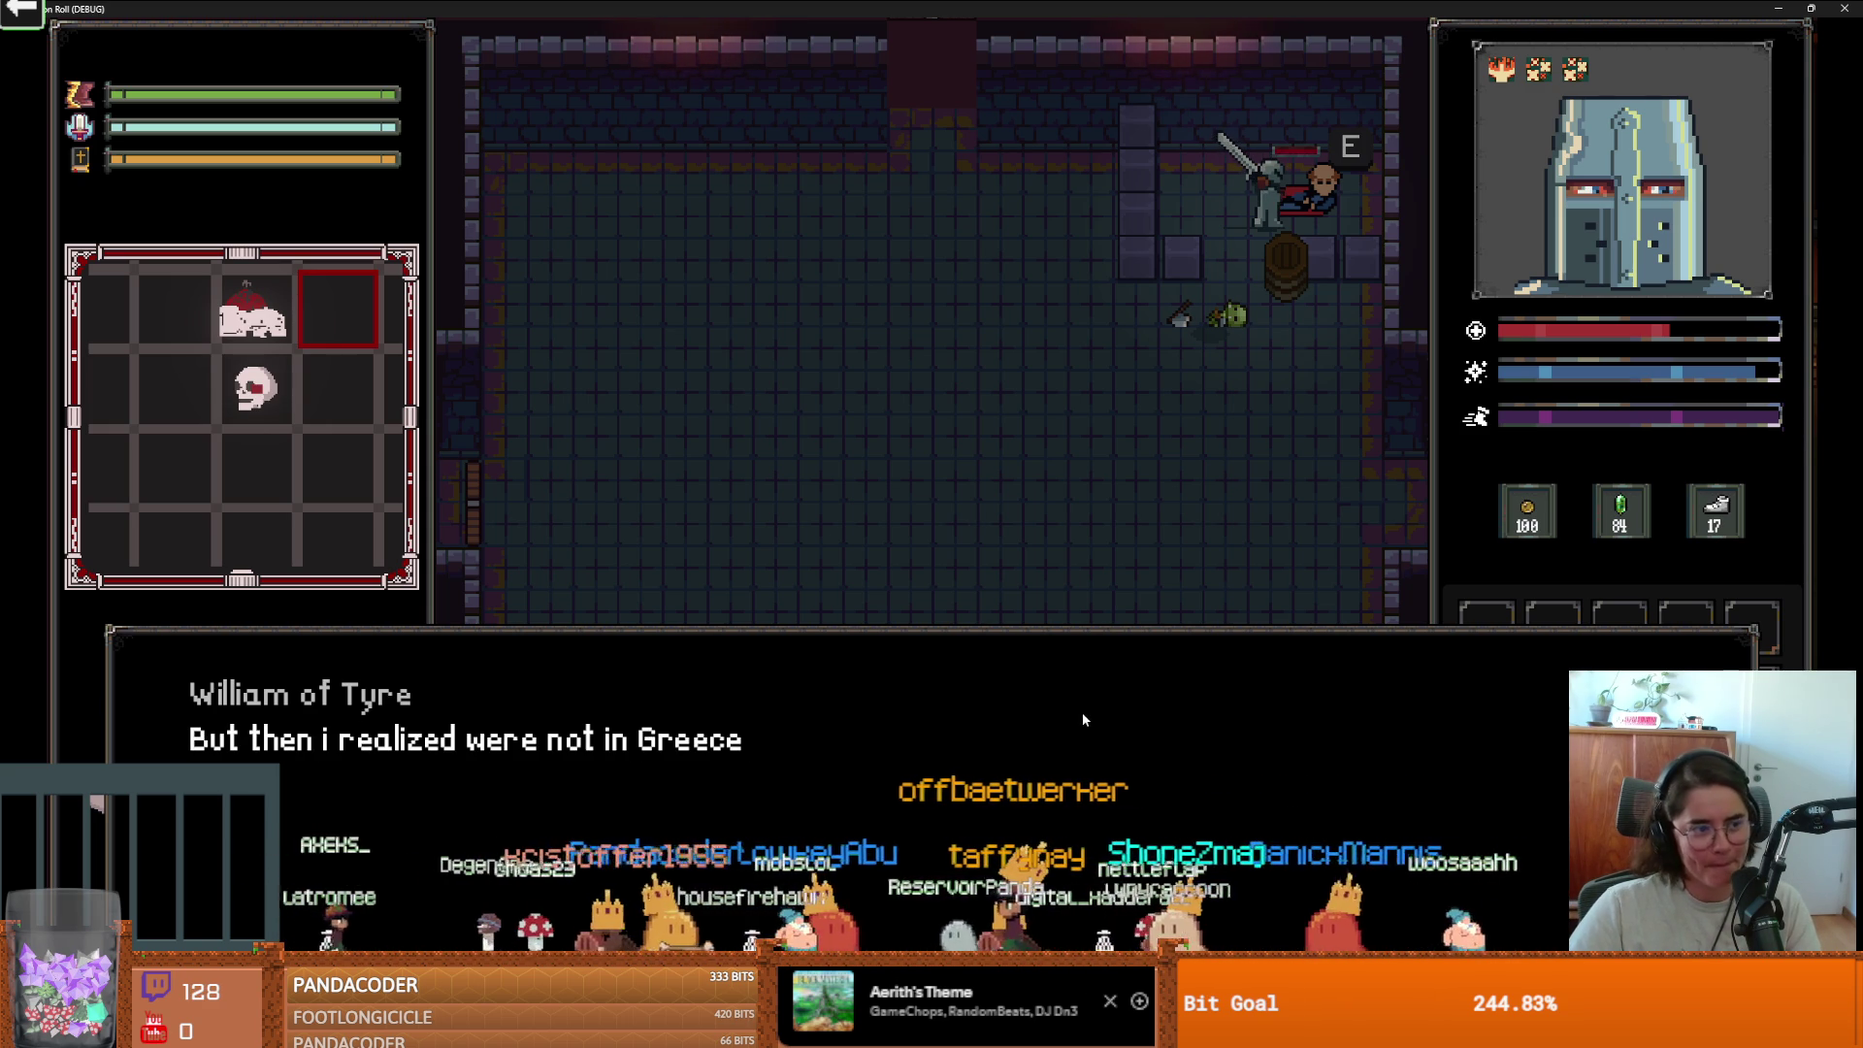
pyautogui.click(1083, 717)
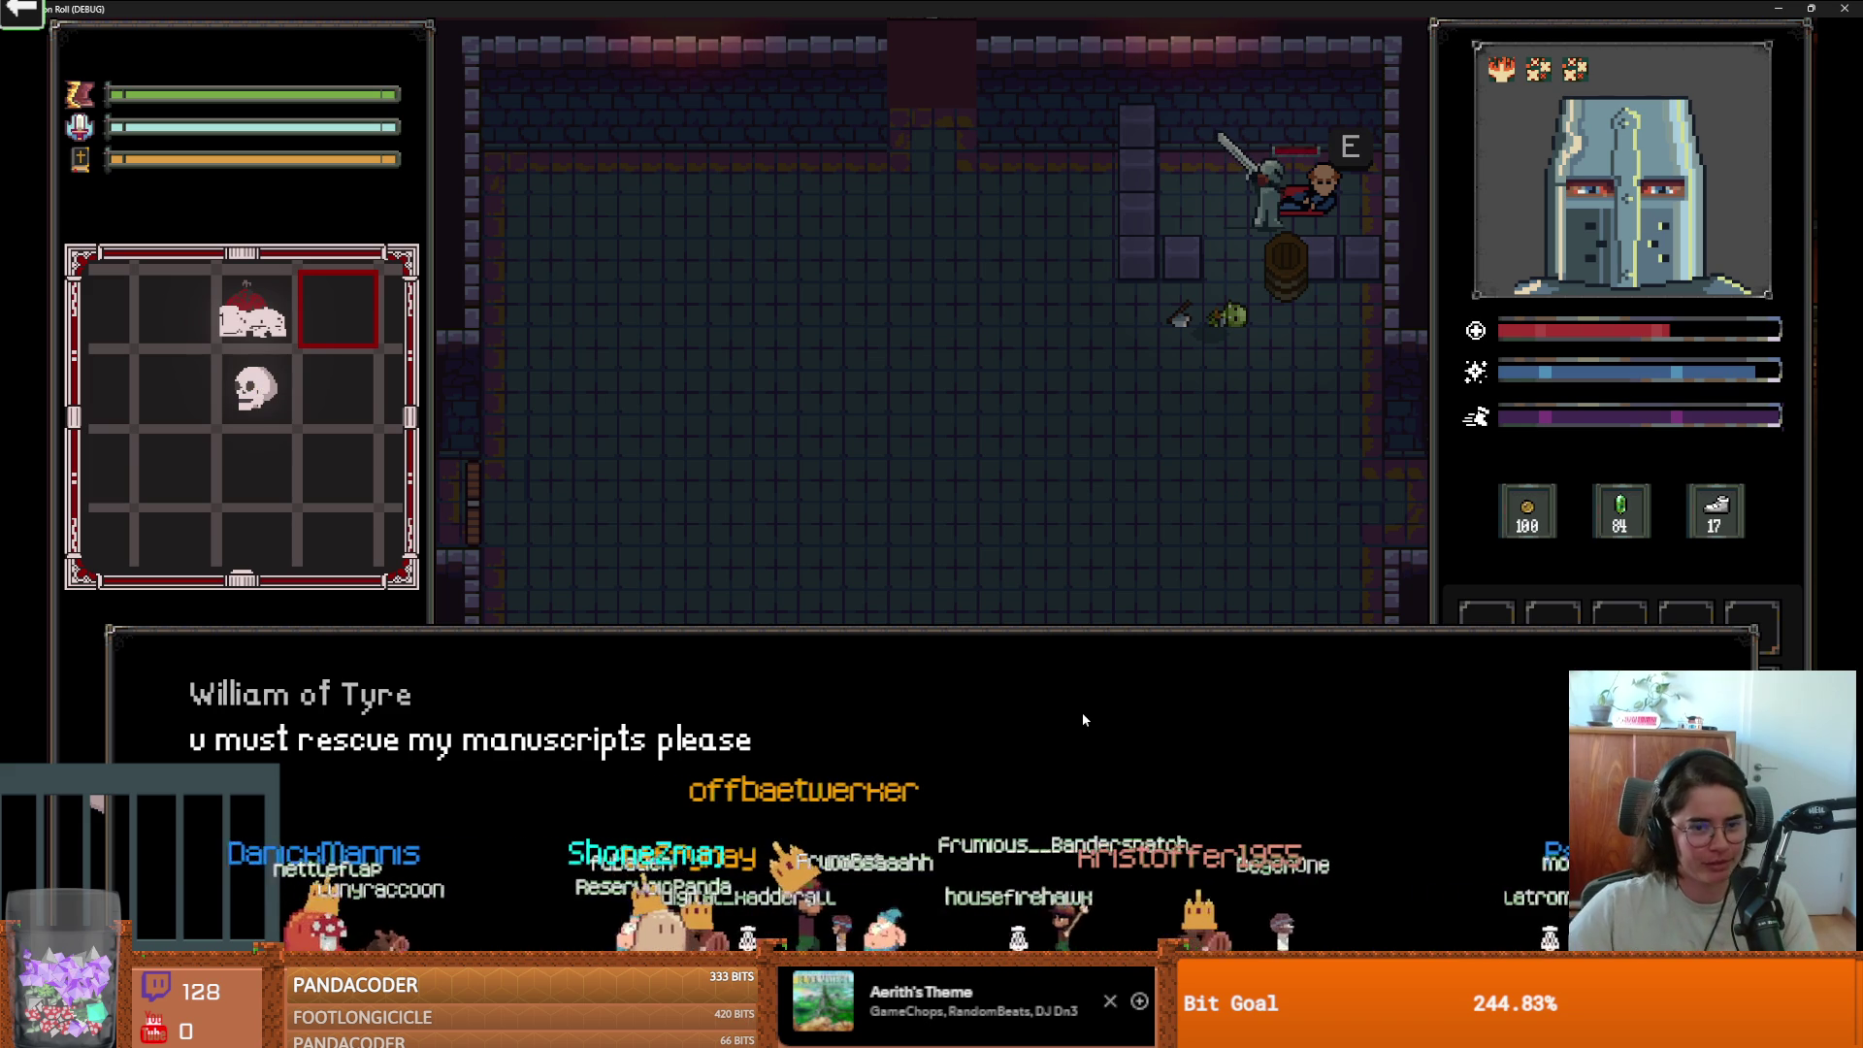
pyautogui.click(985, 427)
pyautogui.click(1067, 529)
pyautogui.press('s')
pyautogui.press('a')
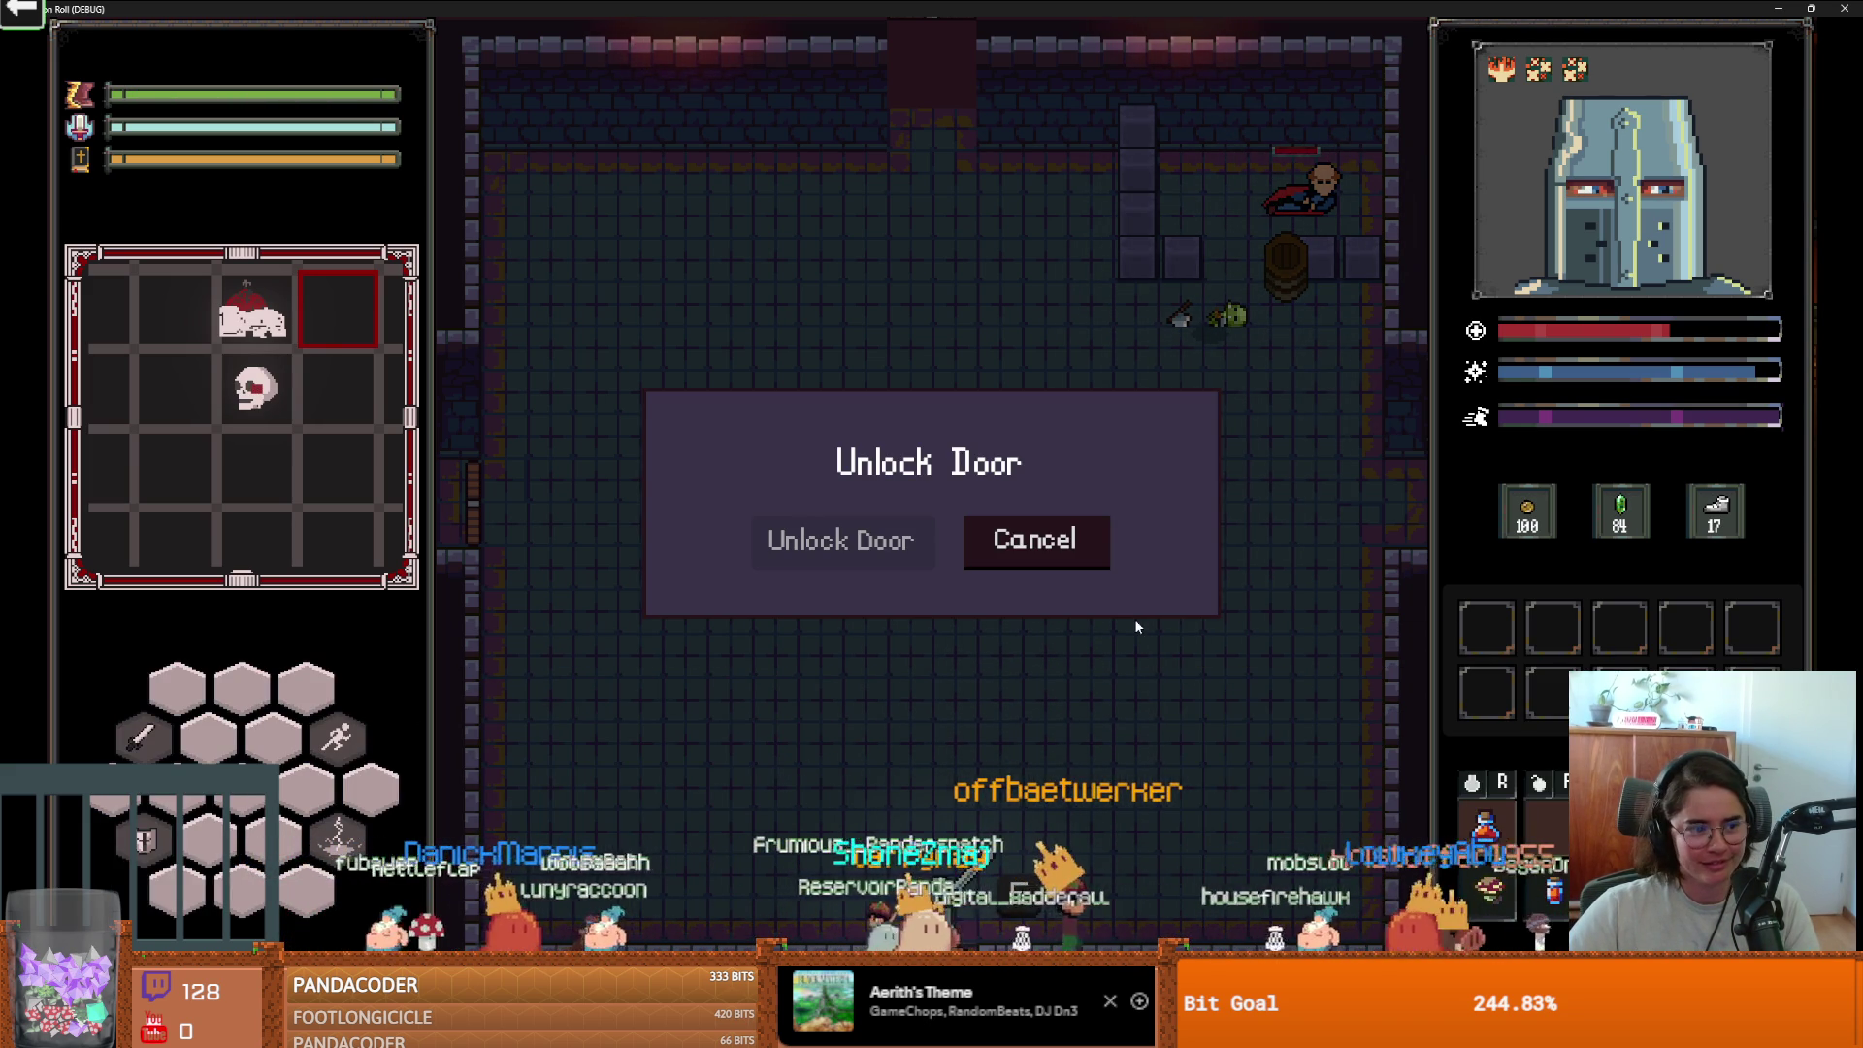
# Decline the Unlock Door prompts and walk the knight through the top doorway into the lava room.
pyautogui.click(1075, 543)
pyautogui.press('w')
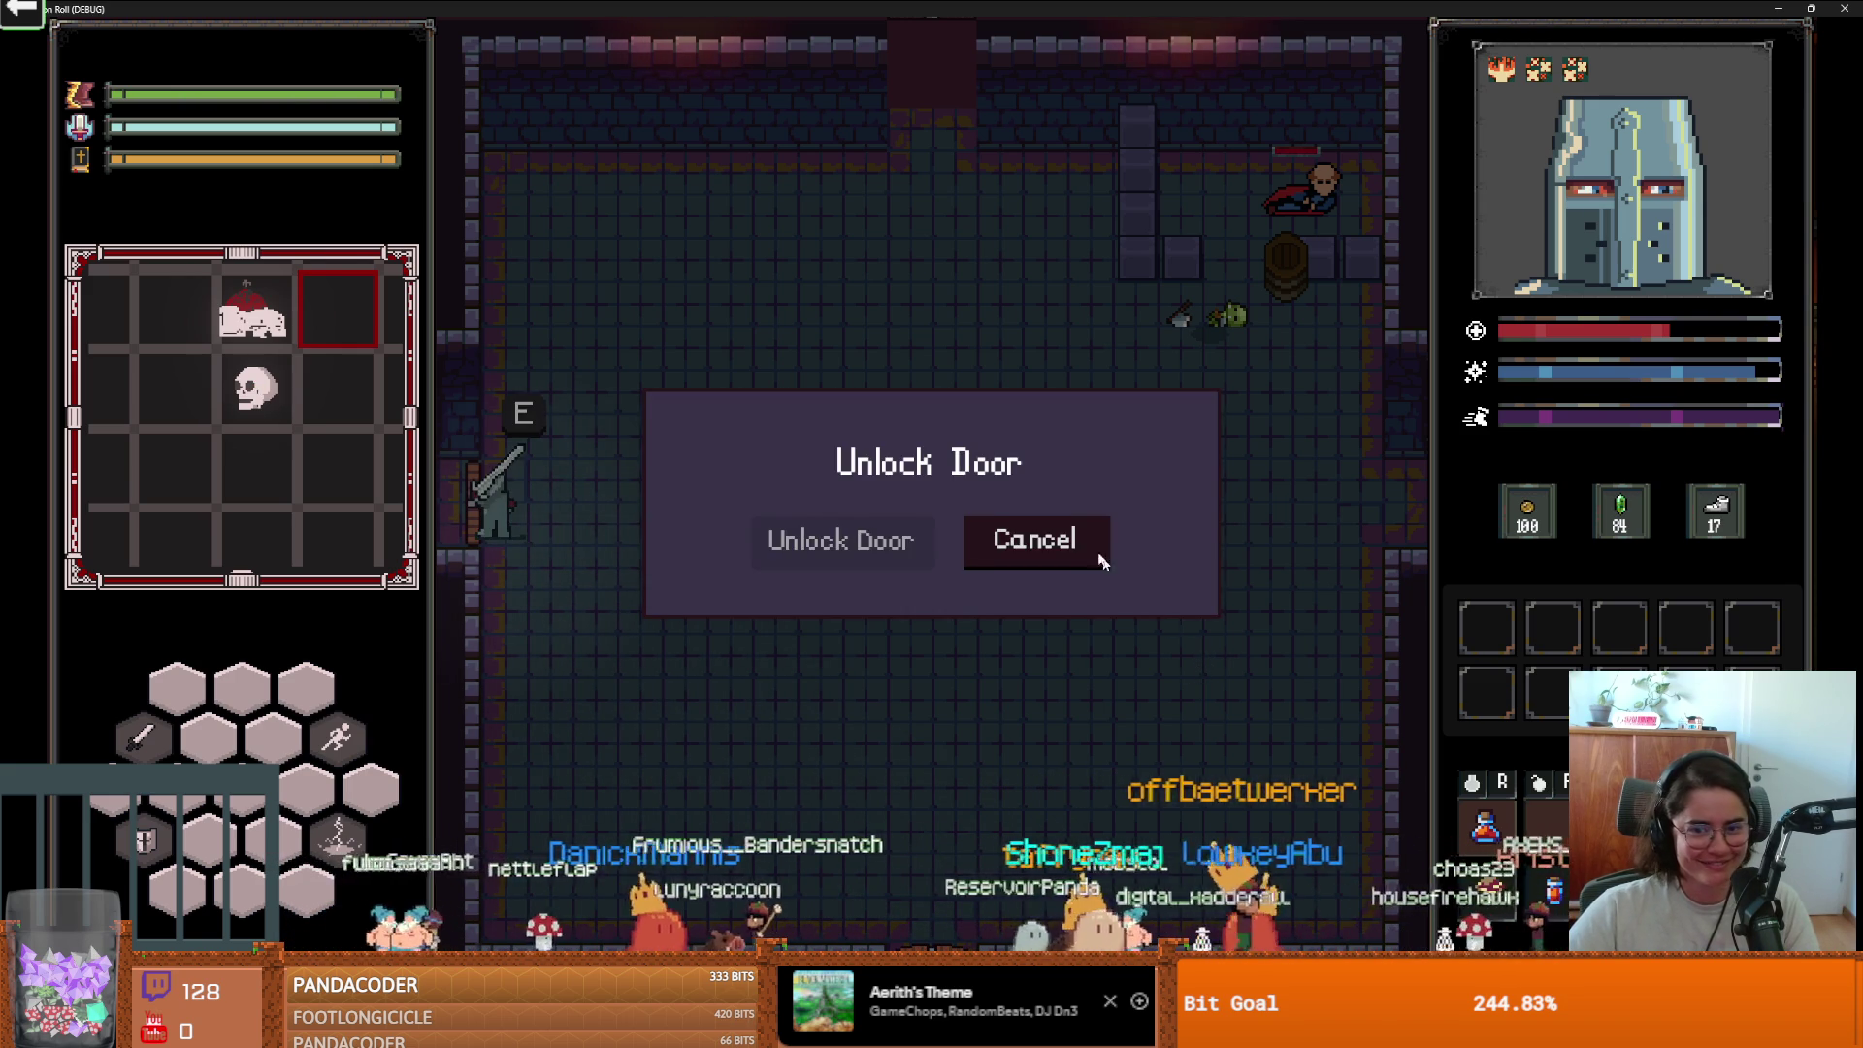
pyautogui.click(1087, 534)
pyautogui.press('d')
pyautogui.press('w')
pyautogui.press('d')
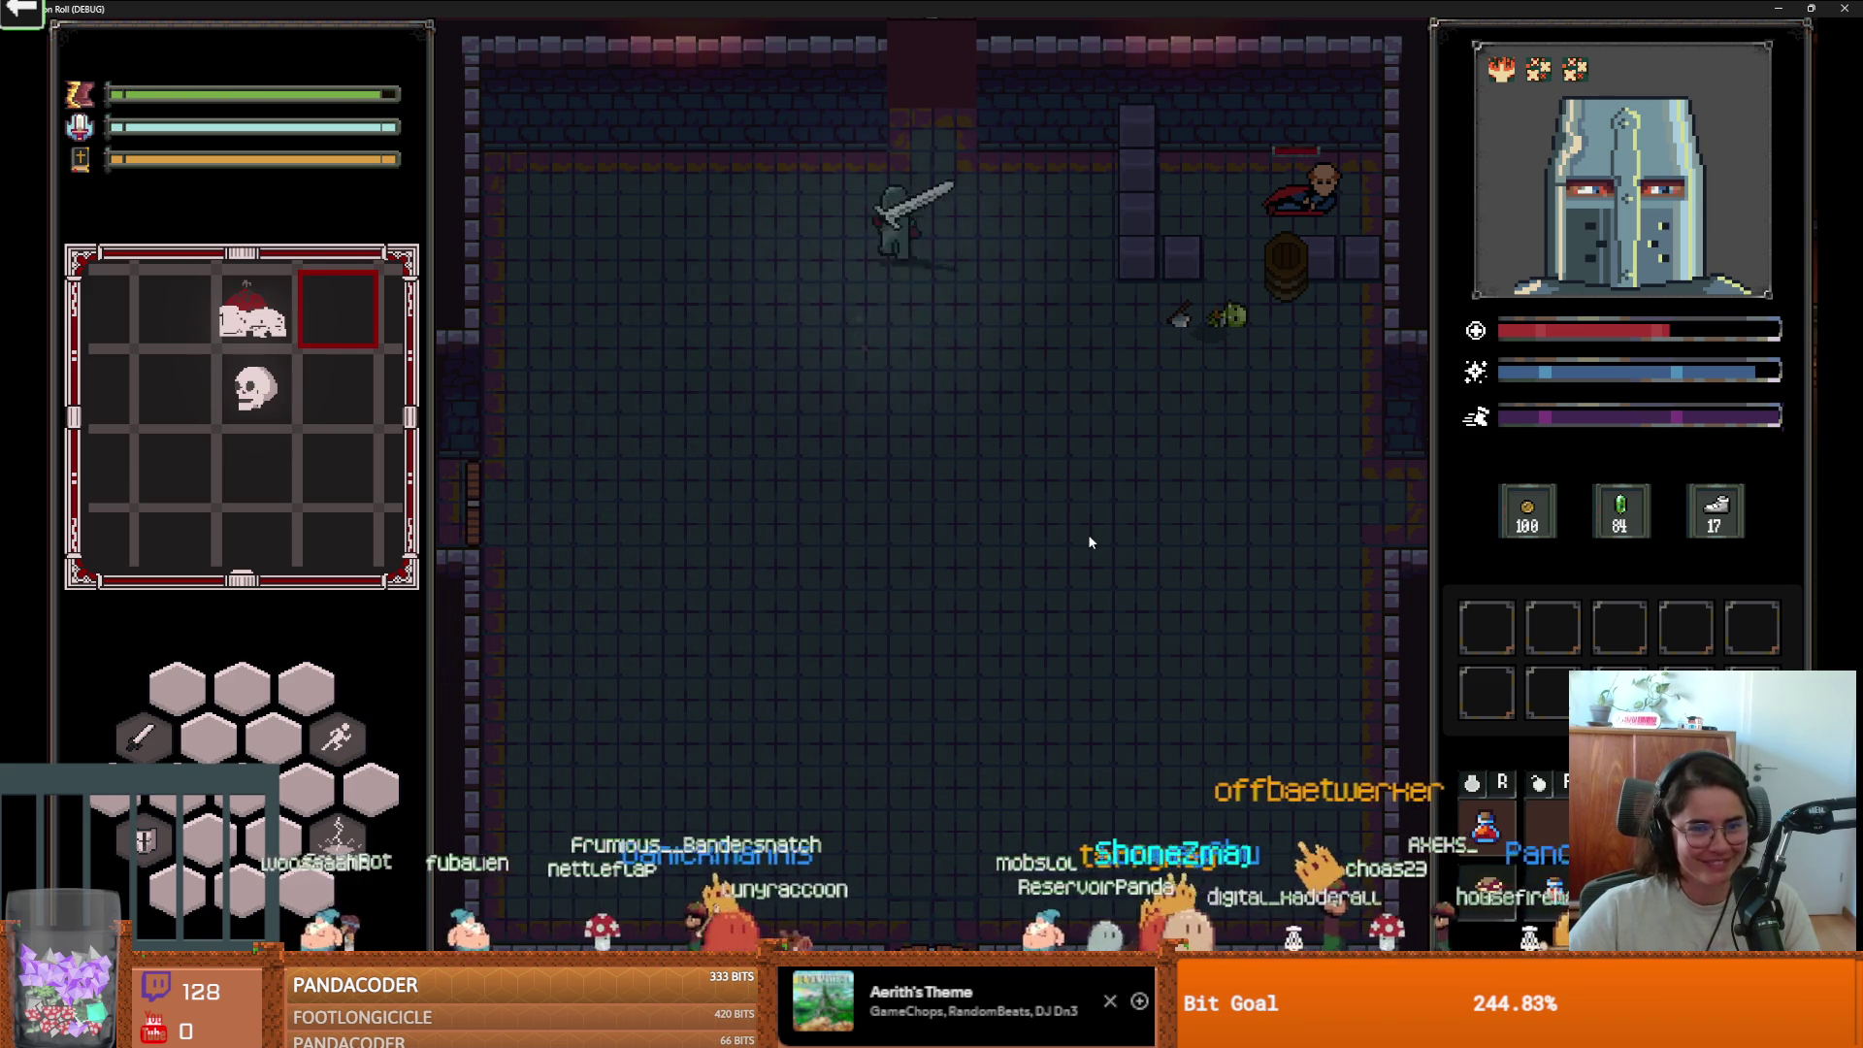
pyautogui.press('a')
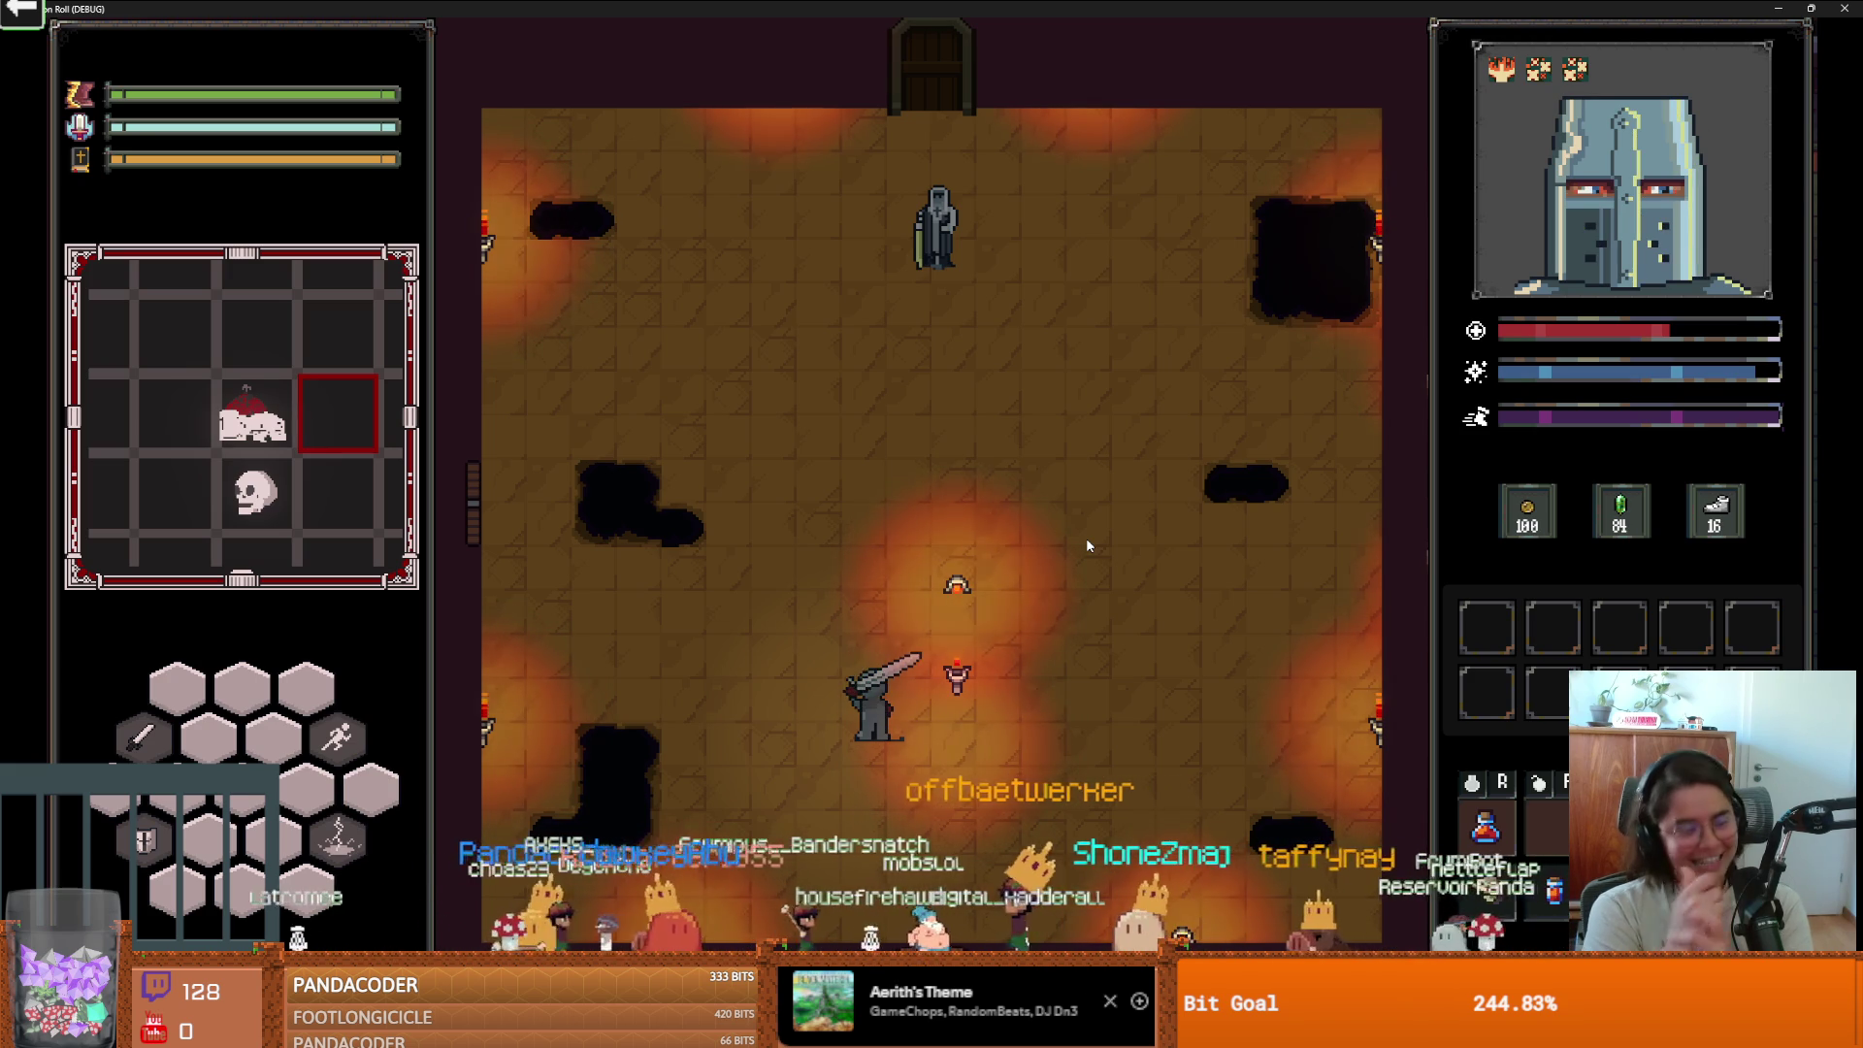
# In the lava room, leave the left door locked and enter the top door to reach a room choice.
pyautogui.click(1029, 582)
pyautogui.press('w')
pyautogui.press('a')
pyautogui.press('a')
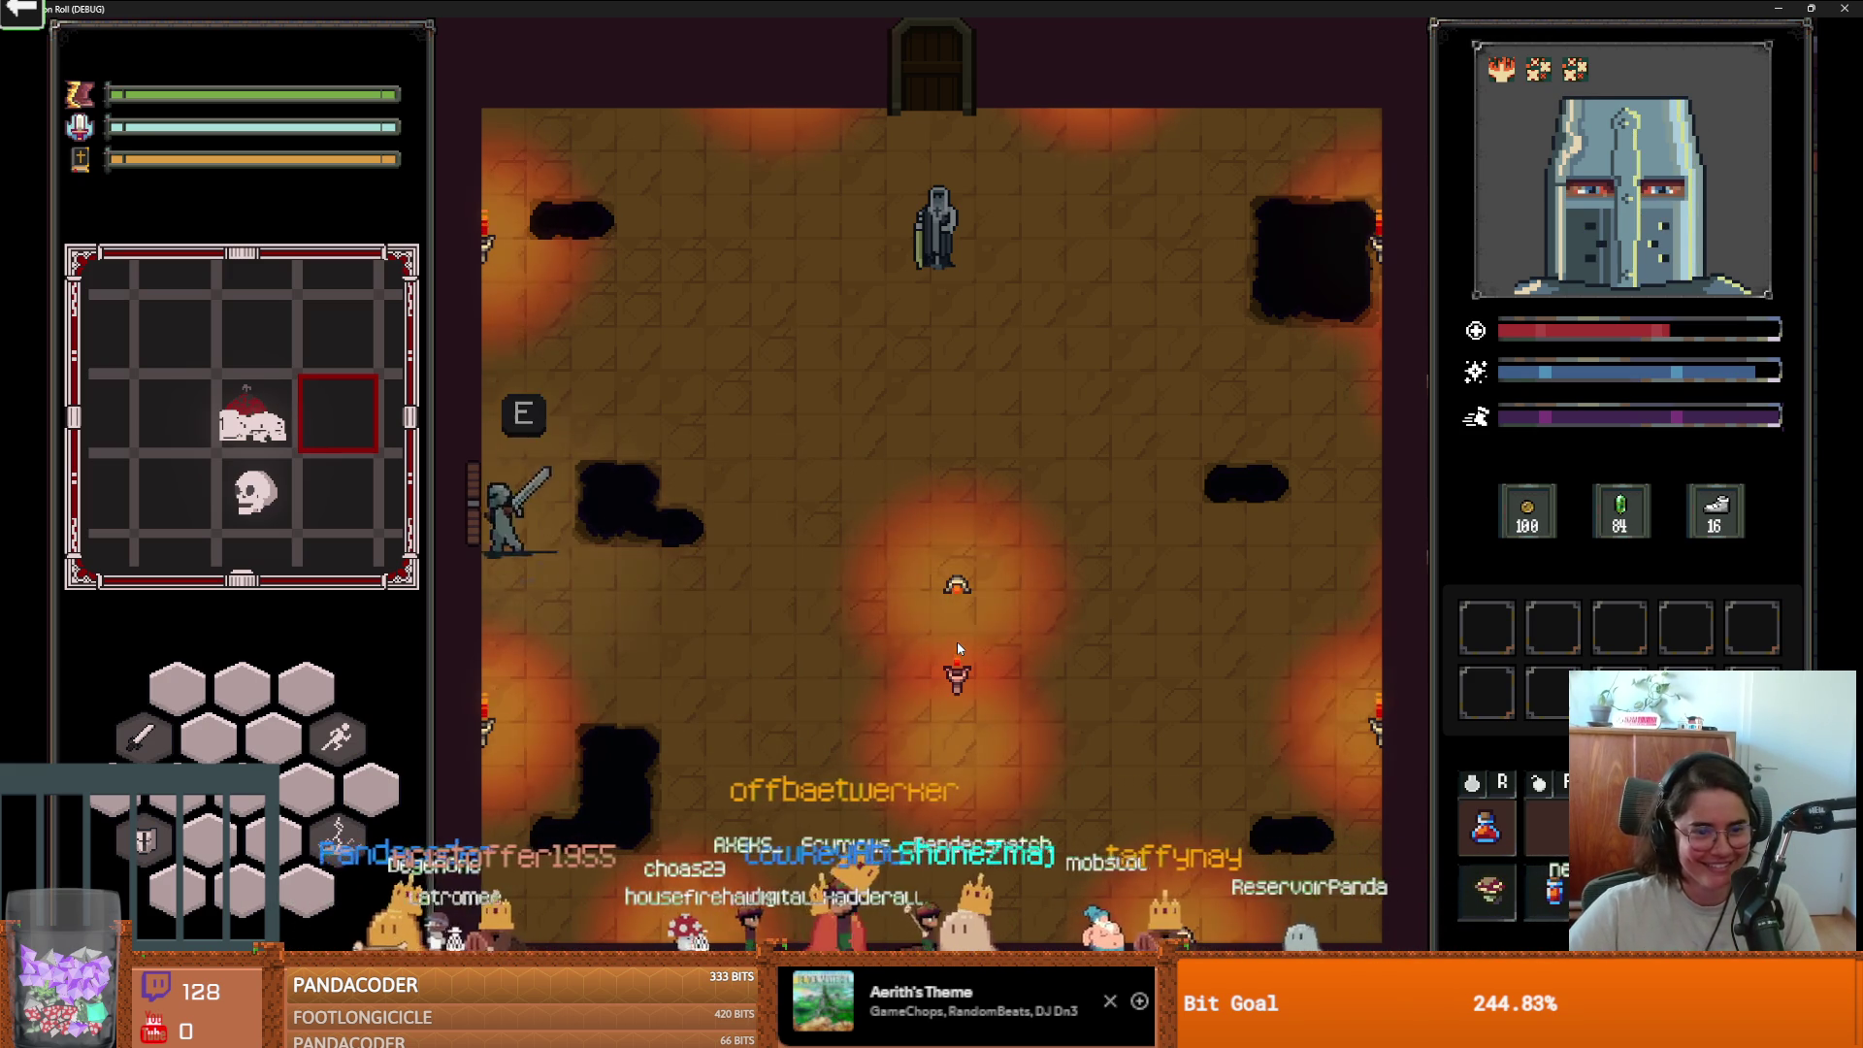
pyautogui.press('e')
pyautogui.click(1074, 535)
pyautogui.press('w')
pyautogui.press('d')
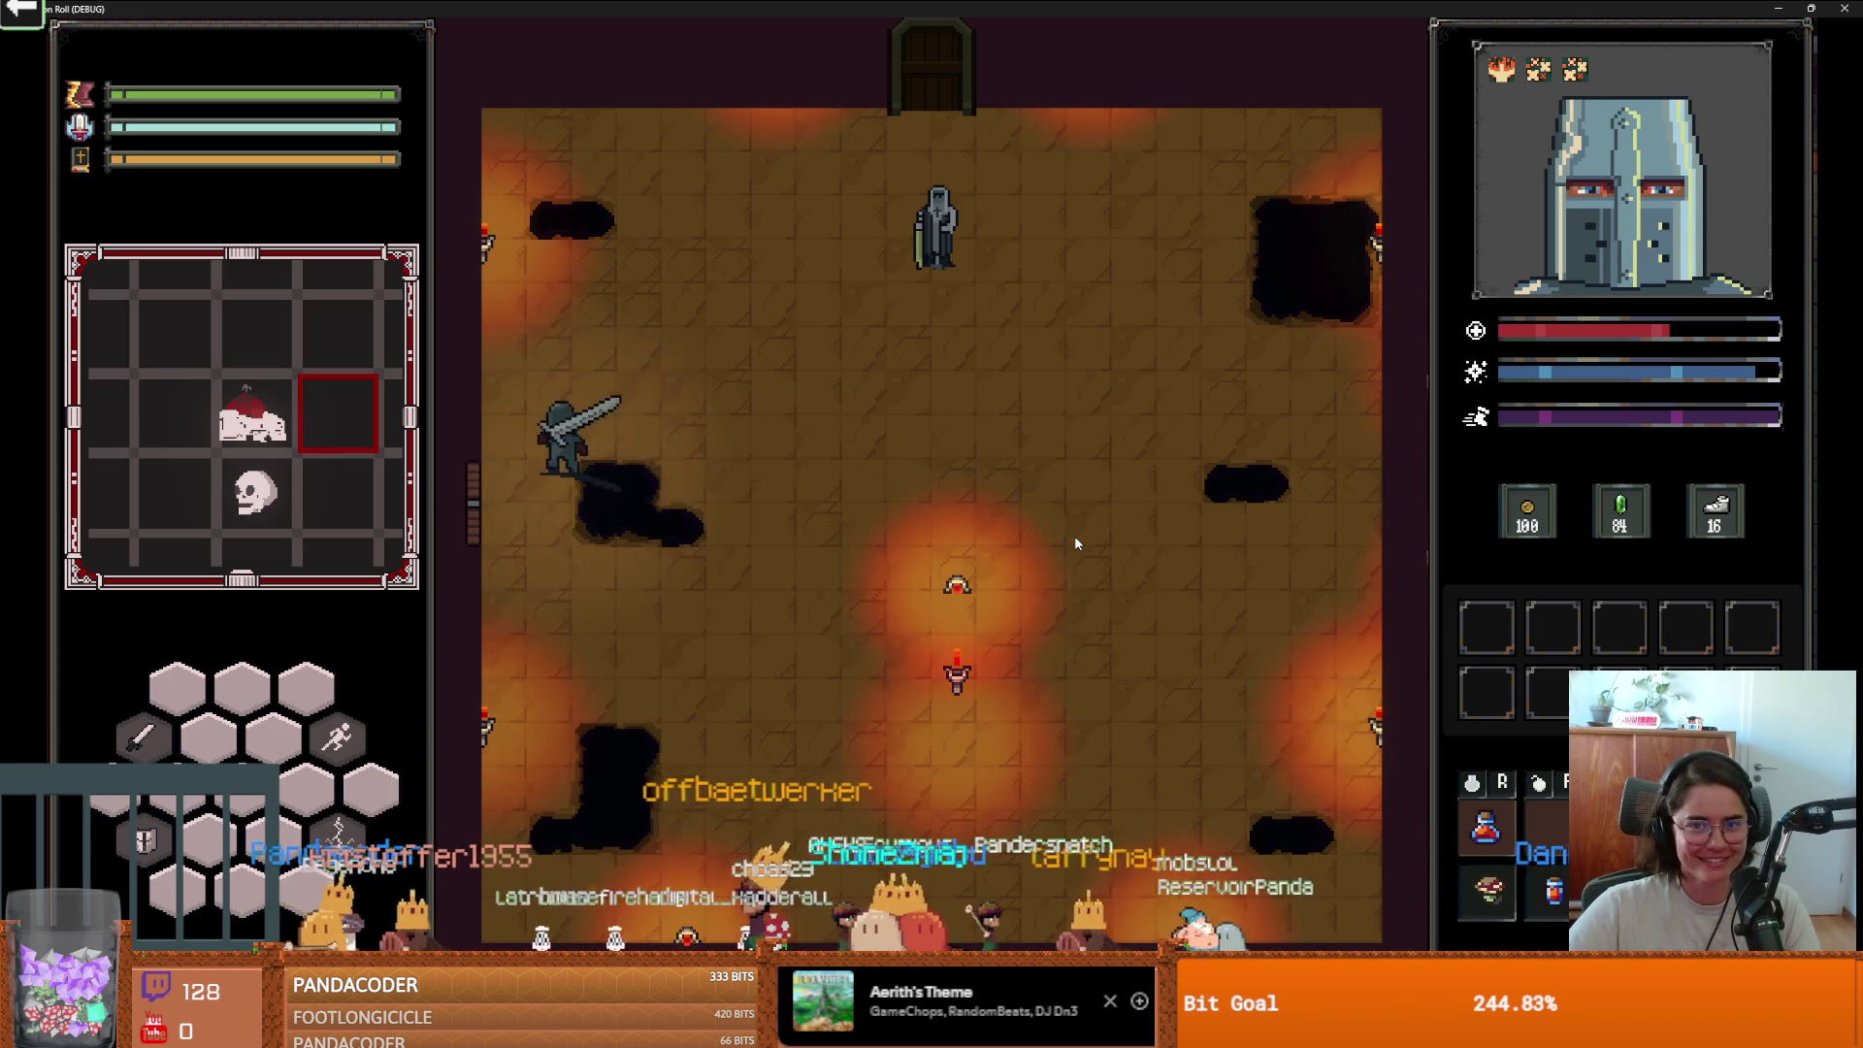
pyautogui.press('w')
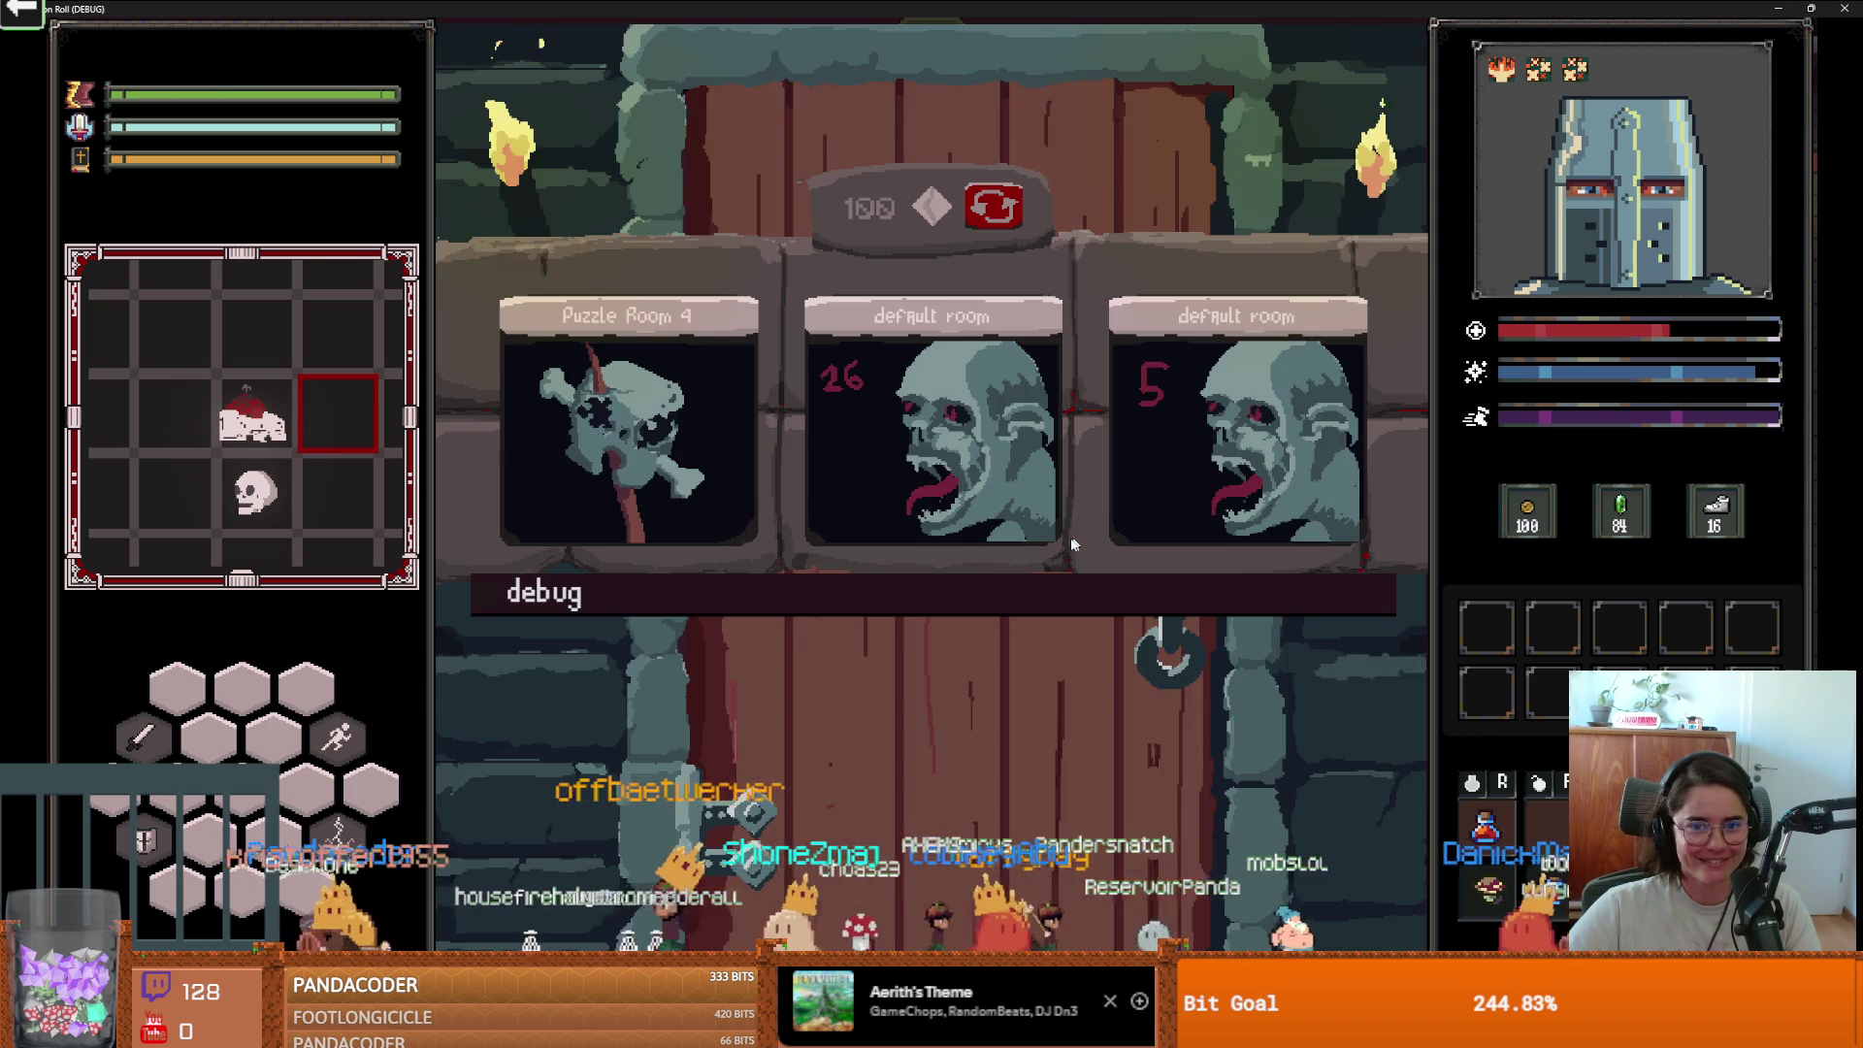
# Reroll the room cards, choose Williams Manuscript, and inspect the item_data declaration on line 27.
pyautogui.click(999, 224)
pyautogui.click(999, 224)
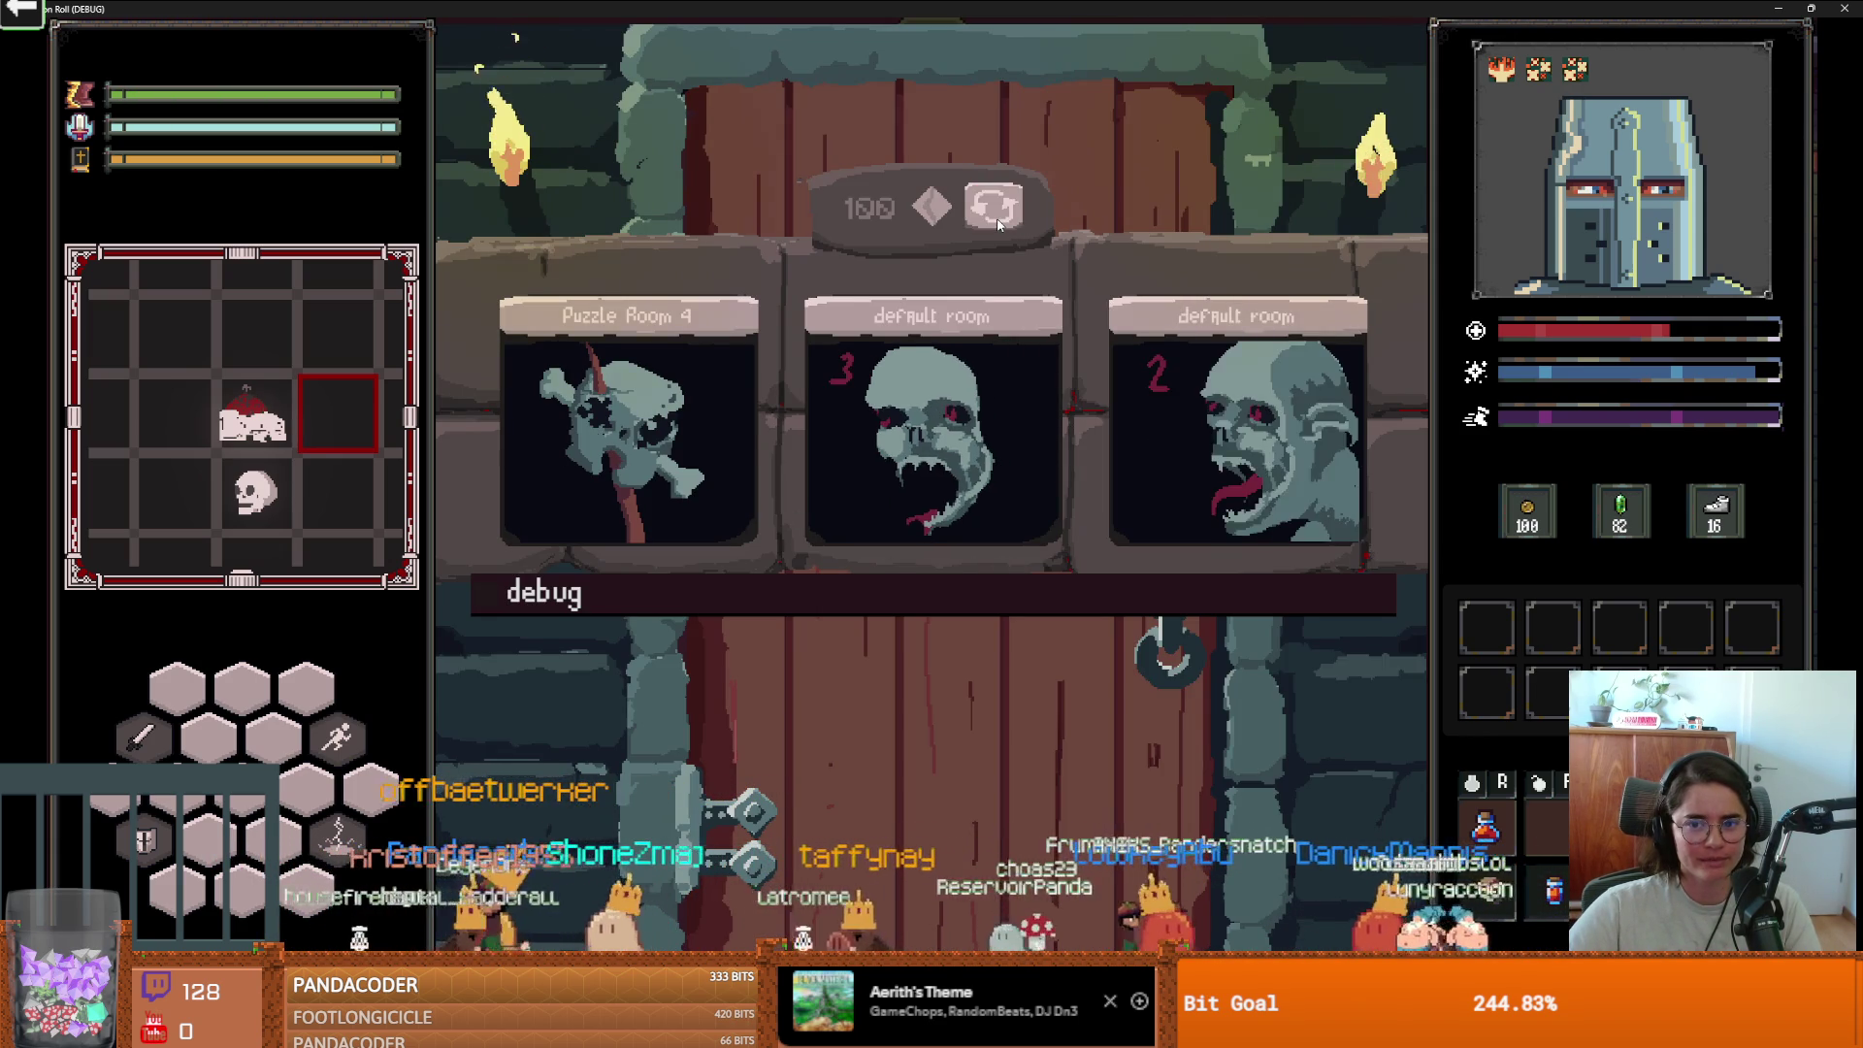
pyautogui.click(998, 224)
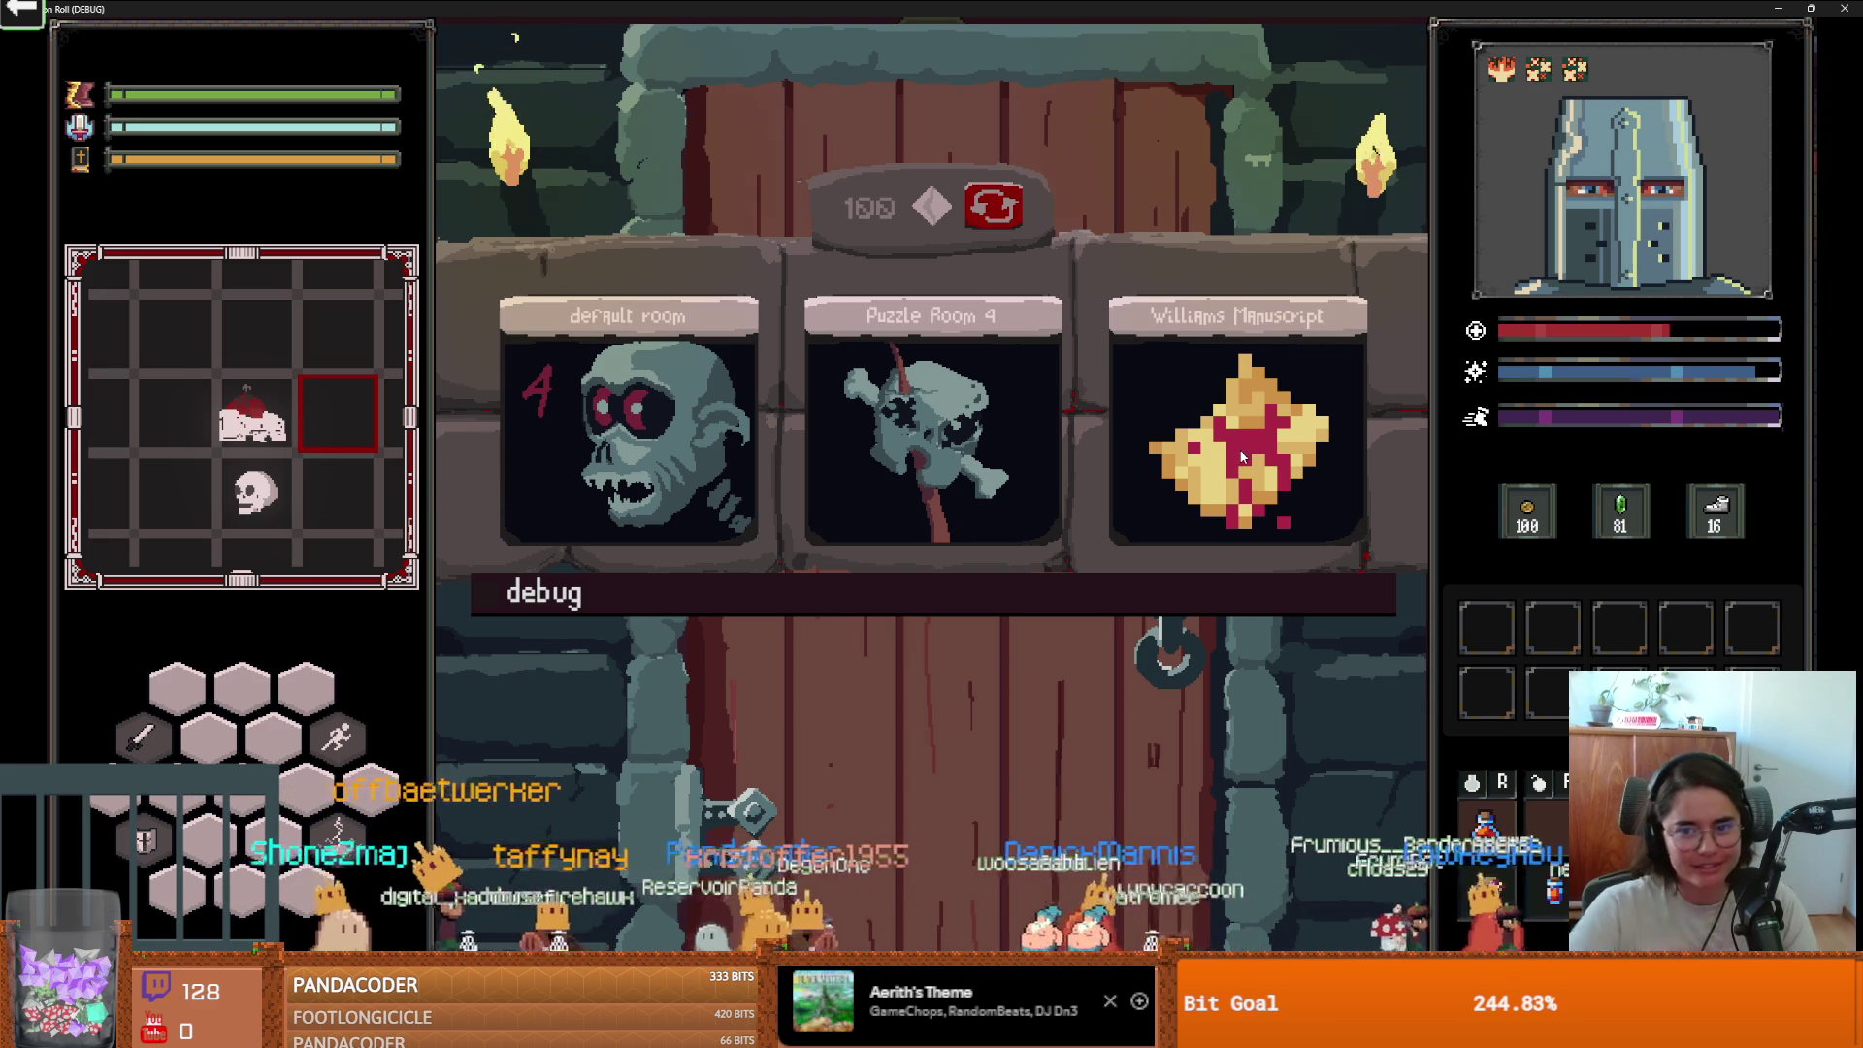
pyautogui.click(1242, 457)
pyautogui.press('BackSpace')
pyautogui.click(849, 352)
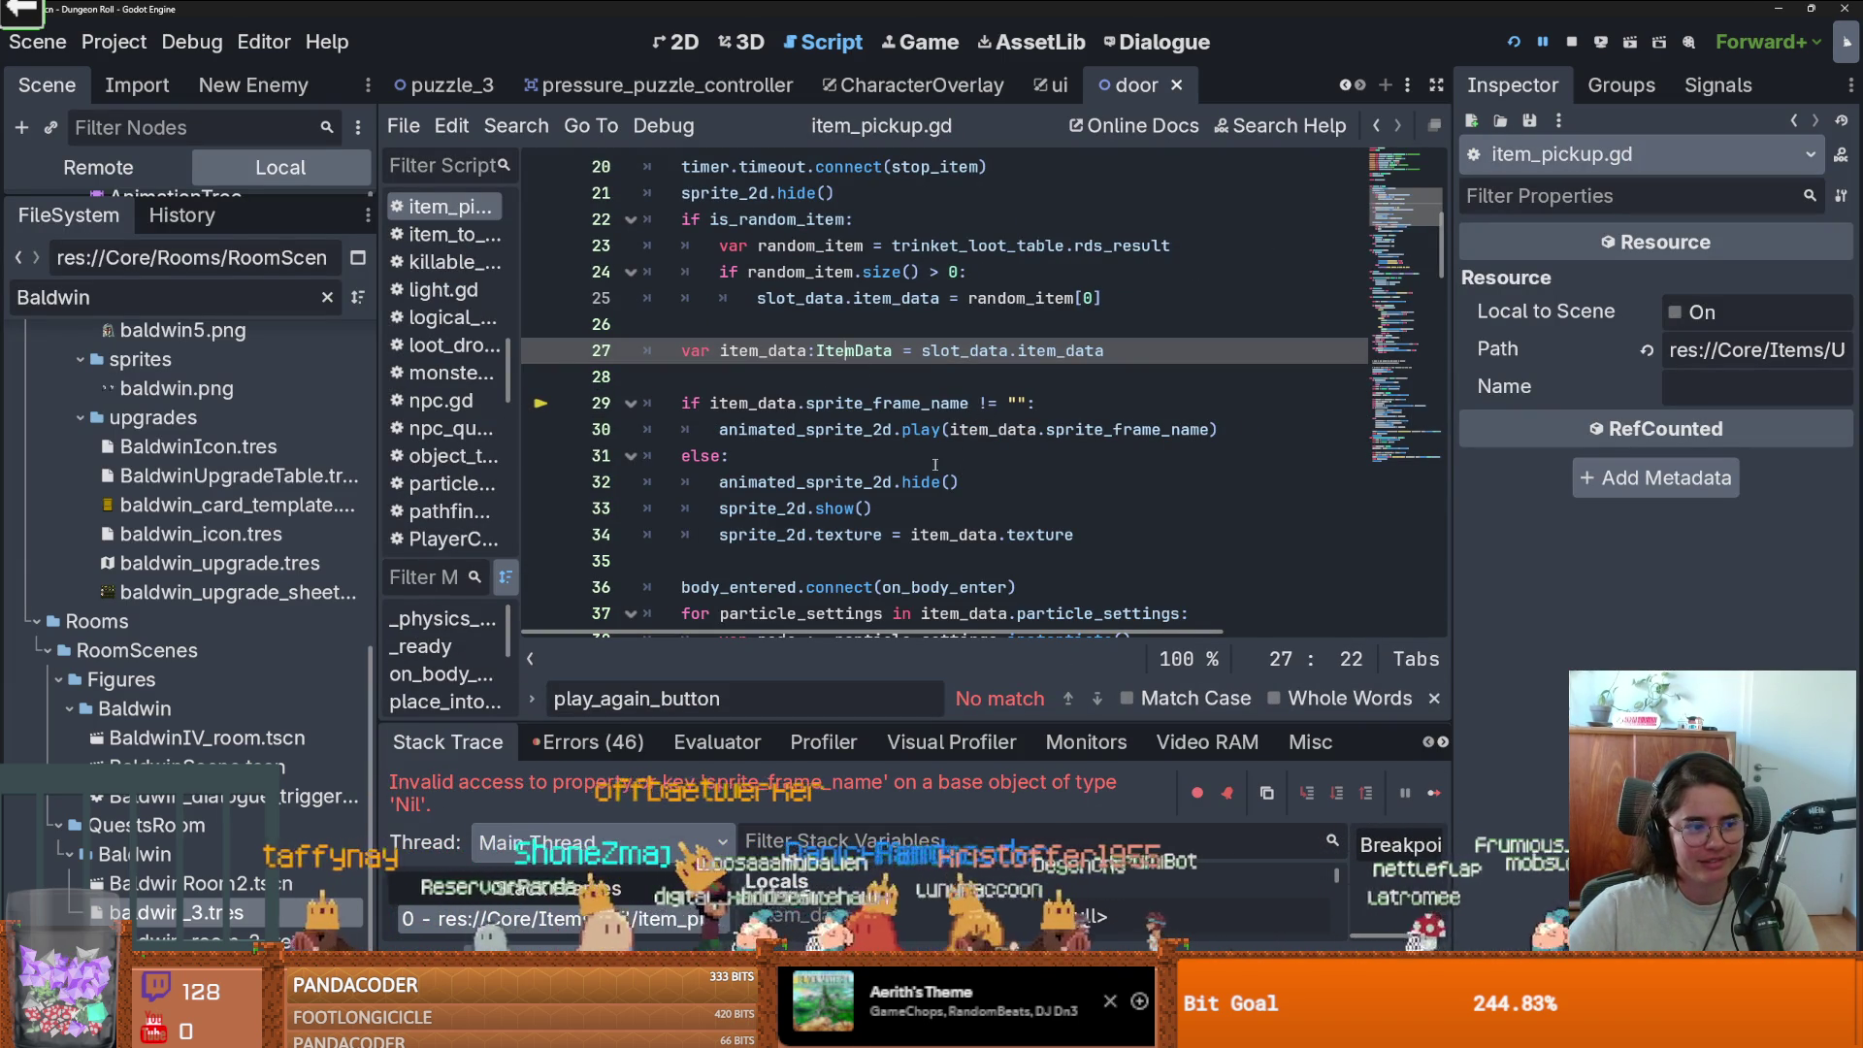
# Review the random item lookup around line 29 of item_pickup.gd and save the project.
pyautogui.scroll(2, 922, 447)
pyautogui.scroll(-1, 873, 427)
pyautogui.click(802, 400)
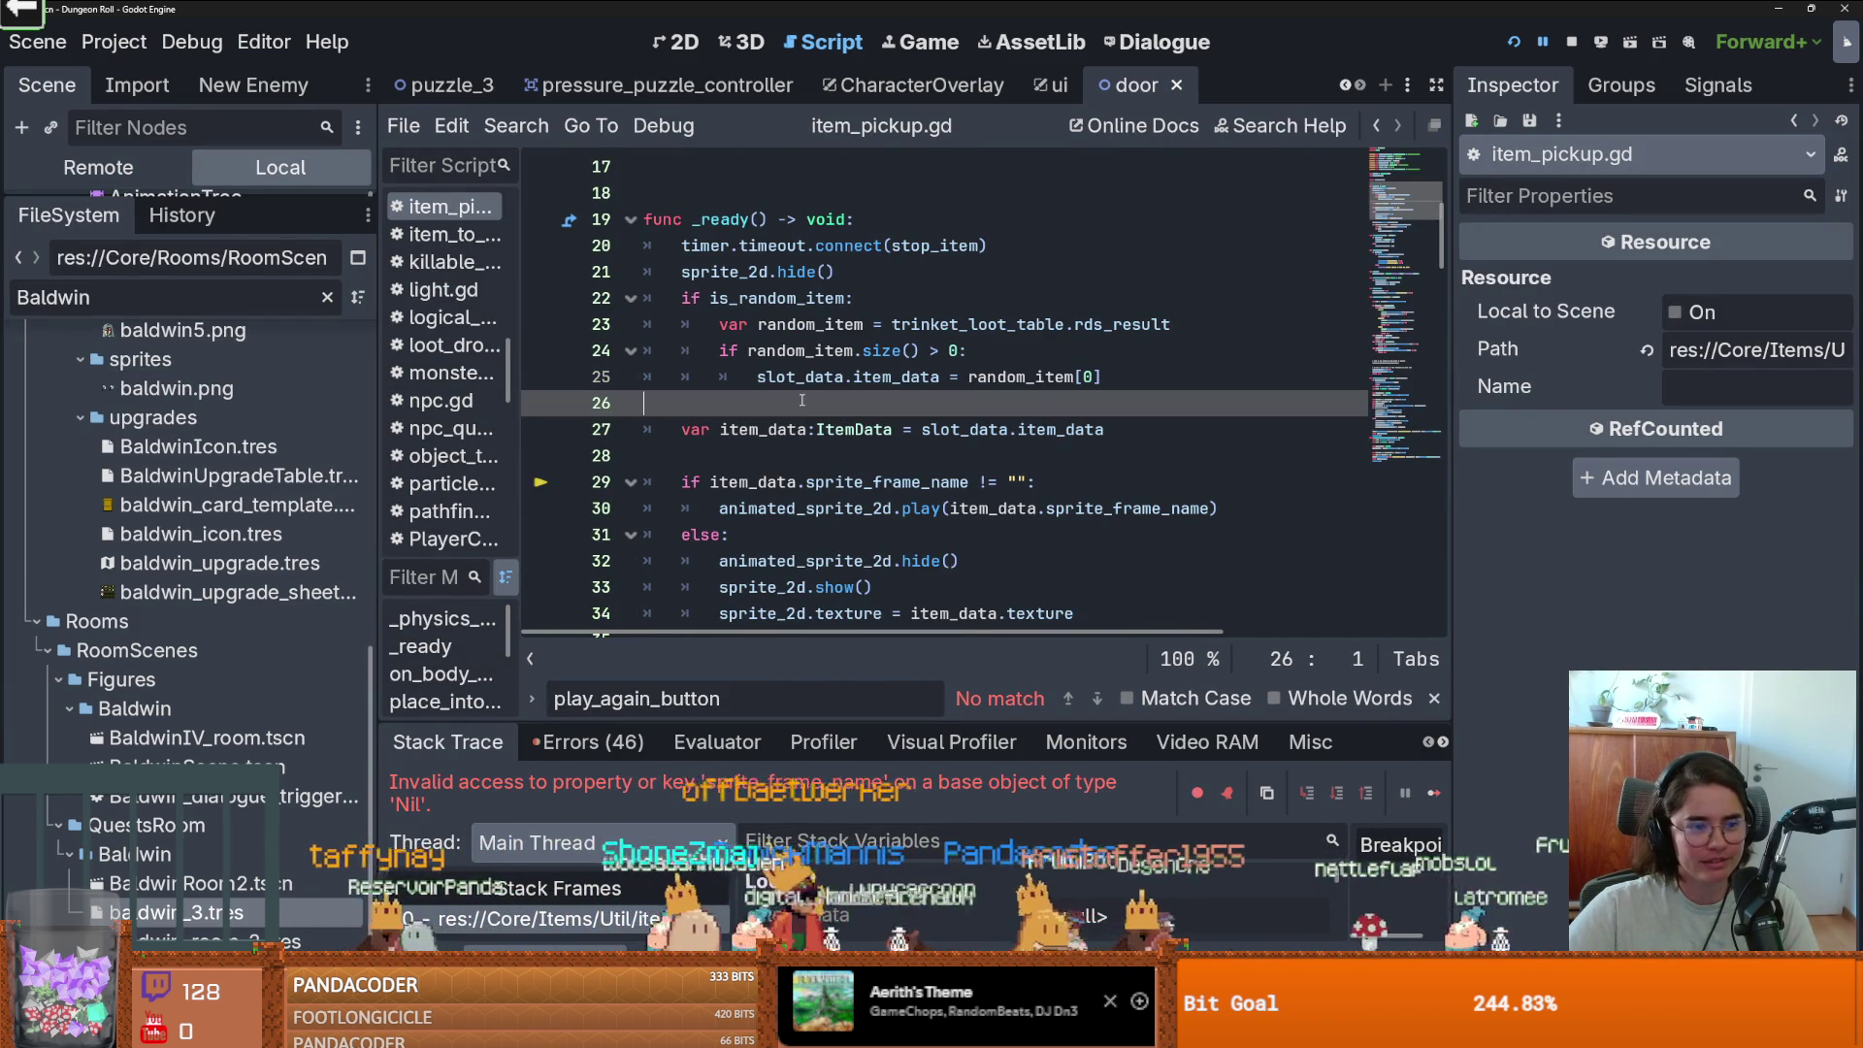
pyautogui.scroll(-2, 927, 466)
pyautogui.scroll(-1, 917, 476)
pyautogui.scroll(1, 909, 488)
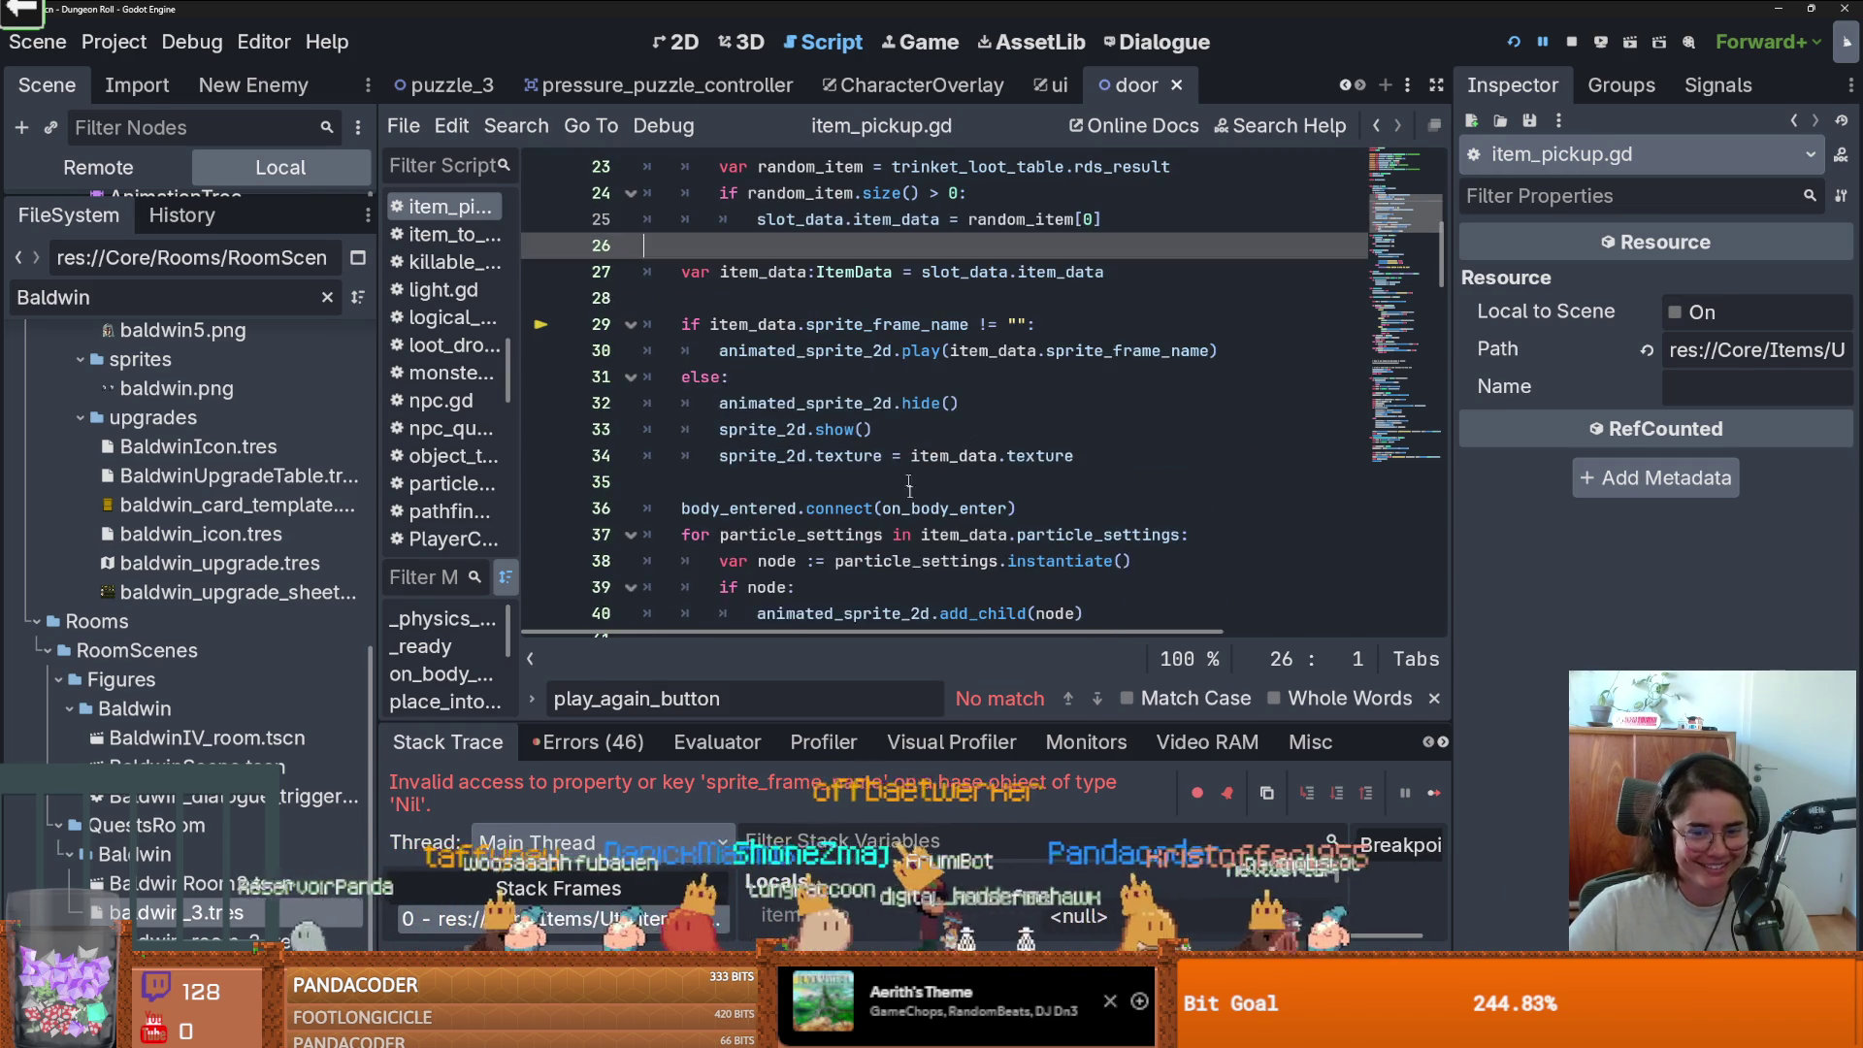
pyautogui.click(592, 917)
pyautogui.click(1010, 371)
pyautogui.hotkey('ctrl', 's')
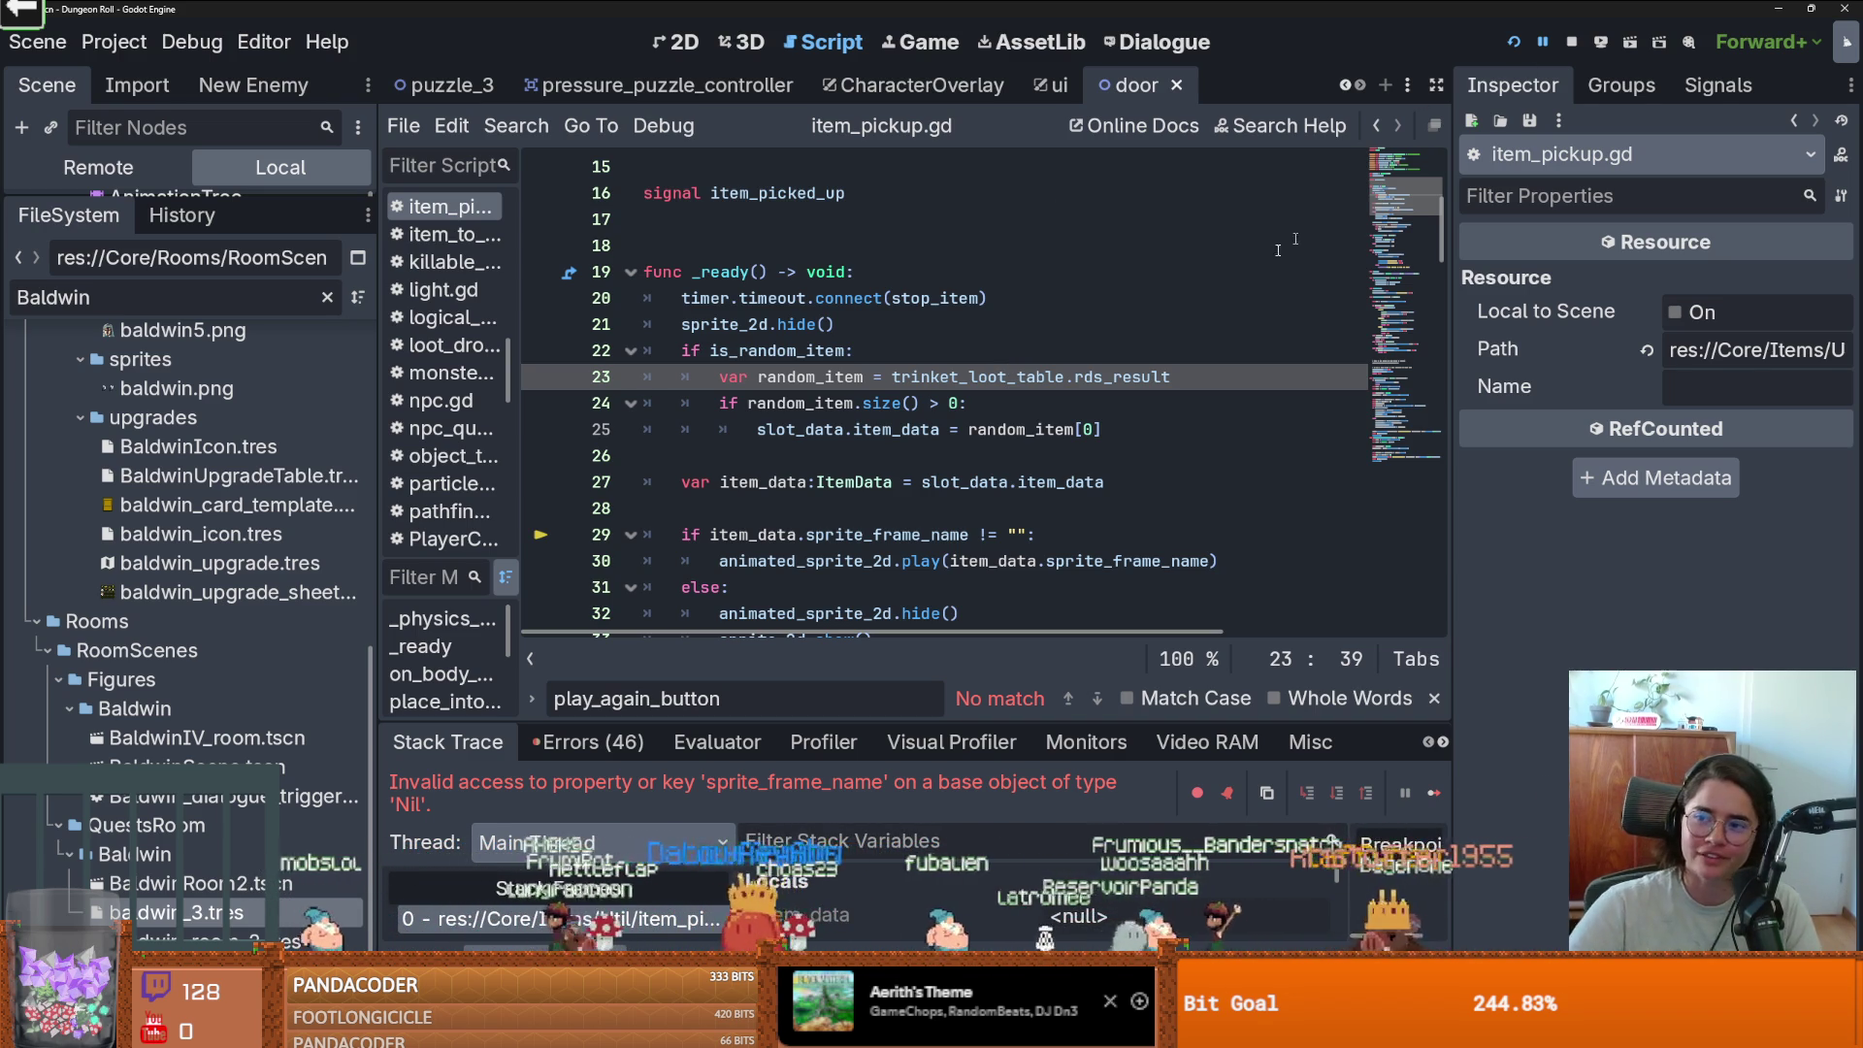
pyautogui.click(917, 472)
pyautogui.hotkey('ctrl', 's')
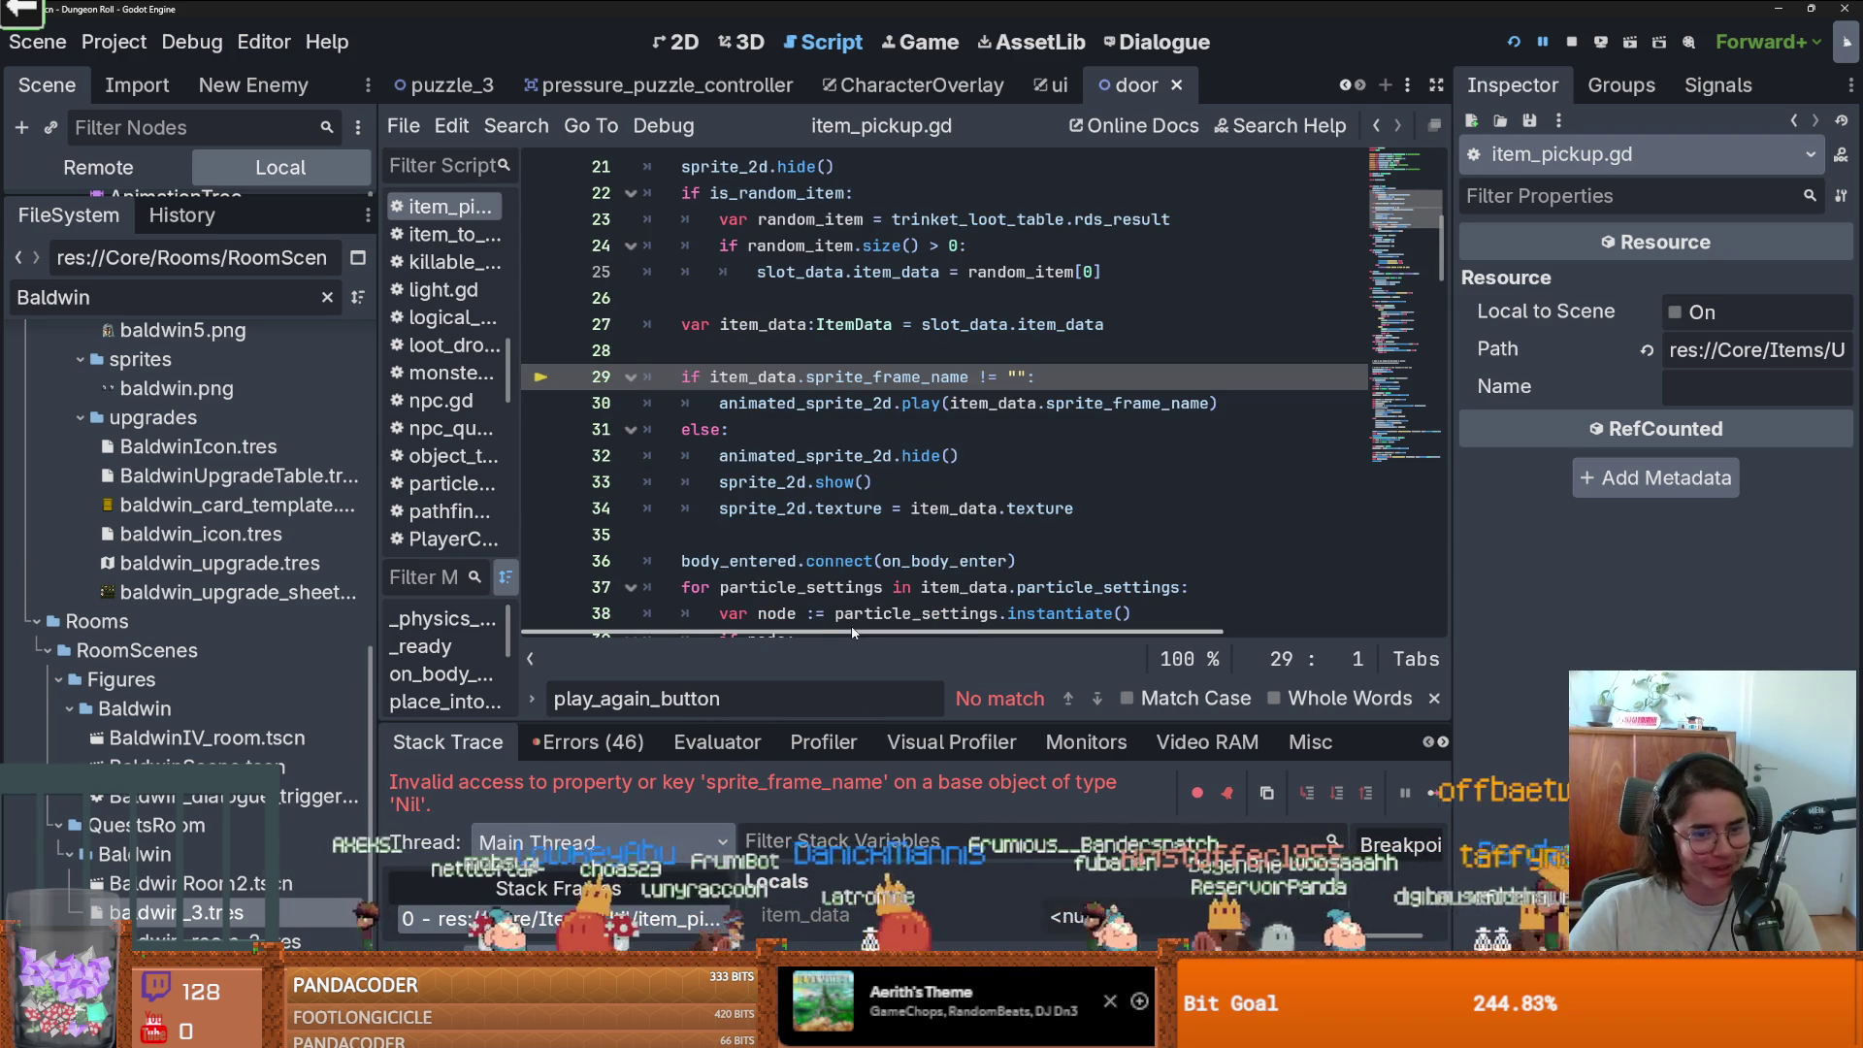
# Enlarge the debugger panel to confirm item_data is null, then switch to the baldwin_room_3 scene.
pyautogui.moveTo(833, 720)
pyautogui.mouseDown()
pyautogui.moveTo(835, 604)
pyautogui.moveTo(834, 720)
pyautogui.moveTo(853, 604)
pyautogui.mouseUp()
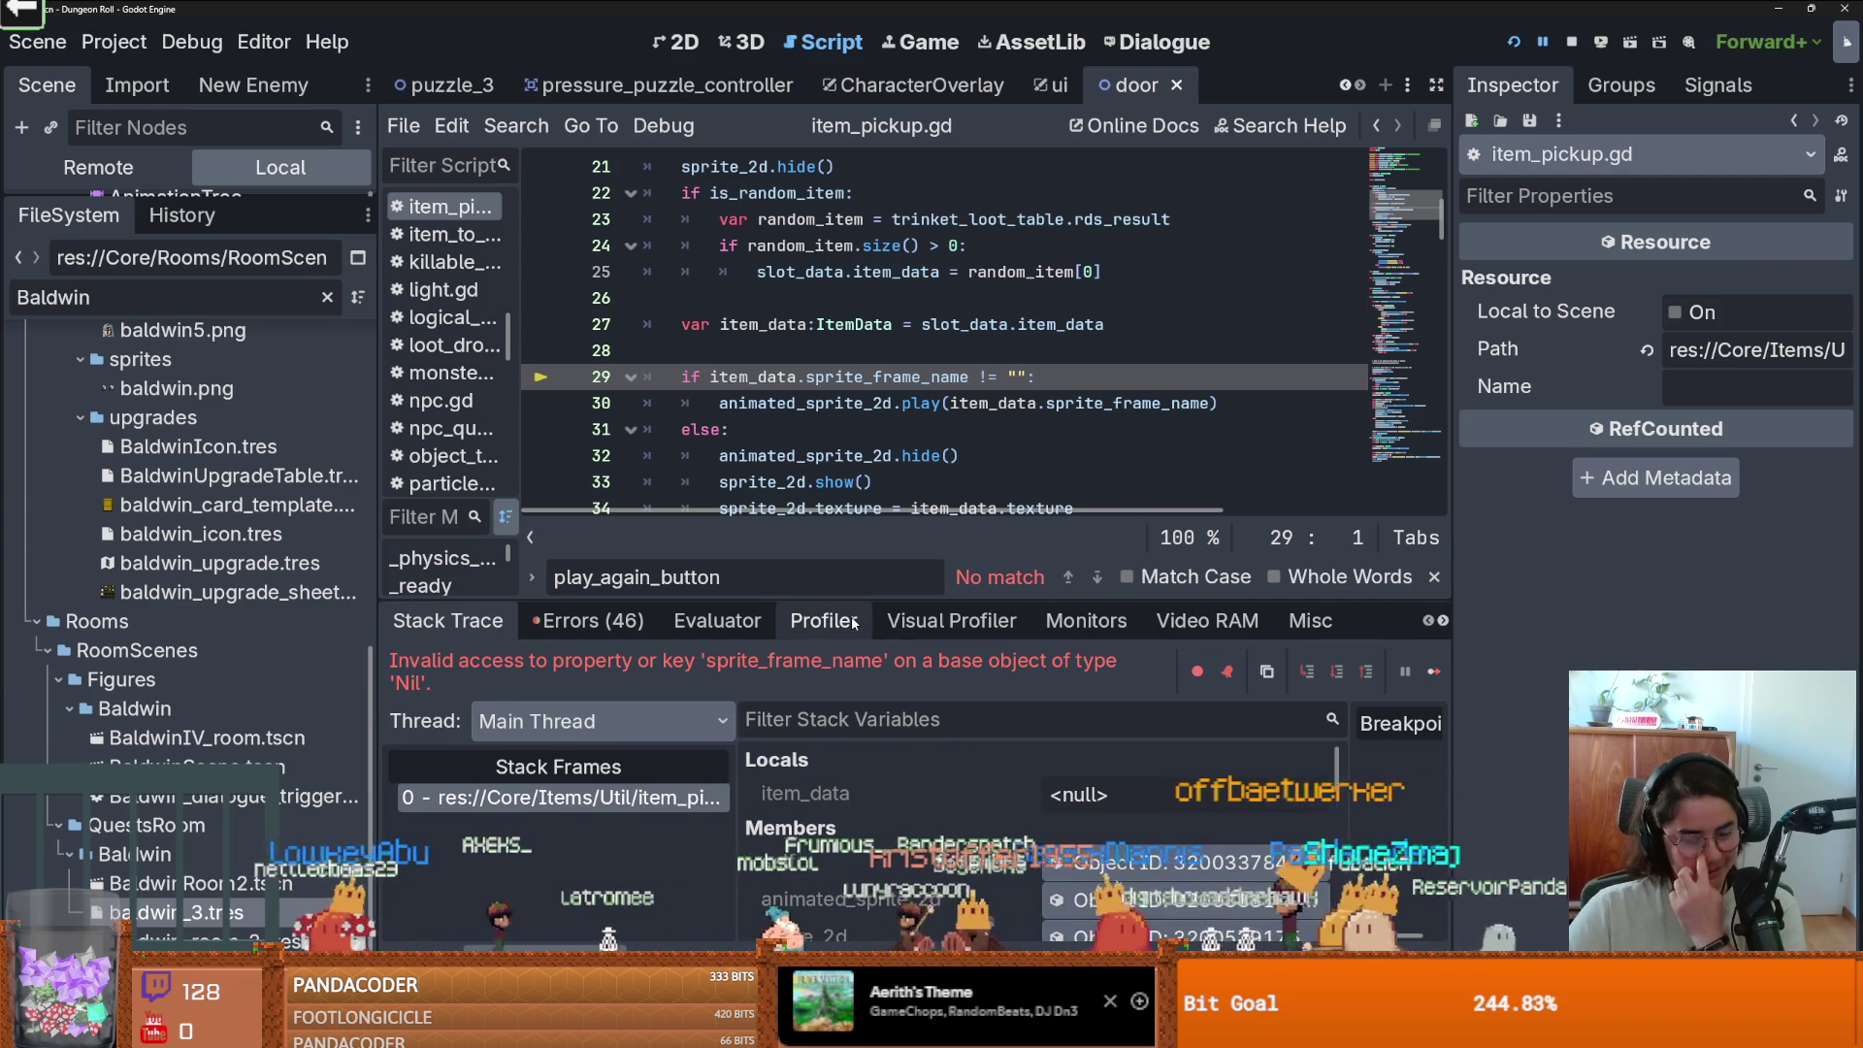
pyautogui.moveTo(853, 599)
pyautogui.mouseDown()
pyautogui.moveTo(849, 523)
pyautogui.moveTo(845, 585)
pyautogui.mouseUp()
pyautogui.scroll(-1, 874, 408)
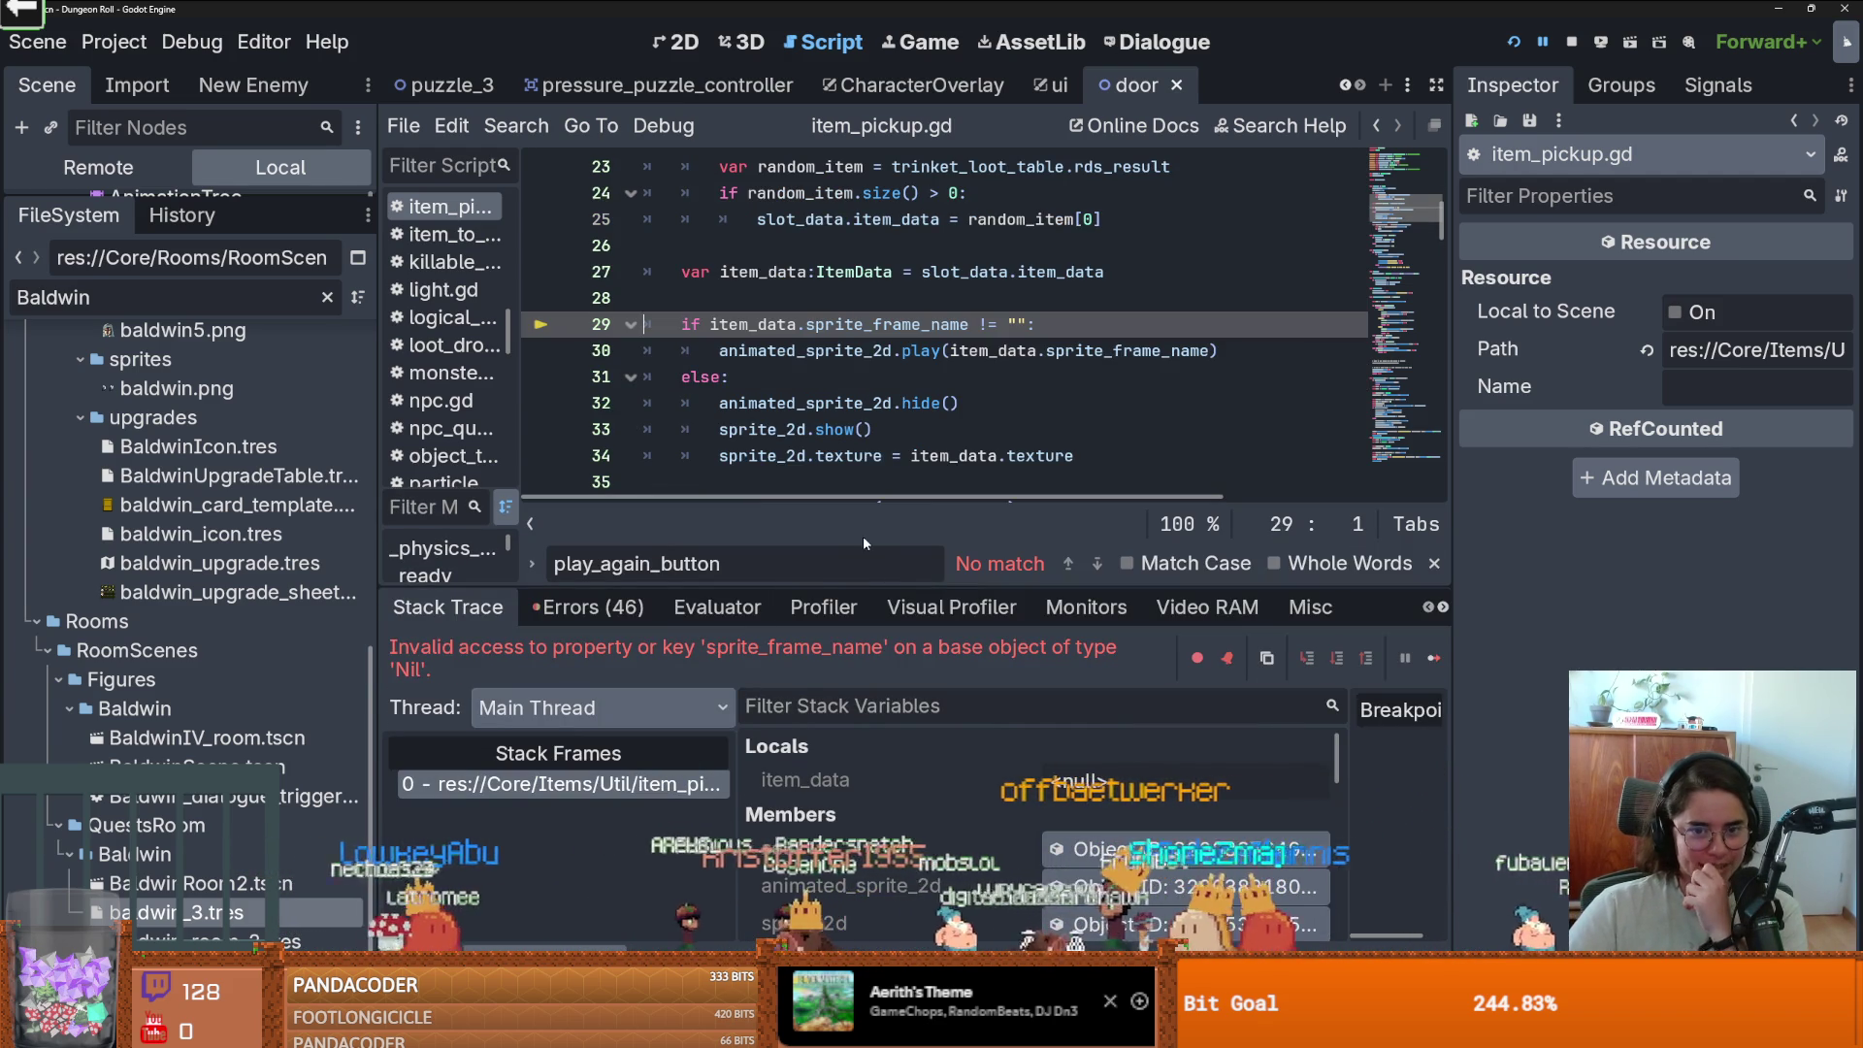
pyautogui.scroll(2, 898, 404)
pyautogui.scroll(-2, 899, 405)
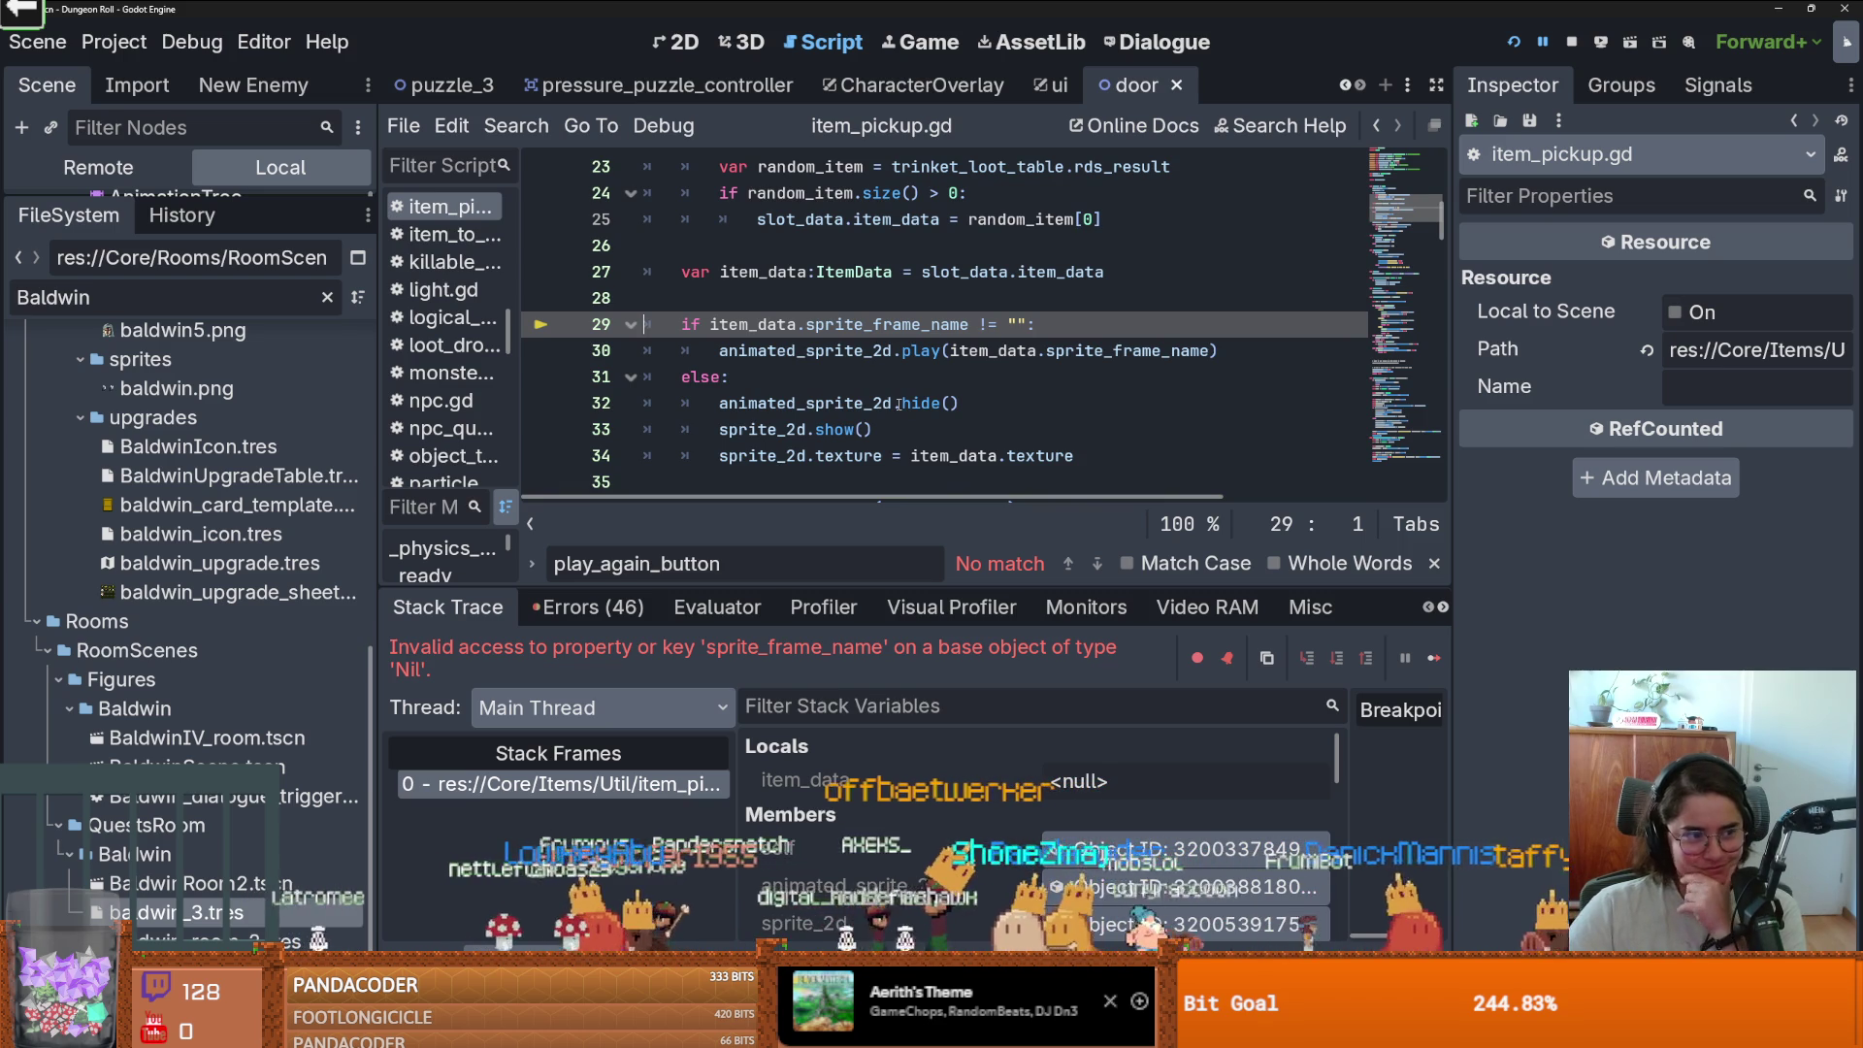
pyautogui.scroll(1, 833, 442)
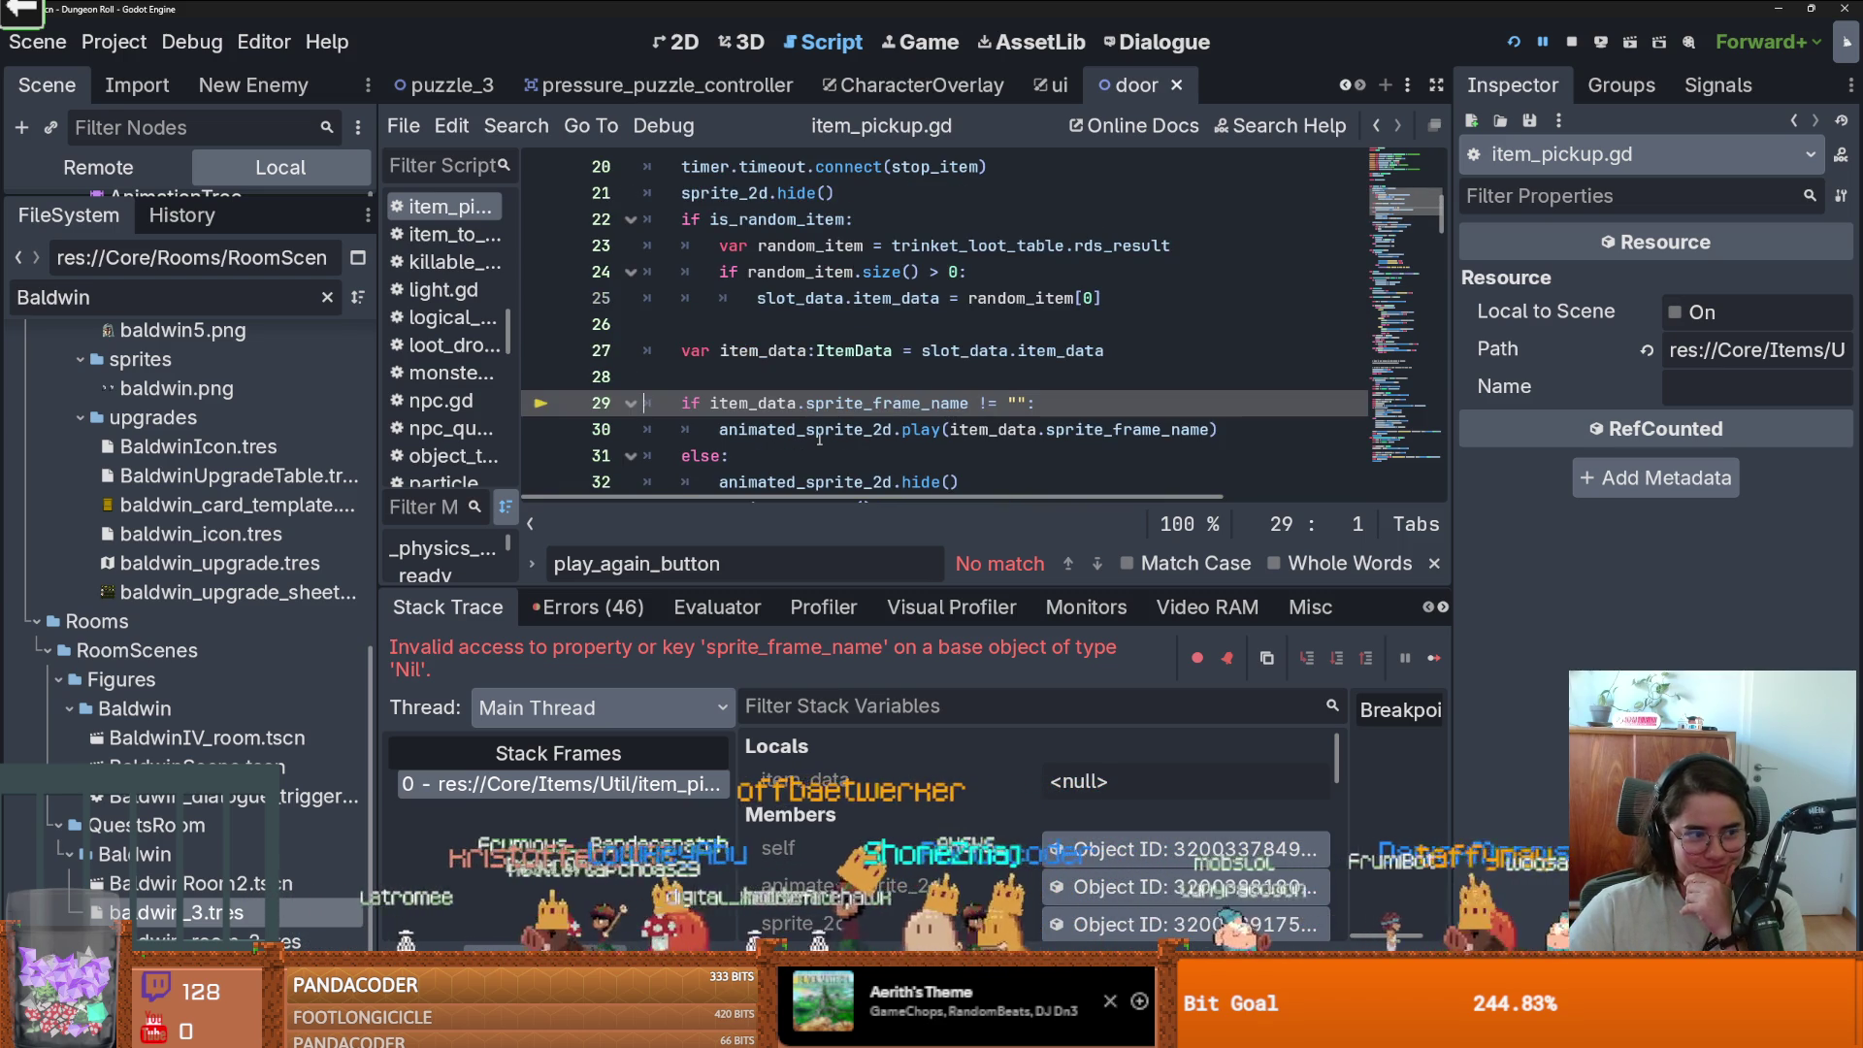
pyautogui.scroll(1, 824, 438)
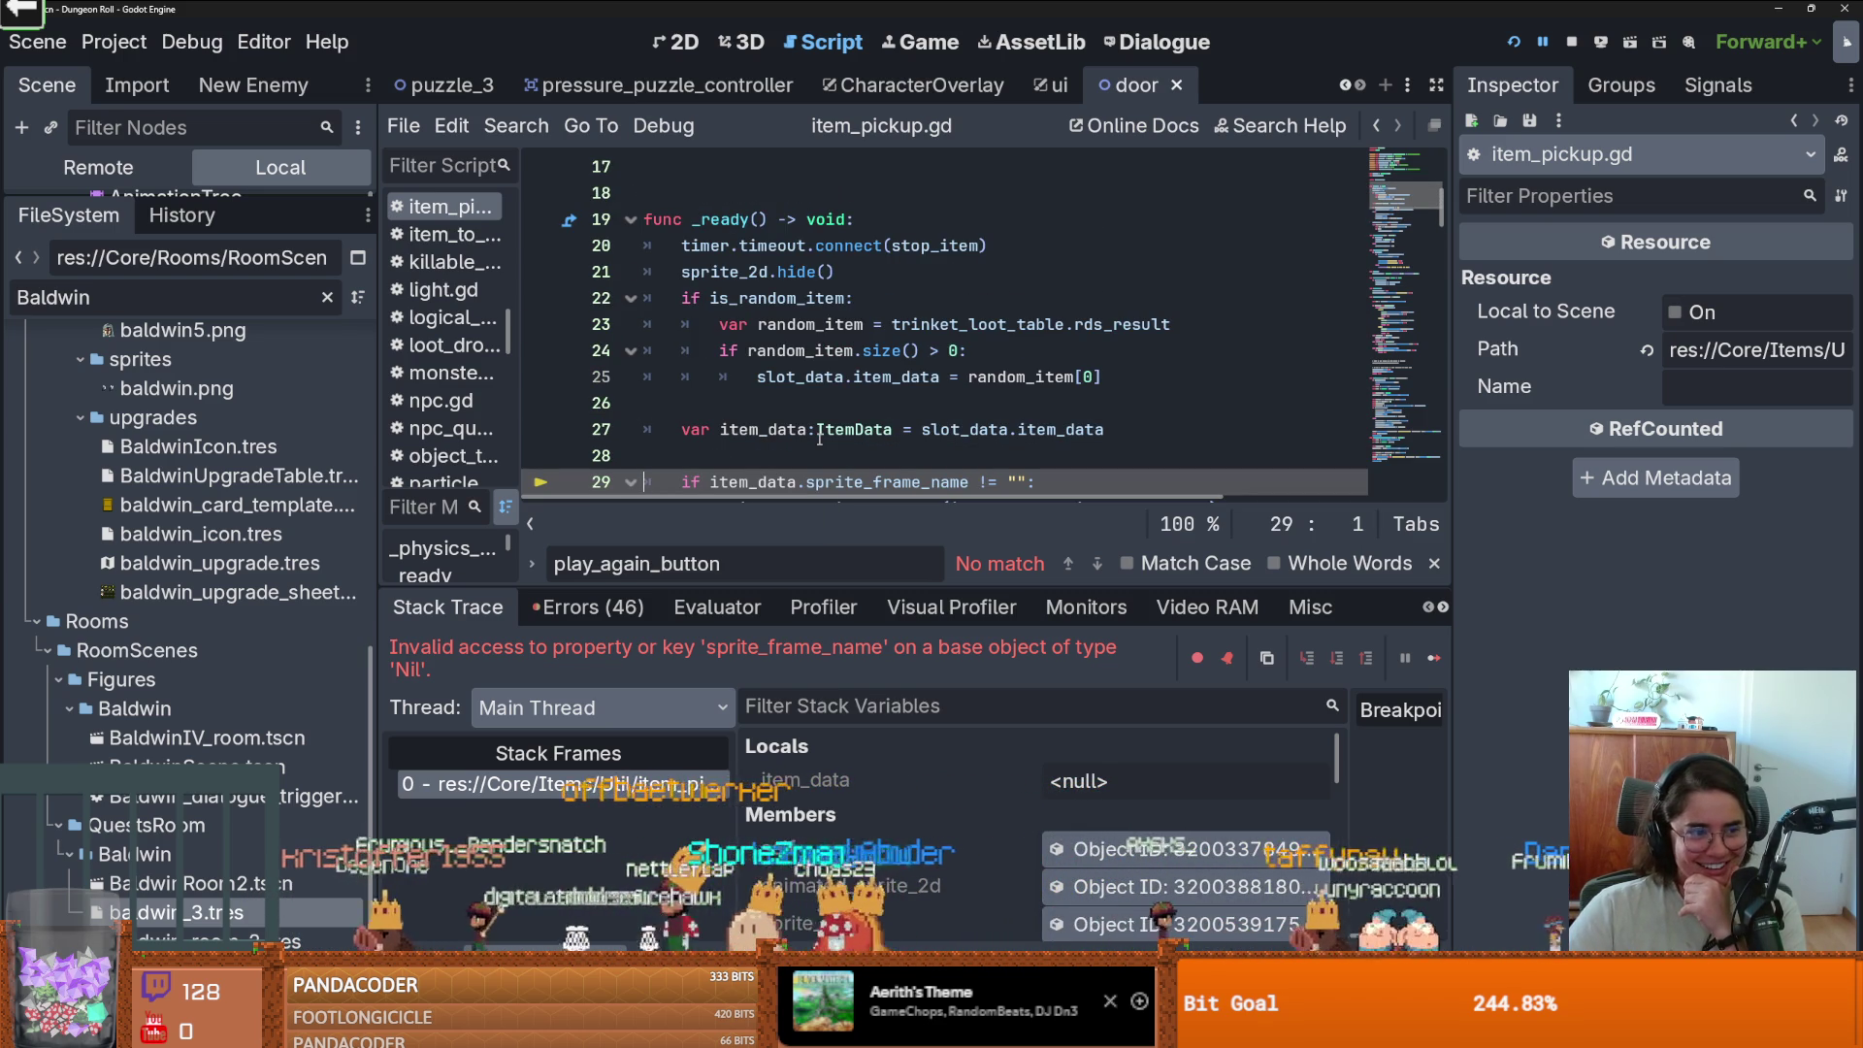
pyautogui.scroll(-1, 820, 439)
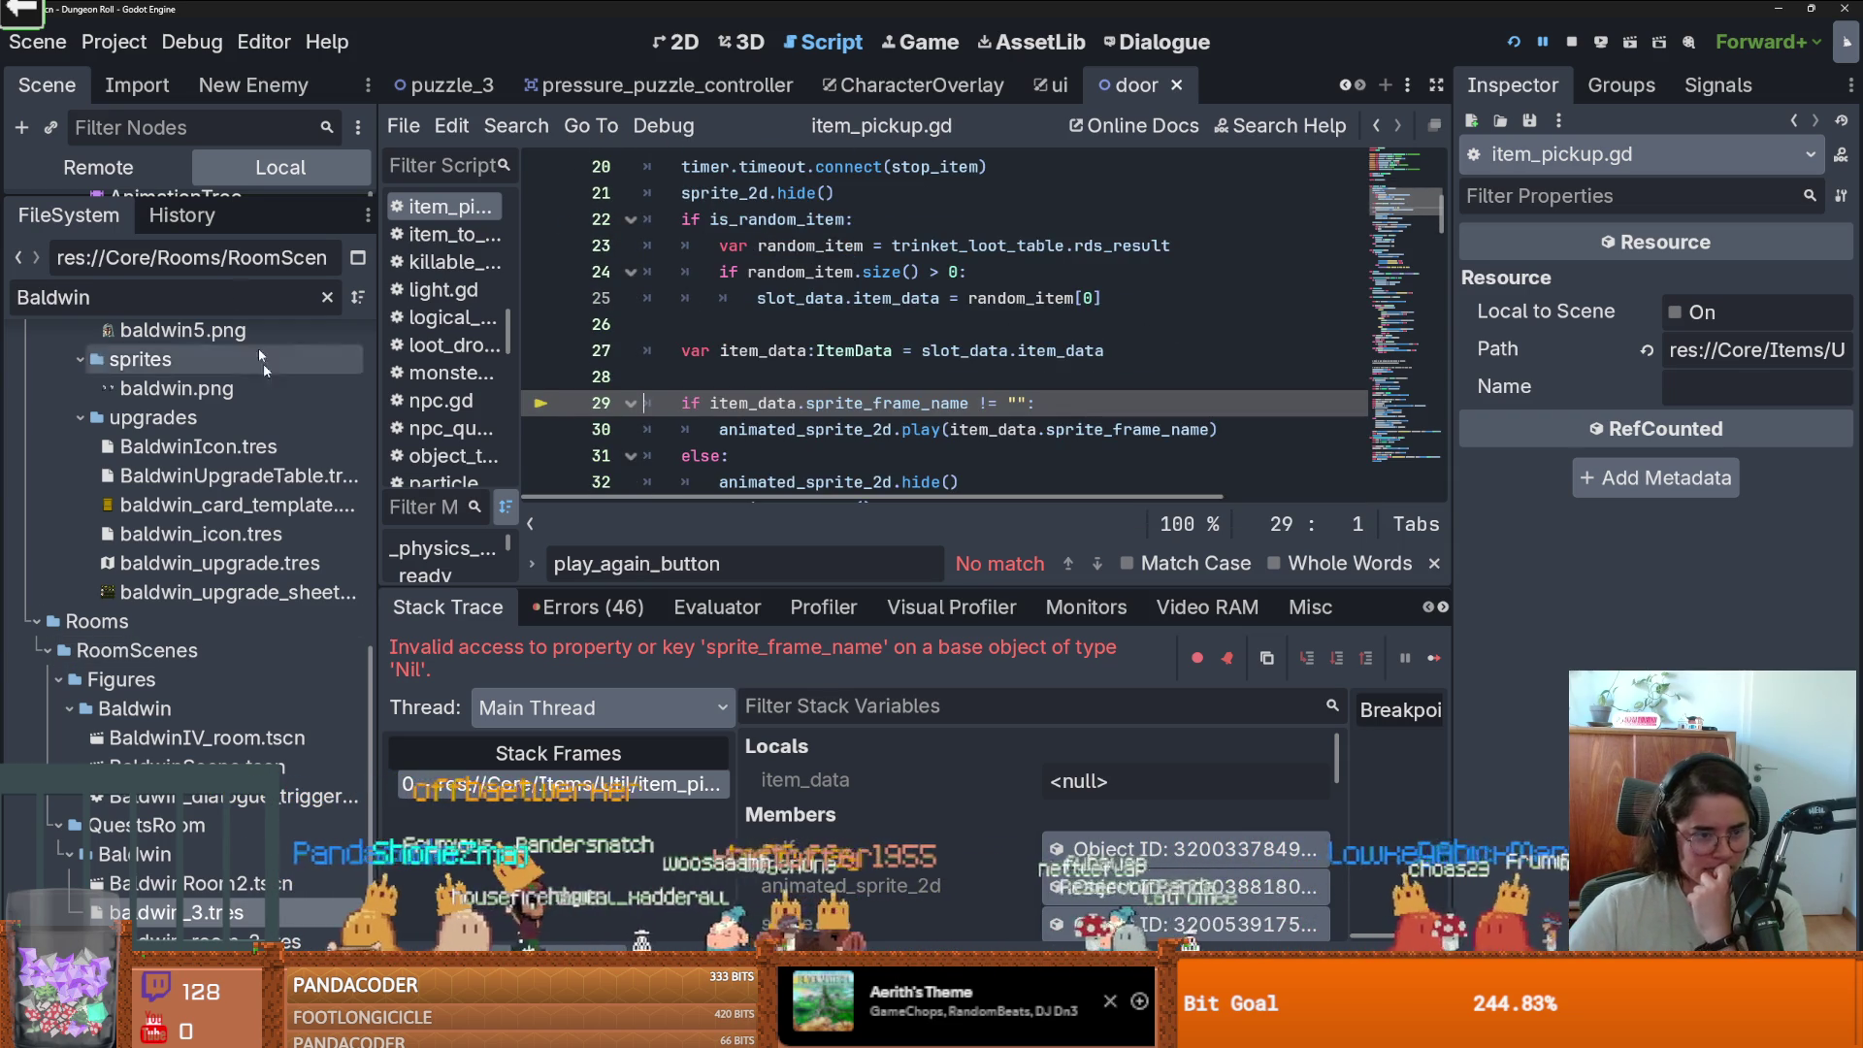
pyautogui.scroll(-1, 136, 698)
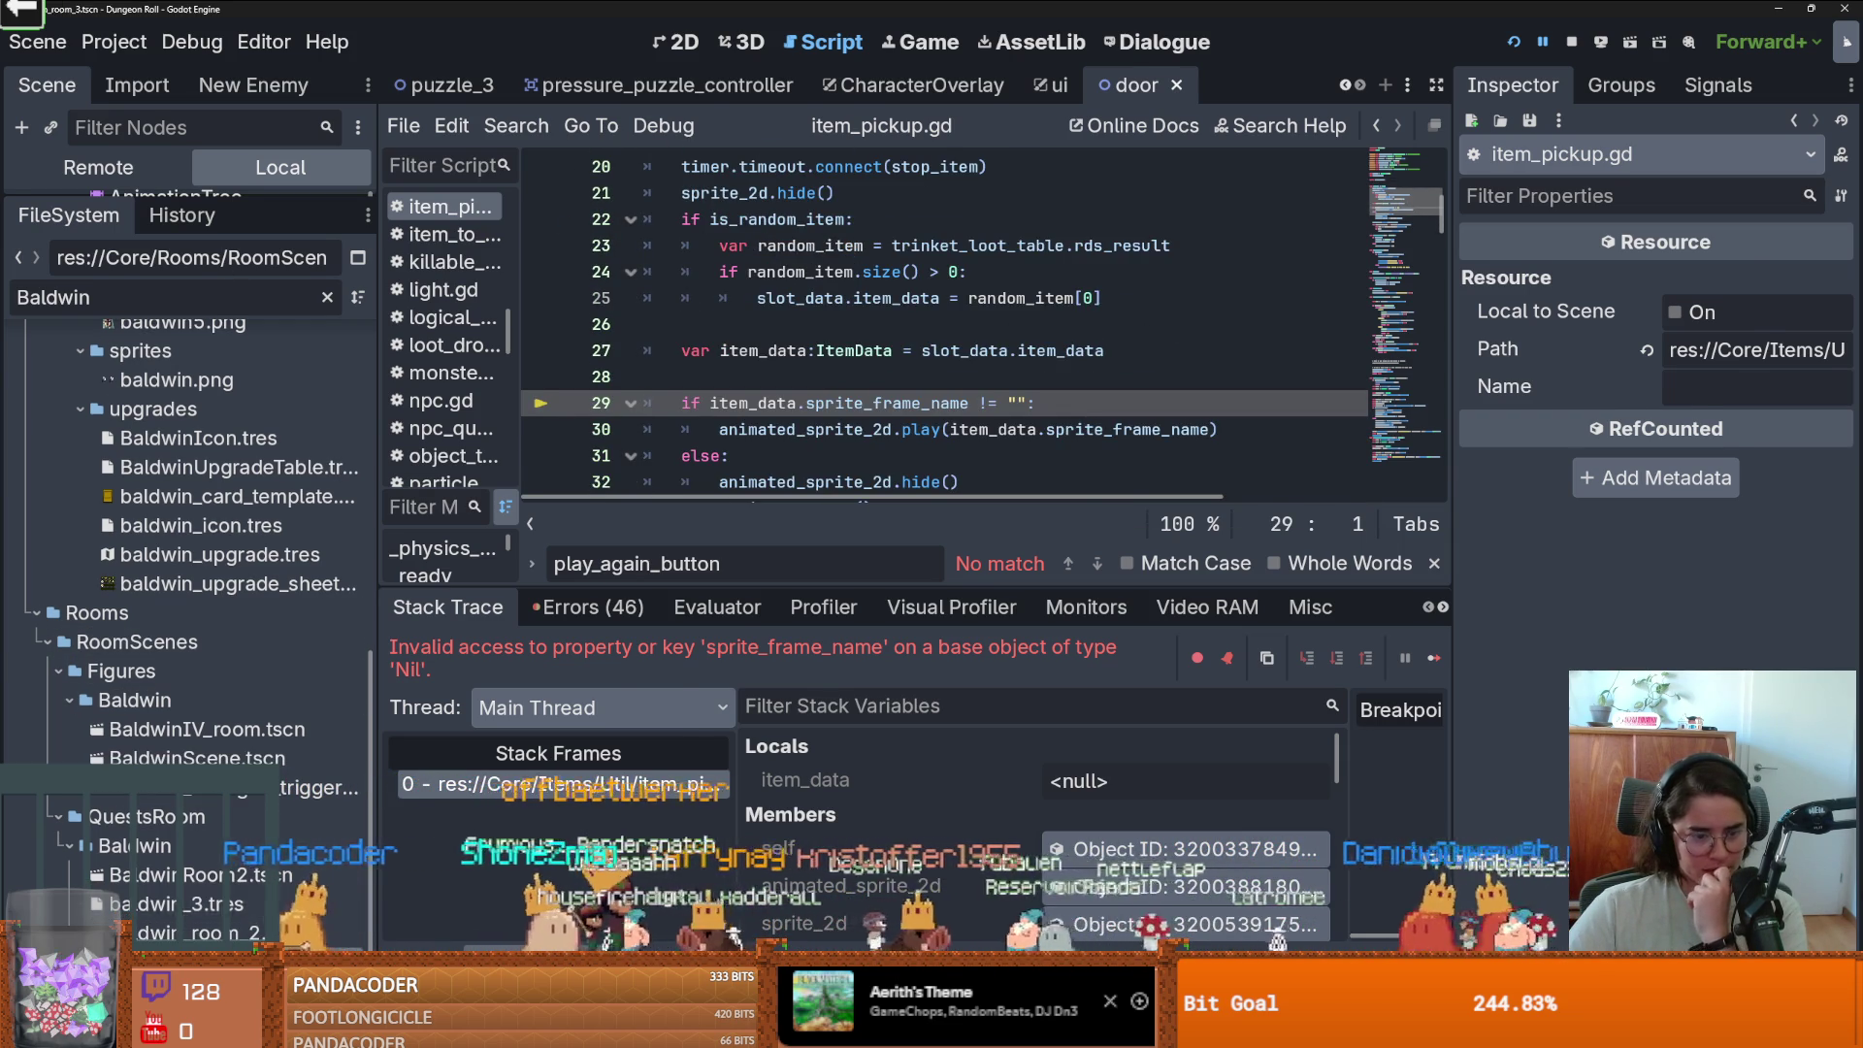
pyautogui.hotkey('ctrl', 'Tab')
# Enlarge the scene tree and canvas, then compare the ItemPickup and ItemPickup2 properties.
pyautogui.moveTo(240, 194); pyautogui.dragTo(243, 680)
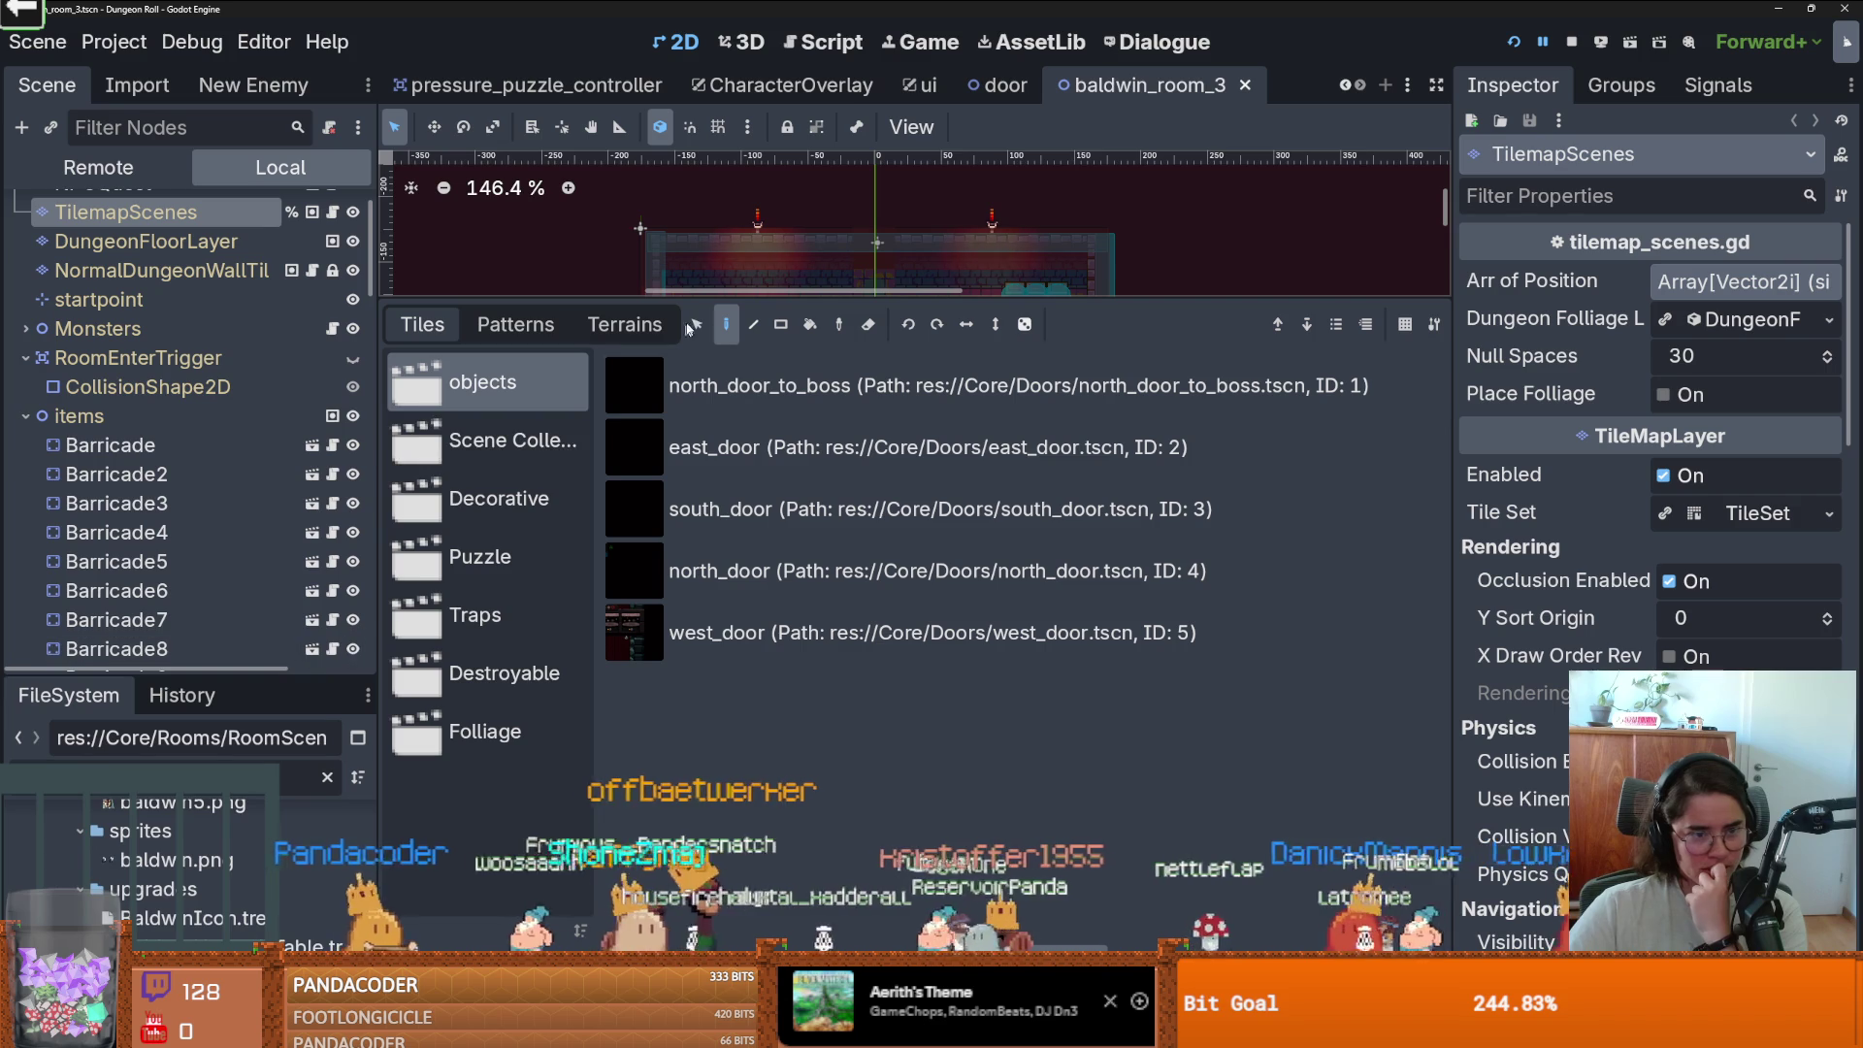
pyautogui.moveTo(716, 303); pyautogui.dragTo(715, 762)
pyautogui.scroll(2, 792, 621)
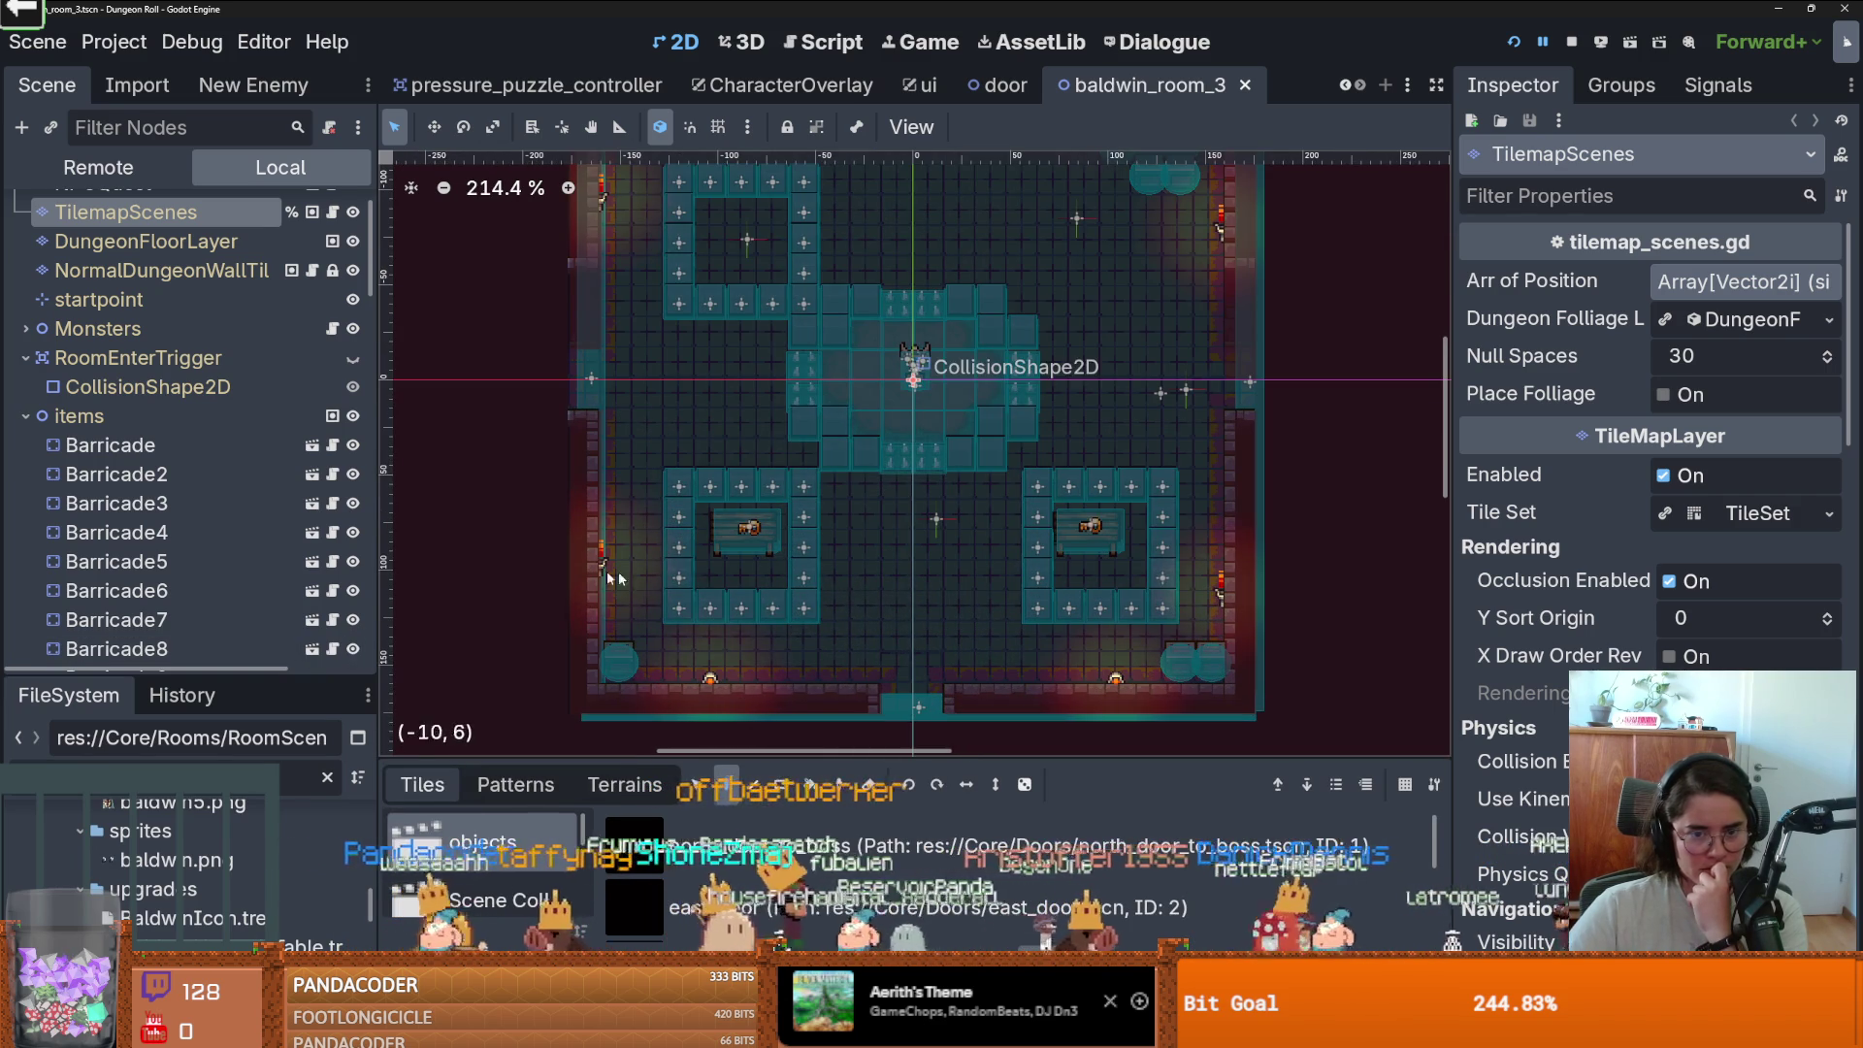
pyautogui.scroll(-5, 229, 504)
pyautogui.scroll(-10, 225, 509)
pyautogui.scroll(-5, 223, 515)
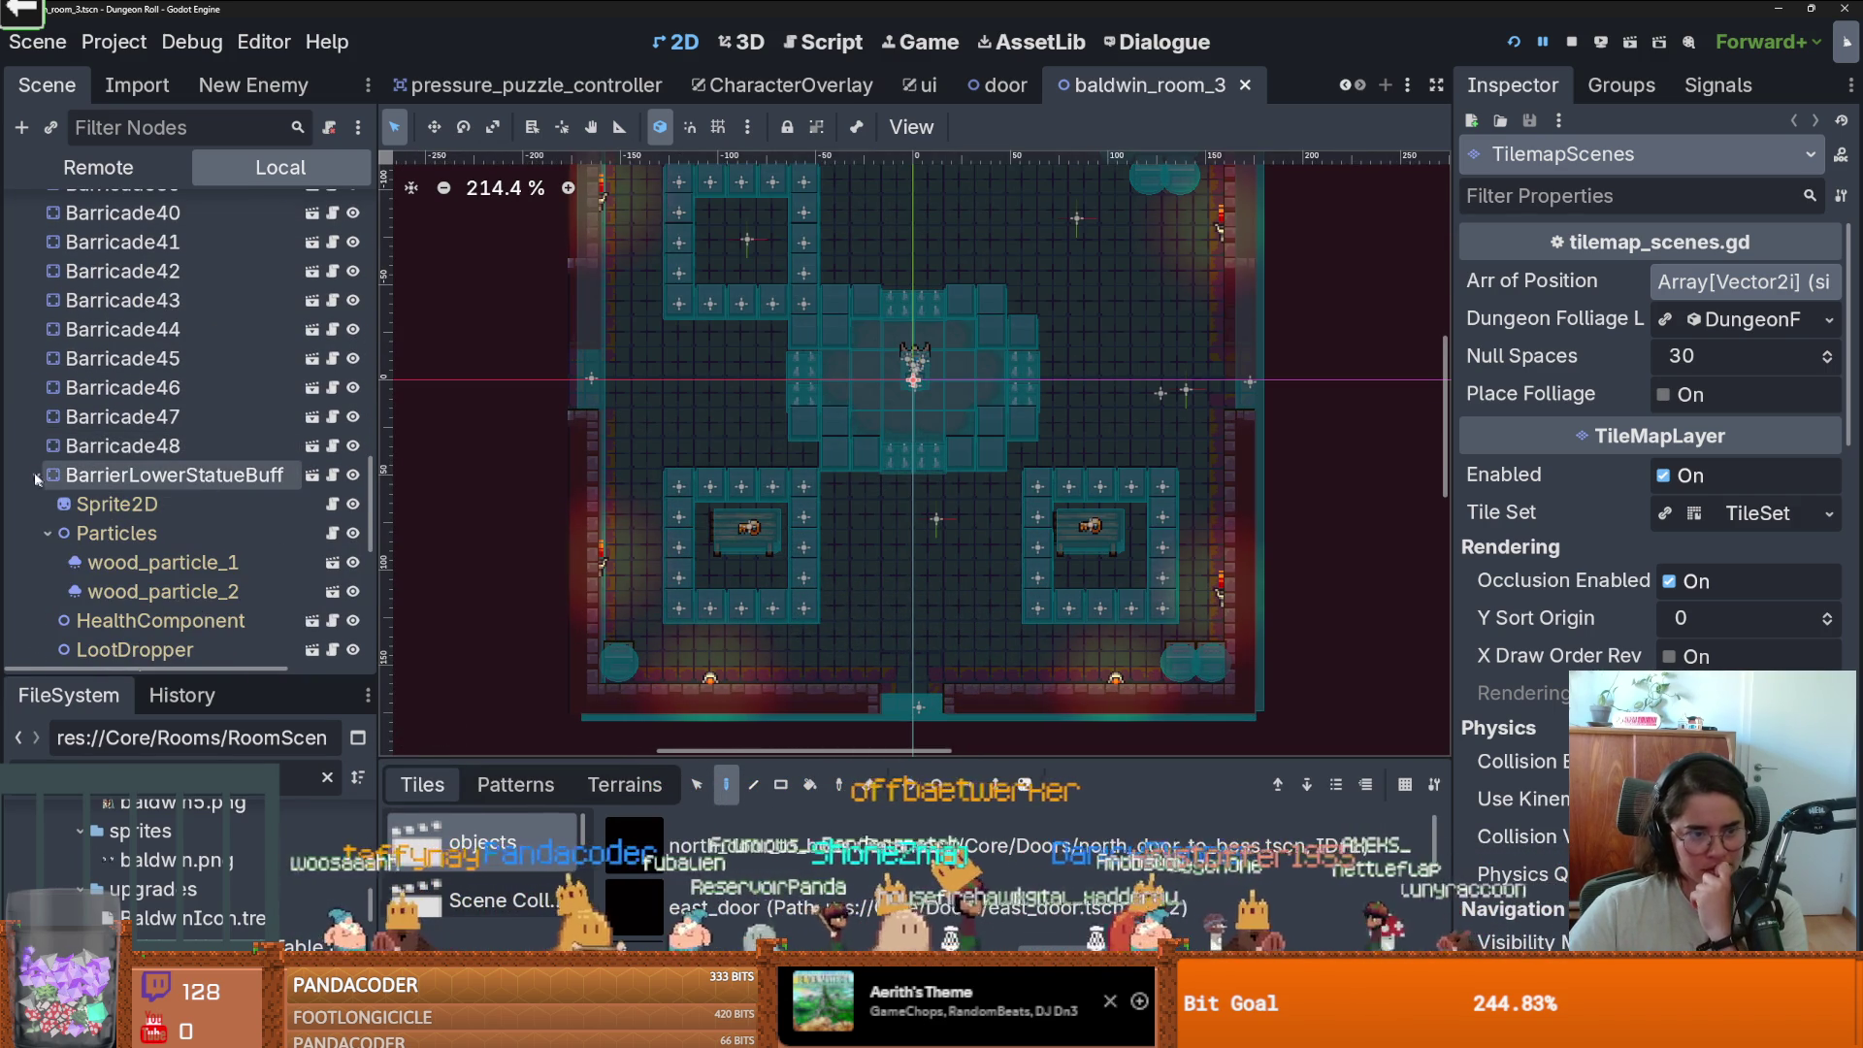
pyautogui.click(37, 475)
pyautogui.click(78, 506)
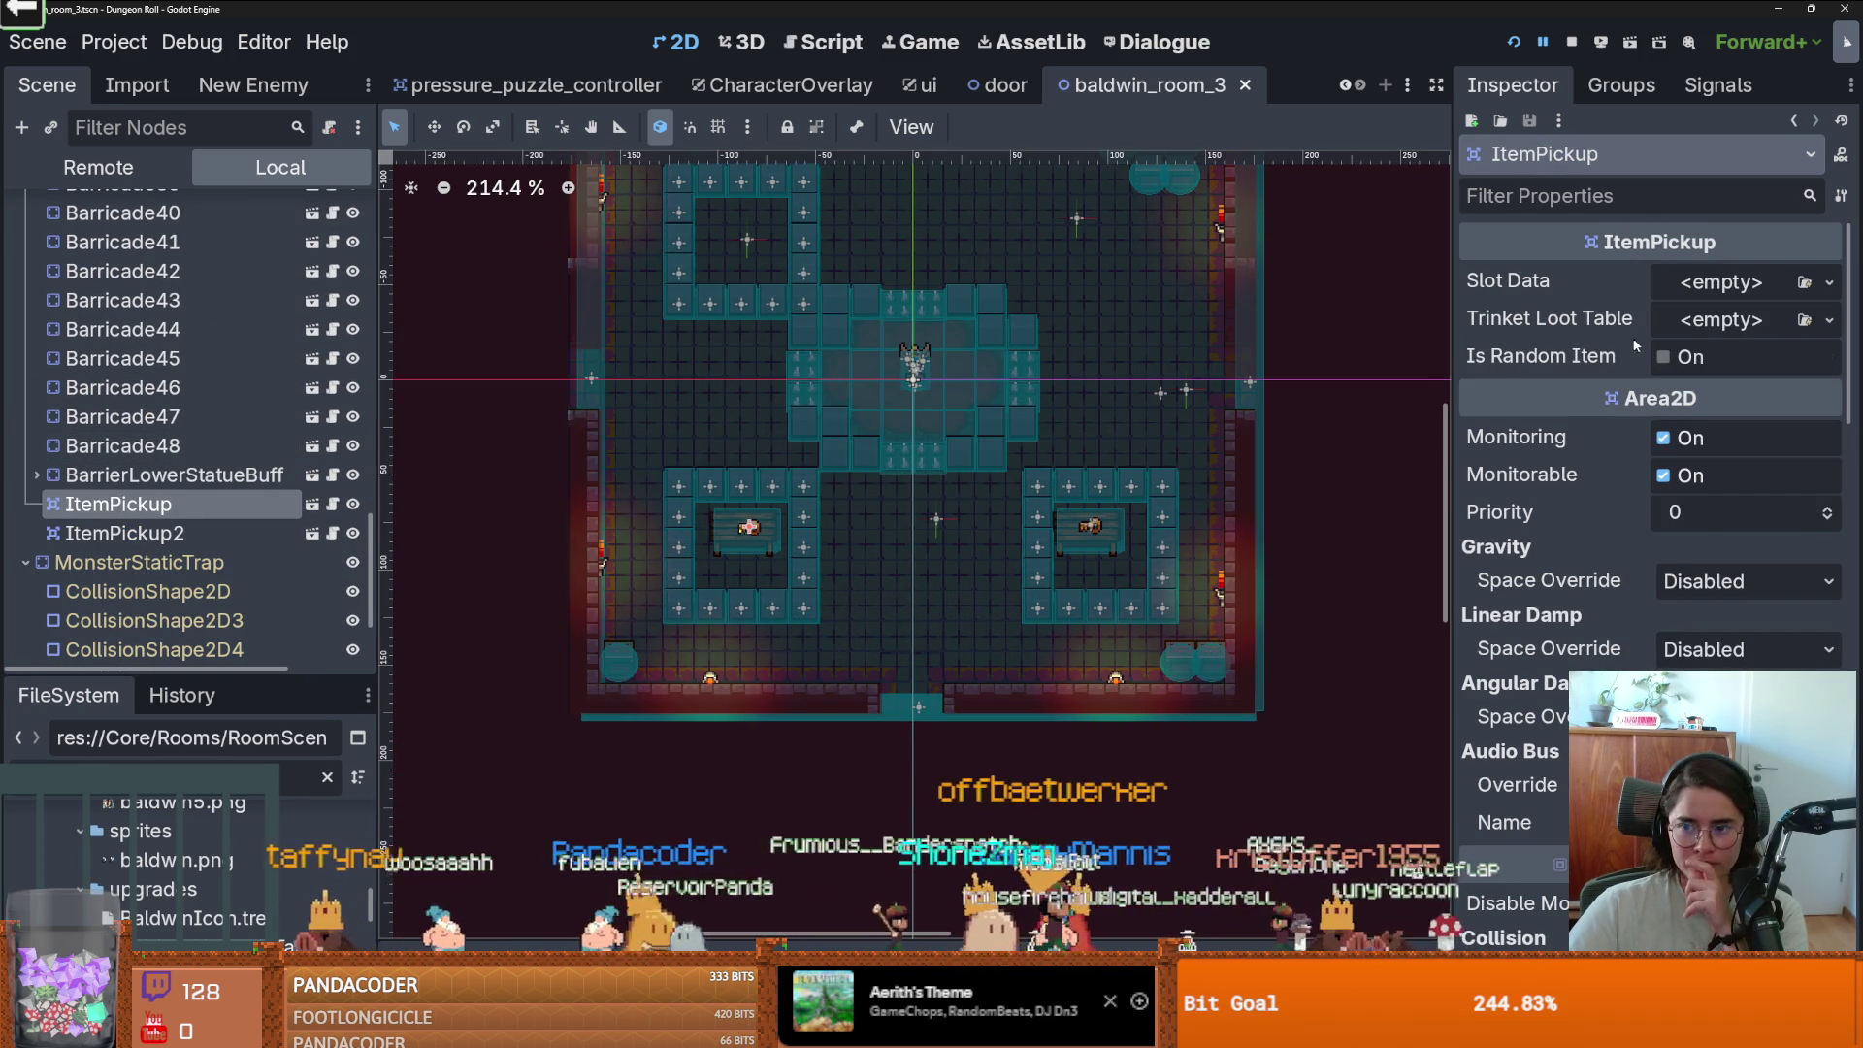
pyautogui.click(121, 533)
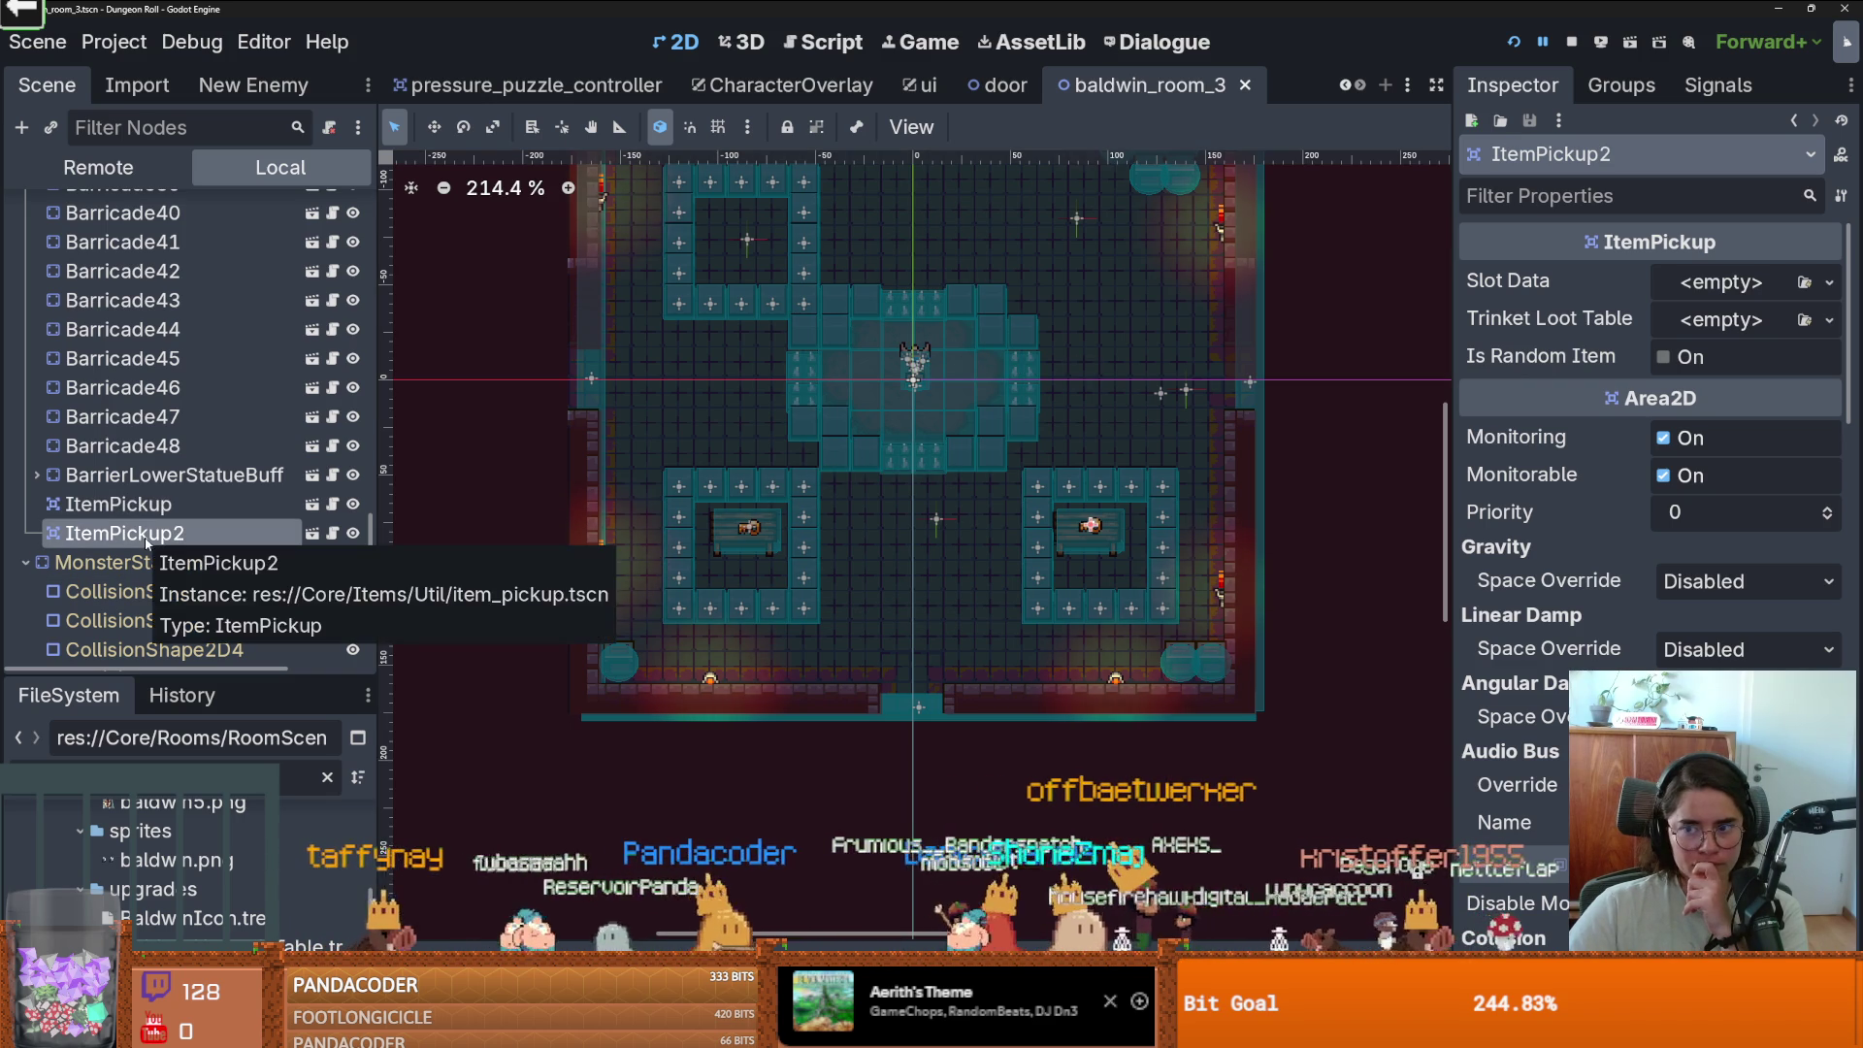
pyautogui.click(116, 503)
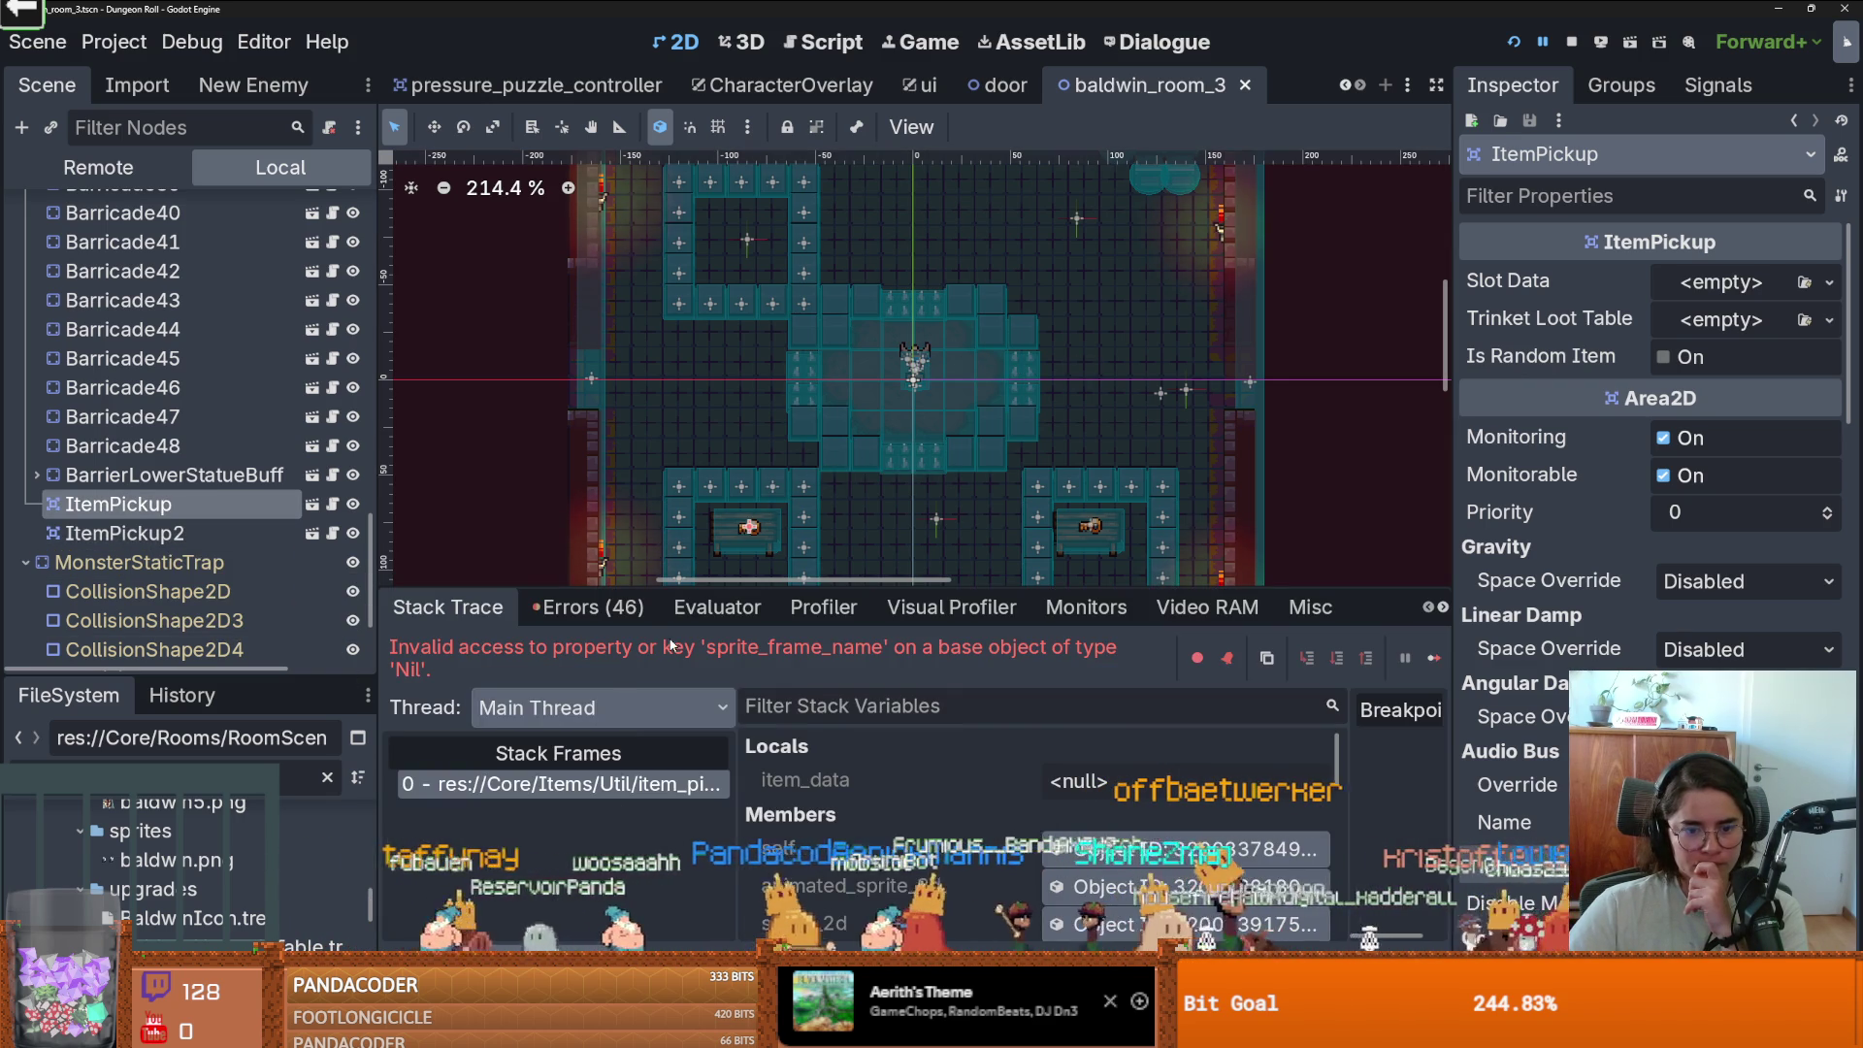
# Select ItemPickup2, save the baldwin_room_3 scene, and switch to Firefox.
pyautogui.click(638, 793)
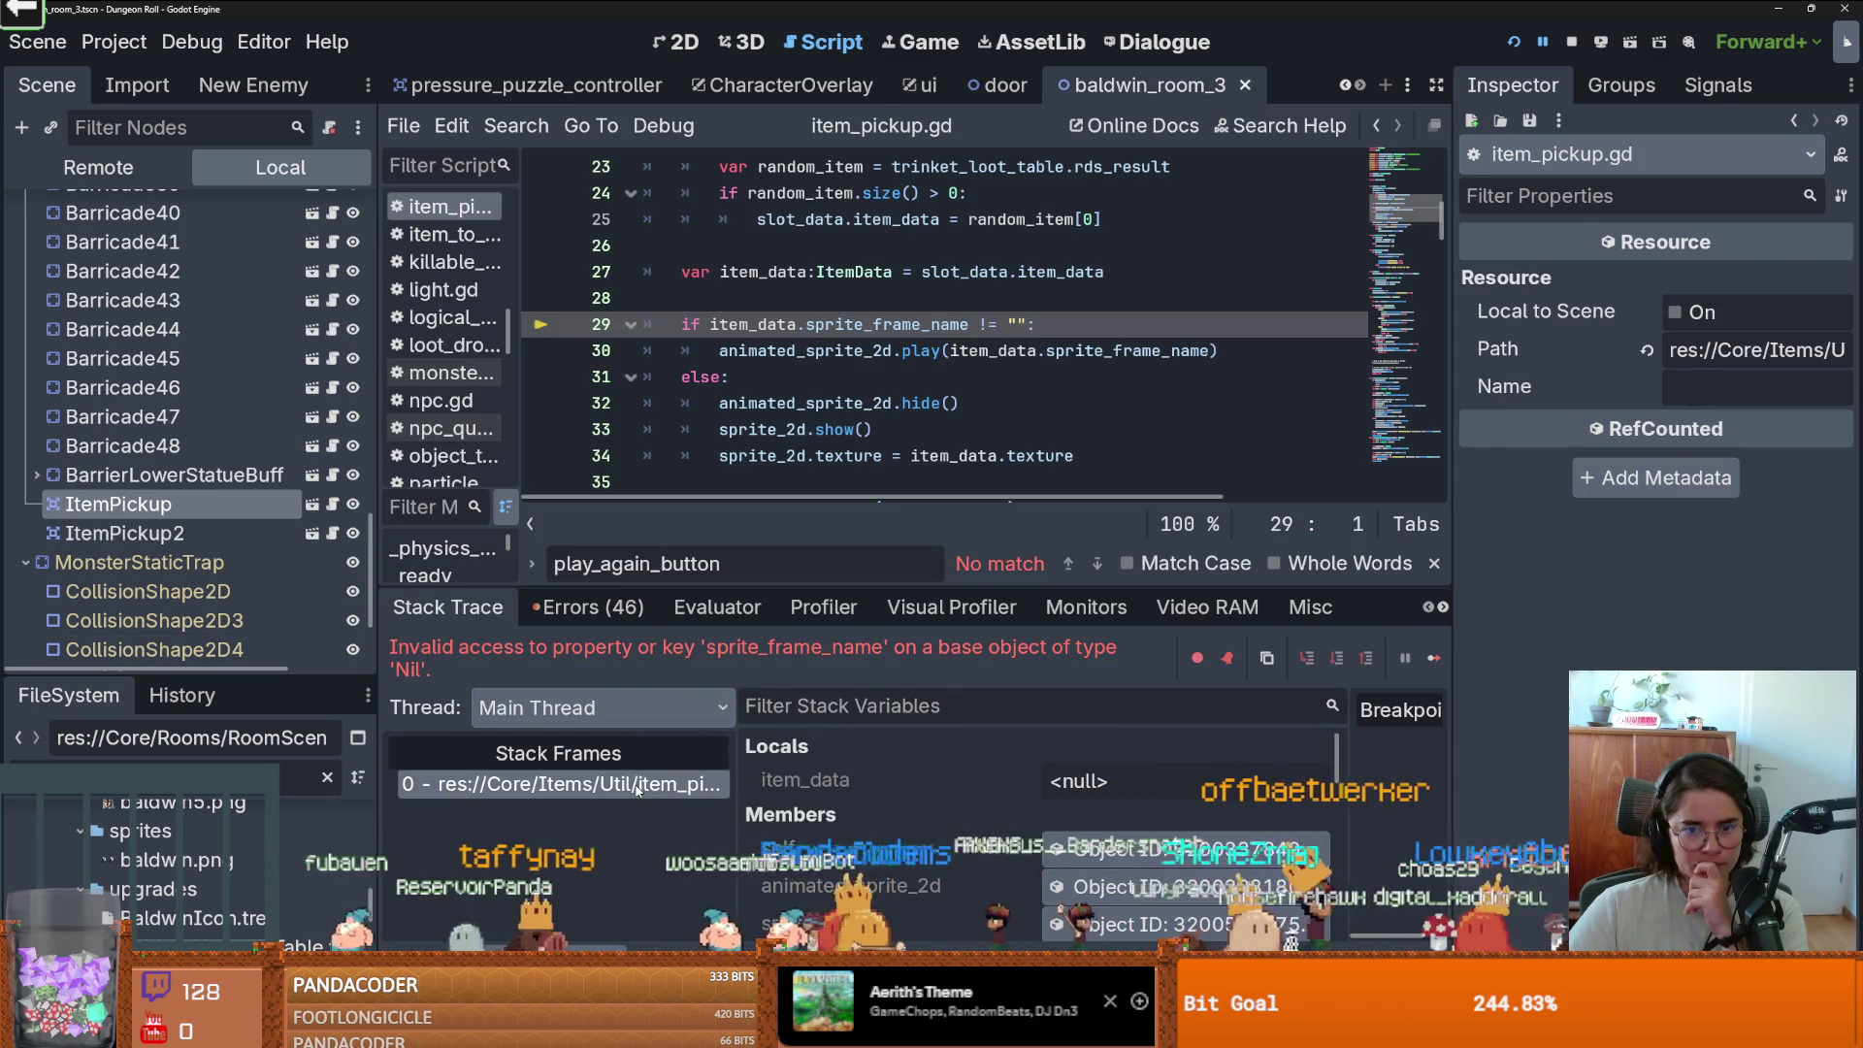
pyautogui.click(107, 502)
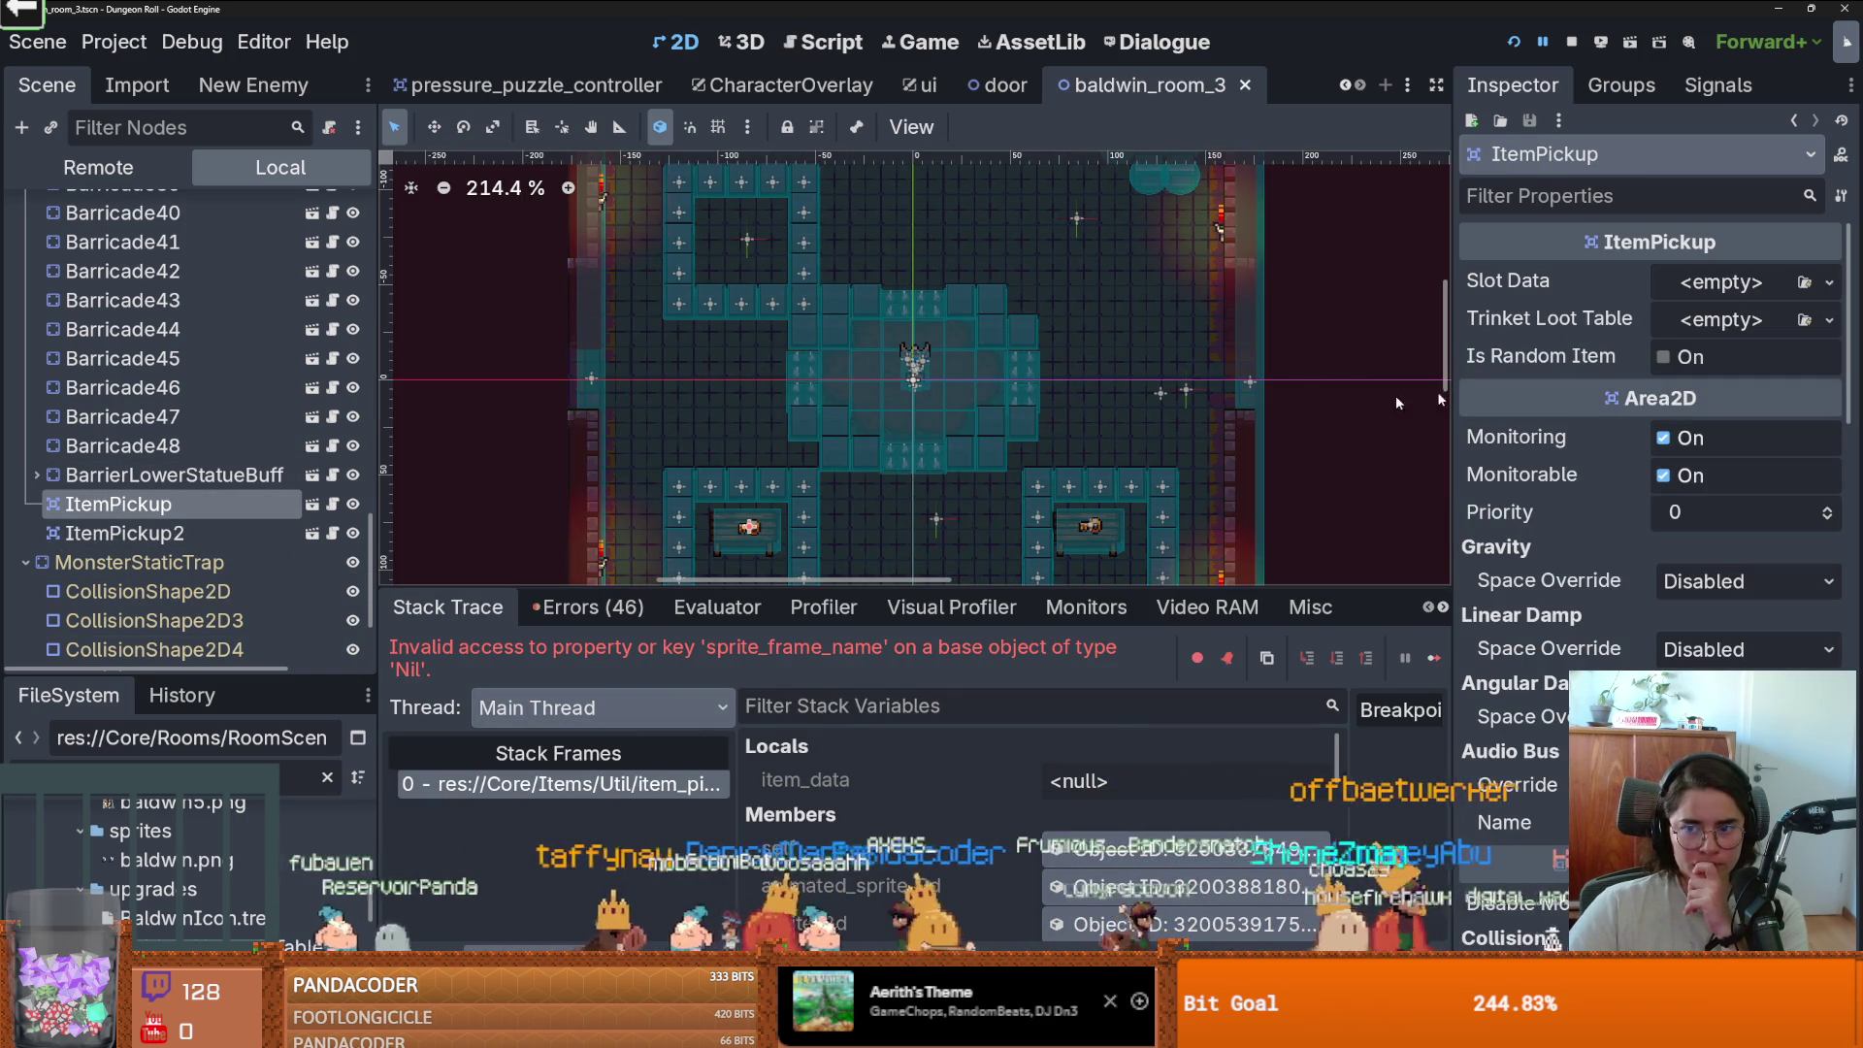
pyautogui.click(1091, 525)
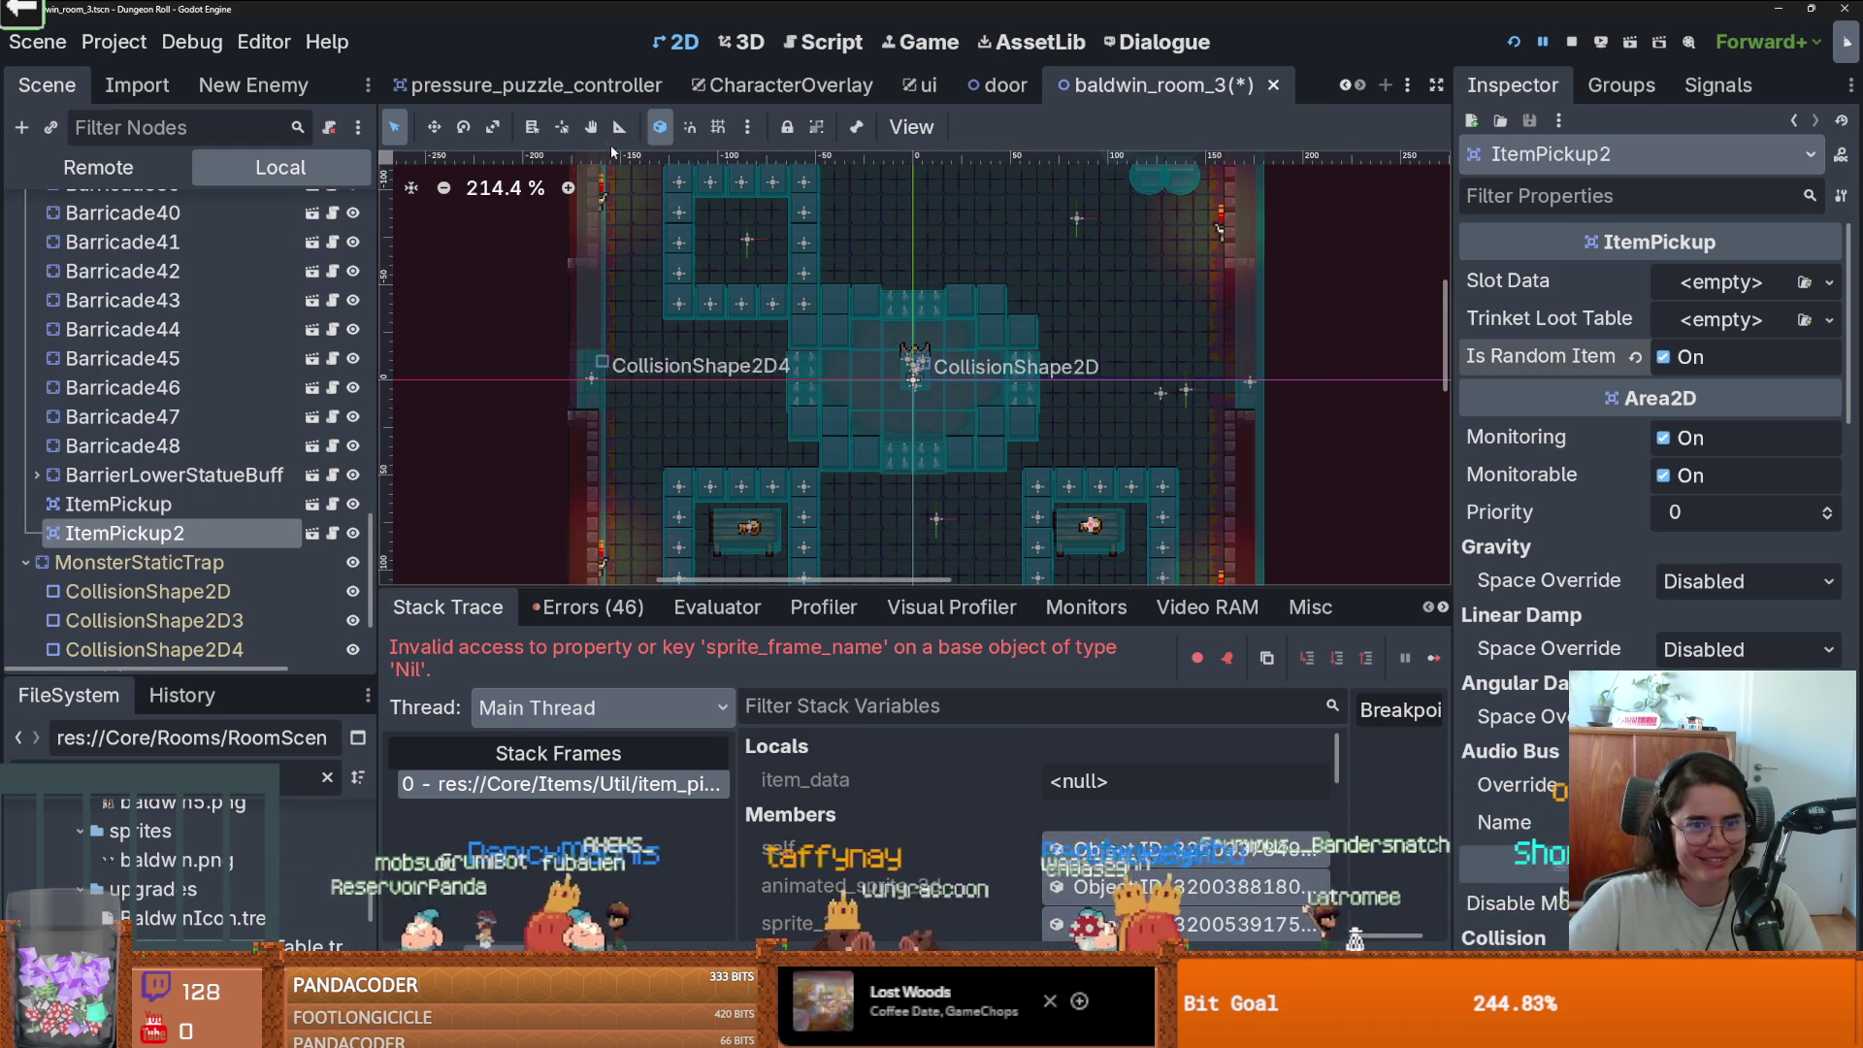
pyautogui.hotkey('ctrl', 's')
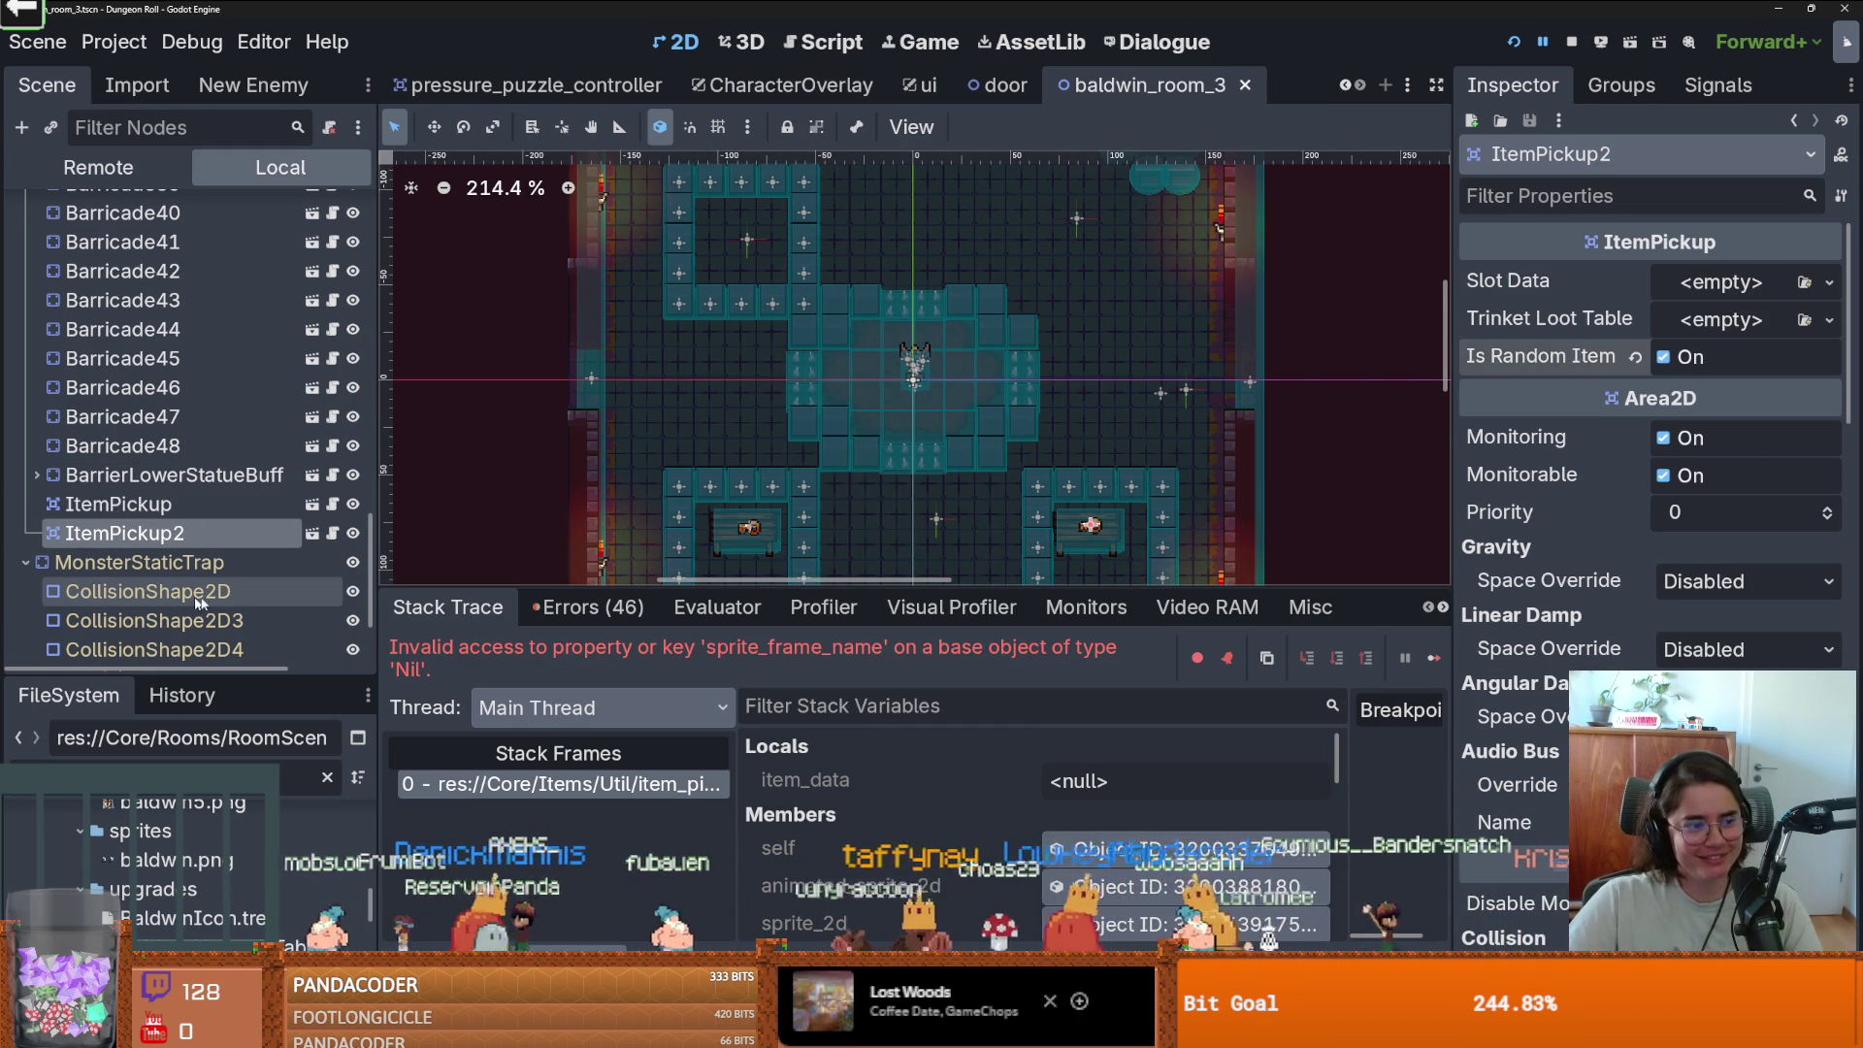
pyautogui.moveTo(264, 668); pyautogui.dragTo(264, 256)
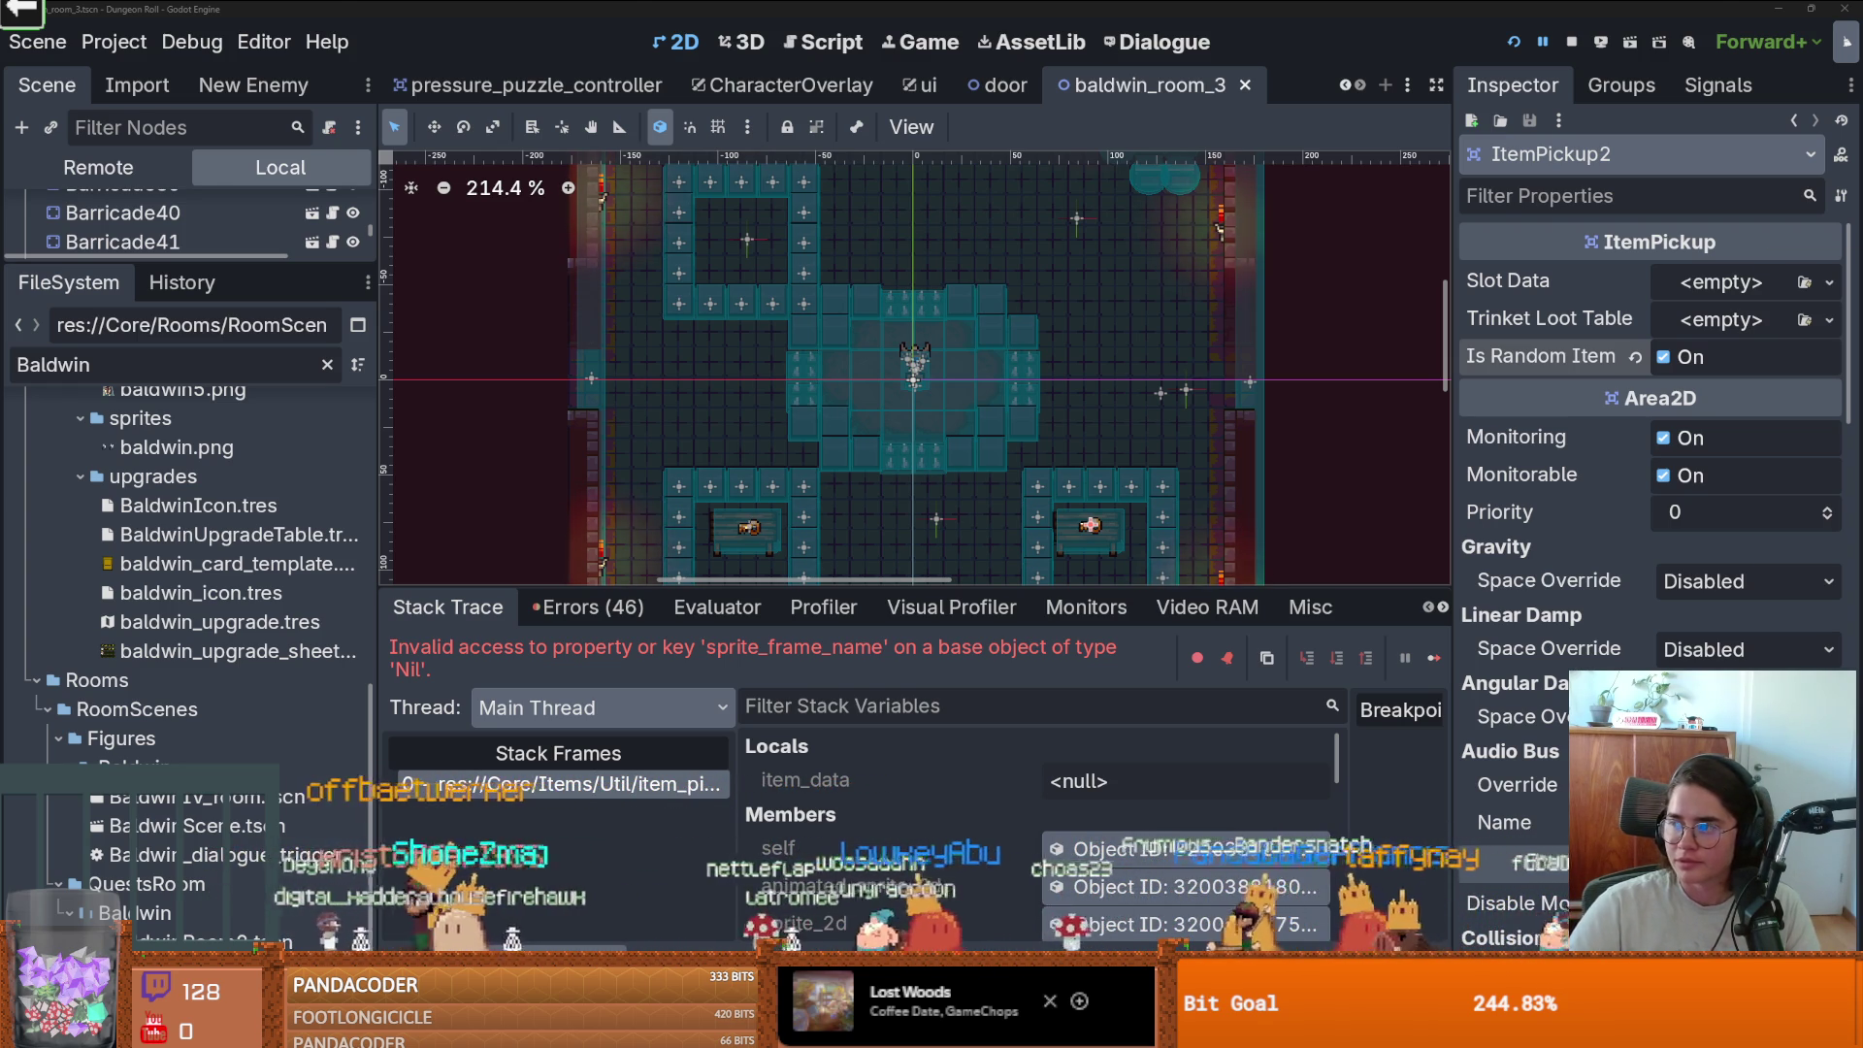
pyautogui.hotkey('alt', 'Tab')
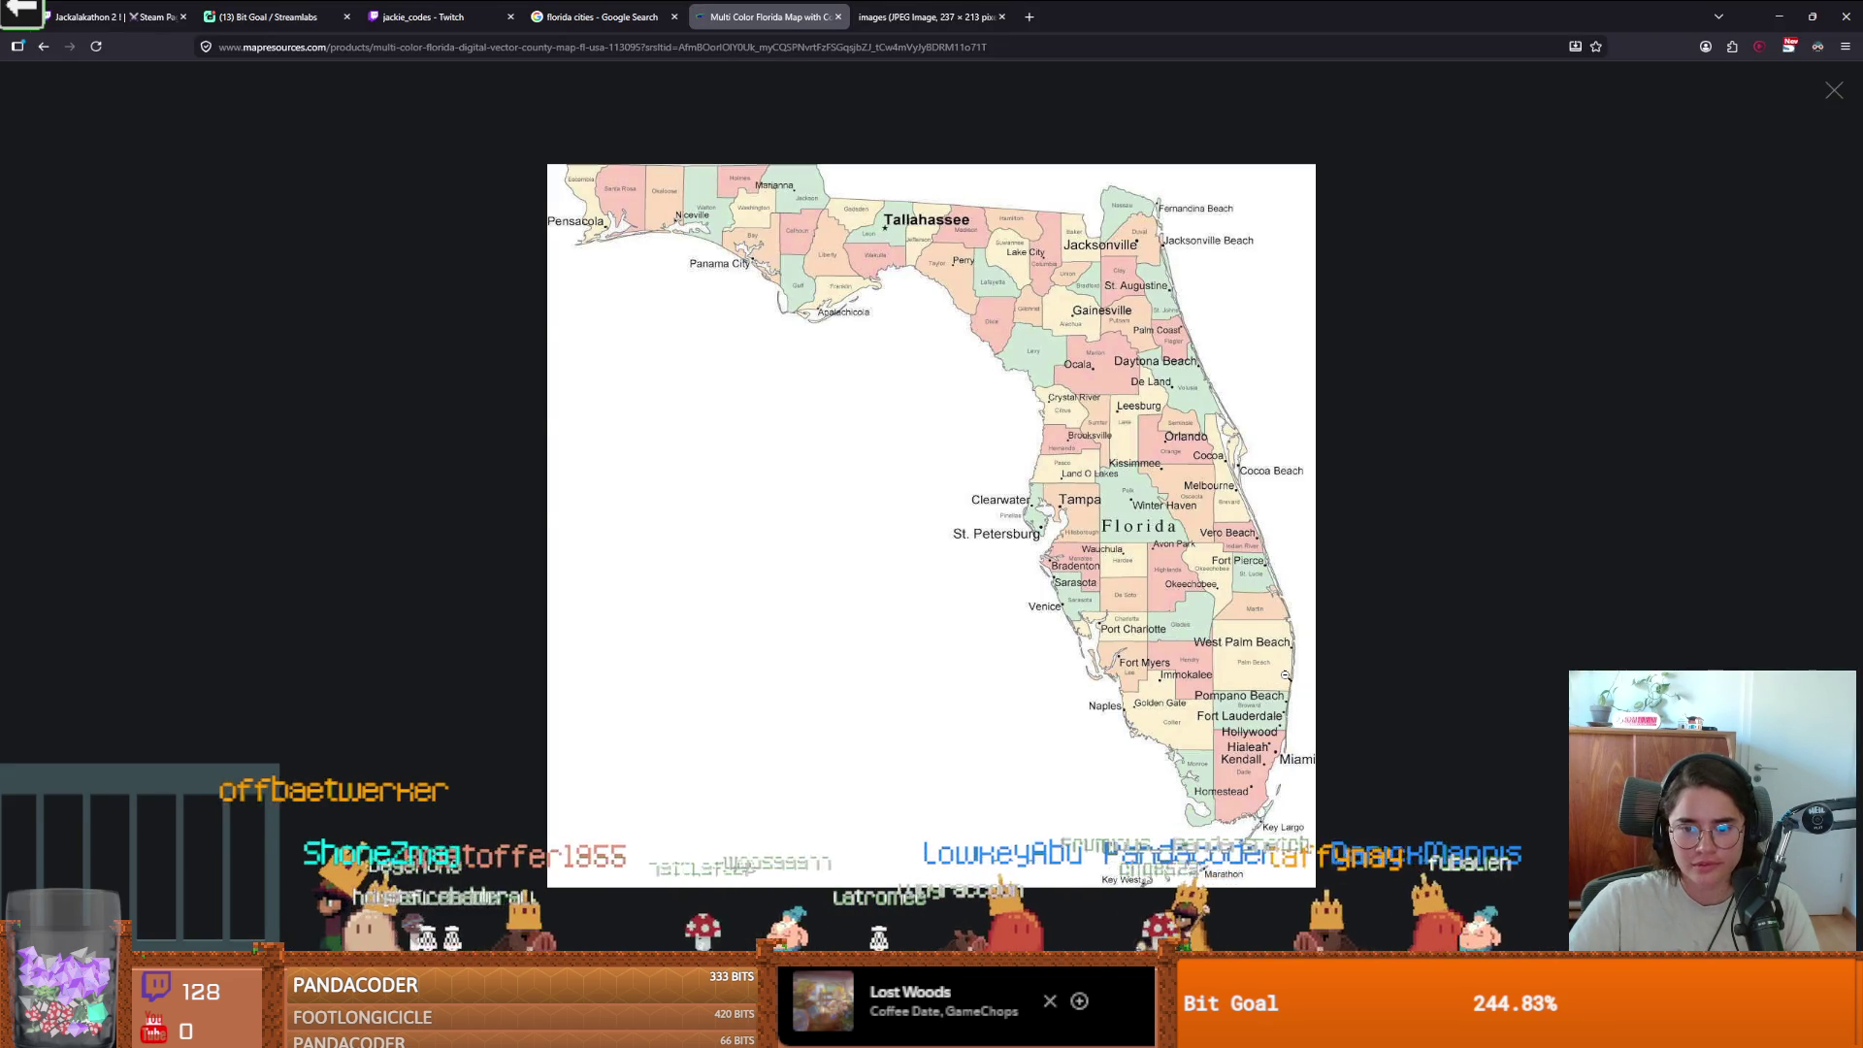
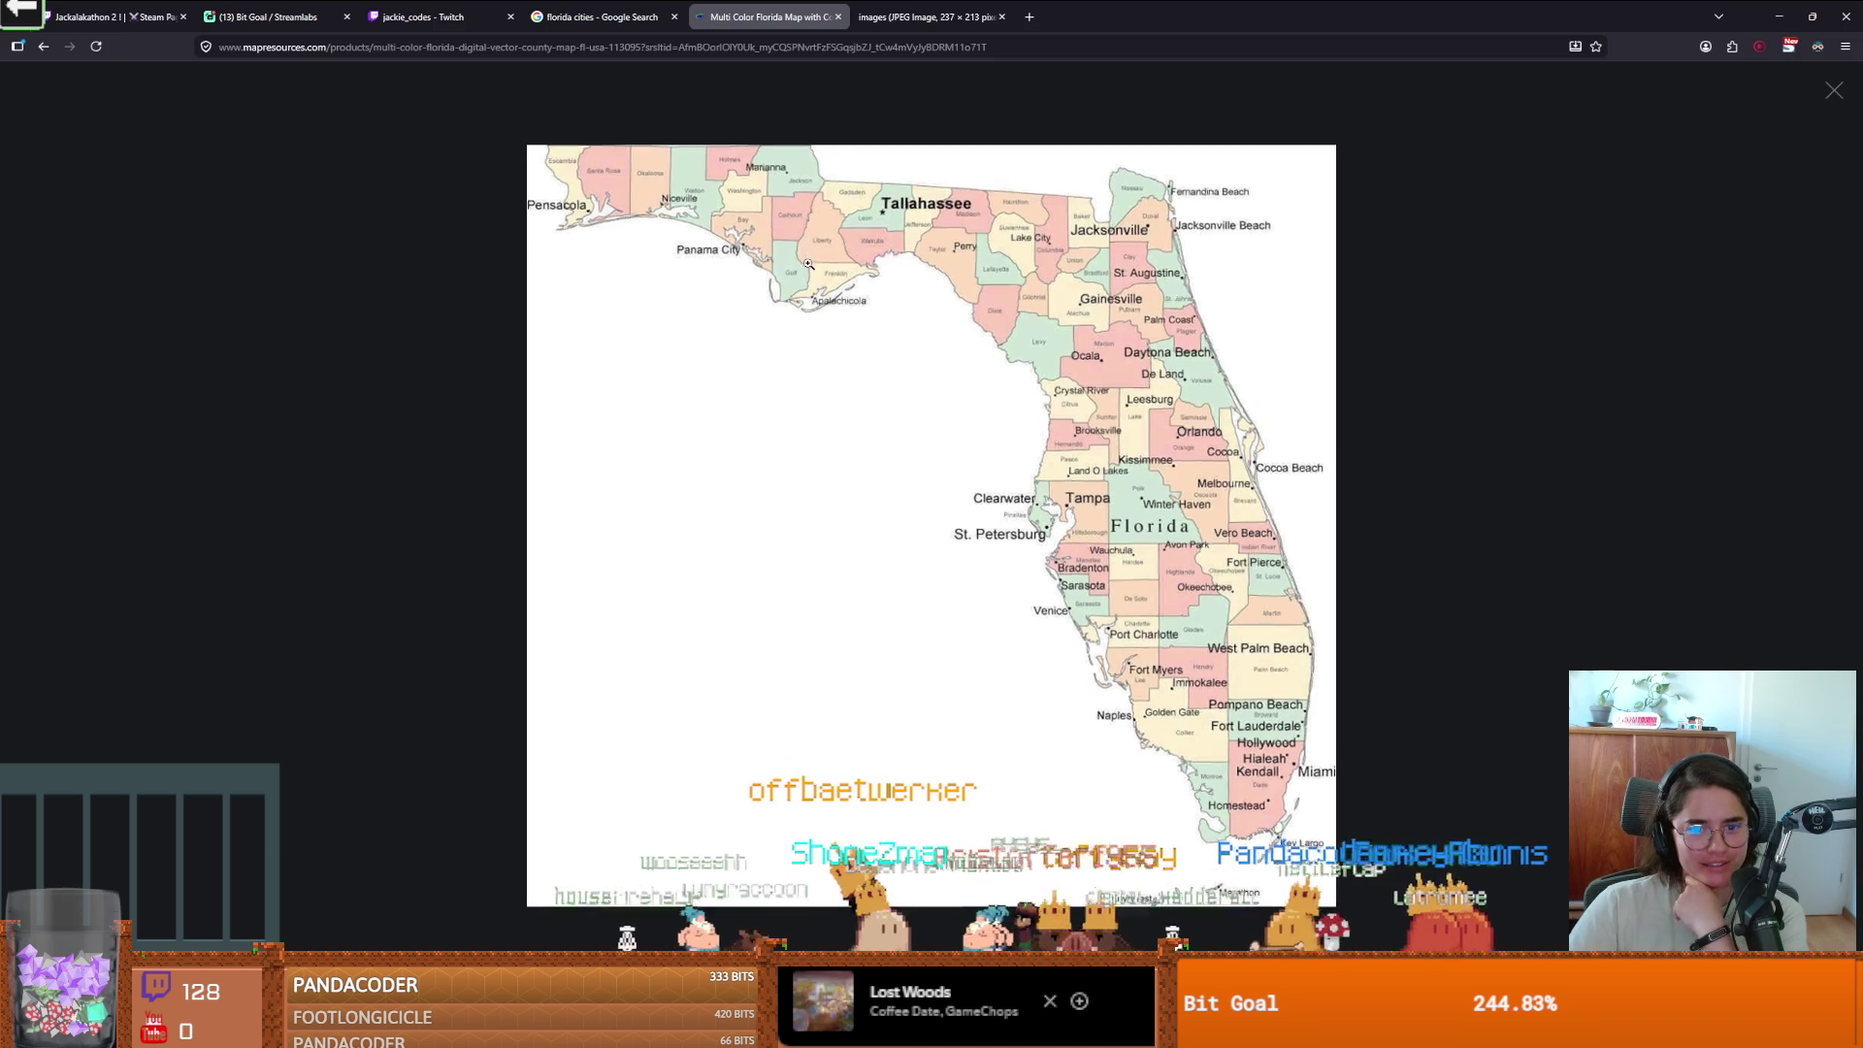
# Close the enlarged Florida county map in Firefox and return to the Godot editor.
pyautogui.click(929, 309)
pyautogui.hotkey('alt', 'Tab')
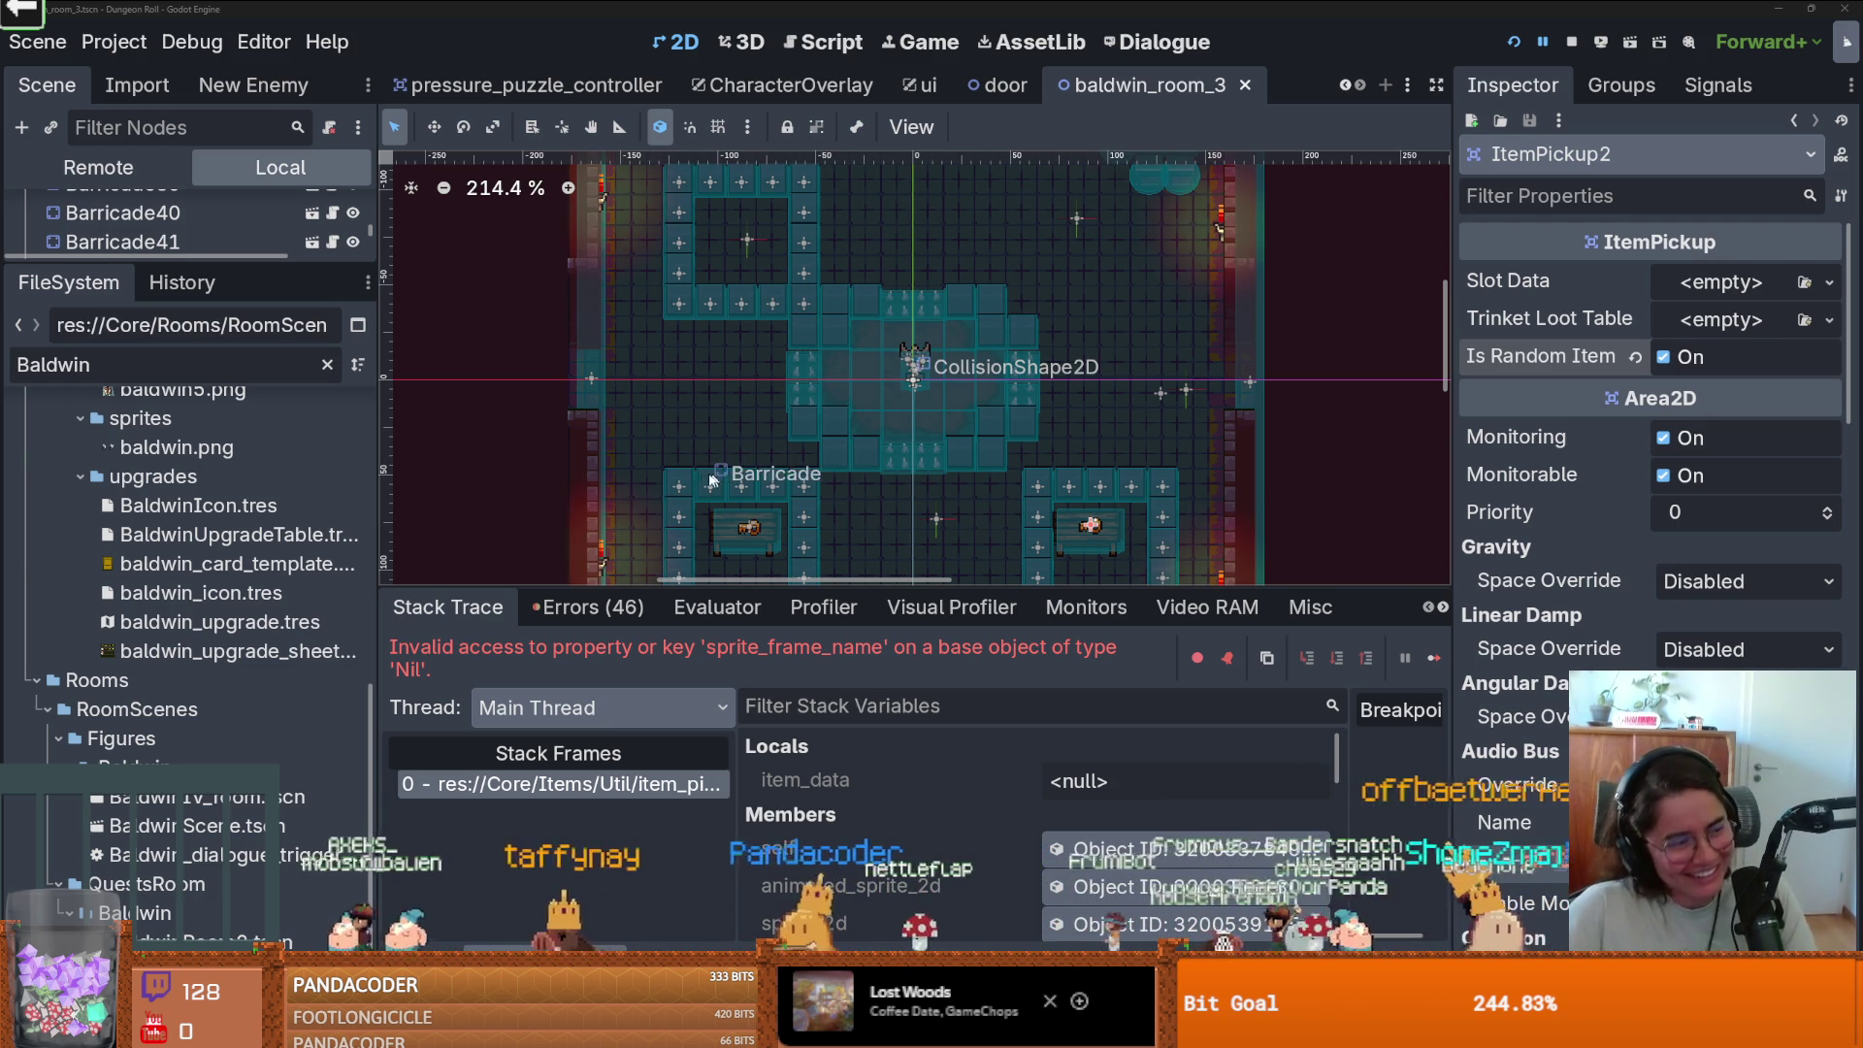
# Save the baldwin_room_3 scene.
pyautogui.scroll(1, 854, 359)
pyautogui.hotkey('ctrl', 's')
pyautogui.scroll(-1, 858, 333)
# Select the ItemPickup node in the Scene tree and relaunch the game to playtest.
pyautogui.scroll(1, 857, 333)
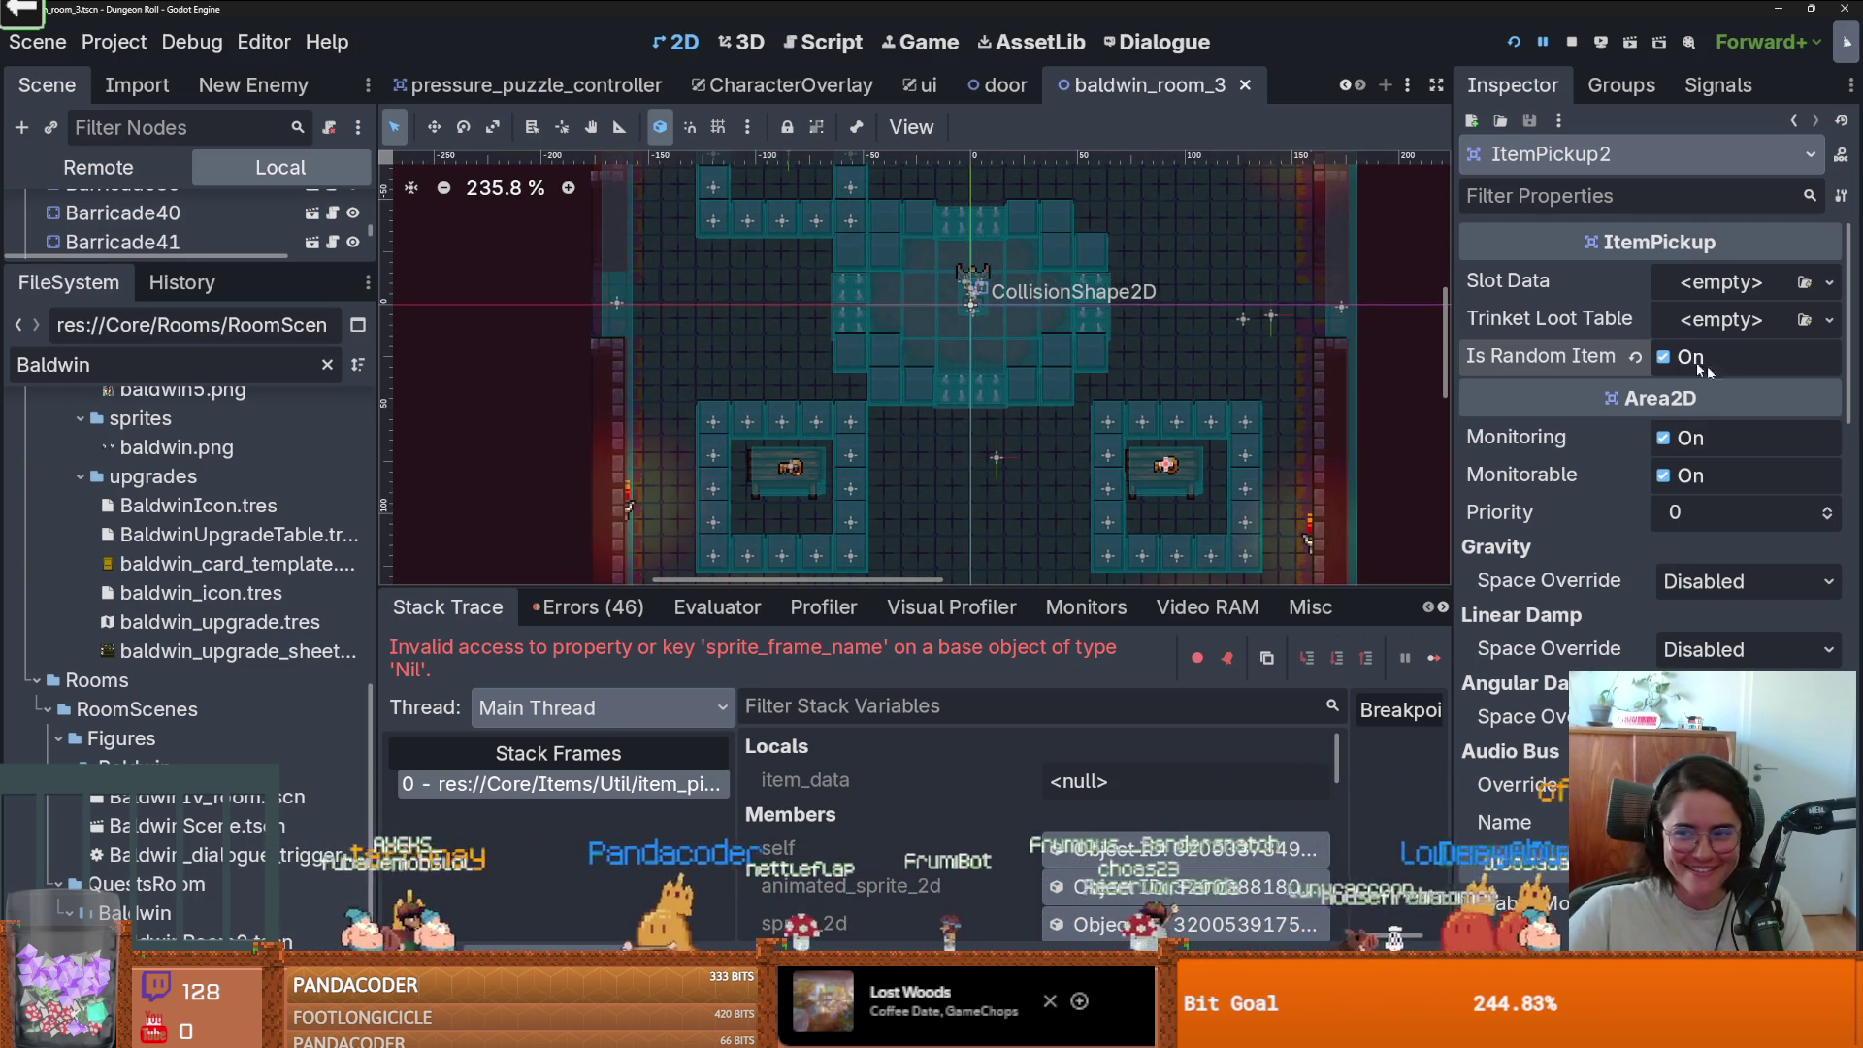
pyautogui.moveTo(206, 260); pyautogui.dragTo(219, 580)
pyautogui.scroll(-1, 223, 510)
pyautogui.click(118, 414)
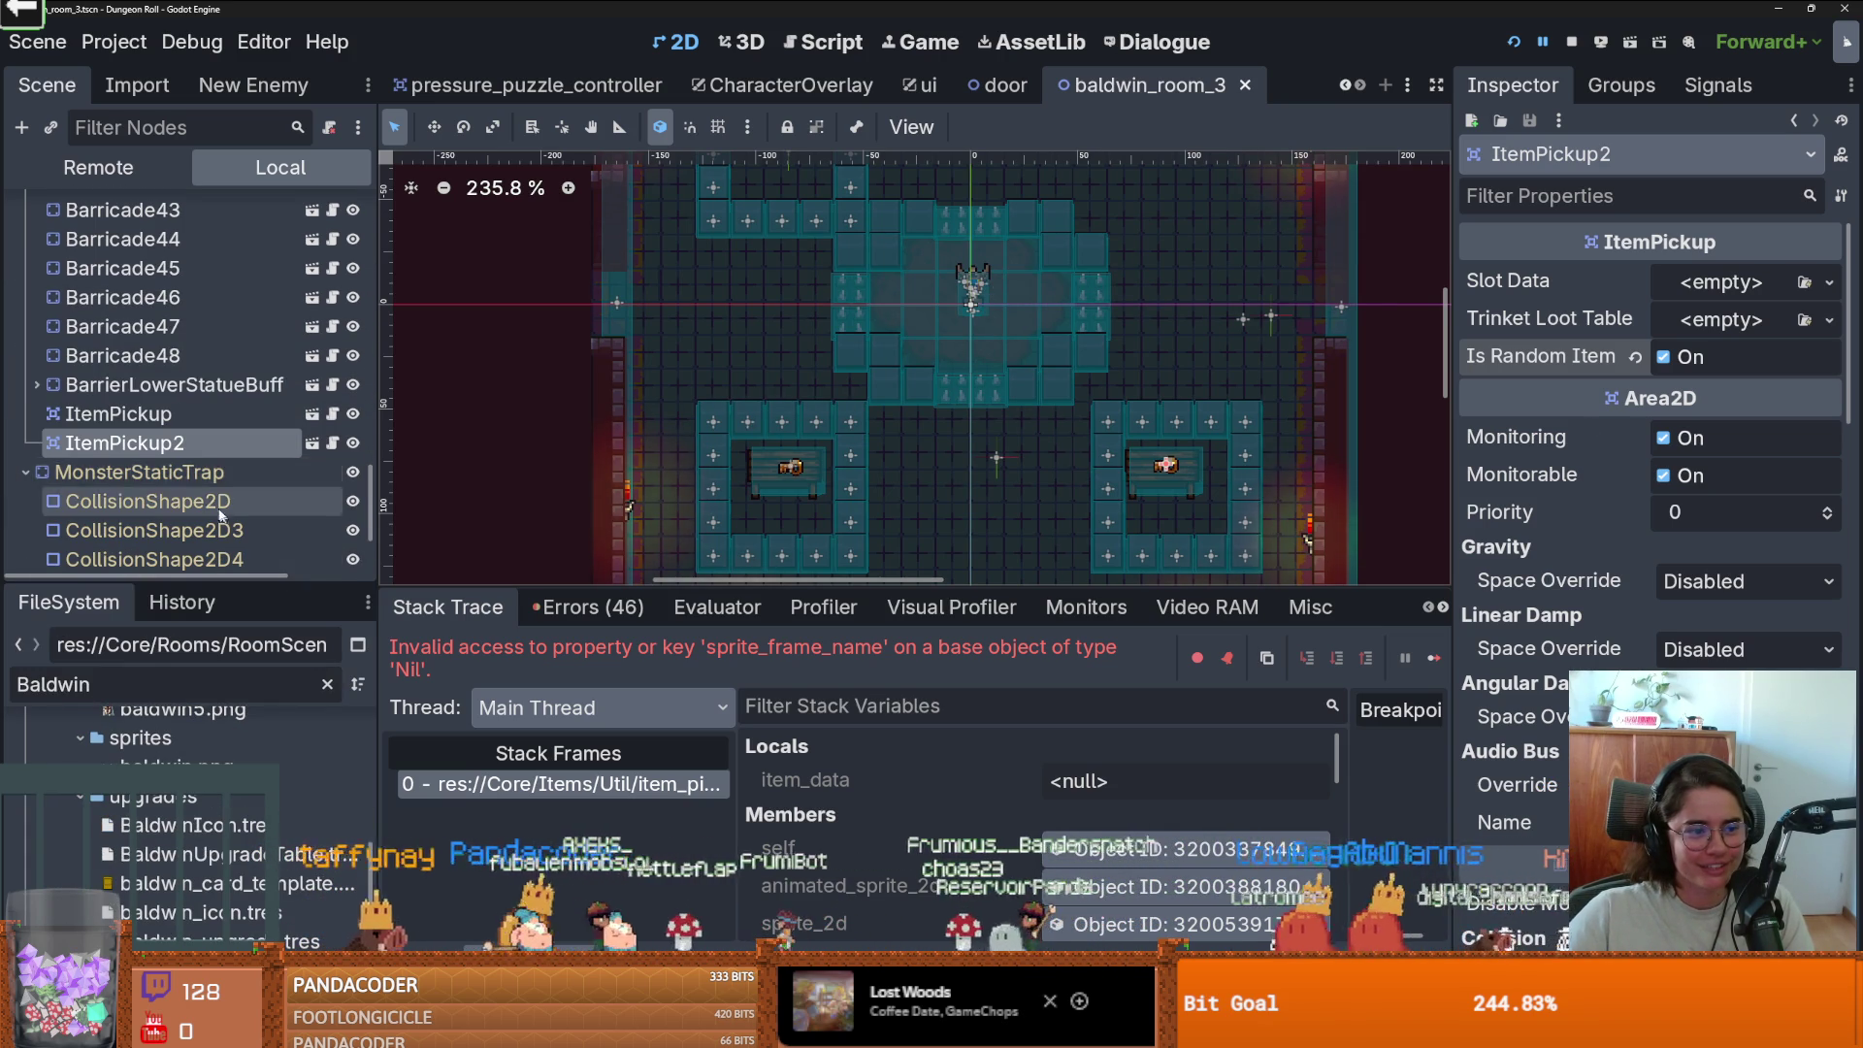
pyautogui.click(1514, 41)
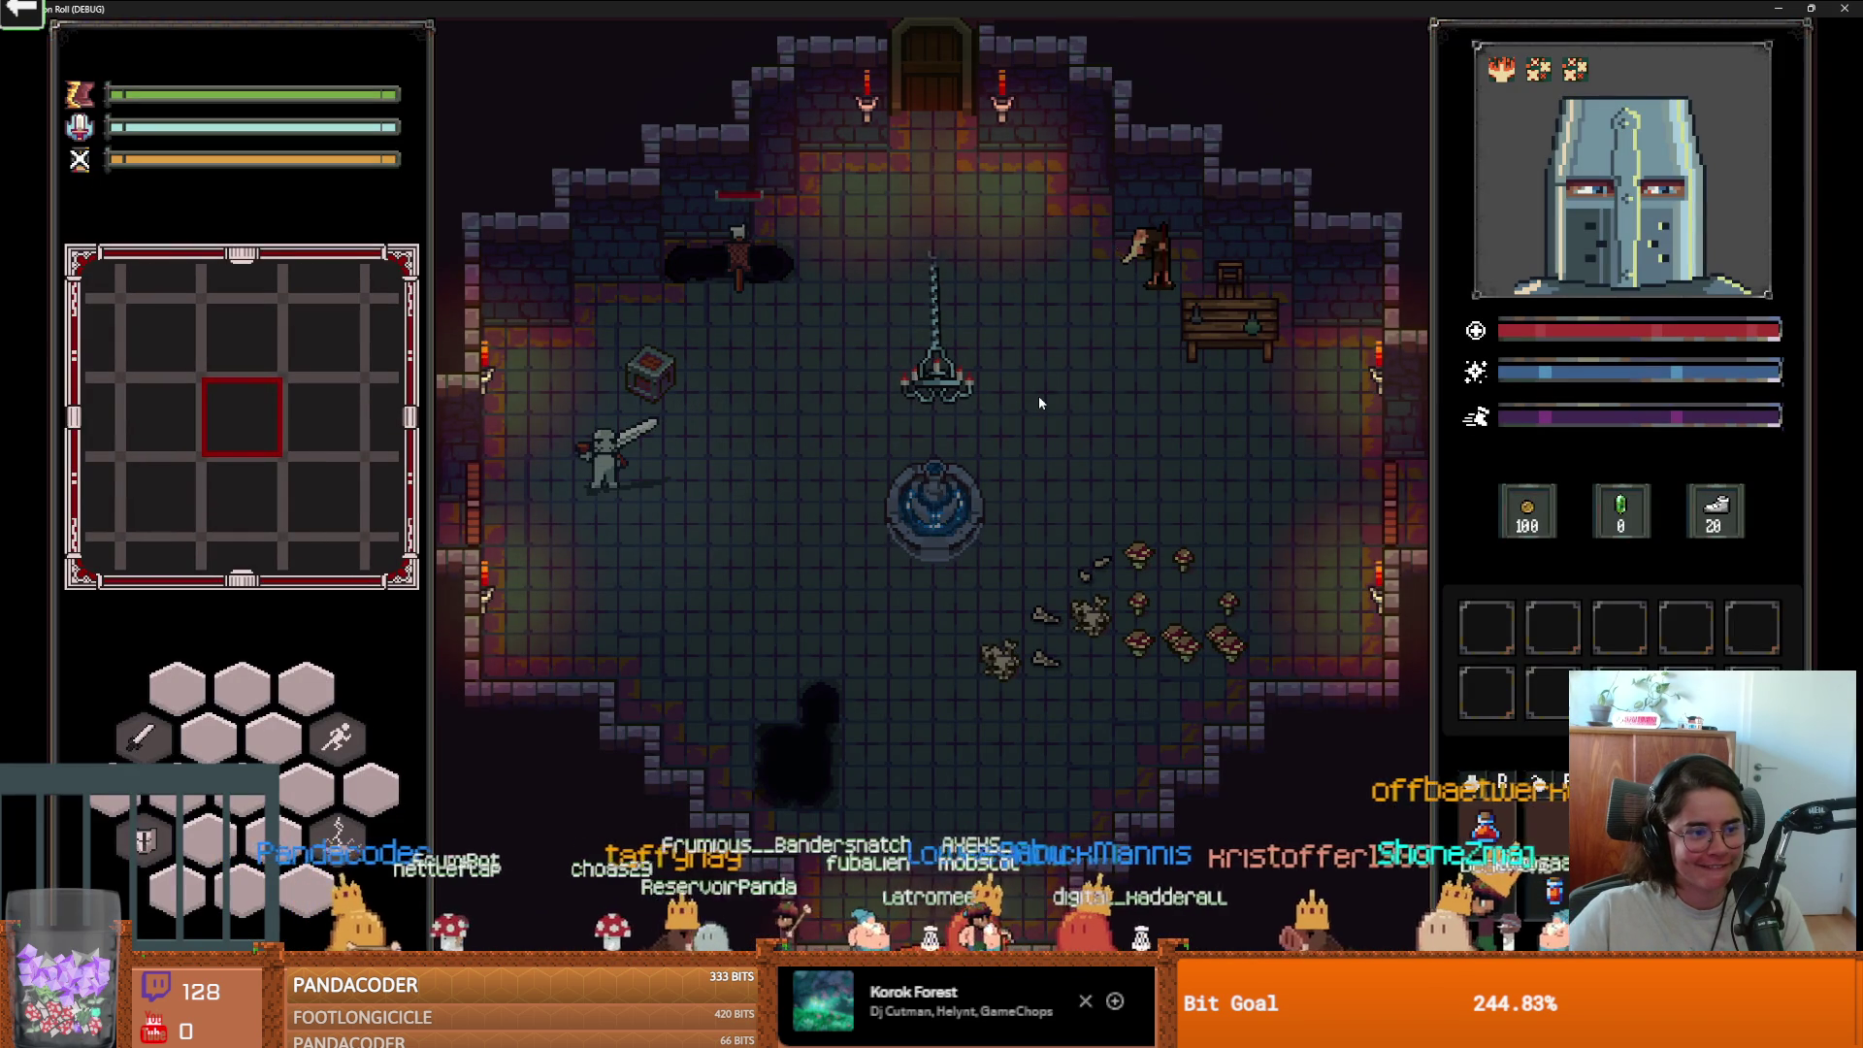
# Choose the Jerusalem debug room and run kill_all_monsters in the debug console.
pyautogui.press('r')
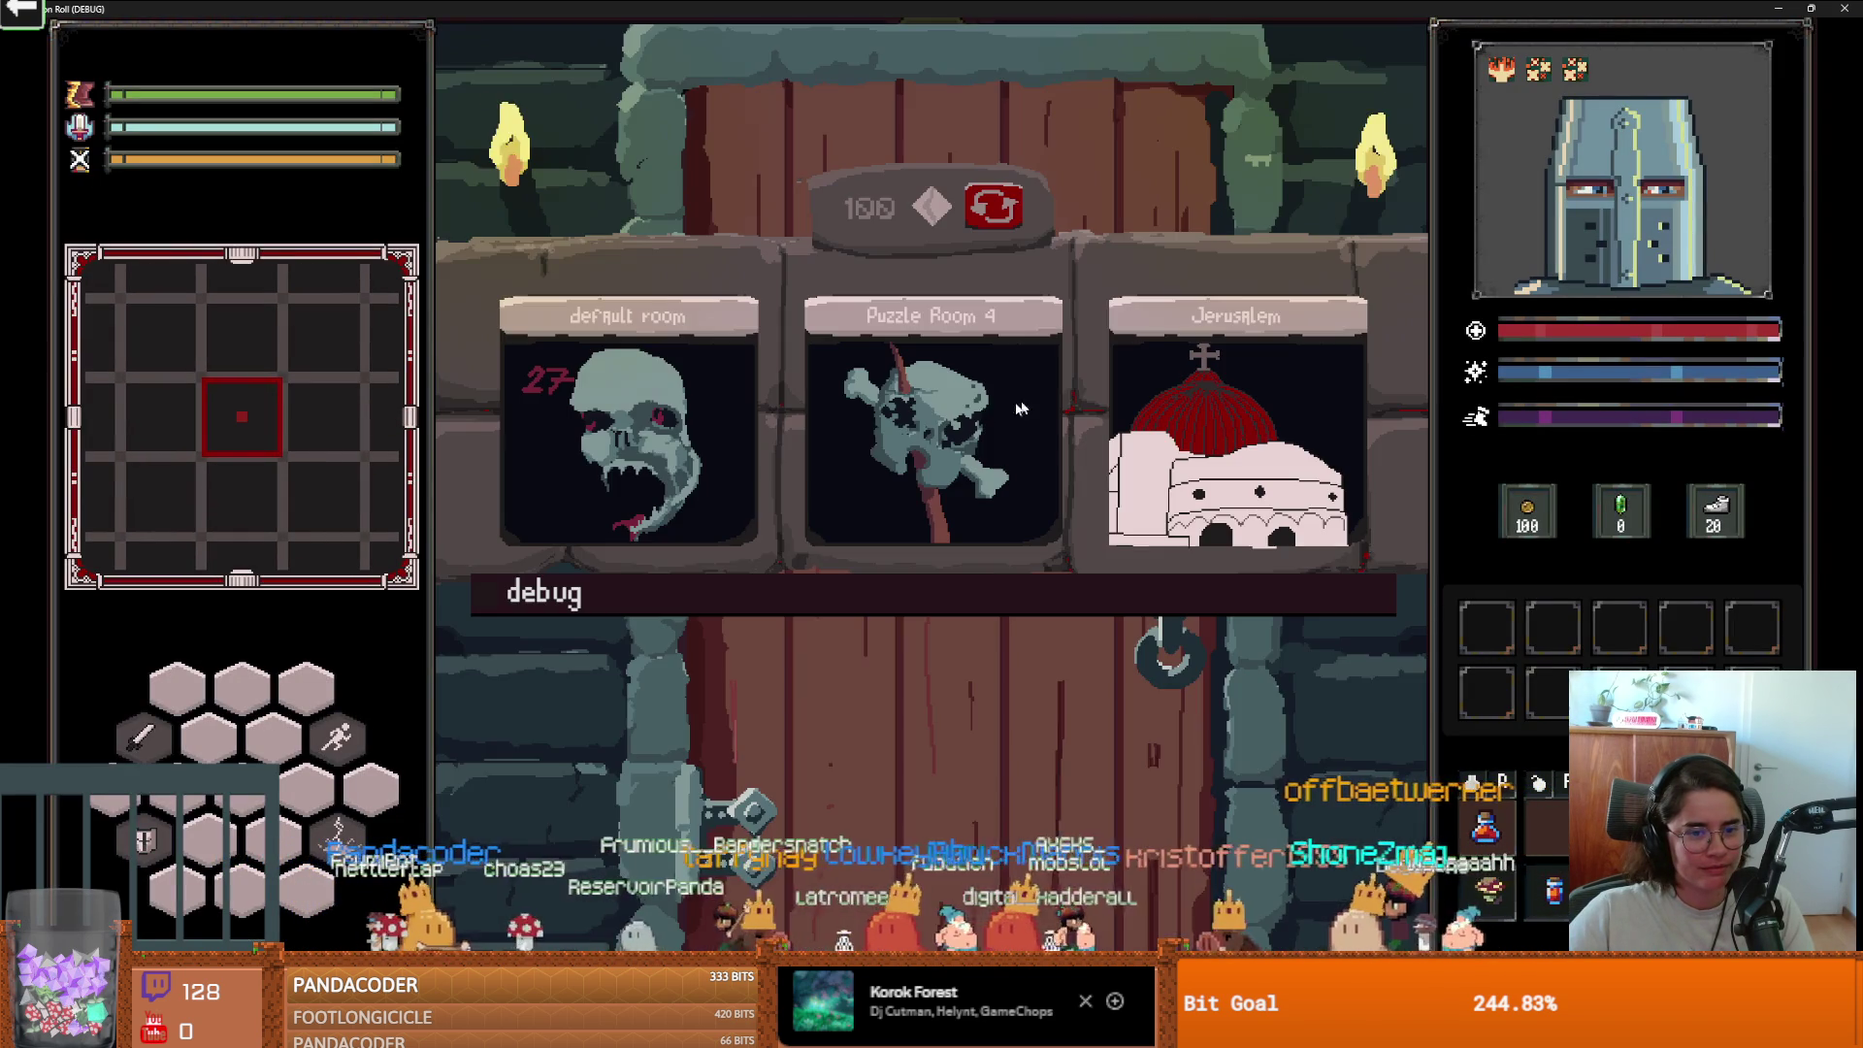
pyautogui.click(1193, 475)
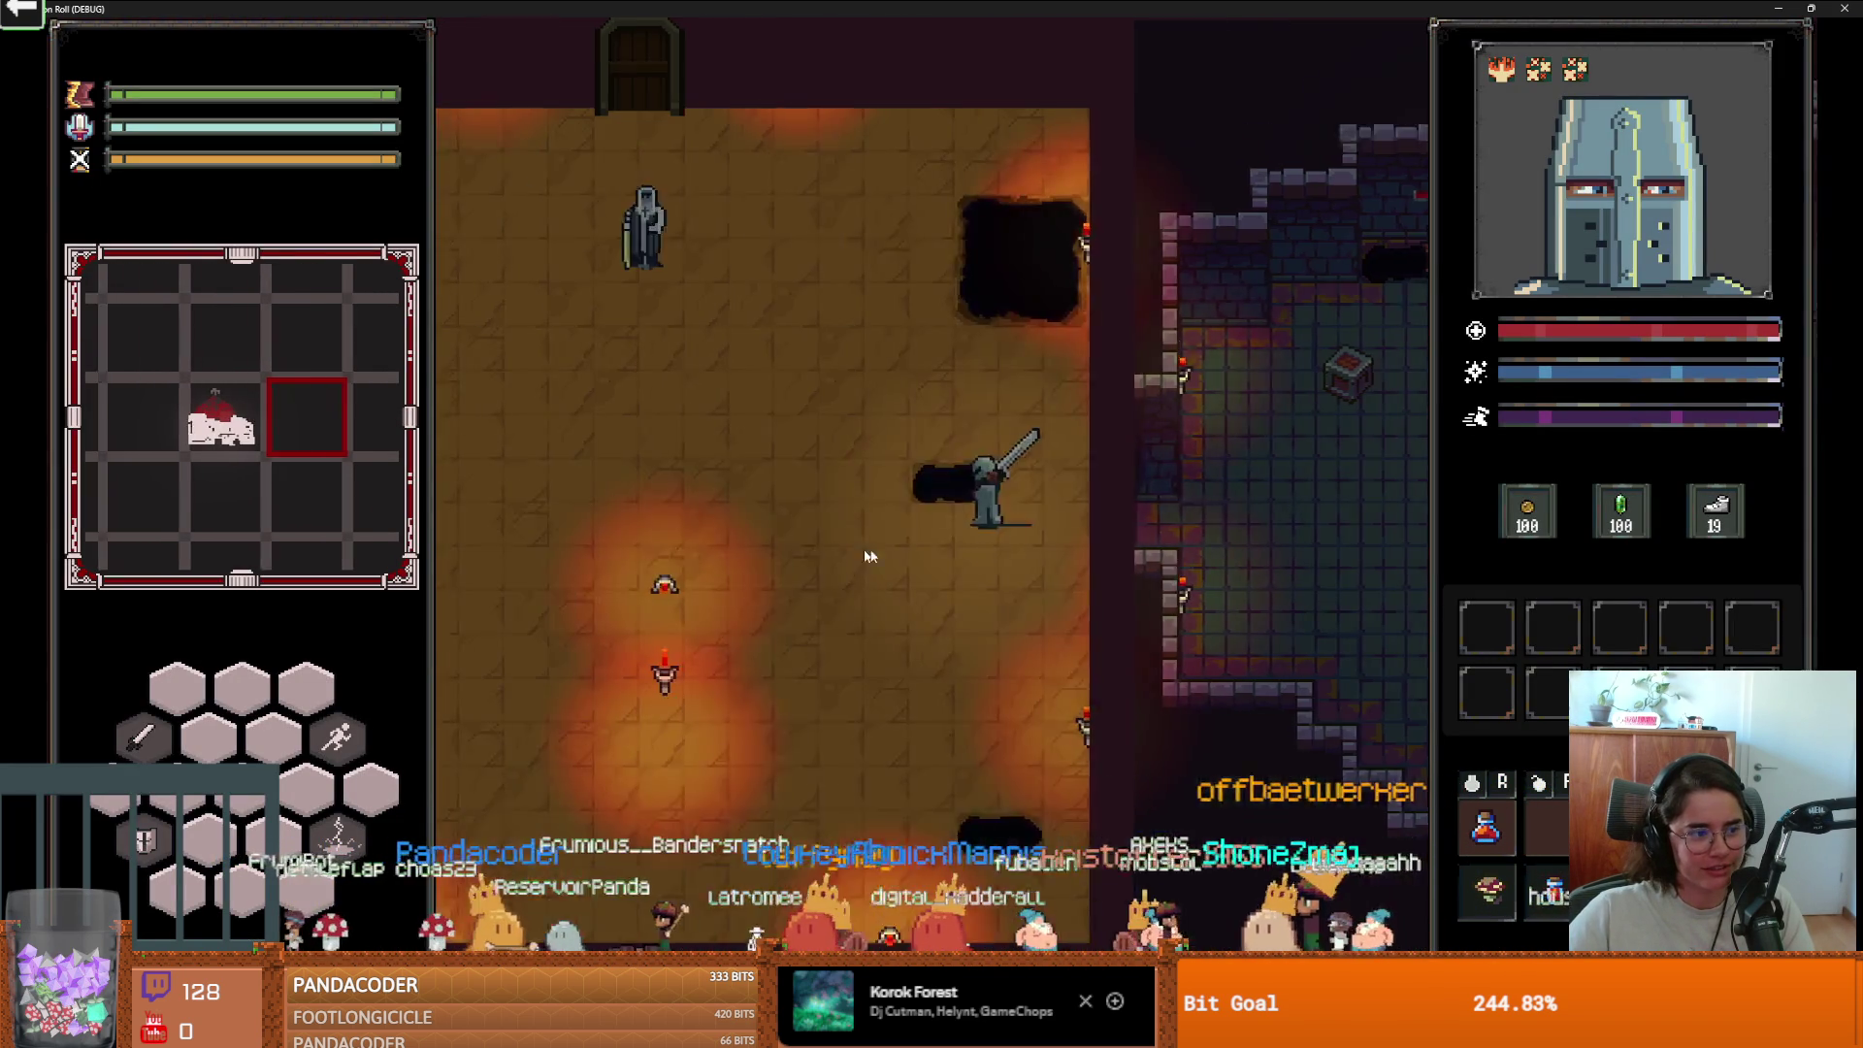
pyautogui.press('`')
pyautogui.write('kill_all_monsters')
pyautogui.press('Return')
pyautogui.press('`')
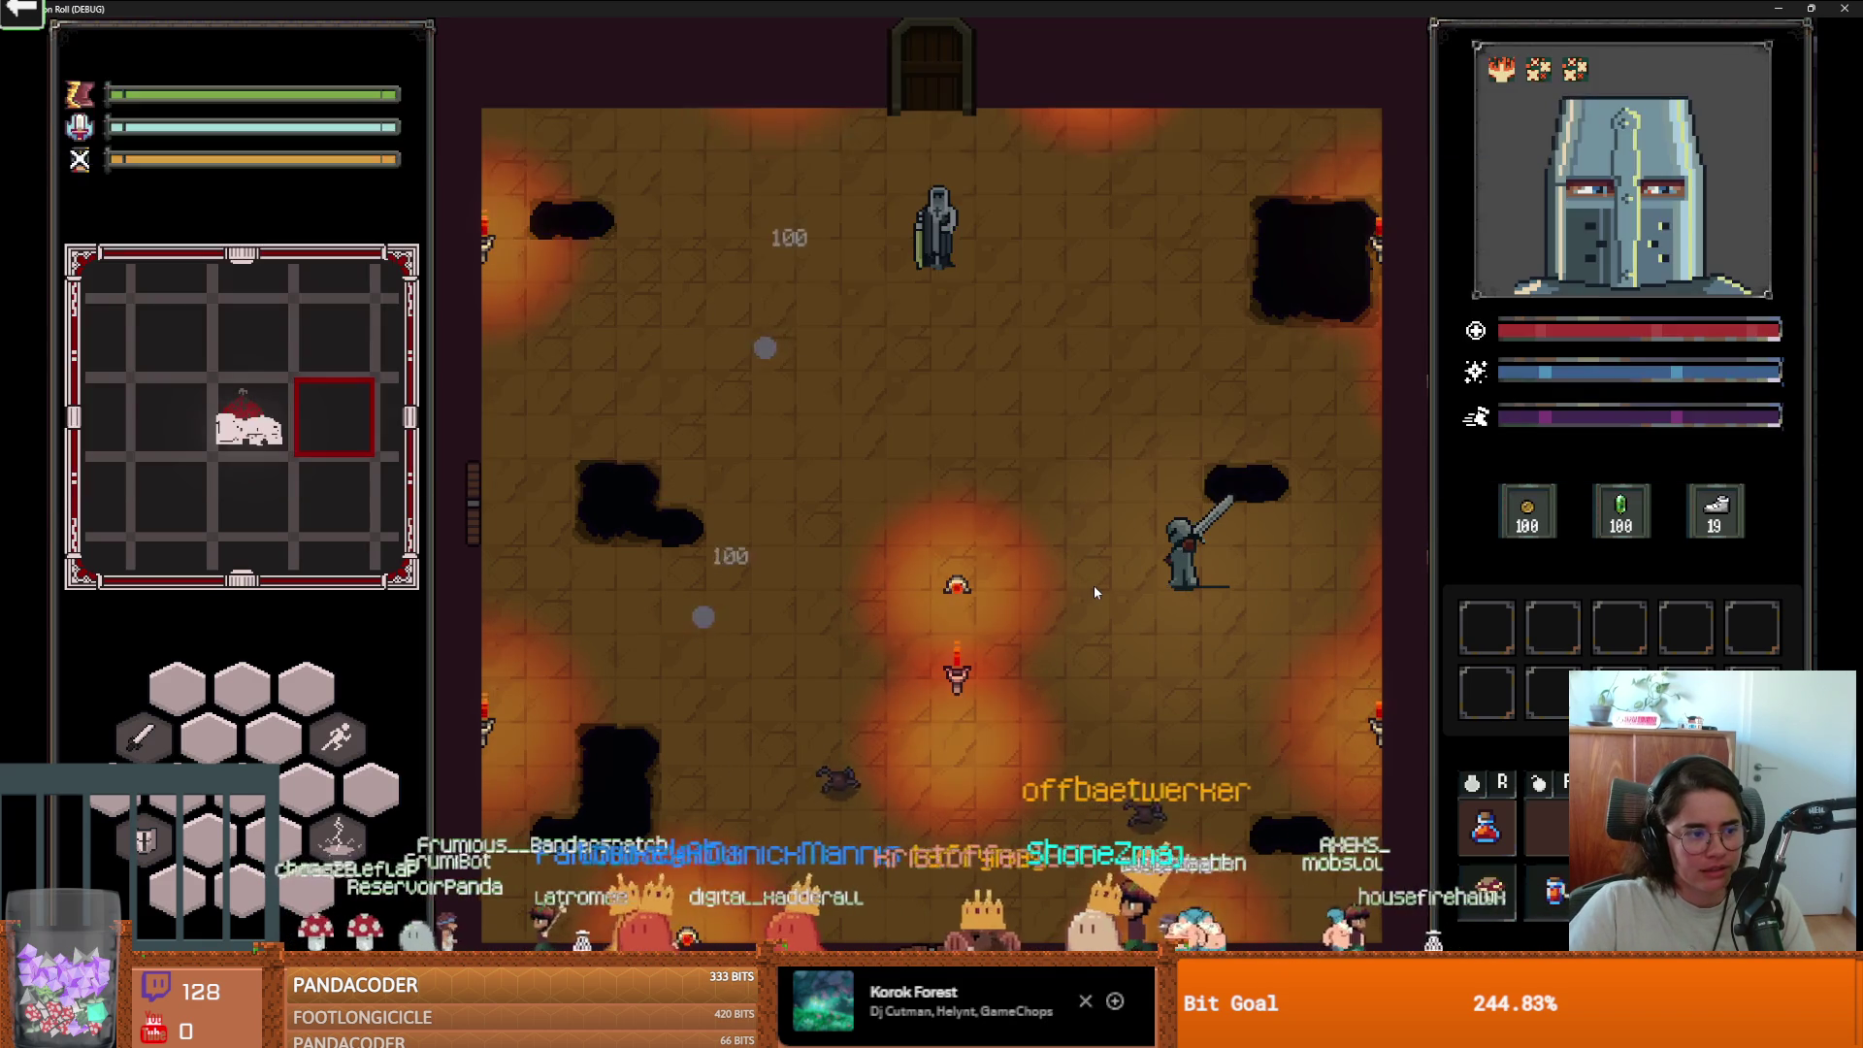
# Rerun kill_all_monsters with console autocompletion until the room is cleared.
pyautogui.press('`')
pyautogui.write('kilq')
pyautogui.press('Return')
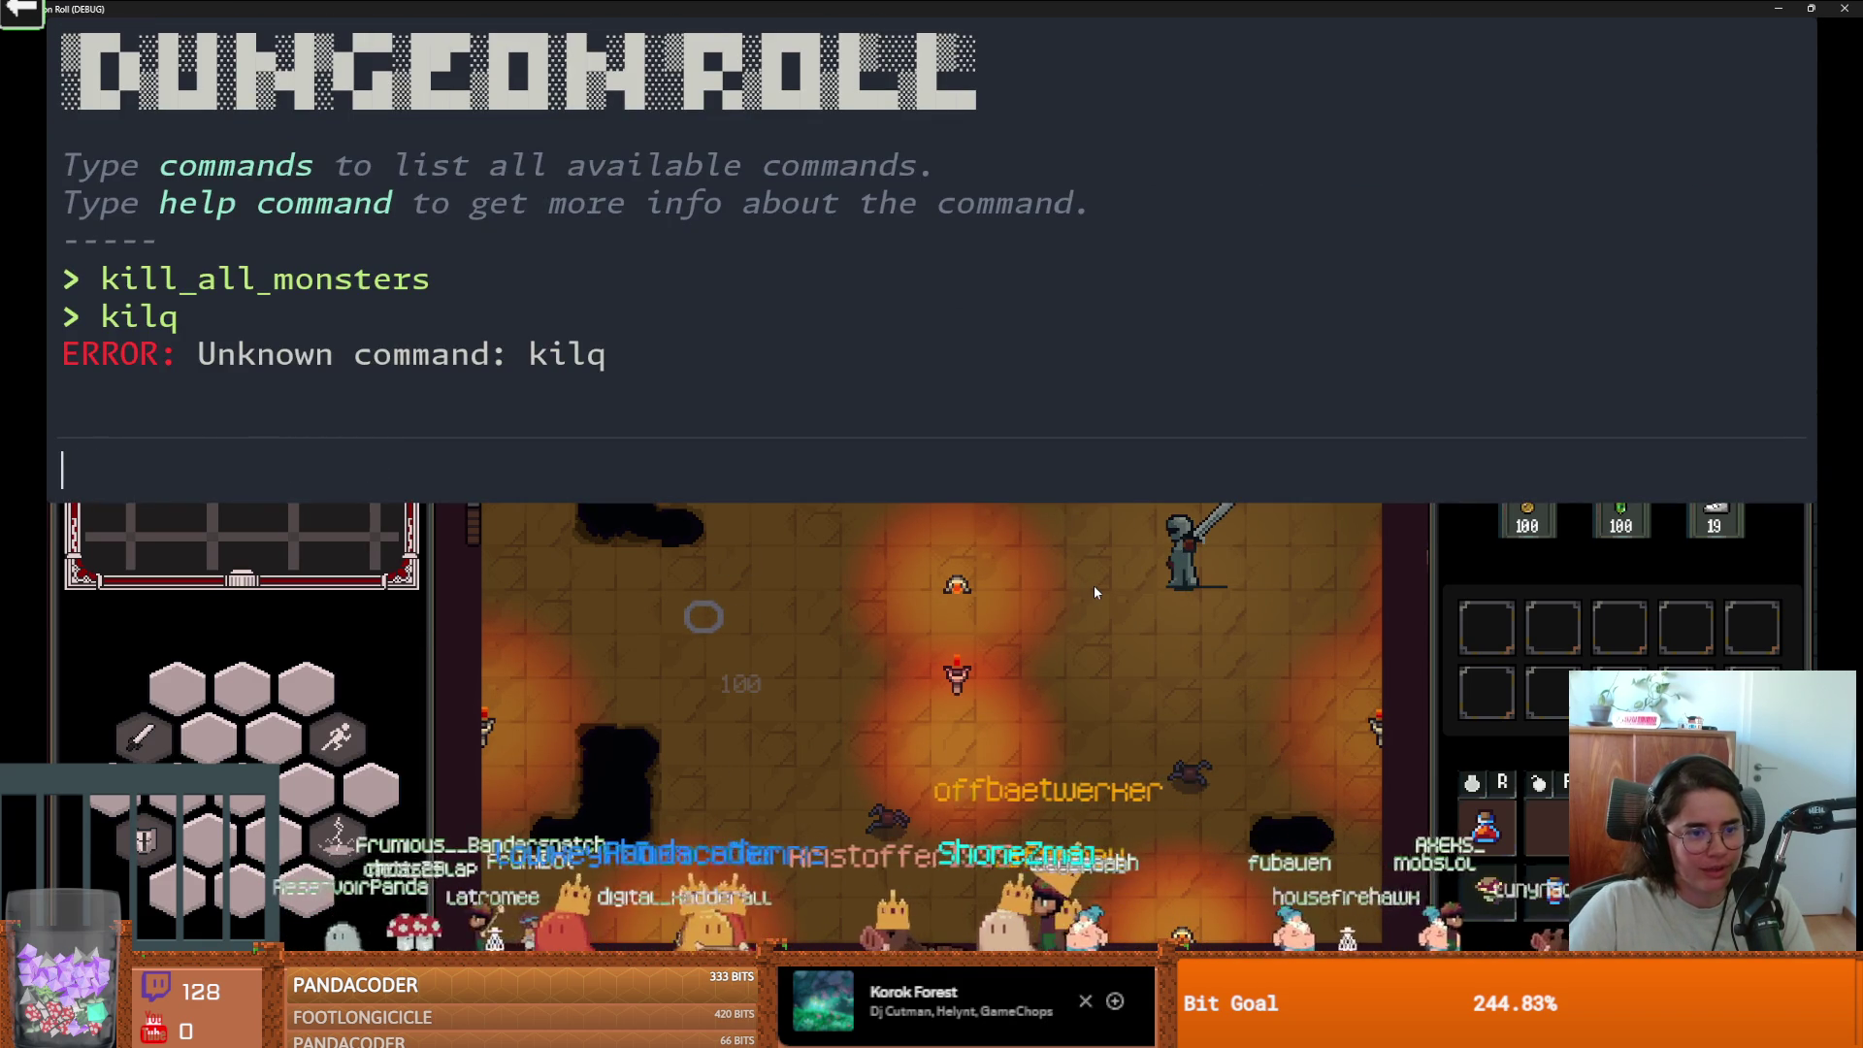
pyautogui.write('kil')
pyautogui.press('Tab')
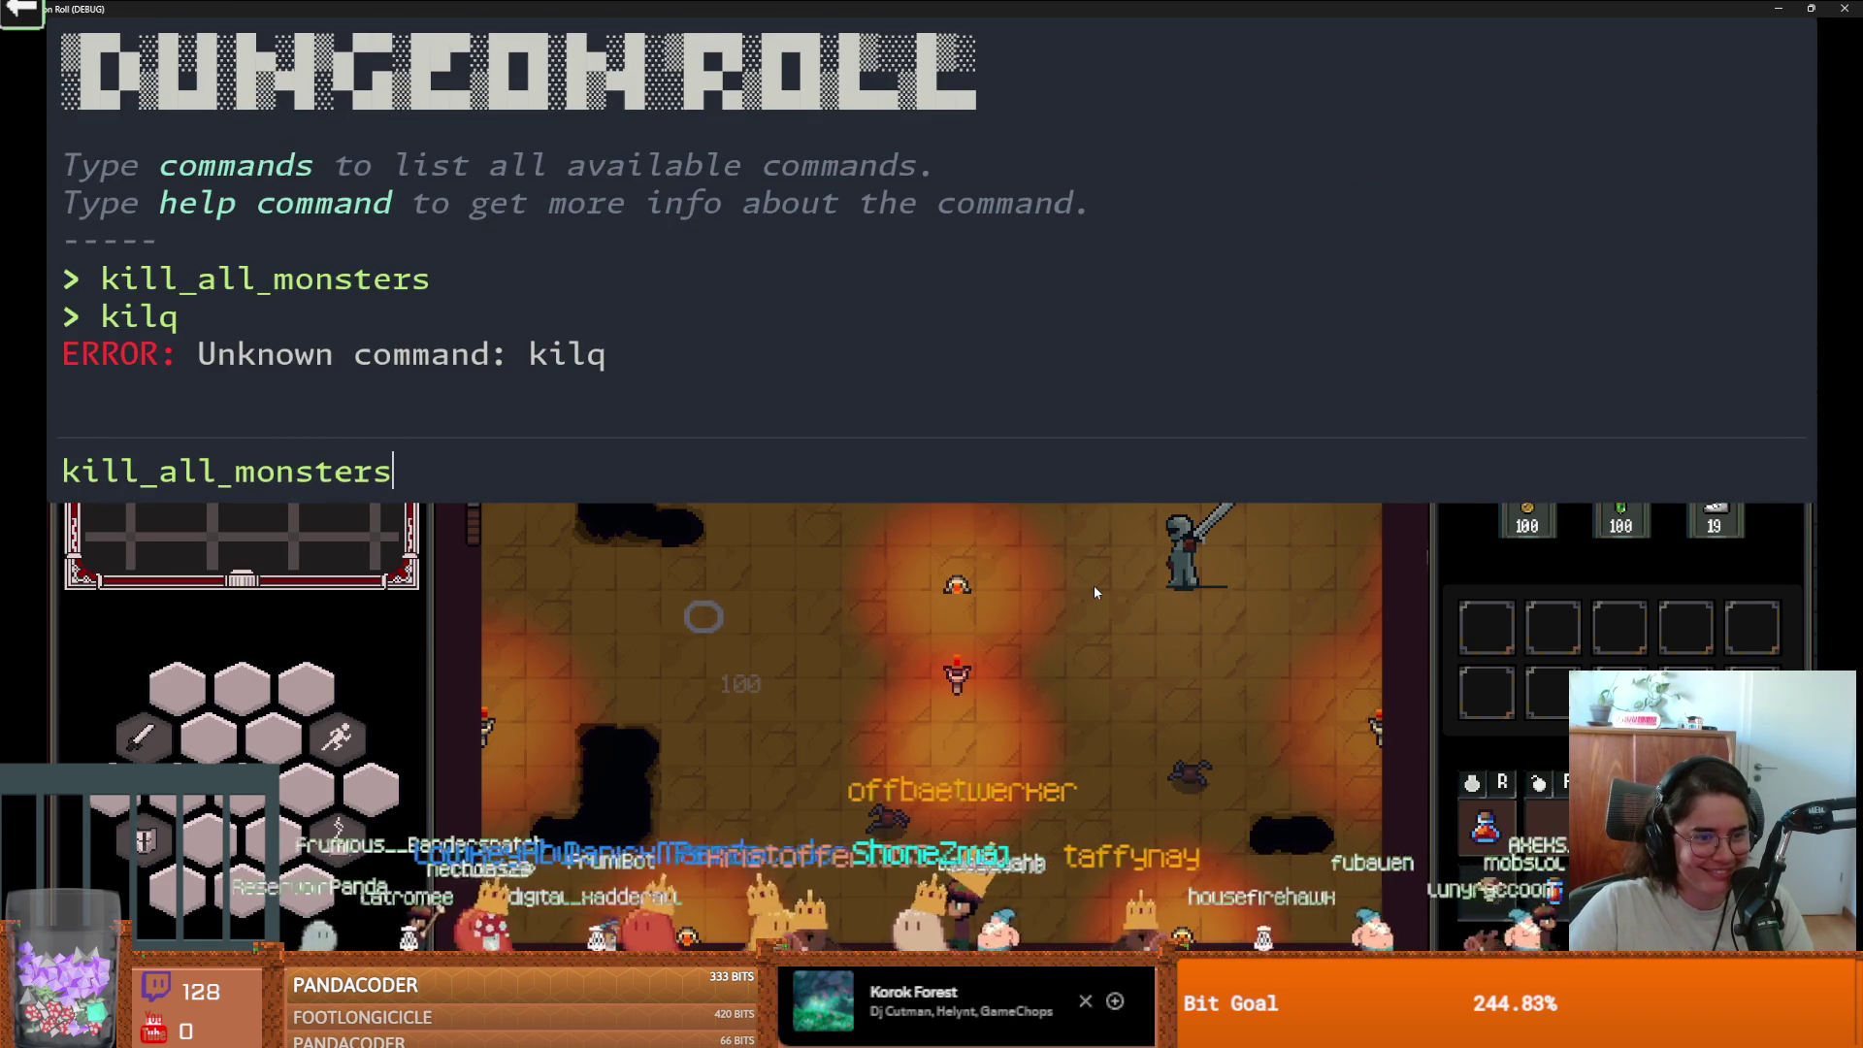
pyautogui.press('Return')
pyautogui.press('`')
pyautogui.write('ki')
pyautogui.press('Tab')
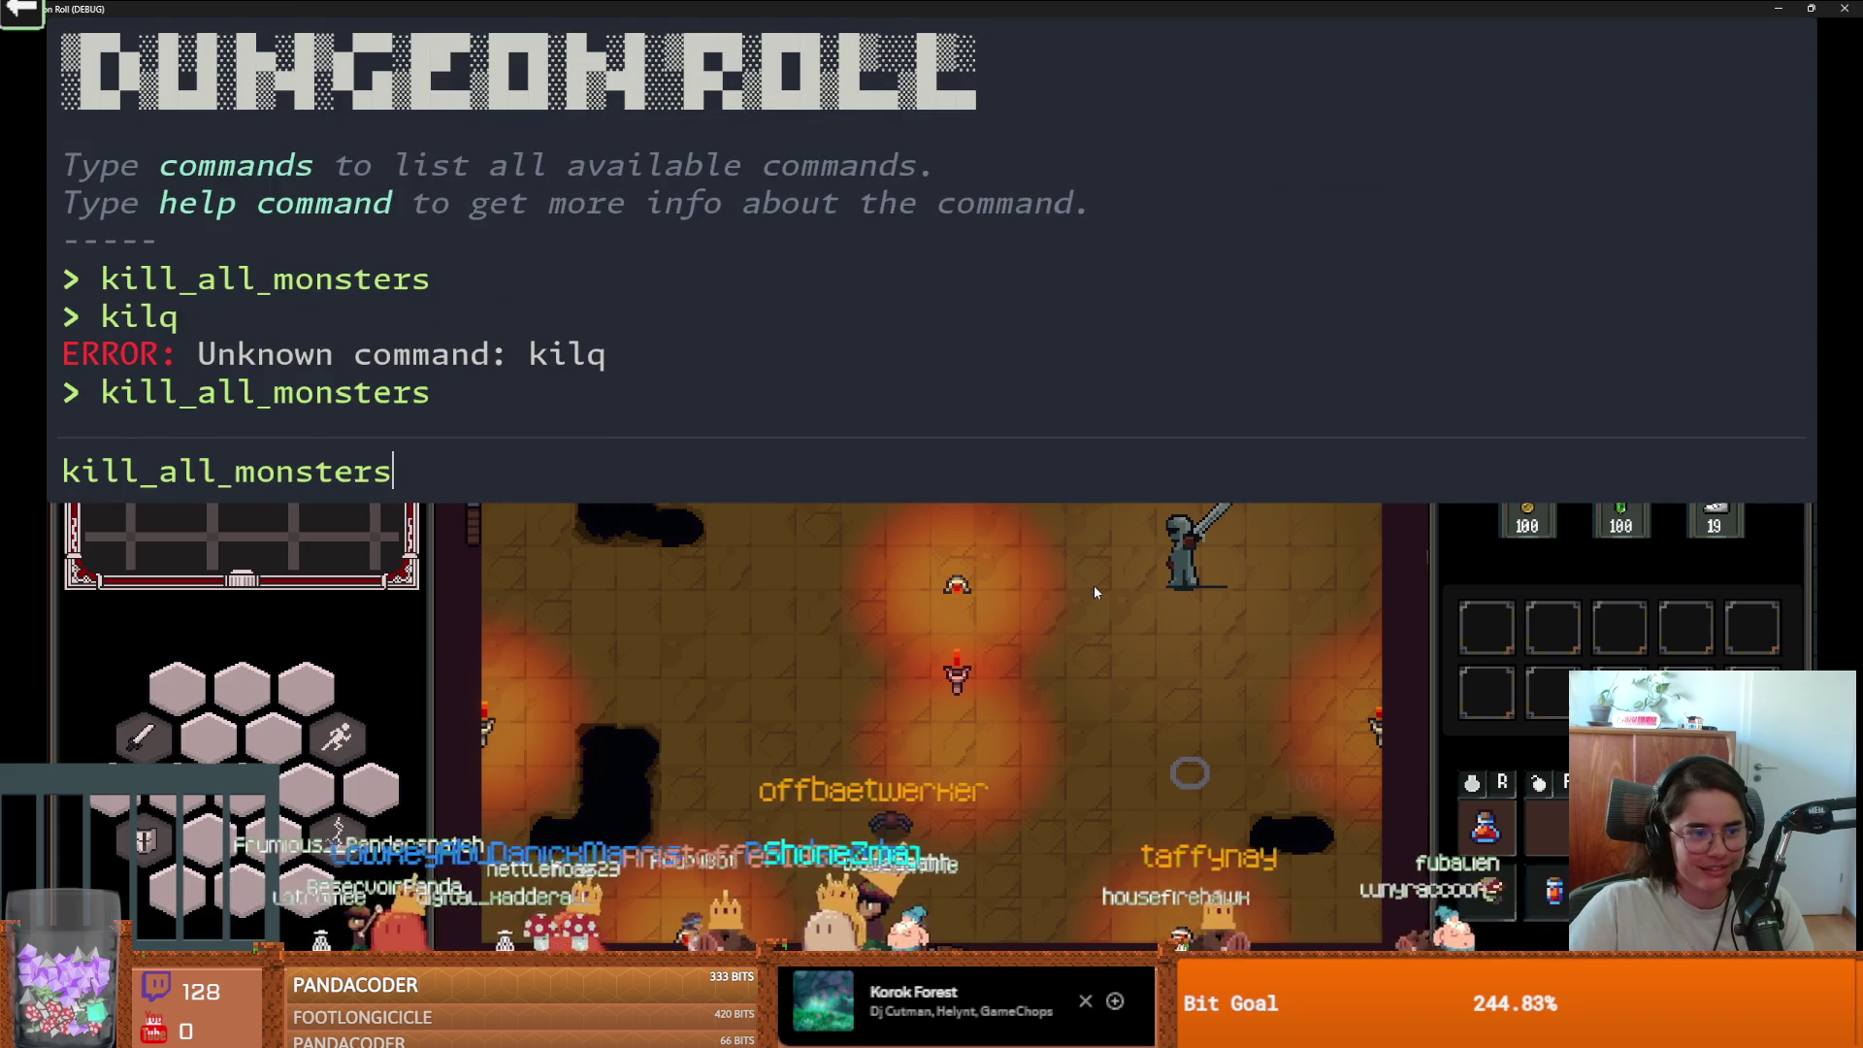
pyautogui.press('Return')
pyautogui.press('a')
# Walk to King Baldwin IV and finish his dialogue.
pyautogui.press('w')
pyautogui.press('a')
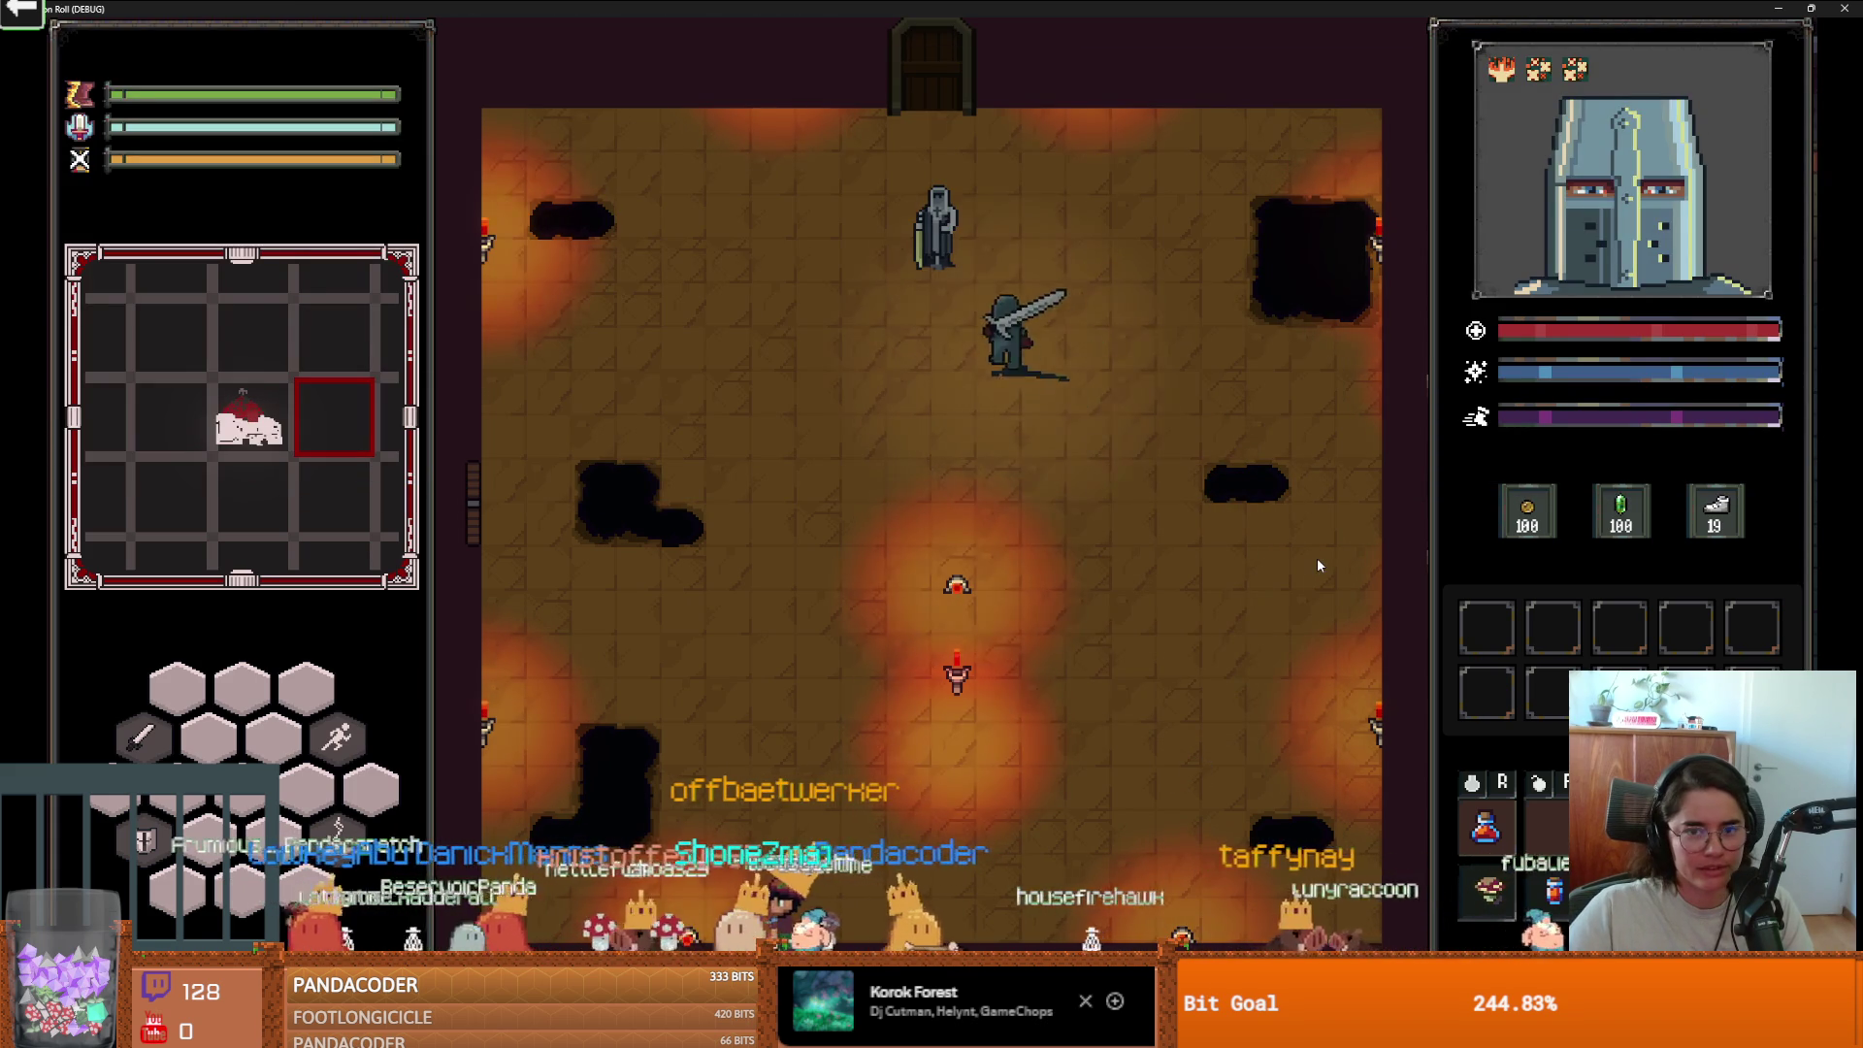
pyautogui.press('e')
pyautogui.click(980, 632)
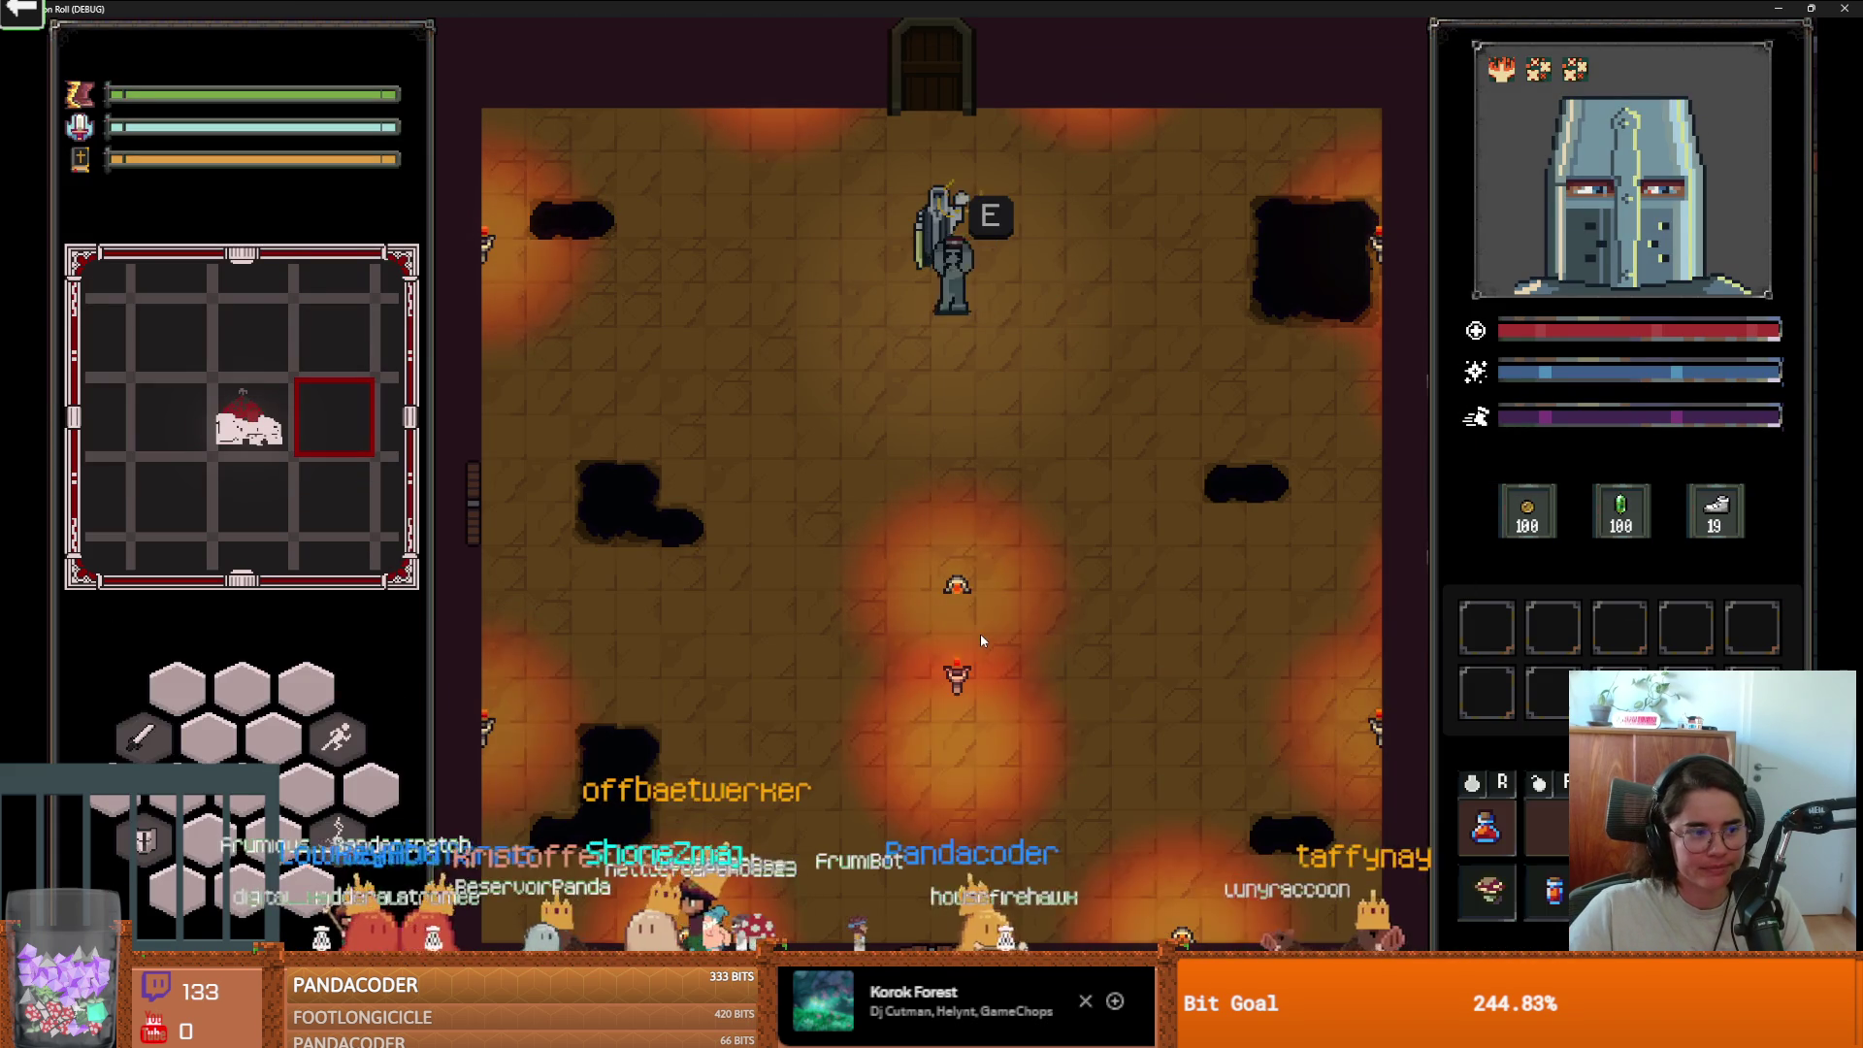
# Step onto the floor marker, reroll the offered rooms five times, and enter the middle room.
pyautogui.press('s')
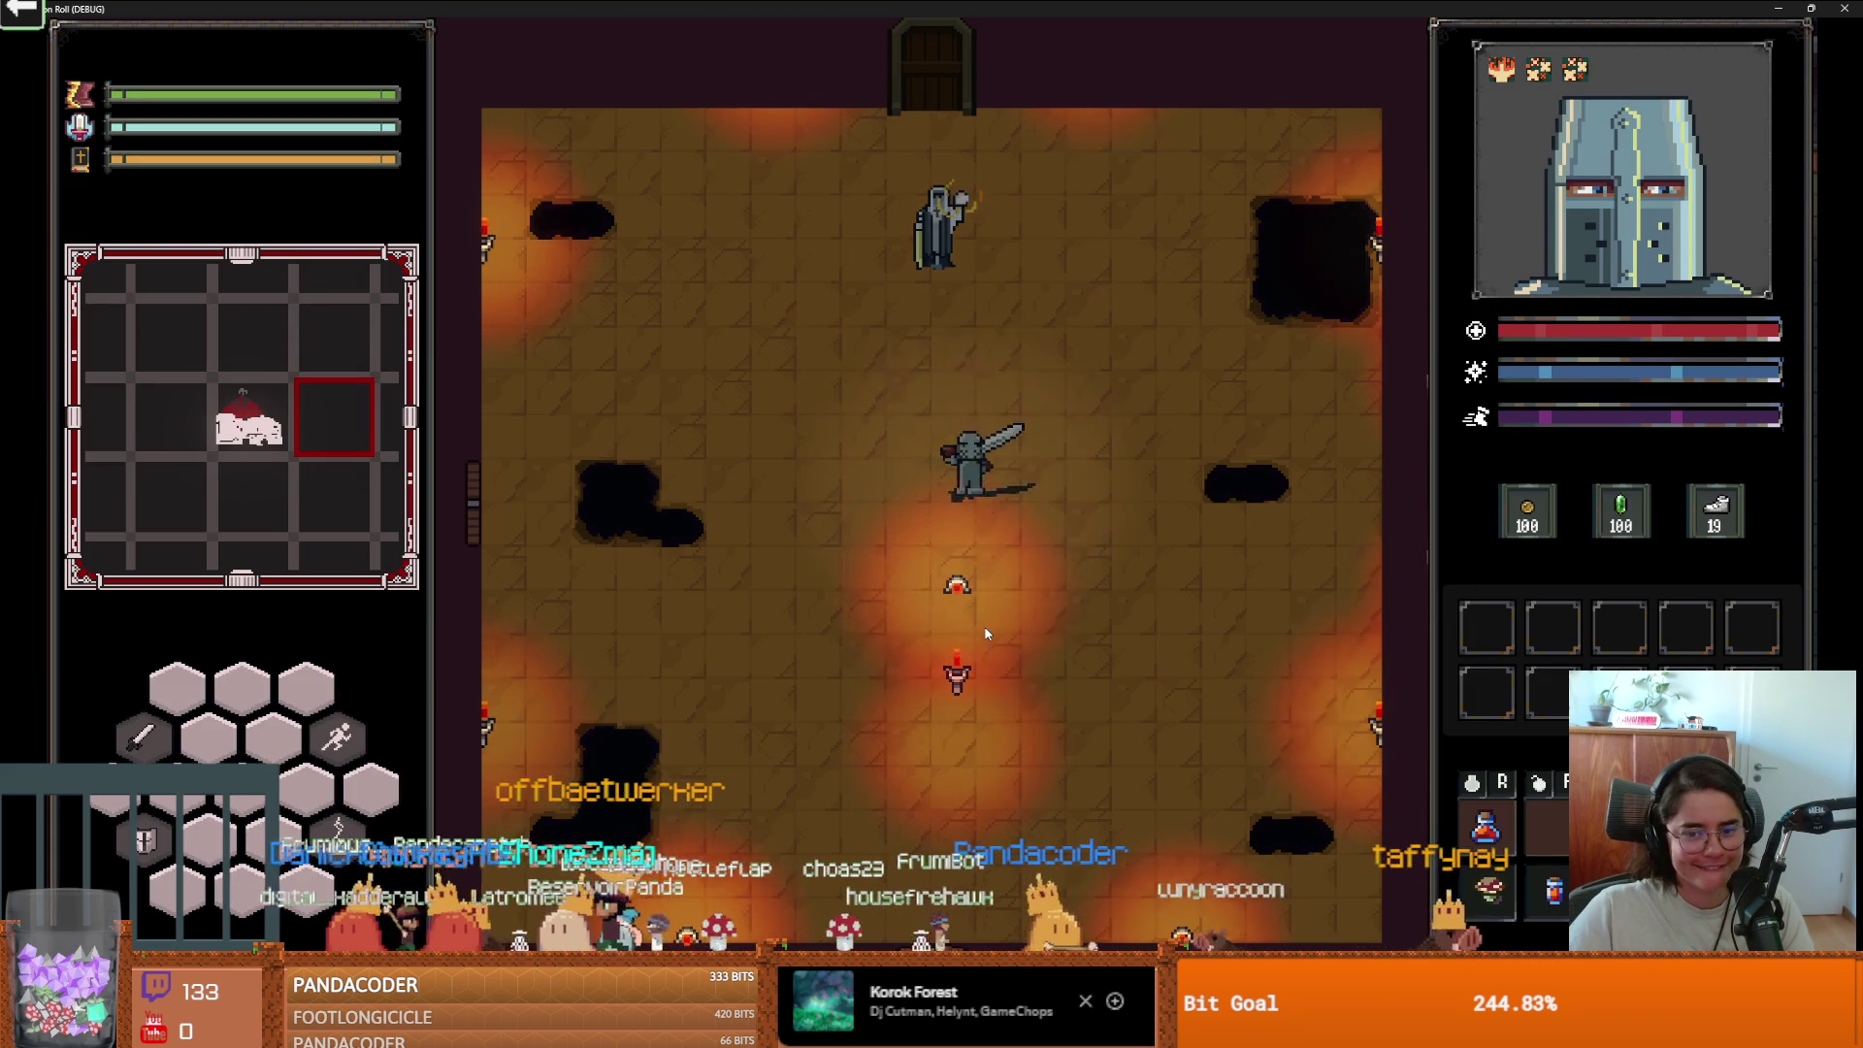
pyautogui.press('w')
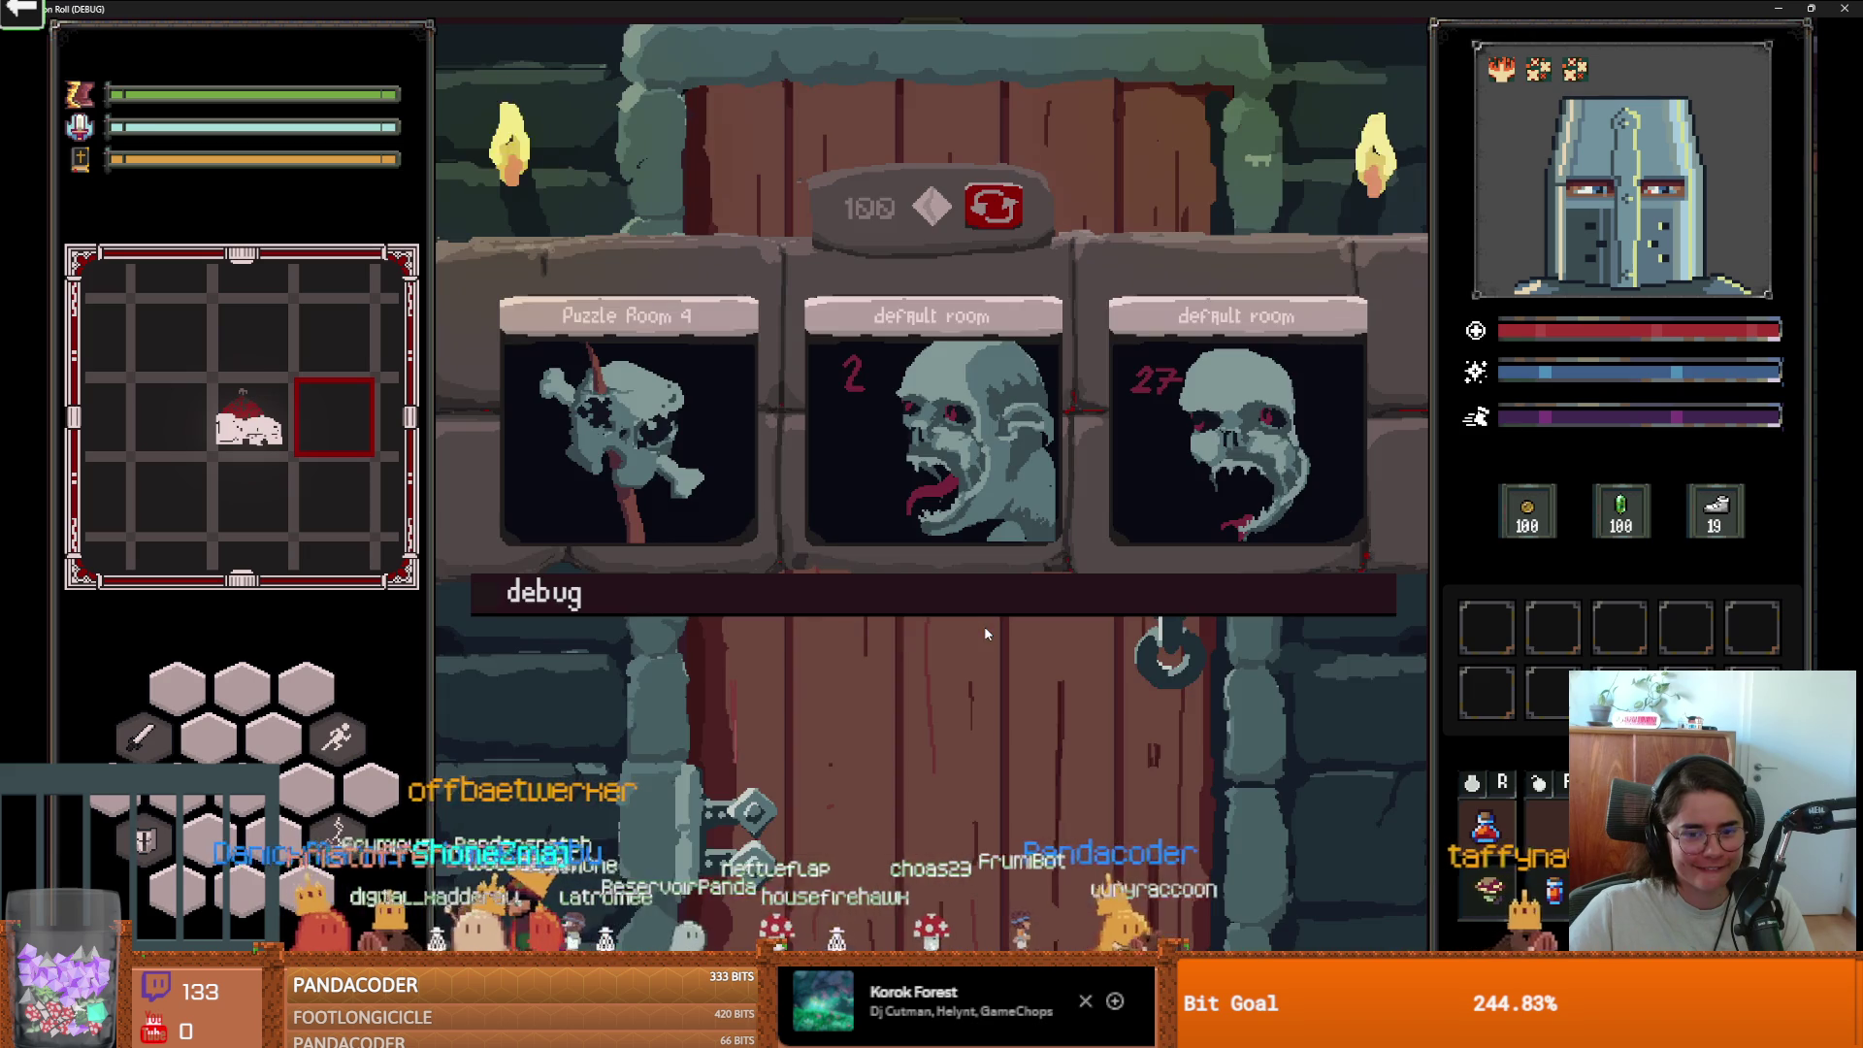
pyautogui.click(1013, 231)
pyautogui.click(1010, 223)
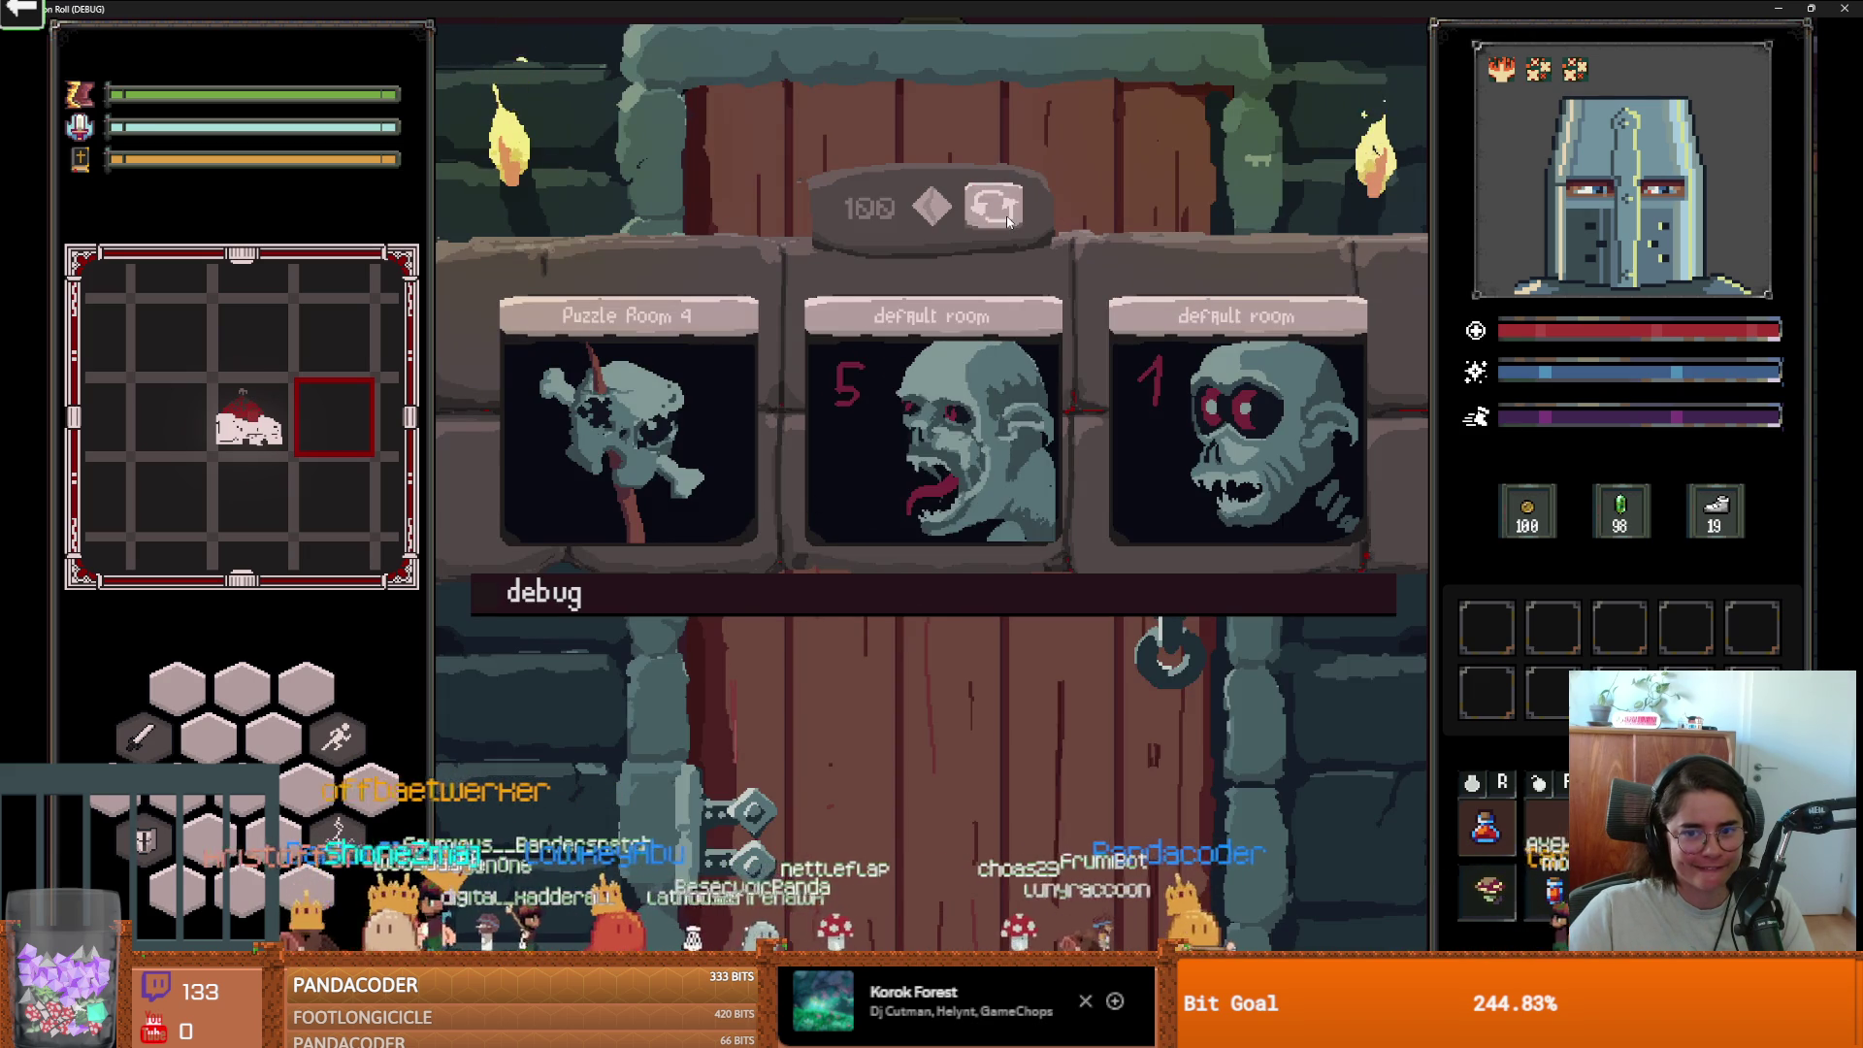
pyautogui.click(1009, 221)
pyautogui.click(1009, 221)
pyautogui.click(1009, 221)
pyautogui.click(974, 461)
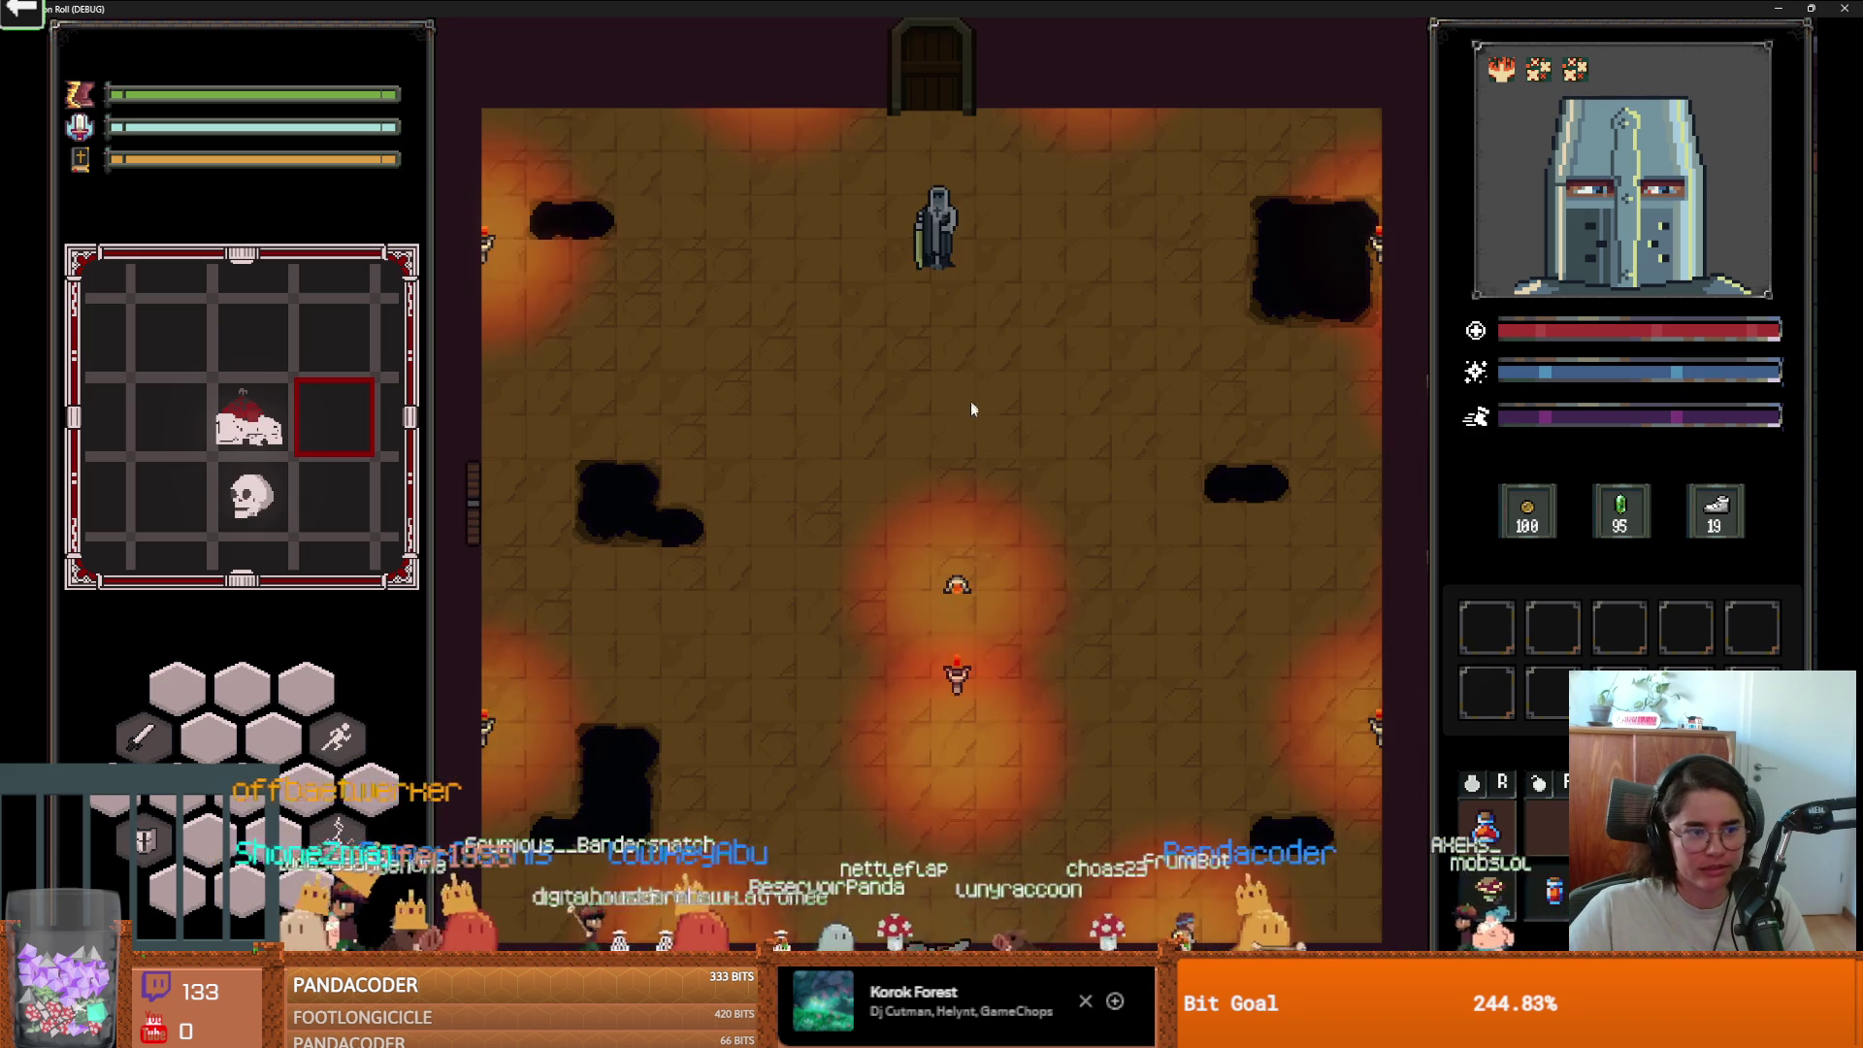
# Kill the goblin and smash the barrels in the room.
pyautogui.press('s')
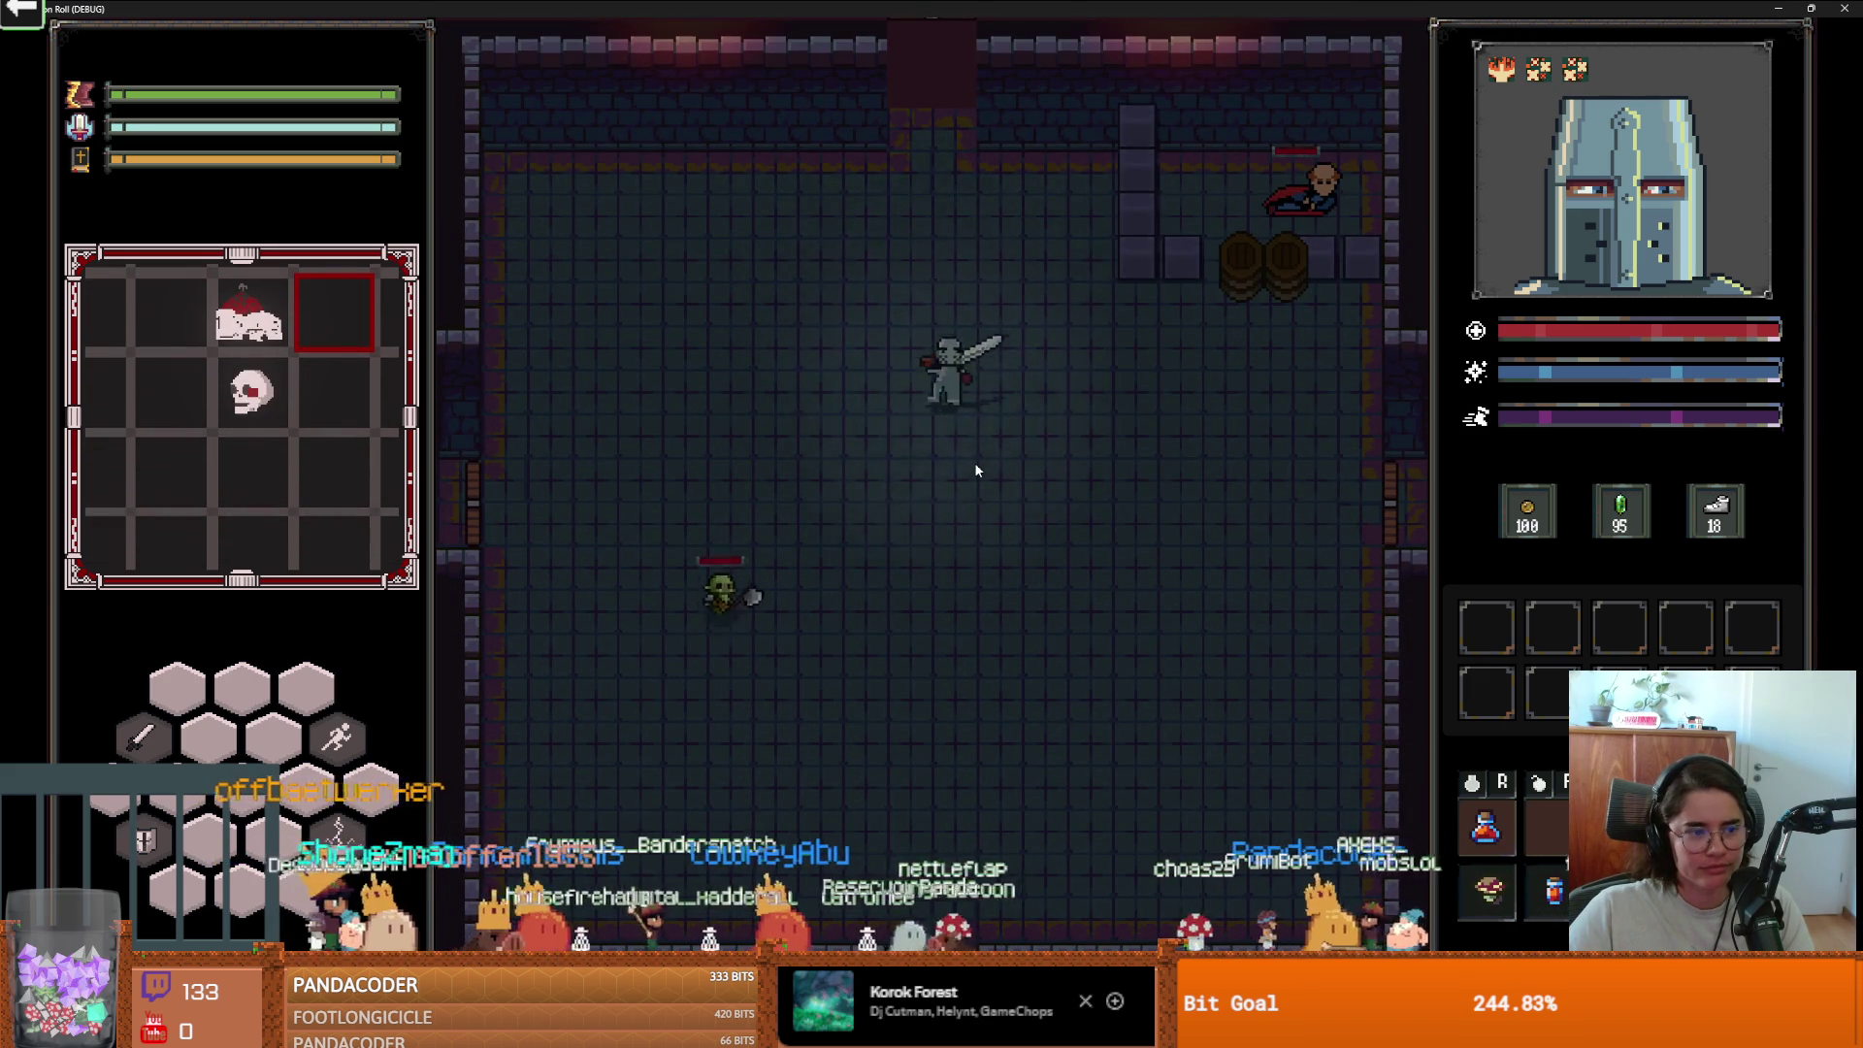
pyautogui.click(759, 495)
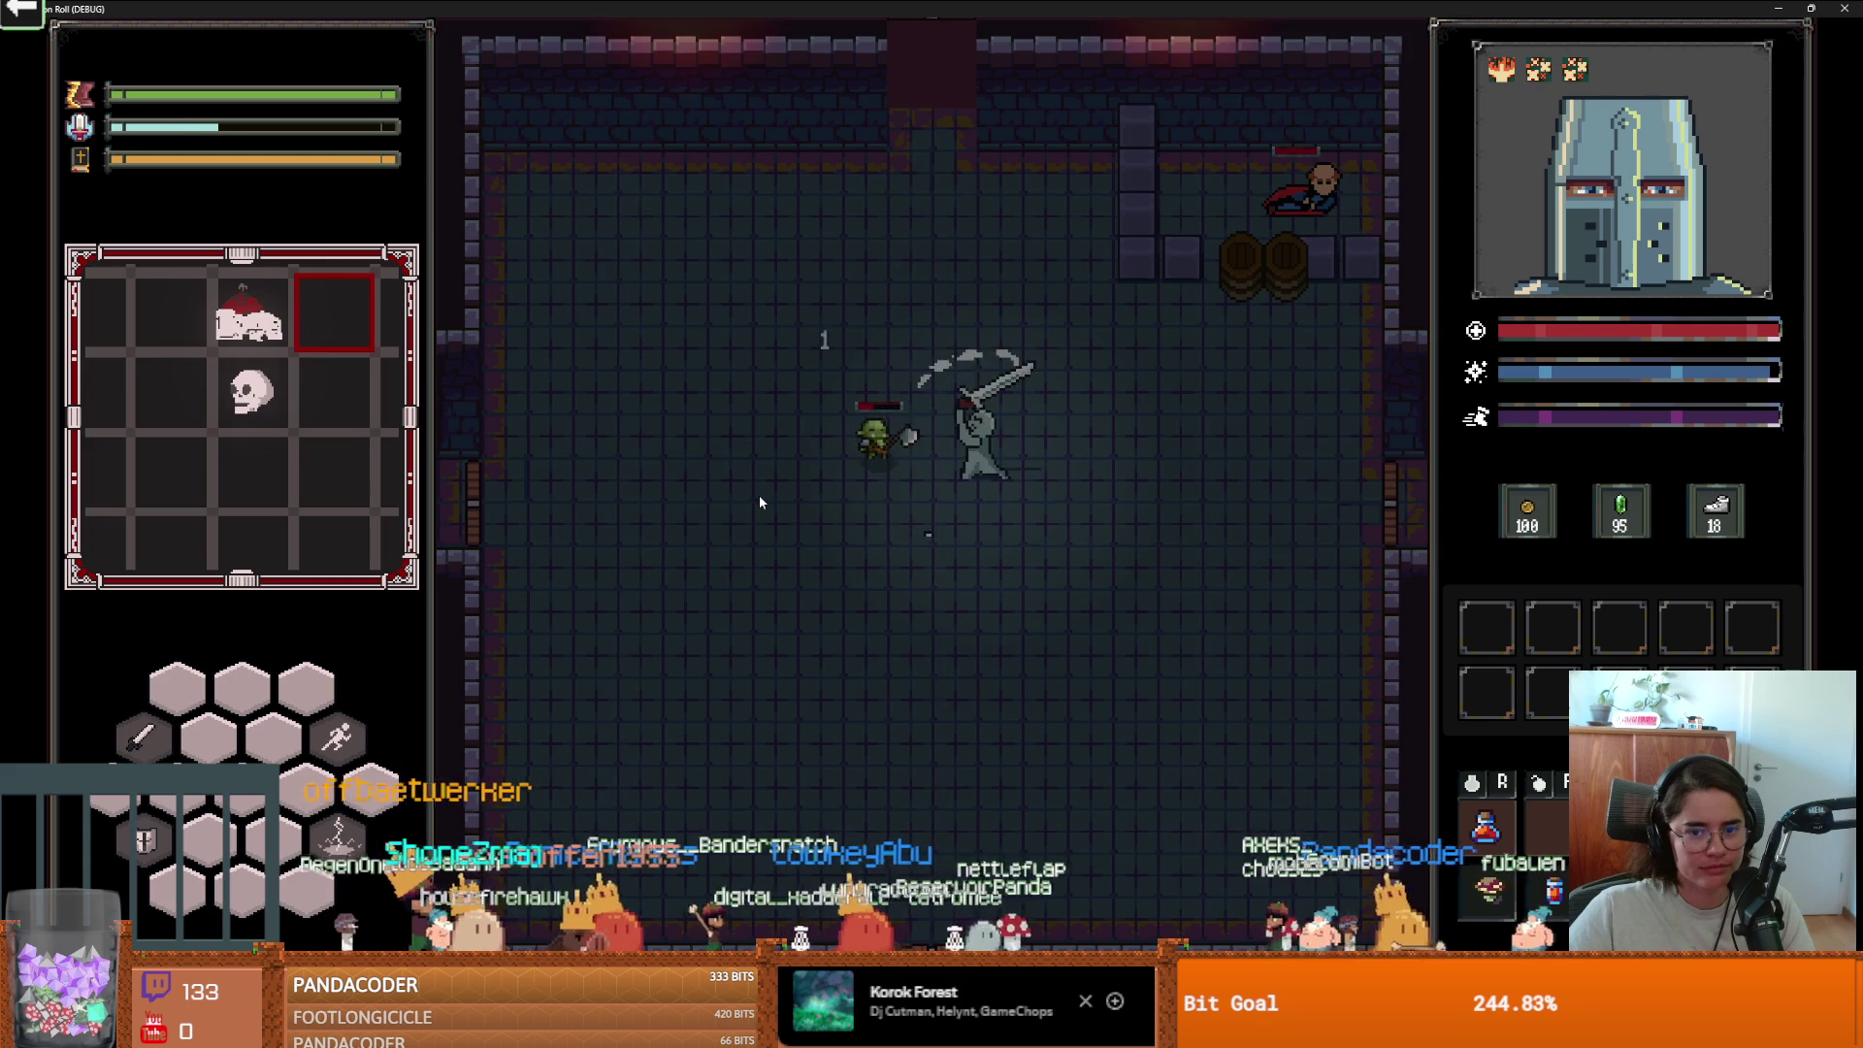
pyautogui.press('d')
pyautogui.press('w')
pyautogui.click(1290, 255)
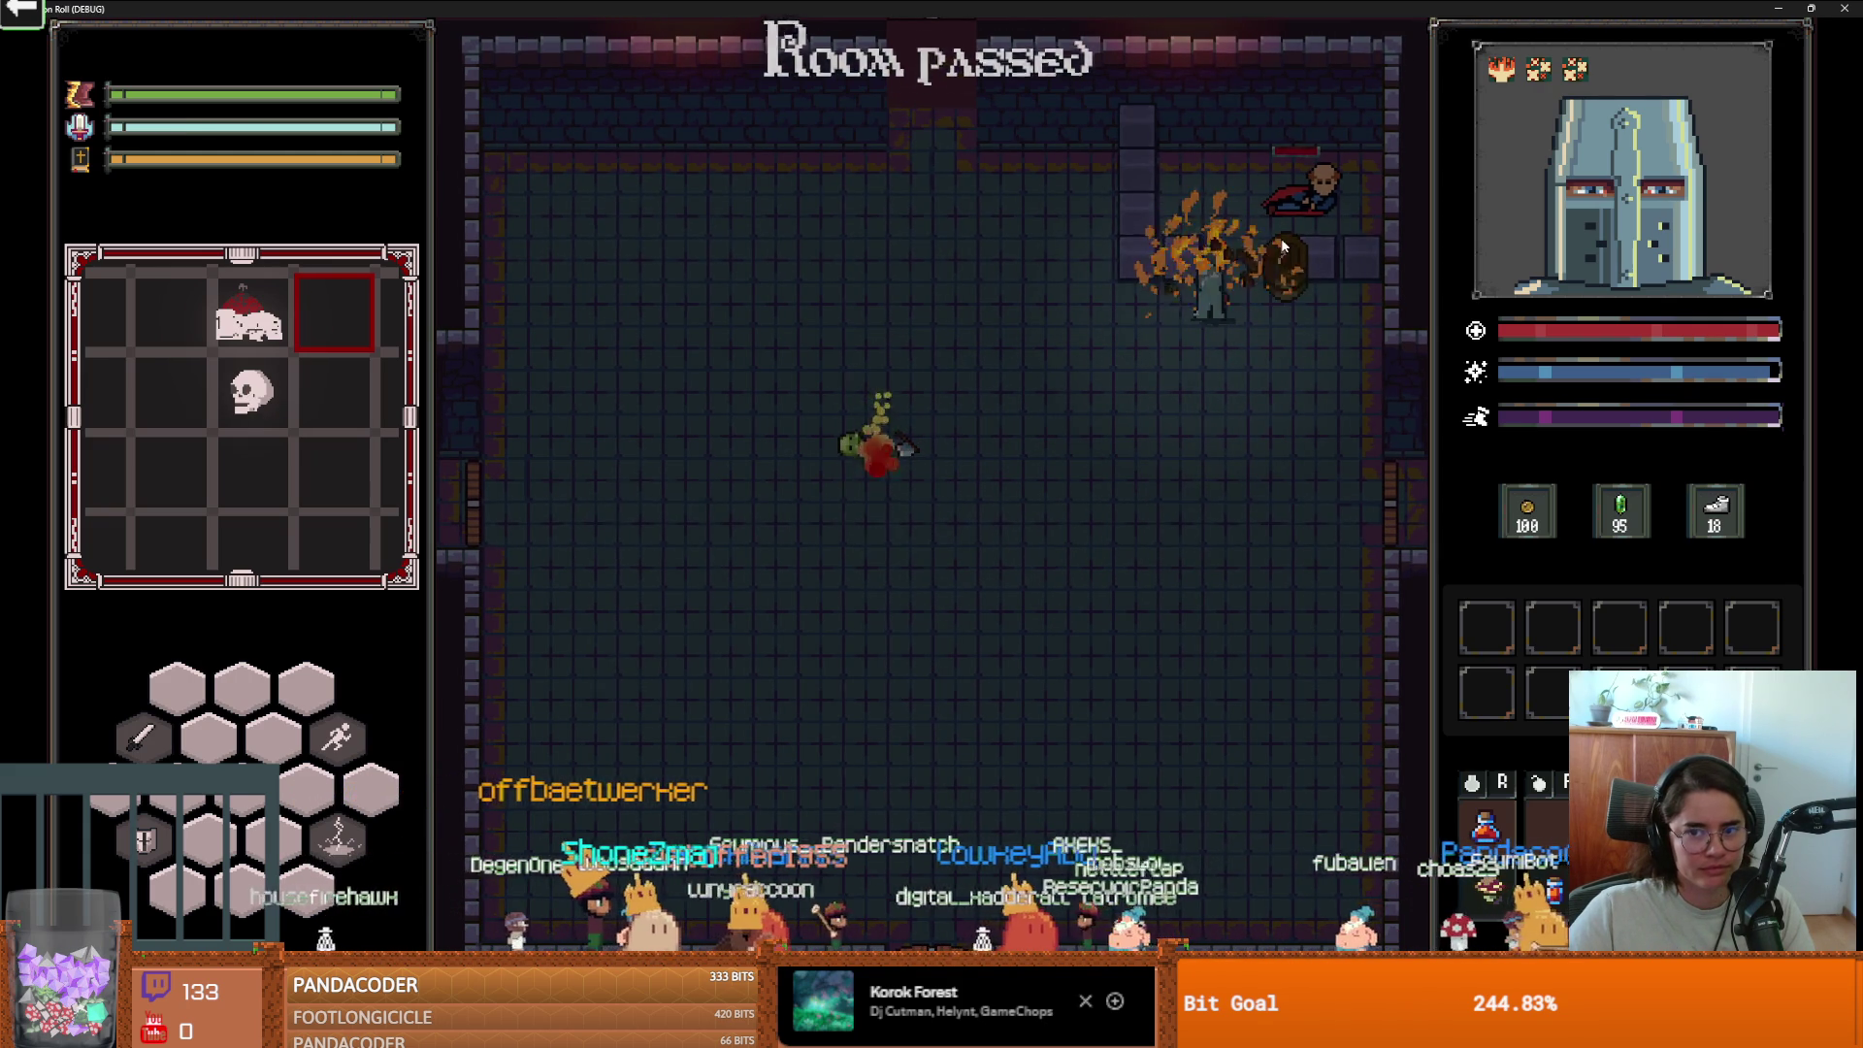
# Walk up to William of Tyre and play through his dialogue.
pyautogui.press('w')
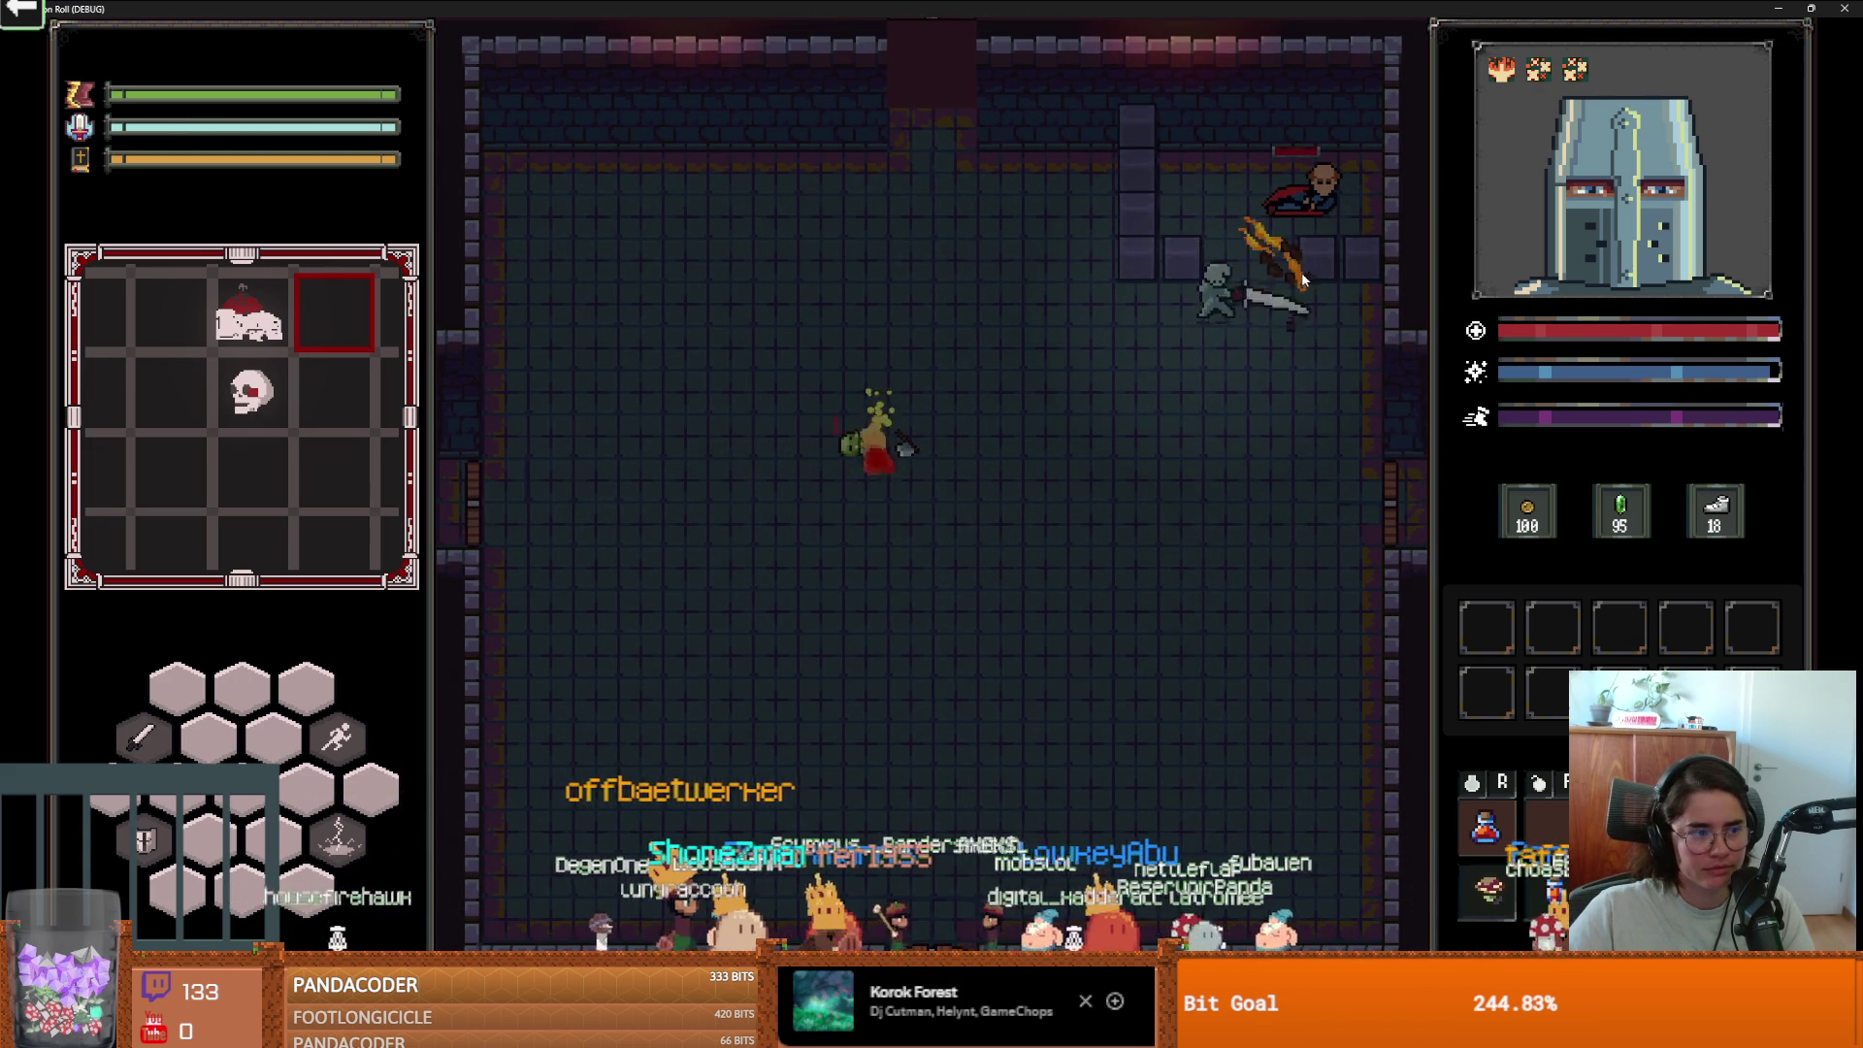
pyautogui.press('w')
pyautogui.press('e')
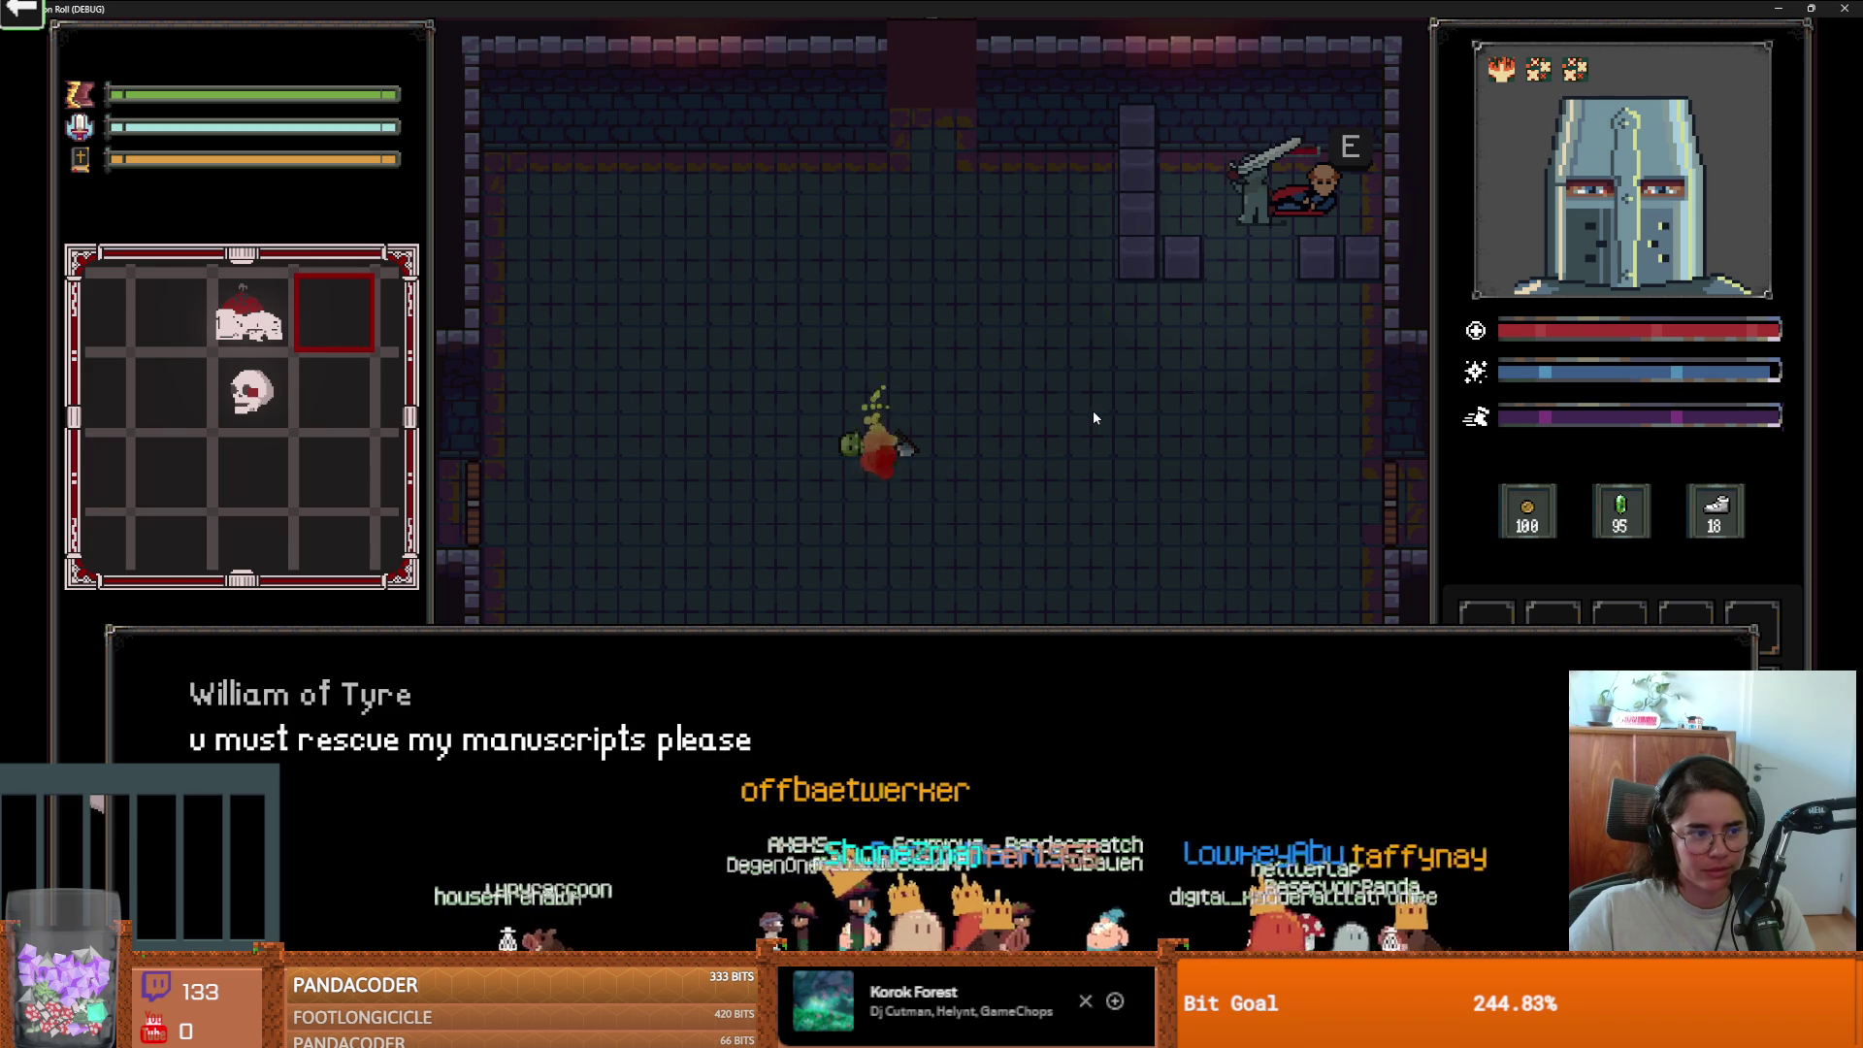
pyautogui.press('e')
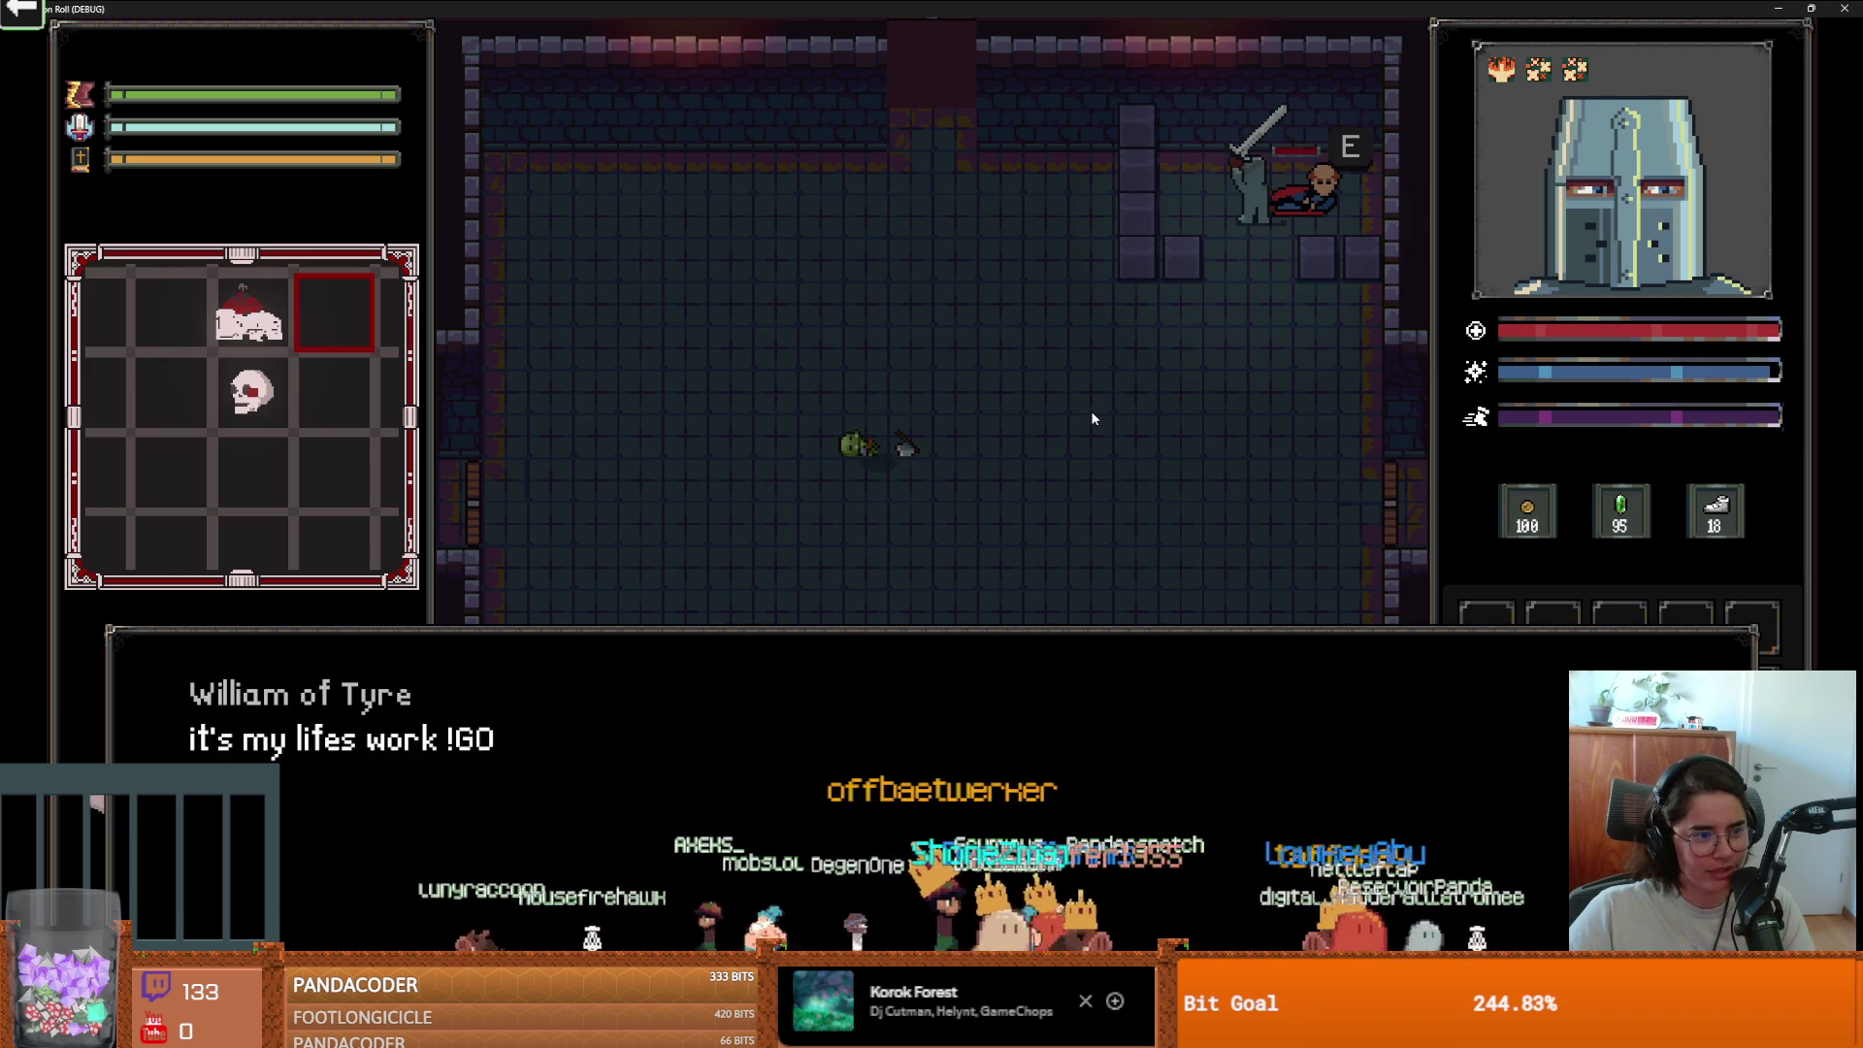
pyautogui.press('e')
# Reach the exit, choose the Williams Manuscript room, and leave fullscreen.
pyautogui.press('s')
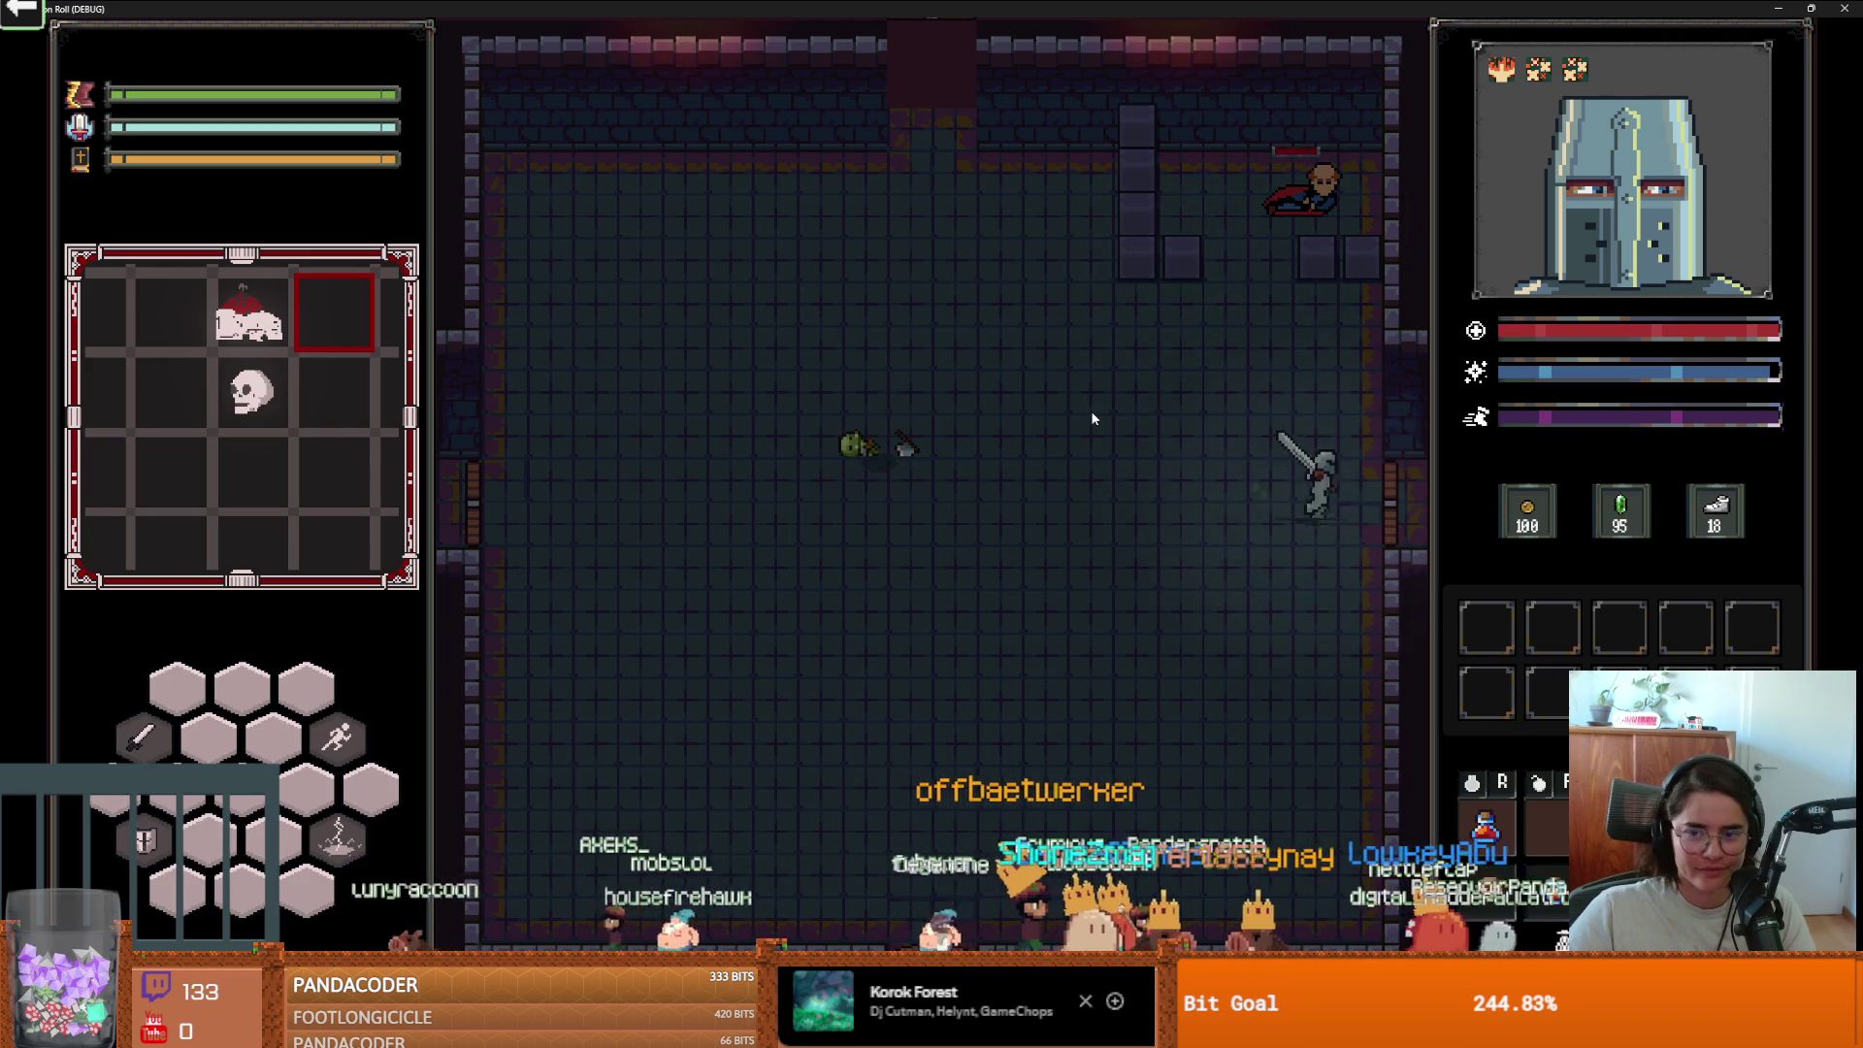
pyautogui.press('F1')
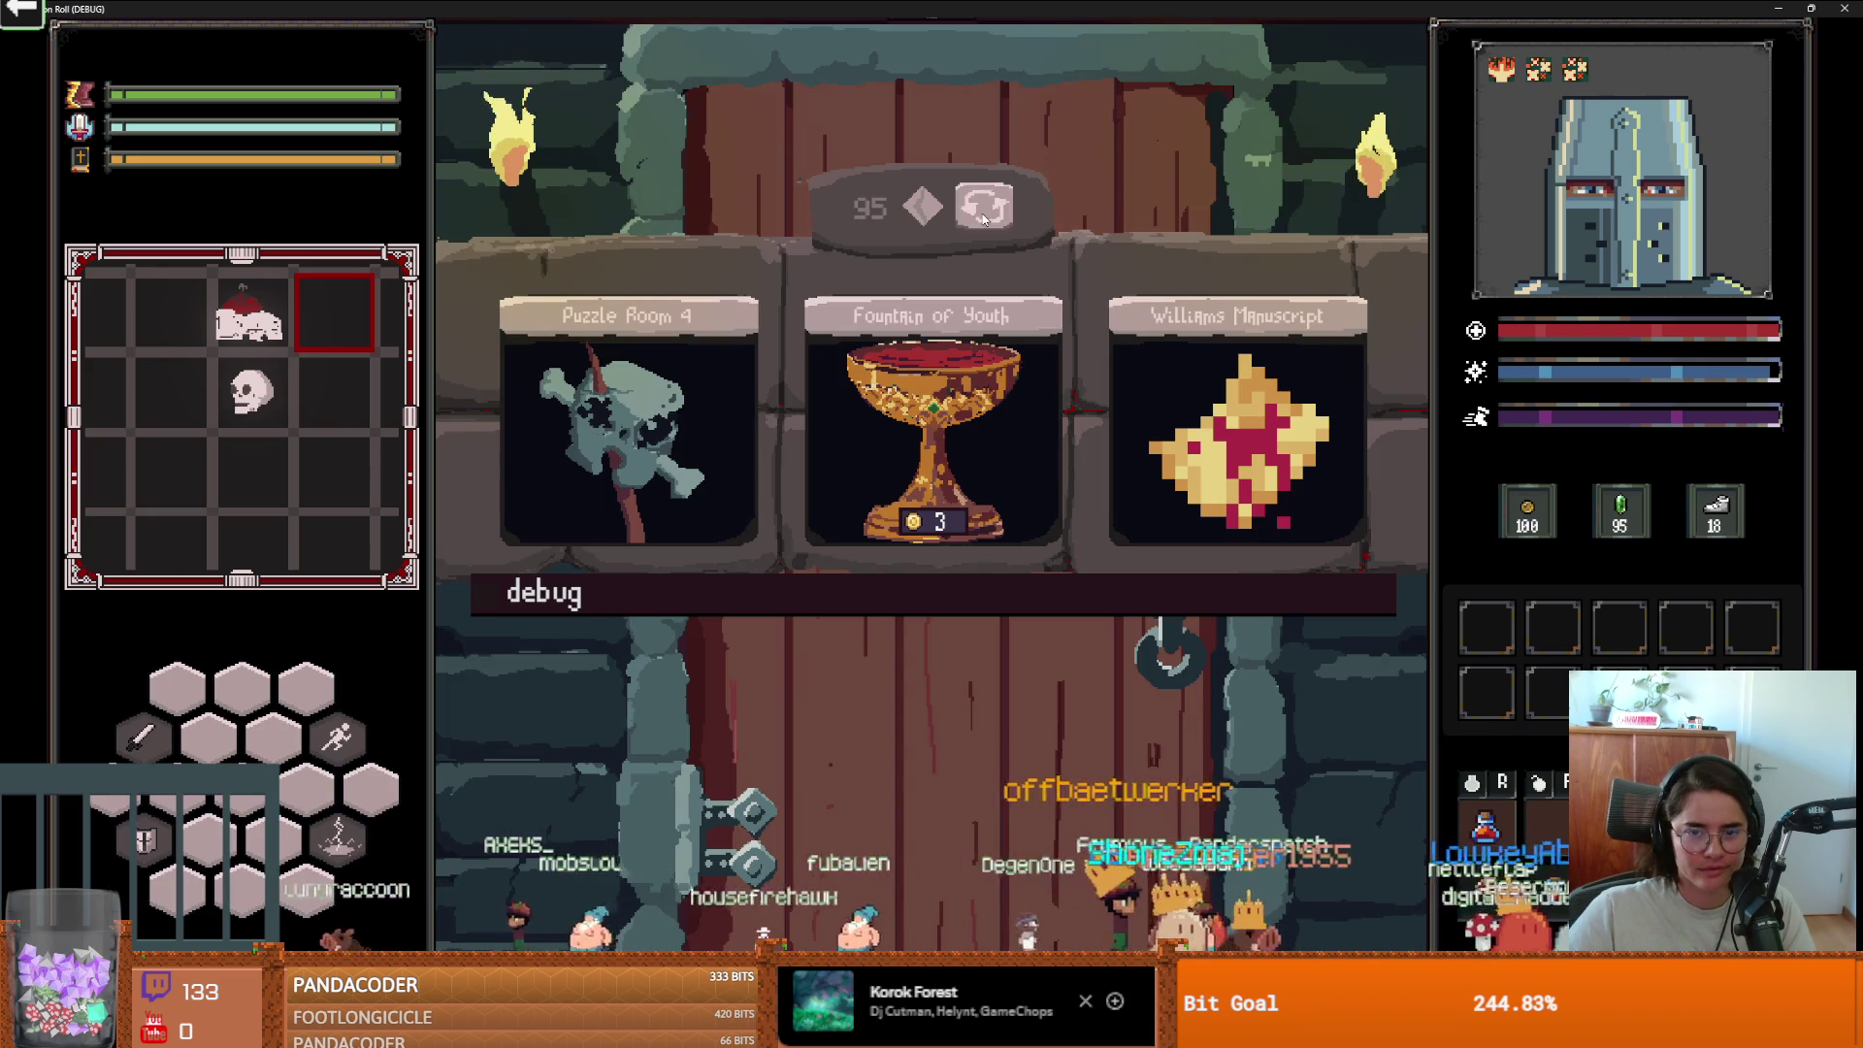
pyautogui.click(1180, 367)
pyautogui.press('super+Down')
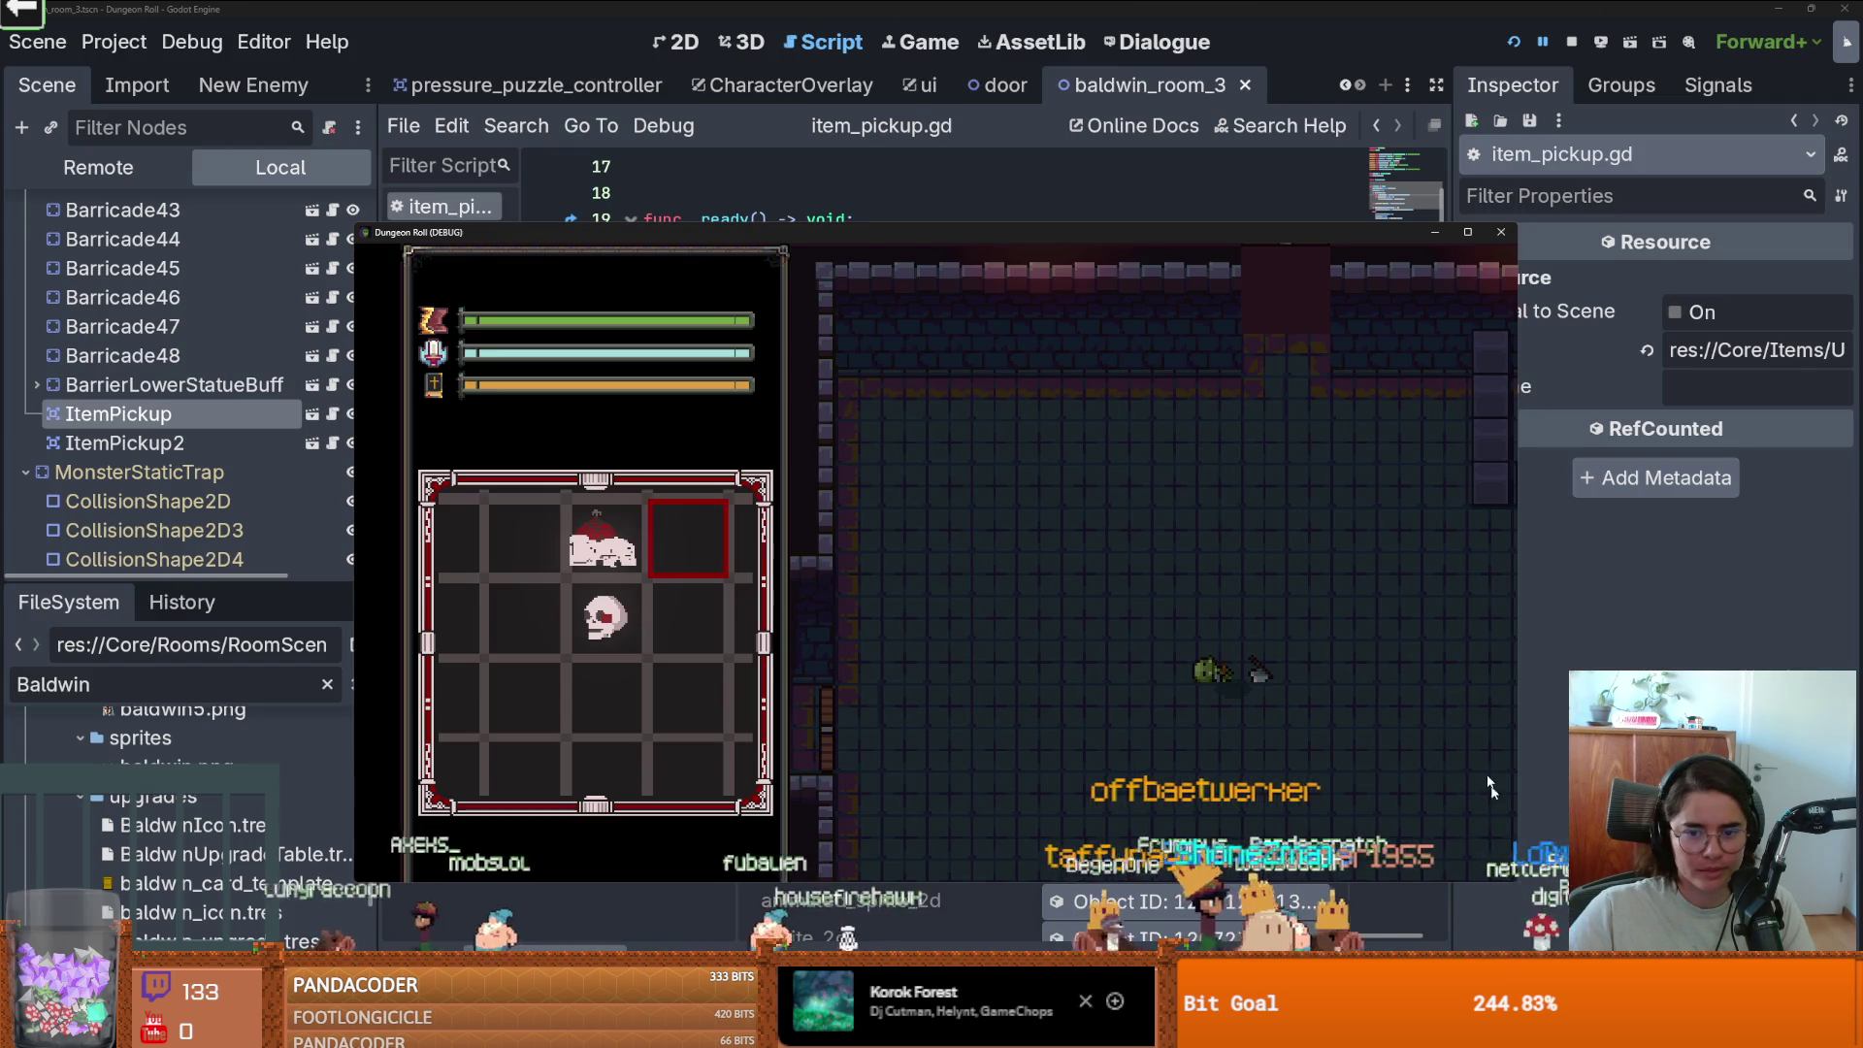
# Select the ItemPickup in baldwin_room_3 and uncheck Is Random Item in the Inspector.
pyautogui.click(1437, 898)
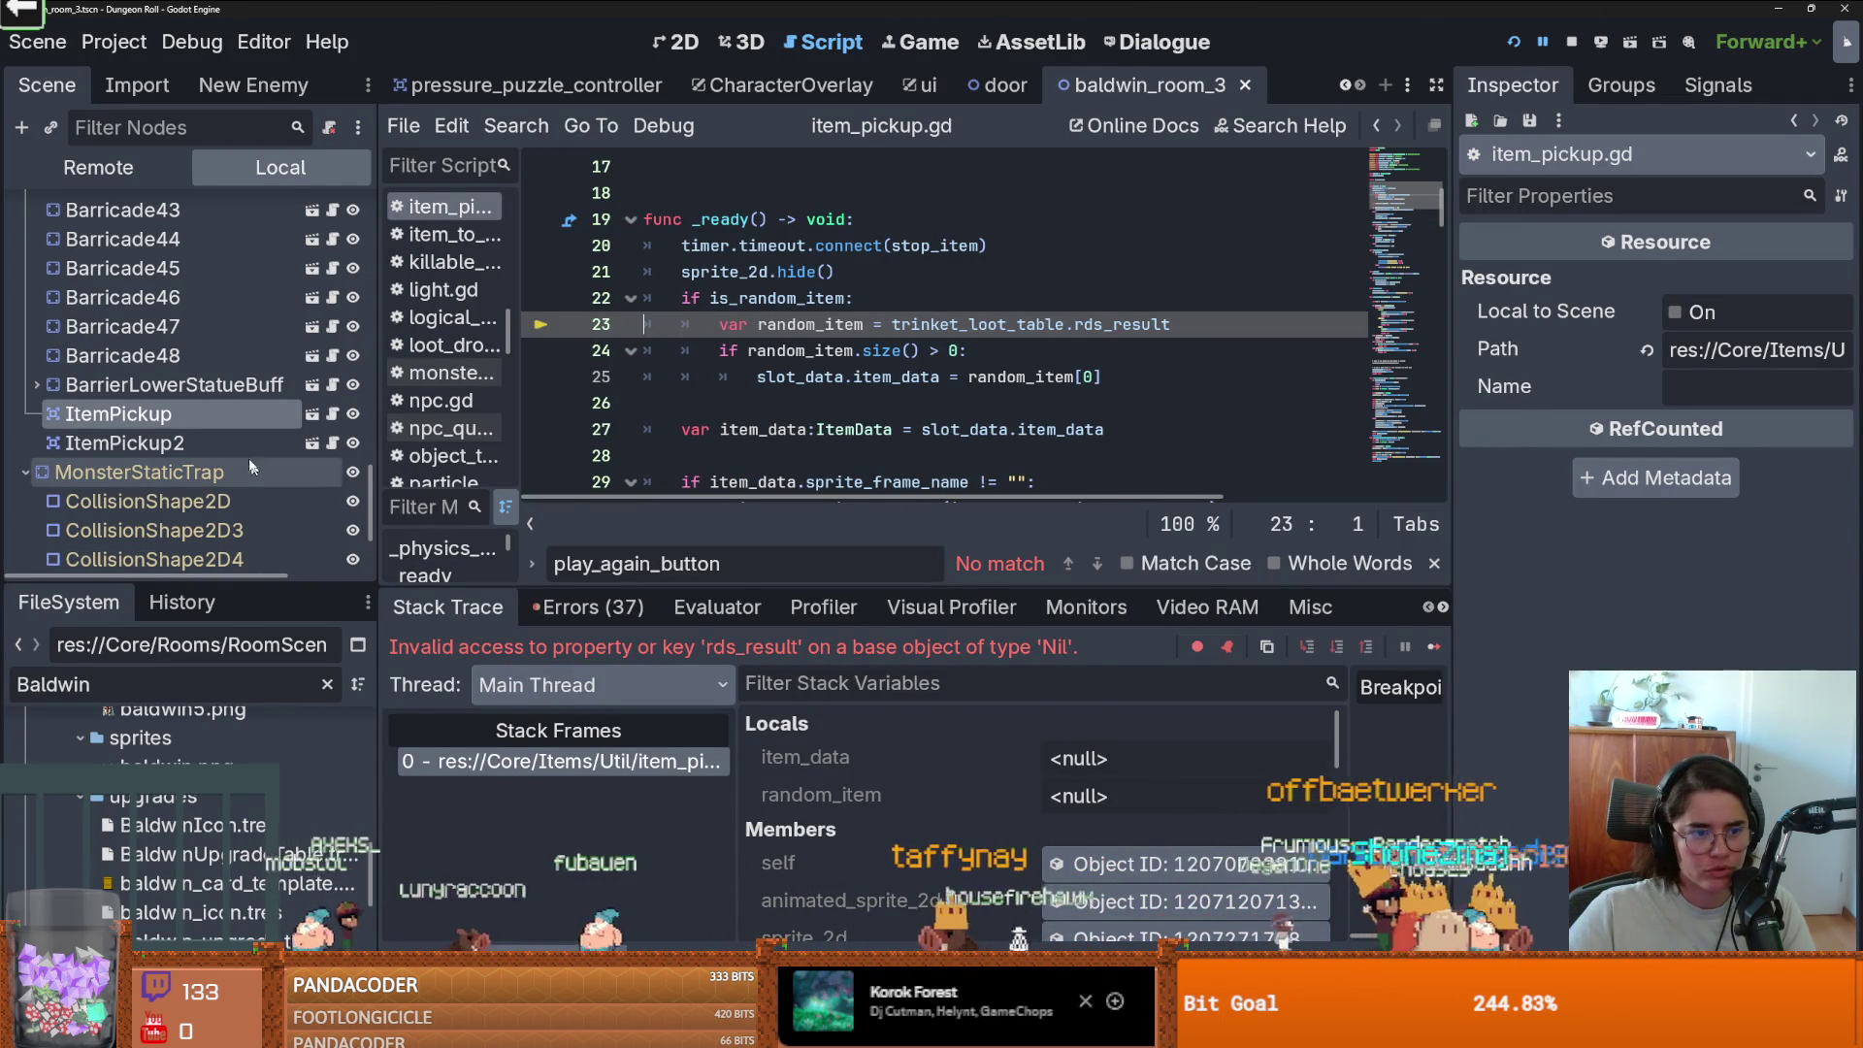
pyautogui.click(251, 420)
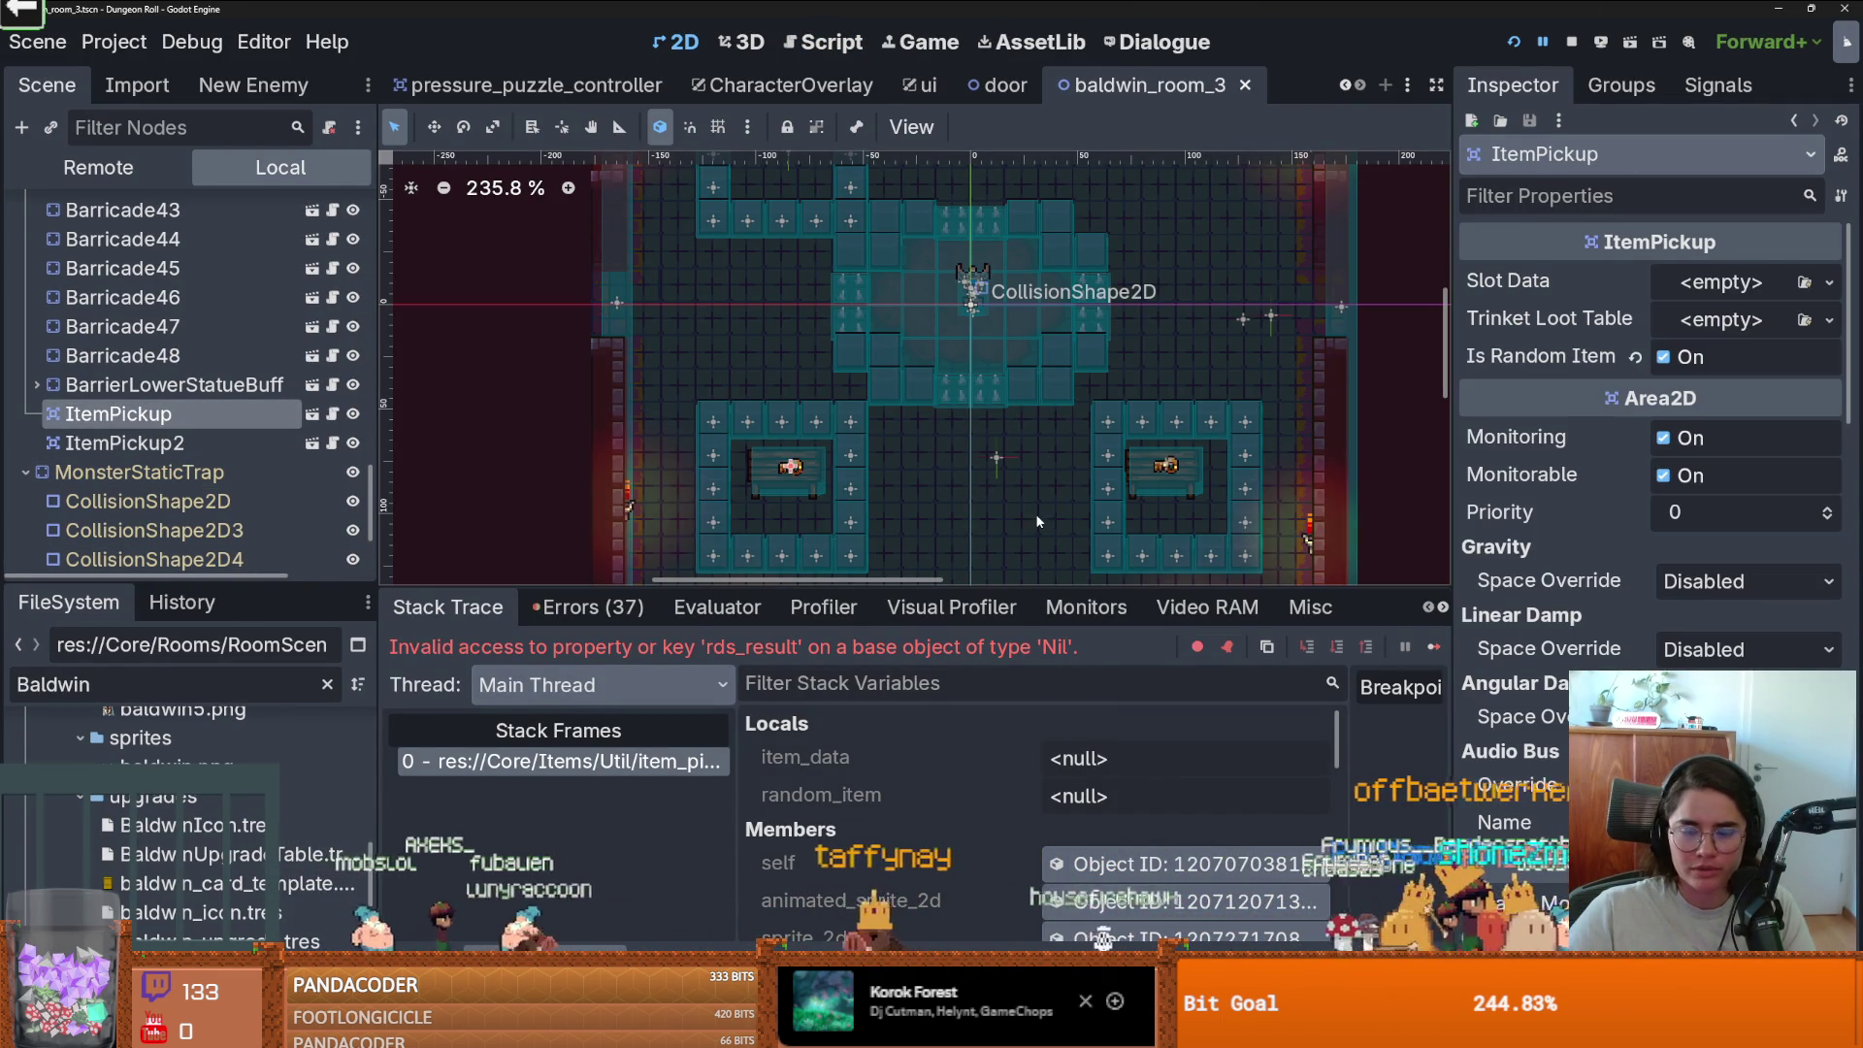
pyautogui.click(1664, 358)
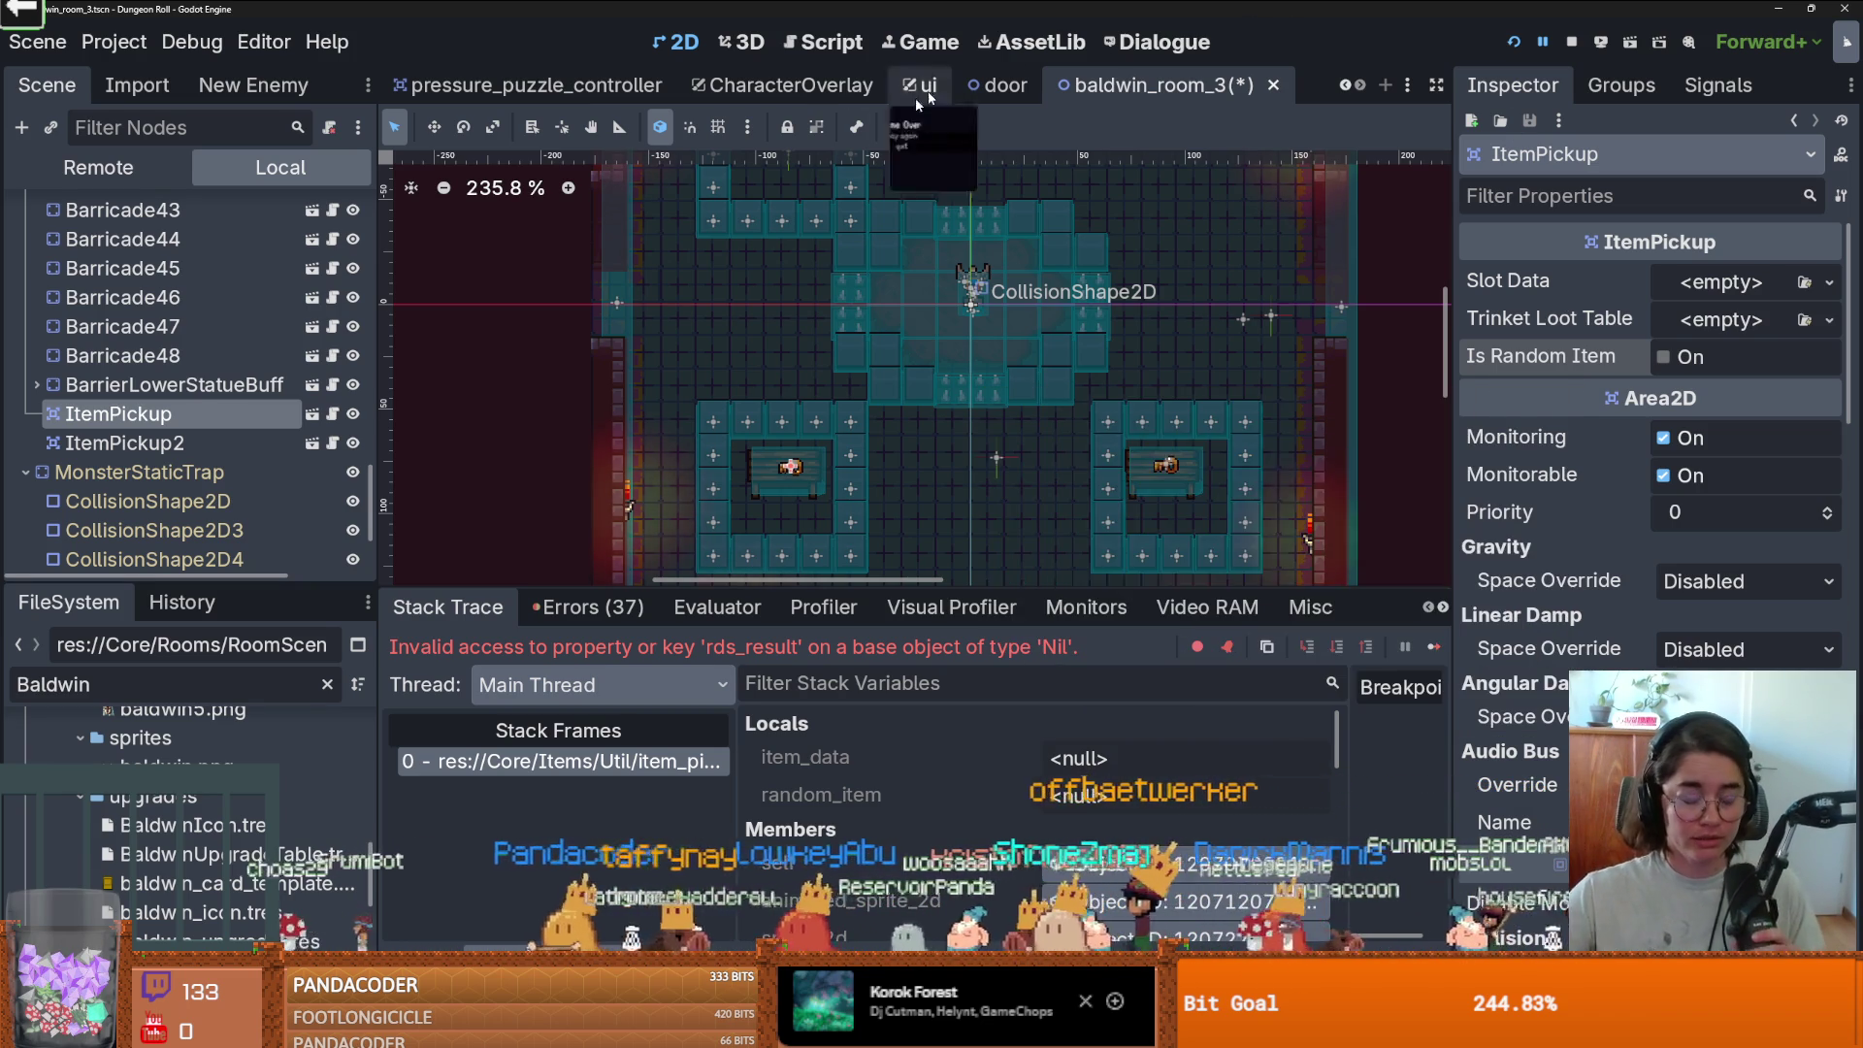
# Enlarge the FileSystem panel and clear the Baldwin file filter.
pyautogui.scroll(-3, 635, 533)
pyautogui.hscroll(-1, 636, 533)
pyautogui.moveTo(203, 585); pyautogui.dragTo(203, 255)
pyautogui.press('BackSpace')
pyautogui.press('BackSpace')
pyautogui.press('BackSpace')
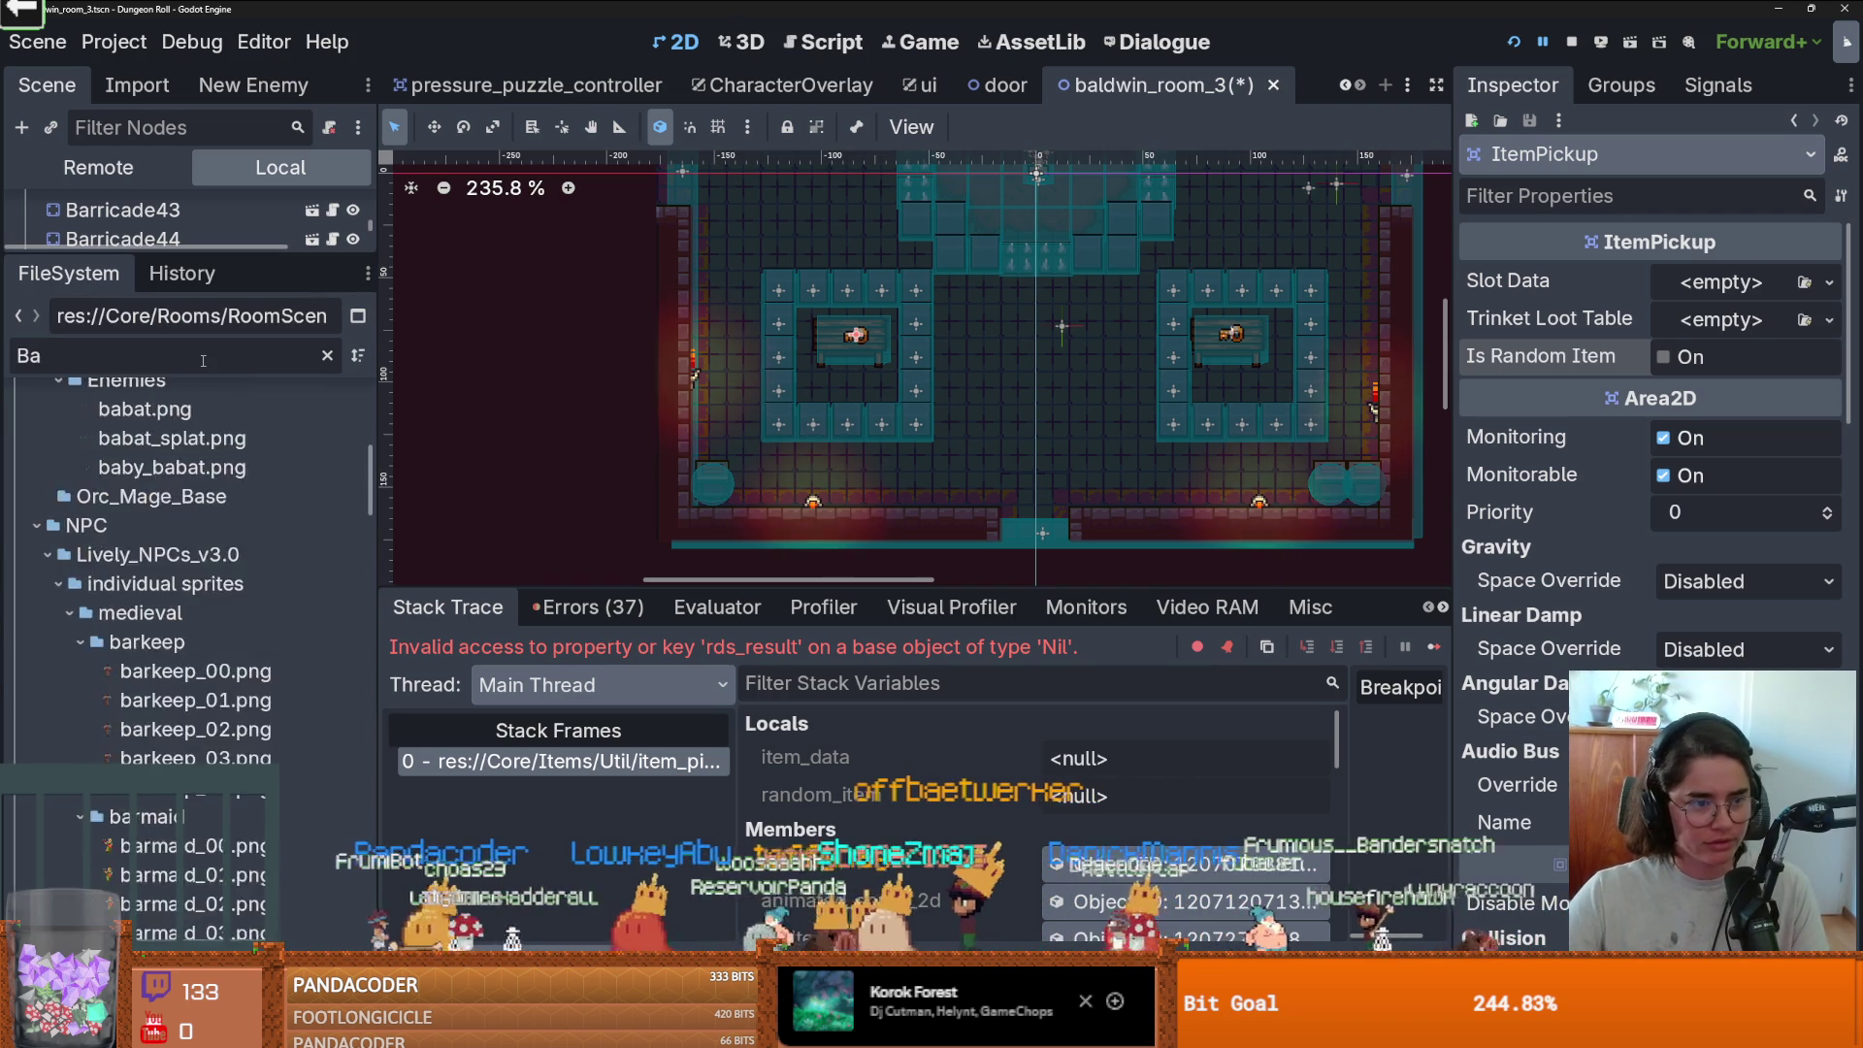
pyautogui.scroll(-15, 253, 598)
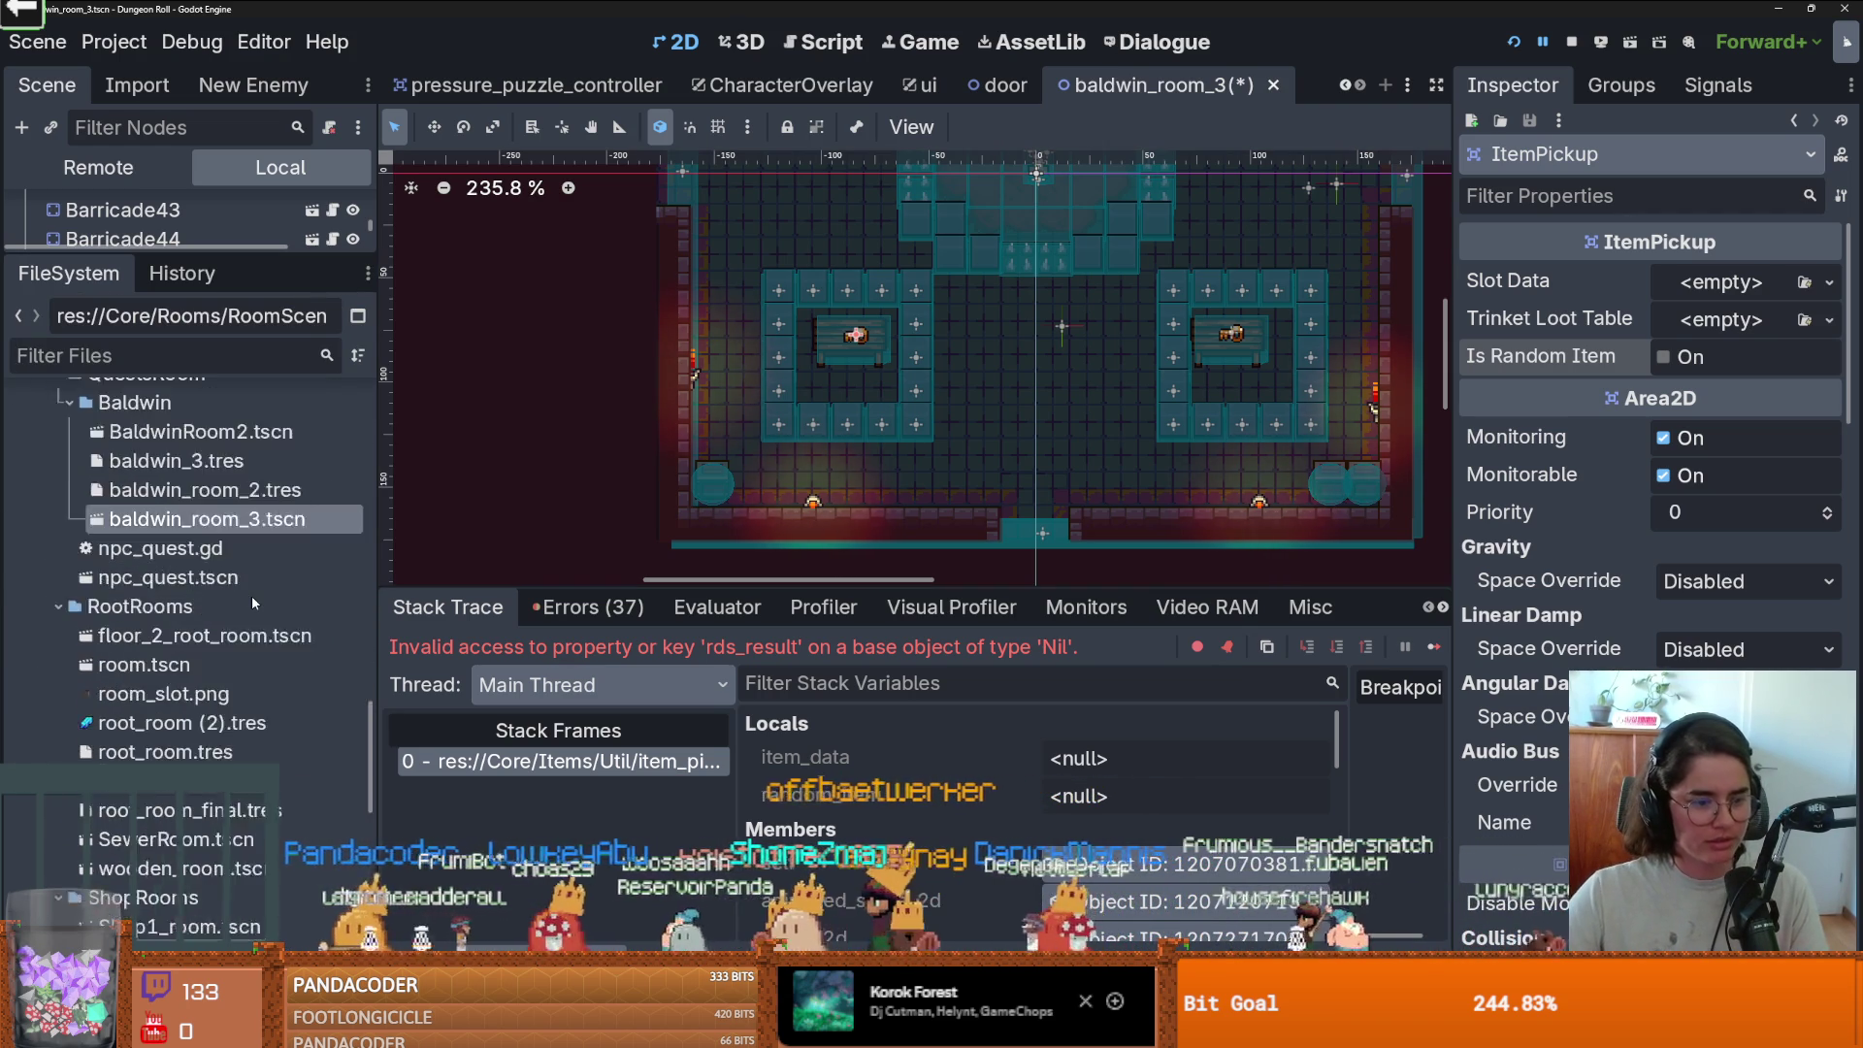
pyautogui.scroll(-5, 253, 596)
# Filter project files by 'maid' and open the LustyArgonionMaidv1.tres book resource.
pyautogui.click(146, 355)
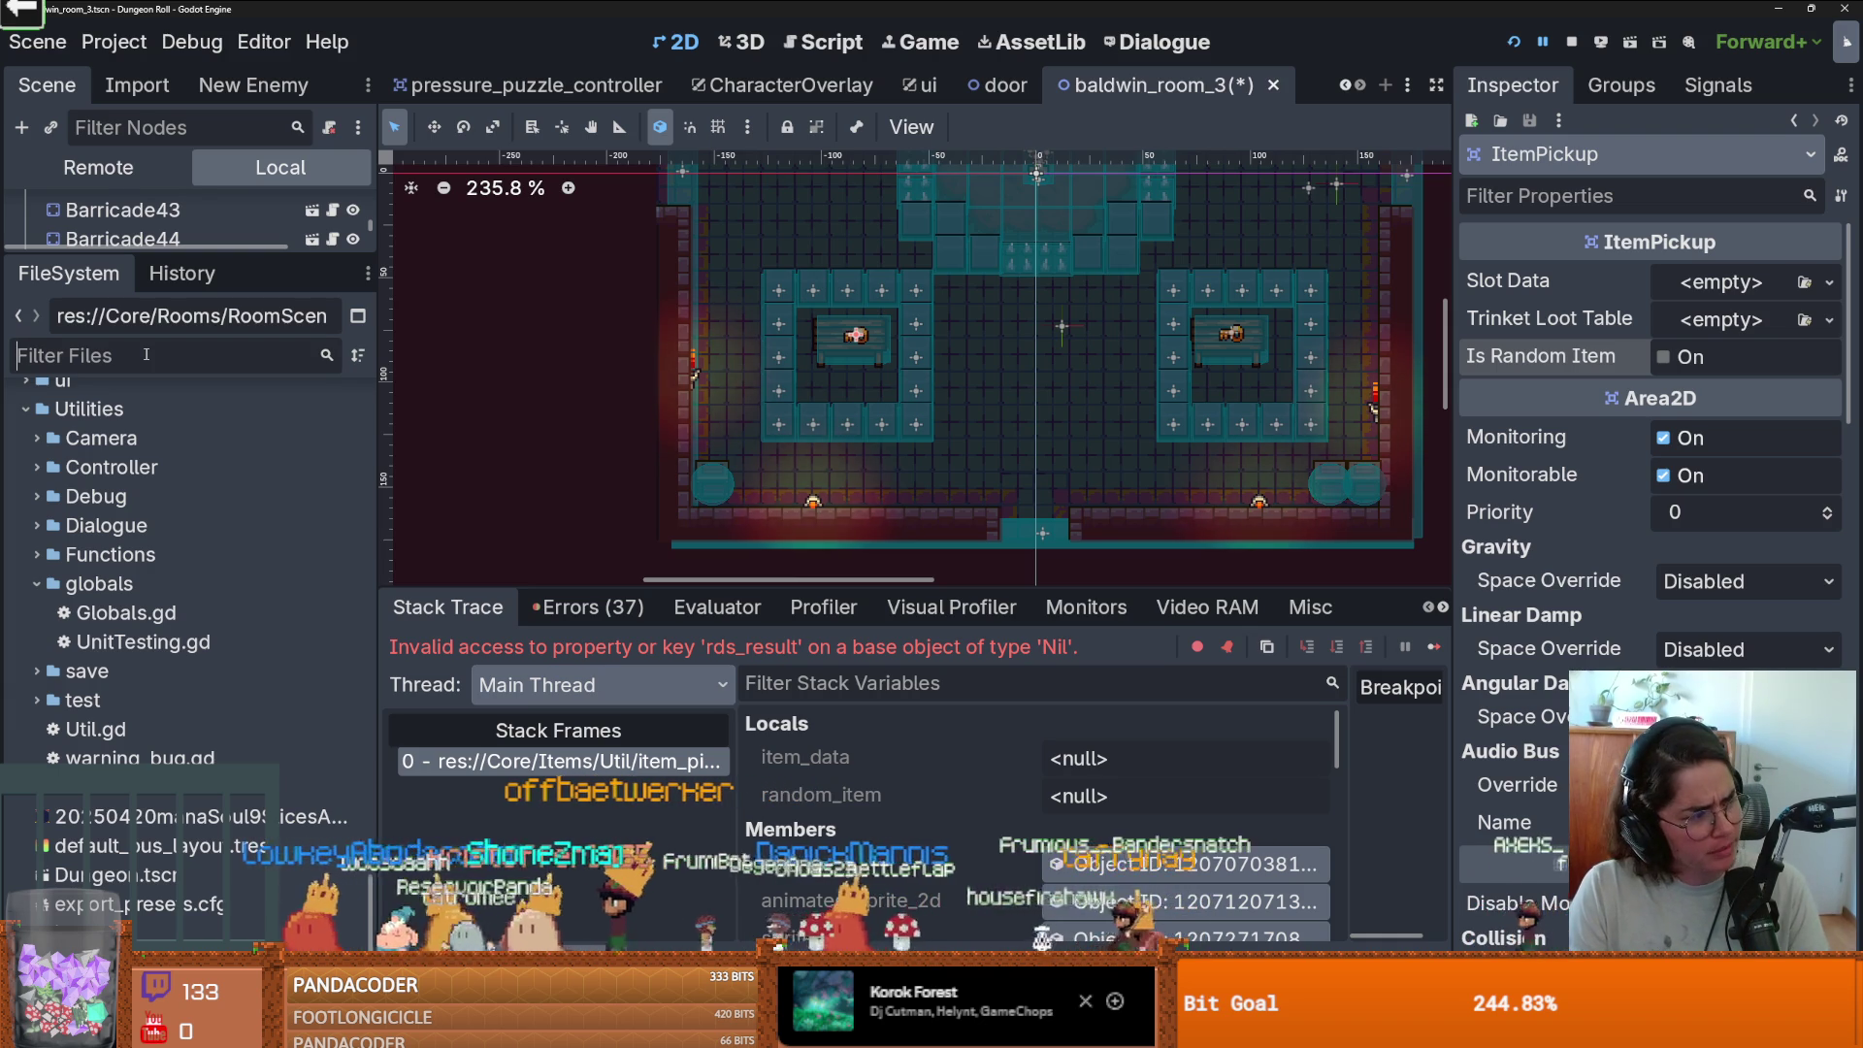
pyautogui.write('b')
pyautogui.press('BackSpace')
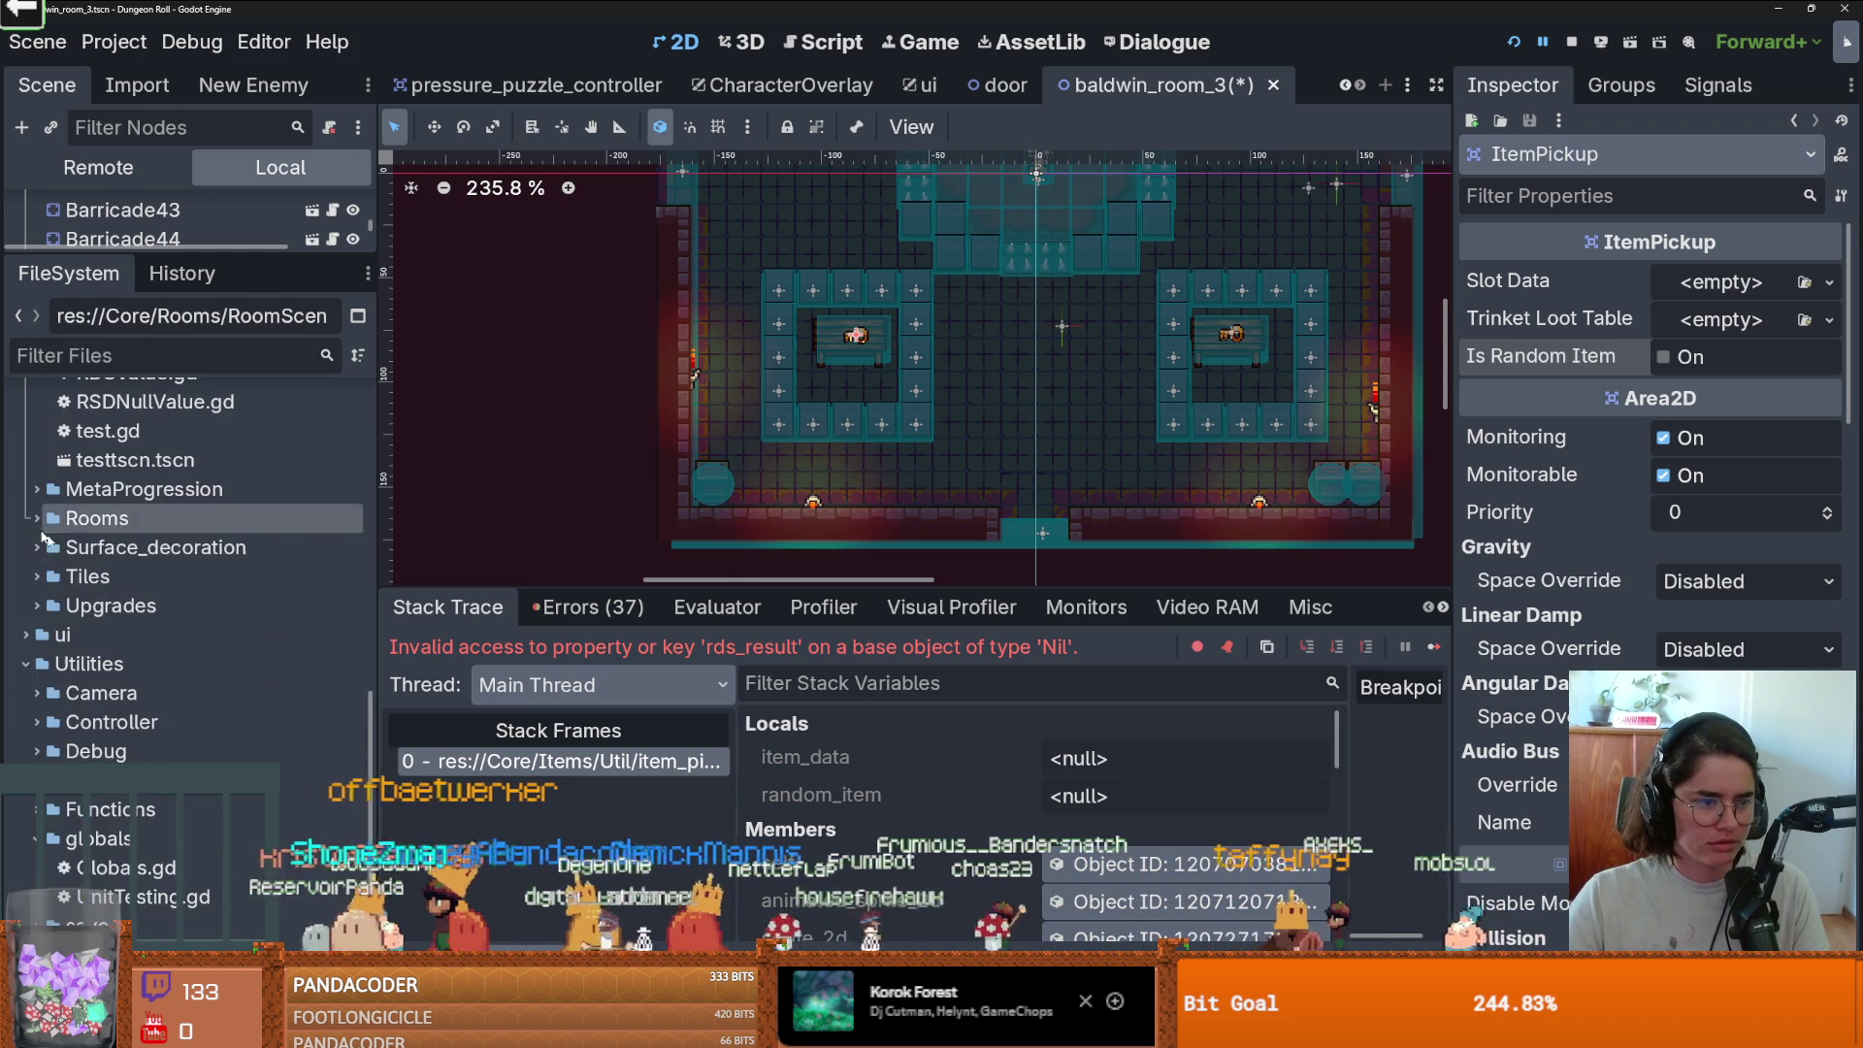
pyautogui.write('maid')
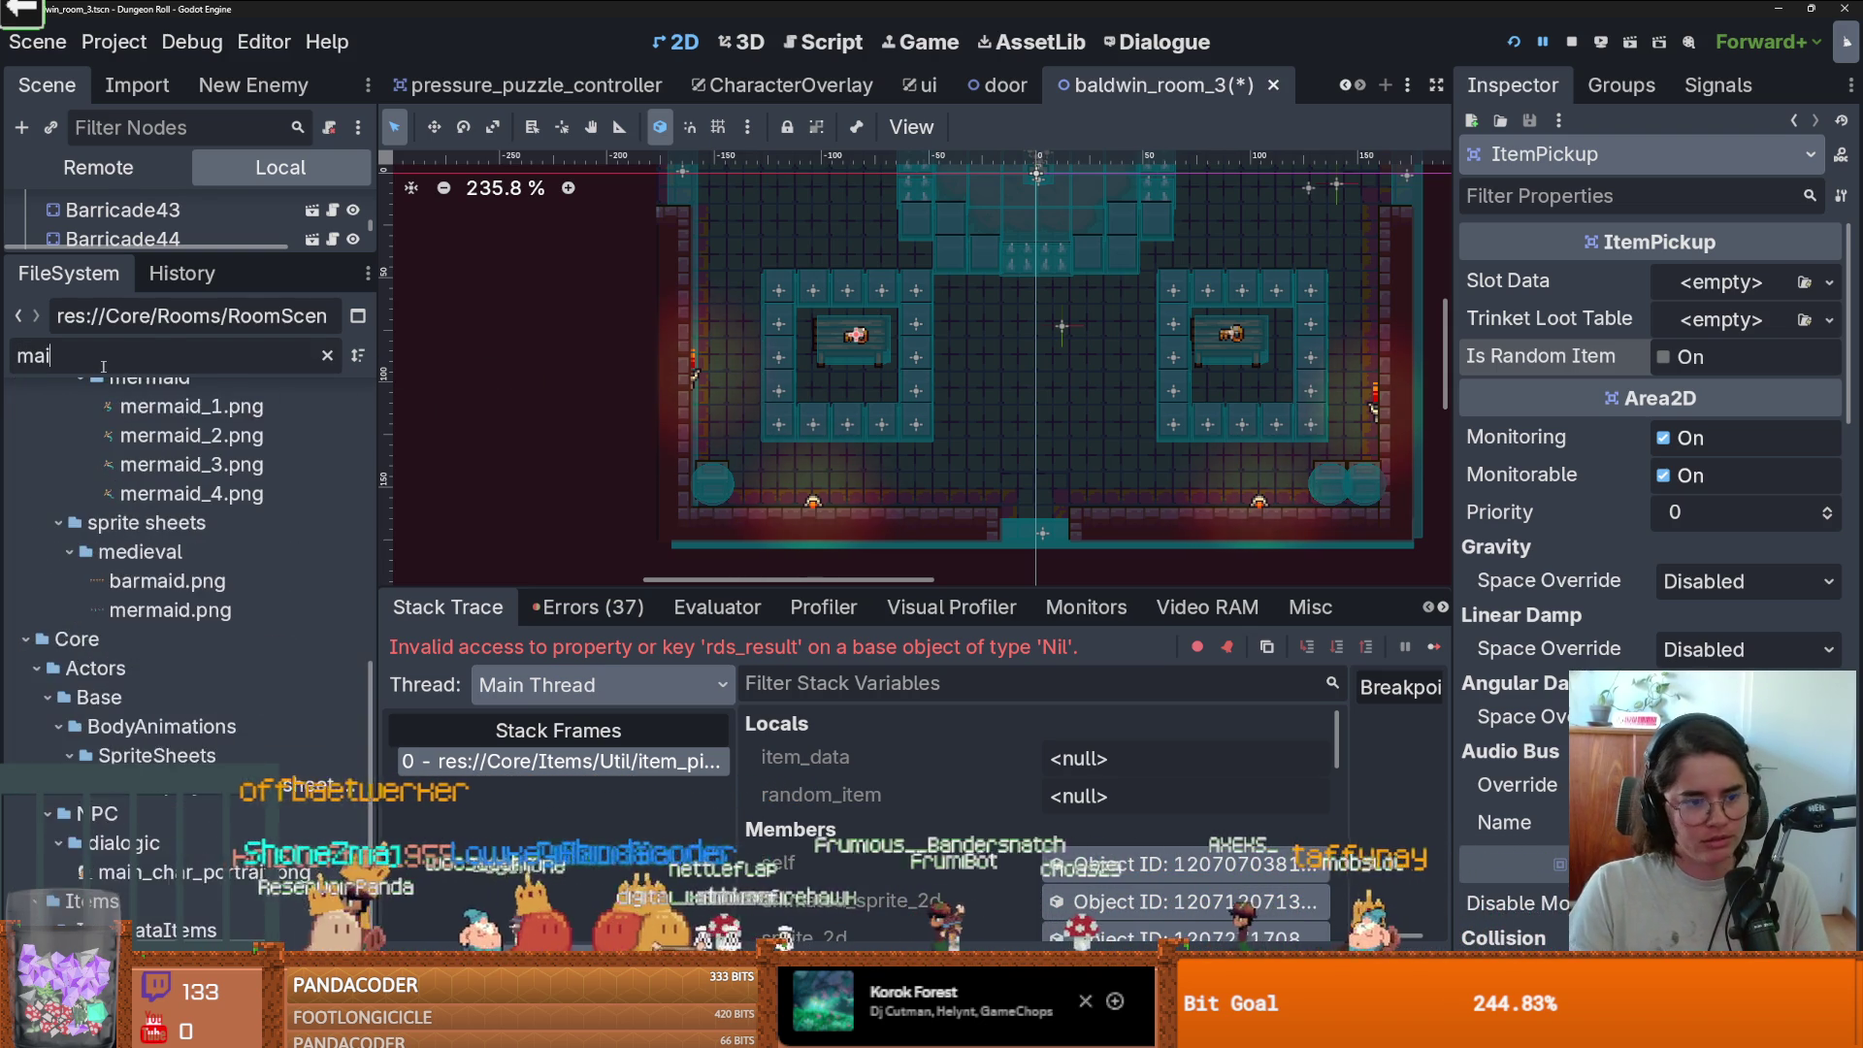
pyautogui.scroll(-3, 194, 631)
pyautogui.click(165, 933)
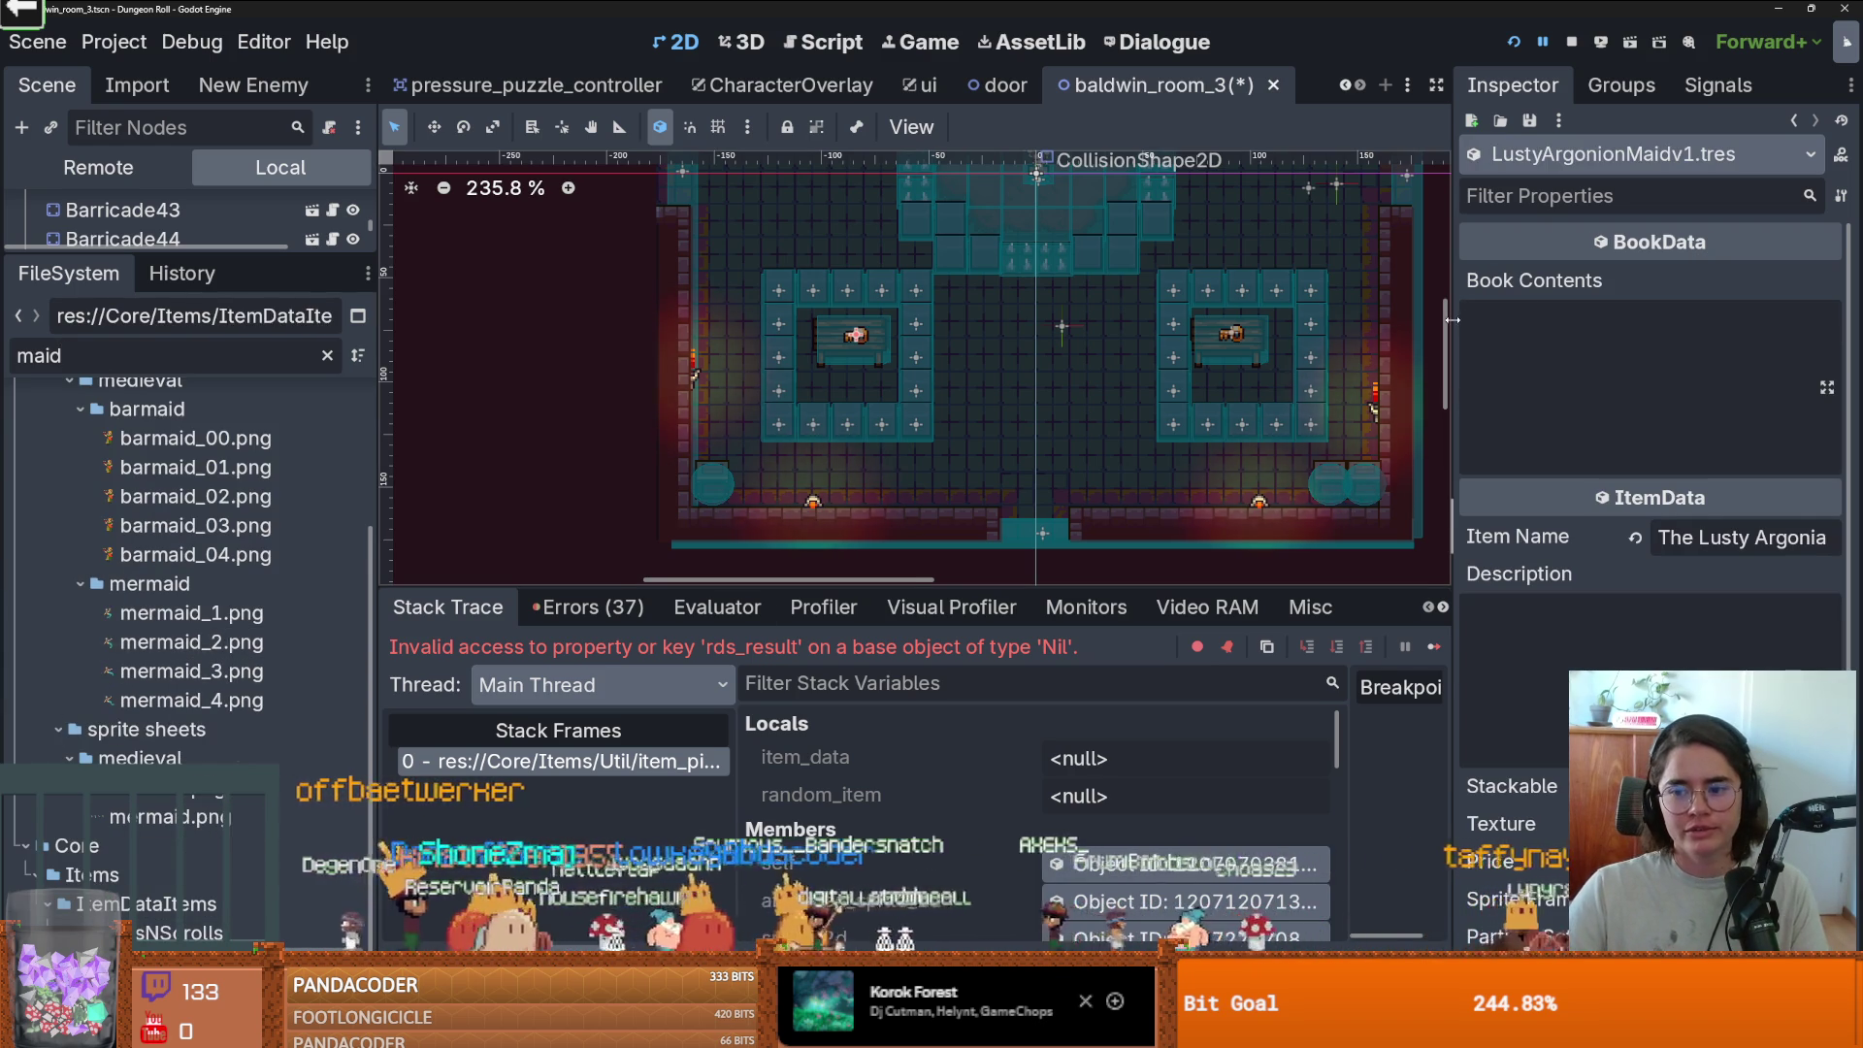
# Widen the Inspector and compare the Lusty Argonian Maid book with Ancient Tales of the Dwemer.
pyautogui.moveTo(1453, 319); pyautogui.dragTo(1186, 296)
pyautogui.click(1444, 705)
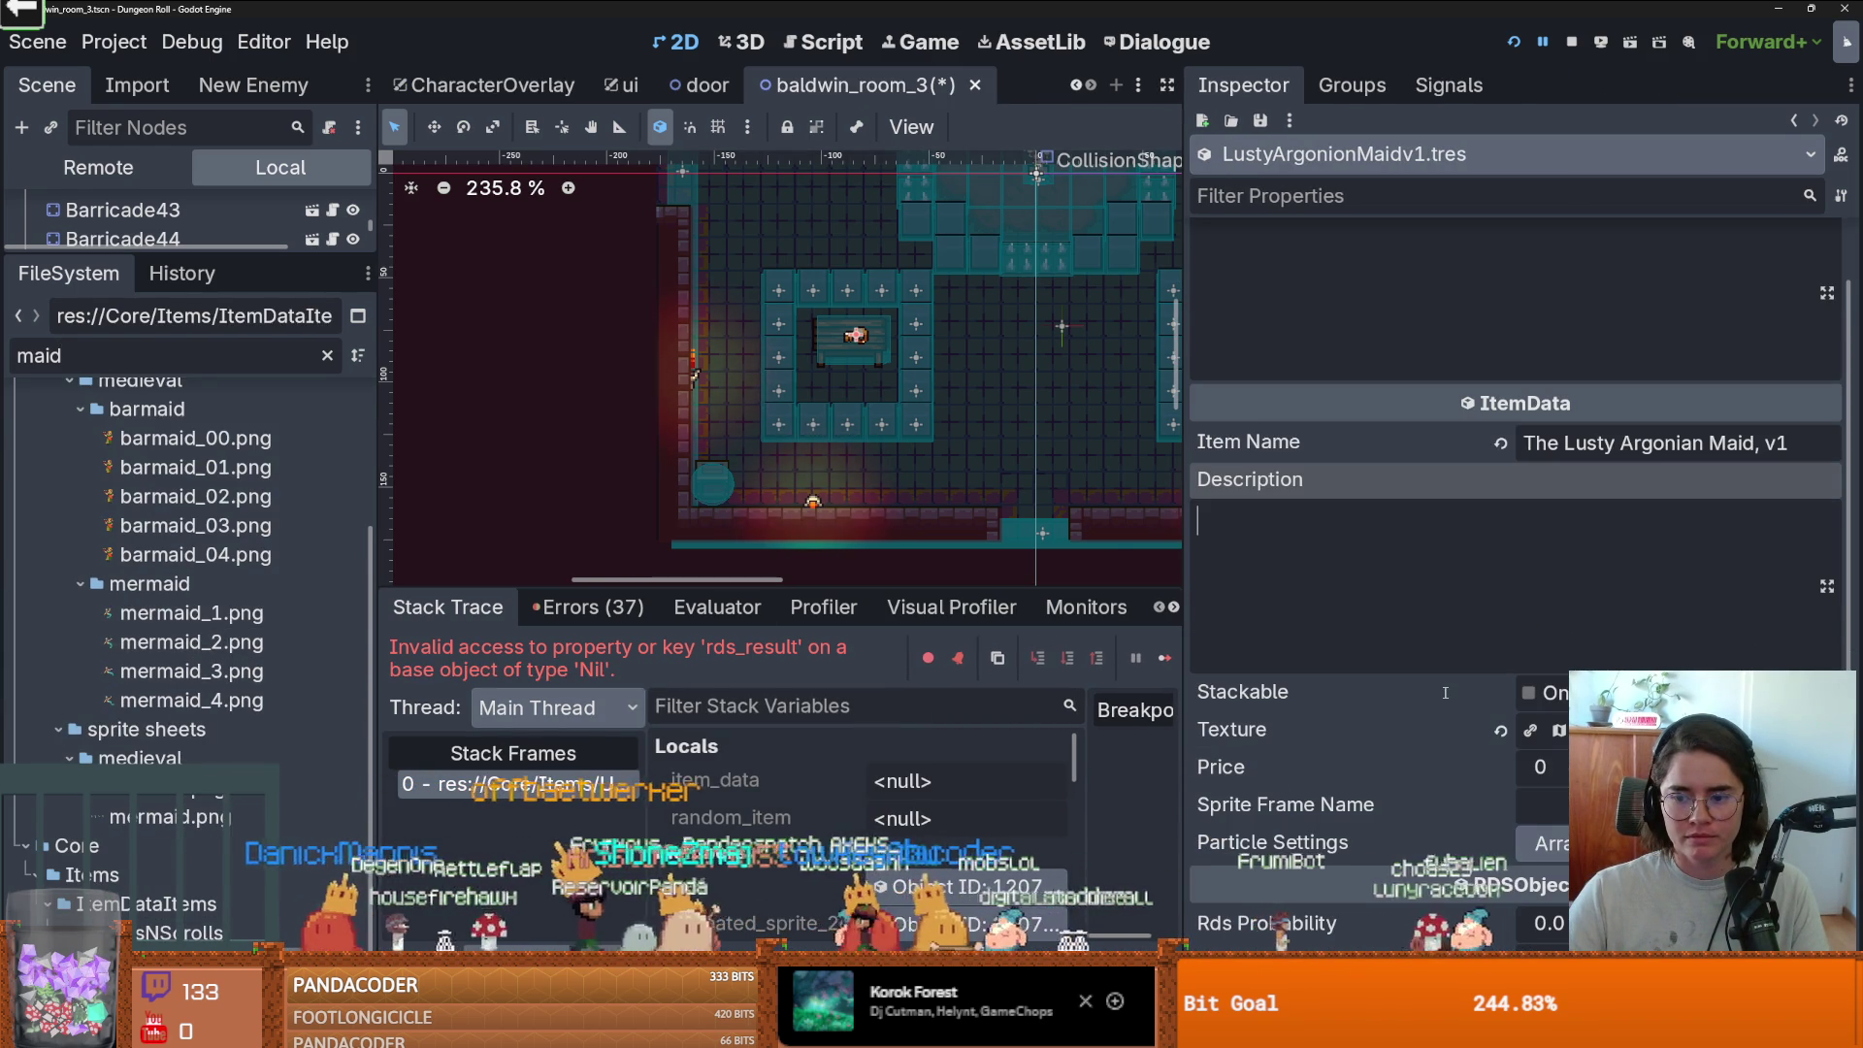
pyautogui.scroll(2, 1383, 549)
pyautogui.click(1368, 436)
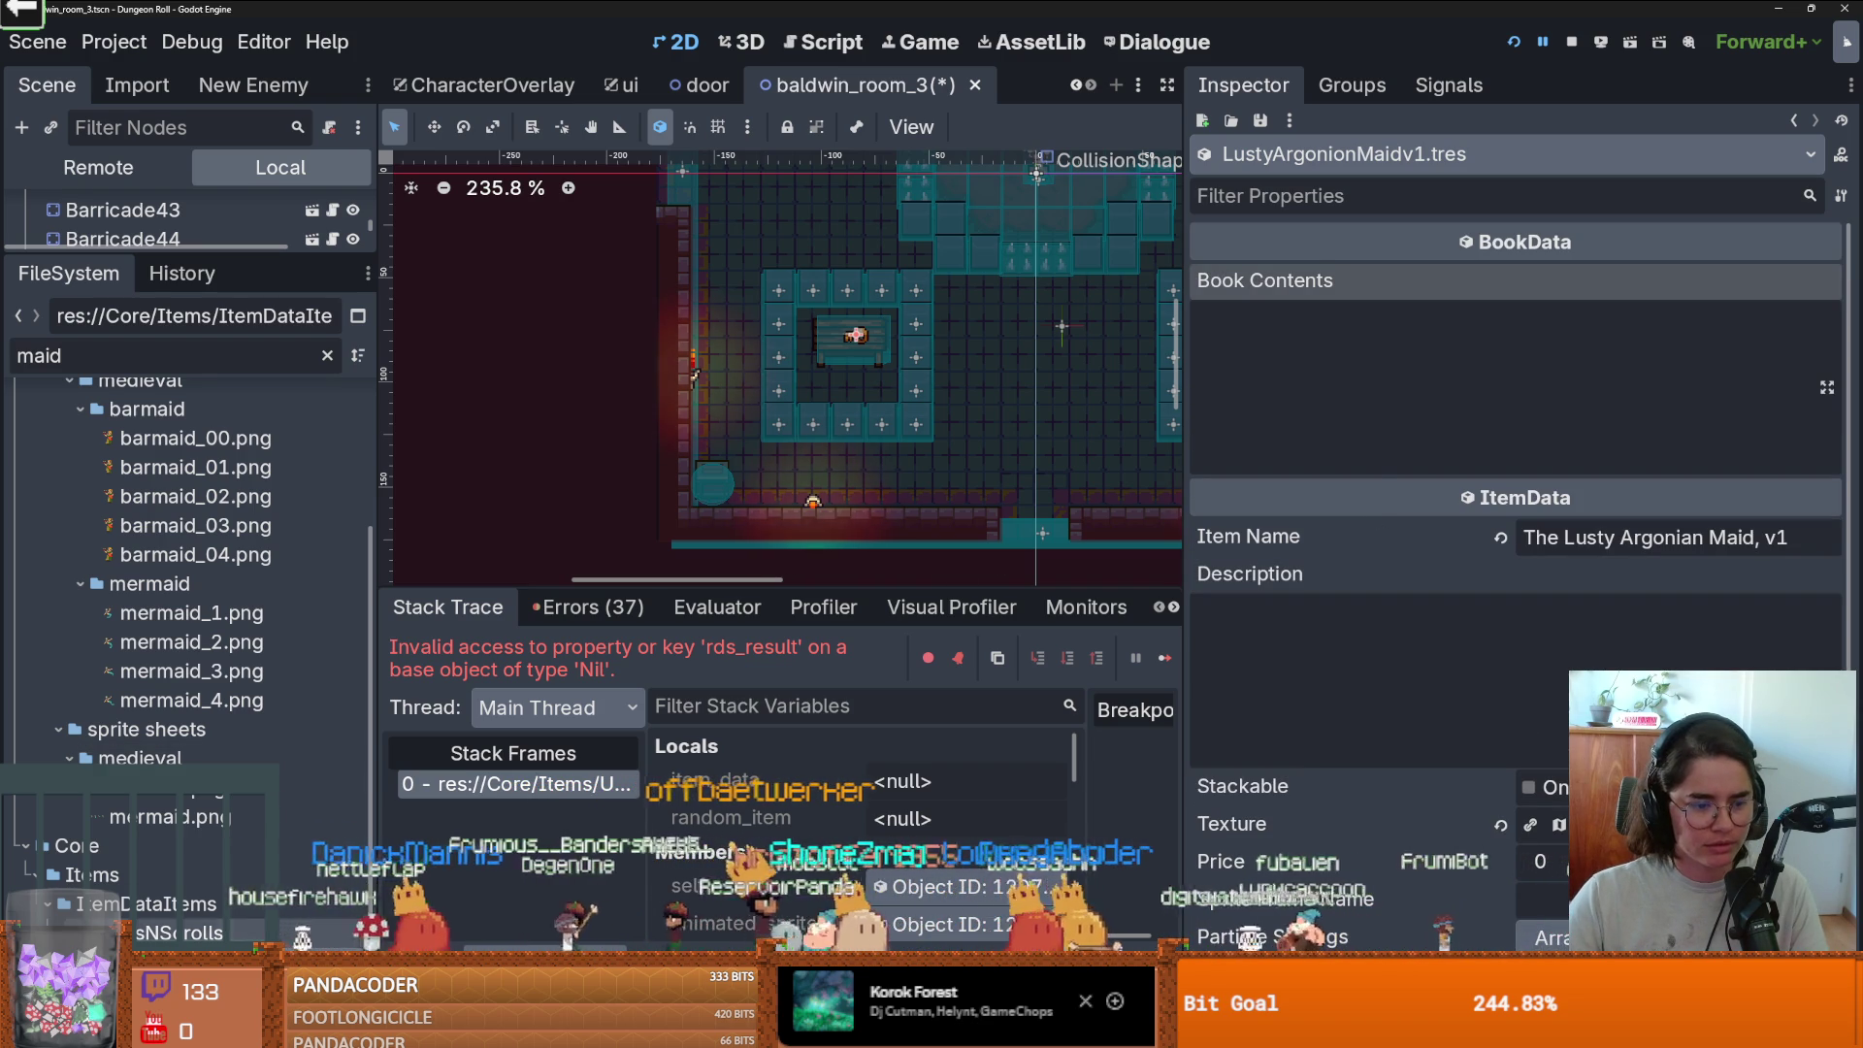
pyautogui.click(327, 355)
pyautogui.scroll(-5, 227, 659)
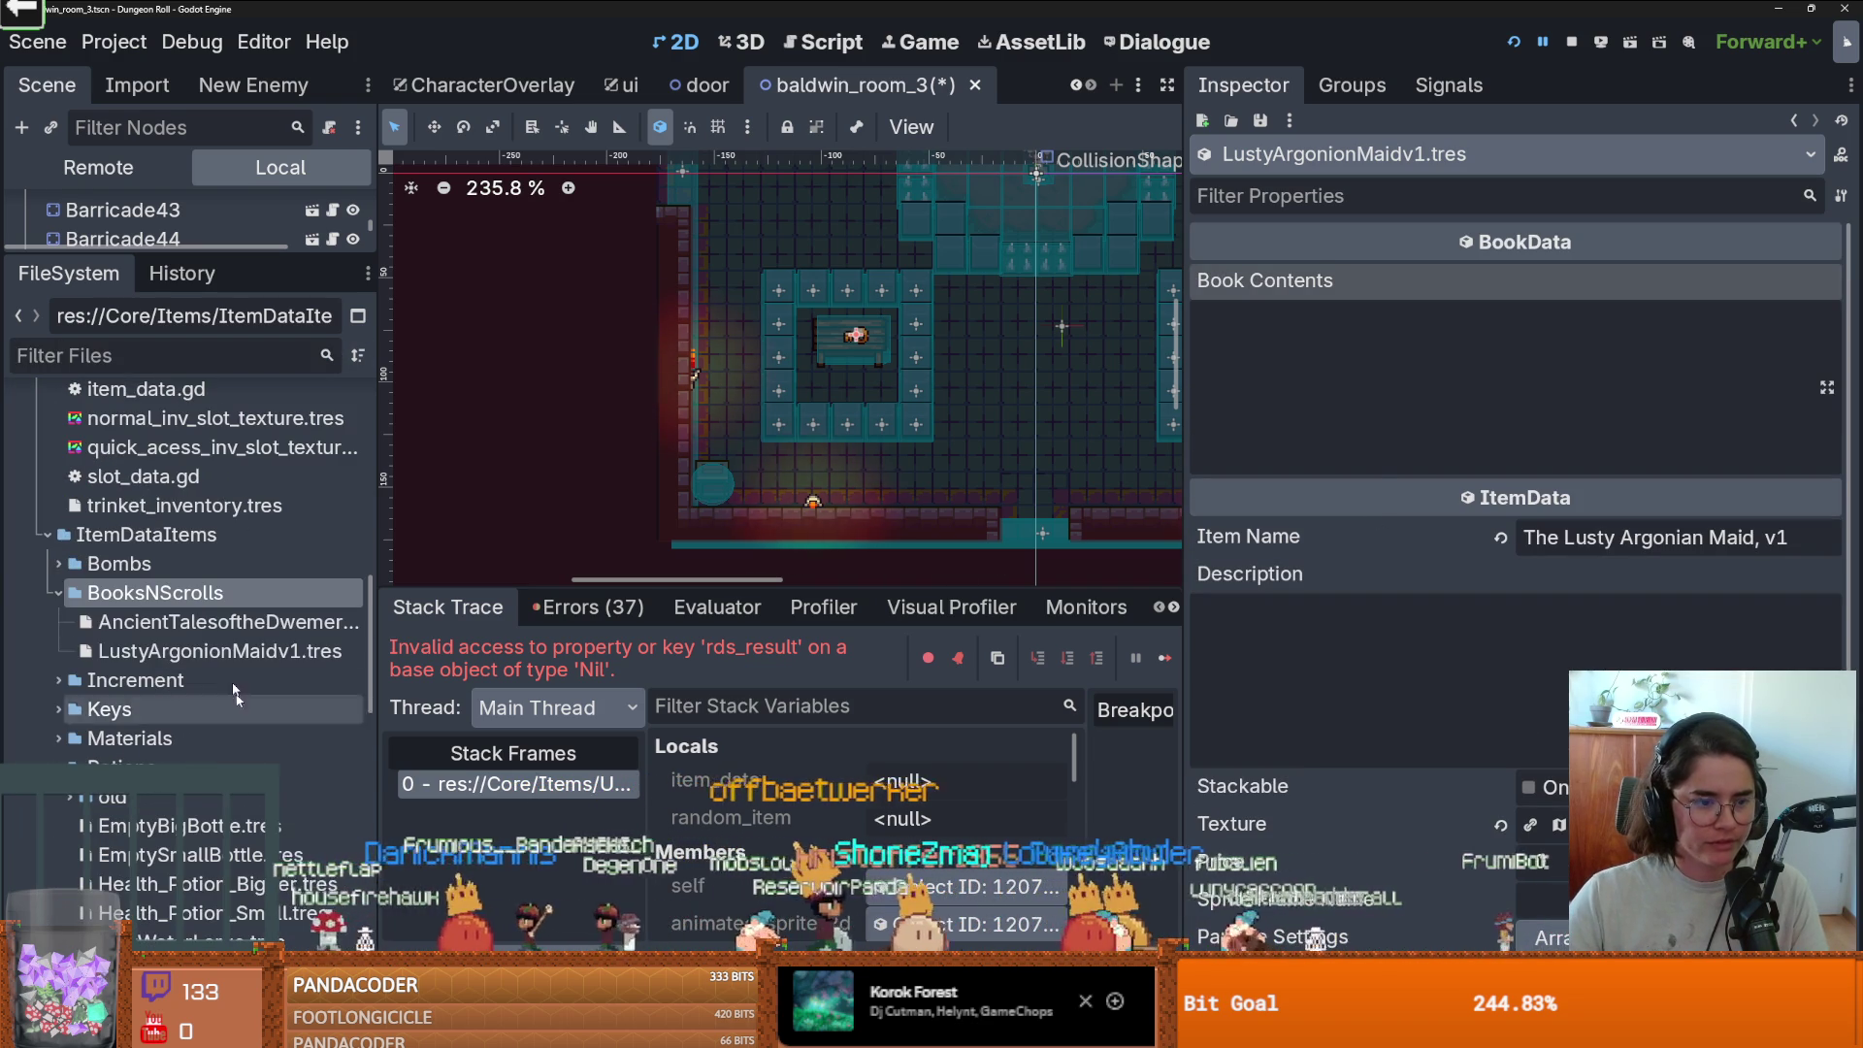
pyautogui.click(226, 624)
pyautogui.click(226, 651)
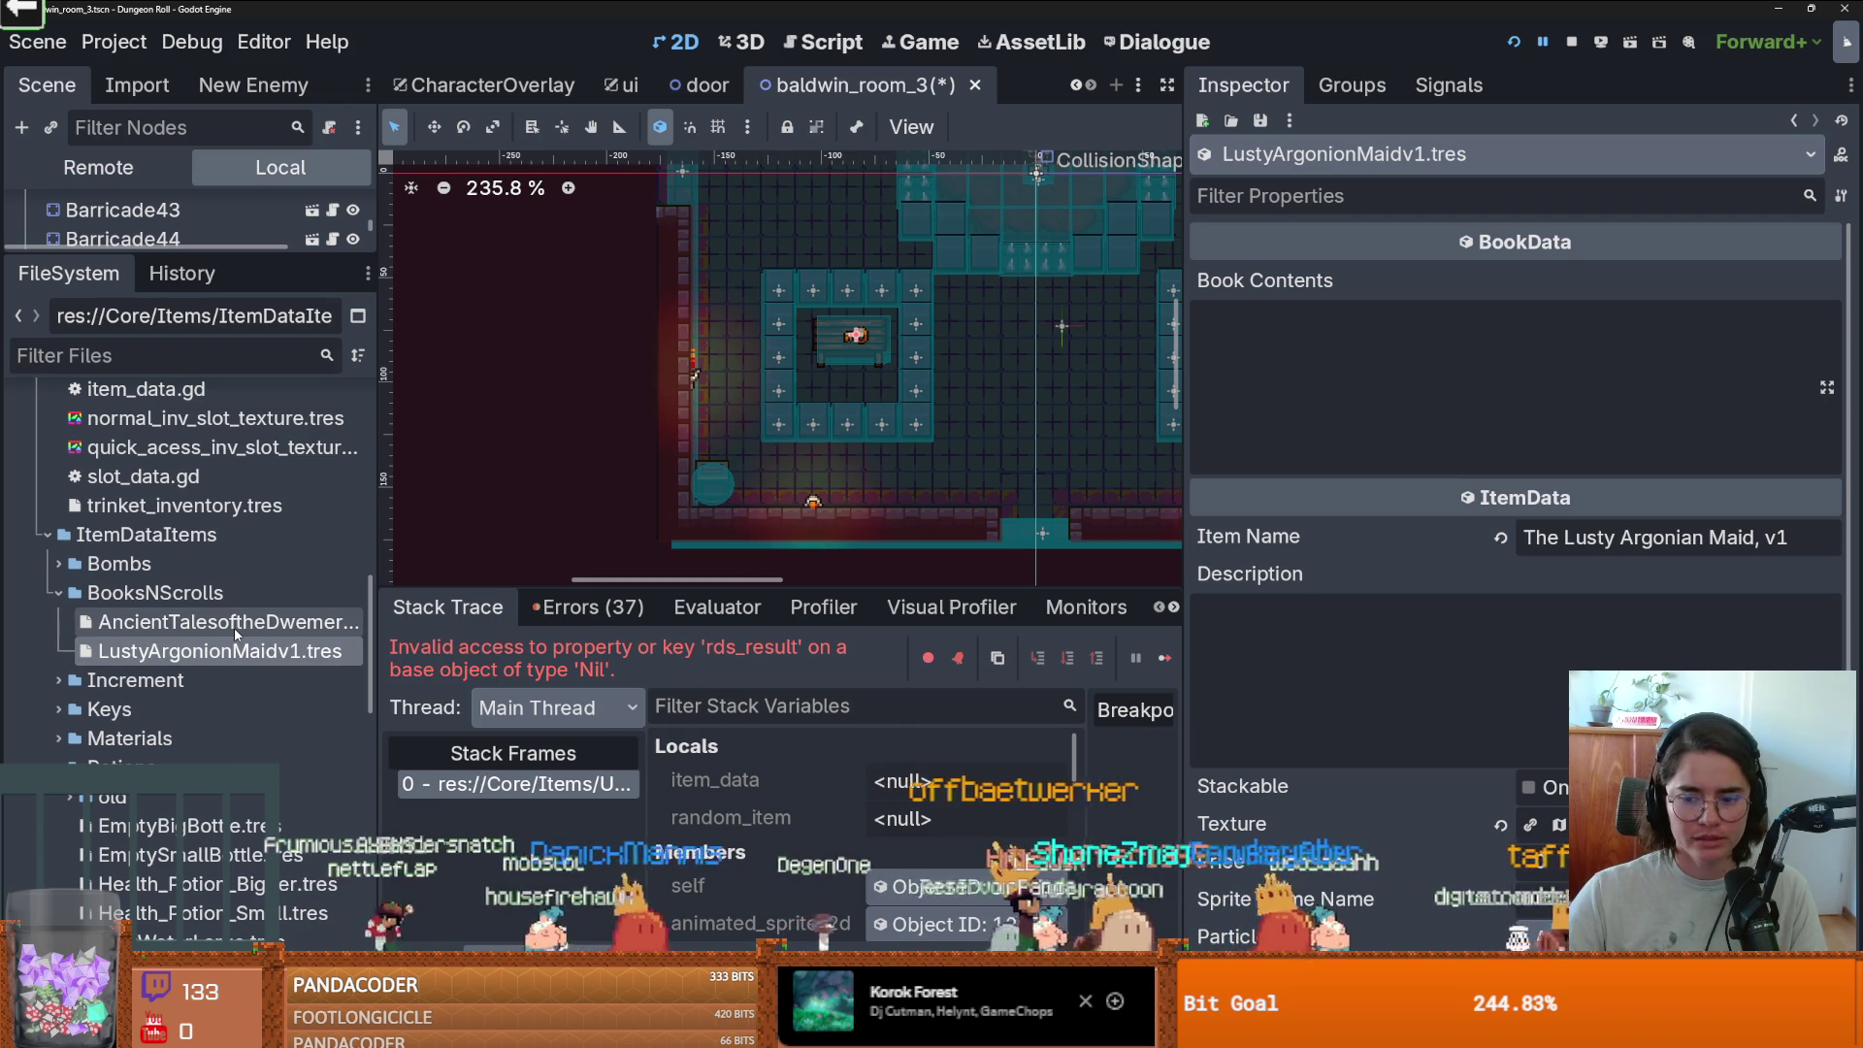
pyautogui.click(235, 627)
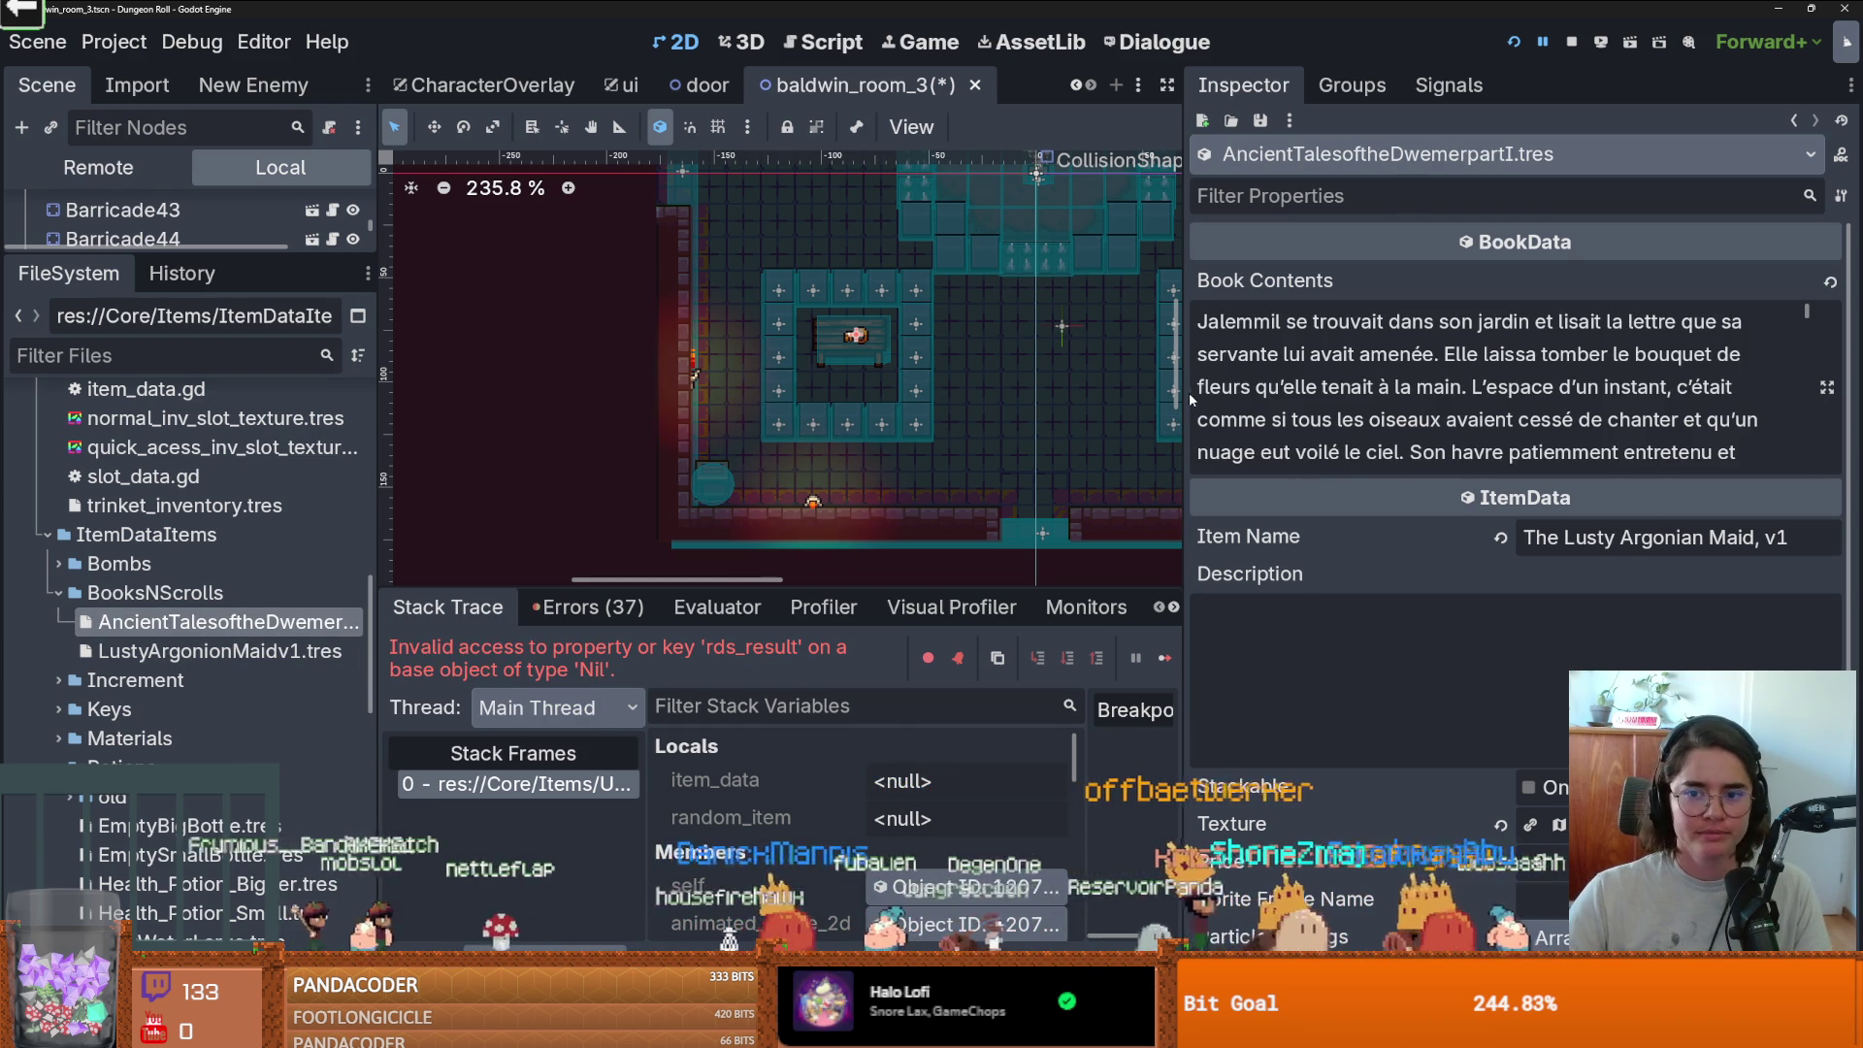
pyautogui.moveTo(1185, 393); pyautogui.dragTo(1151, 393)
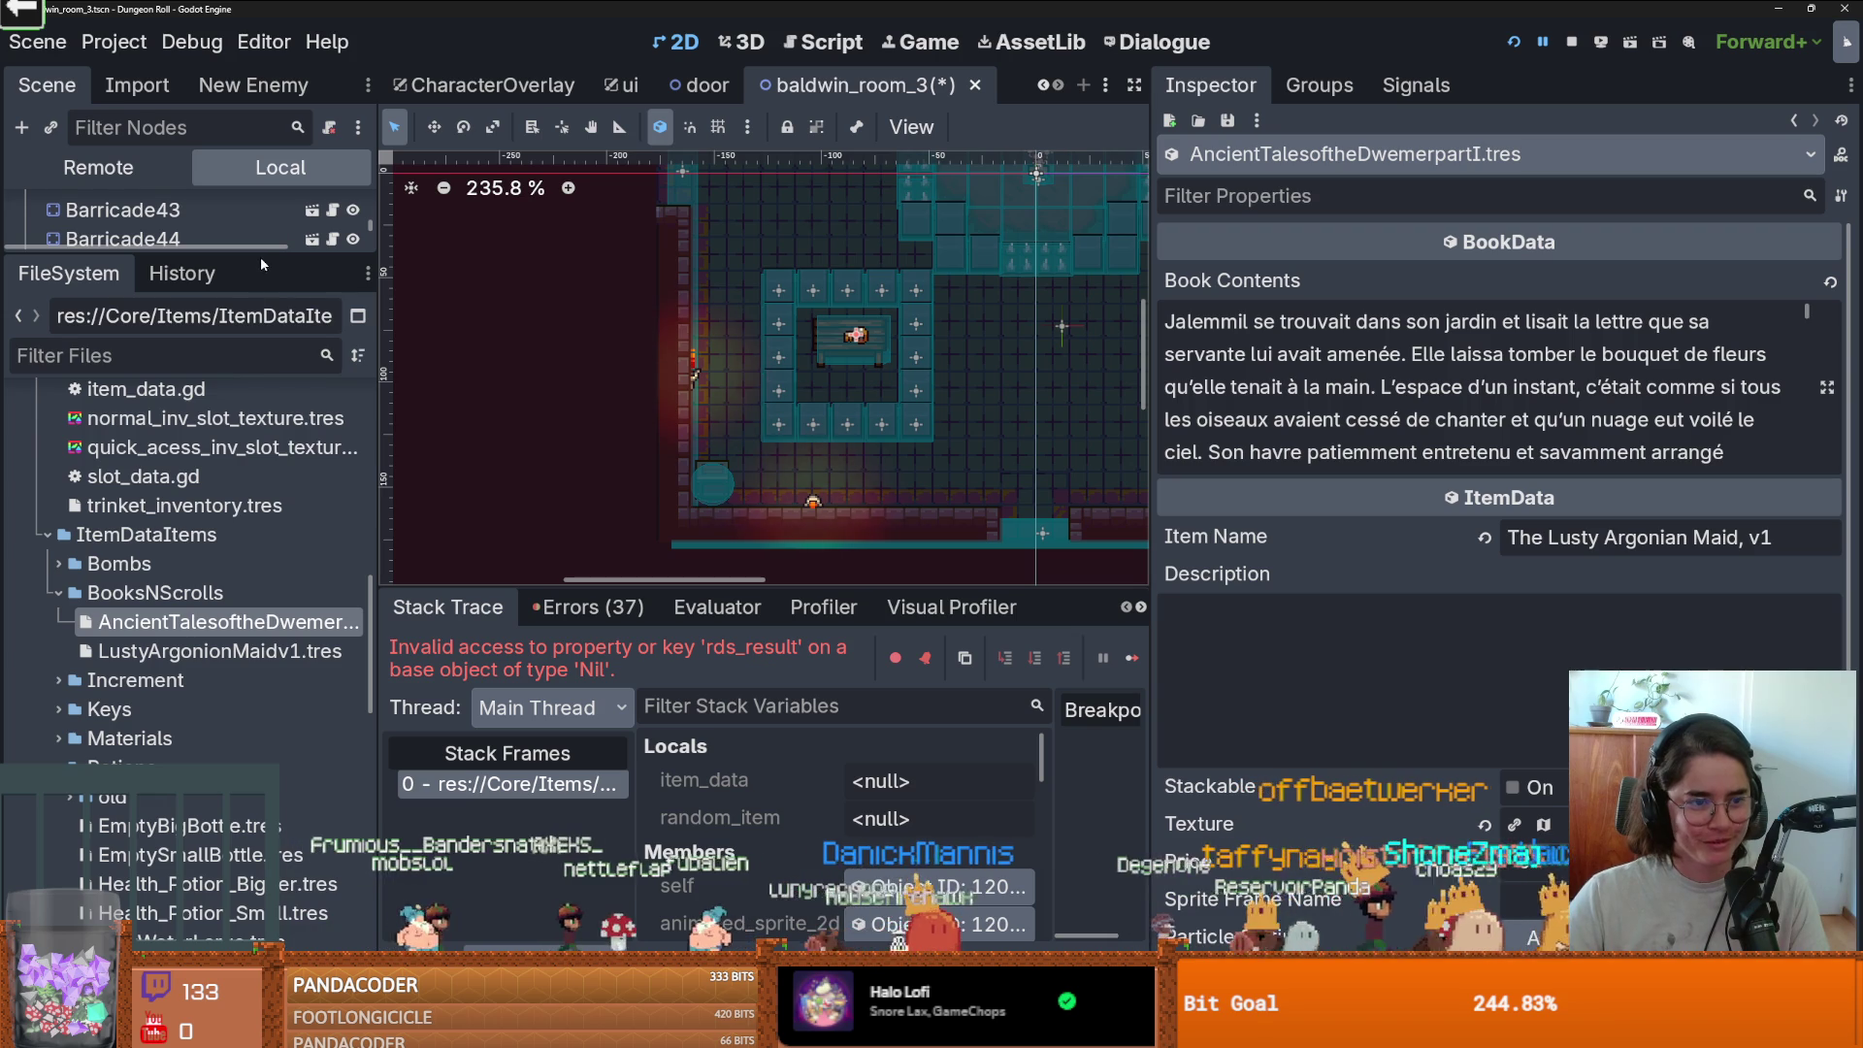
pyautogui.click(220, 651)
# Paste the play script ending 'END OF ACT IV, SCENE III' into the maid book's contents.
pyautogui.moveTo(1780, 537)
pyautogui.mouseDown()
pyautogui.moveTo(1648, 519)
pyautogui.moveTo(1506, 532)
pyautogui.mouseUp()
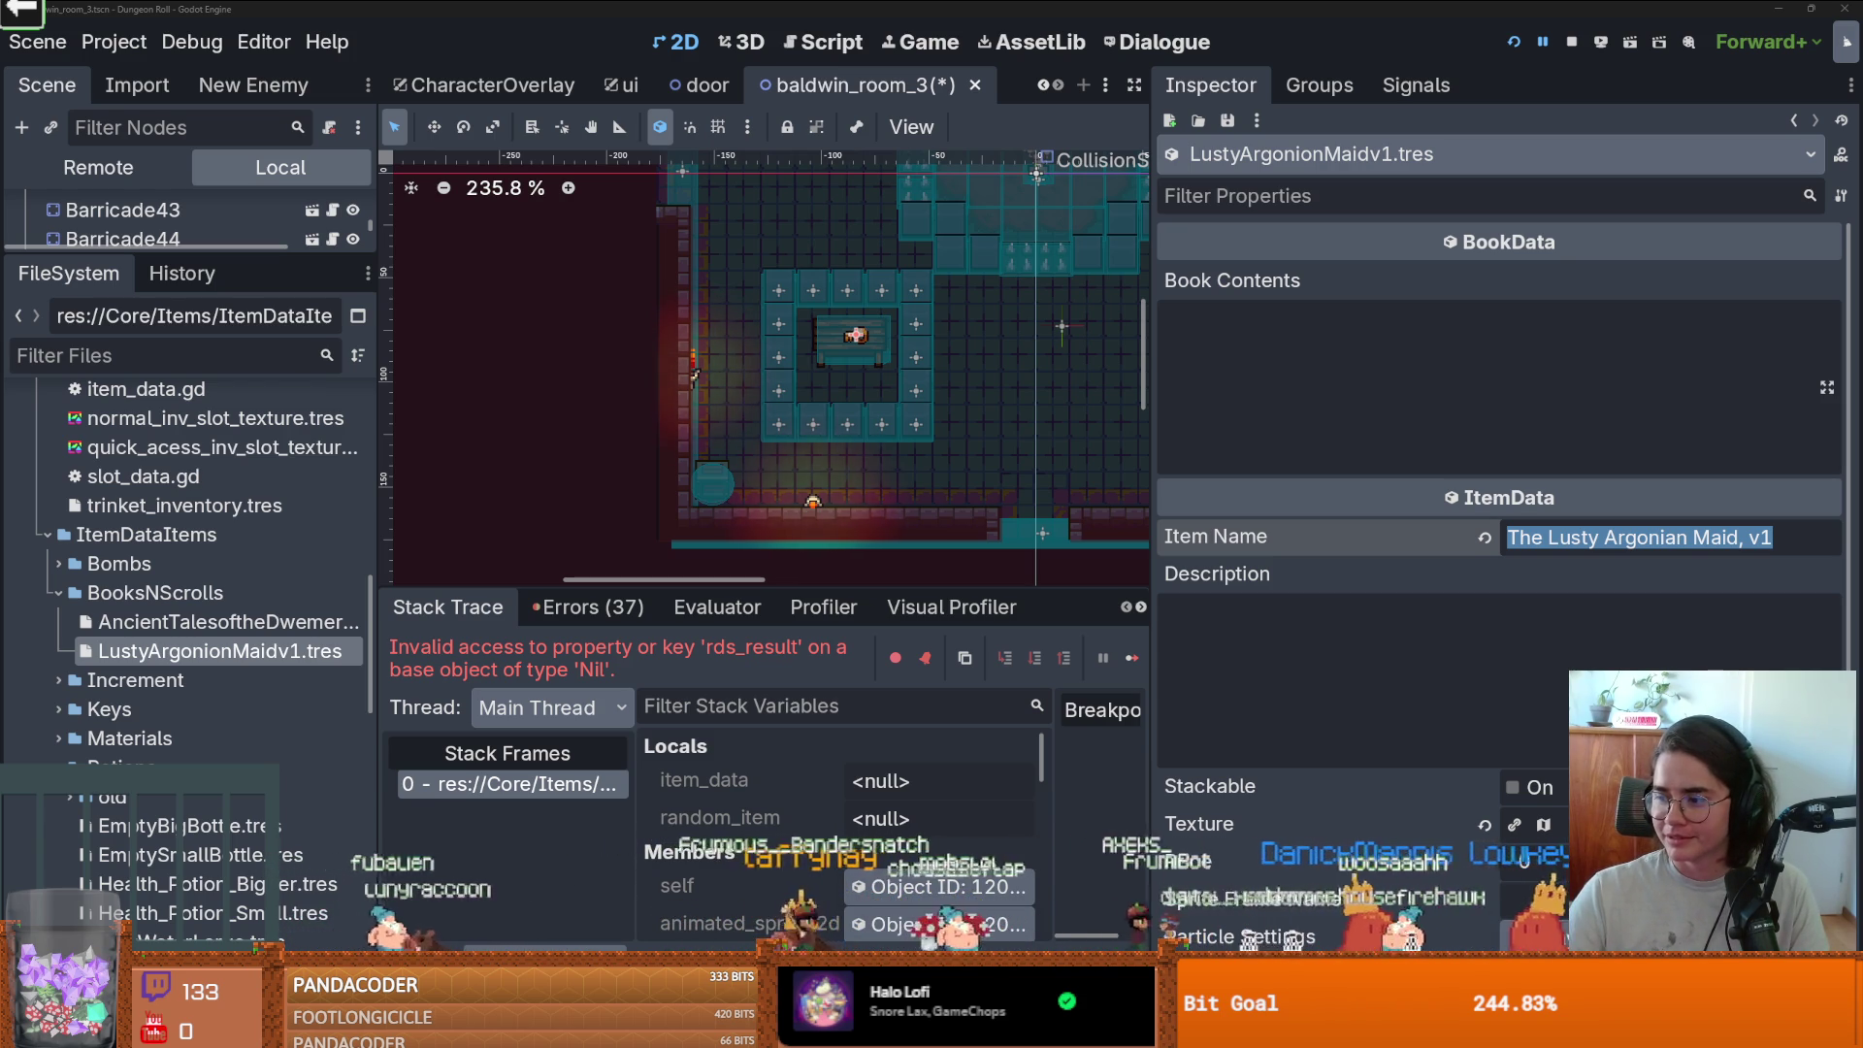
pyautogui.click(1474, 415)
pyautogui.hotkey('ctrl', 'v')
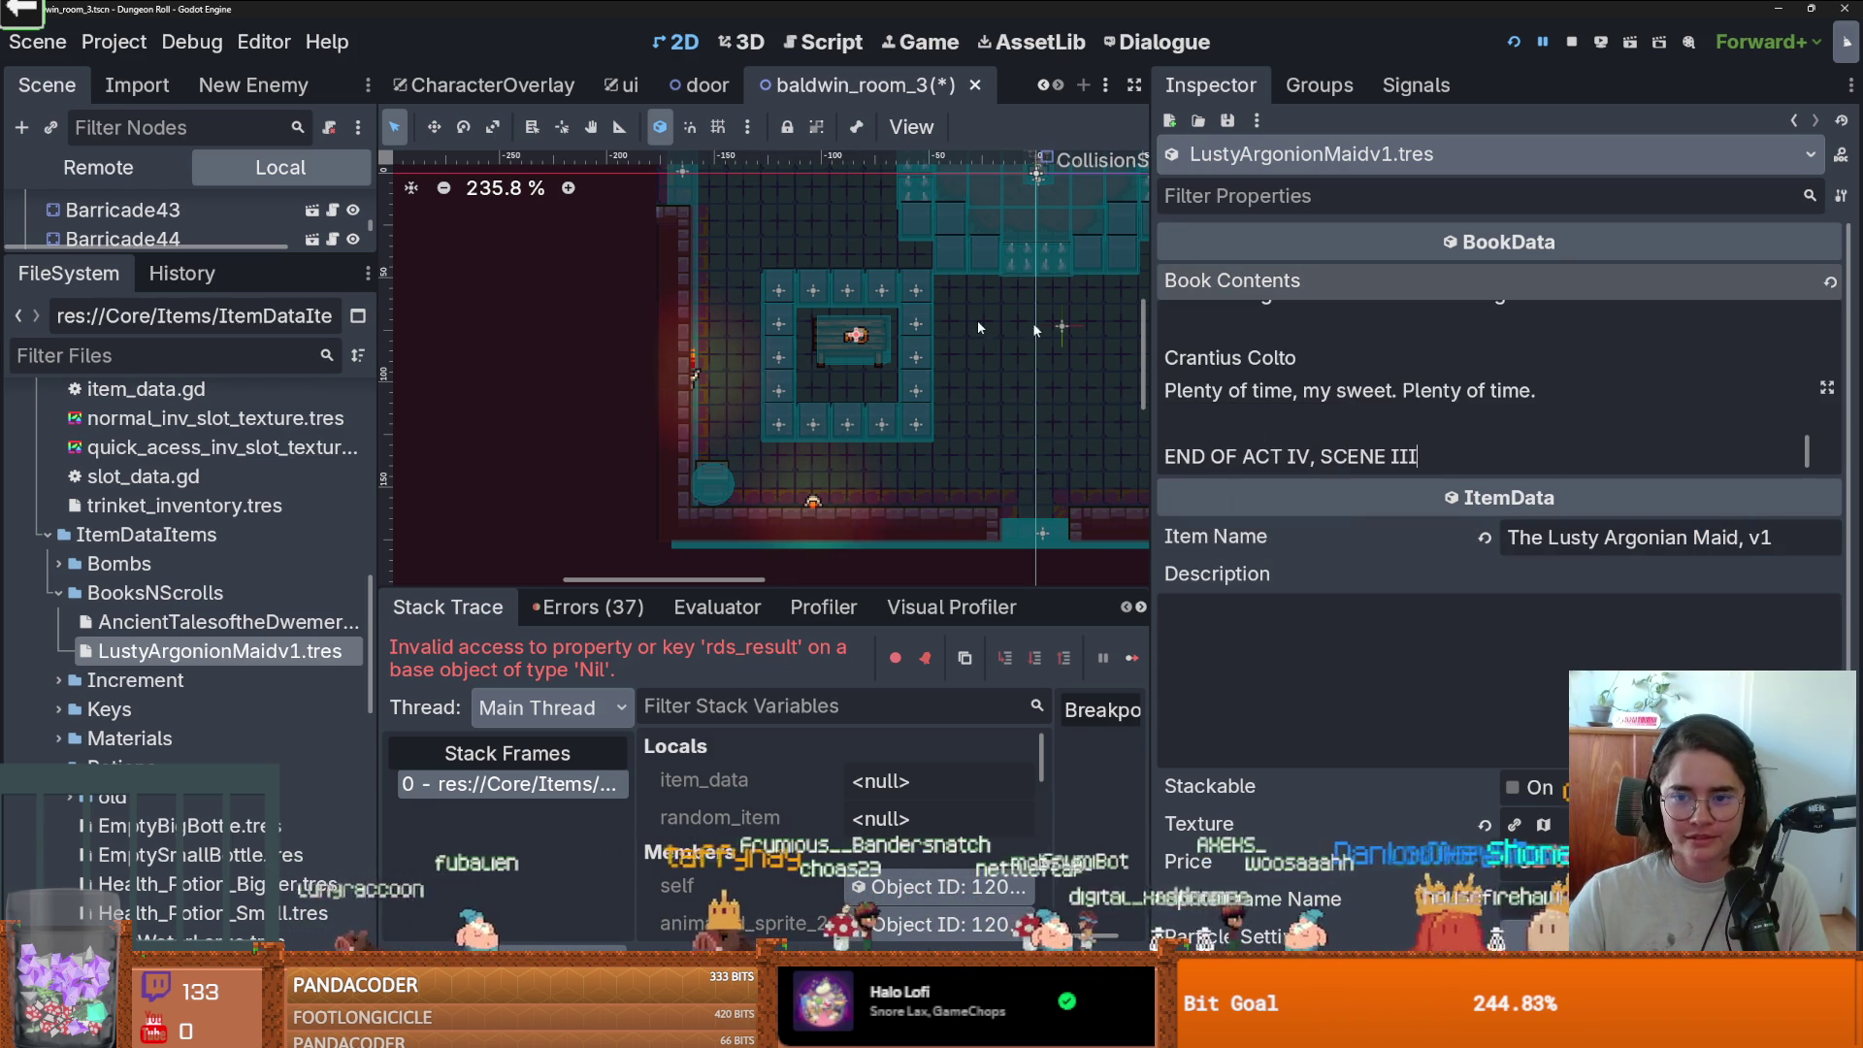
# Save the baldwin_room_3 scene and narrow the Inspector to widen the canvas.
pyautogui.moveTo(185, 257); pyautogui.dragTo(184, 305)
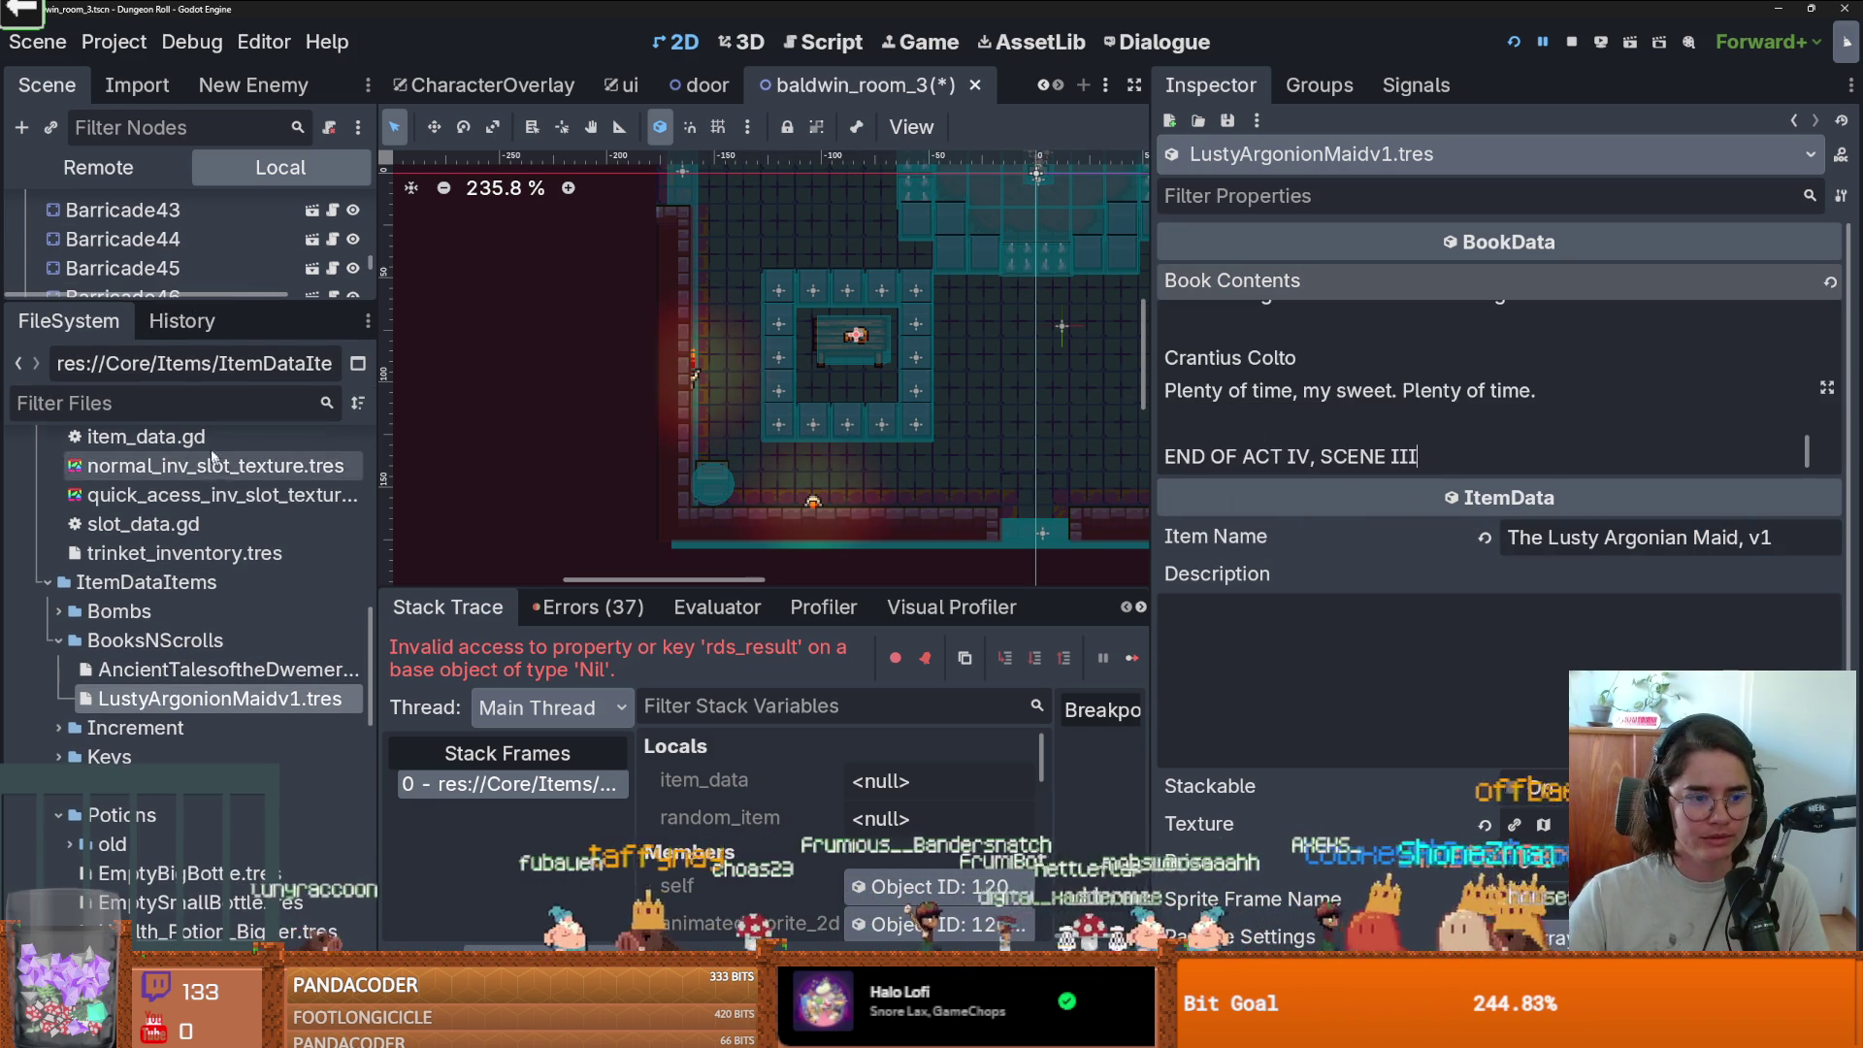
pyautogui.click(190, 642)
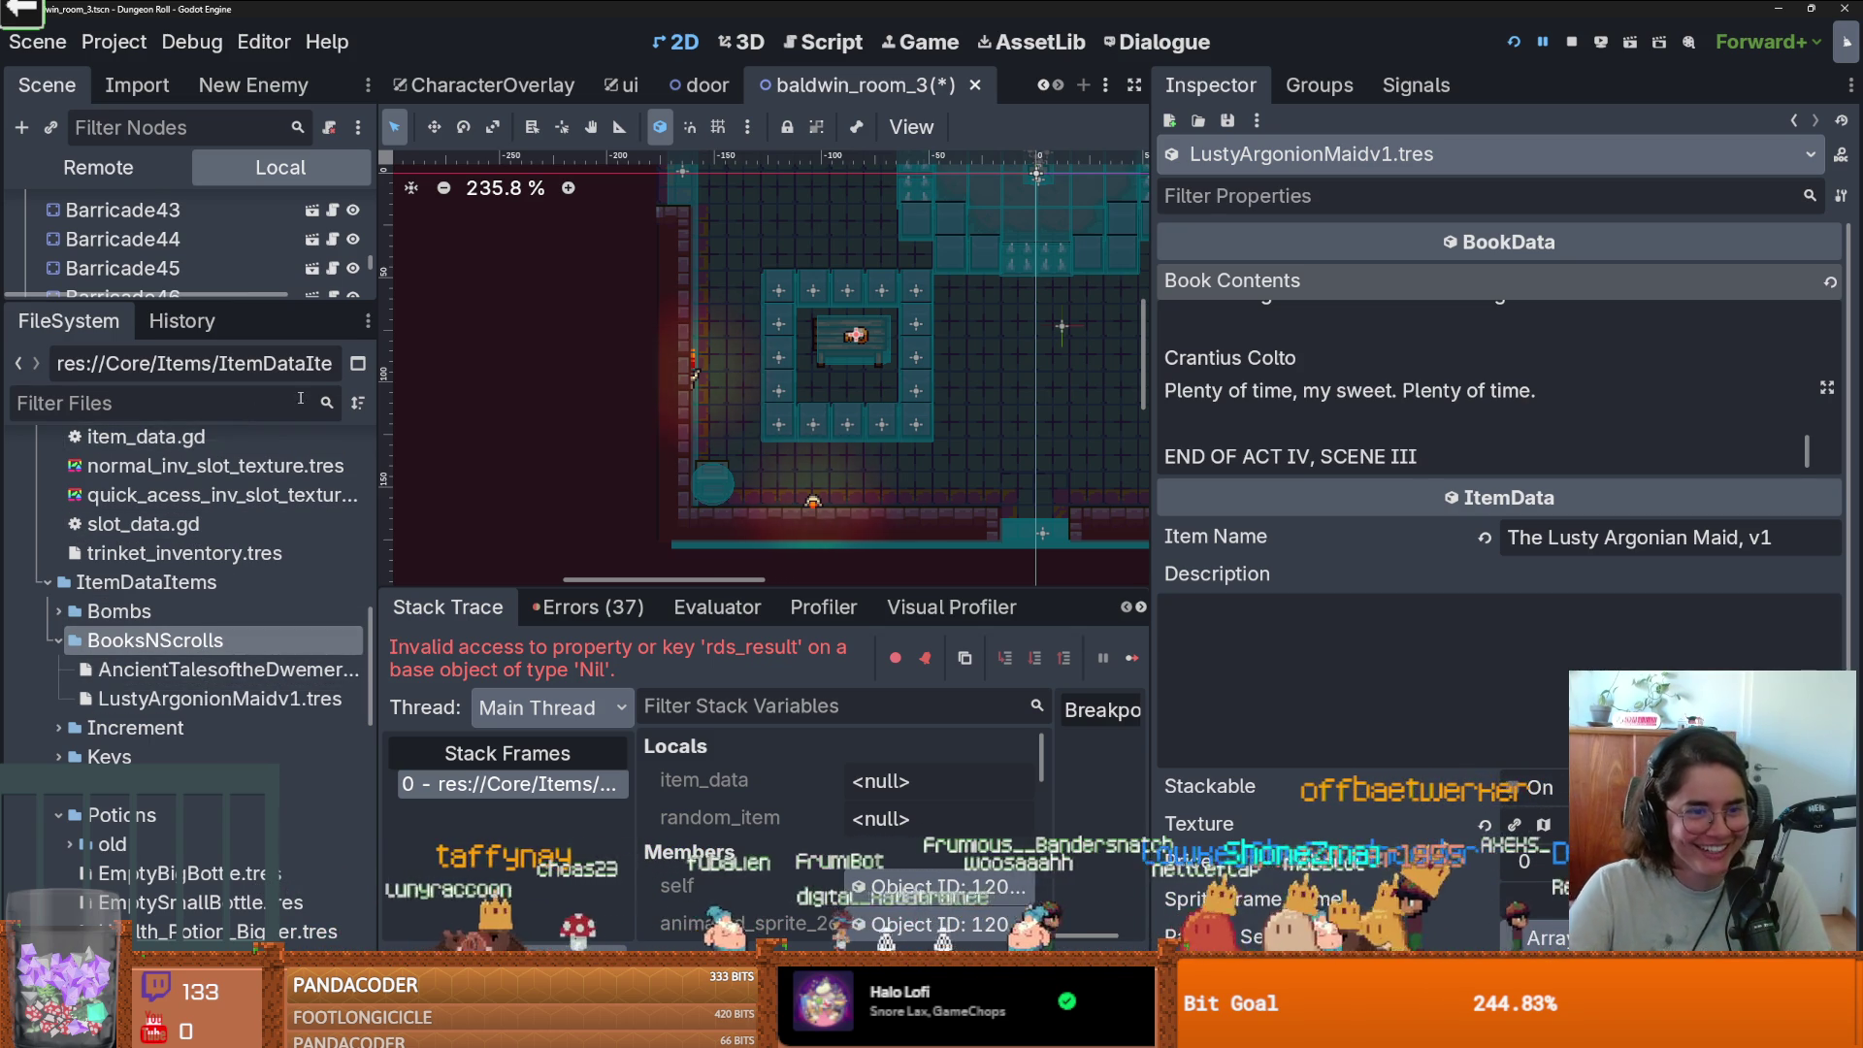
pyautogui.scroll(-2, 214, 582)
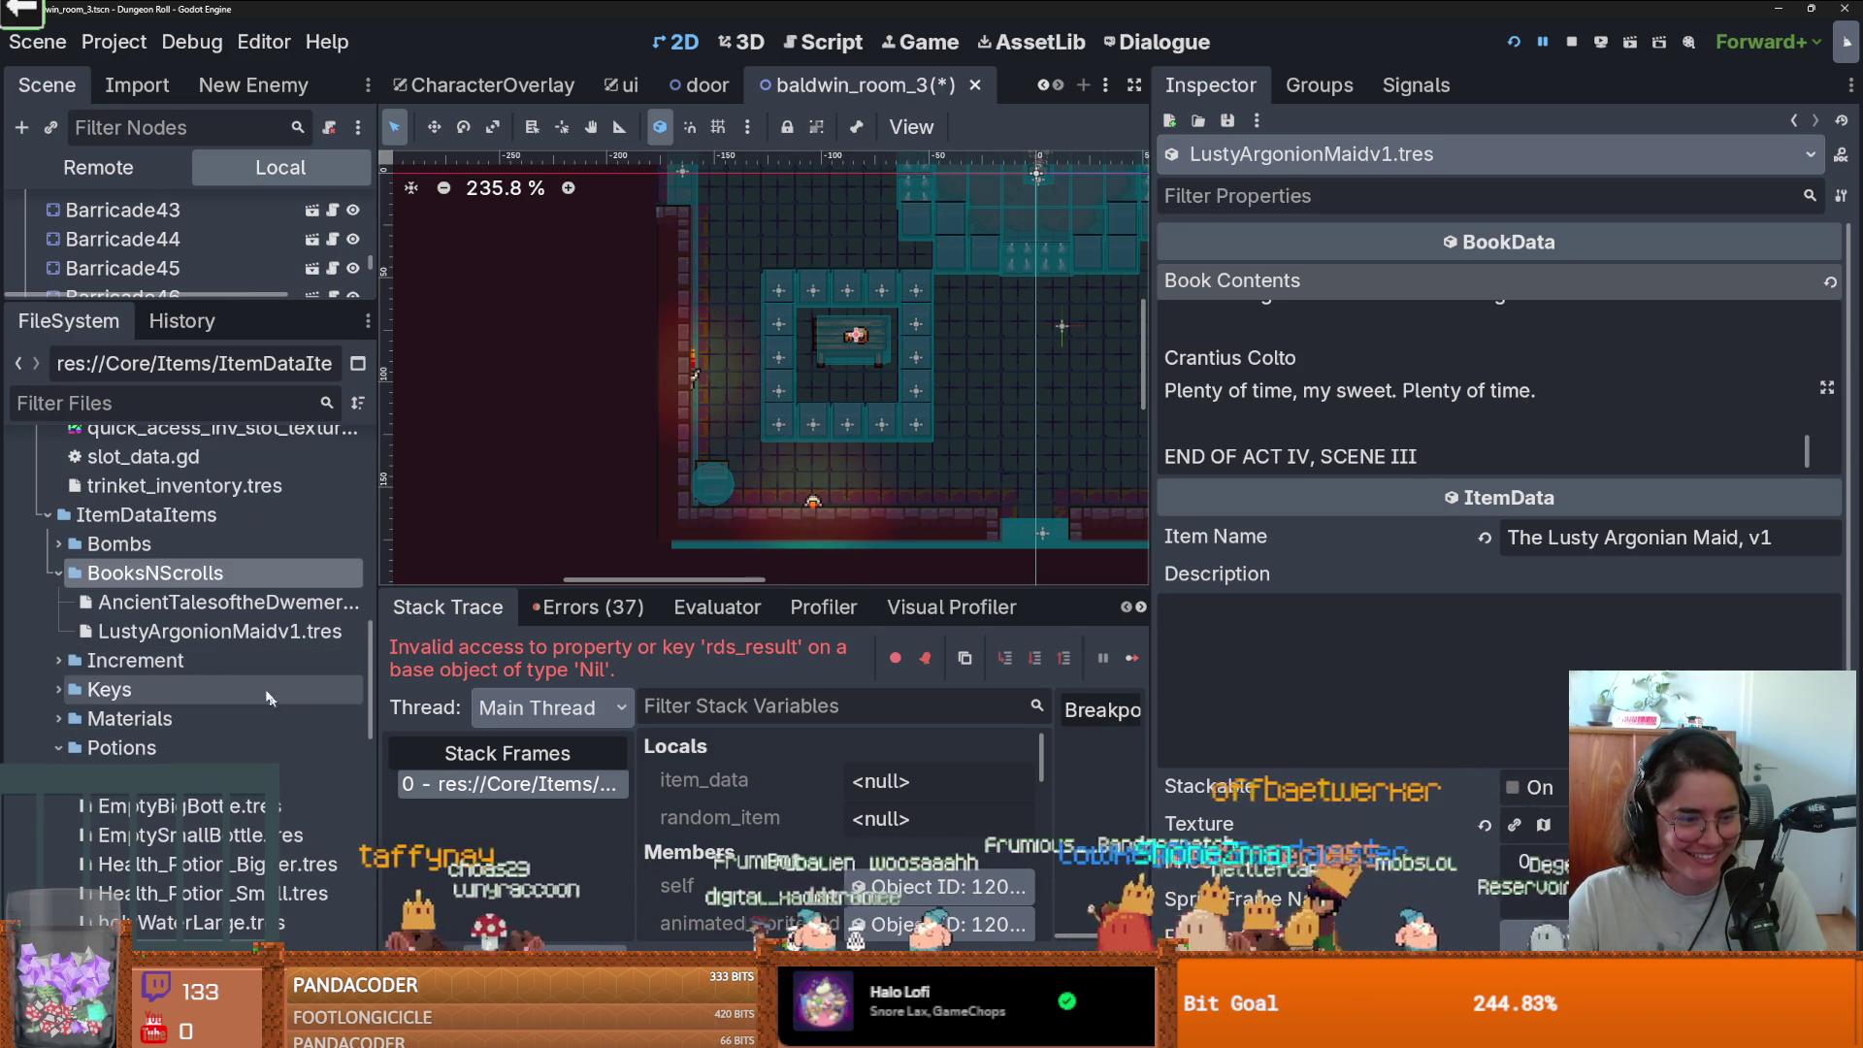
pyautogui.hotkey('ctrl', 's')
pyautogui.moveTo(1153, 388); pyautogui.dragTo(1660, 389)
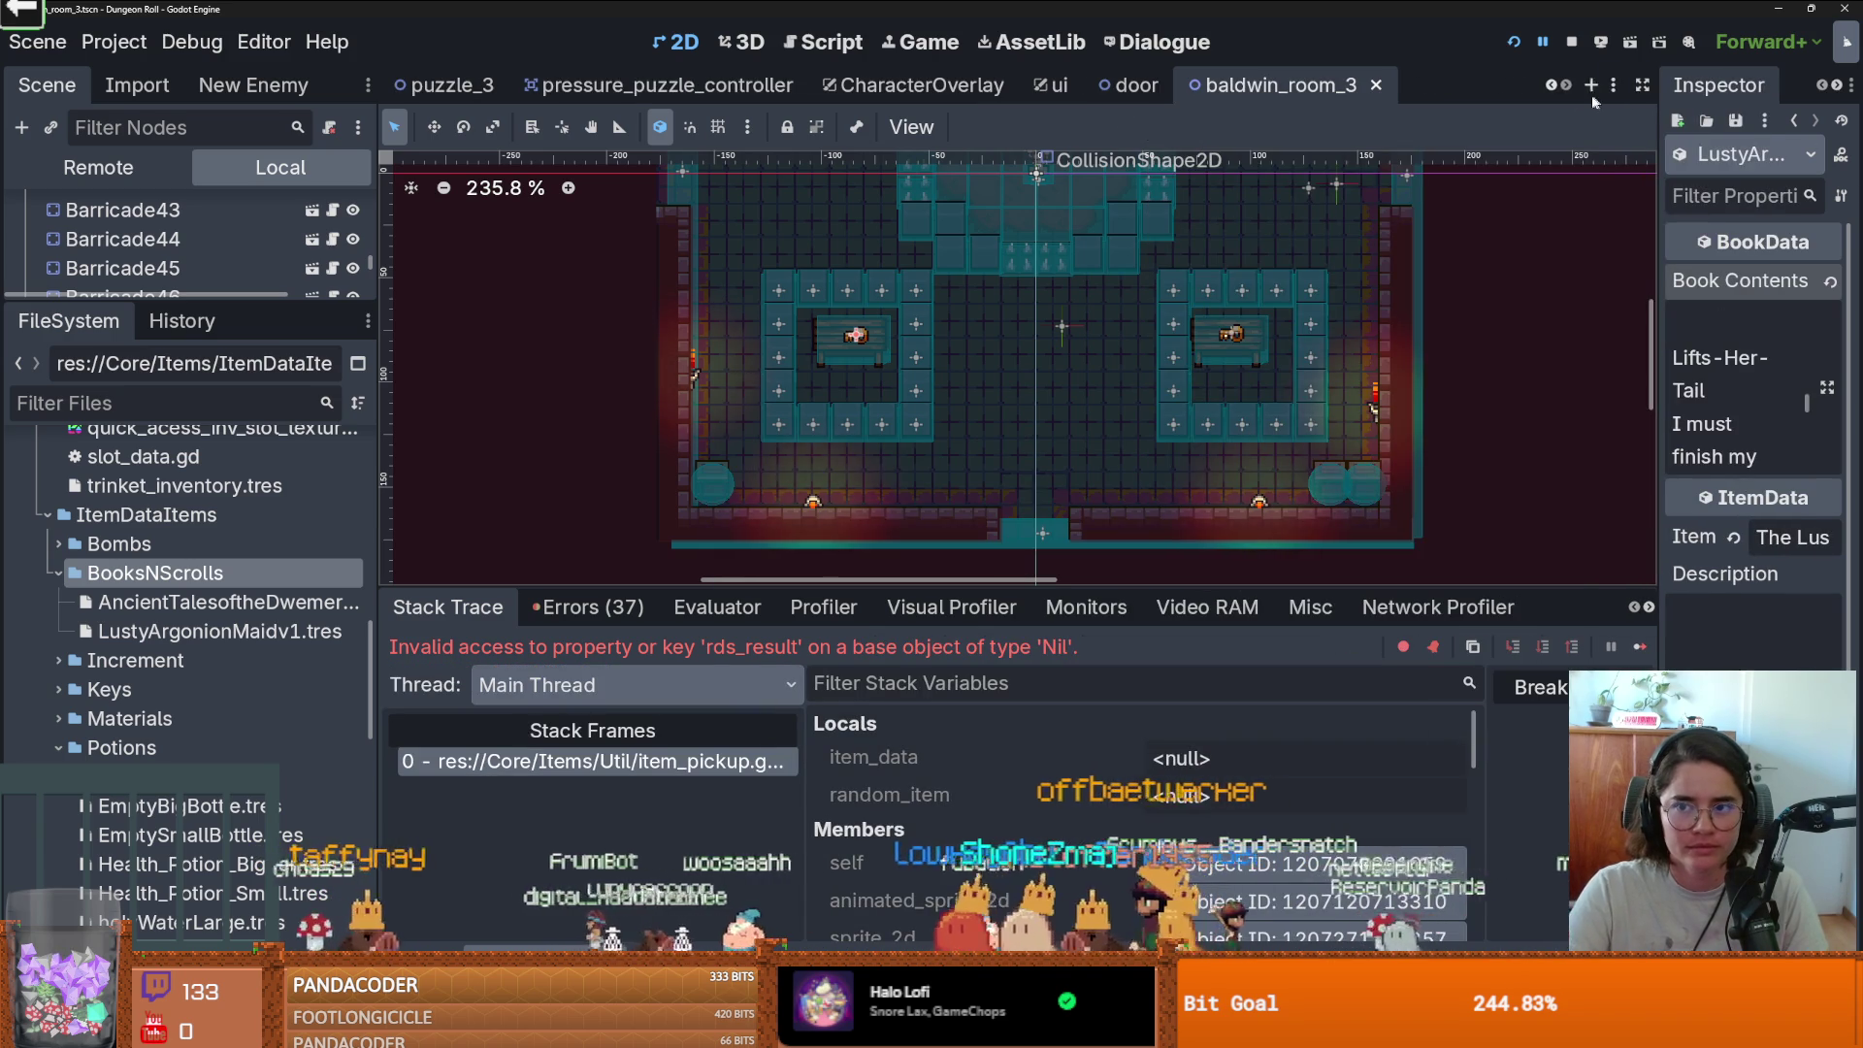
# Open root_room.tscn after filtering the FileSystem by 'root'.
pyautogui.click(1551, 86)
pyautogui.click(1552, 85)
pyautogui.click(446, 85)
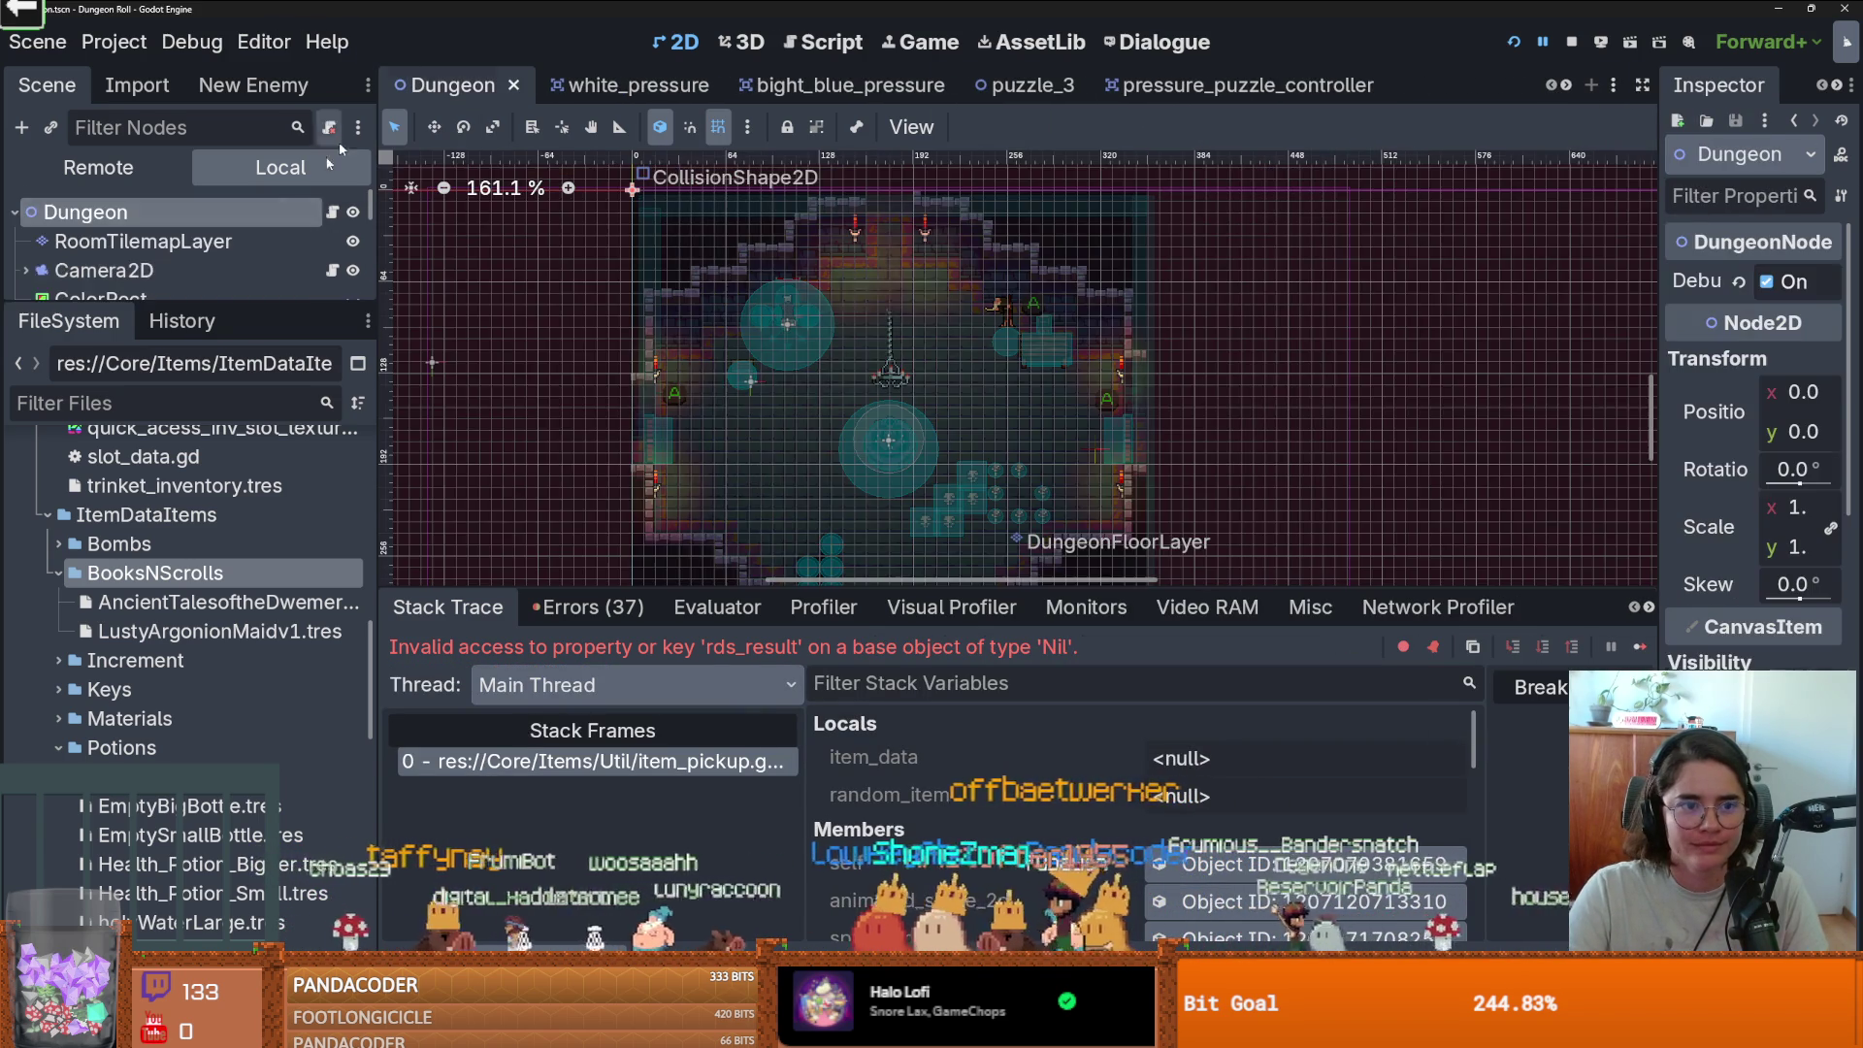
pyautogui.moveTo(287, 296)
pyautogui.mouseDown()
pyautogui.moveTo(288, 456)
pyautogui.moveTo(287, 285)
pyautogui.mouseUp()
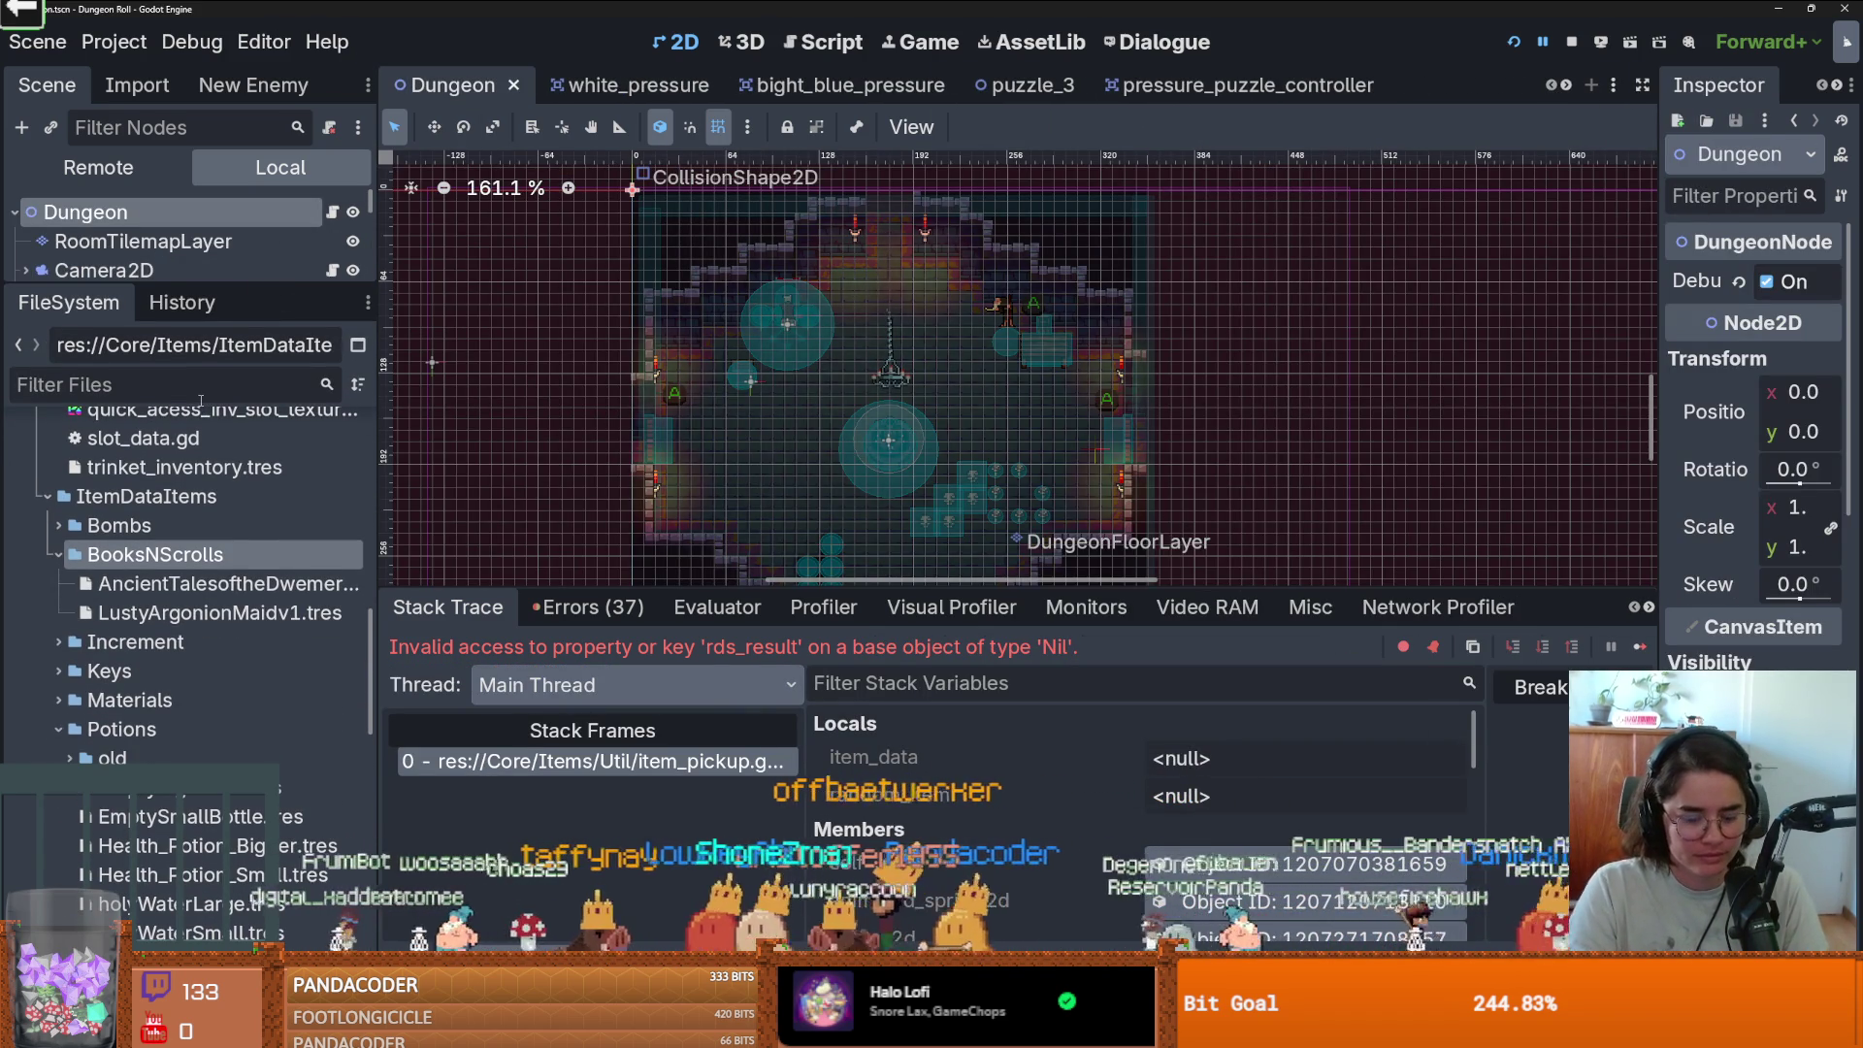
pyautogui.click(201, 385)
pyautogui.write('root_roo')
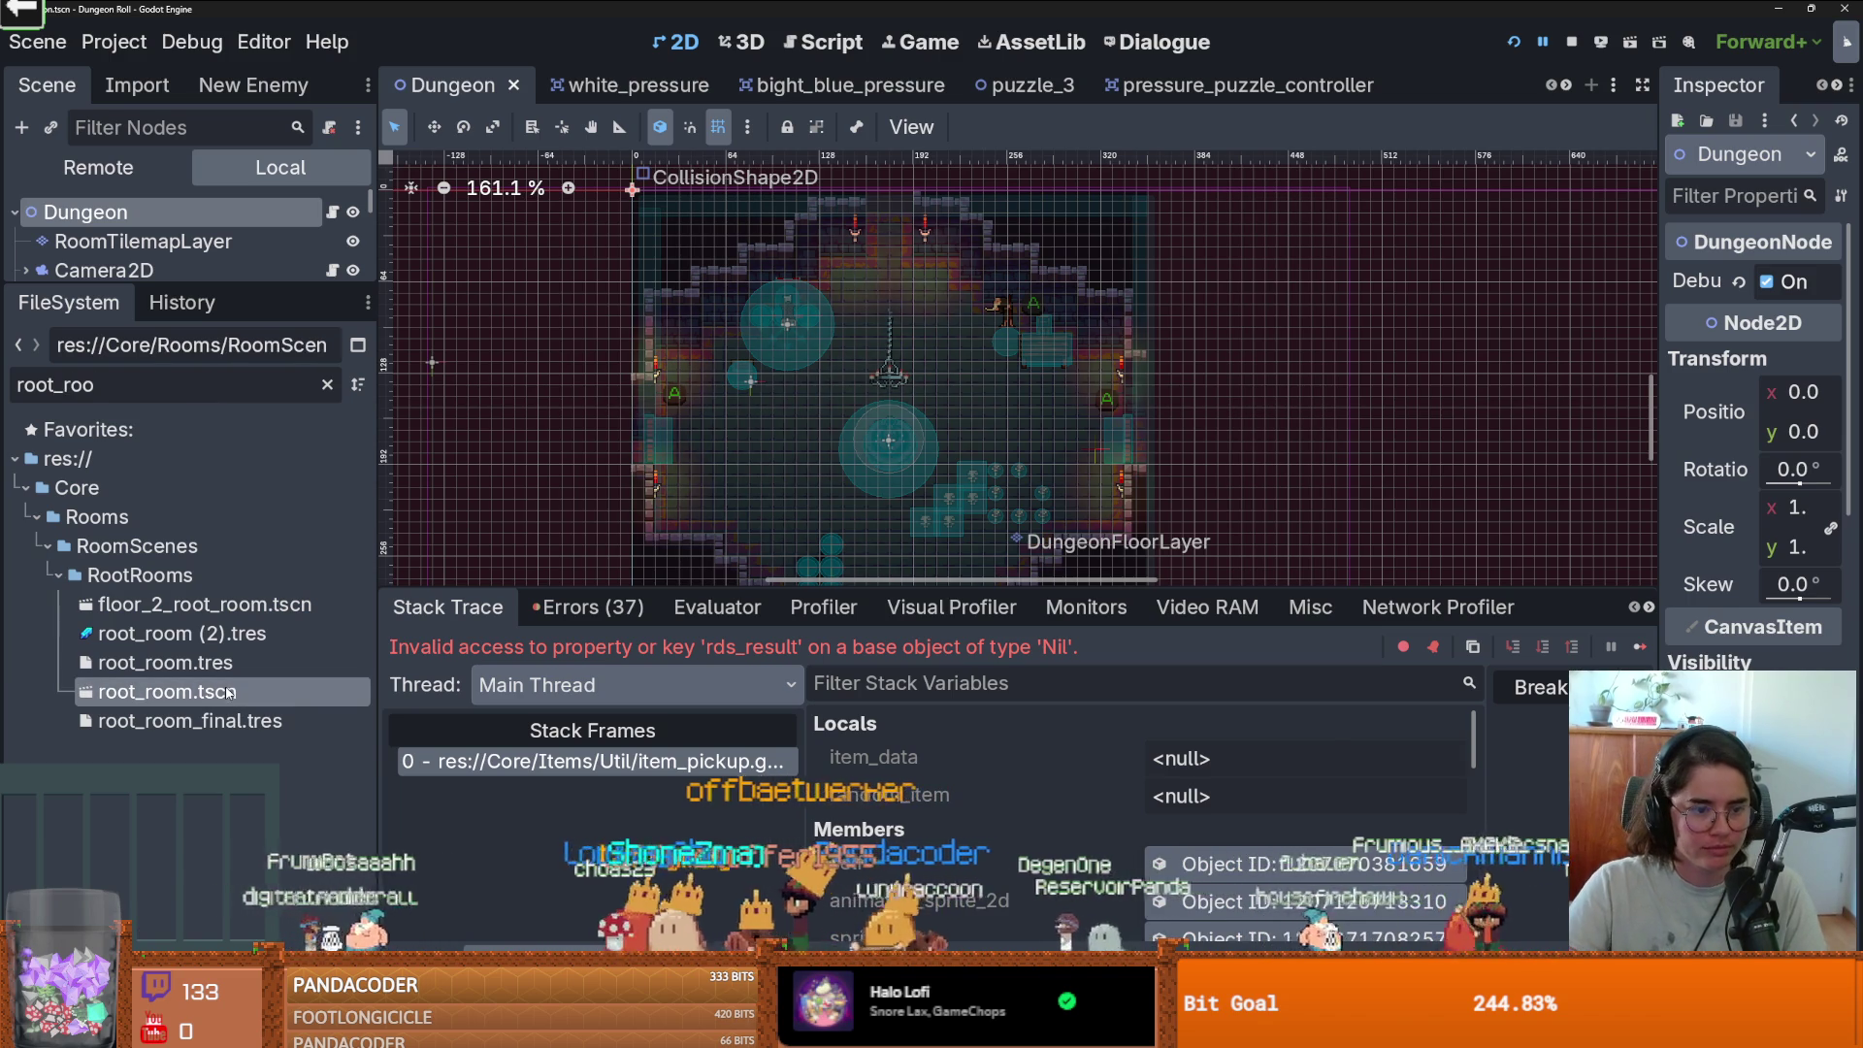
pyautogui.doubleClick(165, 691)
# Instance item_pickup.tscn as a child of the items node.
pyautogui.moveTo(278, 288); pyautogui.dragTo(278, 619)
pyautogui.scroll(-3, 146, 533)
pyautogui.click(79, 316)
pyautogui.click(51, 127)
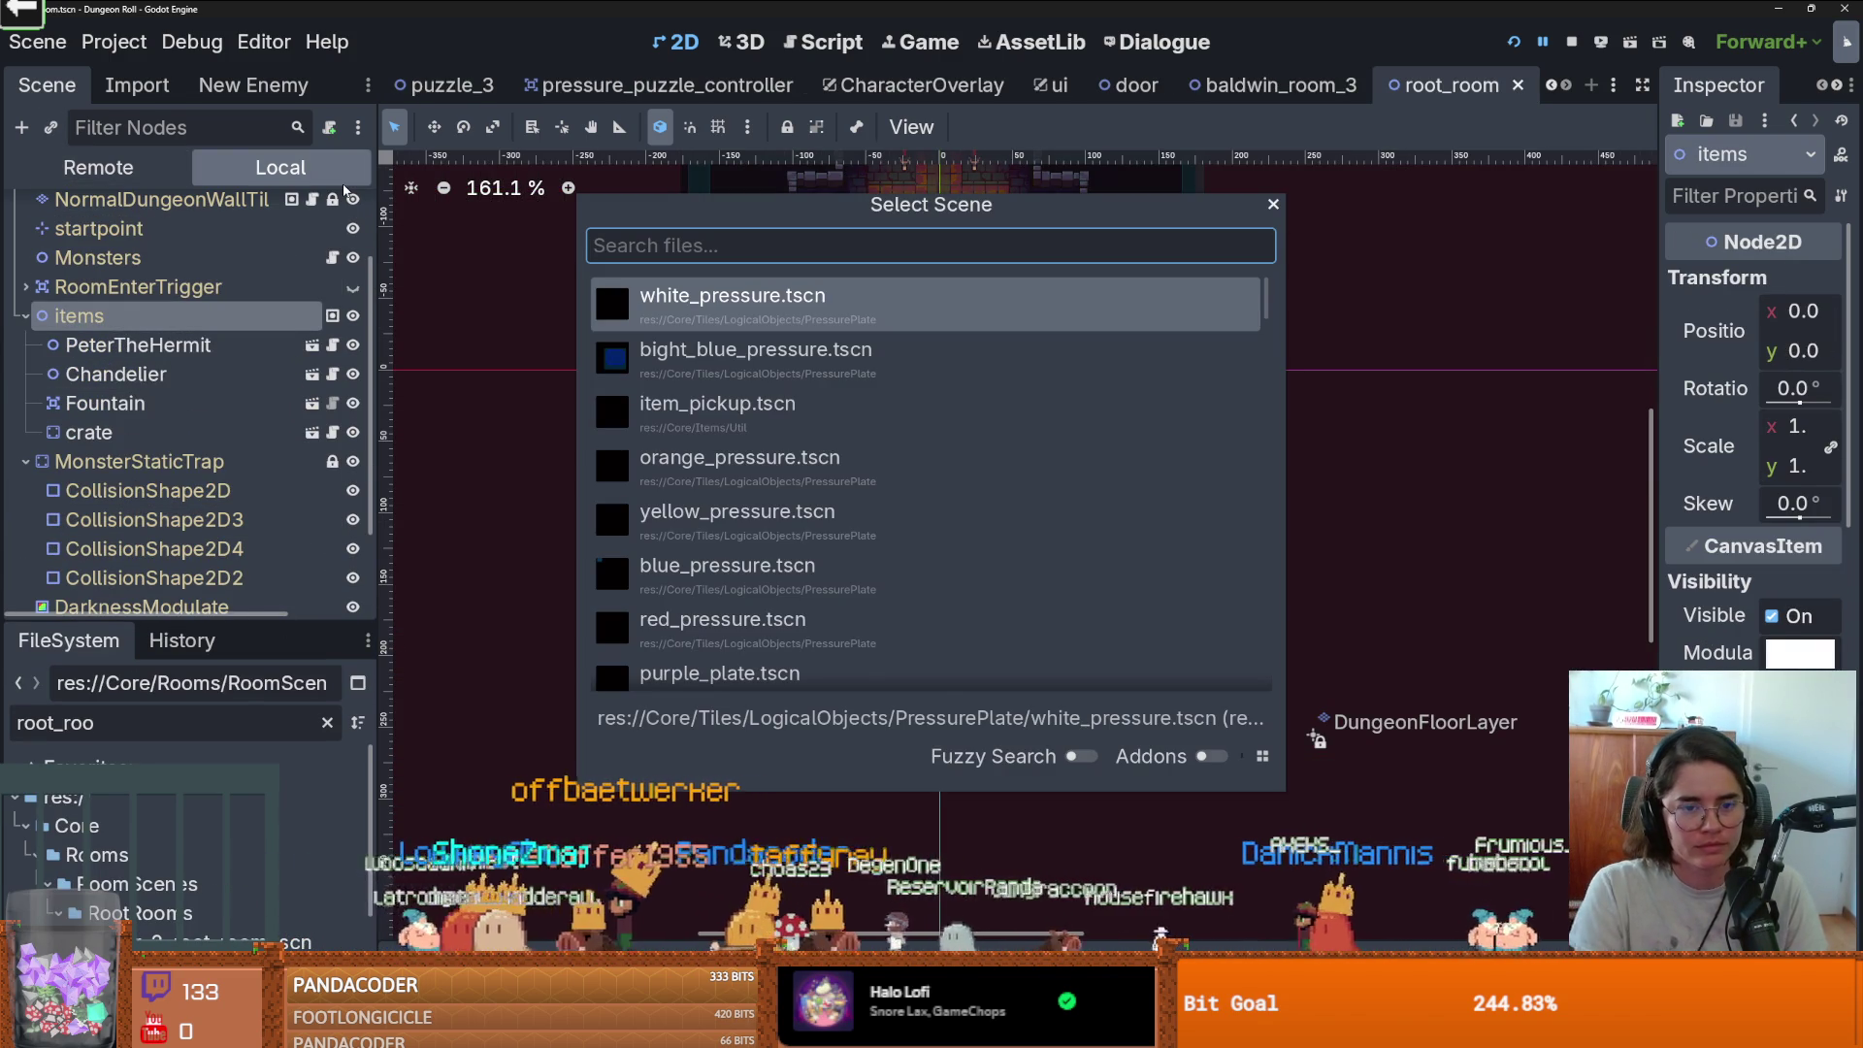
pyautogui.write('item')
pyautogui.doubleClick(814, 304)
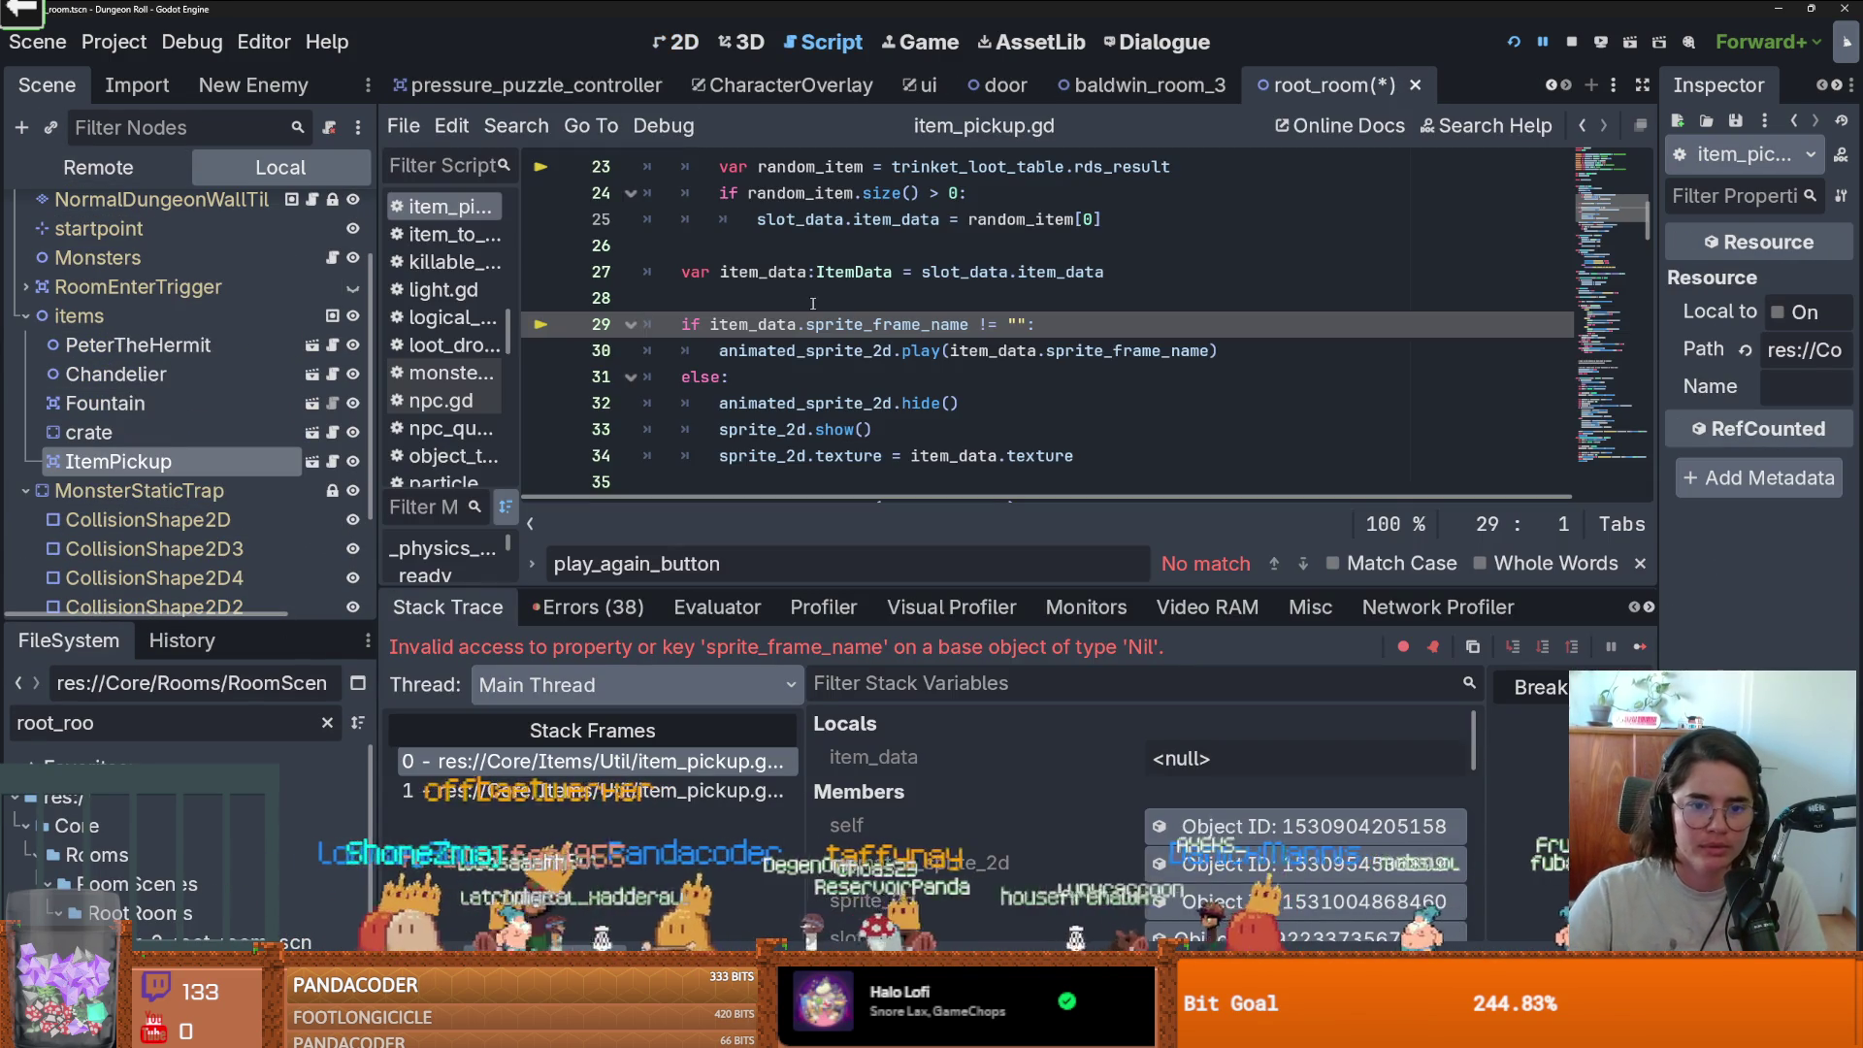
# Stop the paused debug session and select the new ItemPickup in the 2D view.
pyautogui.click(1568, 44)
pyautogui.click(677, 46)
pyautogui.rightClick(849, 386)
pyautogui.click(820, 452)
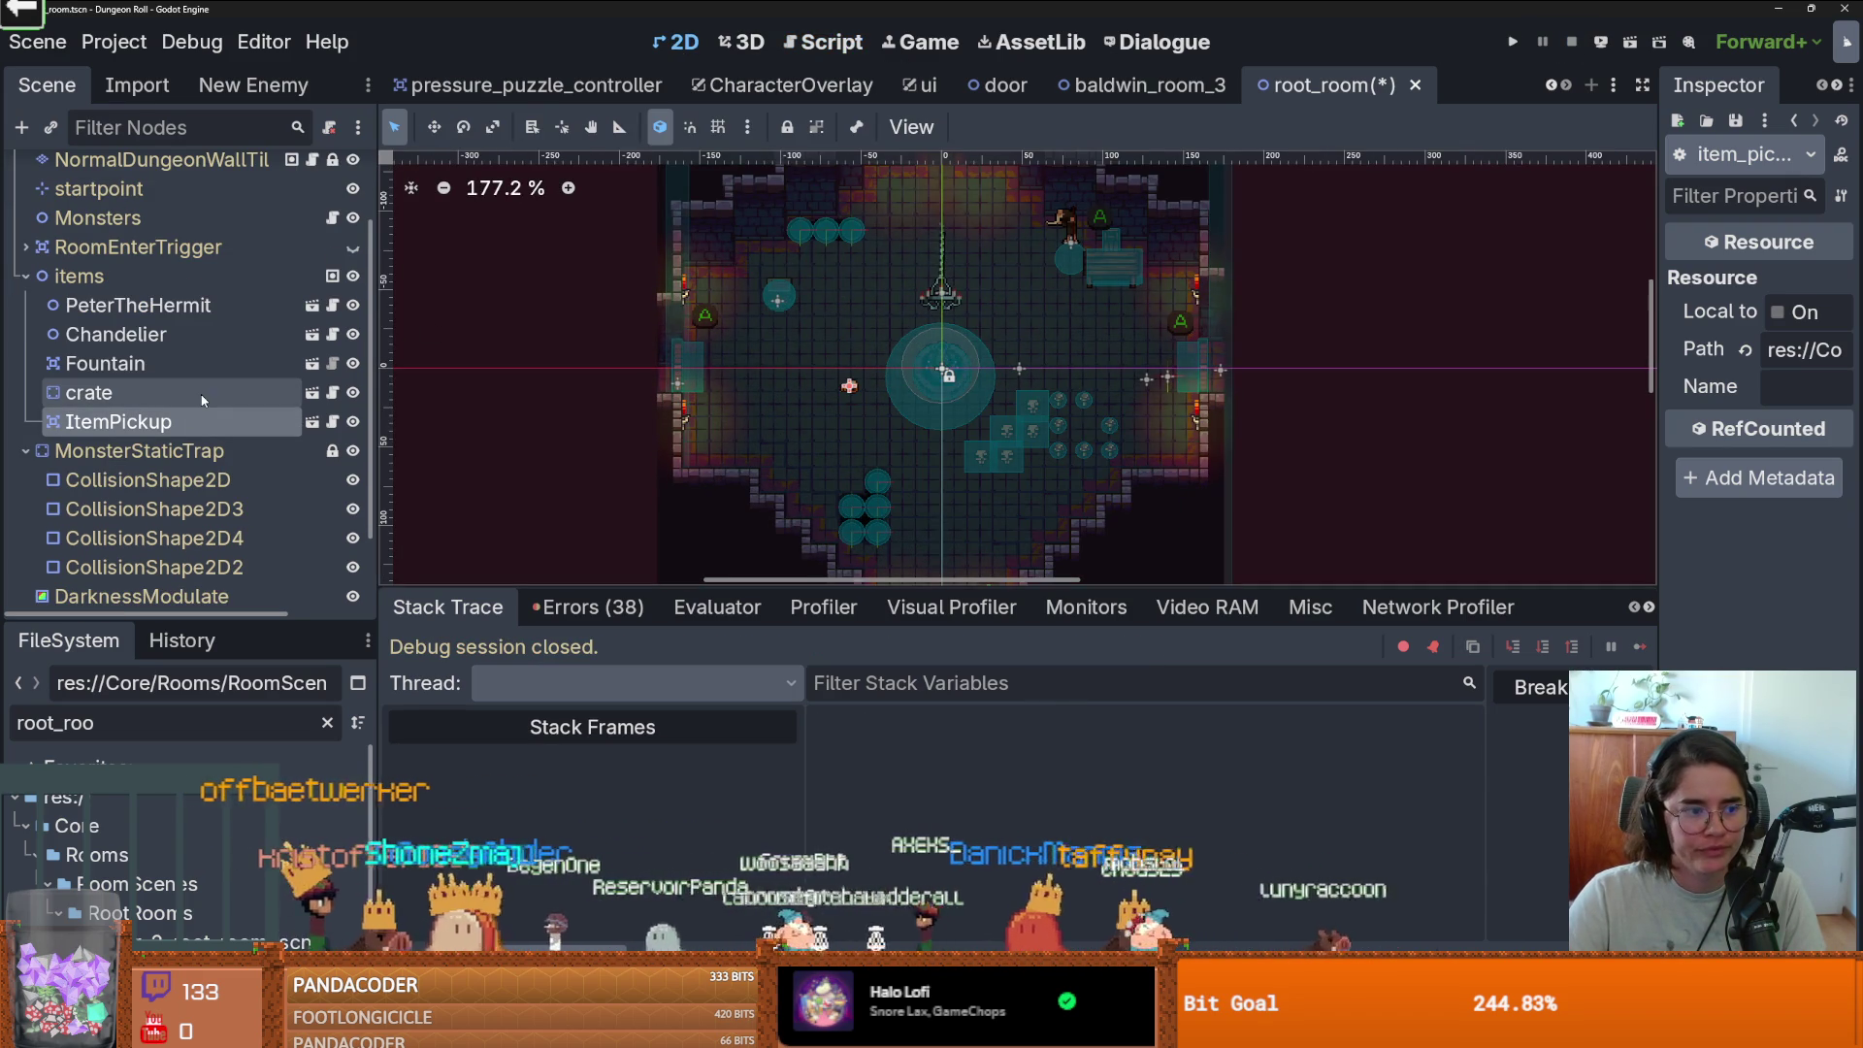
pyautogui.click(167, 420)
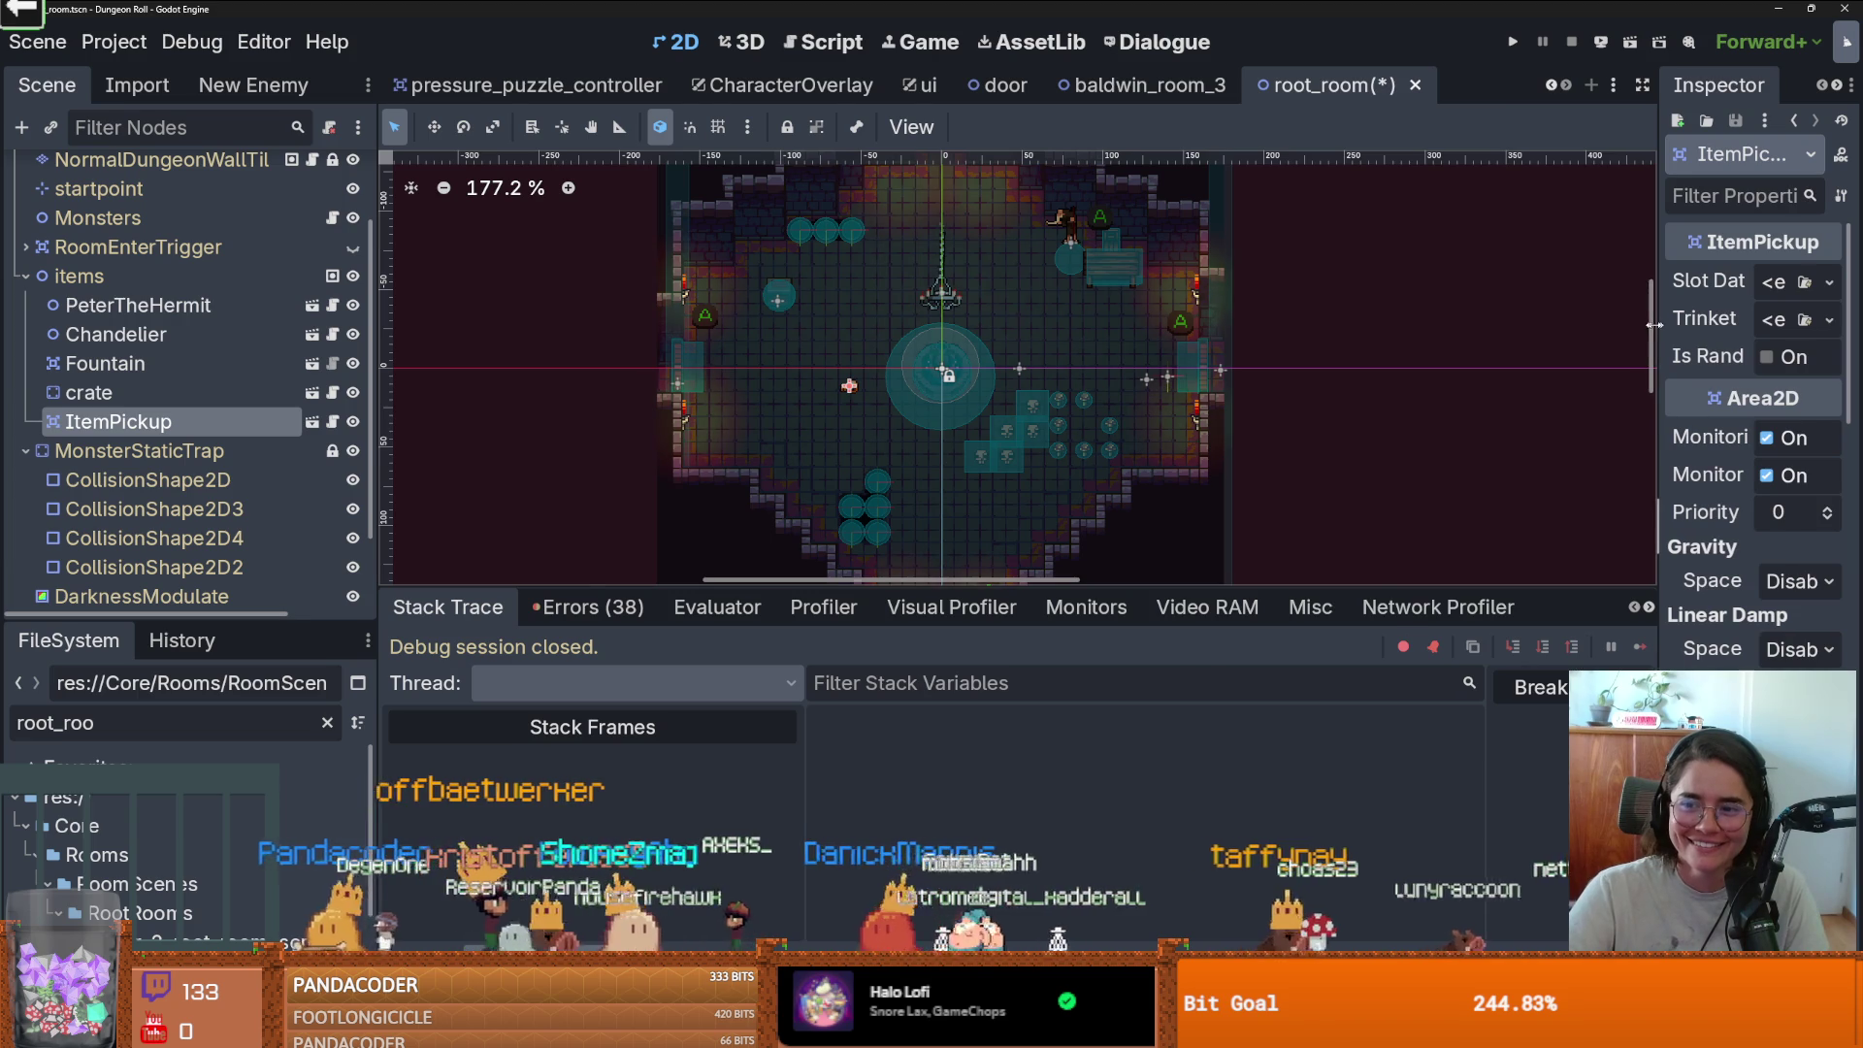
# Give the pickup New SlotData with LustyArgonionMaidv1 as Item Data, then run the game.
pyautogui.moveTo(1654, 325); pyautogui.dragTo(1279, 325)
pyautogui.click(1829, 282)
pyautogui.click(1728, 330)
pyautogui.click(1698, 281)
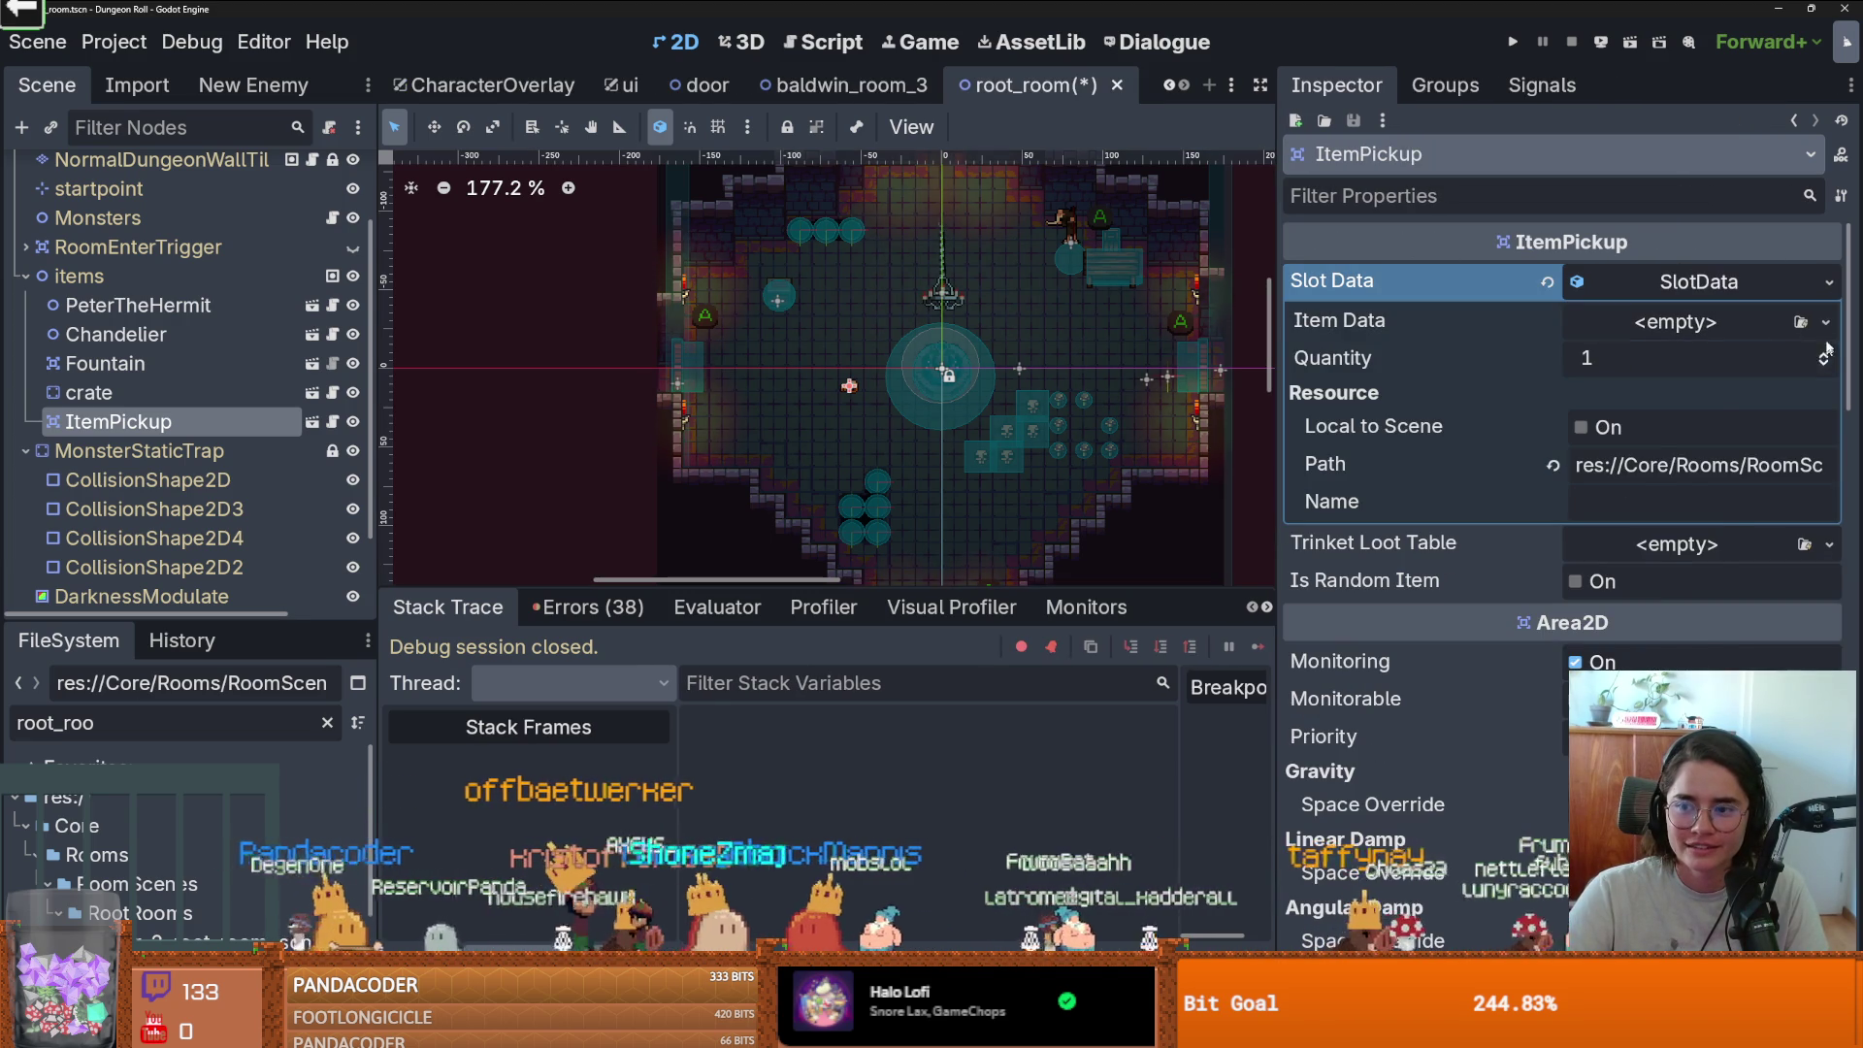
pyautogui.click(1825, 322)
pyautogui.click(1715, 625)
pyautogui.write('lus')
pyautogui.press('Return')
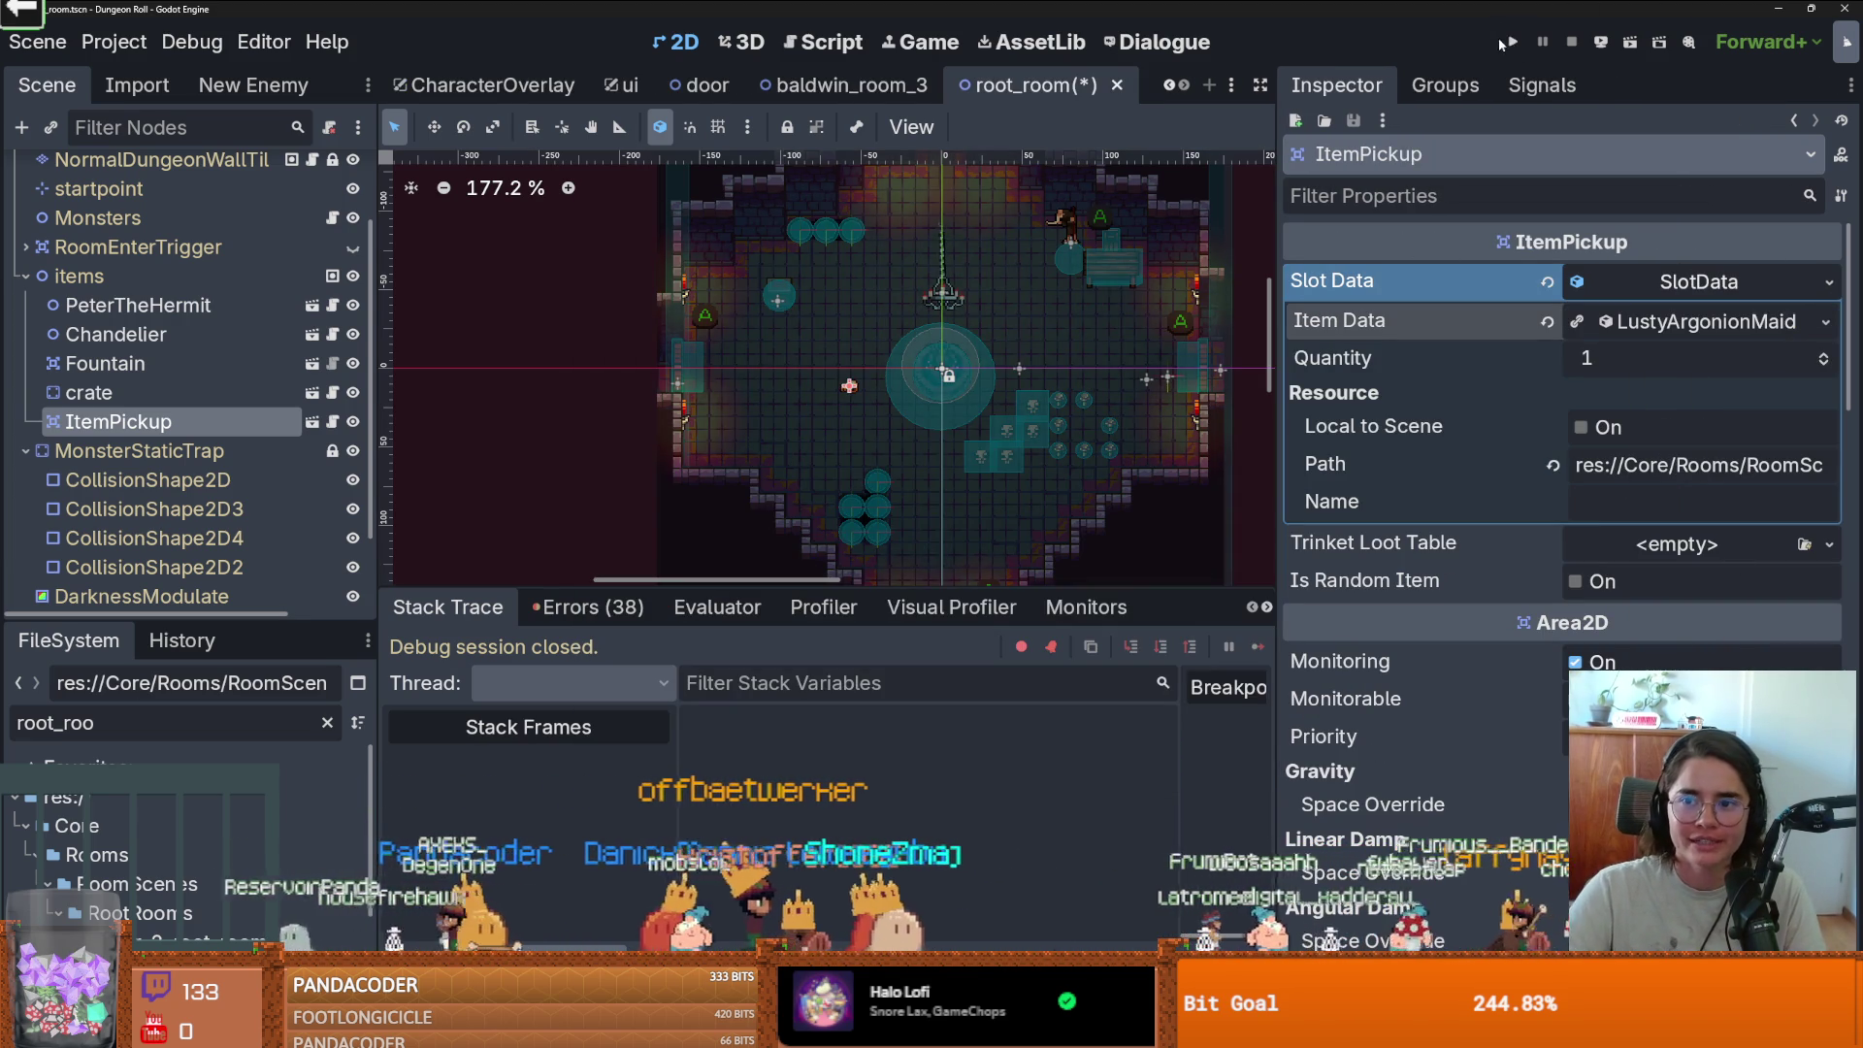
pyautogui.click(1502, 42)
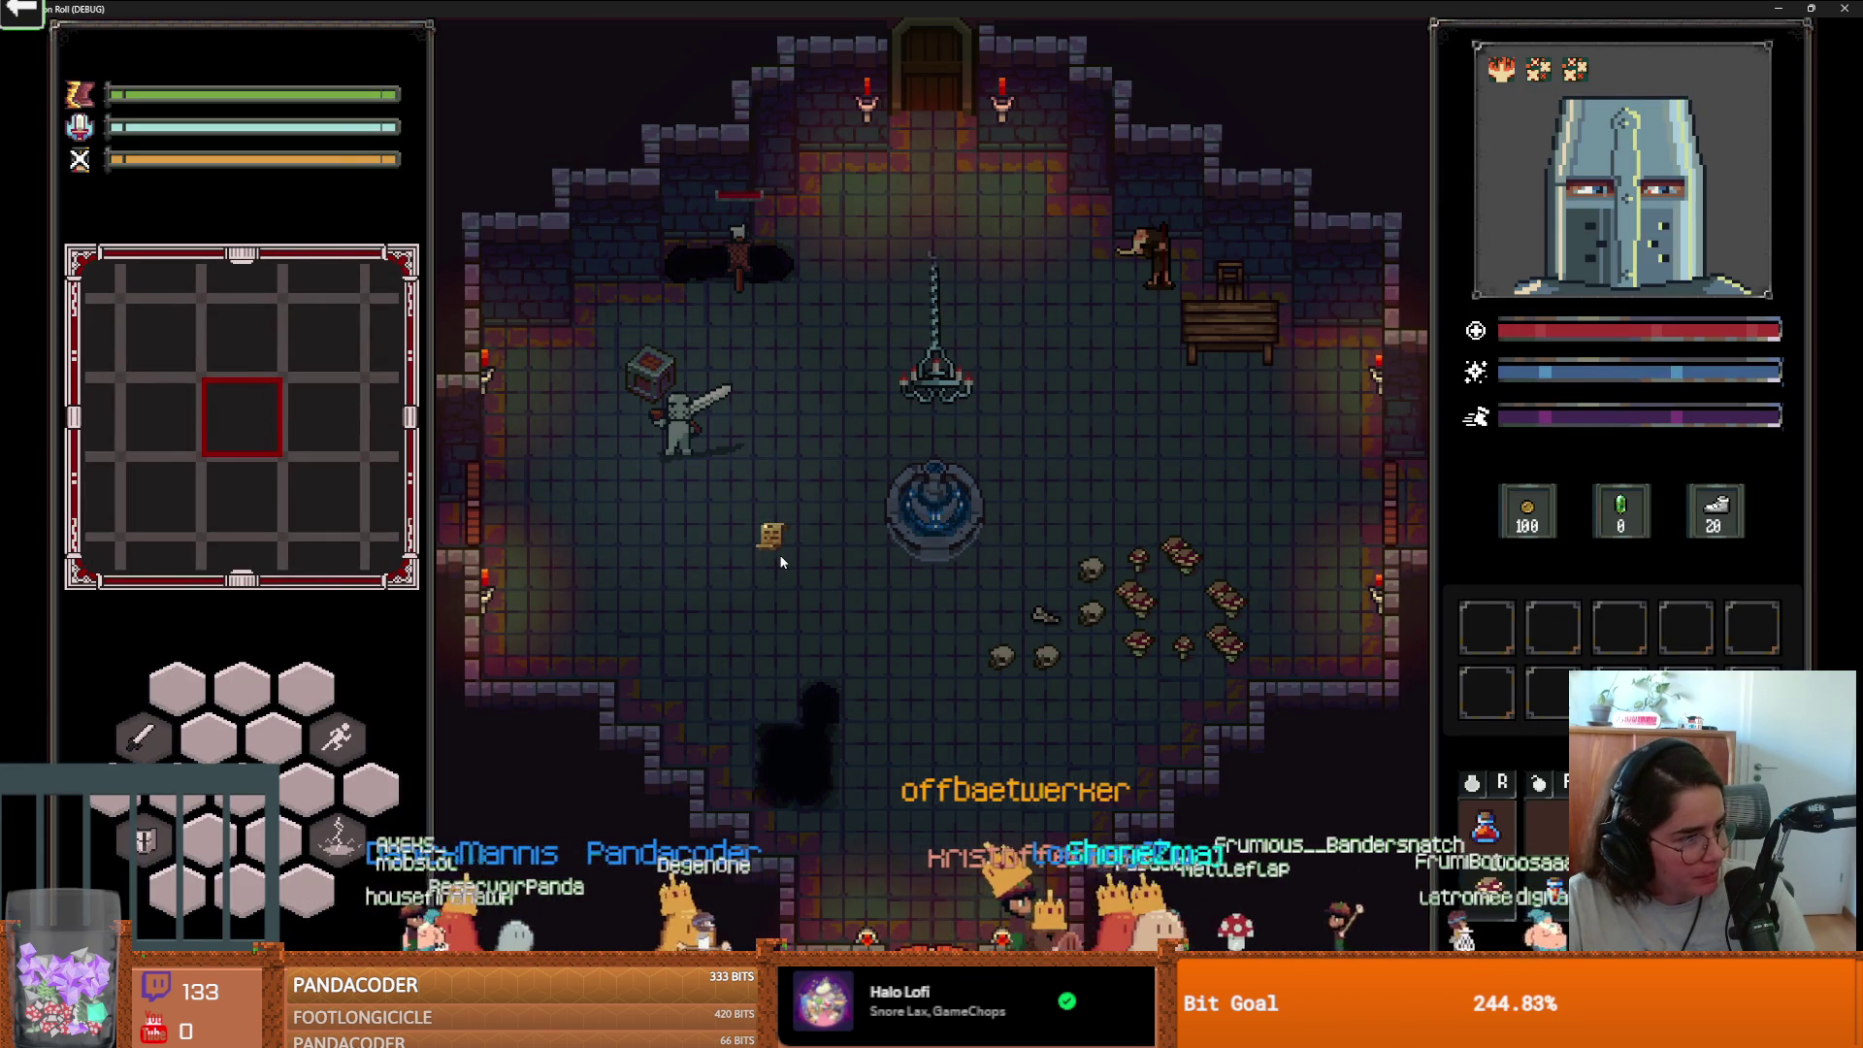
# Walk the knight to the scroll pickup and read its Act IV, Scene III manuscript text.
pyautogui.hotkey('s', 'd')
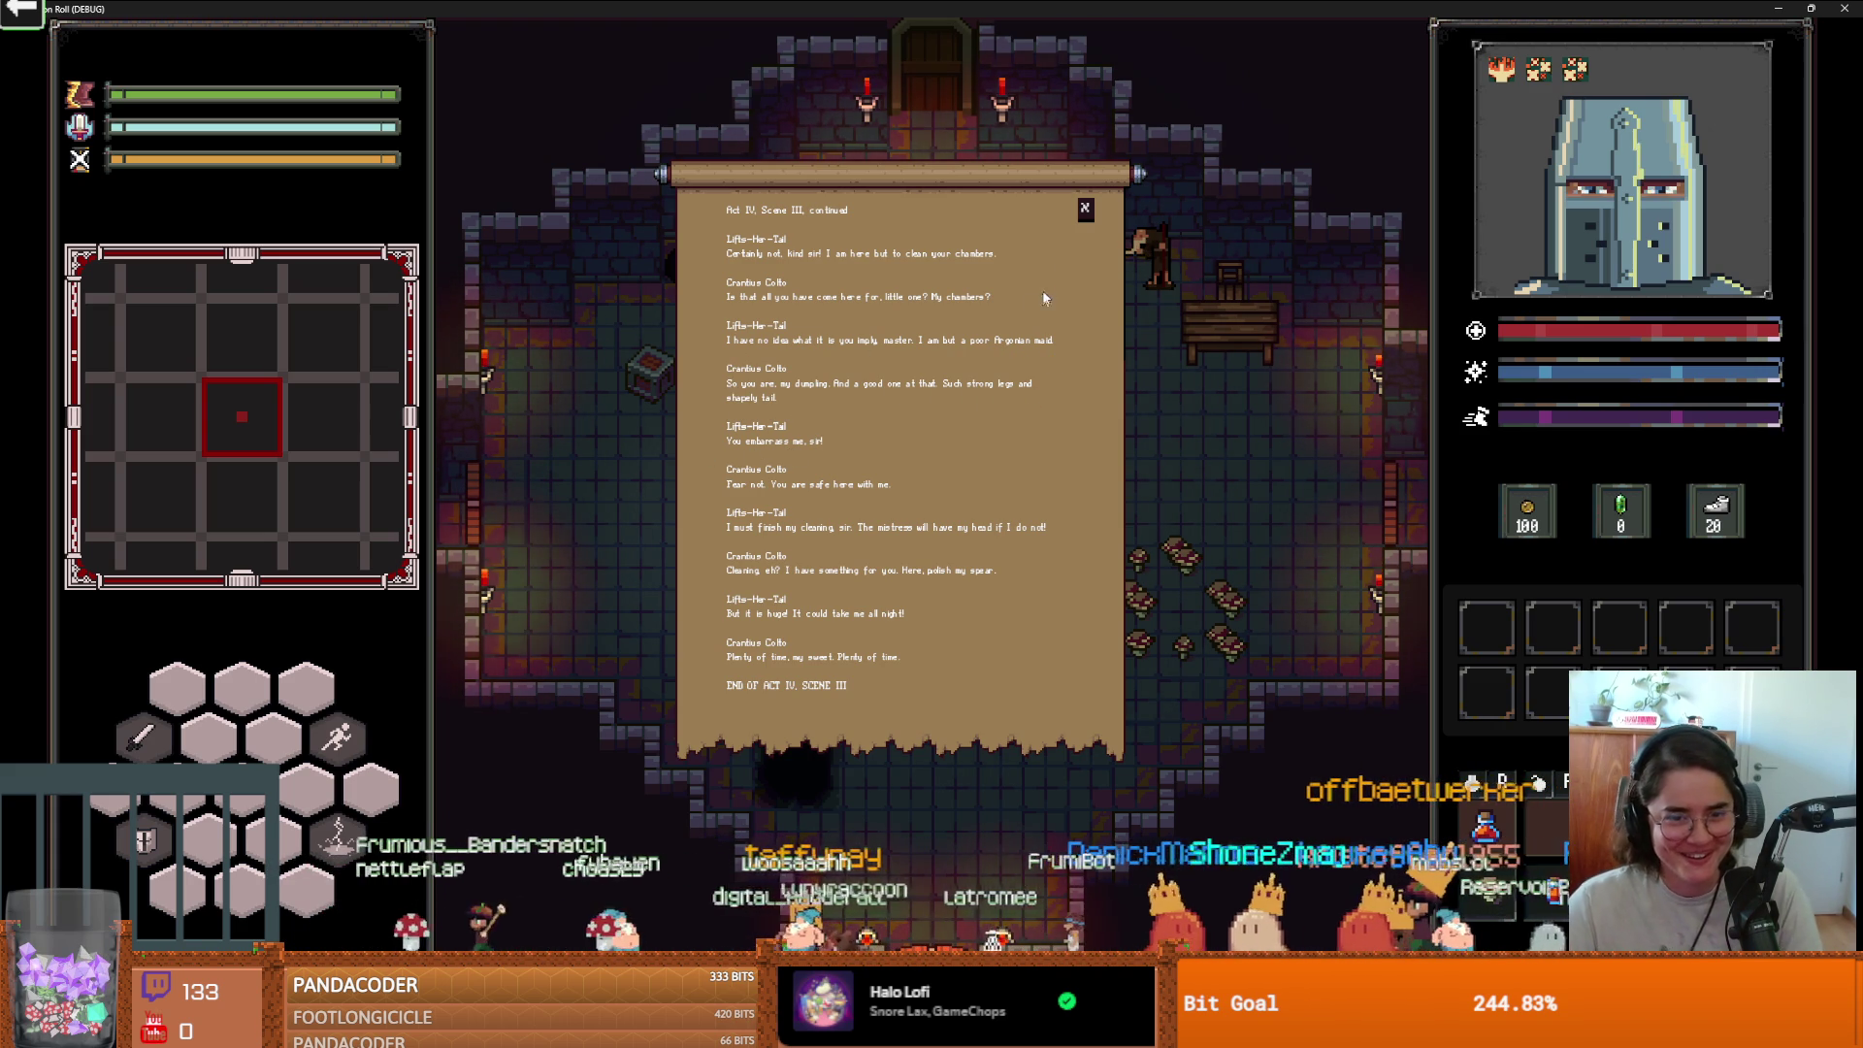
pyautogui.click(1085, 208)
pyautogui.press('s')
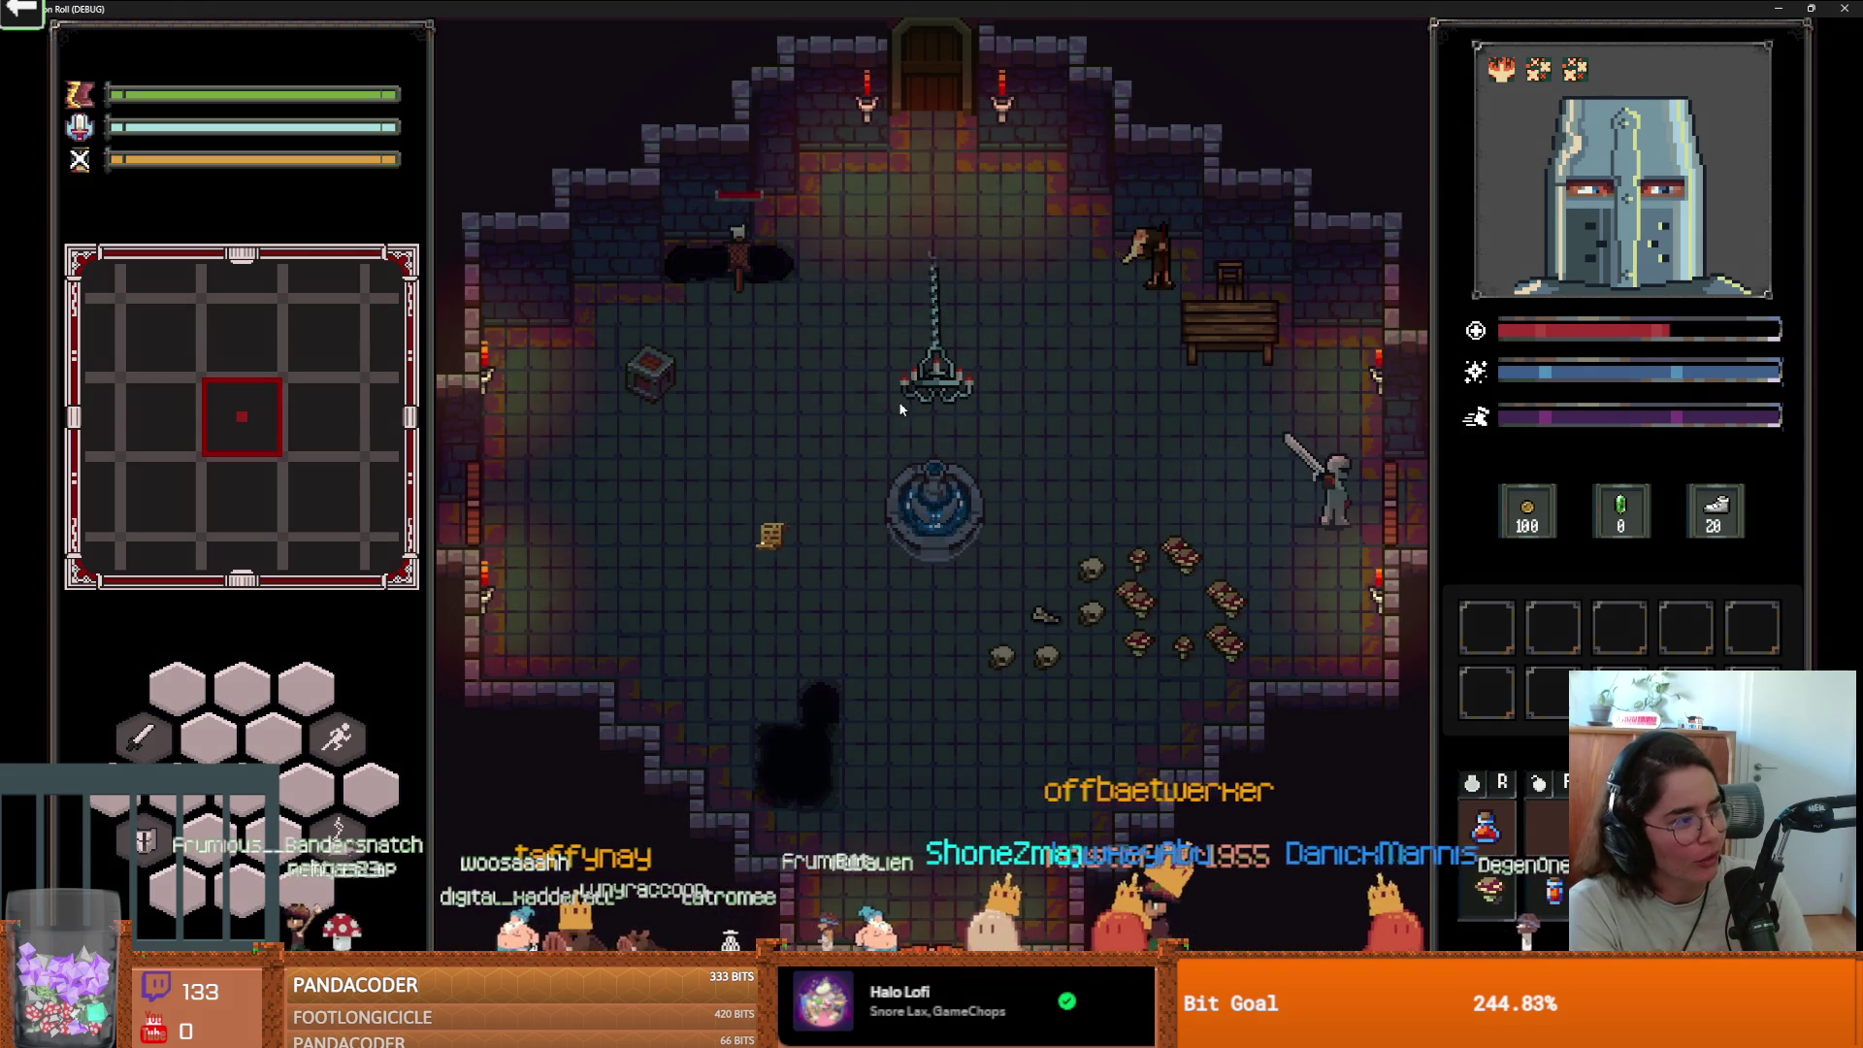
pyautogui.press('a')
pyautogui.press('s')
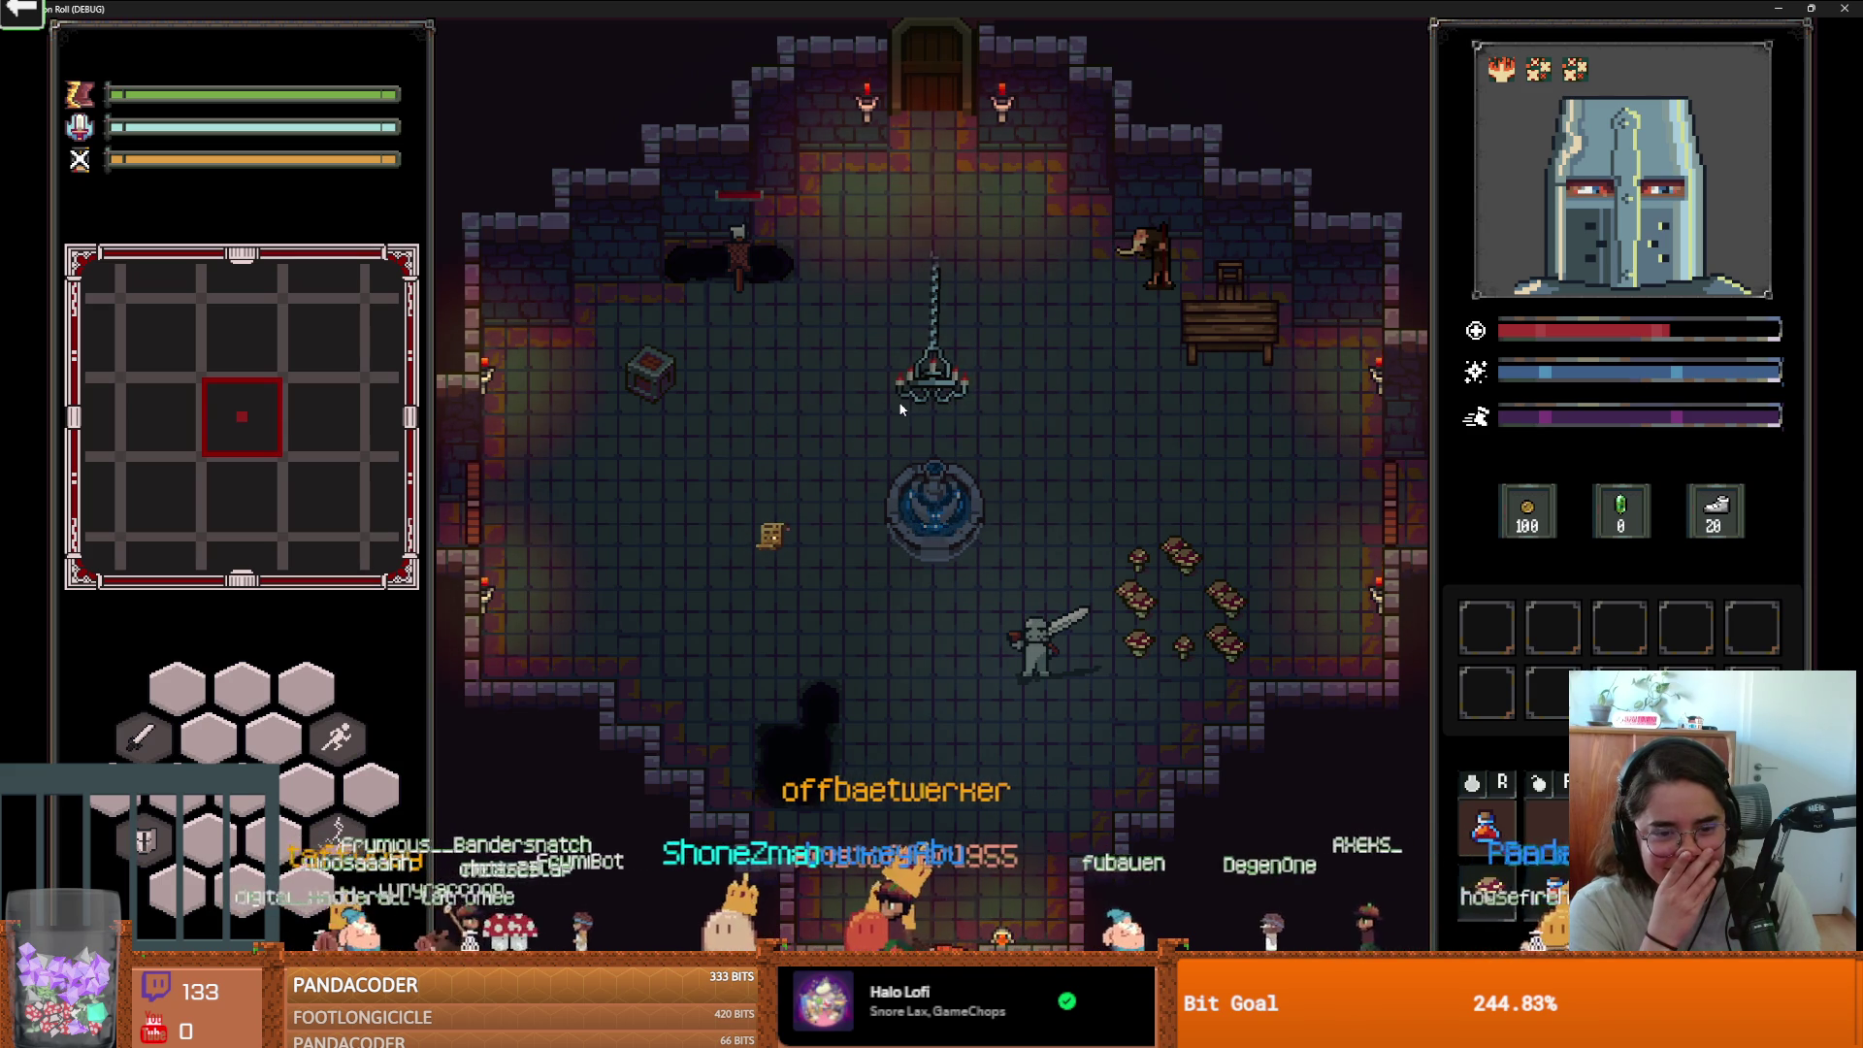
pyautogui.press('a')
pyautogui.press('w')
pyautogui.press('e')
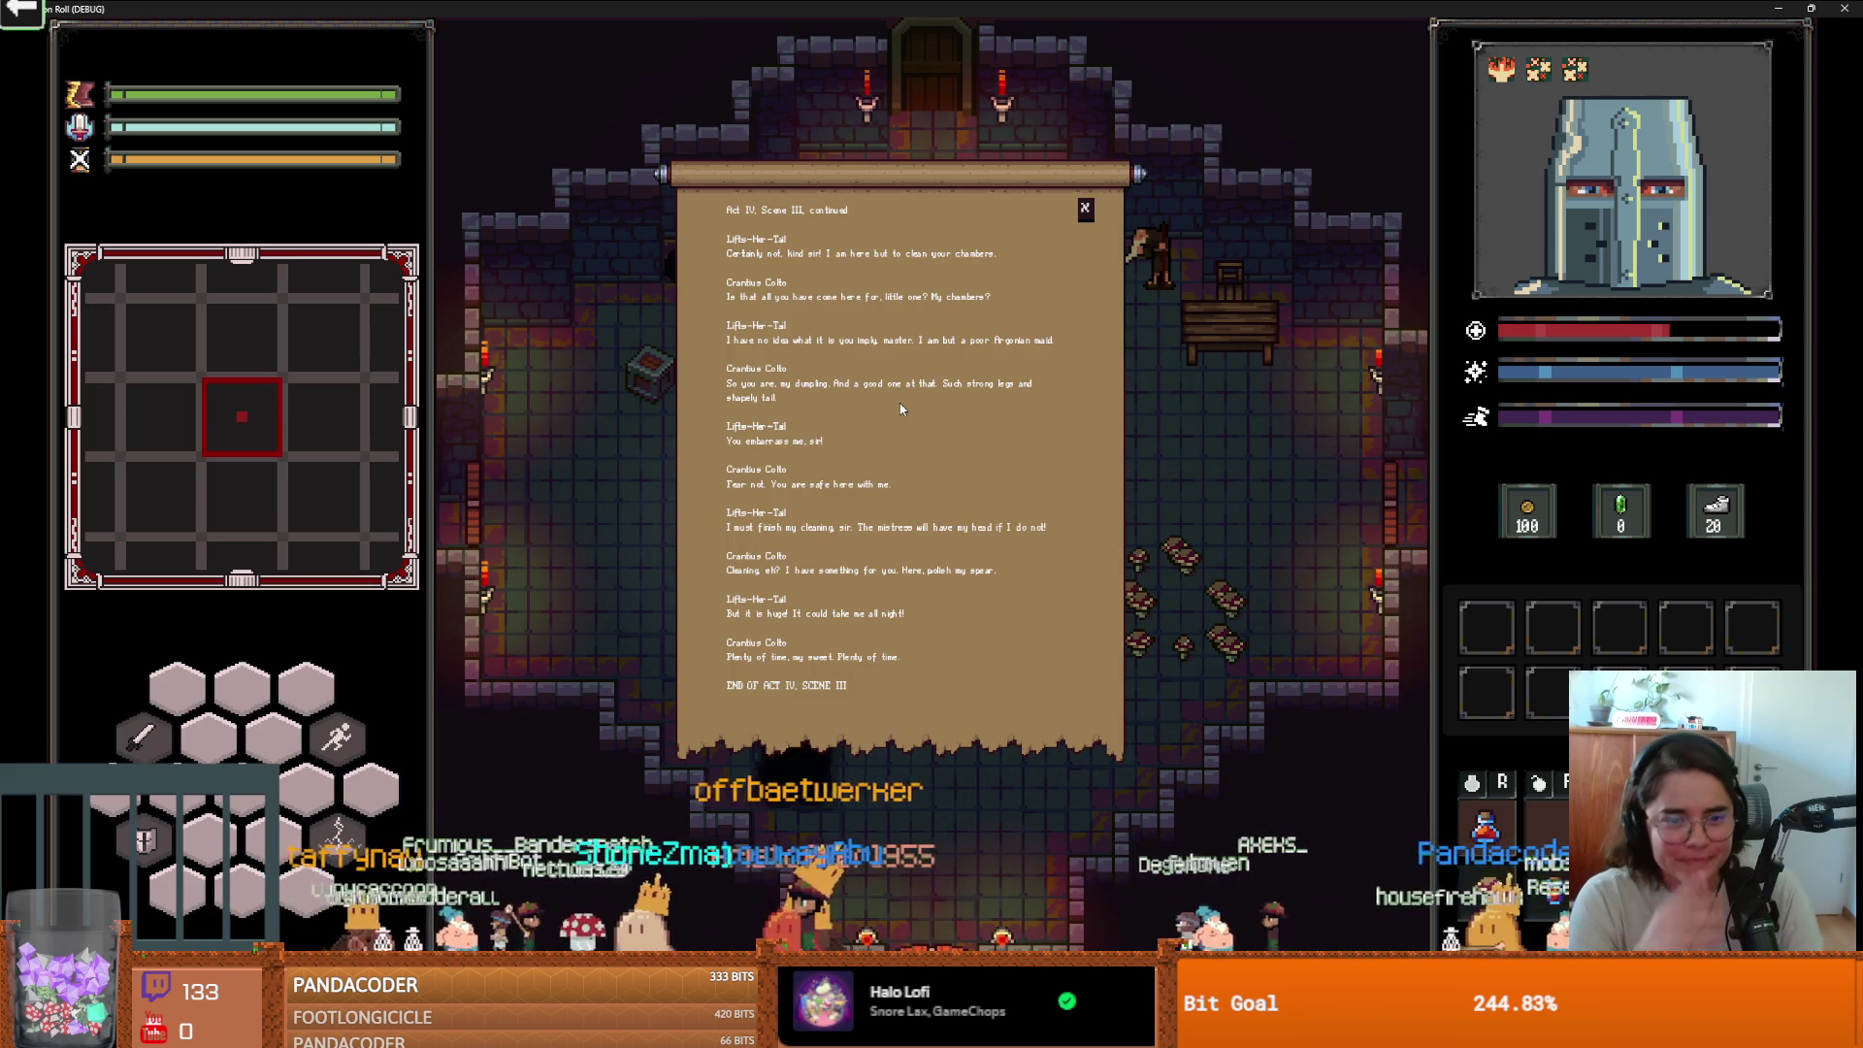
pyautogui.click(1088, 211)
# Swing the knight's sword repeatedly around the room, then stop the playtest and close Dungeon Roll.
pyautogui.press('w')
pyautogui.press('a')
pyautogui.press('d')
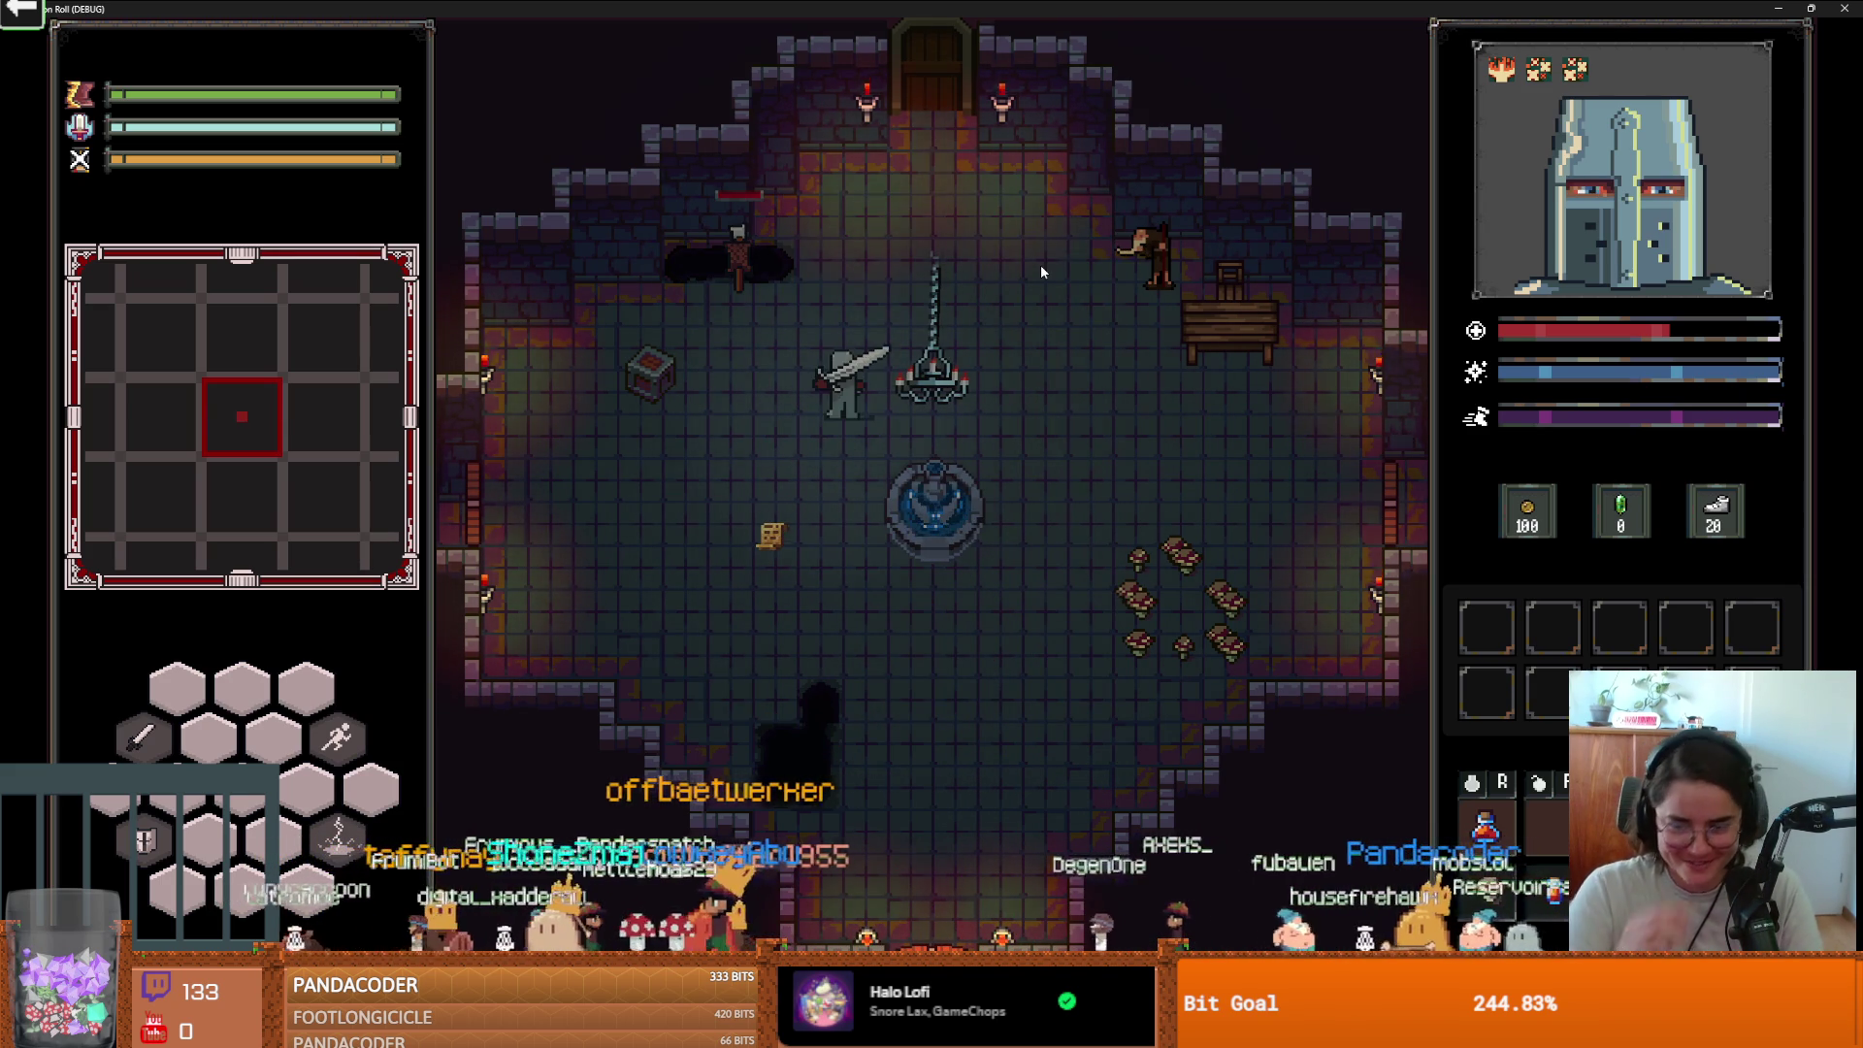
pyautogui.click(1041, 272)
pyautogui.click(1040, 272)
pyautogui.click(1040, 272)
pyautogui.click(1040, 271)
pyautogui.click(1041, 272)
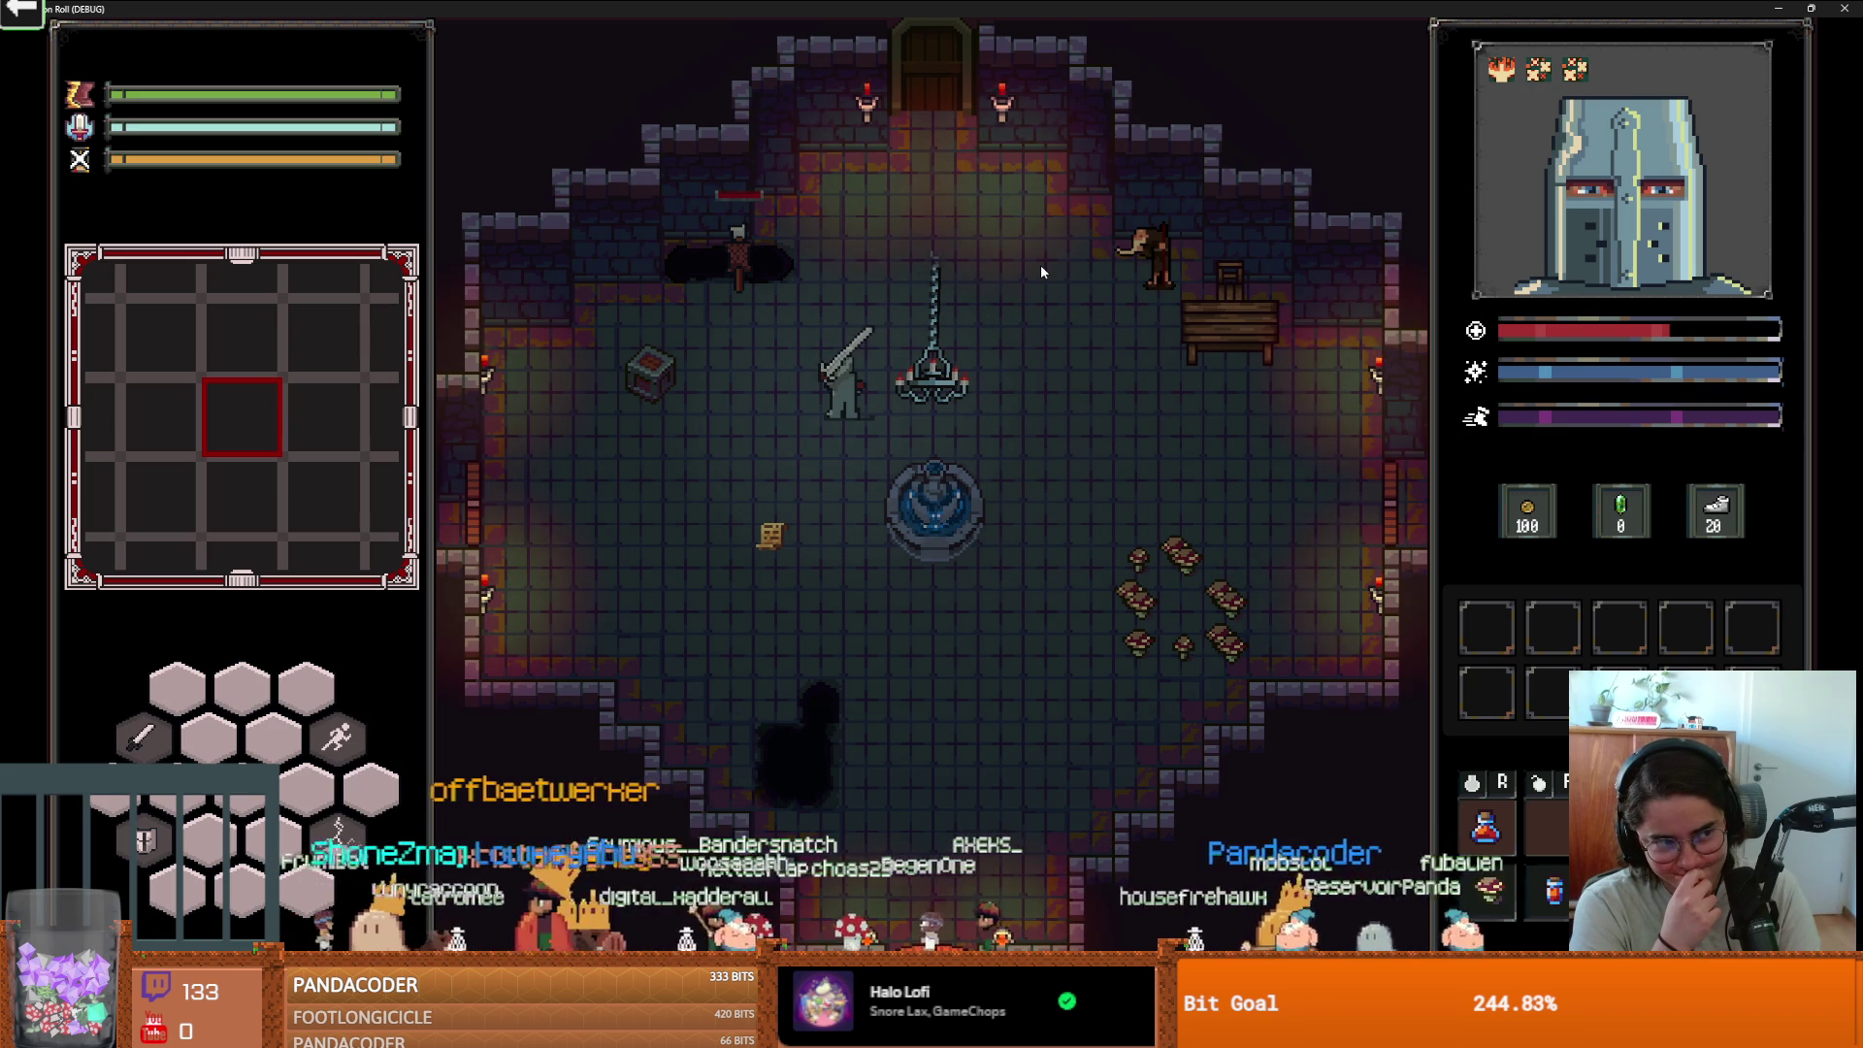
pyautogui.click(1041, 270)
pyautogui.click(1041, 270)
pyautogui.click(1042, 270)
pyautogui.click(1042, 271)
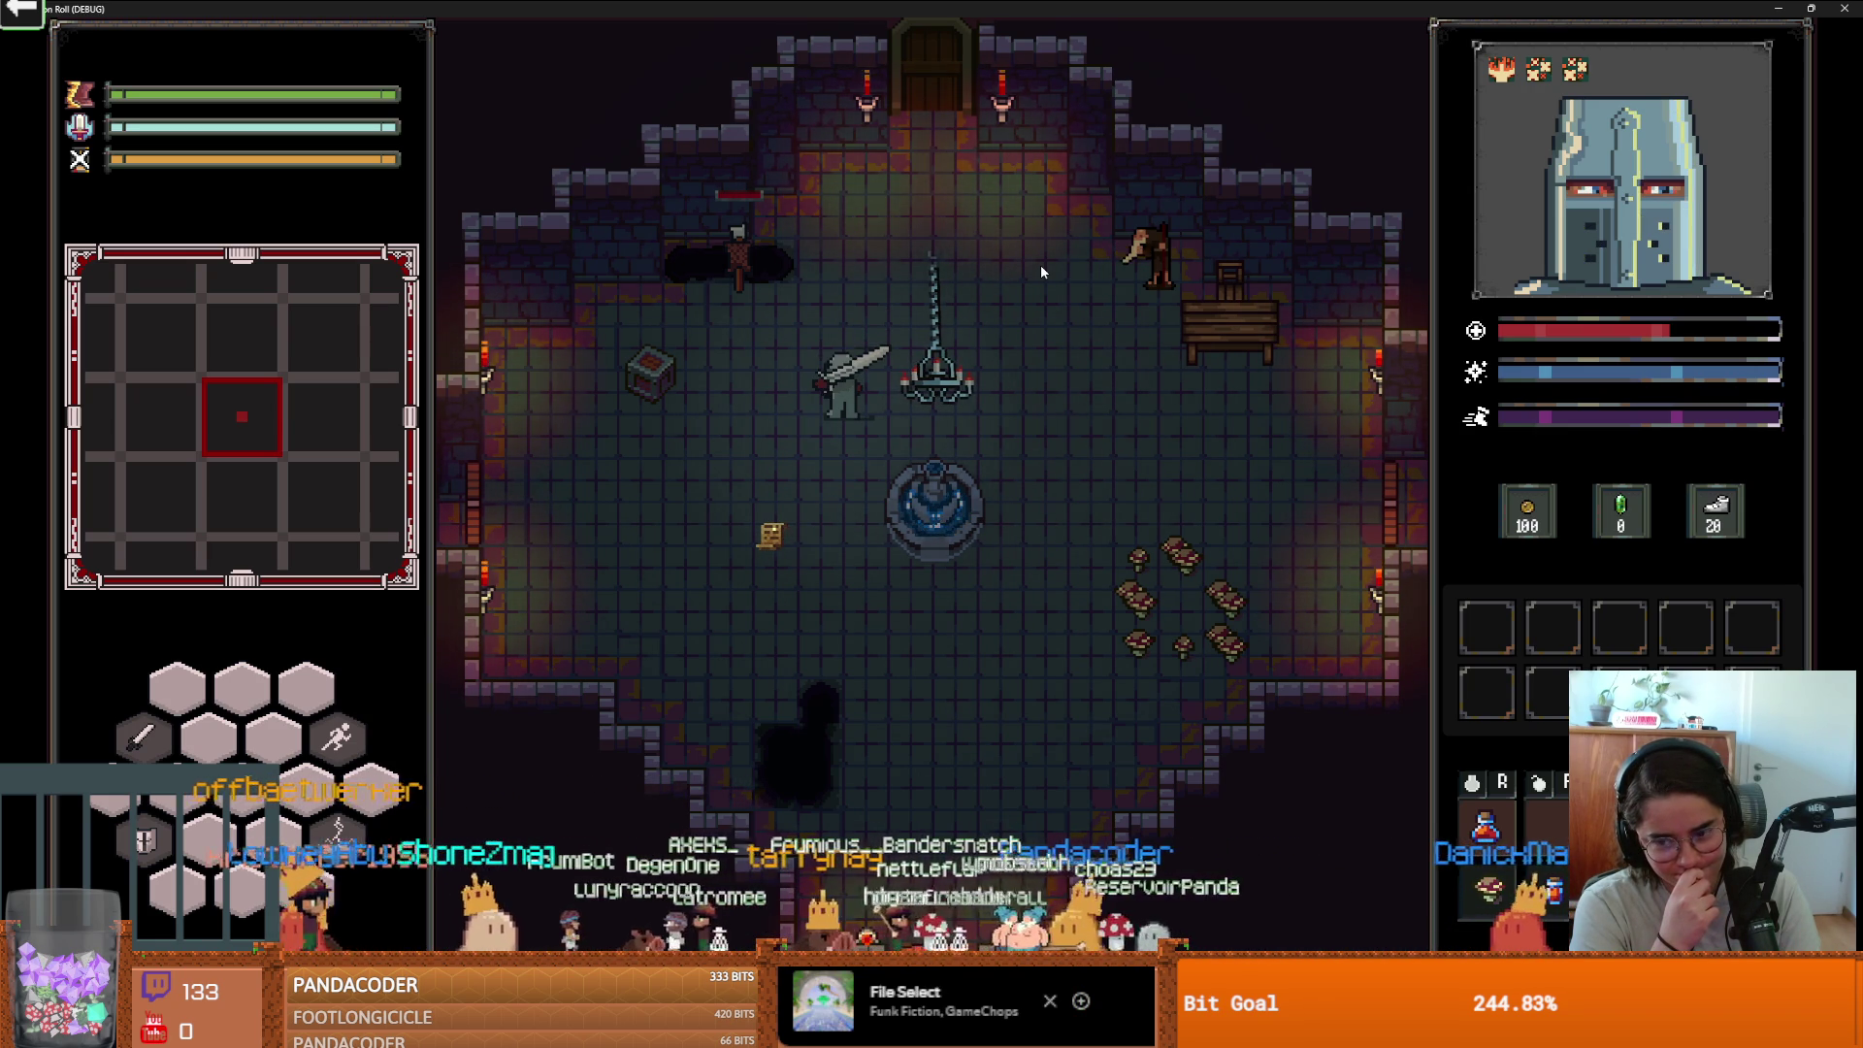
pyautogui.click(1041, 271)
pyautogui.click(1040, 270)
pyautogui.click(1040, 271)
pyautogui.click(1040, 271)
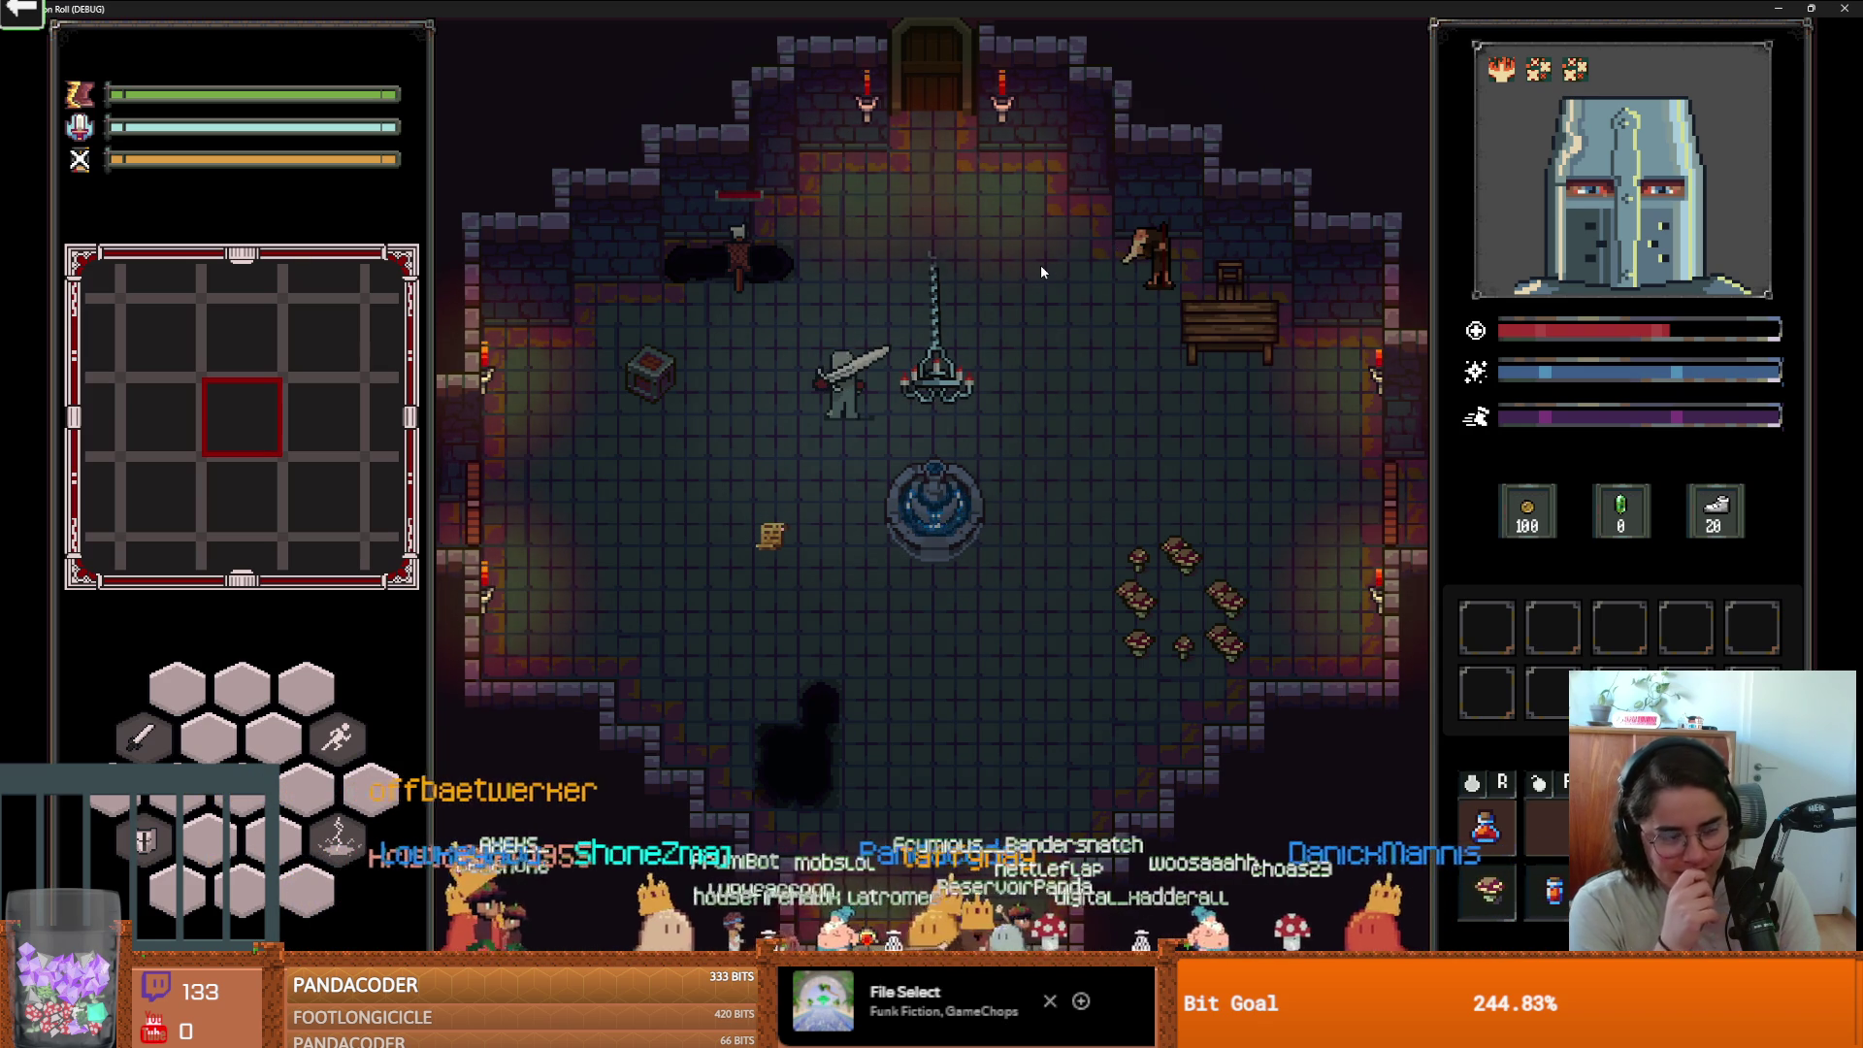
pyautogui.click(1041, 271)
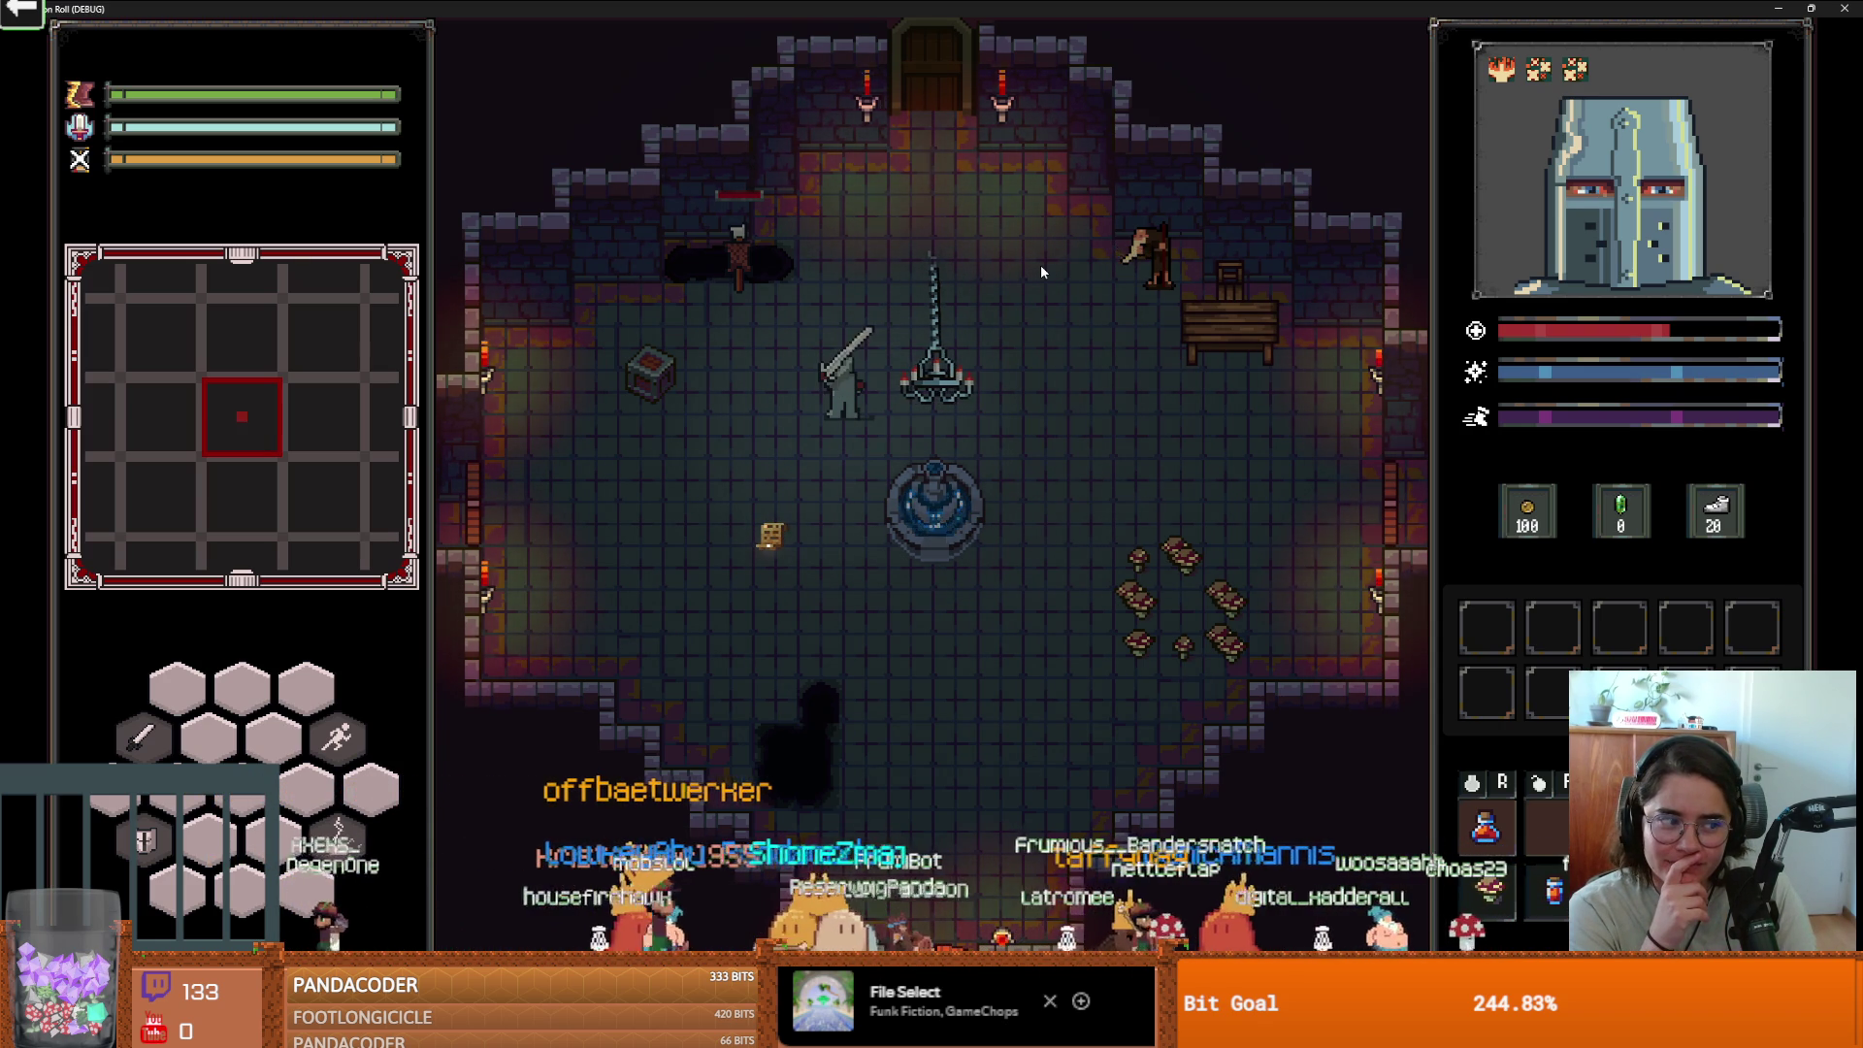
pyautogui.click(1041, 271)
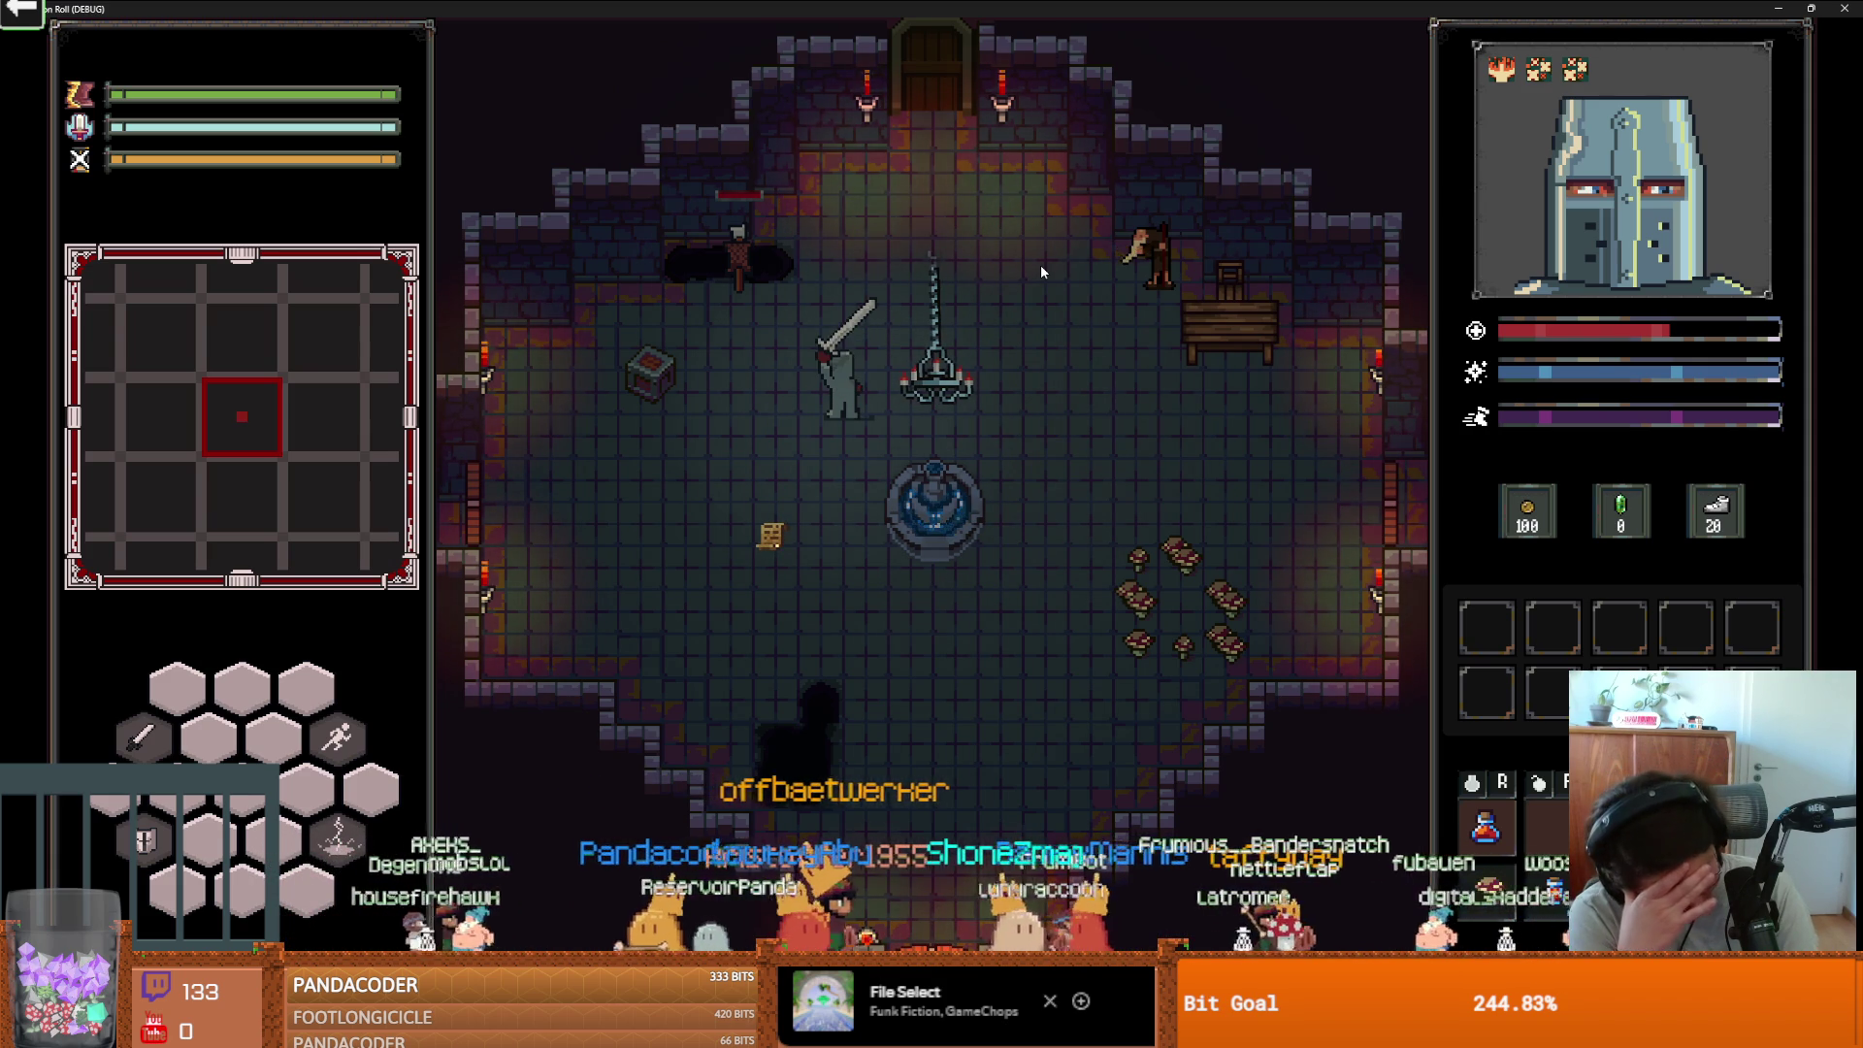
pyautogui.press('super+Down')
pyautogui.click(1359, 251)
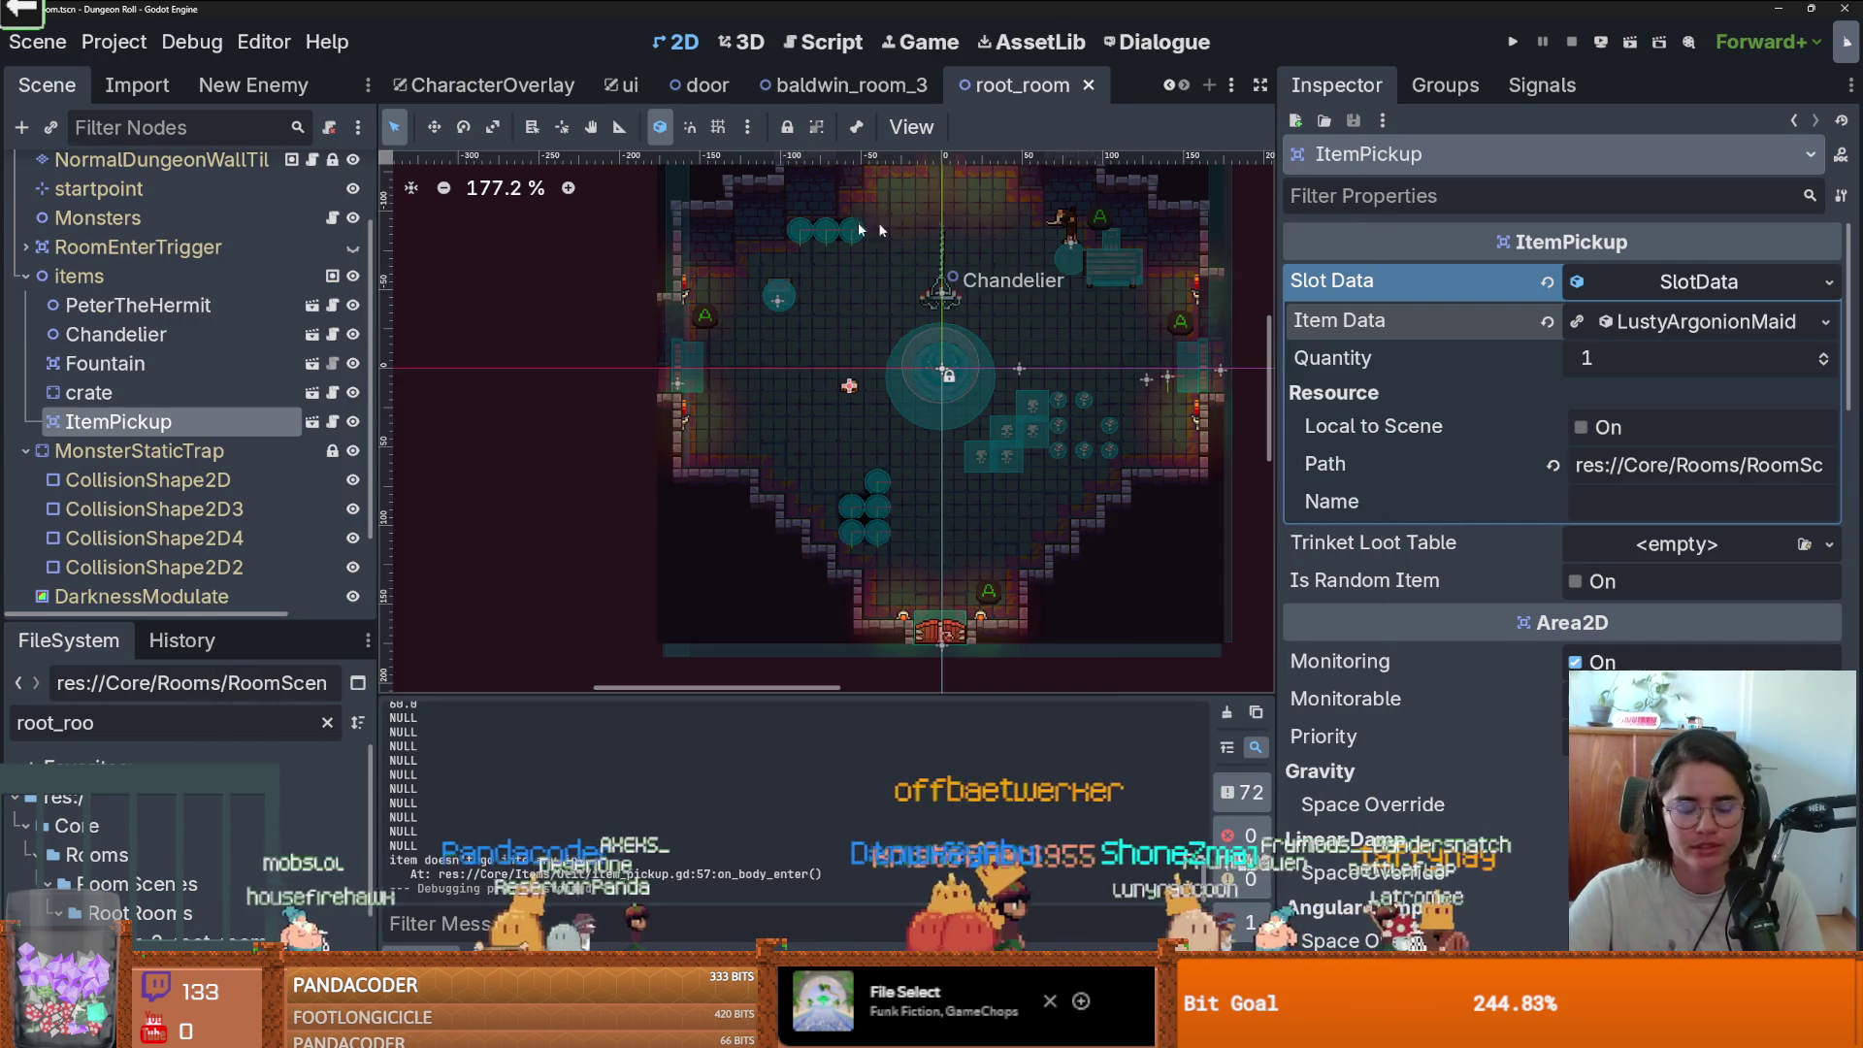
# Enlarge the FileSystem dock, clear the filter and browse the project files.
pyautogui.moveTo(242, 623); pyautogui.dragTo(242, 185)
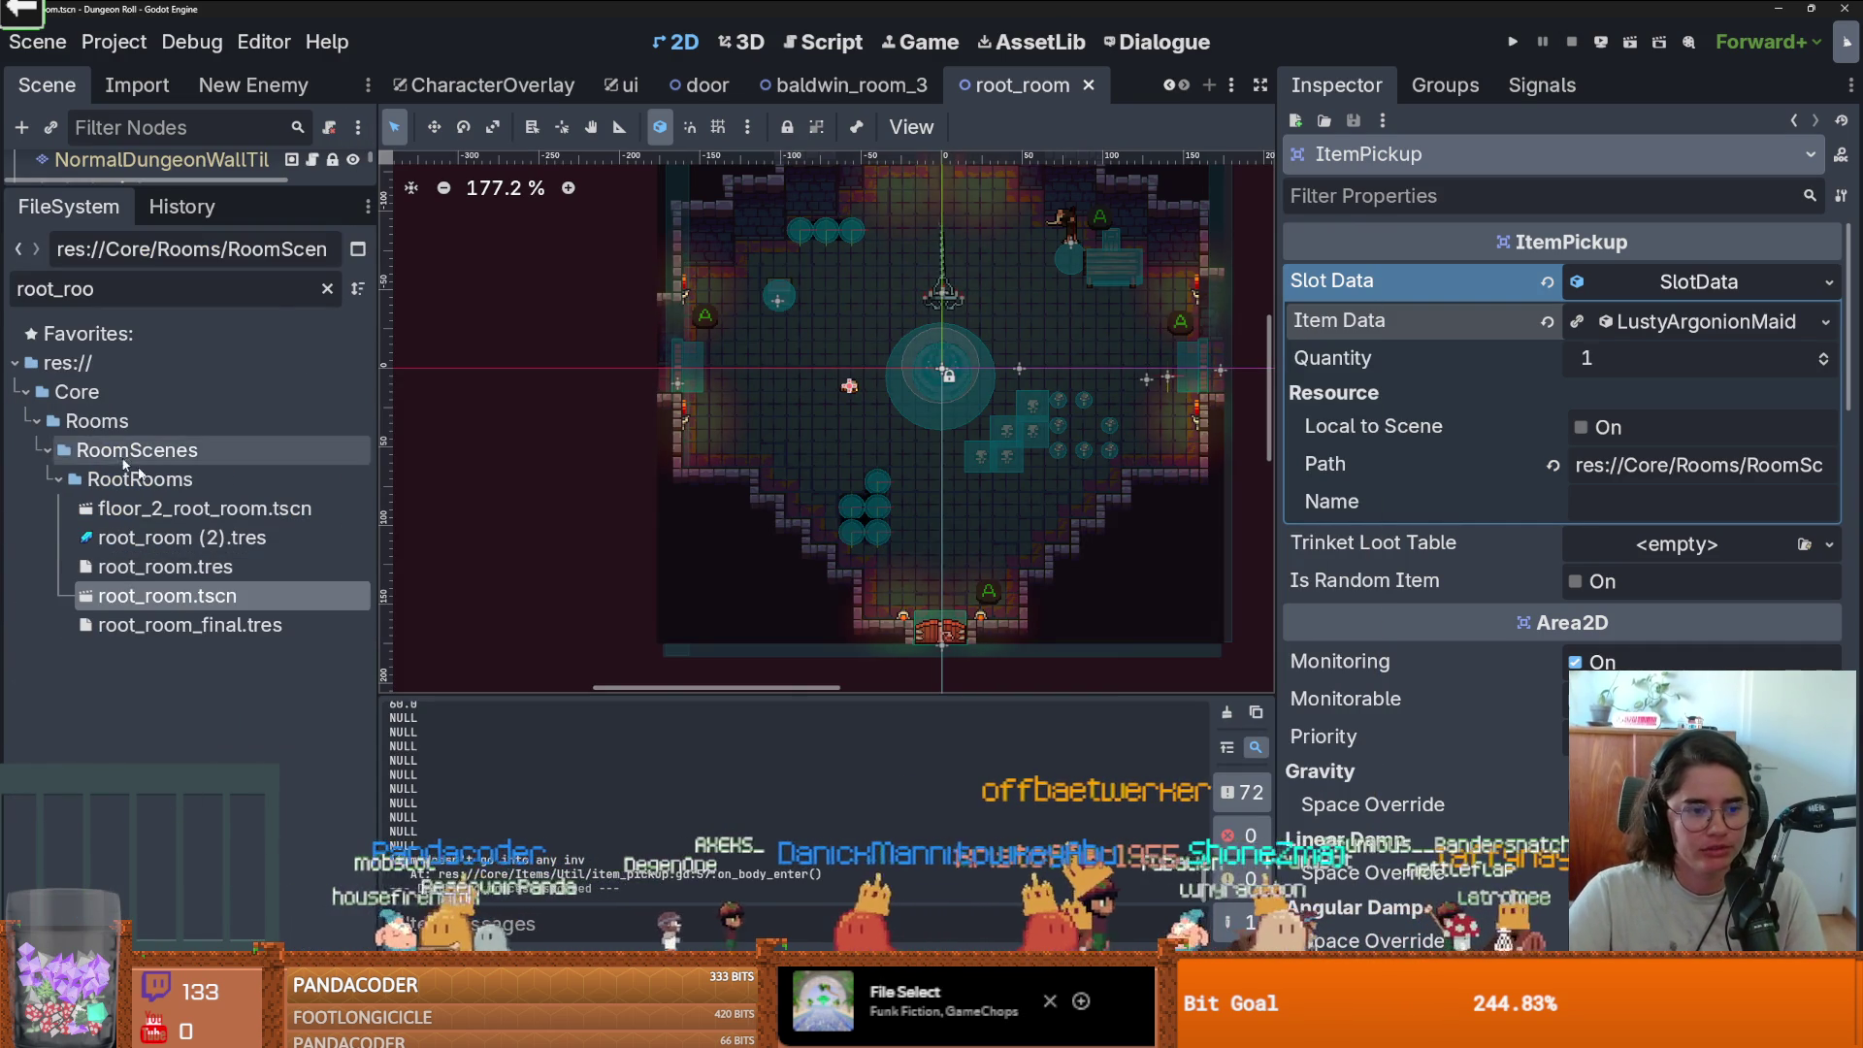
pyautogui.click(328, 288)
pyautogui.scroll(-10, 273, 453)
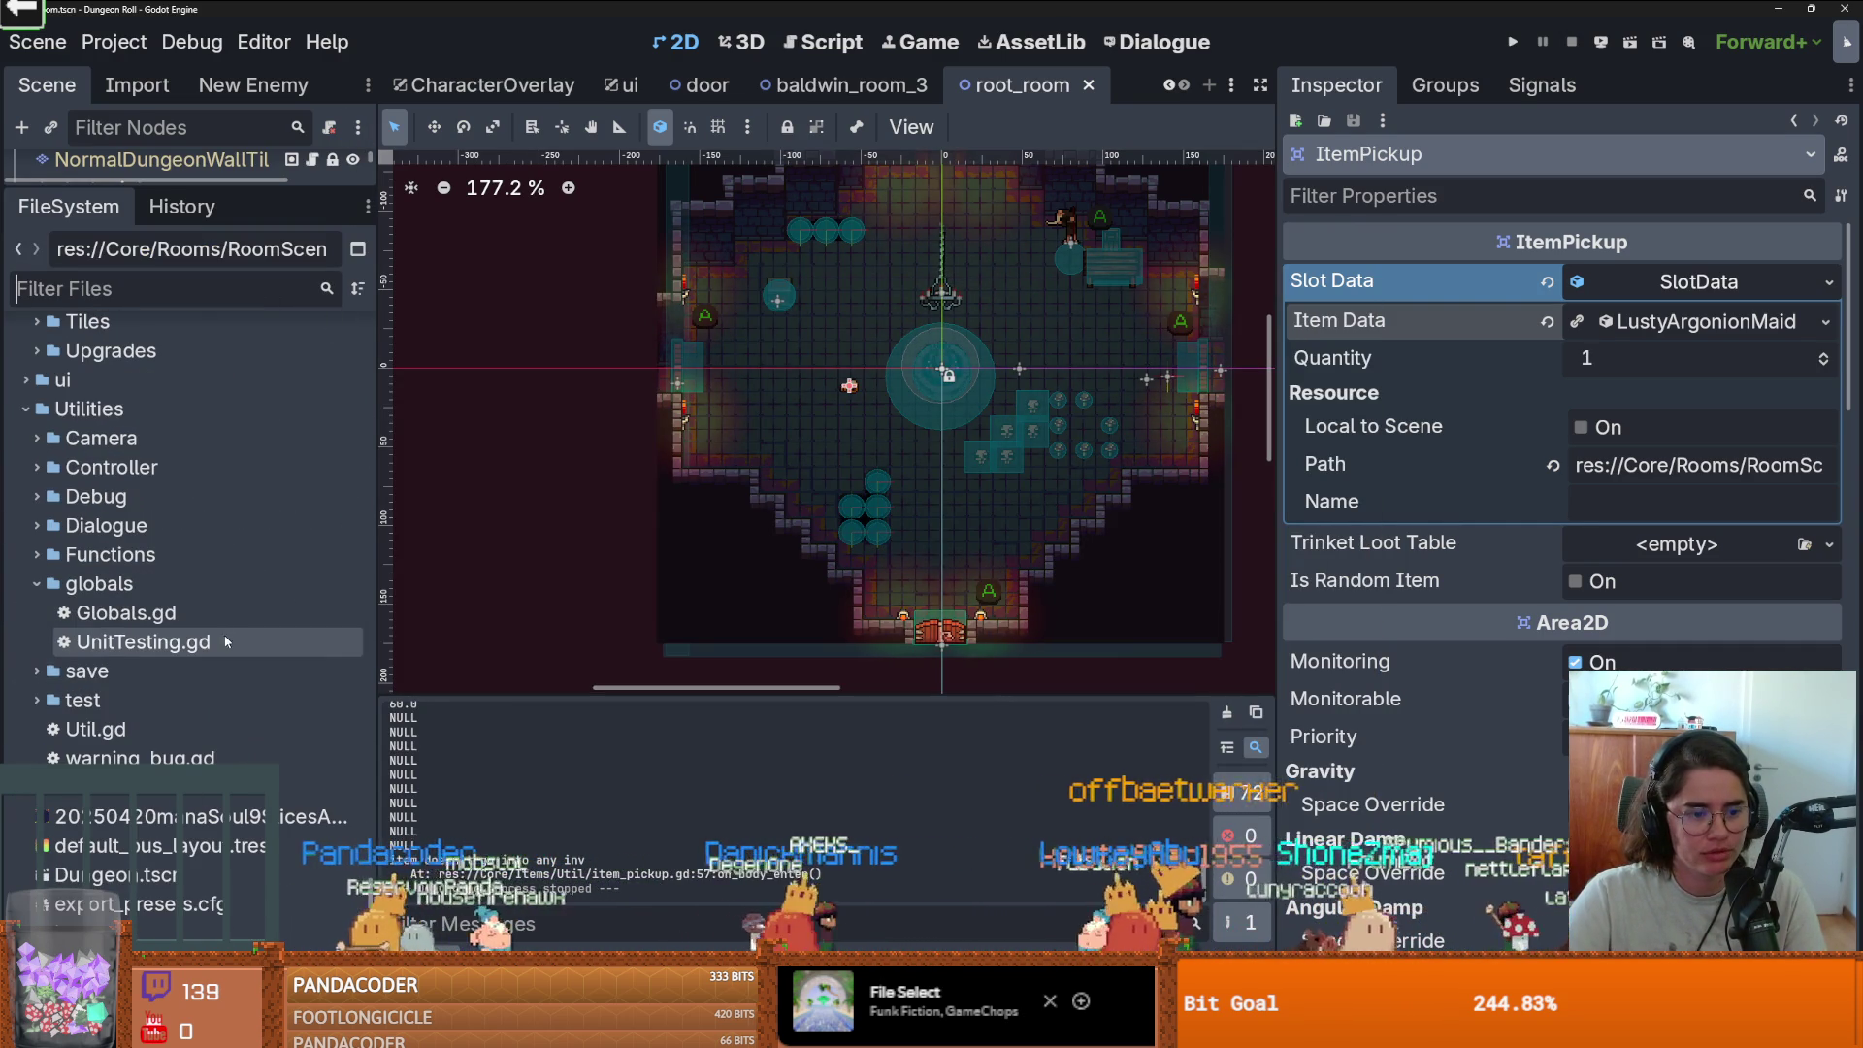
pyautogui.scroll(5, 167, 652)
pyautogui.scroll(-5, 167, 652)
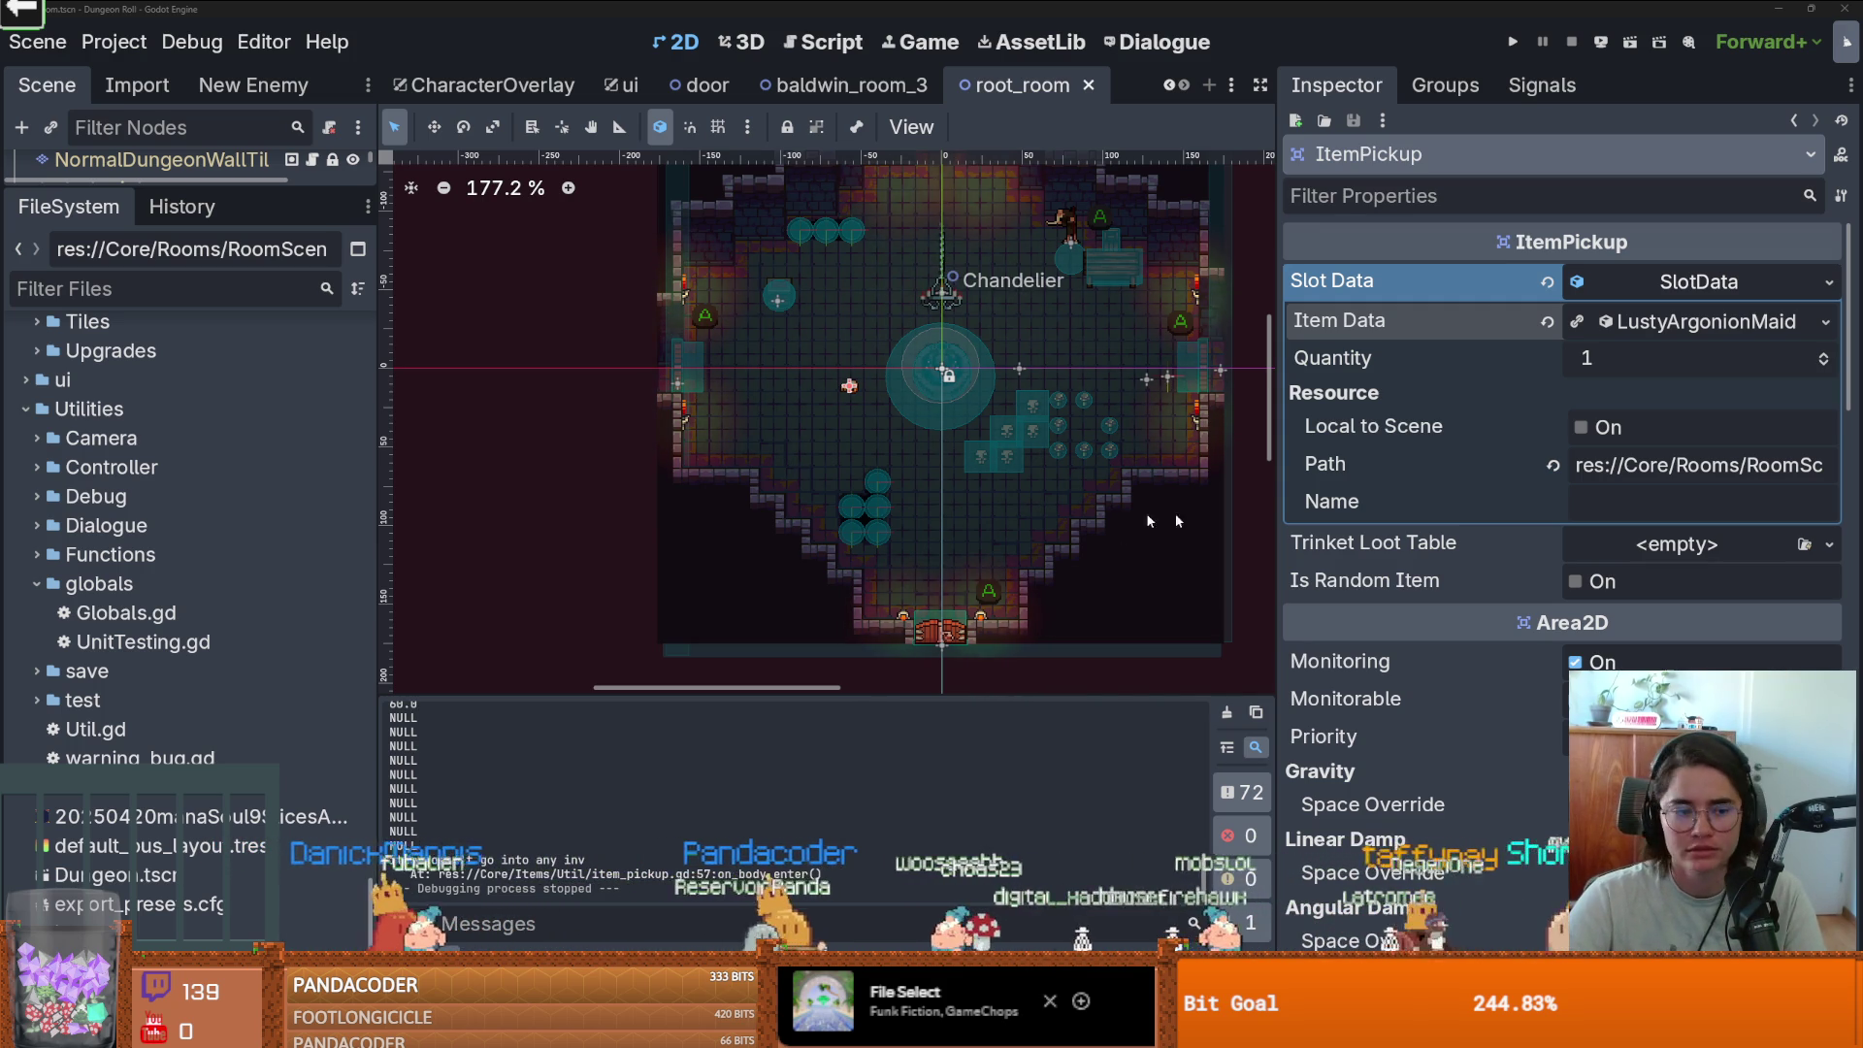
pyautogui.click(39, 583)
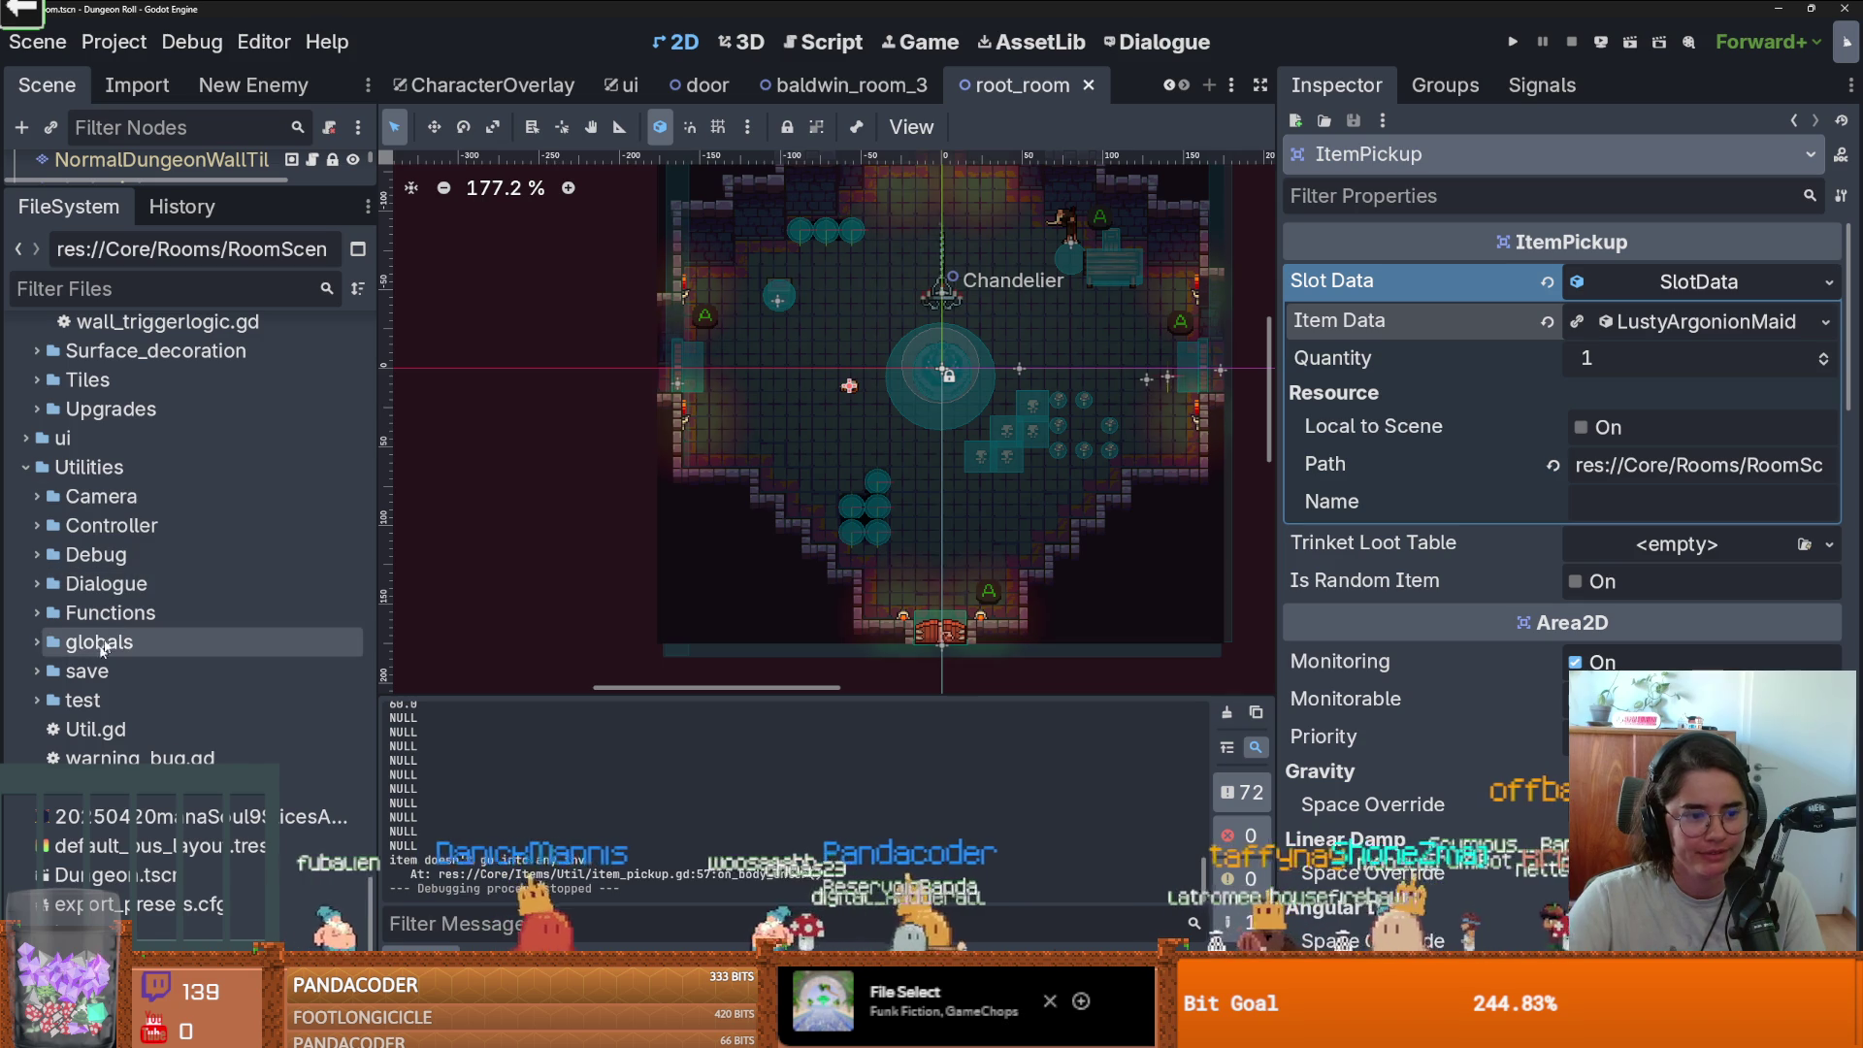
pyautogui.scroll(5, 126, 548)
pyautogui.scroll(5, 126, 547)
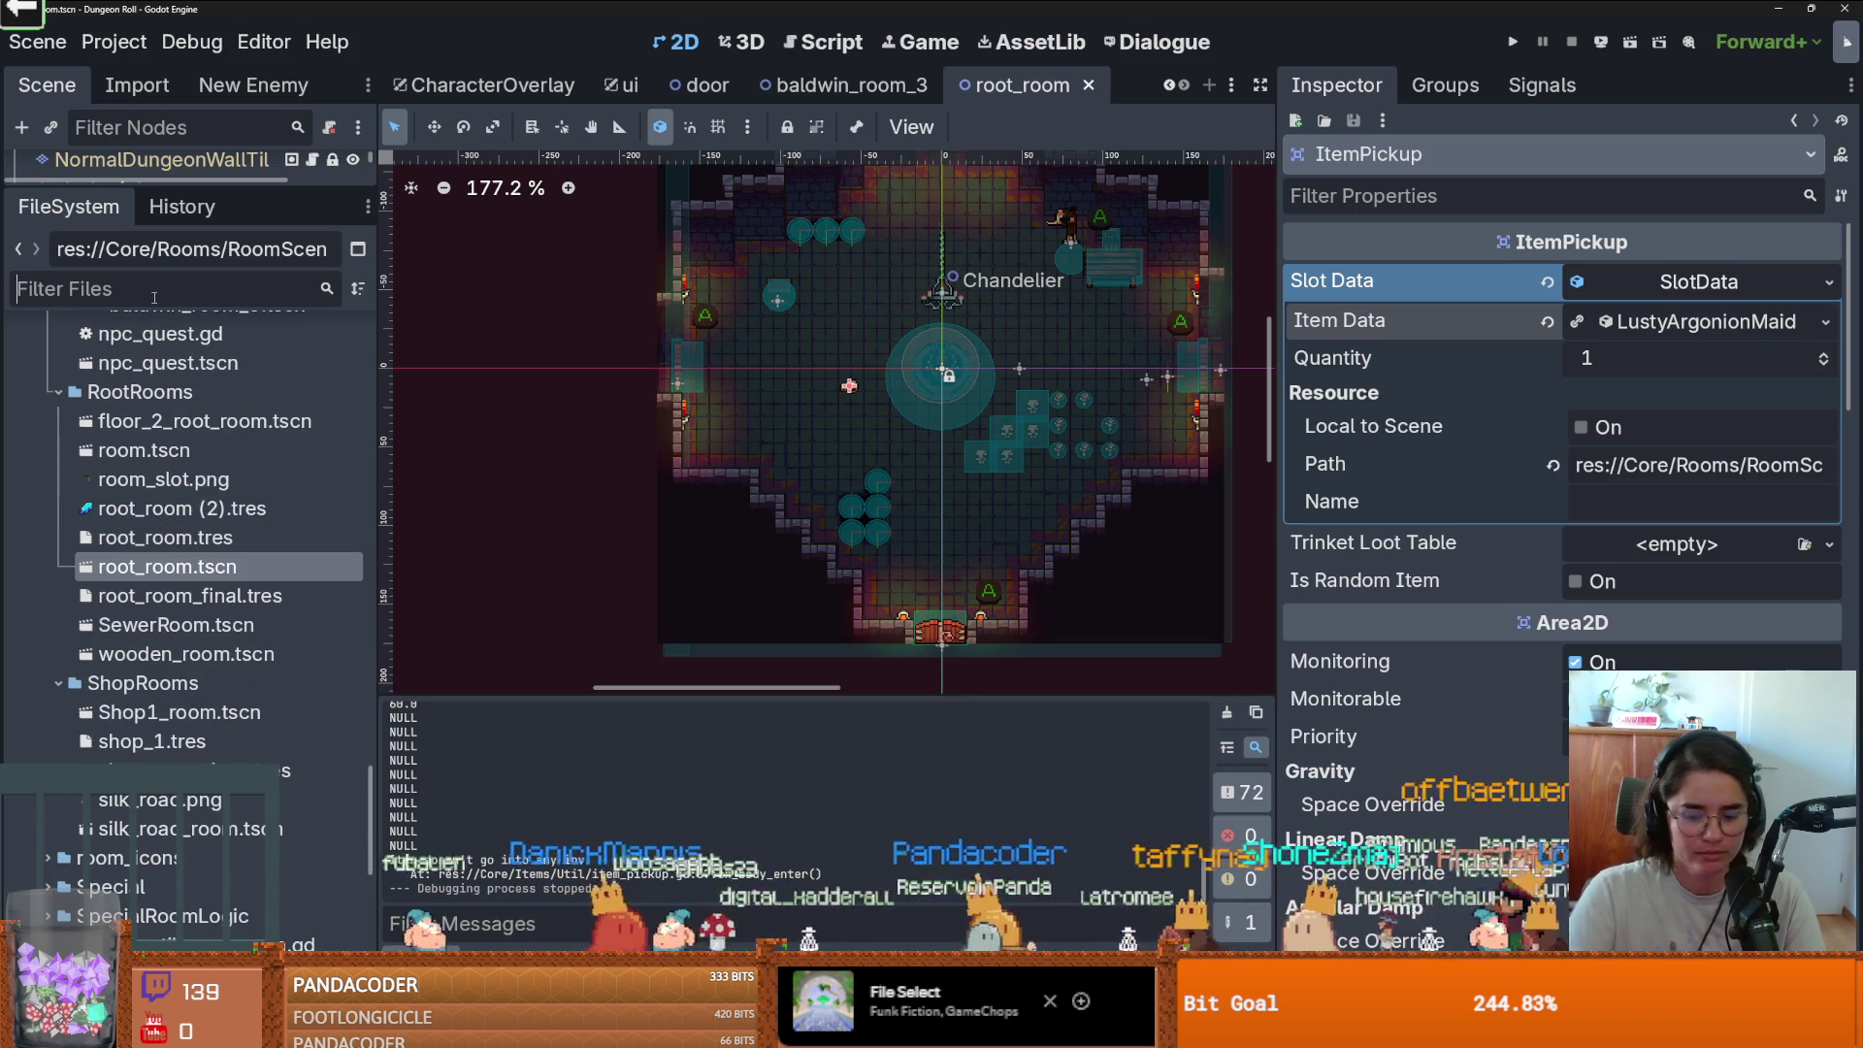
pyautogui.write('lusty')
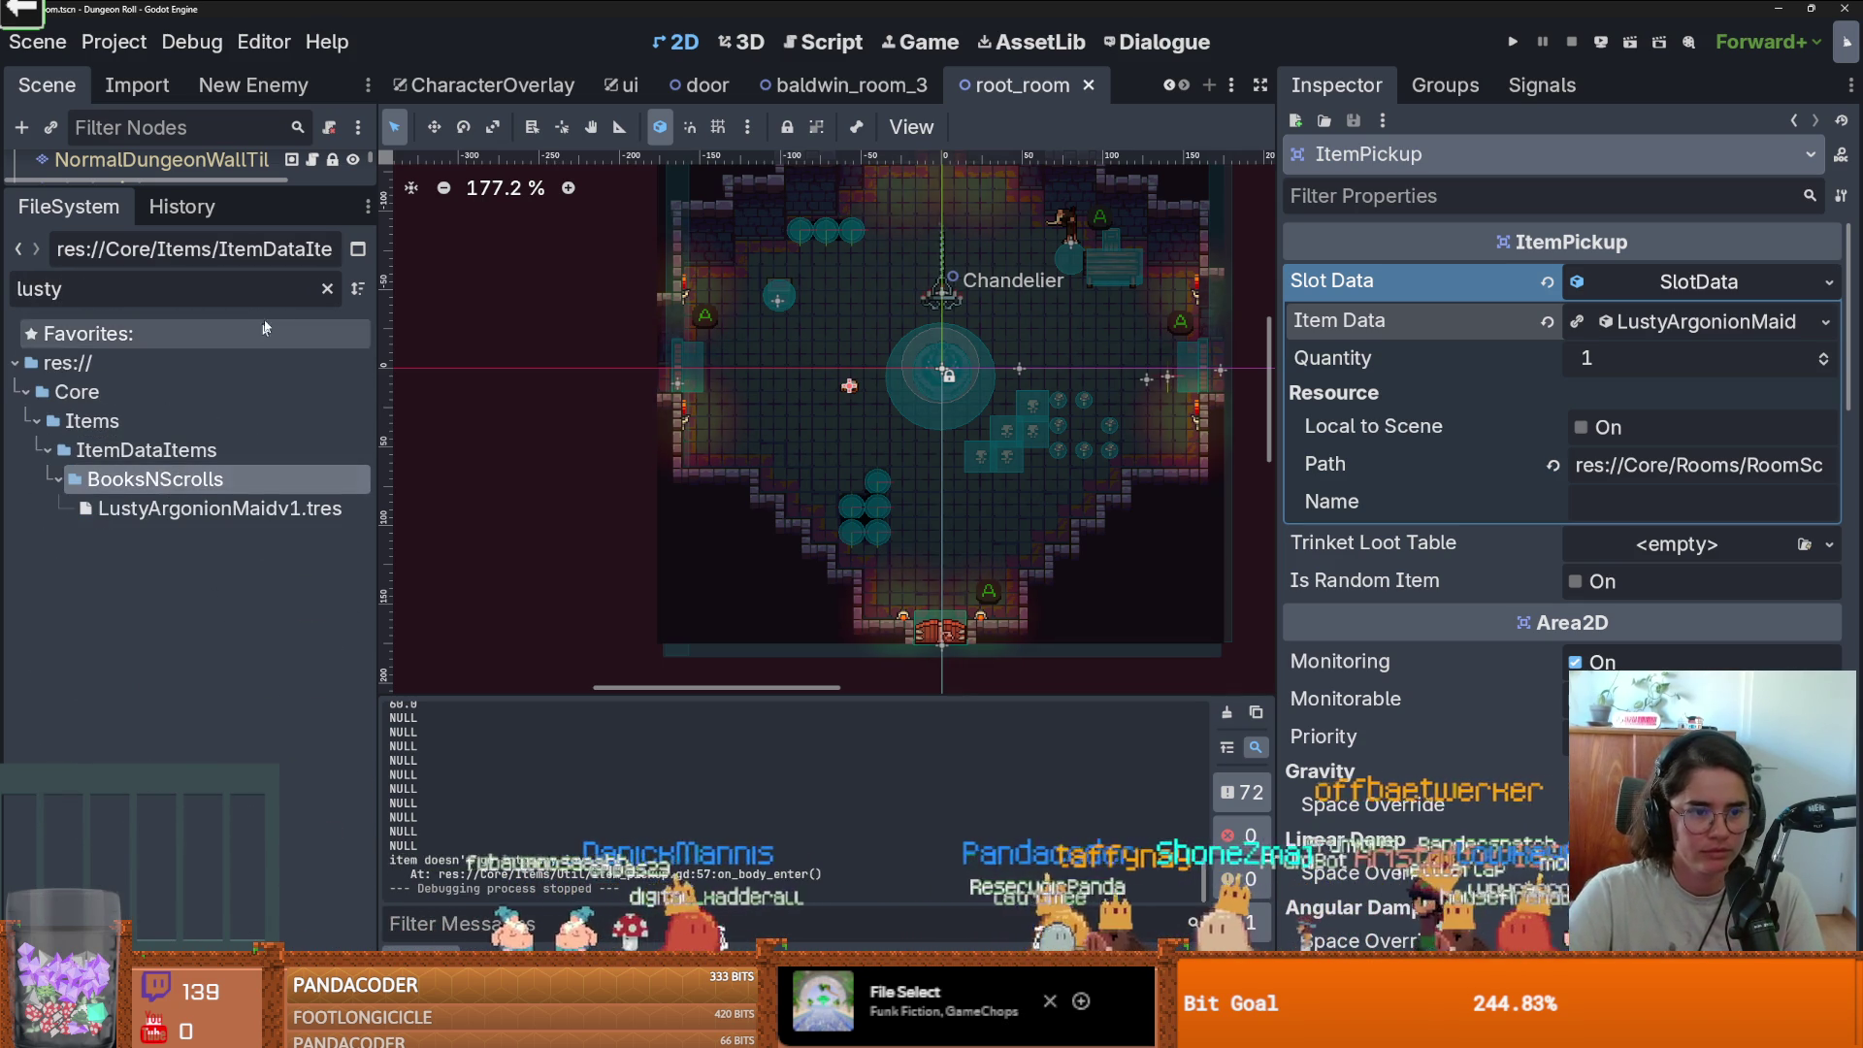
pyautogui.press('BackSpace')
pyautogui.press('BackSpace')
pyautogui.press('BackSpace')
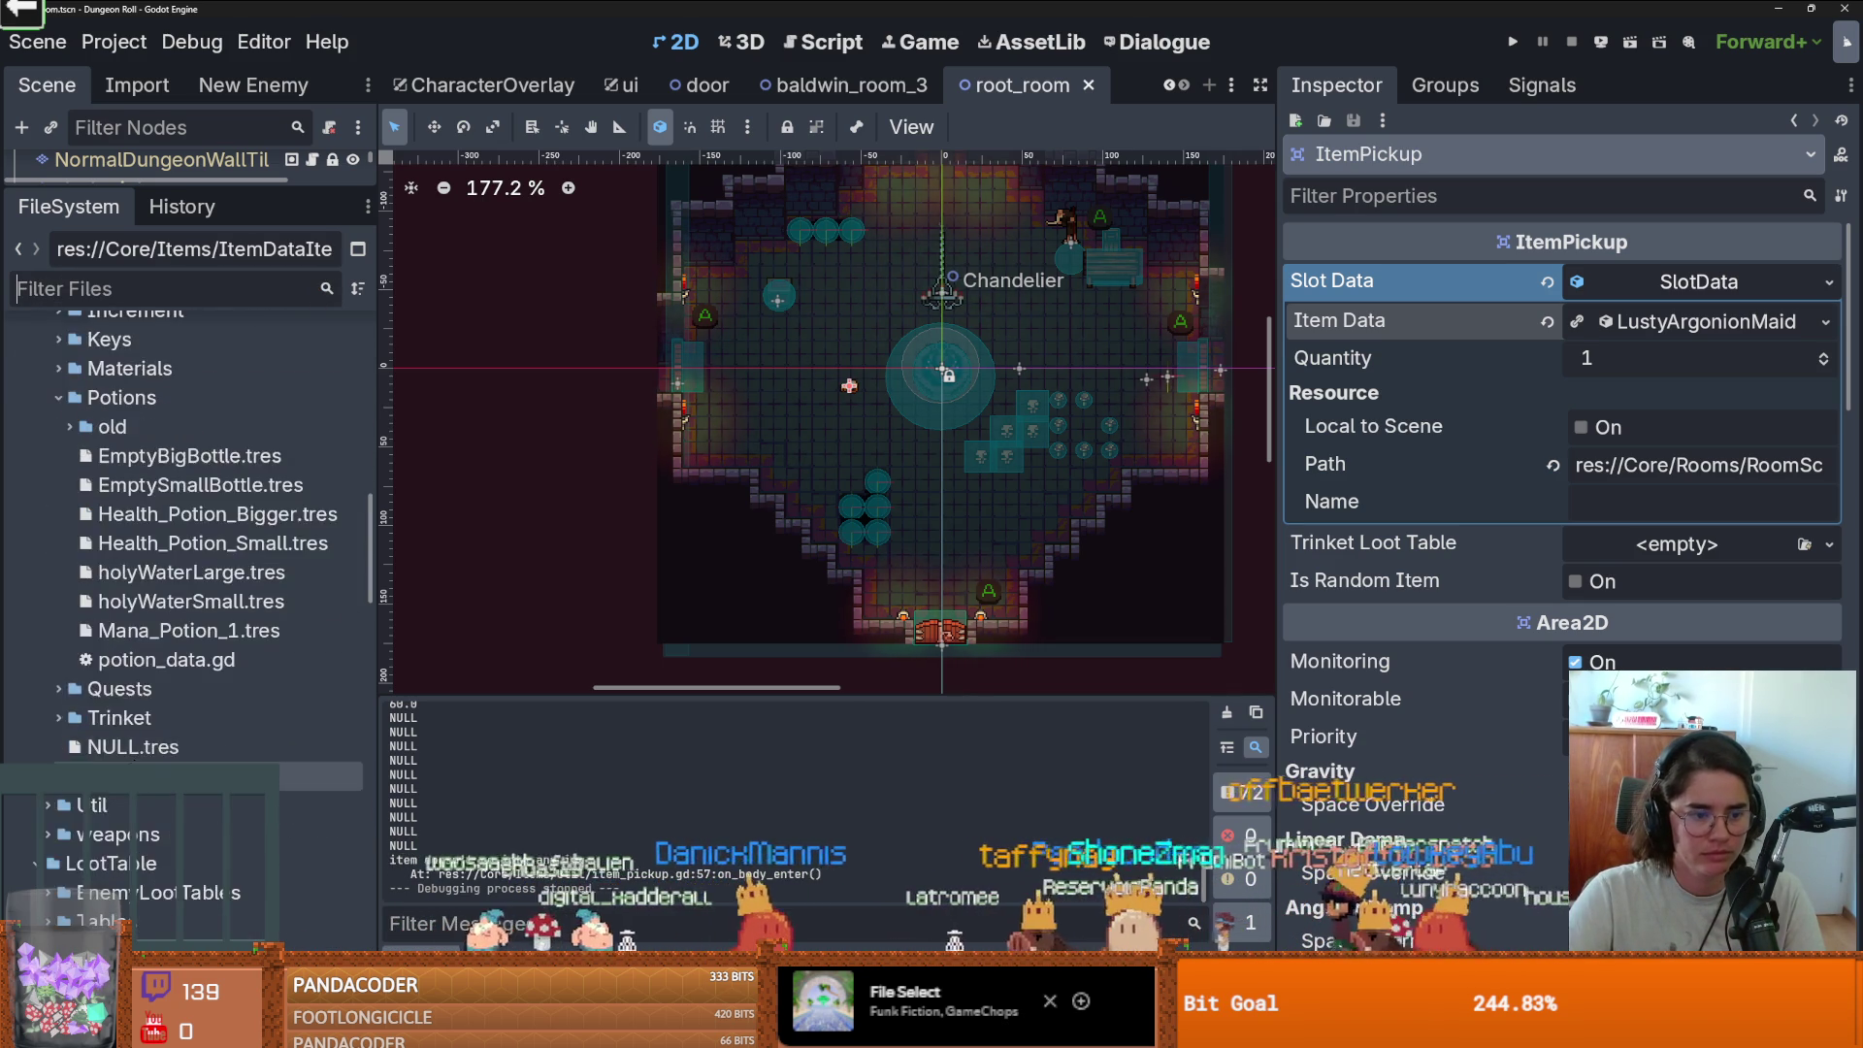
pyautogui.scroll(3, 165, 671)
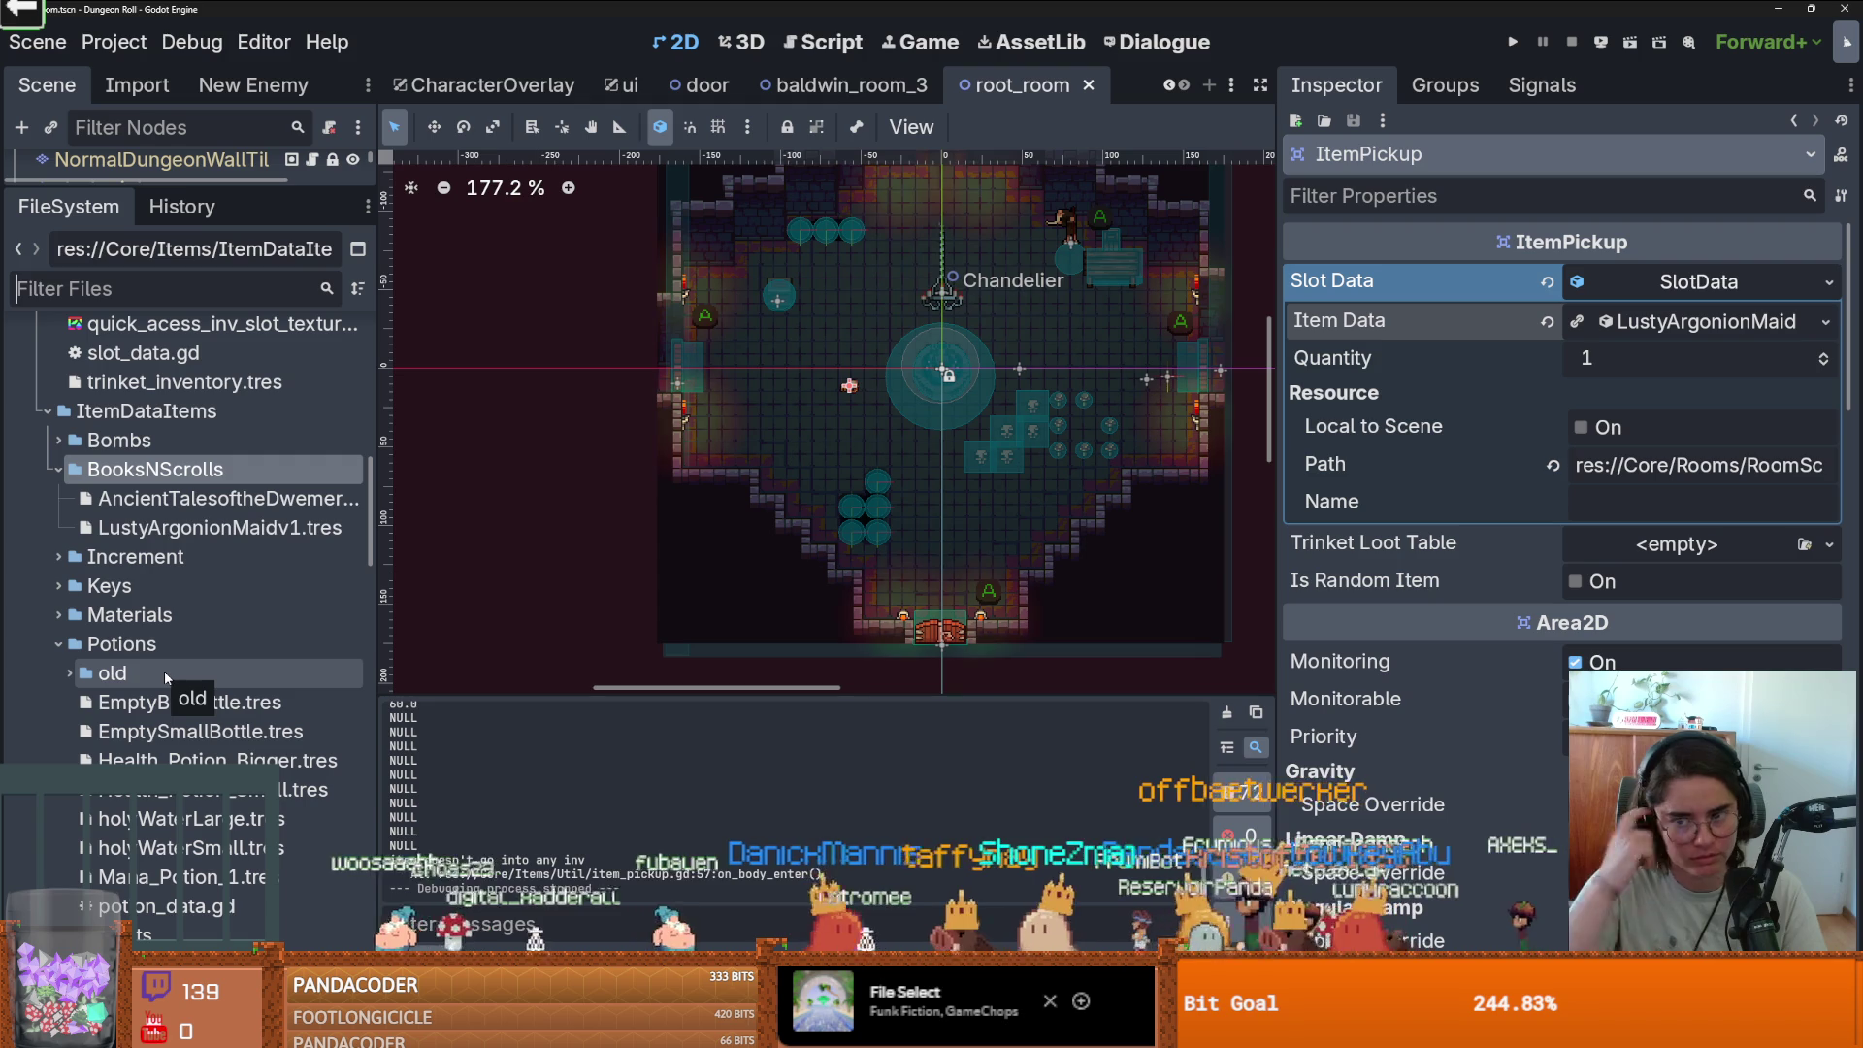
# Duplicate the AncientTalesoftheDwemer book item as WilliamManuscript1.tres.
pyautogui.click(243, 498)
pyautogui.hotkey('ctrl', 'd')
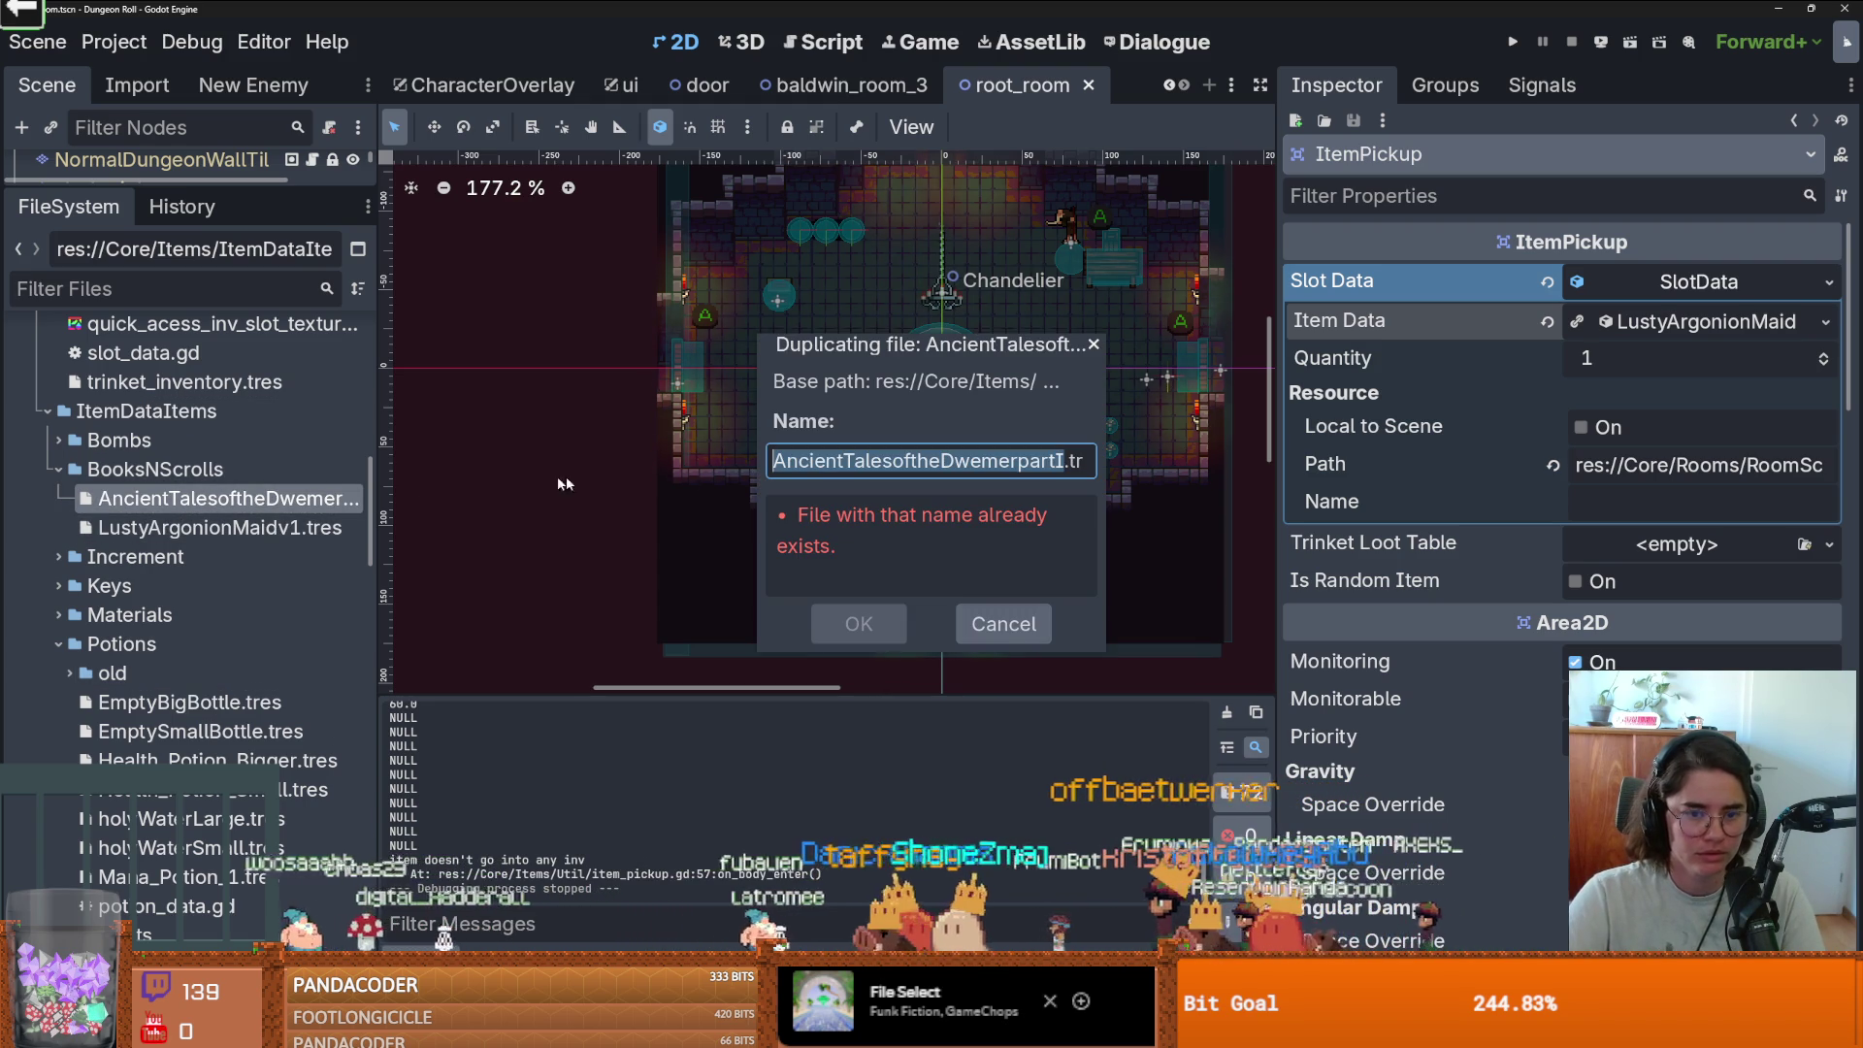
pyautogui.write('WilliamManuscript1.tres')
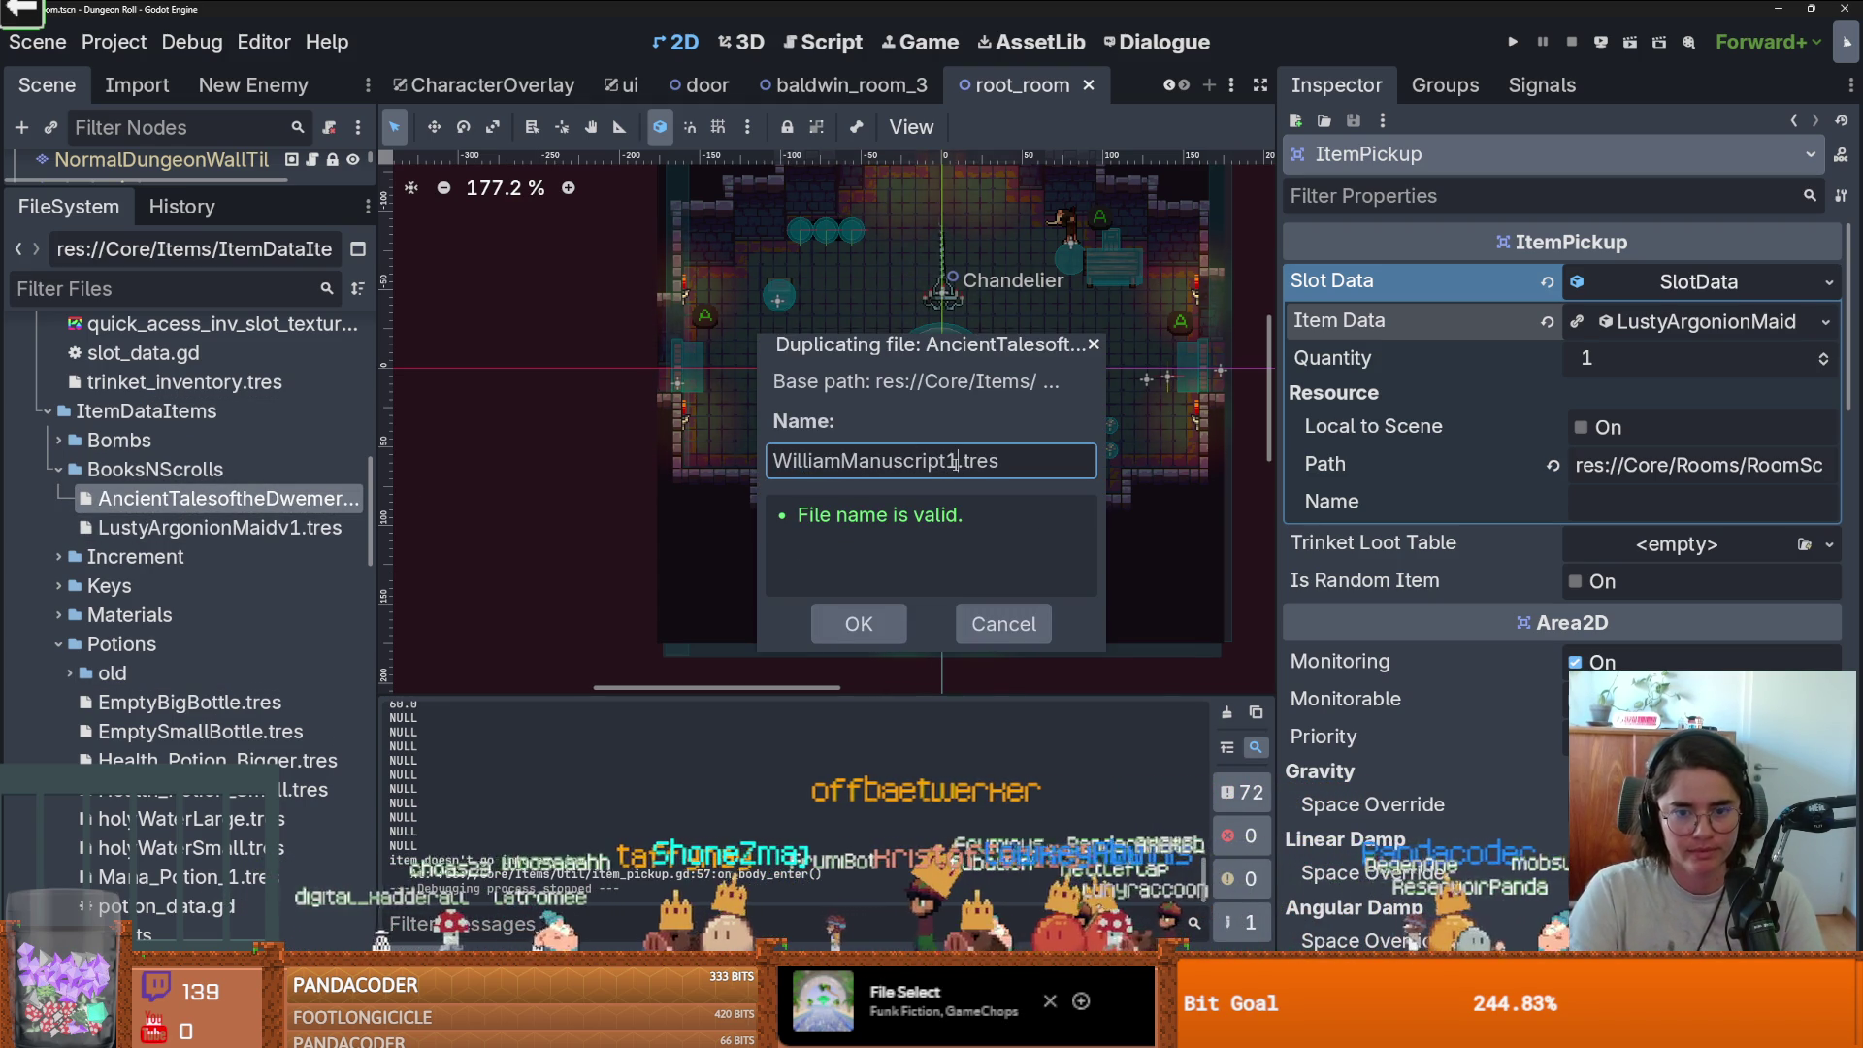
pyautogui.press('Return')
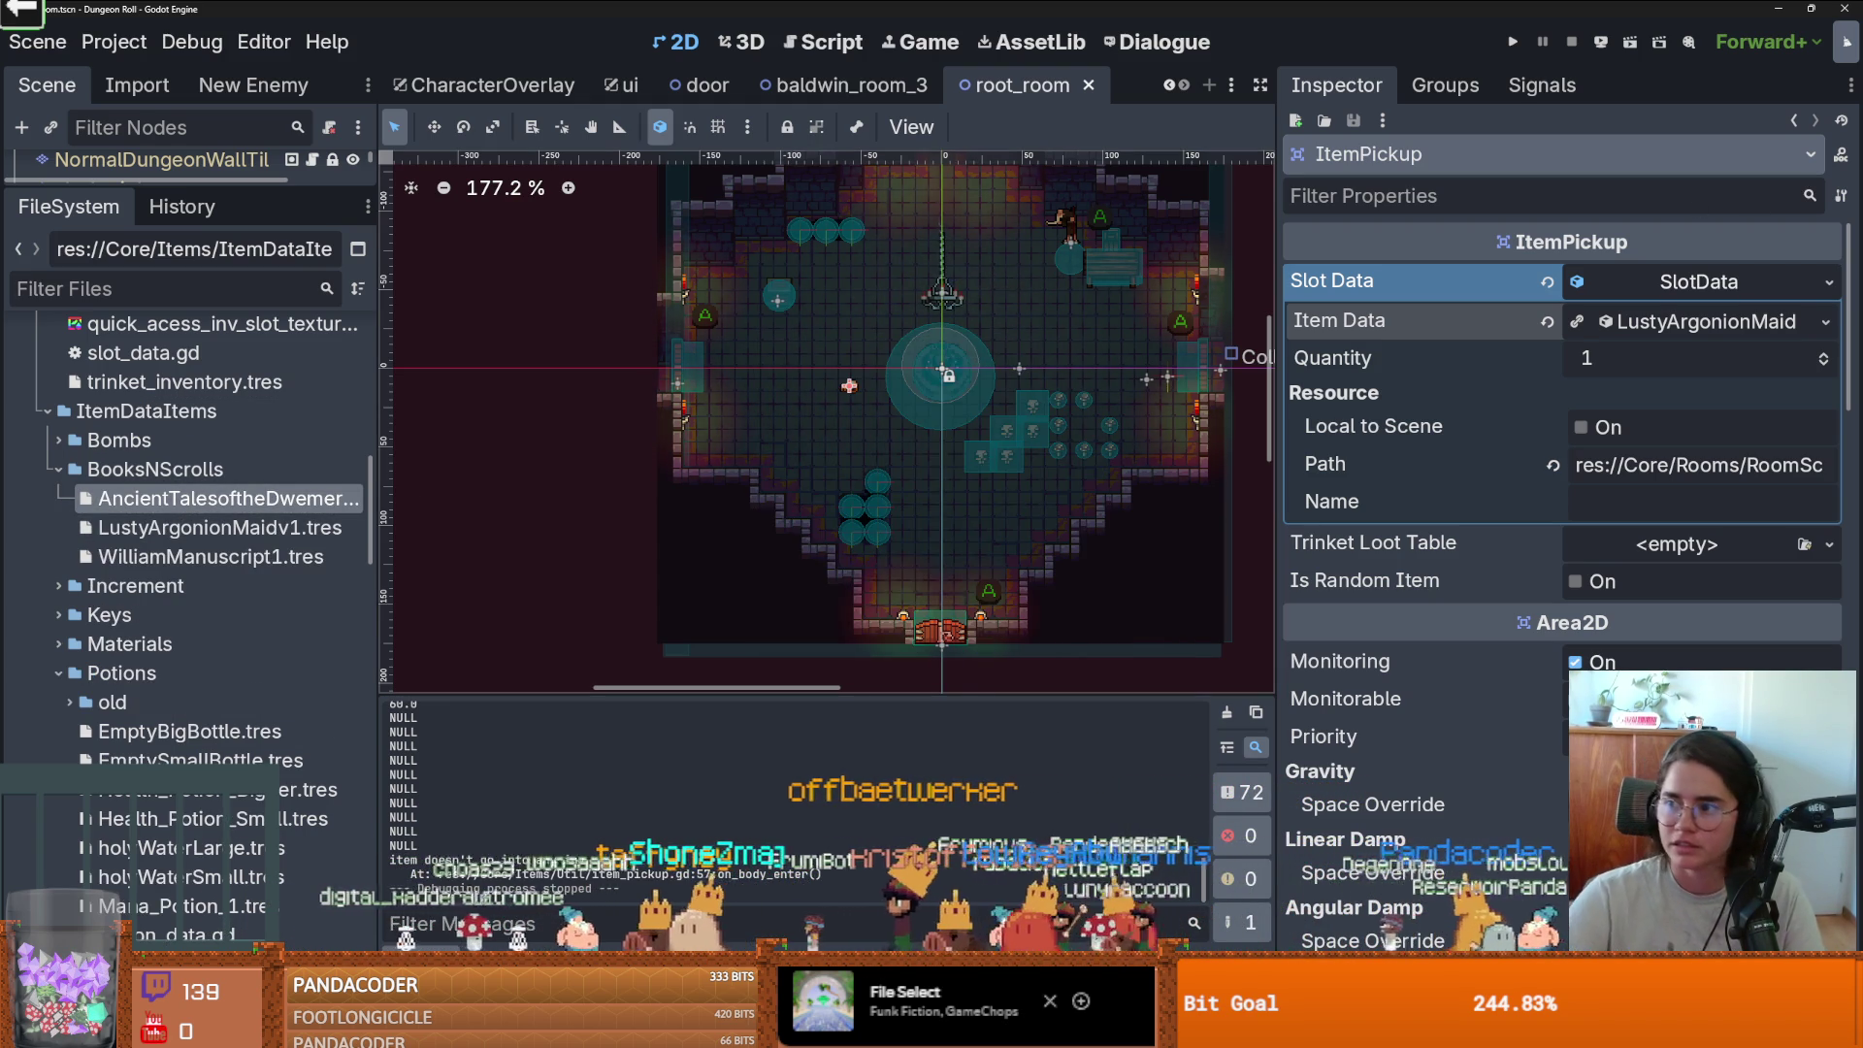
pyautogui.hotkey('alt', 'Tab')
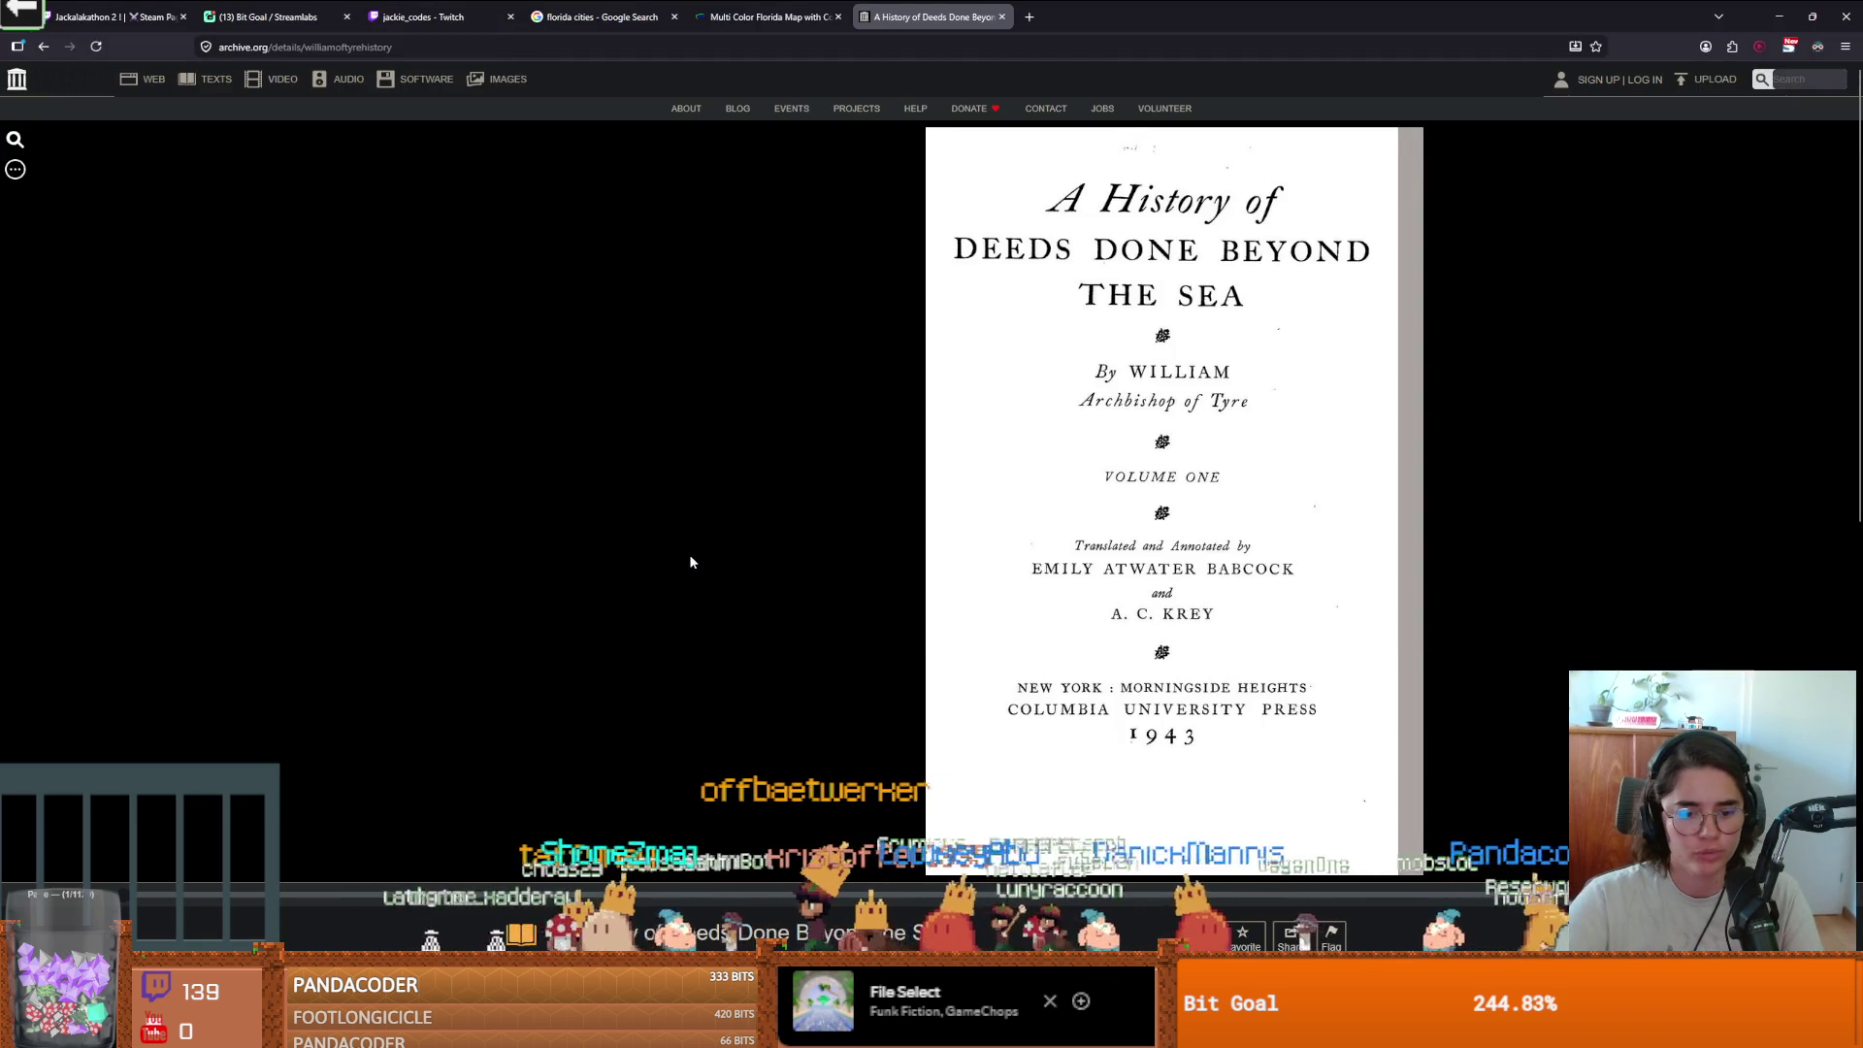
# Page through the digitised history book to 'The First Book Begins' on pages 60–61.
pyautogui.scroll(-2, 691, 561)
pyautogui.scroll(1, 692, 562)
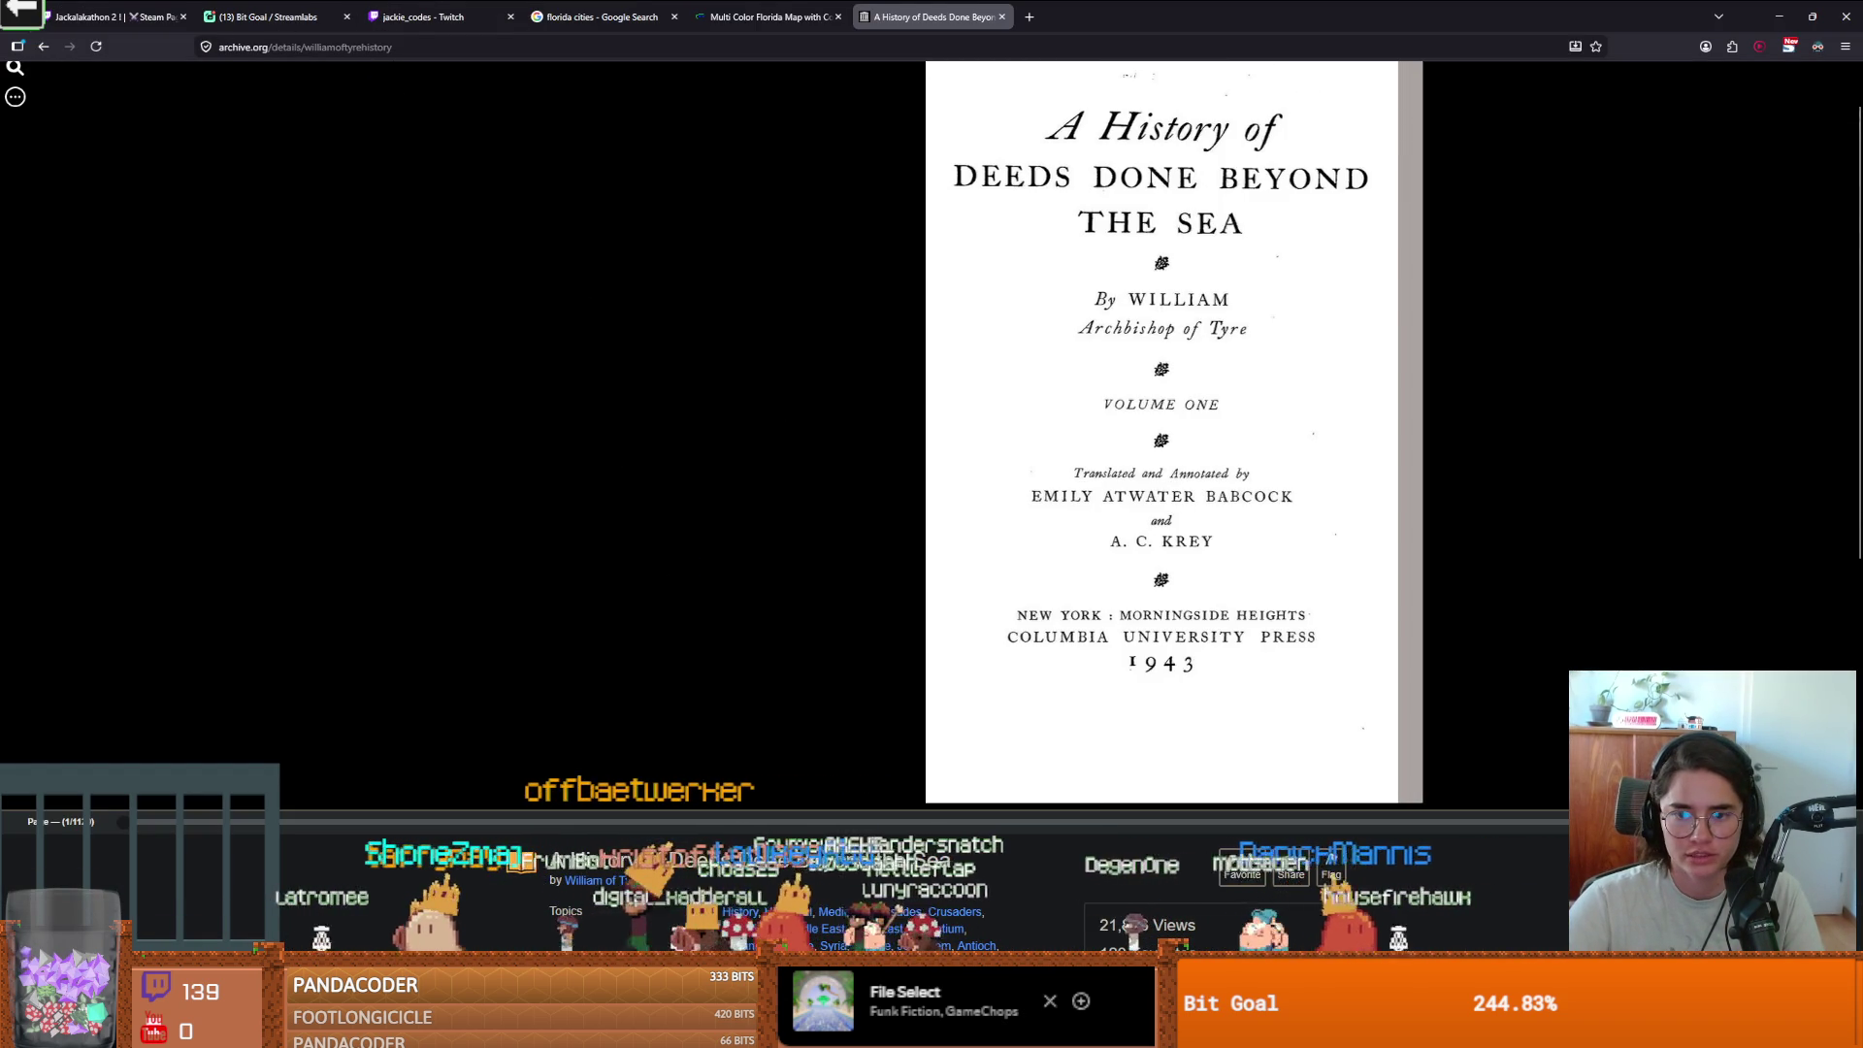
pyautogui.press('Right')
pyautogui.press('Right')
pyautogui.press('Right')
pyautogui.press('Right')
pyautogui.press('Right')
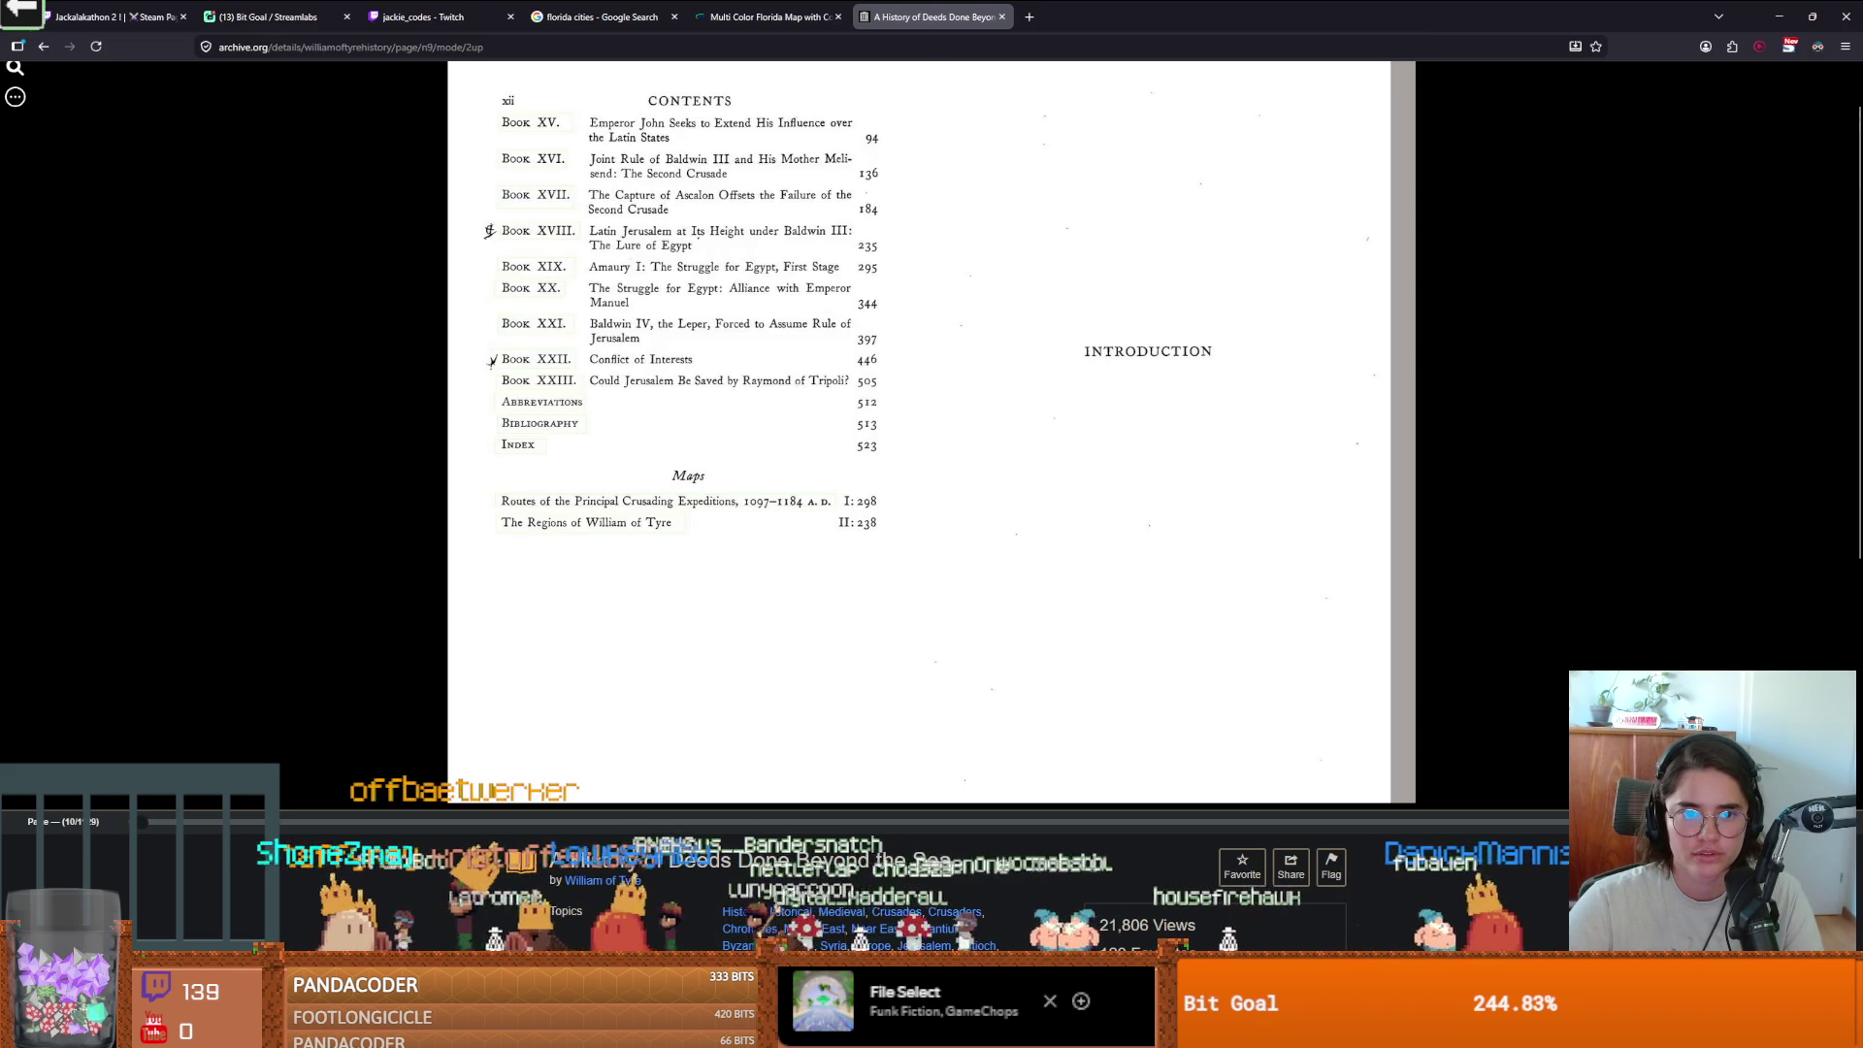
pyautogui.press('Right')
pyautogui.press('Right')
pyautogui.press('Right')
pyautogui.press('Right')
pyautogui.press('Right')
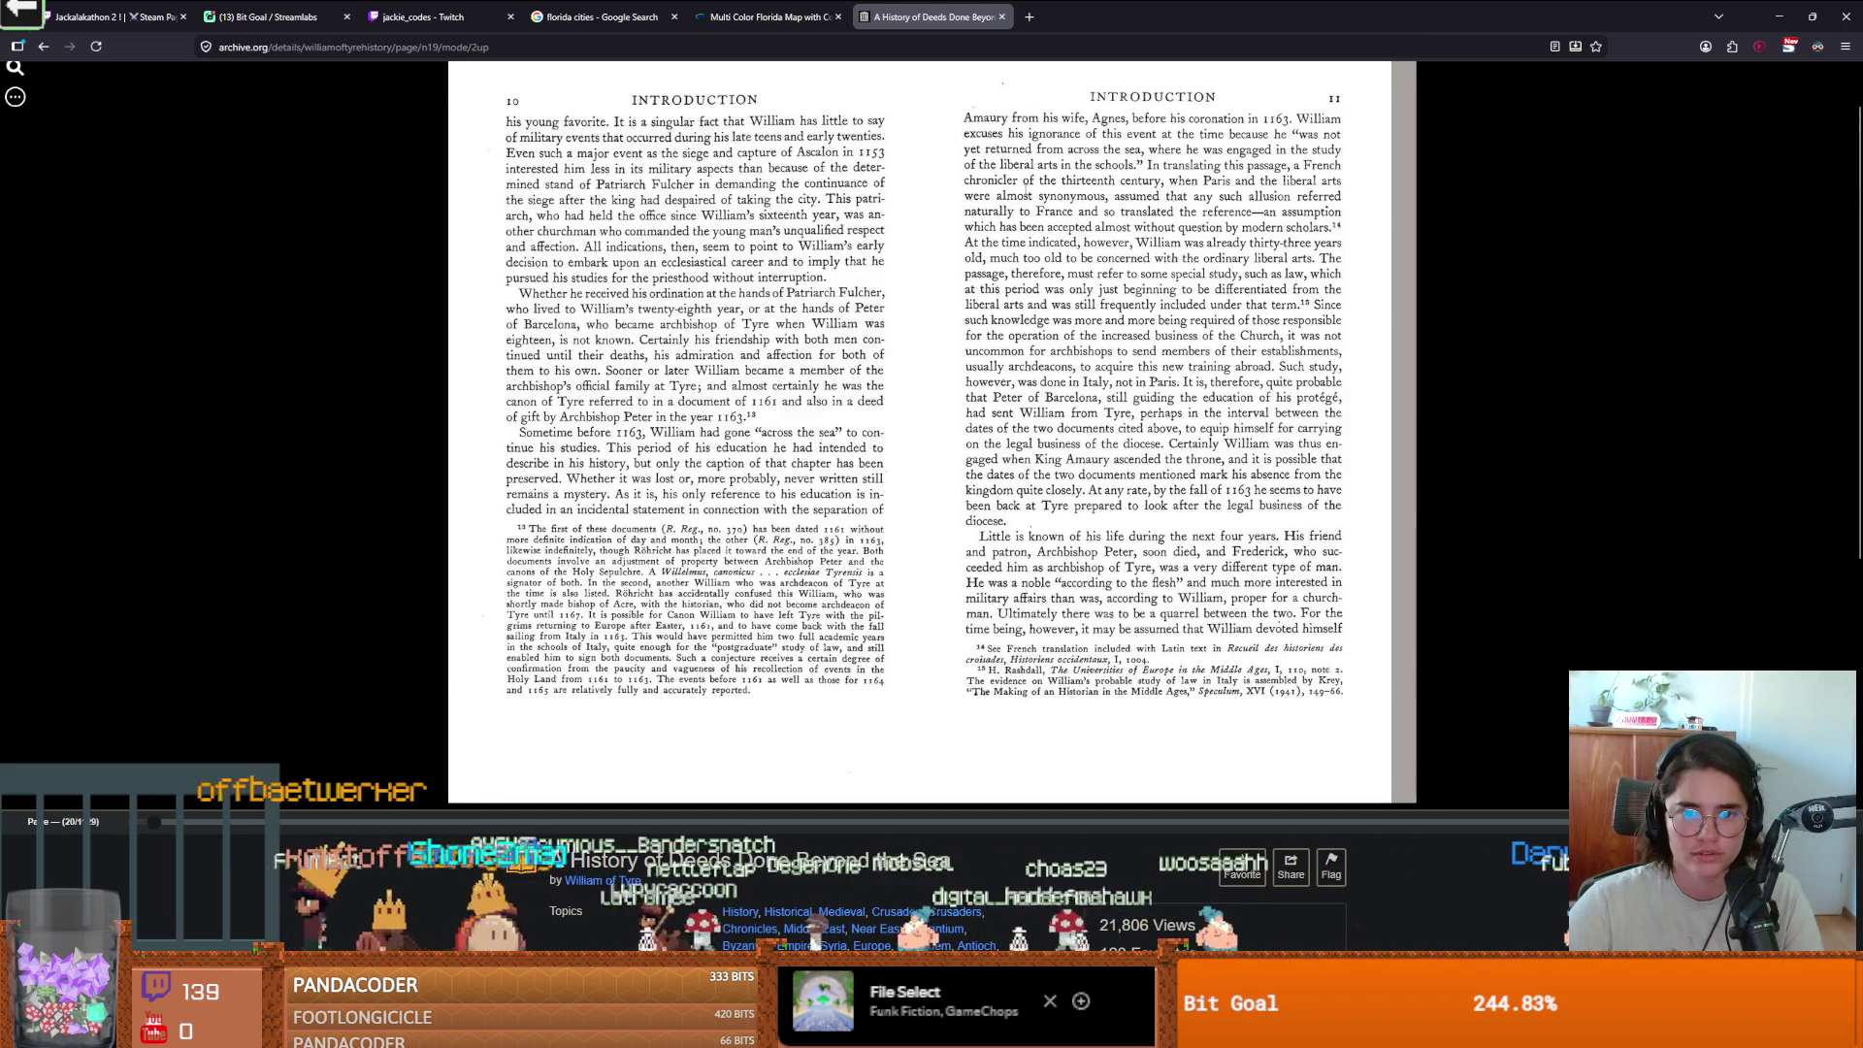
pyautogui.moveTo(975, 180); pyautogui.dragTo(1165, 492)
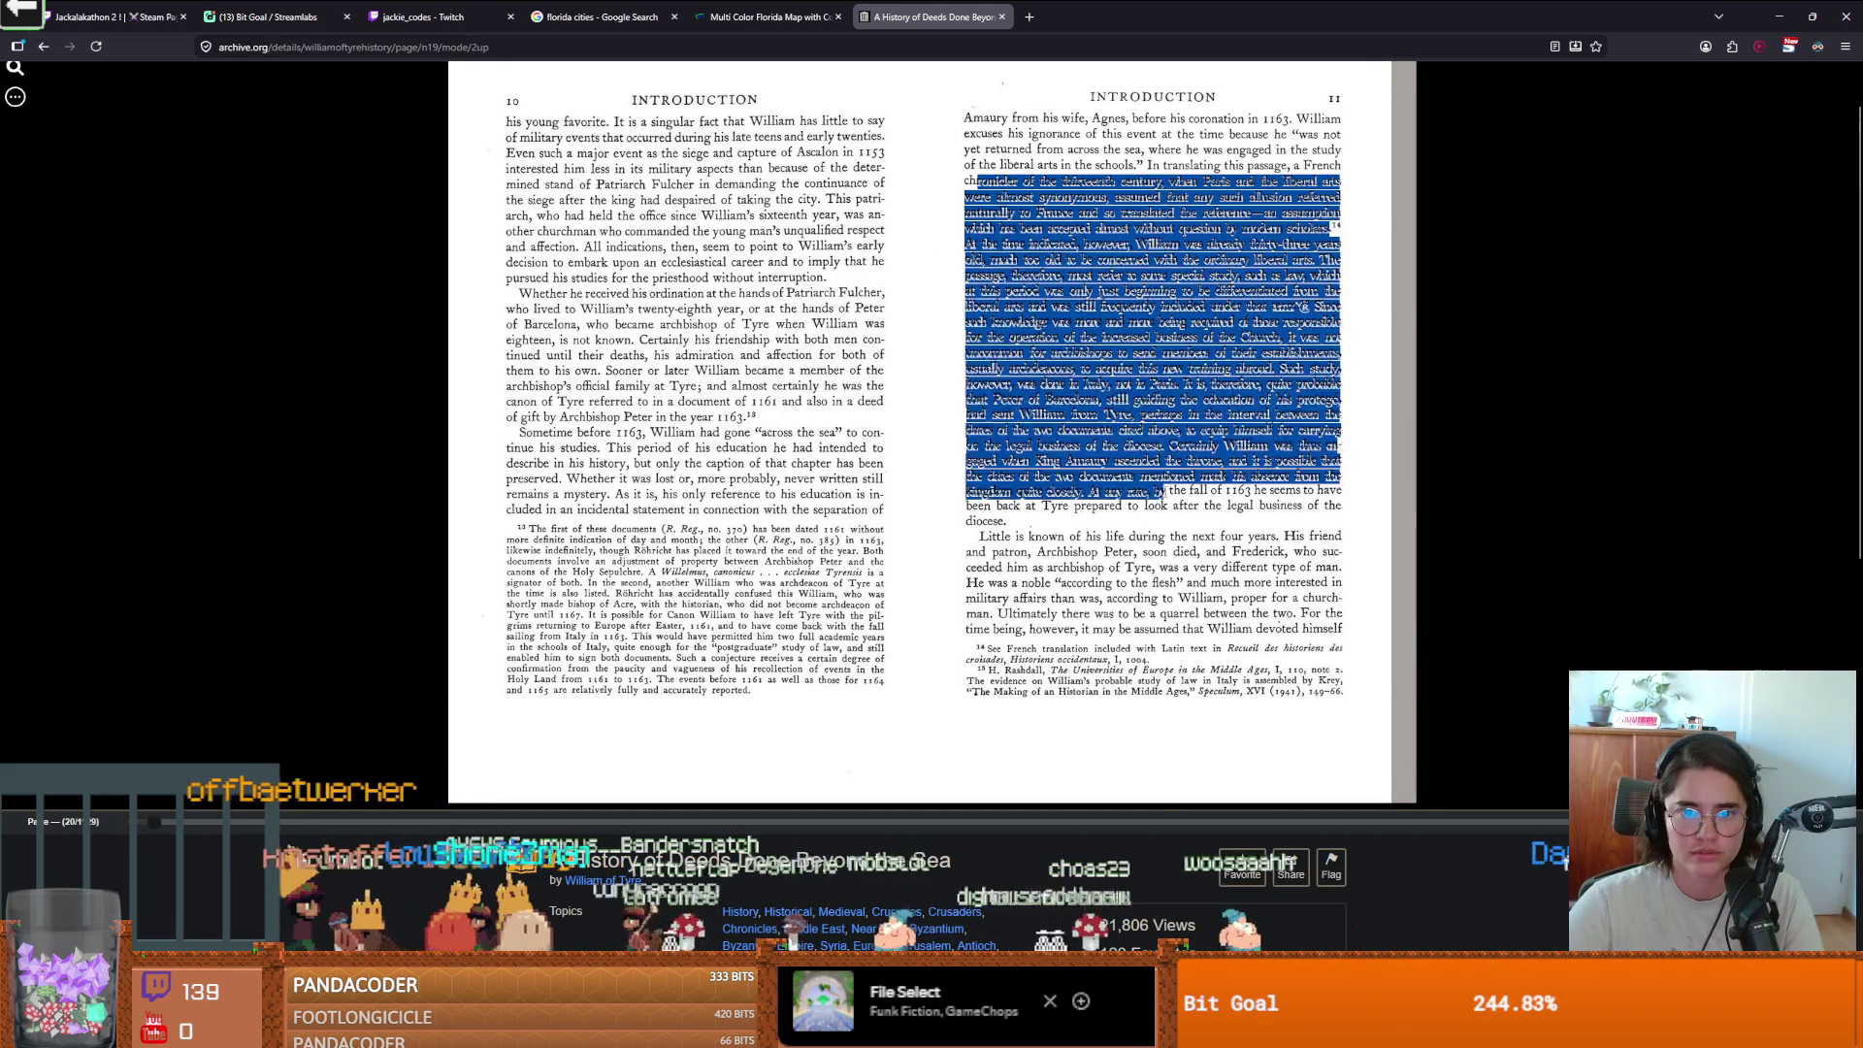
pyautogui.press('Right')
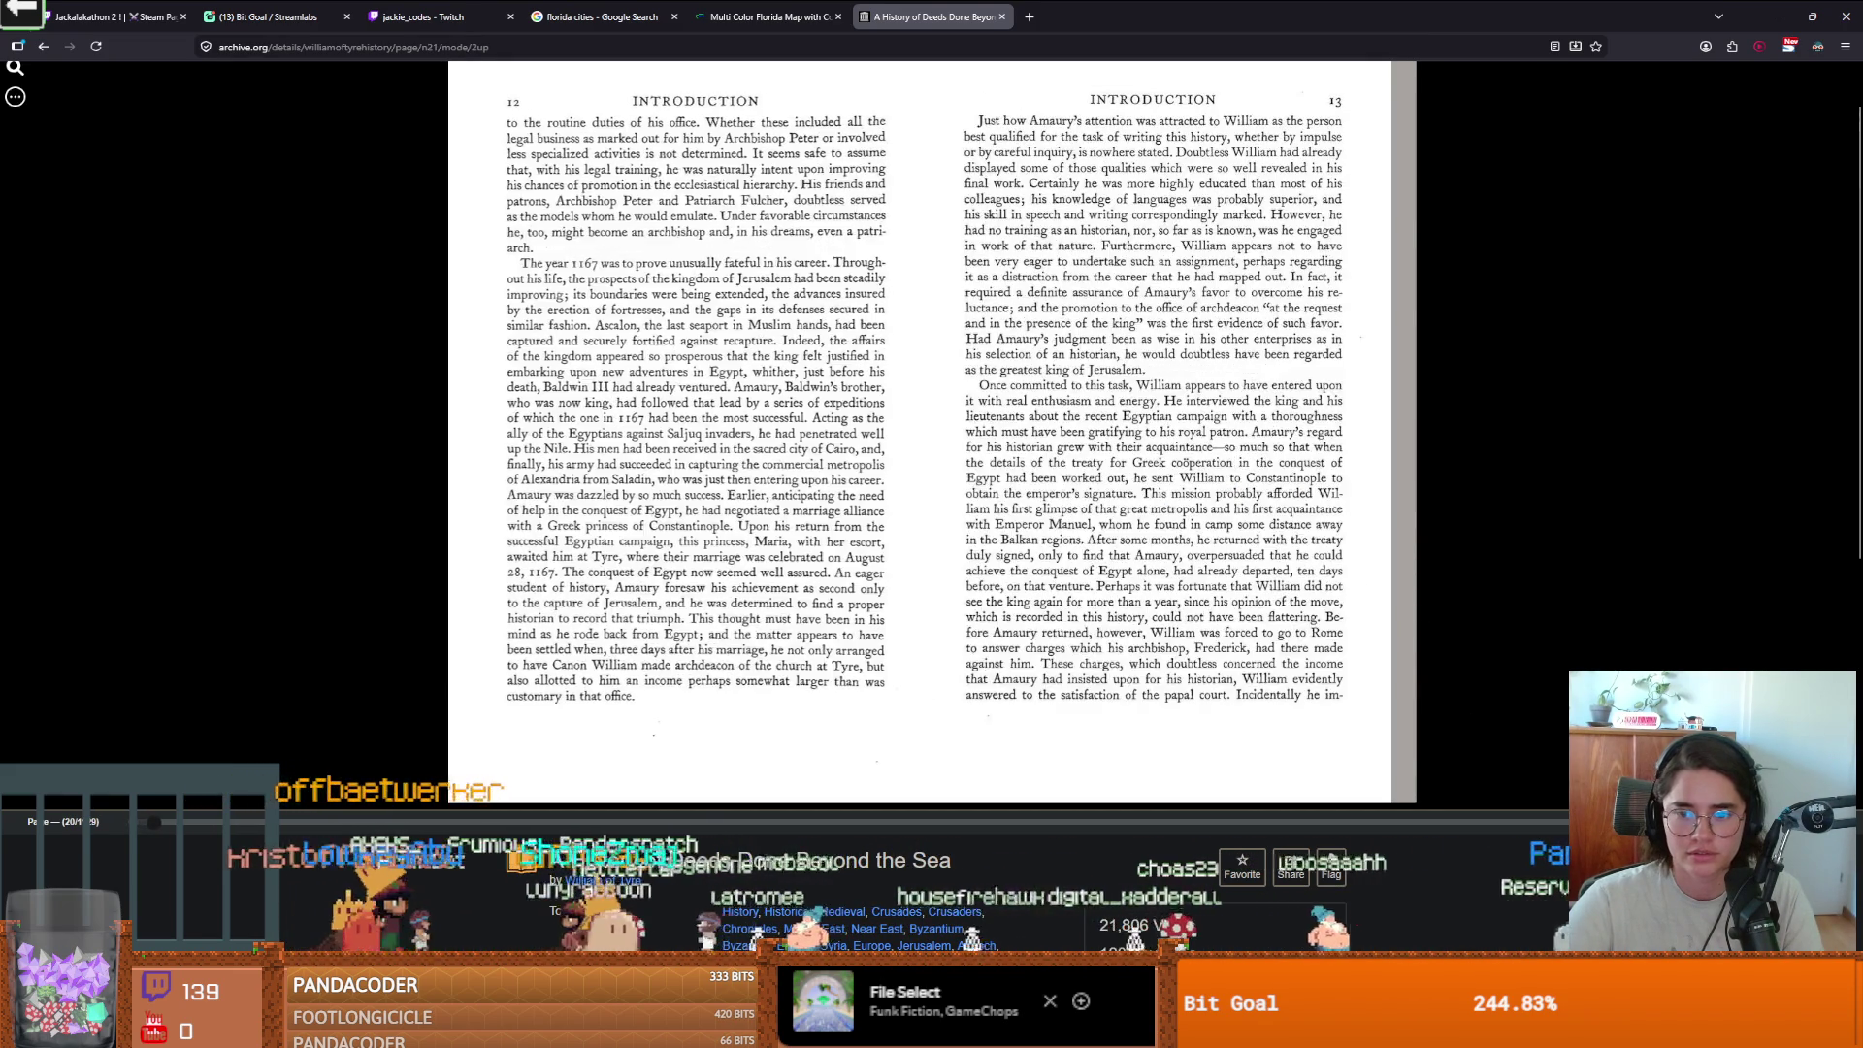
pyautogui.press('Right')
pyautogui.press('Right')
pyautogui.press('Right')
pyautogui.press('Right')
pyautogui.press('Right')
pyautogui.press('Right')
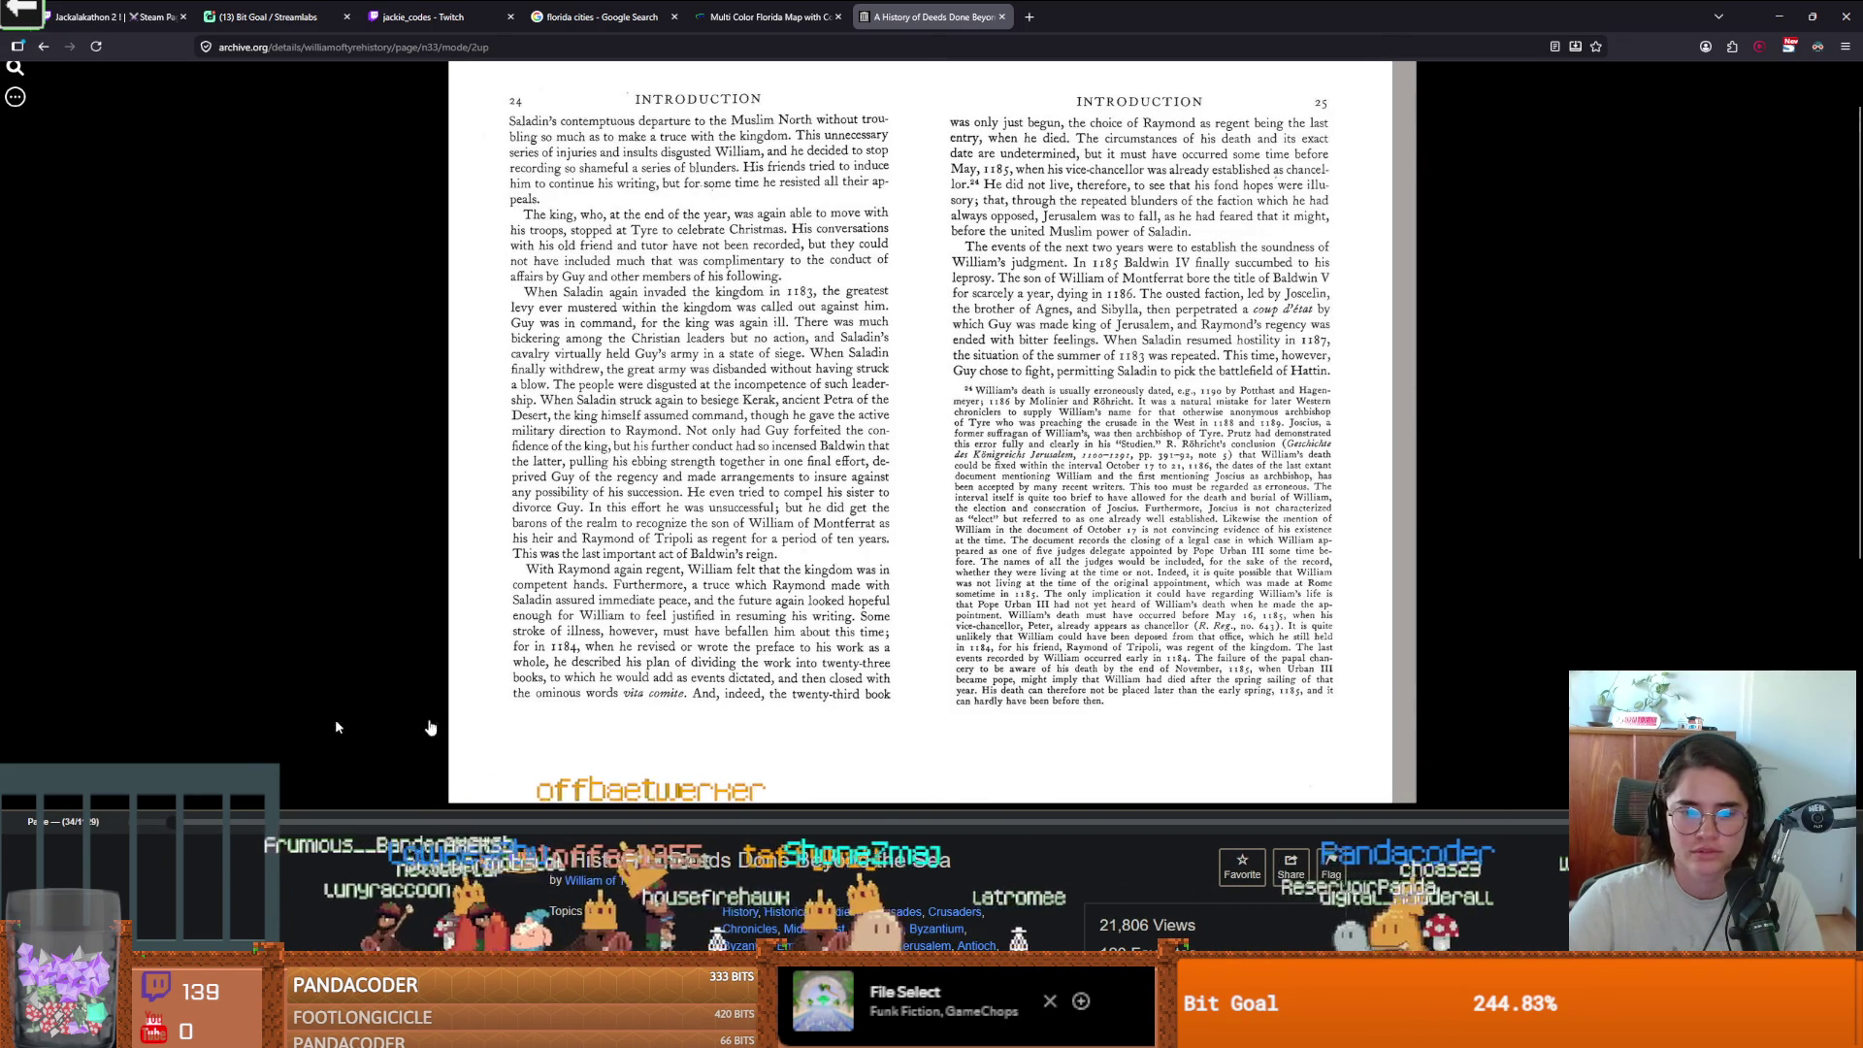
pyautogui.click(183, 821)
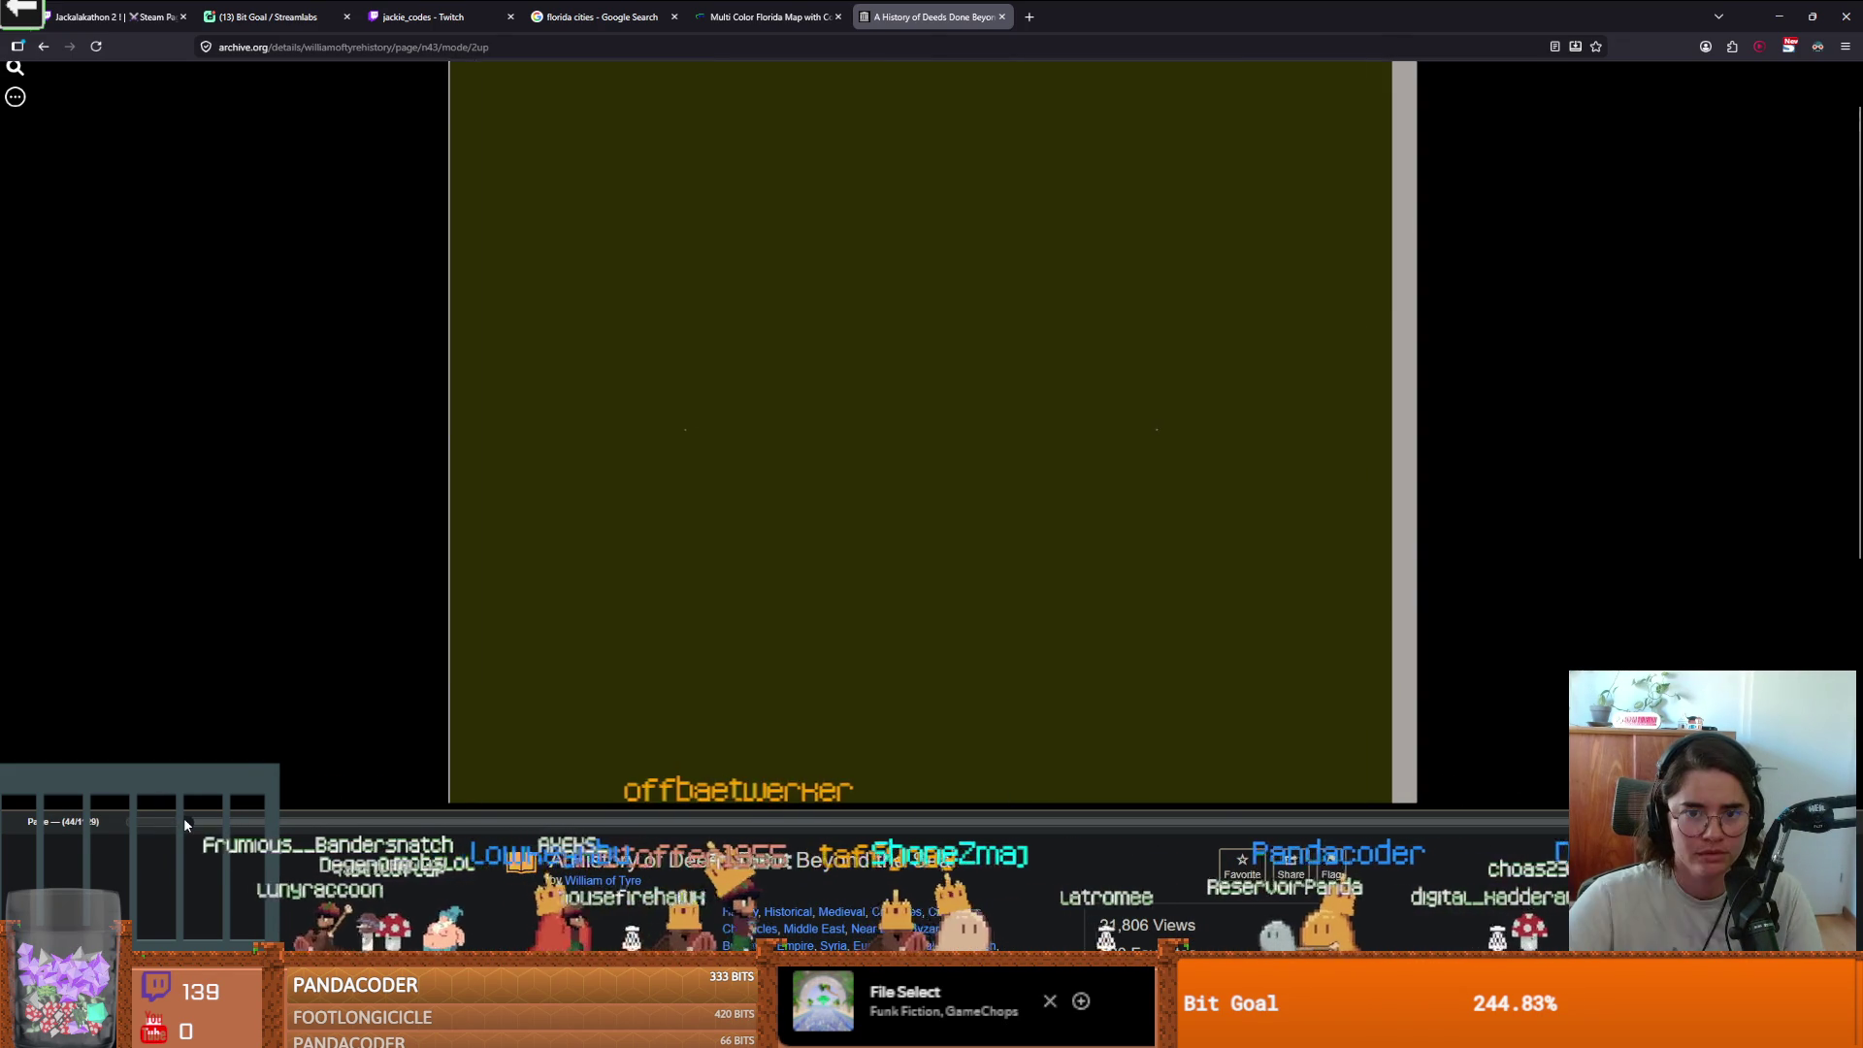
pyautogui.click(242, 823)
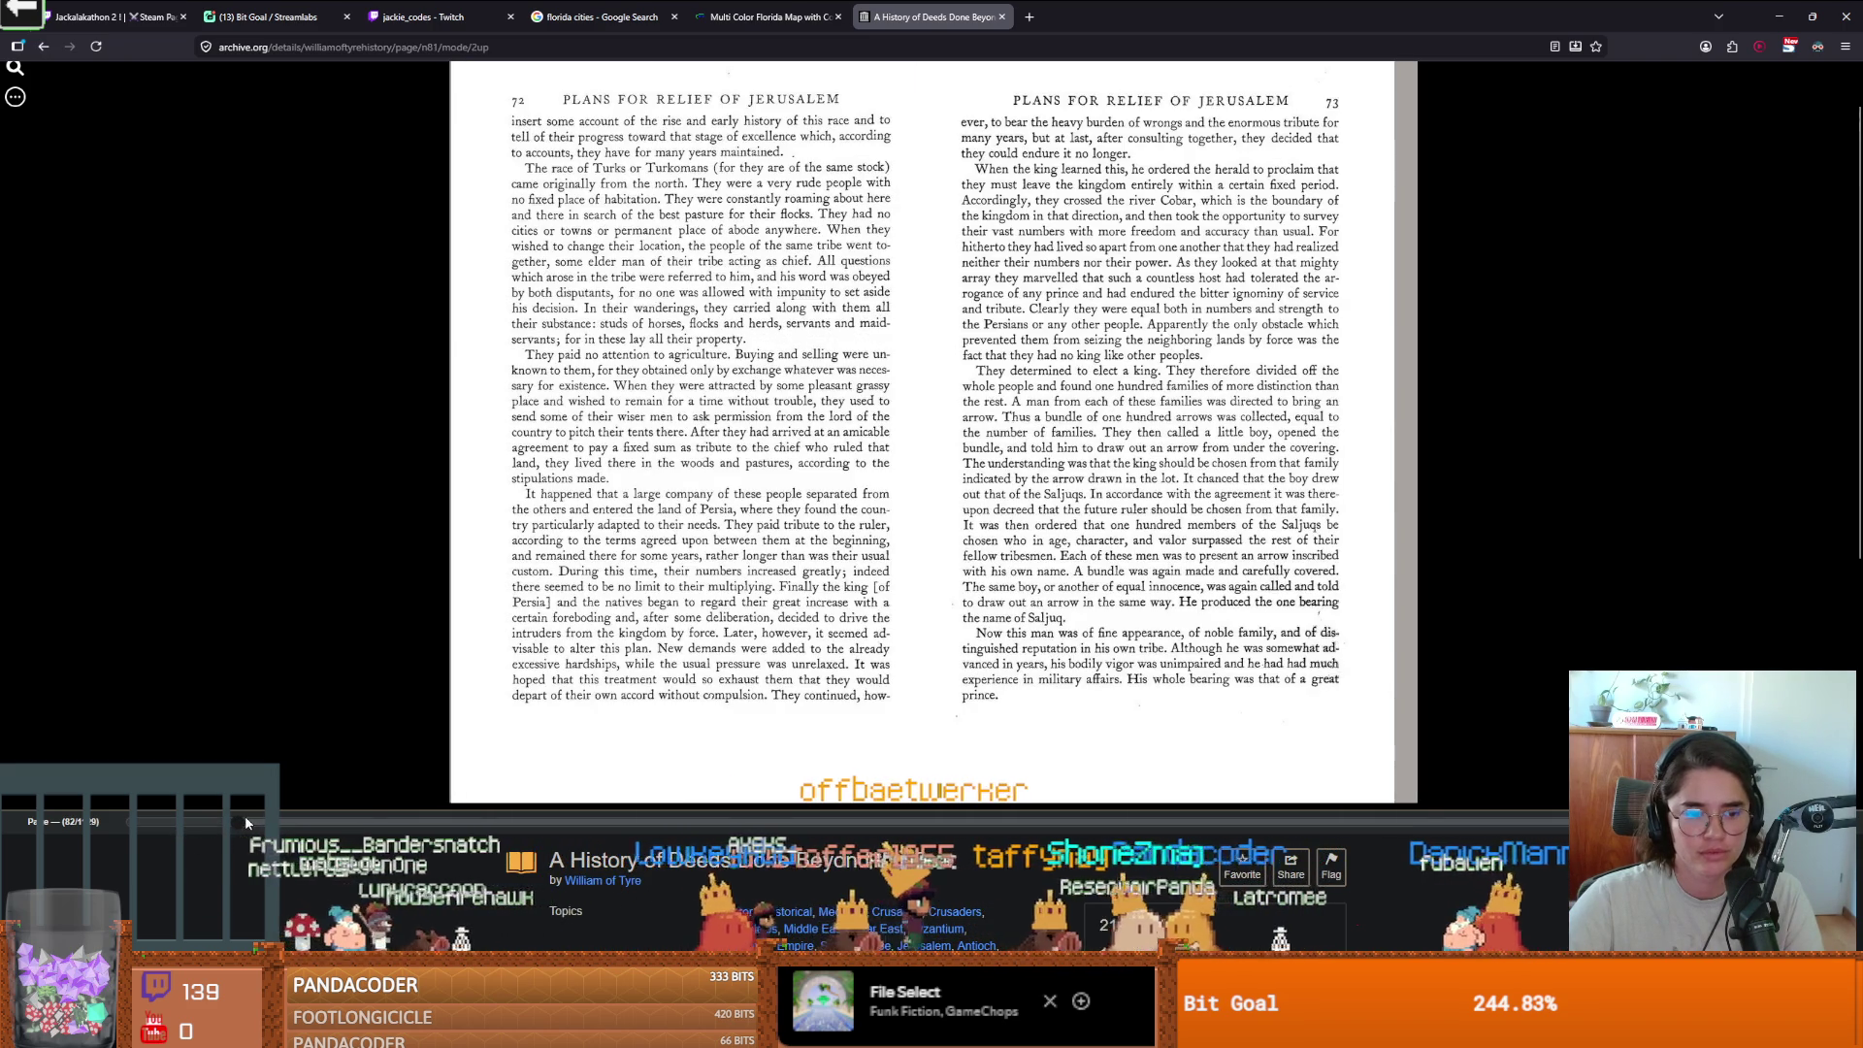
pyautogui.click(222, 822)
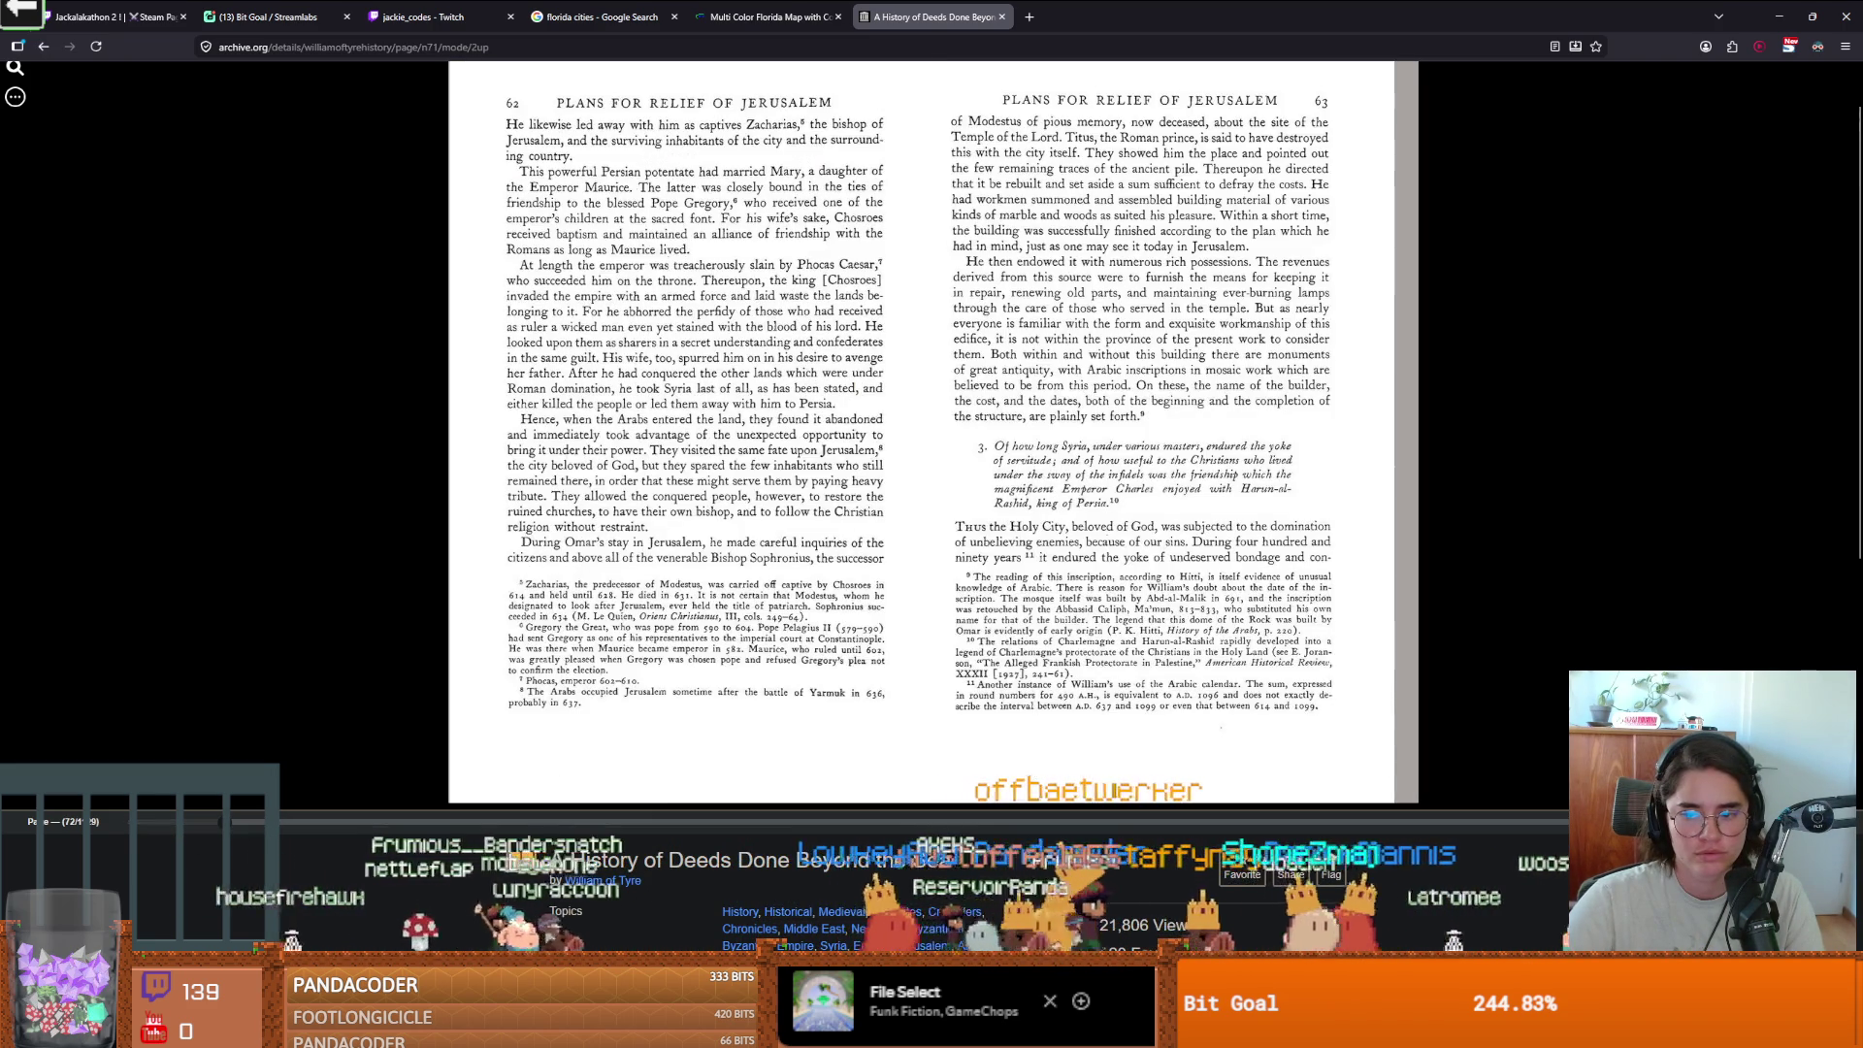
pyautogui.press('Left')
pyautogui.press('Left')
pyautogui.press('Right')
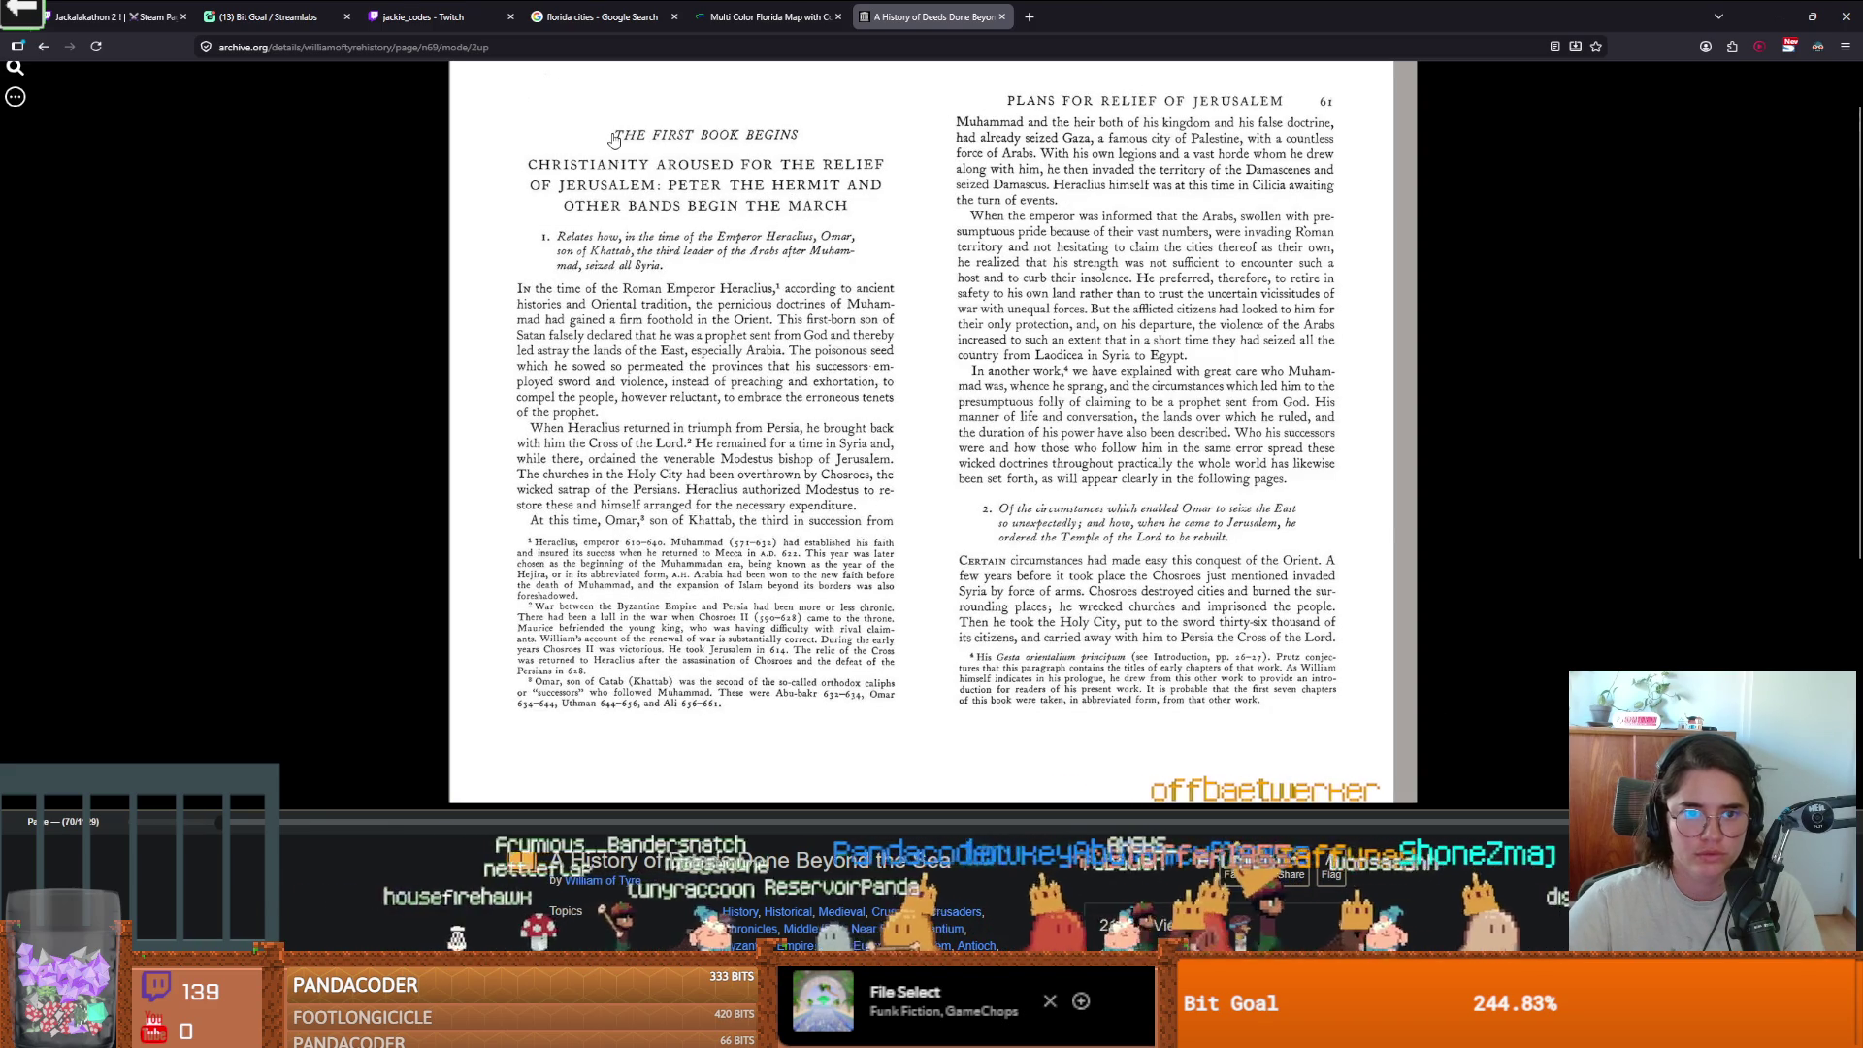
# Select the first book's opening passage across both facing pages and copy it.
pyautogui.moveTo(617, 135)
pyautogui.mouseDown()
pyautogui.moveTo(892, 344)
pyautogui.moveTo(1262, 699)
pyautogui.moveTo(1251, 579)
pyautogui.moveTo(1364, 645)
pyautogui.mouseUp()
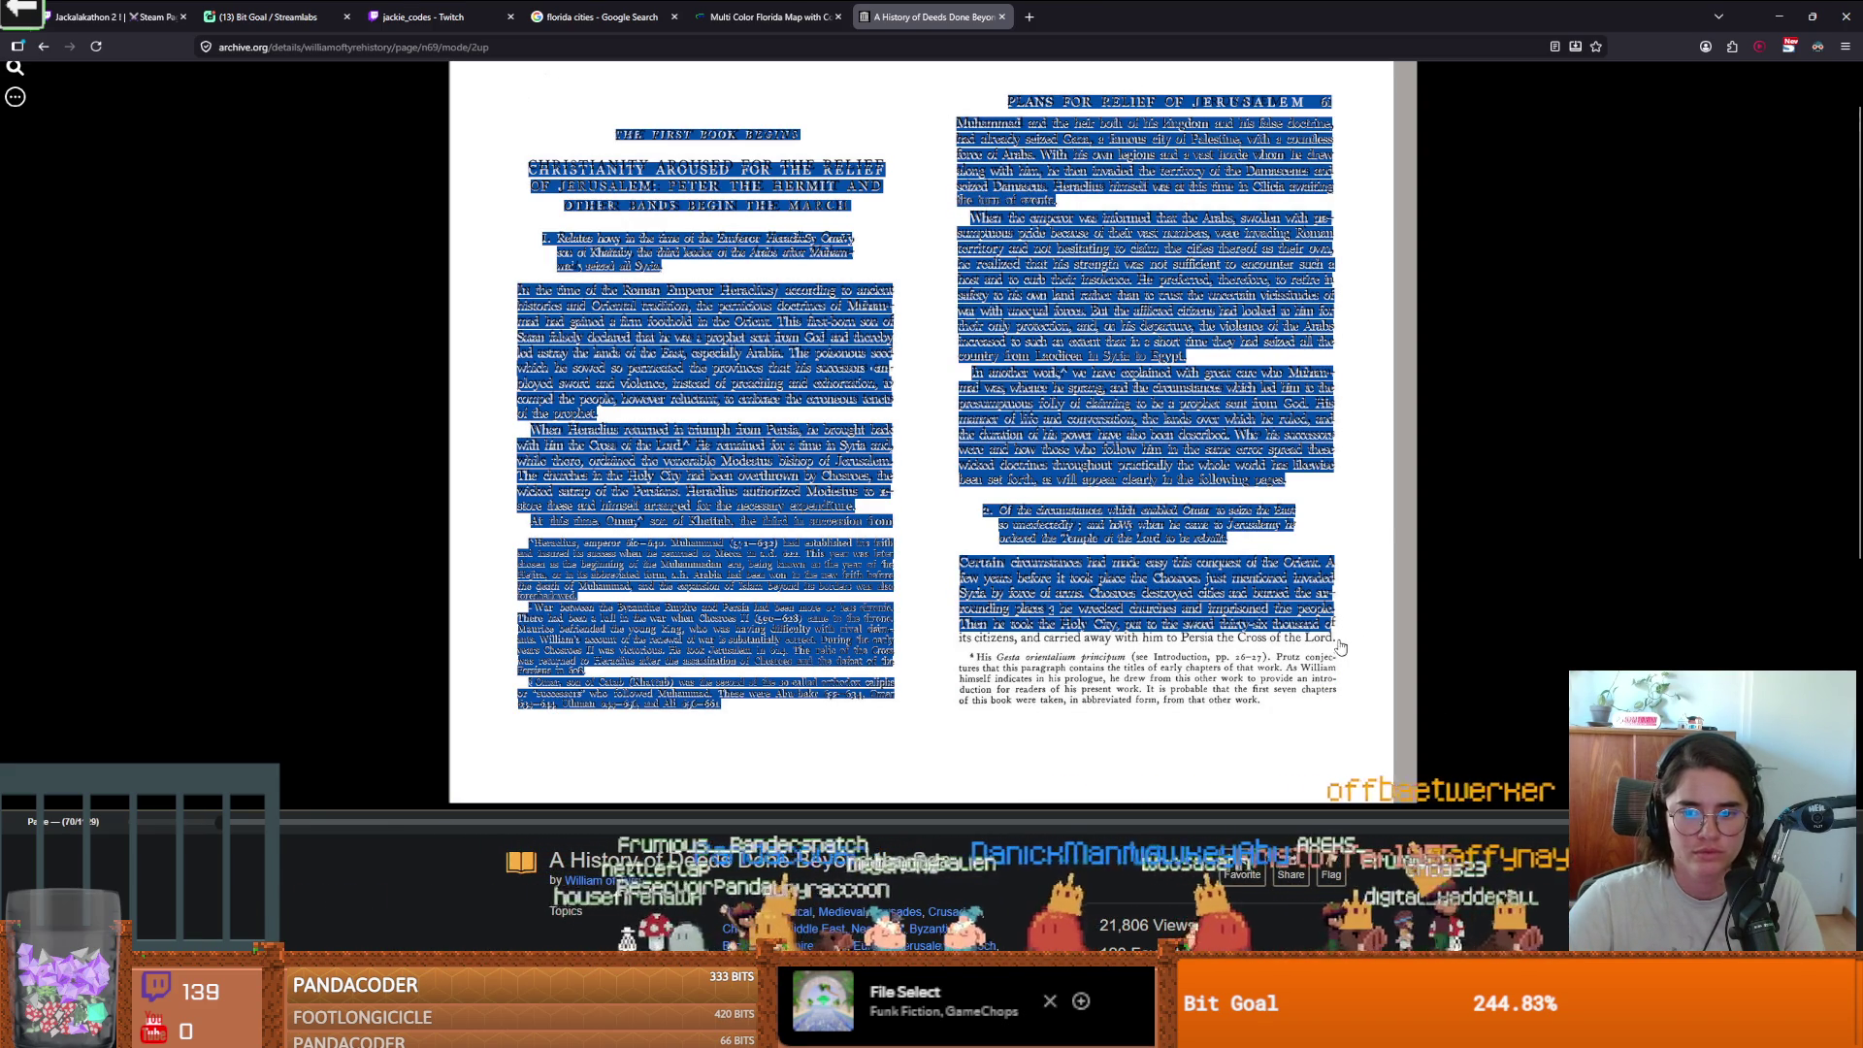
pyautogui.click(1337, 652)
pyautogui.click(637, 191)
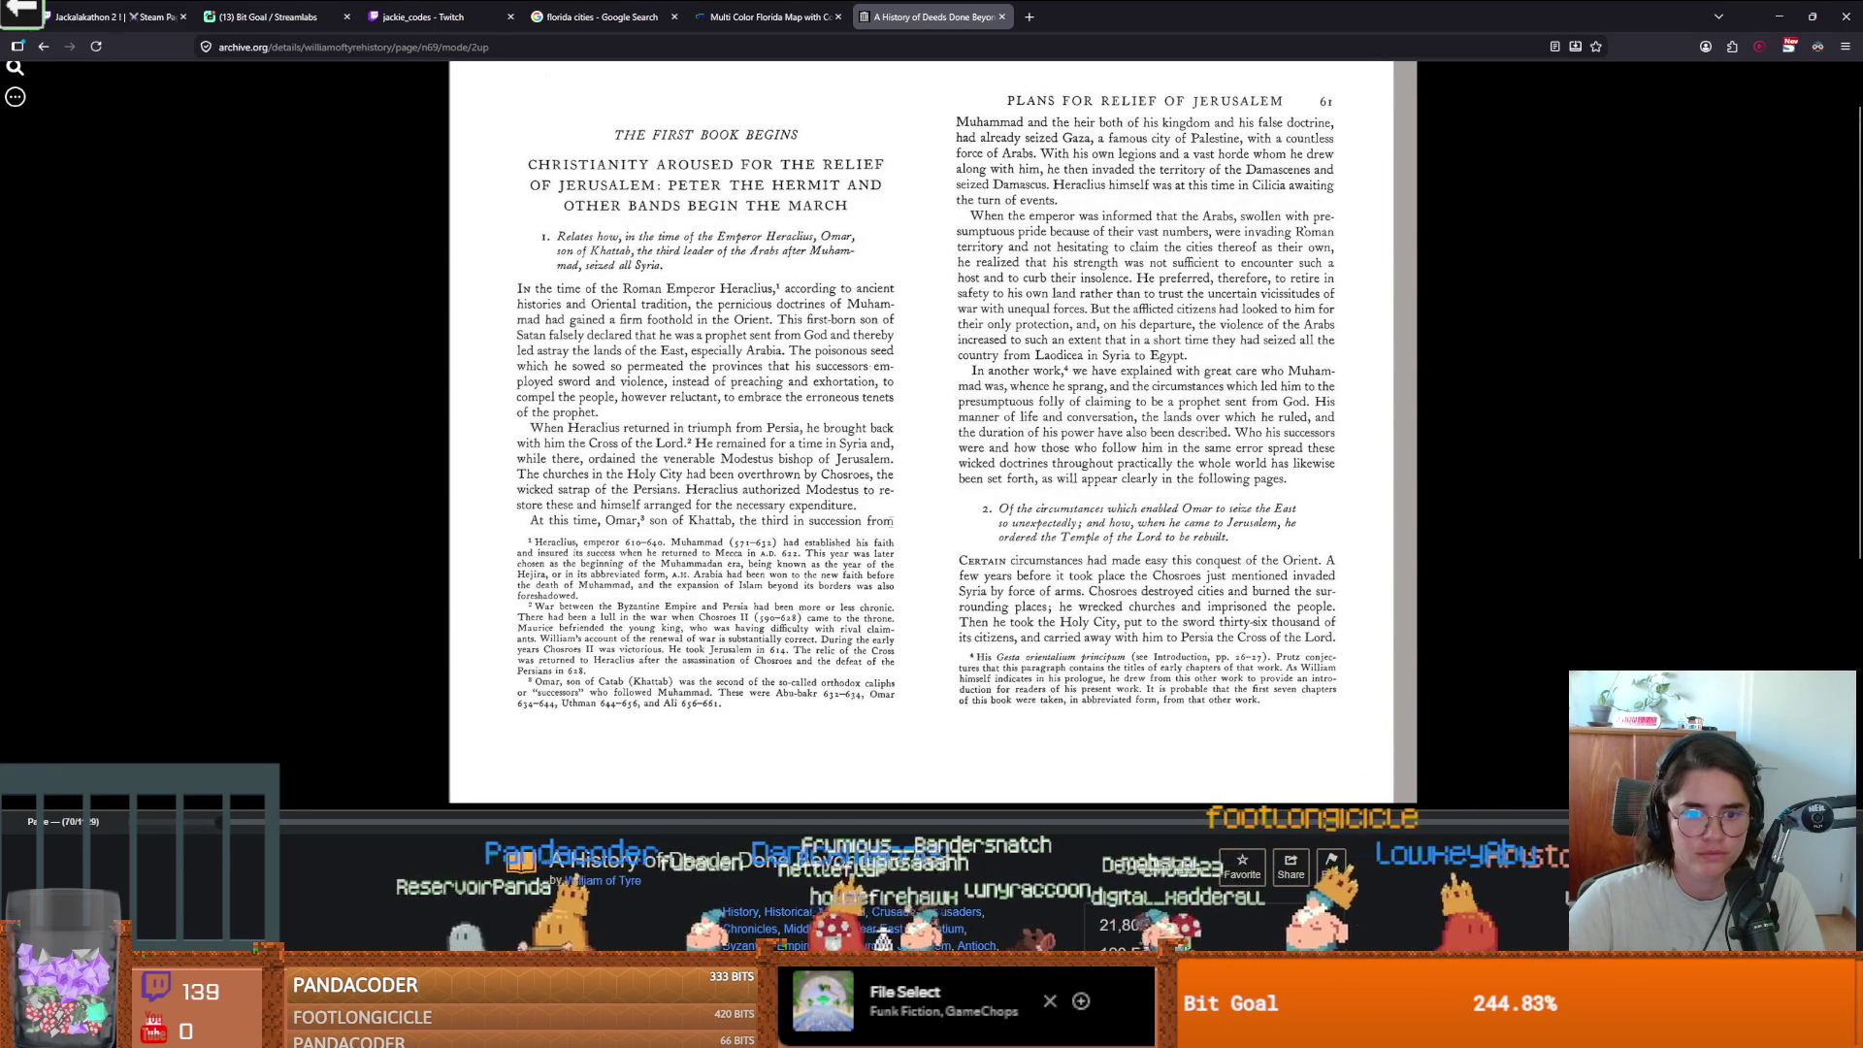
pyautogui.moveTo(893, 521)
pyautogui.mouseDown()
pyautogui.moveTo(544, 236)
pyautogui.moveTo(616, 129)
pyautogui.mouseUp()
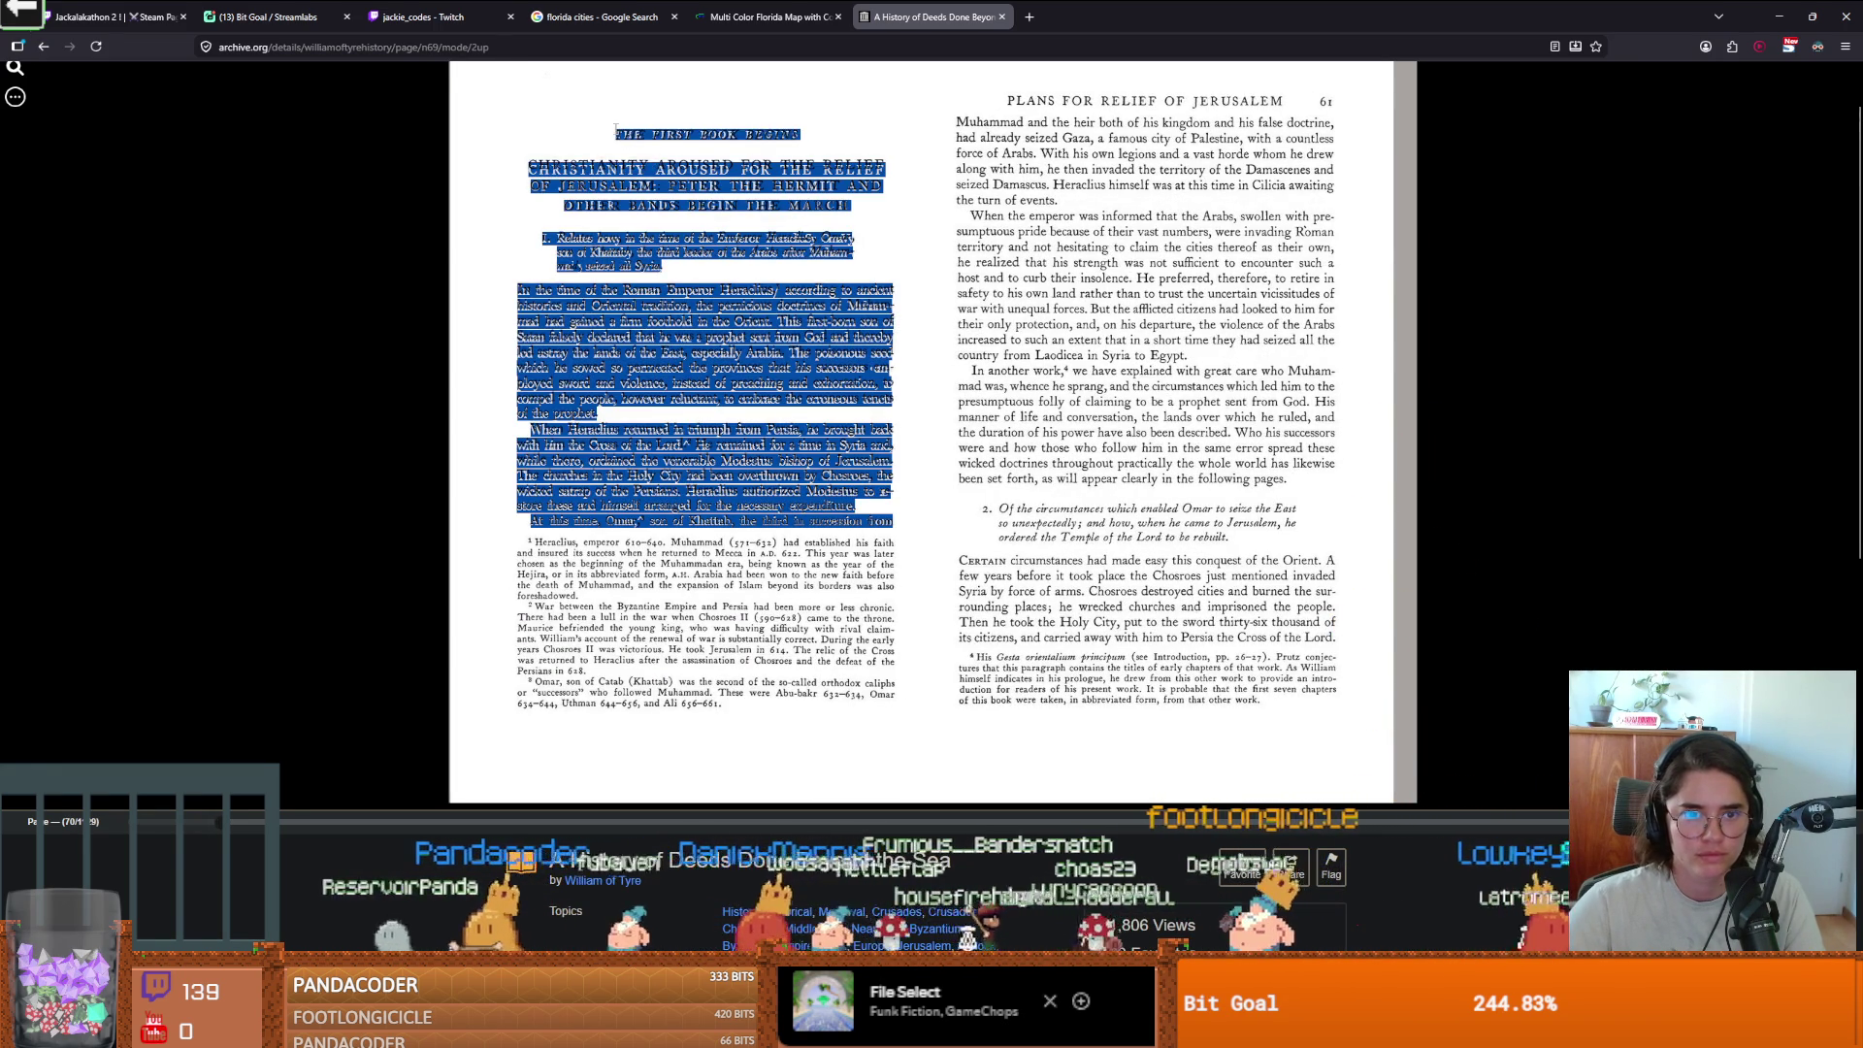
pyautogui.moveTo(928, 113); pyautogui.dragTo(1329, 388)
pyautogui.hotkey('alt', 'Tab')
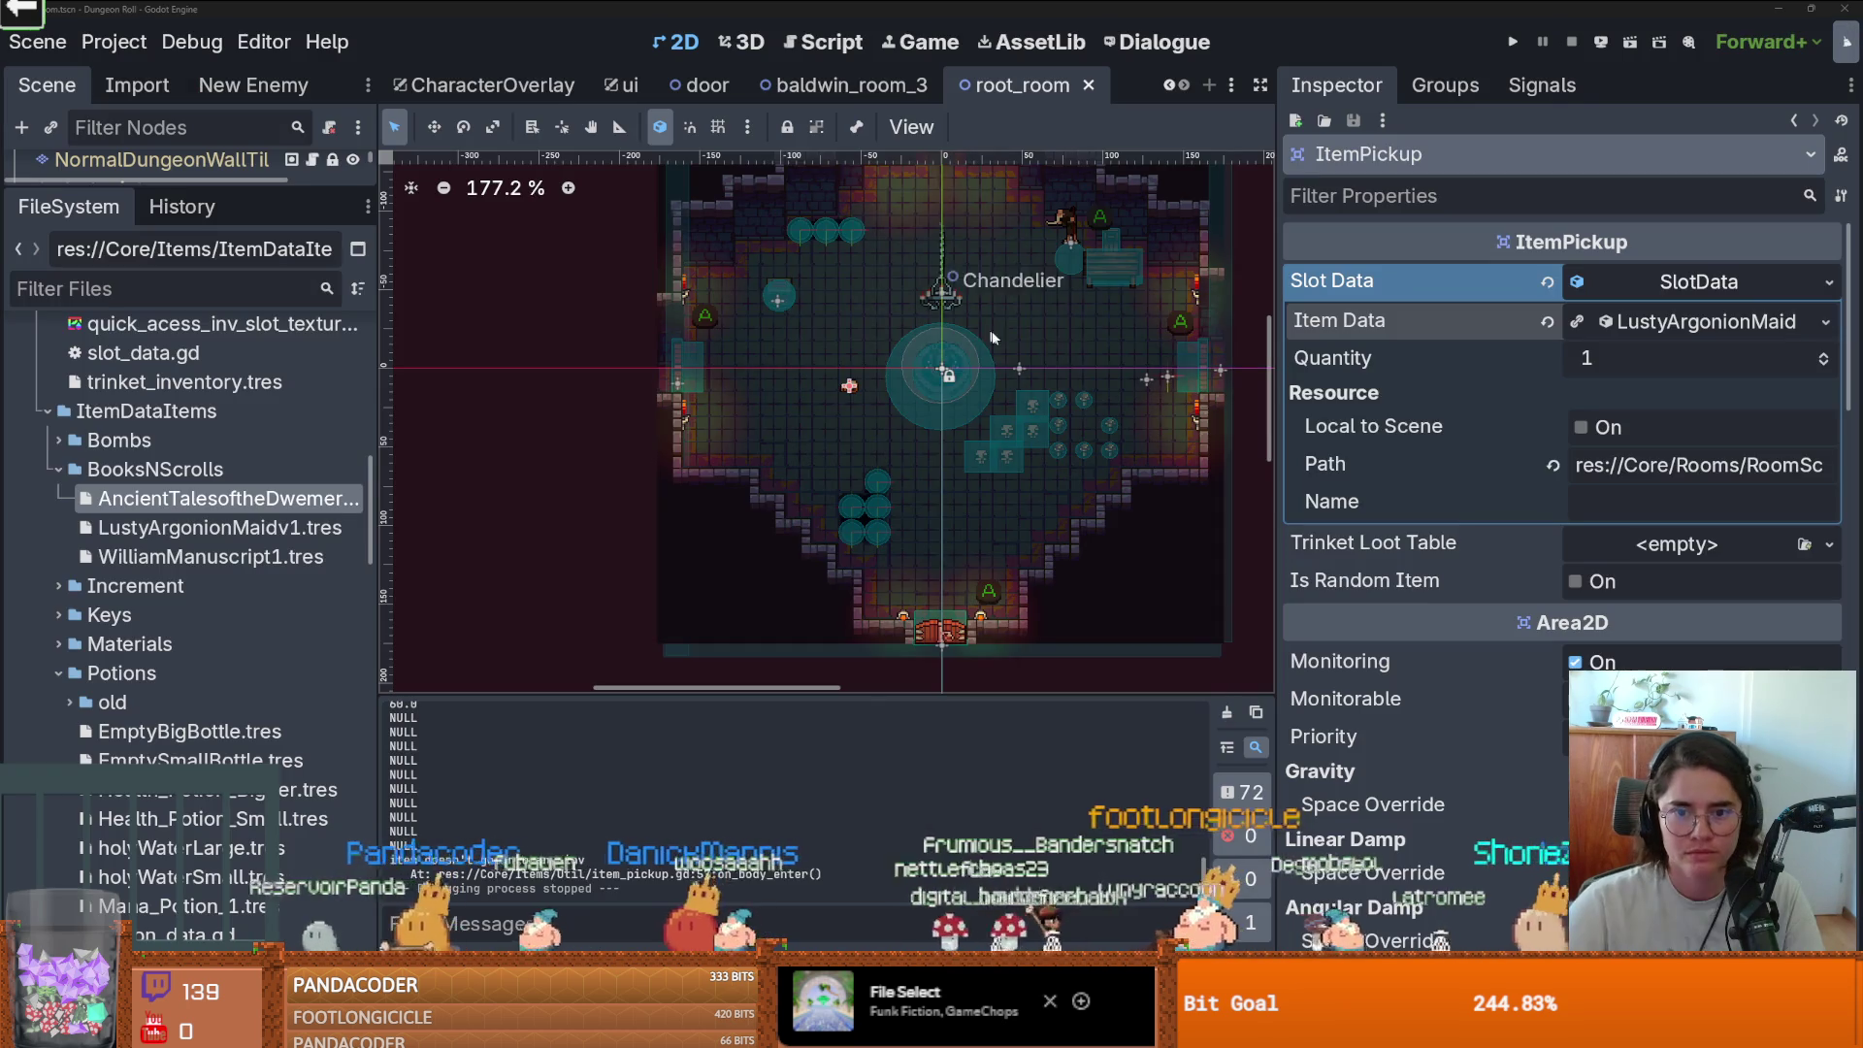
# Replace WilliamManuscript1's French Book Contents with the copied English passage.
pyautogui.click(204, 556)
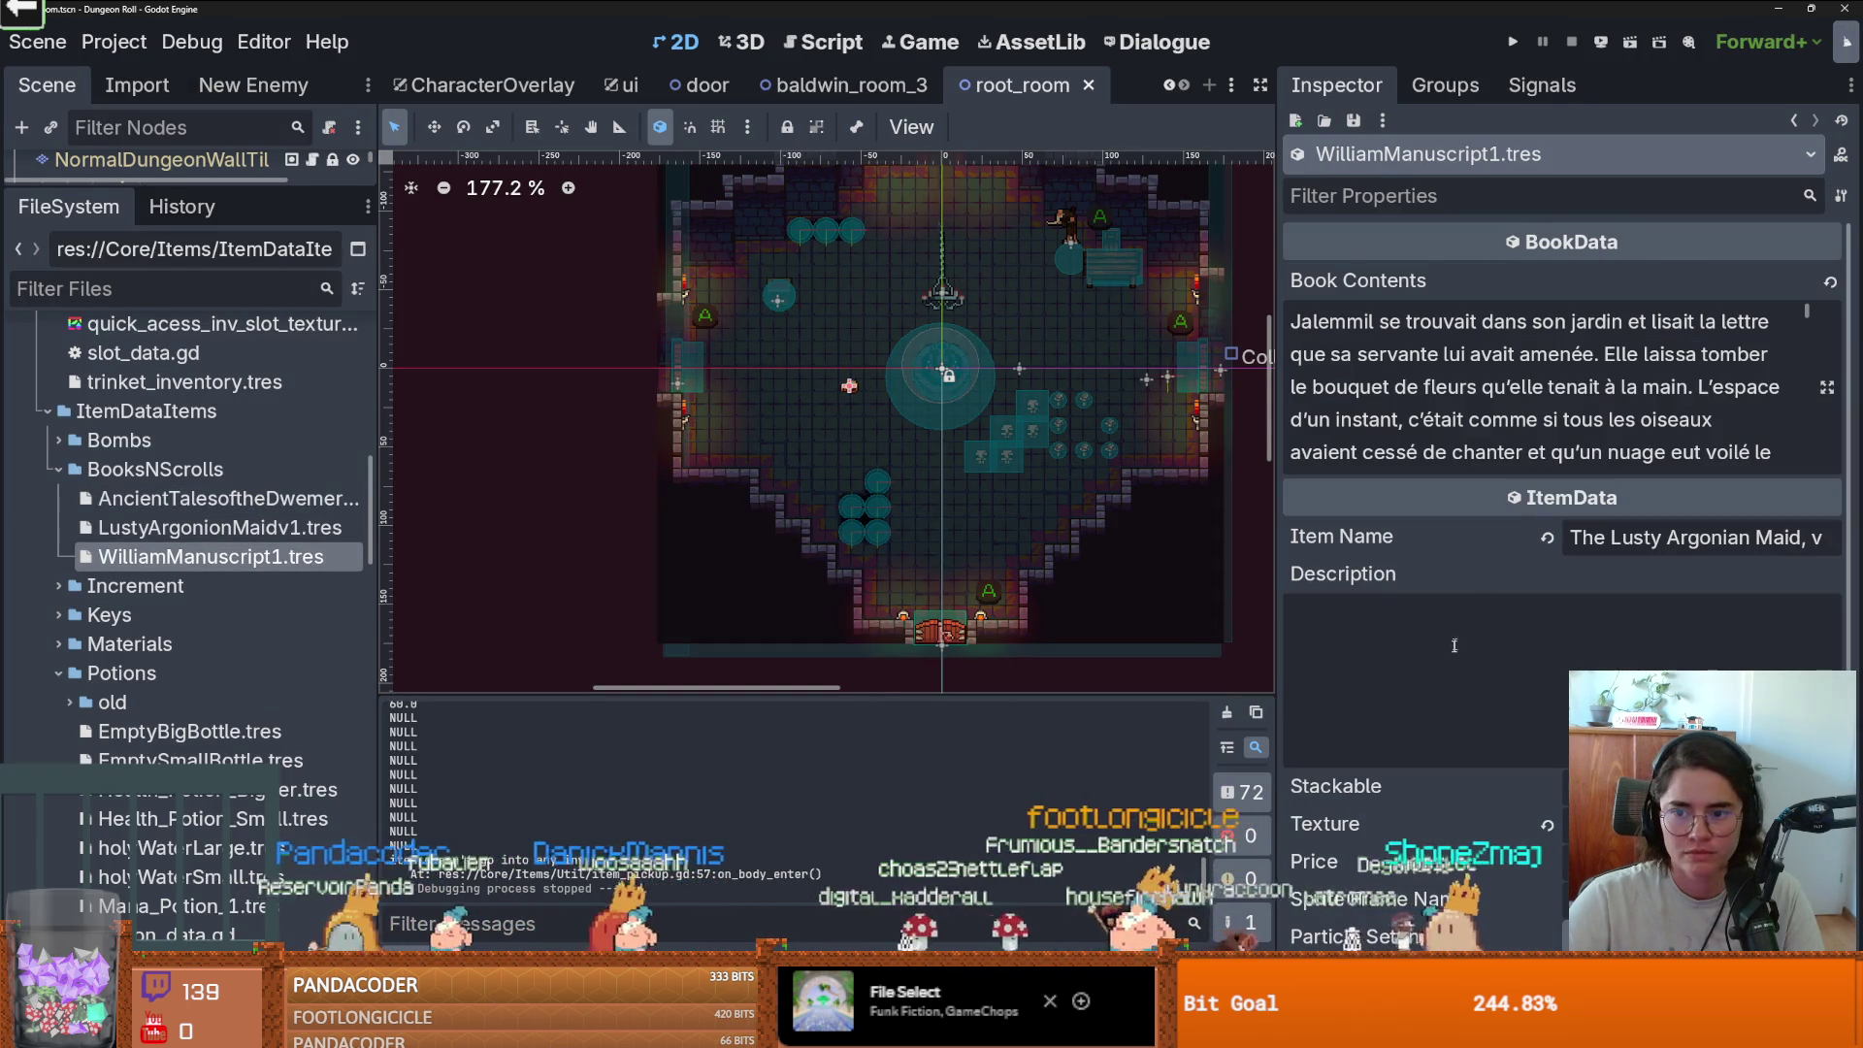
pyautogui.click(1599, 456)
pyautogui.hotkey('ctrl', 'a')
pyautogui.scroll(3, 1687, 403)
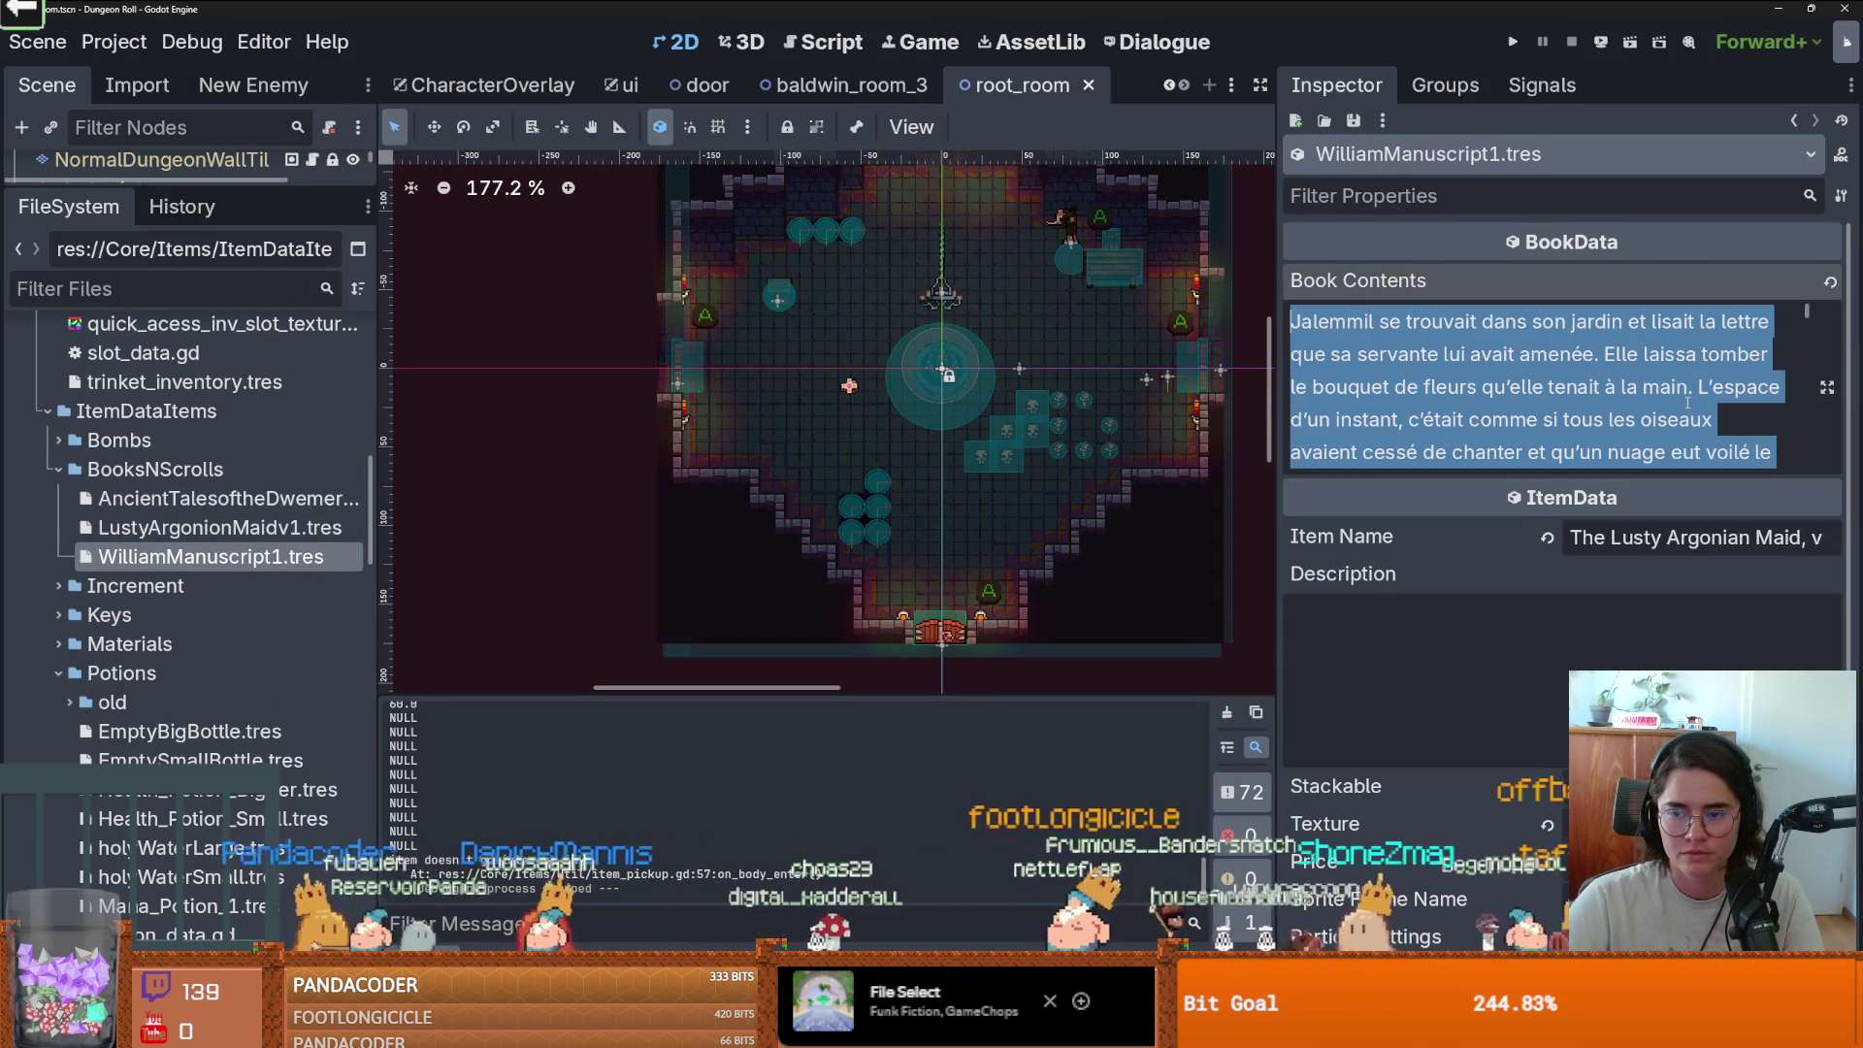
pyautogui.hotkey('ctrl', 'v')
pyautogui.hotkey('ctrl', 'a')
pyautogui.press('BackSpace')
pyautogui.hotkey('ctrl', 'v')
pyautogui.scroll(10, 1453, 436)
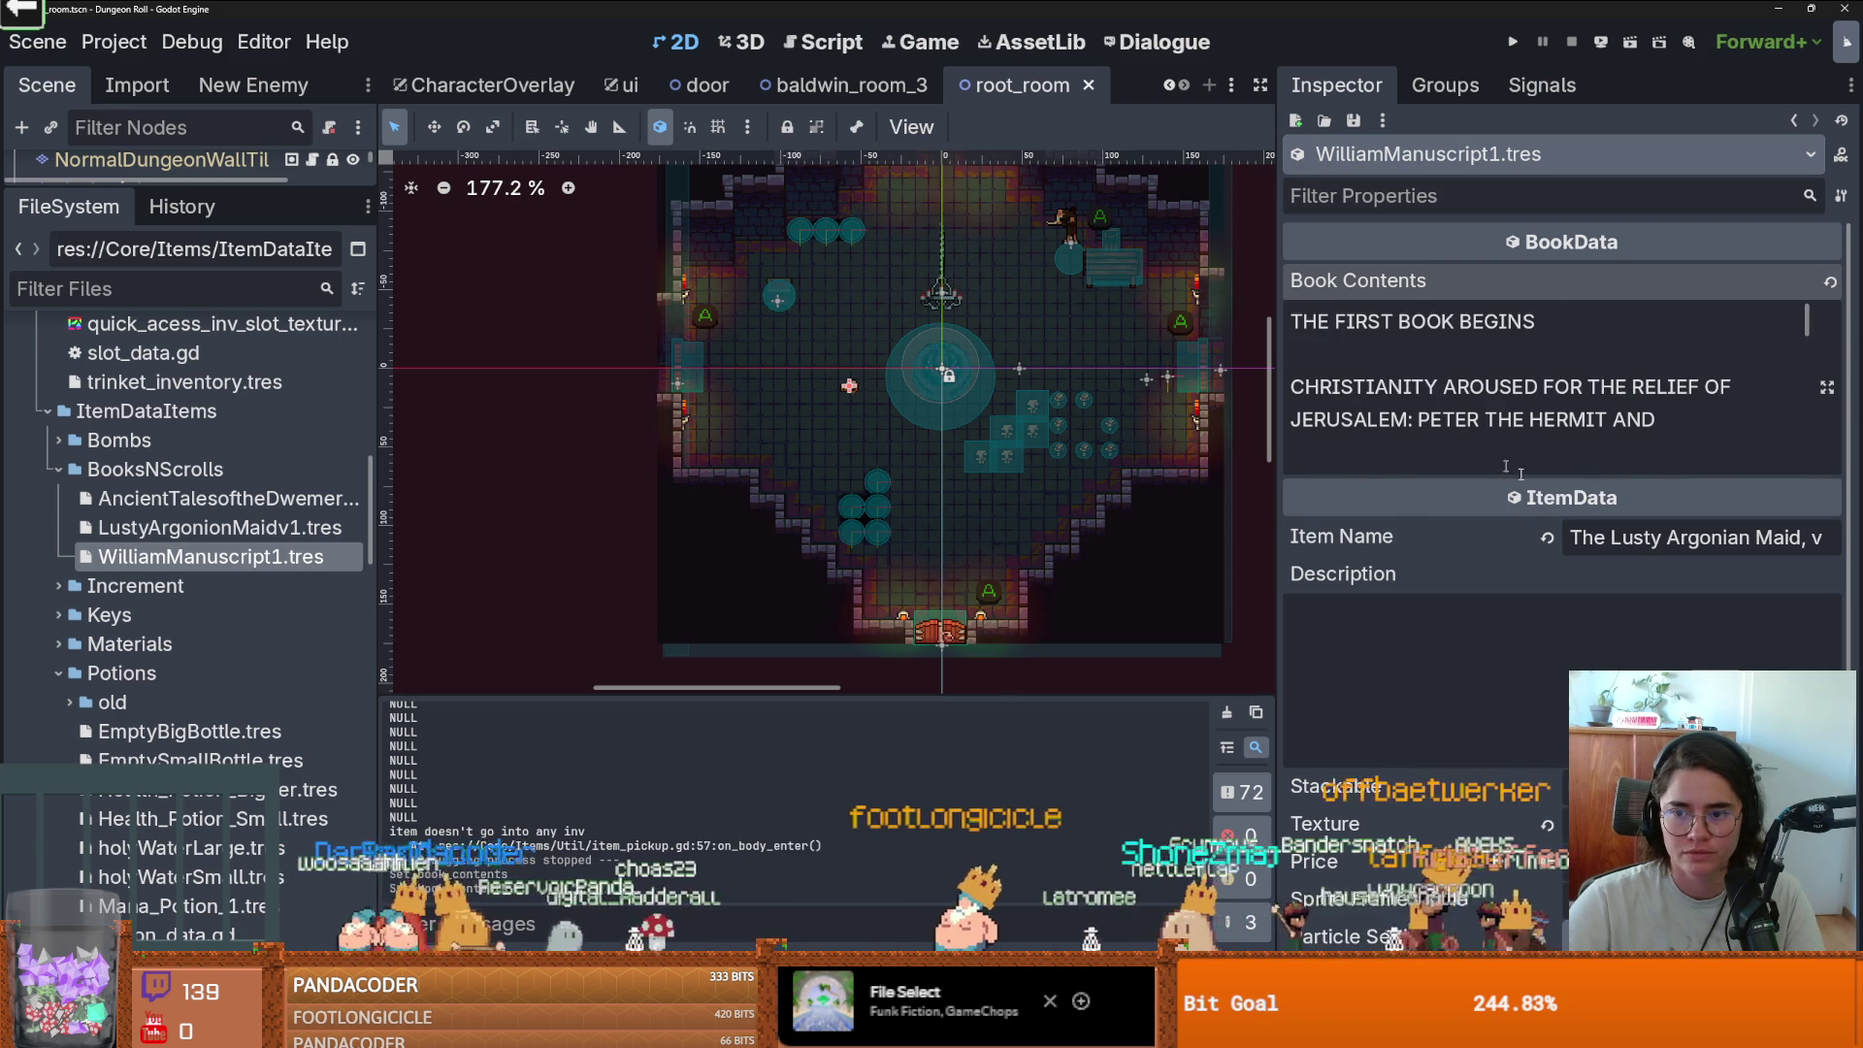
# Set the item name to the pasted chapter title 'BANDS BEGIN THE MARCH'.
pyautogui.click(1606, 537)
pyautogui.hotkey('ctrl', 'a')
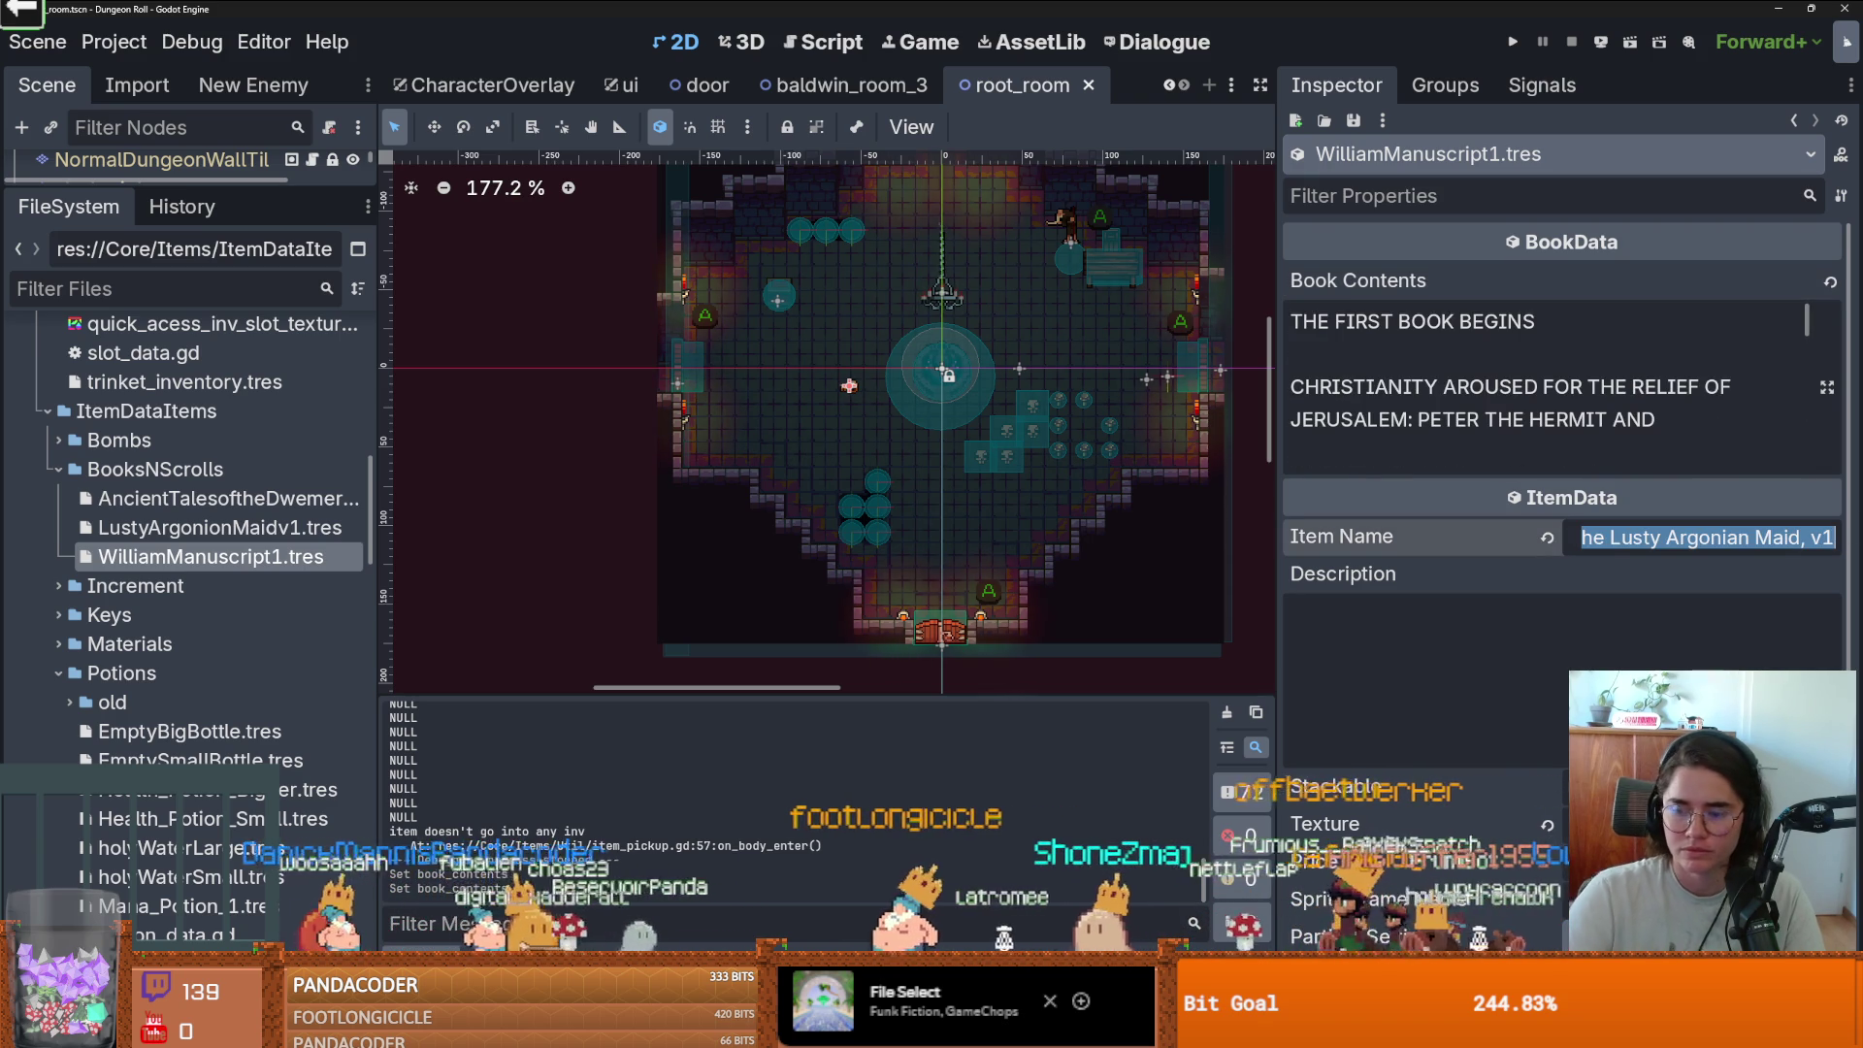
pyautogui.write('TWil')
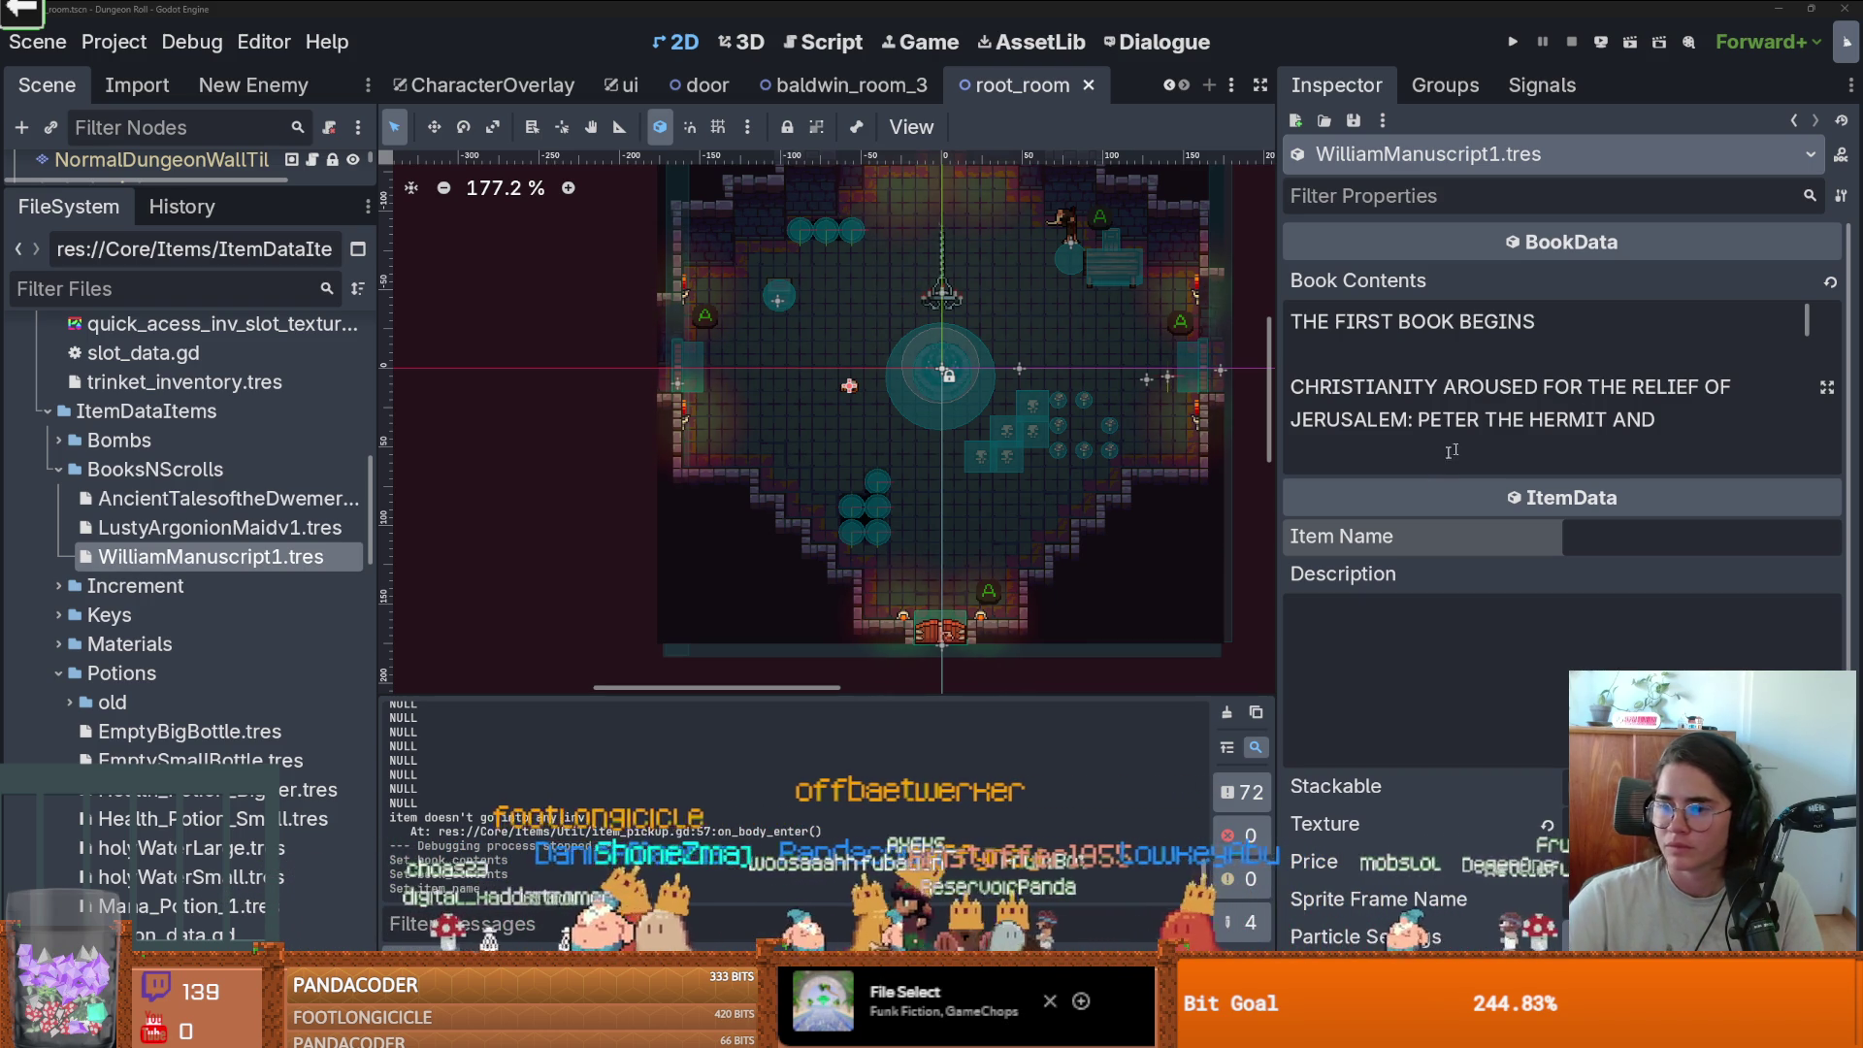
pyautogui.click(1667, 549)
pyautogui.hotkey('ctrl', 'v')
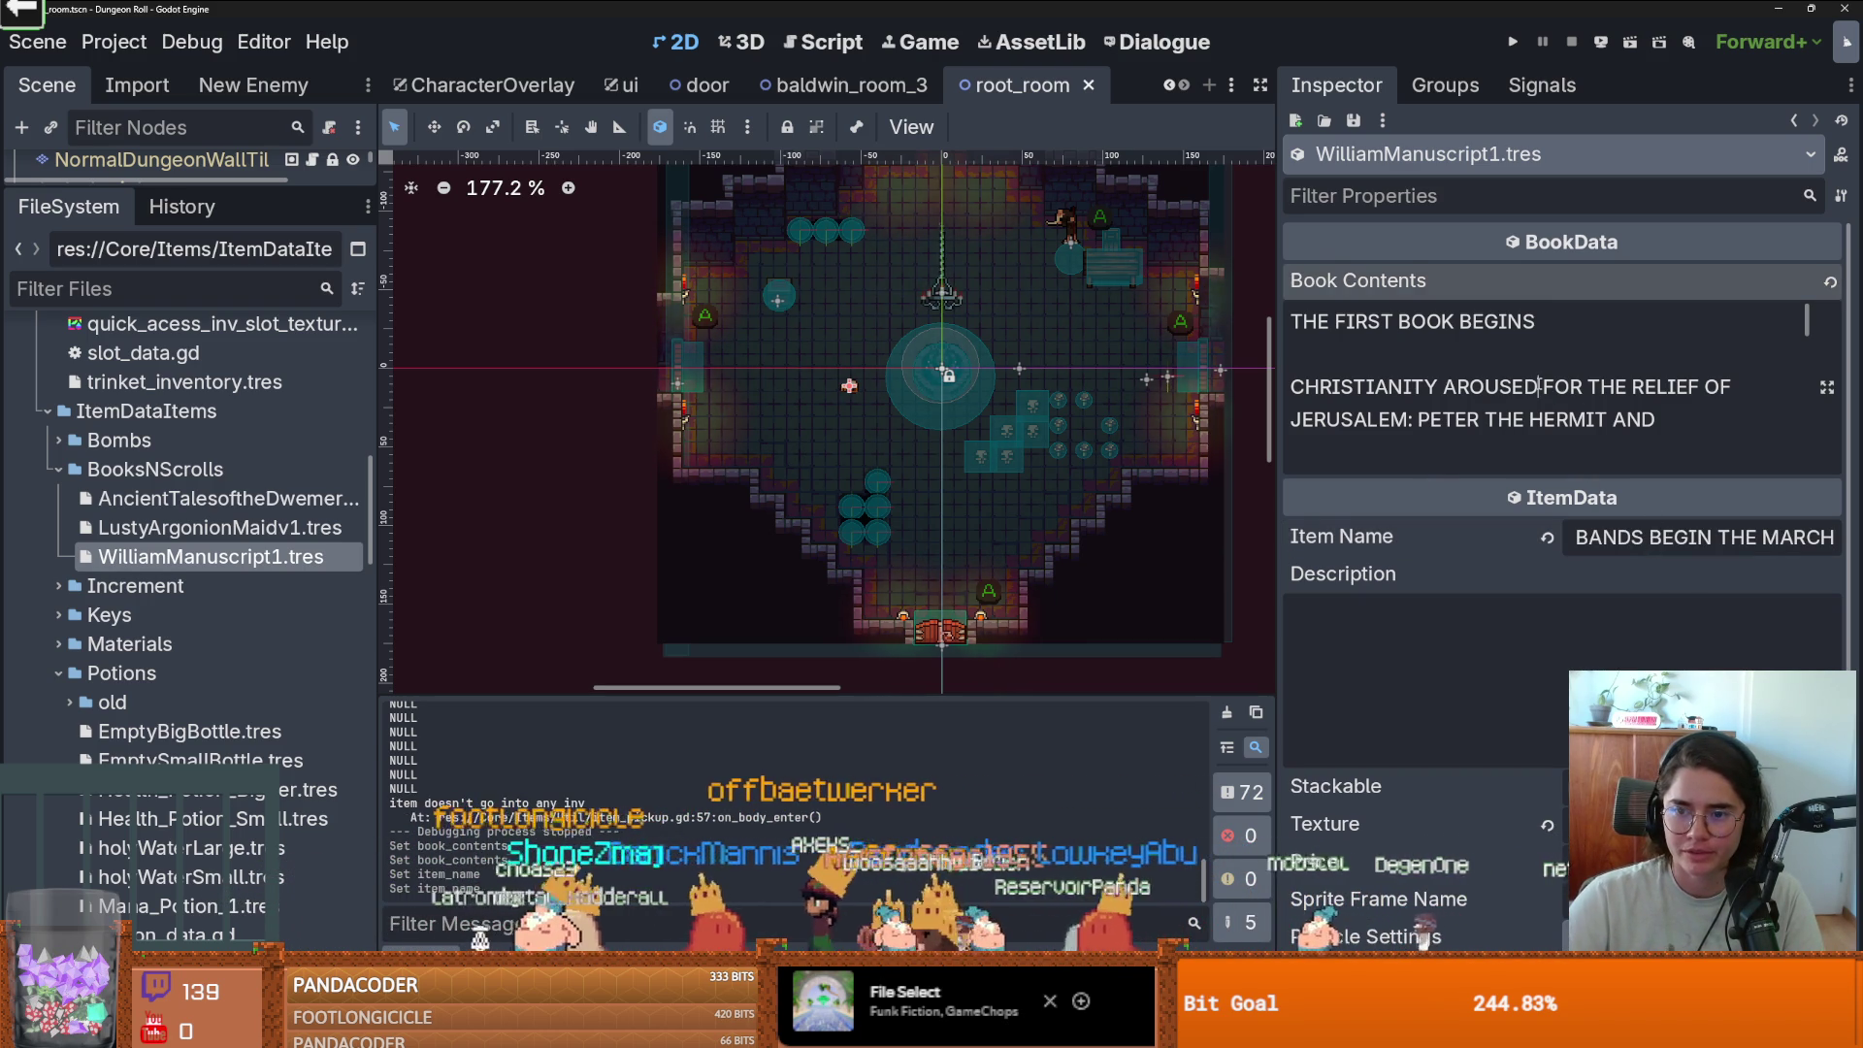
# Delete the chapter heading lines from the book contents and save the resource.
pyautogui.click(1553, 392)
pyautogui.hotkey('ctrl', 'shift', 'End')
pyautogui.press('Delete')
pyautogui.hotkey('ctrl', 'z')
pyautogui.hotkey('shift', 'Down')
pyautogui.hotkey('shift', 'Down')
pyautogui.press('Delete')
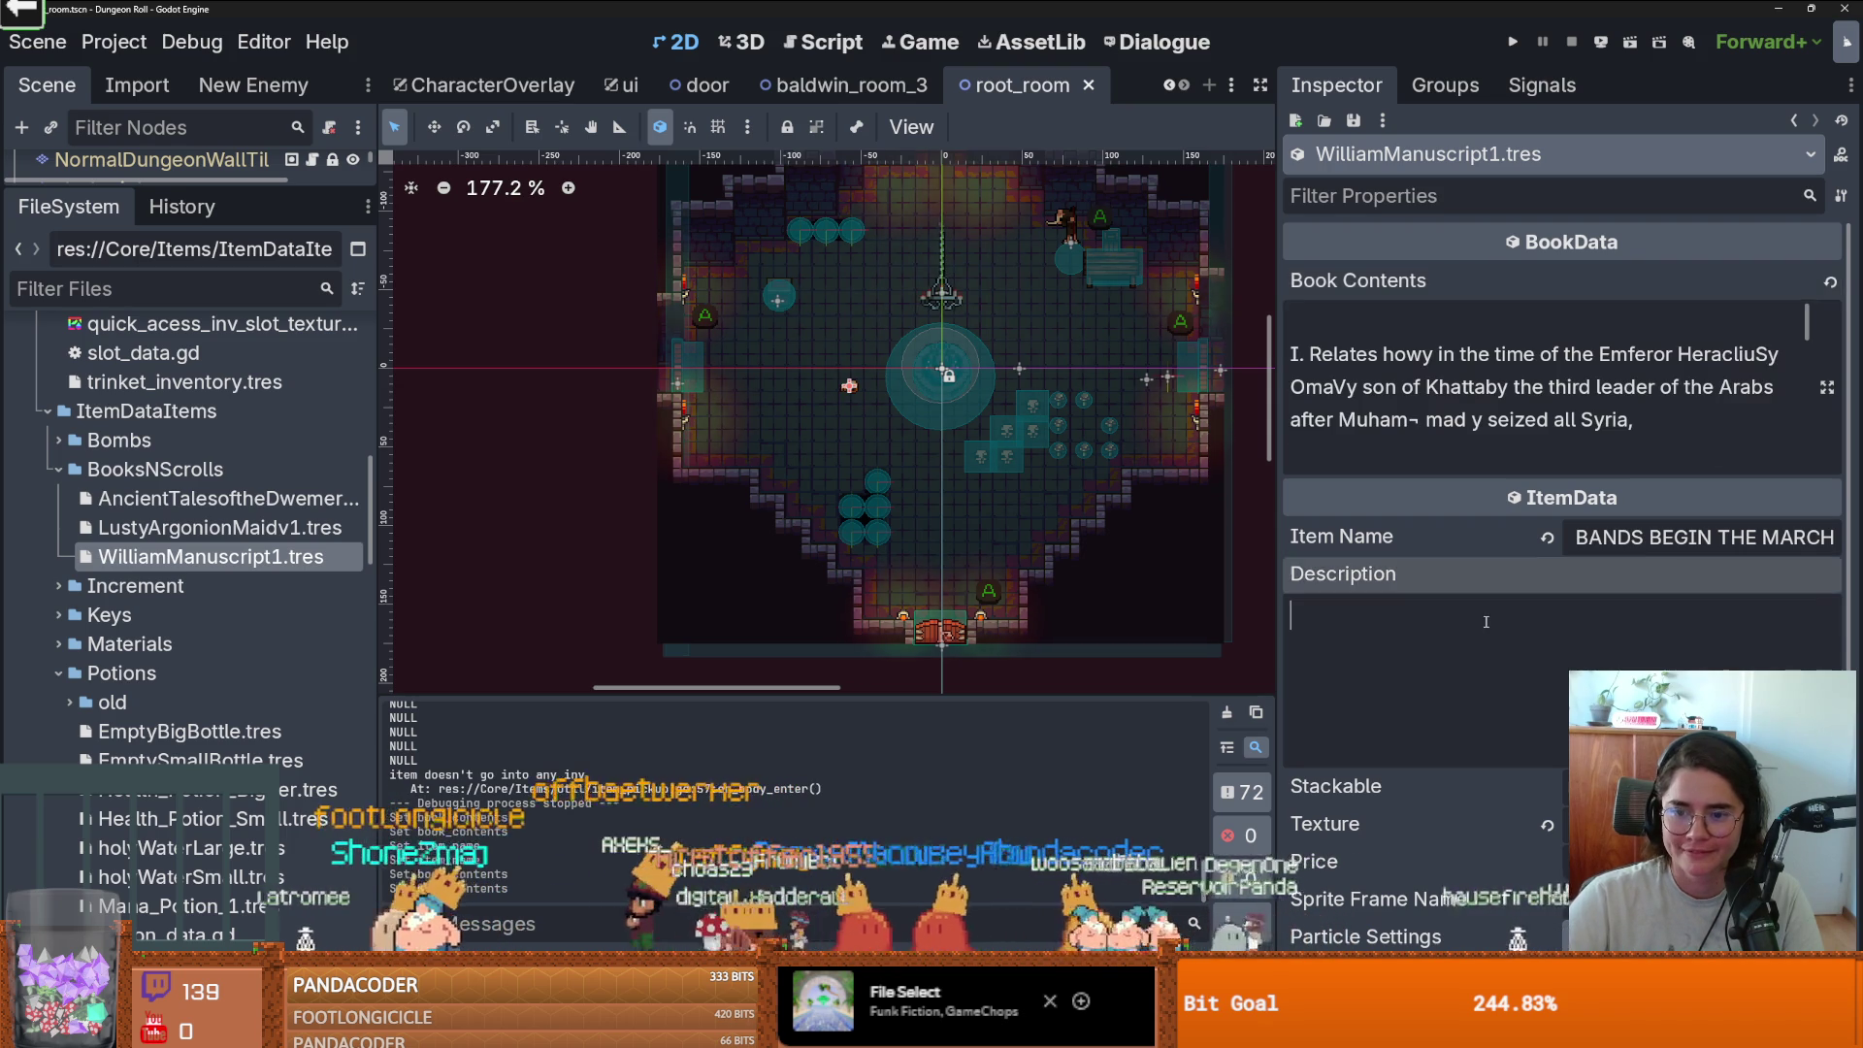
pyautogui.scroll(-3, 1489, 626)
pyautogui.scroll(-3, 1383, 595)
pyautogui.scroll(3, 1540, 589)
pyautogui.click(1663, 636)
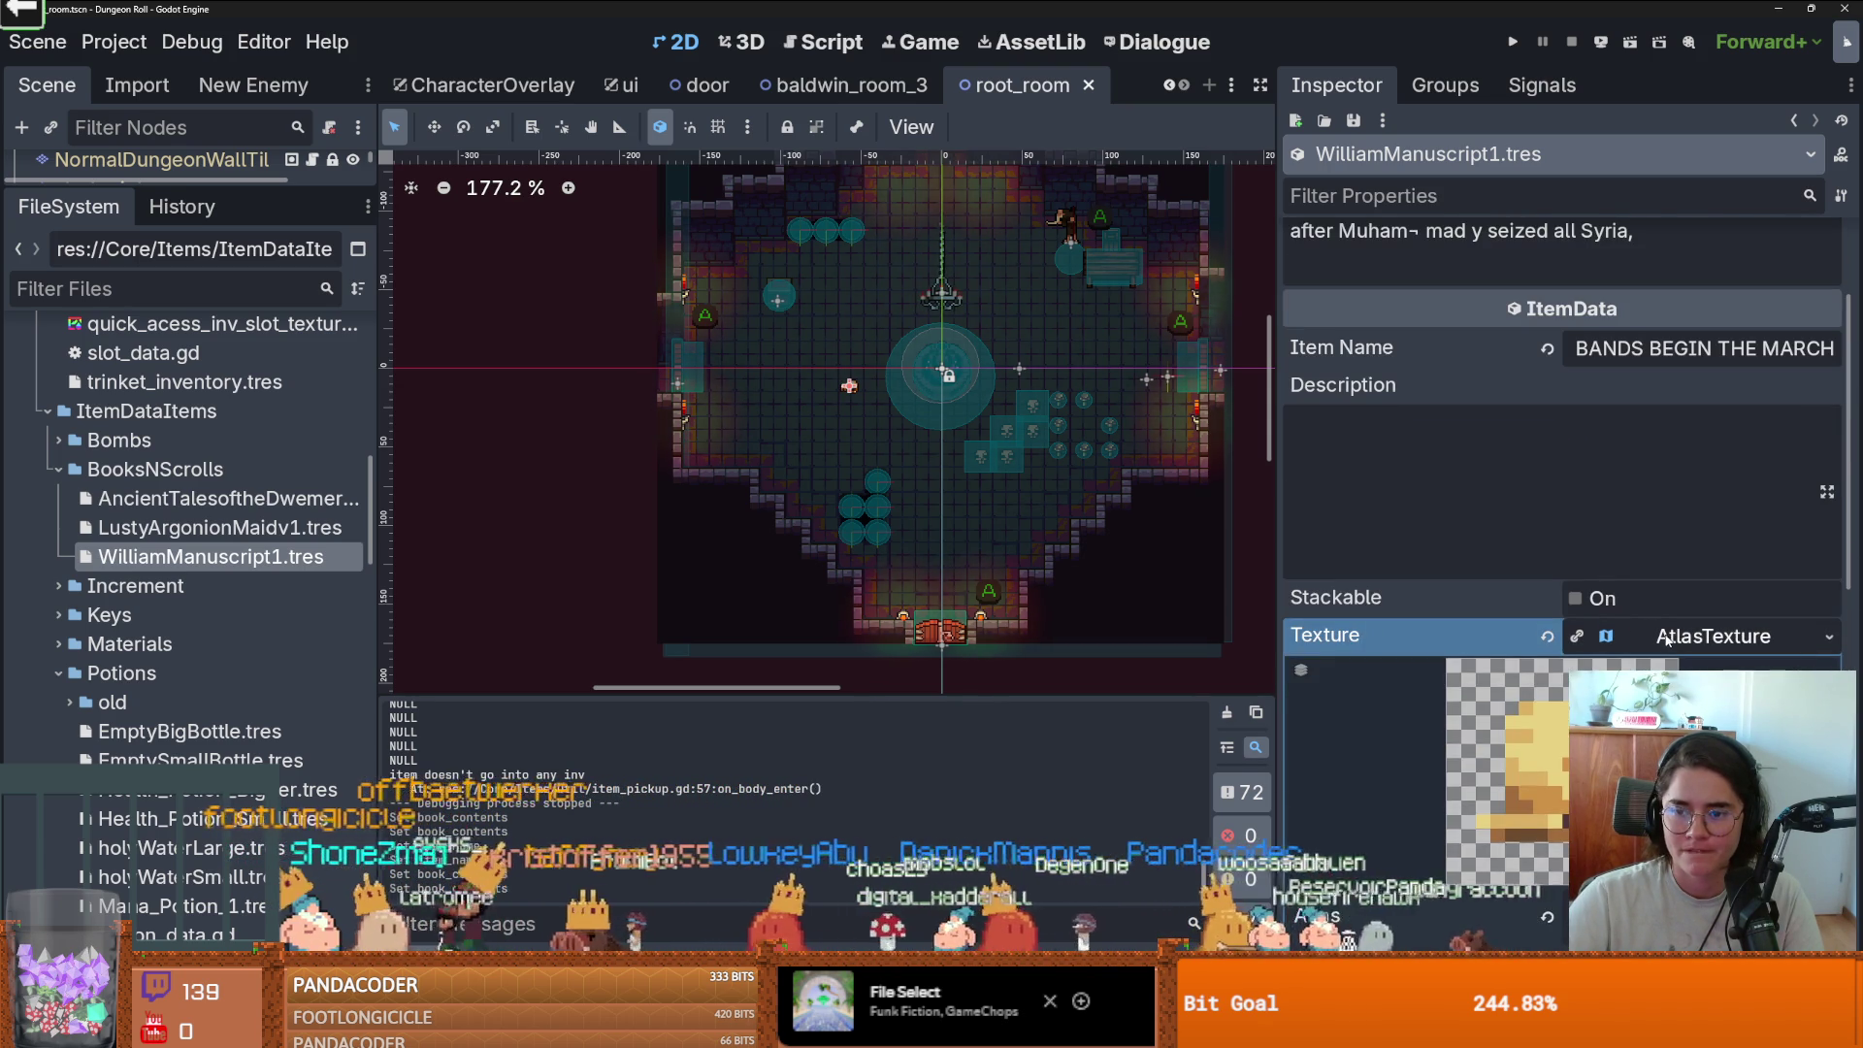
pyautogui.click(1662, 636)
pyautogui.hotkey('ctrl', 's')
pyautogui.scroll(3, 1426, 527)
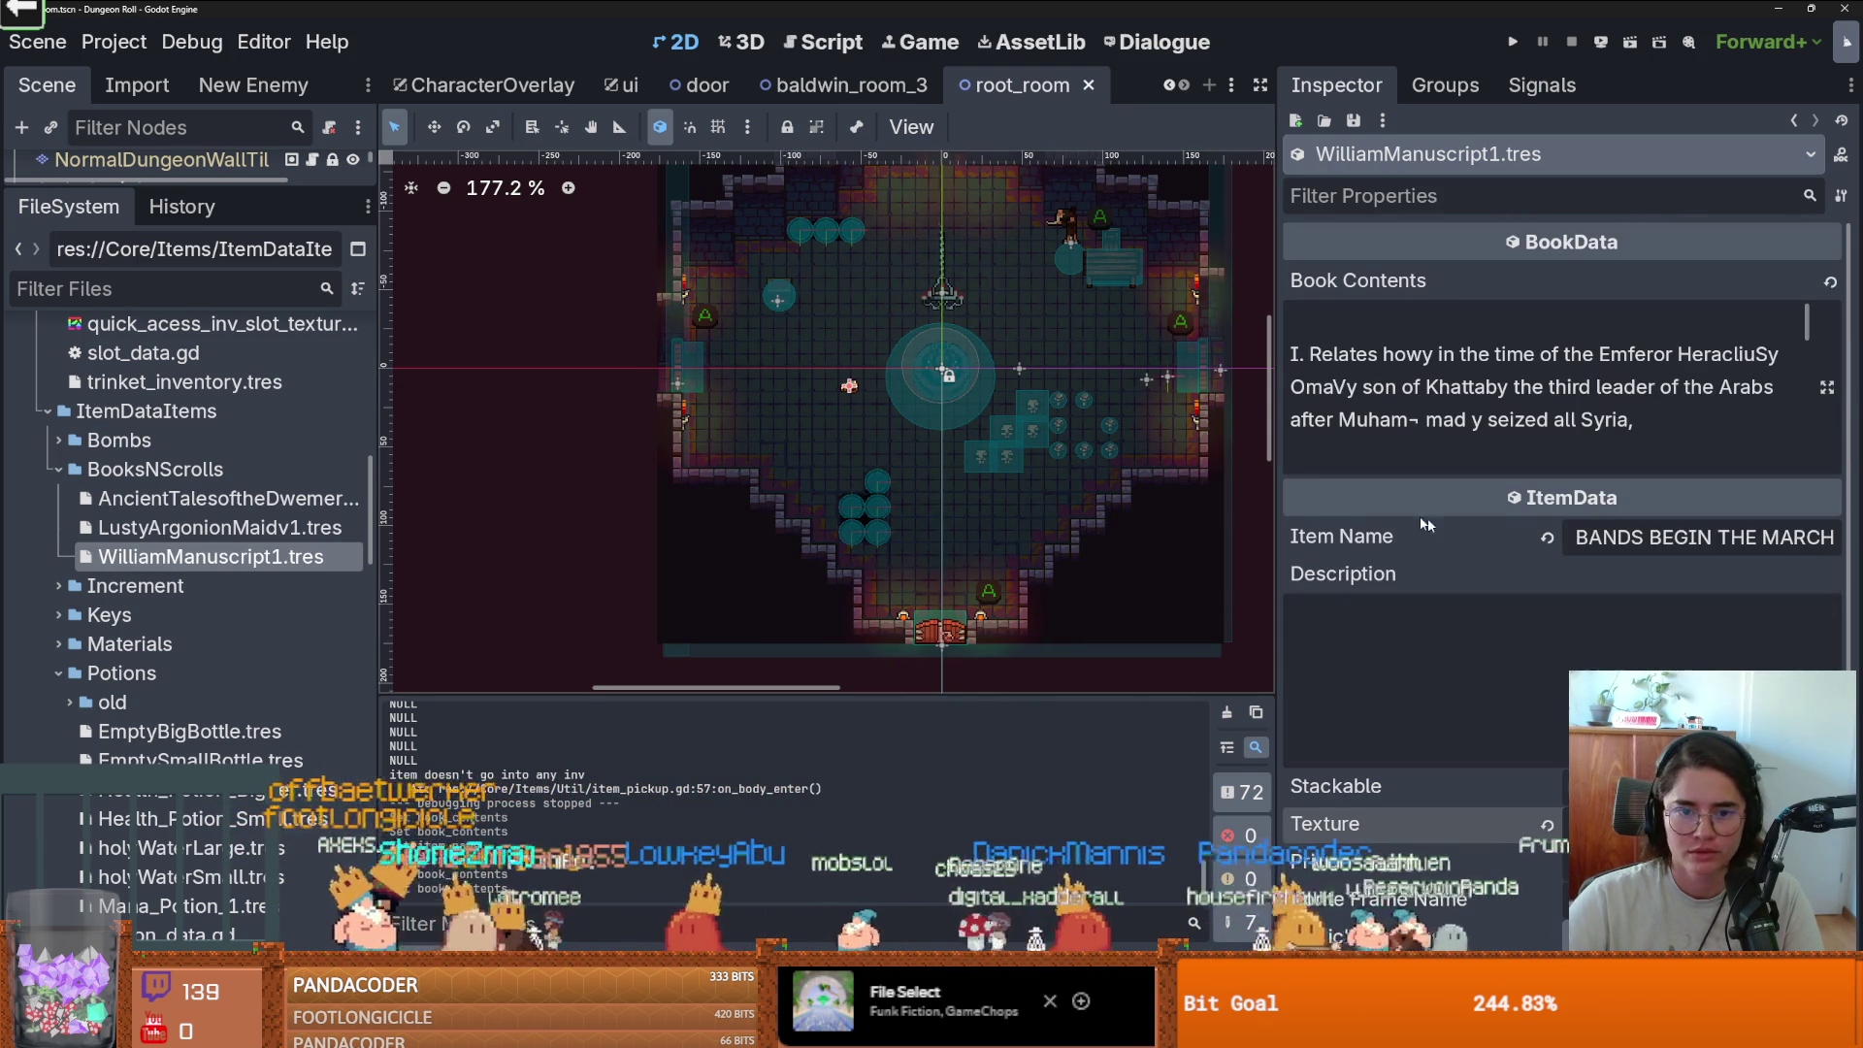
pyautogui.click(242, 562)
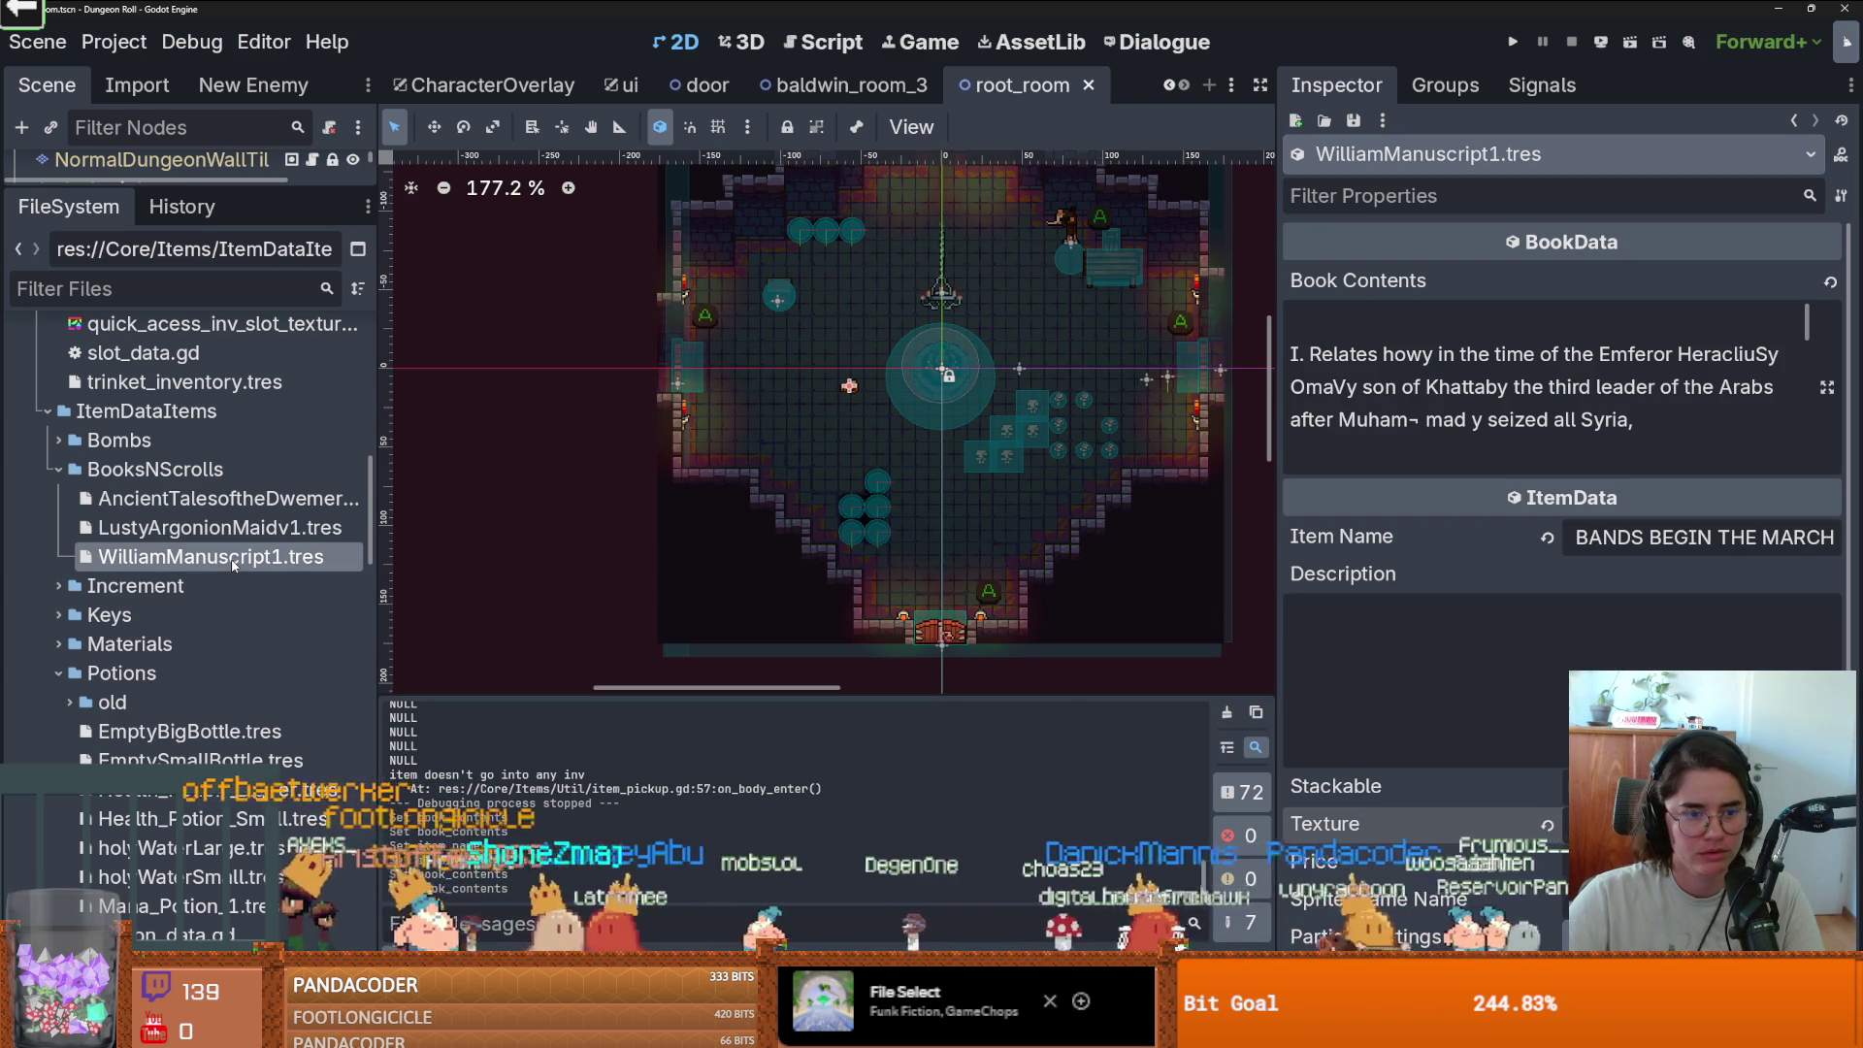
# Duplicate WilliamManuscript1.tres as WilliamManuscript2.tres.
pyautogui.hotkey('ctrl', 'd')
pyautogui.press('Right')
pyautogui.press('BackSpace')
pyautogui.write('2')
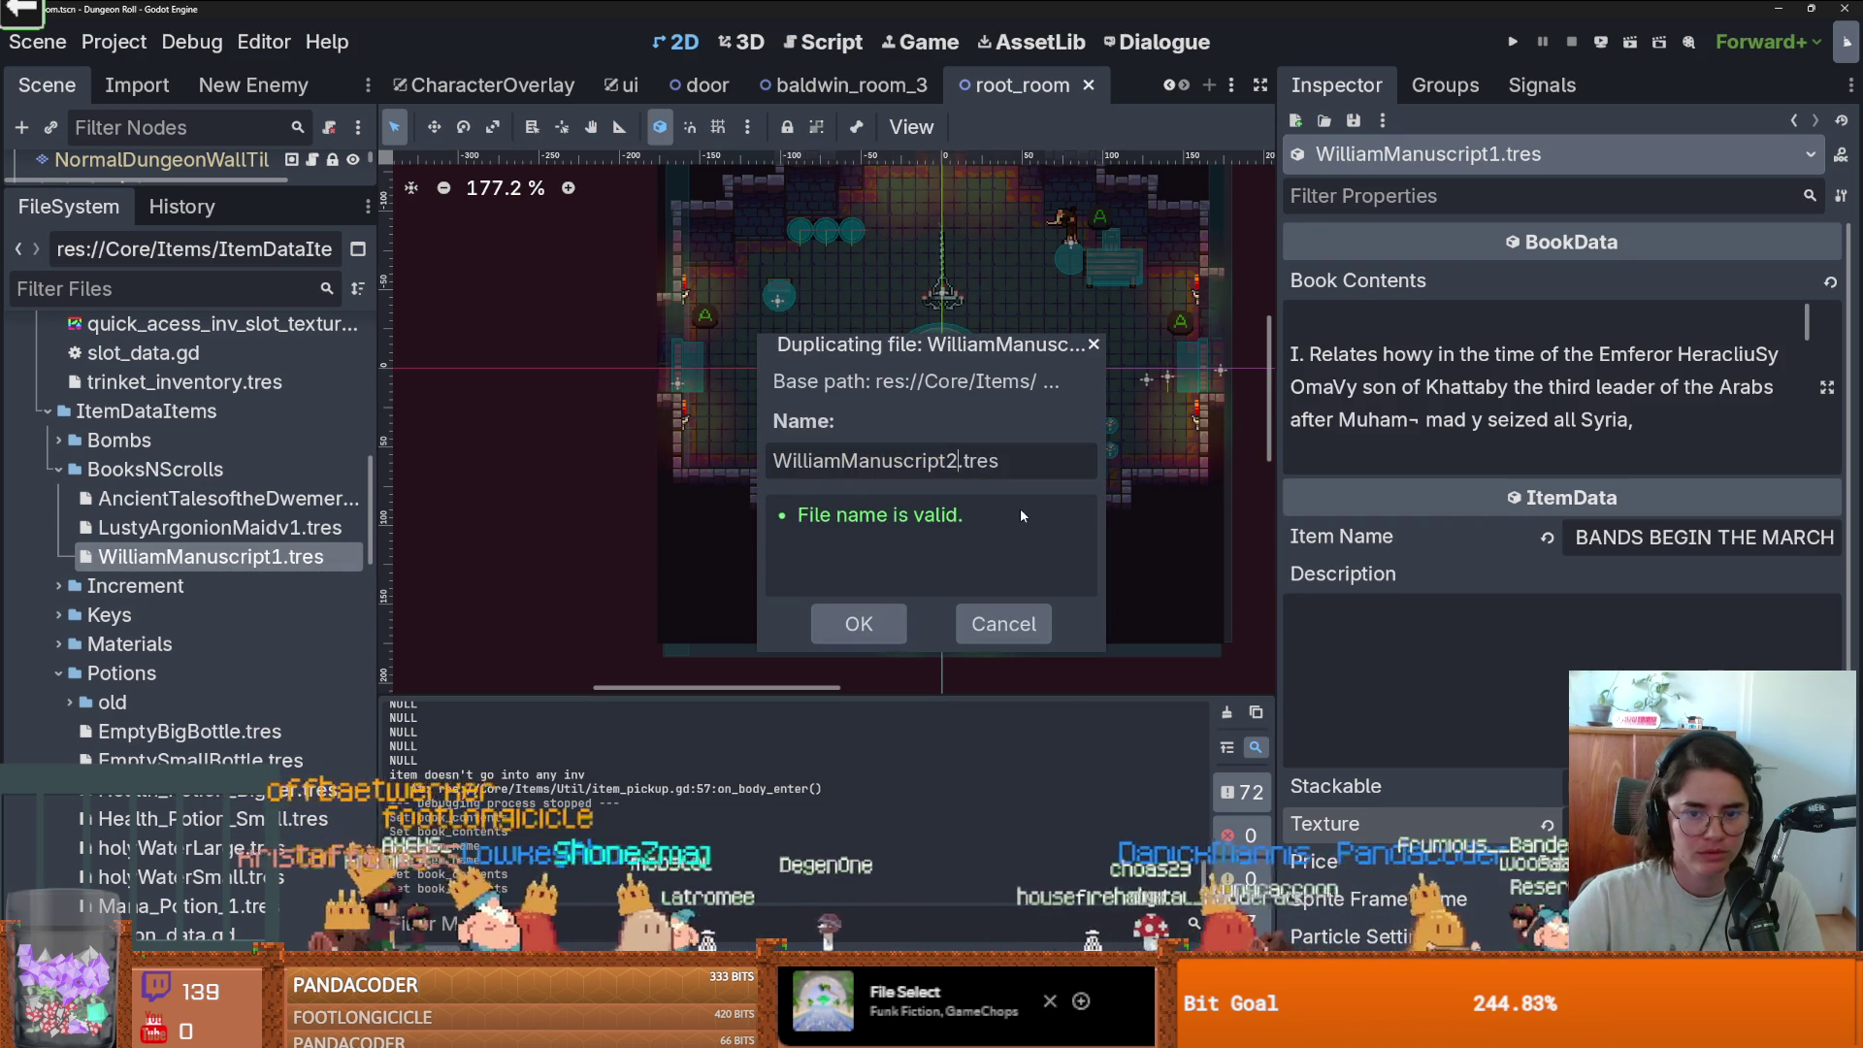
pyautogui.press('Return')
pyautogui.scroll(-5, 1528, 459)
pyautogui.scroll(-5, 1530, 460)
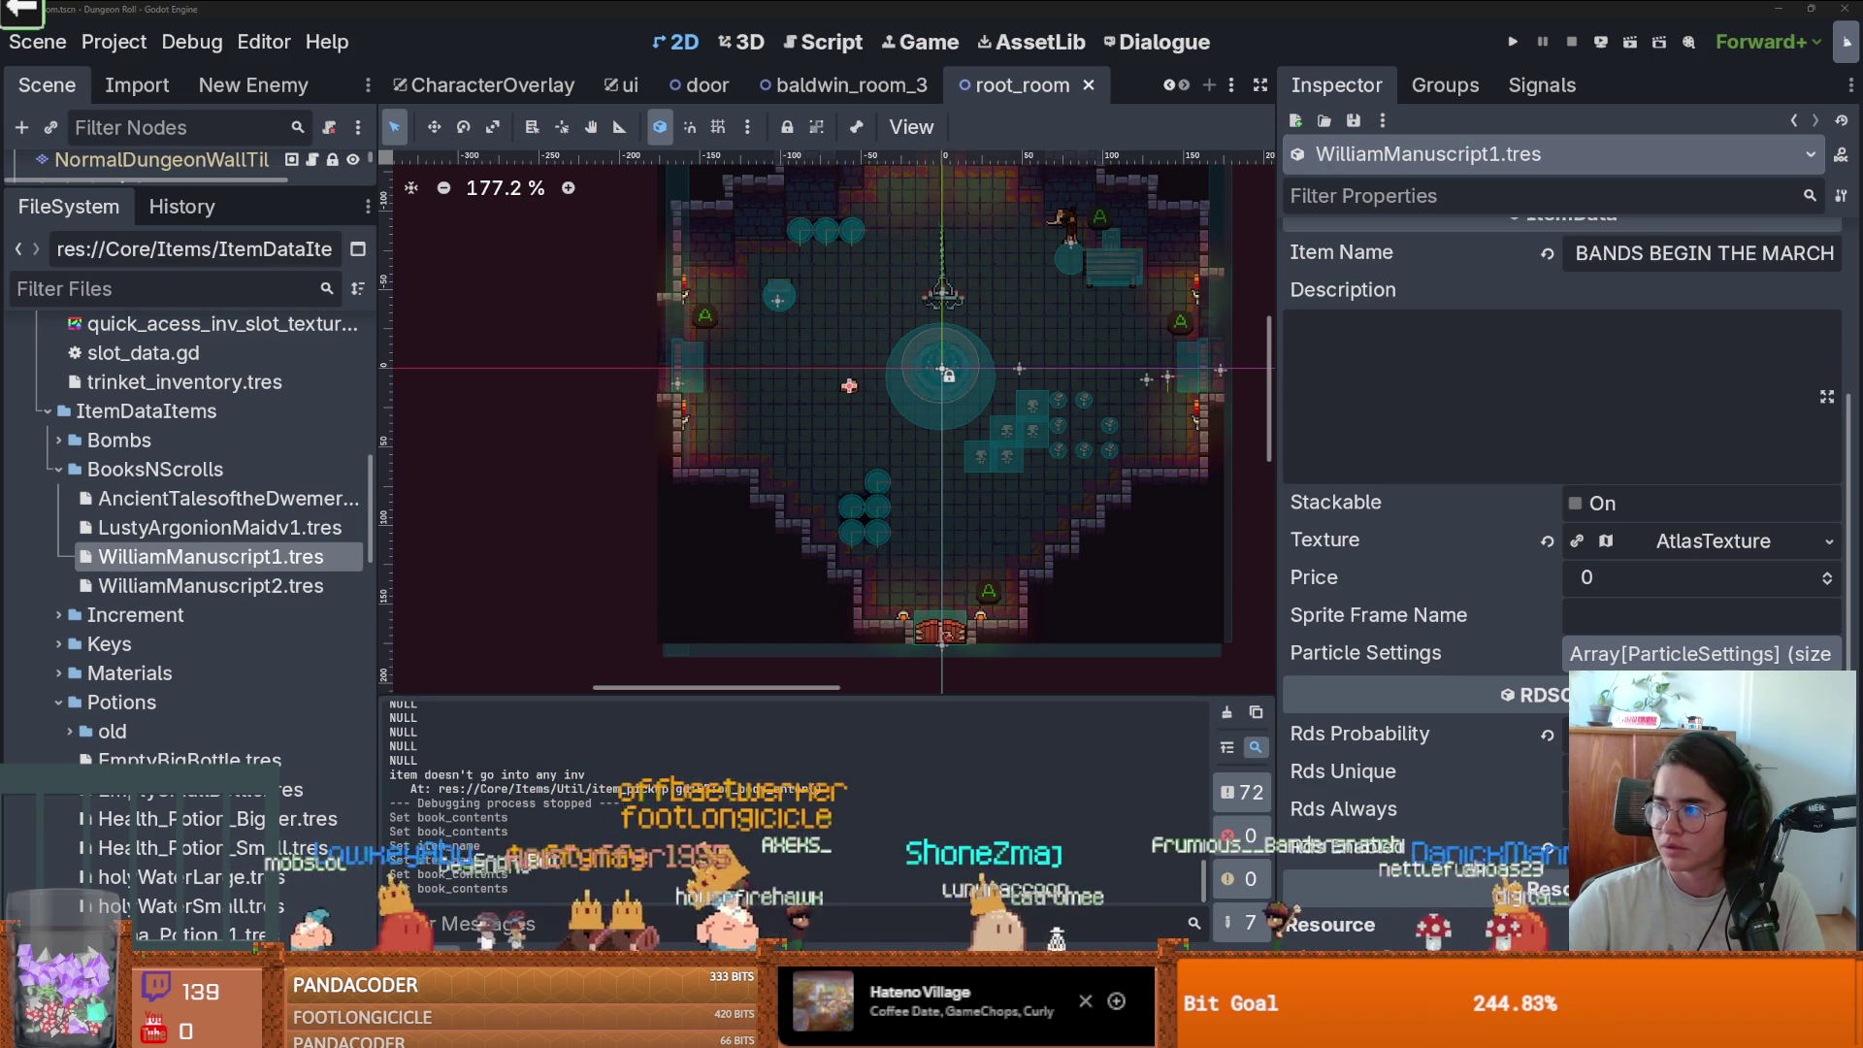
# Append 'PART I' to the end of WilliamManuscript1's item name.
pyautogui.click(1596, 414)
pyautogui.scroll(3, 1597, 414)
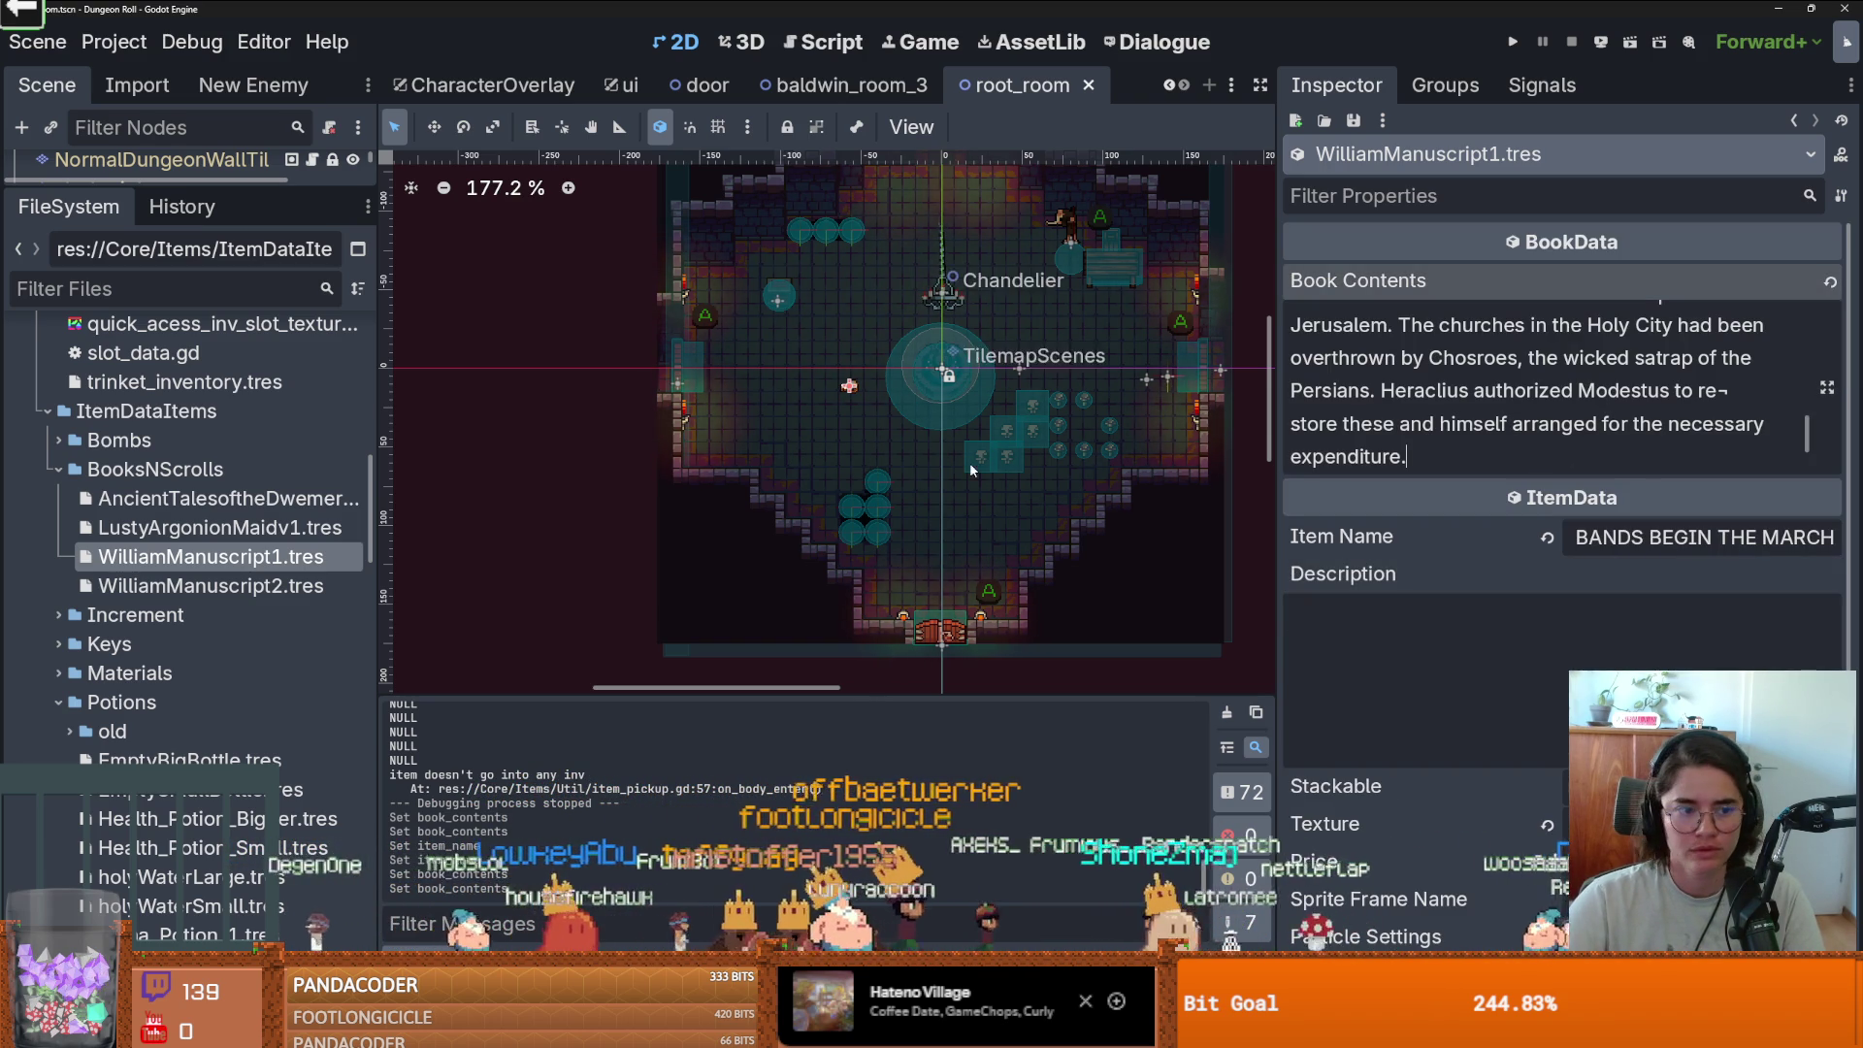
pyautogui.click(268, 588)
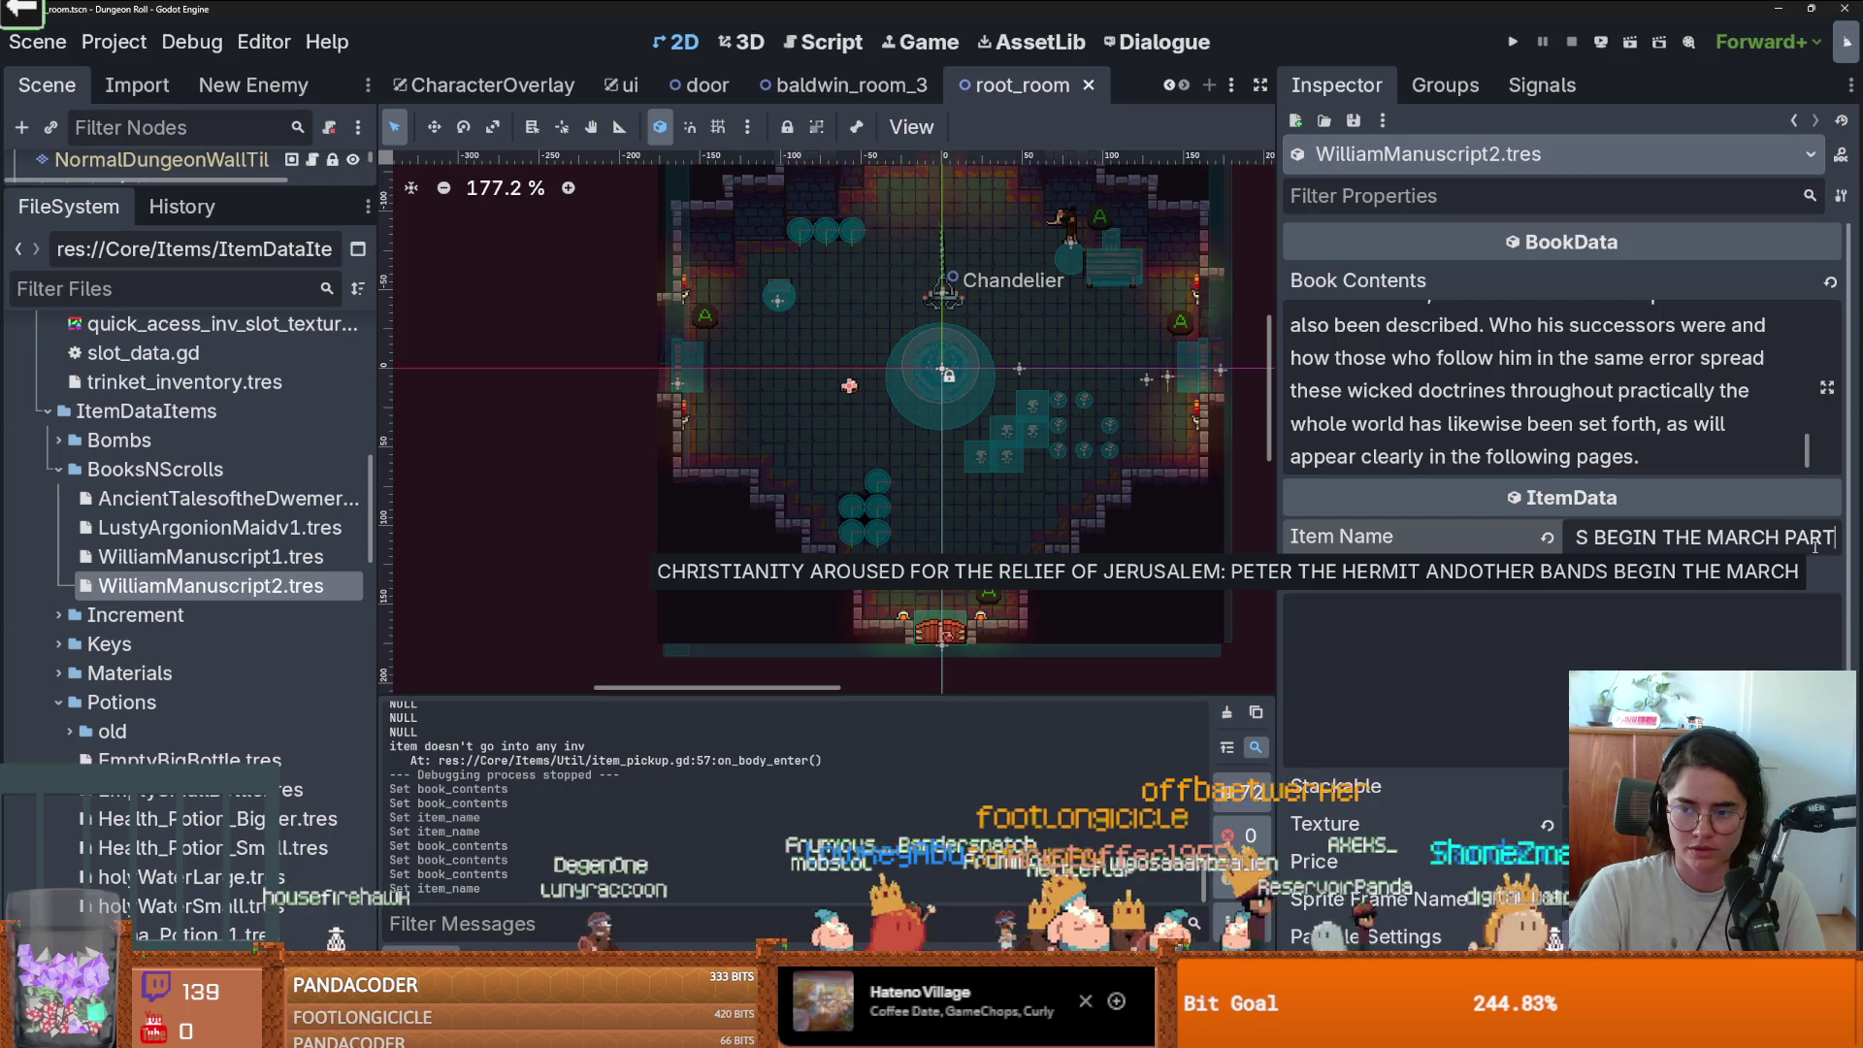
pyautogui.press('Up')
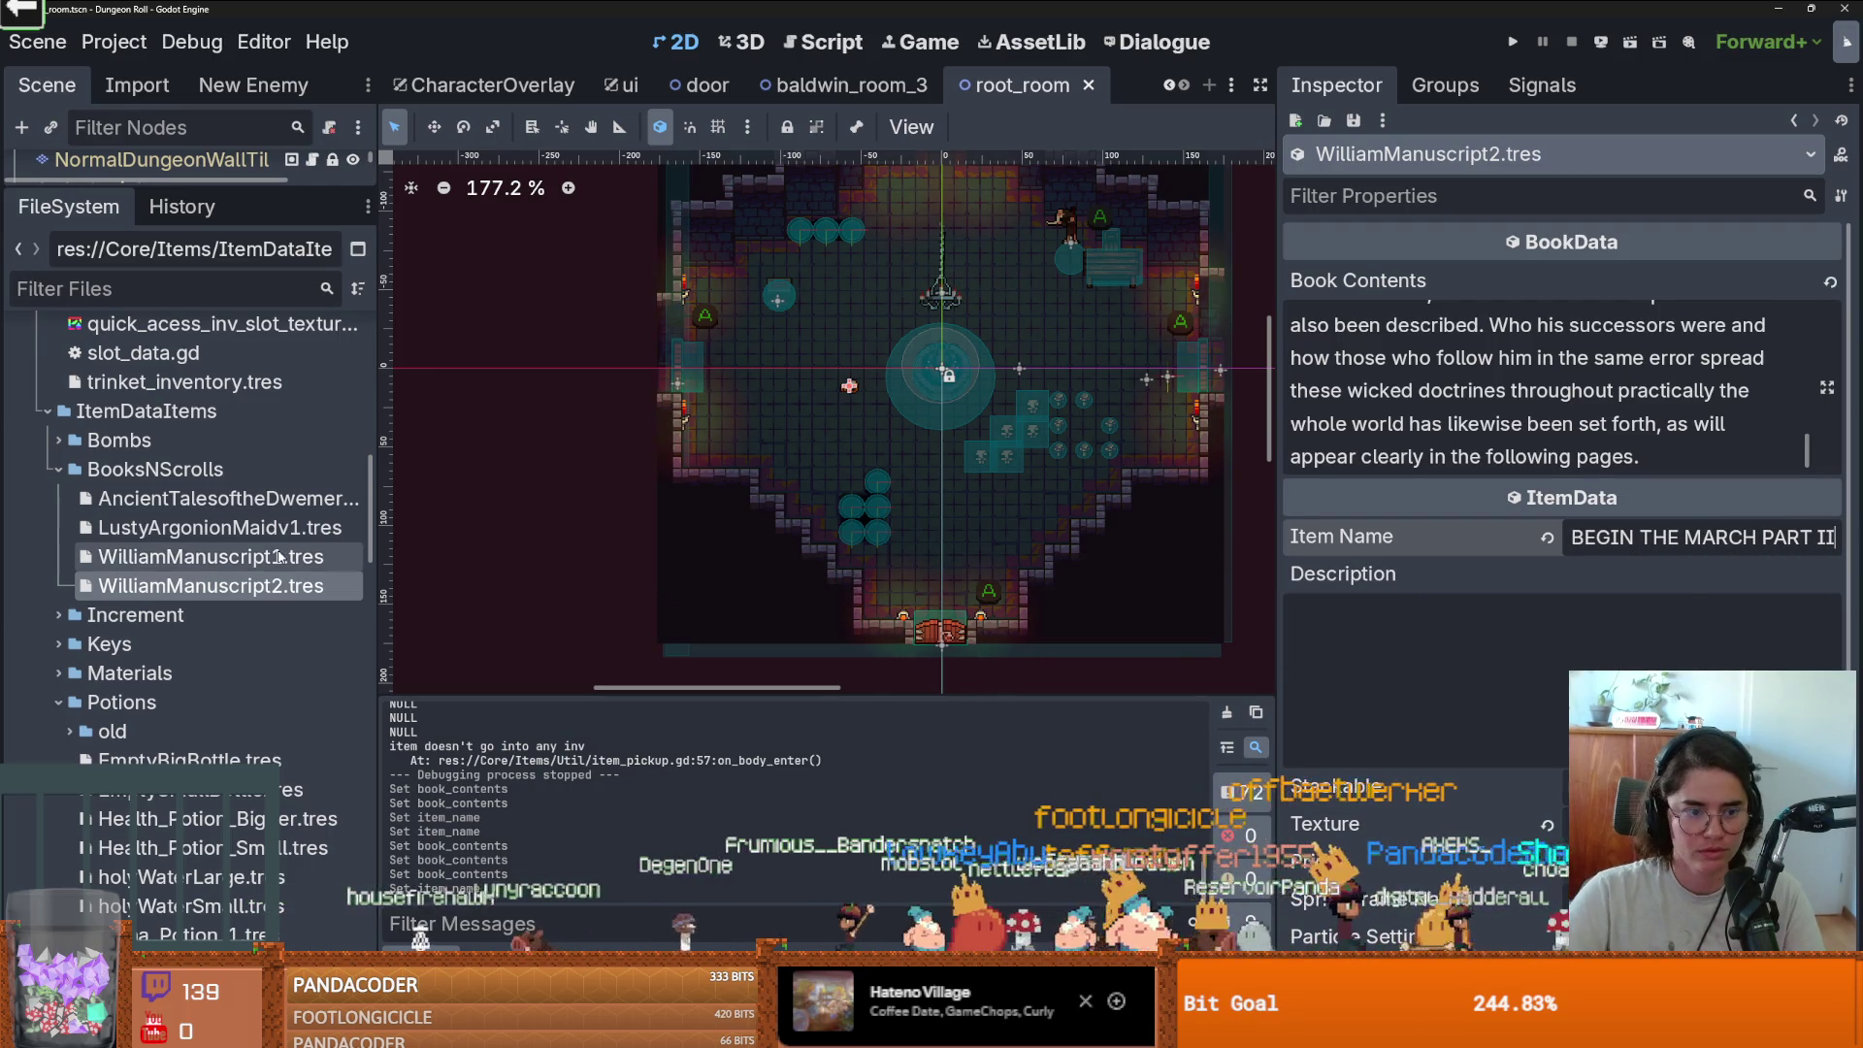
pyautogui.click(1650, 538)
pyautogui.click(1830, 541)
pyautogui.write('PART I')
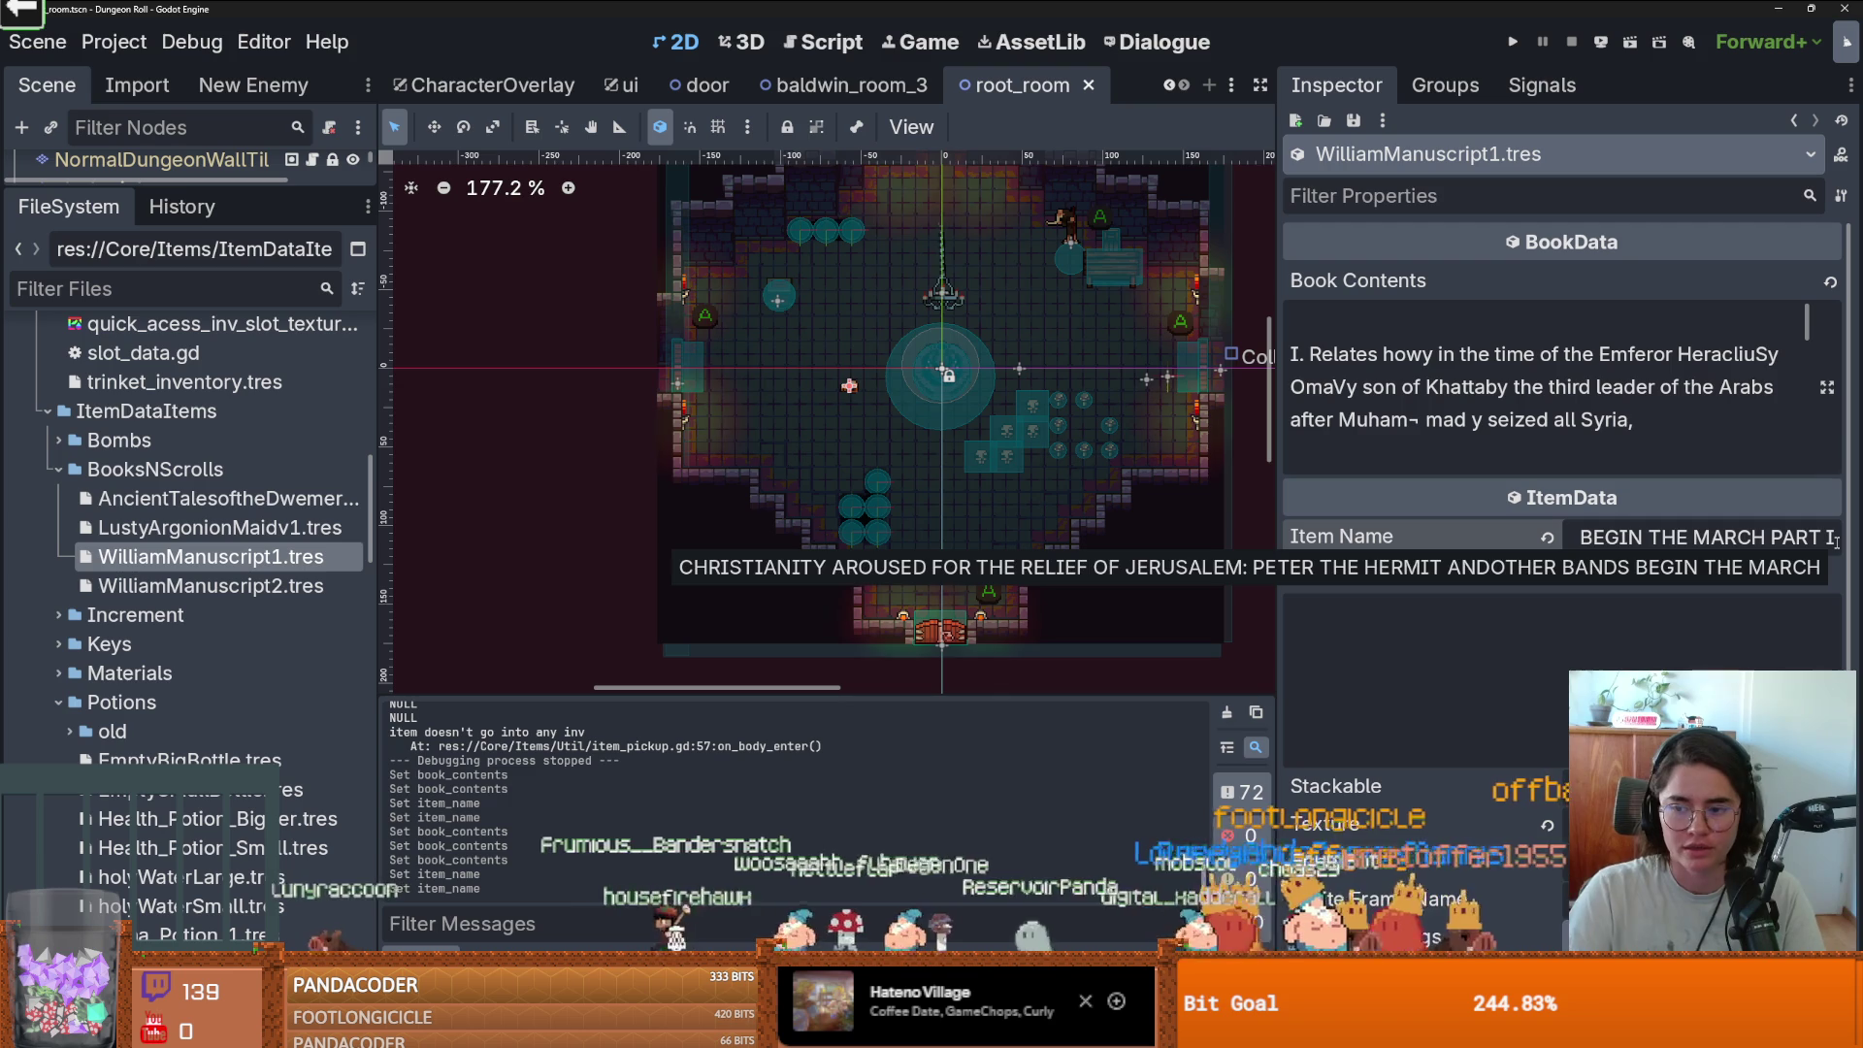
pyautogui.press('Return')
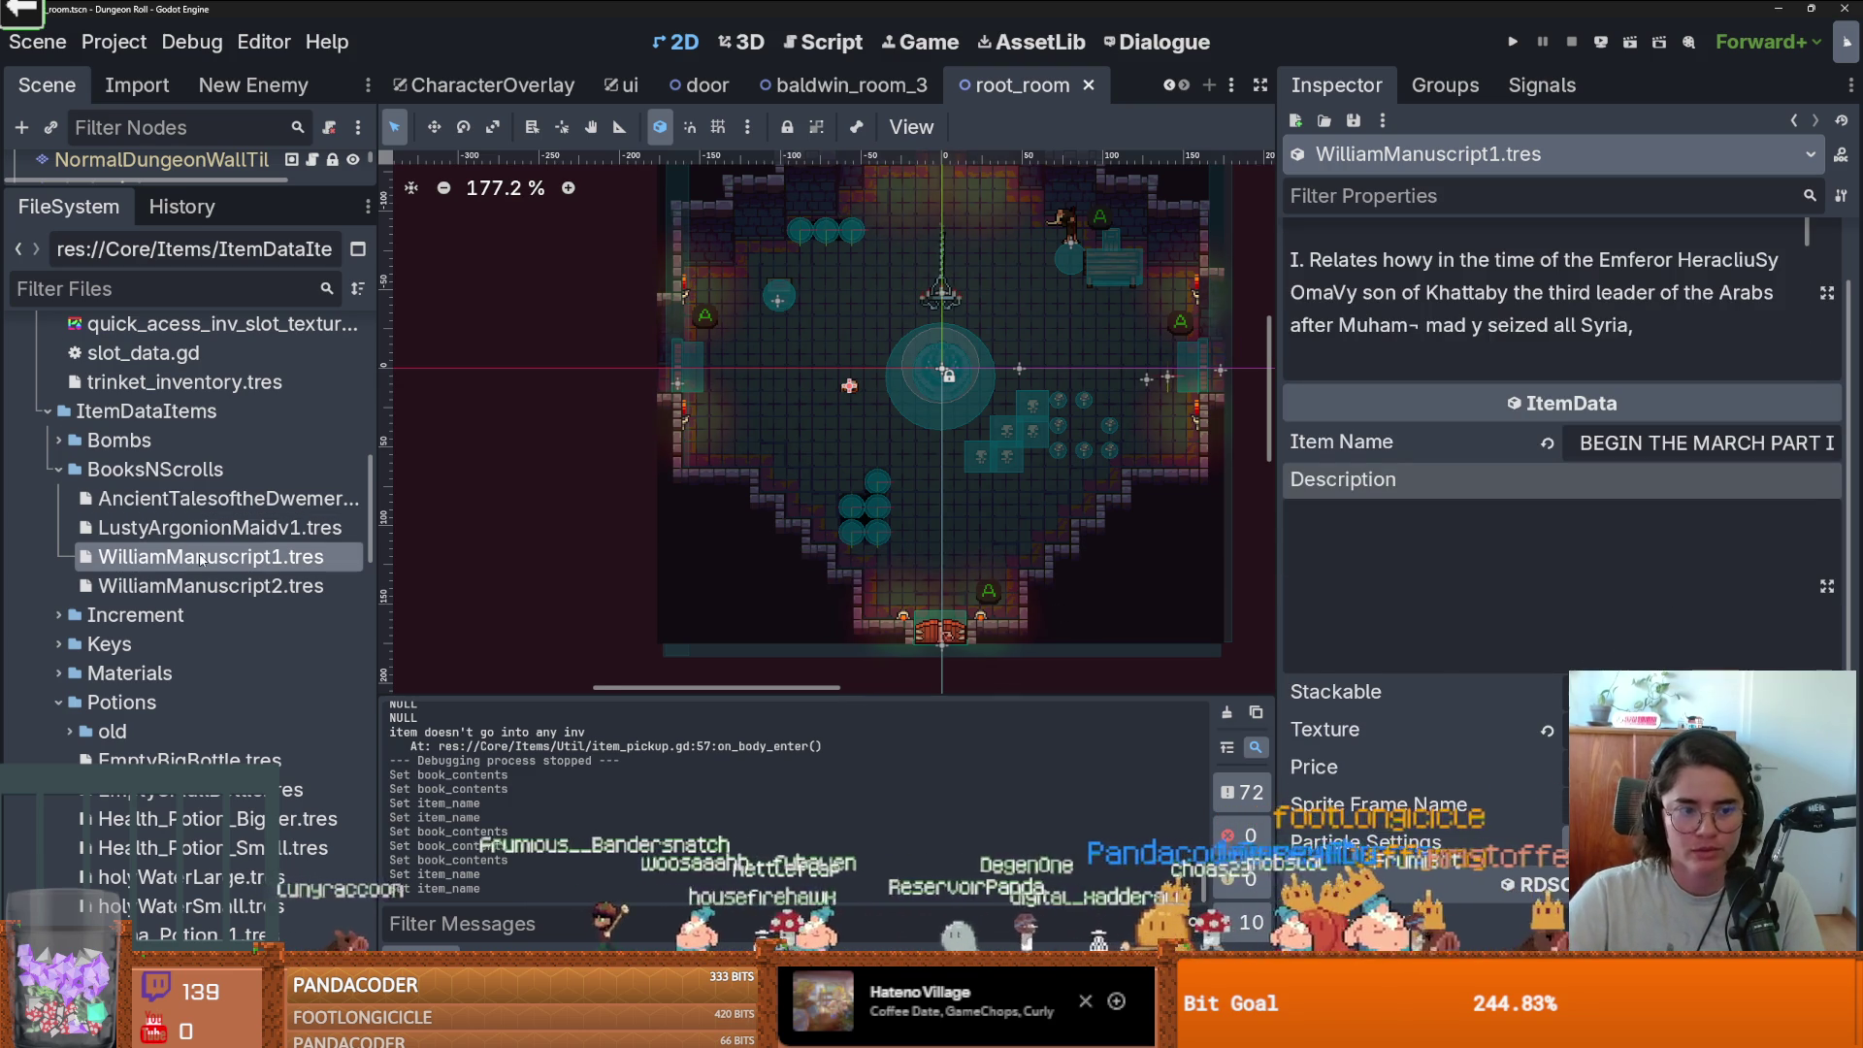
# Make the manuscript's texture unique and inspect its atlas region.
pyautogui.scroll(-5, 1649, 485)
pyautogui.click(1715, 351)
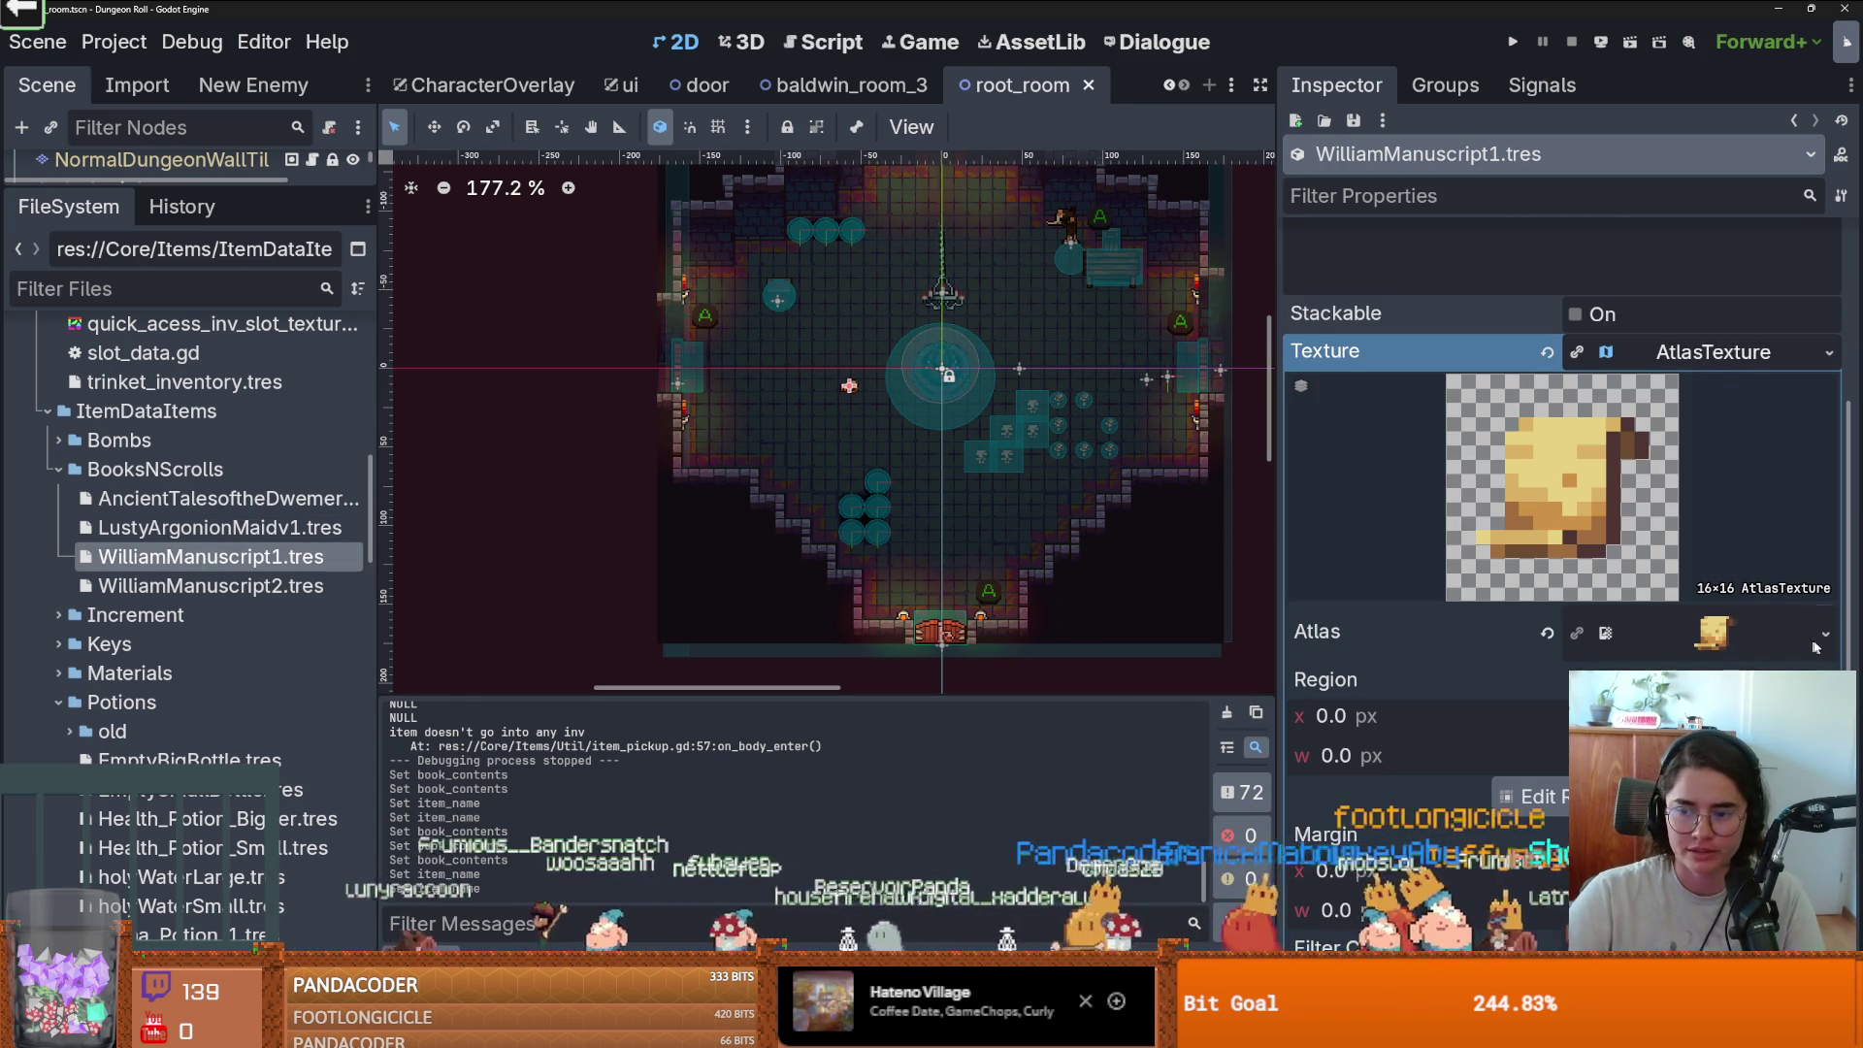
pyautogui.click(1831, 351)
pyautogui.click(1737, 491)
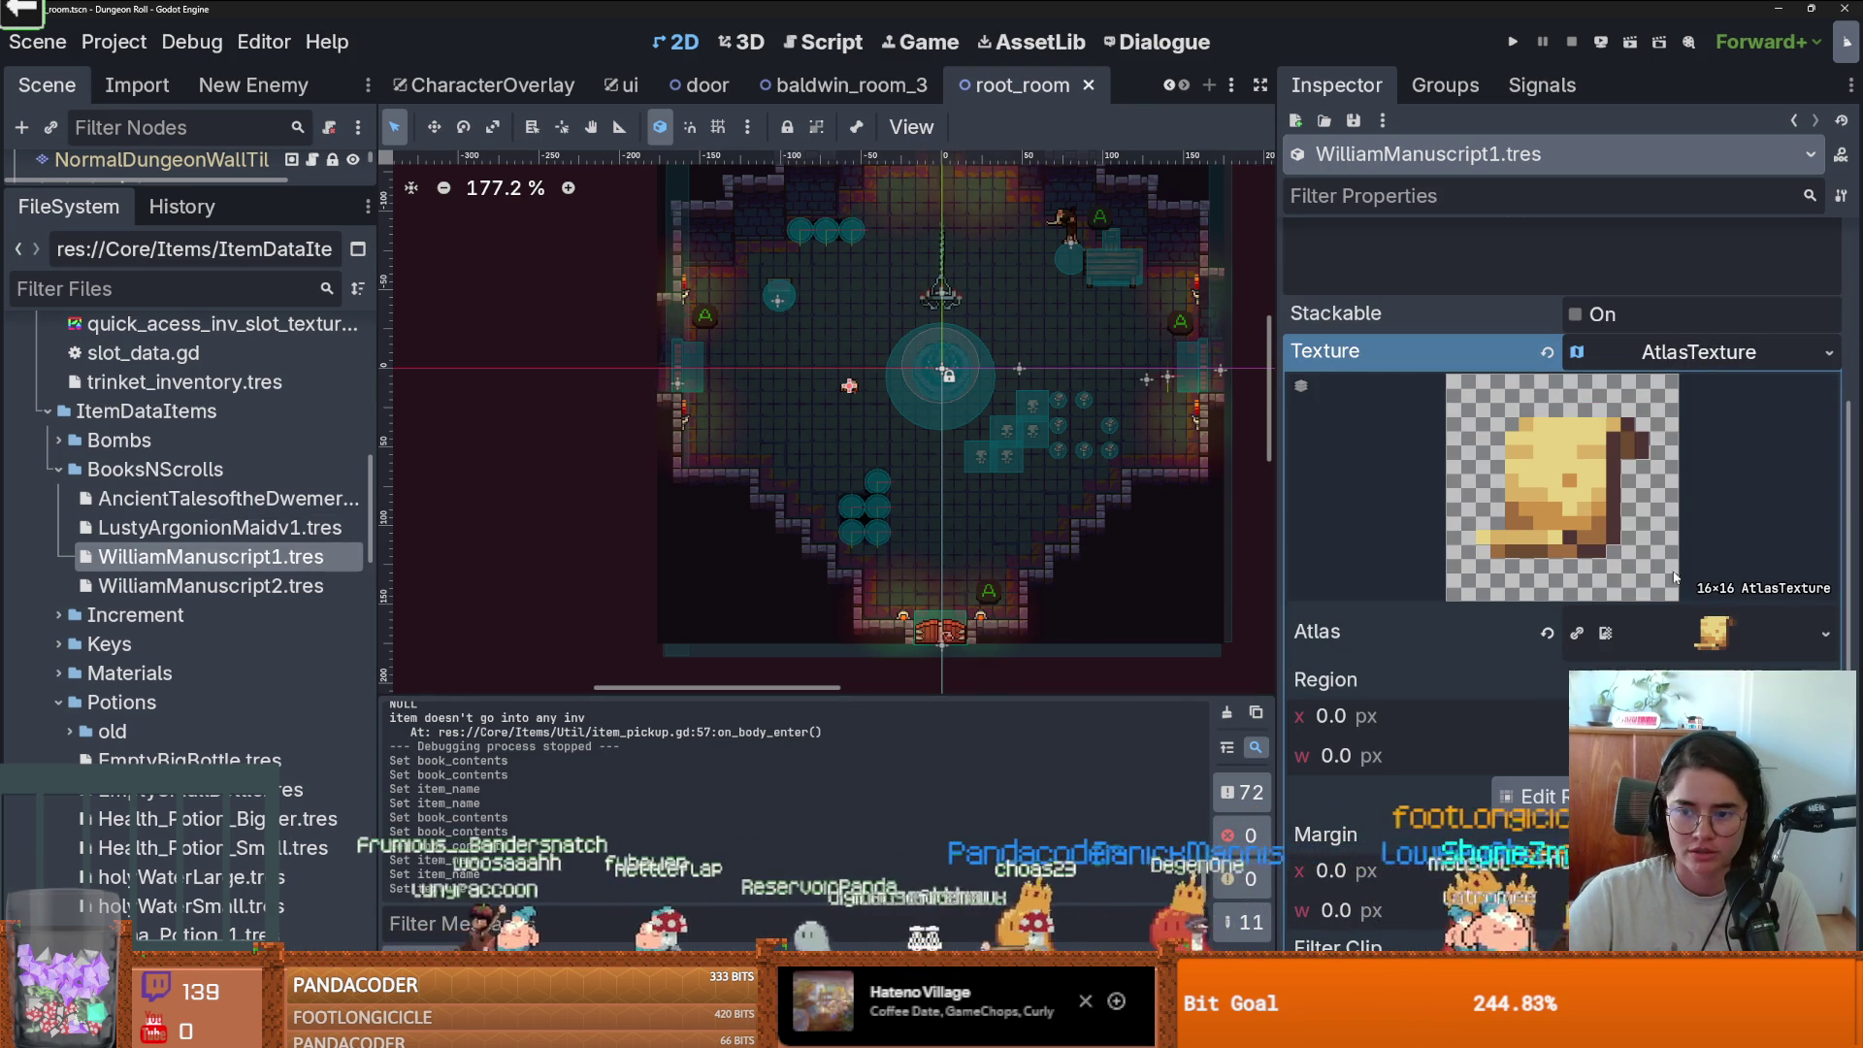
pyautogui.click(1822, 636)
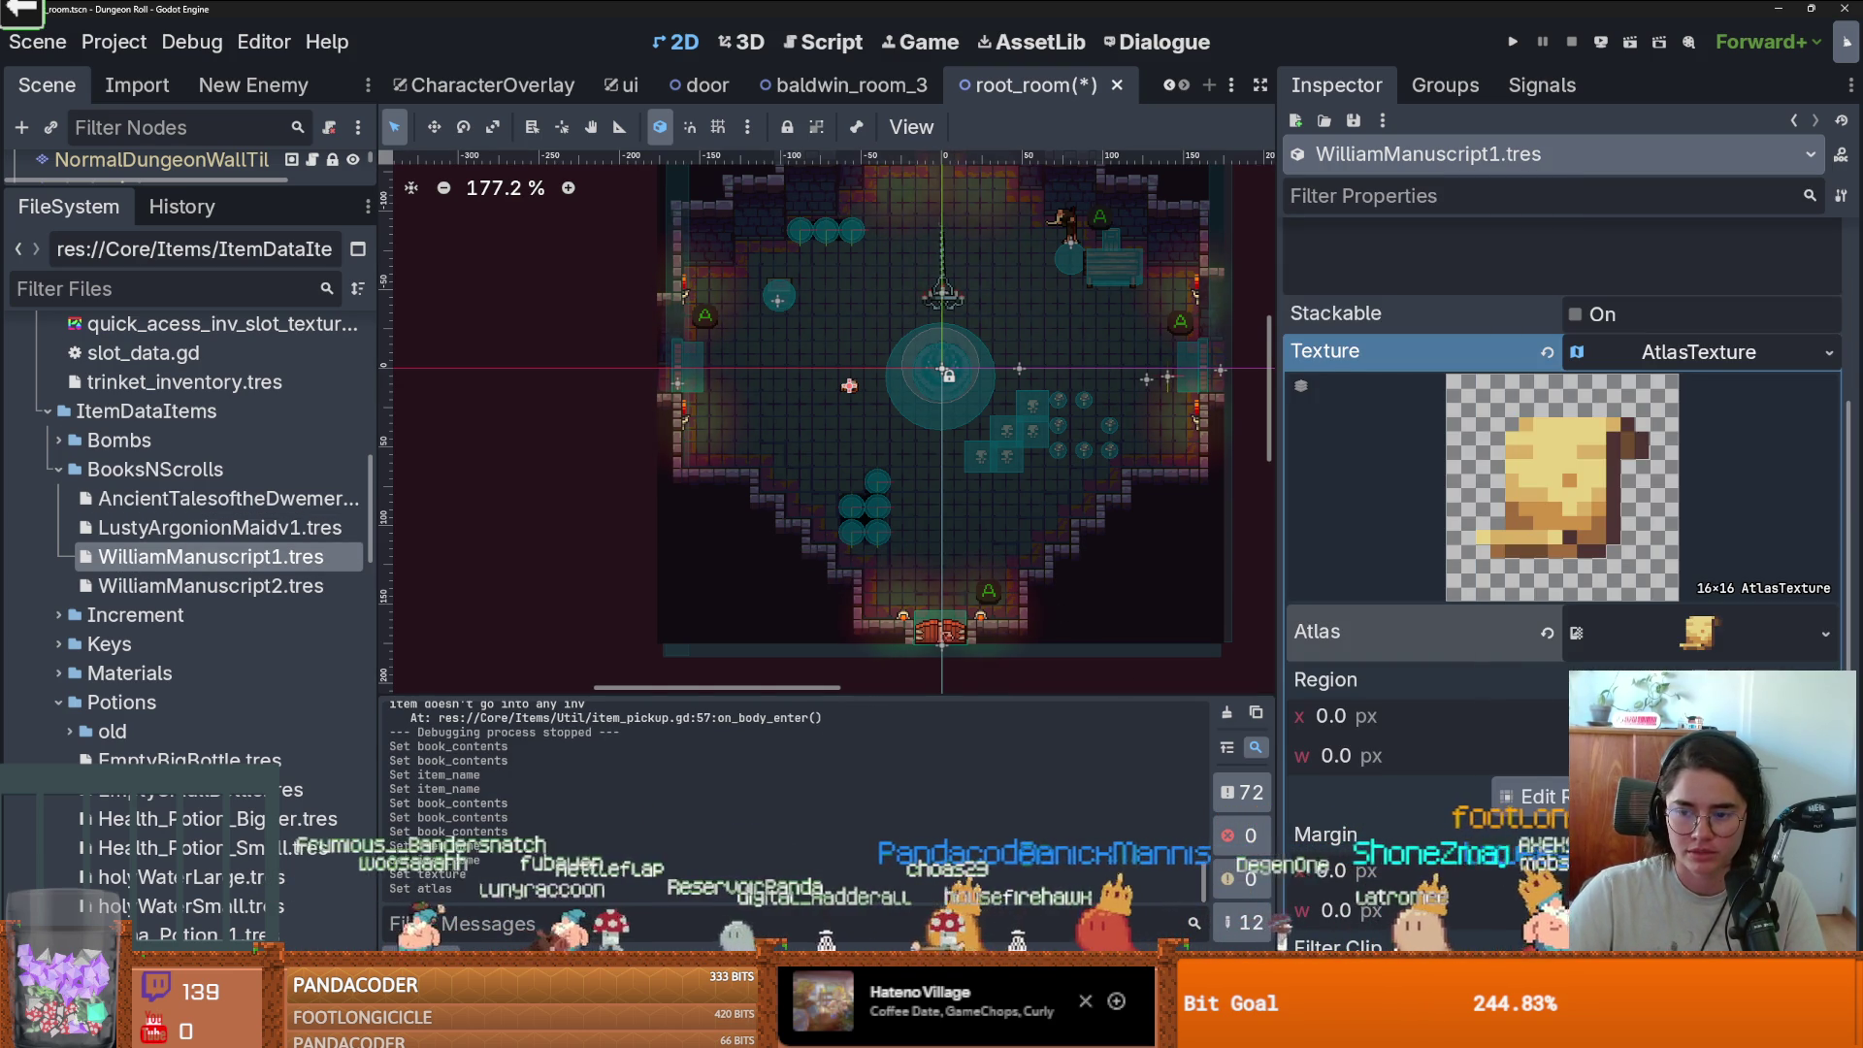
pyautogui.click(1531, 796)
pyautogui.click(1544, 249)
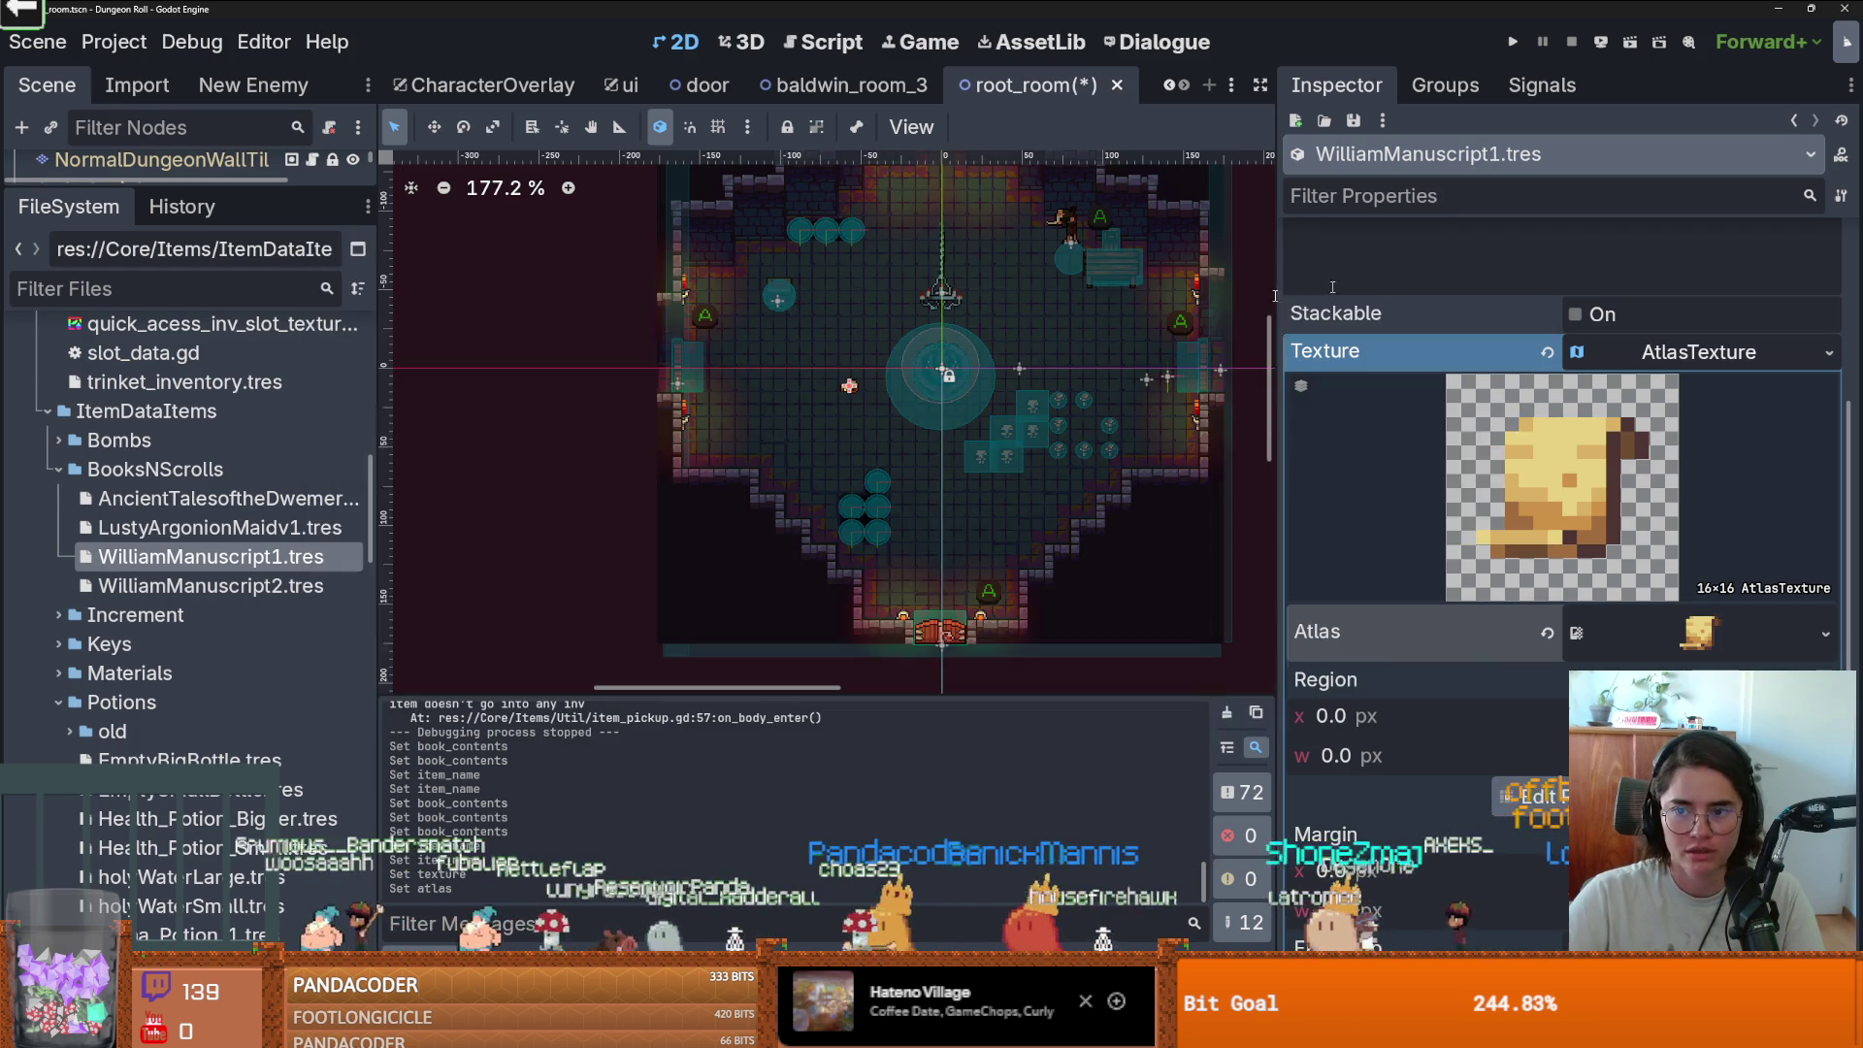
# Filter the files by 'scrol' and preview scroll sprites, settling on Scroll_13_01.
pyautogui.click(157, 471)
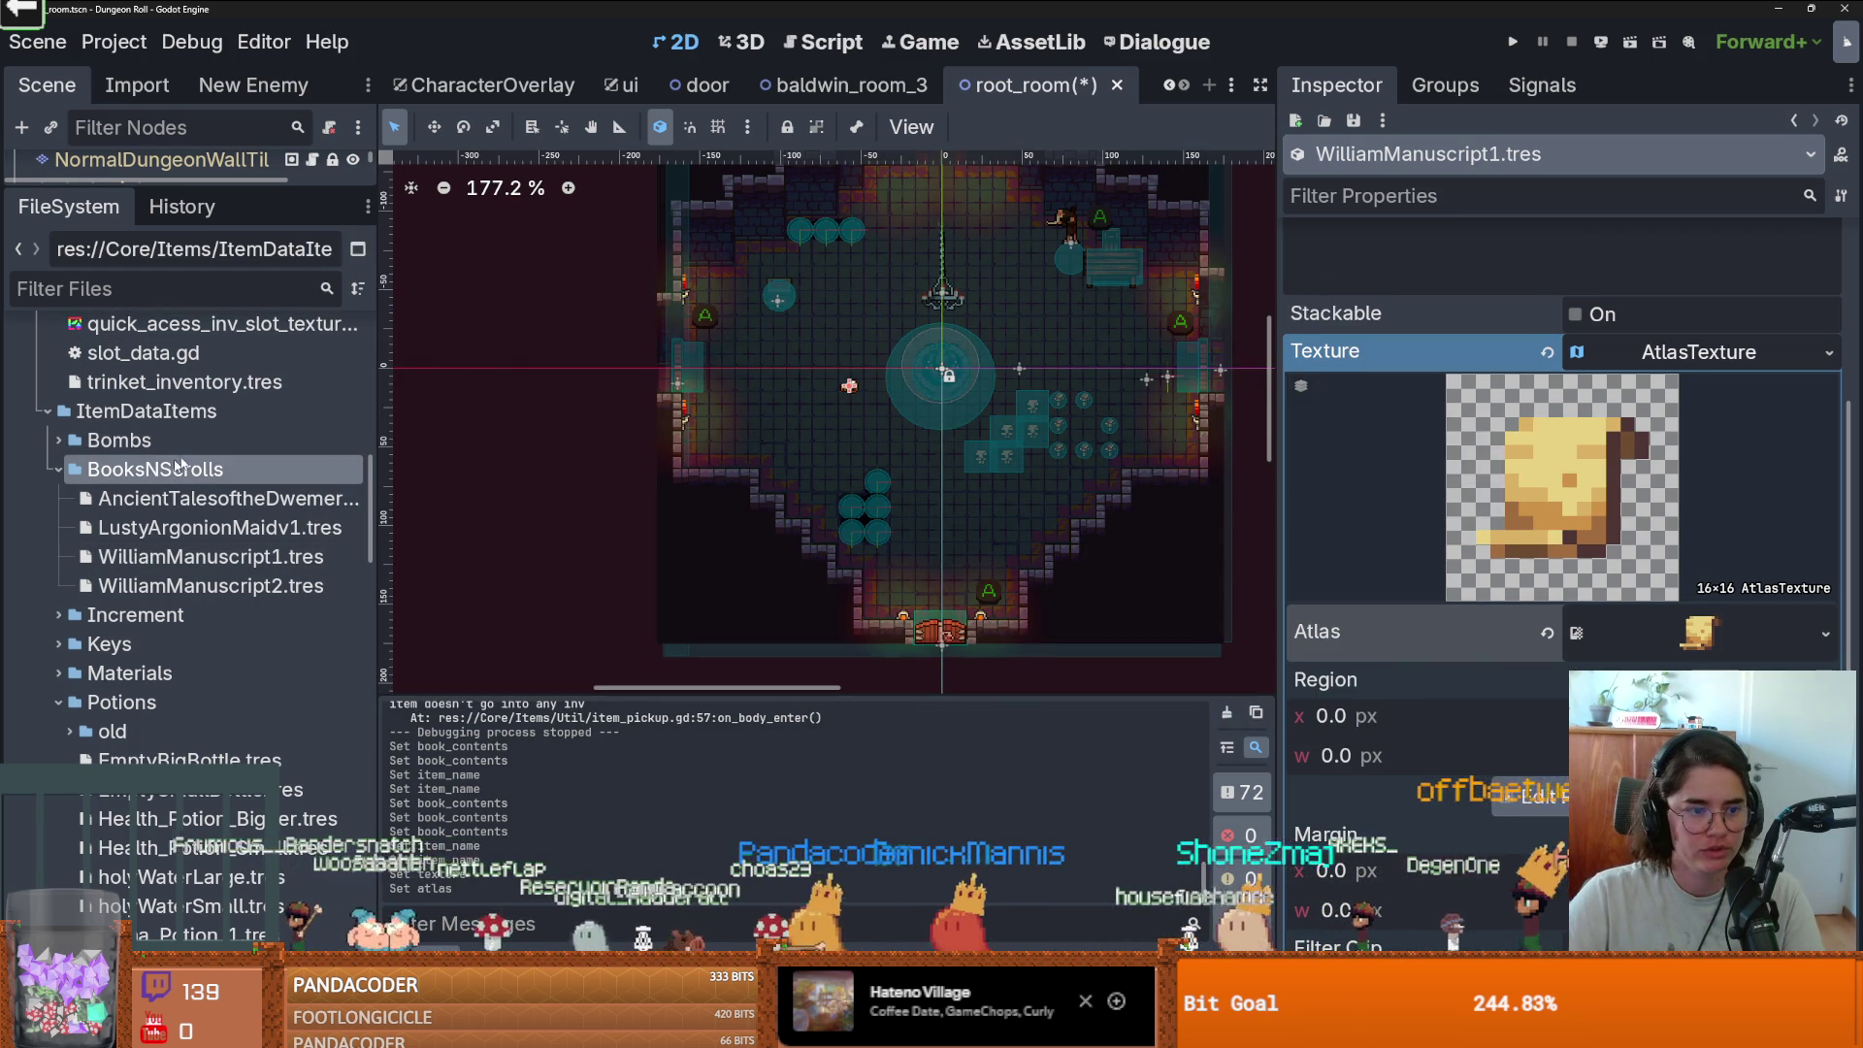
pyautogui.scroll(3, 236, 330)
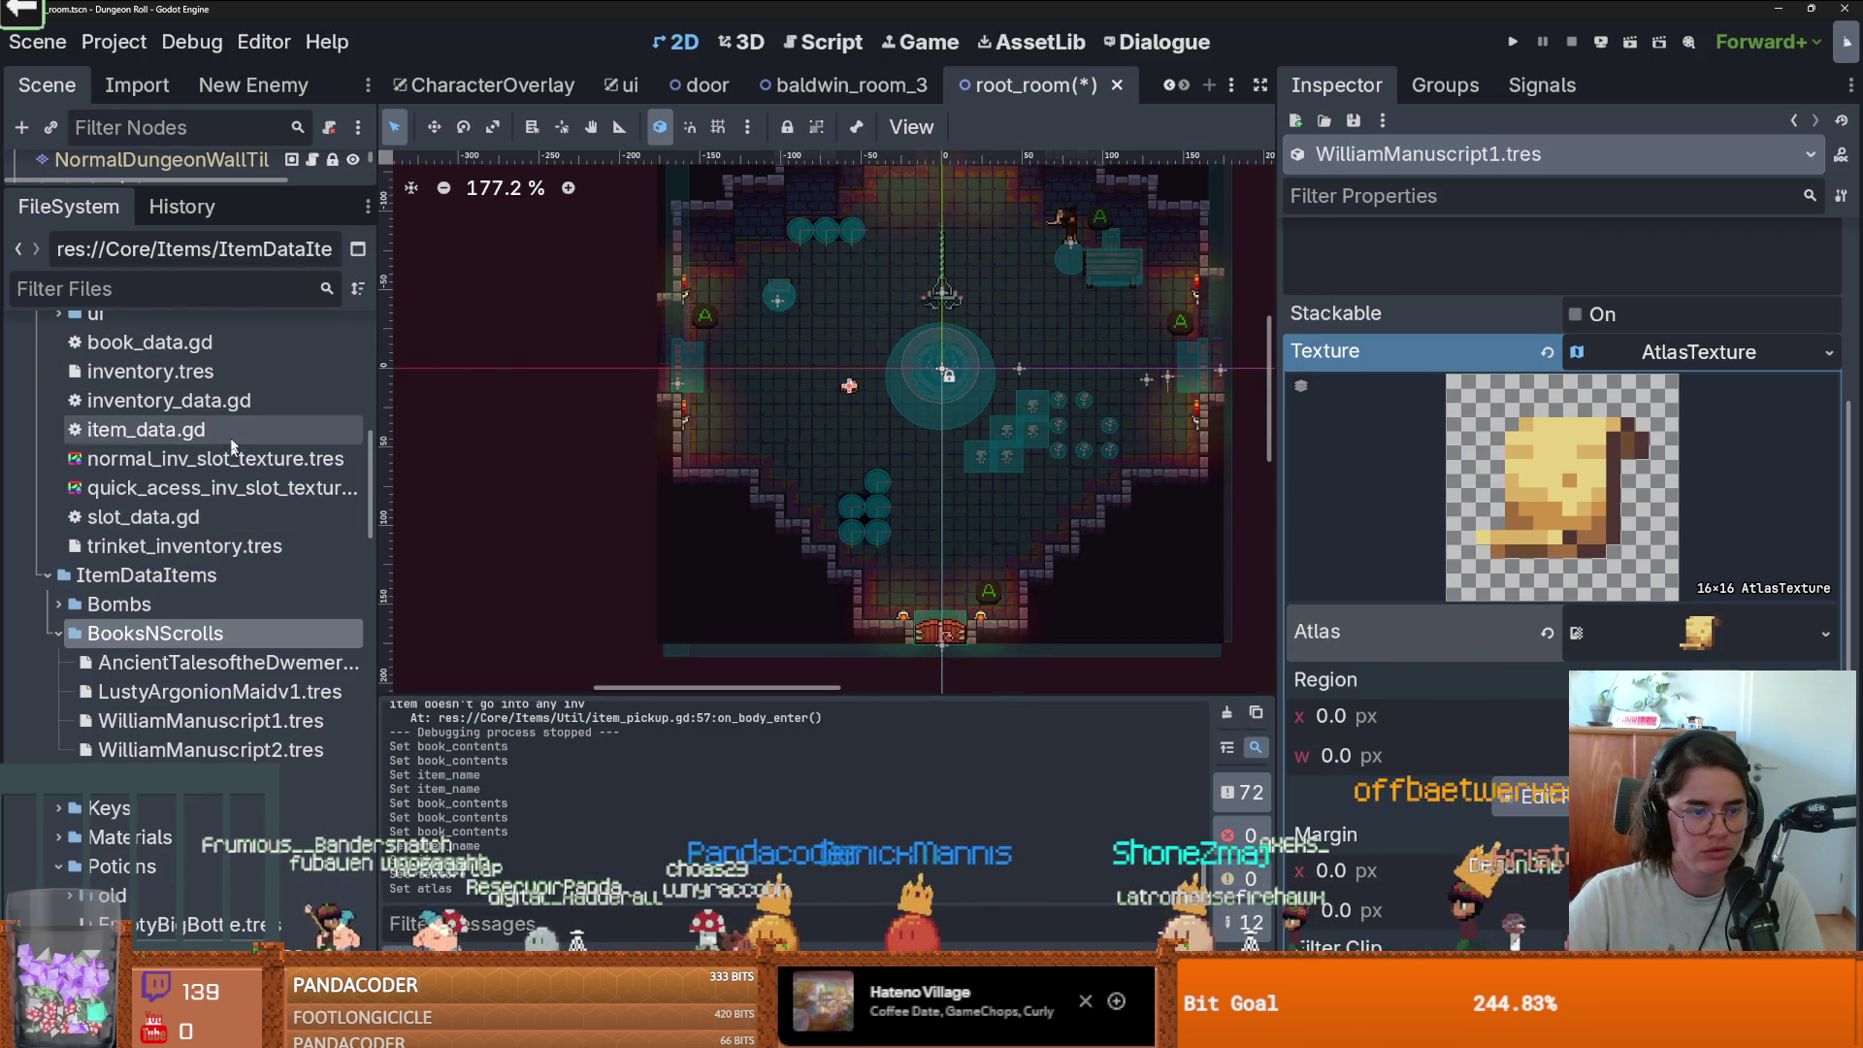
pyautogui.click(187, 283)
pyautogui.write('scrol')
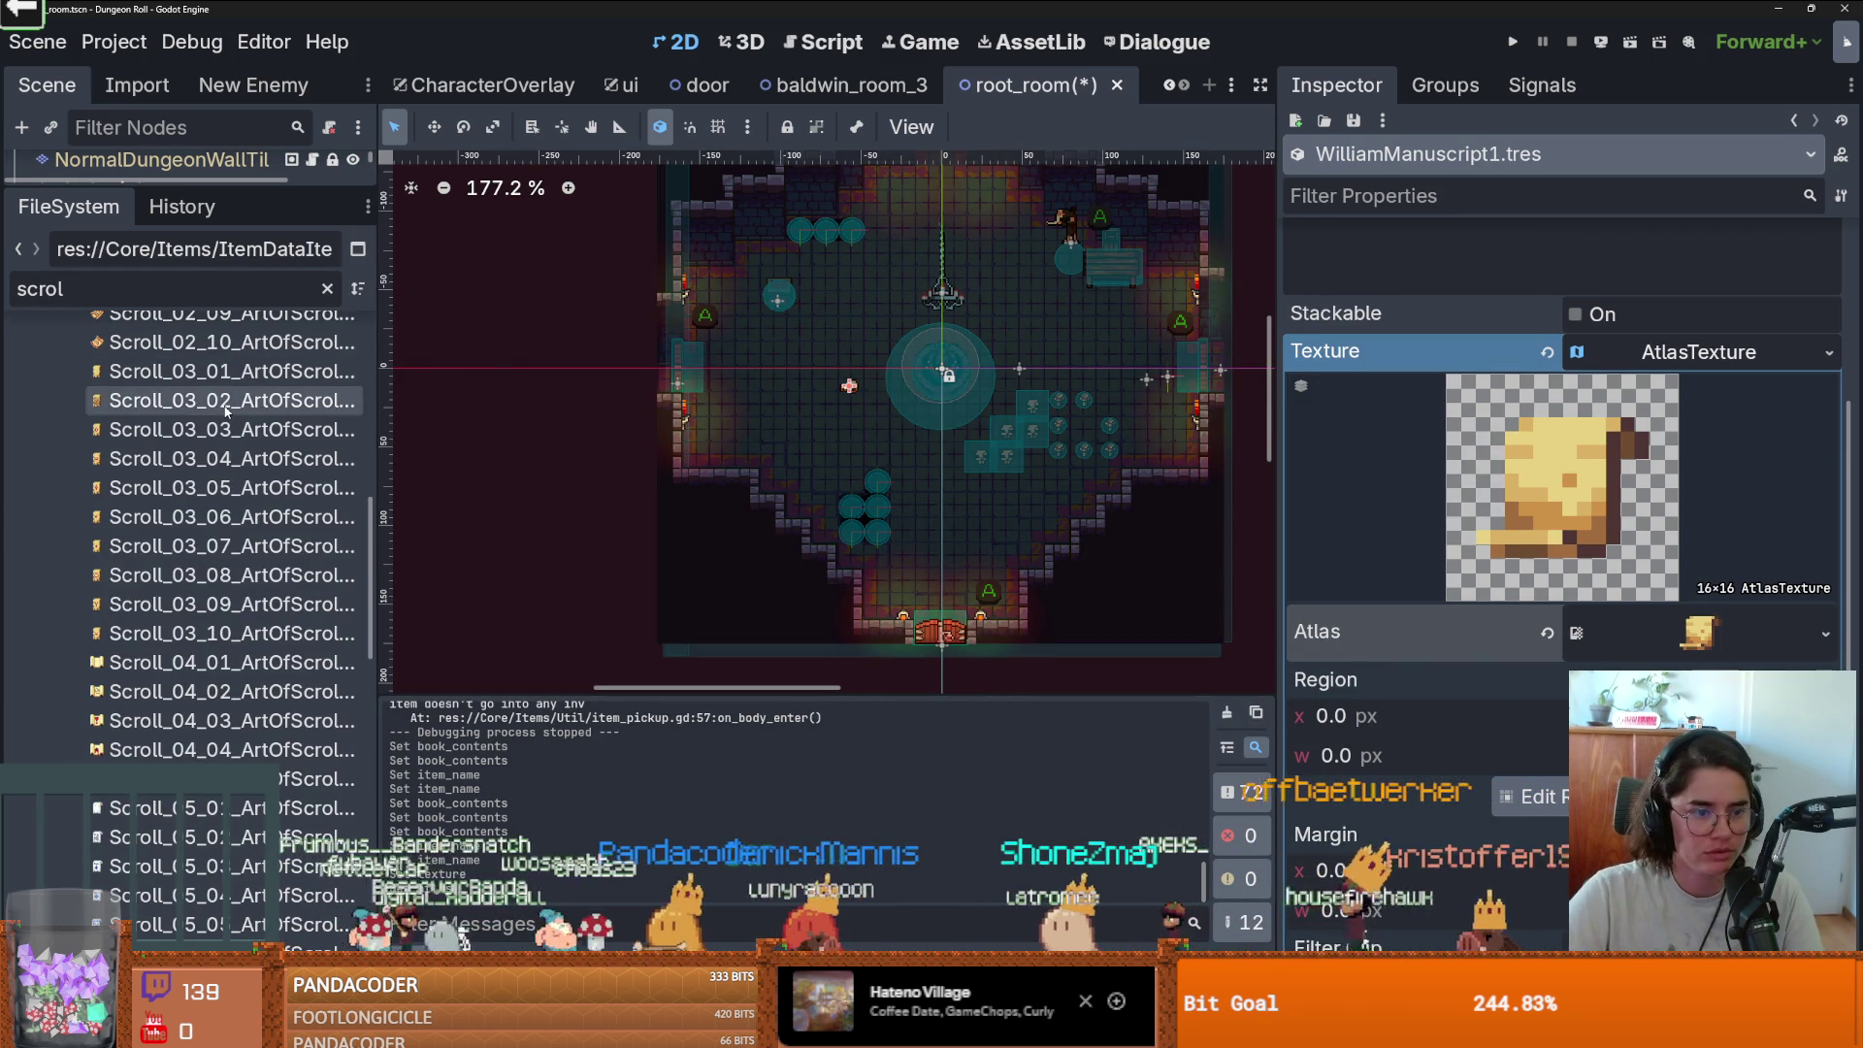
pyautogui.click(233, 400)
pyautogui.click(234, 460)
pyautogui.scroll(-3, 234, 460)
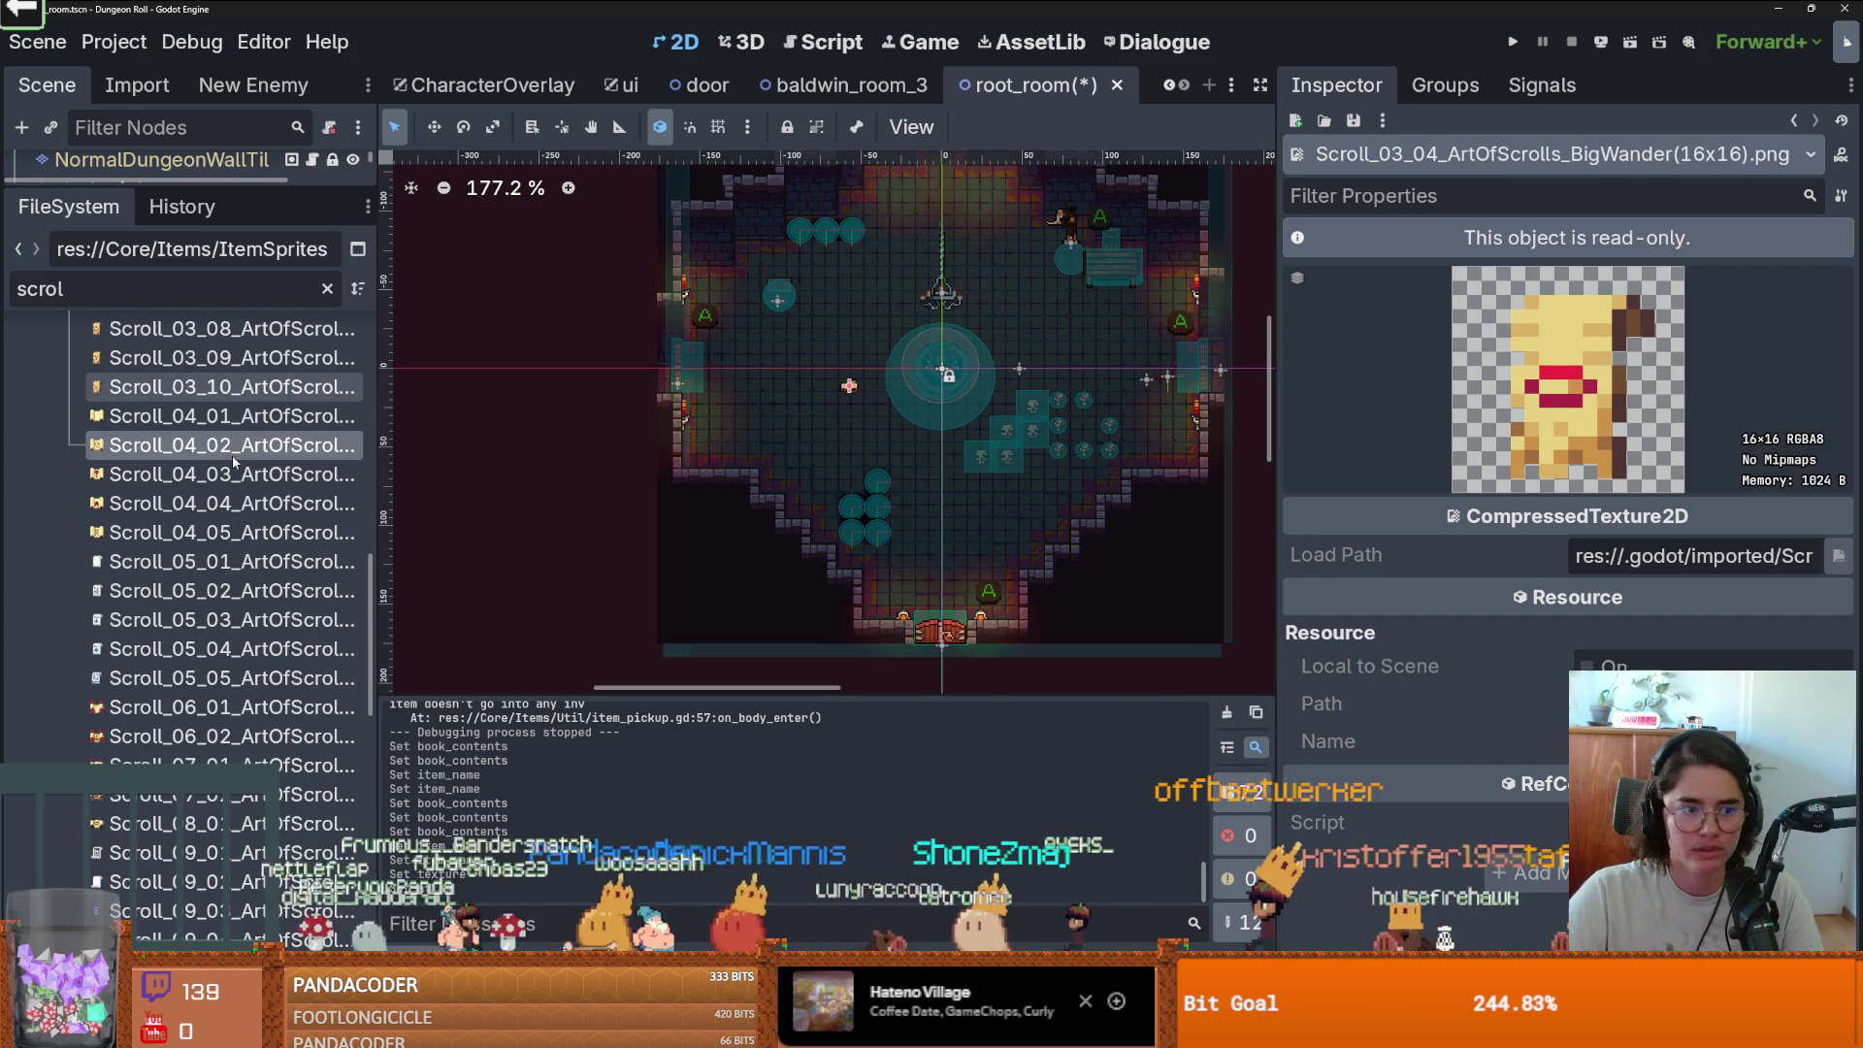
pyautogui.click(234, 458)
pyautogui.click(238, 487)
pyautogui.scroll(-4, 259, 490)
pyautogui.scroll(-5, 259, 490)
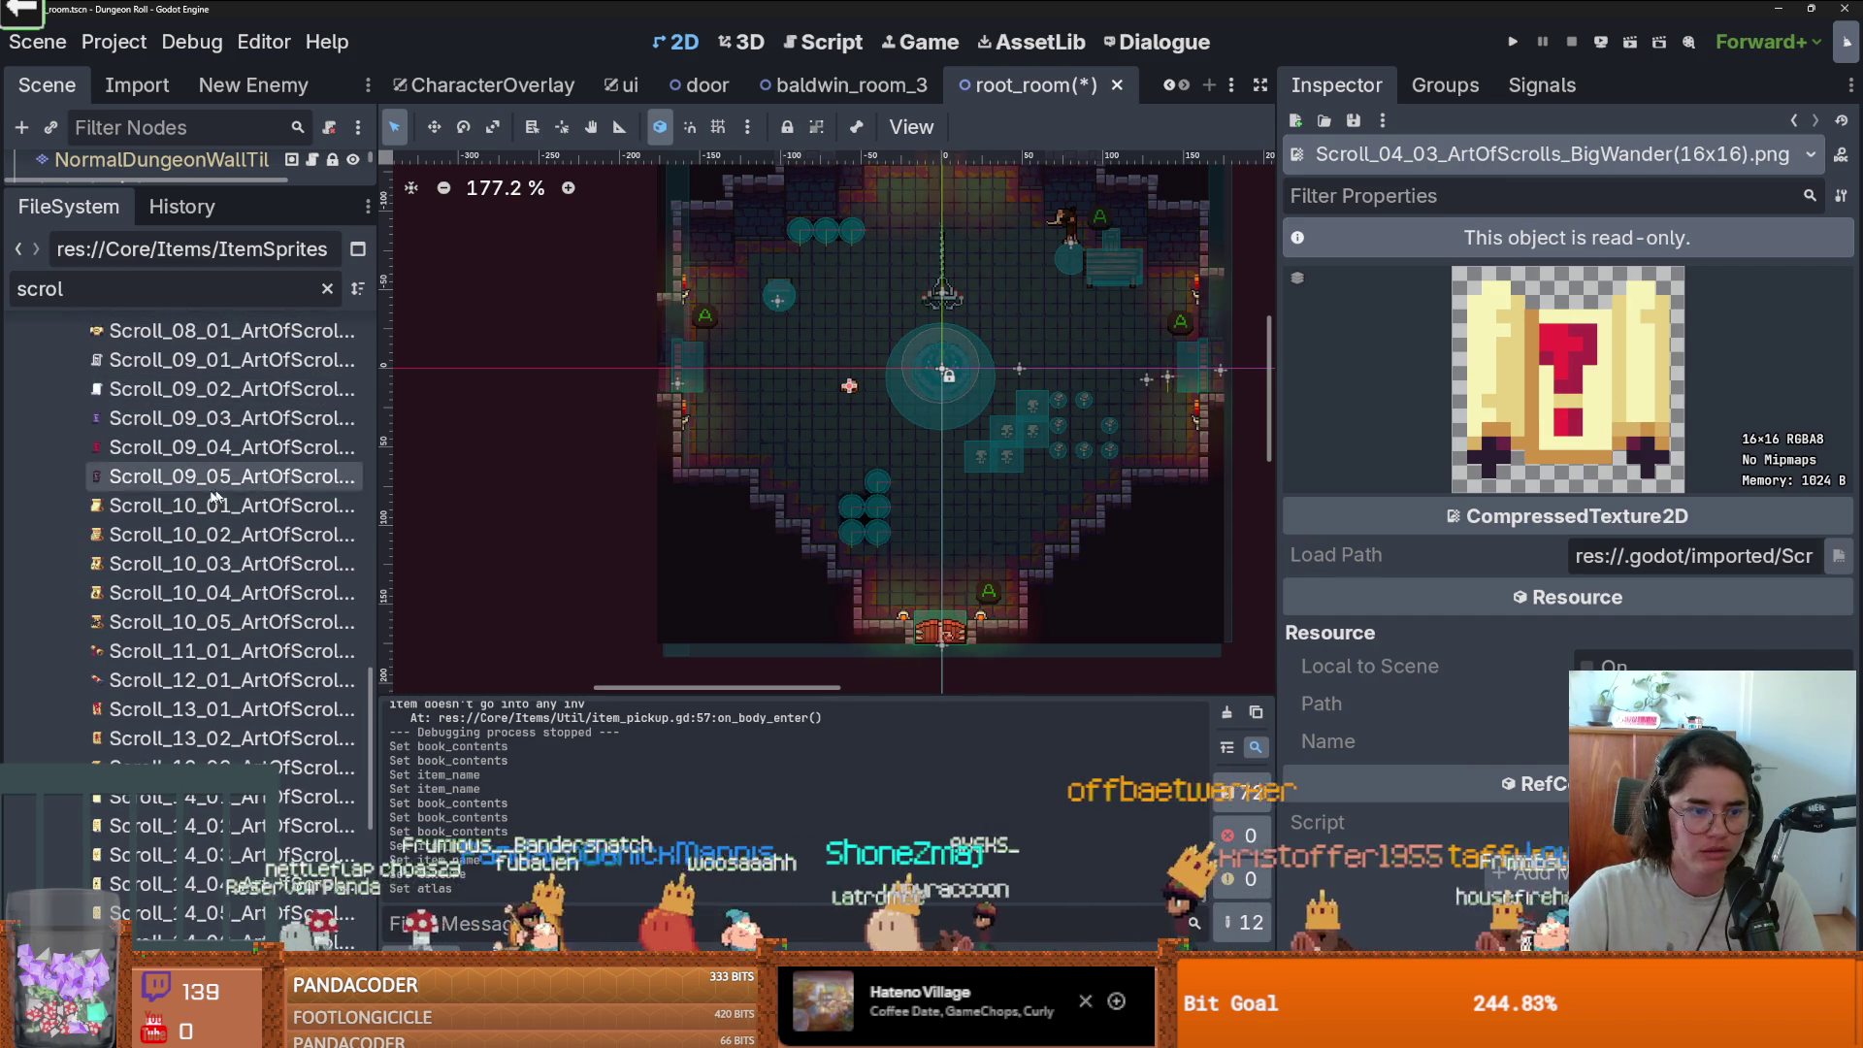
pyautogui.click(194, 448)
pyautogui.click(180, 534)
pyautogui.scroll(-10, 180, 529)
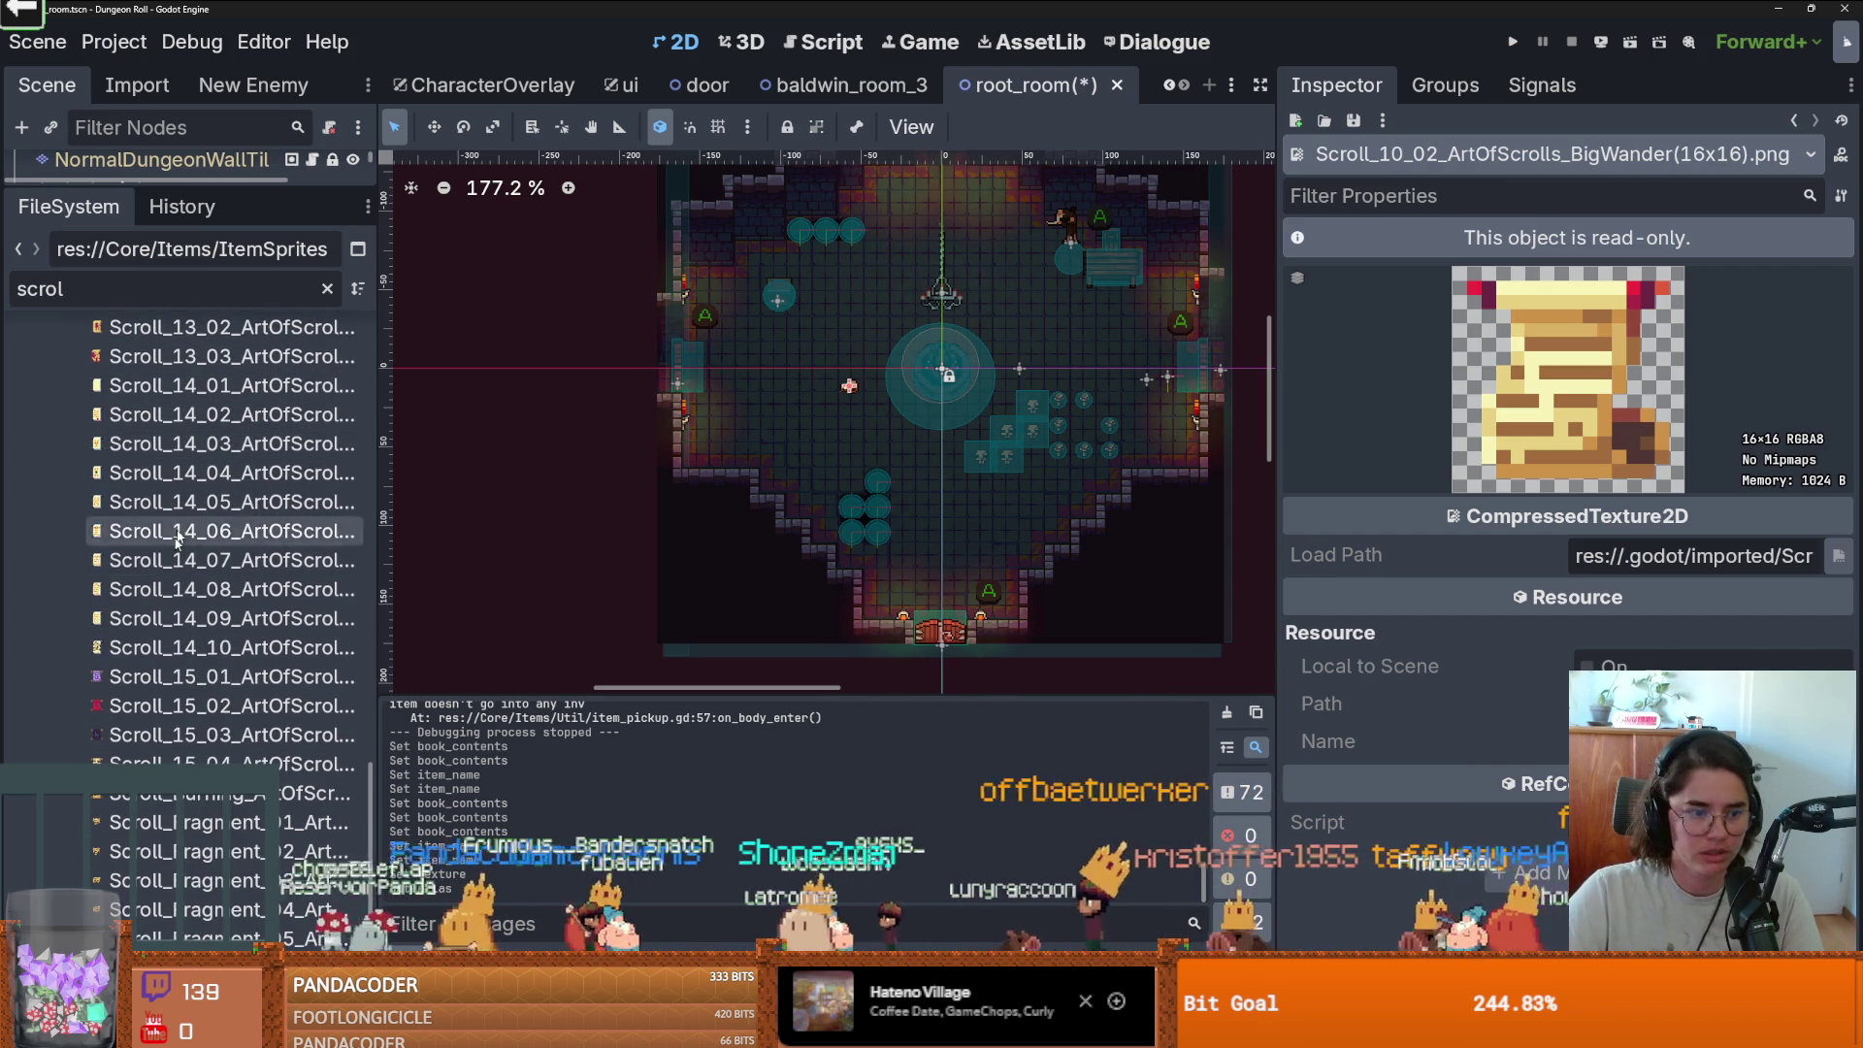
pyautogui.scroll(-7, 145, 684)
pyautogui.click(125, 544)
pyautogui.scroll(12, 136, 582)
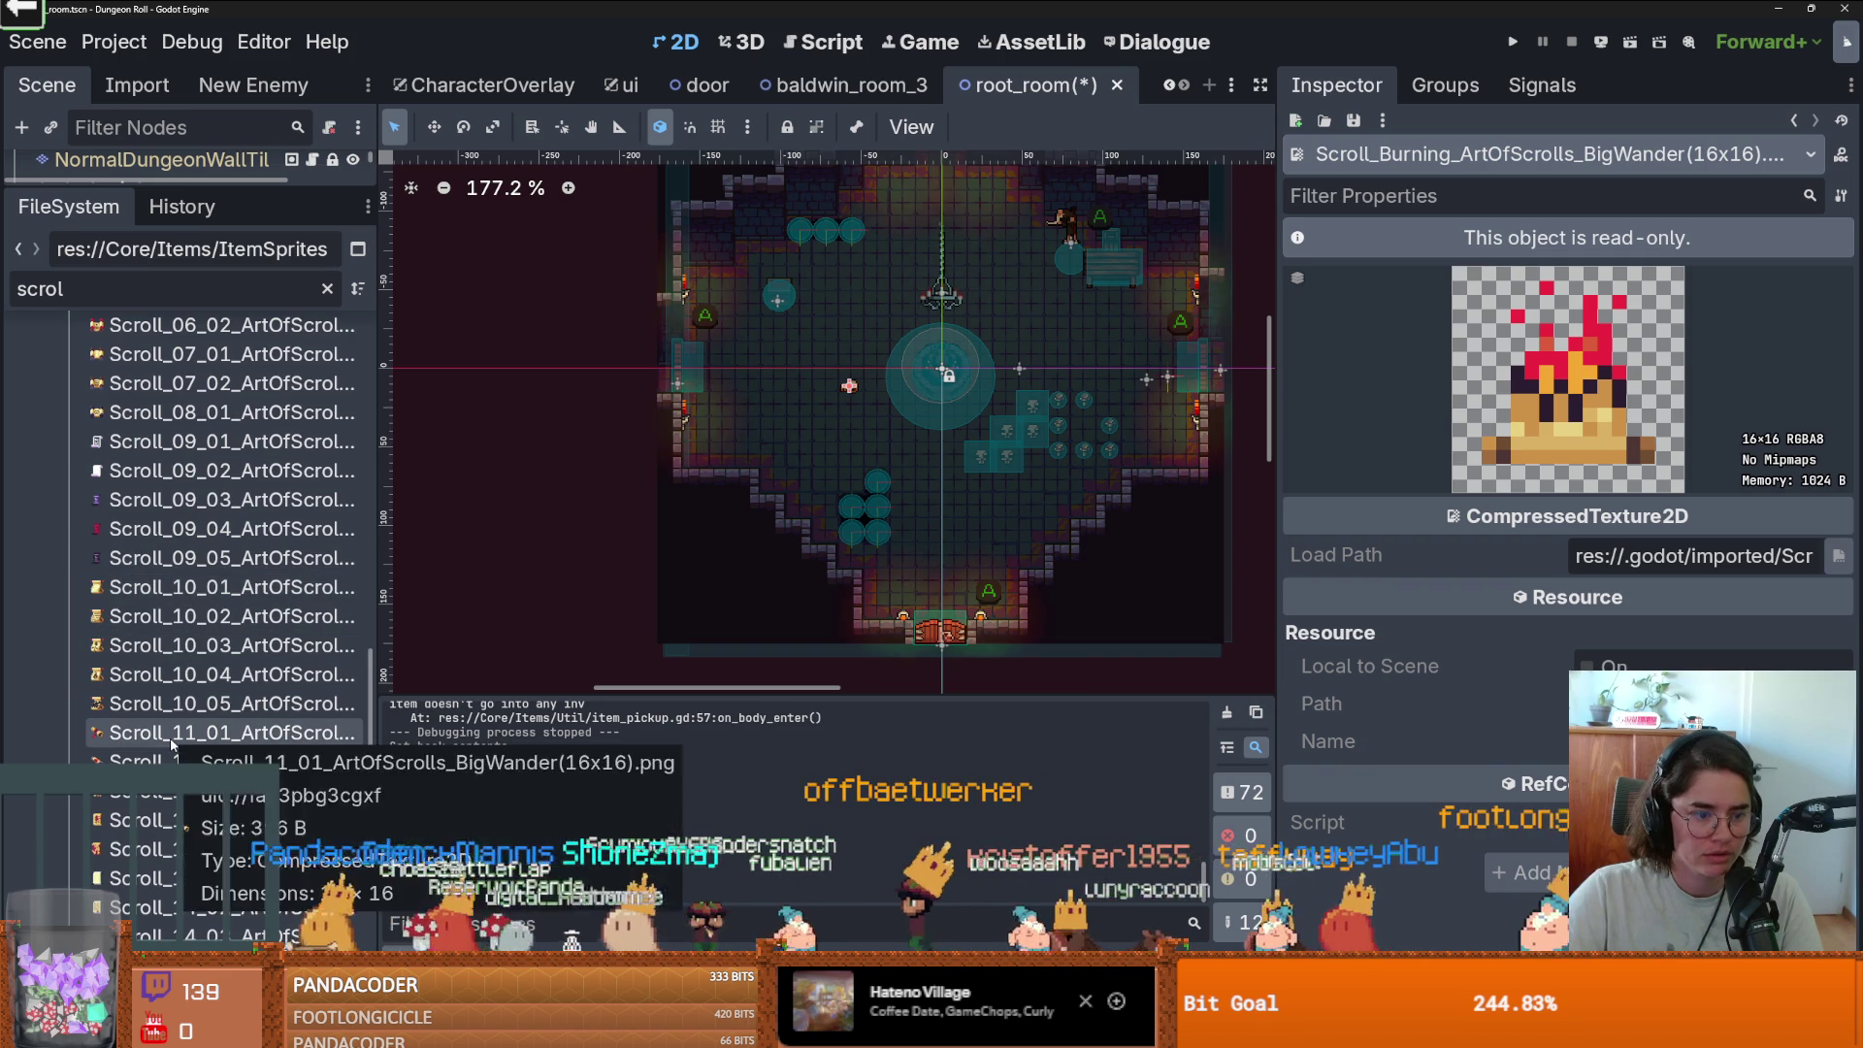
pyautogui.click(127, 794)
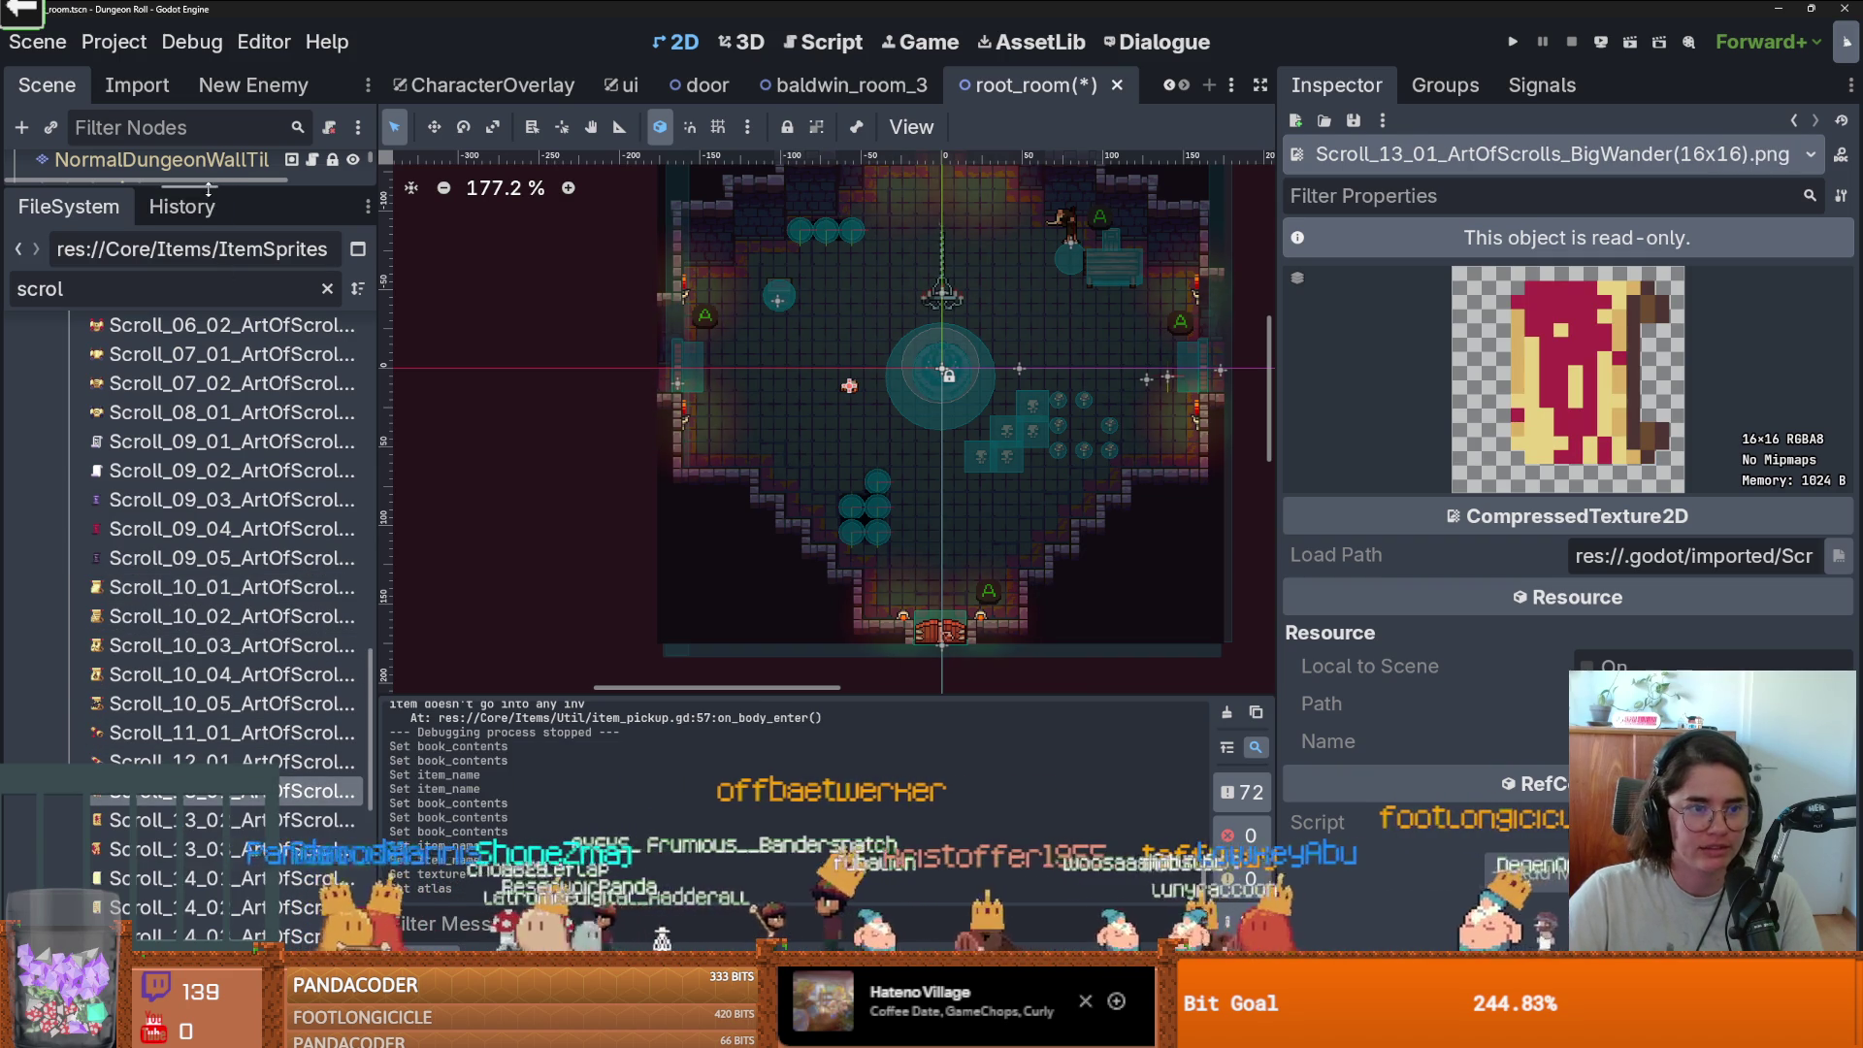
# Copy Scroll_13_01's absolute path and clear the 'scrol' file filter.
pyautogui.moveTo(210, 197)
pyautogui.mouseDown()
pyautogui.moveTo(176, 405)
pyautogui.moveTo(176, 292)
pyautogui.mouseUp()
pyautogui.rightClick(259, 897)
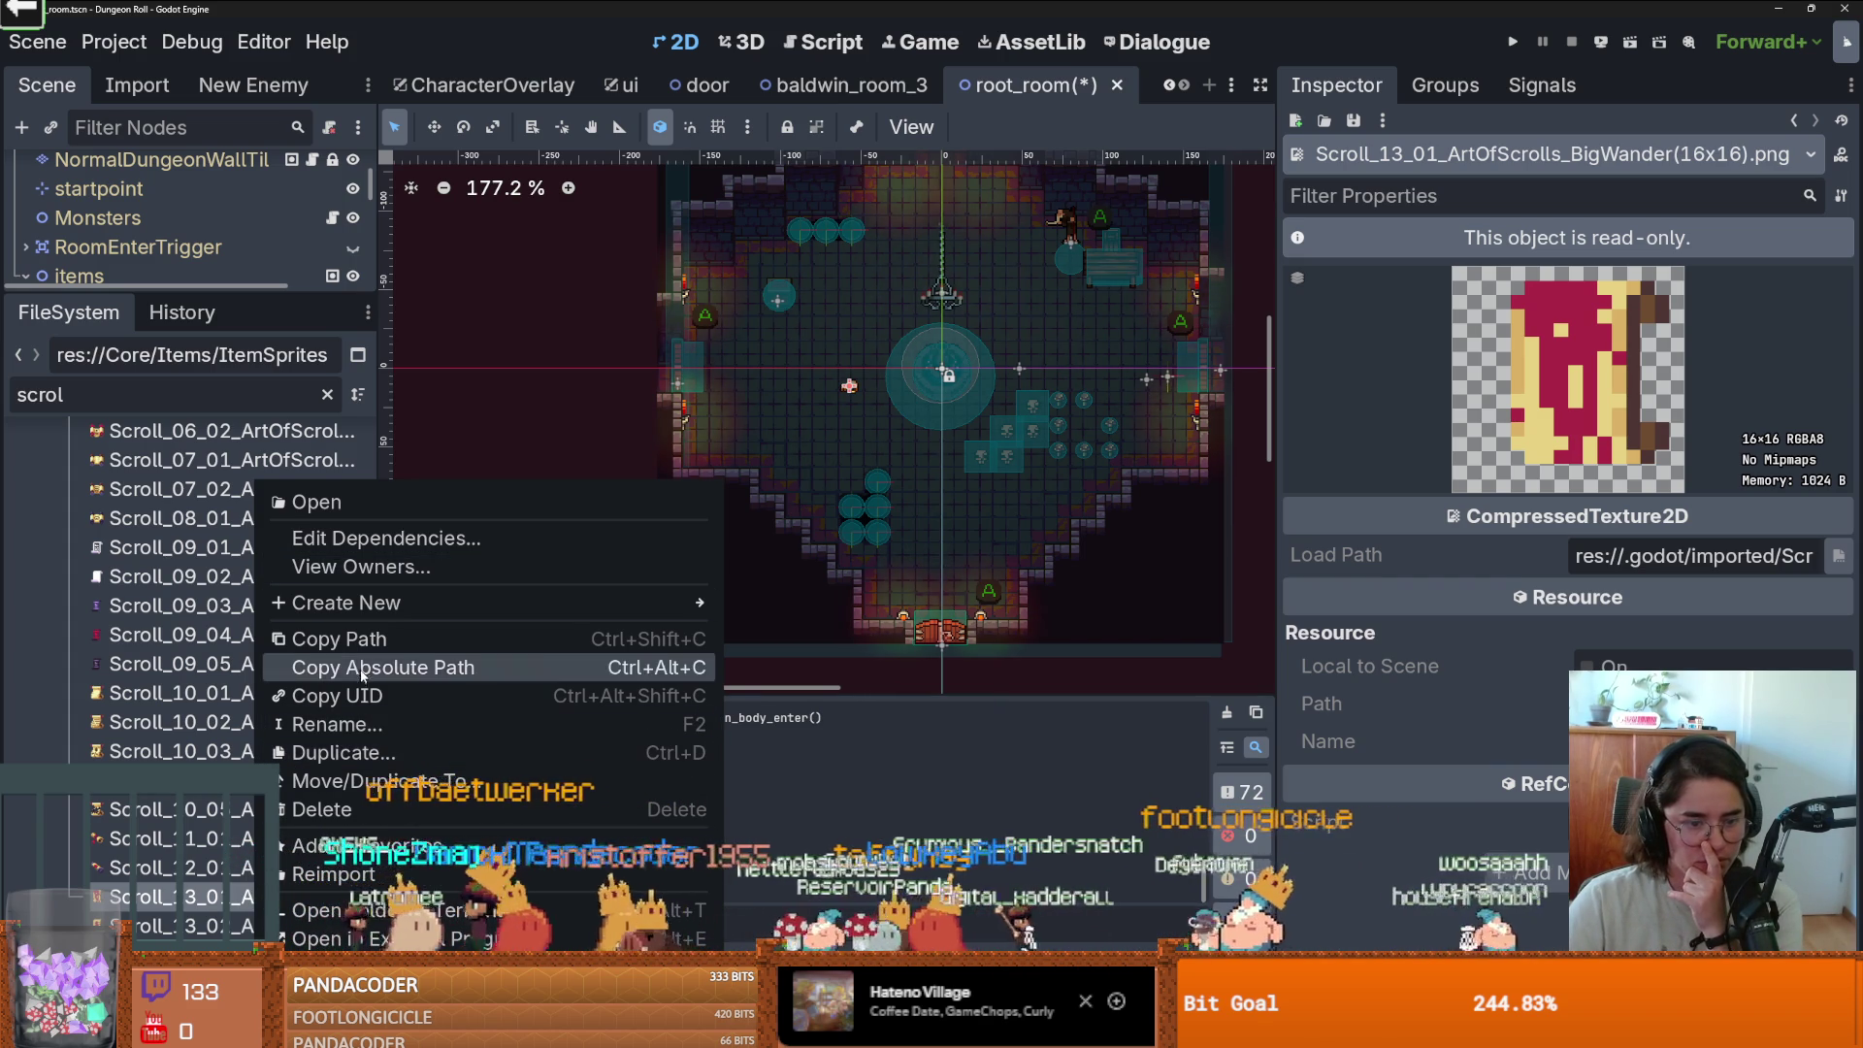
pyautogui.click(117, 910)
pyautogui.rightClick(120, 901)
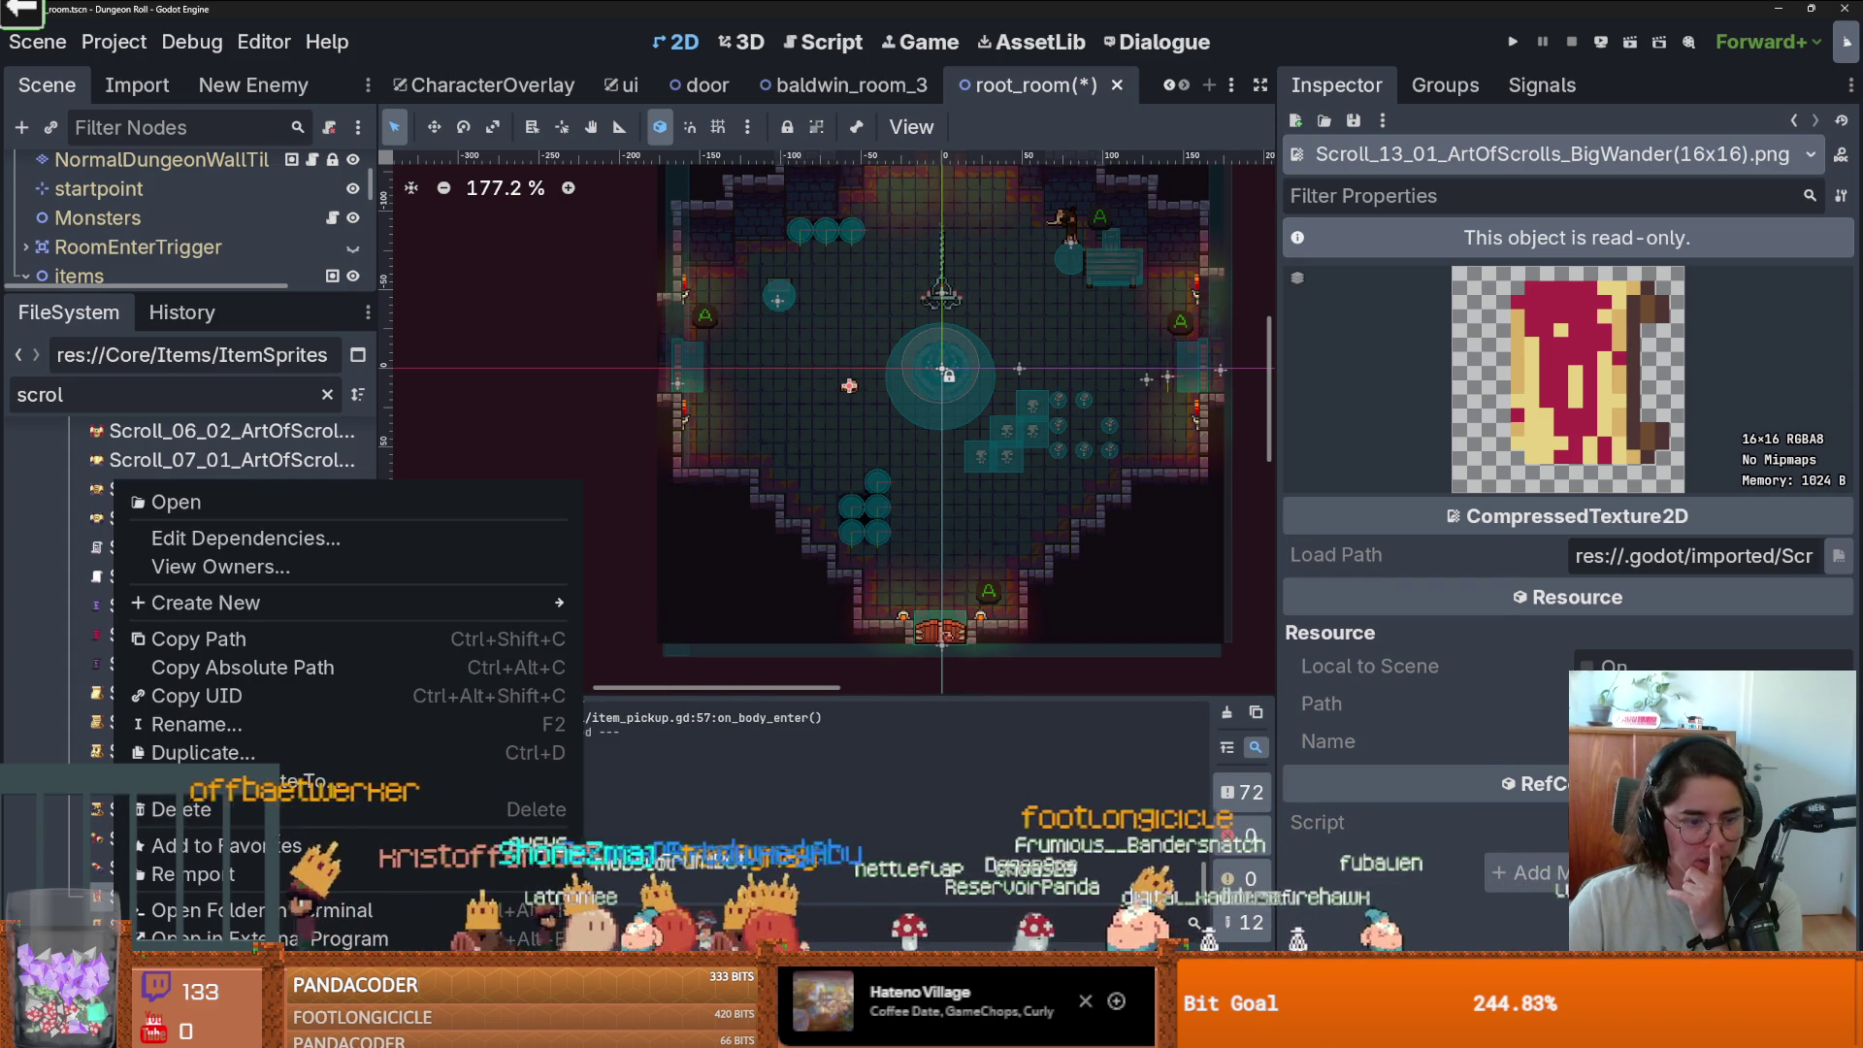
pyautogui.click(237, 669)
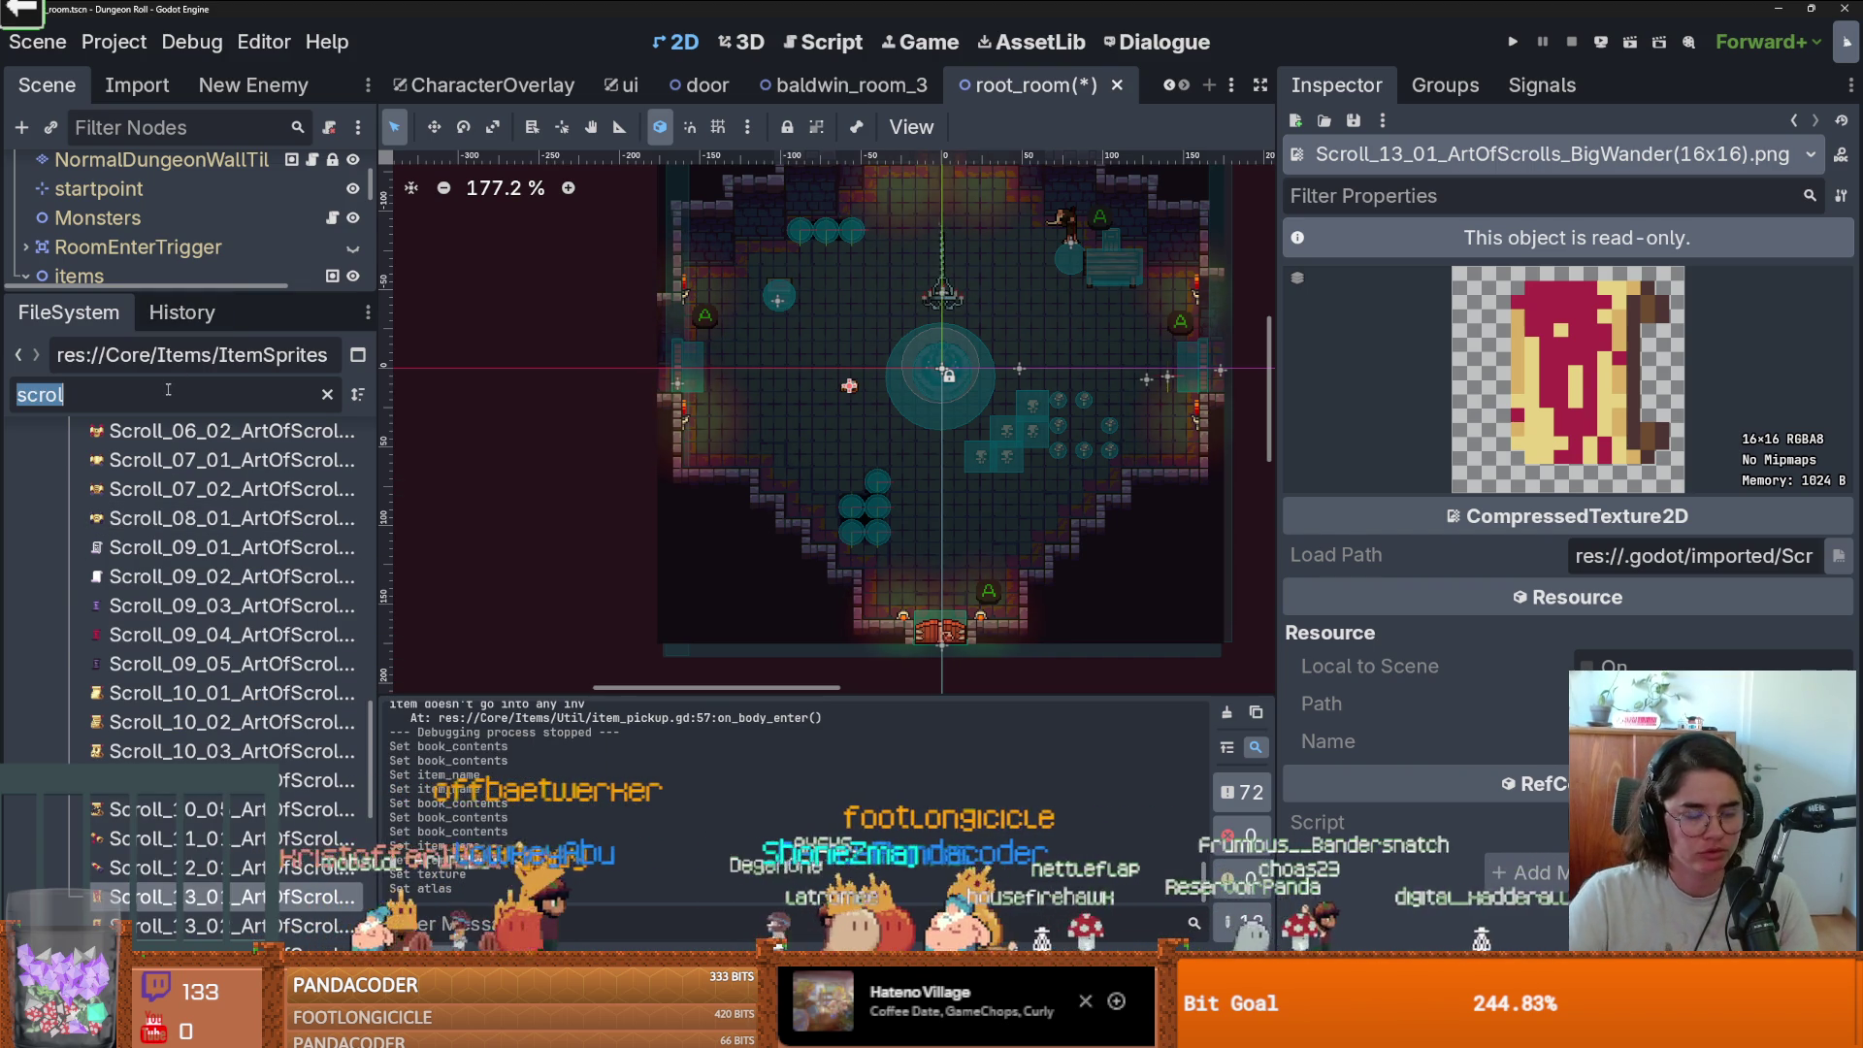
pyautogui.press('BackSpace')
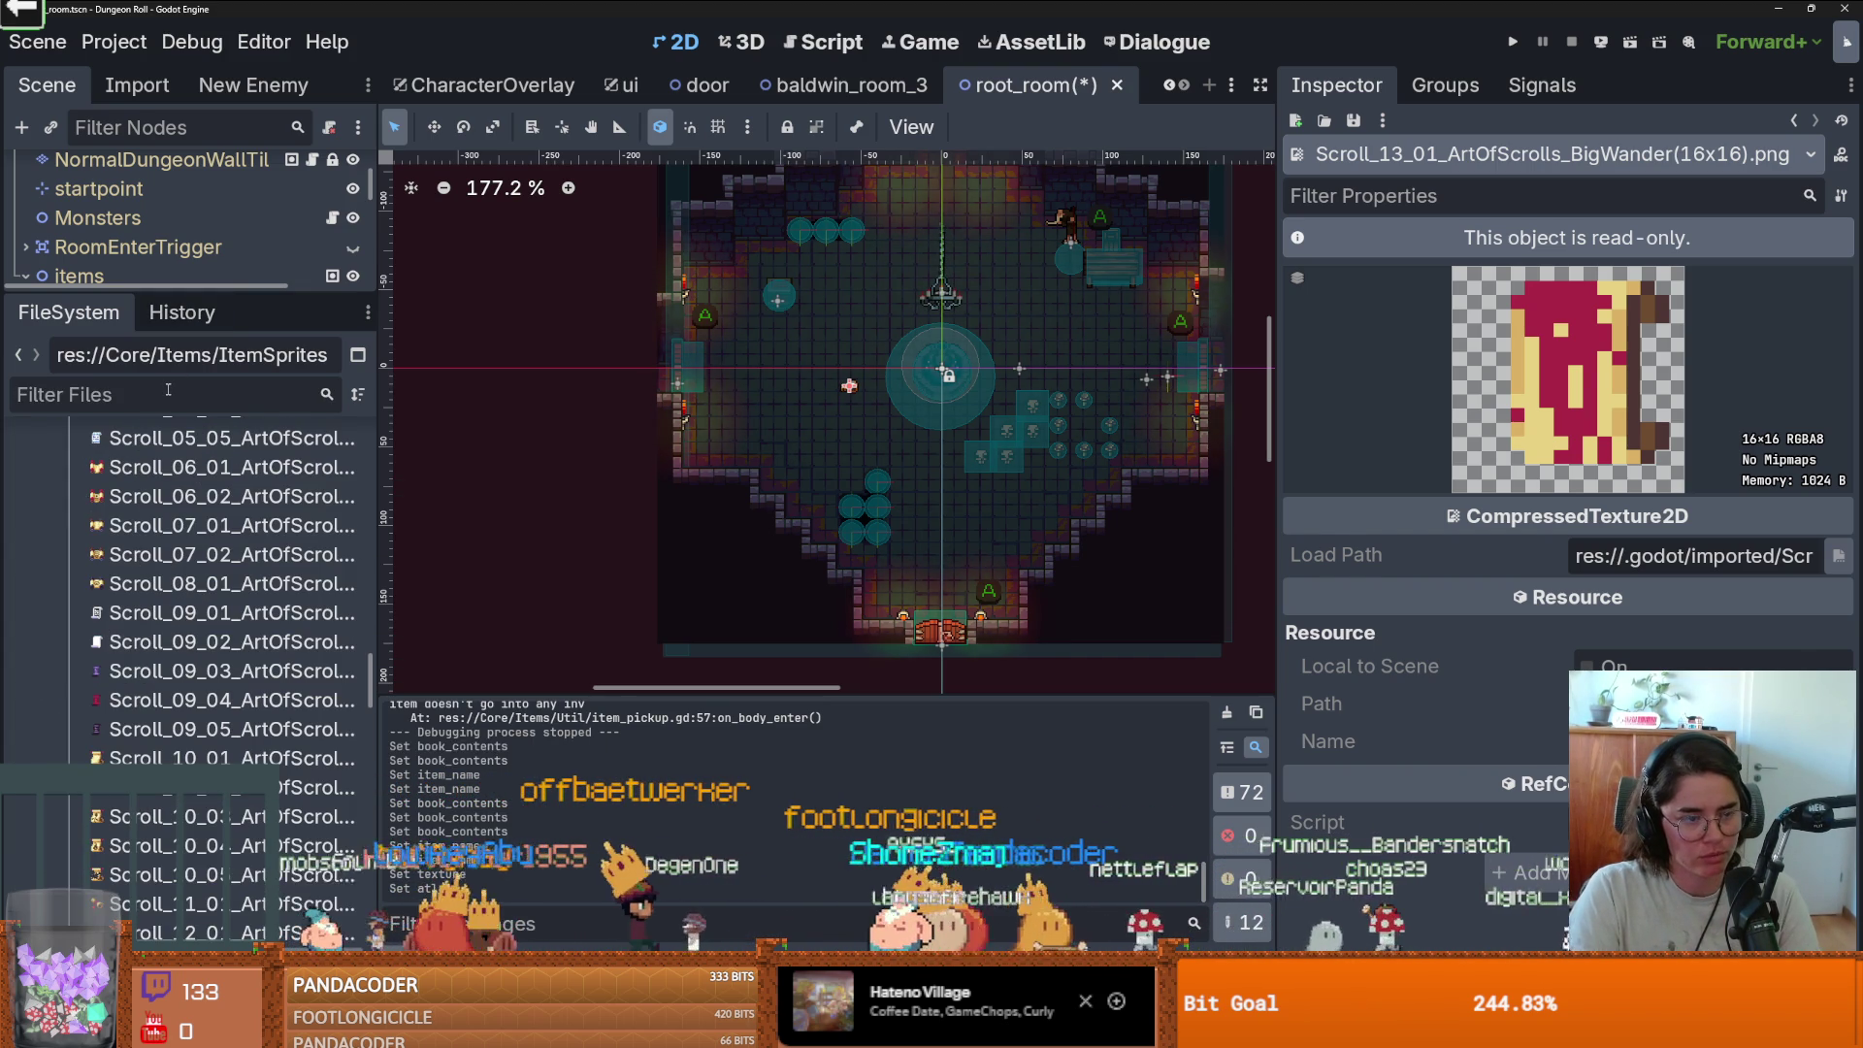
# Quick Load Scroll_13_01 as WilliamManuscript1's atlas texture, then save the root_room scene.
pyautogui.write('william')
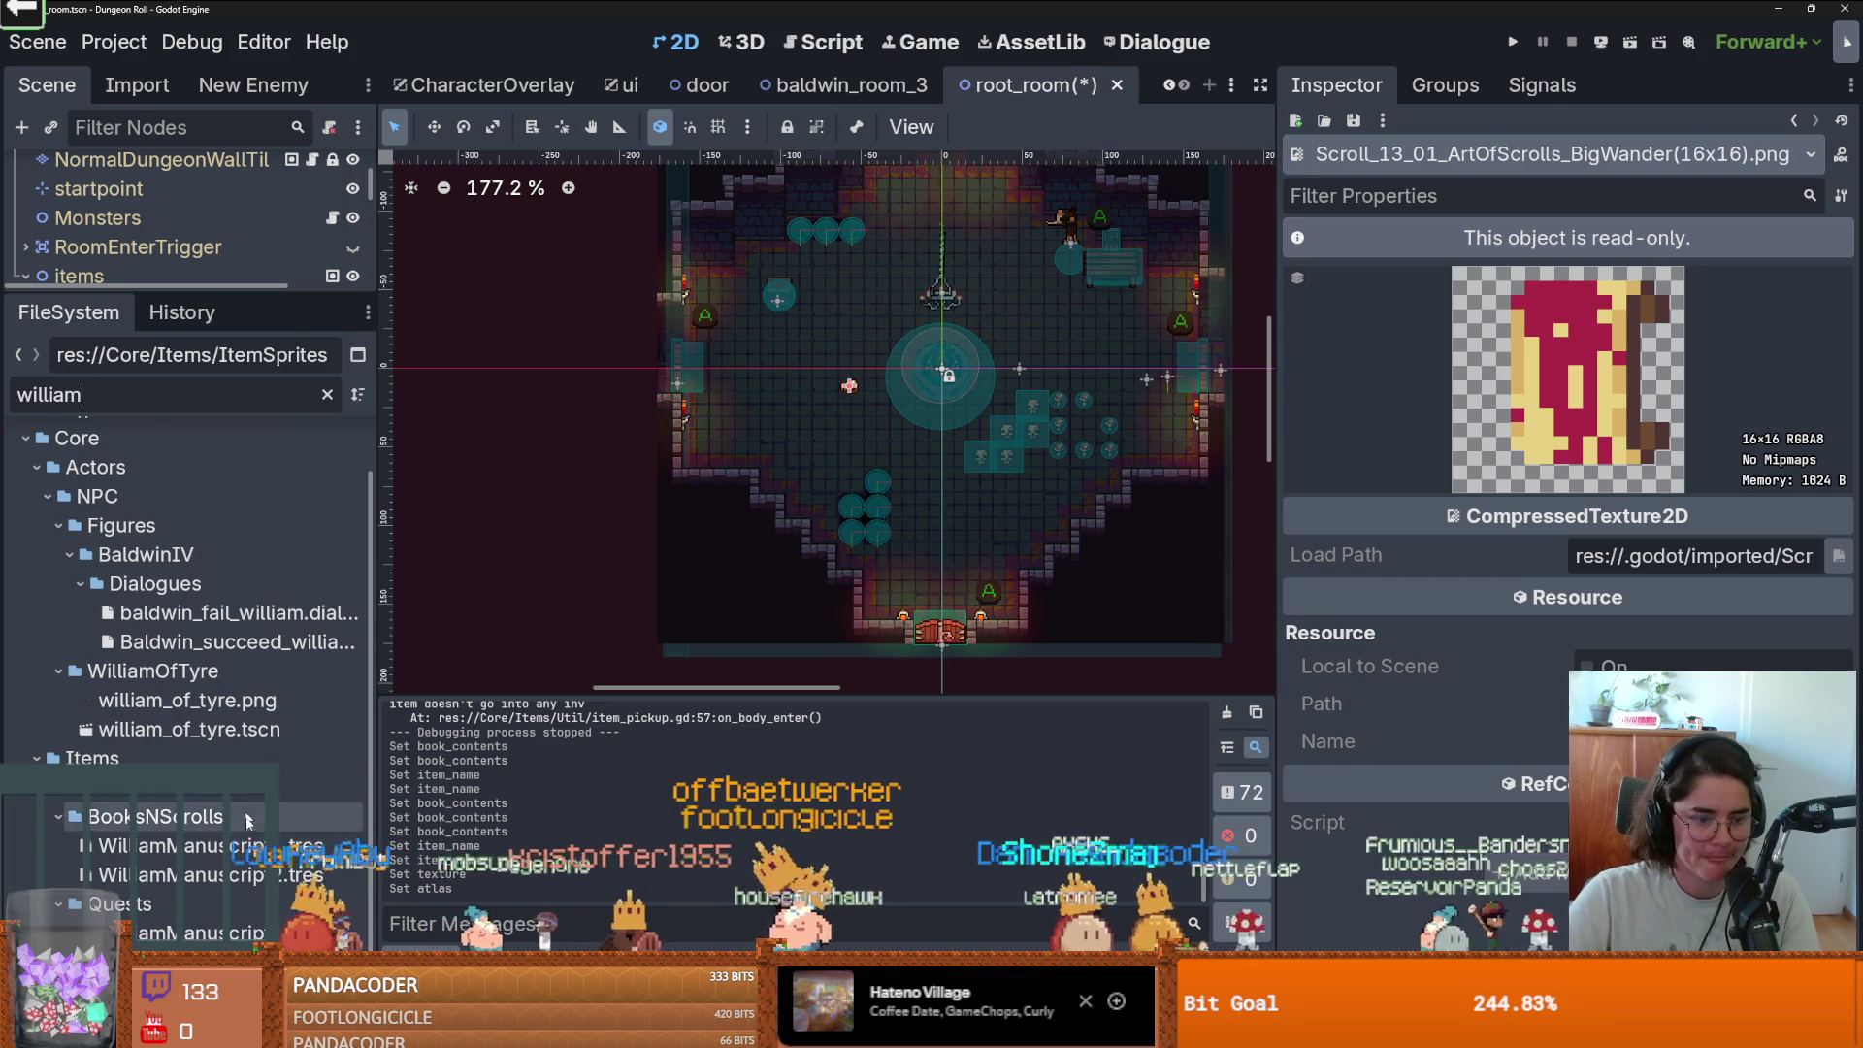
pyautogui.click(195, 845)
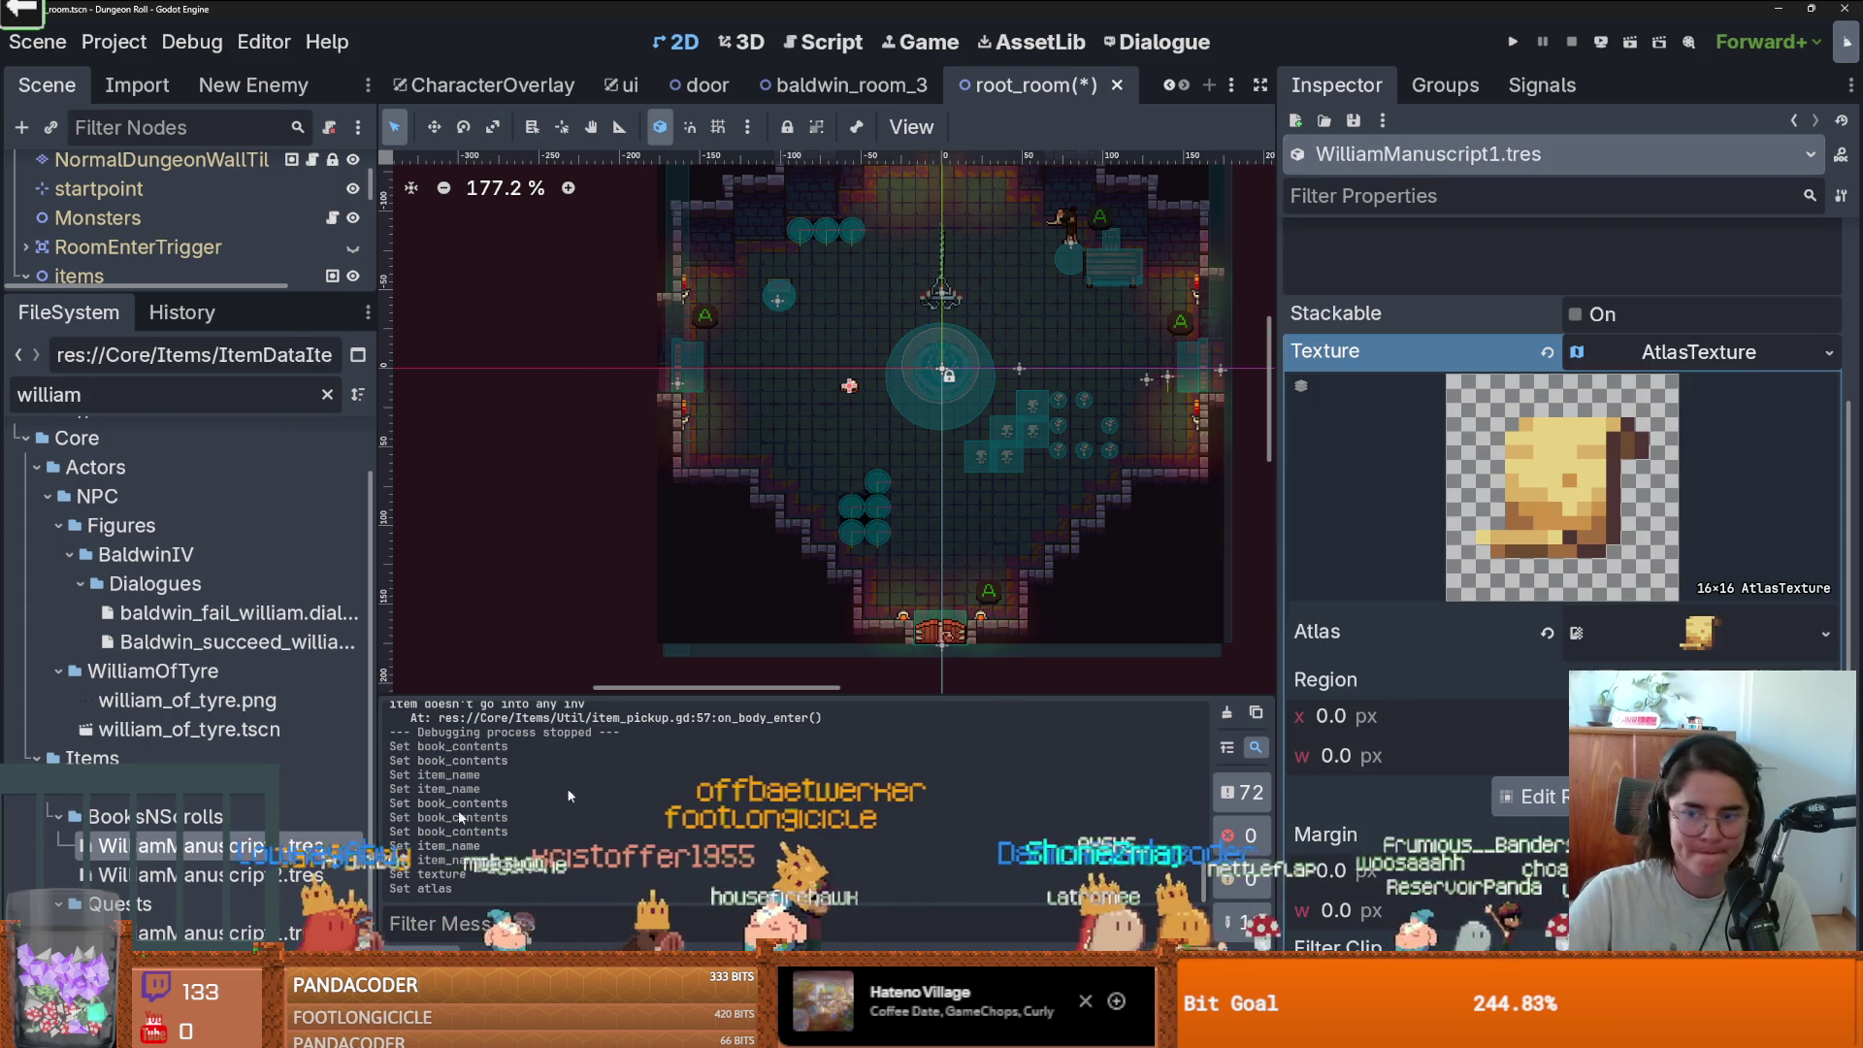
pyautogui.click(1826, 635)
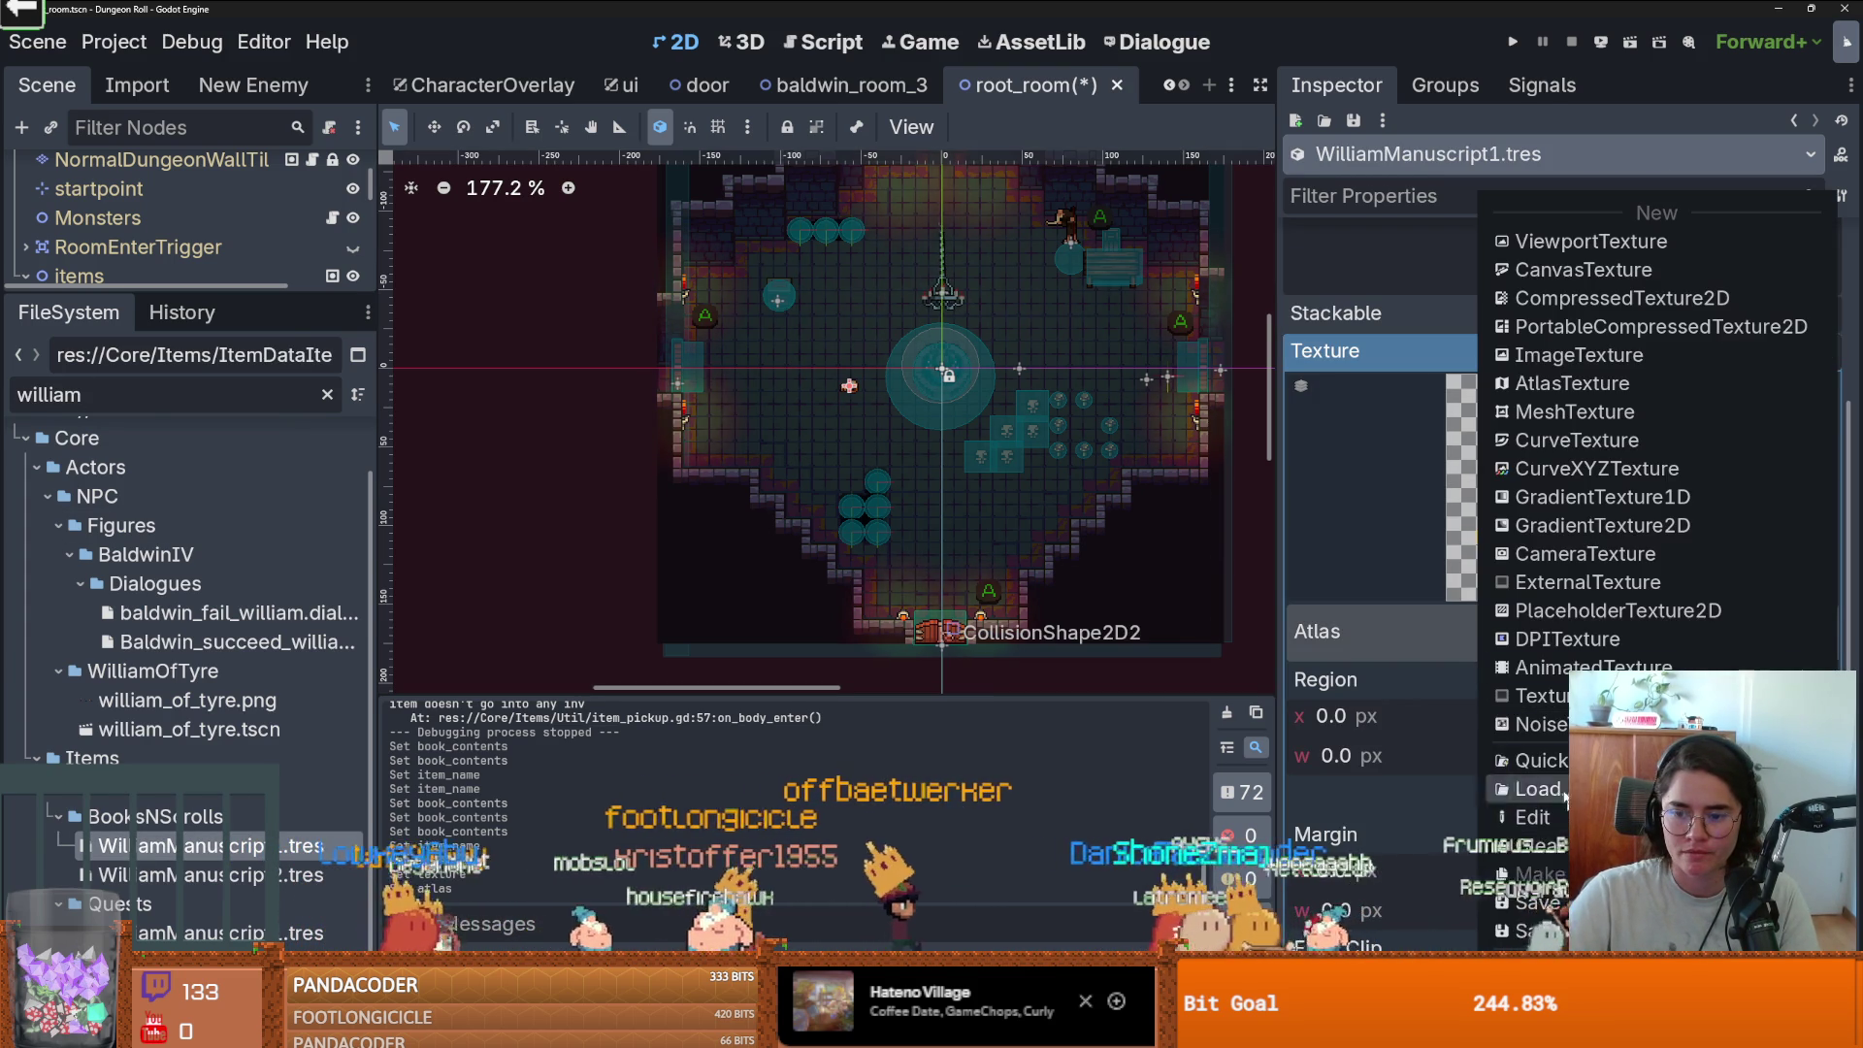
pyautogui.click(1529, 760)
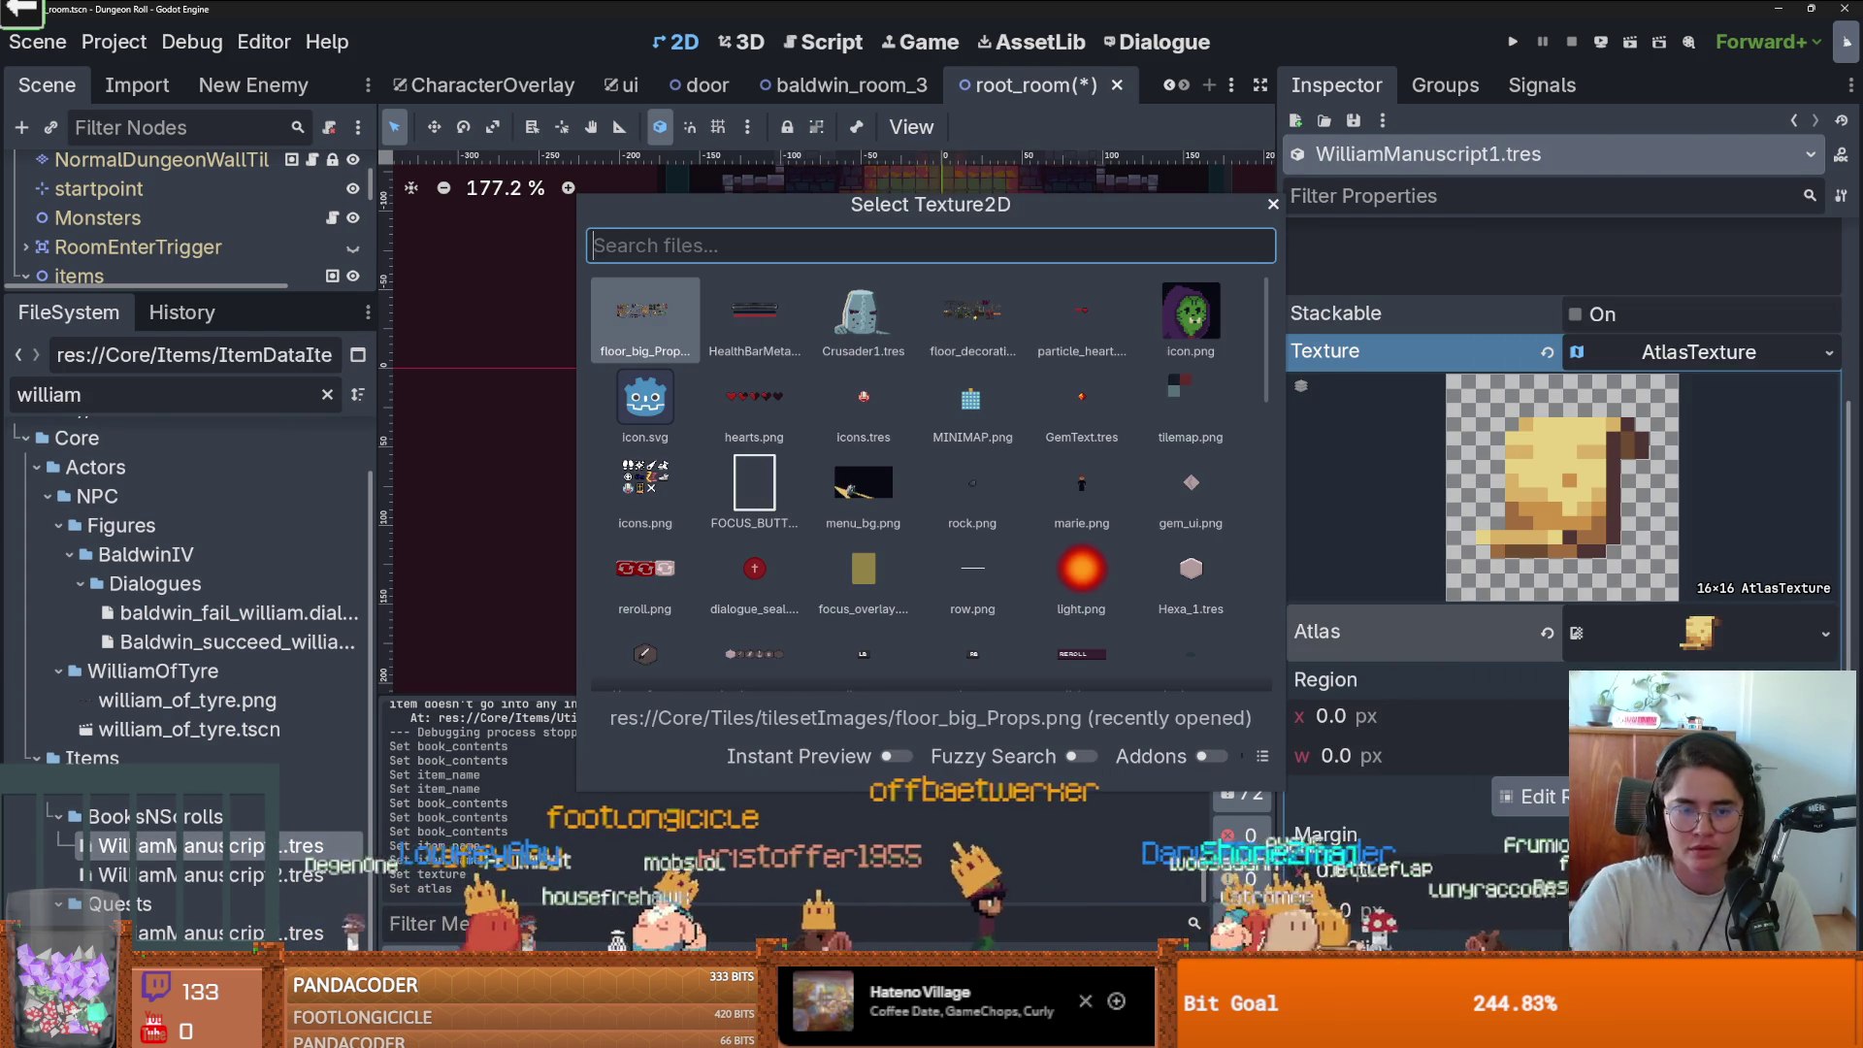
pyautogui.write('scroll_1')
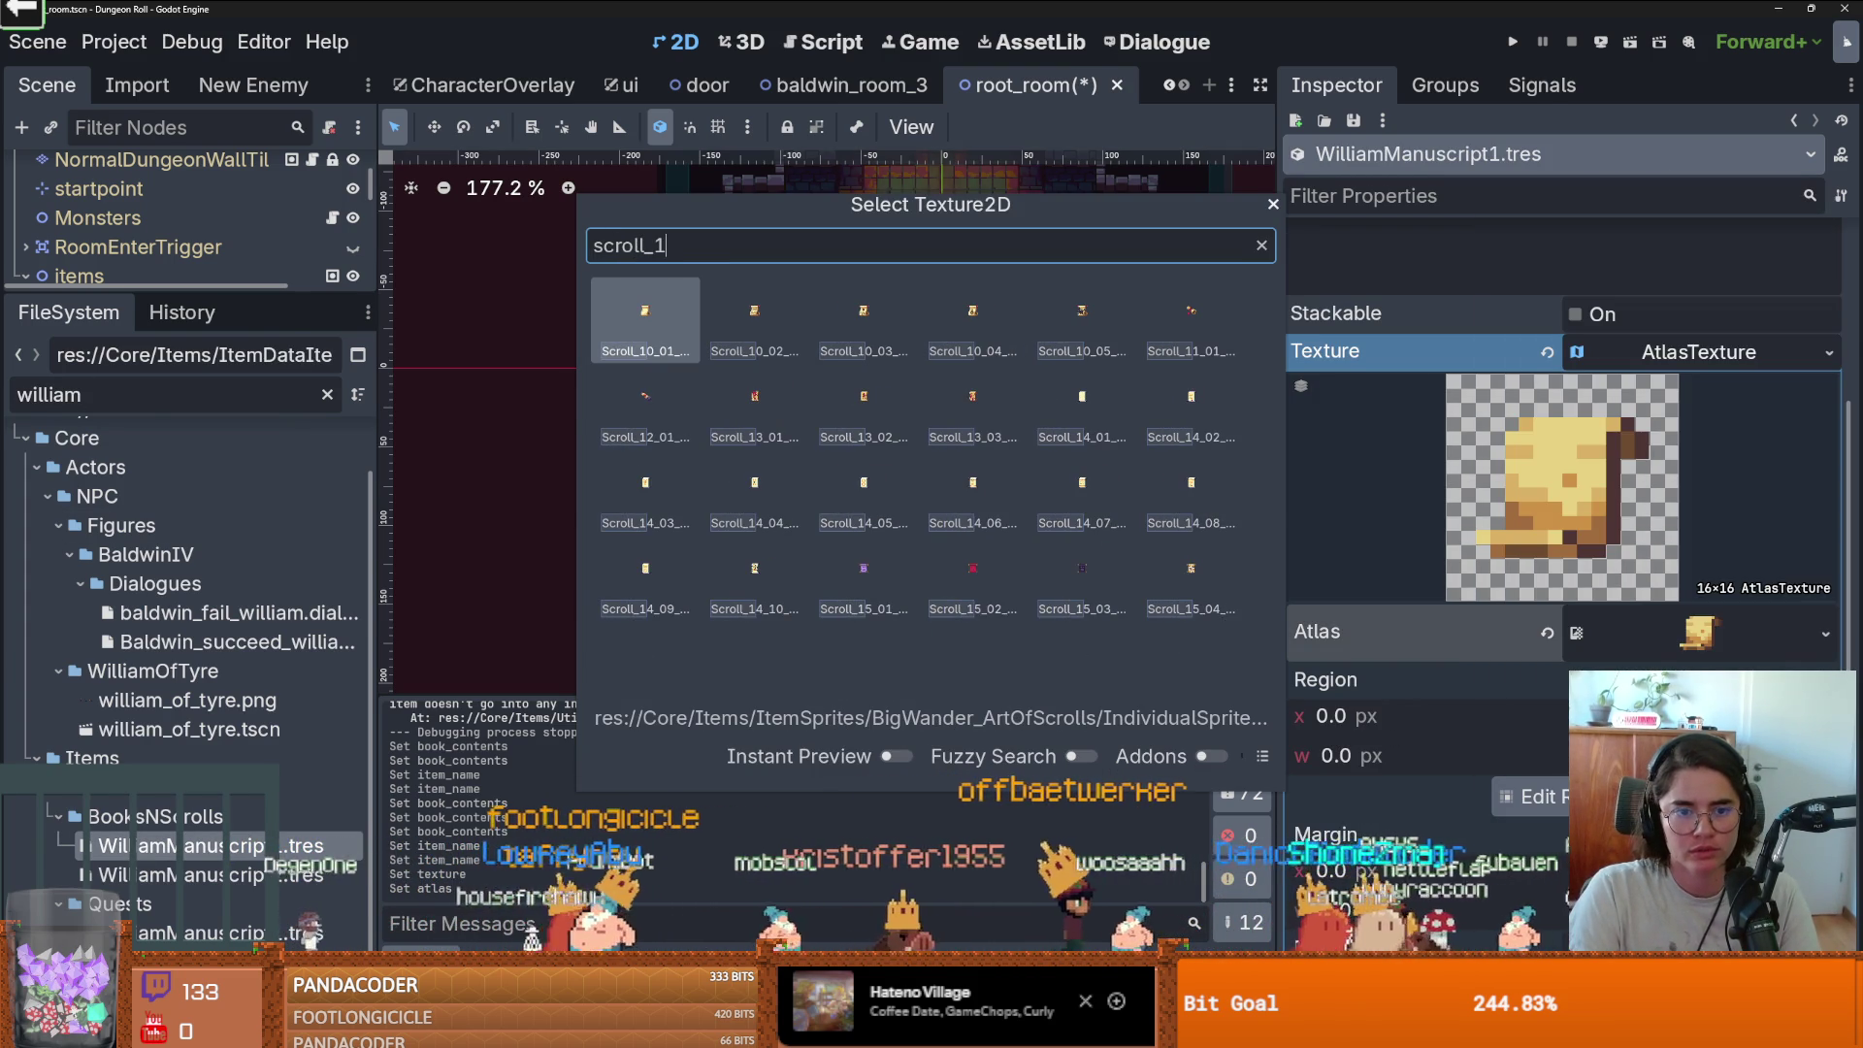
pyautogui.write('3')
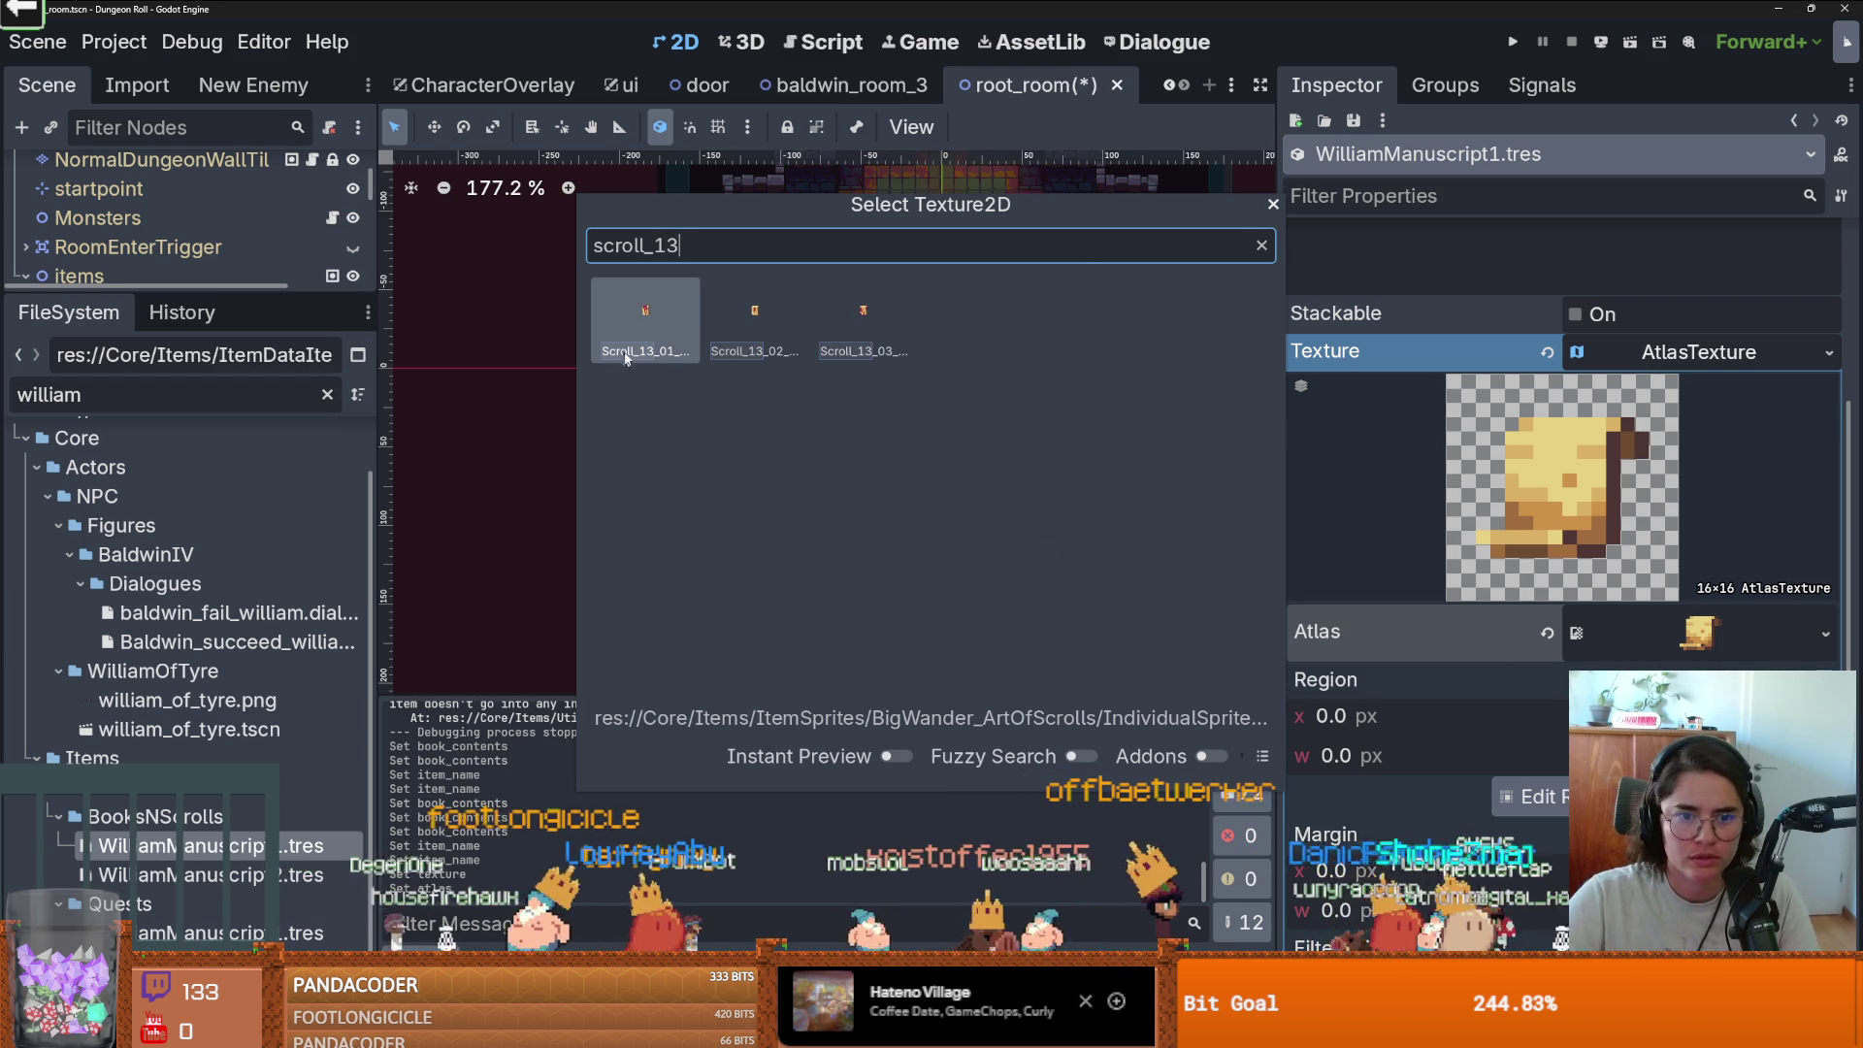
pyautogui.doubleClick(646, 315)
pyautogui.hotkey('ctrl', 's')
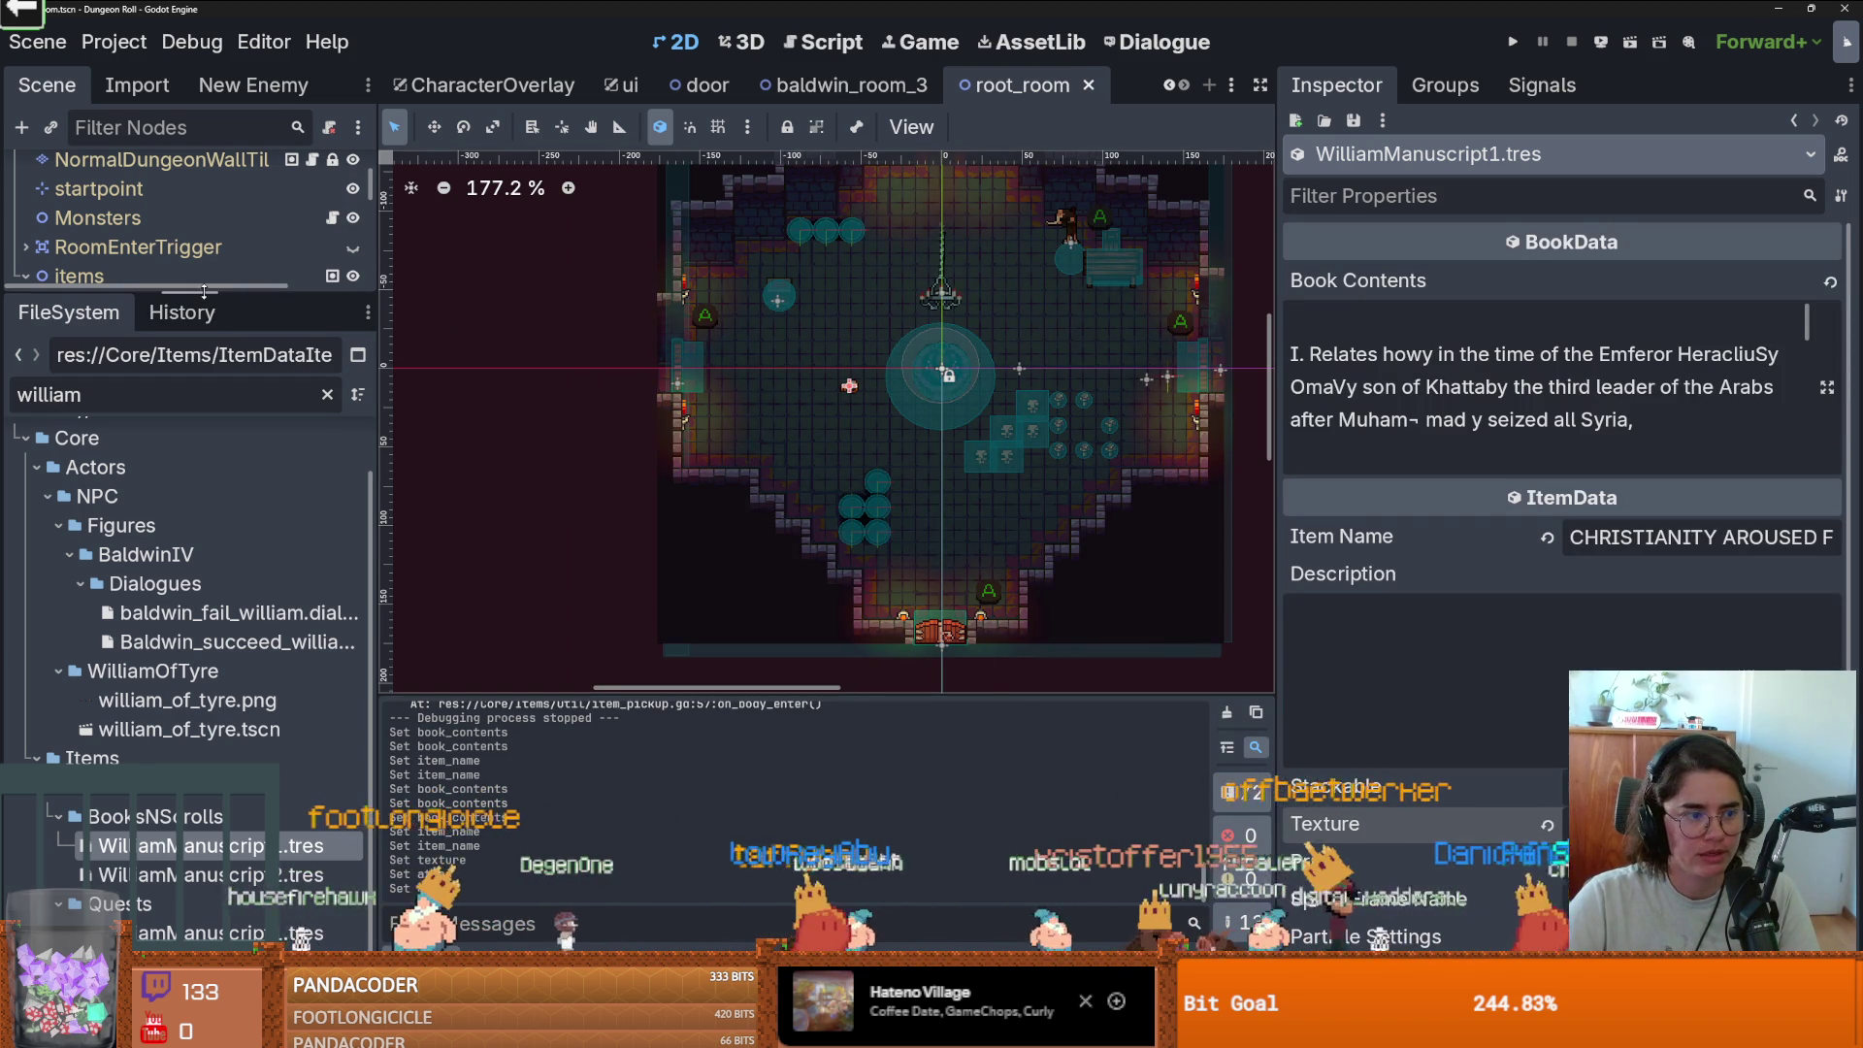
pyautogui.scroll(-5, 1488, 301)
pyautogui.scroll(5, 1487, 301)
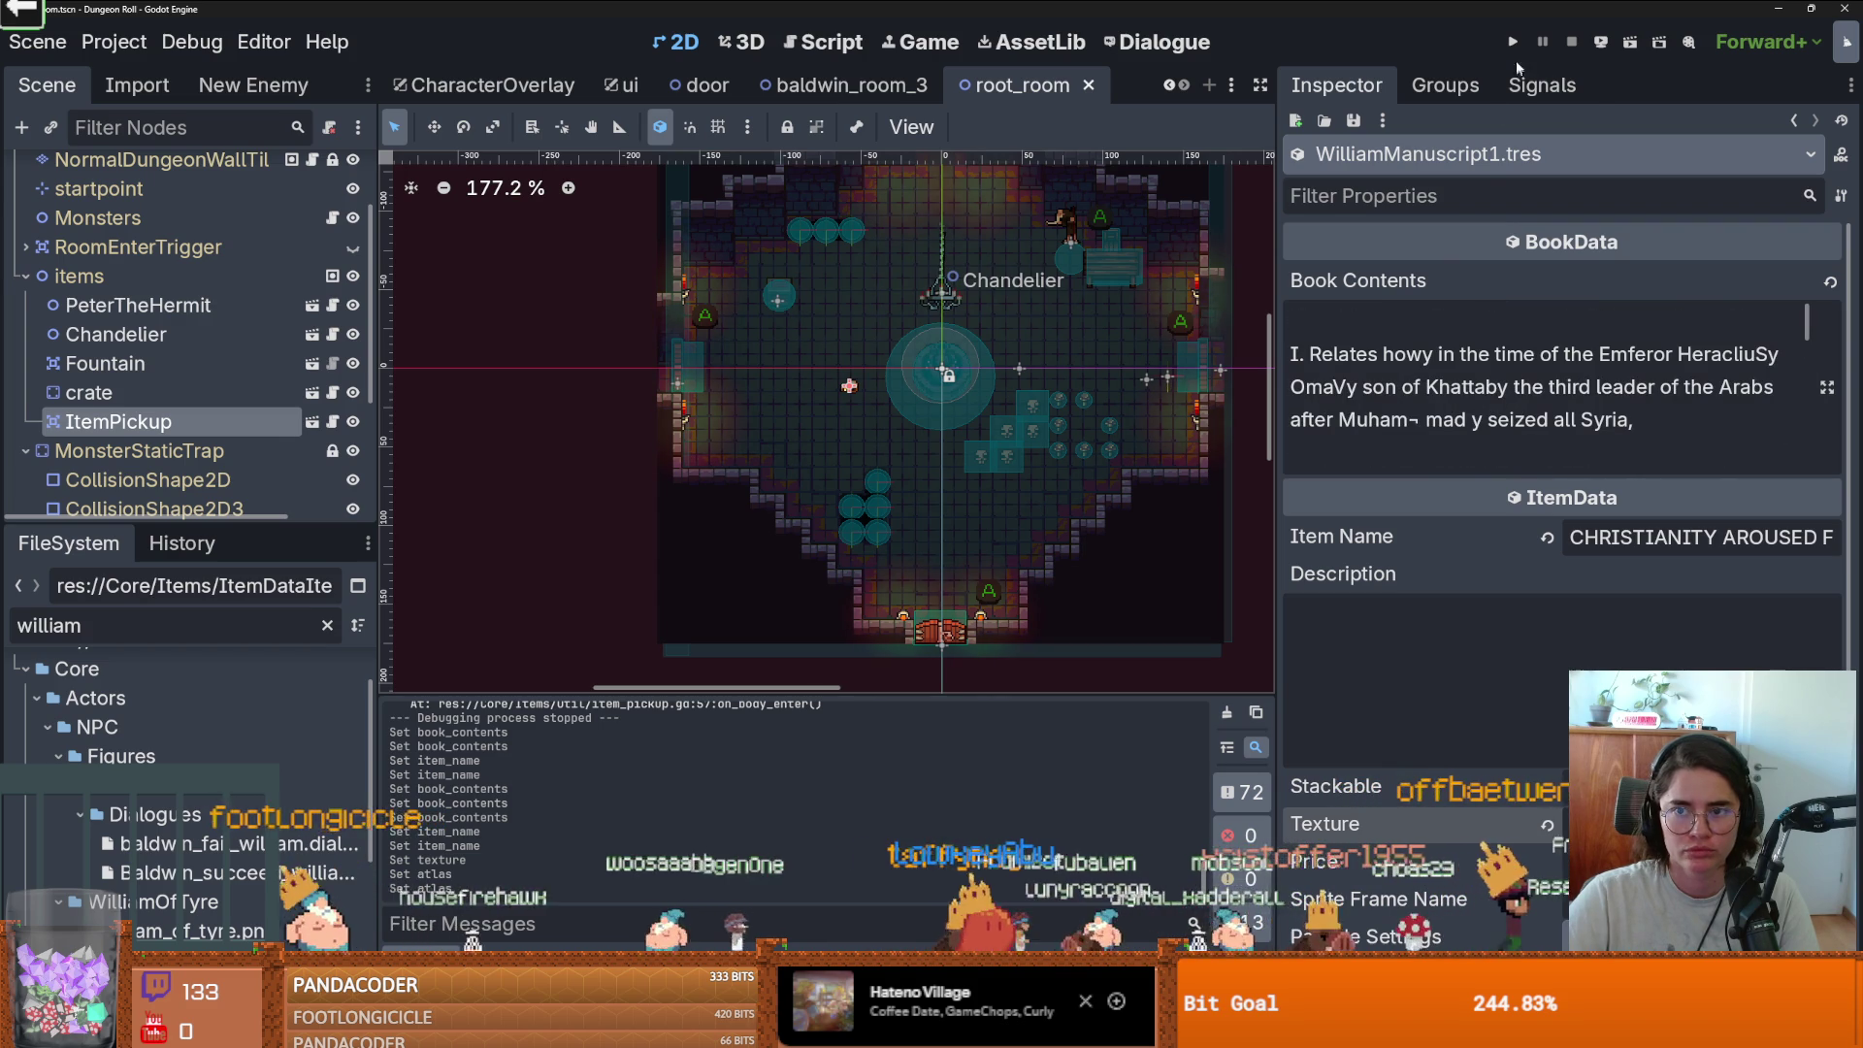
# Run the game, maximise its window and pick a room from the full debug room list.
pyautogui.press('F5')
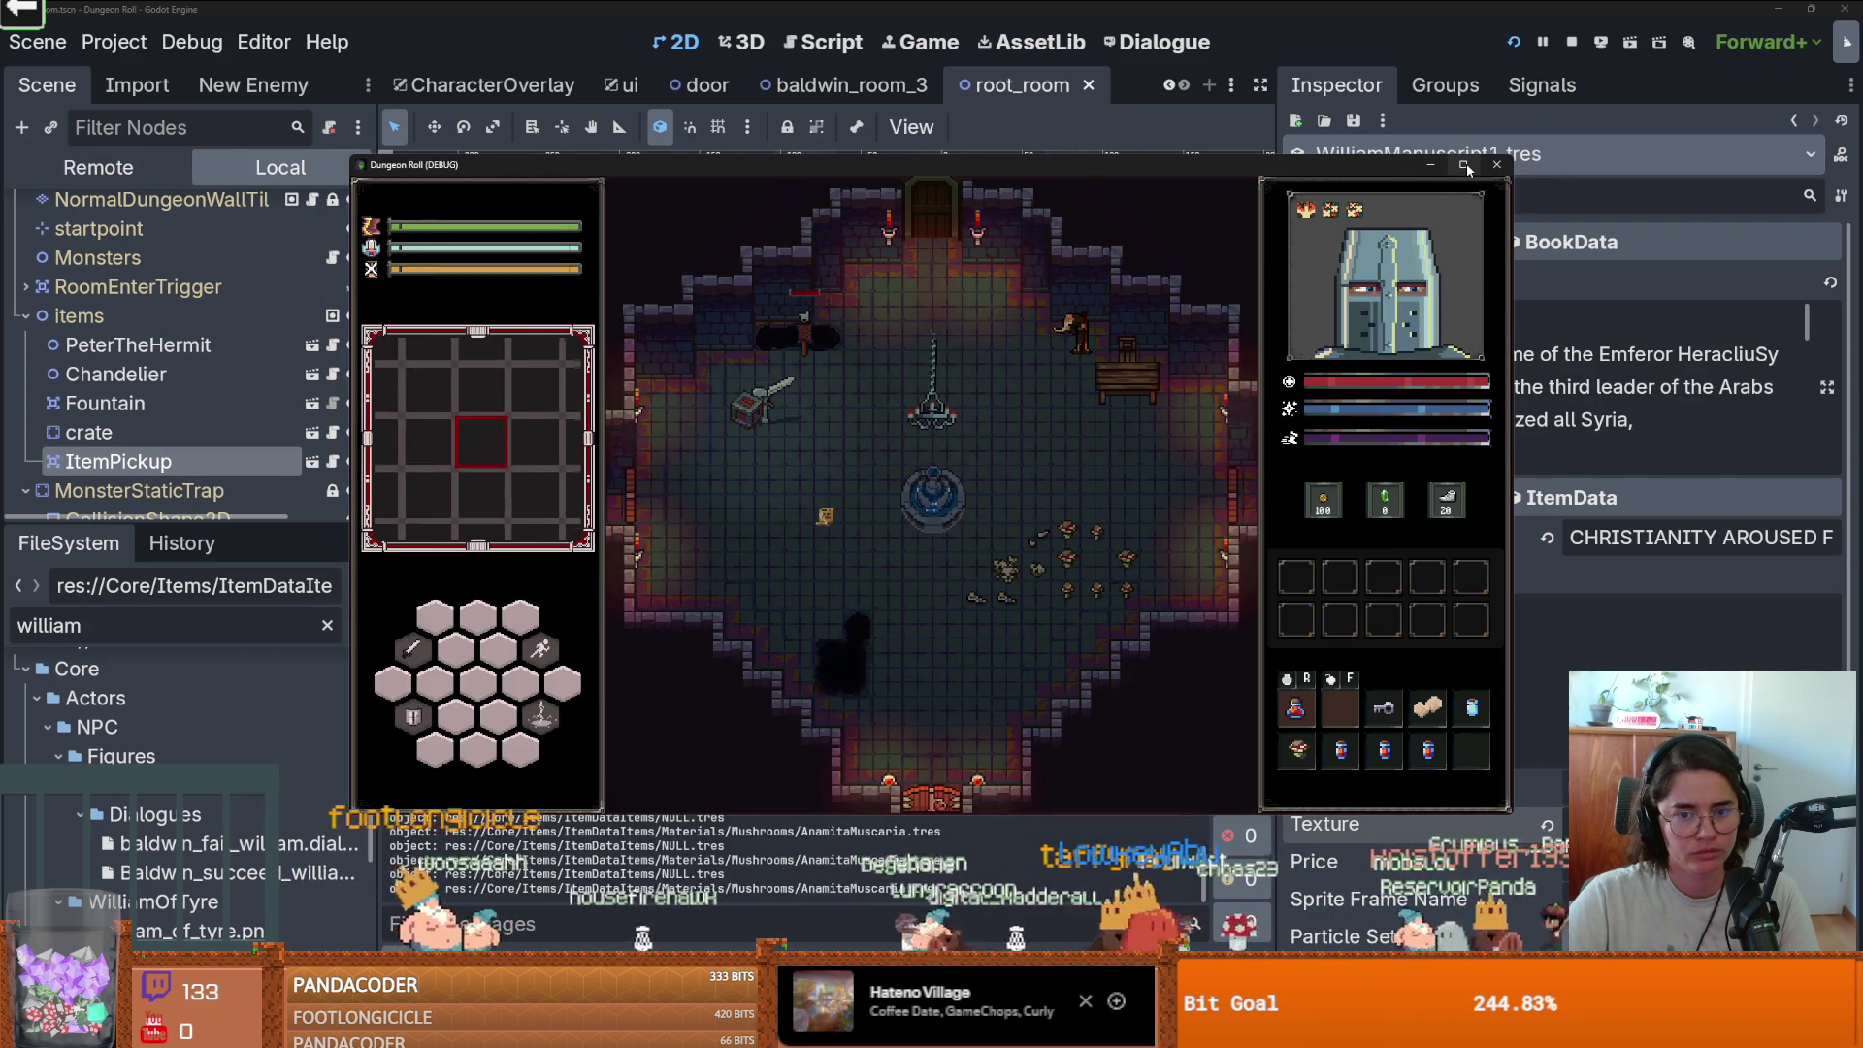
pyautogui.press('a')
pyautogui.press('e')
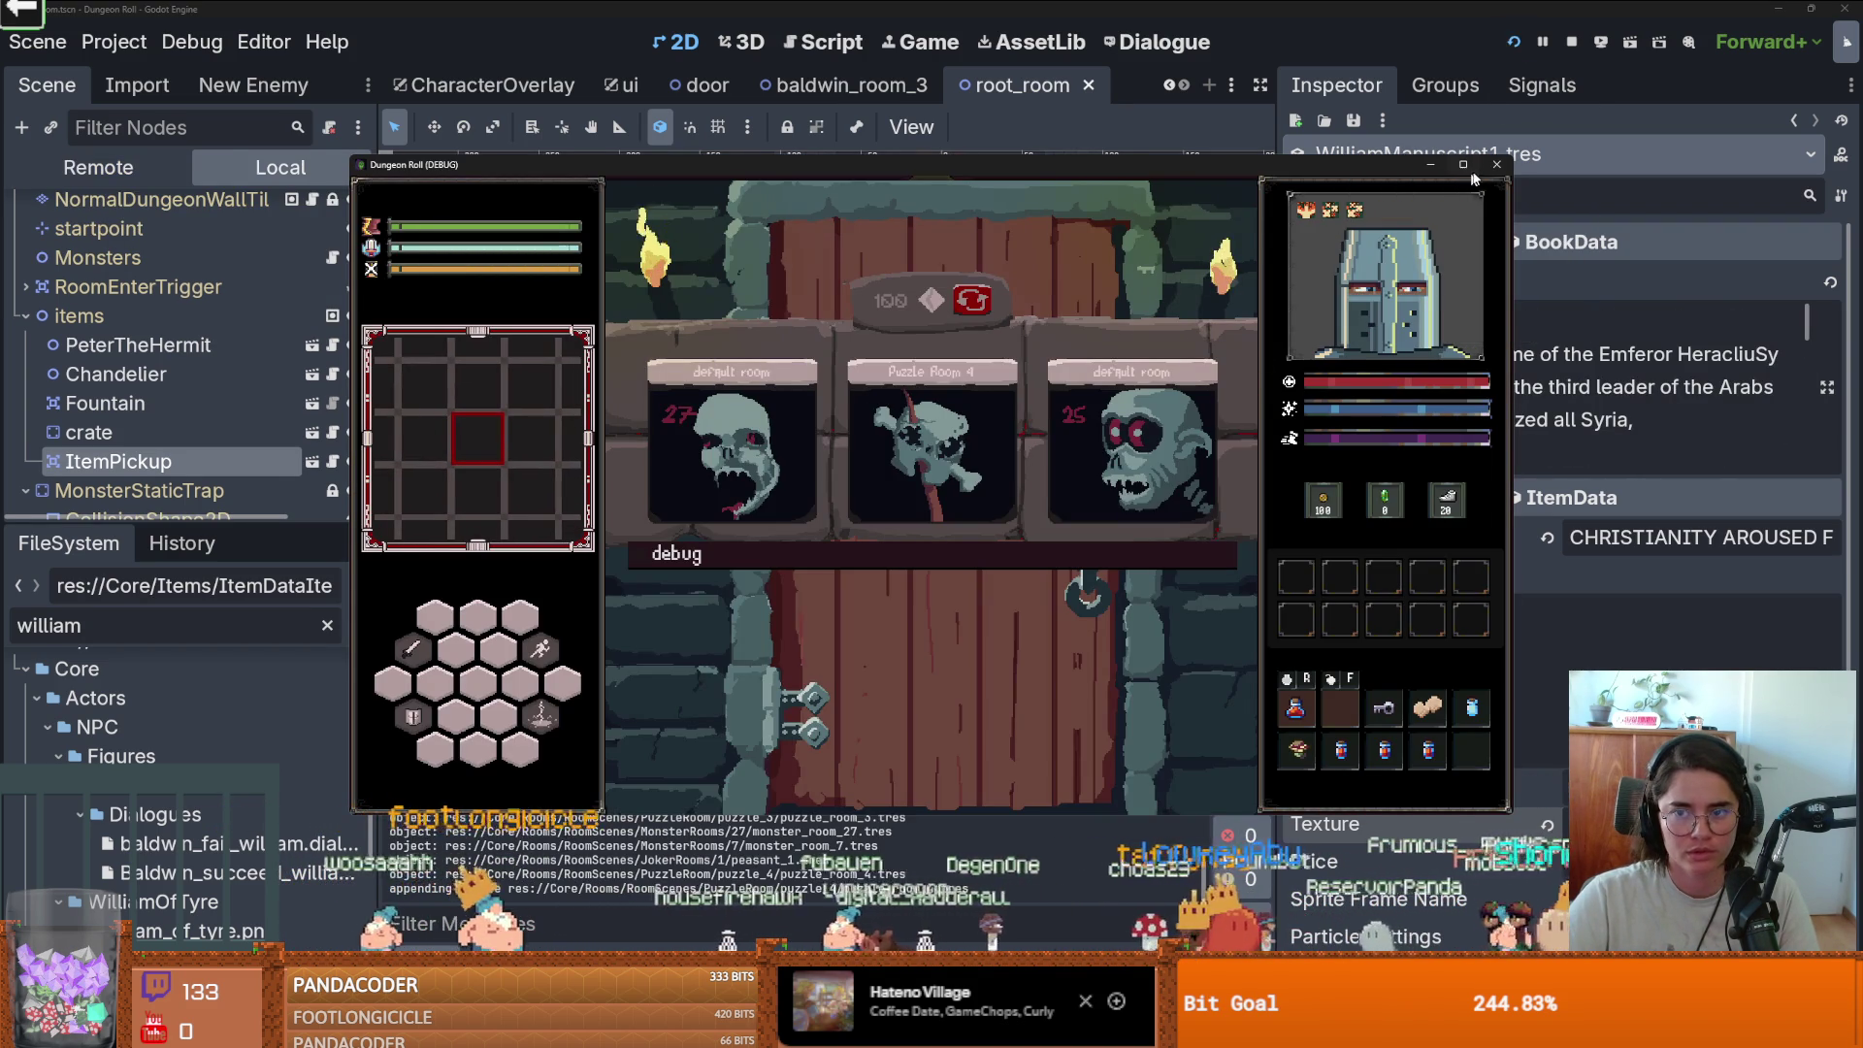
pyautogui.click(1463, 164)
pyautogui.click(782, 584)
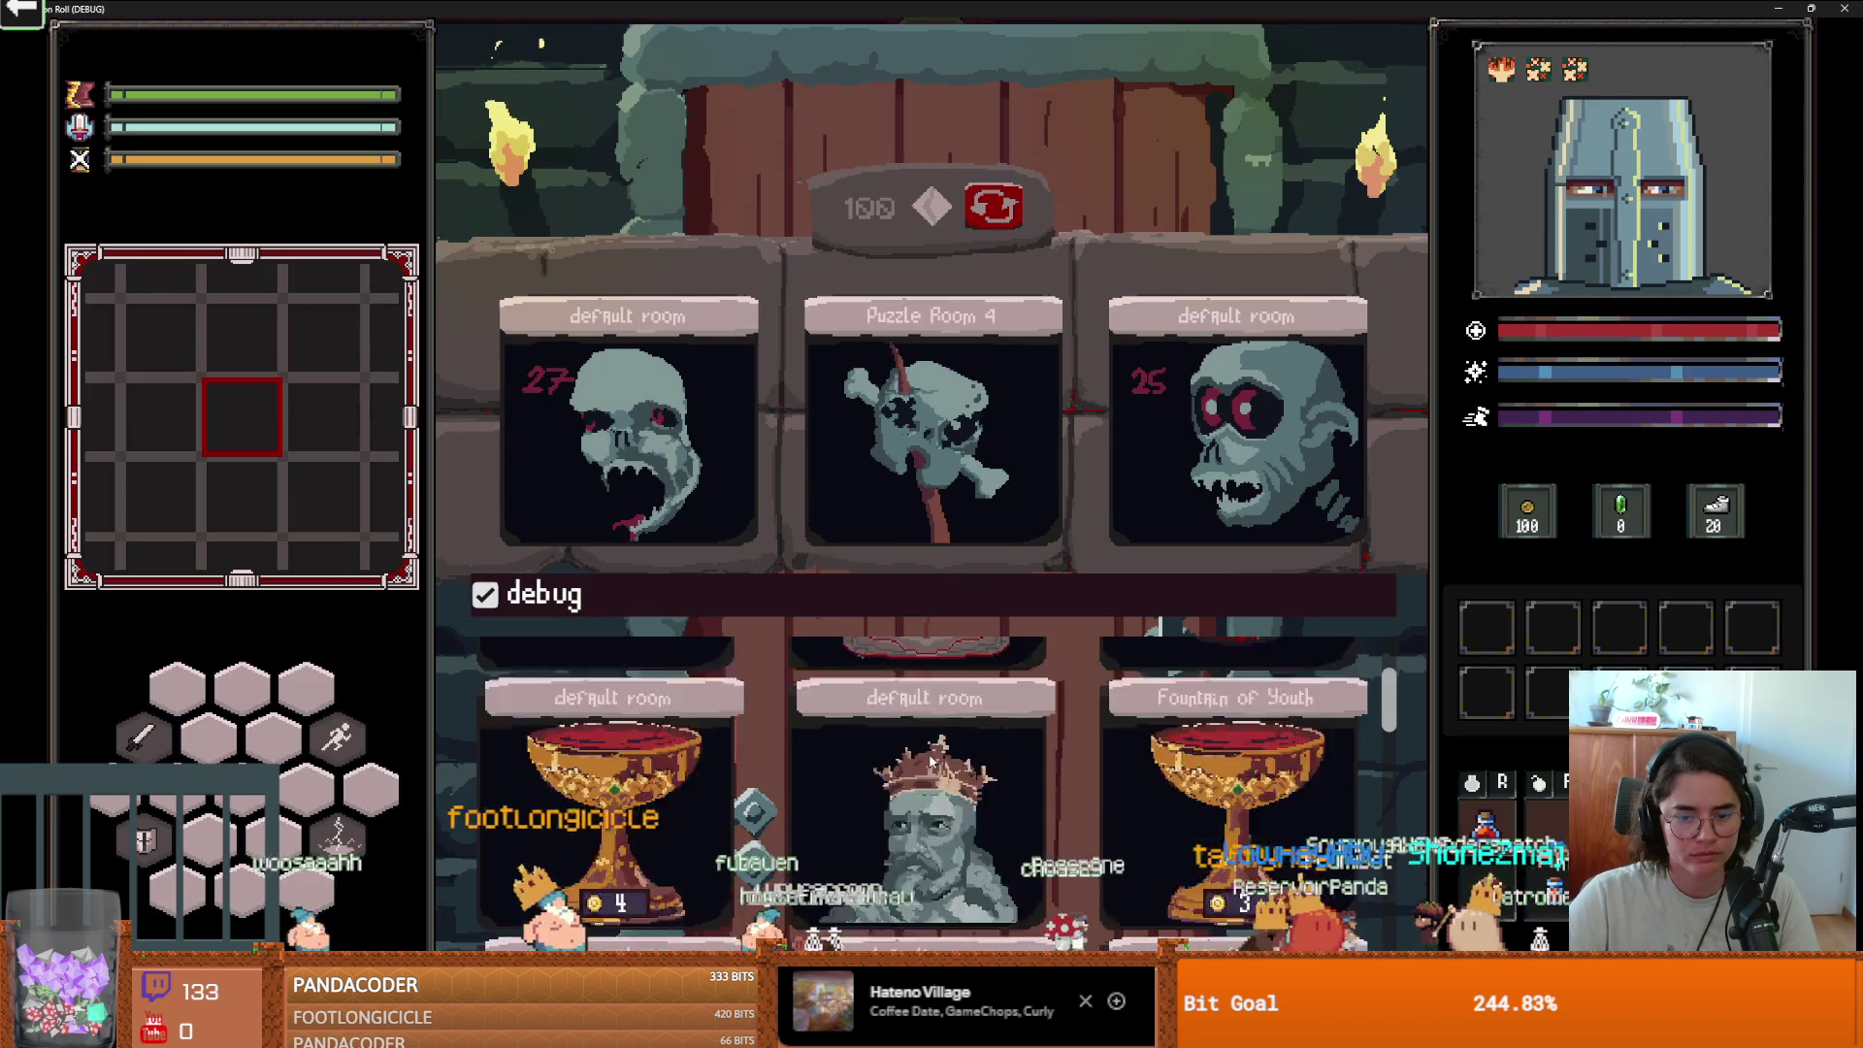
pyautogui.click(824, 778)
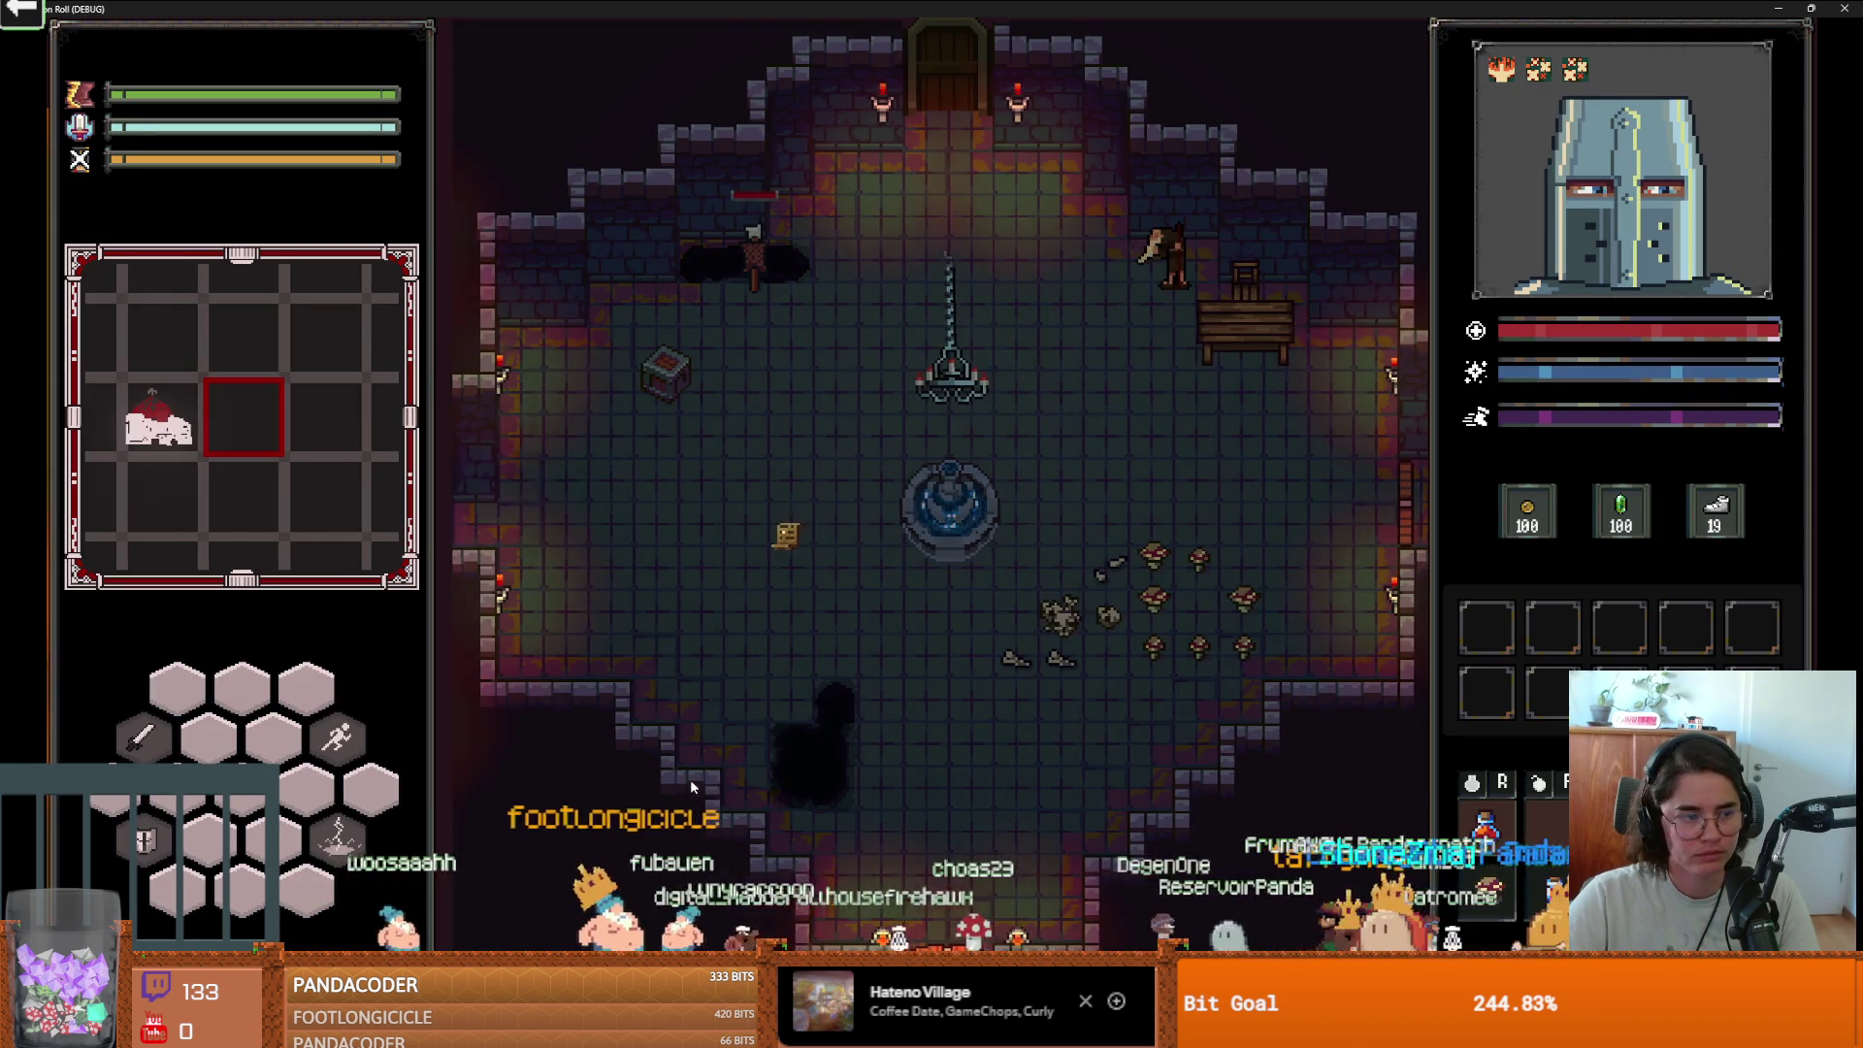
# Clear the room by running kill_all_monsters repeatedly in the debug console.
pyautogui.press('`')
pyautogui.write('kill_all_monsters')
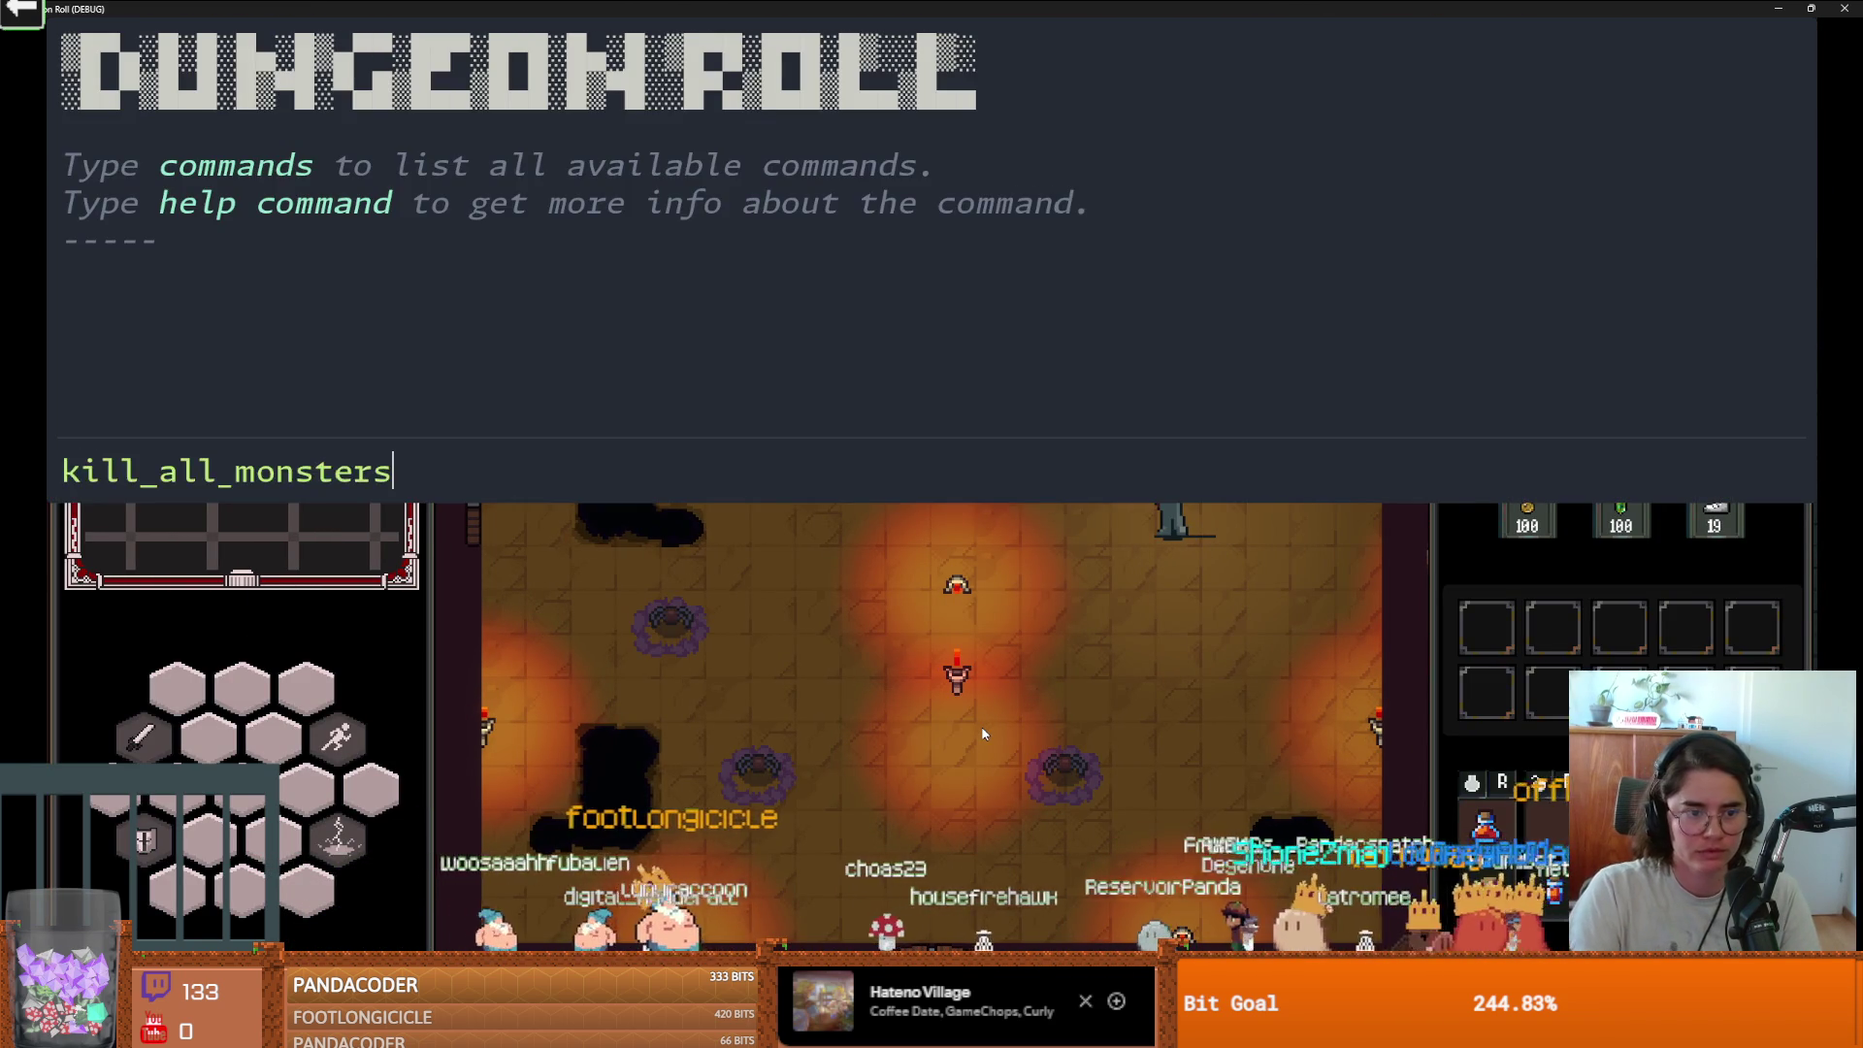
pyautogui.press('Return')
pyautogui.press('`')
pyautogui.press('Up')
pyautogui.press('Return')
pyautogui.press('`')
pyautogui.press('m')
pyautogui.press('m')
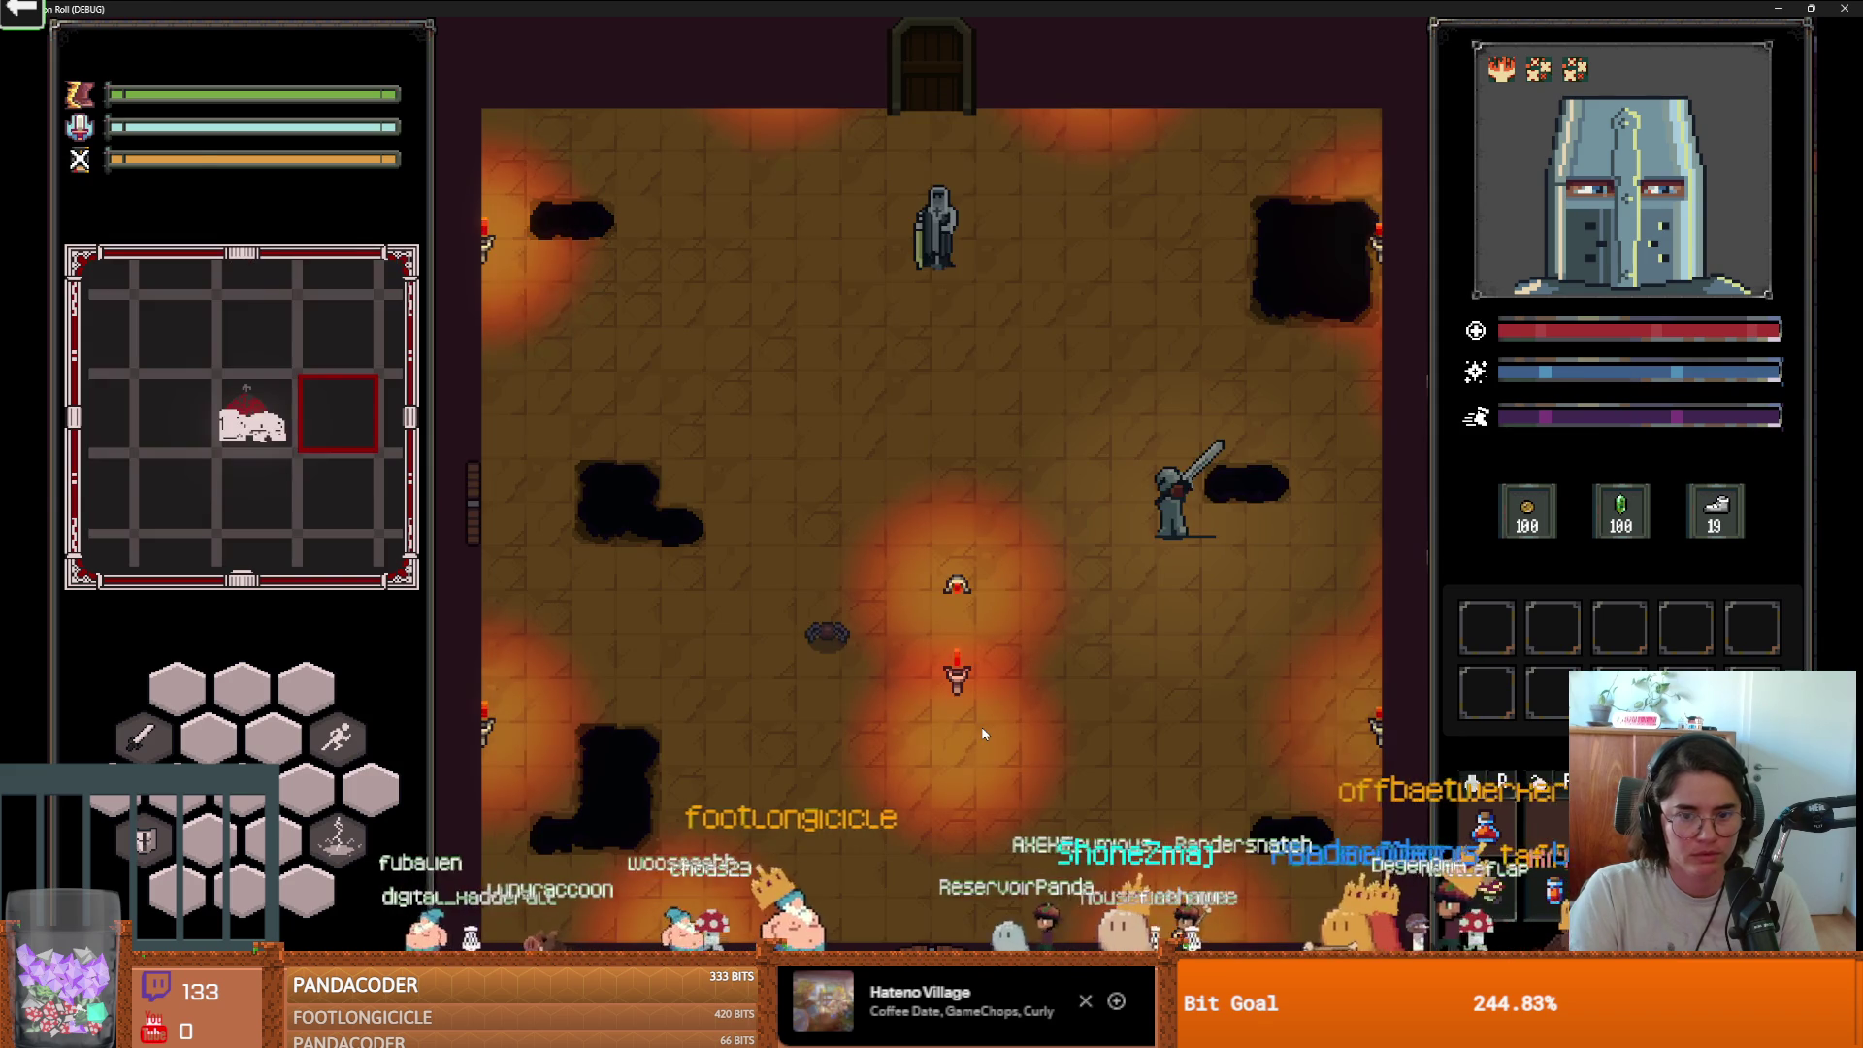
pyautogui.press('`')
pyautogui.press('Up')
pyautogui.press('Return')
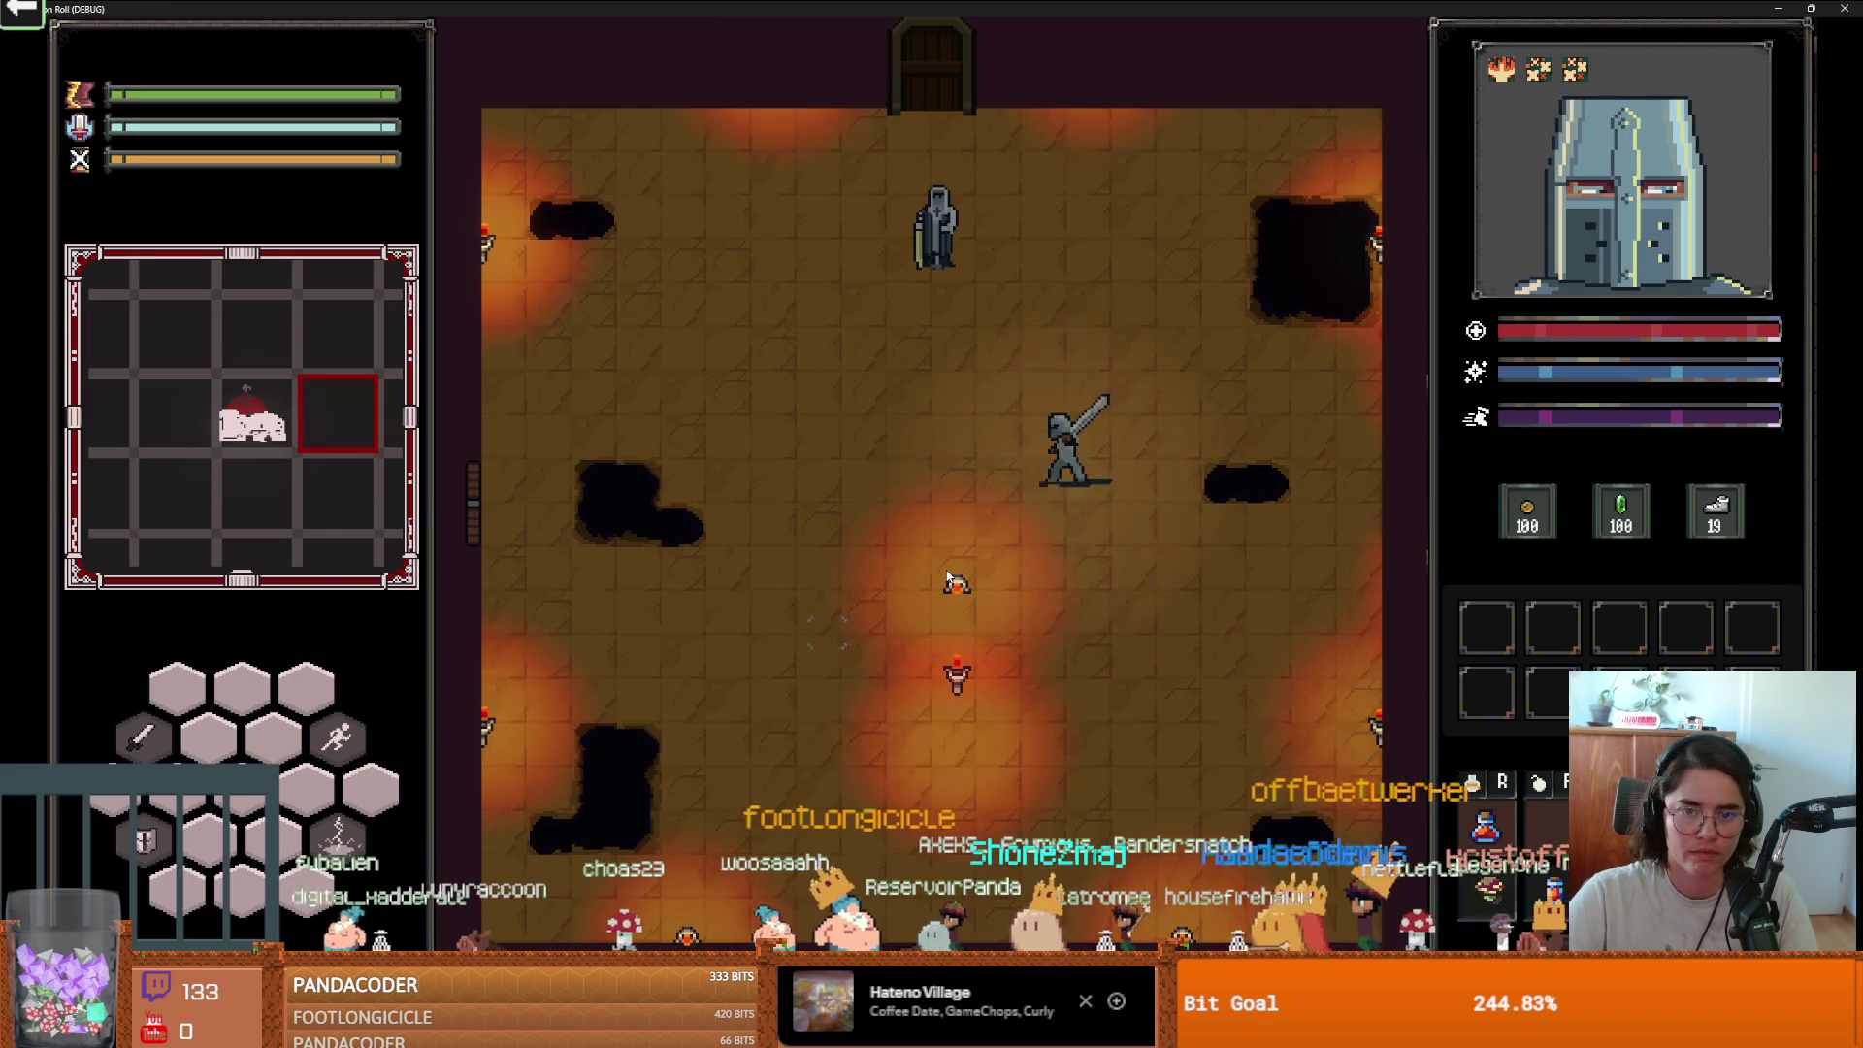
# Accept Baldwin's Lay on Hands blessing, reroll, enter the next room and attack an enemy.
pyautogui.click(929, 604)
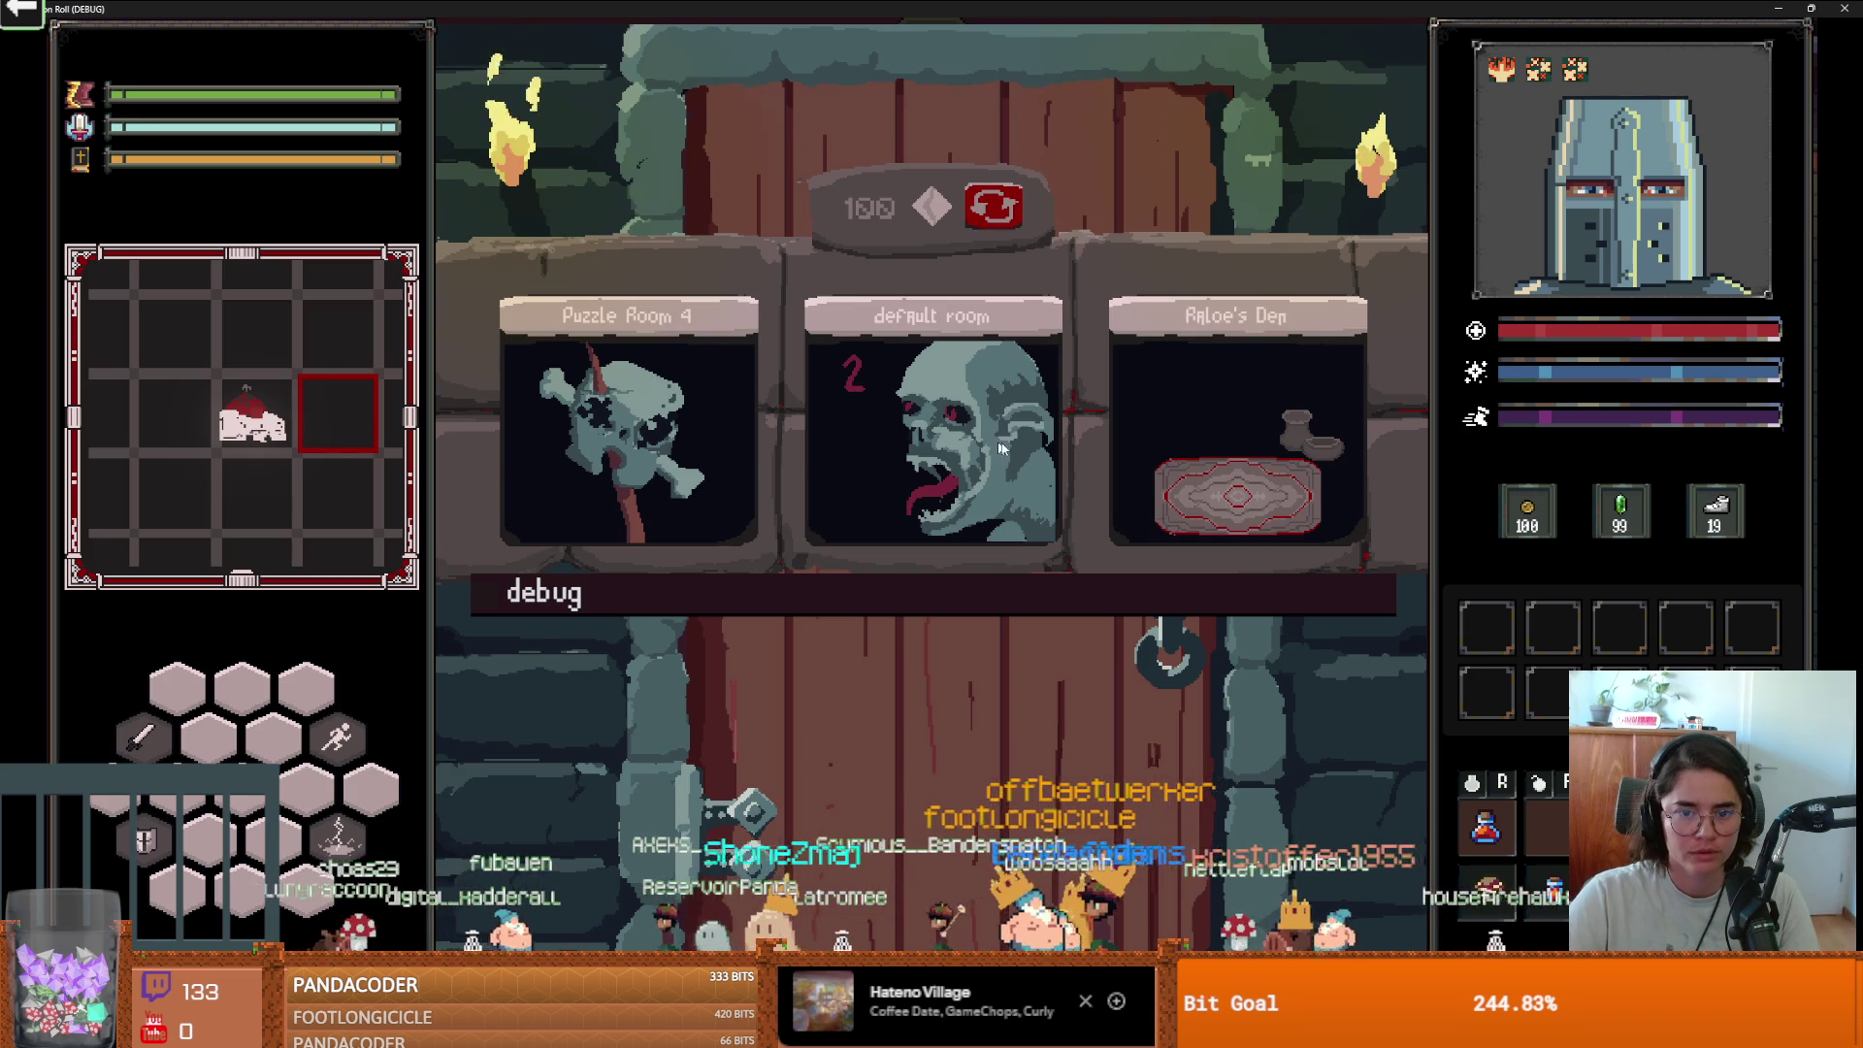
pyautogui.click(992, 221)
pyautogui.click(934, 436)
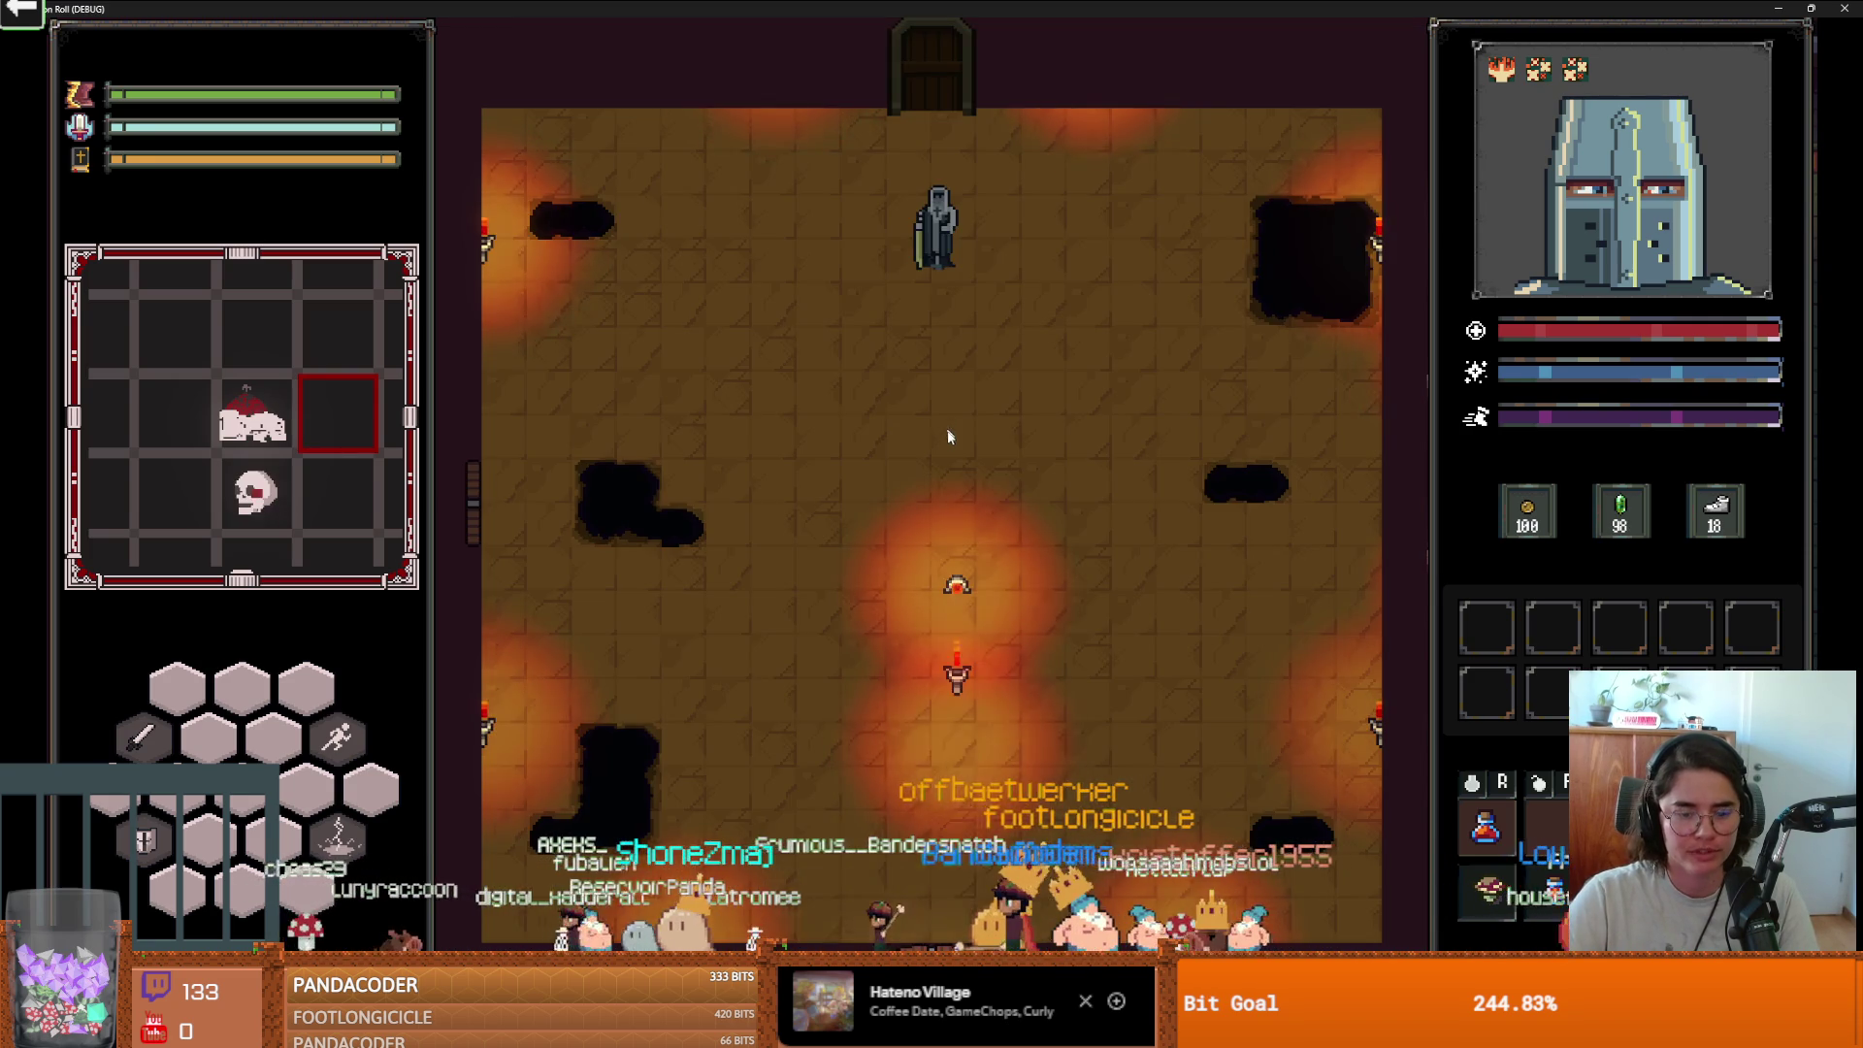
pyautogui.press('d')
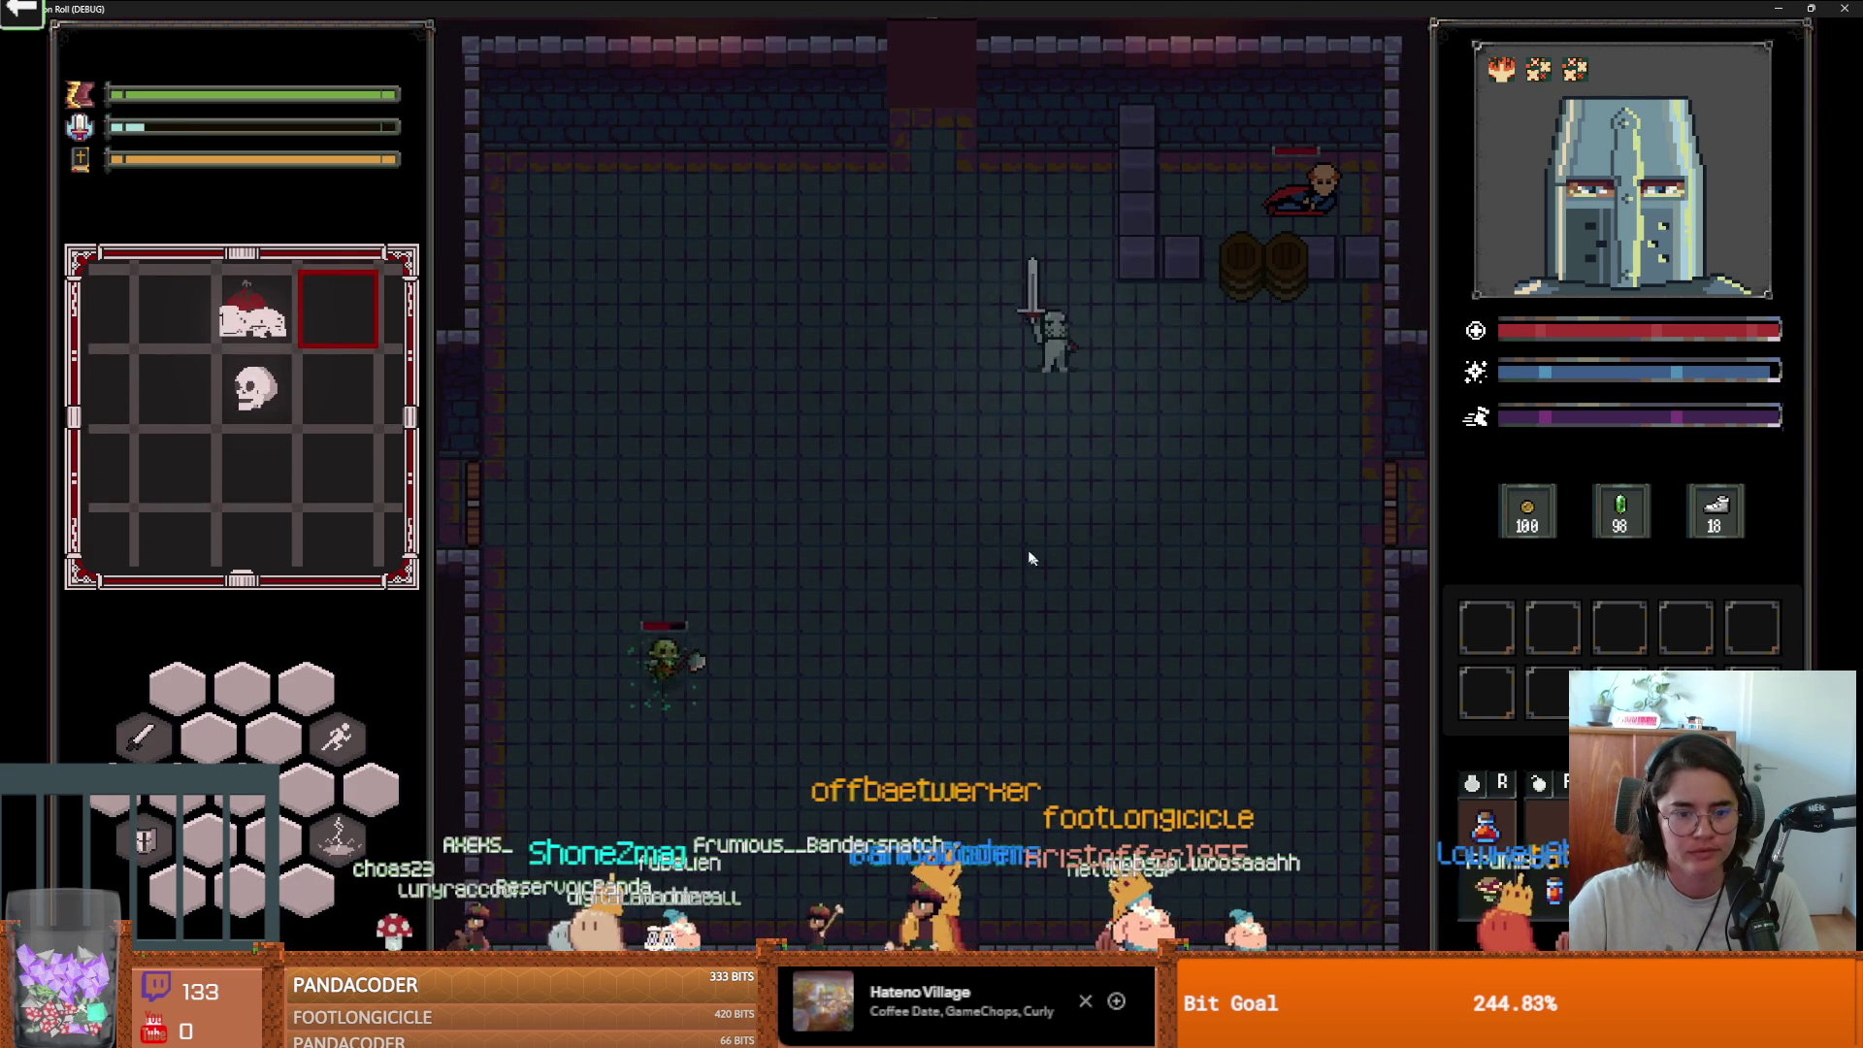
pyautogui.press('space')
pyautogui.click(1288, 220)
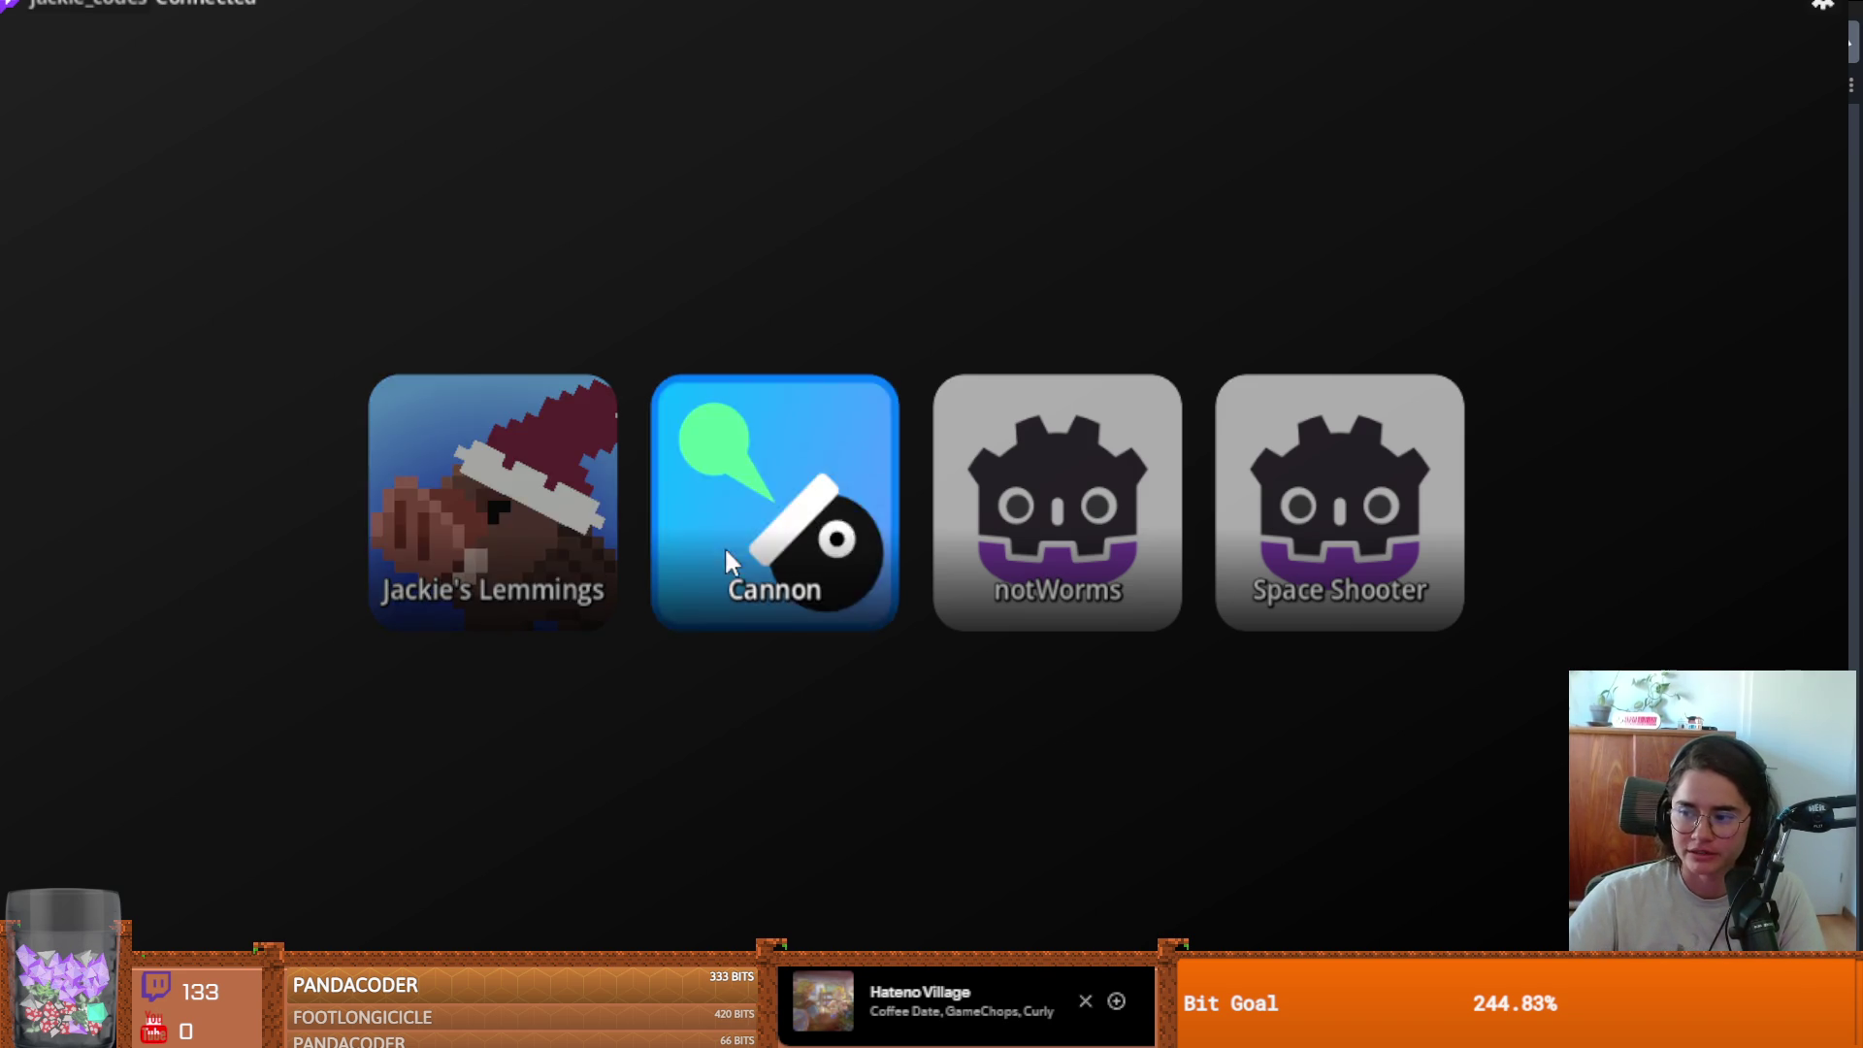
# Launch Cannon from the stream chat game launcher.
pyautogui.click(767, 504)
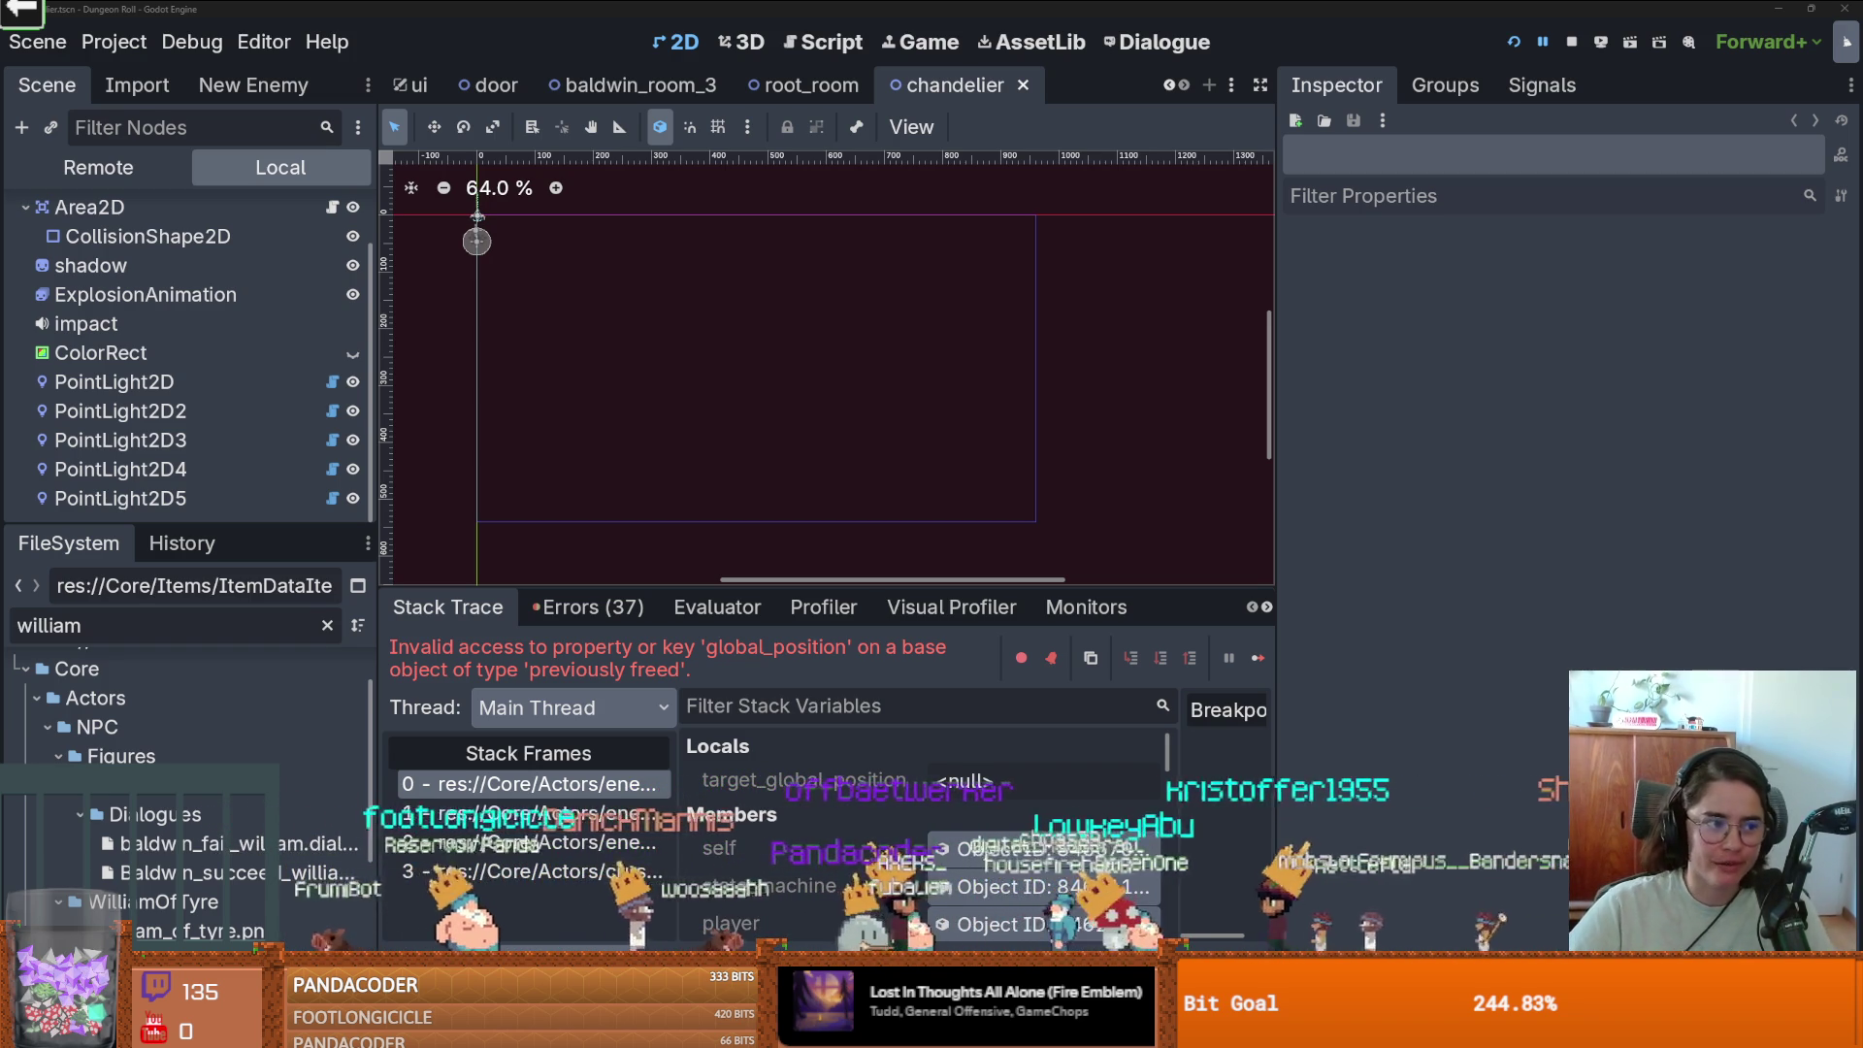
# Pan and zoom in on the chandelier, then save the chandelier scene.
pyautogui.moveTo(559, 330); pyautogui.dragTo(698, 458)
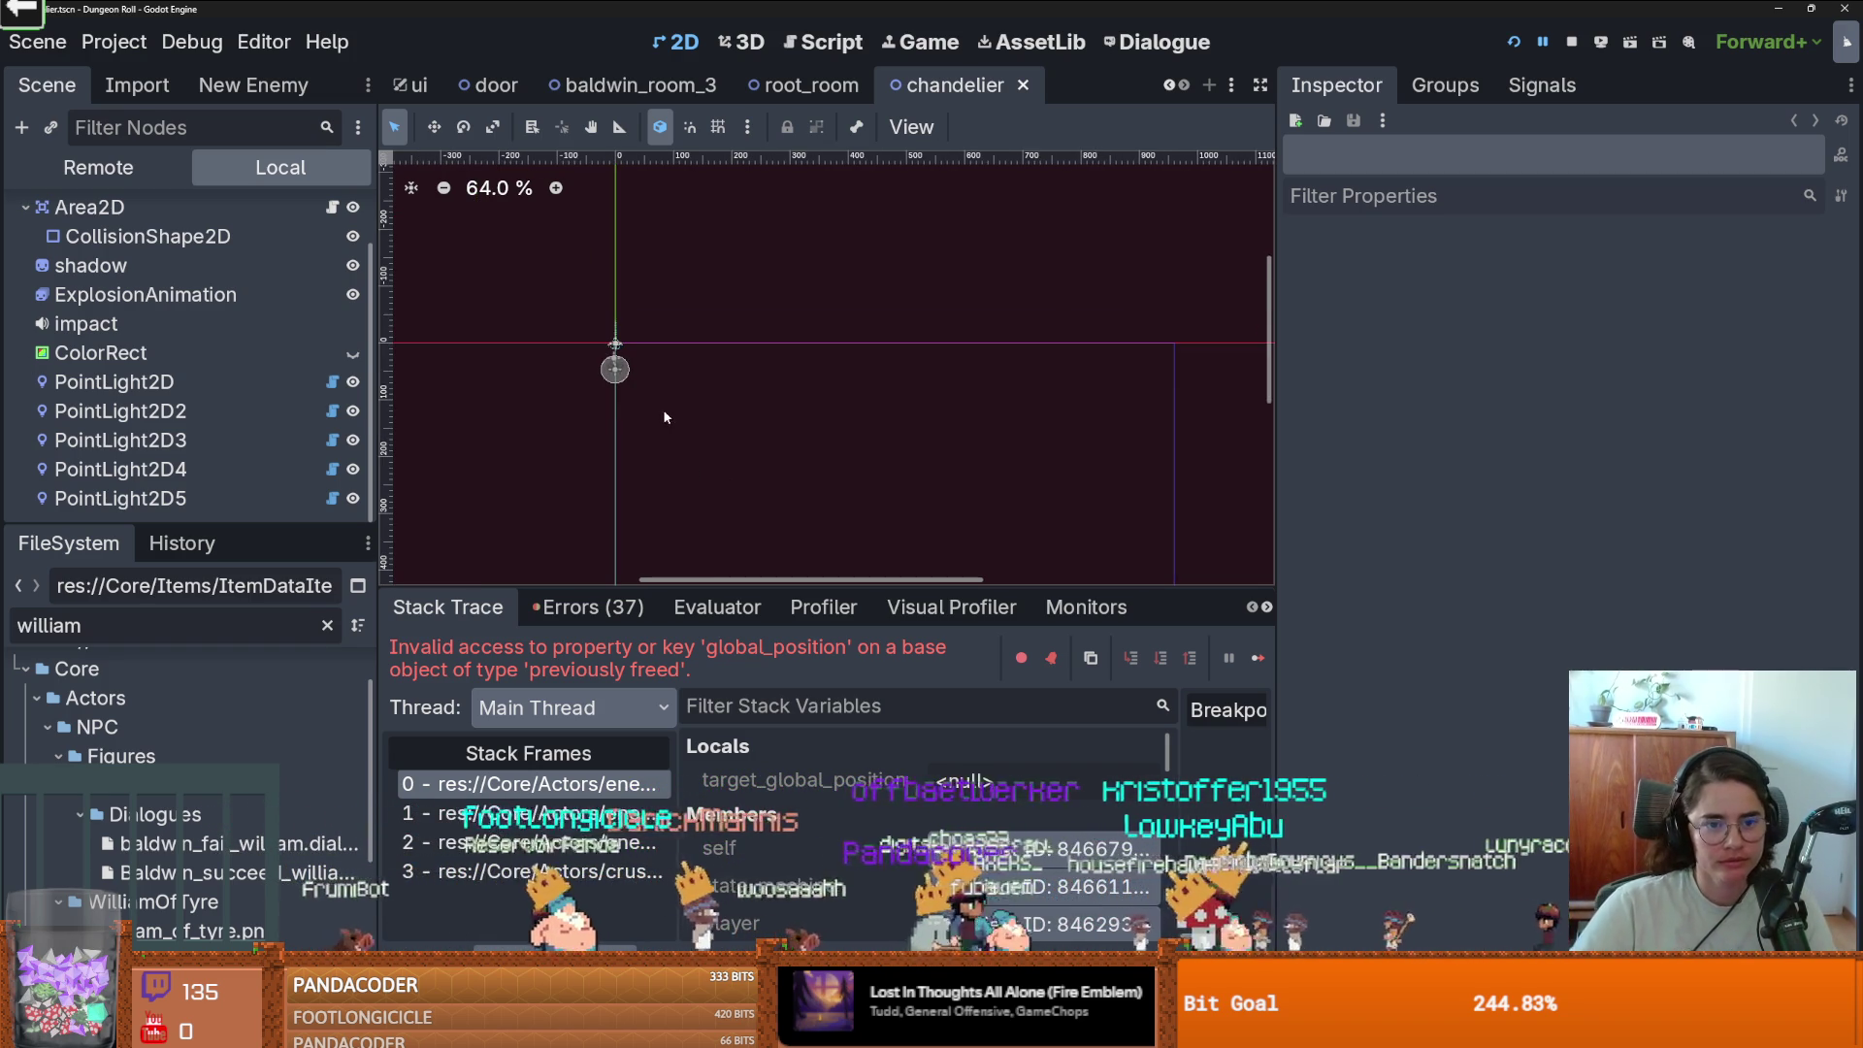
pyautogui.scroll(9, 622, 422)
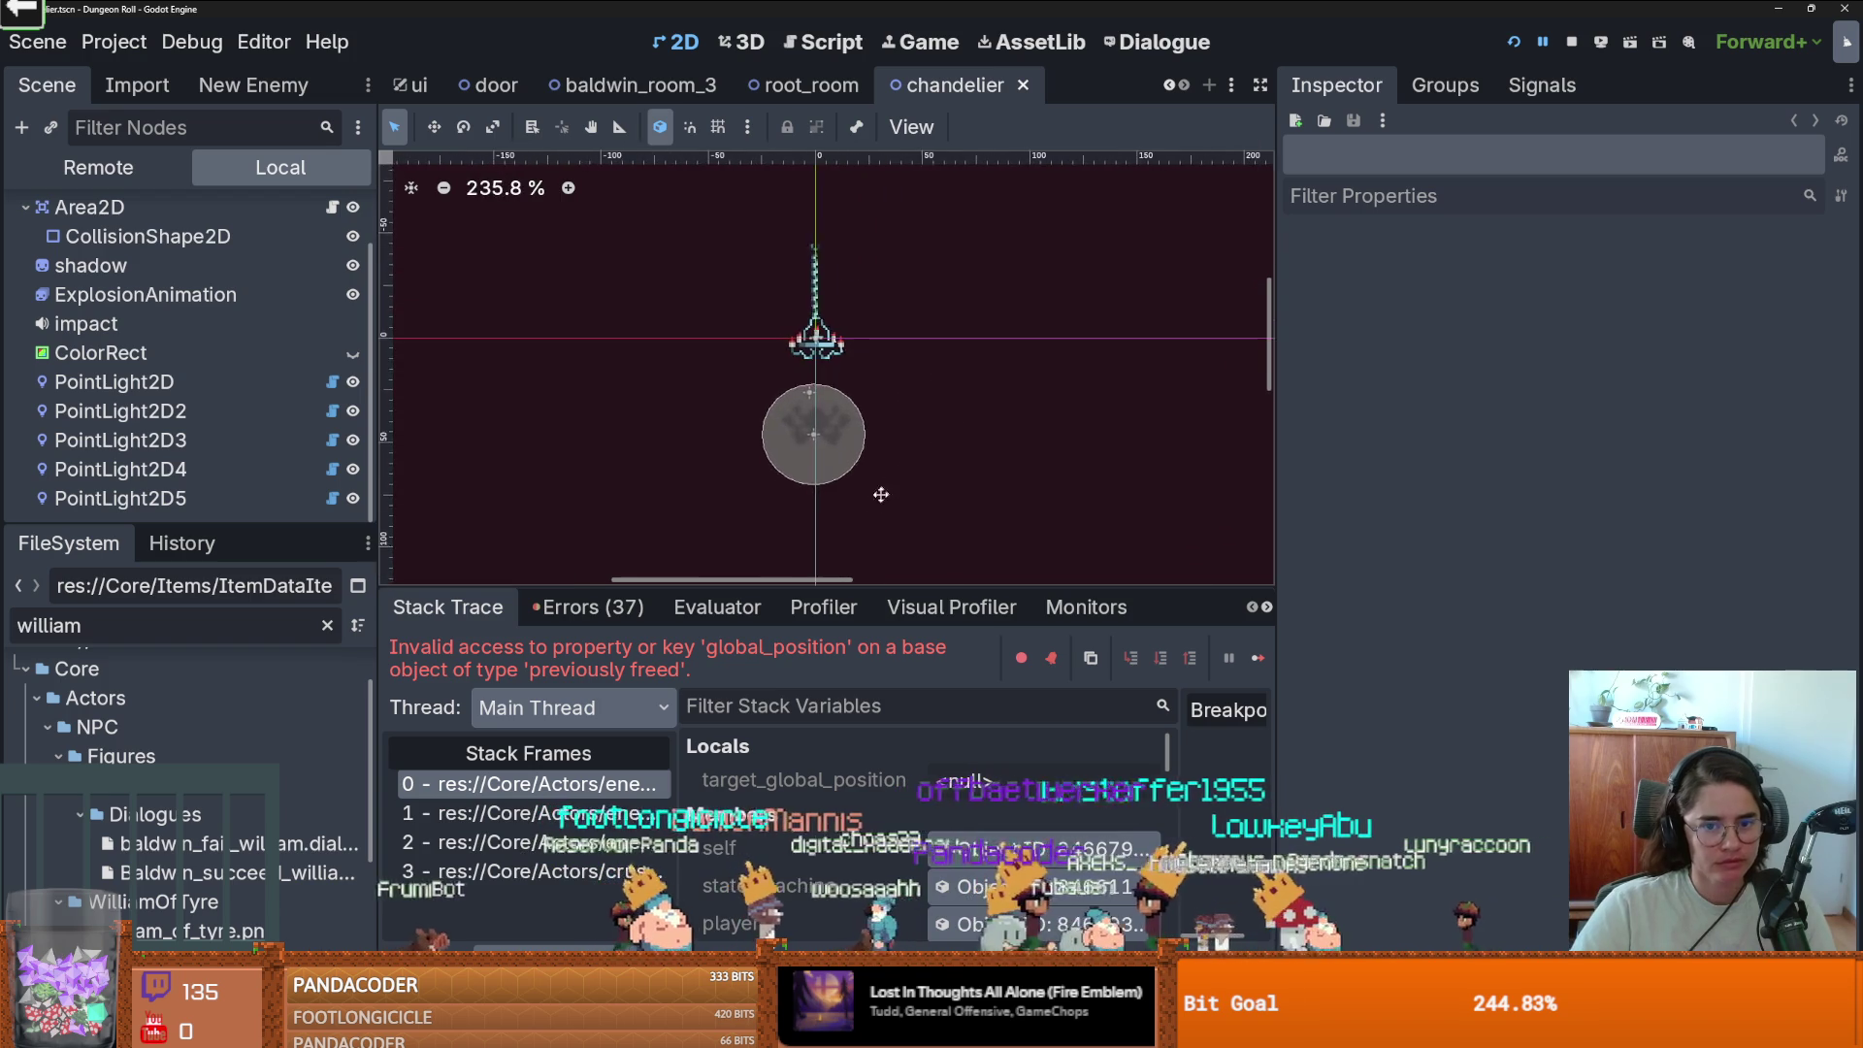
pyautogui.scroll(1, 873, 466)
pyautogui.hotkey('ctrl', 's')
pyautogui.scroll(2, 1048, 369)
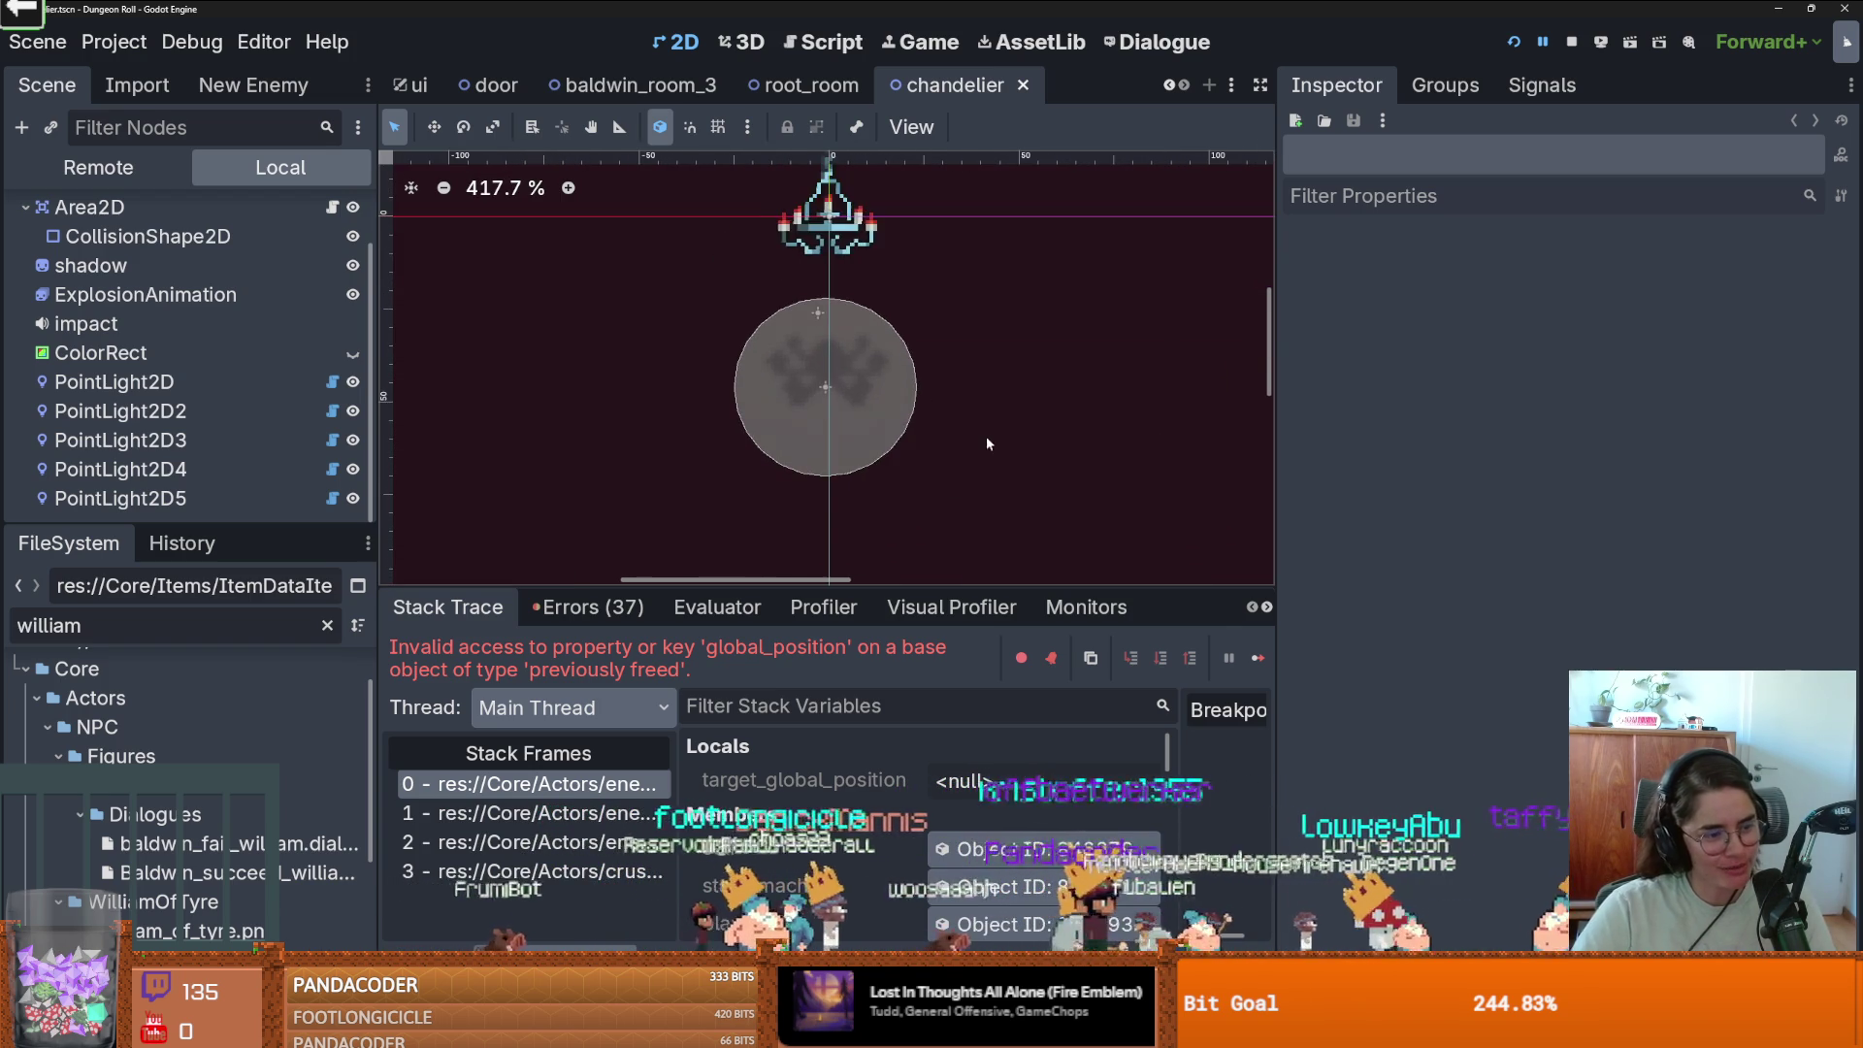
# Return to root_room, save it and relaunch the game.
pyautogui.hotkey('ctrl', 'shift', 'Tab')
pyautogui.hotkey('ctrl', 's')
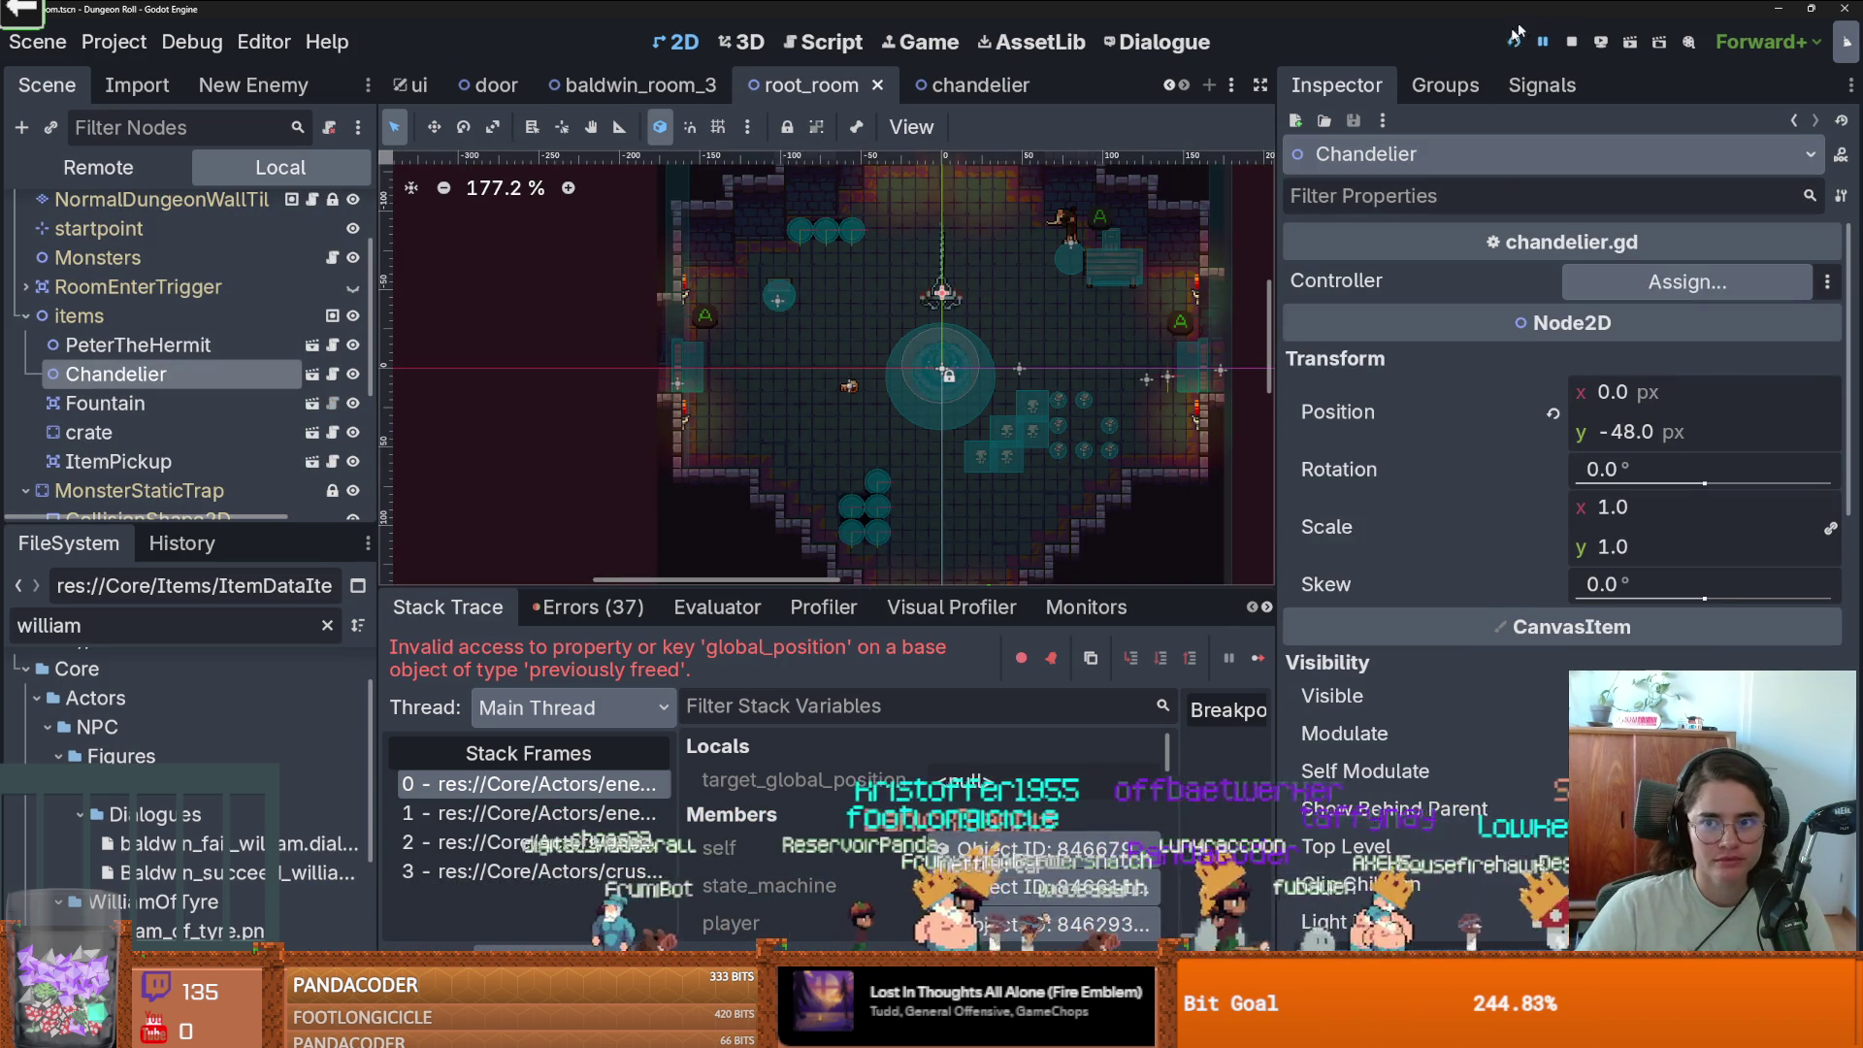
pyautogui.click(1513, 44)
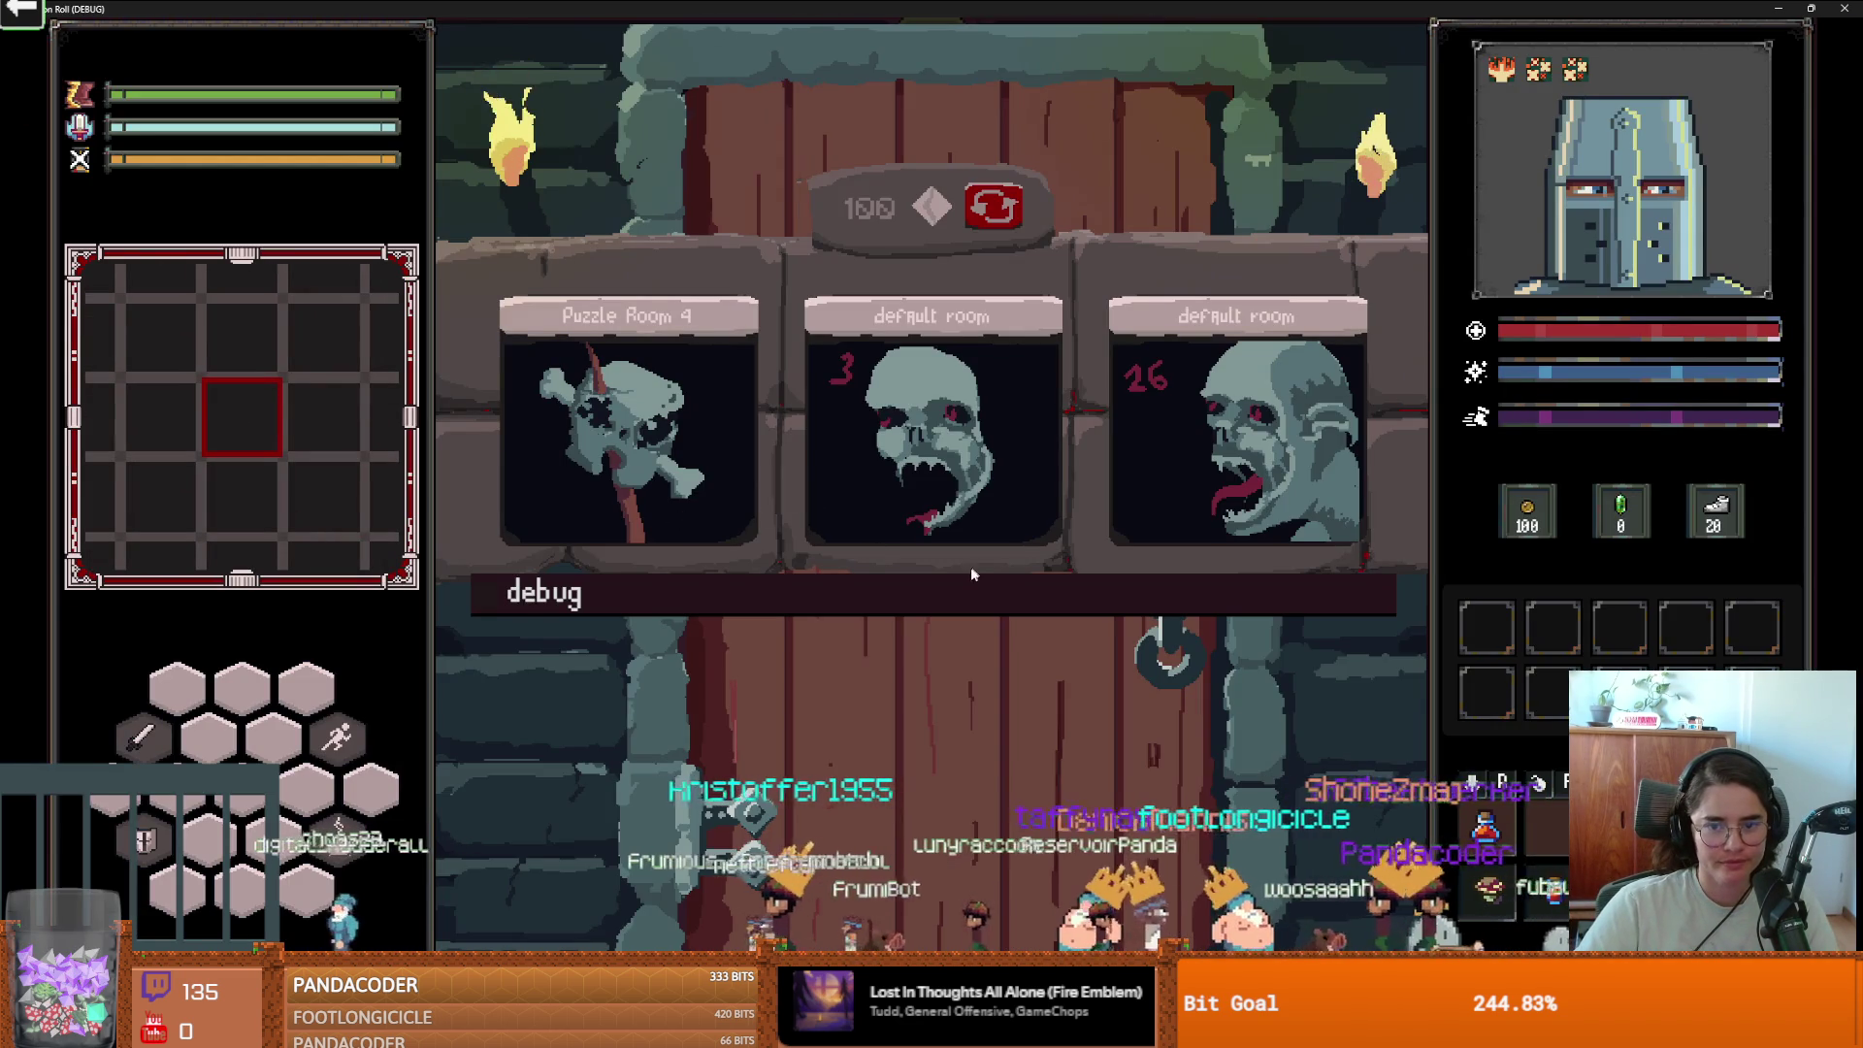
# Reroll the offered rooms three times and walk the knight into the next room.
pyautogui.click(983, 215)
pyautogui.click(992, 211)
pyautogui.click(992, 215)
pyautogui.press('a')
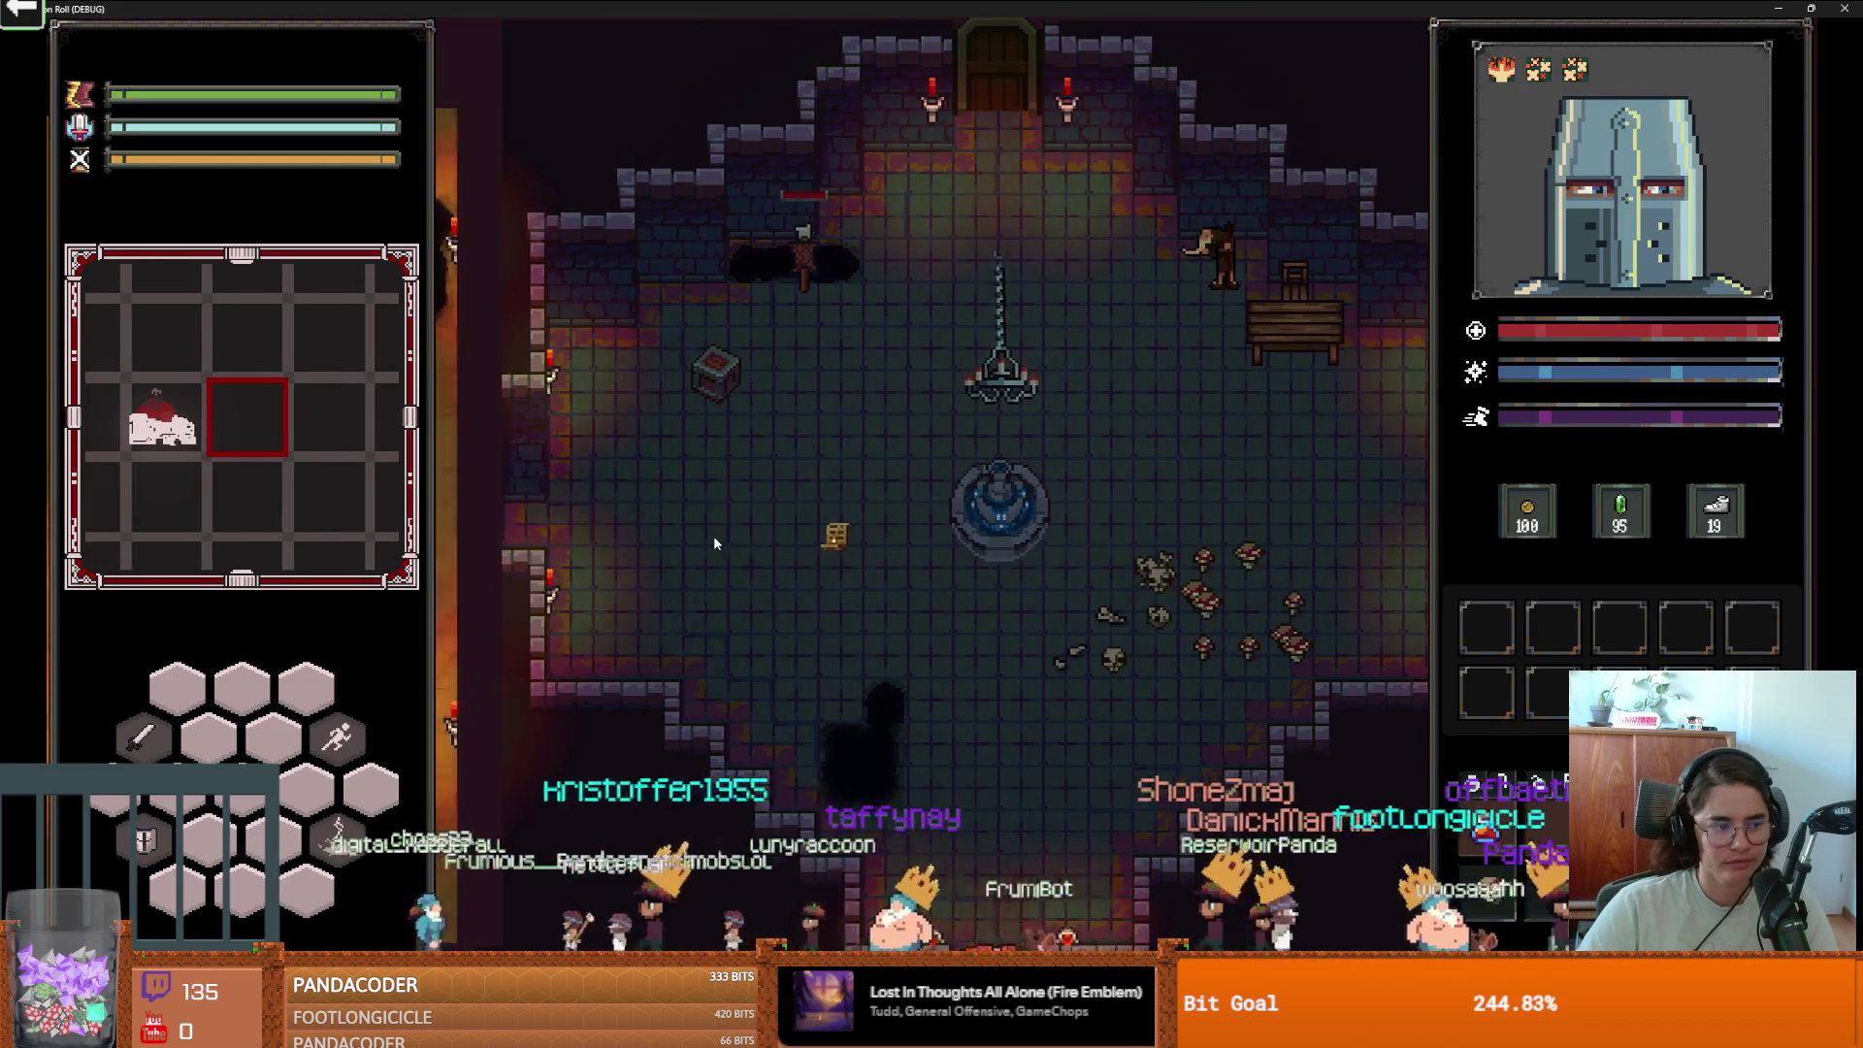
# Run kill_all_monsters twice in the debug console.
pyautogui.press('`')
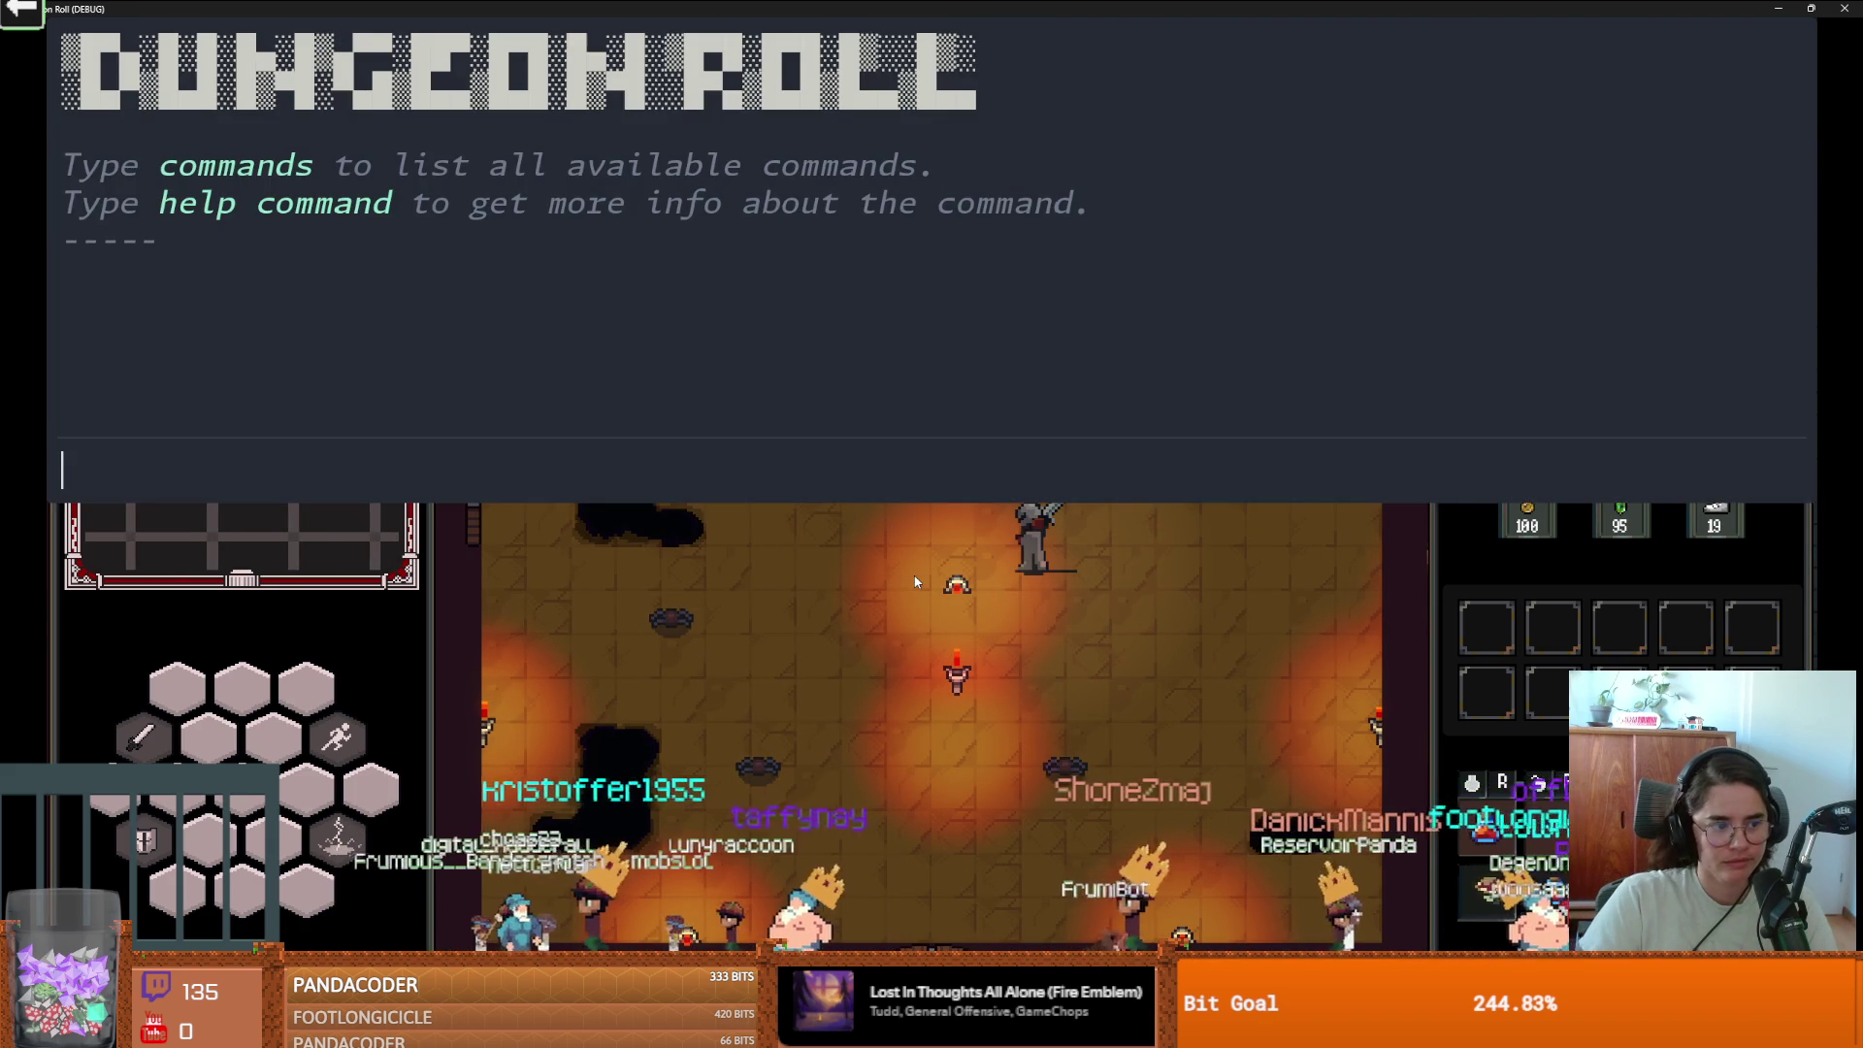
pyautogui.write('kill_all_monsters')
pyautogui.press('Return')
pyautogui.press('`')
pyautogui.press('Up')
pyautogui.press('Return')
pyautogui.press('`')
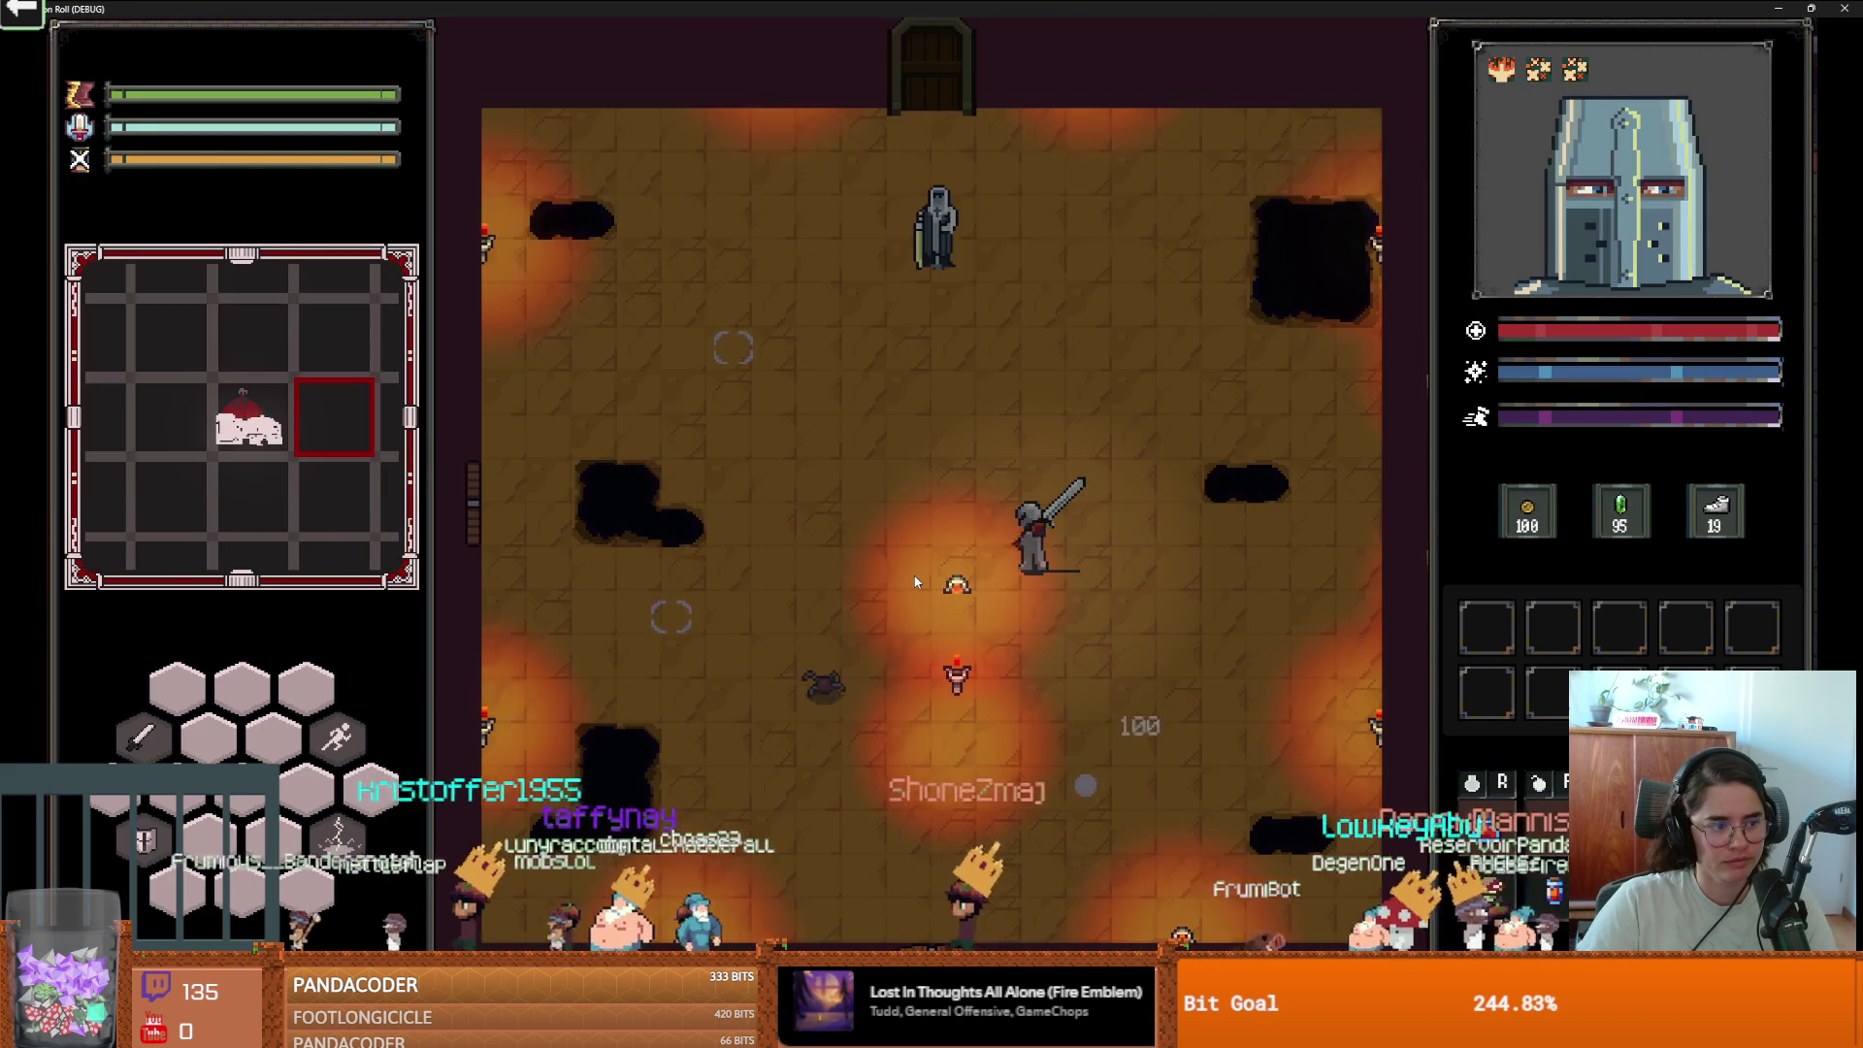
# Check the dungeon map, then finish clearing the room with an autocompleted kill_all_monsters.
pyautogui.press('m')
pyautogui.press('`')
pyautogui.press('`')
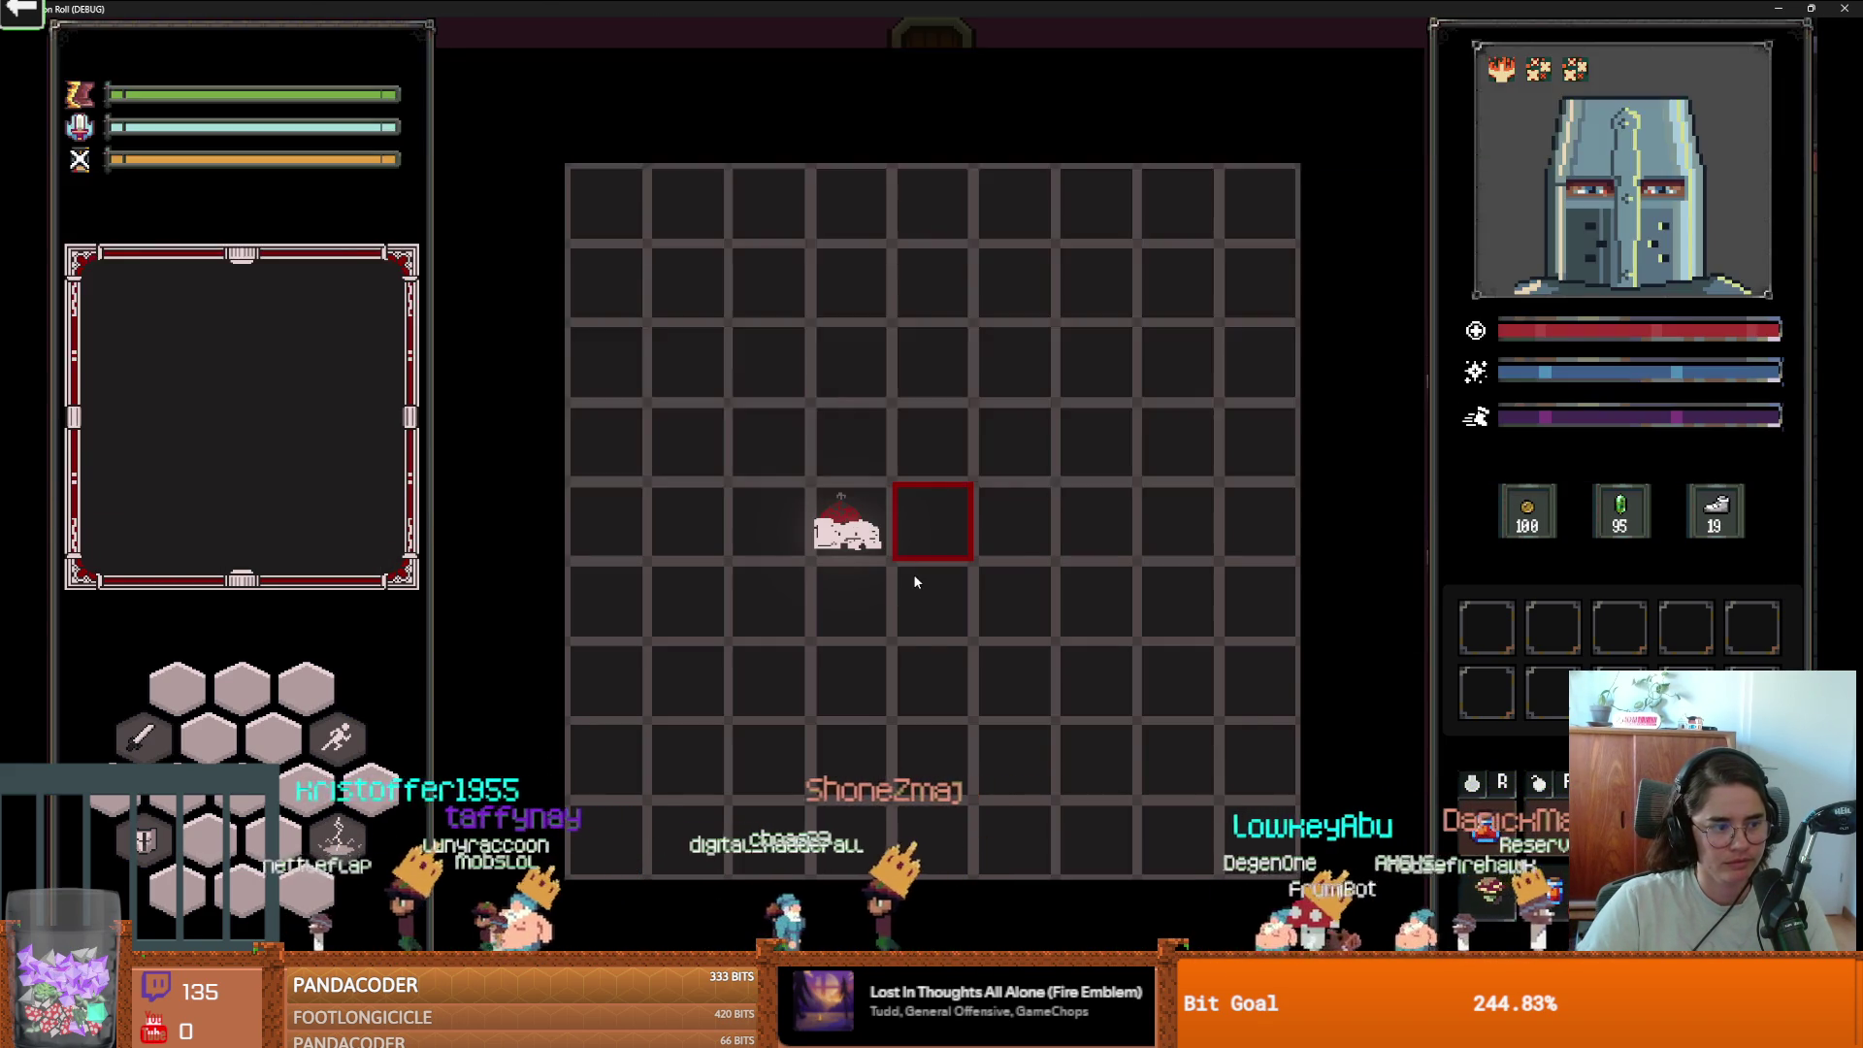
pyautogui.press('m')
pyautogui.press('`')
pyautogui.write('kil')
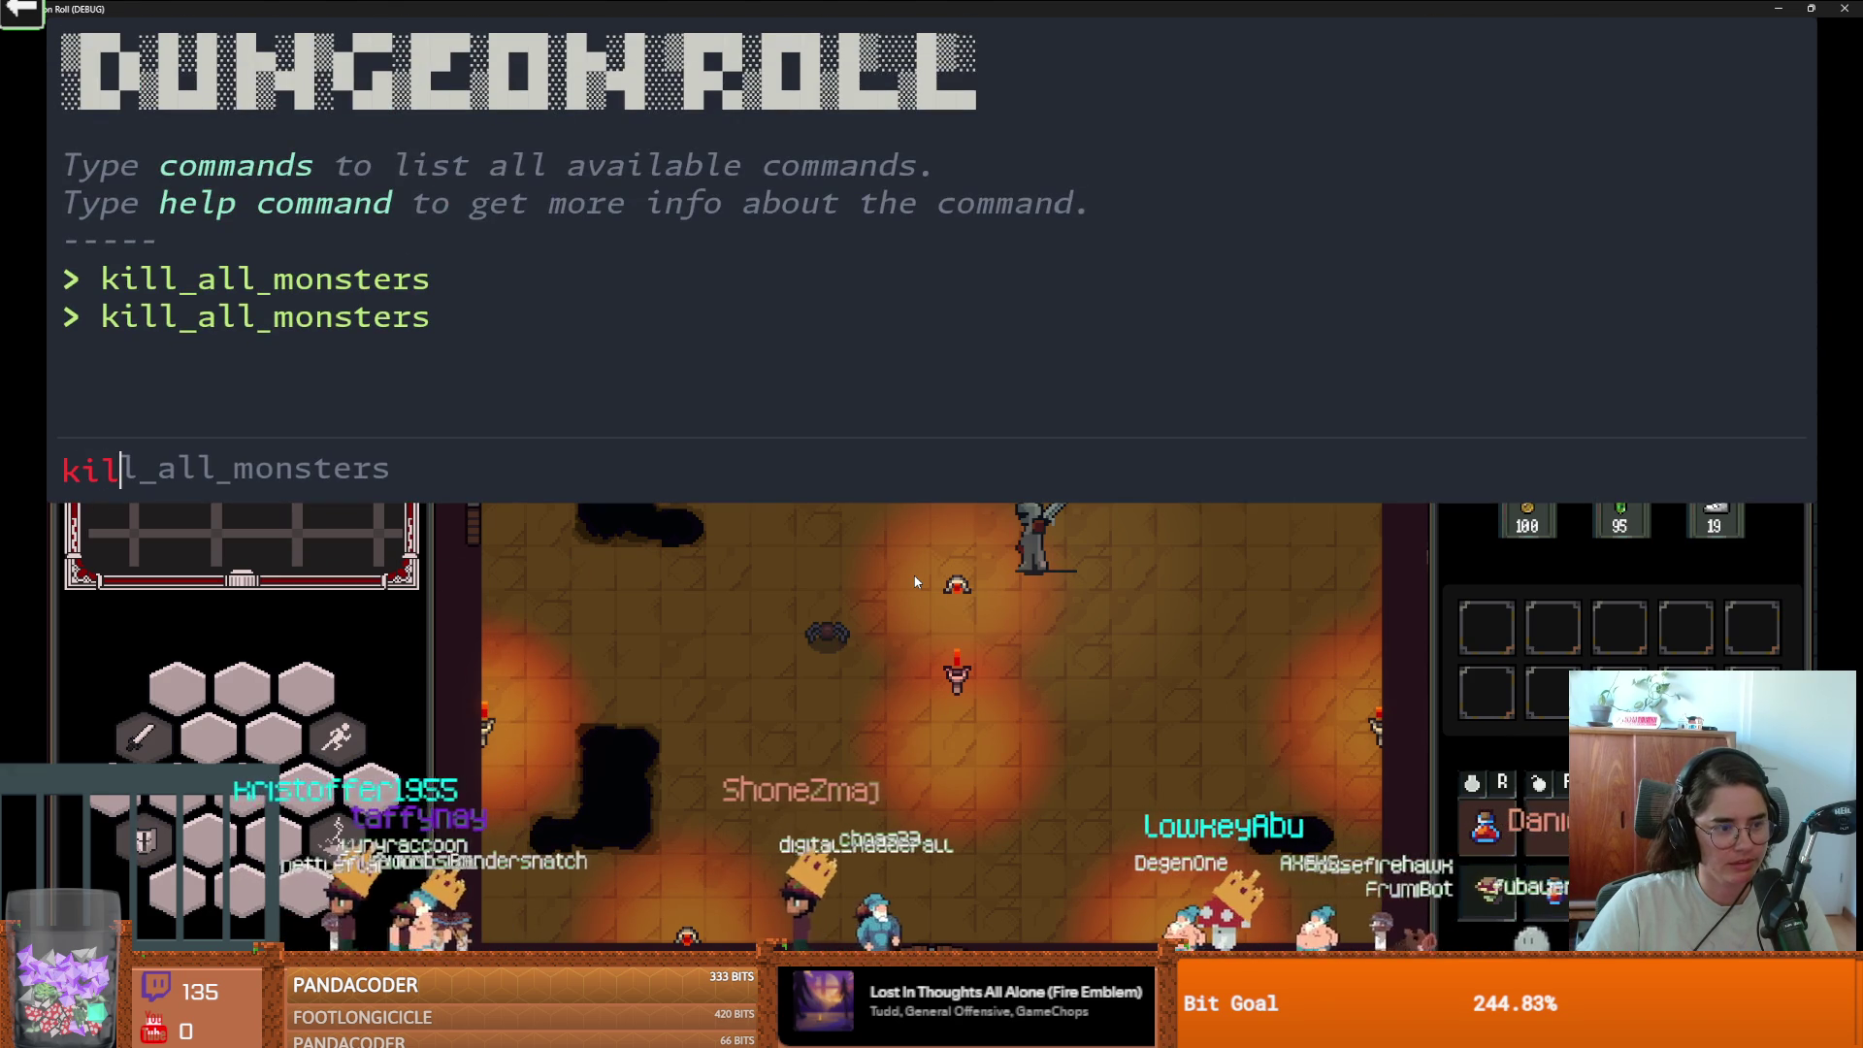
pyautogui.press('Tab')
pyautogui.press('Return')
pyautogui.press('`')
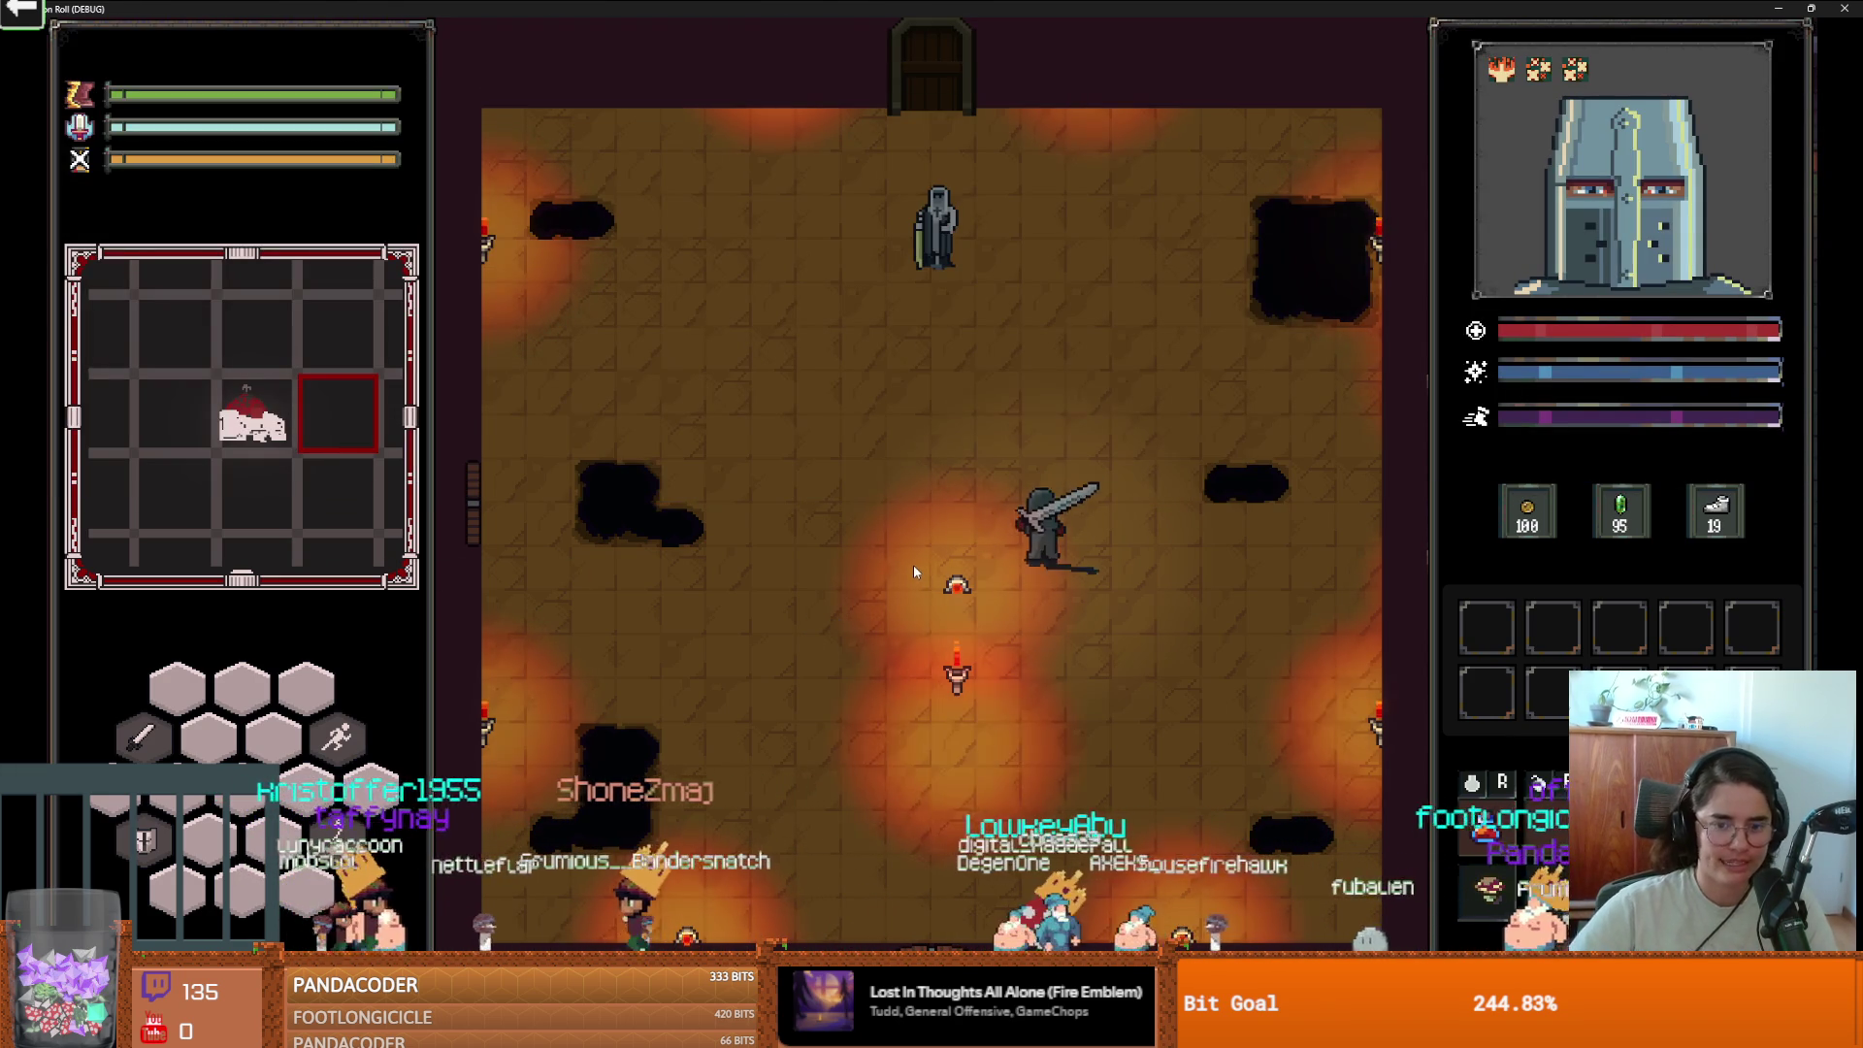
# Take King Baldwin IV's Lay on Hands at his statue and head for the exit.
pyautogui.press('w')
pyautogui.press('a')
pyautogui.press('e')
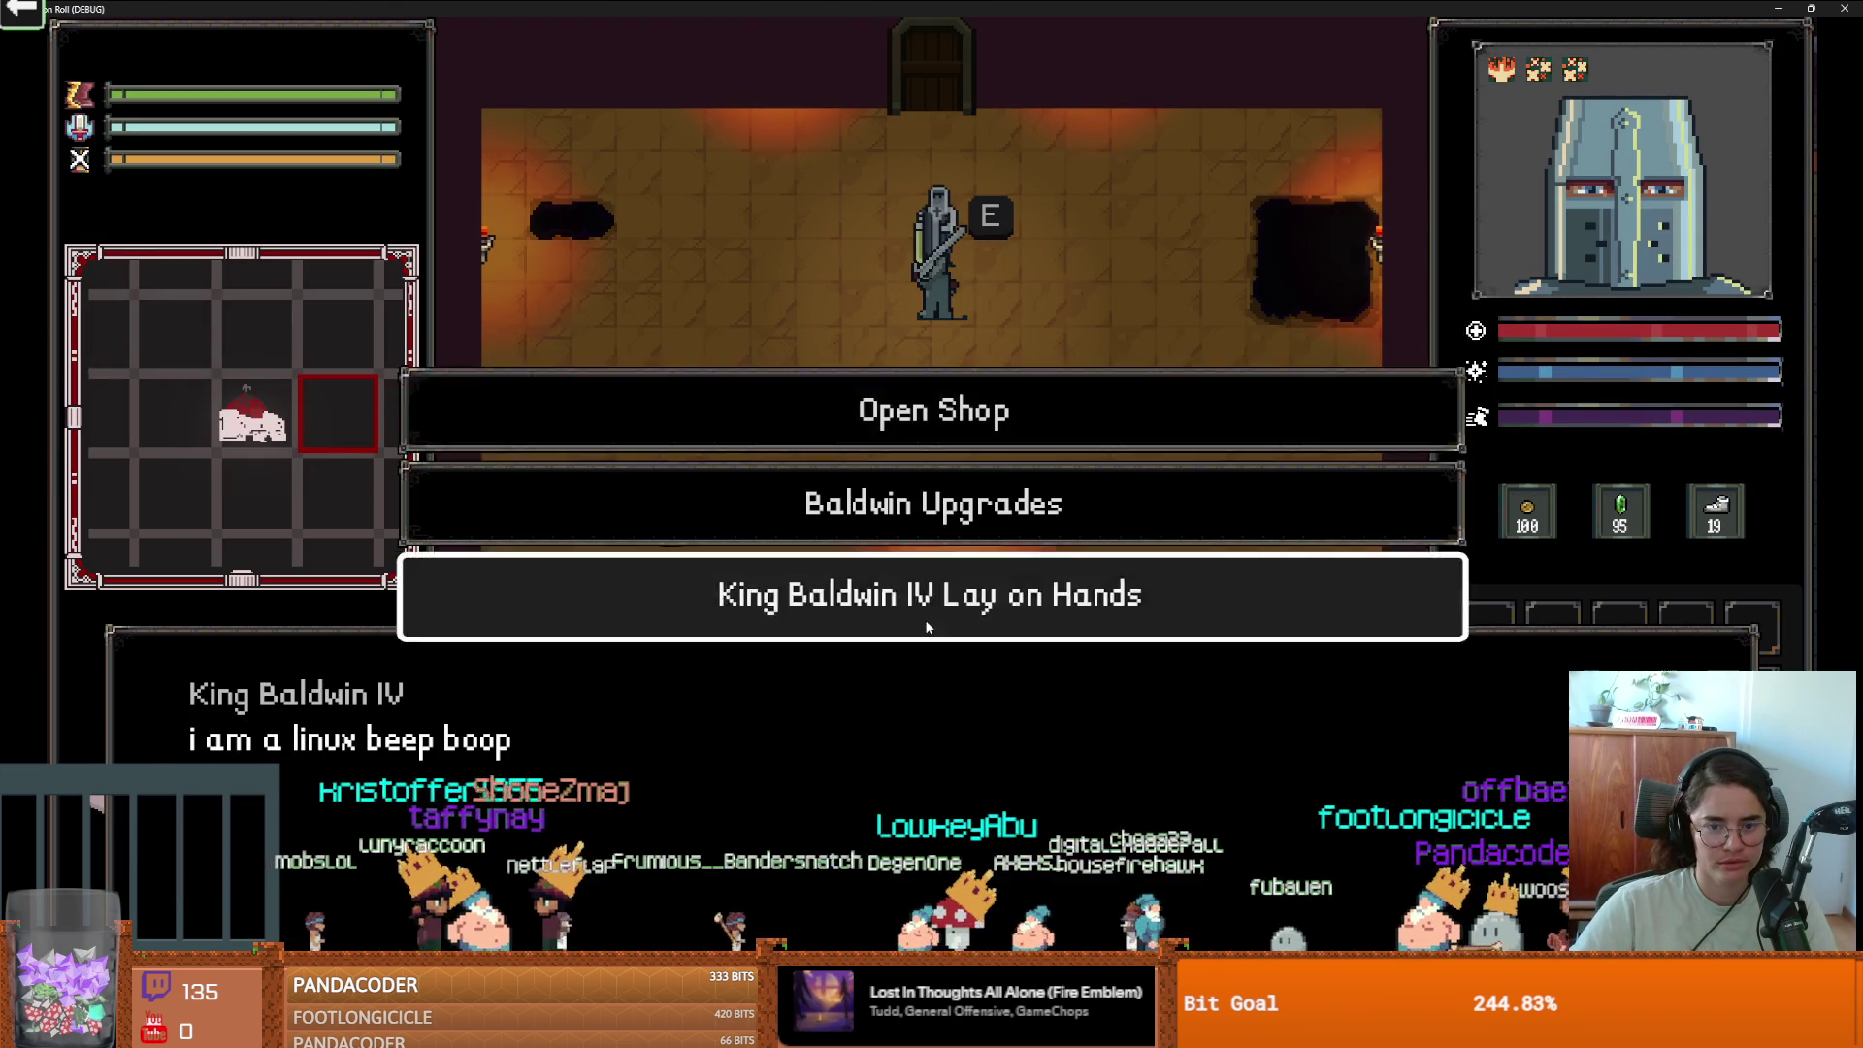
pyautogui.click(906, 609)
pyautogui.press('s')
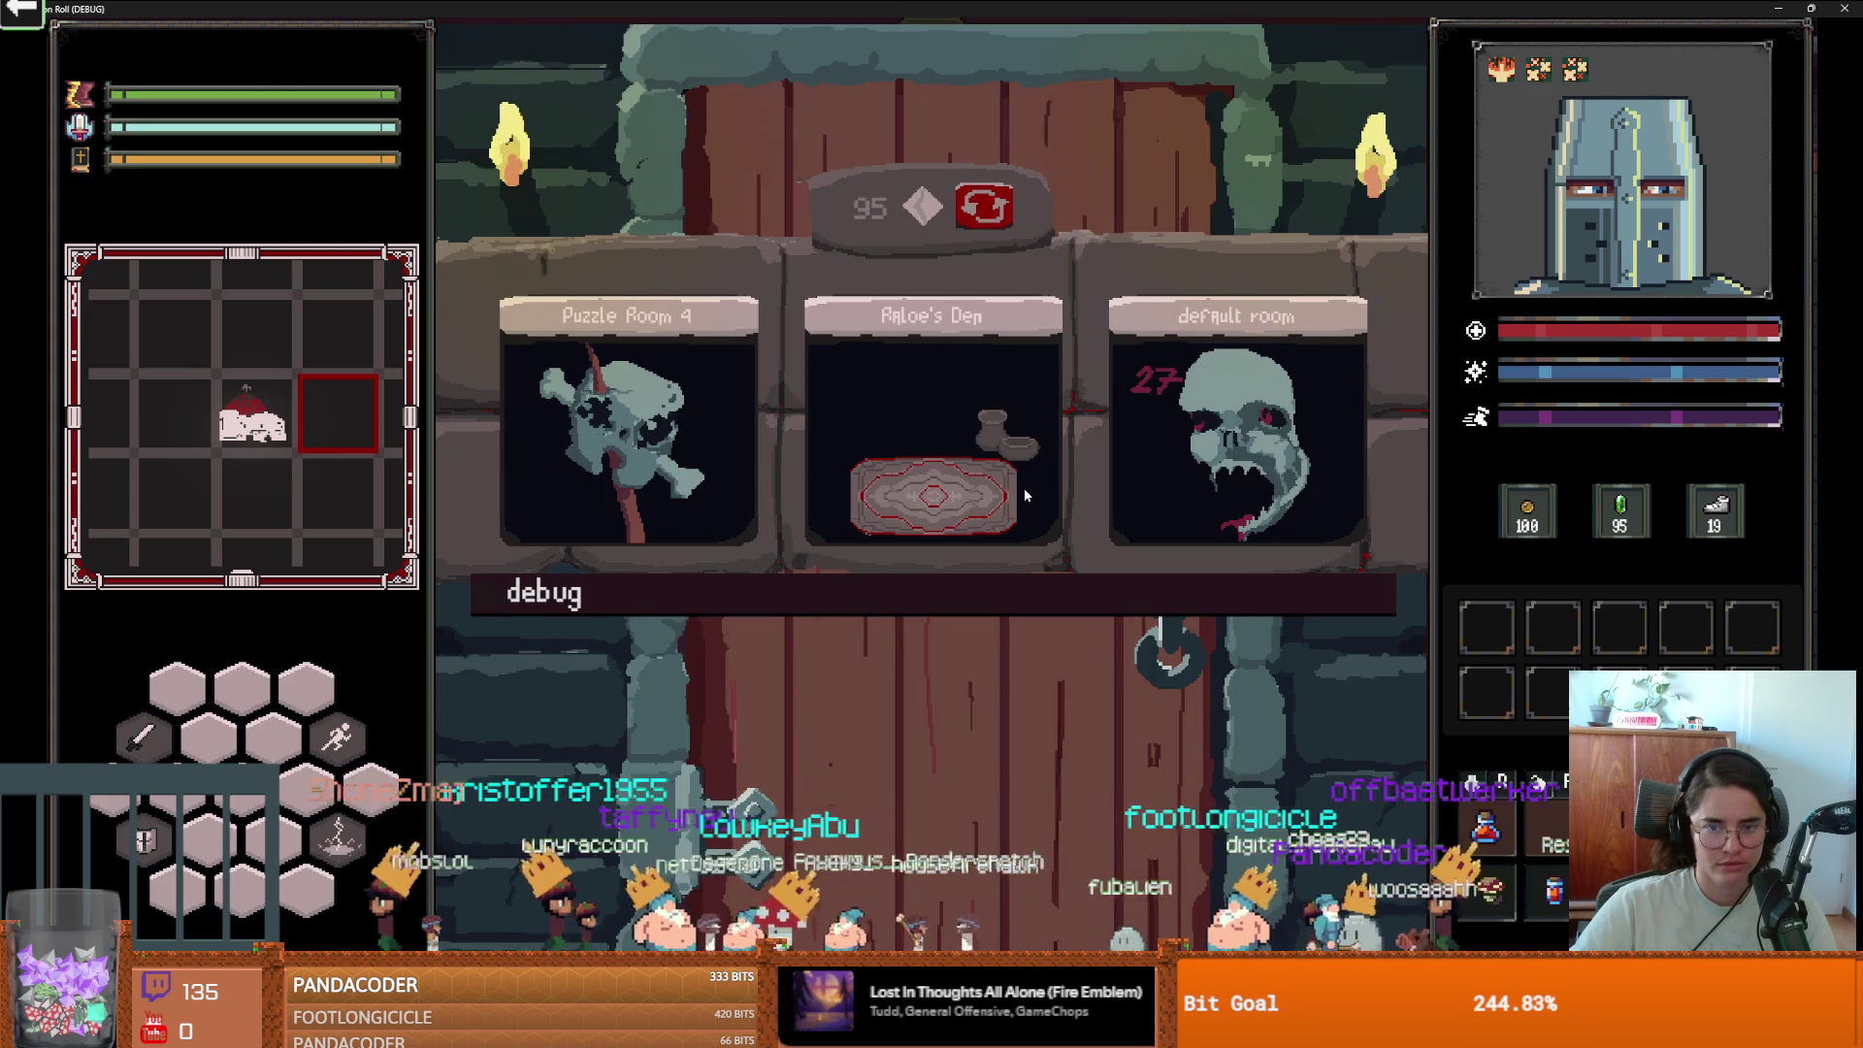
# Reroll until William of Tyre appears, enter his room and smash the barrels.
pyautogui.click(988, 217)
pyautogui.click(988, 219)
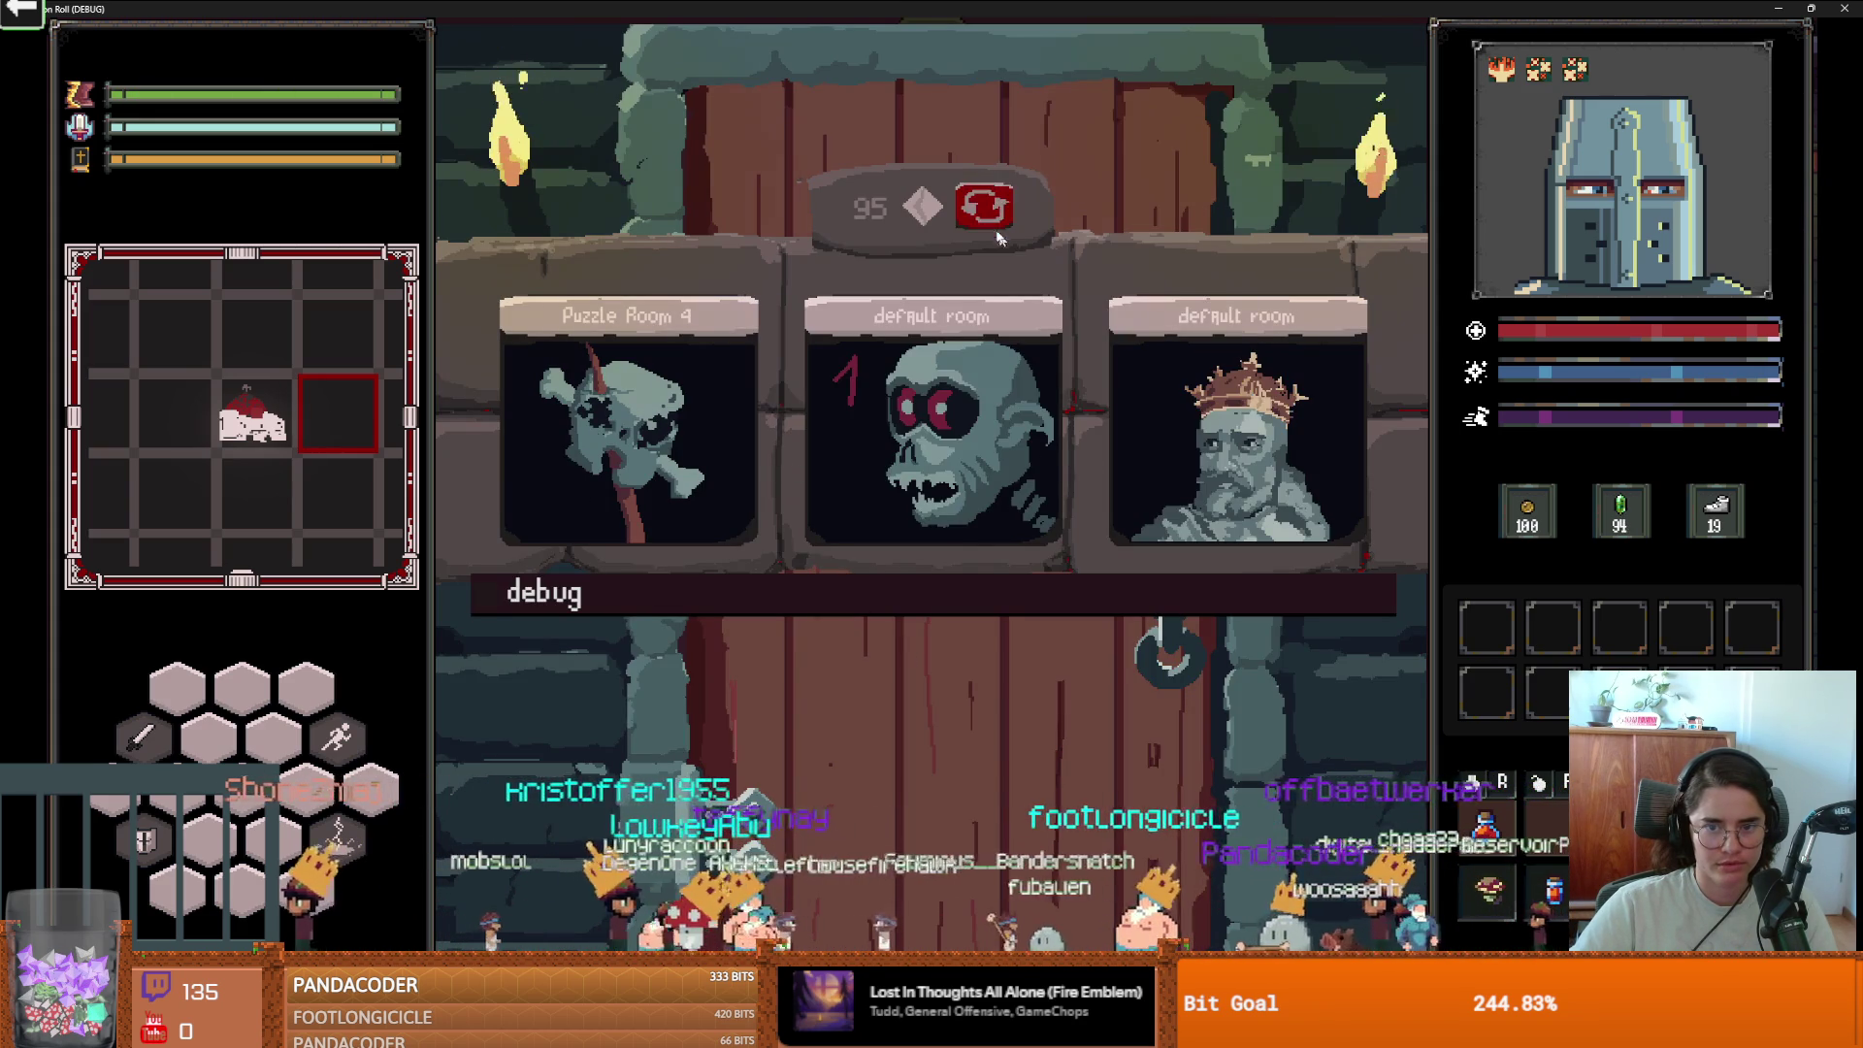
pyautogui.click(988, 221)
pyautogui.click(987, 221)
pyautogui.click(988, 222)
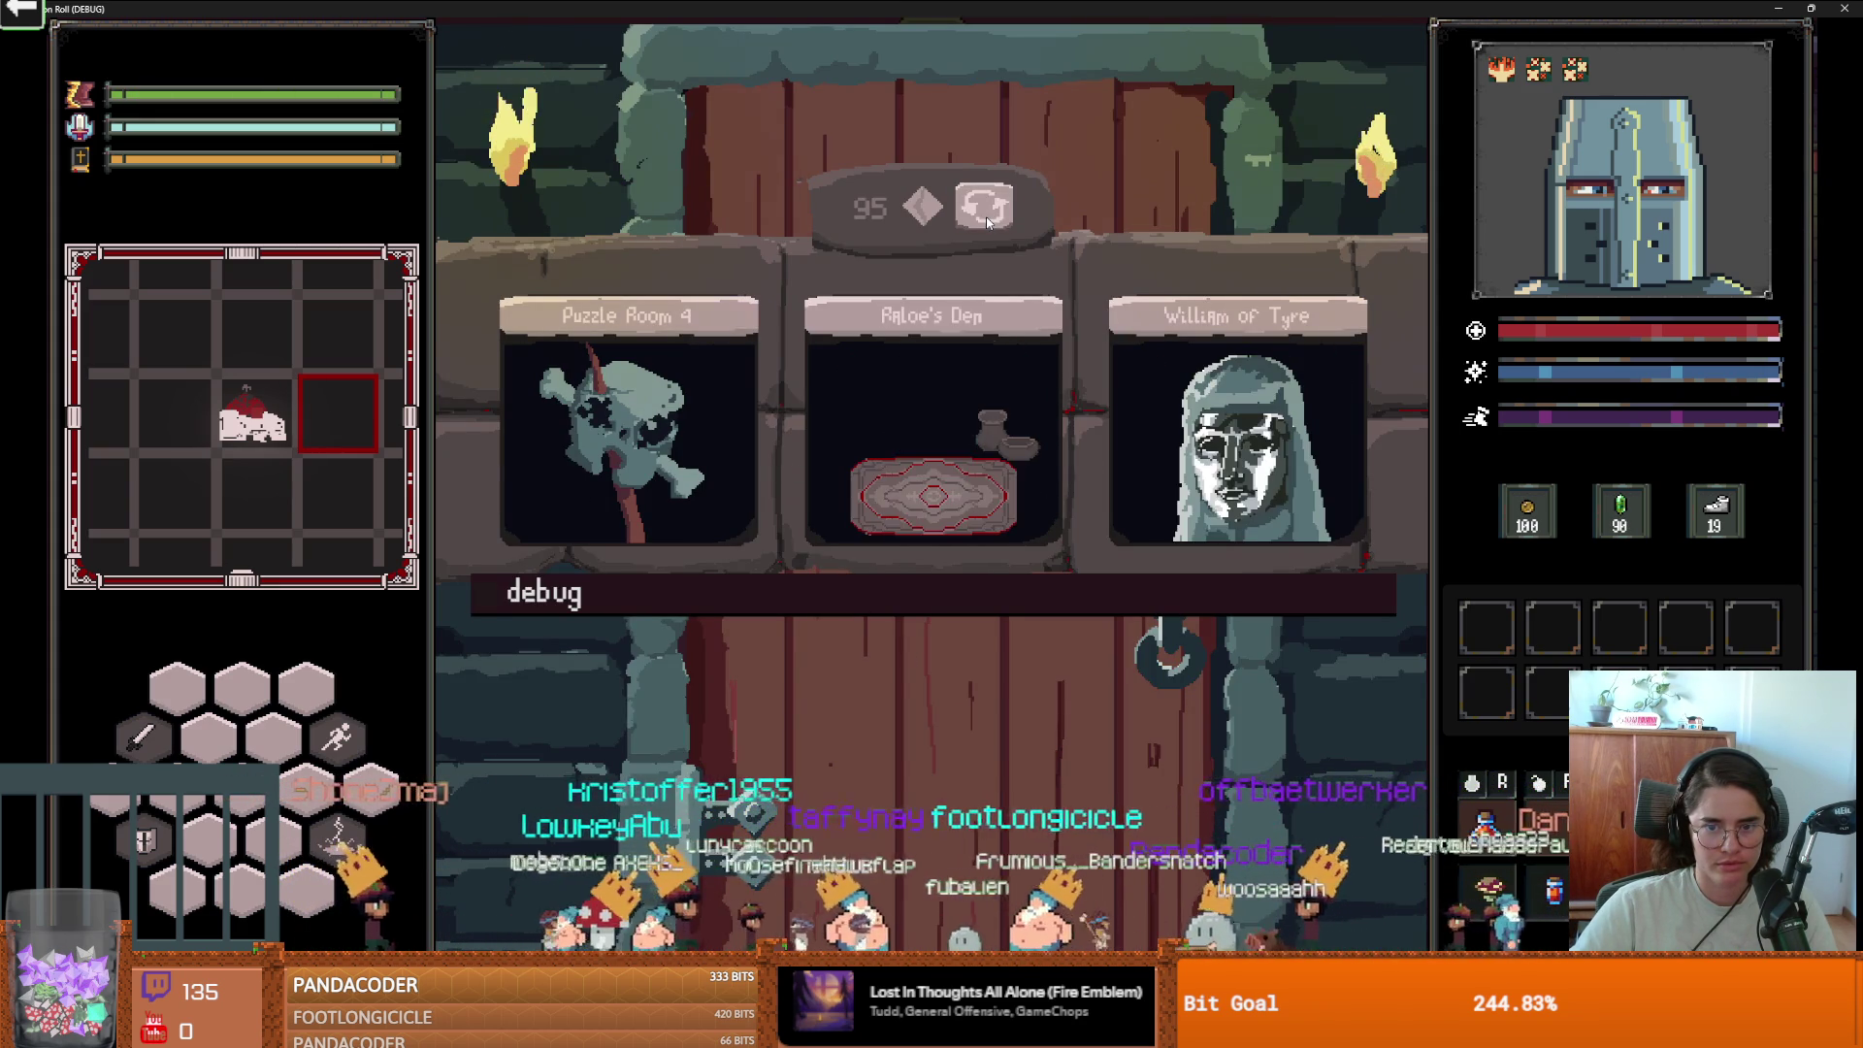
pyautogui.click(1248, 400)
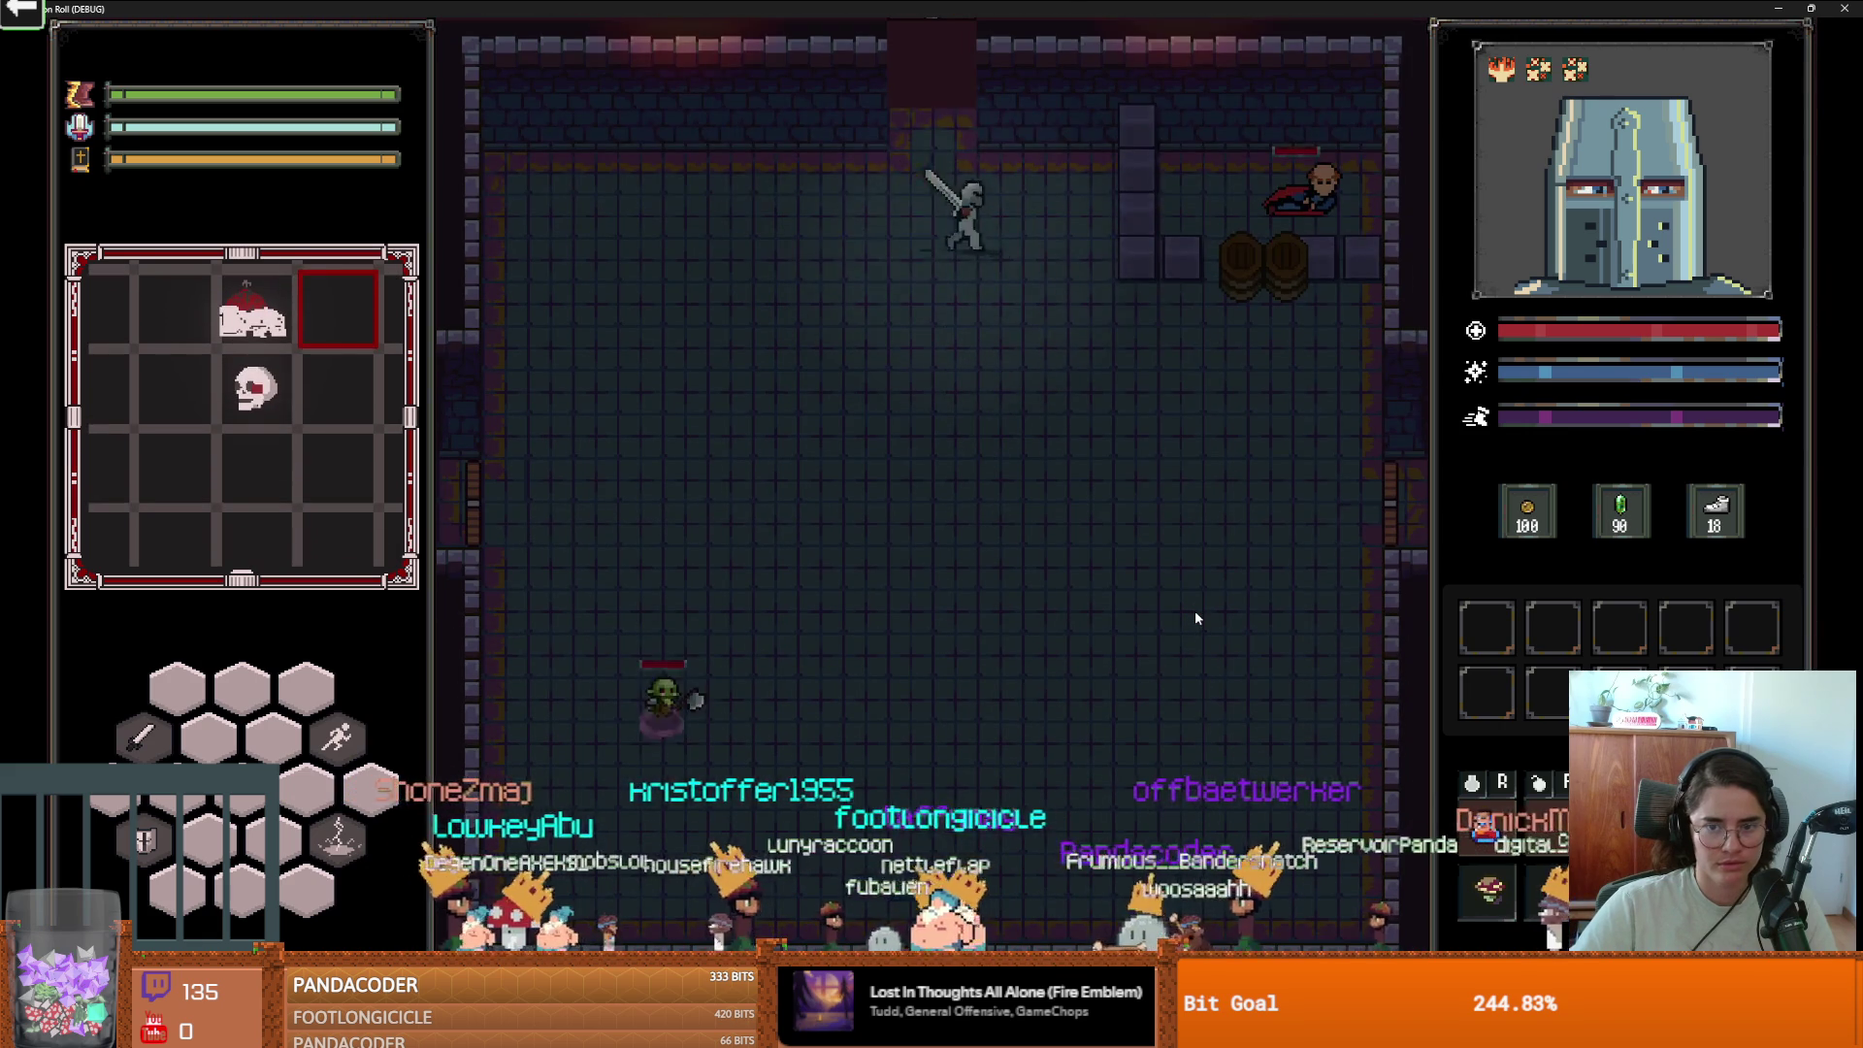
pyautogui.press('`')
pyautogui.press('`')
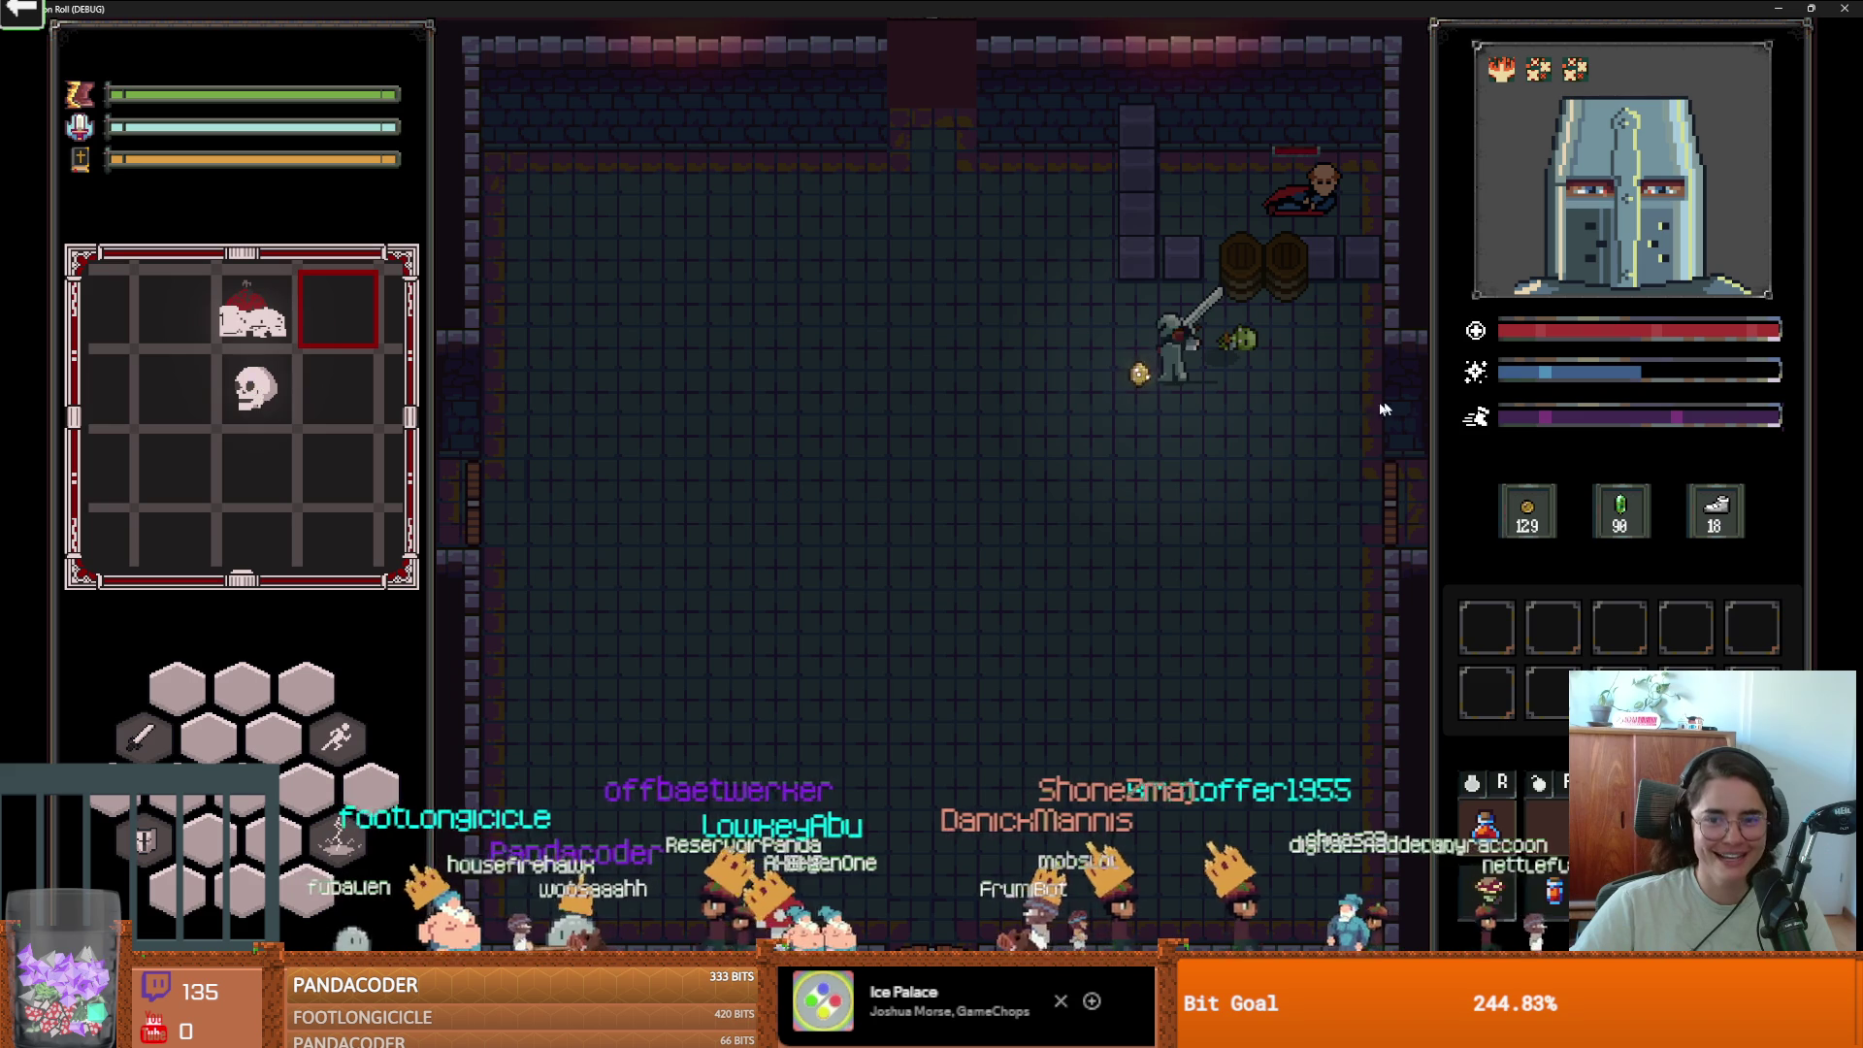
pyautogui.click(1289, 231)
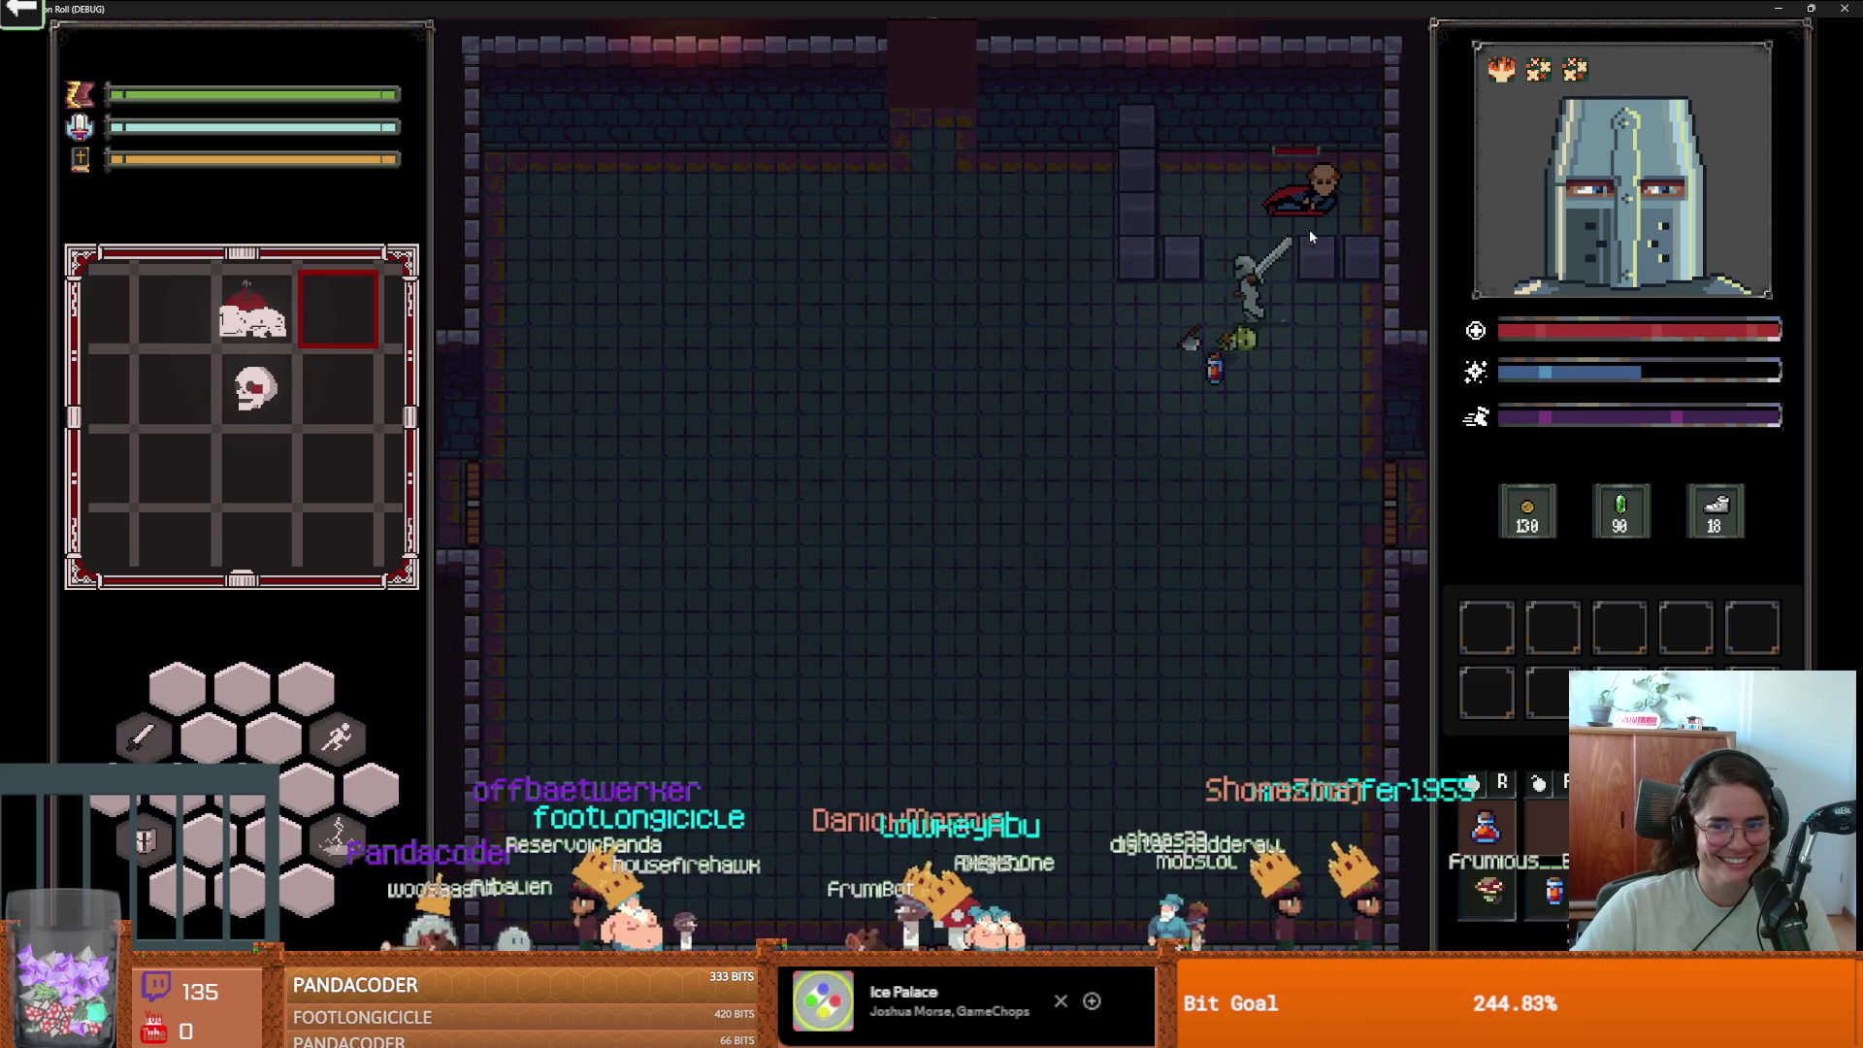
# Talk to William of Tyre and click through his whole dialogue.
pyautogui.press('w')
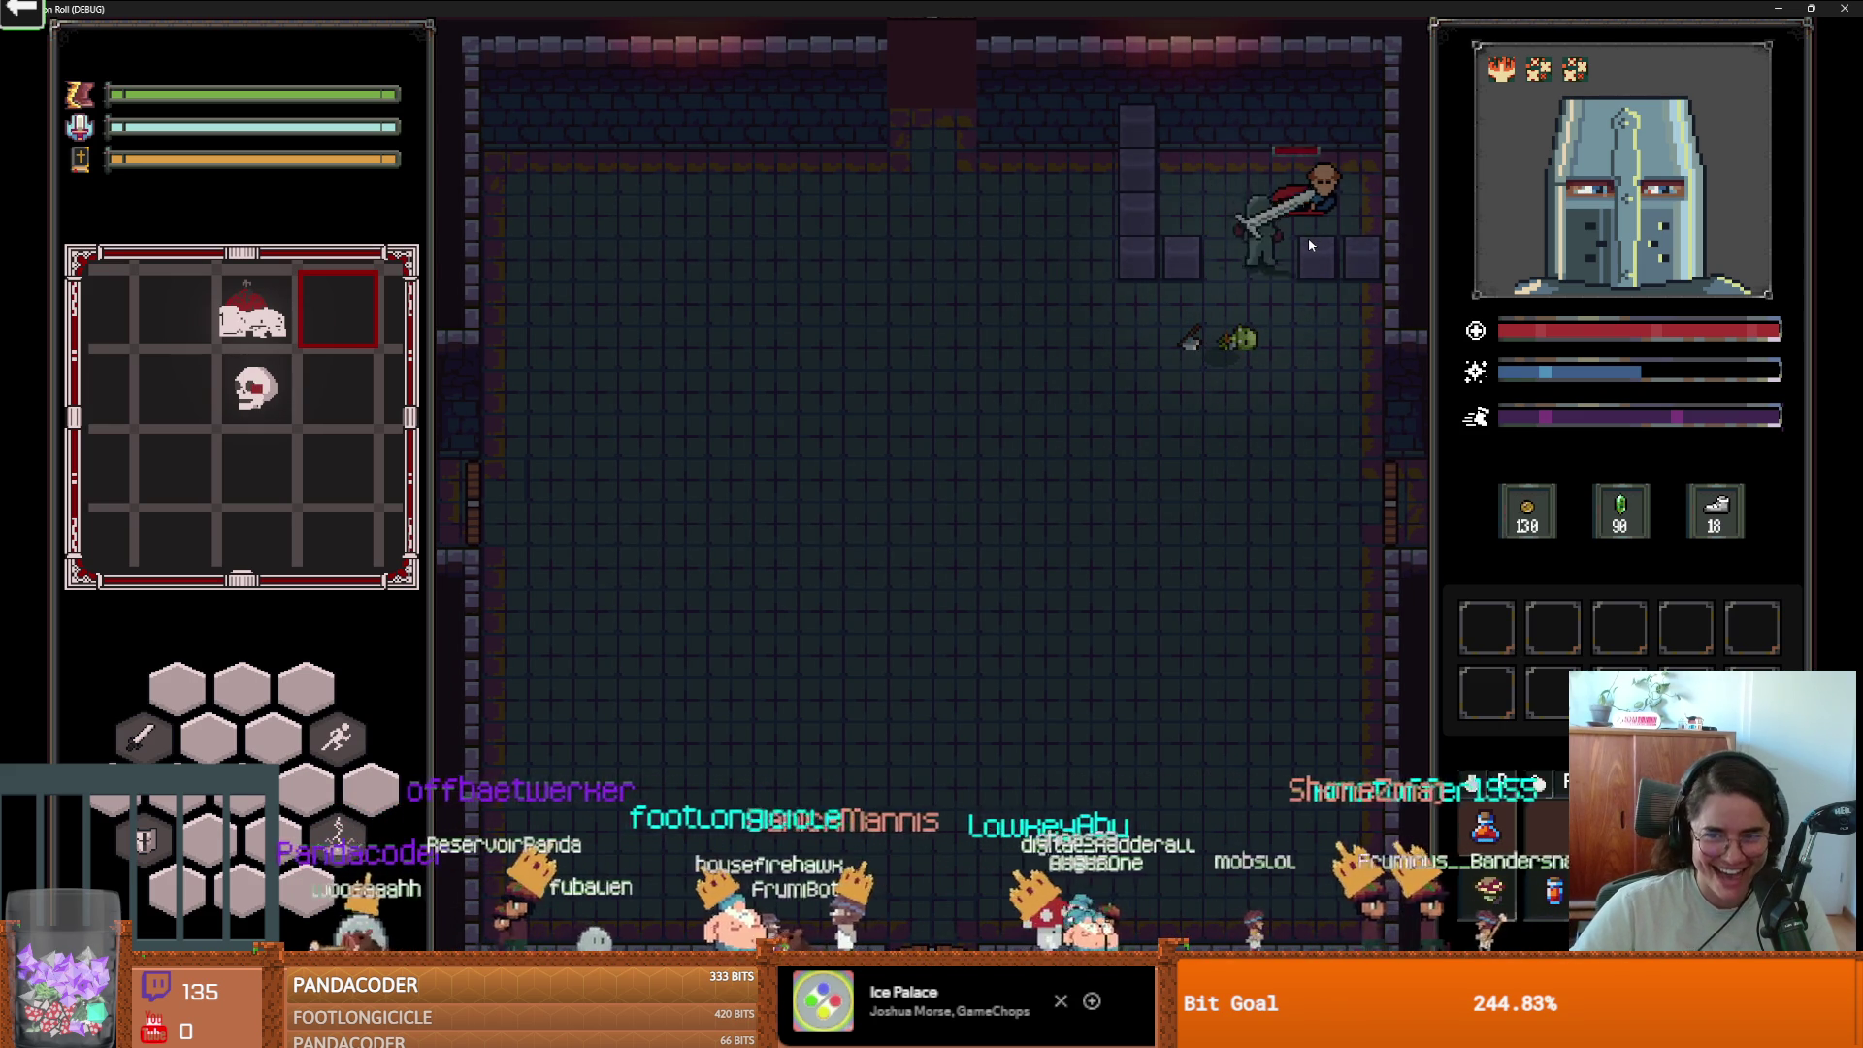
pyautogui.press('e')
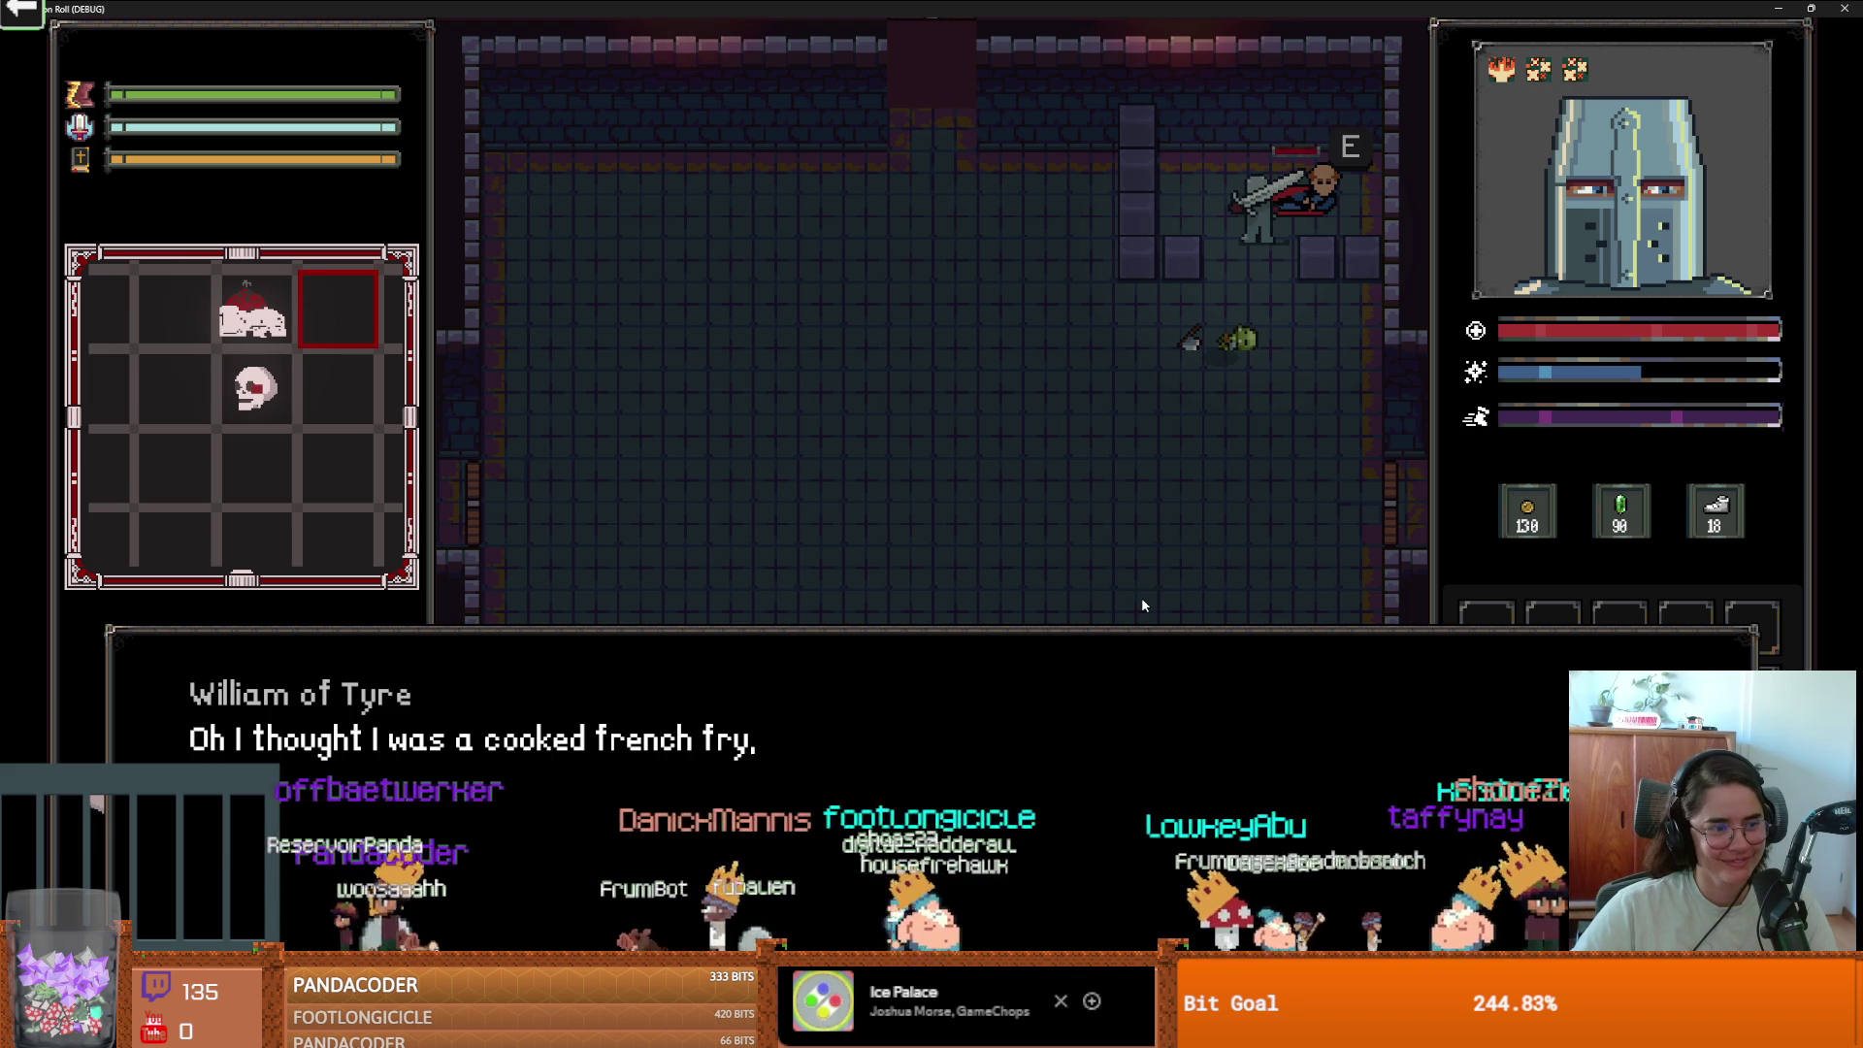
pyautogui.click(1116, 655)
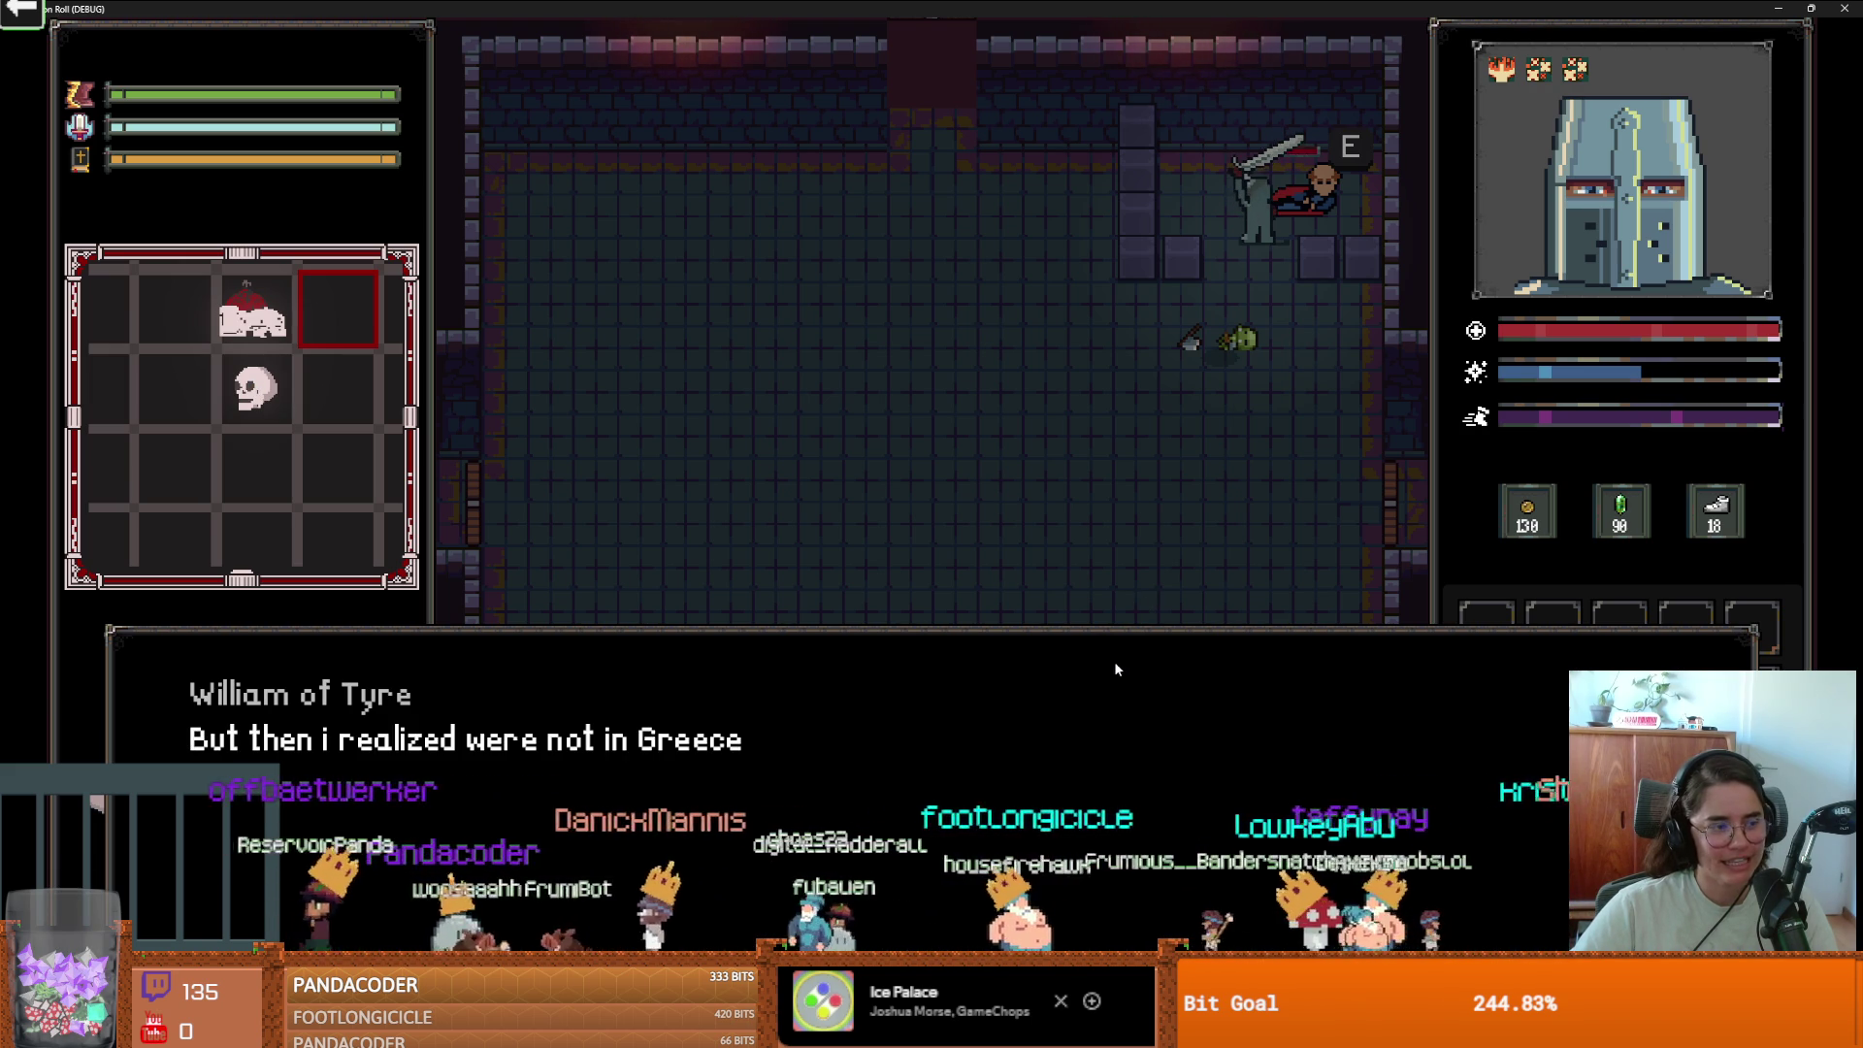
pyautogui.click(1114, 661)
pyautogui.click(1114, 661)
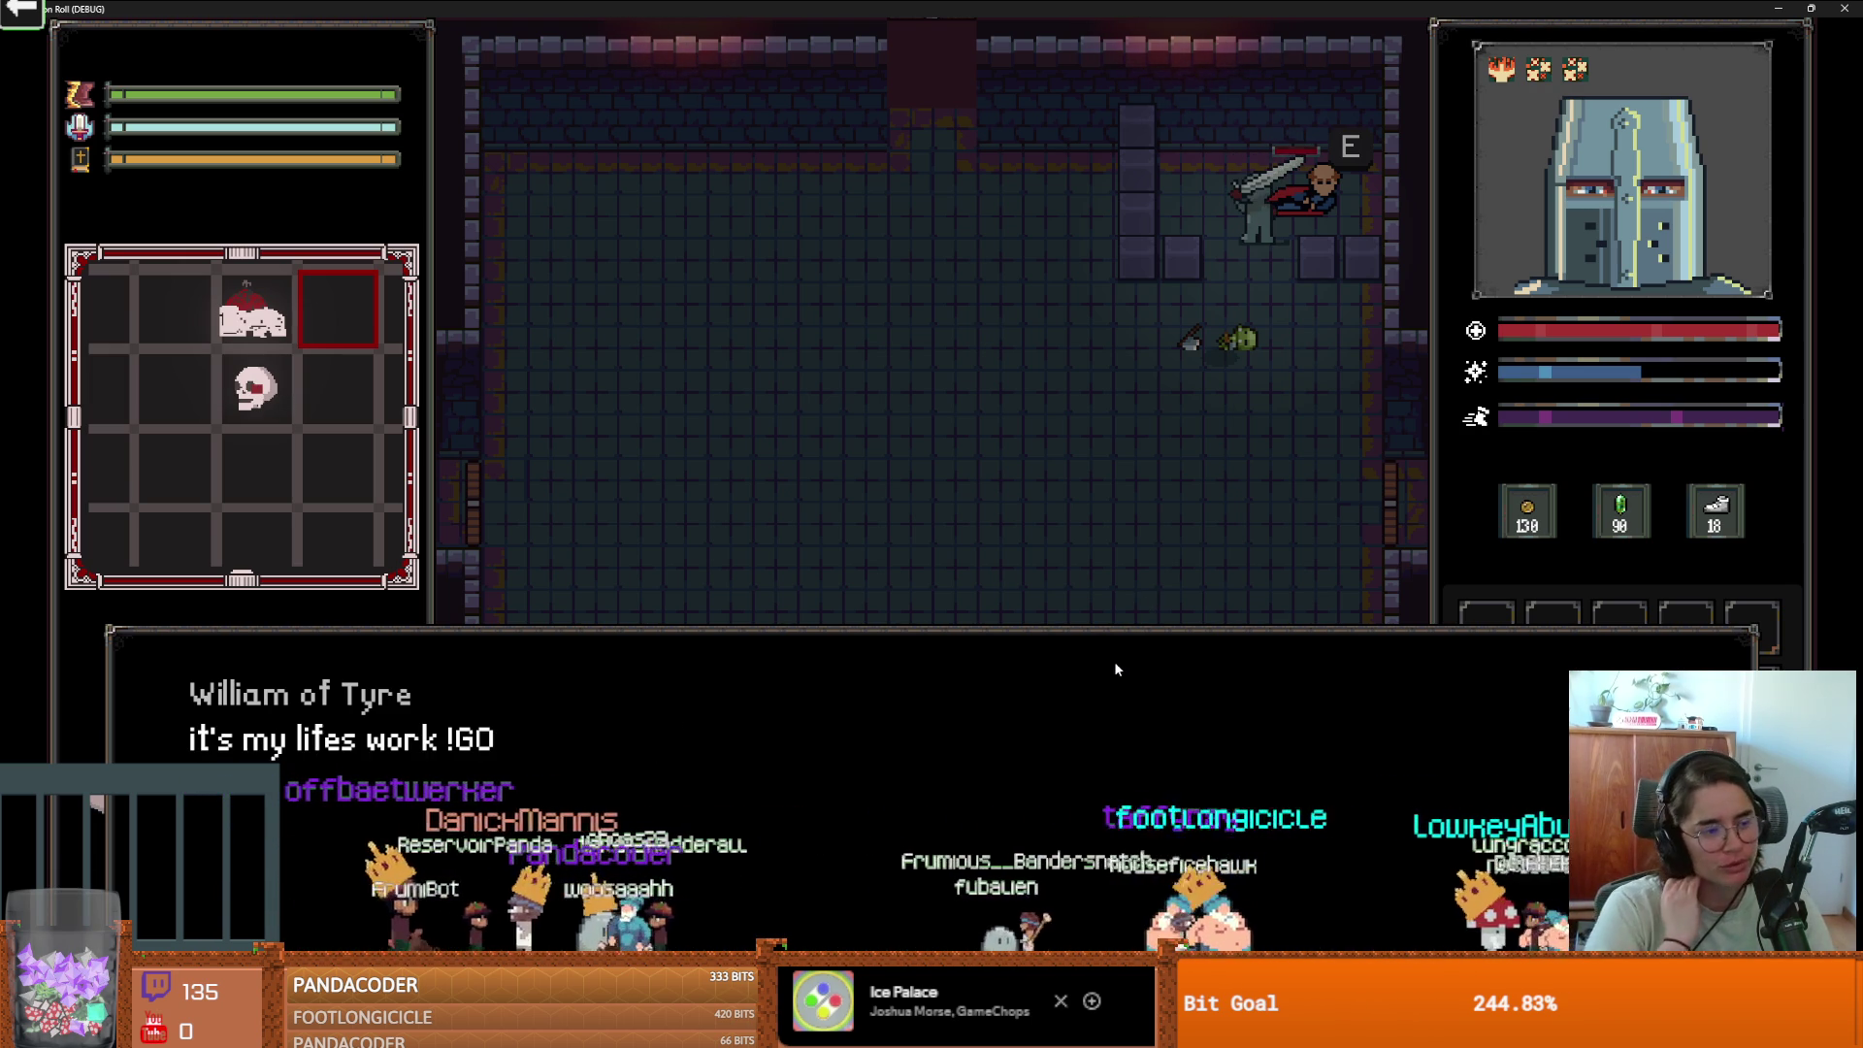
pyautogui.click(1114, 655)
# Leave, reroll the door cards and enter the Williams Manuscript room.
pyautogui.press('s')
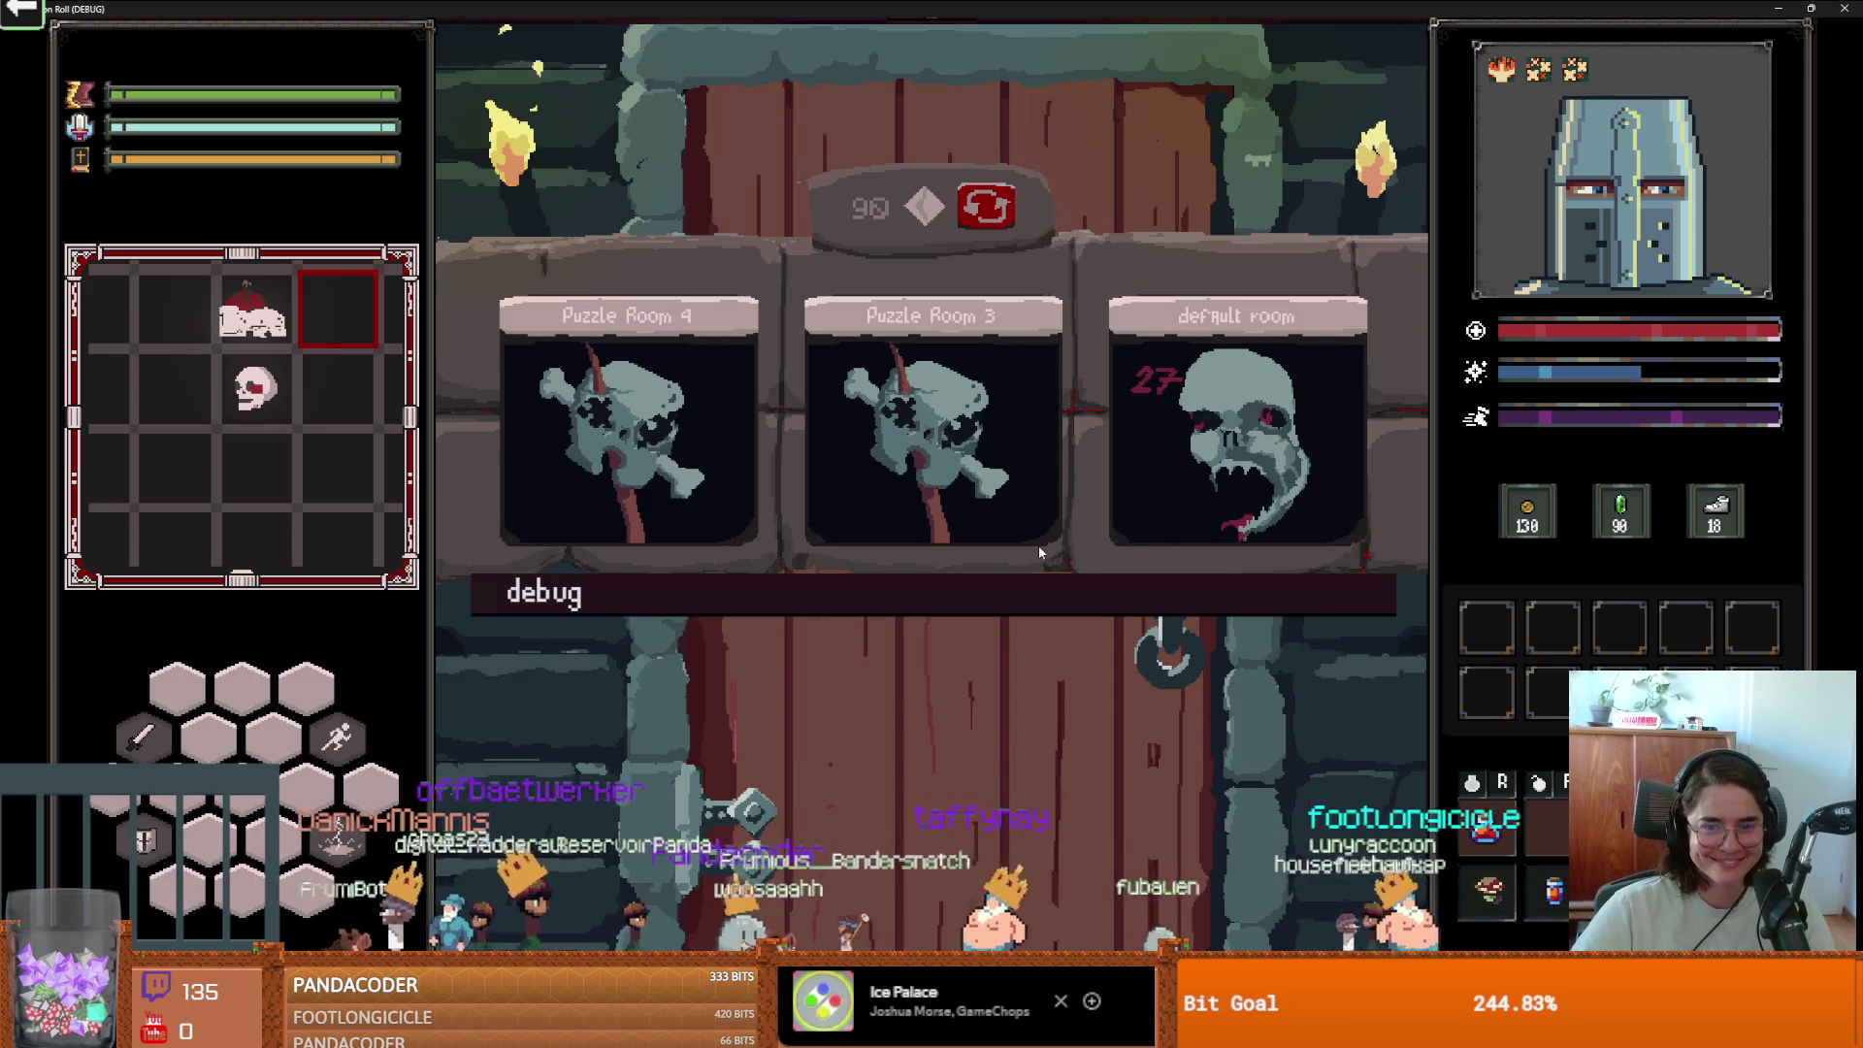
pyautogui.click(1009, 209)
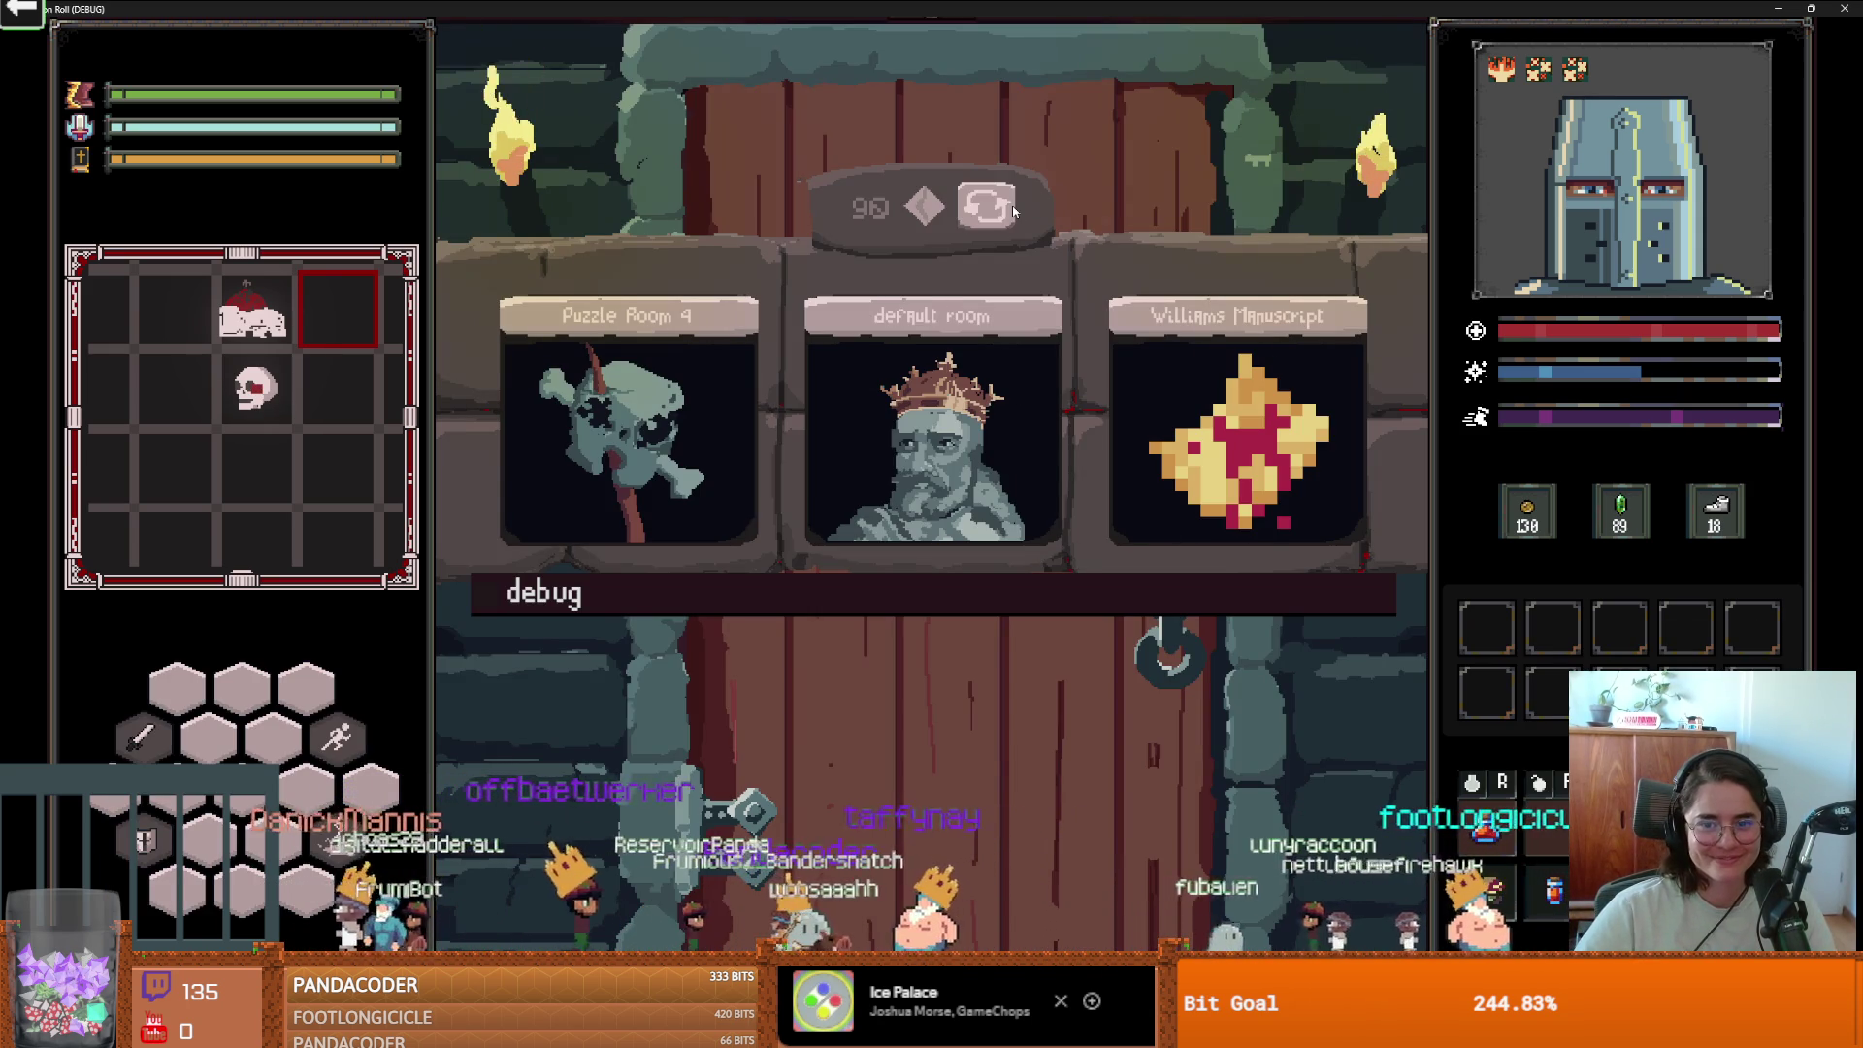
pyautogui.click(1214, 386)
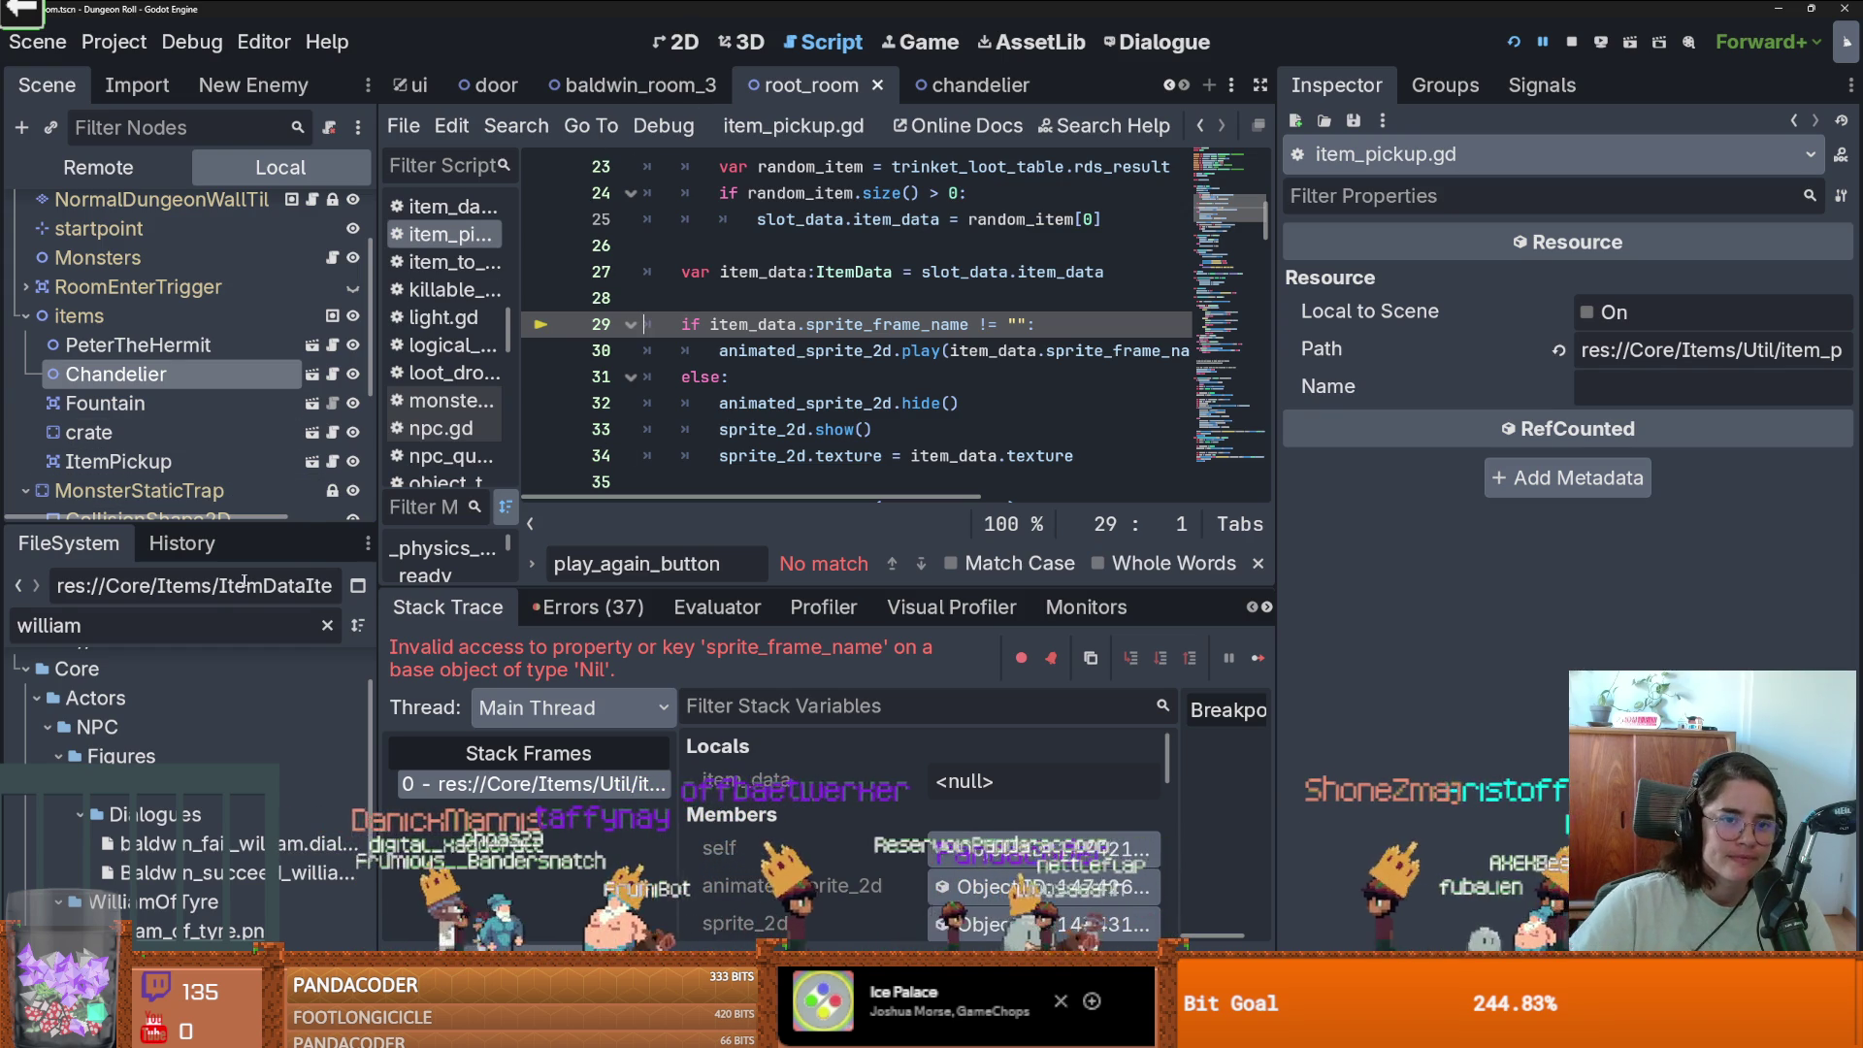
# Replace the 'william' file filter with 'baldwin' and enlarge the FileSystem dock.
pyautogui.scroll(-4, 188, 735)
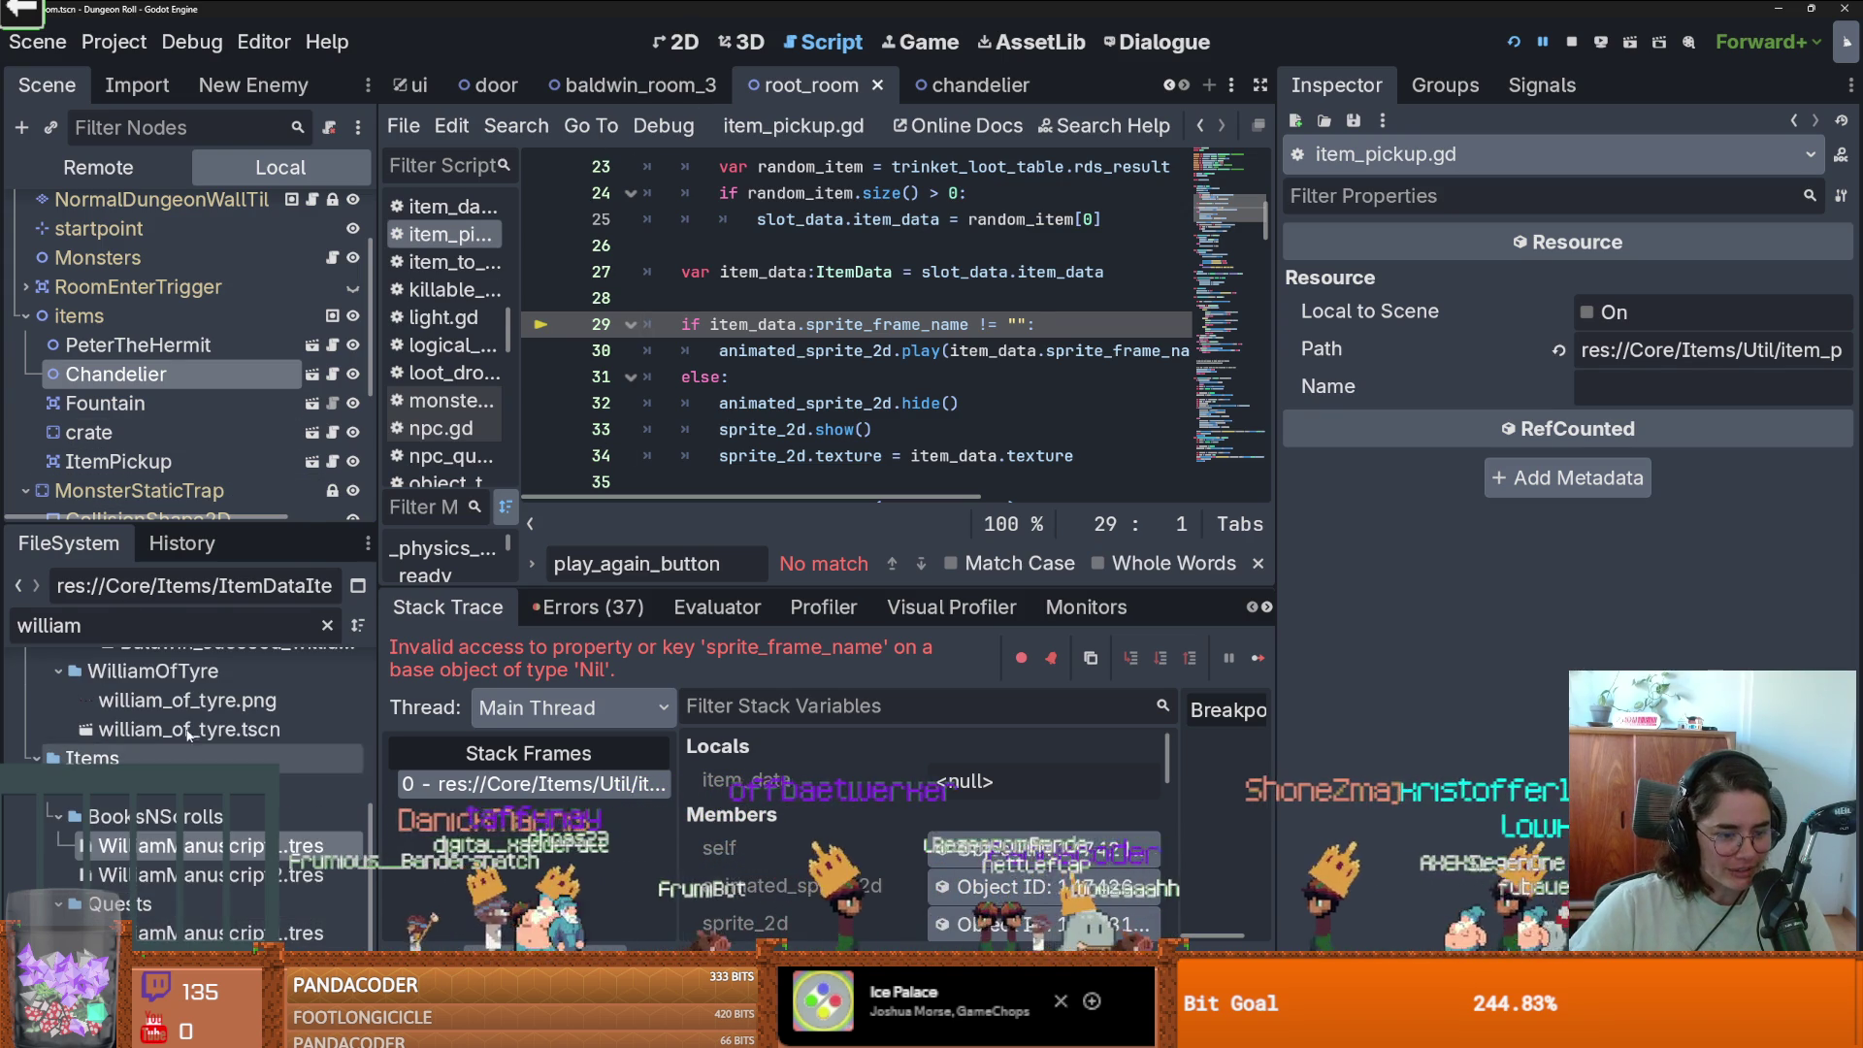
pyautogui.doubleClick(164, 621)
pyautogui.press('BackSpace')
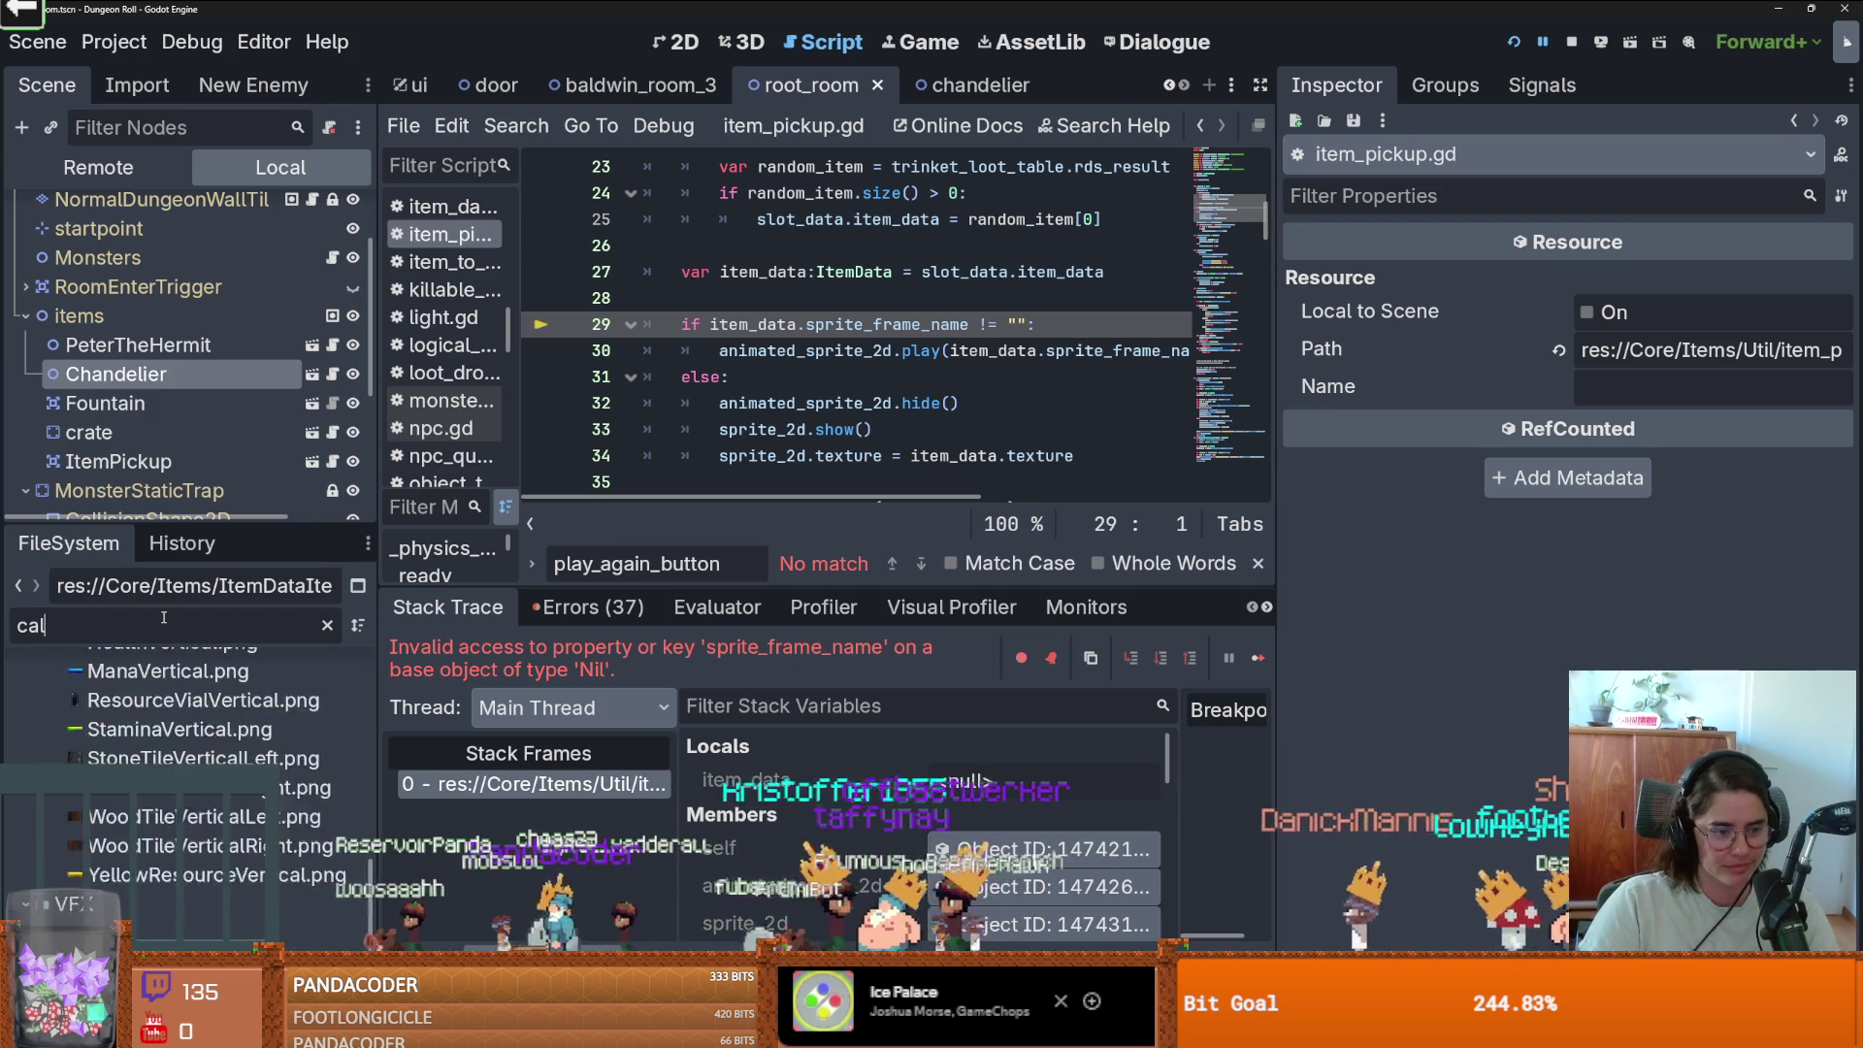
pyautogui.write('baldwin')
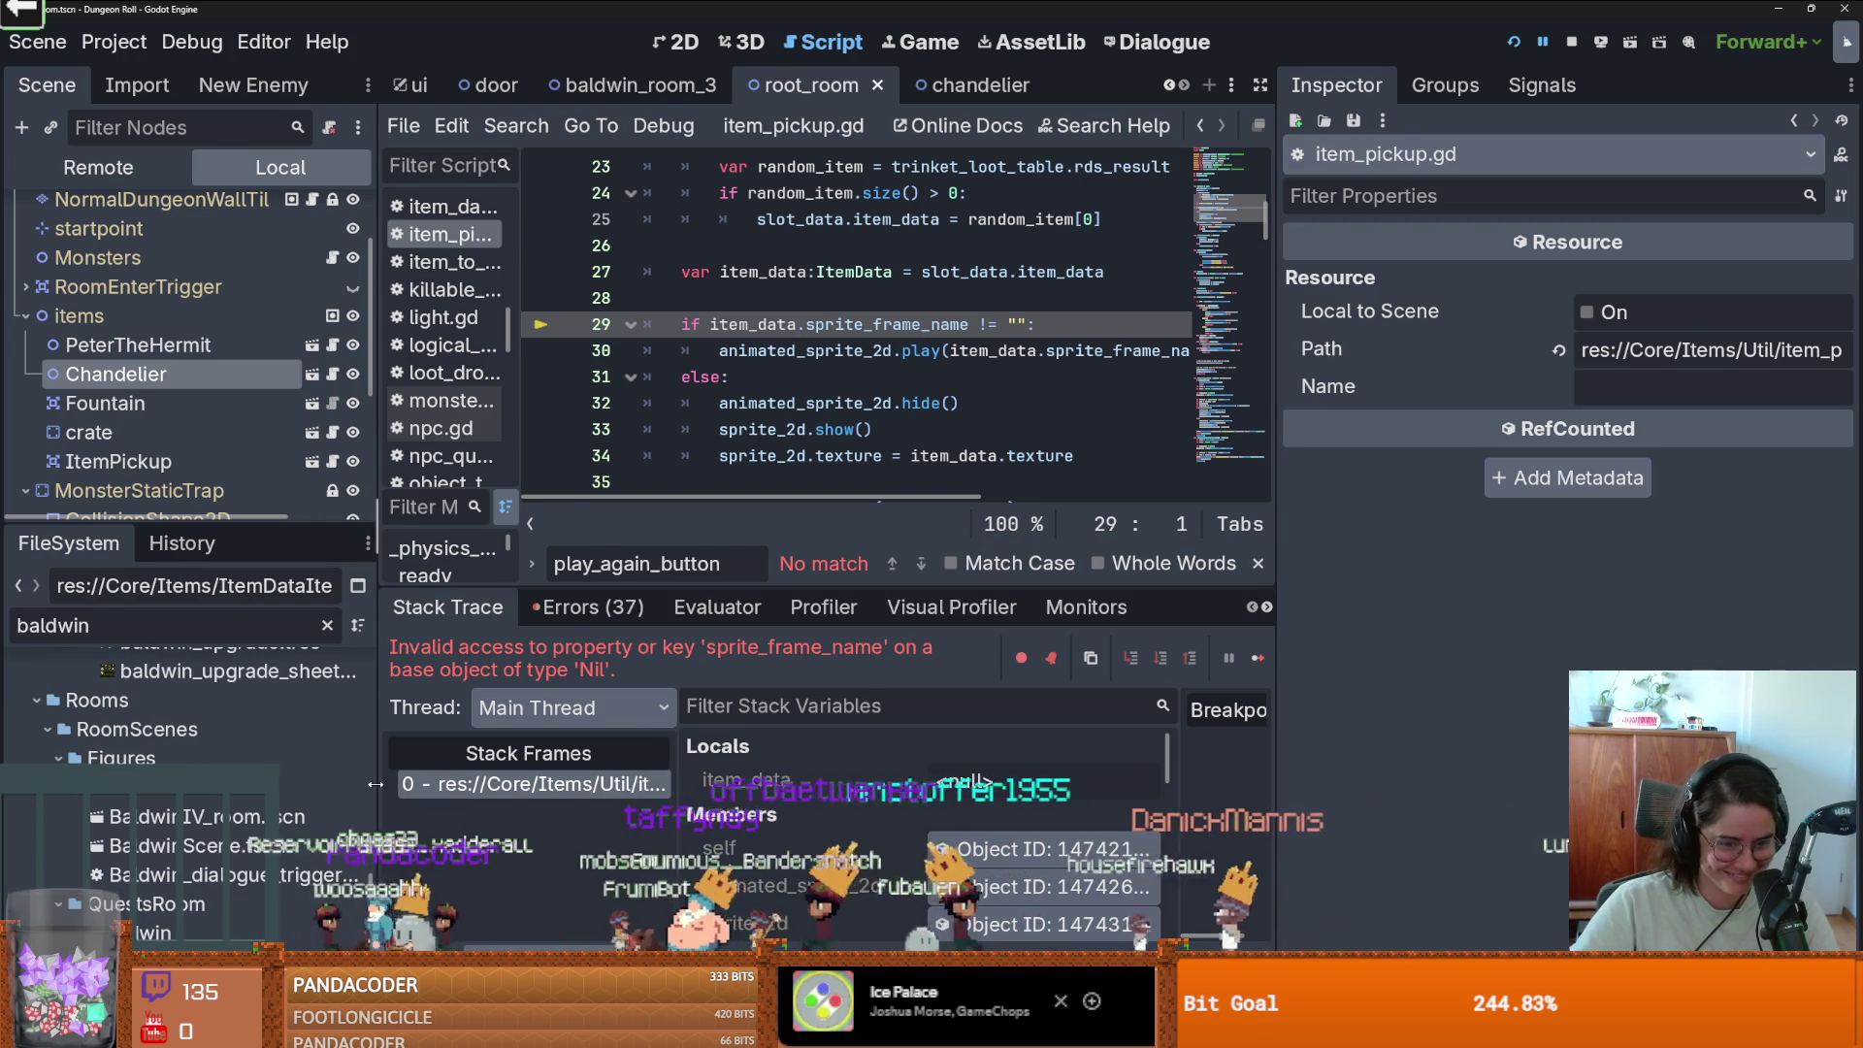
pyautogui.moveTo(377, 527); pyautogui.dragTo(458, 527)
pyautogui.moveTo(252, 522); pyautogui.dragTo(320, 205)
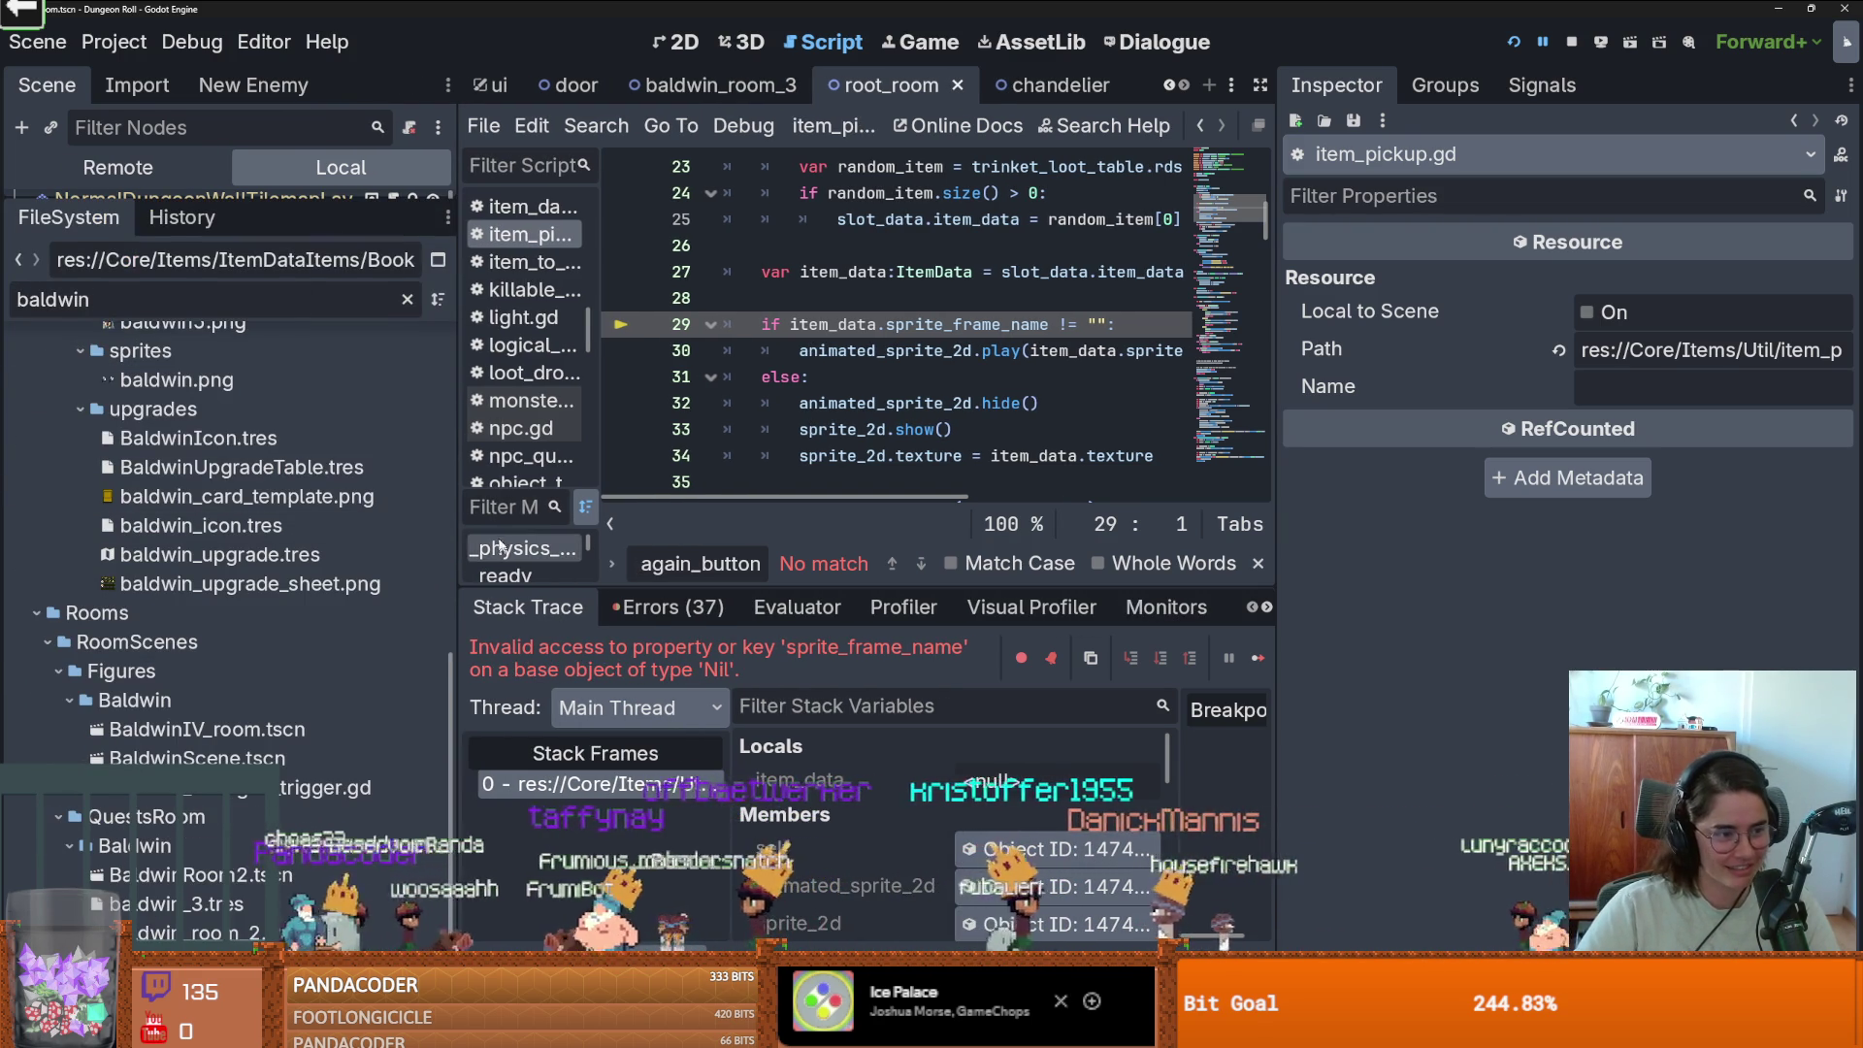
# Widen item_pickup.gd's editor from both sides, save, and place the caret on line 28.
pyautogui.moveTo(450, 533); pyautogui.dragTo(345, 528)
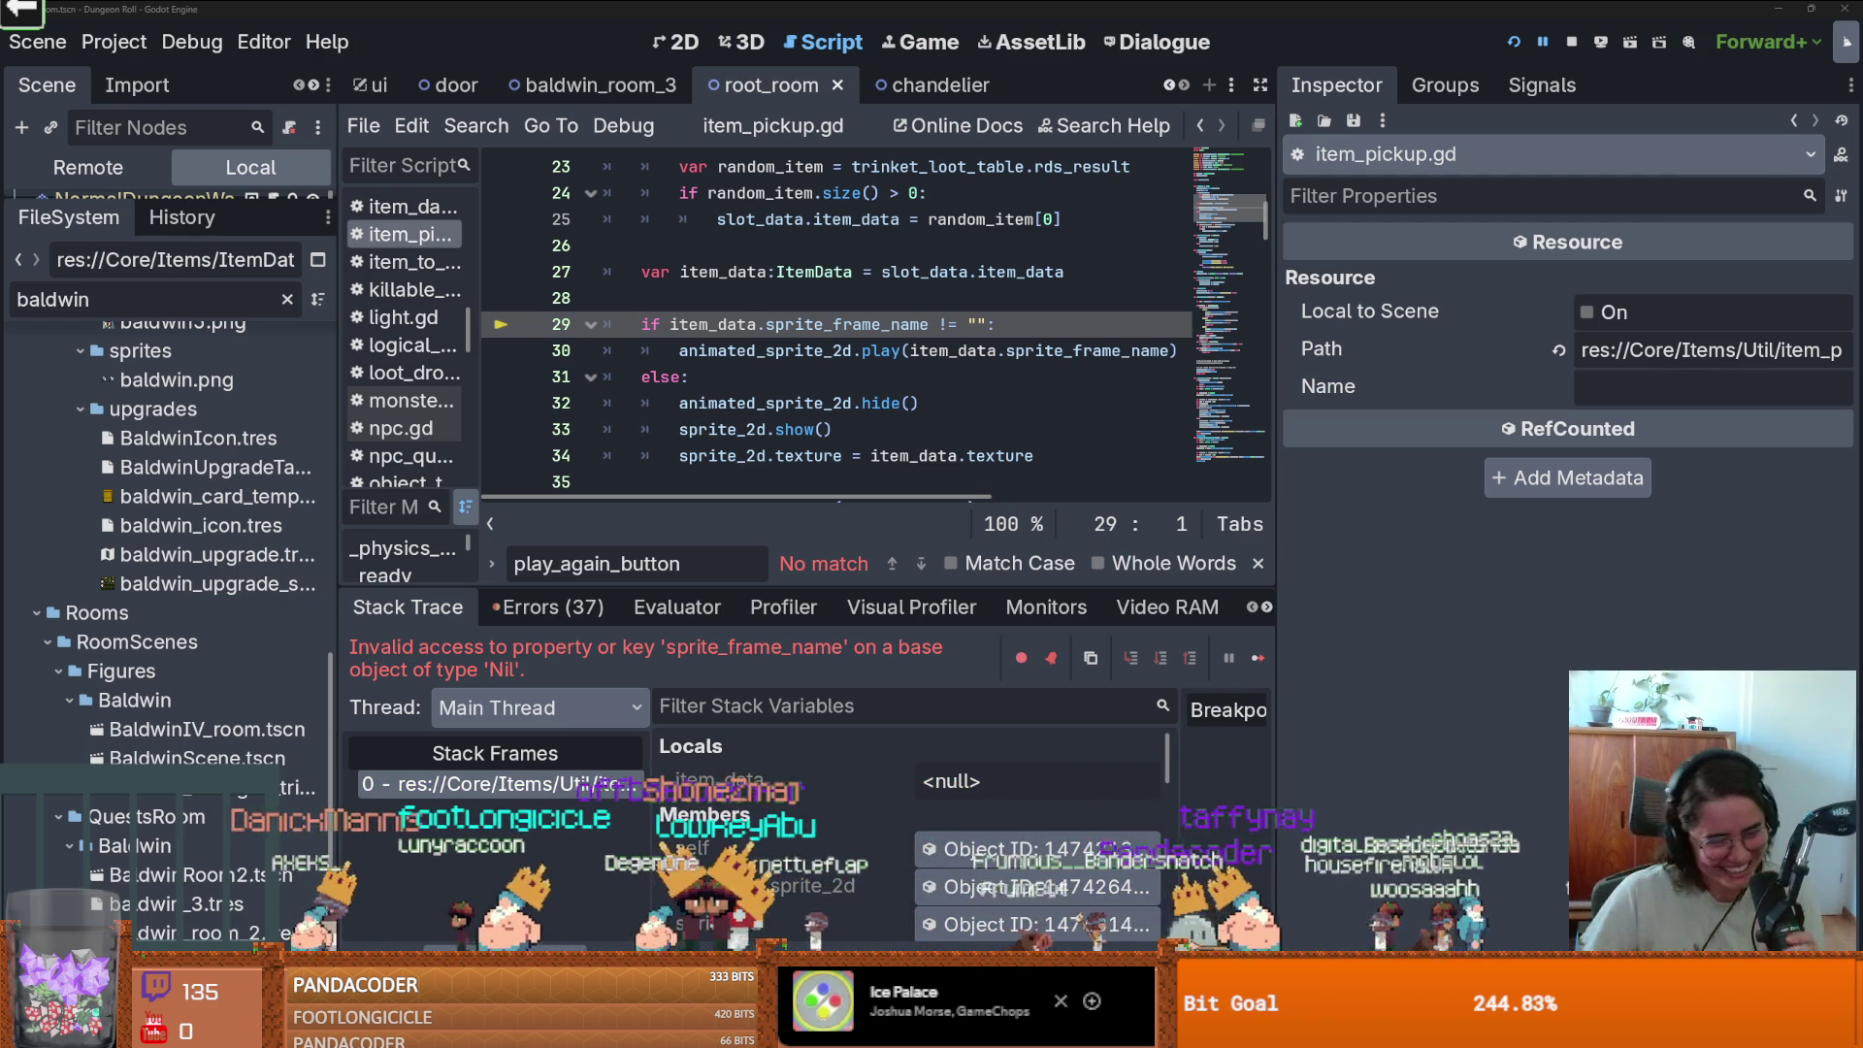
pyautogui.press('Down')
pyautogui.press('Down')
pyautogui.press('End')
pyautogui.hotkey('ctrl', 's')
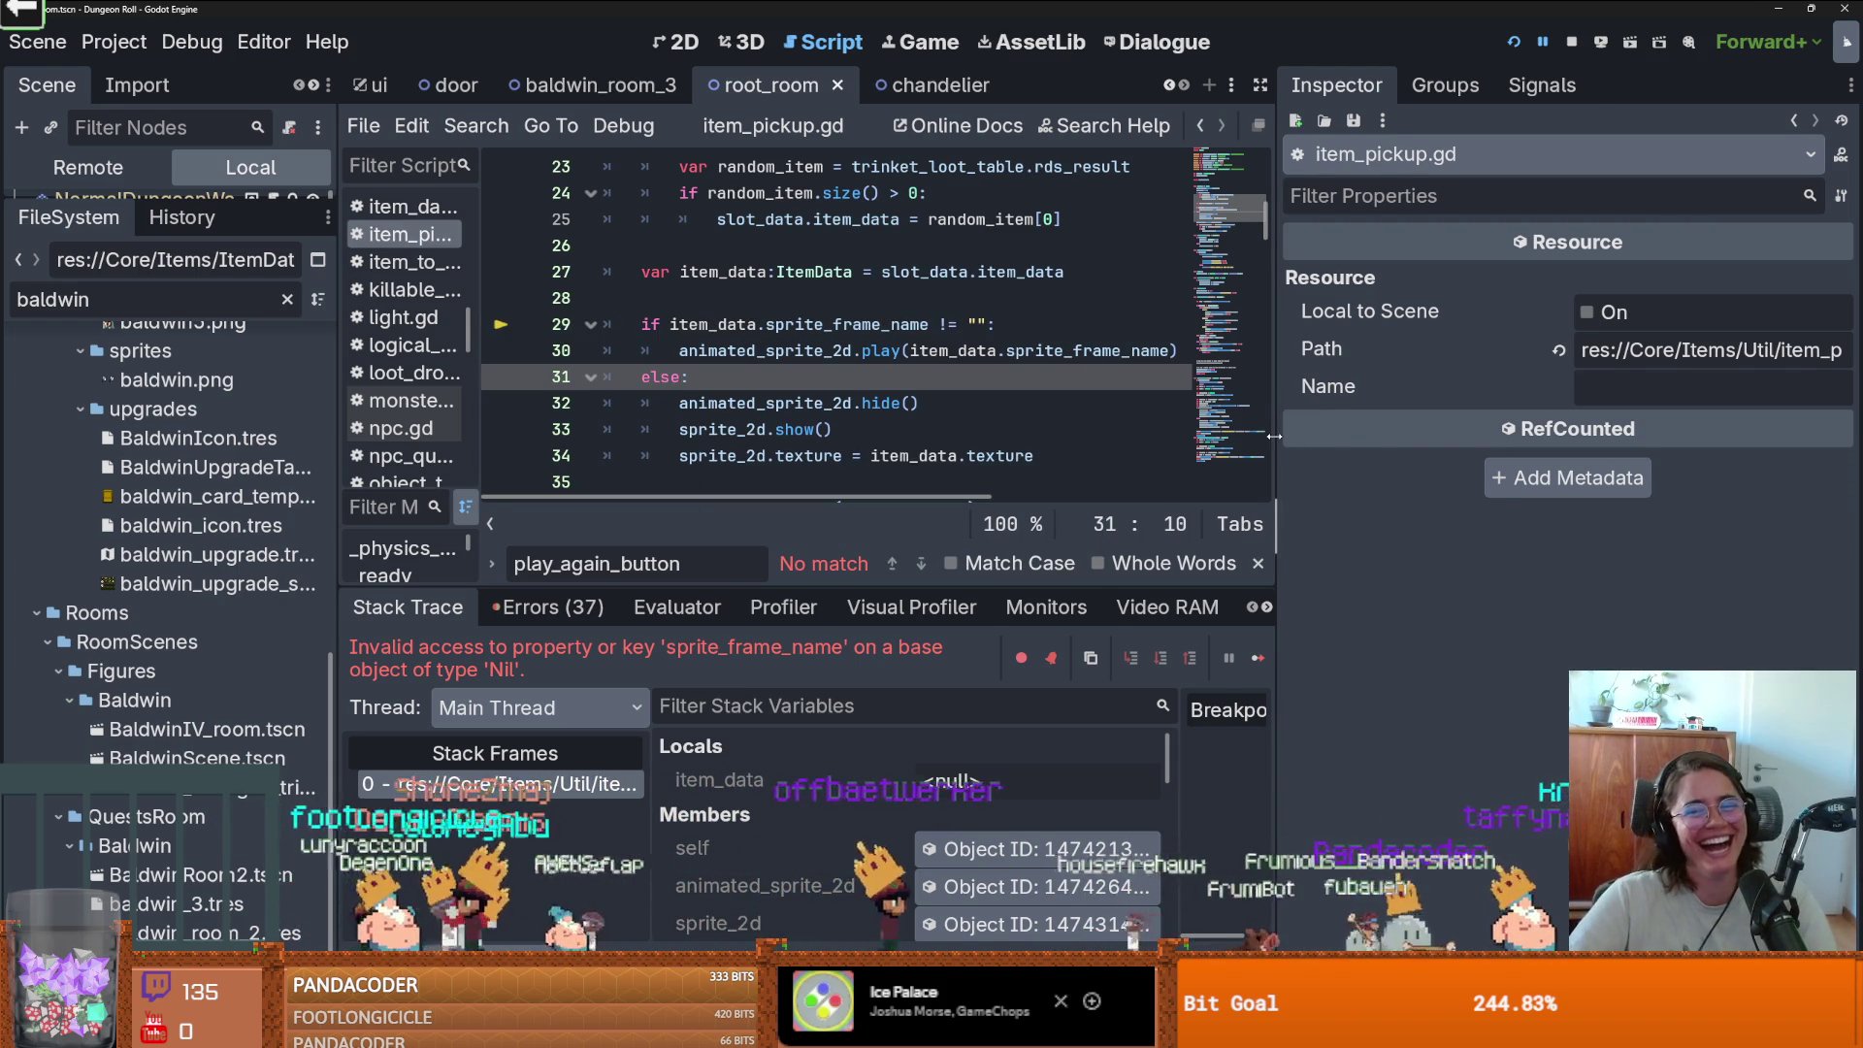
pyautogui.moveTo(1273, 434); pyautogui.dragTo(1316, 441)
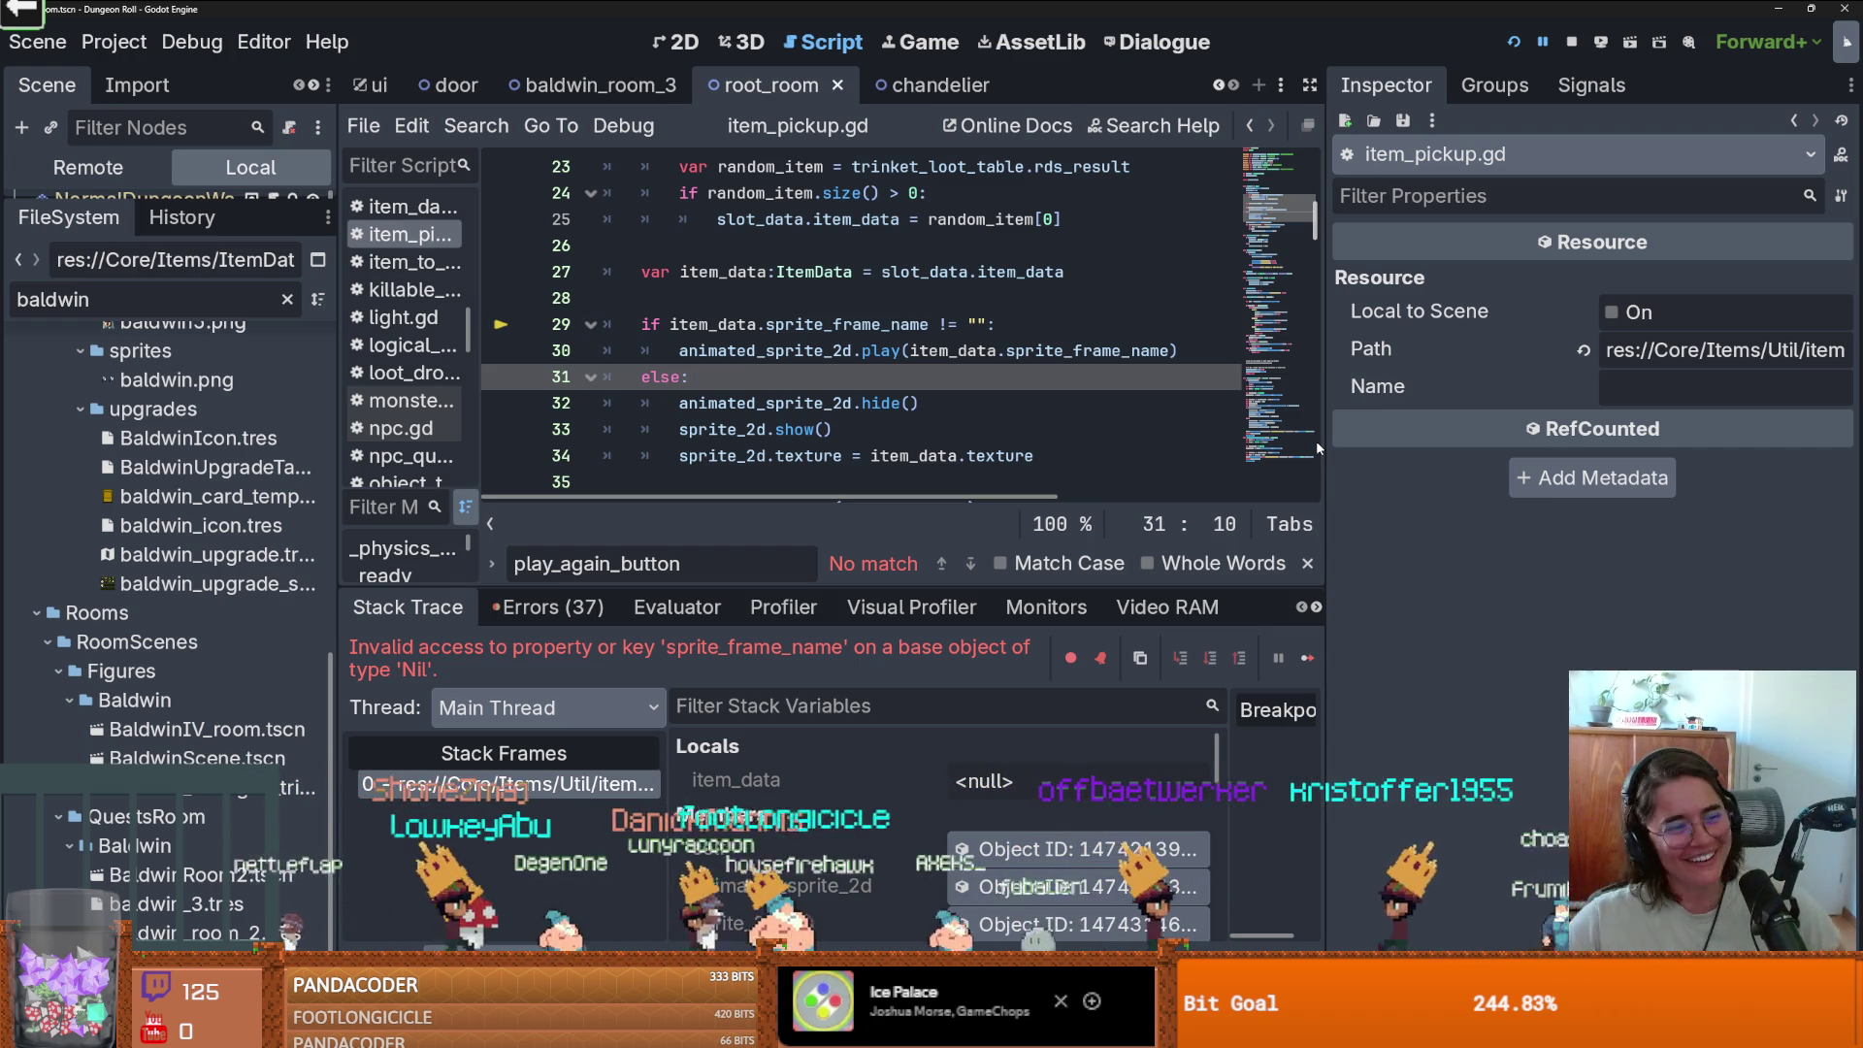
pyautogui.click(796, 304)
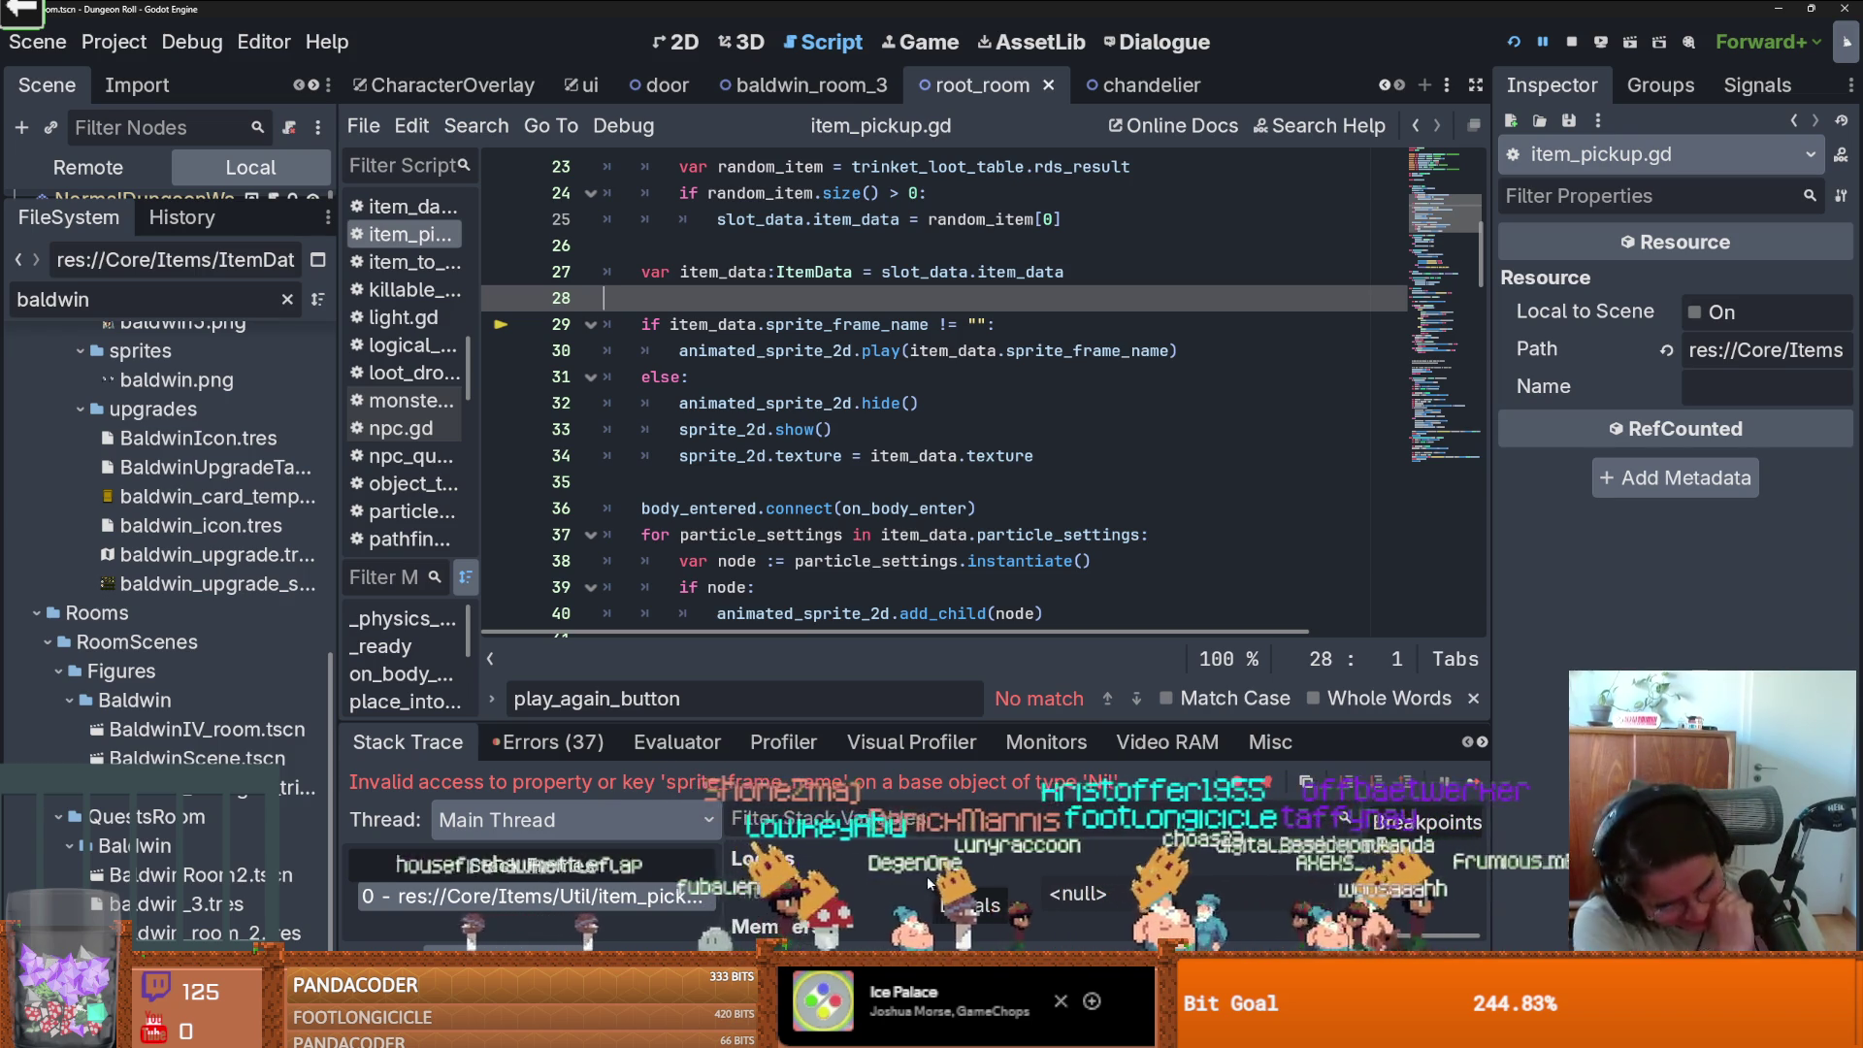
# Review item_pickup.gd lines 32–35 and the else branch, saving along the way.
pyautogui.click(718, 482)
pyautogui.hotkey('ctrl', 's')
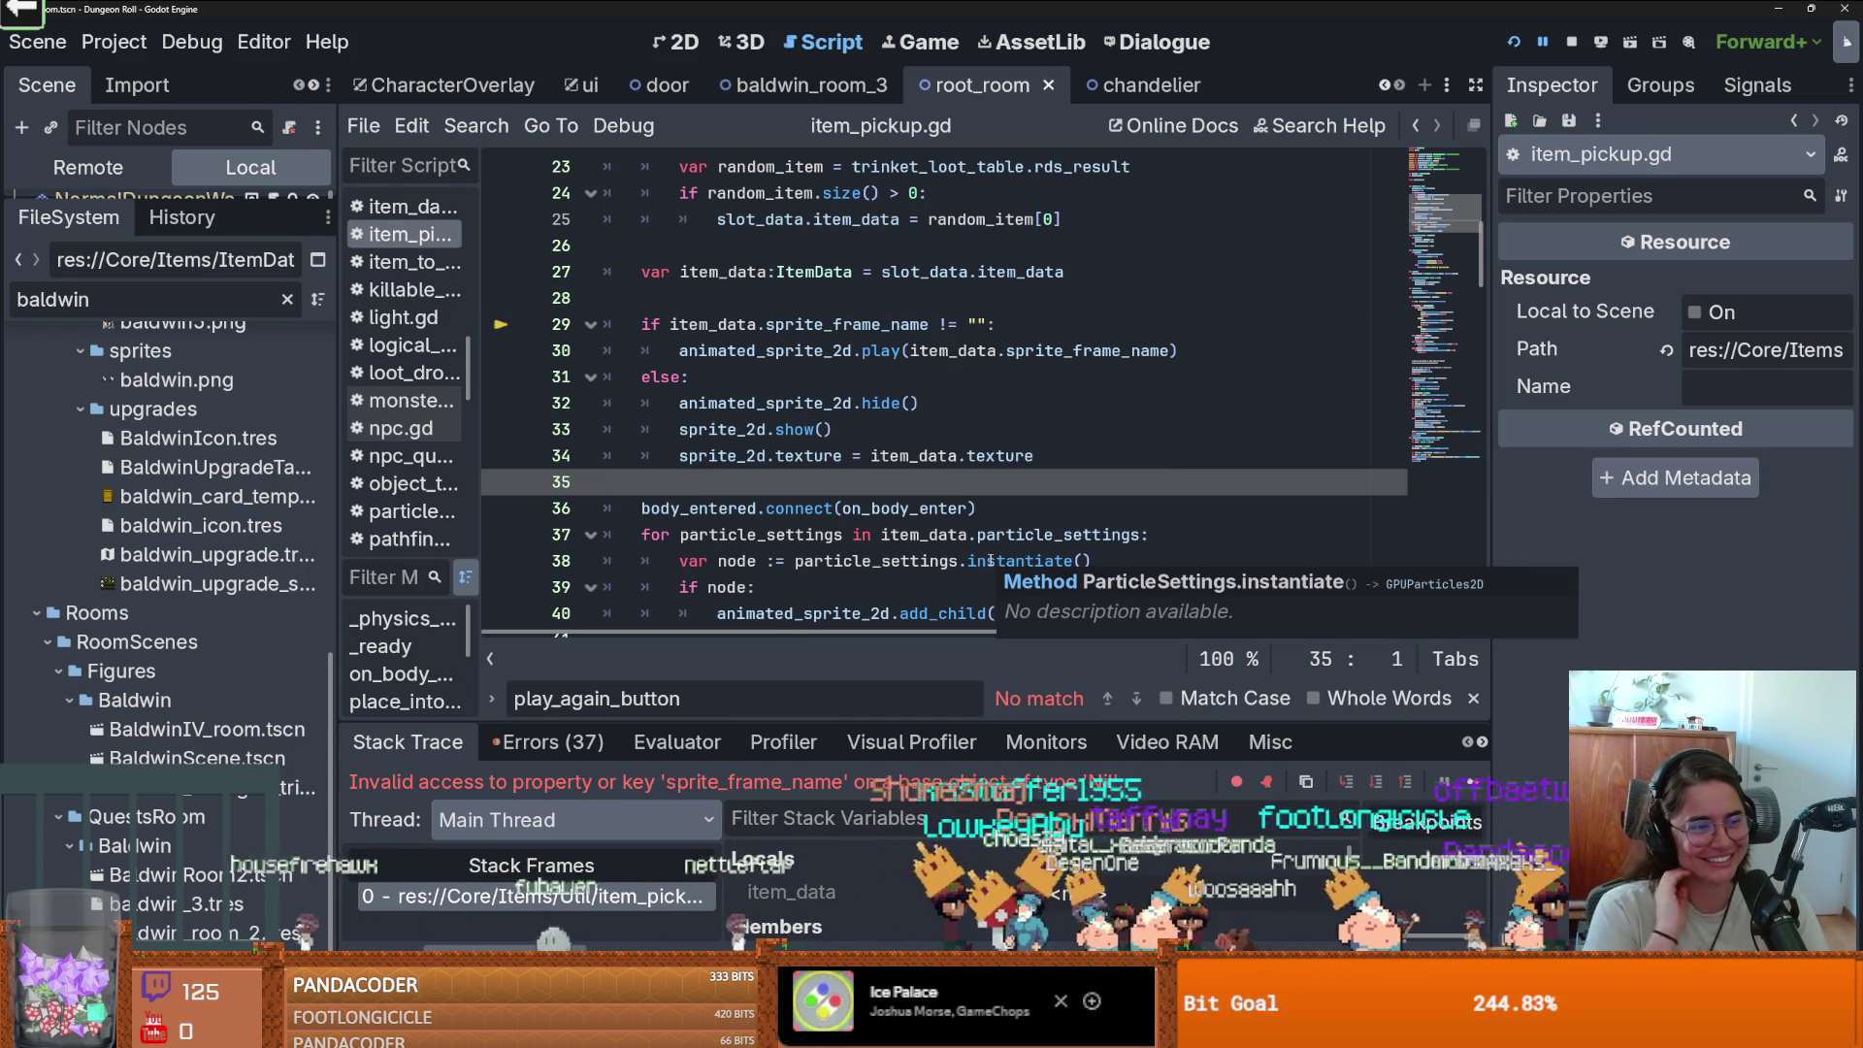
pyautogui.click(711, 403)
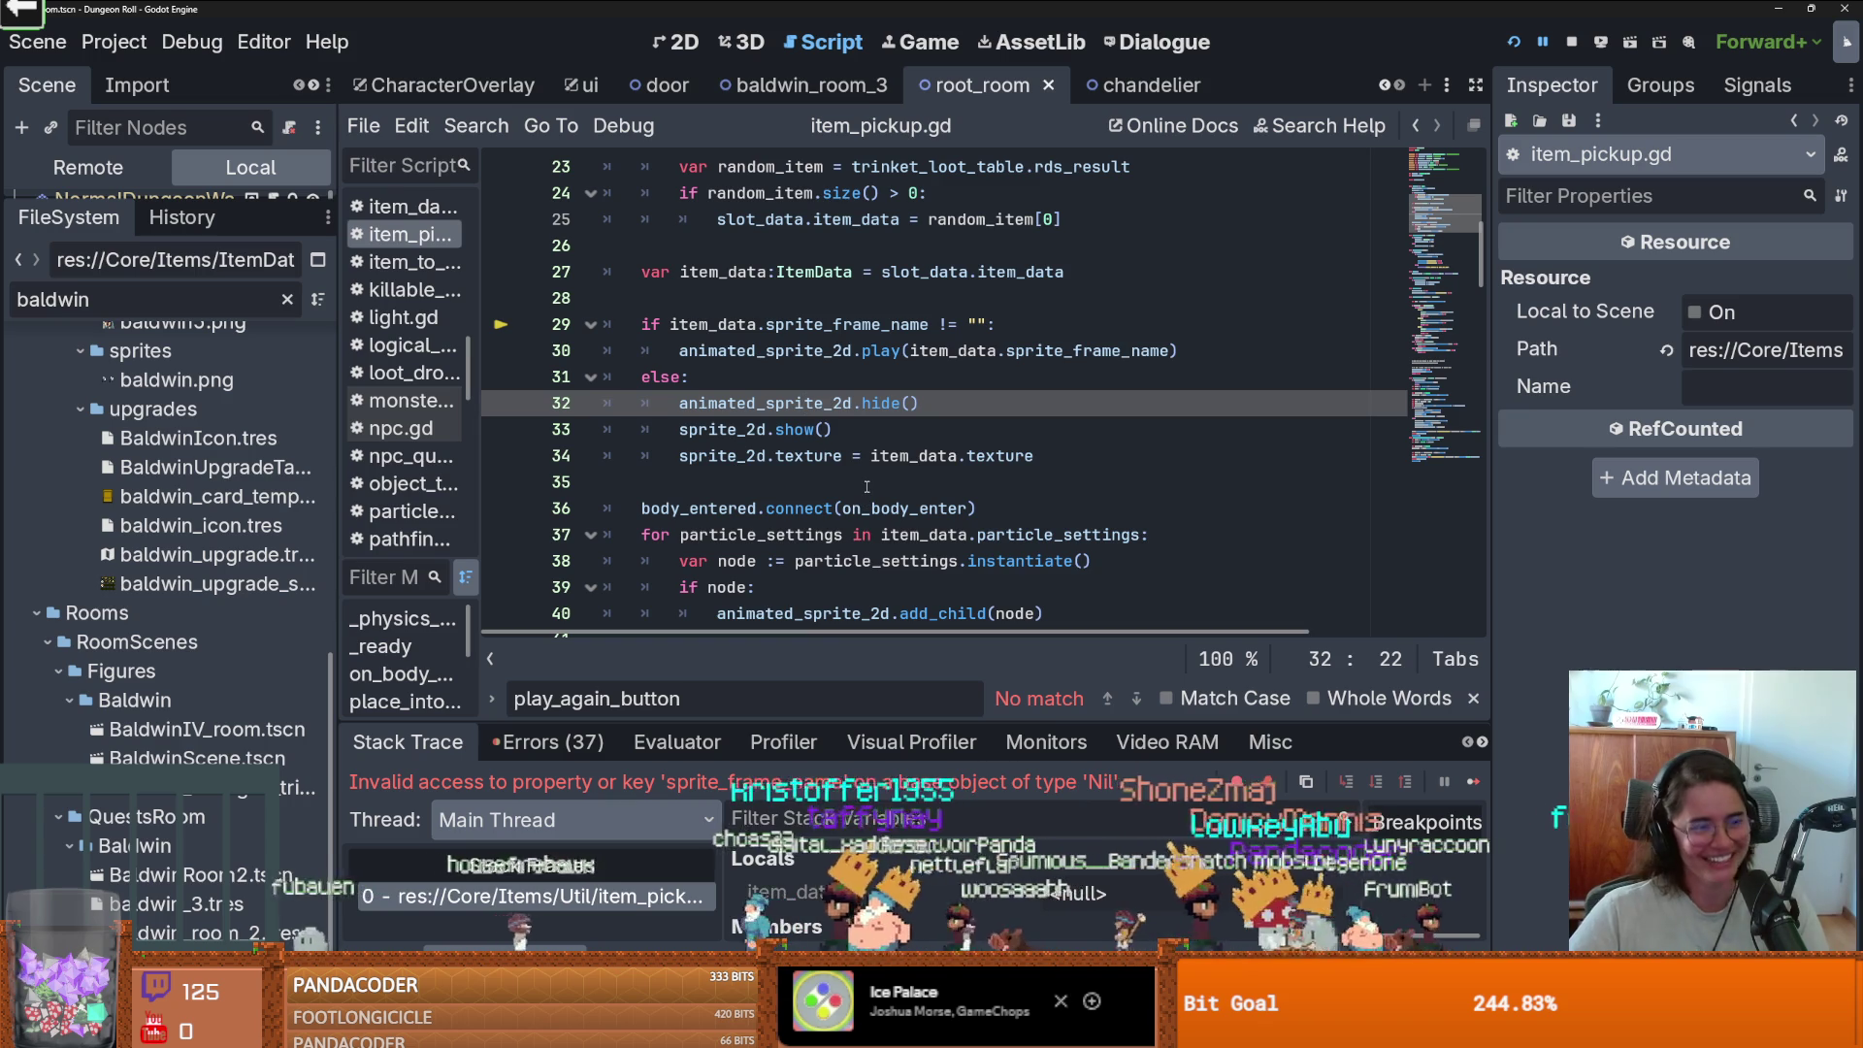
pyautogui.hotkey('ctrl', 's')
pyautogui.scroll(-3, 978, 565)
pyautogui.scroll(4, 922, 539)
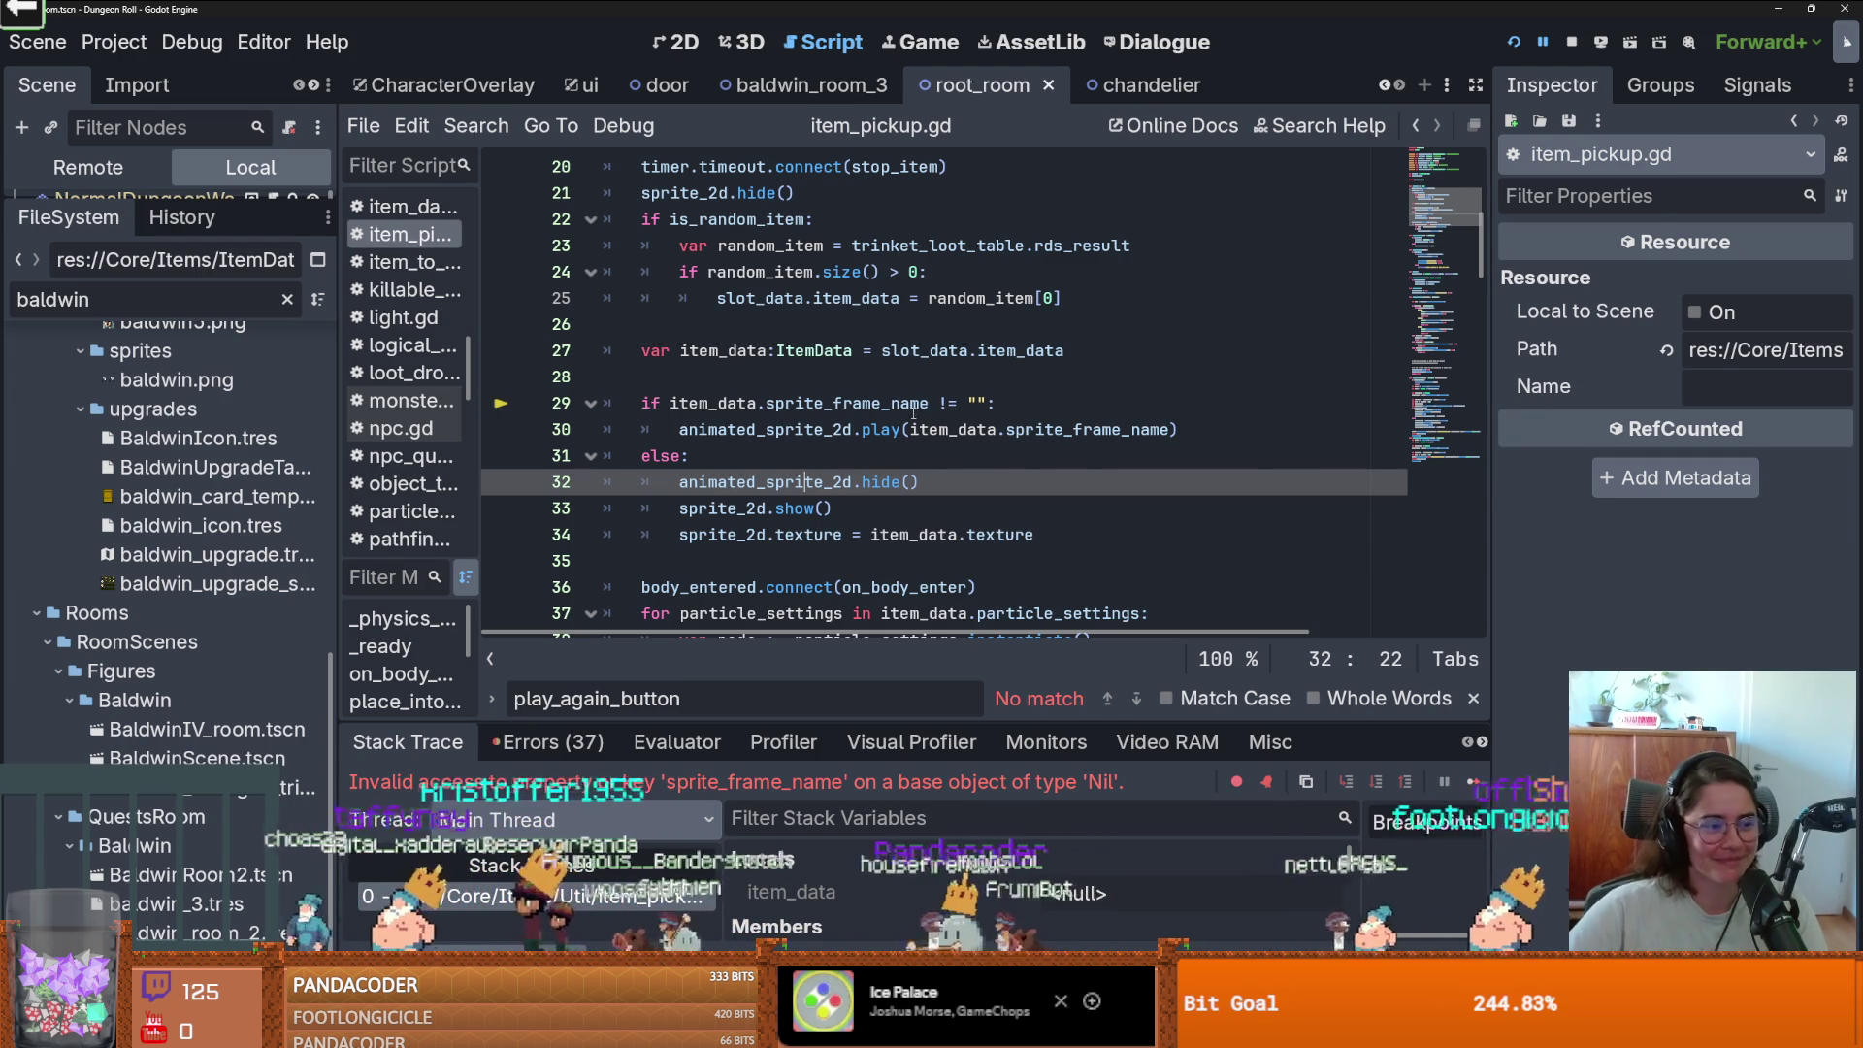
pyautogui.click(755, 448)
pyautogui.hotkey('ctrl', 's')
pyautogui.scroll(-2, 699, 524)
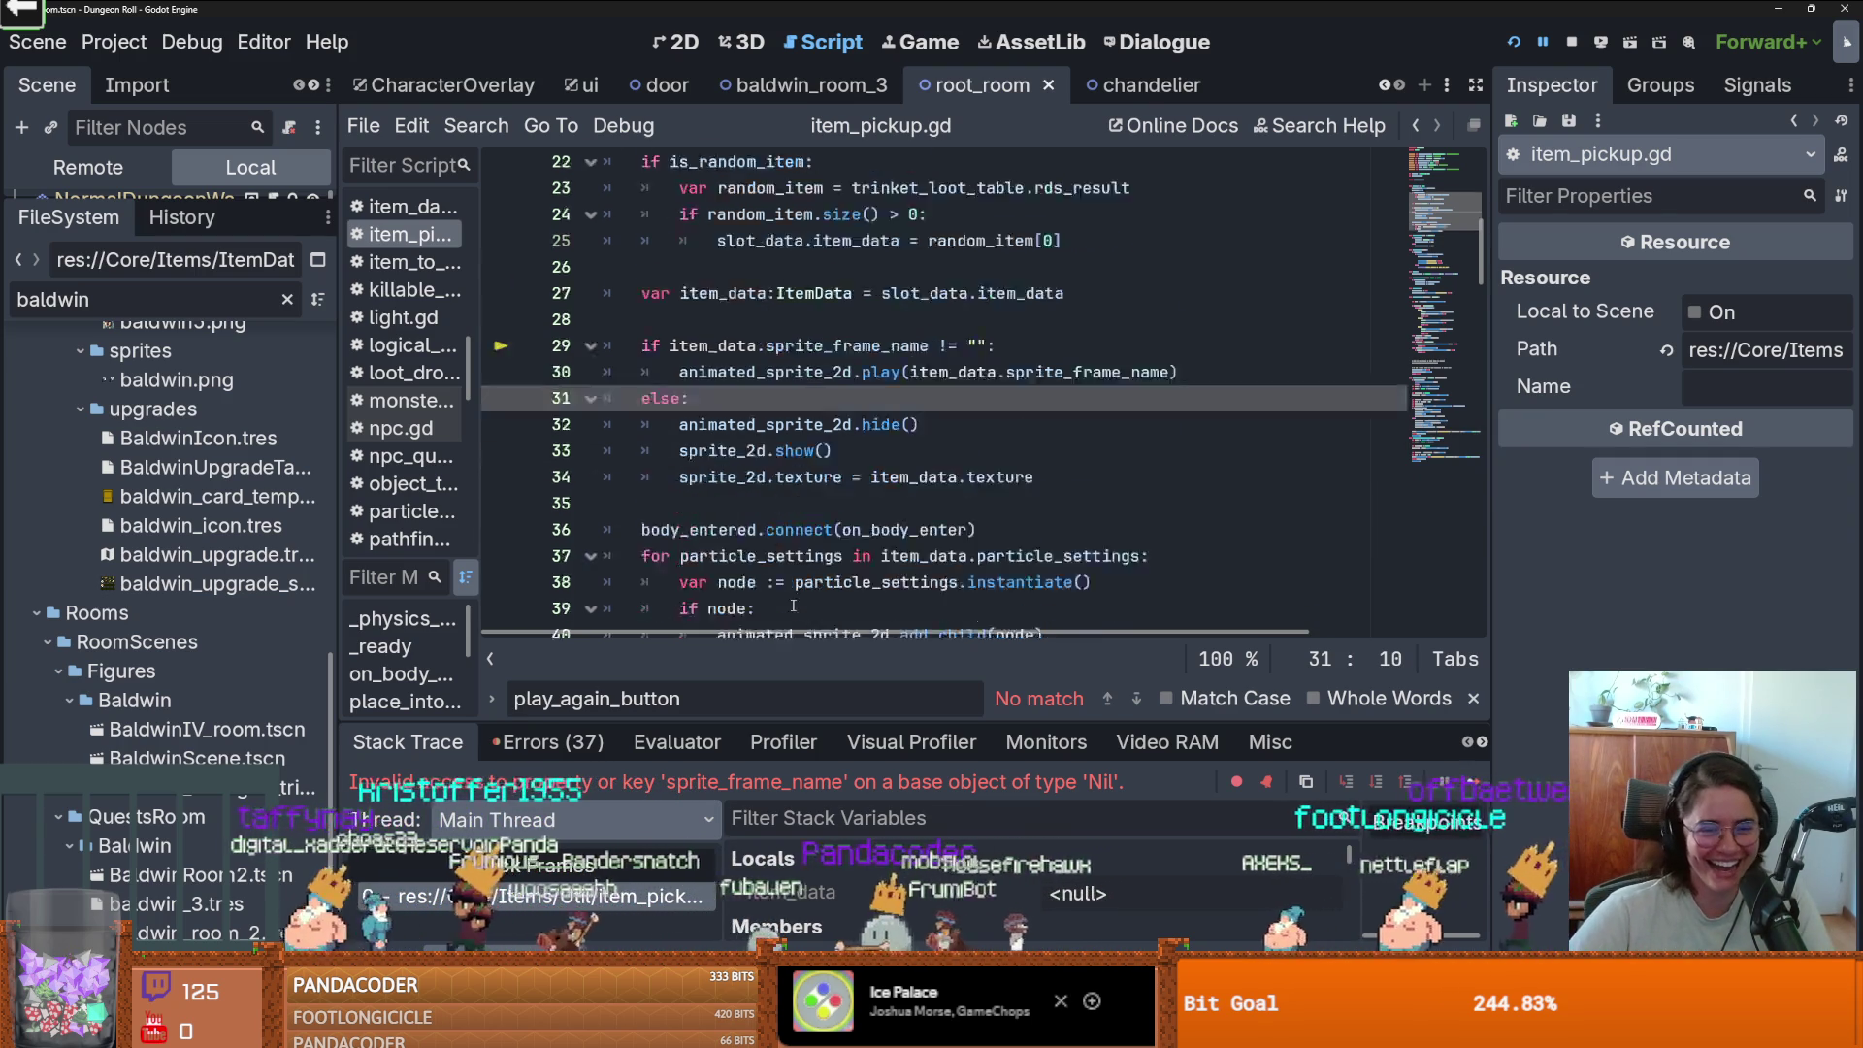
pyautogui.scroll(1, 660, 587)
pyautogui.moveTo(745, 587)
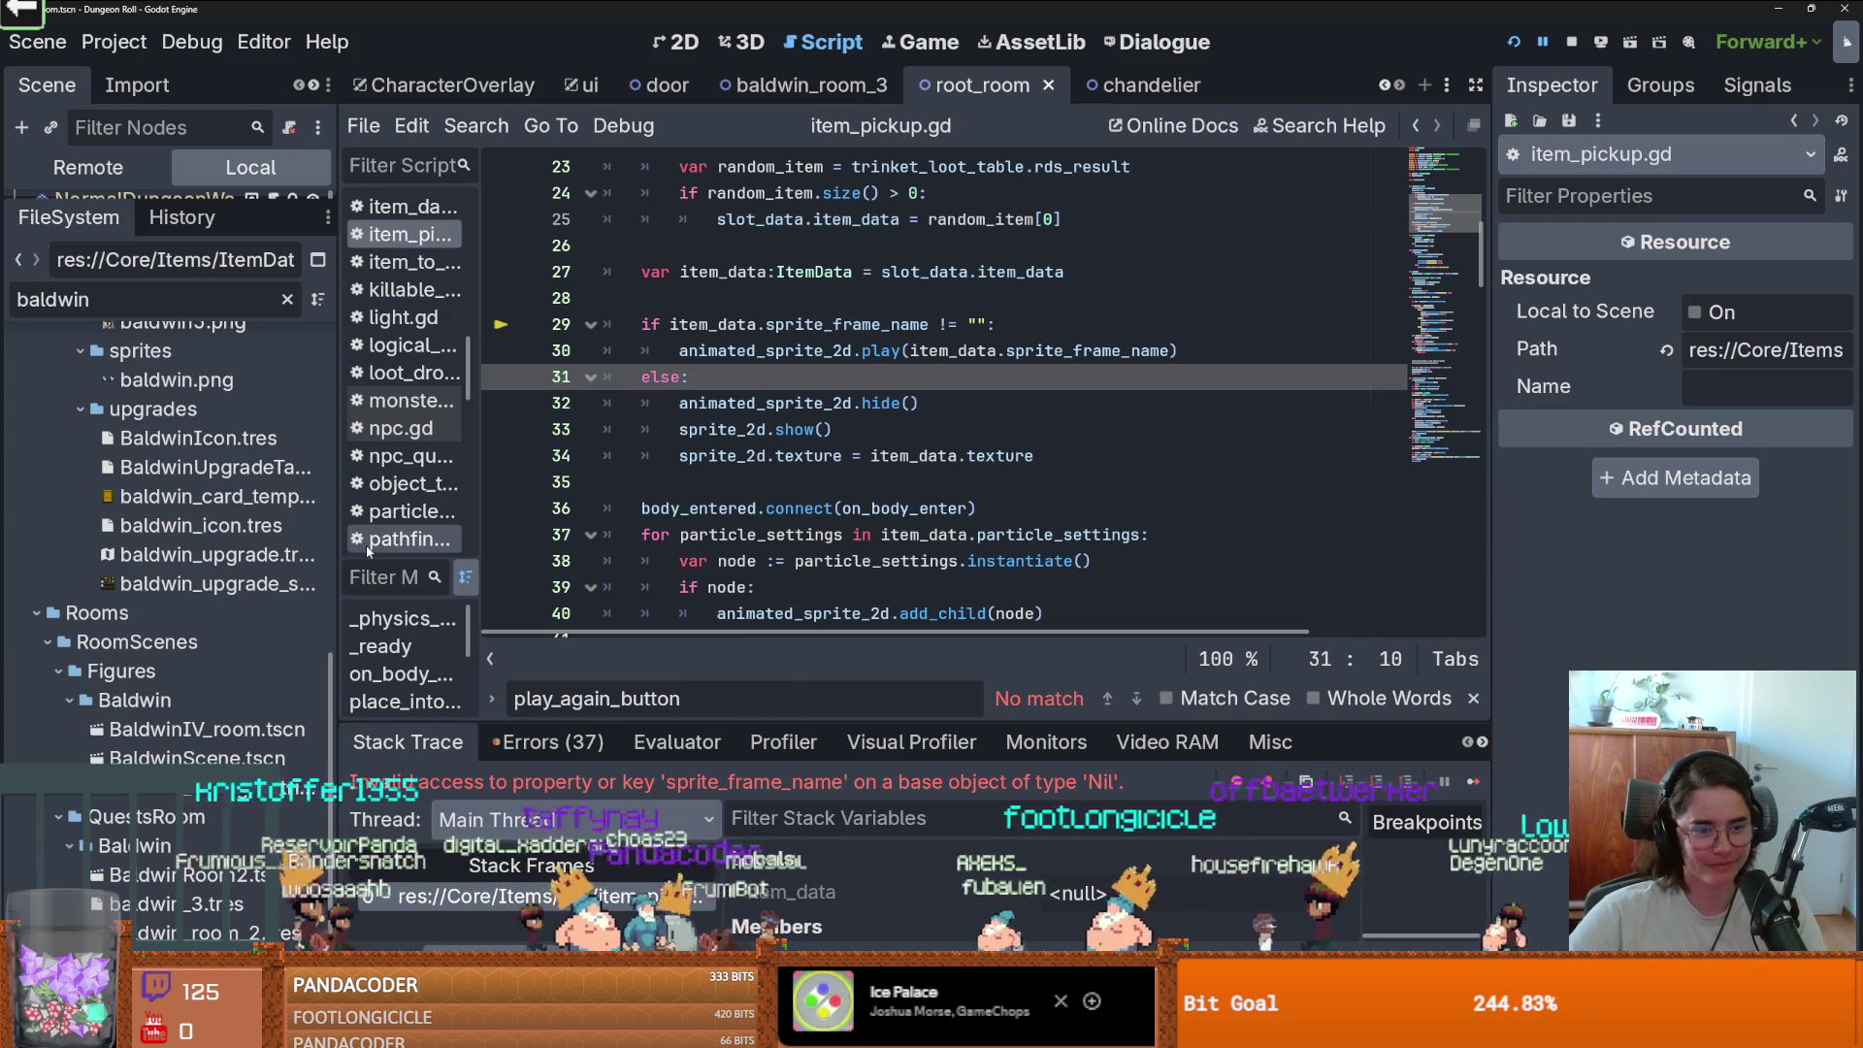
# Widen the file browser and show the baldwin_room_3 scene in 2D.
pyautogui.moveTo(339, 566); pyautogui.dragTo(416, 566)
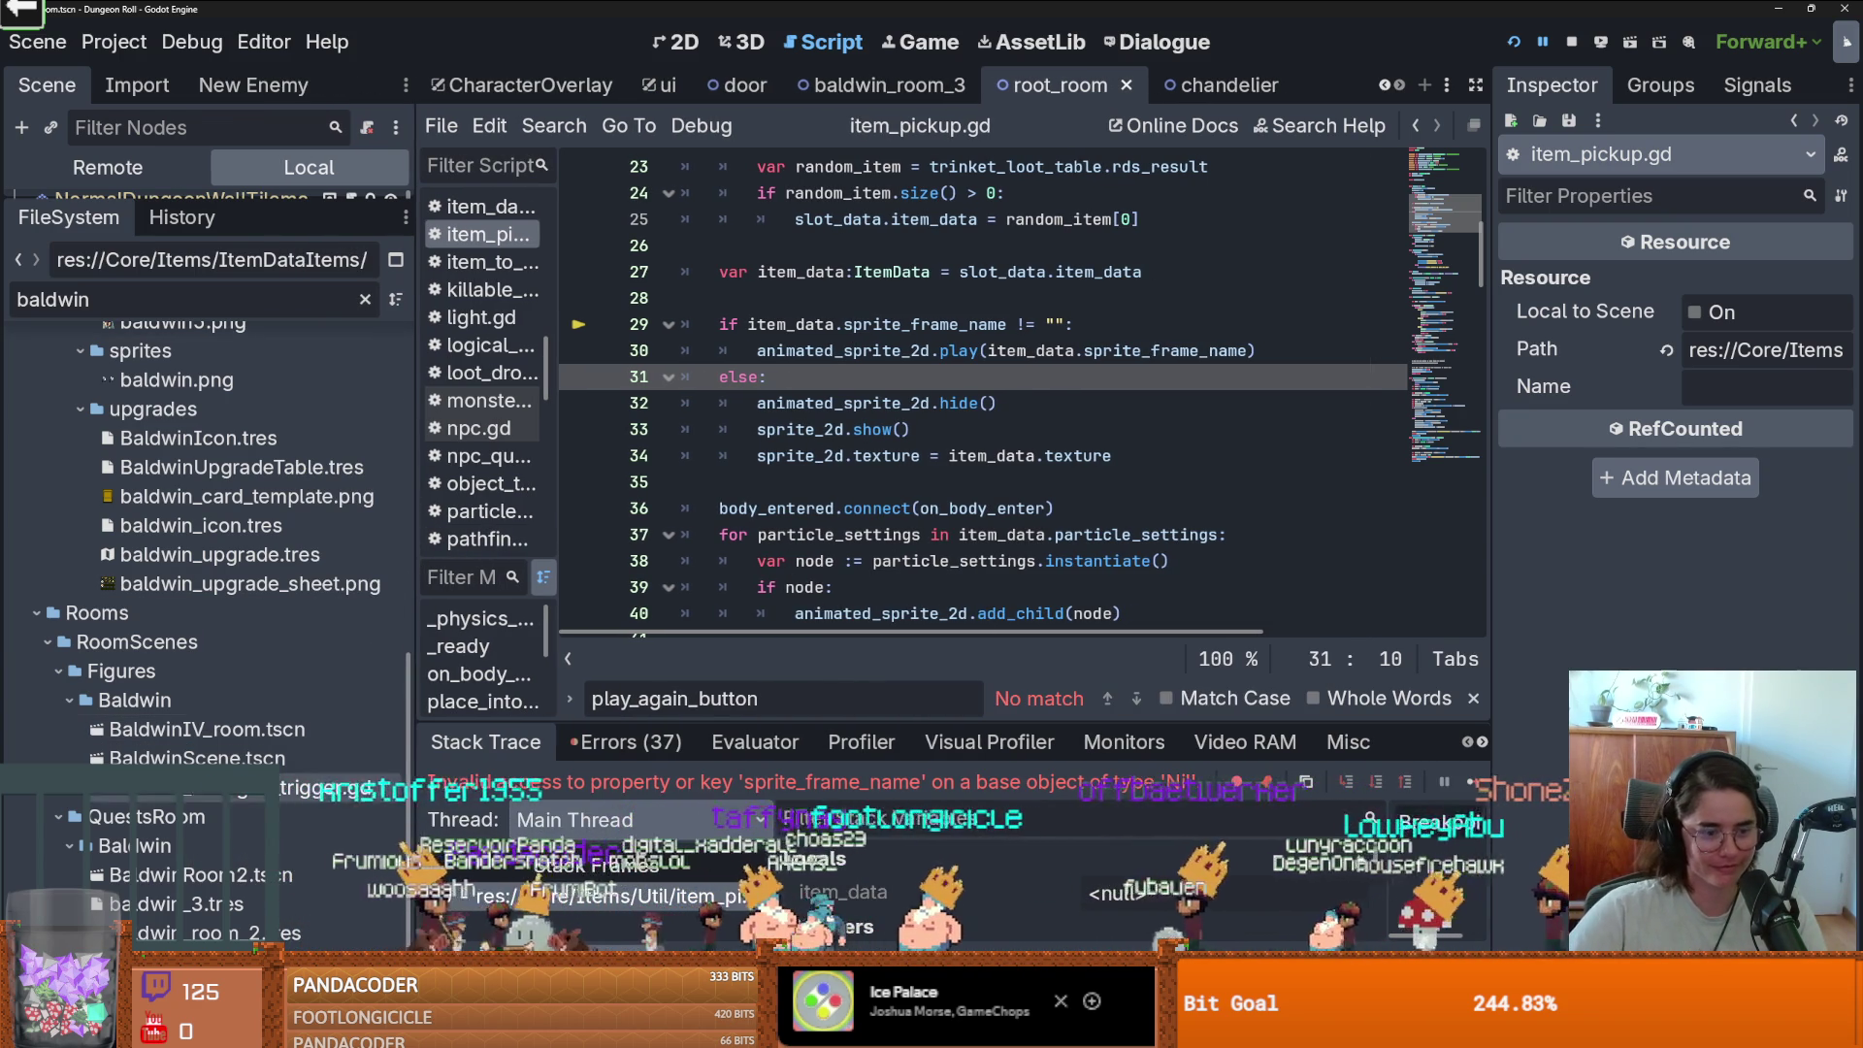
pyautogui.click(883, 85)
pyautogui.click(676, 42)
# Give ItemPickup a new SlotData whose Item Data is the WilliamManuscript item.
pyautogui.scroll(-2, 885, 337)
pyautogui.scroll(3, 885, 336)
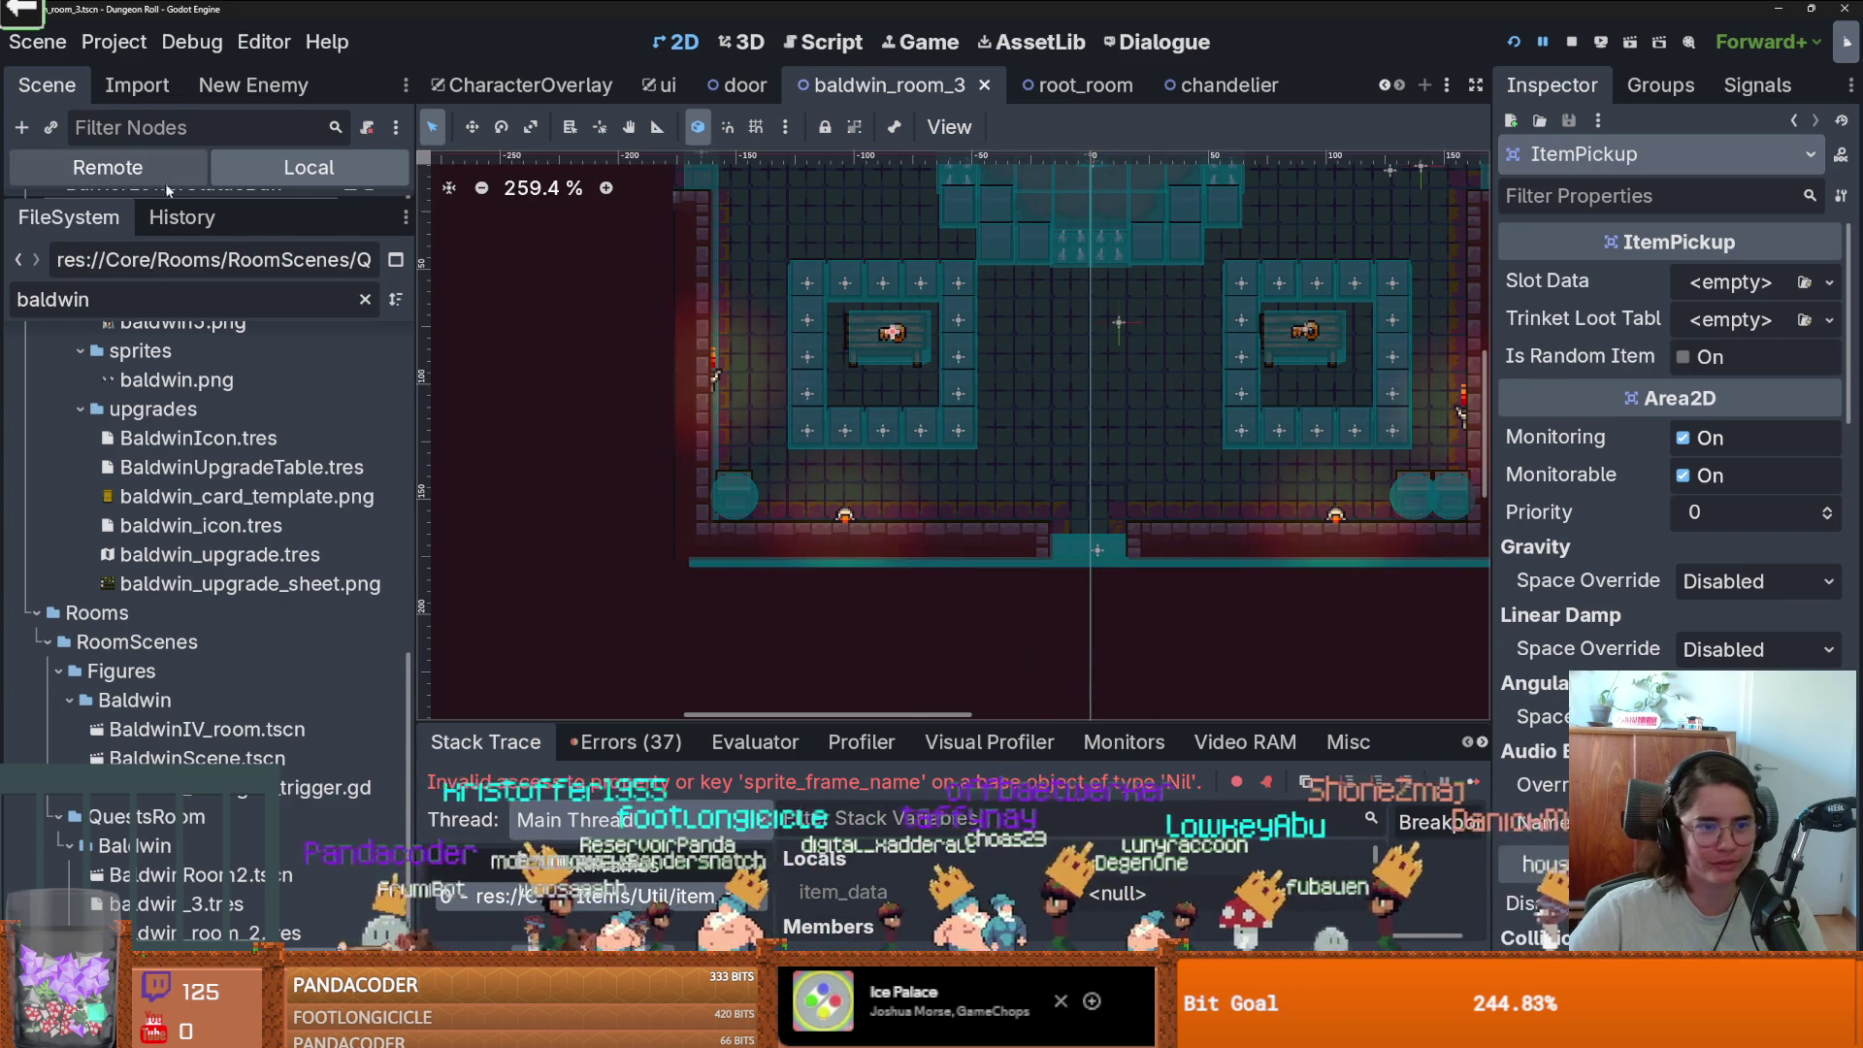
pyautogui.moveTo(184, 201); pyautogui.dragTo(189, 413)
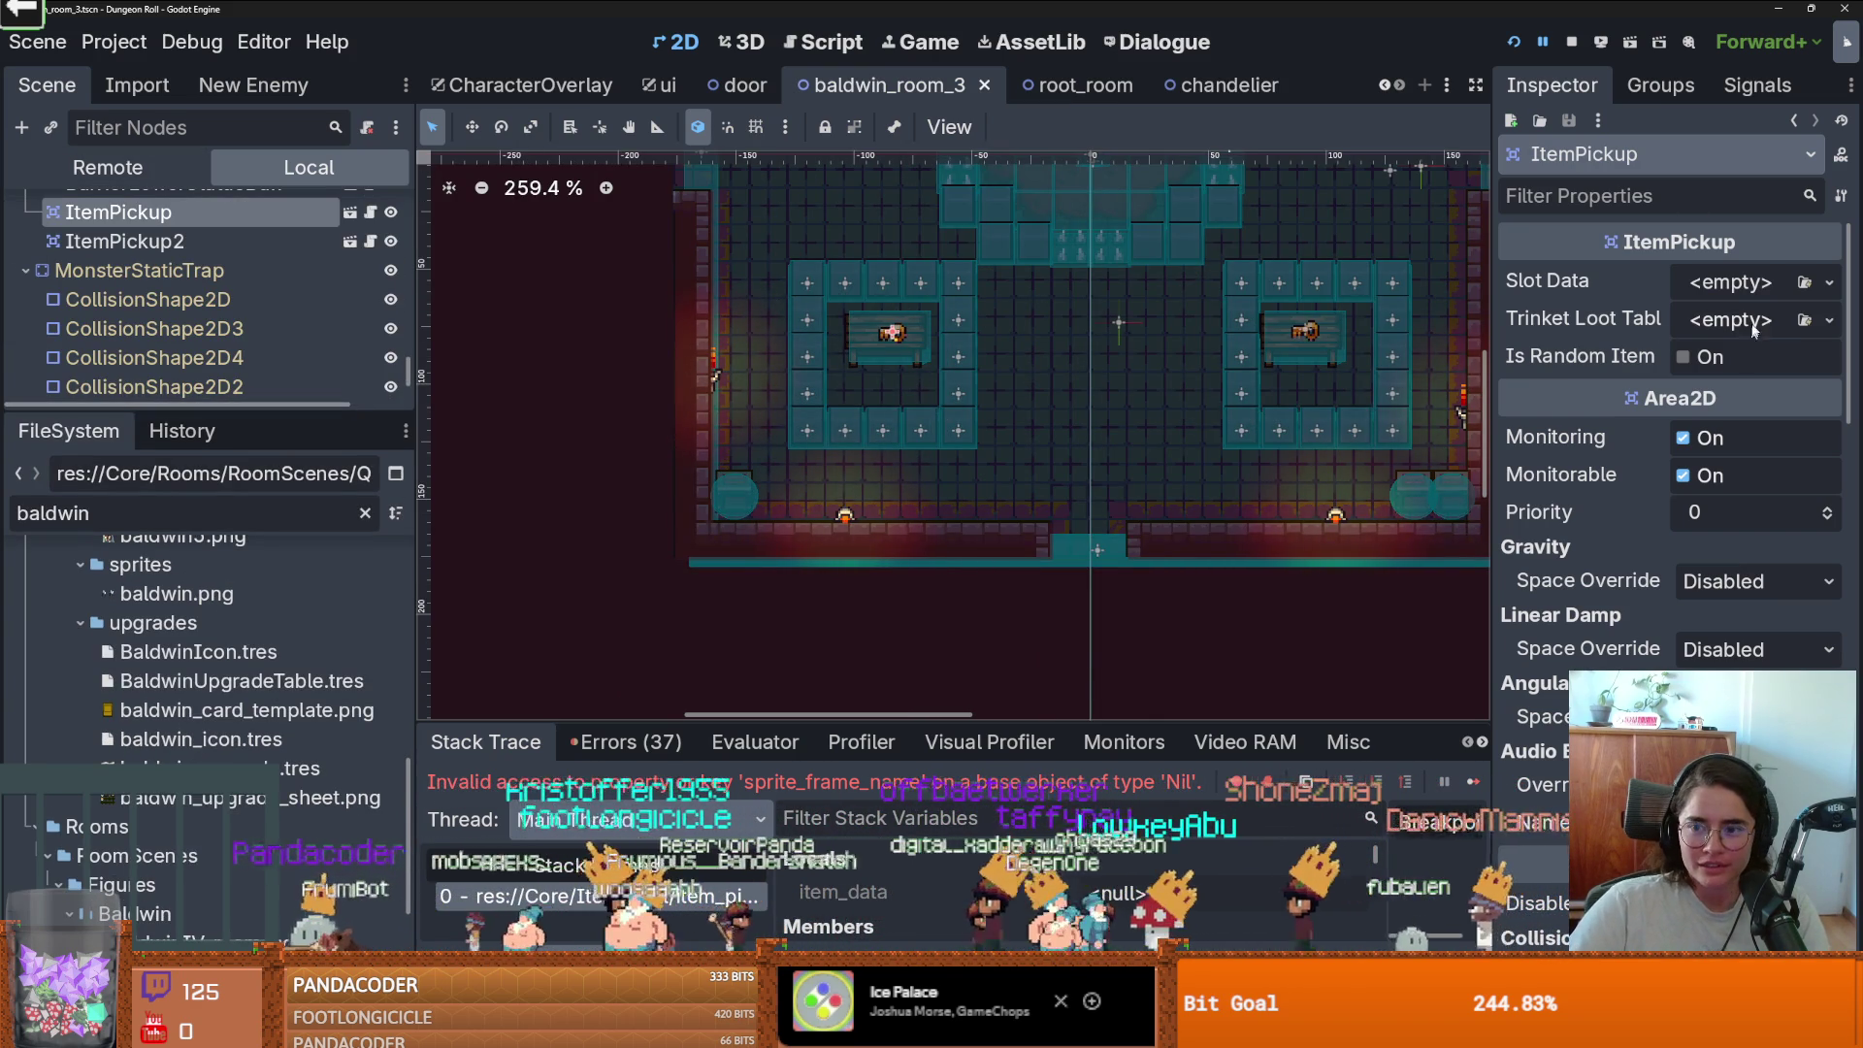
pyautogui.click(1749, 291)
pyautogui.click(1737, 350)
pyautogui.click(1826, 324)
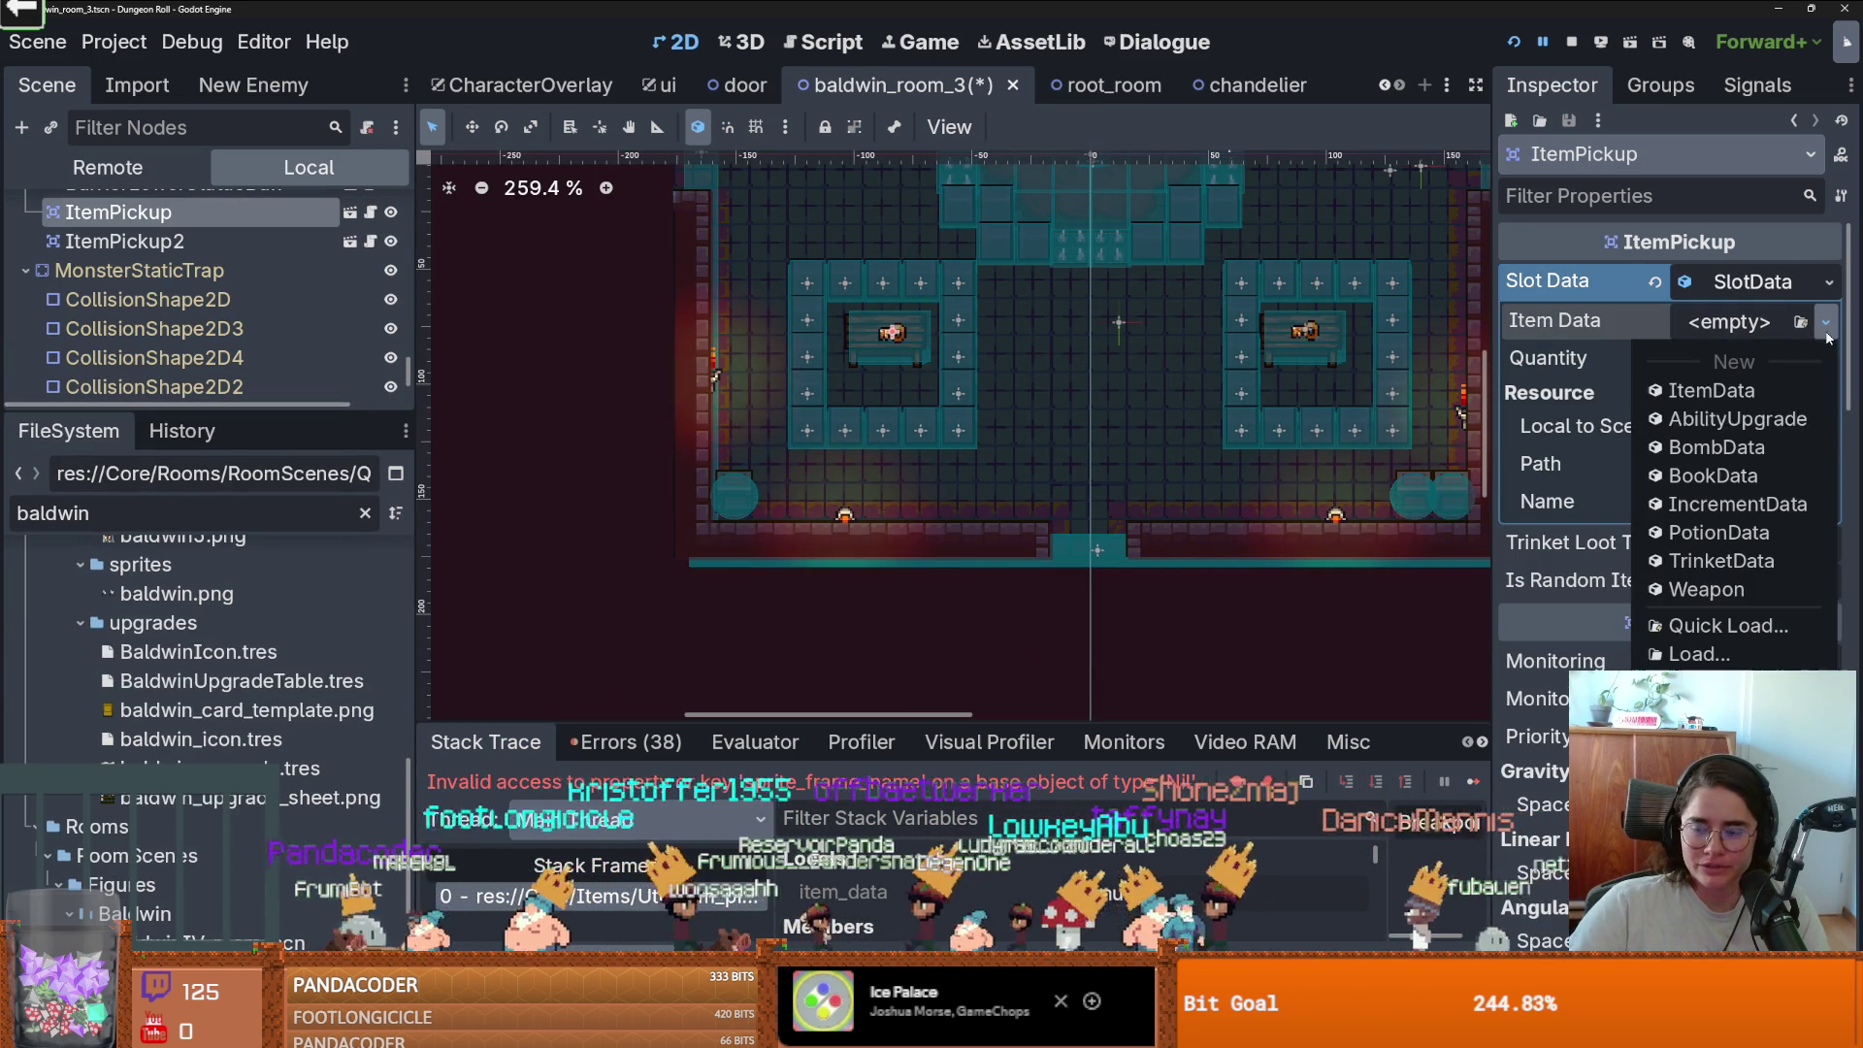
pyautogui.click(1682, 625)
pyautogui.write('wil')
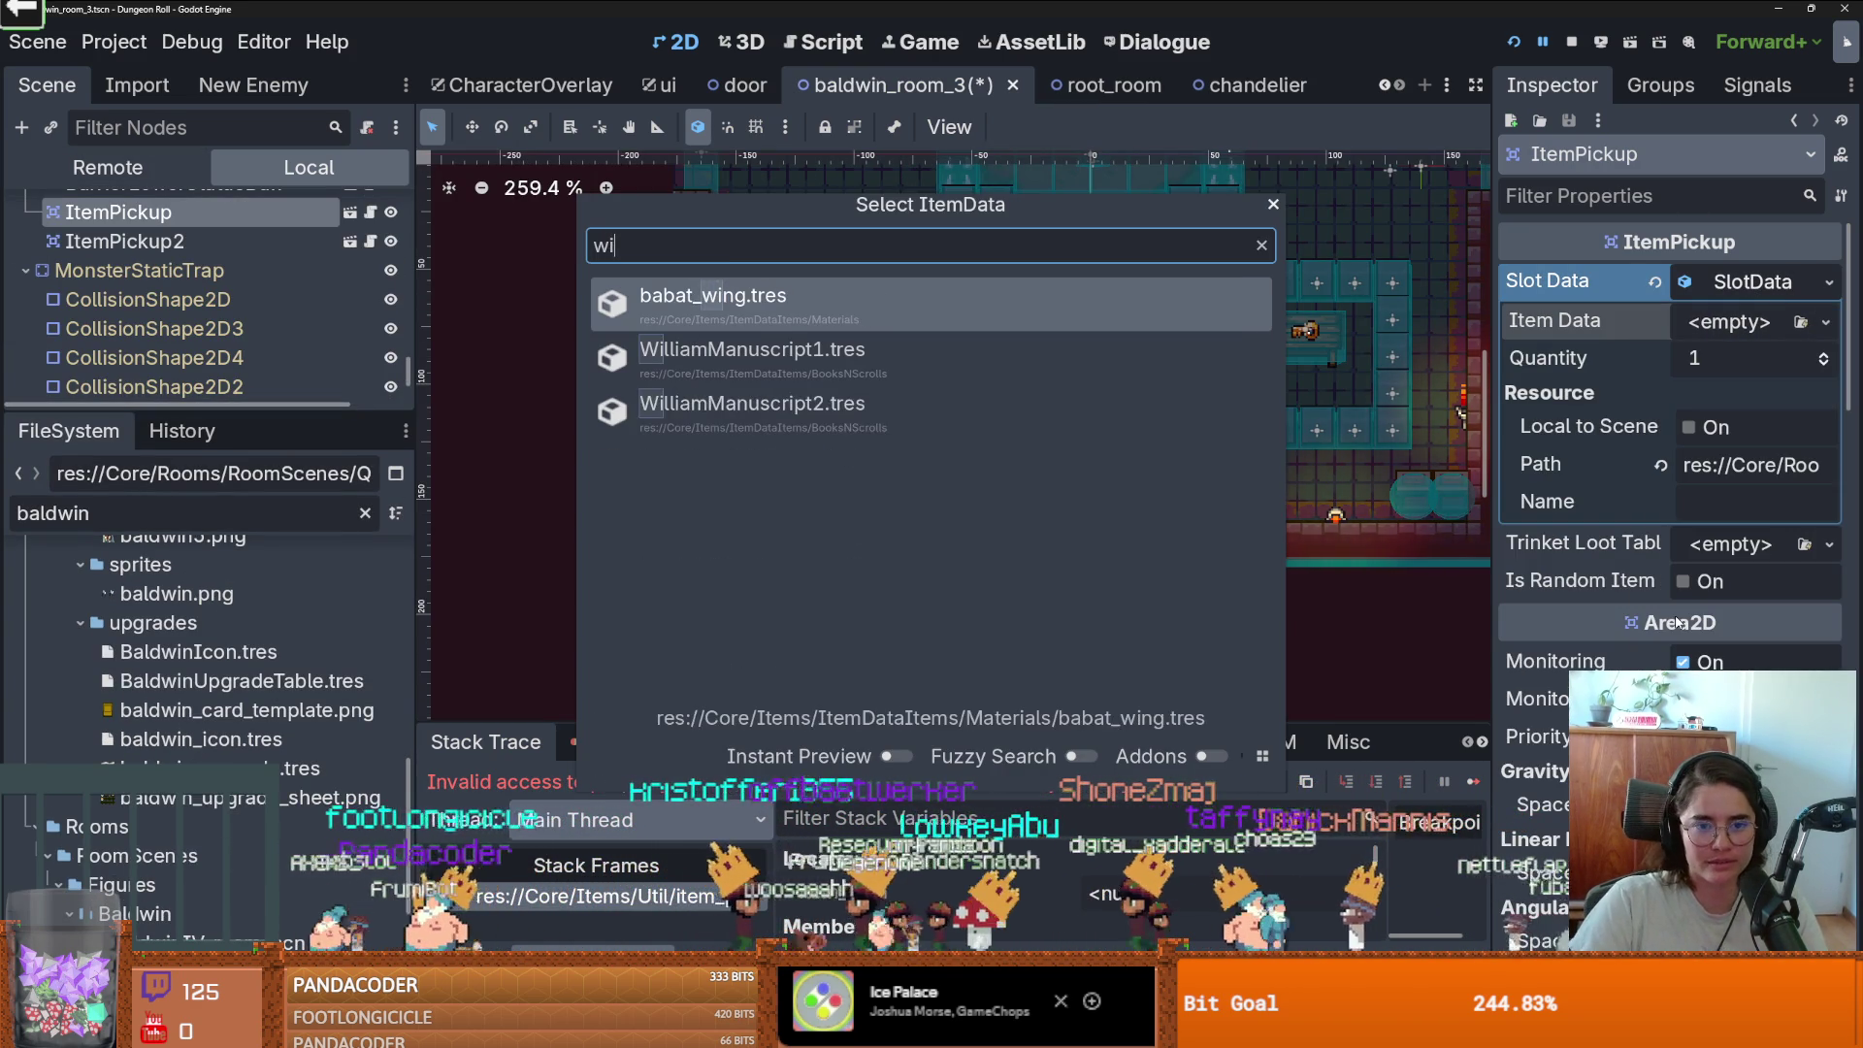
pyautogui.press('Return')
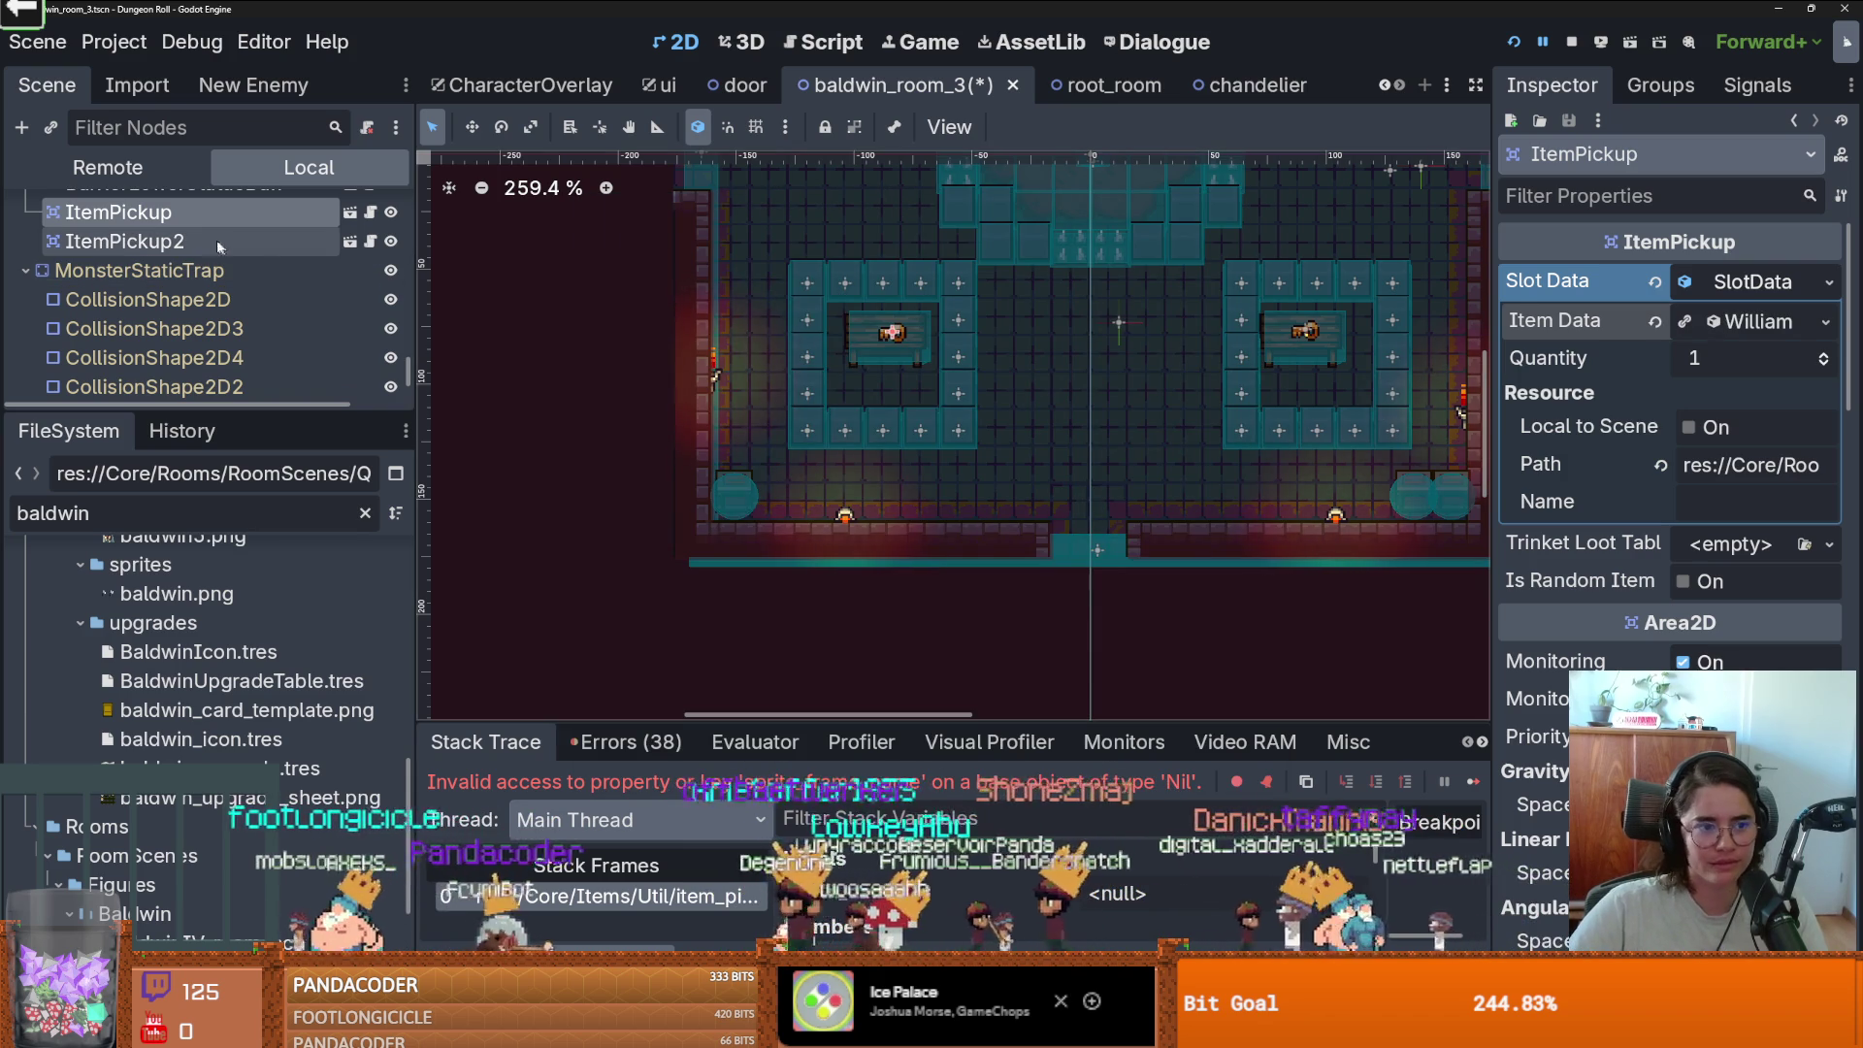
# Give ItemPickup2 a new SlotData holding WilliamManuscript1, save, and relaunch the game.
pyautogui.click(203, 239)
pyautogui.click(1829, 283)
pyautogui.click(1737, 349)
pyautogui.click(1826, 321)
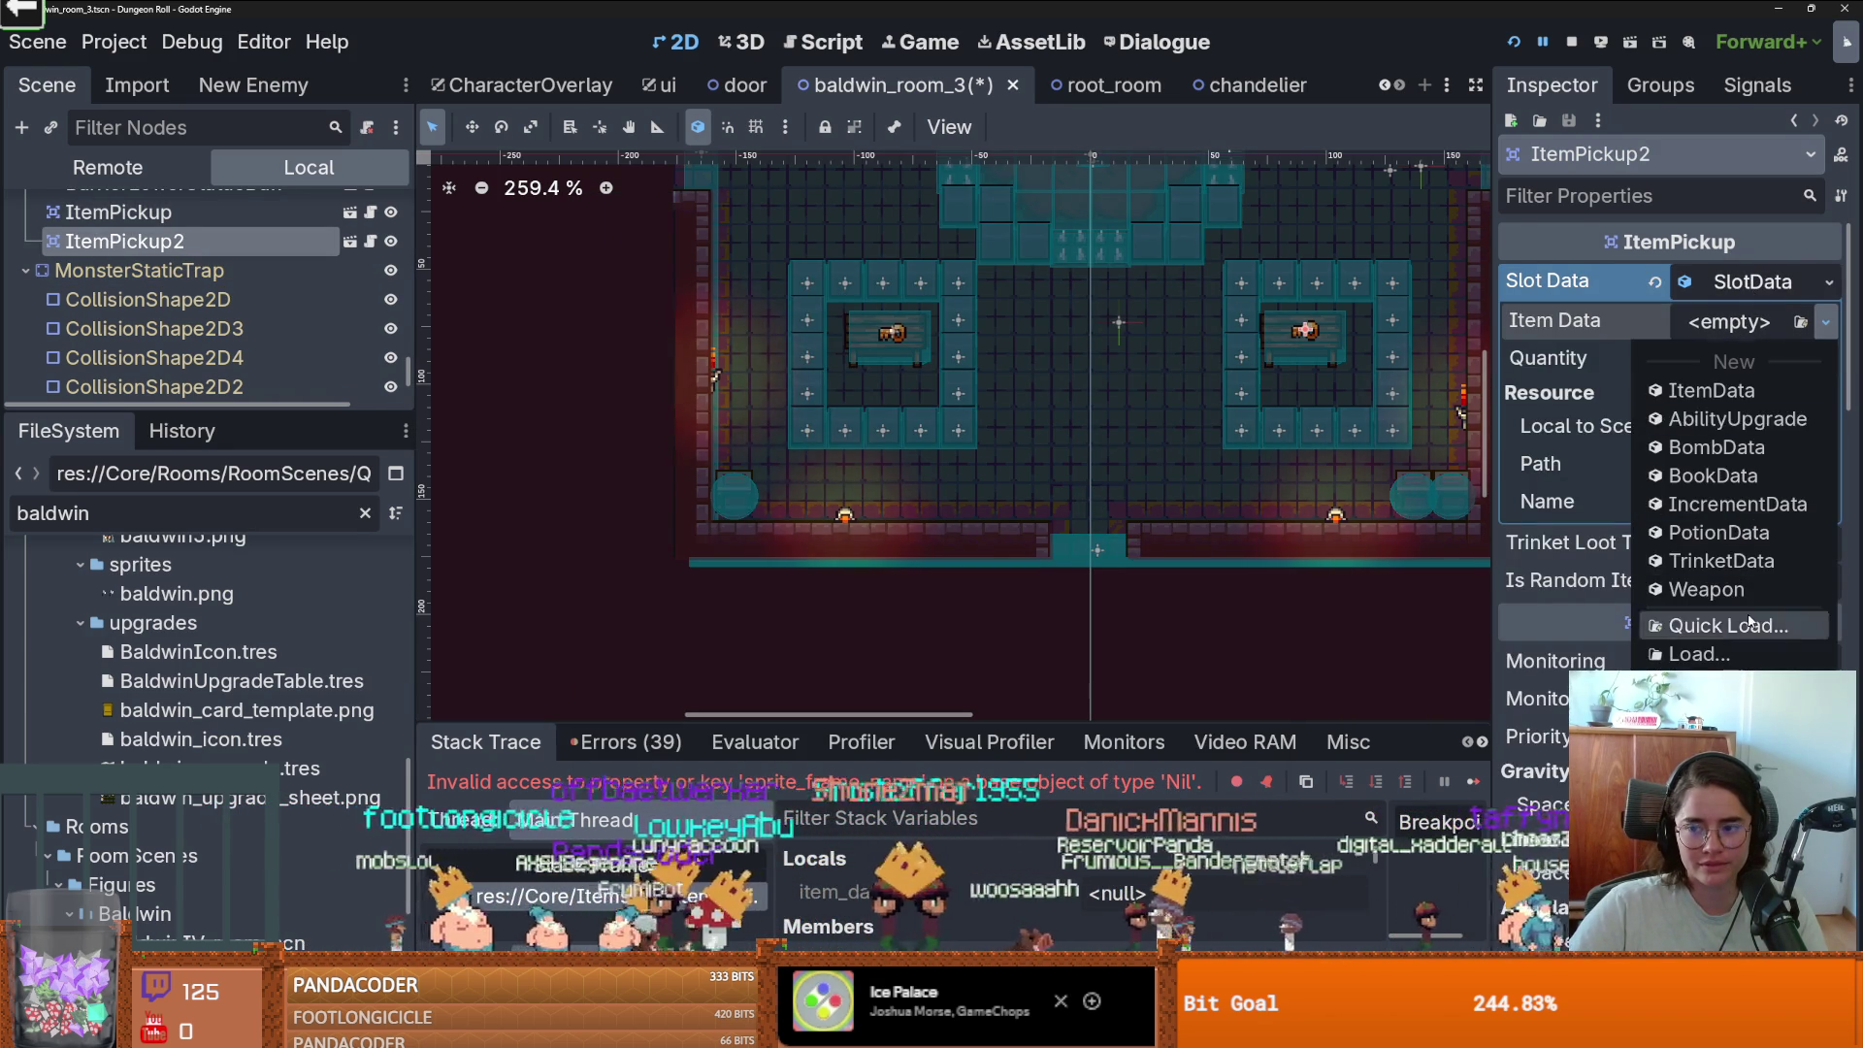
pyautogui.click(1749, 621)
pyautogui.write('willia')
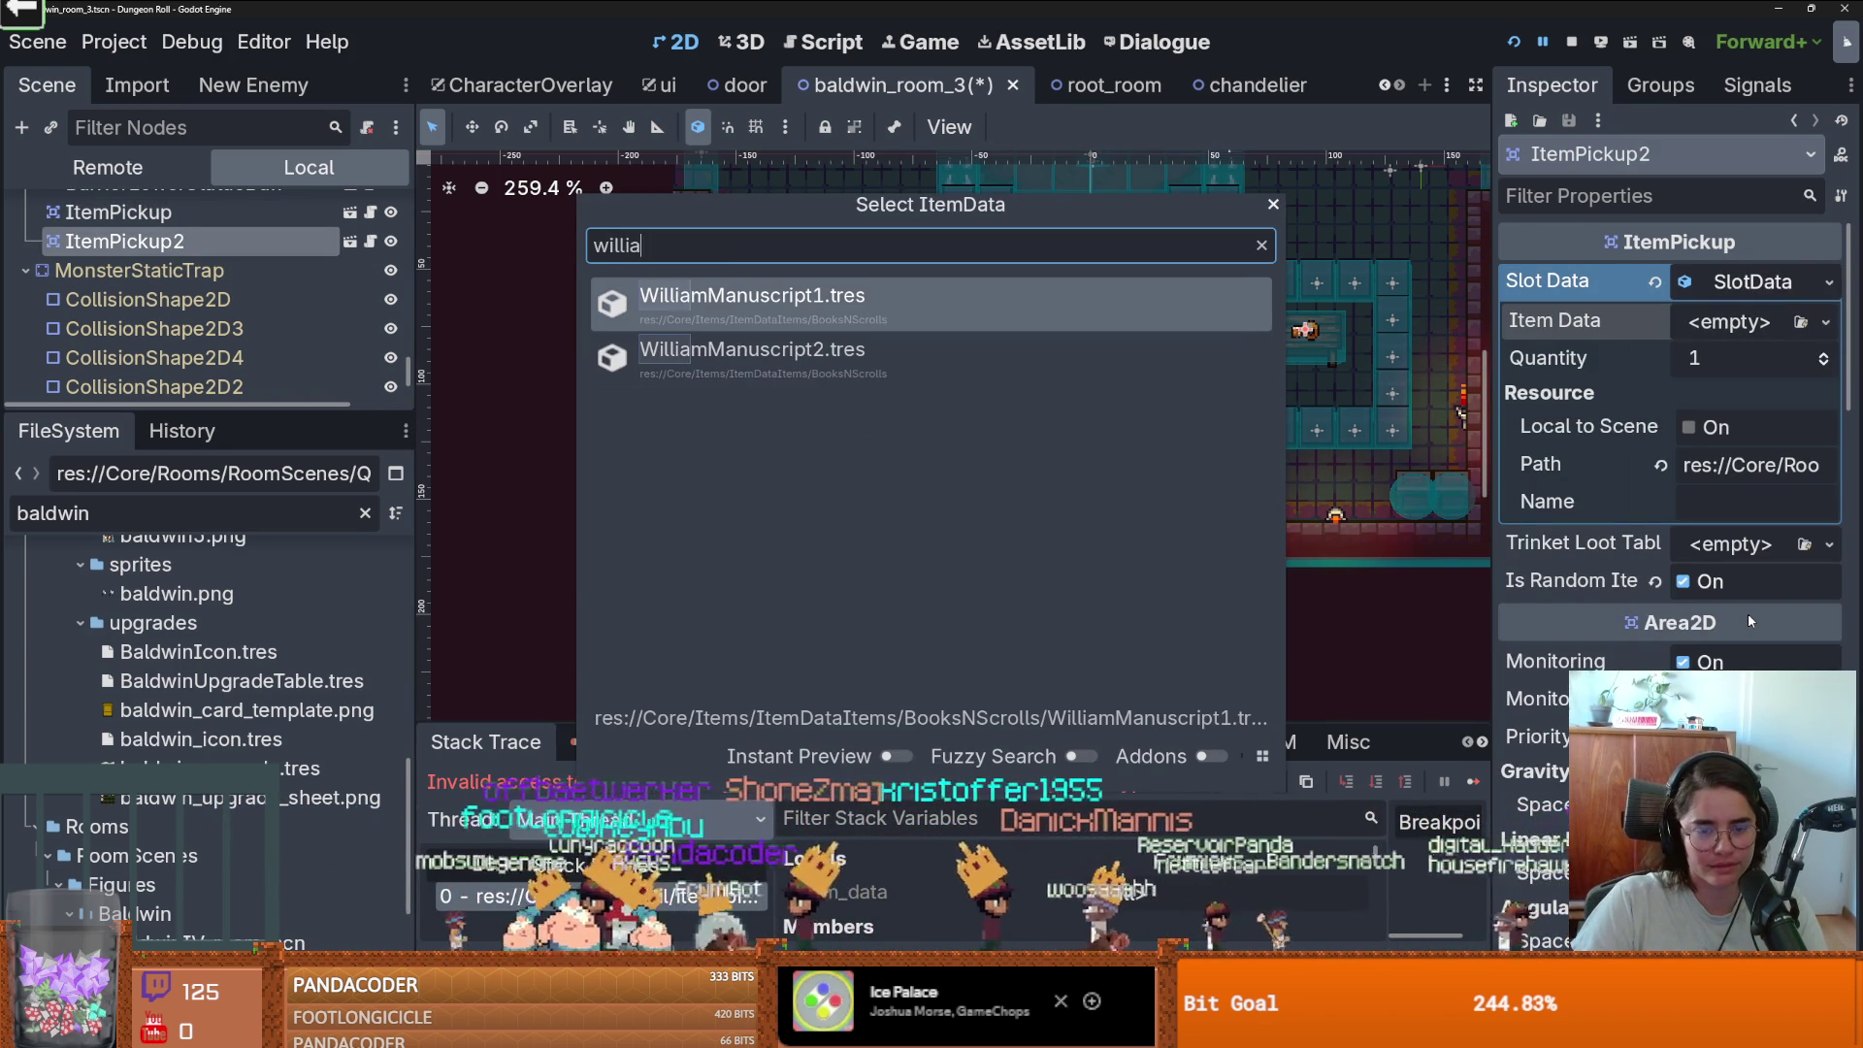
pyautogui.press('Return')
pyautogui.hotkey('ctrl', 's')
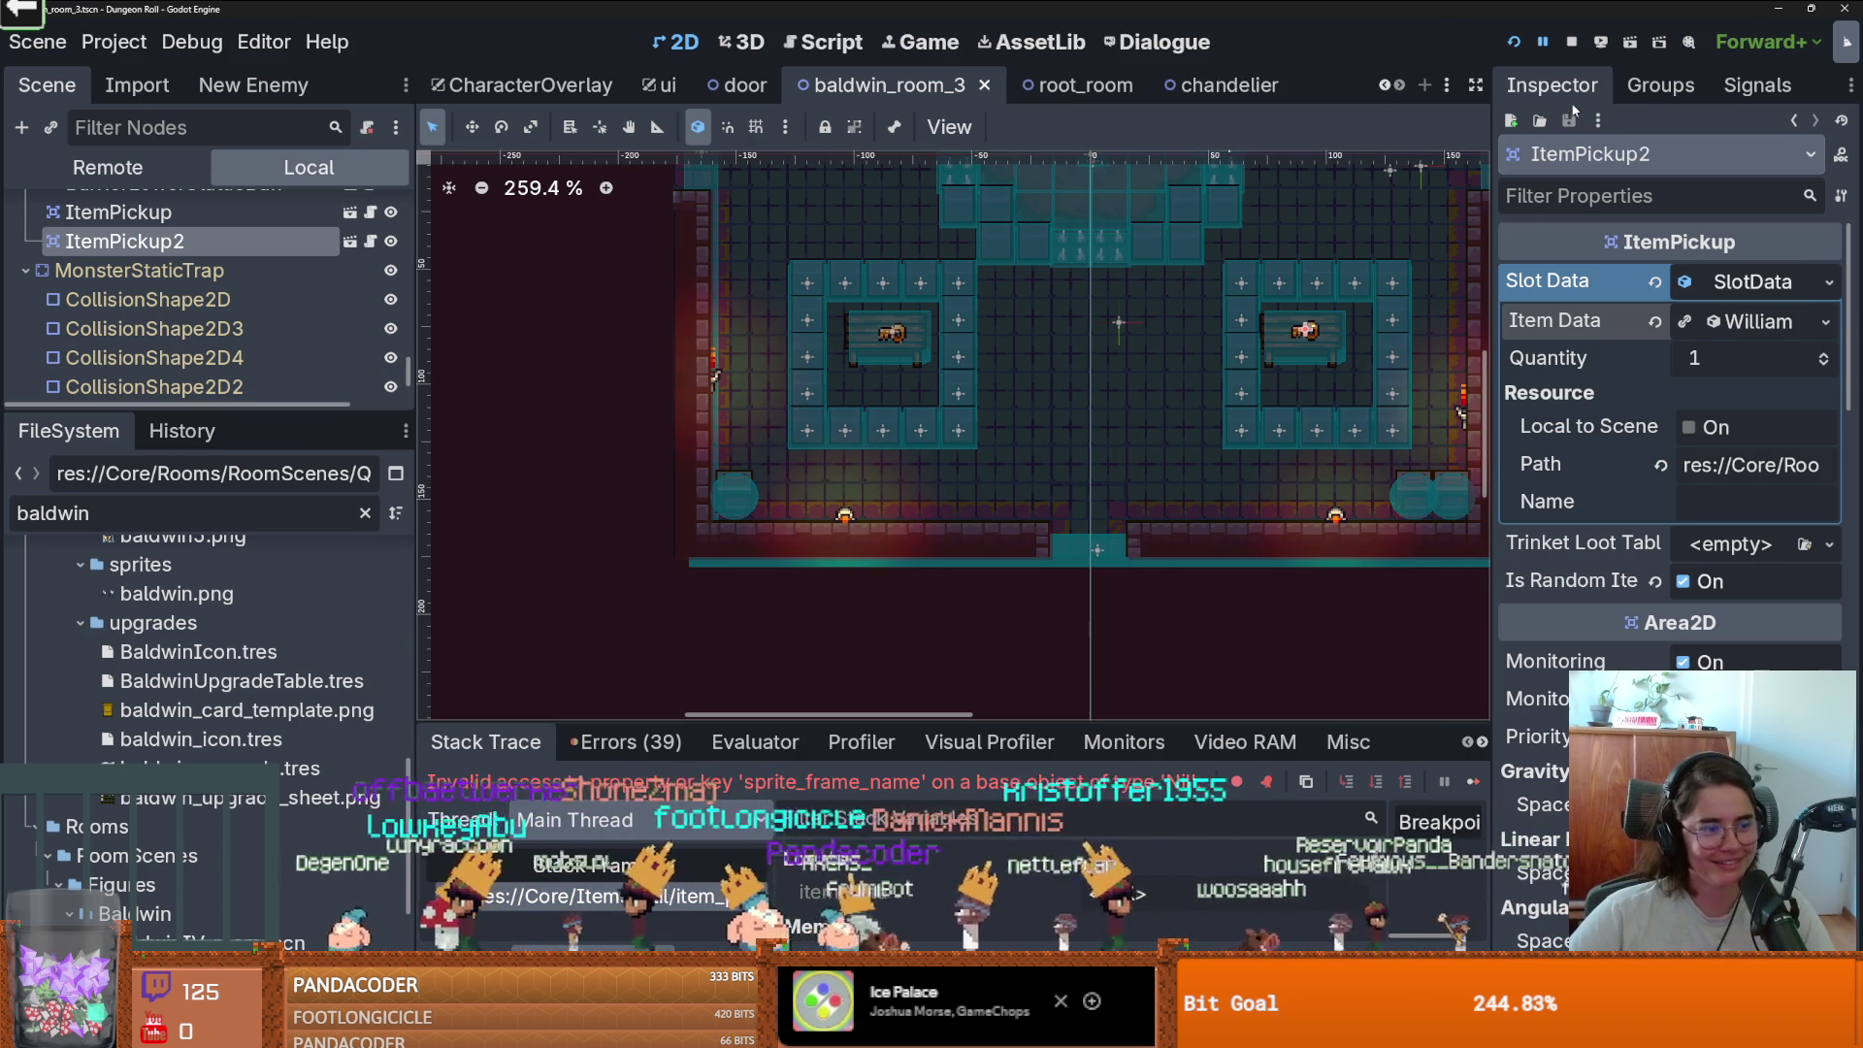
pyautogui.click(1522, 40)
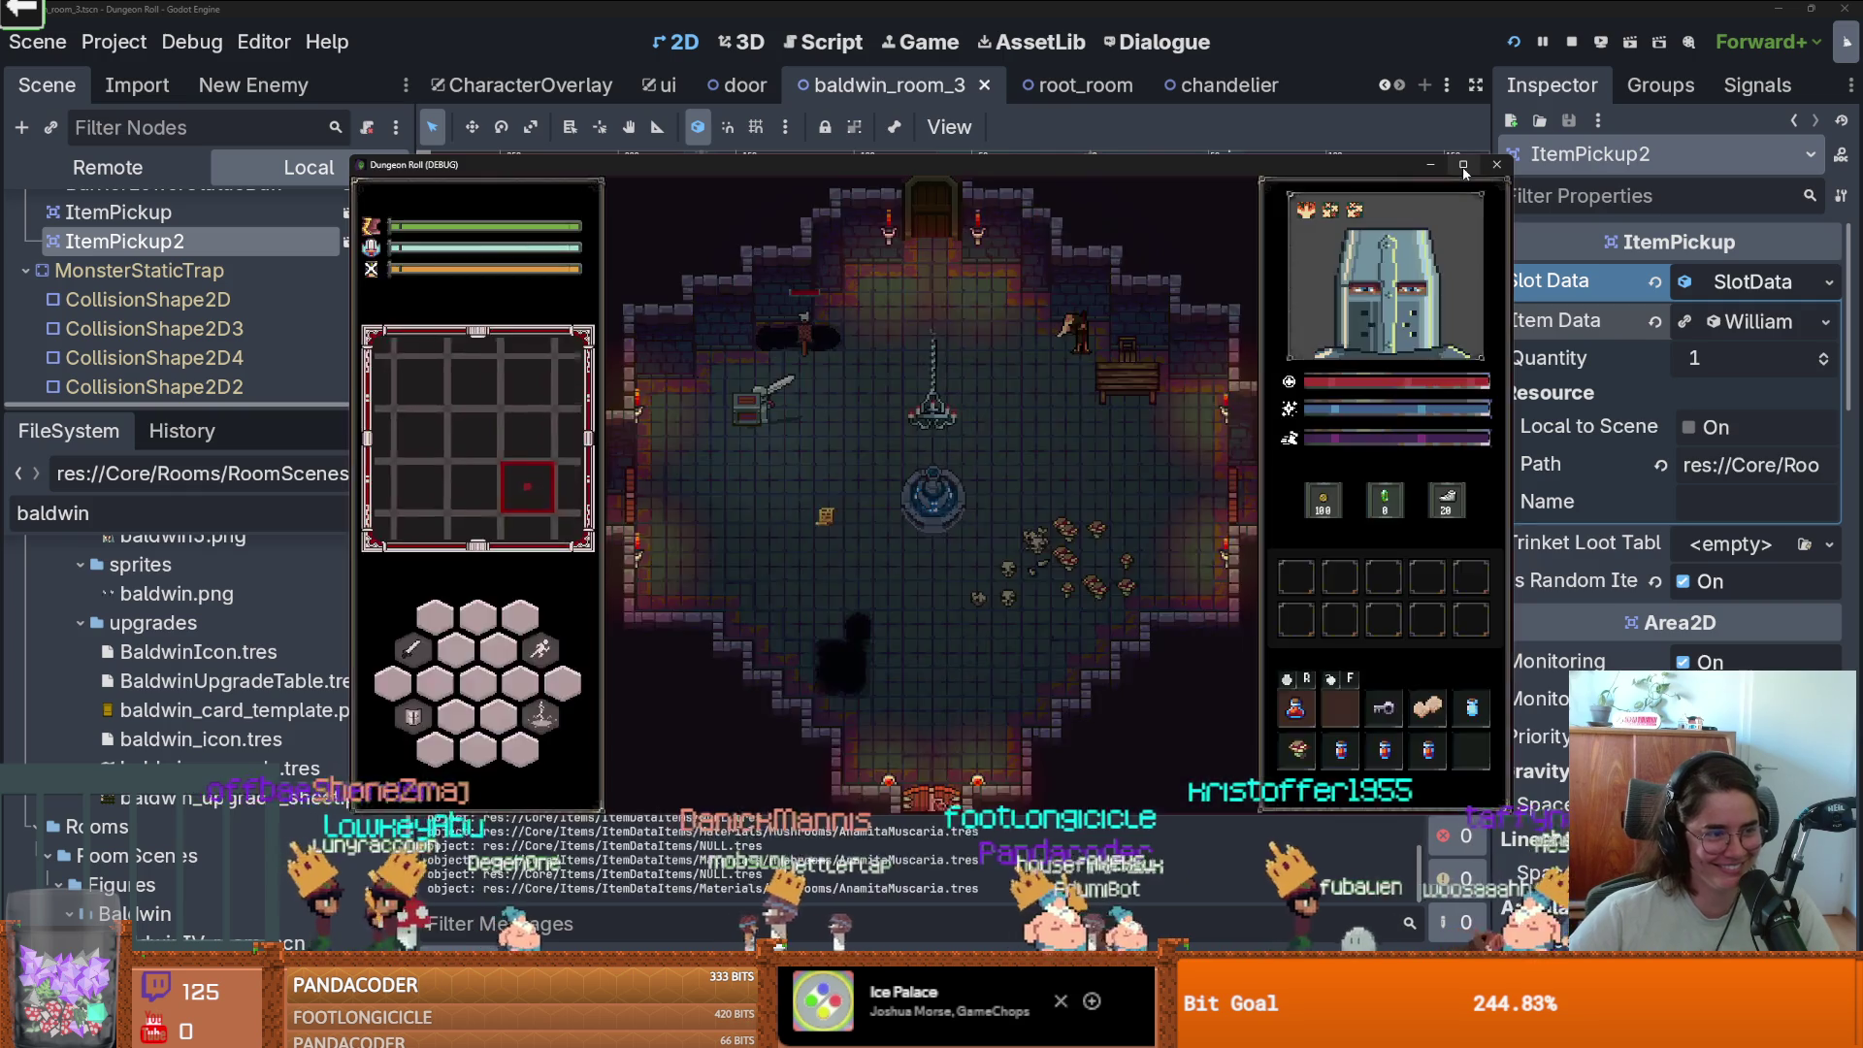
# Maximize the game window and enter a room from the room selection screen.
pyautogui.click(1462, 166)
pyautogui.press('Tab')
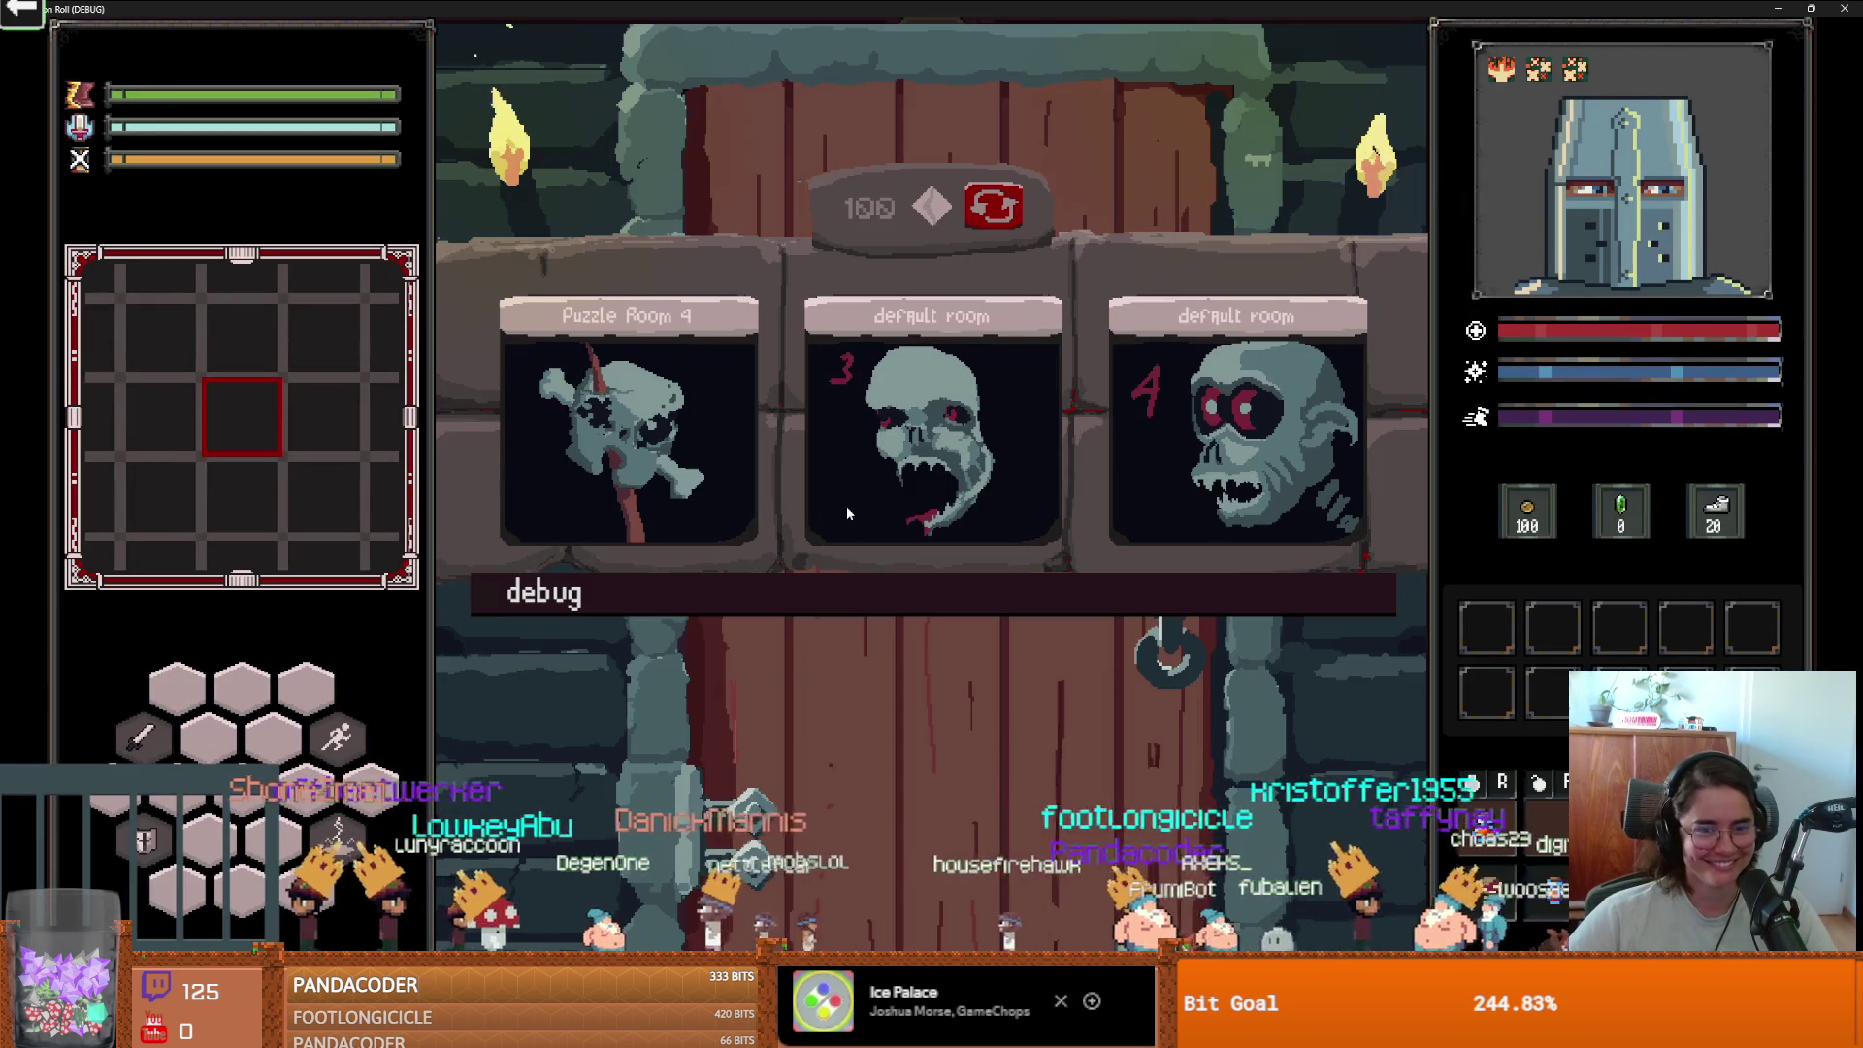
pyautogui.scroll(-2, 894, 760)
pyautogui.click(895, 759)
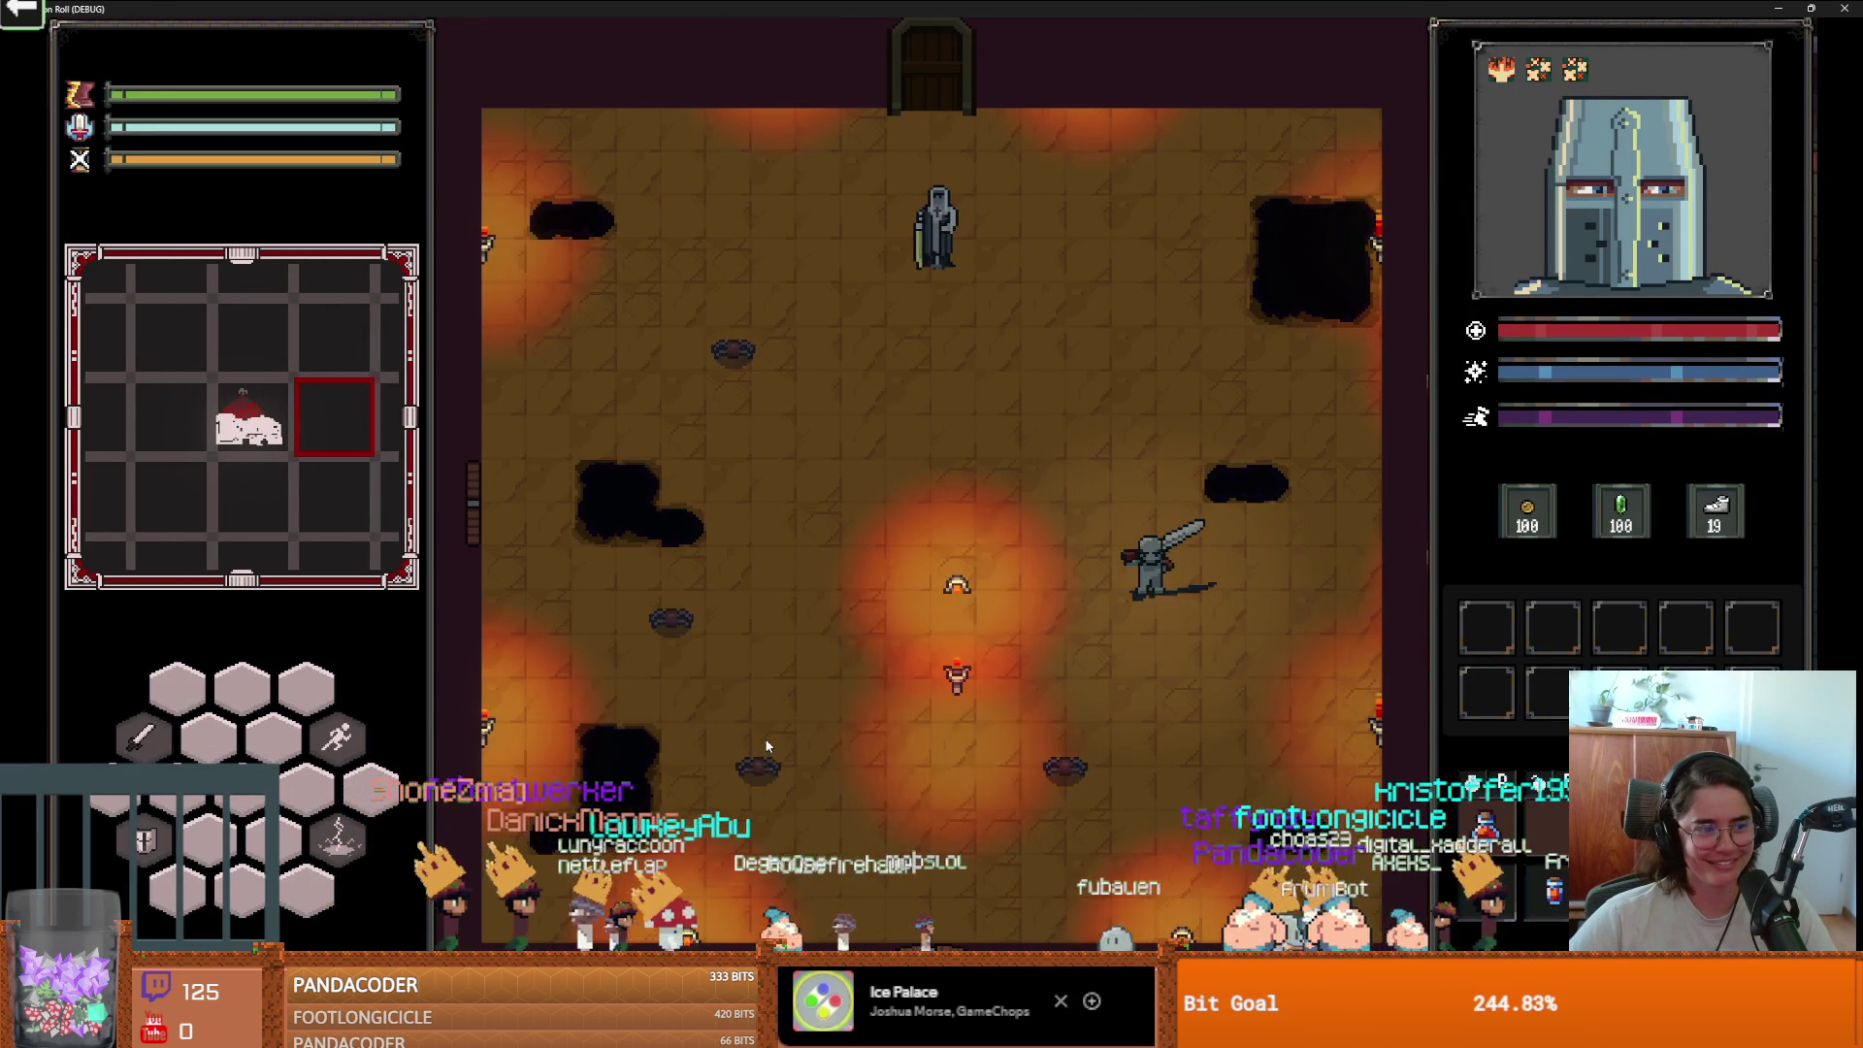
pyautogui.click(873, 727)
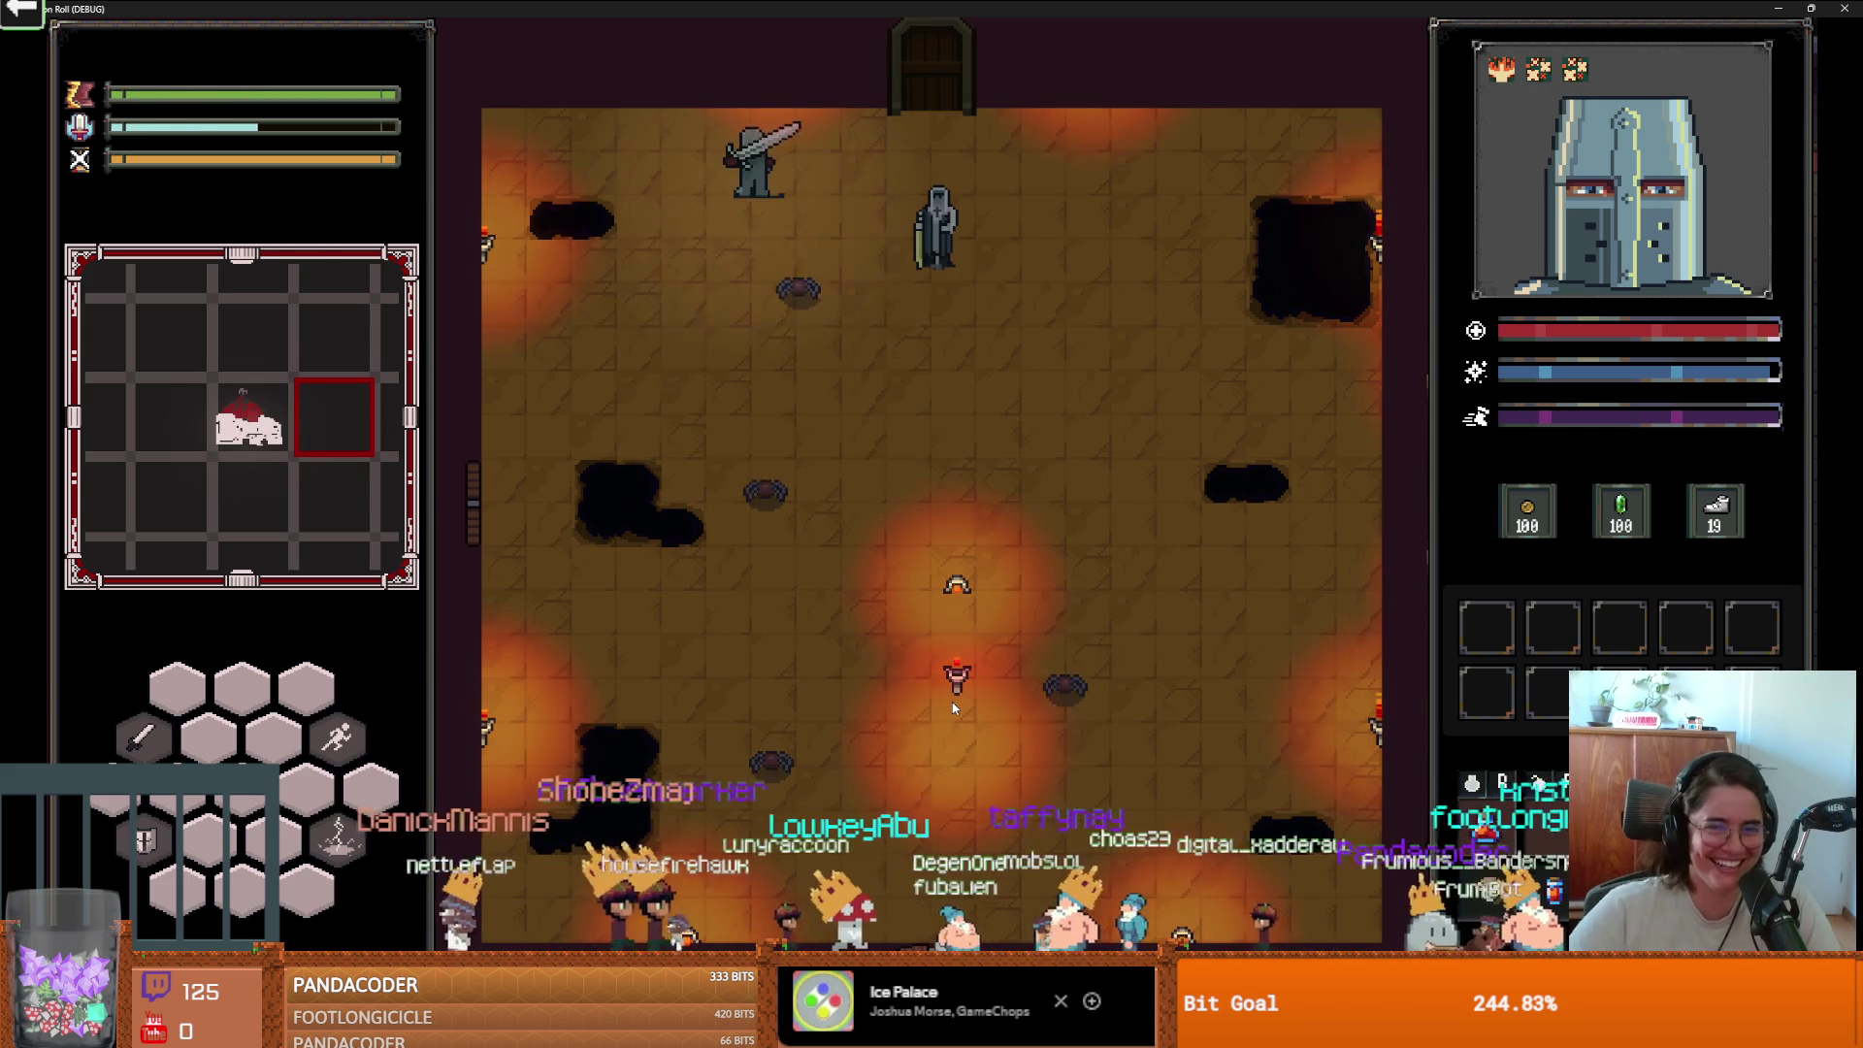
# Clear the room's monsters by running kill_all_monsters in the debug console repeatedly.
pyautogui.press('`')
pyautogui.write('kill_all_monsters')
pyautogui.press('Tab')
pyautogui.press('Return')
pyautogui.press('`')
pyautogui.press('`')
pyautogui.press('Up')
pyautogui.press('Return')
pyautogui.press('`')
pyautogui.write('kil')
pyautogui.press('Tab')
pyautogui.press('Return')
pyautogui.press('`')
# Talk through King Baldwin's dialogue, then reroll the offered room cards.
pyautogui.press('w')
pyautogui.press('d')
pyautogui.press('e')
pyautogui.press('e')
pyautogui.press('e')
pyautogui.press('e')
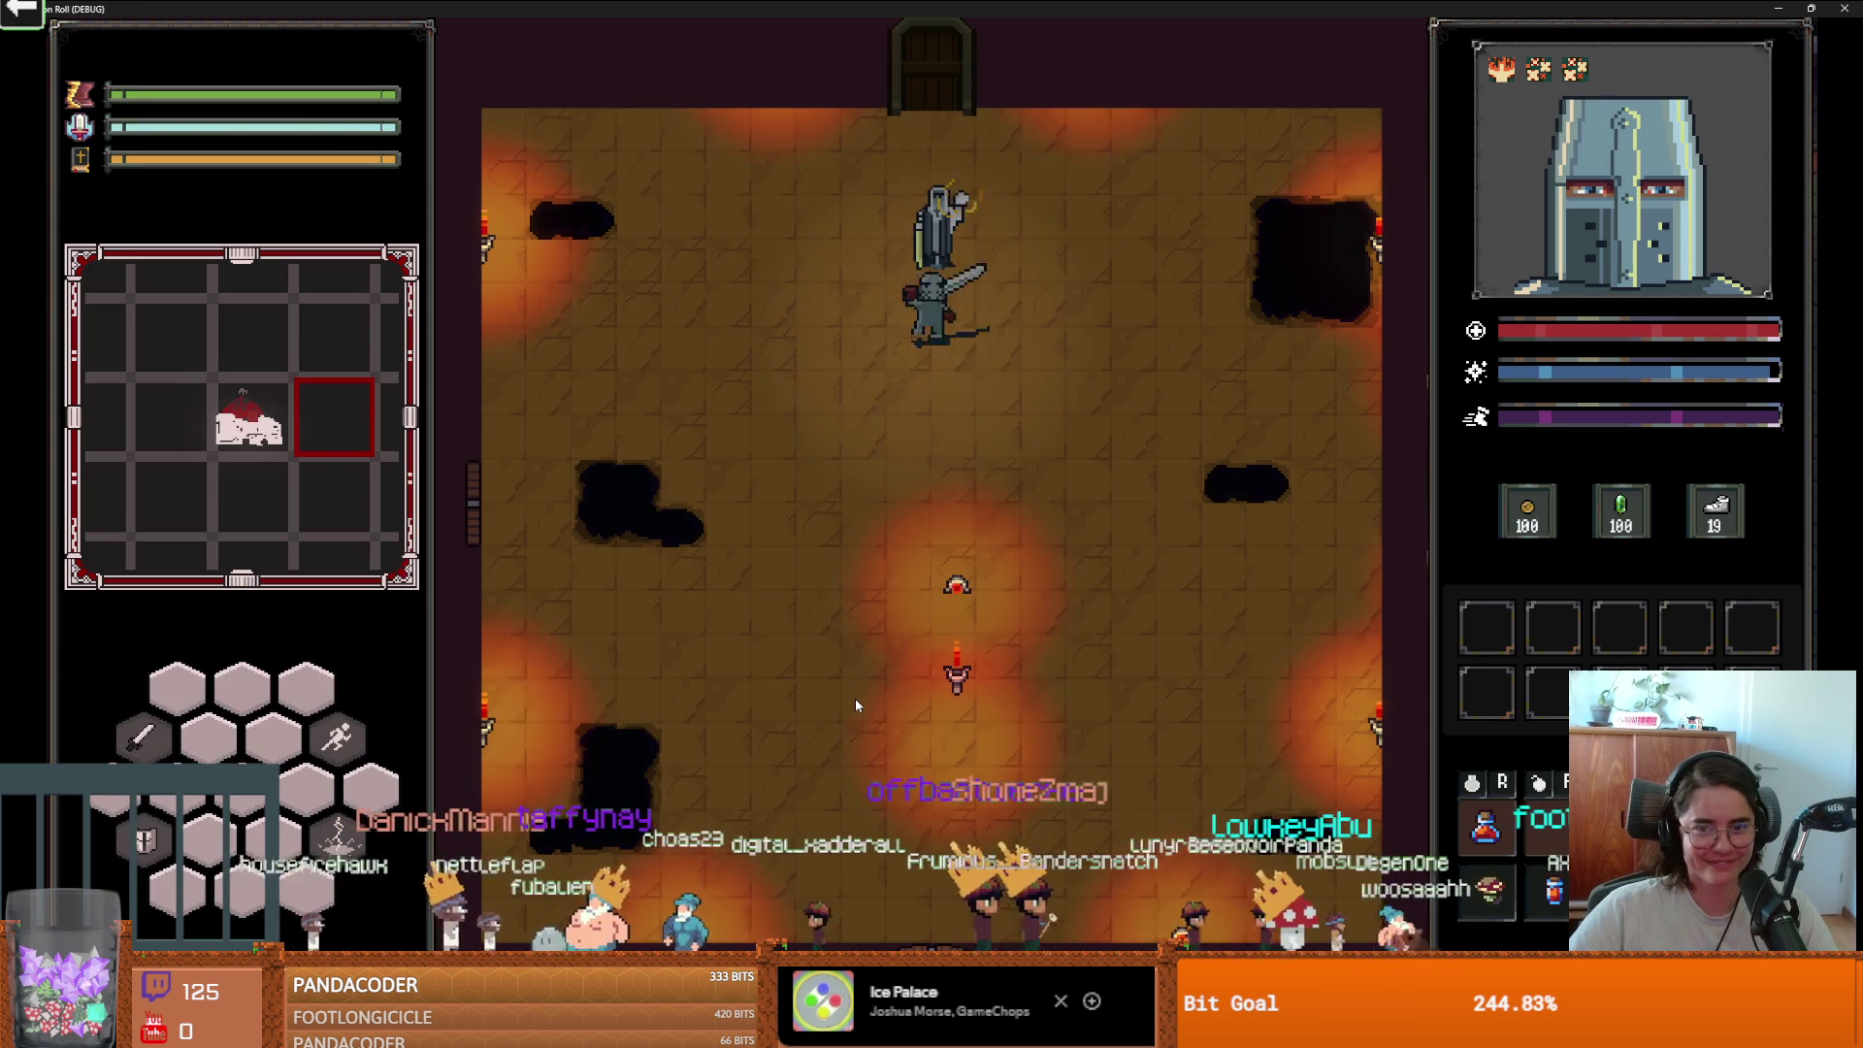
pyautogui.press('s')
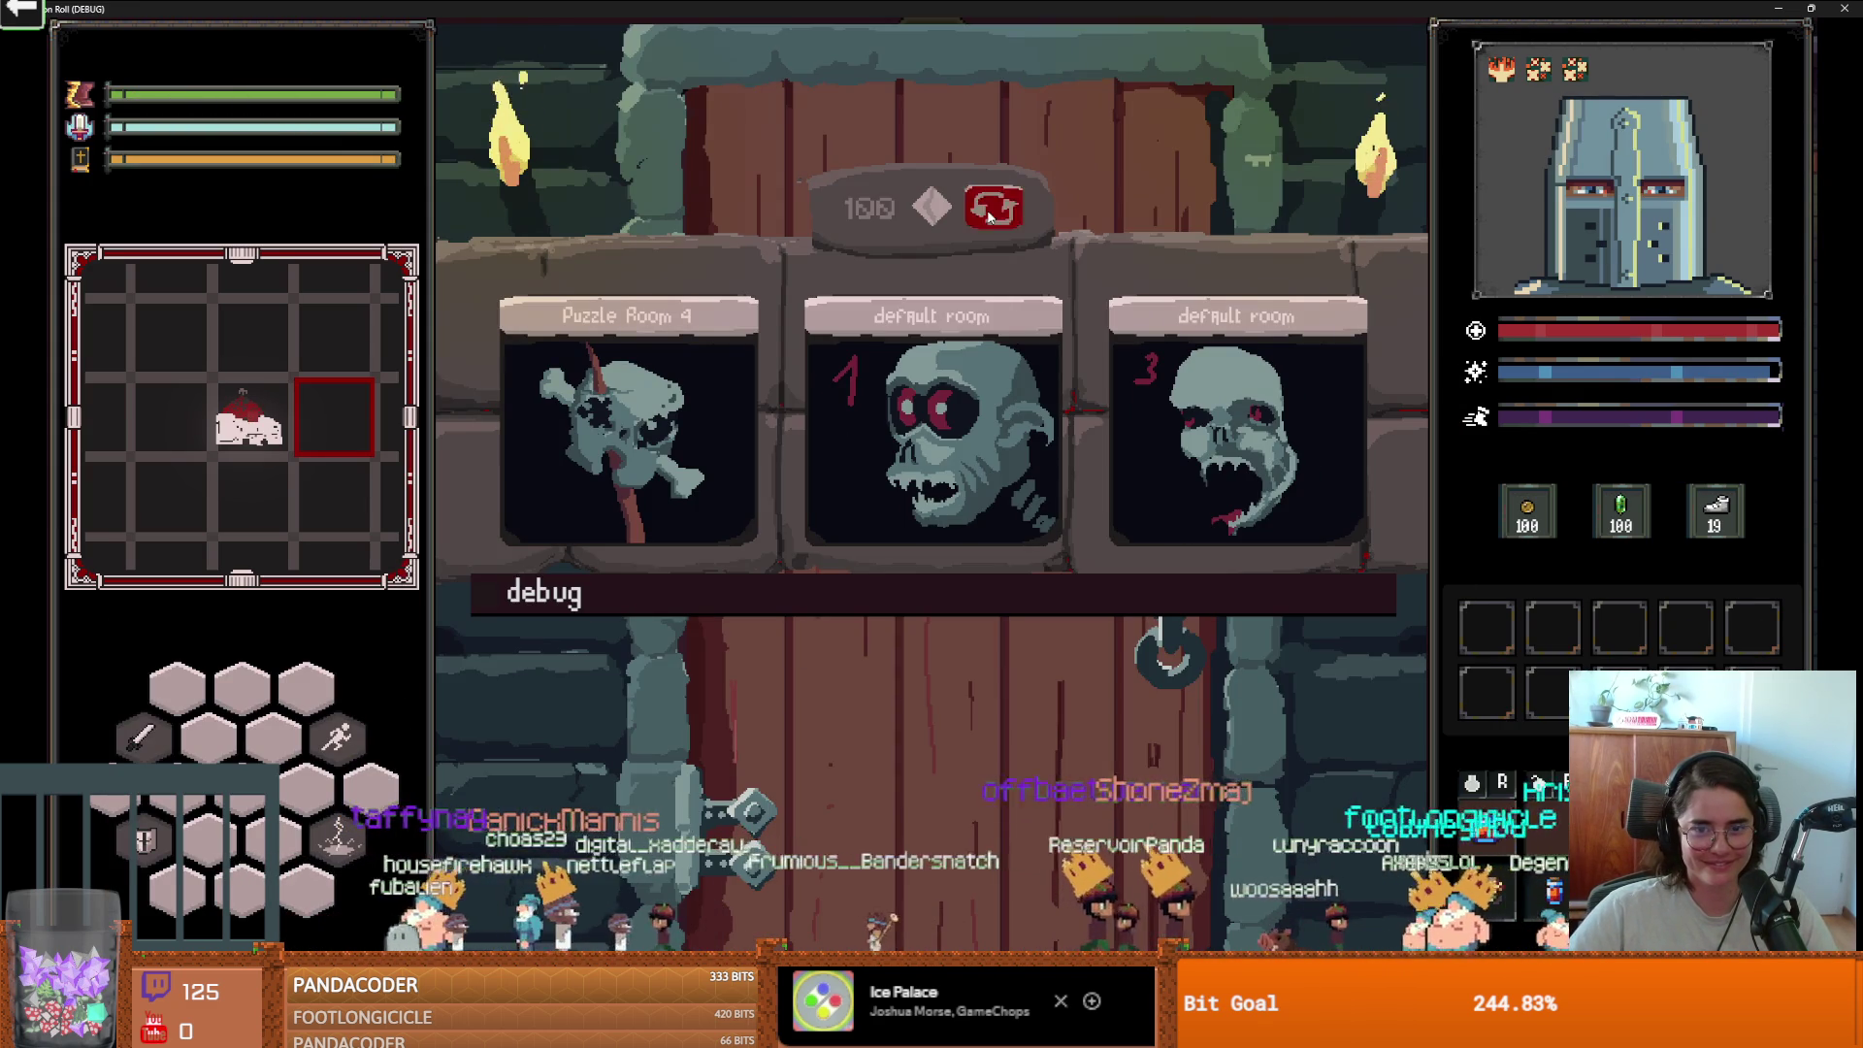
pyautogui.click(990, 211)
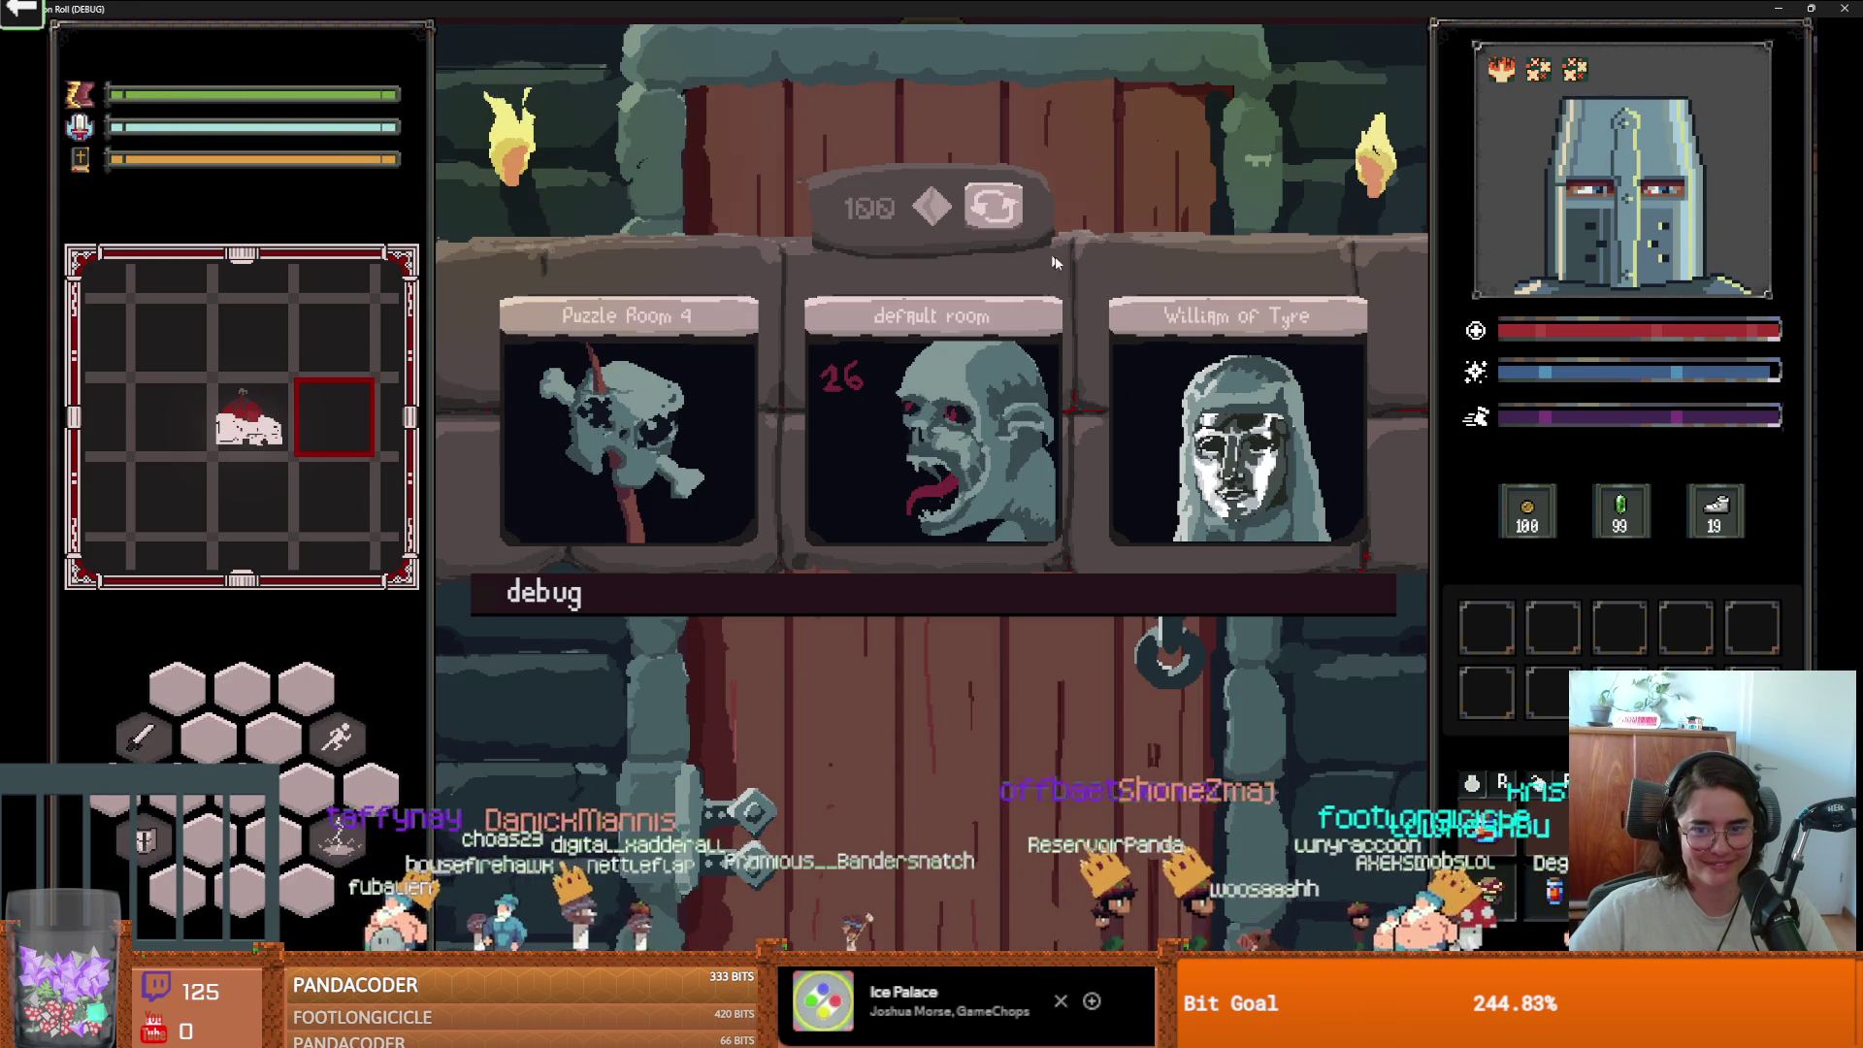
# Enter the William of Tyre room, slay the goblin, and smash the barrels near William.
pyautogui.click(1262, 417)
pyautogui.press('d')
pyautogui.press('s')
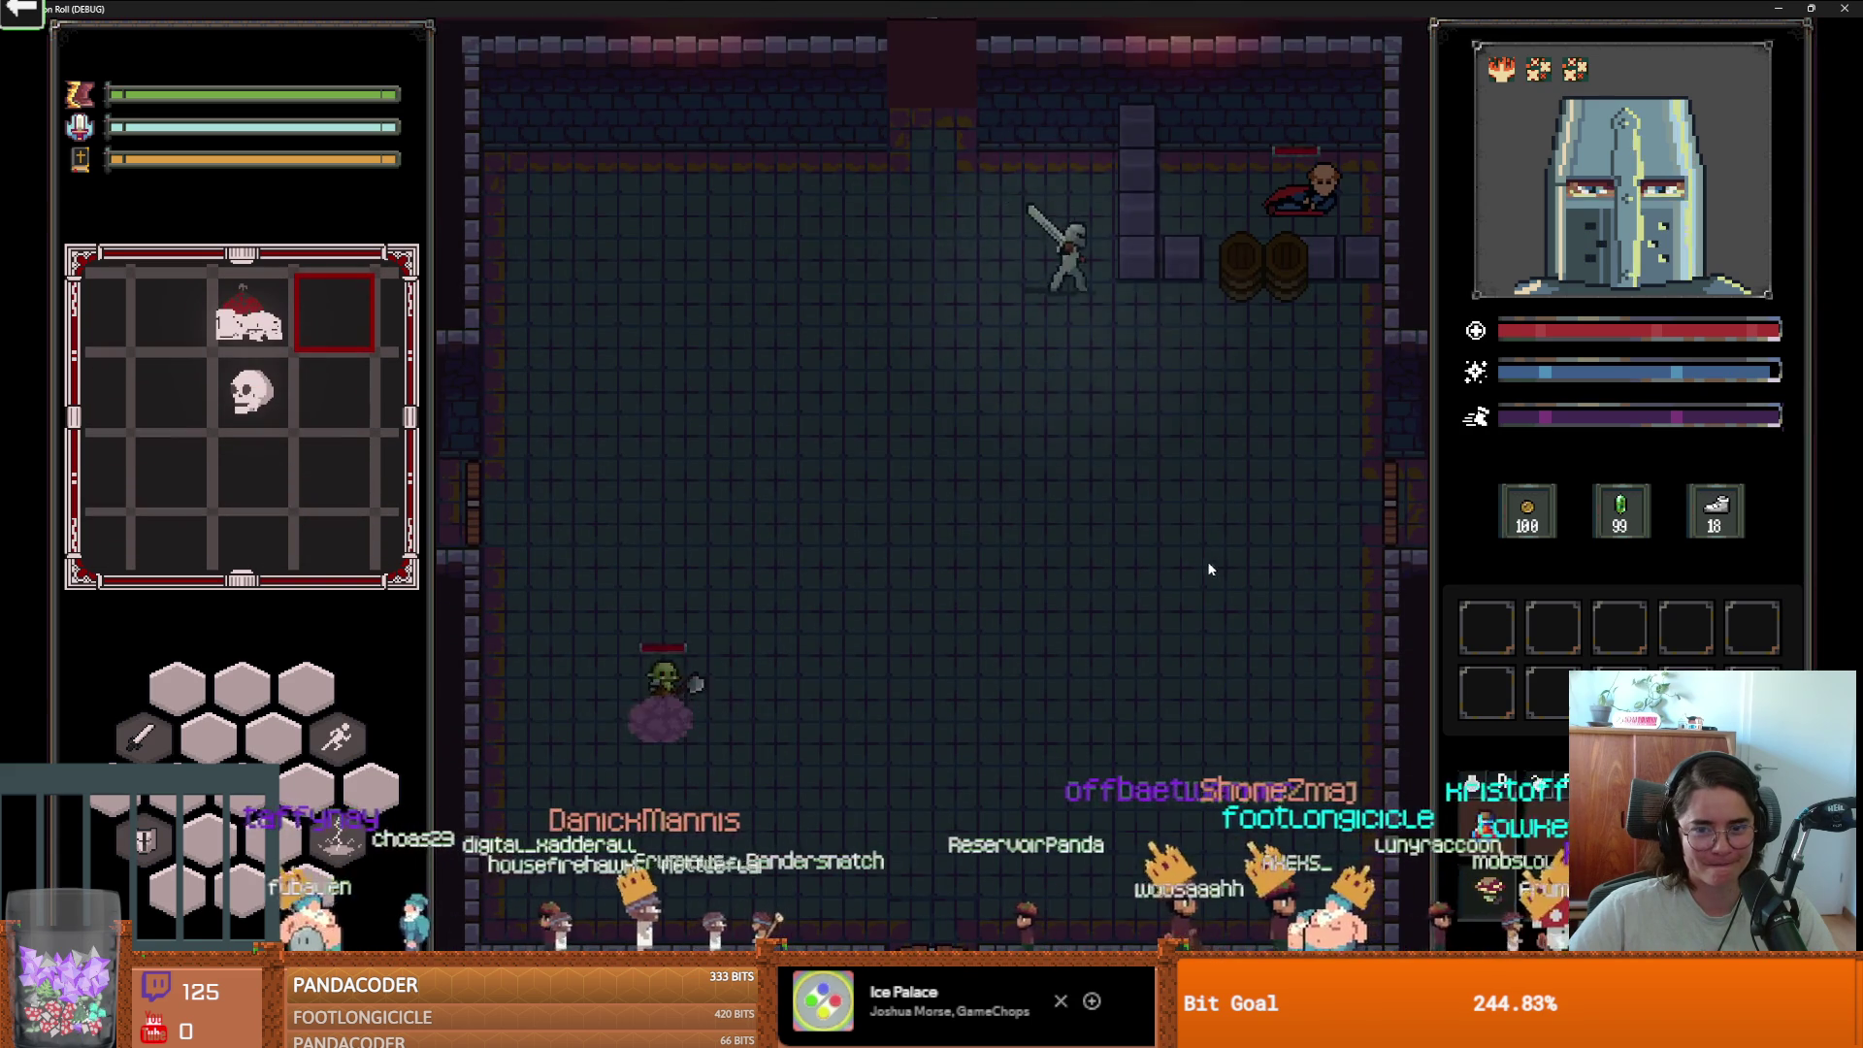
pyautogui.press('a')
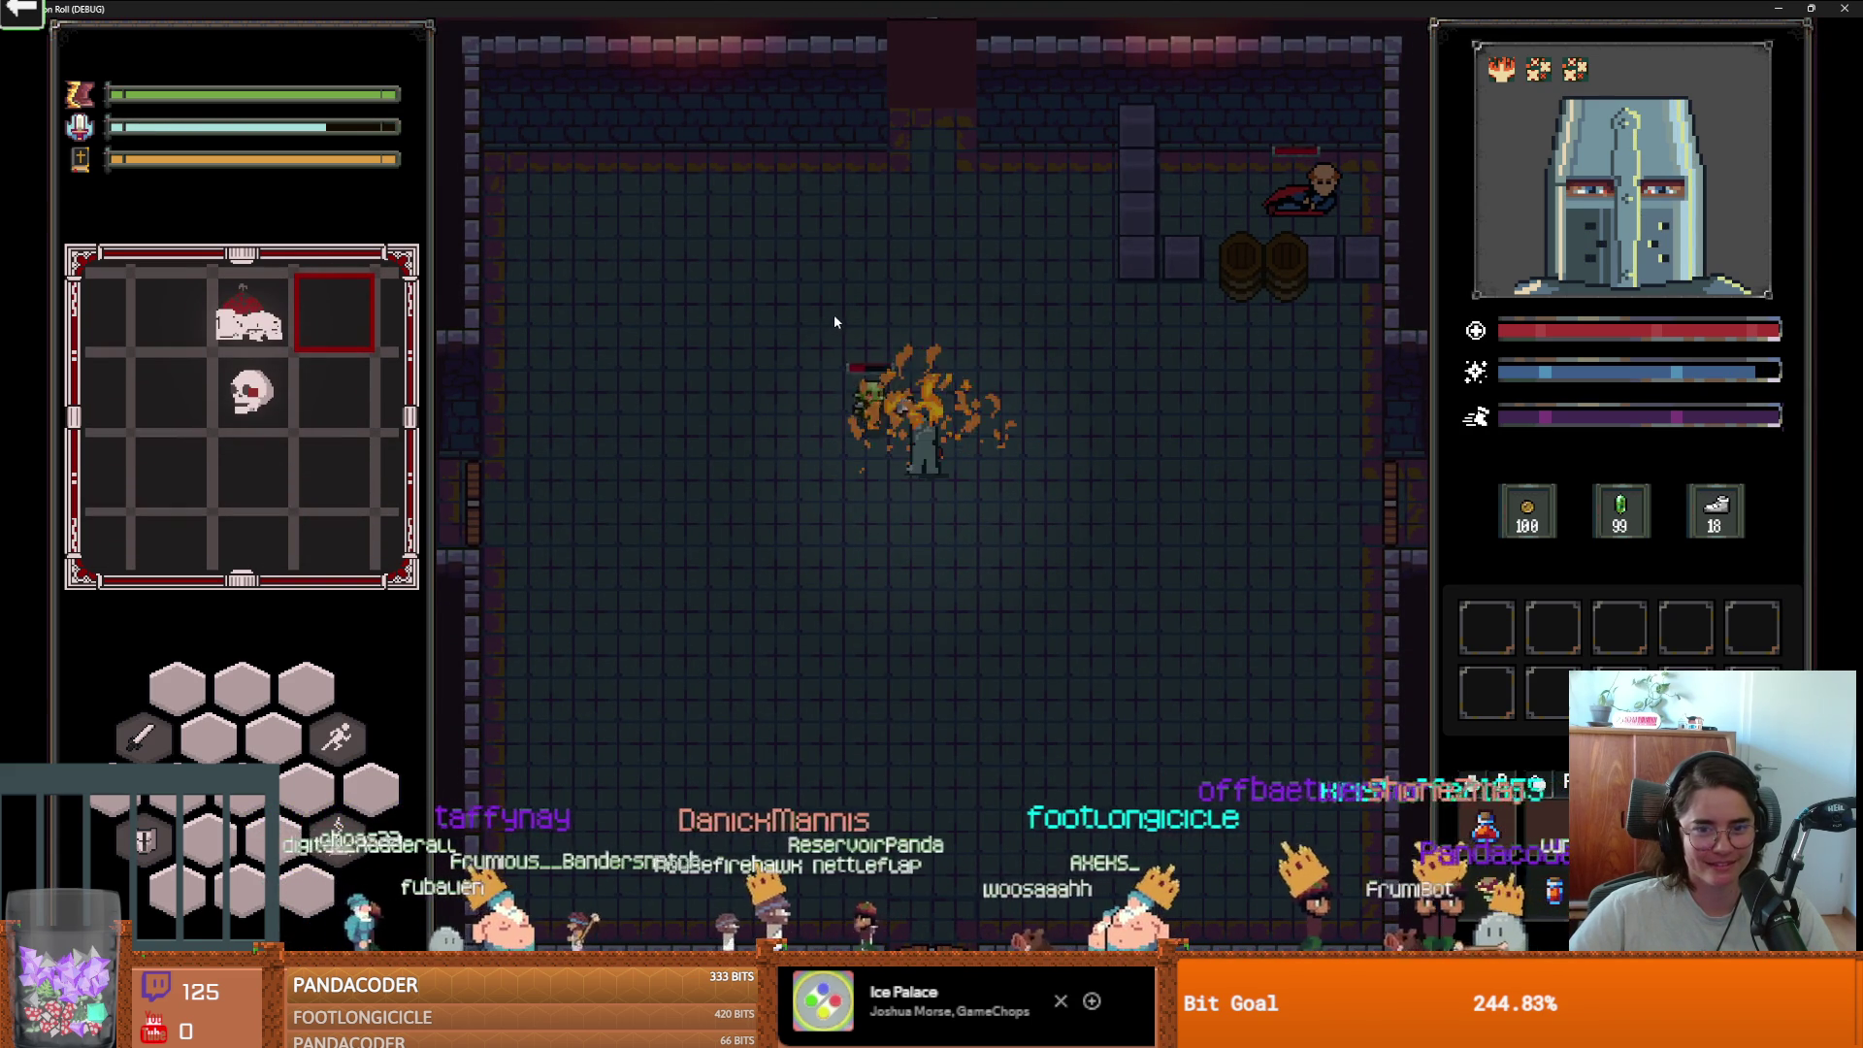
pyautogui.press('w')
pyautogui.click(1100, 376)
pyautogui.click(1110, 381)
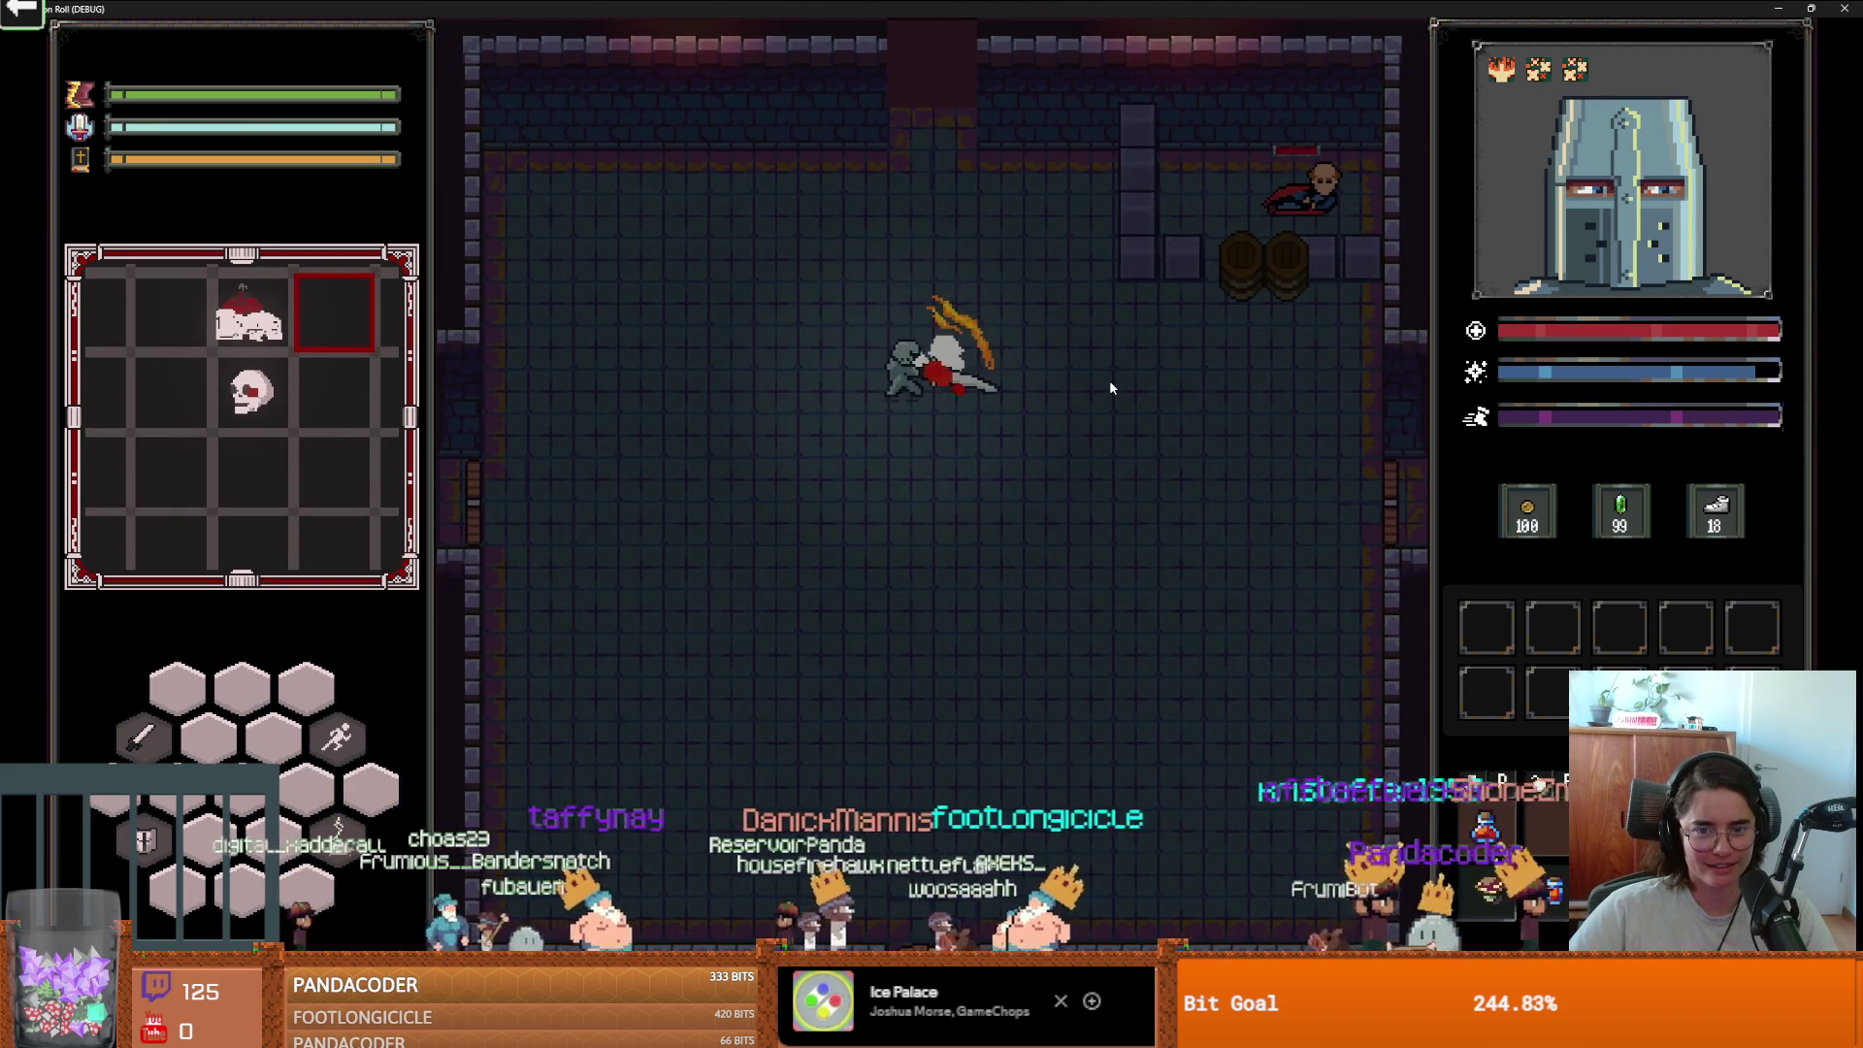
pyautogui.press('d')
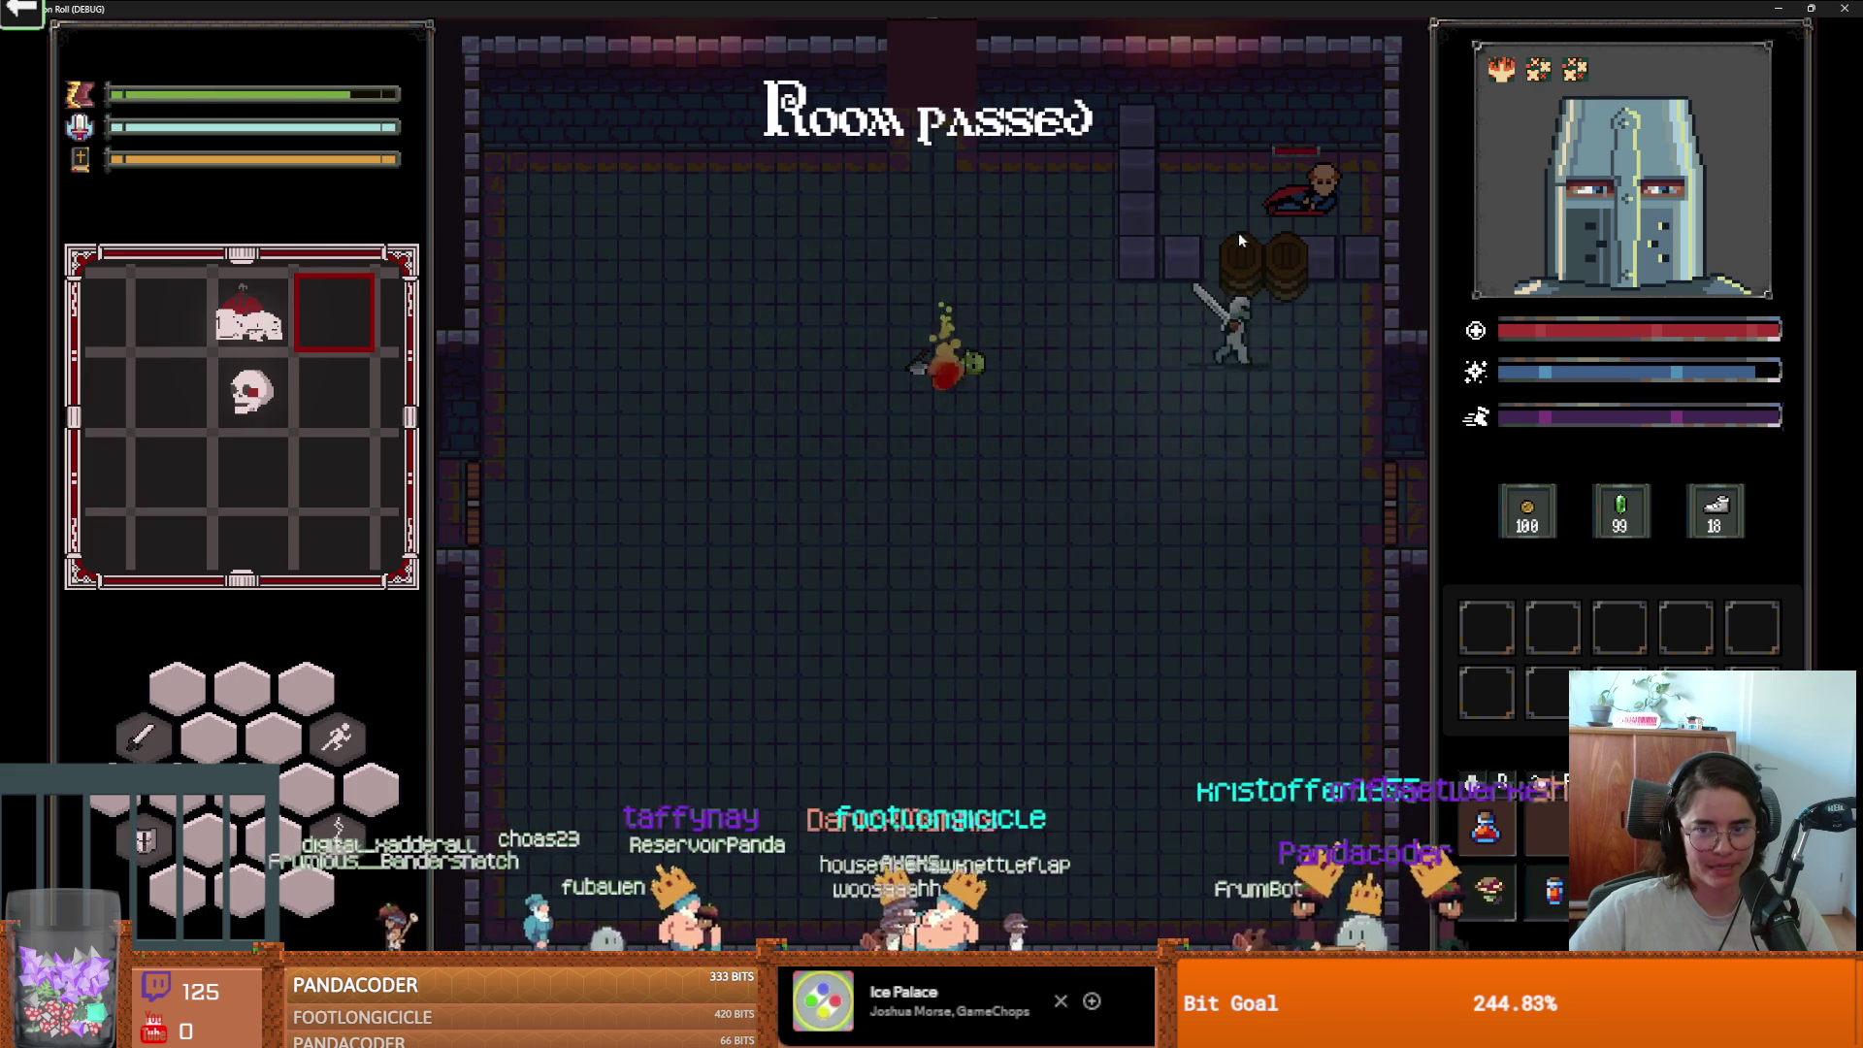
pyautogui.click(1235, 235)
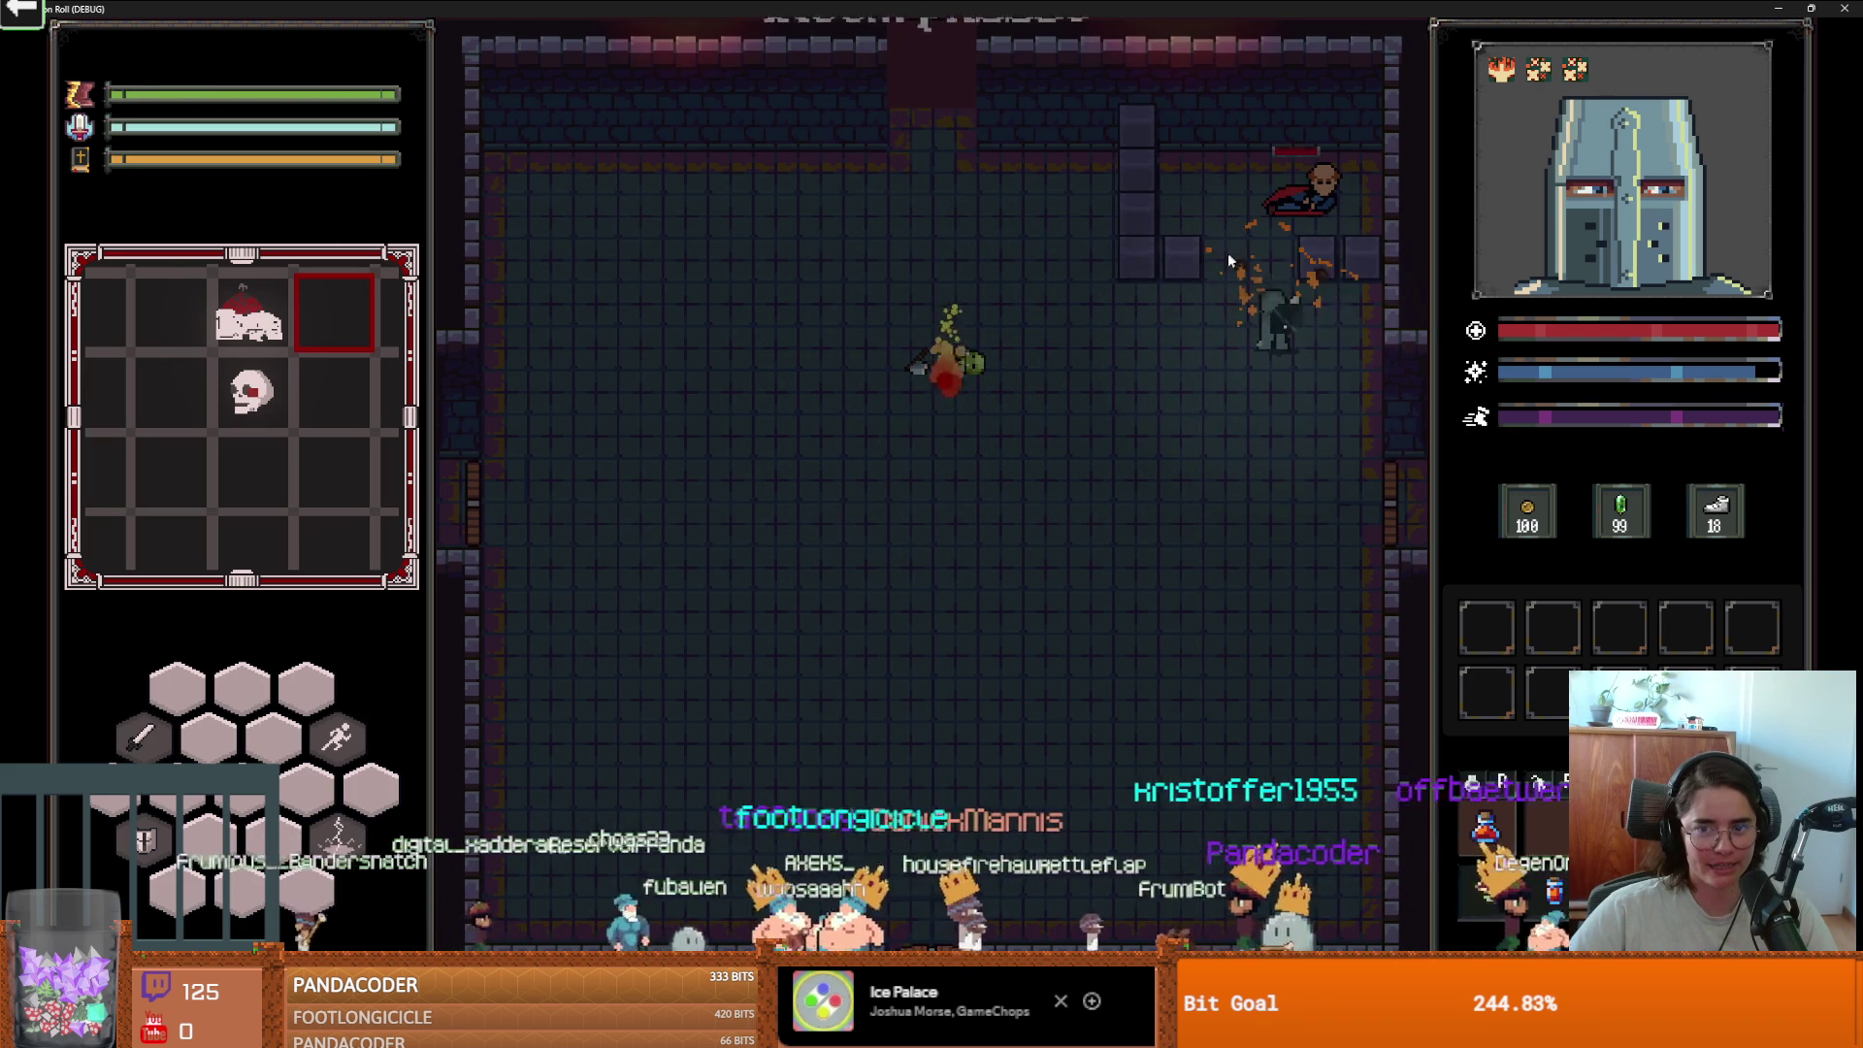
# Talk to William of Tyre through his full manuscript dialogue.
pyautogui.press('e')
pyautogui.click(953, 672)
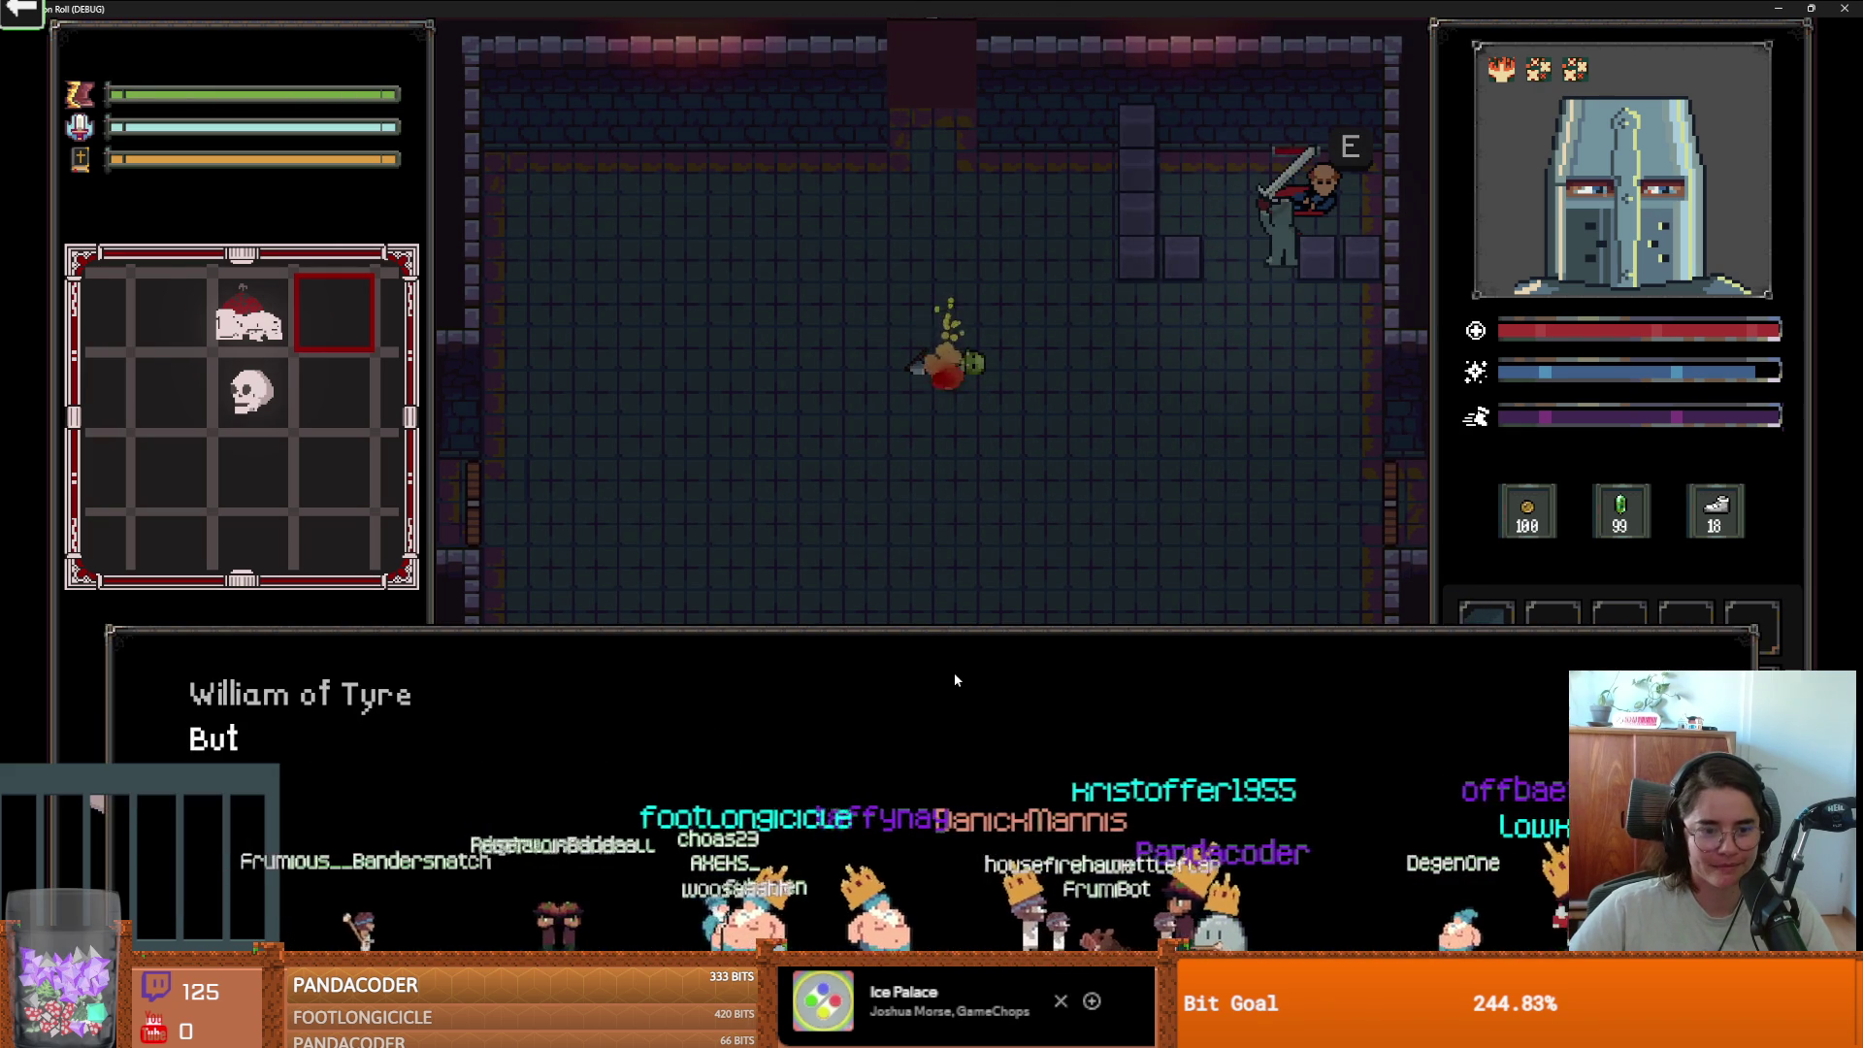
pyautogui.click(953, 672)
pyautogui.click(953, 672)
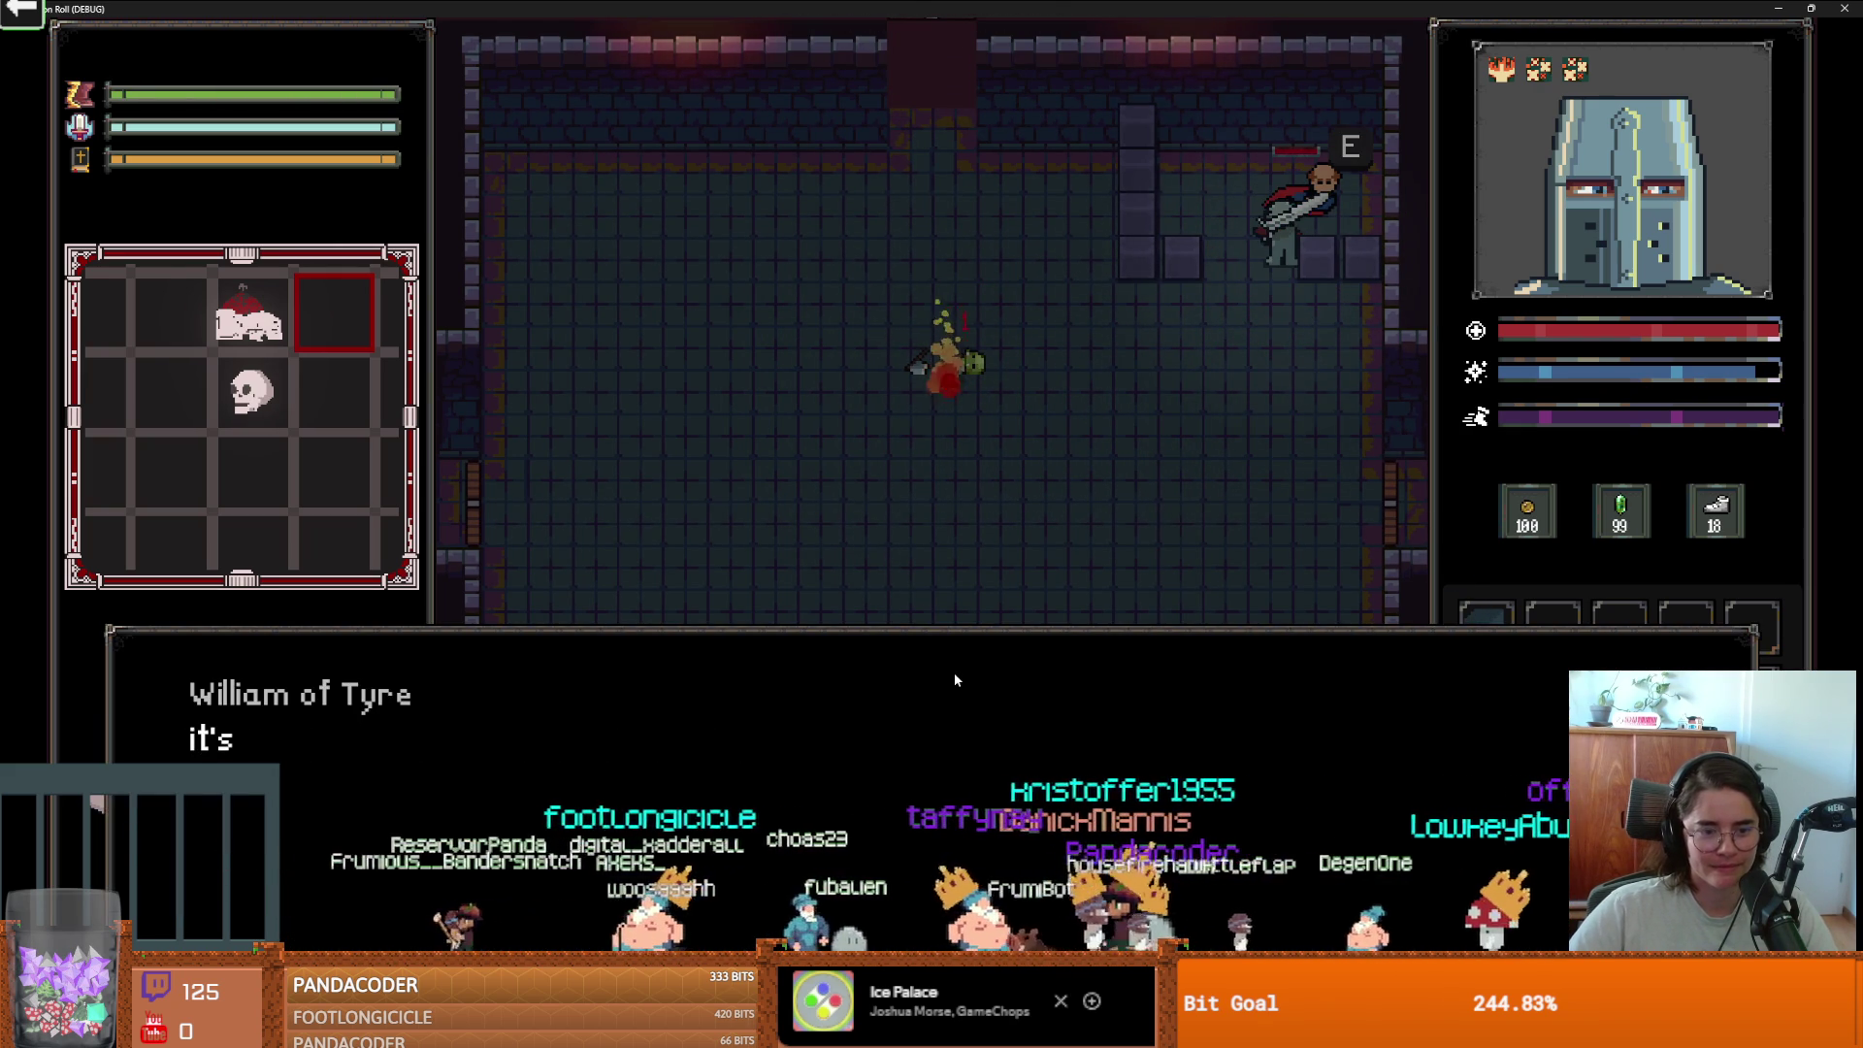
pyautogui.click(953, 672)
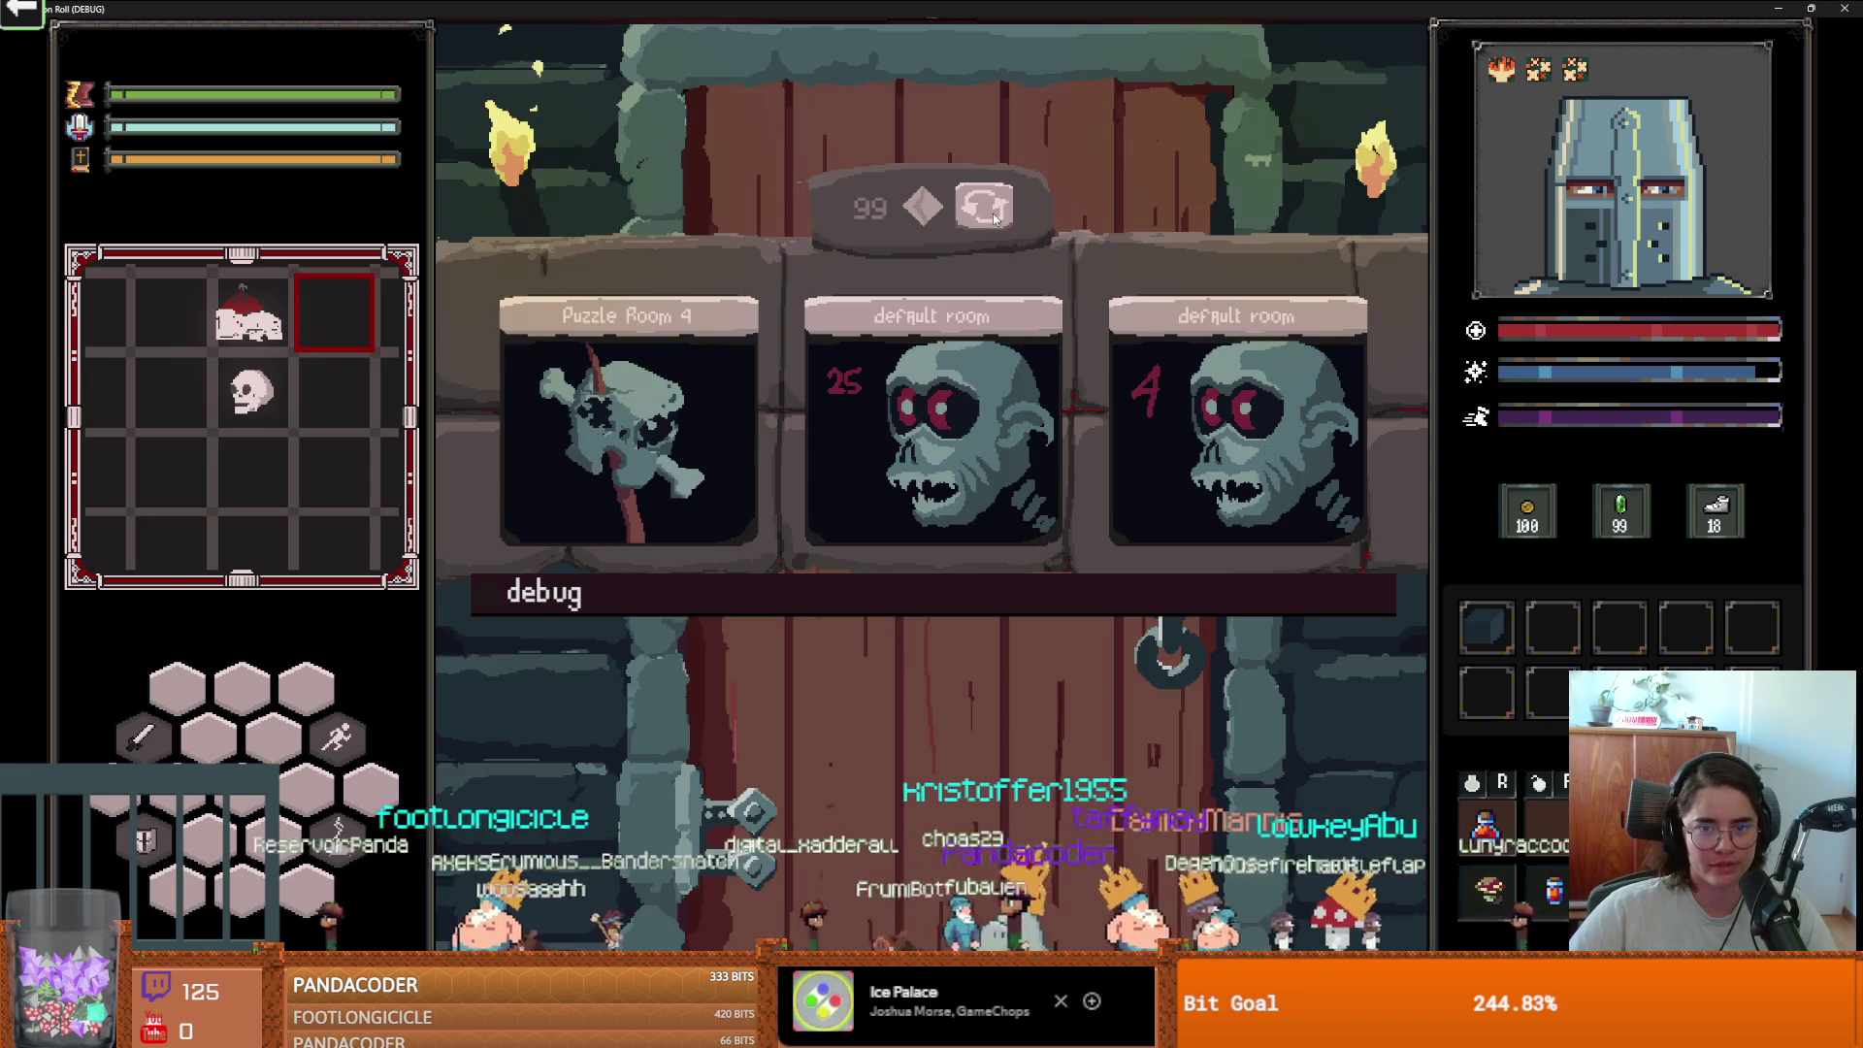
# Reroll the room cards four times and choose Williams Manuscript.
pyautogui.click(991, 209)
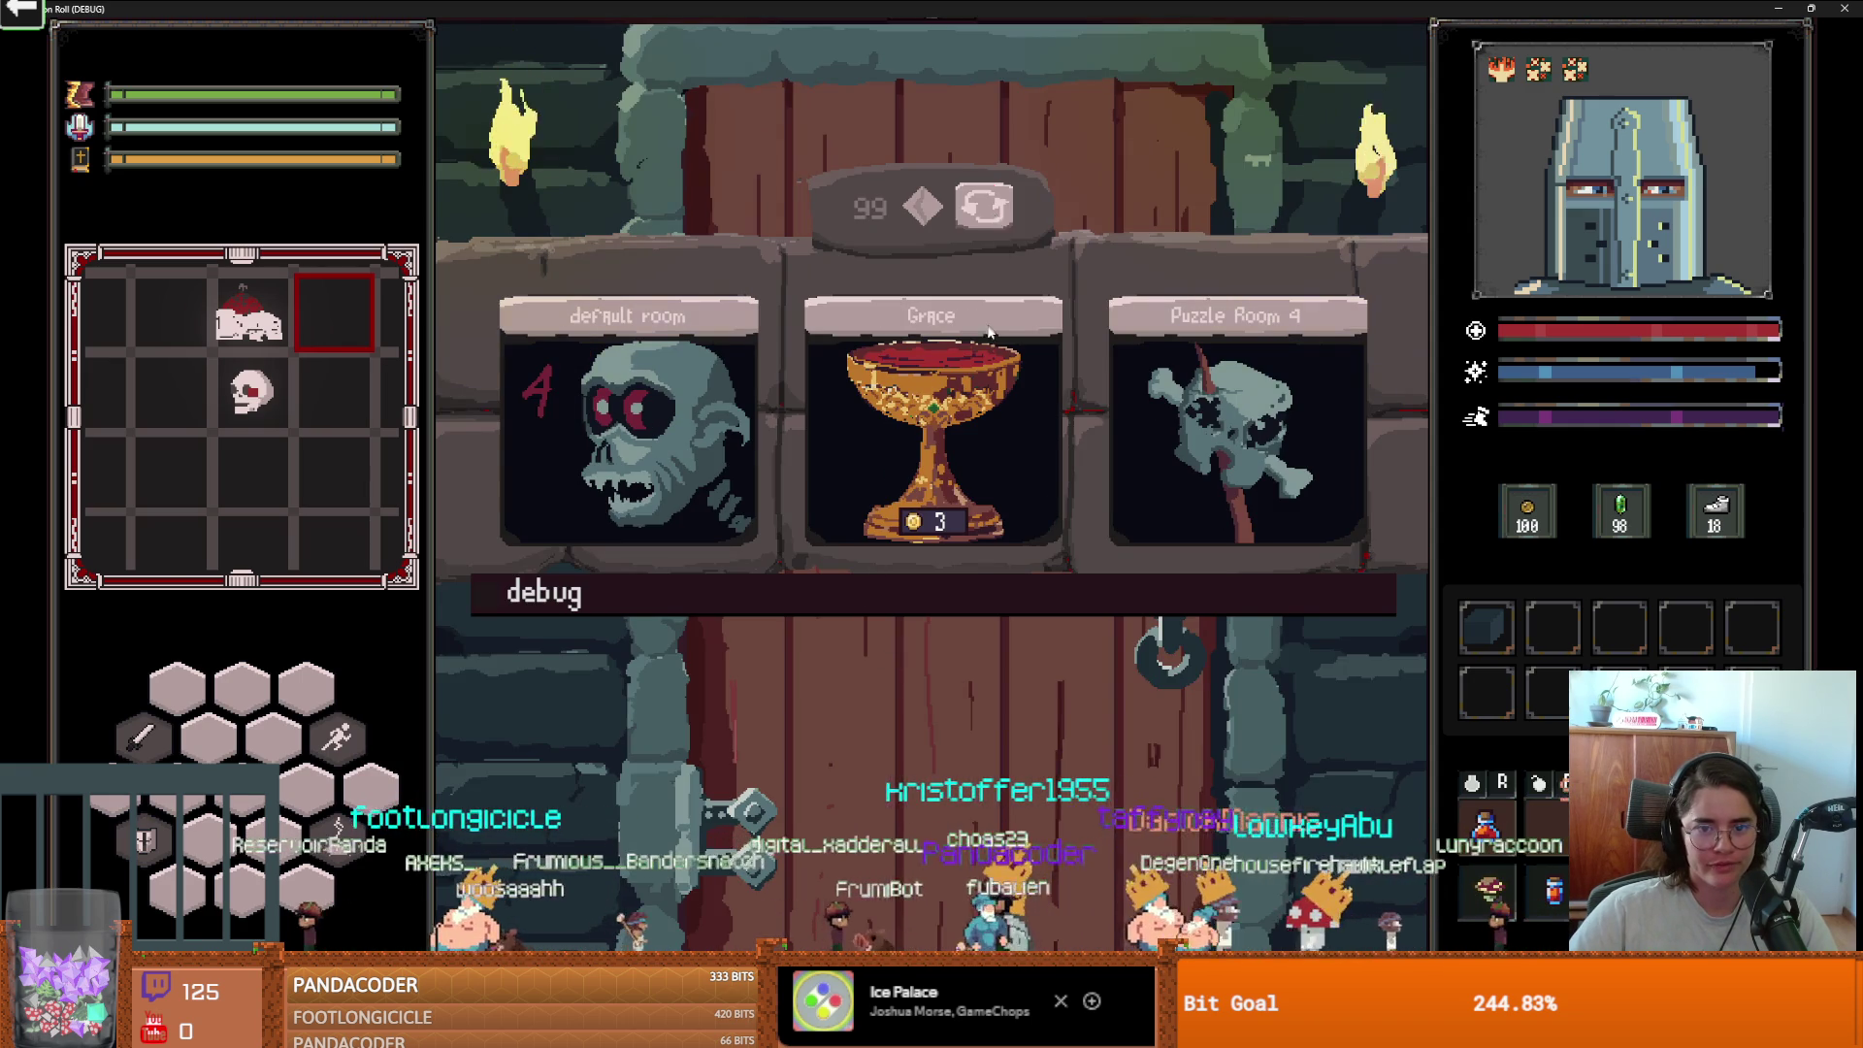
pyautogui.click(991, 209)
pyautogui.click(991, 209)
pyautogui.click(991, 209)
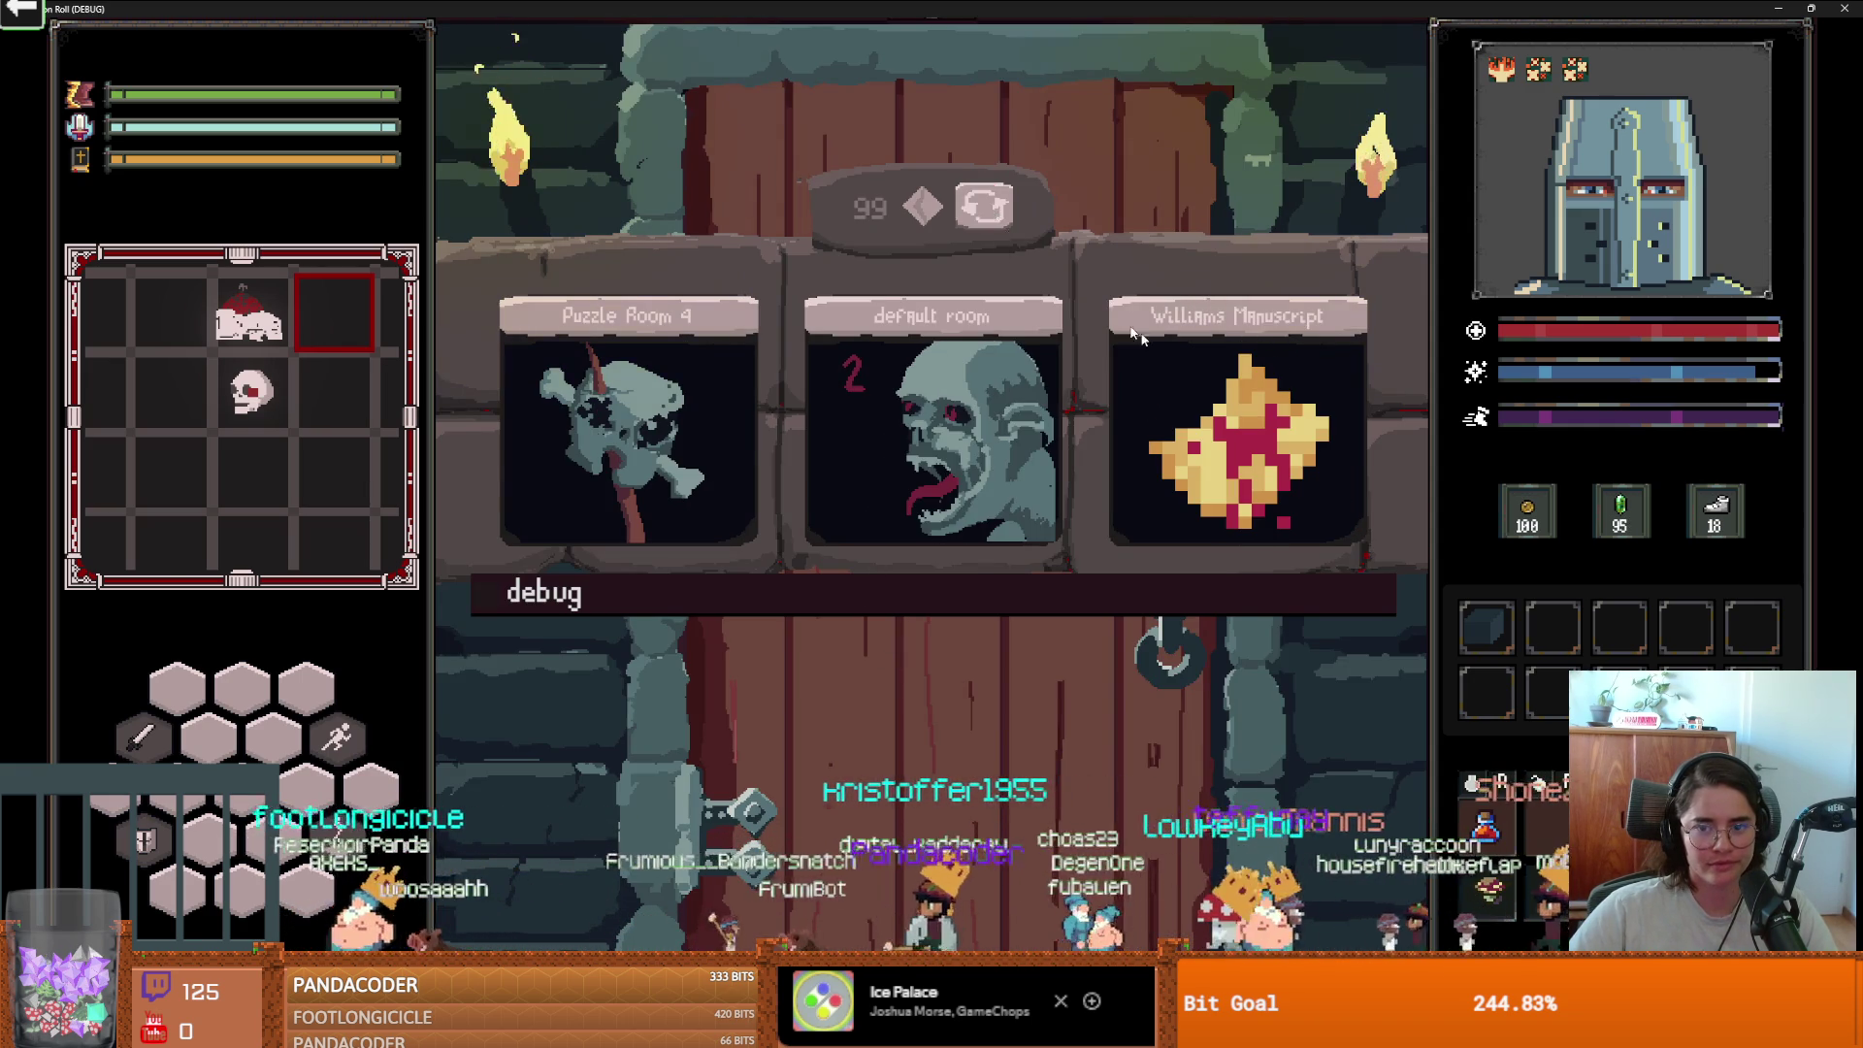
pyautogui.click(1250, 401)
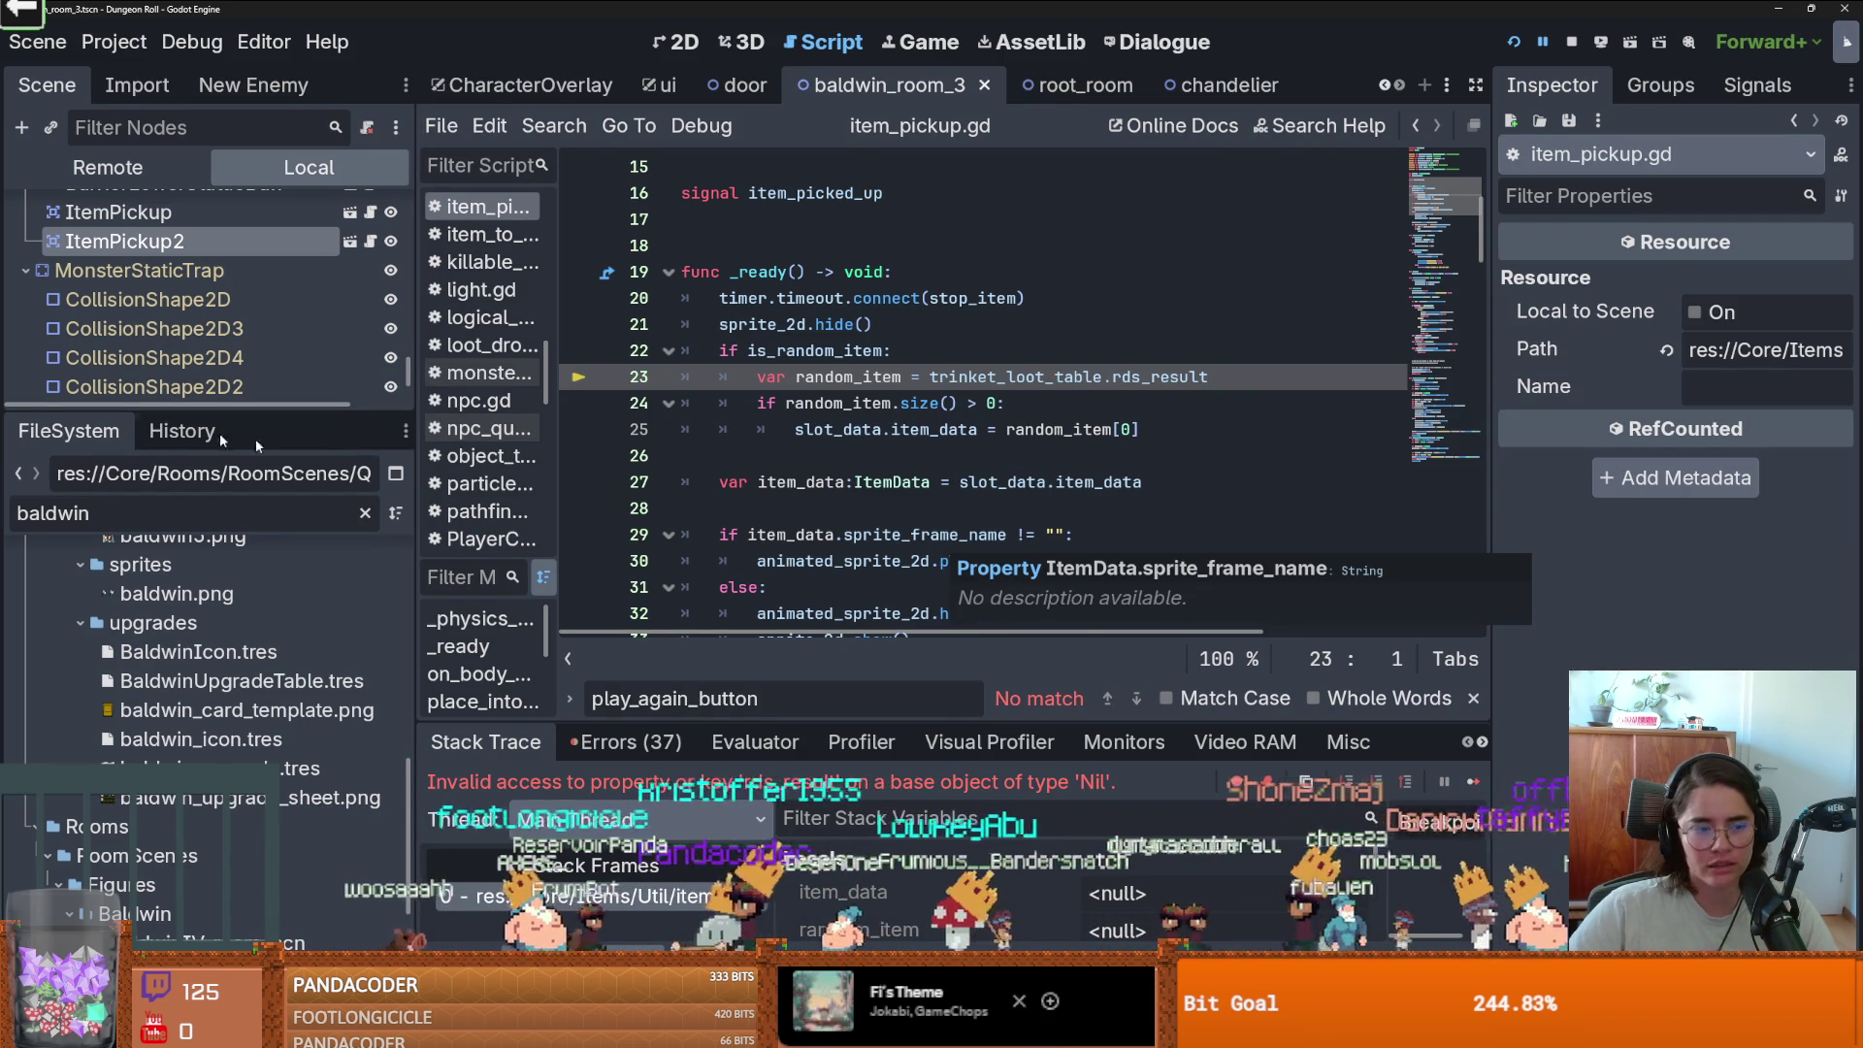
# In baldwin_room_3, collapse SlotData for ItemPickup2 and uncheck its Is Random Item.
pyautogui.click(213, 213)
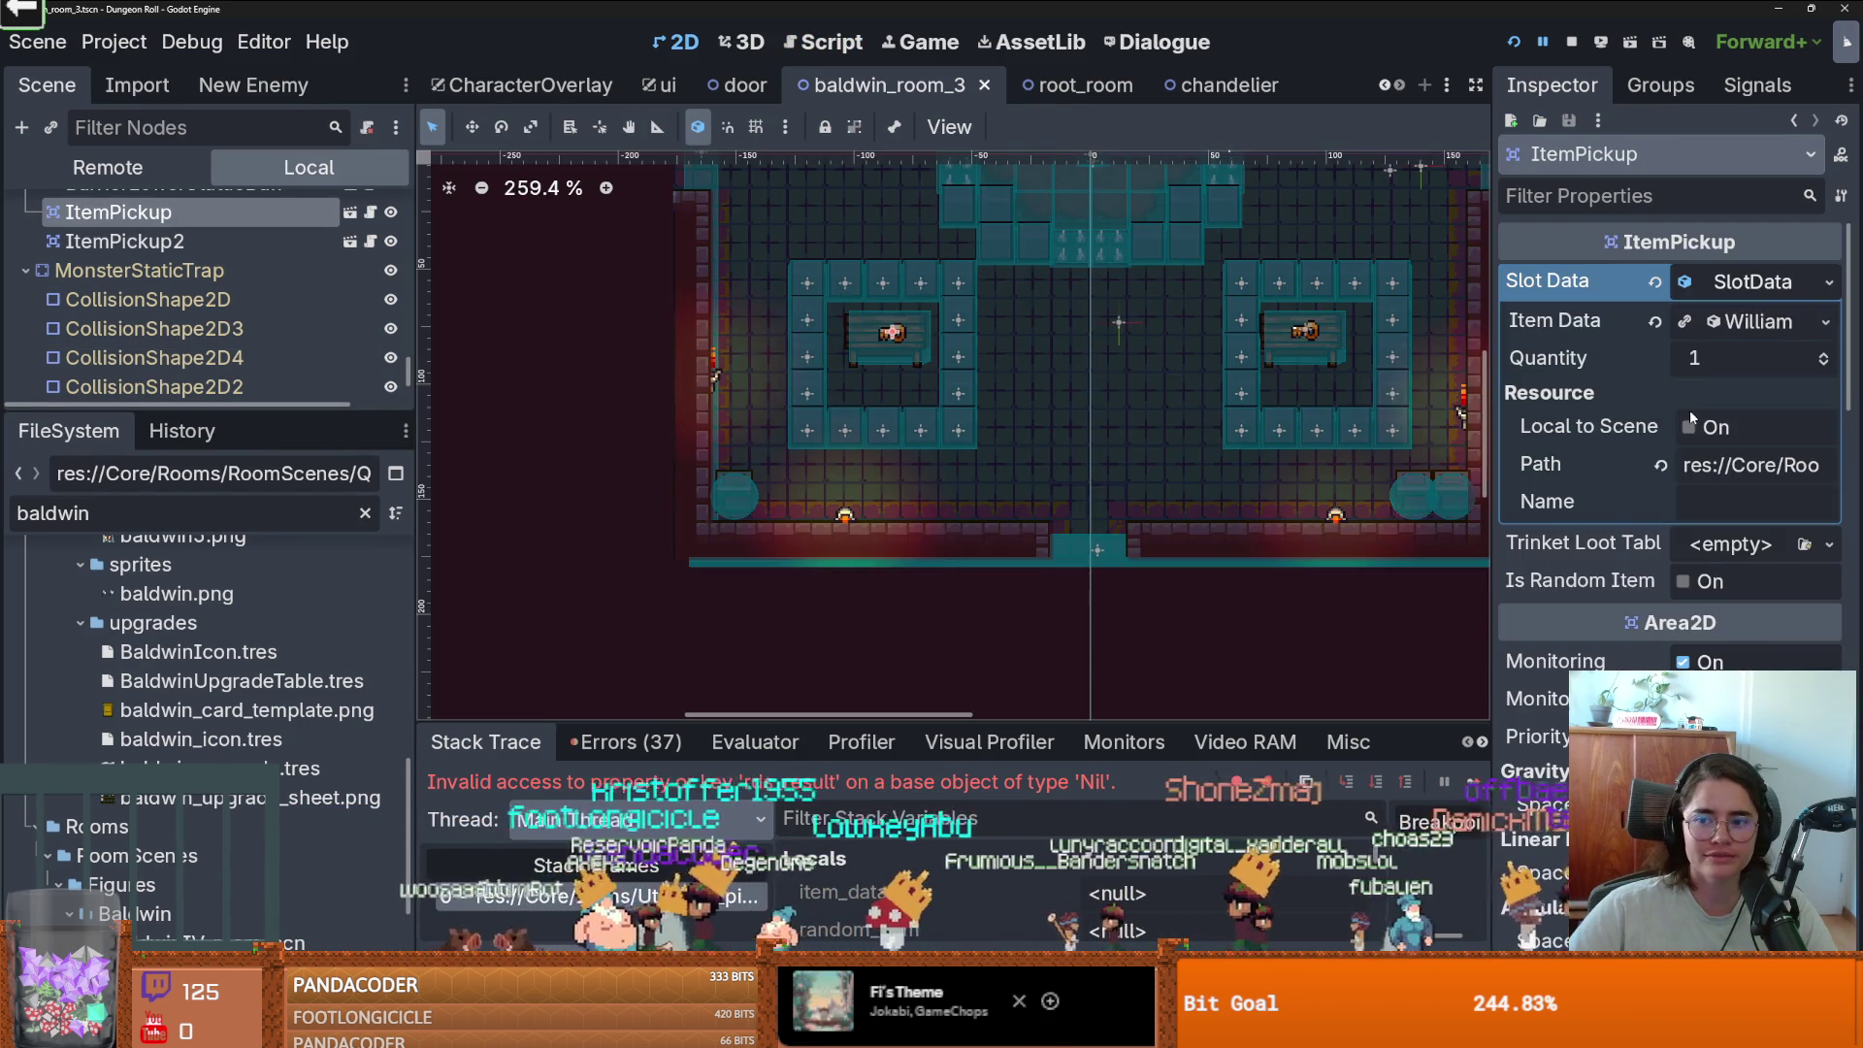
pyautogui.click(1742, 301)
pyautogui.click(124, 241)
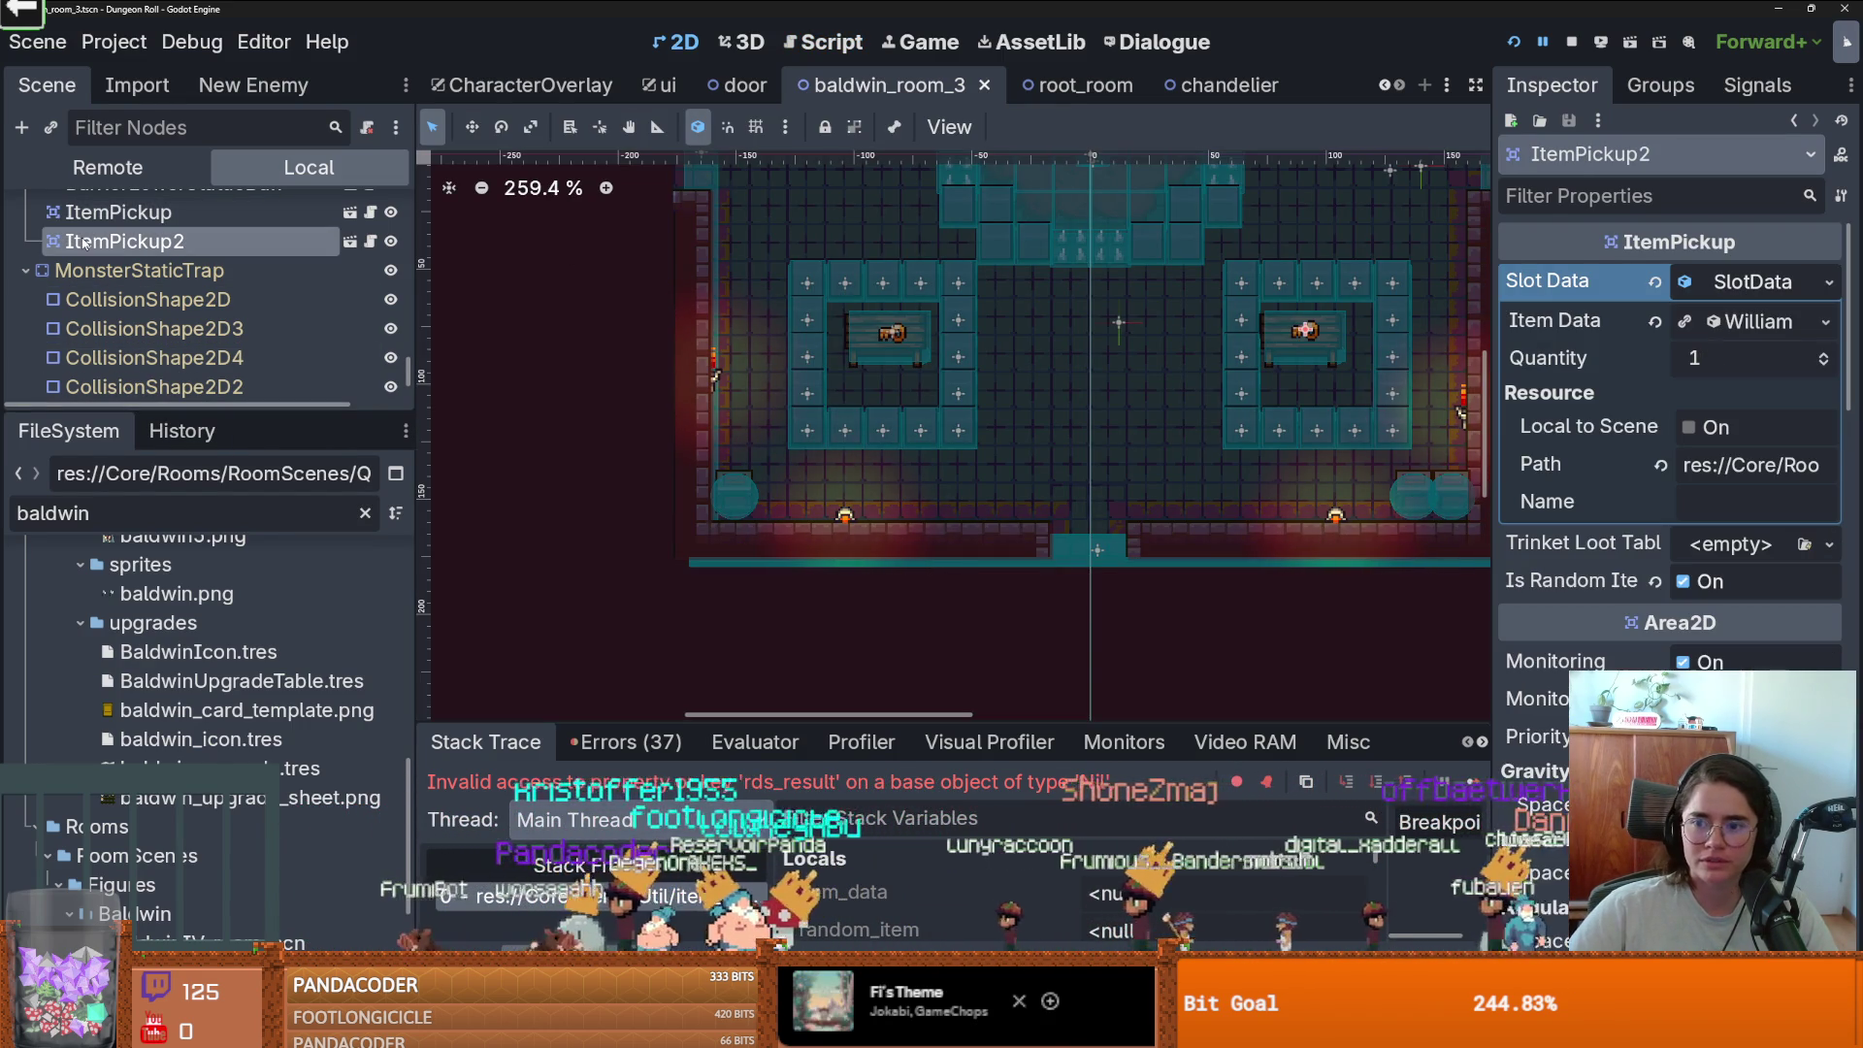
pyautogui.click(1723, 283)
pyautogui.click(1685, 357)
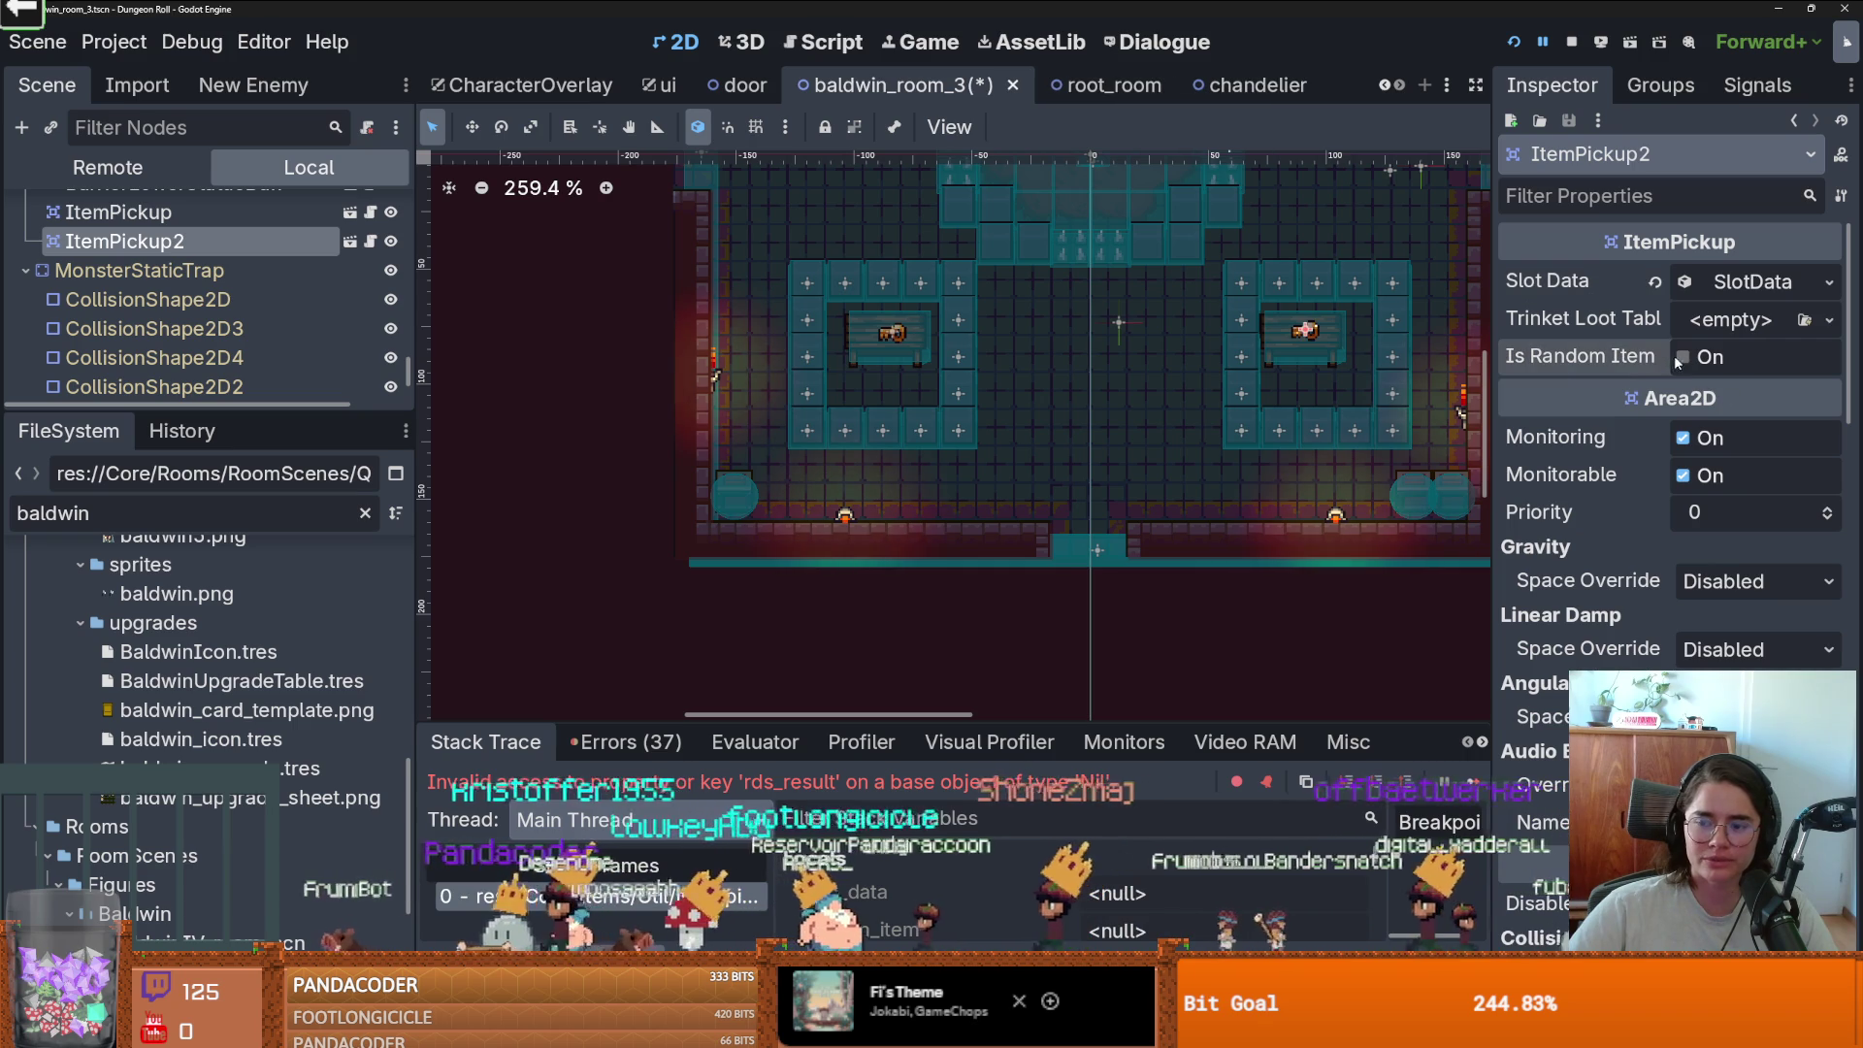
# Walk the knight around, then end the current run from the pause menu to start fresh.
pyautogui.press('d')
pyautogui.press('a')
pyautogui.press('`')
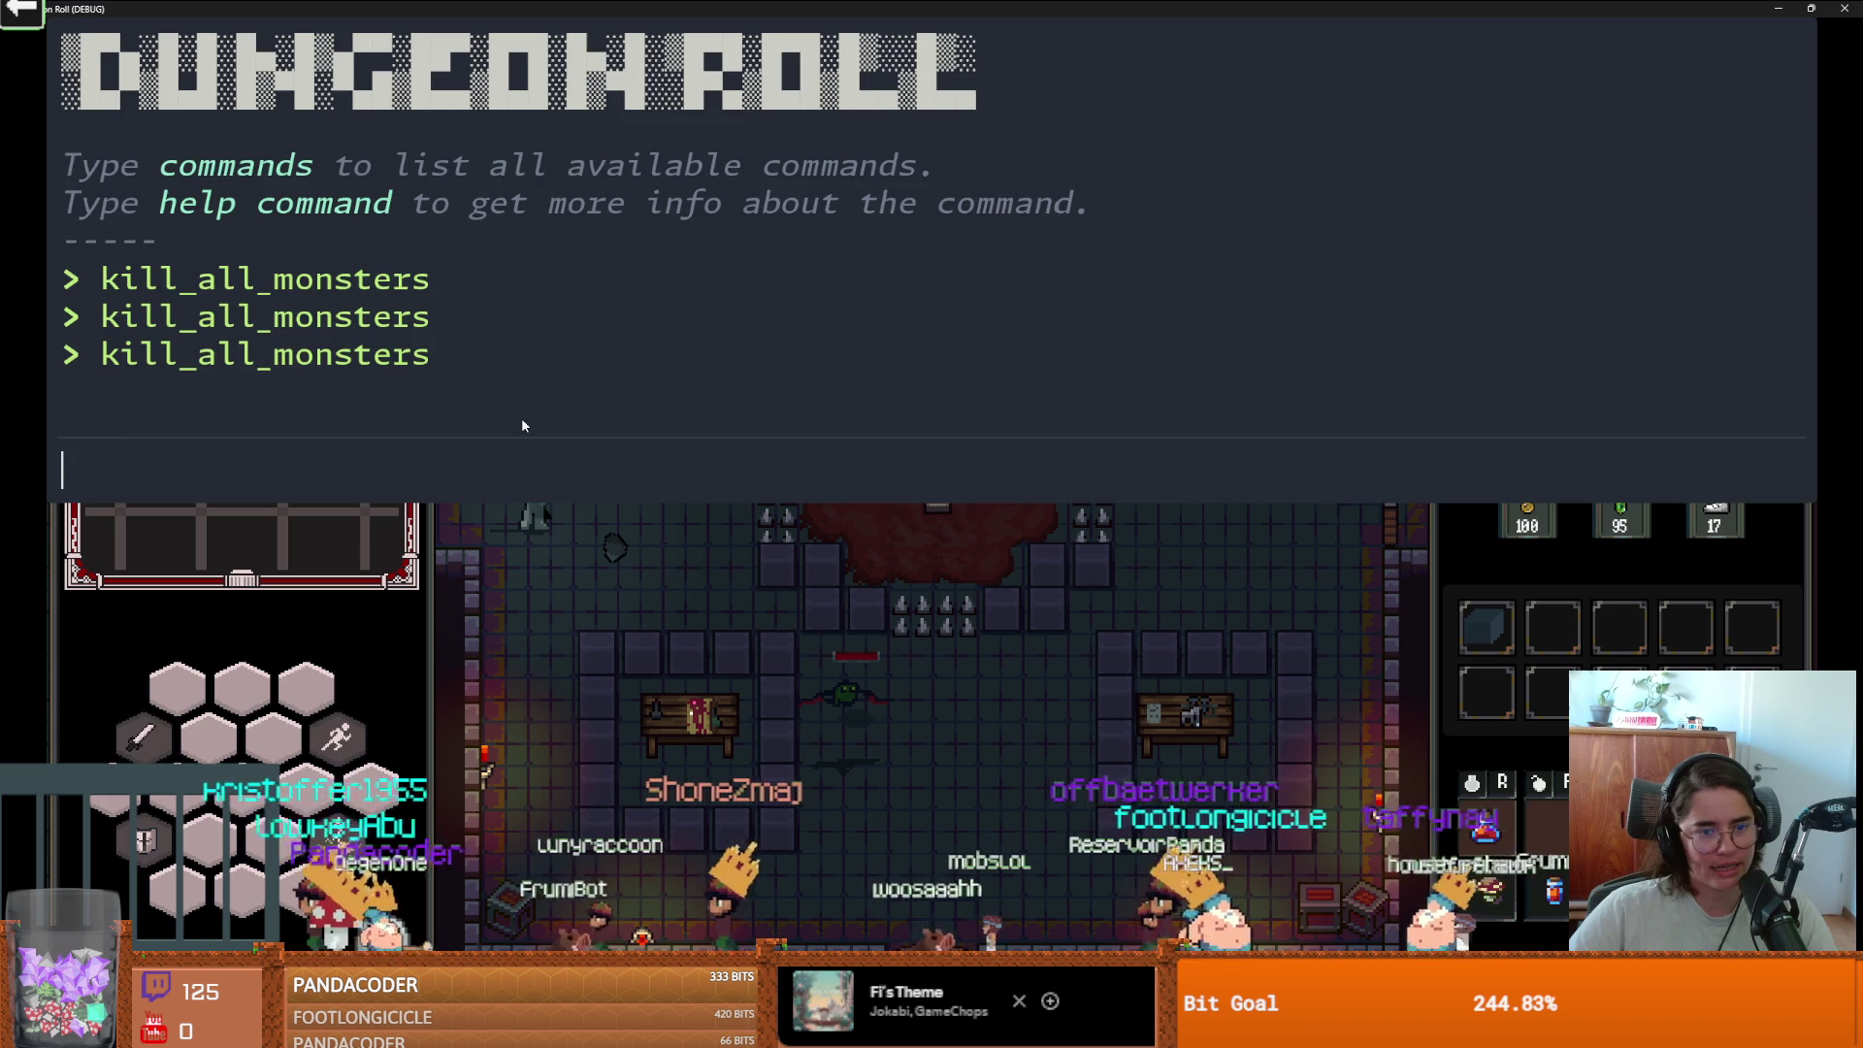
pyautogui.press('`')
pyautogui.press('s')
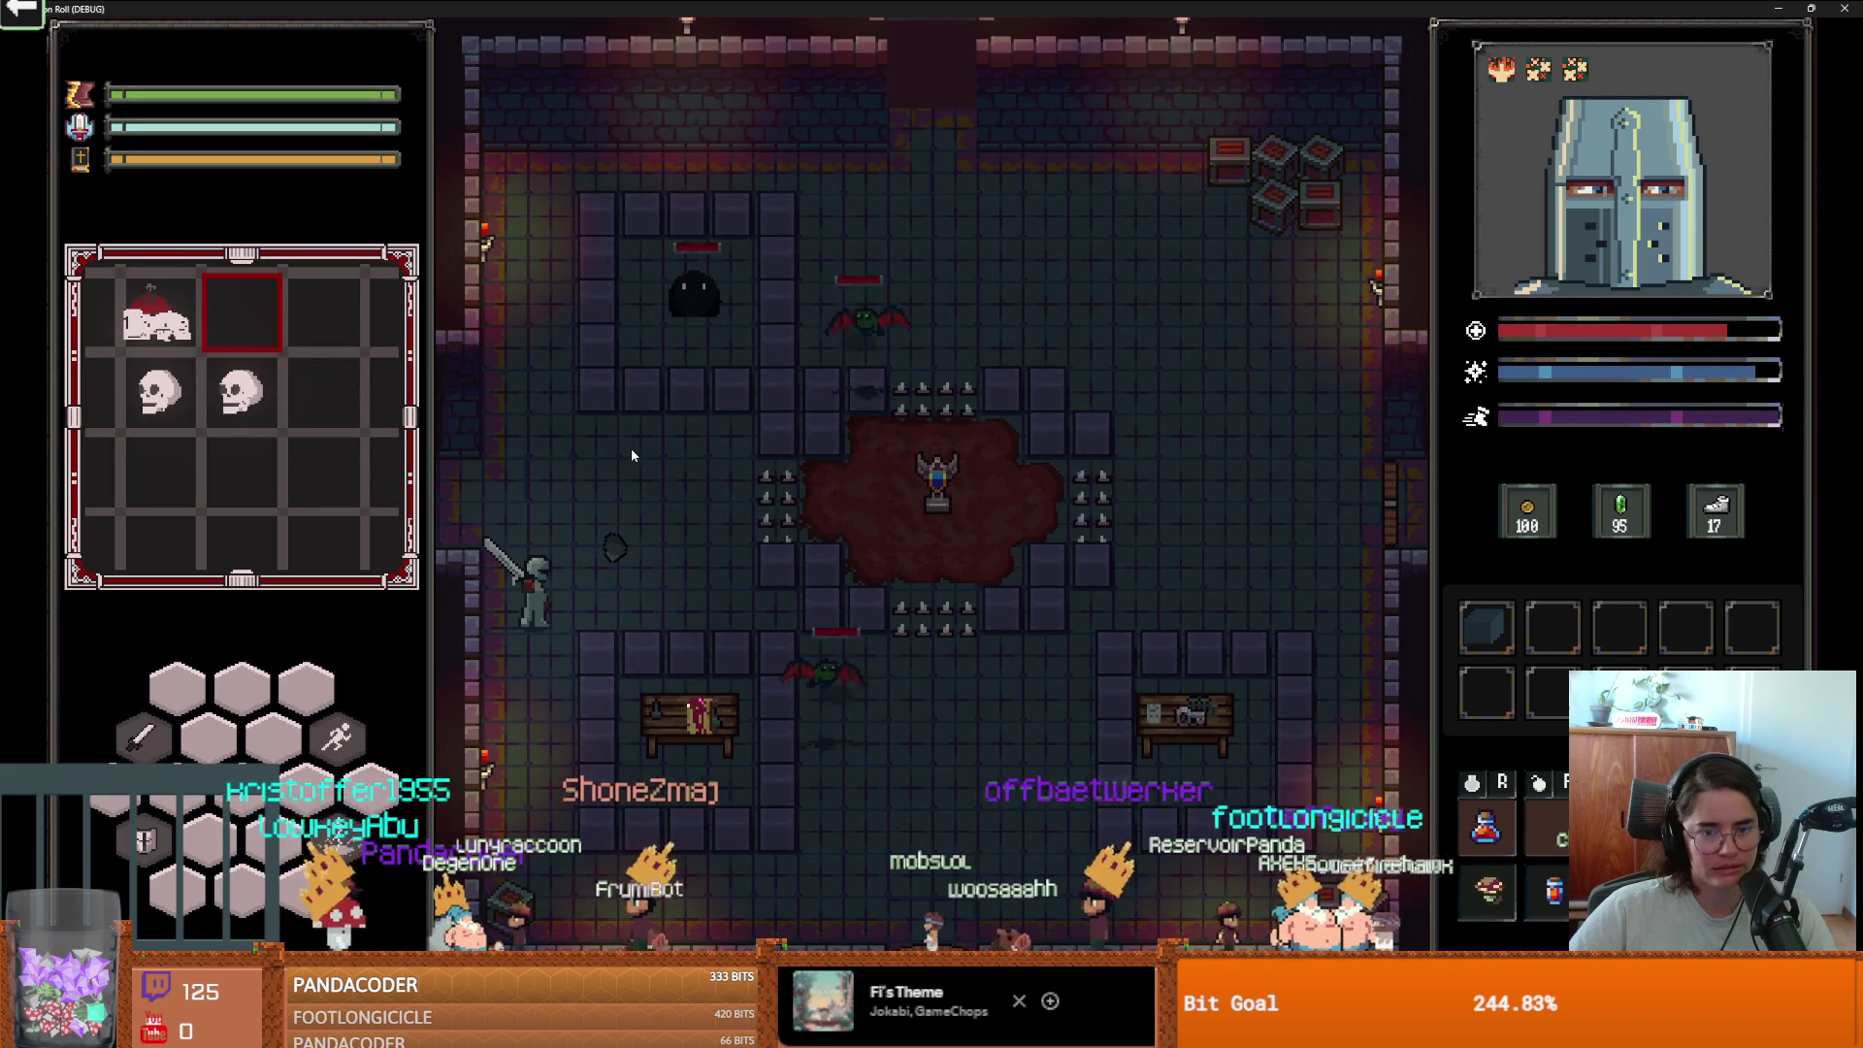
pyautogui.press('Escape')
pyautogui.click(880, 632)
# Choose the Jerusalem room and walk the knight in.
pyautogui.press('s')
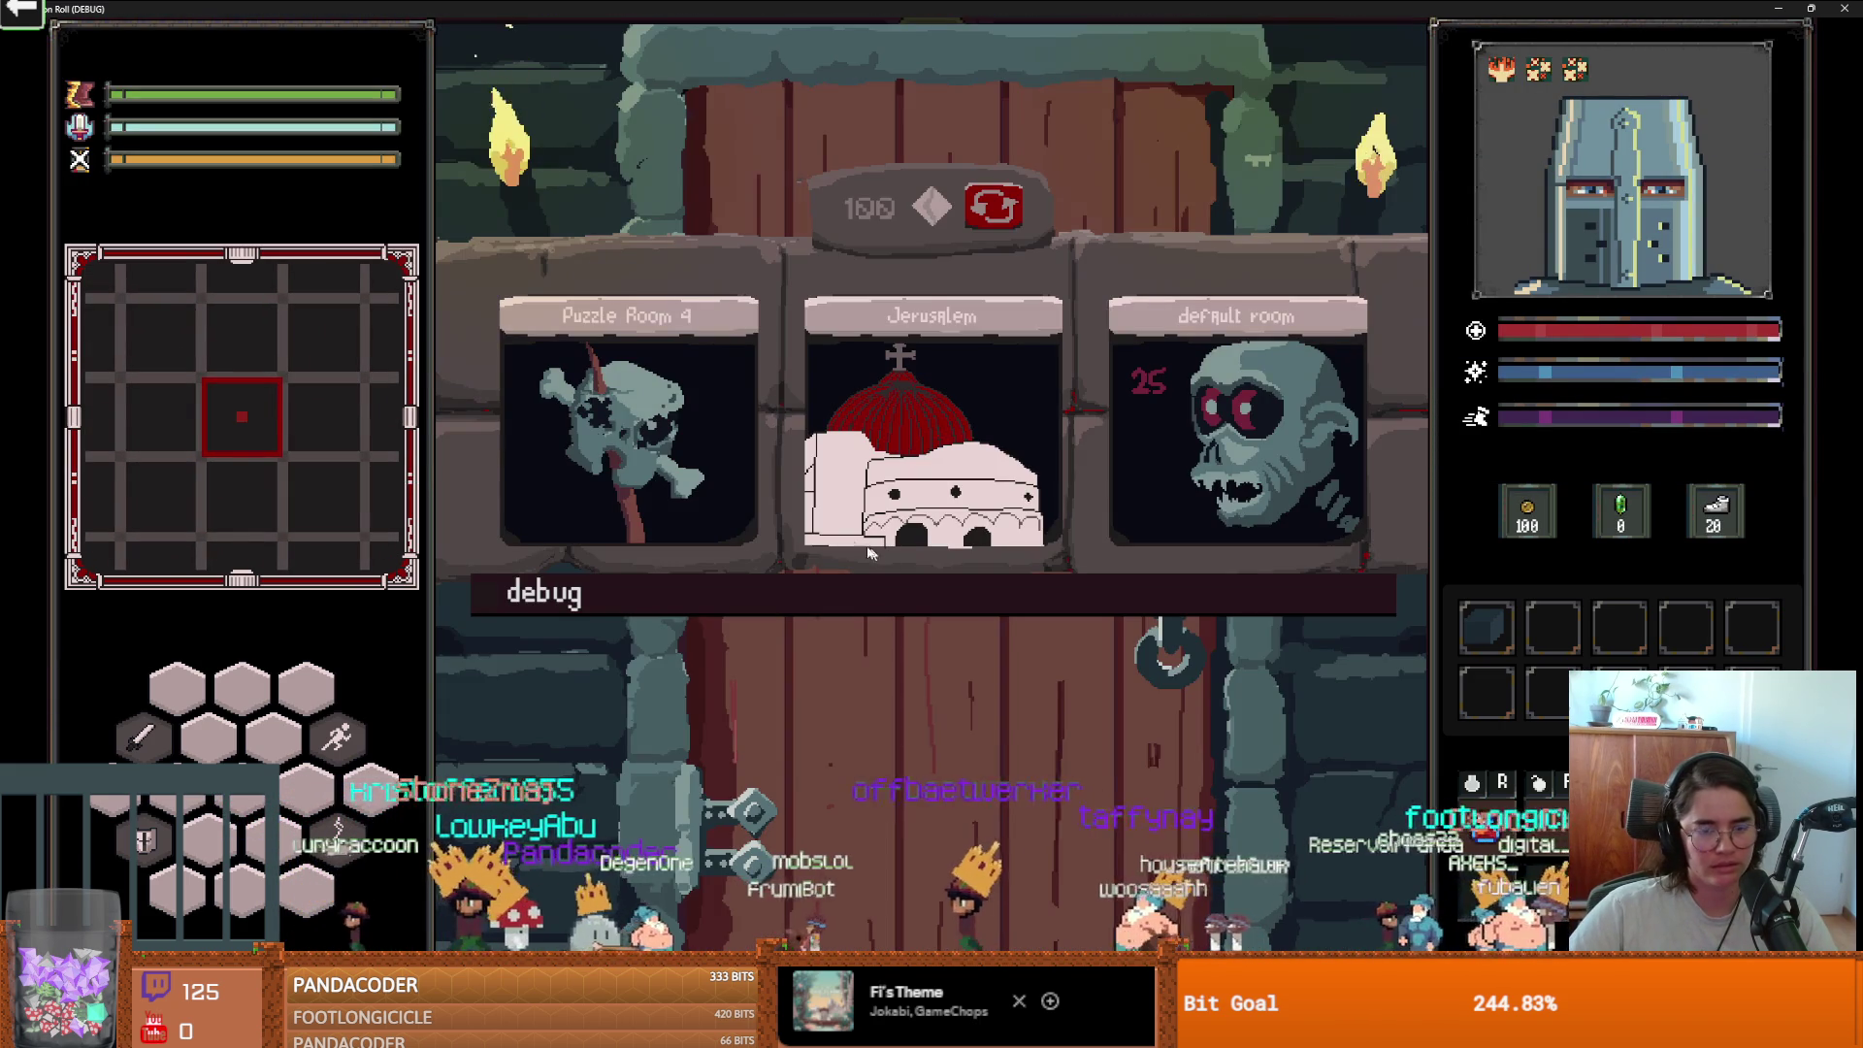
pyautogui.click(891, 484)
pyautogui.press('a')
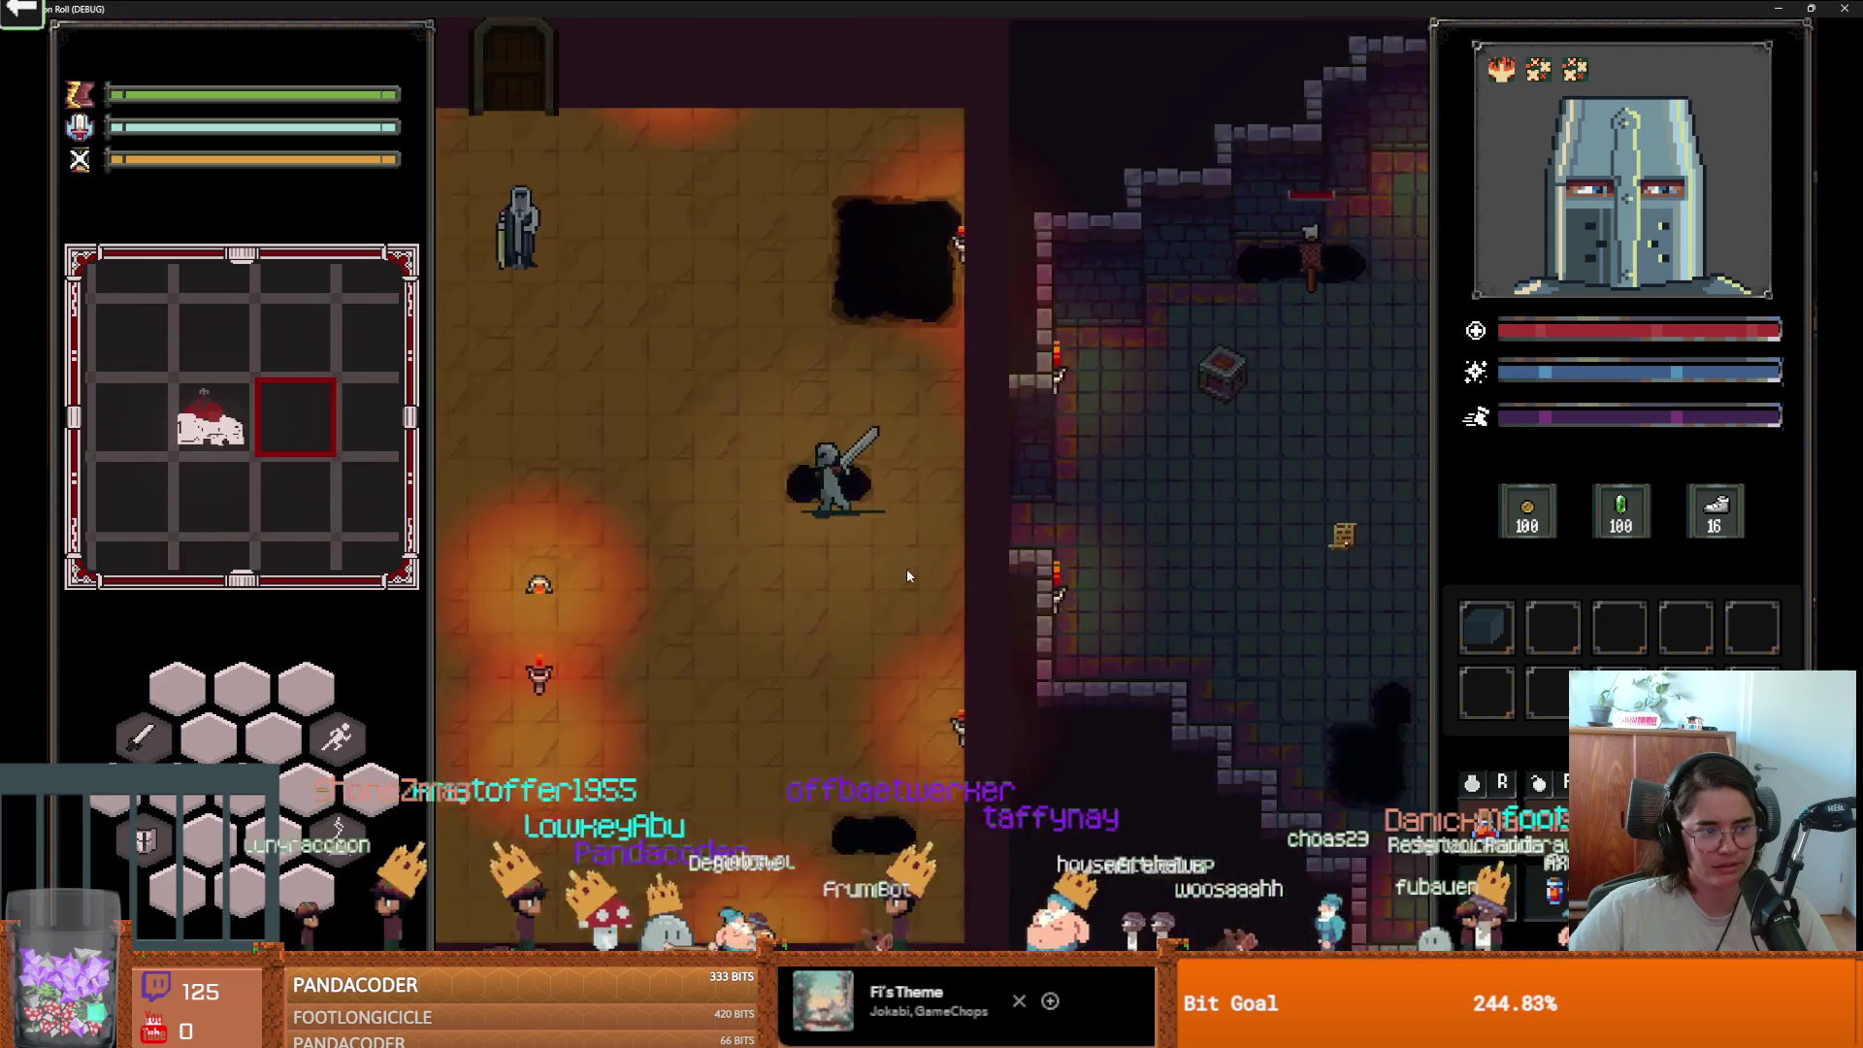
# Run kill_all_monsters three times from the debug console to clear the room.
pyautogui.press('`')
pyautogui.press('Tab')
pyautogui.press('Return')
pyautogui.press('`')
pyautogui.press('`')
pyautogui.press('Up')
pyautogui.press('Return')
pyautogui.press('`')
pyautogui.press('`')
pyautogui.press('Up')
pyautogui.press('Return')
pyautogui.press('`')
# Walk up to Baldwin and talk to him twice, then head down the room.
pyautogui.press('w')
pyautogui.press('a')
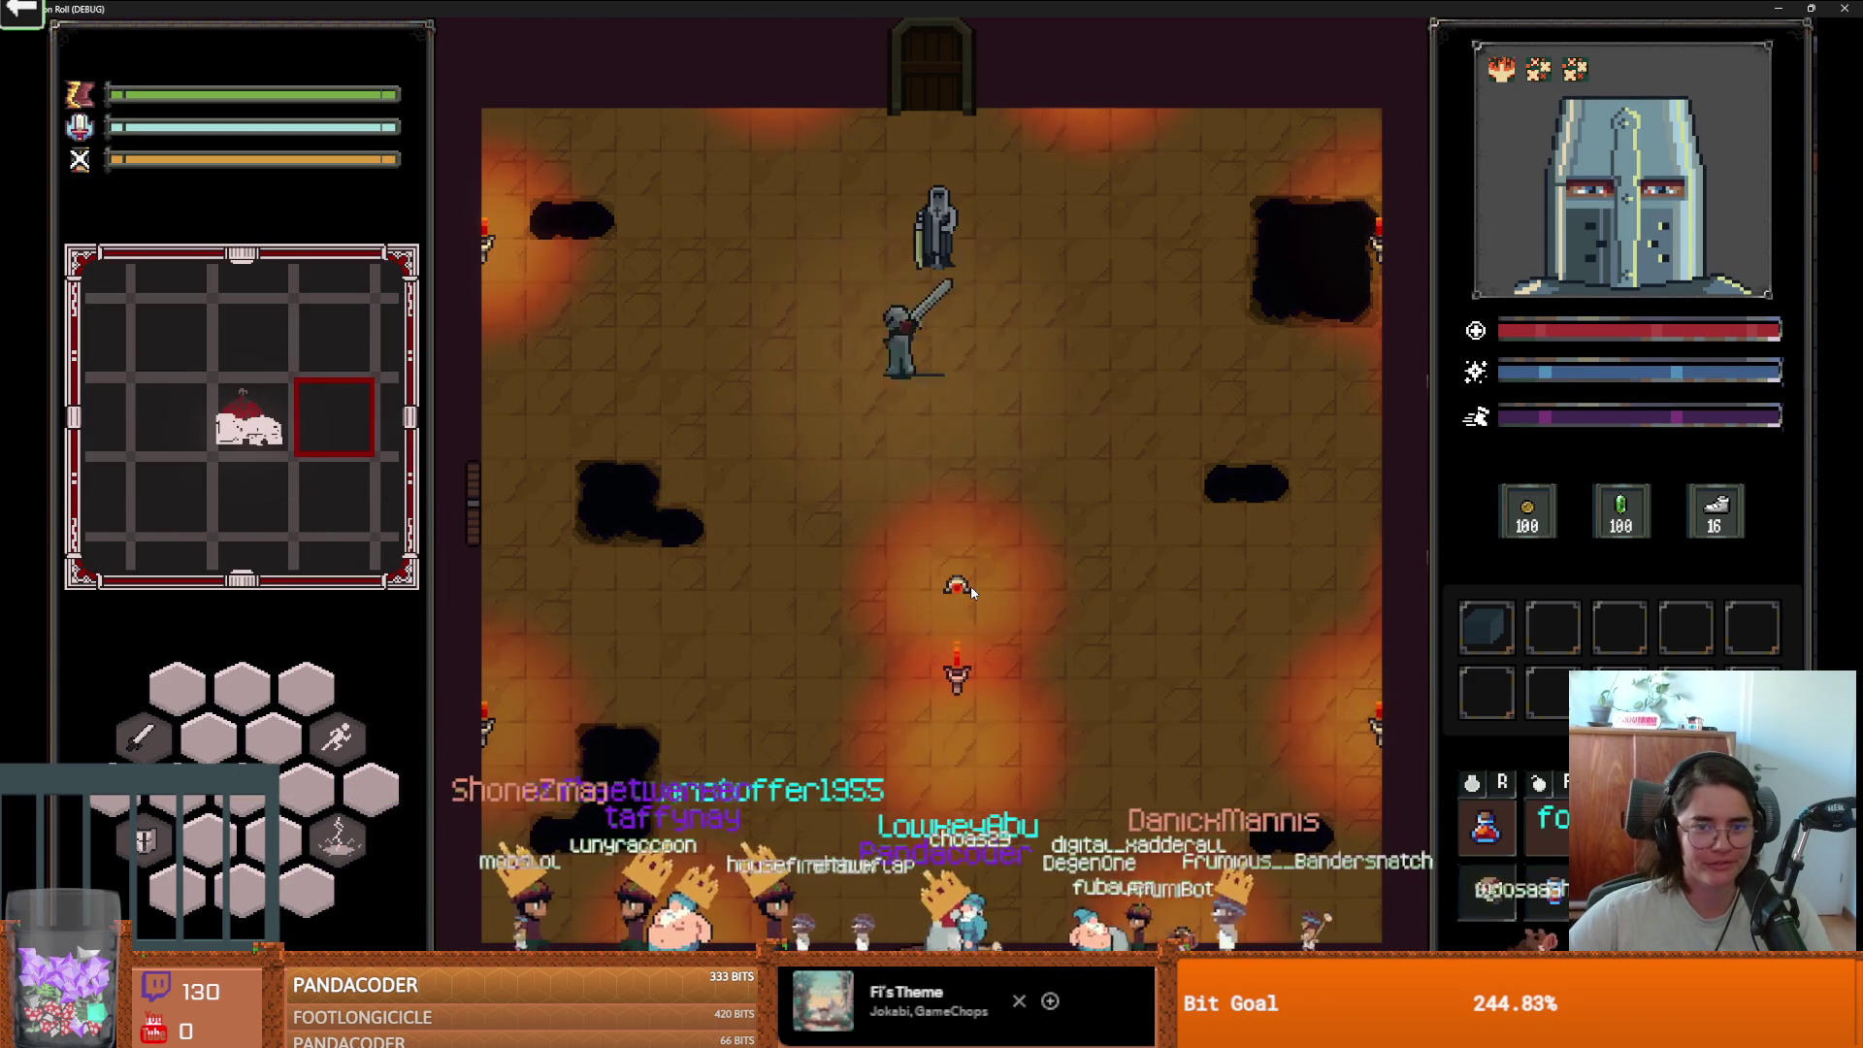
pyautogui.press('e')
pyautogui.click(790, 716)
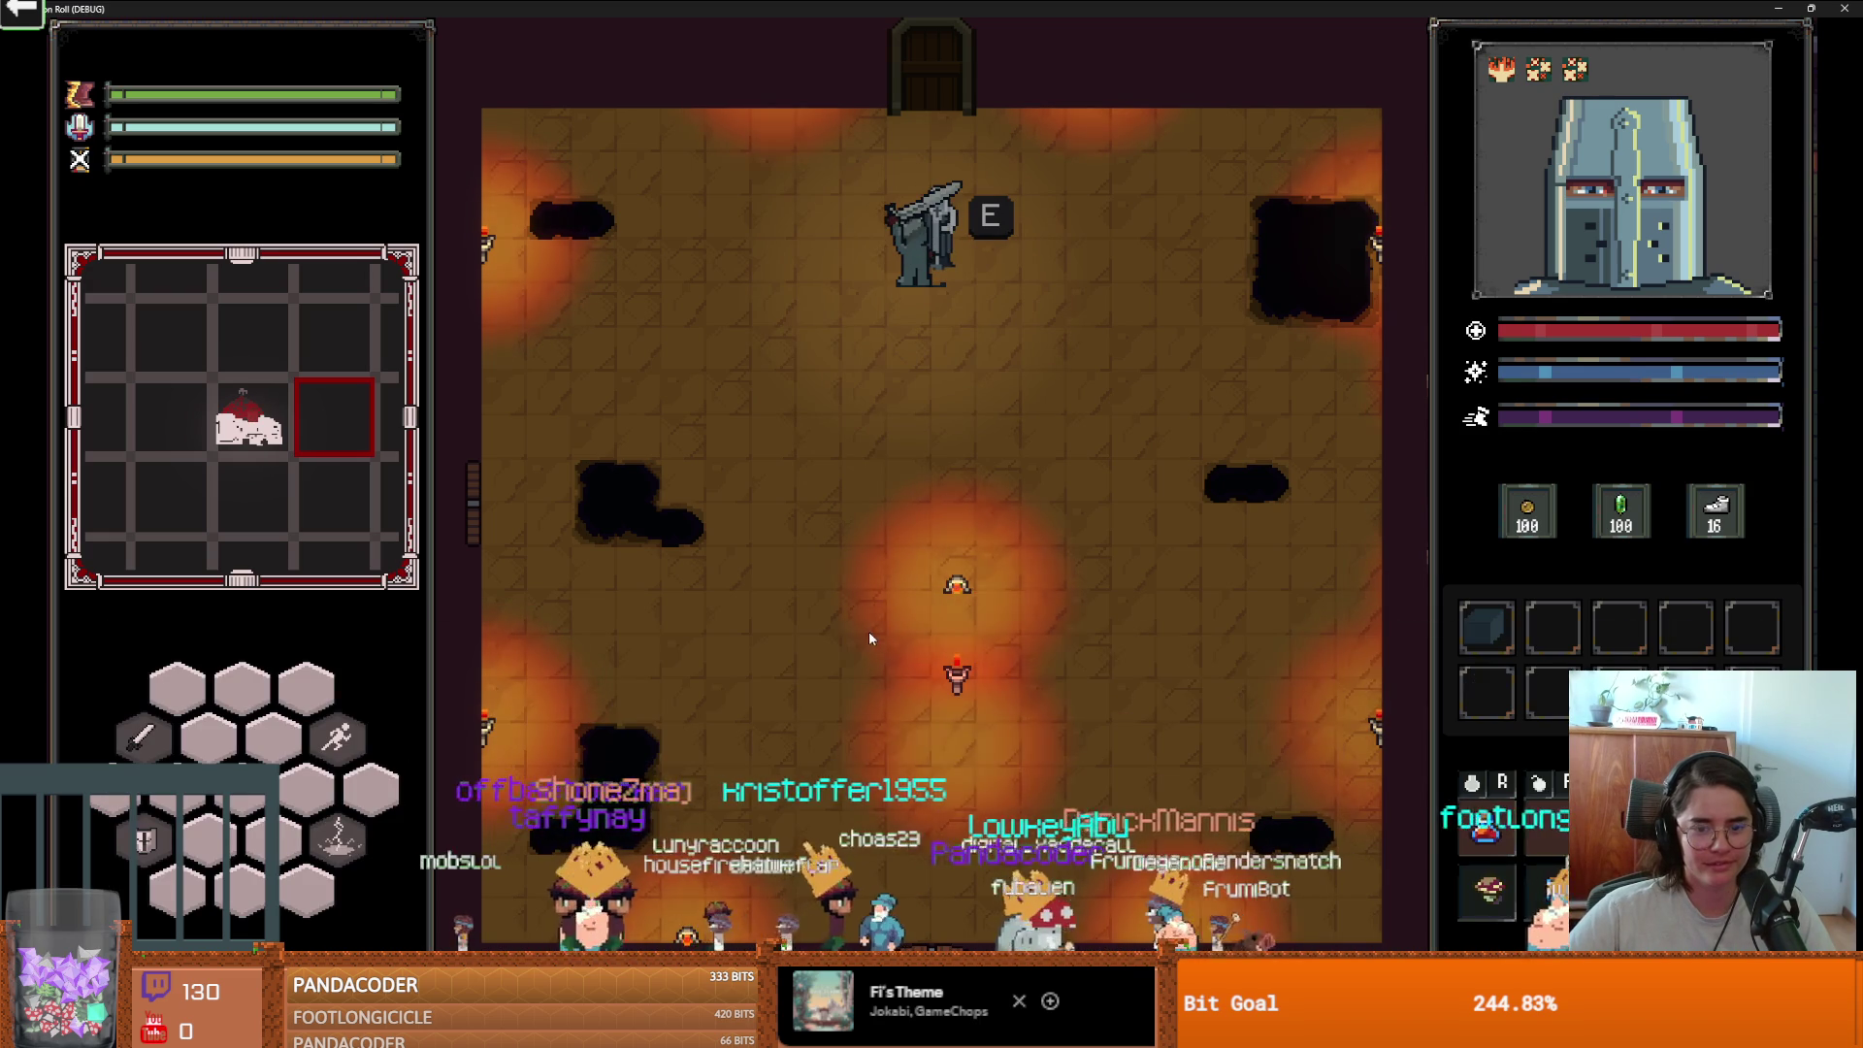
pyautogui.press('e')
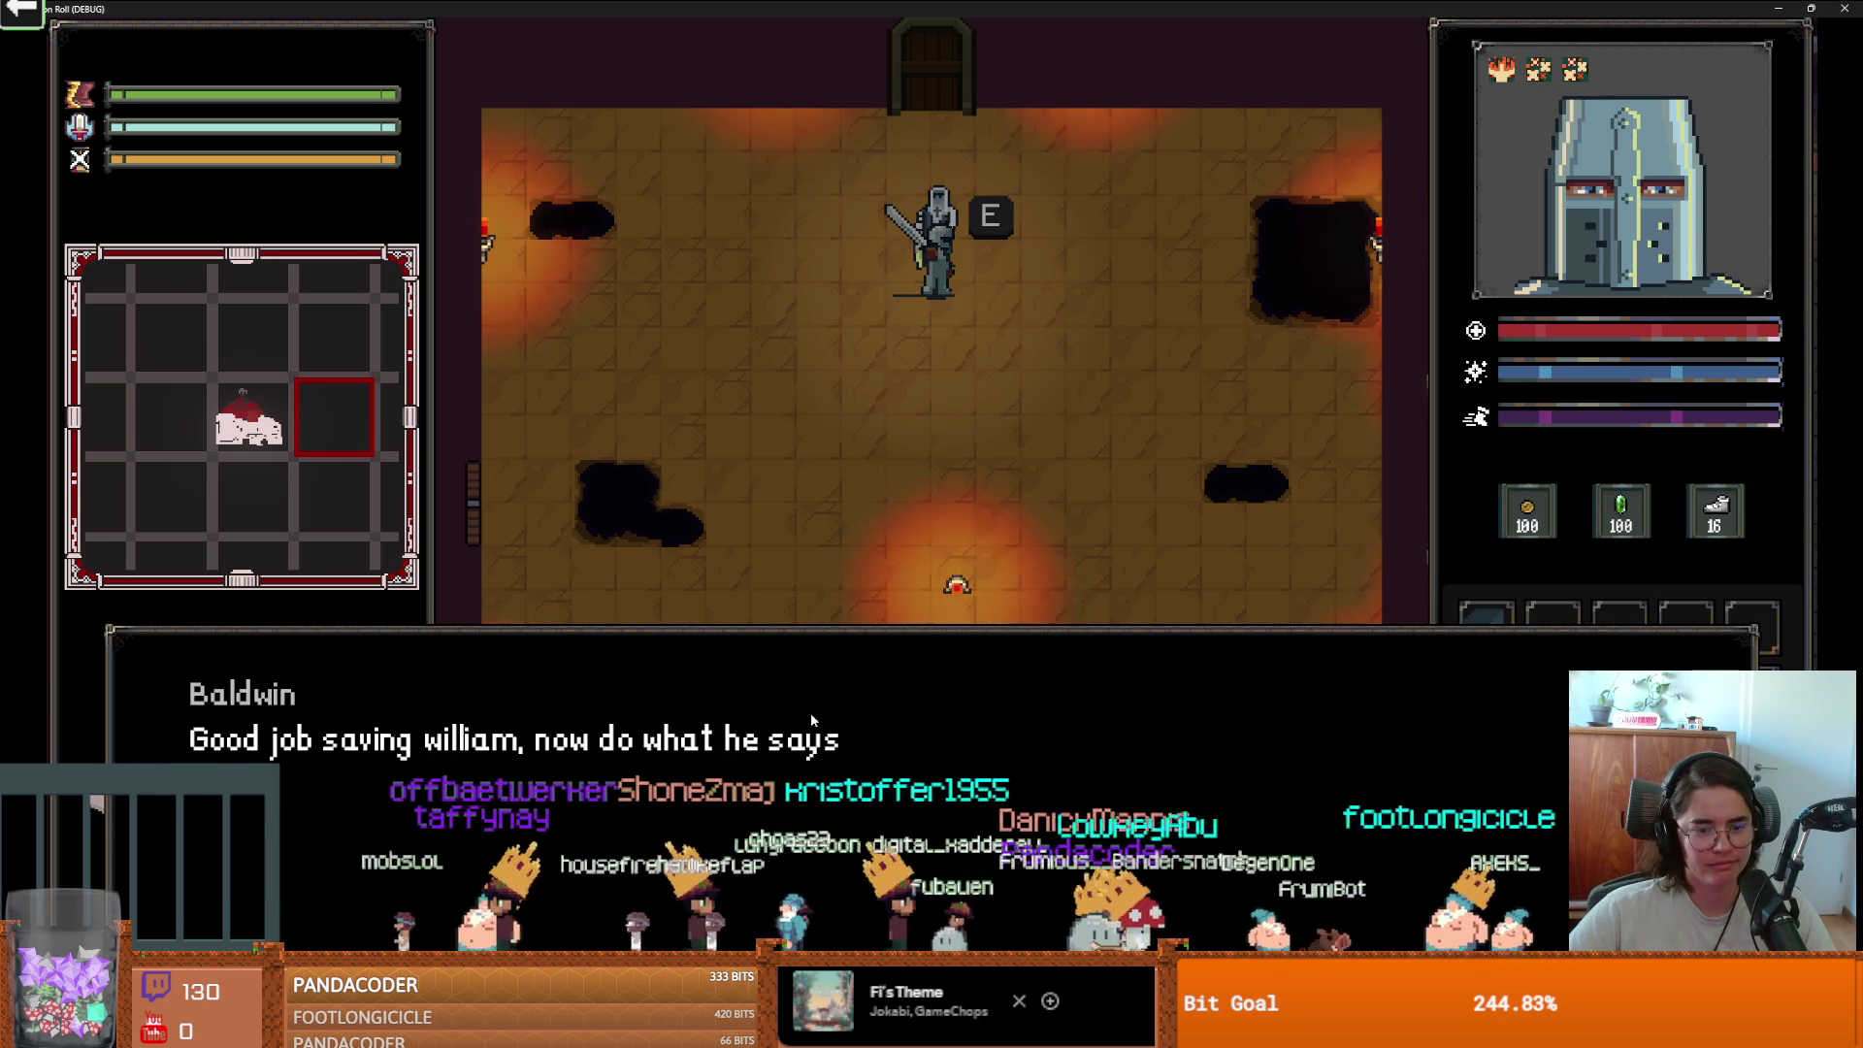
pyautogui.click(811, 713)
pyautogui.press('s')
pyautogui.press('s')
pyautogui.click(924, 719)
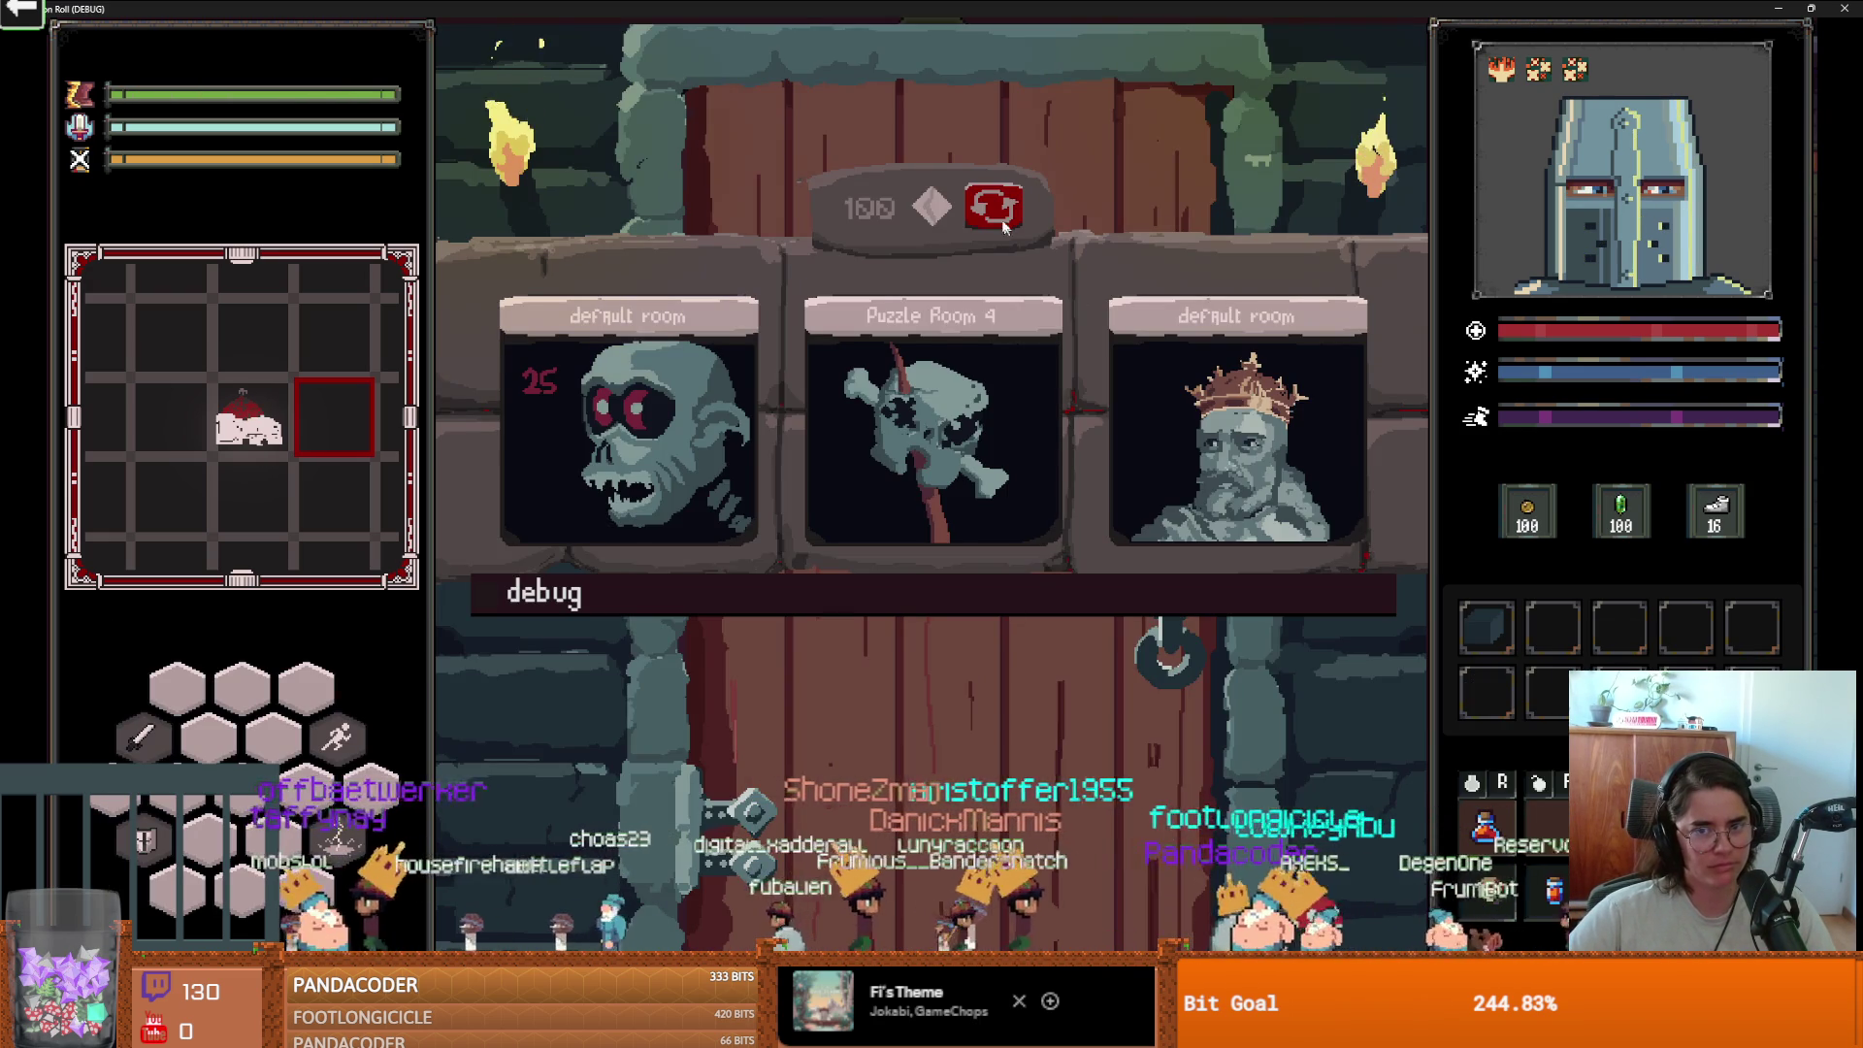
# Reroll the next-room choices four times, then stop the running game.
pyautogui.click(995, 207)
pyautogui.click(999, 212)
pyautogui.click(999, 213)
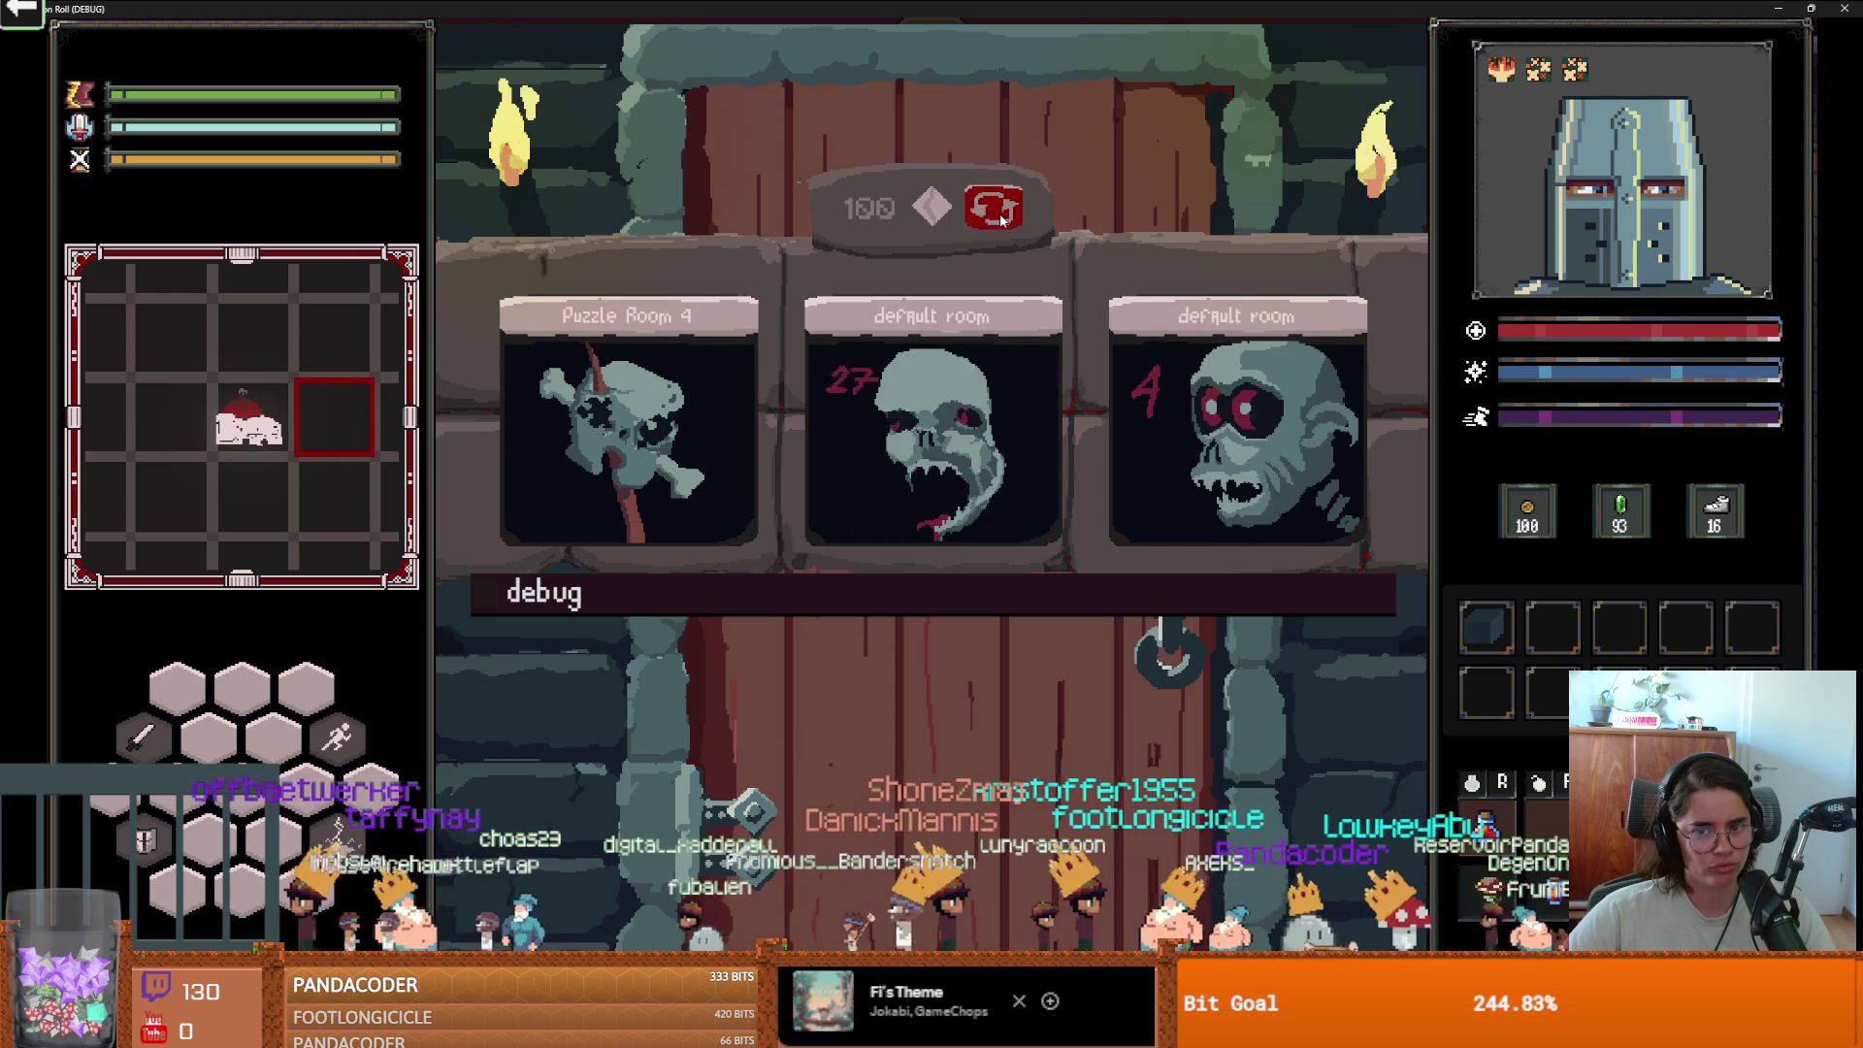
pyautogui.click(999, 212)
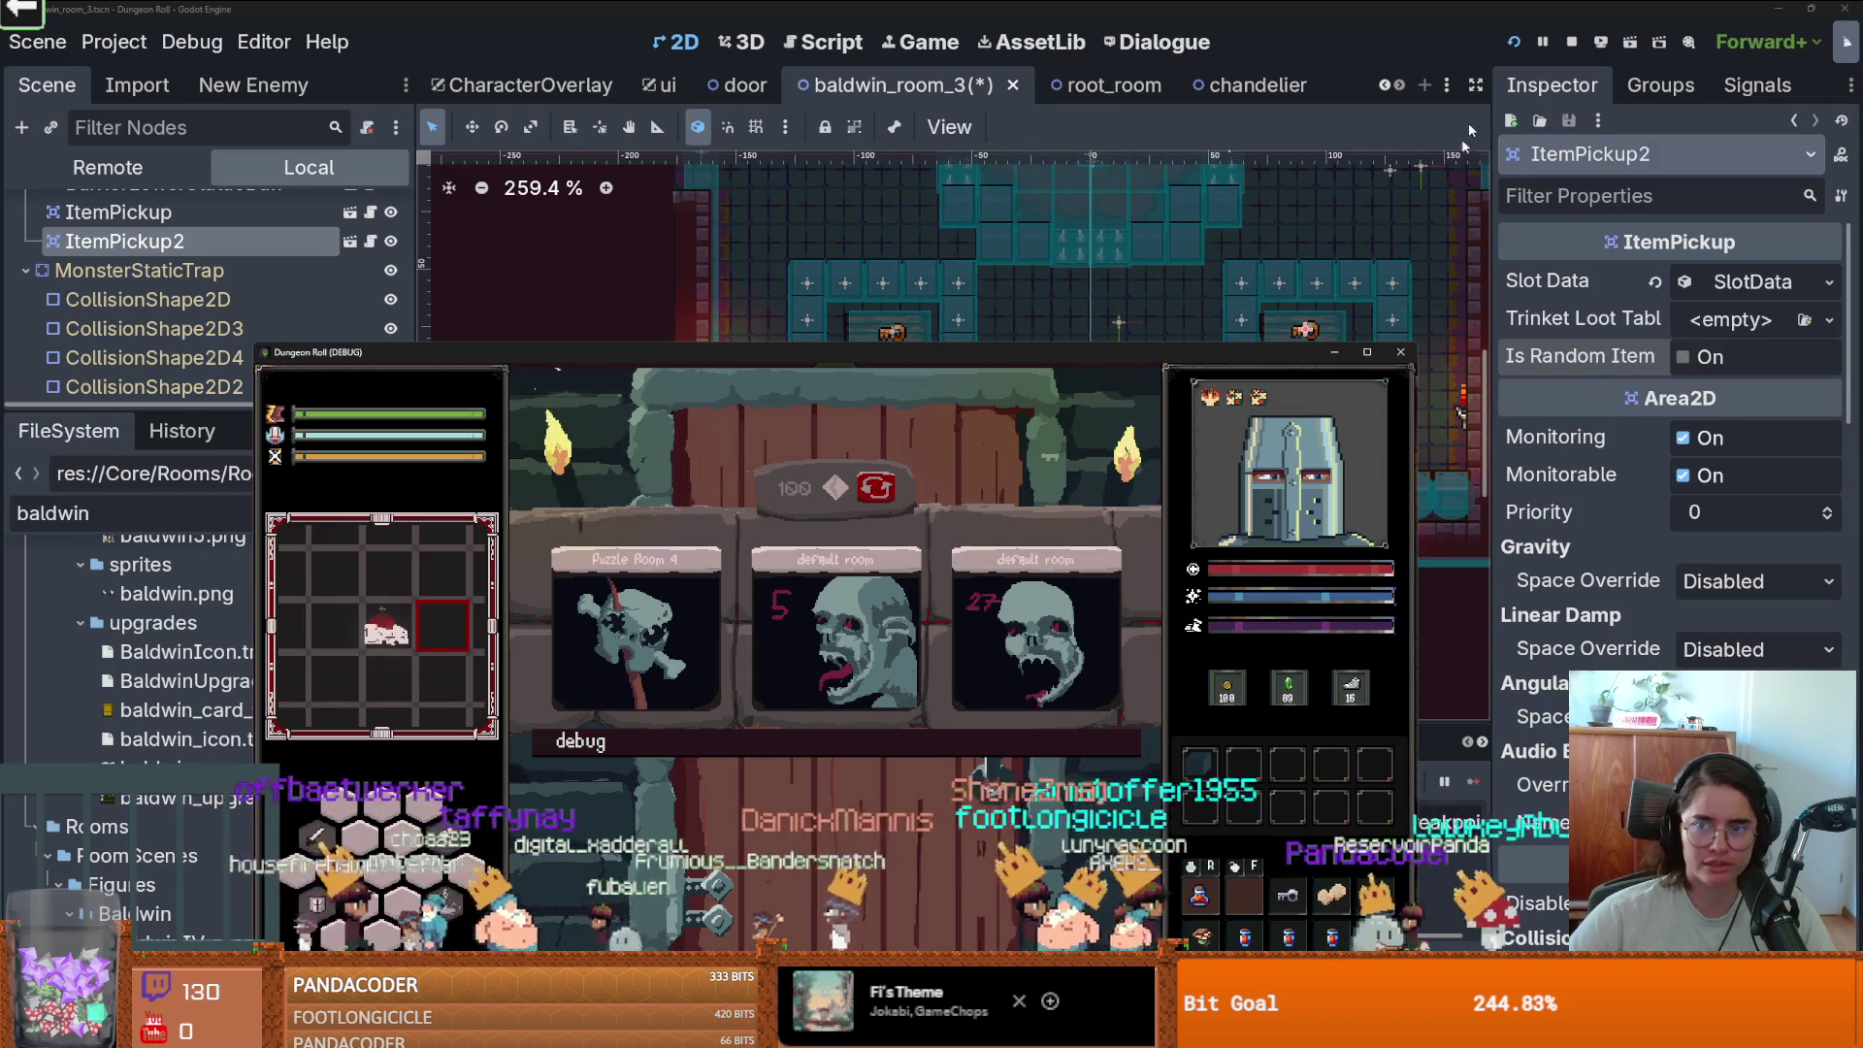
pyautogui.click(1400, 351)
# Save the scene, relaunch the game, reroll and pick a starting room.
pyautogui.click(1512, 43)
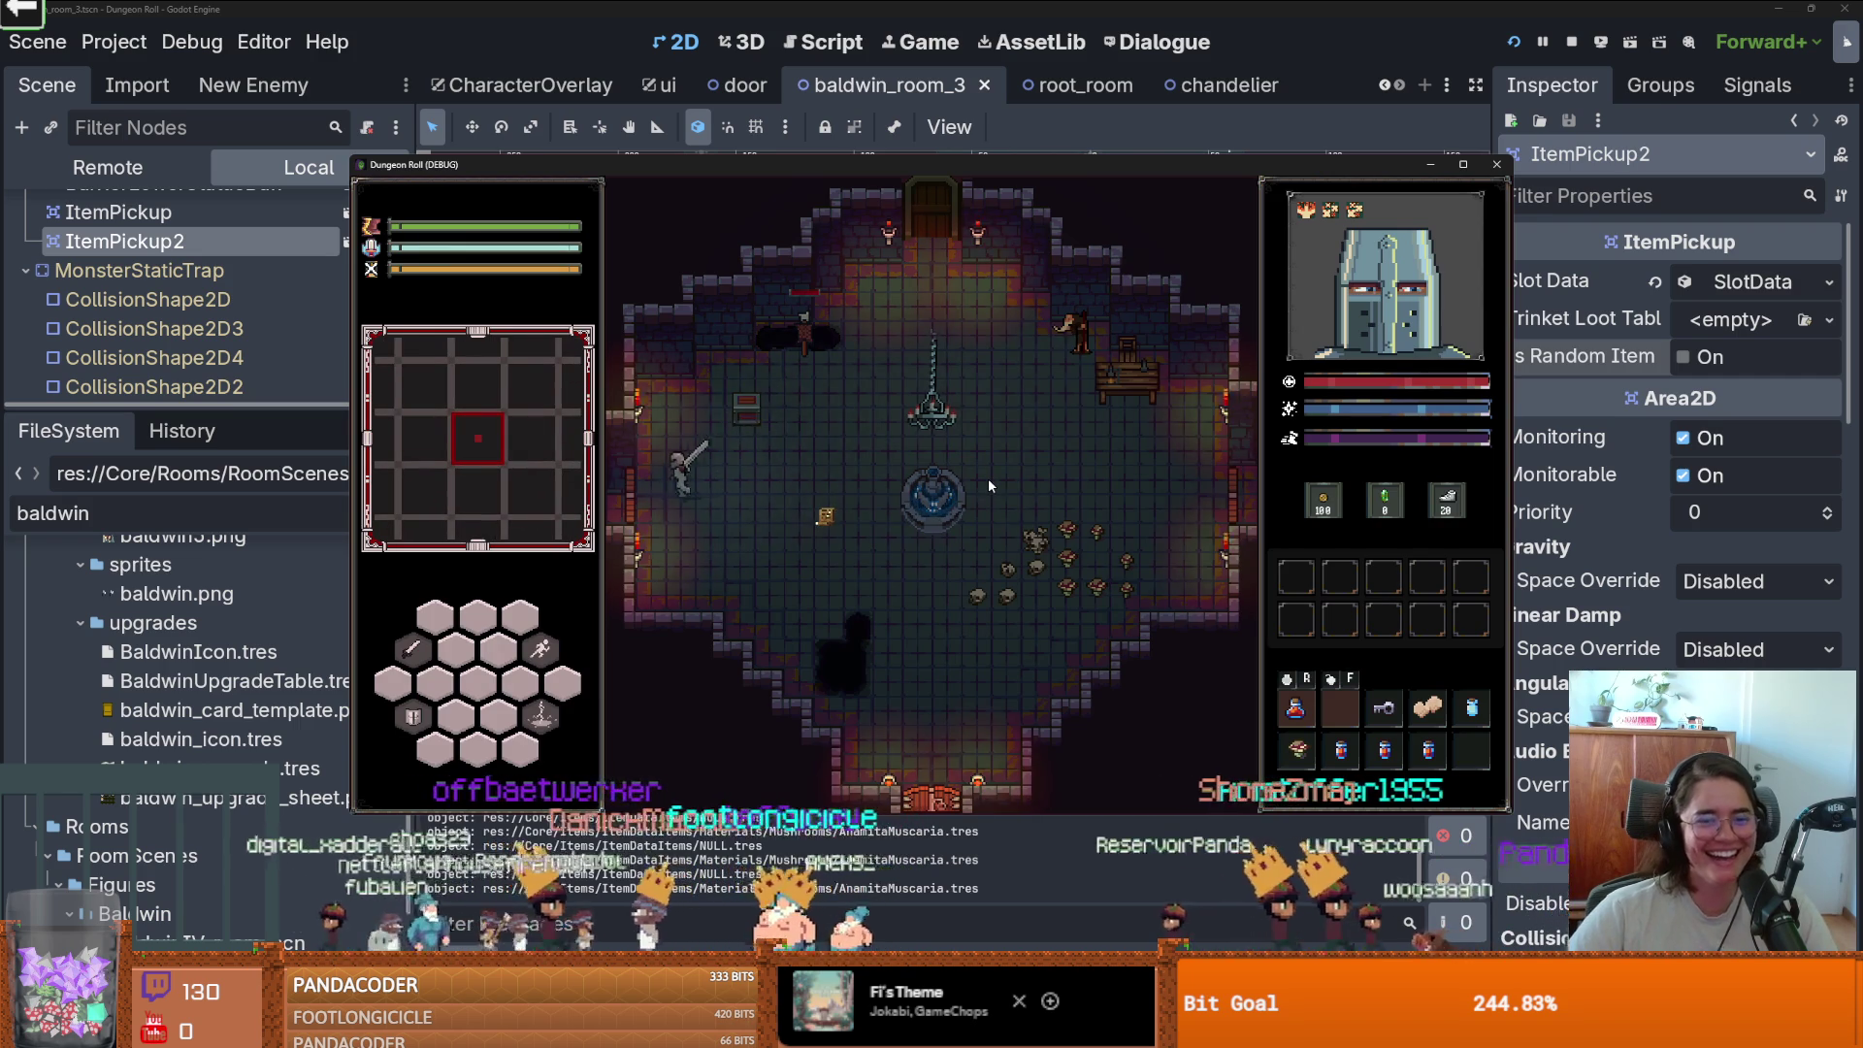
pyautogui.click(975, 310)
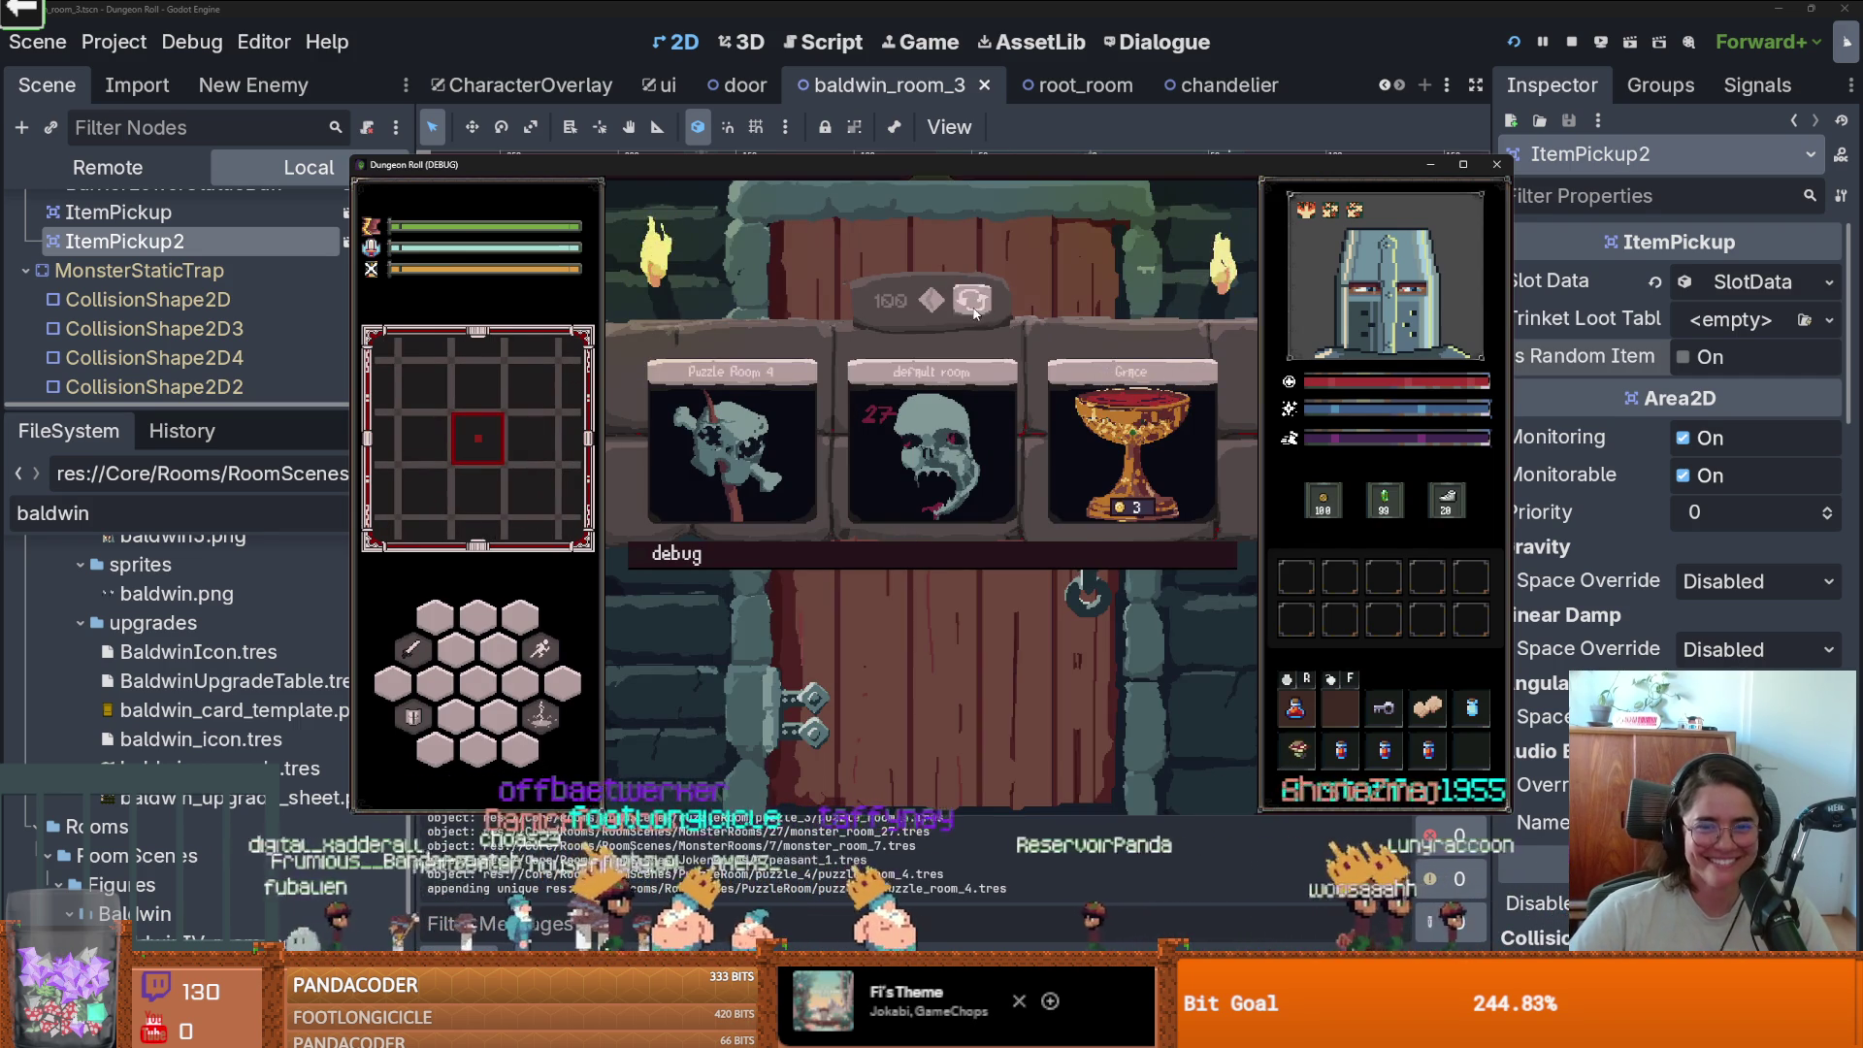
pyautogui.click(961, 390)
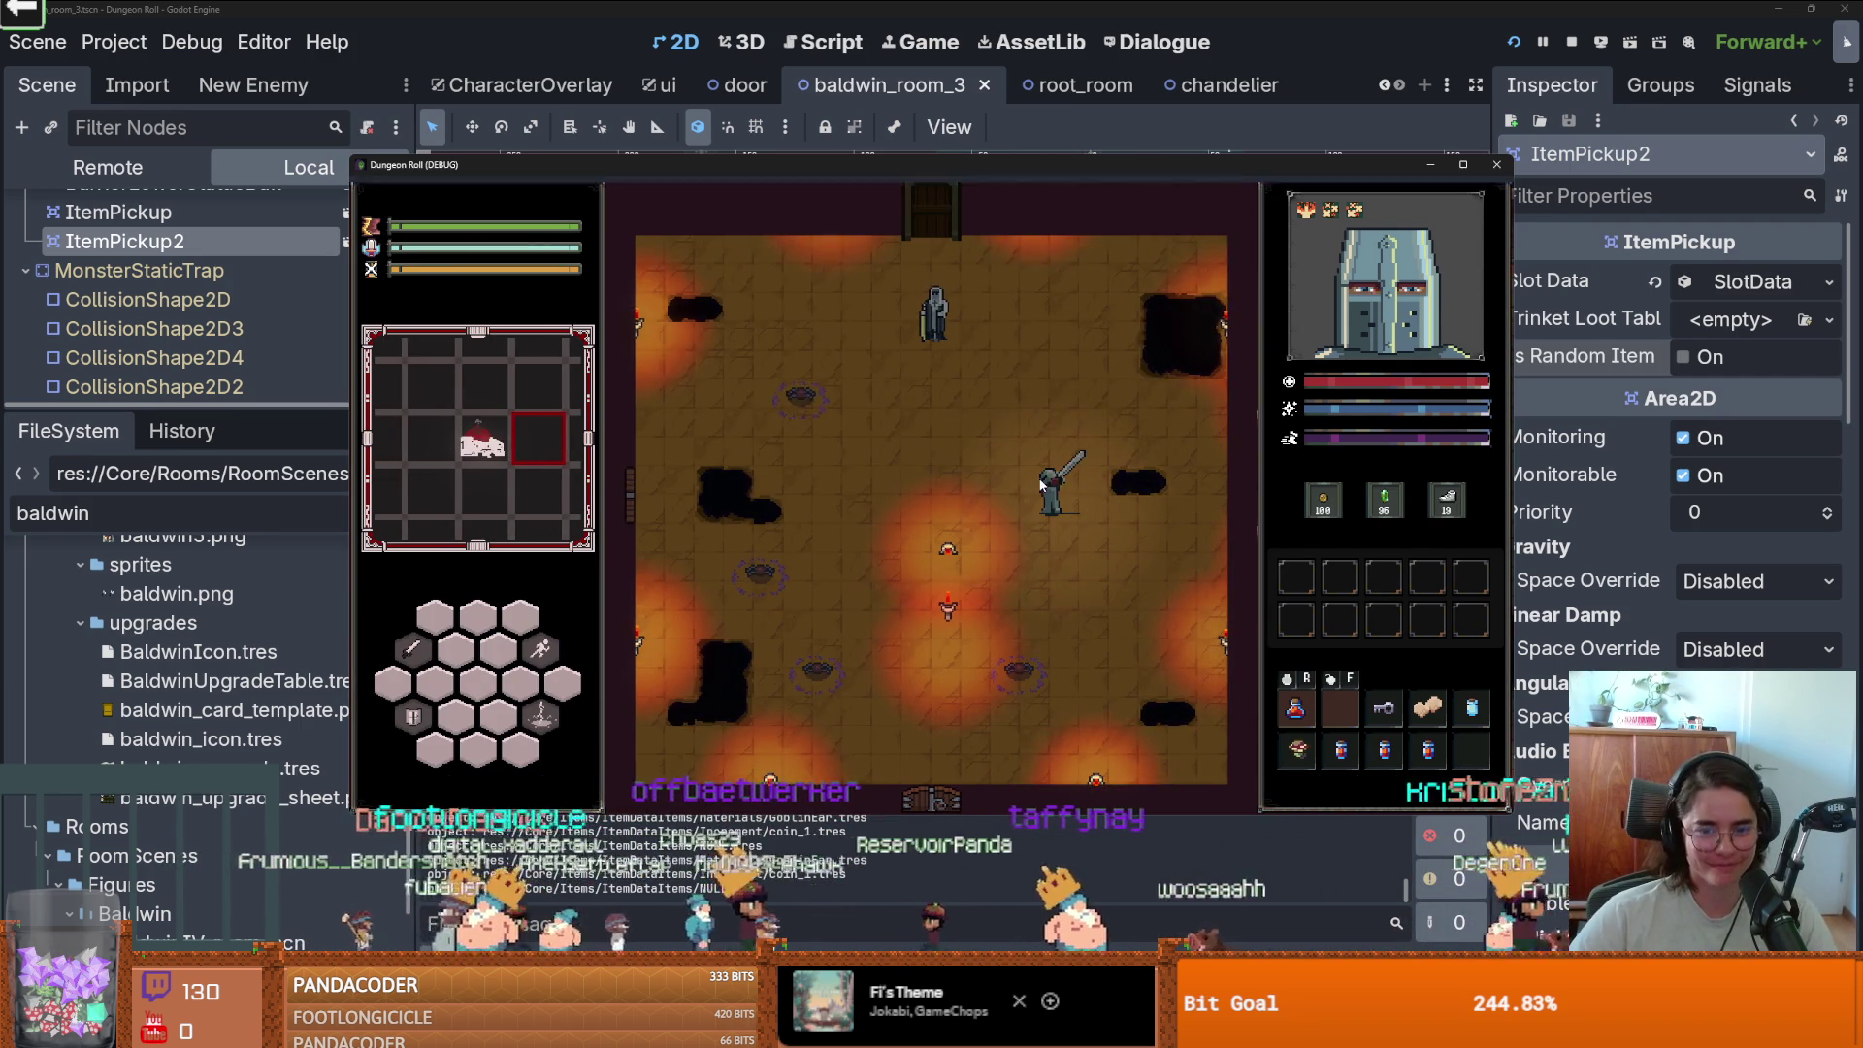
# Clear the room by running kill_all_monsters from the debug console.
pyautogui.press('`')
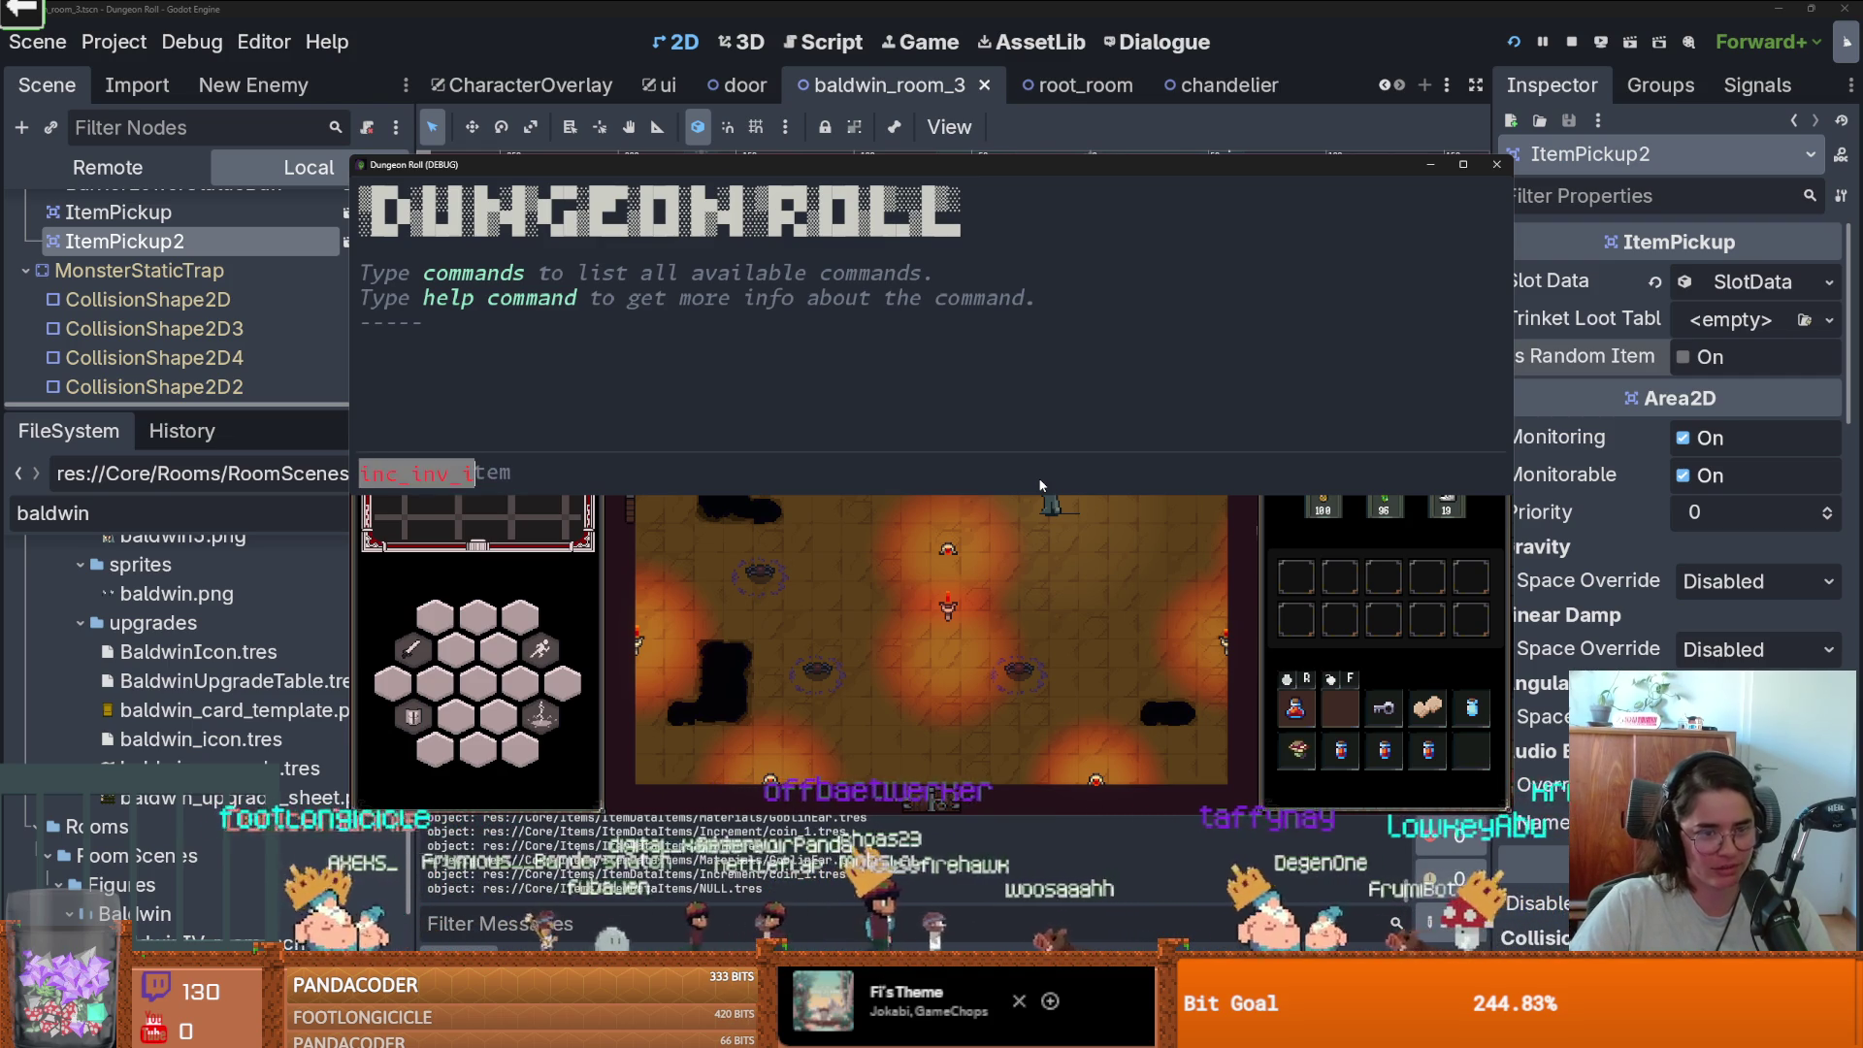
pyautogui.press('`')
pyautogui.press('`')
pyautogui.write('kill_all_monsters')
pyautogui.press('Return')
pyautogui.press('`')
pyautogui.press('`')
pyautogui.write('k')
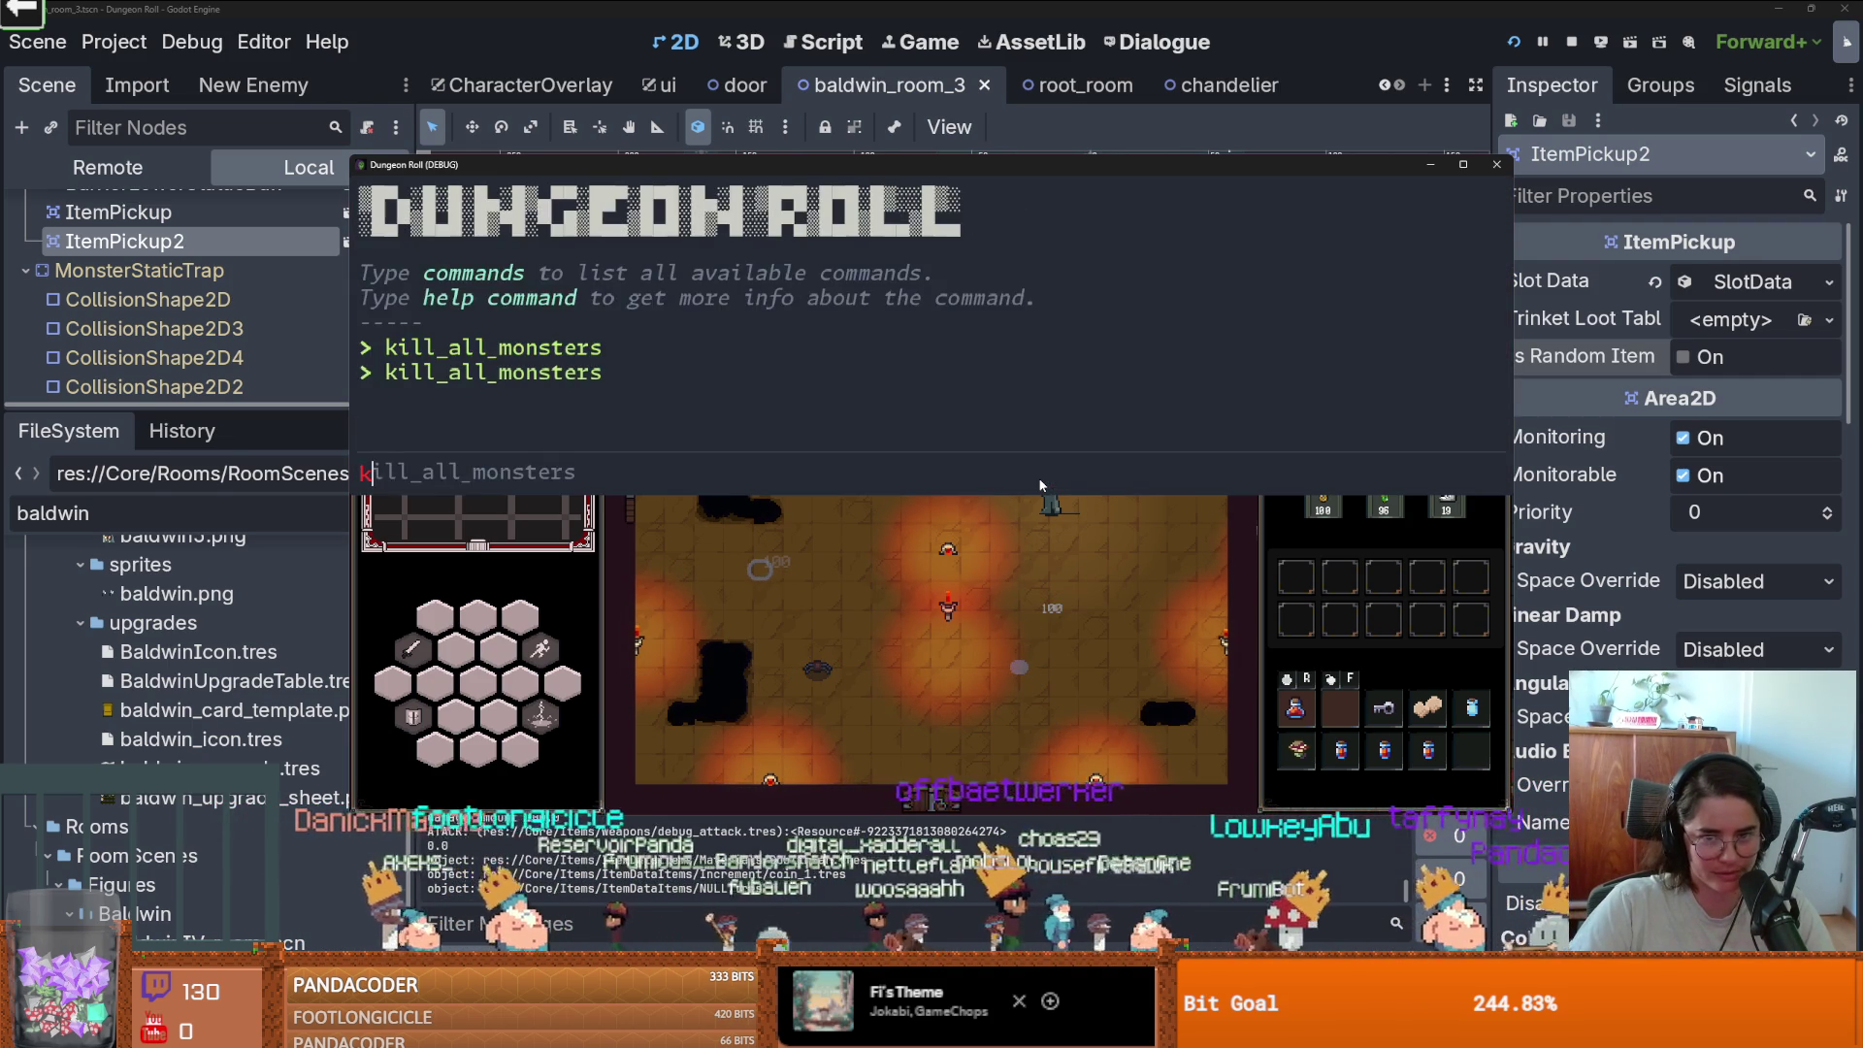
pyautogui.press('Return')
pyautogui.press('`')
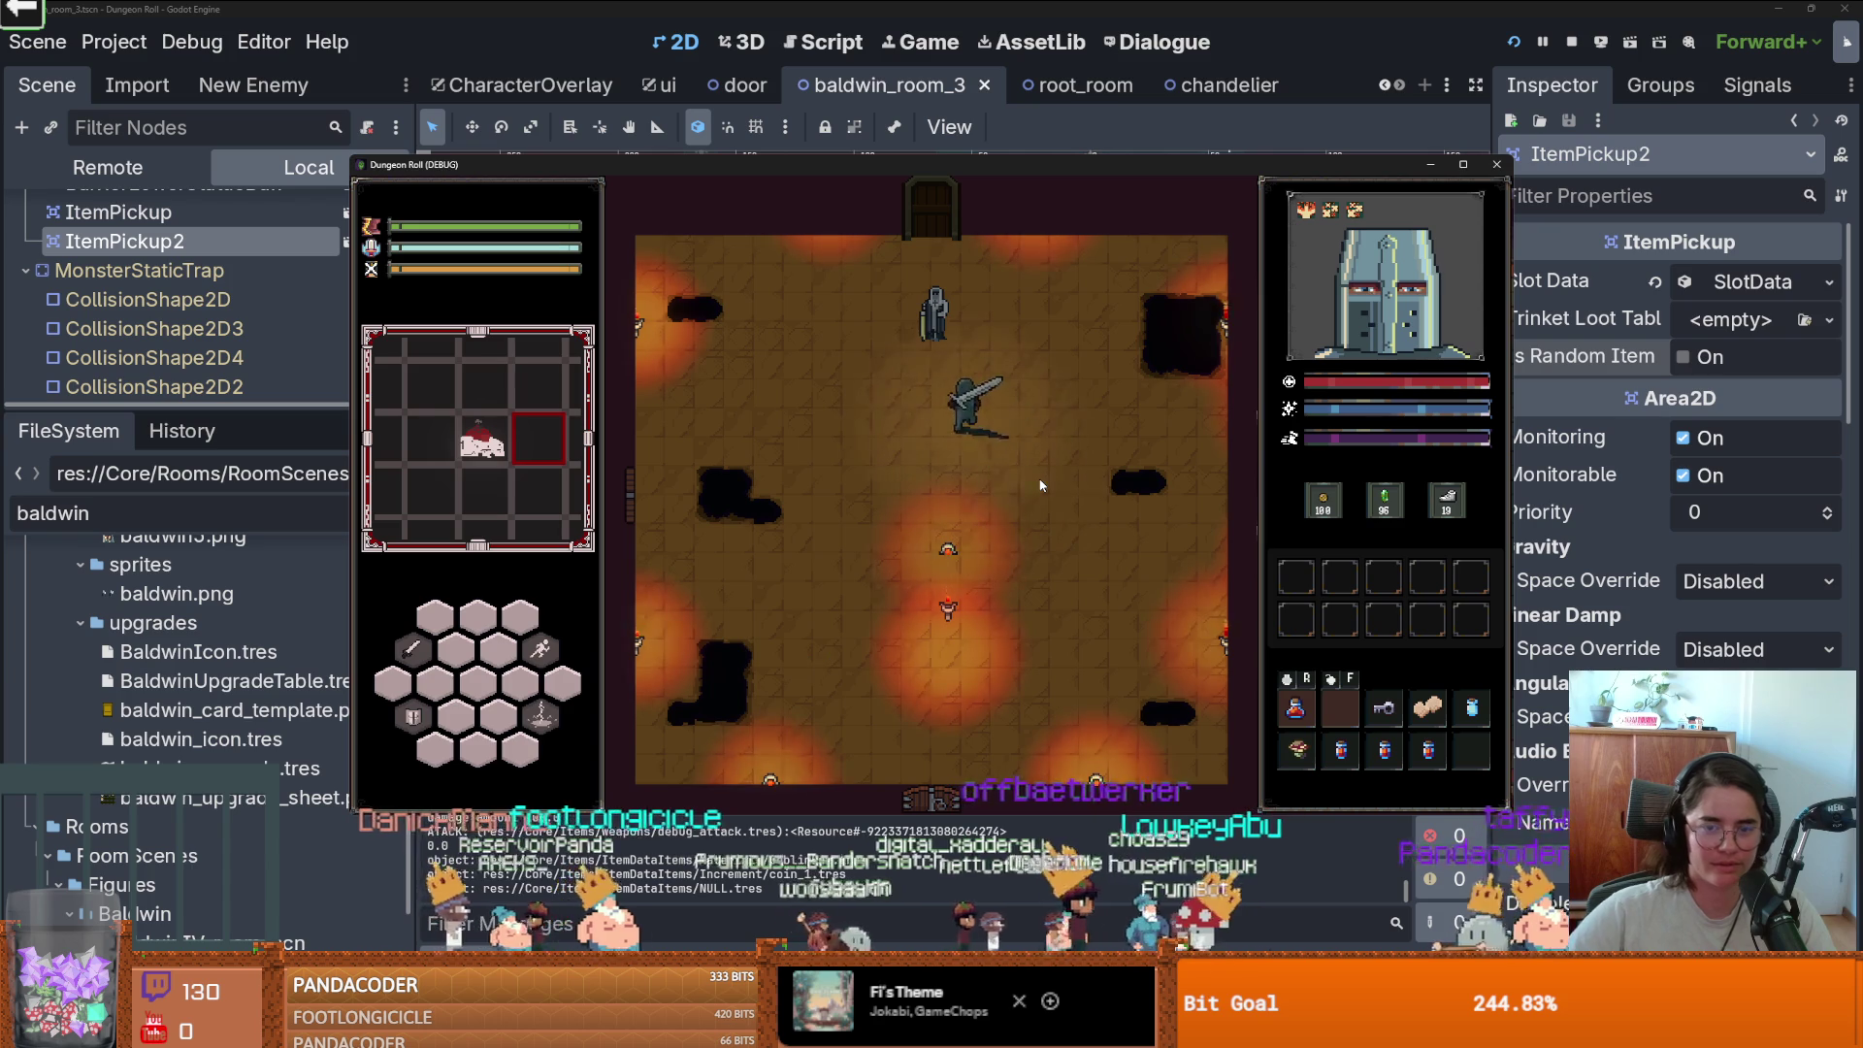
# Talk to King Baldwin IV, choose Lay on Hands, and walk to the bottom exit.
pyautogui.press('e')
pyautogui.click(929, 555)
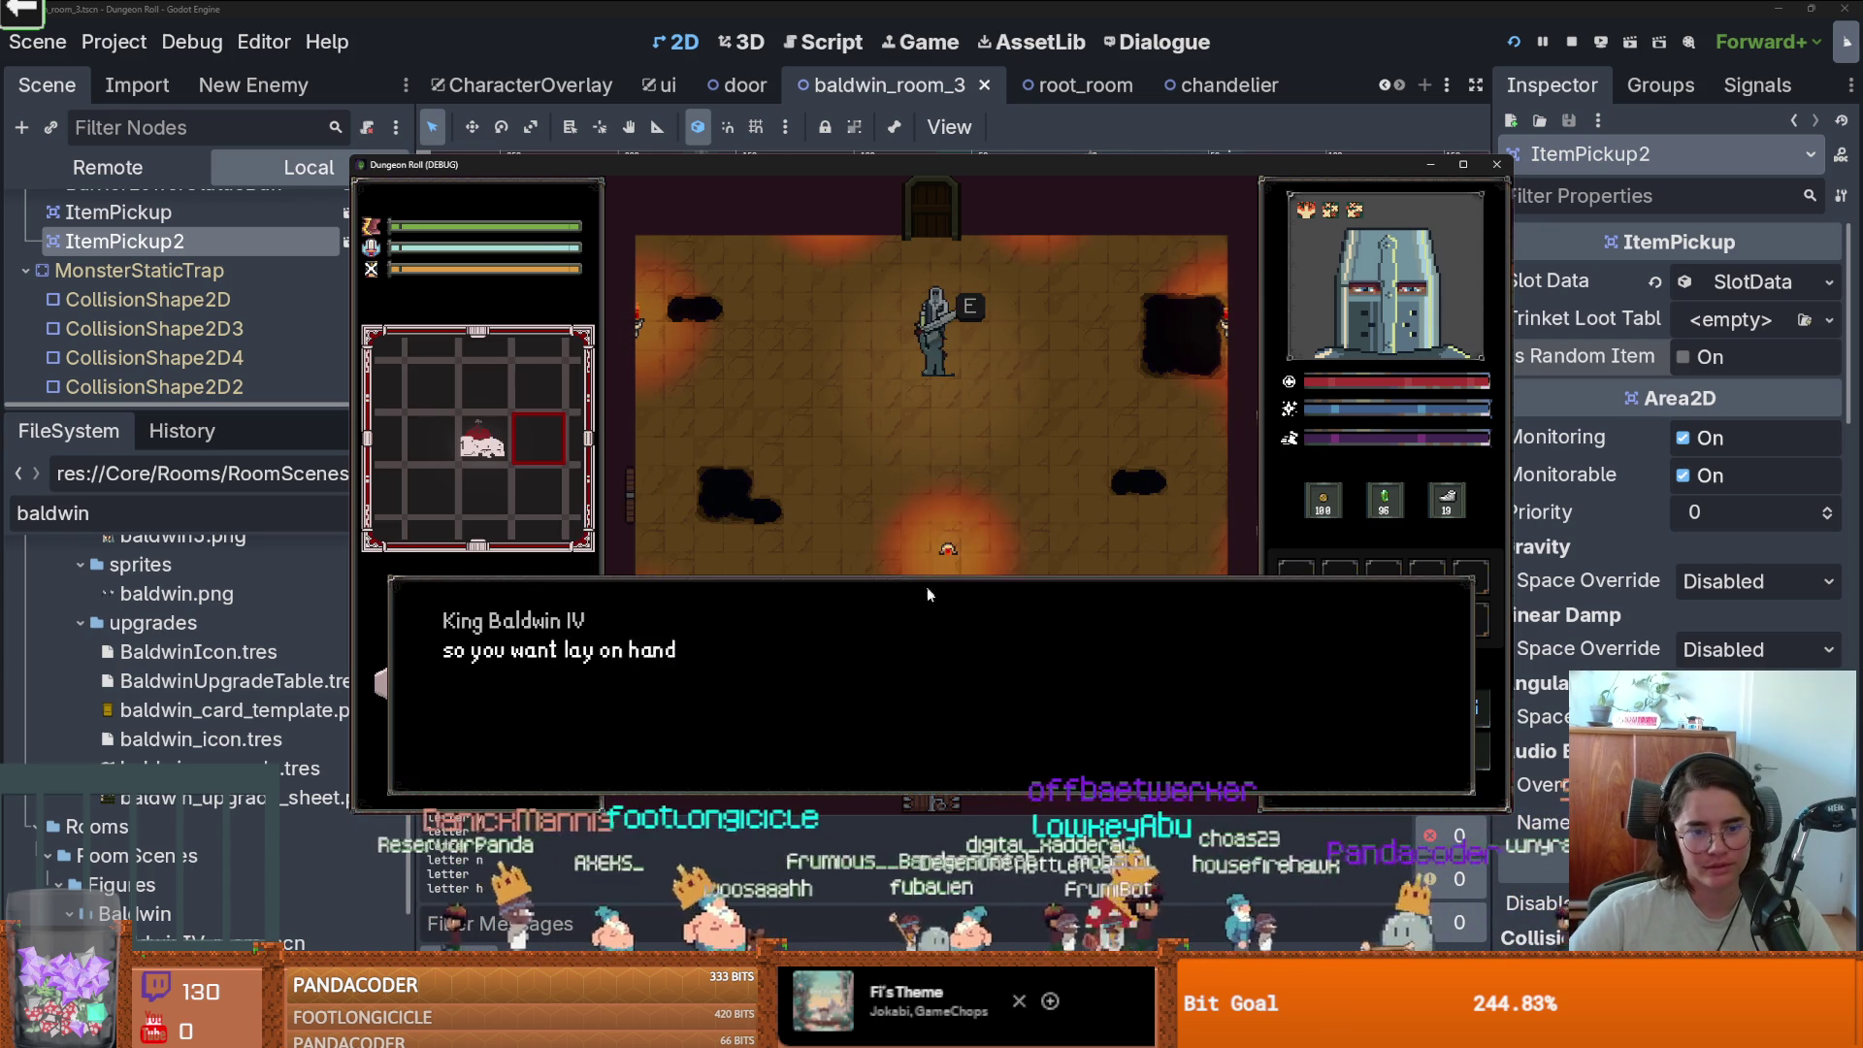
pyautogui.click(929, 604)
pyautogui.press('s')
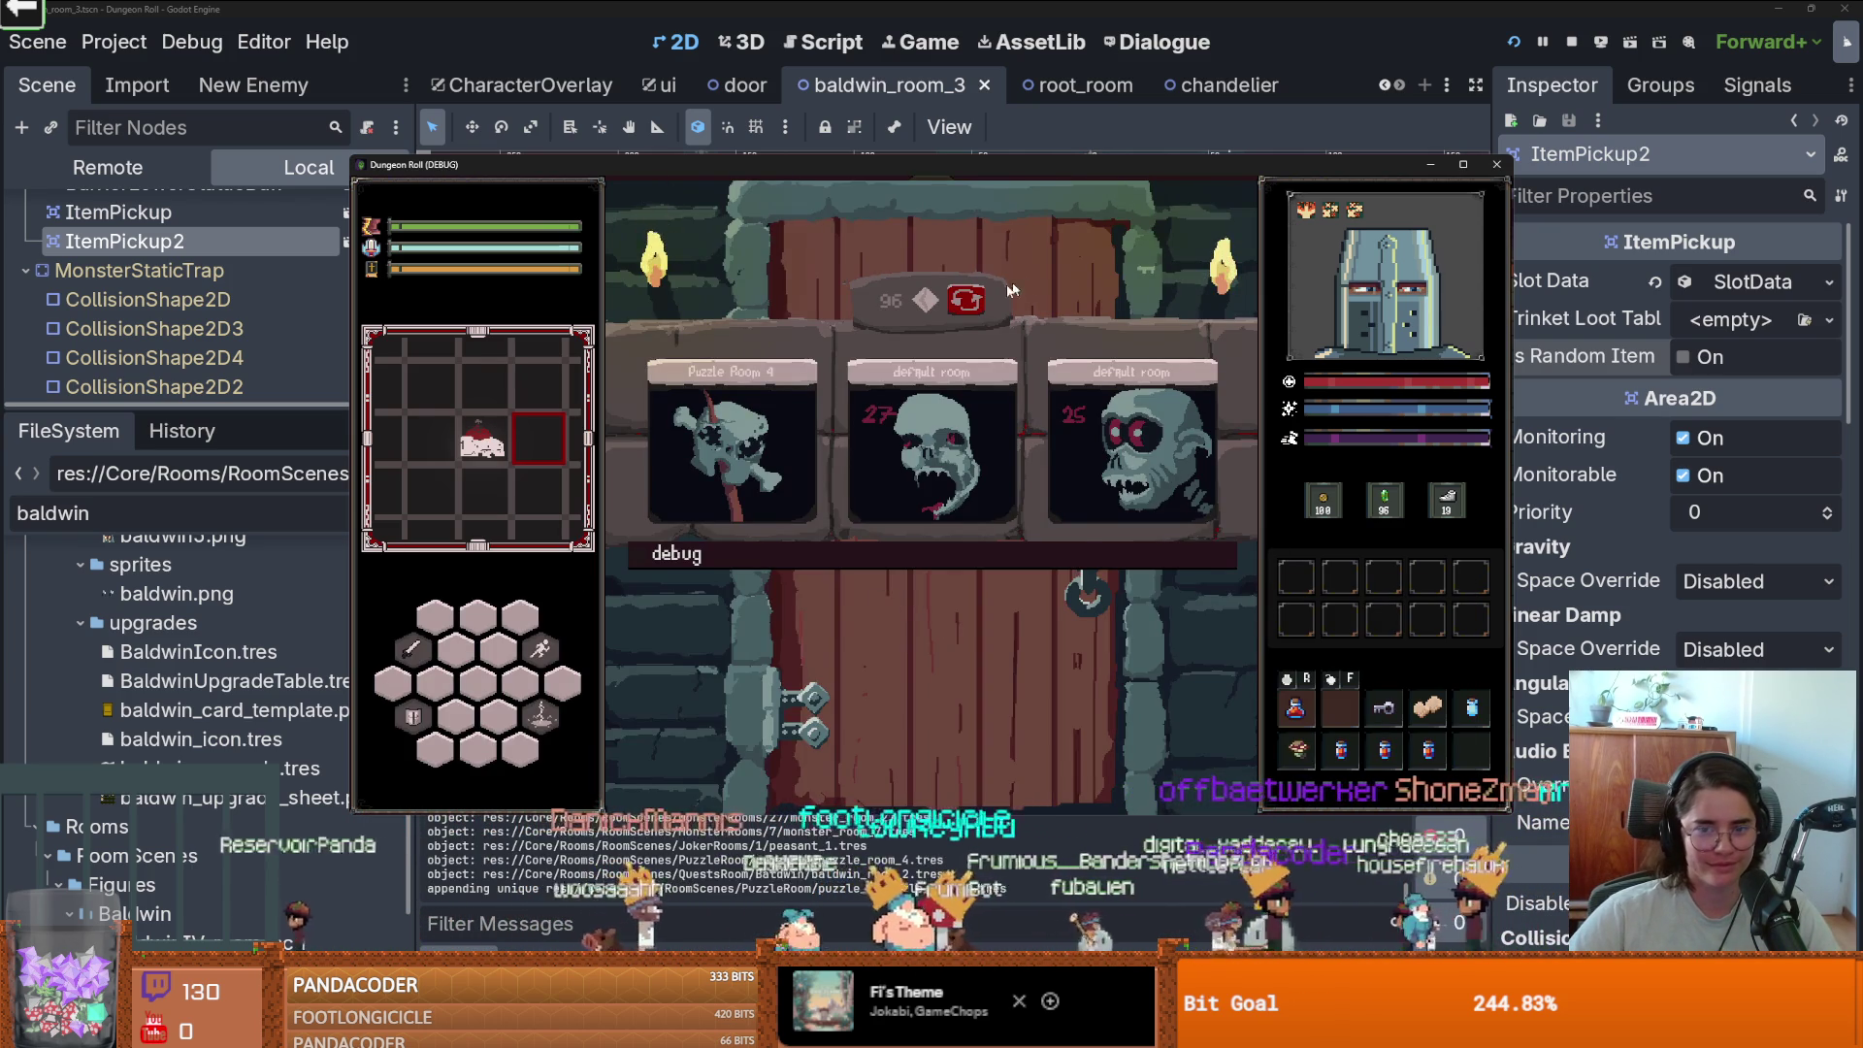
# Reroll the room cards until William of Tyre appears, then enter his room.
pyautogui.click(969, 300)
pyautogui.click(973, 301)
pyautogui.click(975, 302)
pyautogui.click(975, 302)
pyautogui.click(975, 302)
pyautogui.click(921, 417)
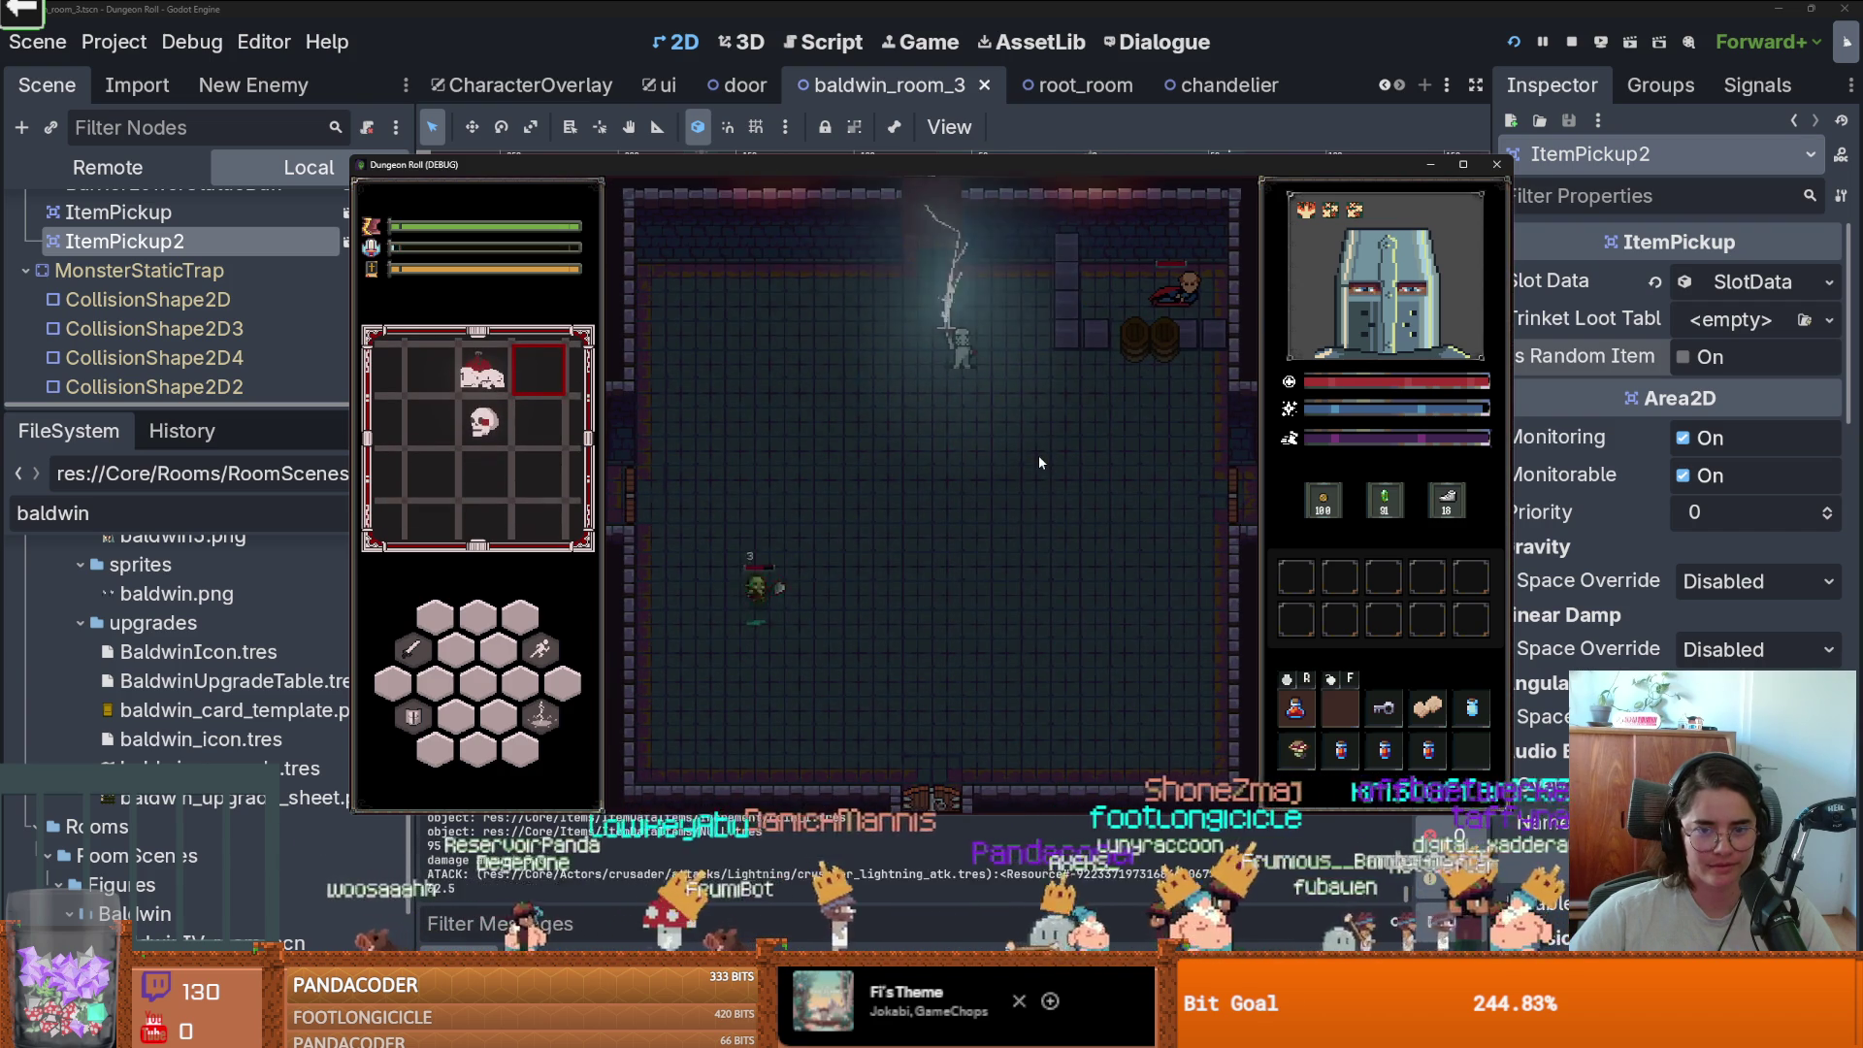
# Kill the goblin and smash the barrels near William.
pyautogui.press('s')
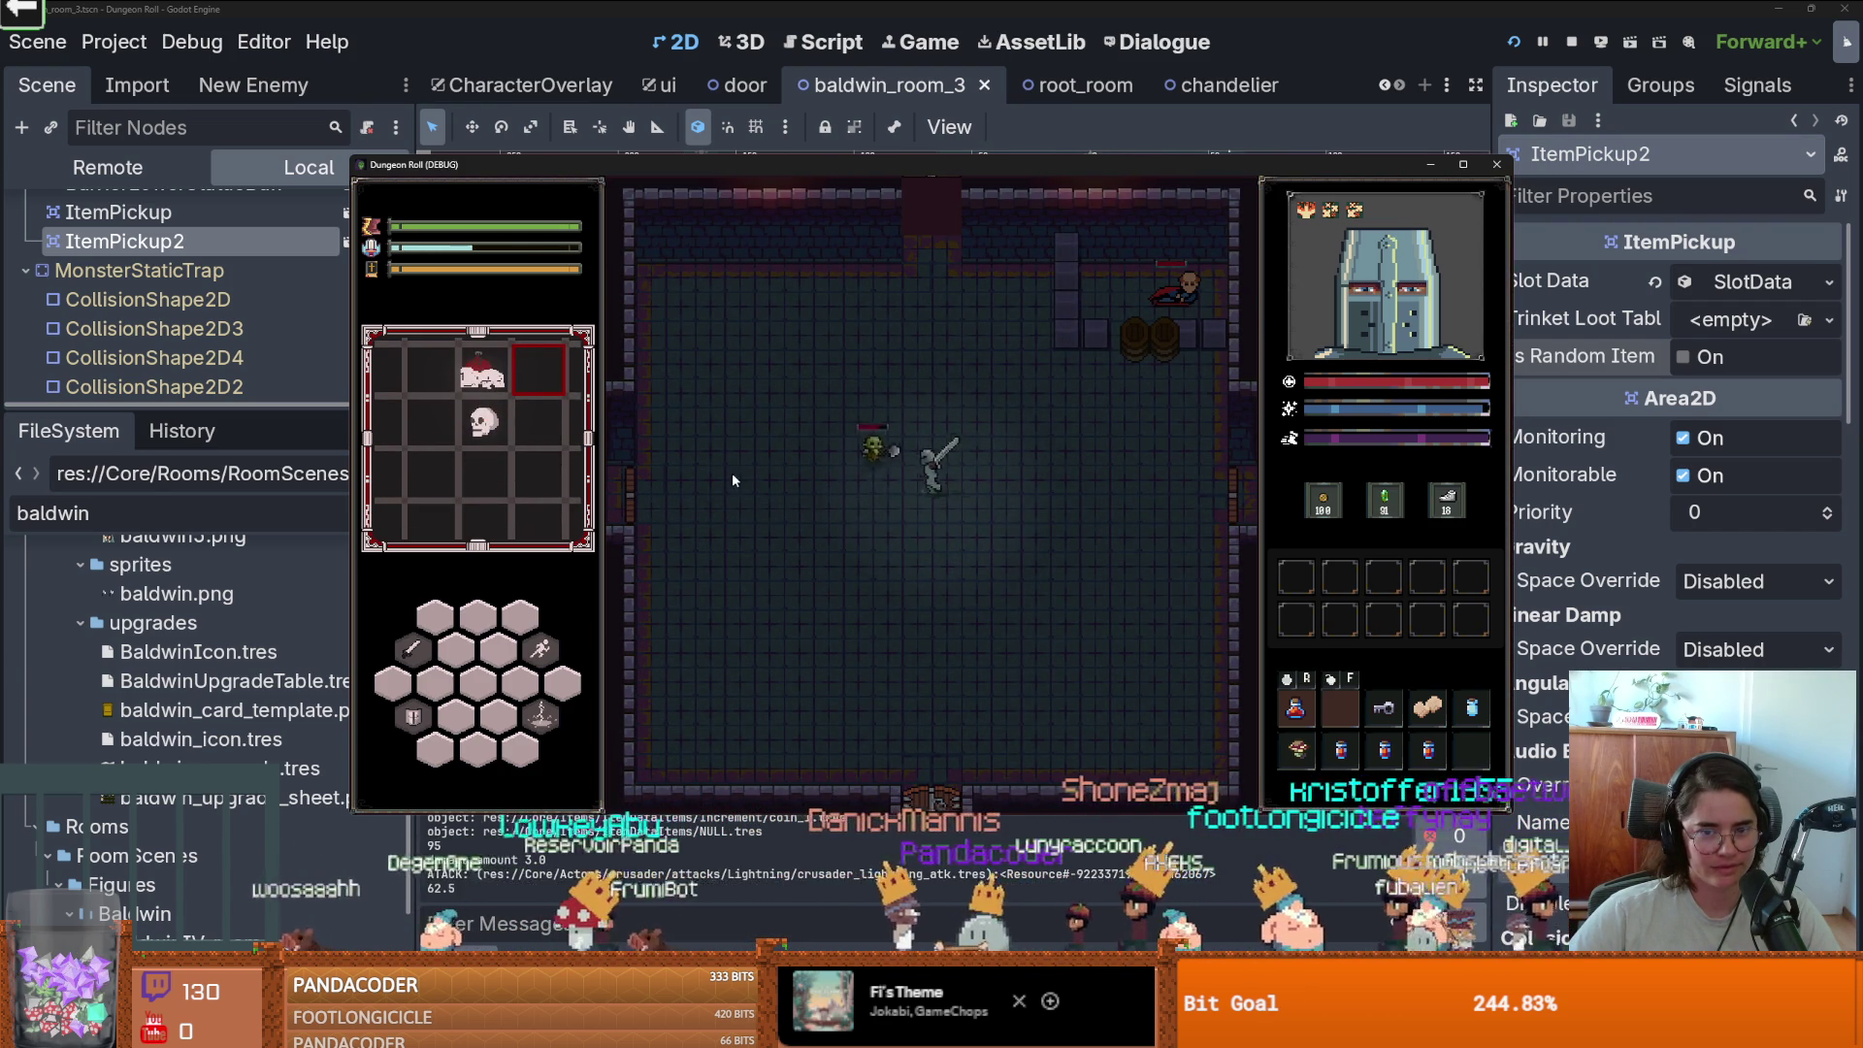
pyautogui.click(895, 353)
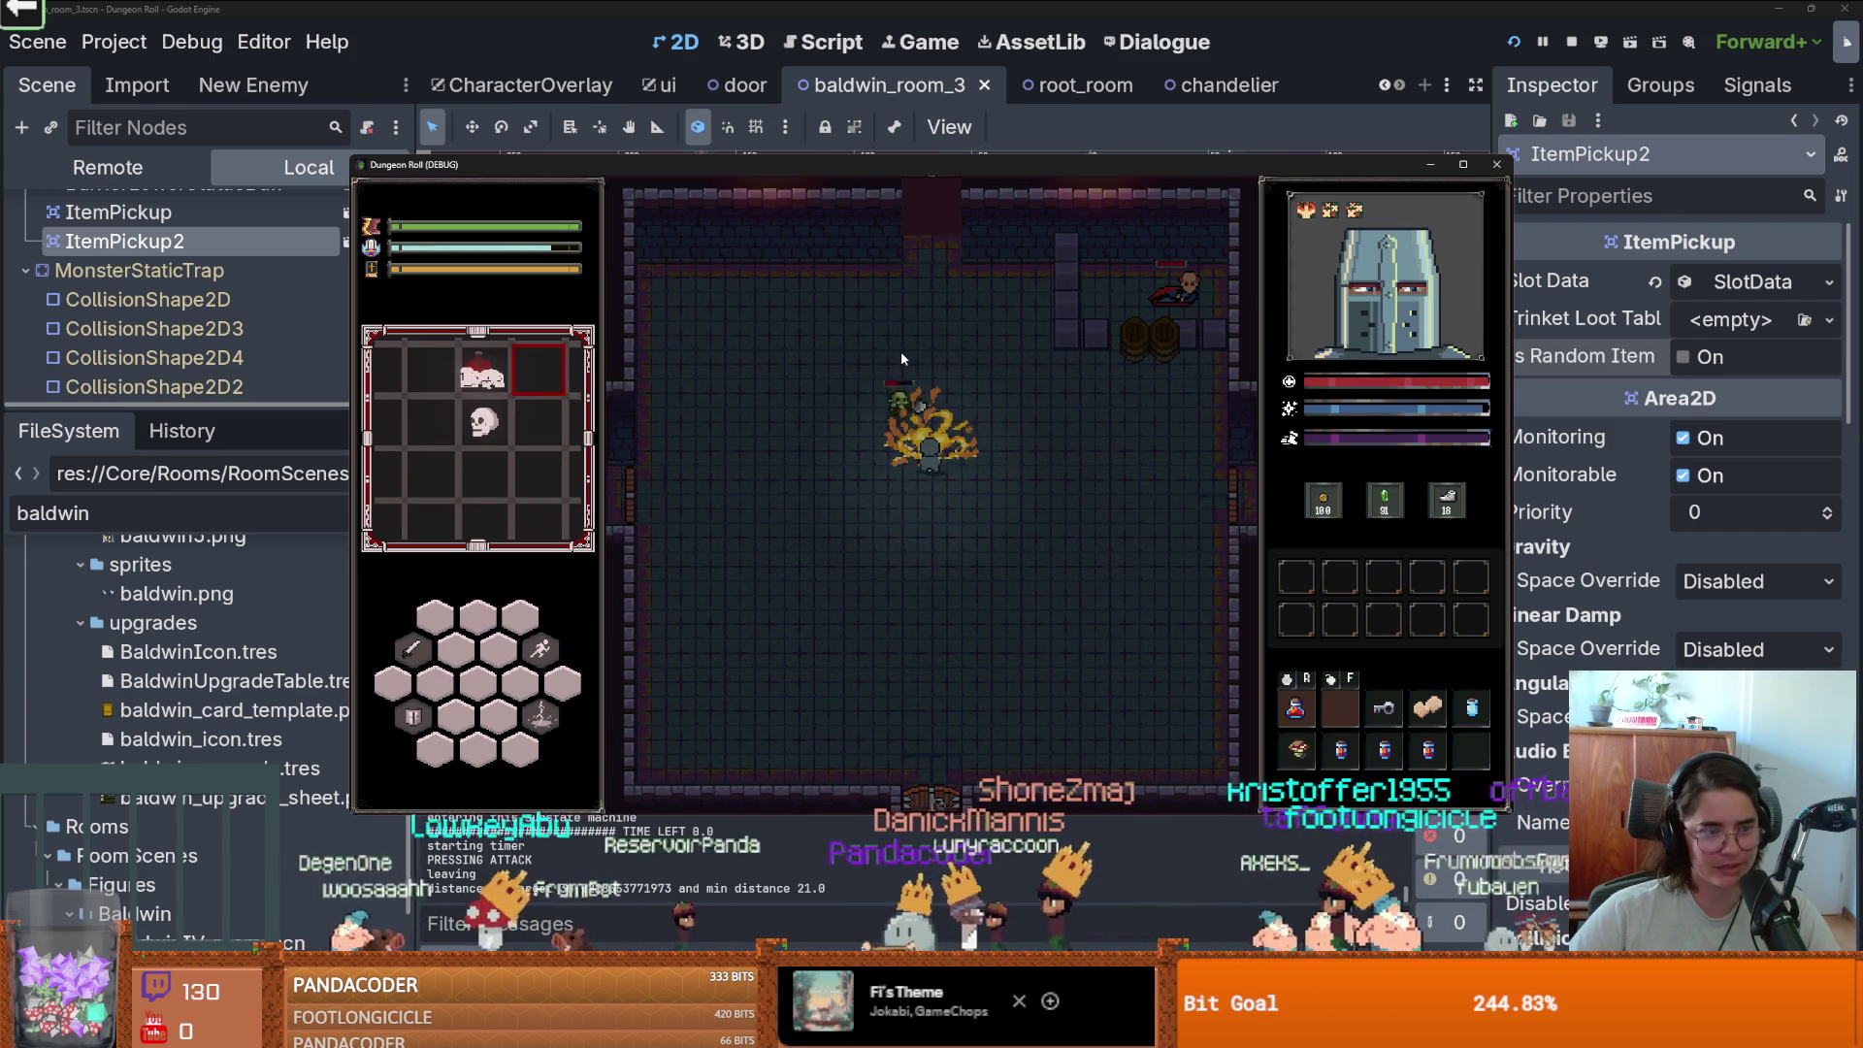
pyautogui.press('w')
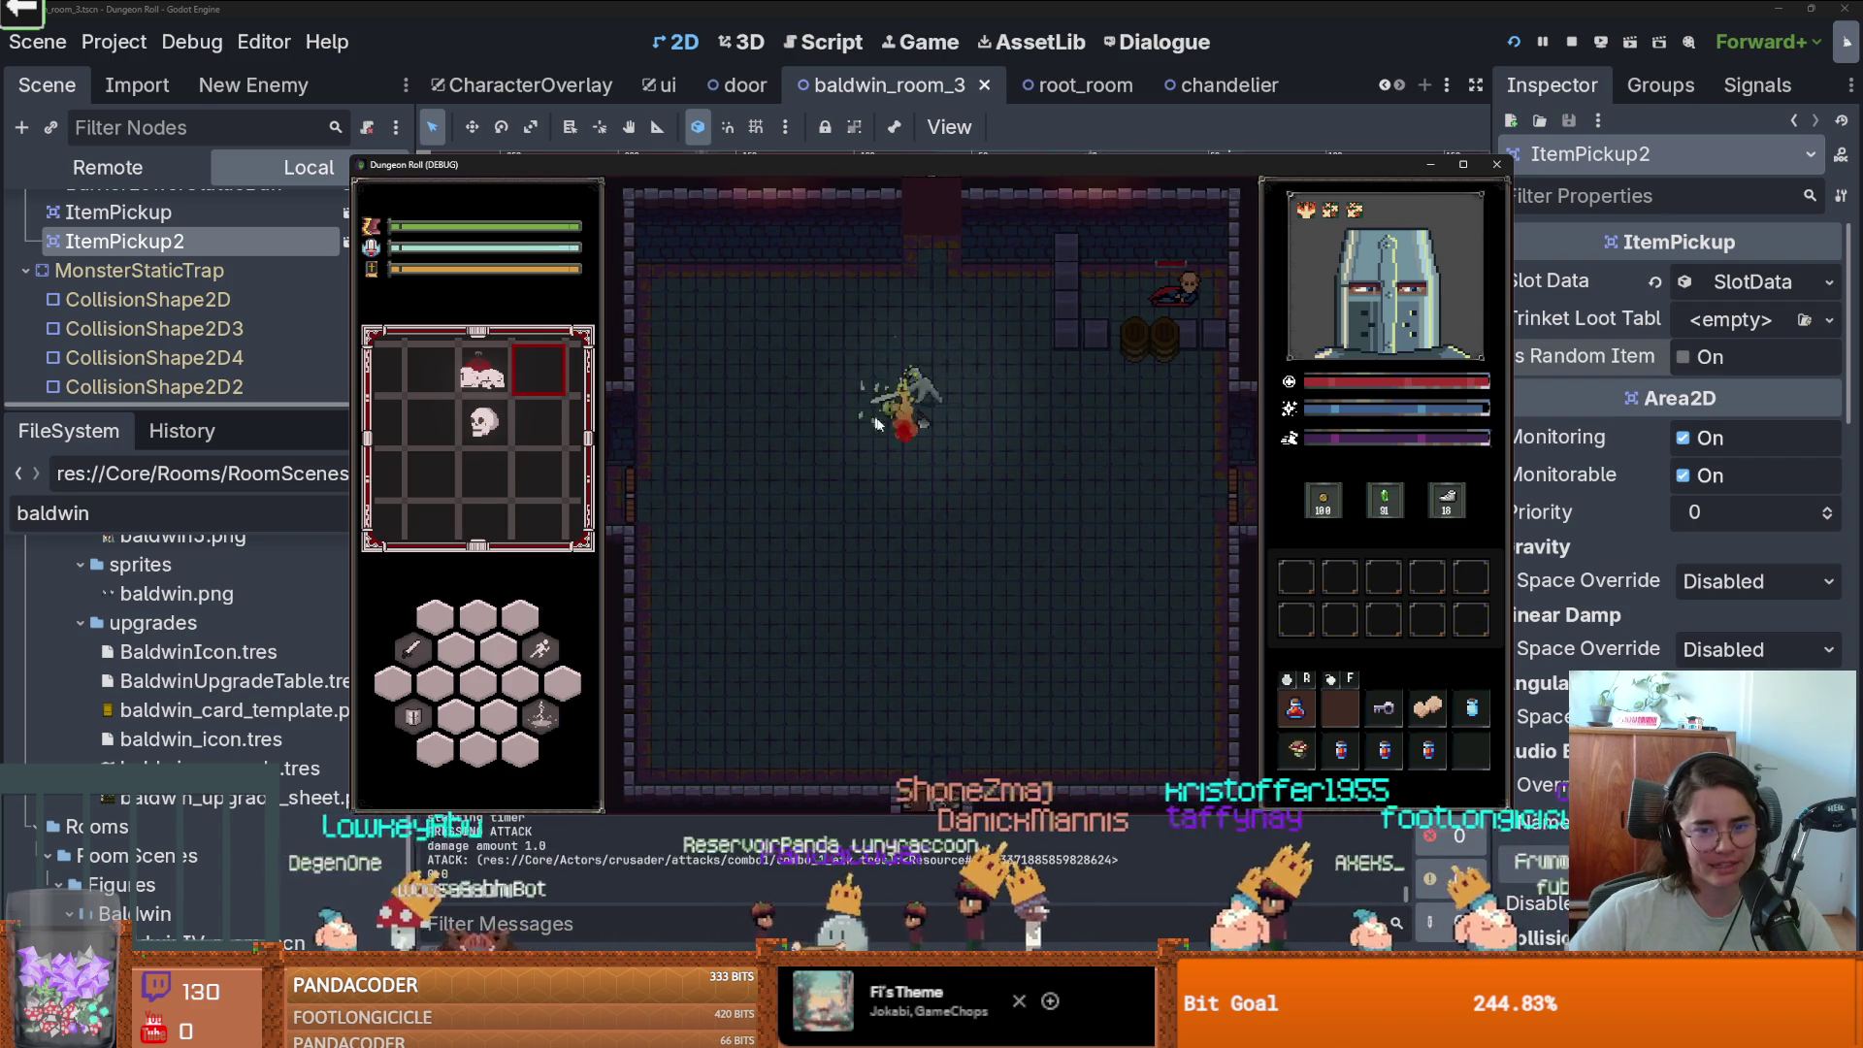
pyautogui.press('d')
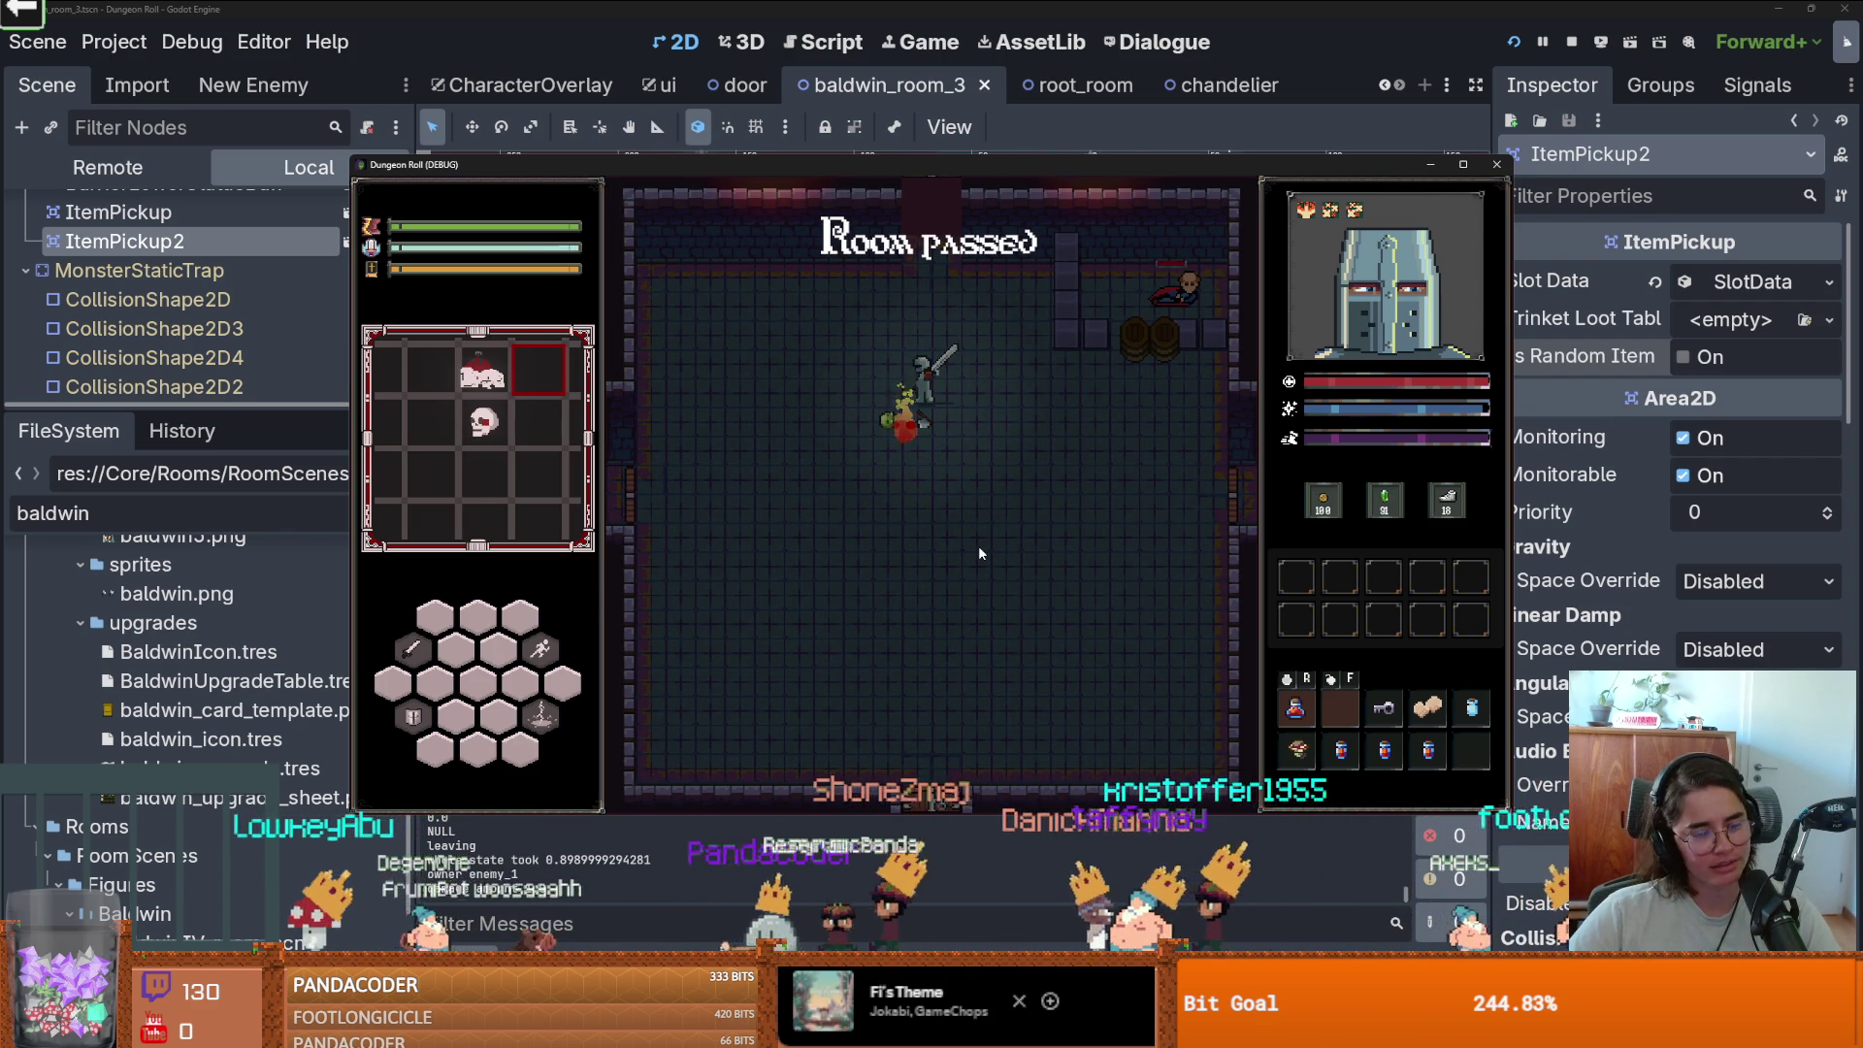
pyautogui.press('d')
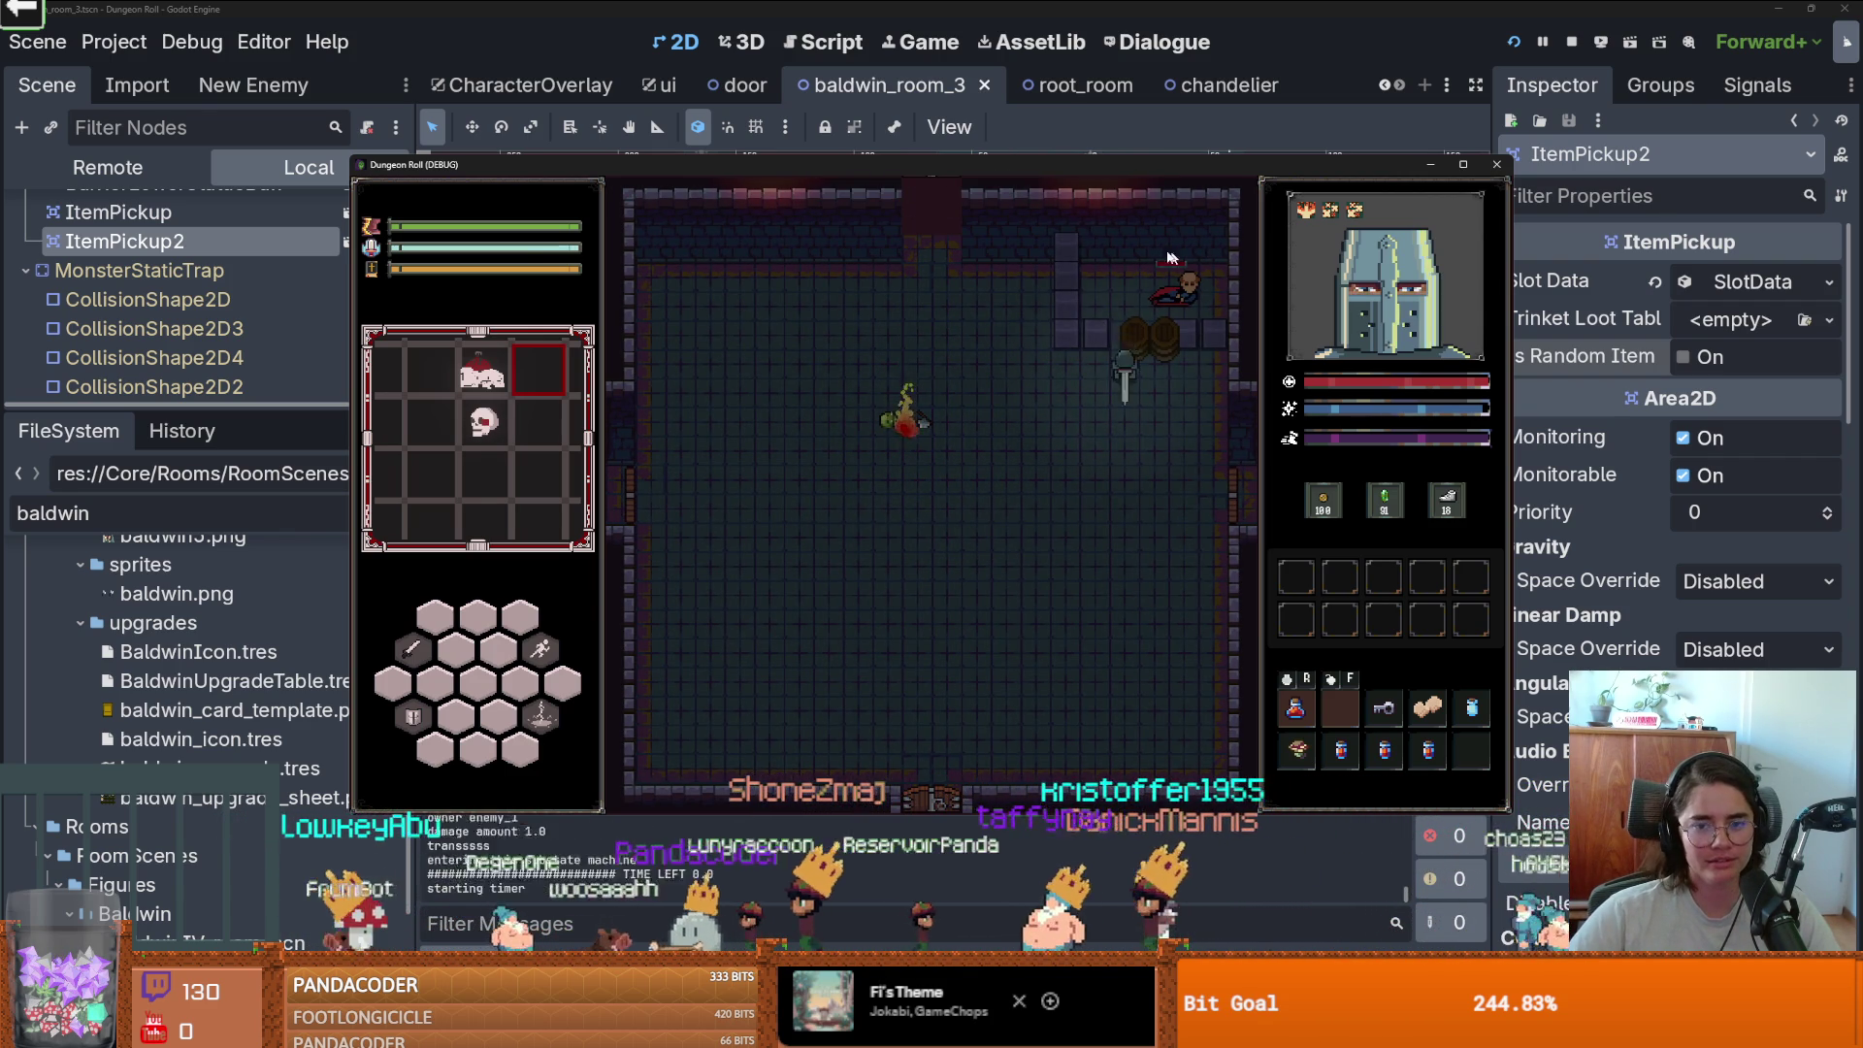
pyautogui.click(1150, 253)
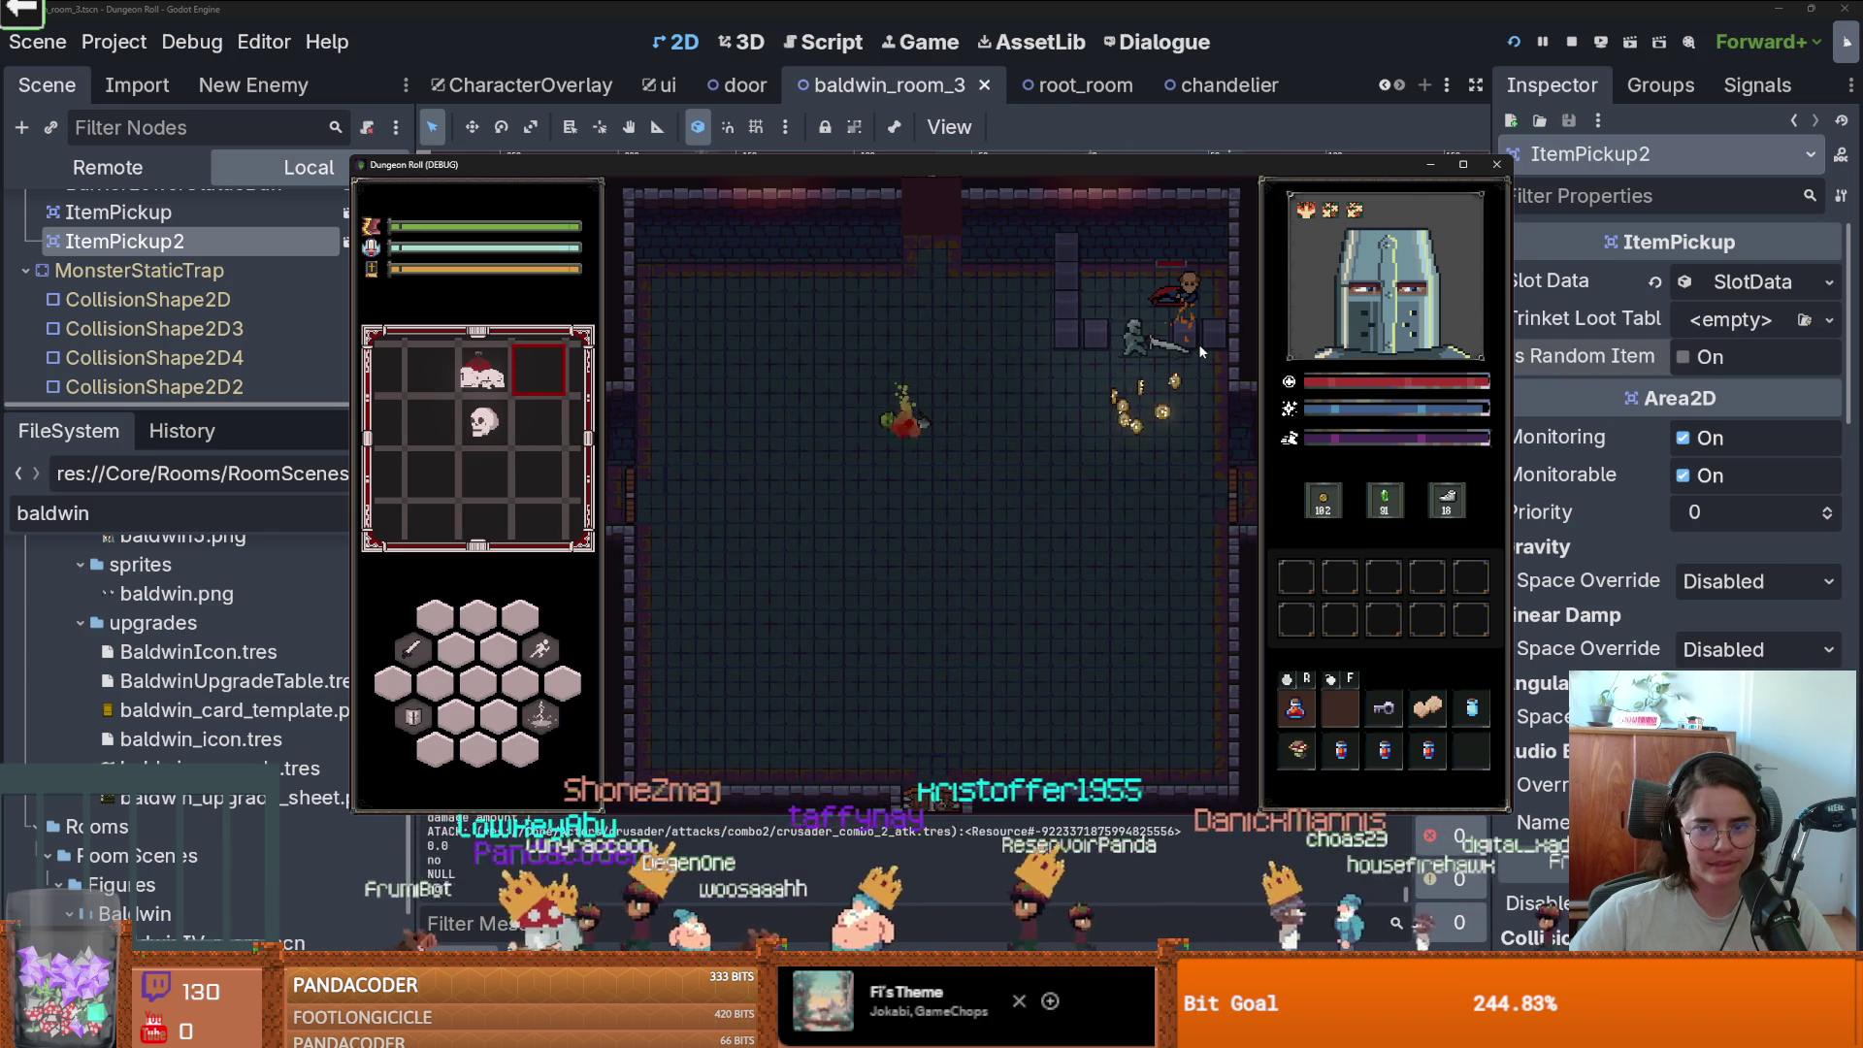
# Play through William of Tyre's dialogue, then walk down to collect the coins.
pyautogui.press('e')
pyautogui.click(865, 596)
pyautogui.click(866, 596)
pyautogui.click(865, 596)
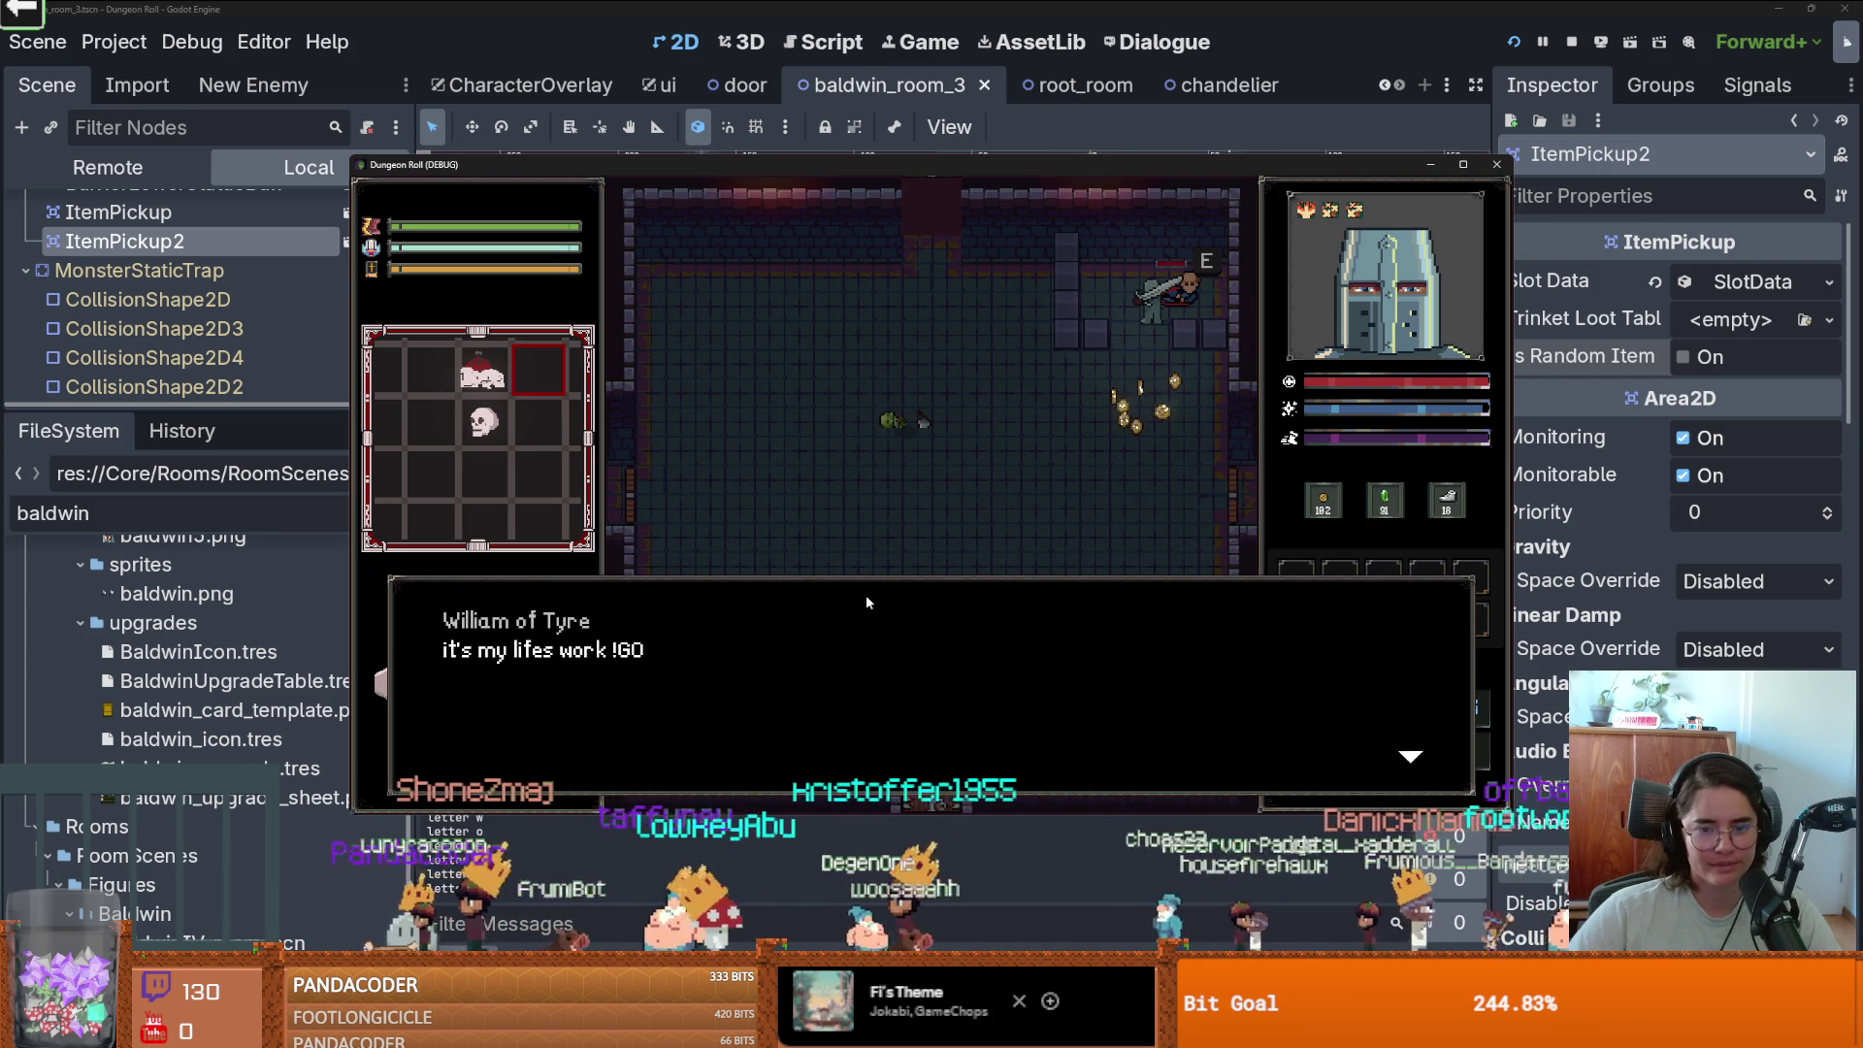
pyautogui.click(866, 595)
pyautogui.press('s')
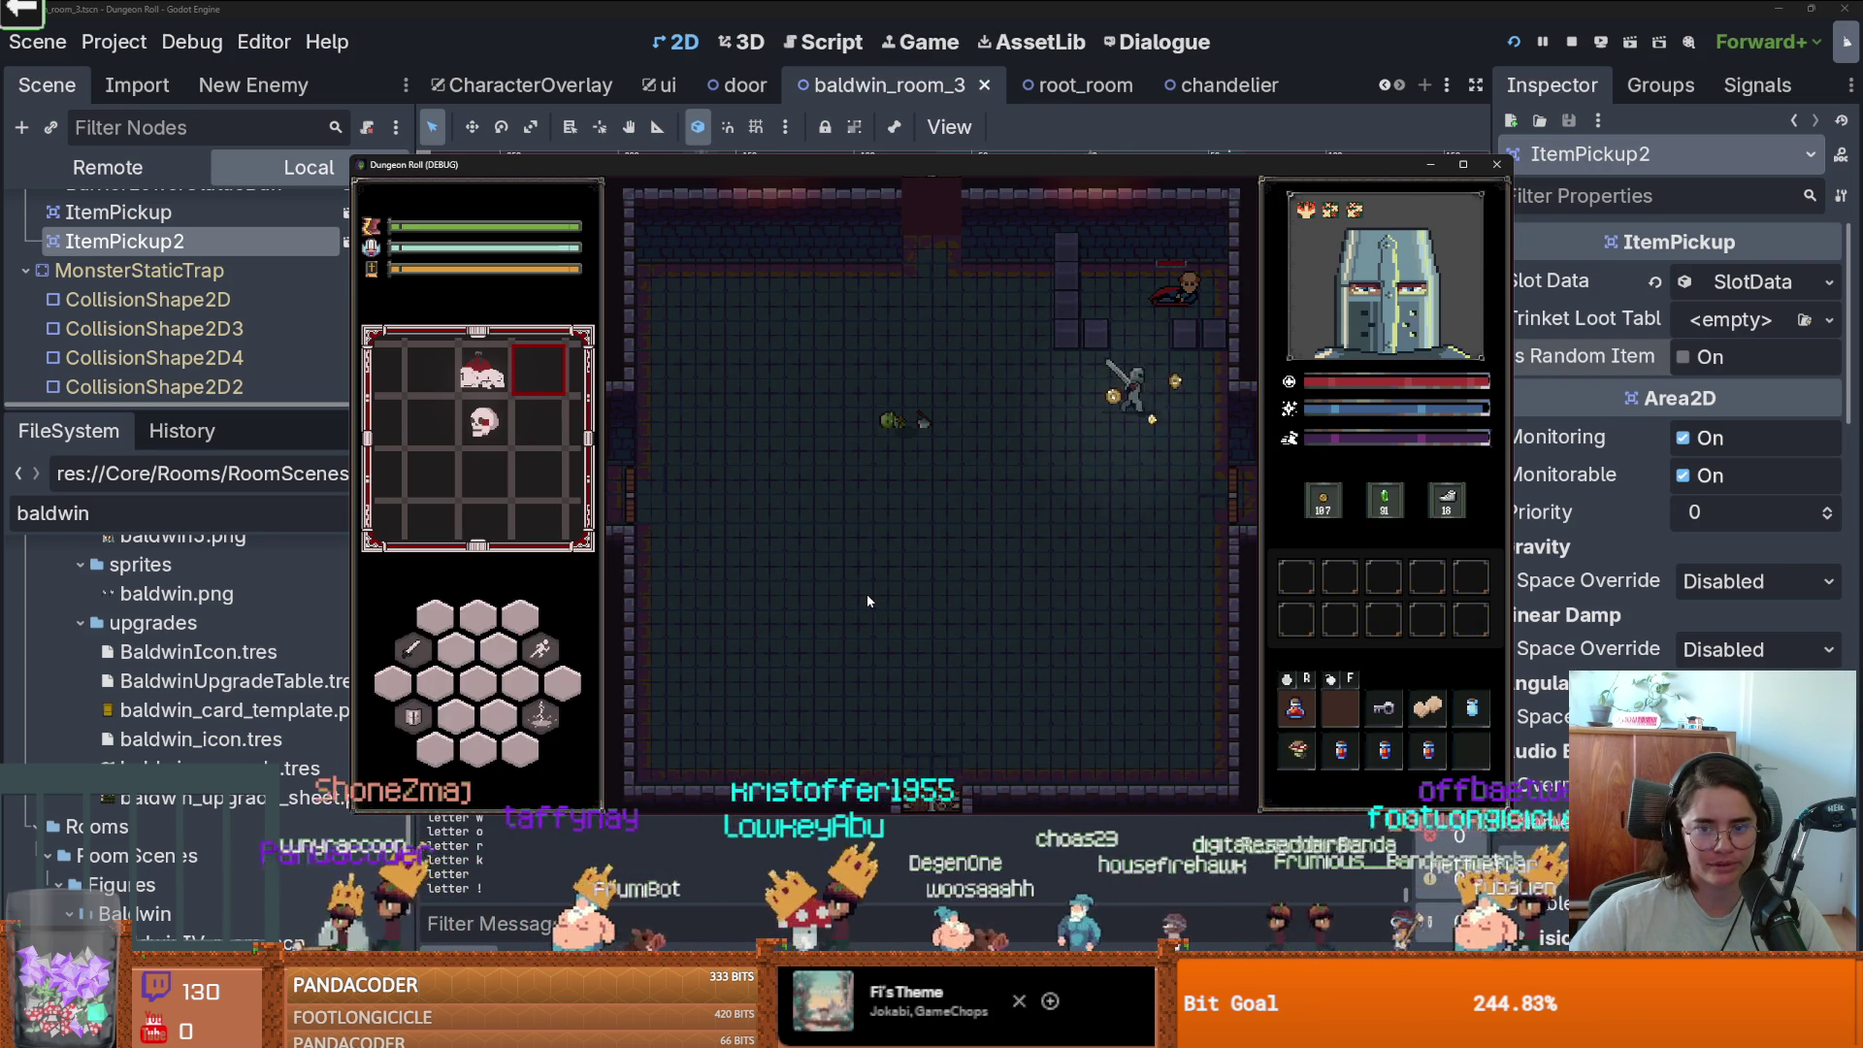
# Grab the coin, leave the room, and reroll until the Williams Manuscript room can be entered.
pyautogui.press('s')
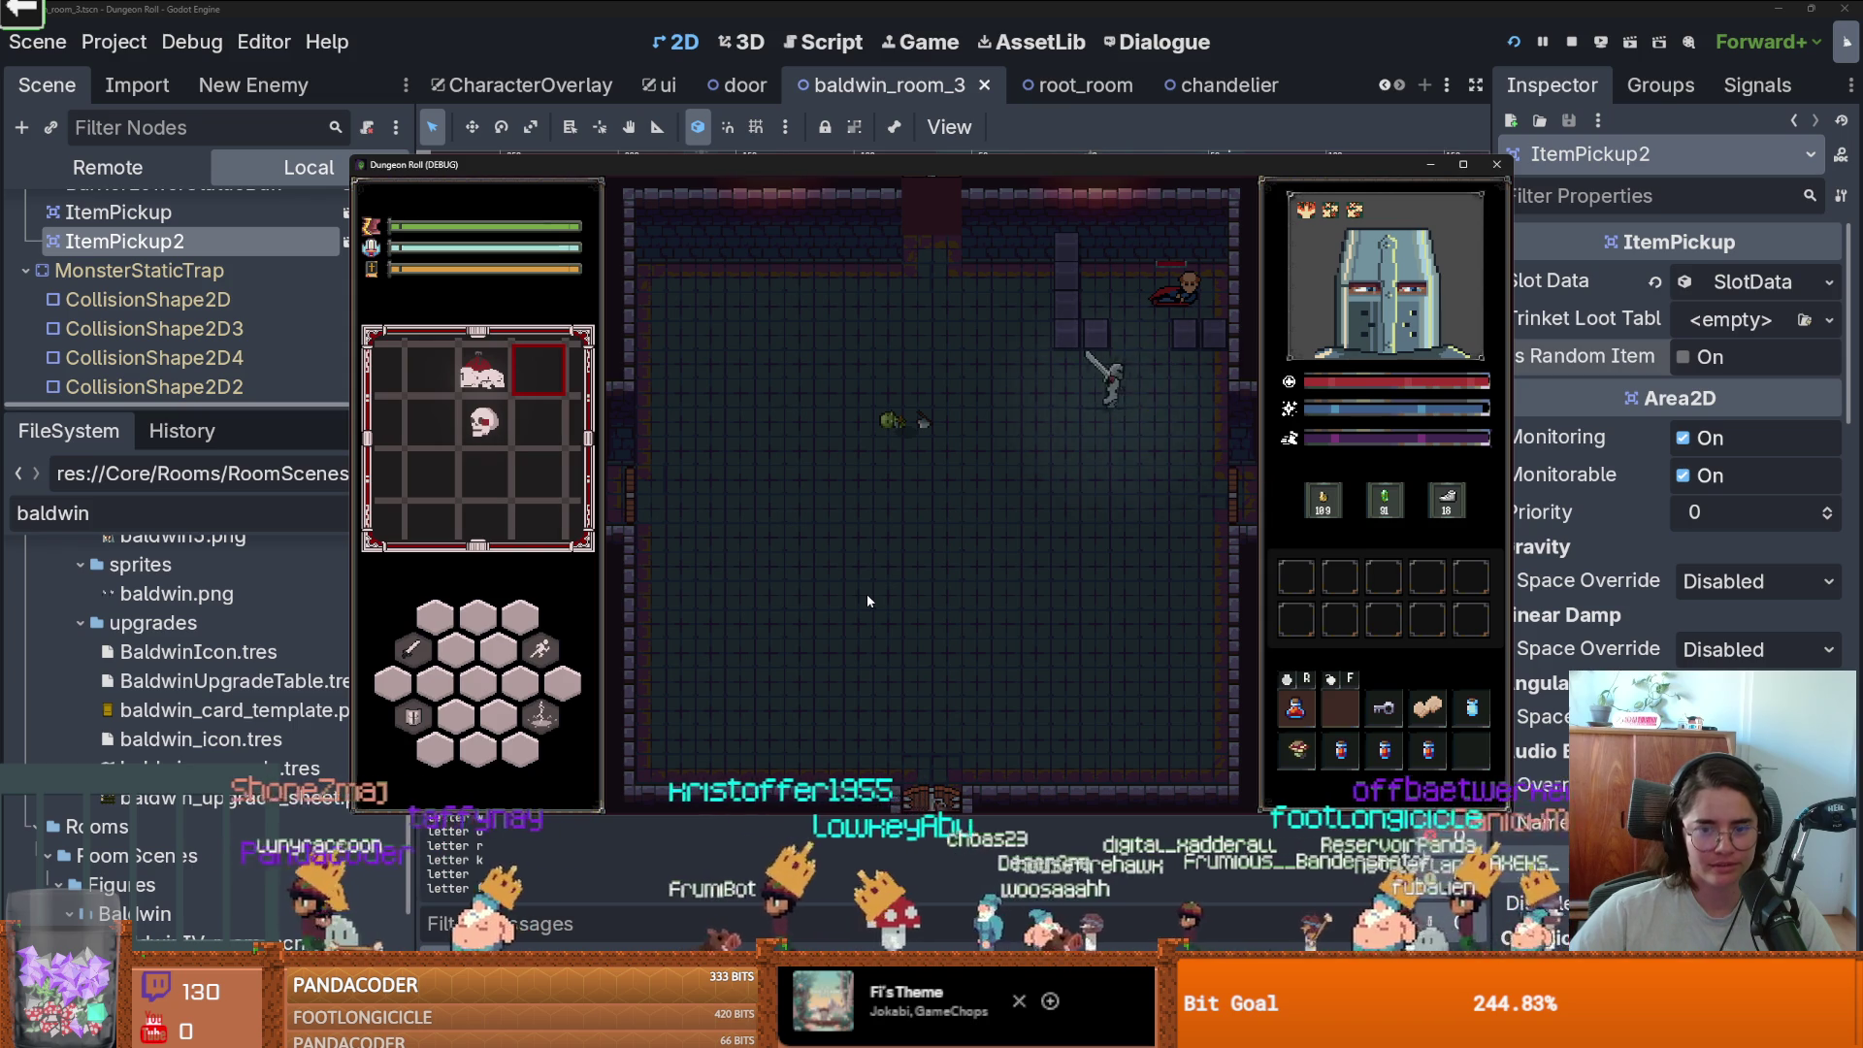
pyautogui.press('d')
pyautogui.press('e')
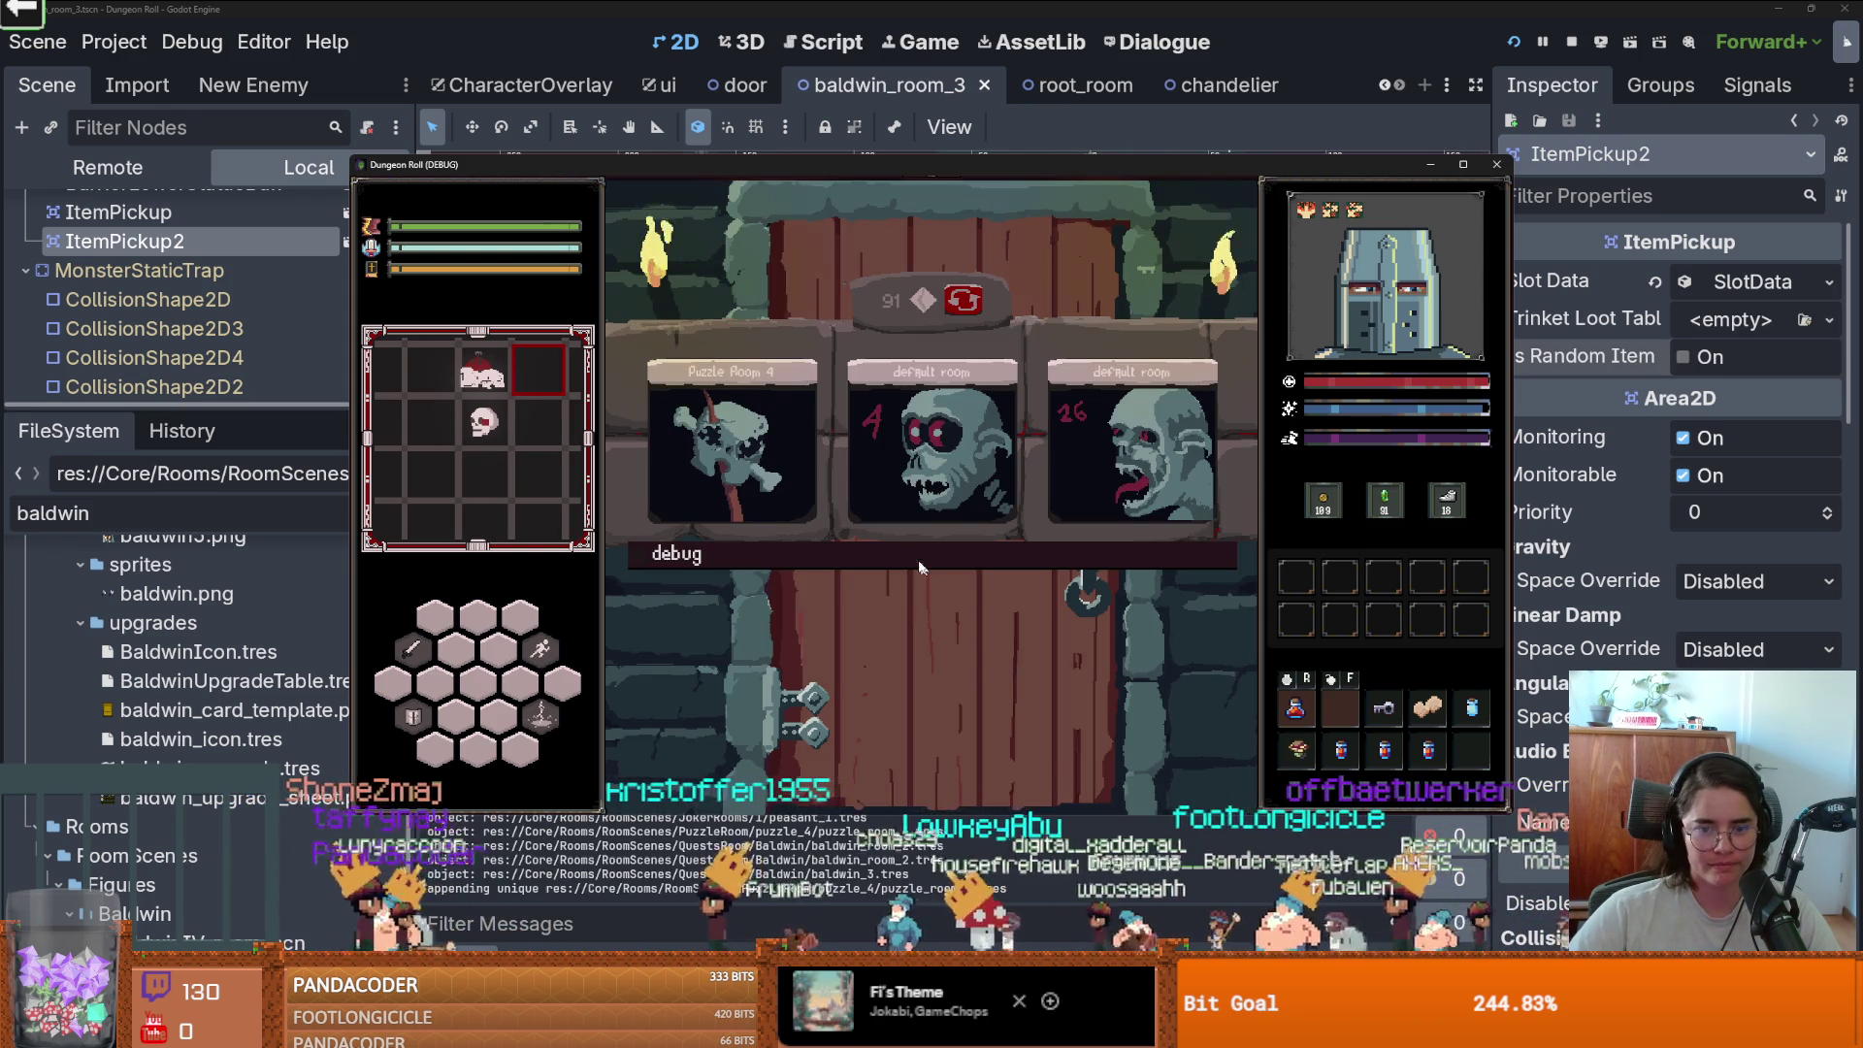
pyautogui.click(958, 303)
pyautogui.click(958, 302)
pyautogui.click(958, 303)
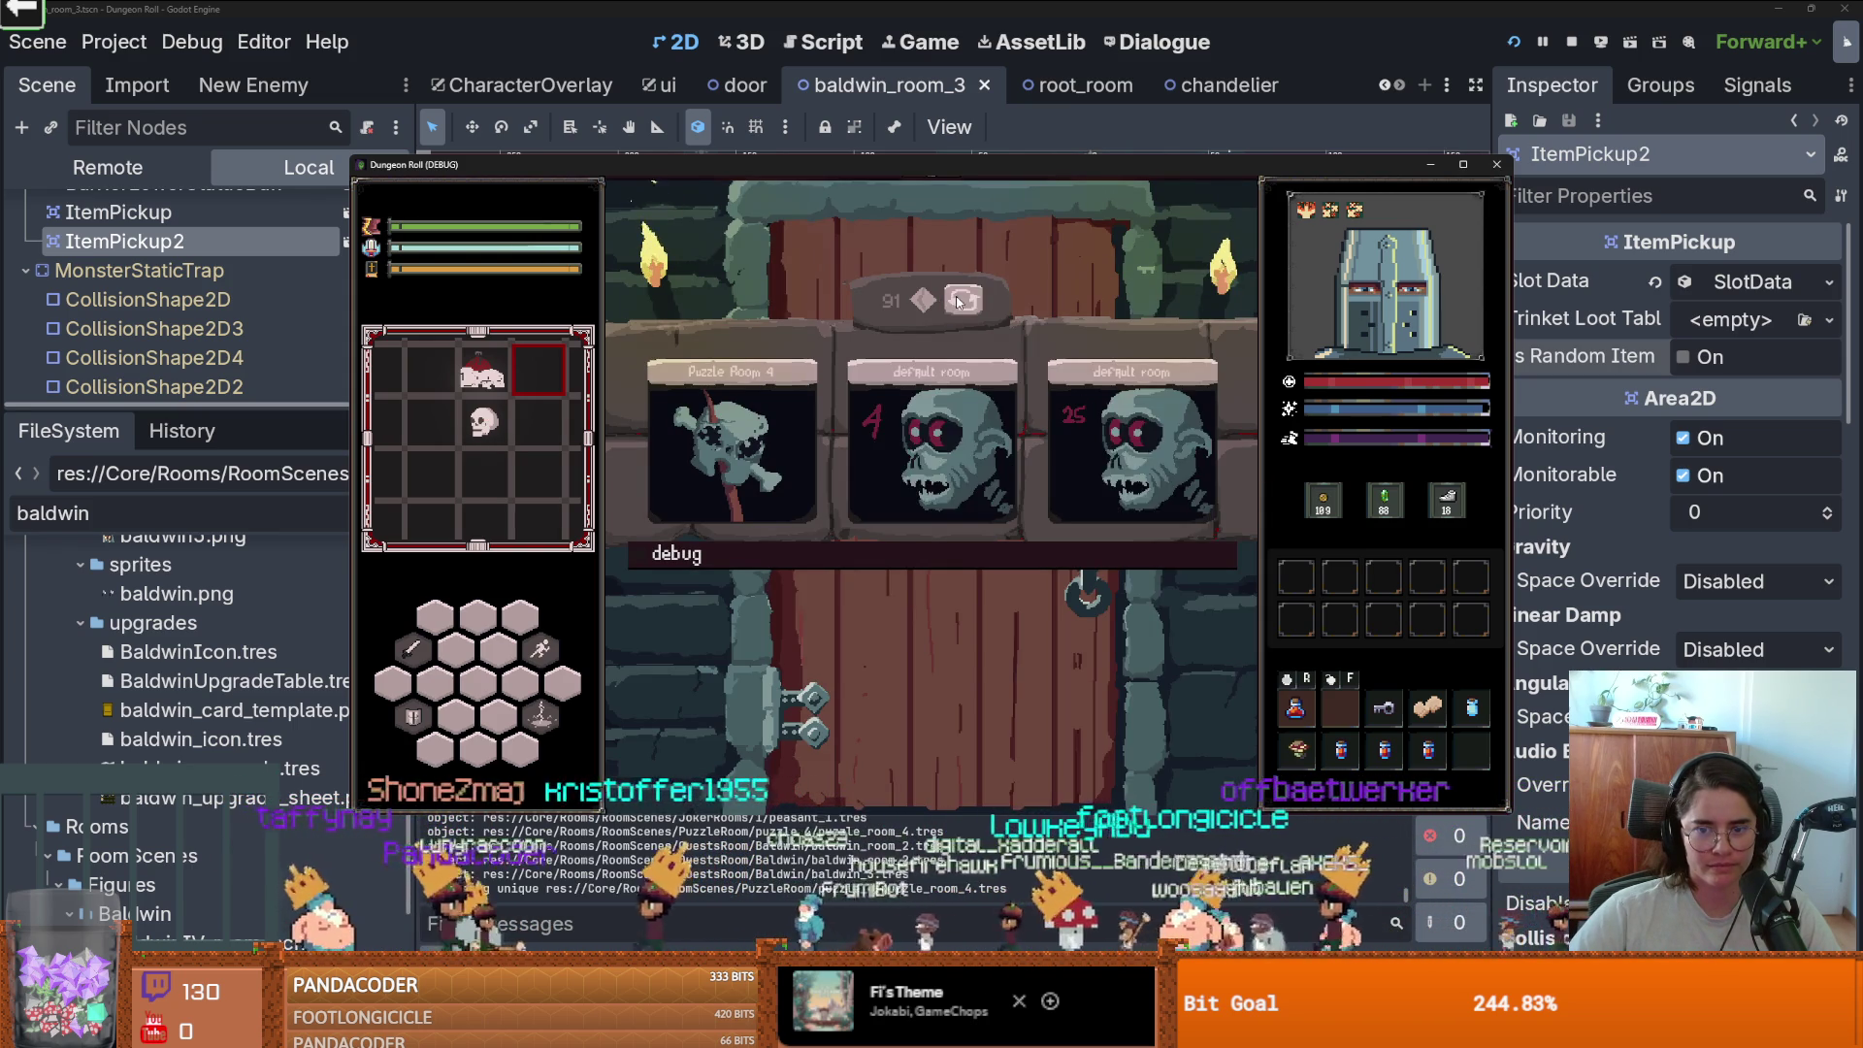
pyautogui.click(958, 302)
pyautogui.click(1130, 446)
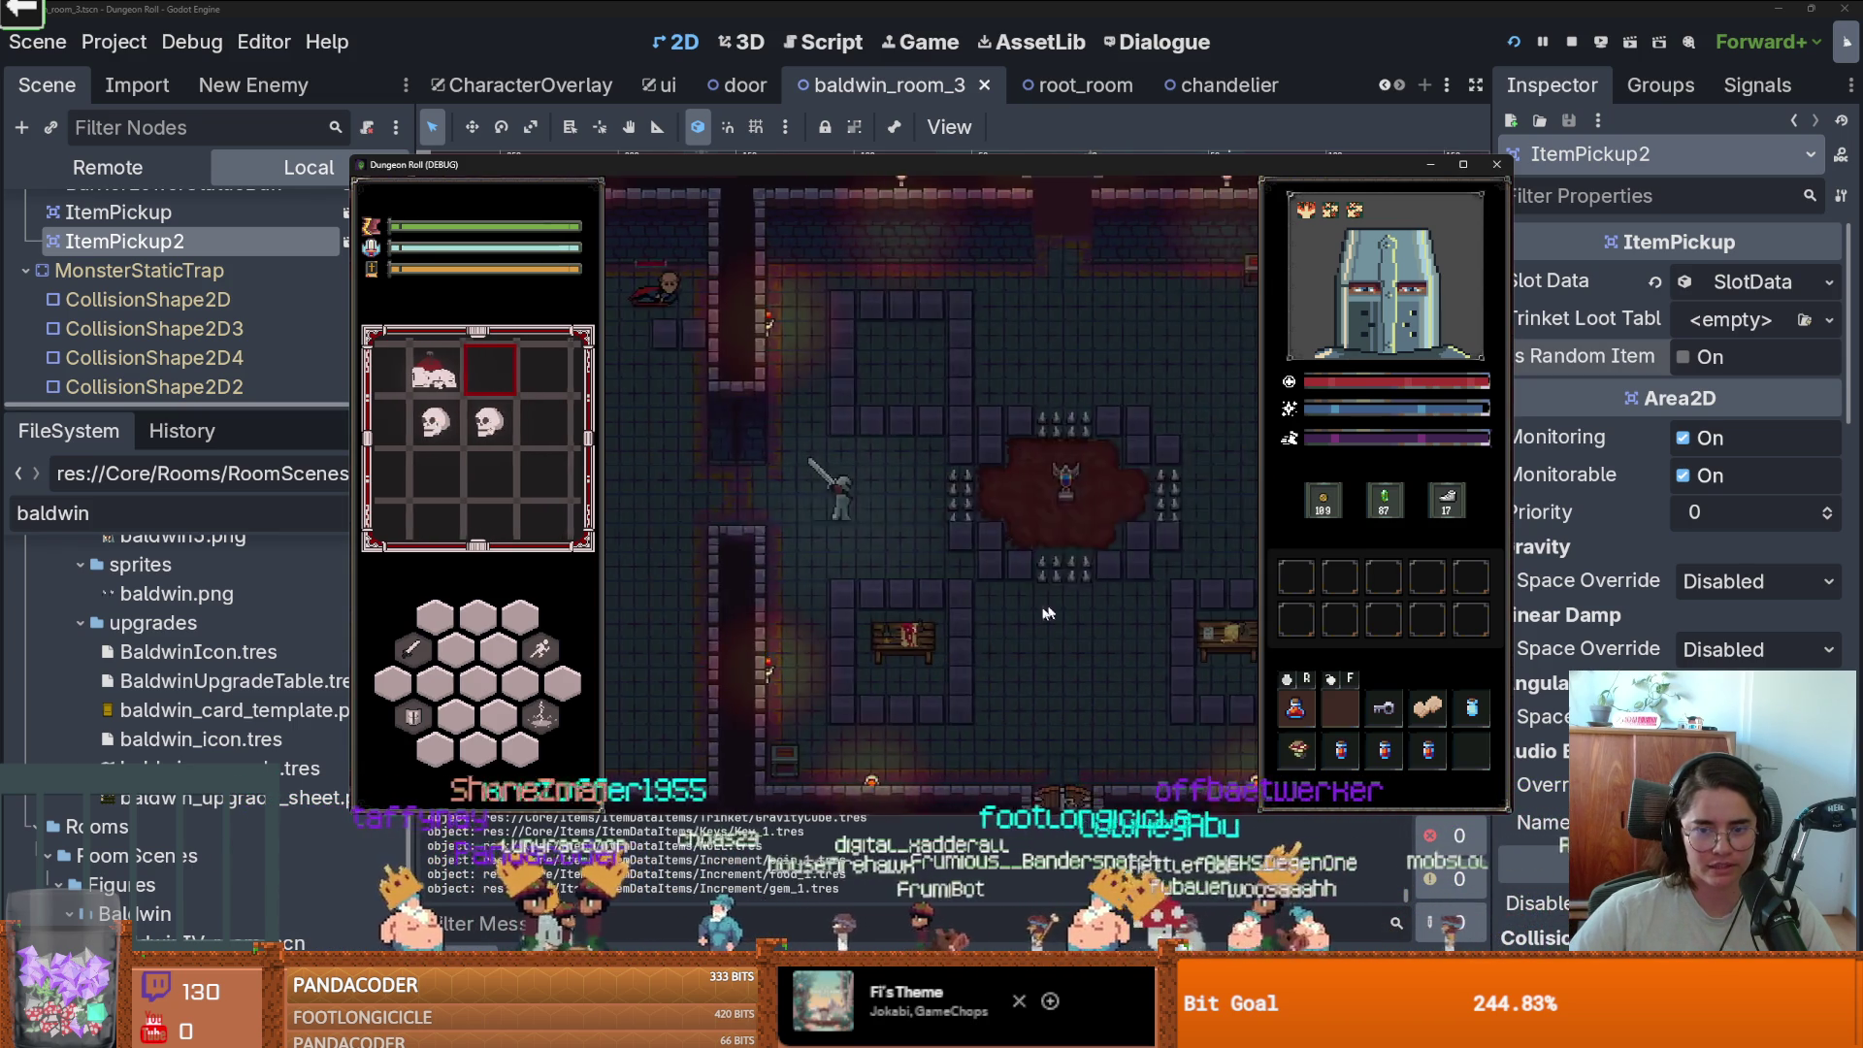
# Fight the bat with lightning casts and sword combos while dodging around the room.
pyautogui.press('s')
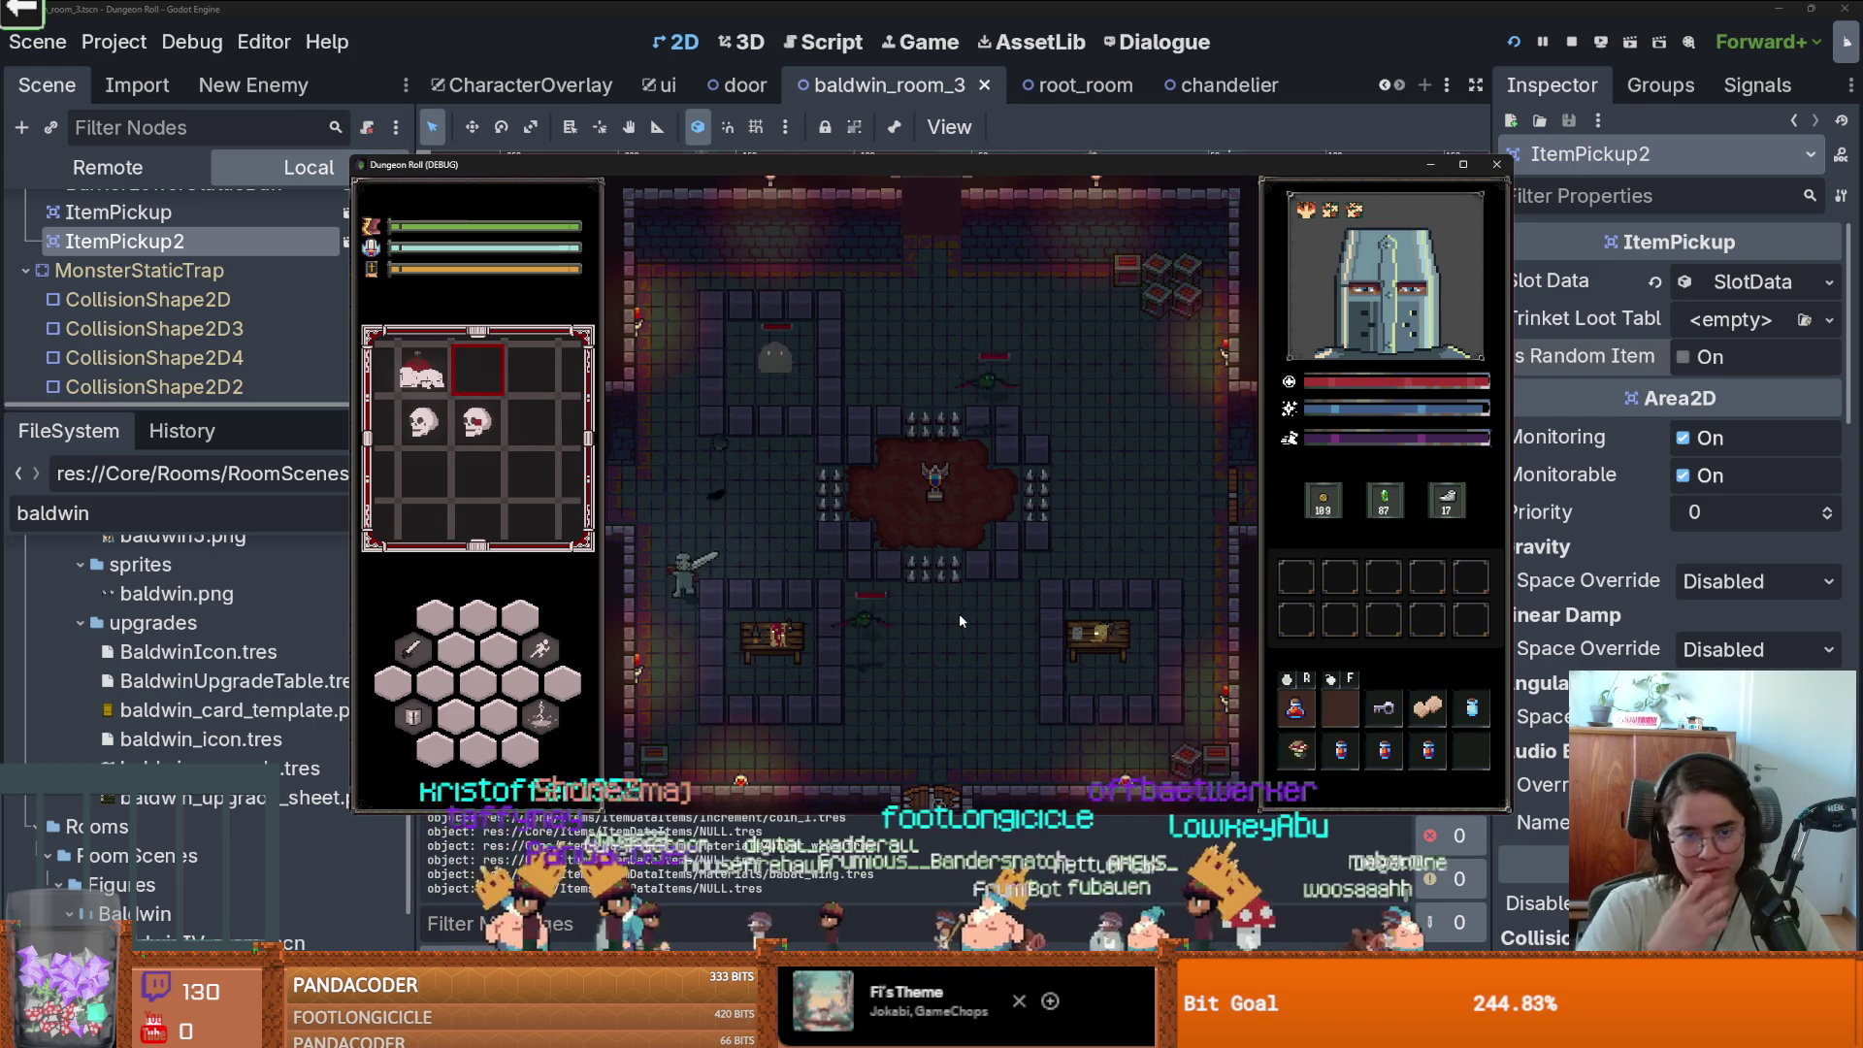
pyautogui.press('d')
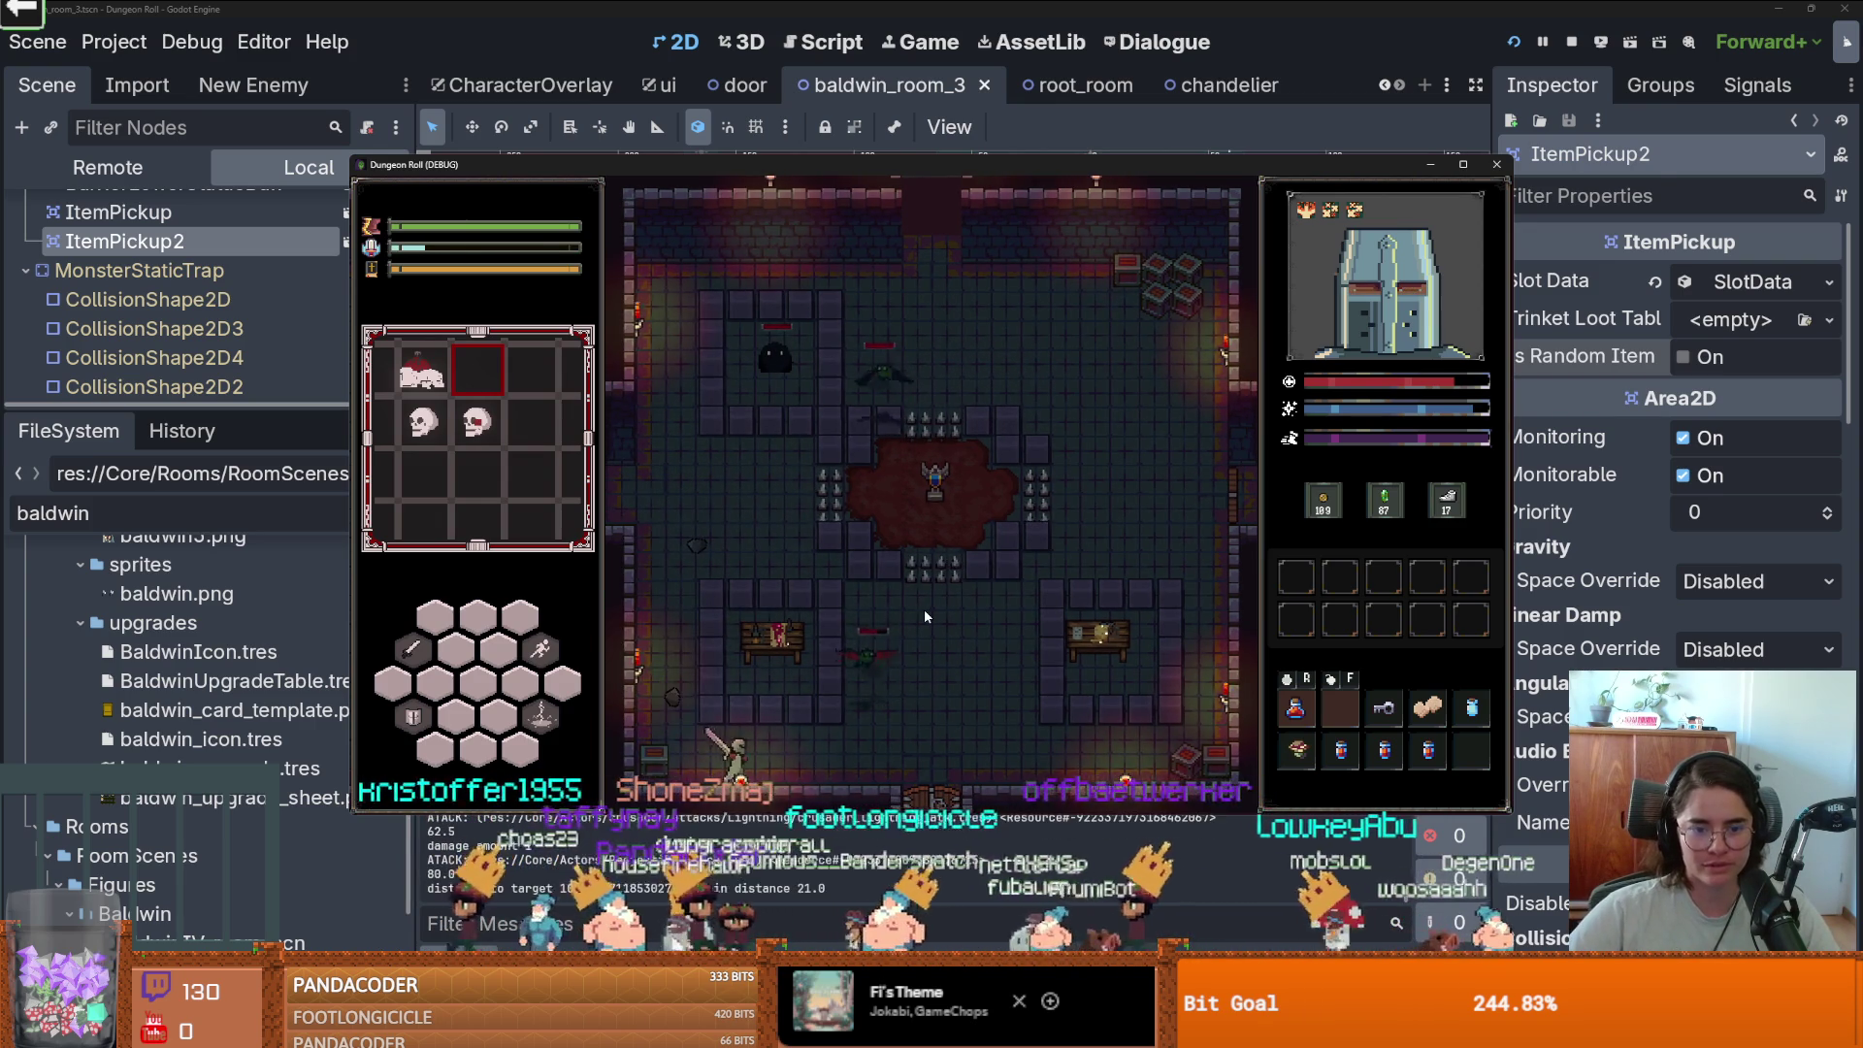
pyautogui.press('d')
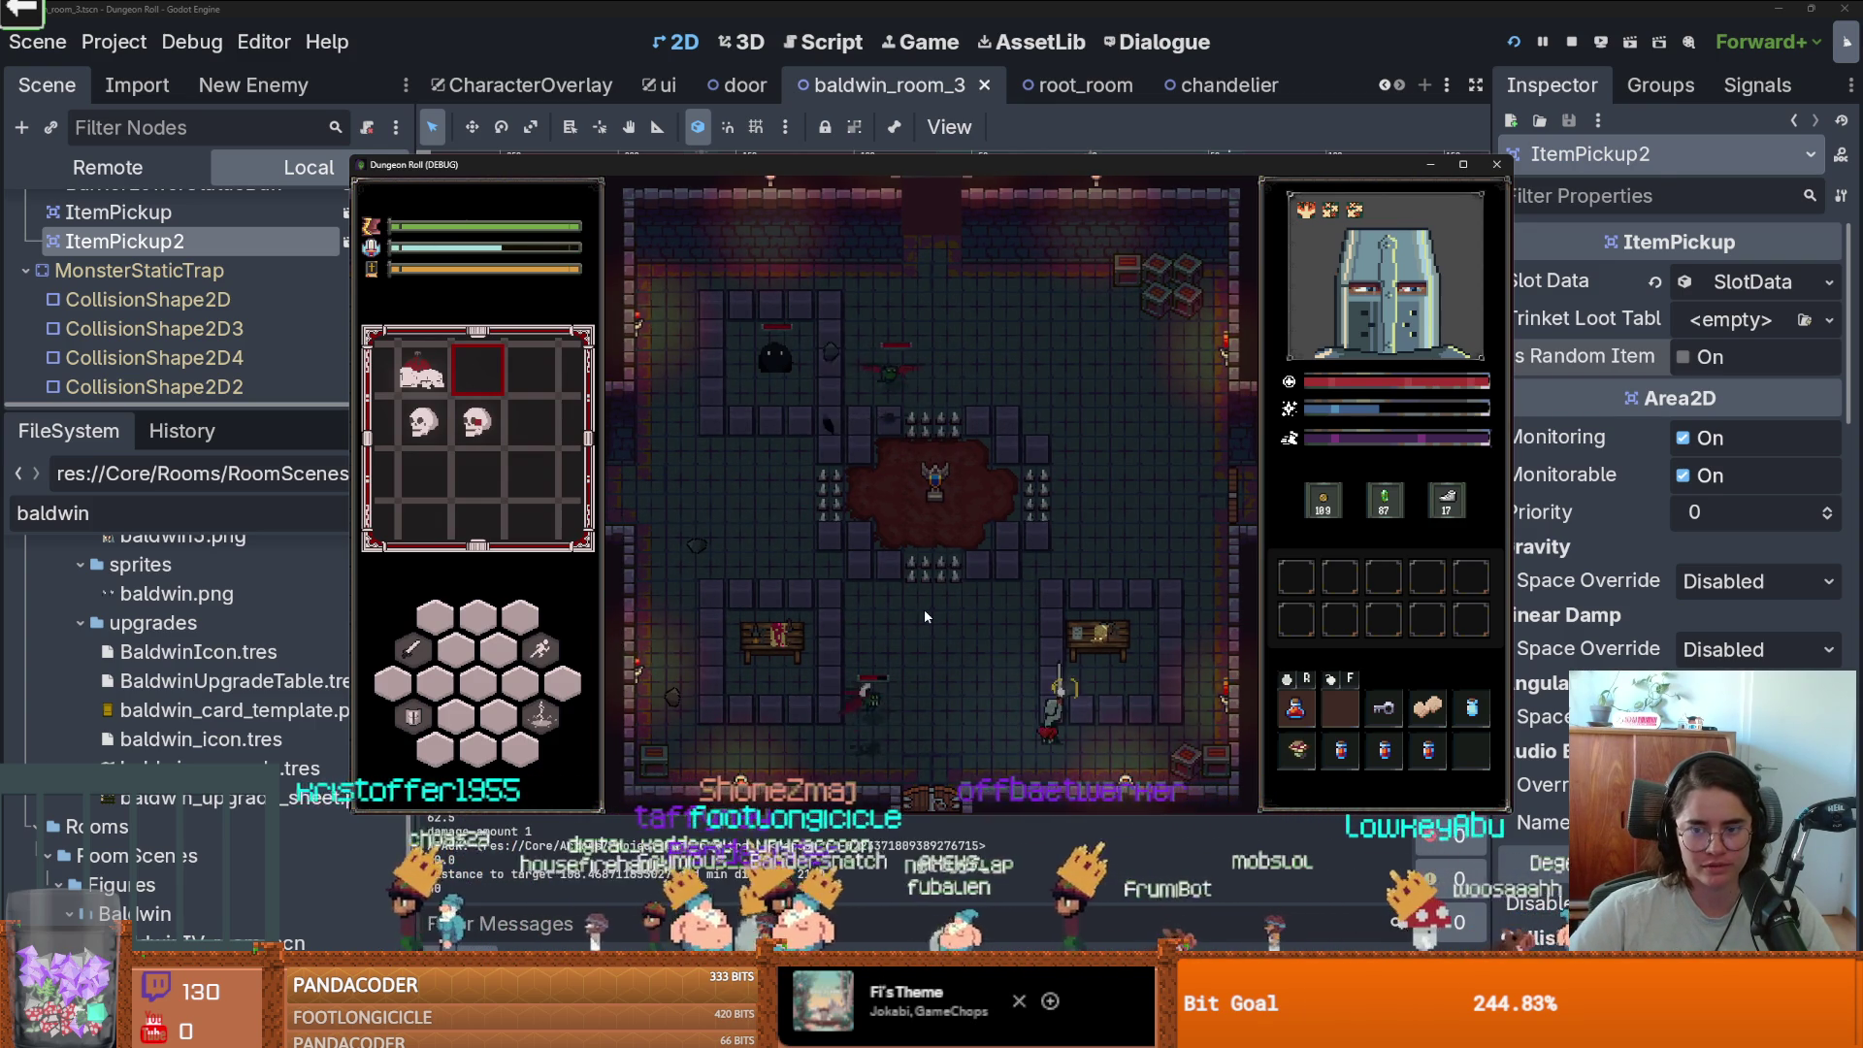
pyautogui.press('a')
pyautogui.press('a')
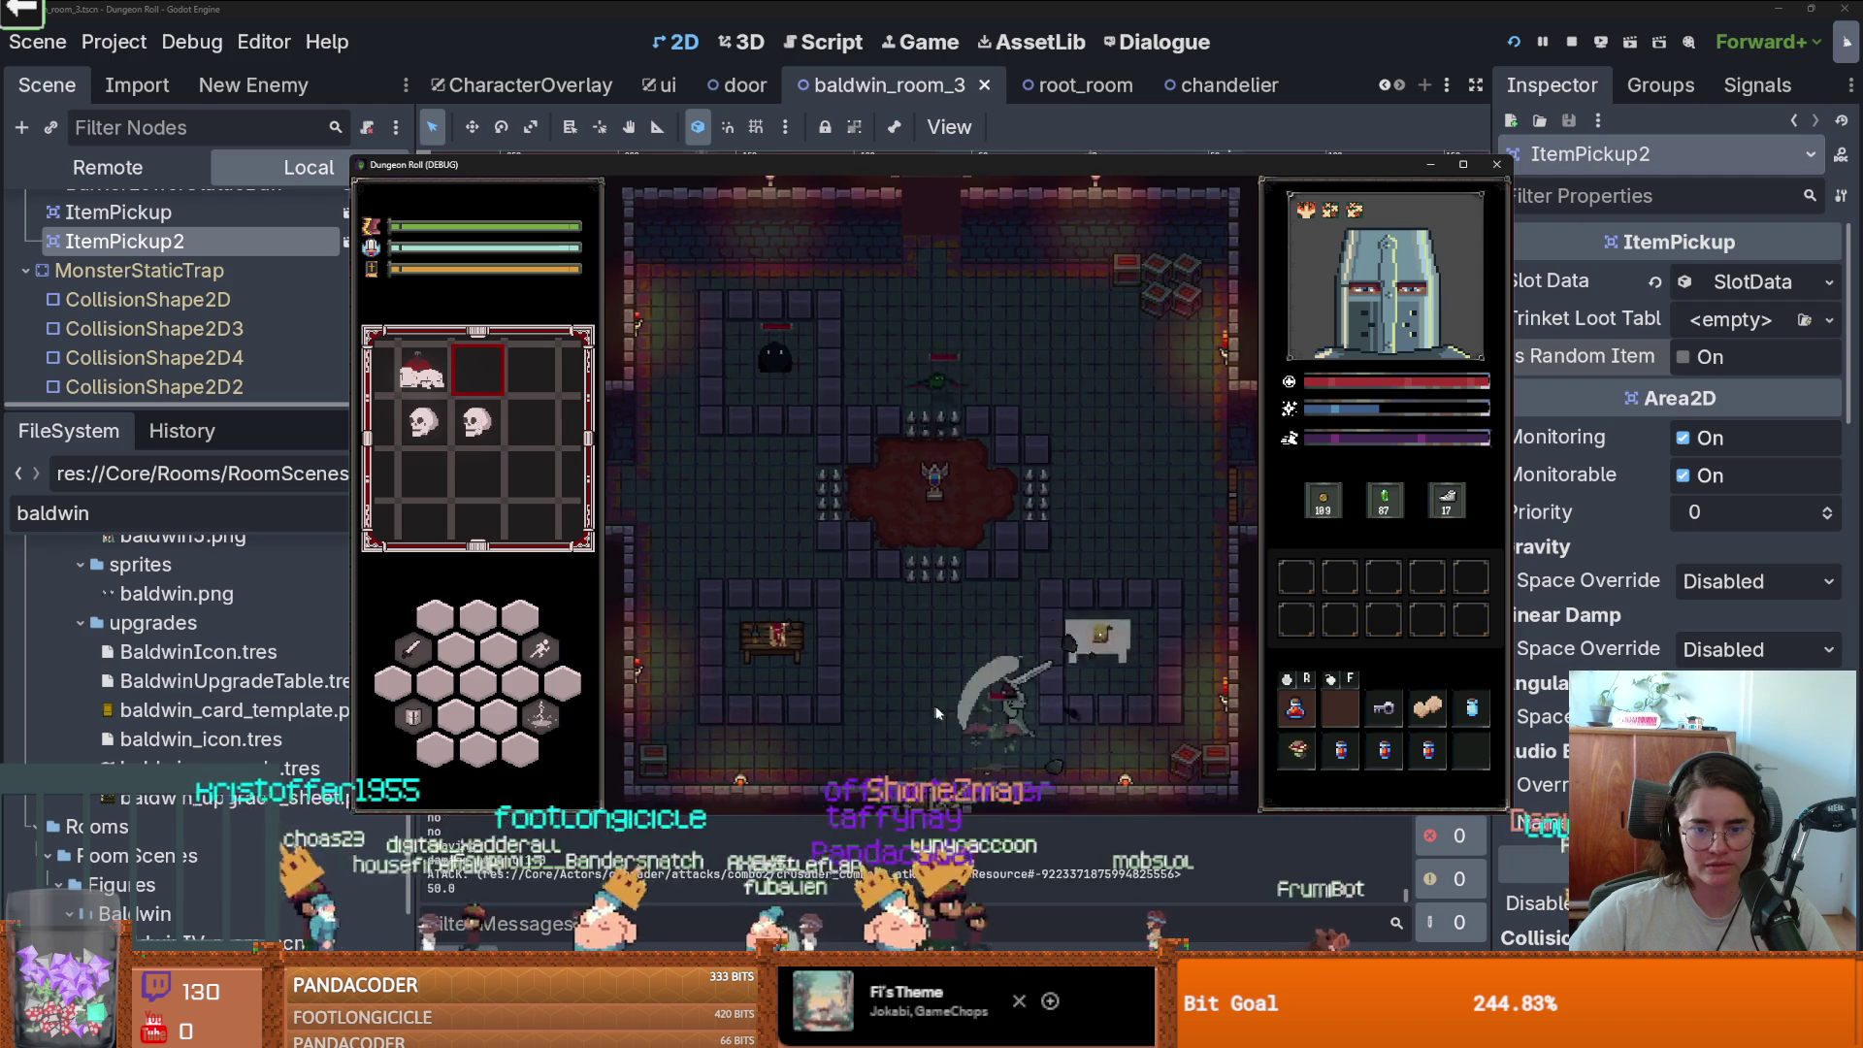
pyautogui.press('d')
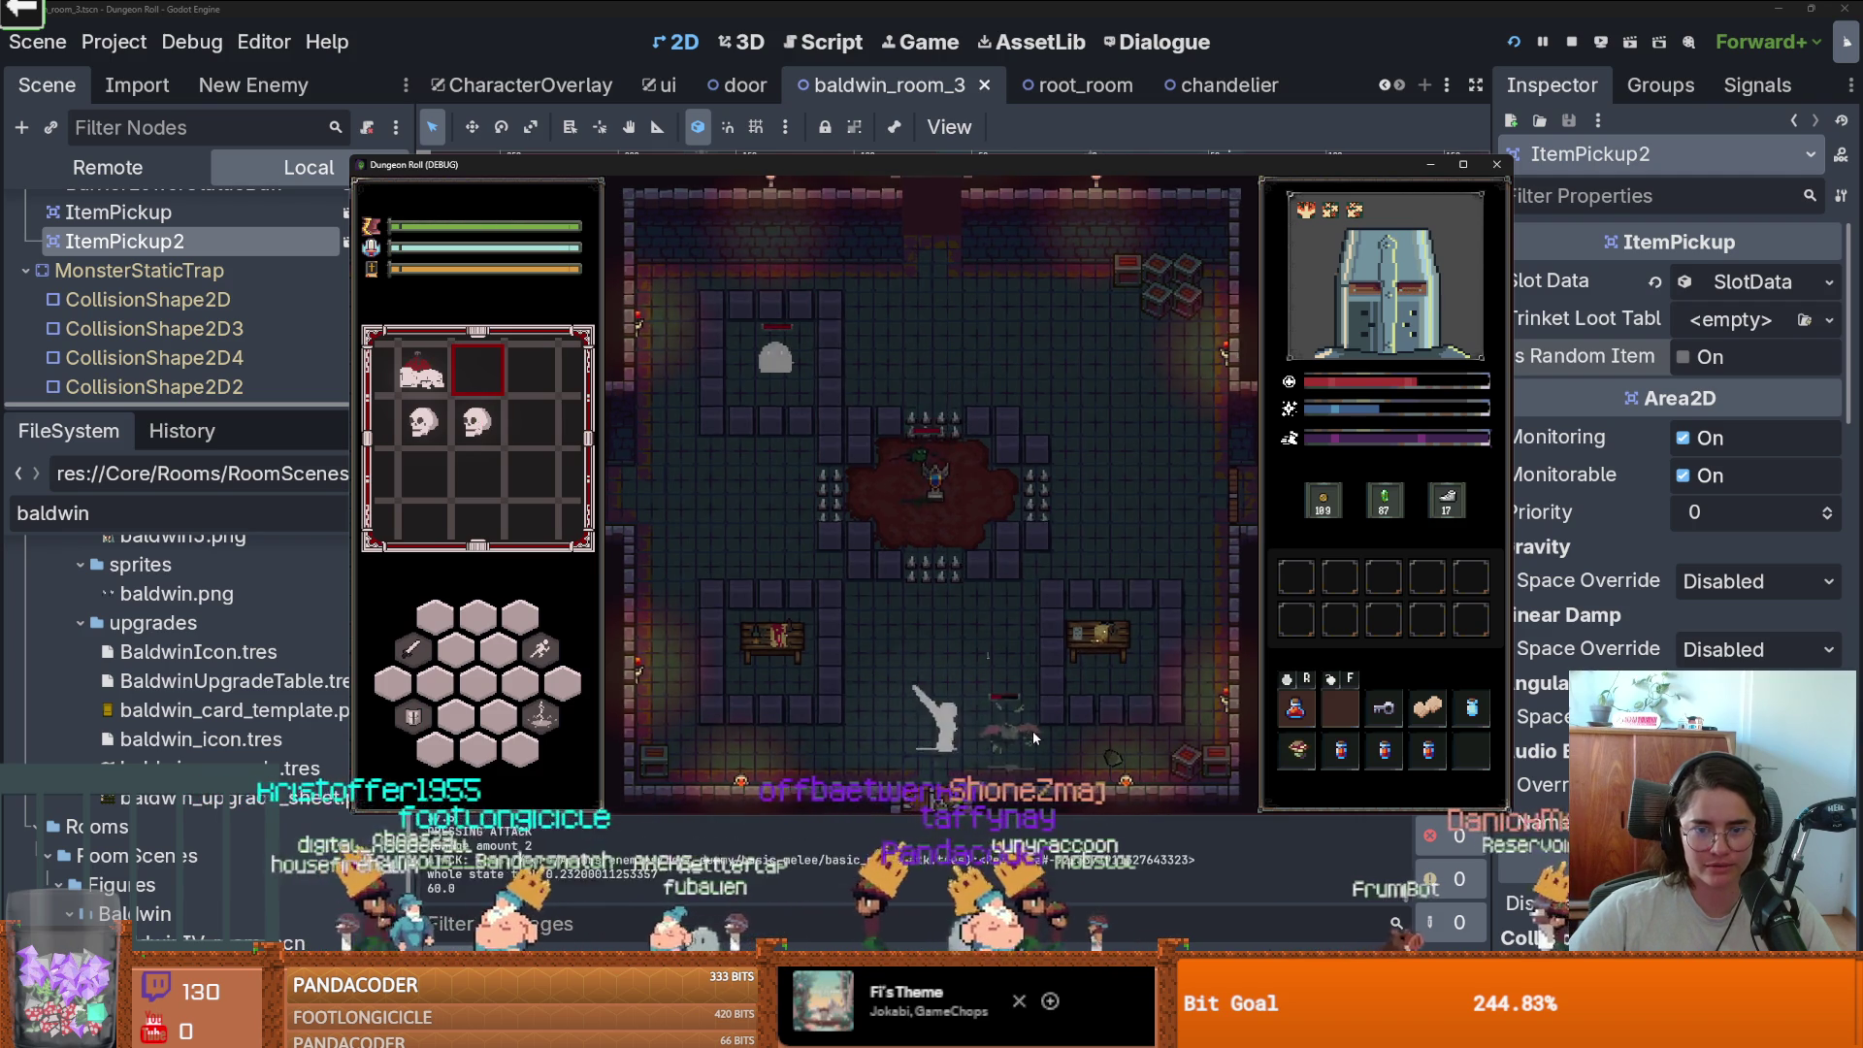
pyautogui.press('w')
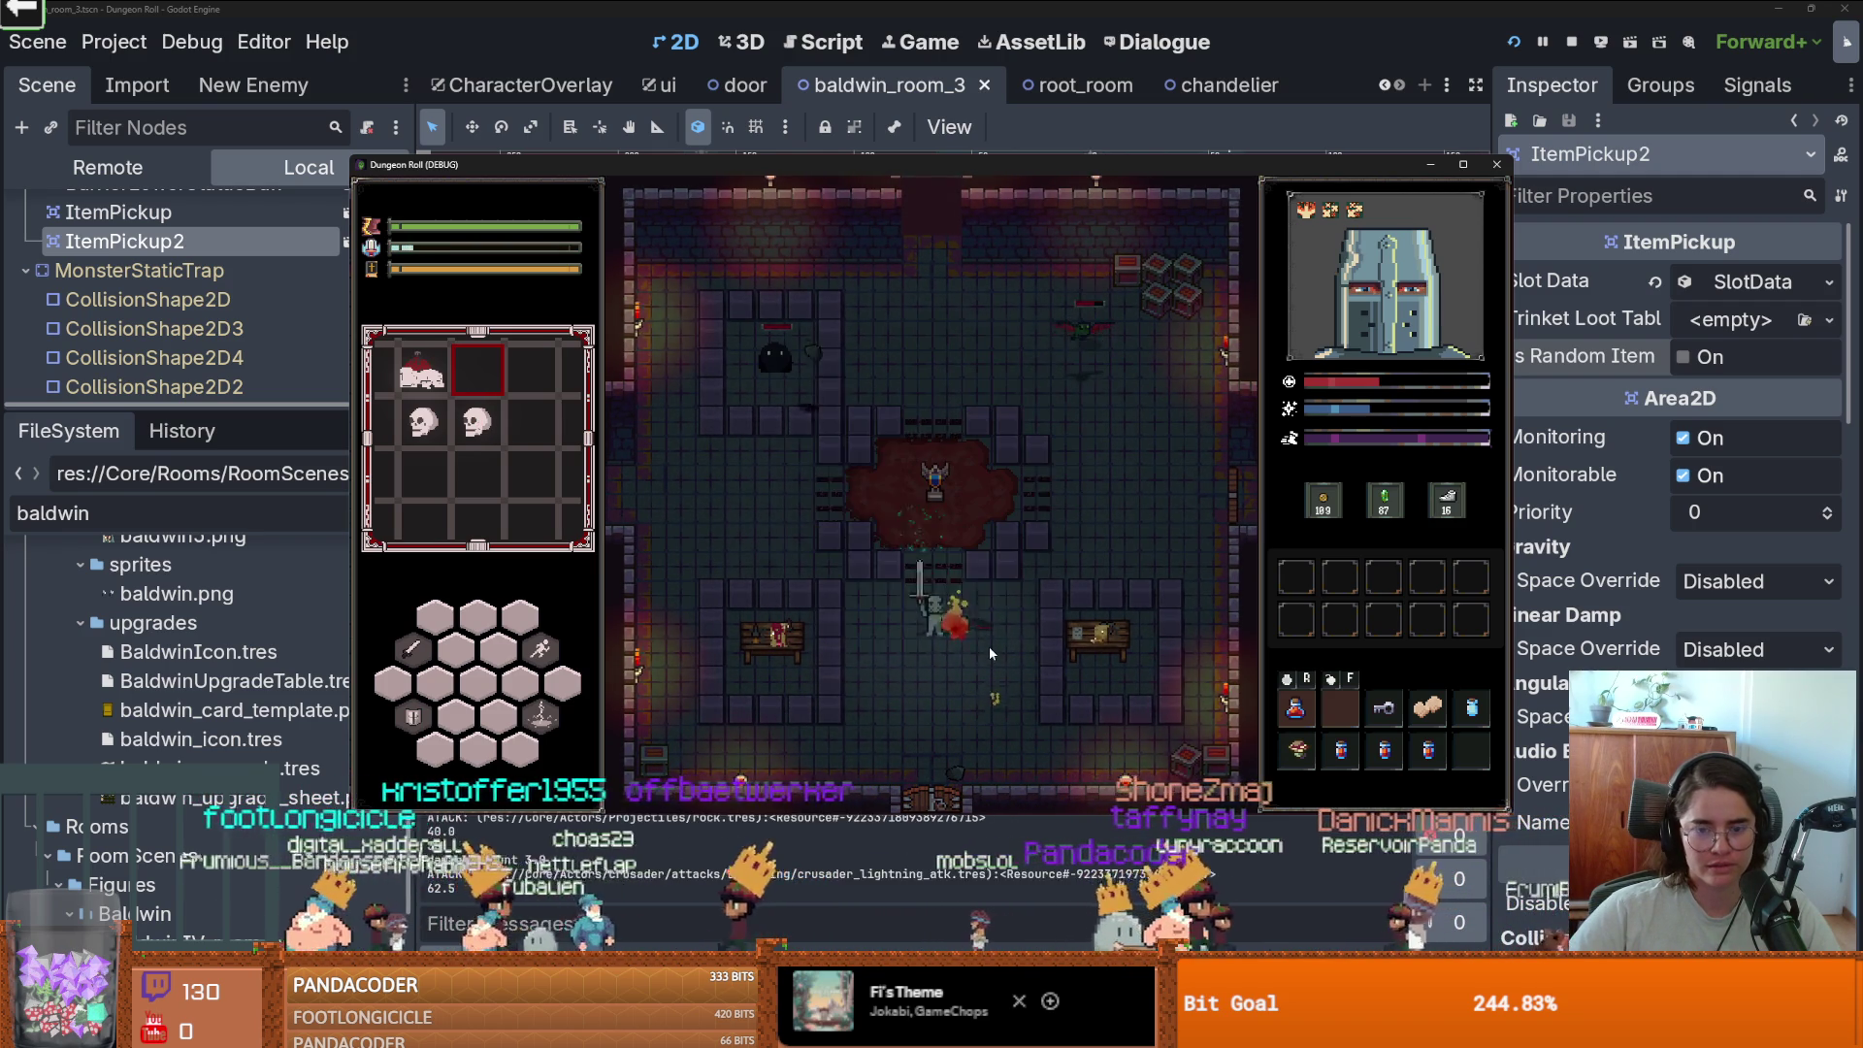
pyautogui.press('a')
pyautogui.press('s')
pyautogui.press('d')
pyautogui.press('a')
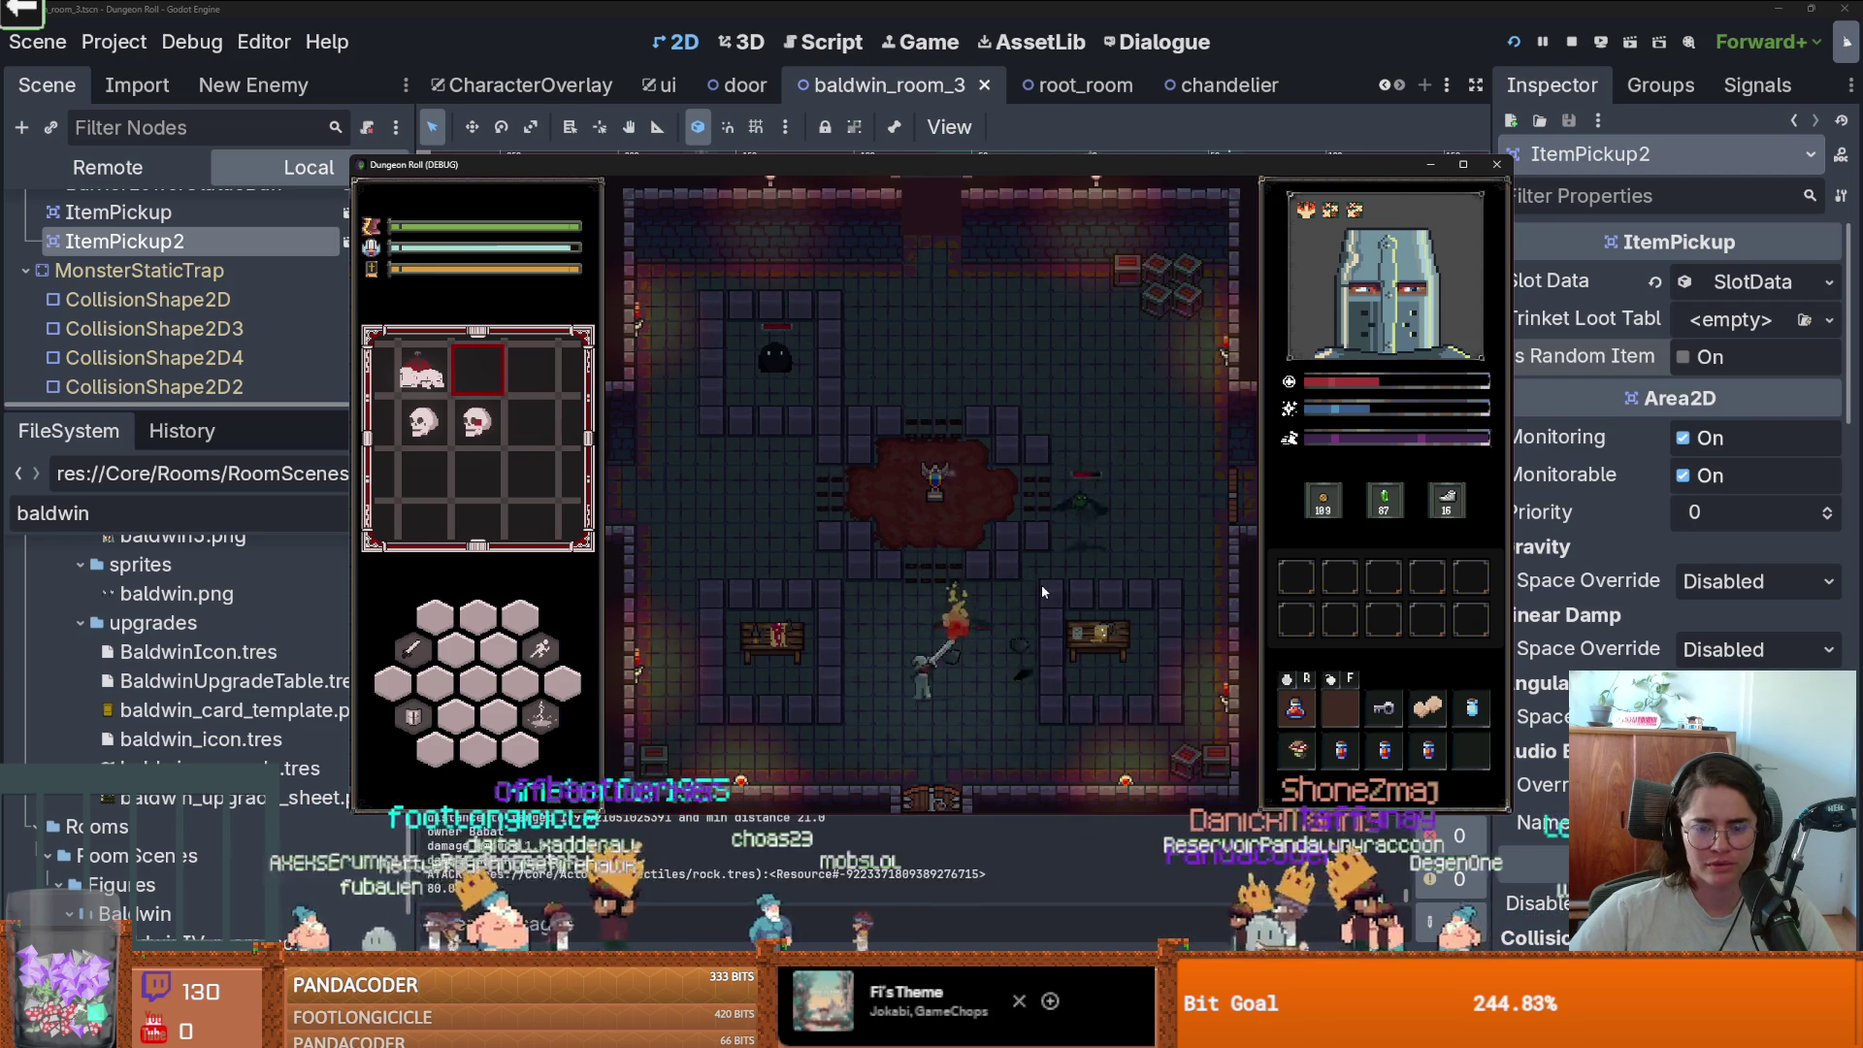
pyautogui.press('d')
pyautogui.press('w')
pyautogui.press('a')
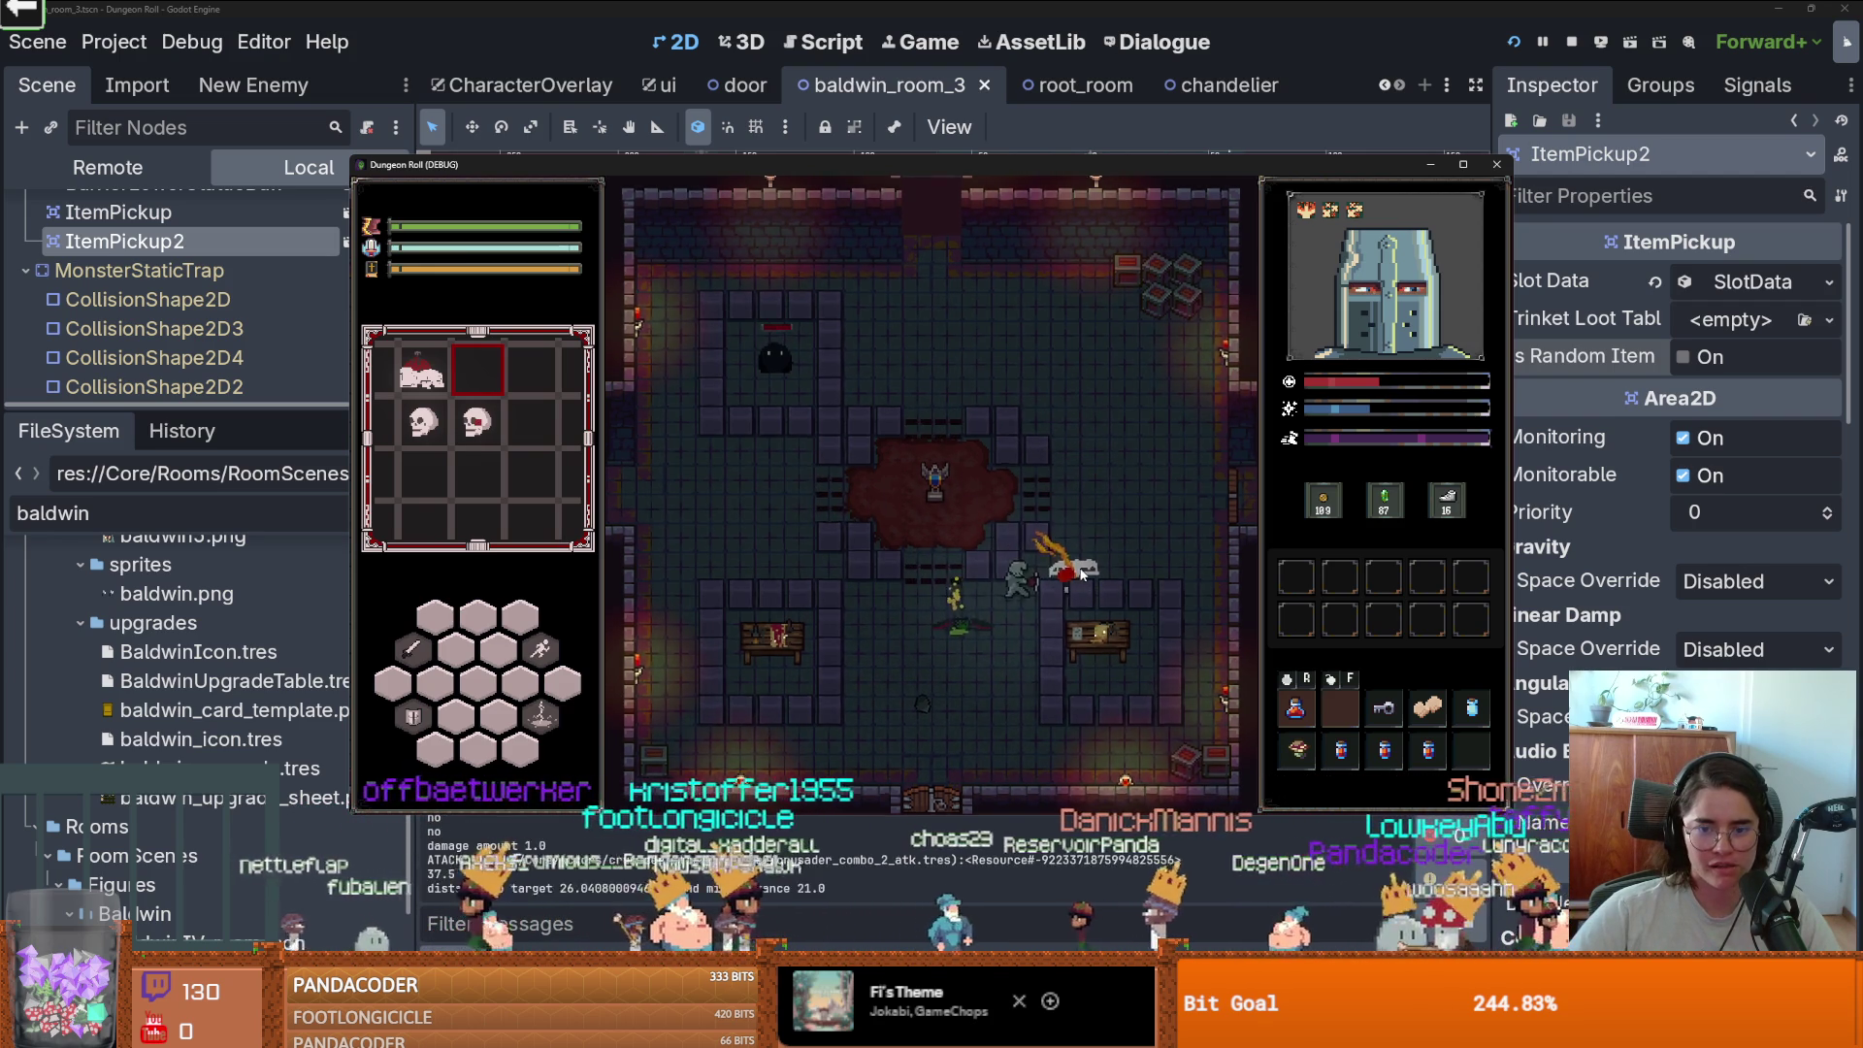
pyautogui.click(1024, 570)
pyautogui.press('a')
pyautogui.press('s')
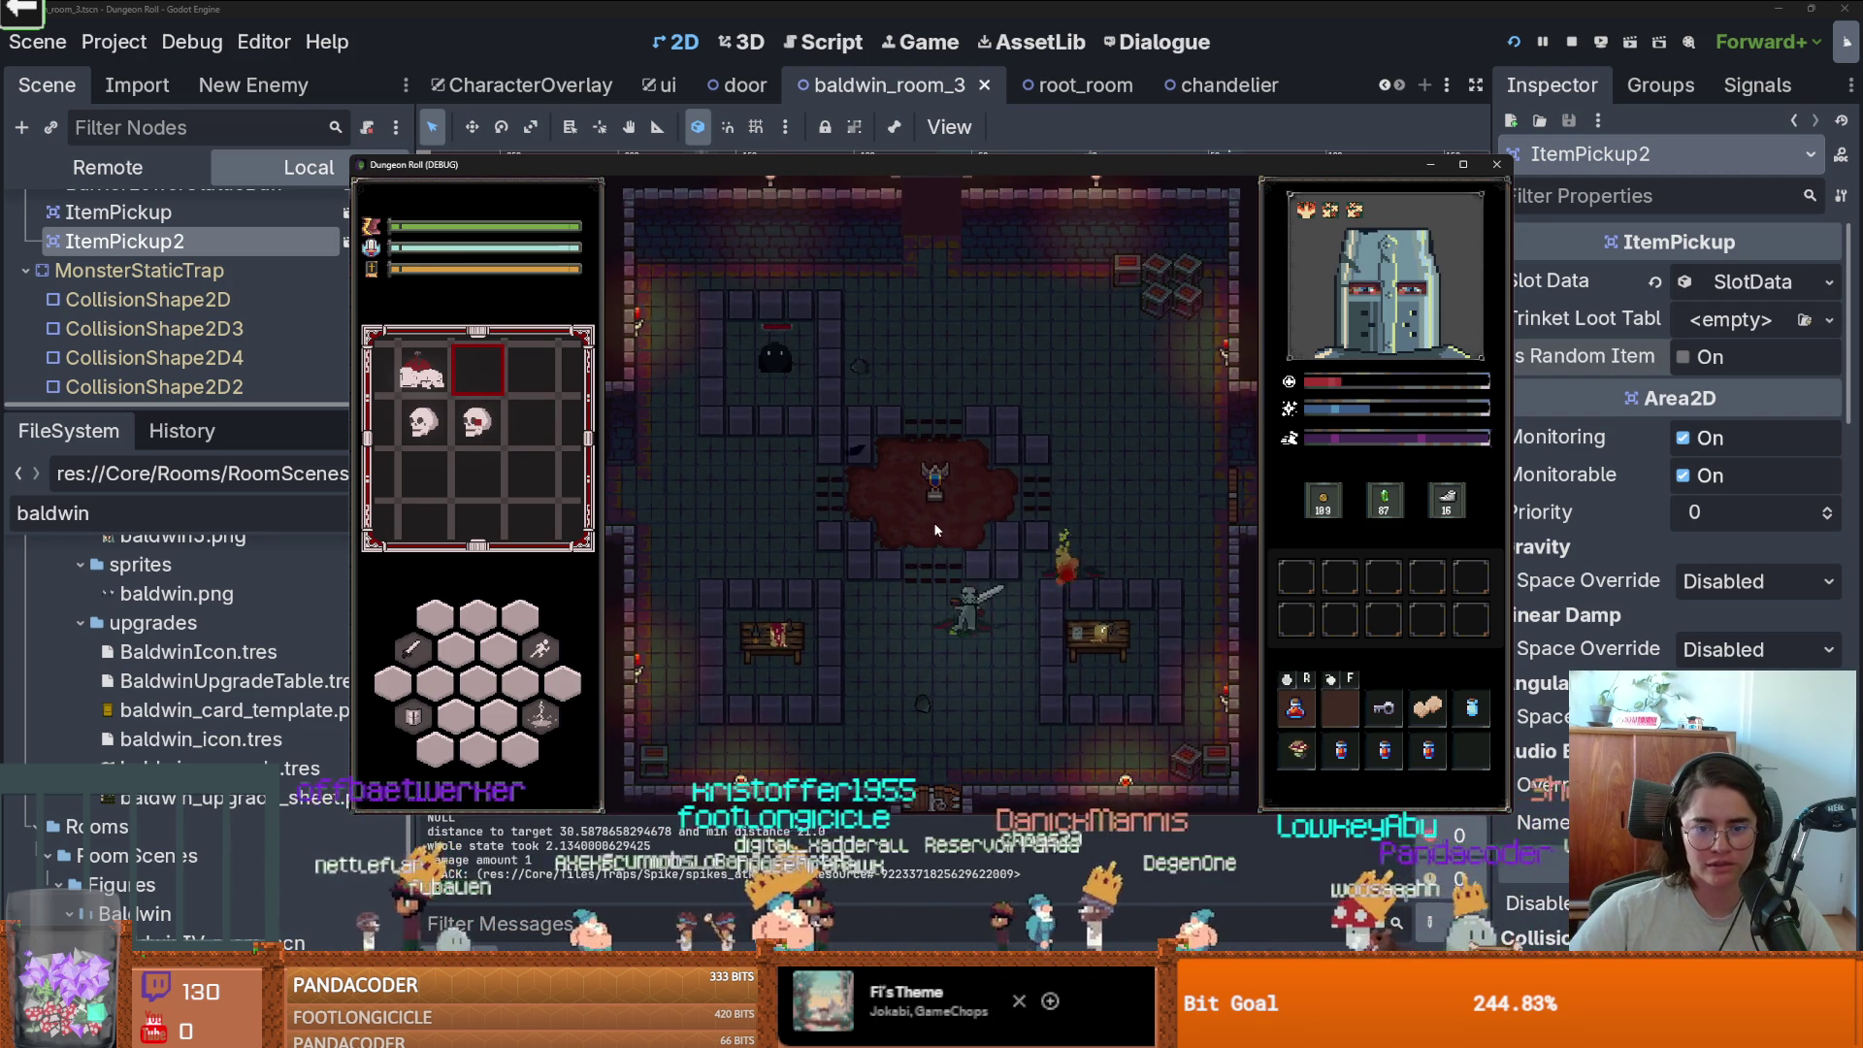
# Heal with the quick-use and red potions, assigning another potion as quick-use.
pyautogui.press('d')
pyautogui.press('r')
pyautogui.rightClick(1339, 752)
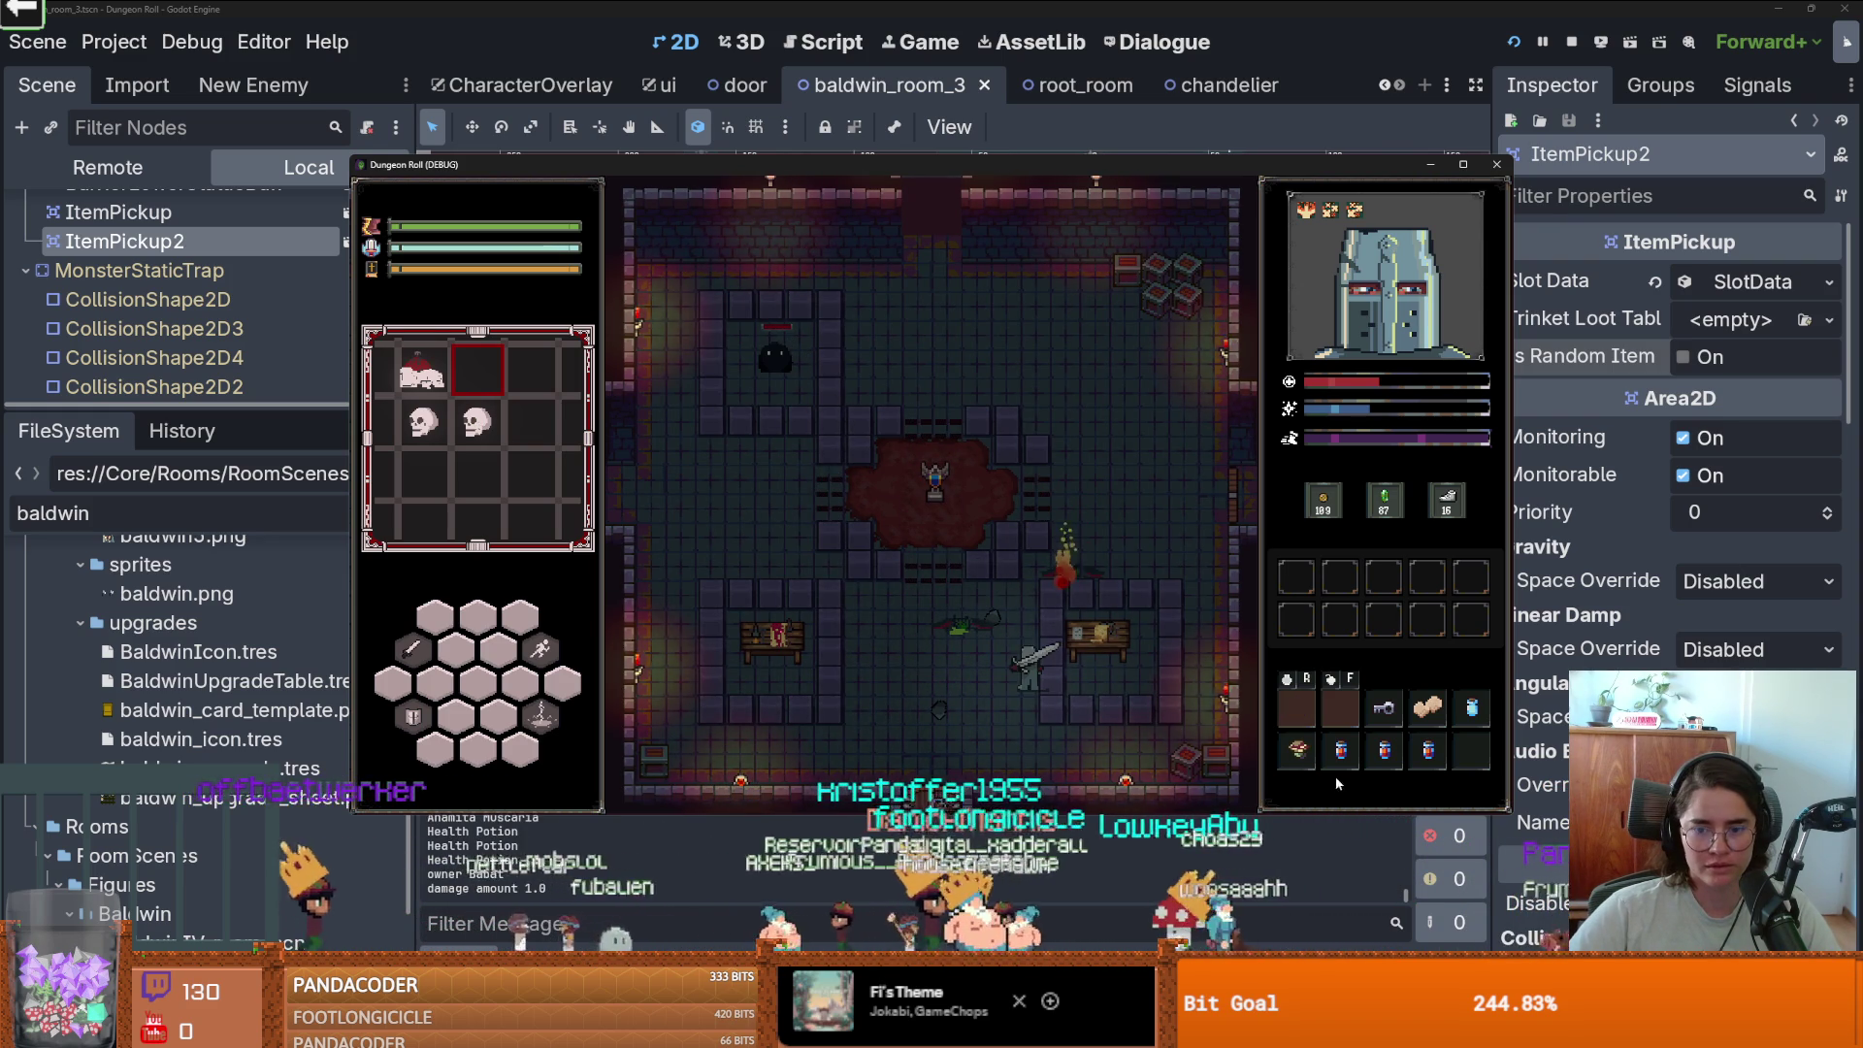
pyautogui.press('a')
pyautogui.press('a')
pyautogui.press('s')
pyautogui.moveTo(1384, 749); pyautogui.dragTo(1309, 715)
pyautogui.press('d')
pyautogui.press('w')
pyautogui.press('r')
pyautogui.press('a')
pyautogui.press('s')
pyautogui.press('d')
pyautogui.press('w')
pyautogui.press('w')
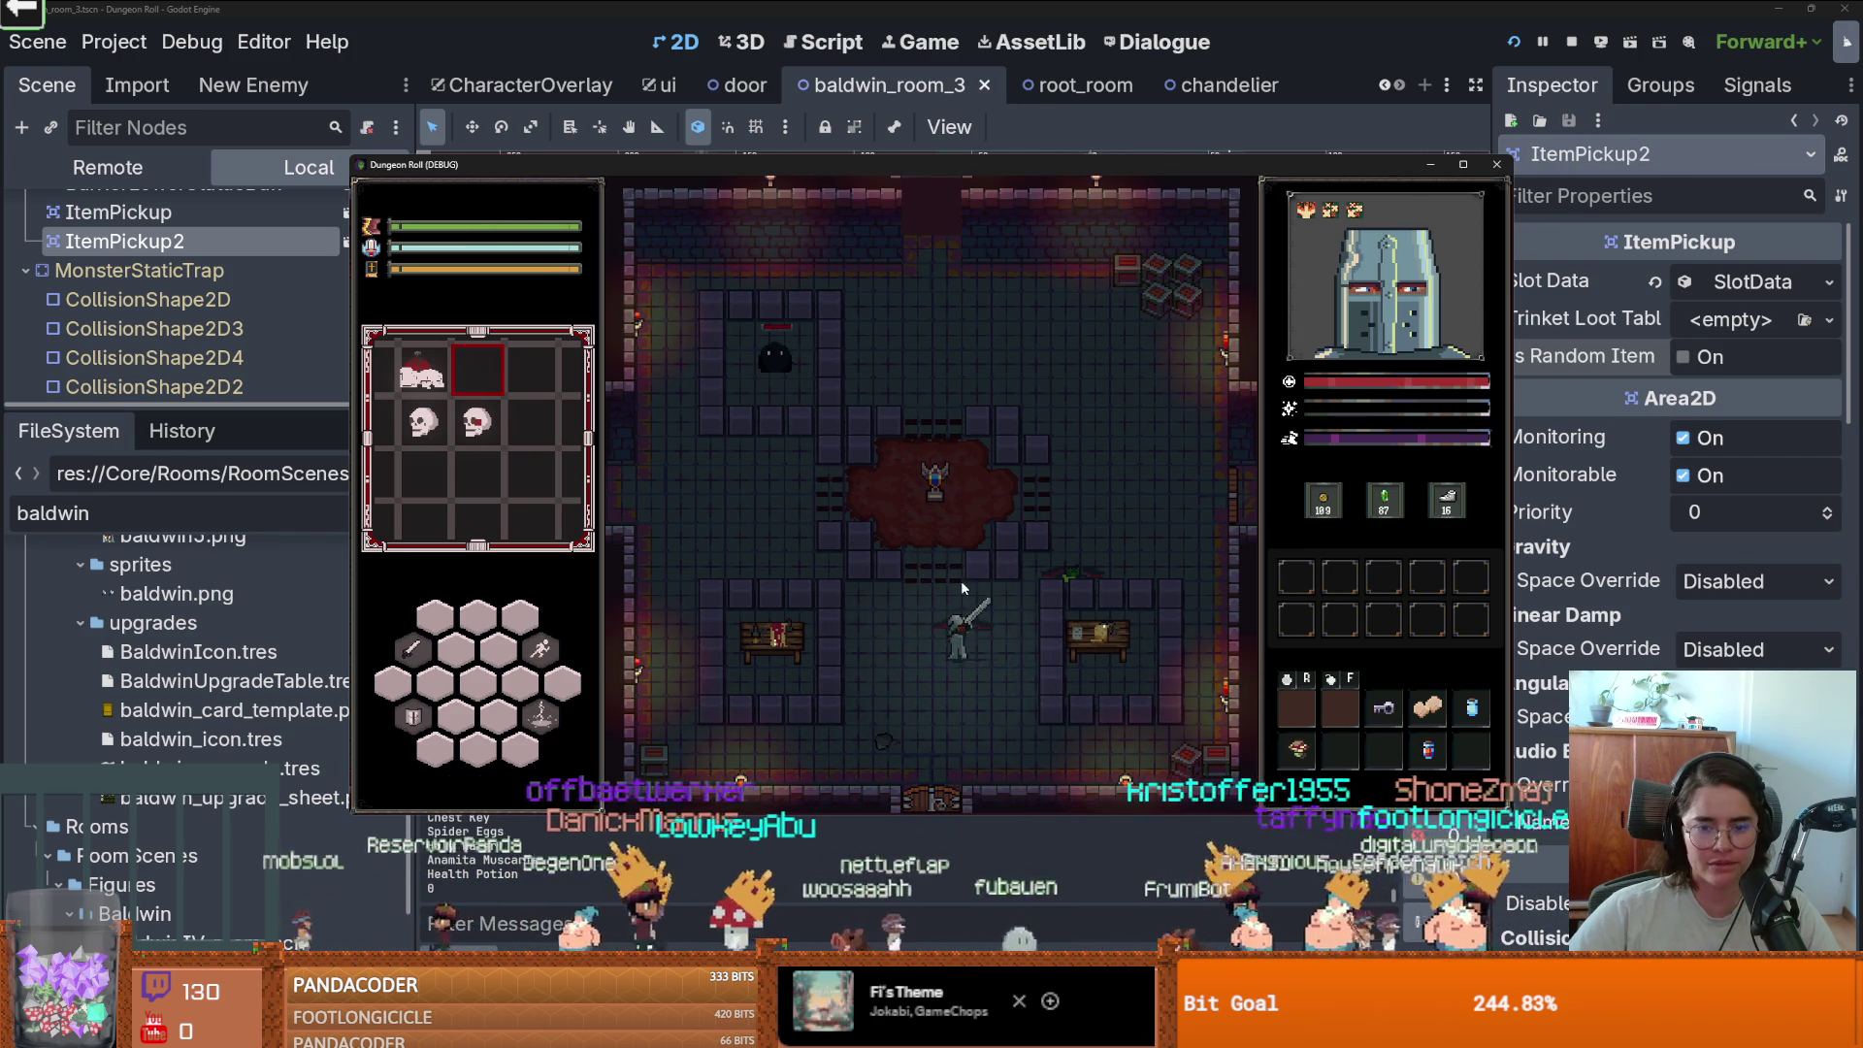
# Defeat the remaining enemies with repeated sword combos.
pyautogui.click(776, 472)
pyautogui.click(769, 471)
pyautogui.click(772, 467)
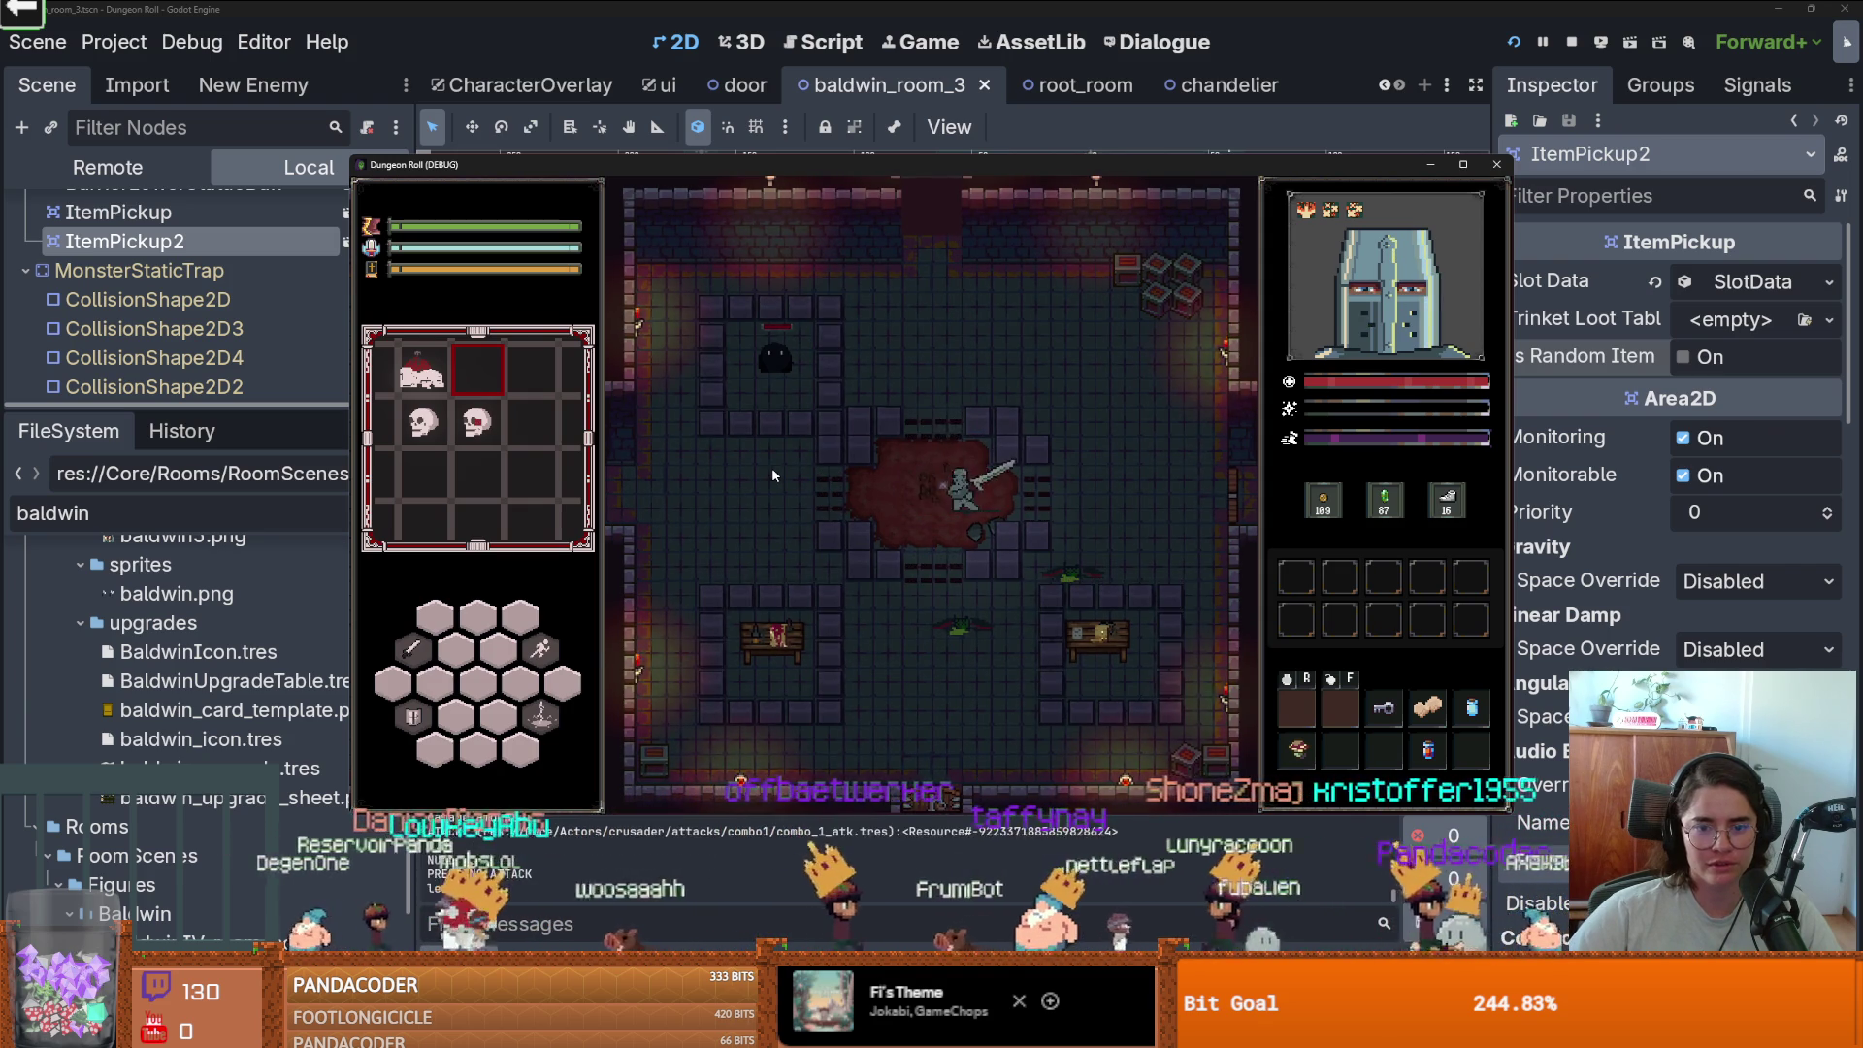
pyautogui.click(829, 488)
pyautogui.press('w')
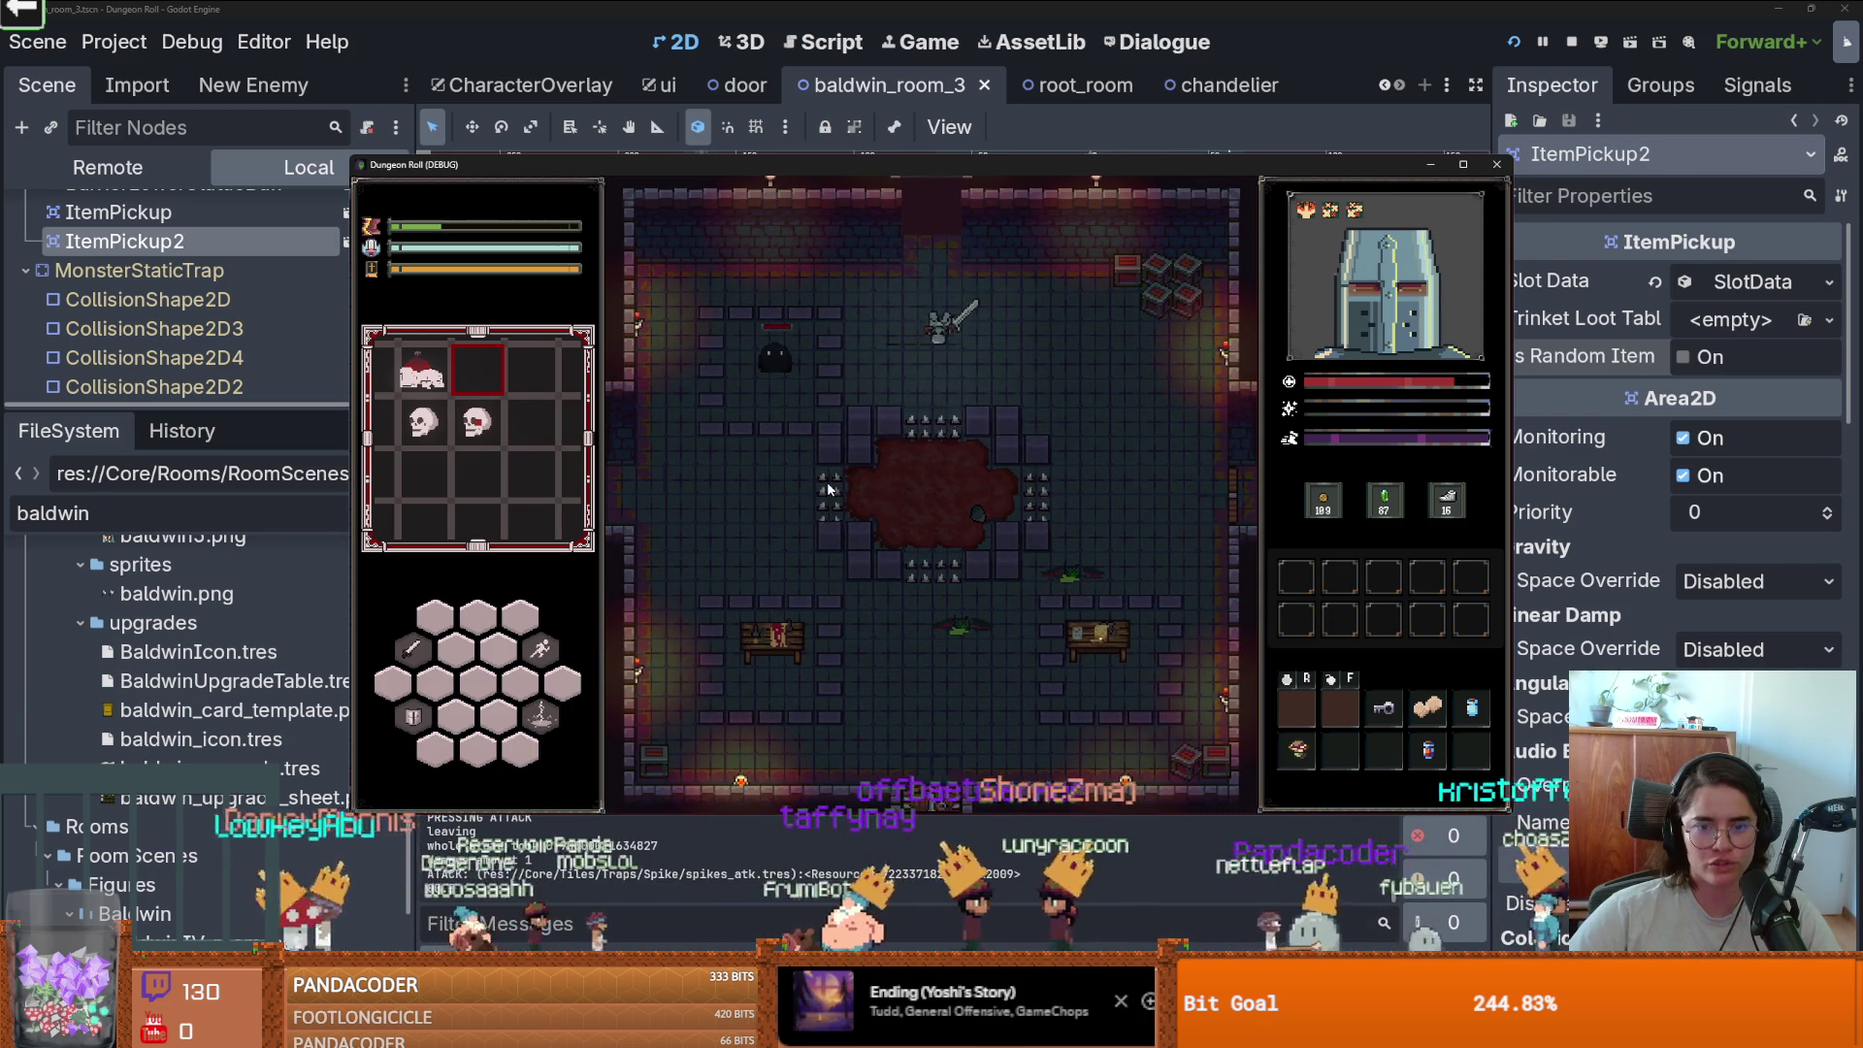
pyautogui.hotkey('a', 's')
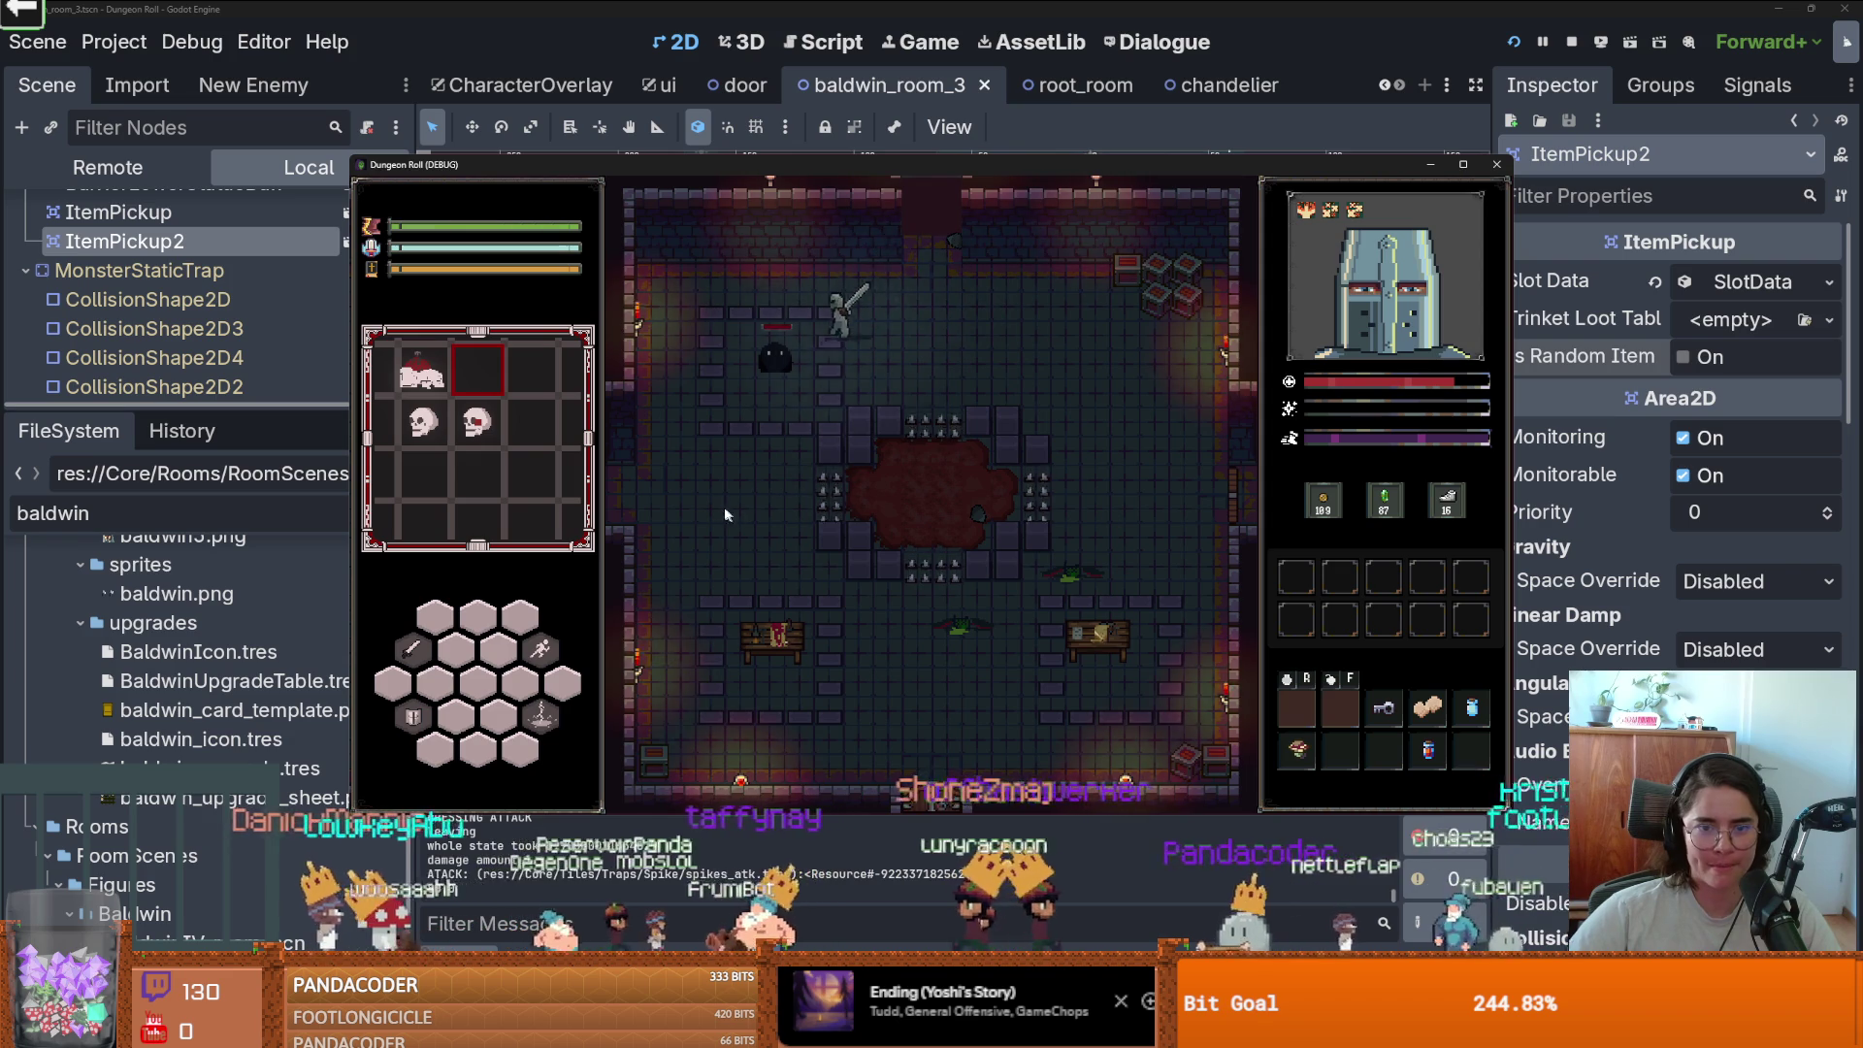
pyautogui.click(680, 448)
pyautogui.press('d')
pyautogui.press('a')
pyautogui.click(684, 373)
# Walk to the table and step onto the manuscript pickup to show its lore scroll.
pyautogui.press('d')
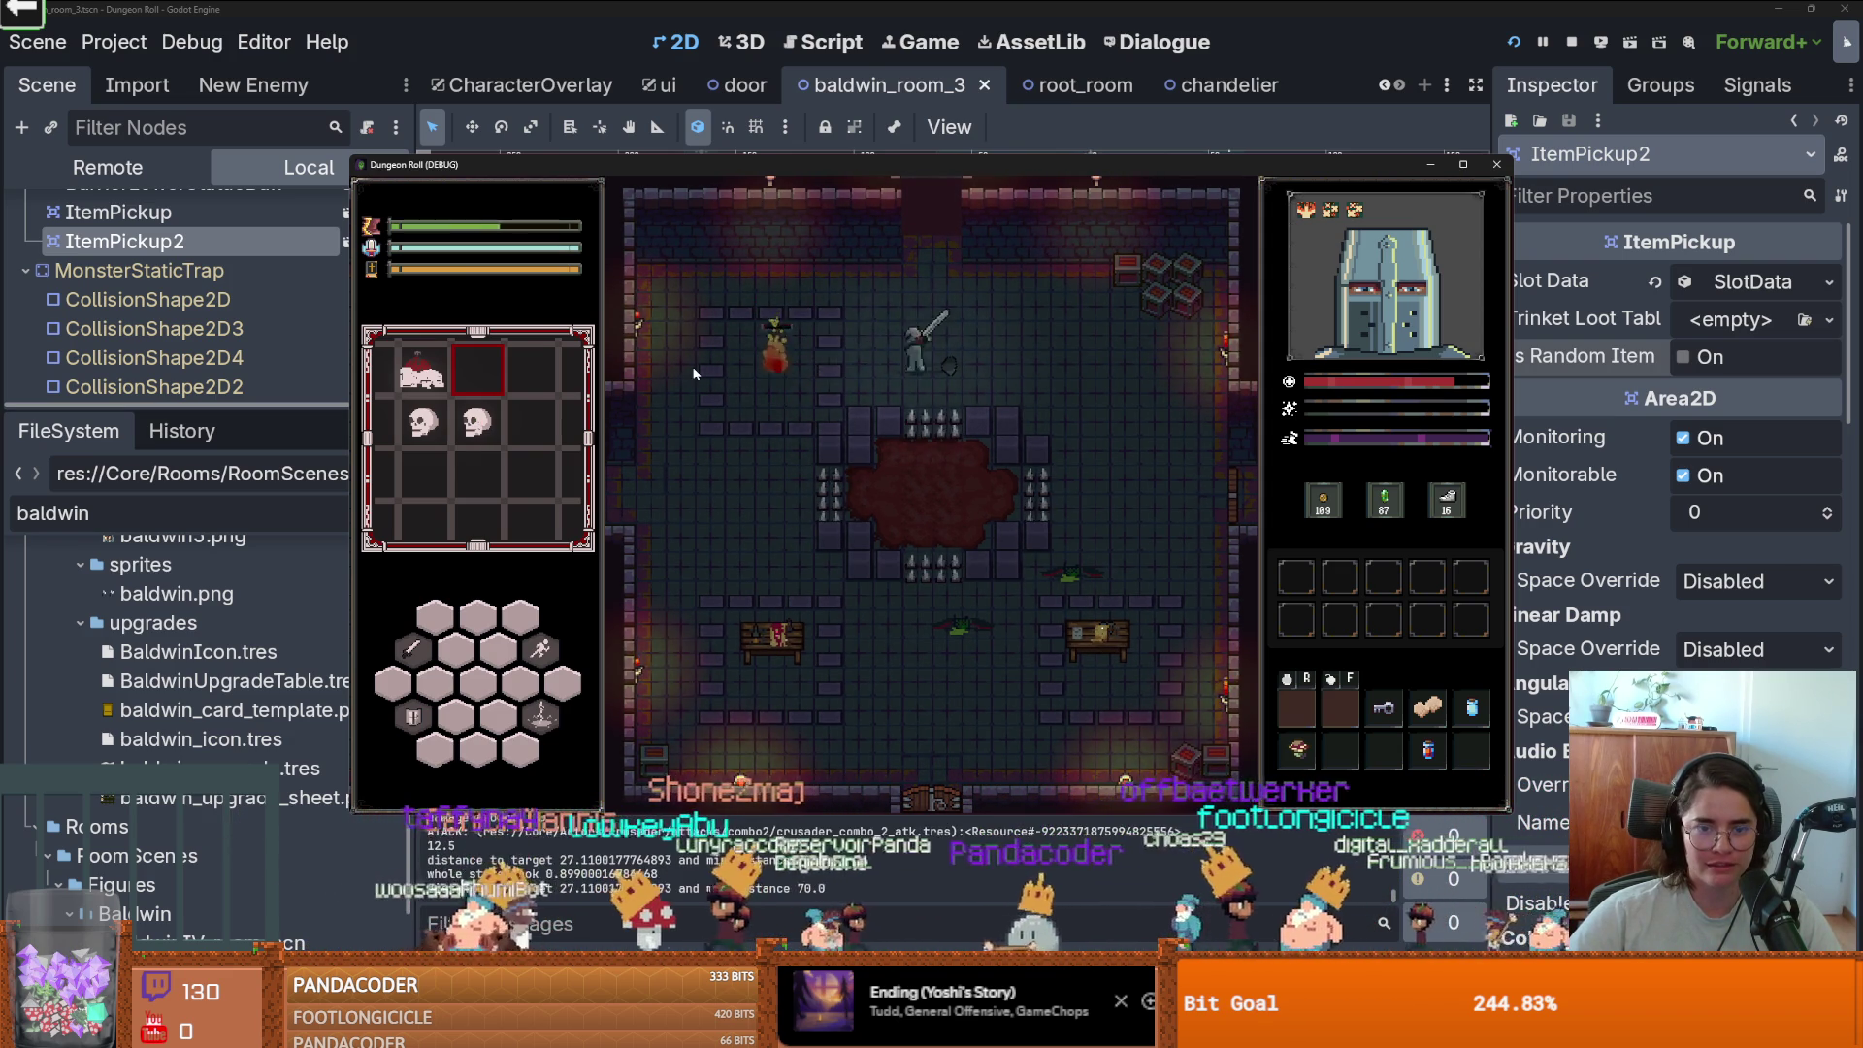
pyautogui.press('d')
pyautogui.press('s')
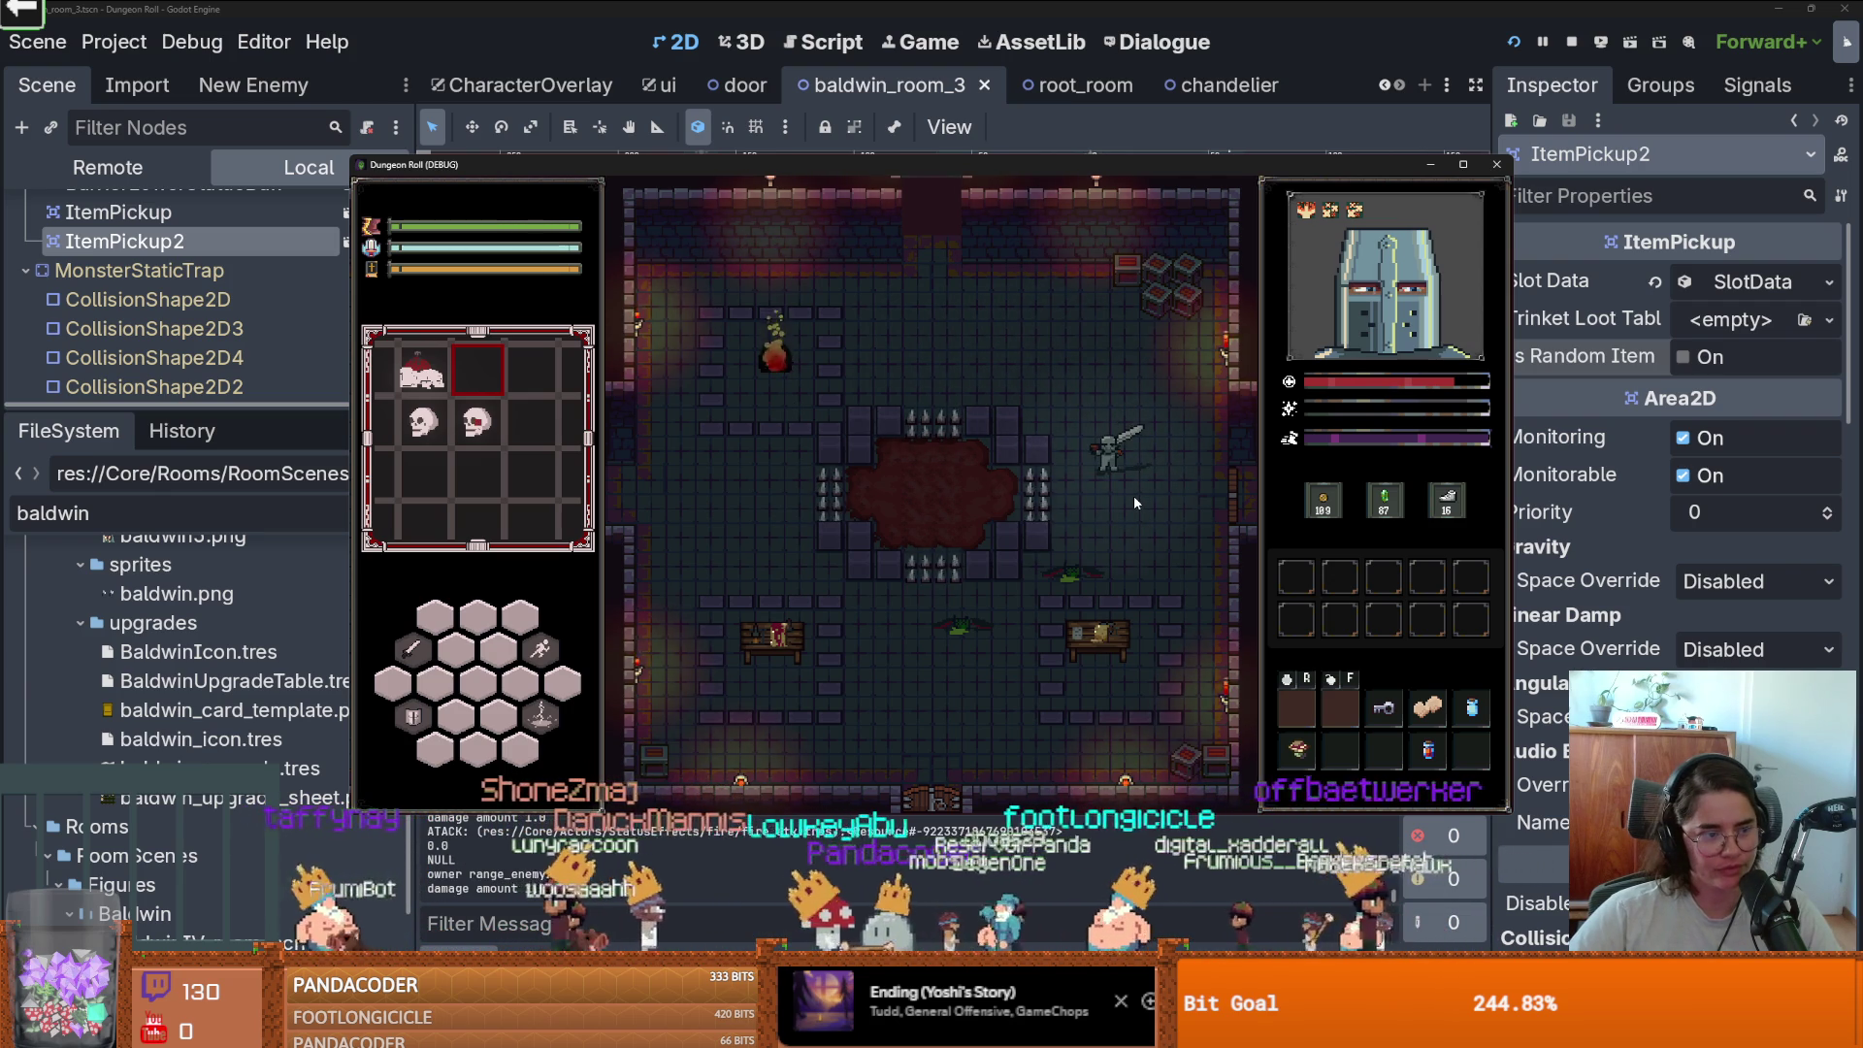
pyautogui.press('s')
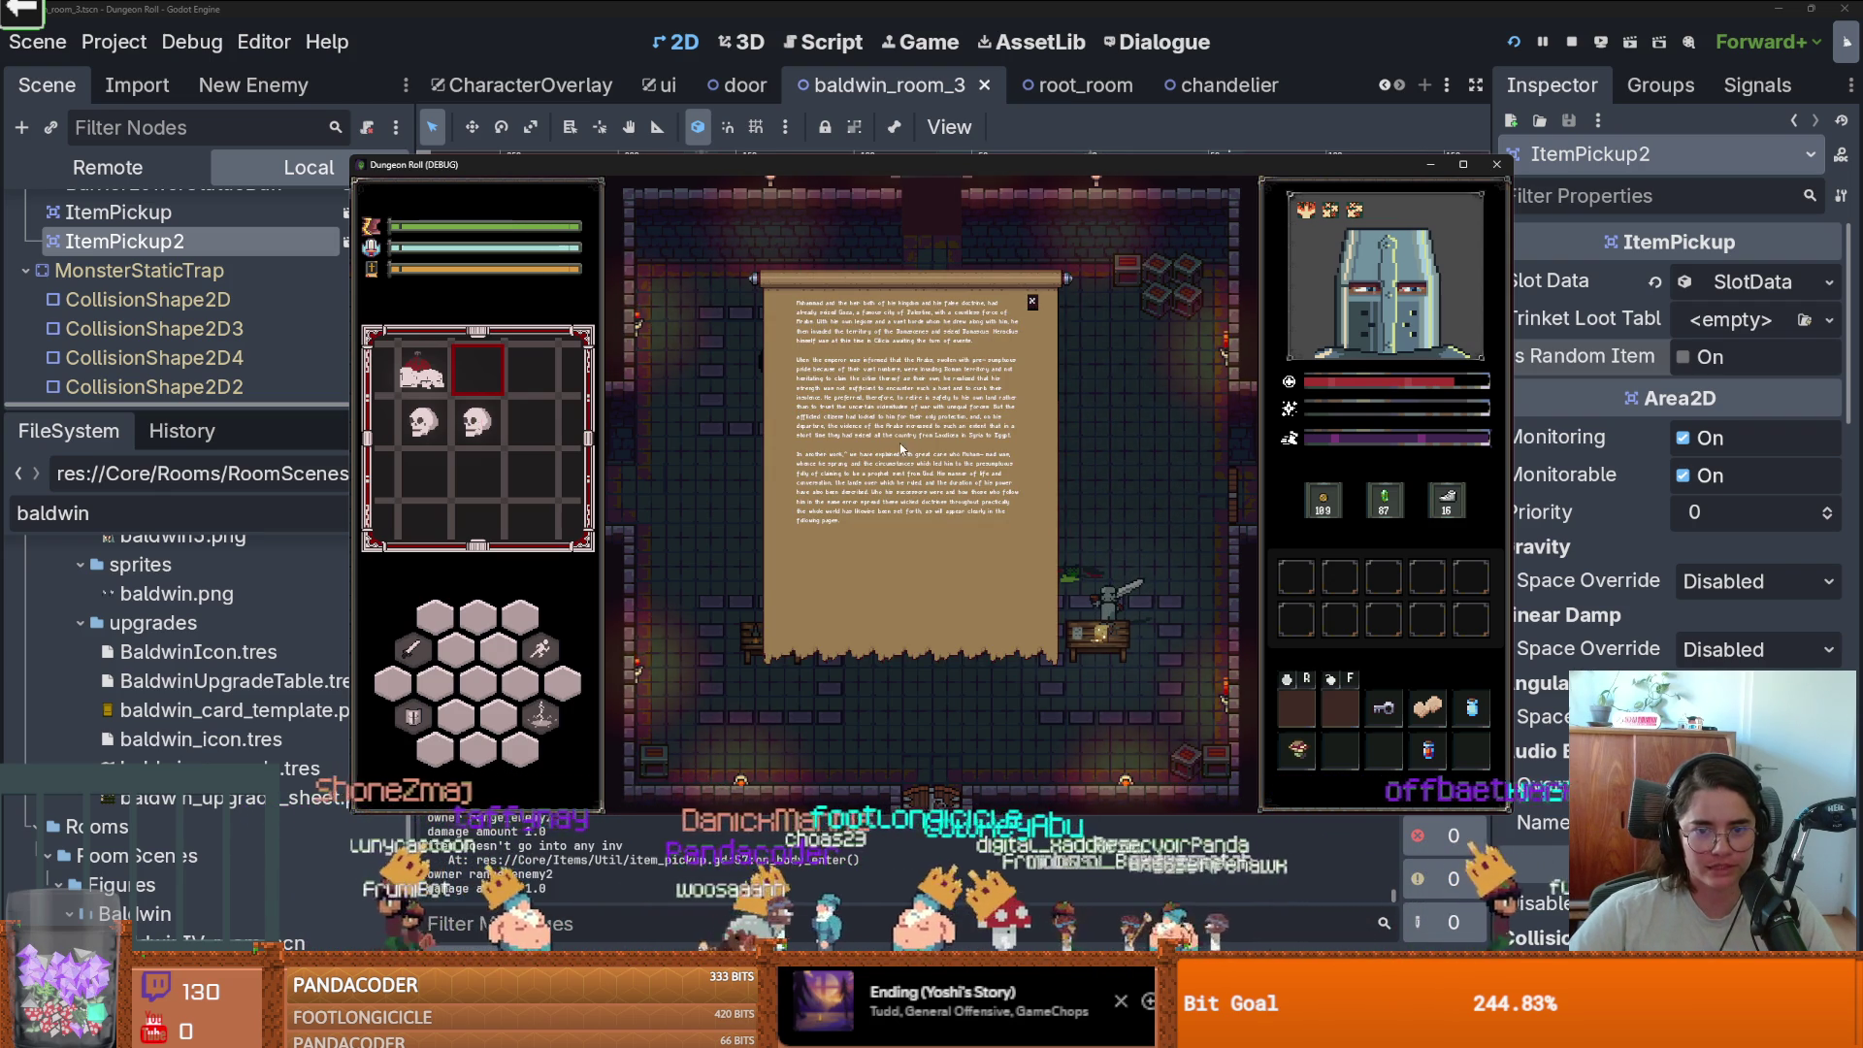
# Dismiss the first scroll, collect the other table's manuscript, then close its lore scroll.
pyautogui.click(1034, 304)
pyautogui.press('a')
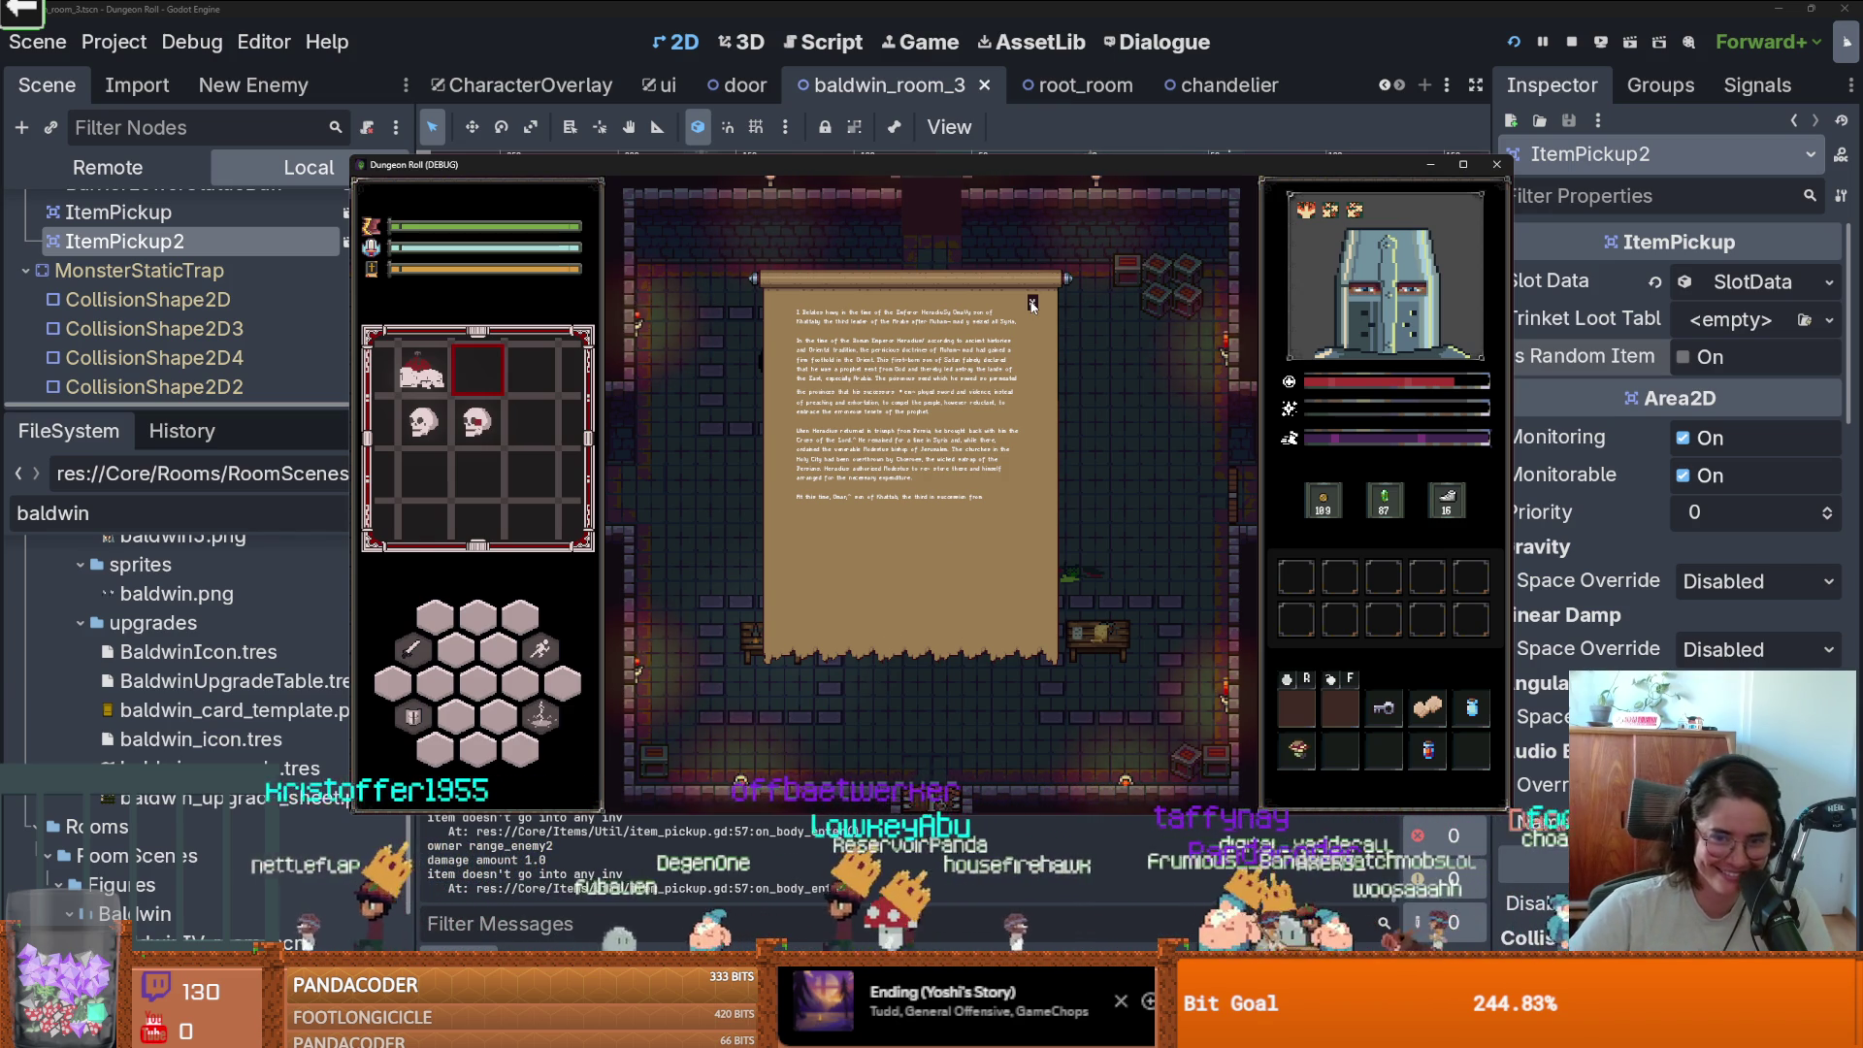
pyautogui.click(1033, 304)
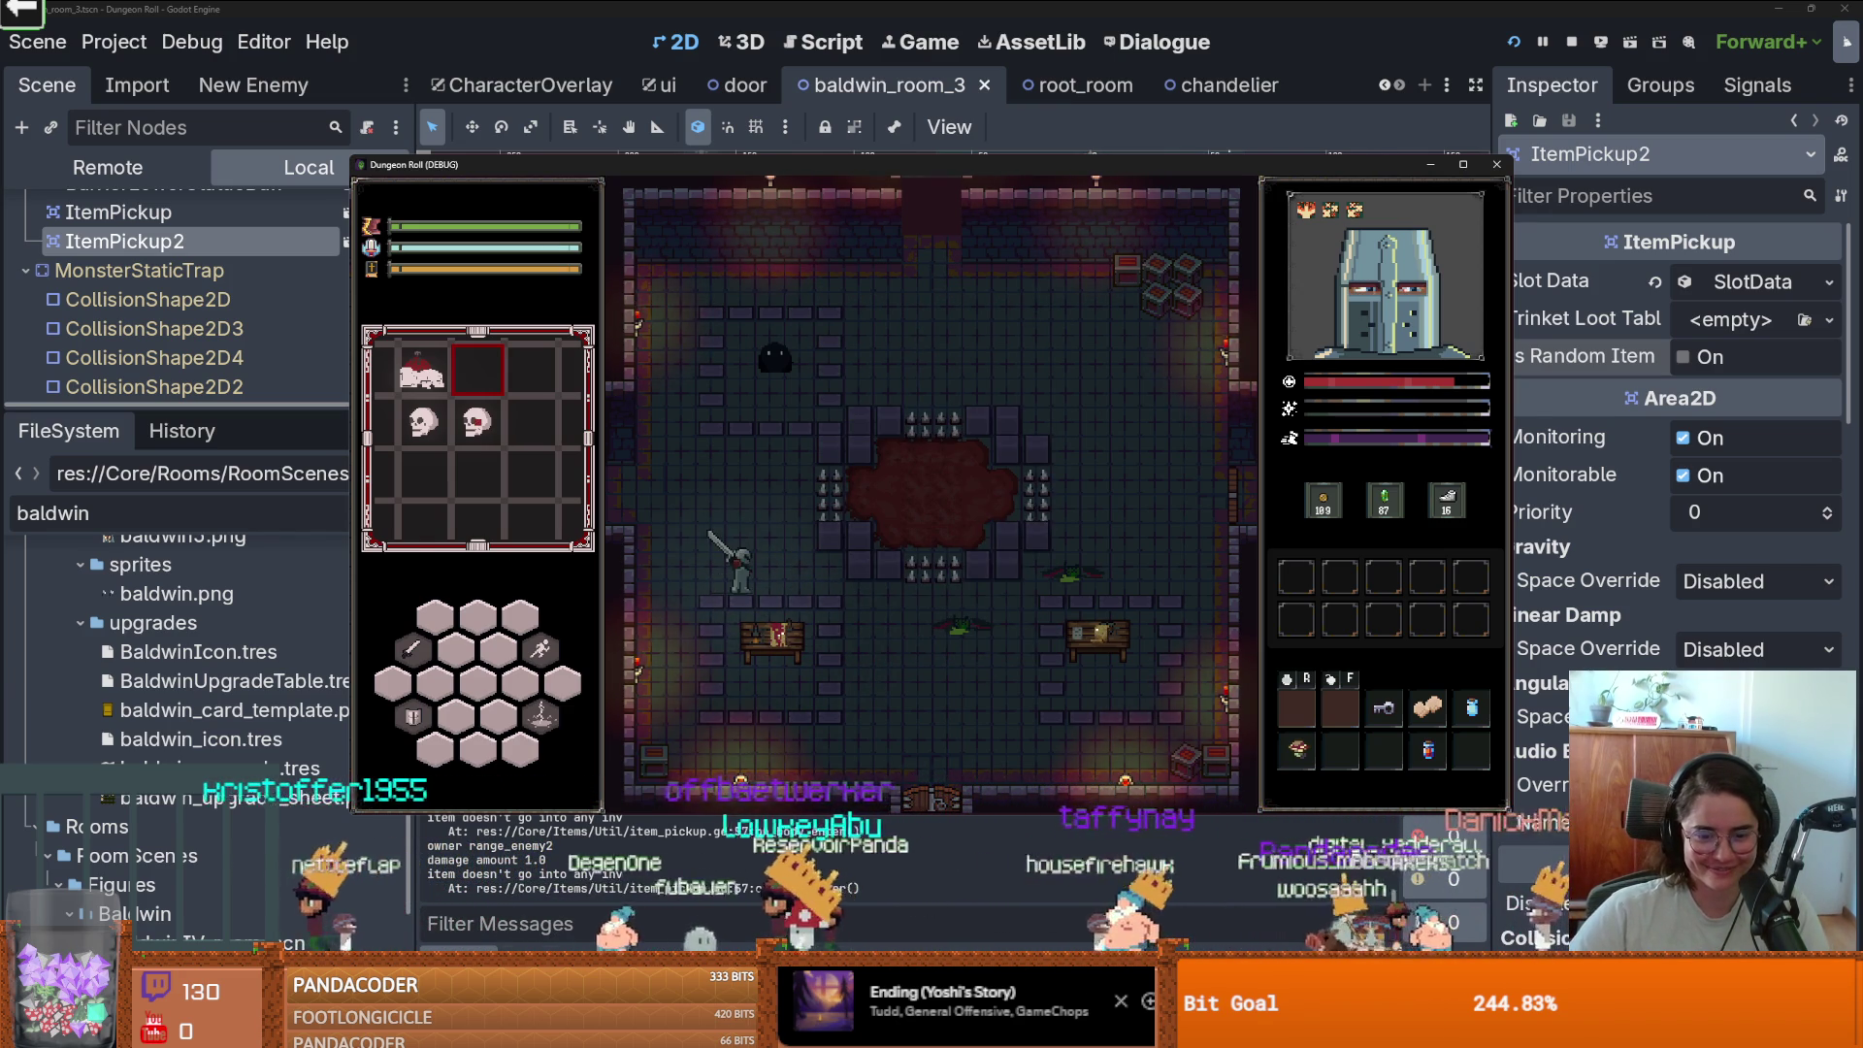
# Stop the game and enlarge the debugger's Errors list to read the 44 errors.
pyautogui.press('F8')
pyautogui.scroll(-2, 922, 888)
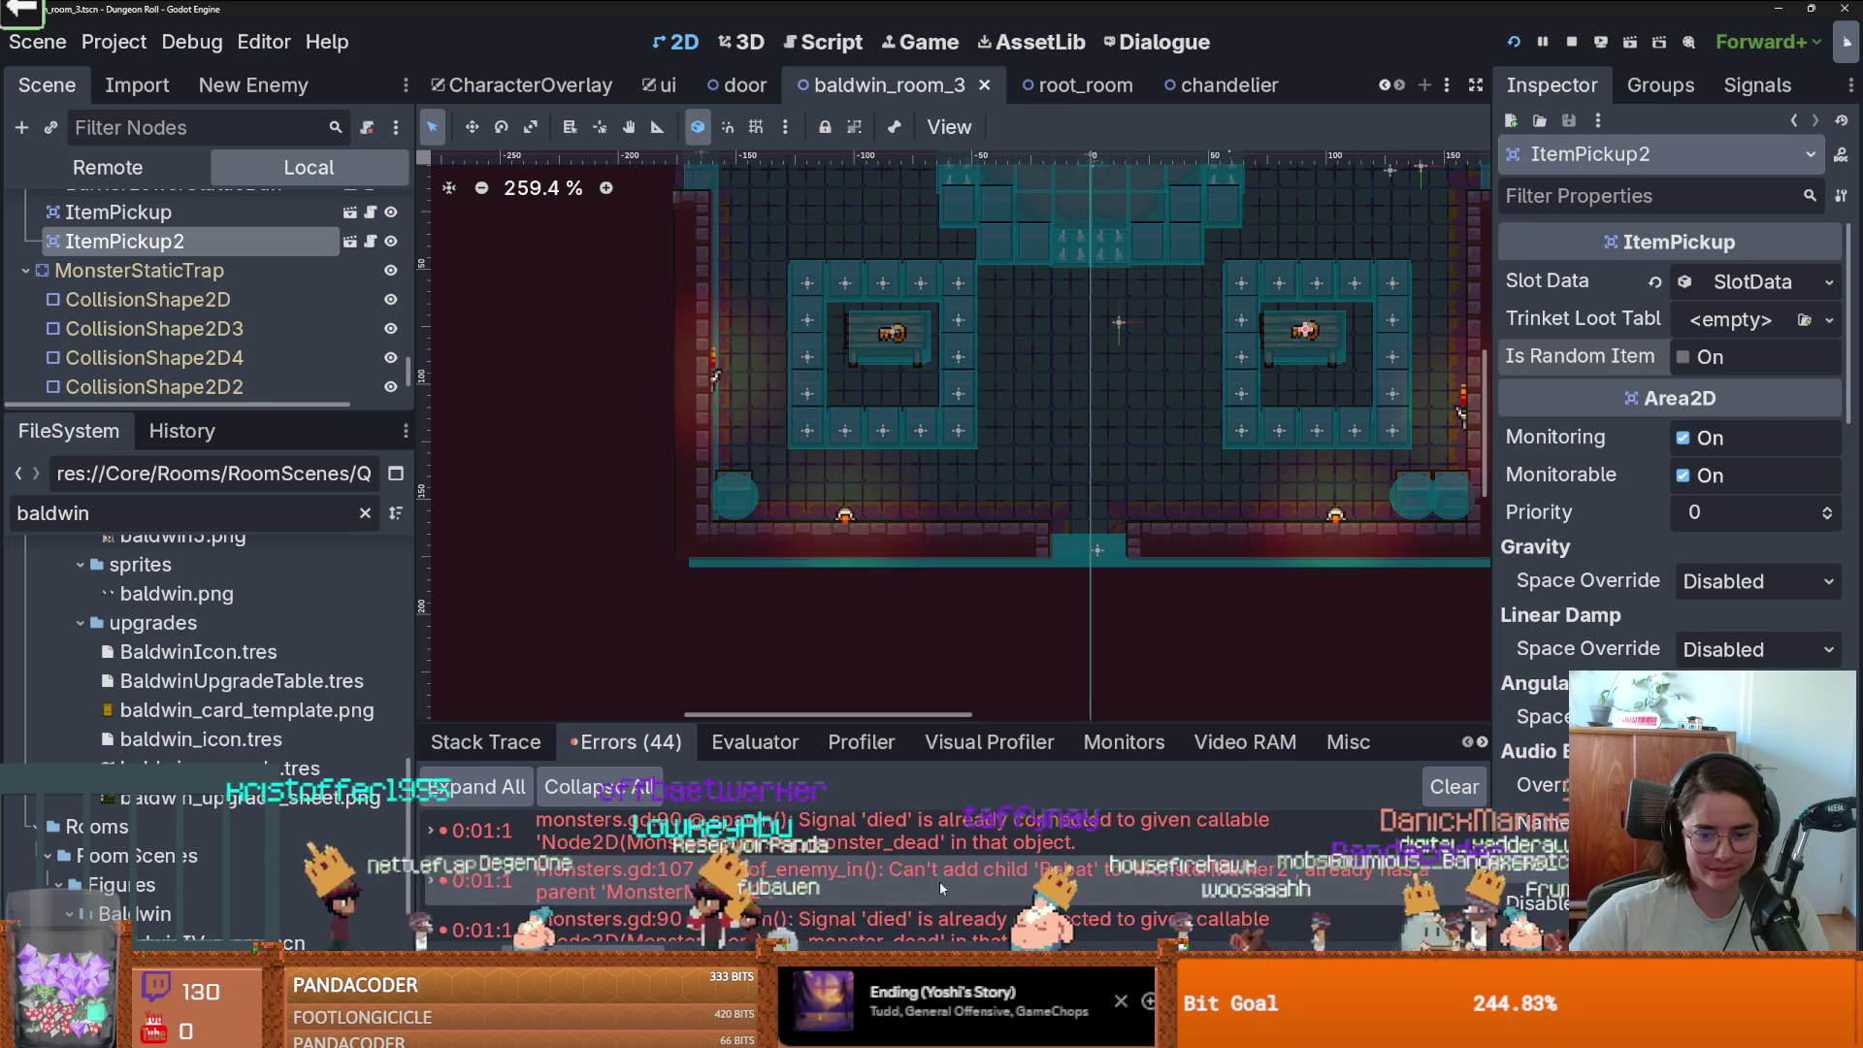
pyautogui.moveTo(1005, 724); pyautogui.dragTo(1005, 296)
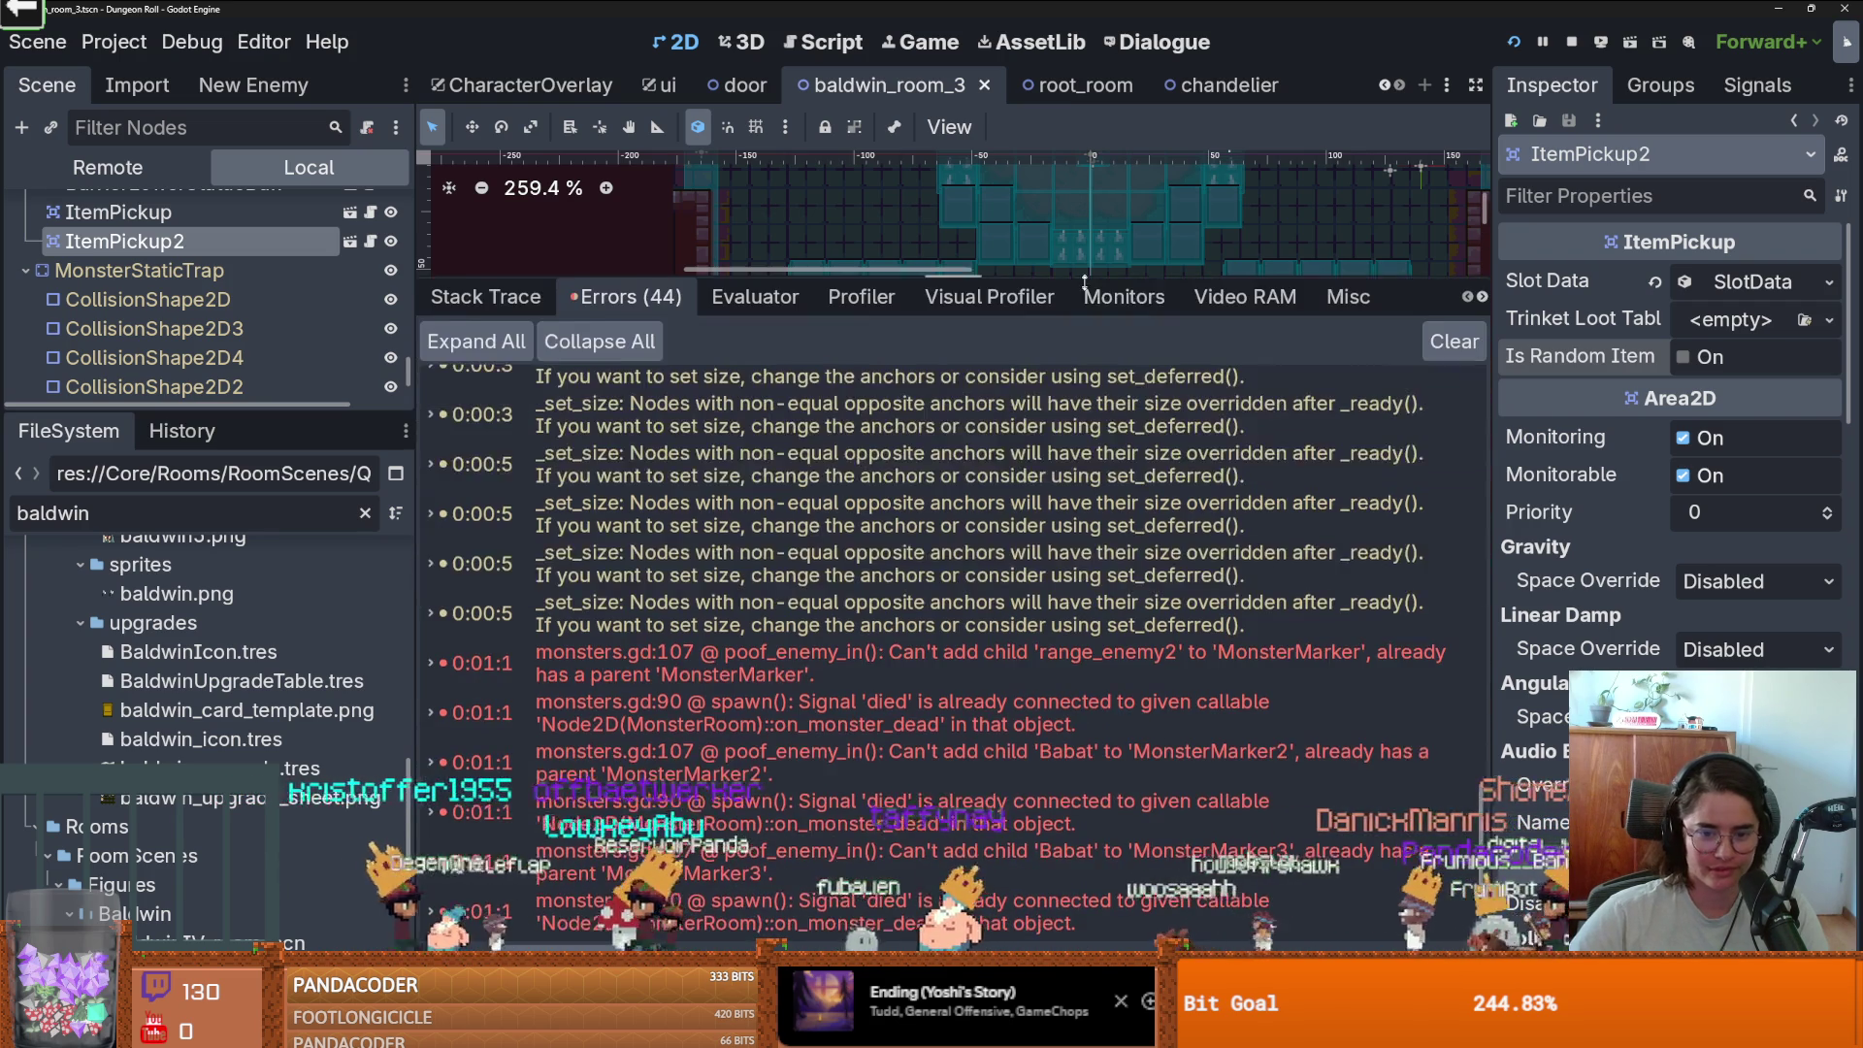
# Jump to the monsters.gd errors at lines 107 and 90, then switch to FL Studio.
pyautogui.click(924, 673)
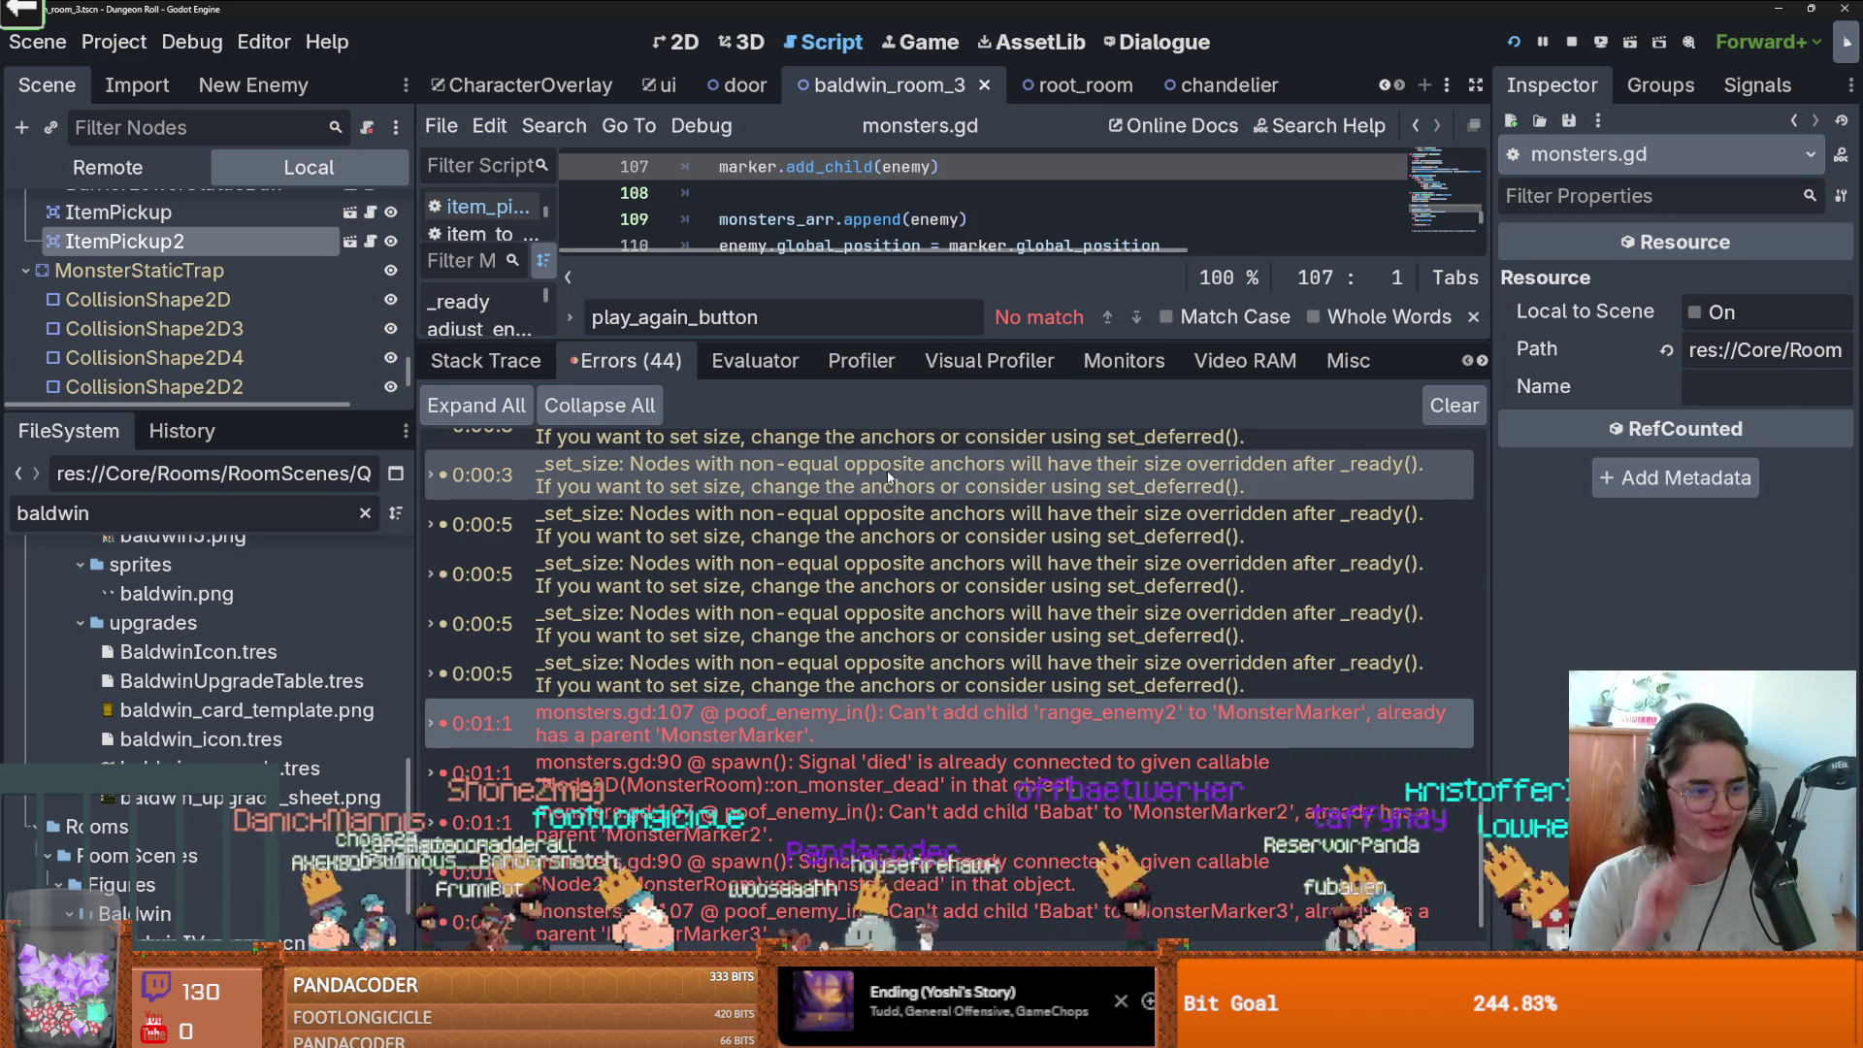
pyautogui.moveTo(888, 476)
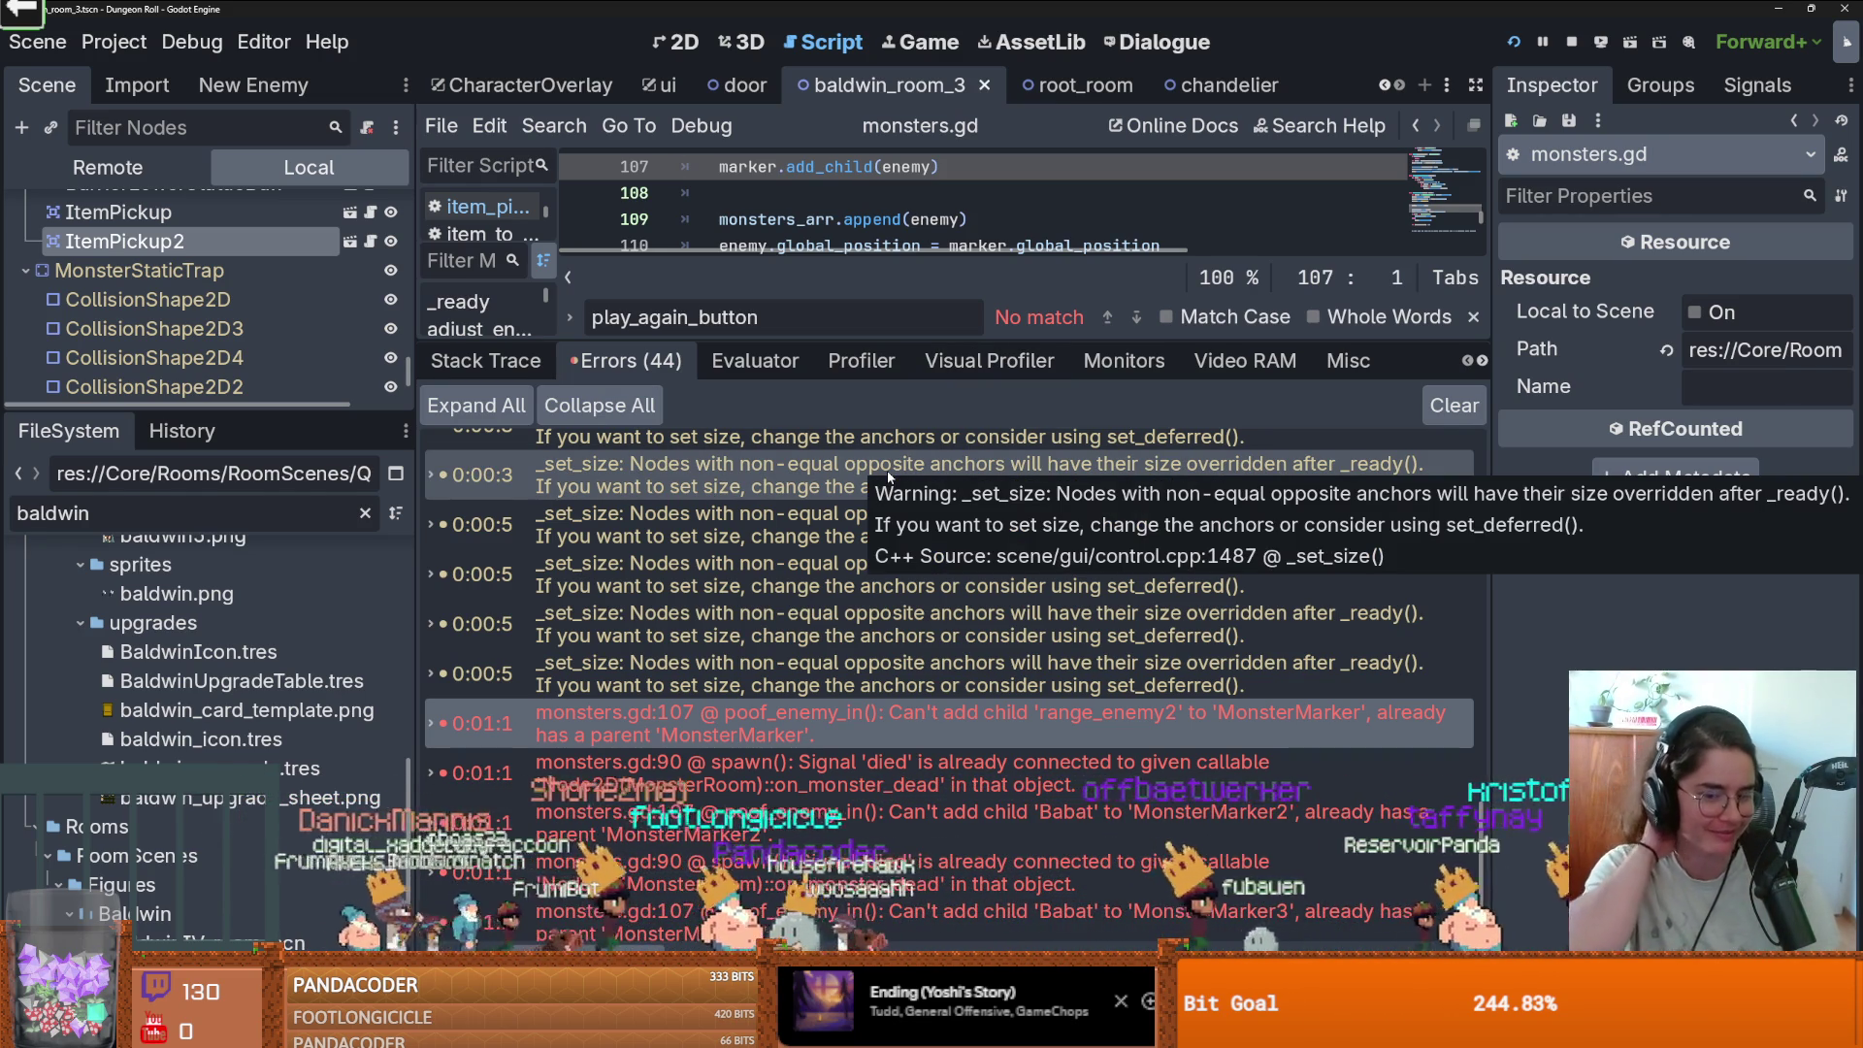
pyautogui.click(760, 719)
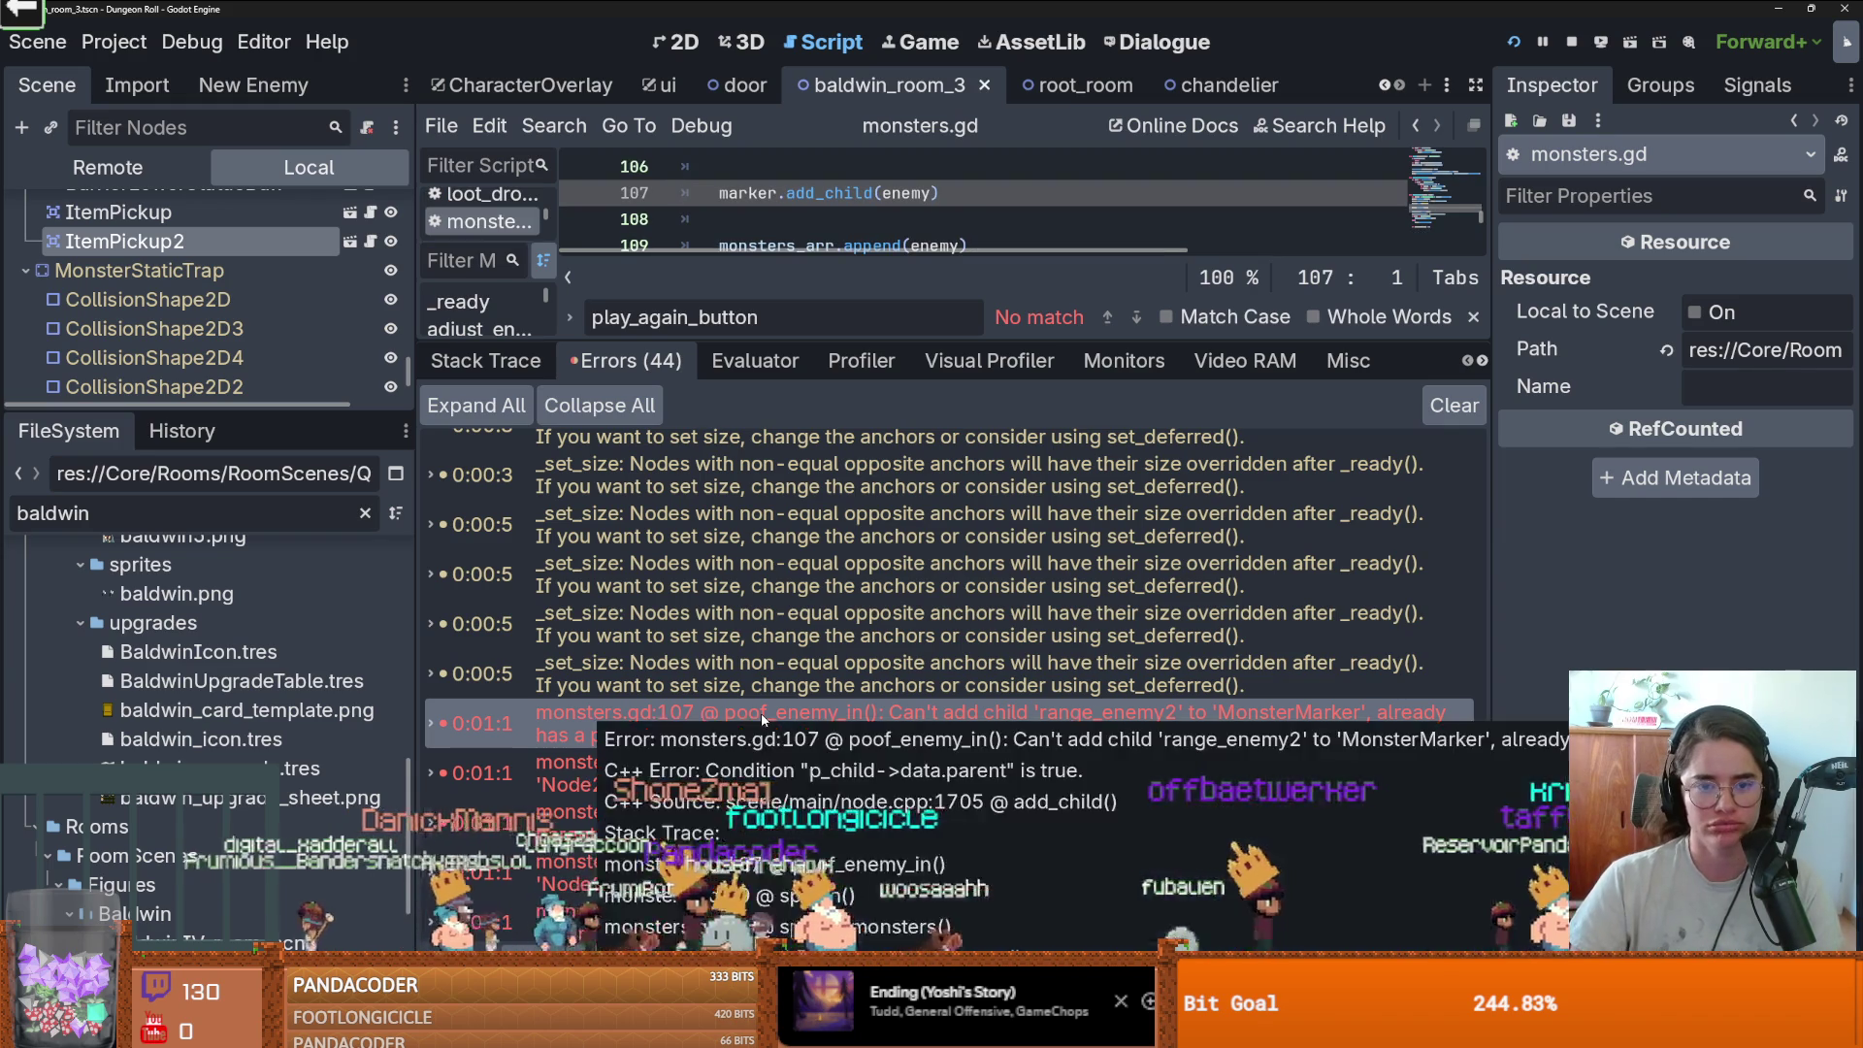
pyautogui.scroll(-2, 776, 728)
pyautogui.click(813, 709)
pyautogui.click(813, 662)
pyautogui.click(813, 711)
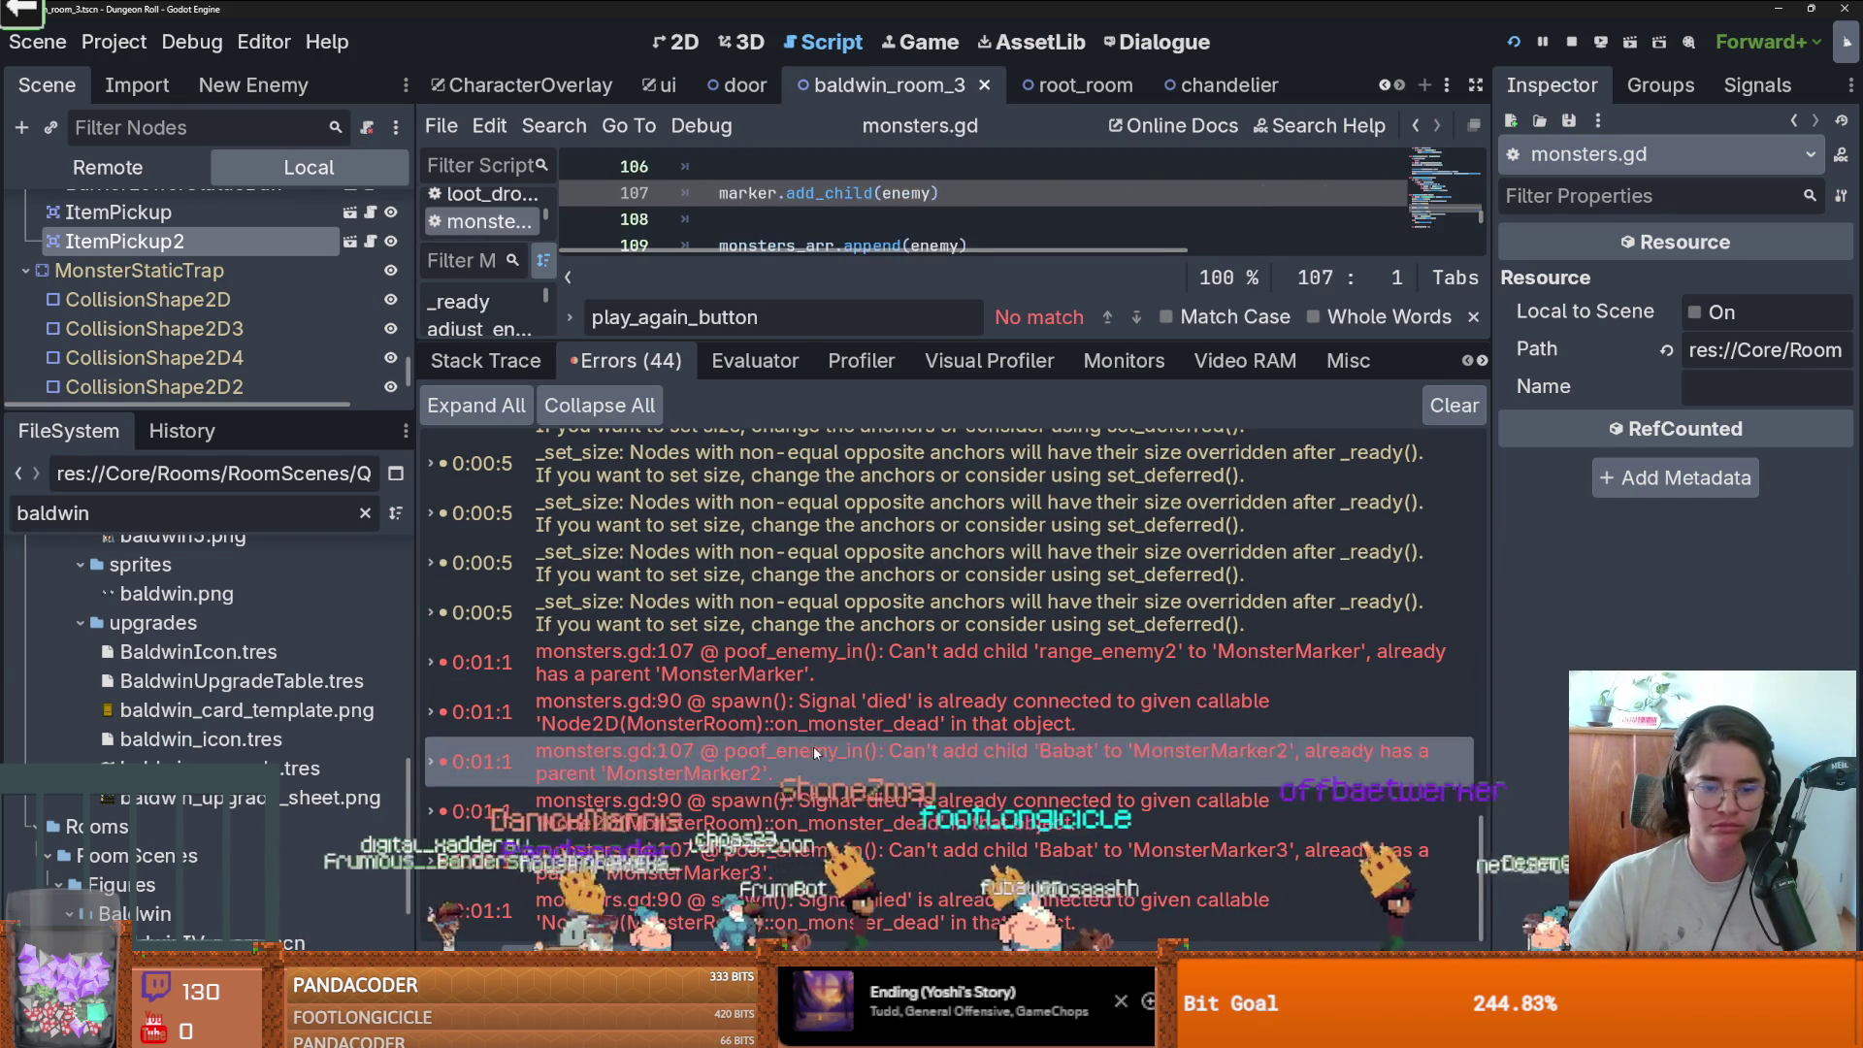
pyautogui.moveTo(881, 782)
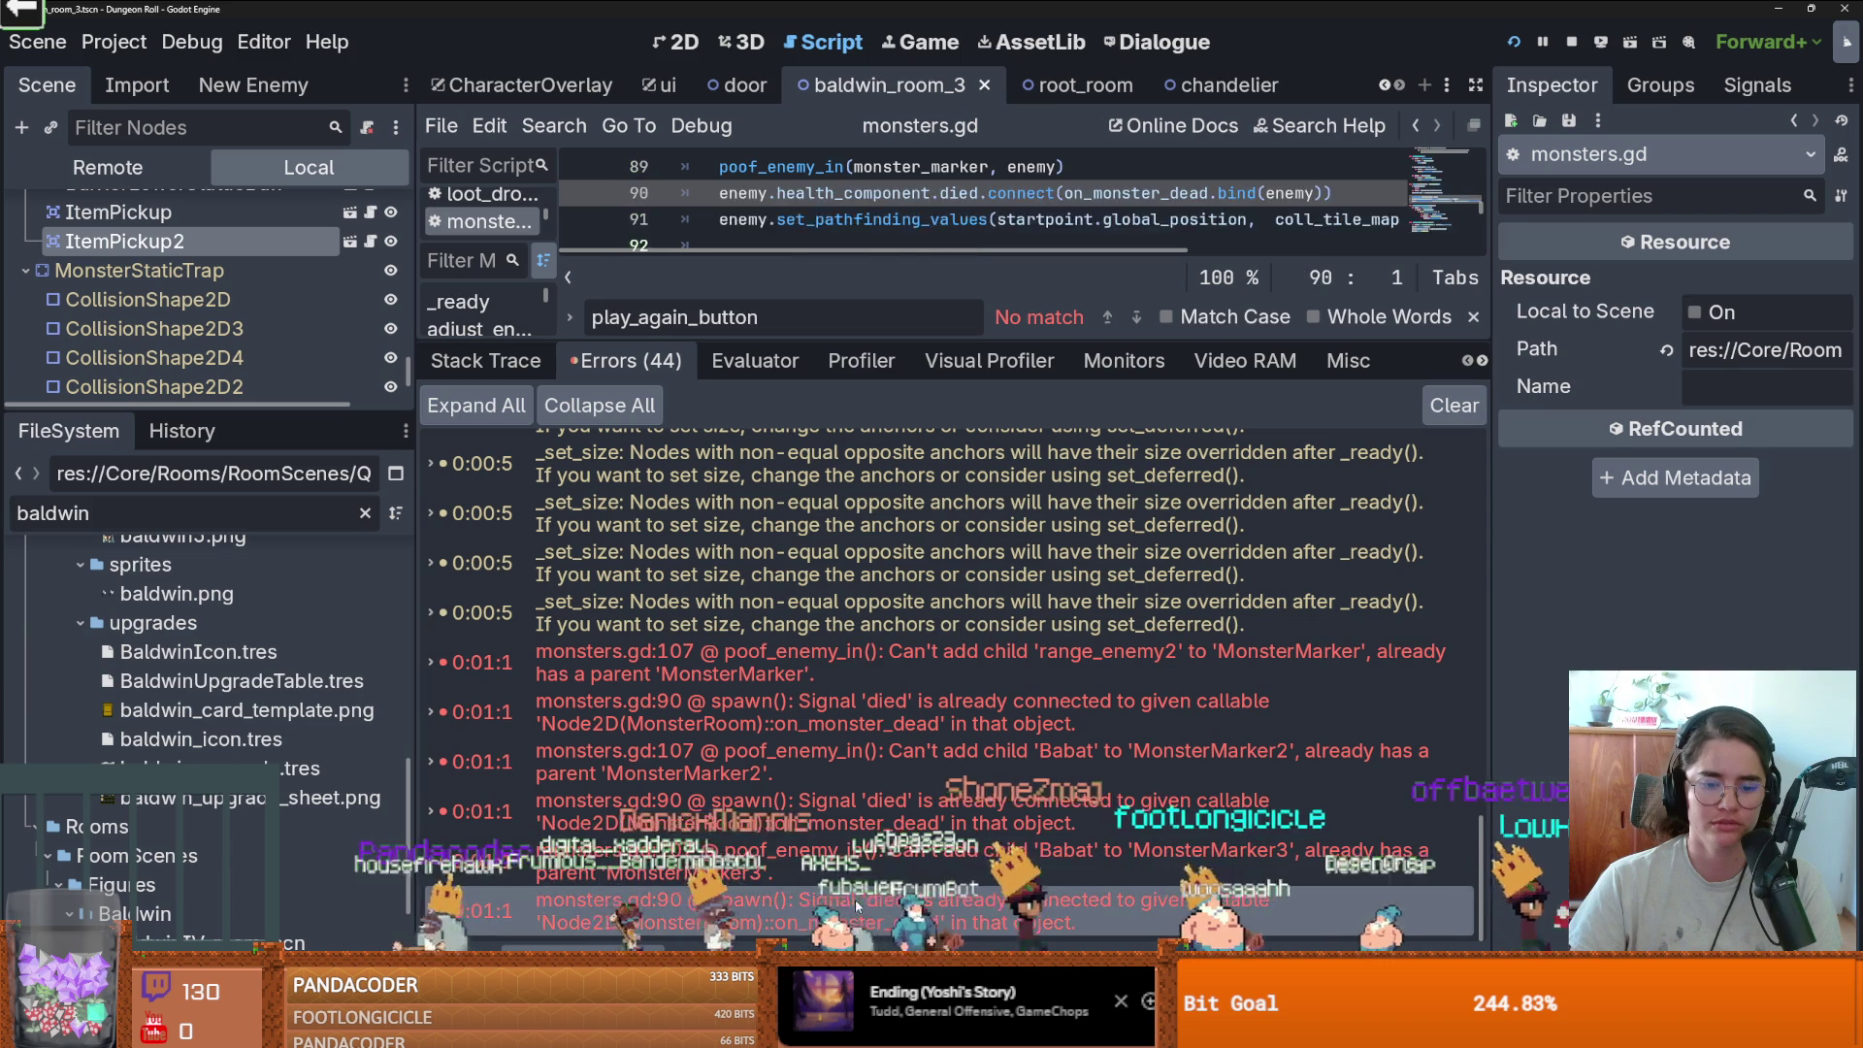
pyautogui.hotkey('alt', 'Tab')
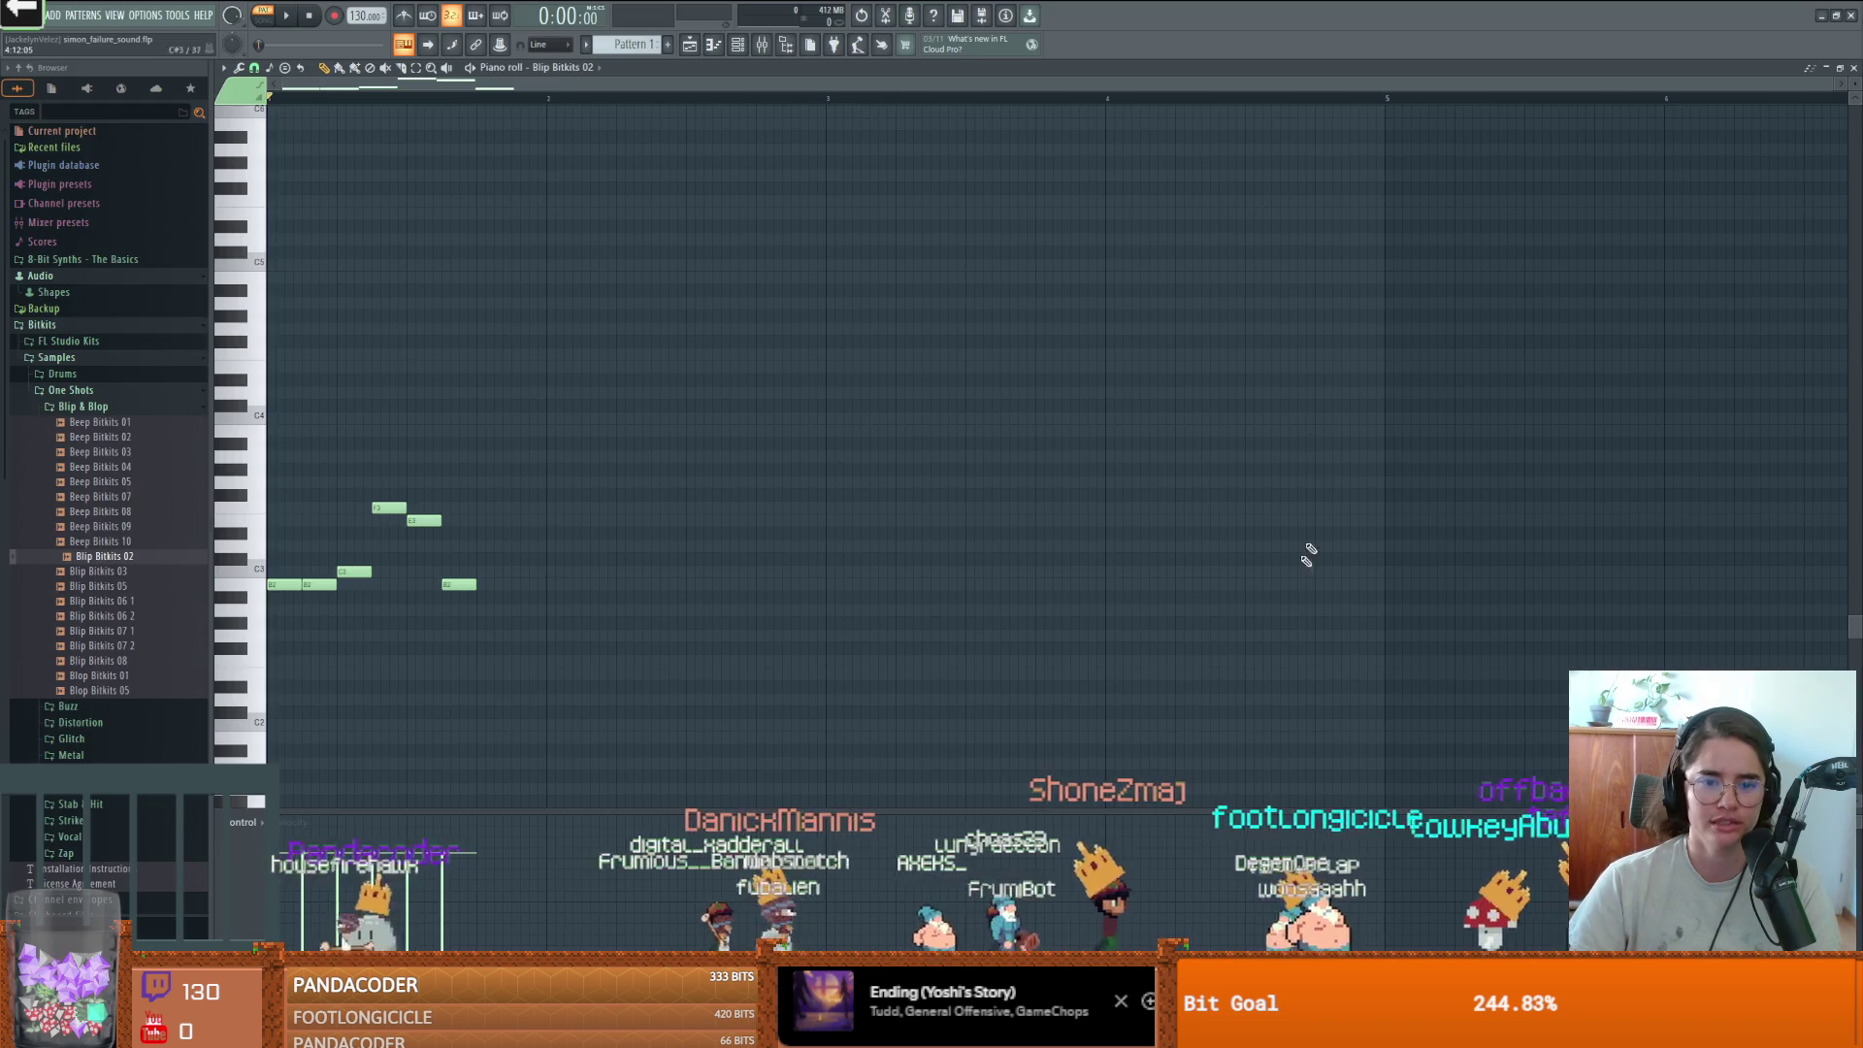
pyautogui.press('space')
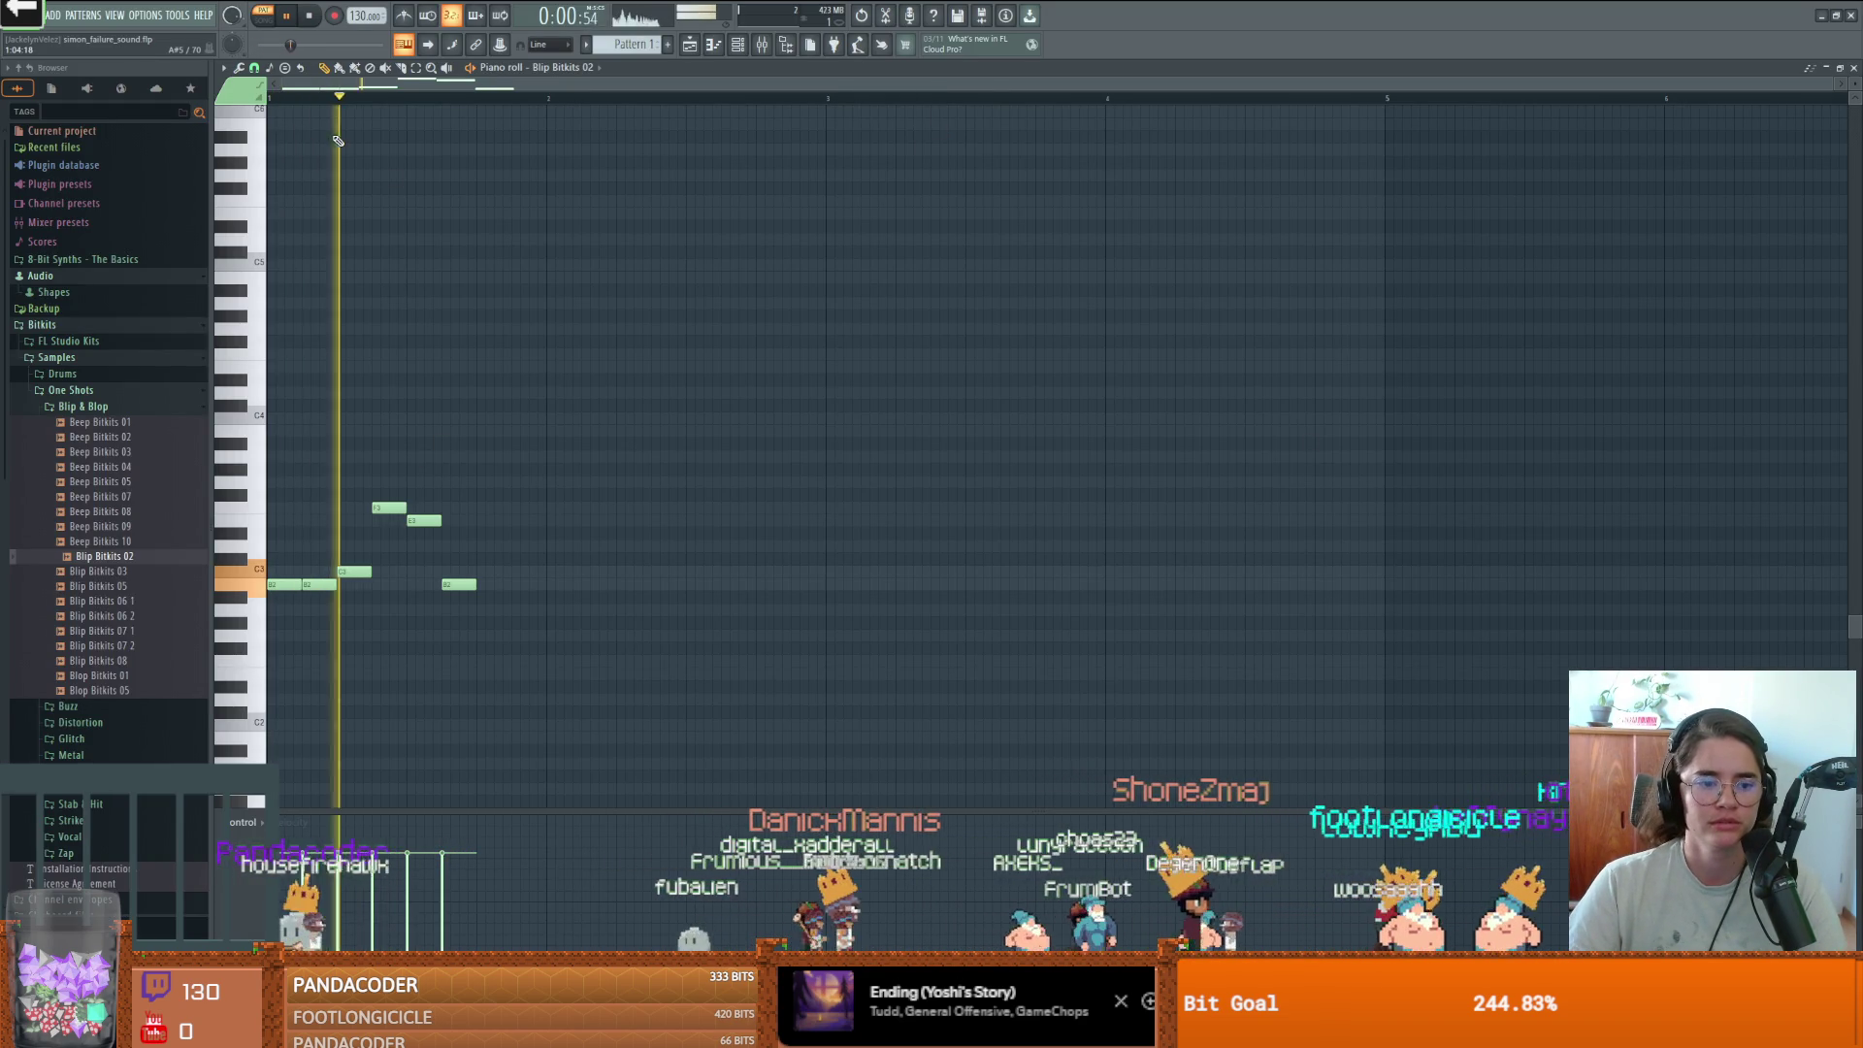
pyautogui.press('space')
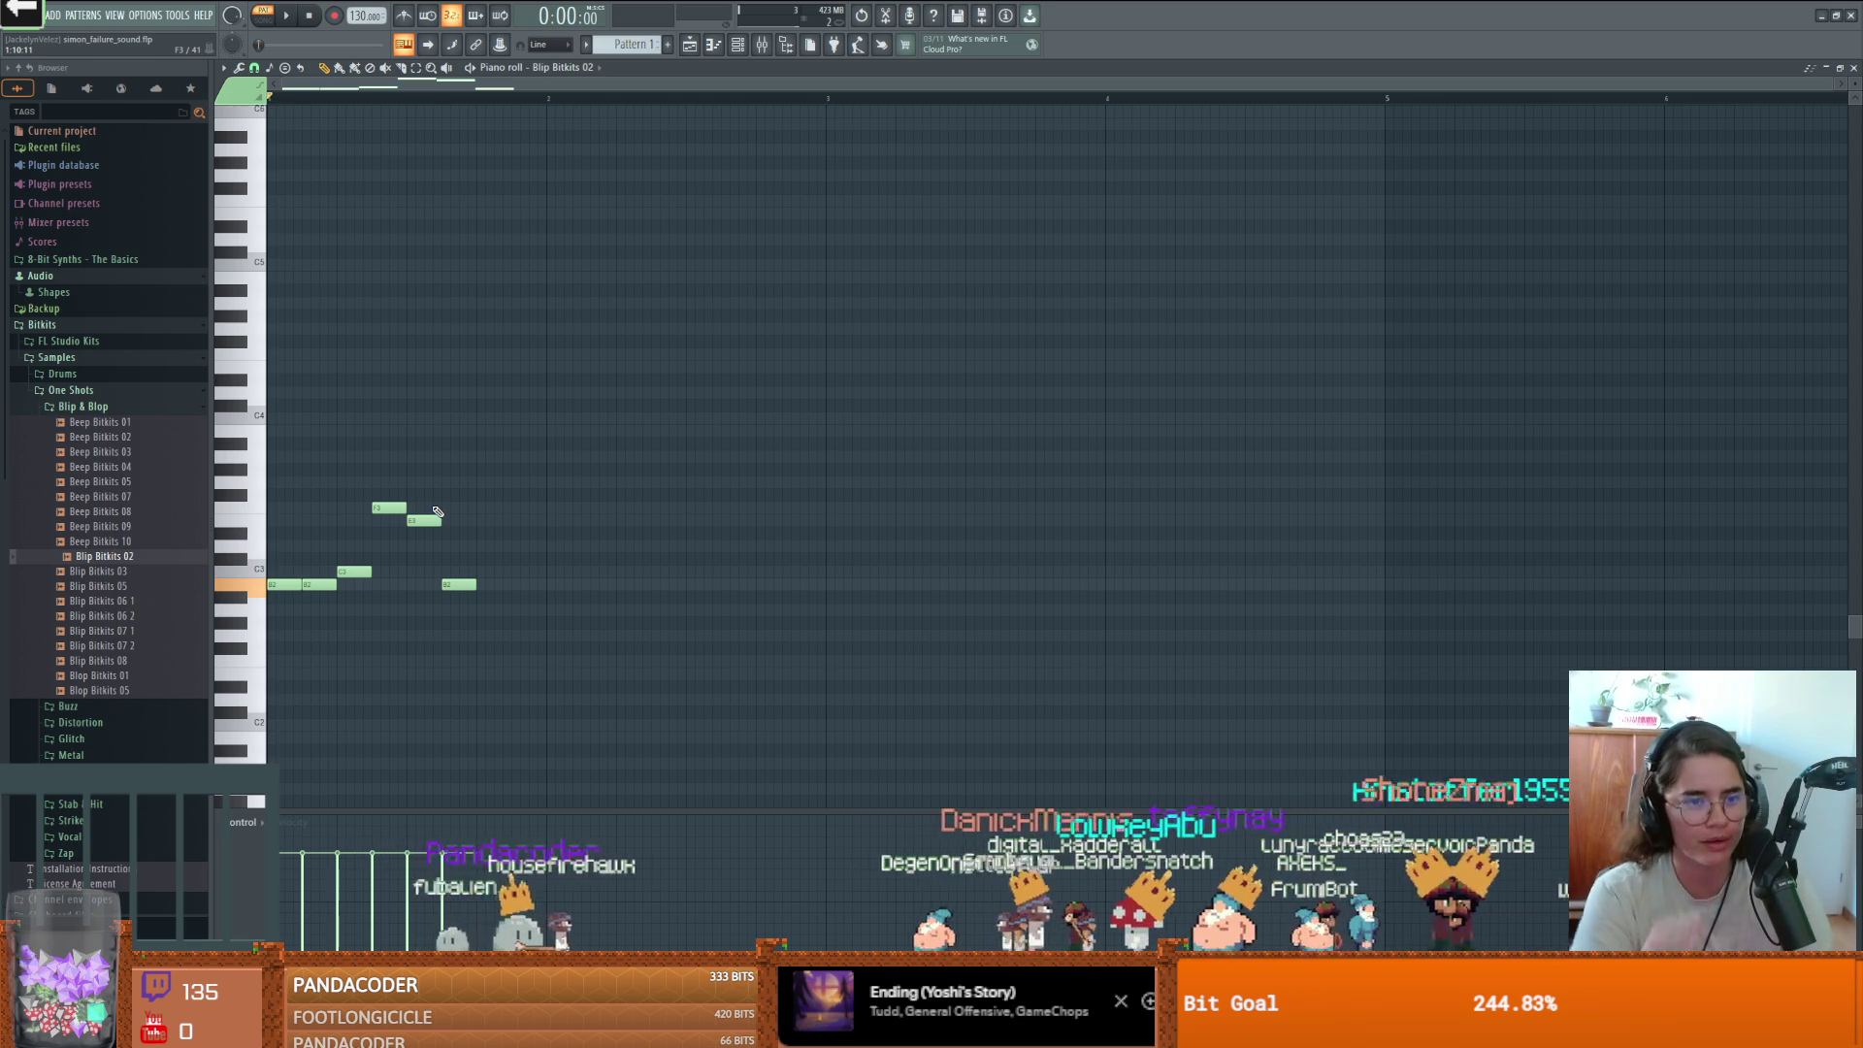
pyautogui.click(224, 68)
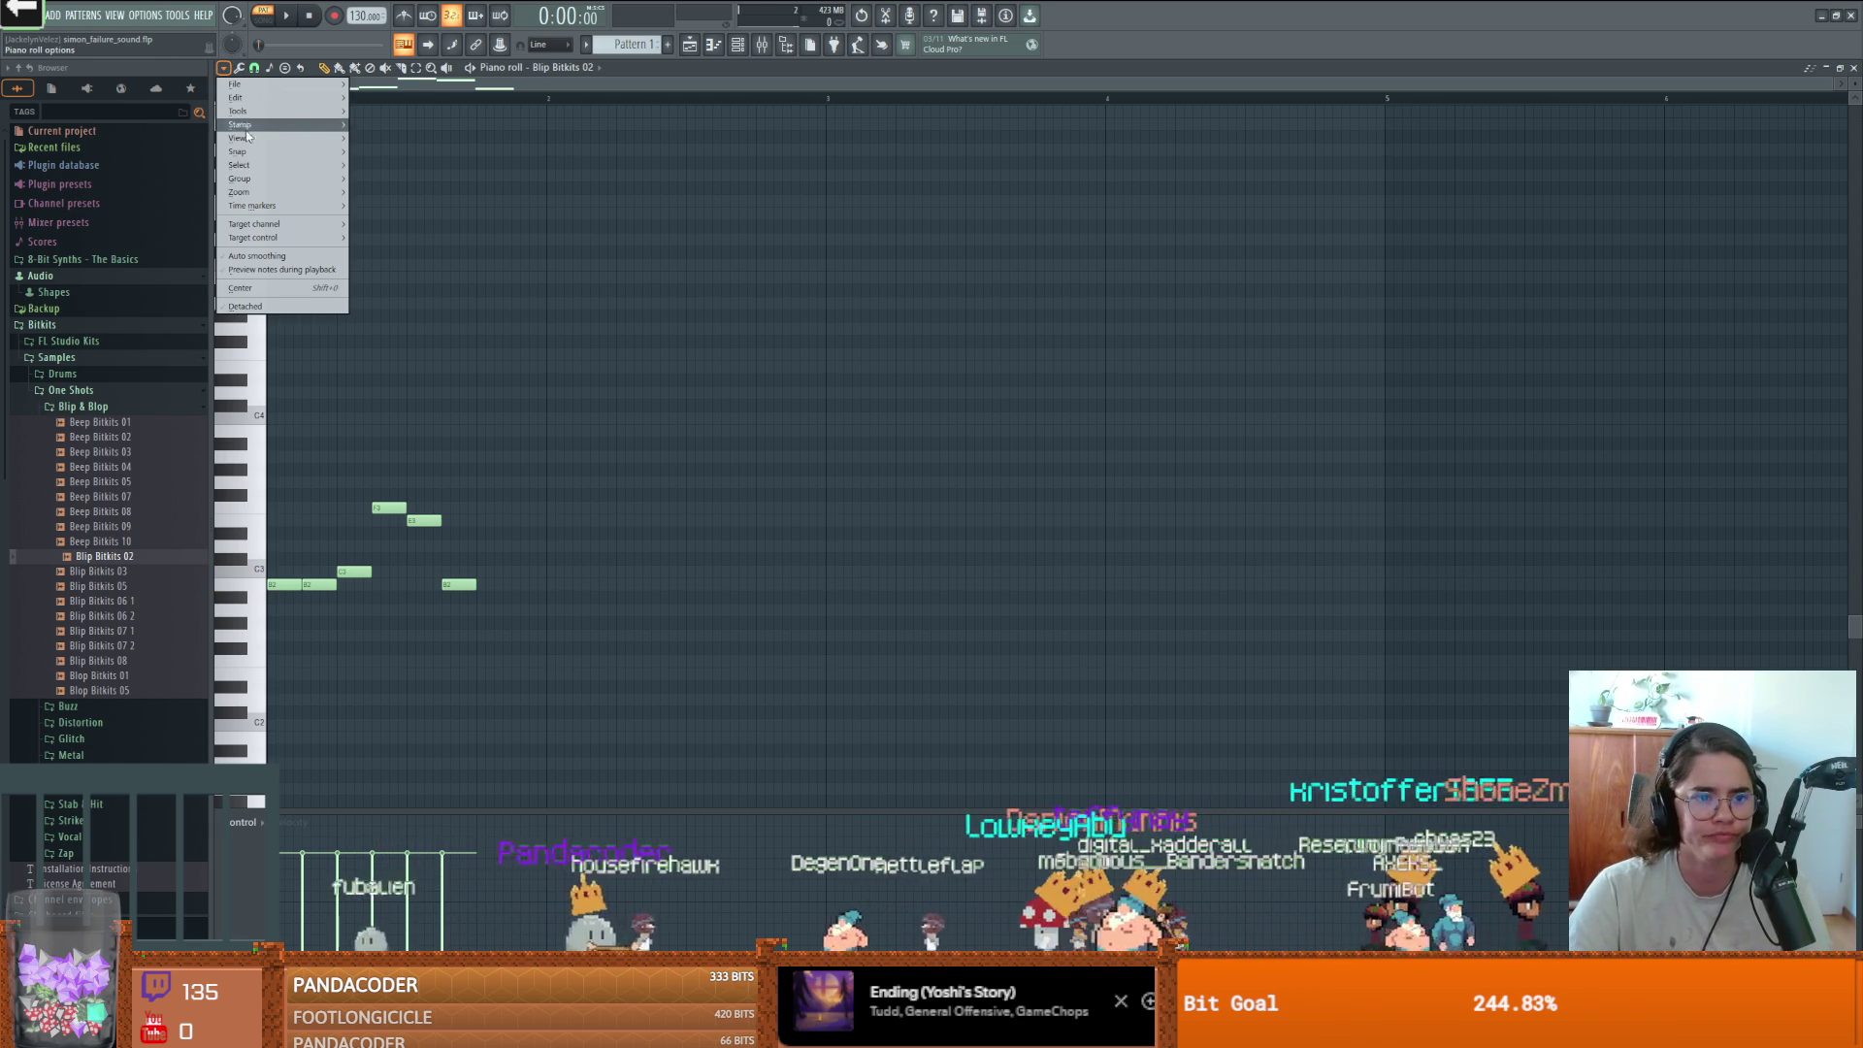
pyautogui.moveTo(282, 138)
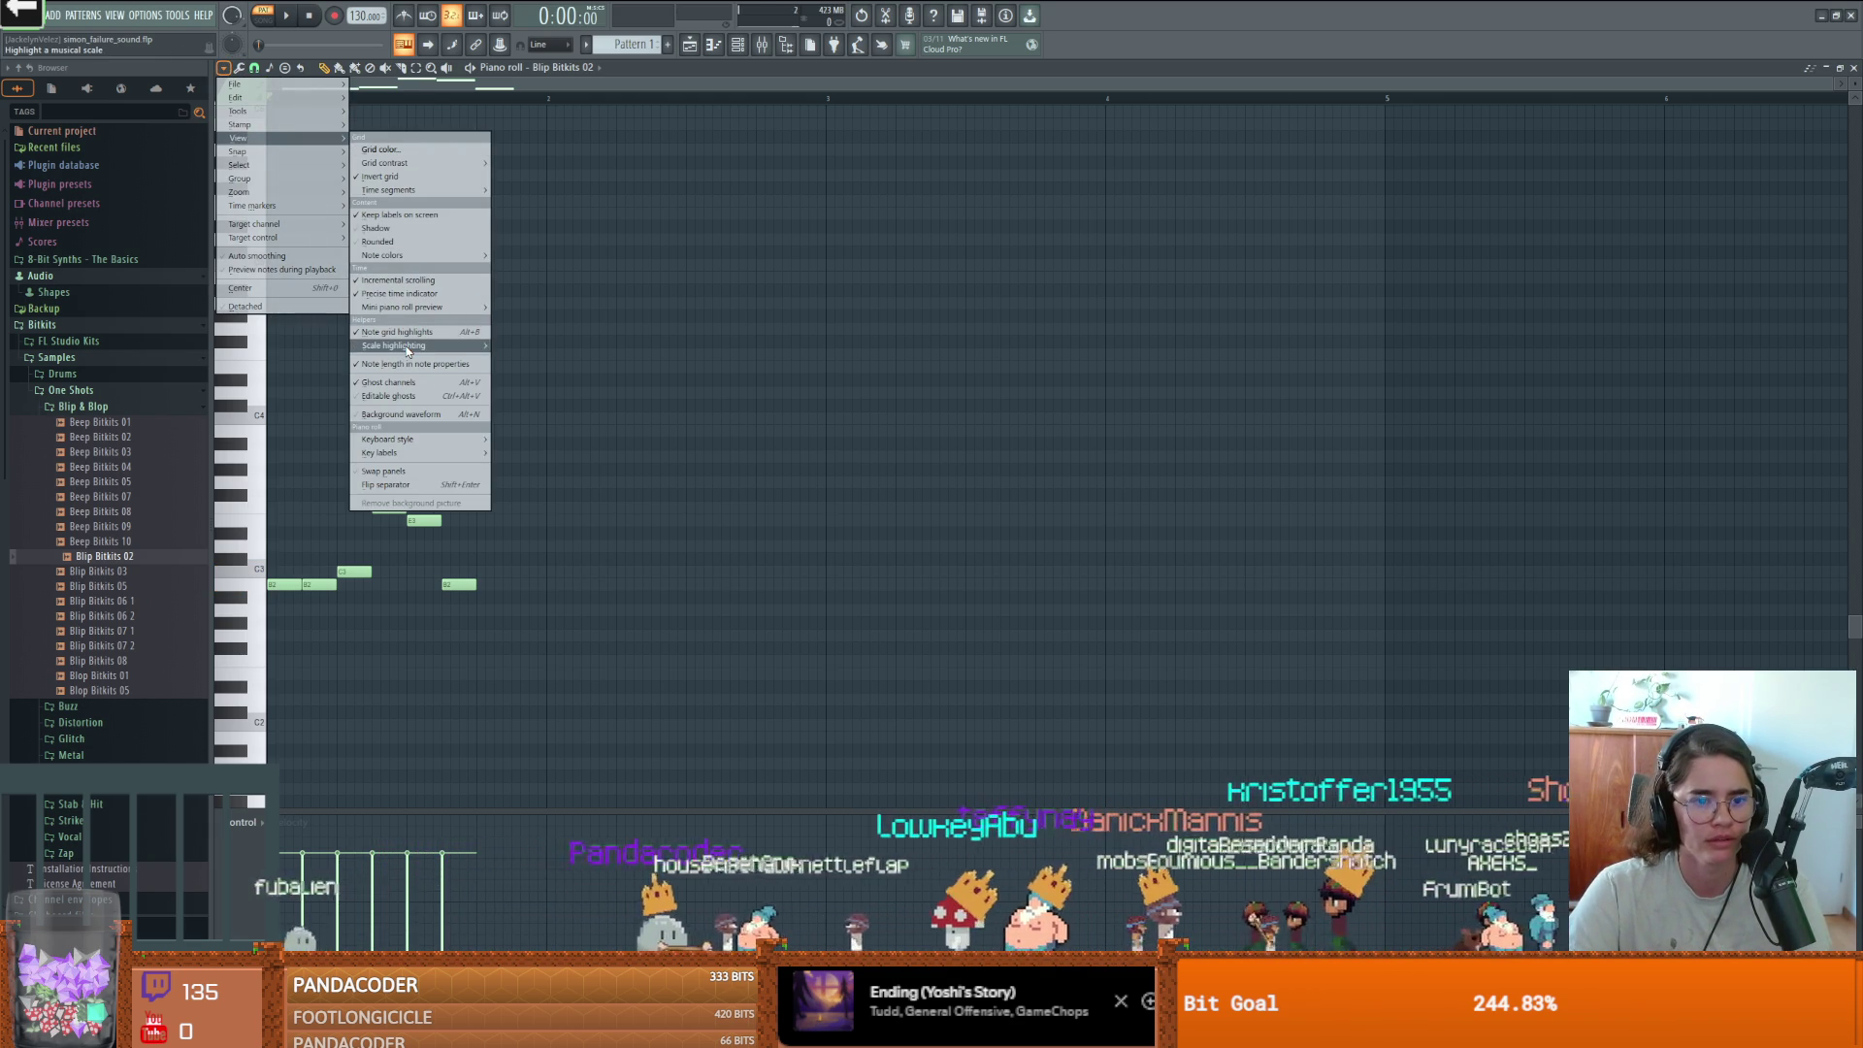
pyautogui.moveTo(407, 347)
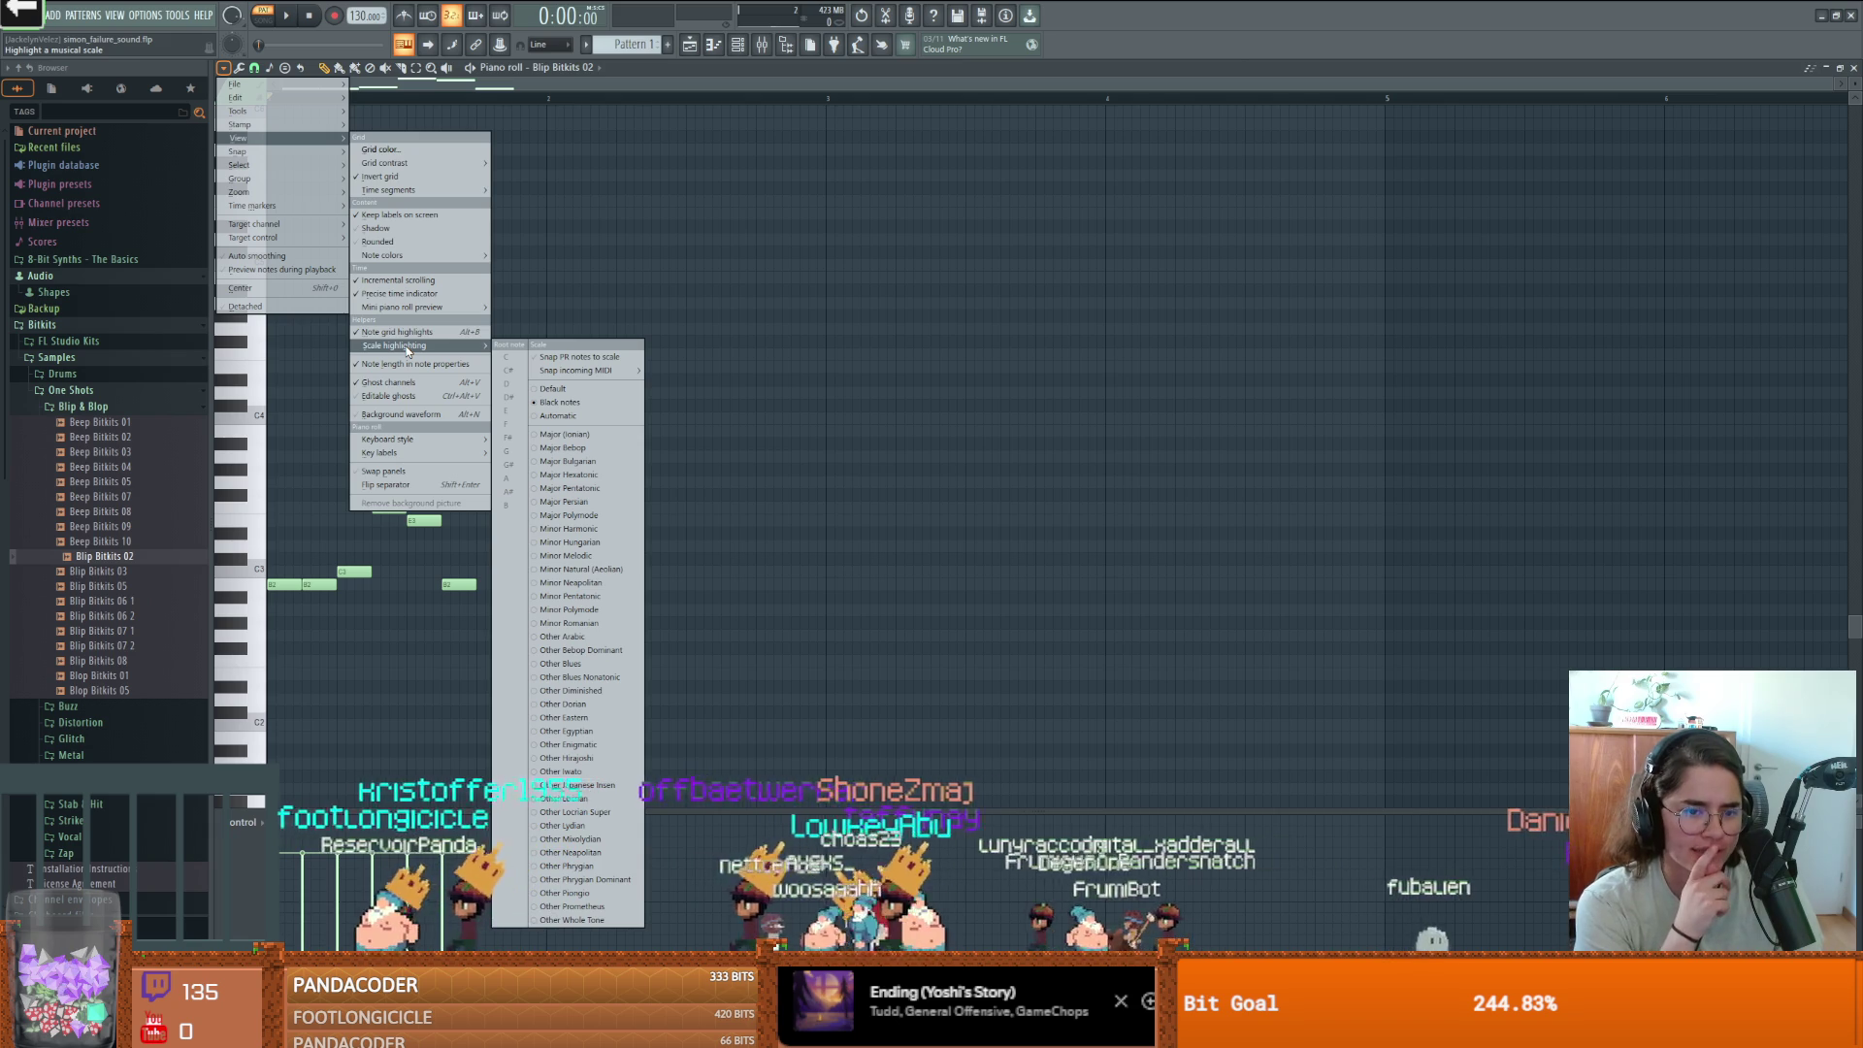
pyautogui.click(1468, 194)
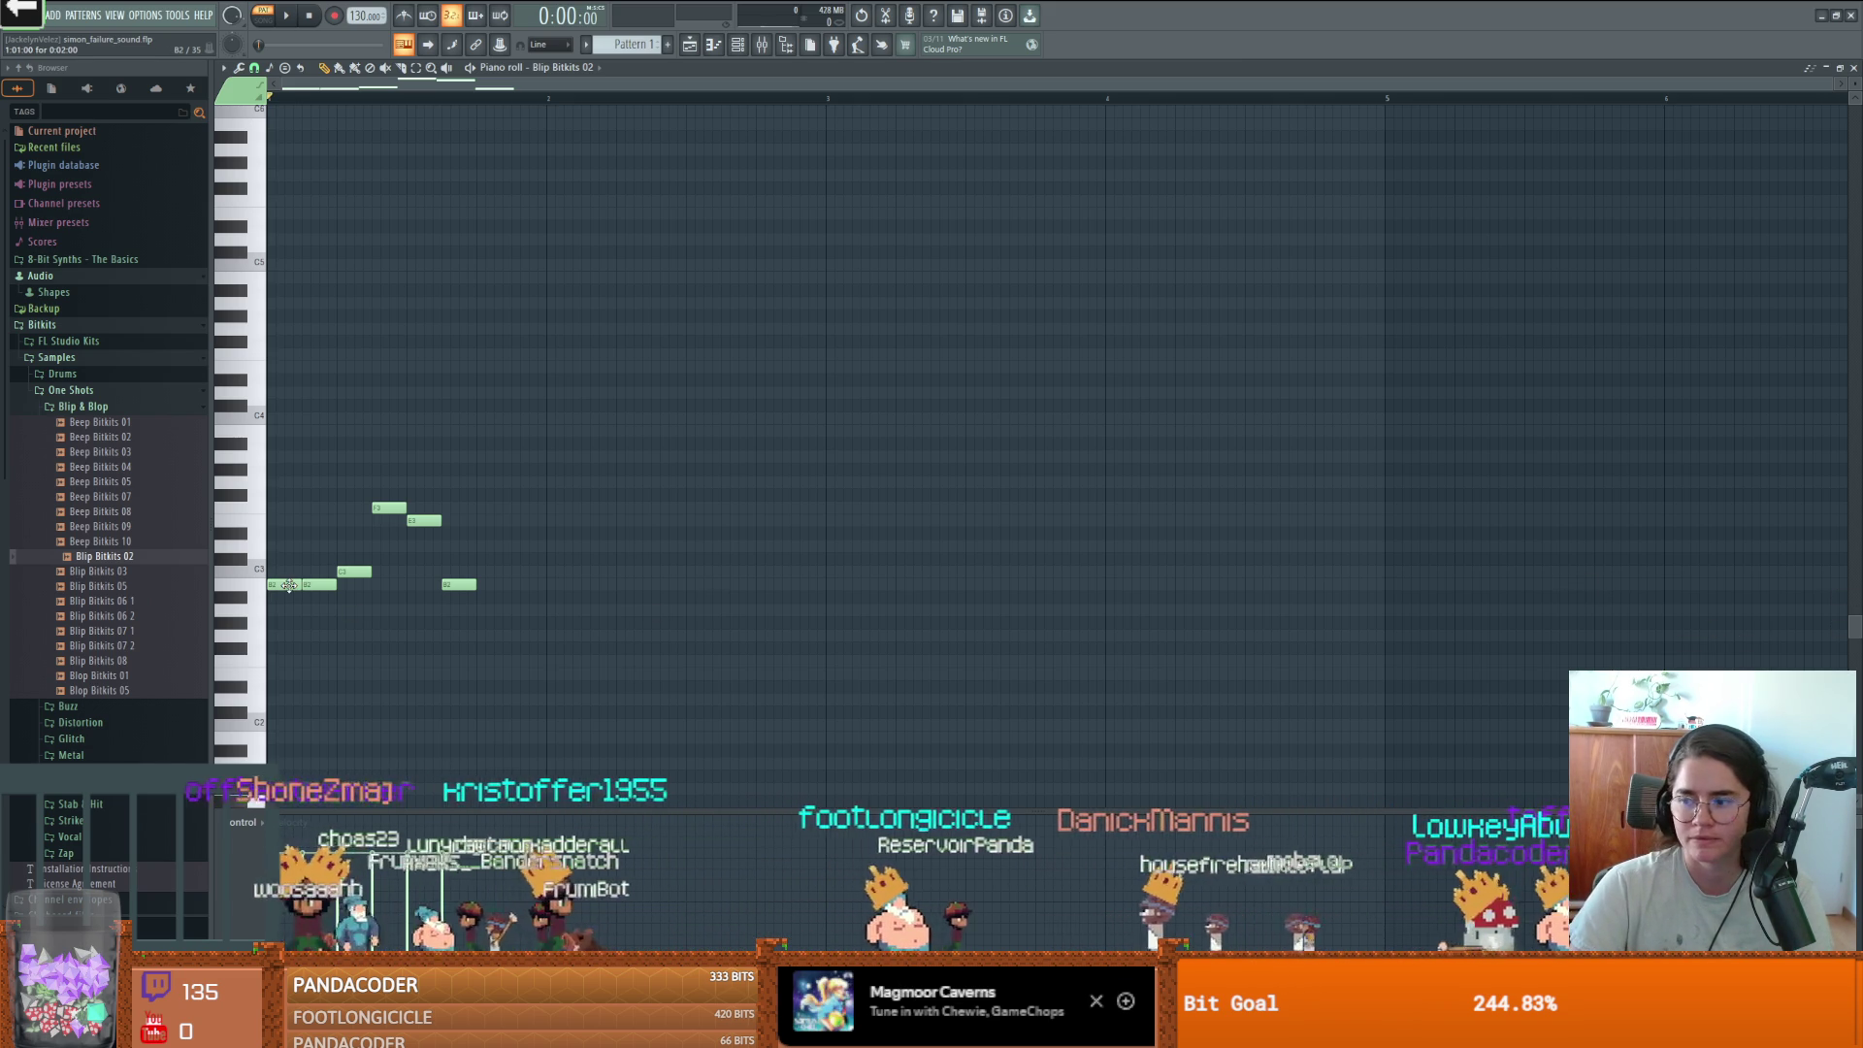
# Lengthen the first B2 note, then quit FL Studio without saving and force-close it.
pyautogui.moveTo(289, 585); pyautogui.dragTo(309, 585)
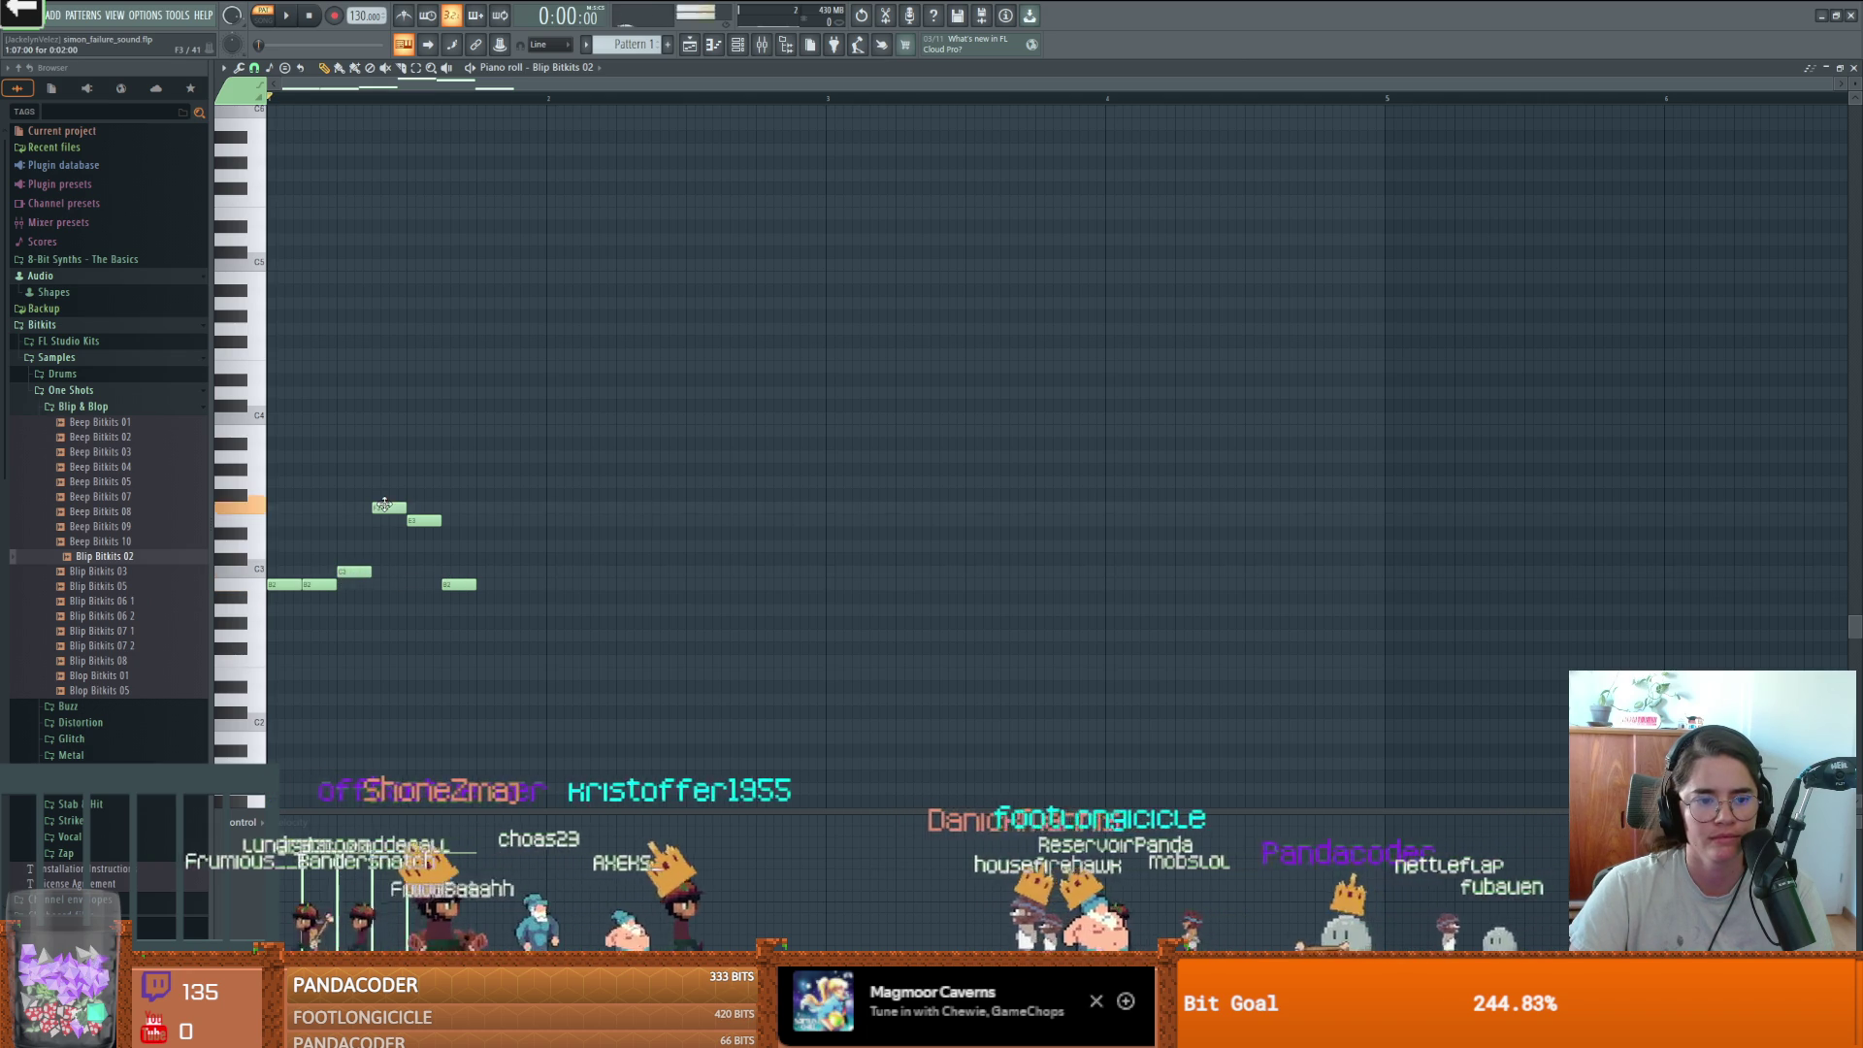
pyautogui.click(455, 584)
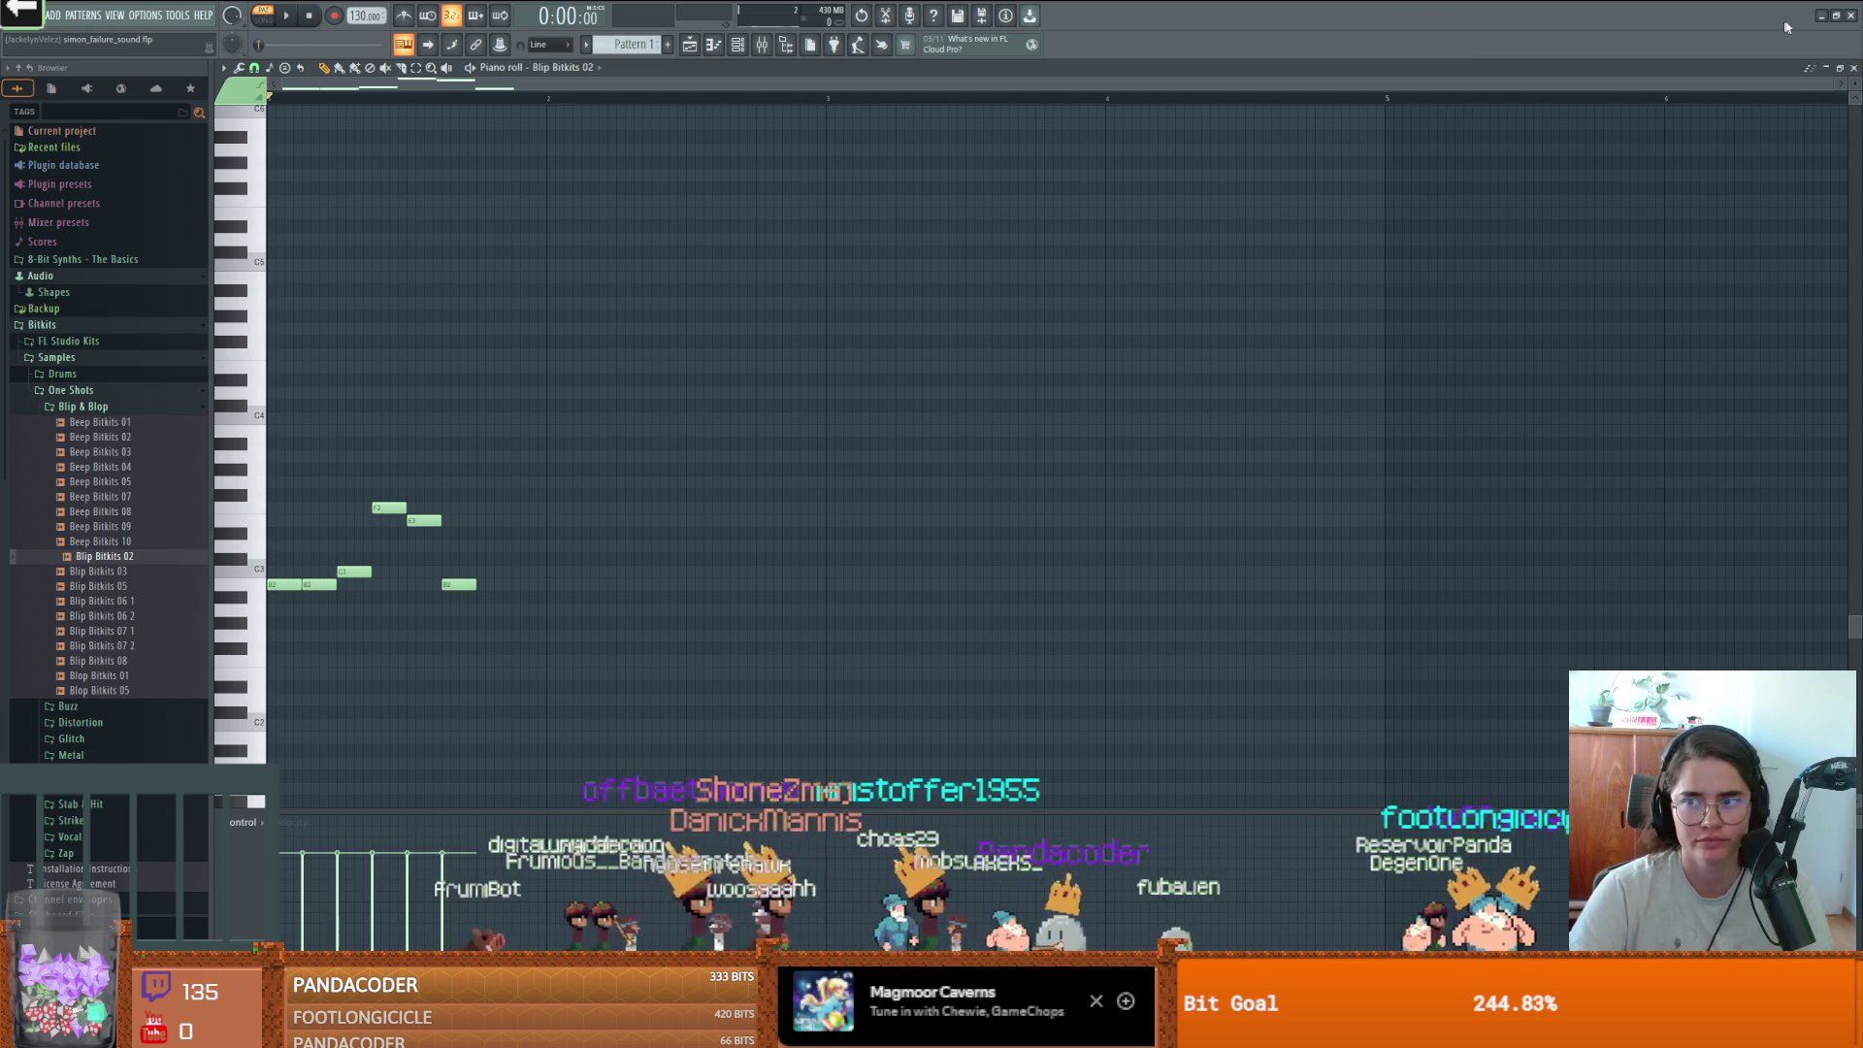
pyautogui.click(1850, 16)
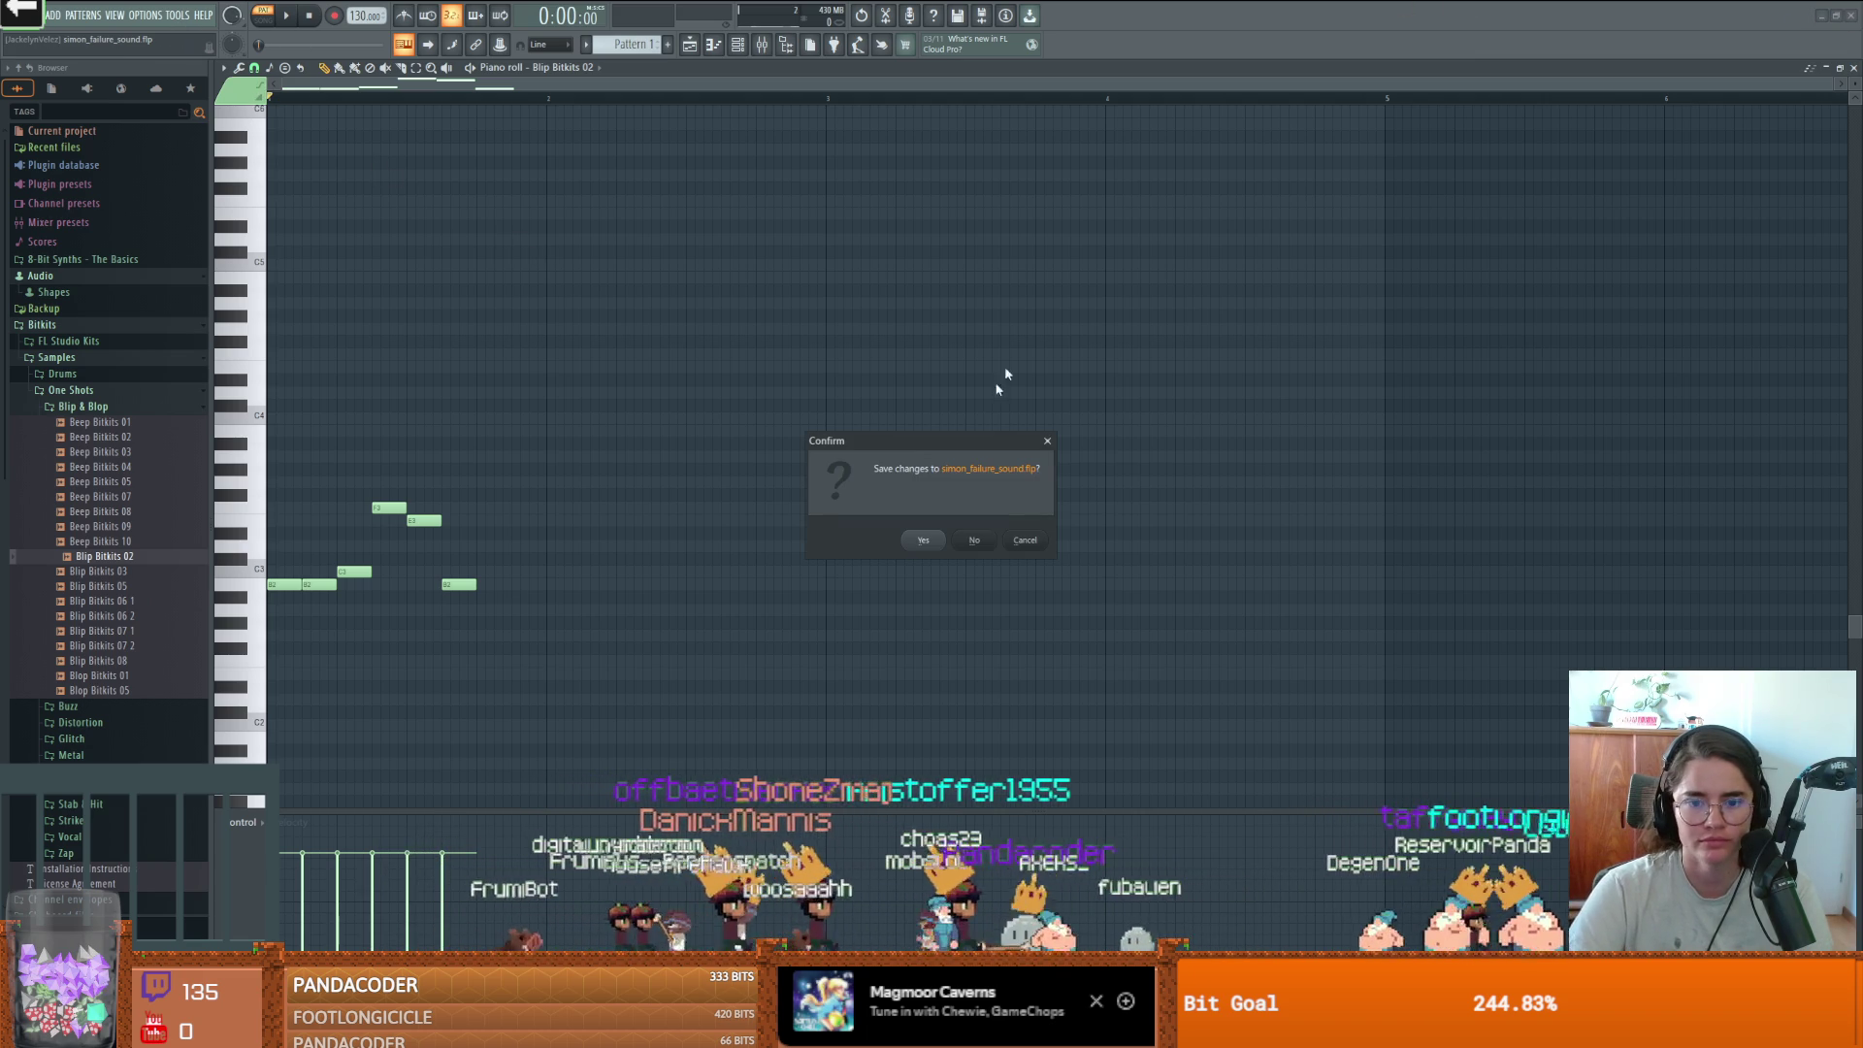
pyautogui.click(982, 543)
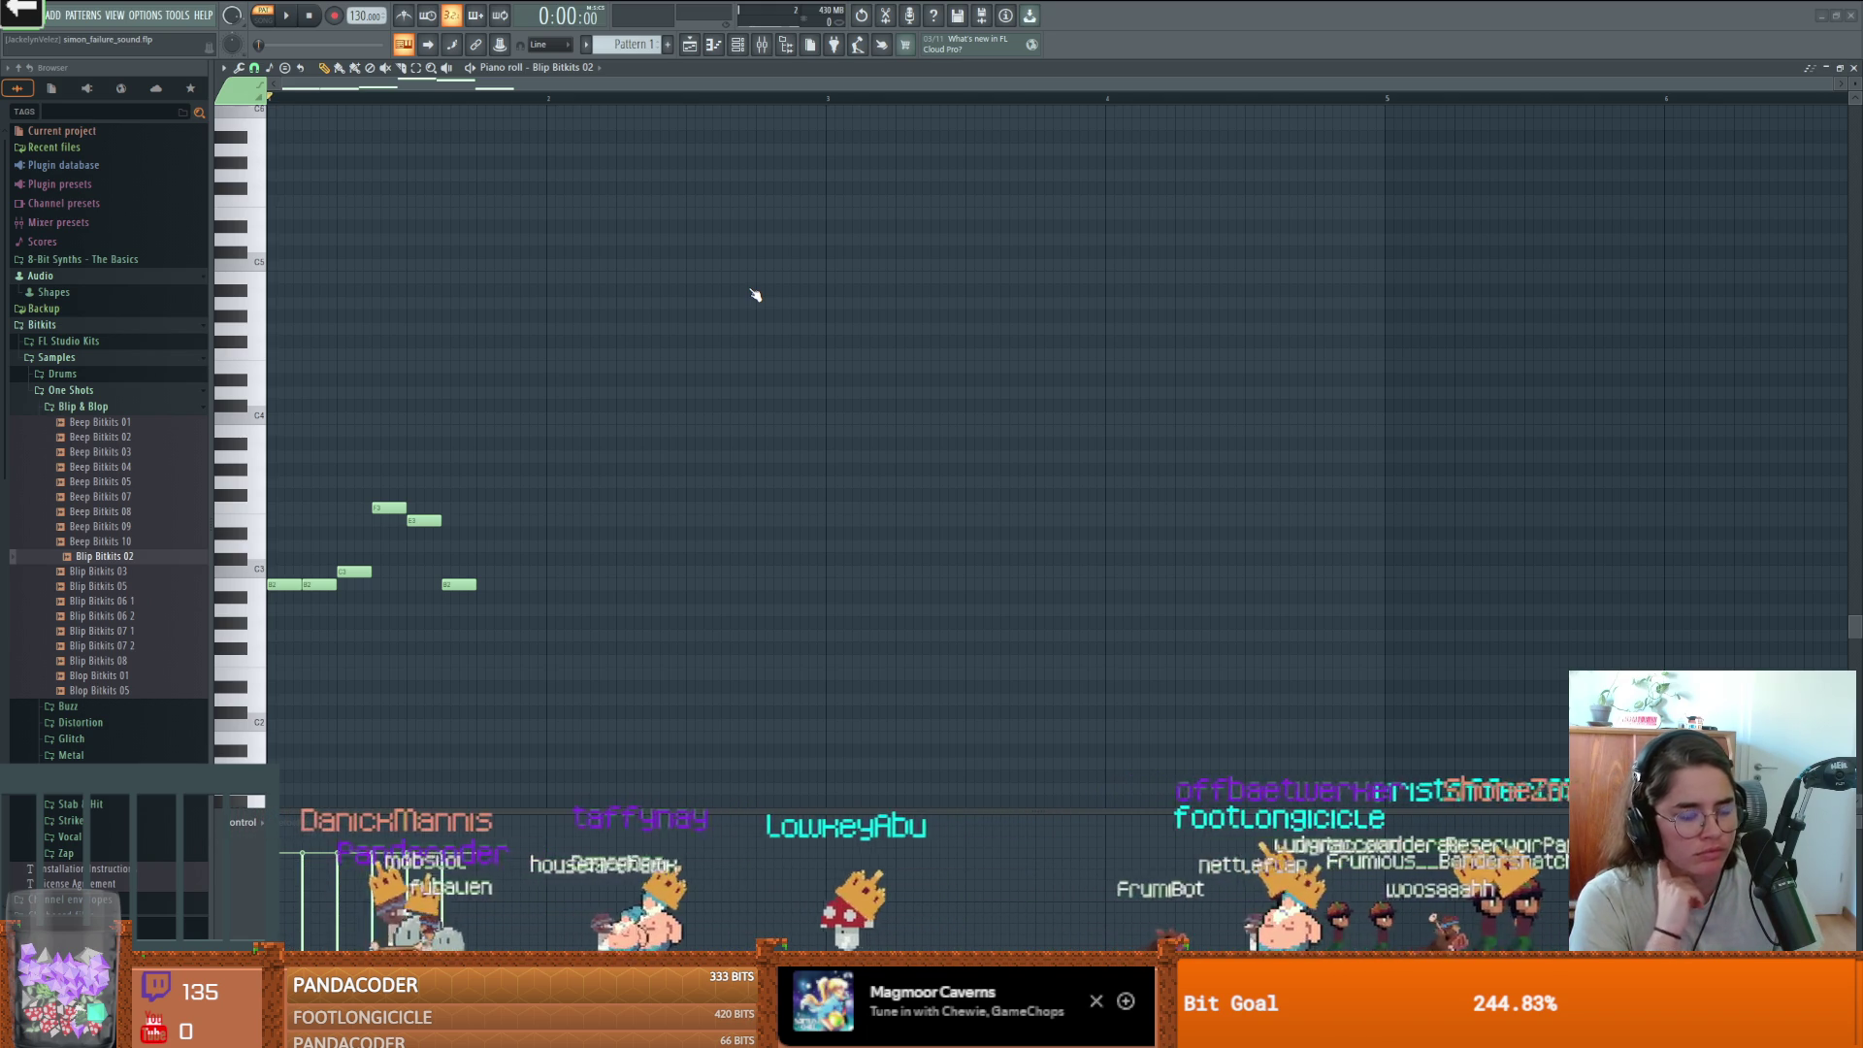
pyautogui.doubleClick(1712, 9)
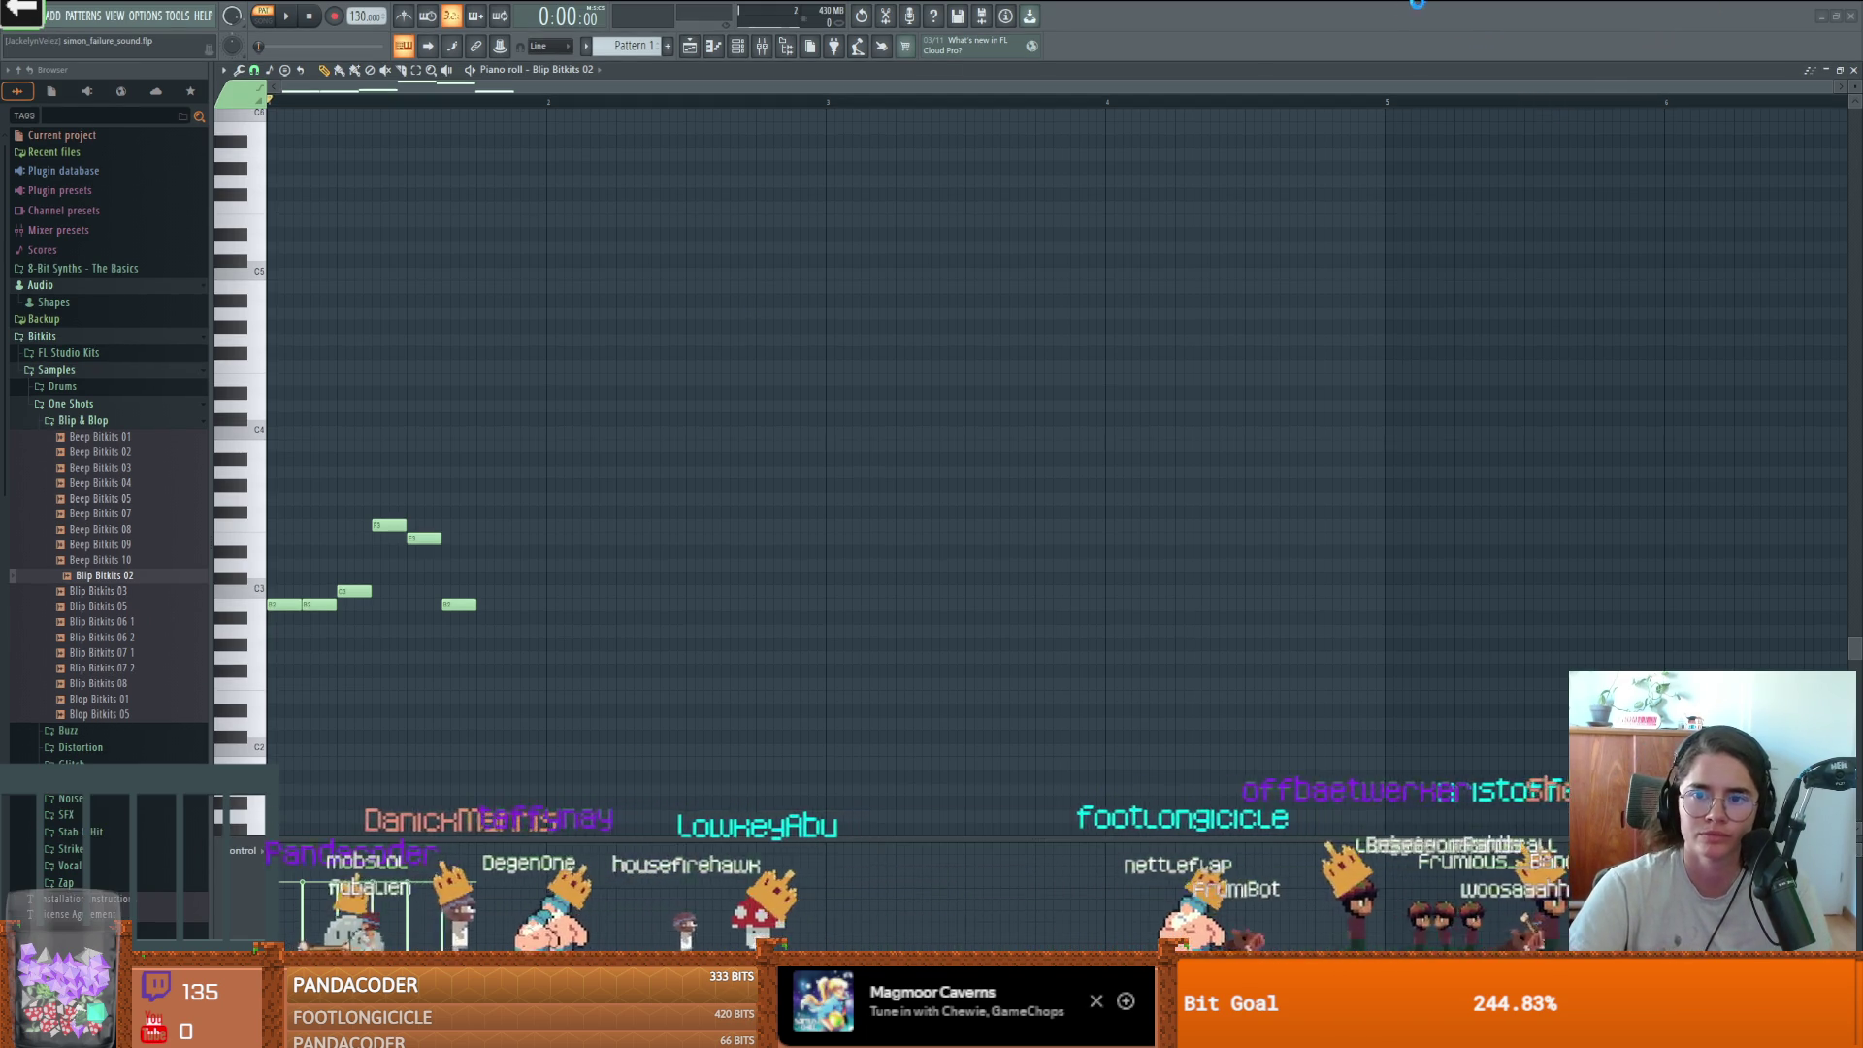
pyautogui.click(856, 527)
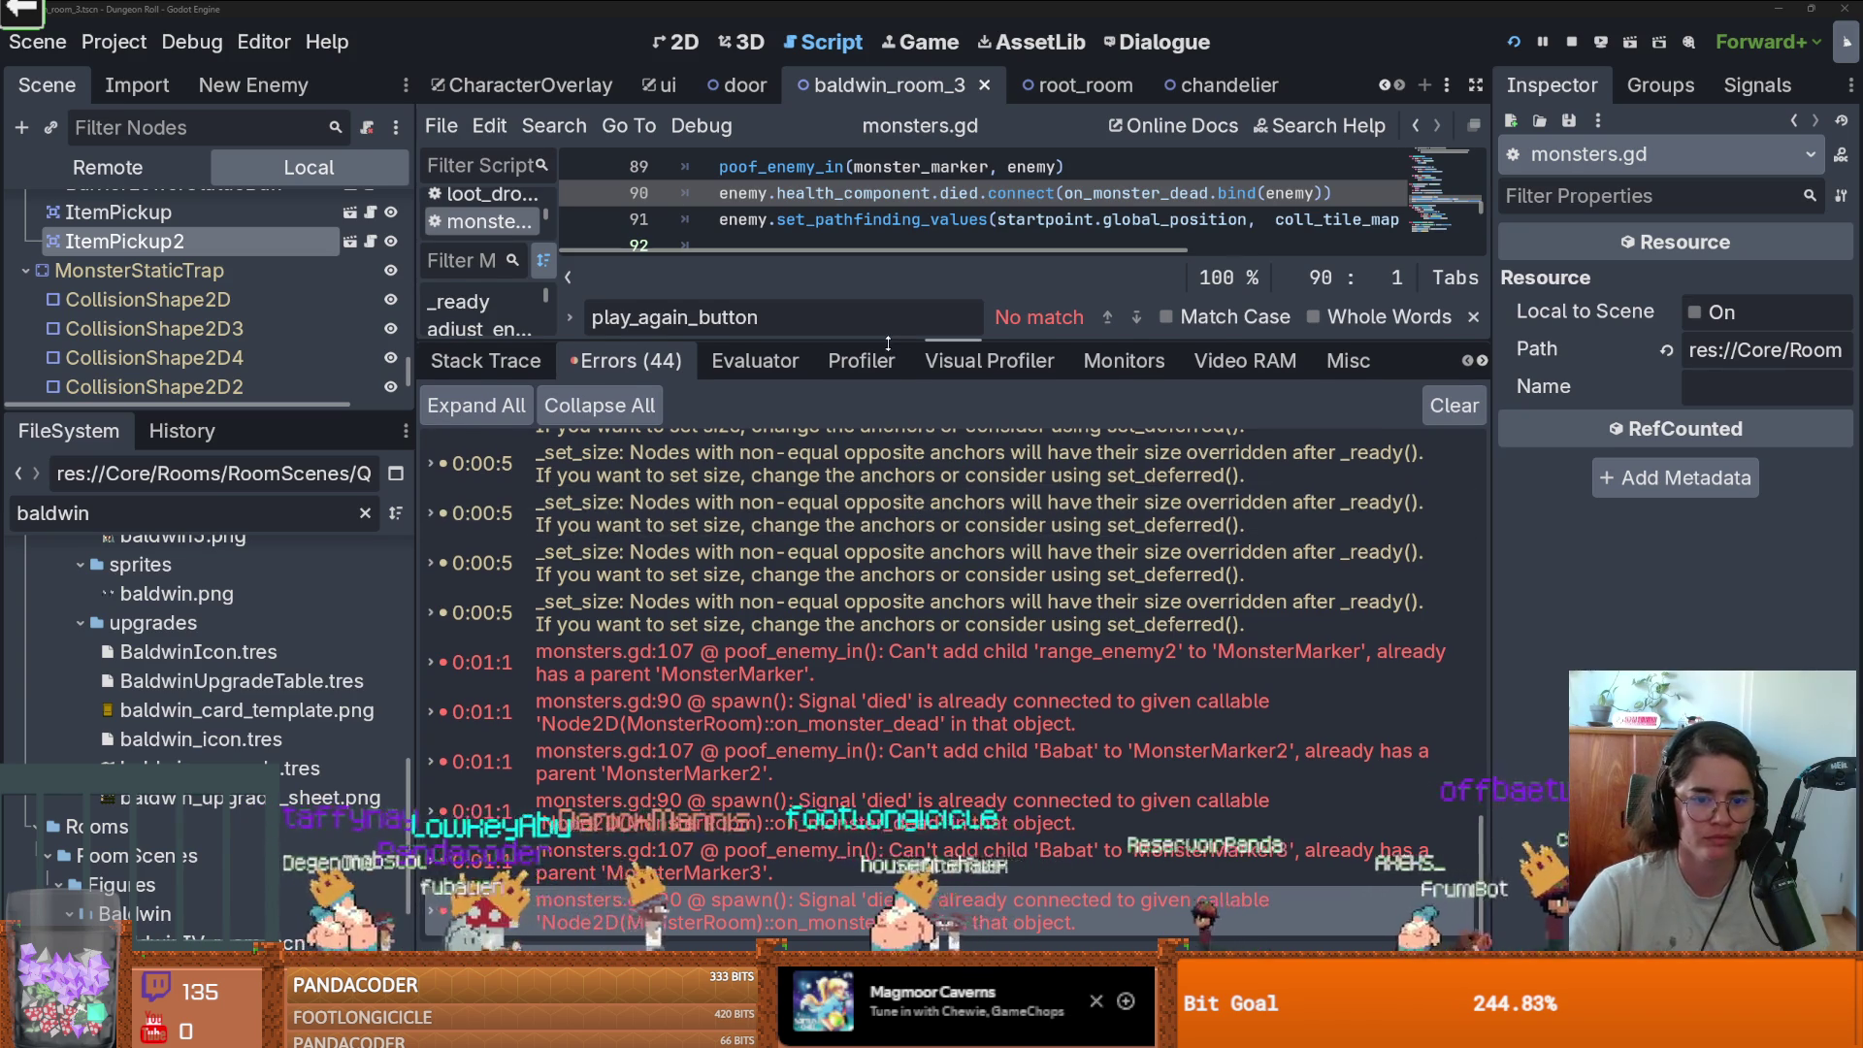
# Save the scene in the Godot editor.
pyautogui.click(699, 456)
pyautogui.hotkey('ctrl', 's')
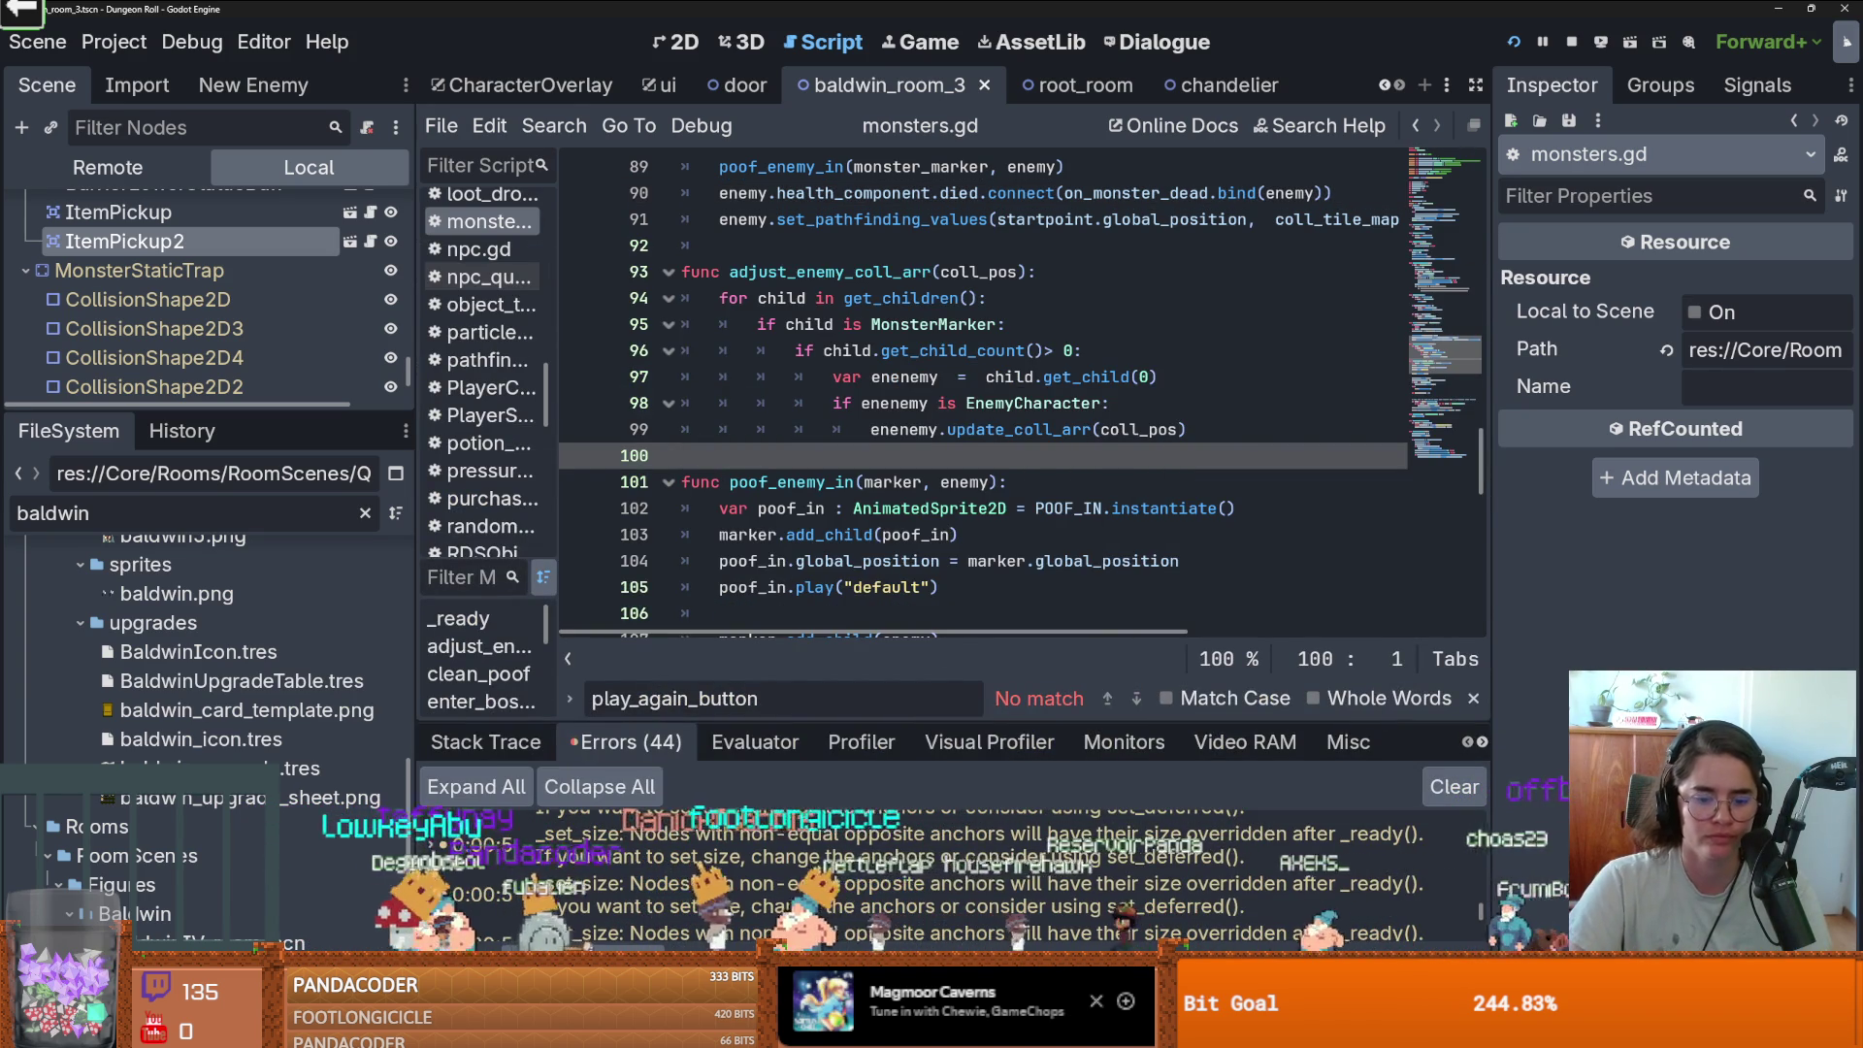
pyautogui.hotkey('alt', 'Tab')
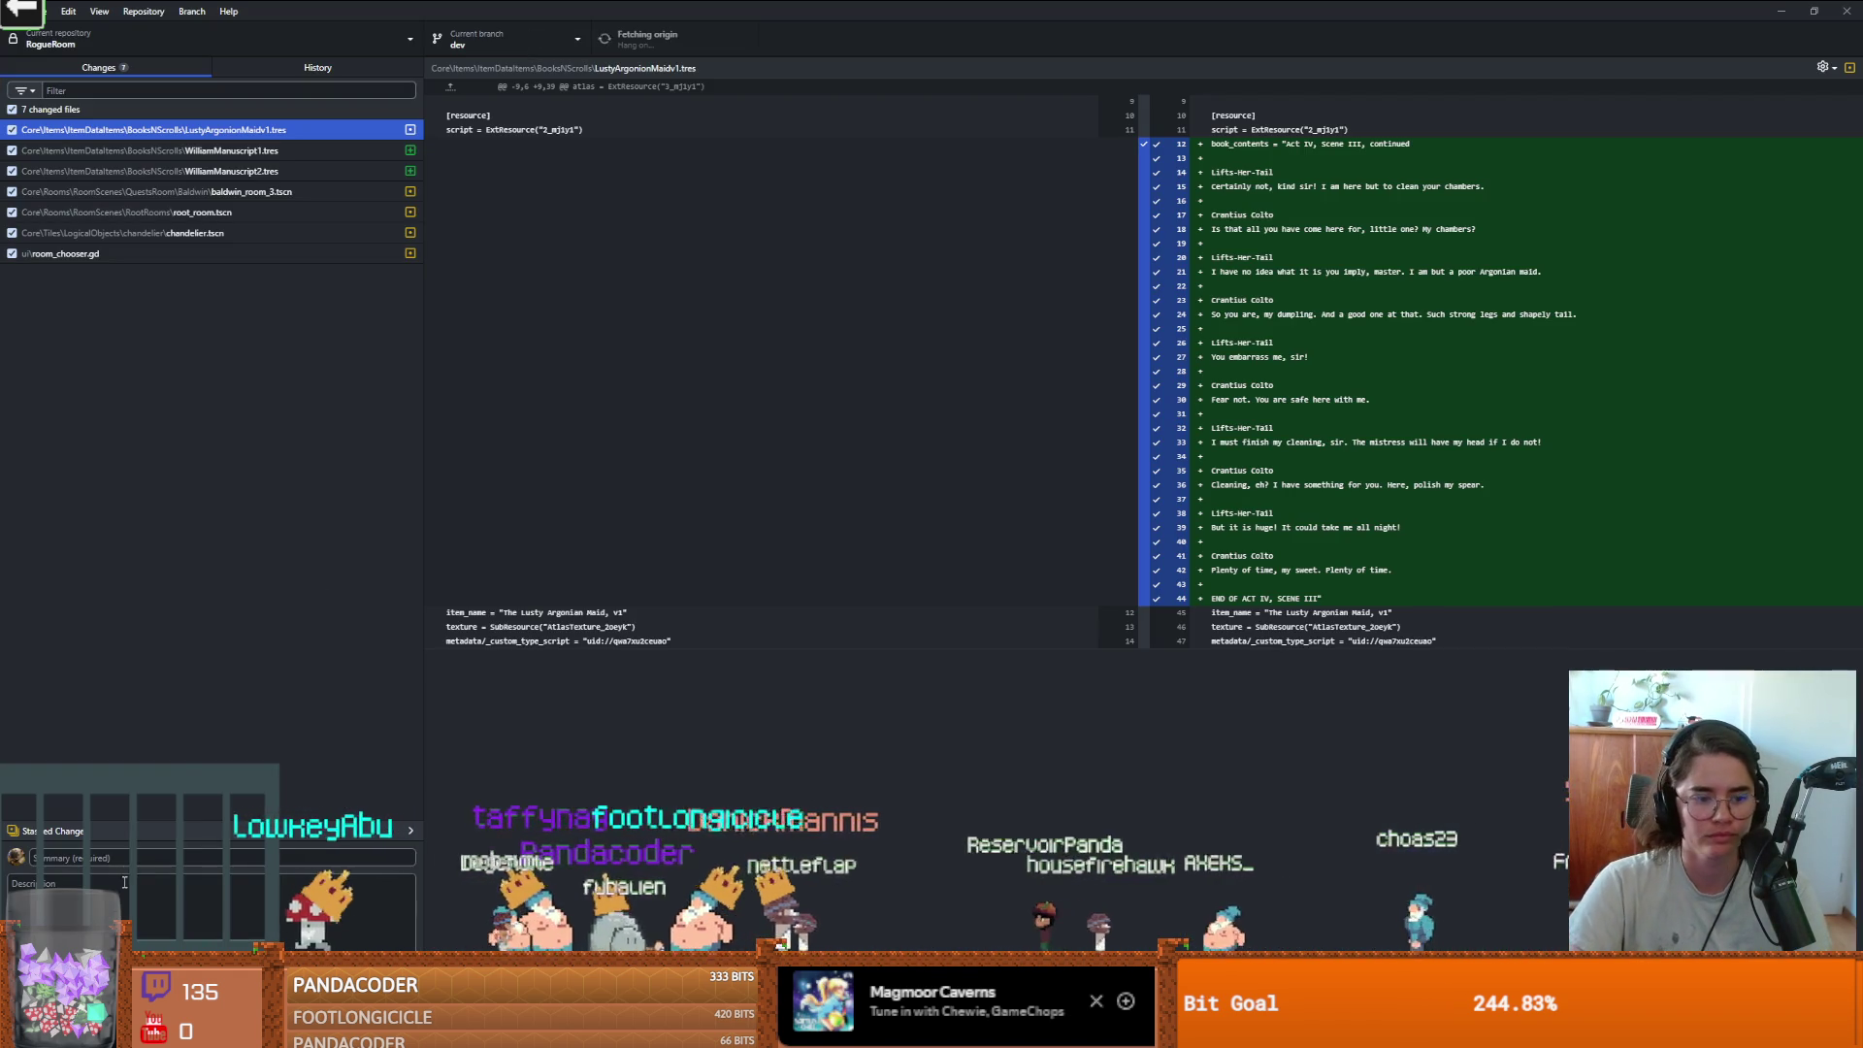
# Commit to dev with summary 'baldwin flow rooms and William Manuscripts' and push to origin.
pyautogui.write('William')
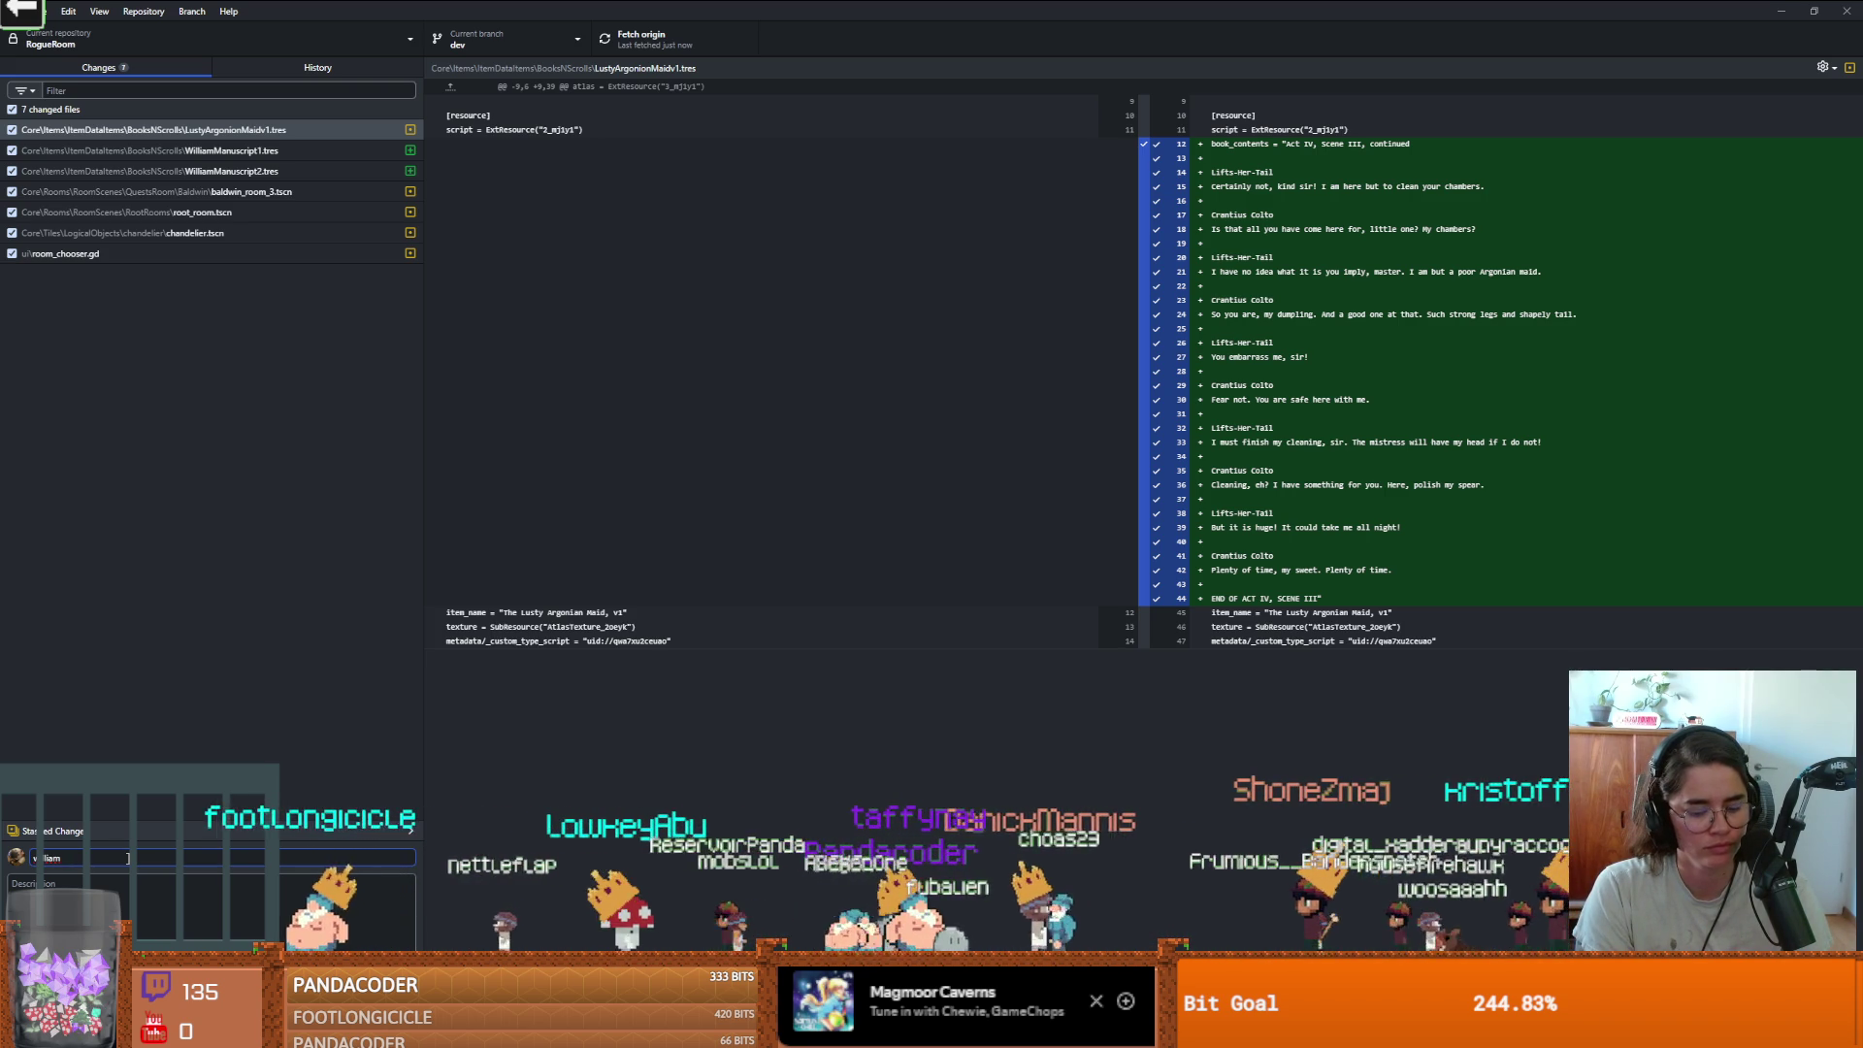
pyautogui.press('BackSpace')
pyautogui.press('BackSpace')
pyautogui.press('BackSpace')
pyautogui.write('baldwin fl')
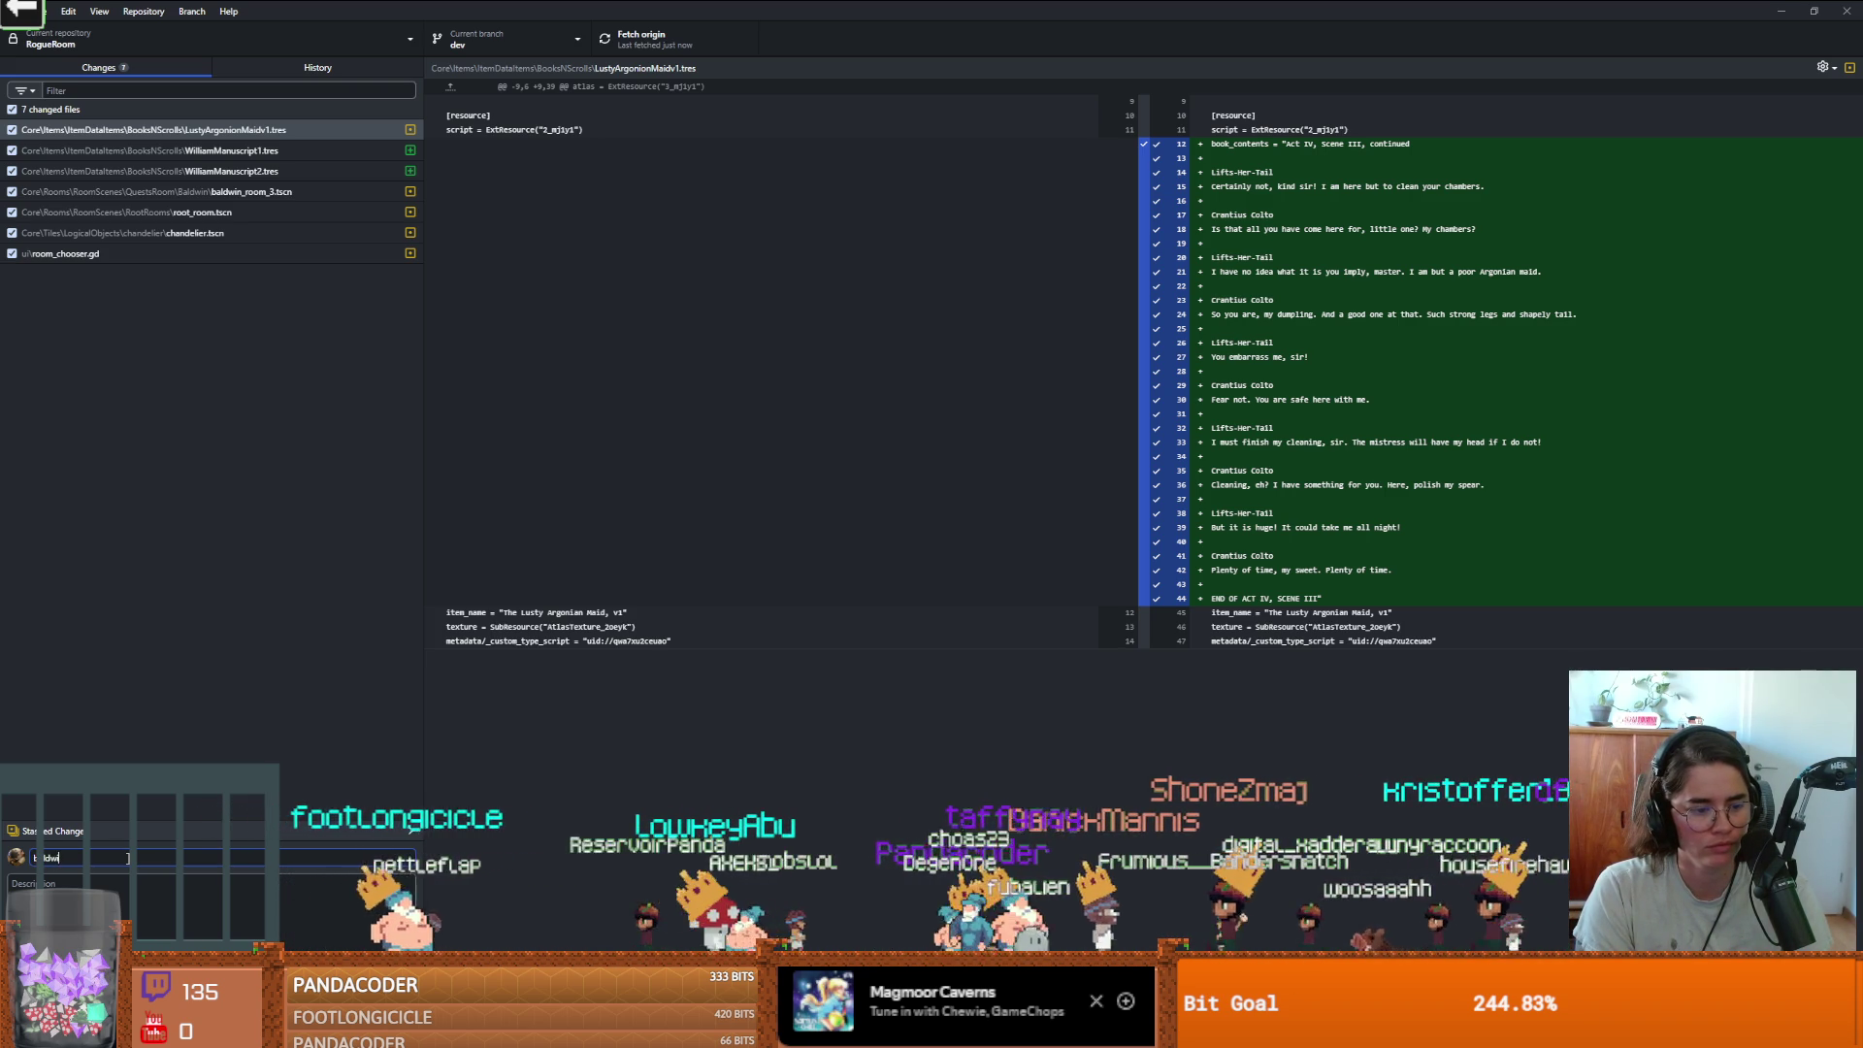
pyautogui.write('ow rooms')
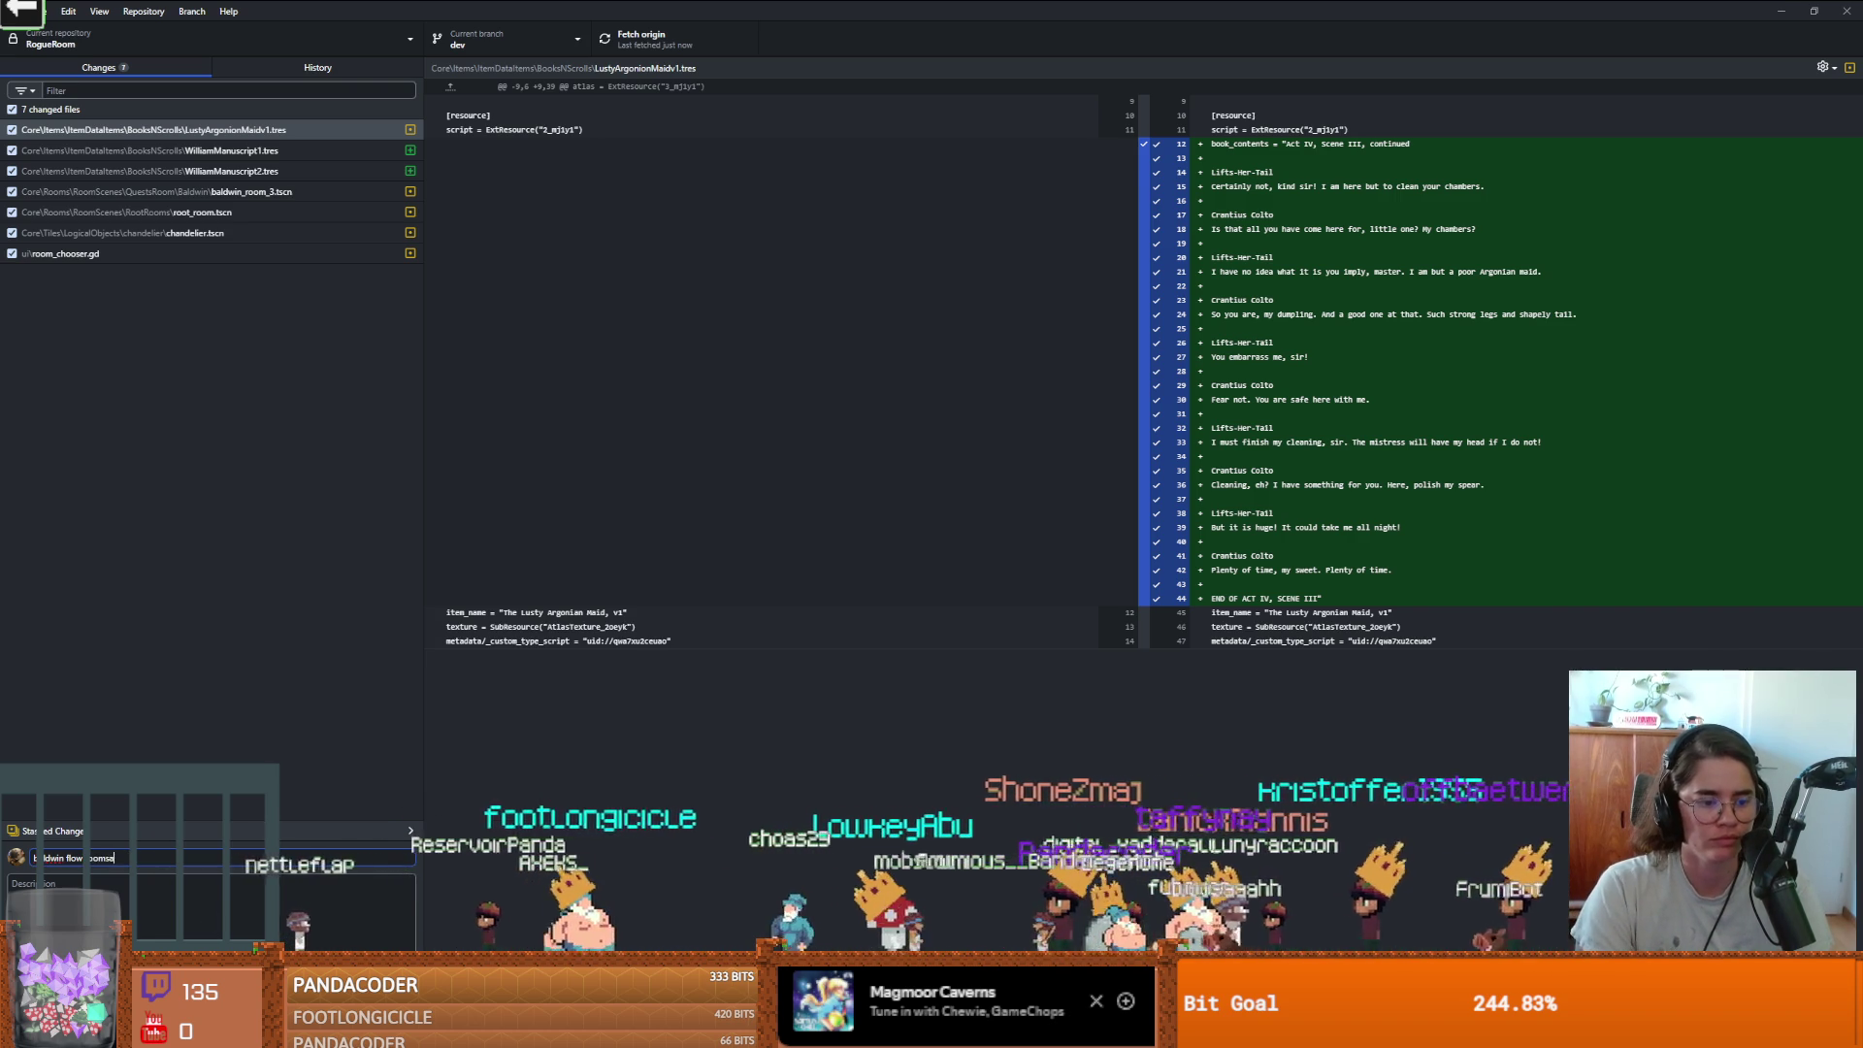
pyautogui.write(' and William Manusc')
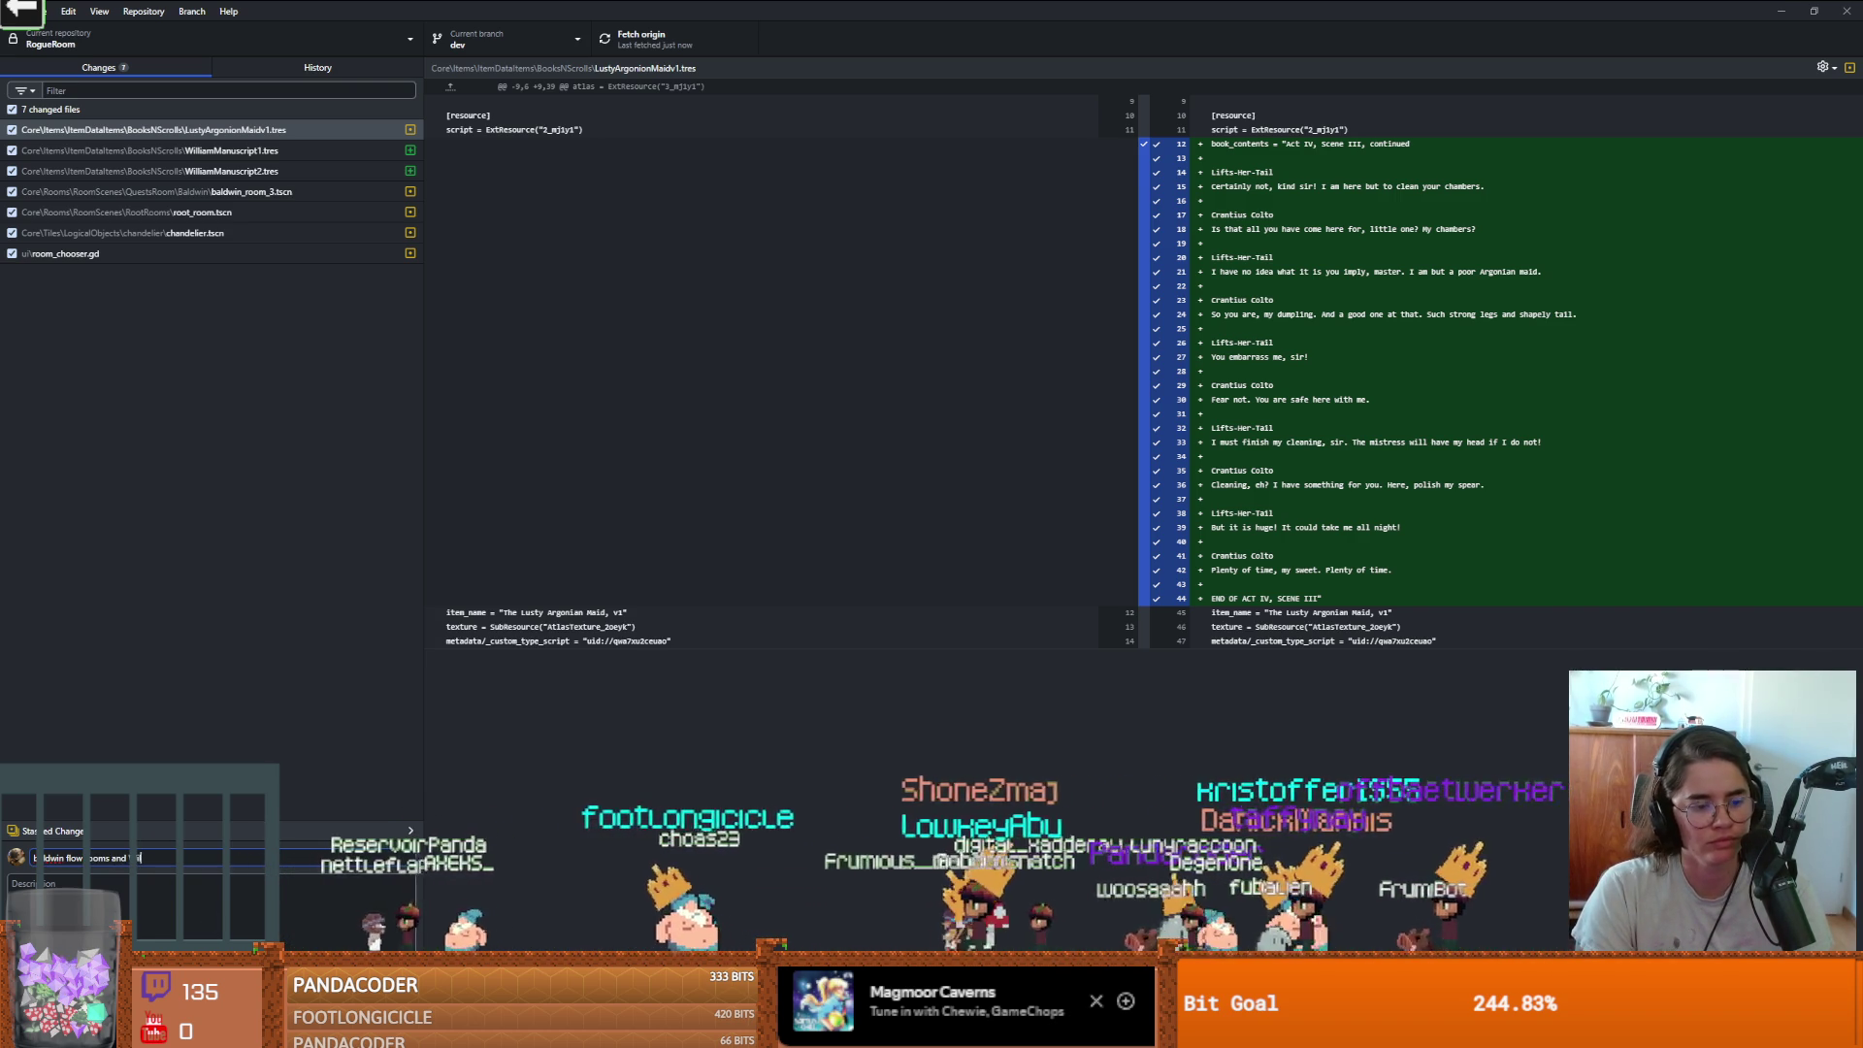
pyautogui.write('ripts')
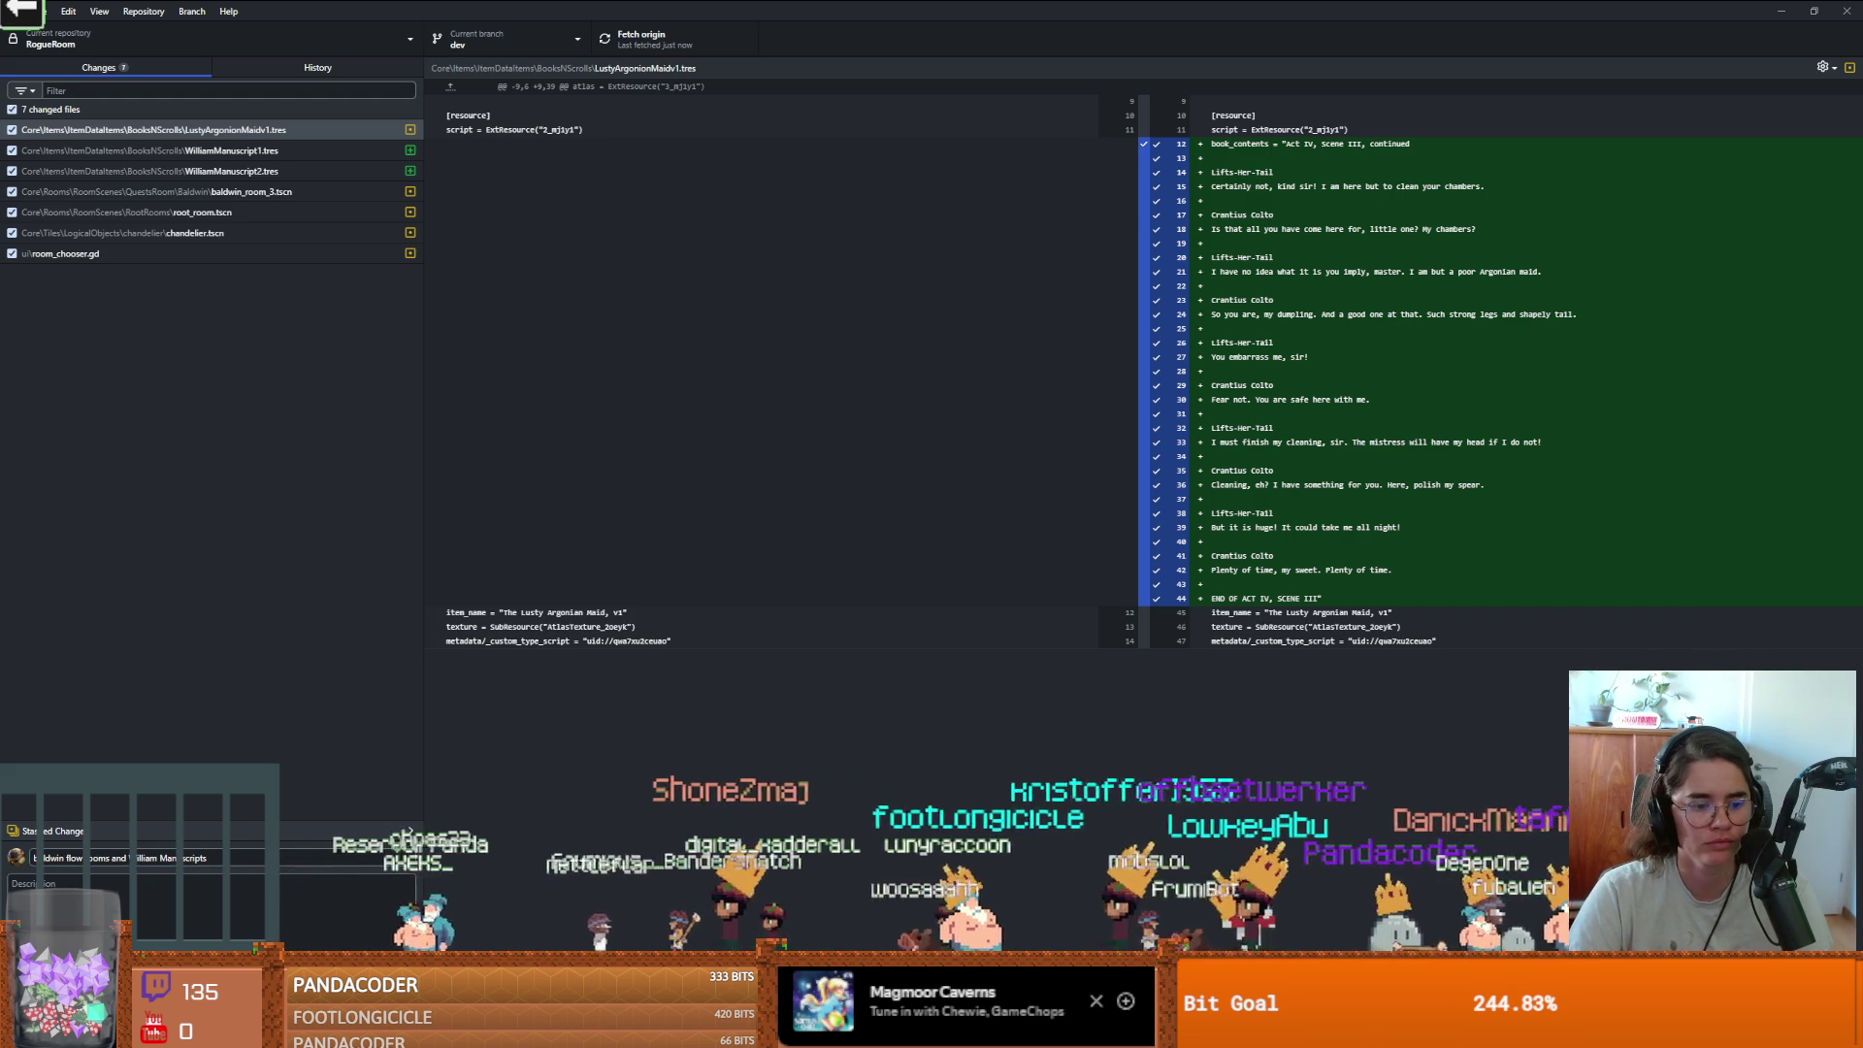
pyautogui.hotkey('ctrl', 'Return')
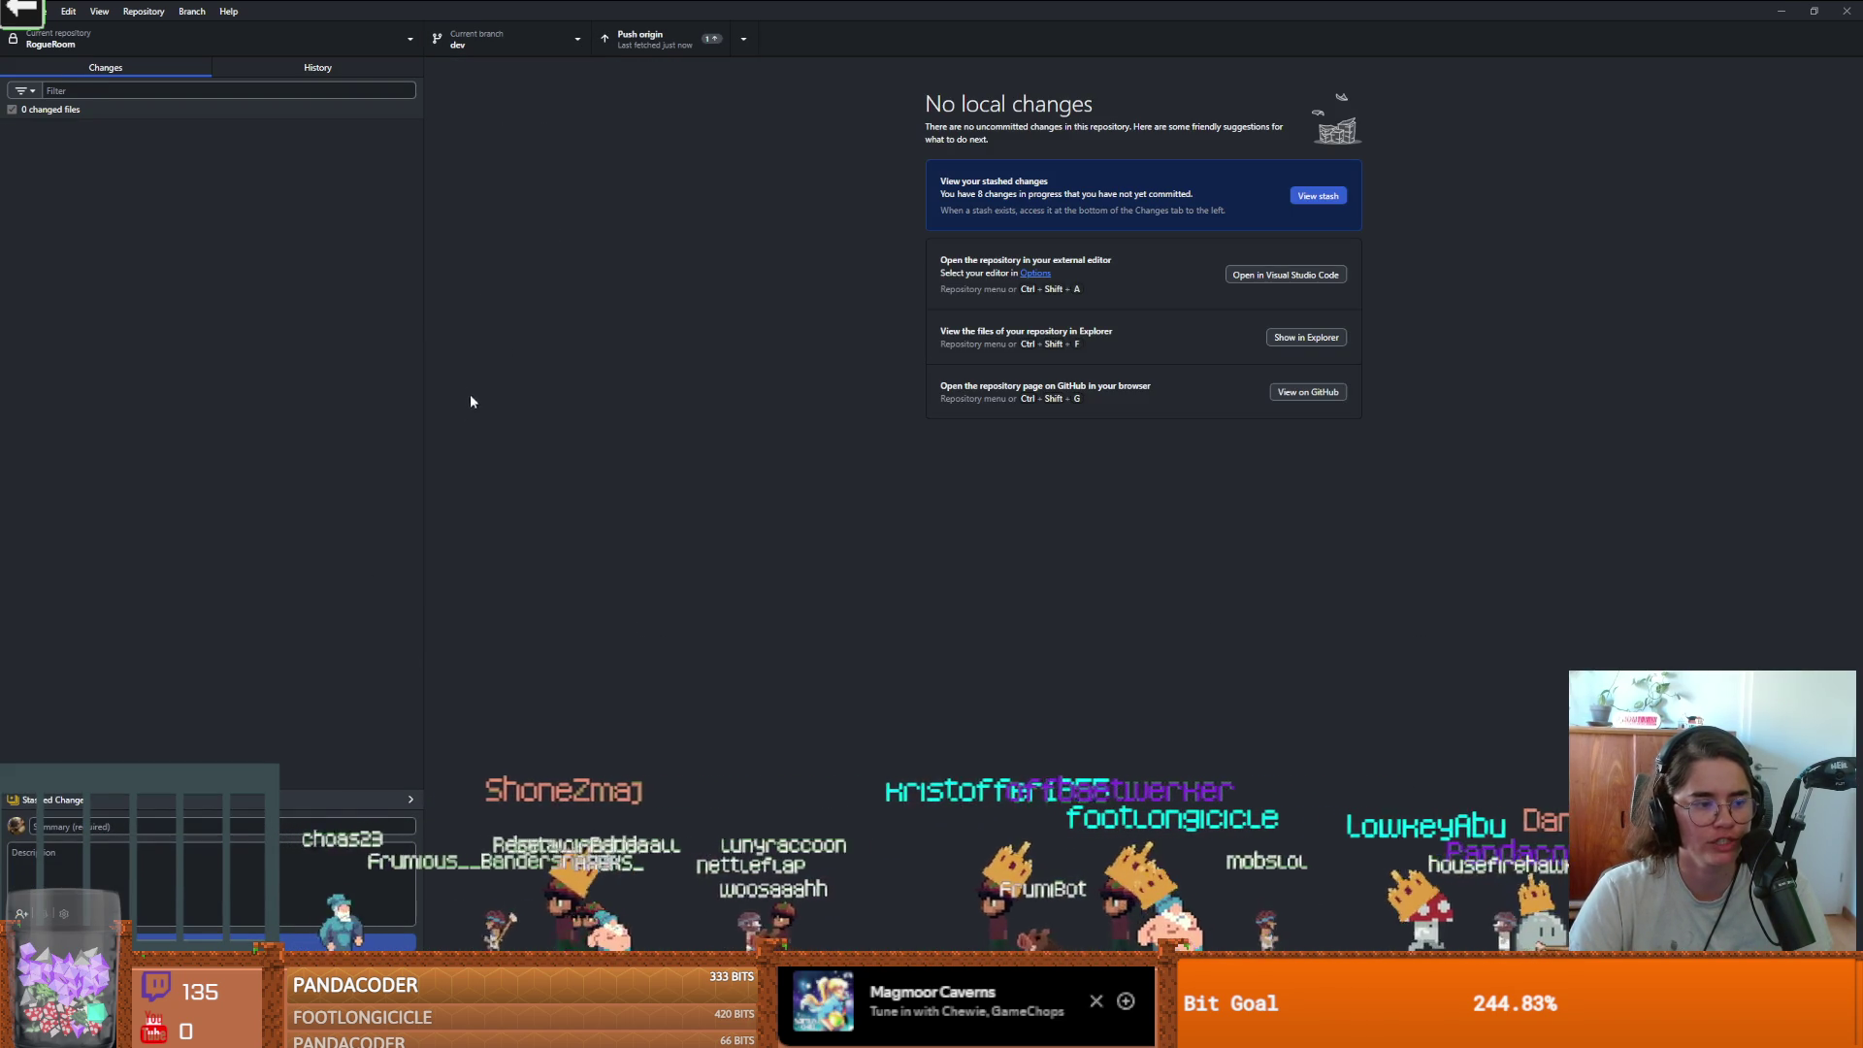
pyautogui.click(670, 39)
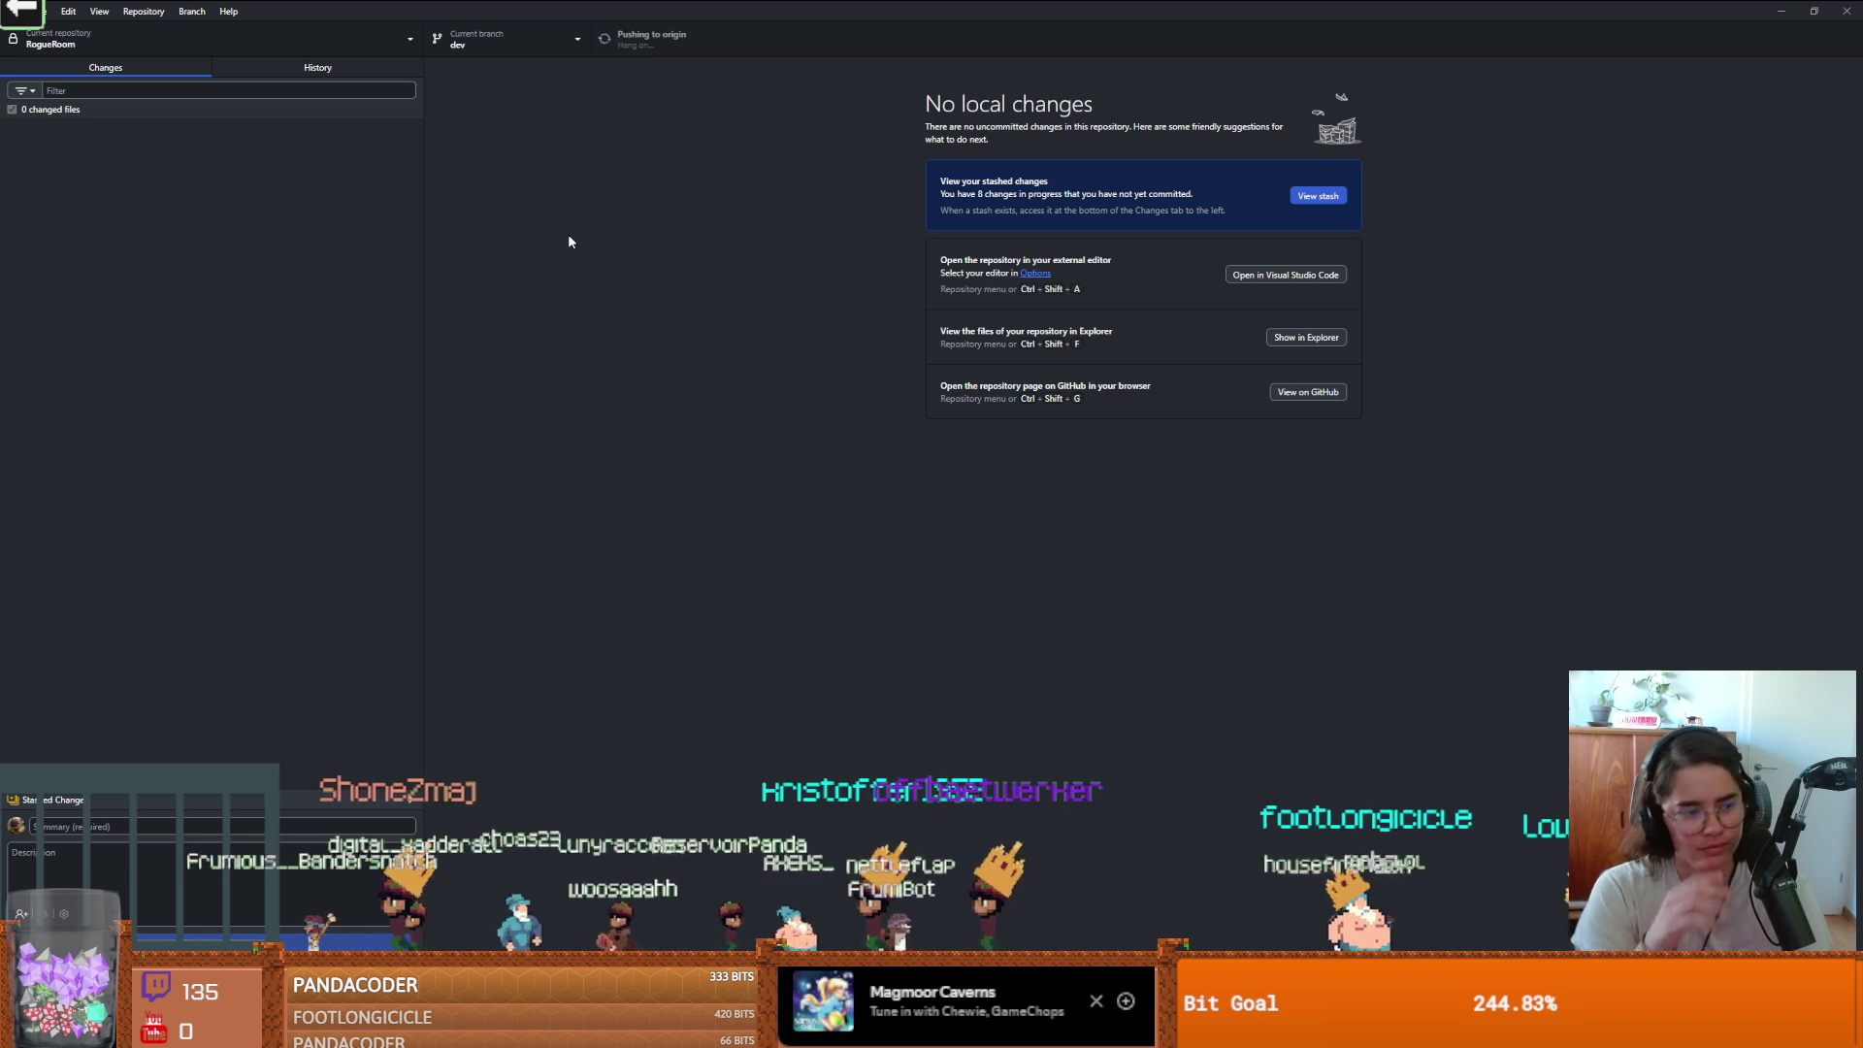